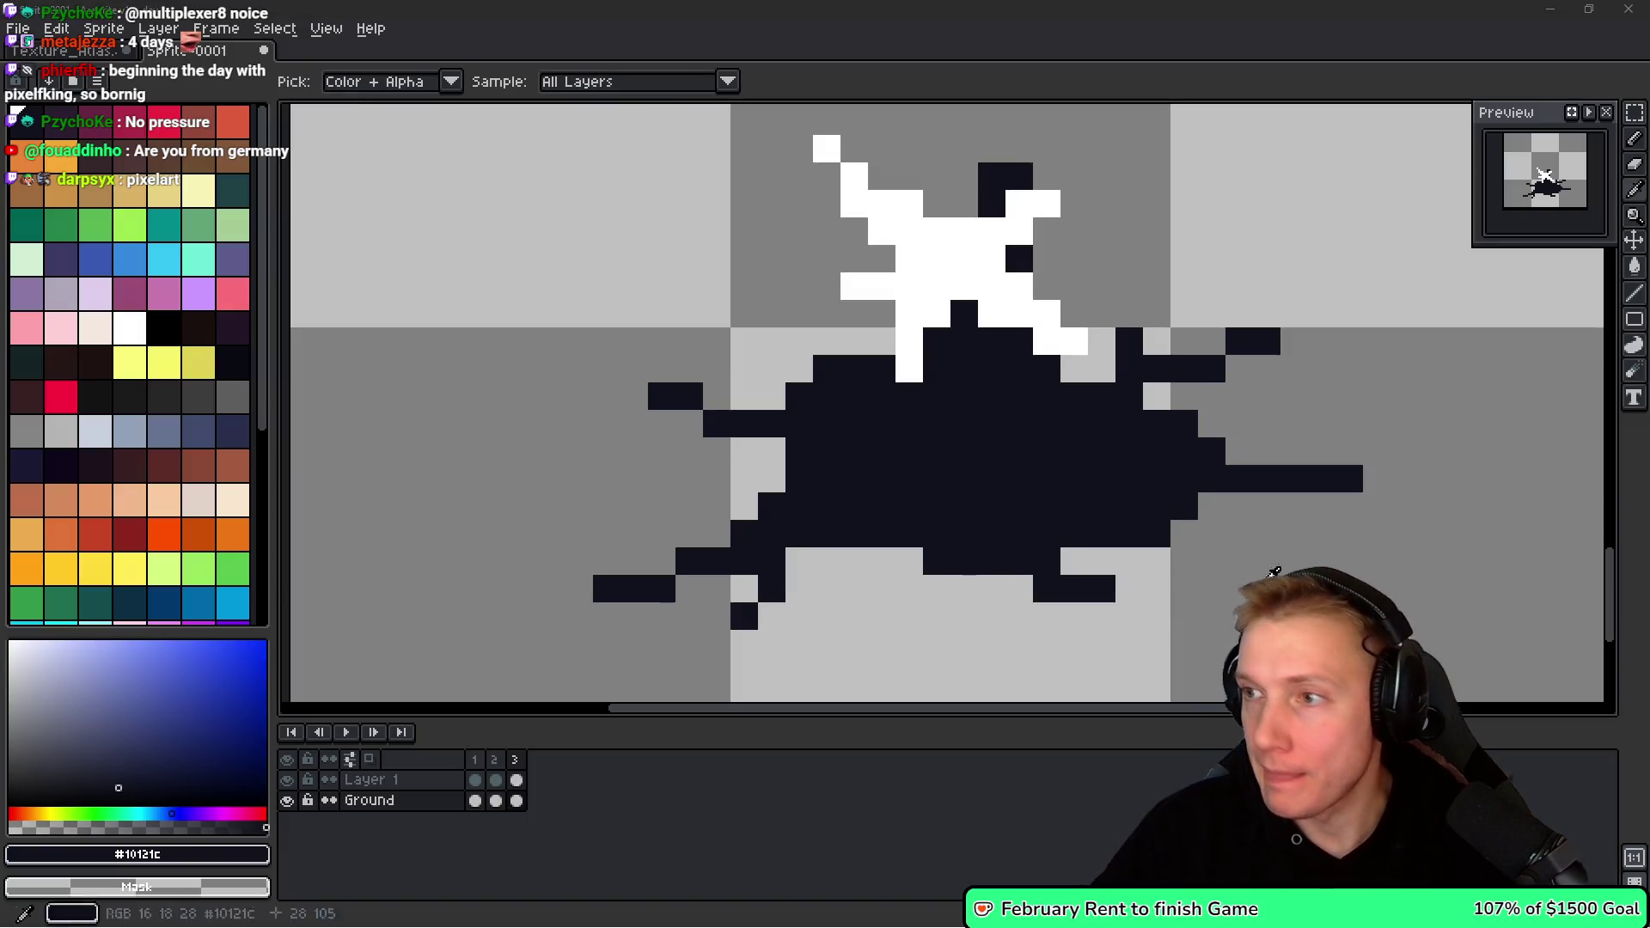
{"action": "key", "text": "alt+Tab"}
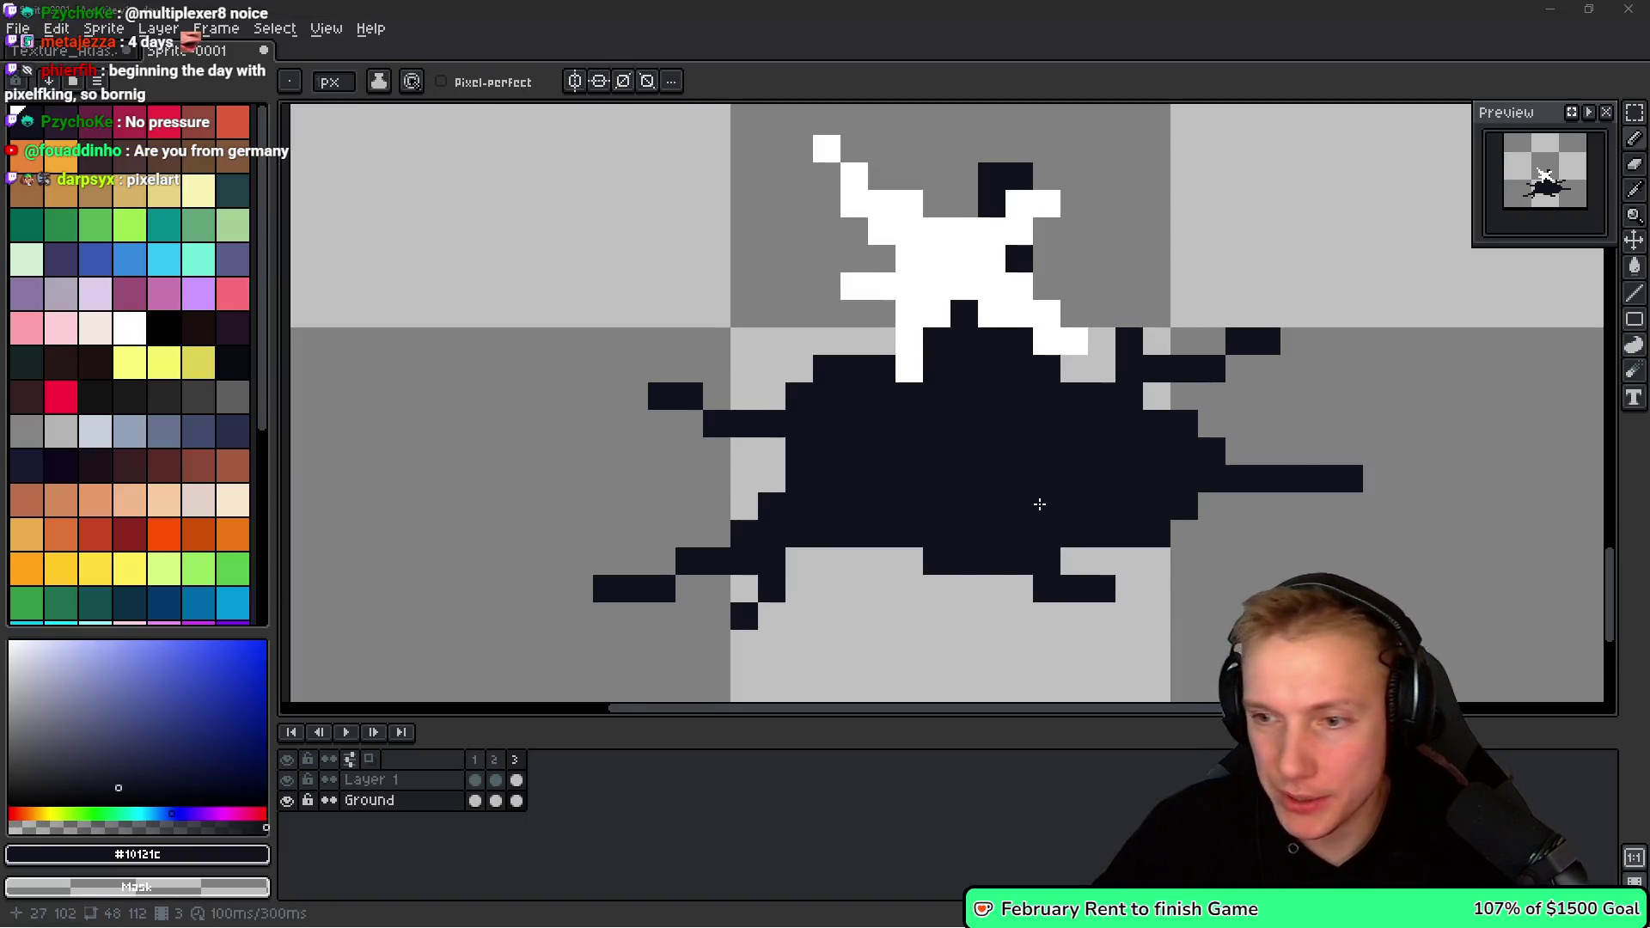
Undo the stray dark pixels beside the white spike's upper-right arm.
{"action": "left_click_drag", "start_coordinate": [1010, 428], "coordinate": [943, 416]}
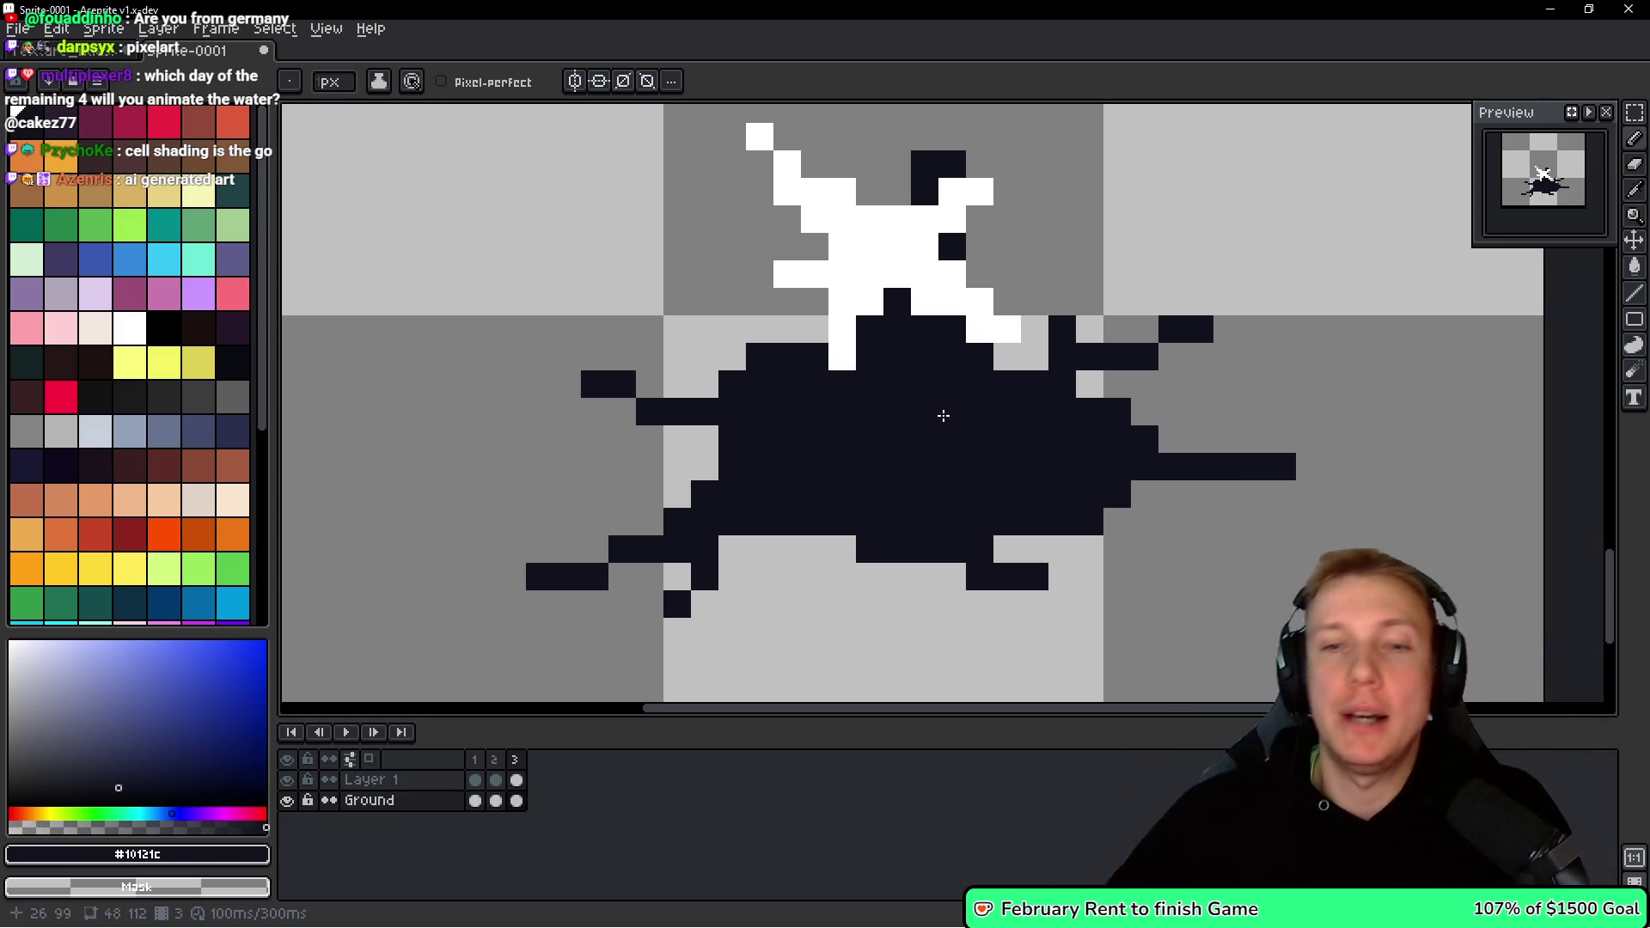
{"action": "key", "text": "ctrl+z"}
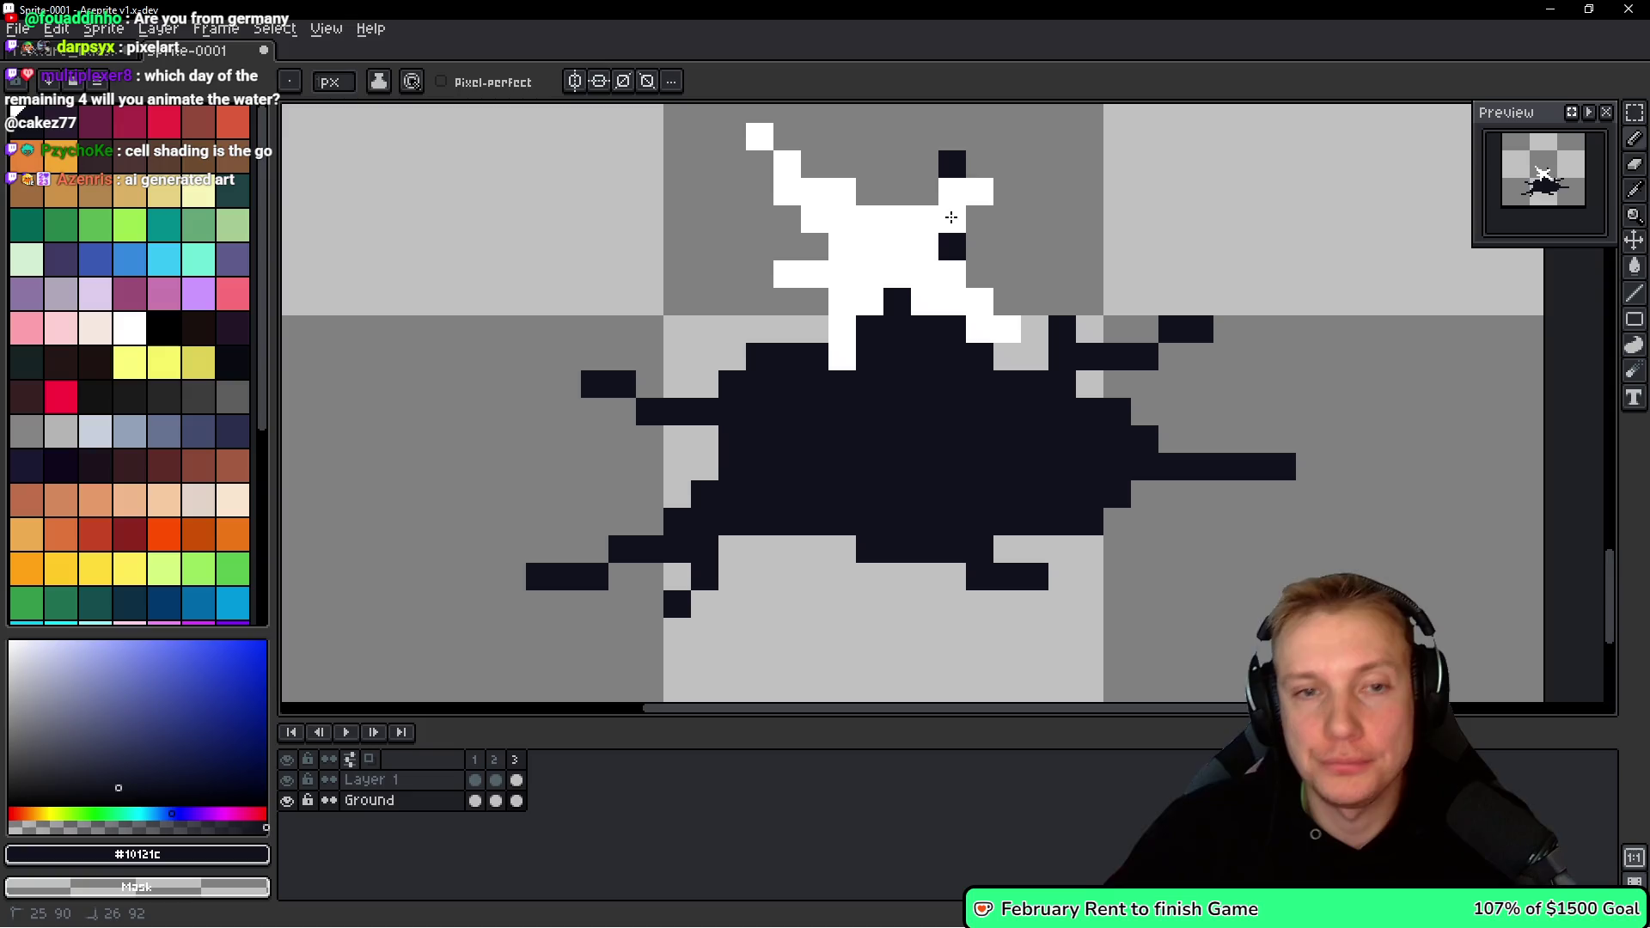
{"action": "key", "text": "h"}
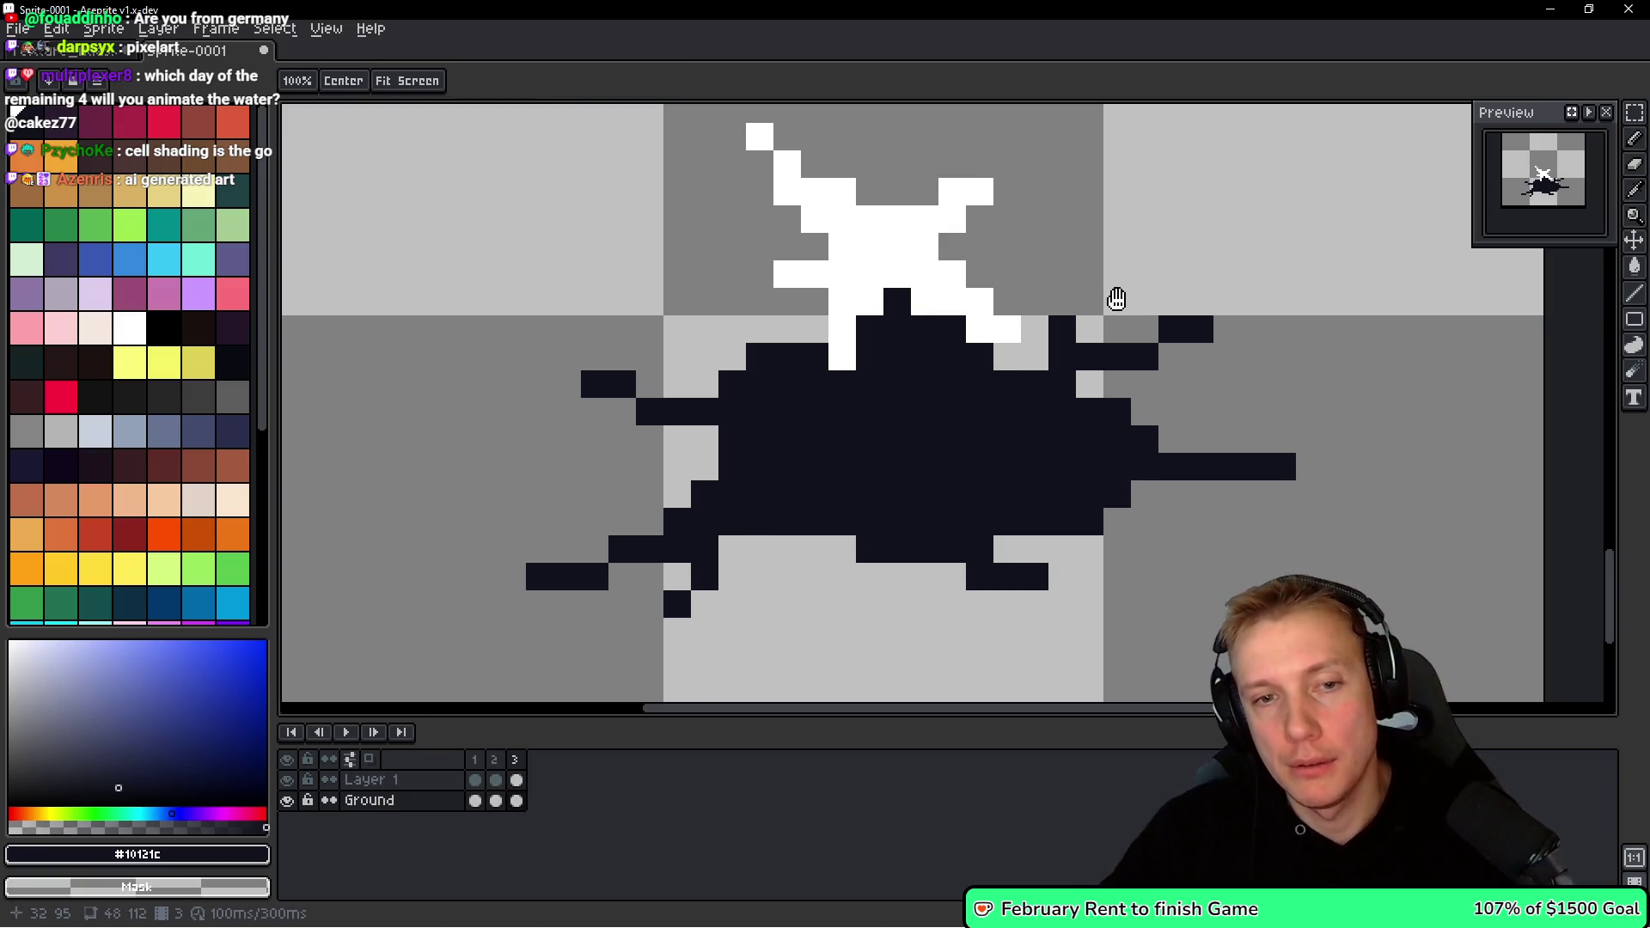
{"action": "key", "text": "b"}
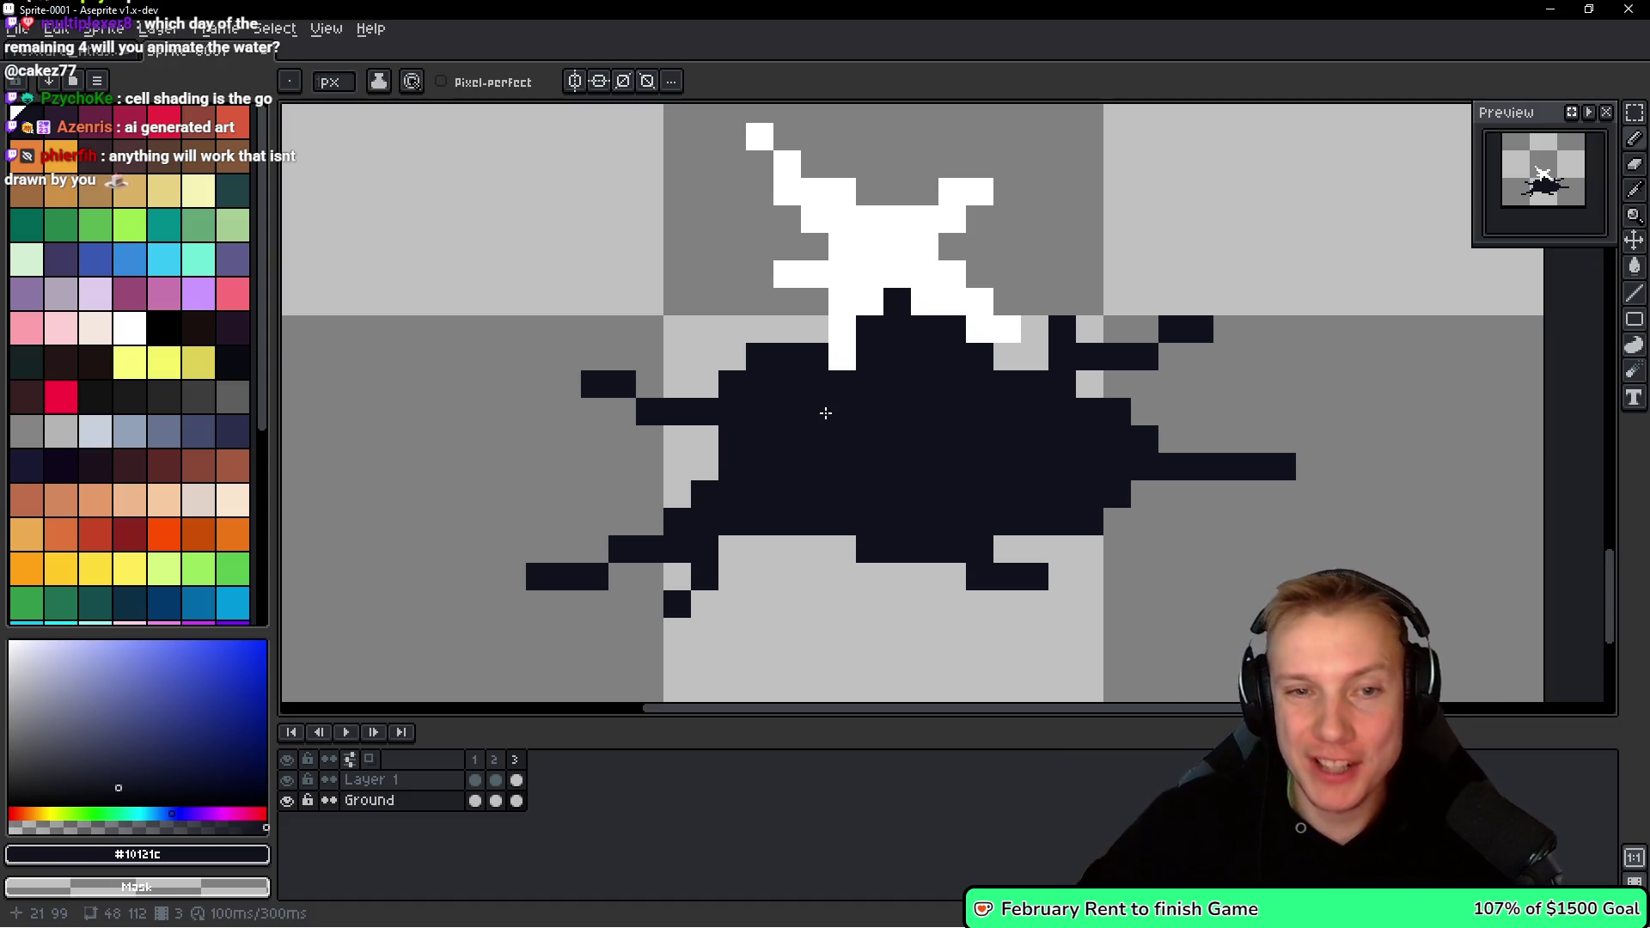
{"action": "key", "text": "Return"}
{"action": "left_click_drag", "start_coordinate": [1090, 312], "coordinate": [952, 350]}
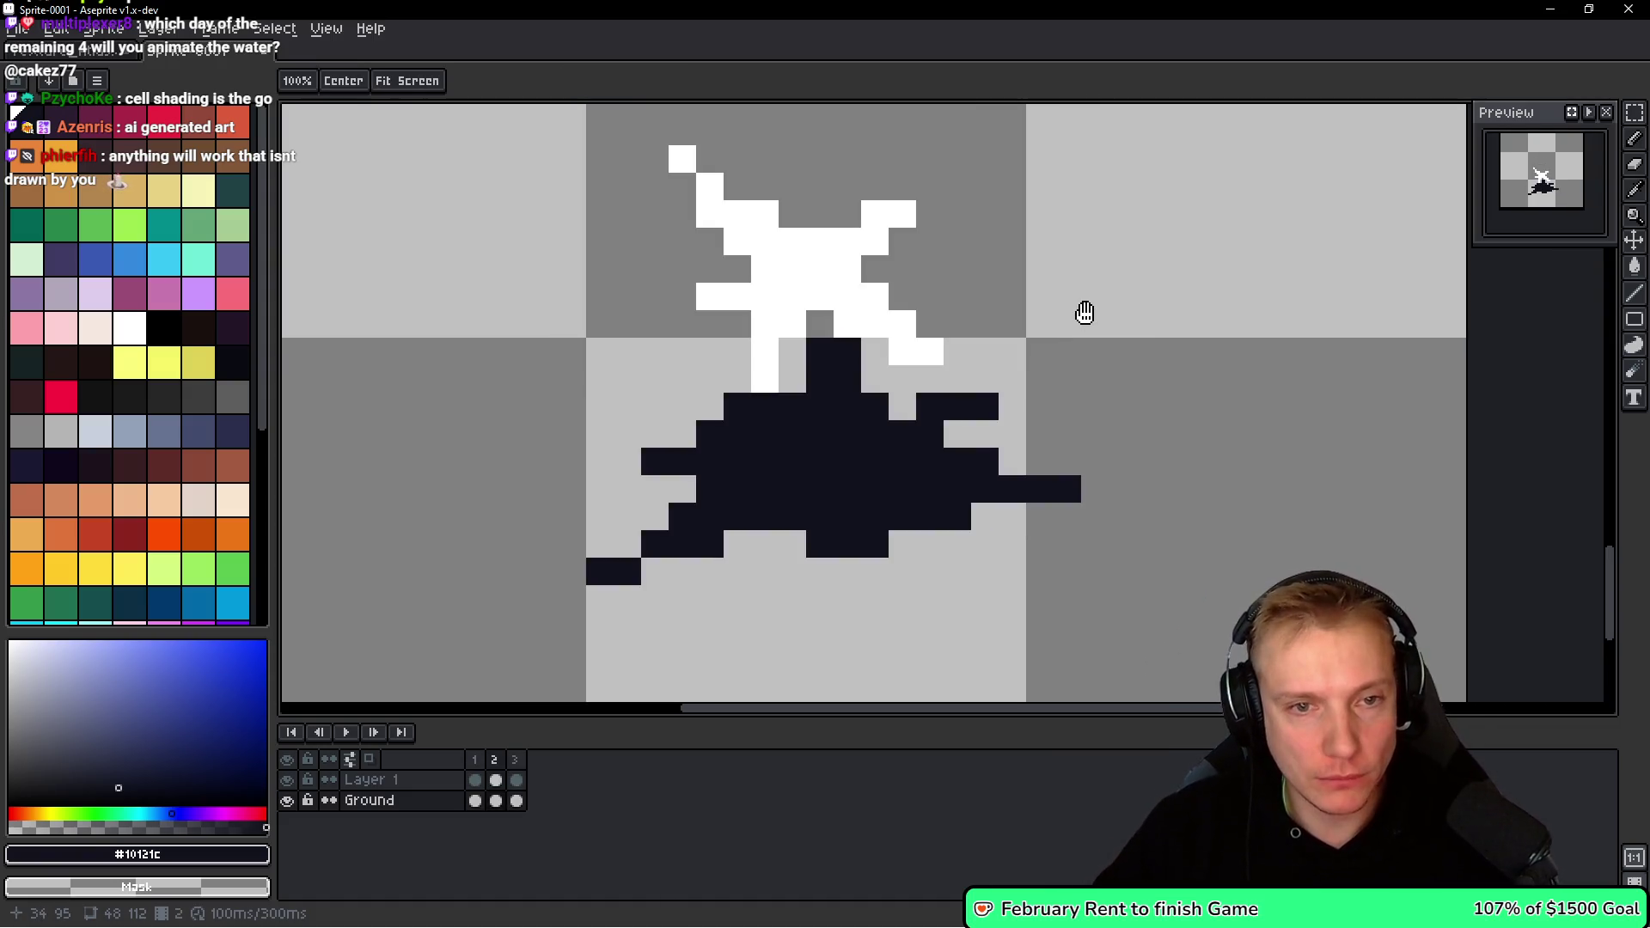
Pick white and try a white stripe and pixel into frame 3's dark splash, then undo them.
{"action": "key", "text": "Return"}
{"action": "left_click_drag", "start_coordinate": [928, 295], "coordinate": [910, 332]}
{"action": "key", "text": "ctrl+d"}
{"action": "key", "text": "b"}
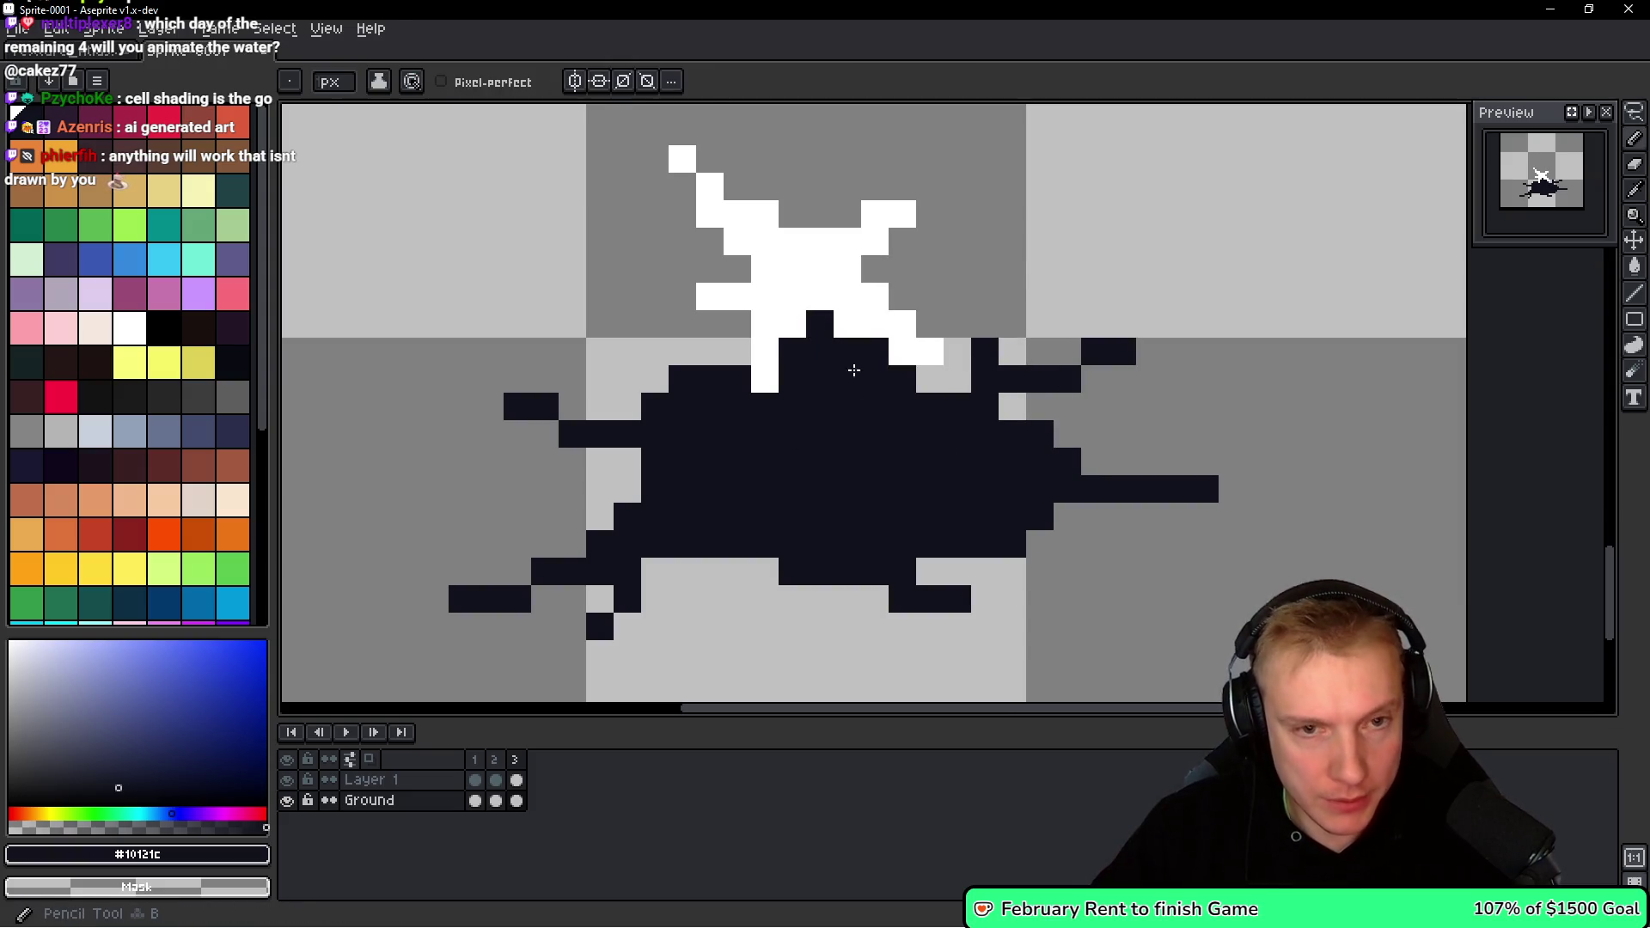
{"action": "left_click", "coordinate": [918, 369], "text": "alt"}
{"action": "mouse_move", "coordinate": [847, 378]}
{"action": "left_mouse_down"}
{"action": "mouse_move", "coordinate": [894, 335]}
{"action": "mouse_move", "coordinate": [855, 435]}
{"action": "mouse_move", "coordinate": [824, 455]}
{"action": "mouse_move", "coordinate": [791, 413]}
{"action": "mouse_move", "coordinate": [785, 467]}
{"action": "mouse_move", "coordinate": [818, 435]}
{"action": "mouse_move", "coordinate": [868, 448]}
{"action": "mouse_move", "coordinate": [902, 374]}
{"action": "left_mouse_up"}
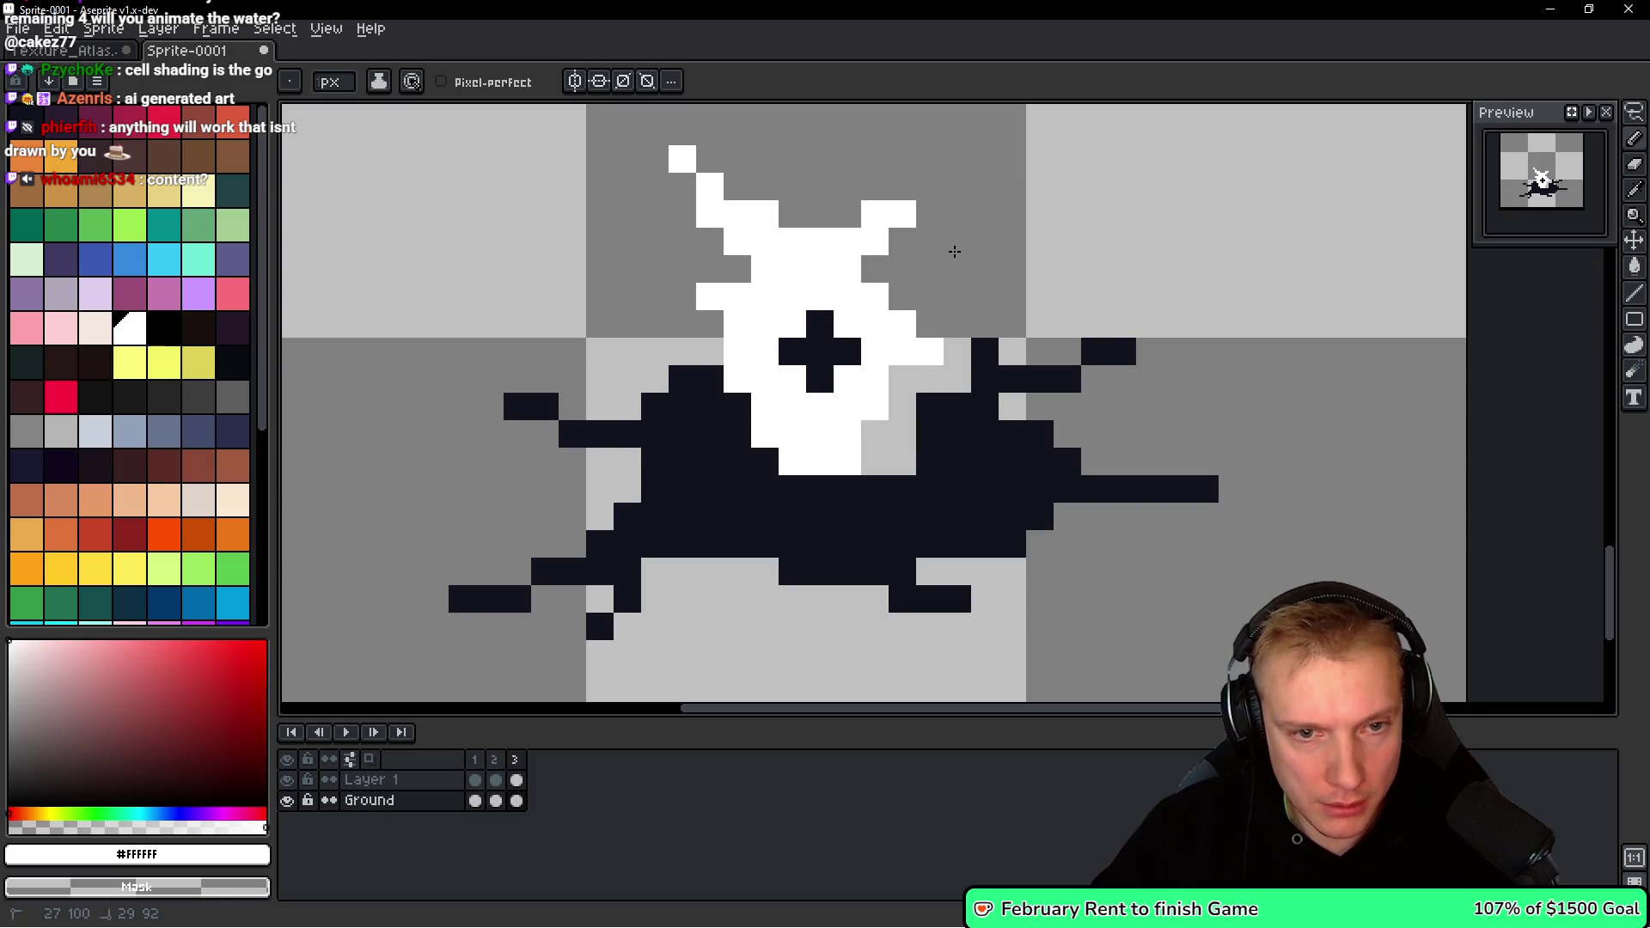
{"action": "left_click", "coordinate": [947, 322]}
{"action": "key", "text": "ctrl+z"}
{"action": "key", "text": "ctrl+z"}
{"action": "key", "text": "ctrl+z"}
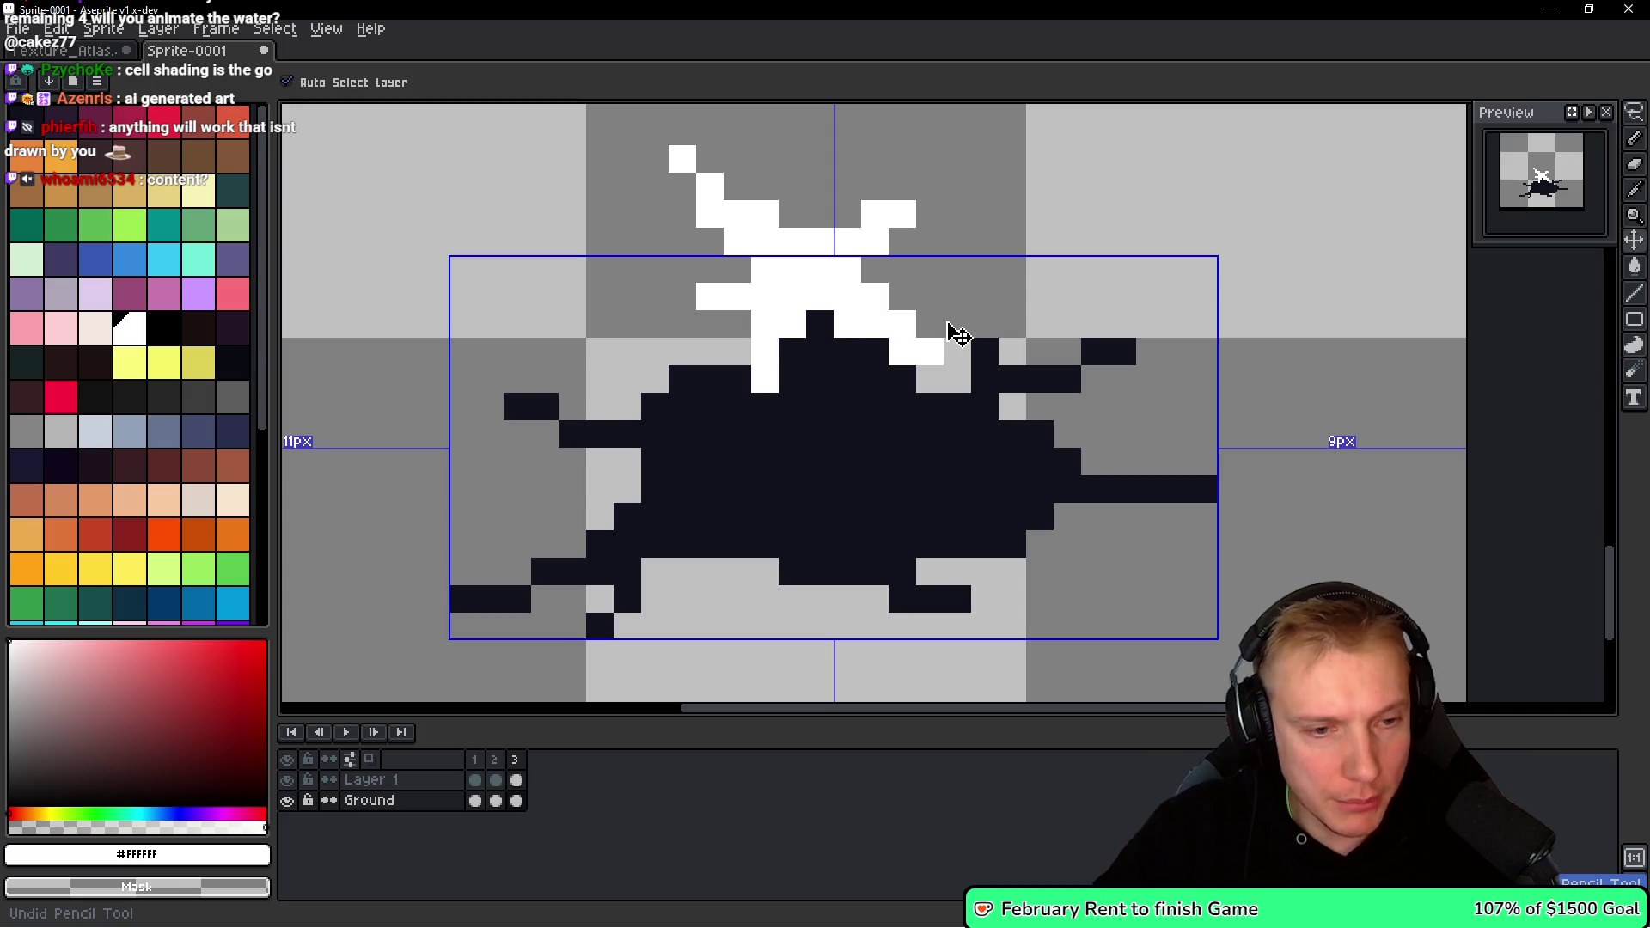
Make Layer 1 active, draw a white diagonal stroke, then undo the white strokes.
{"action": "key", "text": "space"}
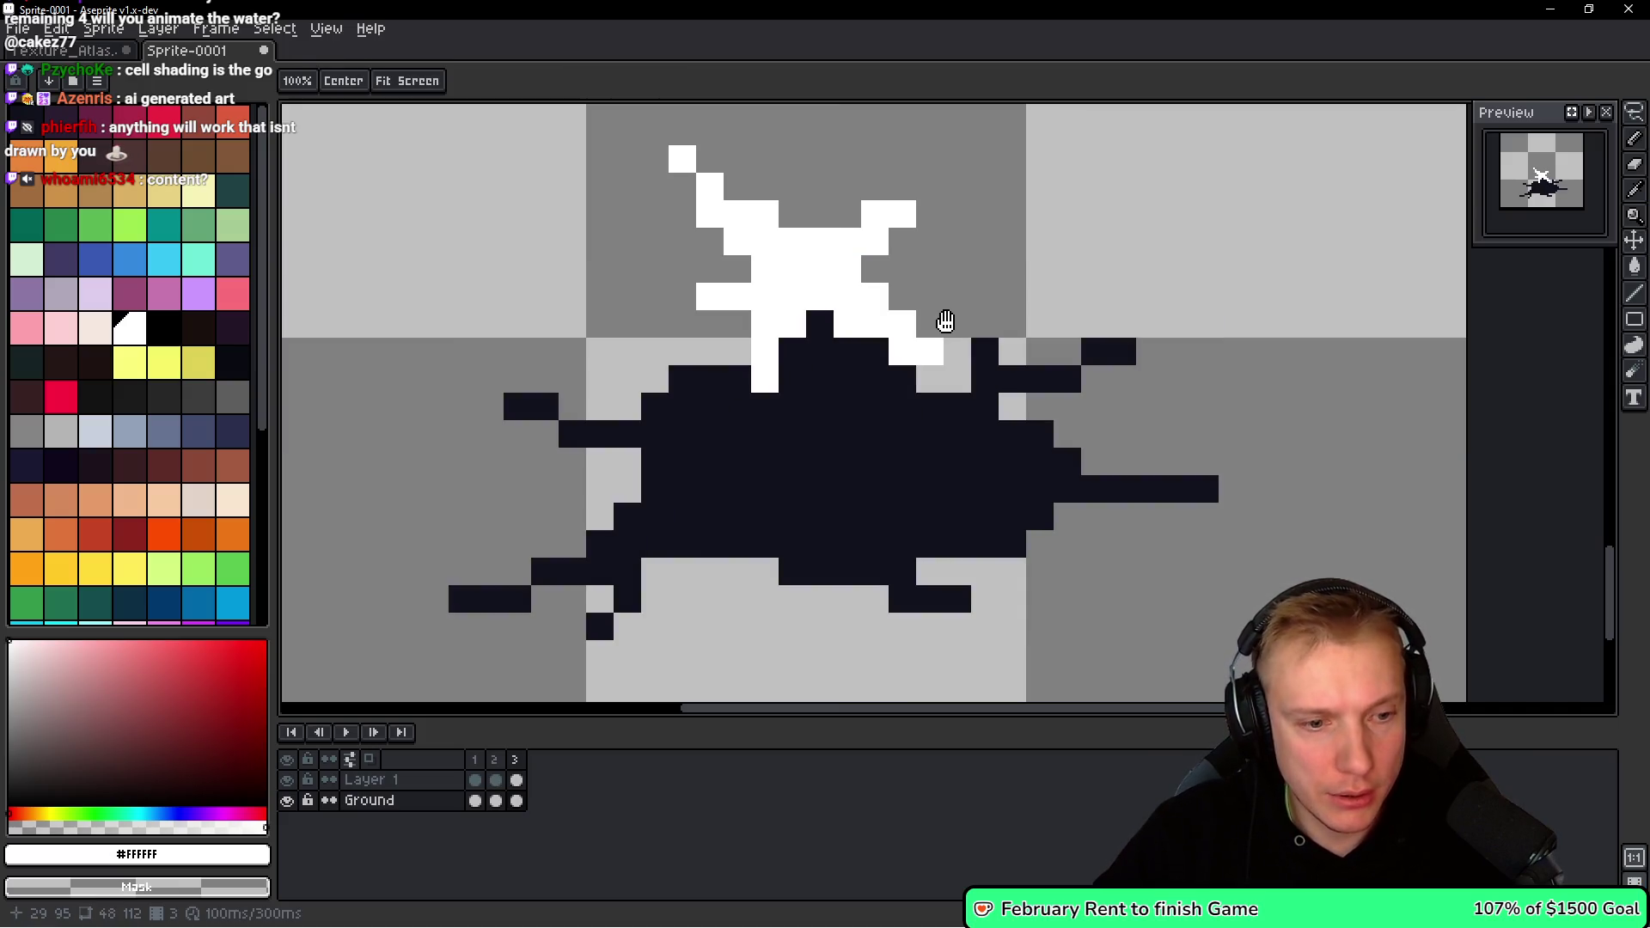
{"action": "key", "text": "alt+Up"}
{"action": "mouse_move", "coordinate": [903, 378]}
{"action": "left_mouse_down"}
{"action": "mouse_move", "coordinate": [846, 404]}
{"action": "mouse_move", "coordinate": [826, 444]}
{"action": "left_mouse_up"}
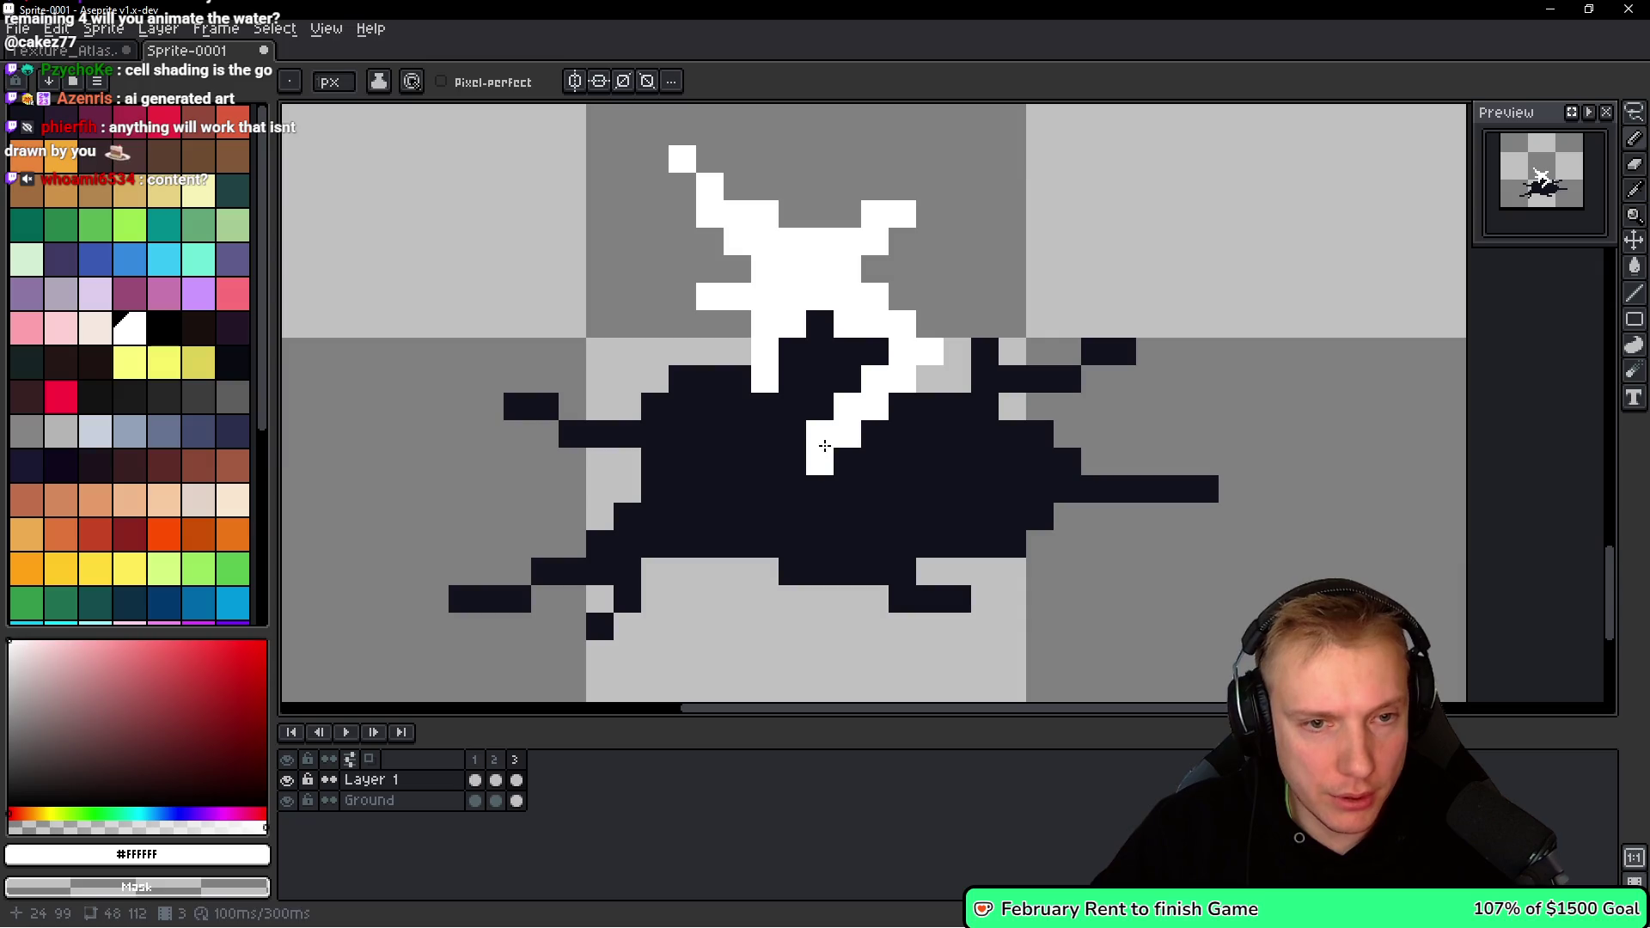
{"action": "key", "text": "ctrl+z"}
{"action": "key", "text": "ctrl+z"}
{"action": "key", "text": "ctrl+z"}
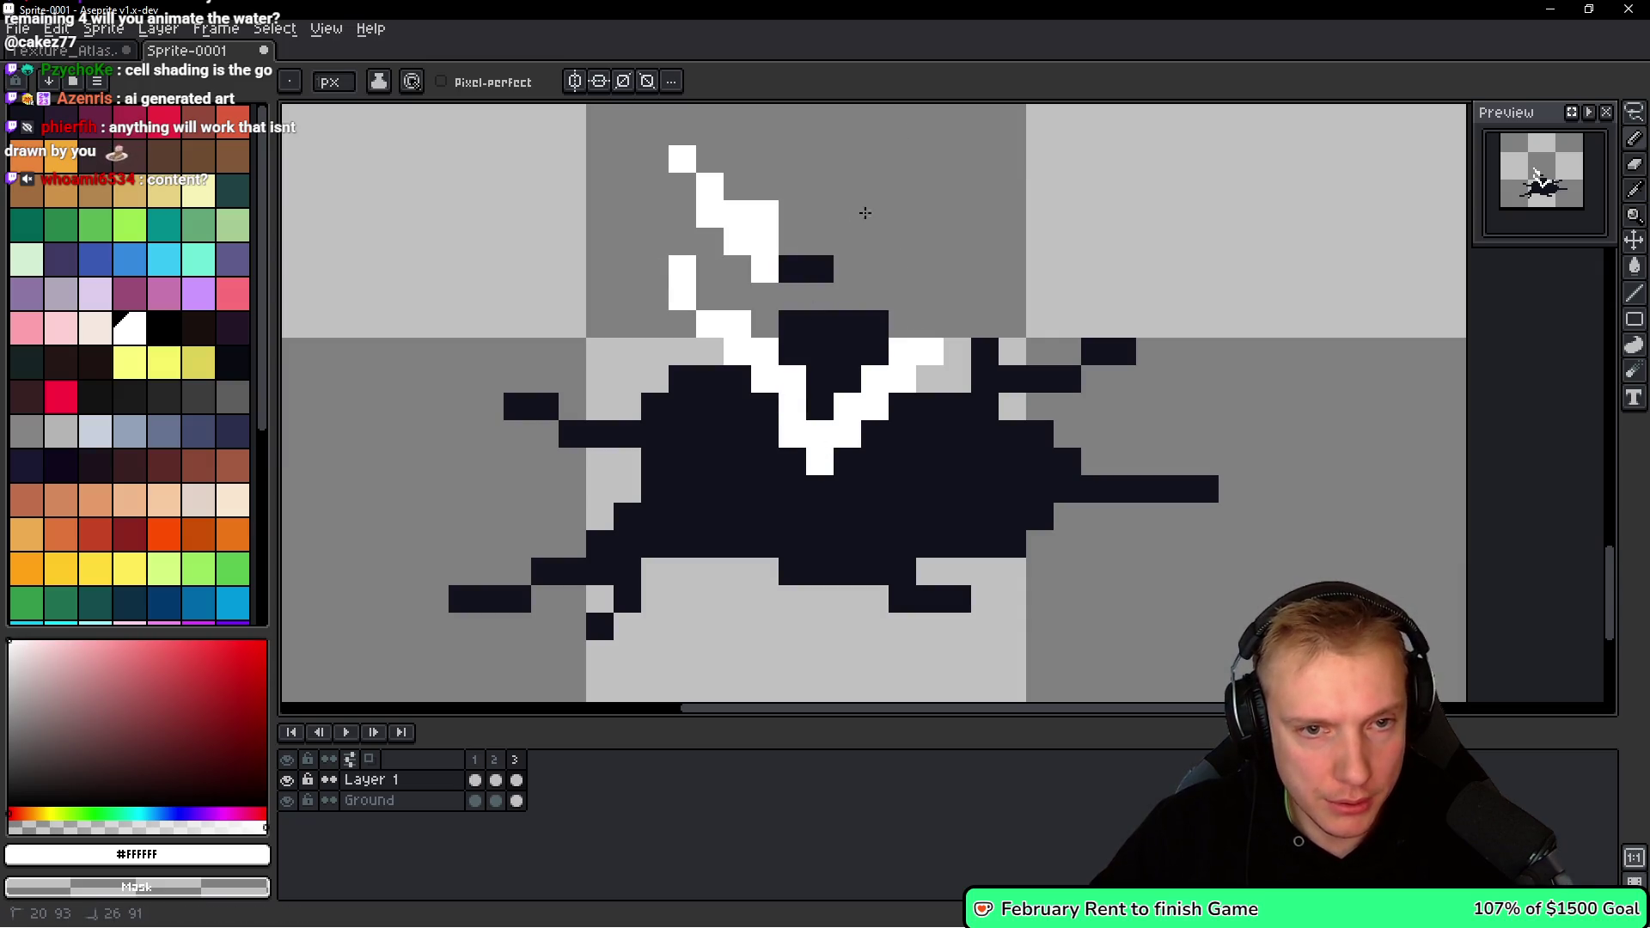
{"action": "key", "text": "ctrl+z"}
{"action": "key", "text": "ctrl+z"}
{"action": "key", "text": "ctrl+z"}
Draw the left and right white V arms above the splash and thin them.
{"action": "left_click", "coordinate": [695, 269]}
{"action": "mouse_move", "coordinate": [691, 287]}
{"action": "left_mouse_down"}
{"action": "mouse_move", "coordinate": [839, 427]}
{"action": "mouse_move", "coordinate": [916, 241]}
{"action": "left_mouse_up"}
{"action": "mouse_move", "coordinate": [802, 369]}
{"action": "left_mouse_down"}
{"action": "mouse_move", "coordinate": [716, 250]}
{"action": "mouse_move", "coordinate": [683, 323]}
{"action": "left_mouse_up"}
{"action": "left_click_drag", "start_coordinate": [932, 250], "coordinate": [903, 379]}
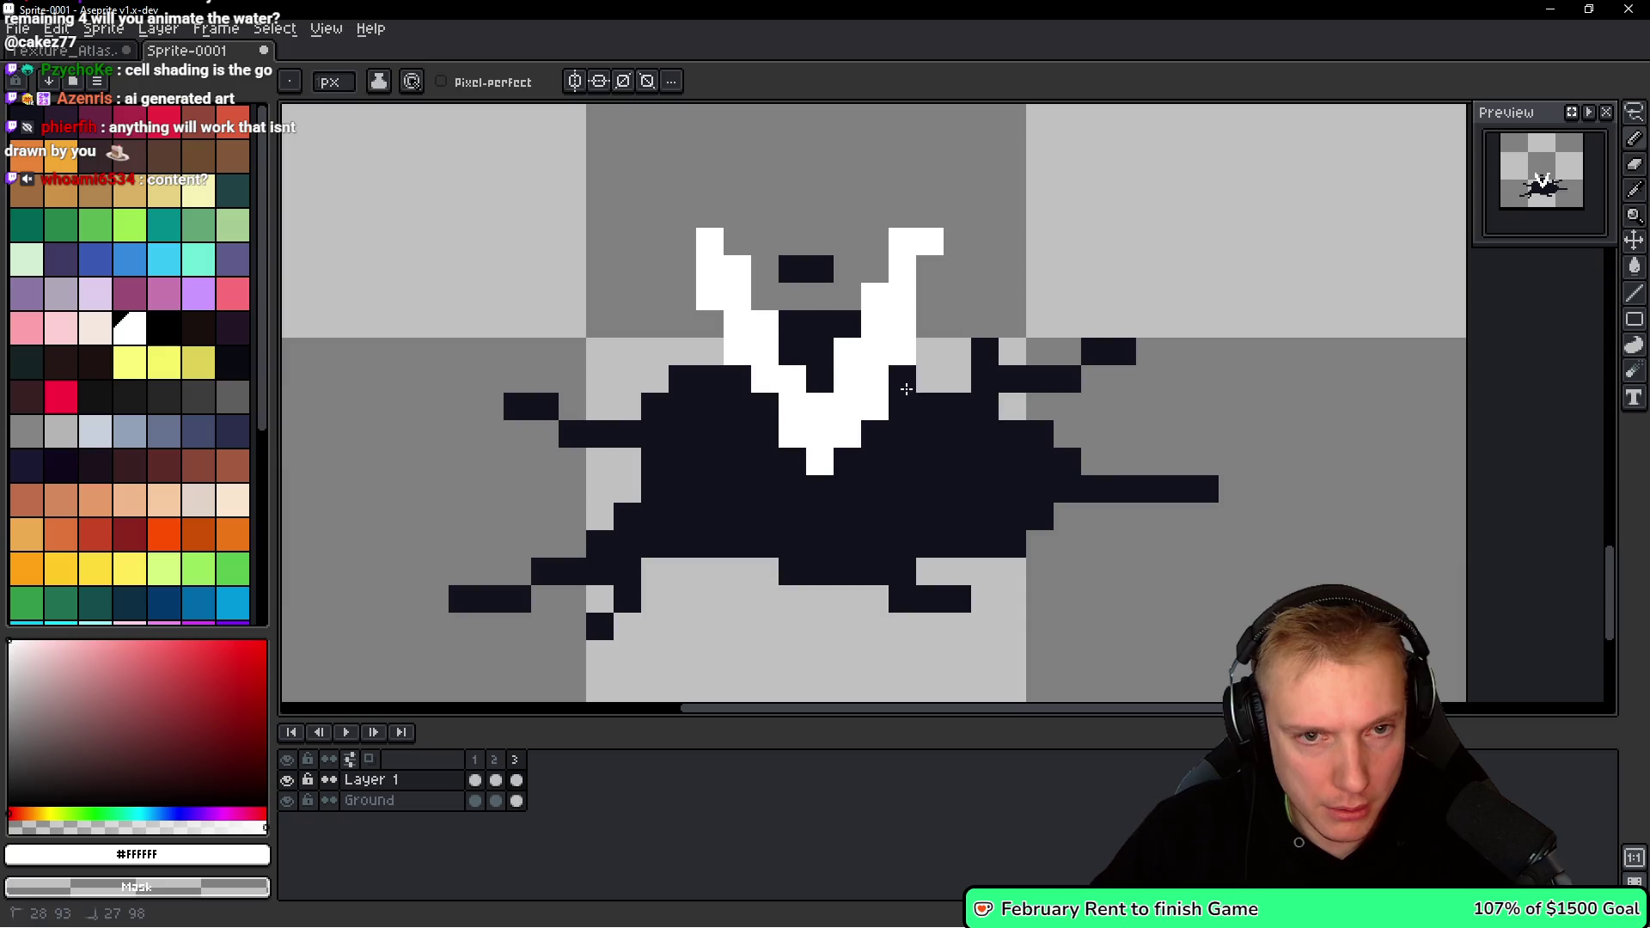
{"action": "key", "text": "space"}
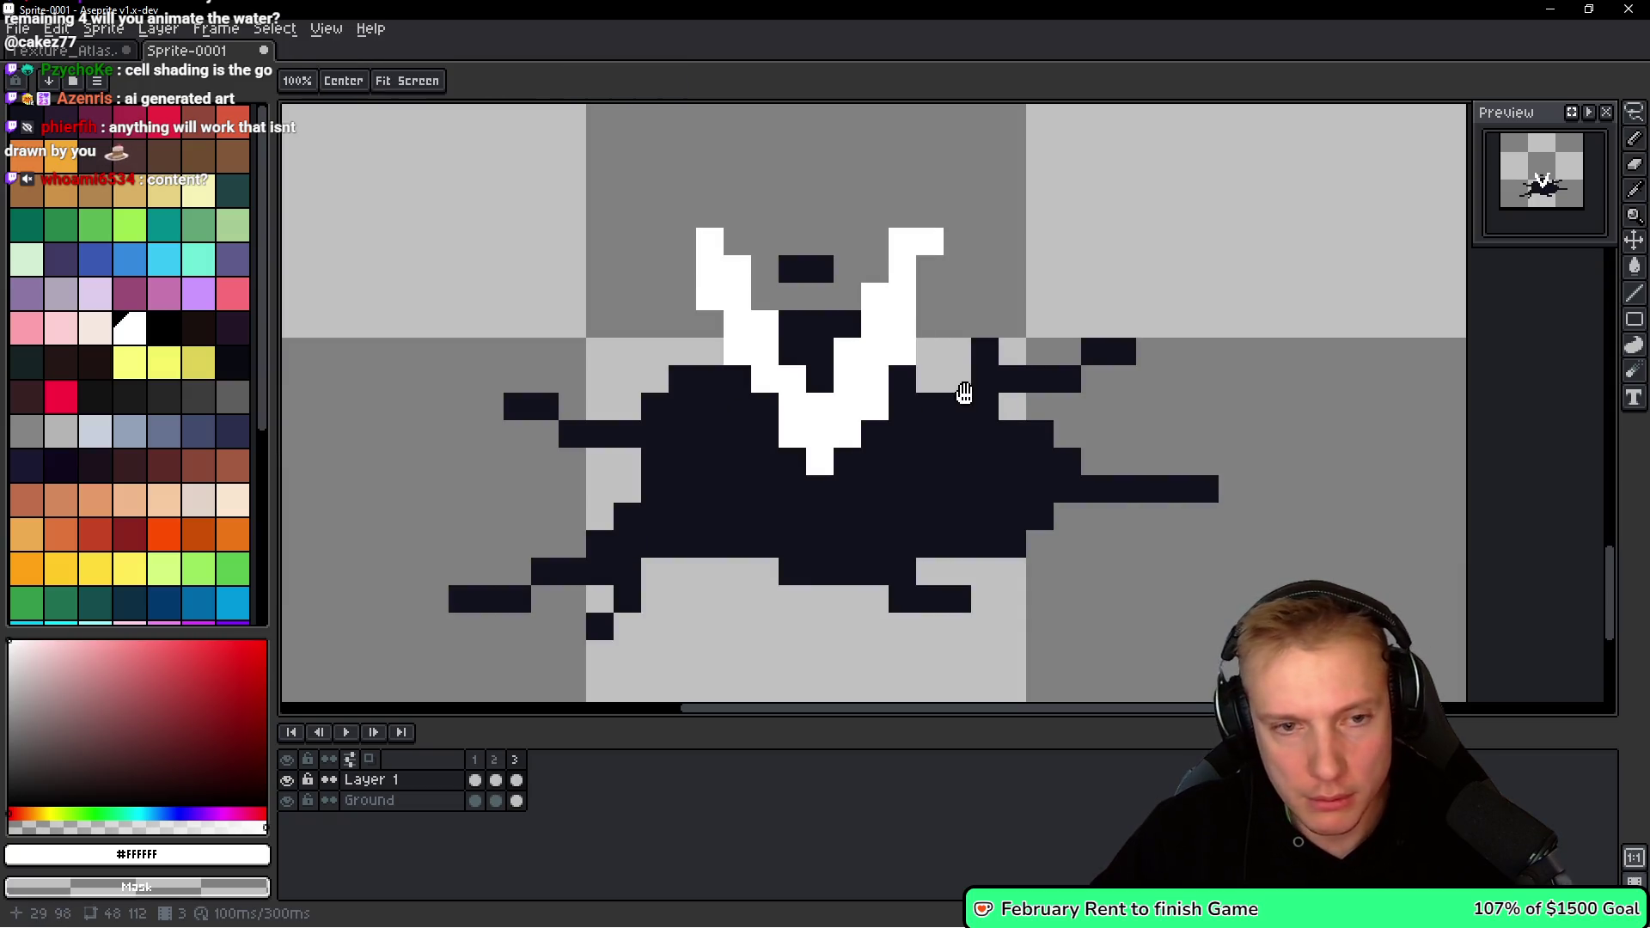
{"action": "key", "text": "Left"}
{"action": "key", "text": "Left"}
{"action": "scroll", "coordinate": [1005, 393], "scroll_direction": "down", "scroll_amount": 1}
{"action": "scroll", "coordinate": [1023, 361], "scroll_direction": "up", "scroll_amount": 1}
{"action": "key", "text": "Right"}
{"action": "key", "text": "Right"}
Replace frame 2's white X with the V copied from frame 3.
{"action": "key", "text": "m"}
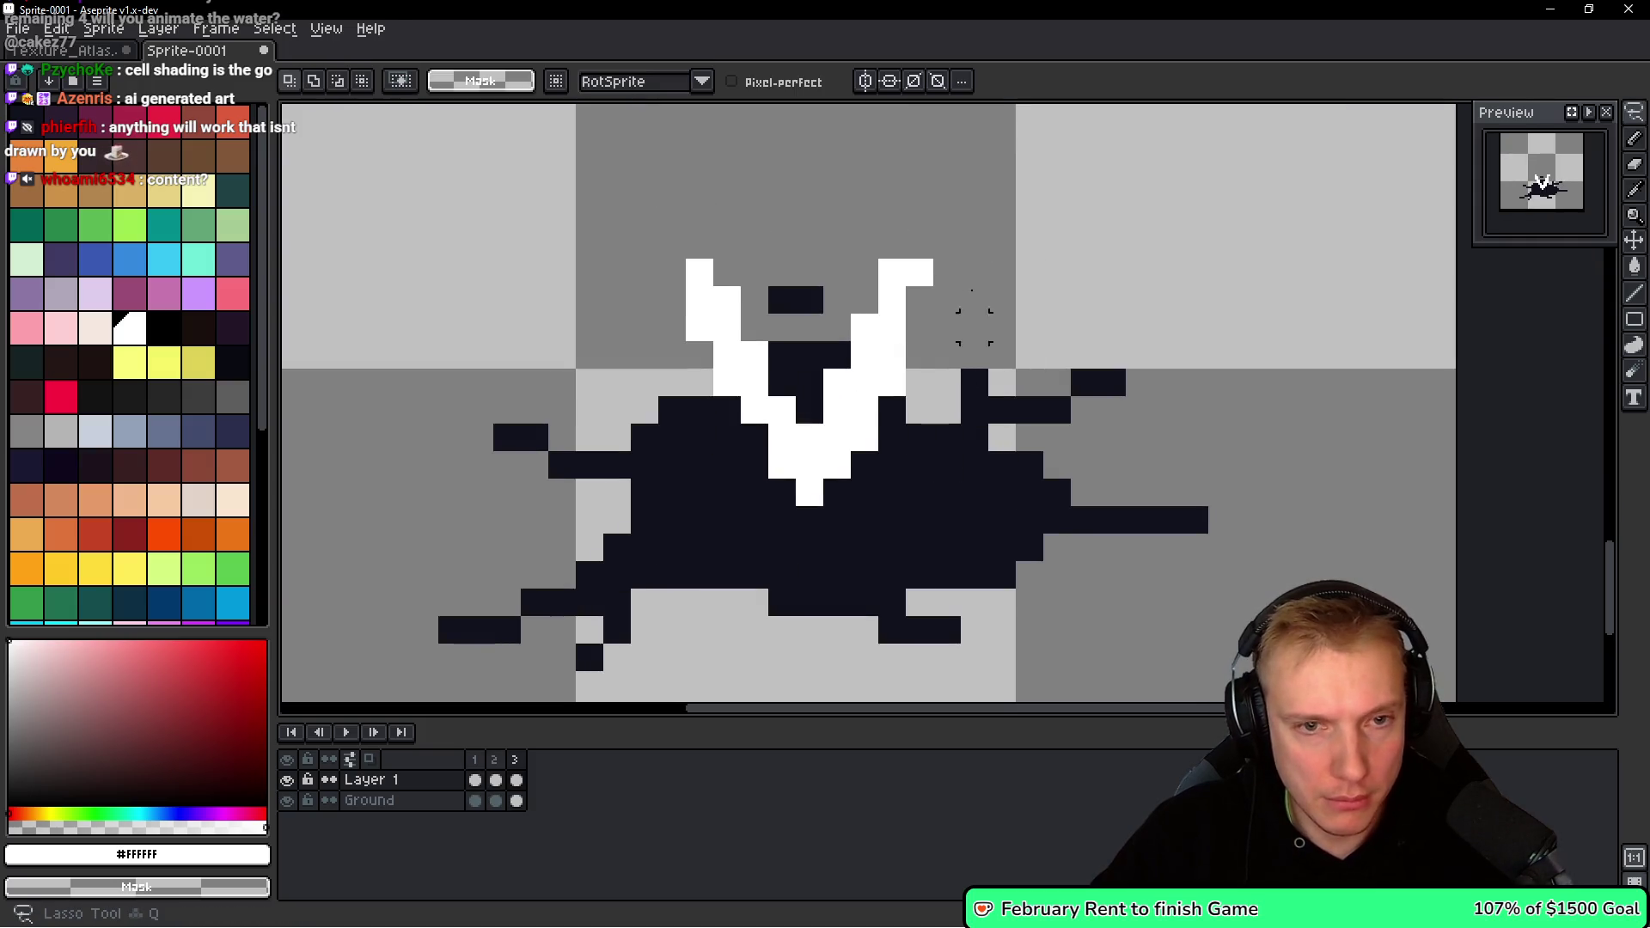
{"action": "key", "text": "Left"}
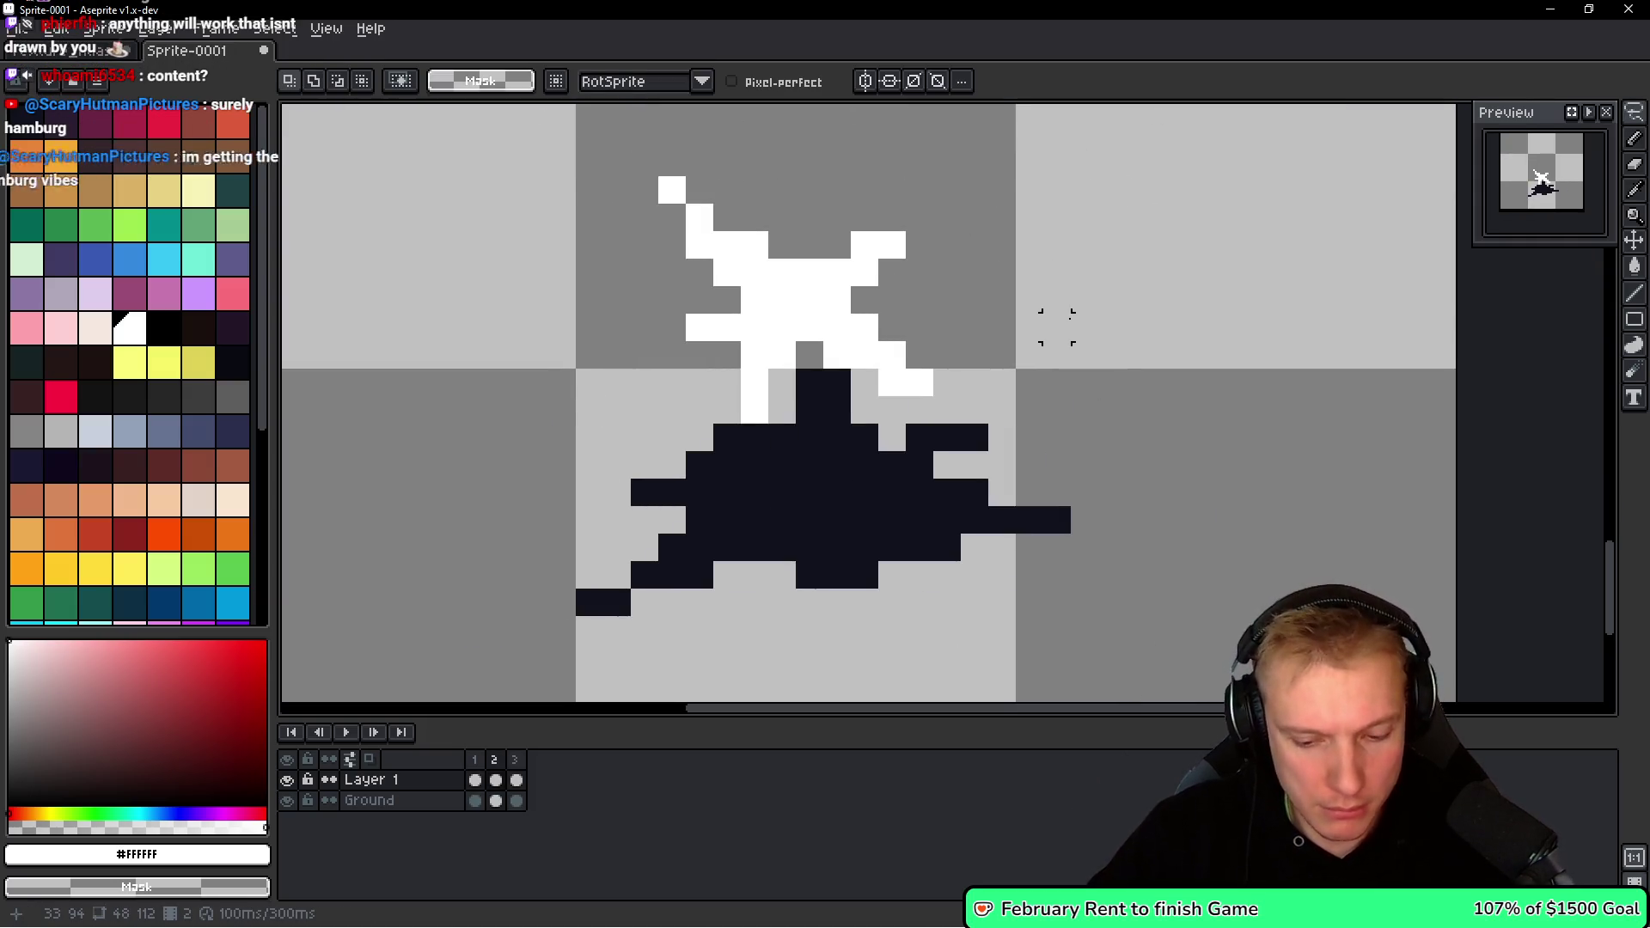
{"action": "key", "text": "Delete"}
{"action": "key", "text": "ctrl+v"}
{"action": "key", "text": "Return"}
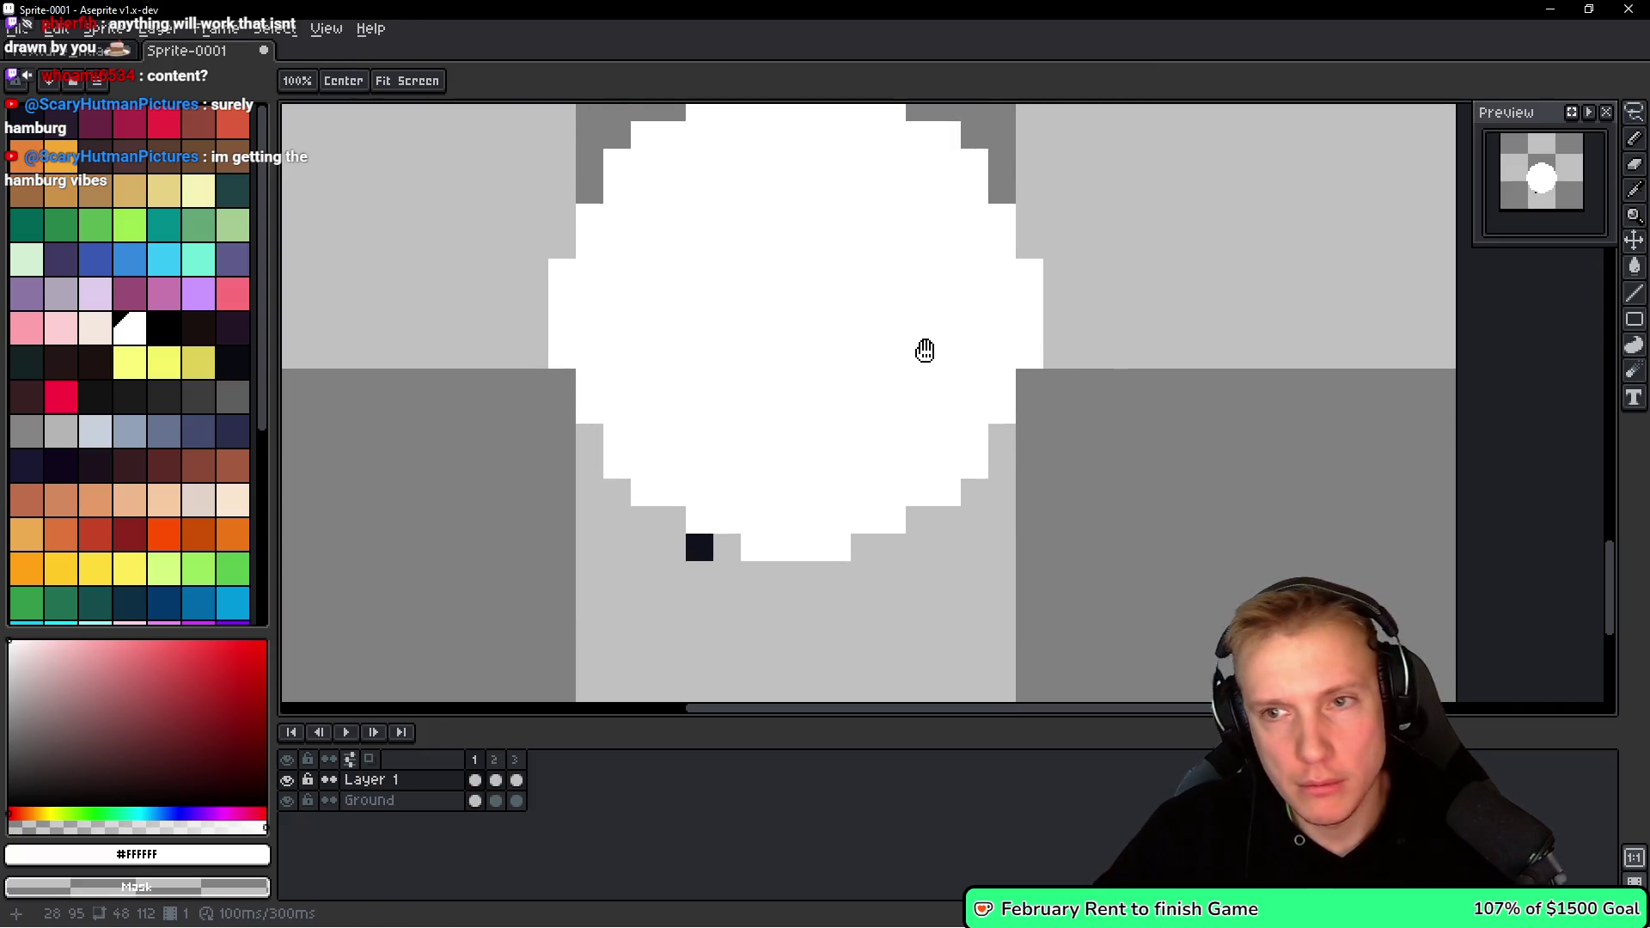
{"action": "key", "text": "b"}
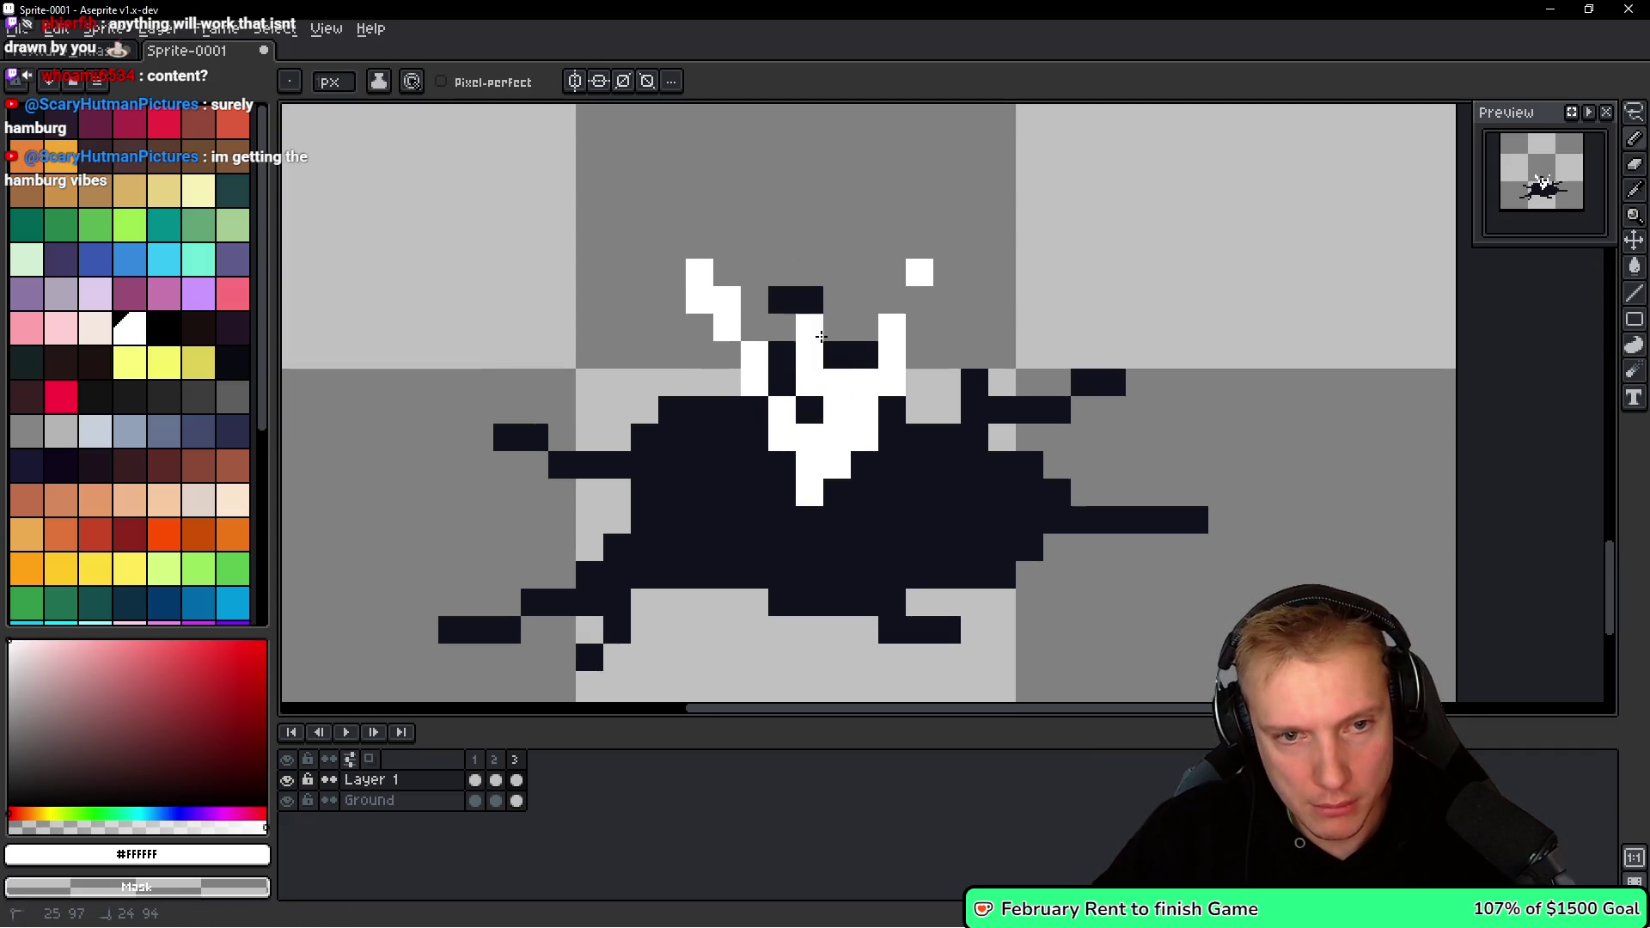
Lasso the top of frame 2's spike, scale it, and nudge it right and down.
{"action": "key", "text": "q"}
{"action": "mouse_move", "coordinate": [945, 189]}
{"action": "left_mouse_down"}
{"action": "mouse_move", "coordinate": [687, 199]}
{"action": "mouse_move", "coordinate": [1127, 147]}
{"action": "mouse_move", "coordinate": [1004, 258]}
{"action": "left_mouse_up"}
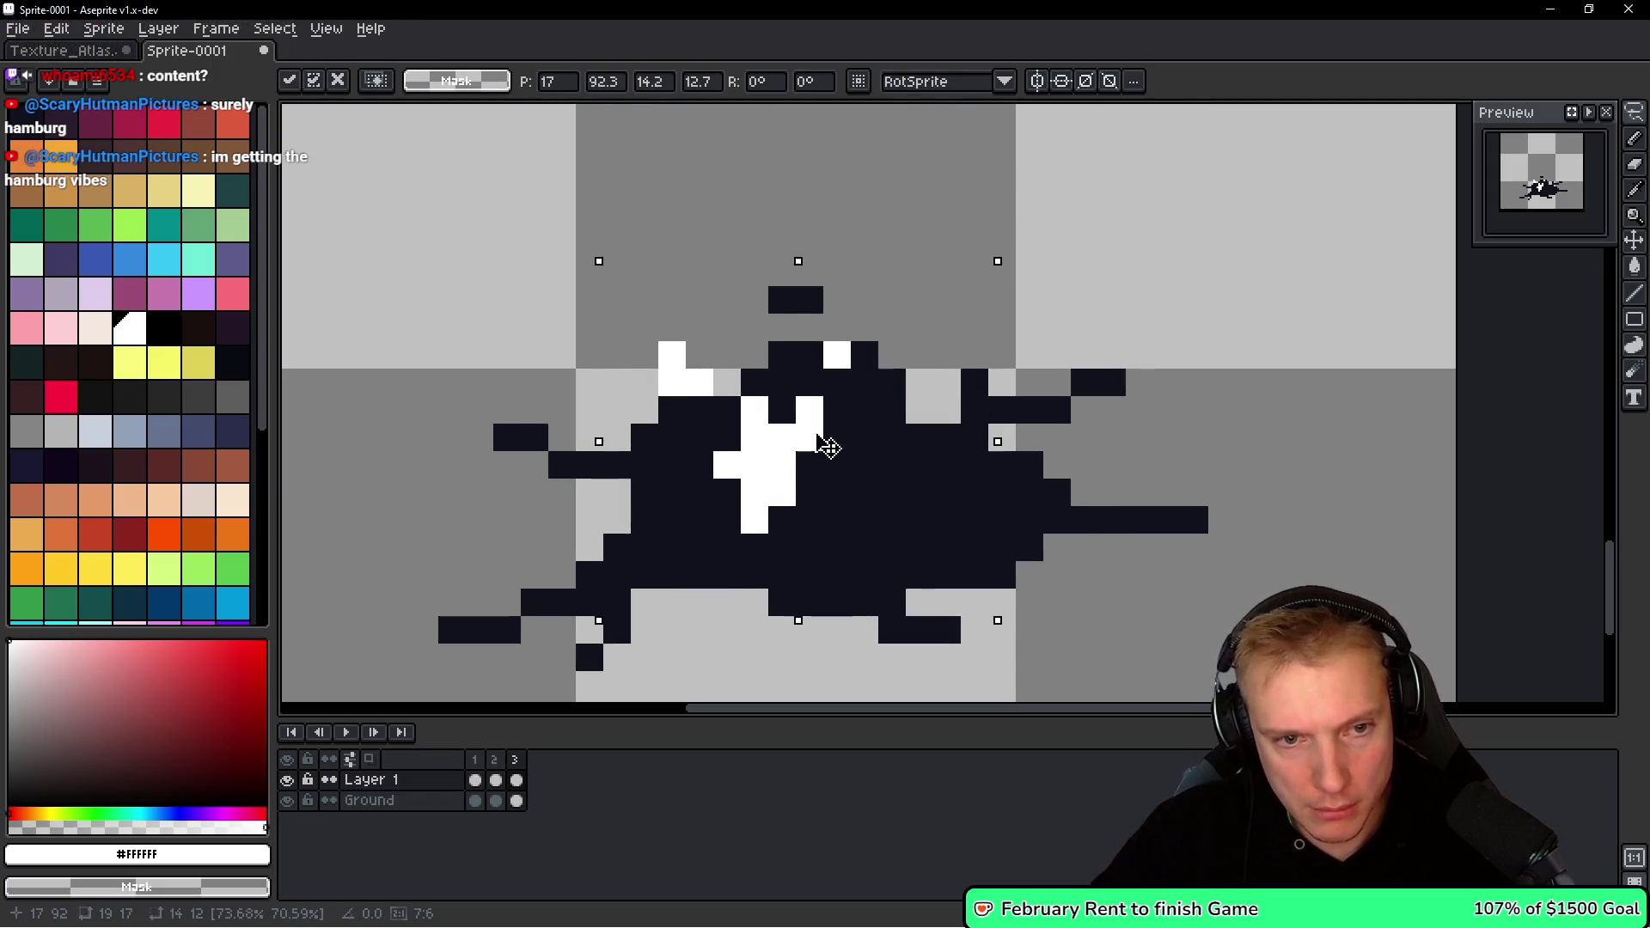
{"action": "left_click_drag", "start_coordinate": [810, 435], "coordinate": [886, 480]}
{"action": "key", "text": "Return"}
{"action": "key", "text": "space"}
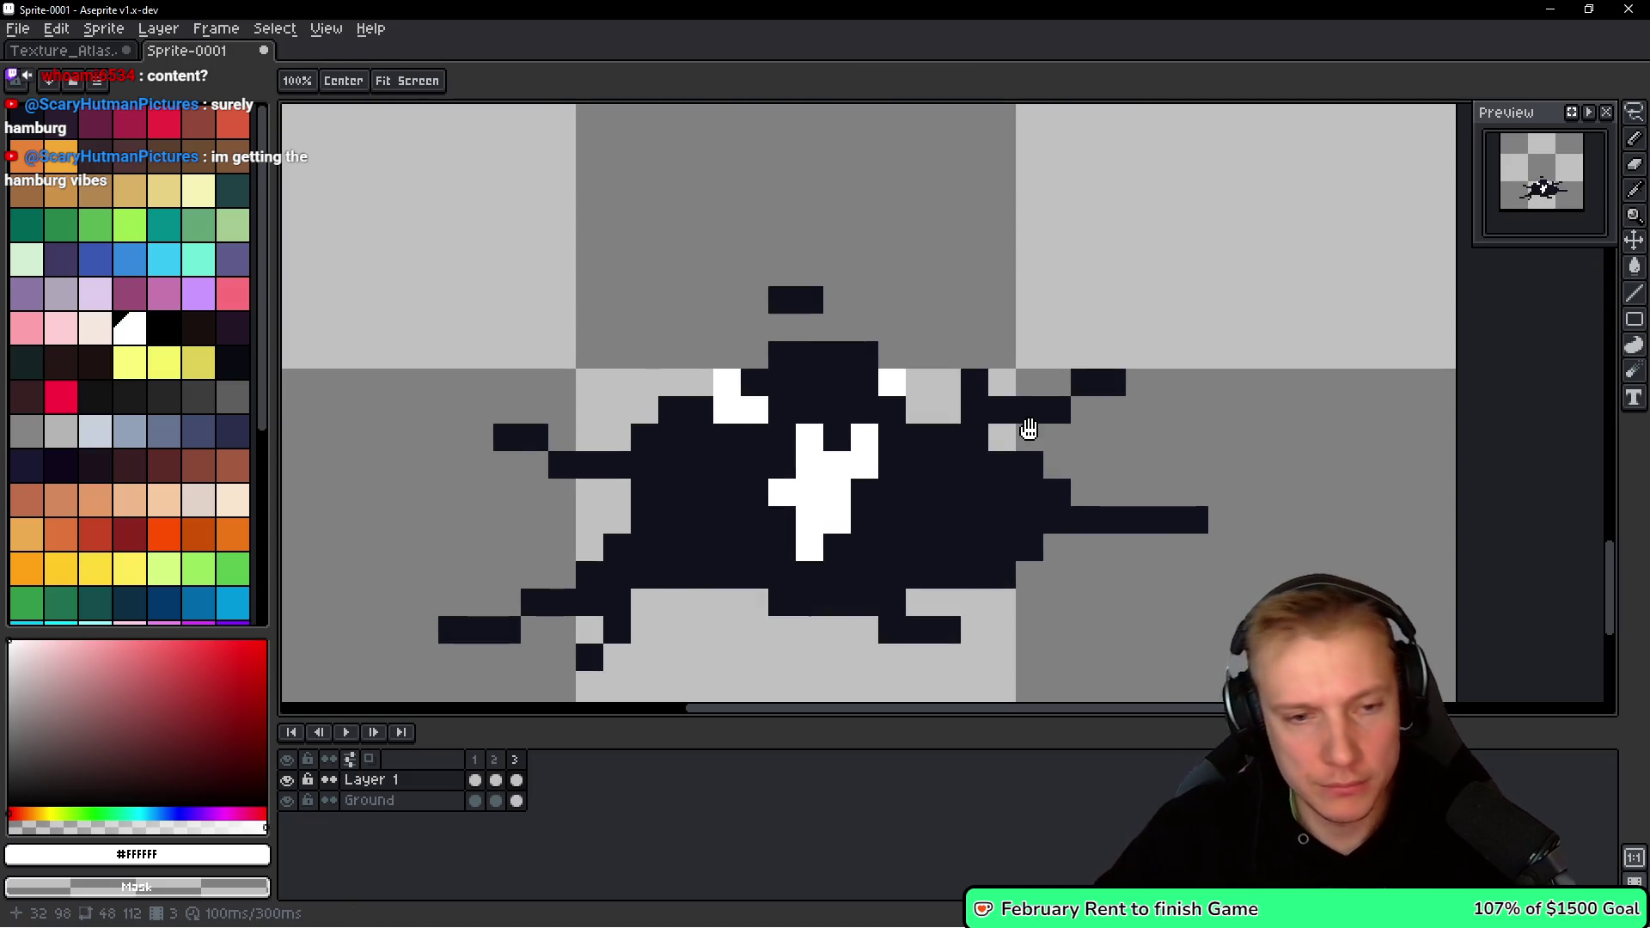
Add a fourth frame and repaint the splash's white centre pixels into a mouth shape.
{"action": "key", "text": "alt+n"}
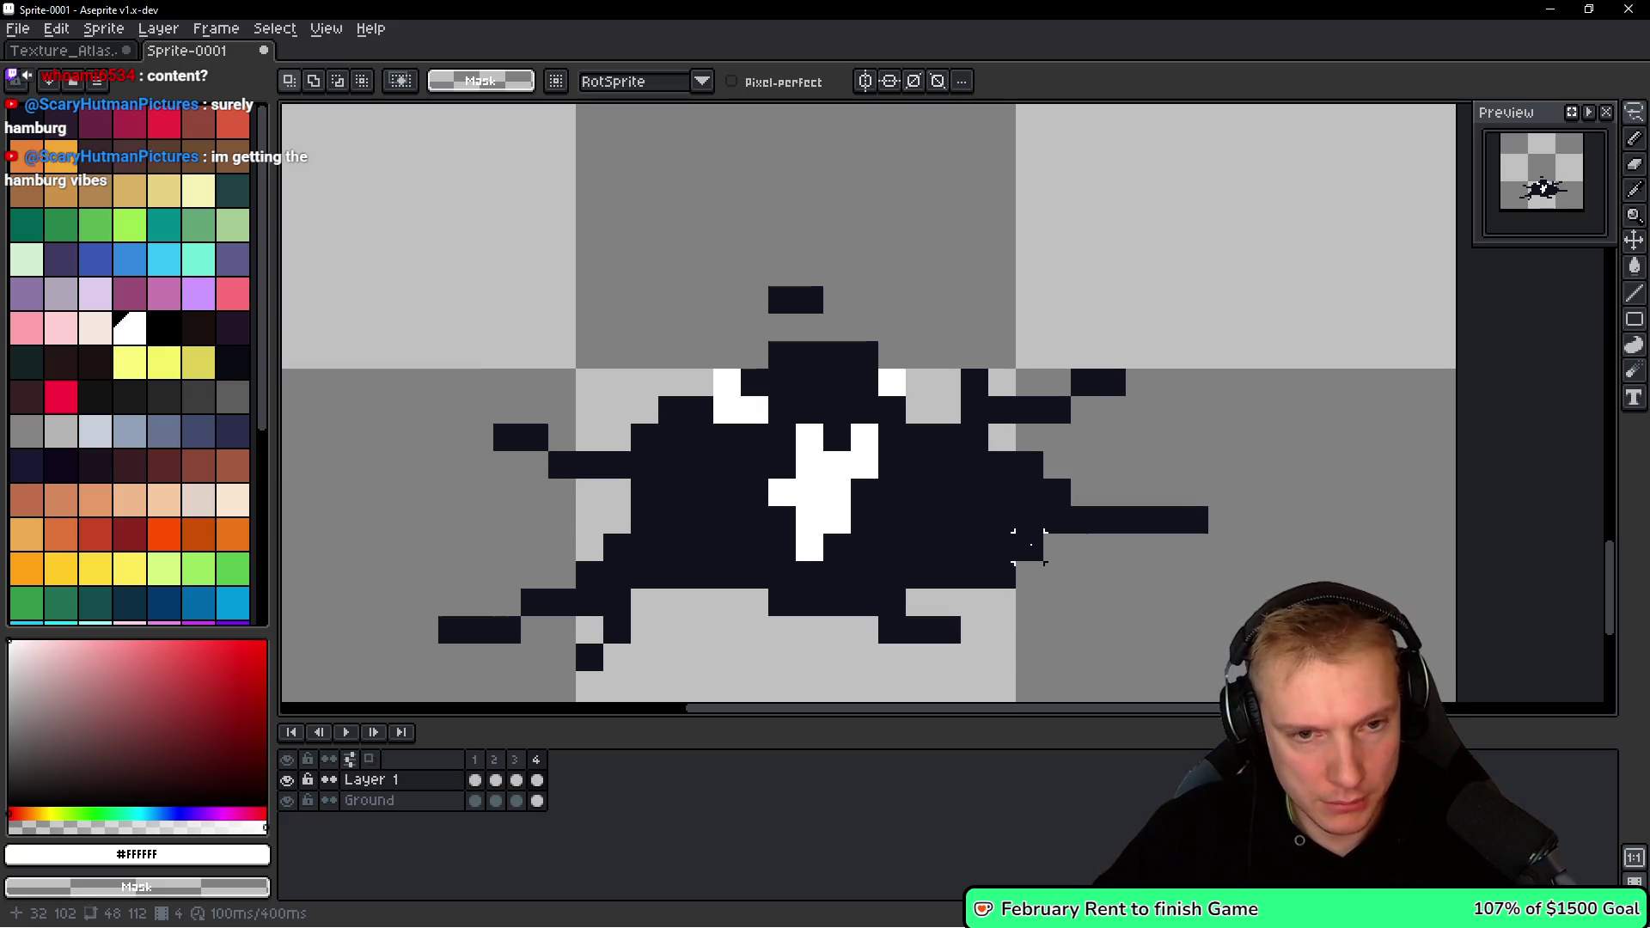
{"action": "key", "text": "m"}
{"action": "mouse_move", "coordinate": [710, 563]}
{"action": "left_mouse_down"}
{"action": "mouse_move", "coordinate": [908, 368]}
{"action": "mouse_move", "coordinate": [840, 427]}
{"action": "mouse_move", "coordinate": [802, 524]}
{"action": "mouse_move", "coordinate": [850, 509]}
{"action": "left_mouse_up"}
{"action": "key", "text": "Return"}
{"action": "key", "text": "b"}
{"action": "left_click", "coordinate": [812, 492]}
{"action": "right_click", "coordinate": [810, 520]}
{"action": "left_click", "coordinate": [809, 465]}
Undo back to the earlier face shapes and add a fifth frame.
{"action": "key", "text": "h"}
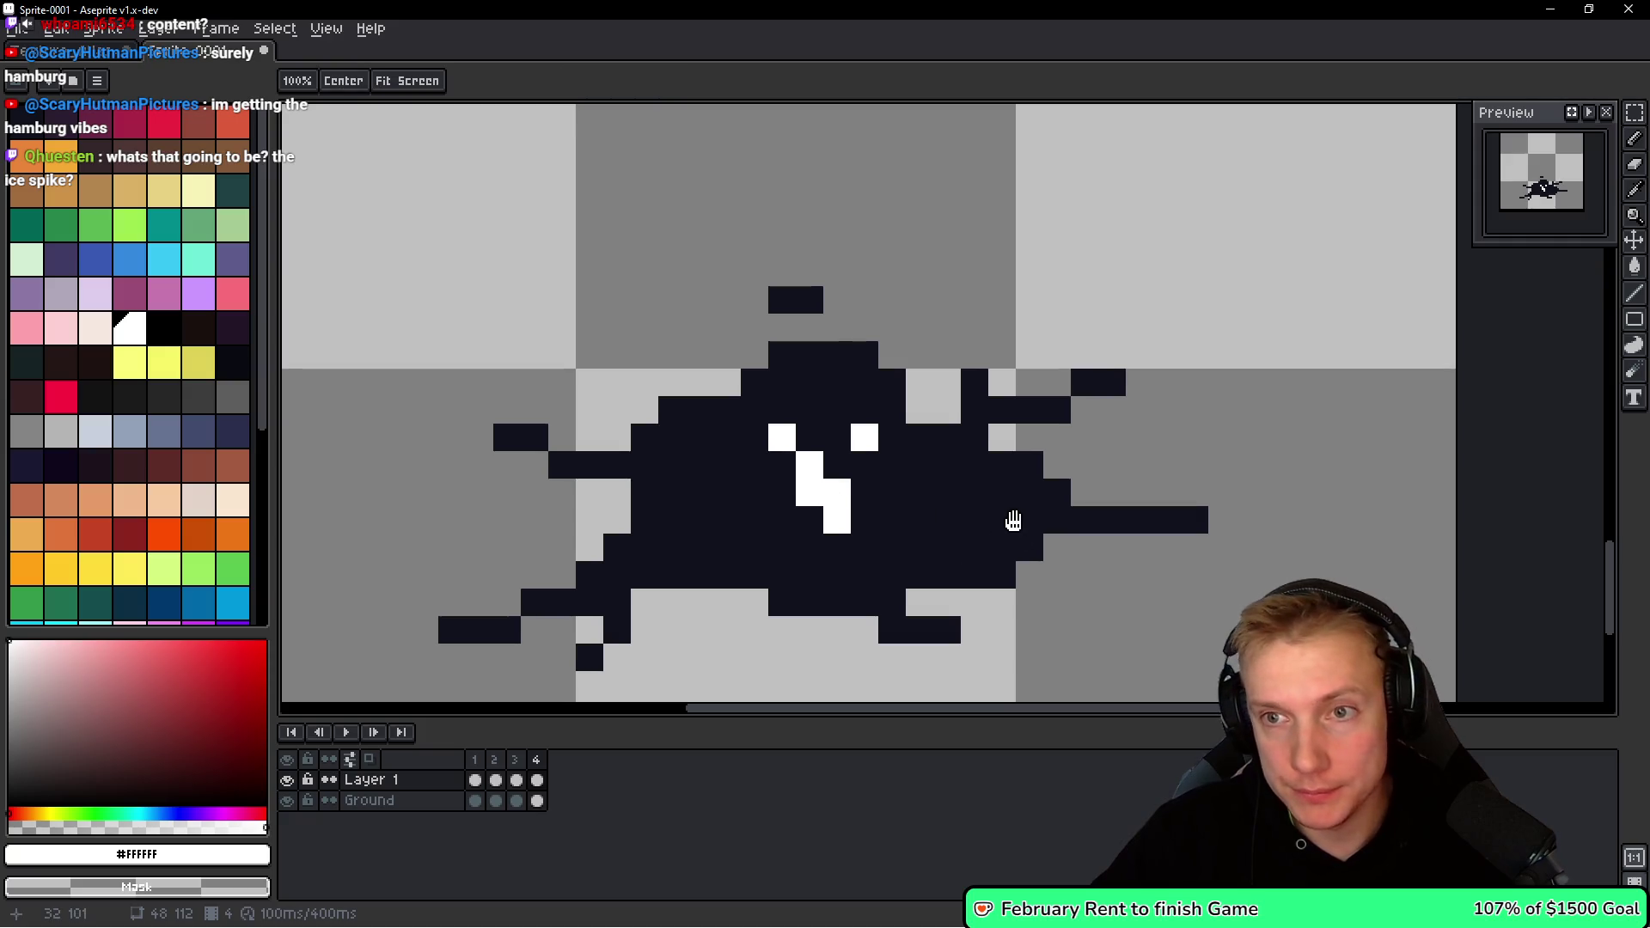
{"action": "key", "text": "ctrl+z"}
{"action": "key", "text": "ctrl+z"}
{"action": "key", "text": "ctrl+z"}
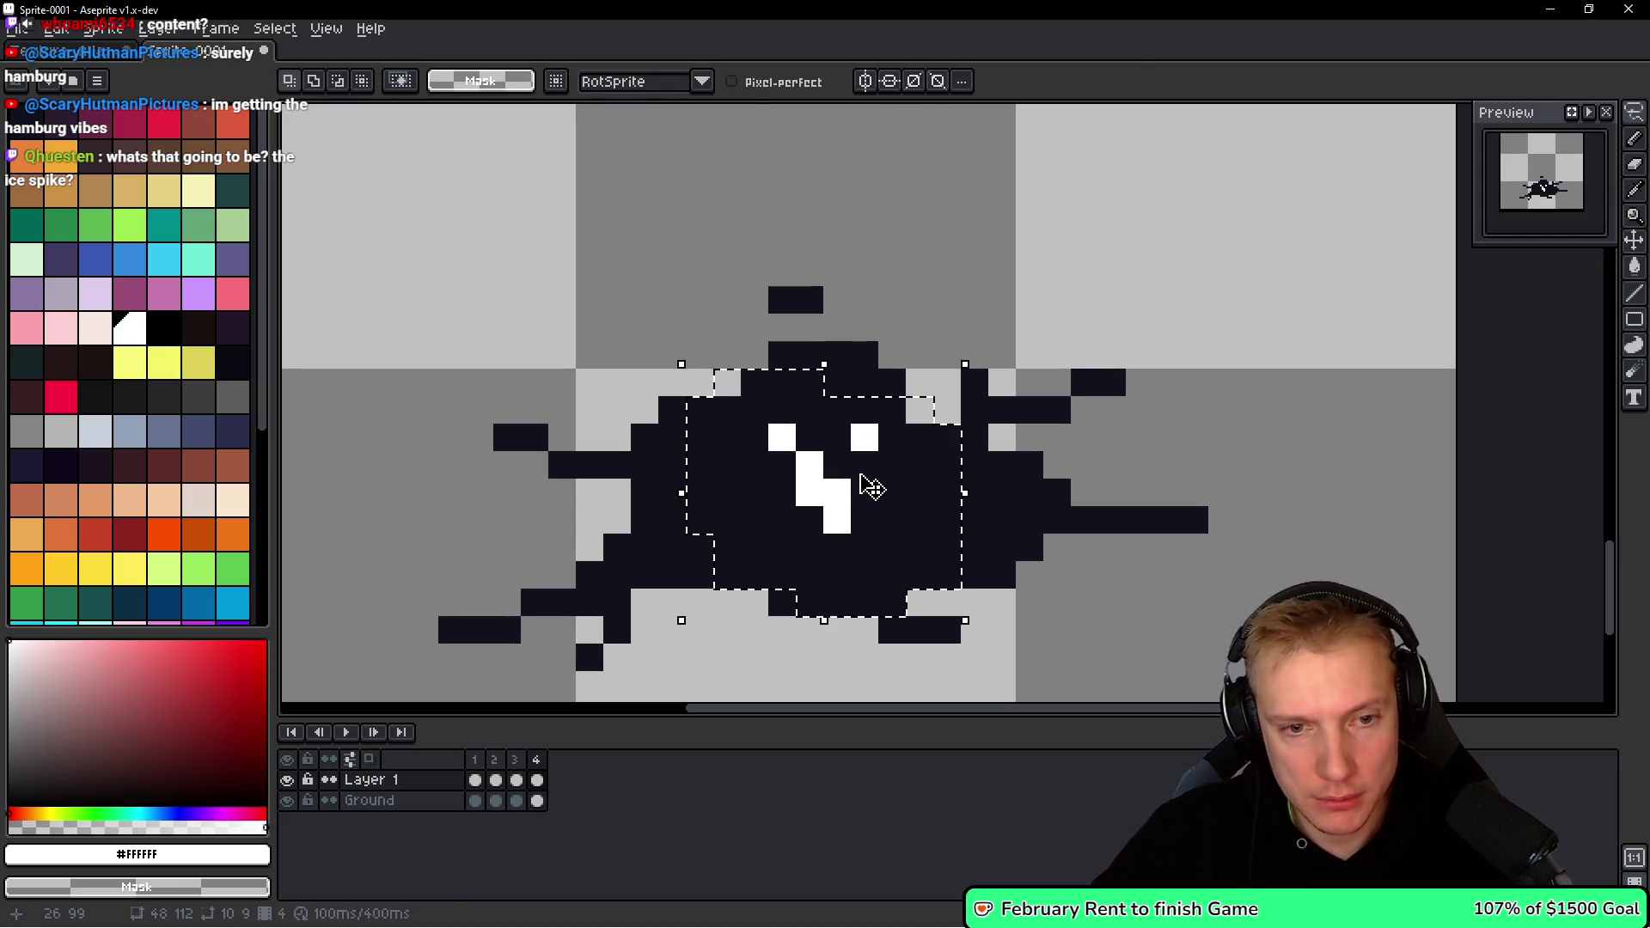
{"action": "key", "text": "ctrl+z"}
{"action": "key", "text": "m"}
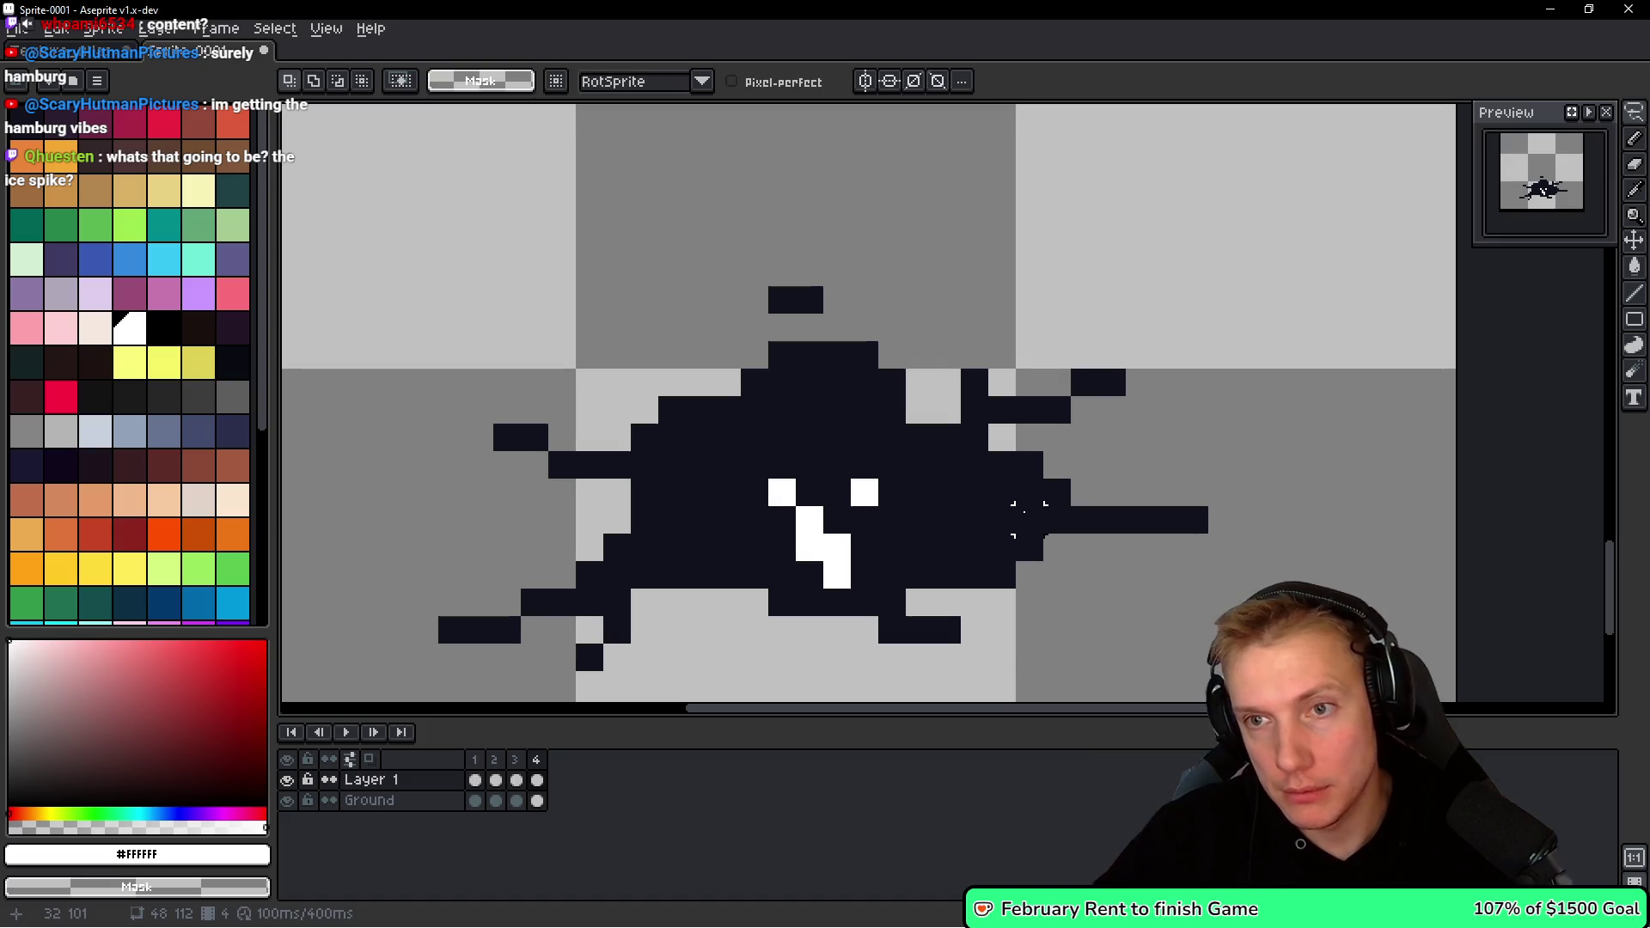
{"action": "scroll", "coordinate": [1060, 418], "scroll_direction": "down", "scroll_amount": 3}
{"action": "key", "text": "alt+n"}
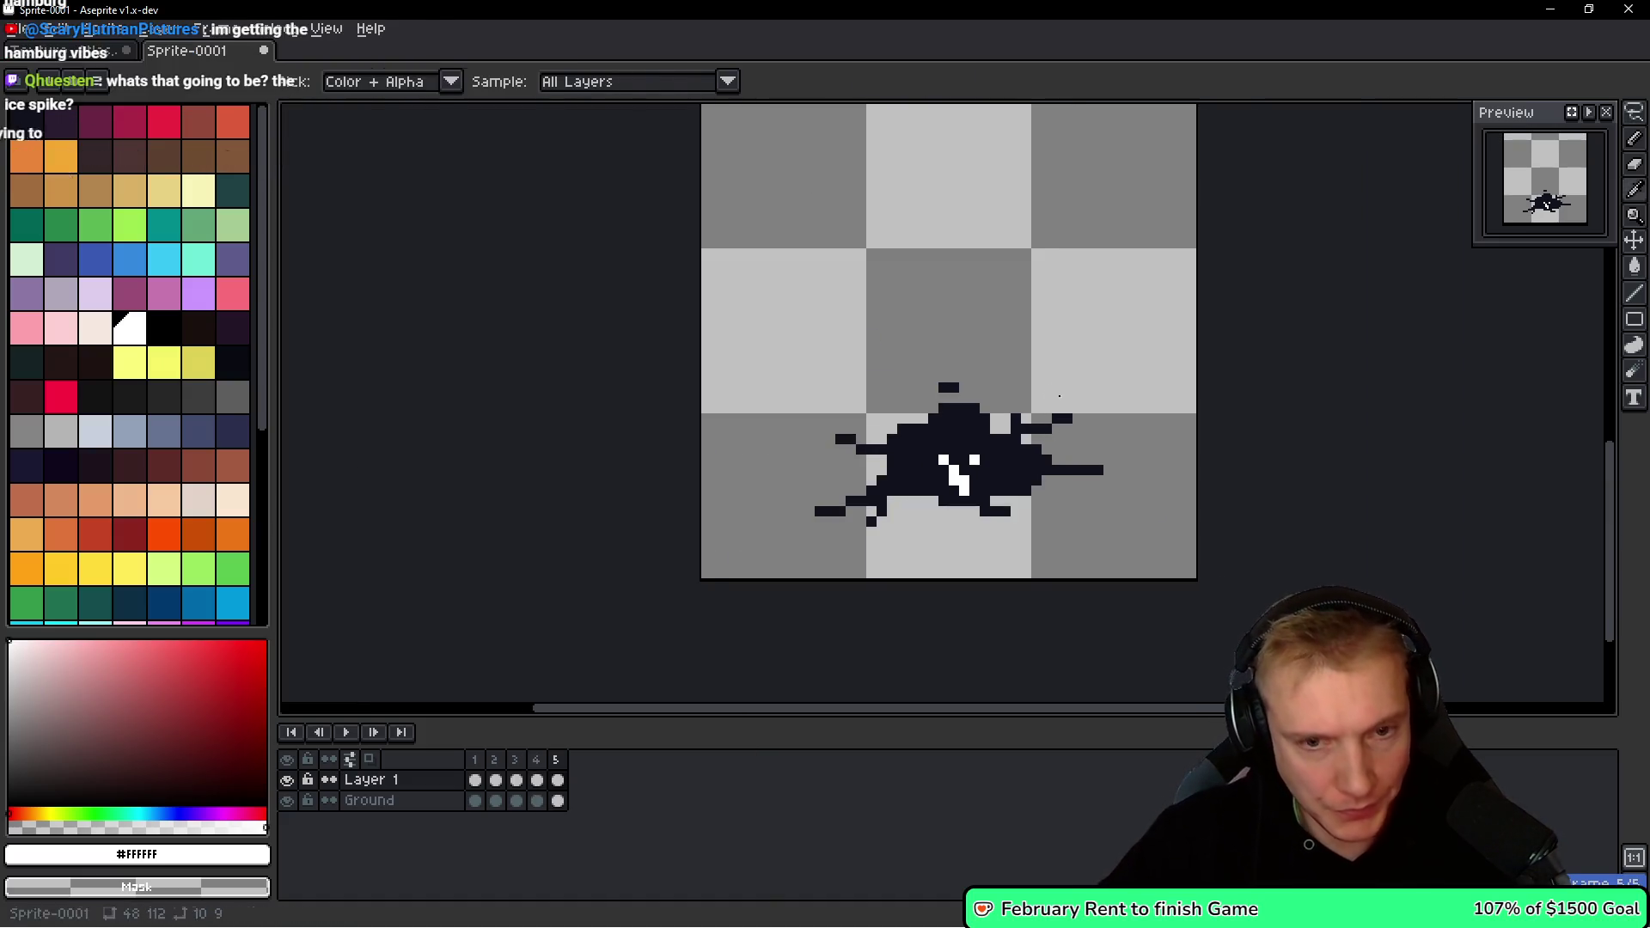
Draw tall jagged white lines rising from the splash to the top of frame 5.
{"action": "key", "text": "q"}
{"action": "mouse_move", "coordinate": [940, 339]}
{"action": "left_mouse_down"}
{"action": "mouse_move", "coordinate": [868, 329]}
{"action": "mouse_move", "coordinate": [1117, 382]}
{"action": "left_mouse_up"}
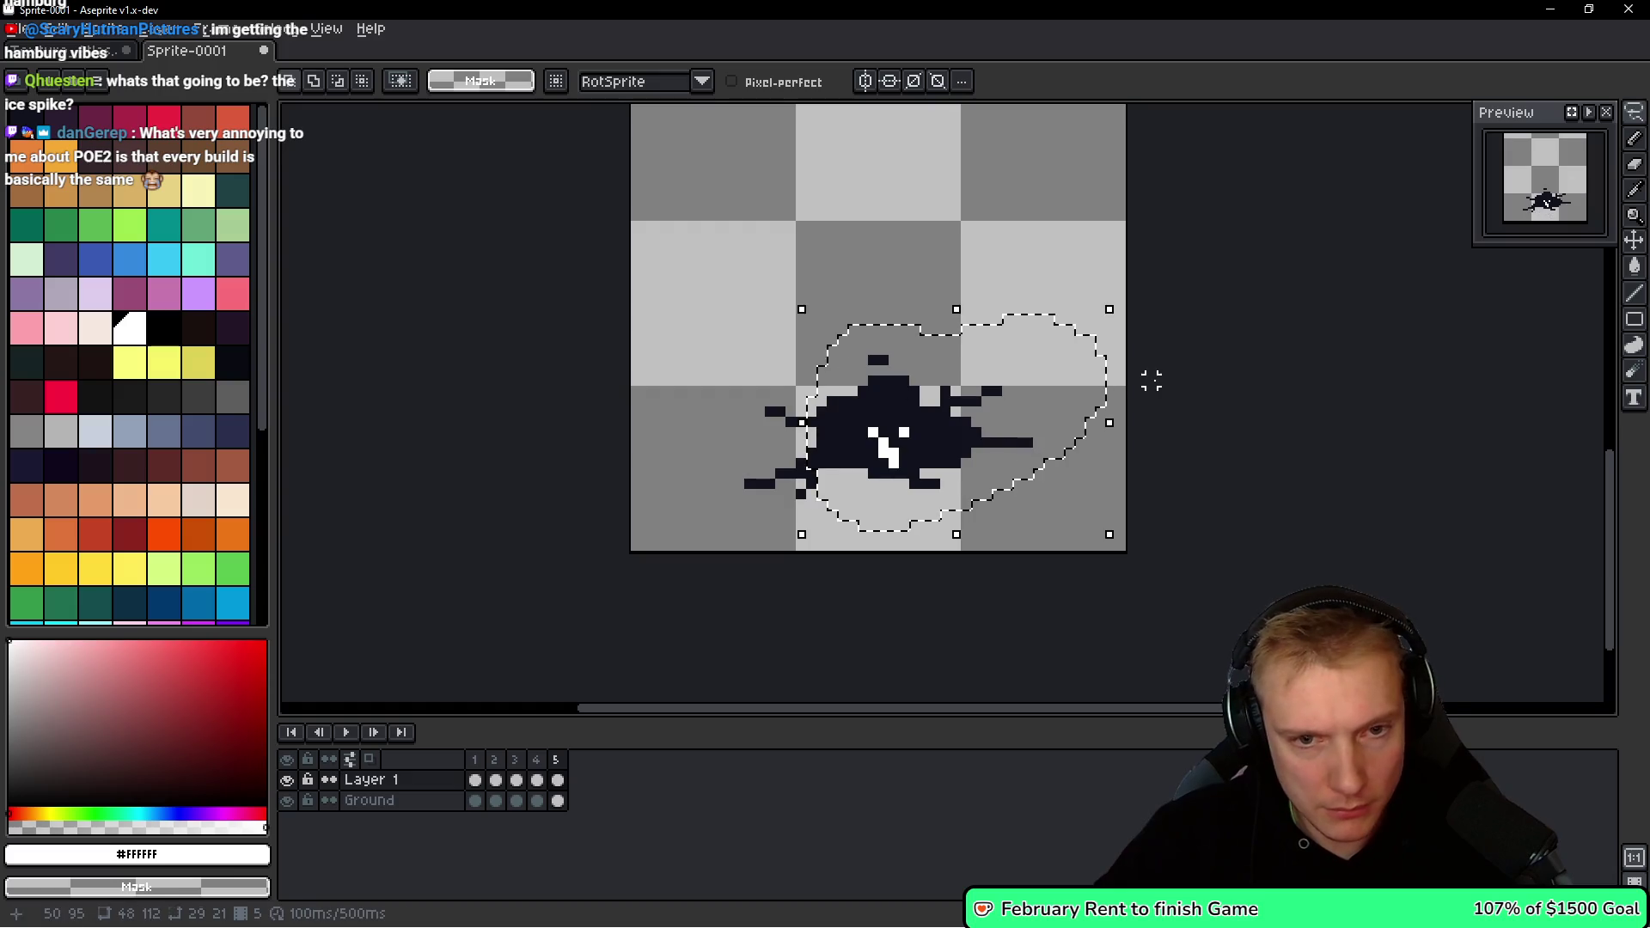
{"action": "key", "text": "ctrl+d"}
{"action": "key", "text": "b"}
{"action": "scroll", "coordinate": [868, 440], "scroll_direction": "up", "scroll_amount": 1}
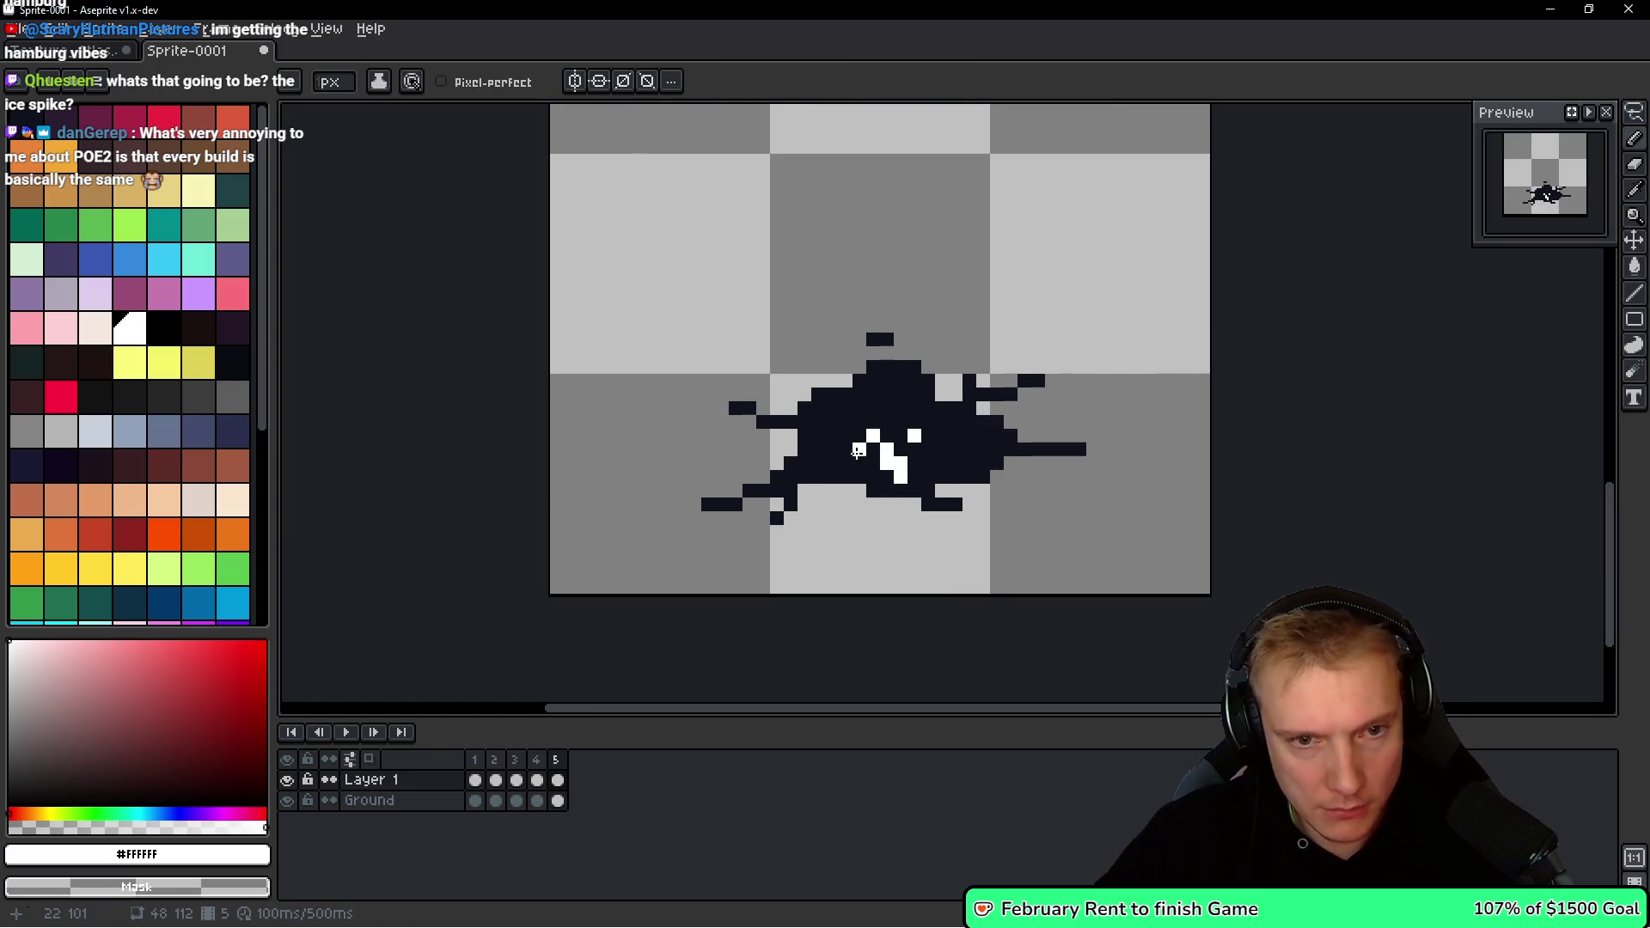
{"action": "scroll", "coordinate": [864, 438], "scroll_direction": "down", "scroll_amount": 2}
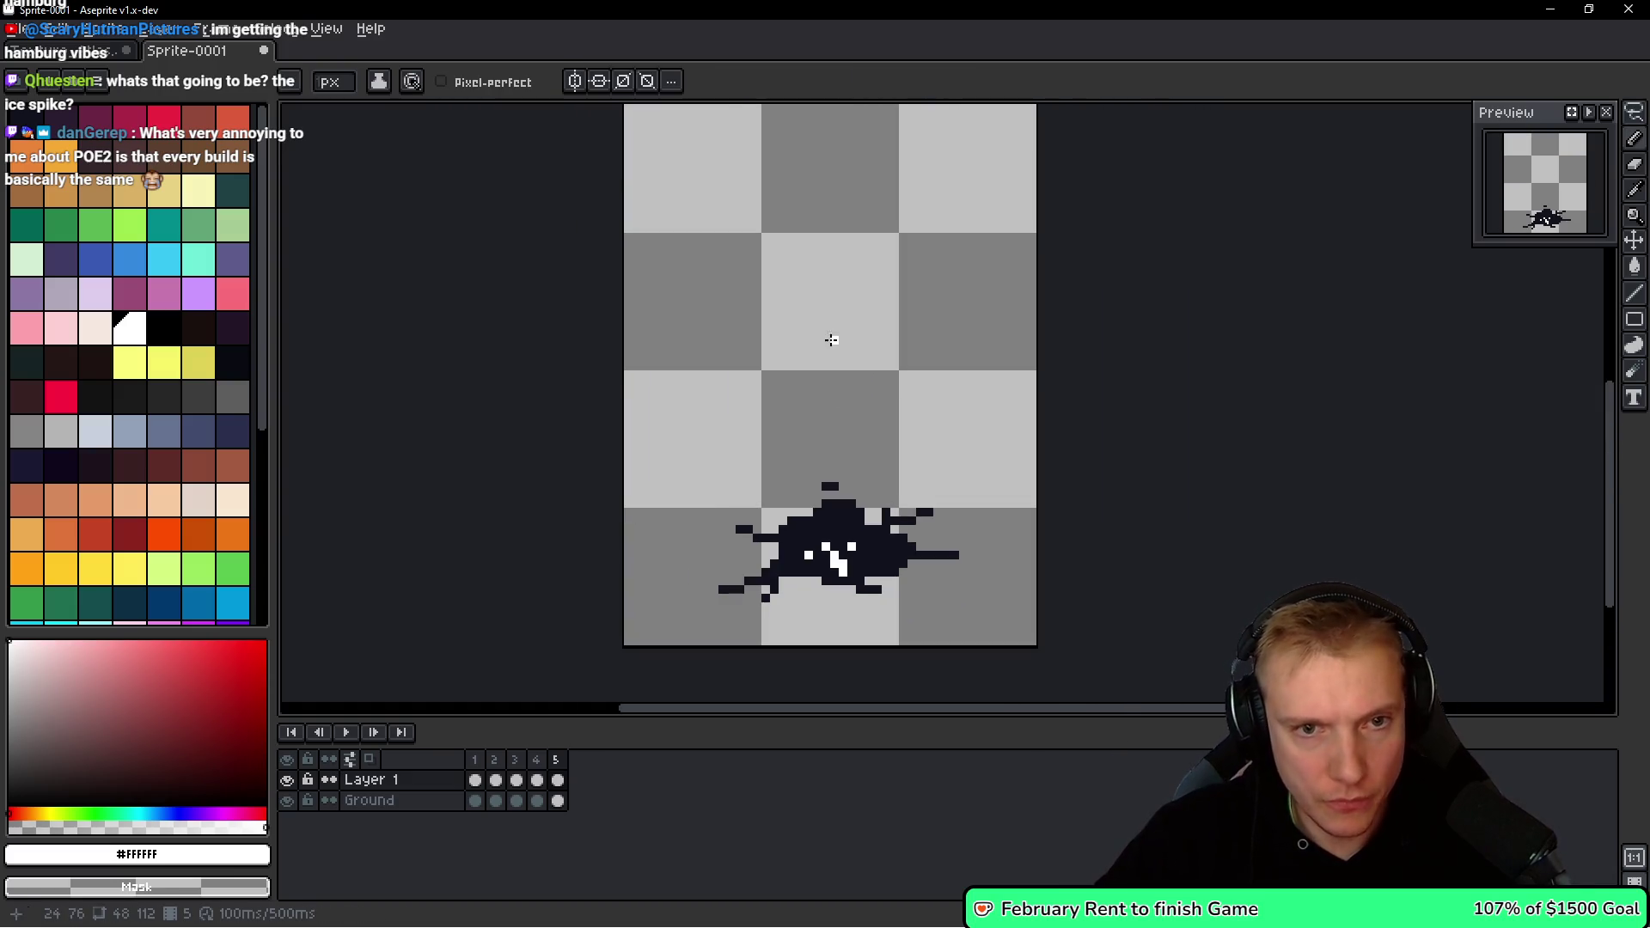
{"action": "left_click", "coordinate": [833, 200], "text": "shift"}
{"action": "left_click", "coordinate": [815, 133], "text": "shift"}
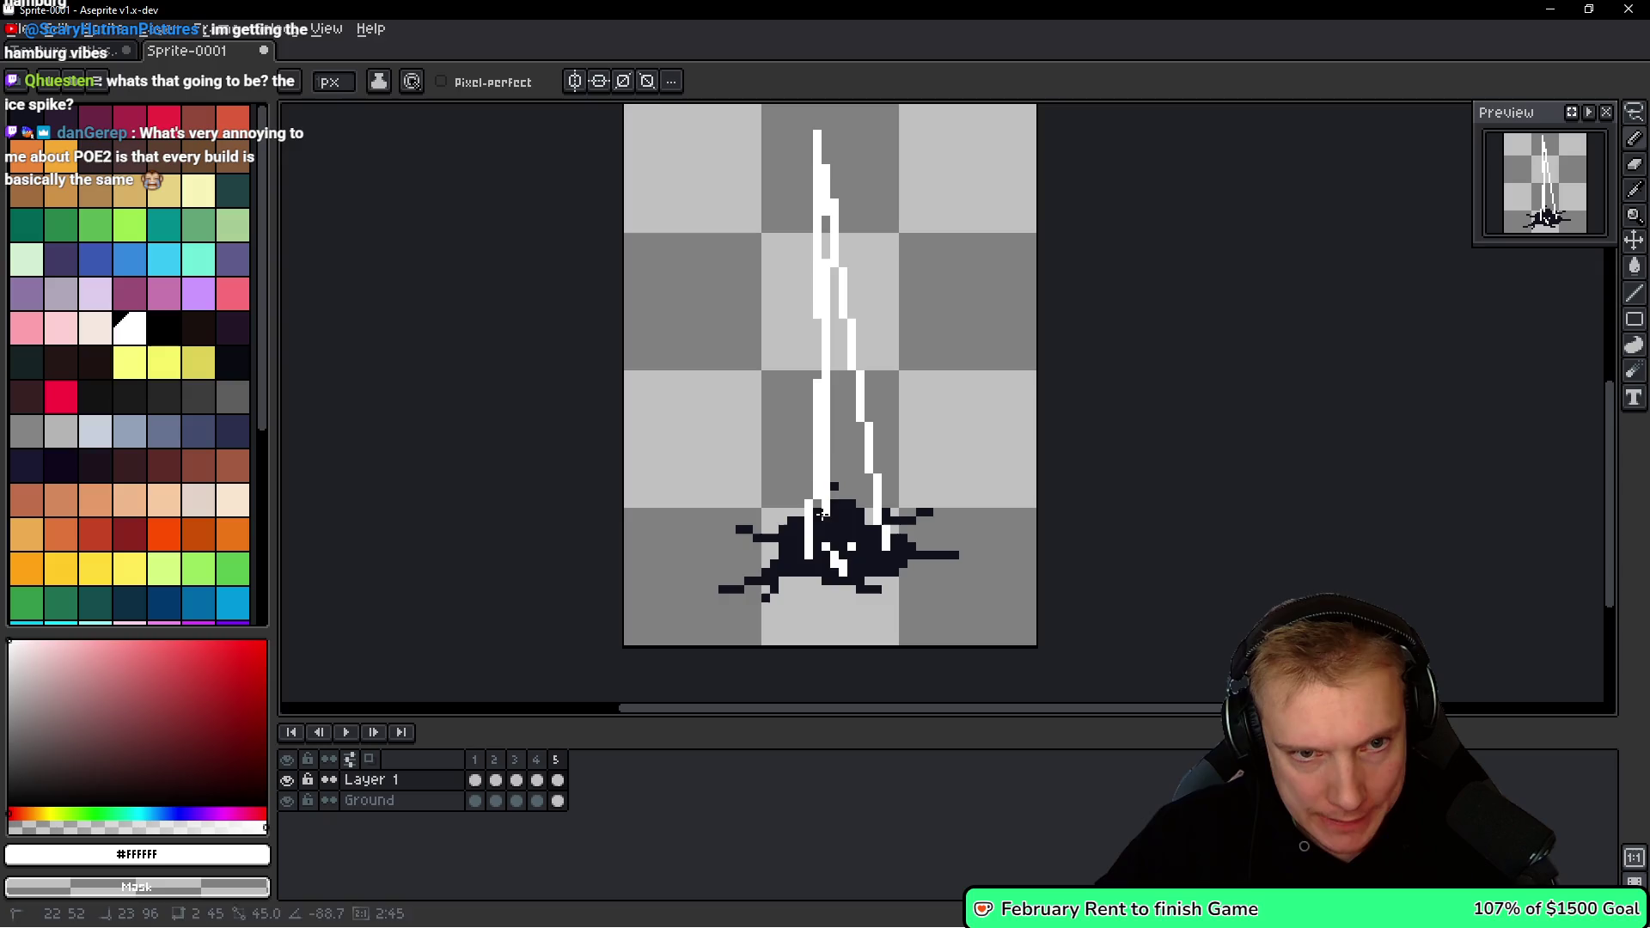
{"action": "left_click", "coordinate": [840, 449], "text": "shift"}
Duplicate the frame as frame 6, then return to frame 5 and select its white spike.
{"action": "key", "text": "space"}
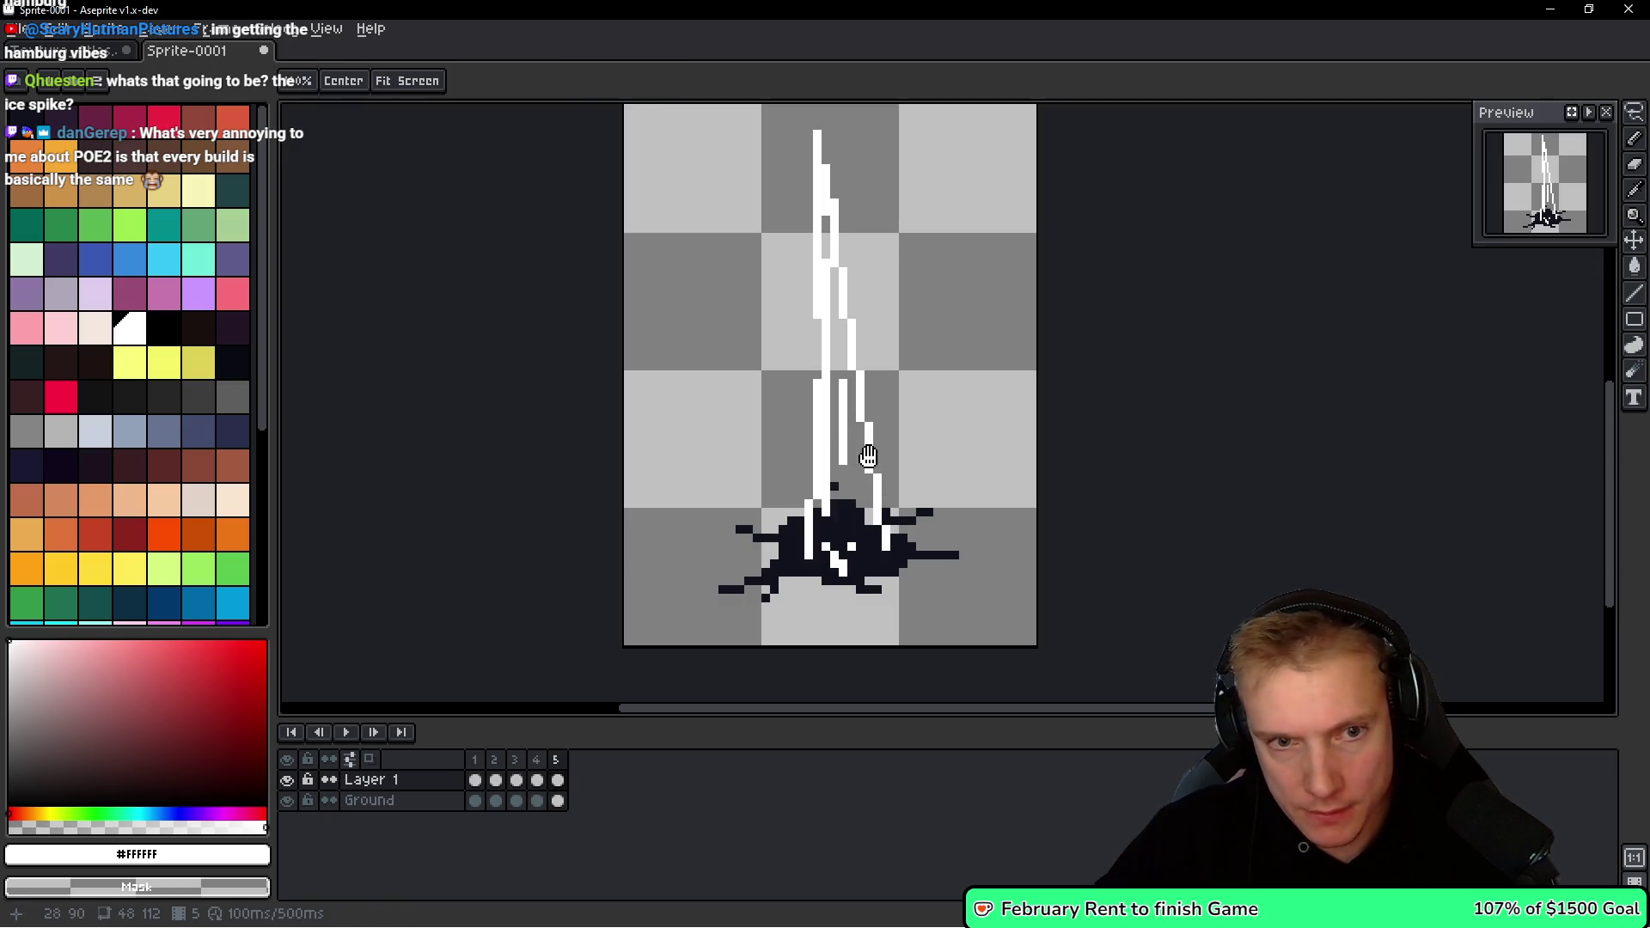
{"action": "scroll", "coordinate": [844, 545], "scroll_direction": "up", "scroll_amount": 1}
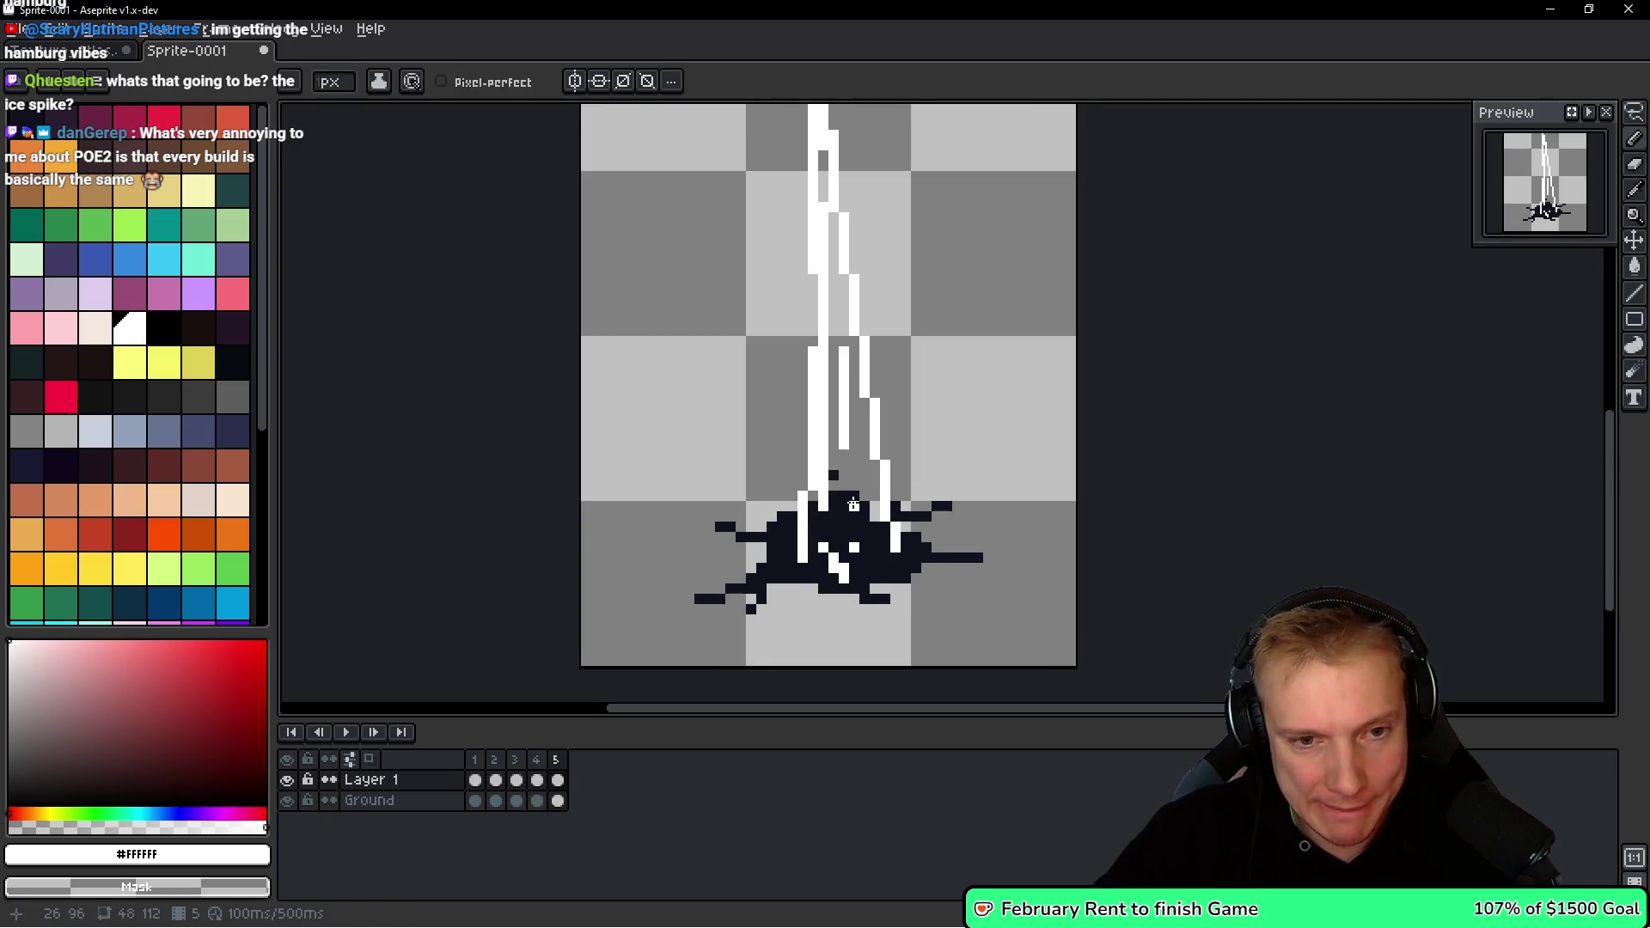
{"action": "left_click_drag", "start_coordinate": [853, 505], "coordinate": [846, 511]}
{"action": "key", "text": "alt+n"}
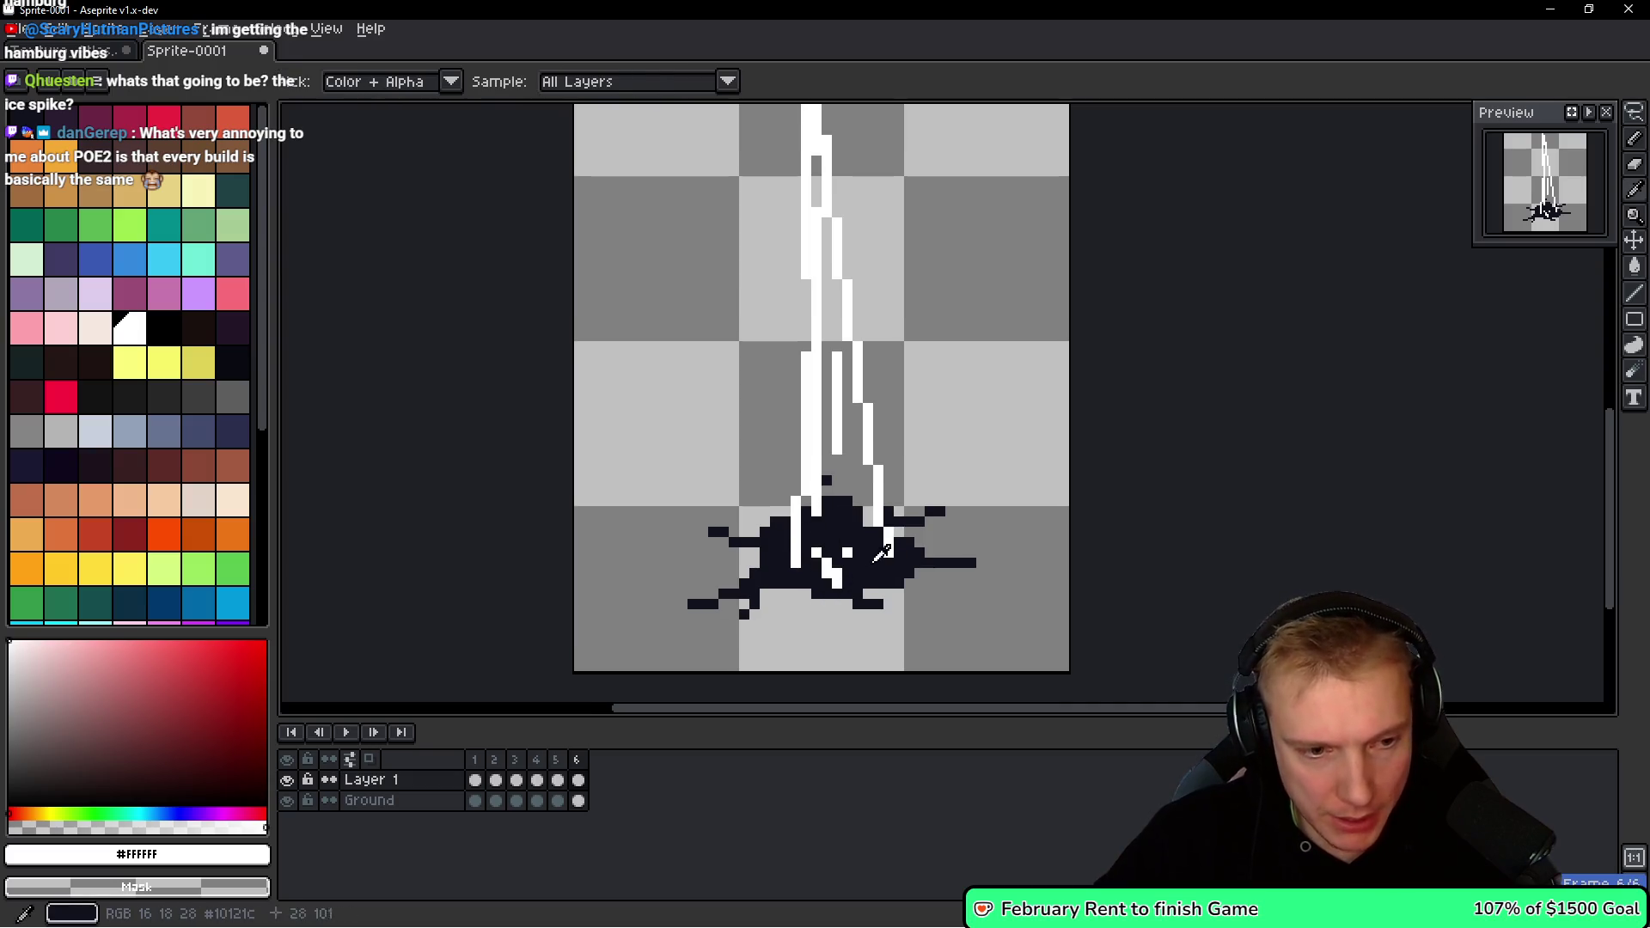
{"action": "left_click", "coordinate": [560, 761]}
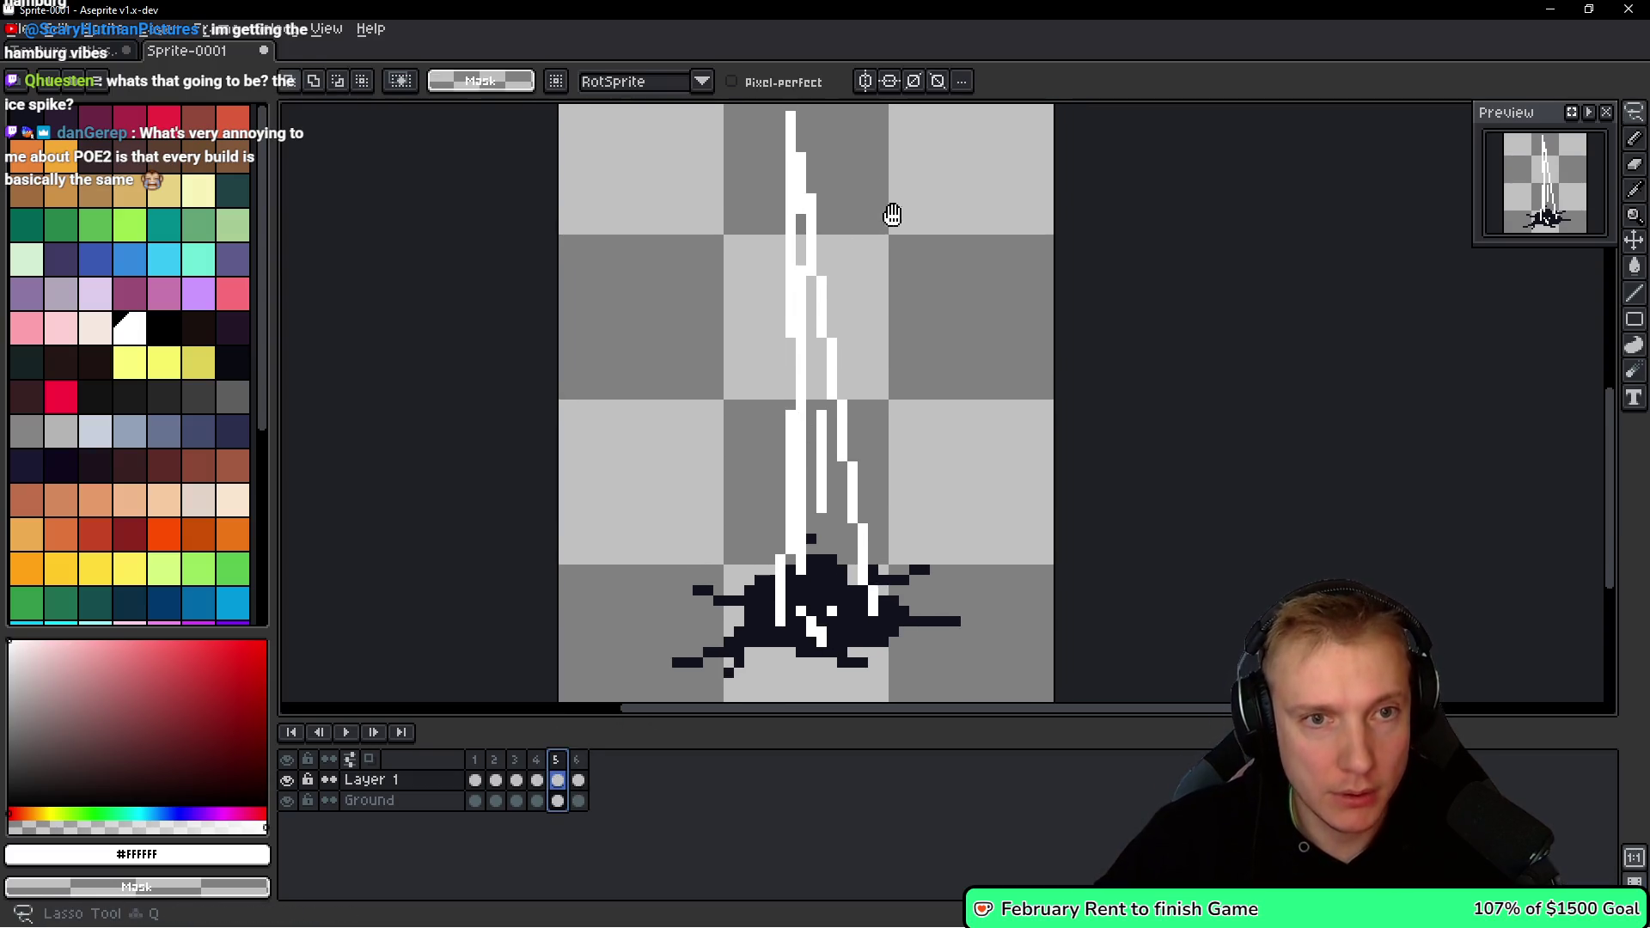
{"action": "key", "text": "ctrl+z"}
{"action": "scroll", "coordinate": [762, 692], "scroll_direction": "down", "scroll_amount": 1}
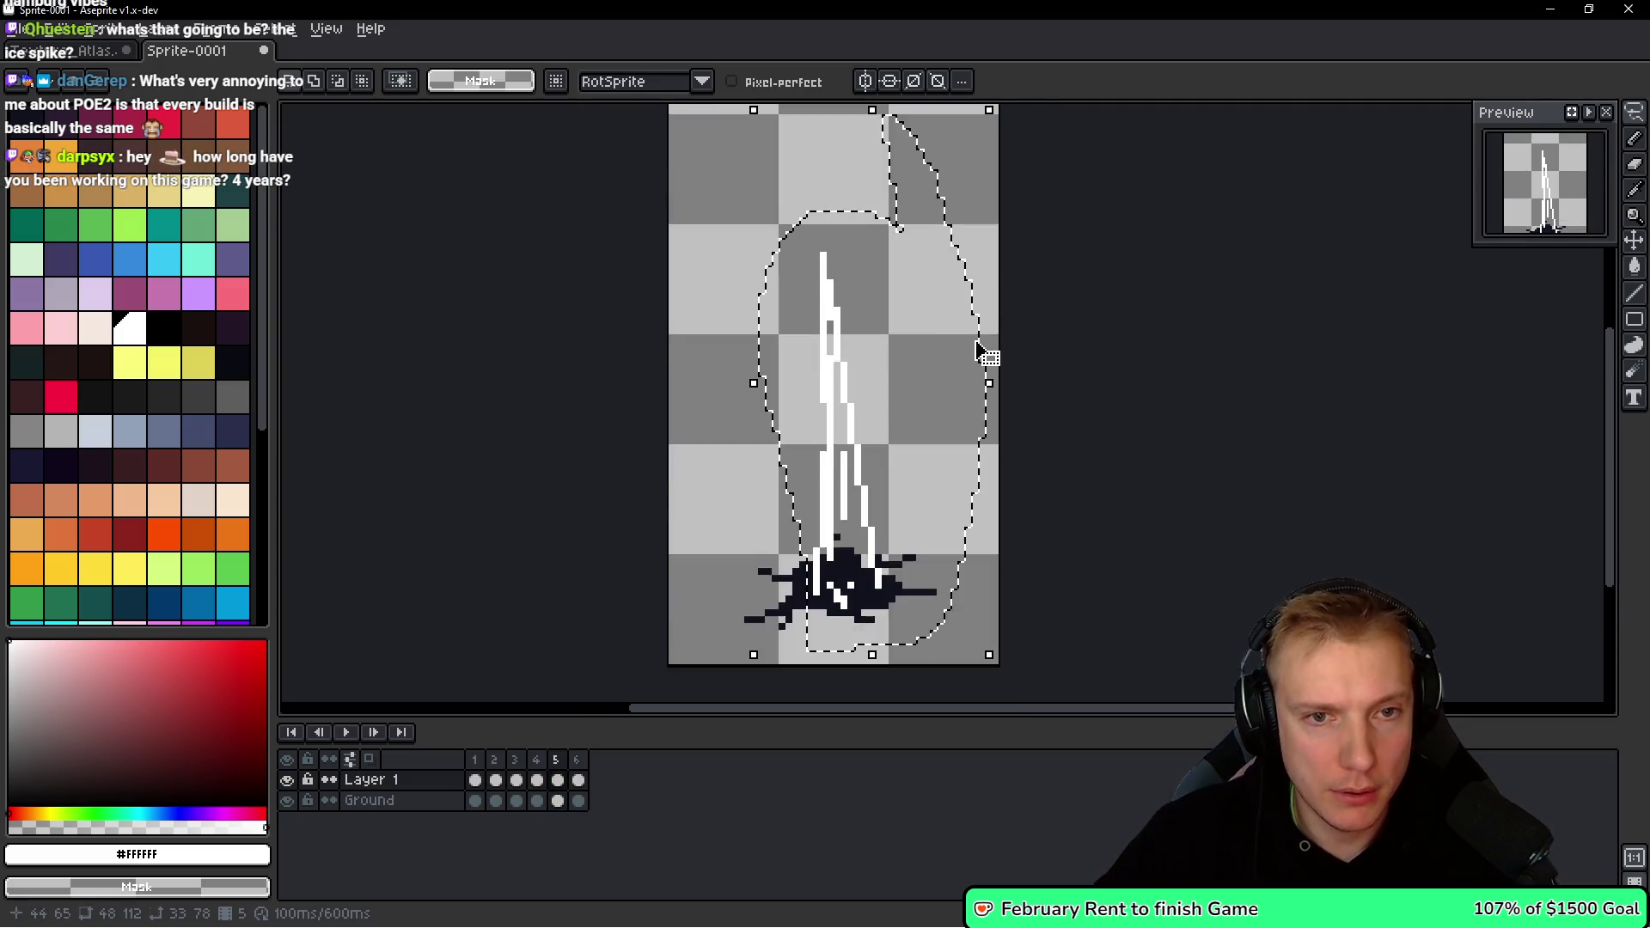
Shrink frame 5's spike, move it up and right, and fill it into one solid shard.
{"action": "mouse_move", "coordinate": [971, 171]}
{"action": "left_mouse_down"}
{"action": "mouse_move", "coordinate": [935, 339]}
{"action": "mouse_move", "coordinate": [891, 409]}
{"action": "left_mouse_up"}
{"action": "mouse_move", "coordinate": [807, 627]}
{"action": "left_mouse_down"}
{"action": "mouse_move", "coordinate": [848, 580]}
{"action": "mouse_move", "coordinate": [826, 590]}
{"action": "mouse_move", "coordinate": [829, 450]}
{"action": "left_mouse_up"}
{"action": "key", "text": "Return"}
{"action": "scroll", "coordinate": [829, 567], "scroll_direction": "up", "scroll_amount": 2}
{"action": "key", "text": "b"}
{"action": "left_click_drag", "start_coordinate": [823, 386], "coordinate": [824, 456]}
{"action": "mouse_move", "coordinate": [795, 241]}
{"action": "left_mouse_down"}
{"action": "mouse_move", "coordinate": [795, 421]}
{"action": "mouse_move", "coordinate": [771, 483]}
{"action": "mouse_move", "coordinate": [835, 501]}
{"action": "left_mouse_up"}
Add thin white slivers to the right and left of frame 5's spike.
{"action": "left_click_drag", "start_coordinate": [863, 447], "coordinate": [862, 364]}
{"action": "left_click_drag", "start_coordinate": [862, 266], "coordinate": [862, 239]}
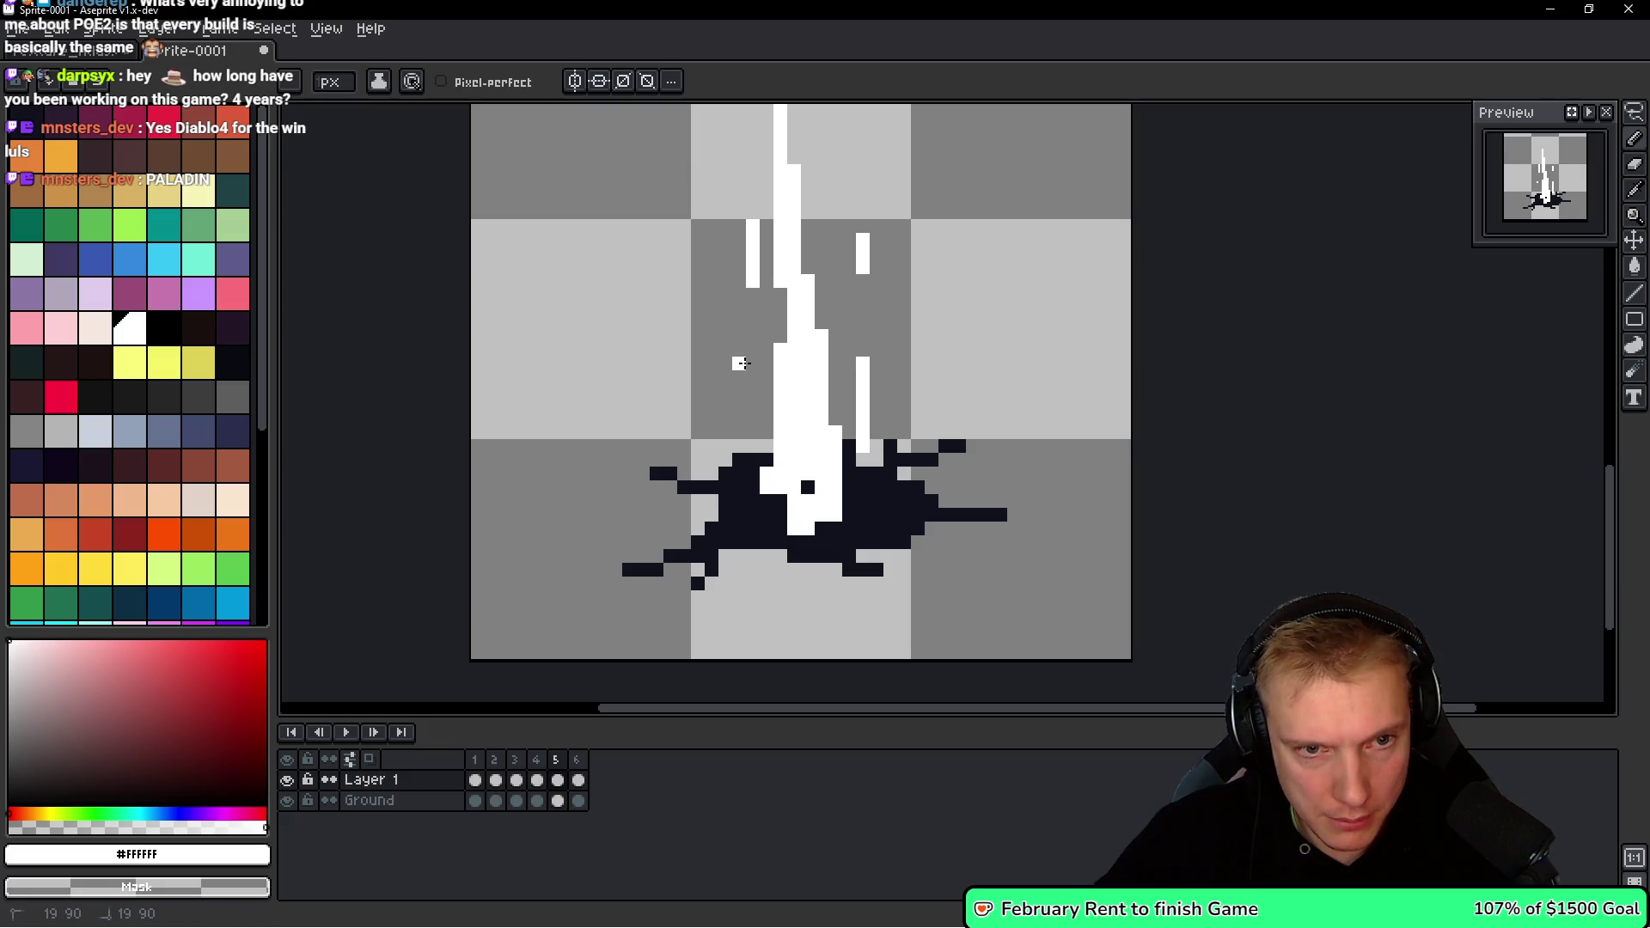
{"action": "left_click_drag", "start_coordinate": [753, 389], "coordinate": [755, 417]}
{"action": "scroll", "coordinate": [783, 328], "scroll_direction": "up", "scroll_amount": 2}
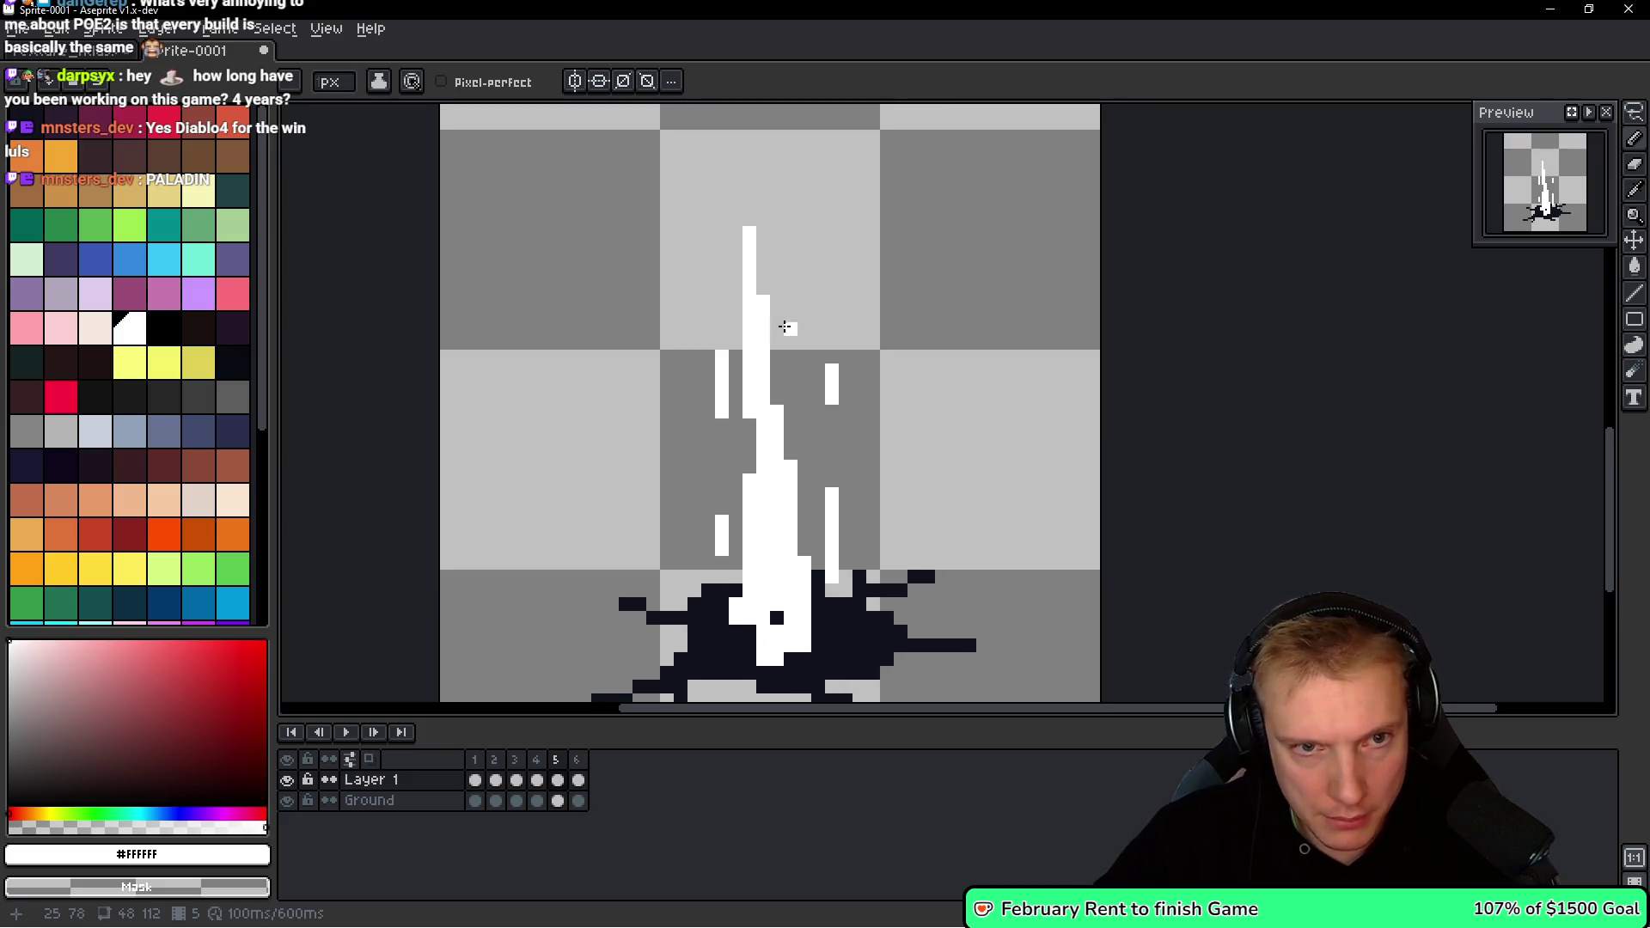
{"action": "scroll", "coordinate": [829, 376], "scroll_direction": "down", "scroll_amount": 2}
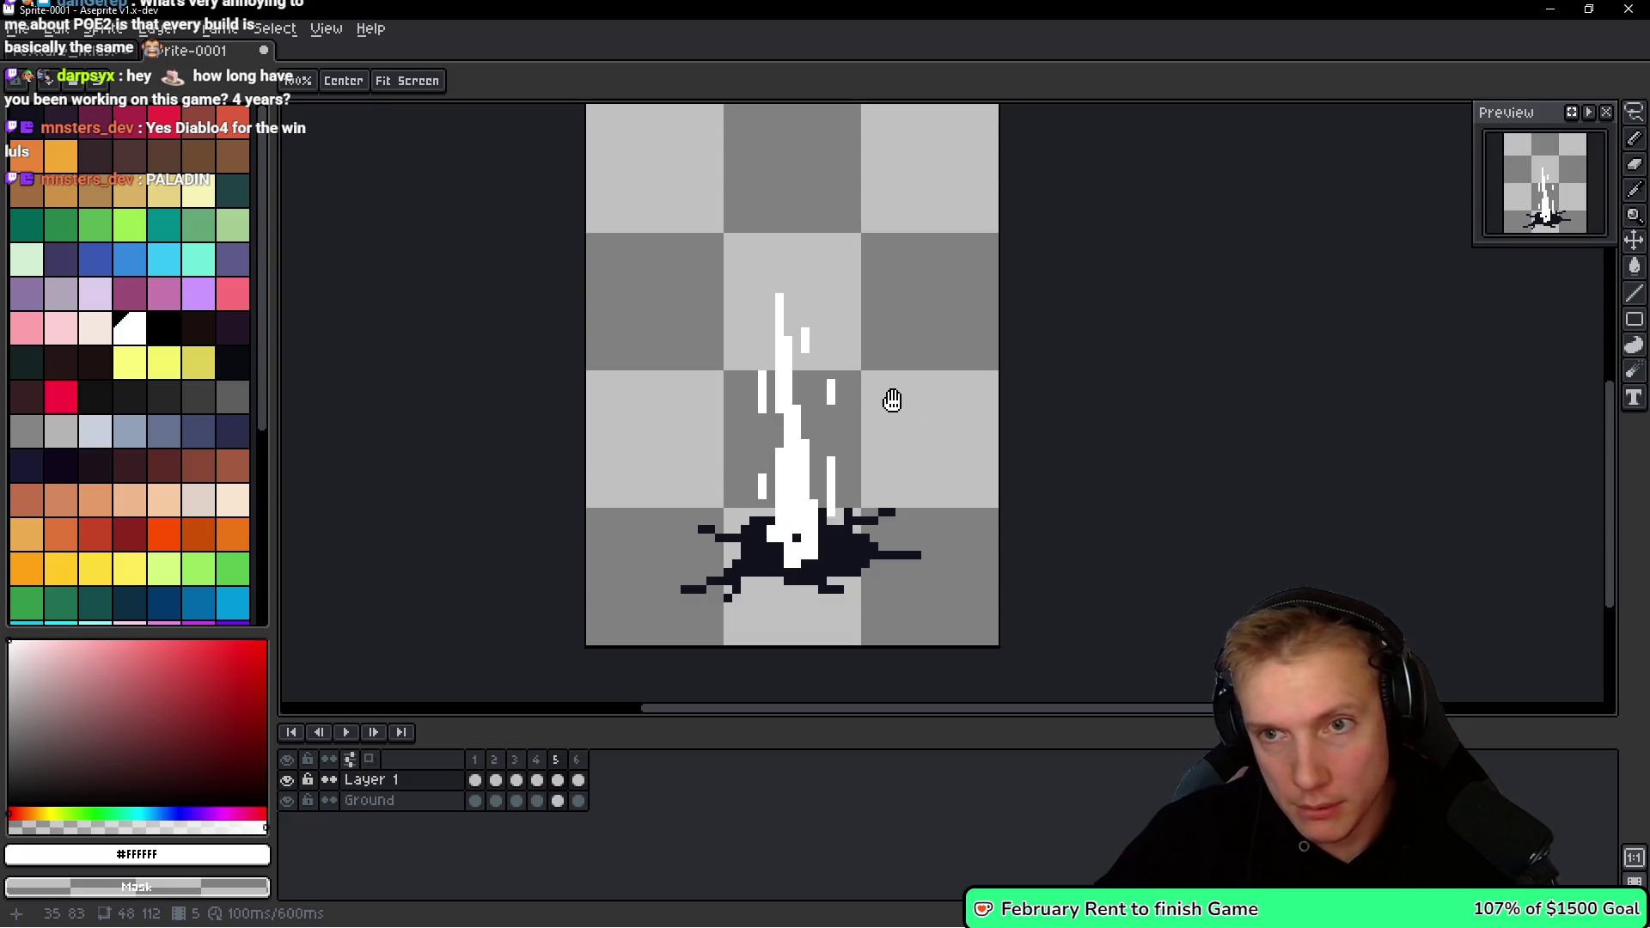
On frame 6, add white slivers and a dot on both sides of the spike.
{"action": "key", "text": "Right"}
{"action": "scroll", "coordinate": [826, 380], "scroll_direction": "up", "scroll_amount": 1}
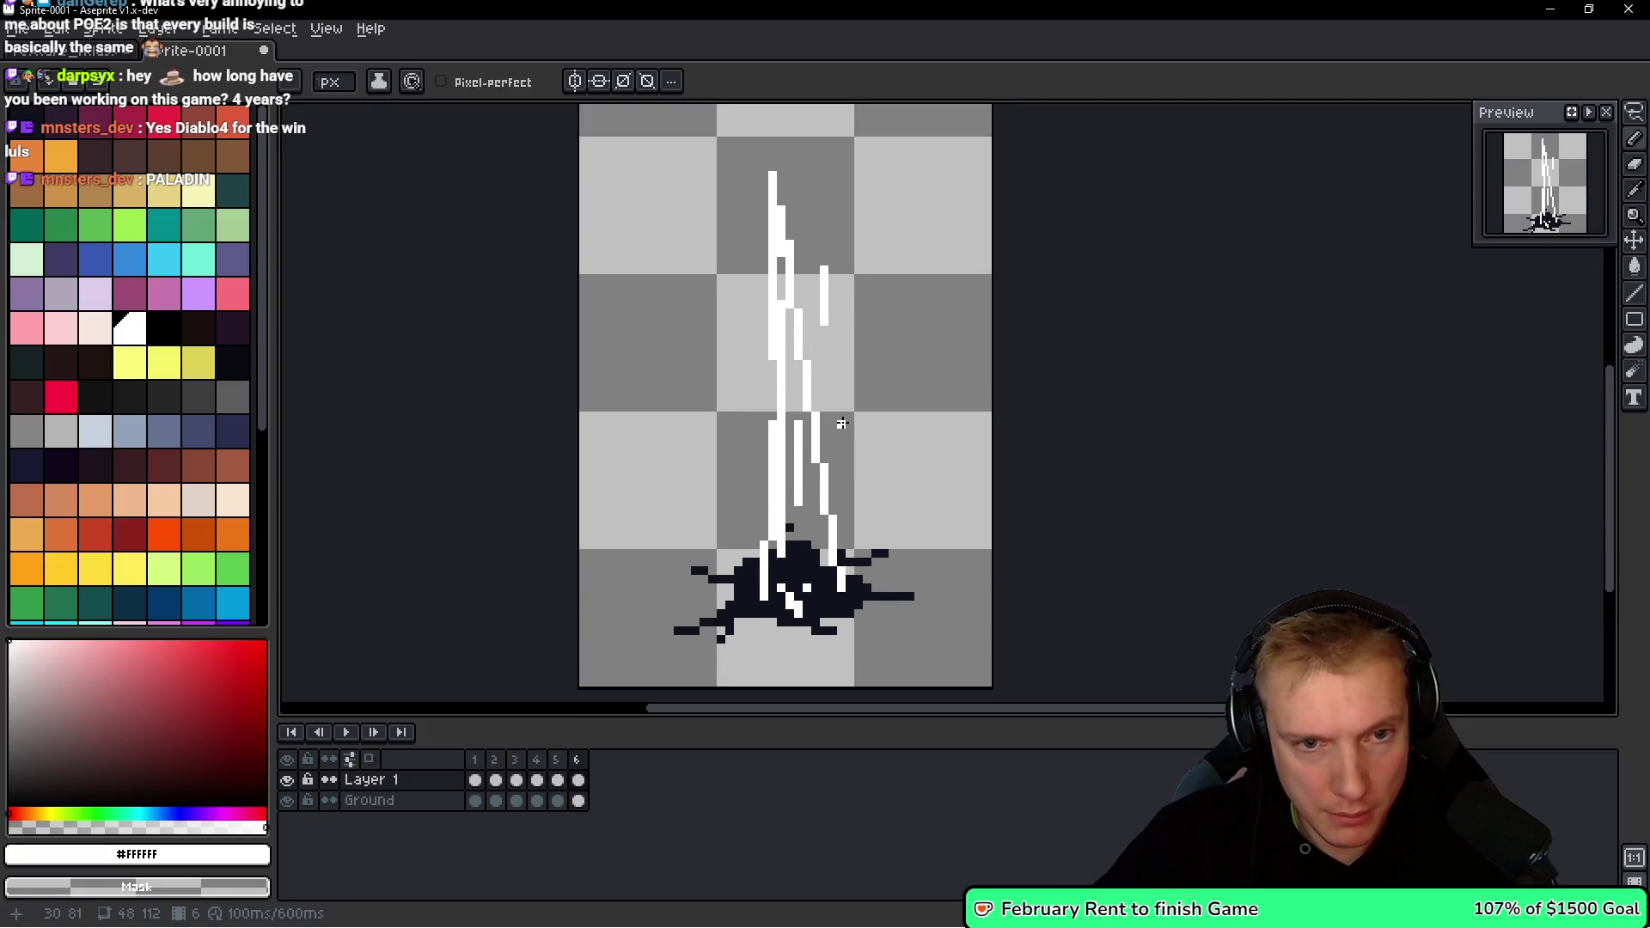
{"action": "left_click_drag", "start_coordinate": [841, 423], "coordinate": [841, 463]}
{"action": "left_click_drag", "start_coordinate": [737, 395], "coordinate": [744, 465]}
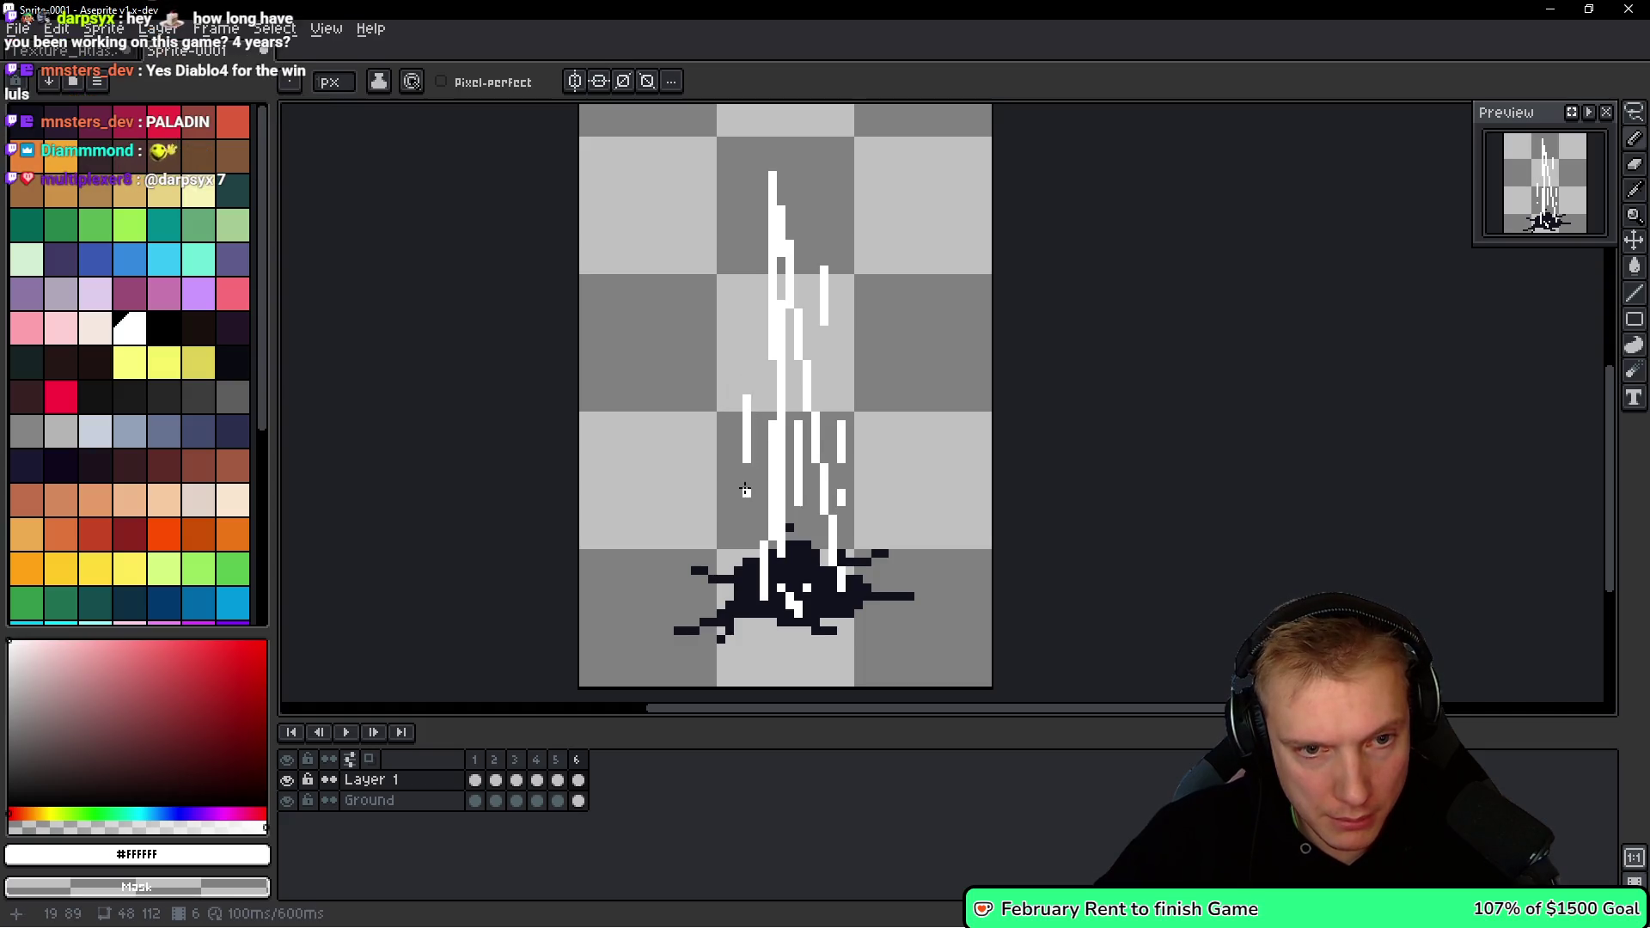
{"action": "left_click", "coordinate": [746, 492]}
{"action": "key", "text": "Left"}
{"action": "key", "text": "Right"}
Add frame 7 and paste the spike and splat into it.
{"action": "key", "text": "Left"}
{"action": "key", "text": "Right"}
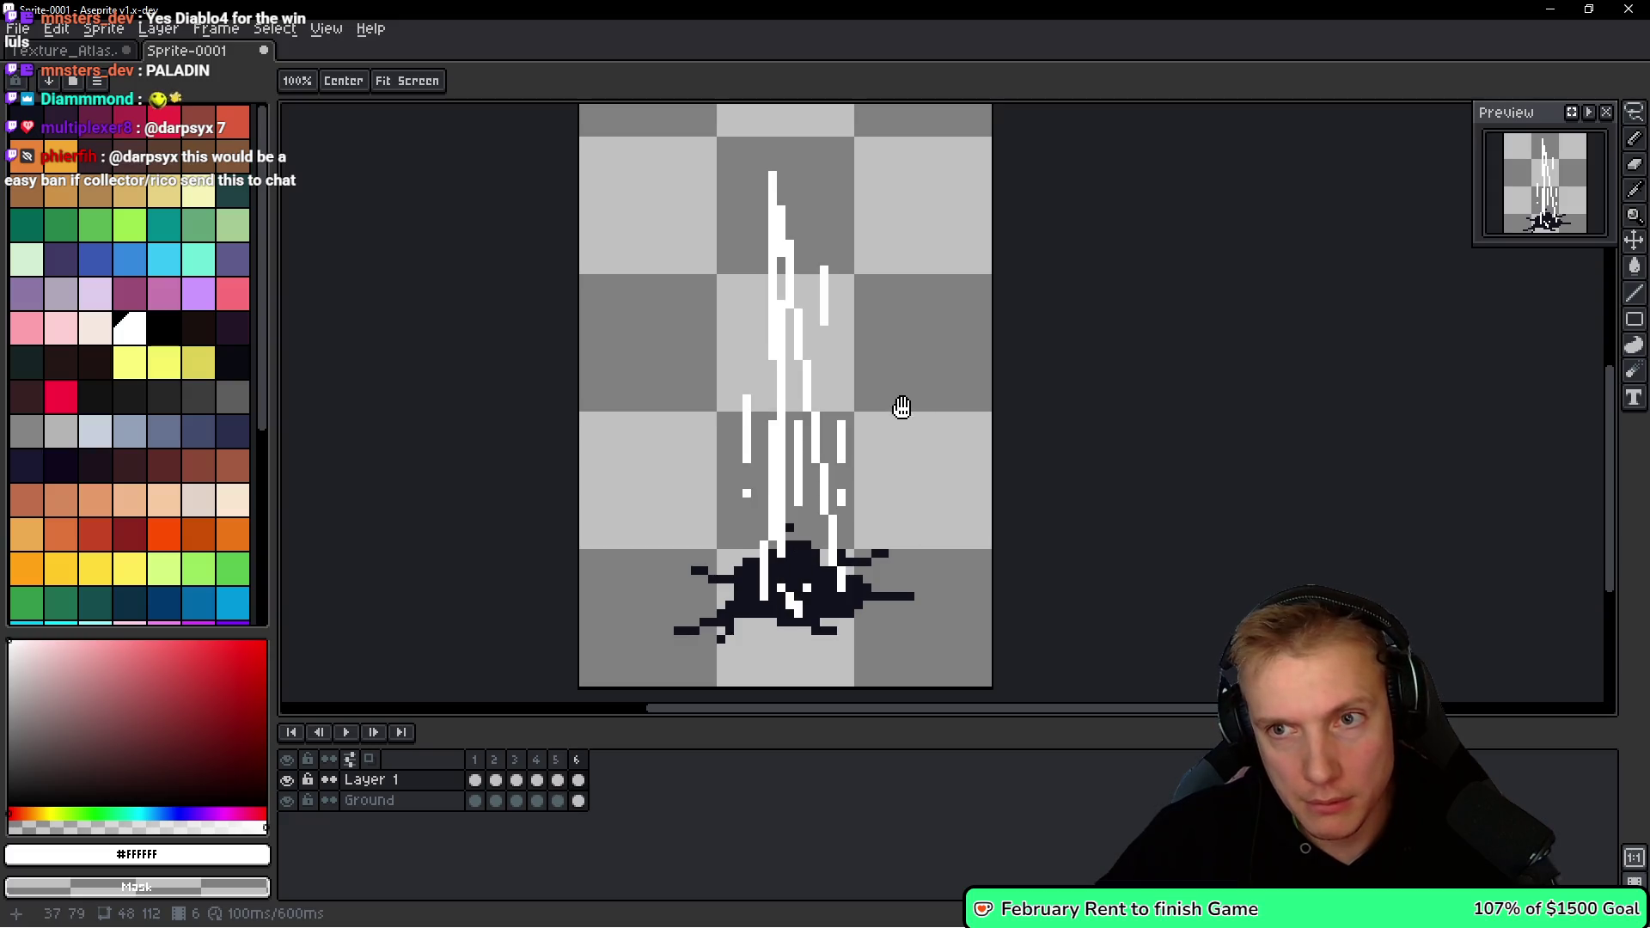
{"action": "key", "text": "space"}
{"action": "key", "text": "alt"}
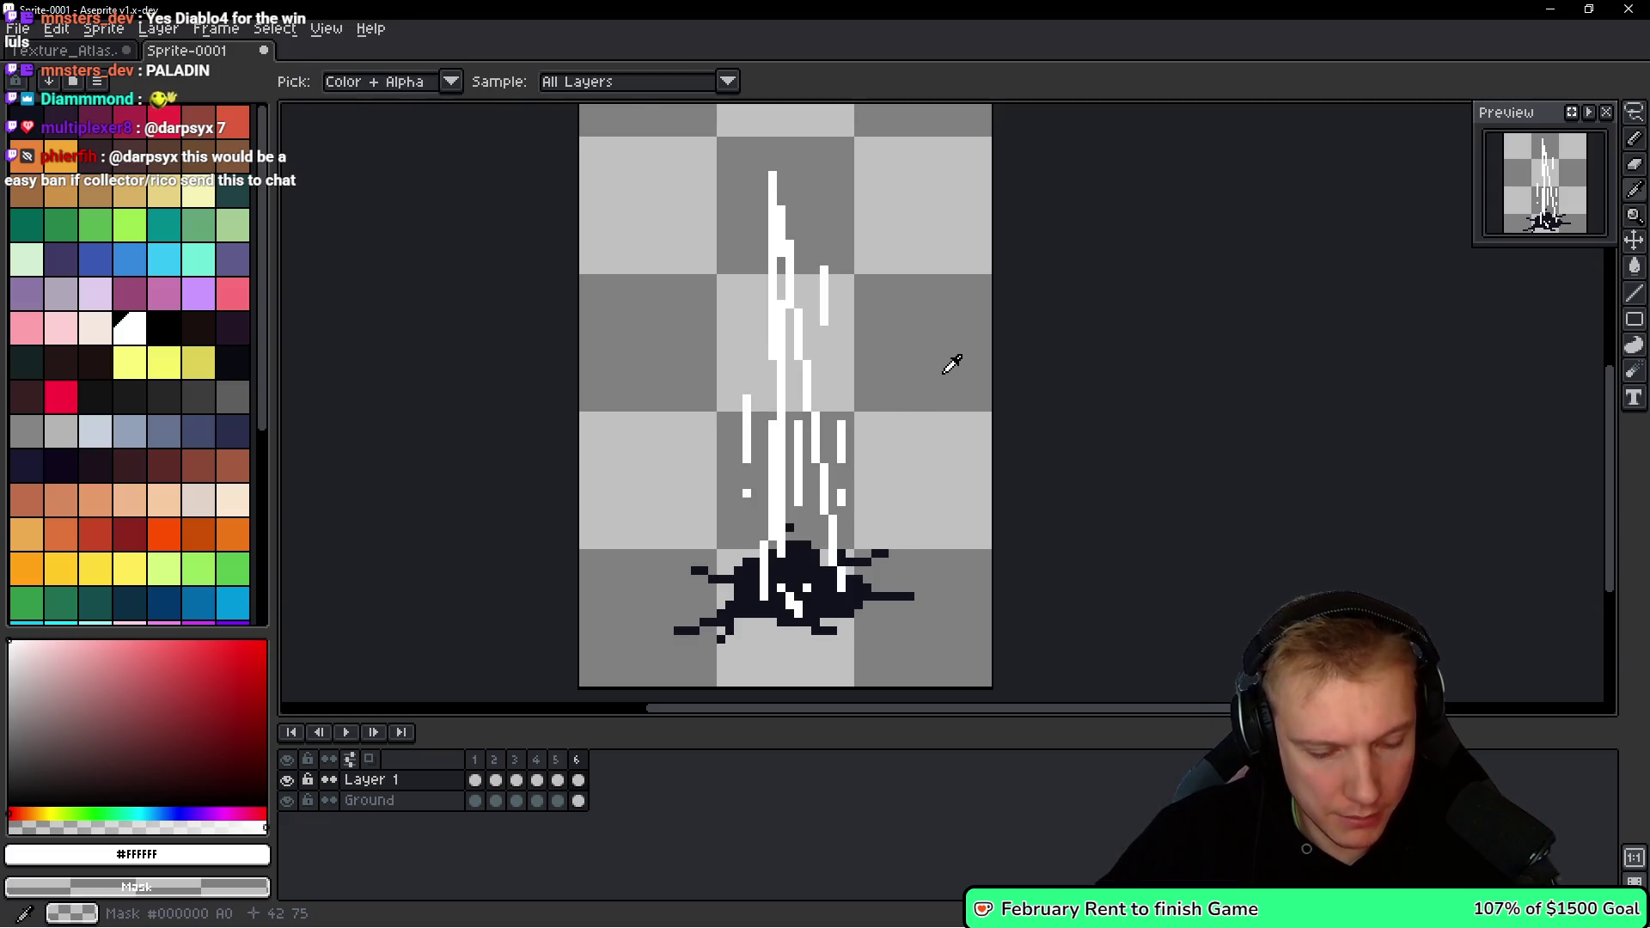
{"action": "key", "text": "alt+b"}
{"action": "key", "text": "ctrl+v"}
{"action": "key", "text": "Return"}
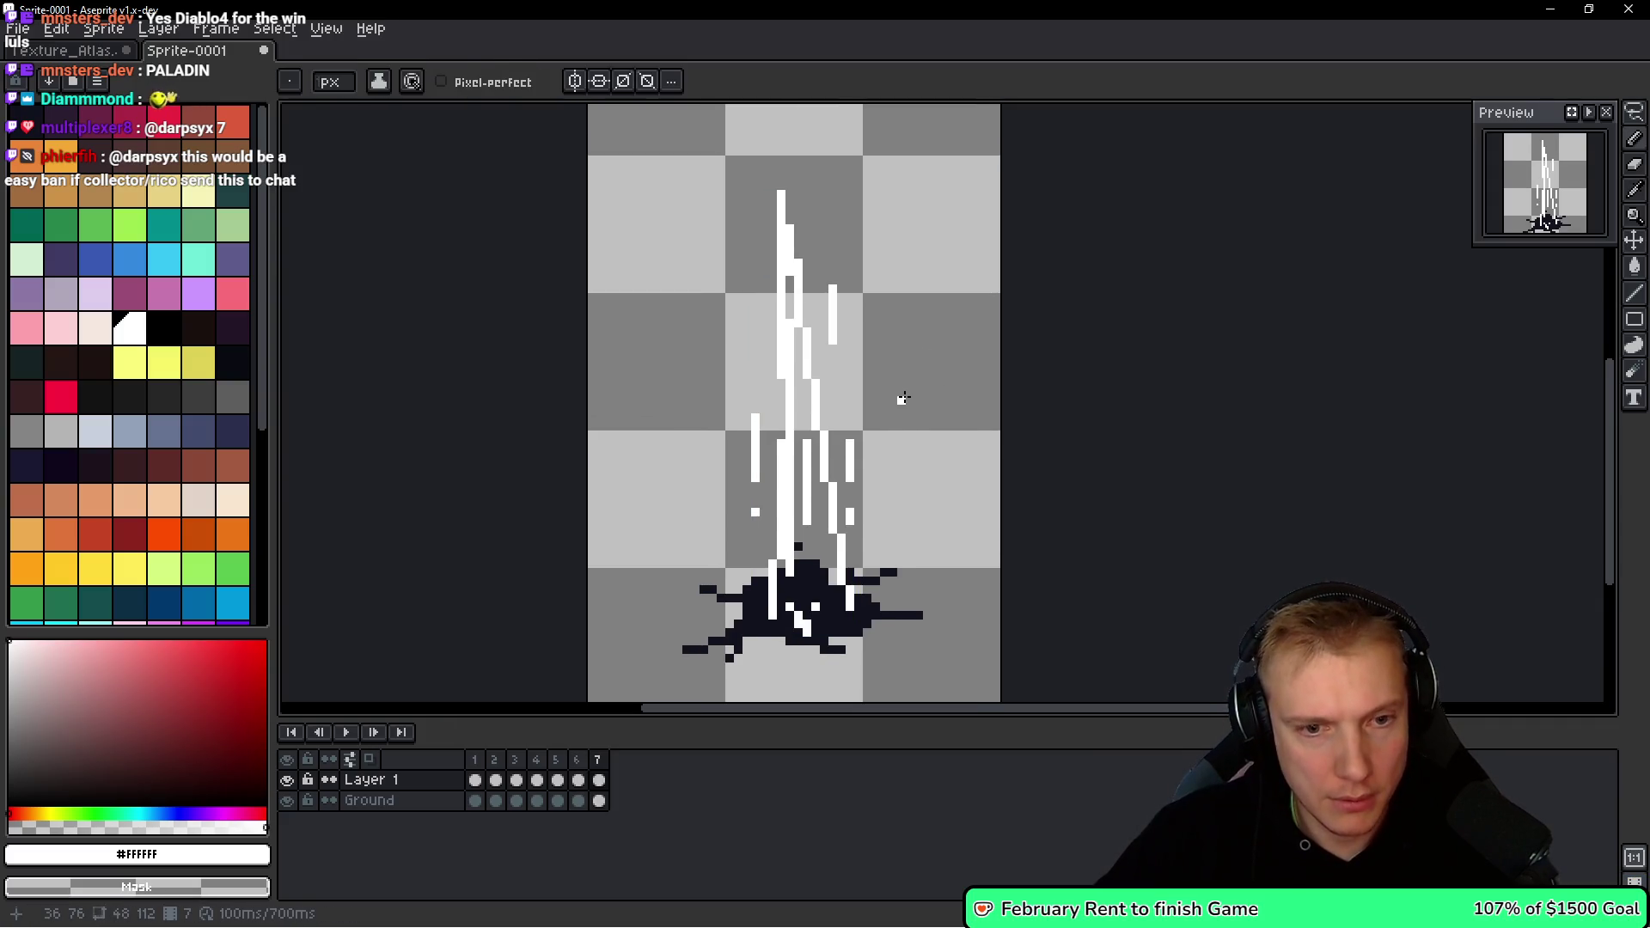
Stretch the pasted spike taller, revert it to the smaller size, and add an eighth frame.
{"action": "key", "text": "ctrl+t"}
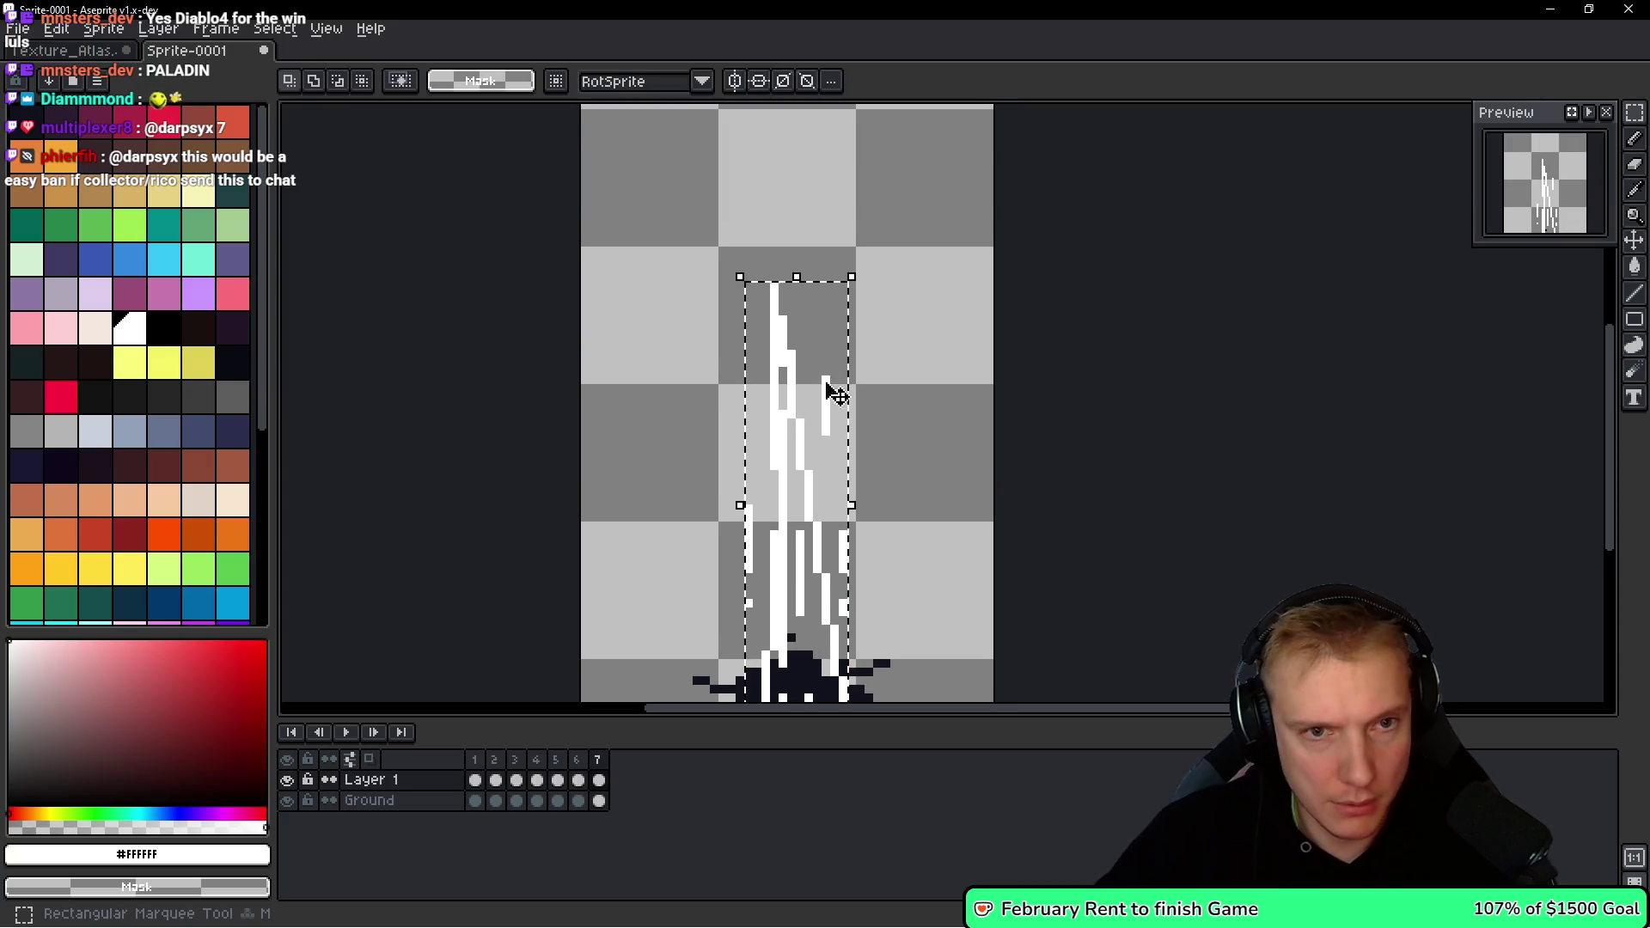
{"action": "left_click_drag", "start_coordinate": [735, 270], "coordinate": [740, 229]}
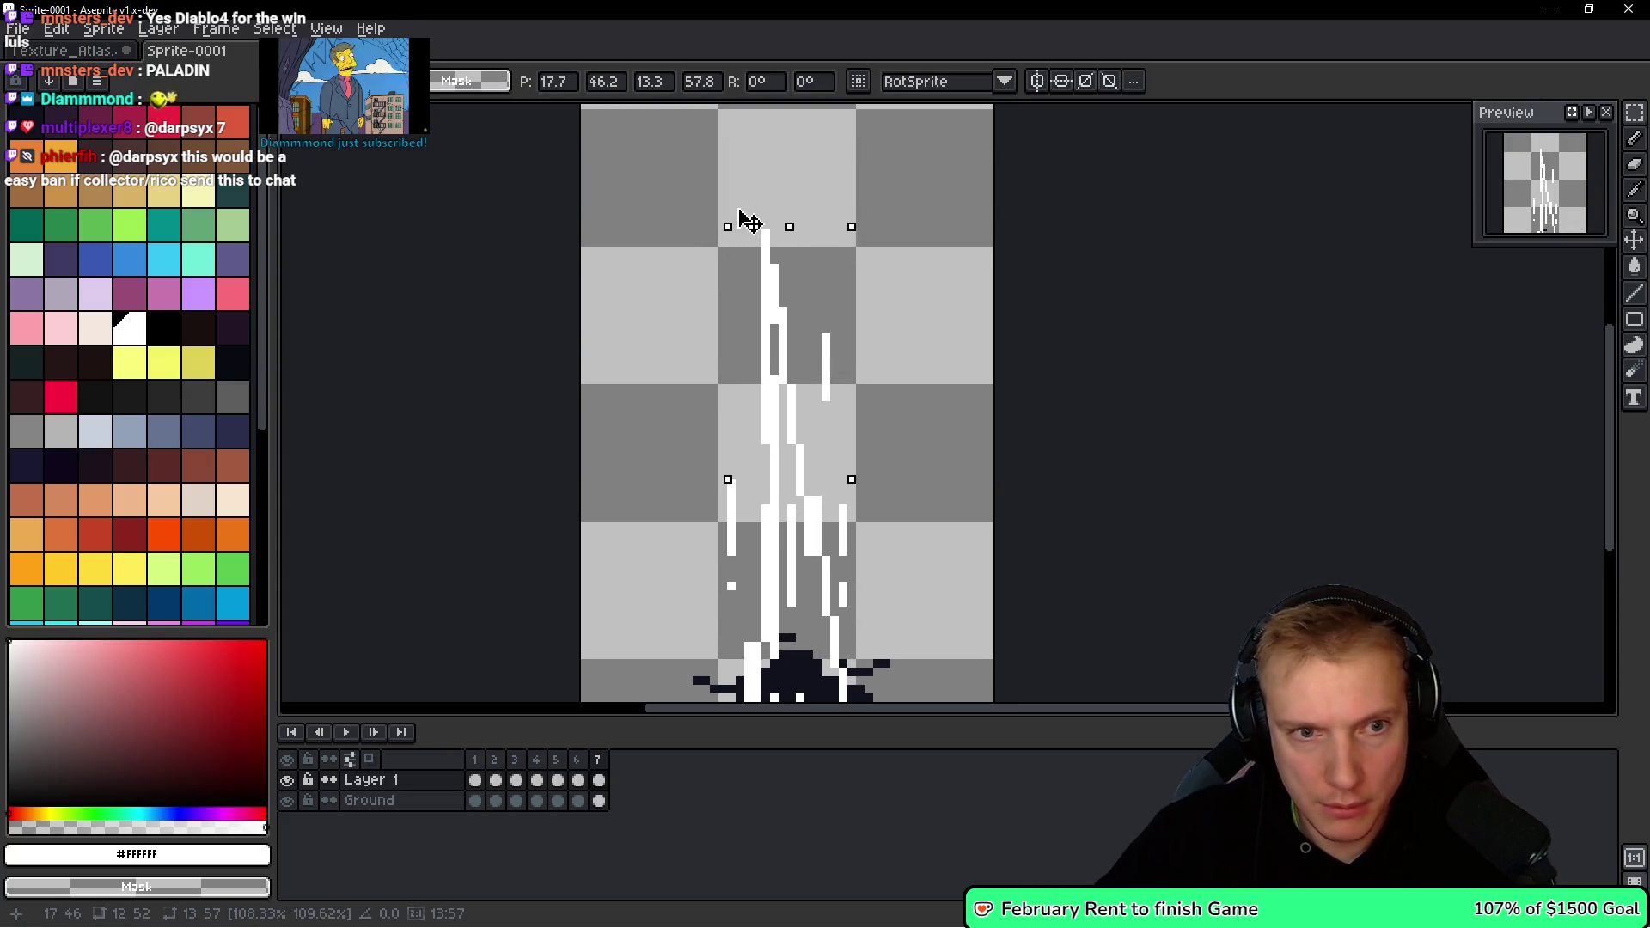
{"action": "scroll", "coordinate": [903, 307], "scroll_direction": "down", "scroll_amount": 2}
{"action": "scroll", "coordinate": [903, 307], "scroll_direction": "down", "scroll_amount": 1}
{"action": "key", "text": "Return"}
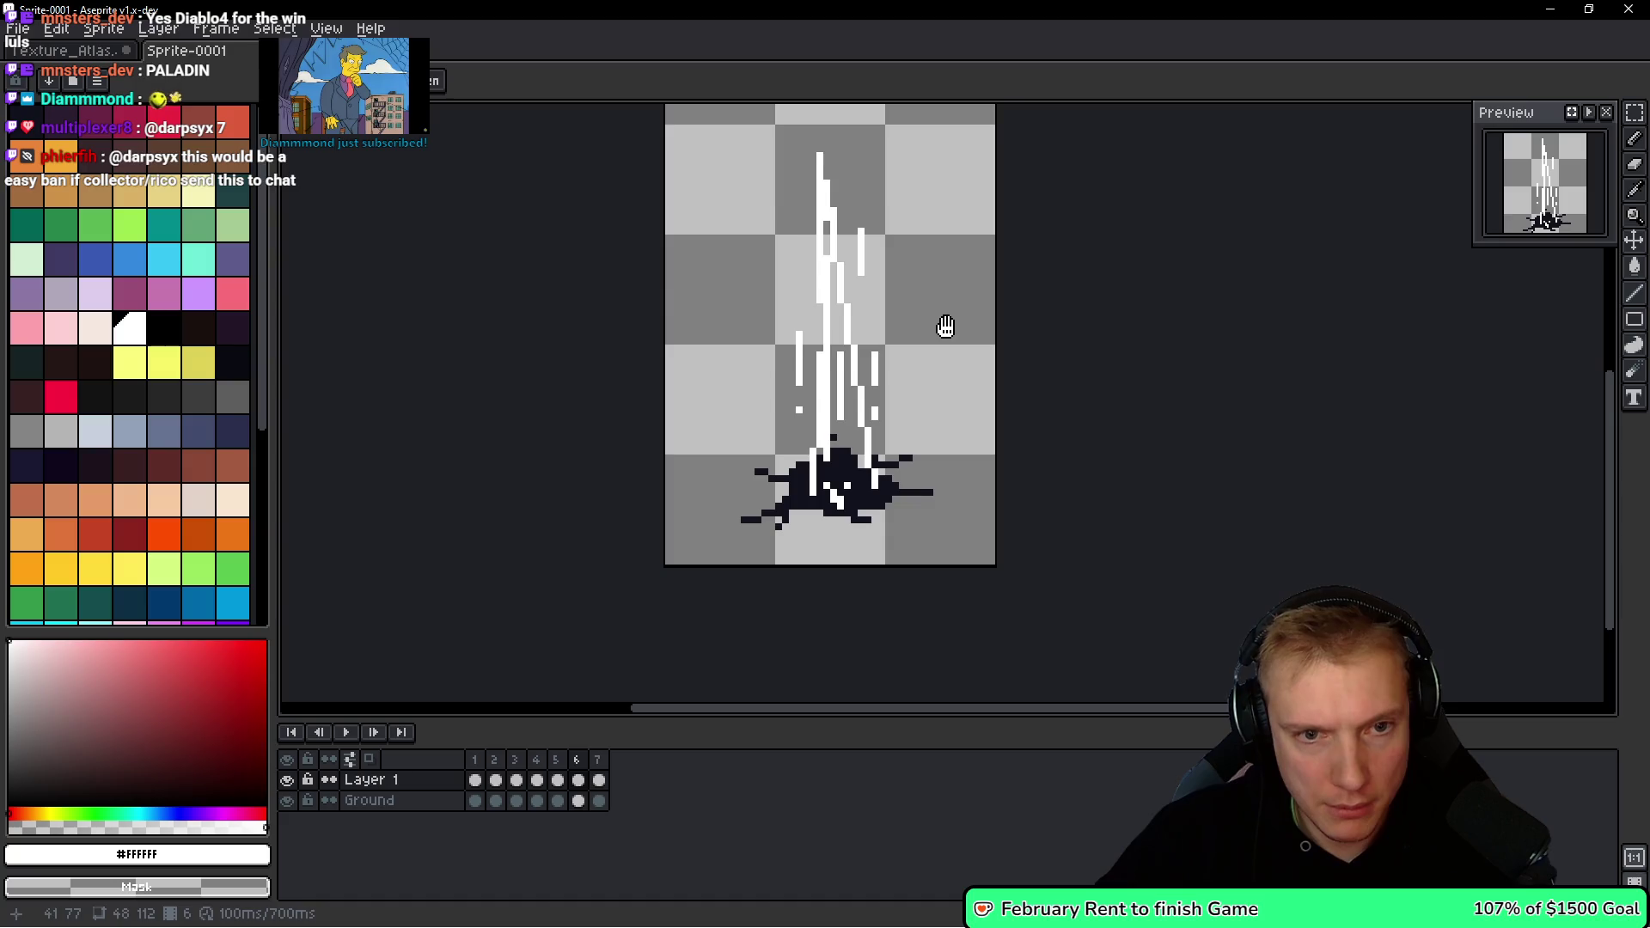
{"action": "key", "text": "ctrl+z"}
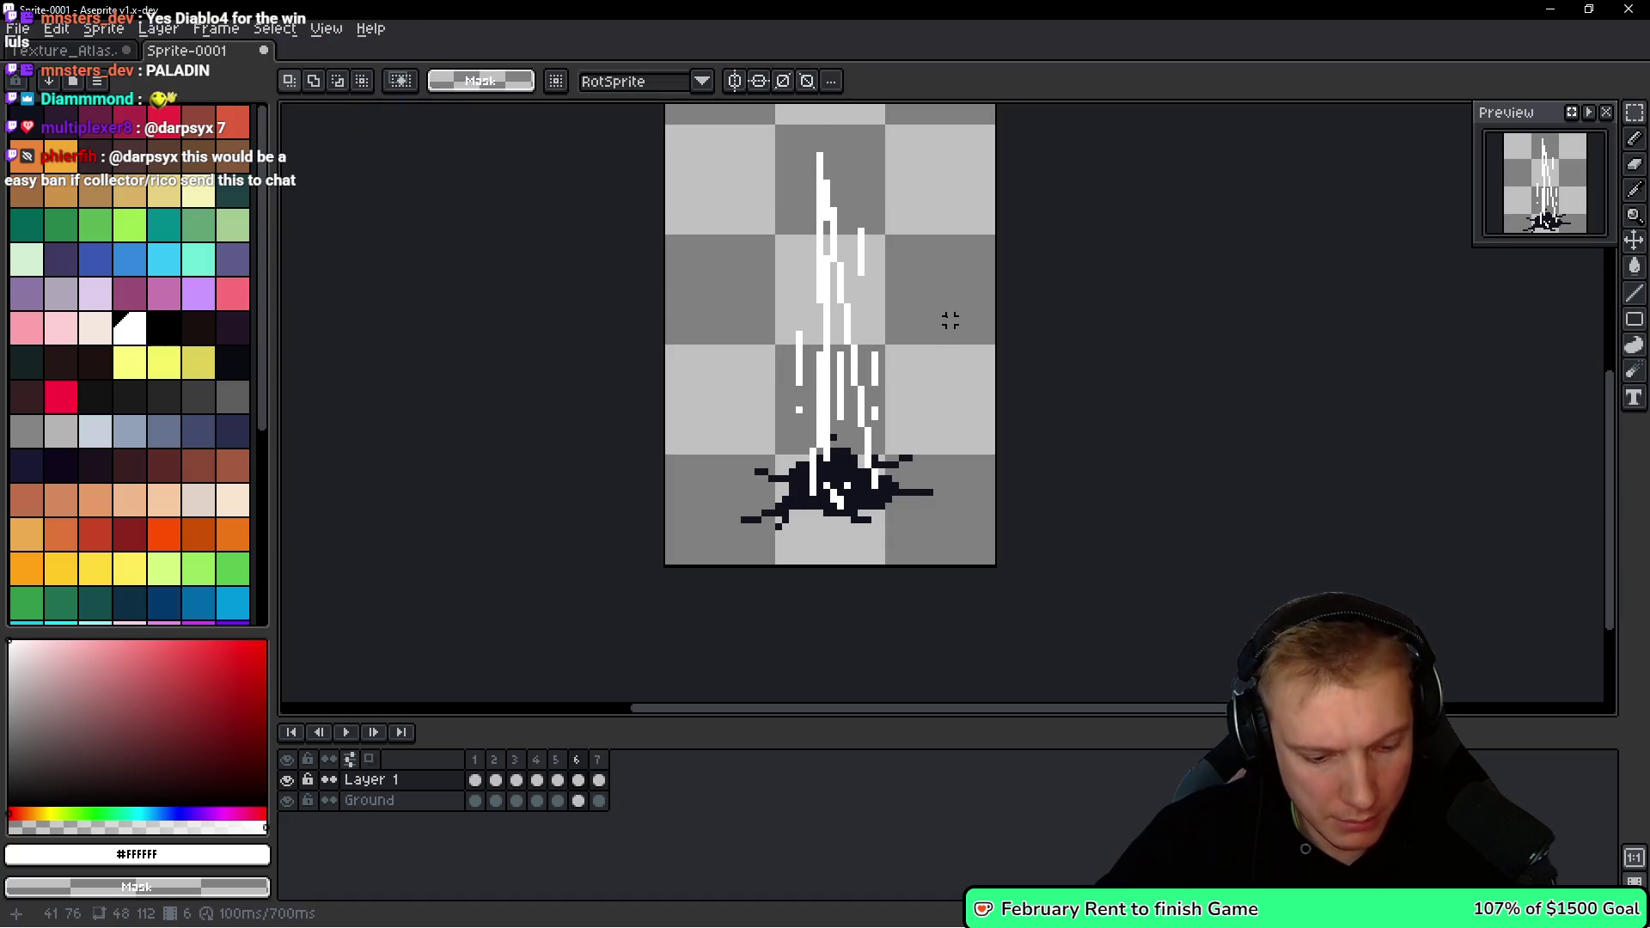
{"action": "key", "text": "alt+n"}
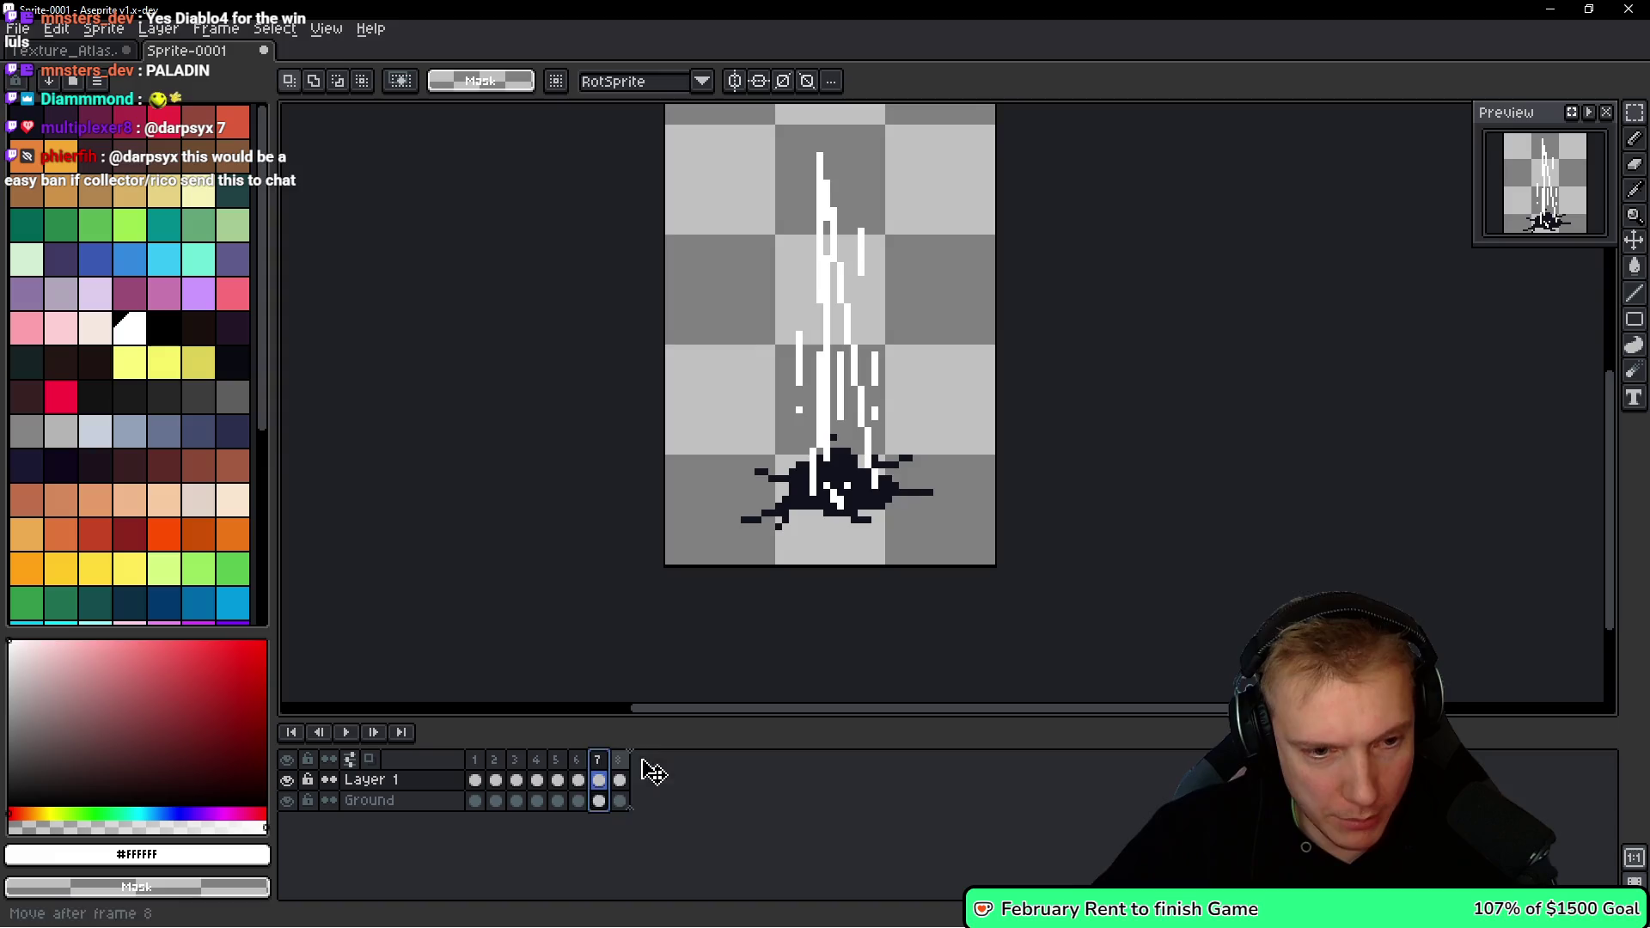
Play the eight-frame animation from frame 8, stop it, and step through to frame 5.
{"action": "left_click_drag", "start_coordinate": [976, 360], "coordinate": [921, 449]}
{"action": "key", "text": "Right"}
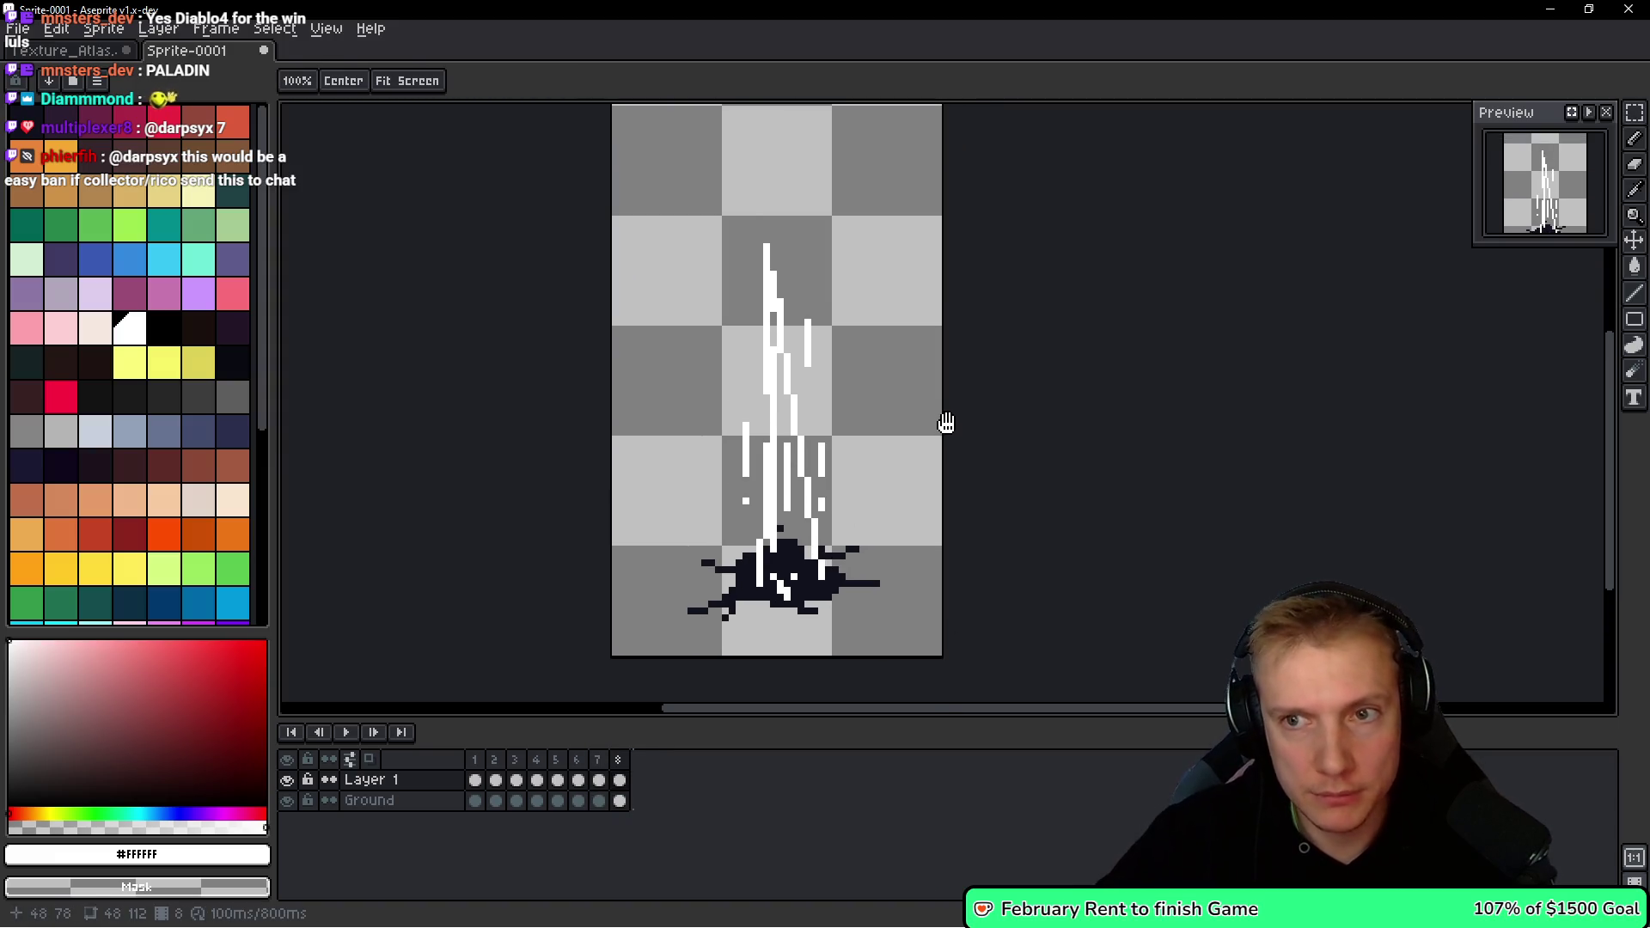
{"action": "key", "text": "Return"}
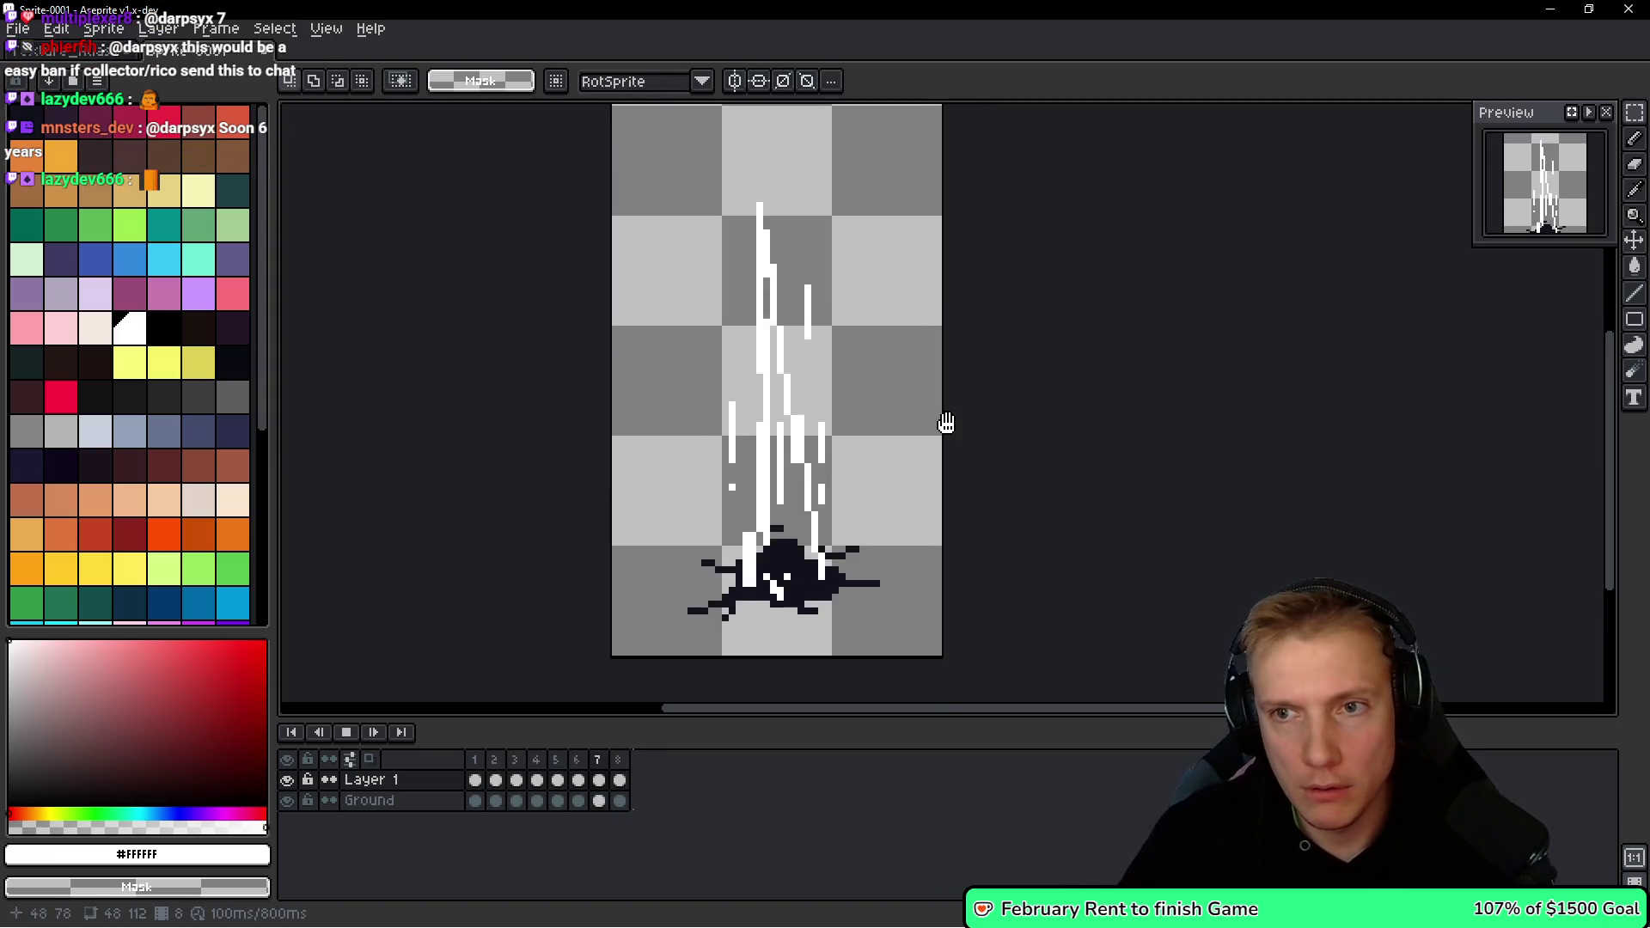
{"action": "scroll", "coordinate": [906, 379], "scroll_direction": "down", "scroll_amount": 2}
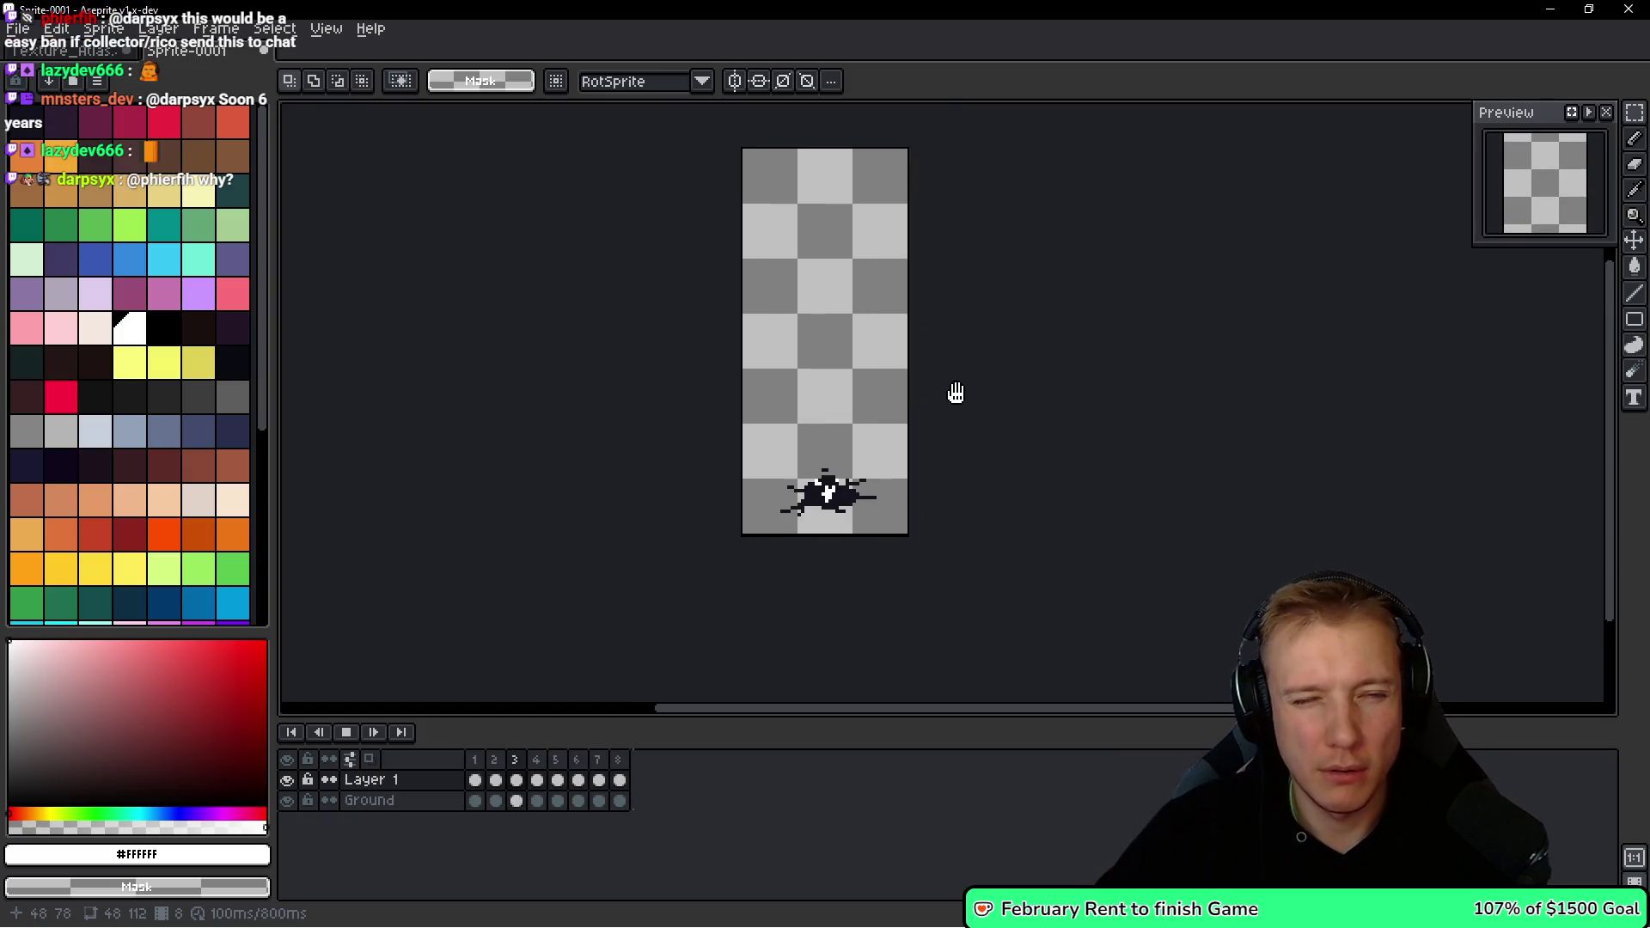
{"action": "key", "text": "Return"}
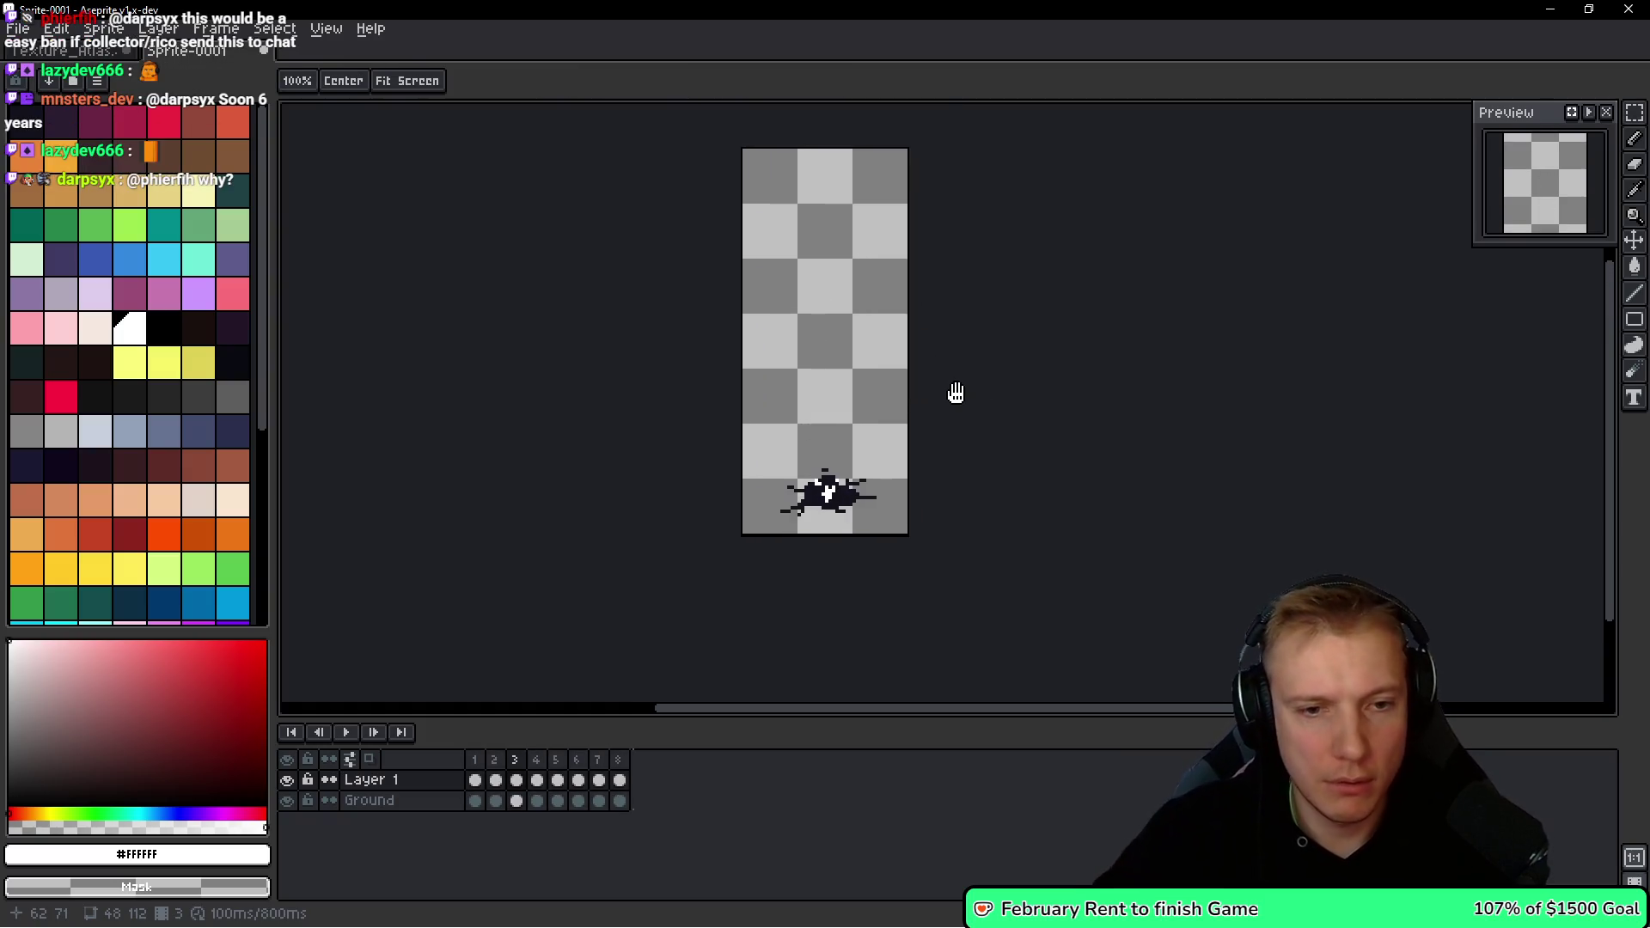
{"action": "key", "text": "Right"}
{"action": "key", "text": "Right"}
{"action": "key", "text": "Right"}
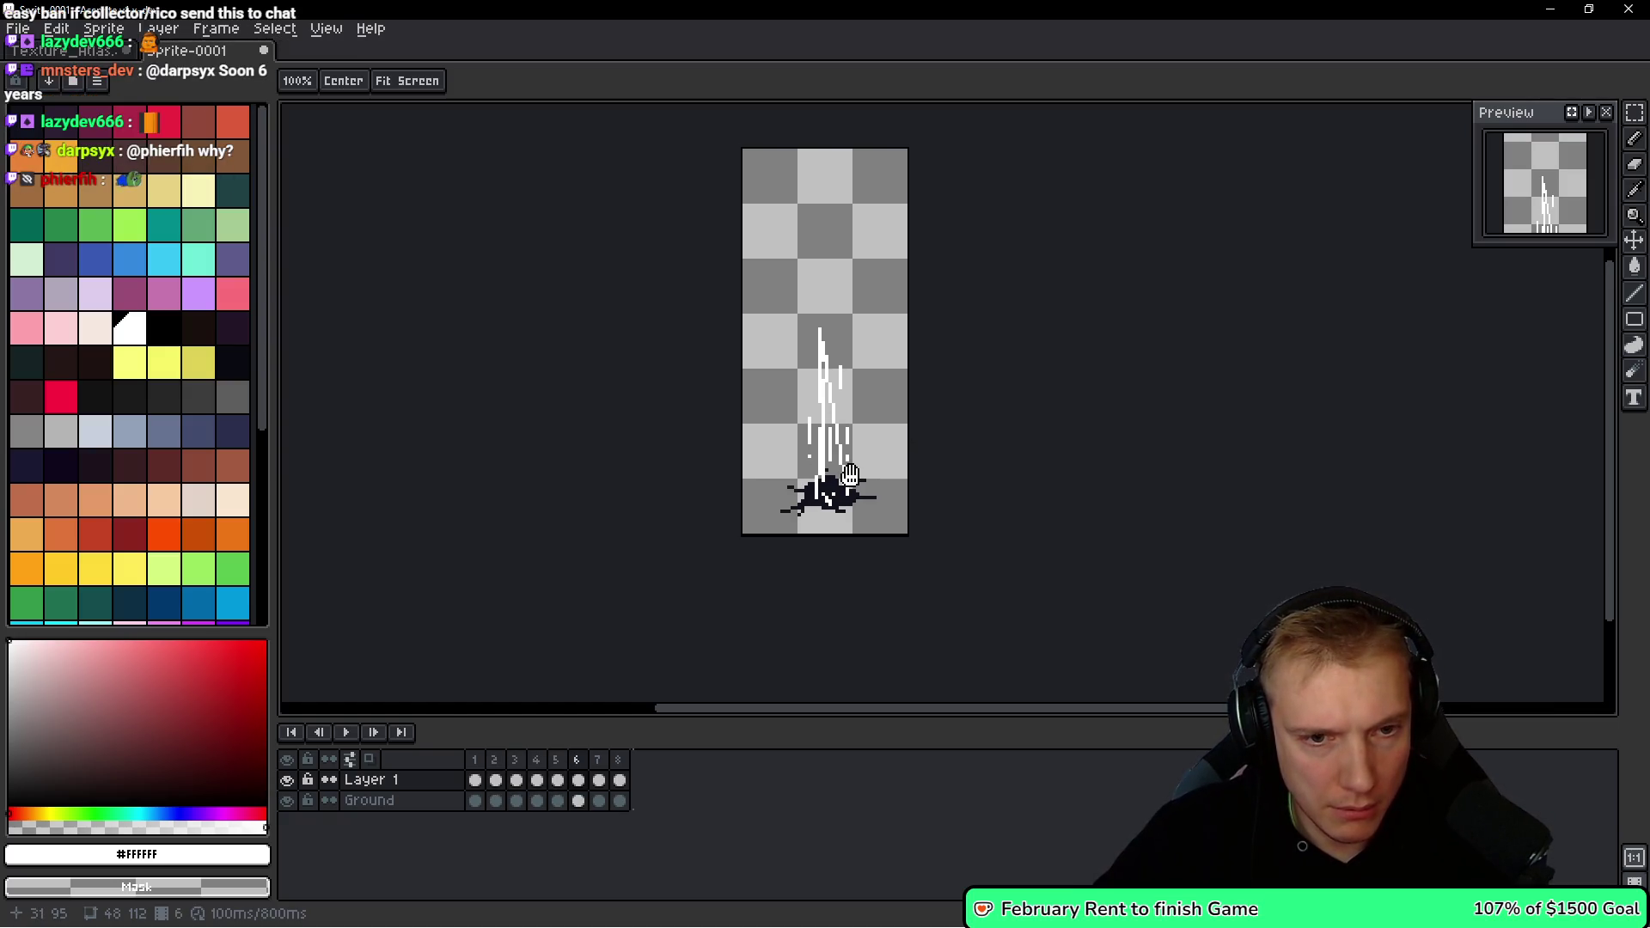
{"action": "key", "text": "Left"}
{"action": "scroll", "coordinate": [832, 515], "scroll_direction": "up", "scroll_amount": 1}
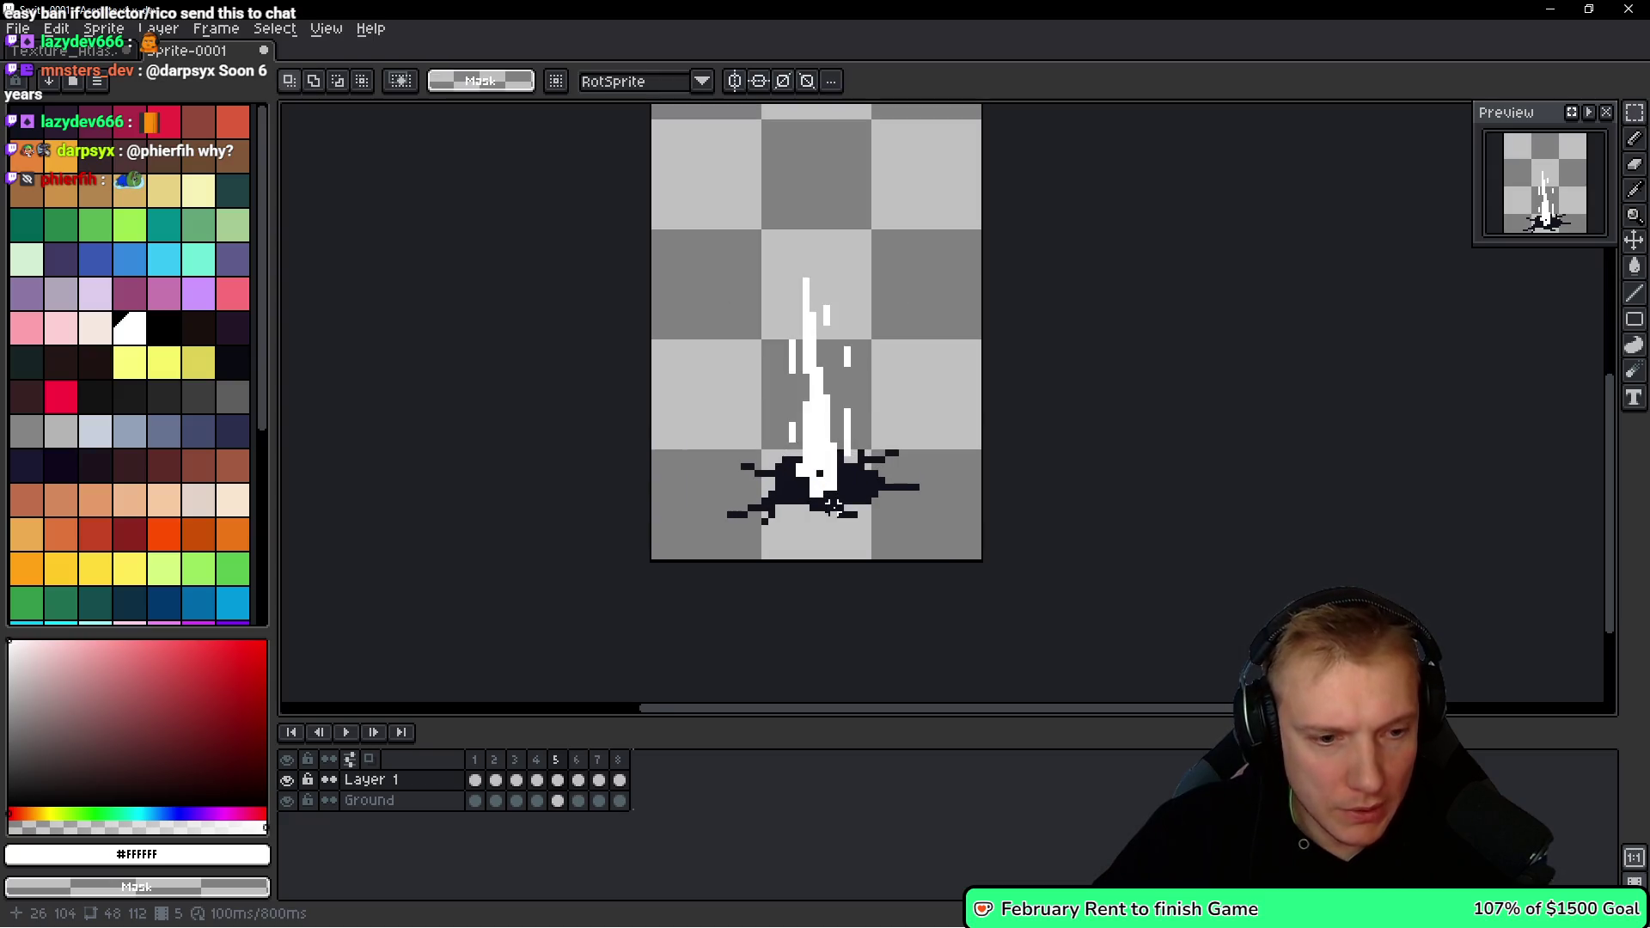
On the Ground layer, shrink frame 5's navy splat from its corner.
{"action": "left_click", "coordinate": [894, 514], "text": "ctrl"}
{"action": "left_click_drag", "start_coordinate": [912, 430], "coordinate": [722, 529]}
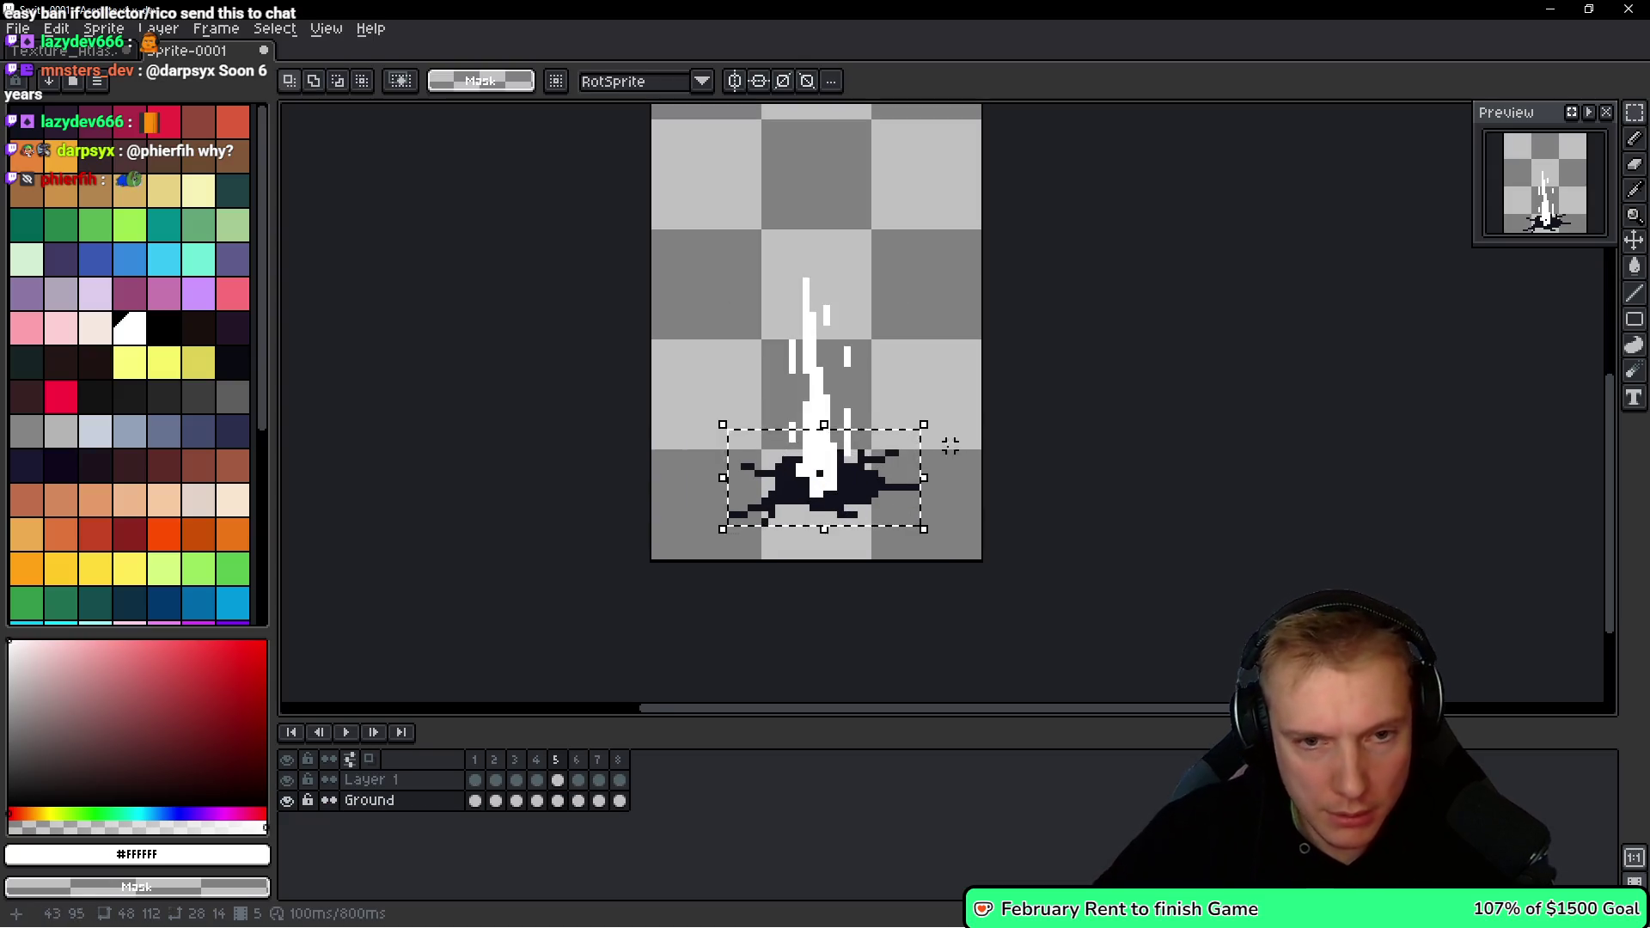
{"action": "key", "text": "ctrl+t"}
{"action": "left_click_drag", "start_coordinate": [912, 436], "coordinate": [891, 447]}
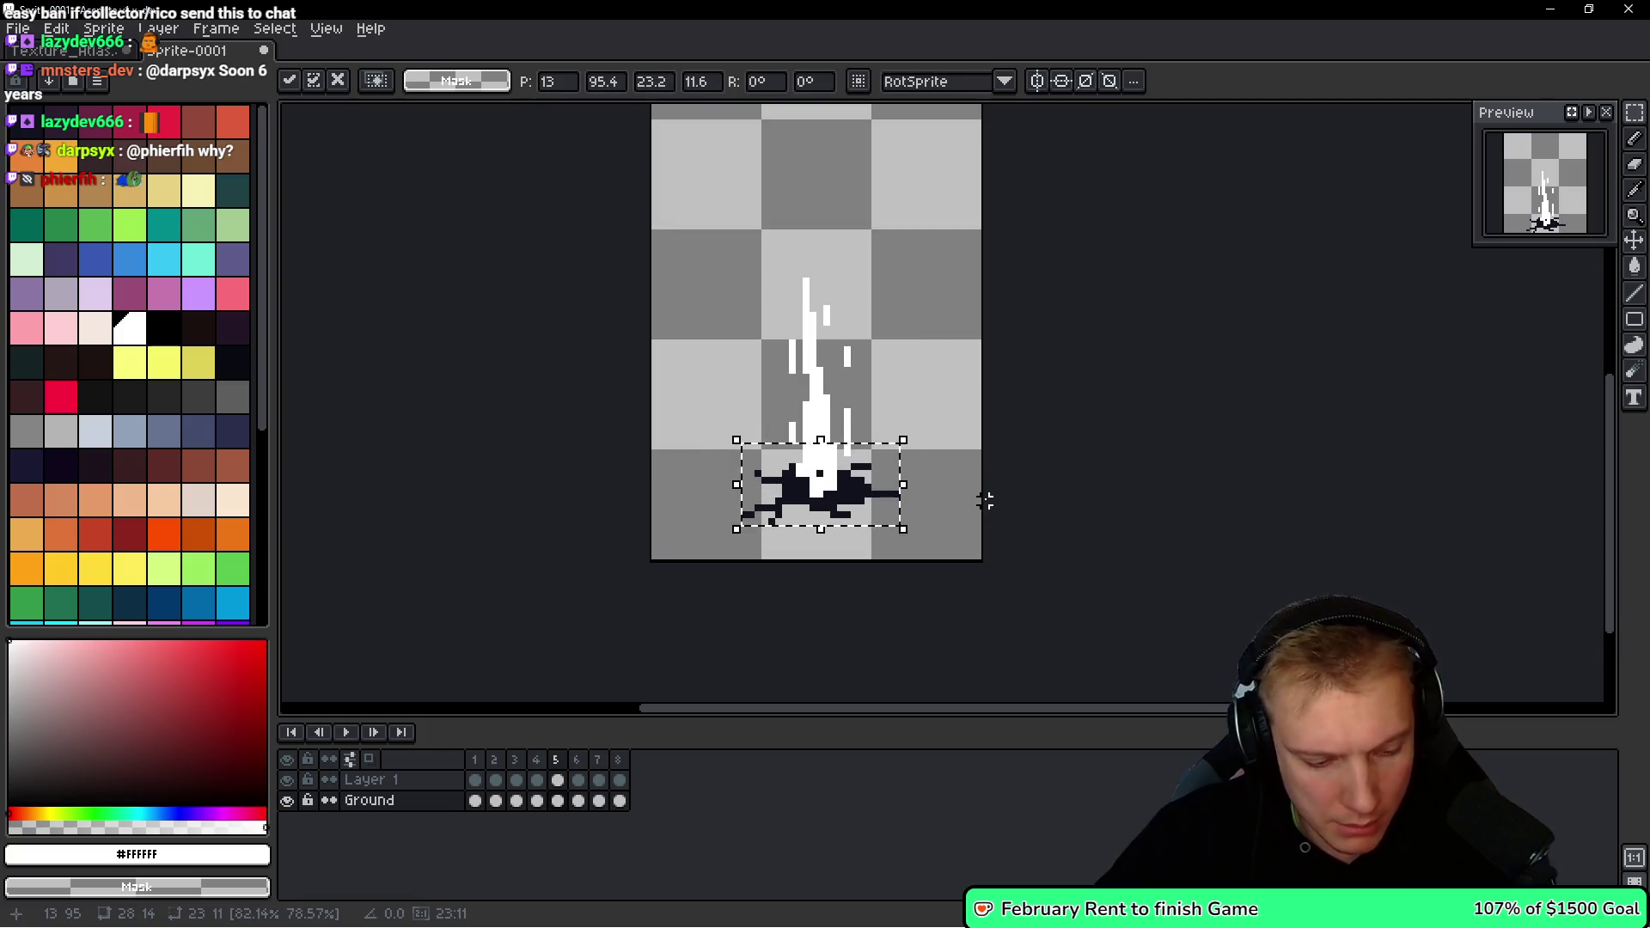
{"action": "key", "text": "Return"}
Paste an even smaller copy of the splat into frame 4 and preview the animation.
{"action": "key", "text": "Left"}
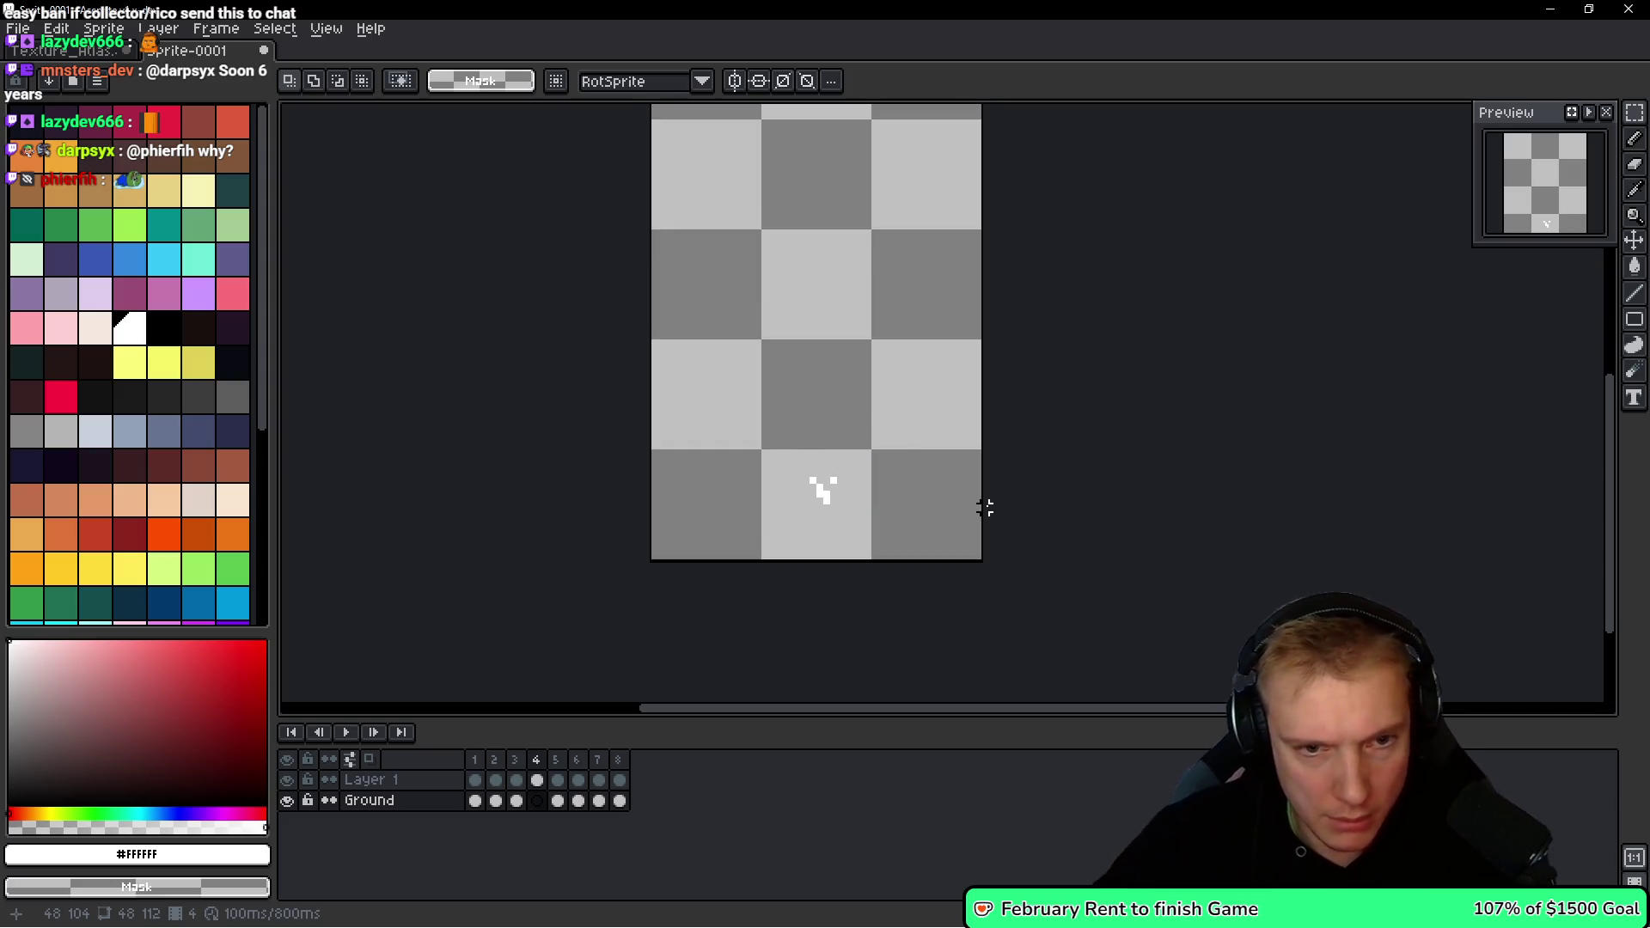
{"action": "key", "text": "ctrl+v"}
{"action": "left_click_drag", "start_coordinate": [902, 437], "coordinate": [854, 500]}
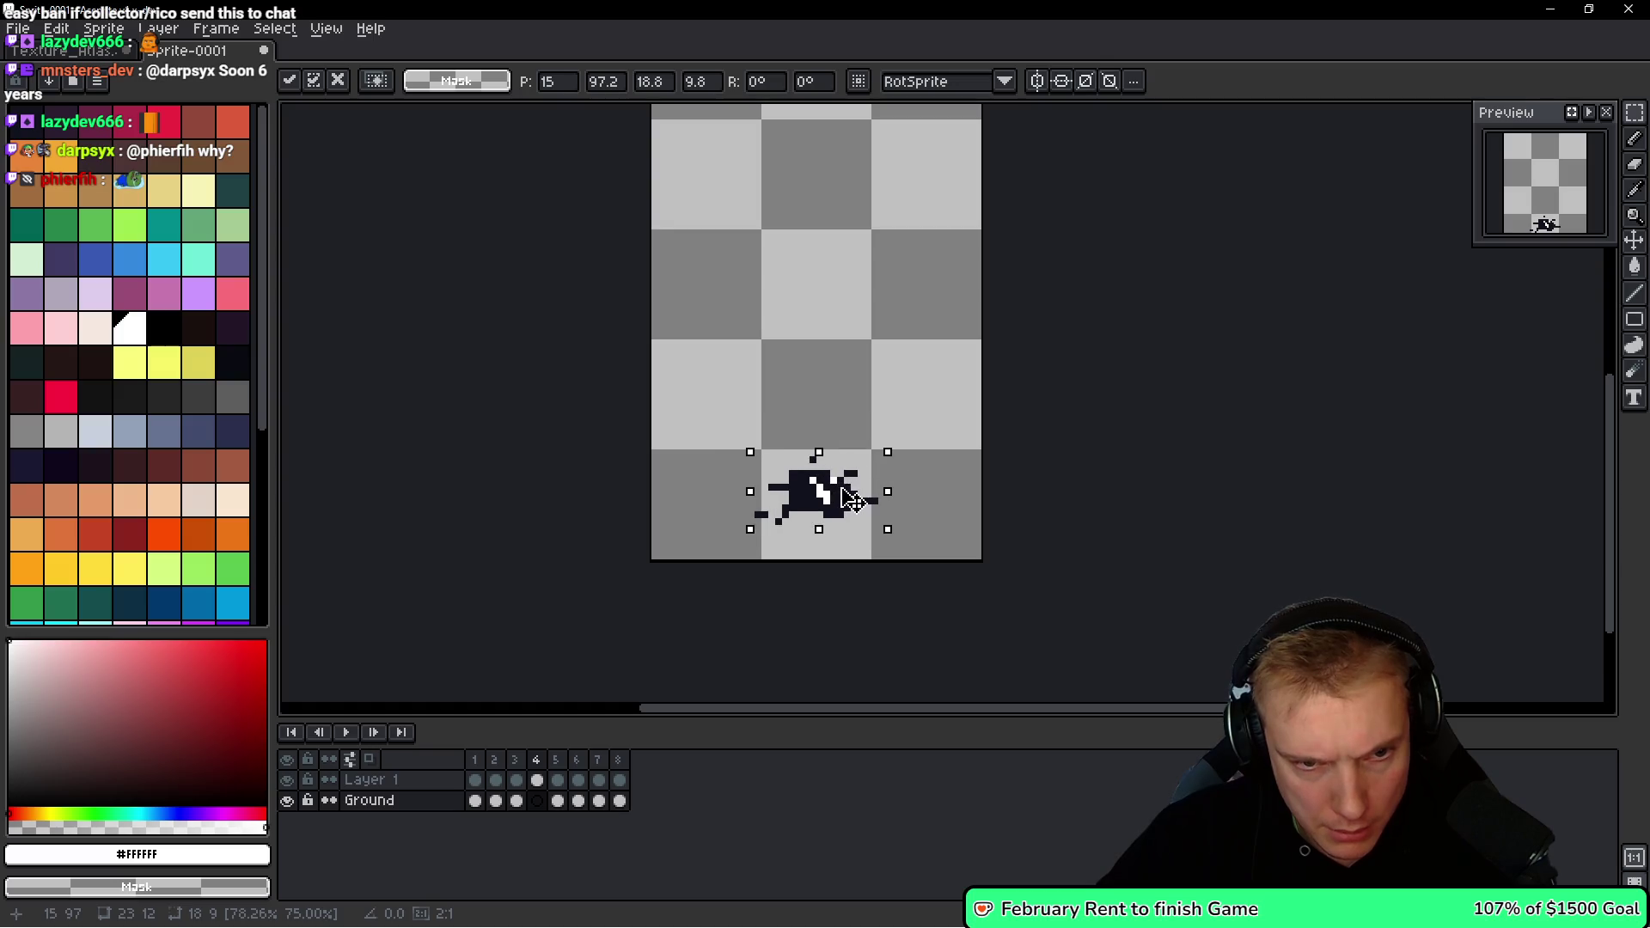
{"action": "key", "text": "Return"}
{"action": "key", "text": "Return"}
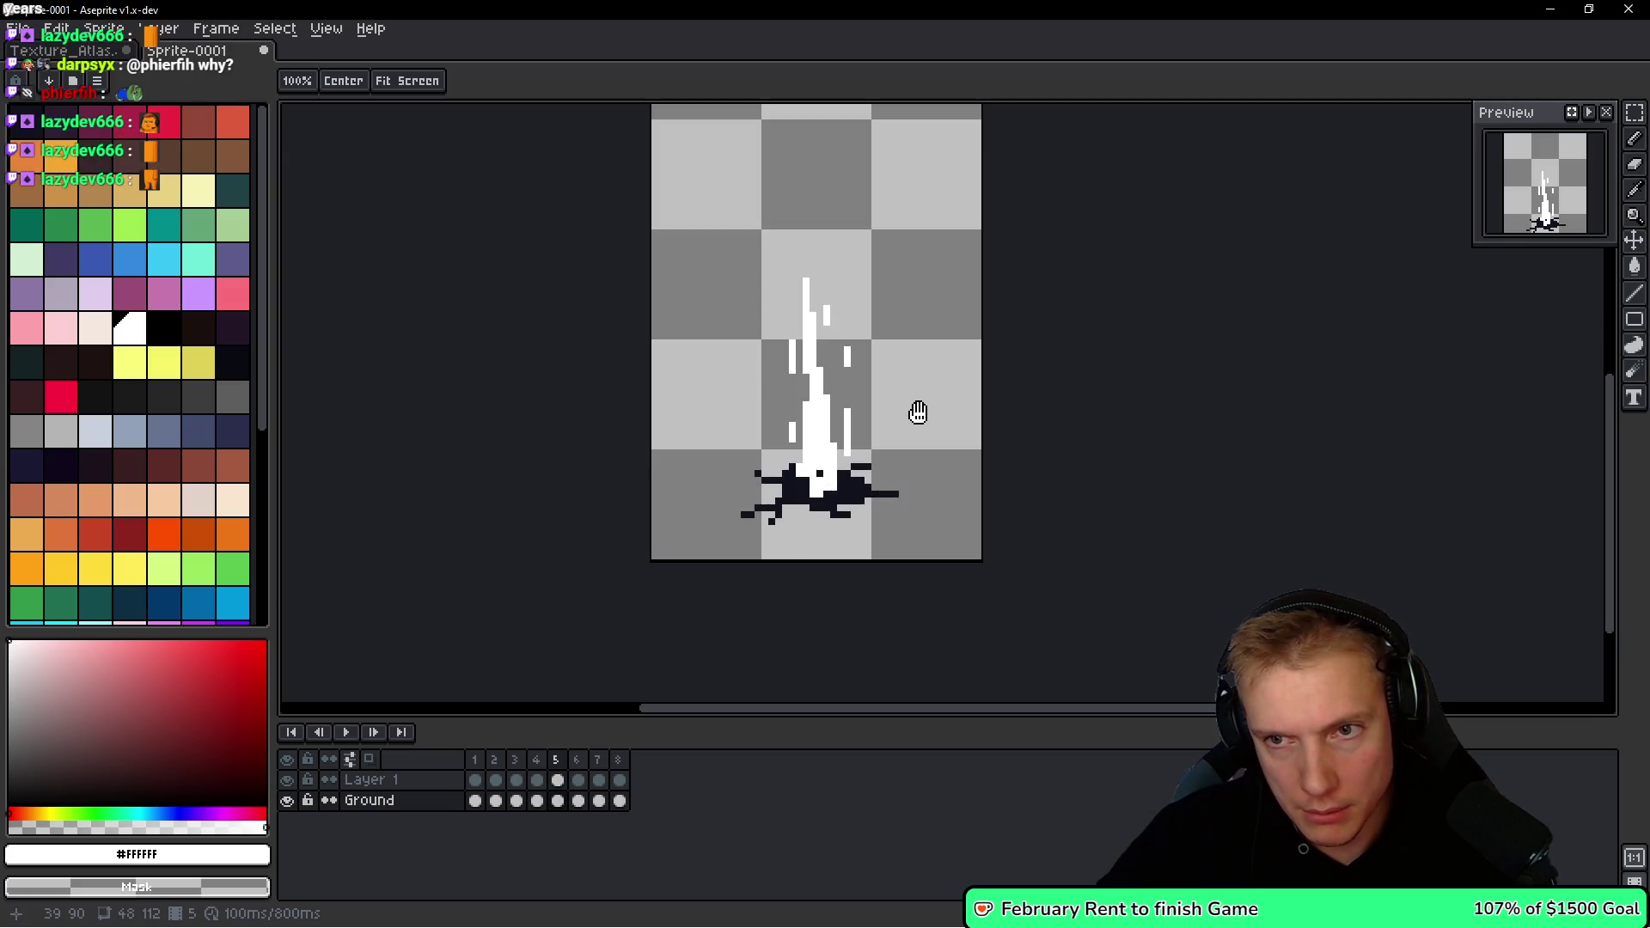
{"action": "key", "text": "Return"}
Flip back and forth between frames 2 and 3 to compare them, ending on frame 2.
{"action": "scroll", "coordinate": [778, 516], "scroll_direction": "up", "scroll_amount": 3}
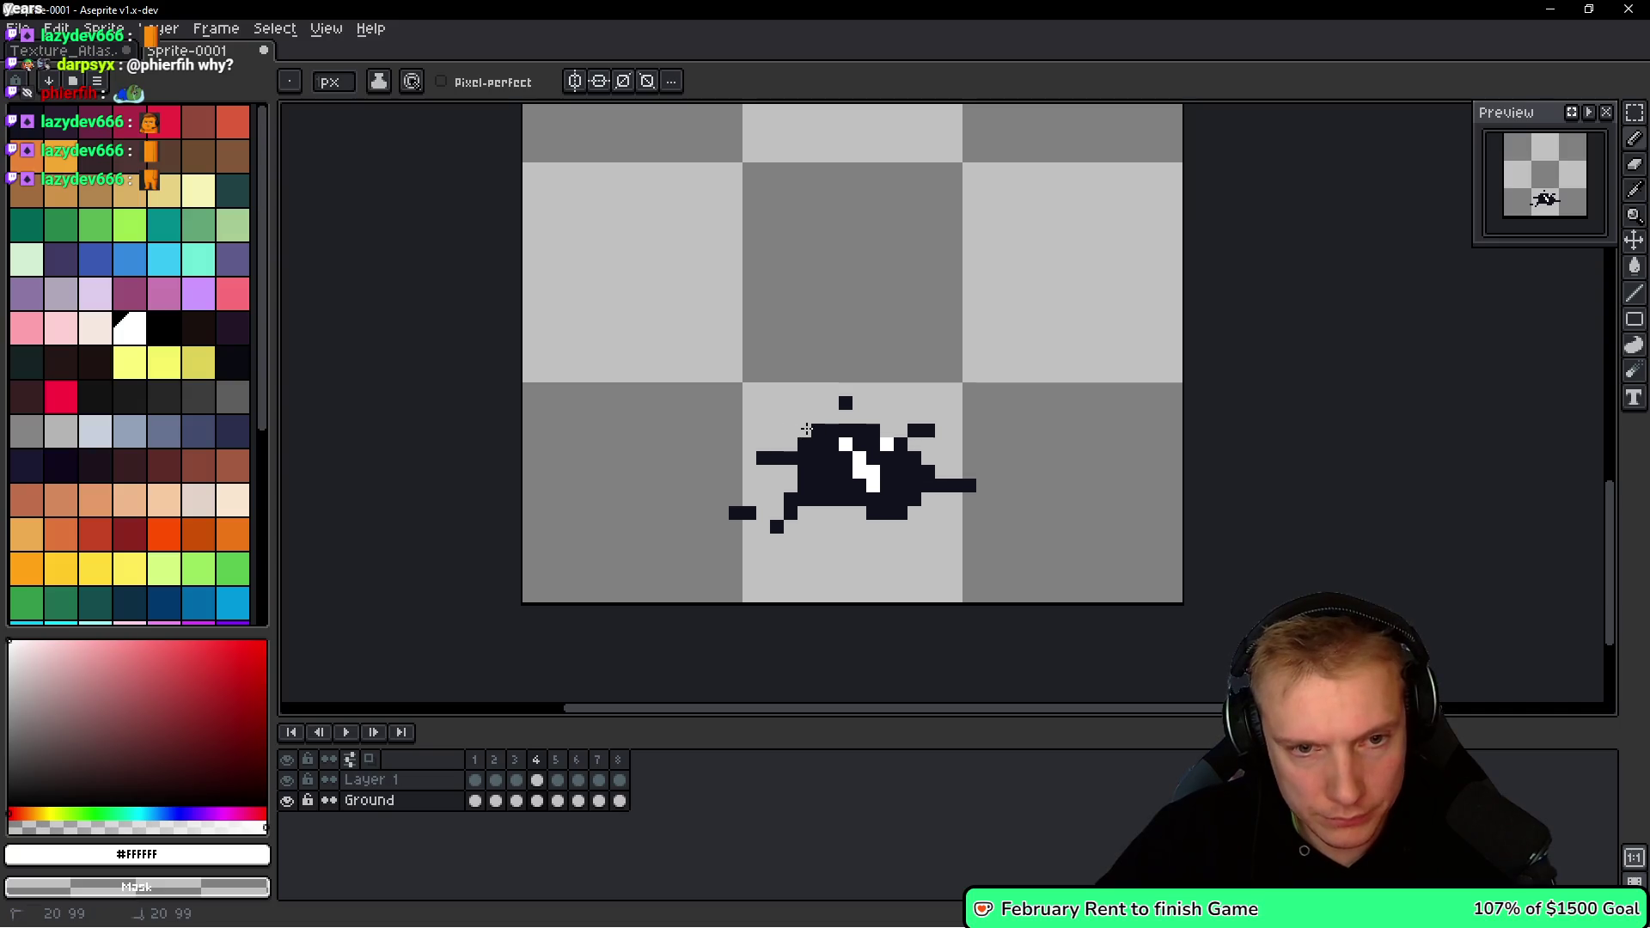
{"action": "scroll", "coordinate": [935, 464], "scroll_direction": "down", "scroll_amount": 2}
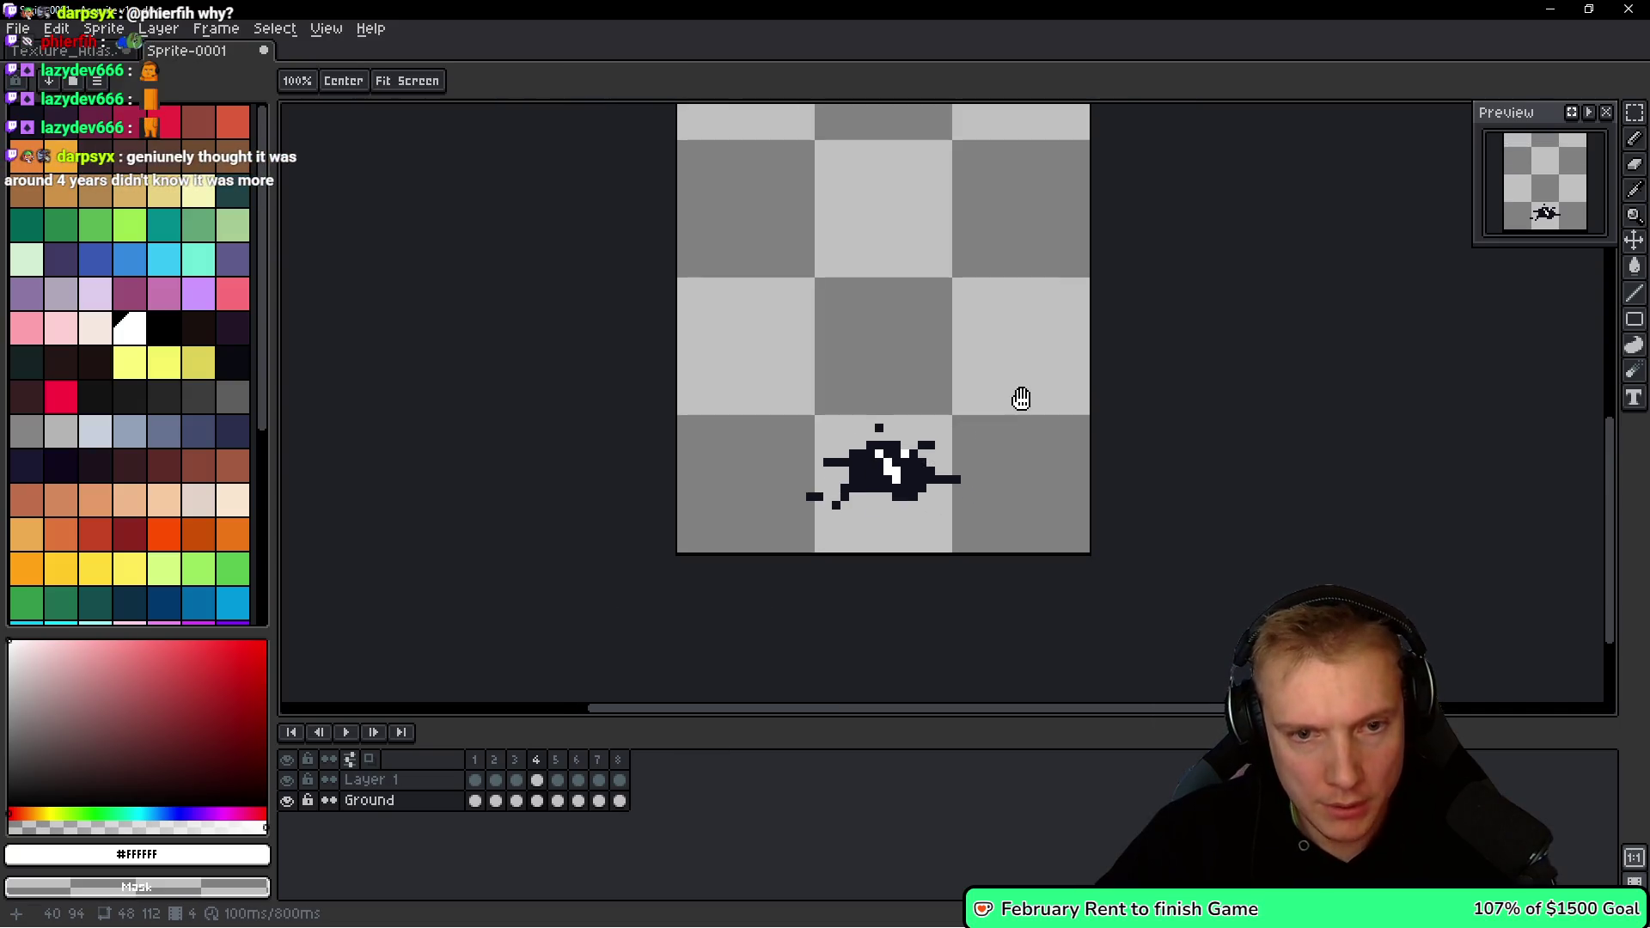
{"action": "key", "text": "ctrl"}
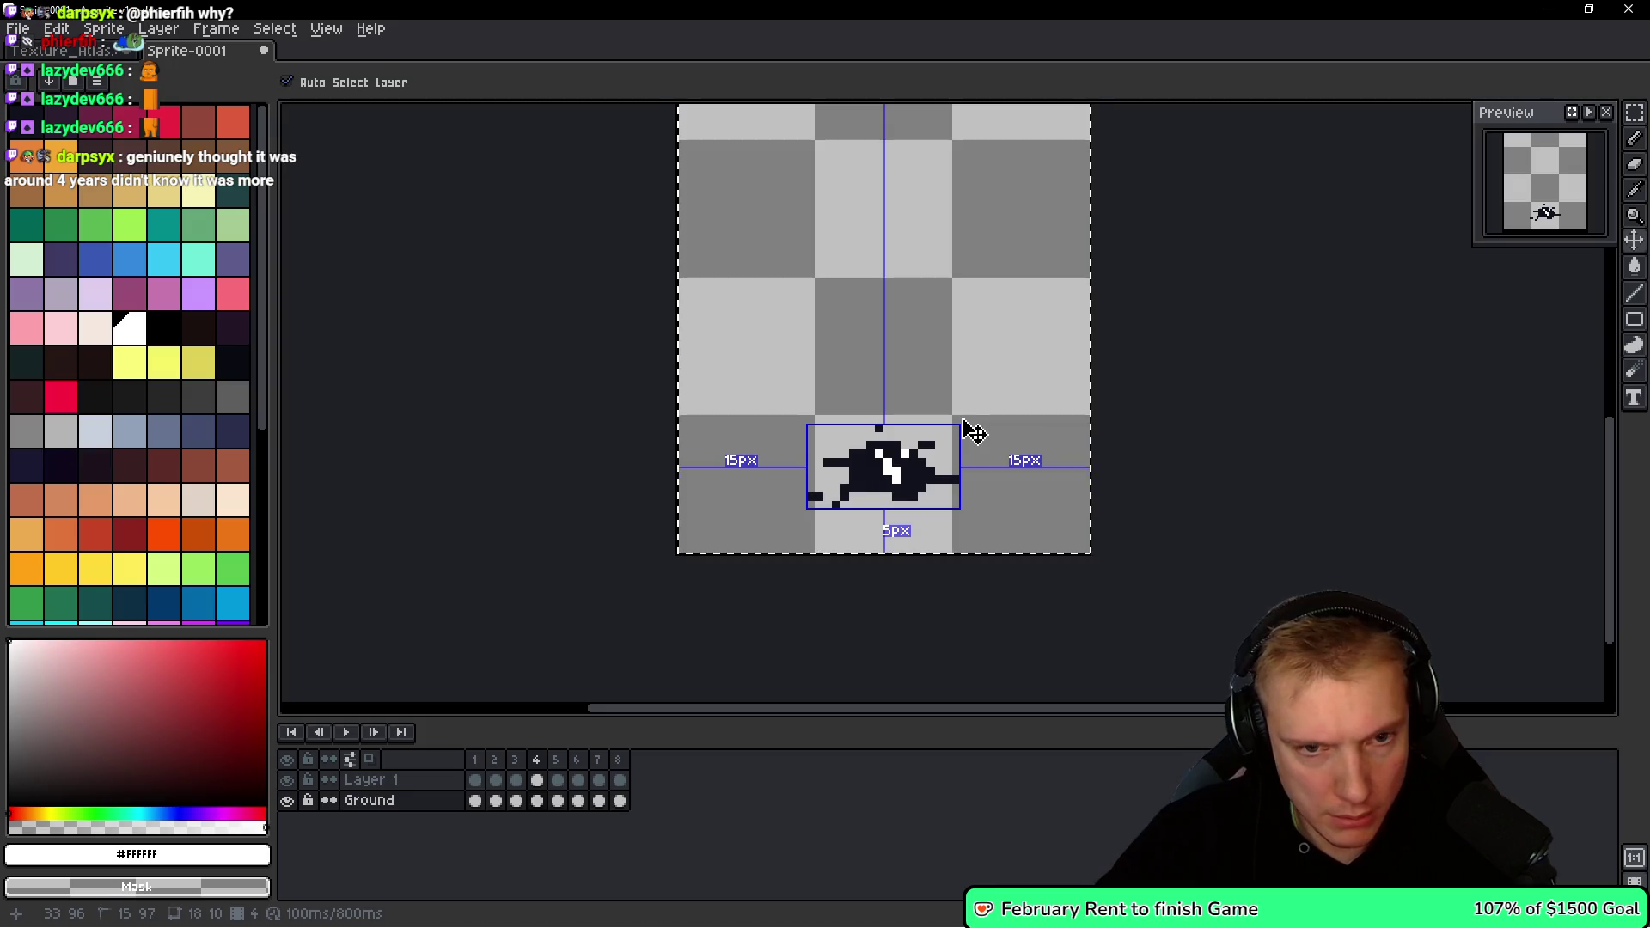
{"action": "key", "text": "ctrl+d"}
{"action": "key", "text": "Left"}
{"action": "key", "text": "Left"}
{"action": "key", "text": "Right"}
{"action": "key", "text": "Left"}
{"action": "key", "text": "Right"}
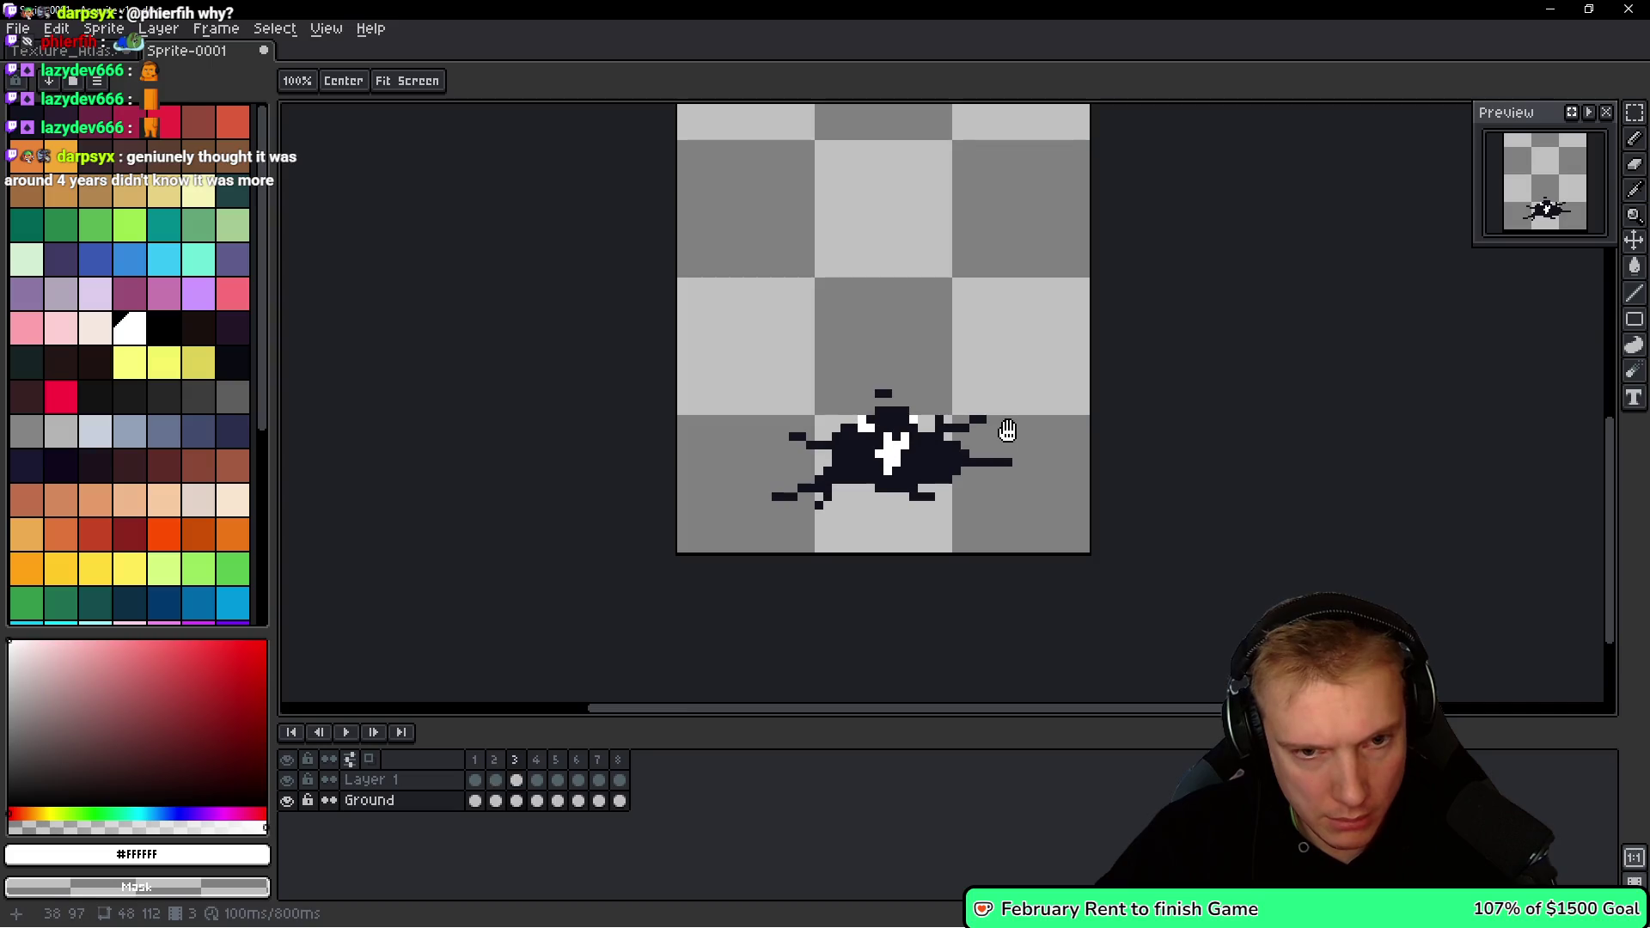
{"action": "key", "text": "v"}
{"action": "key", "text": "ctrl+a"}
{"action": "key", "text": "ctrl+d"}
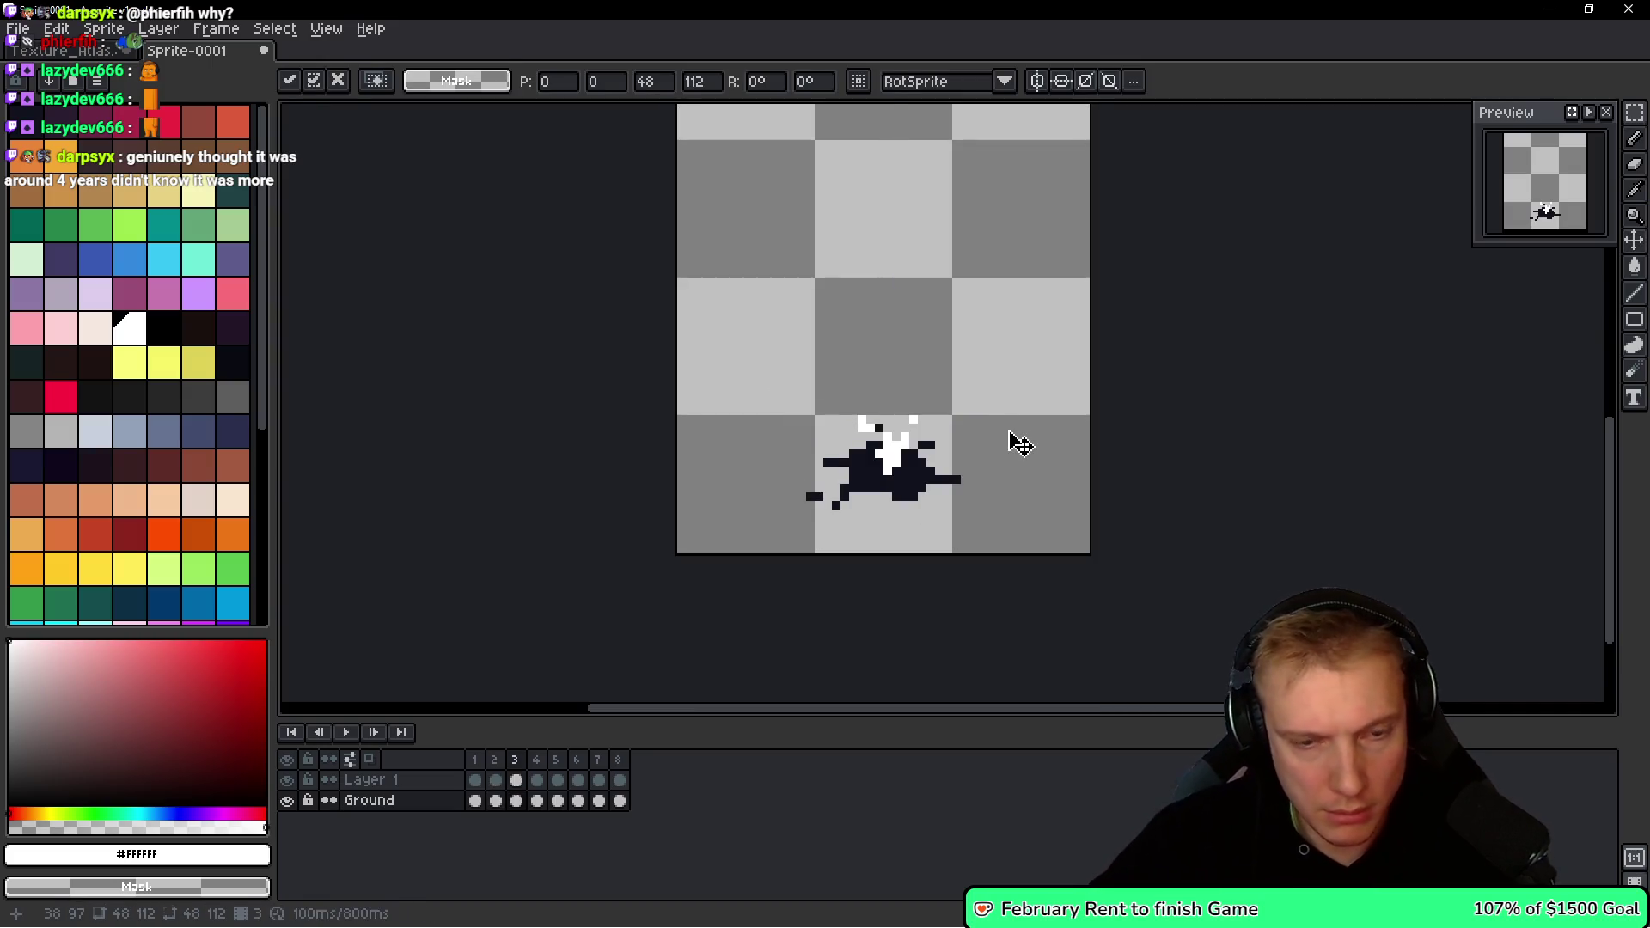
{"action": "key", "text": "Left"}
{"action": "key", "text": "Right"}
{"action": "key", "text": "Left"}
{"action": "key", "text": "Right"}
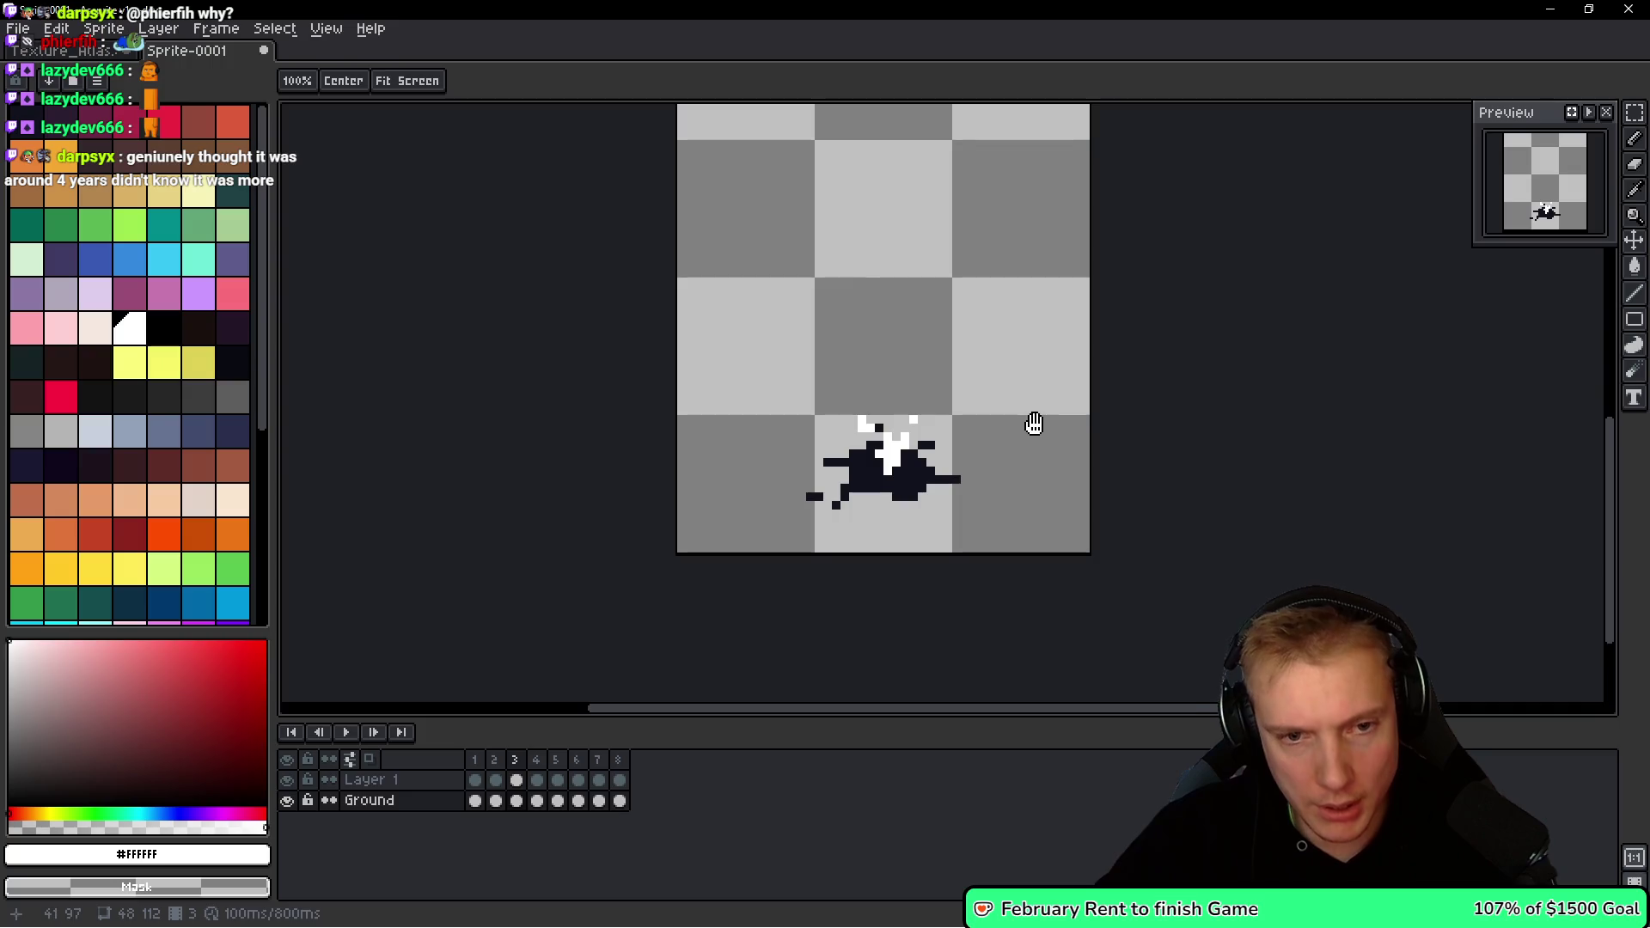
{"action": "key", "text": "Left"}
{"action": "key", "text": "Right"}
{"action": "key", "text": "Left"}
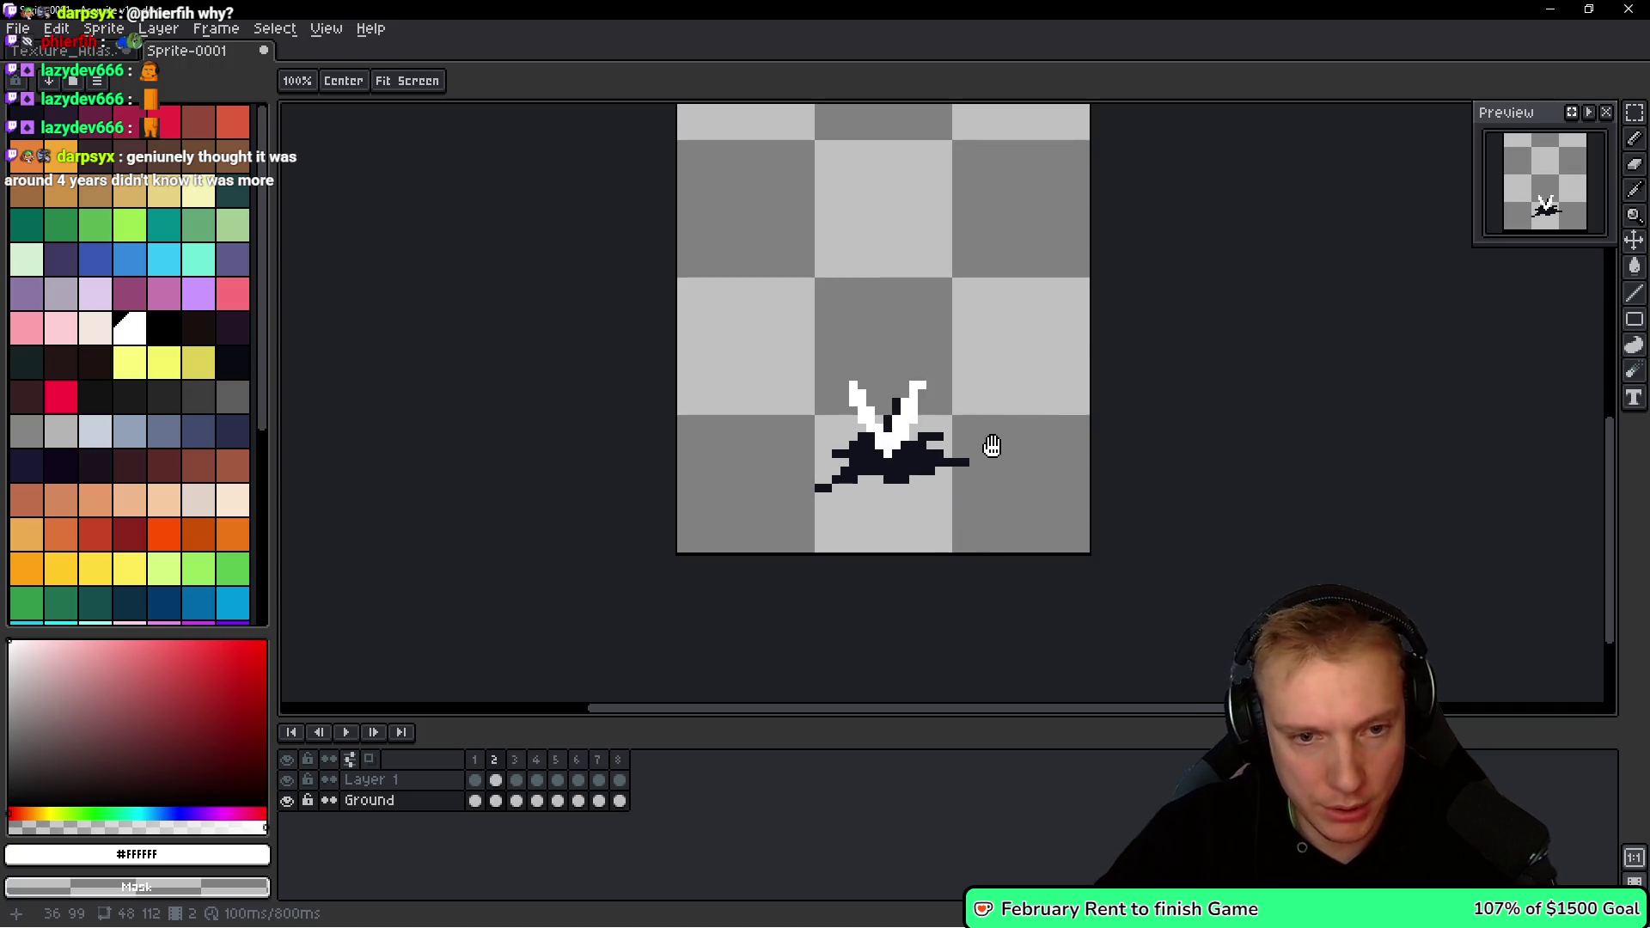
{"action": "key", "text": "v"}
{"action": "key", "text": "Right"}
{"action": "key", "text": "h"}
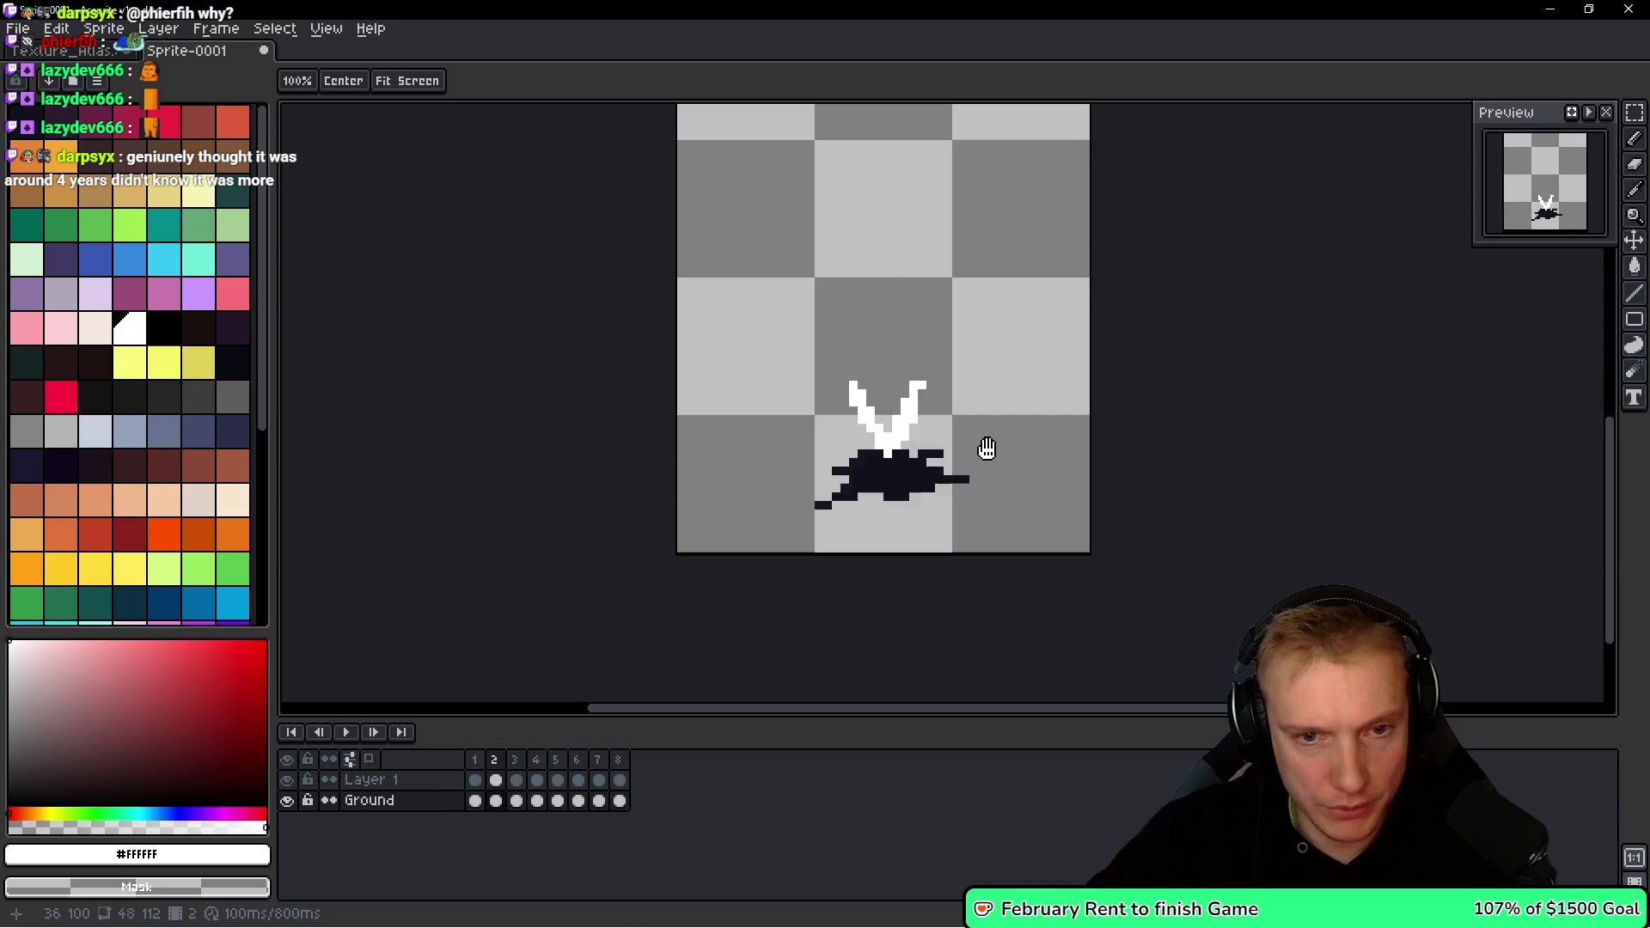
{"action": "key", "text": "Left"}
{"action": "key", "text": "Right"}
{"action": "key", "text": "Left"}
{"action": "key", "text": "v"}
Select frame 2's ground splat and shrink it slightly narrower.
{"action": "left_click_drag", "start_coordinate": [811, 515], "coordinate": [971, 404]}
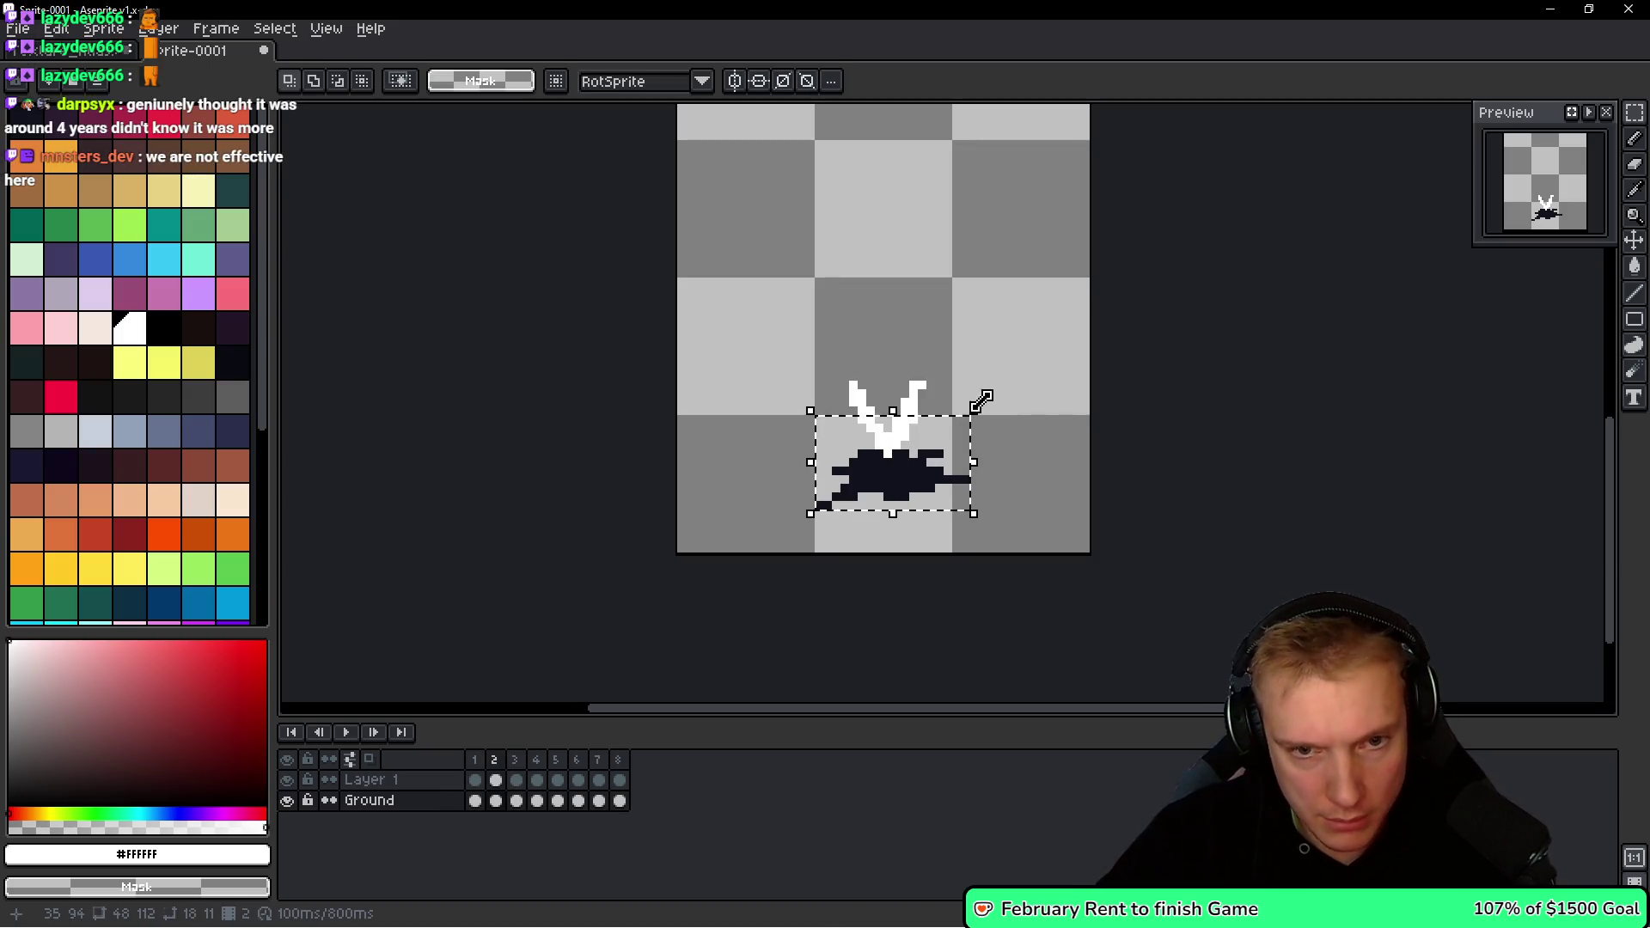
{"action": "left_click", "coordinate": [961, 429]}
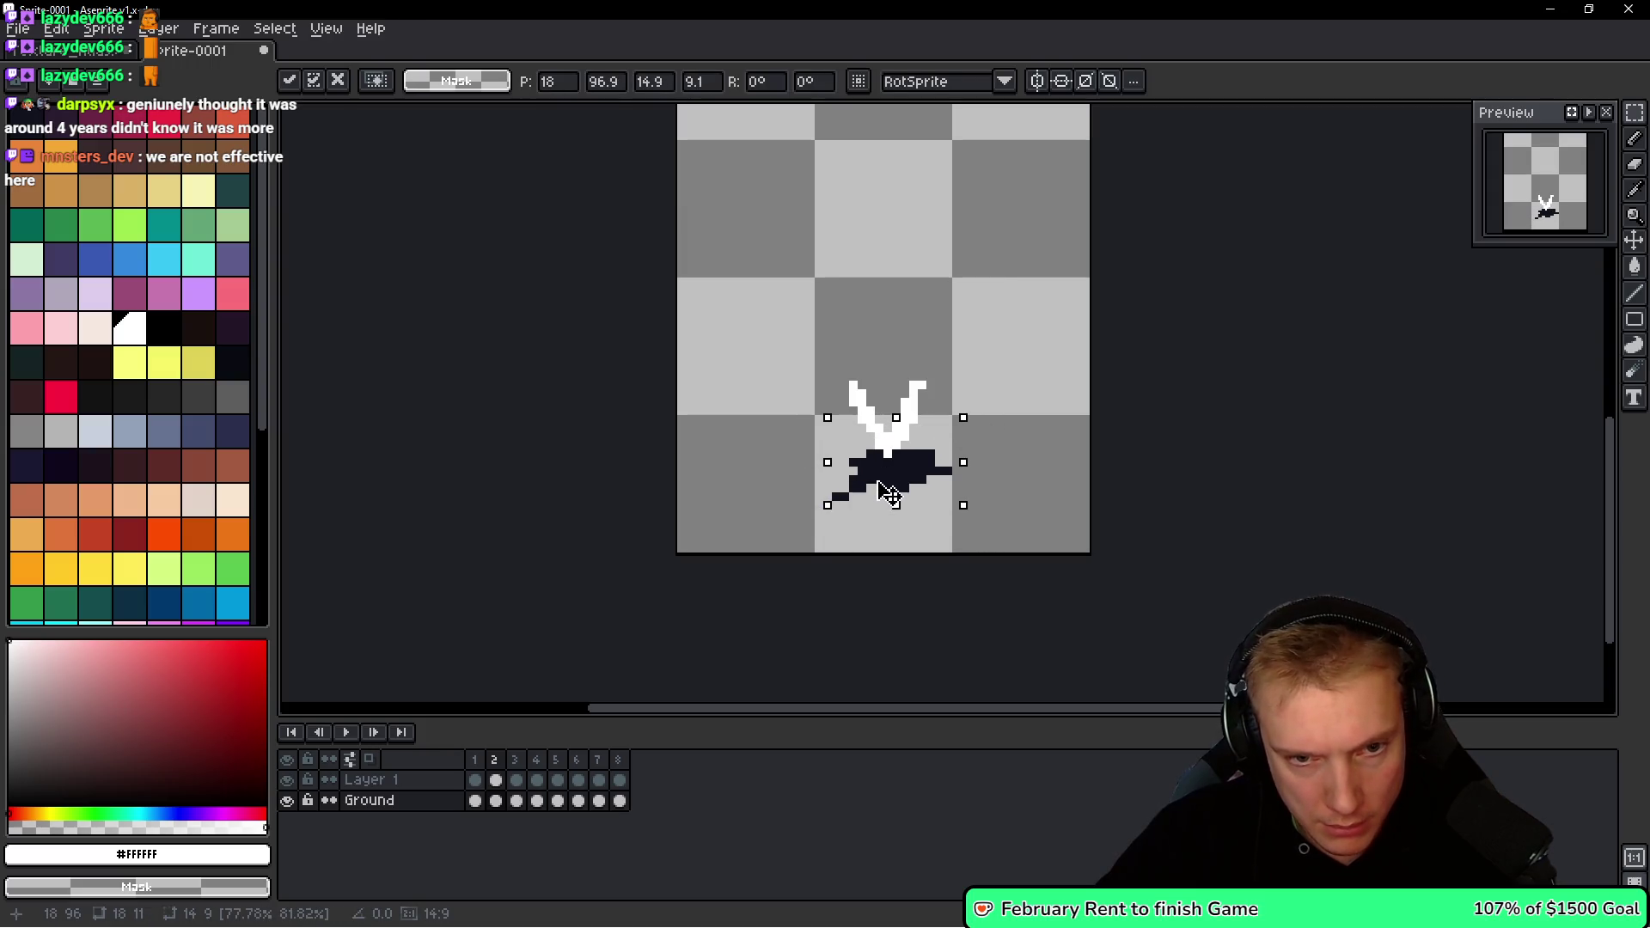
{"action": "left_click_drag", "start_coordinate": [953, 419], "coordinate": [942, 427]}
{"action": "key", "text": "Return"}
{"action": "key", "text": "Return"}
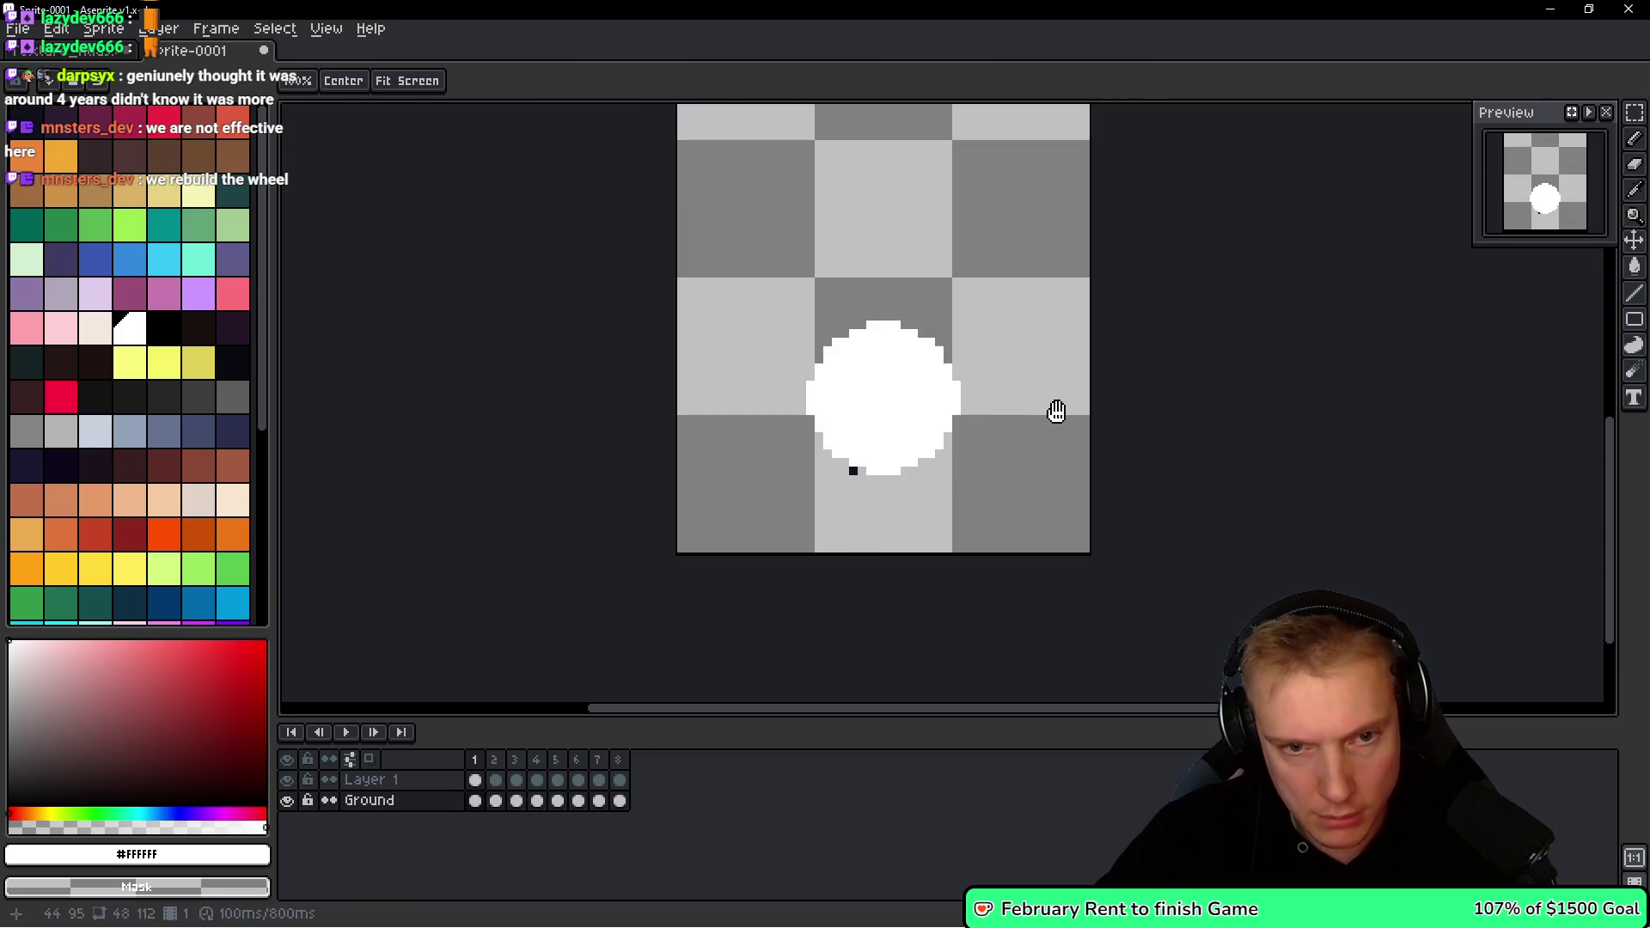
{"action": "key", "text": "Right"}
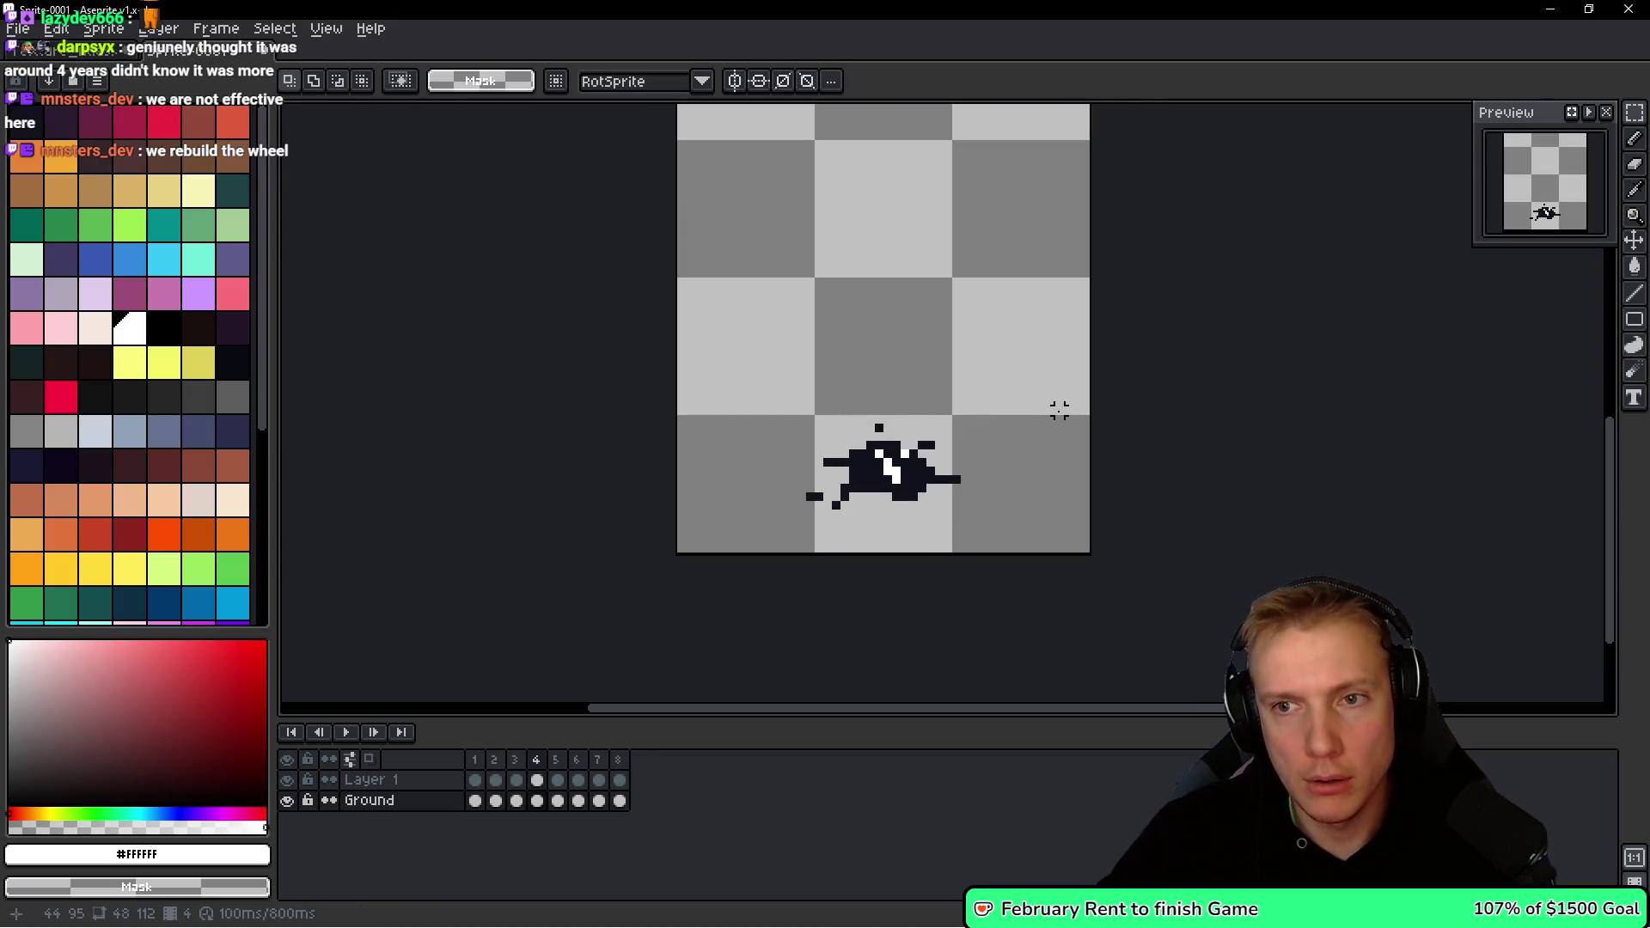
{"action": "scroll", "coordinate": [947, 403], "scroll_direction": "down", "scroll_amount": 1}
{"action": "key", "text": "Return"}
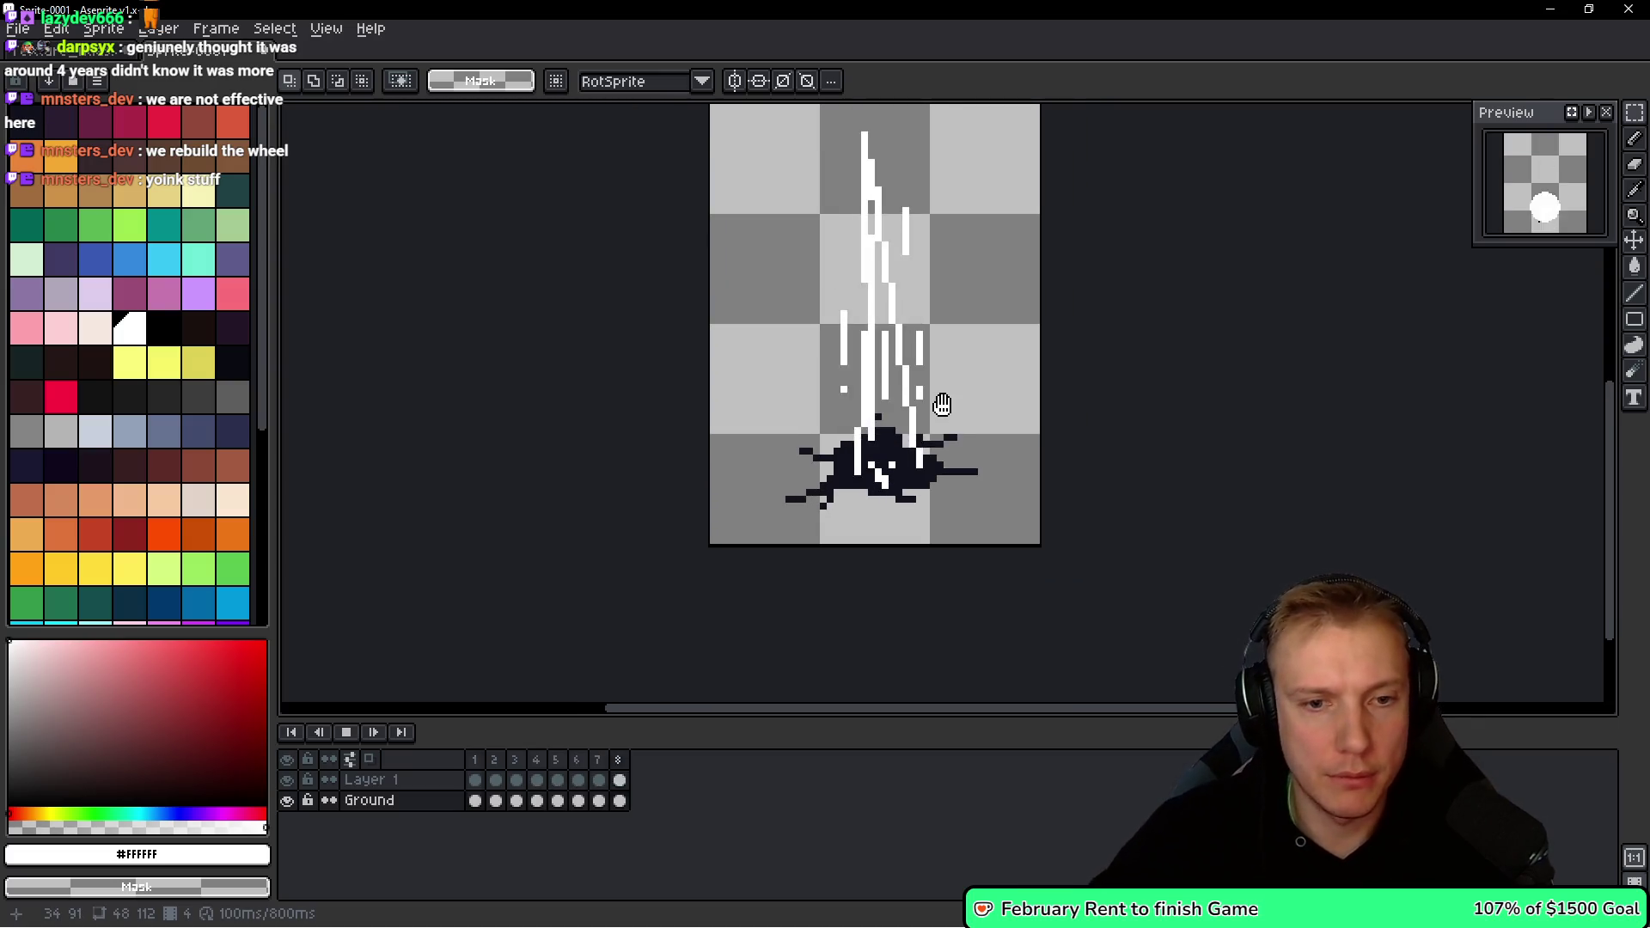
{"action": "scroll", "coordinate": [941, 398], "scroll_direction": "down", "scroll_amount": 1}
{"action": "left_click_drag", "start_coordinate": [1006, 385], "coordinate": [972, 440]}
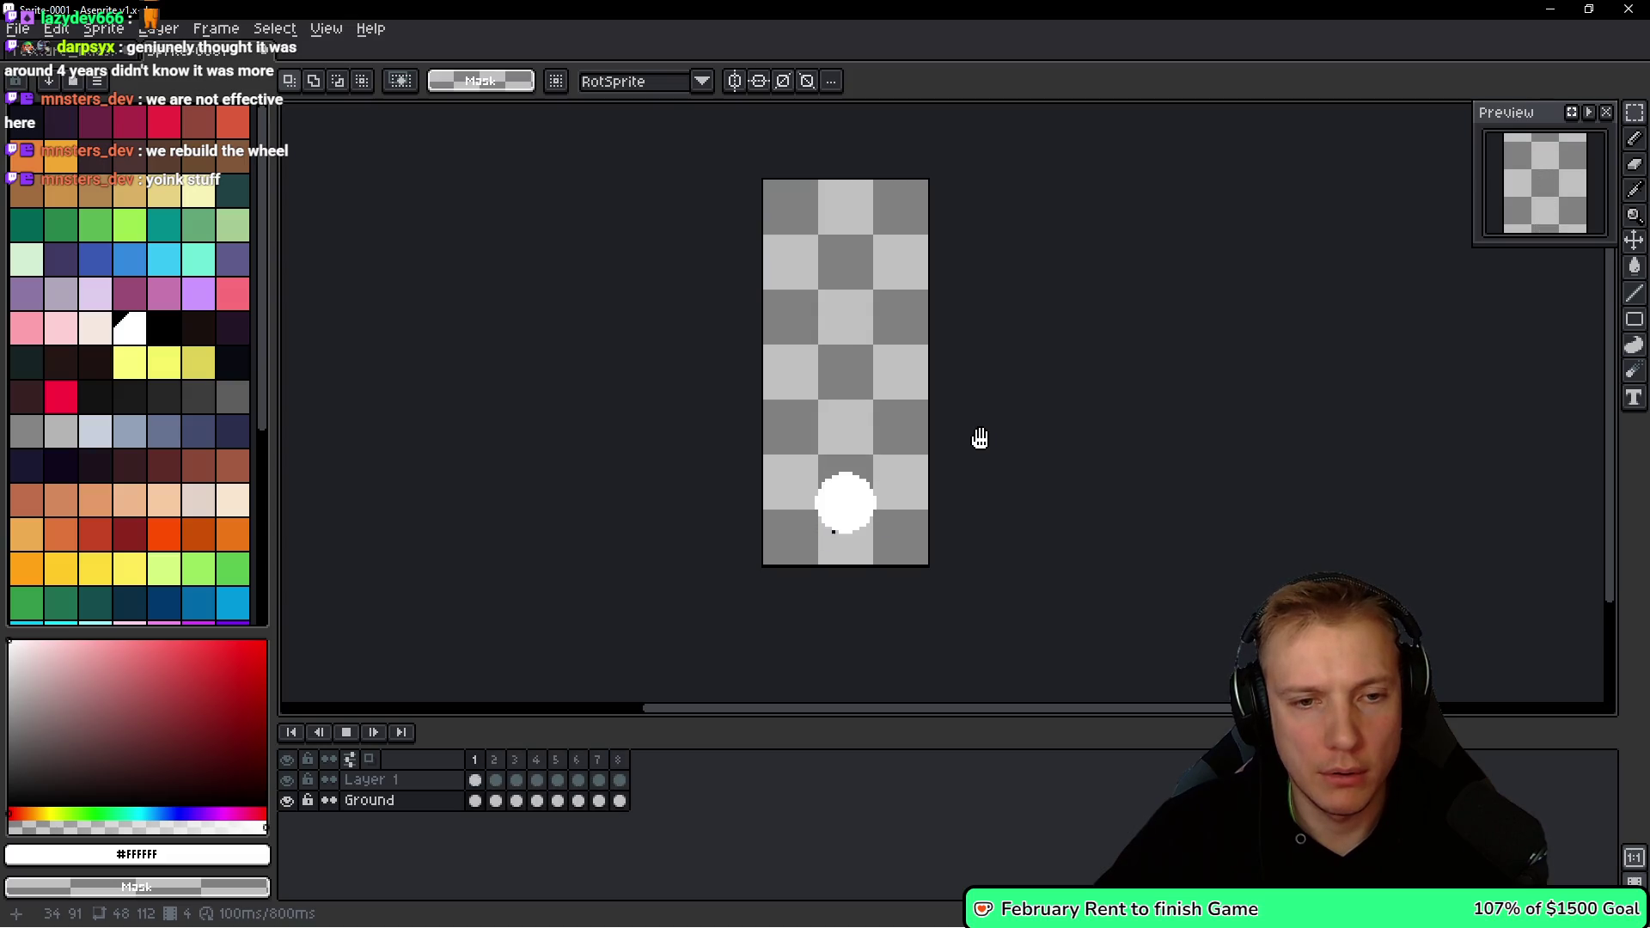
{"action": "key", "text": "Return"}
{"action": "key", "text": "space"}
{"action": "key", "text": "Right"}
{"action": "key", "text": "Right"}
{"action": "key", "text": "Right"}
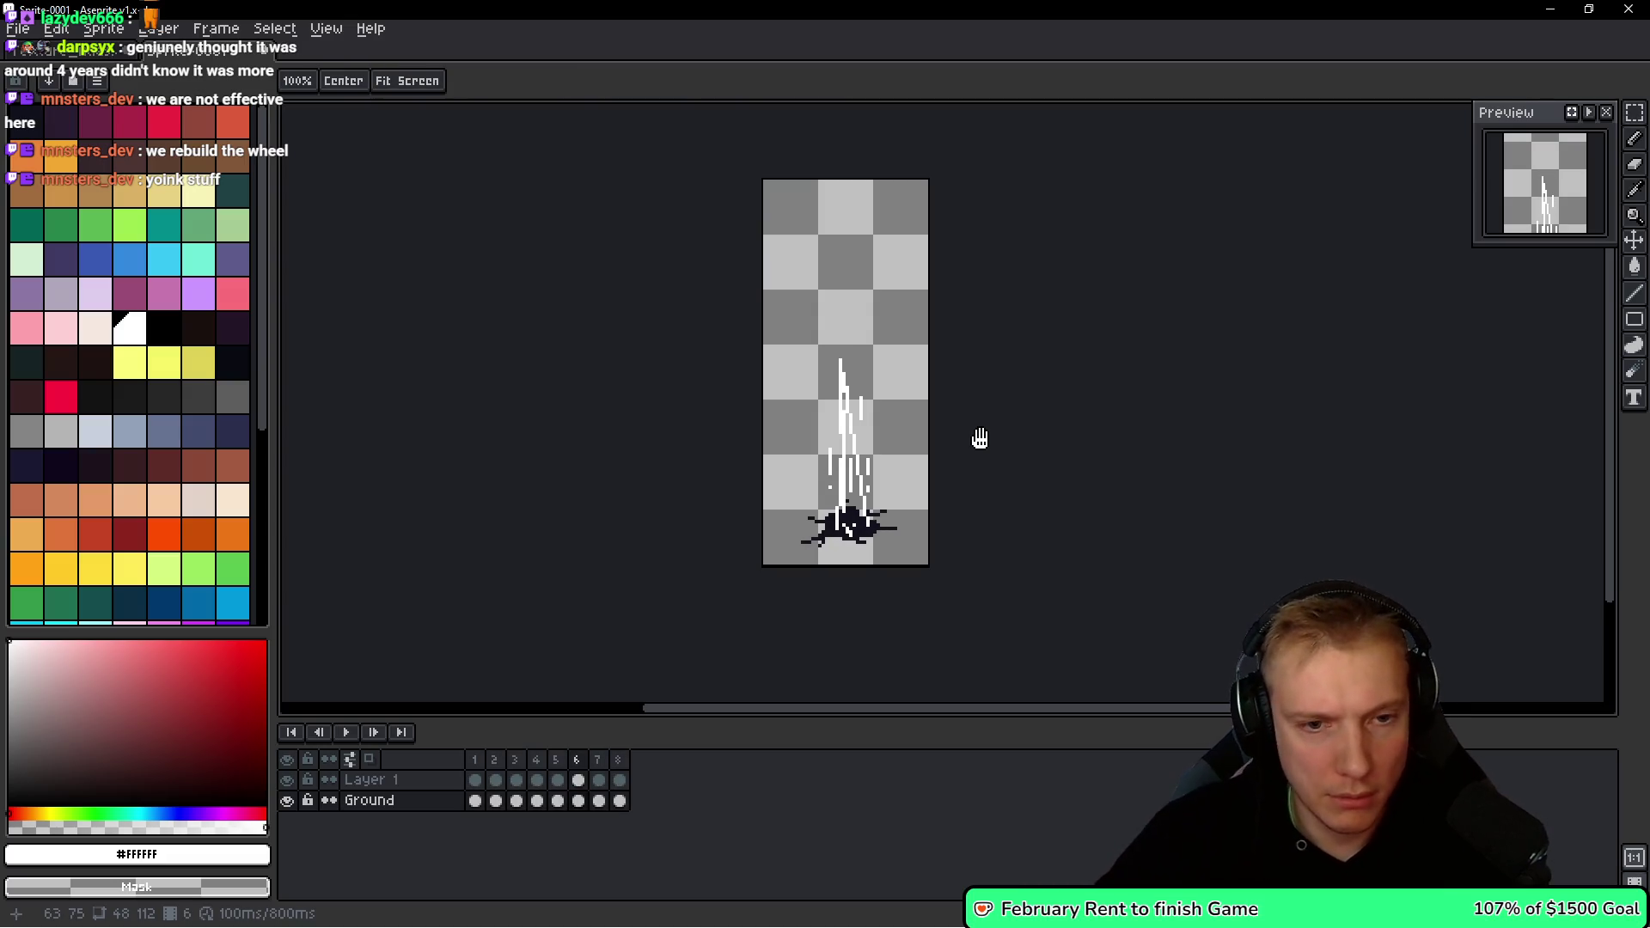
{"action": "key", "text": "Left"}
{"action": "key", "text": "Left"}
{"action": "key", "text": "Left"}
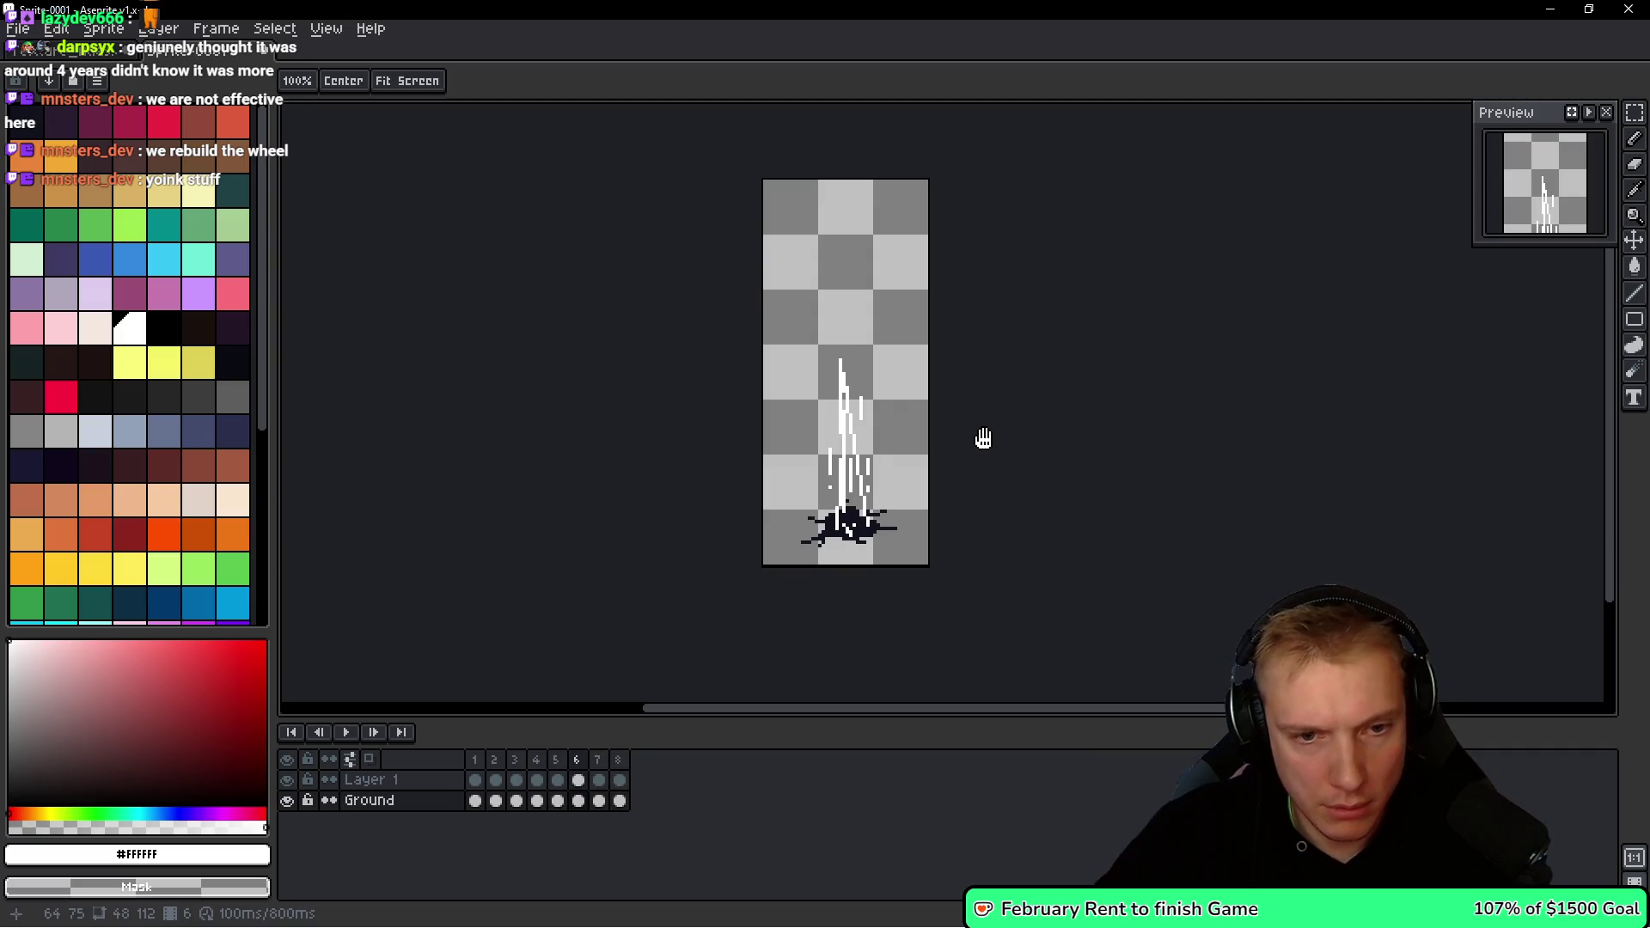
{"action": "key", "text": "Left"}
{"action": "key", "text": "Left"}
{"action": "key", "text": "Right"}
{"action": "key", "text": "Right"}
{"action": "key", "text": "Right"}
{"action": "key", "text": "Left"}
{"action": "key", "text": "Left"}
{"action": "key", "text": "Left"}
{"action": "key", "text": "Right"}
{"action": "key", "text": "Right"}
{"action": "key", "text": "Left"}
{"action": "left_click", "coordinate": [495, 761]}
{"action": "left_click", "coordinate": [514, 762]}
{"action": "left_click", "coordinate": [496, 761]}
{"action": "left_click", "coordinate": [515, 762]}
{"action": "left_click", "coordinate": [495, 761]}
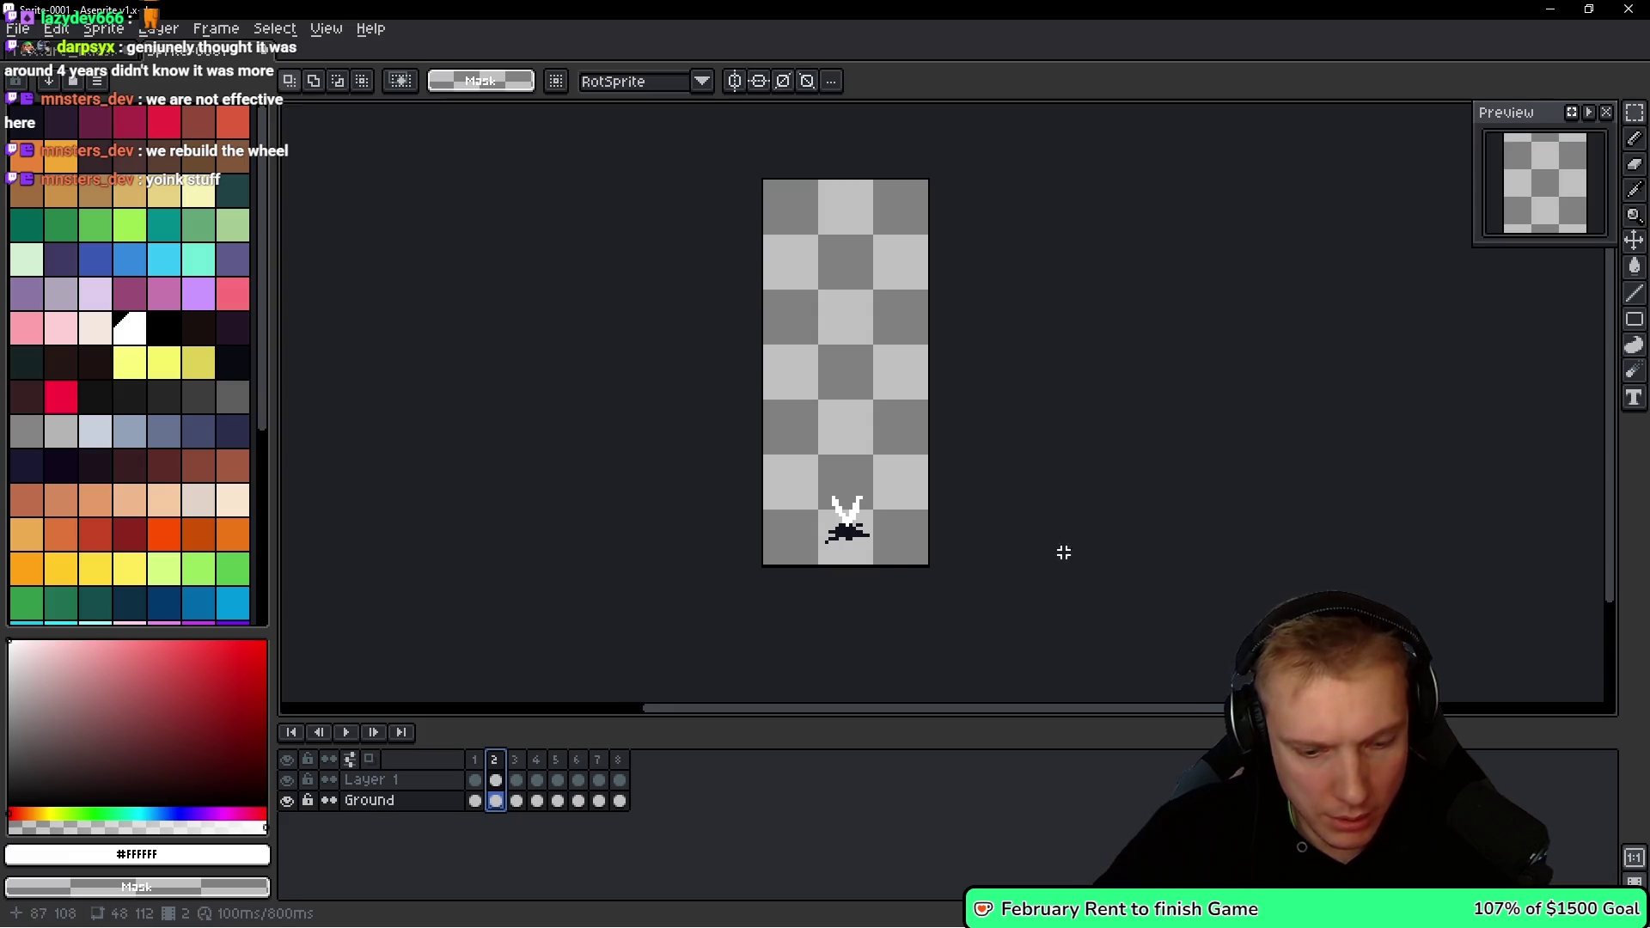
{"action": "key", "text": "Return"}
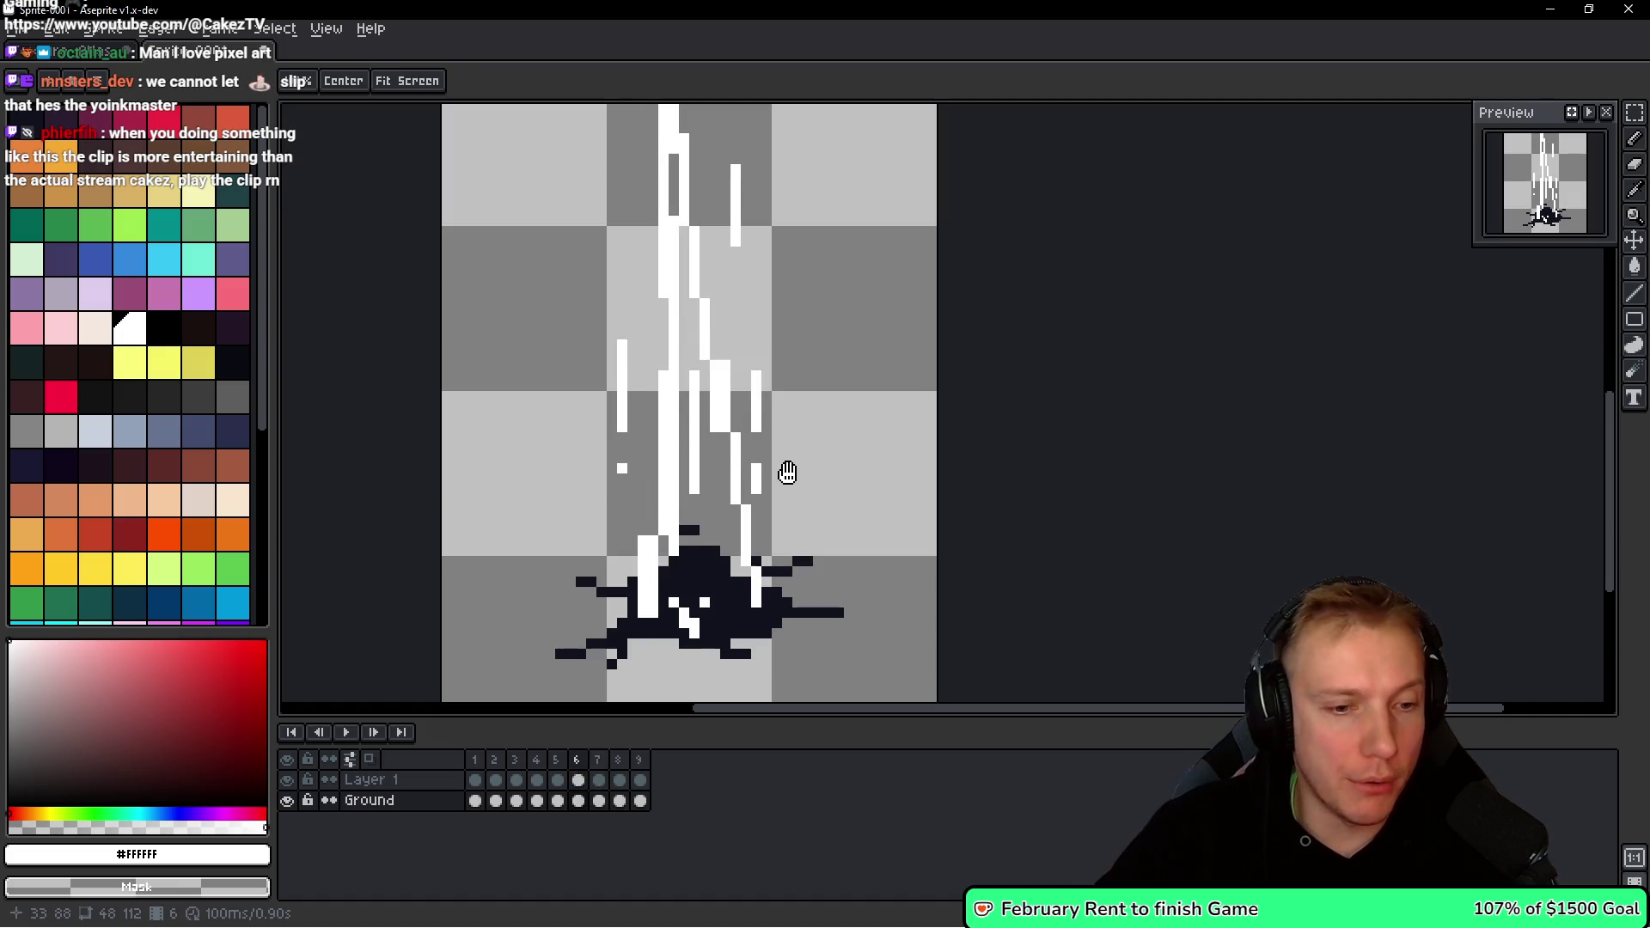
Undo the jagged branch strokes and make Layer 1 the active layer.
{"action": "key", "text": "b"}
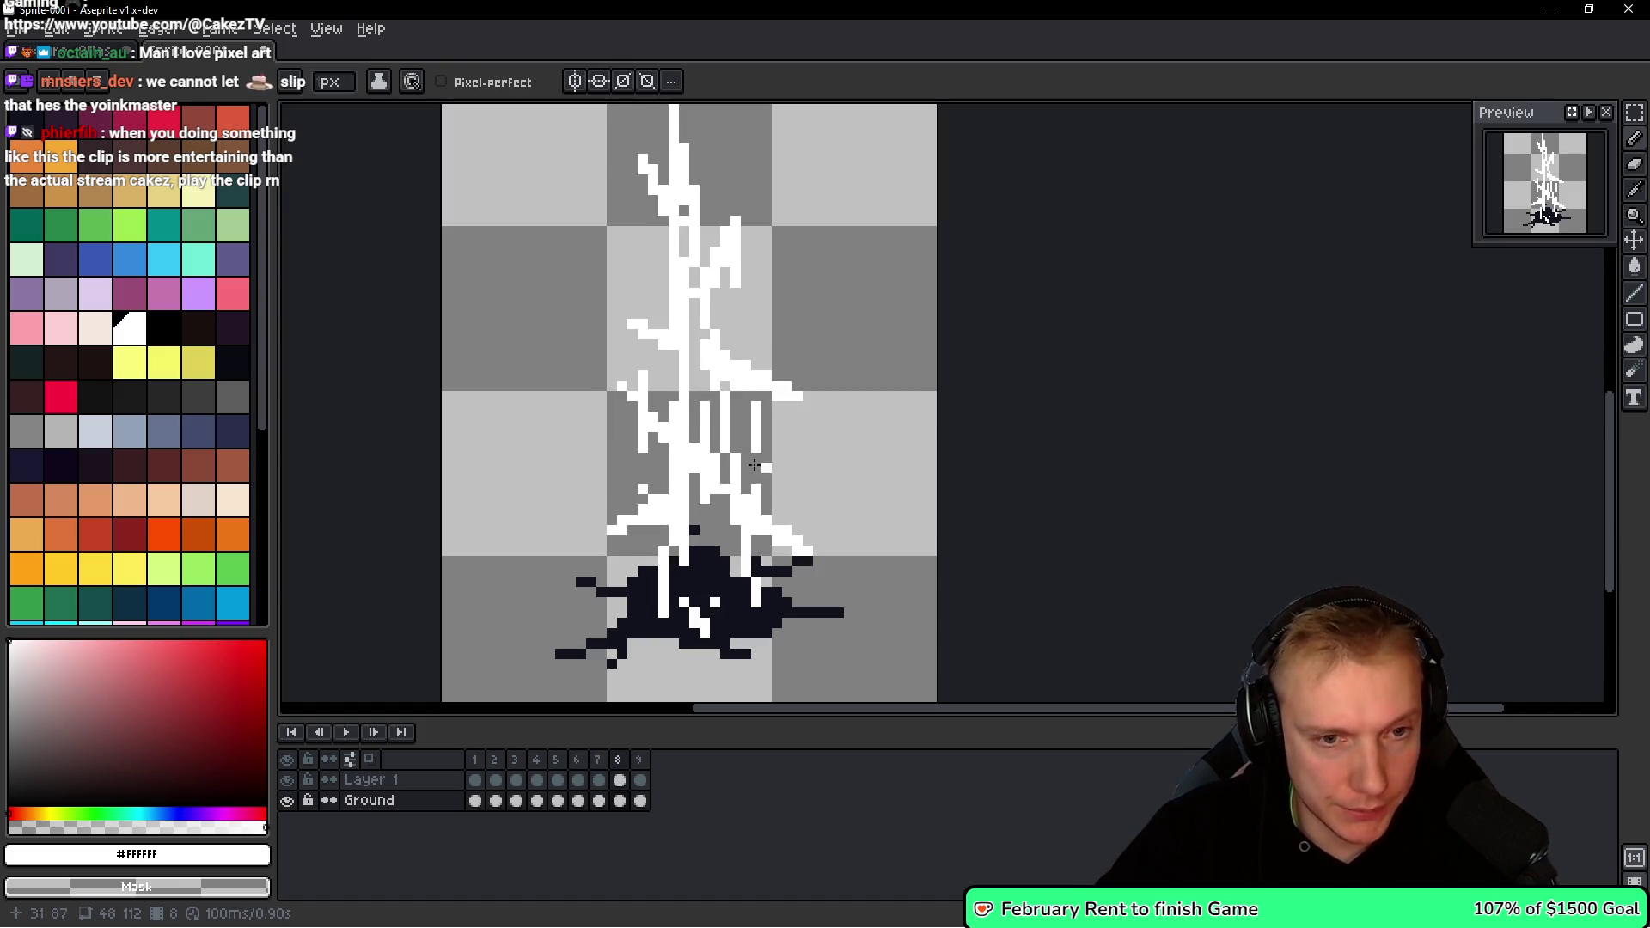
{"action": "key", "text": "w"}
{"action": "key", "text": "ctrl+z"}
{"action": "key", "text": "ctrl+z"}
{"action": "key", "text": "ctrl+z"}
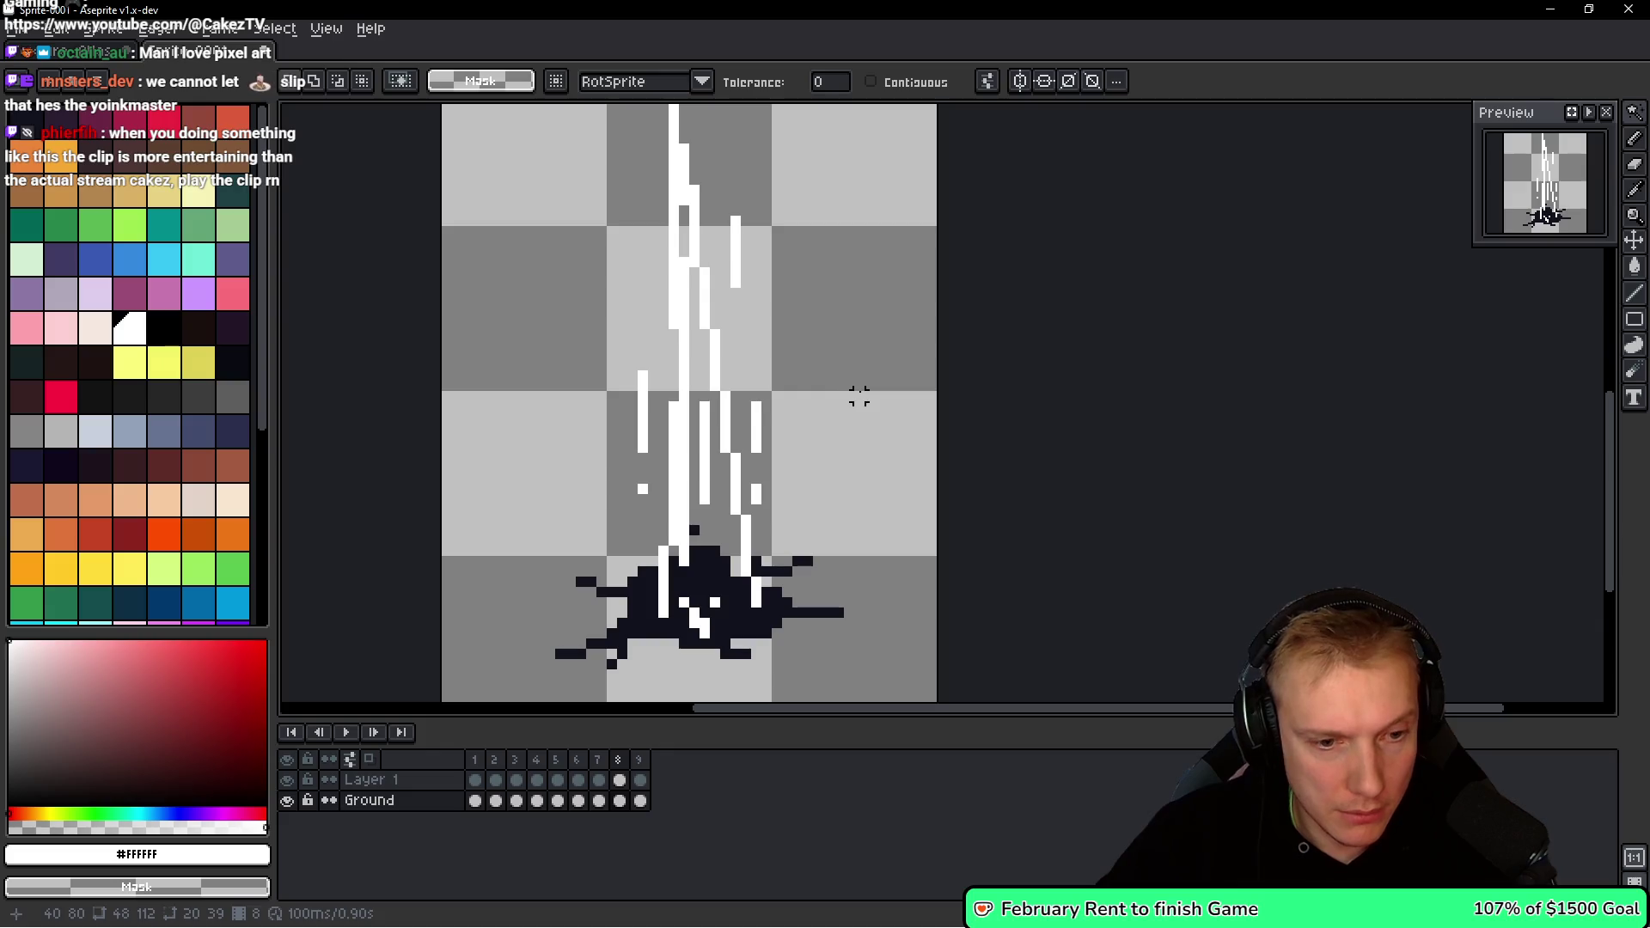
{"action": "key", "text": "alt+Up"}
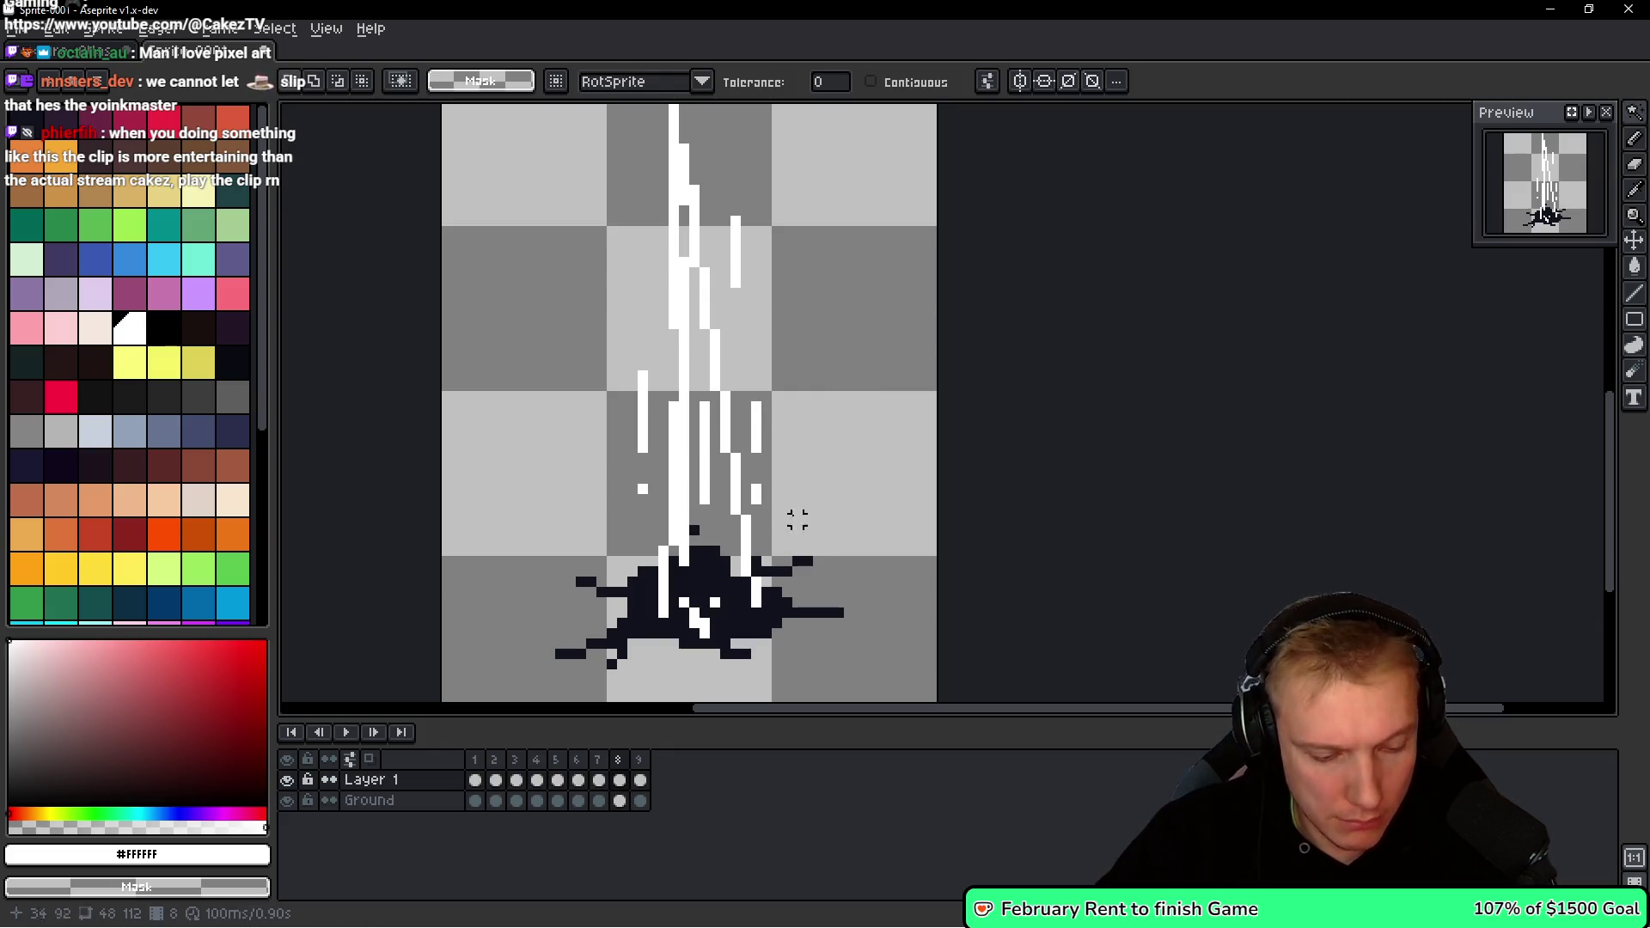
Erase the stray white streaks on frame 8.
{"action": "key", "text": "b"}
{"action": "key", "text": "ctrl+z"}
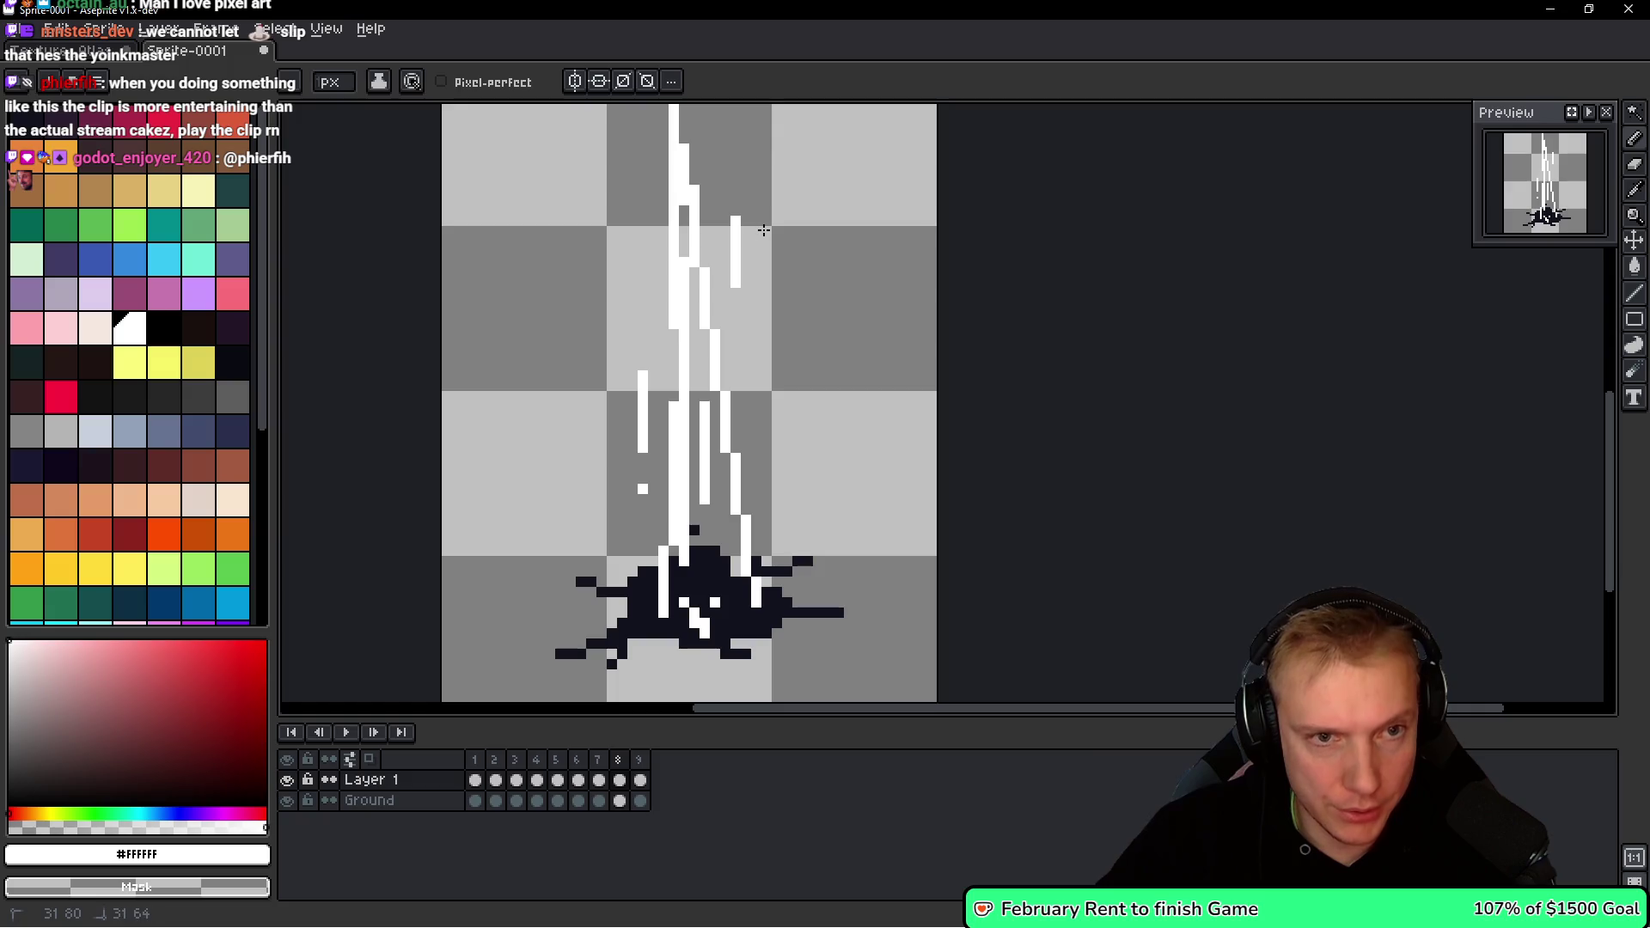
{"action": "left_click_drag", "start_coordinate": [735, 249], "coordinate": [735, 288]}
{"action": "left_click_drag", "start_coordinate": [642, 369], "coordinate": [639, 498]}
Erase the stray and outer white bars on frame 7.
{"action": "key", "text": "h"}
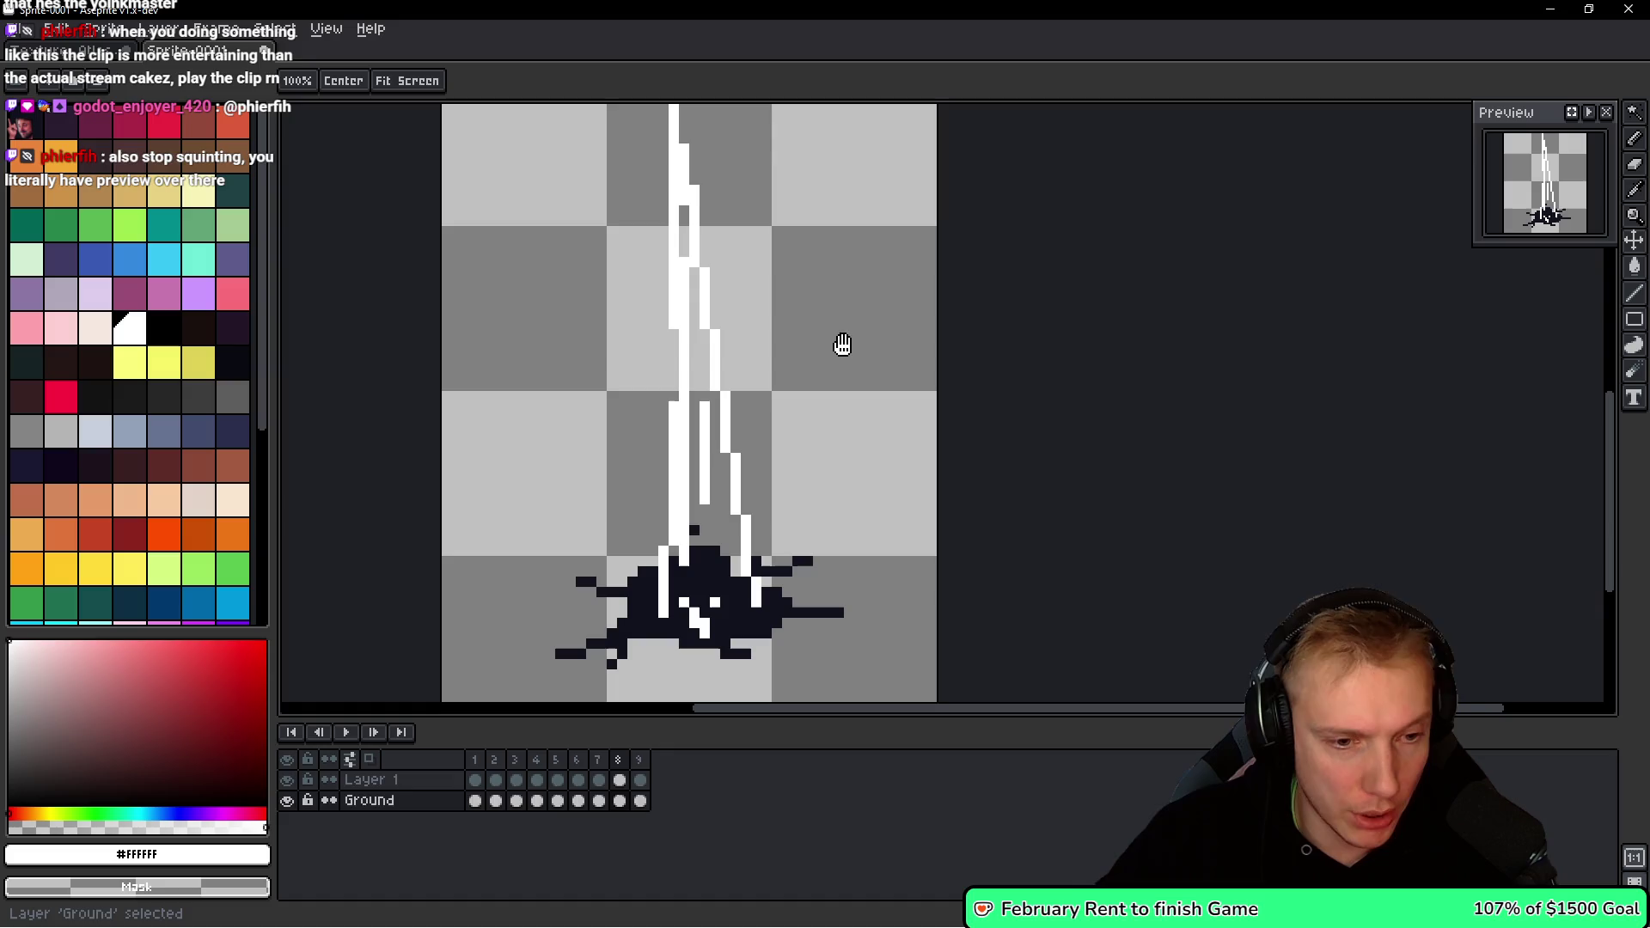
{"action": "key", "text": "Left"}
{"action": "key", "text": "Left"}
{"action": "key", "text": "Right"}
{"action": "key", "text": "e"}
{"action": "left_click_drag", "start_coordinate": [754, 398], "coordinate": [754, 506]}
{"action": "left_click_drag", "start_coordinate": [744, 294], "coordinate": [734, 216]}
{"action": "left_click_drag", "start_coordinate": [643, 369], "coordinate": [644, 494]}
Move to frame 6 and shift the view down slightly for erasing.
{"action": "key", "text": "Left"}
{"action": "key", "text": "h"}
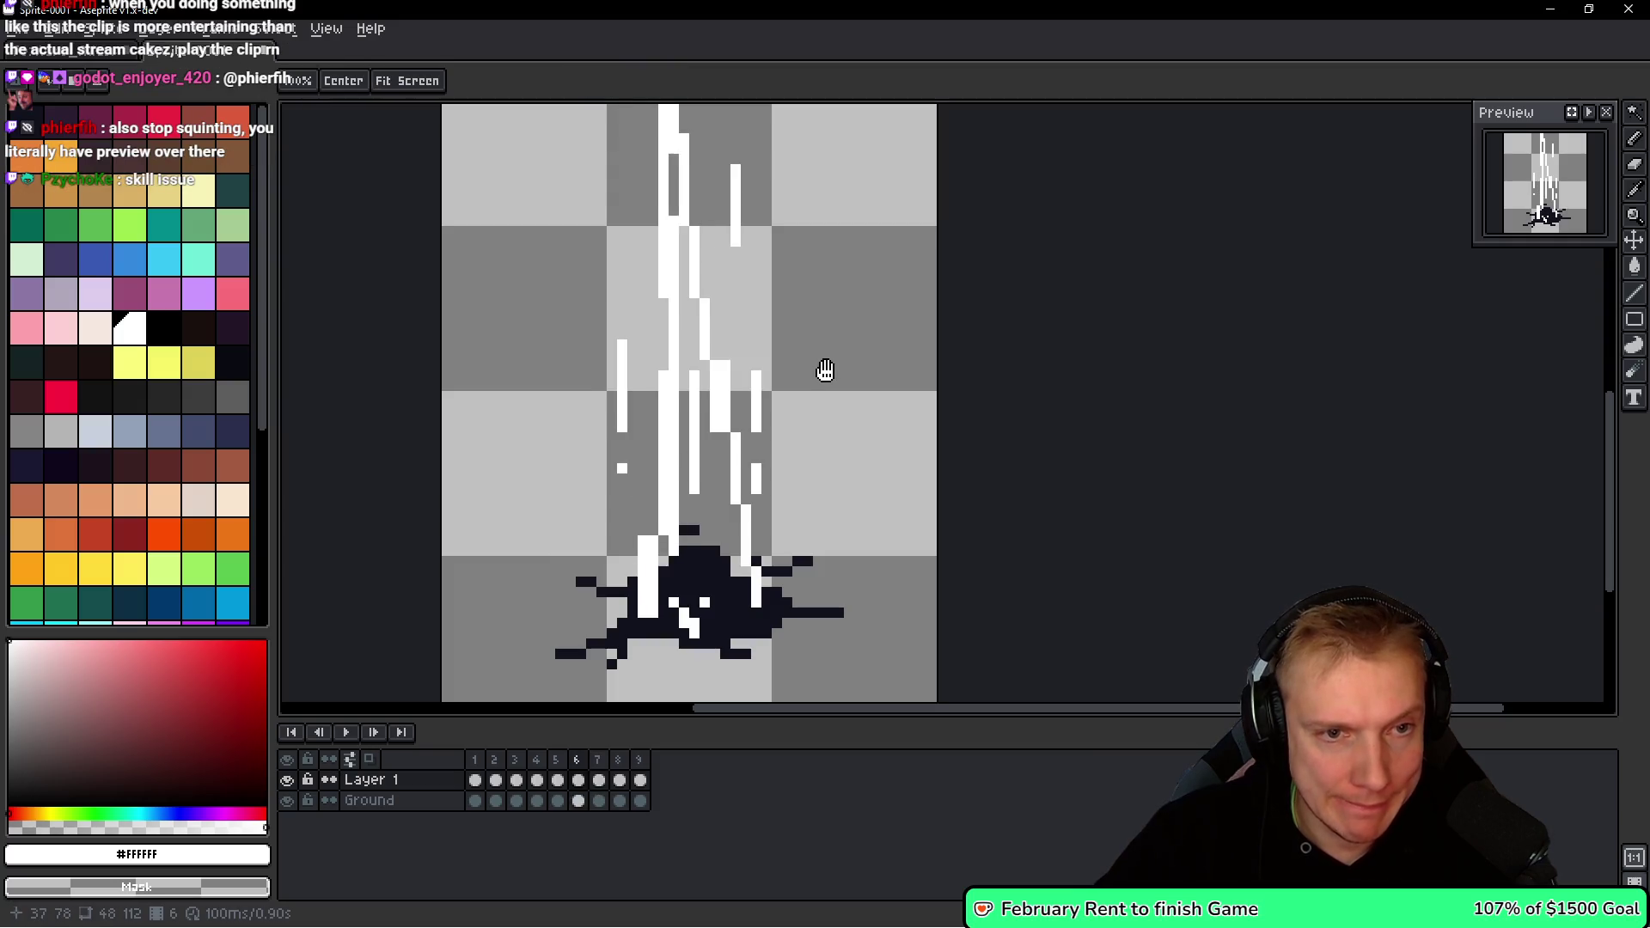
{"action": "key", "text": "Left"}
{"action": "key", "text": "Right"}
{"action": "left_click_drag", "start_coordinate": [799, 328], "coordinate": [811, 388]}
Turn on onion-skin ghosts of neighbouring frames and nudge the view of the spike.
{"action": "key", "text": "e"}
{"action": "key", "text": "F3"}
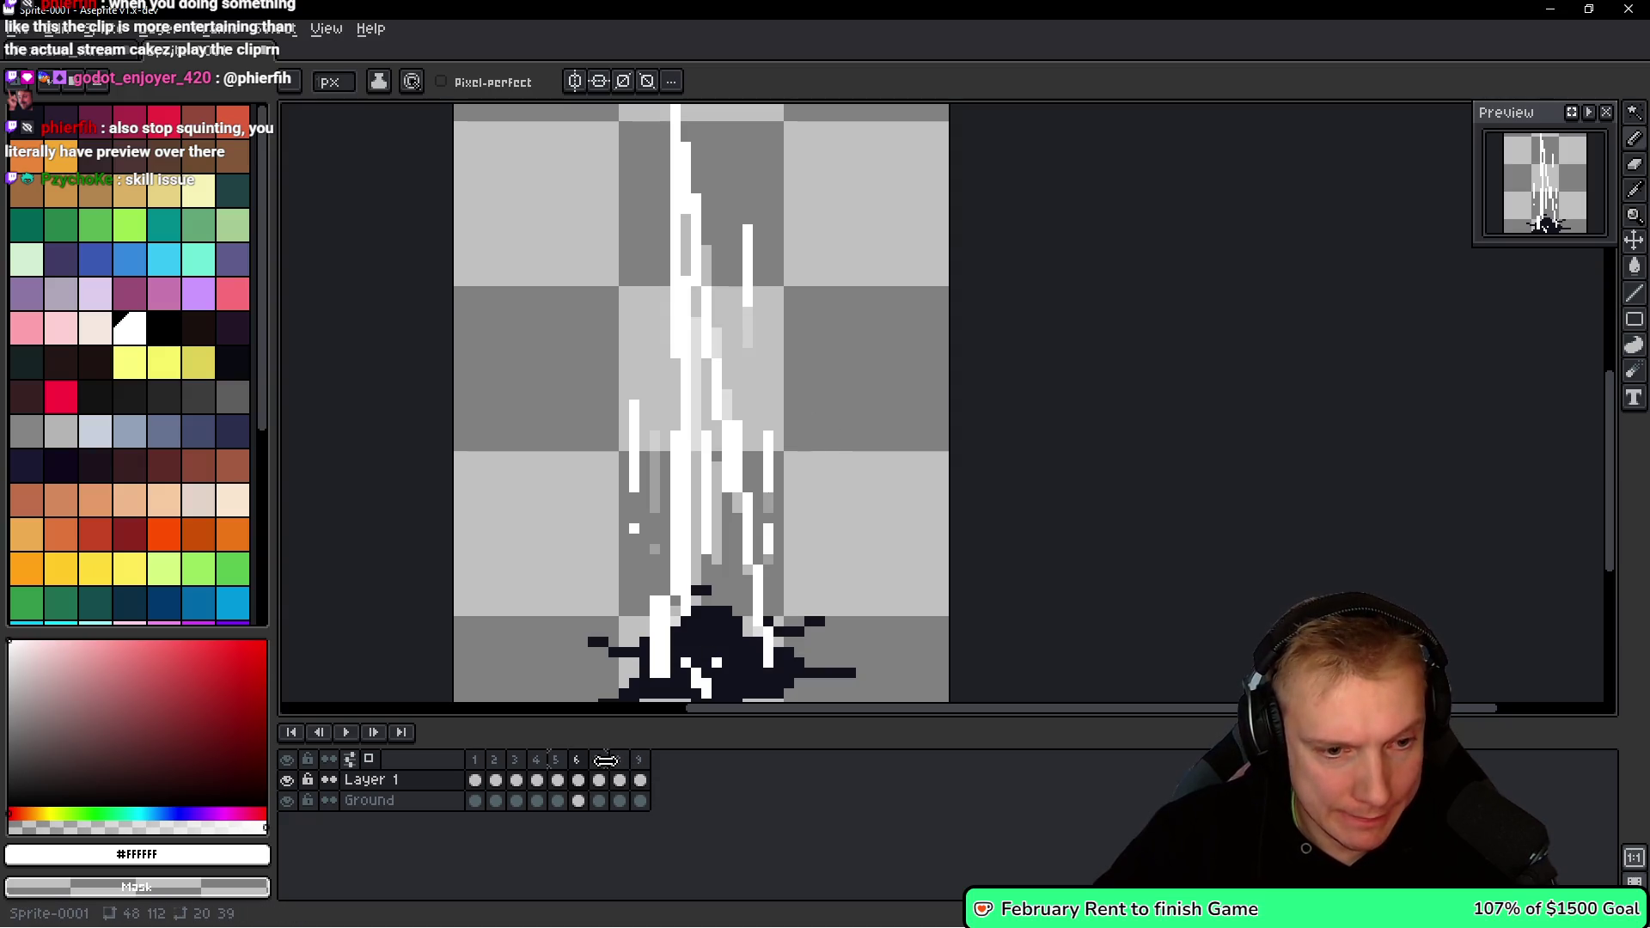
{"action": "scroll", "coordinate": [818, 395], "scroll_direction": "up", "scroll_amount": 1}
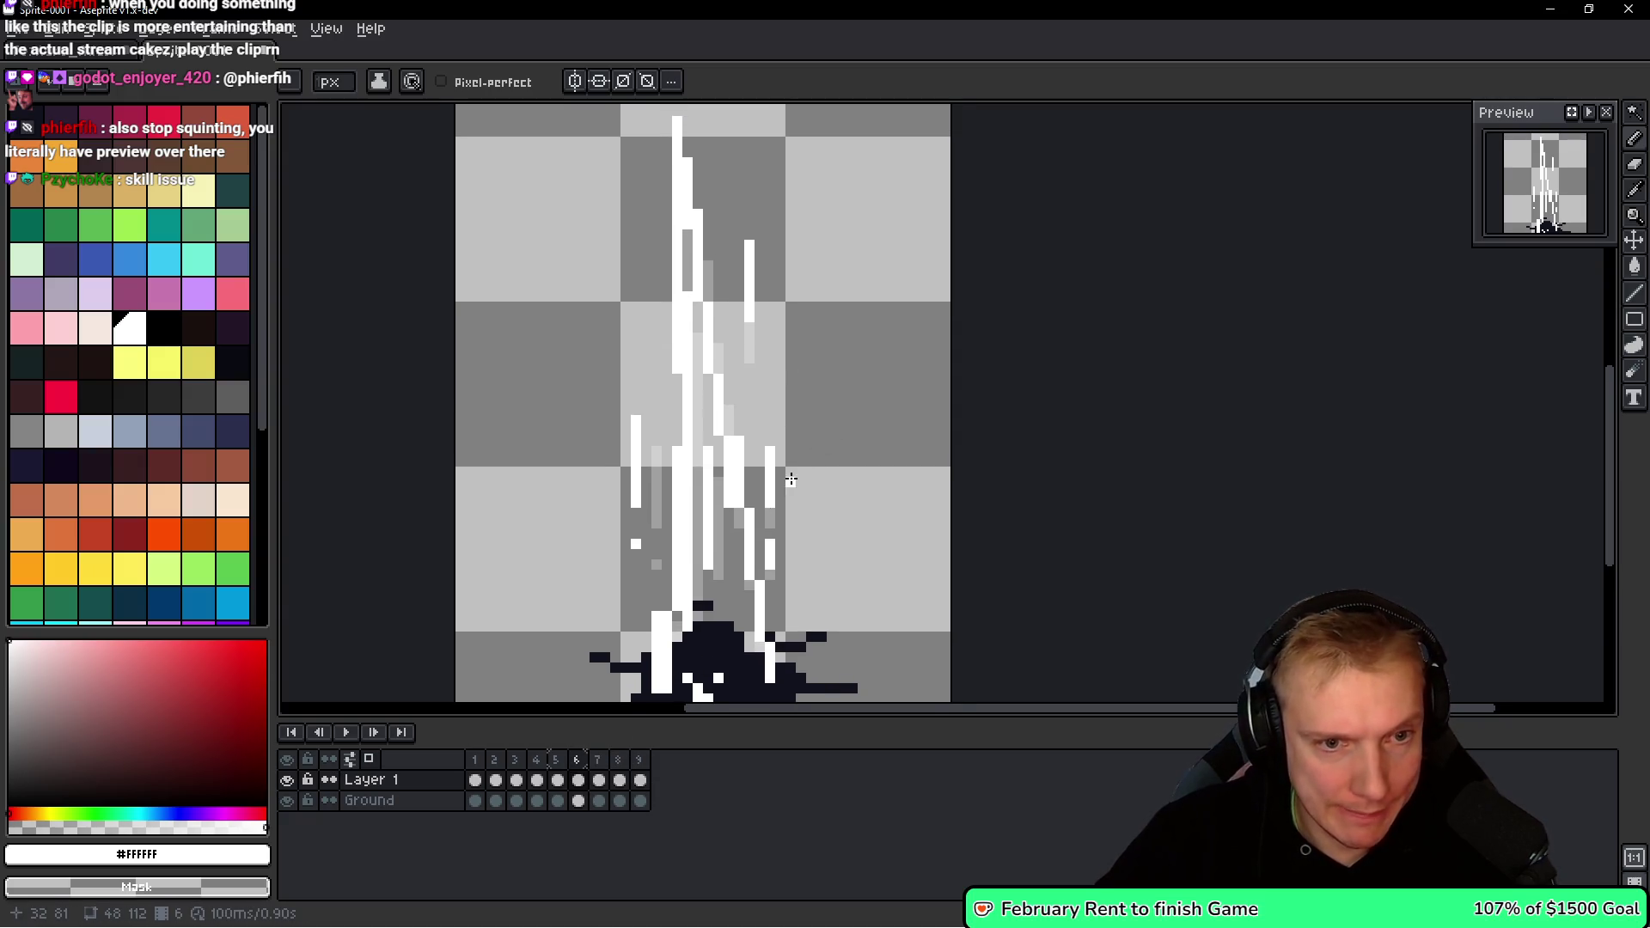
{"action": "left_click_drag", "start_coordinate": [796, 513], "coordinate": [817, 487]}
Flip repeatedly between frames 5 and 6, panning to keep the ground splat in view.
{"action": "key", "text": "Left"}
{"action": "key", "text": "Right"}
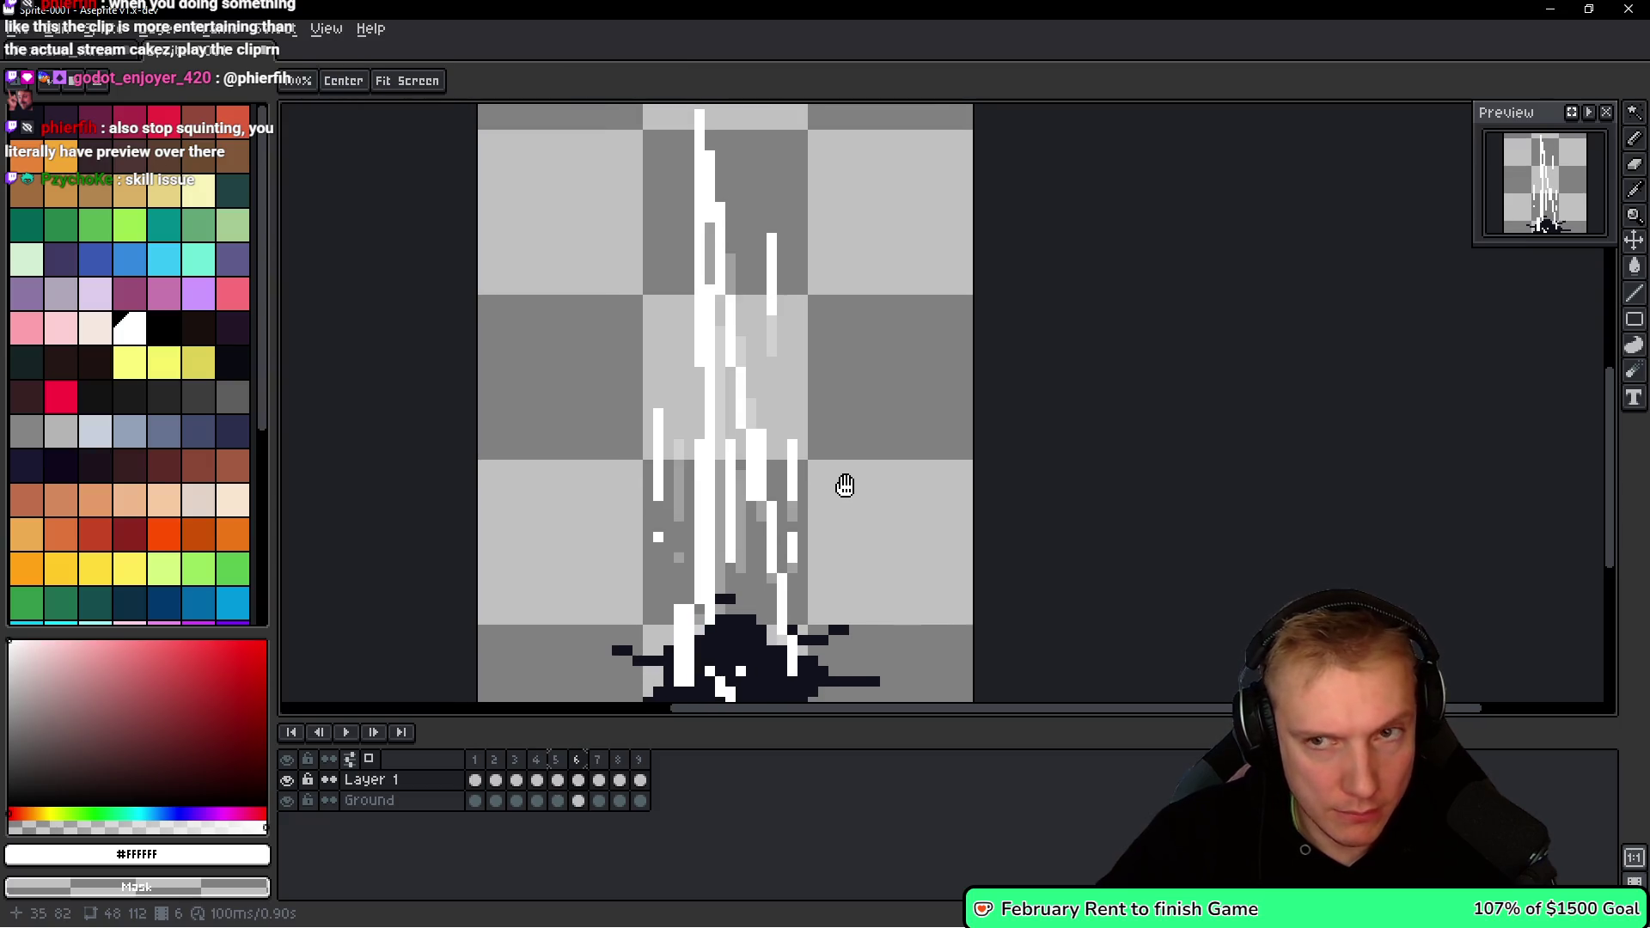
{"action": "key", "text": "Left"}
{"action": "key", "text": "Right"}
{"action": "key", "text": "Left"}
{"action": "key", "text": "Right"}
{"action": "key", "text": "Left"}
{"action": "key", "text": "Right"}
{"action": "left_click_drag", "start_coordinate": [845, 486], "coordinate": [854, 424]}
{"action": "key", "text": "Left"}
{"action": "key", "text": "Right"}
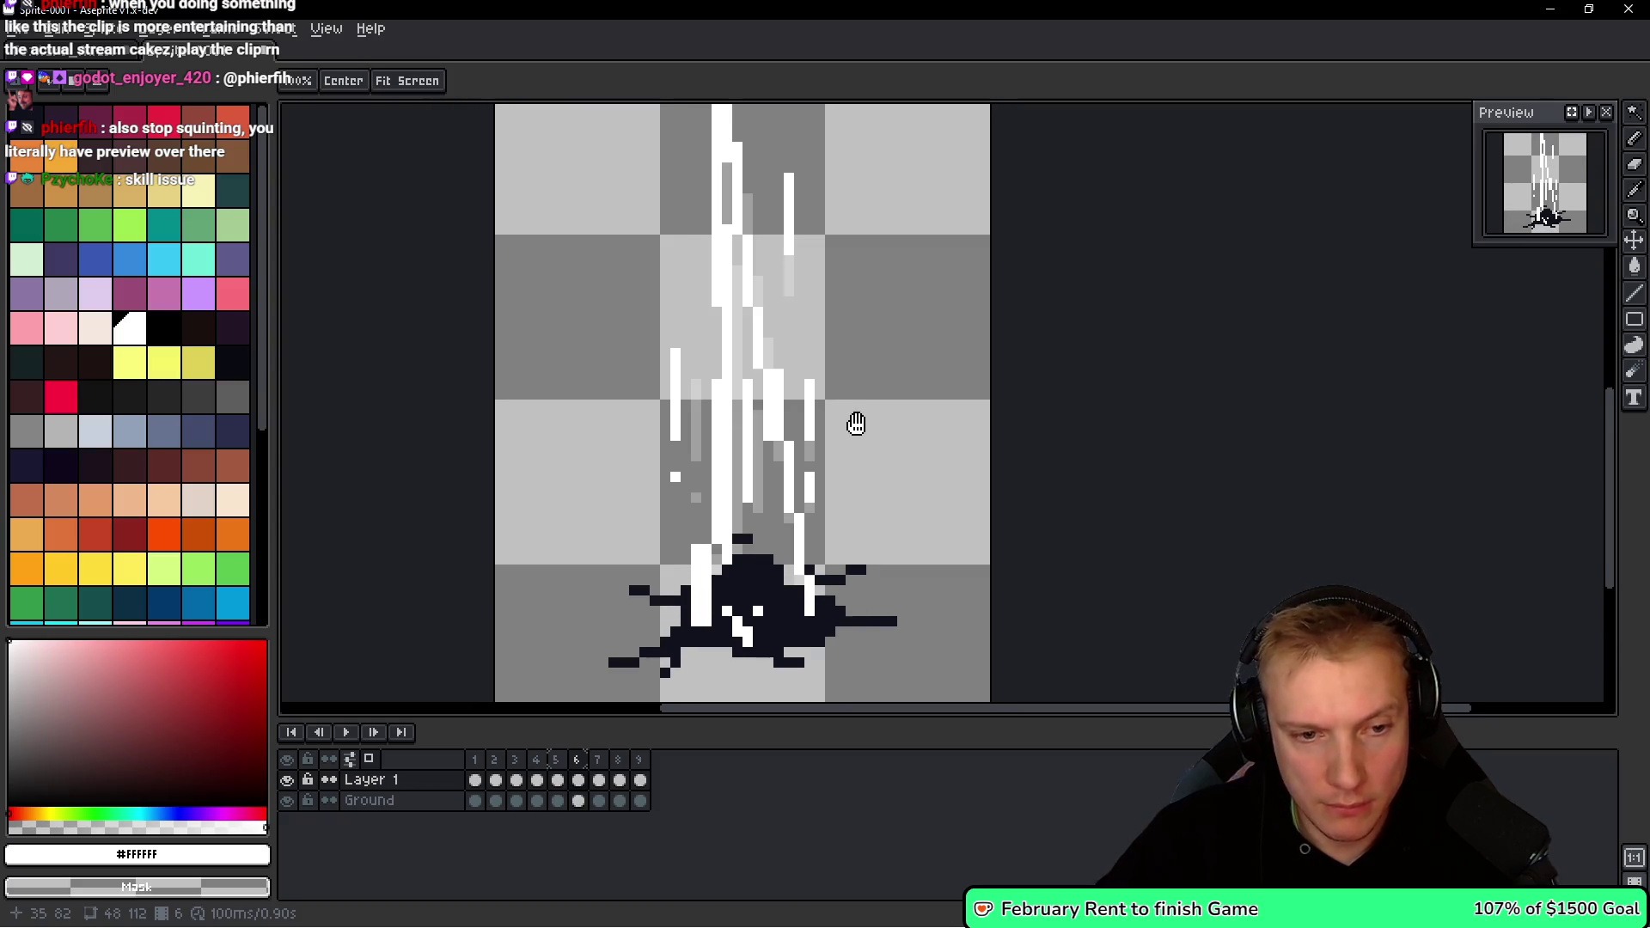
{"action": "key", "text": "Left"}
{"action": "key", "text": "Right"}
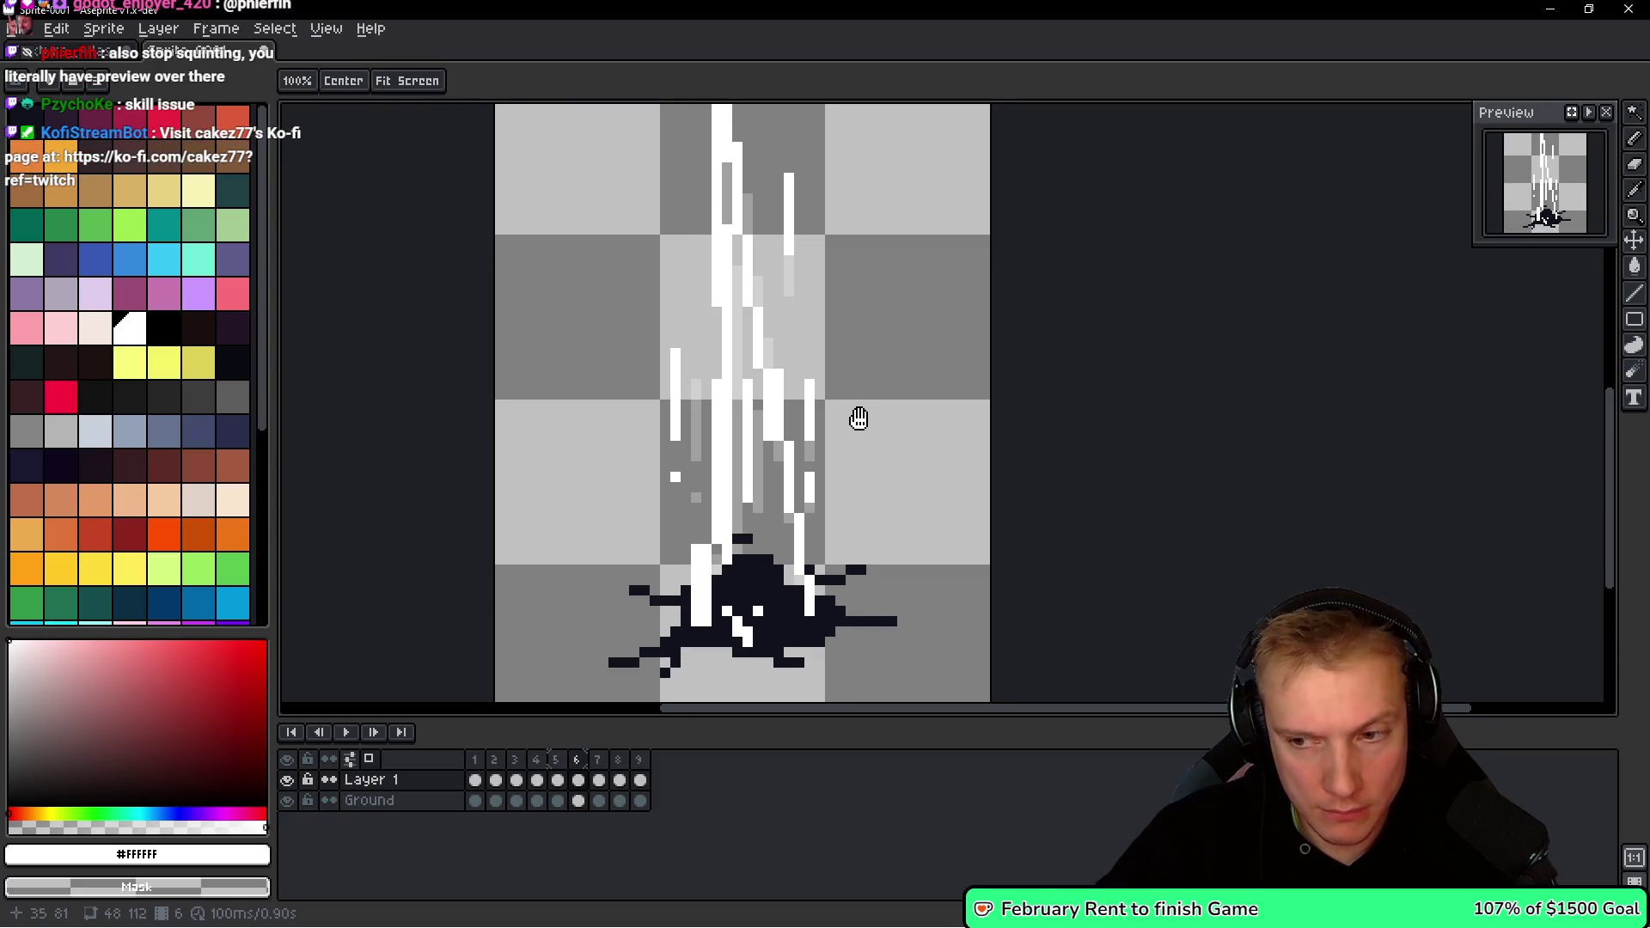
{"action": "left_click_drag", "start_coordinate": [859, 413], "coordinate": [866, 456]}
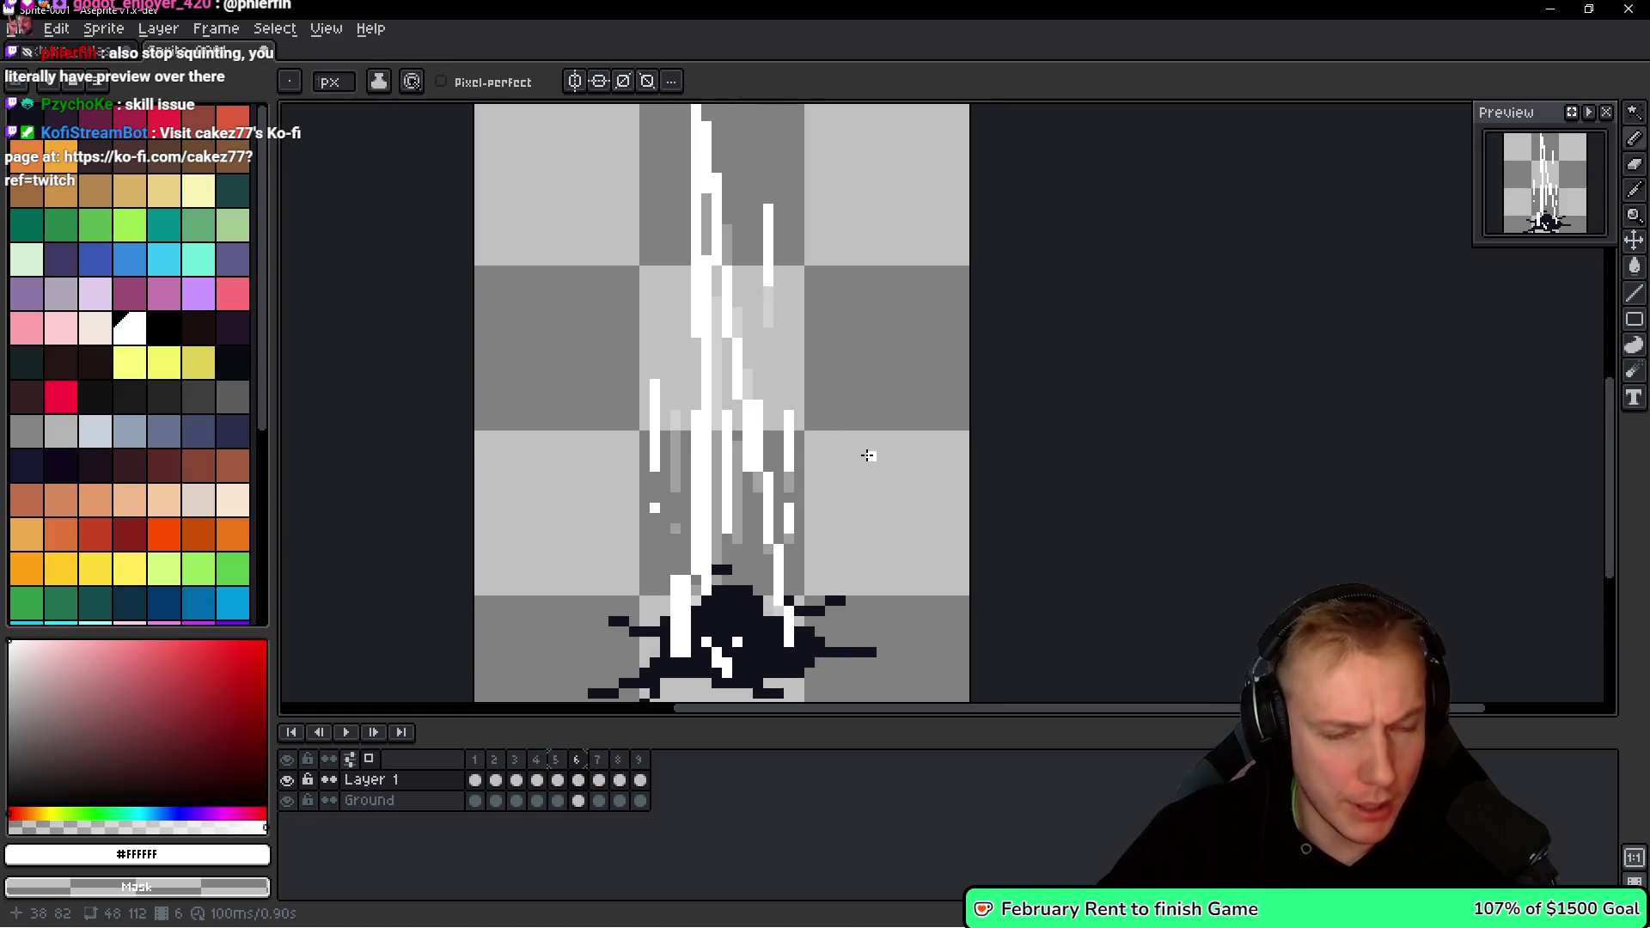
Advance to frame 8 with a new Layer 2, then step back to frame 7.
{"action": "key", "text": "Right"}
{"action": "key", "text": "Right"}
{"action": "key", "text": "b"}
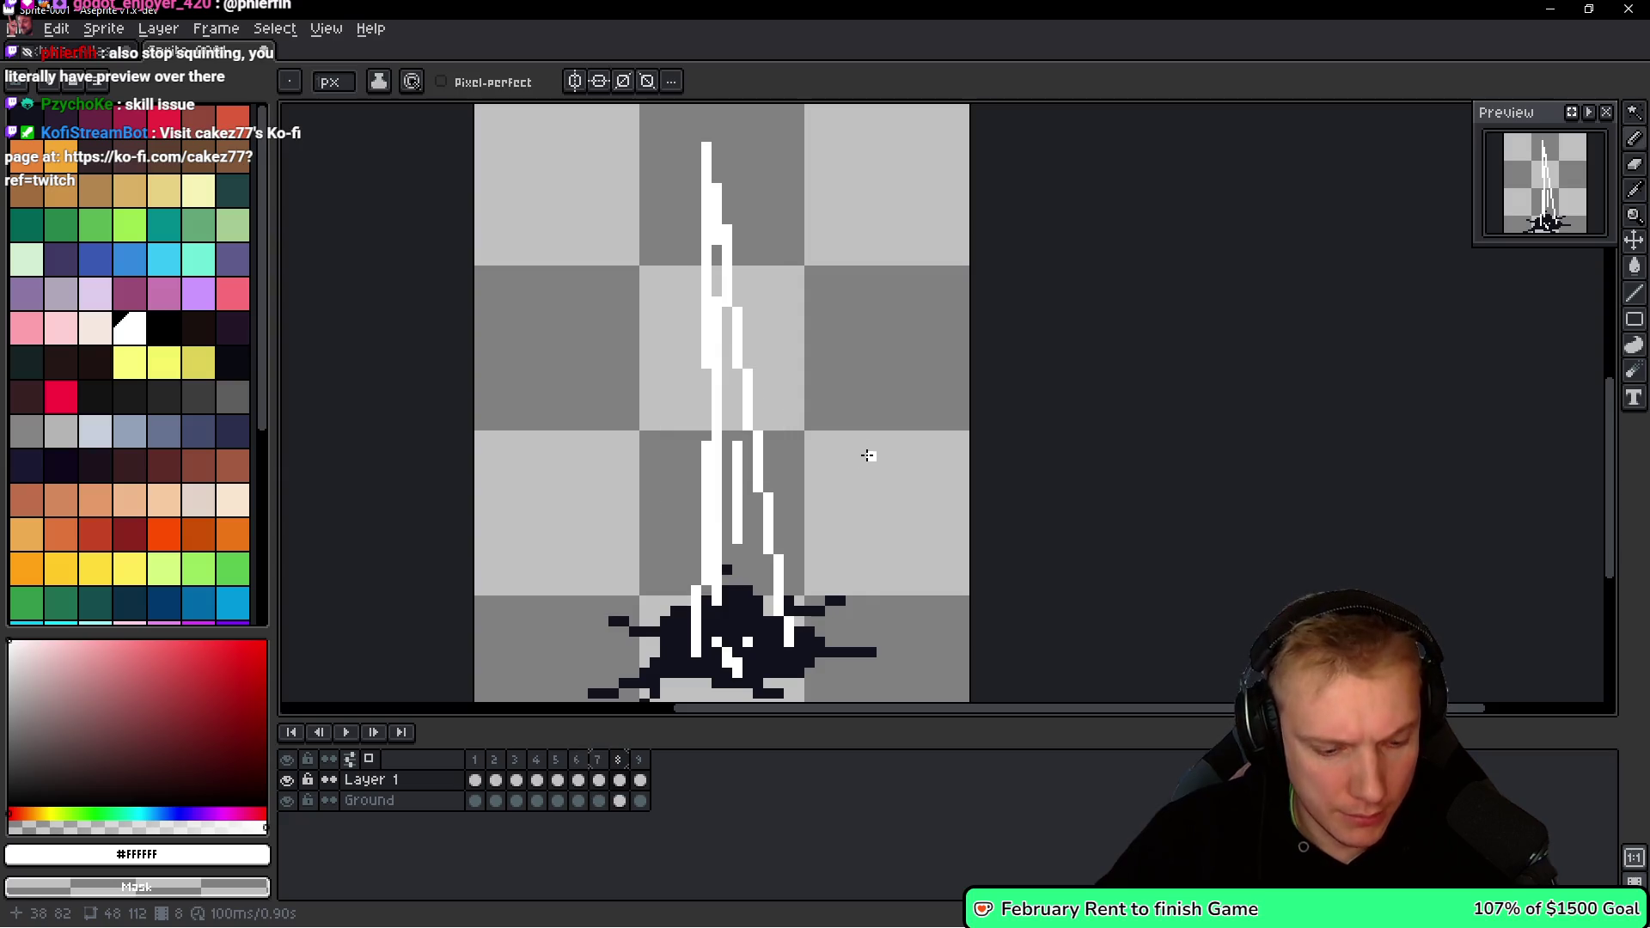
{"action": "key", "text": "shift+n"}
{"action": "key", "text": "Right"}
{"action": "key", "text": "h"}
{"action": "key", "text": "Left"}
{"action": "key", "text": "Left"}
{"action": "key", "text": "Right"}
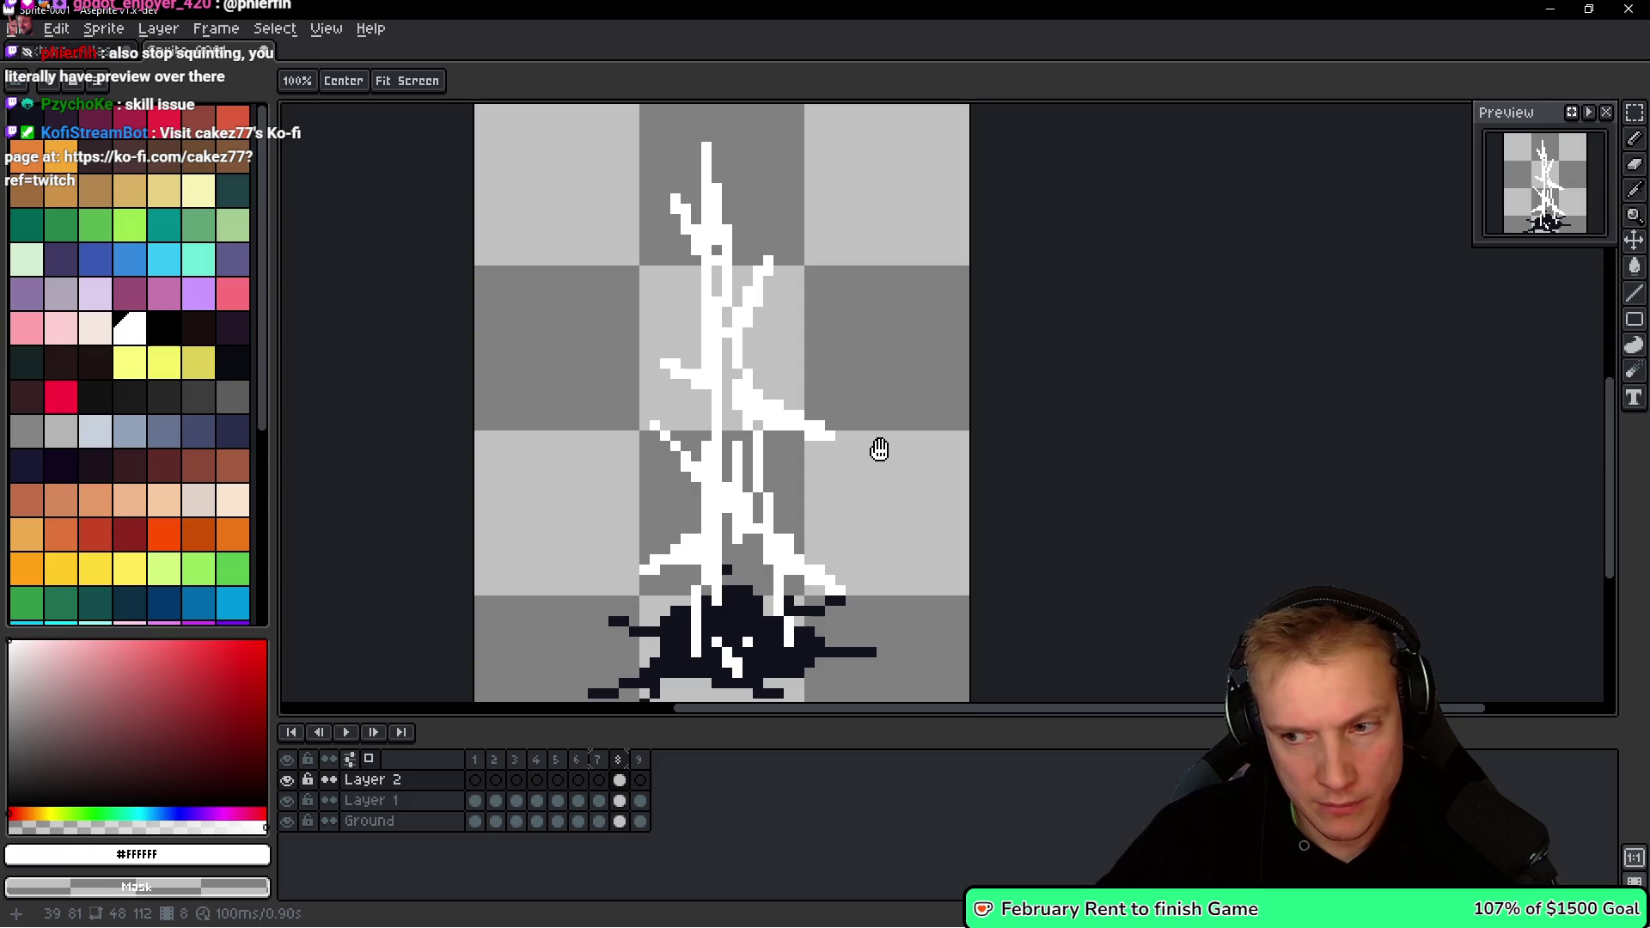
{"action": "key", "text": "m"}
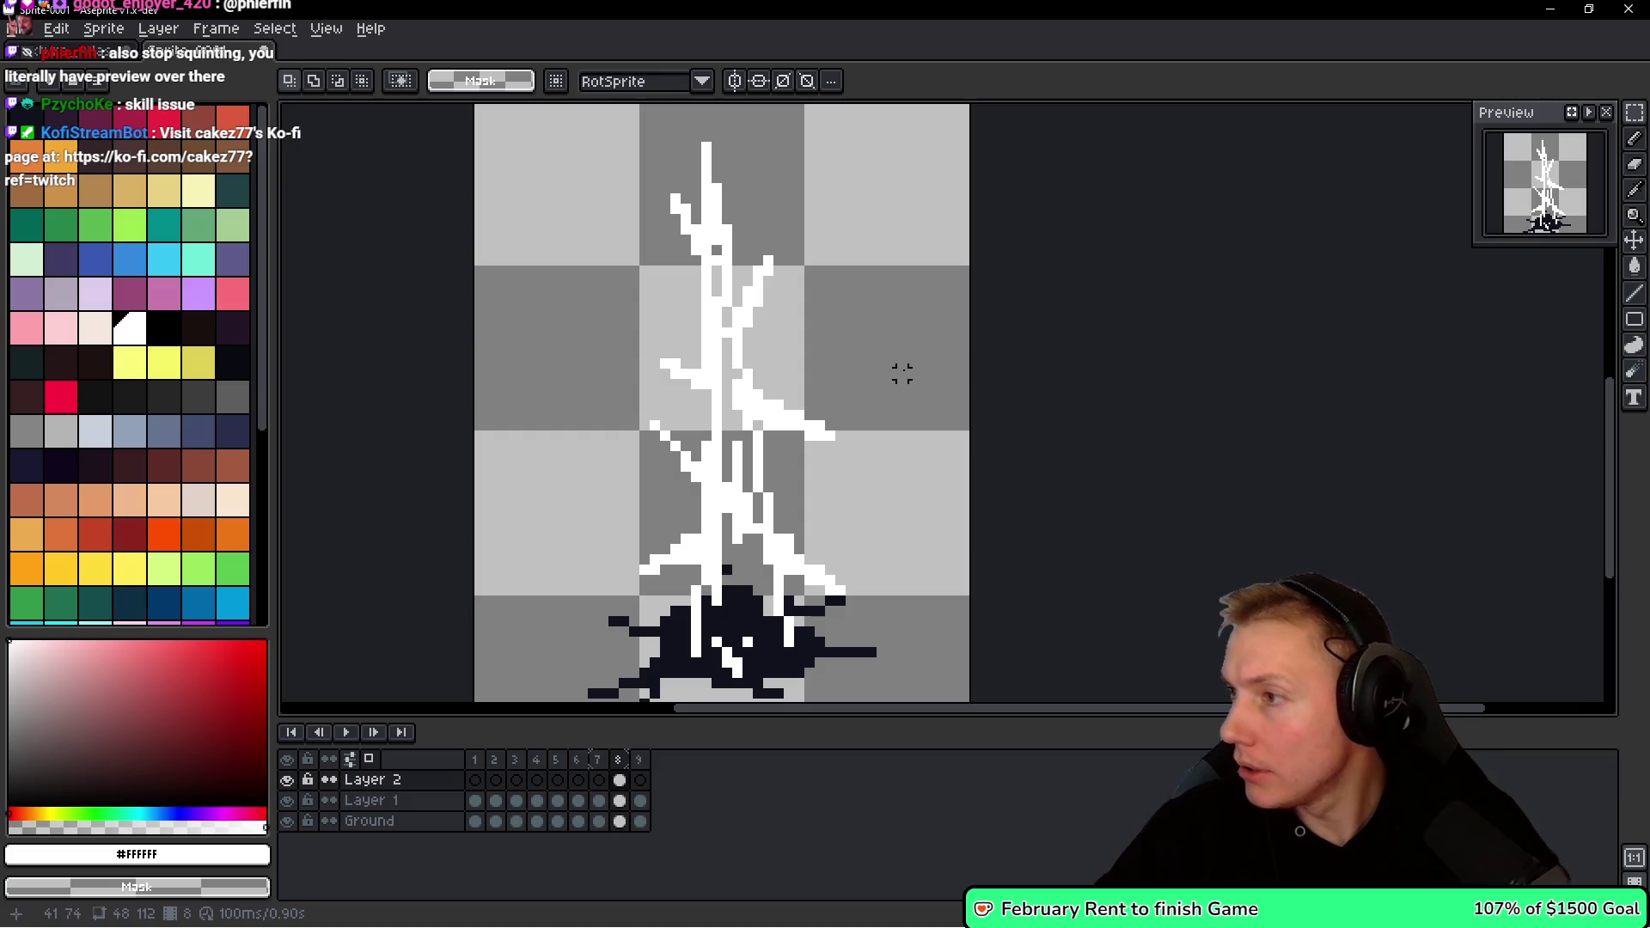
{"action": "key", "text": "alt"}
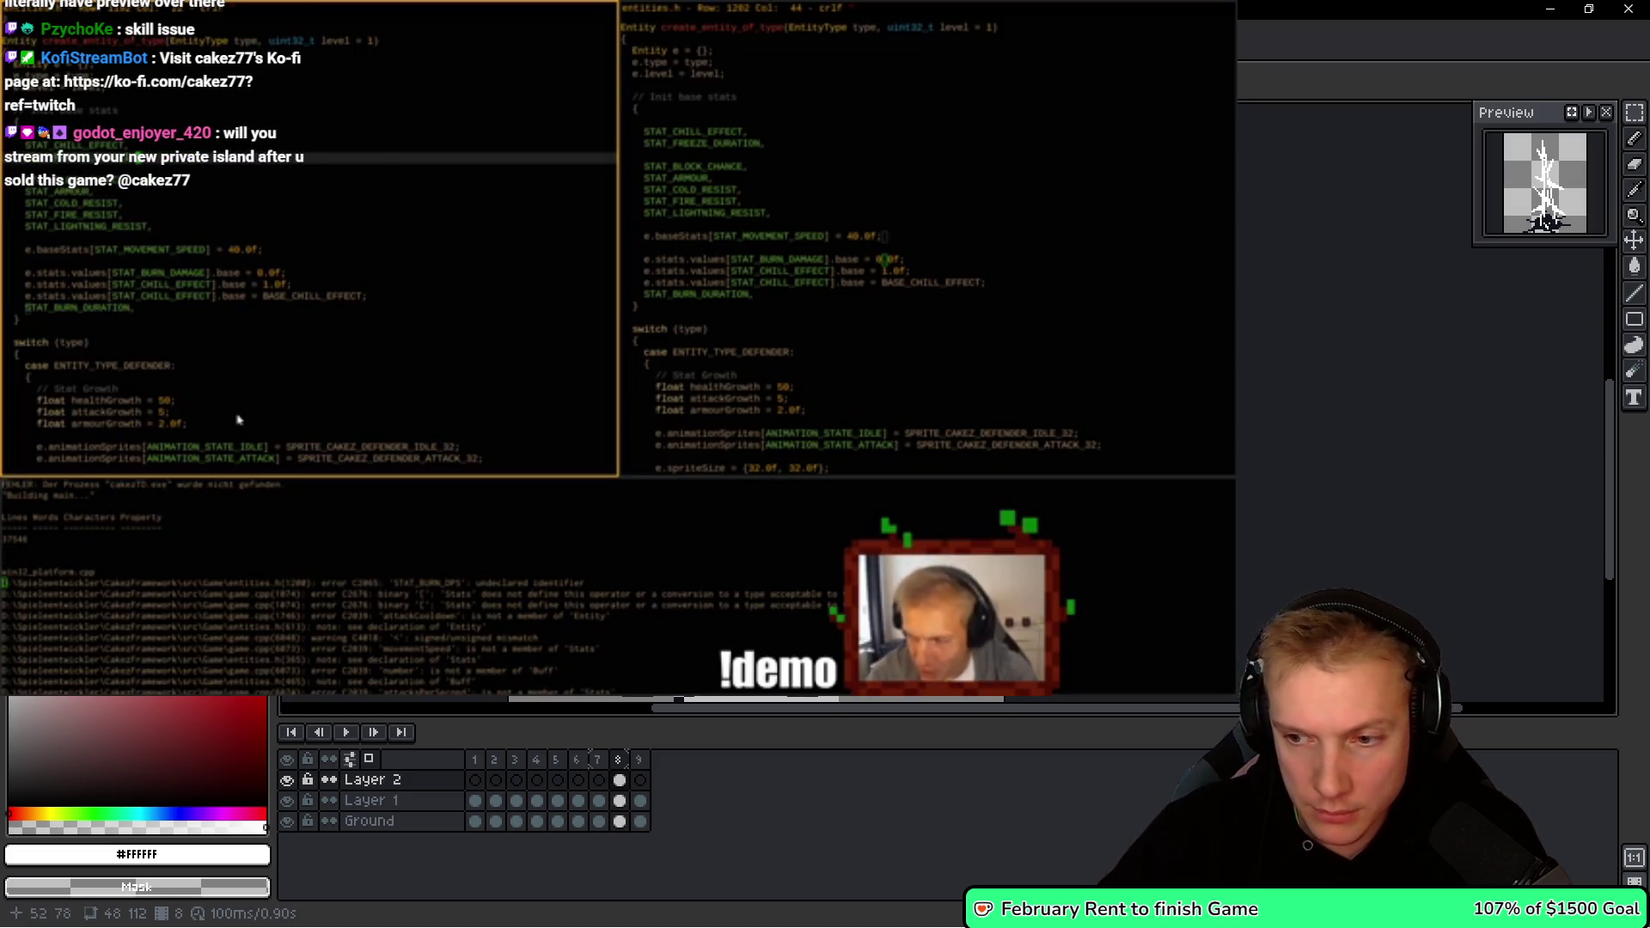
Step back from frame 8 through frame 7 to frame 6.
{"action": "key", "text": "Left"}
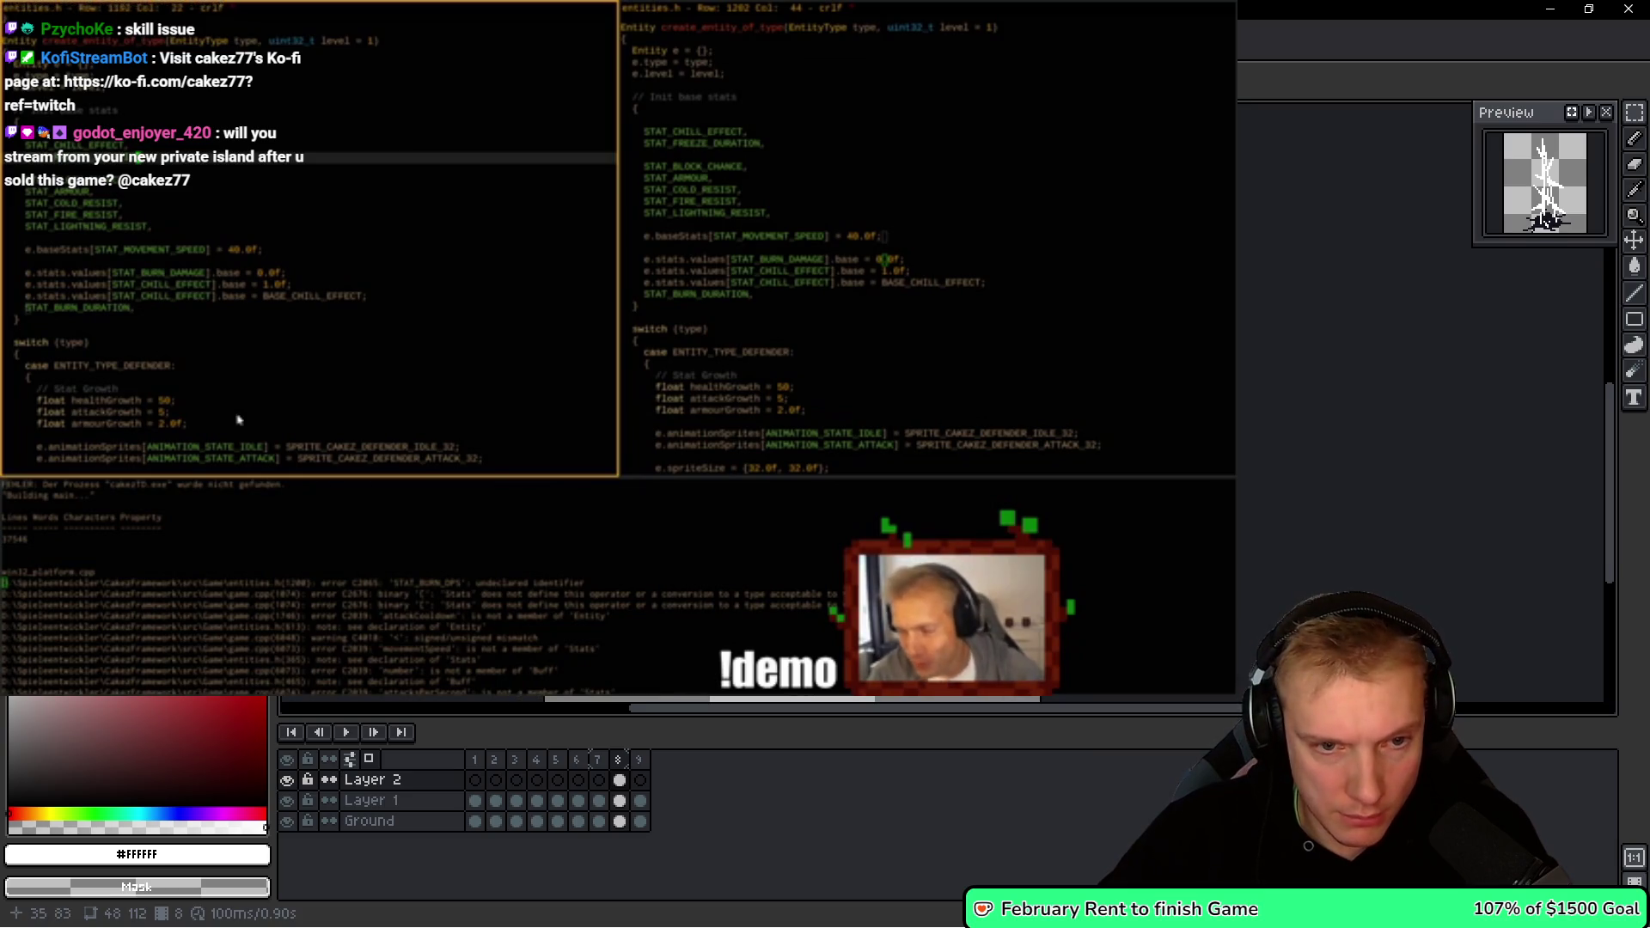
{"action": "key", "text": "Left"}
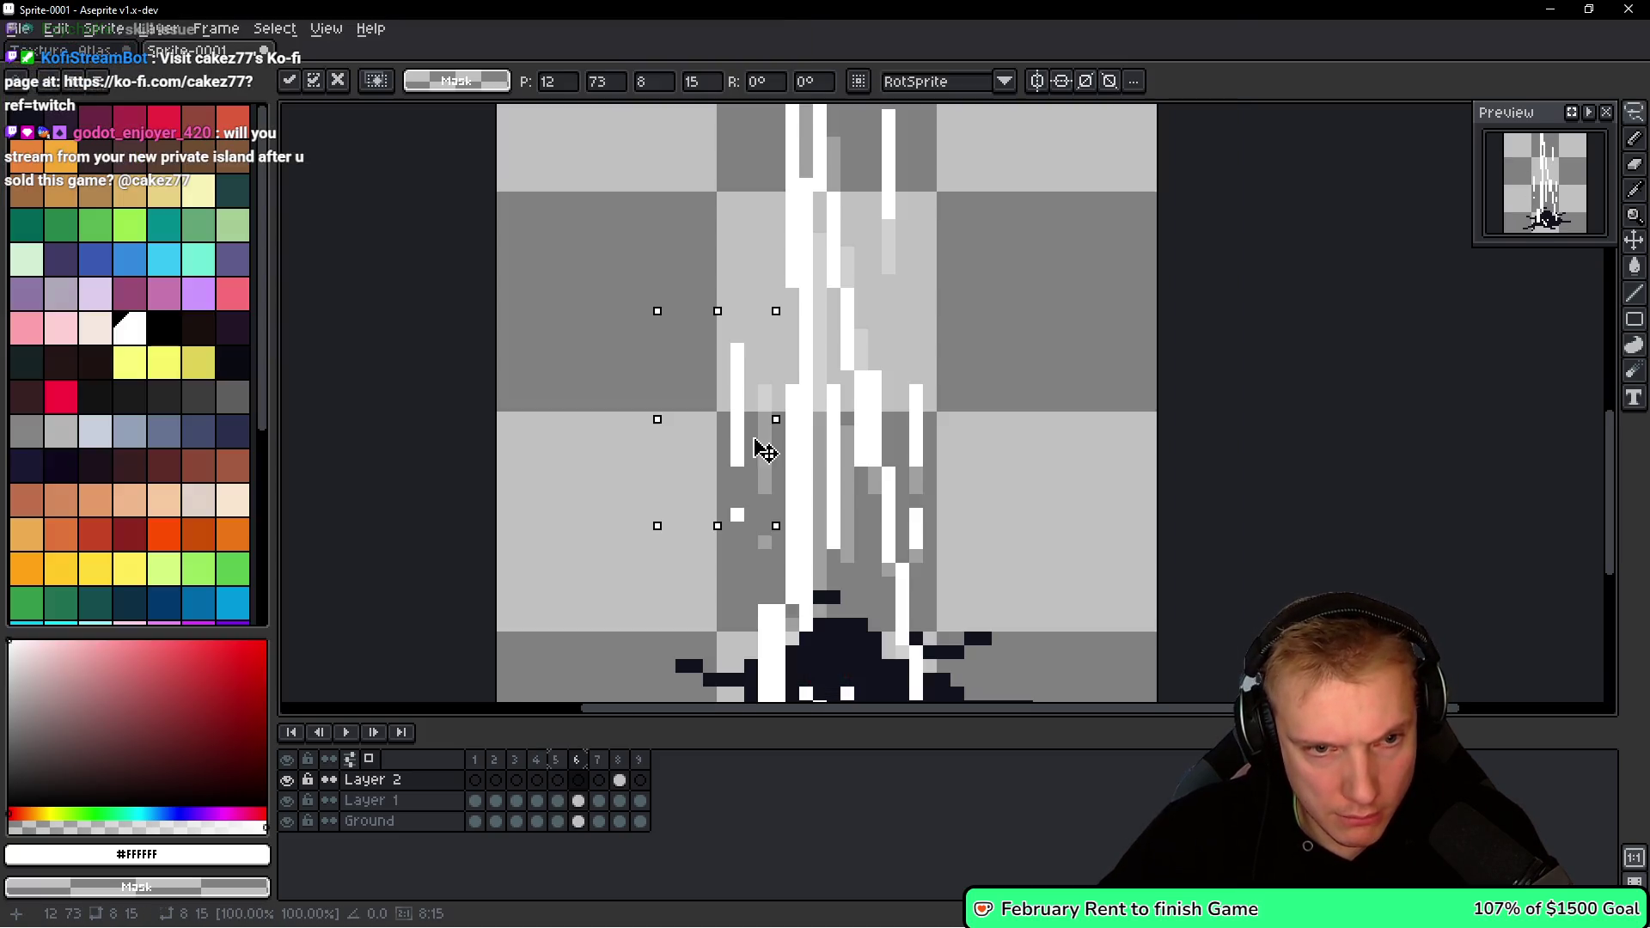
On Layer 1, erase a stray vertical white streak and pan to the sprite's bottom.
{"action": "key", "text": "alt+Down"}
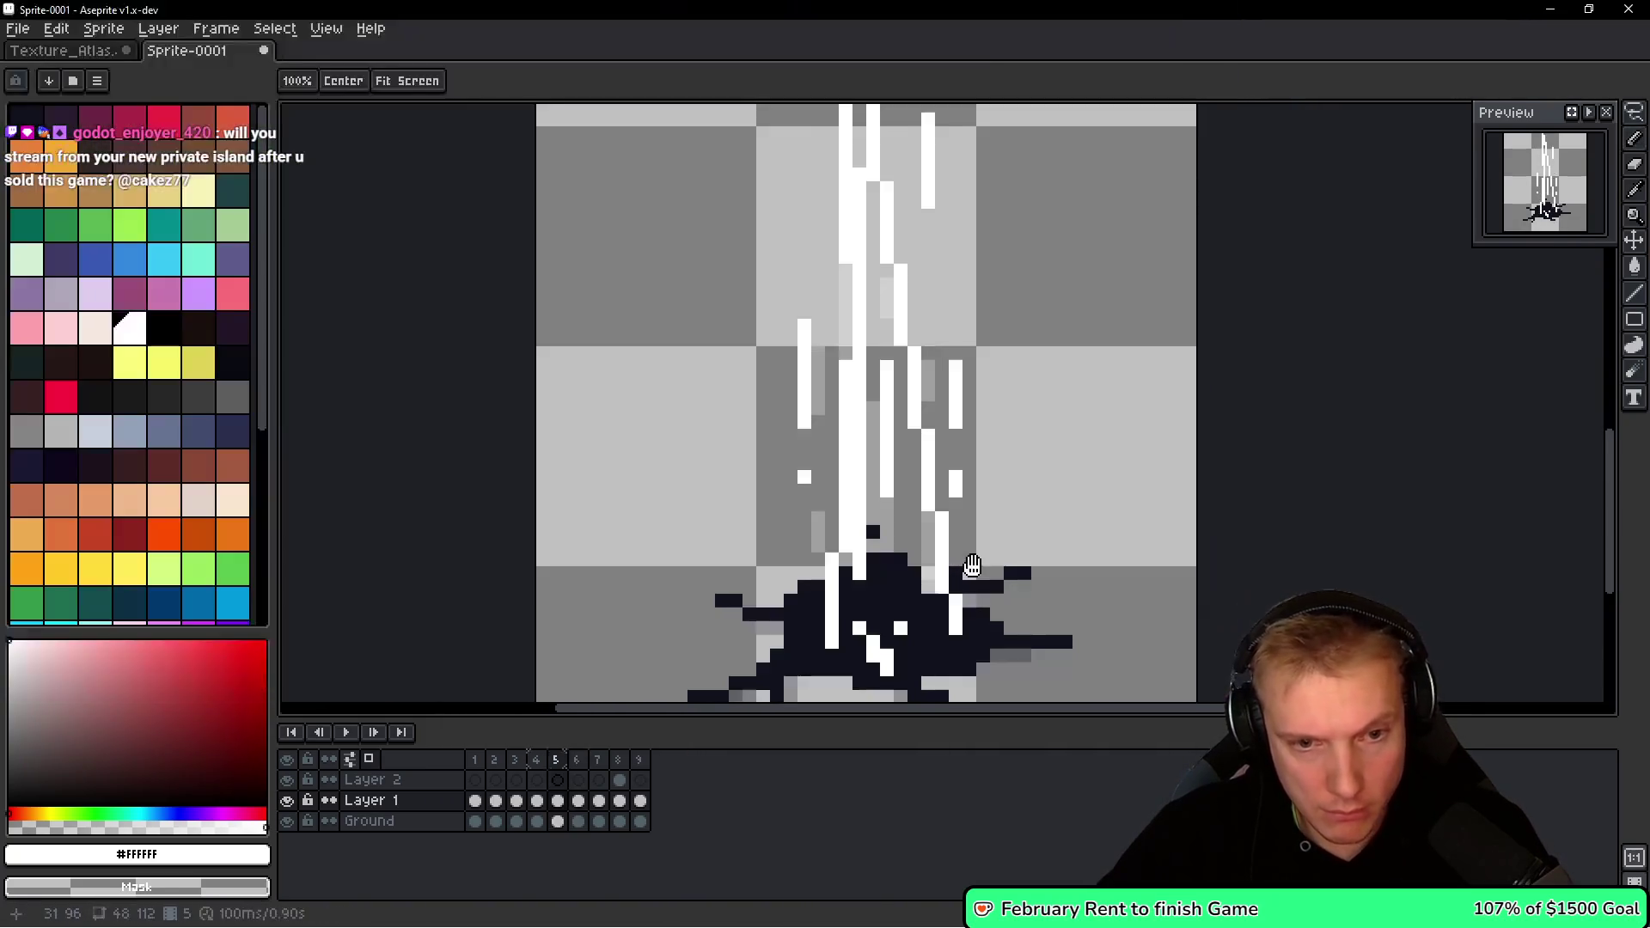
{"action": "mouse_move", "coordinate": [843, 561]}
{"action": "left_mouse_down"}
{"action": "mouse_move", "coordinate": [848, 327]}
{"action": "mouse_move", "coordinate": [847, 417]}
{"action": "left_mouse_up"}
{"action": "left_click_drag", "start_coordinate": [807, 327], "coordinate": [771, 418]}
{"action": "scroll", "coordinate": [771, 418], "scroll_direction": "down", "scroll_amount": 1}
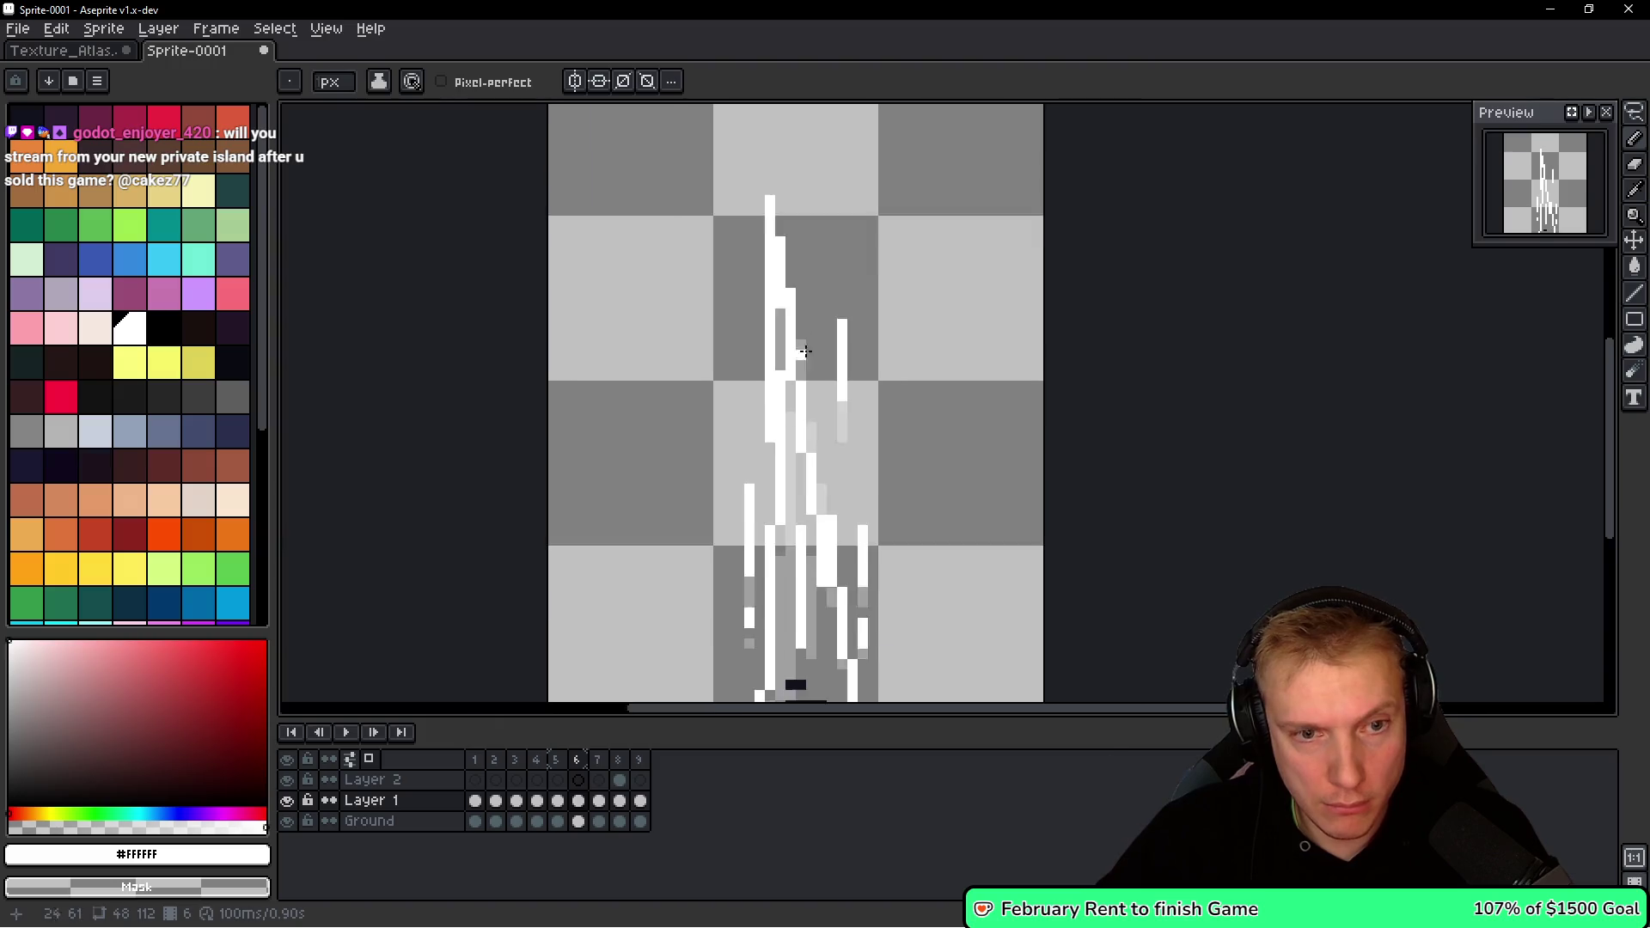
{"action": "scroll", "coordinate": [771, 418], "scroll_direction": "up", "scroll_amount": 1}
{"action": "scroll", "coordinate": [790, 516], "scroll_direction": "down", "scroll_amount": 2}
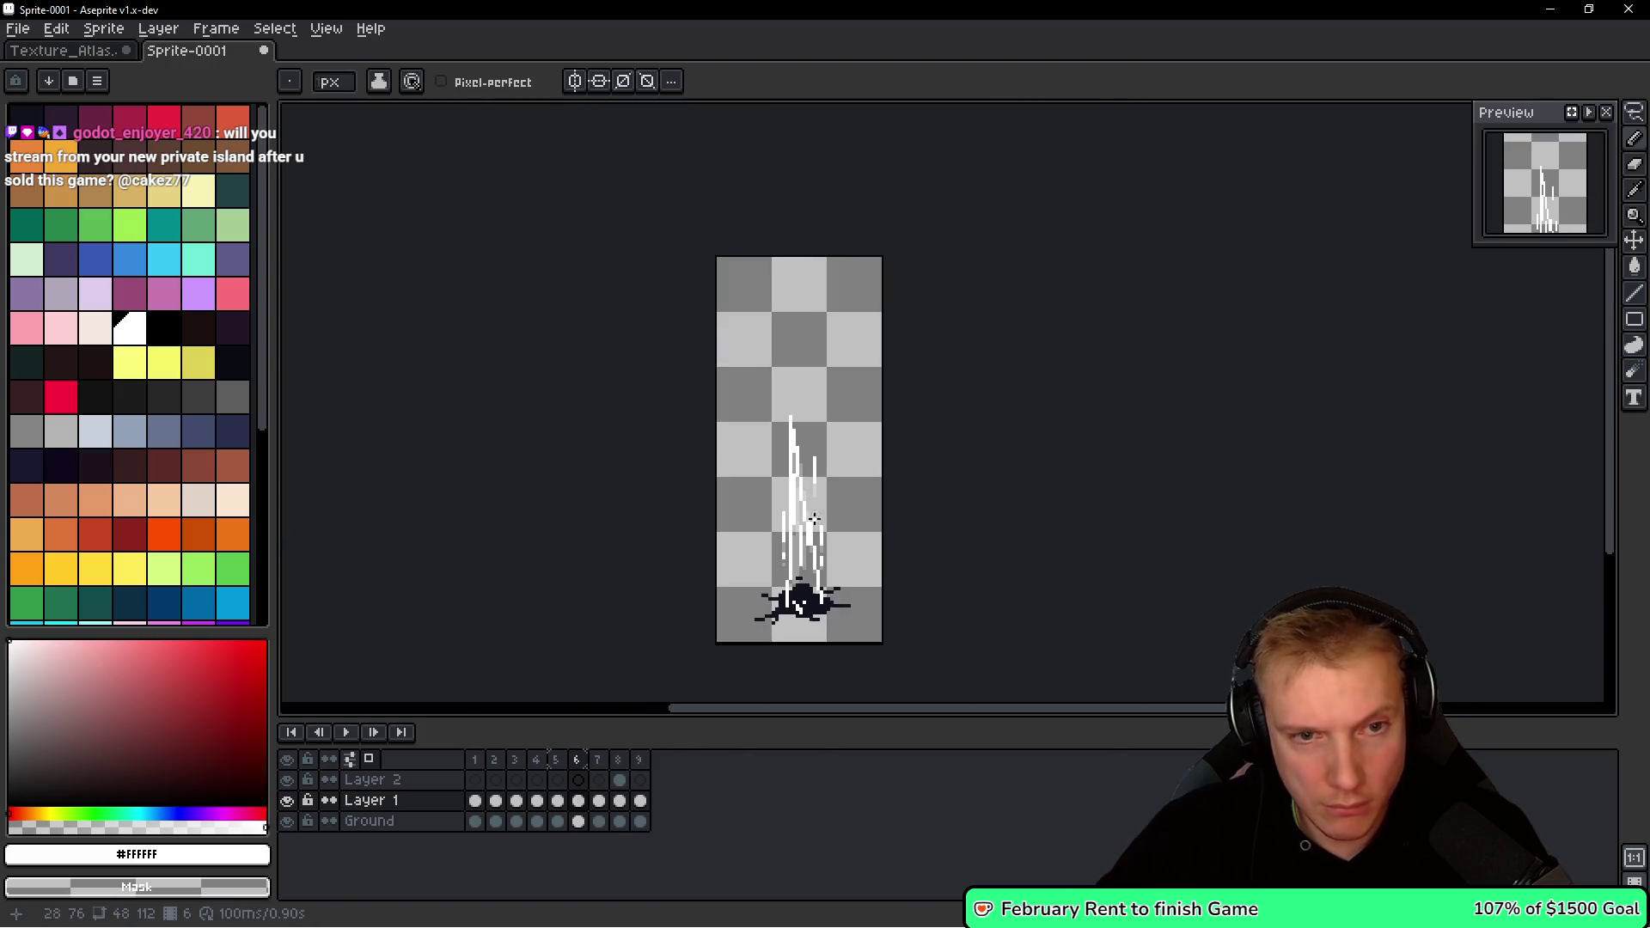
{"action": "scroll", "coordinate": [807, 481], "scroll_direction": "up", "scroll_amount": 1}
{"action": "left_click_drag", "start_coordinate": [807, 480], "coordinate": [796, 337]}
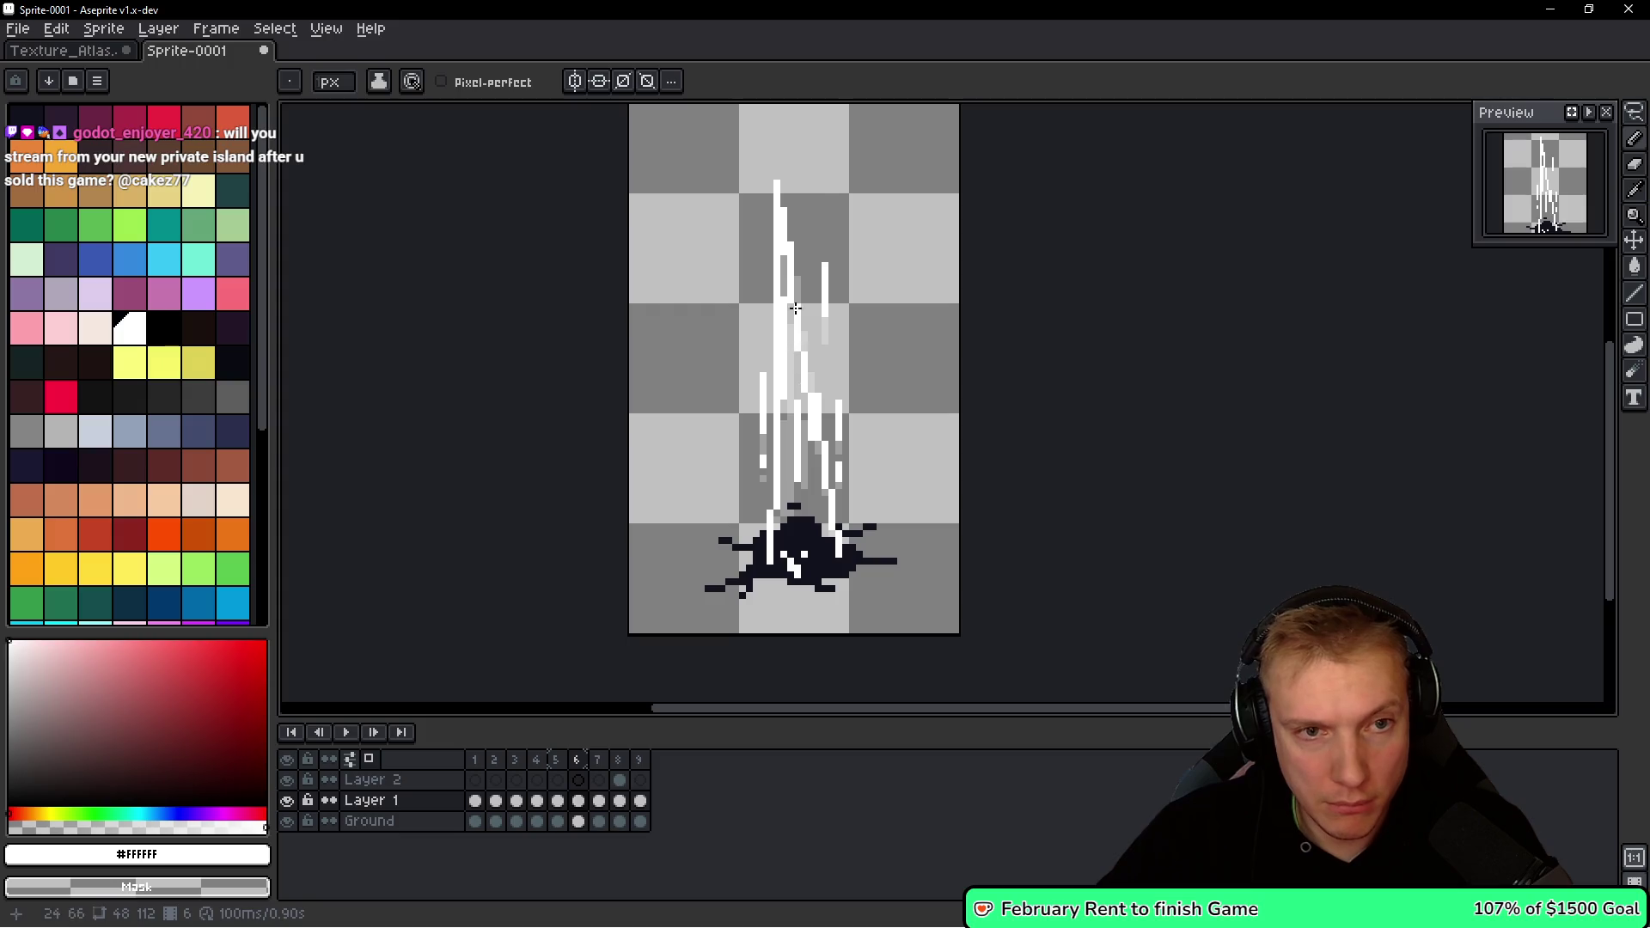
Lasso a section of the spike streaks, scale it down shorter, and commit.
{"action": "key", "text": "q"}
{"action": "mouse_move", "coordinate": [811, 180]}
{"action": "left_mouse_down"}
{"action": "mouse_move", "coordinate": [747, 183]}
{"action": "mouse_move", "coordinate": [769, 286]}
{"action": "left_mouse_up"}
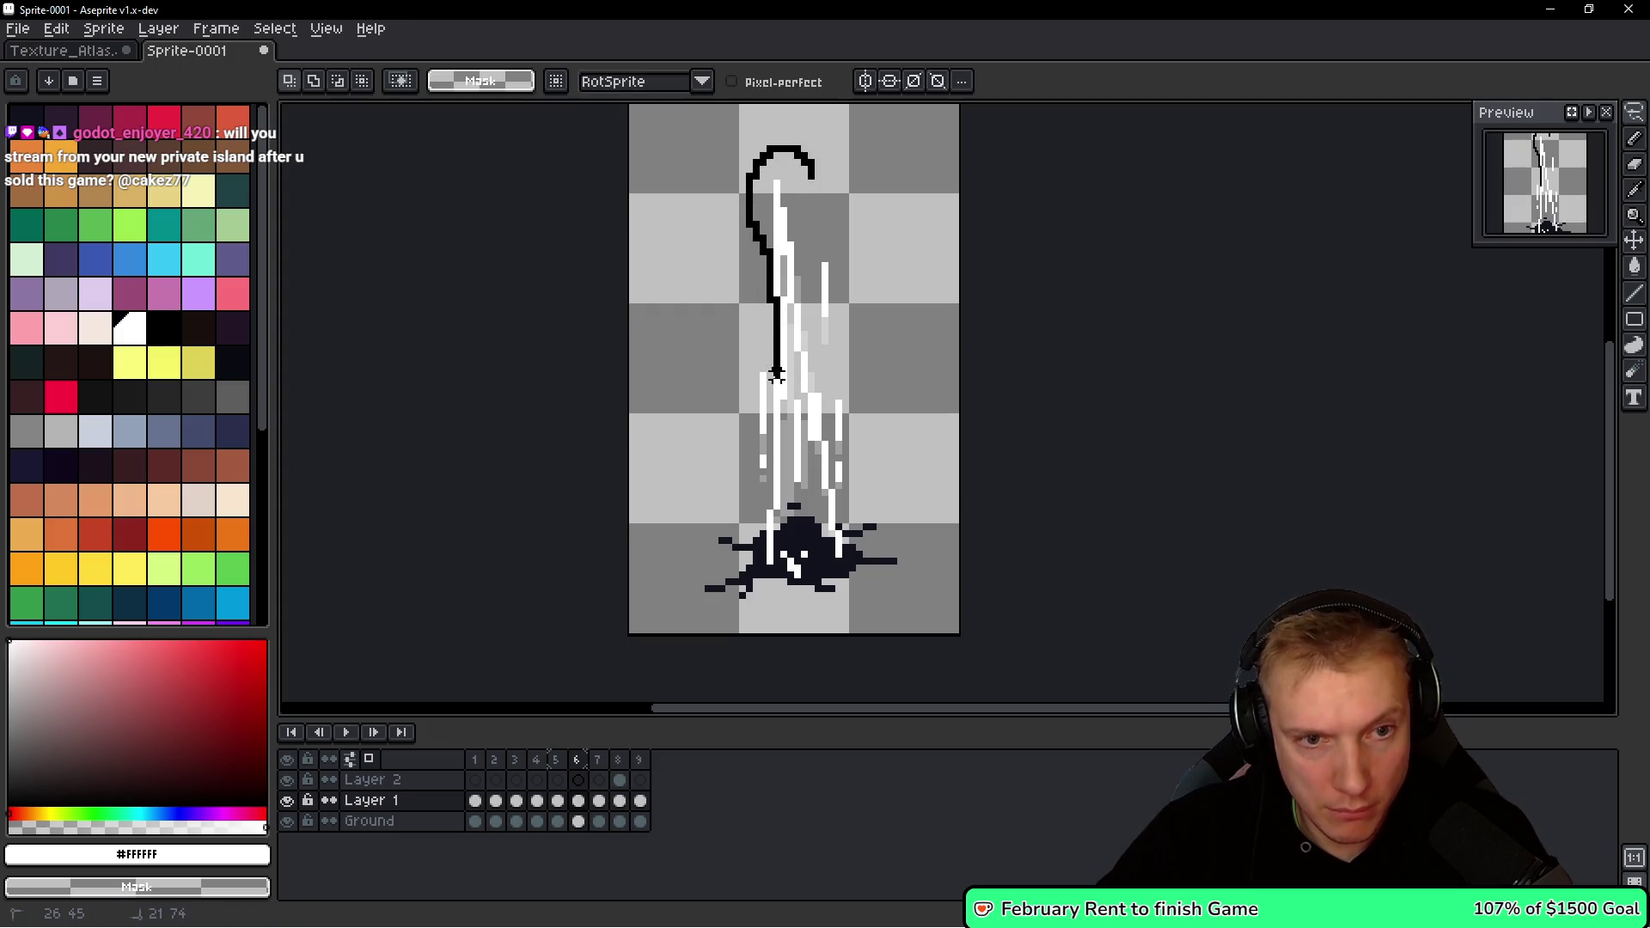
{"action": "left_click_drag", "start_coordinate": [771, 583], "coordinate": [811, 168]}
{"action": "scroll", "coordinate": [754, 382], "scroll_direction": "up", "scroll_amount": 1}
{"action": "left_click", "coordinate": [740, 346]}
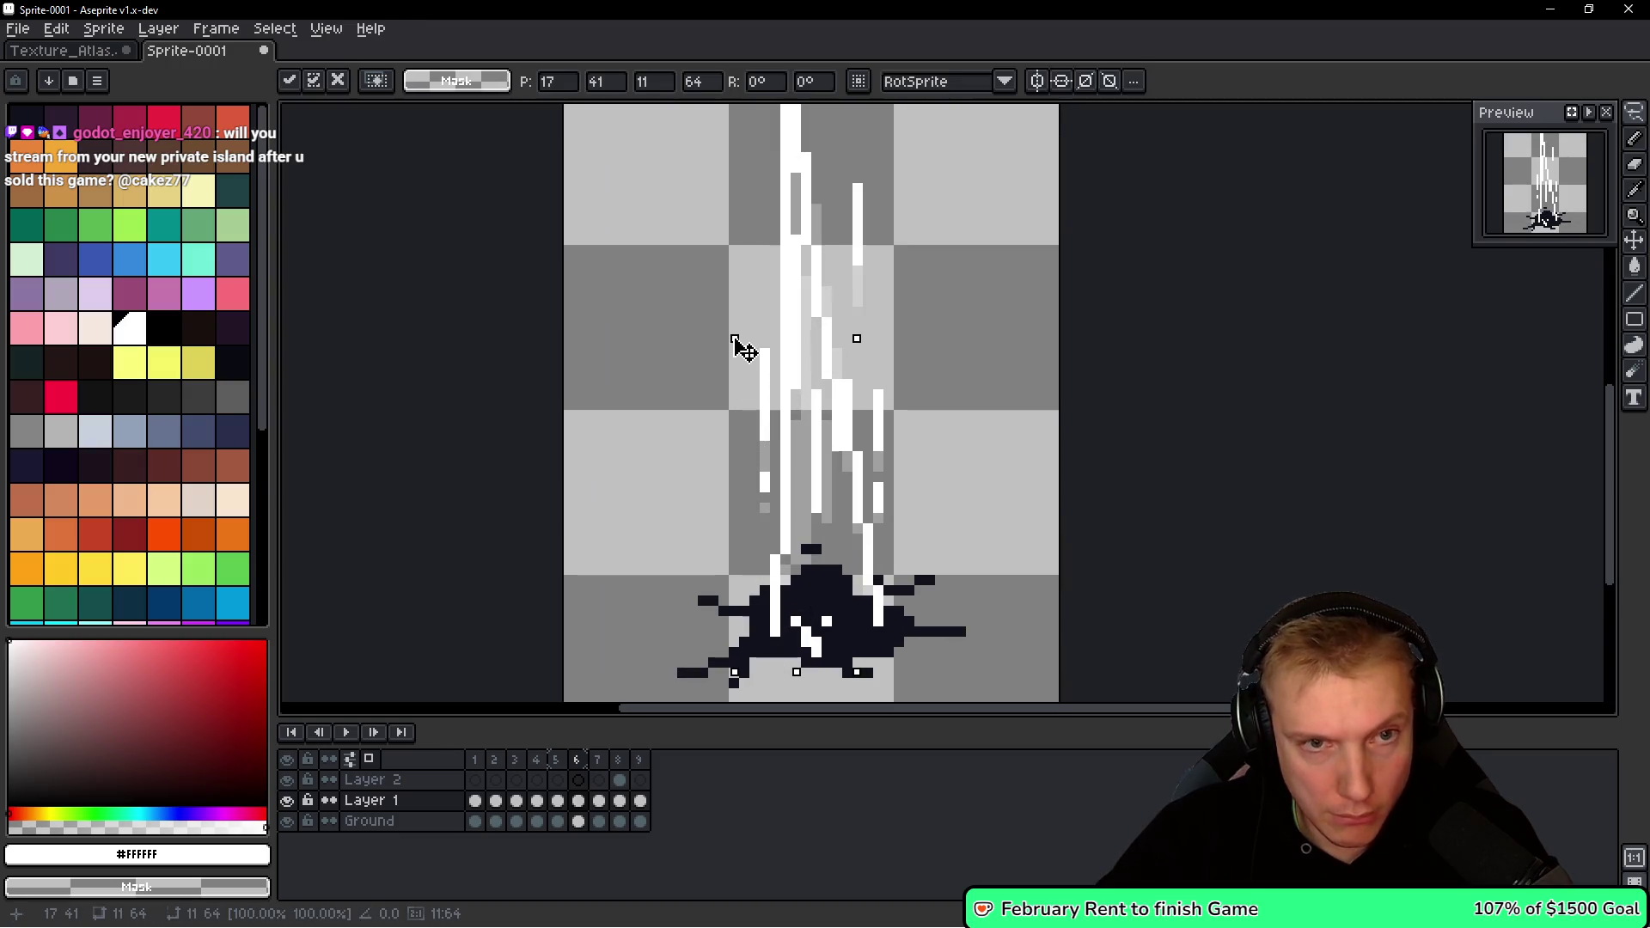
{"action": "scroll", "coordinate": [748, 350], "scroll_direction": "down", "scroll_amount": 1}
{"action": "key", "text": "Return"}
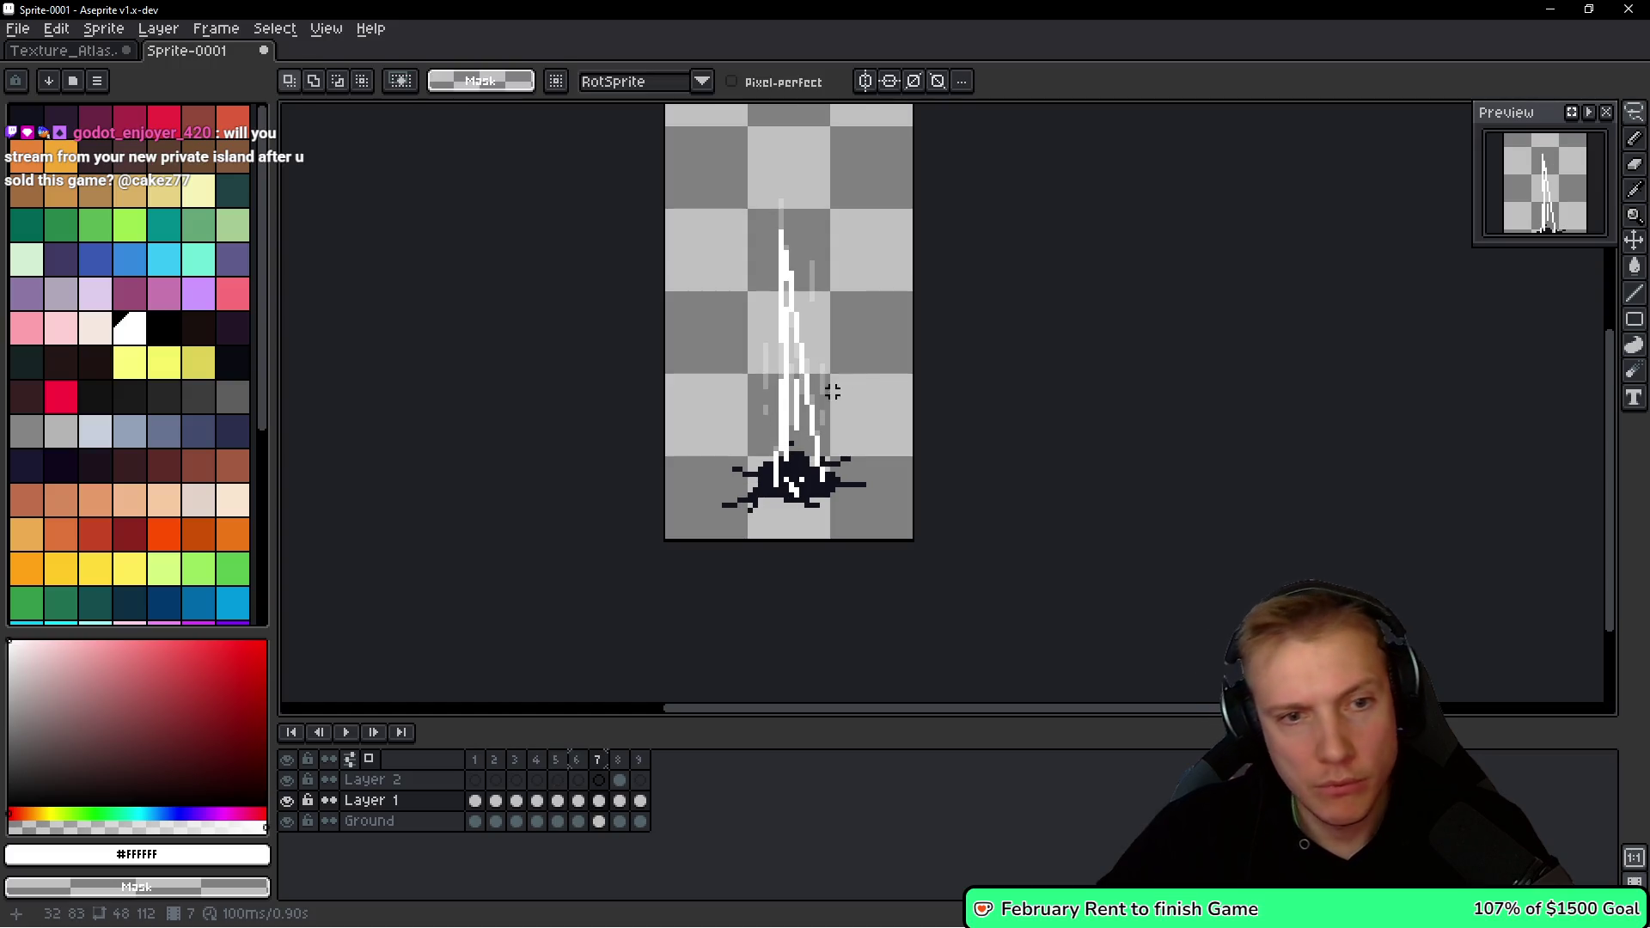
Step forward to frame 9 and back through the spike frames.
{"action": "scroll", "coordinate": [832, 391], "scroll_direction": "up", "scroll_amount": 2}
{"action": "scroll", "coordinate": [888, 339], "scroll_direction": "down", "scroll_amount": 1}
{"action": "key", "text": "period"}
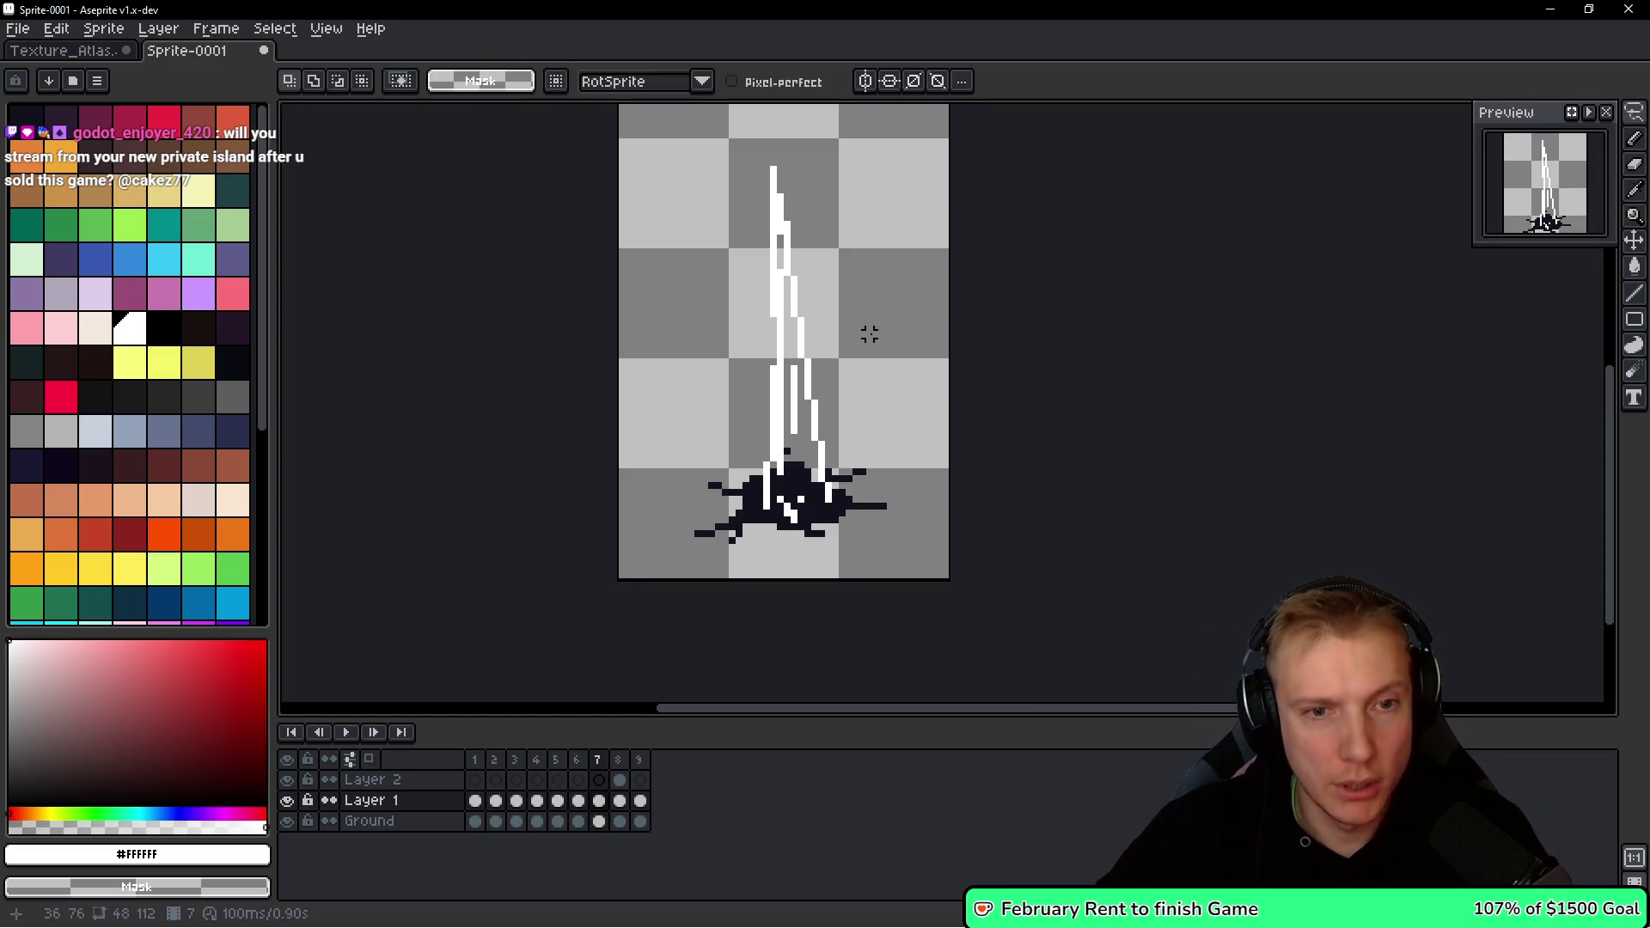
{"action": "key", "text": "space"}
{"action": "key", "text": "period"}
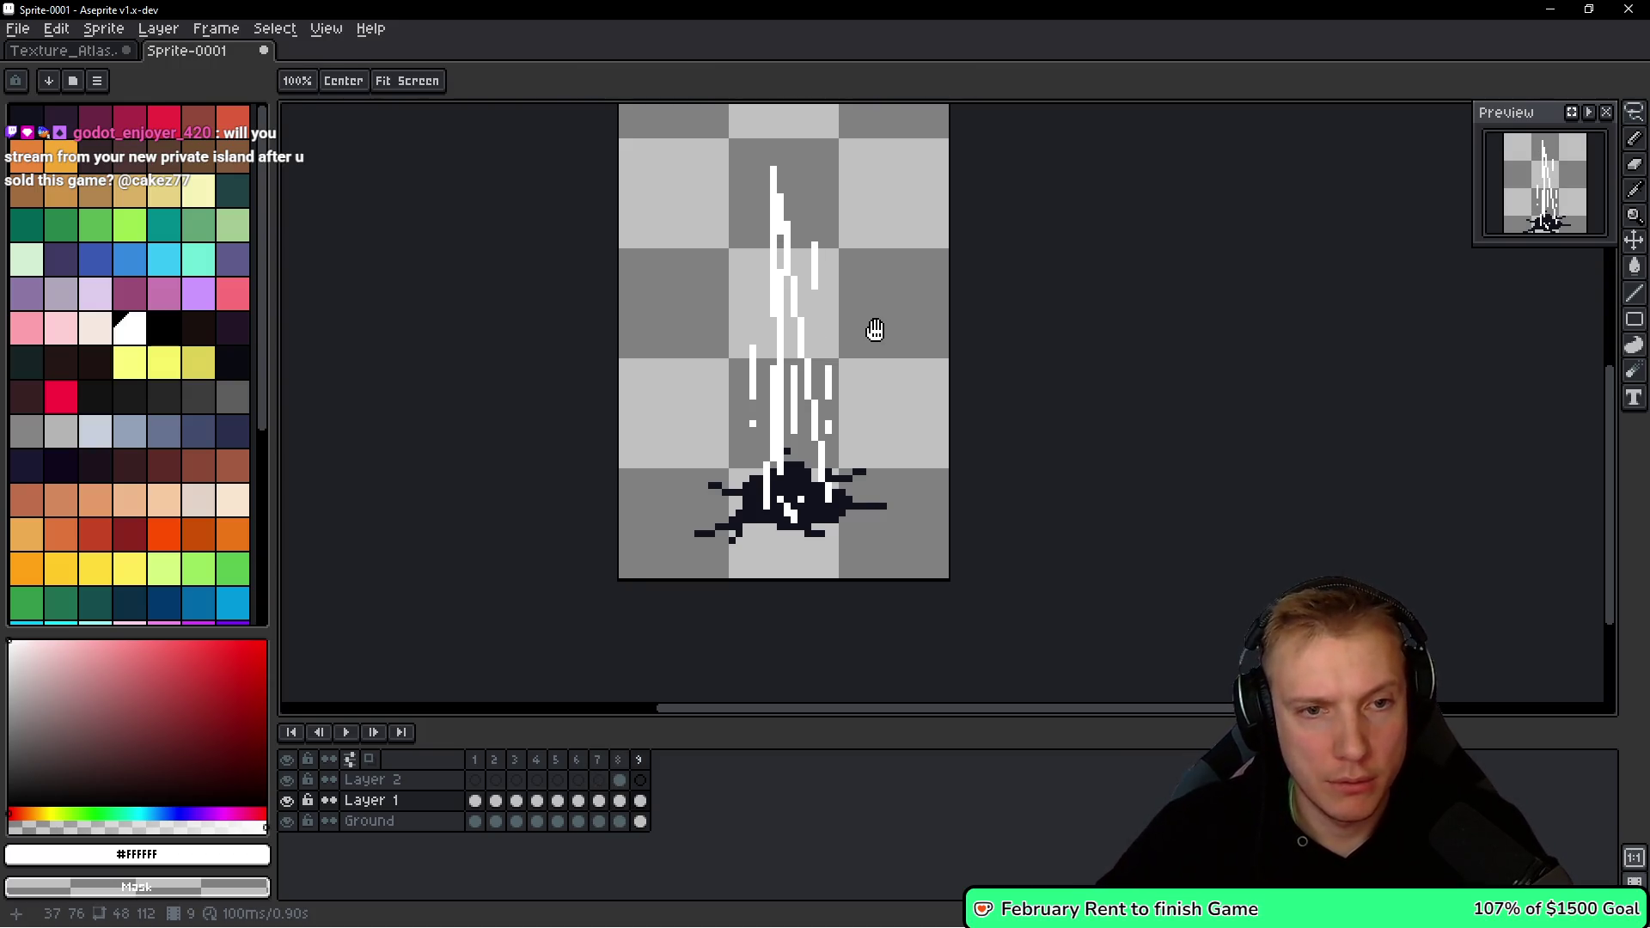
{"action": "key", "text": "space"}
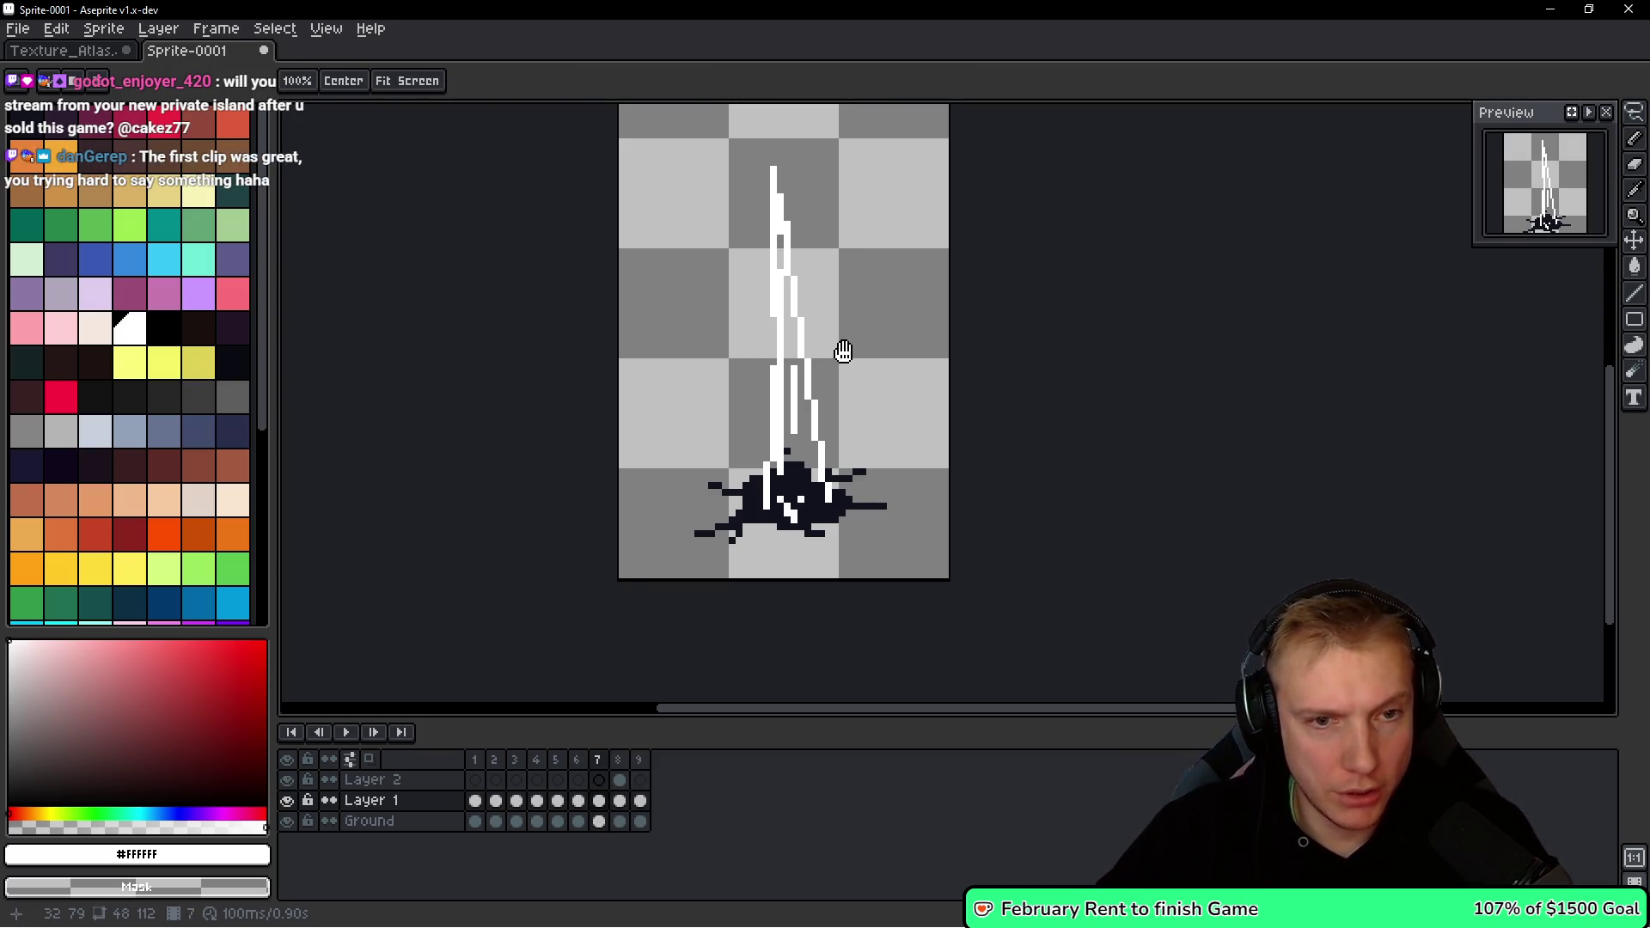
{"action": "key", "text": "comma"}
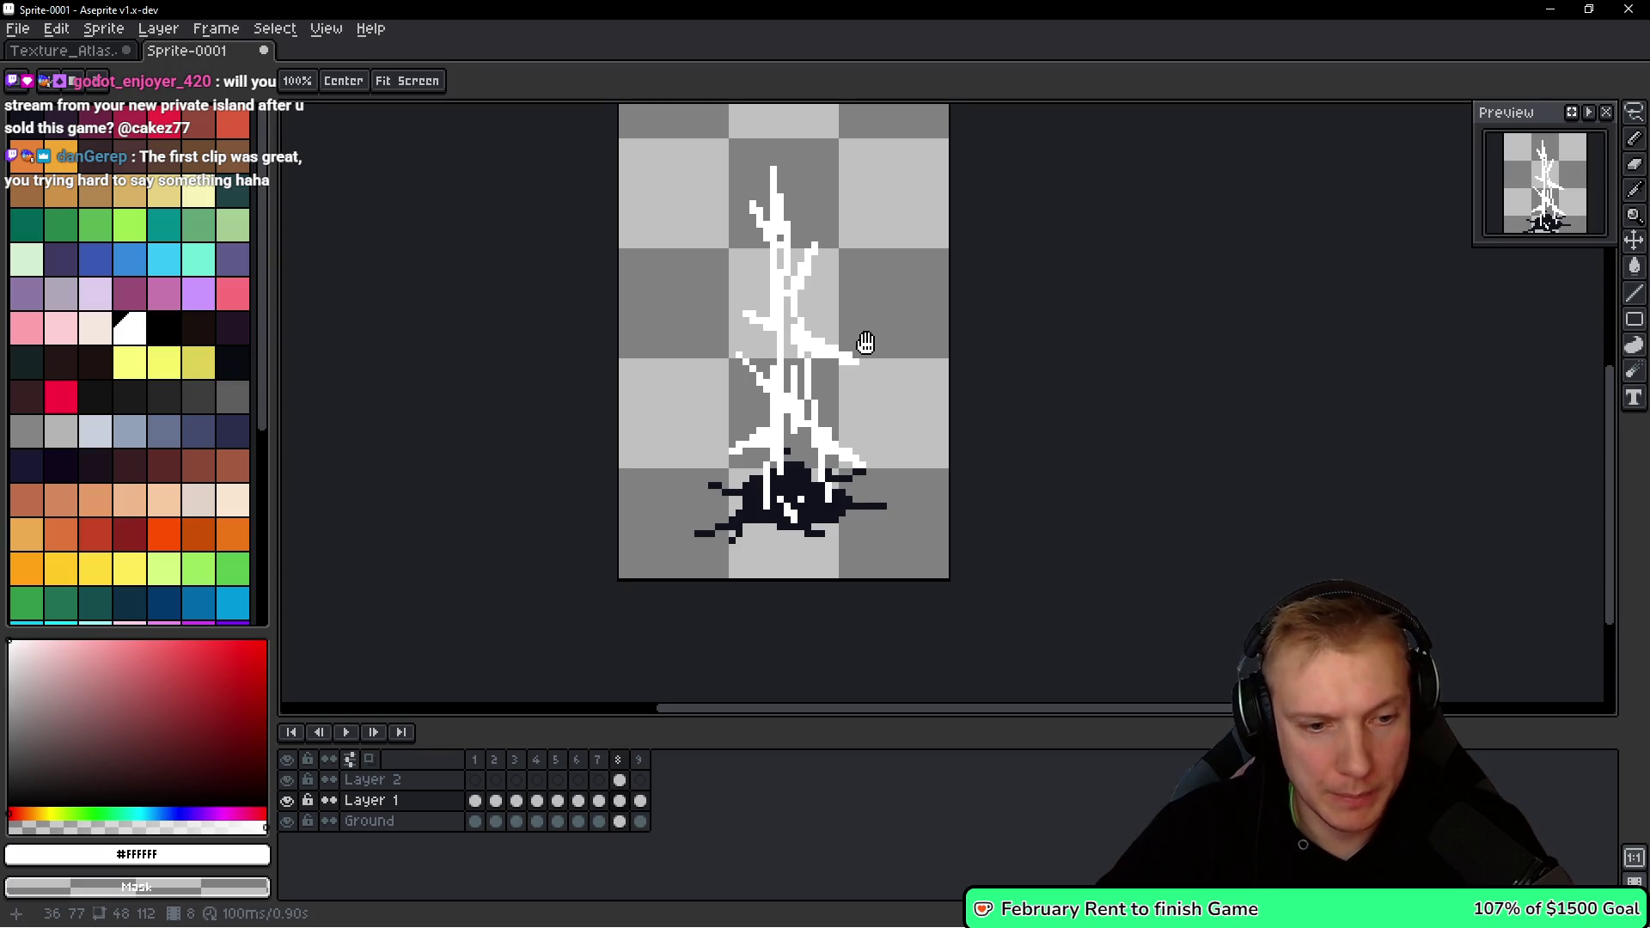
Copy Layer 2's branched drawing from frame 8 and paste it into frame 9.
{"action": "key", "text": "Up"}
{"action": "key", "text": "ctrl+a"}
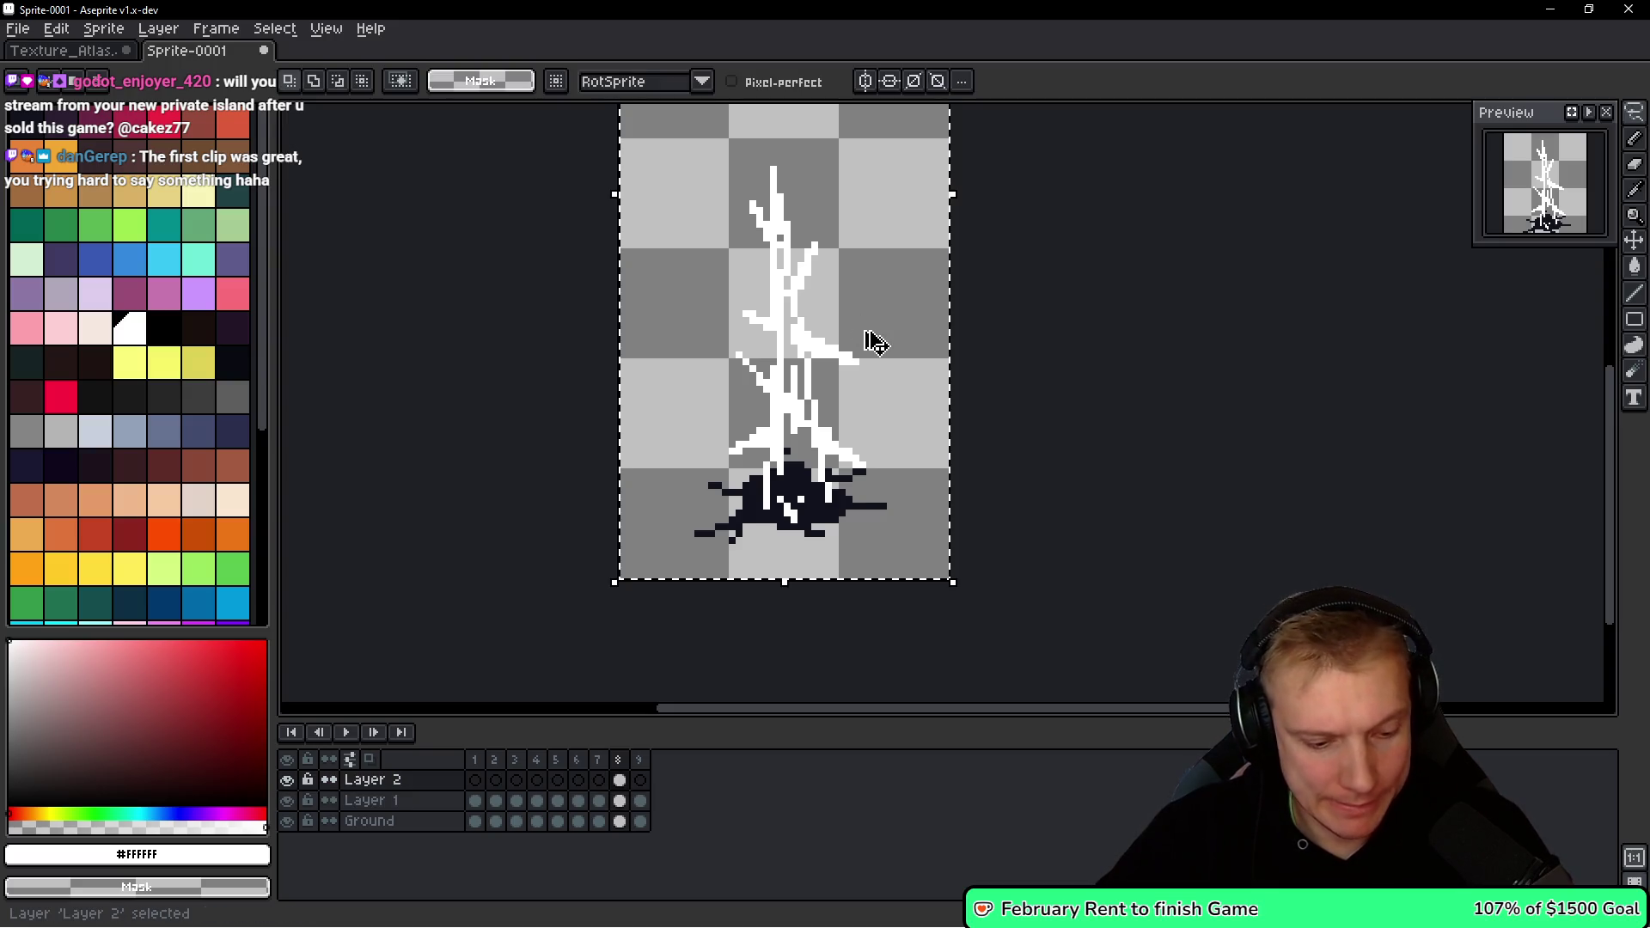
{"action": "key", "text": "ctrl+c"}
{"action": "key", "text": "period"}
{"action": "key", "text": "ctrl+v"}
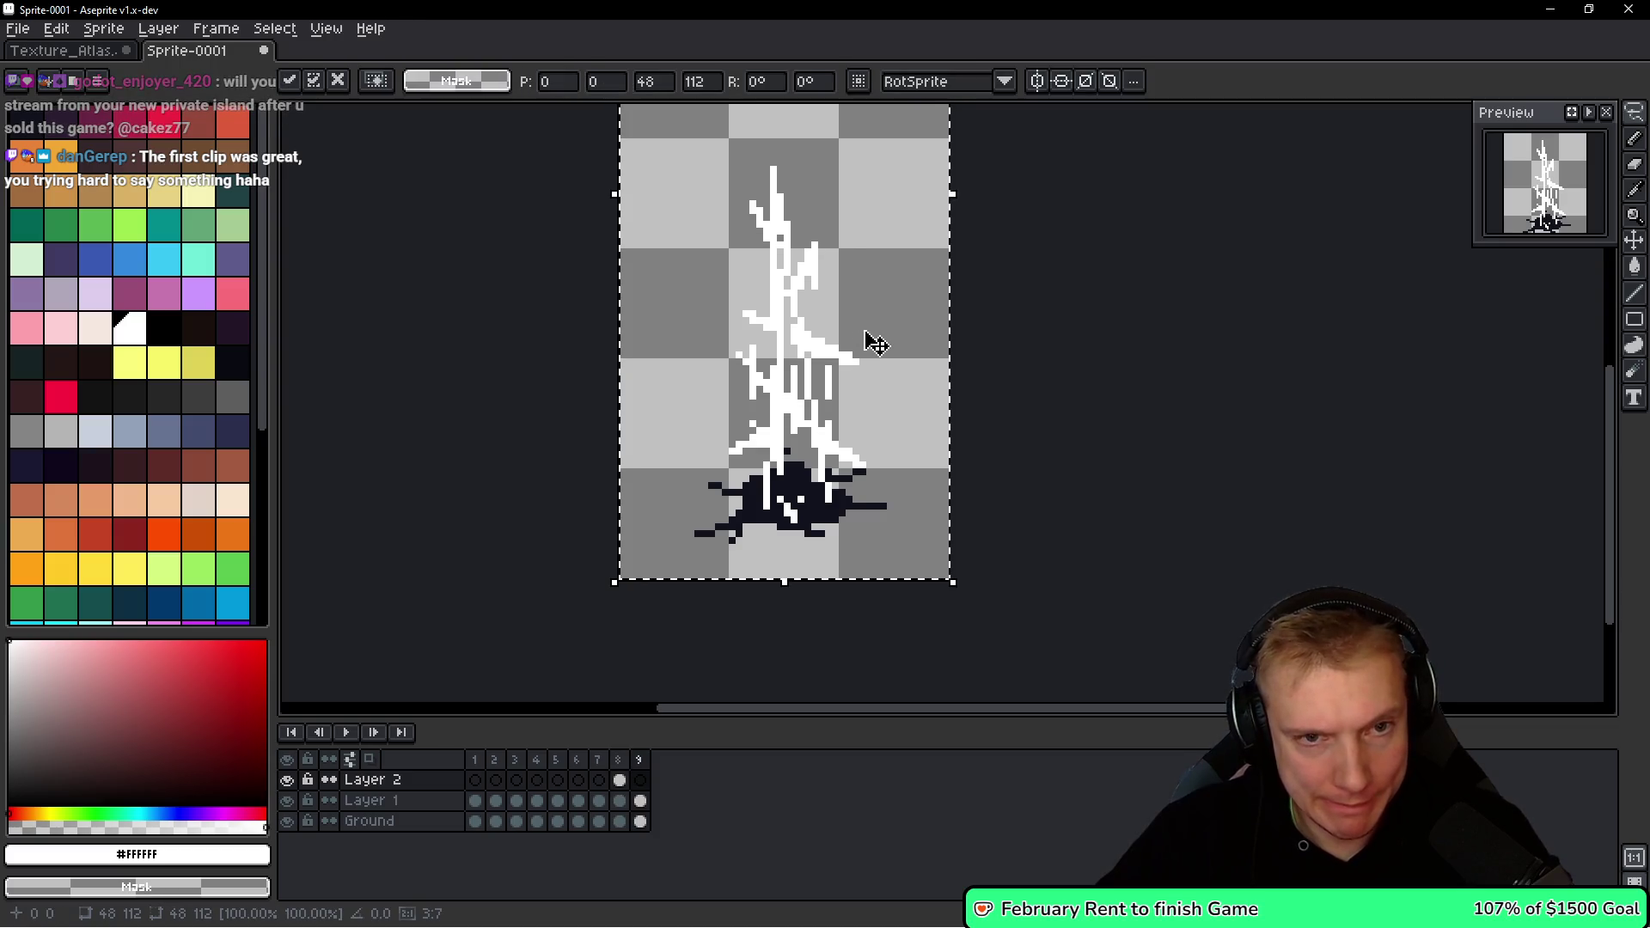
{"action": "scroll", "coordinate": [853, 333], "scroll_direction": "up", "scroll_amount": 1}
{"action": "key", "text": "ctrl+d"}
{"action": "key", "text": "space"}
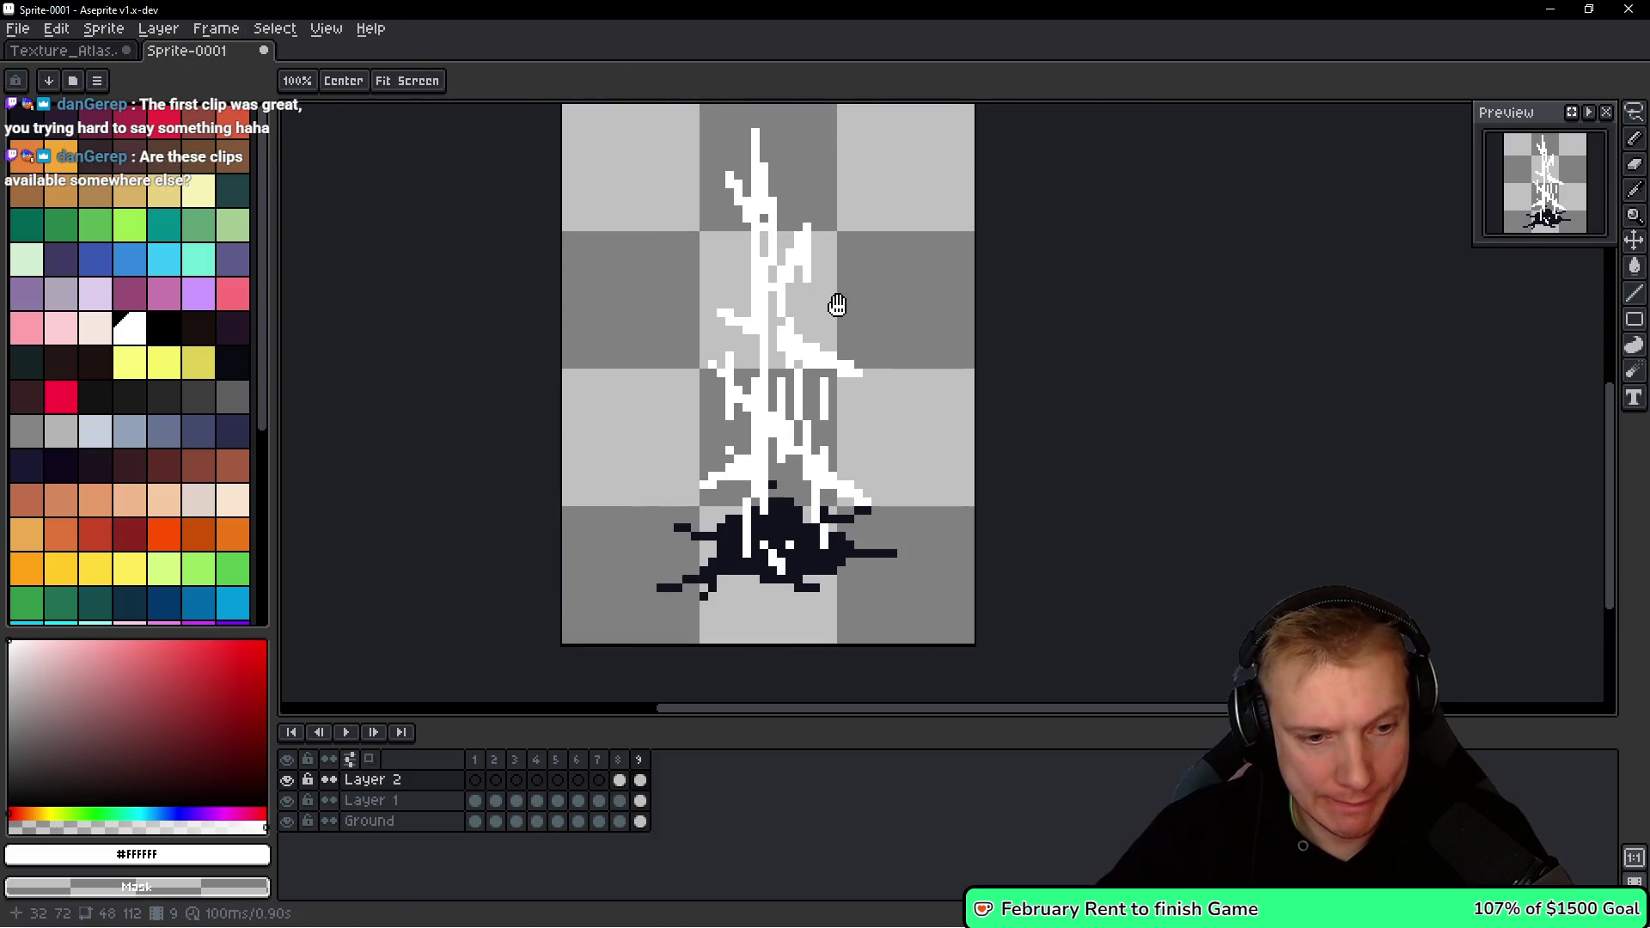
Copy Layer 1's streaks from frame 7 and paste them into frame 9.
{"action": "key", "text": "Down"}
{"action": "key", "text": "comma"}
{"action": "key", "text": "comma"}
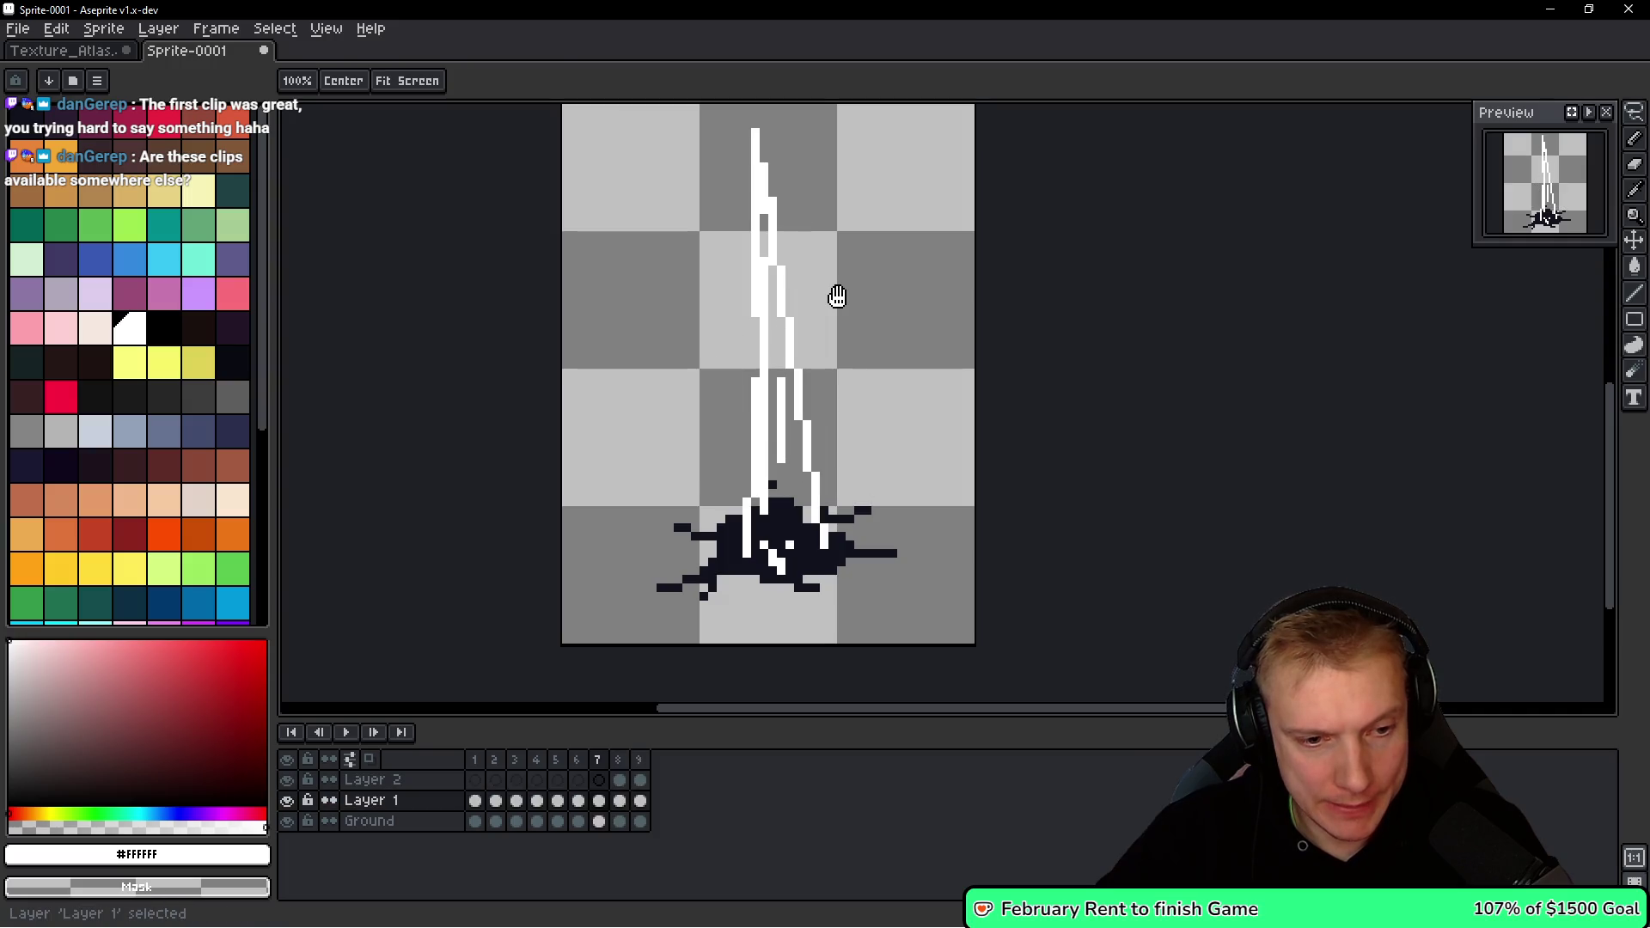
{"action": "key", "text": "ctrl+a"}
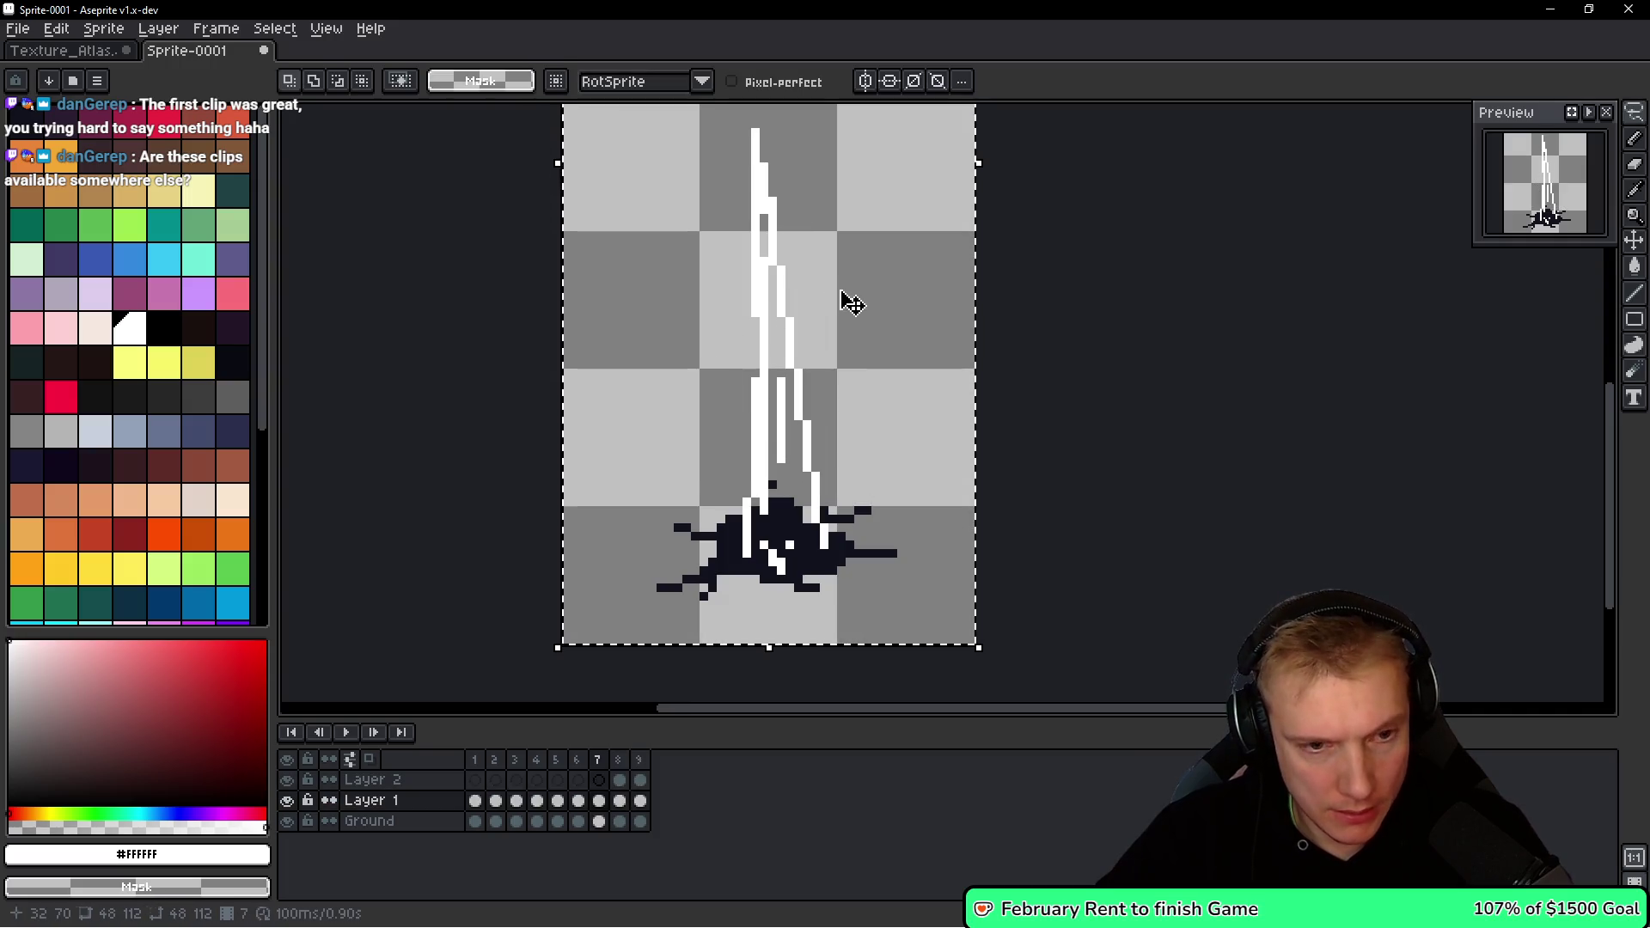
{"action": "key", "text": "ctrl+d"}
{"action": "key", "text": "period"}
{"action": "key", "text": "period"}
{"action": "key", "text": "comma"}
{"action": "key", "text": "comma"}
{"action": "key", "text": "ctrl+a"}
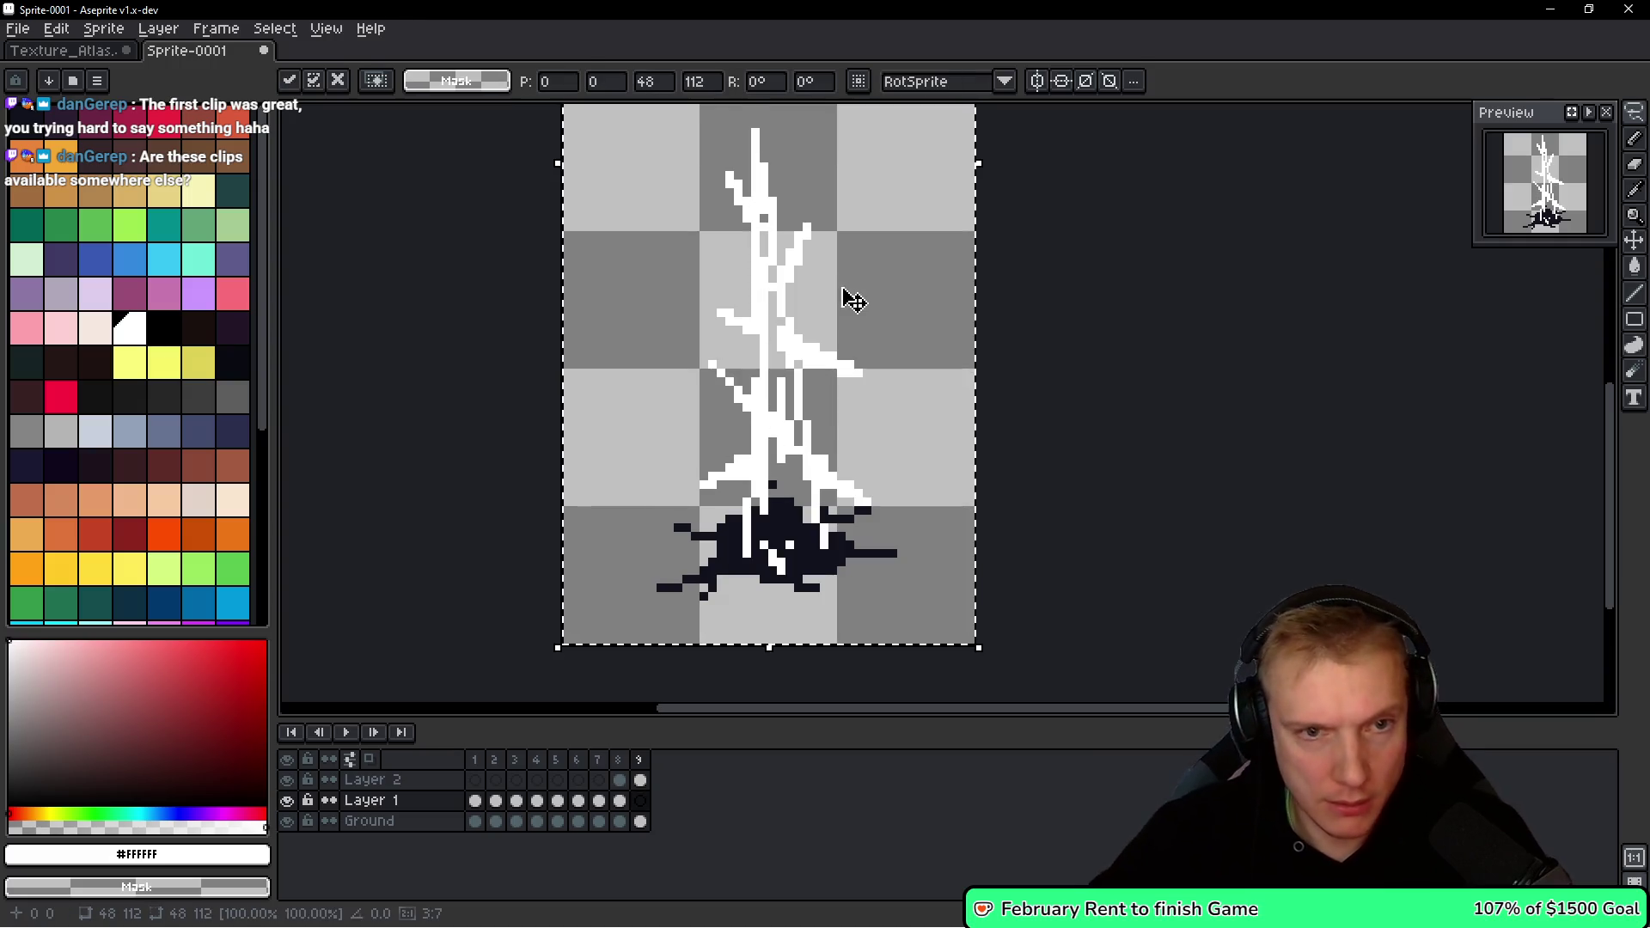
{"action": "key", "text": "ctrl+d"}
{"action": "key", "text": "space"}
{"action": "key", "text": "period"}
Flip between frames 7 and 8 to compare the branched spike.
{"action": "key", "text": "comma"}
{"action": "key", "text": "period"}
{"action": "key", "text": "comma"}
{"action": "key", "text": "period"}
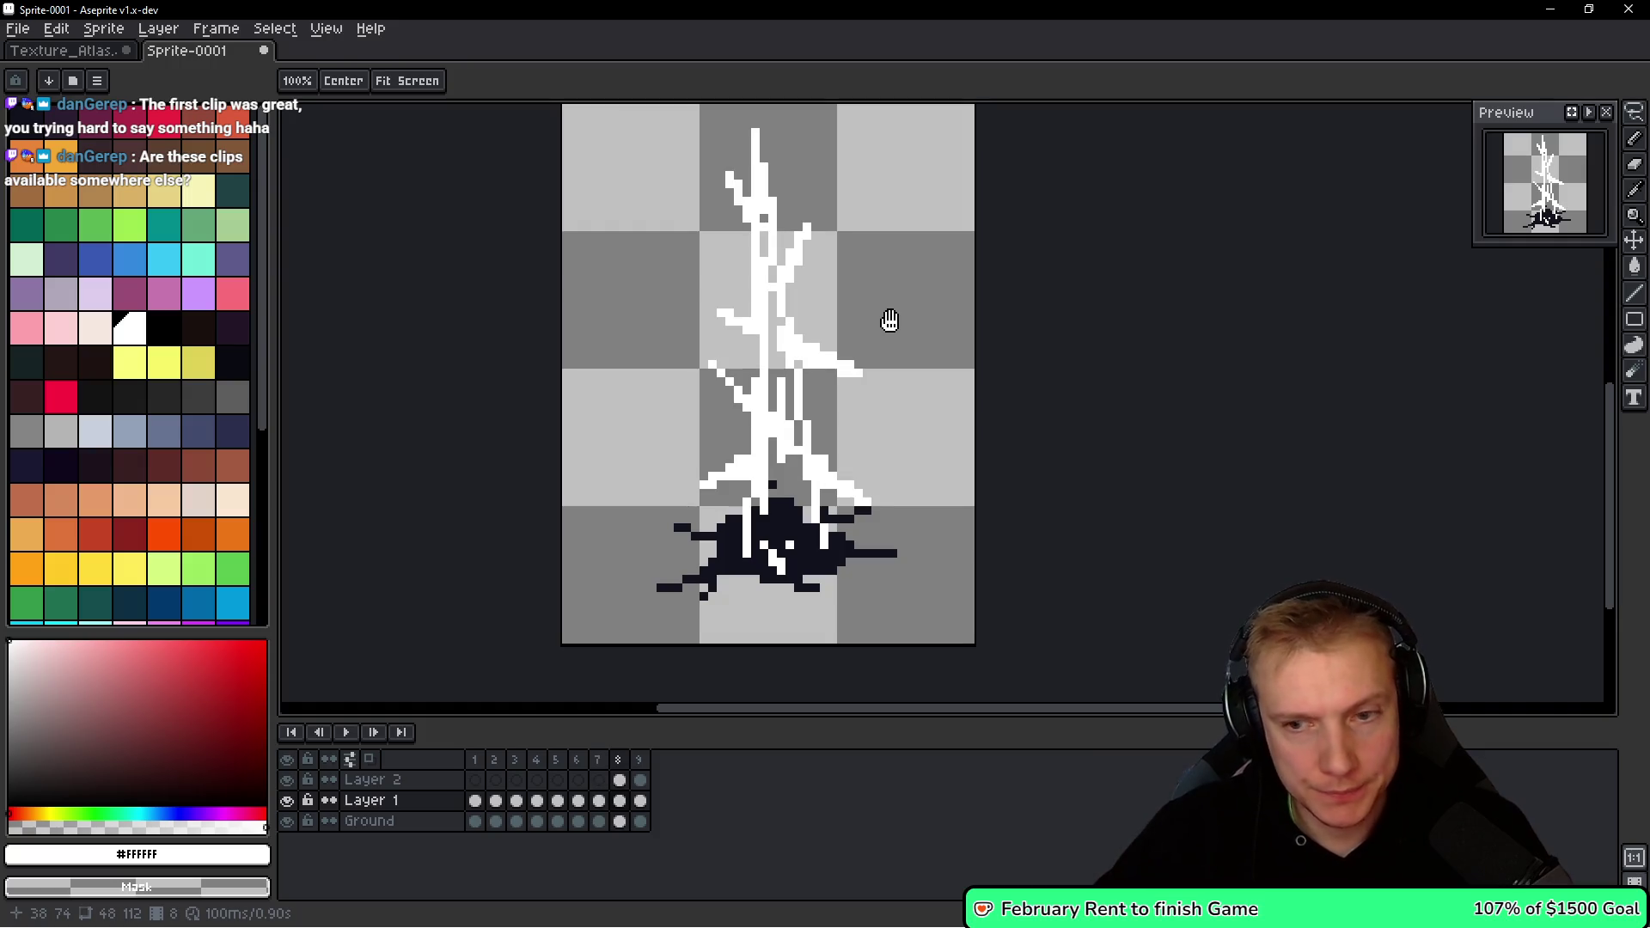
{"action": "key", "text": "m"}
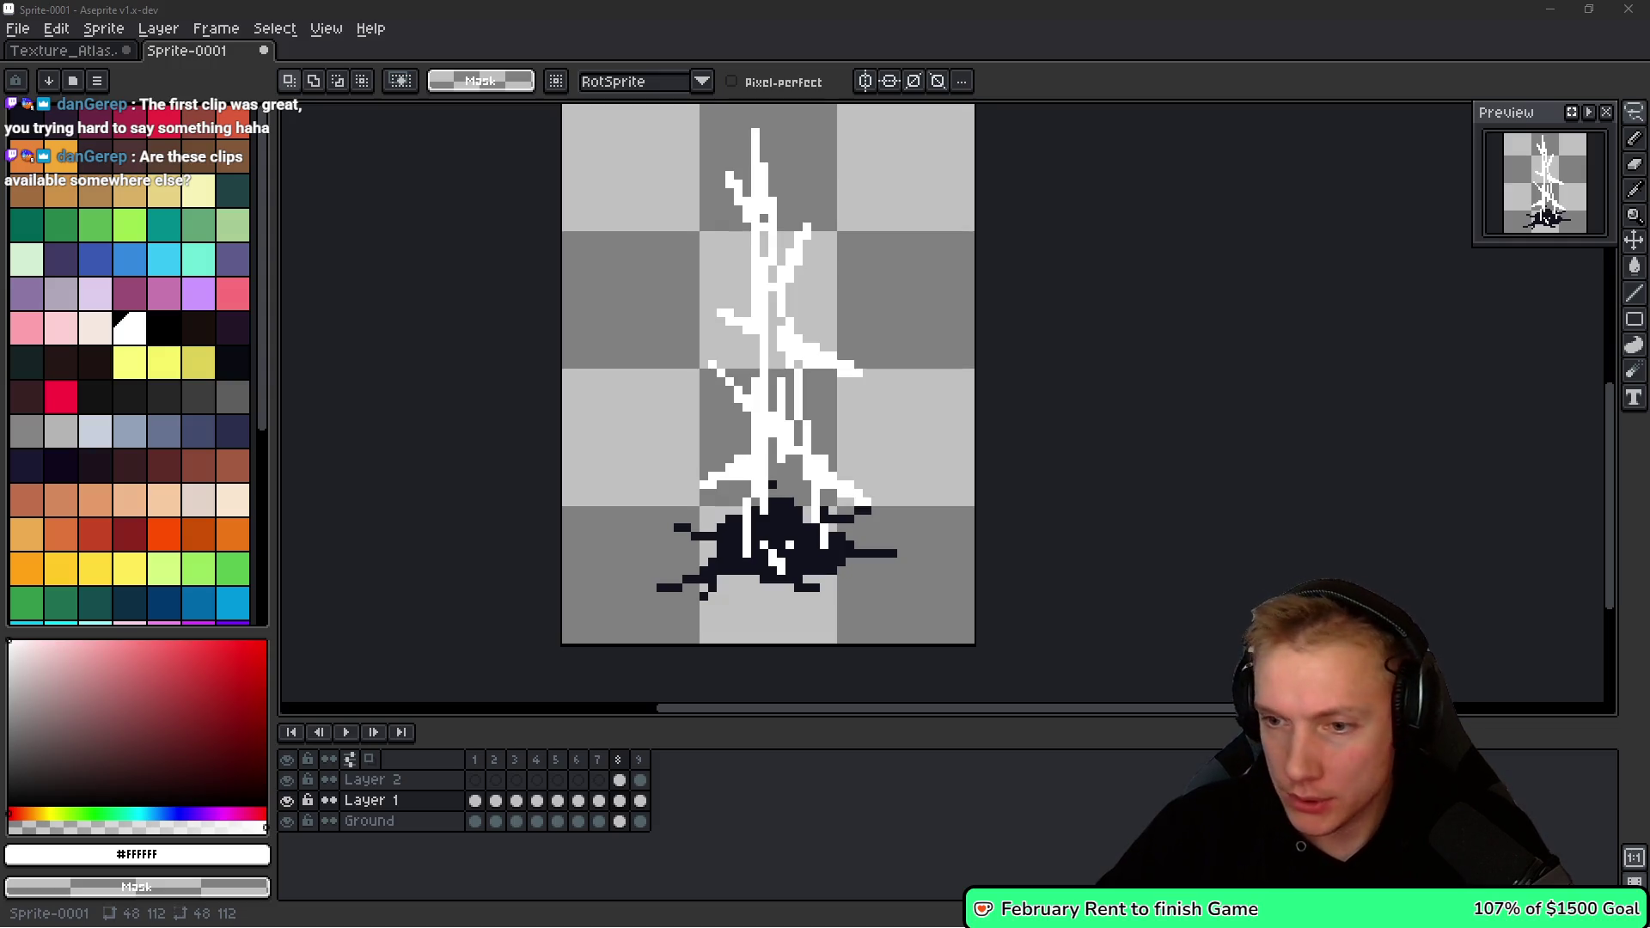
{"action": "key", "text": "comma"}
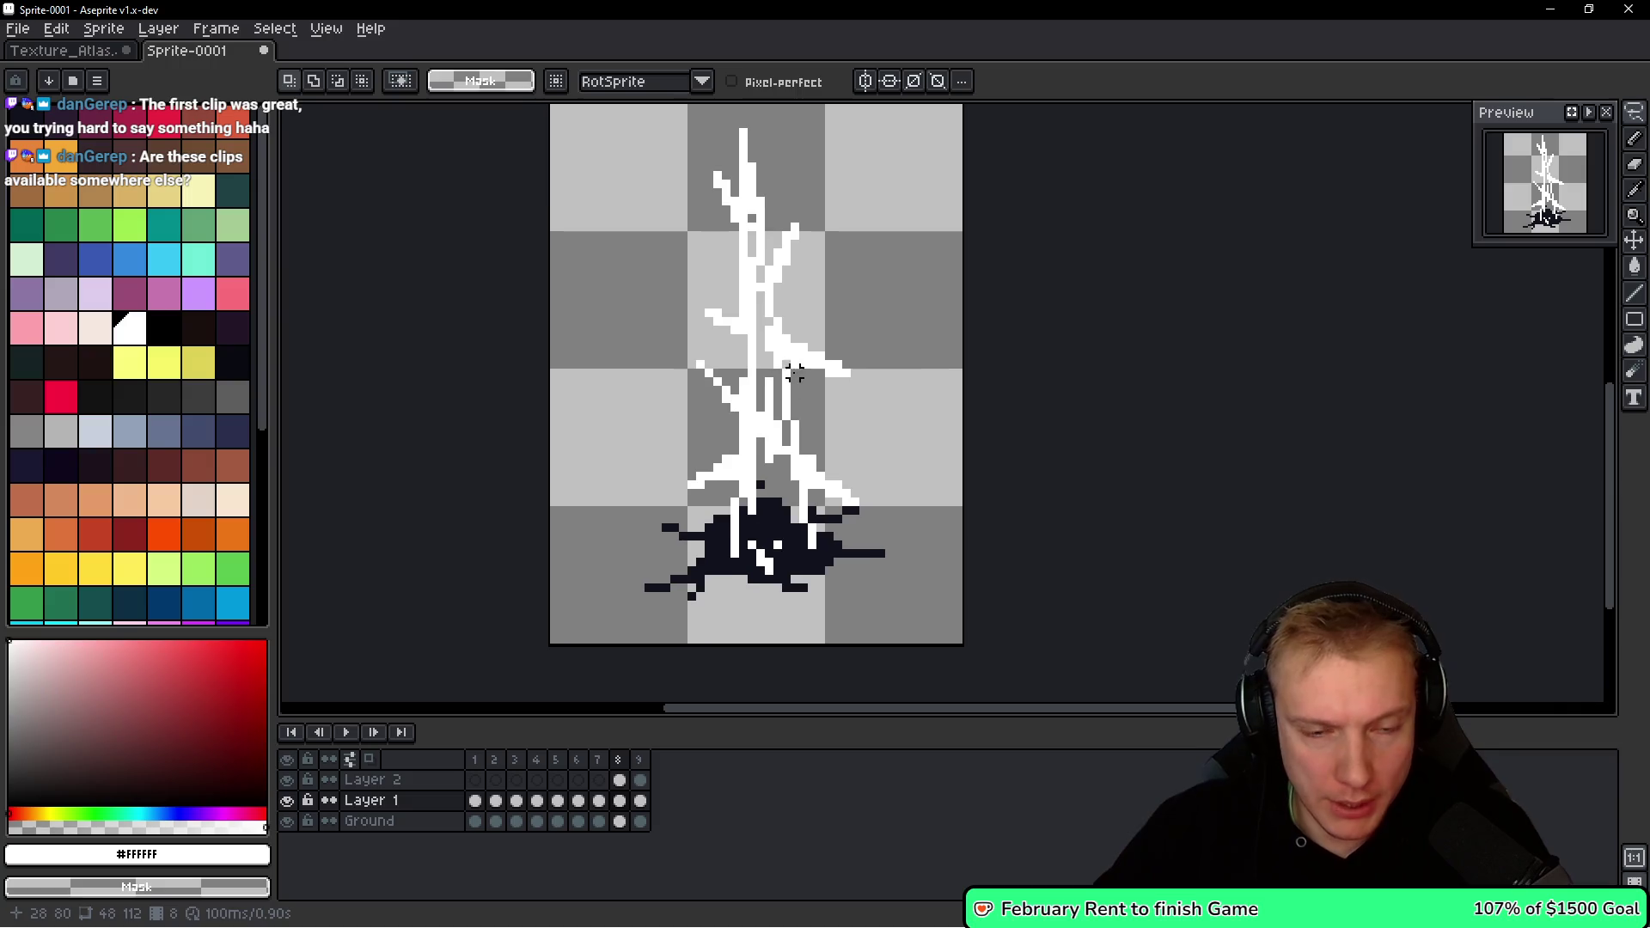
{"action": "key", "text": "period"}
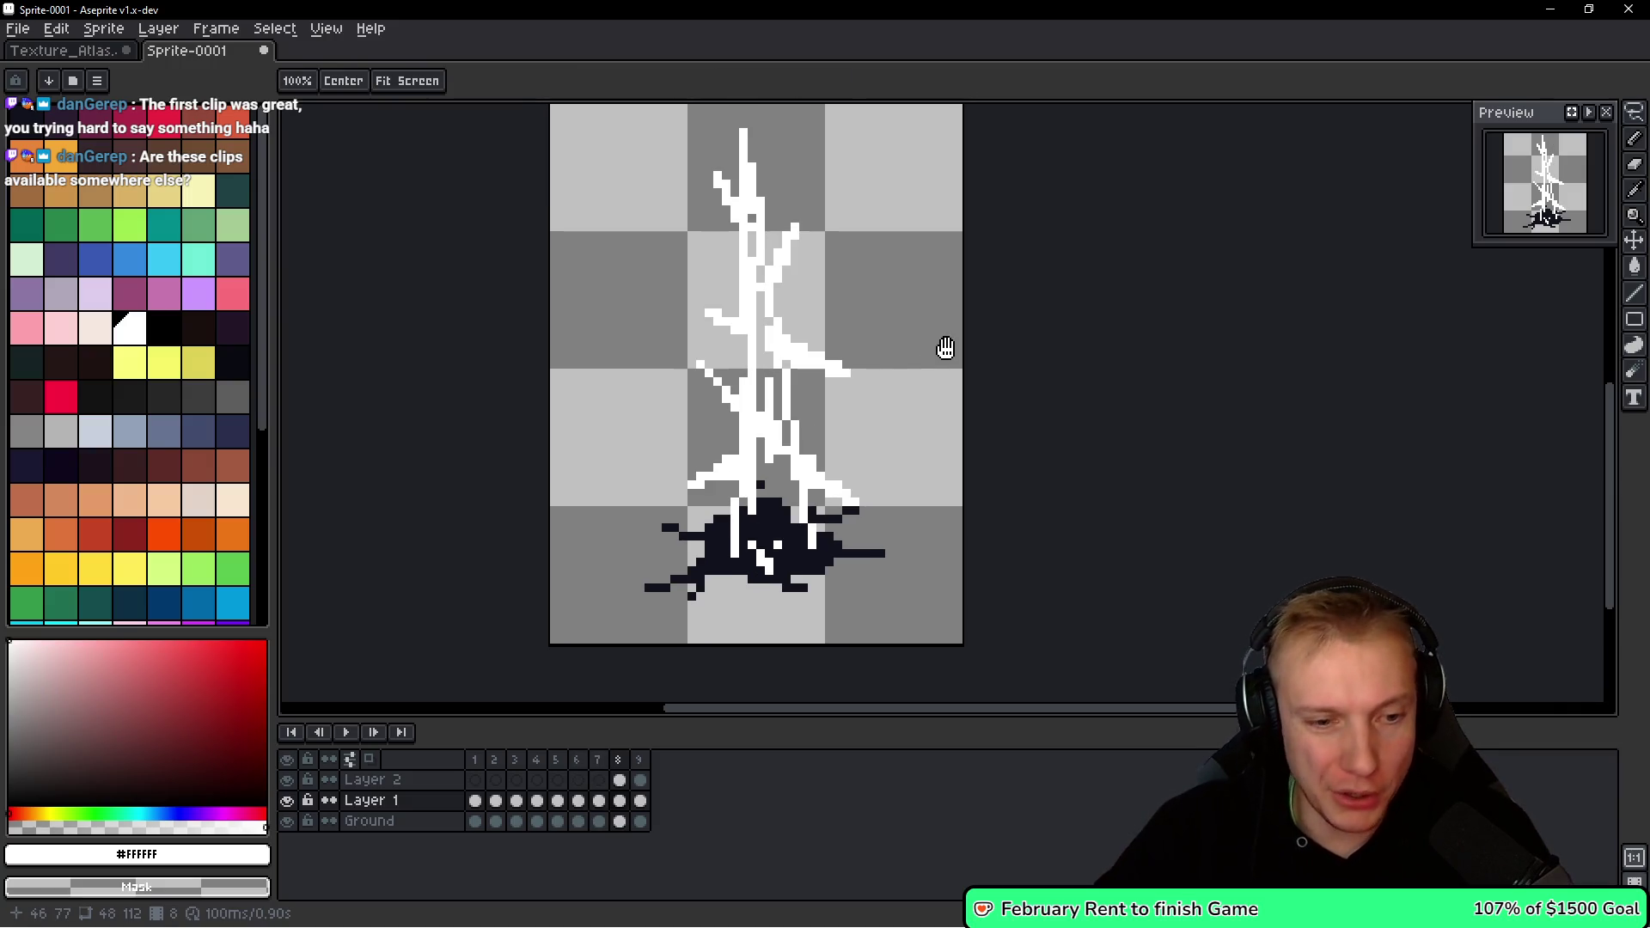
Flip through frames 4 to 6 comparing the straight-streak frames, ending on frame 5.
{"action": "key", "text": "comma"}
{"action": "key", "text": "comma"}
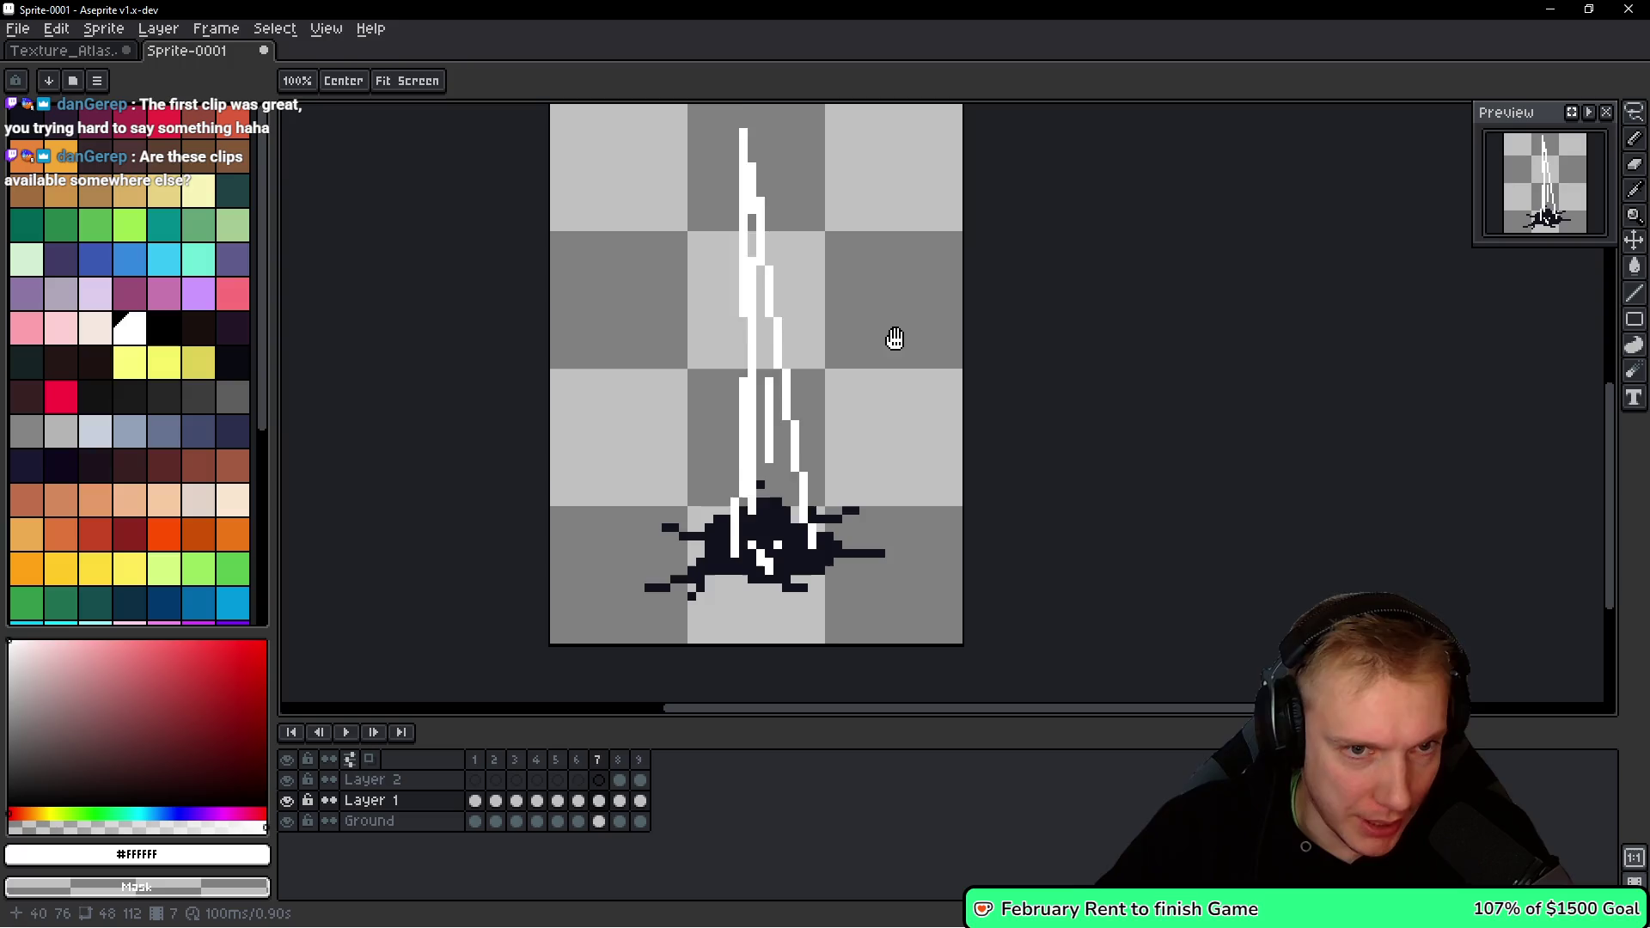
{"action": "key", "text": "comma"}
{"action": "key", "text": "period"}
{"action": "key", "text": "comma"}
{"action": "key", "text": "period"}
{"action": "key", "text": "comma"}
{"action": "key", "text": "period"}
{"action": "key", "text": "comma"}
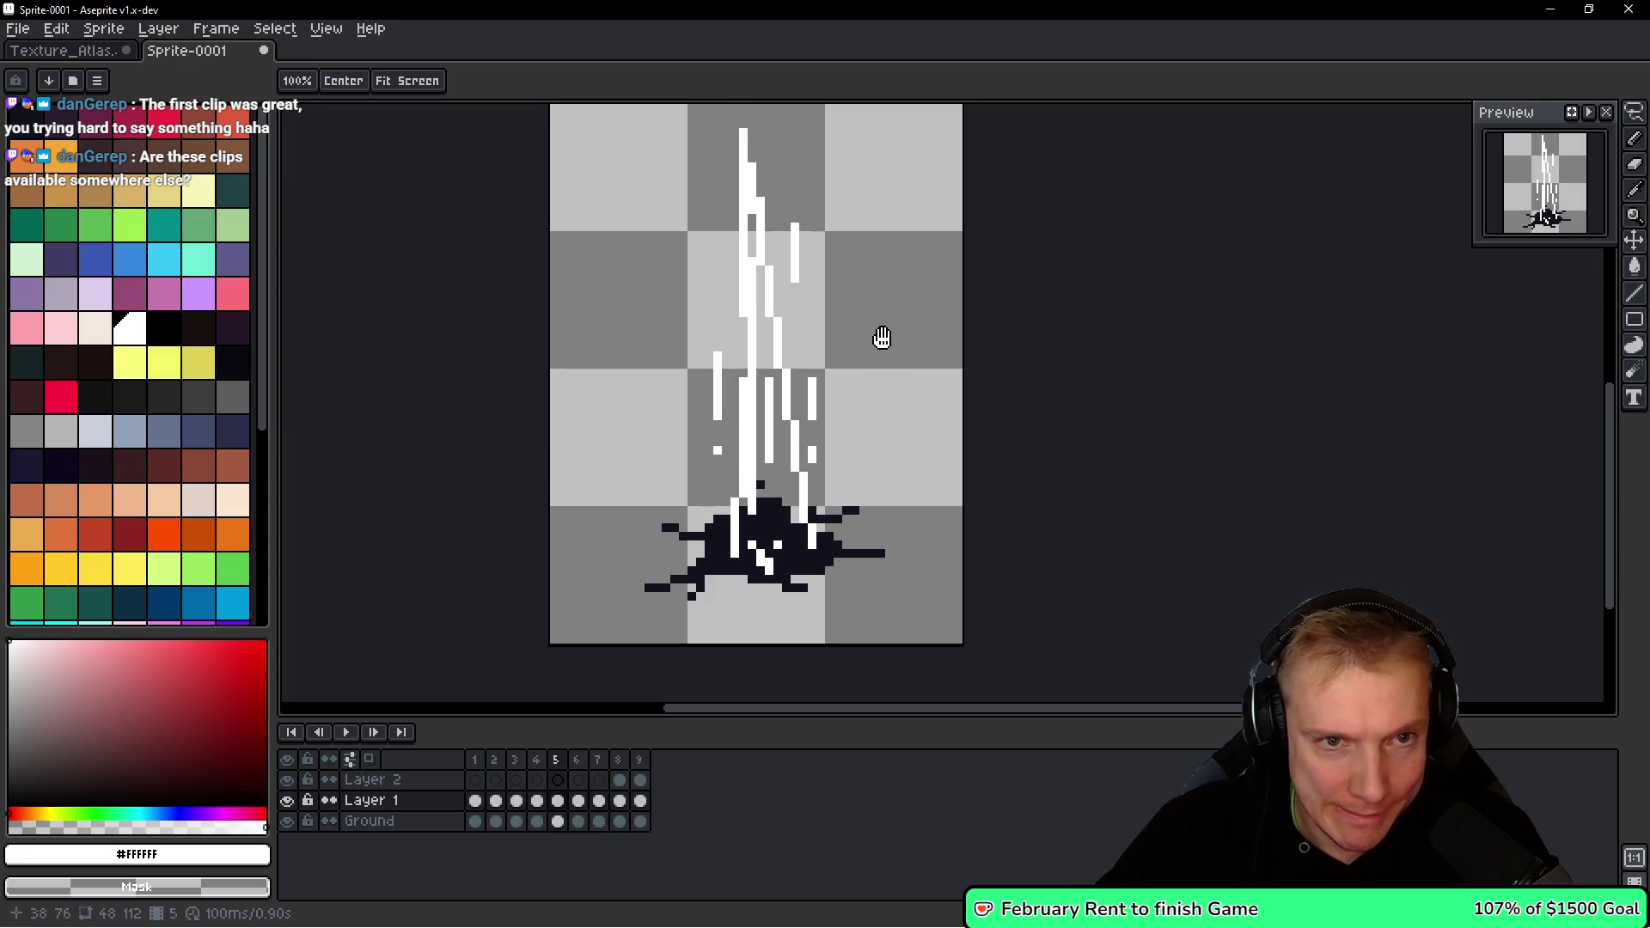
{"action": "key", "text": "comma"}
{"action": "key", "text": "period"}
{"action": "key", "text": "period"}
{"action": "key", "text": "comma"}
{"action": "key", "text": "comma"}
{"action": "key", "text": "period"}
{"action": "key", "text": "comma"}
{"action": "key", "text": "period"}
{"action": "key", "text": "period"}
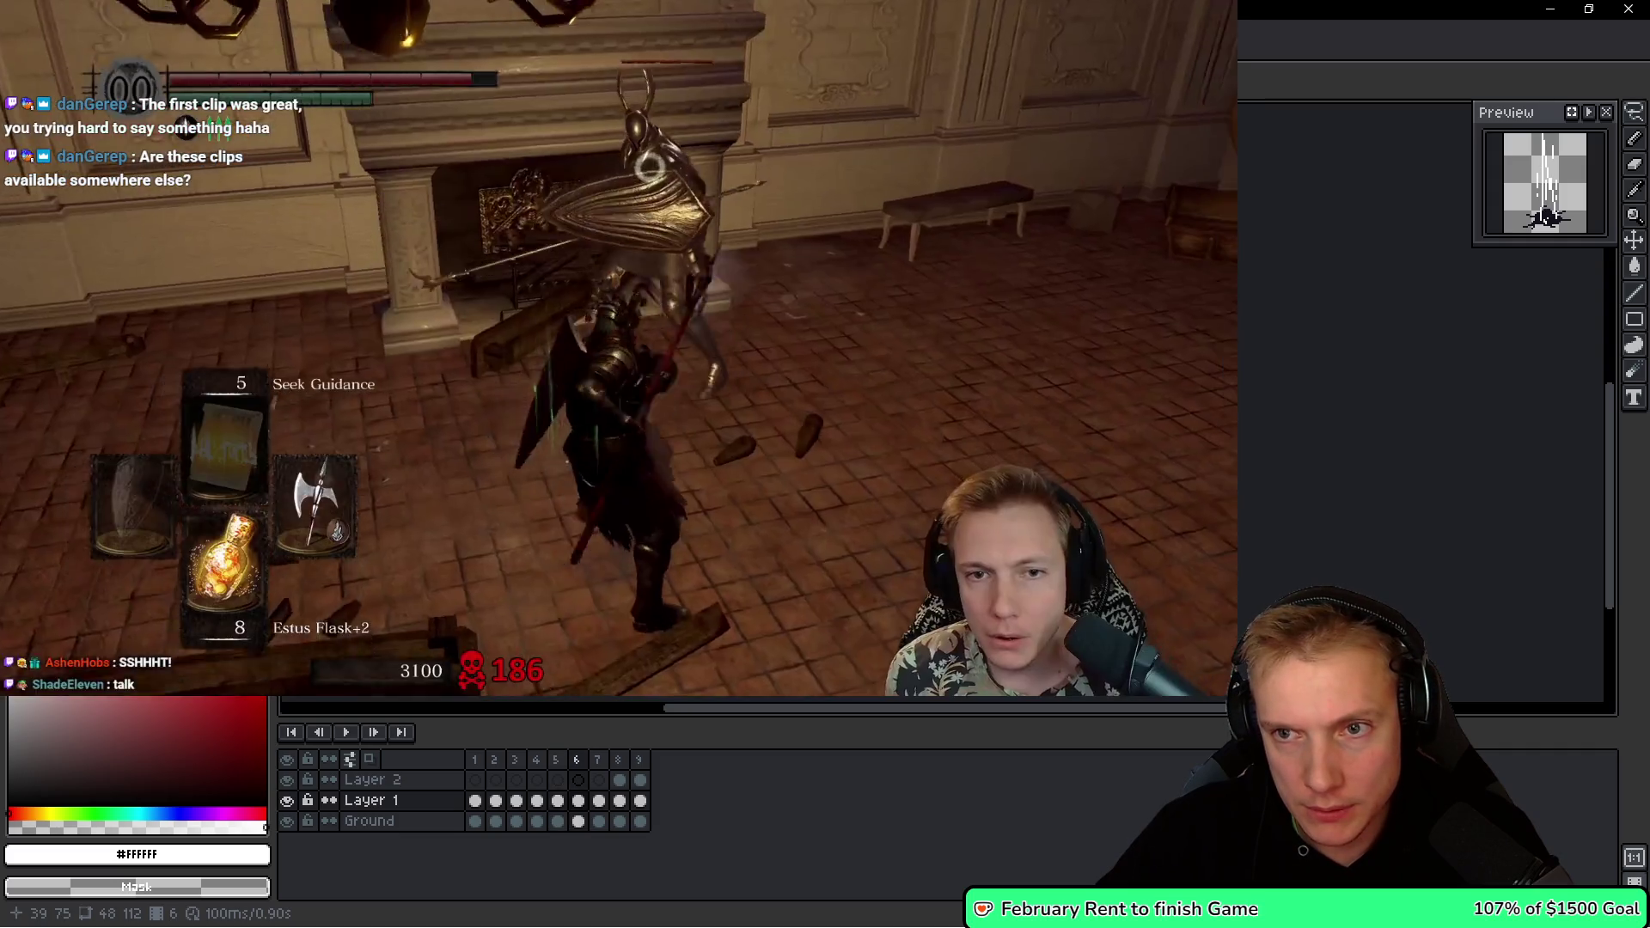
Step through frames 5–6, play and stop the spike animation, then select Layer 2 on frame 9.
{"action": "key", "text": "comma"}
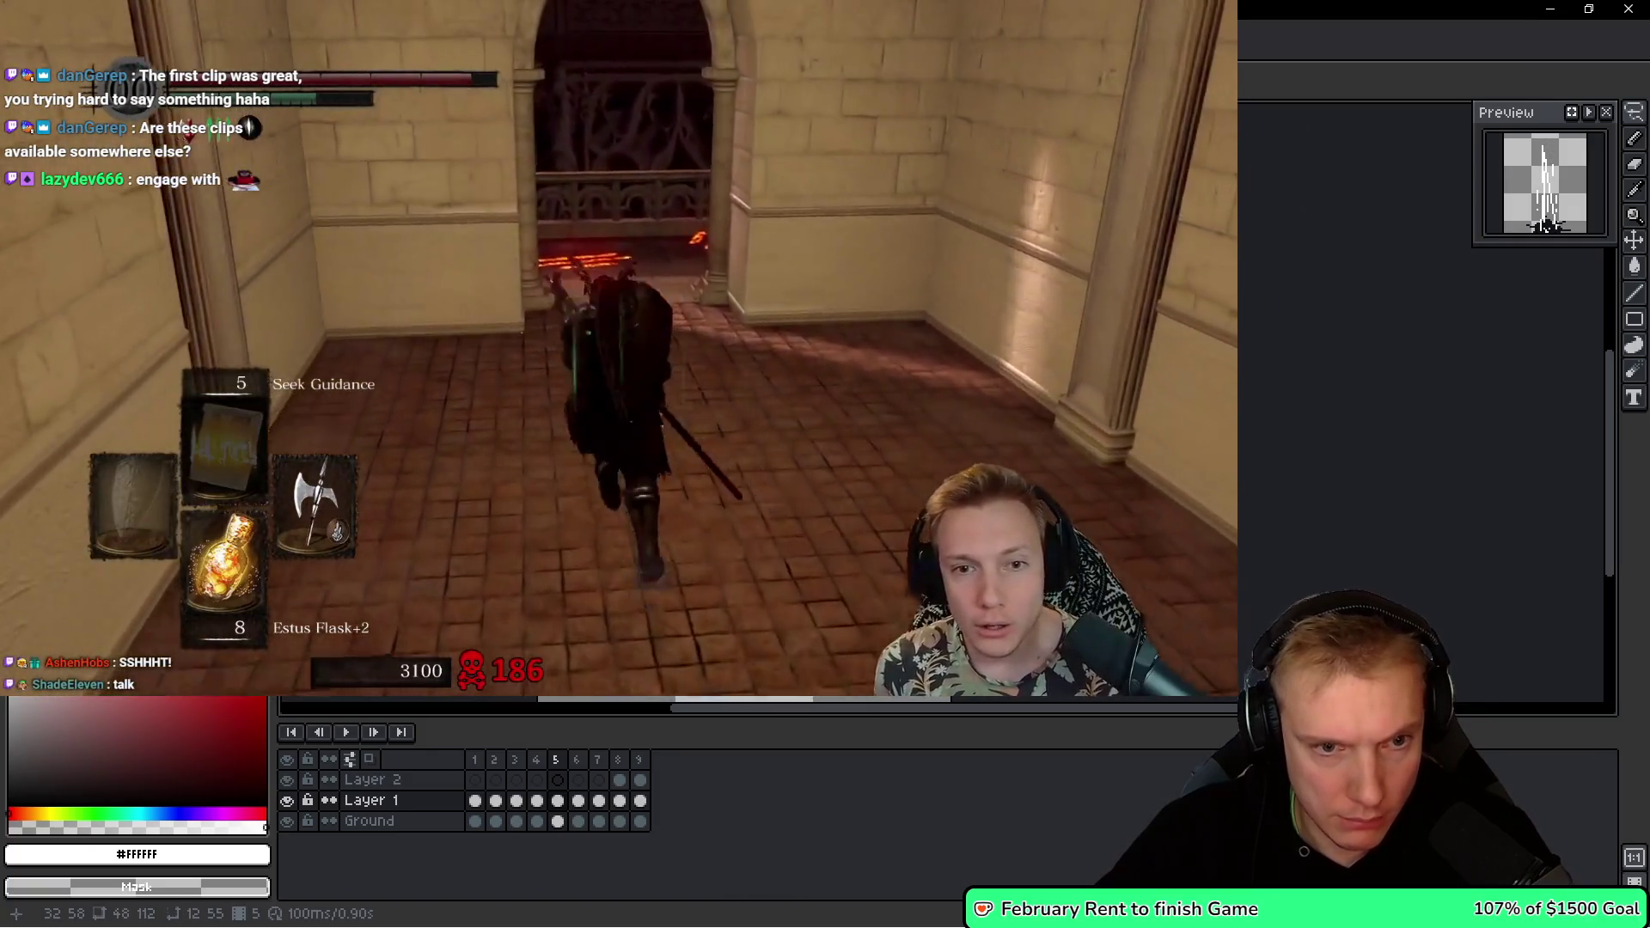
{"action": "key", "text": "period"}
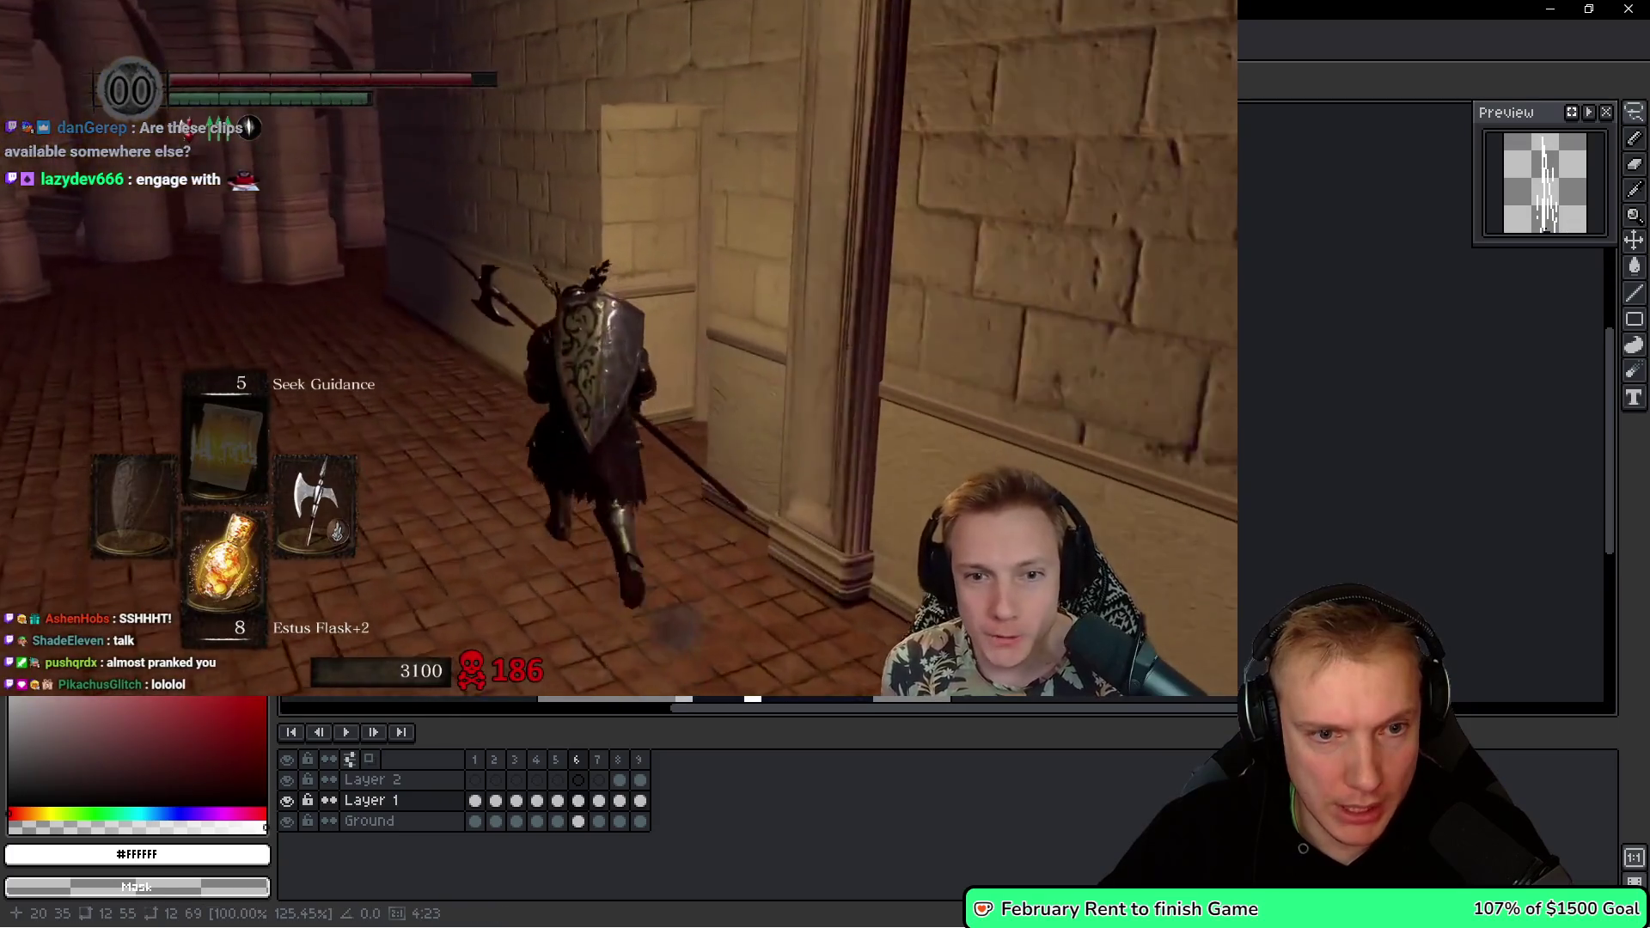
{"action": "key", "text": "Return"}
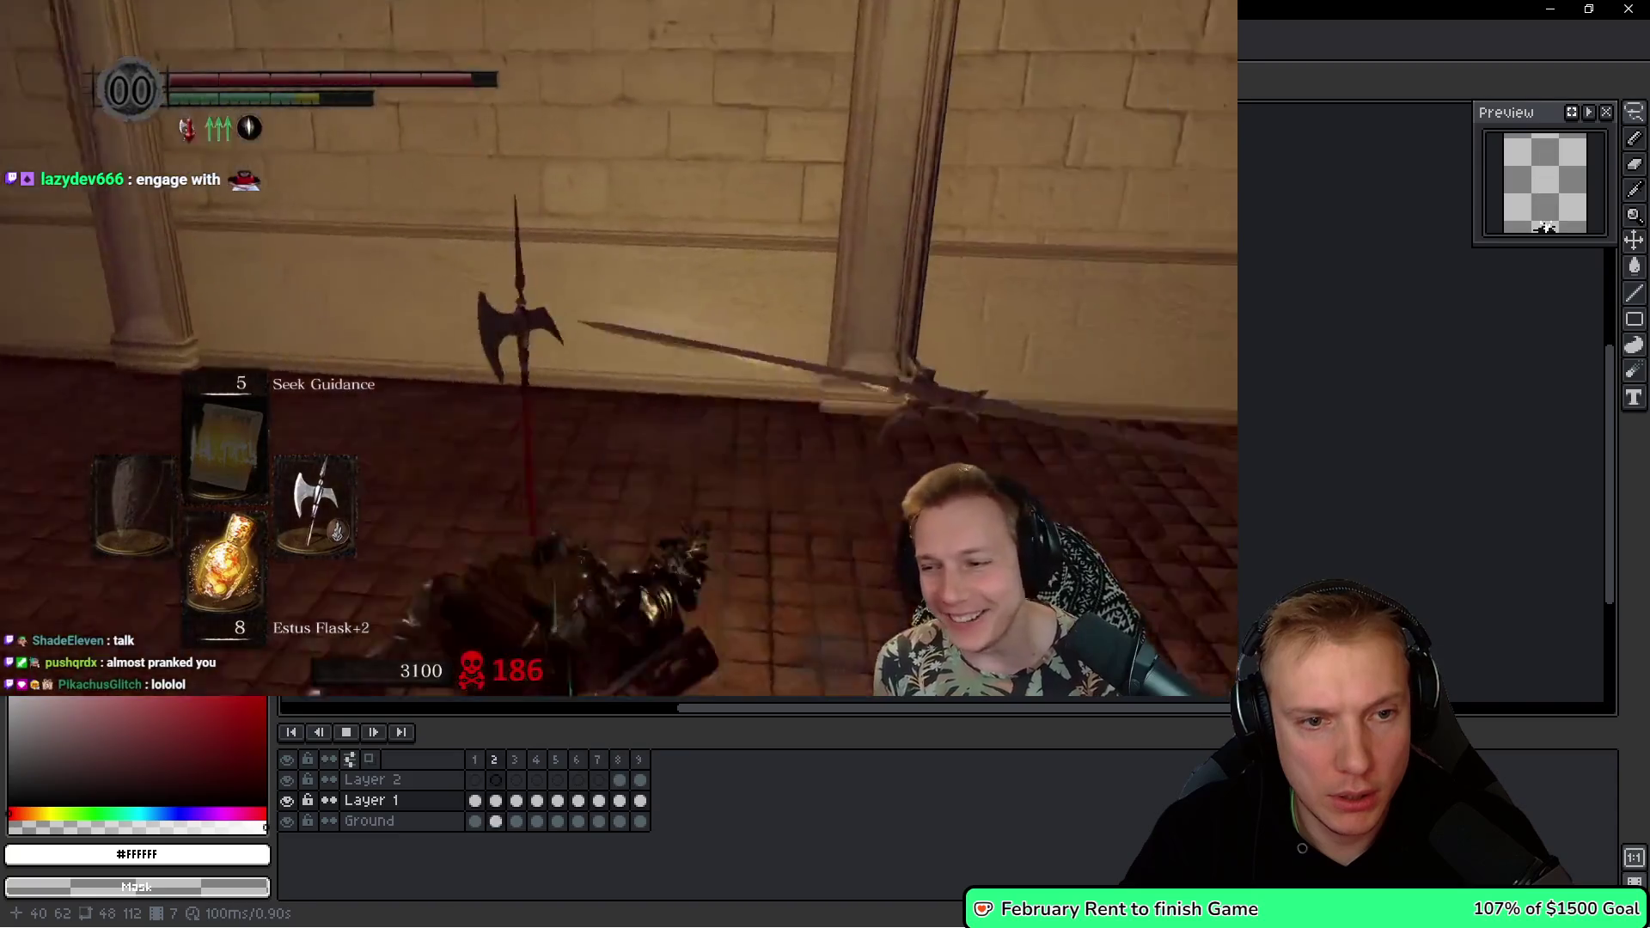
{"action": "key", "text": "Return"}
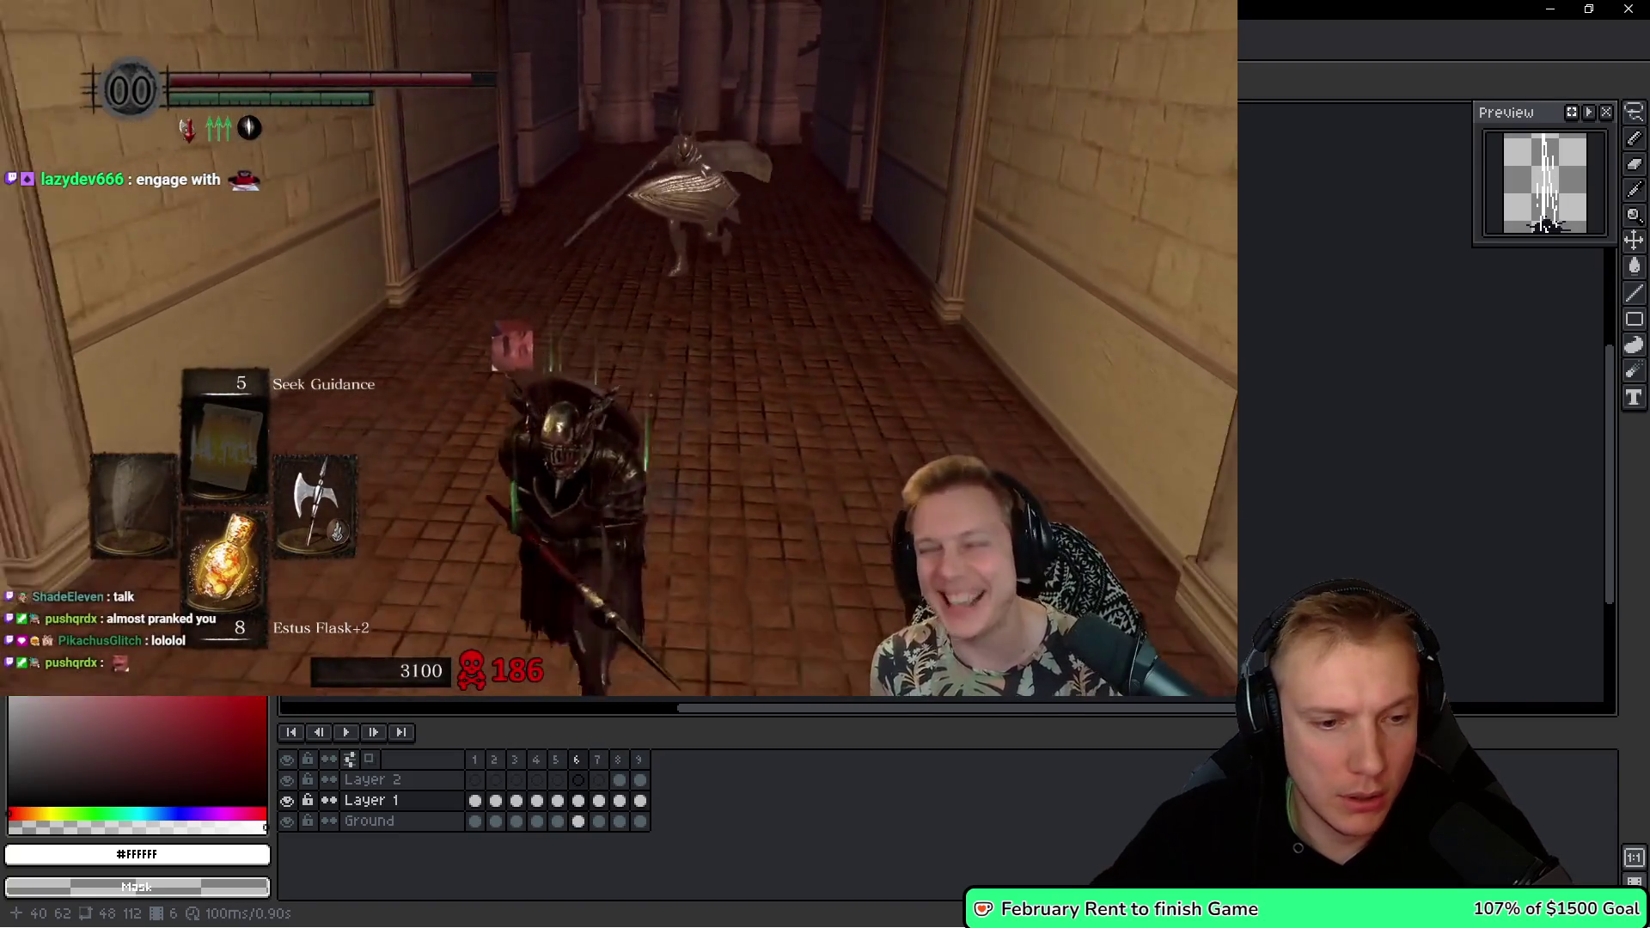
{"action": "key", "text": "Right"}
{"action": "key", "text": "Right"}
{"action": "key", "text": "Up"}
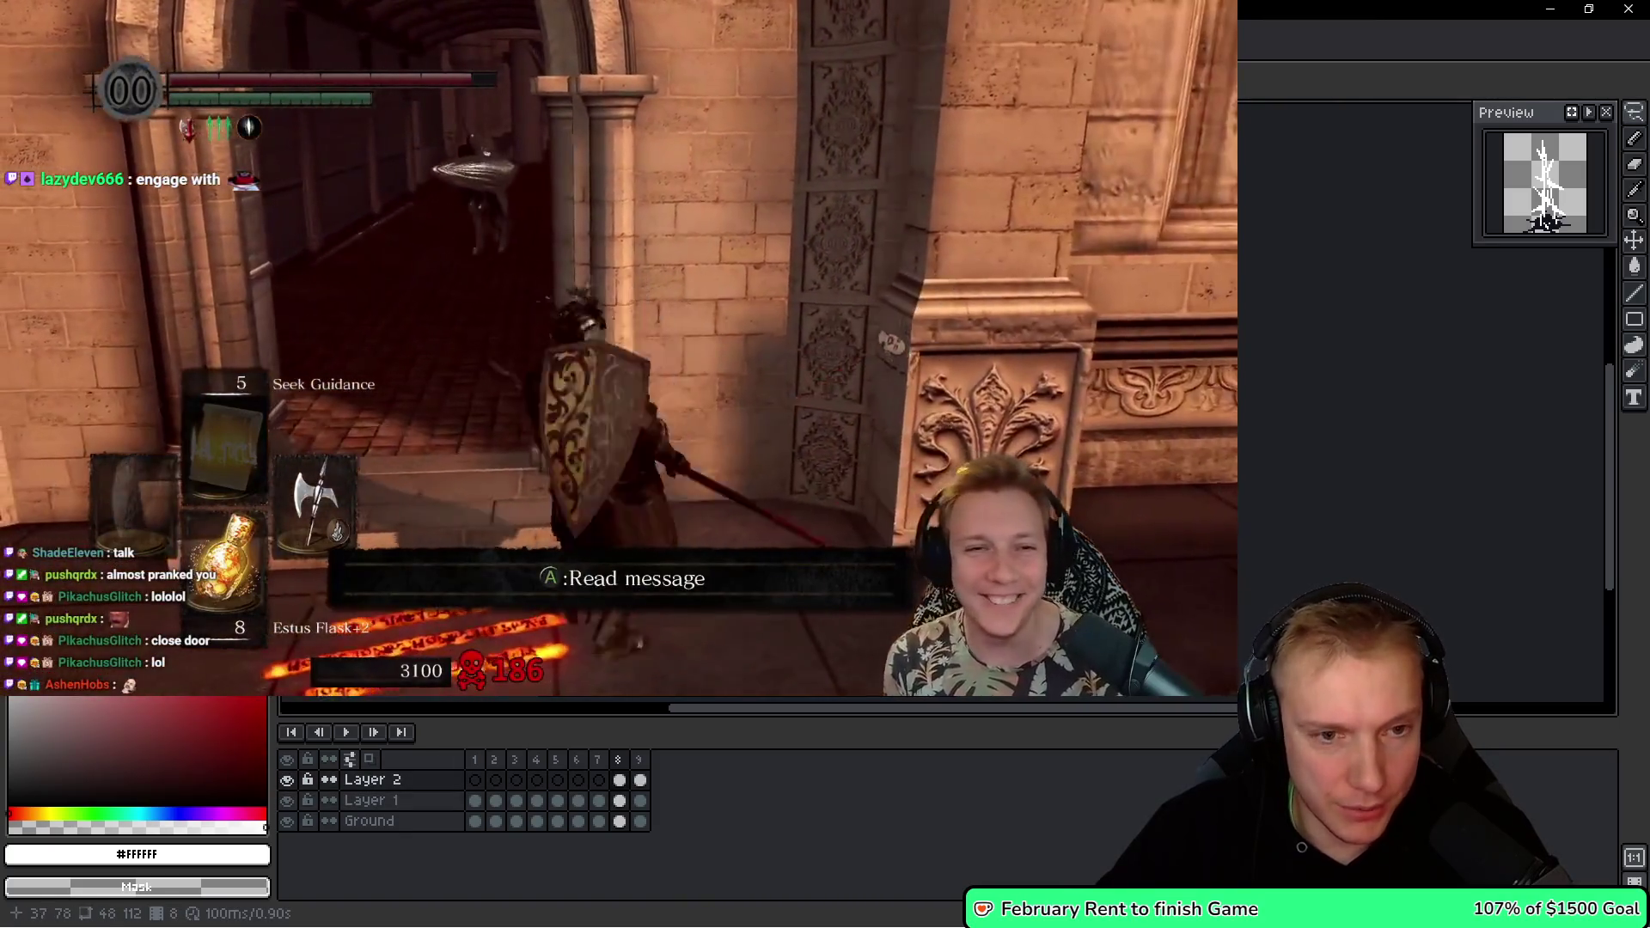
{"action": "key", "text": "Right"}
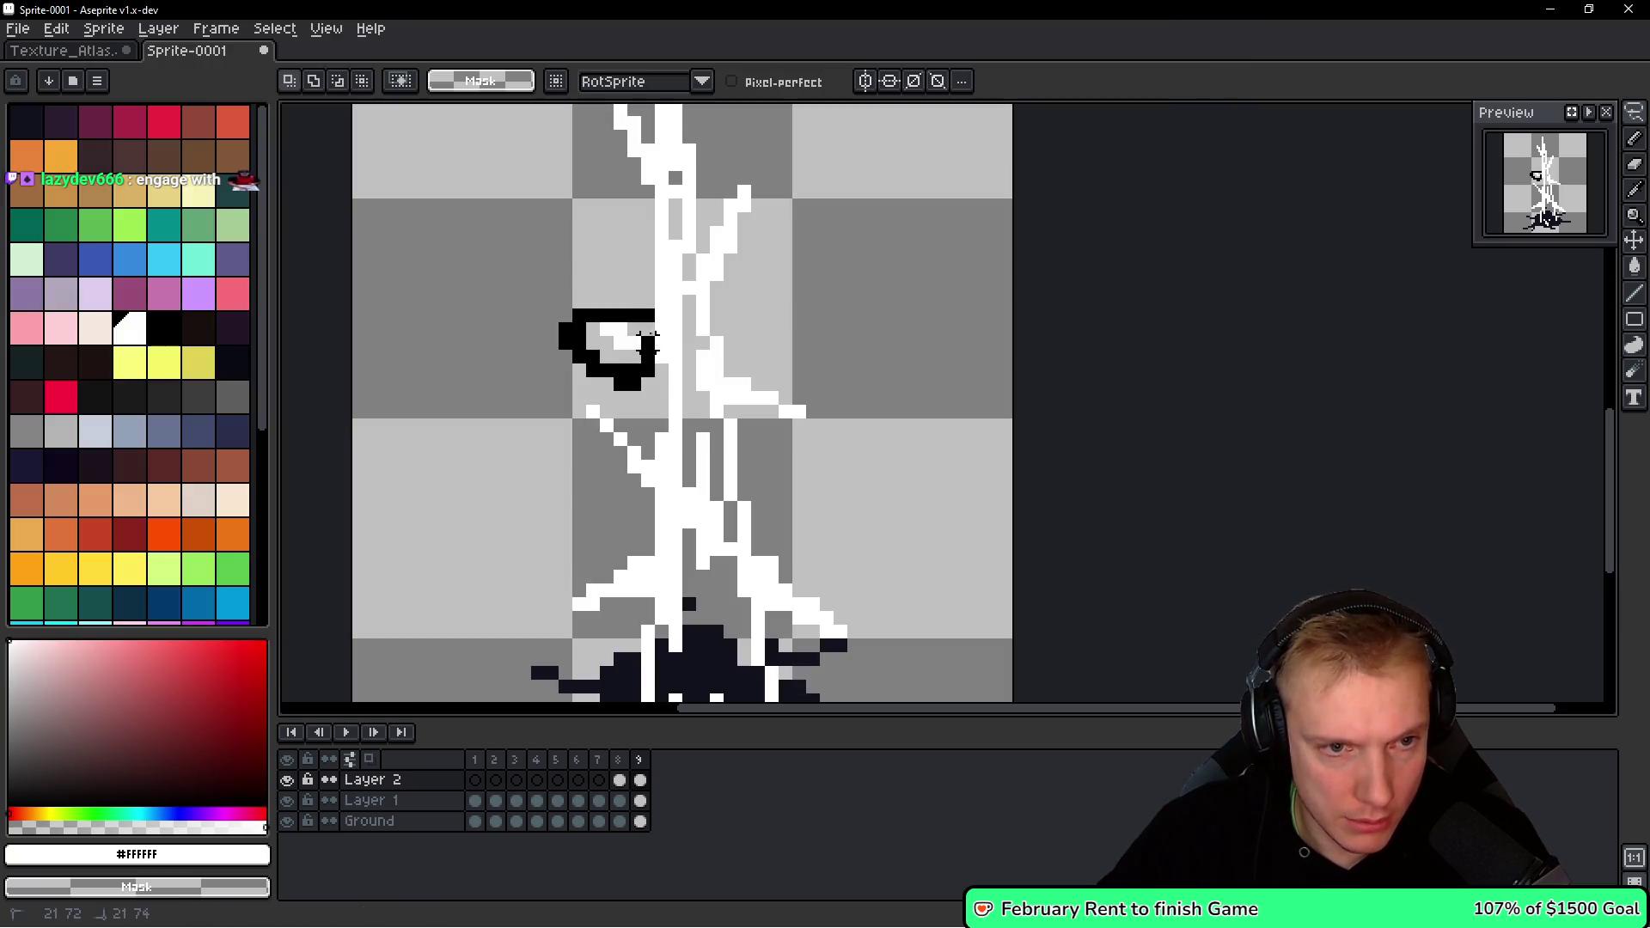
Lasso the spike's right branch and stretch it wider to about 114%.
{"action": "left_click_drag", "start_coordinate": [560, 344], "coordinate": [585, 365]}
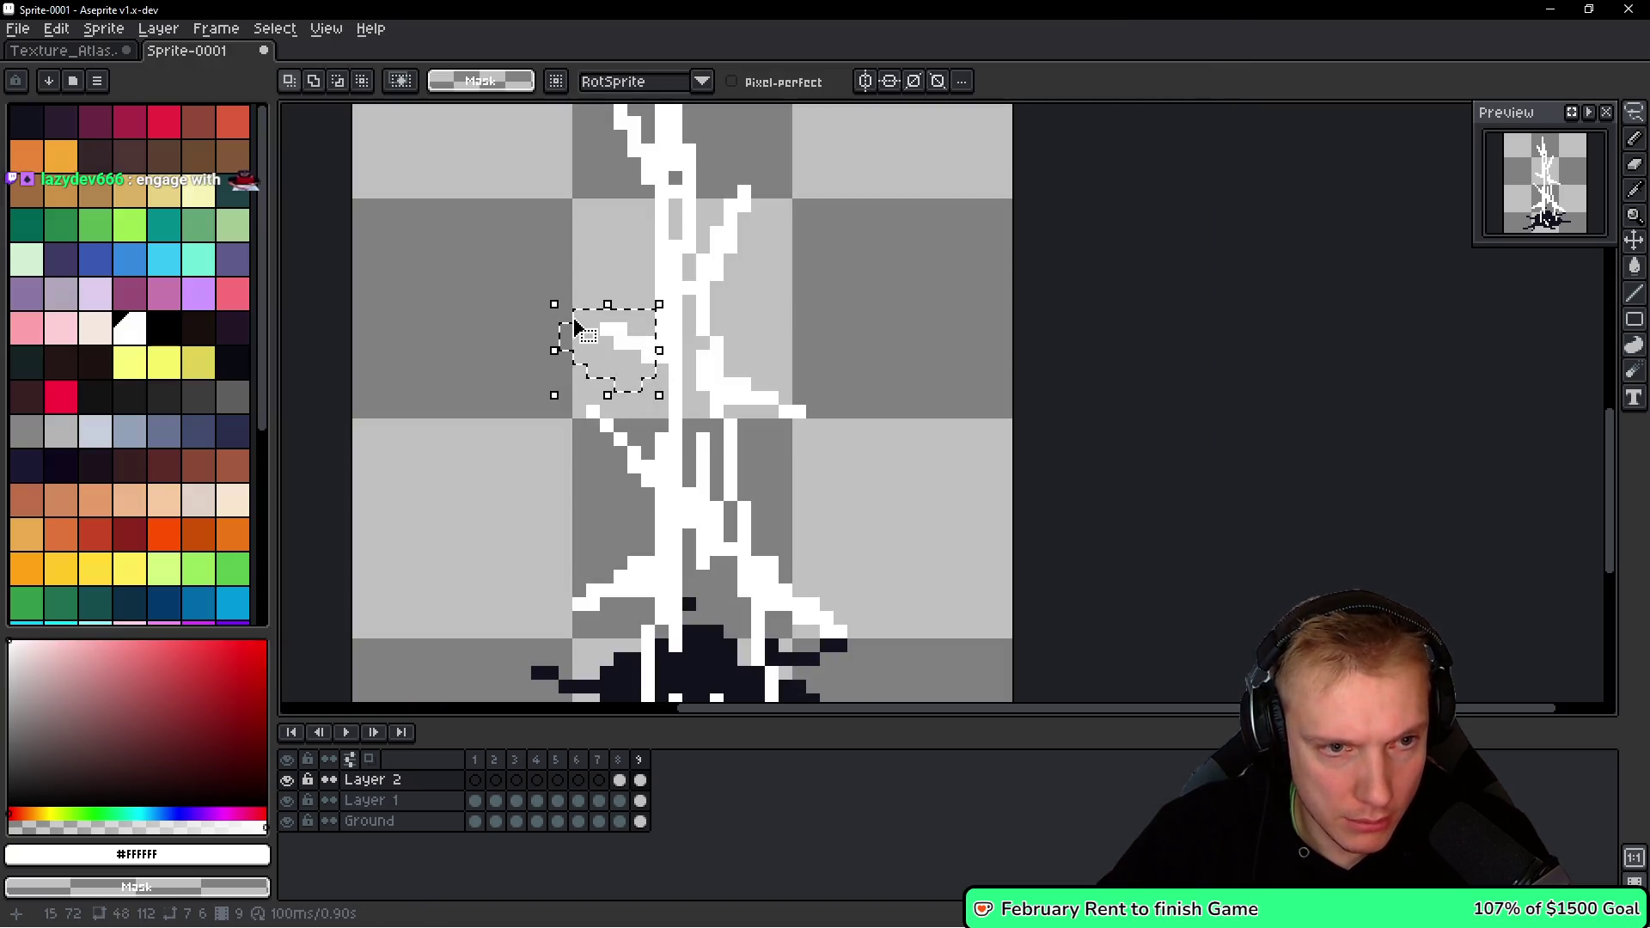
{"action": "scroll", "coordinate": [784, 355], "scroll_direction": "down", "scroll_amount": 2}
{"action": "scroll", "coordinate": [783, 355], "scroll_direction": "up", "scroll_amount": 1}
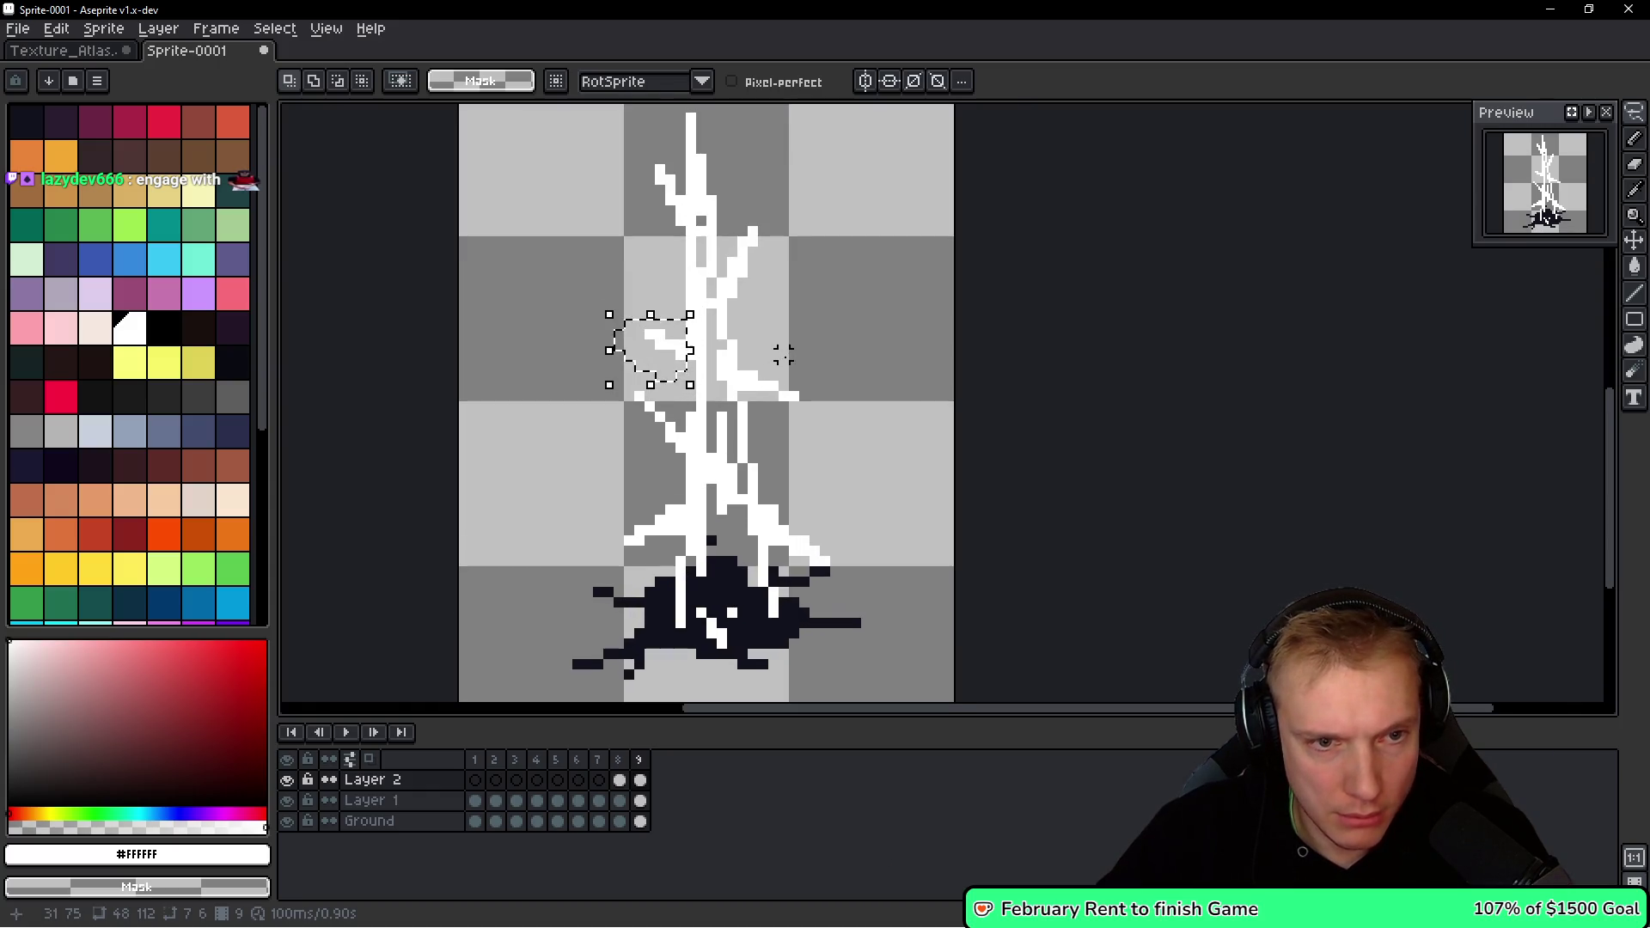
{"action": "left_click", "coordinate": [832, 427]}
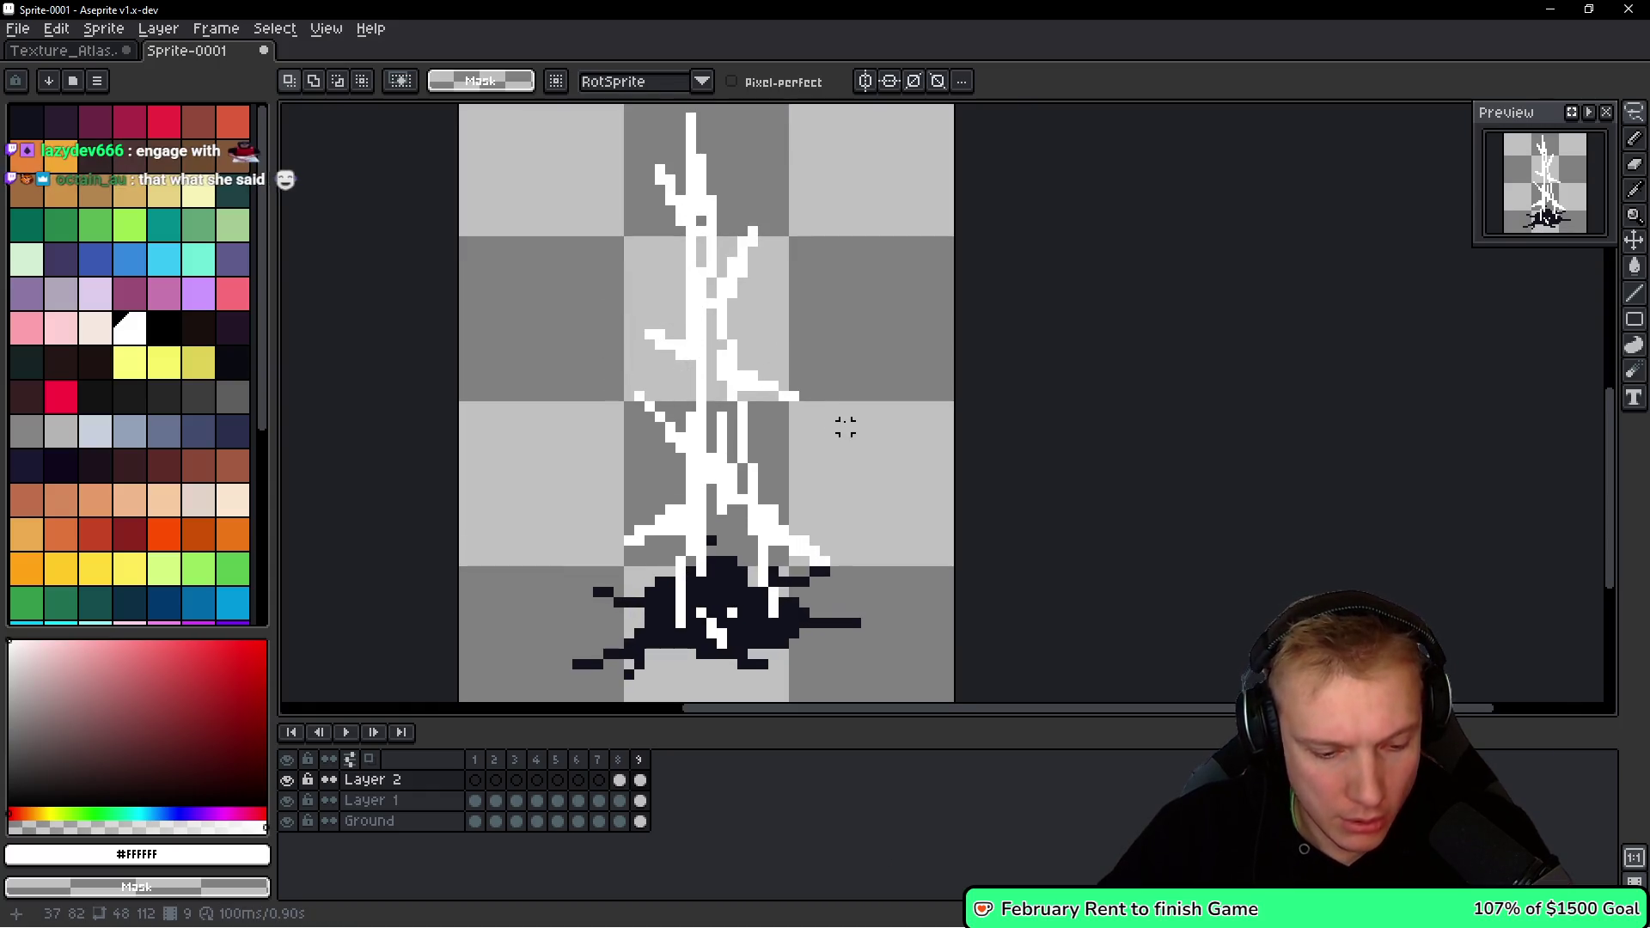
{"action": "key", "text": "ctrl+z"}
{"action": "left_click_drag", "start_coordinate": [845, 427], "coordinate": [825, 451]}
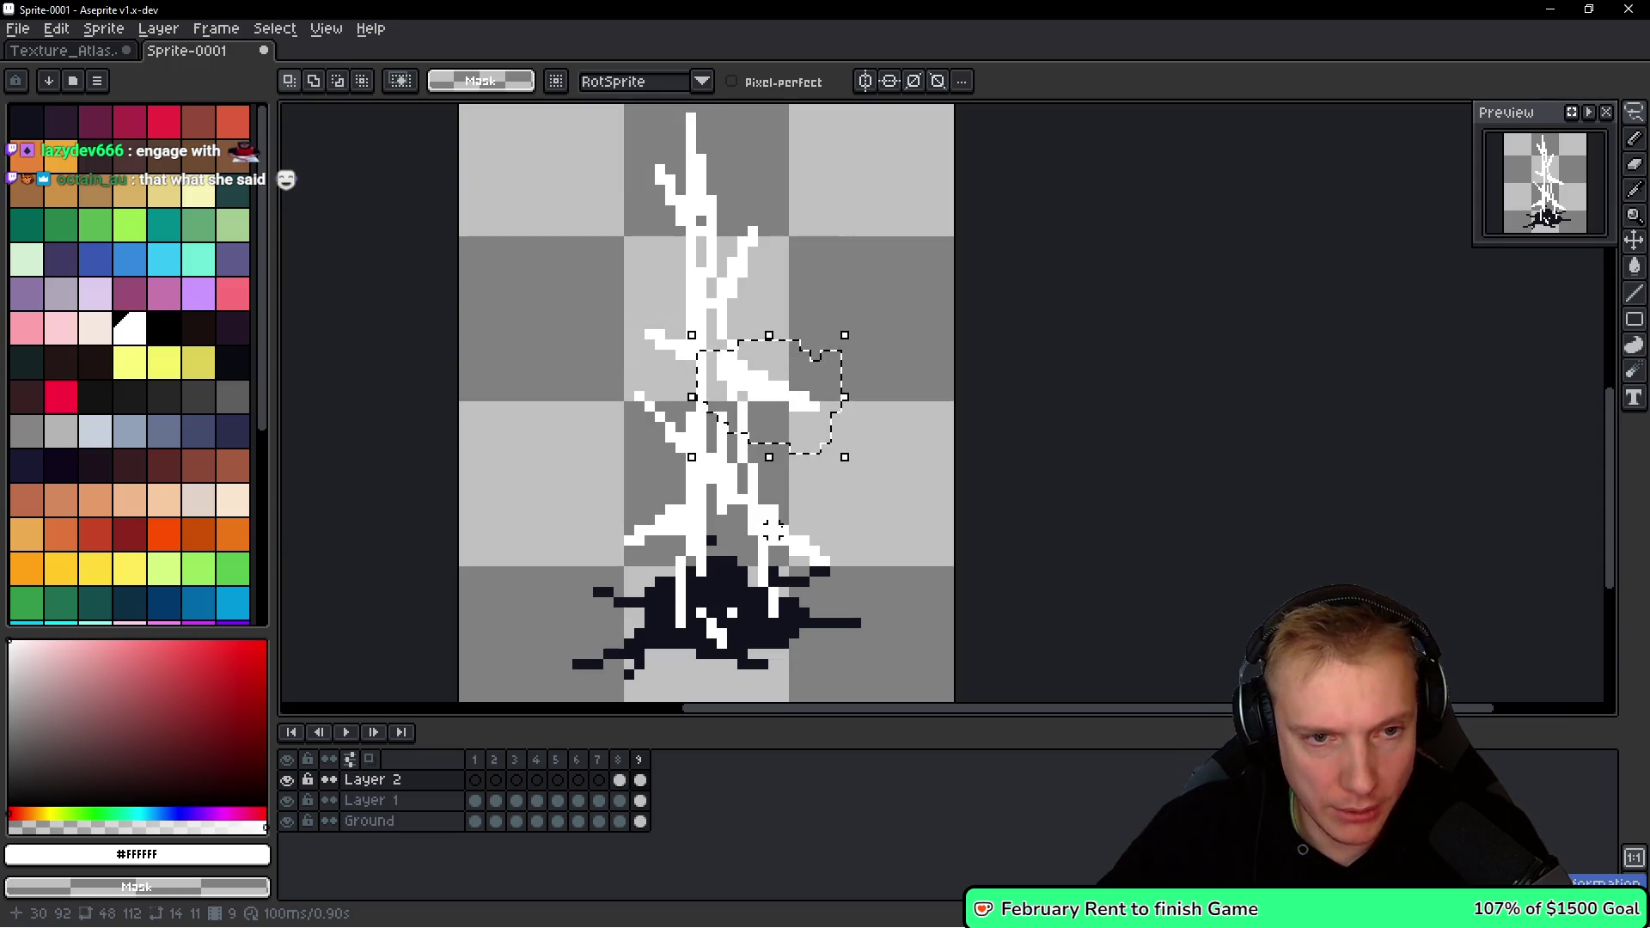
{"action": "left_click_drag", "start_coordinate": [845, 397], "coordinate": [866, 397]}
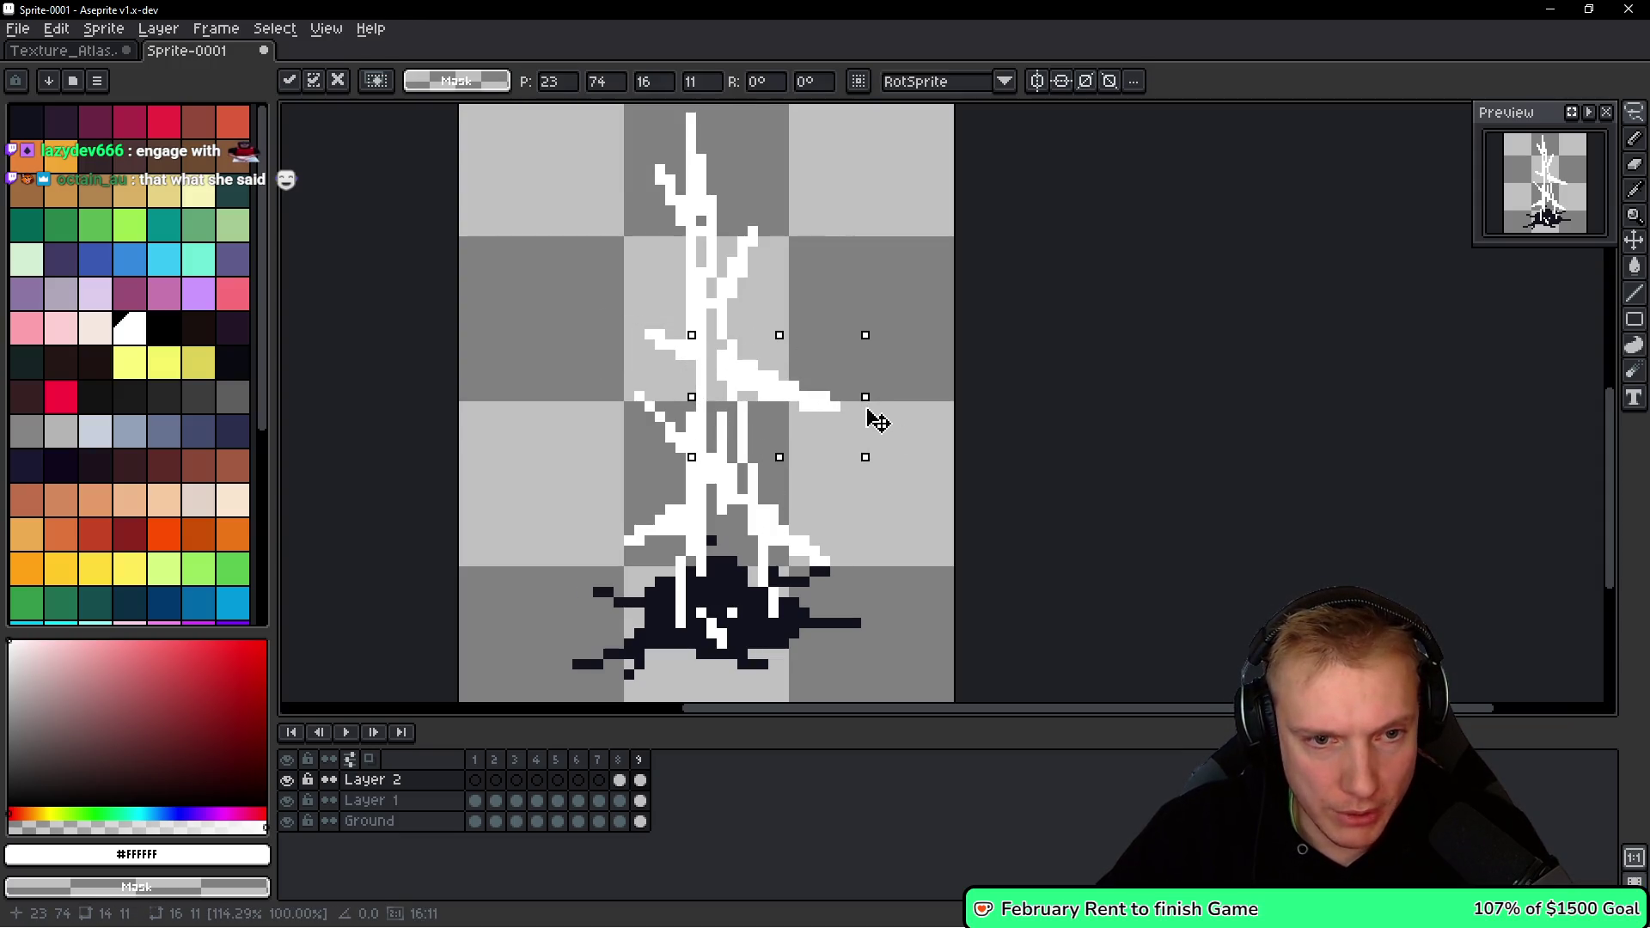
{"action": "key", "text": "Return"}
Redraw the white left diagonal branch as a steeper line, cleaning stray pixels with the Pencil.
{"action": "scroll", "coordinate": [636, 443], "scroll_direction": "up", "scroll_amount": 1}
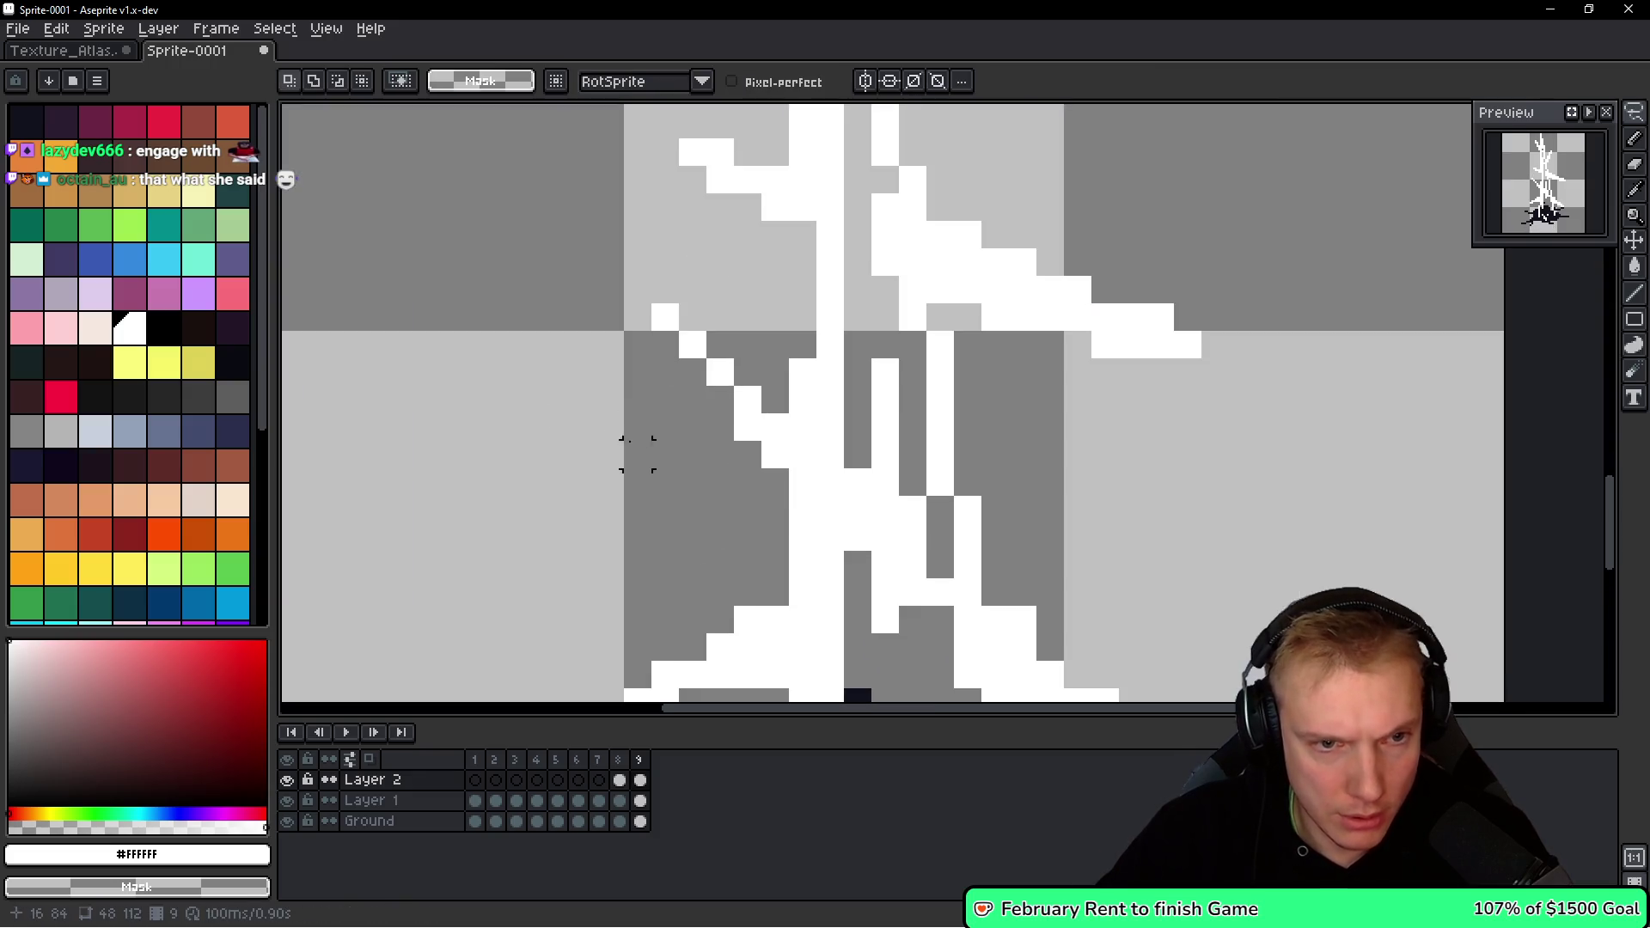
{"action": "key", "text": "b"}
{"action": "key", "text": "ctrl+z"}
{"action": "key", "text": "ctrl+z"}
{"action": "key", "text": "ctrl+z"}
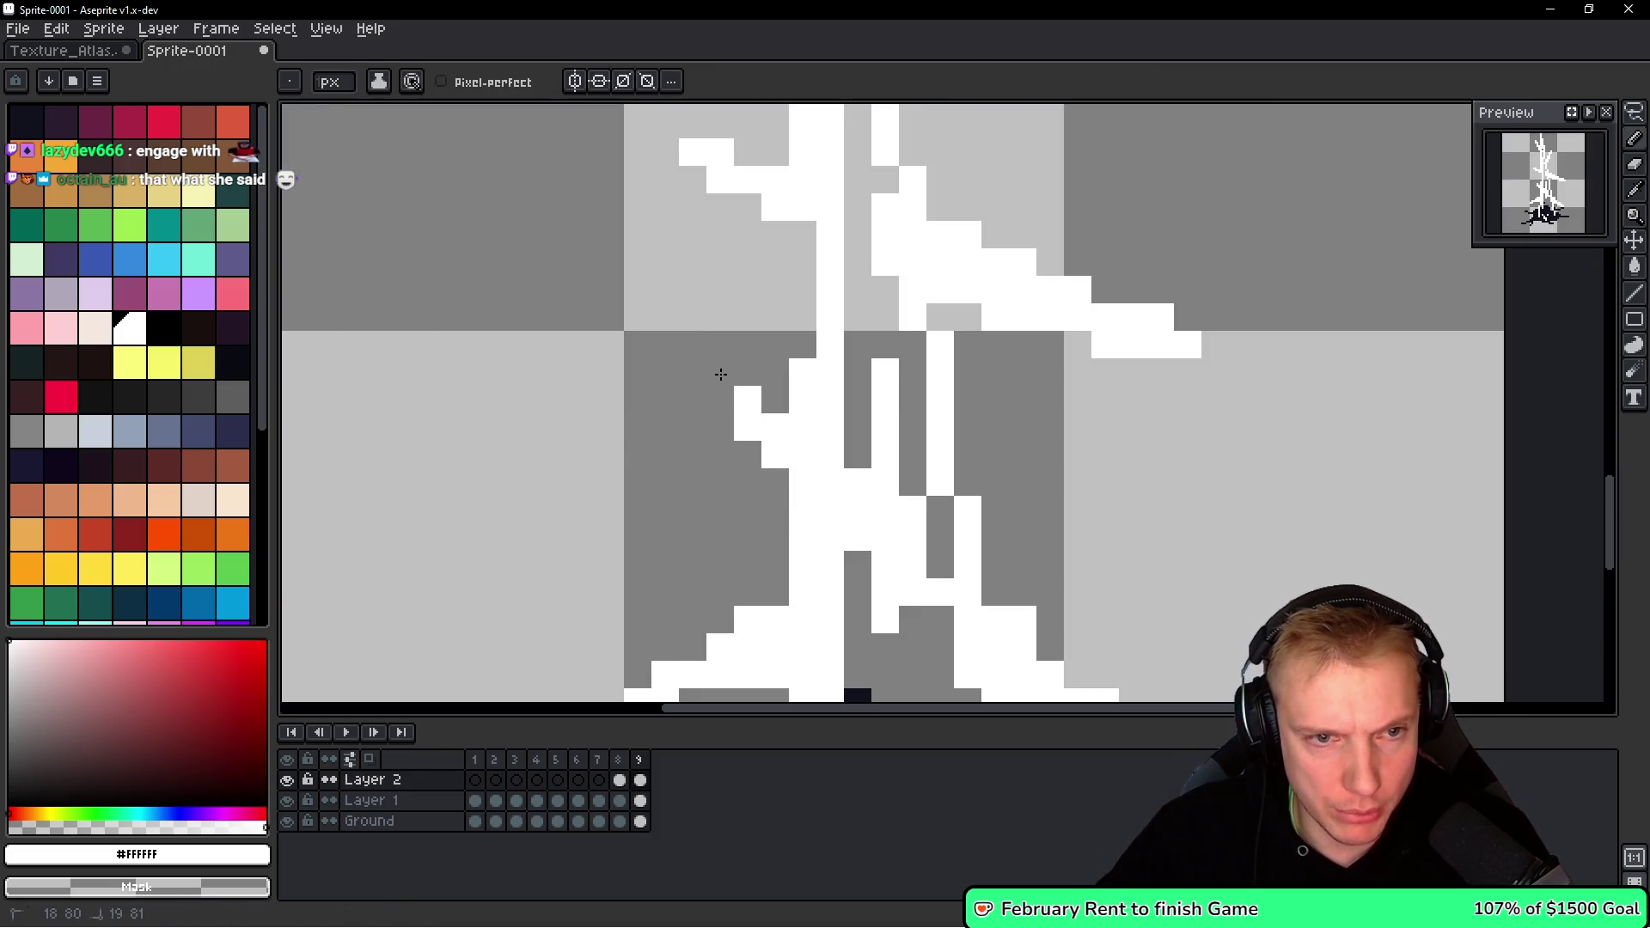
{"action": "left_click_drag", "start_coordinate": [775, 399], "coordinate": [665, 344]}
{"action": "left_click_drag", "start_coordinate": [721, 400], "coordinate": [693, 372]}
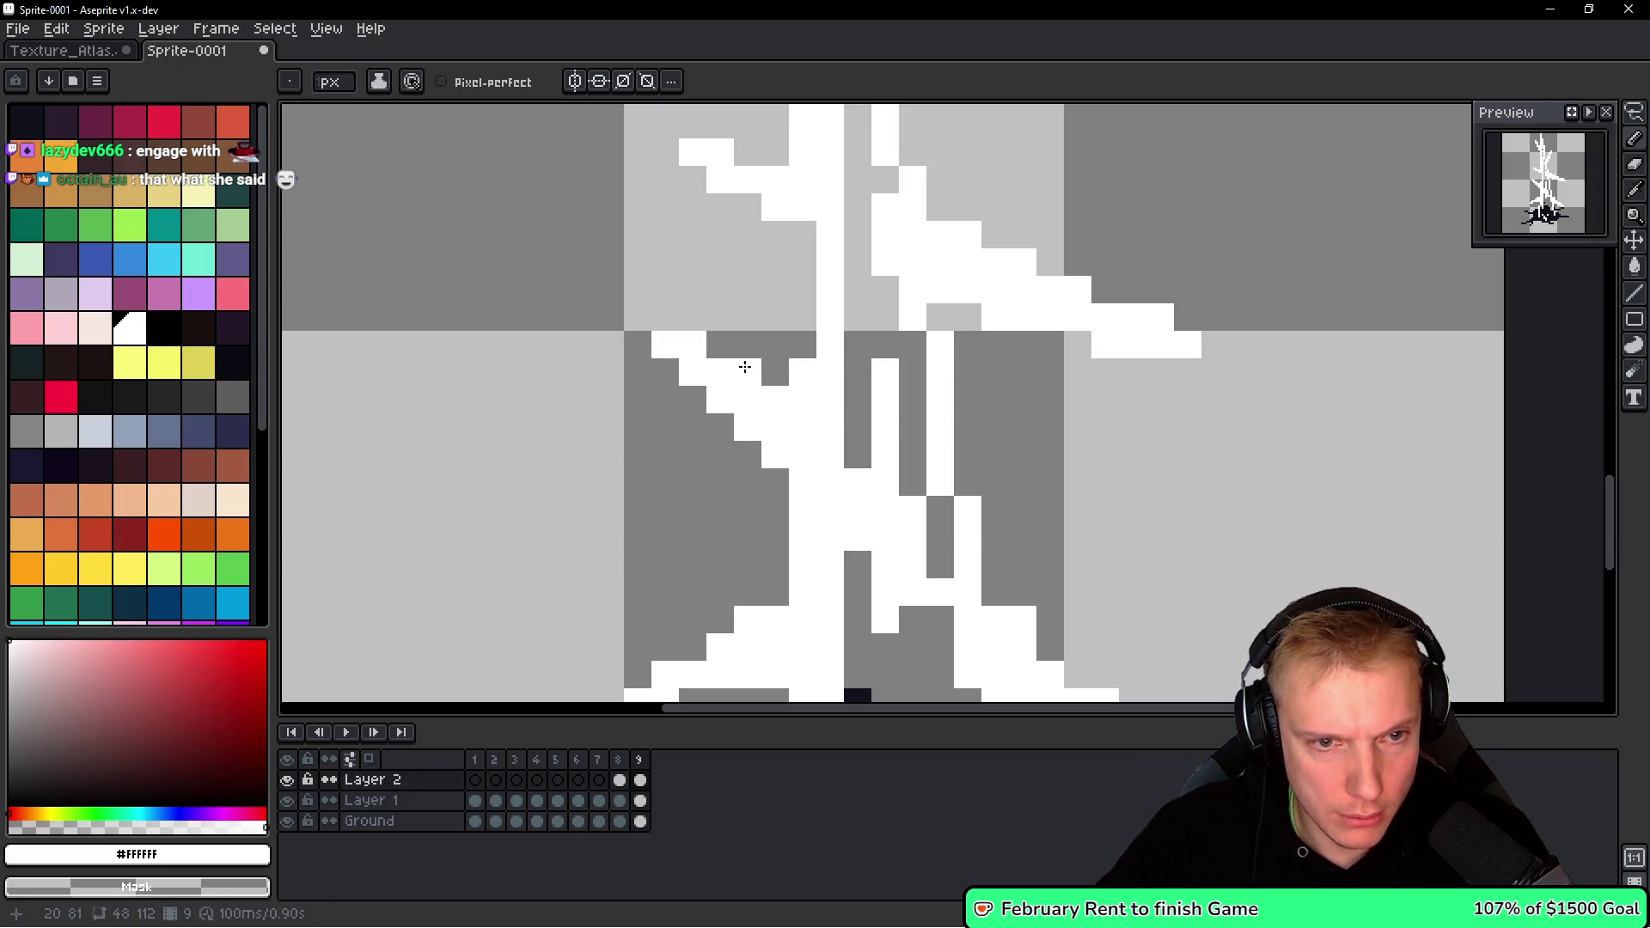
{"action": "right_click", "coordinate": [747, 372]}
{"action": "right_click", "coordinate": [693, 344]}
{"action": "left_click", "coordinate": [693, 318]}
{"action": "scroll", "coordinate": [682, 321], "scroll_direction": "down", "scroll_amount": 6}
{"action": "scroll", "coordinate": [602, 326], "scroll_direction": "up", "scroll_amount": 5}
Stretch the left diagonal branch outward to 110% width.
{"action": "key", "text": "q"}
{"action": "mouse_move", "coordinate": [748, 325]}
{"action": "left_mouse_down"}
{"action": "mouse_move", "coordinate": [688, 479]}
{"action": "mouse_move", "coordinate": [762, 340]}
{"action": "left_mouse_up"}
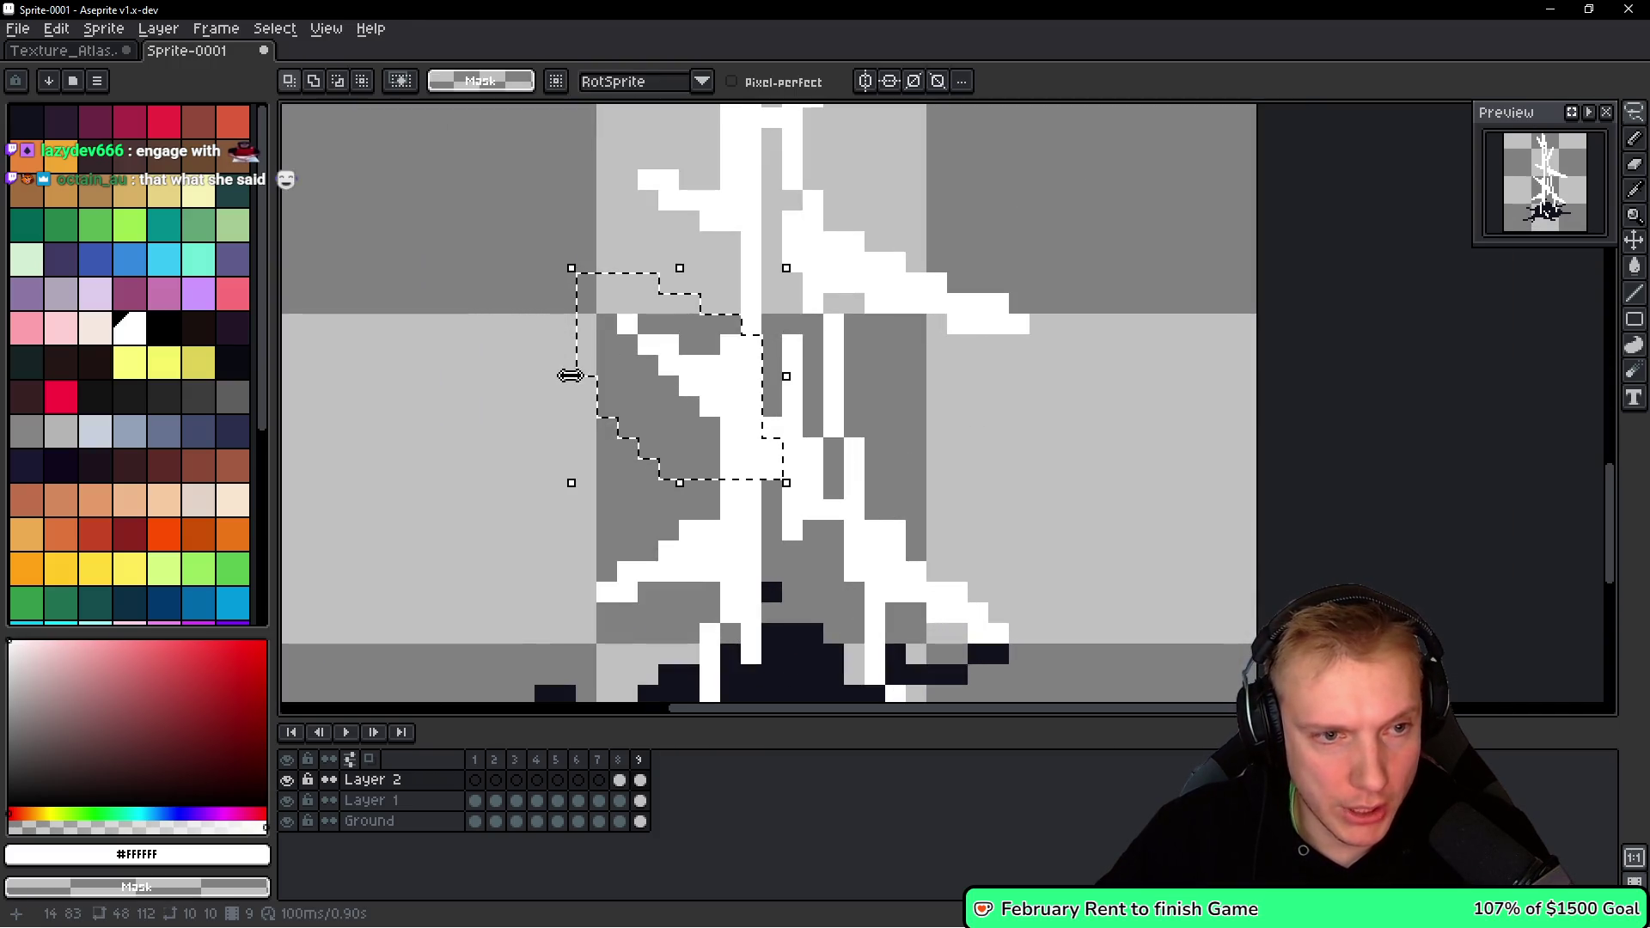
{"action": "left_click_drag", "start_coordinate": [569, 376], "coordinate": [555, 379]}
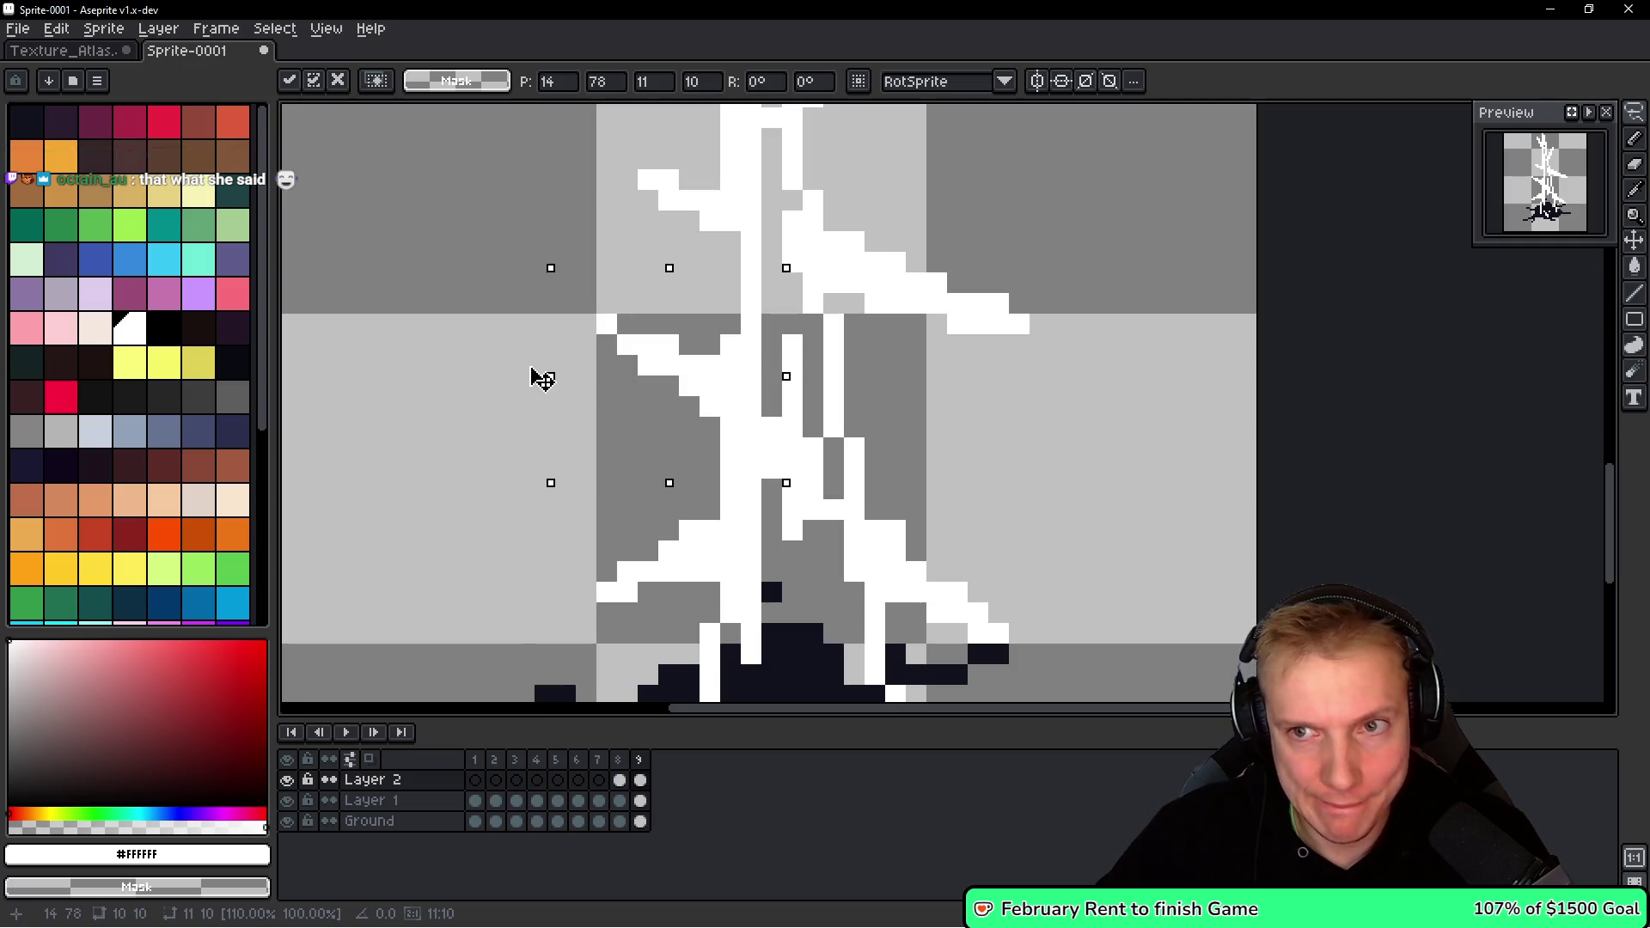
{"action": "key", "text": "Return"}
{"action": "key", "text": "b"}
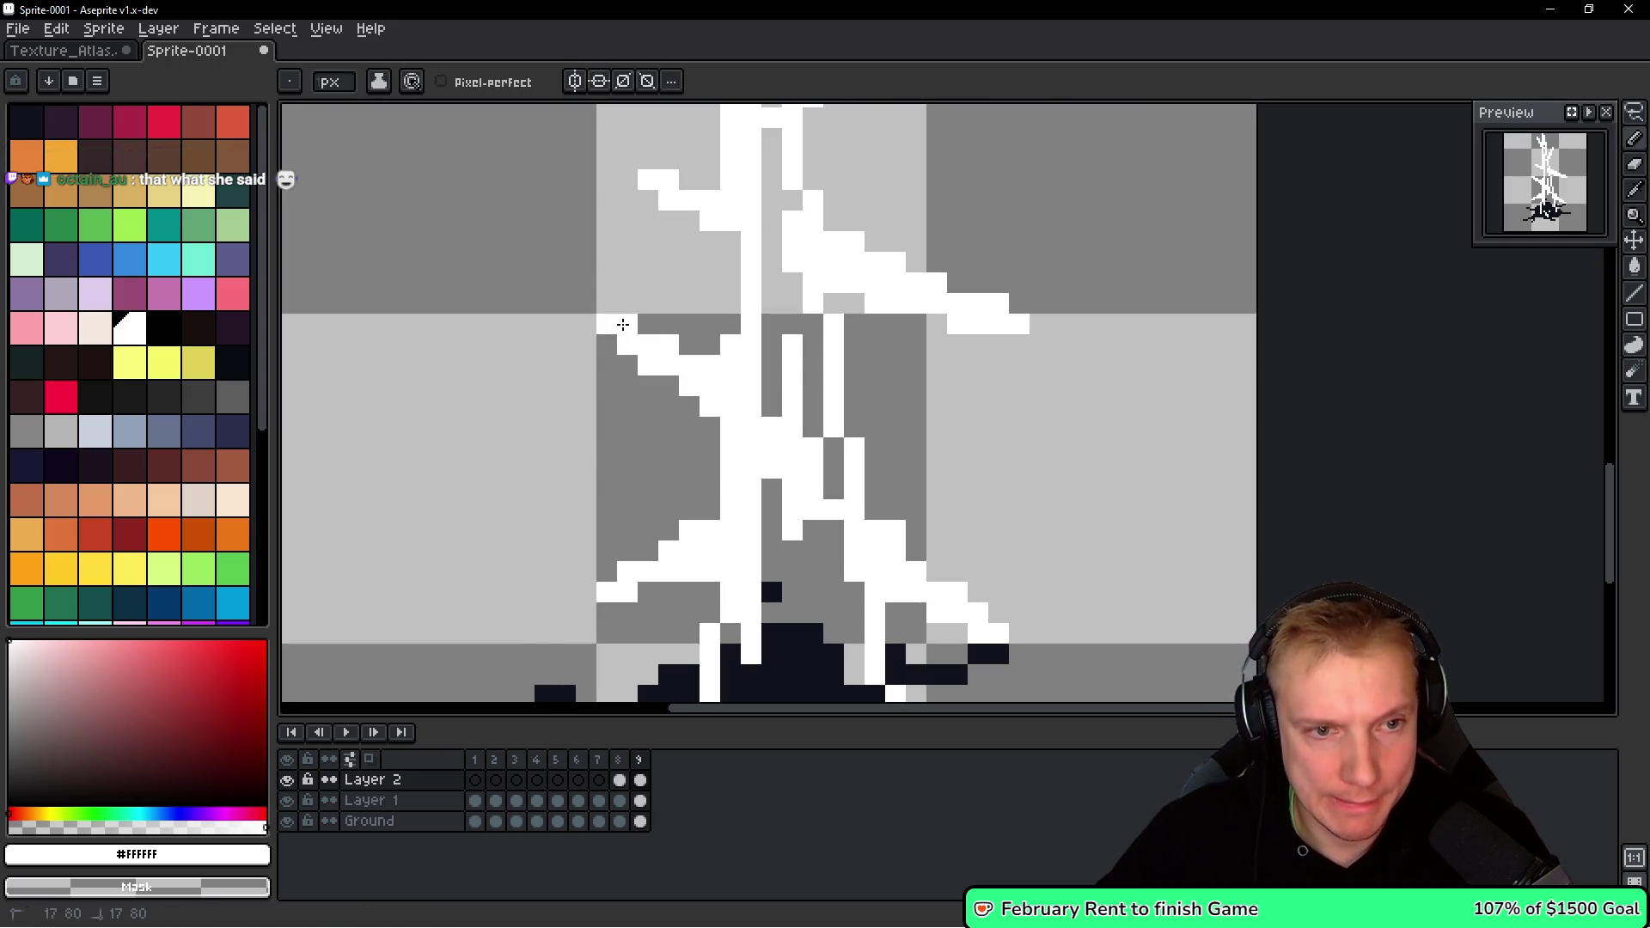
Stretch the lower-left branch leftward to 118%.
{"action": "scroll", "coordinate": [622, 324], "scroll_direction": "down", "scroll_amount": 3}
{"action": "scroll", "coordinate": [742, 405], "scroll_direction": "up", "scroll_amount": 1}
{"action": "key", "text": "q"}
{"action": "mouse_move", "coordinate": [722, 425]}
{"action": "left_mouse_down"}
{"action": "mouse_move", "coordinate": [623, 499]}
{"action": "mouse_move", "coordinate": [679, 526]}
{"action": "left_mouse_up"}
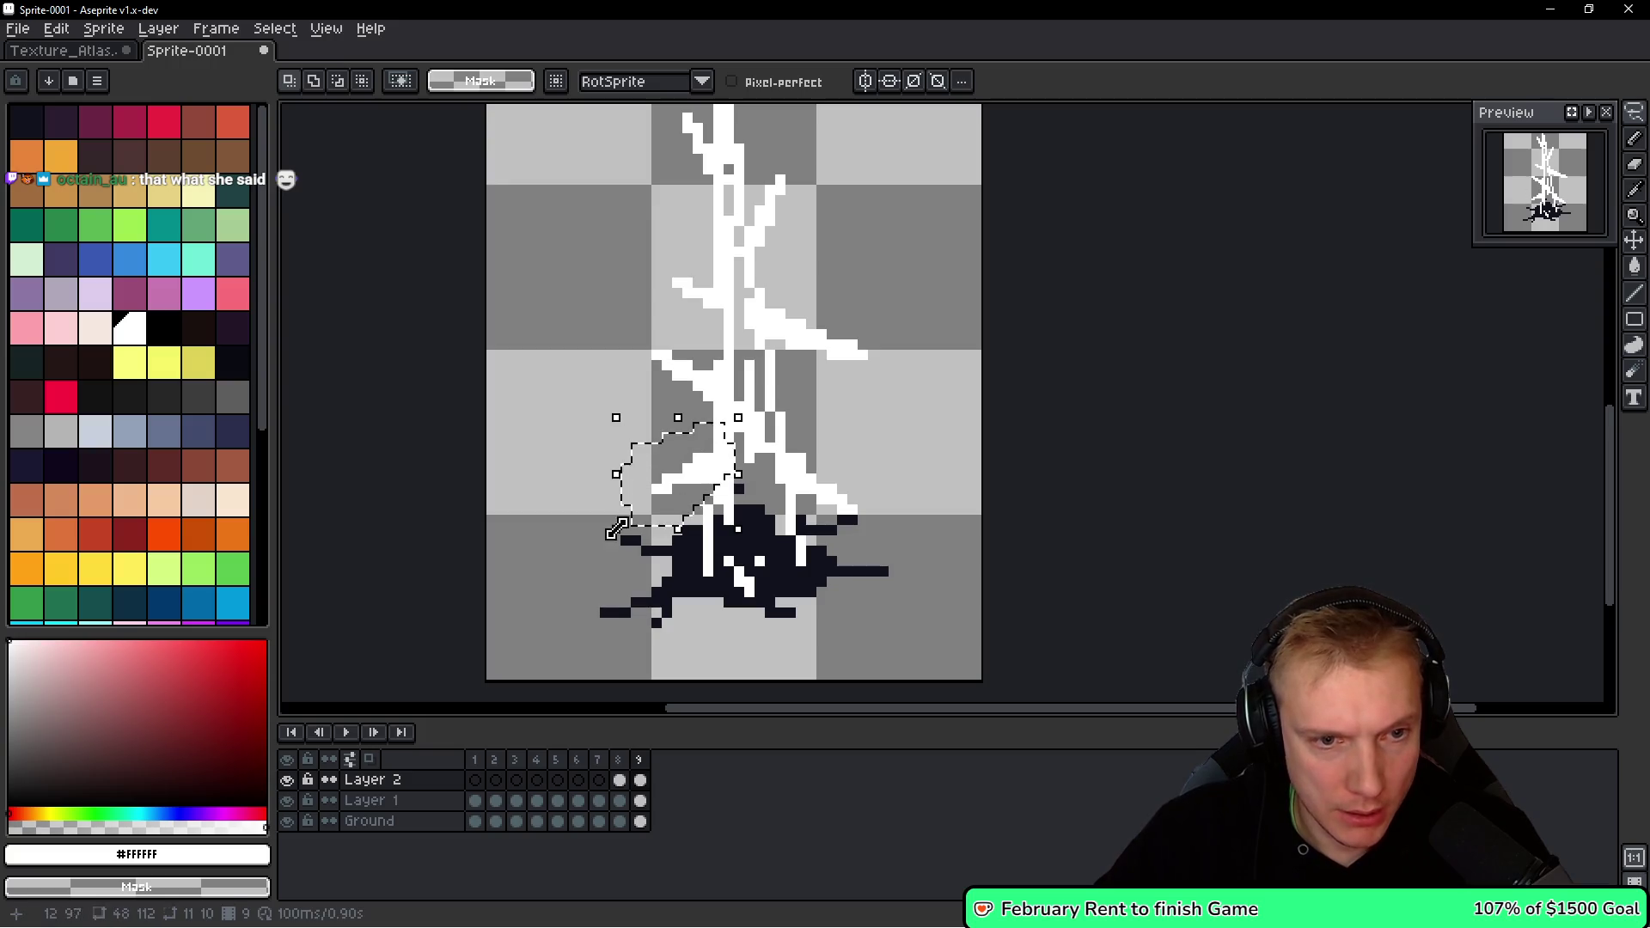
{"action": "left_click_drag", "start_coordinate": [616, 475], "coordinate": [586, 481]}
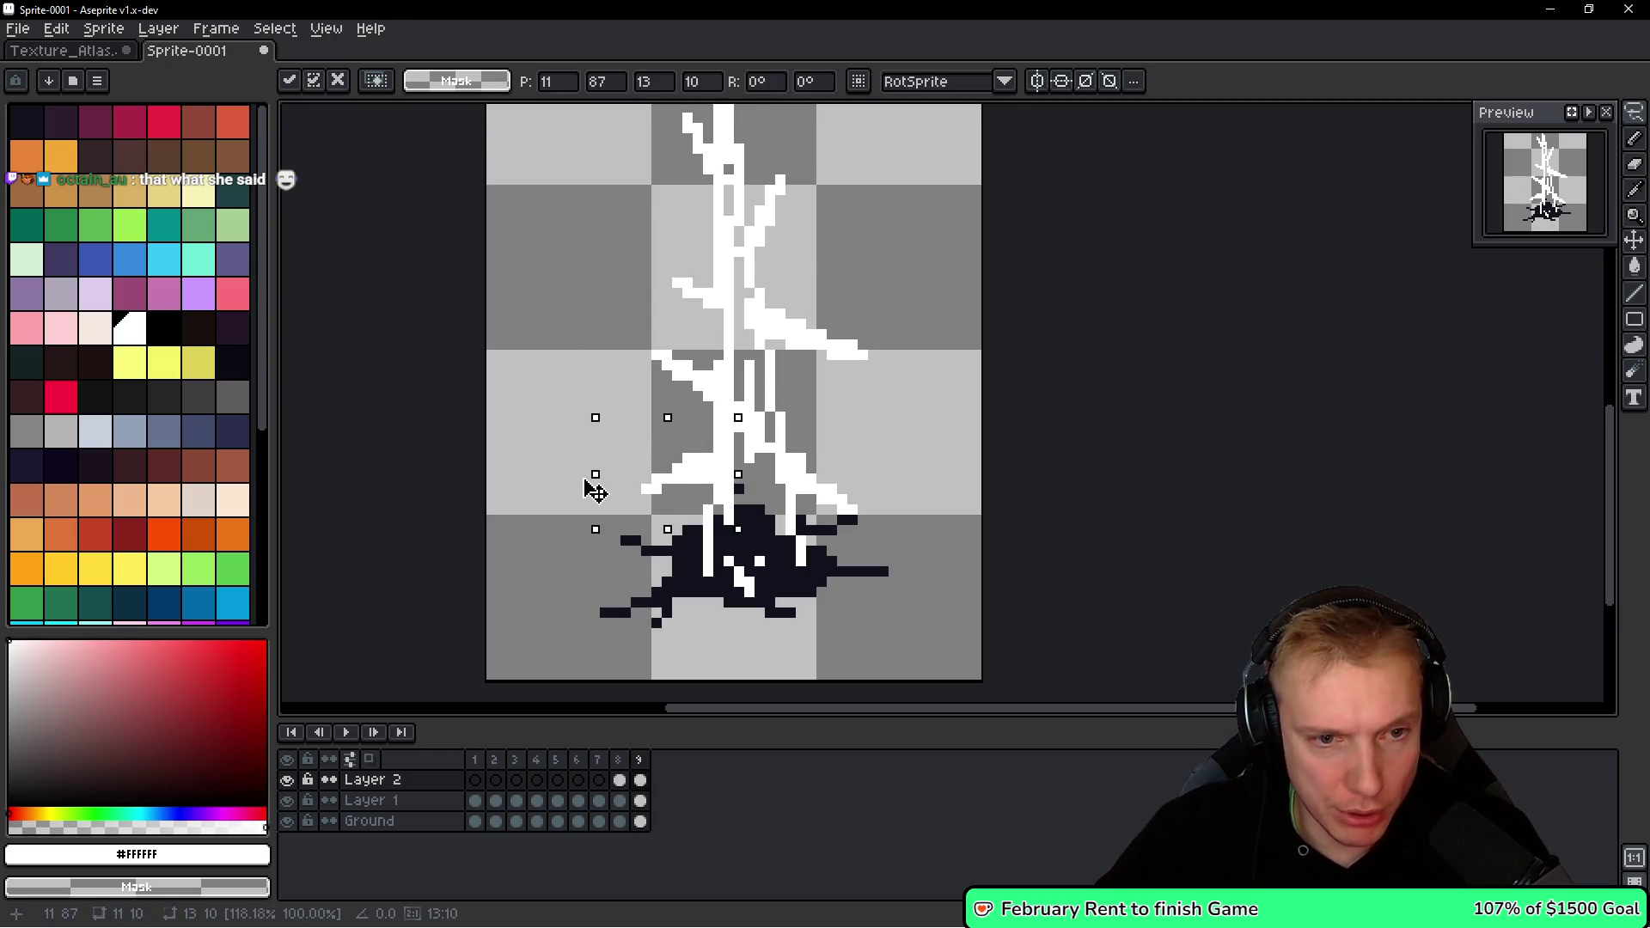
{"action": "key", "text": "Return"}
{"action": "key", "text": "b"}
Select and adjust the lower-right branch area of the spike.
{"action": "scroll", "coordinate": [604, 486], "scroll_direction": "up", "scroll_amount": 2}
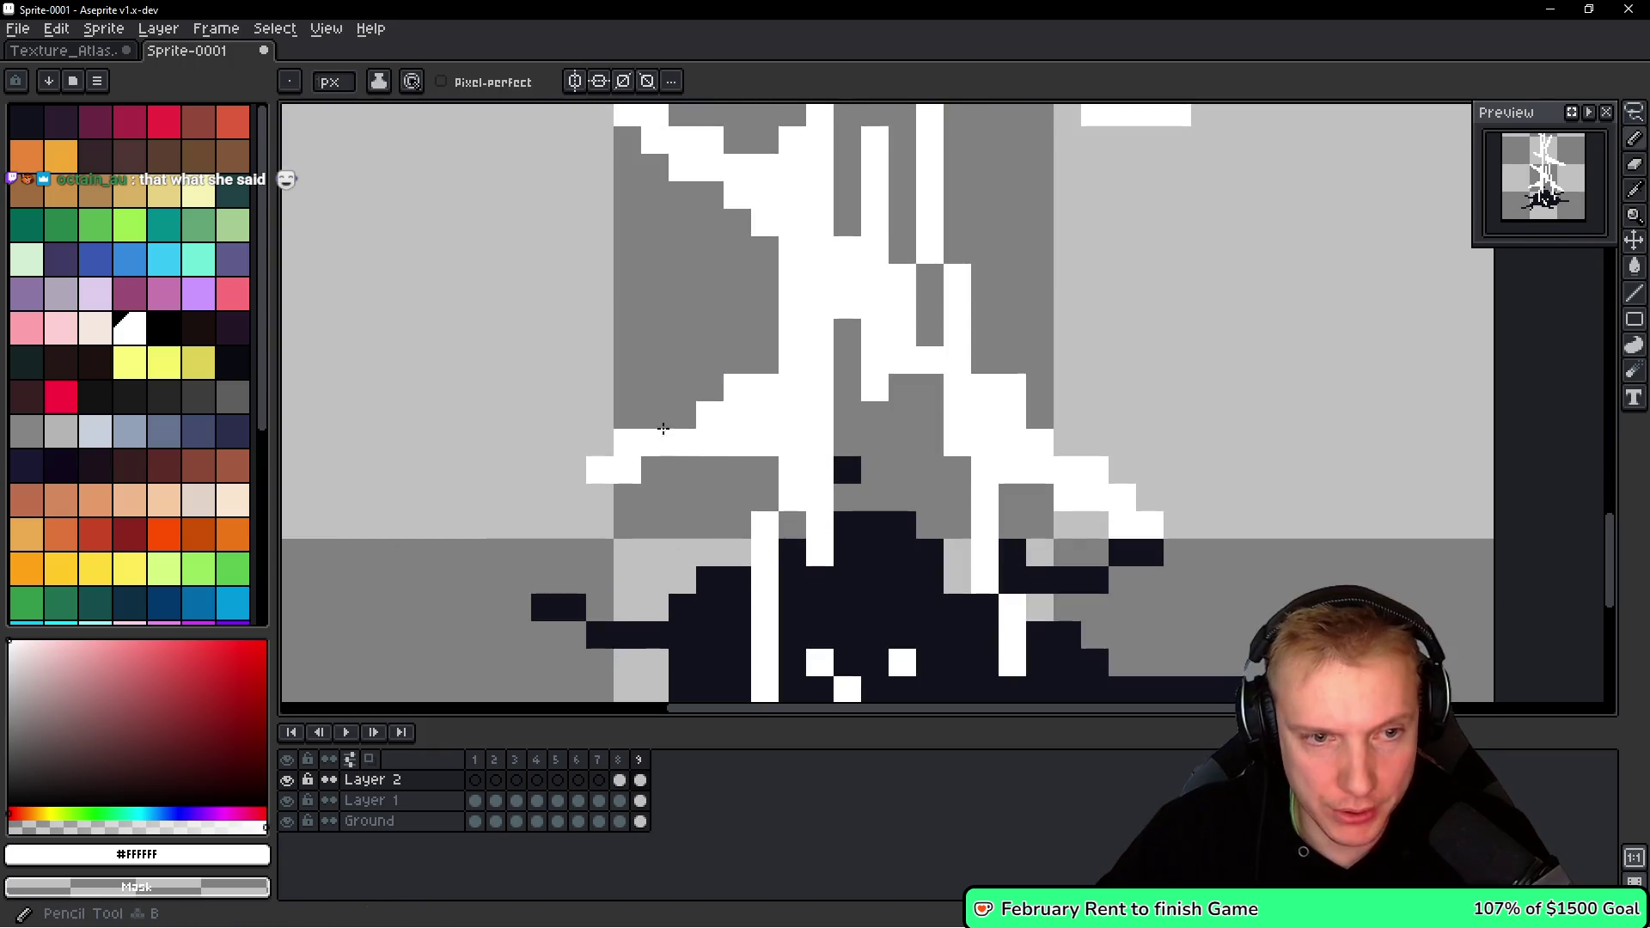
{"action": "scroll", "coordinate": [786, 411], "scroll_direction": "down", "scroll_amount": 2}
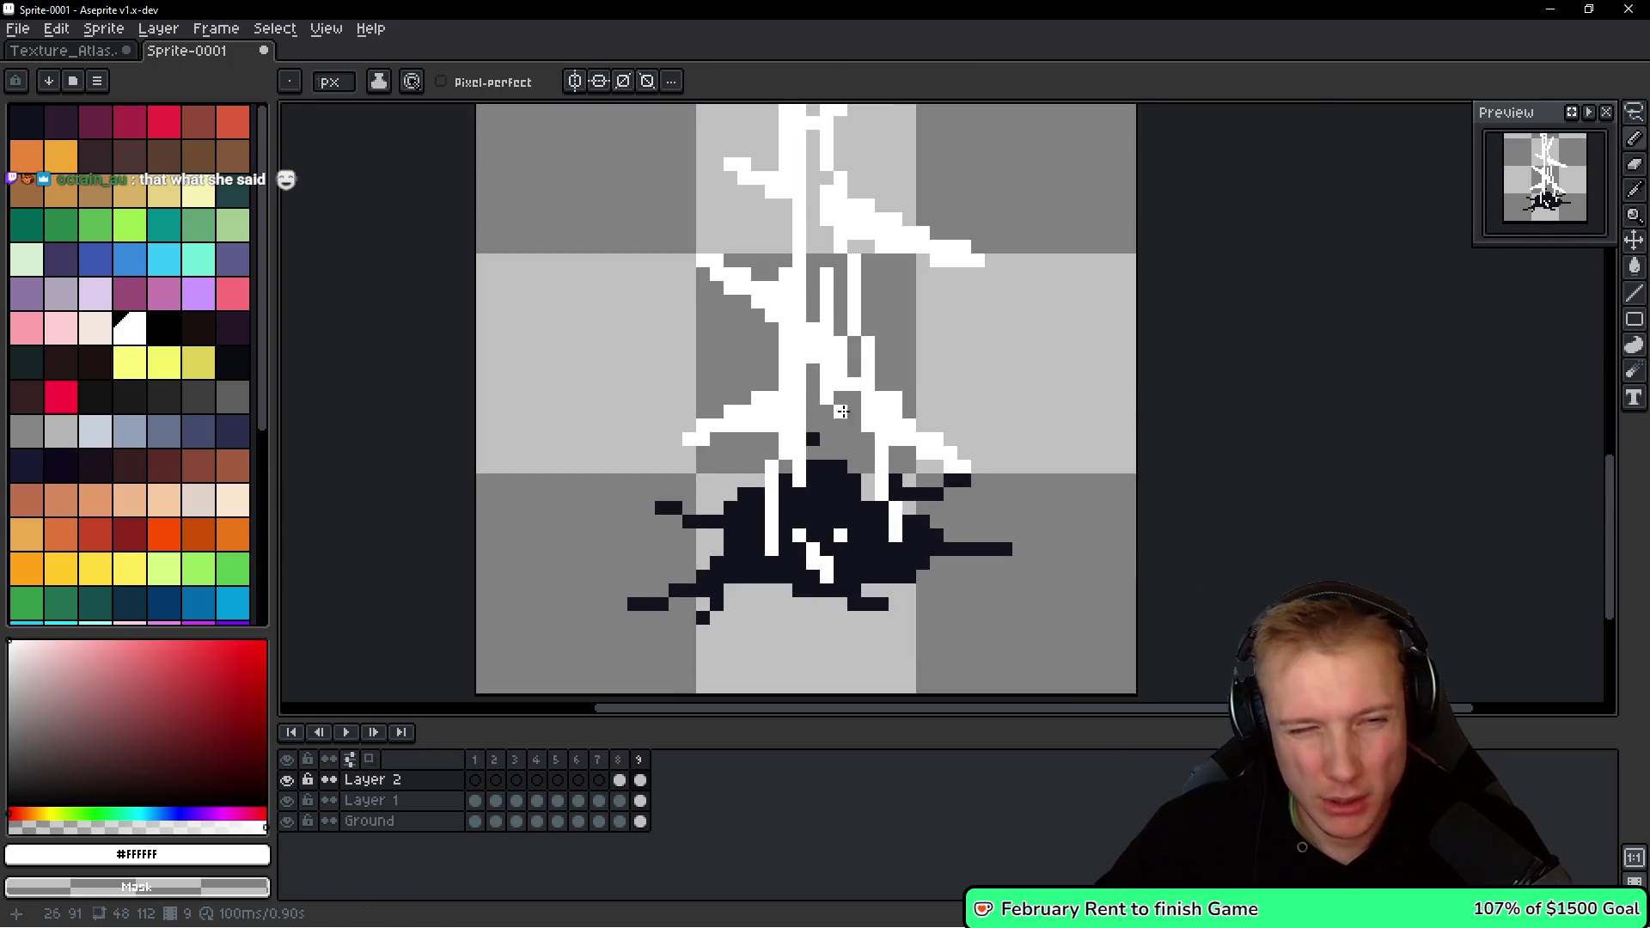
{"action": "key", "text": "q"}
{"action": "mouse_move", "coordinate": [1046, 425]}
{"action": "left_mouse_down"}
{"action": "mouse_move", "coordinate": [902, 550]}
{"action": "mouse_move", "coordinate": [1066, 429]}
{"action": "mouse_move", "coordinate": [1121, 472]}
{"action": "left_mouse_up"}
{"action": "left_click", "coordinate": [1103, 469]}
{"action": "key", "text": "b"}
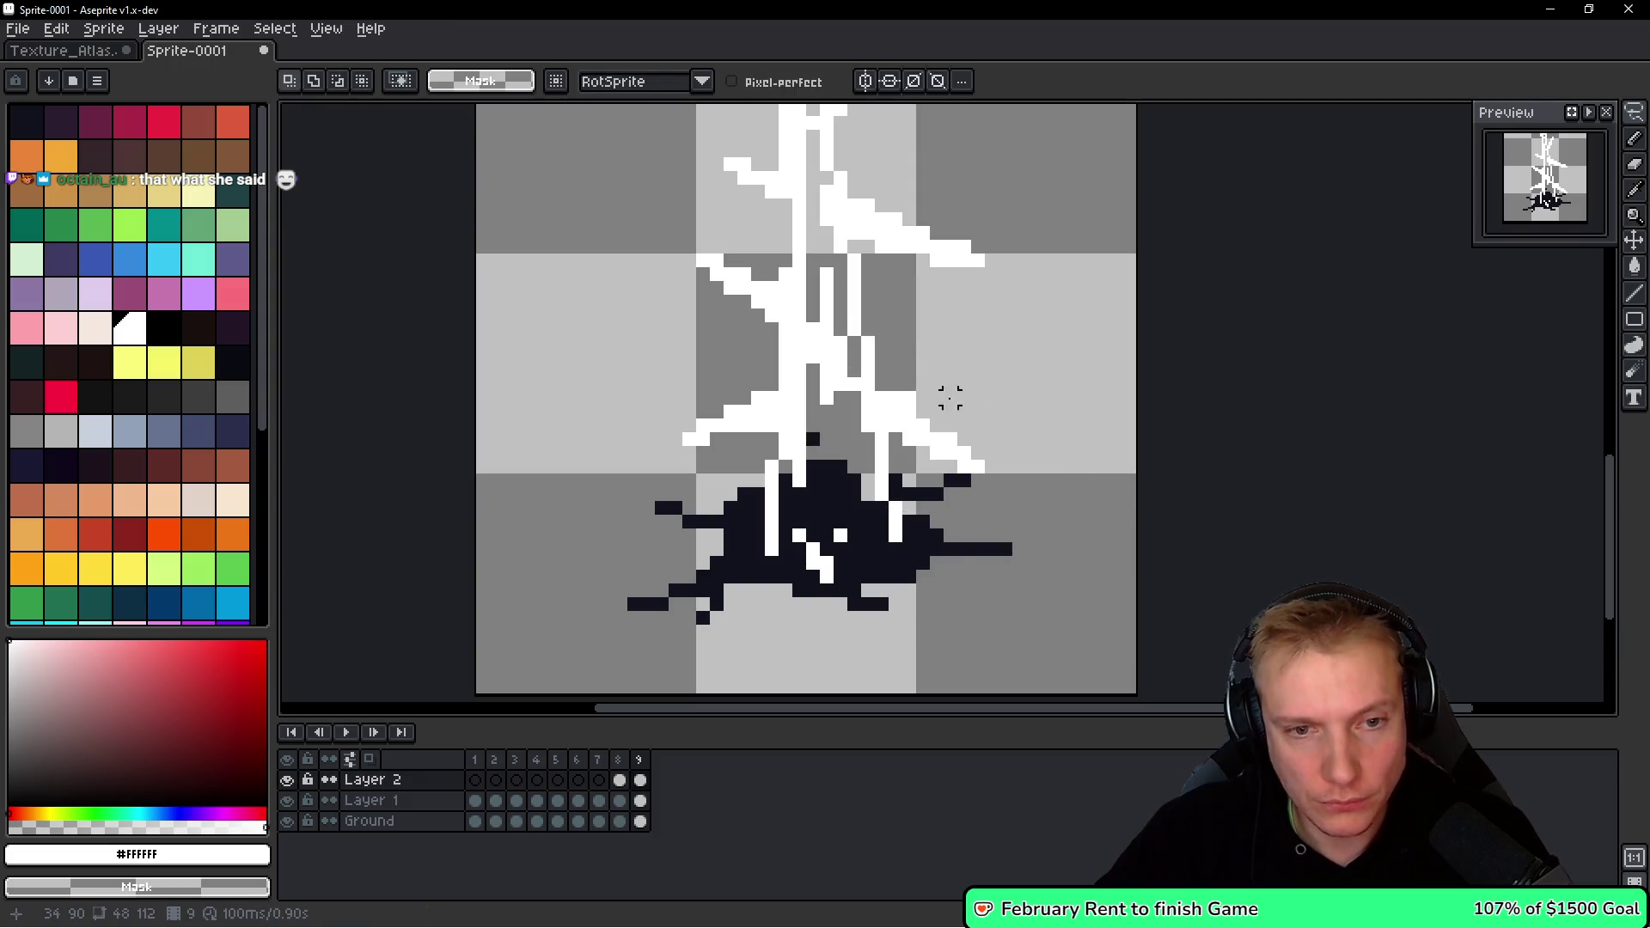
{"action": "scroll", "coordinate": [987, 422], "scroll_direction": "down", "scroll_amount": 1}
{"action": "scroll", "coordinate": [988, 422], "scroll_direction": "down", "scroll_amount": 5}
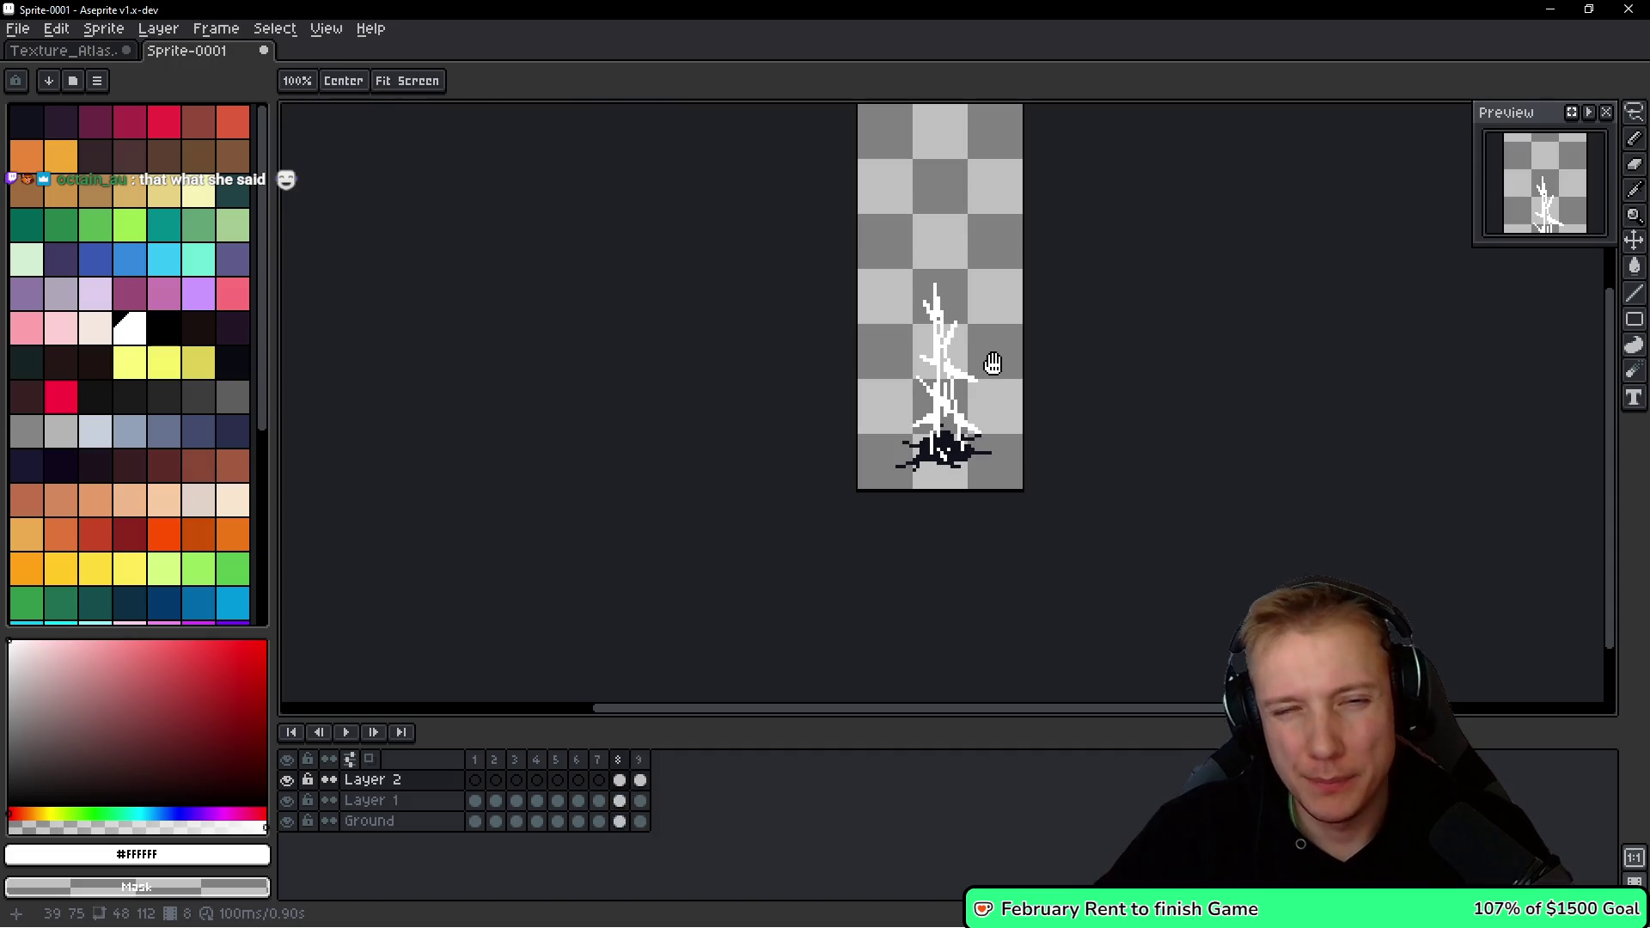
Copy the left arm branch from frame 9 and paste it into frame 8.
{"action": "key", "text": "Right"}
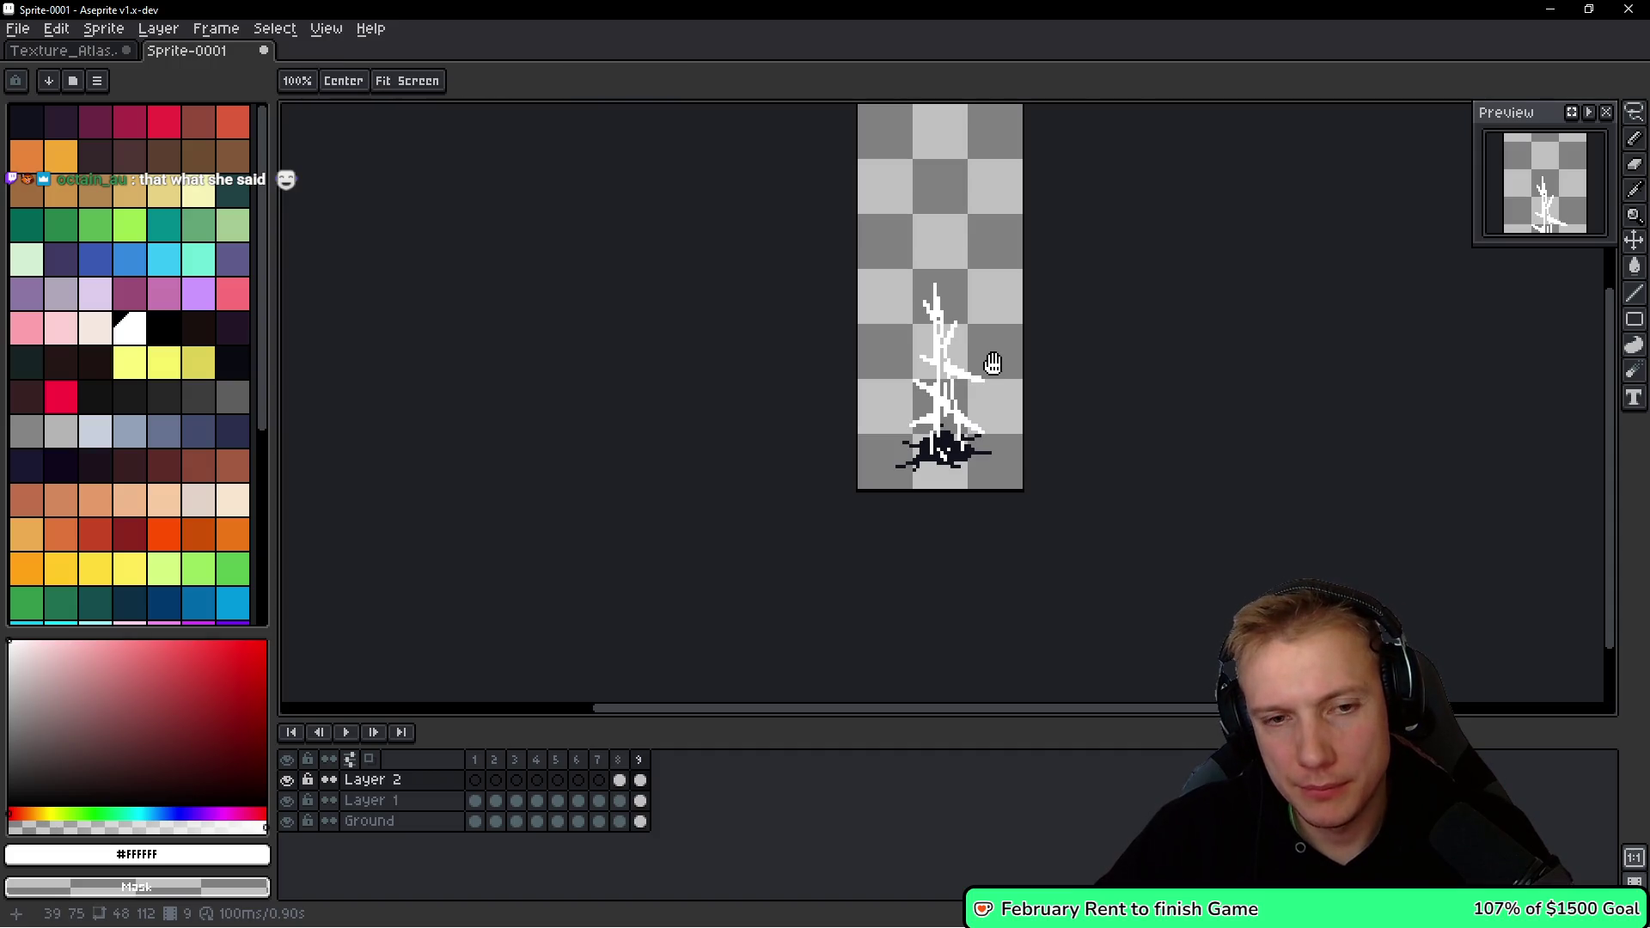
{"action": "scroll", "coordinate": [987, 357], "scroll_direction": "up", "scroll_amount": 5}
{"action": "key", "text": "q"}
{"action": "left_click_drag", "start_coordinate": [1014, 309], "coordinate": [1021, 313]}
{"action": "key", "text": "ctrl+c"}
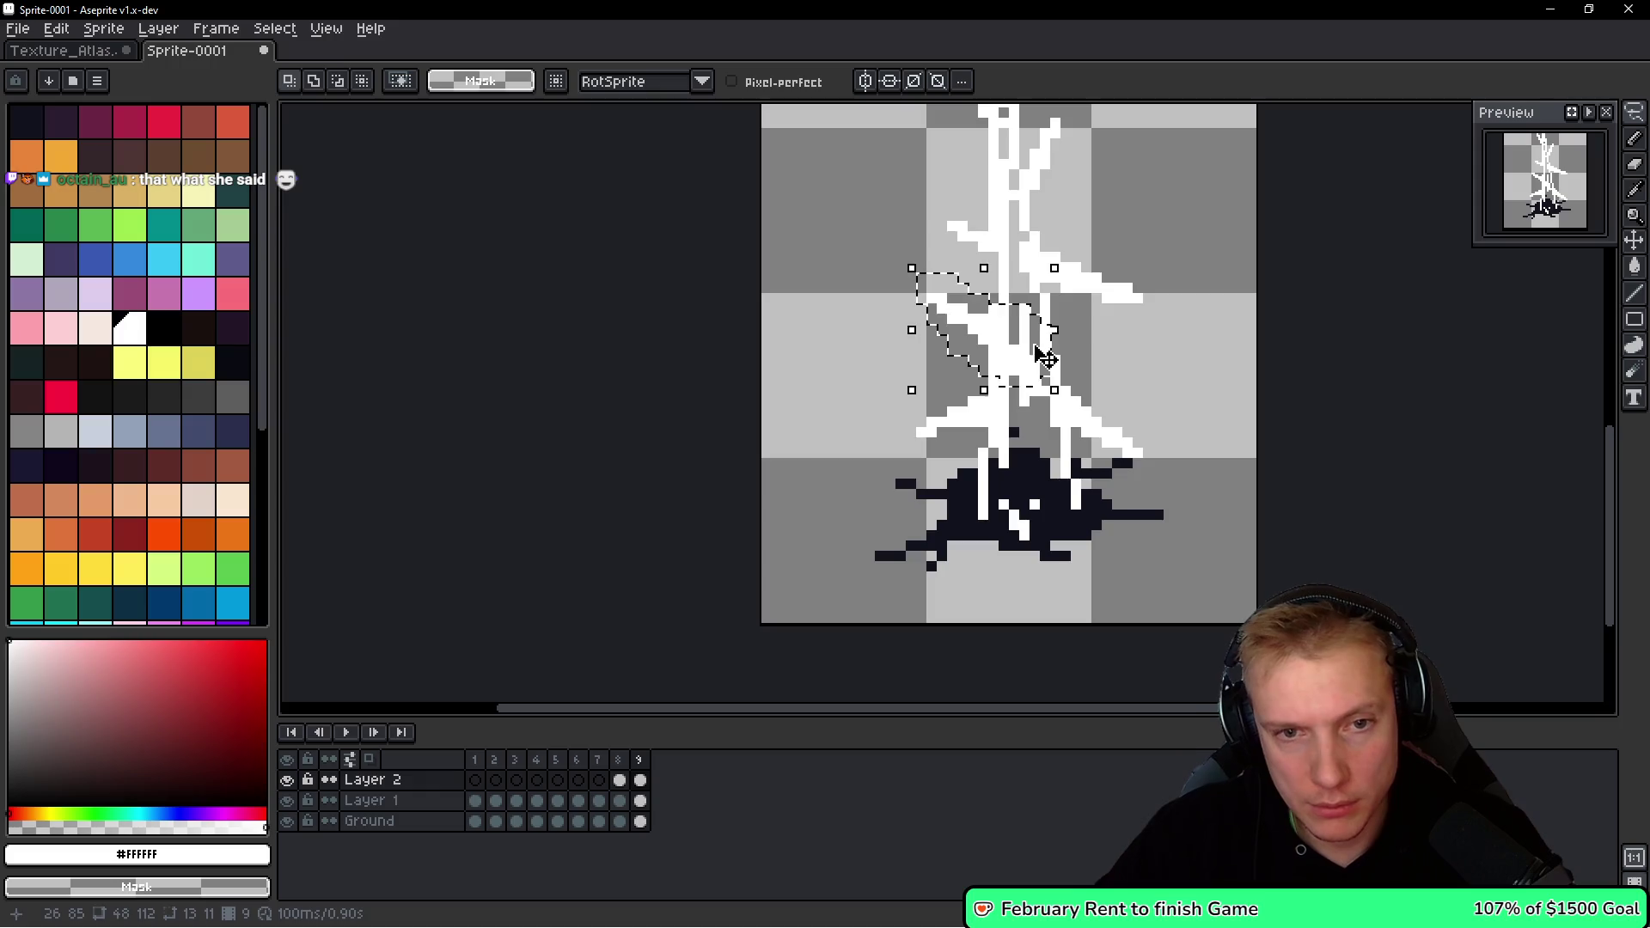
{"action": "key", "text": "Left"}
{"action": "key", "text": "ctrl+v"}
{"action": "key", "text": "Return"}
{"action": "scroll", "coordinate": [980, 336], "scroll_direction": "up", "scroll_amount": 3}
{"action": "key", "text": "b"}
Flip between frames 8 and 9 to compare the branches, ending on frame 8.
{"action": "scroll", "coordinate": [962, 307], "scroll_direction": "down", "scroll_amount": 5}
{"action": "scroll", "coordinate": [1031, 314], "scroll_direction": "up", "scroll_amount": 1}
{"action": "scroll", "coordinate": [1095, 317], "scroll_direction": "down", "scroll_amount": 2}
{"action": "key", "text": "h"}
{"action": "key", "text": "Left"}
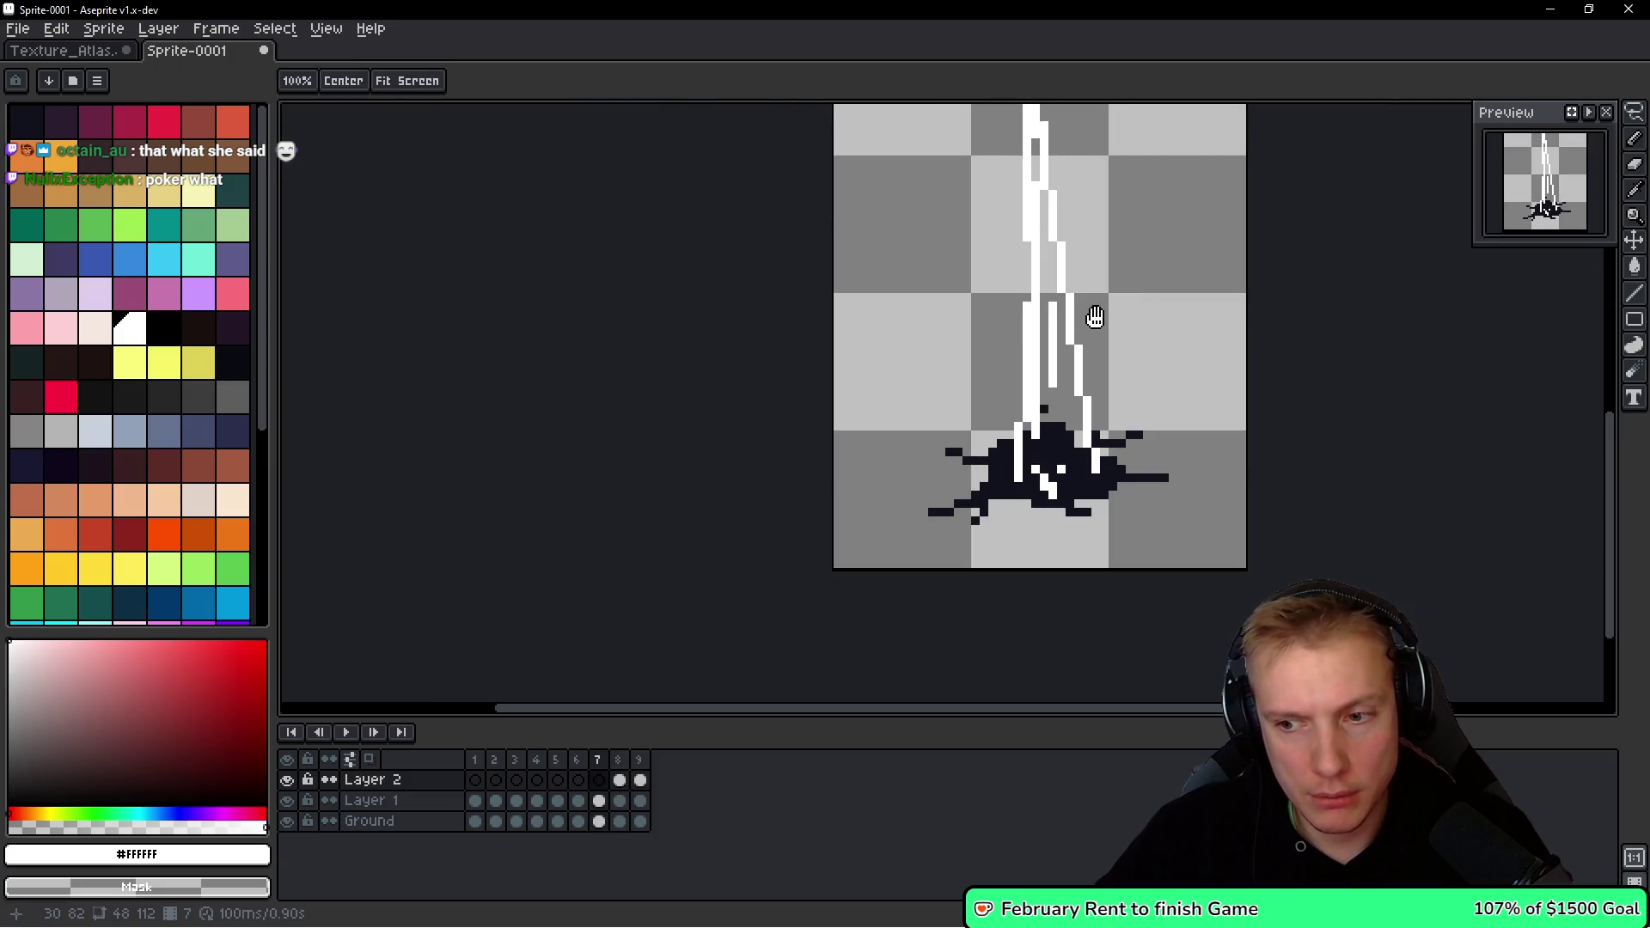
{"action": "key", "text": "Right"}
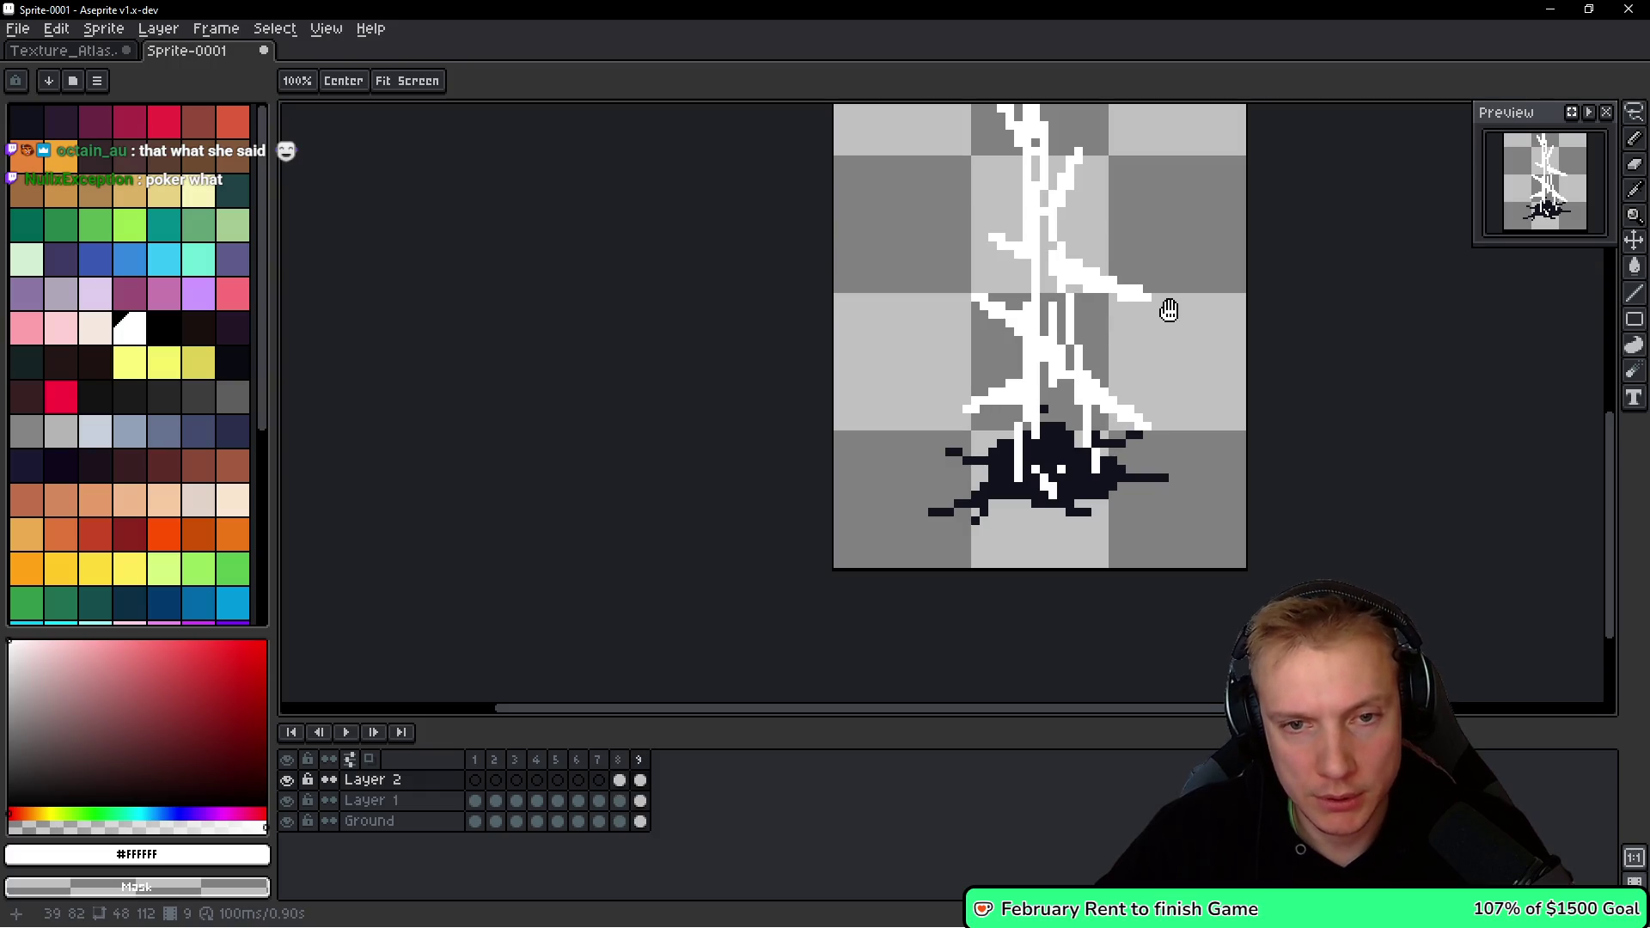
{"action": "key", "text": "Right"}
{"action": "key", "text": "Left"}
{"action": "key", "text": "Right"}
{"action": "key", "text": "Left"}
{"action": "key", "text": "Right"}
{"action": "key", "text": "Left"}
{"action": "key", "text": "Right"}
{"action": "key", "text": "Left"}
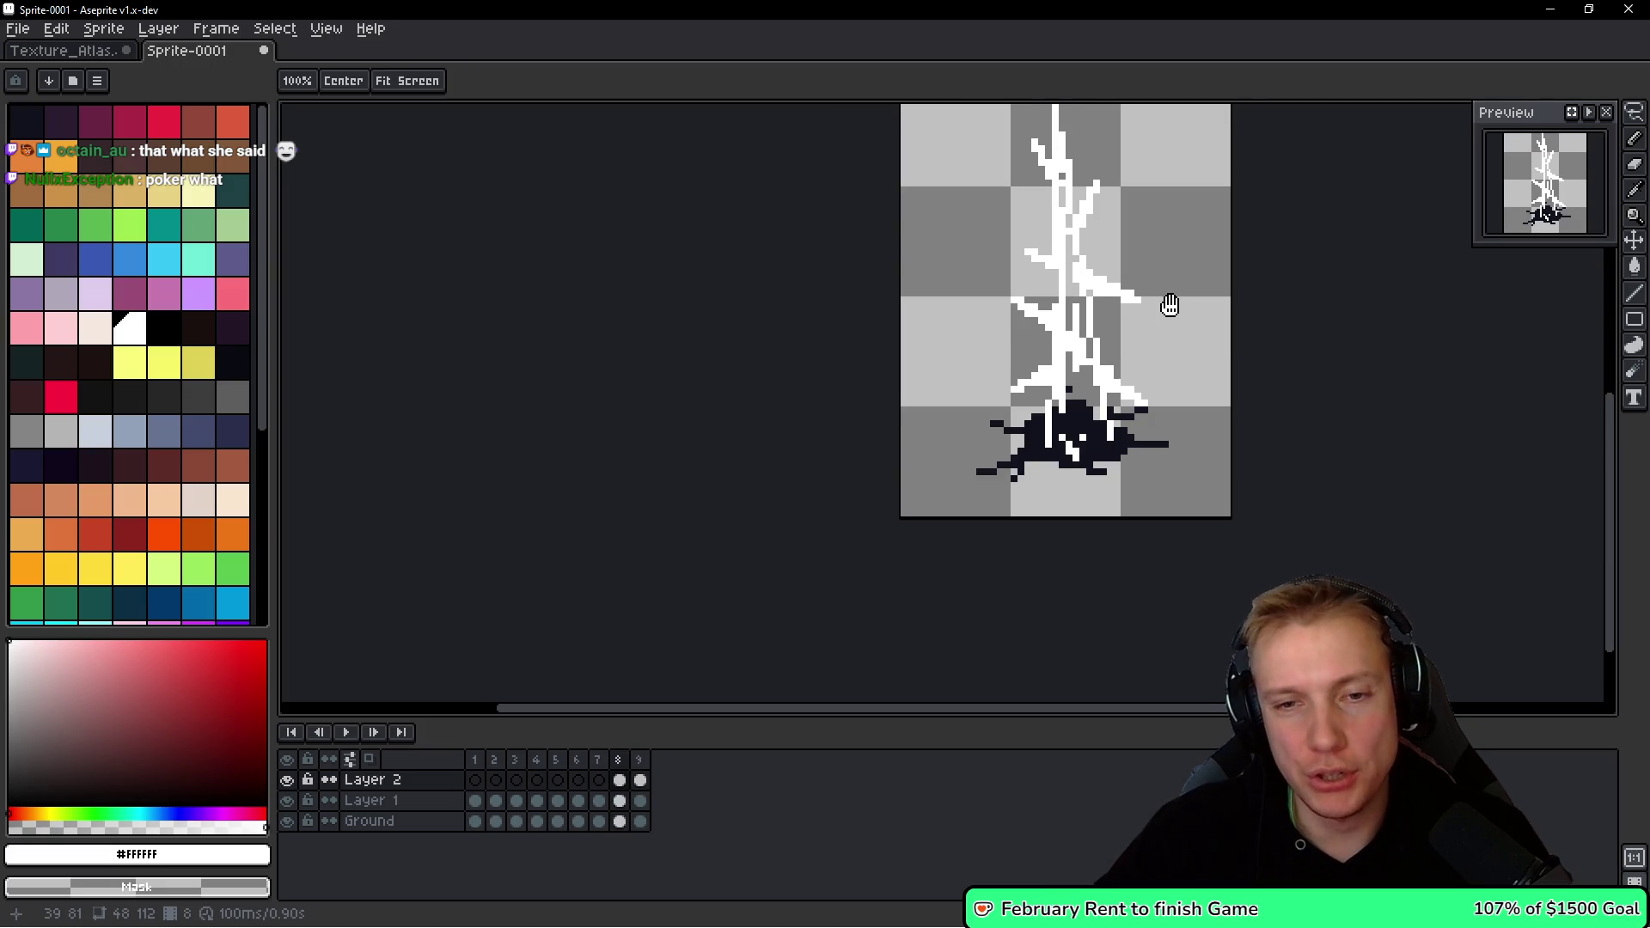
{"action": "scroll", "coordinate": [1090, 373], "scroll_direction": "up", "scroll_amount": 2}
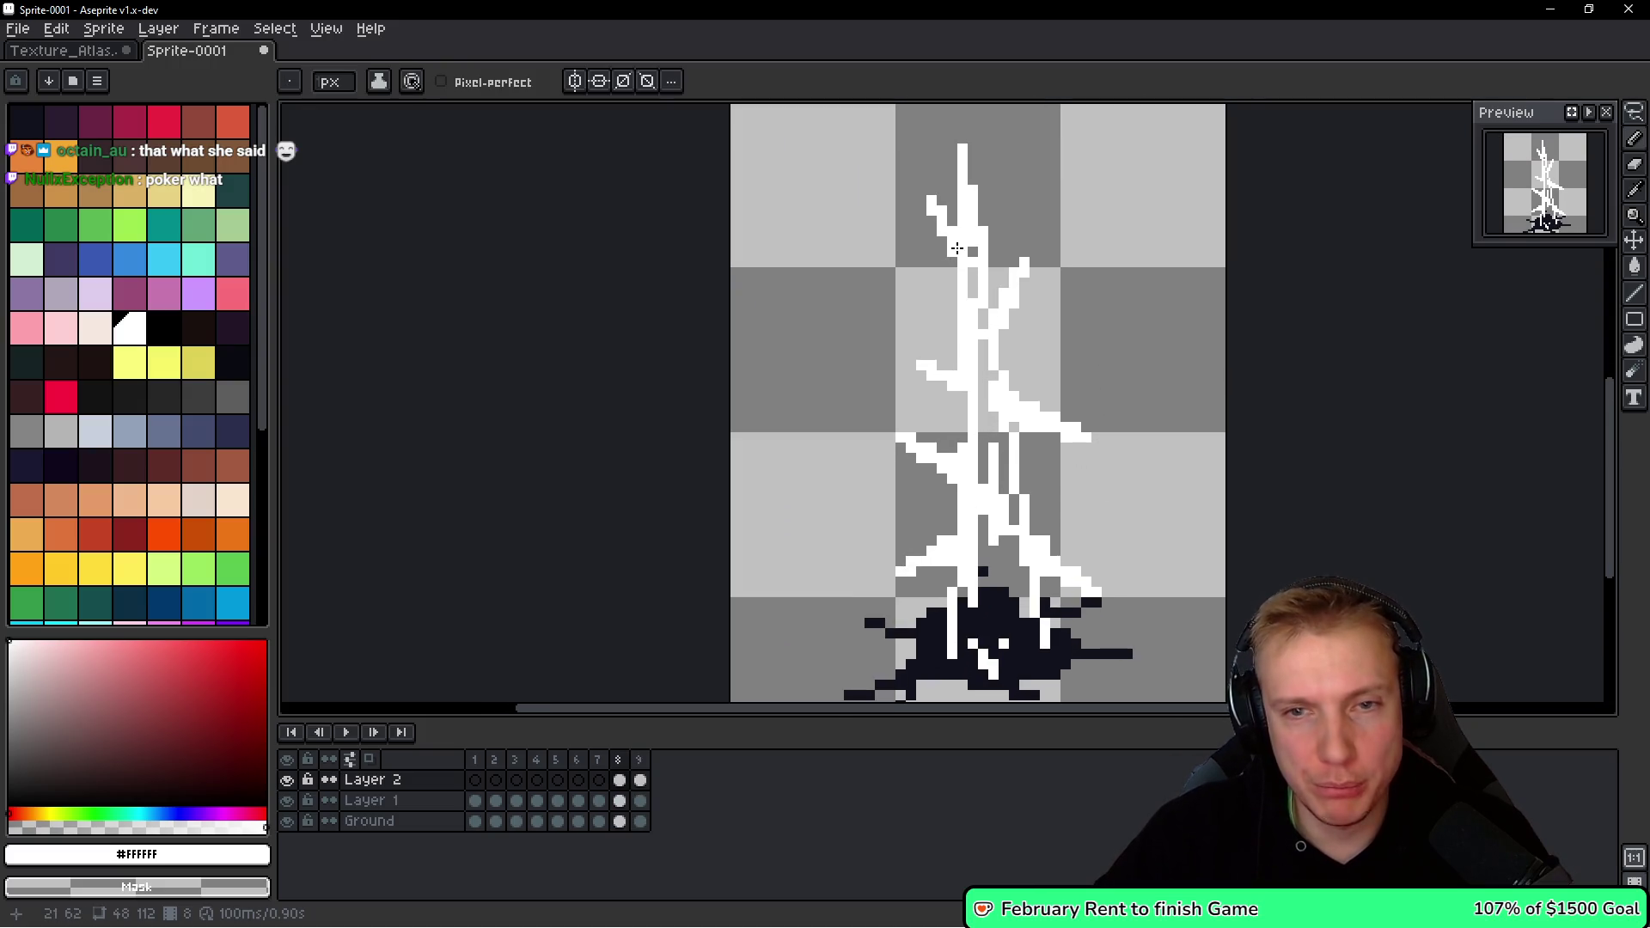
Lay white lines down the spike's tip and across its base for a thick trunk over the splat.
{"action": "scroll", "coordinate": [1009, 335], "scroll_direction": "down", "scroll_amount": 1}
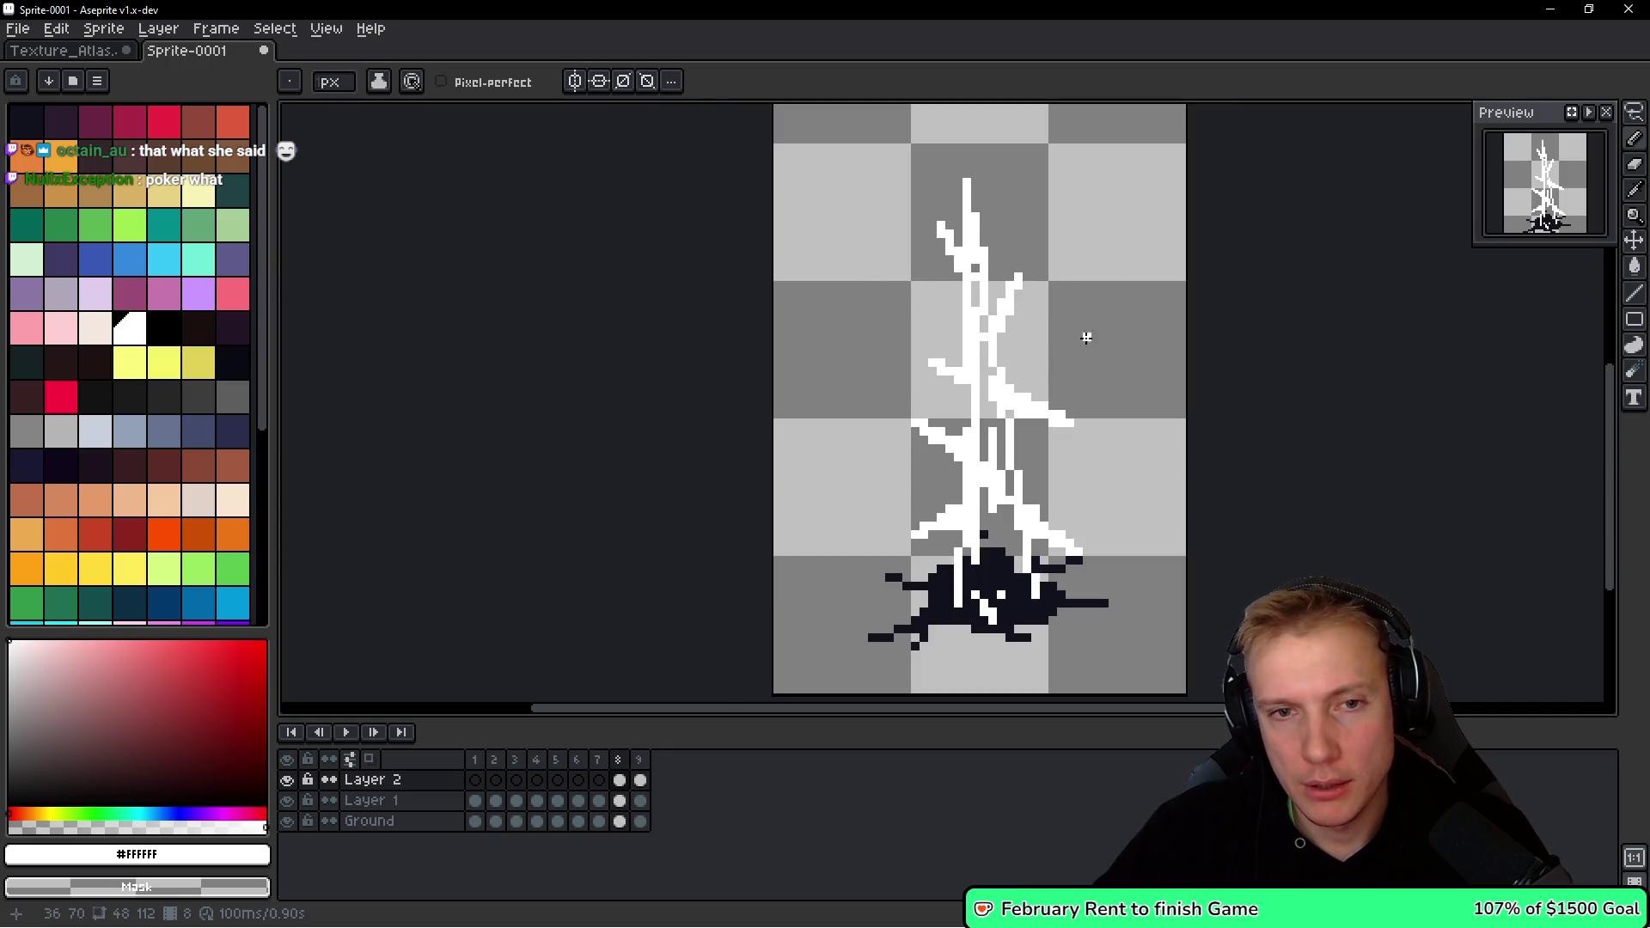
{"action": "left_click_drag", "start_coordinate": [970, 269], "coordinate": [1026, 586]}
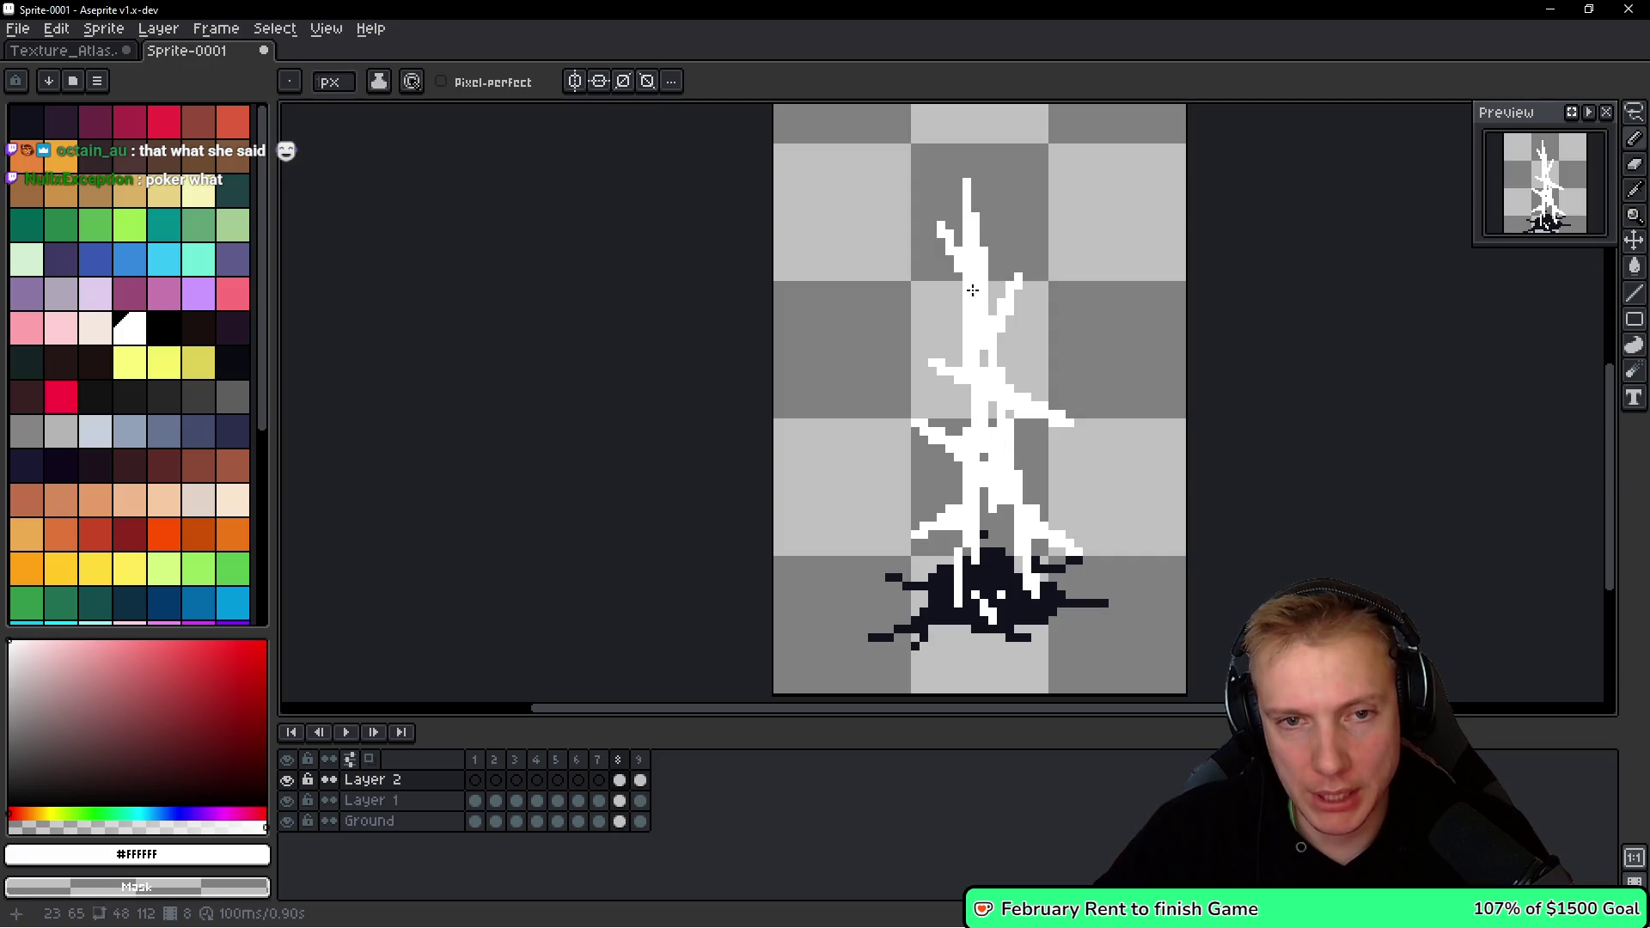
{"action": "left_click_drag", "start_coordinate": [982, 356], "coordinate": [989, 419]}
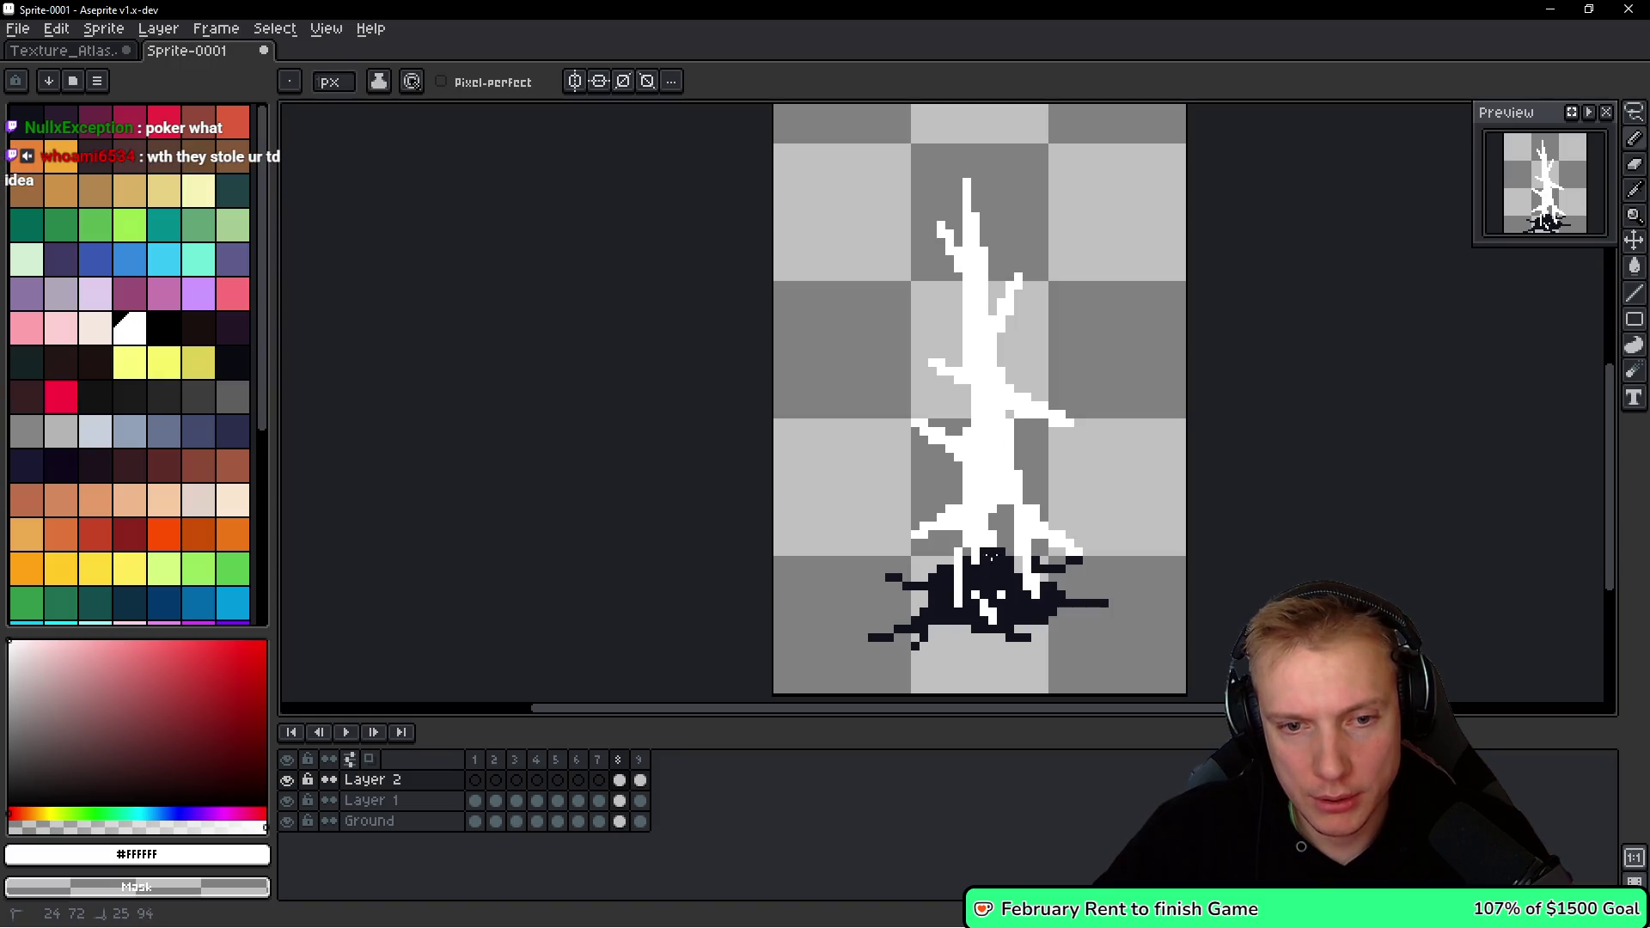
{"action": "left_click", "coordinate": [1021, 608], "text": "shift"}
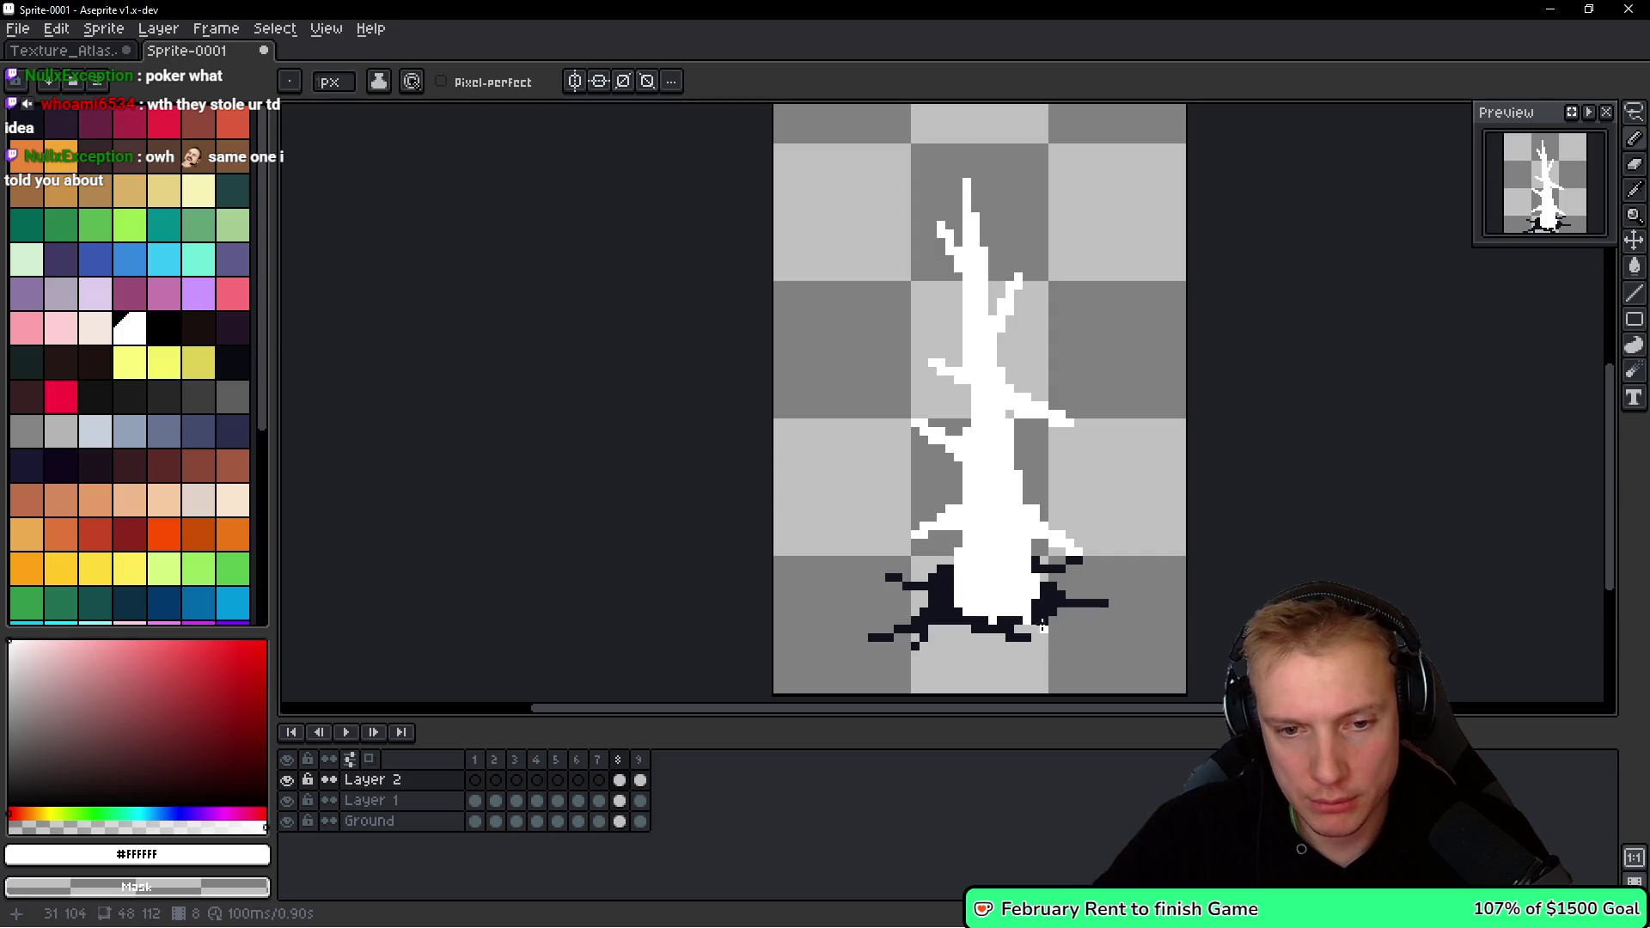
{"action": "scroll", "coordinate": [1031, 612], "scroll_direction": "down", "scroll_amount": 4}
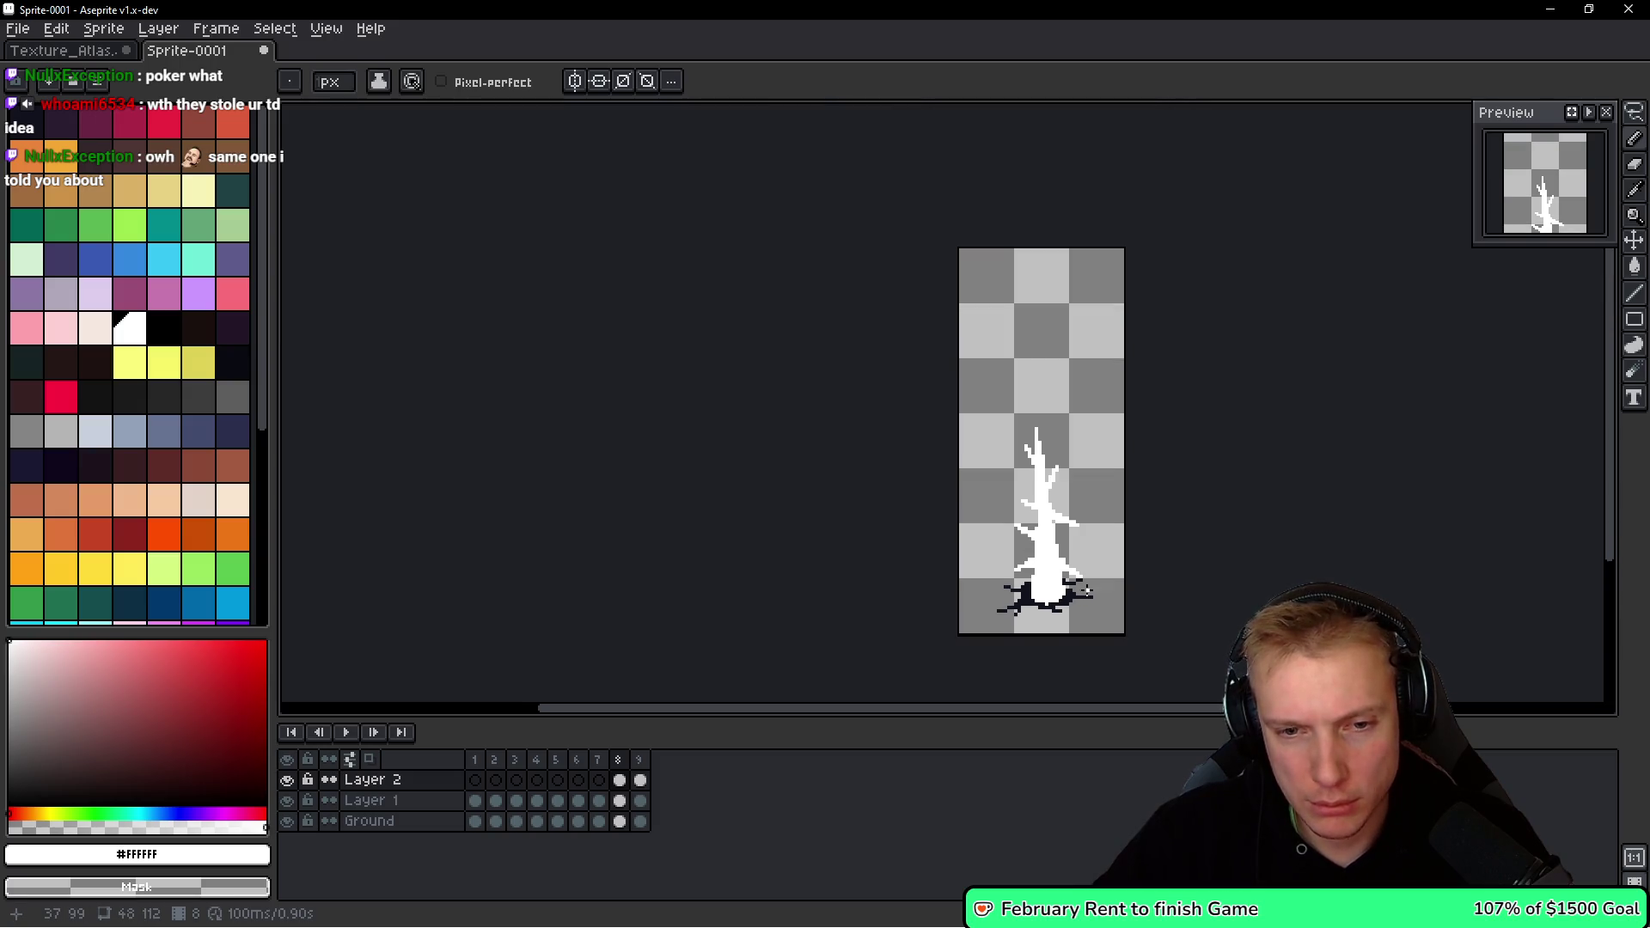
Cut the tree from Layer 2 and paste it onto Layer 1 on frame 8.
{"action": "left_click_drag", "start_coordinate": [1088, 584], "coordinate": [916, 387]}
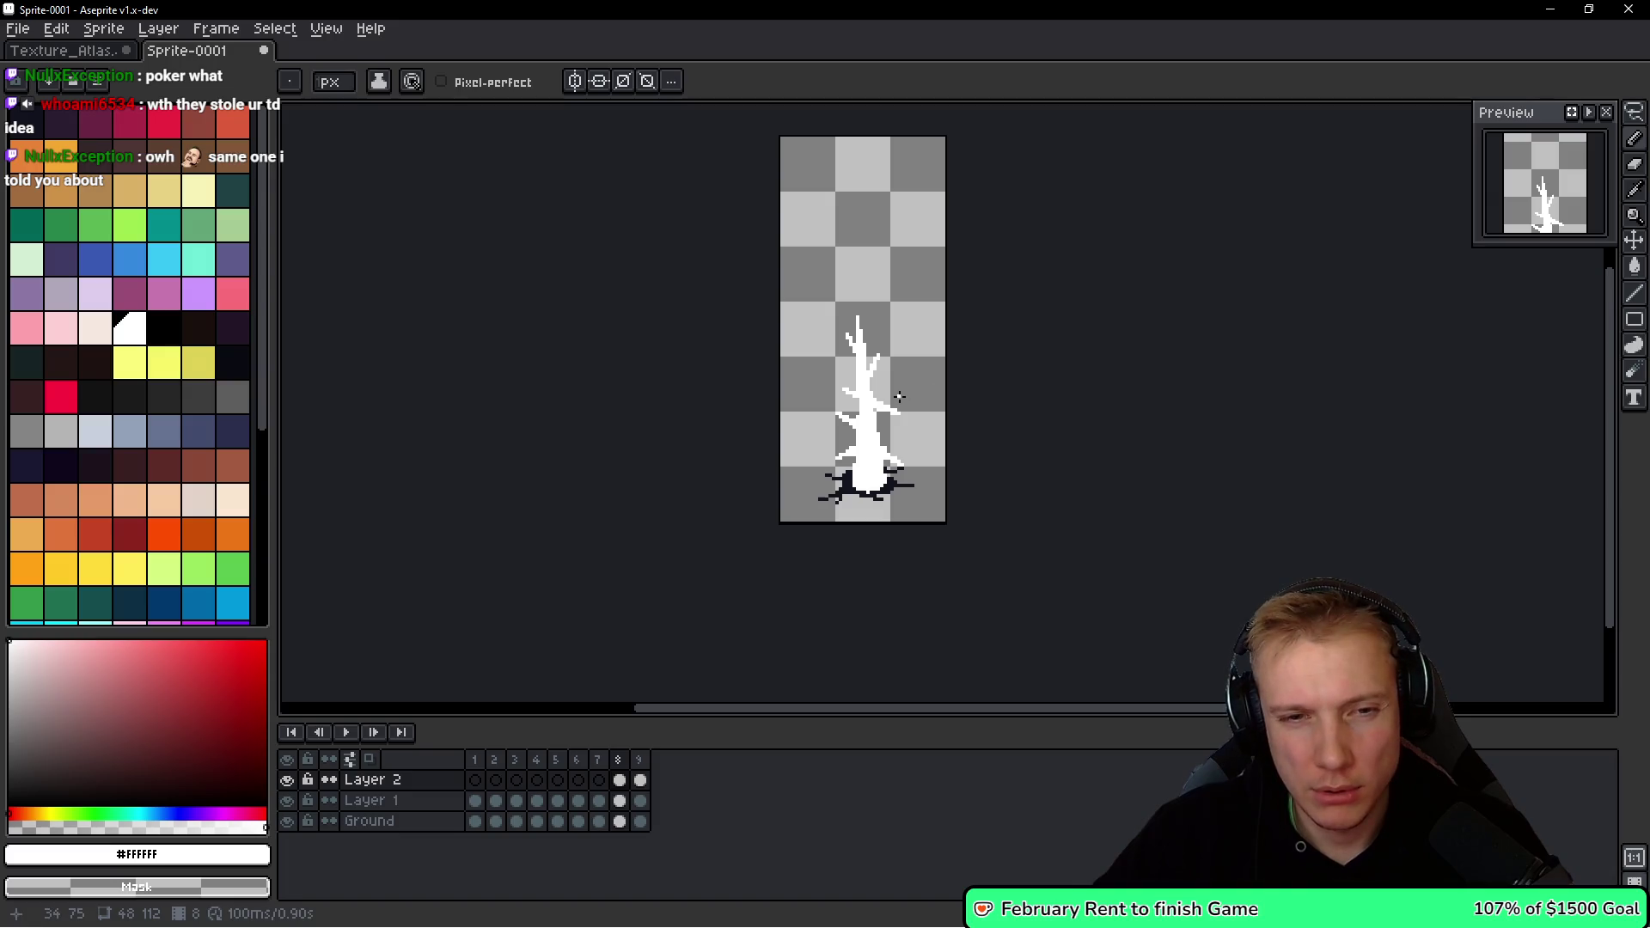
{"action": "scroll", "coordinate": [898, 378], "scroll_direction": "up", "scroll_amount": 2}
{"action": "key", "text": "q"}
{"action": "mouse_move", "coordinate": [935, 212]}
{"action": "left_mouse_down"}
{"action": "mouse_move", "coordinate": [962, 202]}
{"action": "mouse_move", "coordinate": [989, 332]}
{"action": "left_mouse_up"}
{"action": "key", "text": "ctrl+d"}
{"action": "key", "text": "ctrl+a"}
{"action": "key", "text": "ctrl+x"}
{"action": "key", "text": "Down"}
{"action": "key", "text": "ctrl+v"}
{"action": "key", "text": "Return"}
{"action": "key", "text": "ctrl+d"}
Paste the tree into frame 5 on Layer 1.
{"action": "scroll", "coordinate": [997, 343], "scroll_direction": "left", "scroll_amount": 1}
{"action": "key", "text": "Left"}
{"action": "key", "text": "Left"}
{"action": "key", "text": "space"}
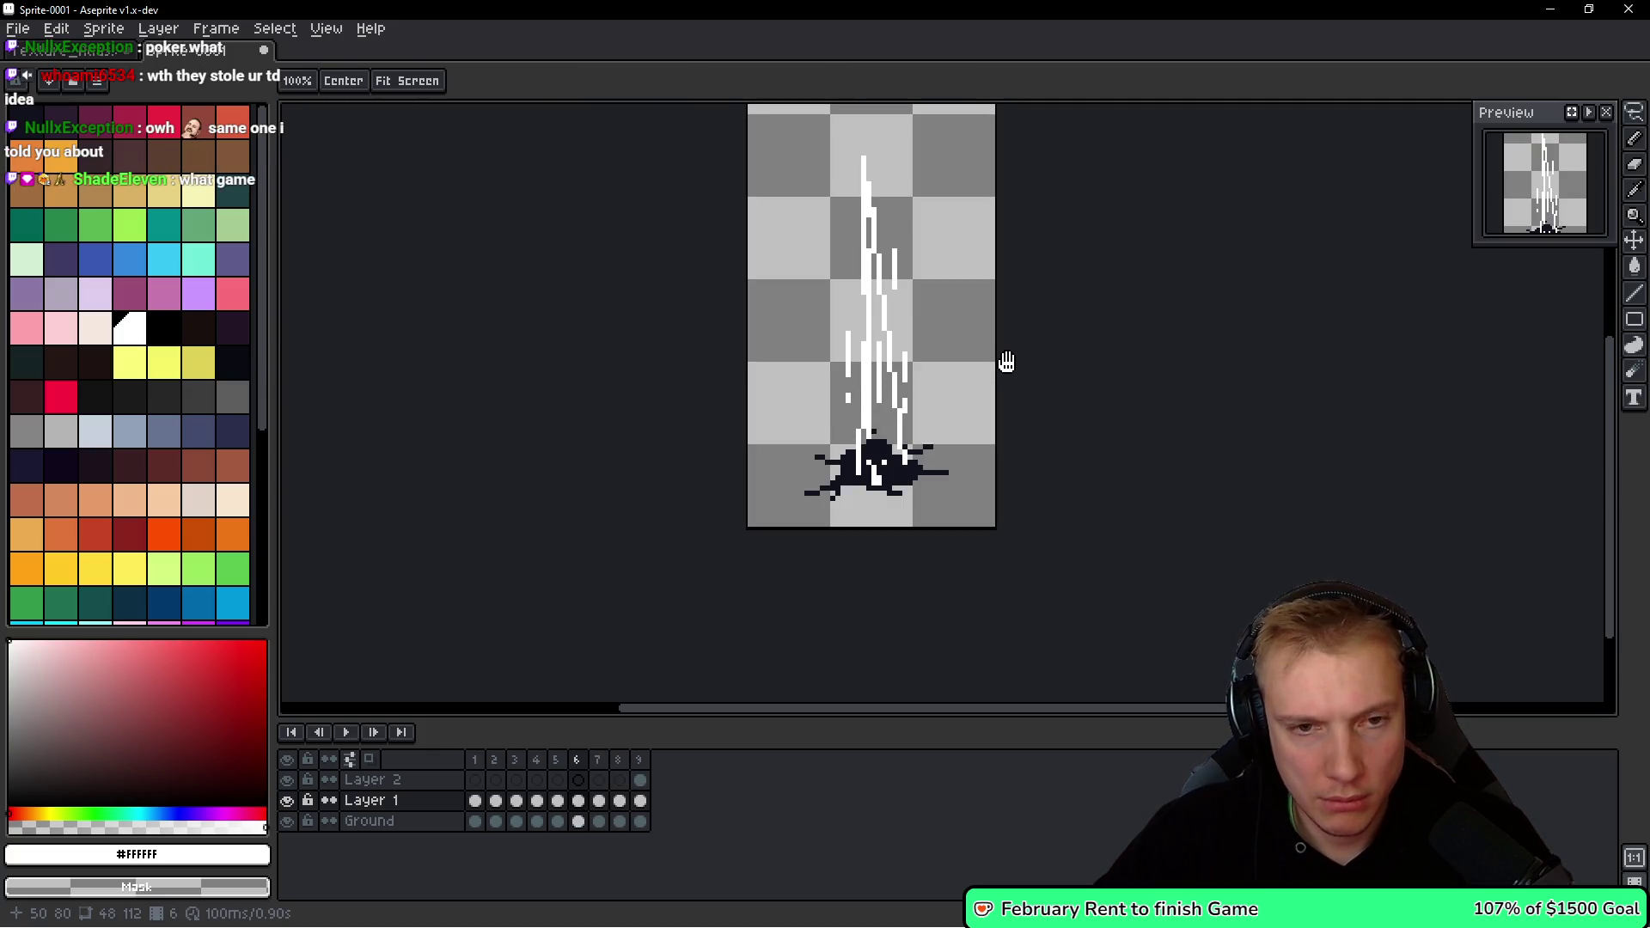
{"action": "key", "text": "Left"}
{"action": "key", "text": "ctrl+v"}
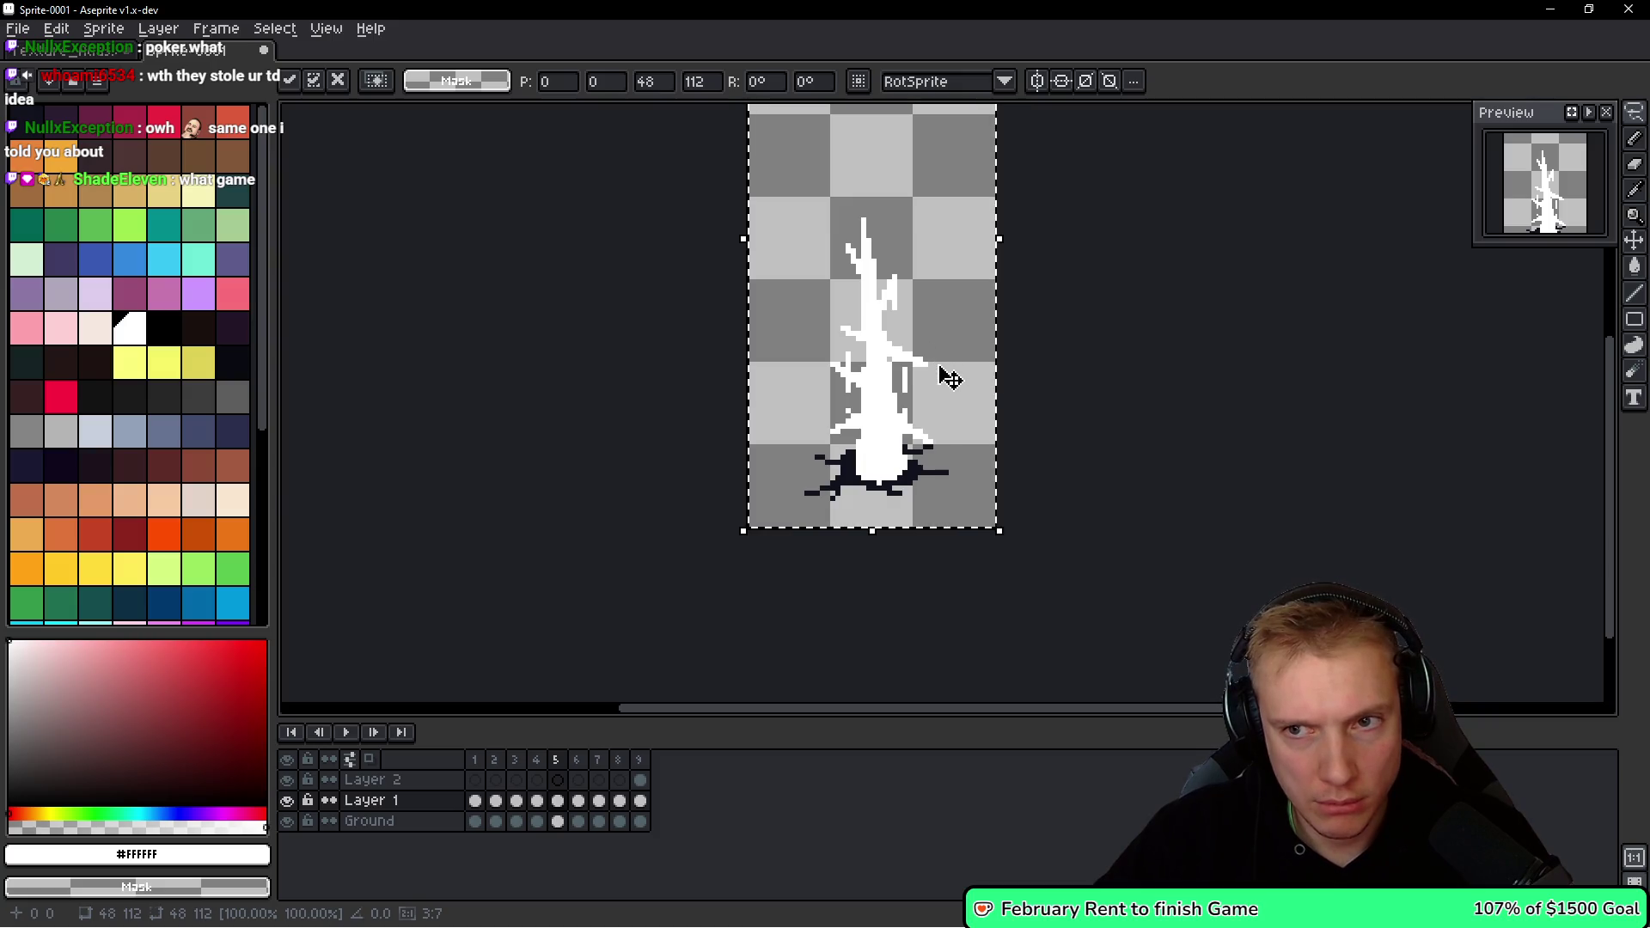
{"action": "key", "text": "Return"}
{"action": "key", "text": "space"}
Paste the taller tree into frame 4, nudge it down, and erase the trunk's bottom rows.
{"action": "key", "text": "Left"}
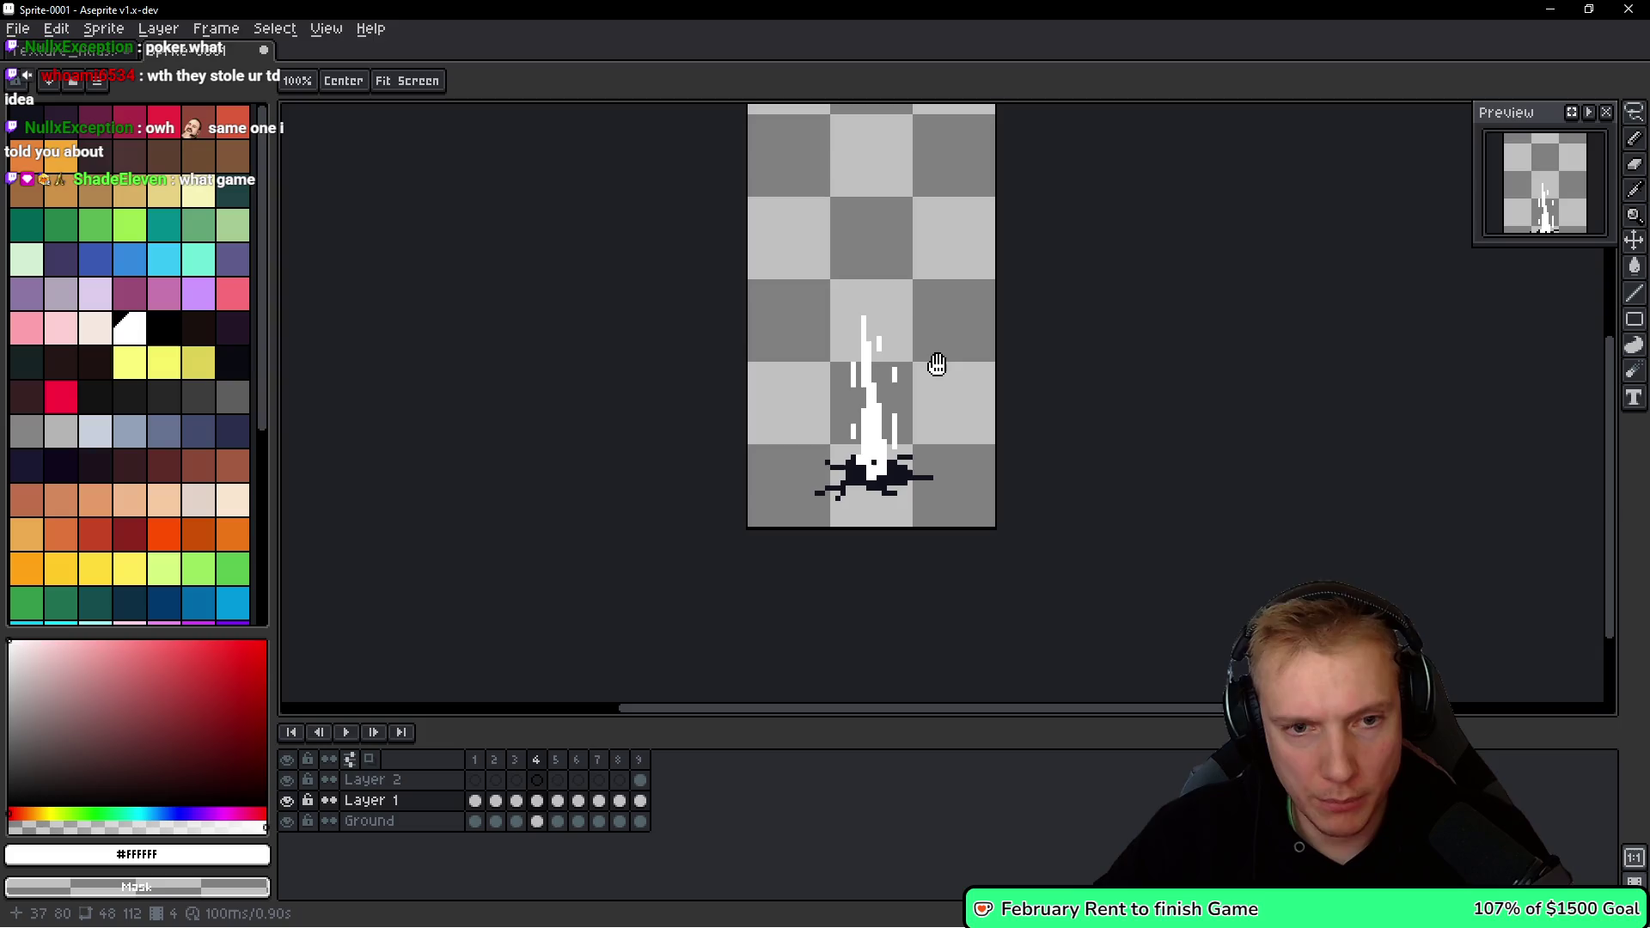
{"action": "key", "text": "Right"}
{"action": "key", "text": "Left"}
{"action": "key", "text": "Right"}
{"action": "key", "text": "Left"}
{"action": "key", "text": "ctrl+v"}
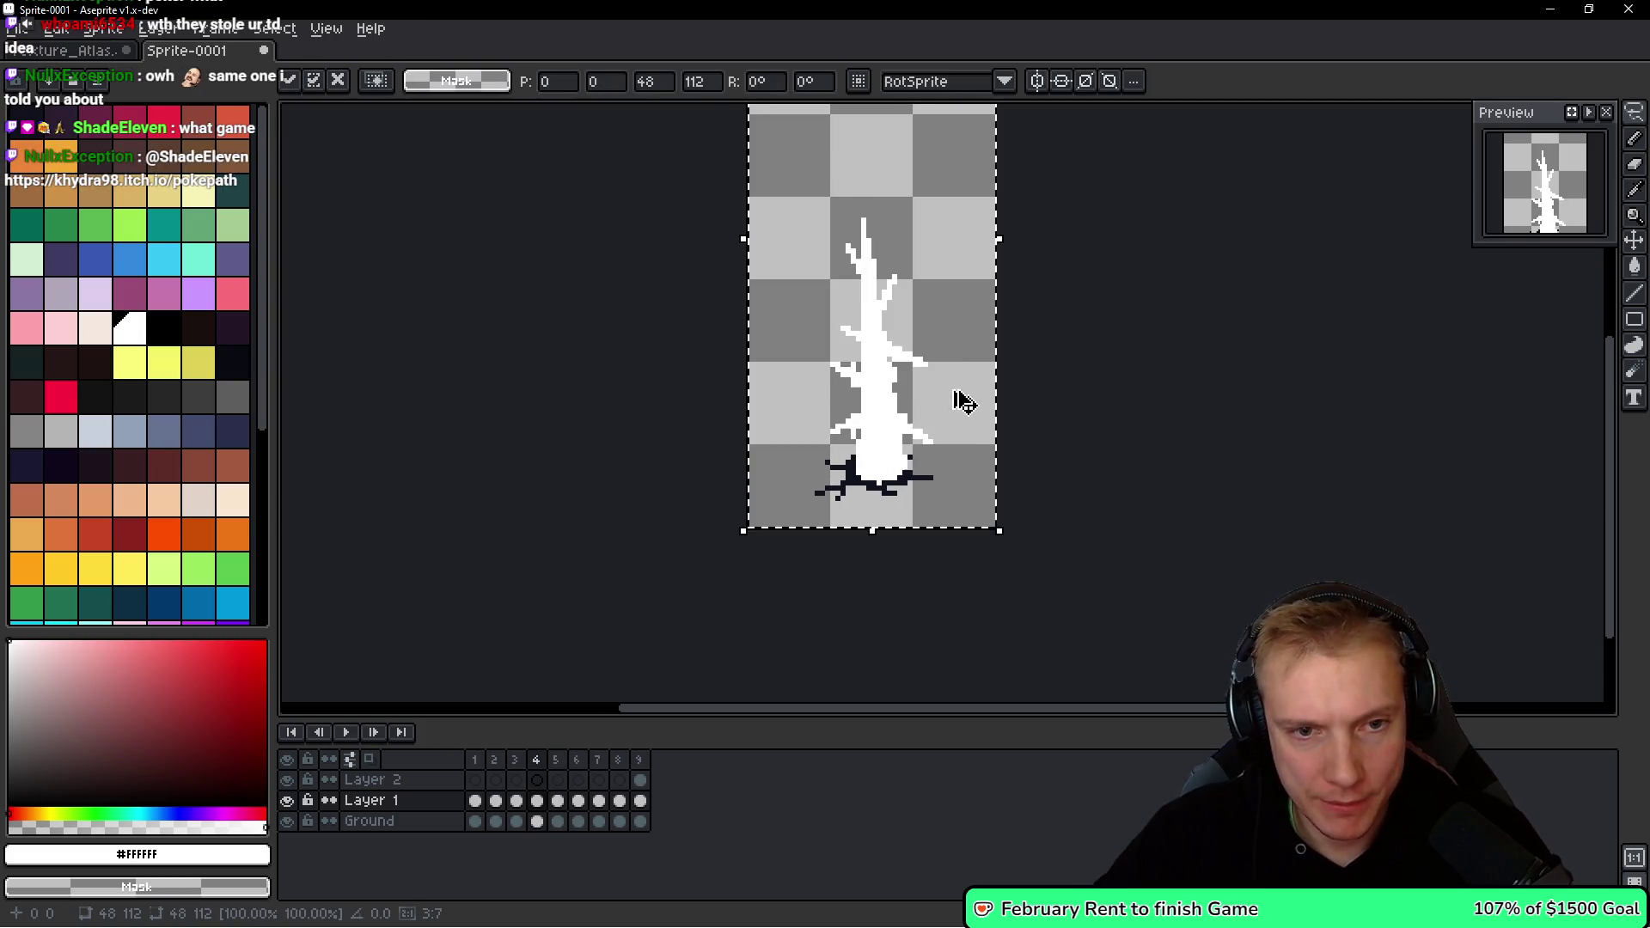
{"action": "mouse_move", "coordinate": [889, 363]}
{"action": "left_mouse_down"}
{"action": "mouse_move", "coordinate": [897, 517]}
{"action": "mouse_move", "coordinate": [880, 453]}
{"action": "mouse_move", "coordinate": [894, 373]}
{"action": "left_mouse_up"}
{"action": "key", "text": "Return"}
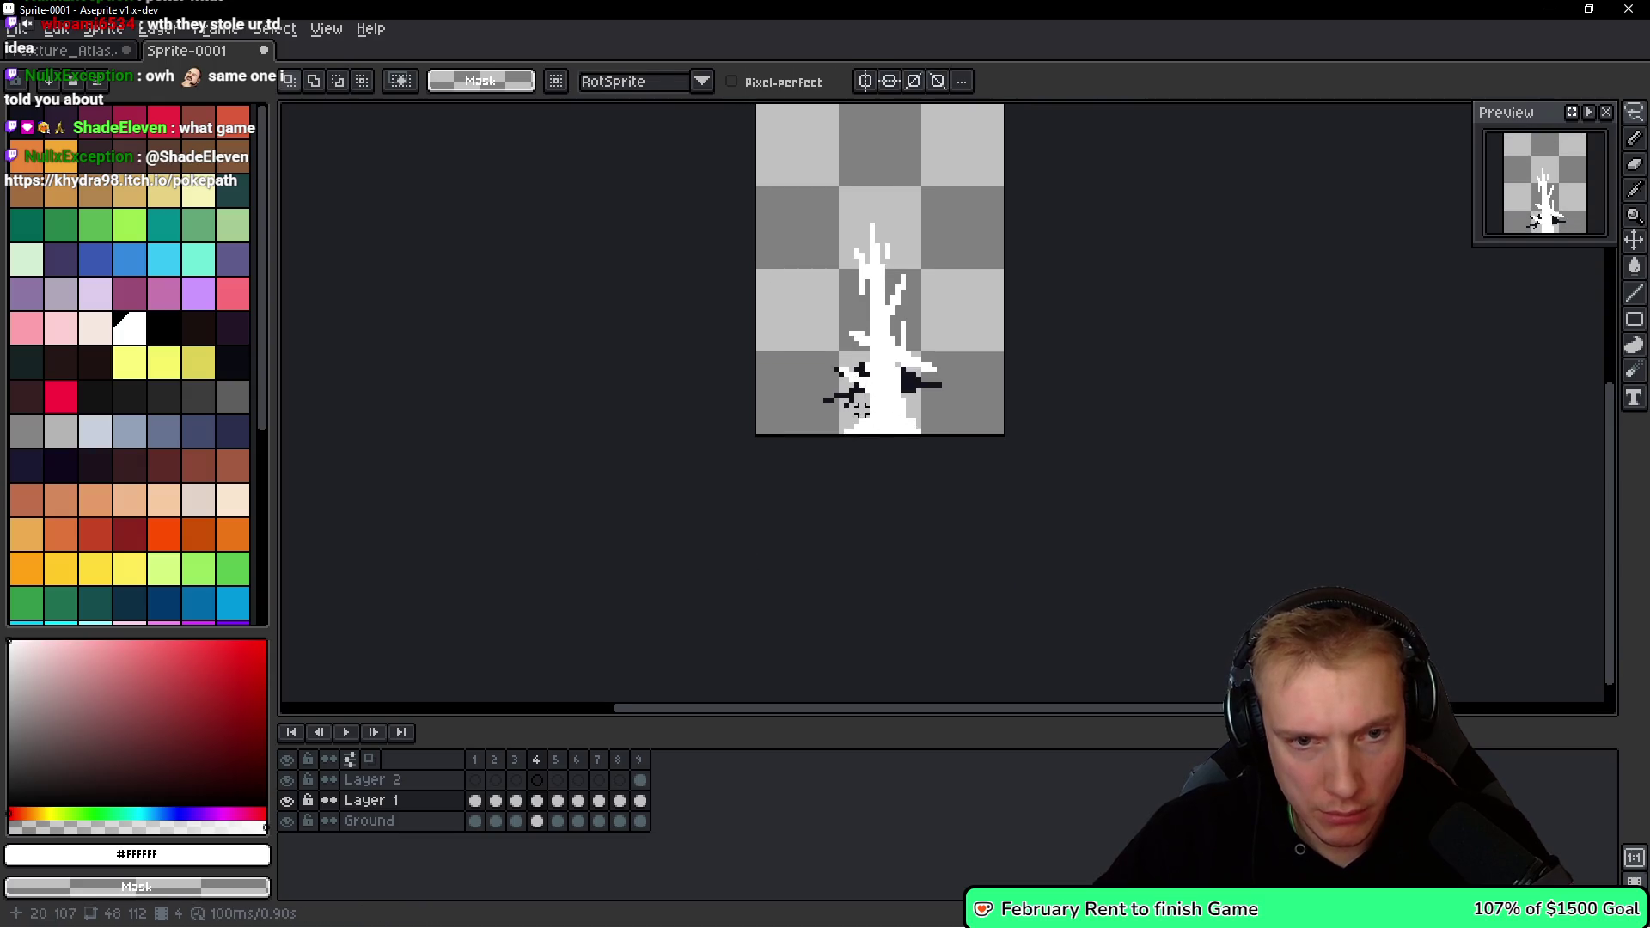
{"action": "left_click_drag", "start_coordinate": [797, 371], "coordinate": [882, 416]}
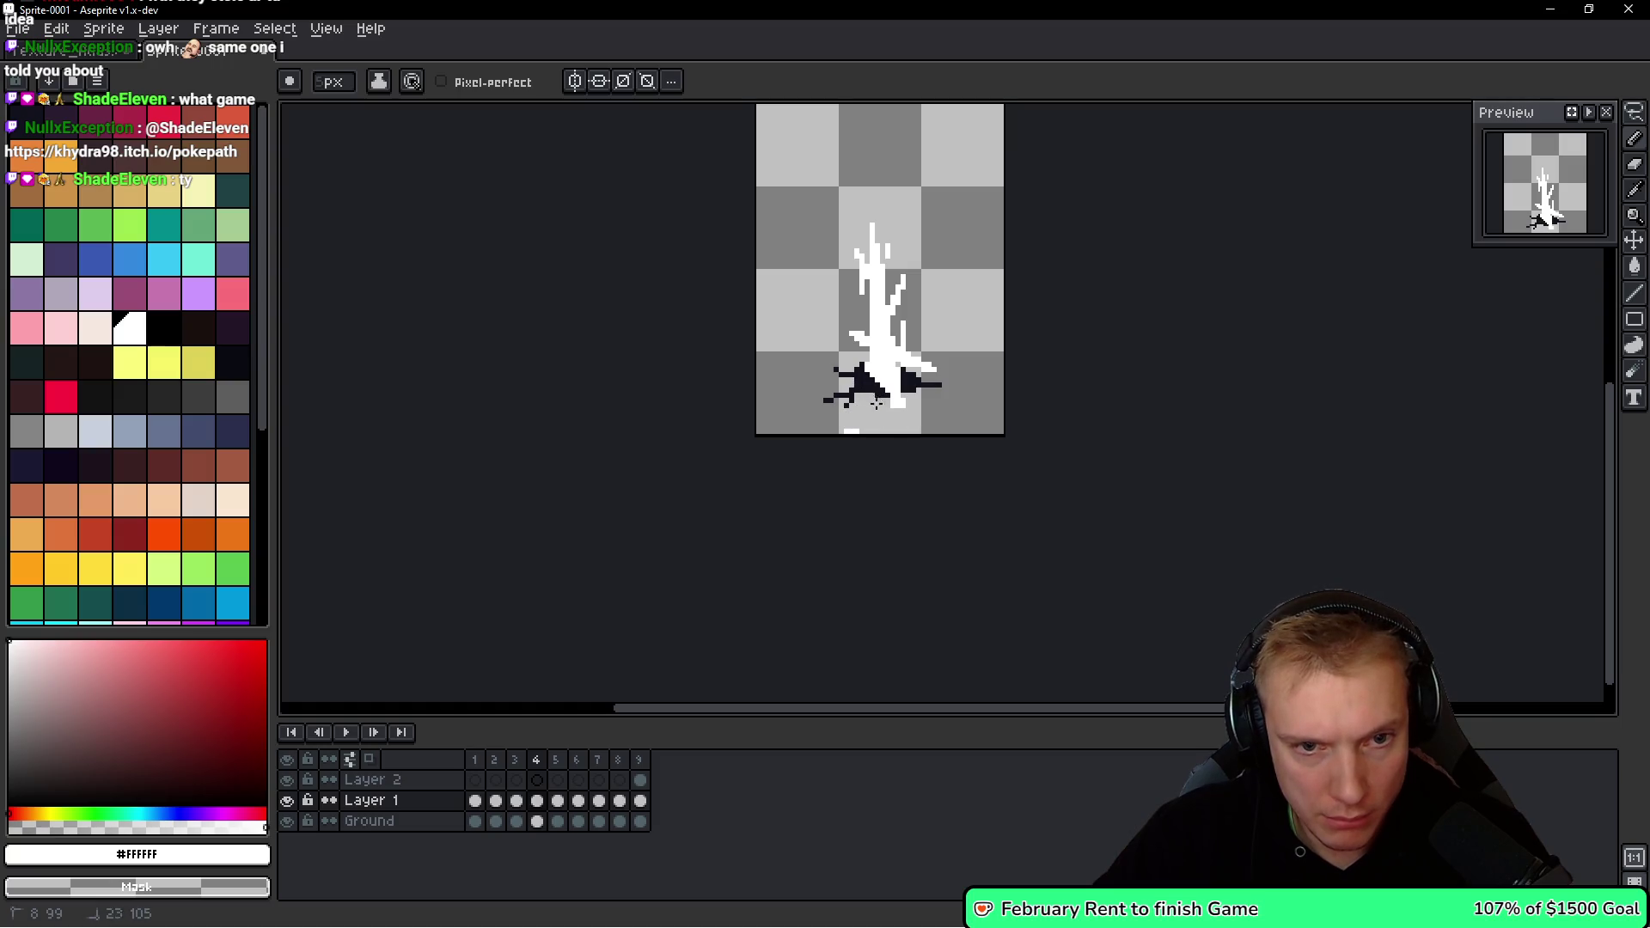
{"action": "key", "text": "period"}
{"action": "scroll", "coordinate": [969, 381], "scroll_direction": "down", "scroll_amount": 4}
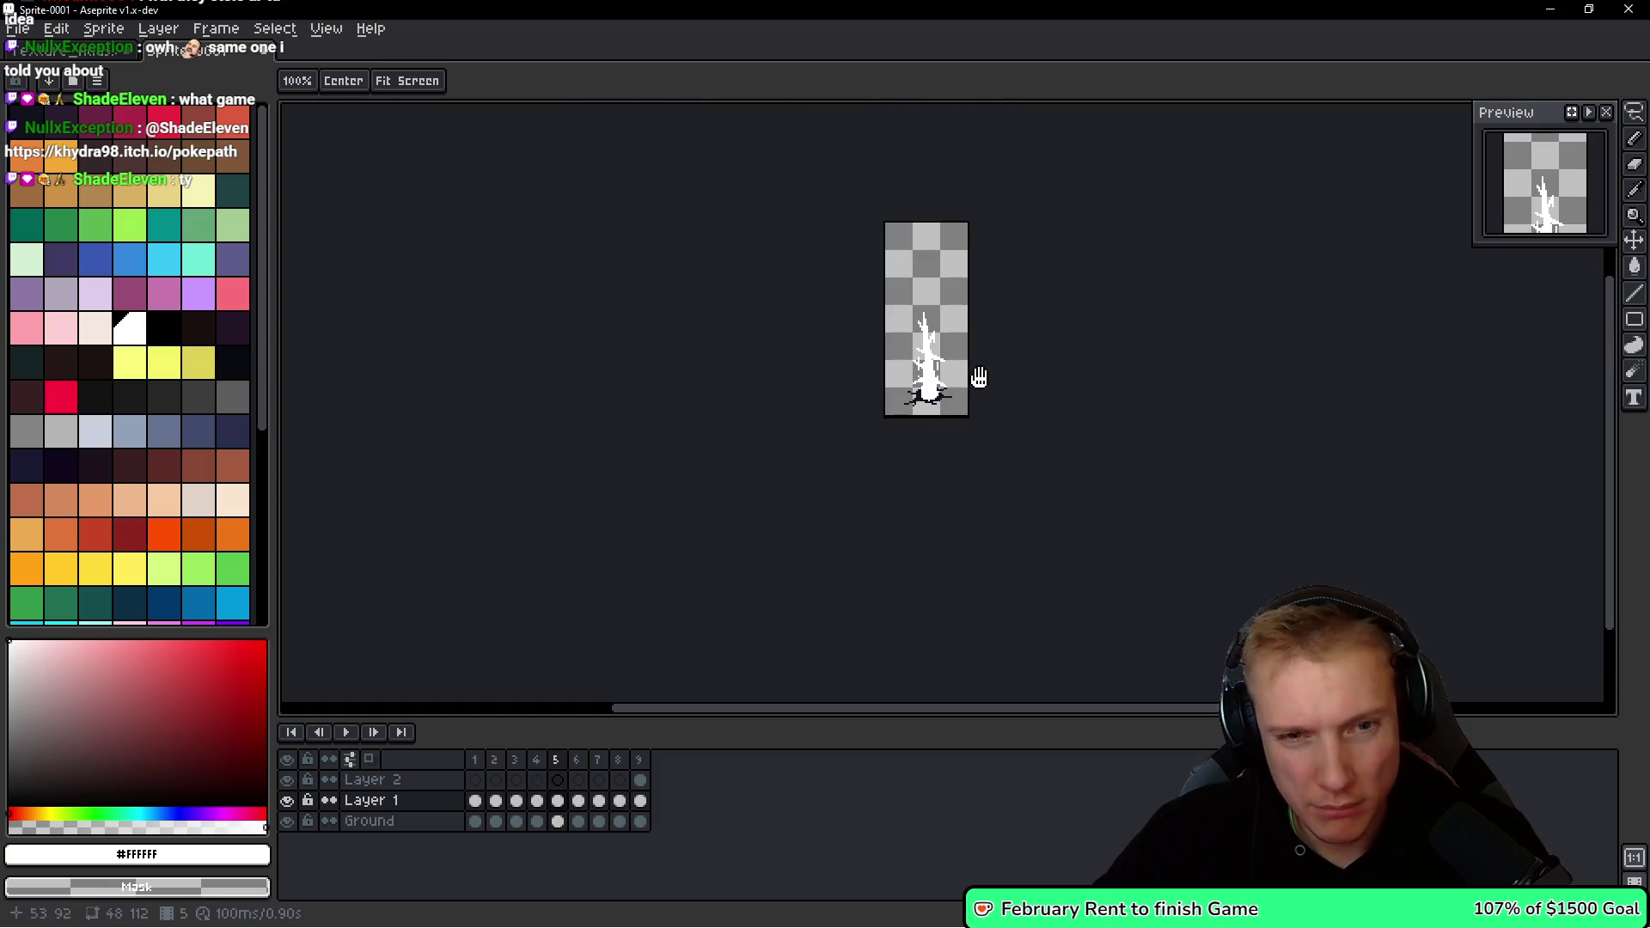
Replace frame 7's thin strokes with the full white tree.
{"action": "key", "text": "period"}
{"action": "key", "text": "period"}
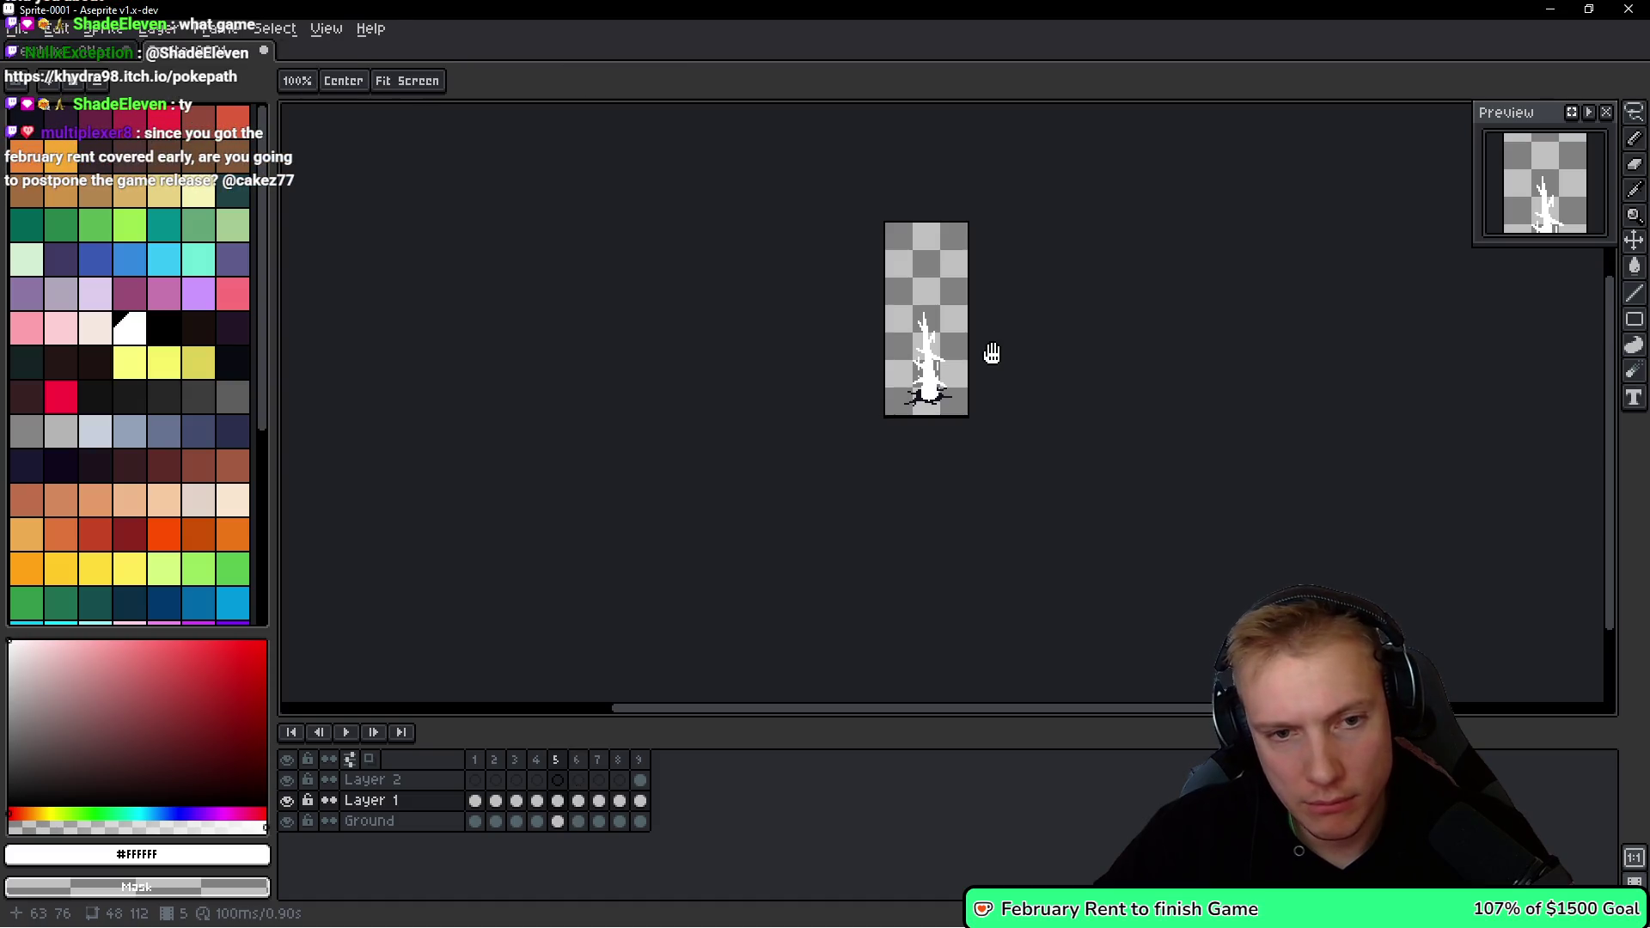
{"action": "key", "text": "period"}
{"action": "scroll", "coordinate": [984, 368], "scroll_direction": "up", "scroll_amount": 2}
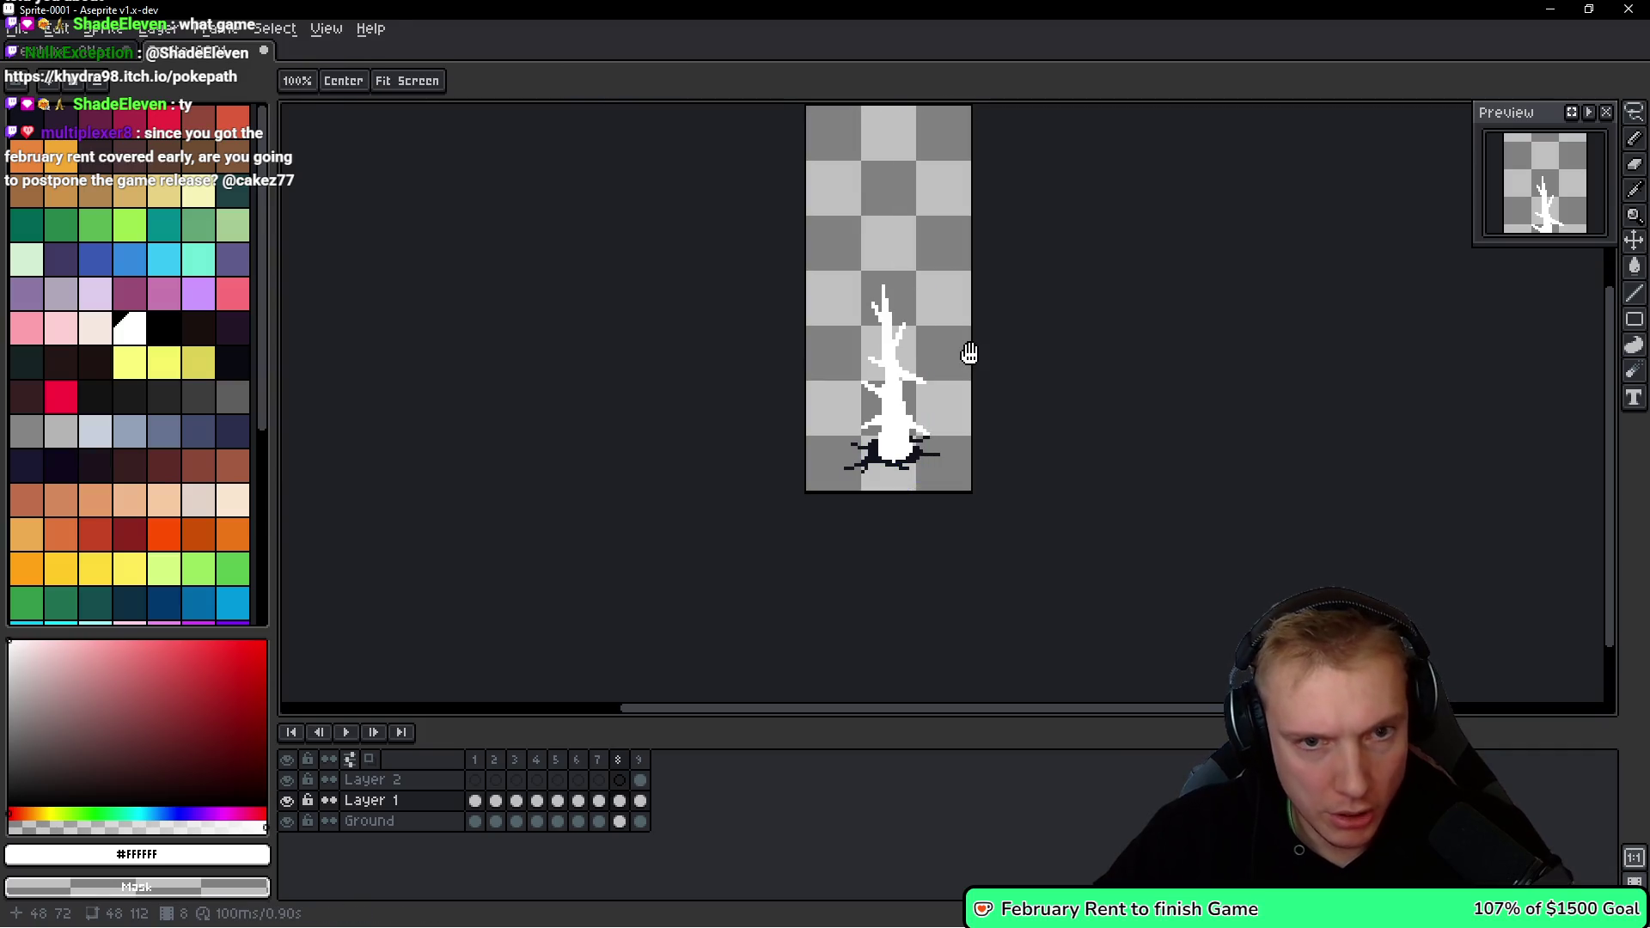
{"action": "key", "text": "comma"}
{"action": "key", "text": "ctrl+z"}
{"action": "key", "text": "ctrl+y"}
{"action": "key", "text": "ctrl+z"}
Add a new tenth frame after frame 9.
{"action": "key", "text": "period"}
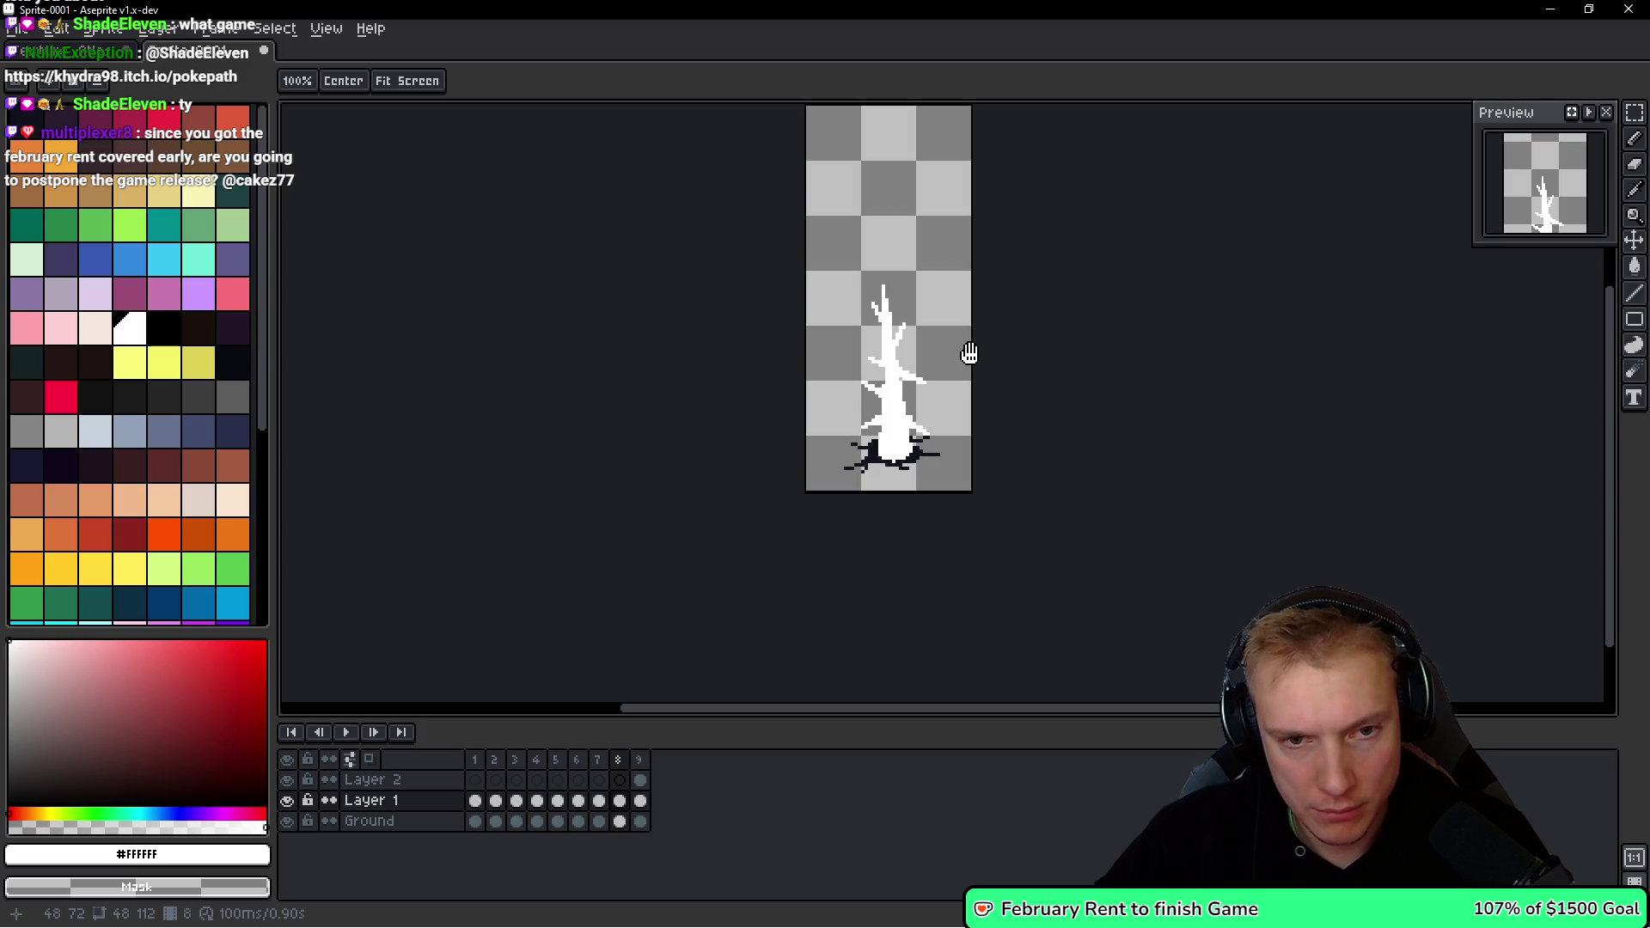
{"action": "key", "text": "period"}
{"action": "key", "text": "alt+n"}
Remove the extra tenth frame from the animation.
{"action": "key", "text": "m"}
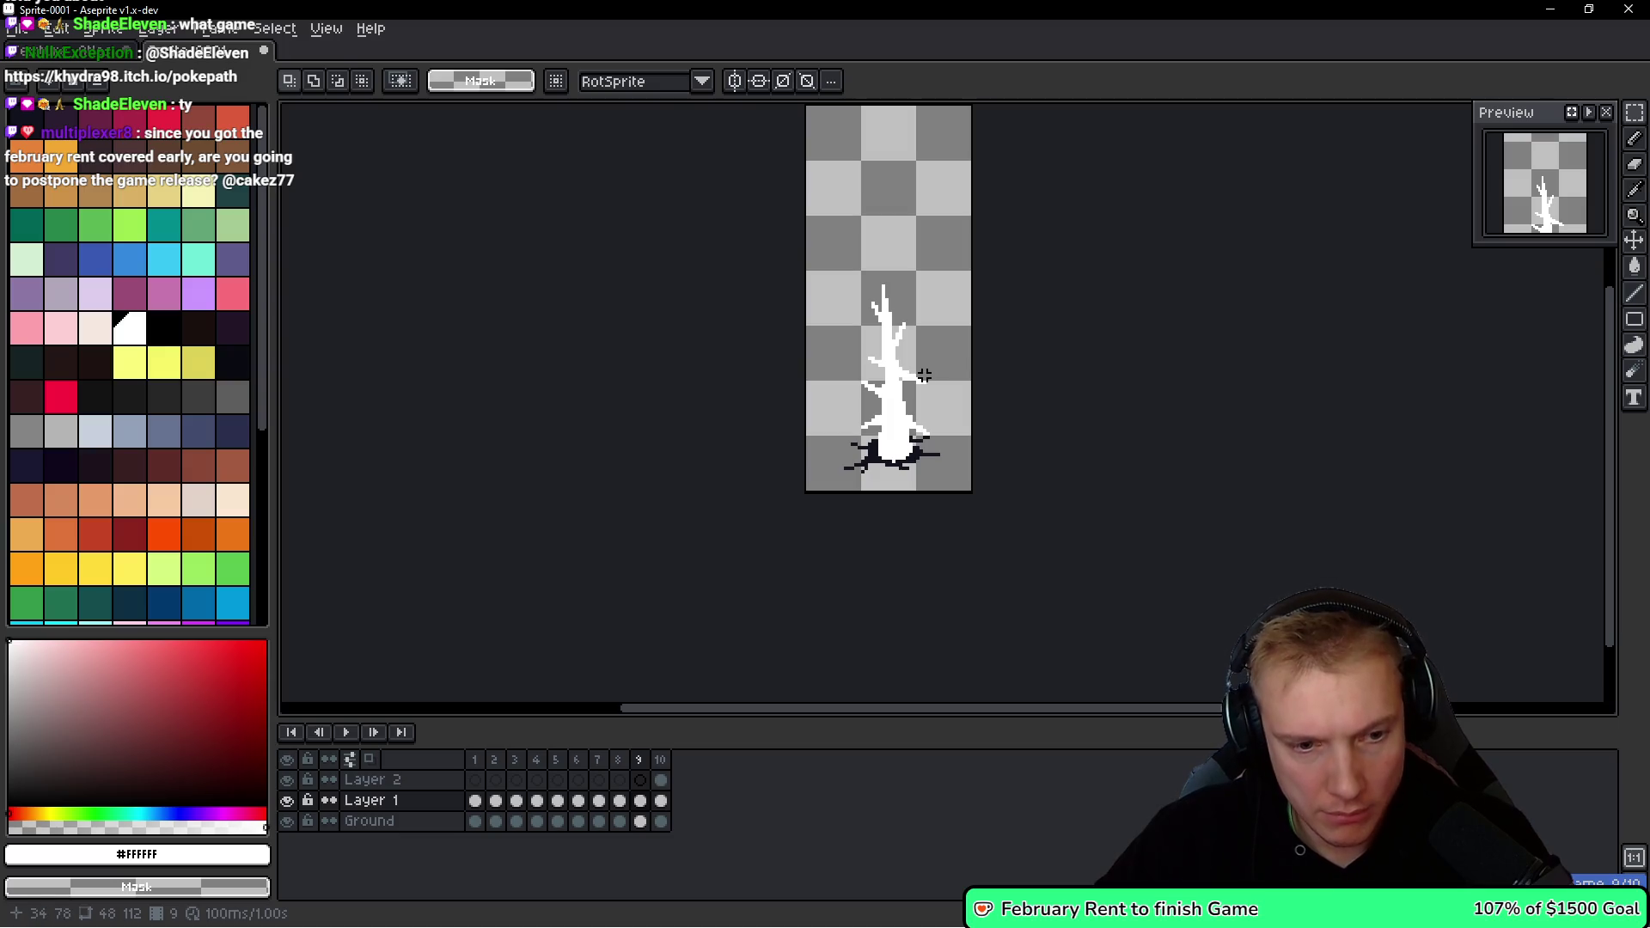
{"action": "key", "text": "period"}
{"action": "left_click_drag", "start_coordinate": [919, 373], "coordinate": [976, 378]}
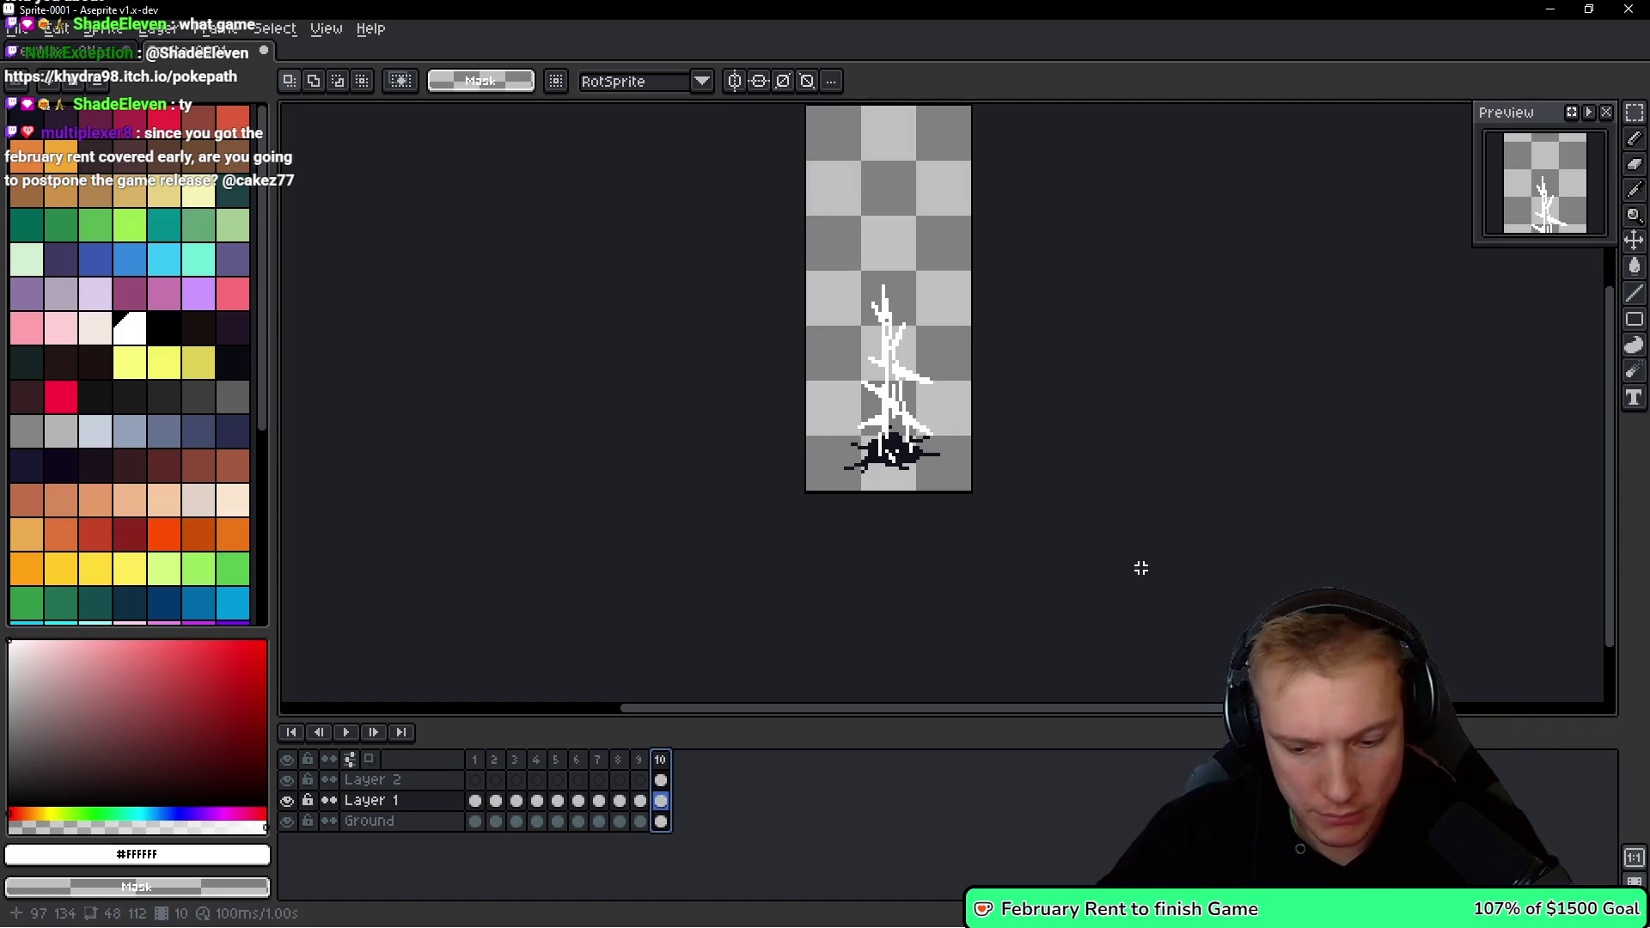
{"action": "key", "text": "alt+c"}
Stretch the frame 6 tree taller upward.
{"action": "key", "text": "h"}
{"action": "key", "text": "comma"}
{"action": "key", "text": "comma"}
{"action": "key", "text": "comma"}
{"action": "key", "text": "period"}
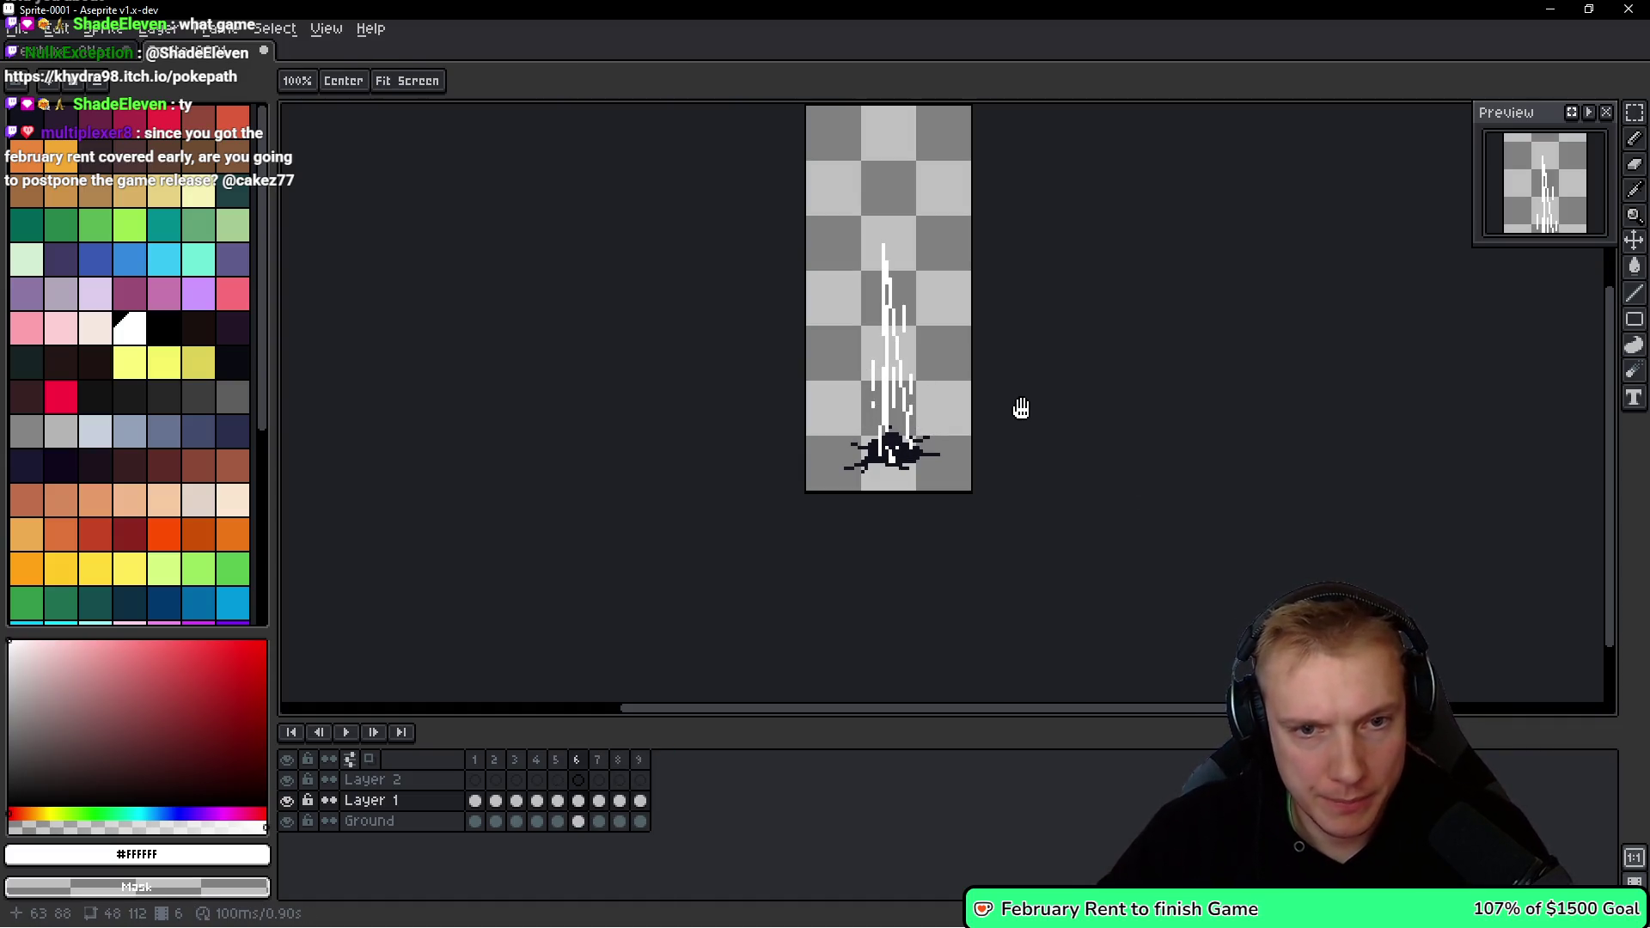
{"action": "key", "text": "ctrl+a"}
{"action": "key", "text": "ctrl+t"}
{"action": "scroll", "coordinate": [900, 285], "scroll_direction": "down", "scroll_amount": 3}
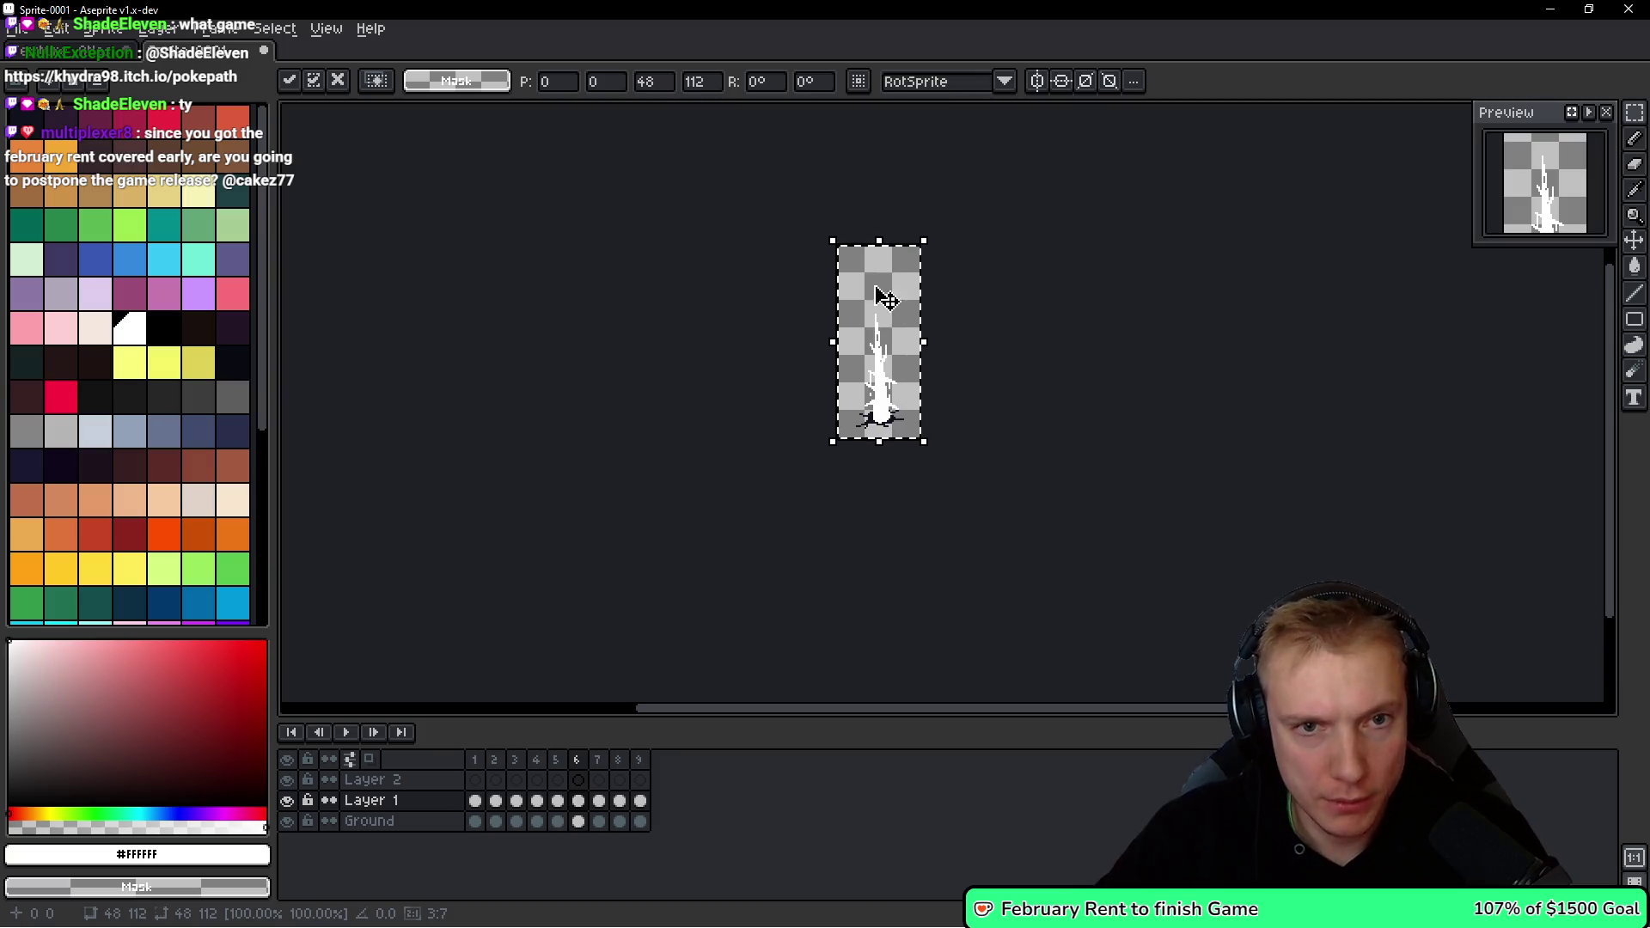
{"action": "mouse_move", "coordinate": [879, 246]}
{"action": "left_mouse_down"}
{"action": "mouse_move", "coordinate": [884, 203]}
{"action": "mouse_move", "coordinate": [885, 232]}
{"action": "mouse_move", "coordinate": [878, 215]}
{"action": "left_mouse_up"}
{"action": "scroll", "coordinate": [917, 318], "scroll_direction": "up", "scroll_amount": 1}
Play and stop the ice spike animation, then switch over to Firefox.
{"action": "key", "text": "space"}
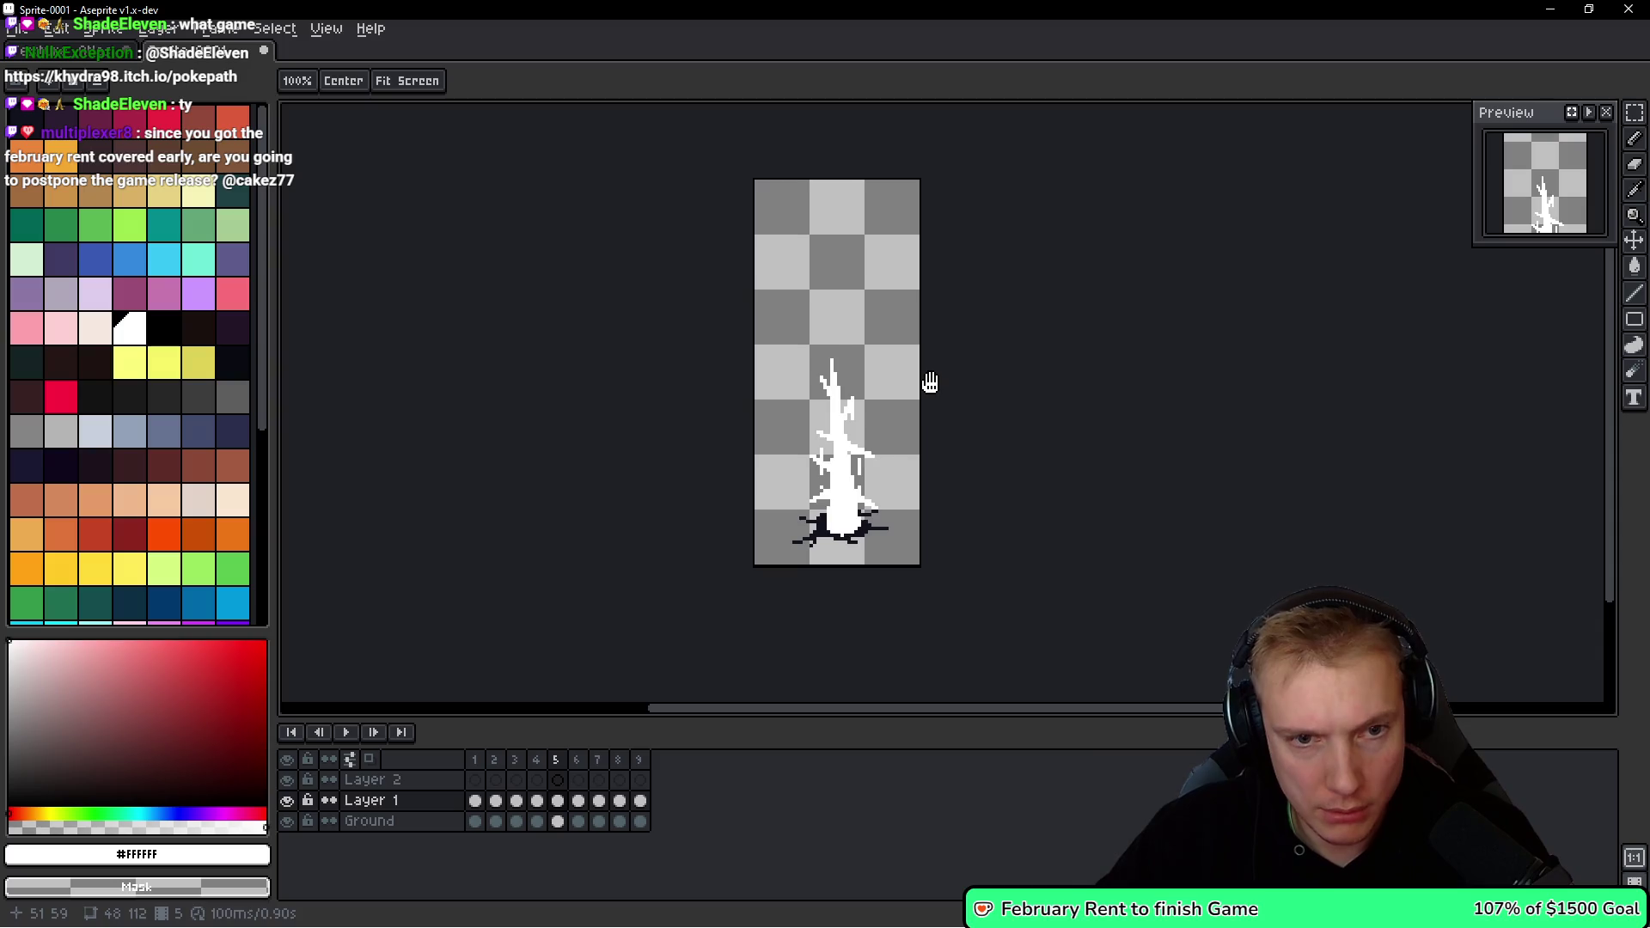
{"action": "key", "text": "Return"}
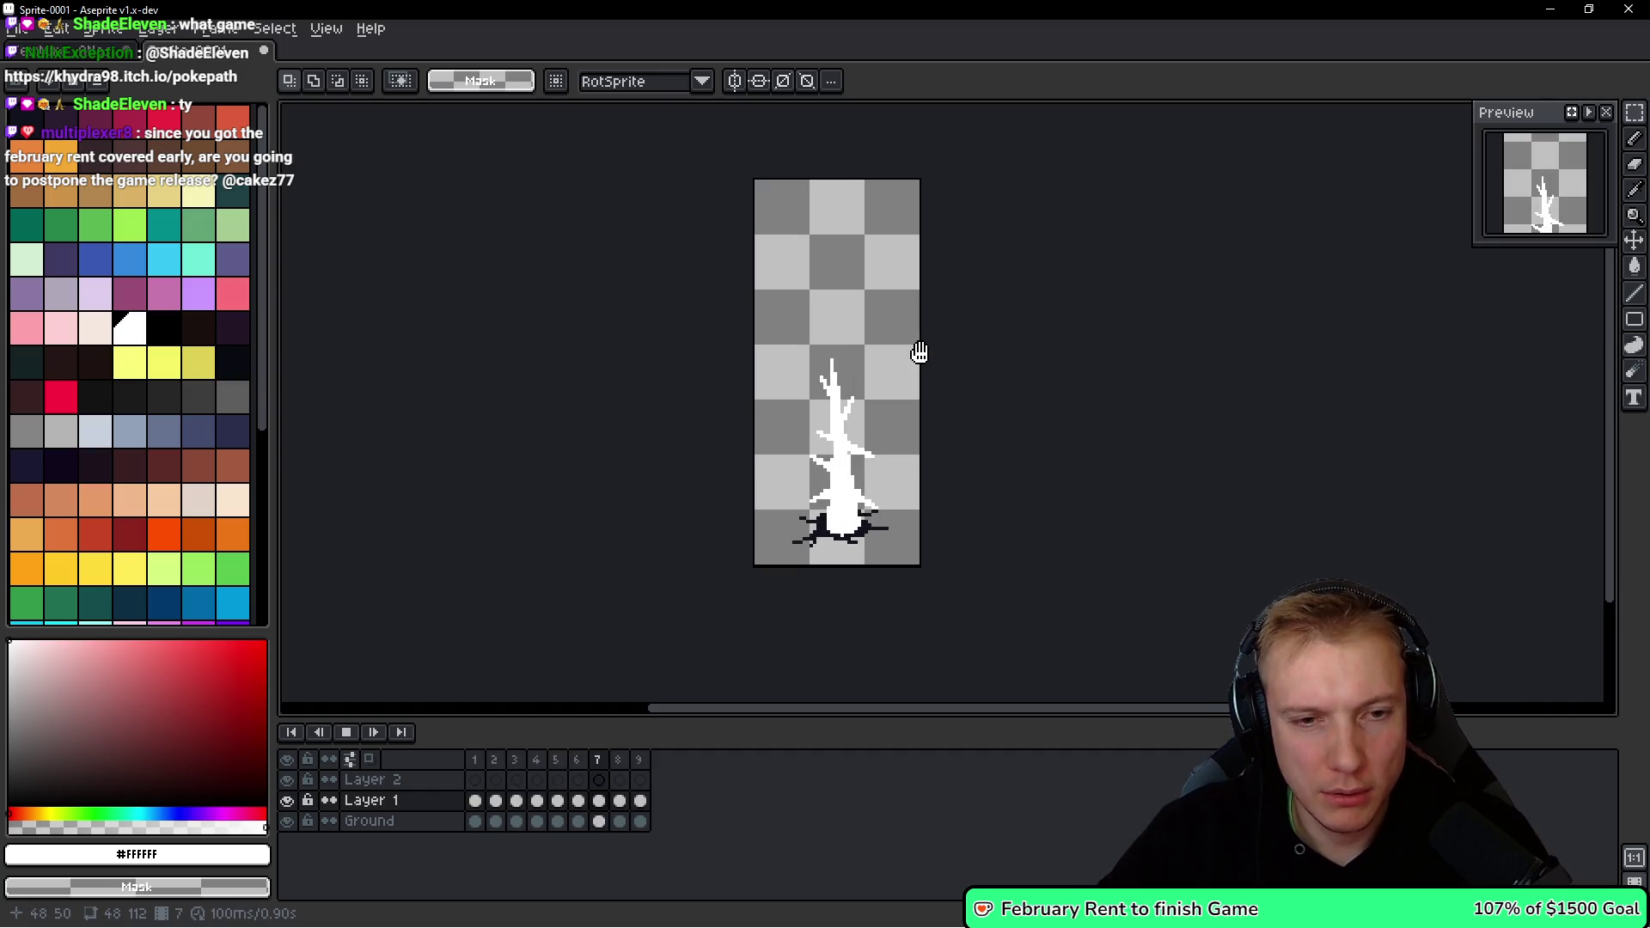
{"action": "key", "text": "Return"}
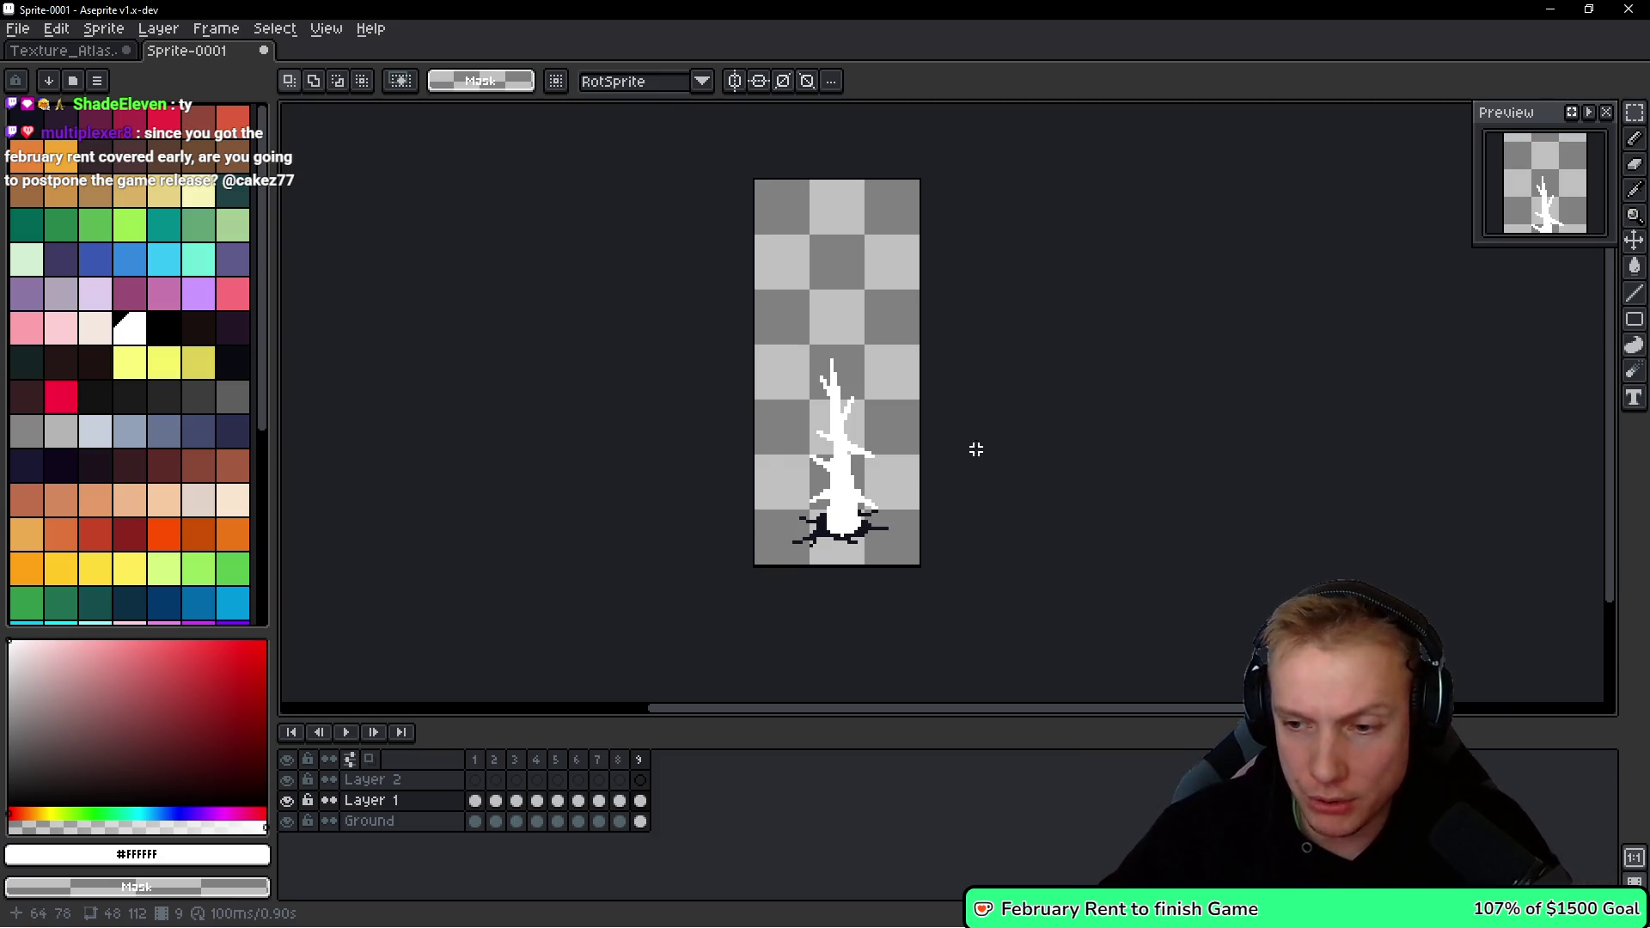
{"action": "key", "text": "i"}
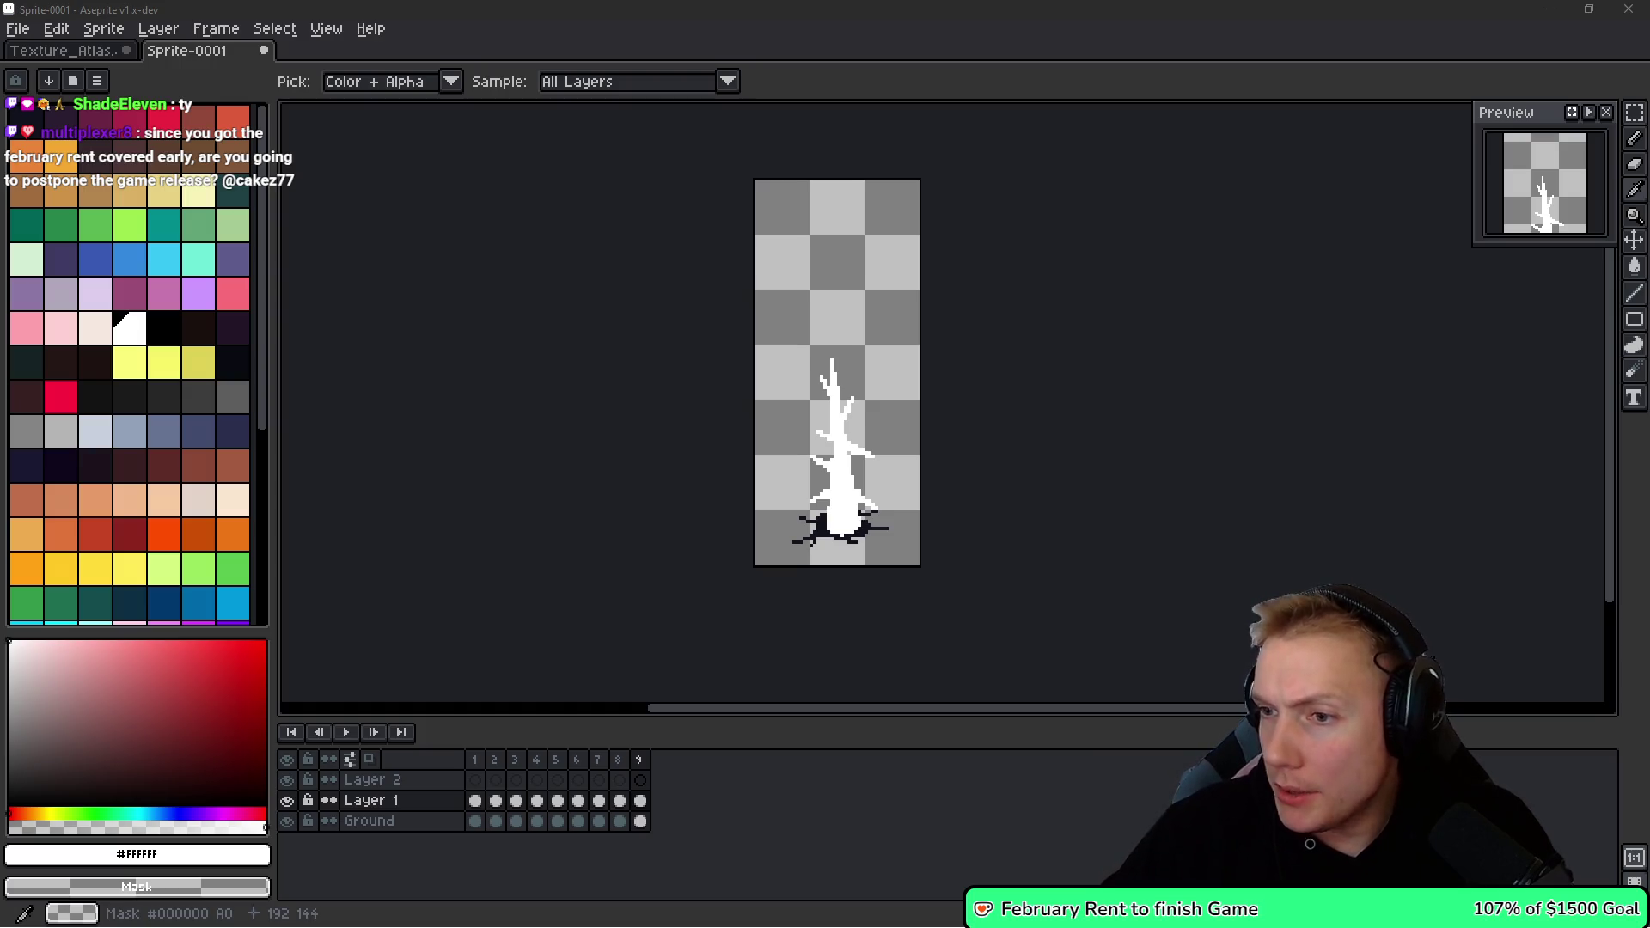
{"action": "key", "text": "m"}
{"action": "key", "text": "alt+Tab"}
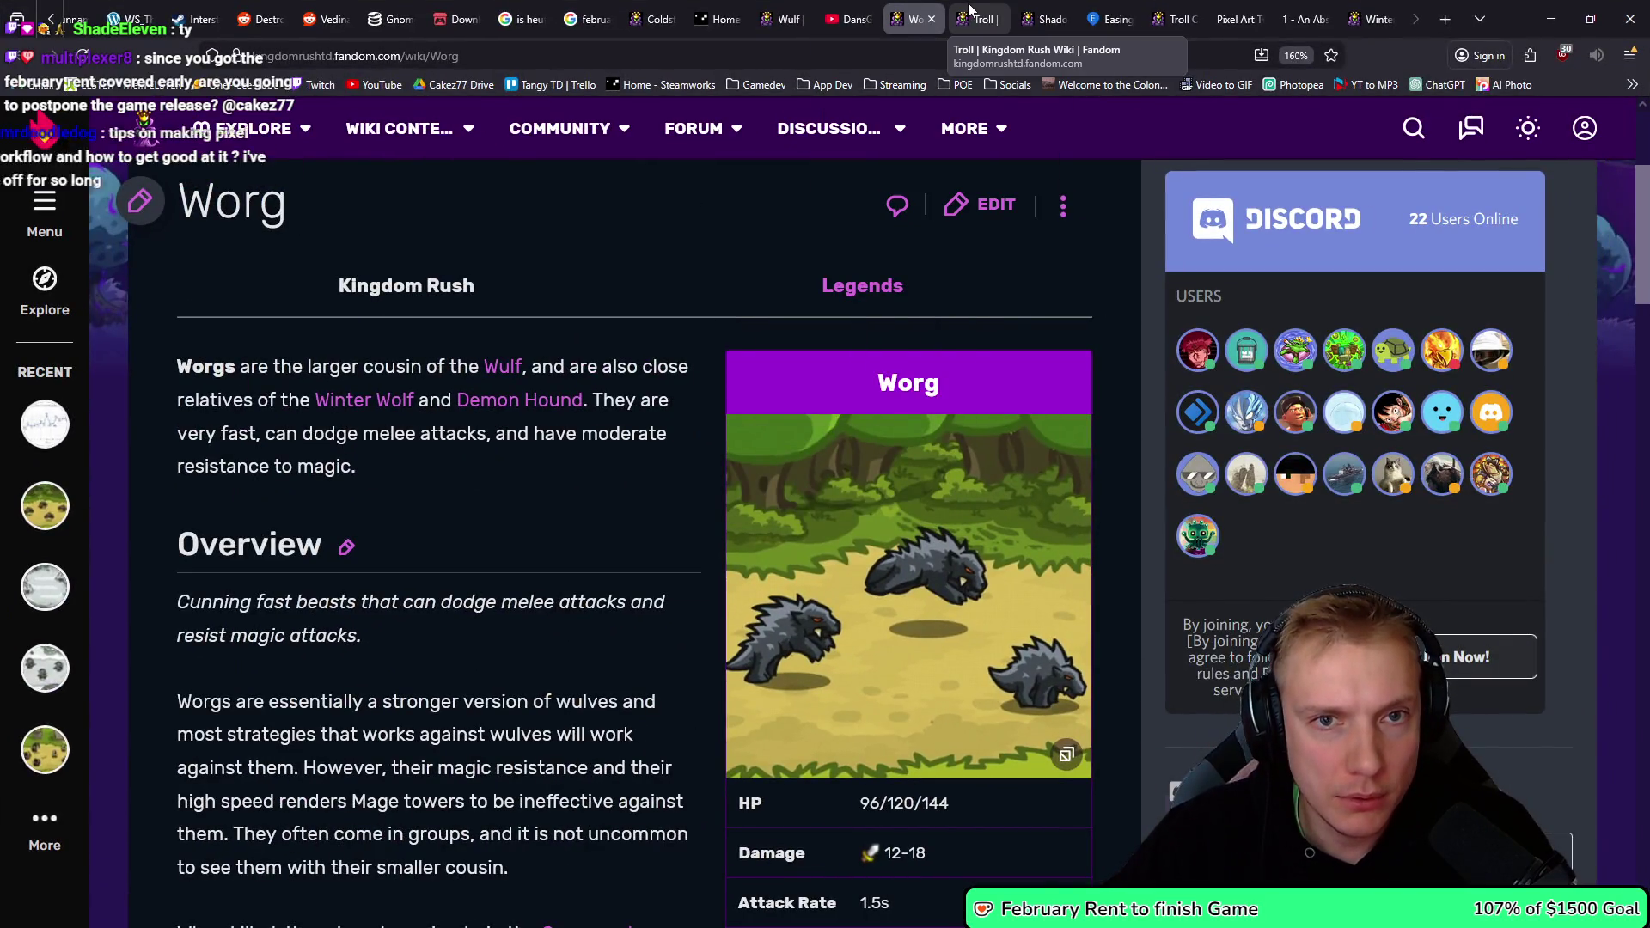
In the Troll wiki tab, search Google for 'february next fest steam'.
{"action": "left_click", "coordinate": [967, 15]}
{"action": "key", "text": "ctrl+l"}
{"action": "type", "text": "fivebu"}
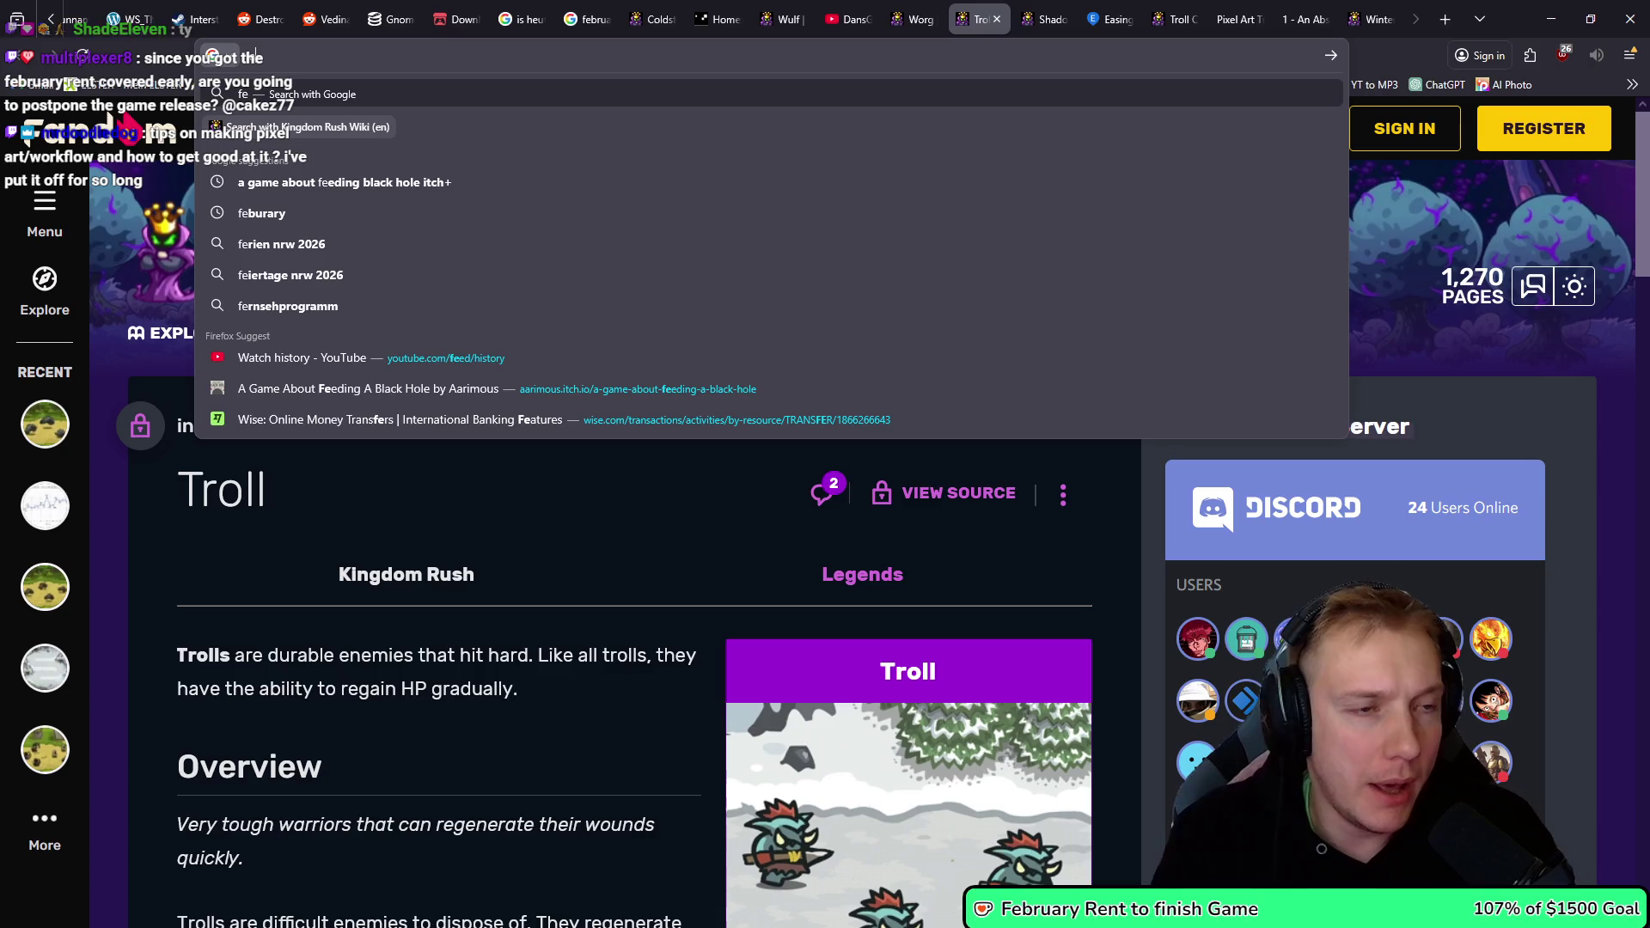
{"action": "key", "text": "BackSpace"}
{"action": "type", "text": "ruary next fest "}
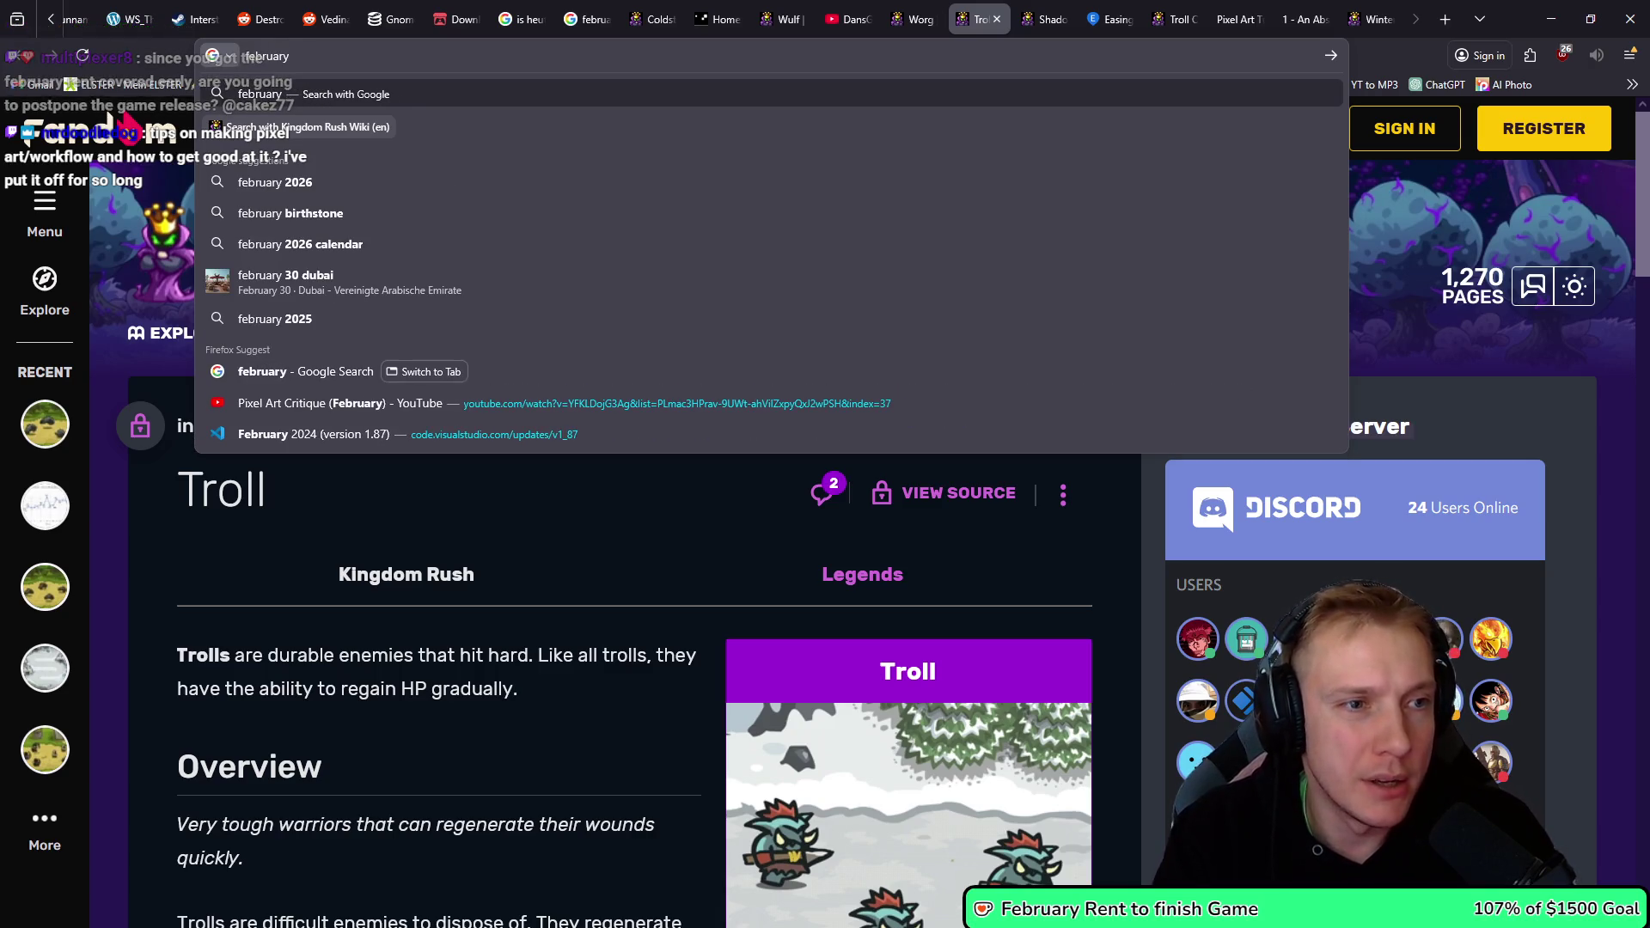
{"action": "type", "text": "steam"}
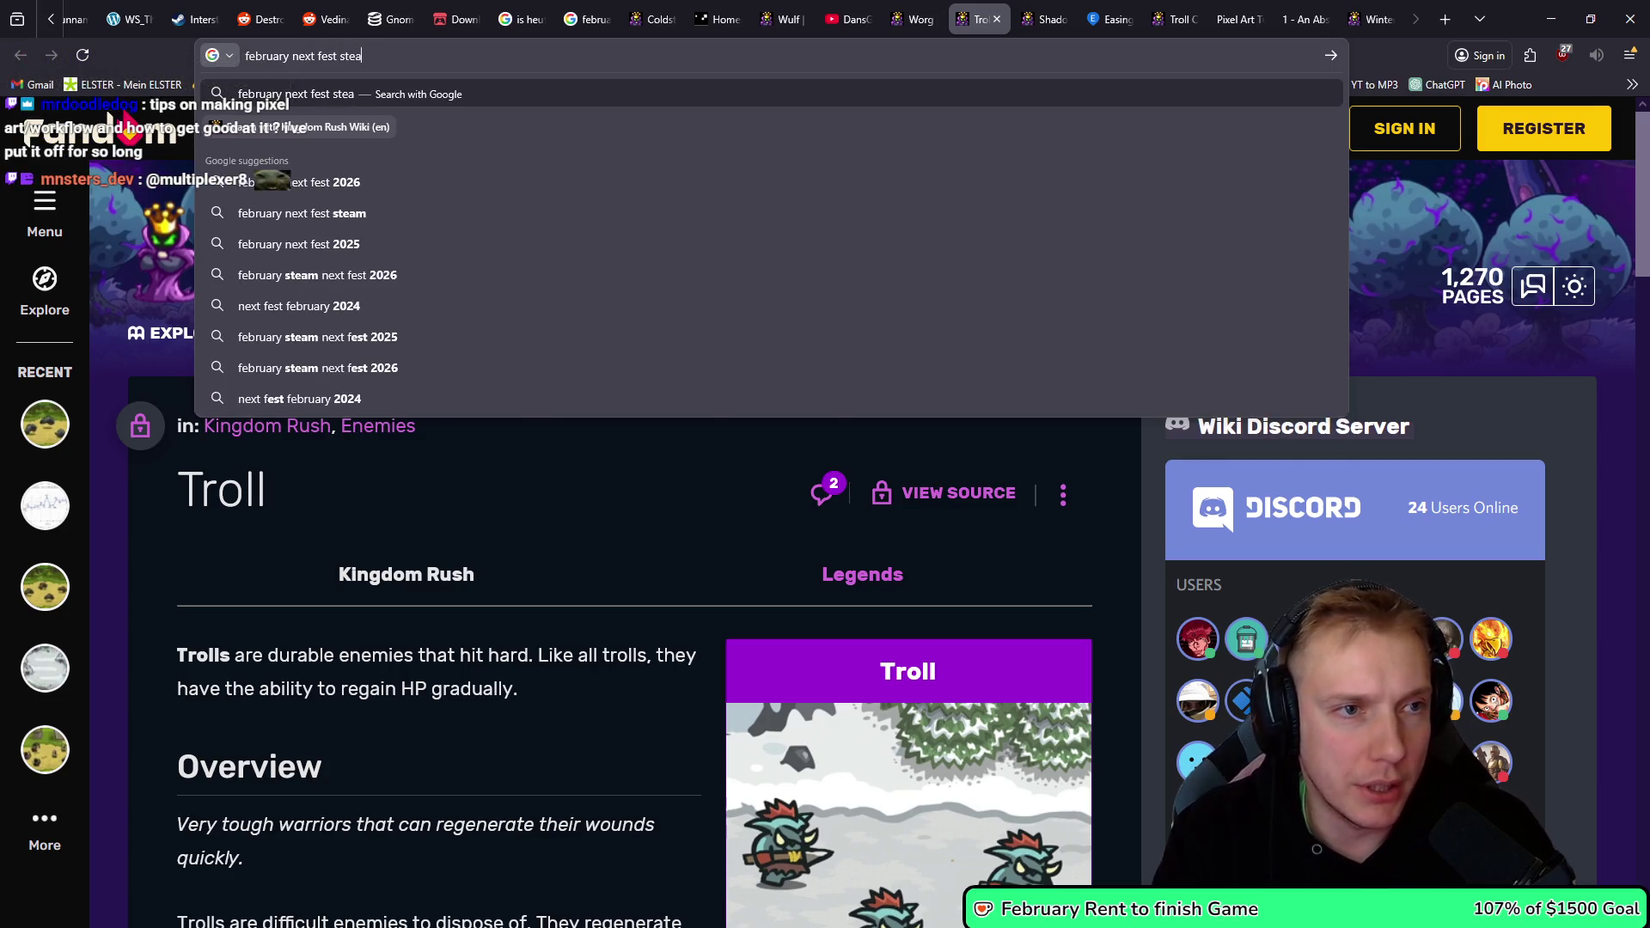
{"action": "key", "text": "Return"}
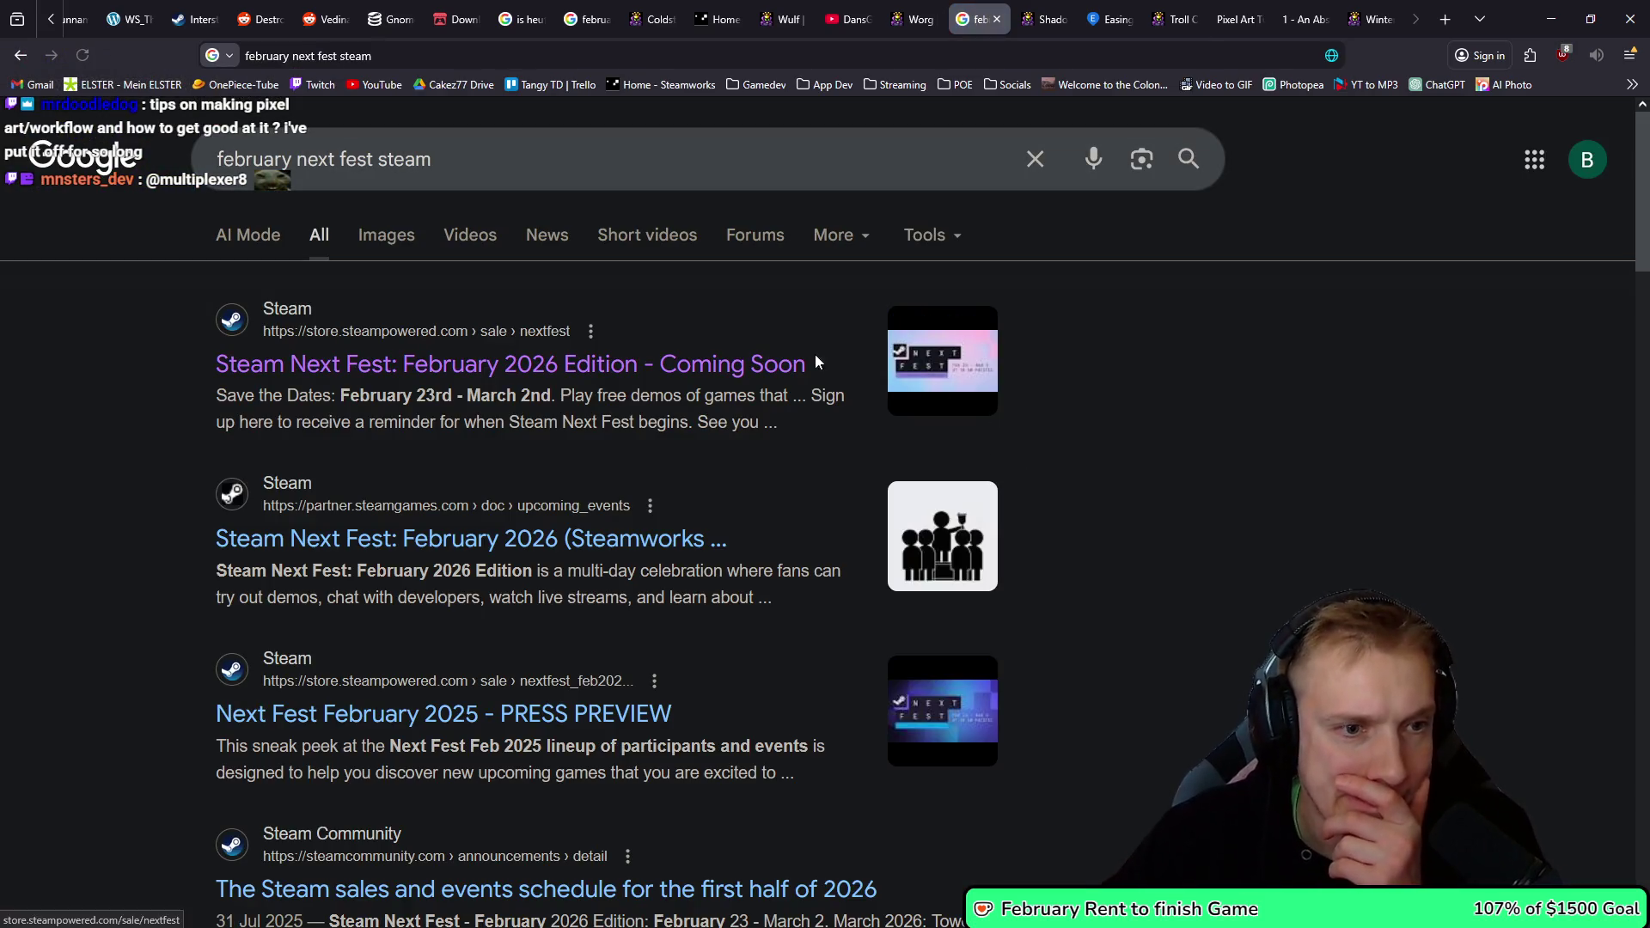
Browse the Steam Next Fest February 2026 page, then return to the search results.
{"action": "left_click", "coordinate": [441, 371]}
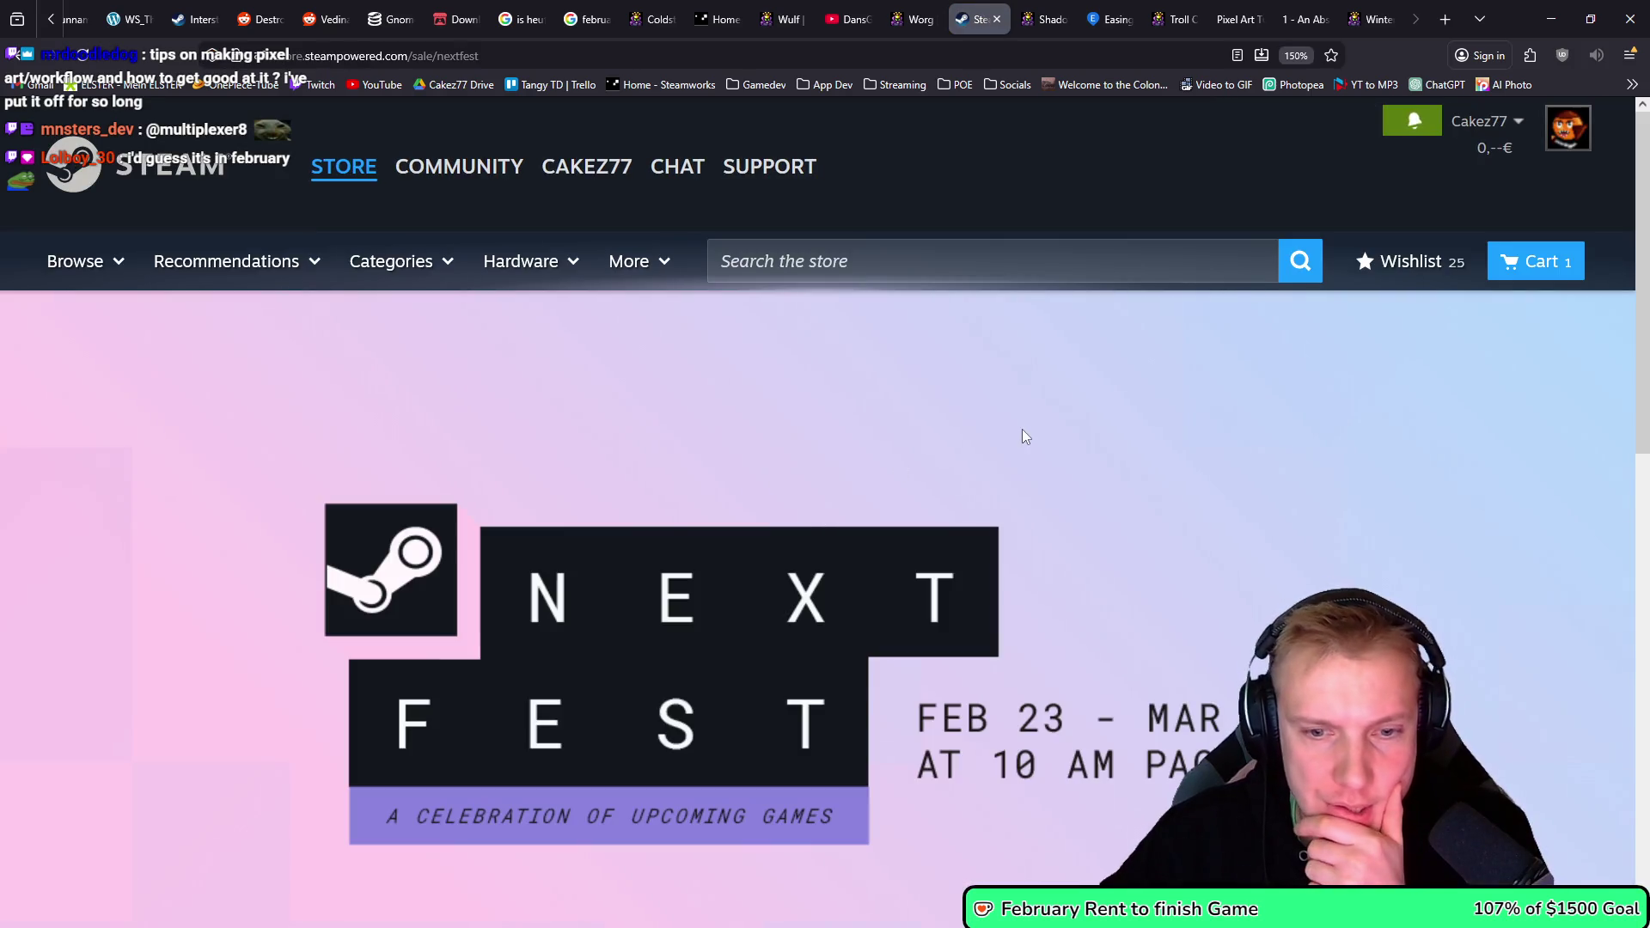
{"action": "scroll", "coordinate": [1030, 428], "scroll_direction": "down", "scroll_amount": 2}
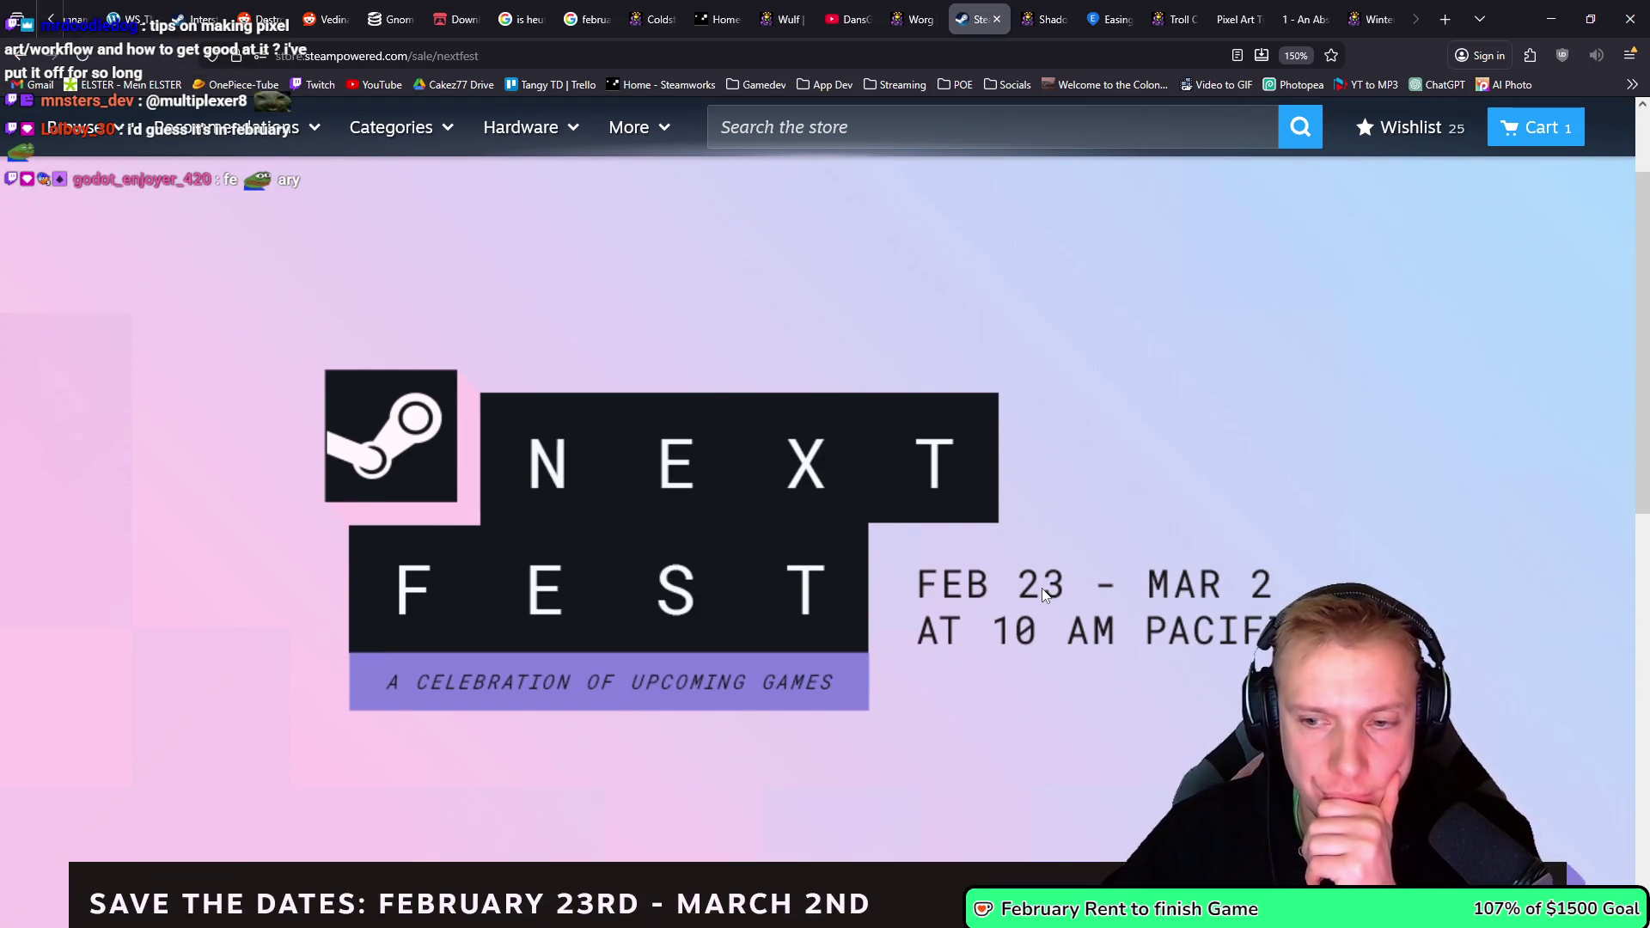
{"action": "key", "text": "alt+Left"}
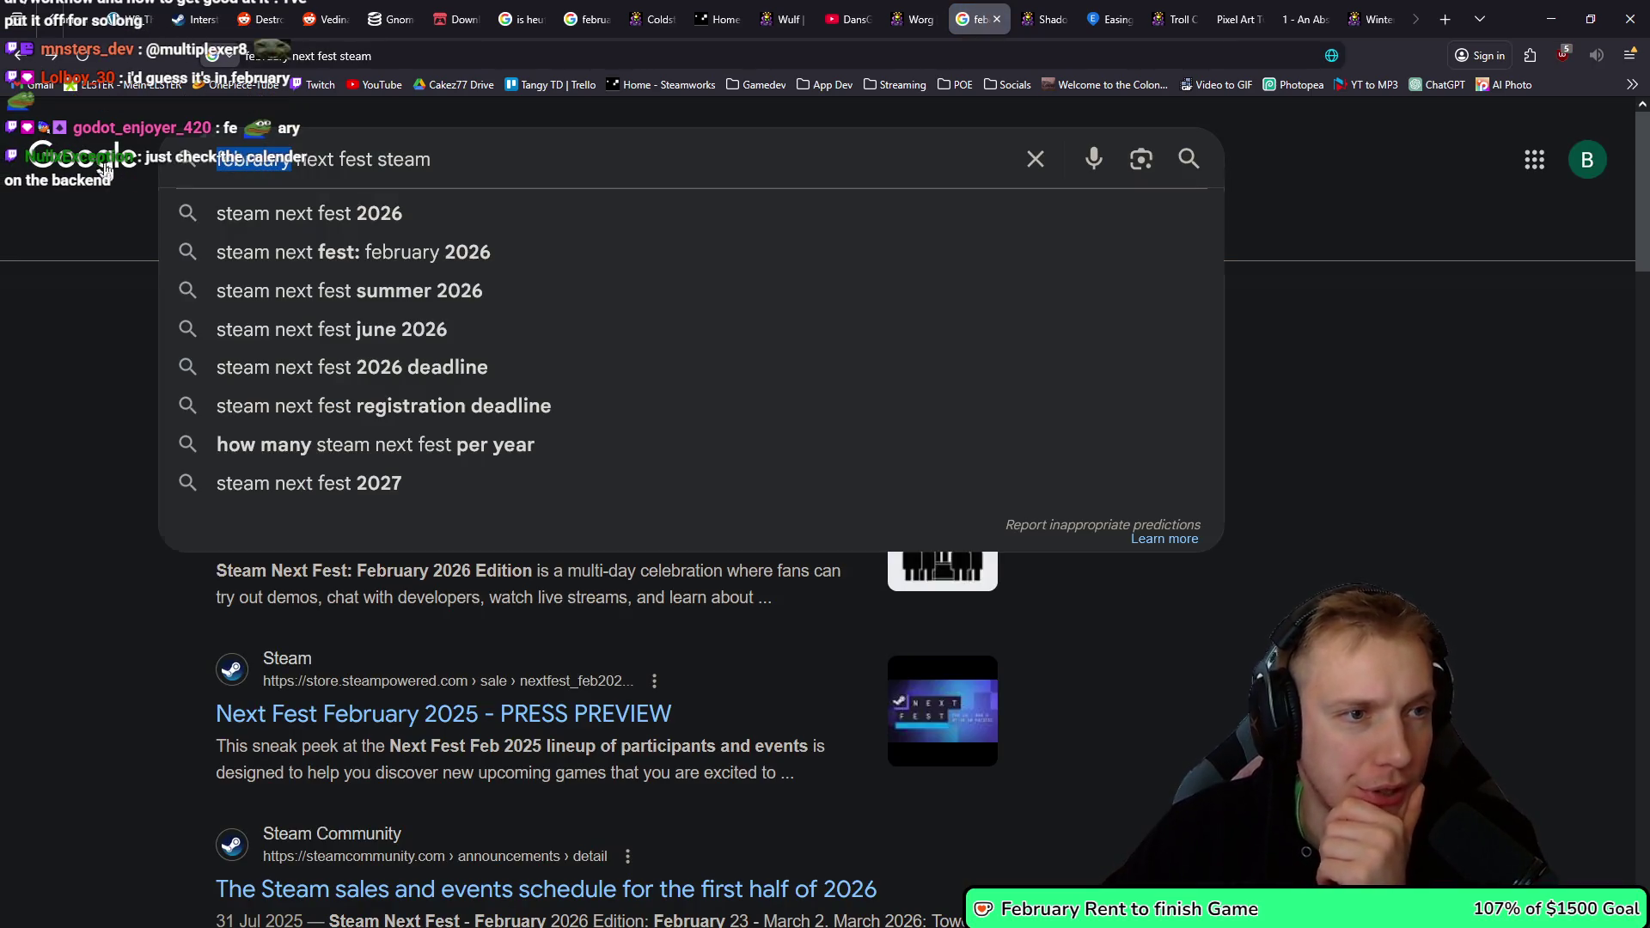
{"action": "key", "text": "alt+Right"}
{"action": "scroll", "coordinate": [1082, 534], "scroll_direction": "down", "scroll_amount": 4}
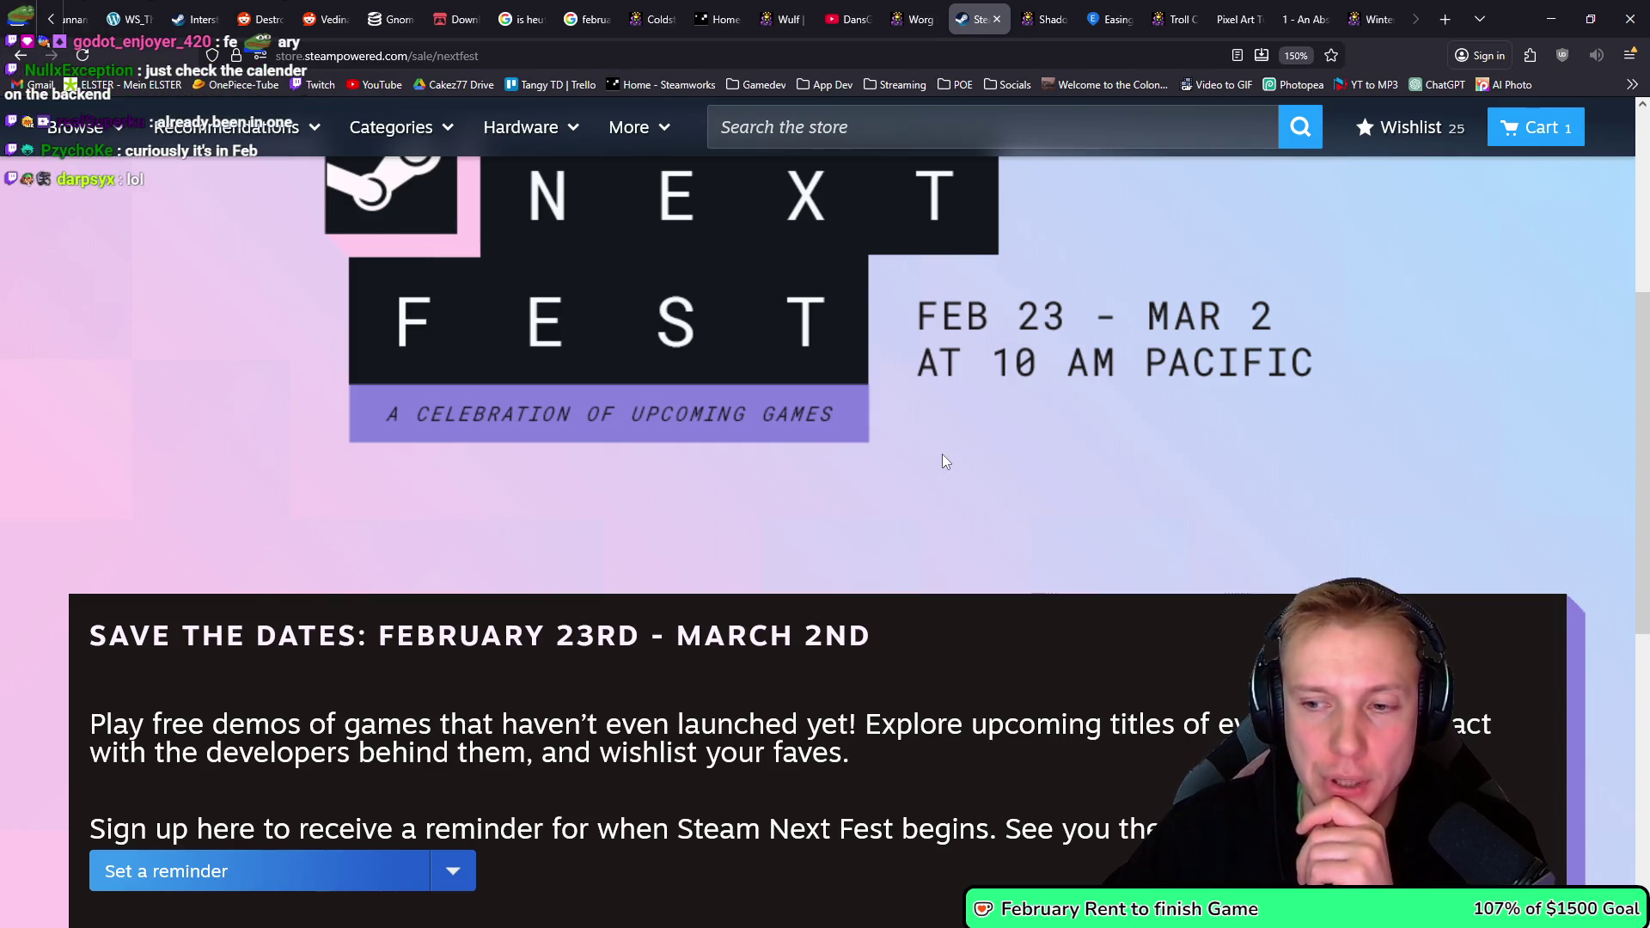
{"action": "key", "text": "alt+Left"}
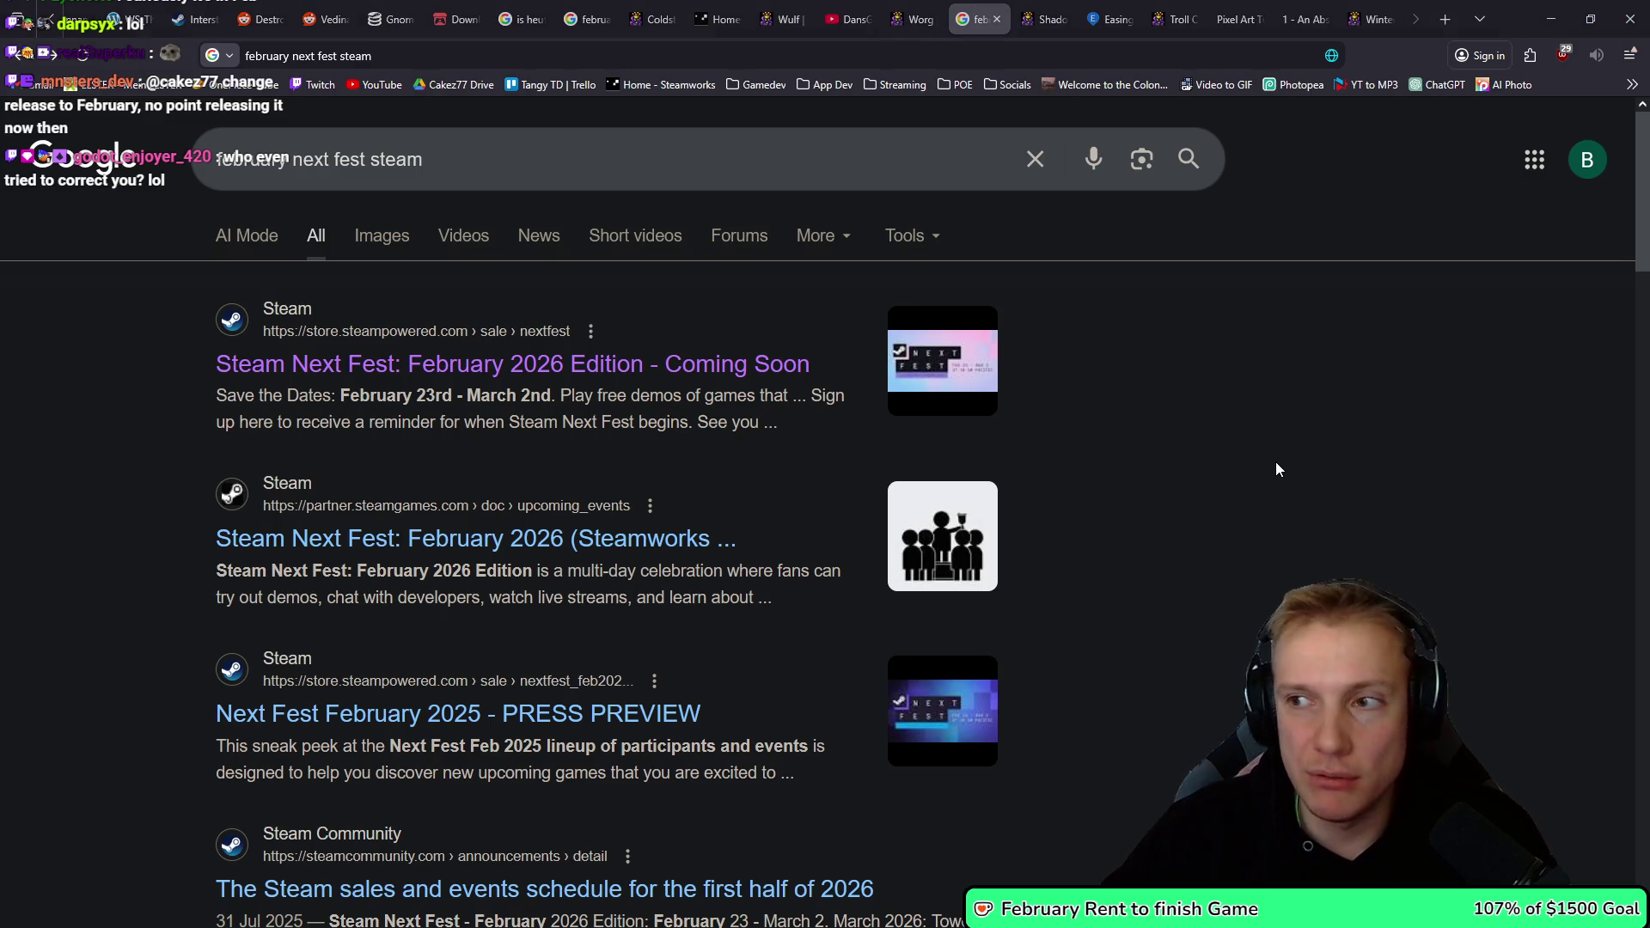
{"action": "key", "text": "alt+Tab"}
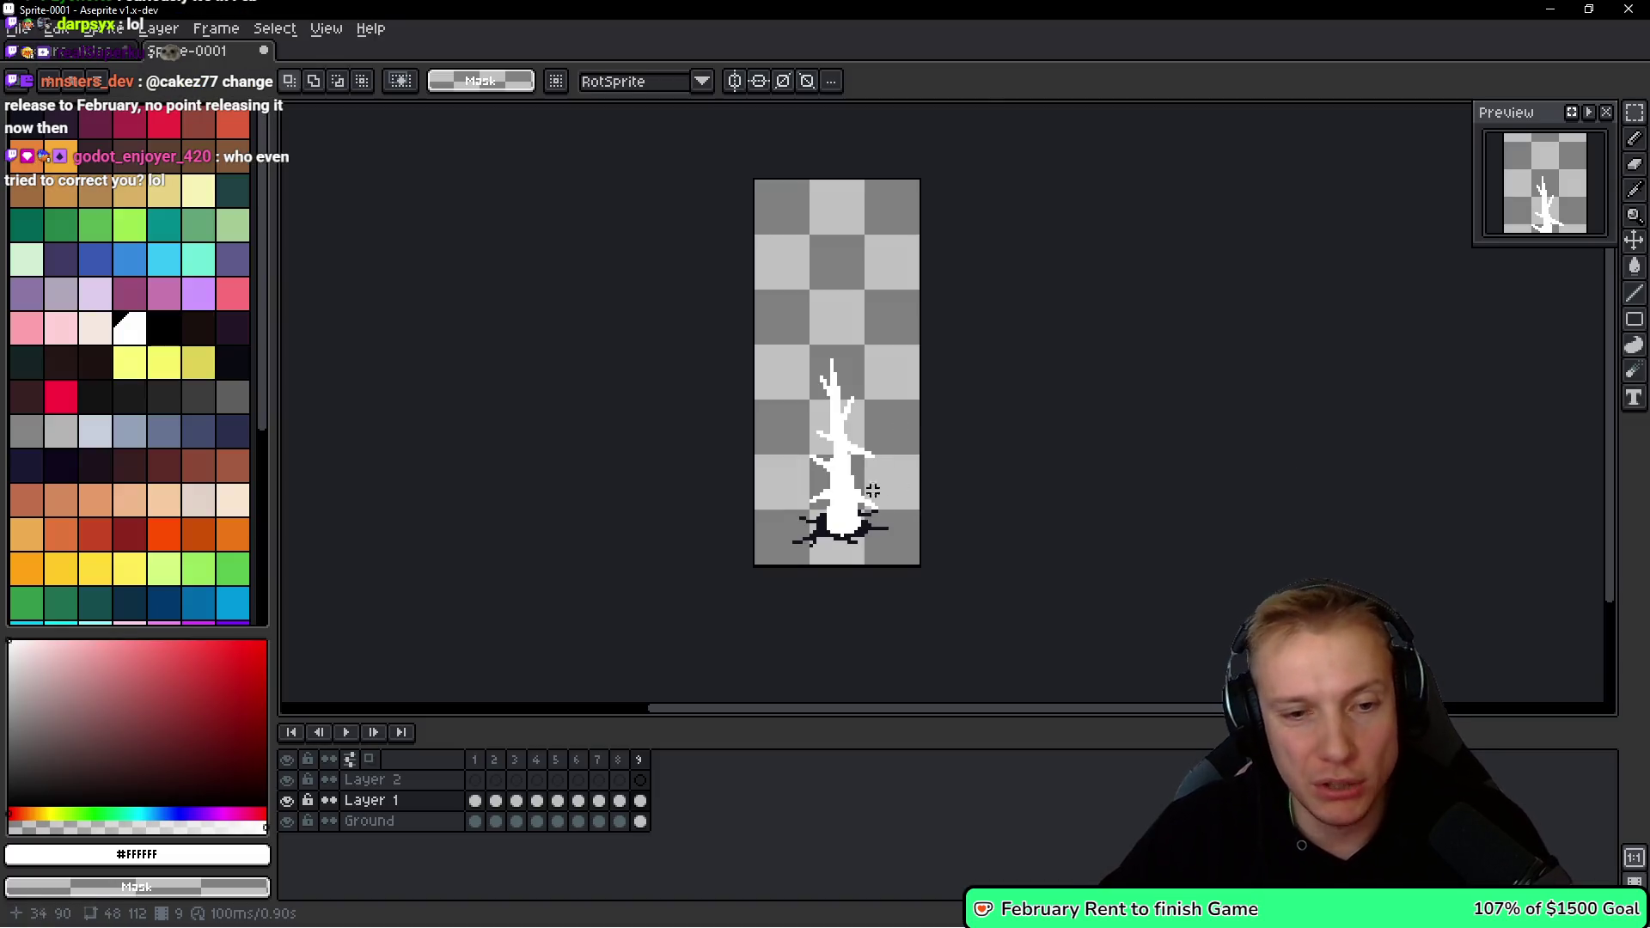
Zoom in, switch to the Pencil (B) and settle on frame 6.
{"action": "scroll", "coordinate": [859, 490], "scroll_direction": "up", "scroll_amount": 5}
{"action": "scroll", "coordinate": [871, 593], "scroll_direction": "up", "scroll_amount": 4}
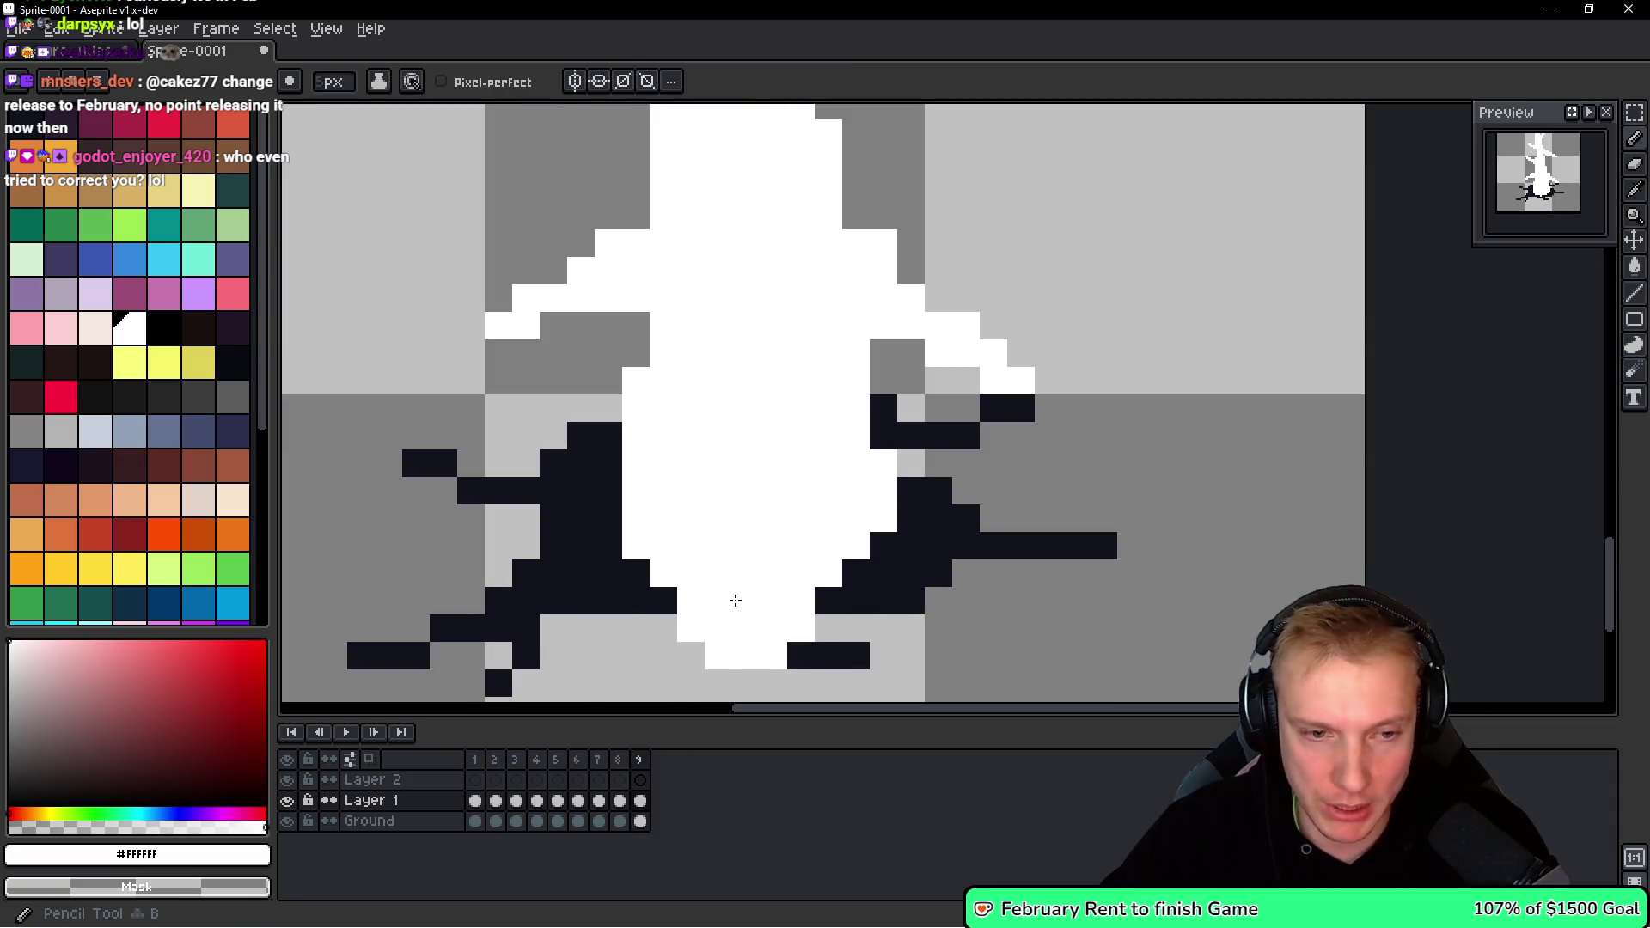
{"action": "key", "text": "b"}
{"action": "key", "text": "Left"}
{"action": "key", "text": "Left"}
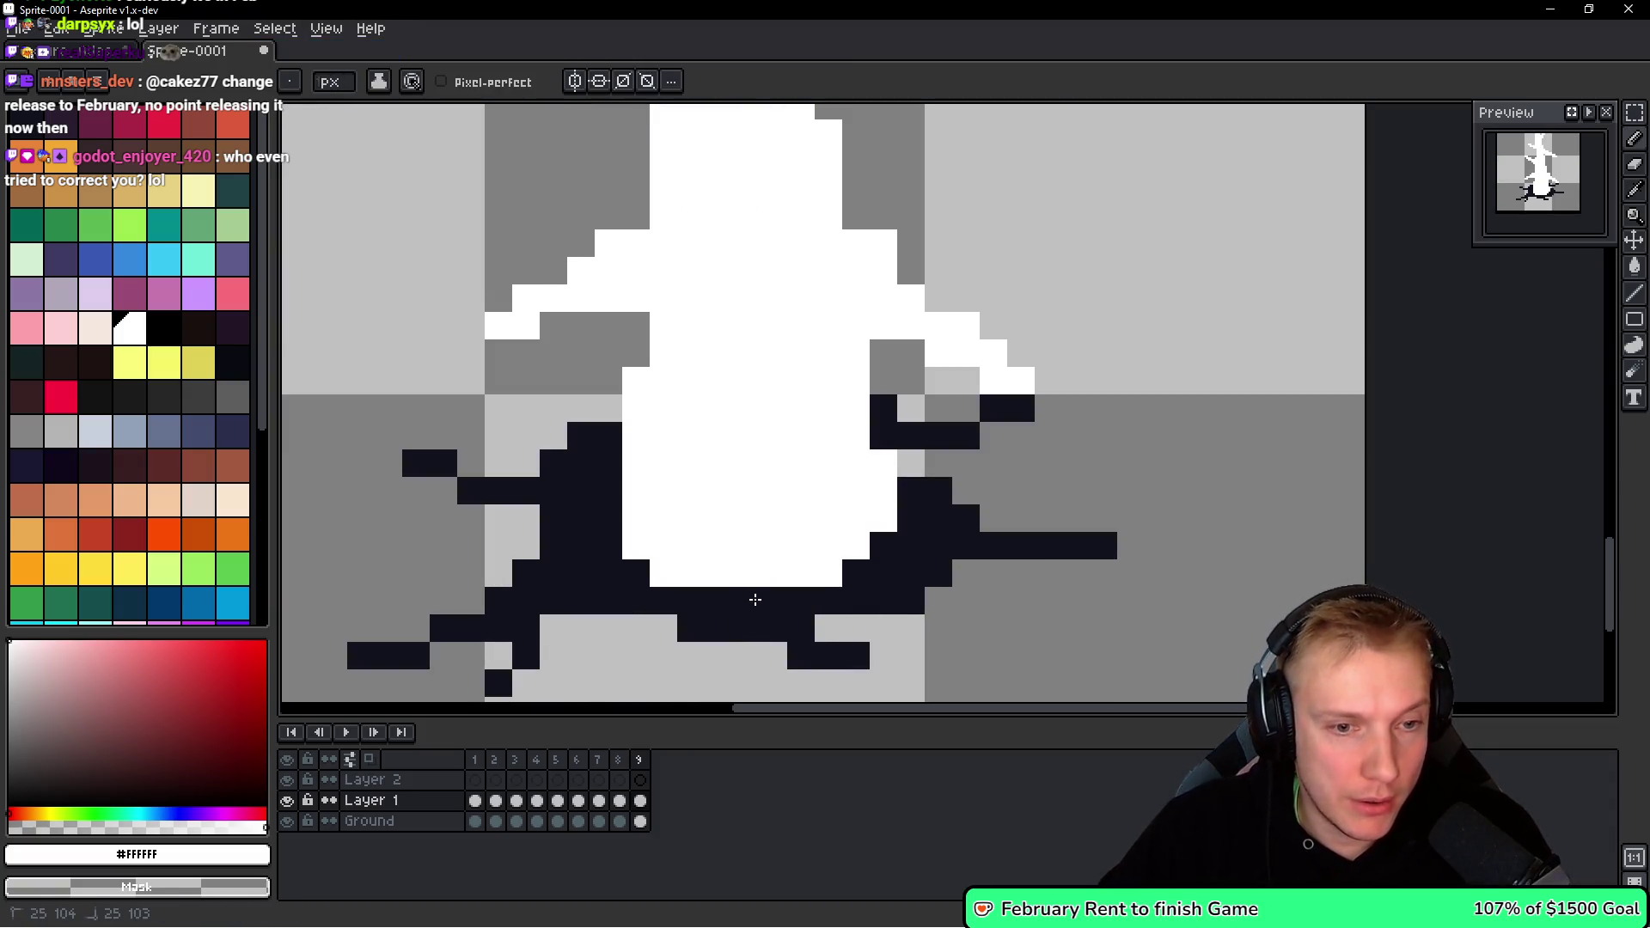
{"action": "key", "text": "space"}
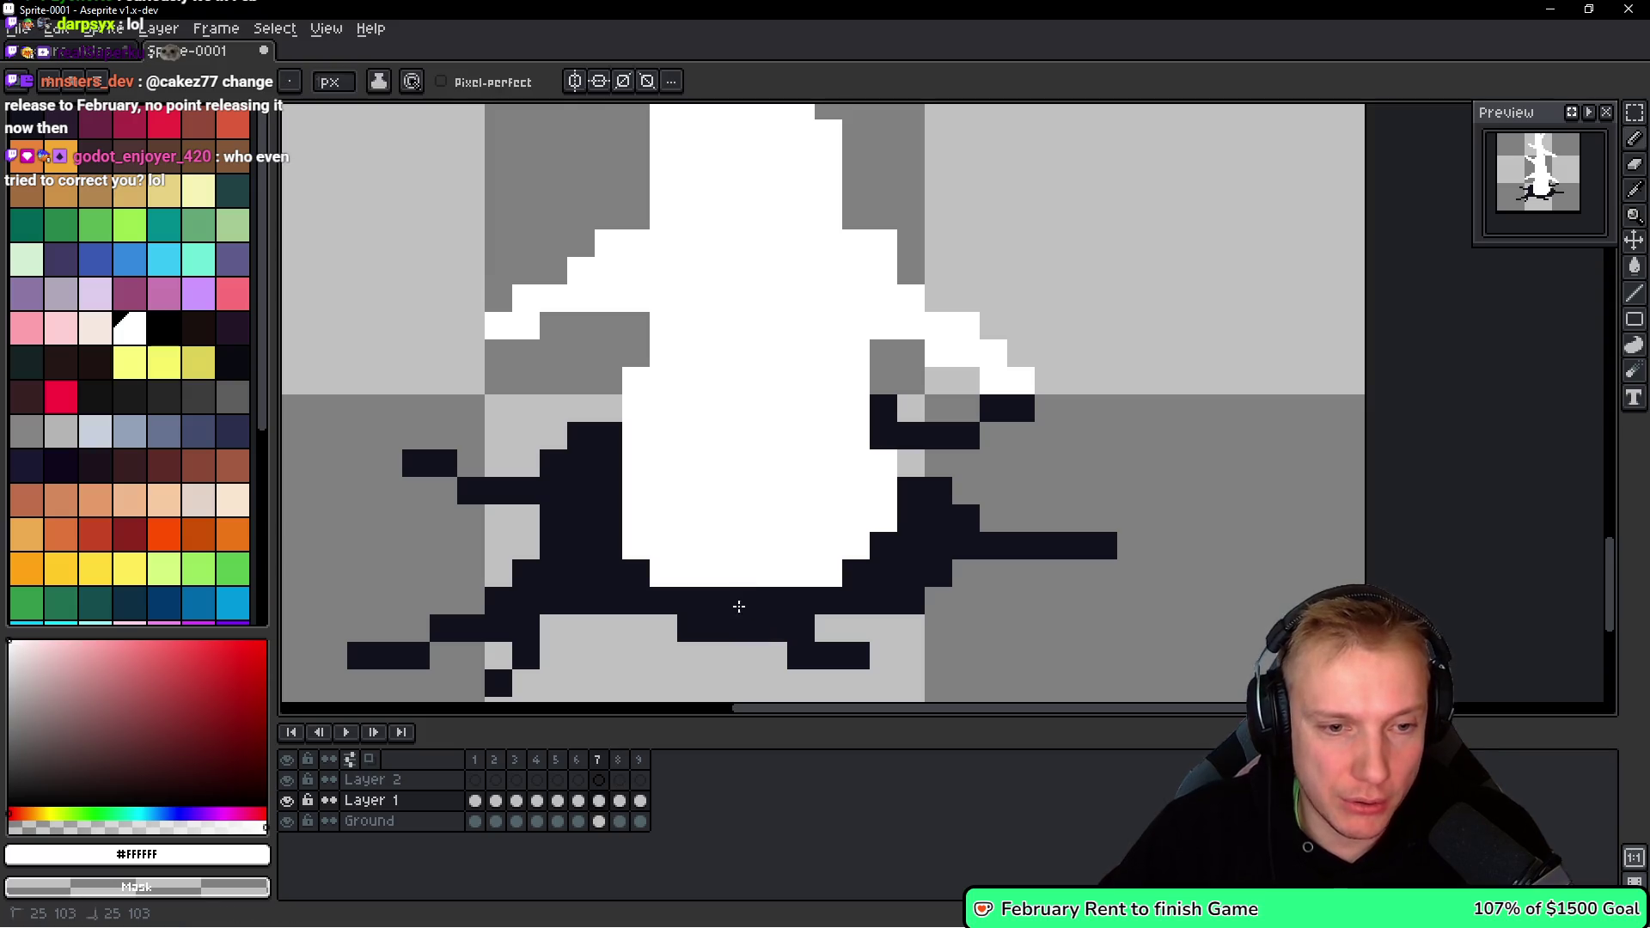
{"action": "key", "text": "Left"}
{"action": "key", "text": "Left"}
{"action": "key", "text": "Right"}
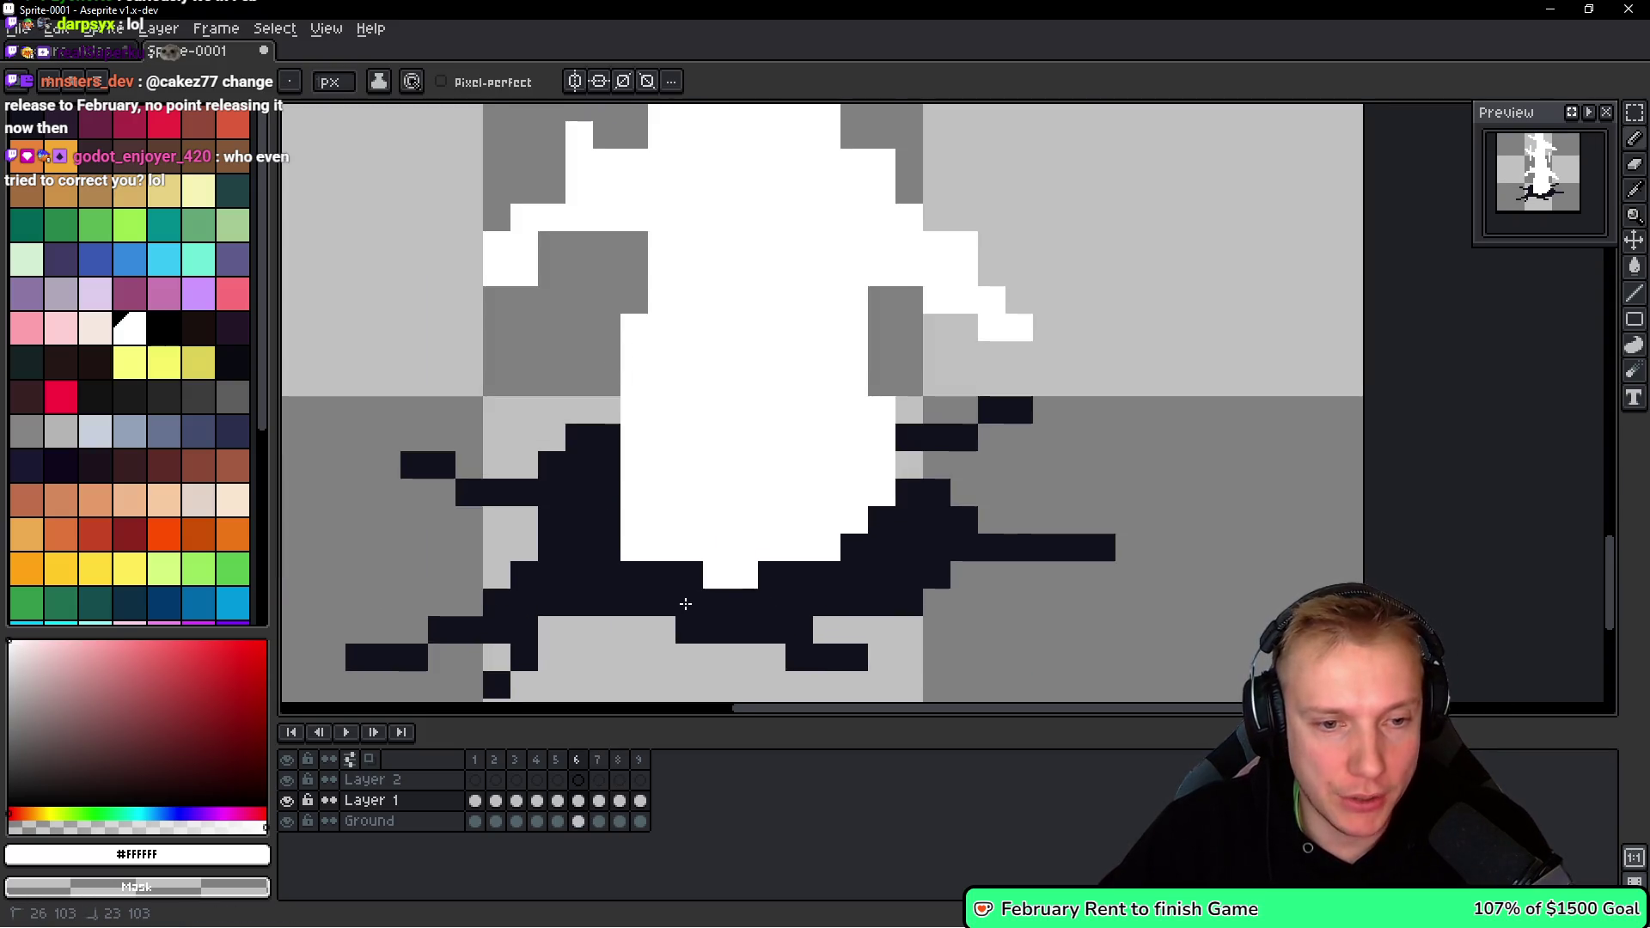
Paint white pixels along the spike's base on frame 6, fixing one misplaced pixel.
{"action": "scroll", "coordinate": [776, 547], "scroll_direction": "down", "scroll_amount": 4}
{"action": "scroll", "coordinate": [777, 548], "scroll_direction": "up", "scroll_amount": 1}
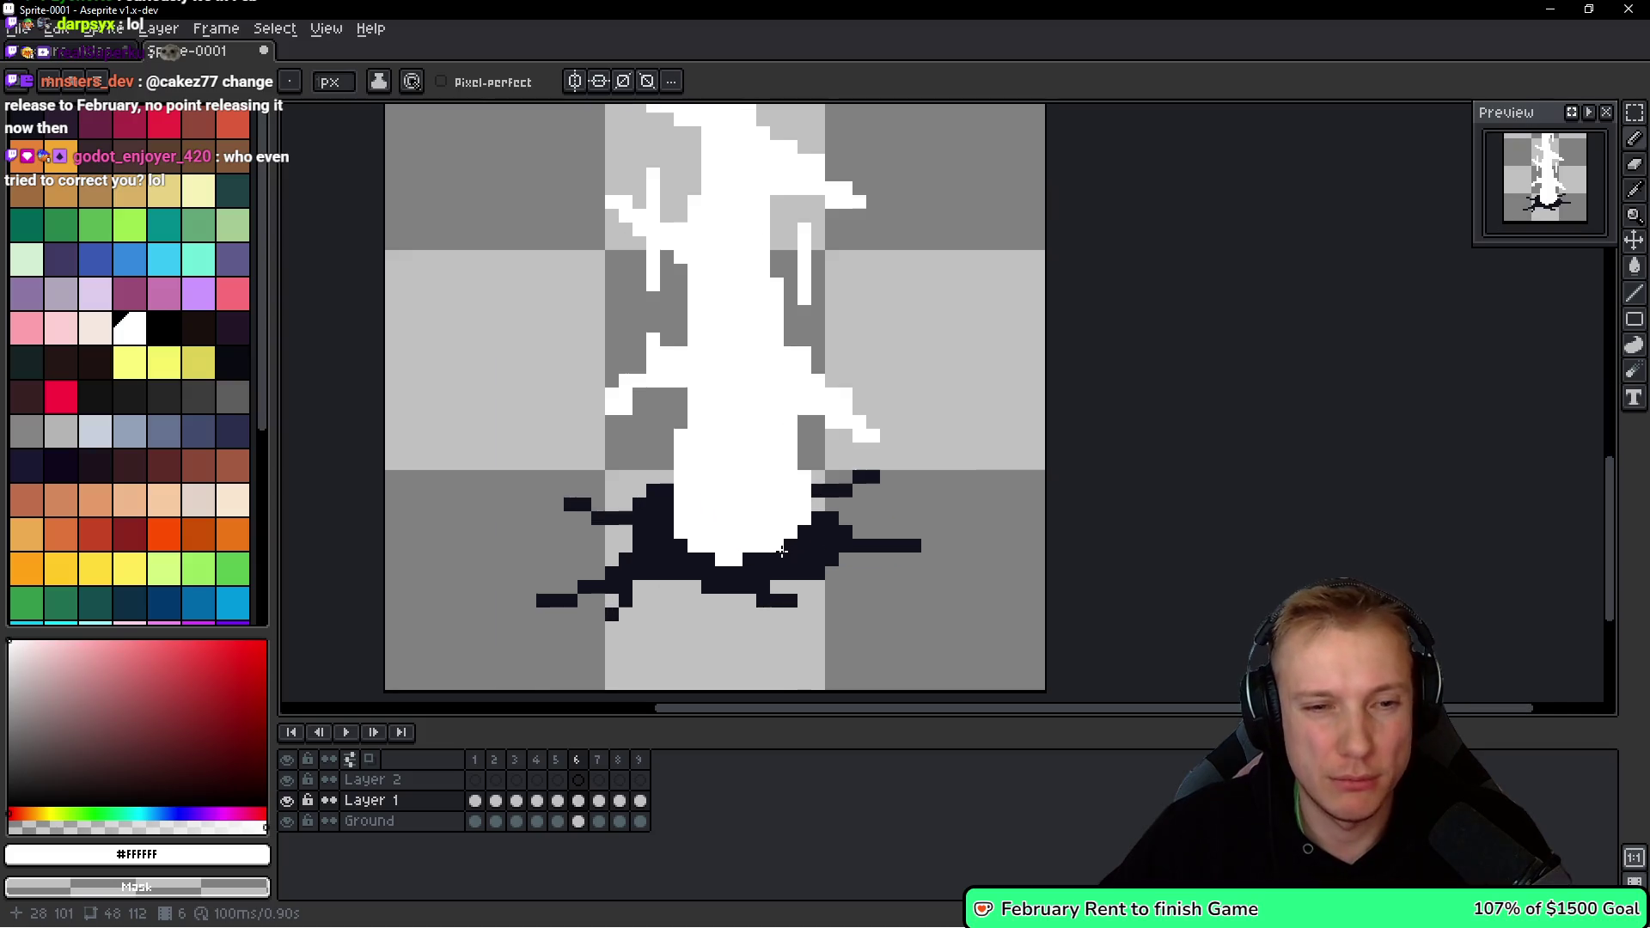
{"action": "scroll", "coordinate": [716, 575], "scroll_direction": "up", "scroll_amount": 3}
{"action": "left_click", "coordinate": [782, 545]}
{"action": "left_click", "coordinate": [682, 540]}
{"action": "left_click", "coordinate": [635, 521]}
{"action": "key", "text": "ctrl+z"}
{"action": "scroll", "coordinate": [636, 519], "scroll_direction": "down", "scroll_amount": 3}
{"action": "scroll", "coordinate": [748, 445], "scroll_direction": "up", "scroll_amount": 2}
{"action": "left_click", "coordinate": [747, 444]}
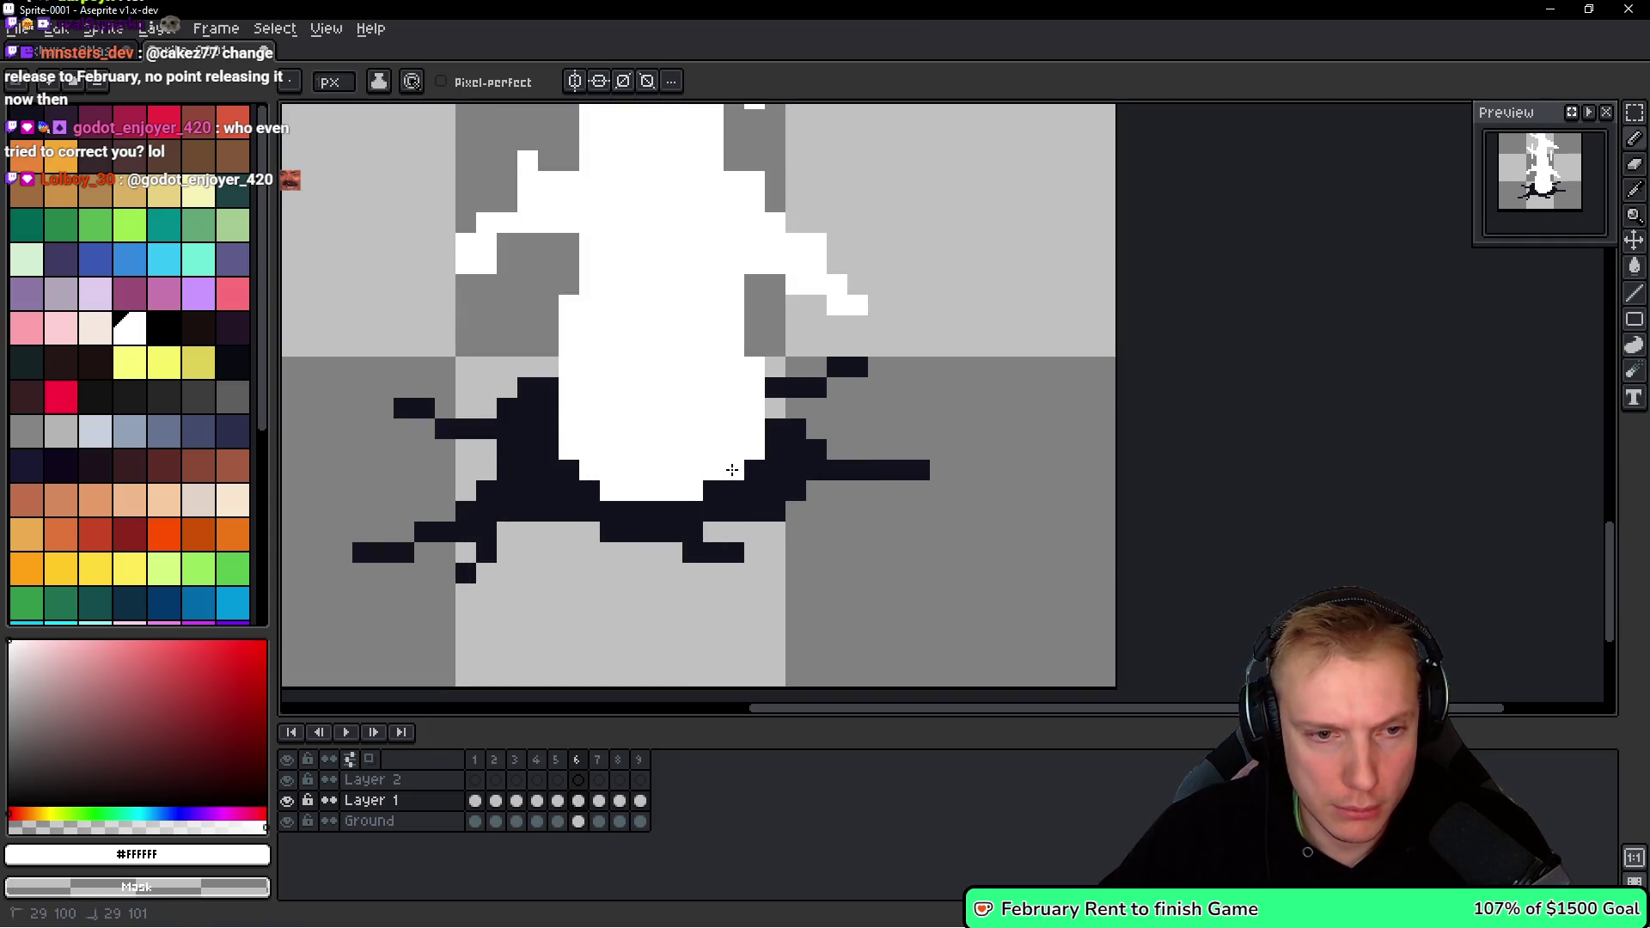
{"action": "scroll", "coordinate": [731, 470], "scroll_direction": "down", "scroll_amount": 3}
Compare frames 5 and 6, then add a white pixel to frame 6's branch.
{"action": "key", "text": "comma"}
{"action": "key", "text": "period"}
{"action": "key", "text": "comma"}
{"action": "key", "text": "period"}
{"action": "key", "text": "comma"}
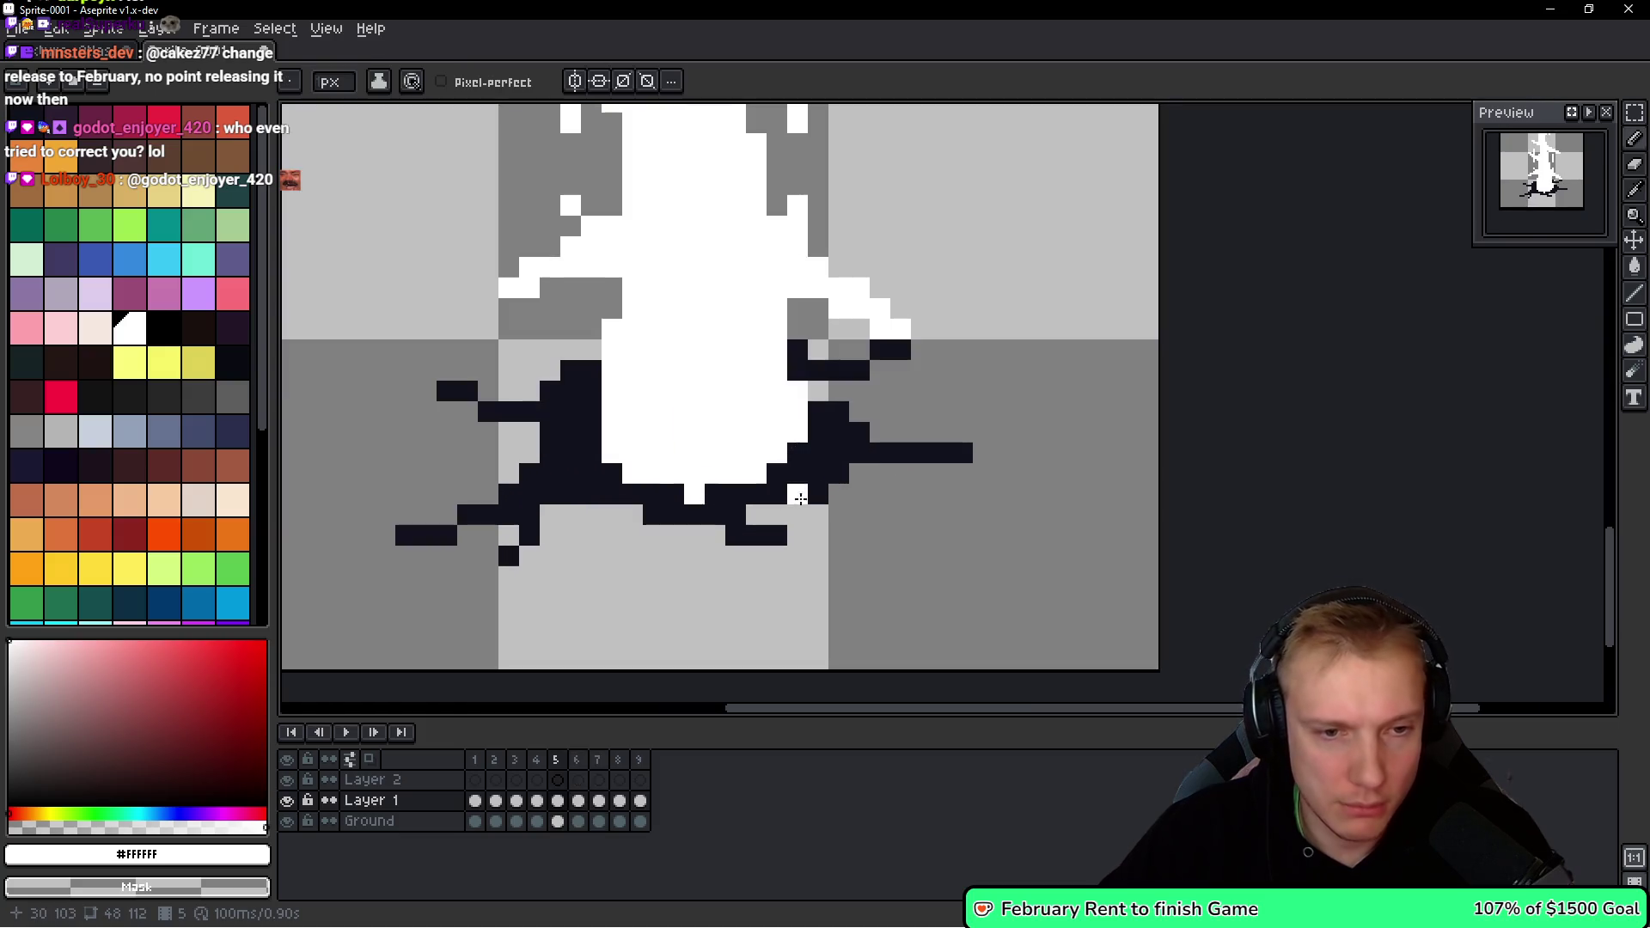
{"action": "scroll", "coordinate": [808, 473], "scroll_direction": "up", "scroll_amount": 3}
{"action": "scroll", "coordinate": [764, 432], "scroll_direction": "down", "scroll_amount": 3}
{"action": "key", "text": "period"}
{"action": "key", "text": "comma"}
{"action": "key", "text": "space"}
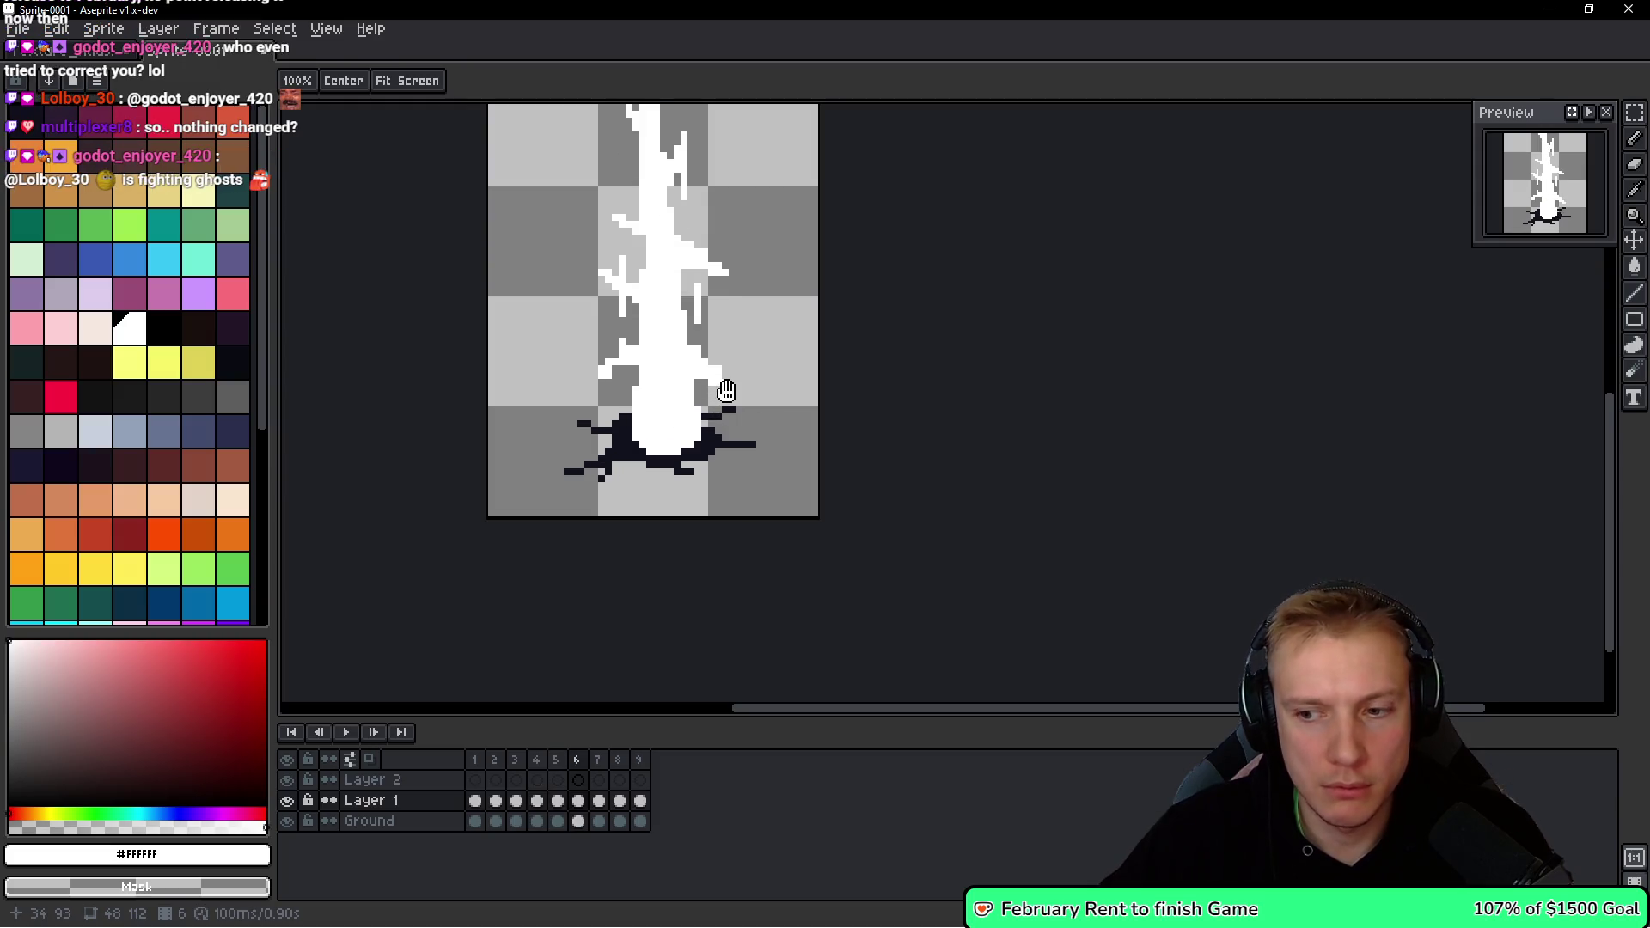
{"action": "key", "text": "period"}
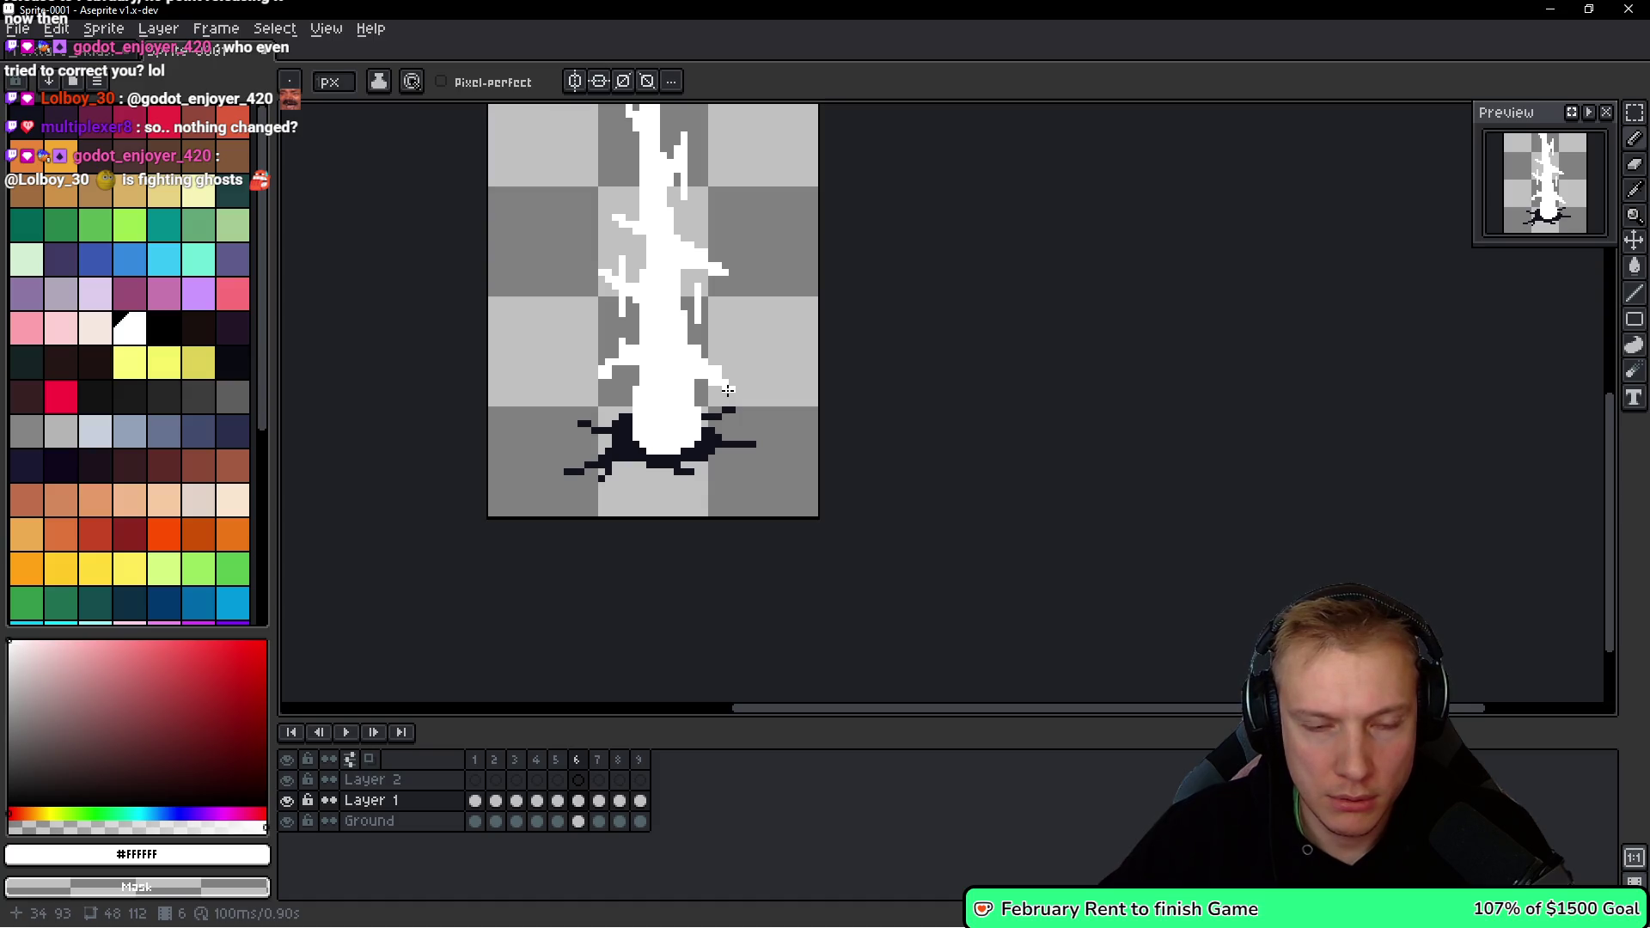
{"action": "left_click", "coordinate": [728, 388]}
{"action": "key", "text": "i"}
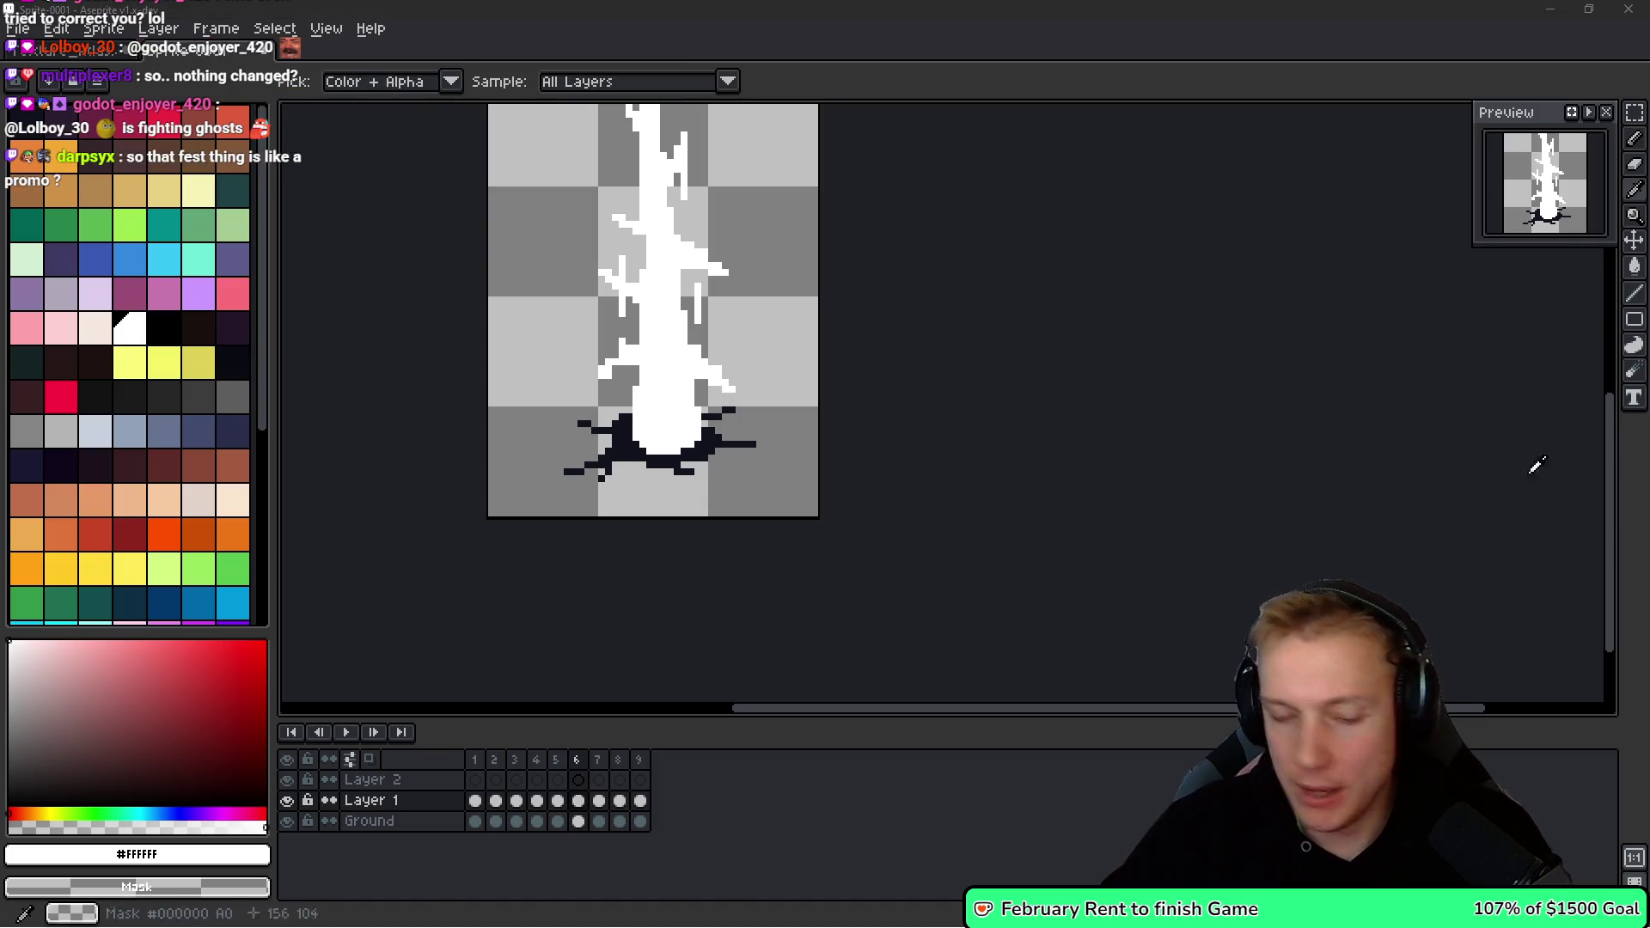
{"action": "key", "text": "alt+Tab"}
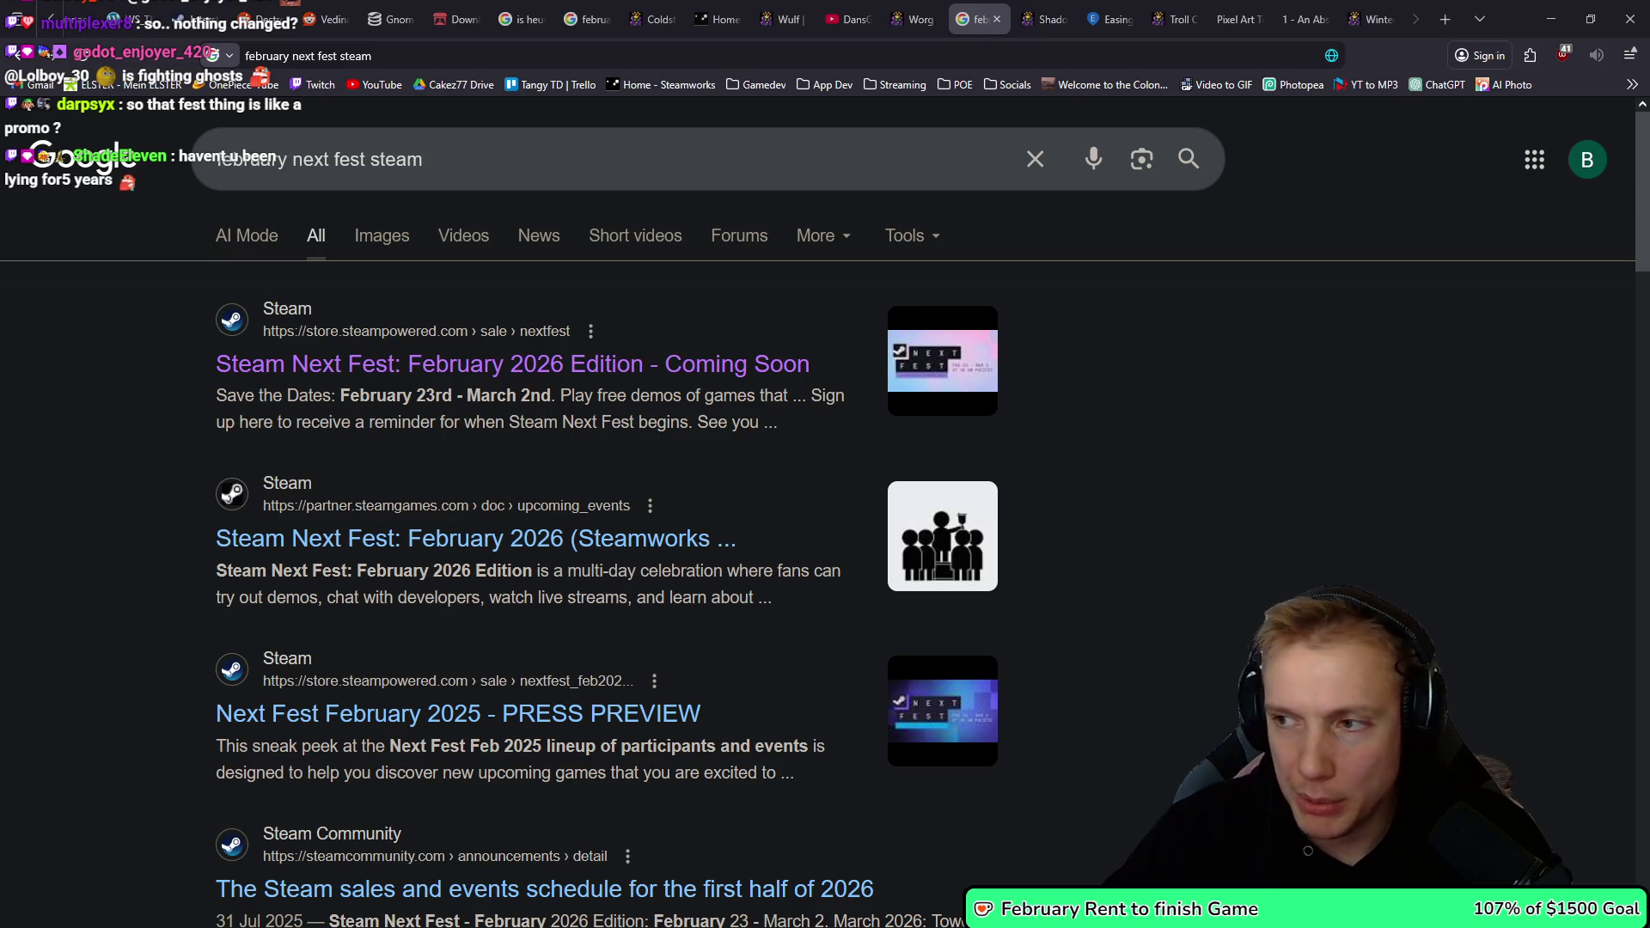
Show Release Plan.png in a narrower viewer window over the search results, then close it.
{"action": "key", "text": "alt+Tab"}
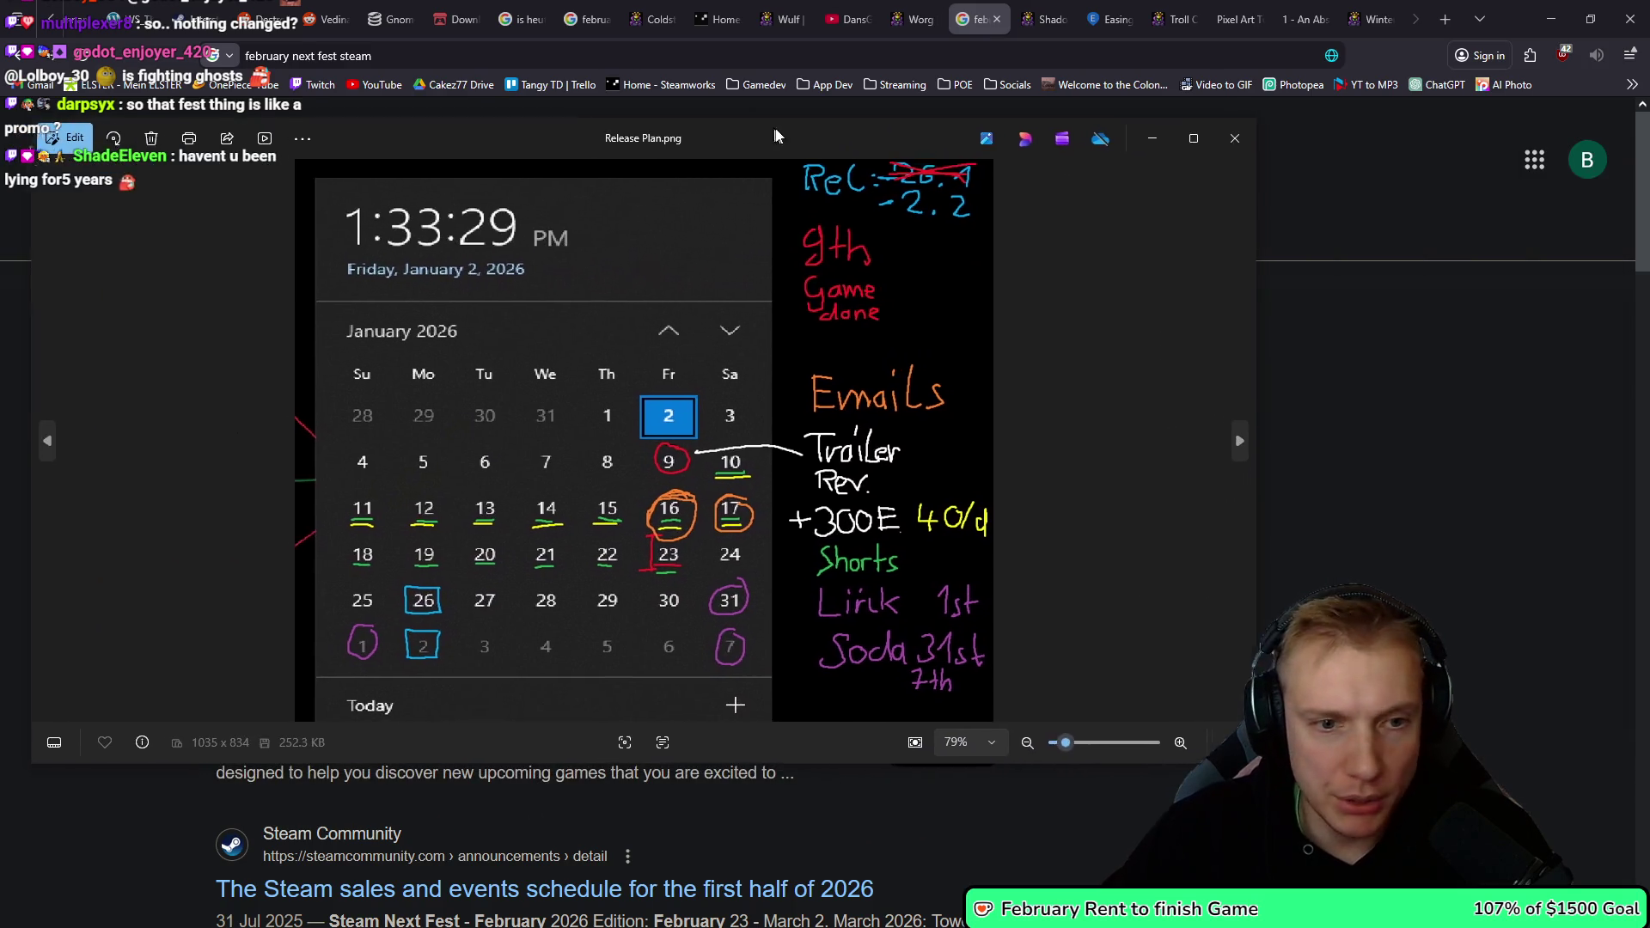
{"action": "left_click_drag", "start_coordinate": [1269, 378], "coordinate": [934, 378]}
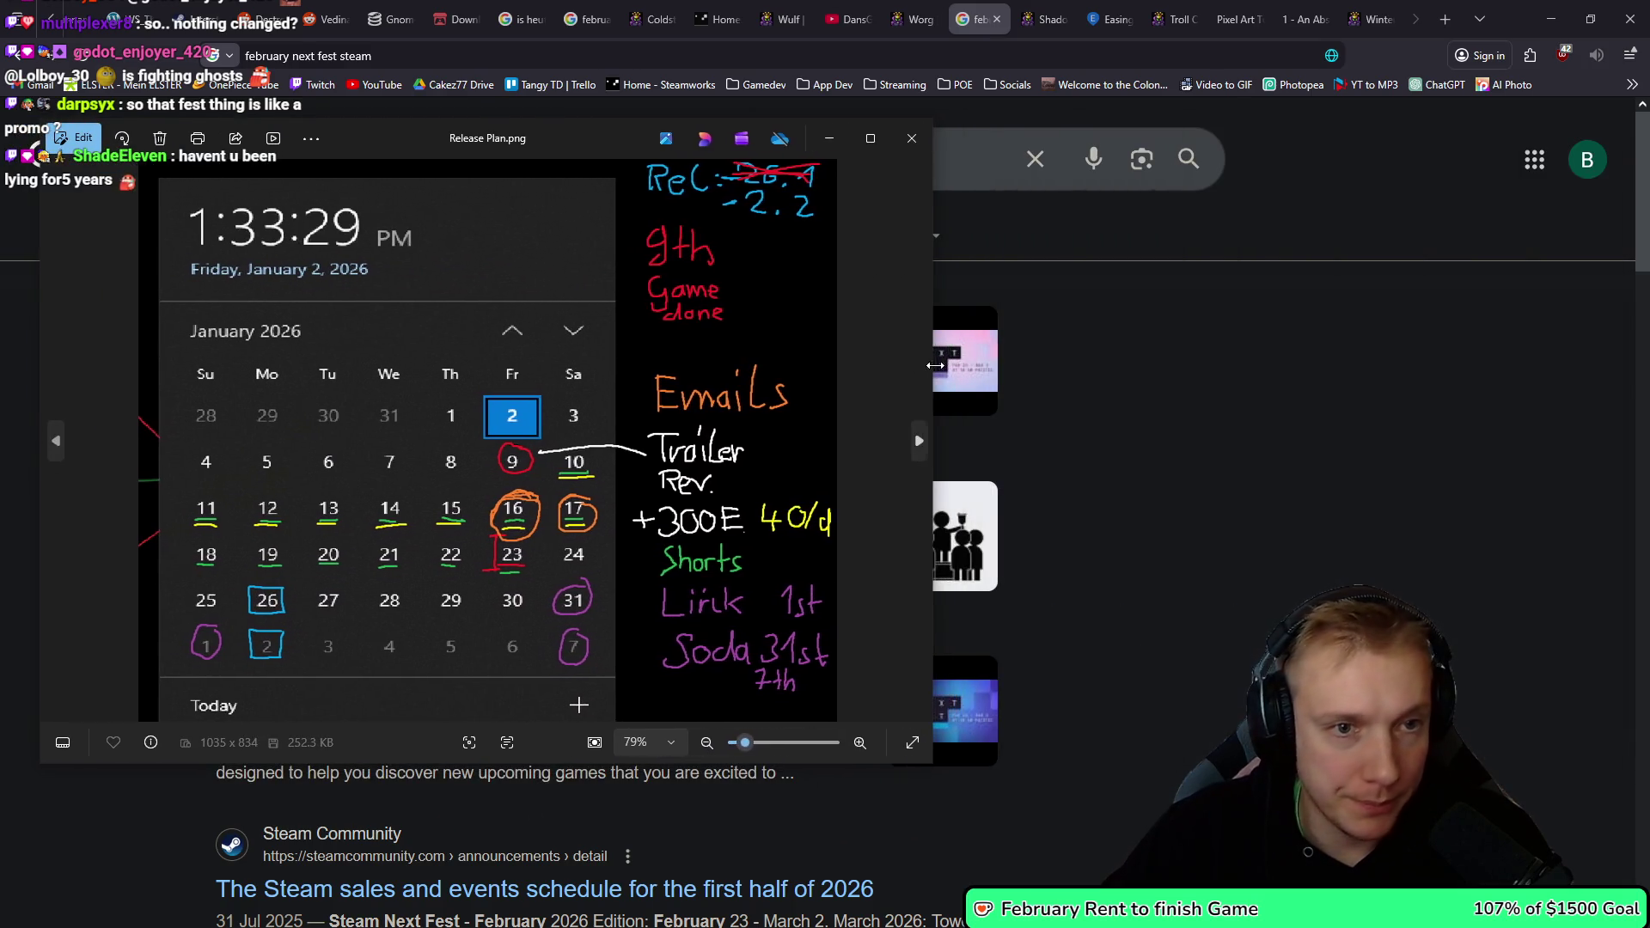
{"action": "left_click_drag", "start_coordinate": [566, 133], "coordinate": [736, 126]}
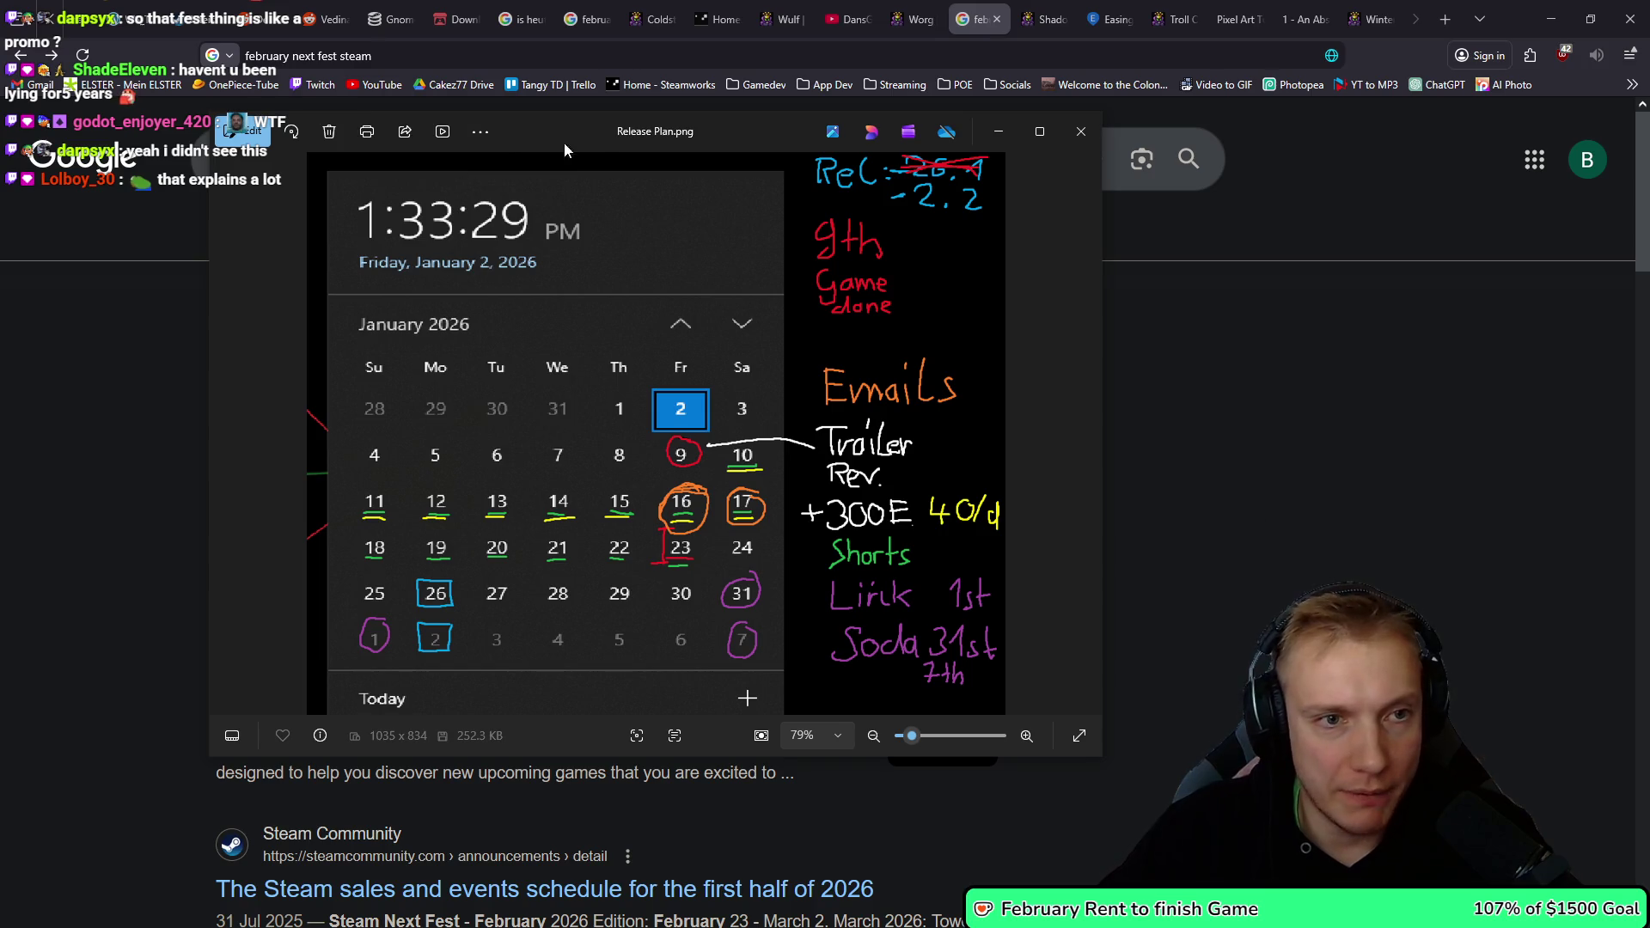
{"action": "left_click_drag", "start_coordinate": [599, 112], "coordinate": [596, 178]}
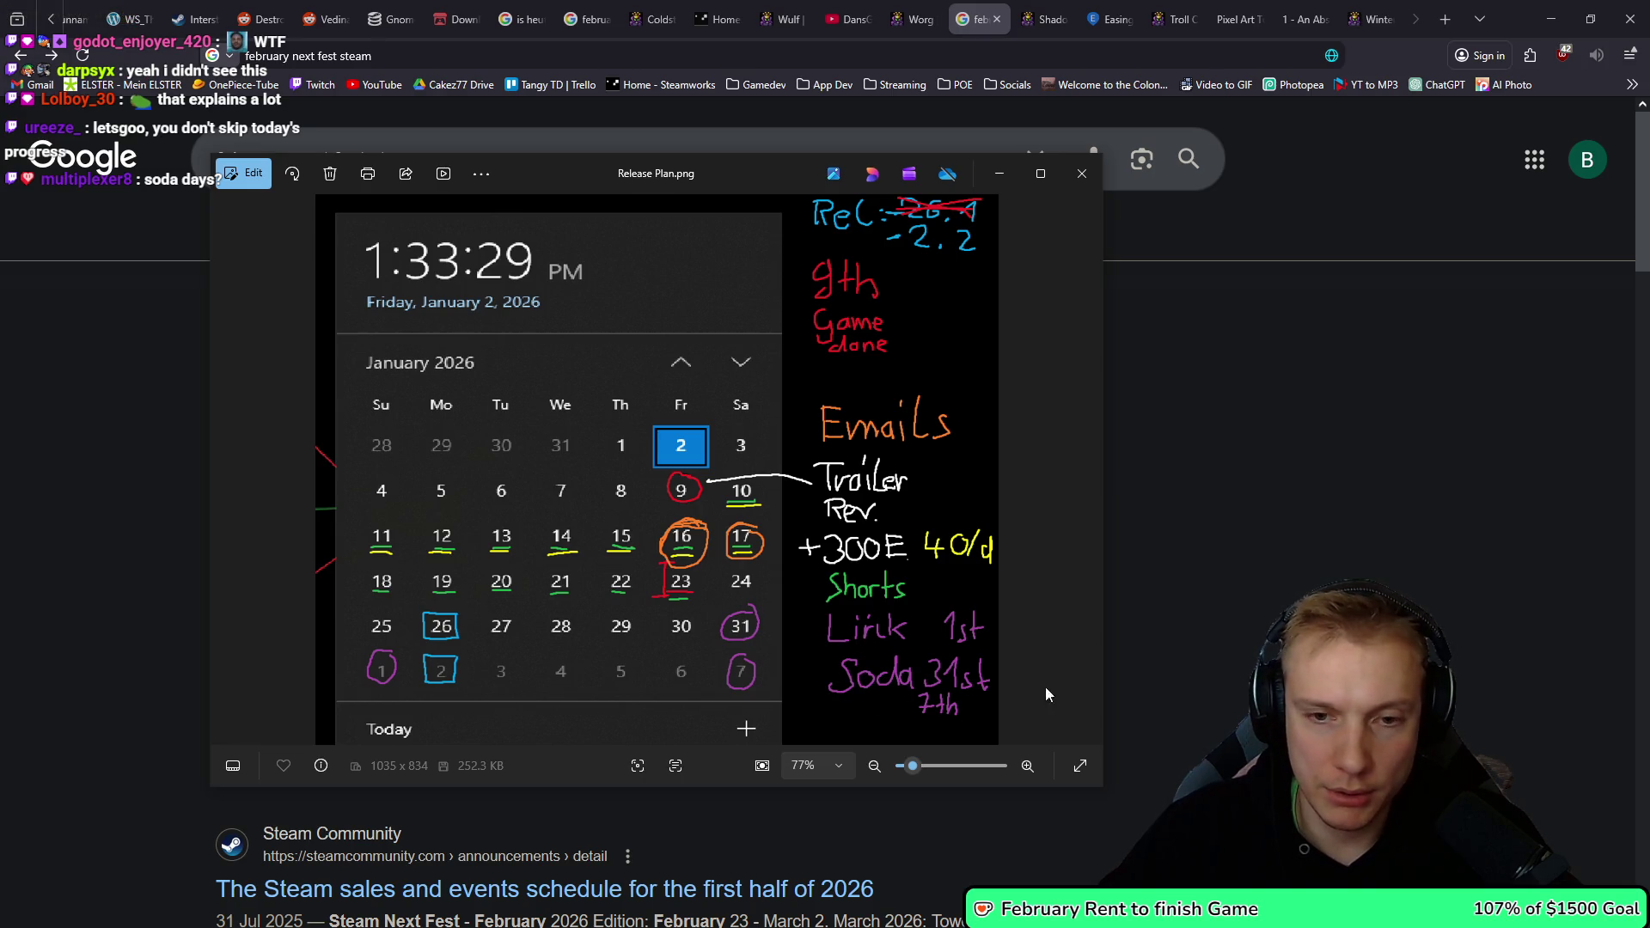
{"action": "left_click", "coordinate": [980, 18]}
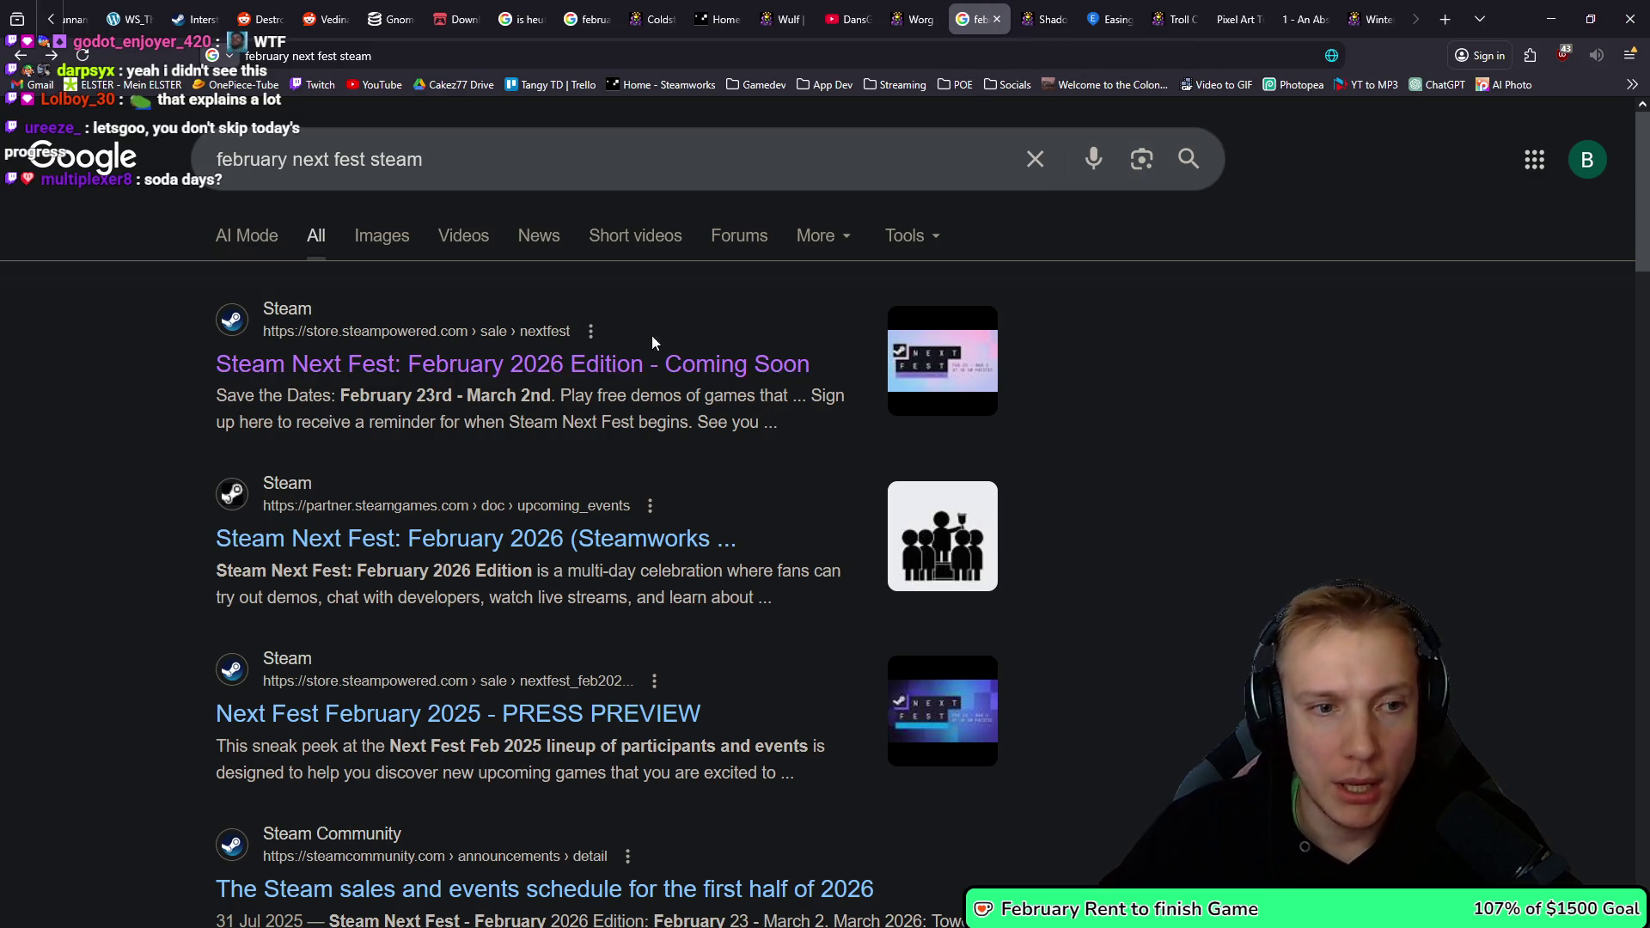
{"action": "key", "text": "alt+Tab"}
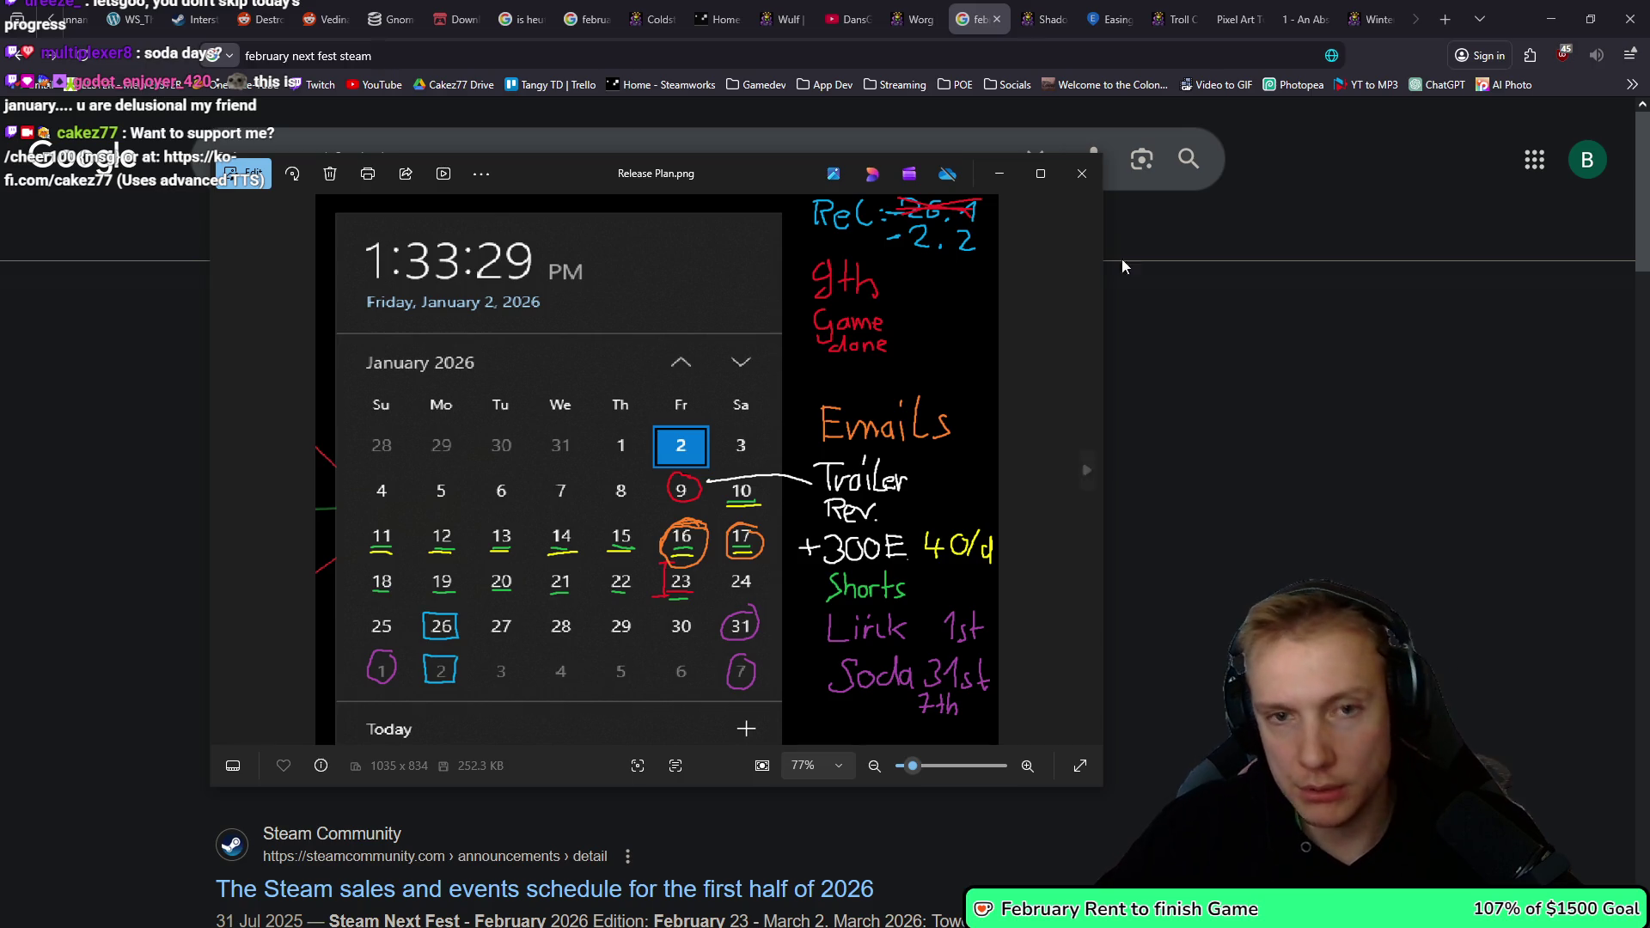
{"action": "left_click", "coordinate": [1082, 173]}
Minimize the browser and step through the animation to settle on frame 4.
{"action": "left_click", "coordinate": [1552, 19]}
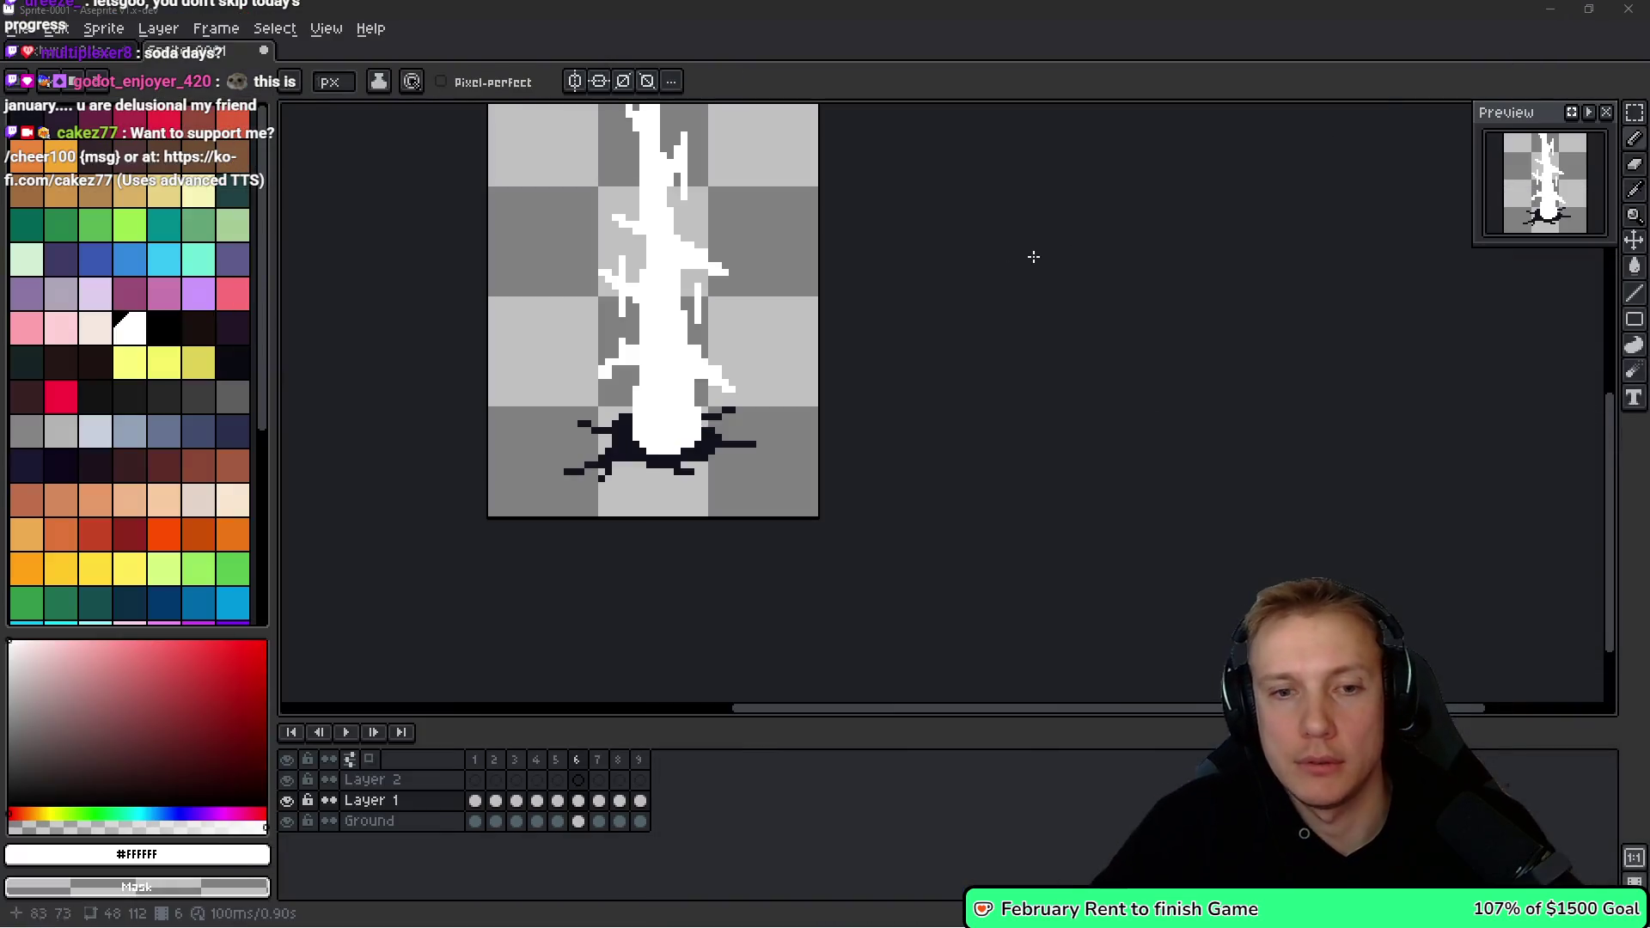
{"action": "left_click_drag", "start_coordinate": [1035, 254], "coordinate": [1080, 384]}
{"action": "key", "text": "Left"}
{"action": "key", "text": "Left"}
{"action": "key", "text": "Left"}
{"action": "key", "text": "Right"}
{"action": "key", "text": "Right"}
{"action": "key", "text": "Right"}
{"action": "key", "text": "Right"}
{"action": "key", "text": "Left"}
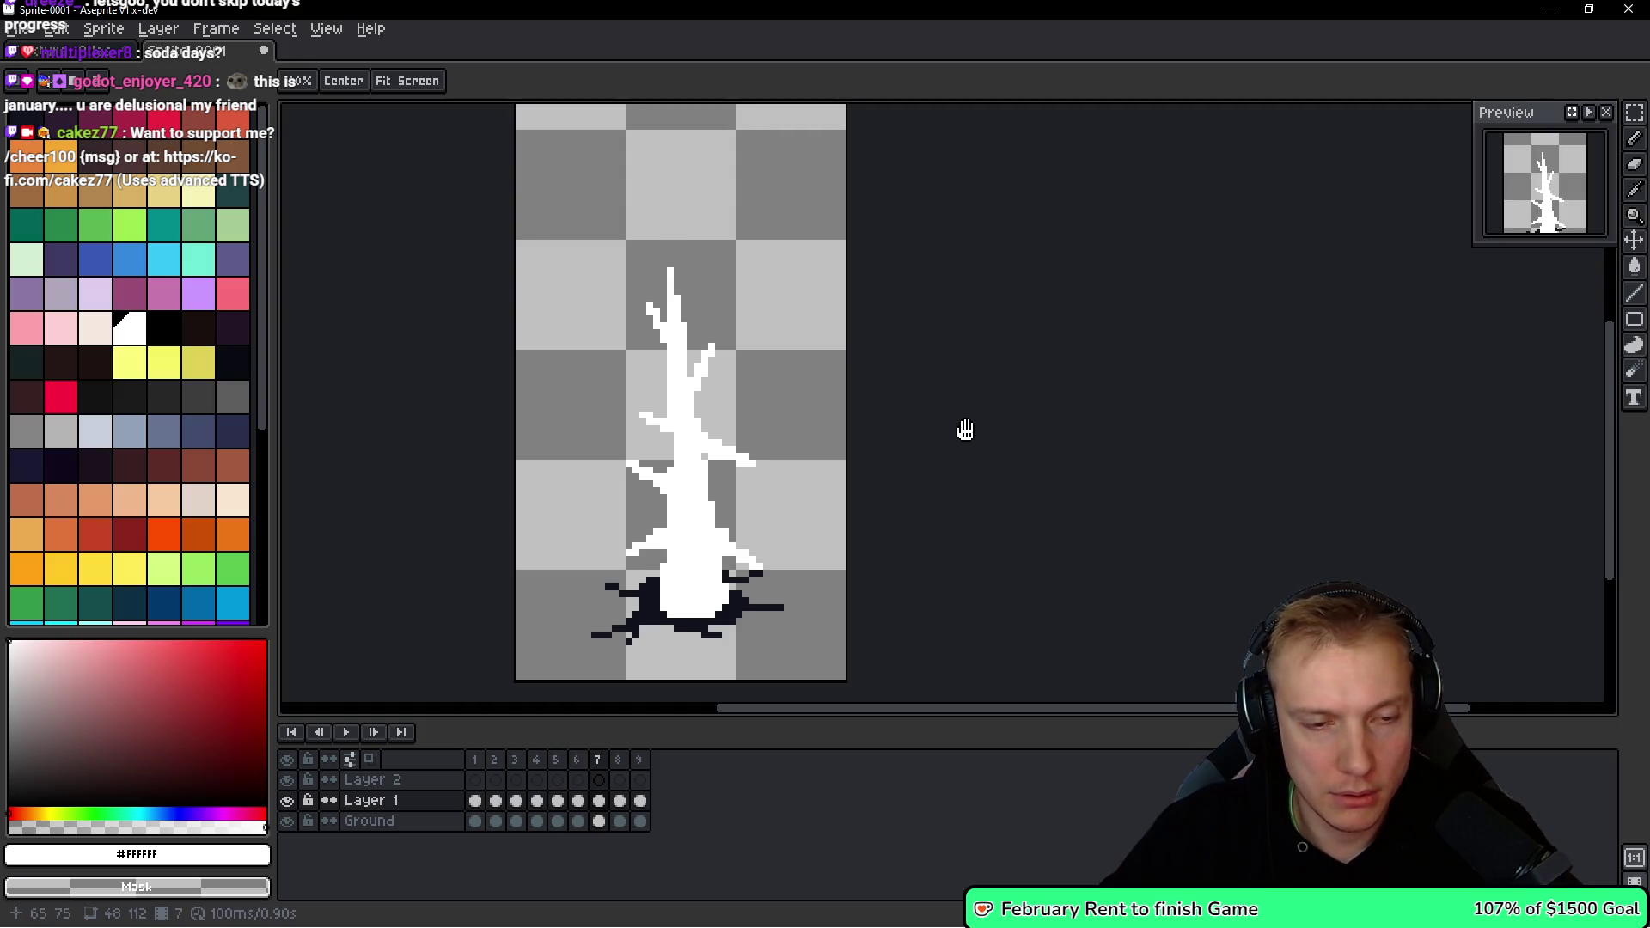
{"action": "key", "text": "Left"}
{"action": "key", "text": "Left"}
{"action": "key", "text": "Left"}
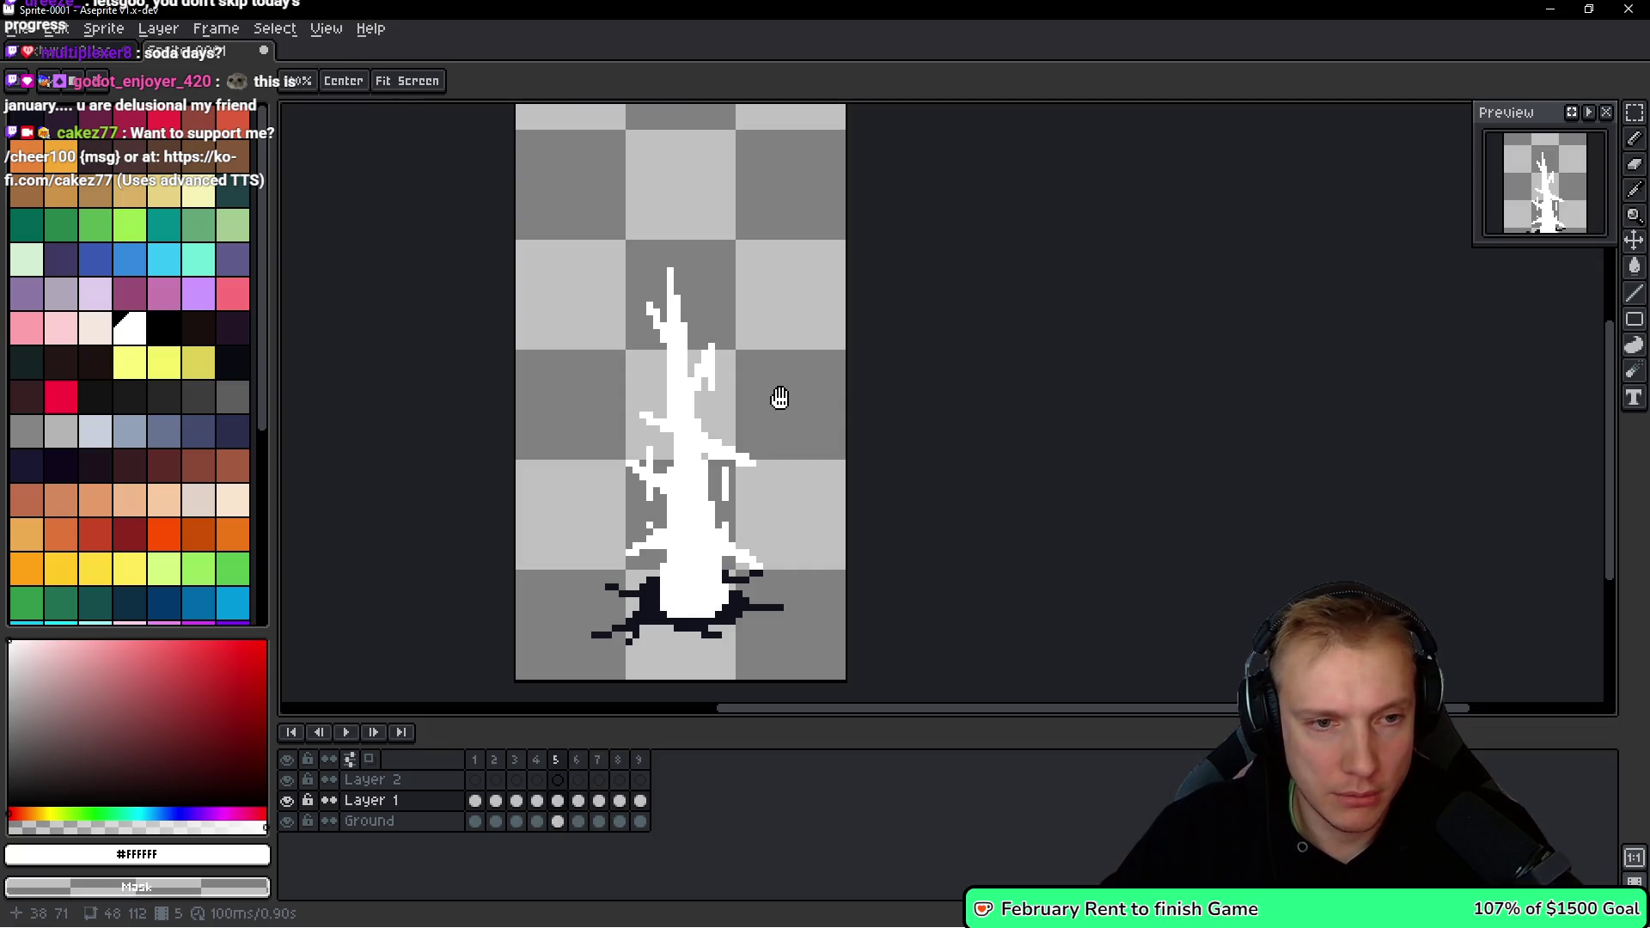
{"action": "key", "text": "Right"}
{"action": "key", "text": "Left"}
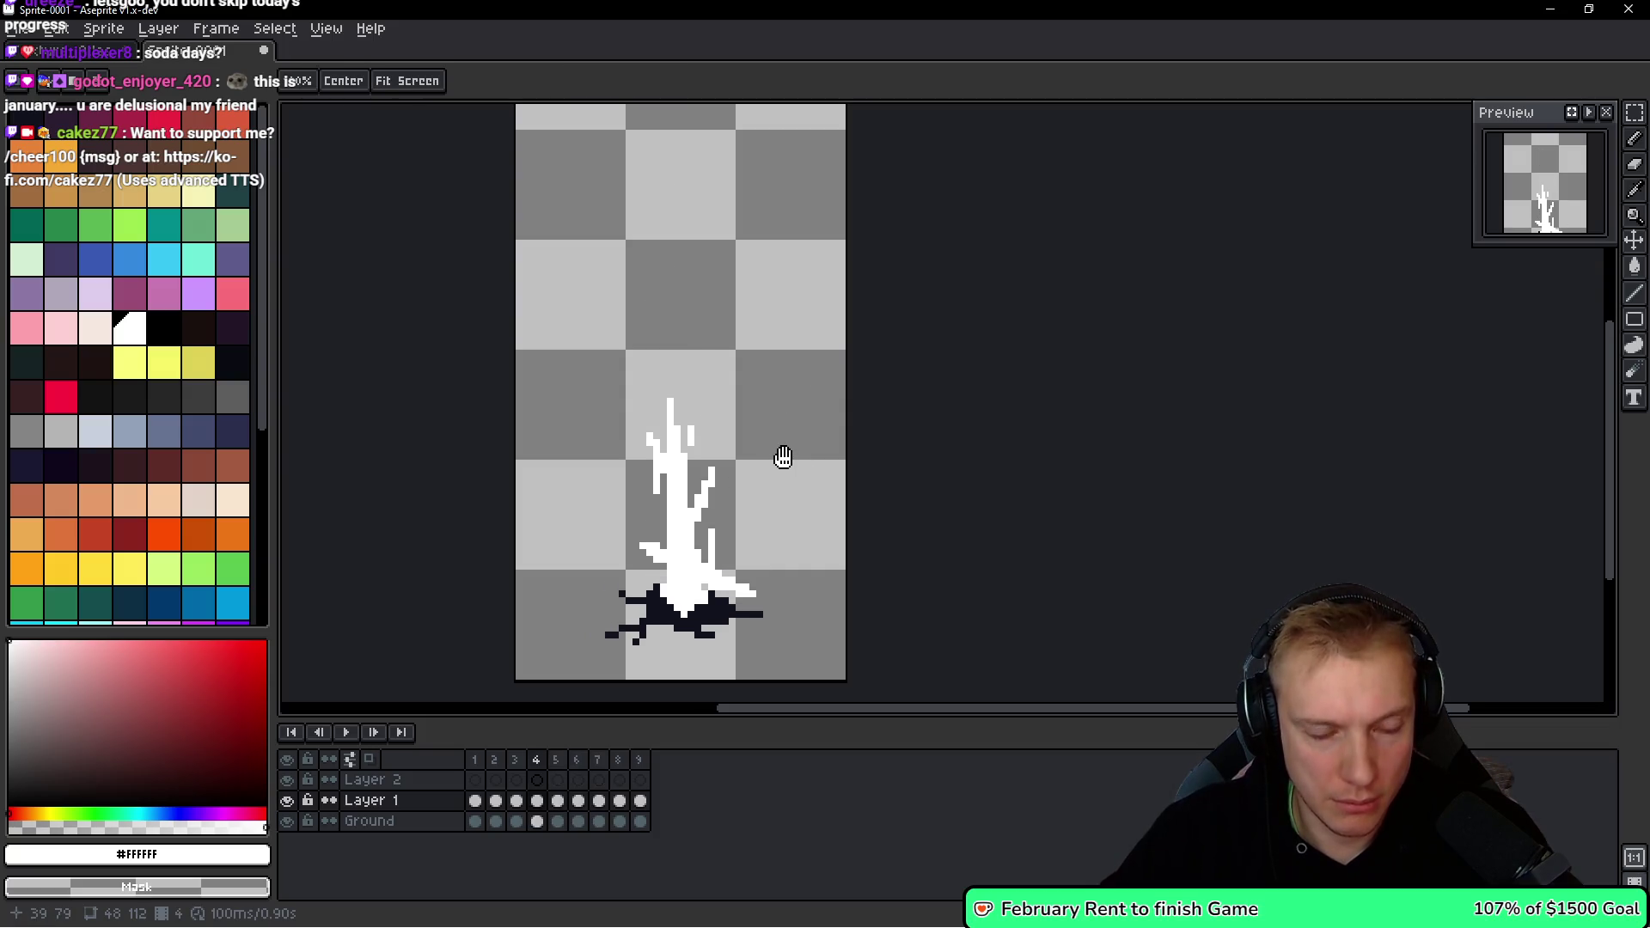
Undo the pixels beside the trunk base, then widen the right branch and extend the left tip.
{"action": "scroll", "coordinate": [768, 538], "scroll_direction": "up", "scroll_amount": 4}
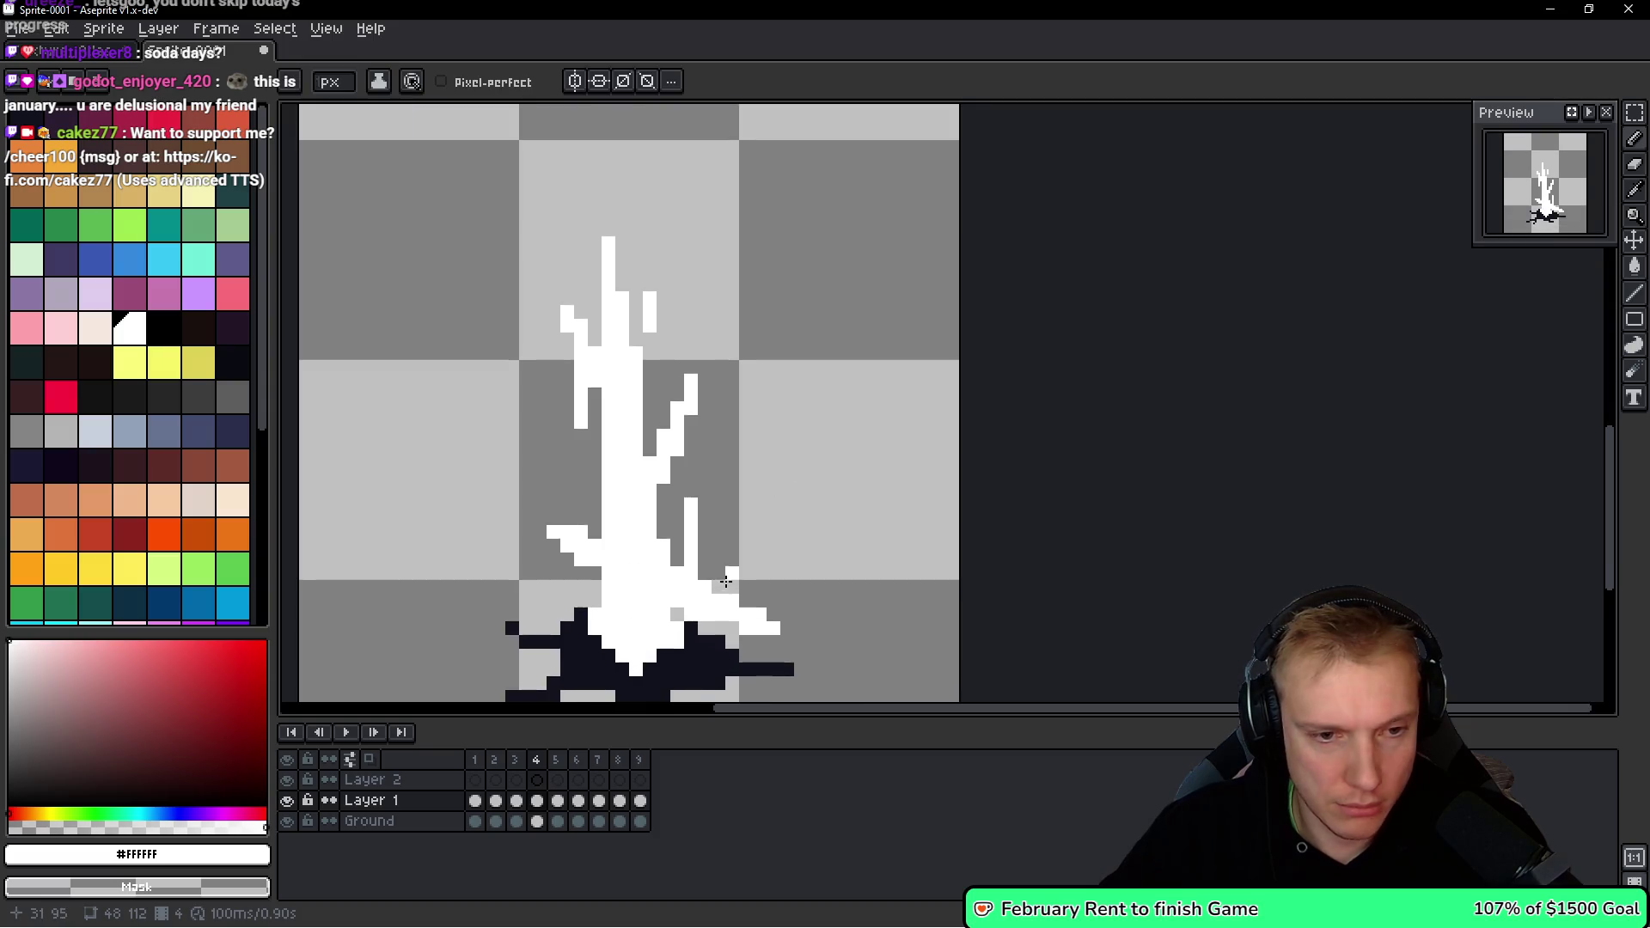
{"action": "scroll", "coordinate": [768, 538], "scroll_direction": "down", "scroll_amount": 1}
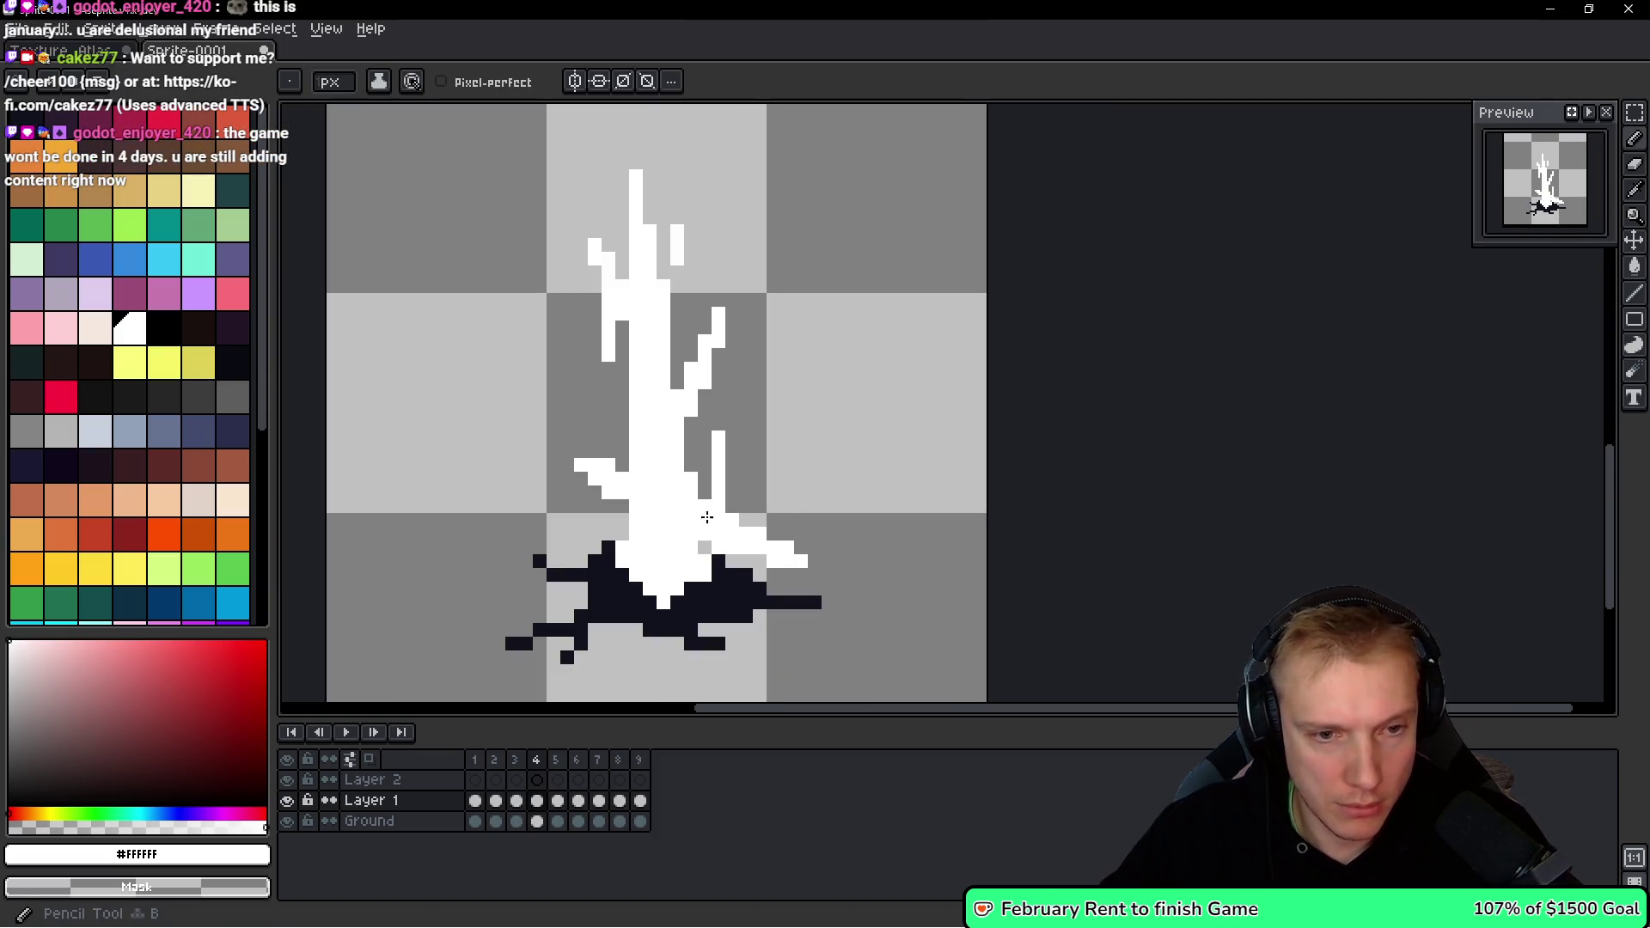
{"action": "key", "text": "ctrl+z"}
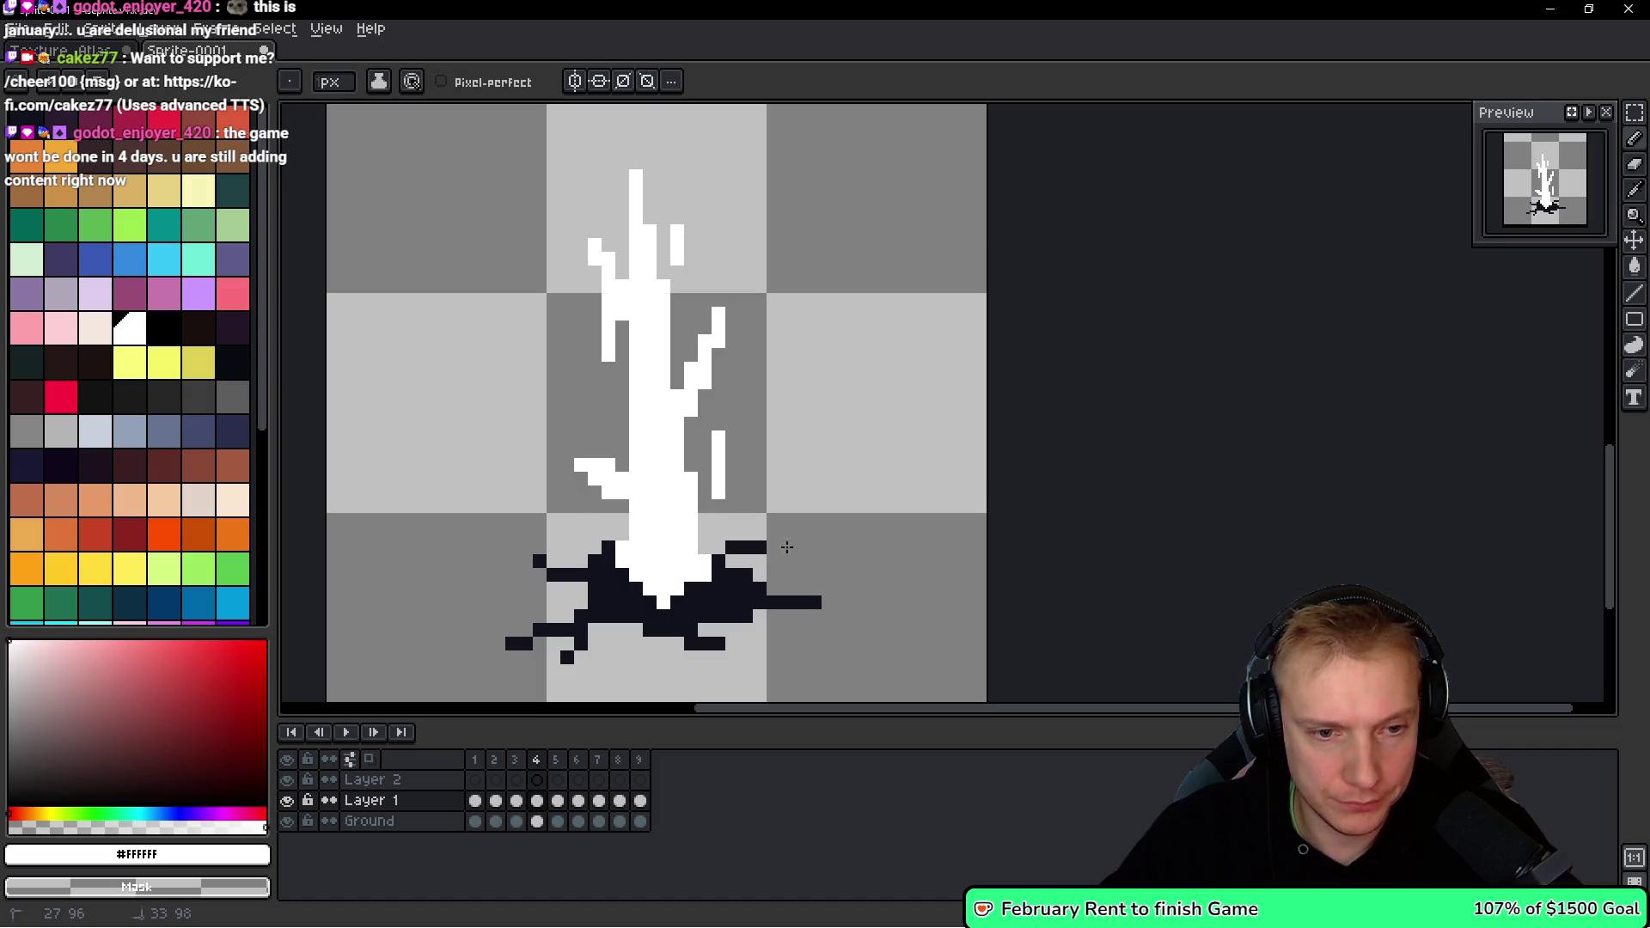
{"action": "mouse_move", "coordinate": [726, 486]}
{"action": "left_mouse_down"}
{"action": "mouse_move", "coordinate": [718, 525]}
{"action": "mouse_move", "coordinate": [701, 524]}
{"action": "mouse_move", "coordinate": [580, 464]}
{"action": "mouse_move", "coordinate": [623, 507]}
{"action": "mouse_move", "coordinate": [606, 473]}
{"action": "left_mouse_up"}
{"action": "left_click", "coordinate": [743, 454]}
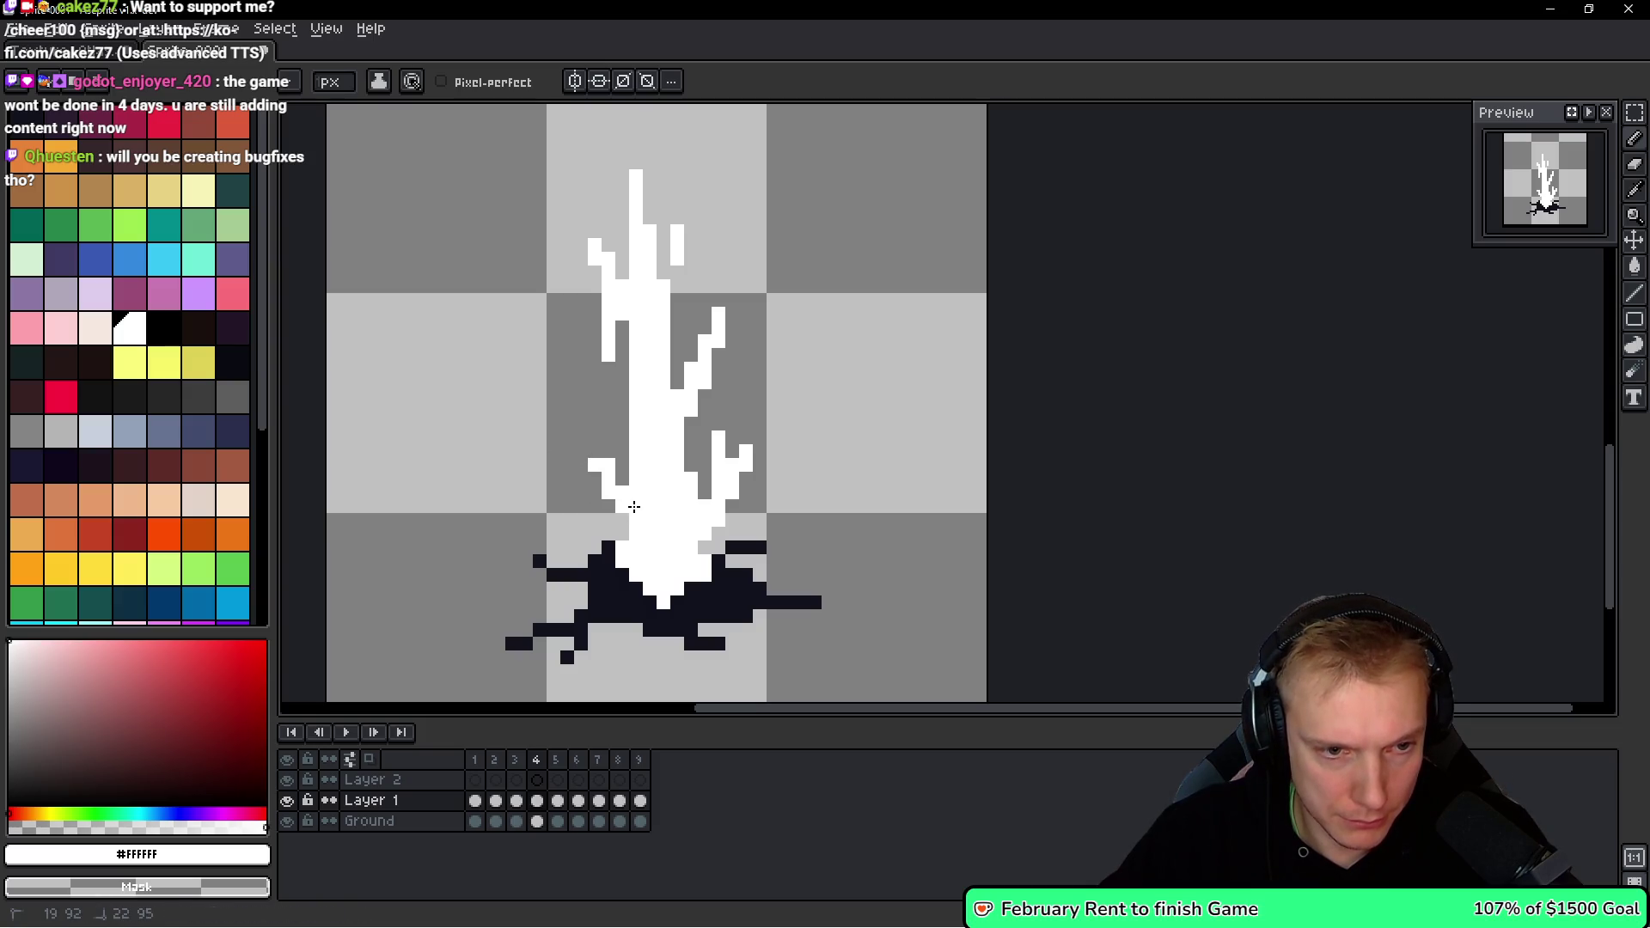
{"action": "left_click", "coordinate": [595, 465]}
{"action": "scroll", "coordinate": [792, 472], "scroll_direction": "down", "scroll_amount": 1}
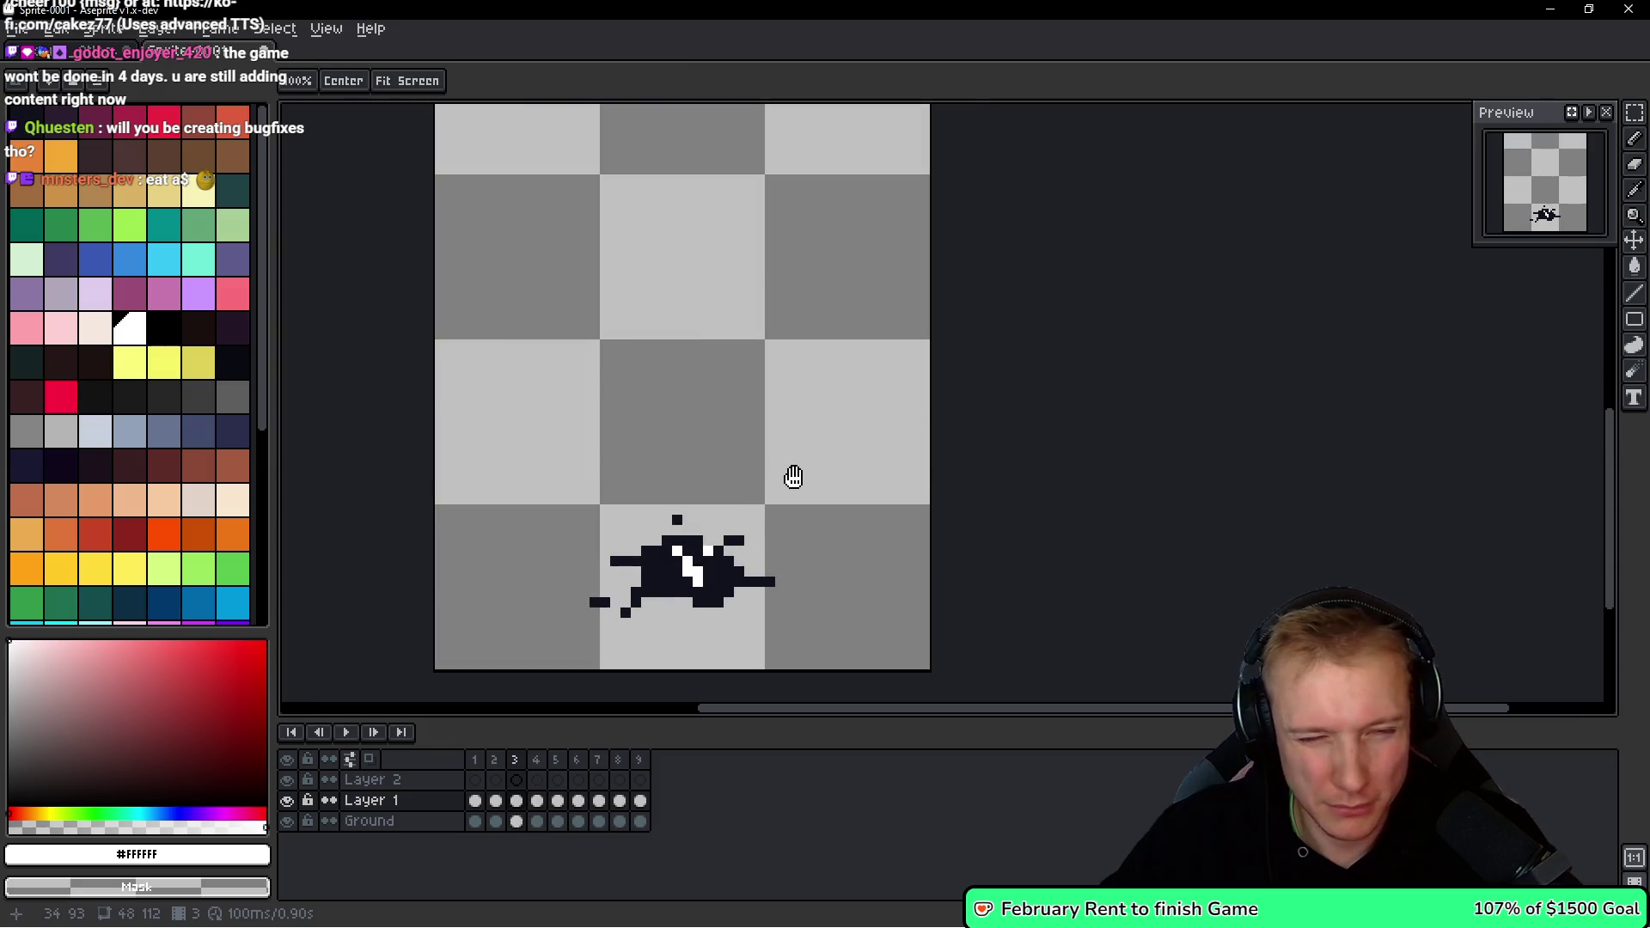
On frame 4, erase a thin column and rework the right branch's tip and step pixels.
{"action": "key", "text": "Right"}
{"action": "key", "text": "Left"}
{"action": "scroll", "coordinate": [721, 427], "scroll_direction": "up", "scroll_amount": 3}
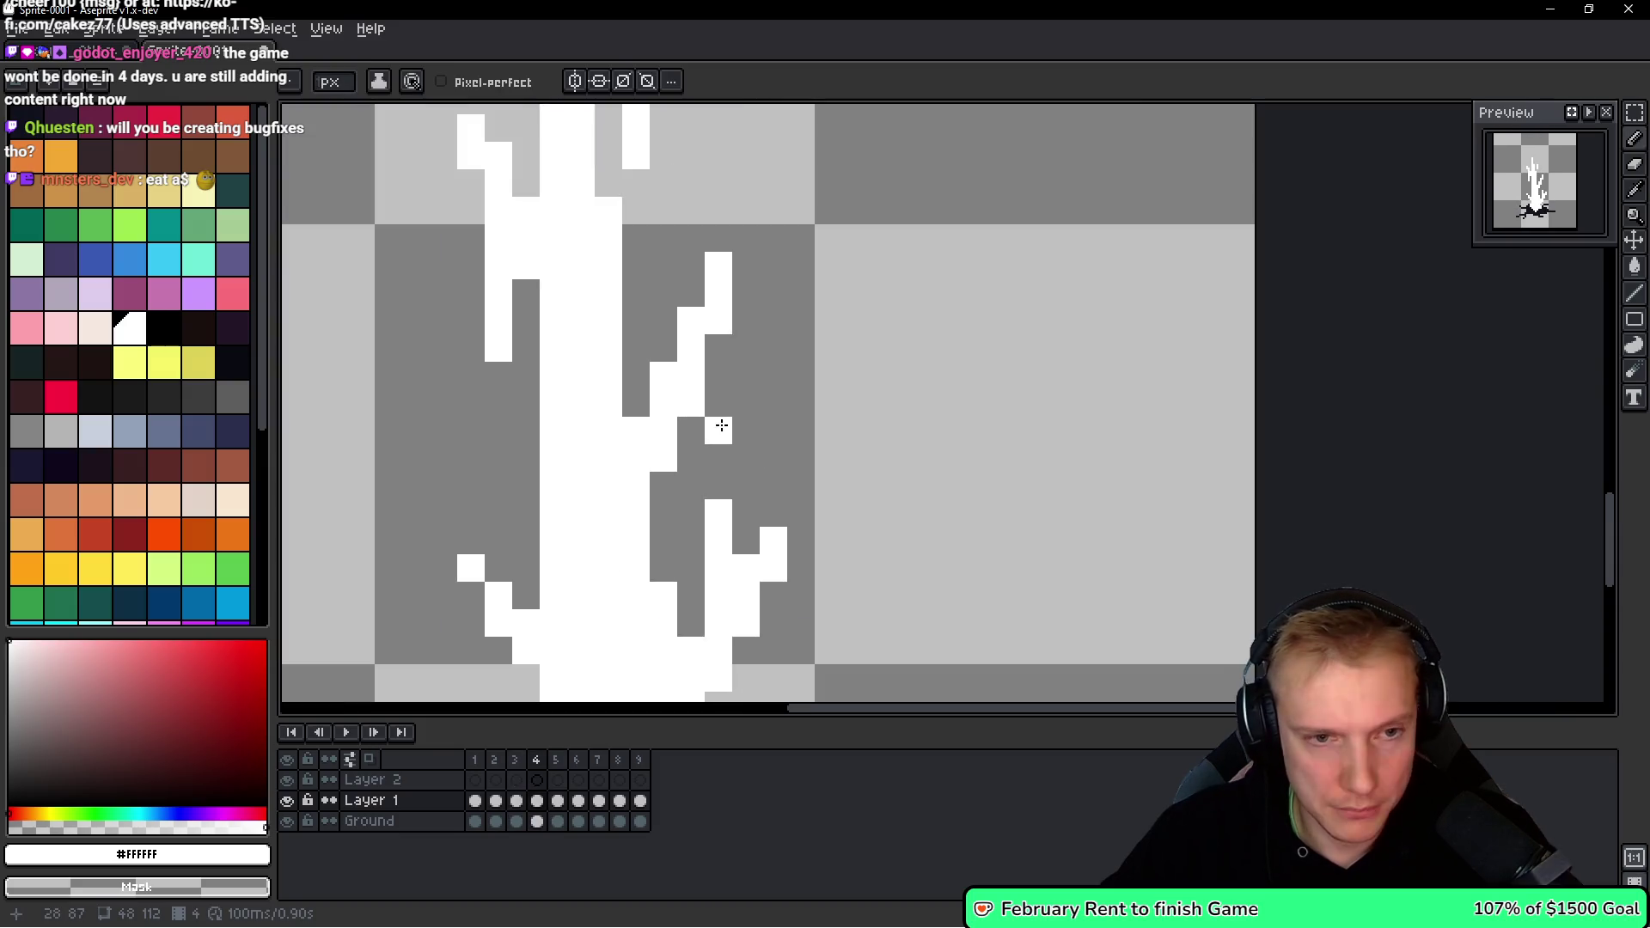
{"action": "left_click_drag", "start_coordinate": [722, 272], "coordinate": [719, 357]}
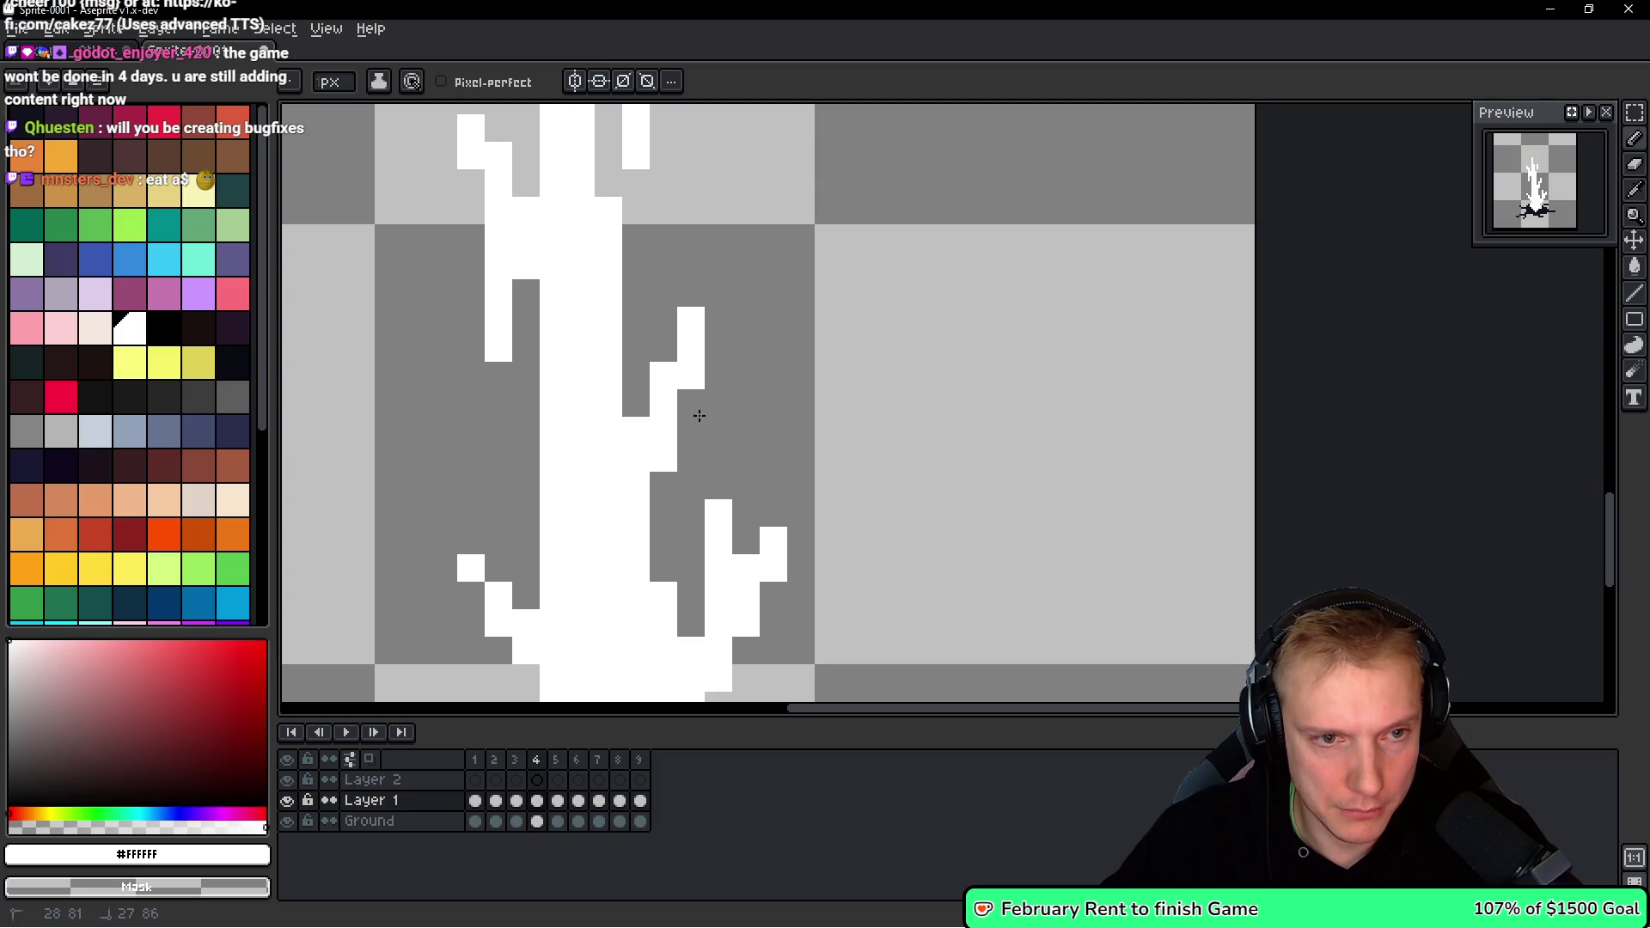
{"action": "left_click", "coordinate": [691, 403]}
{"action": "right_click", "coordinate": [691, 321]}
{"action": "right_click", "coordinate": [664, 375]}
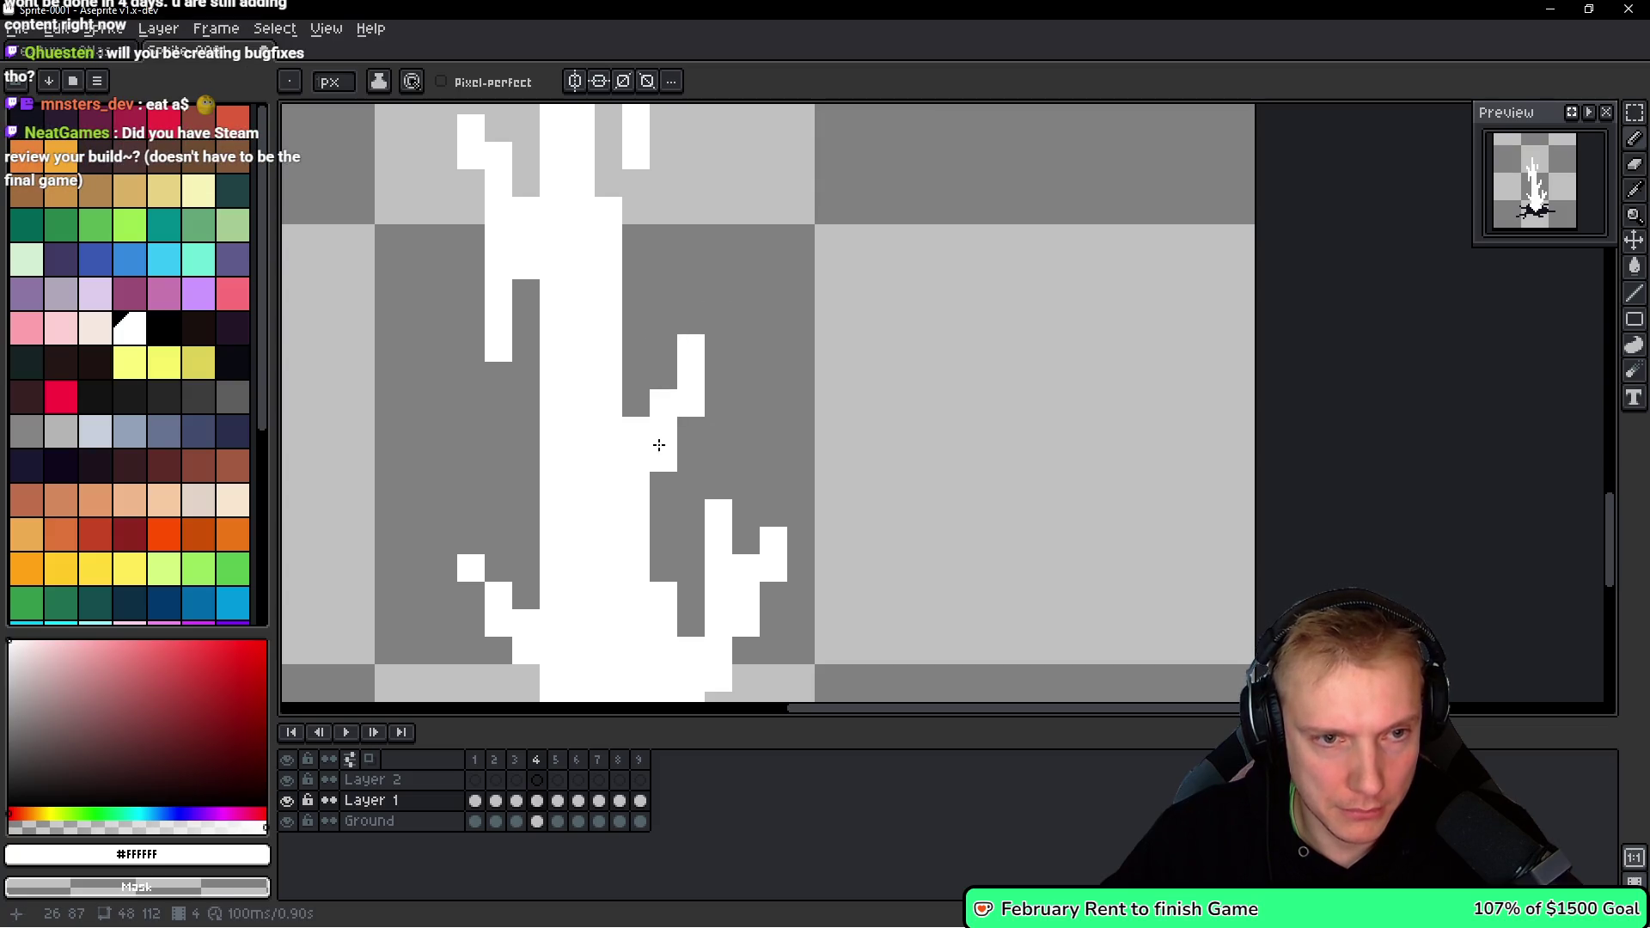
{"action": "left_click_drag", "start_coordinate": [664, 483], "coordinate": [691, 403]}
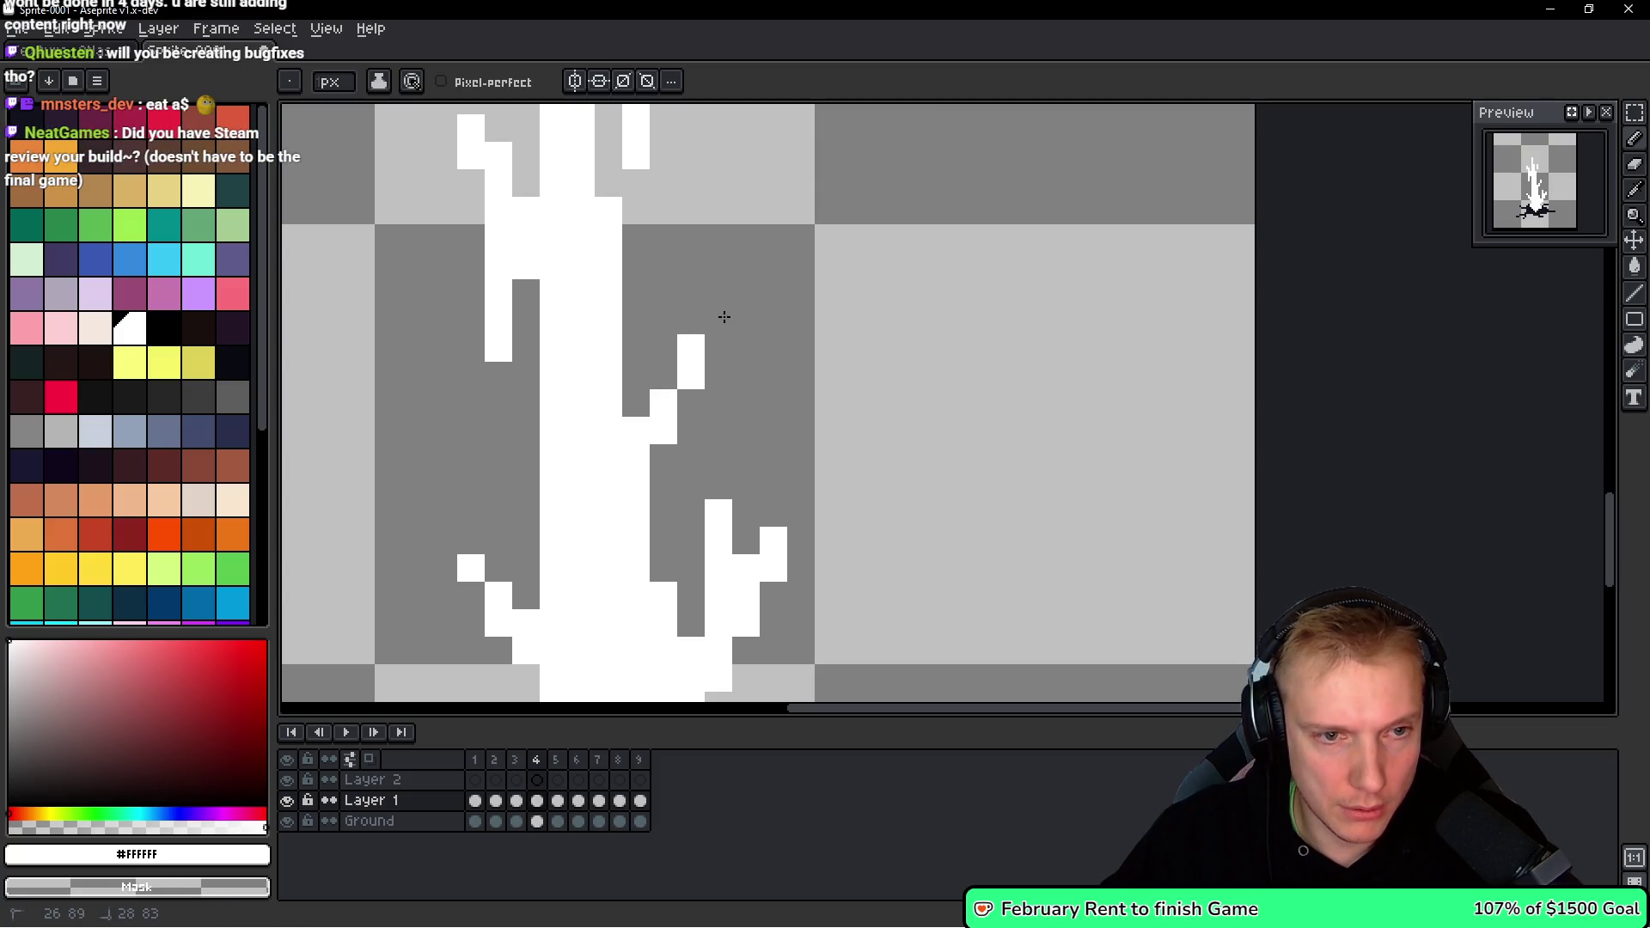
{"action": "left_click", "coordinate": [664, 375]}
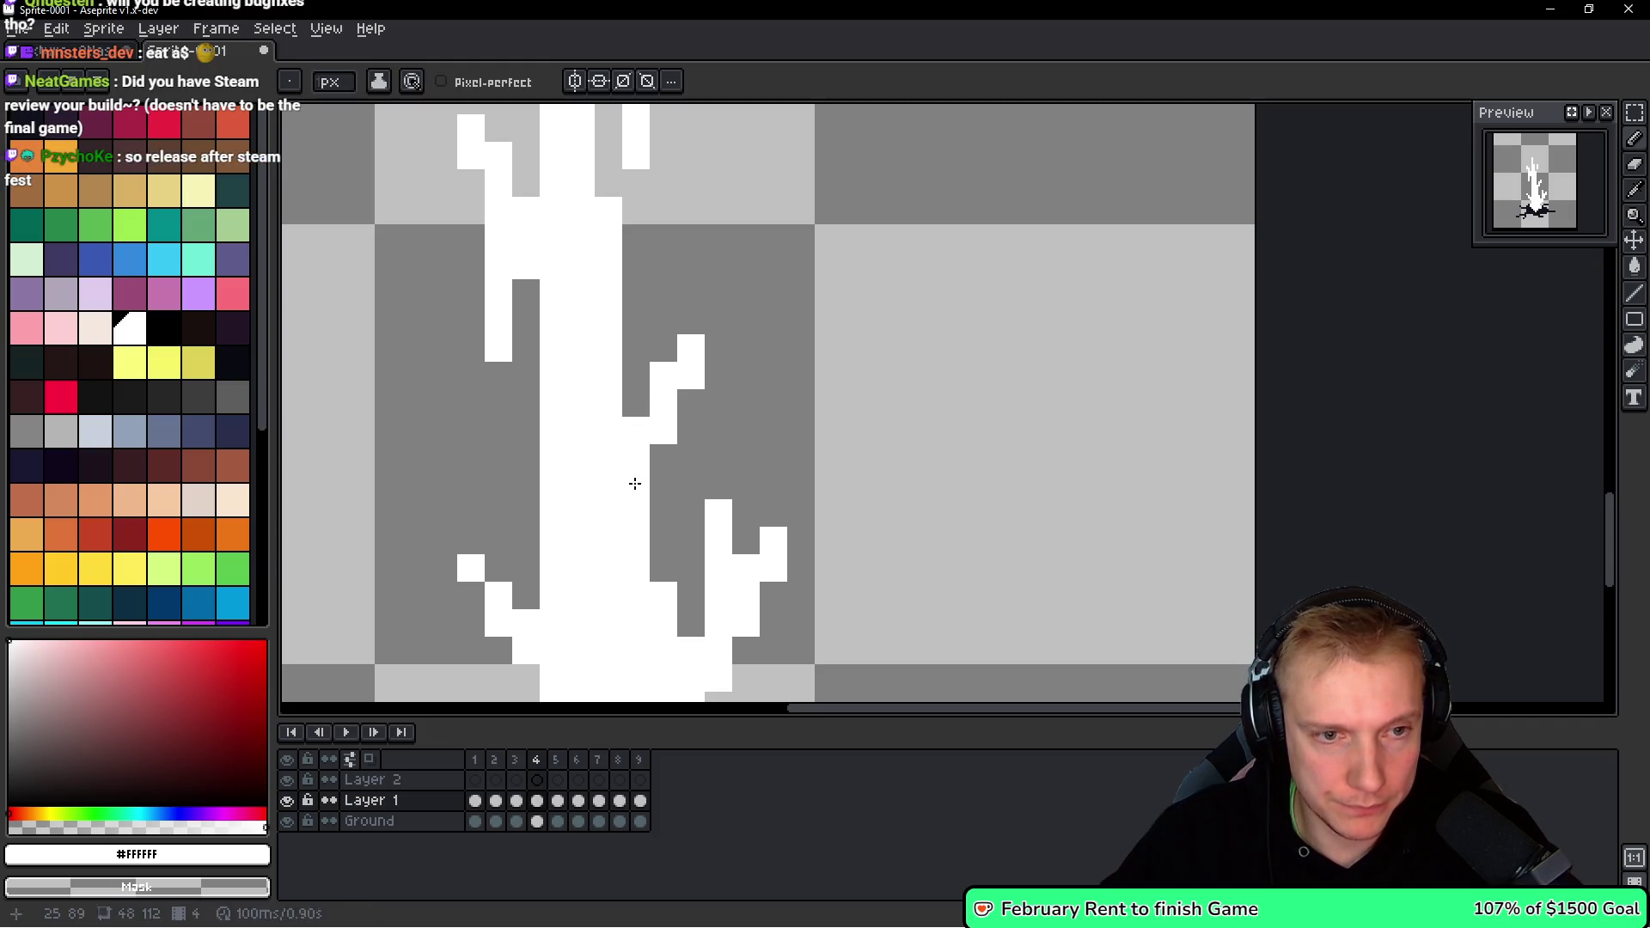
{"action": "left_click", "coordinate": [680, 397]}
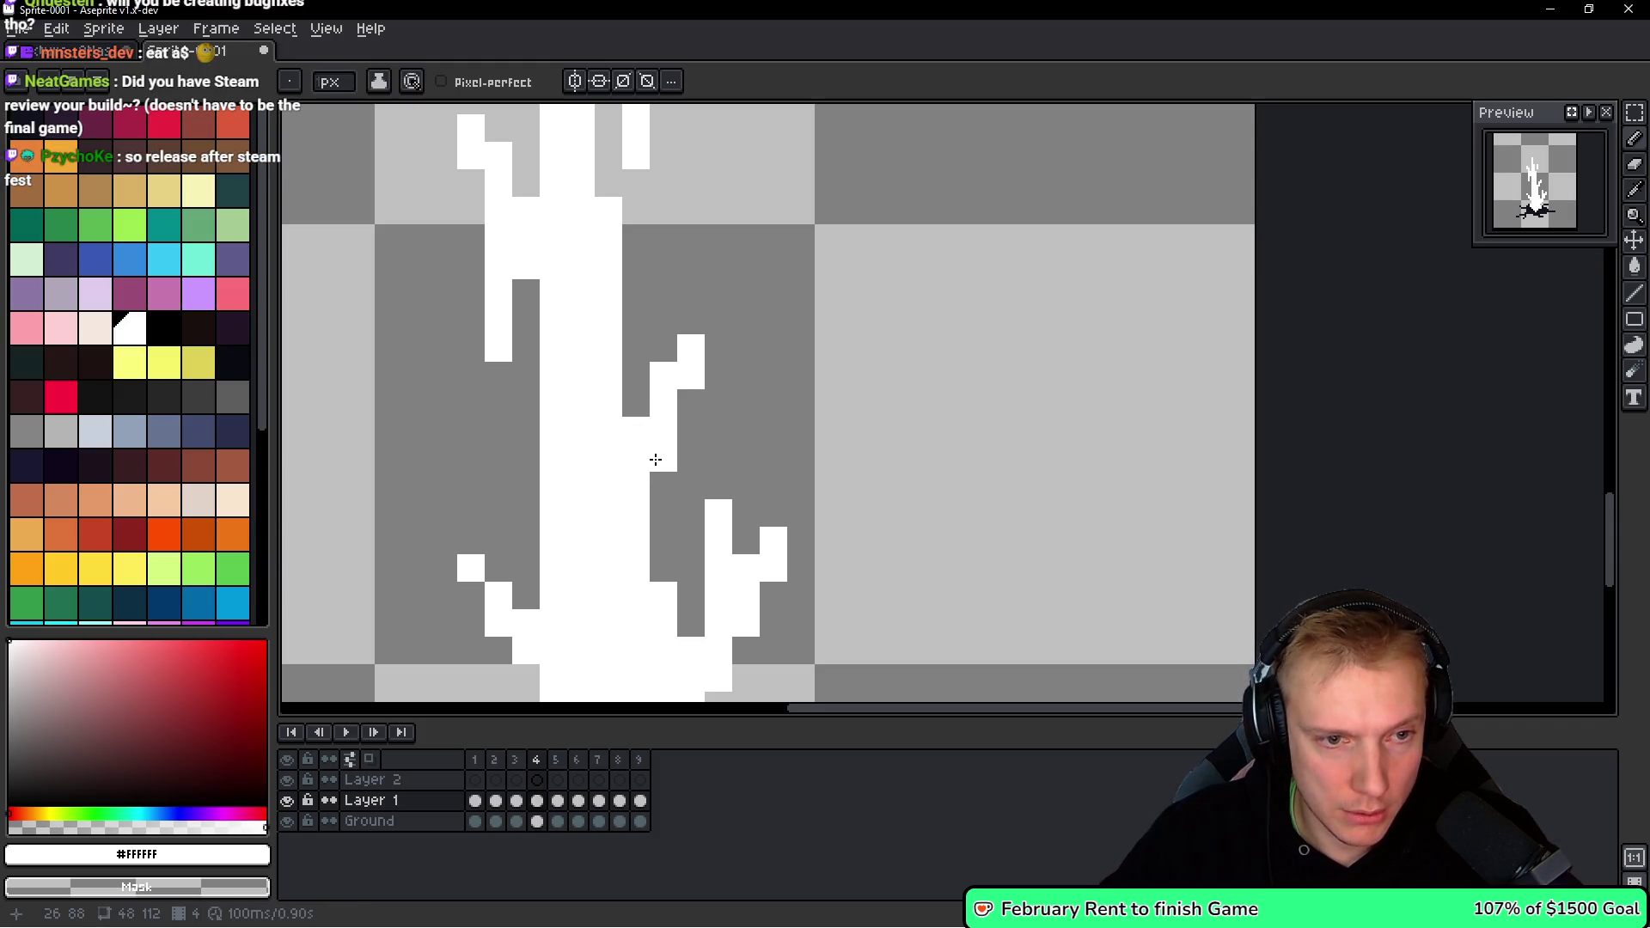
Clean up stray pixels on frame 4's branch, adding and removing single white pixels.
{"action": "scroll", "coordinate": [655, 460], "scroll_direction": "down", "scroll_amount": 4}
{"action": "scroll", "coordinate": [731, 425], "scroll_direction": "up", "scroll_amount": 3}
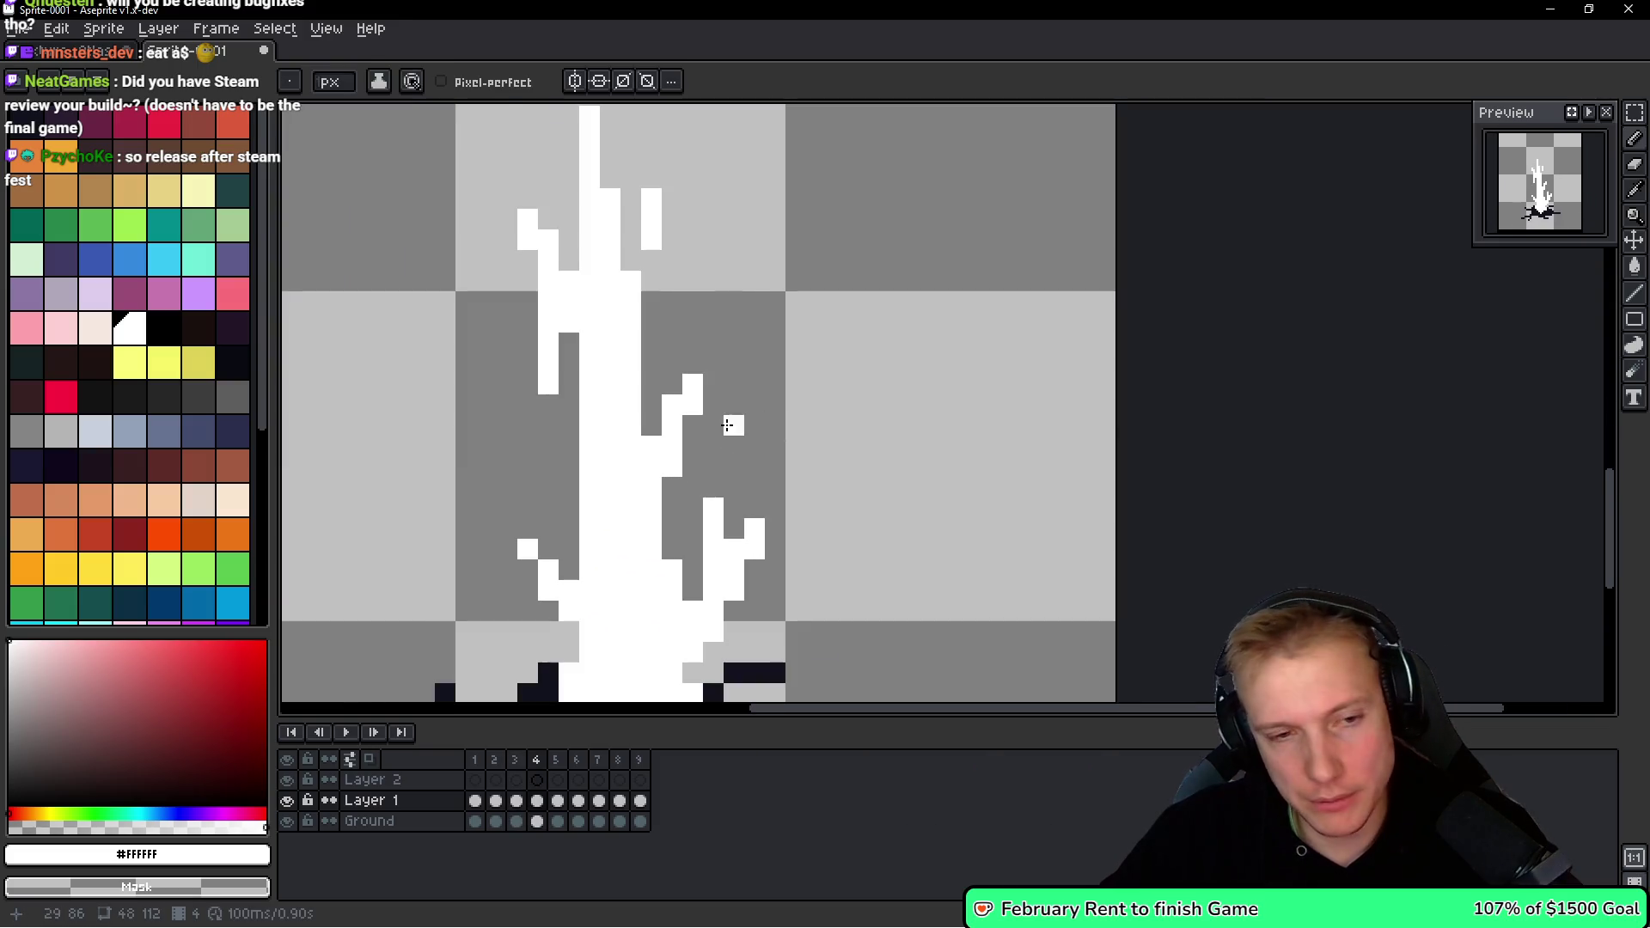
{"action": "right_click", "coordinate": [694, 384]}
{"action": "scroll", "coordinate": [699, 369], "scroll_direction": "down", "scroll_amount": 5}
{"action": "scroll", "coordinate": [781, 349], "scroll_direction": "up", "scroll_amount": 5}
{"action": "left_click", "coordinate": [547, 401]}
{"action": "right_click", "coordinate": [547, 401]}
{"action": "scroll", "coordinate": [727, 428], "scroll_direction": "down", "scroll_amount": 6}
Flip between frames 5 to 7 to compare, then reshape frame 5's spike right edge.
{"action": "key", "text": "space"}
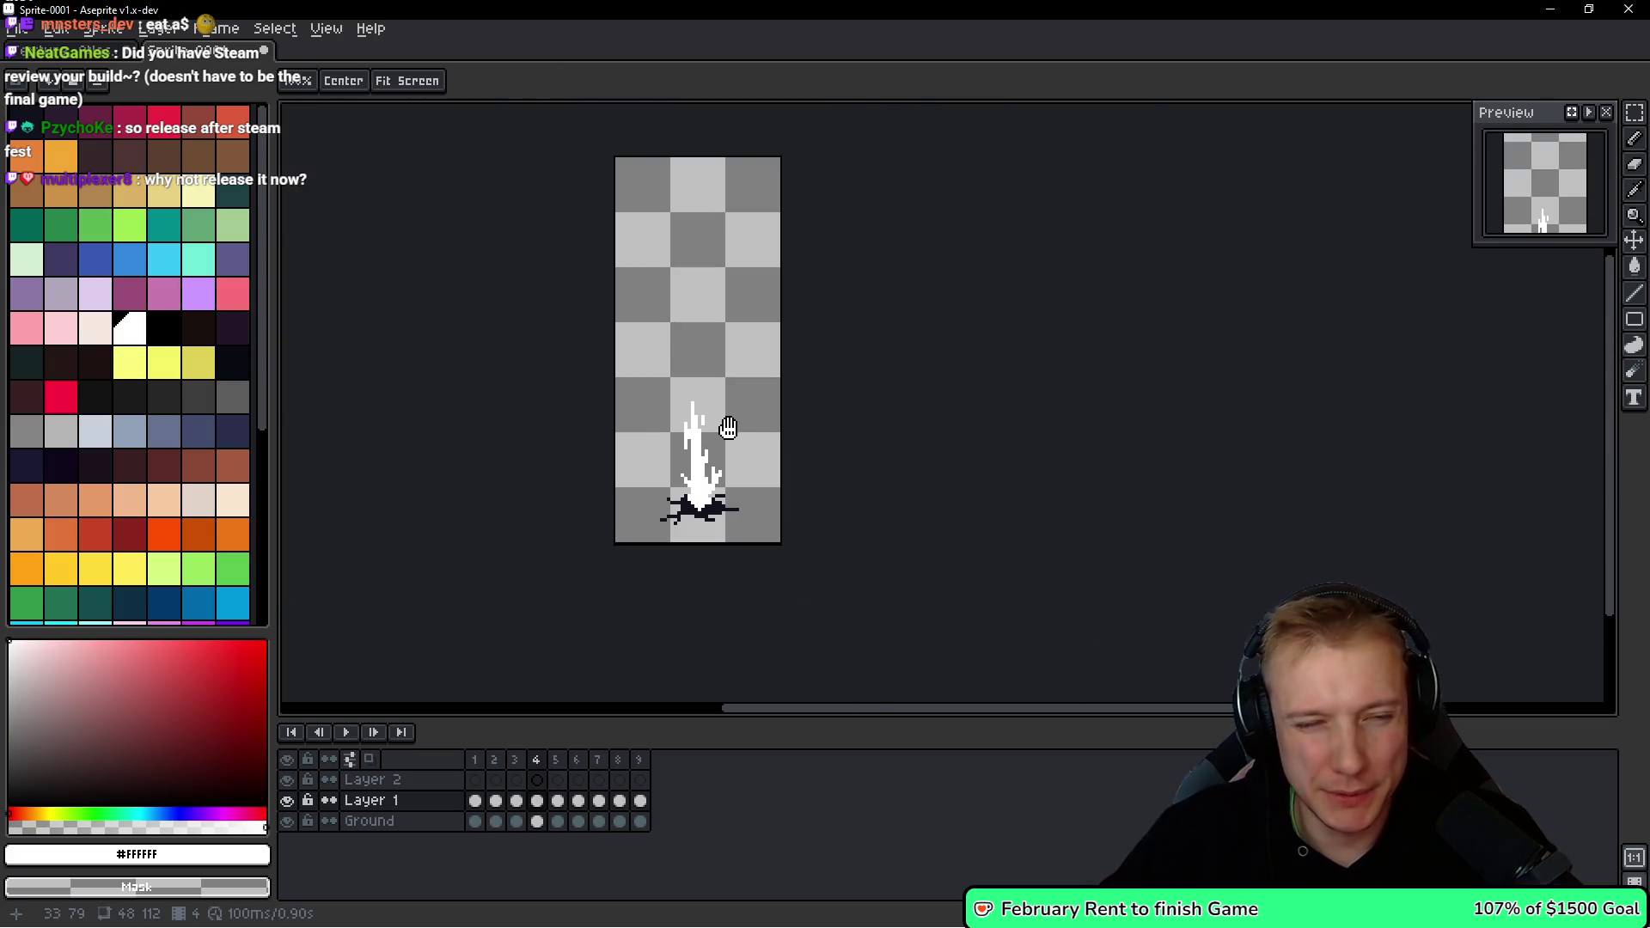
{"action": "key", "text": "period"}
{"action": "scroll", "coordinate": [773, 417], "scroll_direction": "up", "scroll_amount": 5}
{"action": "key", "text": "period"}
{"action": "key", "text": "period"}
{"action": "key", "text": "comma"}
{"action": "key", "text": "comma"}
{"action": "key", "text": "period"}
{"action": "key", "text": "comma"}
{"action": "key", "text": "period"}
{"action": "key", "text": "comma"}
{"action": "scroll", "coordinate": [755, 472], "scroll_direction": "up", "scroll_amount": 3}
{"action": "mouse_move", "coordinate": [646, 407]}
{"action": "left_mouse_down"}
{"action": "mouse_move", "coordinate": [791, 460]}
{"action": "mouse_move", "coordinate": [678, 405]}
{"action": "mouse_move", "coordinate": [592, 325]}
{"action": "left_mouse_up"}
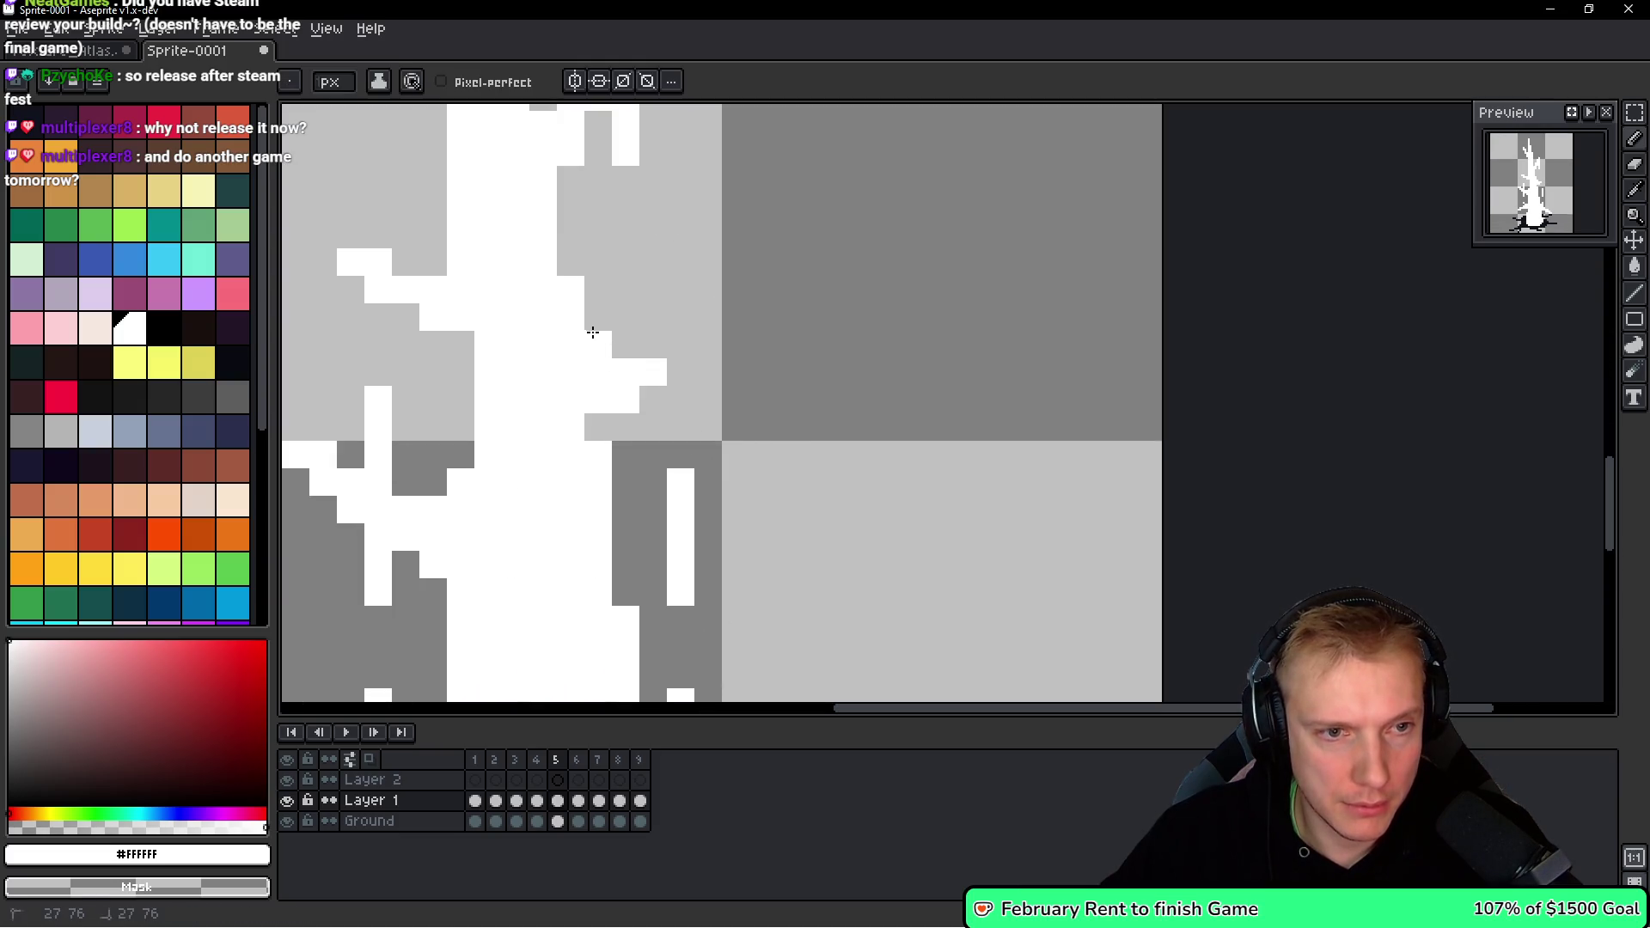
Undo a stray edge stroke and trim white pixels off frame 5's old right branch.
{"action": "left_click", "coordinate": [597, 319]}
{"action": "key", "text": "ctrl"}
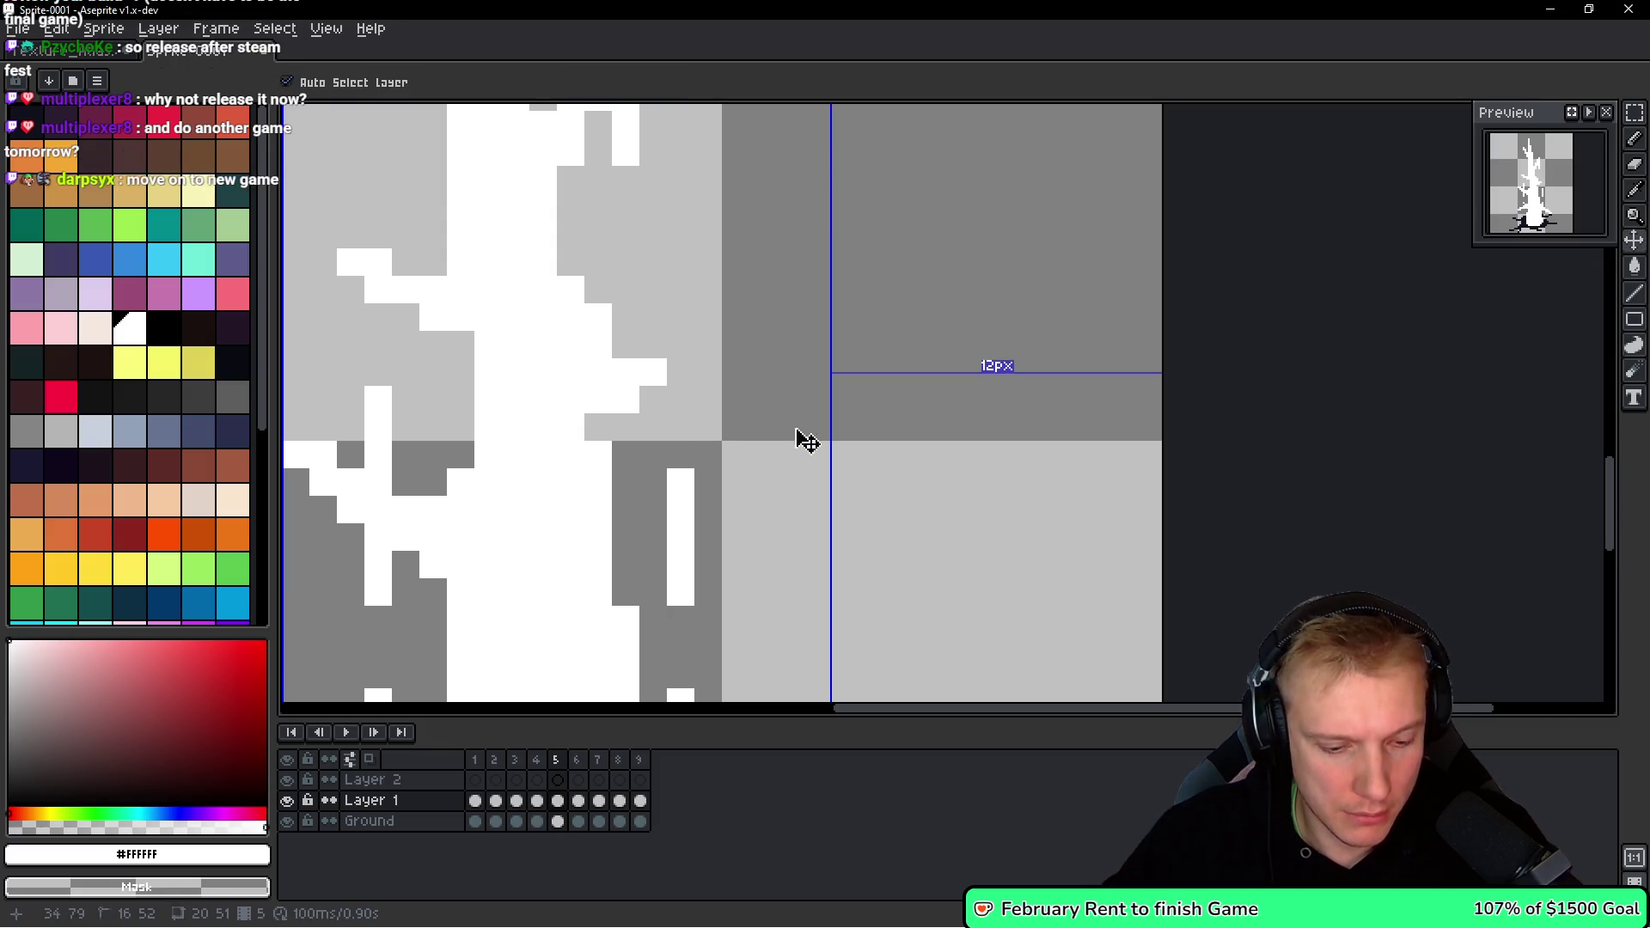
{"action": "key", "text": "ctrl+z"}
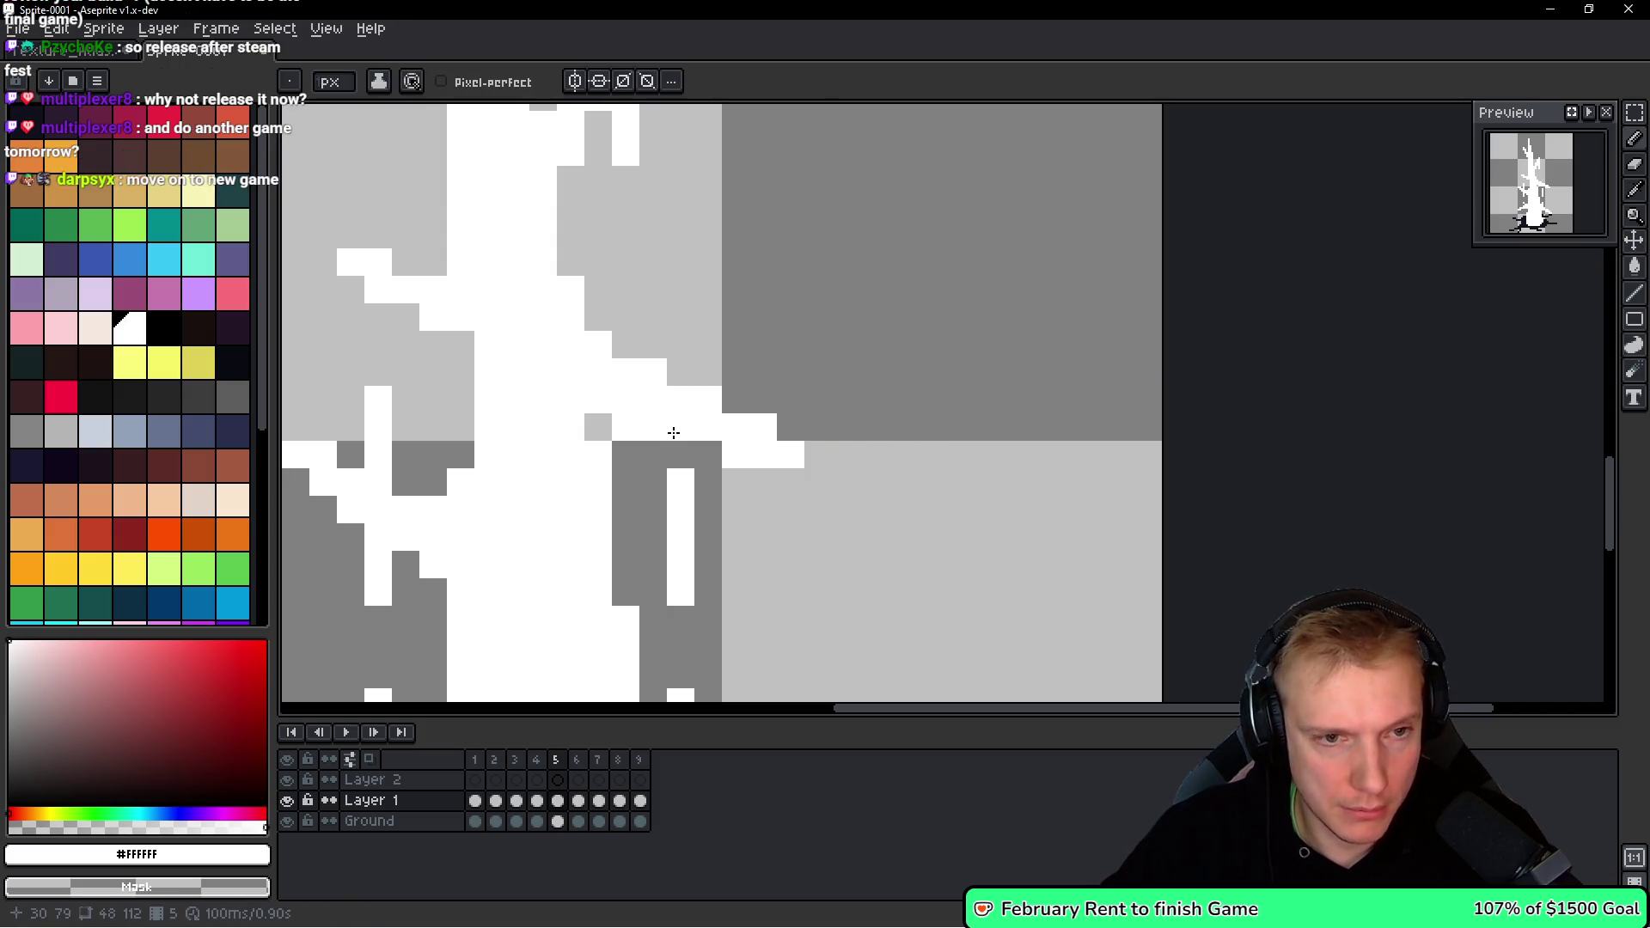
{"action": "left_click_drag", "start_coordinate": [732, 447], "coordinate": [791, 455]}
{"action": "left_click_drag", "start_coordinate": [601, 427], "coordinate": [653, 427]}
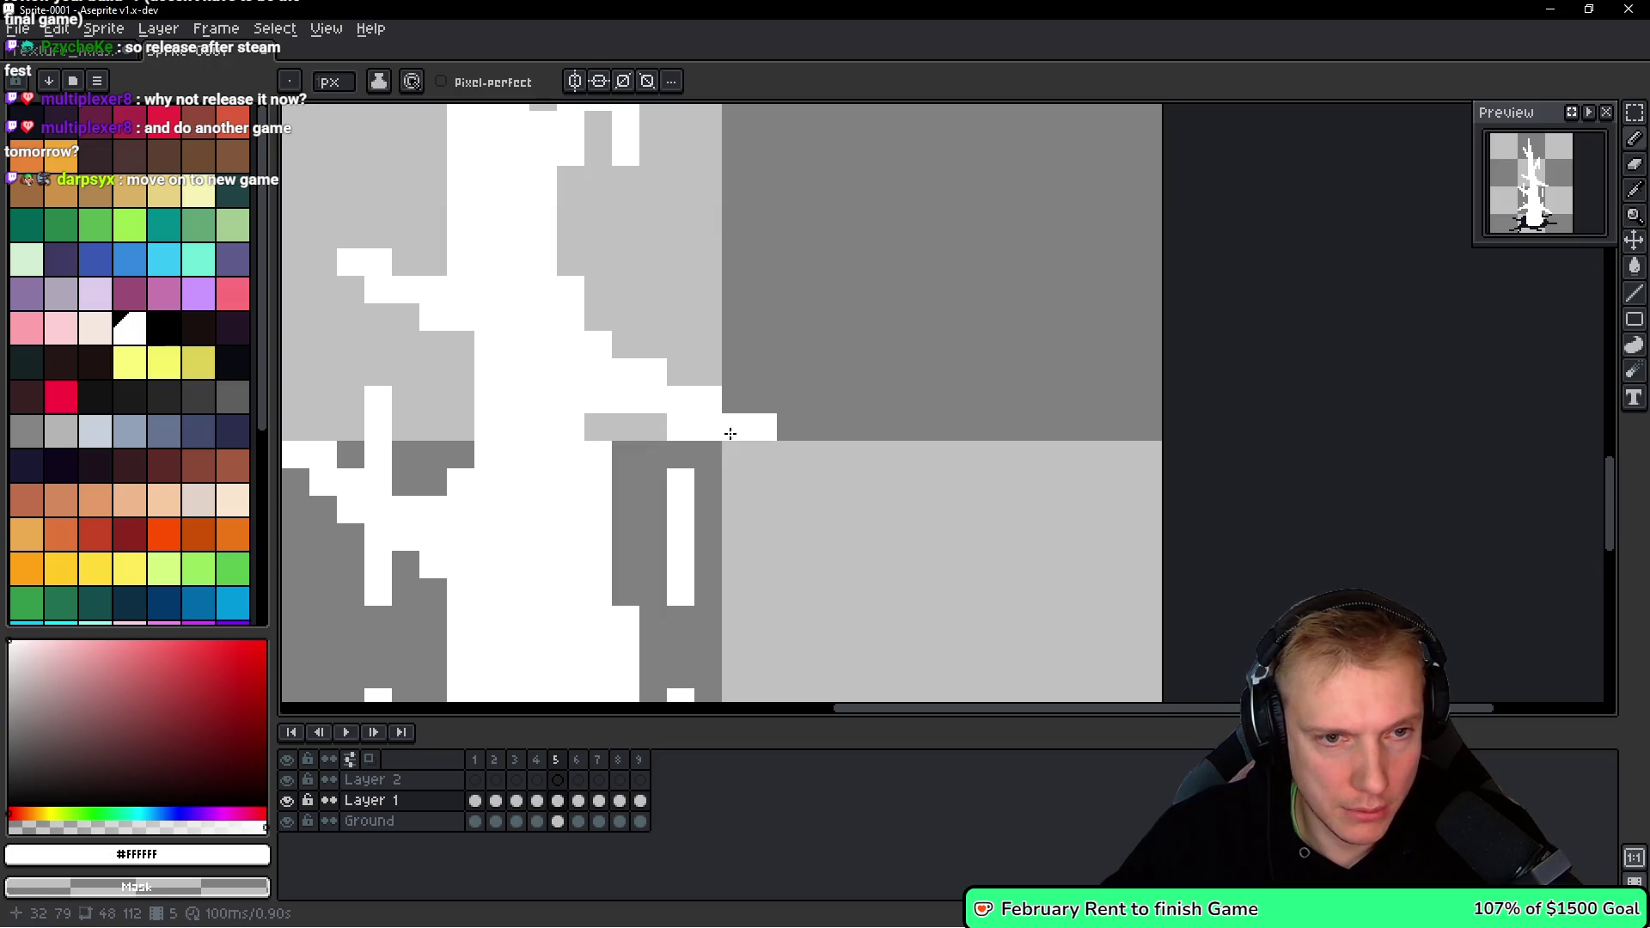
{"action": "scroll", "coordinate": [761, 423], "scroll_direction": "down", "scroll_amount": 3}
{"action": "scroll", "coordinate": [625, 375], "scroll_direction": "up", "scroll_amount": 2}
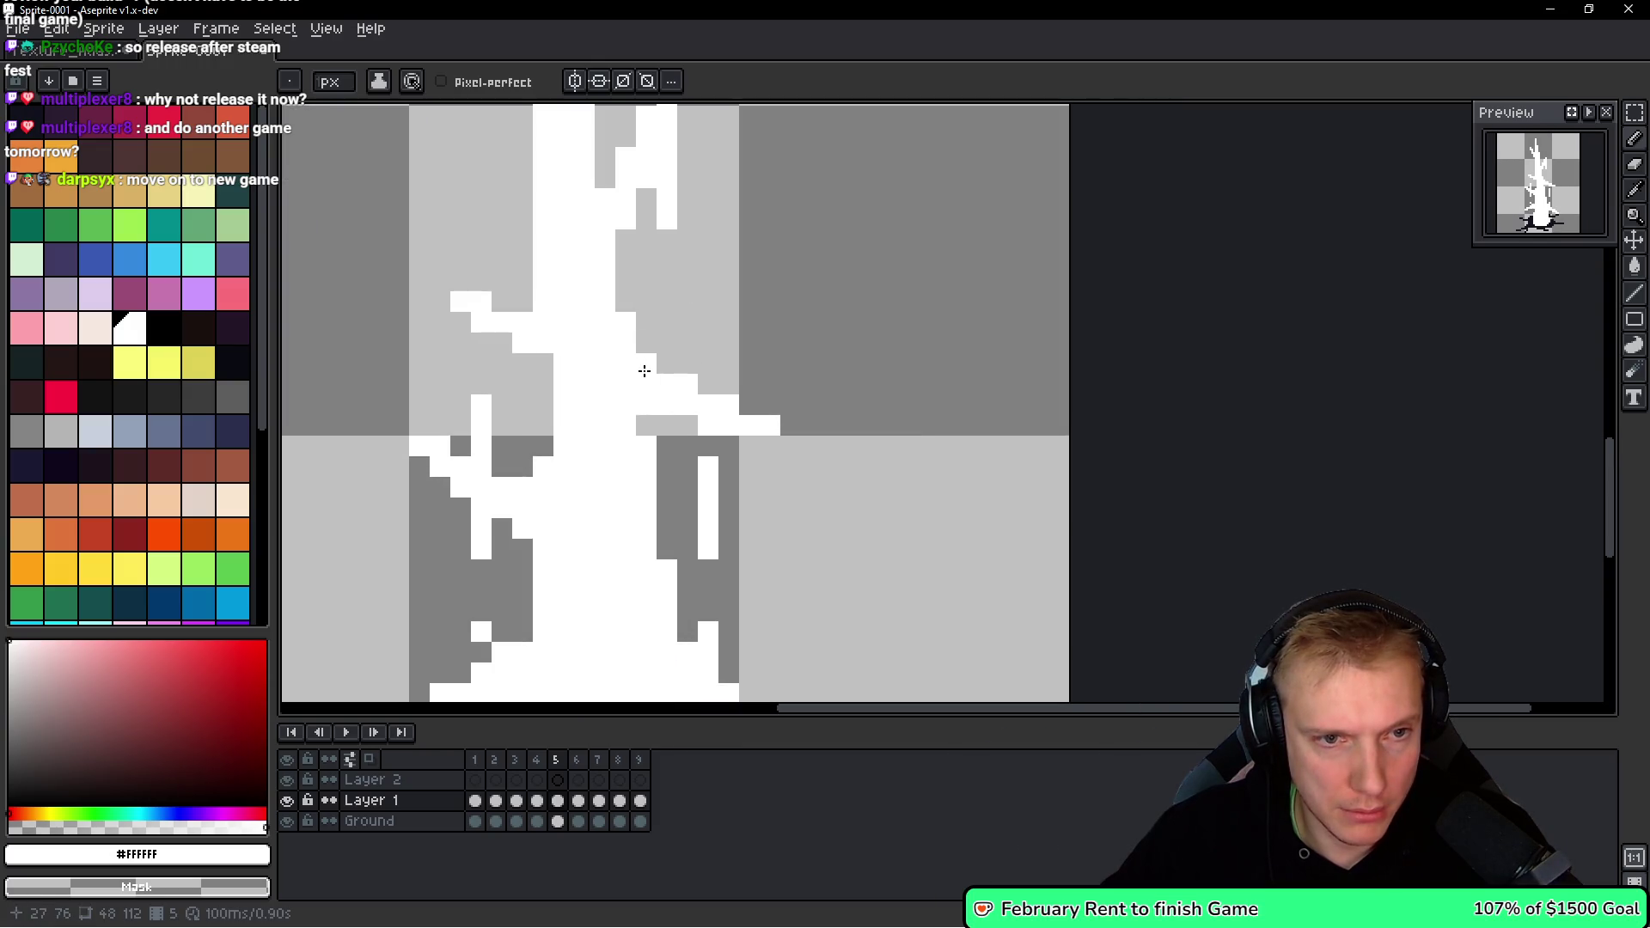
Draw a new white right-pointing branch, undoing earlier attempts until the shape works.
{"action": "left_click_drag", "start_coordinate": [638, 349], "coordinate": [758, 361]}
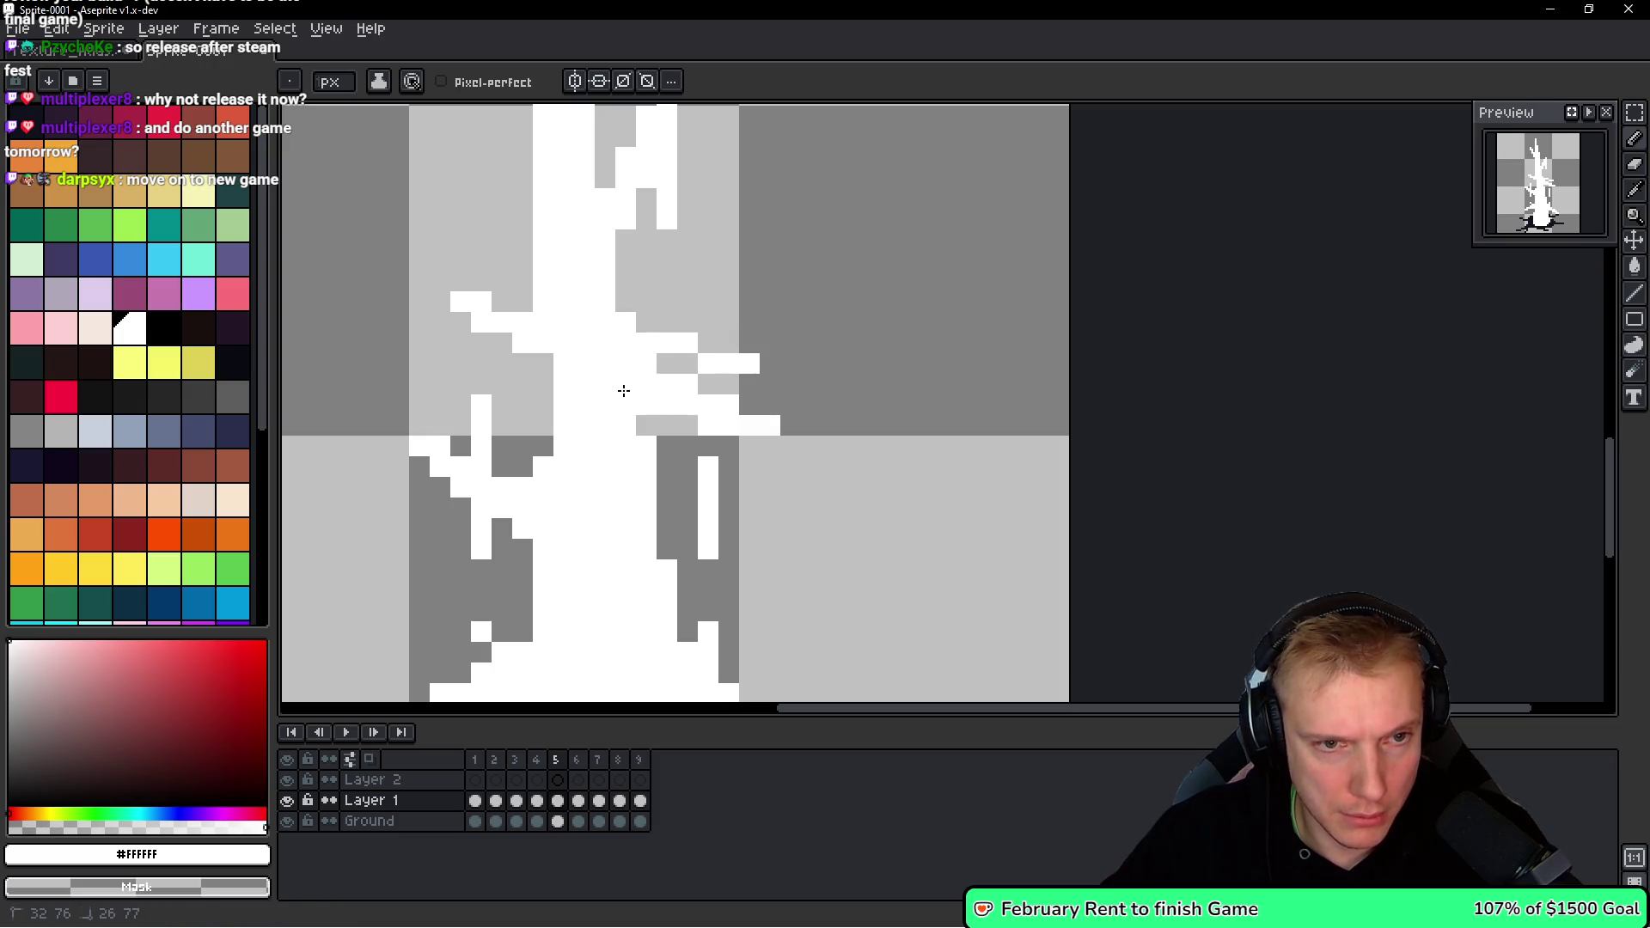
{"action": "left_click_drag", "start_coordinate": [650, 341], "coordinate": [626, 325]}
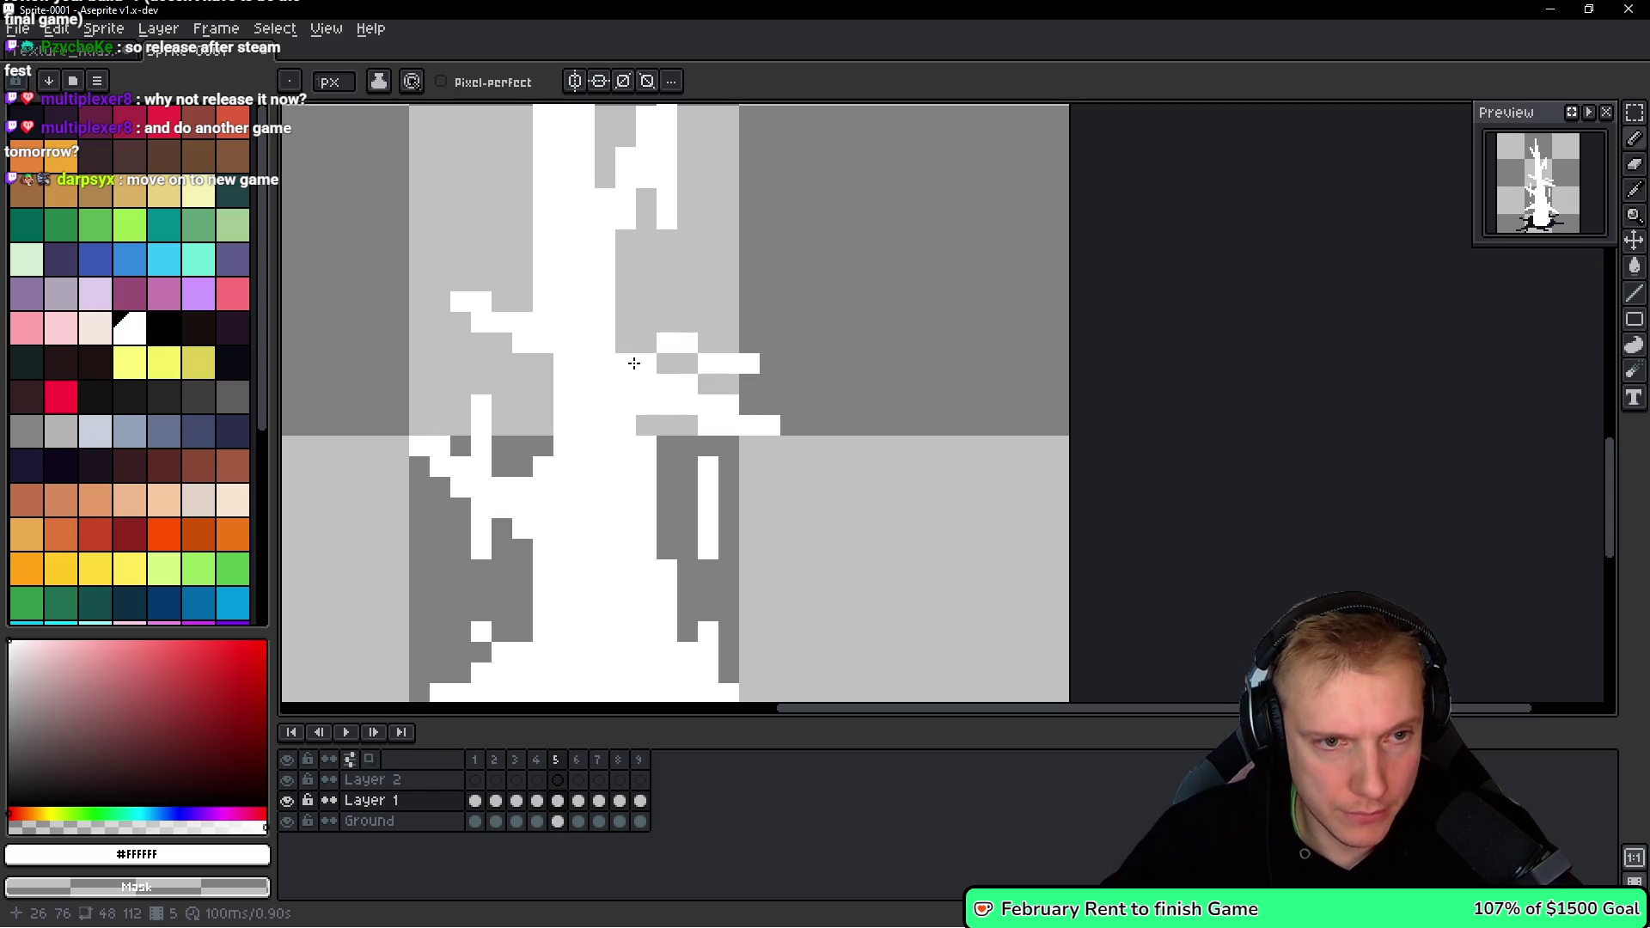
{"action": "key", "text": "ctrl+z"}
{"action": "key", "text": "ctrl+z"}
{"action": "key", "text": "ctrl+z"}
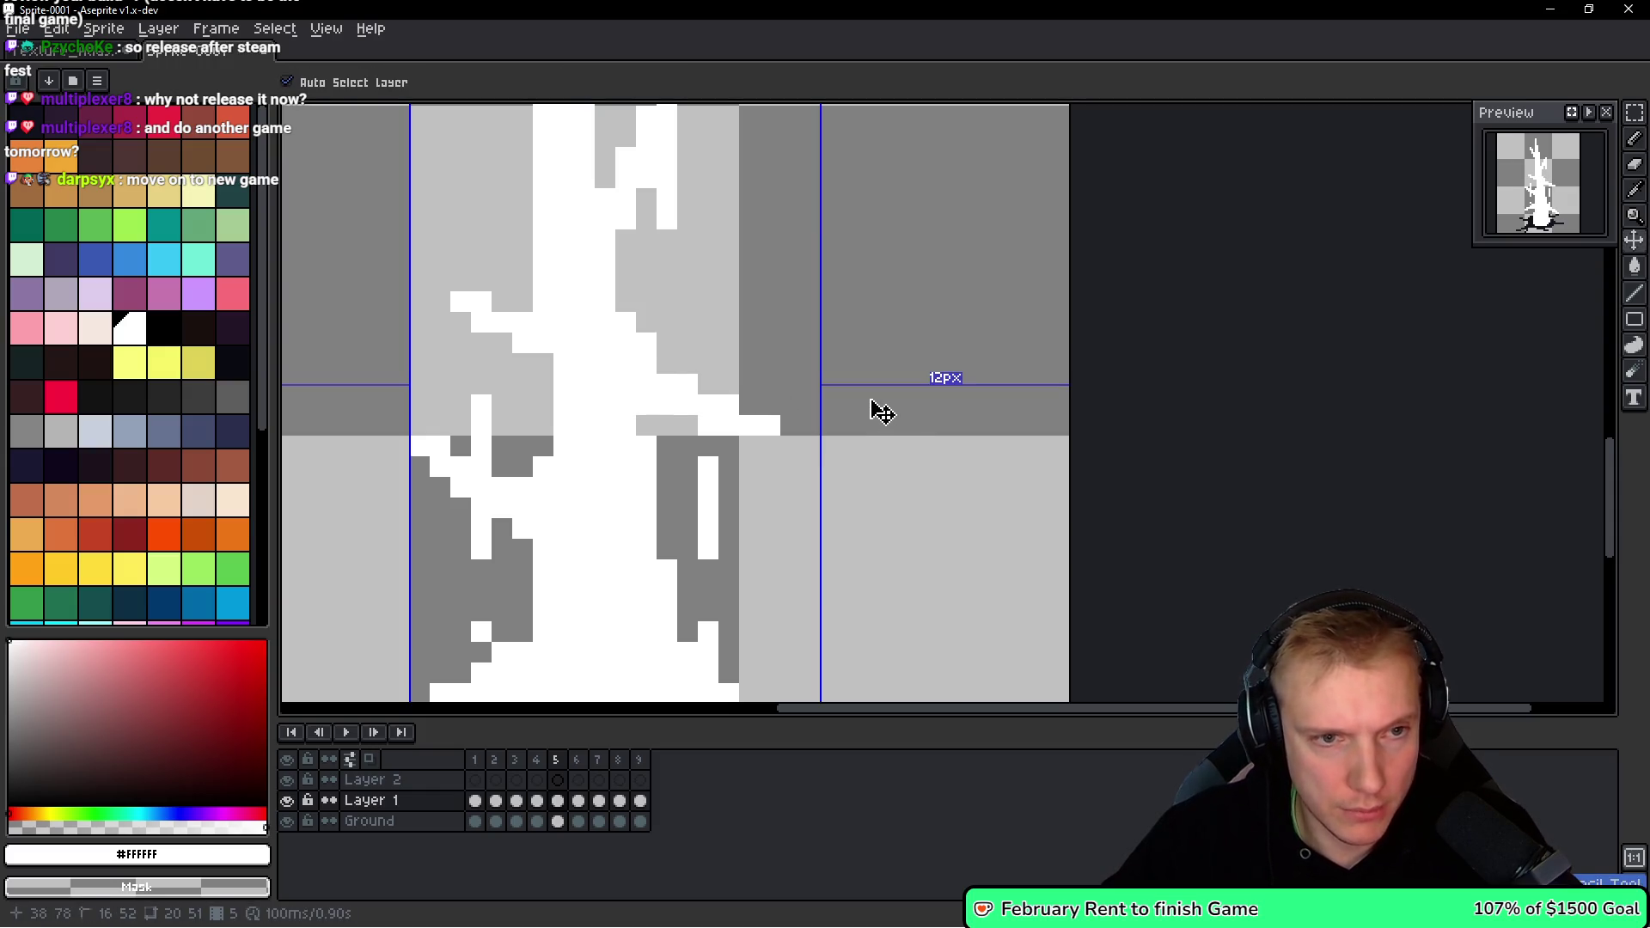
{"action": "key", "text": "ctrl+z"}
{"action": "key", "text": "ctrl+z"}
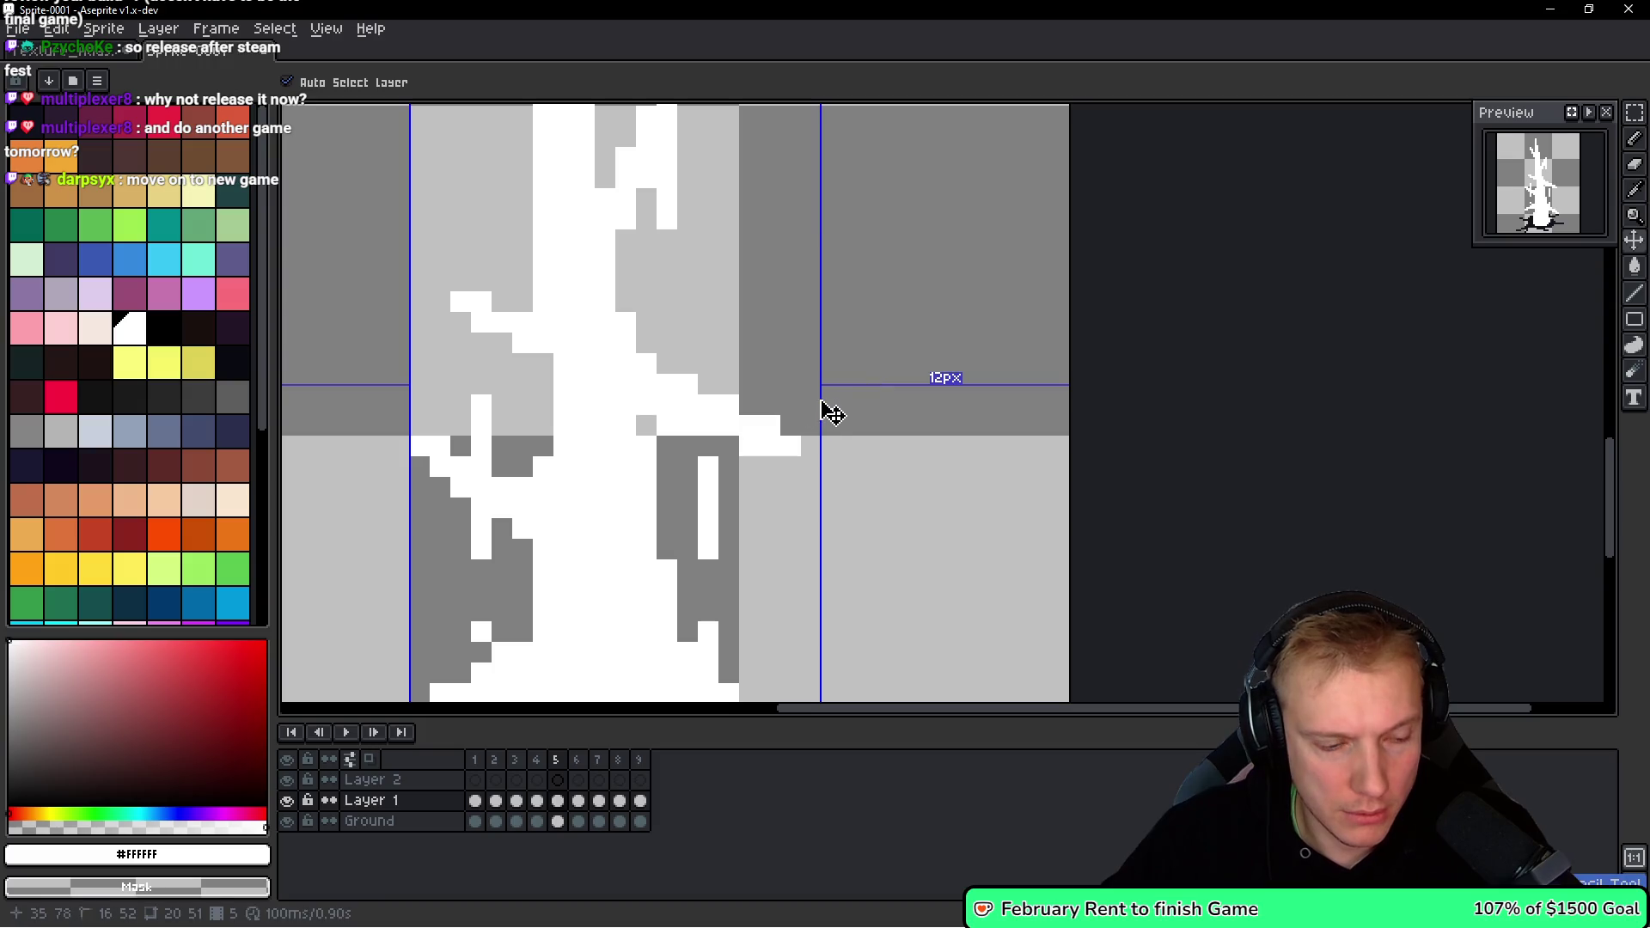
{"action": "key", "text": "ctrl+z"}
{"action": "key", "text": "ctrl+z"}
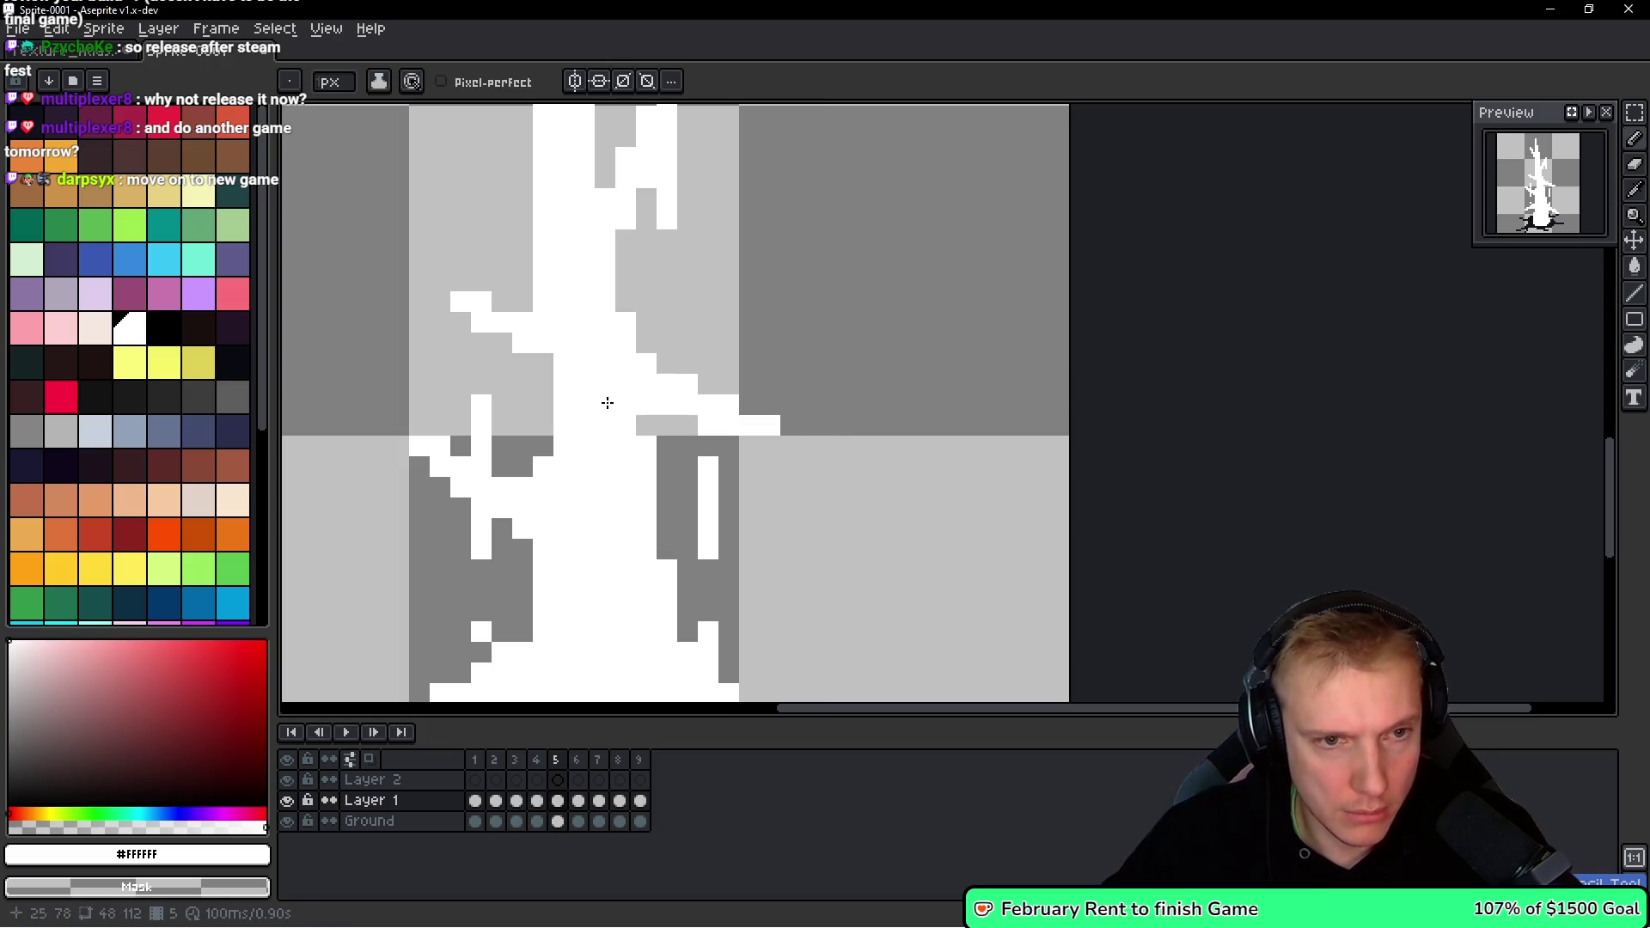
{"action": "left_click_drag", "start_coordinate": [708, 384], "coordinate": [749, 363]}
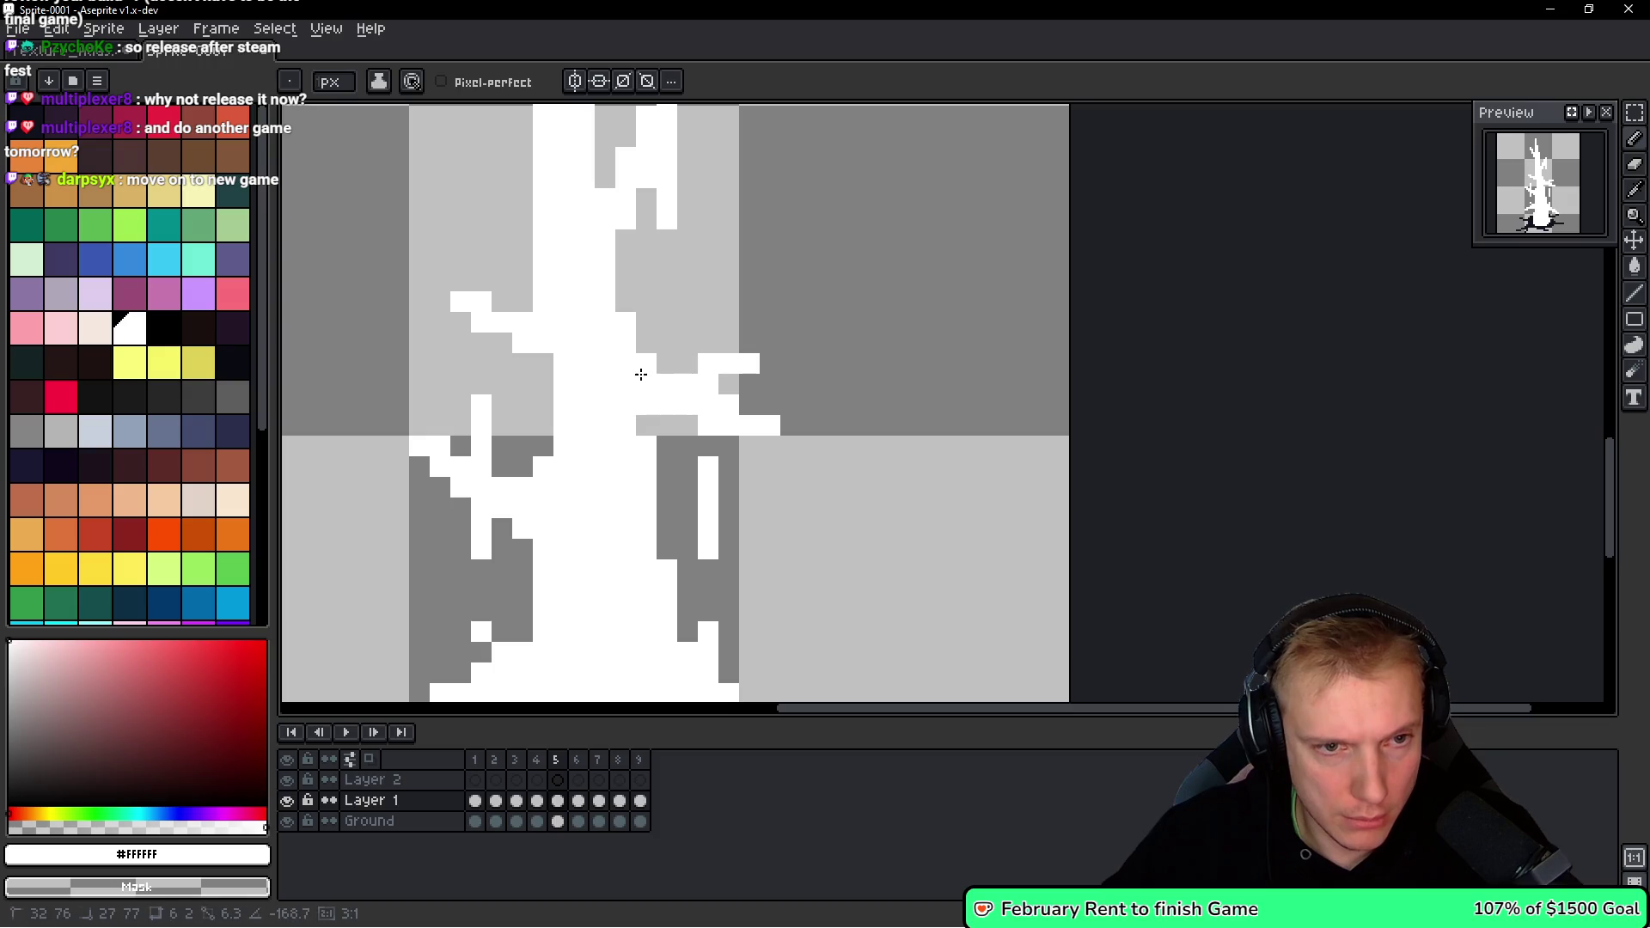
{"action": "key", "text": "ctrl+z"}
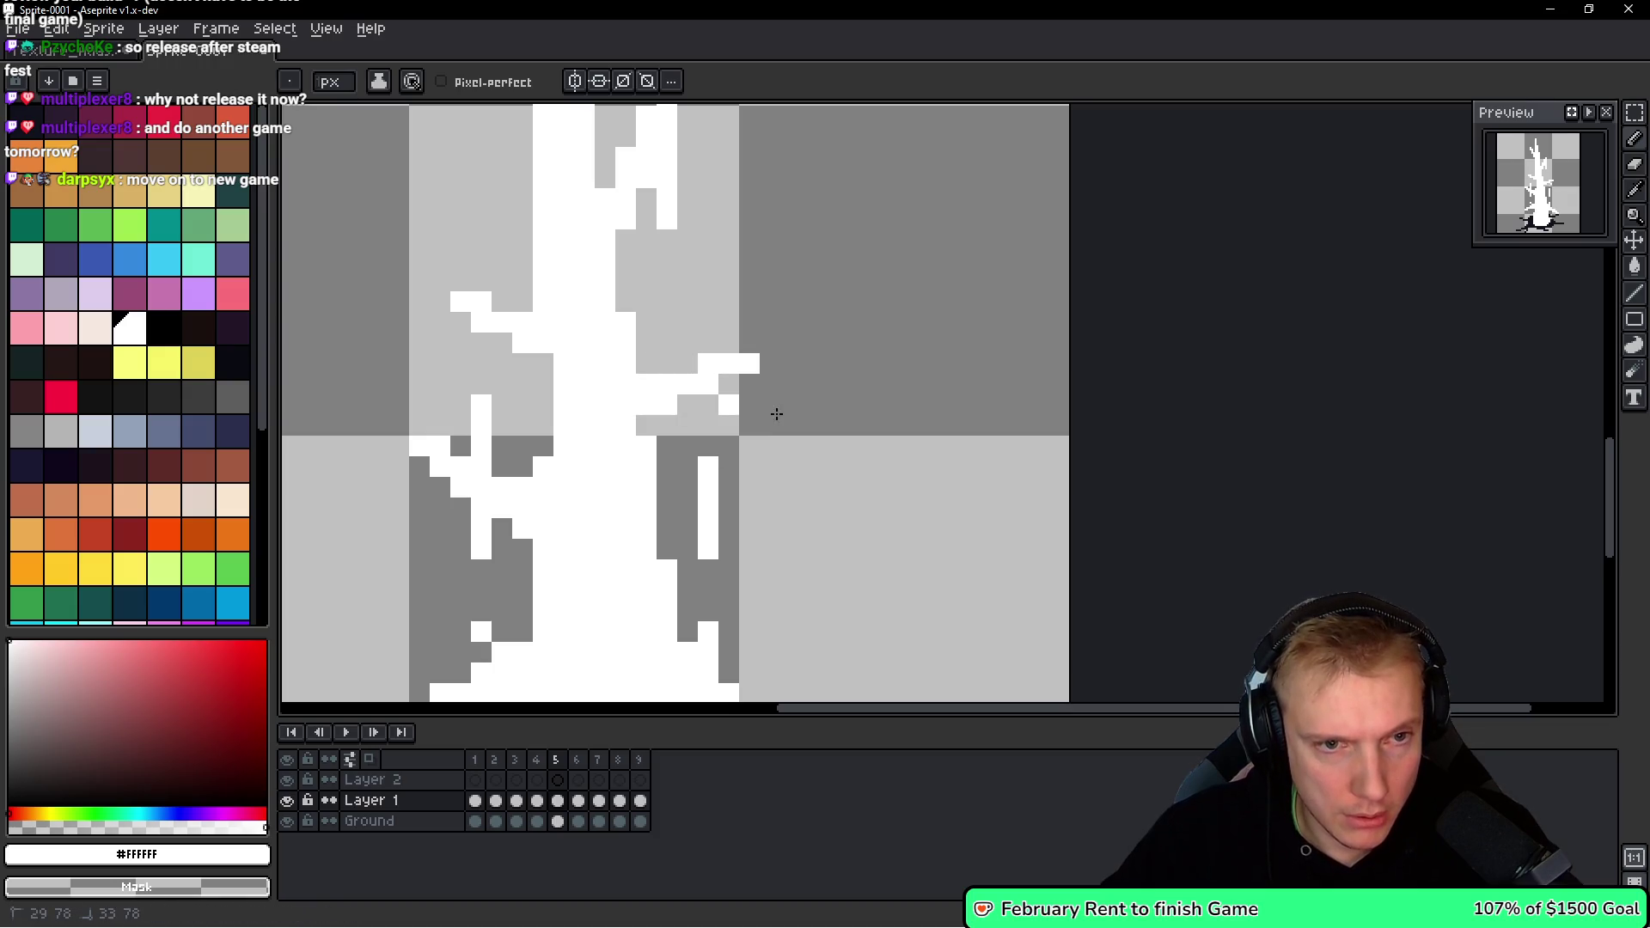
{"action": "scroll", "coordinate": [737, 405], "scroll_direction": "down", "scroll_amount": 5}
{"action": "scroll", "coordinate": [574, 346], "scroll_direction": "up", "scroll_amount": 7}
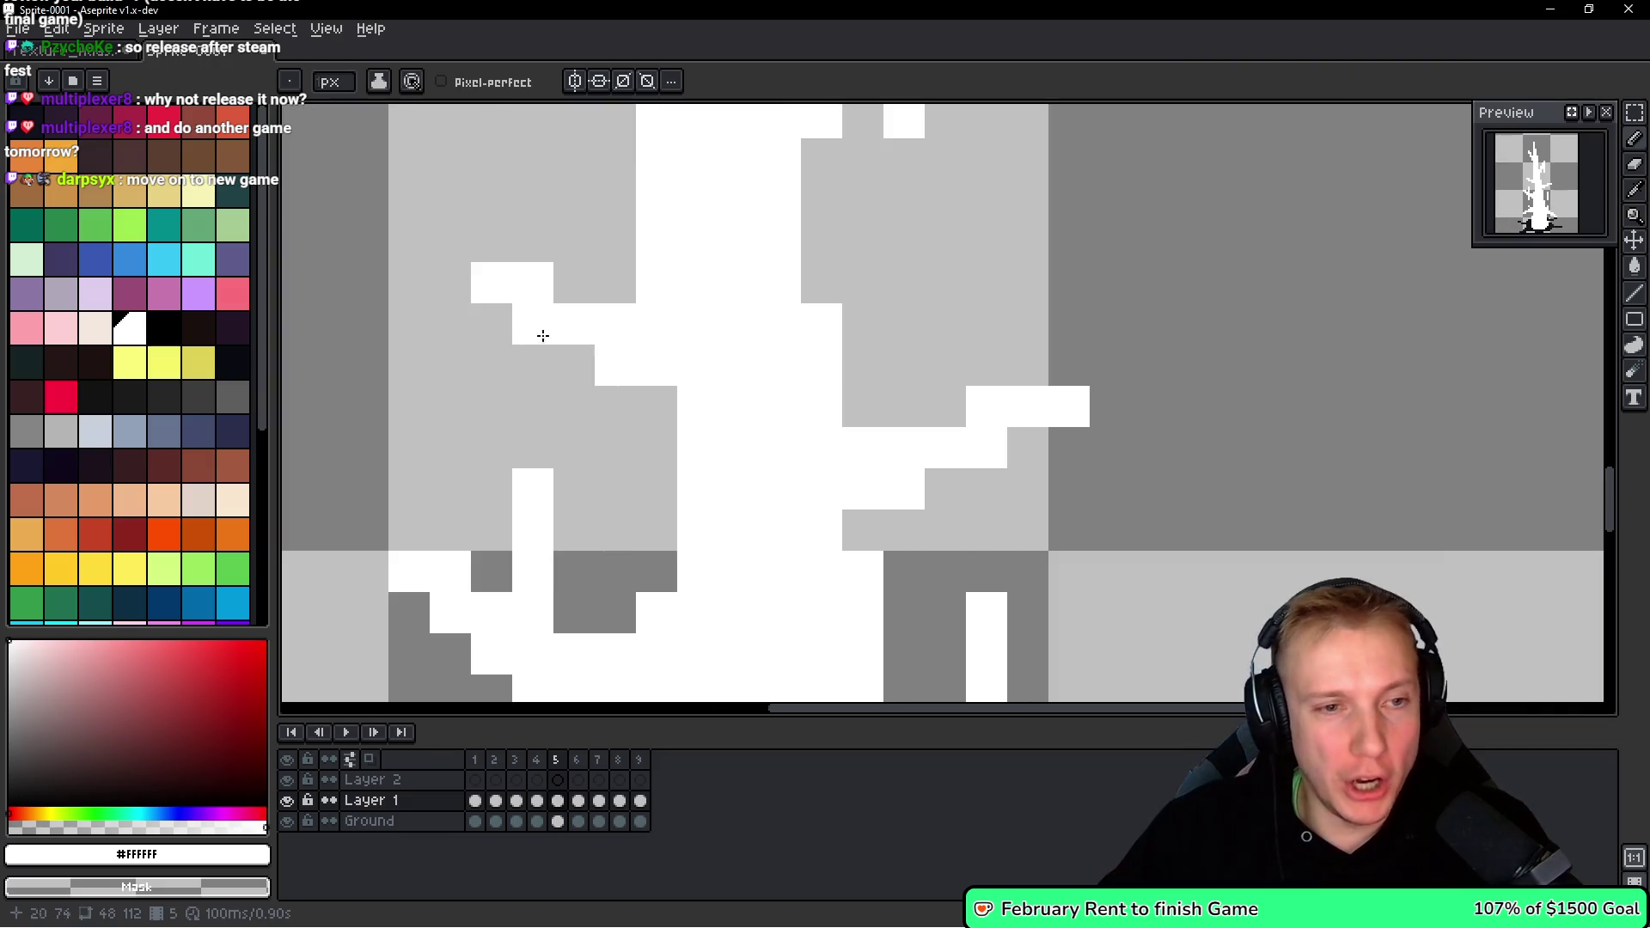
Draw a thin up-left diagonal offshoot, add a pixel, and erase a stray column on the upper branch.
{"action": "mouse_move", "coordinate": [601, 275]}
{"action": "left_mouse_down"}
{"action": "mouse_move", "coordinate": [597, 247]}
{"action": "mouse_move", "coordinate": [545, 203]}
{"action": "mouse_move", "coordinate": [615, 292]}
{"action": "left_mouse_up"}
{"action": "scroll", "coordinate": [615, 293], "scroll_direction": "down", "scroll_amount": 5}
{"action": "scroll", "coordinate": [672, 149], "scroll_direction": "up", "scroll_amount": 4}
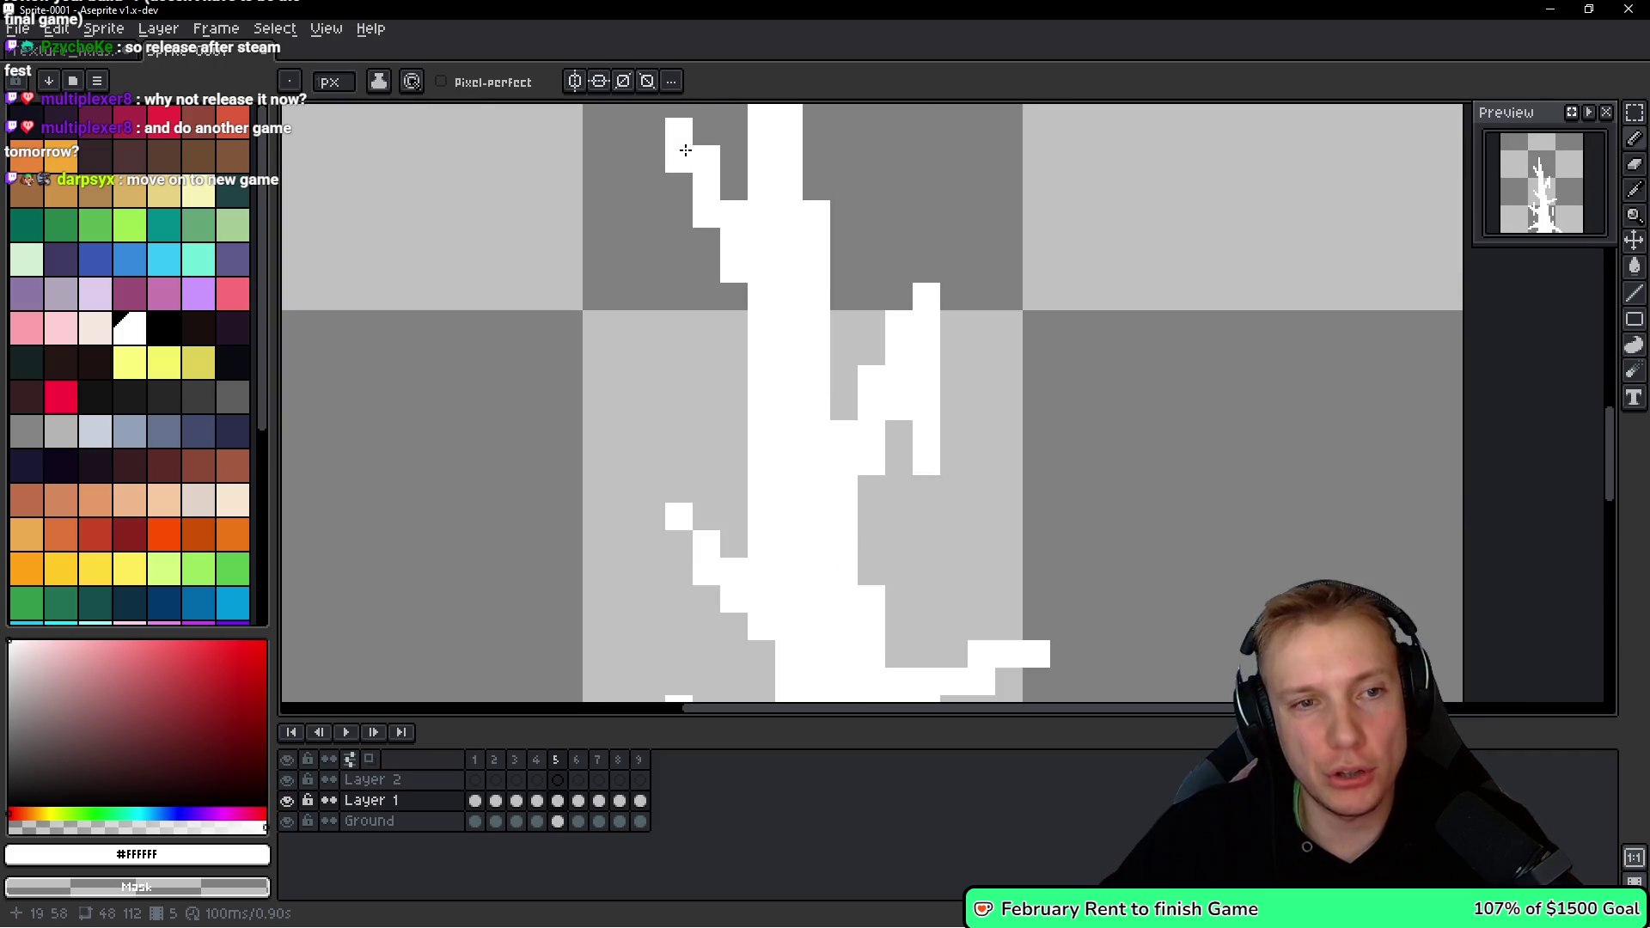
{"action": "left_click", "coordinate": [835, 314]}
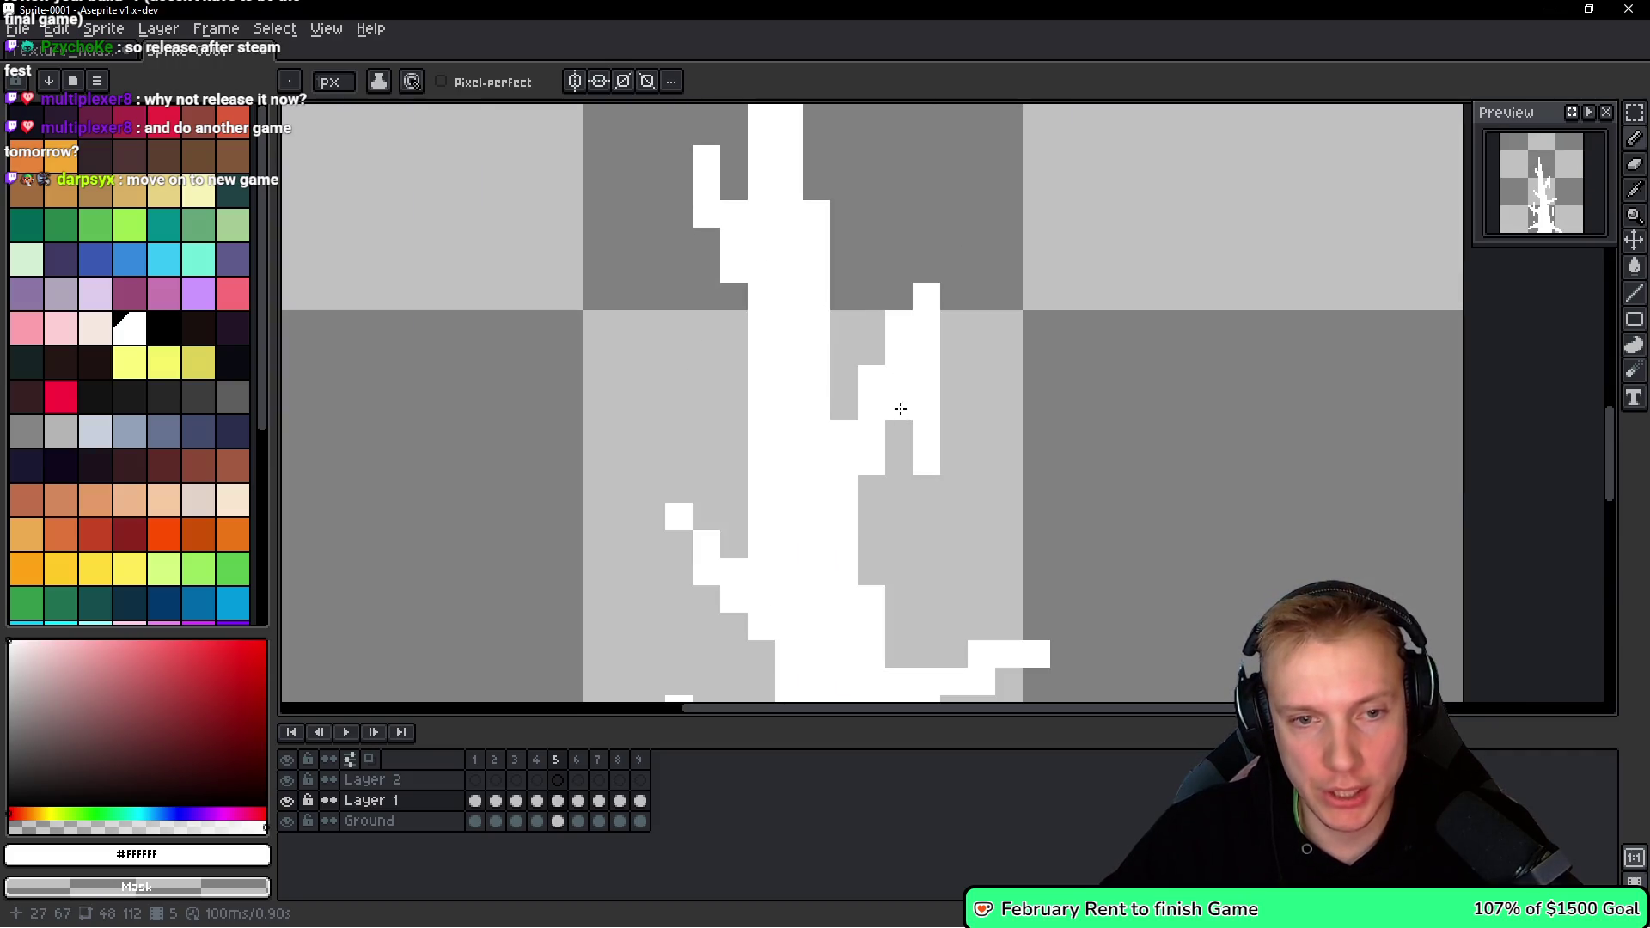
{"action": "left_click_drag", "start_coordinate": [900, 409], "coordinate": [898, 313]}
{"action": "scroll", "coordinate": [911, 417], "scroll_direction": "down", "scroll_amount": 5}
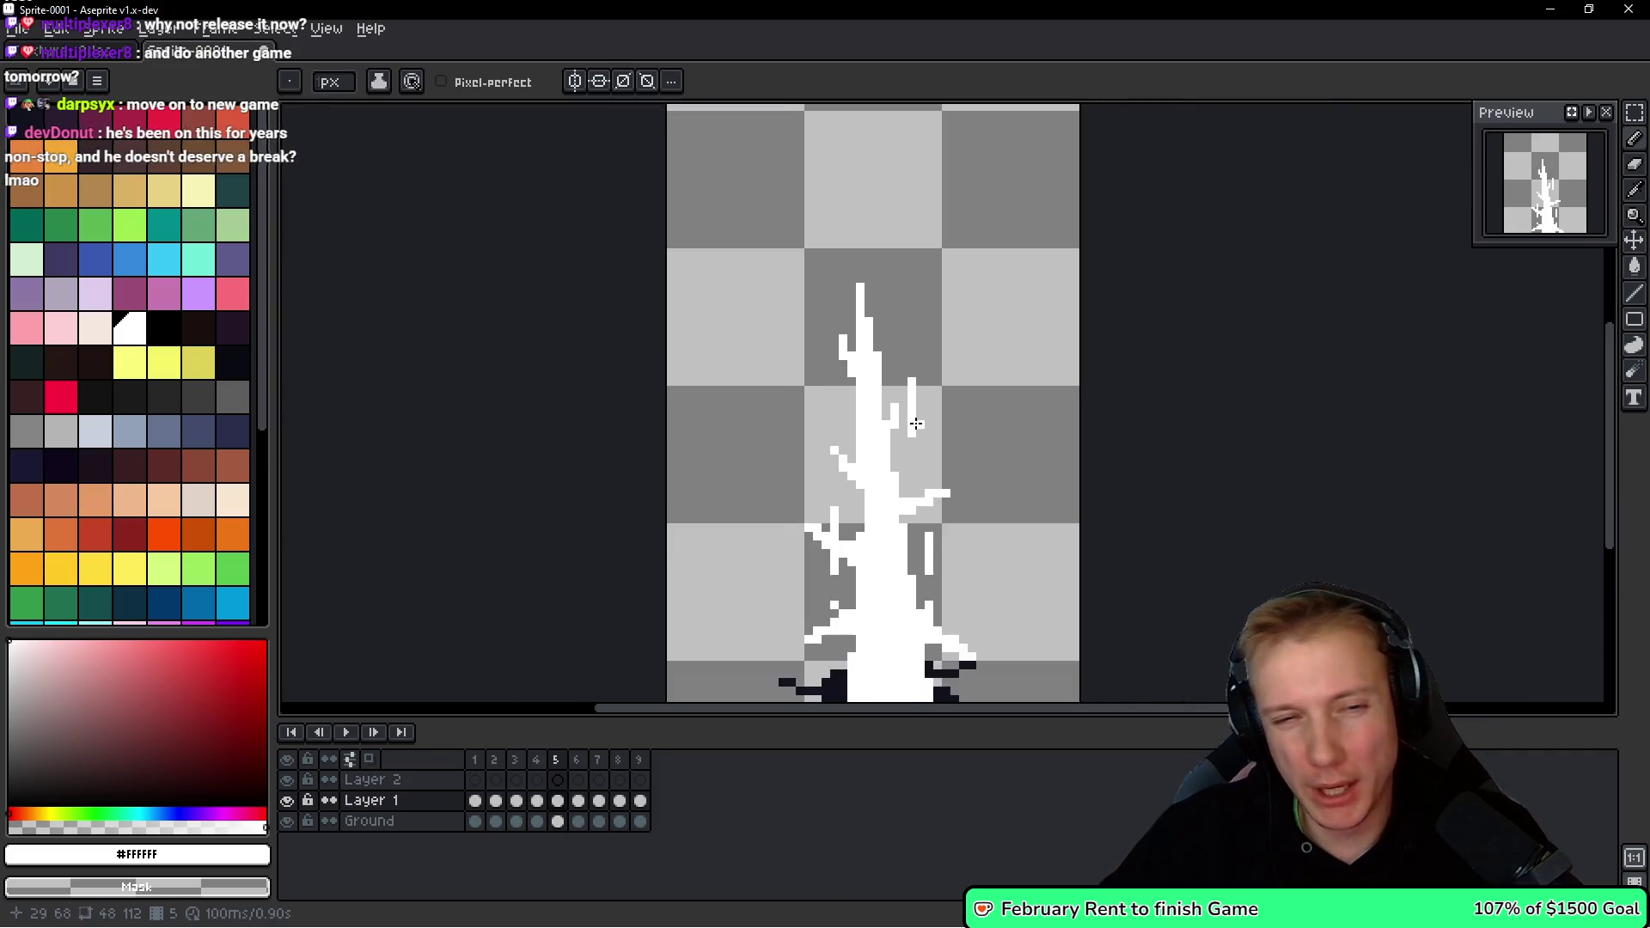
{"action": "scroll", "coordinate": [916, 422], "scroll_direction": "up", "scroll_amount": 4}
{"action": "scroll", "coordinate": [898, 419], "scroll_direction": "down", "scroll_amount": 5}
{"action": "scroll", "coordinate": [898, 419], "scroll_direction": "up", "scroll_amount": 6}
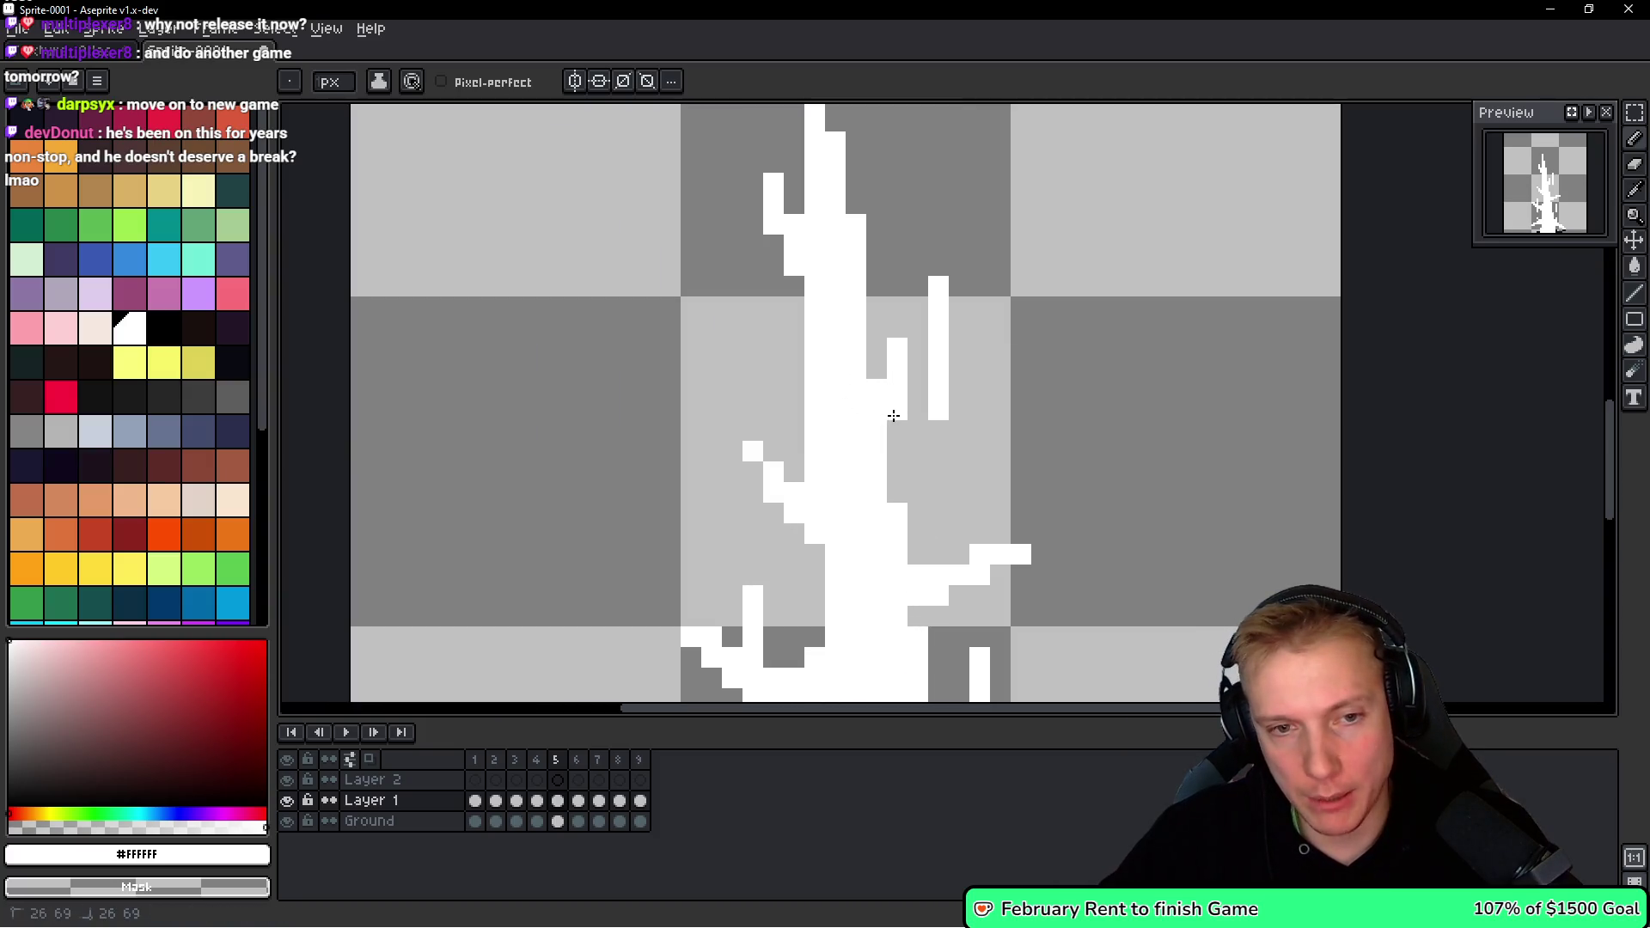
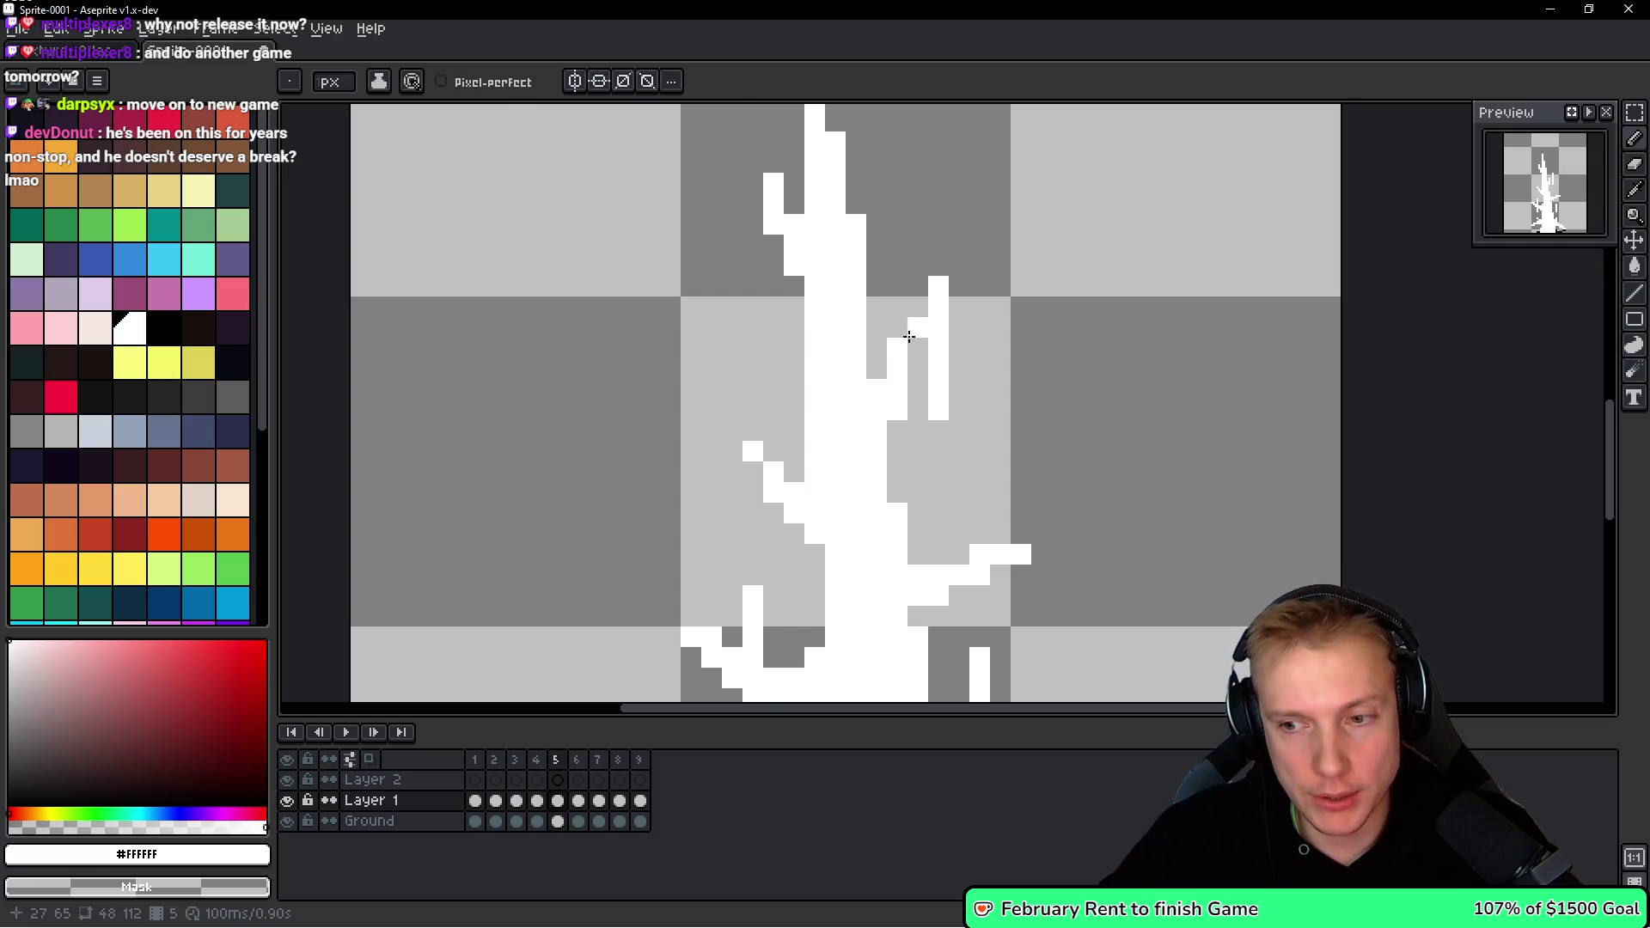
Undo the last right-branch stroke, then paint and erase a small white step beside the trunk.
{"action": "scroll", "coordinate": [910, 337], "scroll_direction": "down", "scroll_amount": 5}
{"action": "scroll", "coordinate": [915, 336], "scroll_direction": "up", "scroll_amount": 4}
{"action": "scroll", "coordinate": [919, 333], "scroll_direction": "down", "scroll_amount": 3}
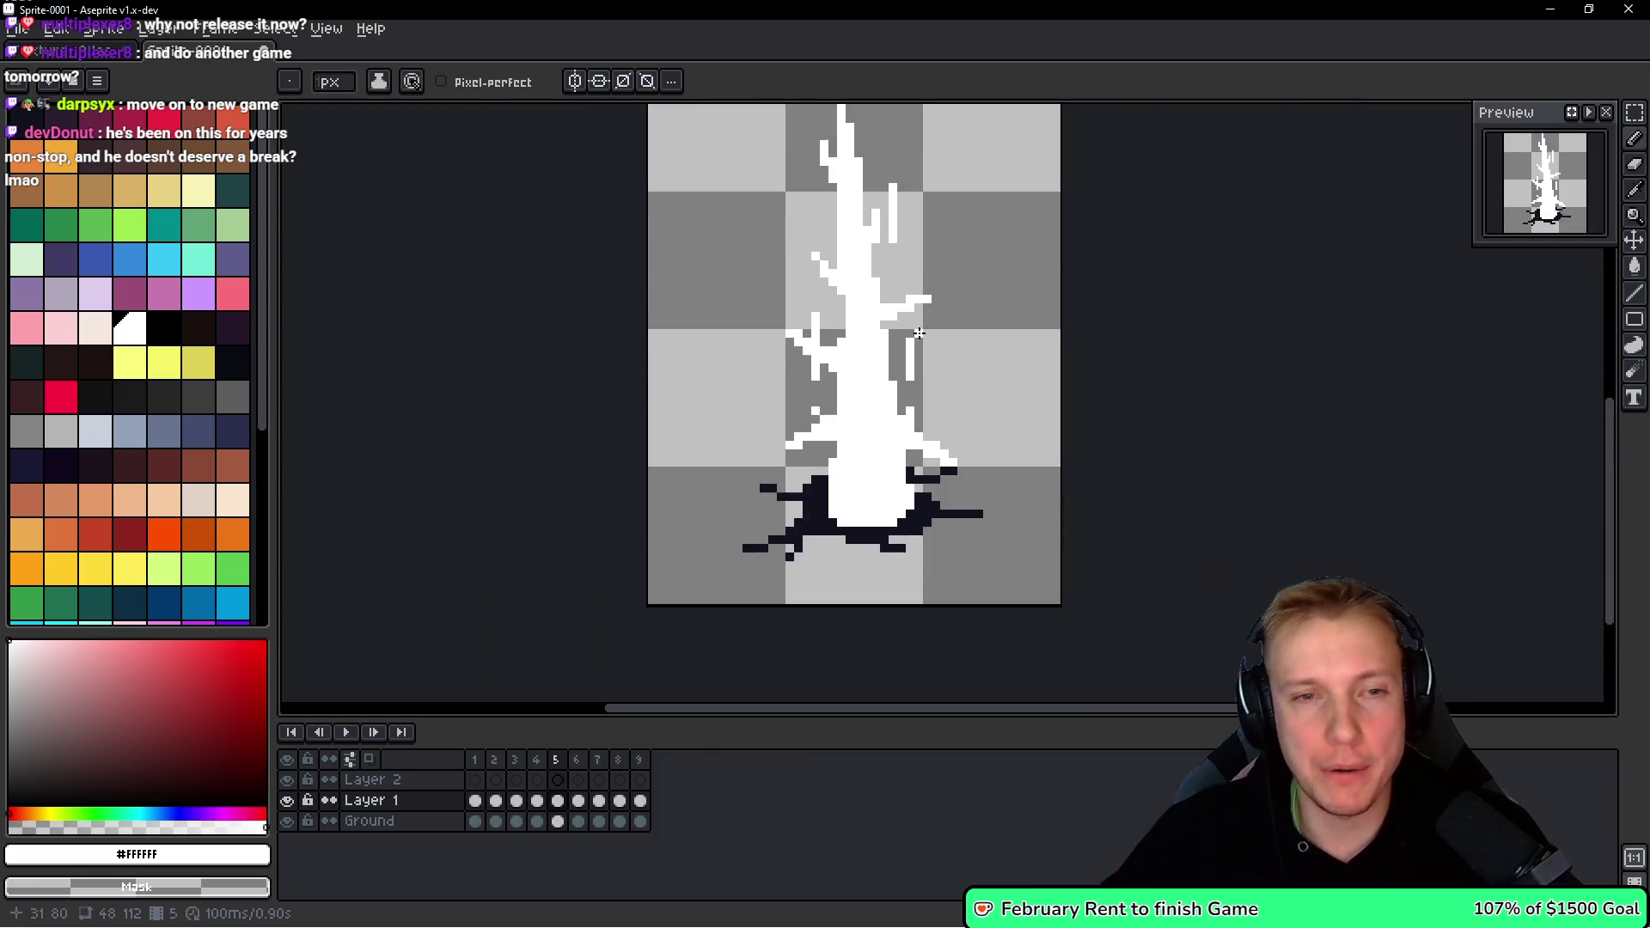
{"action": "scroll", "coordinate": [919, 333], "scroll_direction": "up", "scroll_amount": 4}
{"action": "key", "text": "ctrl+z"}
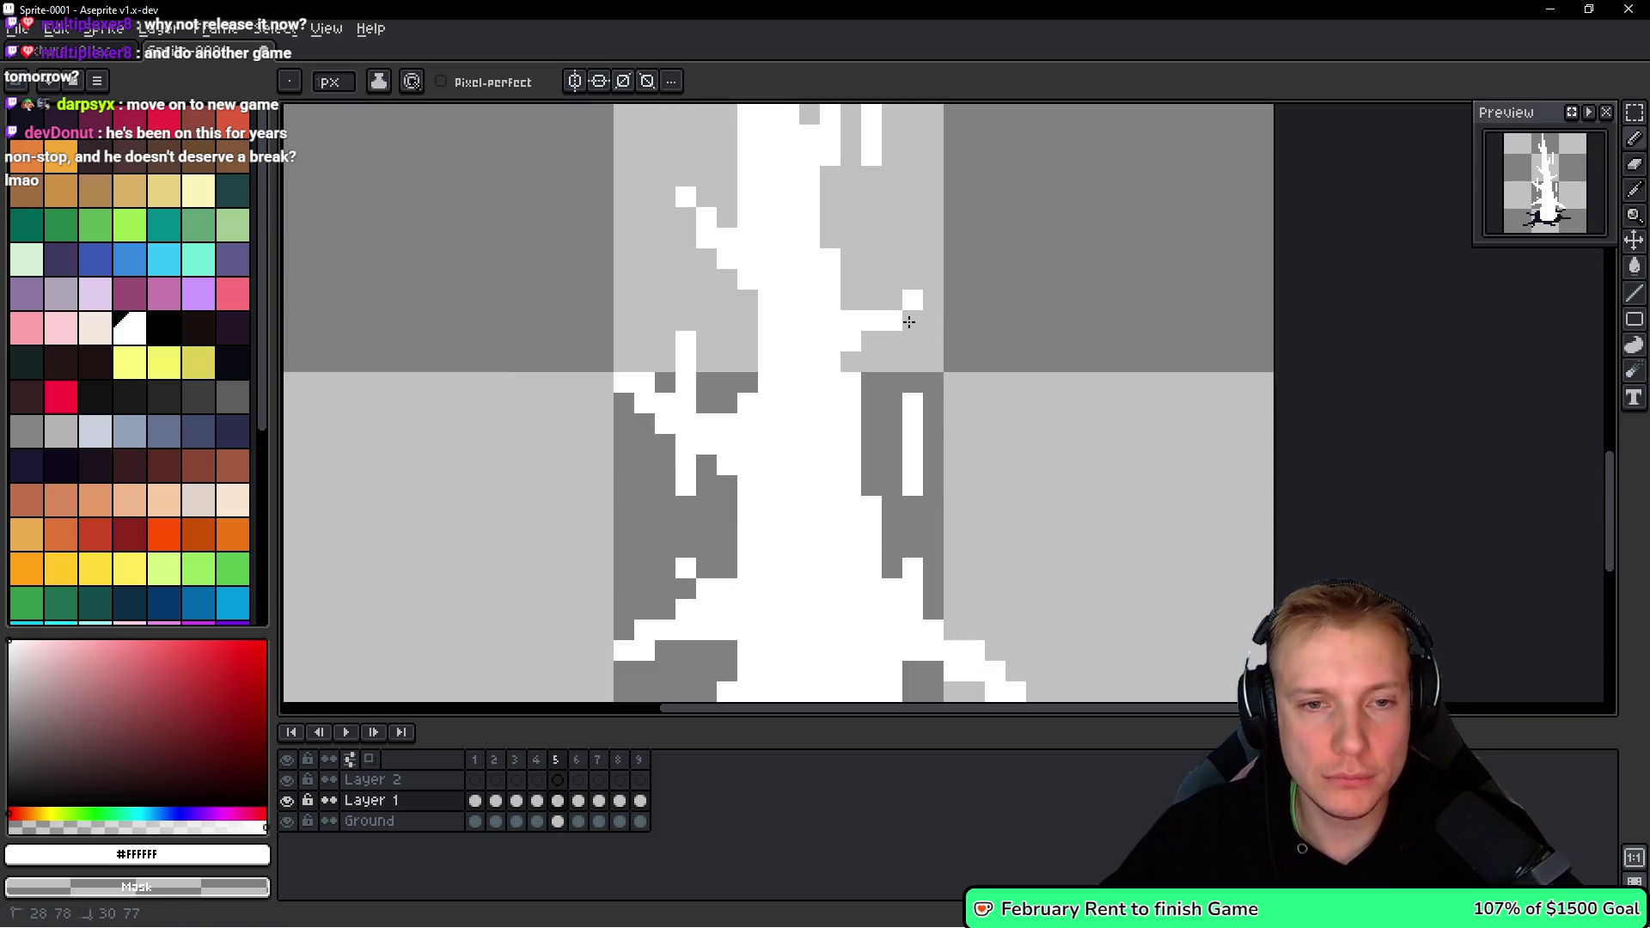
{"action": "left_click_drag", "start_coordinate": [898, 297], "coordinate": [851, 320]}
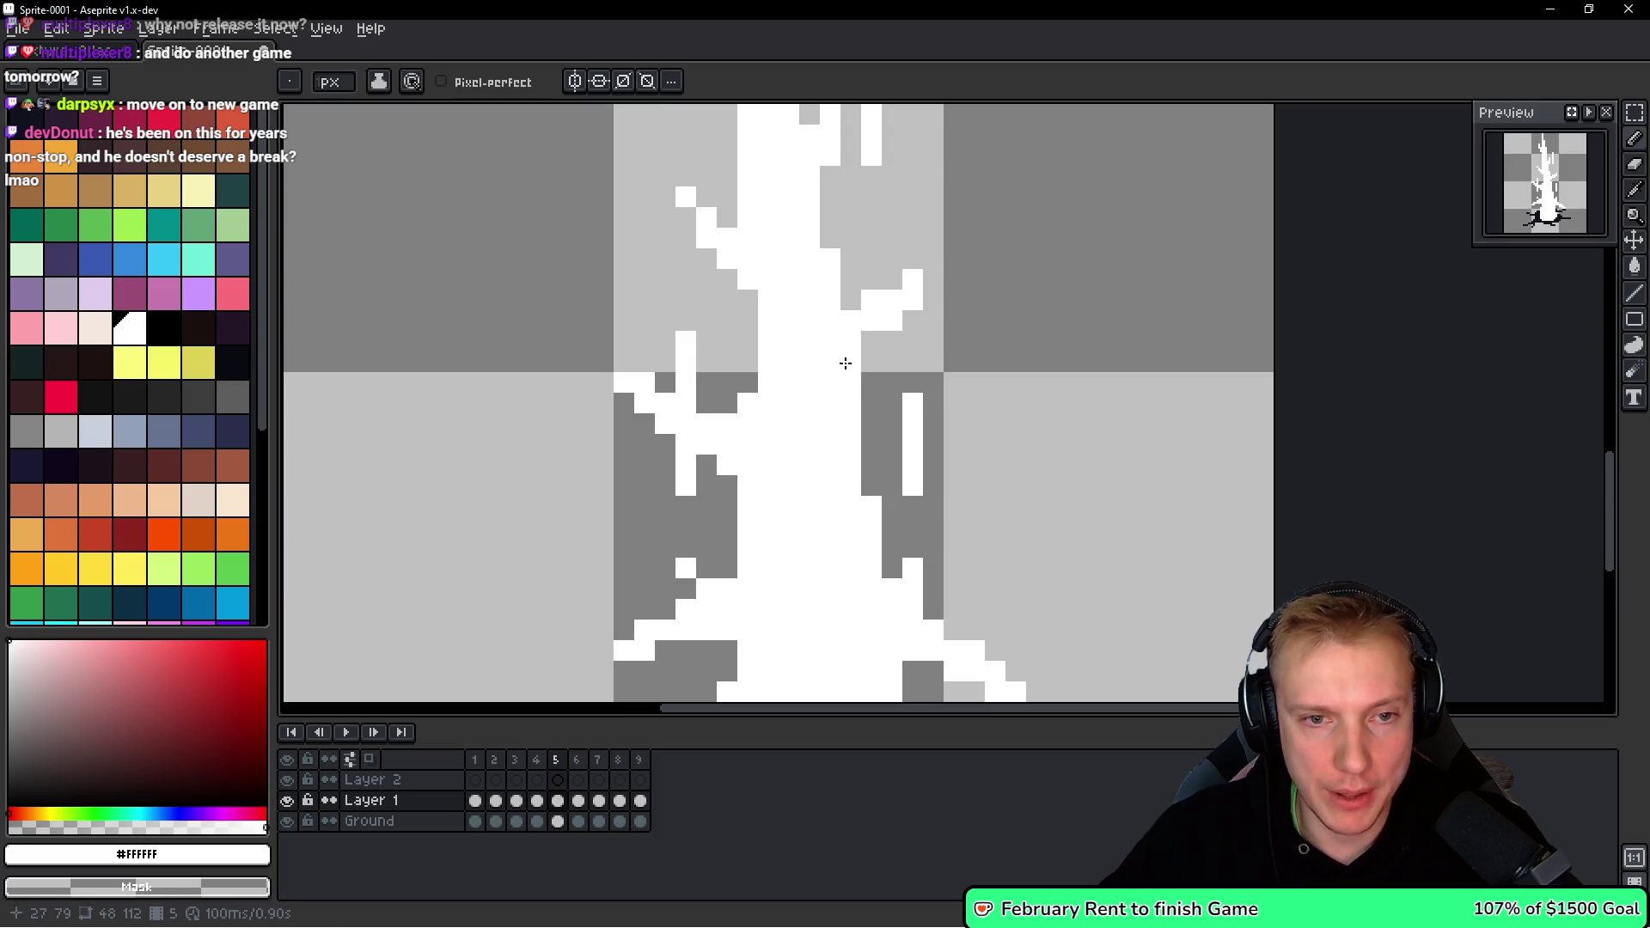
{"action": "scroll", "coordinate": [931, 283], "scroll_direction": "down", "scroll_amount": 4}
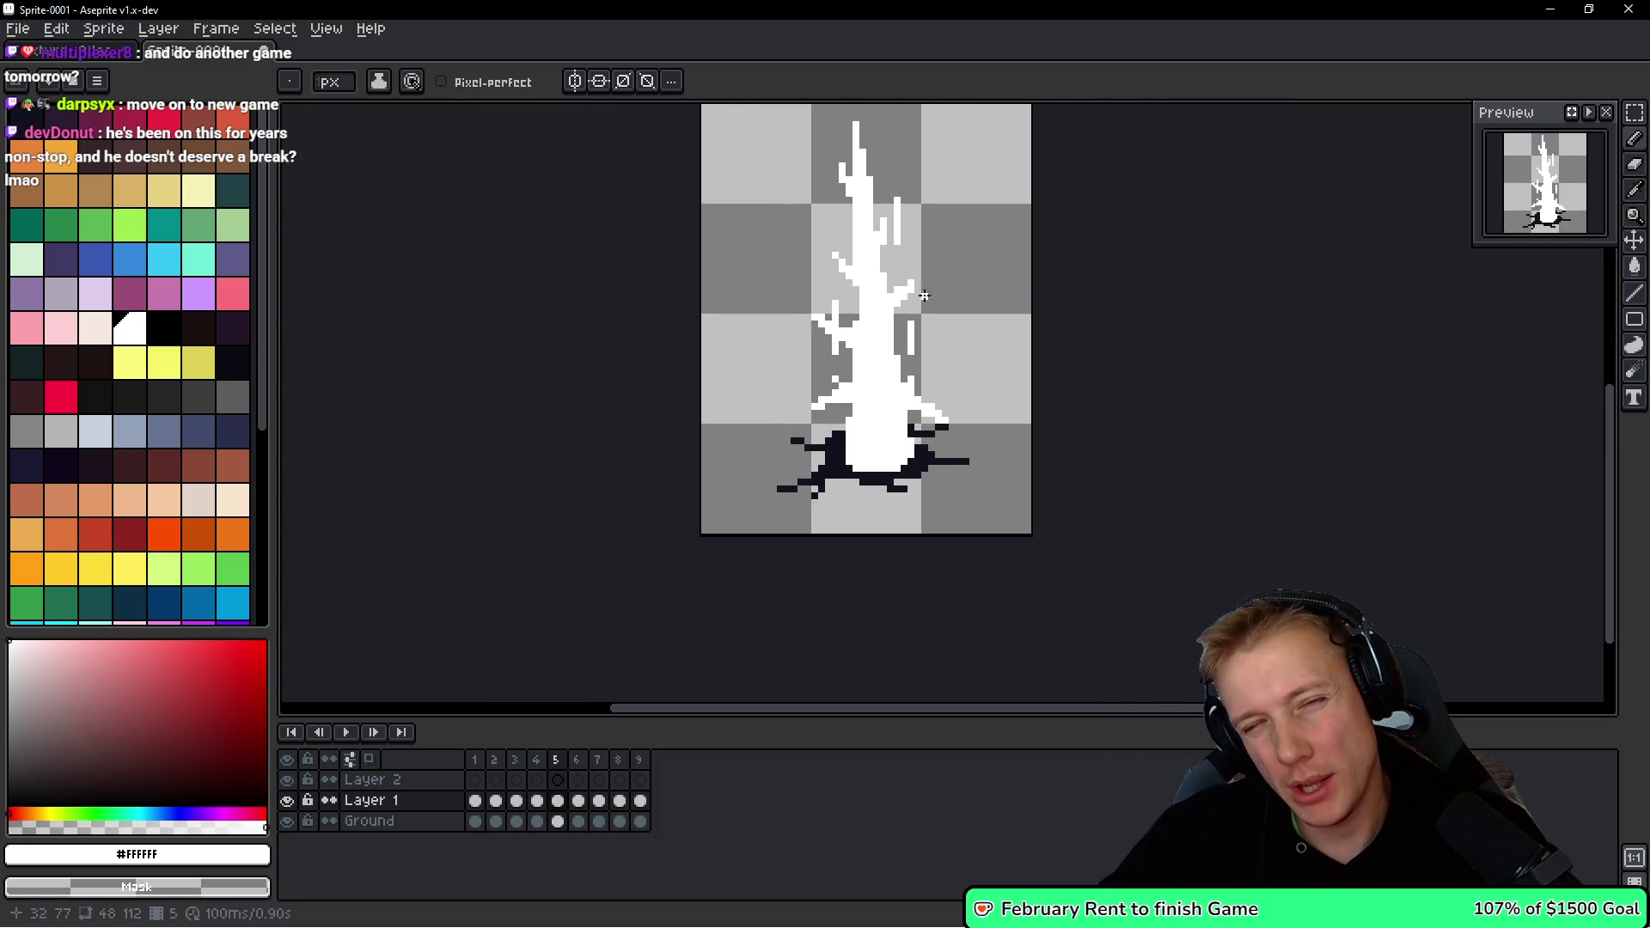
{"action": "scroll", "coordinate": [928, 285], "scroll_direction": "up", "scroll_amount": 3}
{"action": "right_click", "coordinate": [895, 272]}
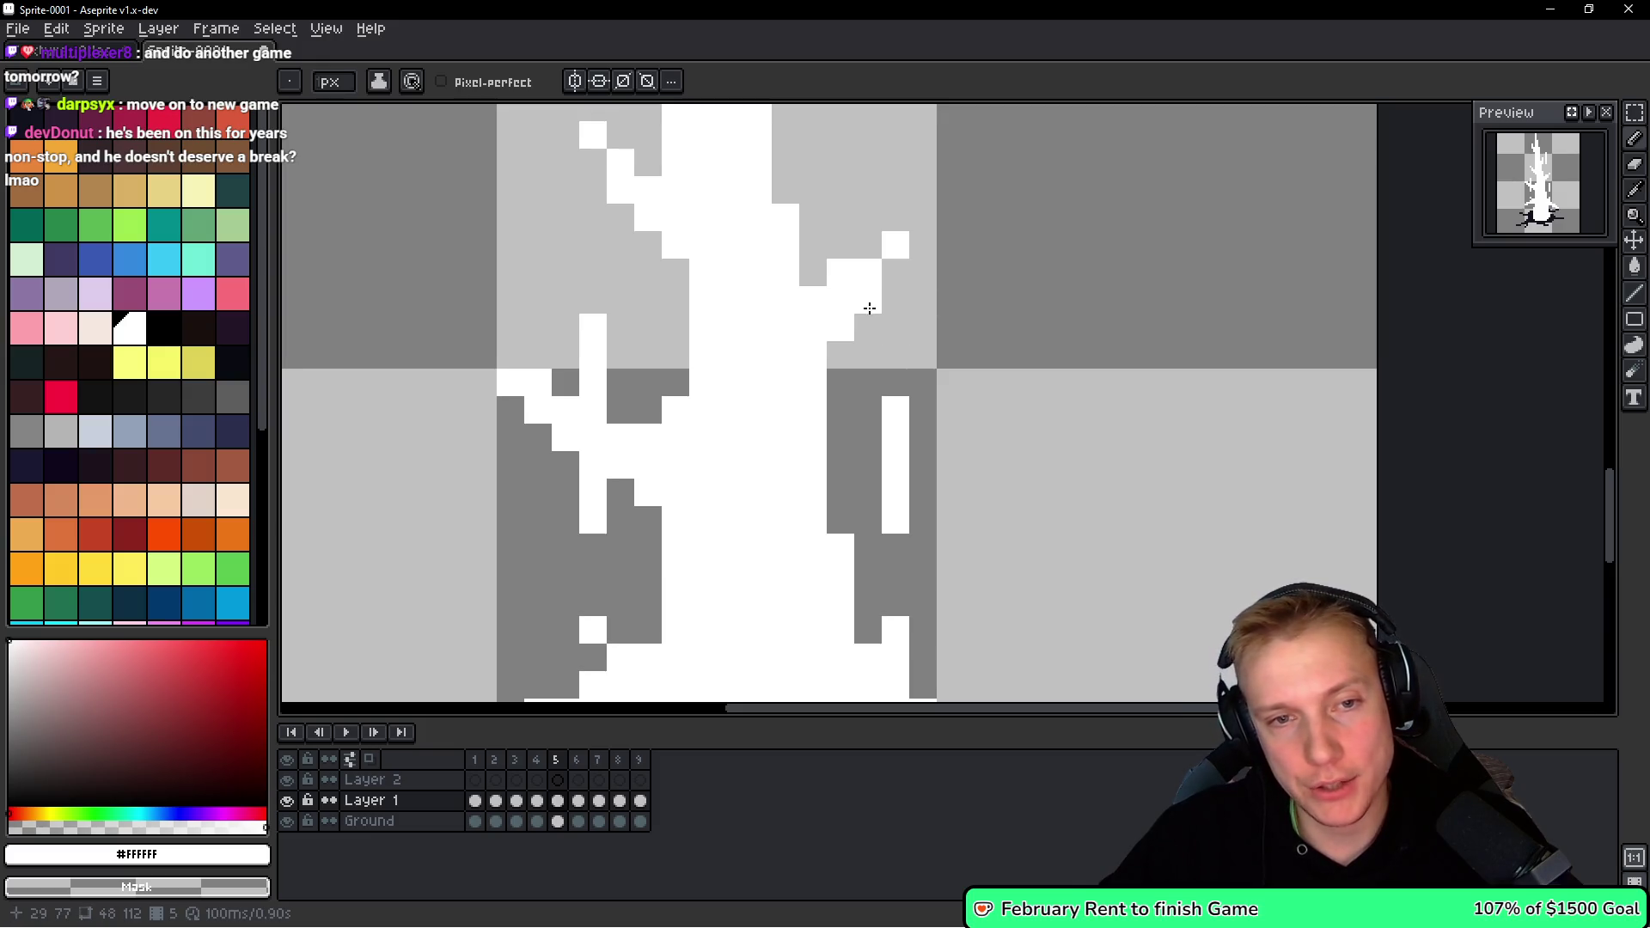
{"action": "right_click", "coordinate": [868, 300]}
Tidy the branch edge and trunk, adding white pixels and erasing stray ones on the left.
{"action": "scroll", "coordinate": [868, 300], "scroll_direction": "down", "scroll_amount": 3}
{"action": "scroll", "coordinate": [853, 311], "scroll_direction": "up", "scroll_amount": 3}
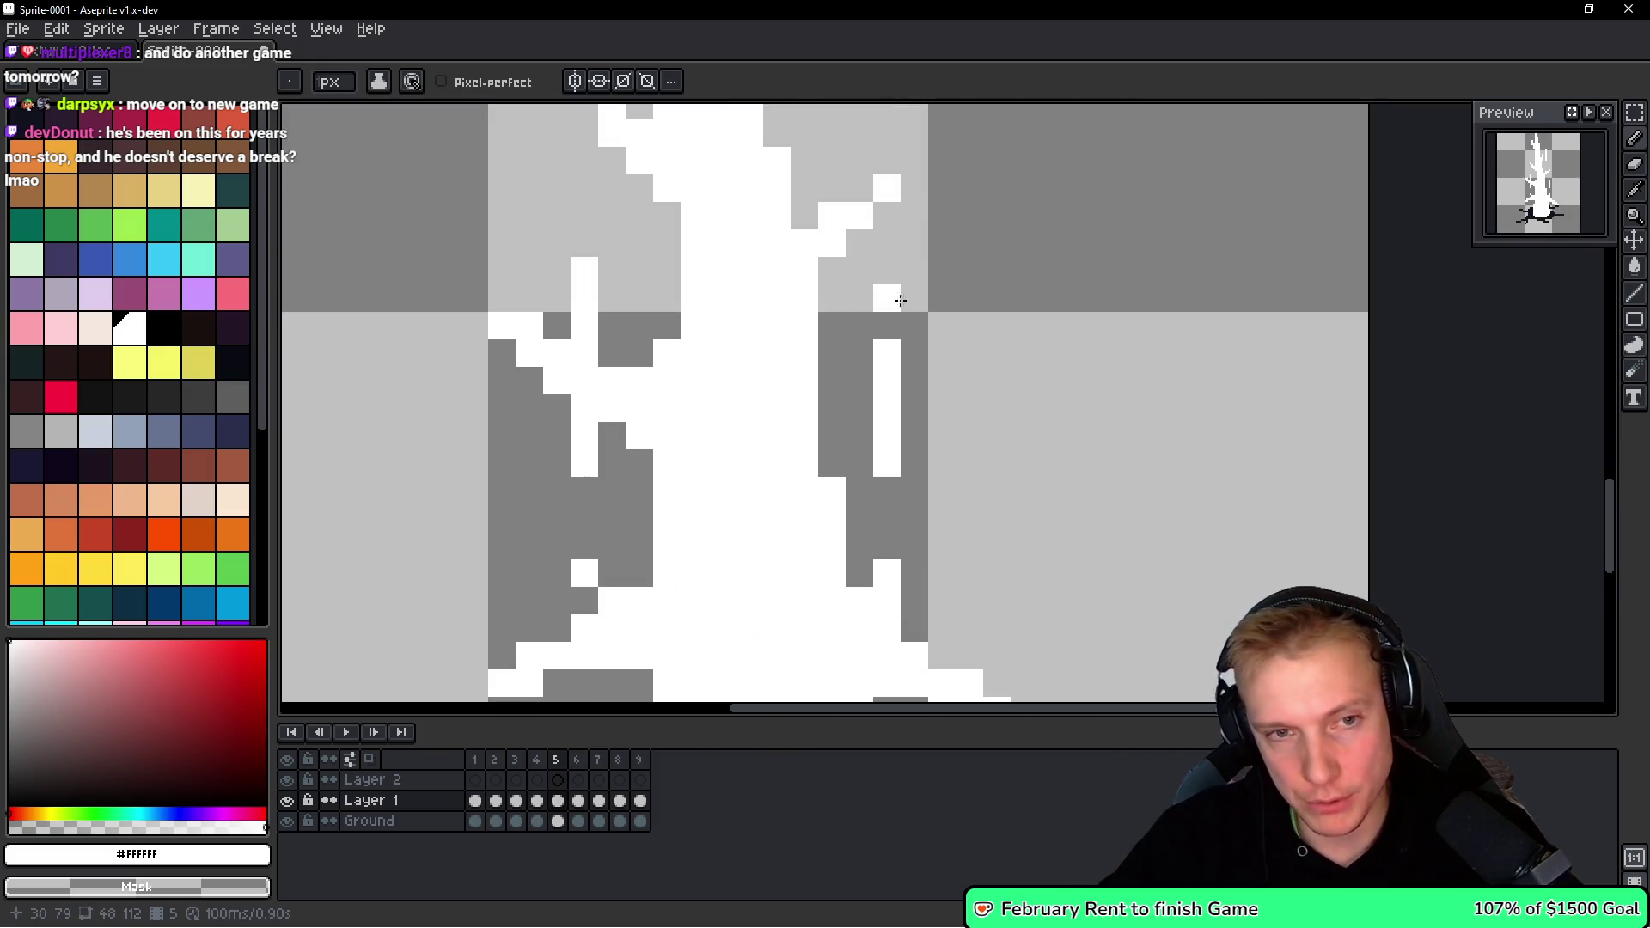
{"action": "scroll", "coordinate": [887, 305], "scroll_direction": "down", "scroll_amount": 3}
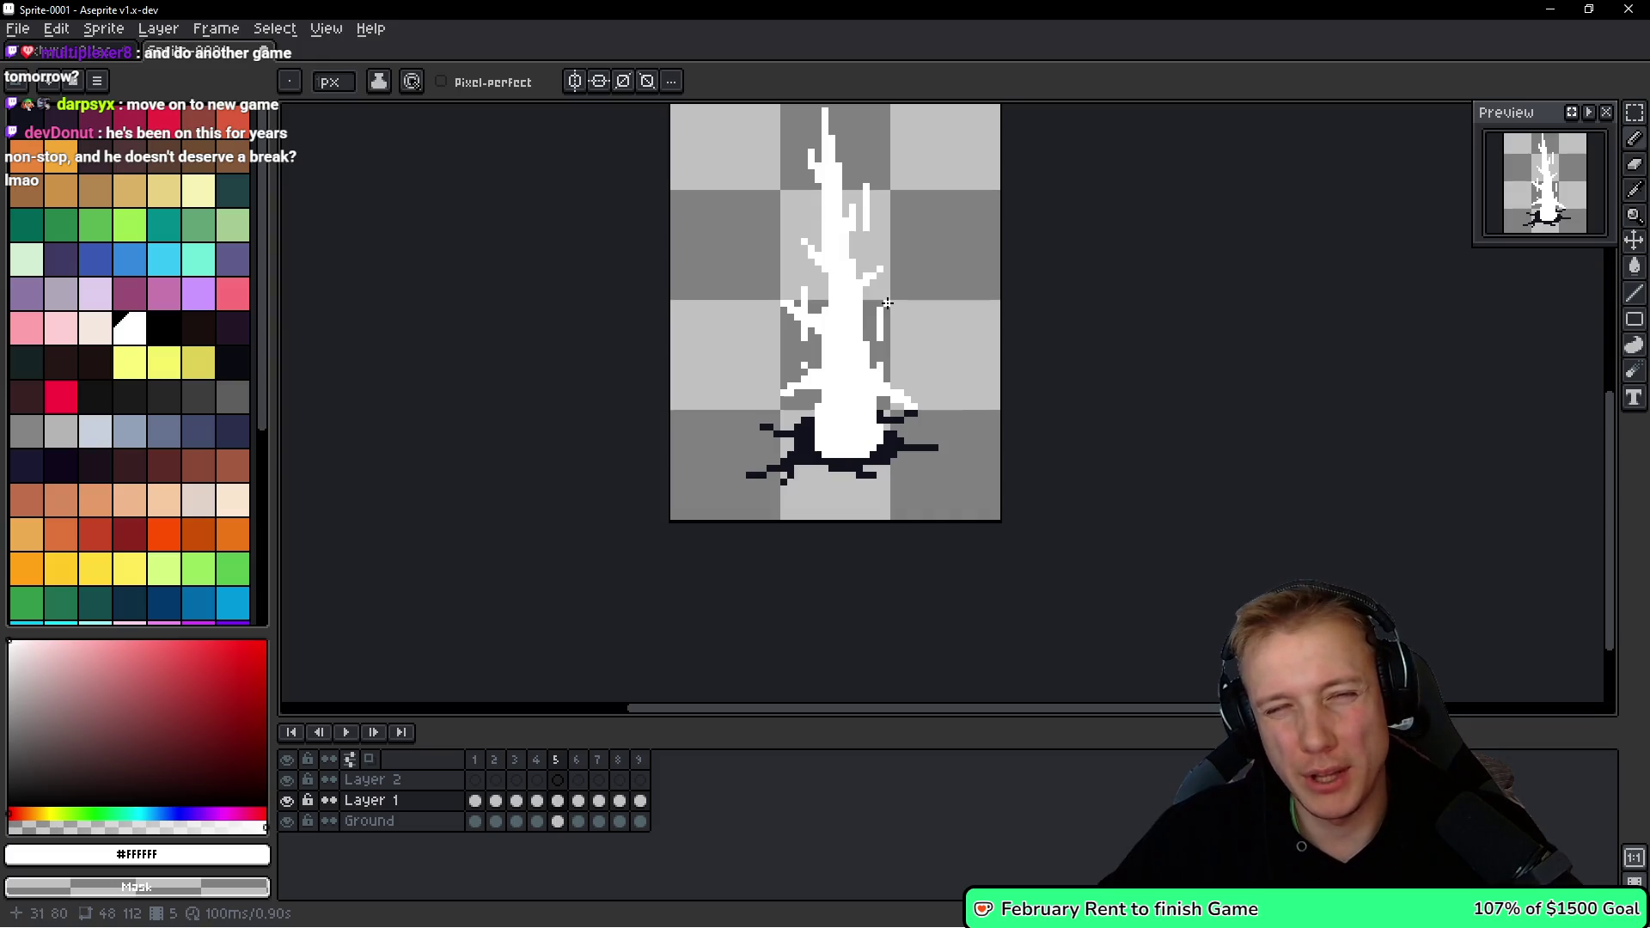
{"action": "scroll", "coordinate": [887, 303], "scroll_direction": "up", "scroll_amount": 3}
{"action": "left_click", "coordinate": [736, 256]}
{"action": "right_click", "coordinate": [680, 256]}
{"action": "right_click", "coordinate": [703, 252]}
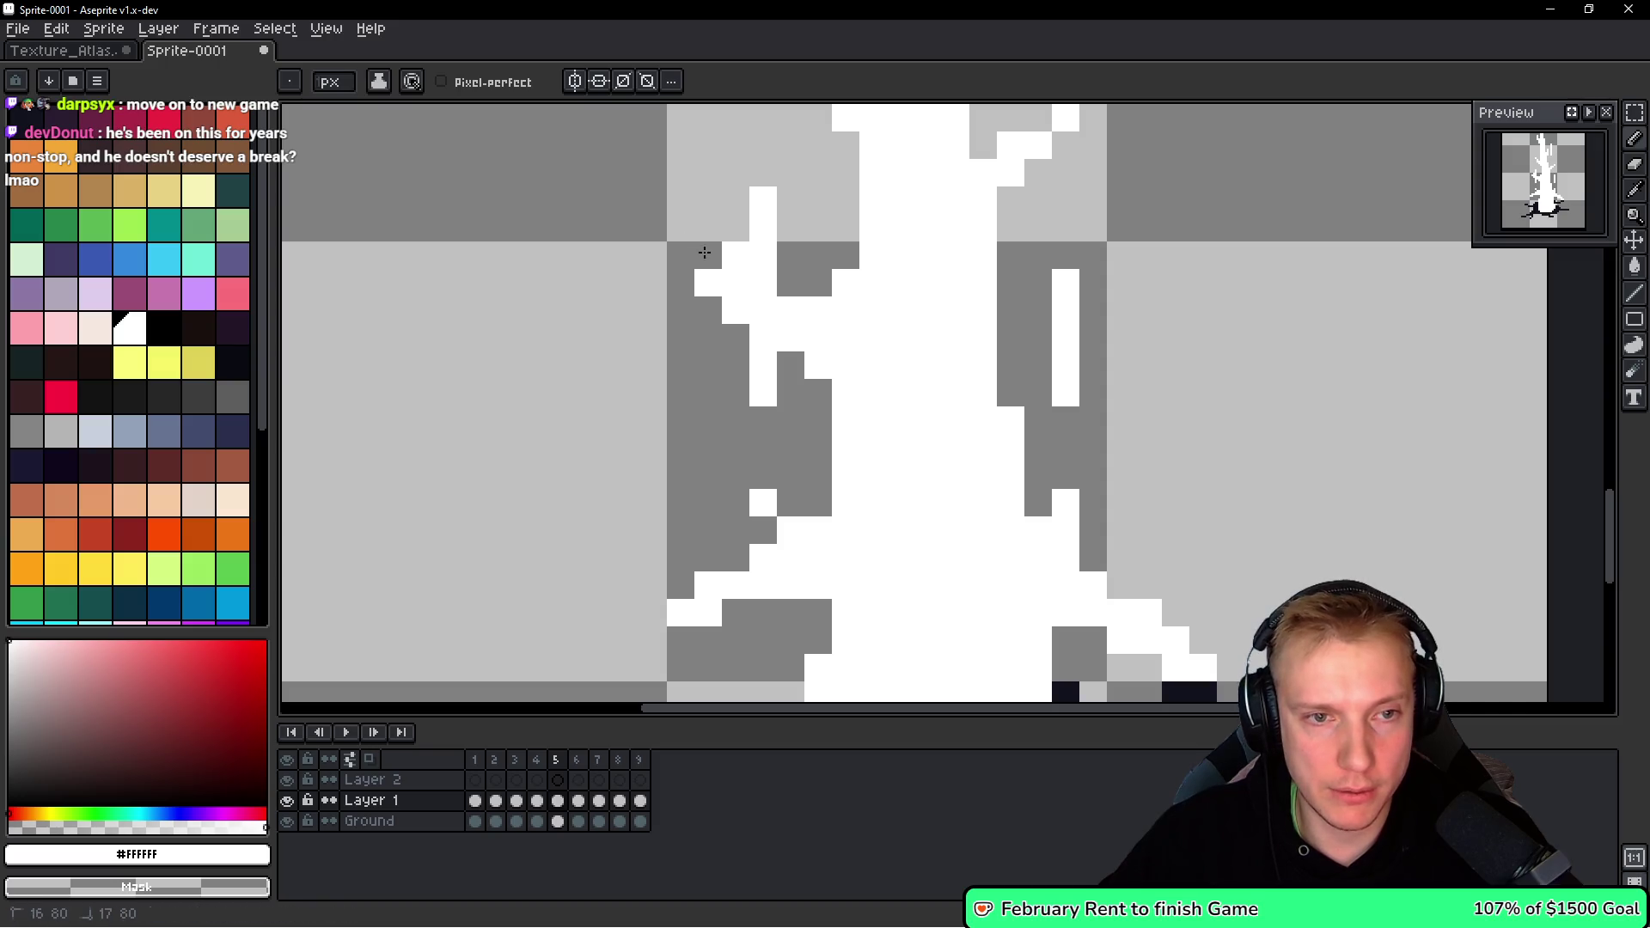
{"action": "right_click", "coordinate": [736, 310]}
{"action": "scroll", "coordinate": [863, 330], "scroll_direction": "down", "scroll_amount": 3}
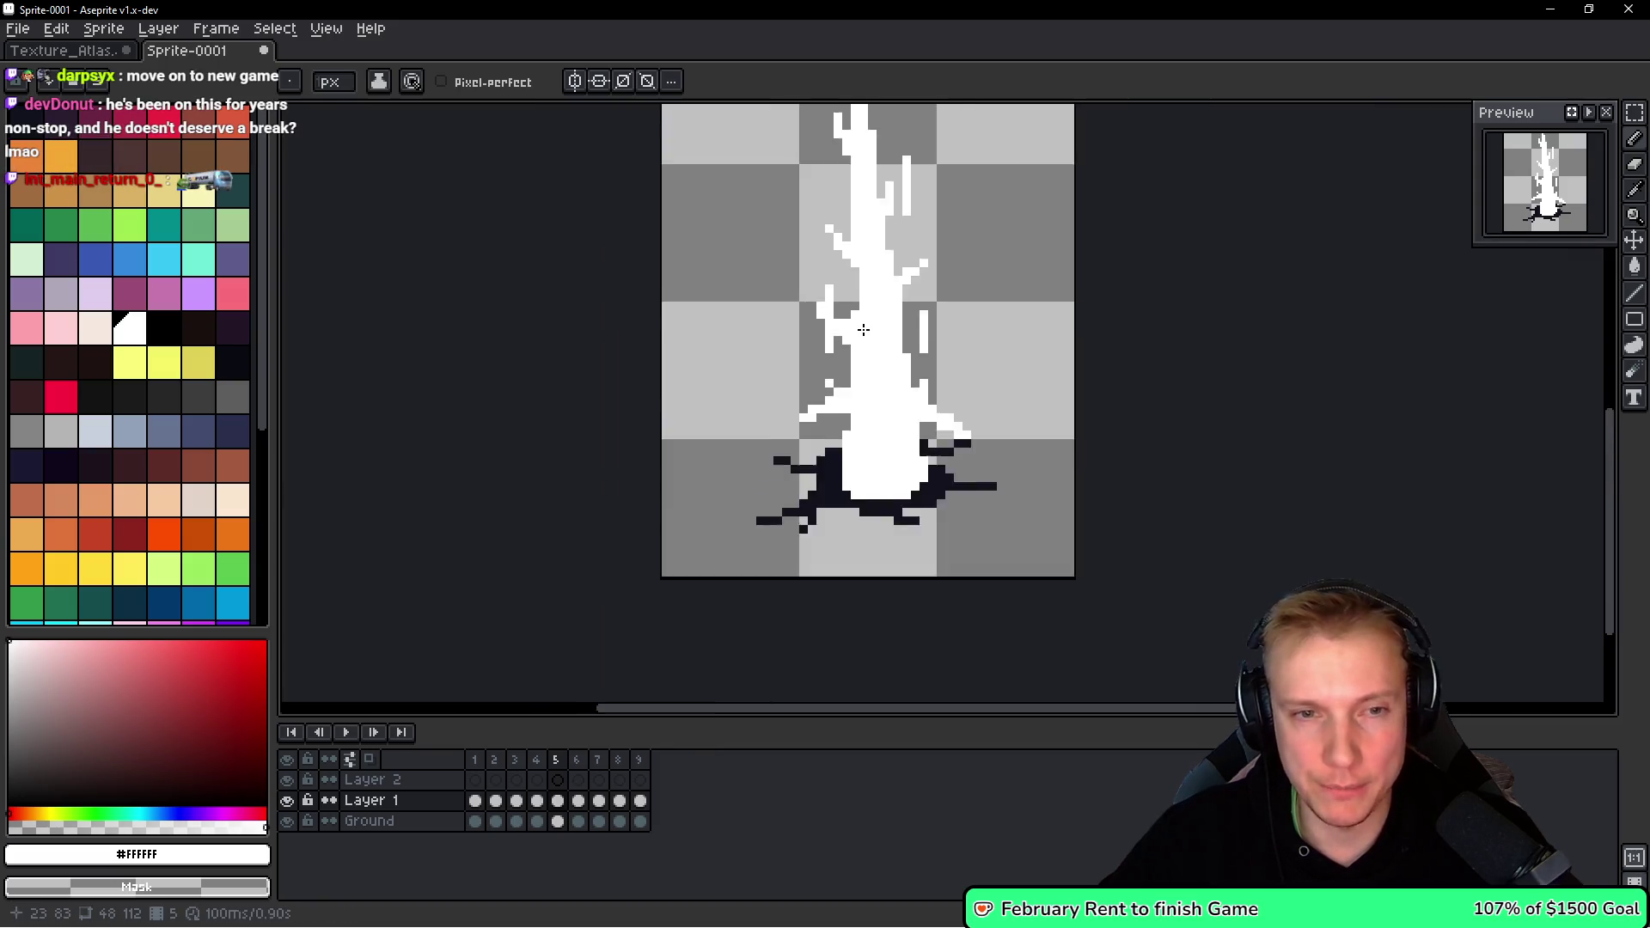
{"action": "scroll", "coordinate": [862, 330], "scroll_direction": "up", "scroll_amount": 3}
{"action": "left_click", "coordinate": [803, 294]}
Erase the white staircase right of the trunk and draw a diagonal branch off it.
{"action": "scroll", "coordinate": [886, 318], "scroll_direction": "down", "scroll_amount": 3}
{"action": "left_click", "coordinate": [969, 395]}
{"action": "scroll", "coordinate": [976, 401], "scroll_direction": "up", "scroll_amount": 2}
{"action": "scroll", "coordinate": [871, 355], "scroll_direction": "up", "scroll_amount": 3}
{"action": "mouse_move", "coordinate": [899, 379]}
{"action": "left_mouse_down"}
{"action": "mouse_move", "coordinate": [924, 430]}
{"action": "mouse_move", "coordinate": [985, 459]}
{"action": "left_mouse_up"}
{"action": "left_click", "coordinate": [834, 413]}
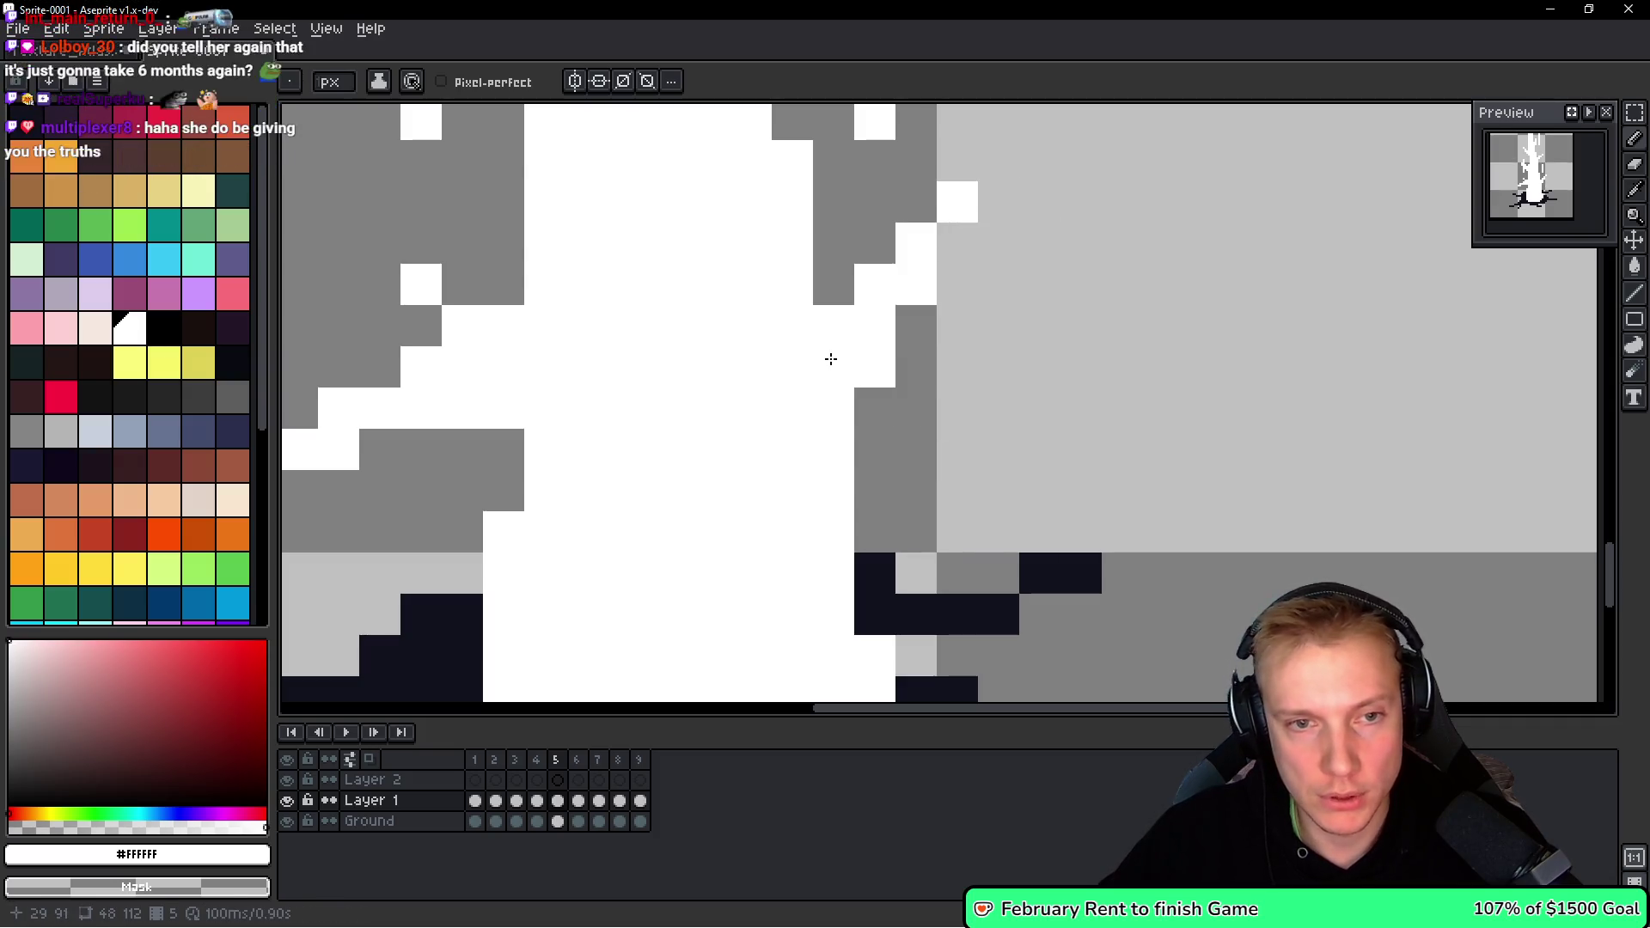
{"action": "scroll", "coordinate": [830, 358], "scroll_direction": "down", "scroll_amount": 3}
{"action": "scroll", "coordinate": [822, 358], "scroll_direction": "up", "scroll_amount": 2}
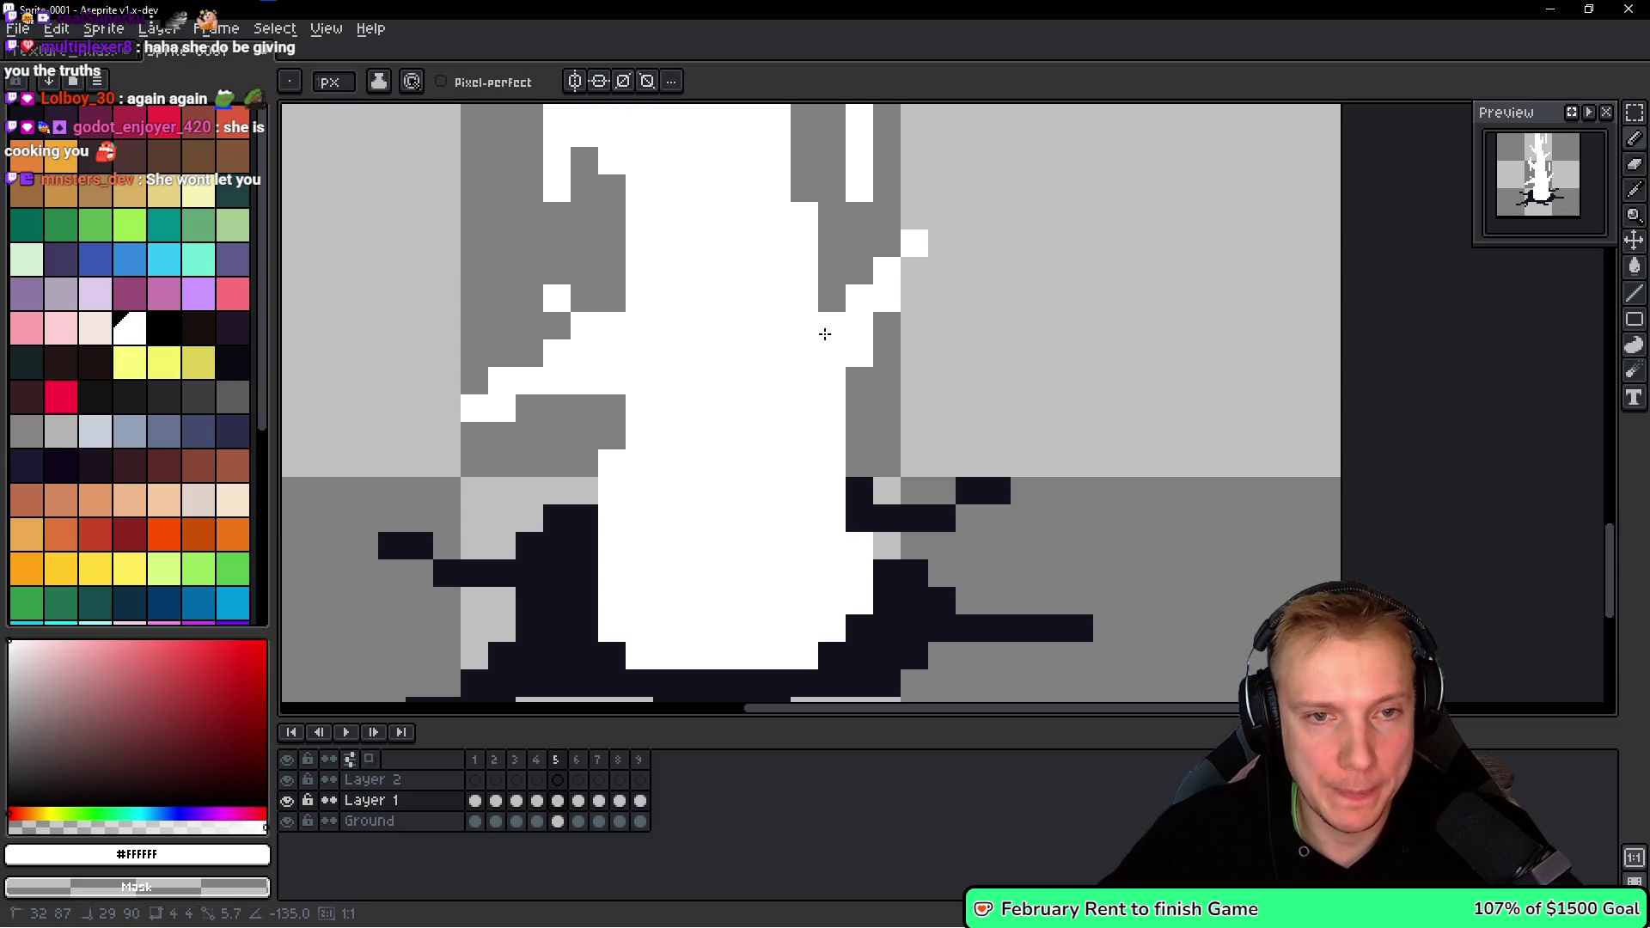
Trim part of the trunk's white outline, extend the left branch, and advance to frame 7.
{"action": "scroll", "coordinate": [862, 341], "scroll_direction": "down", "scroll_amount": 3}
{"action": "scroll", "coordinate": [862, 341], "scroll_direction": "down", "scroll_amount": 3}
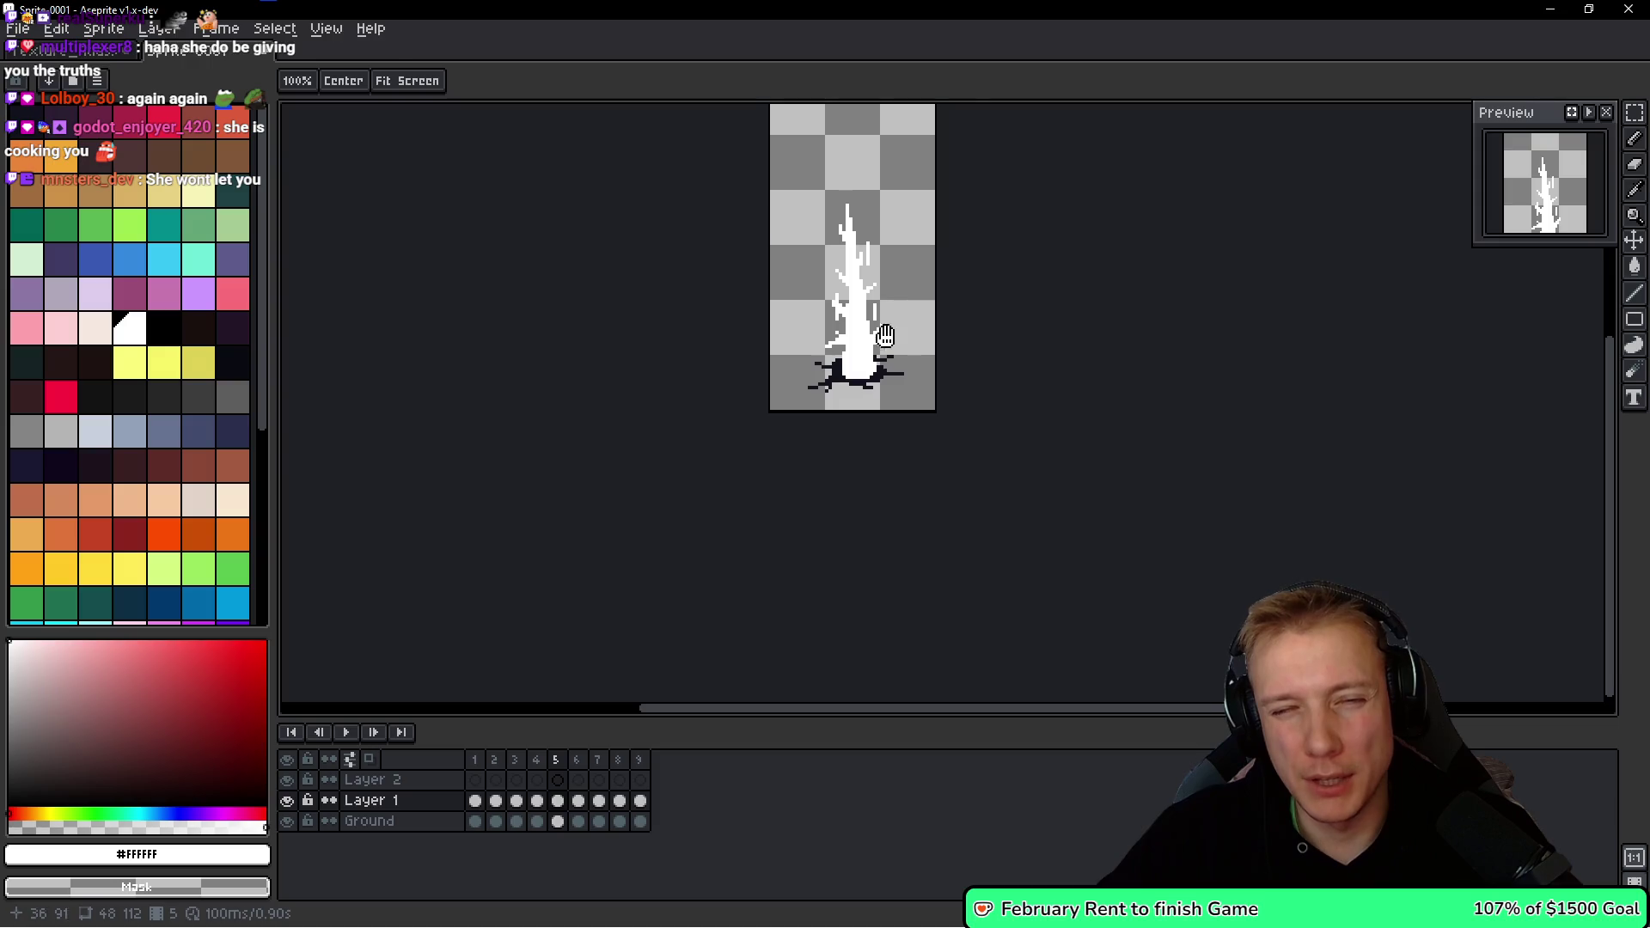
{"action": "scroll", "coordinate": [851, 344], "scroll_direction": "up", "scroll_amount": 5}
{"action": "mouse_move", "coordinate": [761, 415]}
{"action": "left_mouse_down"}
{"action": "mouse_move", "coordinate": [792, 413]}
{"action": "mouse_move", "coordinate": [692, 469]}
{"action": "left_mouse_up"}
{"action": "left_click_drag", "start_coordinate": [776, 412], "coordinate": [726, 378]}
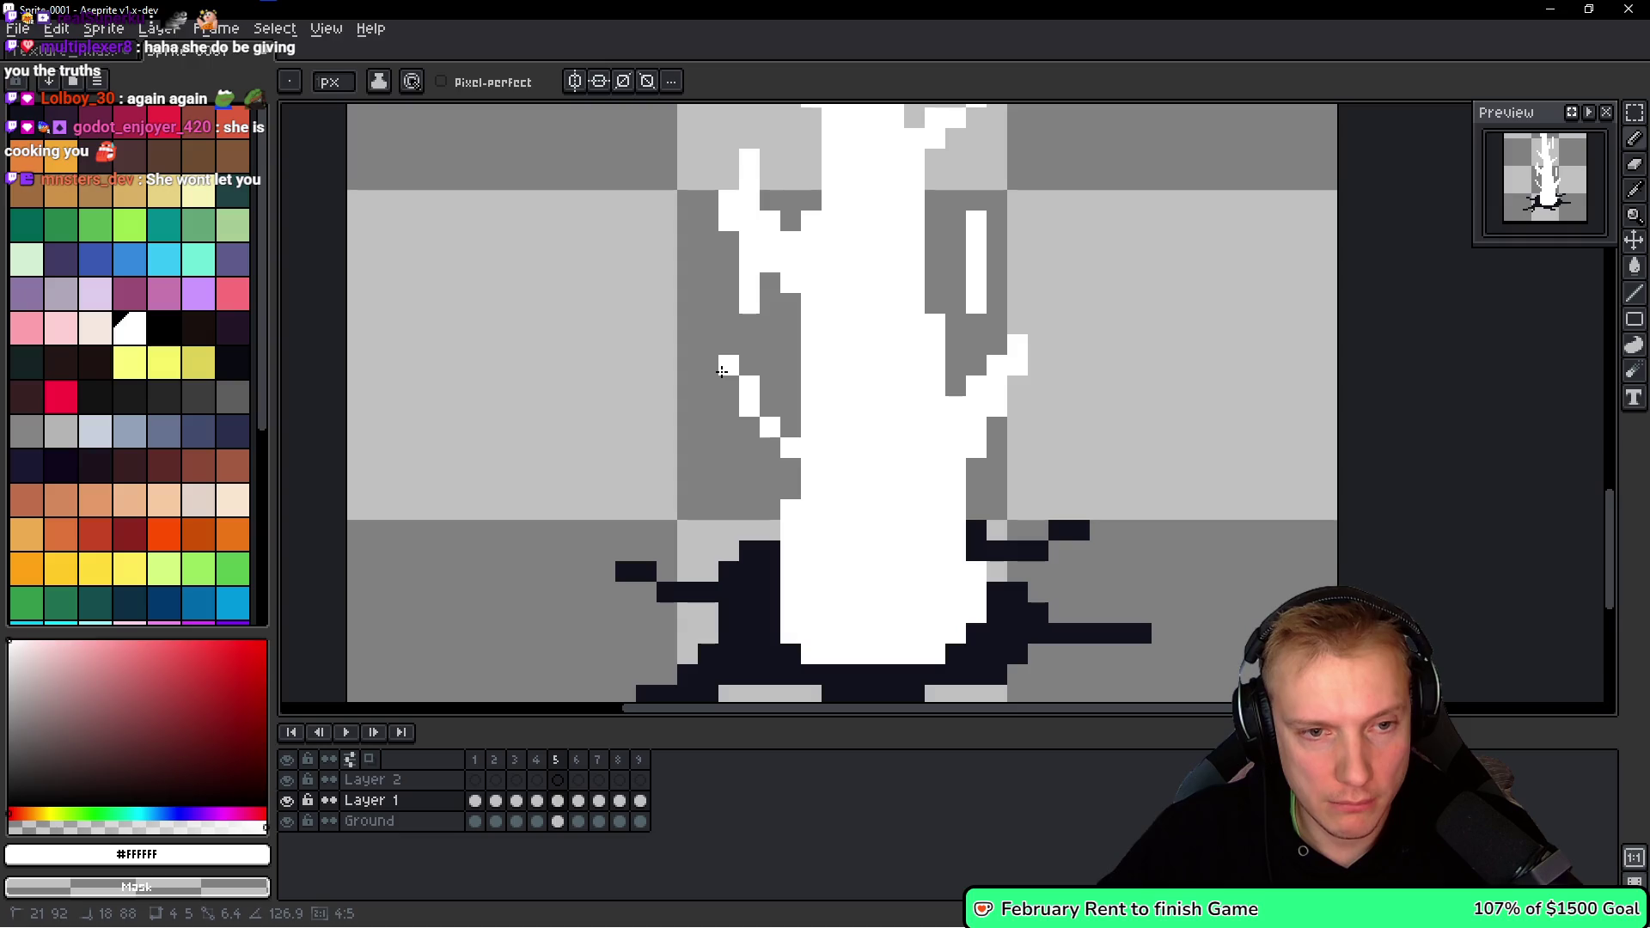
{"action": "scroll", "coordinate": [912, 397], "scroll_direction": "down", "scroll_amount": 6}
{"action": "scroll", "coordinate": [913, 397], "scroll_direction": "down", "scroll_amount": 3}
{"action": "key", "text": "Right"}
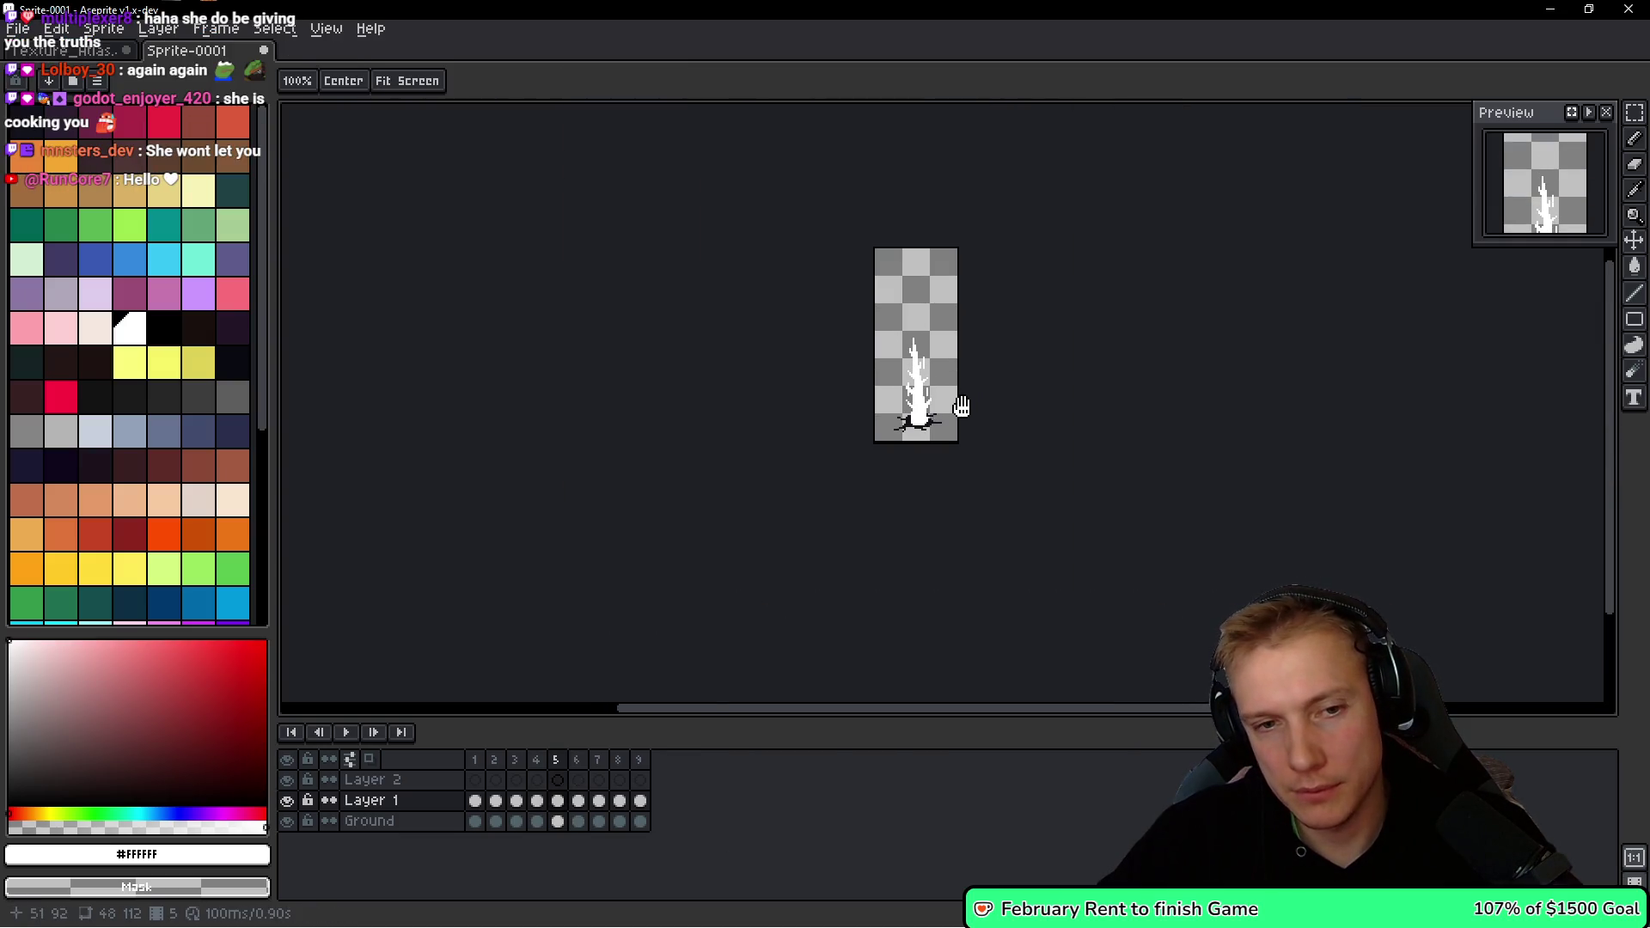
{"action": "key", "text": "Right"}
Back on frame 6, try a long white spike to the right, then undo it.
{"action": "key", "text": "Left"}
{"action": "scroll", "coordinate": [923, 394], "scroll_direction": "up", "scroll_amount": 8}
{"action": "scroll", "coordinate": [829, 287], "scroll_direction": "up", "scroll_amount": 3}
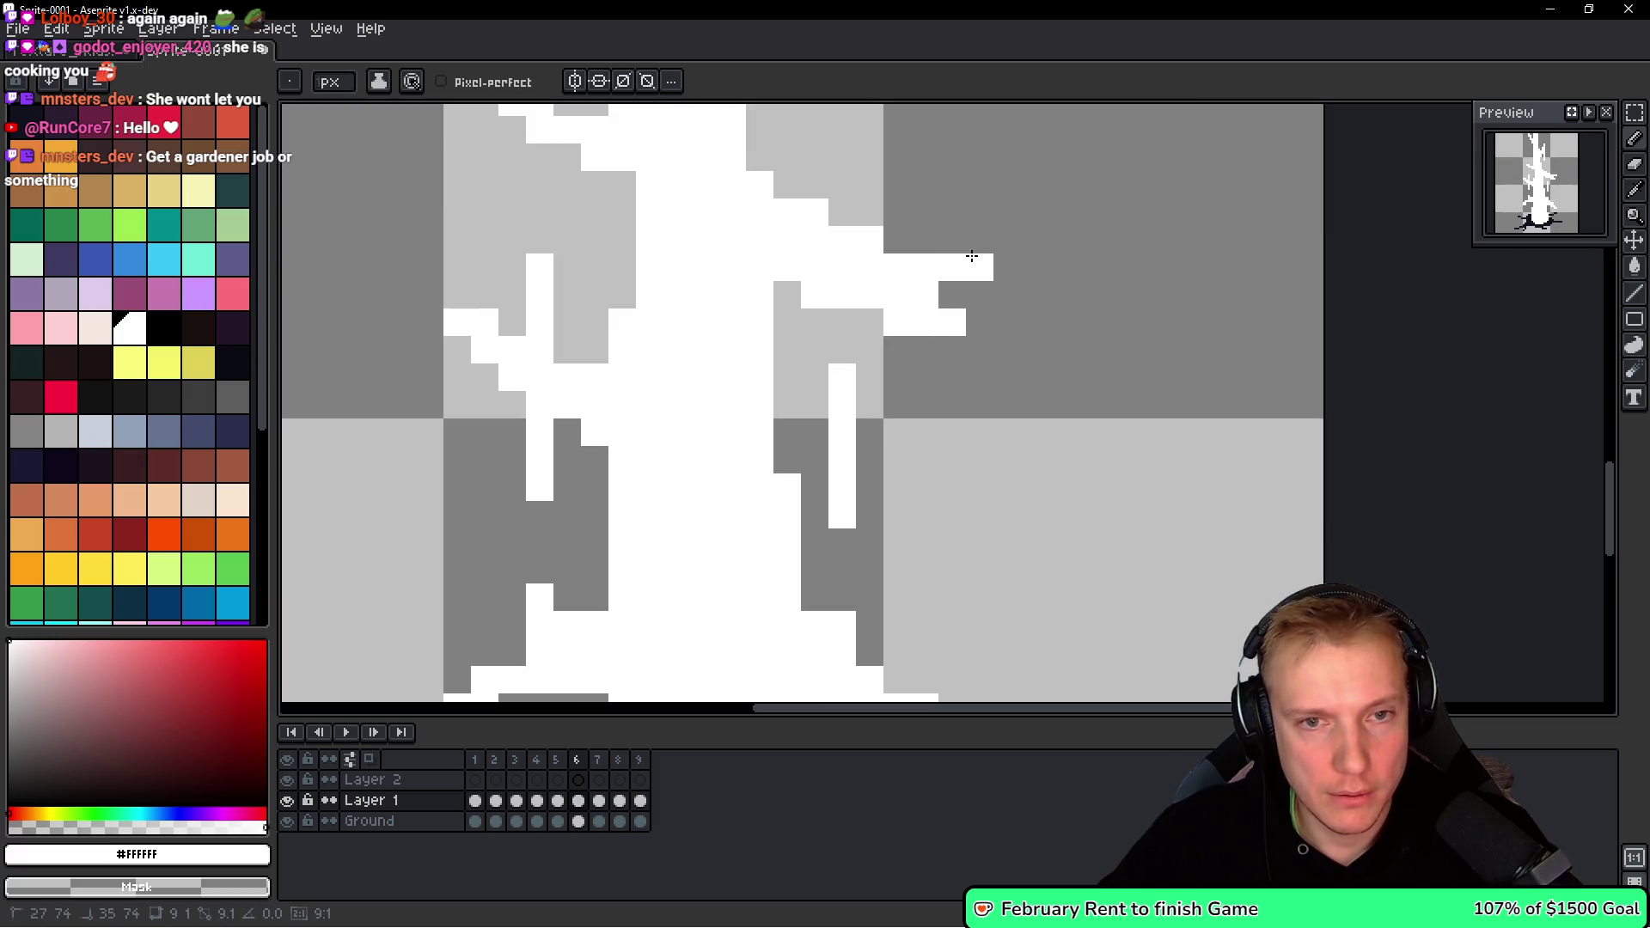
{"action": "mouse_move", "coordinate": [951, 242]}
{"action": "left_mouse_down"}
{"action": "mouse_move", "coordinate": [773, 203]}
{"action": "mouse_move", "coordinate": [775, 230]}
{"action": "mouse_move", "coordinate": [787, 210]}
{"action": "left_mouse_up"}
{"action": "key", "text": "ctrl+z"}
{"action": "key", "text": "ctrl+z"}
Compare frames 6 and 7, then settle on frame 6 with the pencil.
{"action": "scroll", "coordinate": [901, 330], "scroll_direction": "down", "scroll_amount": 1}
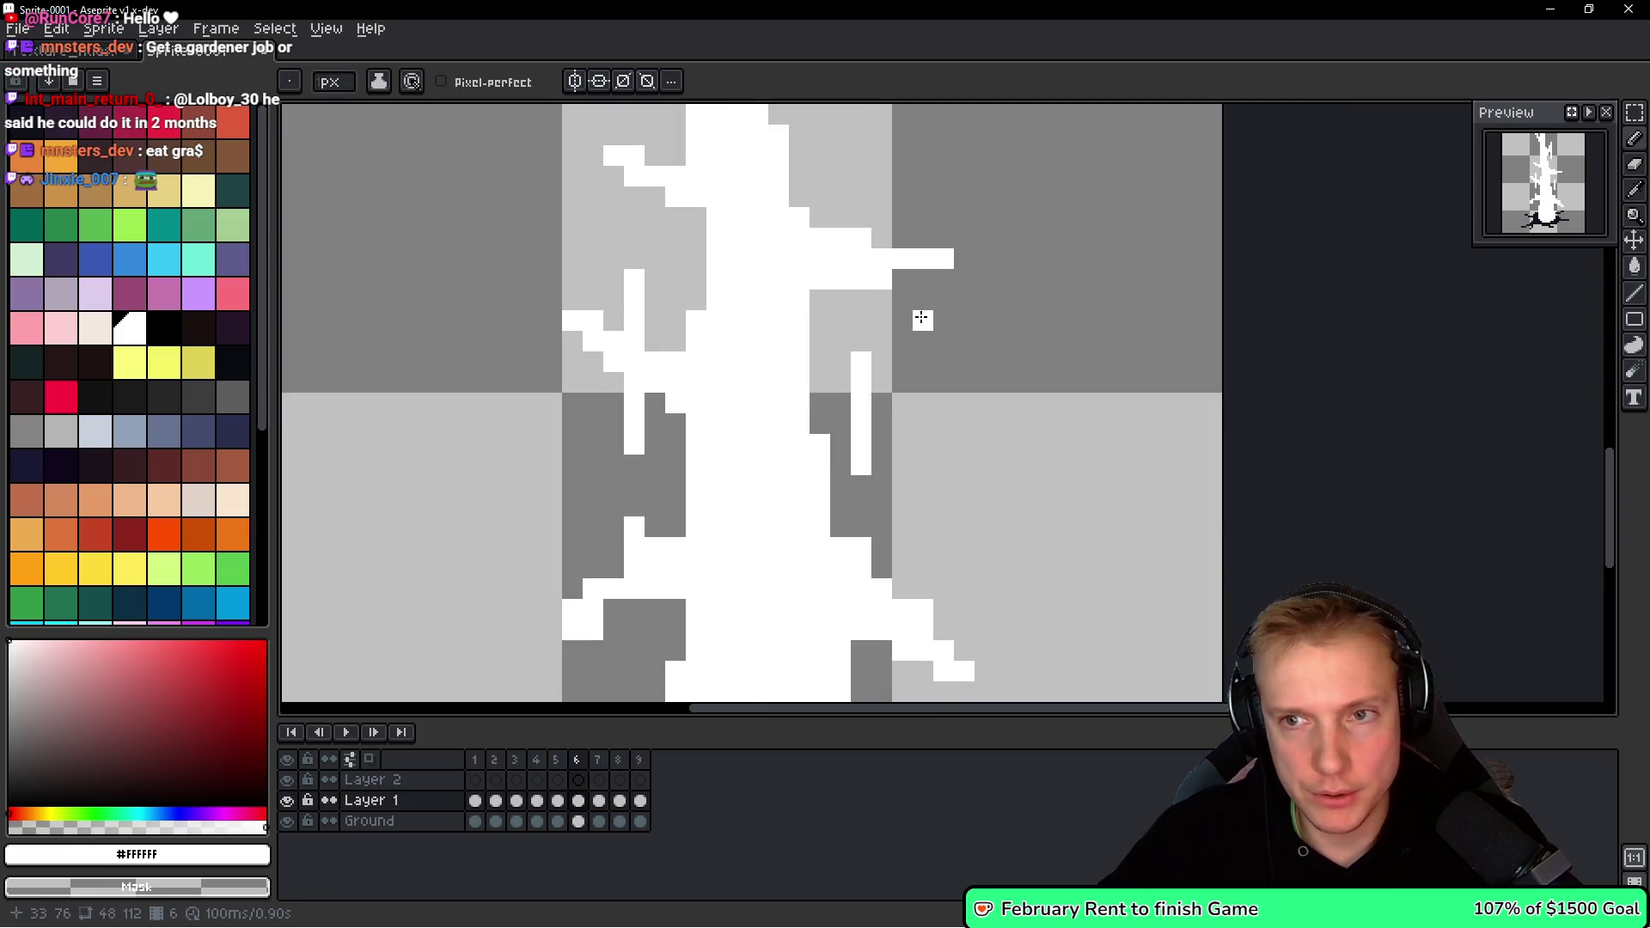
{"action": "key", "text": "period"}
{"action": "key", "text": "comma"}
{"action": "key", "text": "period"}
{"action": "key", "text": "comma"}
{"action": "key", "text": "b"}
{"action": "scroll", "coordinate": [938, 264], "scroll_direction": "down", "scroll_amount": 4}
{"action": "scroll", "coordinate": [801, 235], "scroll_direction": "up", "scroll_amount": 2}
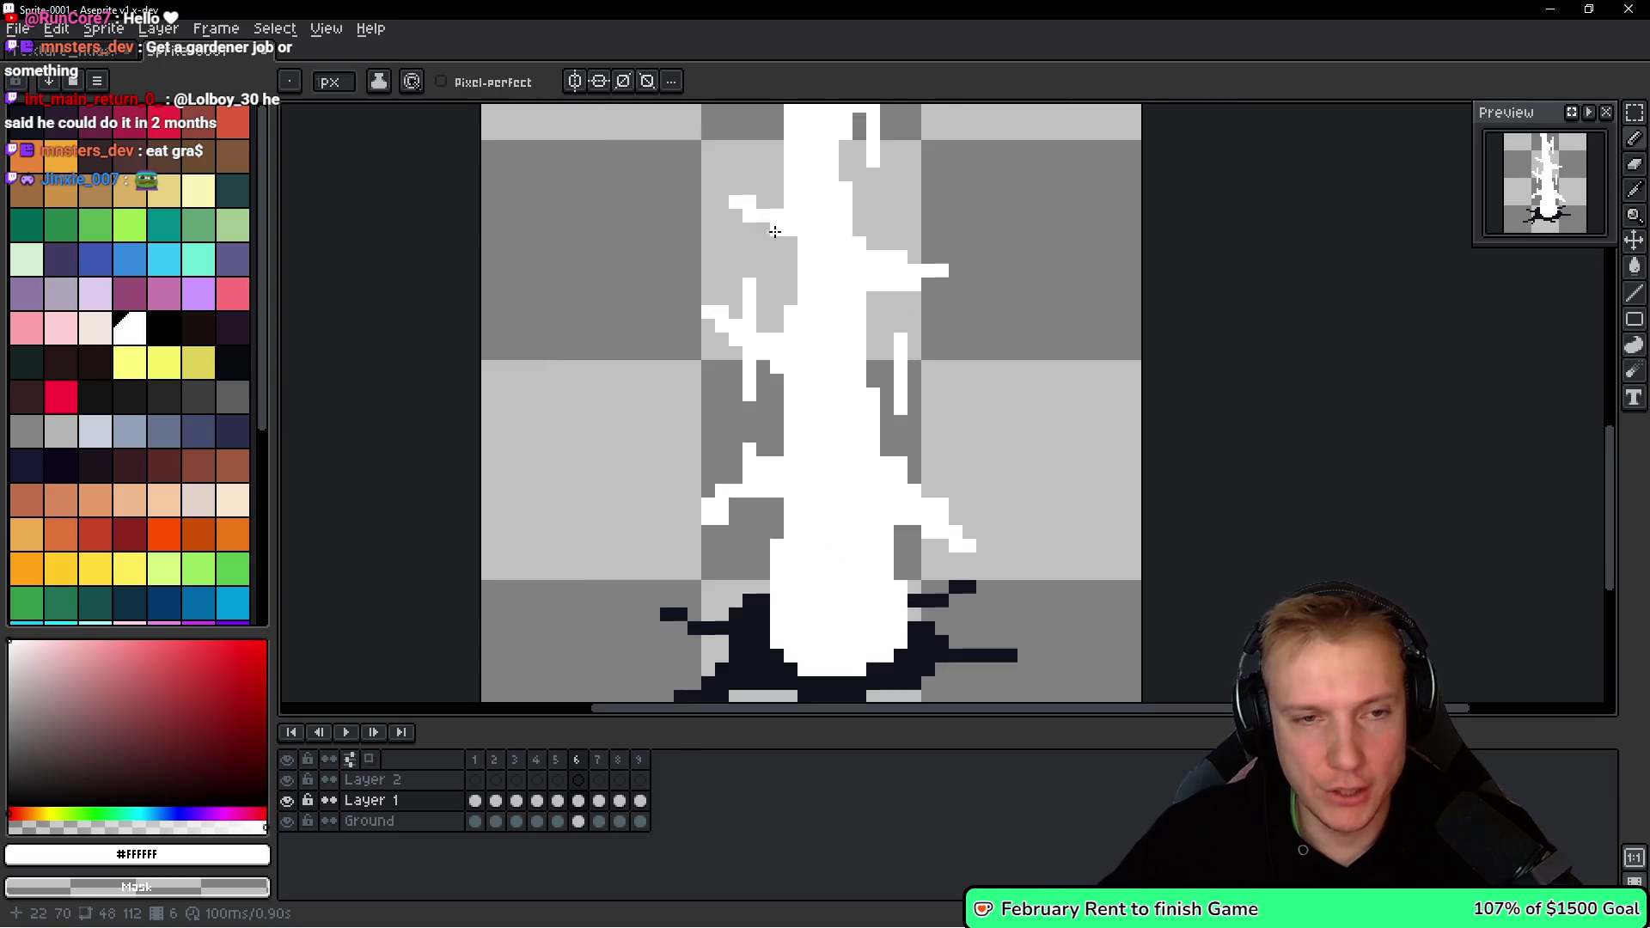
{"action": "mouse_move", "coordinate": [768, 224]}
{"action": "left_mouse_down"}
{"action": "mouse_move", "coordinate": [775, 306]}
{"action": "mouse_move", "coordinate": [751, 263]}
{"action": "mouse_move", "coordinate": [757, 305]}
{"action": "left_mouse_up"}
Rework the left branch by erasing stray white pixels and painting a short white column.
{"action": "scroll", "coordinate": [740, 281], "scroll_direction": "down", "scroll_amount": 3}
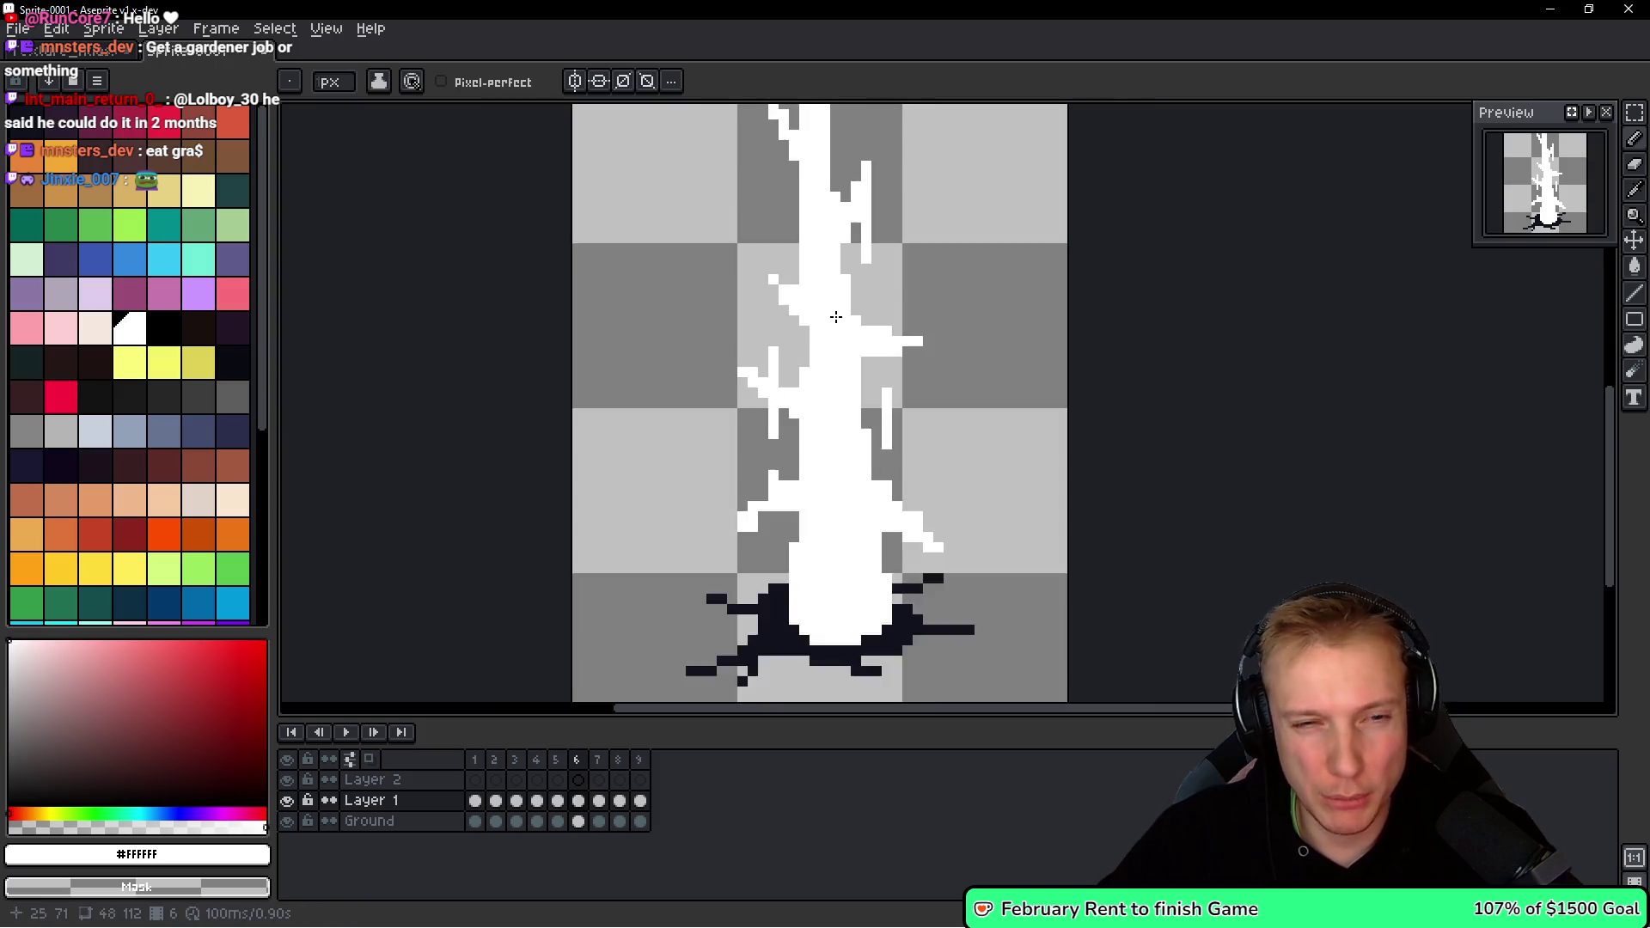
{"action": "scroll", "coordinate": [785, 312], "scroll_direction": "up", "scroll_amount": 4}
{"action": "scroll", "coordinate": [832, 318], "scroll_direction": "down", "scroll_amount": 1}
{"action": "scroll", "coordinate": [832, 318], "scroll_direction": "up", "scroll_amount": 1}
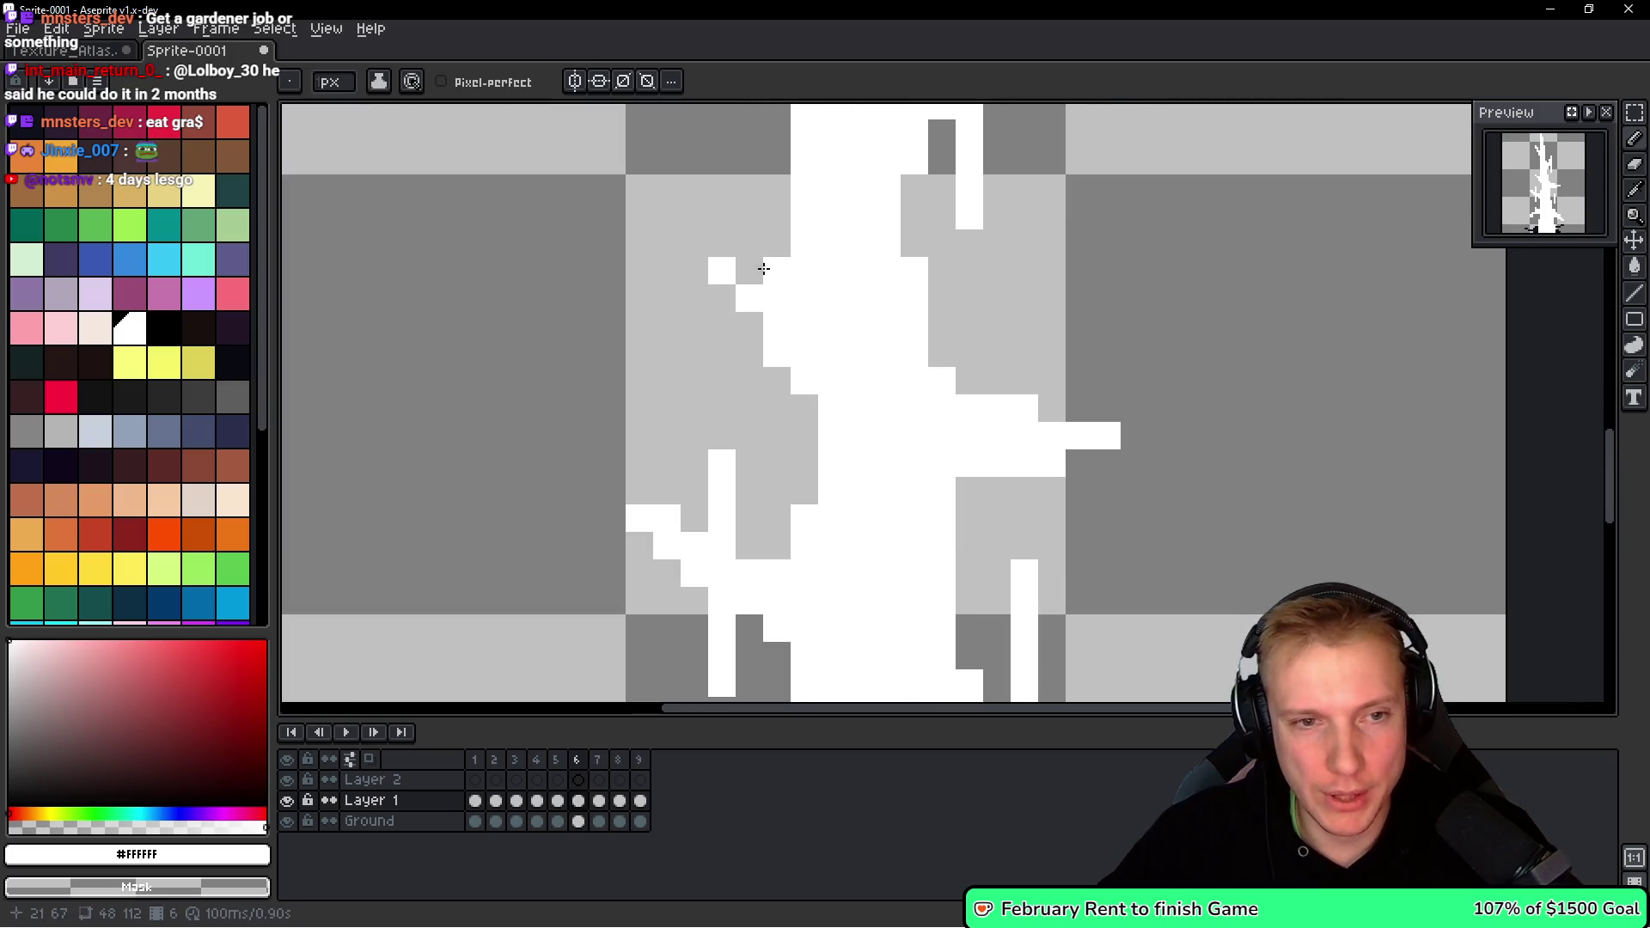
{"action": "scroll", "coordinate": [873, 291], "scroll_direction": "down", "scroll_amount": 3}
{"action": "scroll", "coordinate": [840, 232], "scroll_direction": "up", "scroll_amount": 1}
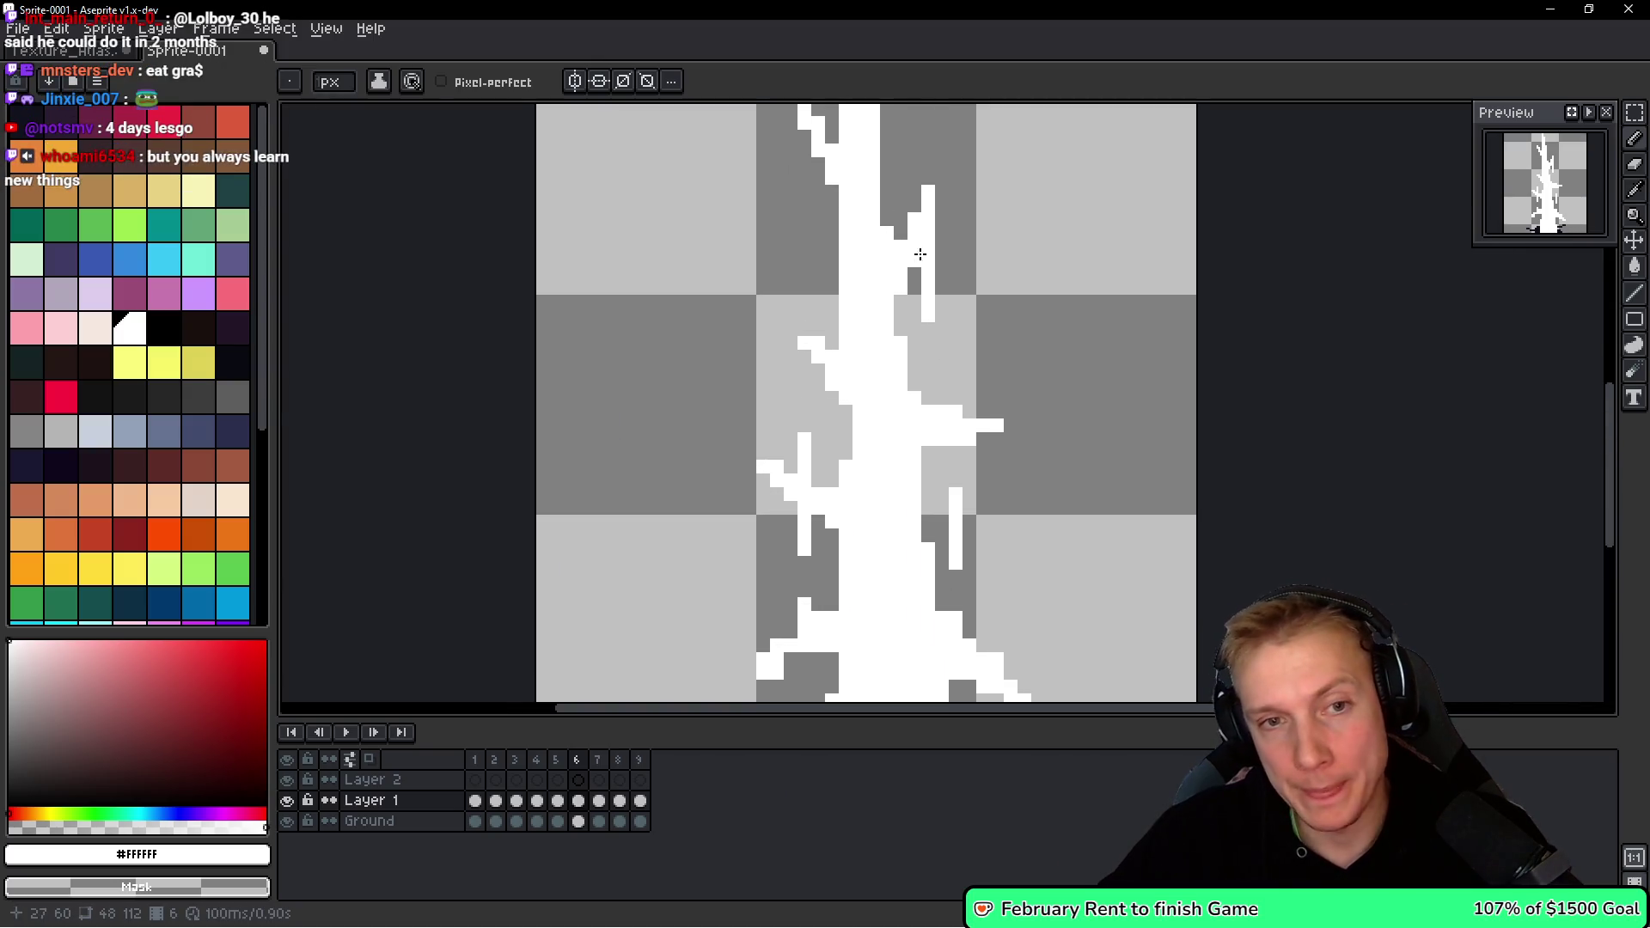
{"action": "scroll", "coordinate": [864, 360], "scroll_direction": "up", "scroll_amount": 1}
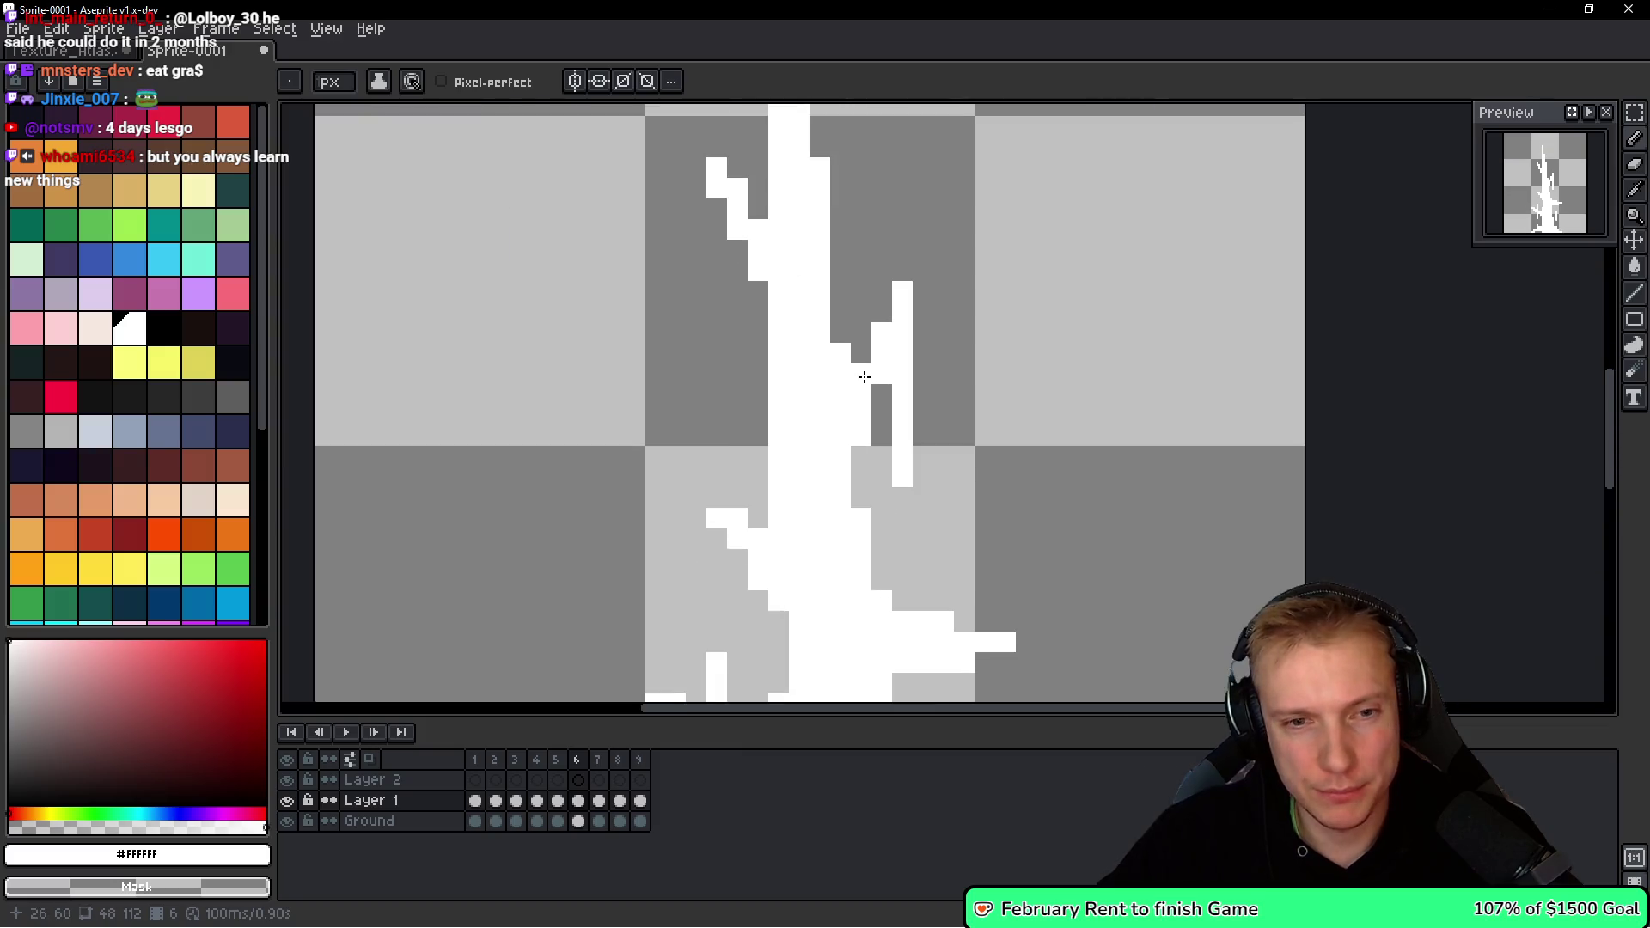
{"action": "mouse_move", "coordinate": [808, 460]}
{"action": "left_mouse_down"}
{"action": "mouse_move", "coordinate": [836, 298]}
{"action": "mouse_move", "coordinate": [817, 183]}
{"action": "left_mouse_up"}
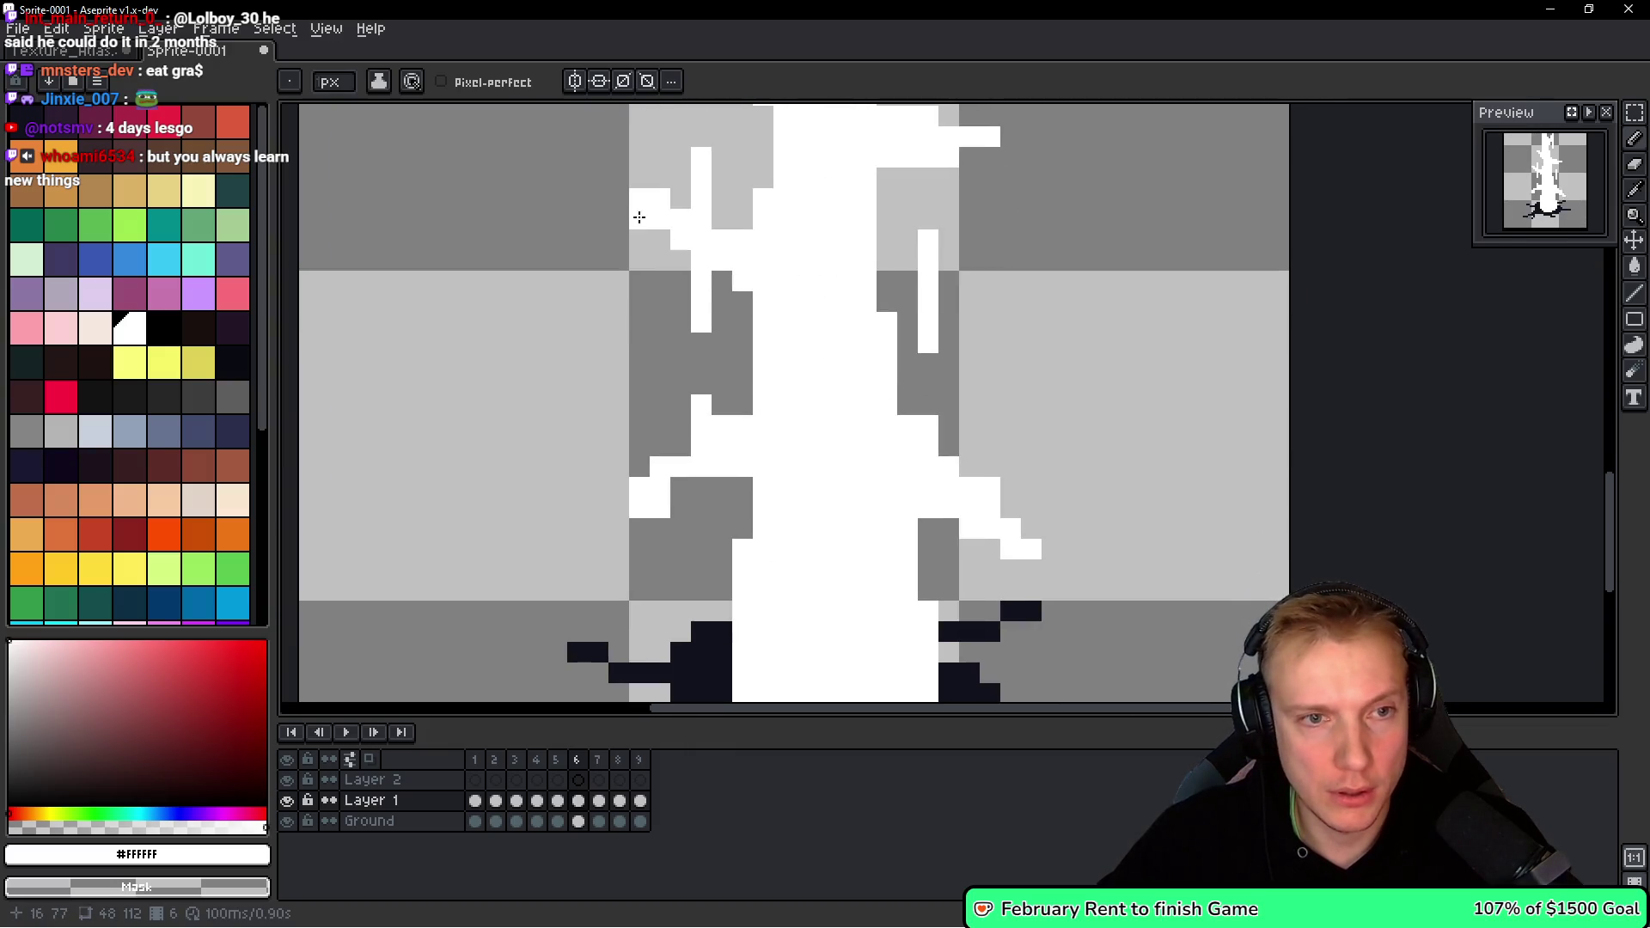
{"action": "scroll", "coordinate": [630, 195], "scroll_direction": "down", "scroll_amount": 1}
{"action": "scroll", "coordinate": [685, 440], "scroll_direction": "up", "scroll_amount": 1}
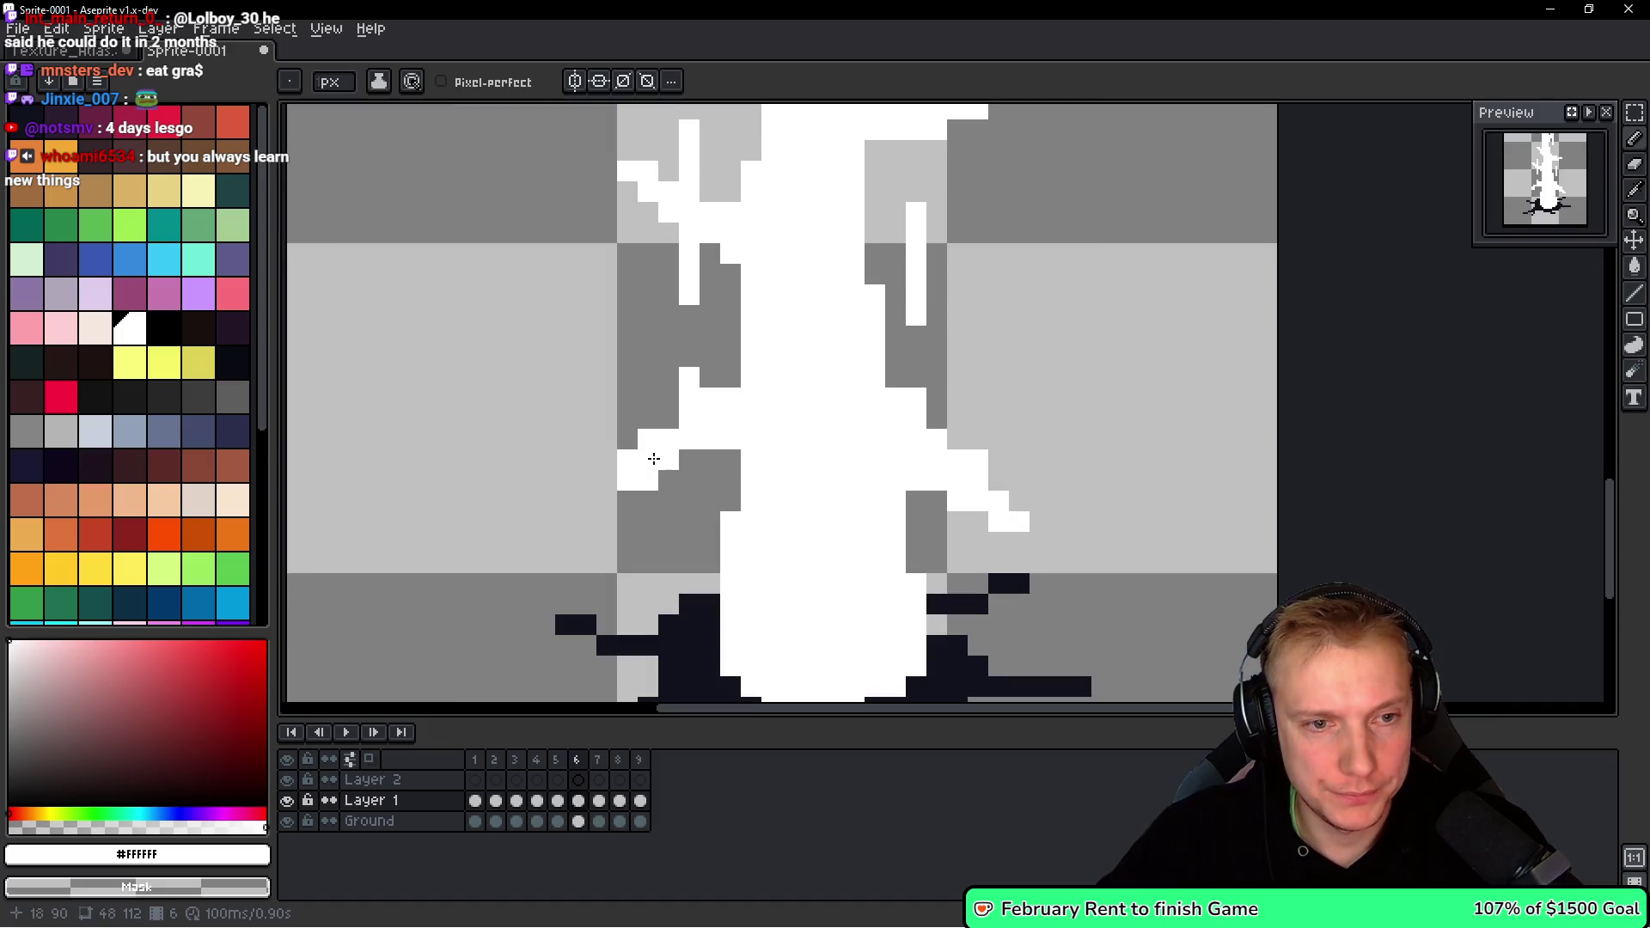
{"action": "left_click", "coordinate": [660, 457]}
{"action": "mouse_move", "coordinate": [627, 459]}
{"action": "left_mouse_down"}
{"action": "mouse_move", "coordinate": [648, 459]}
{"action": "mouse_move", "coordinate": [648, 479]}
{"action": "left_mouse_up"}
{"action": "left_click_drag", "start_coordinate": [648, 459], "coordinate": [648, 438]}
{"action": "left_click", "coordinate": [668, 418]}
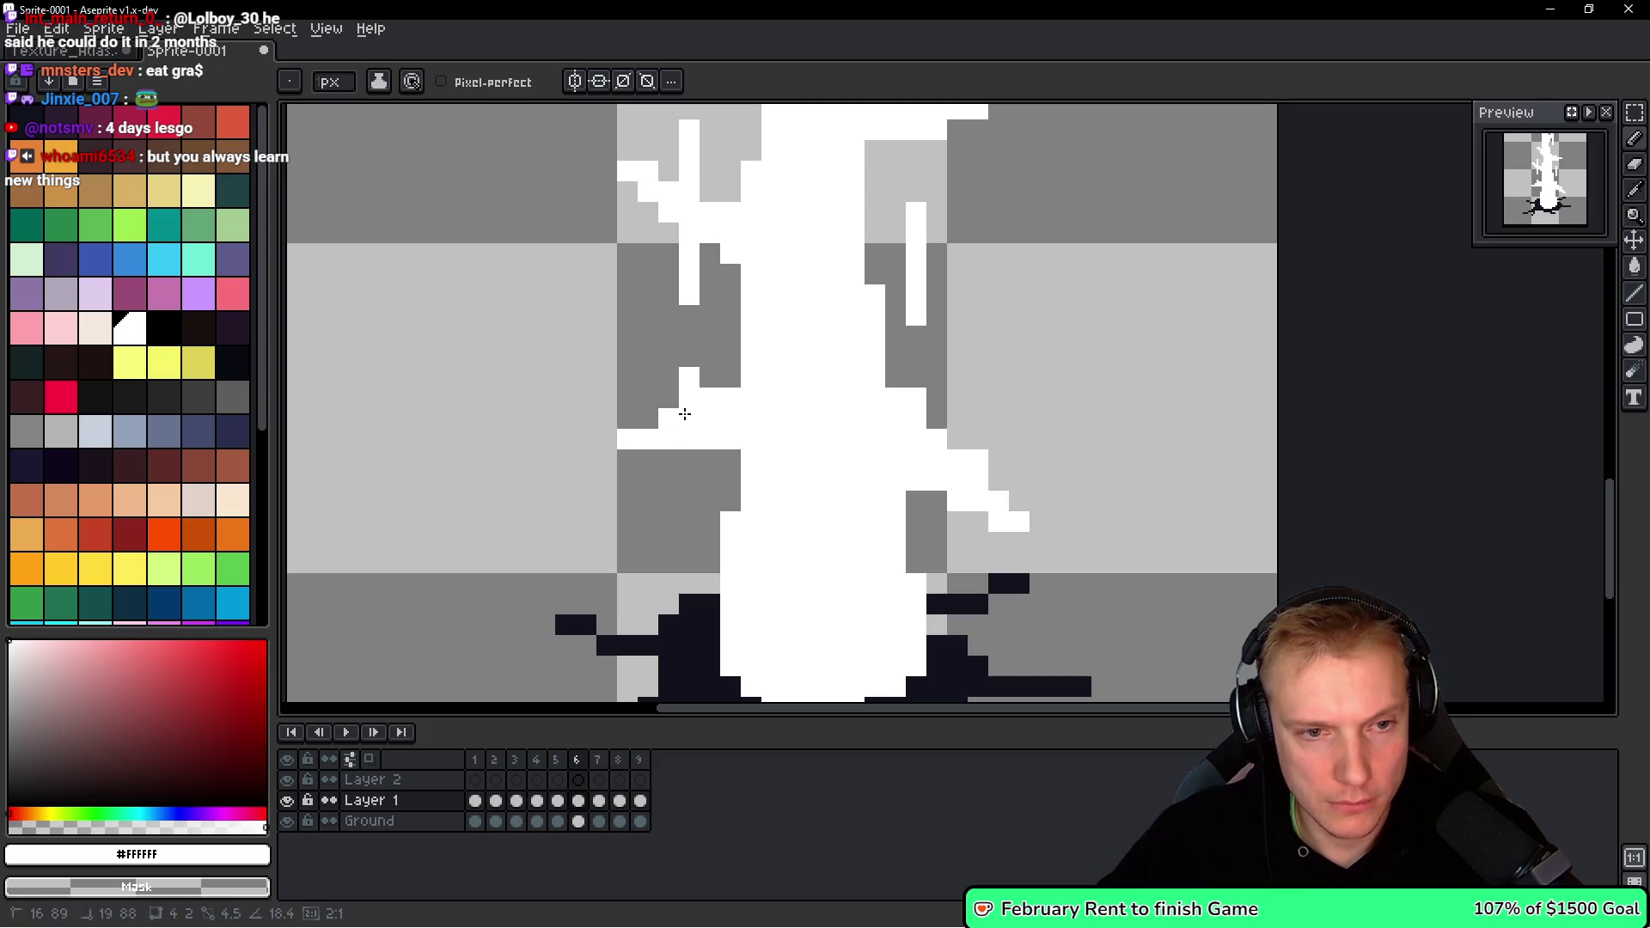
{"action": "right_click", "coordinate": [731, 438]}
Draw a new angled white branch out to the right and erase the pixels beneath it.
{"action": "scroll", "coordinate": [795, 471], "scroll_direction": "down", "scroll_amount": 1}
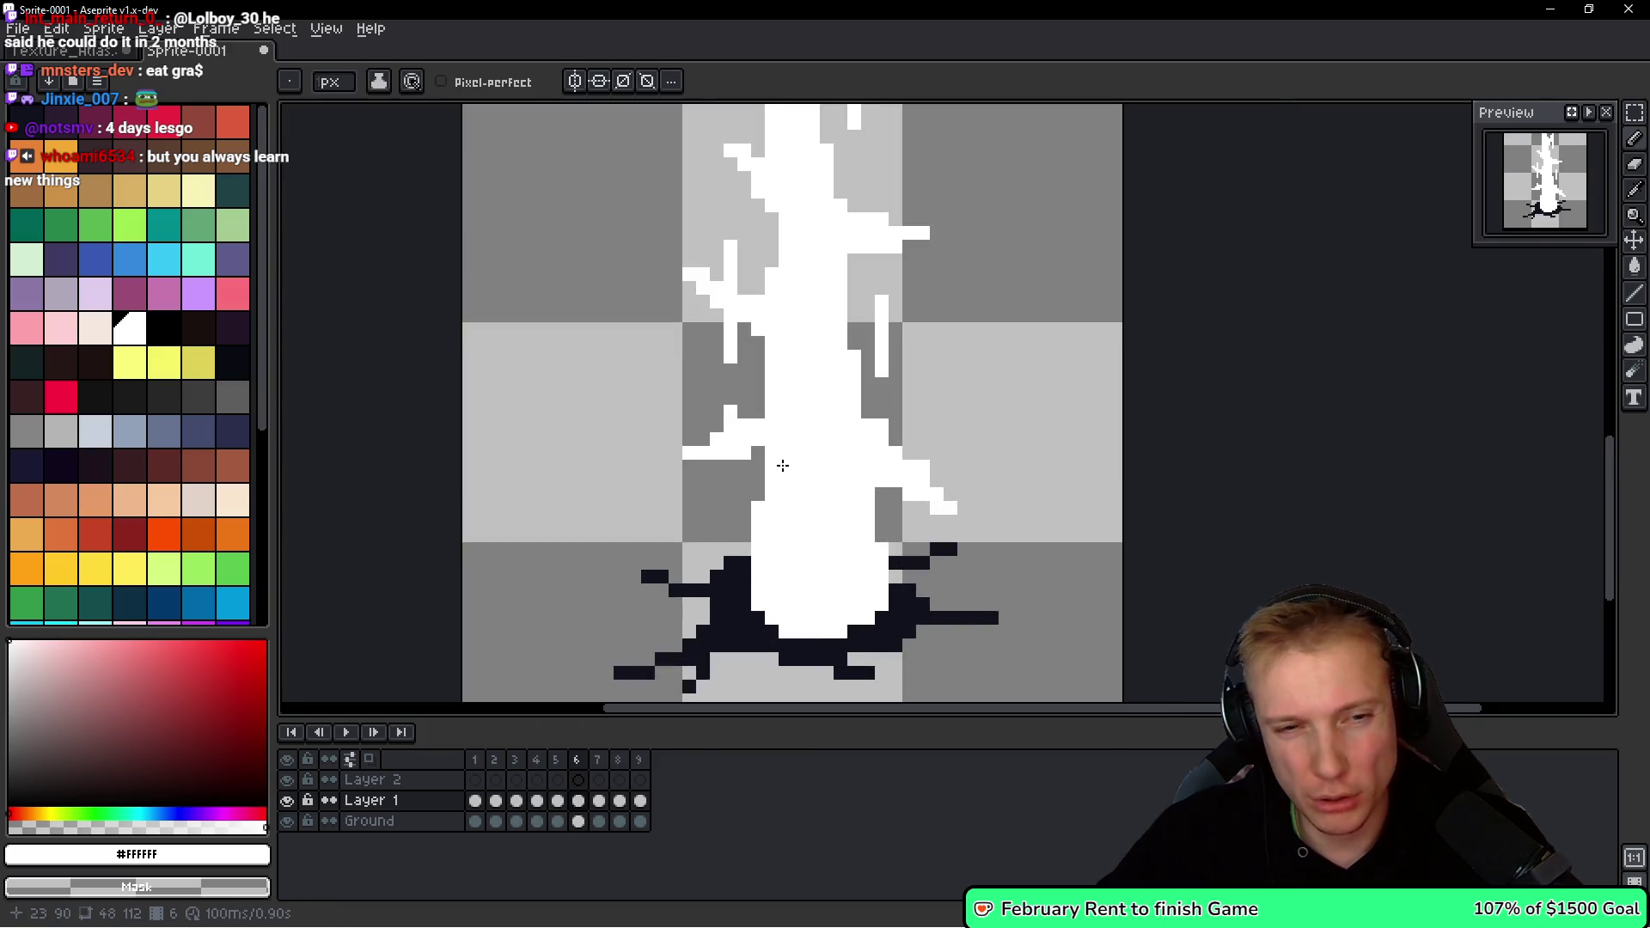
{"action": "scroll", "coordinate": [800, 467], "scroll_direction": "down", "scroll_amount": 1}
{"action": "scroll", "coordinate": [933, 492], "scroll_direction": "up", "scroll_amount": 1}
{"action": "scroll", "coordinate": [933, 492], "scroll_direction": "up", "scroll_amount": 1}
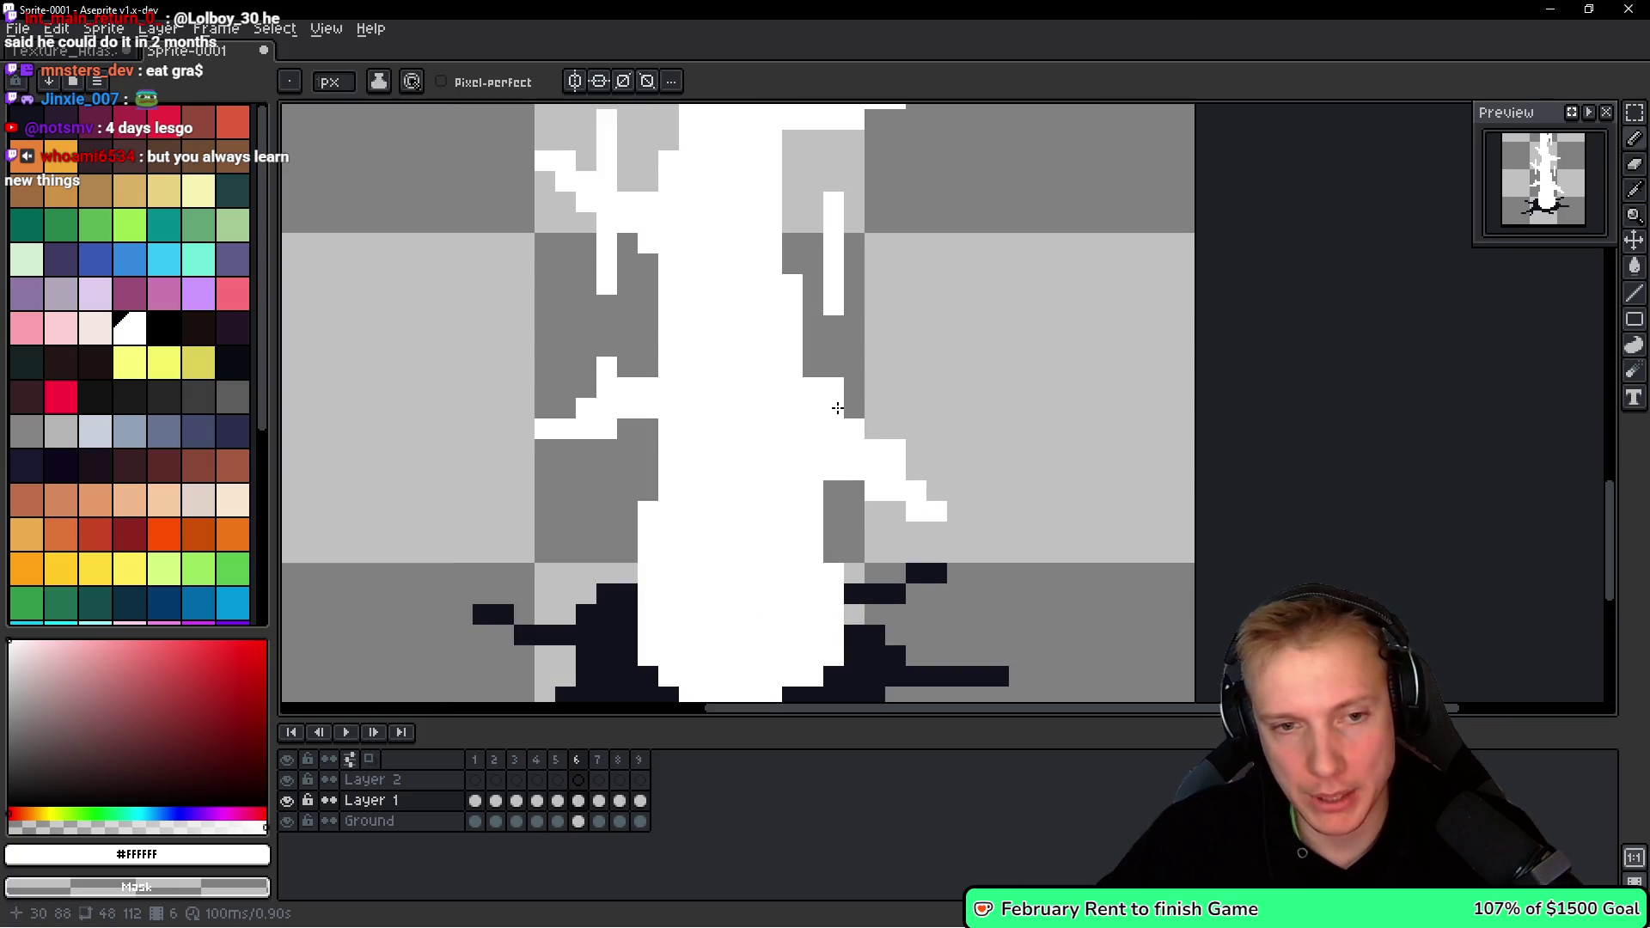
{"action": "left_click_drag", "start_coordinate": [817, 394], "coordinate": [928, 434]}
{"action": "left_click_drag", "start_coordinate": [954, 424], "coordinate": [947, 418]}
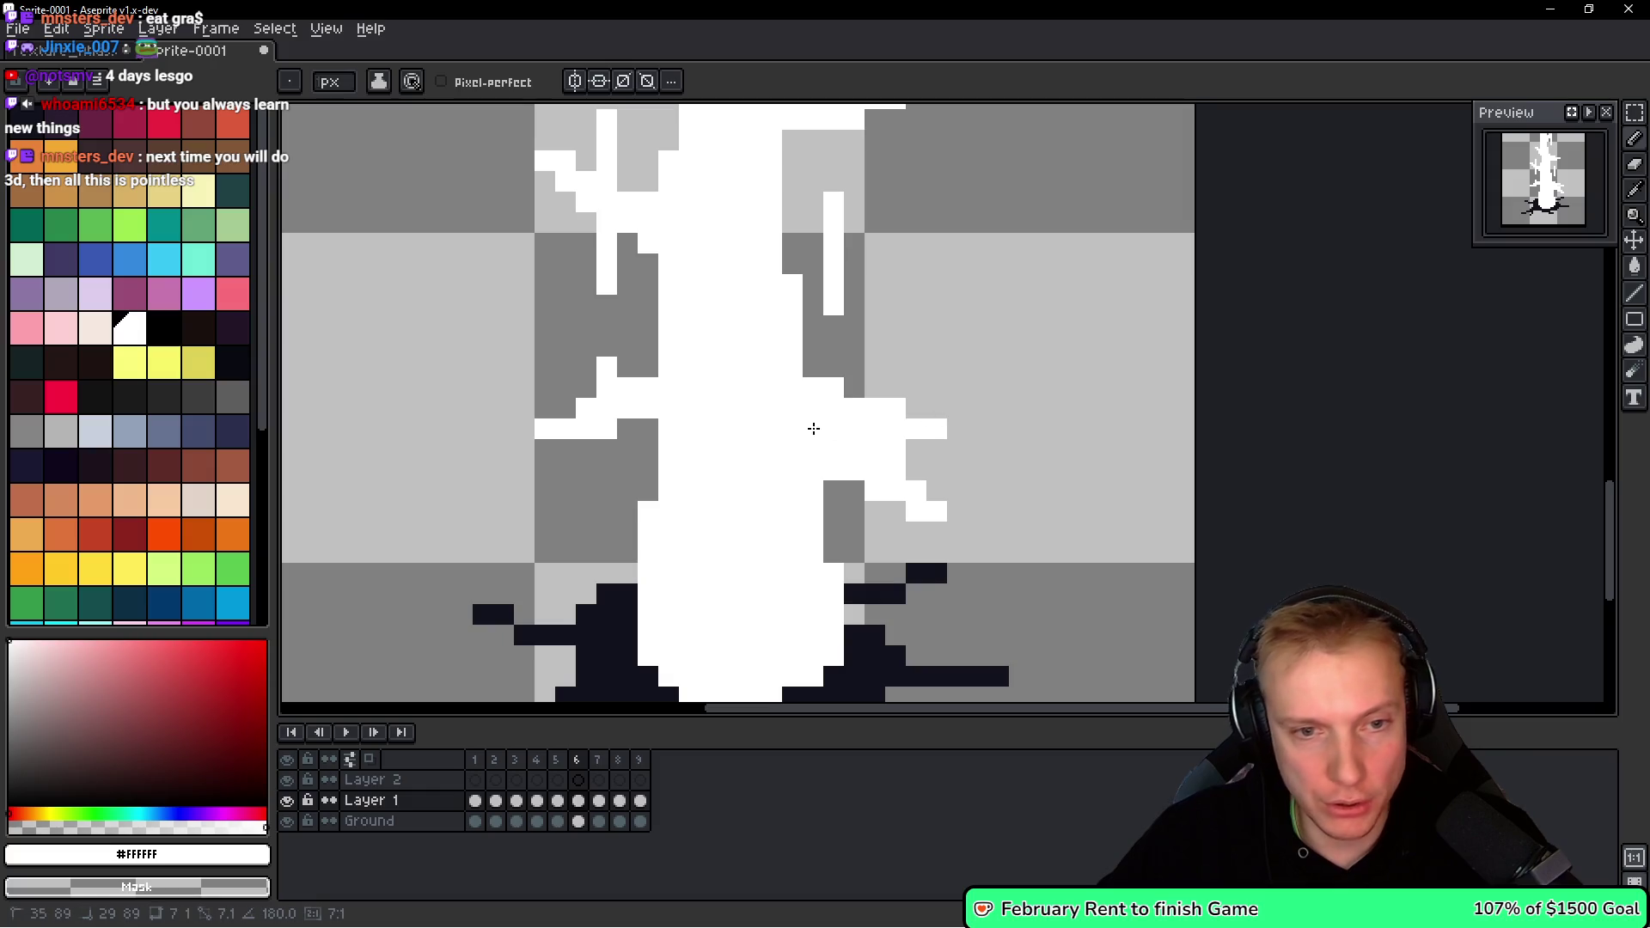
{"action": "left_click_drag", "start_coordinate": [855, 474], "coordinate": [904, 470]}
Play and stop the animation to check the motion, then return to the tall-spike frame with the pencil.
{"action": "scroll", "coordinate": [967, 491], "scroll_direction": "down", "scroll_amount": 4}
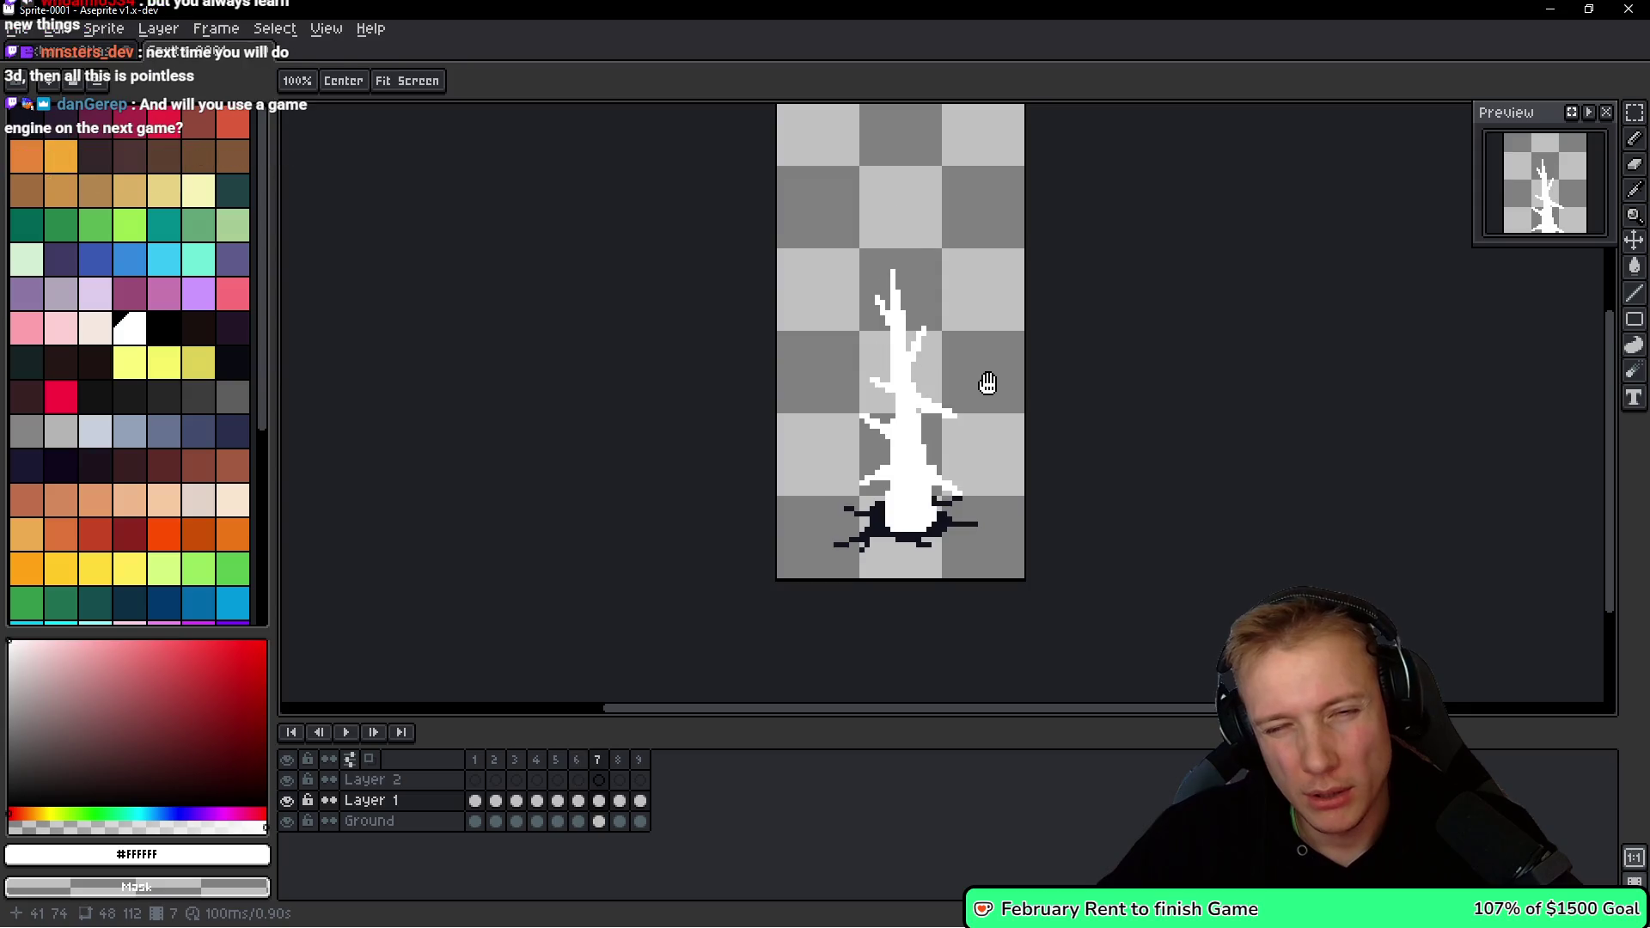
{"action": "key", "text": "Right"}
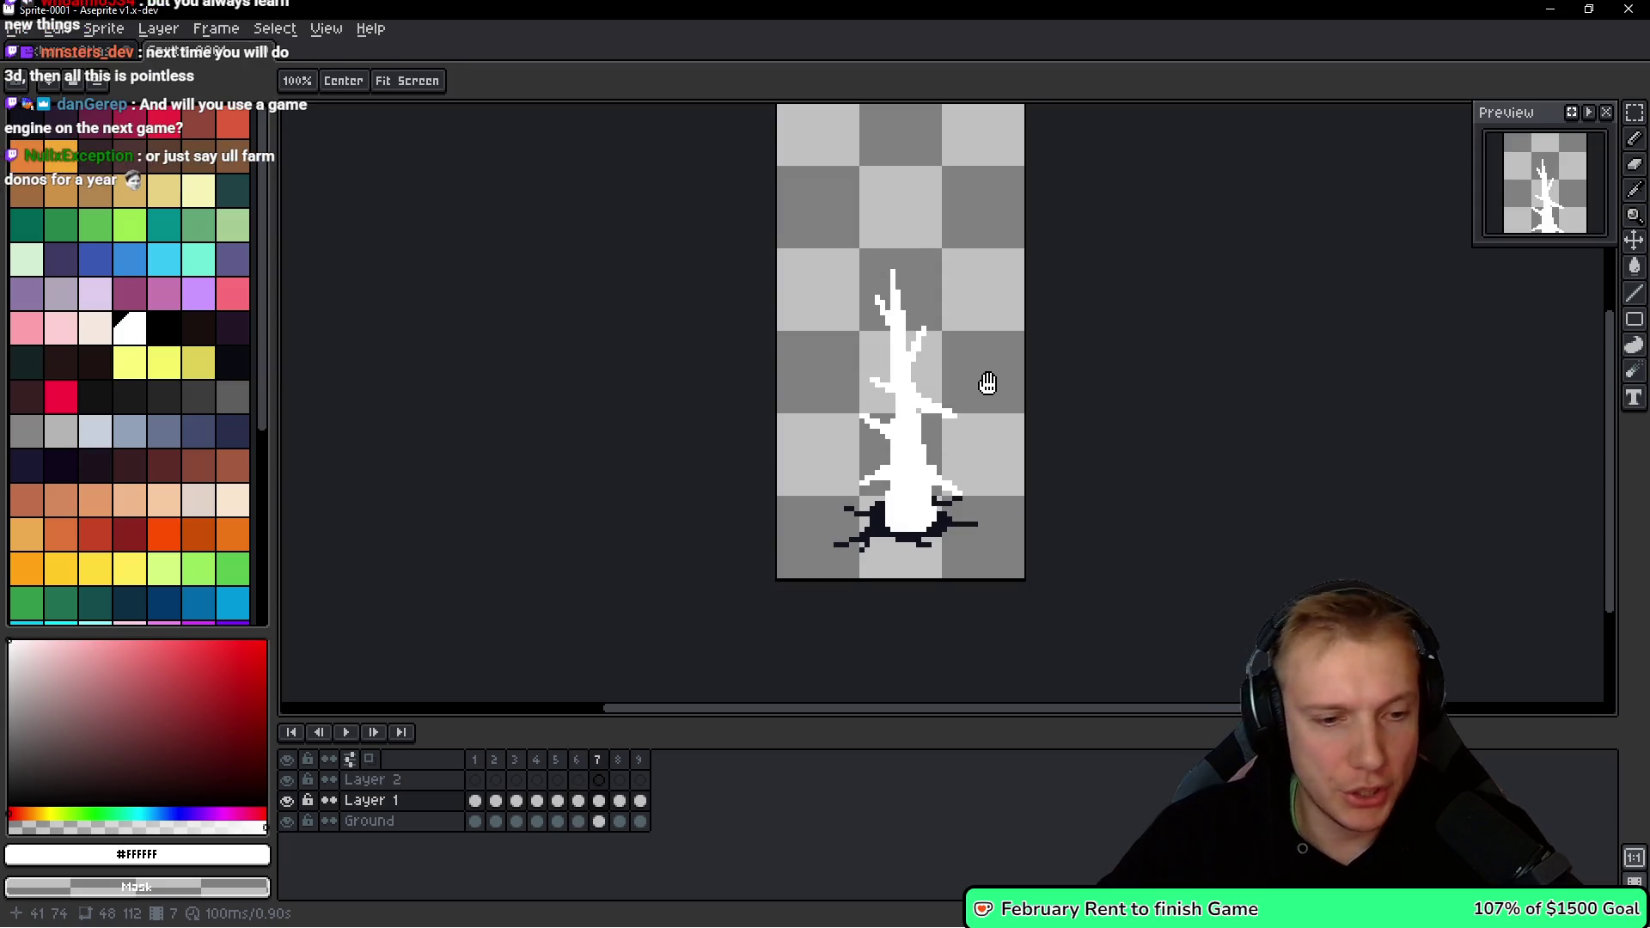
{"action": "key", "text": "Return"}
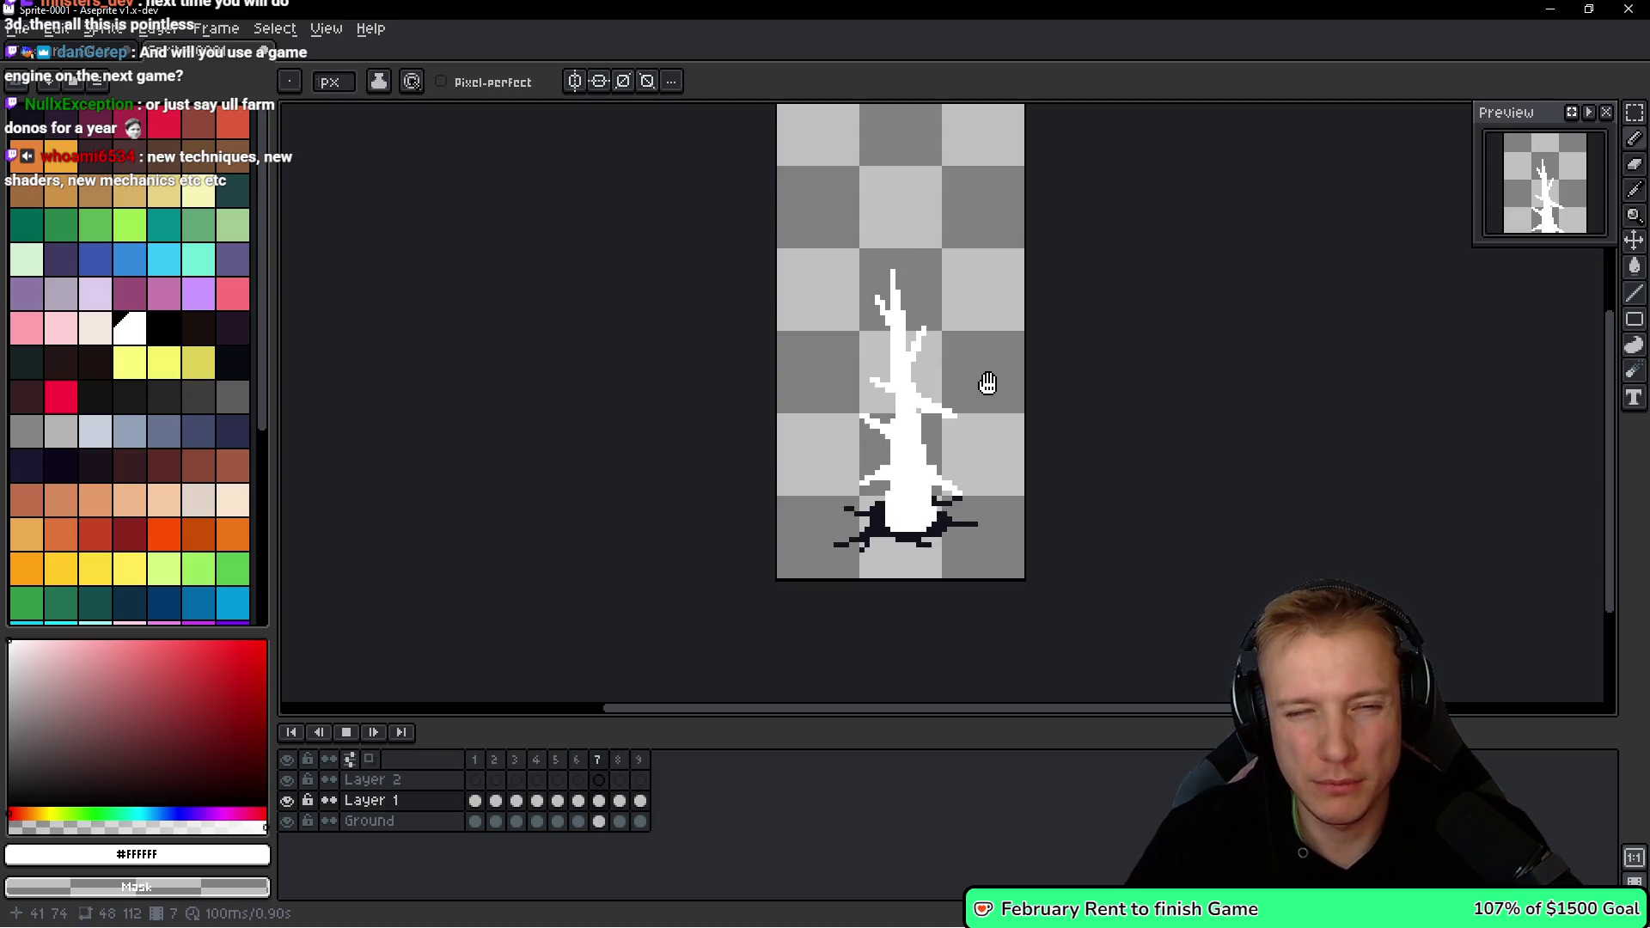
{"action": "key", "text": "Return"}
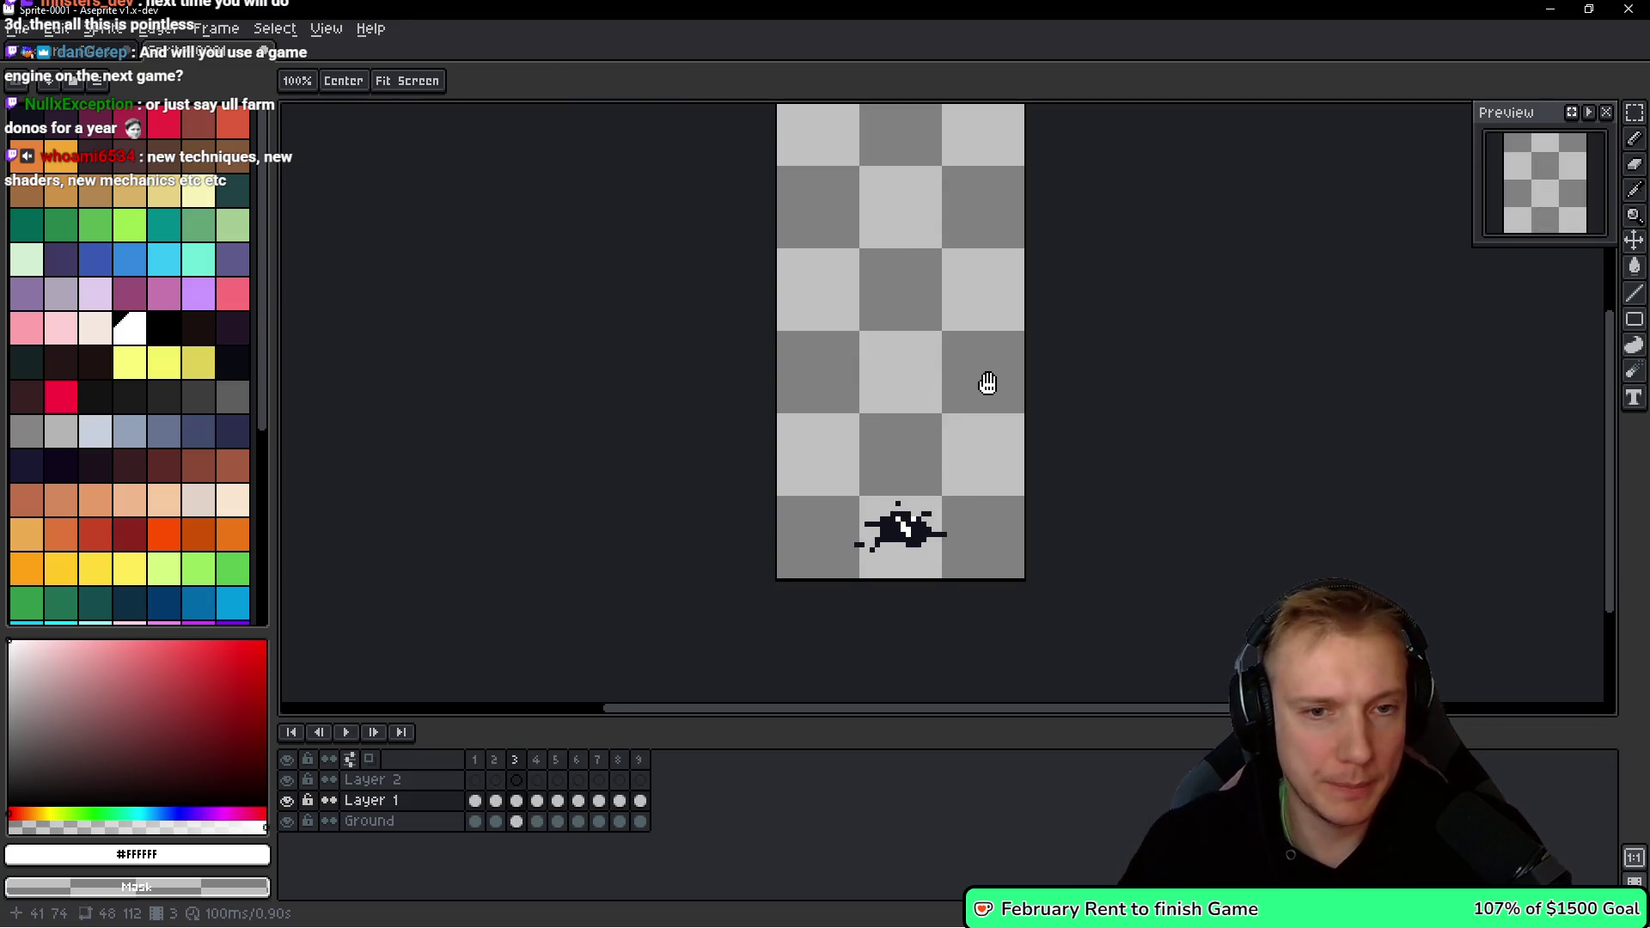
{"action": "key", "text": "Right"}
{"action": "key", "text": "Right"}
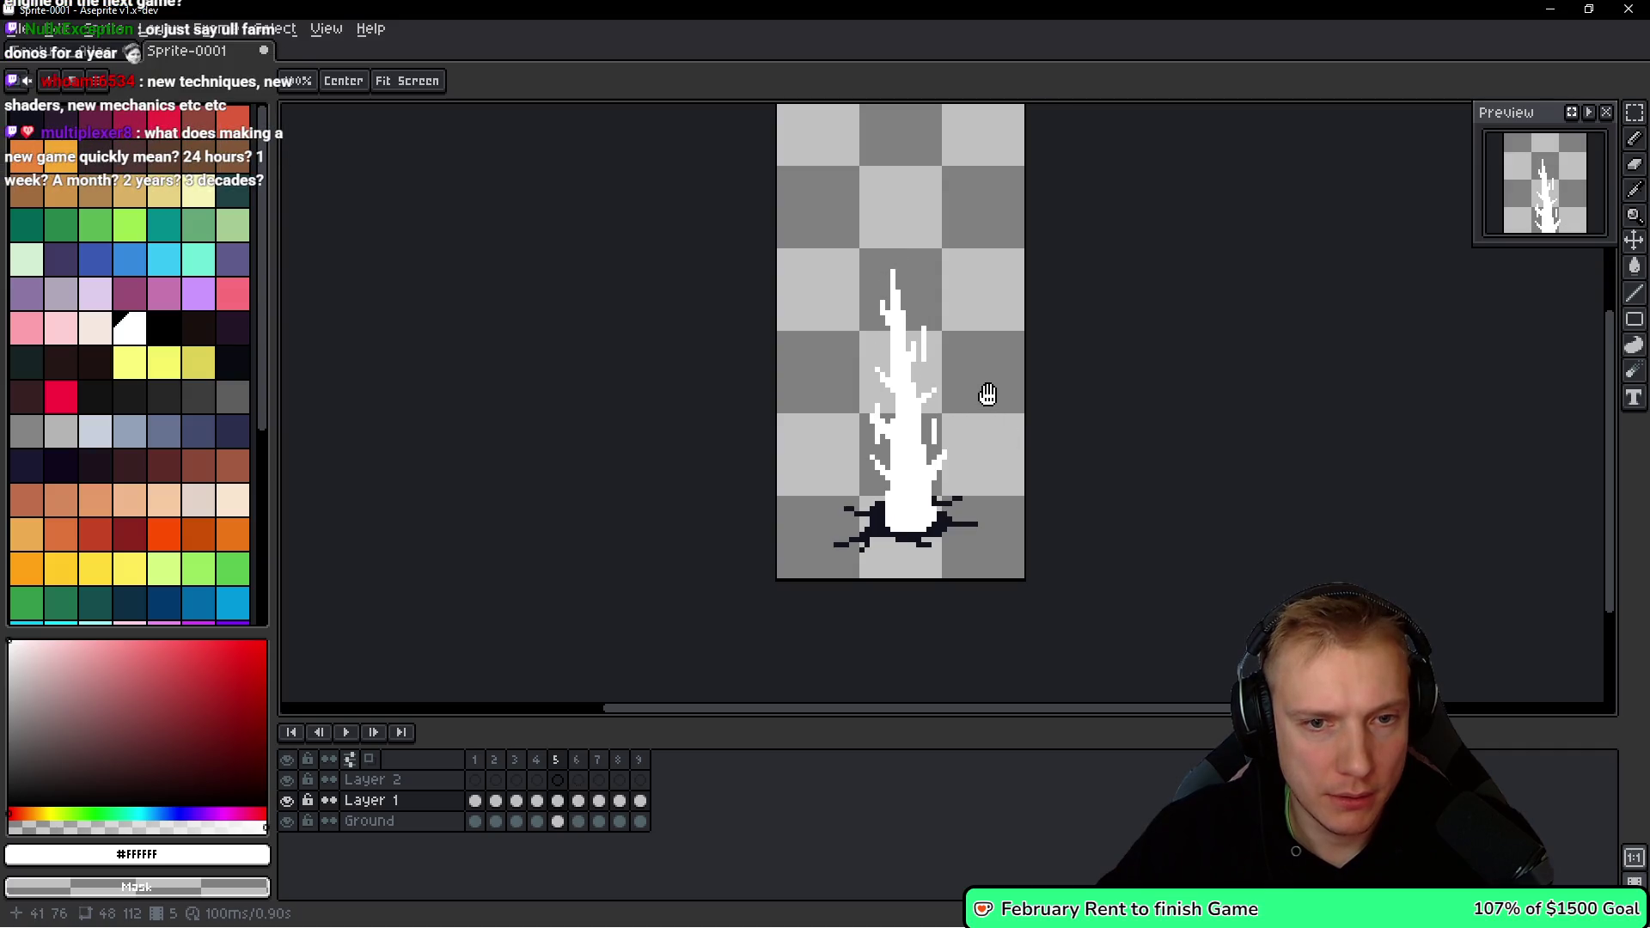
{"action": "key", "text": "b"}
{"action": "scroll", "coordinate": [914, 379], "scroll_direction": "up", "scroll_amount": 1}
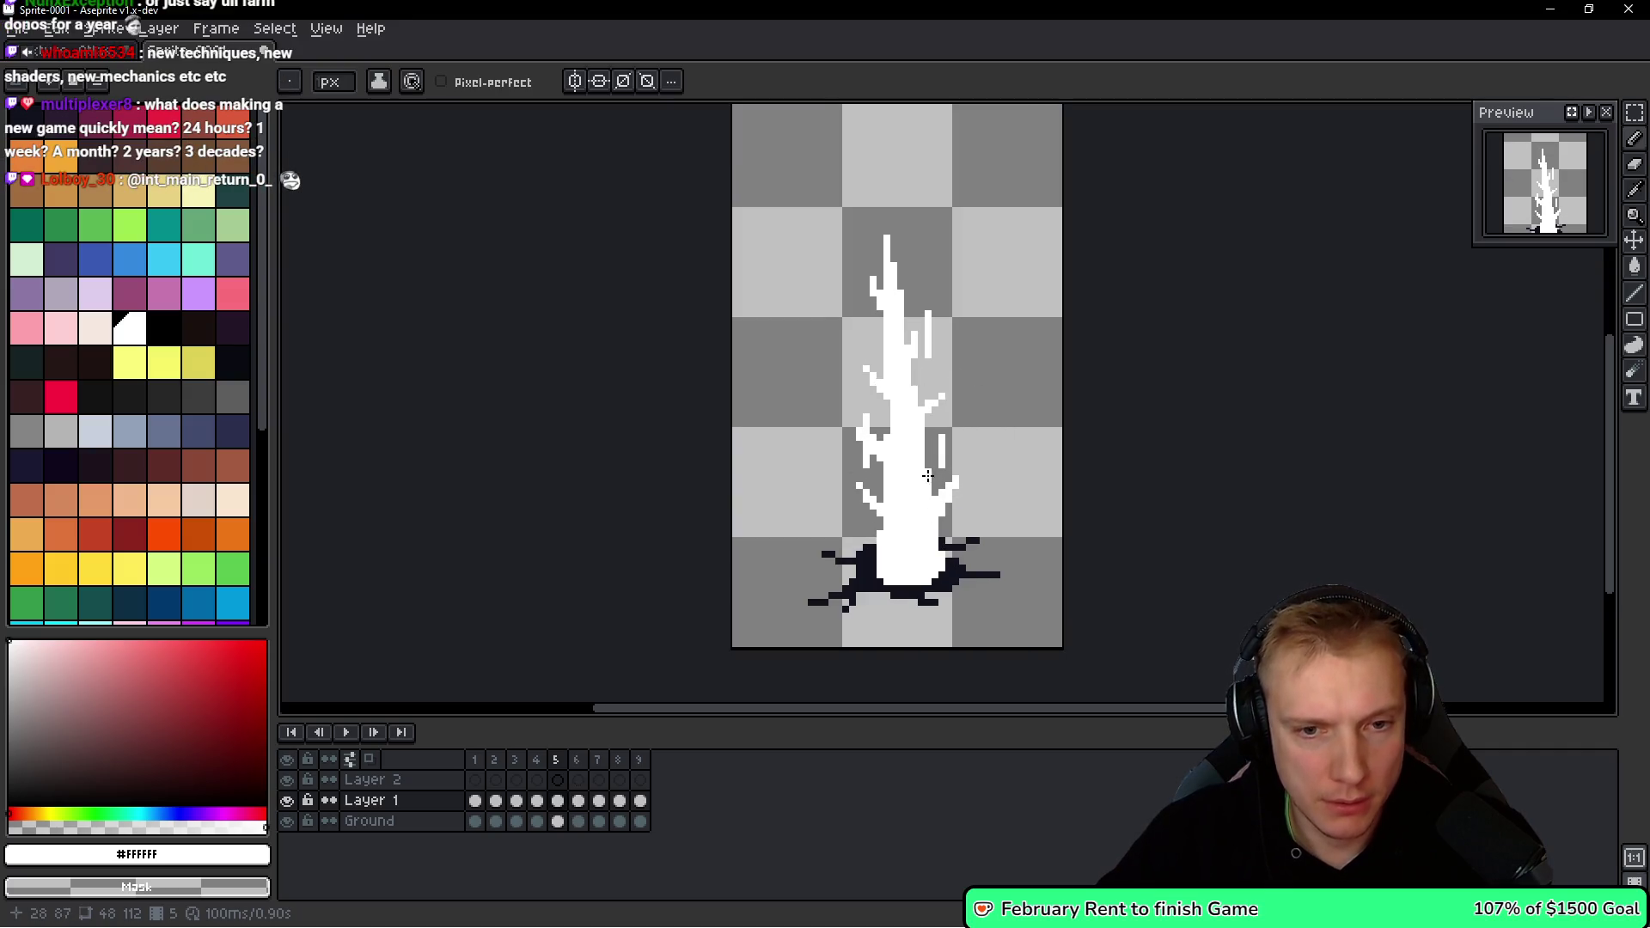
{"action": "scroll", "coordinate": [927, 476], "scroll_direction": "up", "scroll_amount": 2}
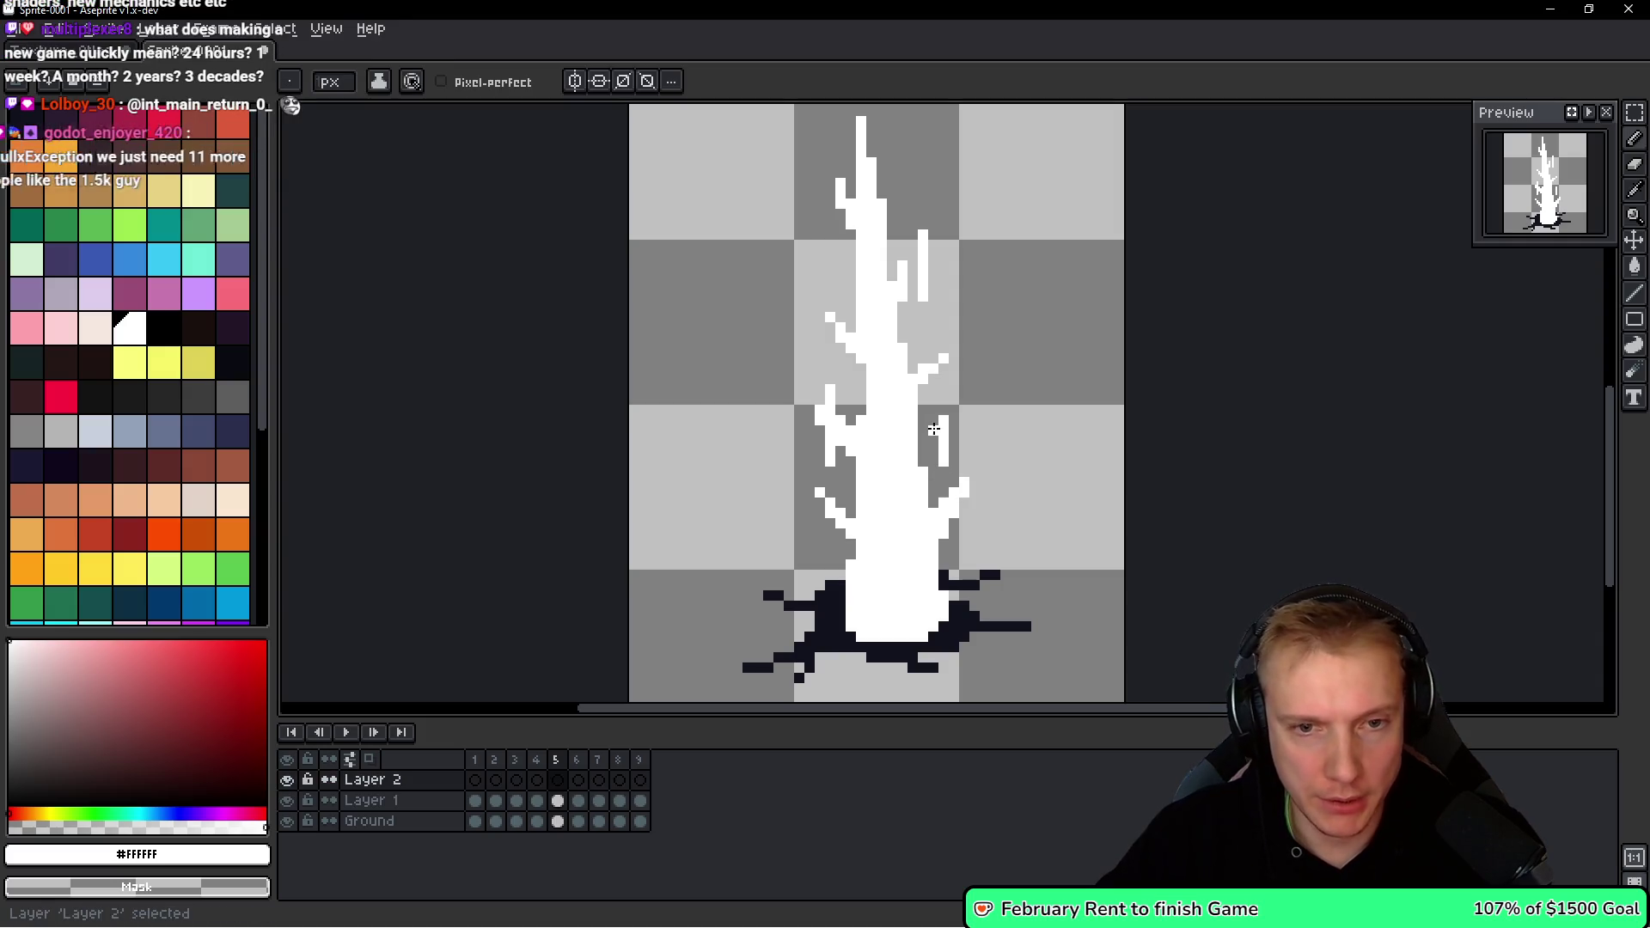
{"action": "key", "text": "Up"}
{"action": "key", "text": "h"}
{"action": "key", "text": "Down"}
{"action": "key", "text": "q"}
{"action": "left_click_drag", "start_coordinate": [946, 397], "coordinate": [957, 388]}
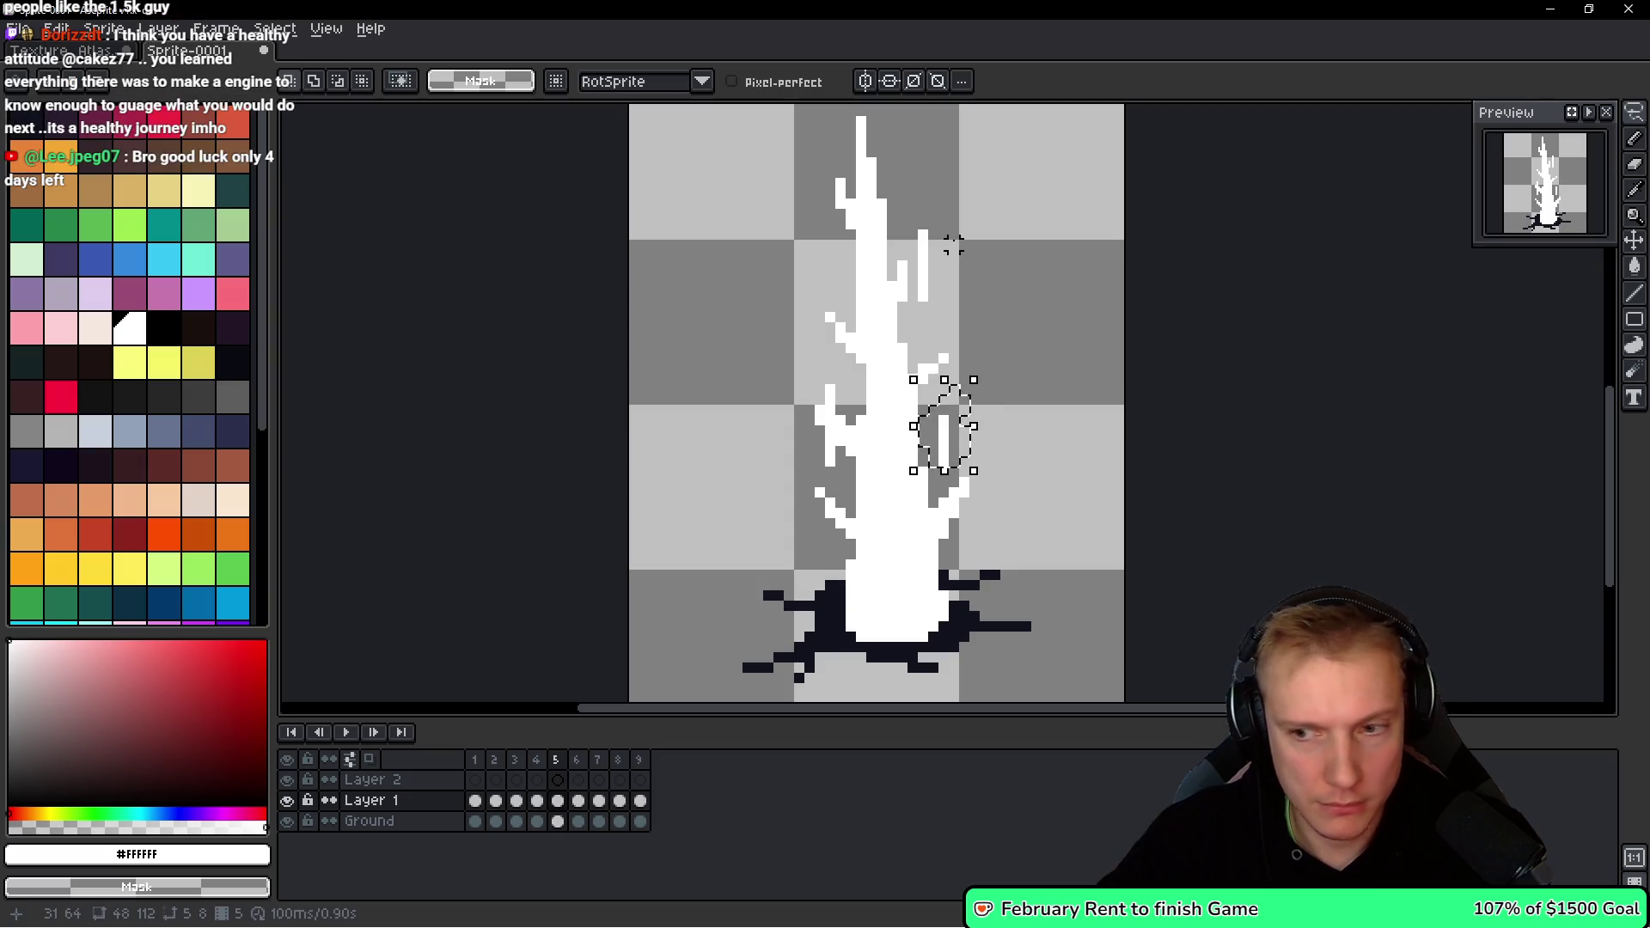
{"action": "left_click", "coordinate": [953, 246]}
{"action": "key", "text": "b"}
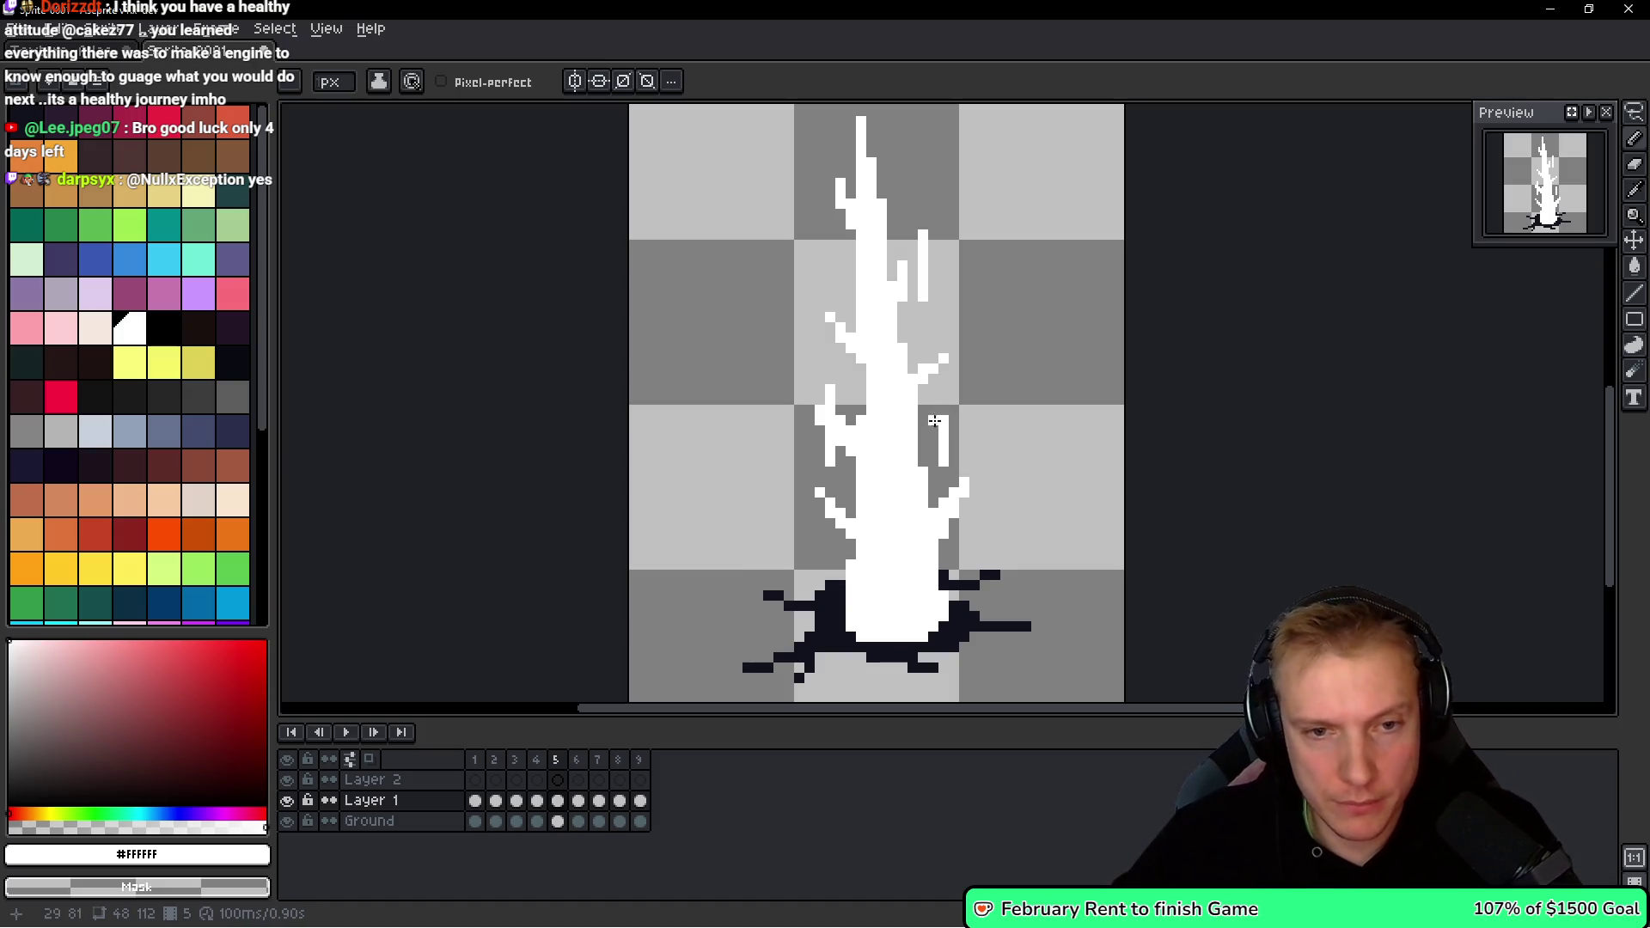
{"action": "scroll", "coordinate": [790, 464], "scroll_direction": "up", "scroll_amount": 4}
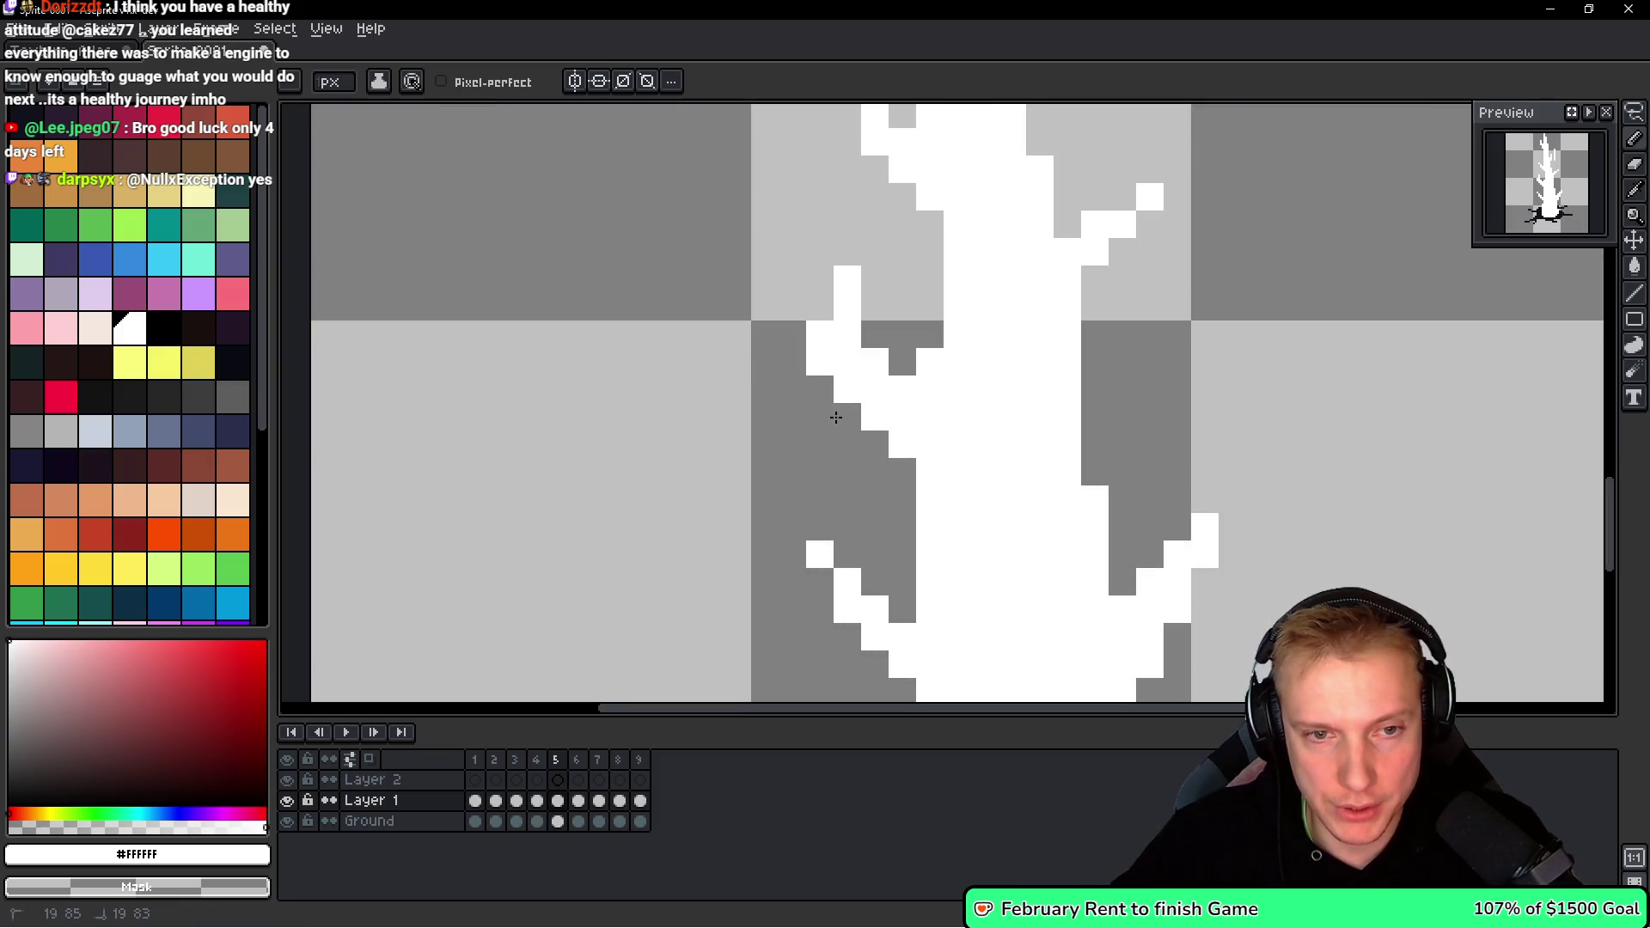
{"action": "scroll", "coordinate": [846, 331], "scroll_direction": "down", "scroll_amount": 4}
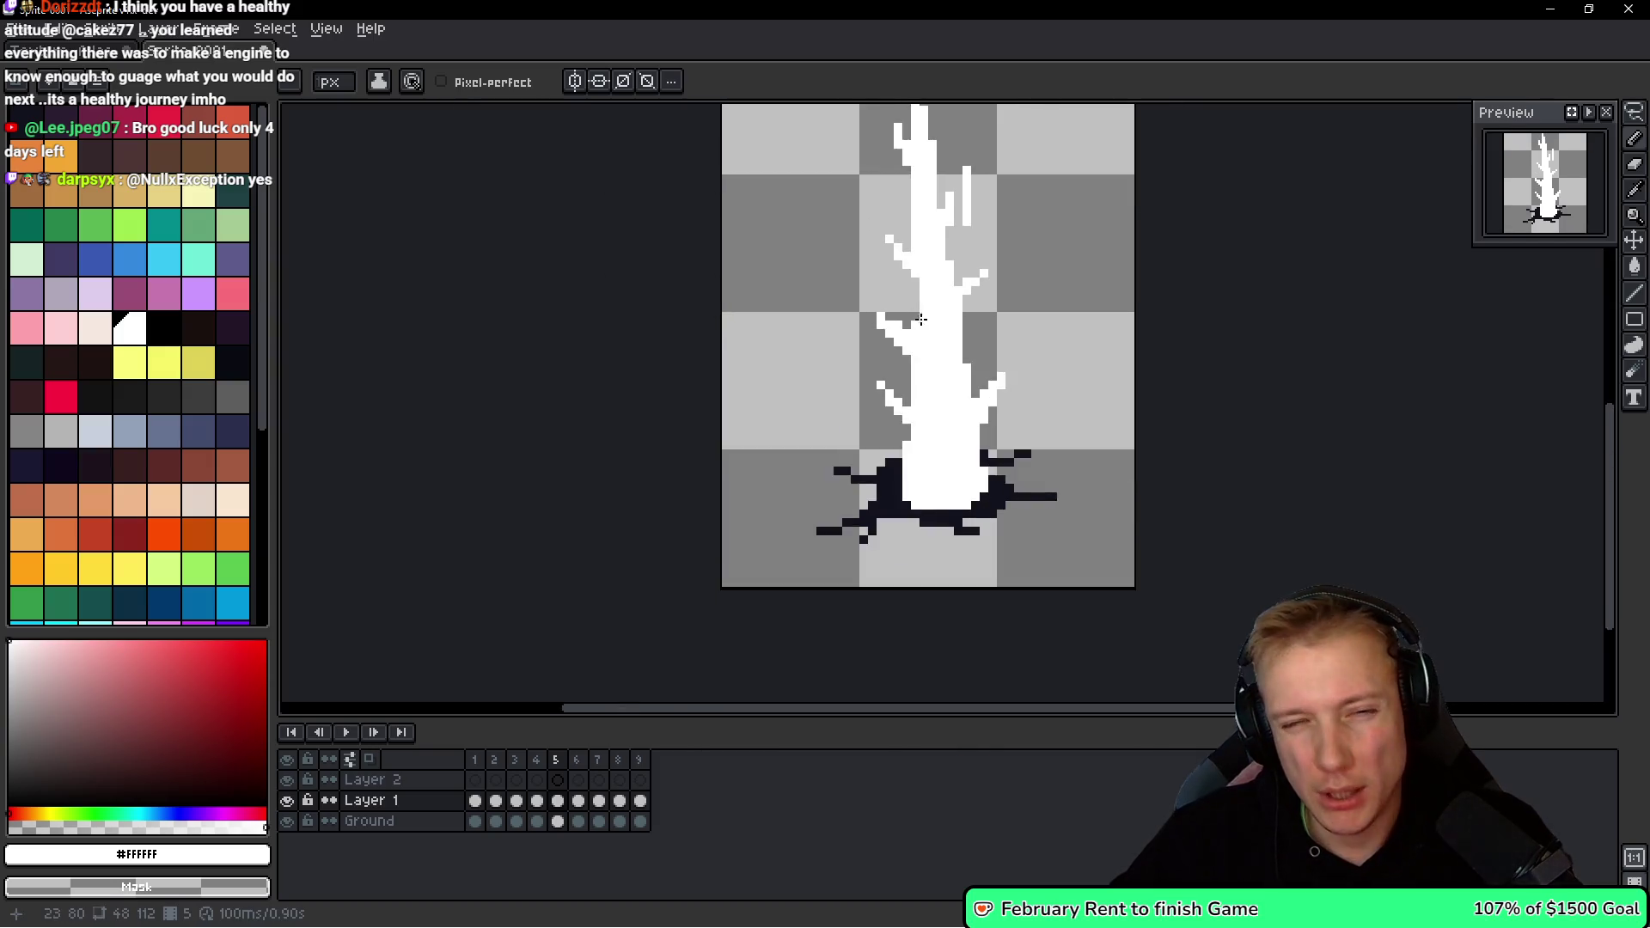
{"action": "scroll", "coordinate": [939, 321], "scroll_direction": "up", "scroll_amount": 2}
{"action": "scroll", "coordinate": [939, 321], "scroll_direction": "down", "scroll_amount": 2}
{"action": "scroll", "coordinate": [940, 320], "scroll_direction": "up", "scroll_amount": 2}
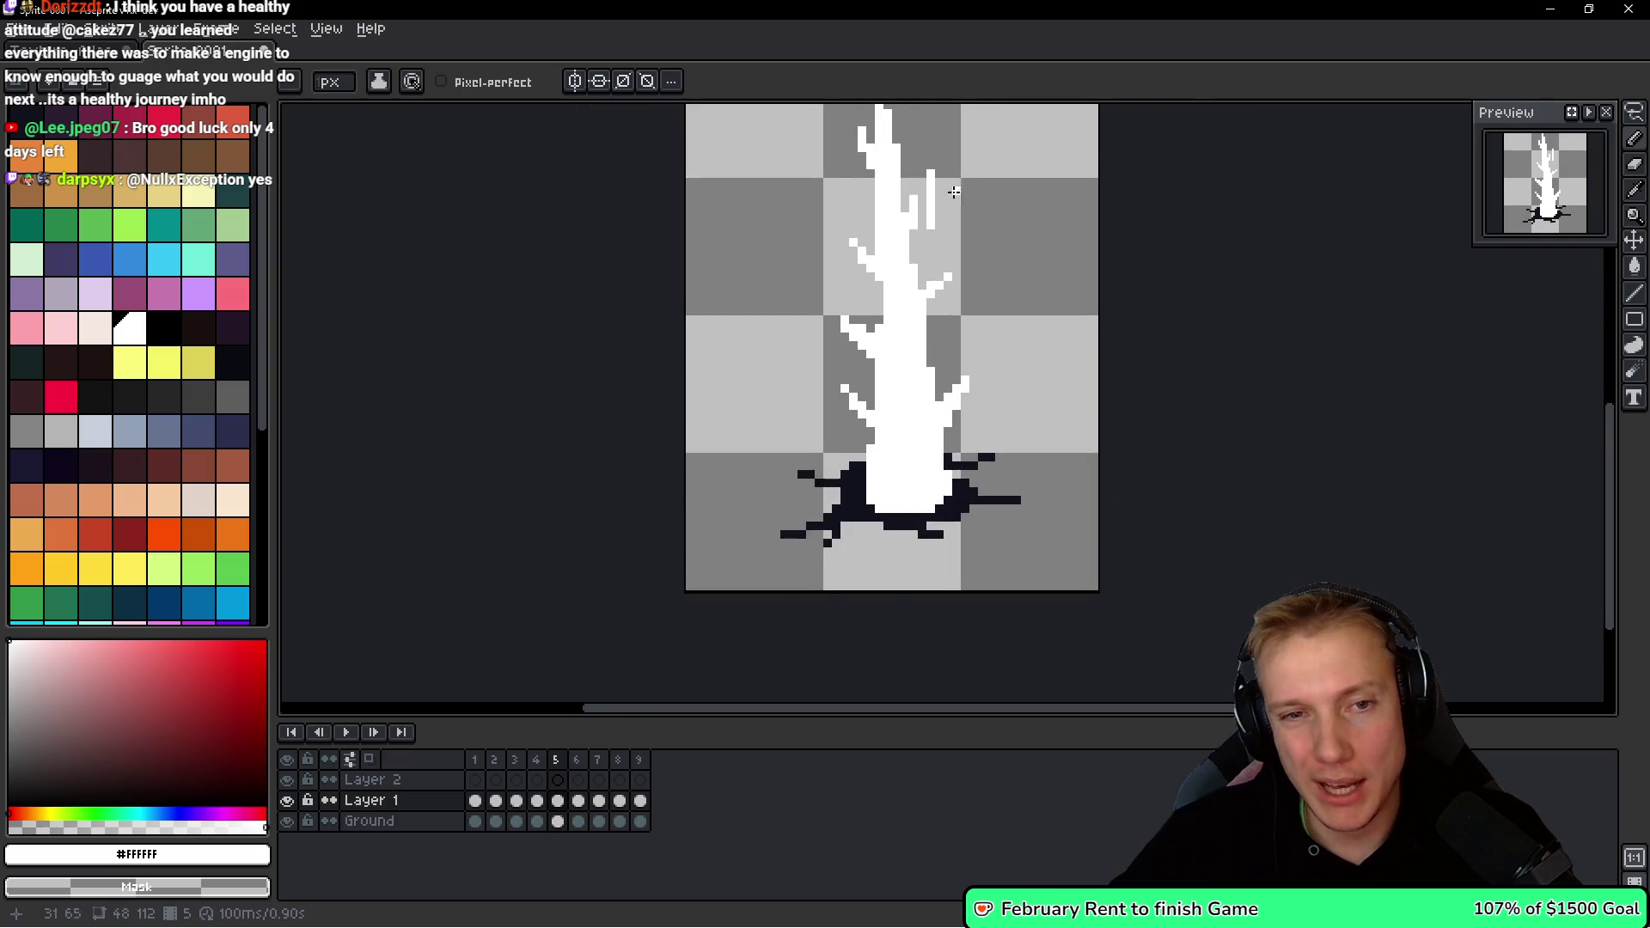
{"action": "scroll", "coordinate": [901, 403], "scroll_direction": "down", "scroll_amount": 3}
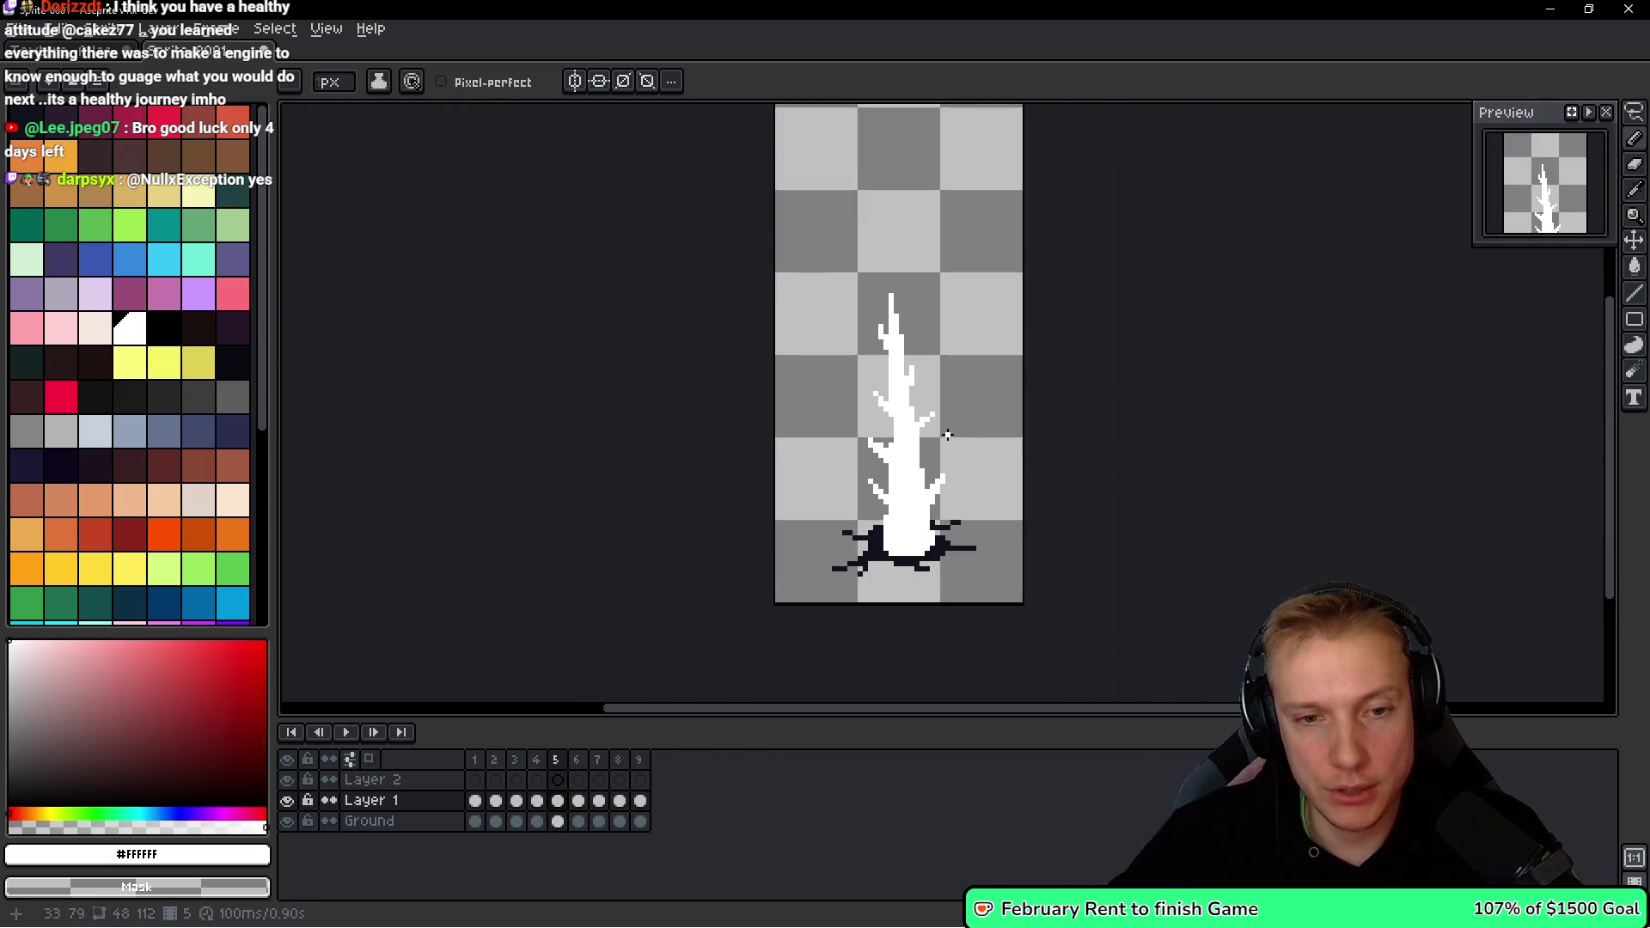
{"action": "scroll", "coordinate": [923, 392], "scroll_direction": "up", "scroll_amount": 1}
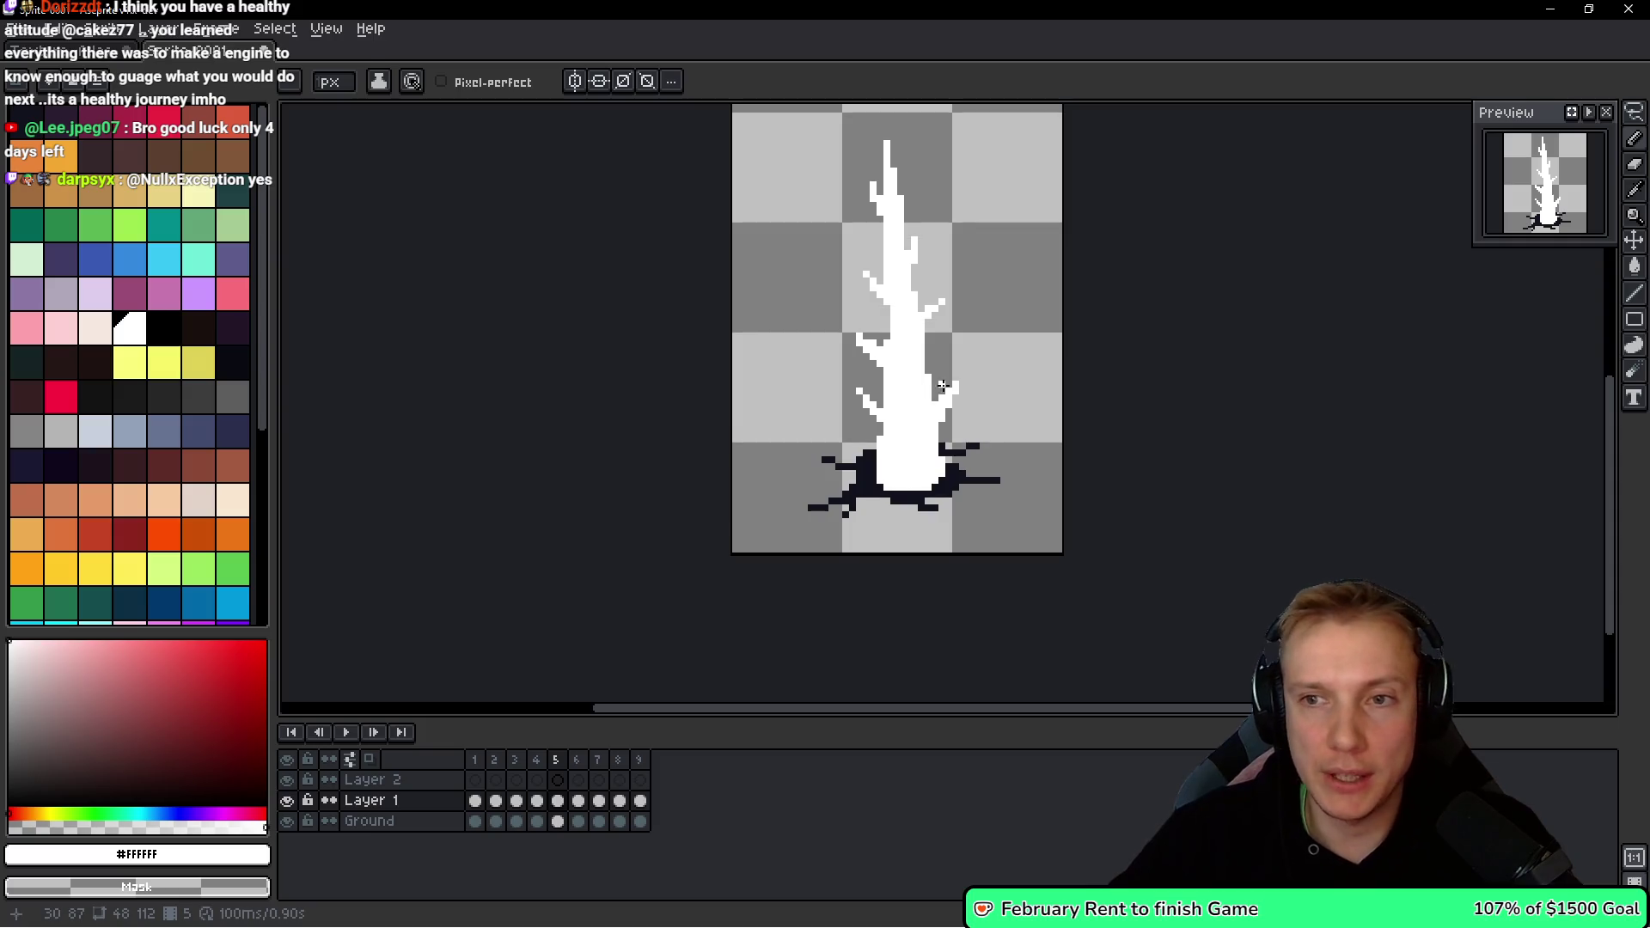
On frame 4, remove the isolated white column, the cluster, and stray pixels right of the trunk.
{"action": "key", "text": "comma"}
{"action": "scroll", "coordinate": [958, 361], "scroll_direction": "up", "scroll_amount": 2}
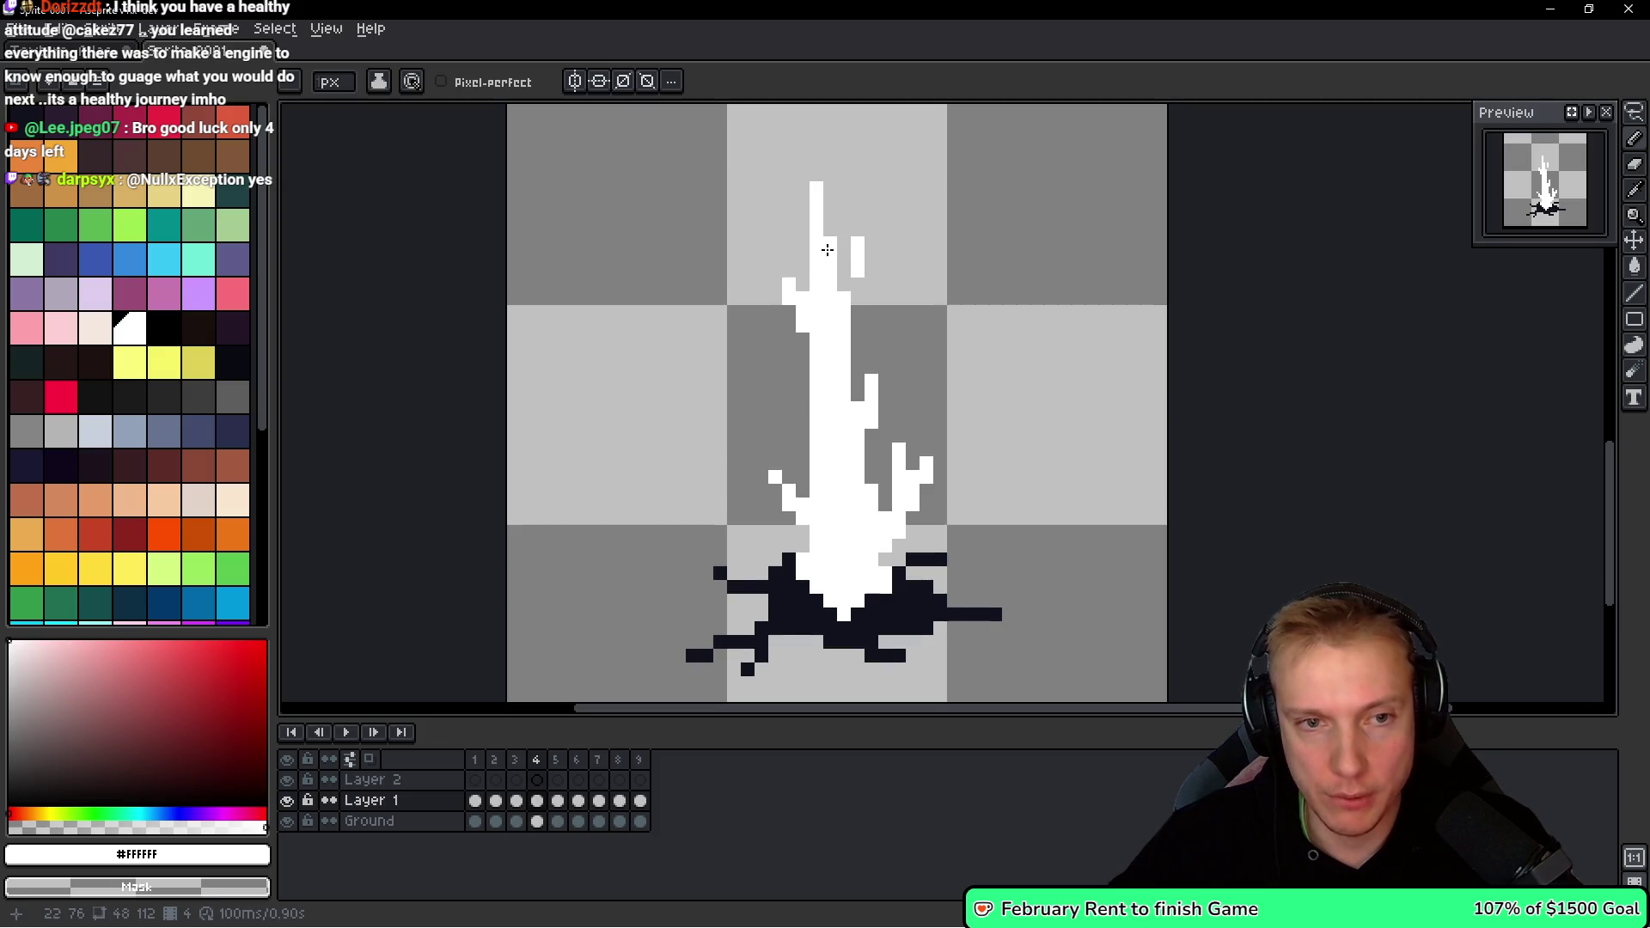
{"action": "key", "text": "ctrl+z"}
{"action": "scroll", "coordinate": [893, 267], "scroll_direction": "down", "scroll_amount": 2}
{"action": "scroll", "coordinate": [945, 307], "scroll_direction": "up", "scroll_amount": 3}
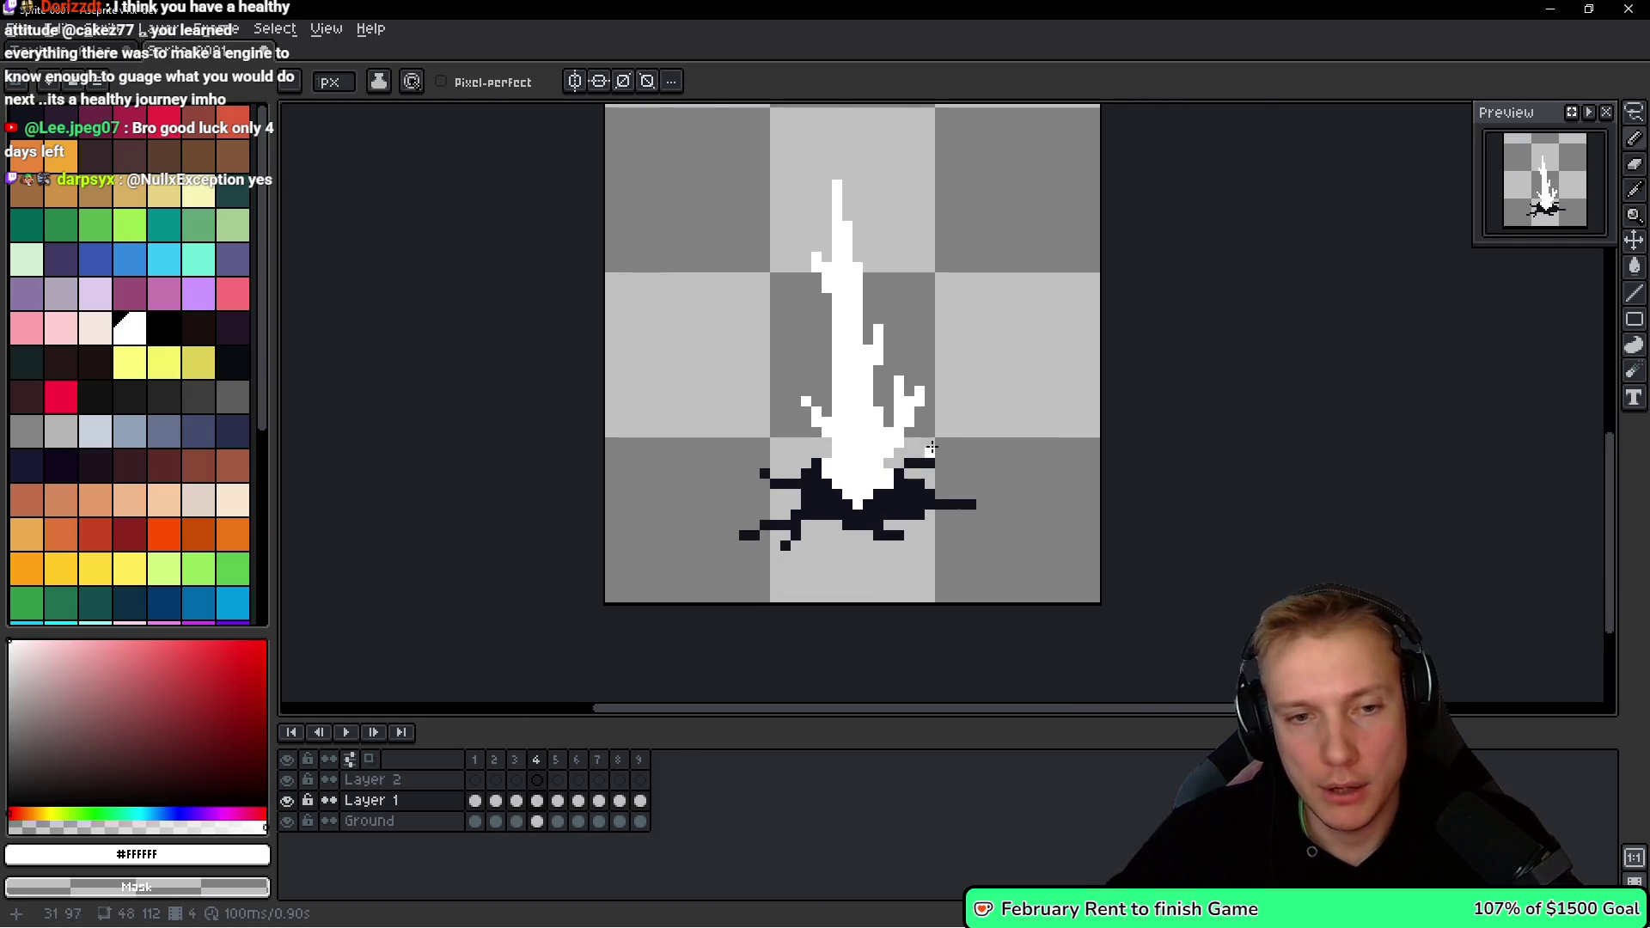
{"action": "key", "text": "ctrl+z"}
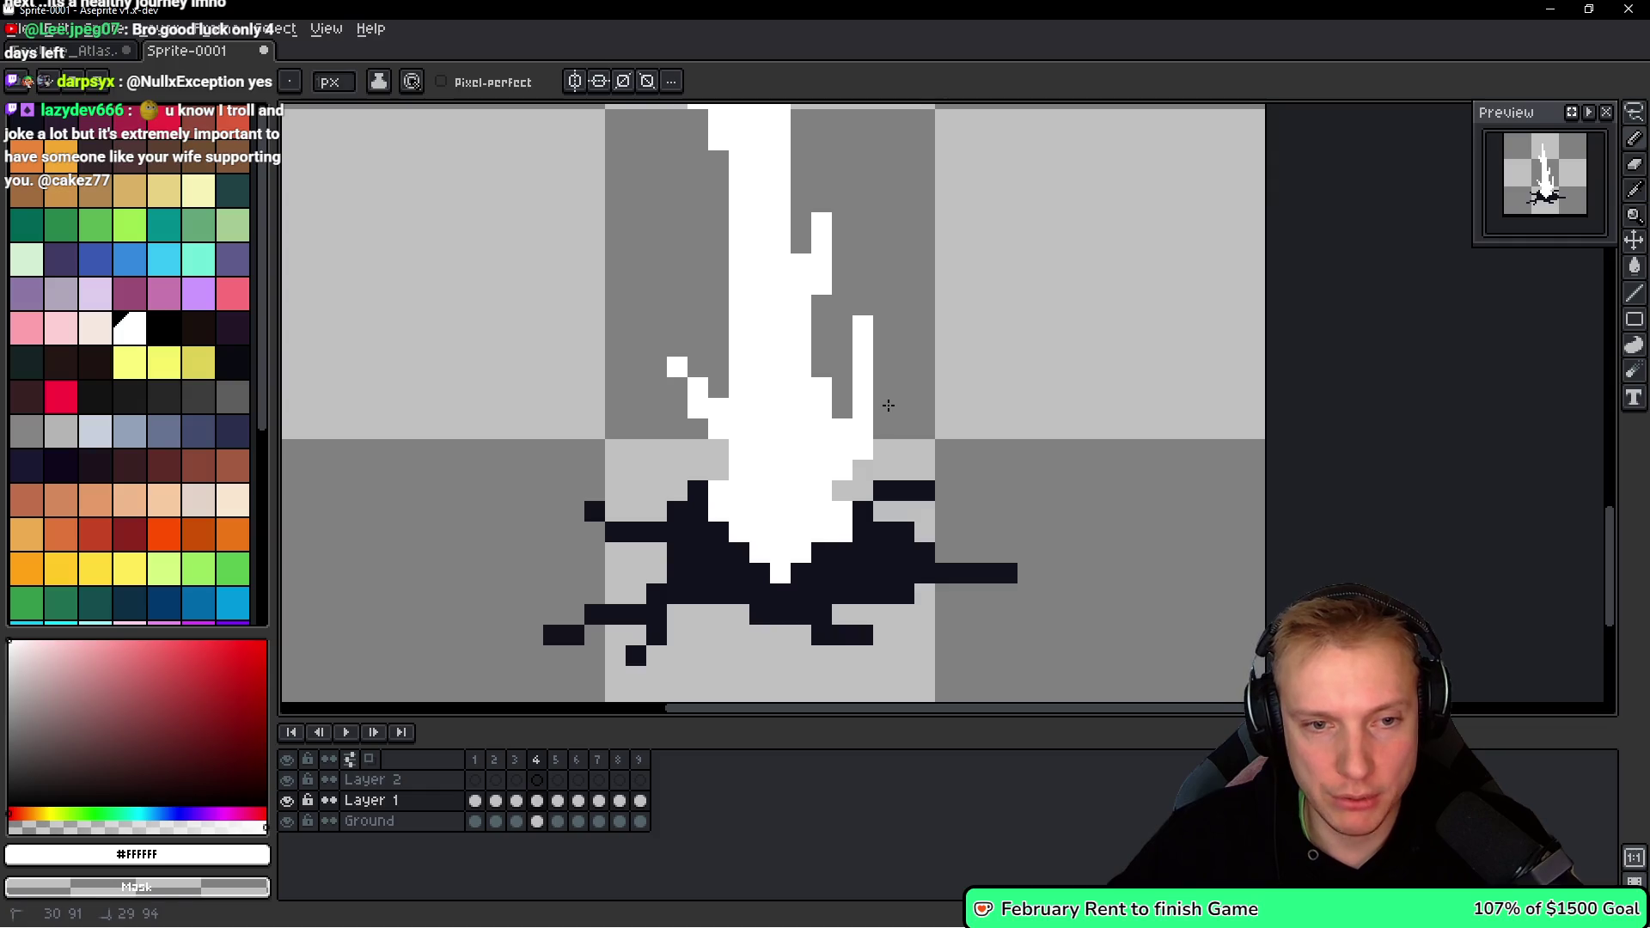
{"action": "scroll", "coordinate": [885, 404], "scroll_direction": "down", "scroll_amount": 2}
{"action": "scroll", "coordinate": [904, 438], "scroll_direction": "up", "scroll_amount": 3}
{"action": "left_click", "coordinate": [852, 443]}
{"action": "left_click", "coordinate": [845, 270]}
{"action": "scroll", "coordinate": [841, 321], "scroll_direction": "down", "scroll_amount": 4}
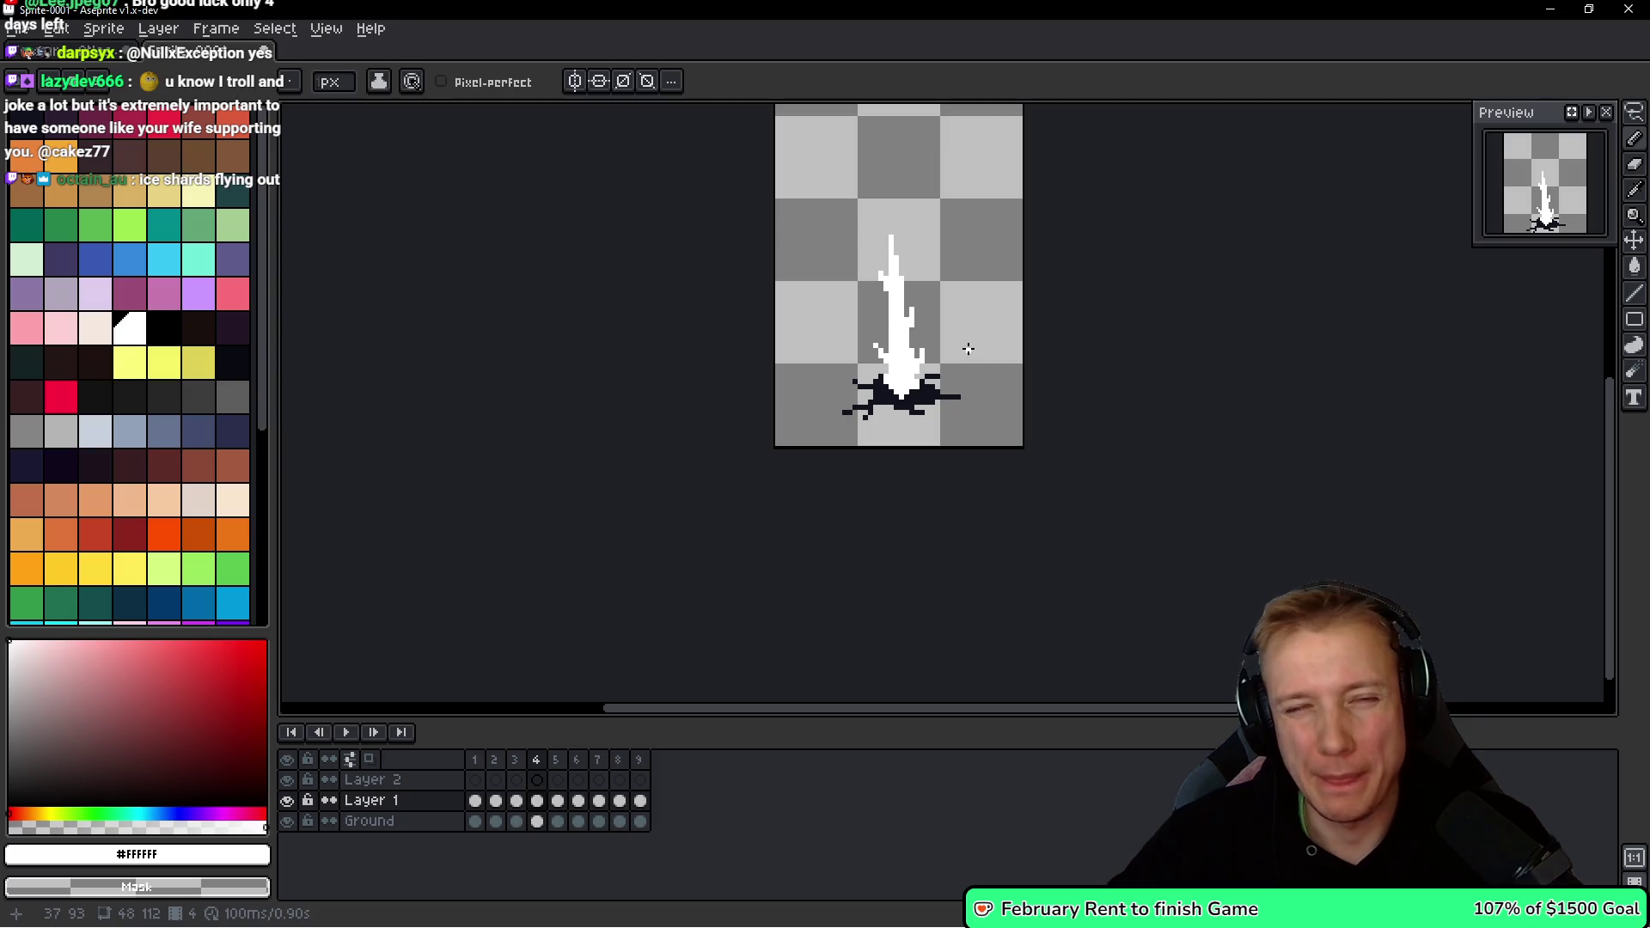
Compare the neighbouring spike frames, starting and cancelling a transform of the spike.
{"action": "key", "text": "Right"}
{"action": "key", "text": "Left"}
{"action": "key", "text": "Right"}
{"action": "key", "text": "Left"}
{"action": "key", "text": "Right"}
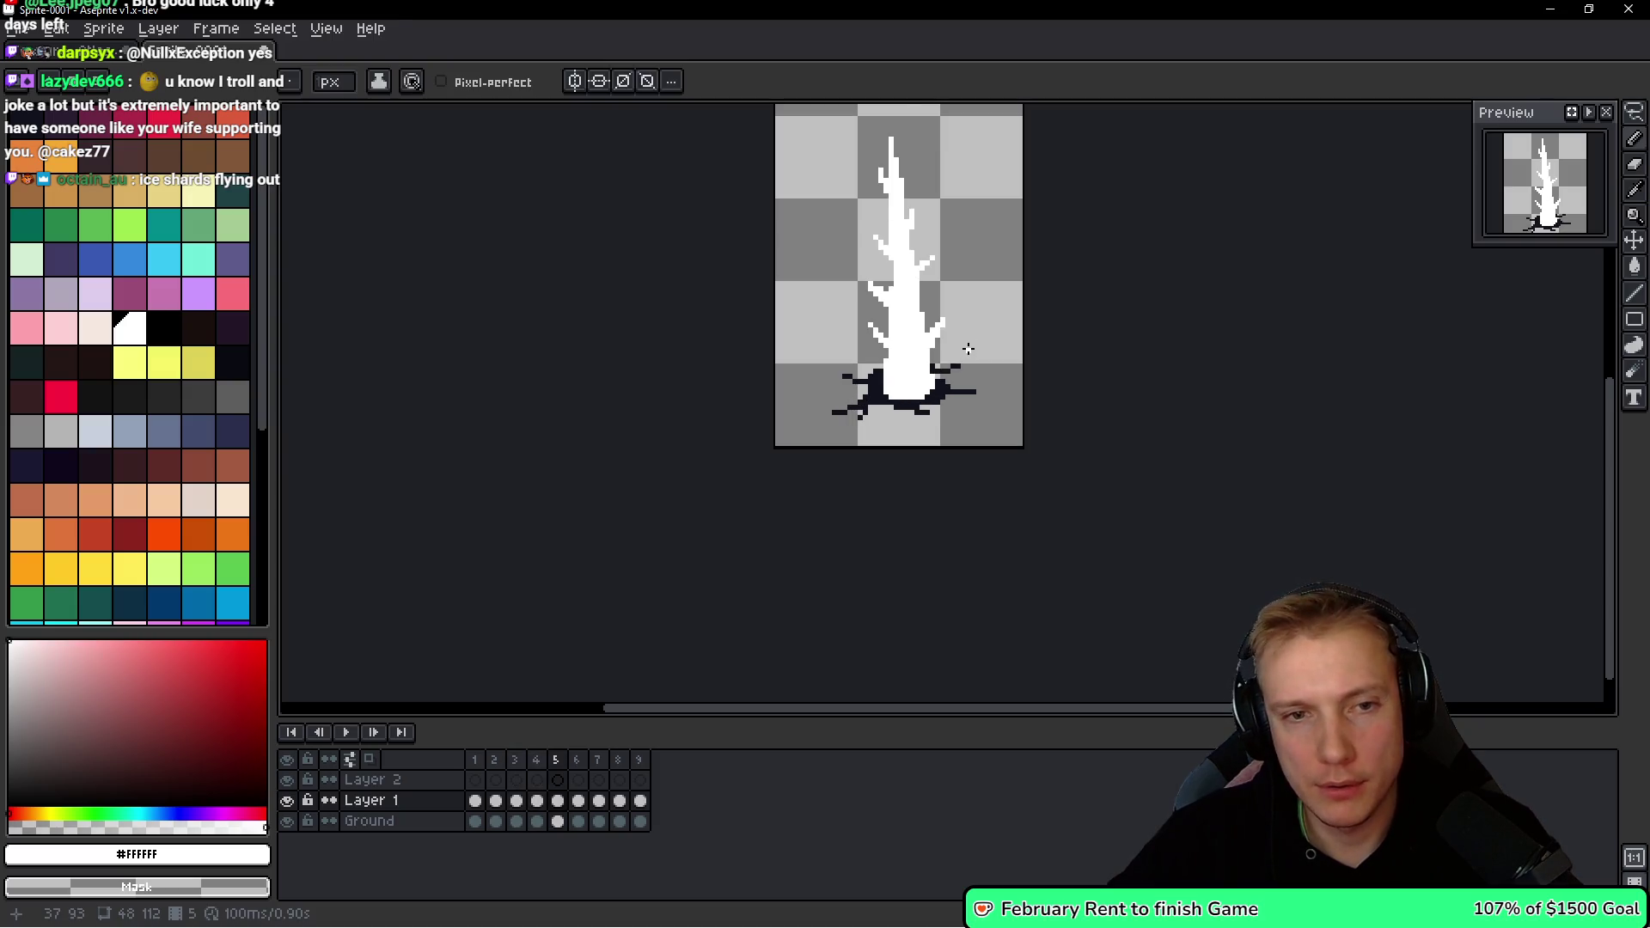
{"action": "key", "text": "ctrl+t"}
{"action": "key", "text": "Escape"}
{"action": "key", "text": "Left"}
{"action": "key", "text": "Right"}
{"action": "key", "text": "Left"}
{"action": "key", "text": "Right"}
{"action": "key", "text": "Right"}
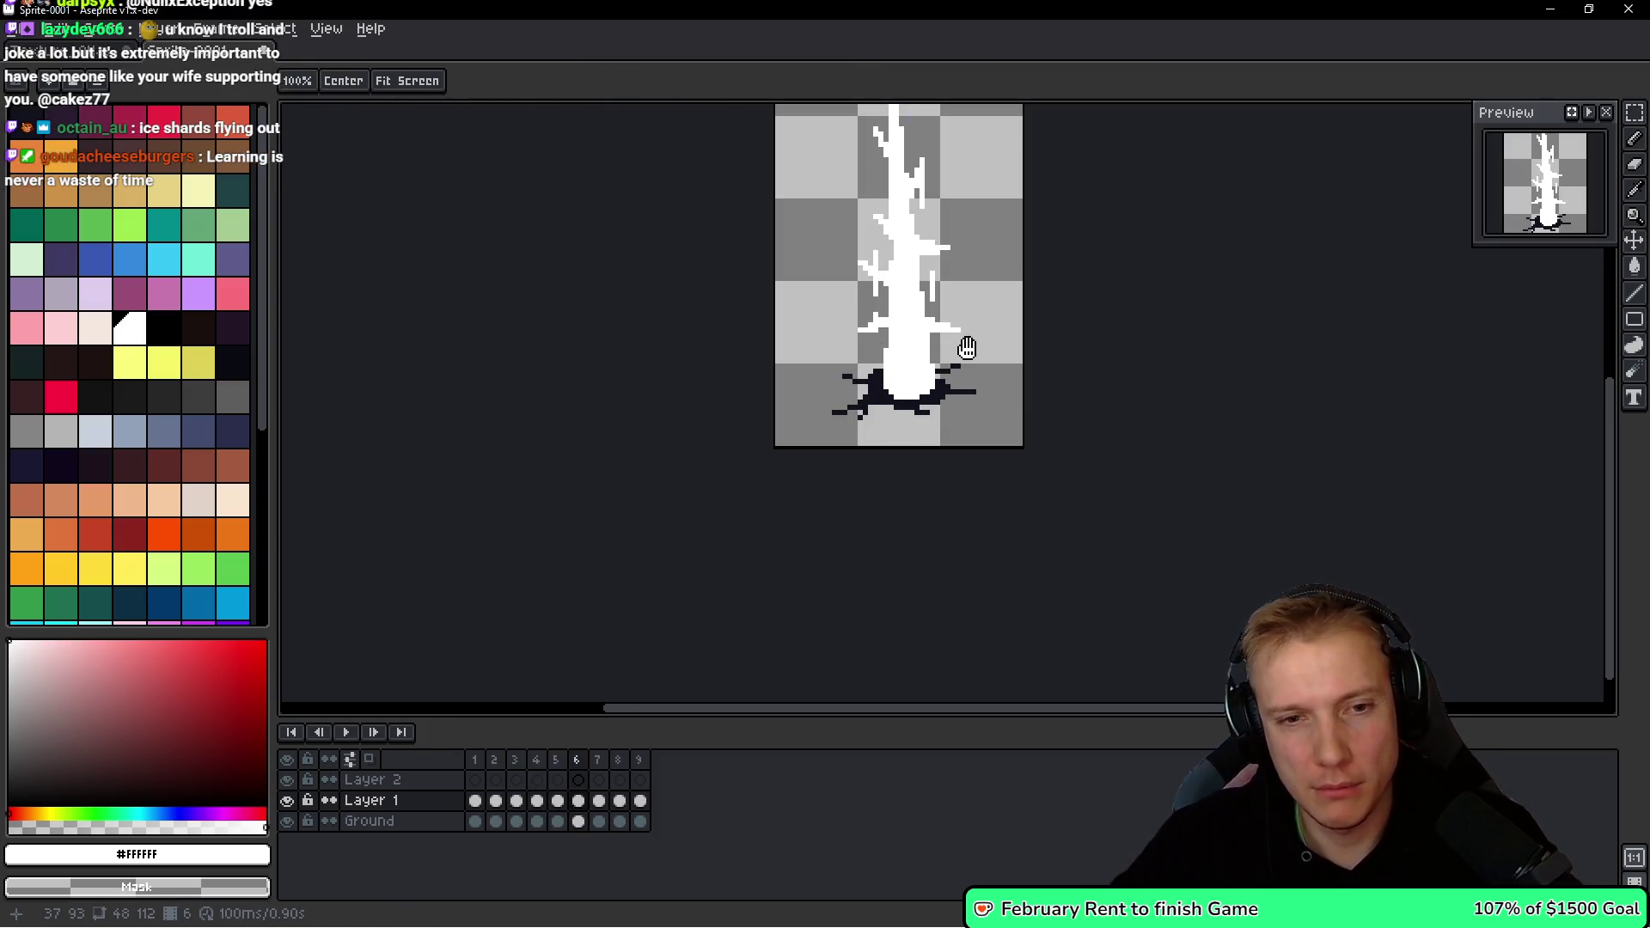
Move the spike one pixel left and compare it against the neighbouring frame.
{"action": "key", "text": "ctrl+t"}
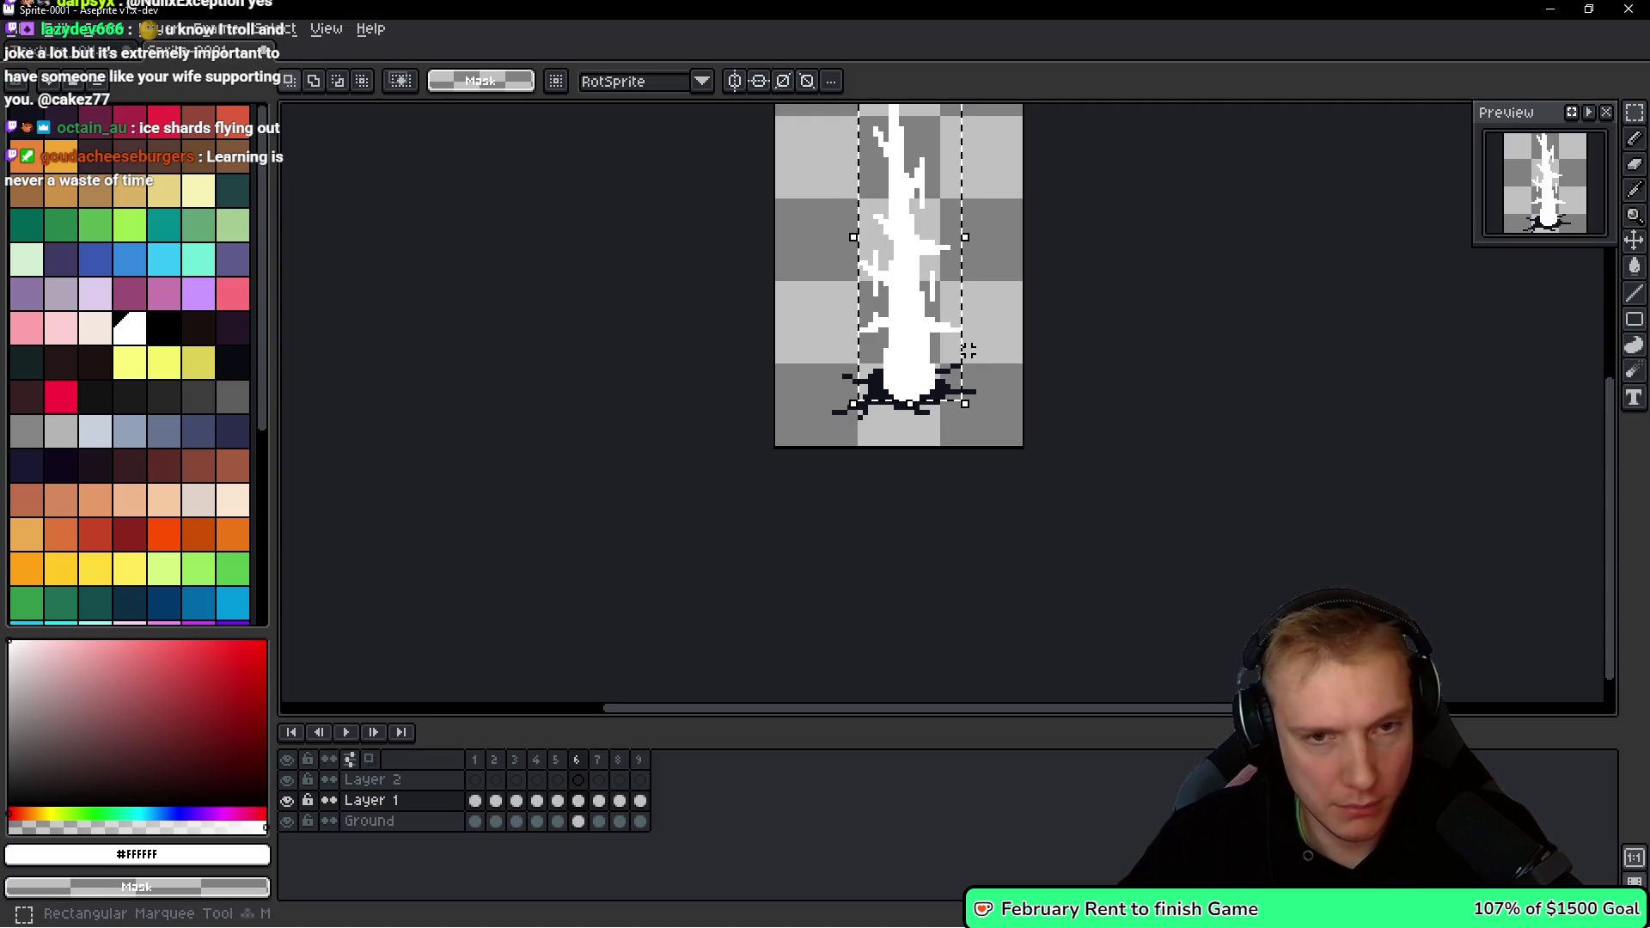
{"action": "key", "text": "Left"}
{"action": "key", "text": "Return"}
{"action": "key", "text": "Left"}
{"action": "key", "text": "Right"}
{"action": "key", "text": "Left"}
{"action": "key", "text": "Right"}
{"action": "key", "text": "Left"}
{"action": "key", "text": "Left"}
{"action": "key", "text": "Left"}
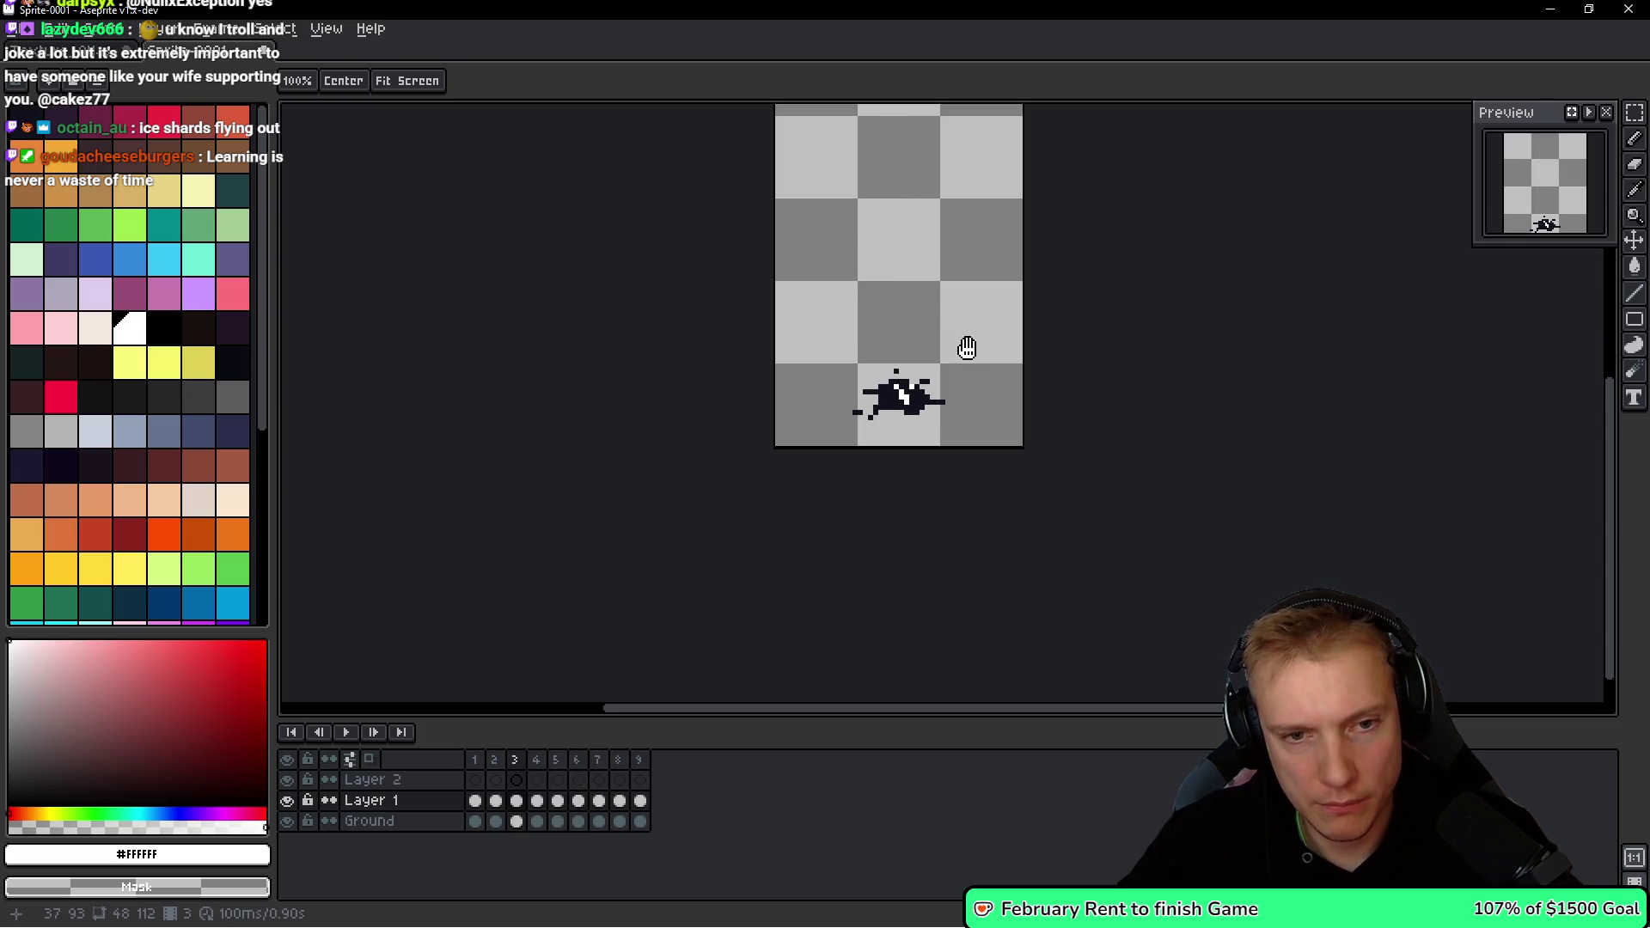
{"action": "key", "text": "Right"}
{"action": "key", "text": "Right"}
{"action": "key", "text": "Right"}
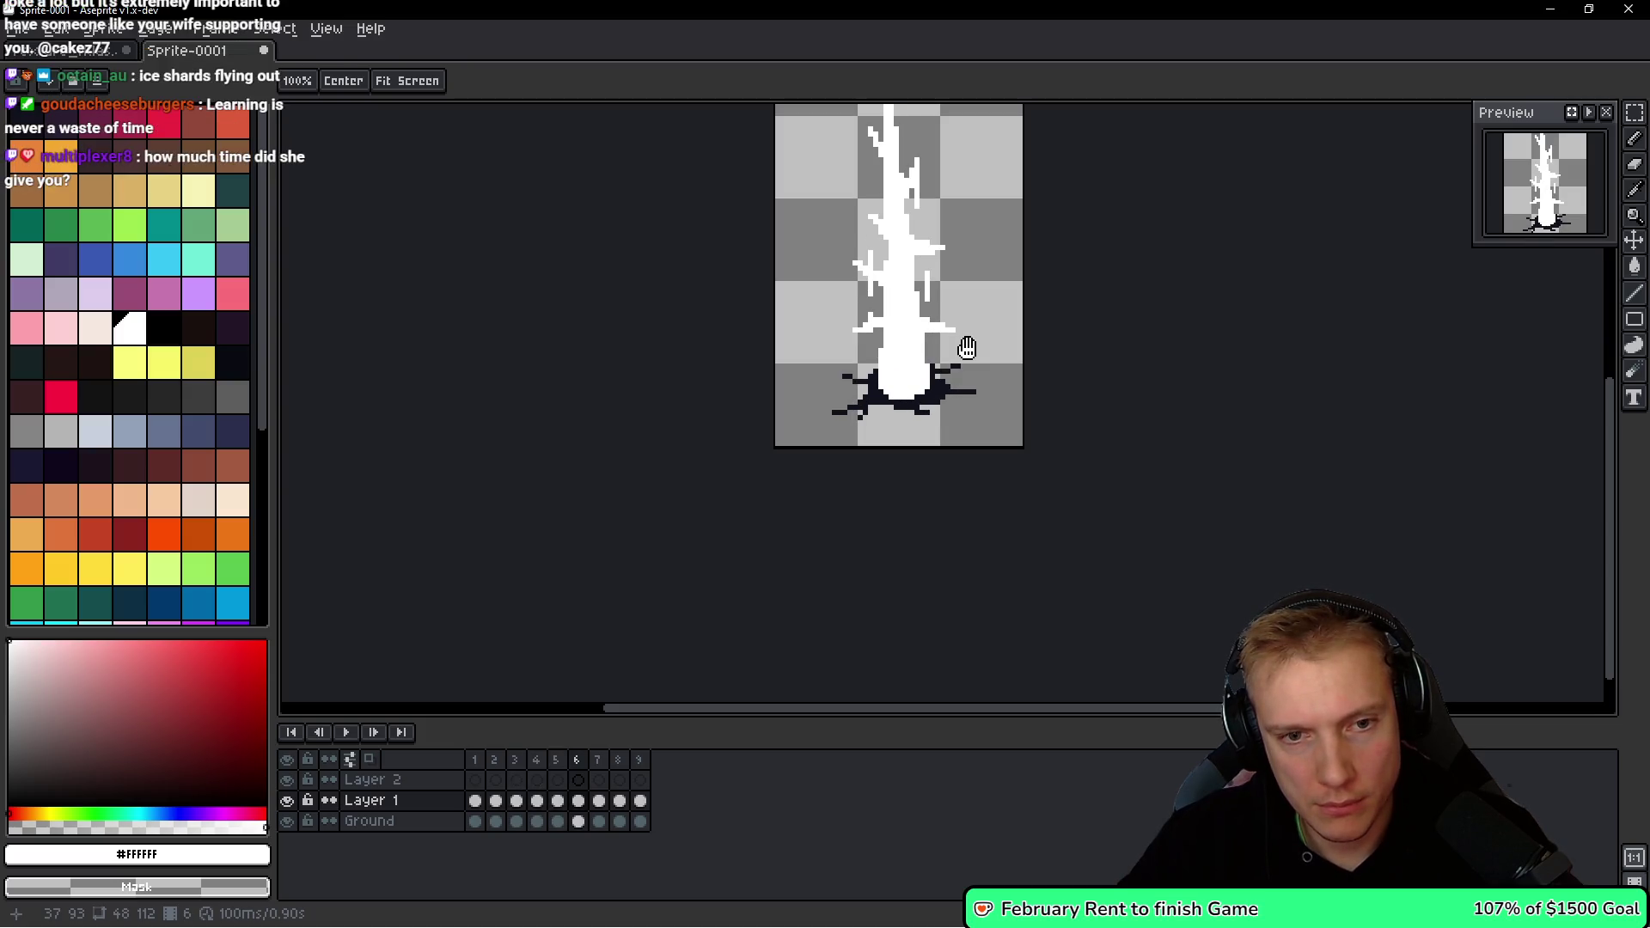
Erase leftover stray white pixels on the spike, then advance to frame 7.
{"action": "key", "text": "m"}
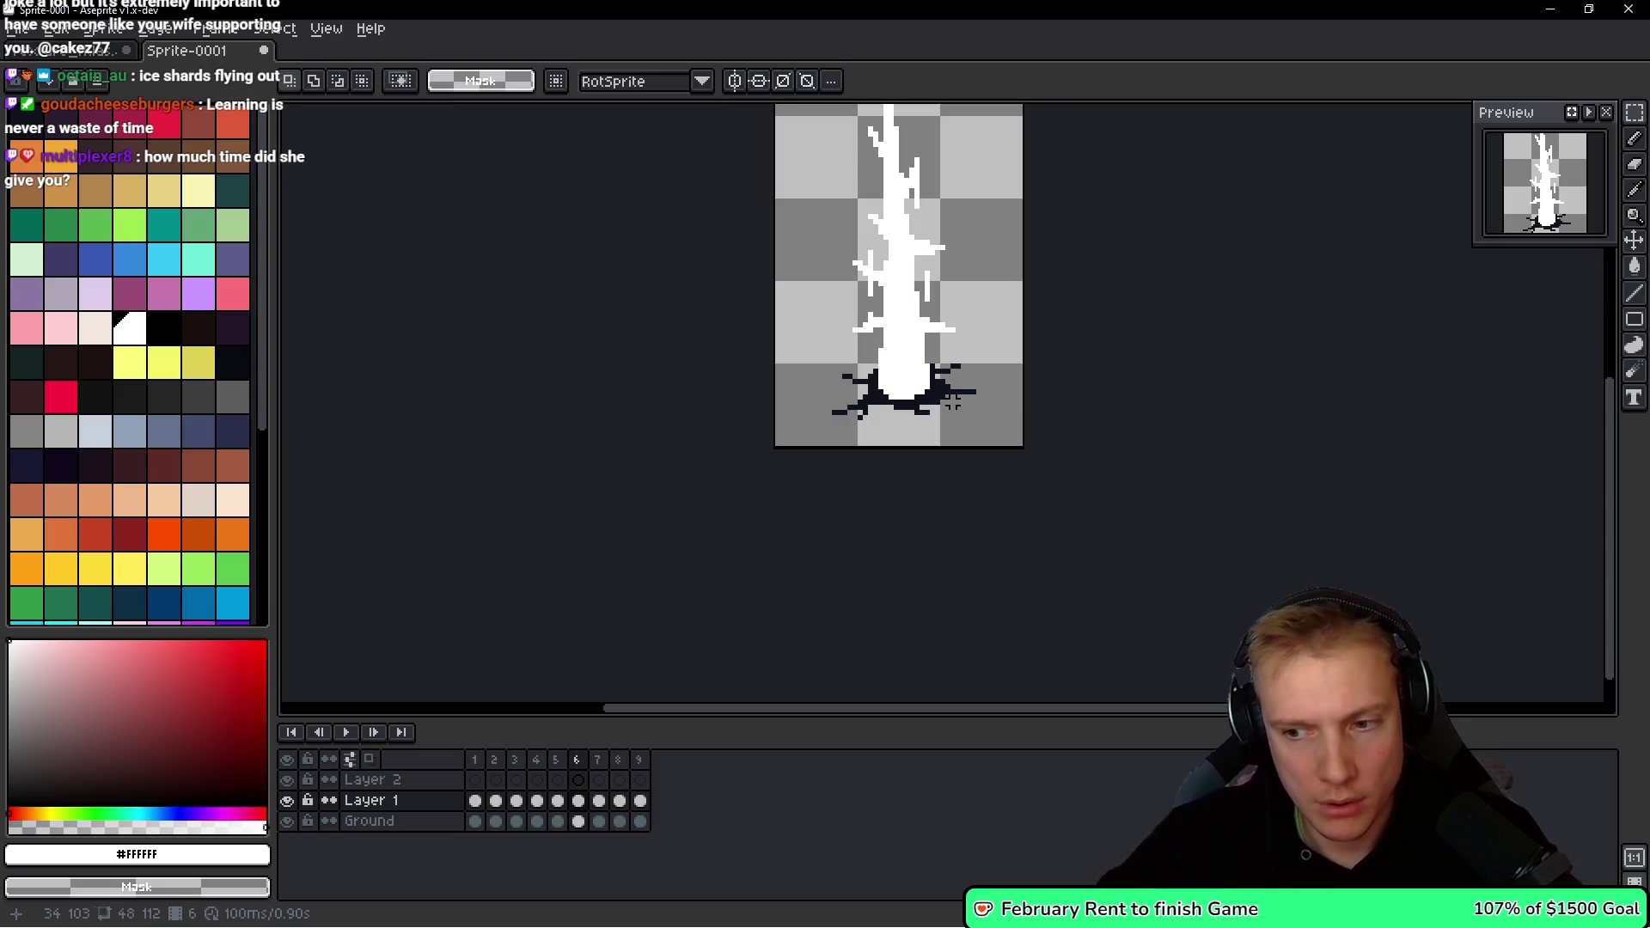
{"action": "scroll", "coordinate": [845, 351], "scroll_direction": "up", "scroll_amount": 5}
{"action": "key", "text": "b"}
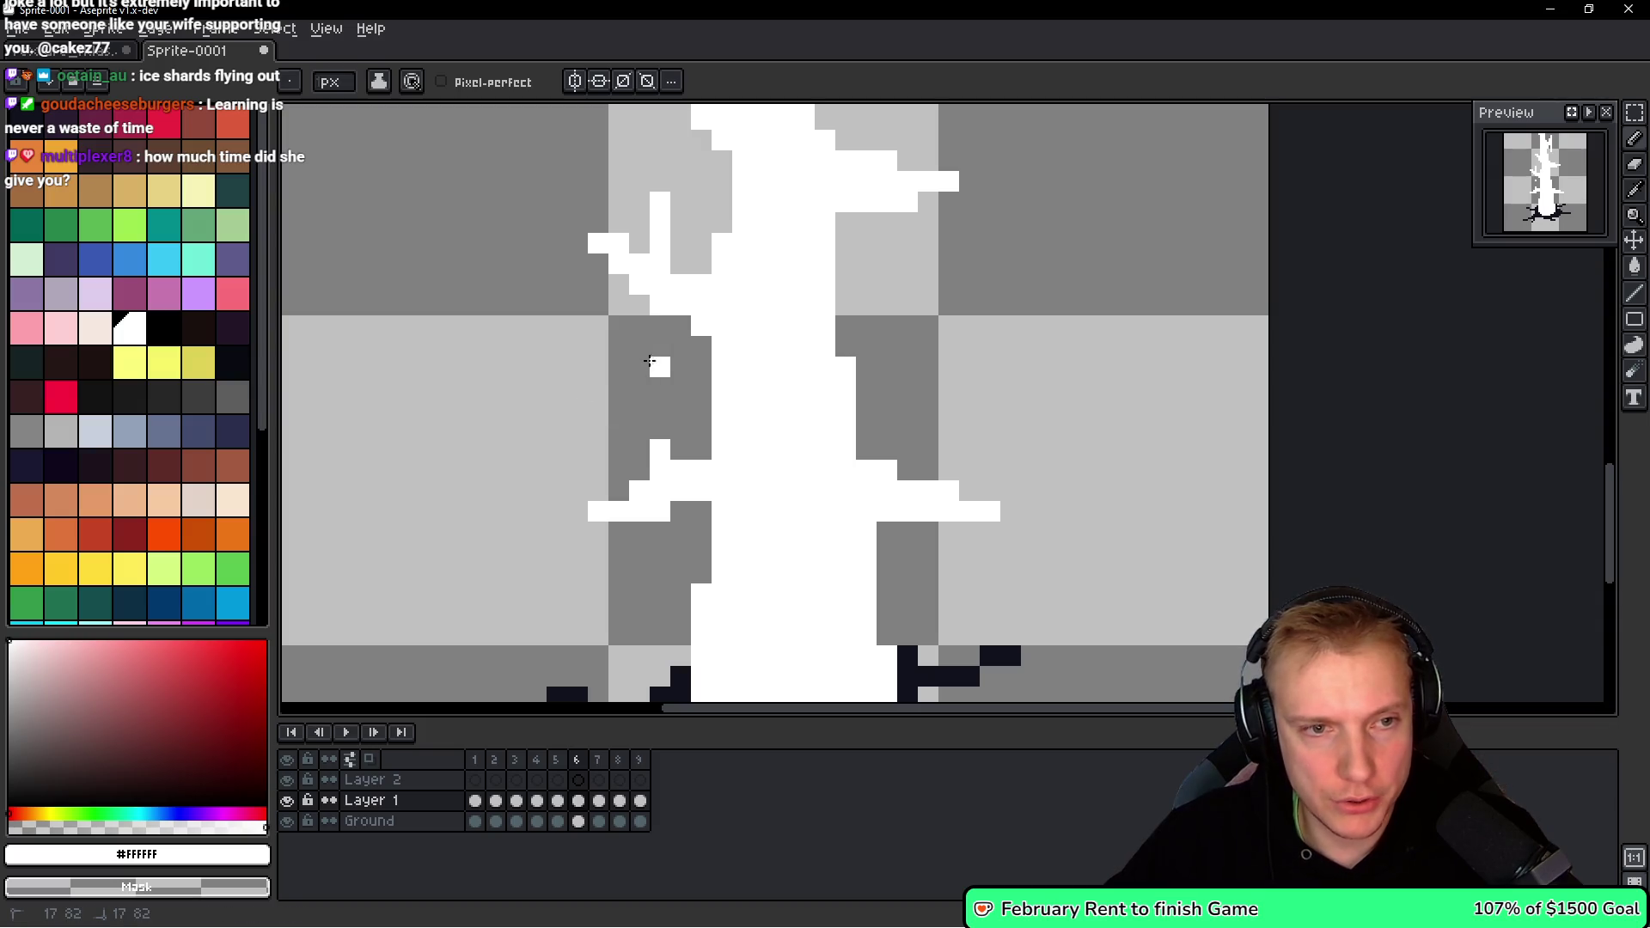
{"action": "right_click", "coordinate": [655, 333]}
{"action": "right_click", "coordinate": [659, 206]}
{"action": "scroll", "coordinate": [677, 238], "scroll_direction": "down", "scroll_amount": 3}
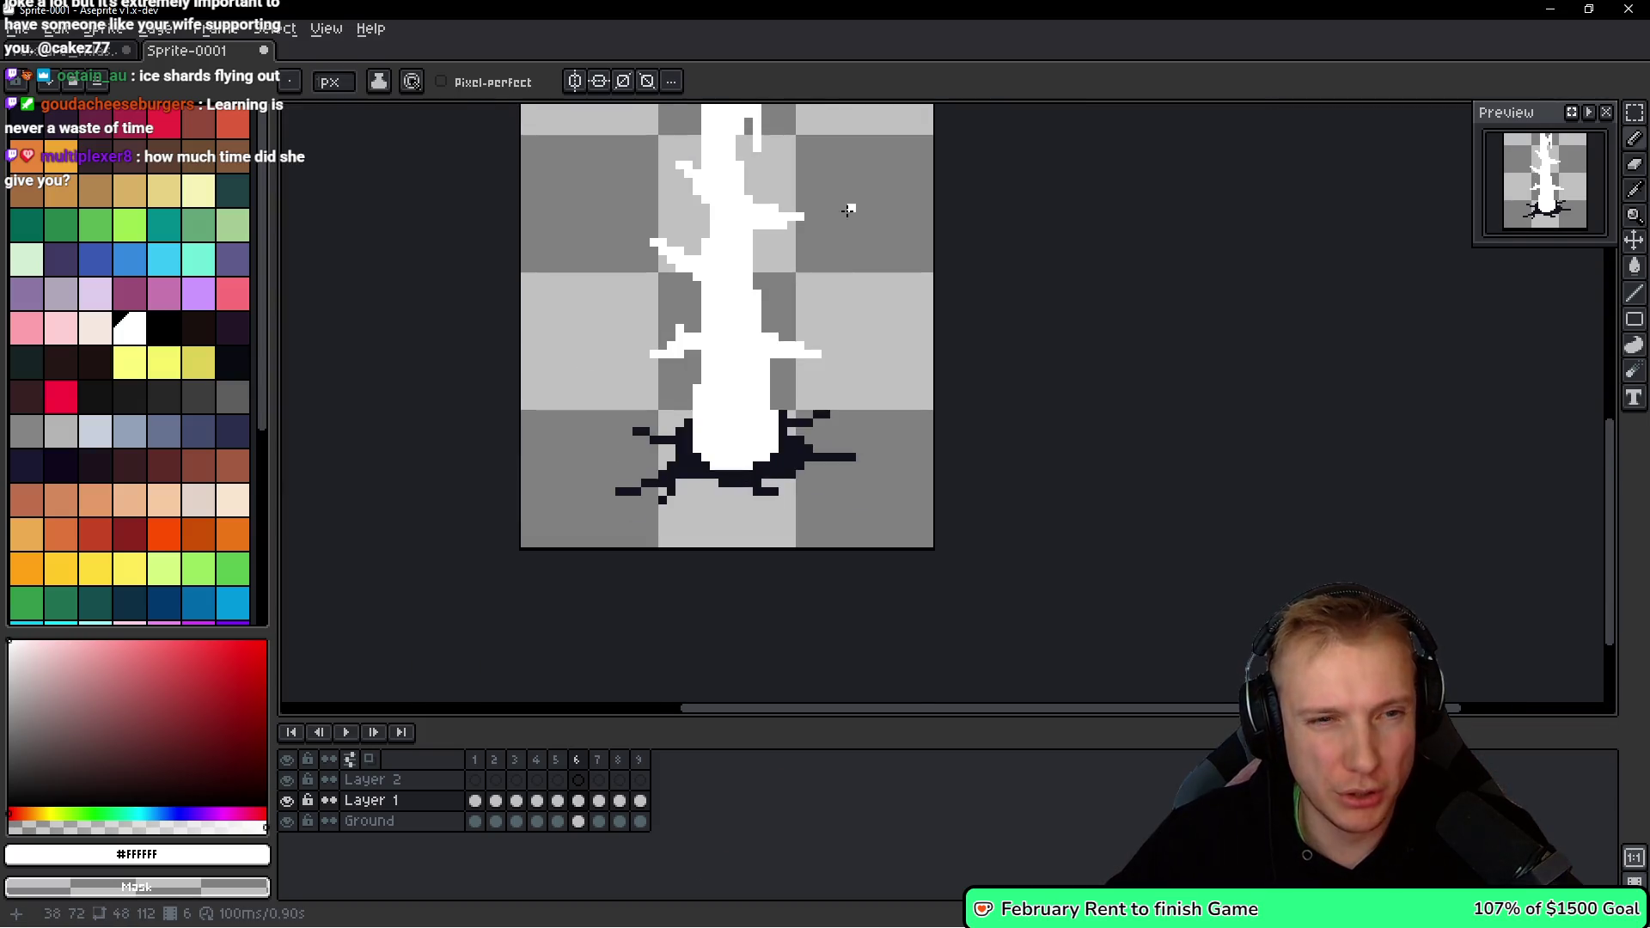
{"action": "scroll", "coordinate": [710, 358], "scroll_direction": "up", "scroll_amount": 3}
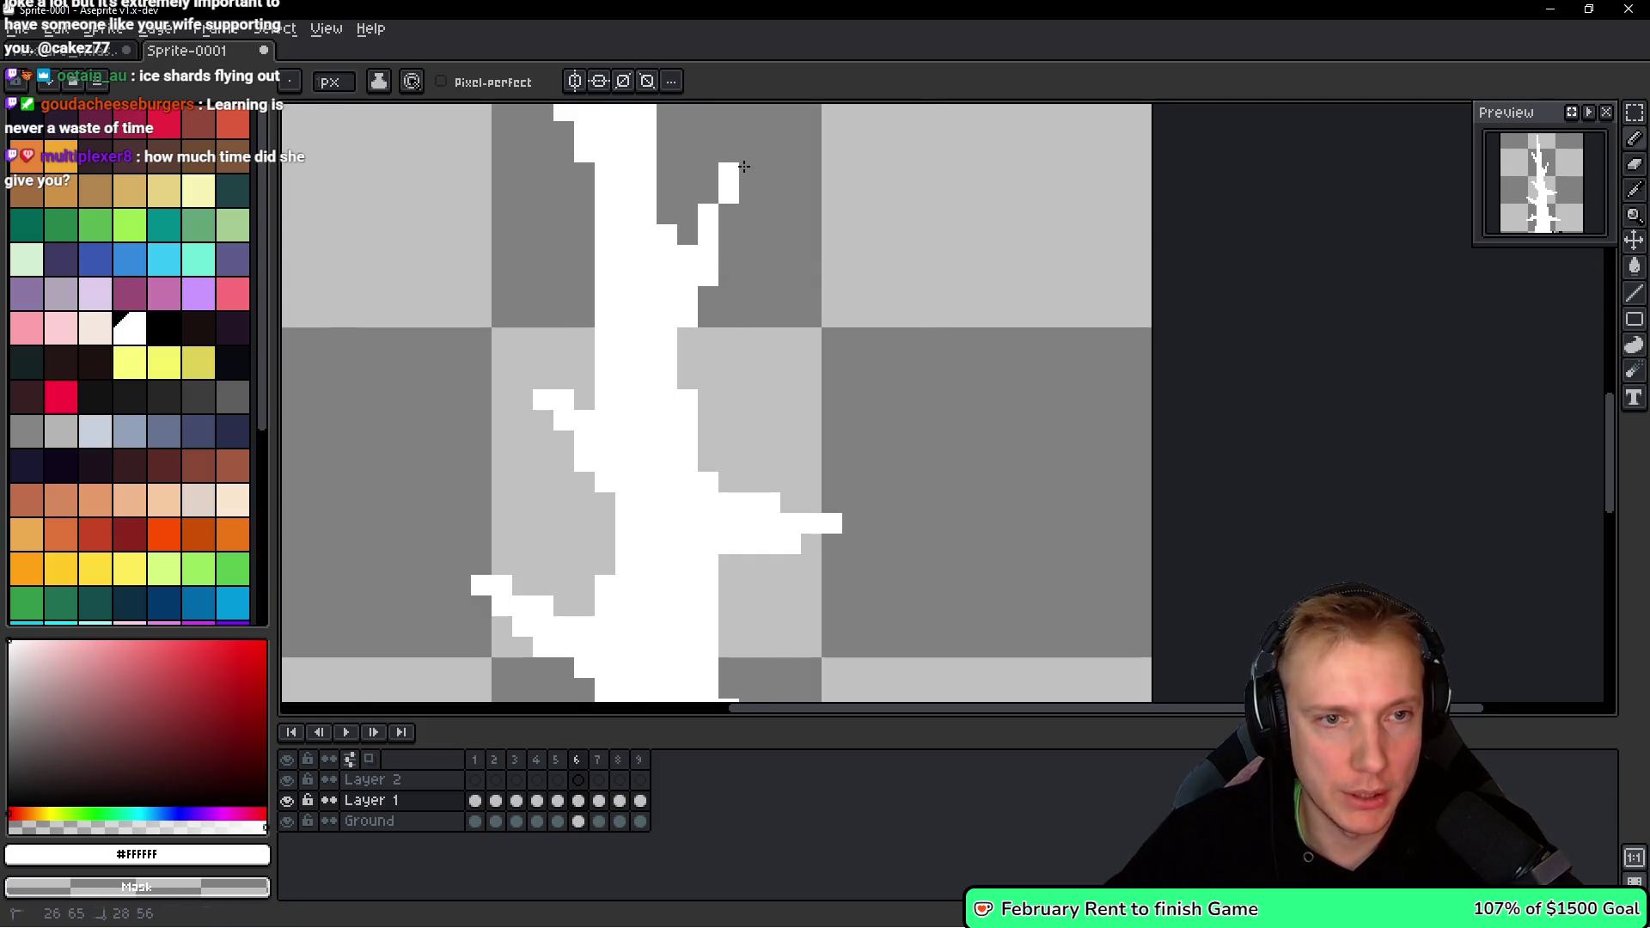
{"action": "scroll", "coordinate": [744, 165], "scroll_direction": "down", "scroll_amount": 4}
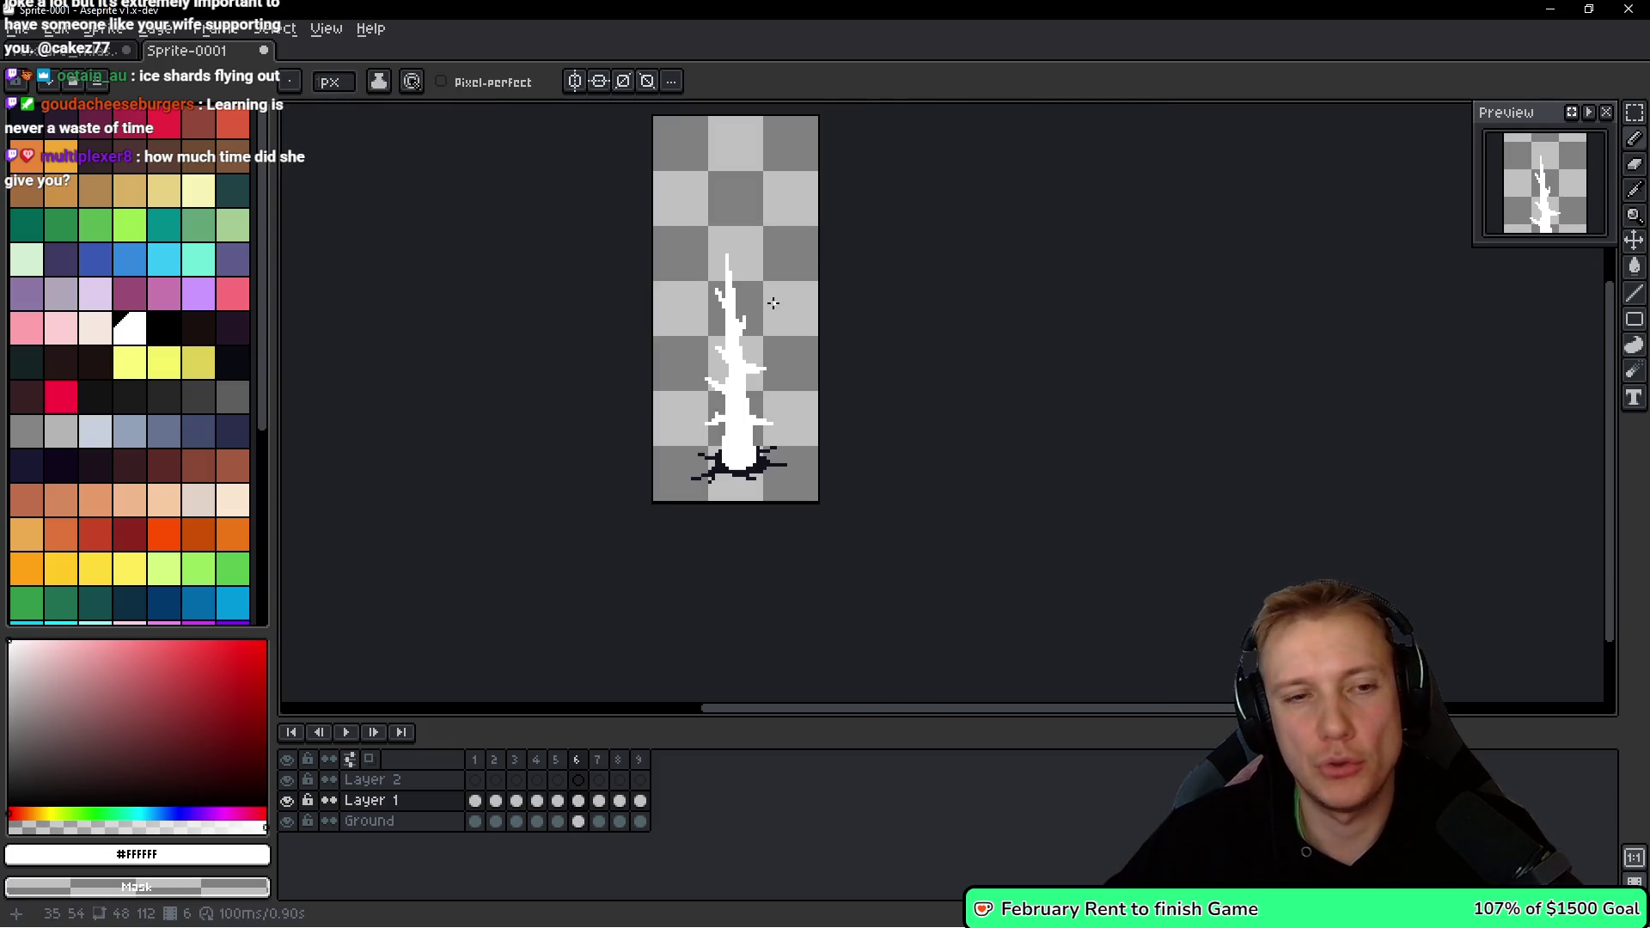
{"action": "scroll", "coordinate": [773, 304], "scroll_direction": "up", "scroll_amount": 3}
{"action": "scroll", "coordinate": [817, 413], "scroll_direction": "down", "scroll_amount": 1}
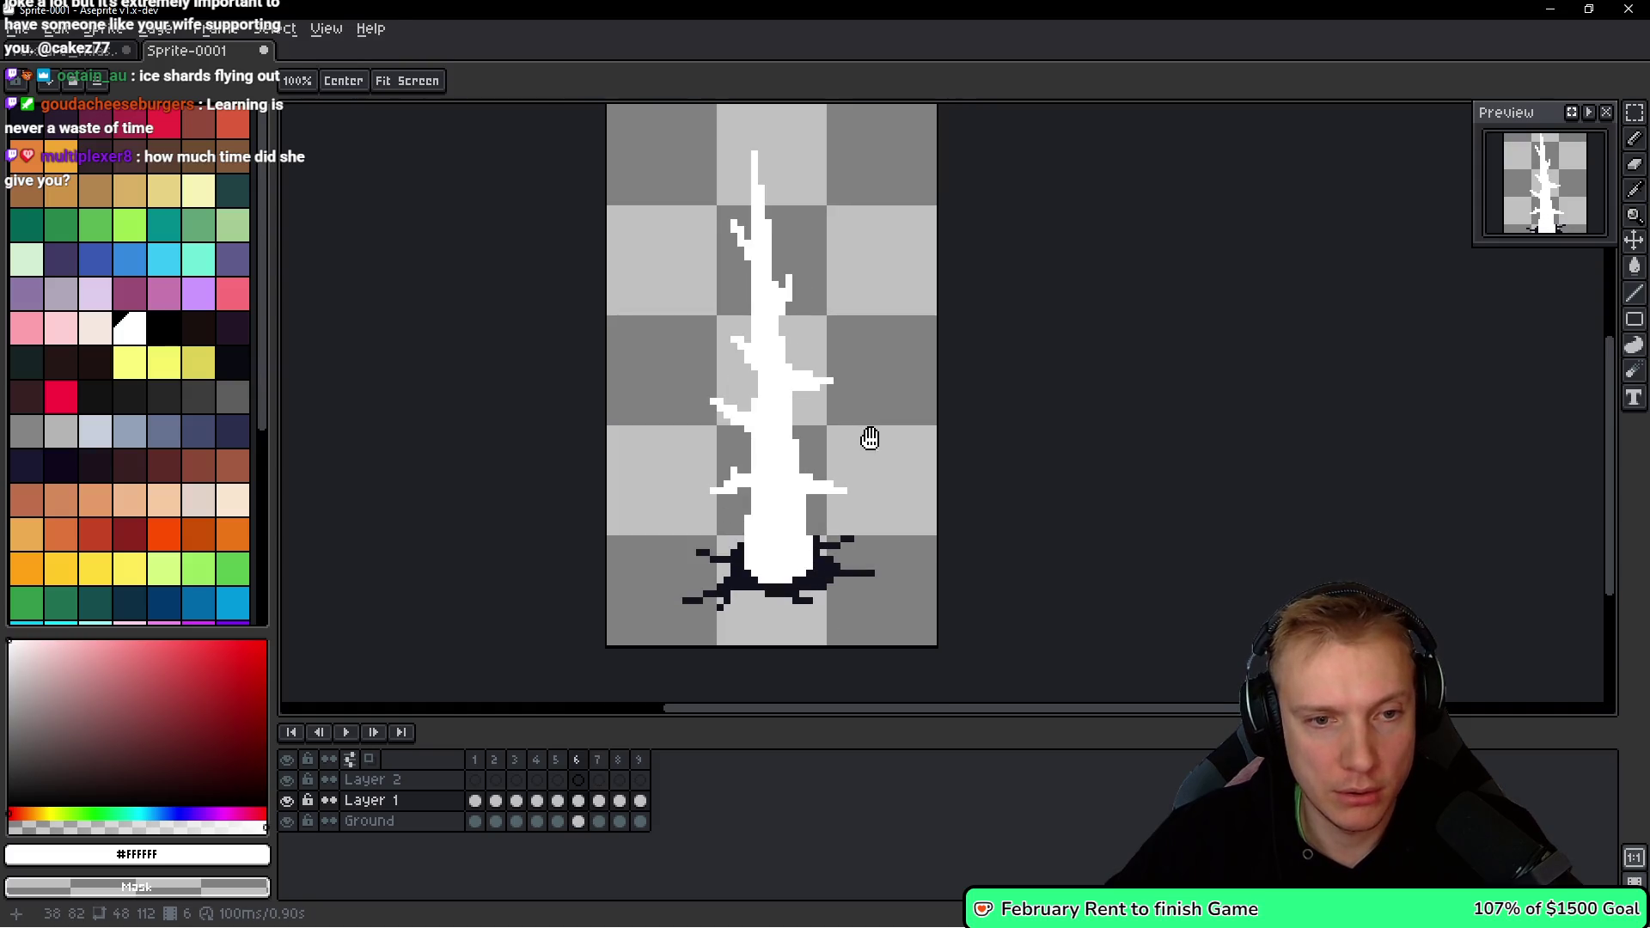
{"action": "key", "text": "Right"}
Select all of frame 7 and shift the ice drawing slightly into place.
{"action": "key", "text": "v"}
{"action": "key", "text": "ctrl+a"}
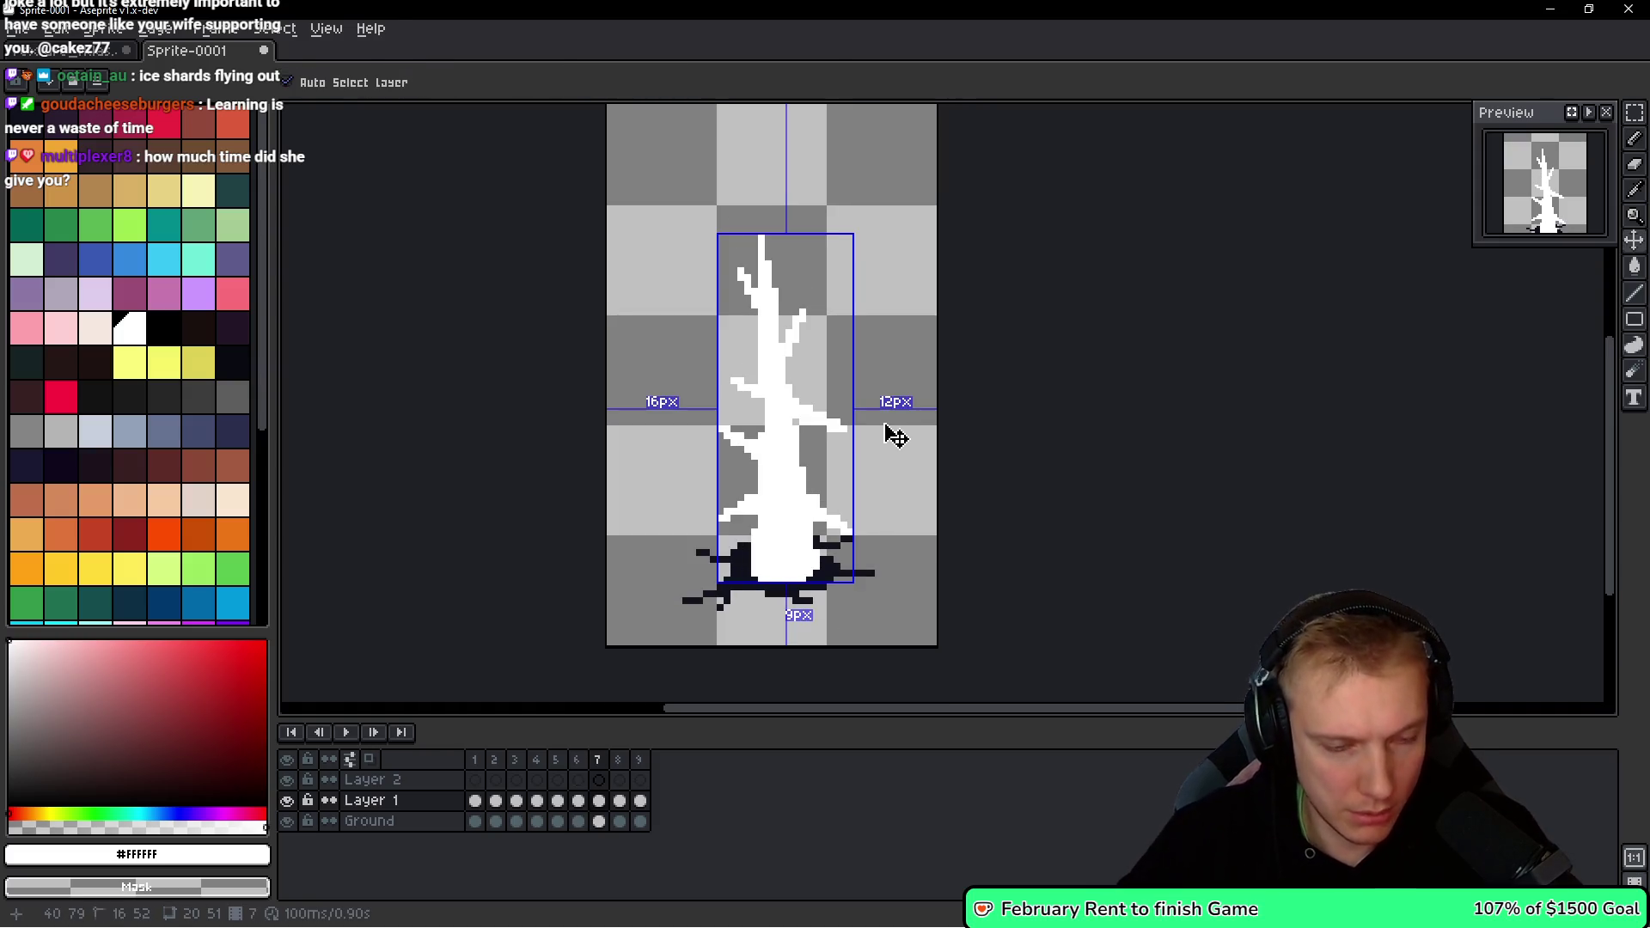
{"action": "left_click_drag", "start_coordinate": [891, 435], "coordinate": [885, 421]}
{"action": "key", "text": "Right"}
{"action": "key", "text": "Right"}
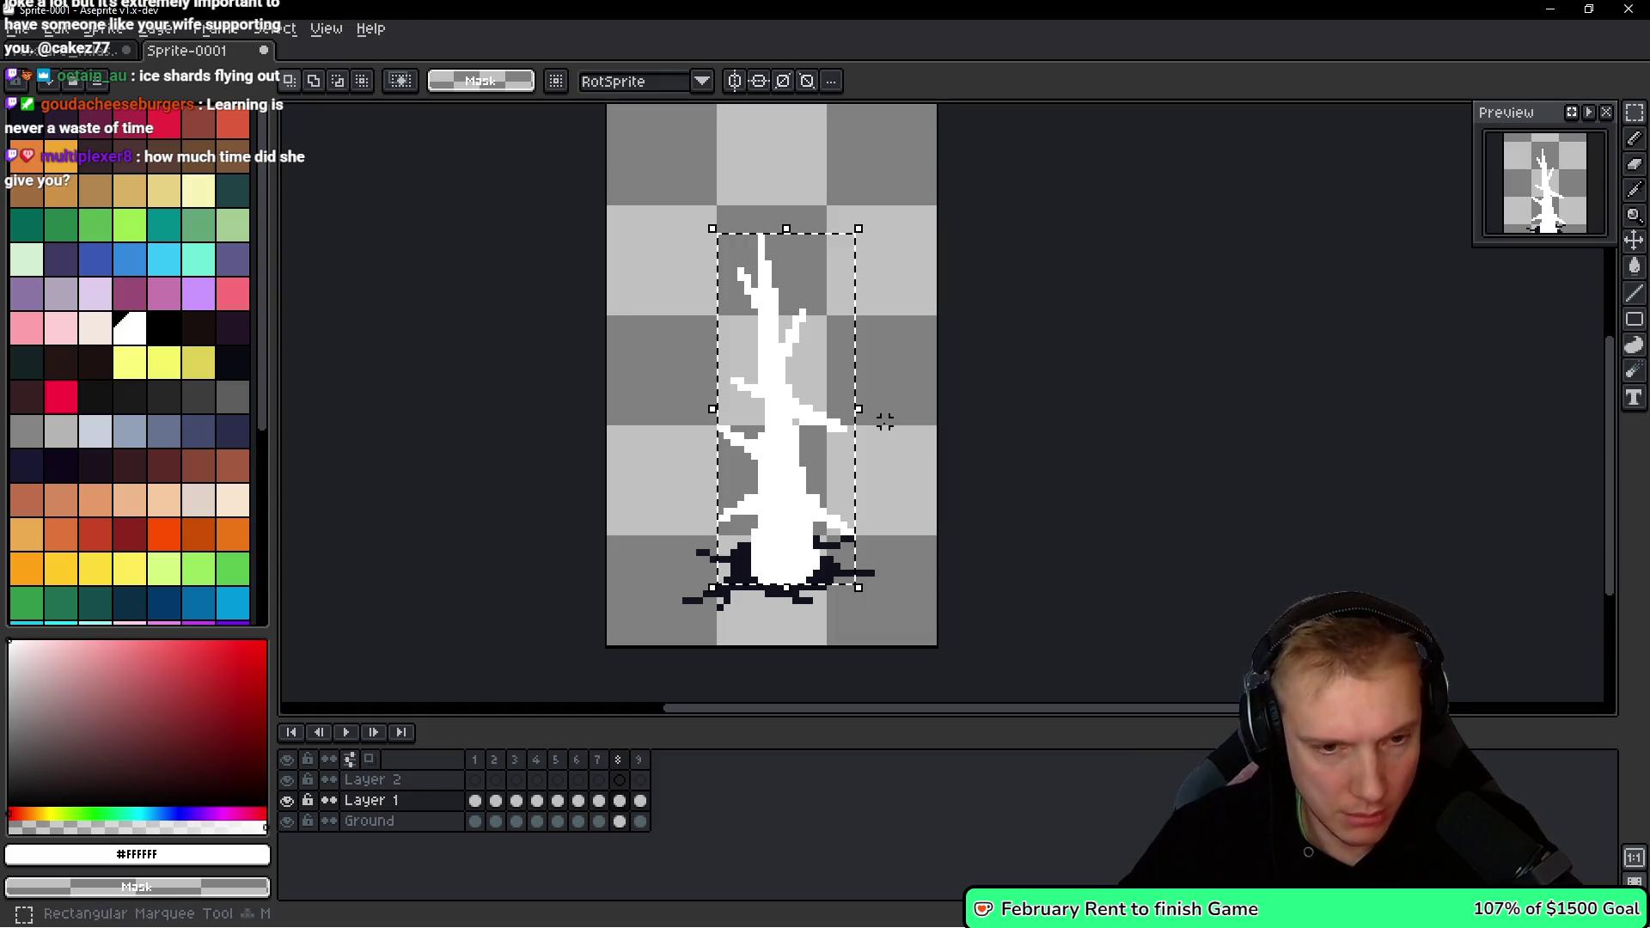
Play the animation, stop it, then step through the frames from the opening splash to the tall spike.
{"action": "key", "text": "Return"}
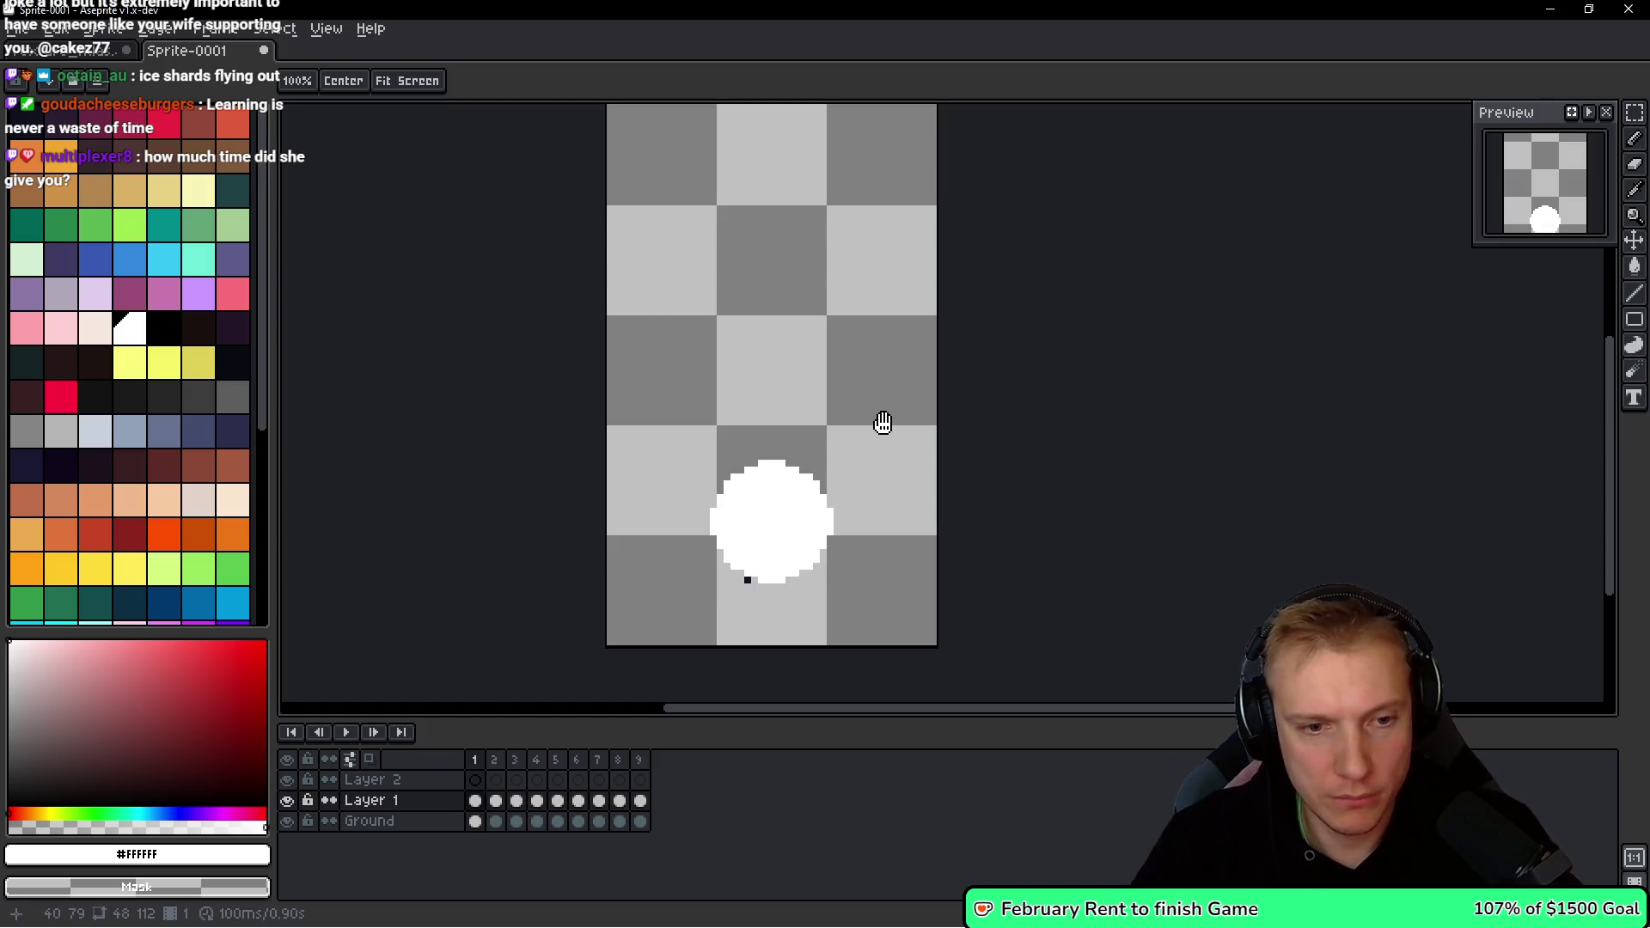
{"action": "key", "text": "Return"}
{"action": "scroll", "coordinate": [894, 404], "scroll_direction": "down", "scroll_amount": 2}
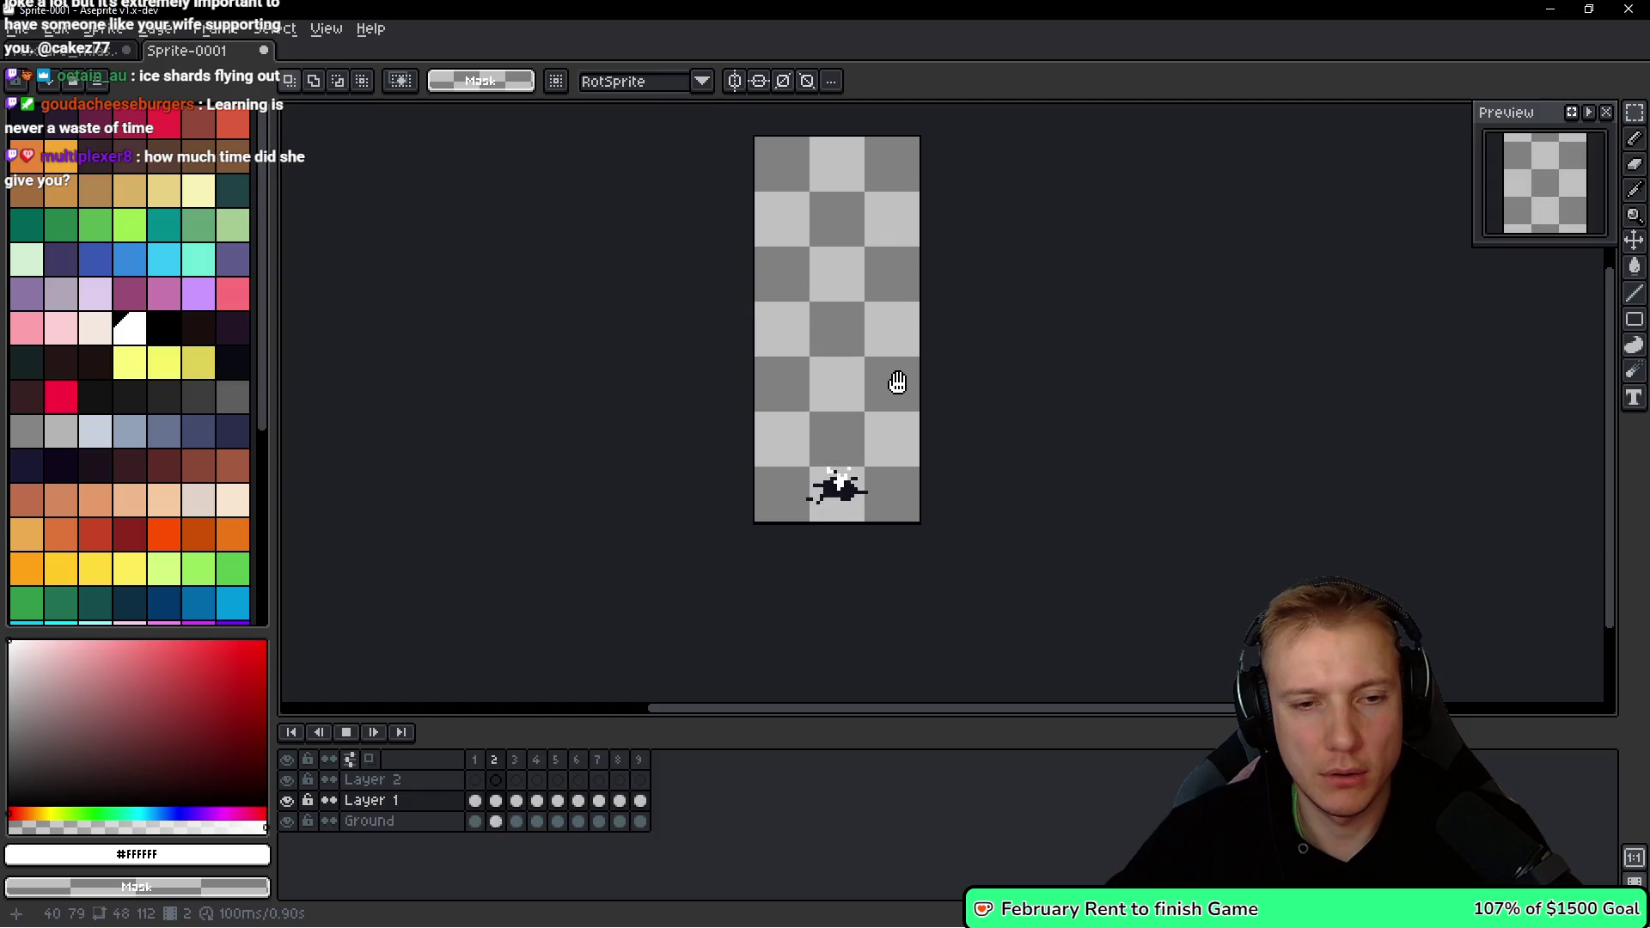
{"action": "left_click_drag", "start_coordinate": [897, 377], "coordinate": [876, 366]}
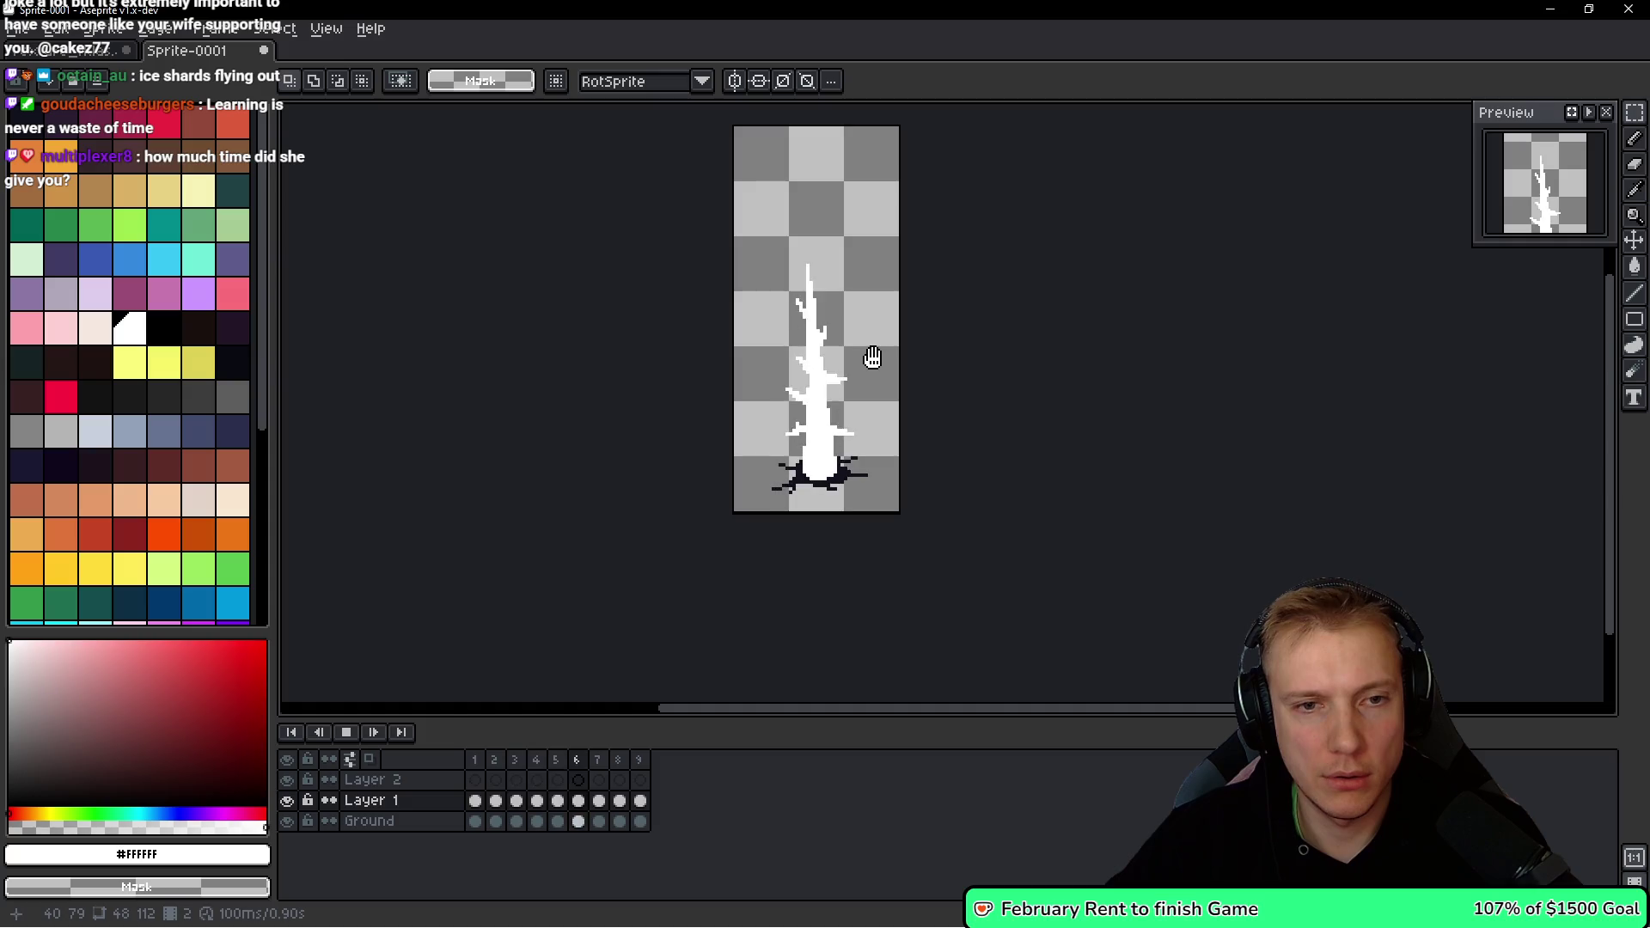
{"action": "key", "text": "Return"}
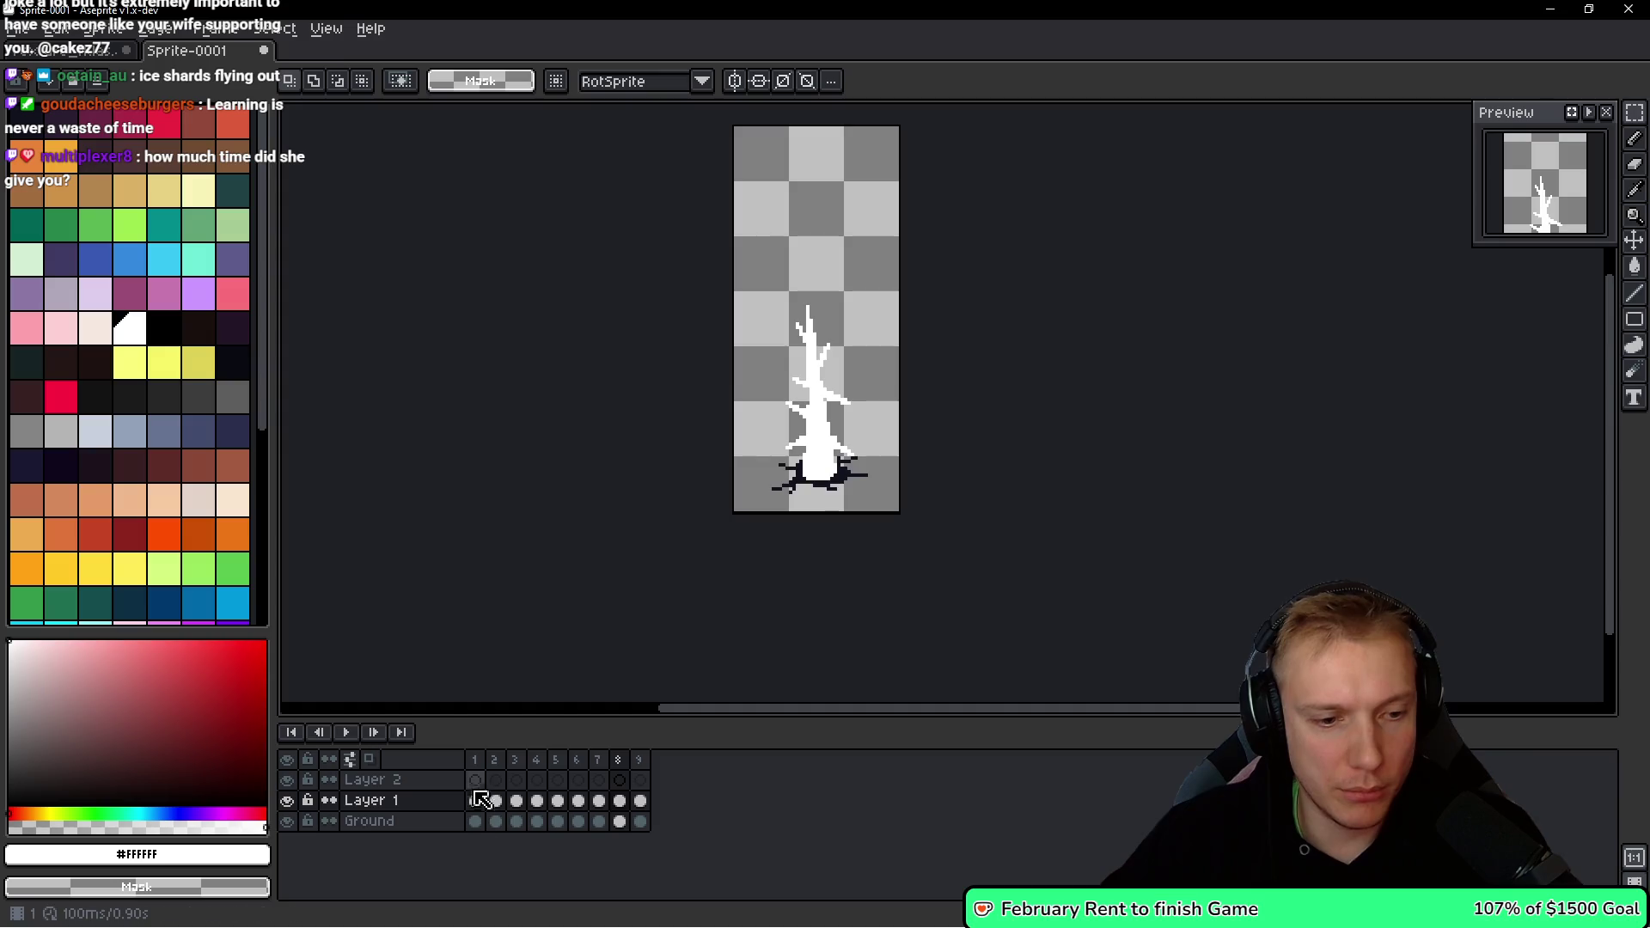
{"action": "left_click_drag", "start_coordinate": [903, 356], "coordinate": [876, 388]}
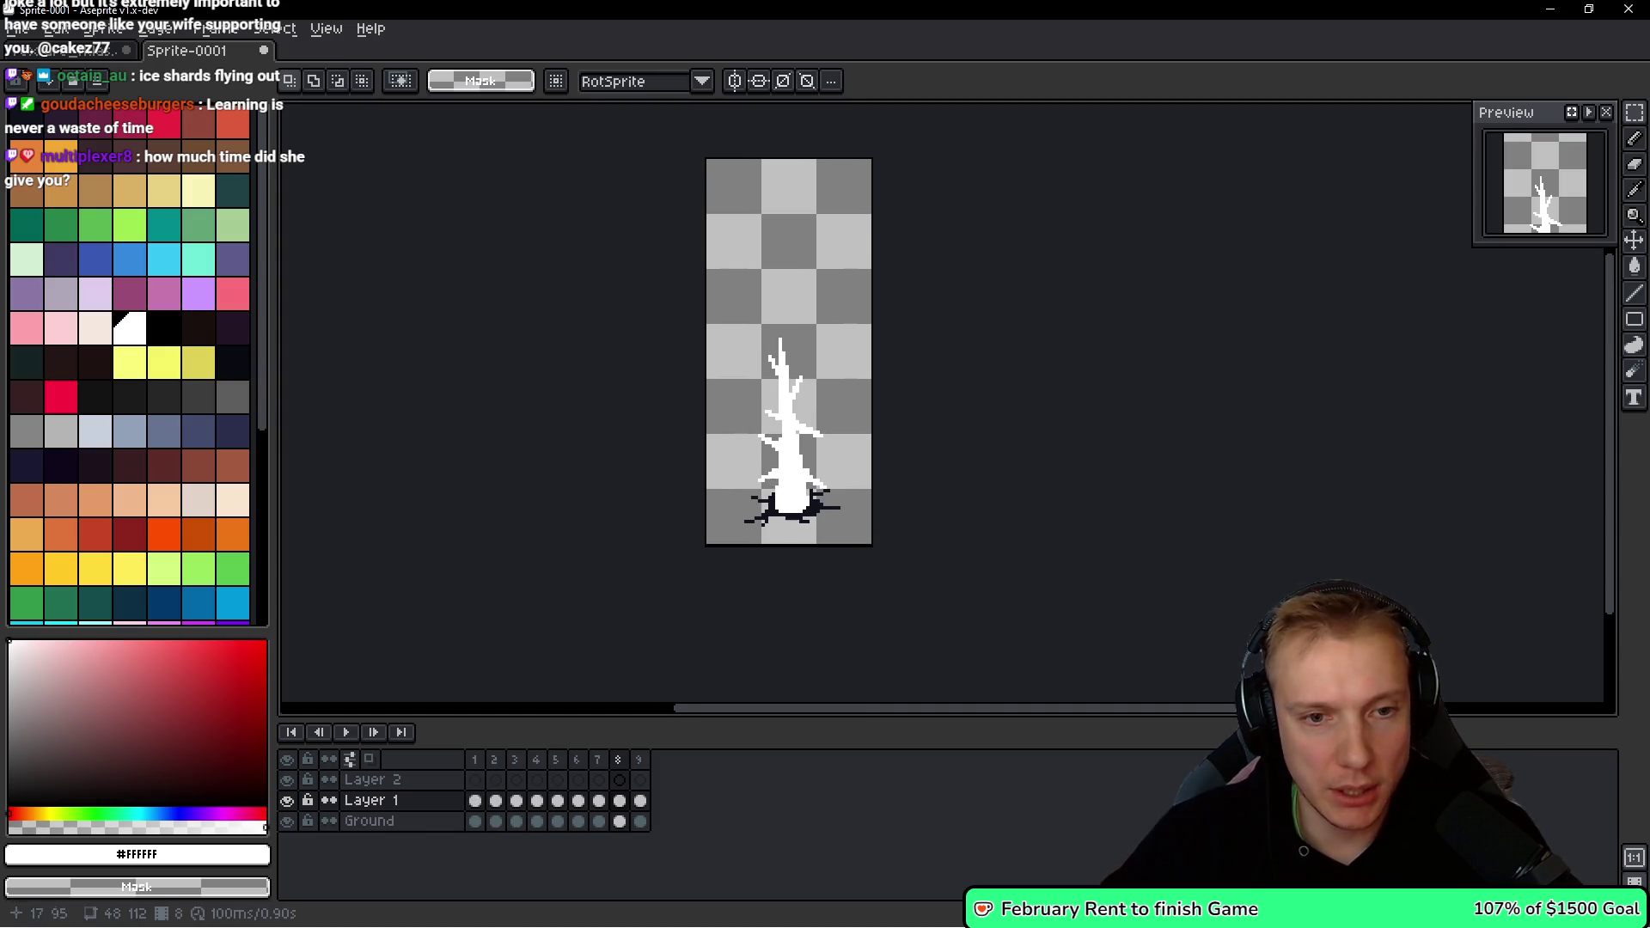
{"action": "key", "text": "Right"}
{"action": "key", "text": "Right"}
{"action": "key", "text": "Right"}
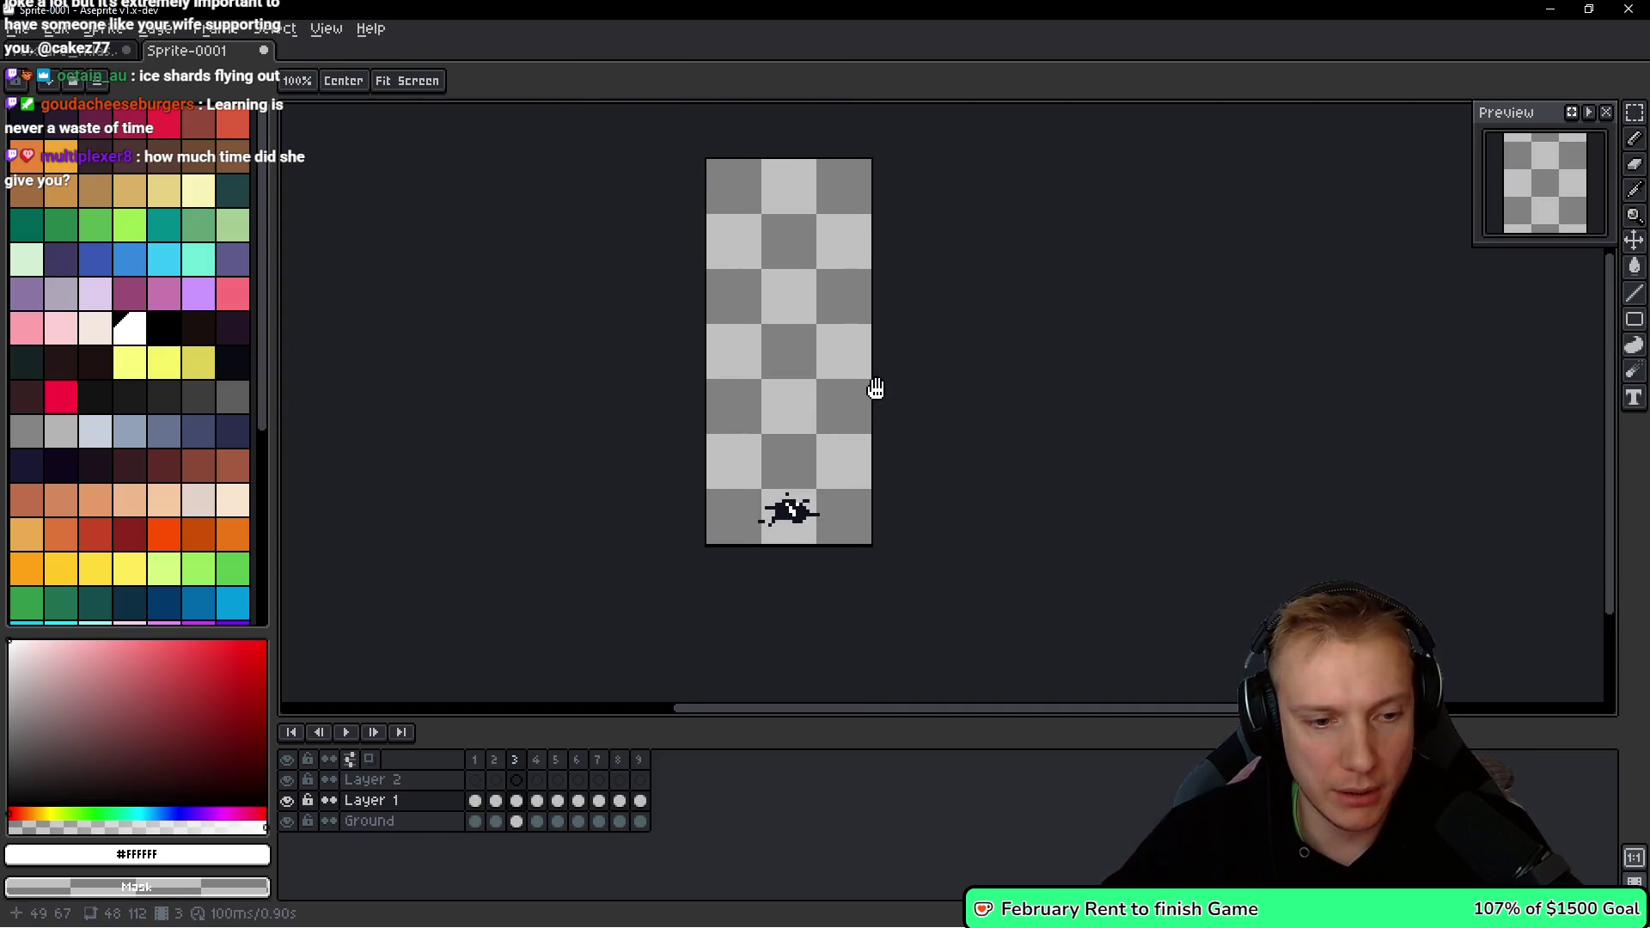
{"action": "key", "text": "Right"}
{"action": "key", "text": "Right"}
{"action": "key", "text": "Right"}
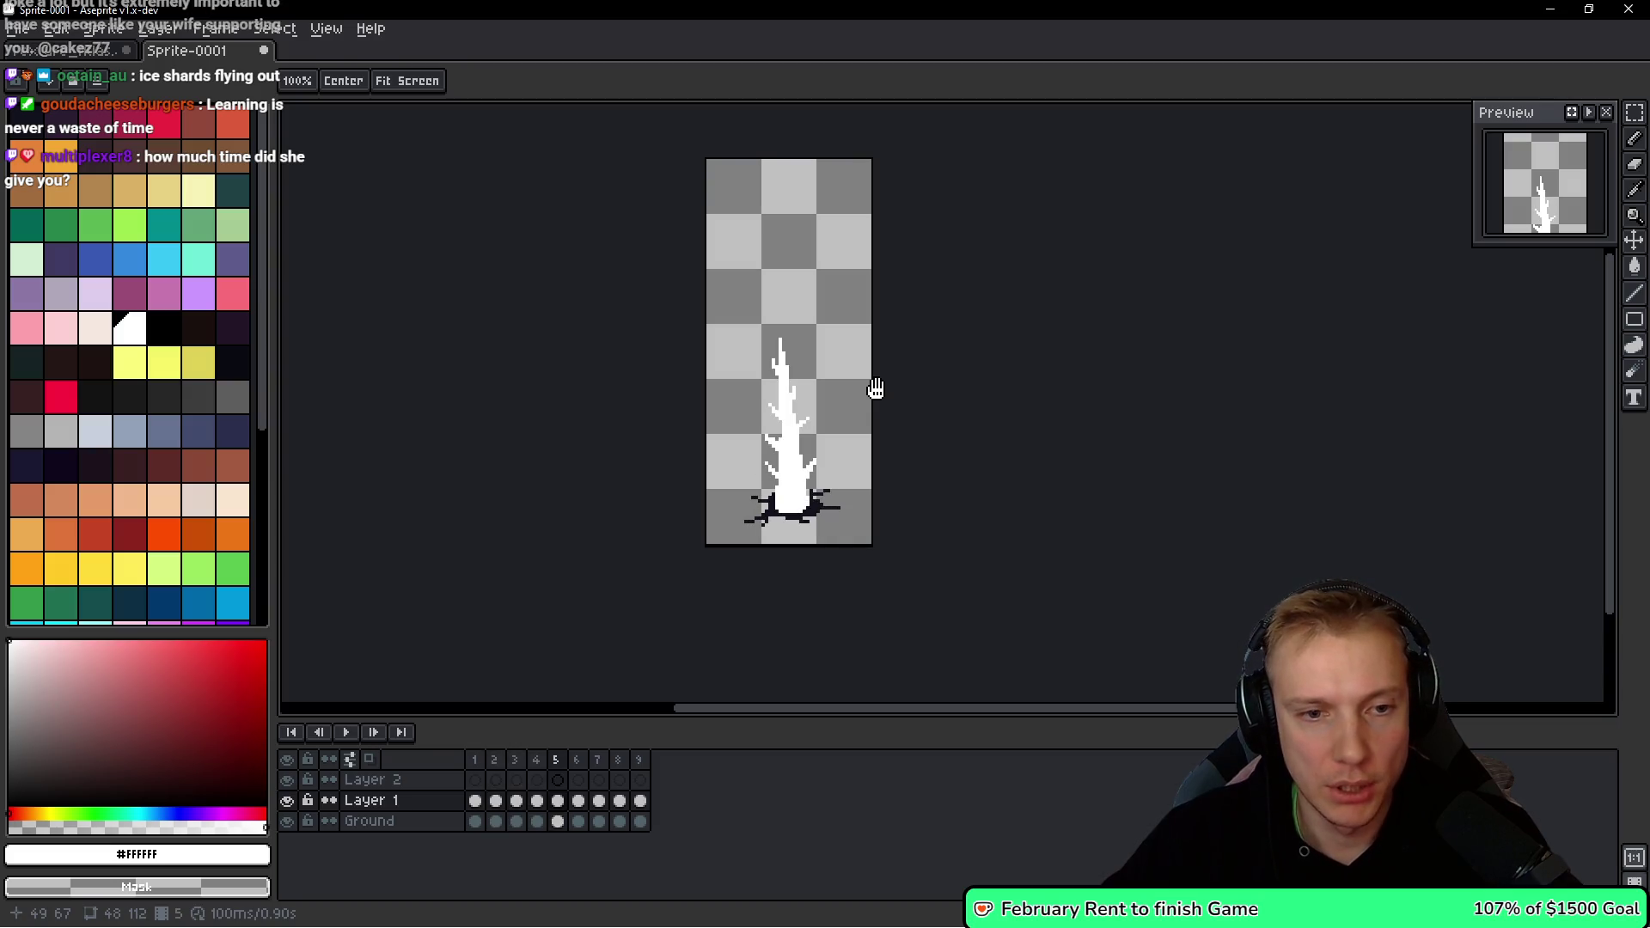
{"action": "key", "text": "Right"}
{"action": "key", "text": "Right"}
{"action": "key", "text": "Left"}
{"action": "key", "text": "Left"}
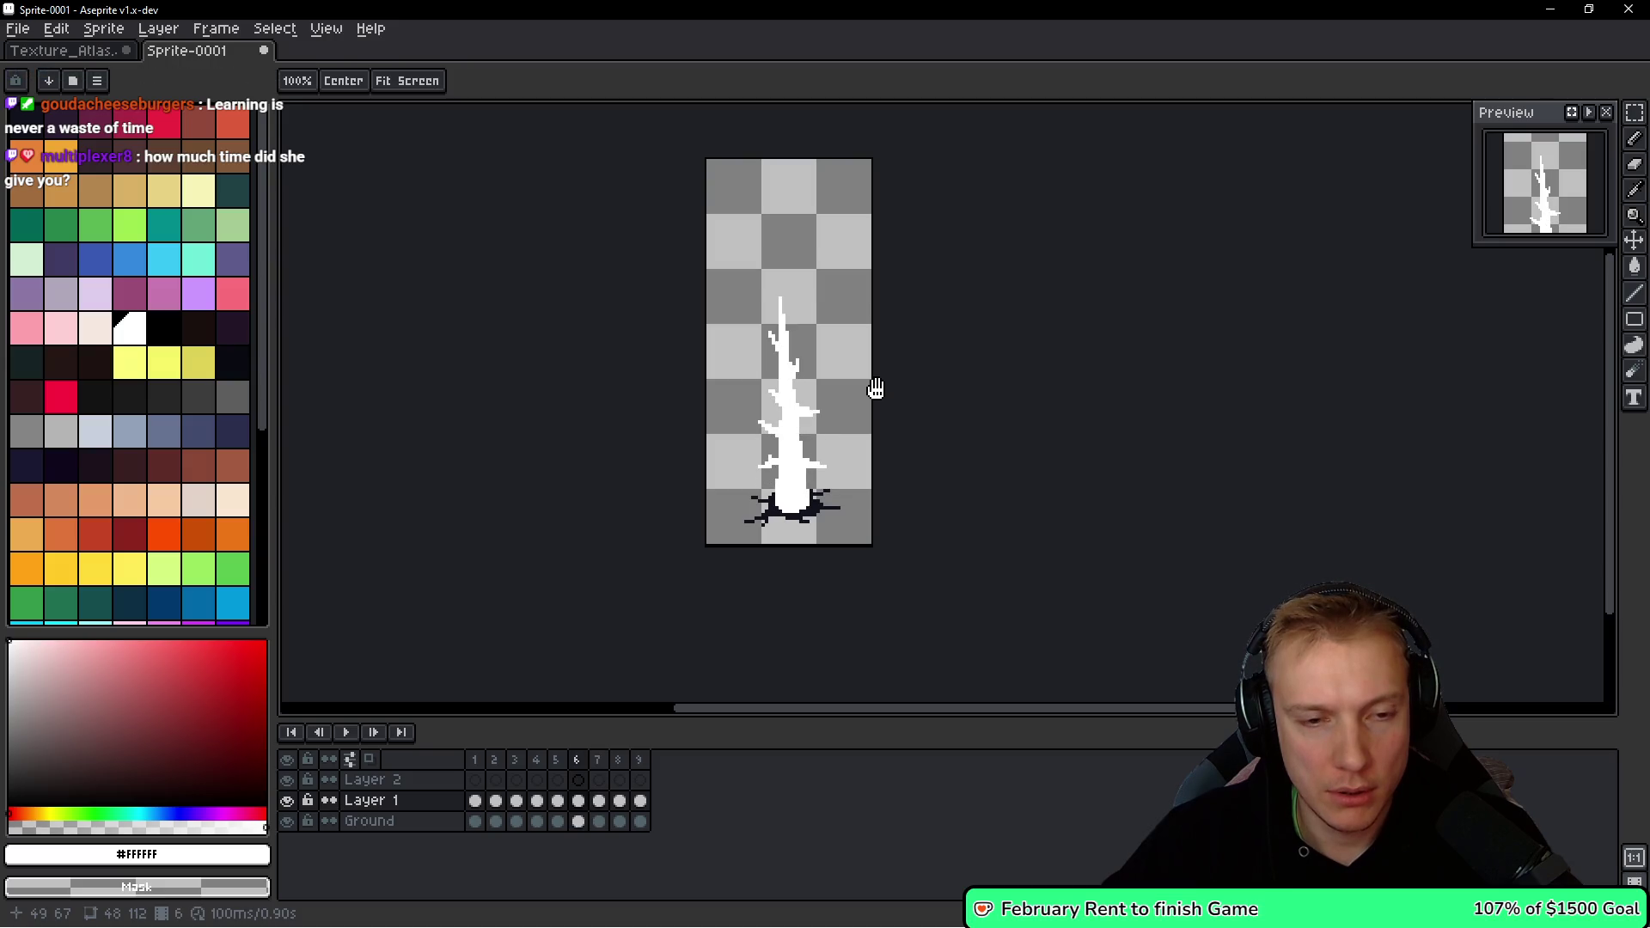
Clear the selection and add a new frame copying the tall white spike.
{"action": "scroll", "coordinate": [859, 385], "scroll_direction": "up", "scroll_amount": 3}
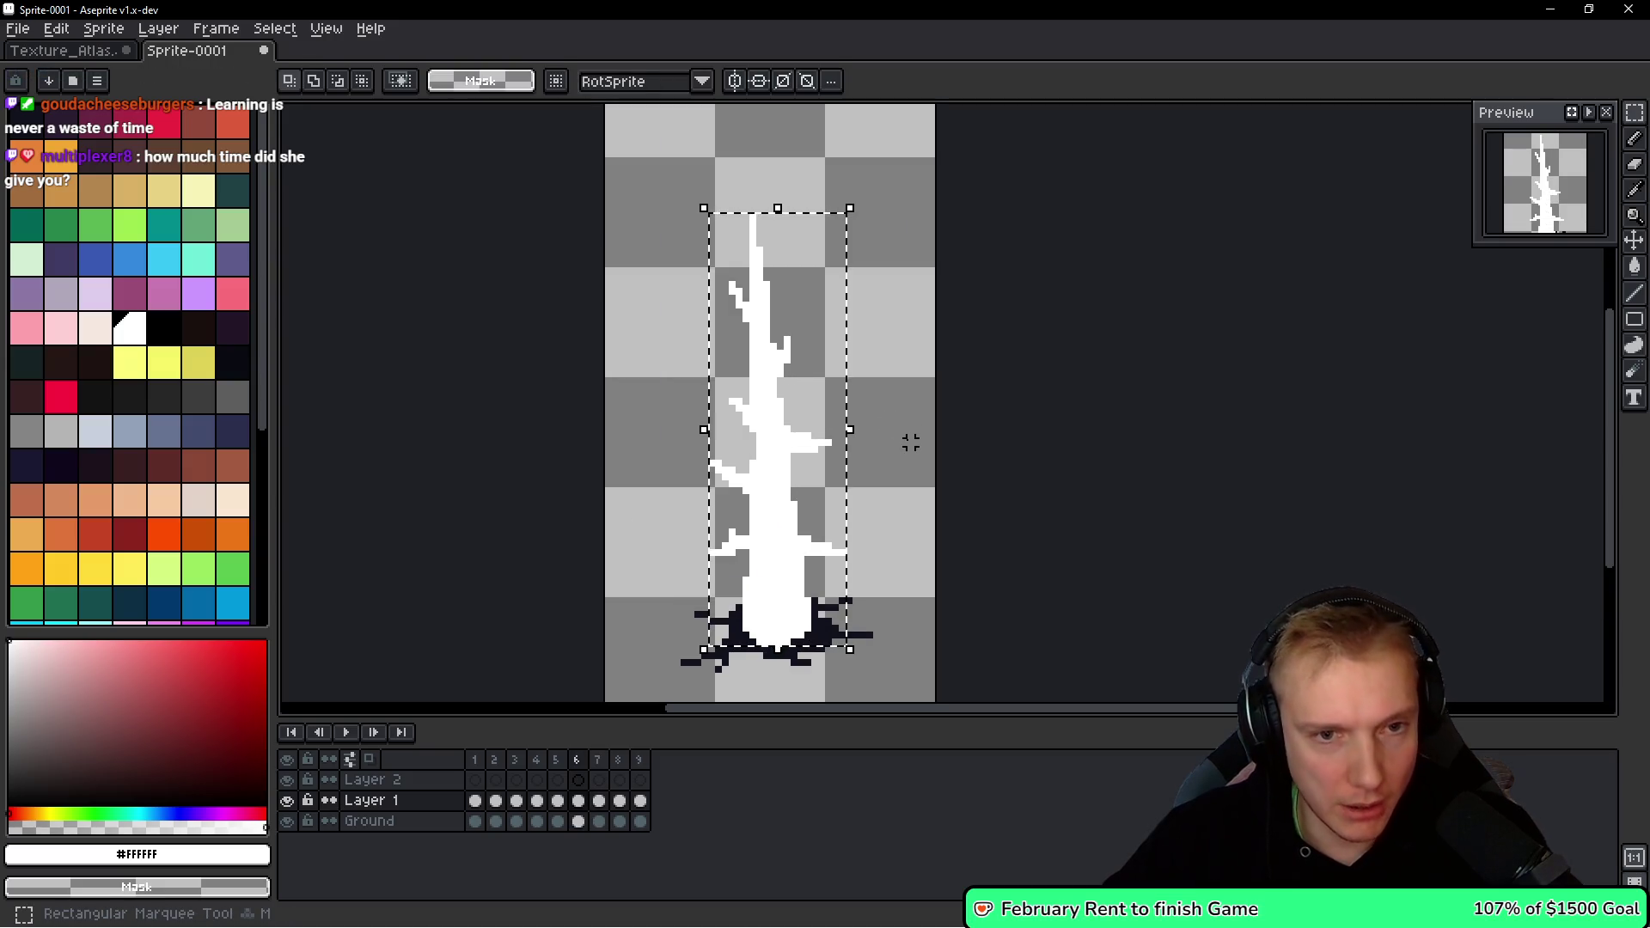
{"action": "key", "text": "h"}
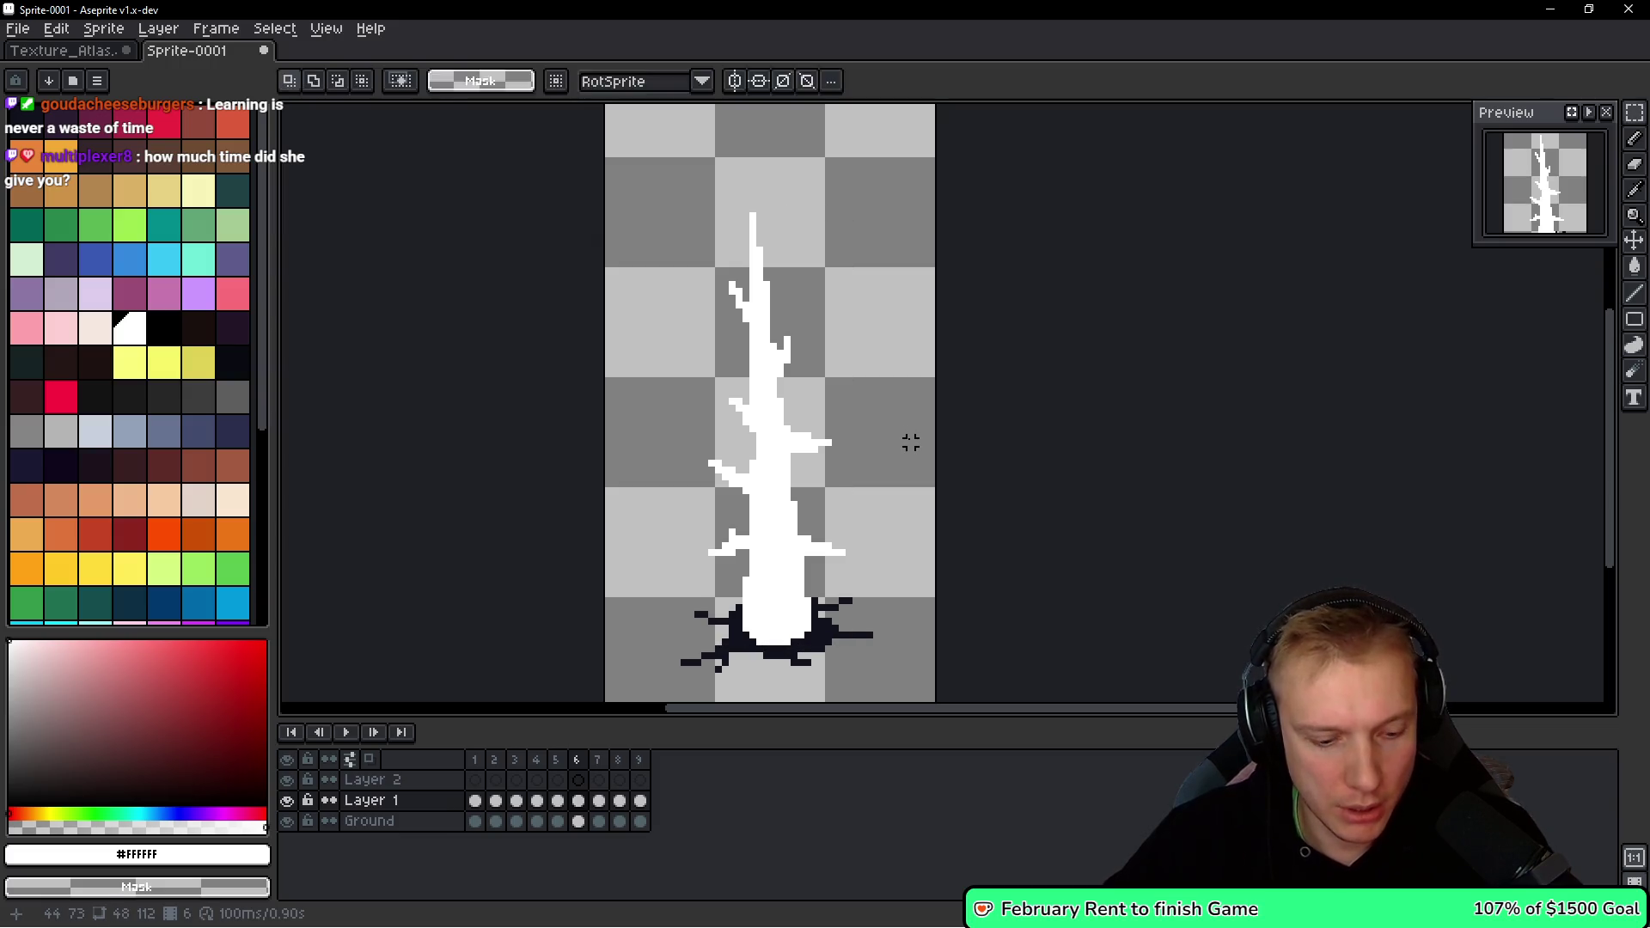
{"action": "key", "text": "alt+n"}
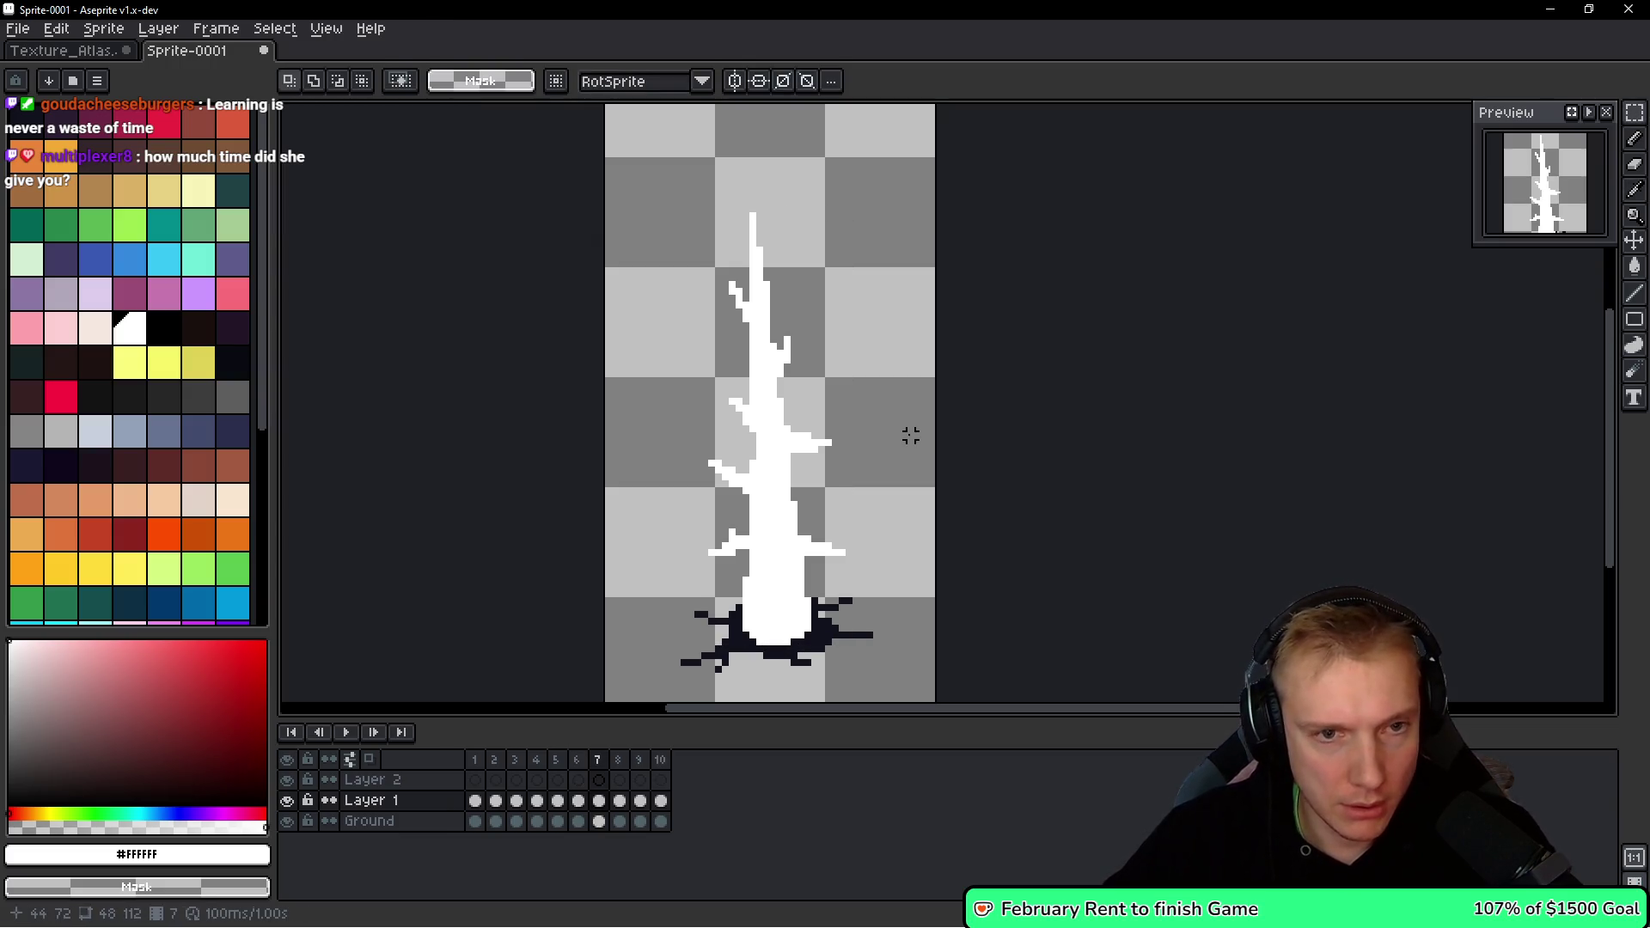
Outline the ice shard, nudge it down two pixels and squash it slightly from the top.
{"action": "key", "text": "b"}
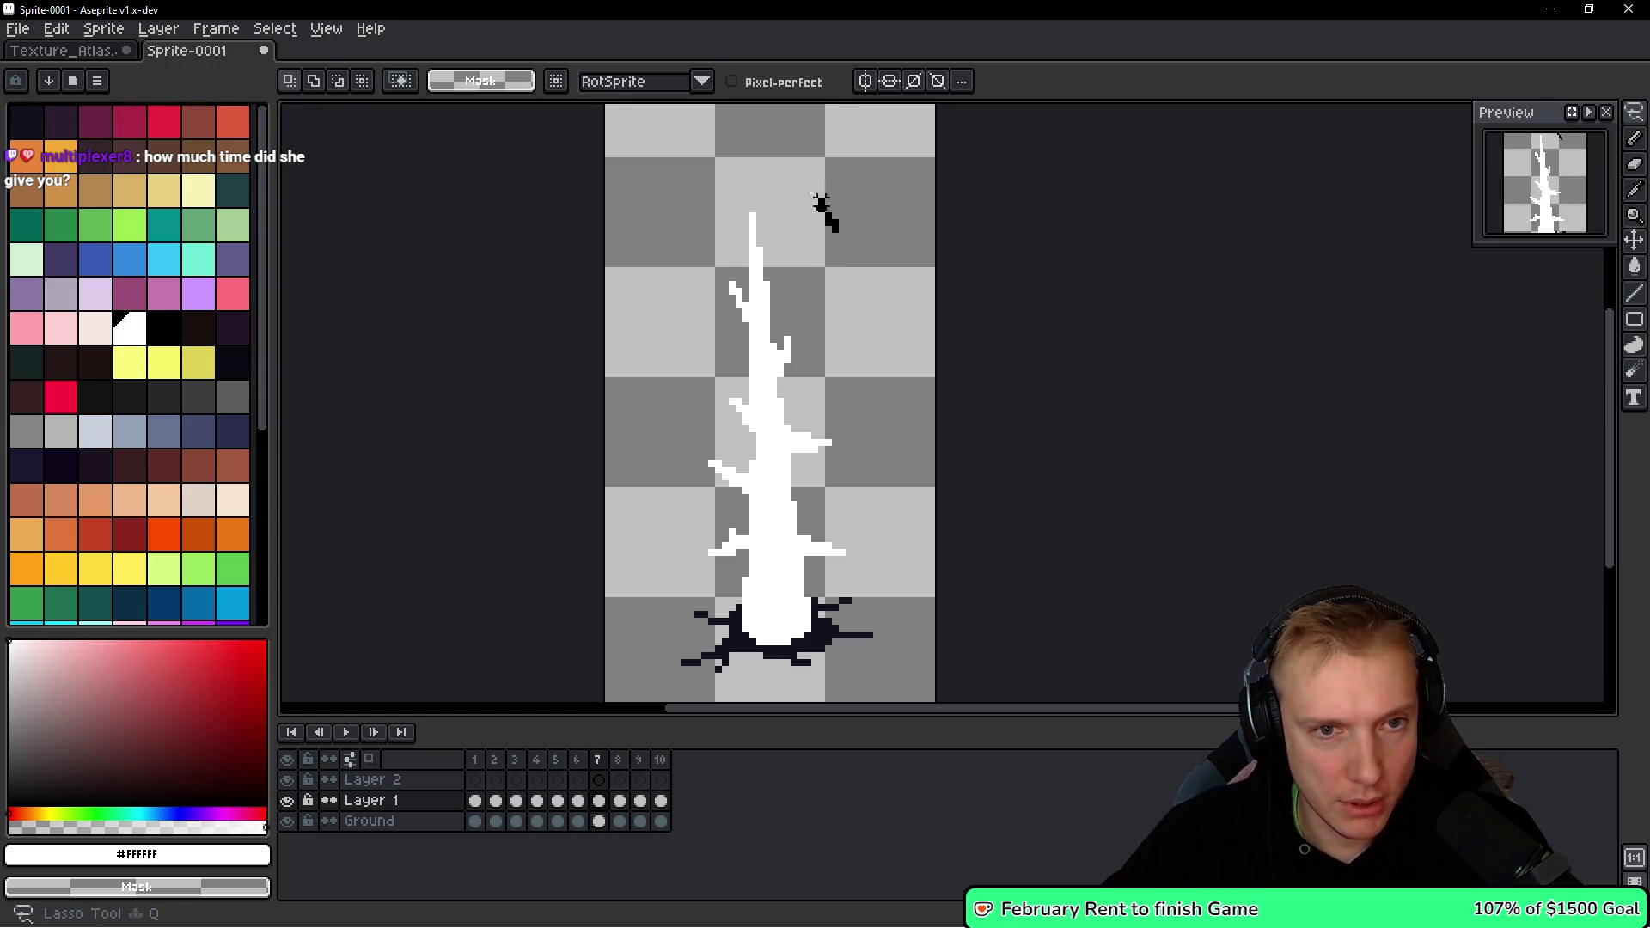
{"action": "left_click_drag", "start_coordinate": [836, 228], "coordinate": [670, 397]}
{"action": "mouse_move", "coordinate": [703, 573]}
{"action": "left_mouse_down"}
{"action": "mouse_move", "coordinate": [742, 603]}
{"action": "mouse_move", "coordinate": [887, 553]}
{"action": "mouse_move", "coordinate": [827, 225]}
{"action": "mouse_move", "coordinate": [835, 239]}
{"action": "left_mouse_up"}
{"action": "key", "text": "Down"}
{"action": "key", "text": "Down"}
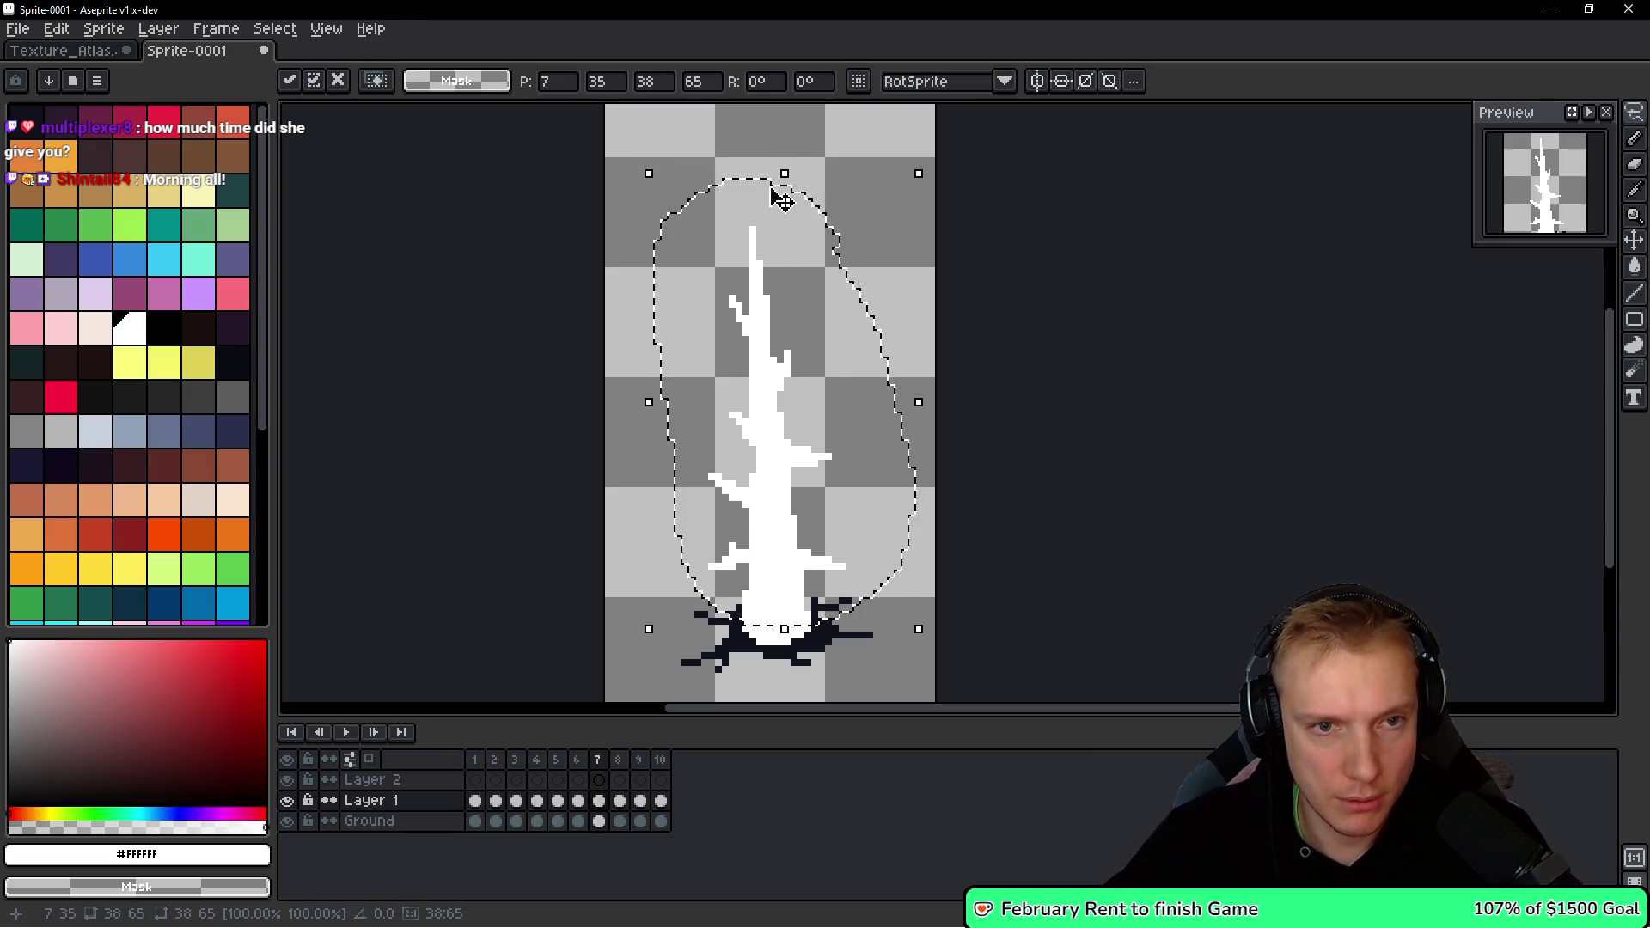
{"action": "left_click_drag", "start_coordinate": [784, 173], "coordinate": [696, 318]}
Reselect and adjust the top of the shard, then deselect it.
{"action": "key", "text": "q"}
{"action": "left_click_drag", "start_coordinate": [835, 416], "coordinate": [807, 222]}
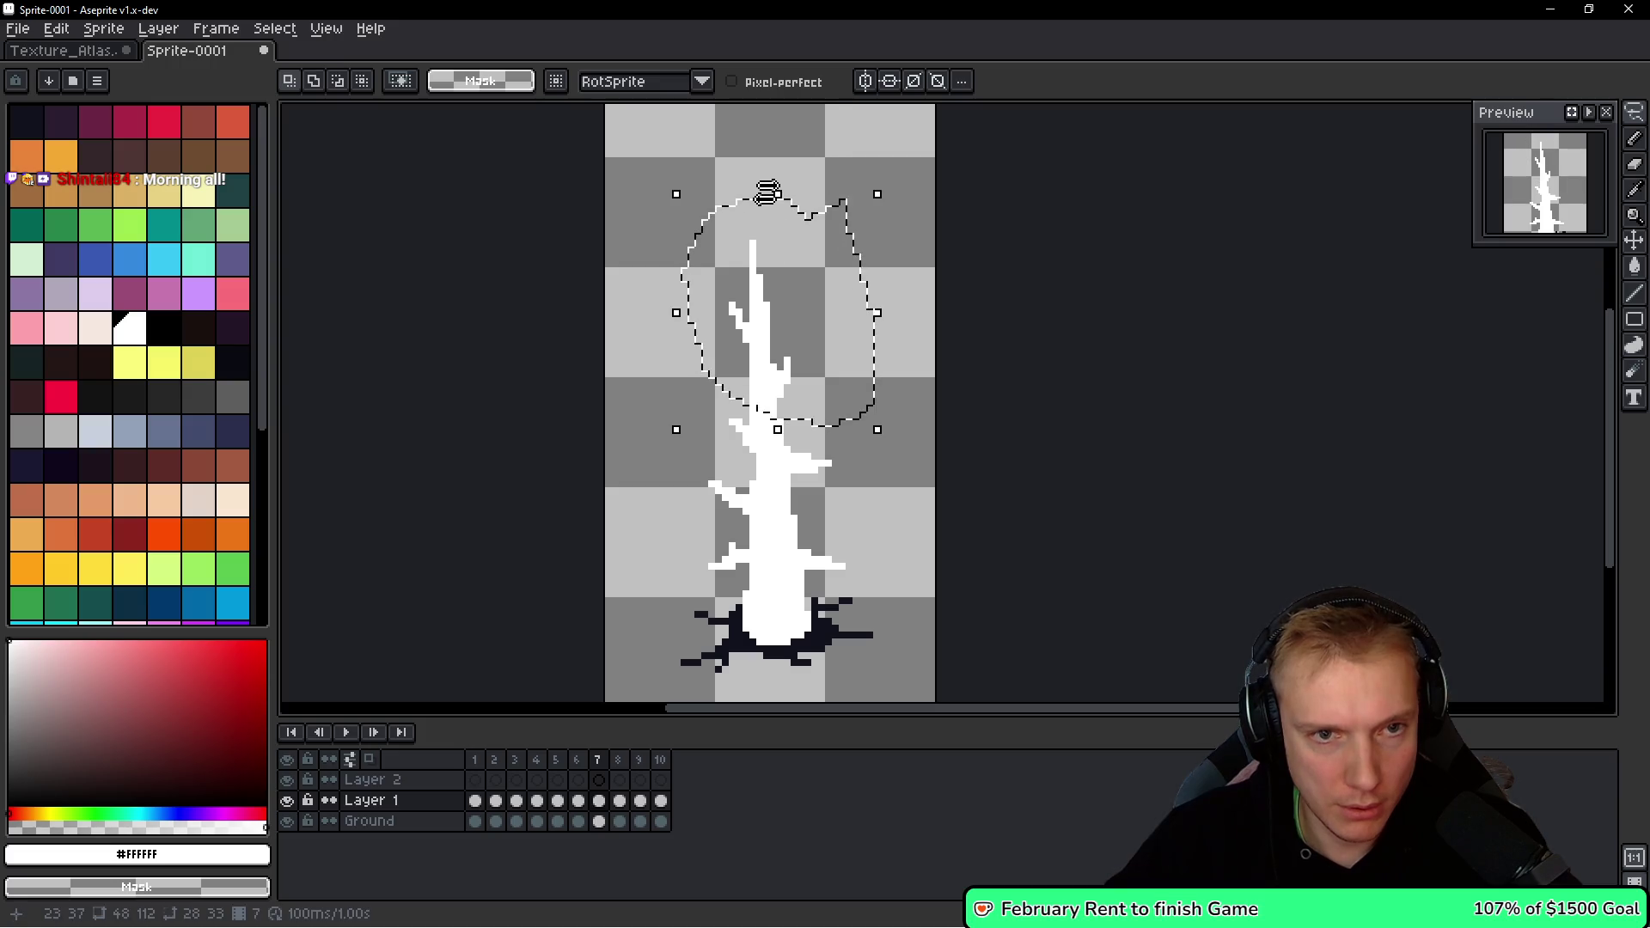
{"action": "left_click", "coordinate": [781, 208]}
{"action": "key", "text": "ctrl+d"}
{"action": "scroll", "coordinate": [784, 225], "scroll_direction": "down", "scroll_amount": 3}
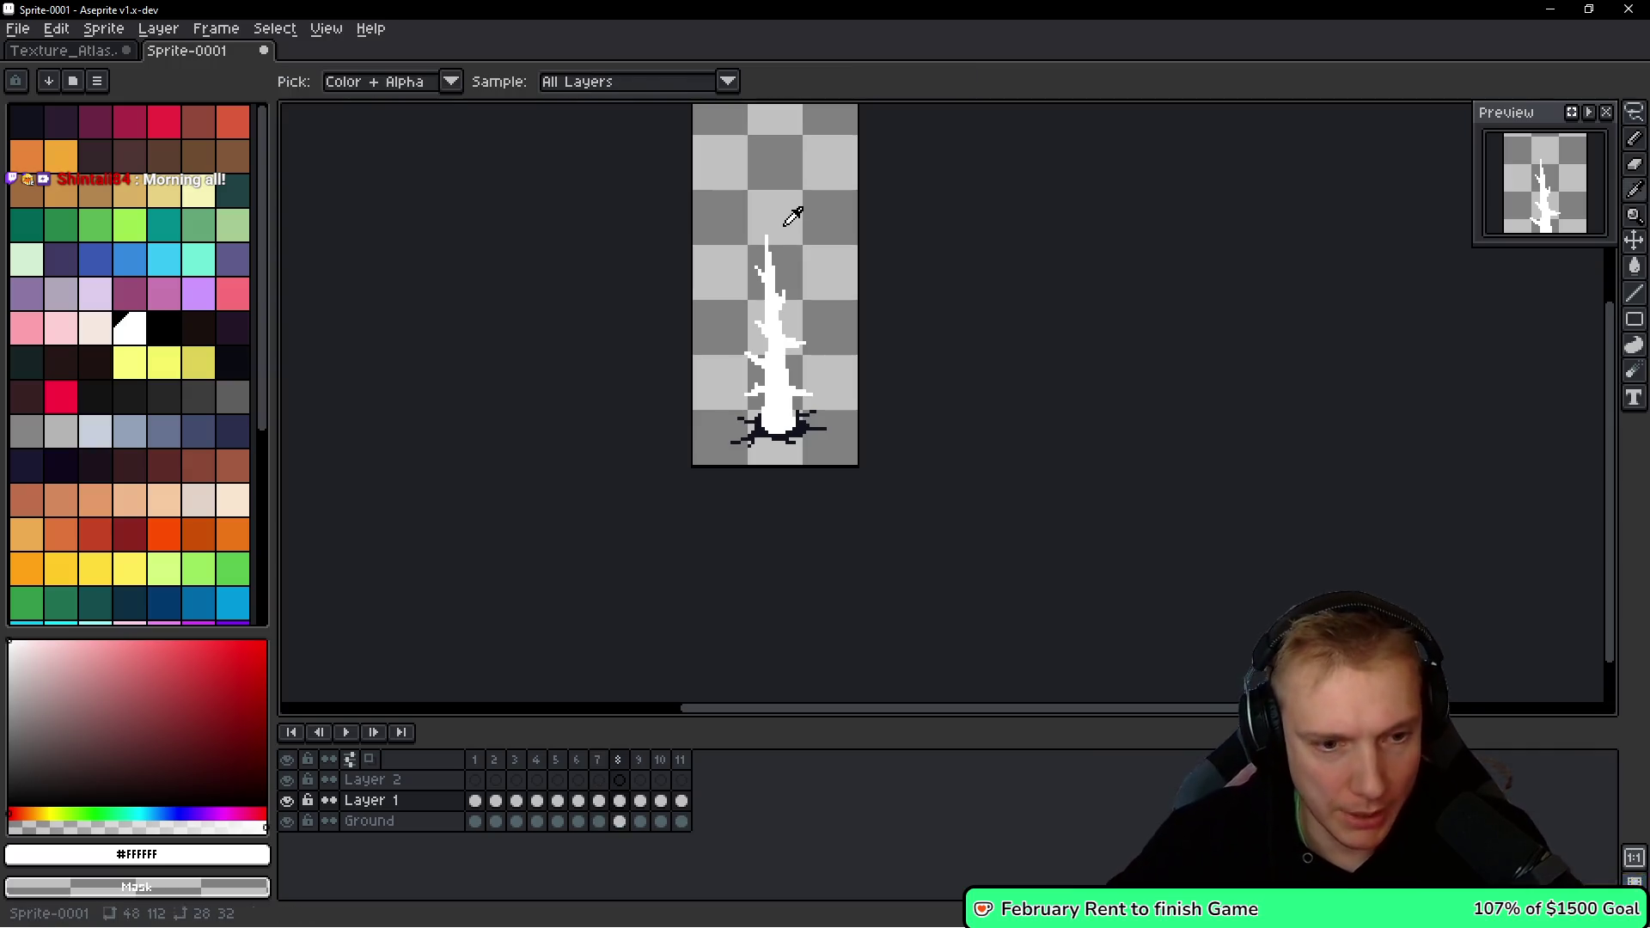
Delete the surplus trailing frames, including the leftover frame 11, so 10 frames remain.
{"action": "key", "text": "alt+n"}
{"action": "key", "text": "alt+n"}
{"action": "key", "text": "alt+n"}
{"action": "left_click", "coordinate": [679, 760]}
{"action": "key", "text": "alt+c"}
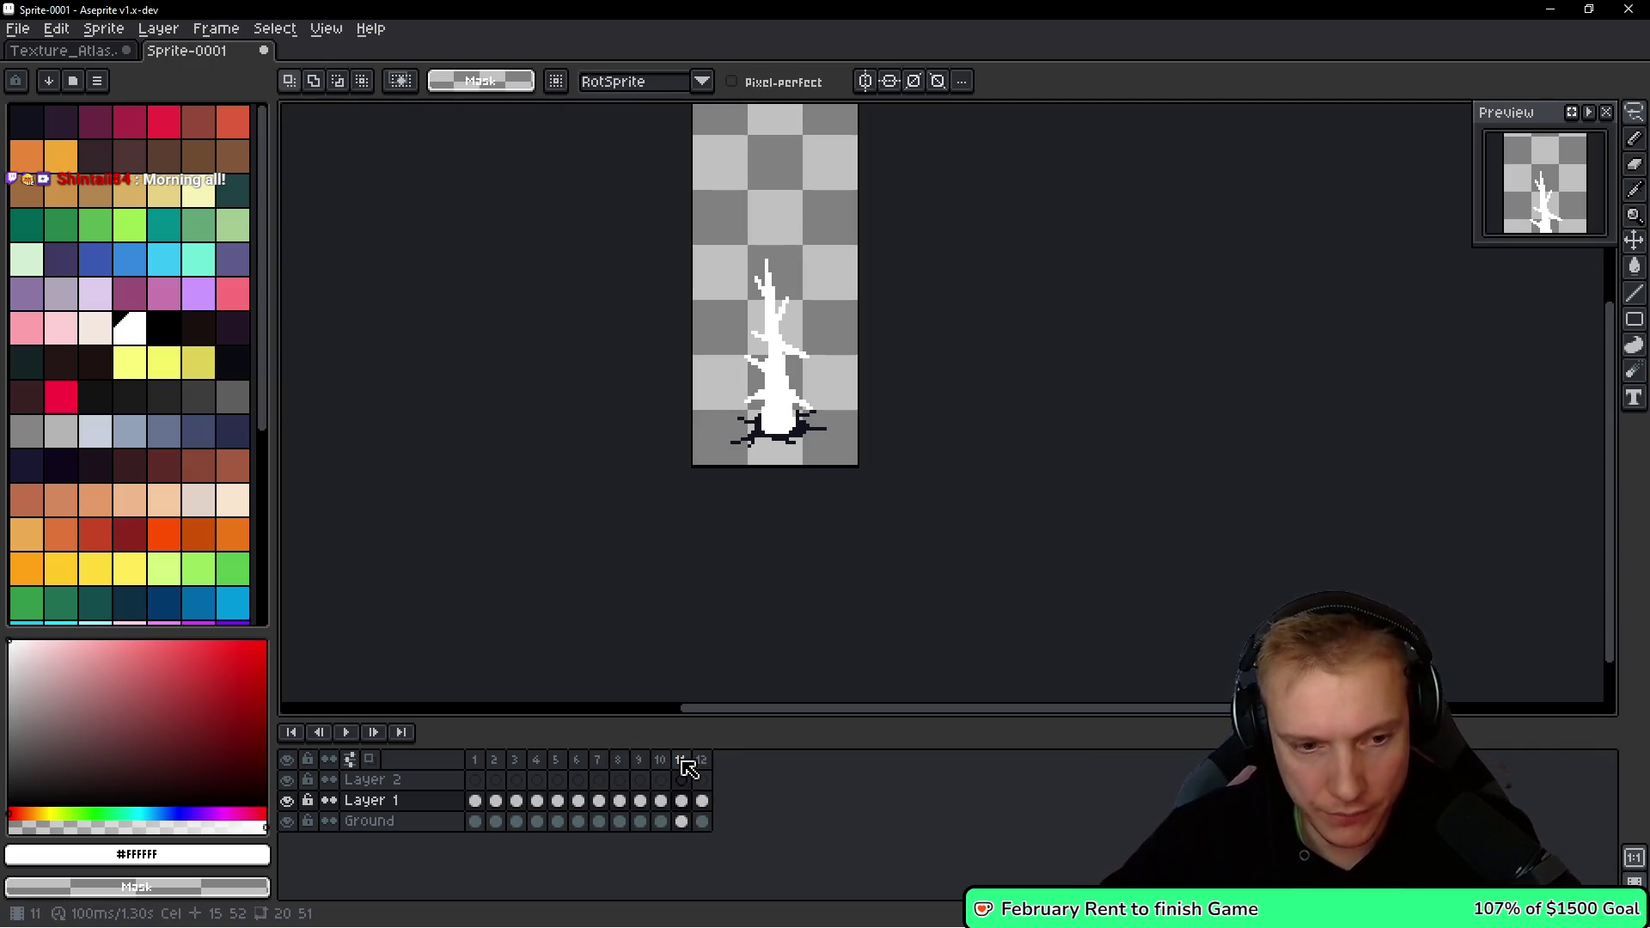
{"action": "double_click", "coordinate": [679, 759]}
{"action": "key", "text": "Escape"}
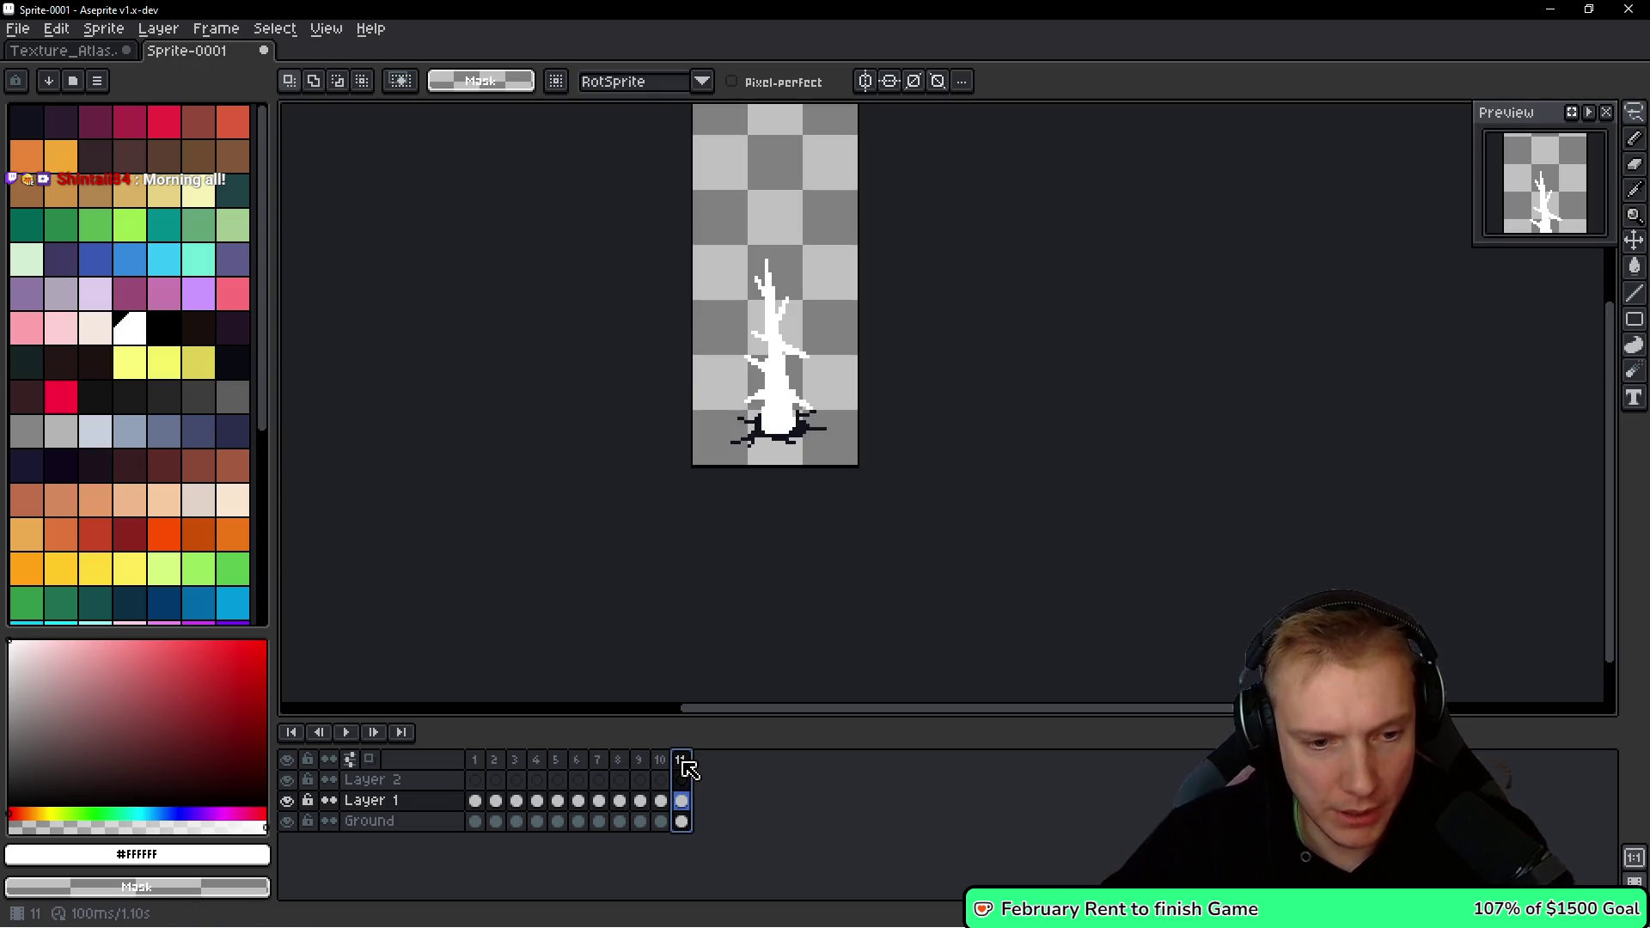
{"action": "key", "text": "alt+c"}
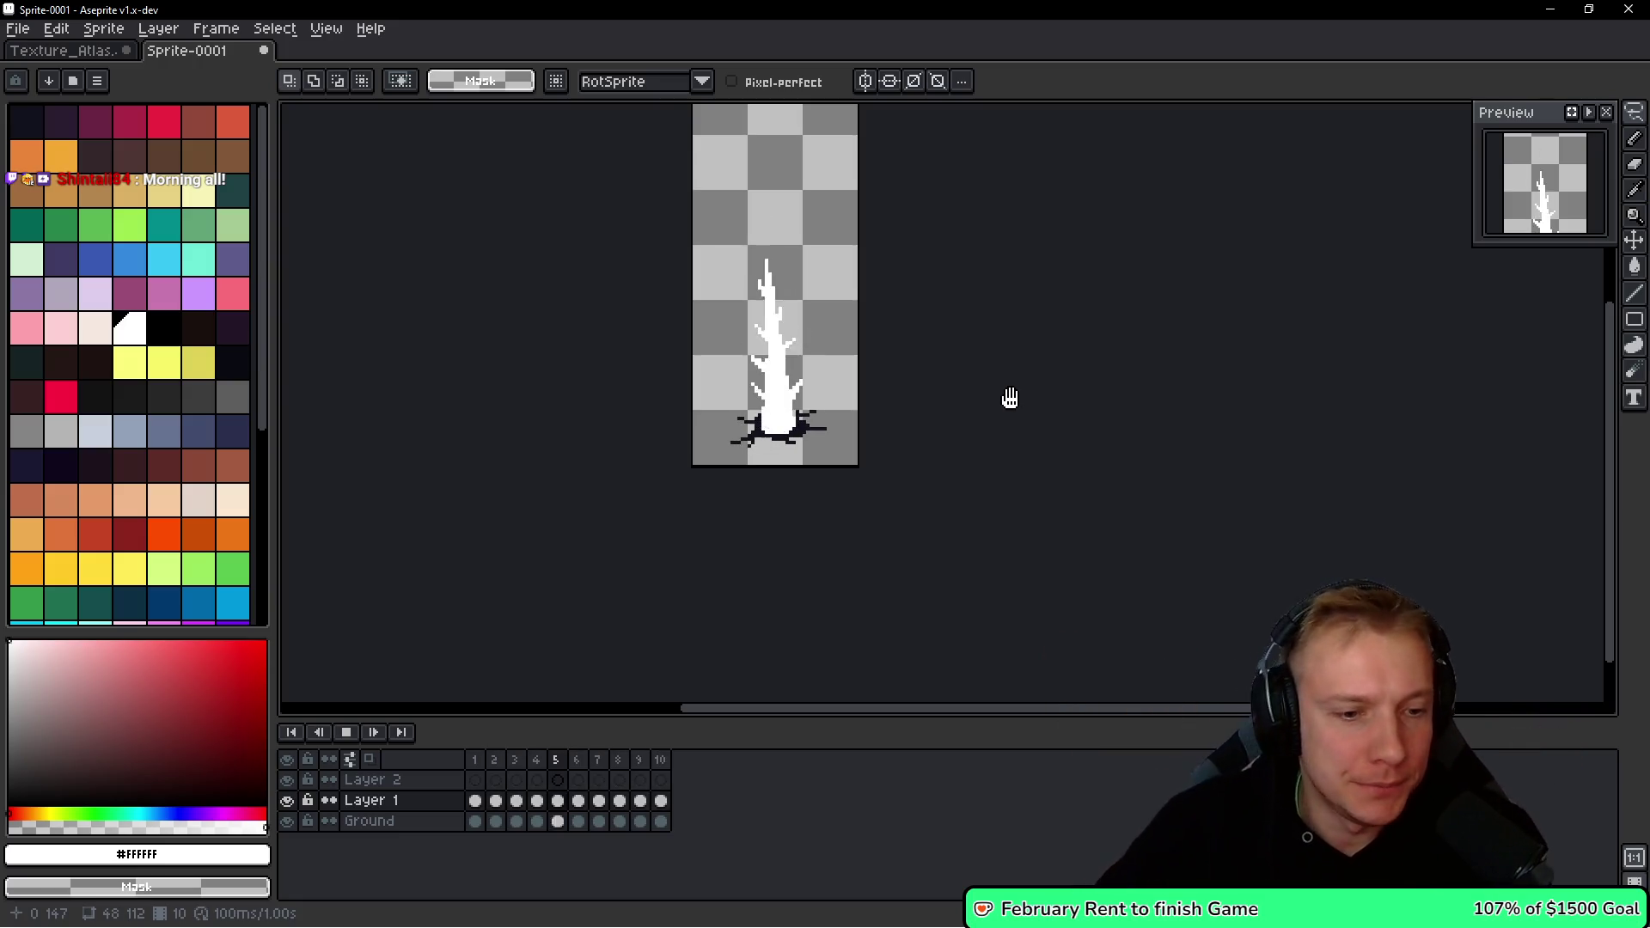
Stop playback and step through the frames, ending on frame 3 of Layer 2.
{"action": "key", "text": "h"}
{"action": "key", "text": "Return"}
{"action": "key", "text": "Right"}
{"action": "key", "text": "Left"}
{"action": "key", "text": "Right"}
{"action": "key", "text": "Right"}
{"action": "key", "text": "Right"}
{"action": "key", "text": "Left"}
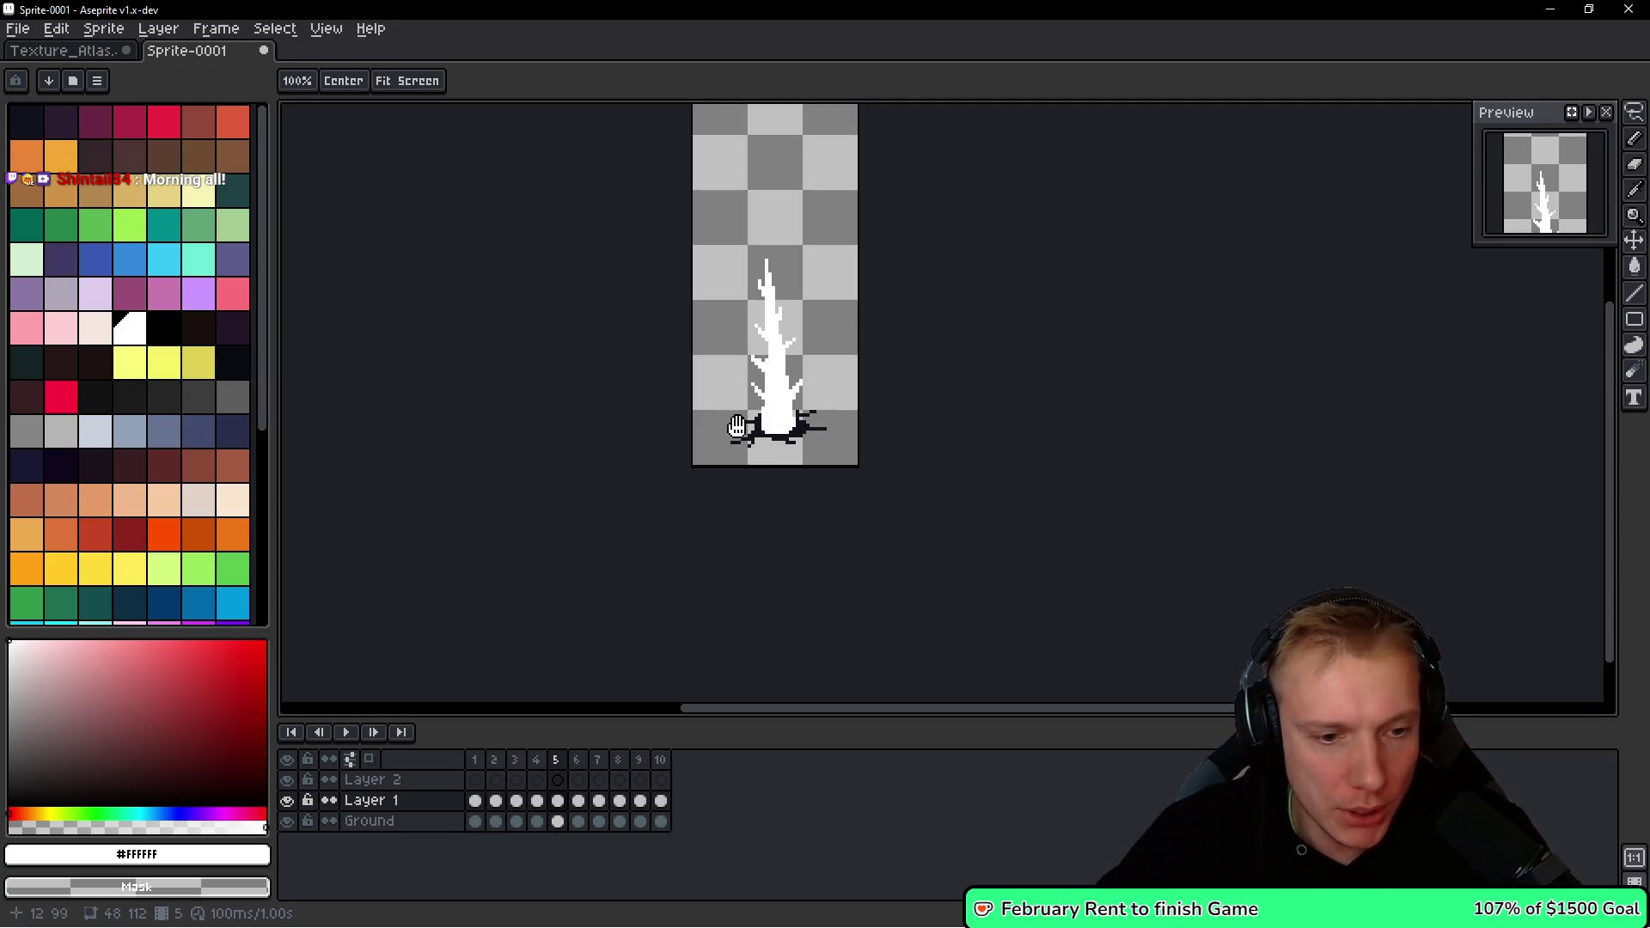
{"action": "key", "text": "Left"}
{"action": "scroll", "coordinate": [749, 415], "scroll_direction": "up", "scroll_amount": 3}
{"action": "key", "text": "Up"}
{"action": "key", "text": "Left"}
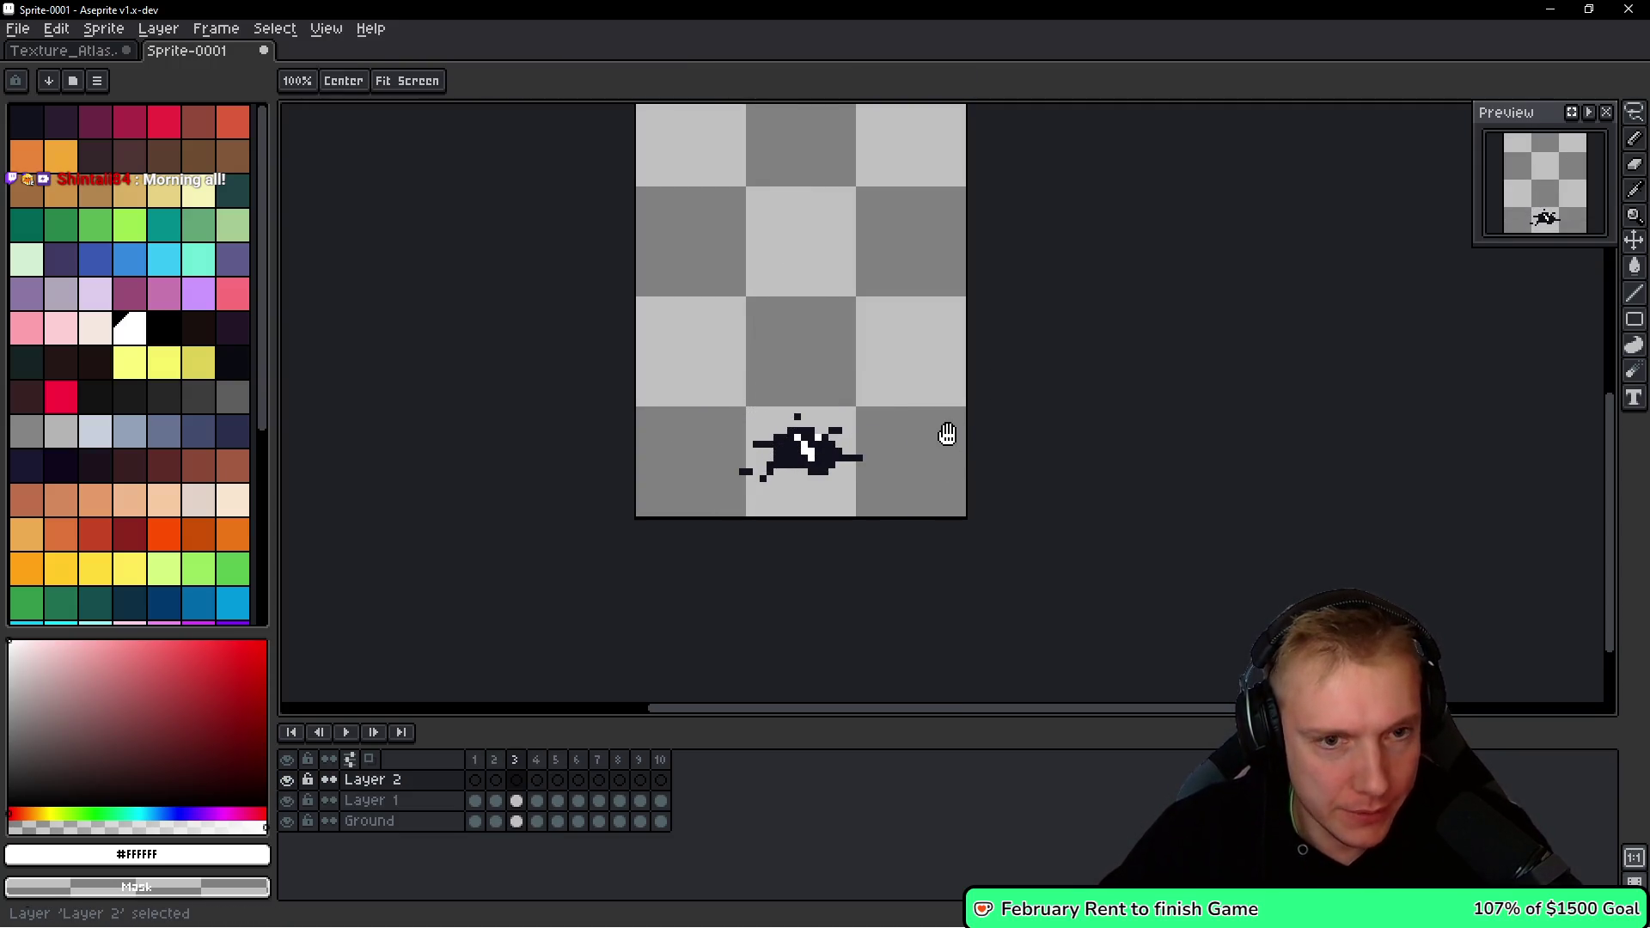
On frame 4, choose a light cyan drawing colour from the palette.
{"action": "key", "text": "Right"}
{"action": "key", "text": "b"}
{"action": "scroll", "coordinate": [731, 342], "scroll_direction": "up", "scroll_amount": 2}
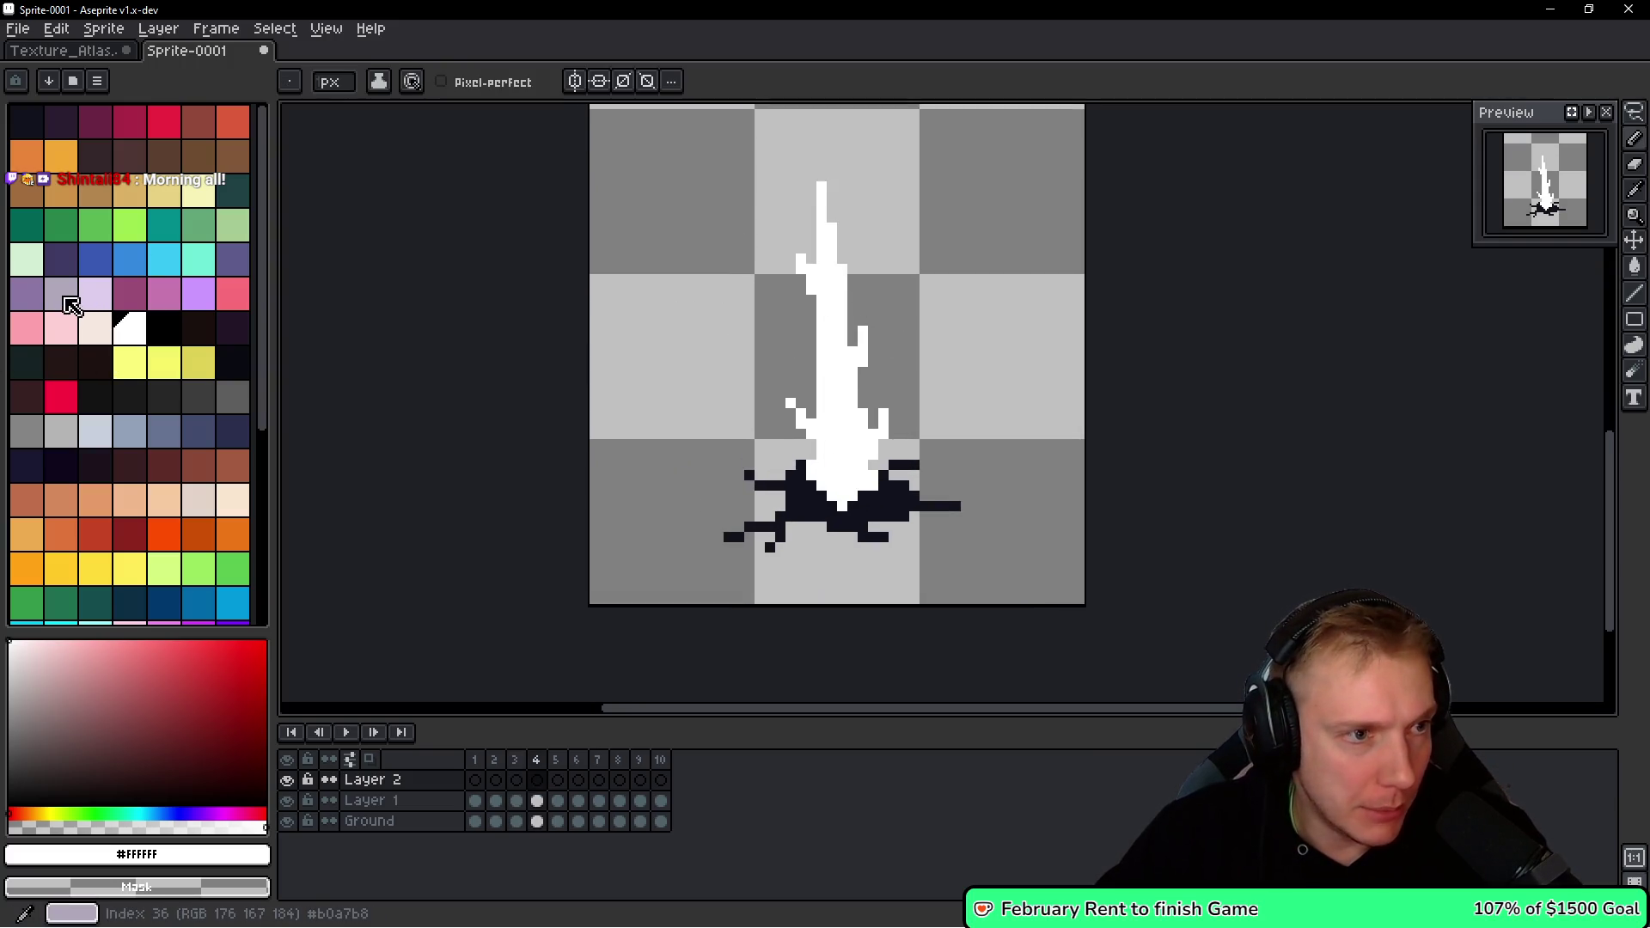
{"action": "left_click", "coordinate": [60, 293]}
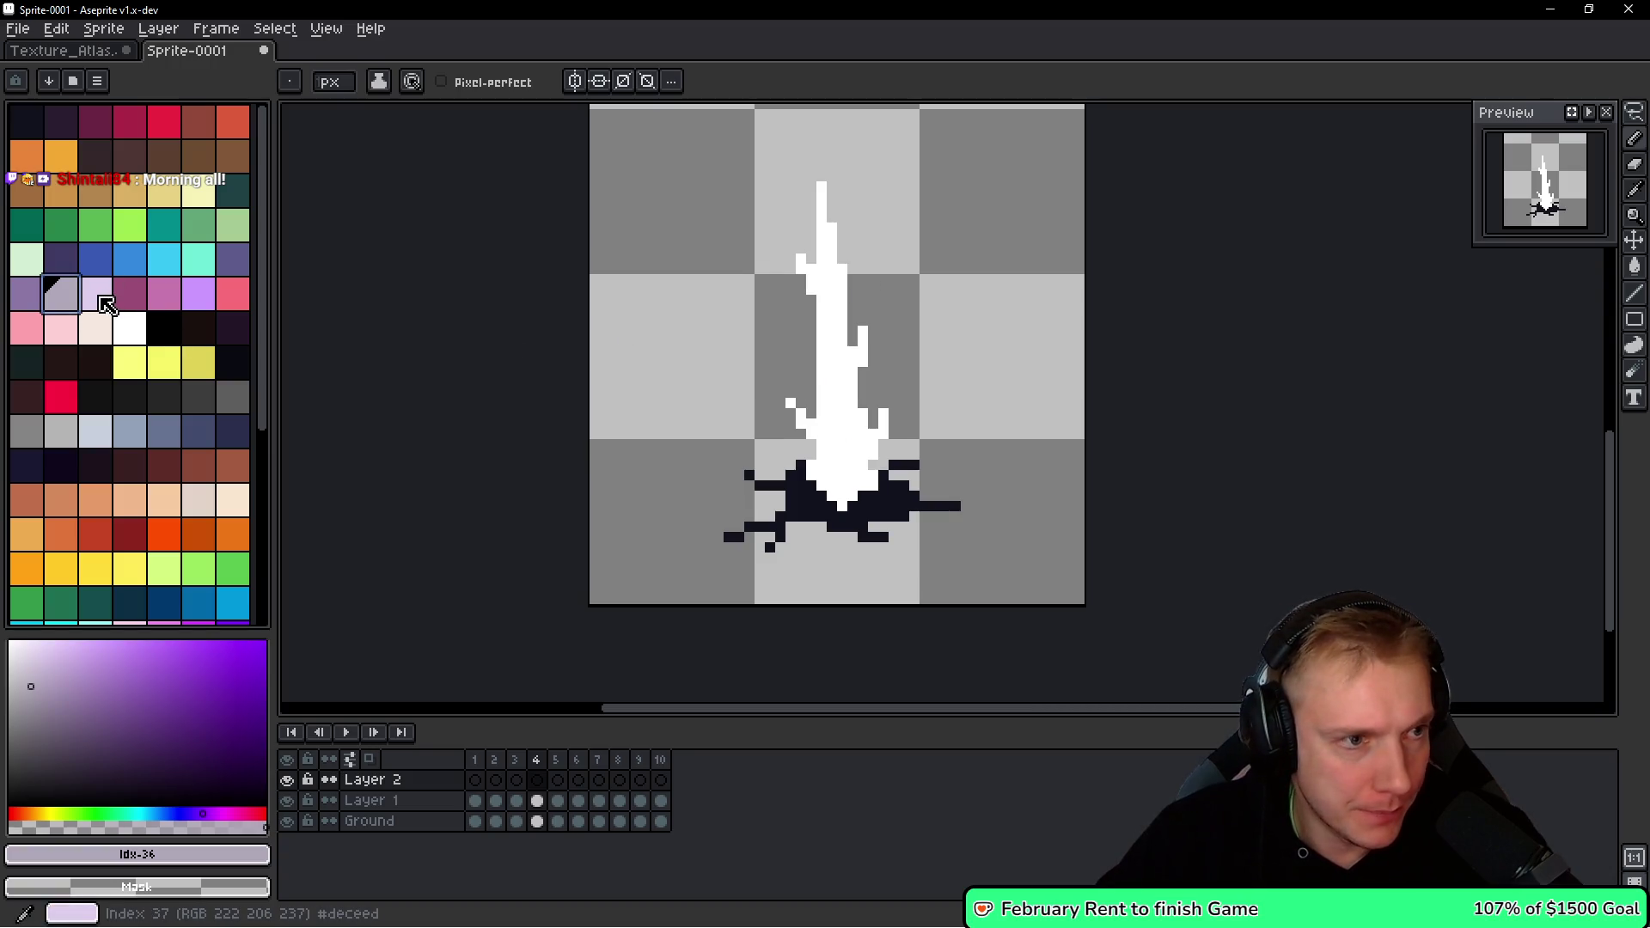
{"action": "left_click", "coordinate": [163, 258]}
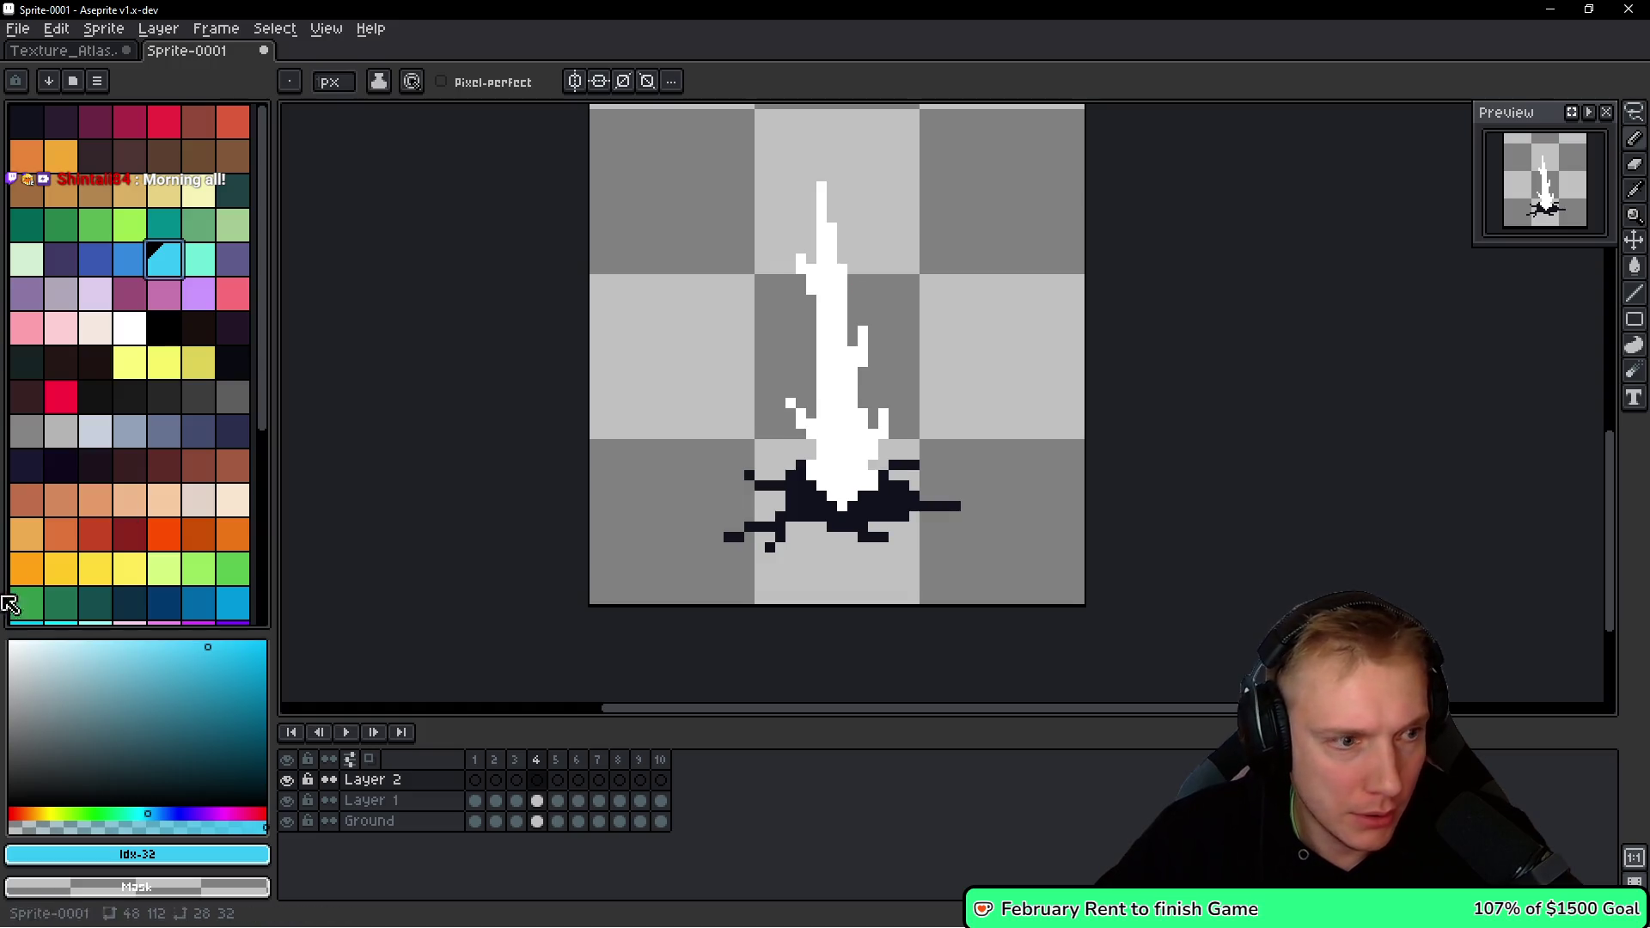
{"action": "scroll", "coordinate": [94, 447], "scroll_direction": "down", "scroll_amount": 3}
{"action": "left_click", "coordinate": [94, 441]}
Draw a long and a short light cyan streak on the shard, then select the whole shard.
{"action": "mouse_move", "coordinate": [873, 286]}
{"action": "left_mouse_down"}
{"action": "mouse_move", "coordinate": [872, 418]}
{"action": "mouse_move", "coordinate": [873, 281]}
{"action": "mouse_move", "coordinate": [819, 460]}
{"action": "left_mouse_up"}
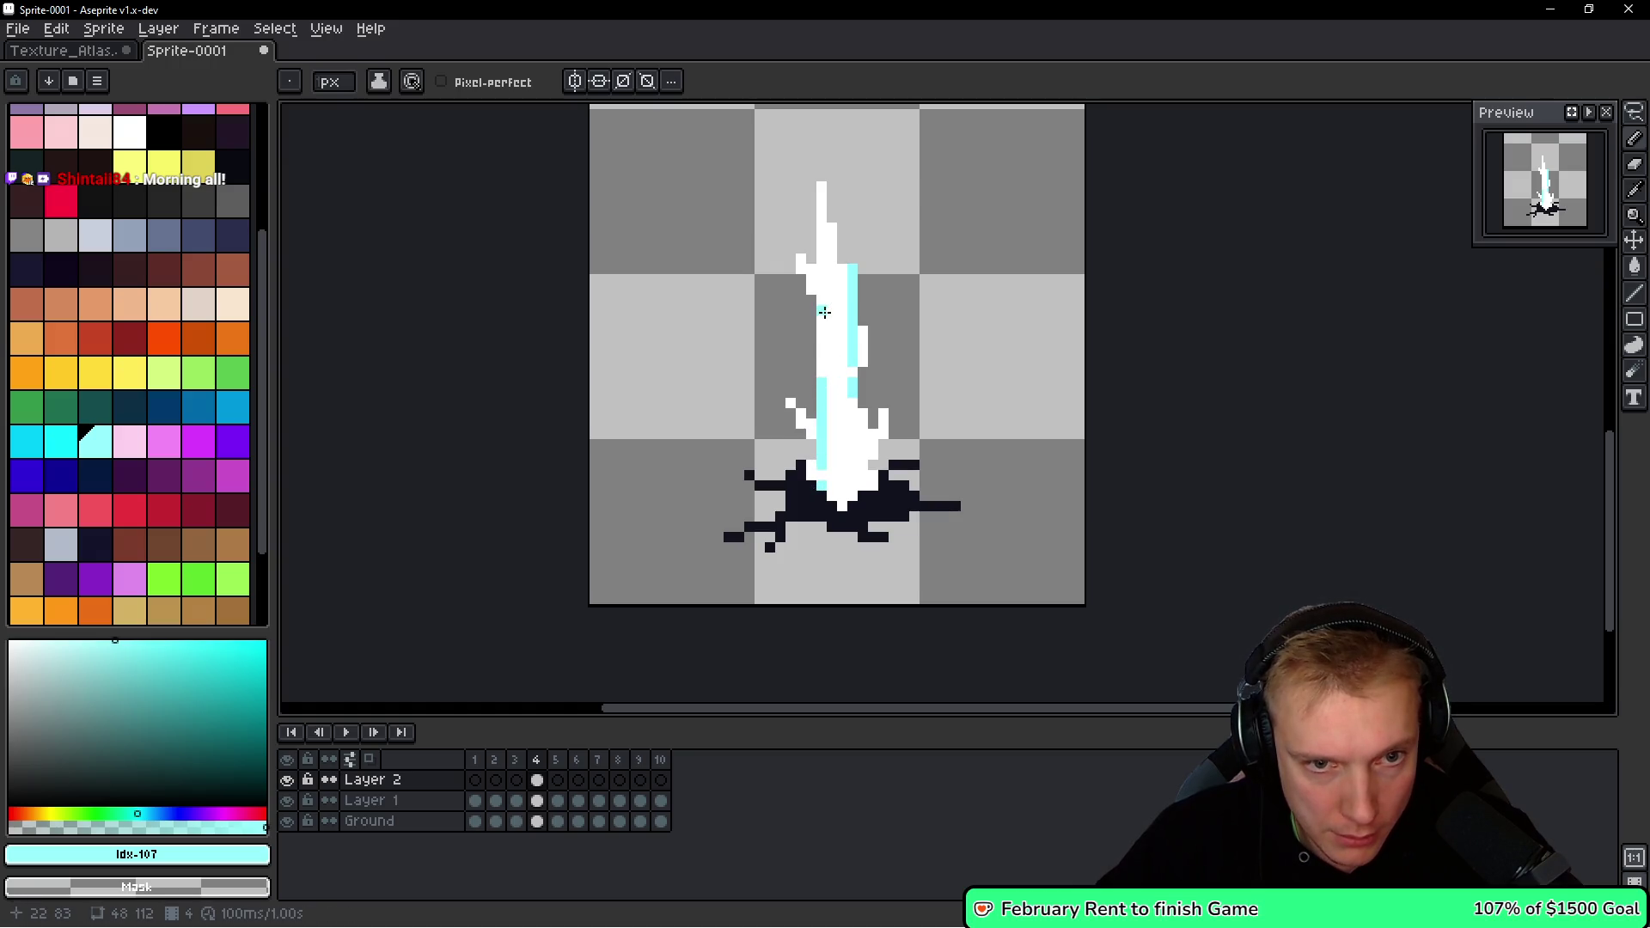
{"action": "left_click_drag", "start_coordinate": [814, 237], "coordinate": [811, 308]}
{"action": "key", "text": "q"}
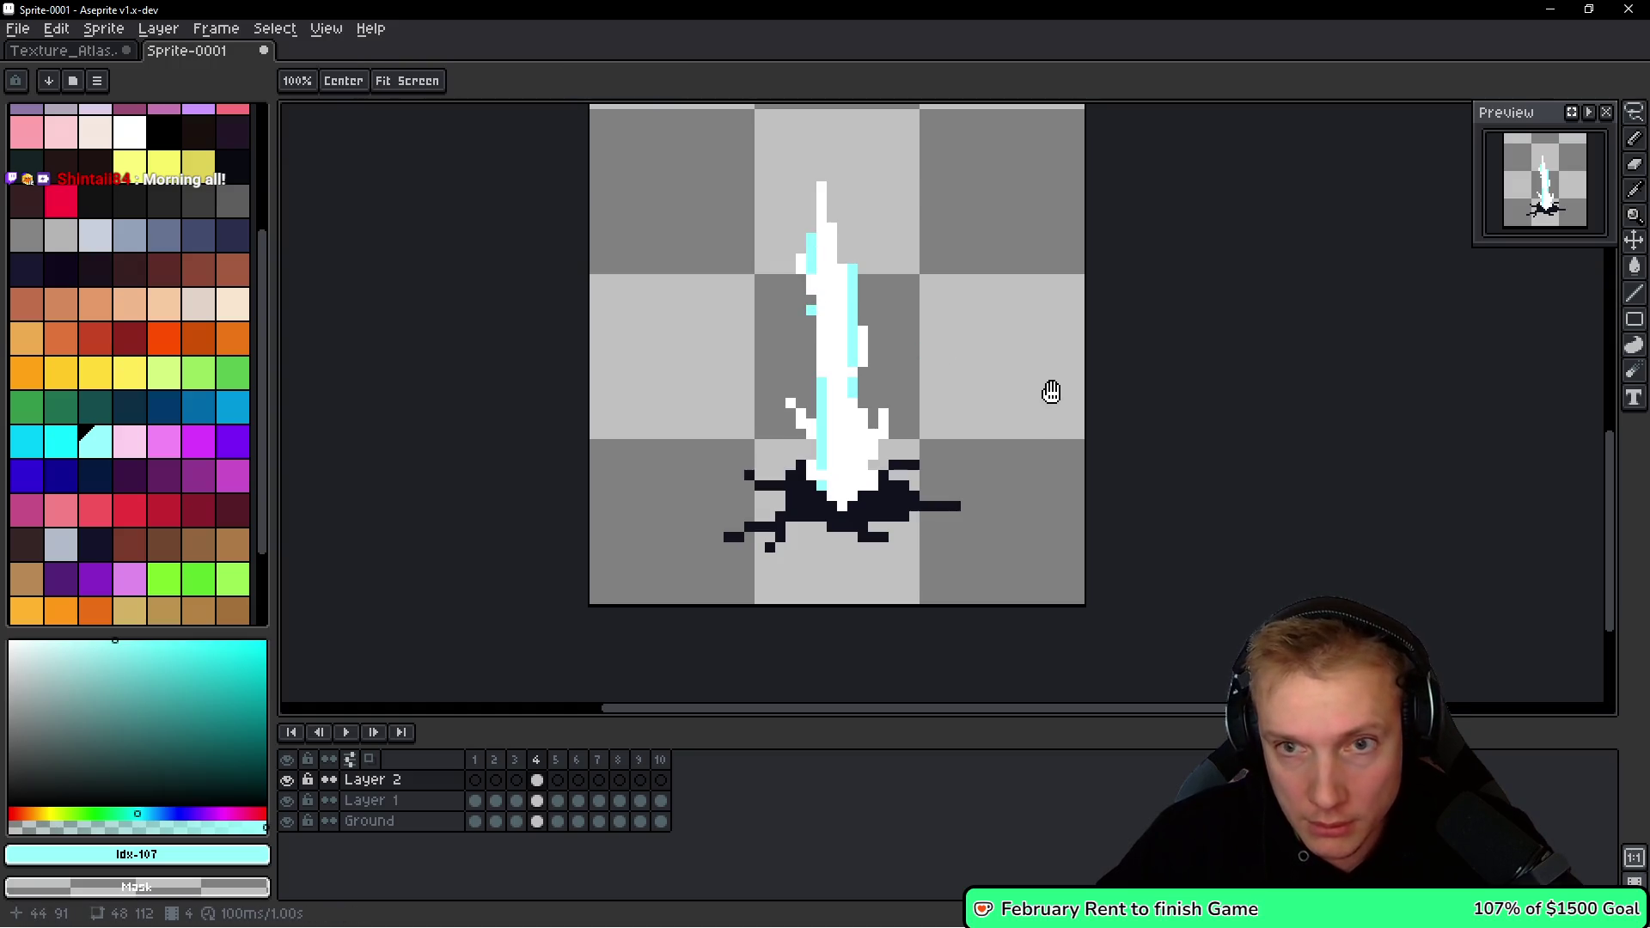
{"action": "mouse_move", "coordinate": [920, 207]}
{"action": "left_mouse_down"}
{"action": "mouse_move", "coordinate": [976, 637]}
{"action": "mouse_move", "coordinate": [971, 305]}
{"action": "left_mouse_up"}
Copy the frame 4 shard into frame 5, stretching it taller.
{"action": "key", "text": "ctrl+c"}
{"action": "key", "text": "Right"}
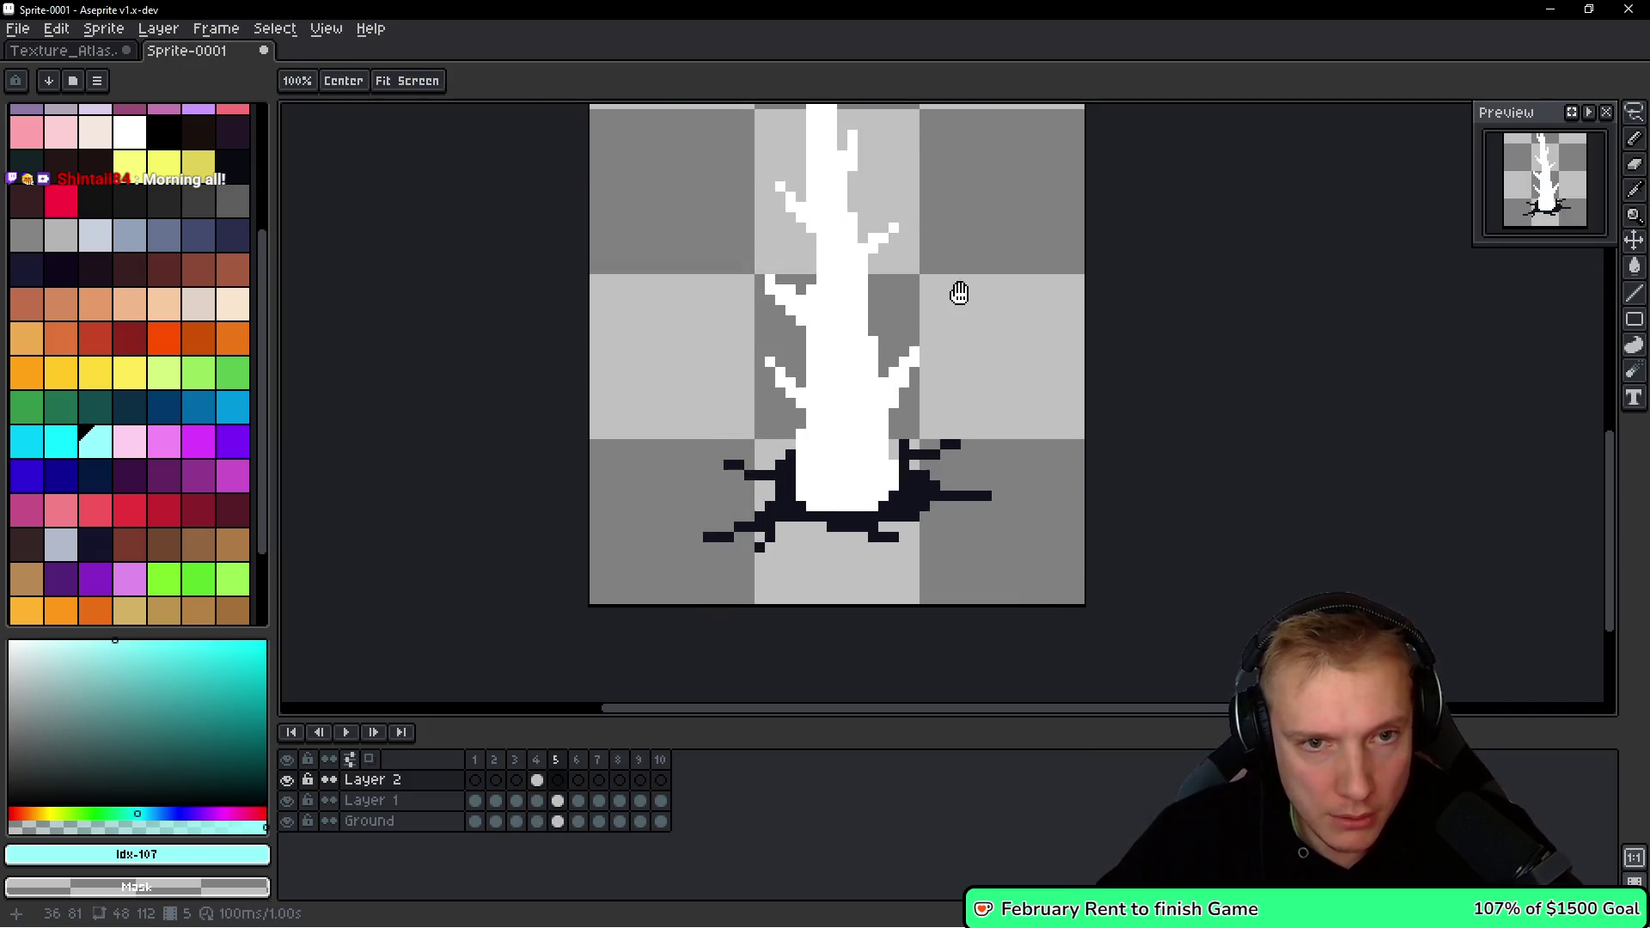
{"action": "key", "text": "ctrl+v"}
{"action": "mouse_move", "coordinate": [894, 257]}
{"action": "left_mouse_down"}
{"action": "mouse_move", "coordinate": [902, 110]}
{"action": "mouse_move", "coordinate": [920, 250]}
{"action": "left_mouse_up"}
{"action": "key", "text": "Return"}
{"action": "scroll", "coordinate": [940, 378], "scroll_direction": "down", "scroll_amount": 1}
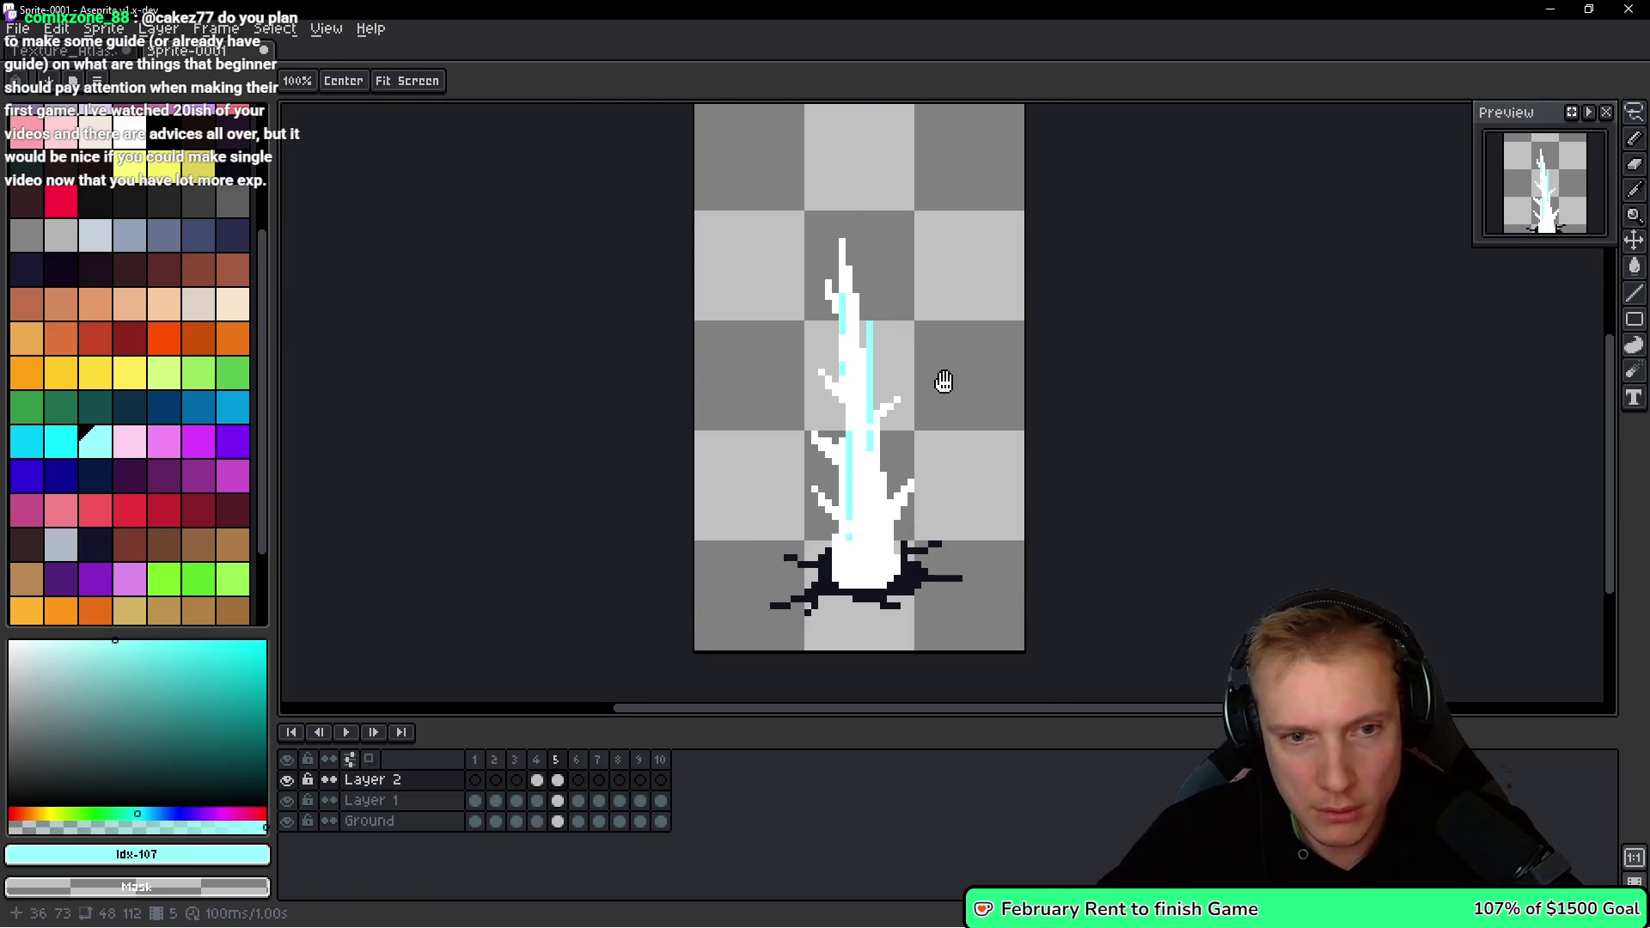
Copy frame 5's cyan-striped strip into frame 6 and stretch it up the shard.
{"action": "key", "text": "Right"}
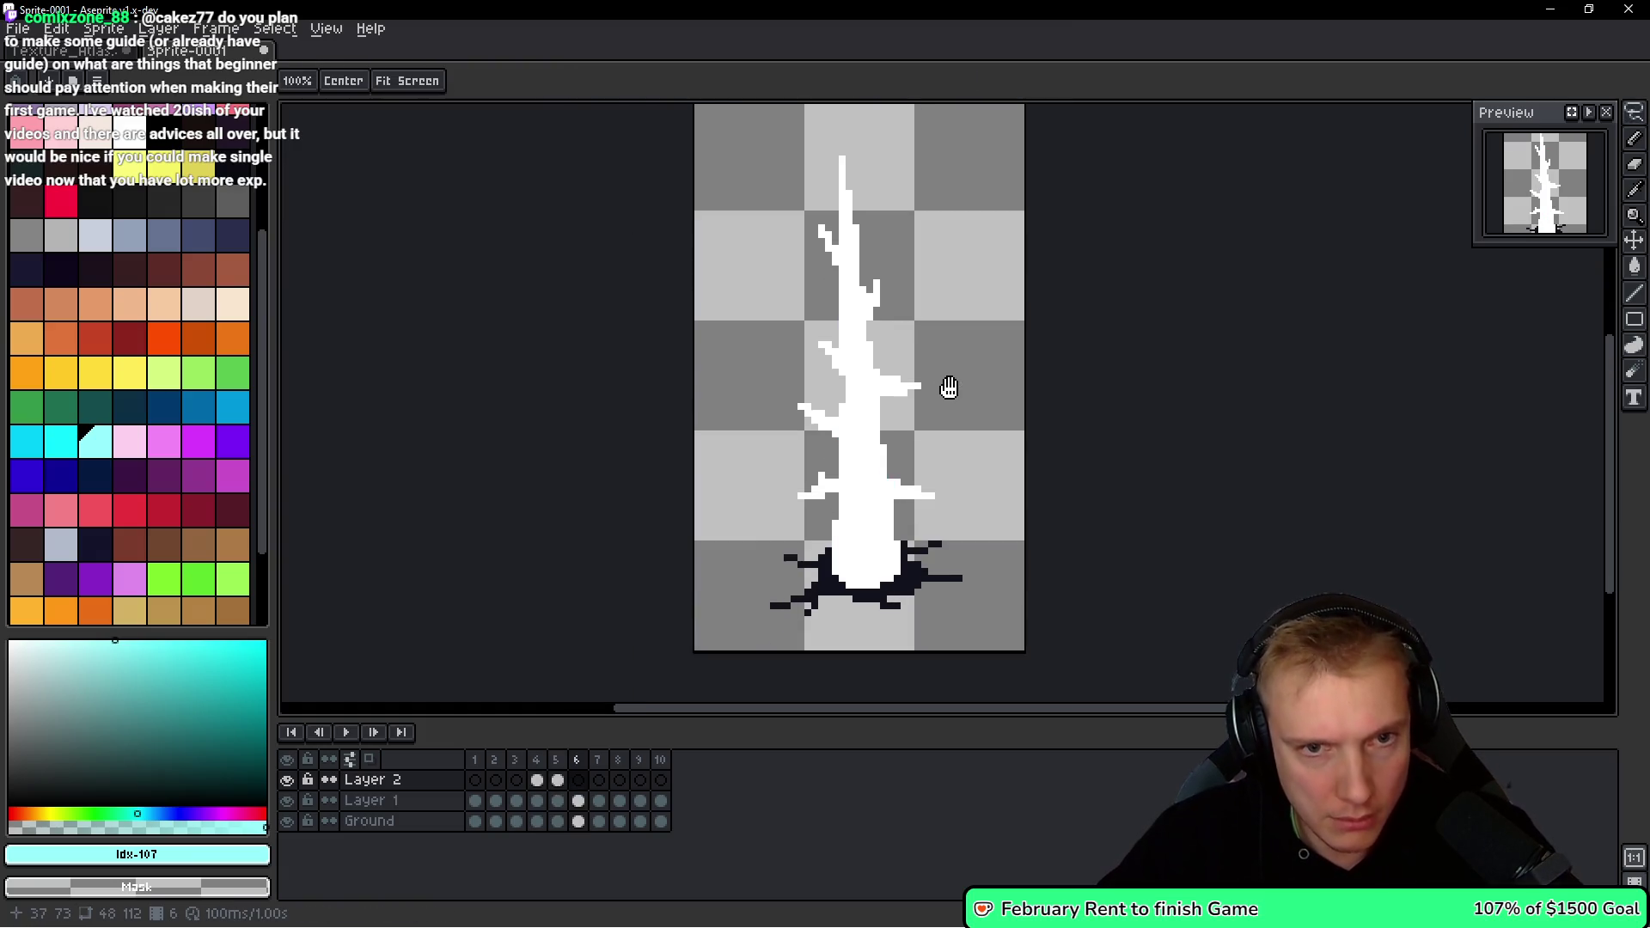
{"action": "key", "text": "Left"}
{"action": "key", "text": "m"}
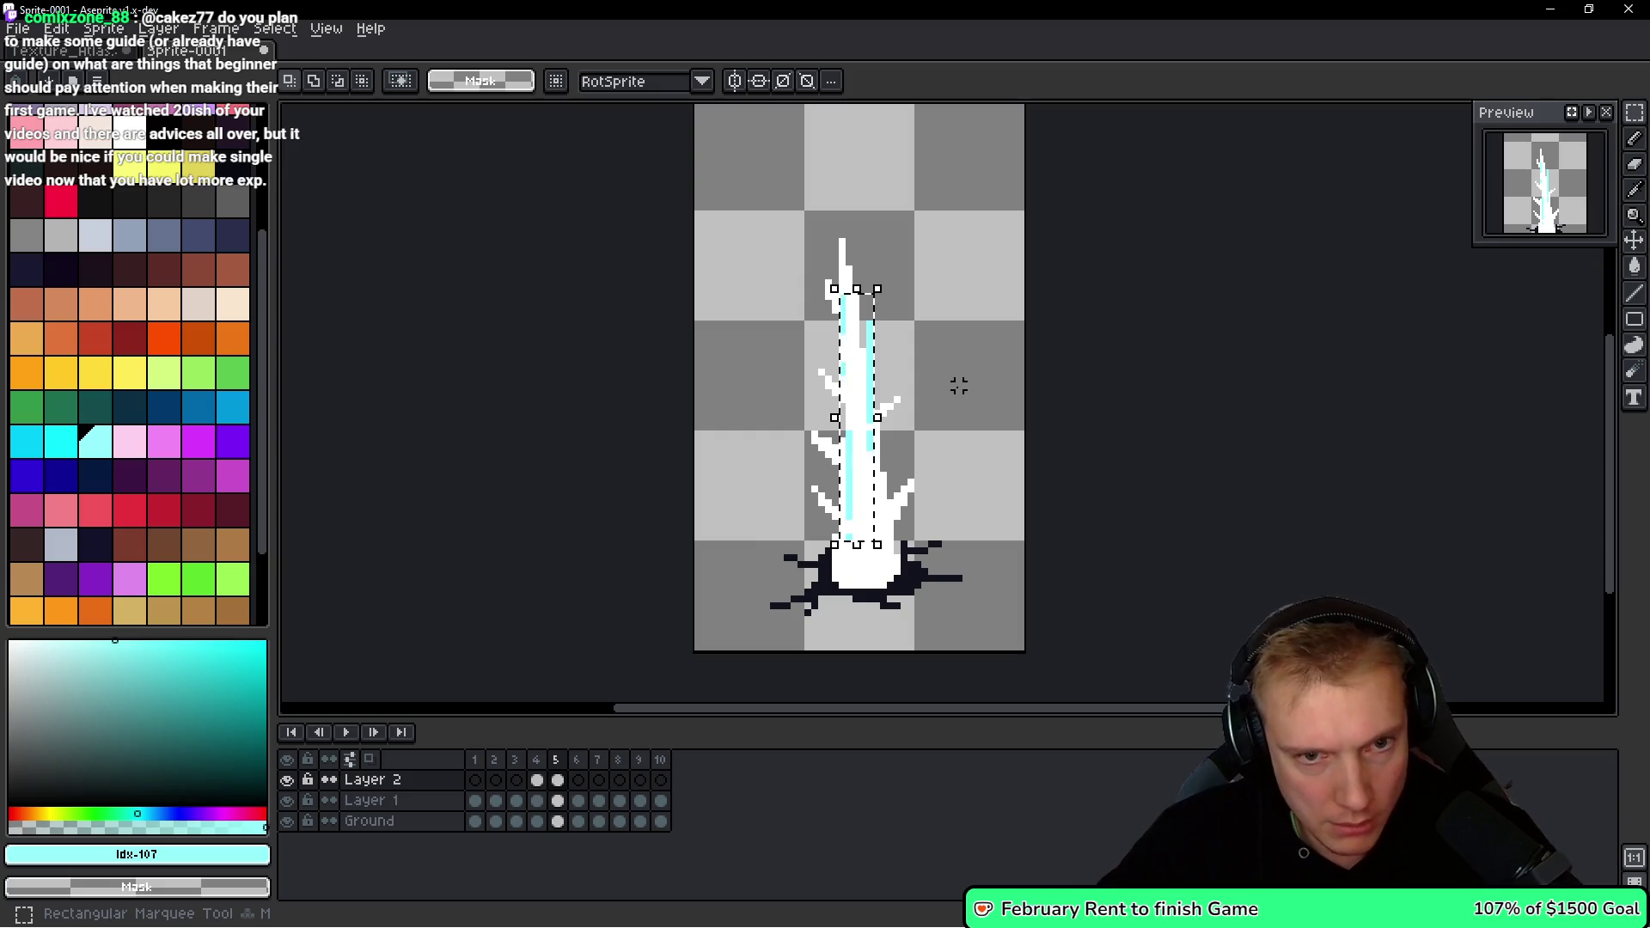
{"action": "key", "text": "ctrl+d"}
{"action": "key", "text": "space"}
{"action": "key", "text": "Right"}
{"action": "key", "text": "ctrl+v"}
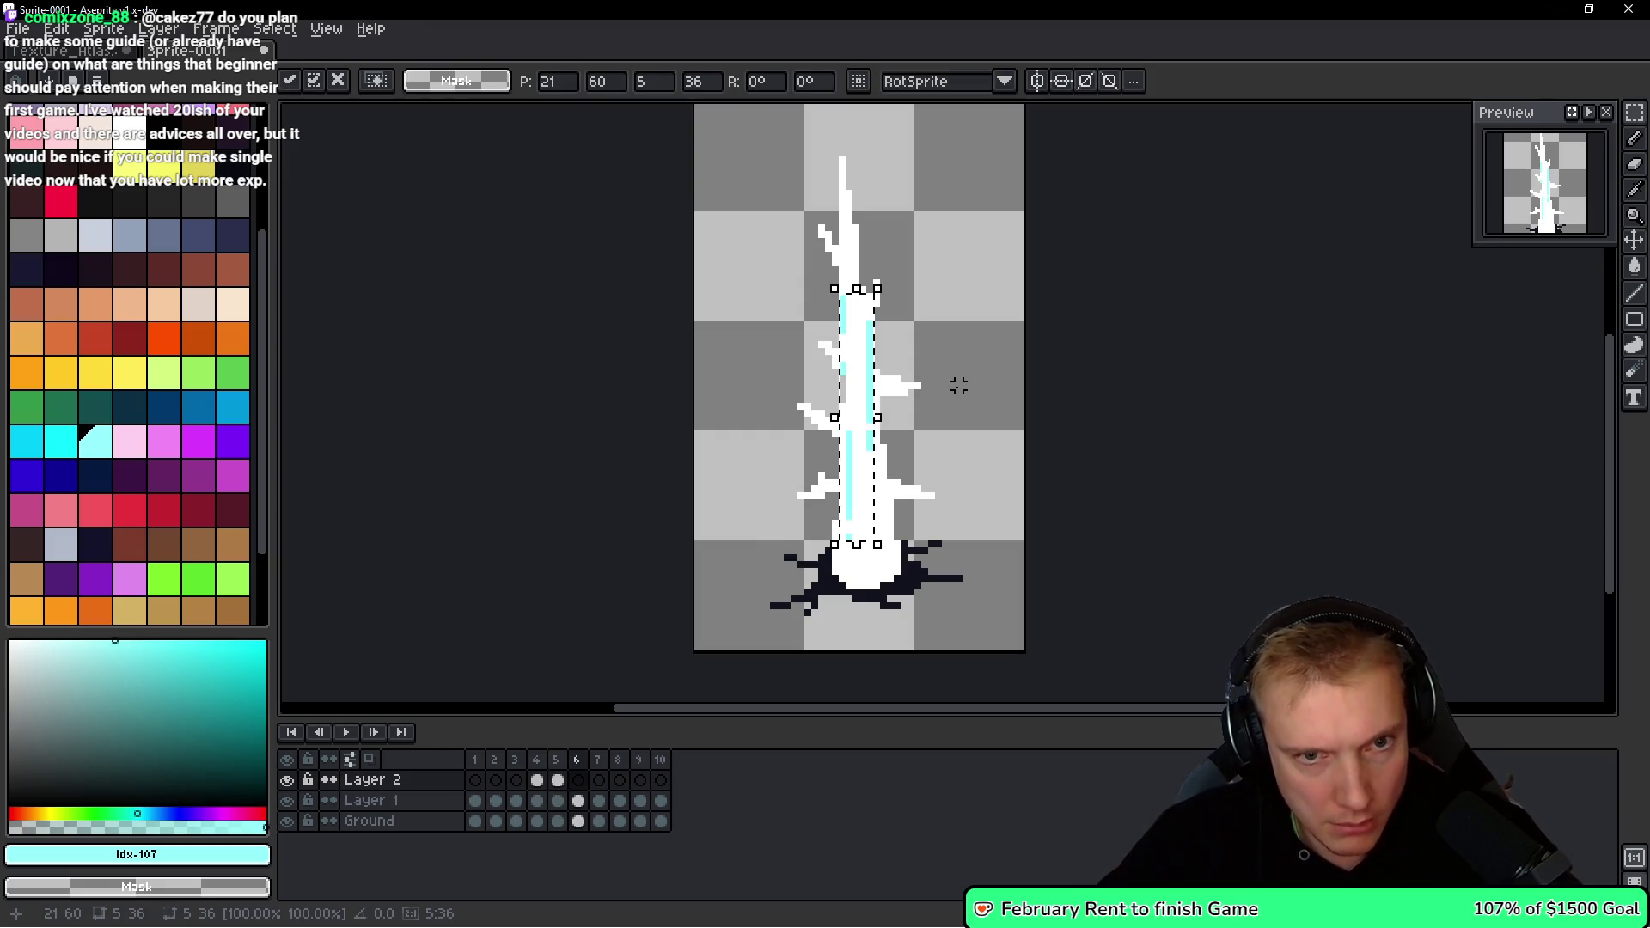
{"action": "mouse_move", "coordinate": [850, 377]}
{"action": "left_mouse_down"}
{"action": "mouse_move", "coordinate": [854, 208]}
{"action": "mouse_move", "coordinate": [850, 248]}
{"action": "left_mouse_up"}
{"action": "key", "text": "Return"}
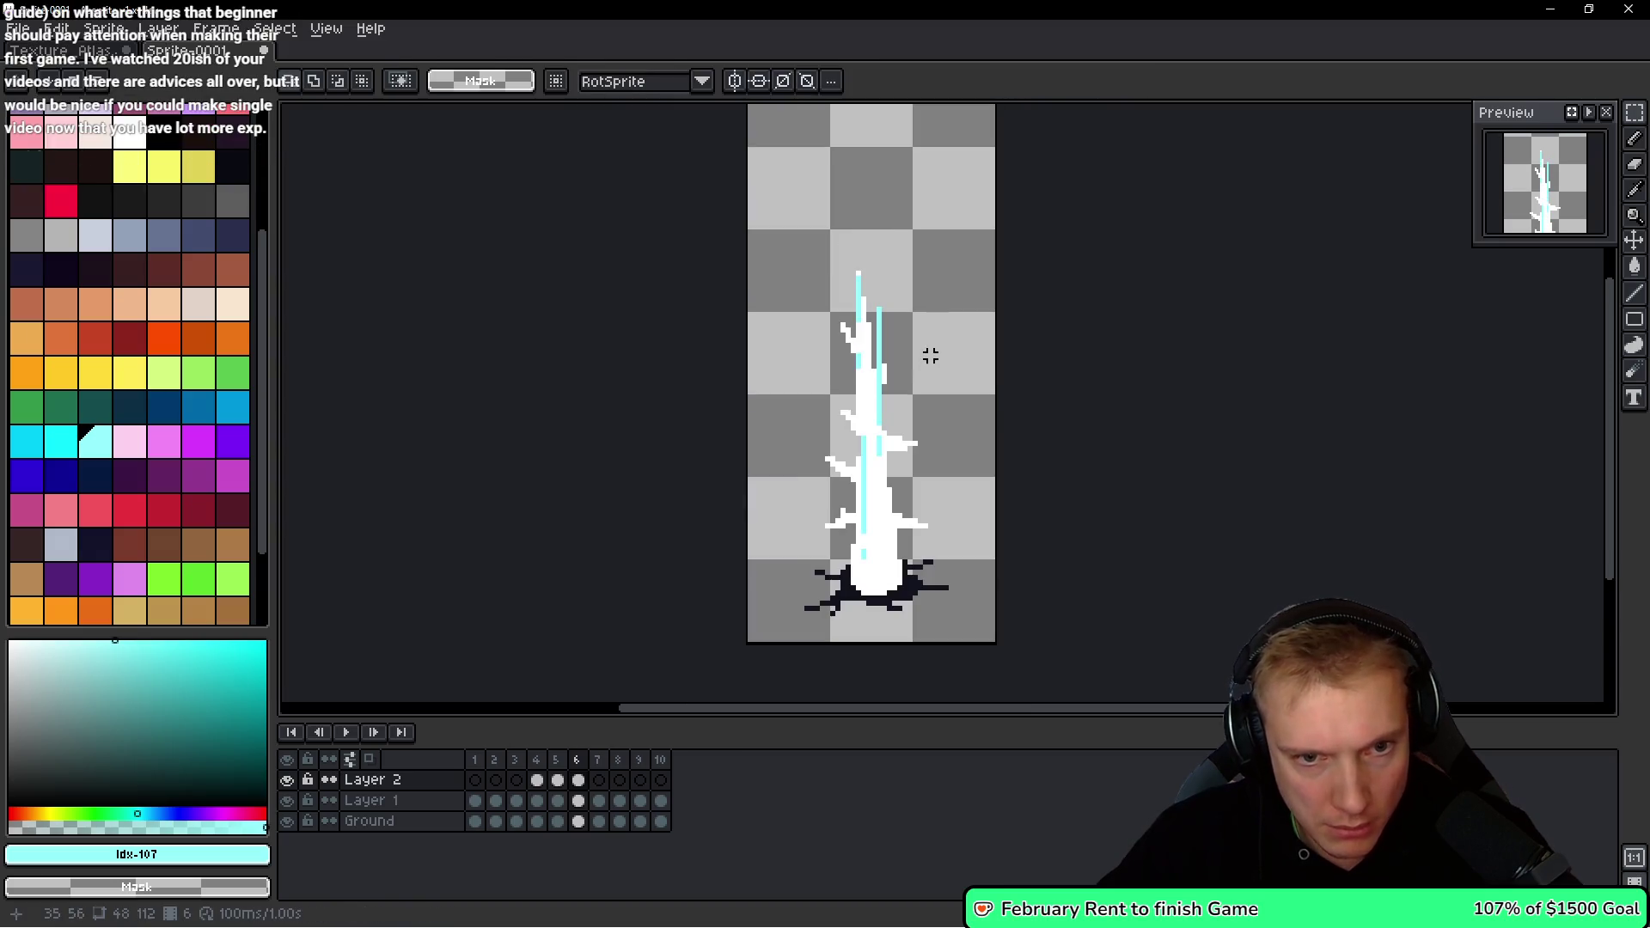
Try pasting the cyan strip onto frame 7, undo it, and return to frame 6.
{"action": "key", "text": "Right"}
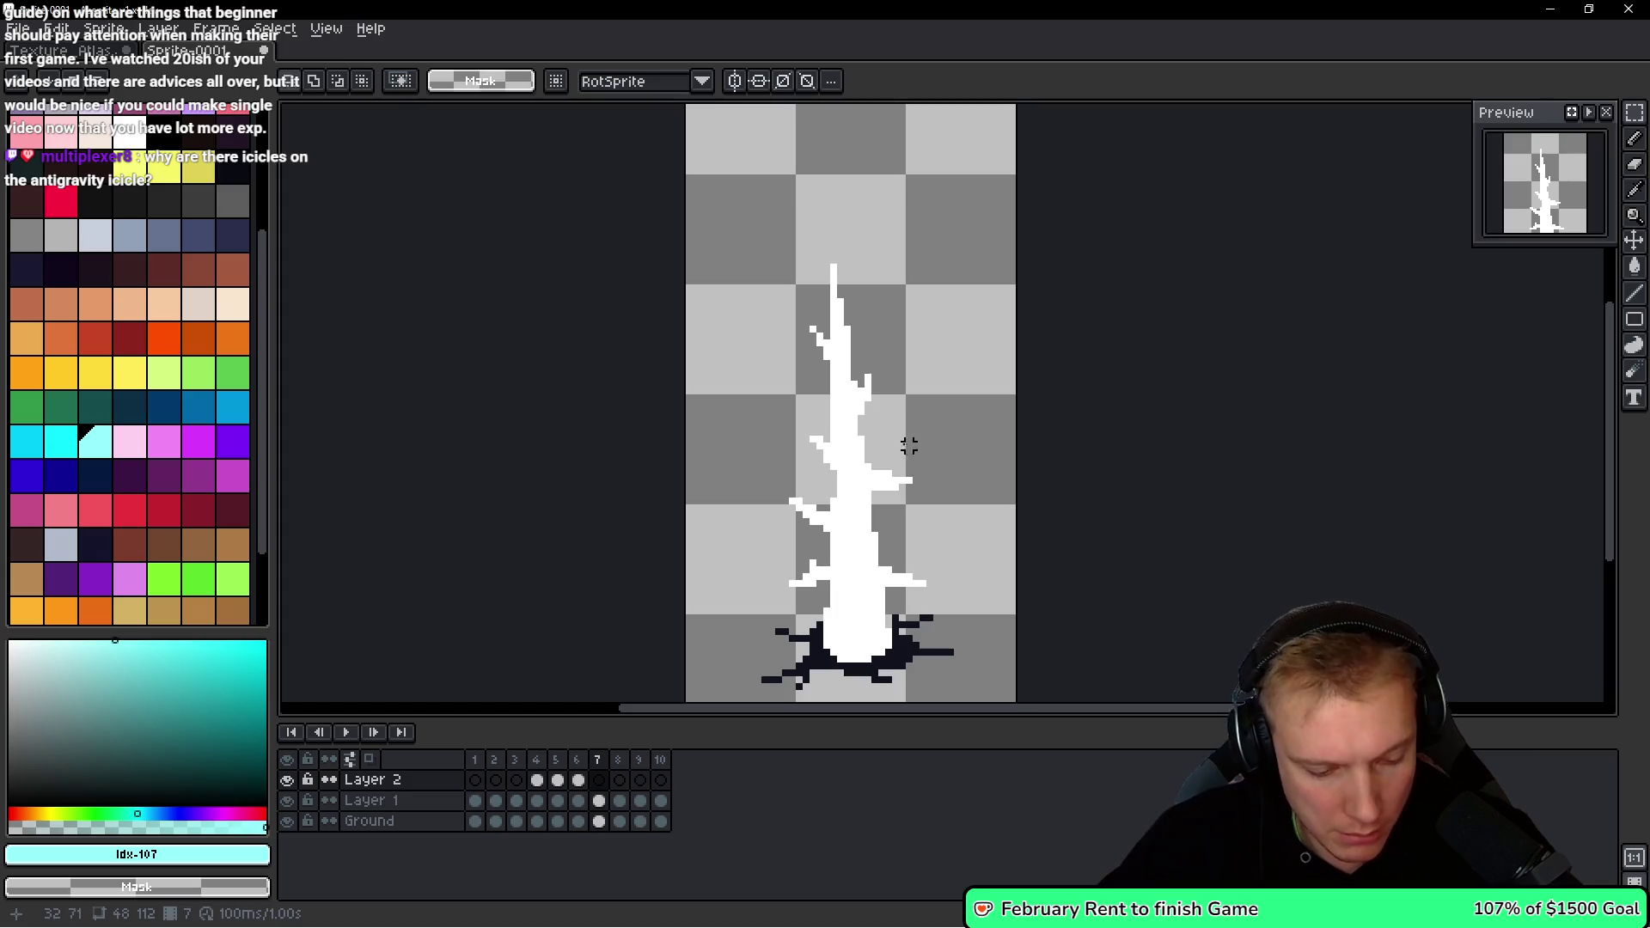
{"action": "key", "text": "ctrl+v"}
{"action": "key", "text": "Return"}
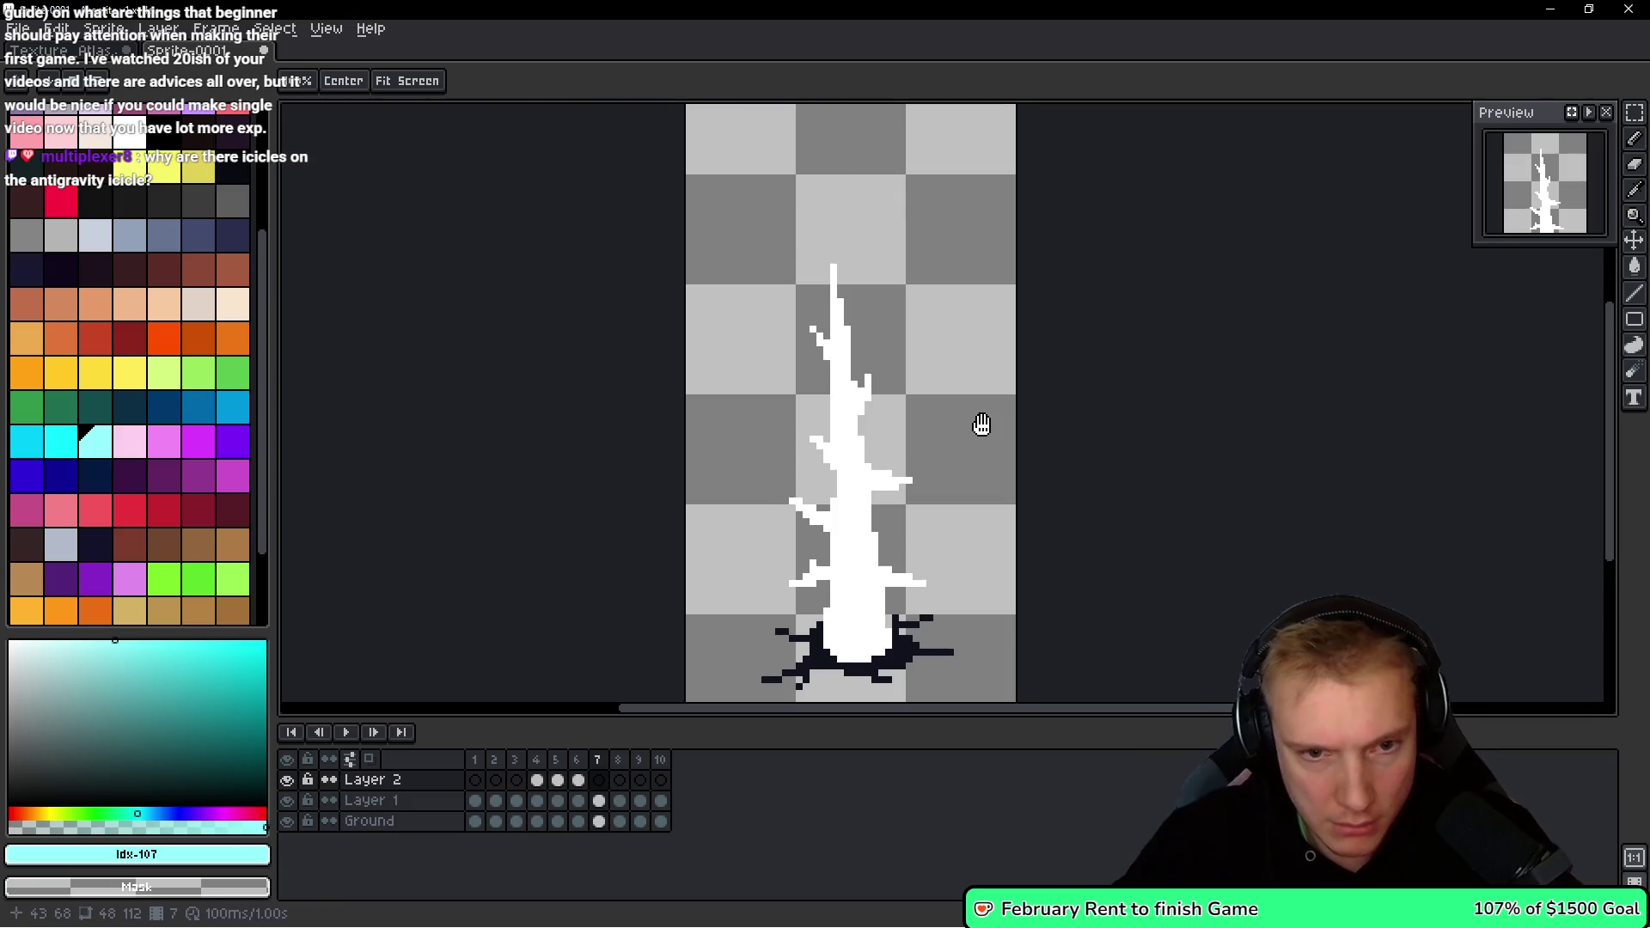
{"action": "key", "text": "ctrl+z"}
{"action": "key", "text": "Left"}
{"action": "scroll", "coordinate": [861, 535], "scroll_direction": "up", "scroll_amount": 1}
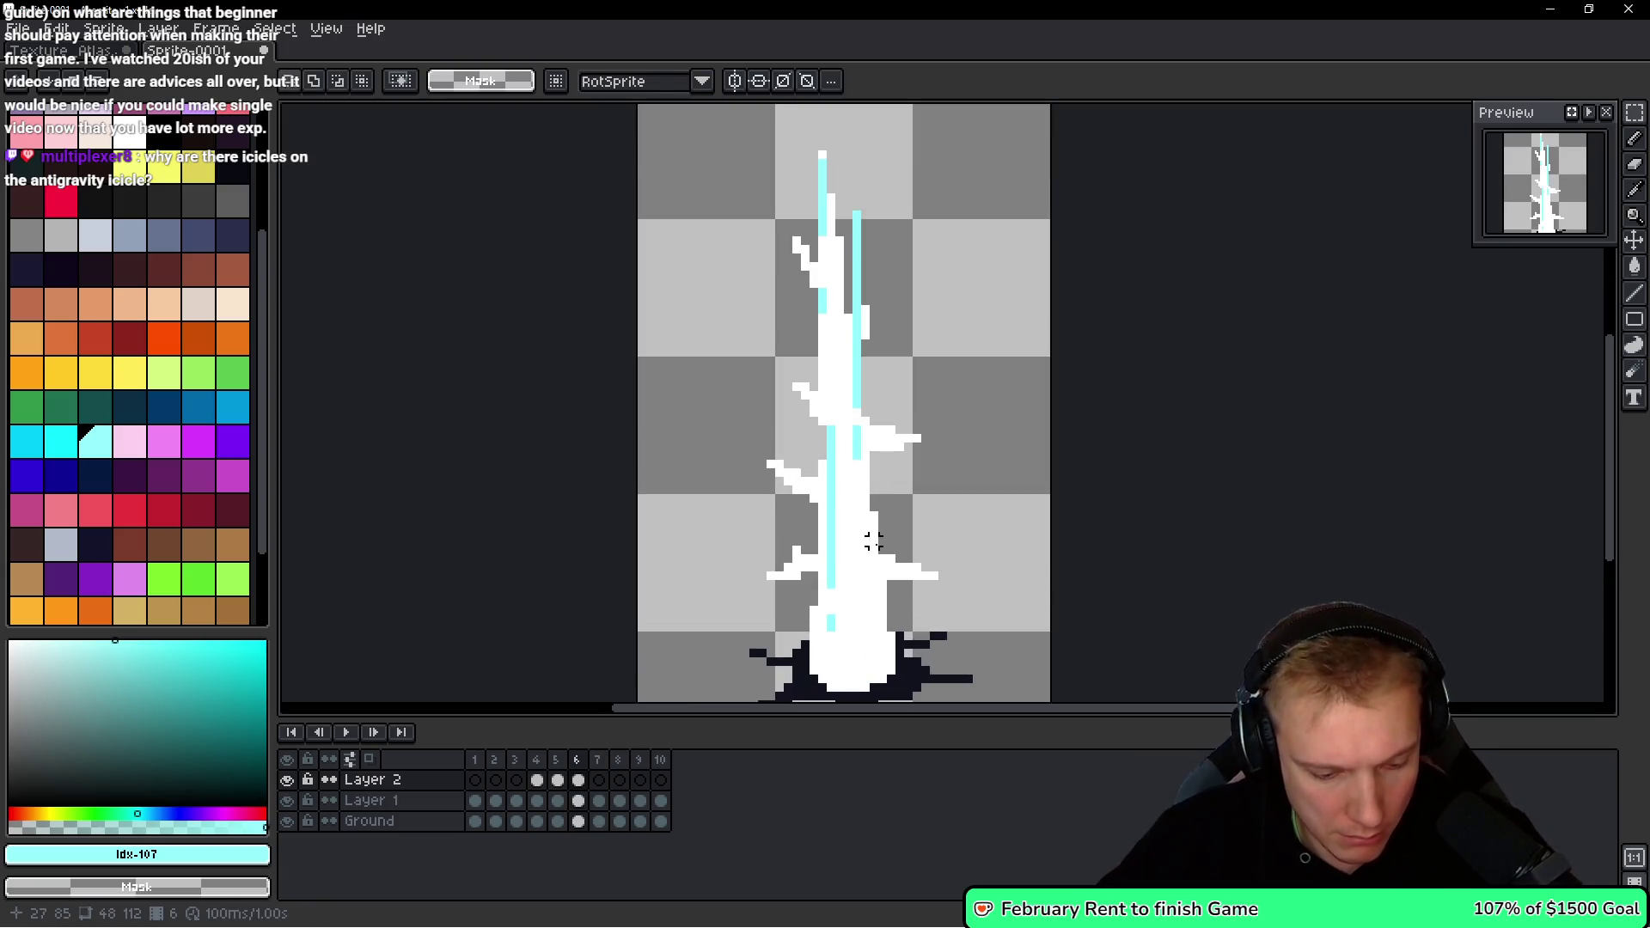
On frame 6, add cyan highlight pixels and whiten parts of the right and upper streaks.
{"action": "key", "text": "b"}
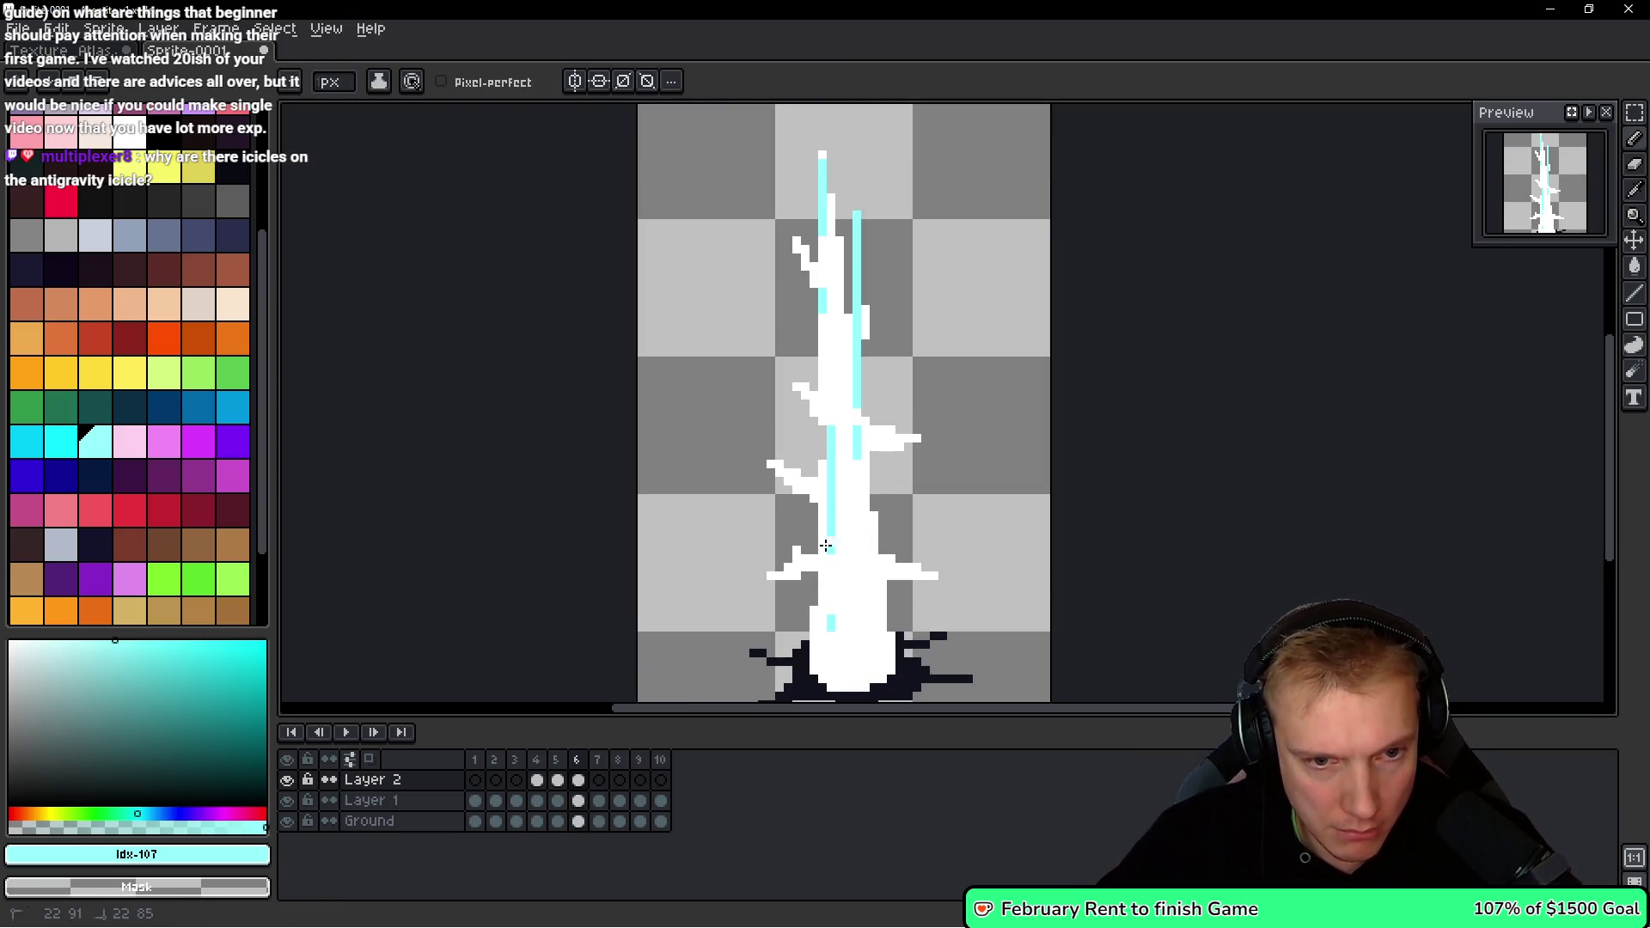
{"action": "left_click", "coordinate": [830, 541]}
{"action": "right_click", "coordinate": [830, 622]}
{"action": "left_click", "coordinate": [857, 451]}
{"action": "left_click", "coordinate": [856, 457]}
{"action": "right_click", "coordinate": [857, 404]}
{"action": "right_click", "coordinate": [857, 354]}
{"action": "scroll", "coordinate": [794, 388], "scroll_direction": "up", "scroll_amount": 2}
{"action": "right_click", "coordinate": [817, 399]}
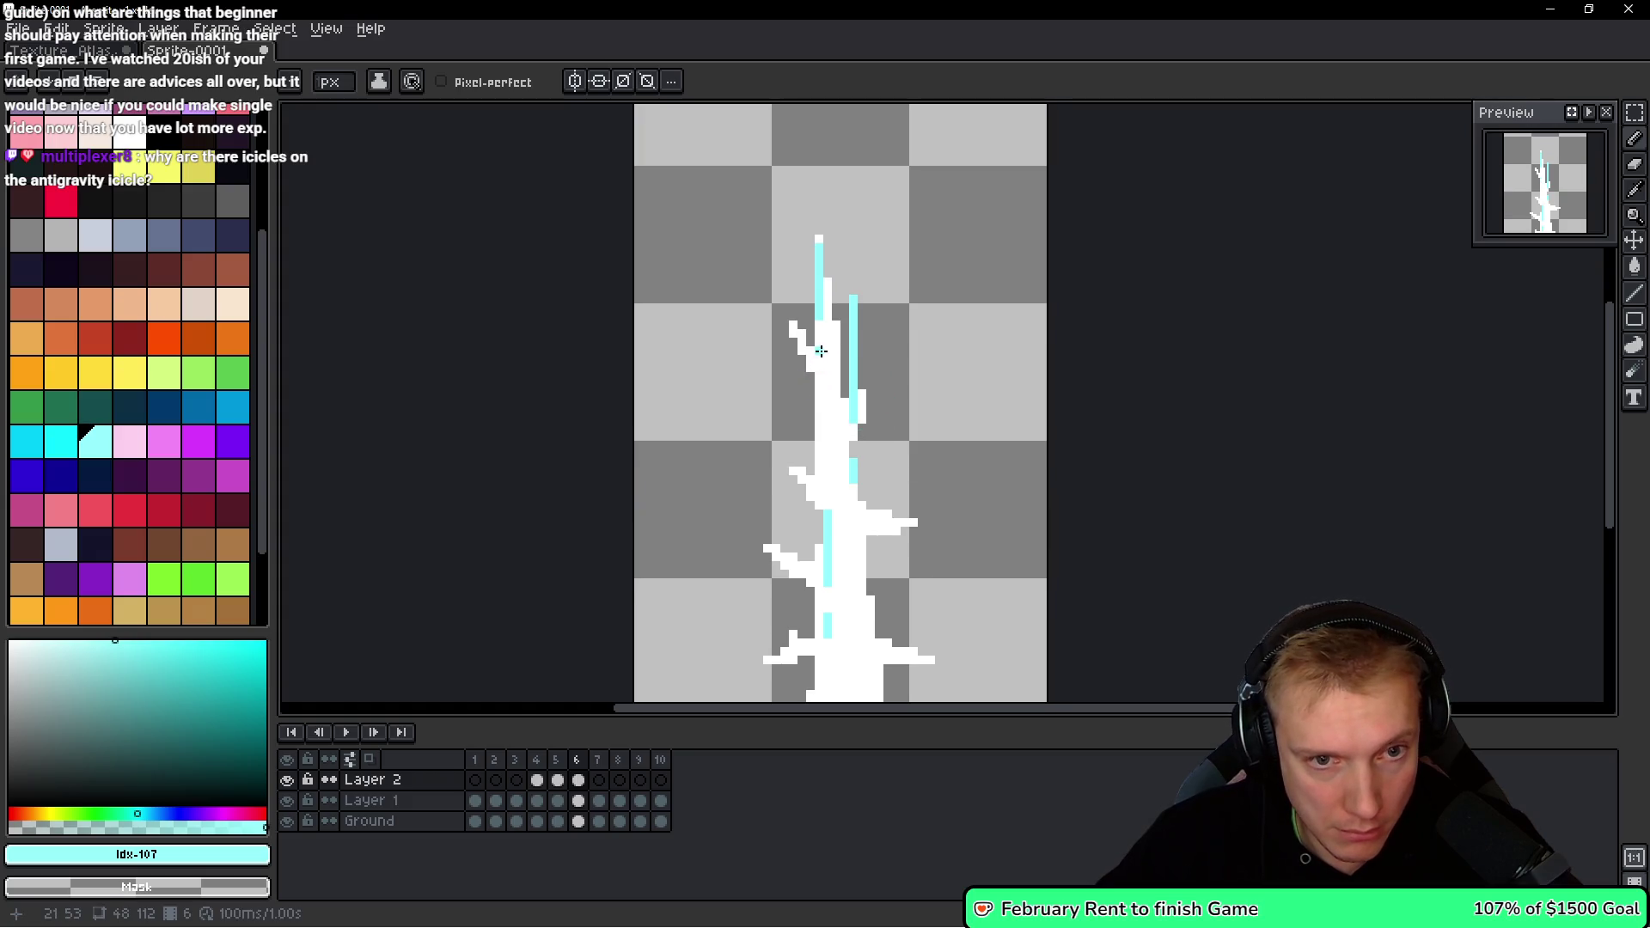
{"action": "right_click", "coordinate": [818, 316]}
{"action": "scroll", "coordinate": [816, 296], "scroll_direction": "down", "scroll_amount": 2}
Paint a new cyan streak on the shard's lower body and trim its ends to white.
{"action": "key", "text": "space"}
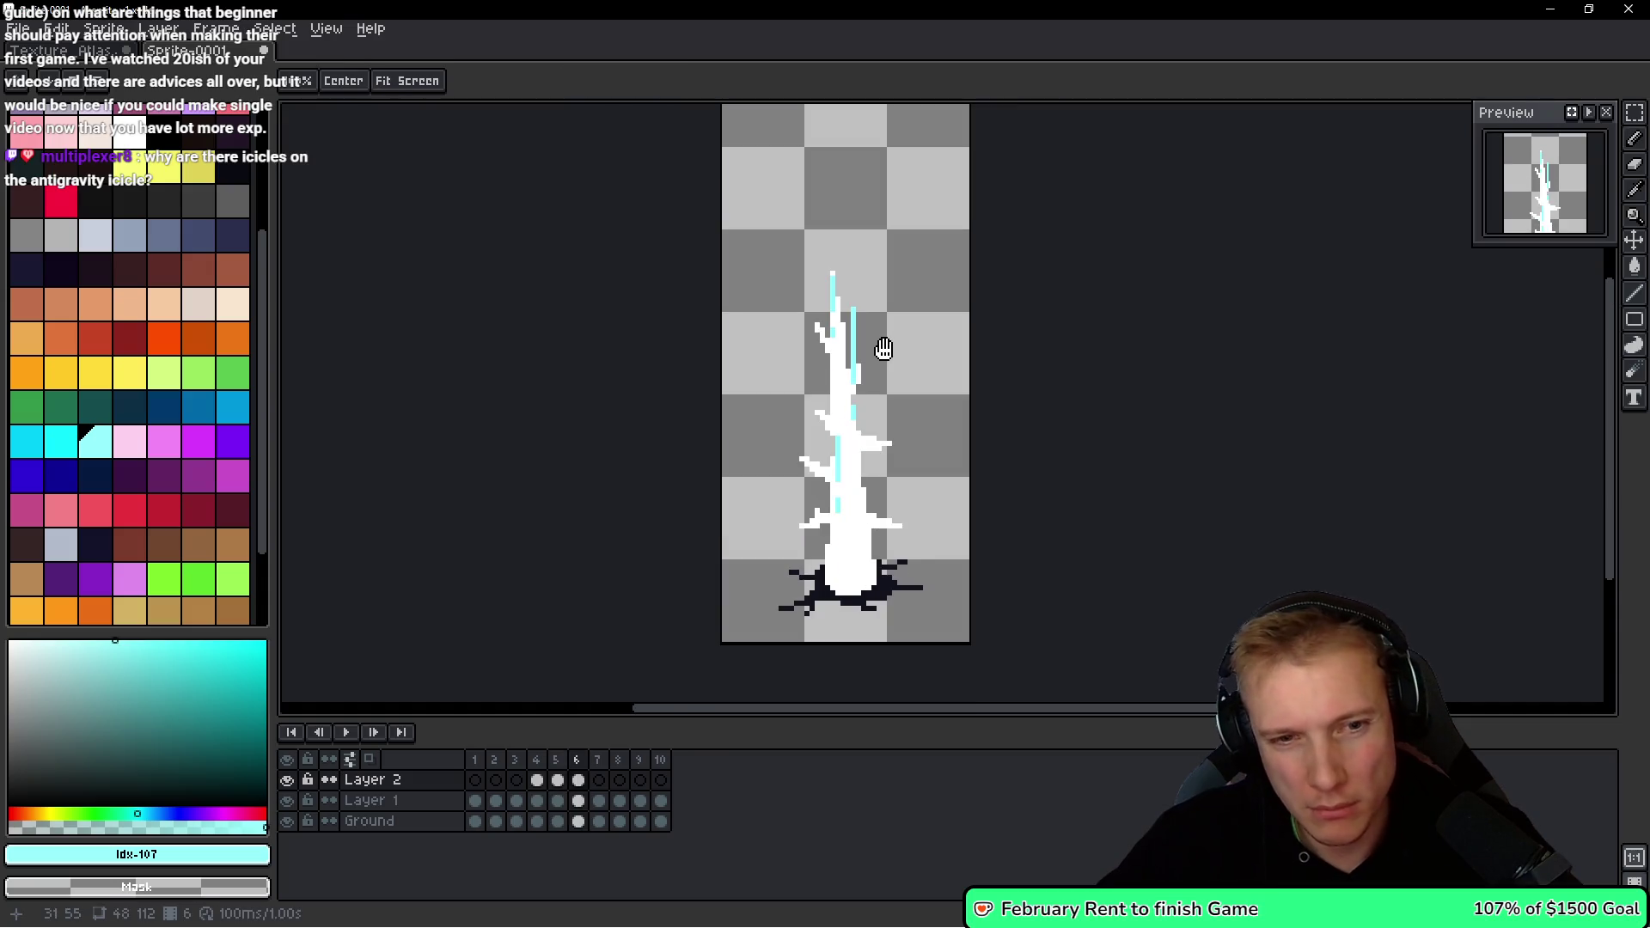
{"action": "scroll", "coordinate": [860, 490], "scroll_direction": "up", "scroll_amount": 2}
{"action": "left_click_drag", "start_coordinate": [877, 582], "coordinate": [881, 507]}
{"action": "left_click", "coordinate": [883, 600]}
{"action": "scroll", "coordinate": [884, 596], "scroll_direction": "up", "scroll_amount": 2}
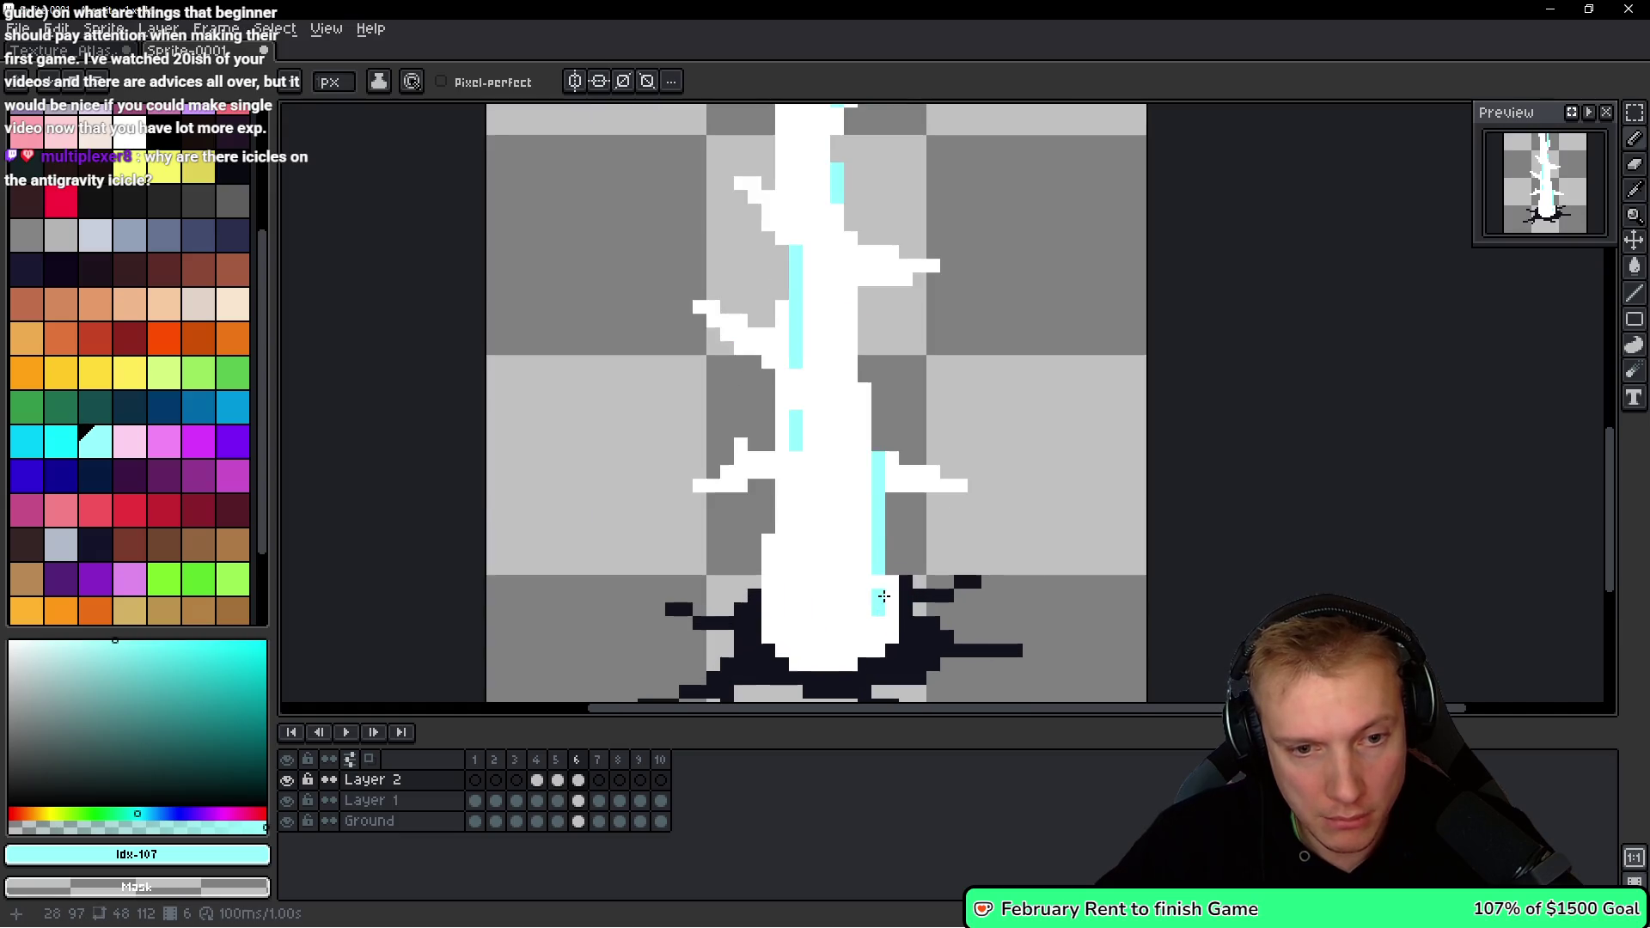
{"action": "right_click", "coordinate": [878, 533]}
{"action": "right_click", "coordinate": [878, 602]}
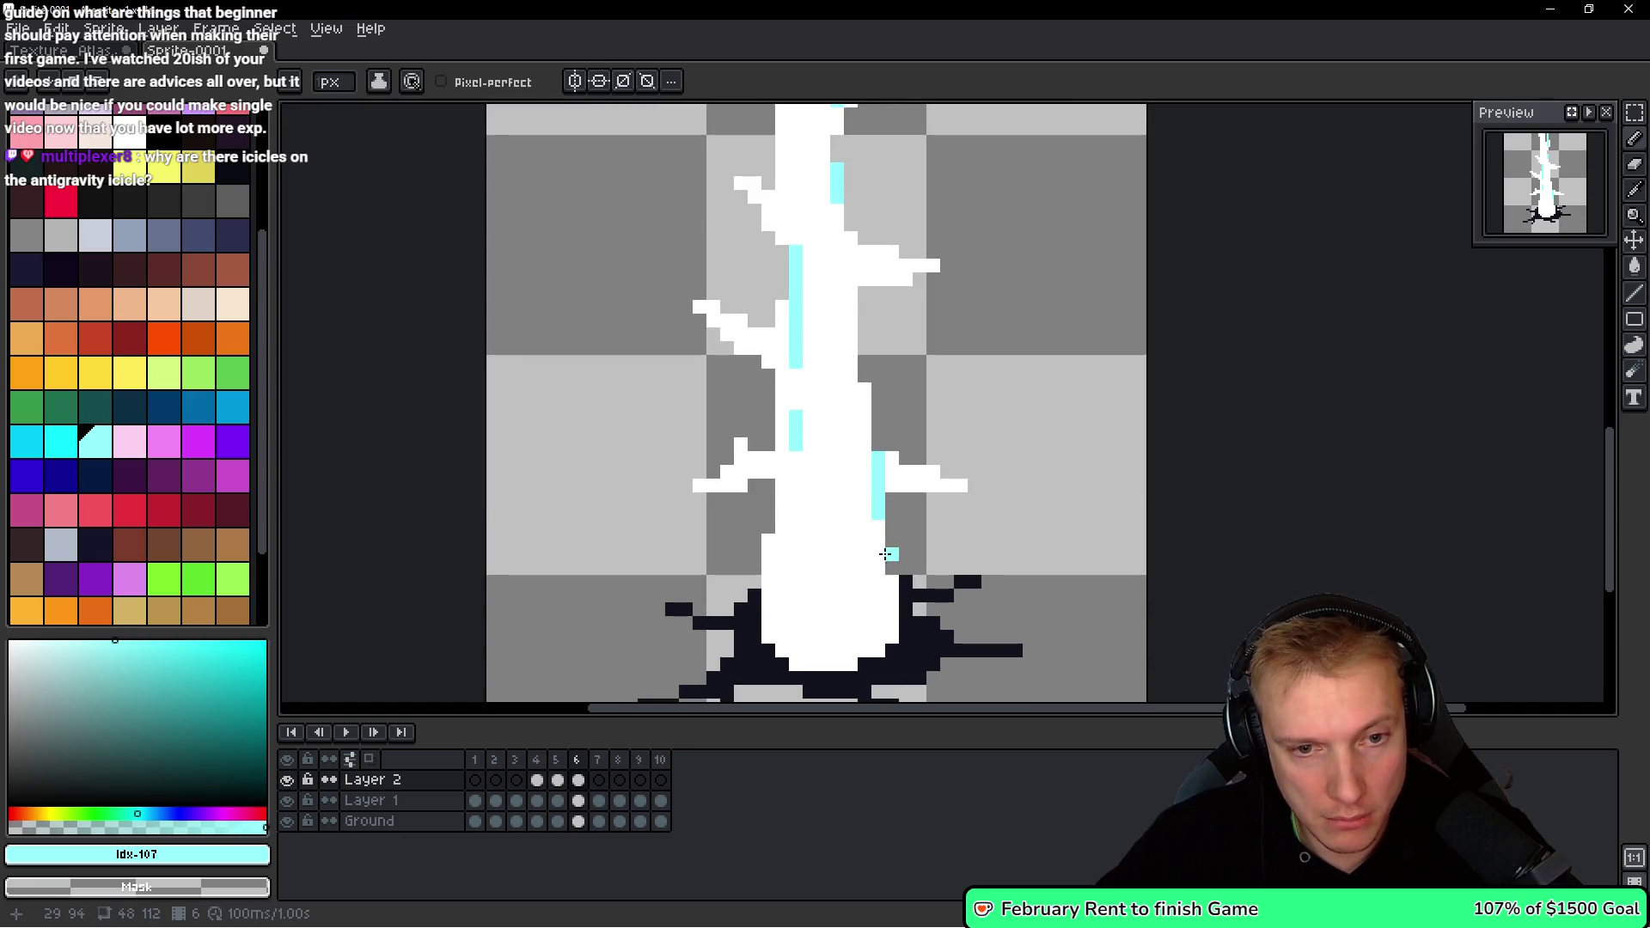
Compare frames 4 through 7, then play the animation.
{"action": "key", "text": "Left"}
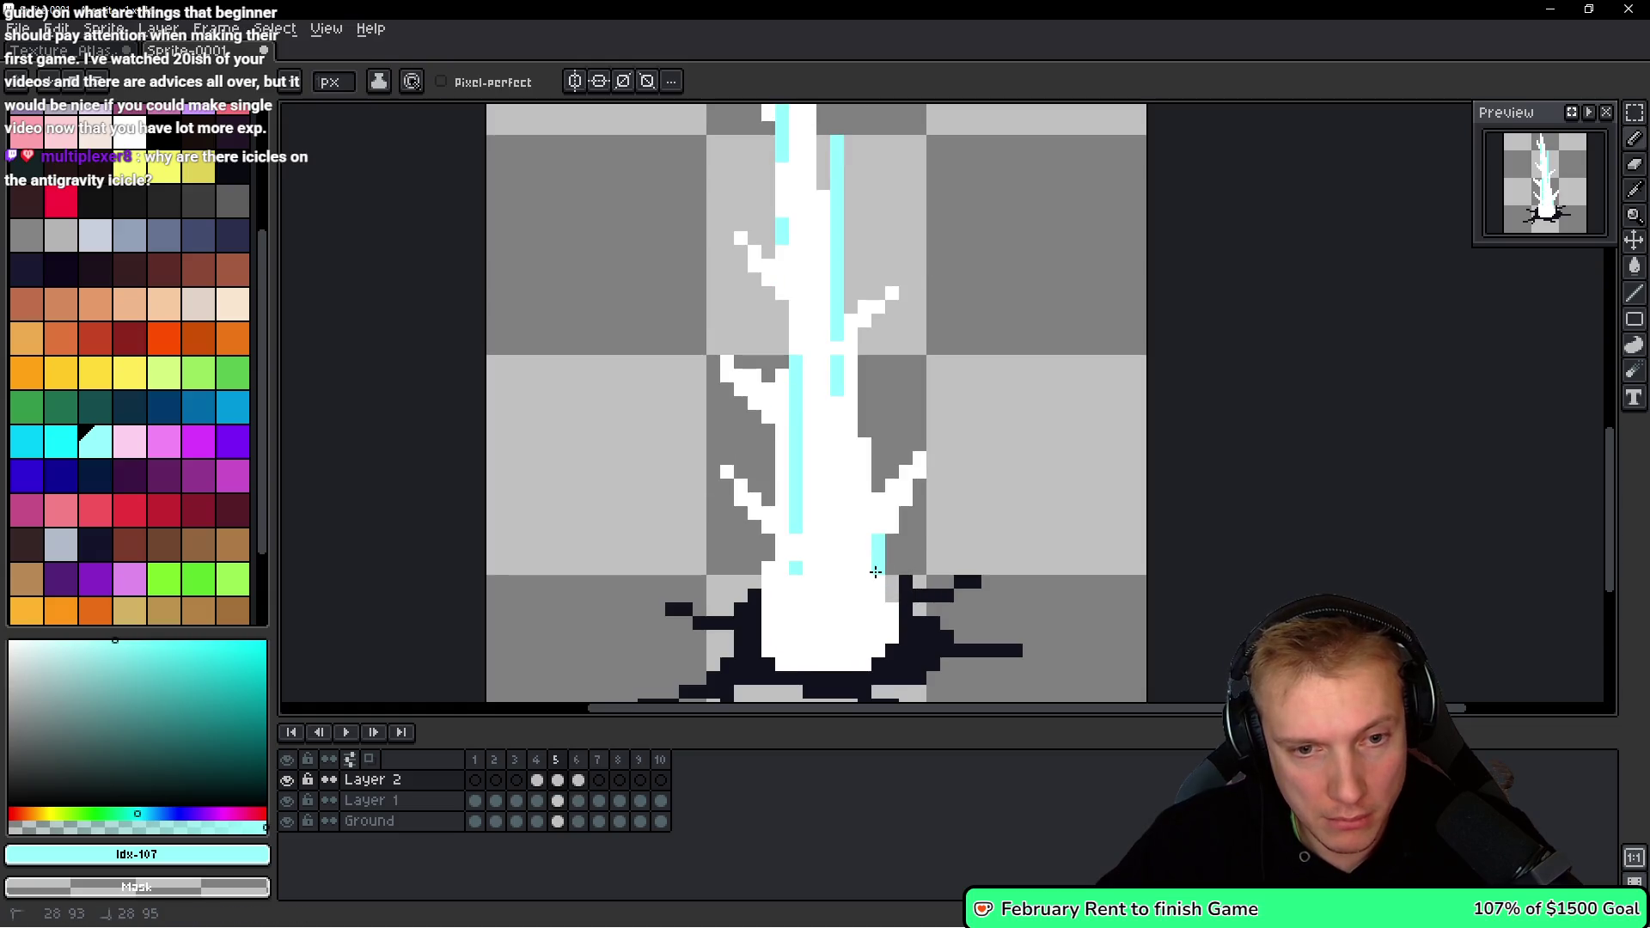
{"action": "key", "text": "space"}
{"action": "key", "text": "Right"}
{"action": "key", "text": "Right"}
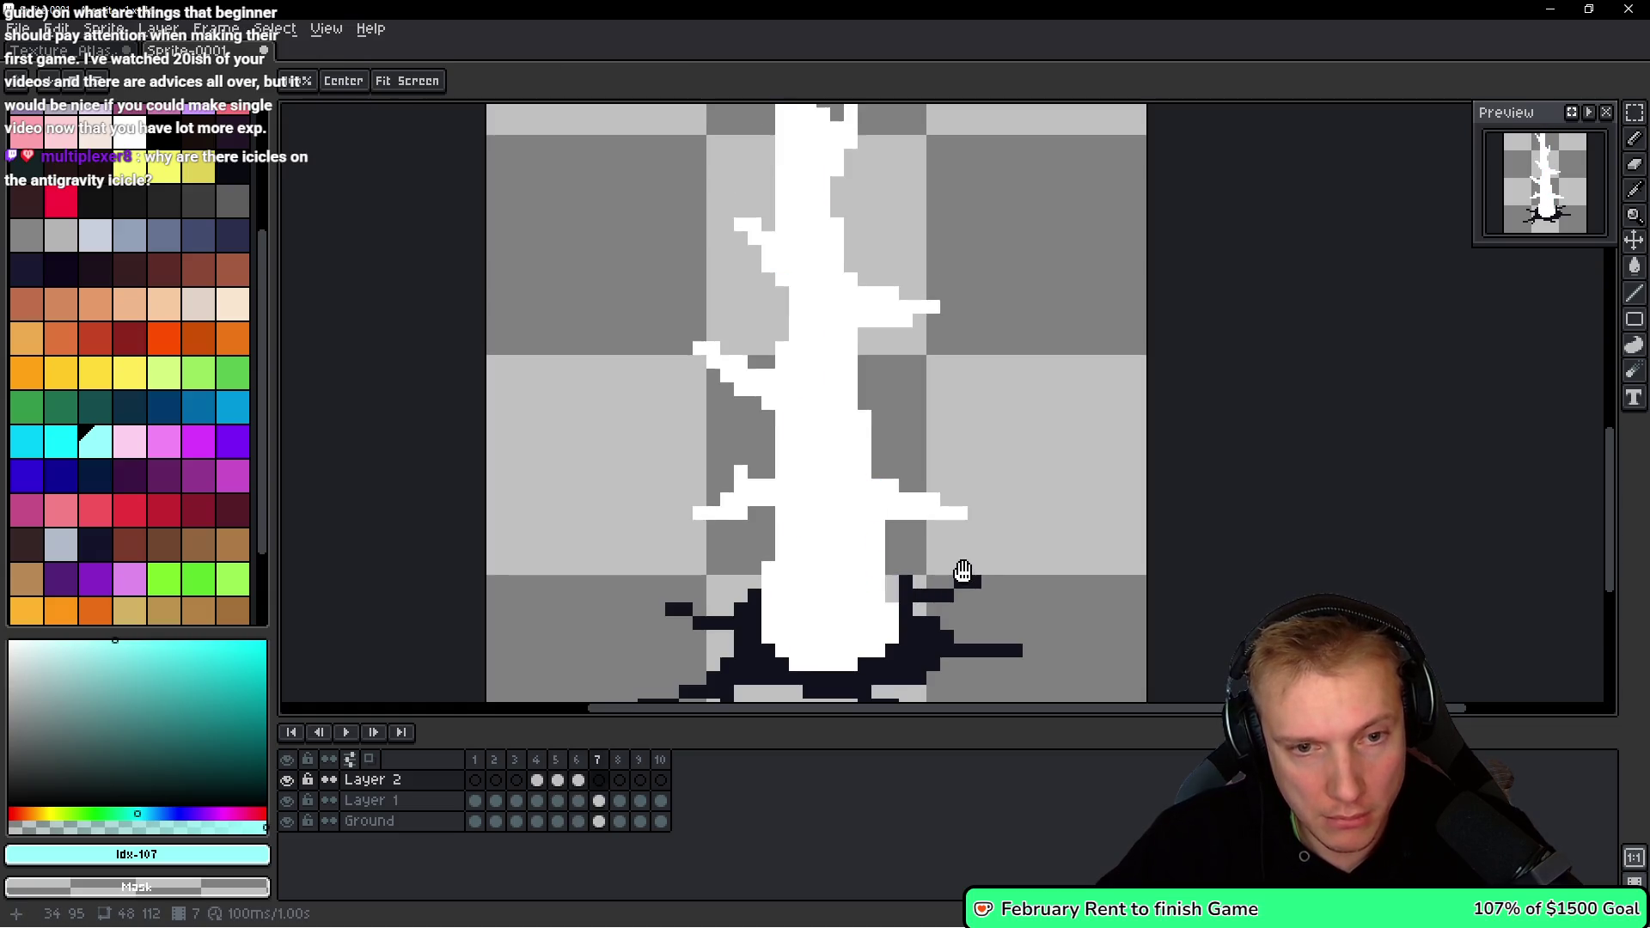
{"action": "key", "text": "Left"}
{"action": "key", "text": "Left"}
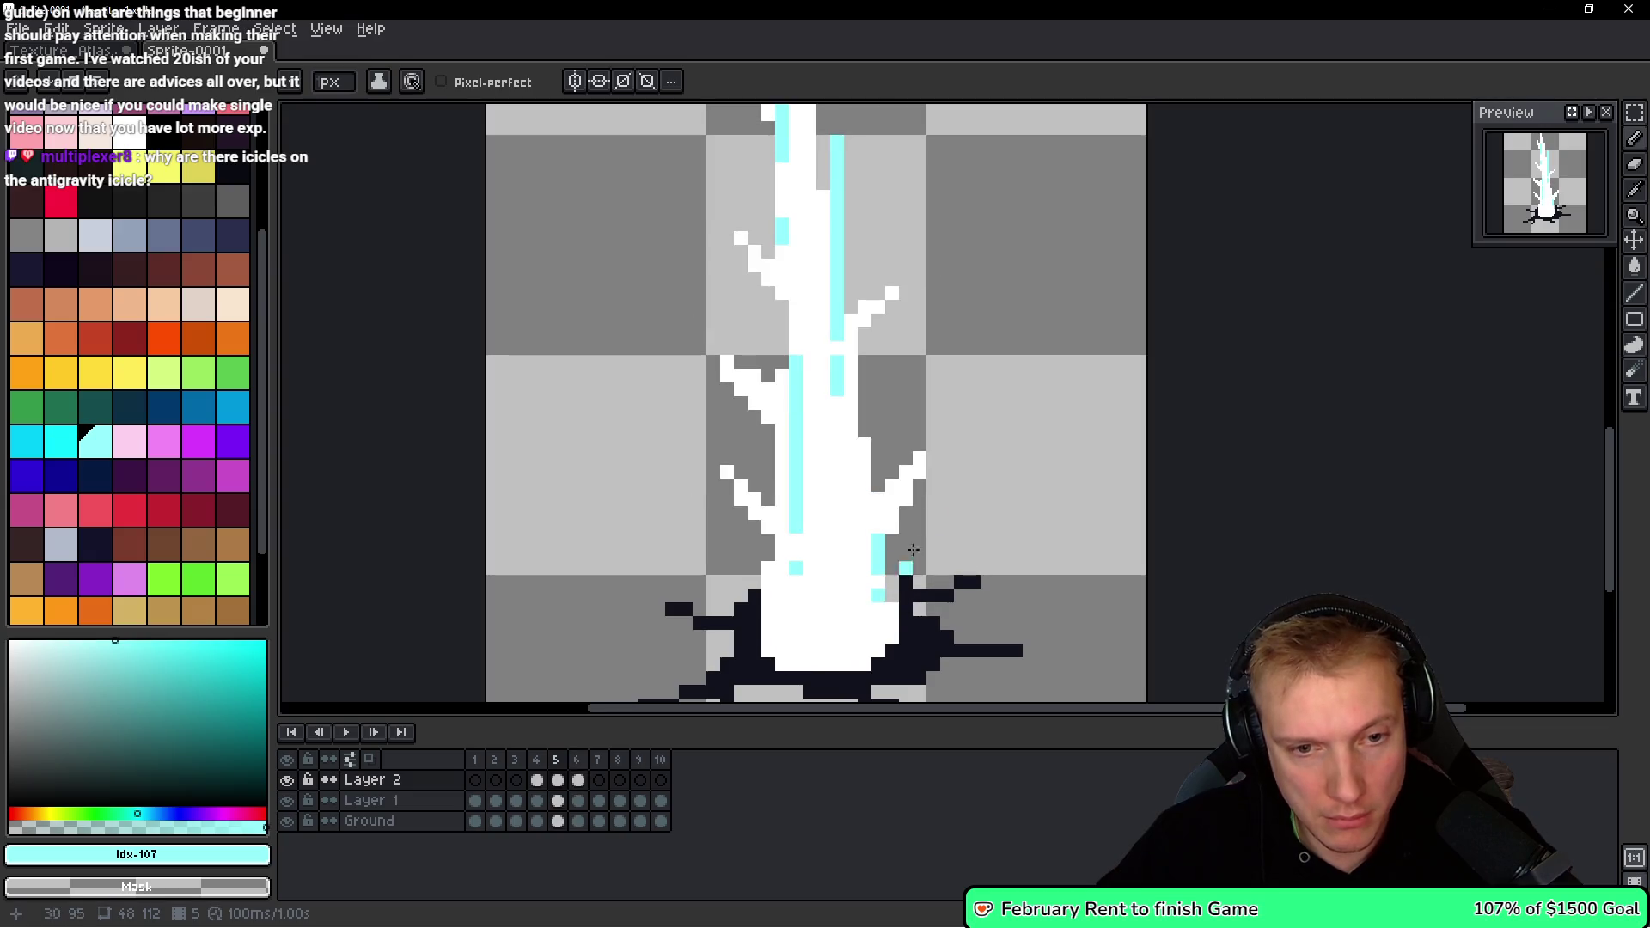
{"action": "scroll", "coordinate": [905, 567], "scroll_direction": "down", "scroll_amount": 2}
{"action": "key", "text": "Left"}
{"action": "scroll", "coordinate": [924, 478], "scroll_direction": "up", "scroll_amount": 4}
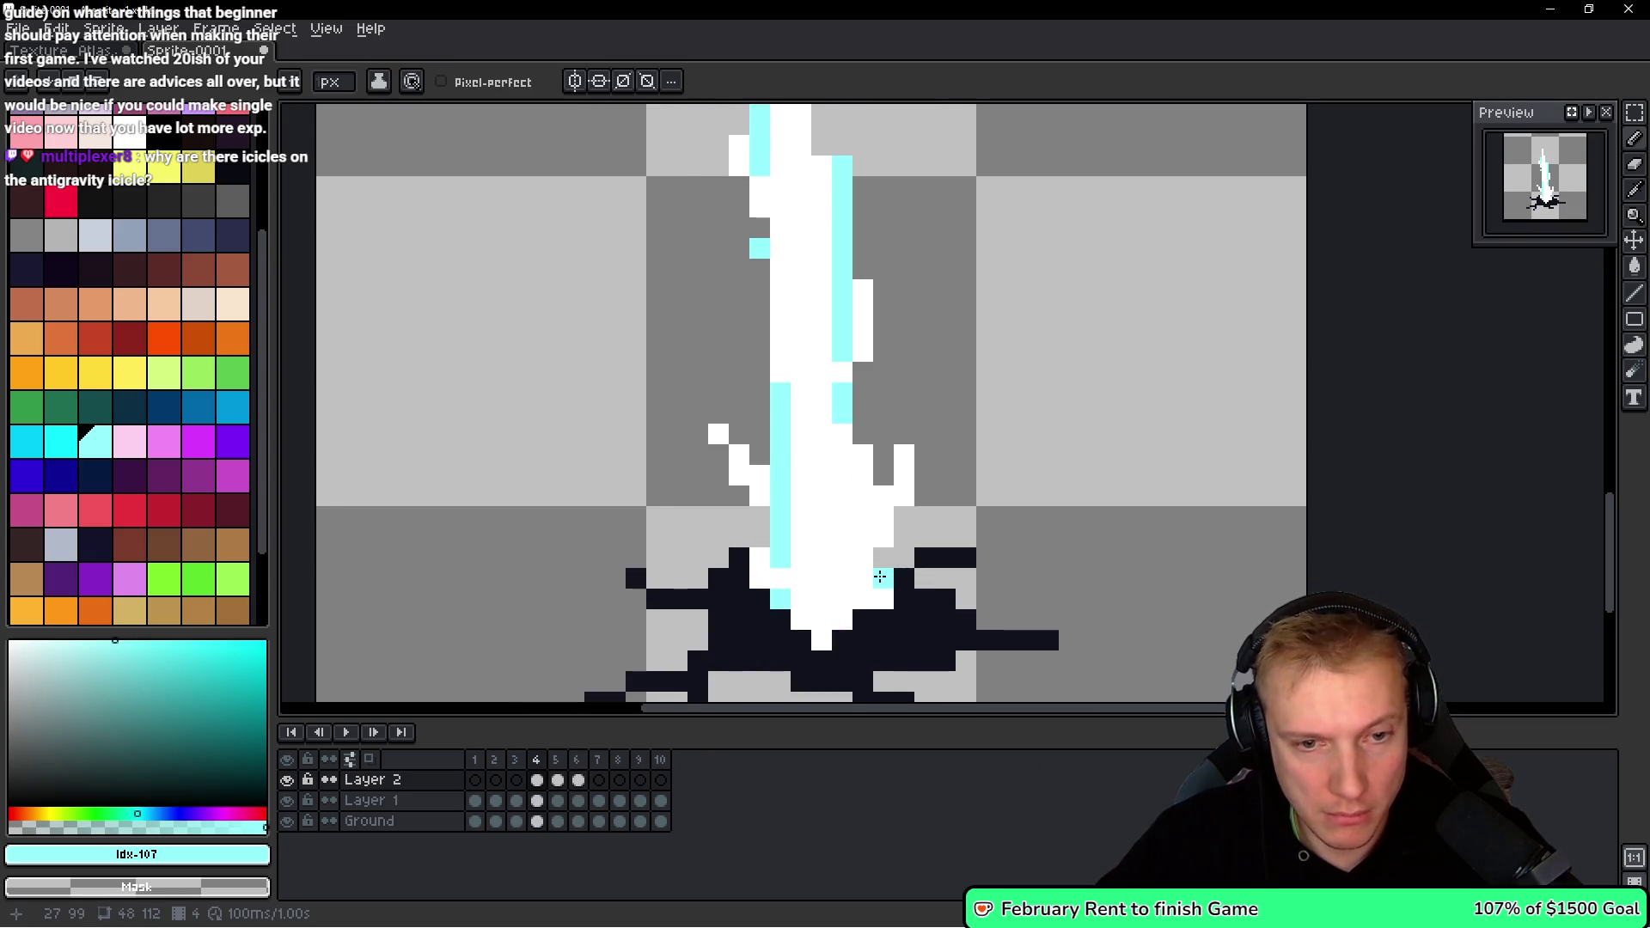
{"action": "key", "text": "Right"}
{"action": "key", "text": "Right"}
{"action": "key", "text": "Right"}
{"action": "scroll", "coordinate": [1010, 432], "scroll_direction": "down", "scroll_amount": 3}
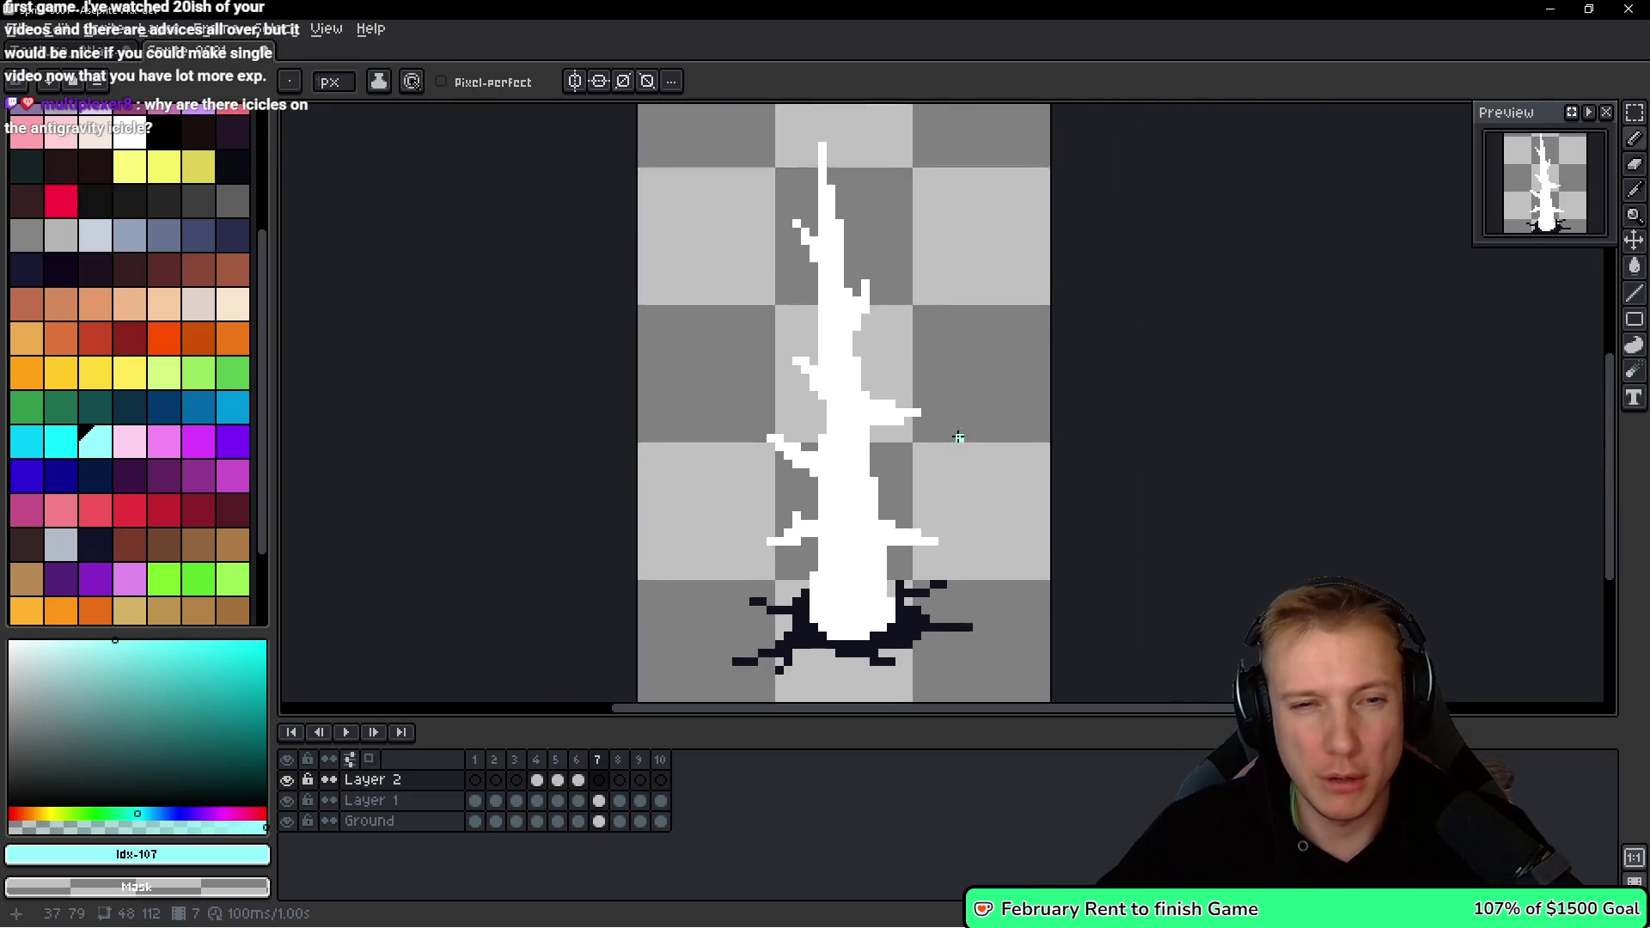
{"action": "scroll", "coordinate": [958, 436], "scroll_direction": "down", "scroll_amount": 1}
{"action": "key", "text": "Return"}
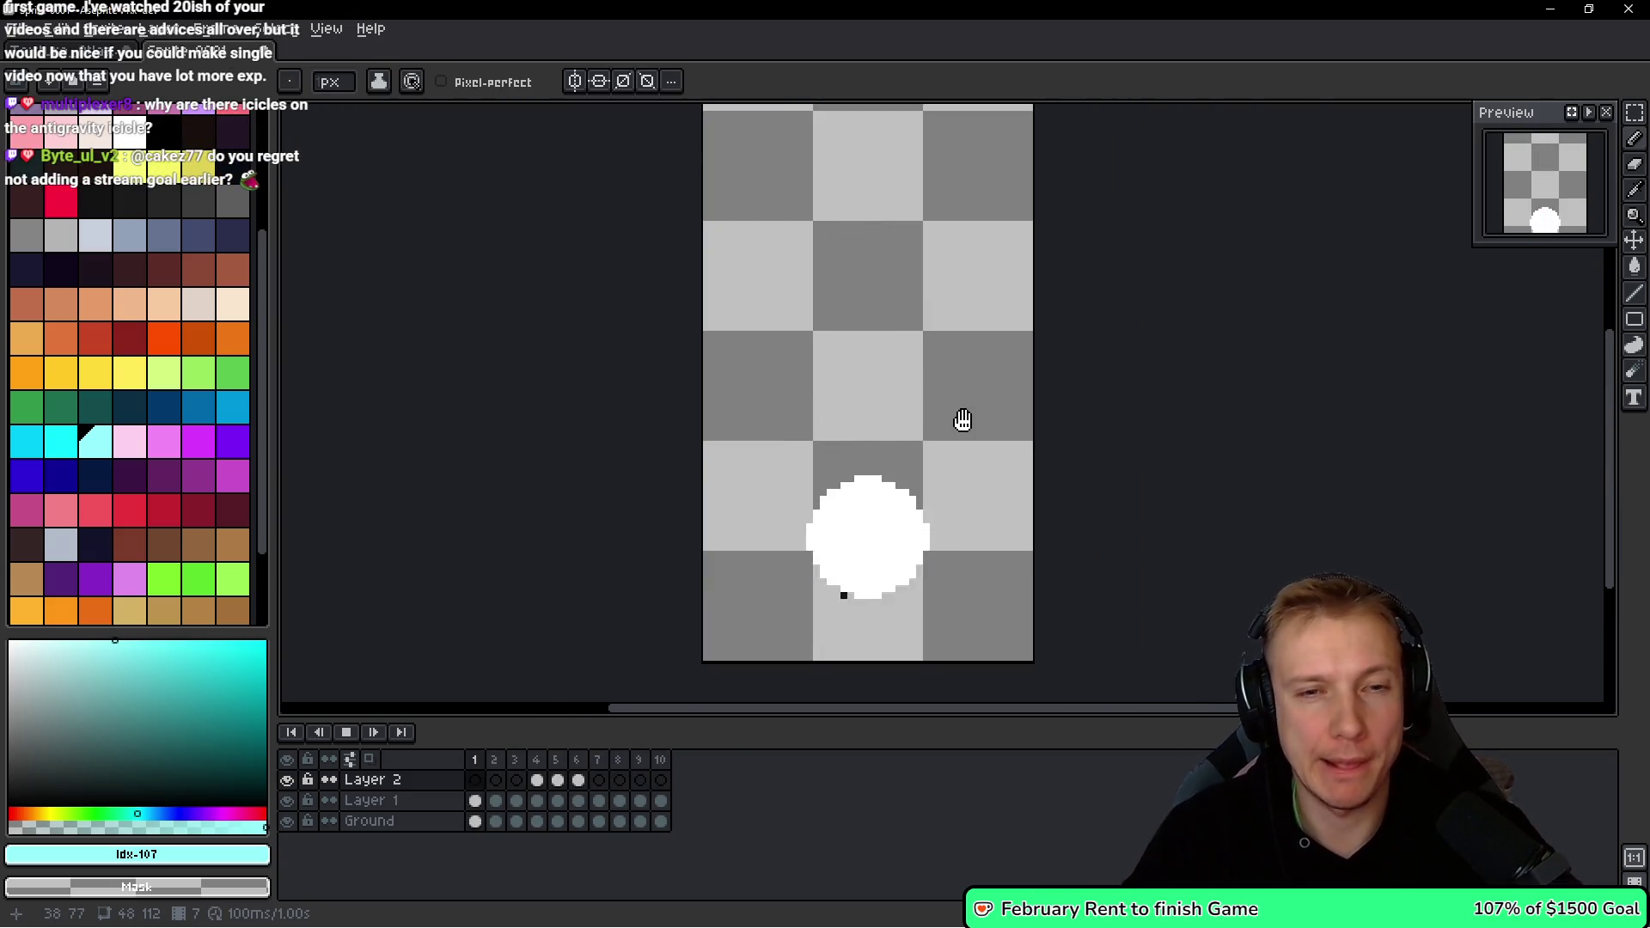
Stop playback and compare frame 6's shard with frame 7's.
{"action": "key", "text": "Return"}
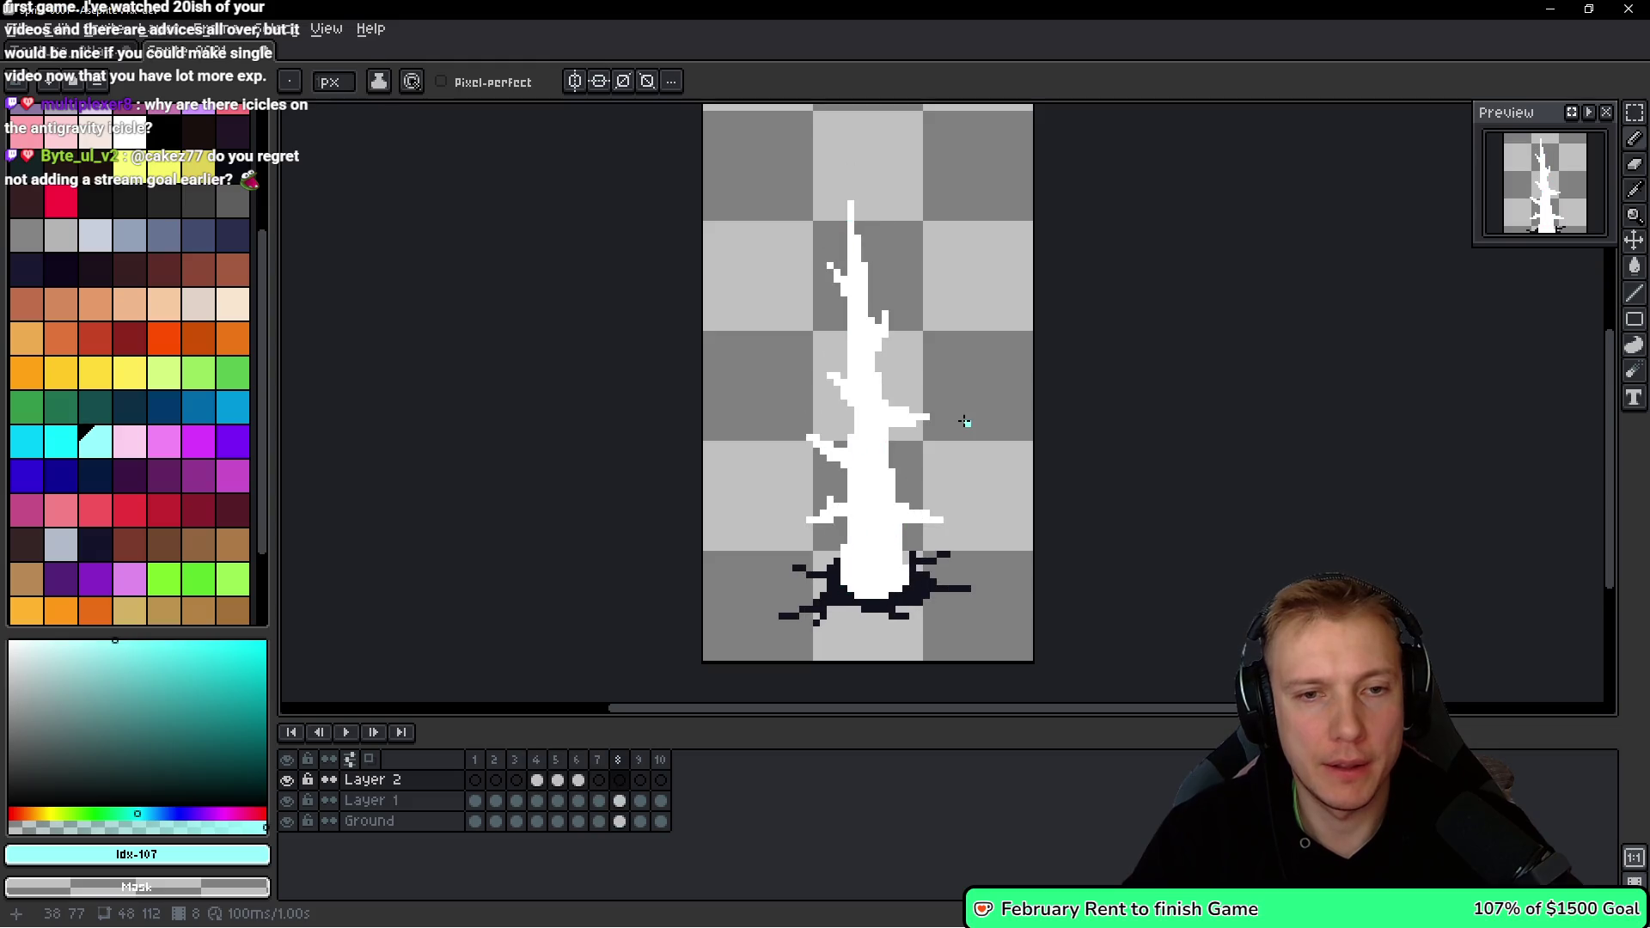
{"action": "key", "text": "space"}
{"action": "key", "text": "Return"}
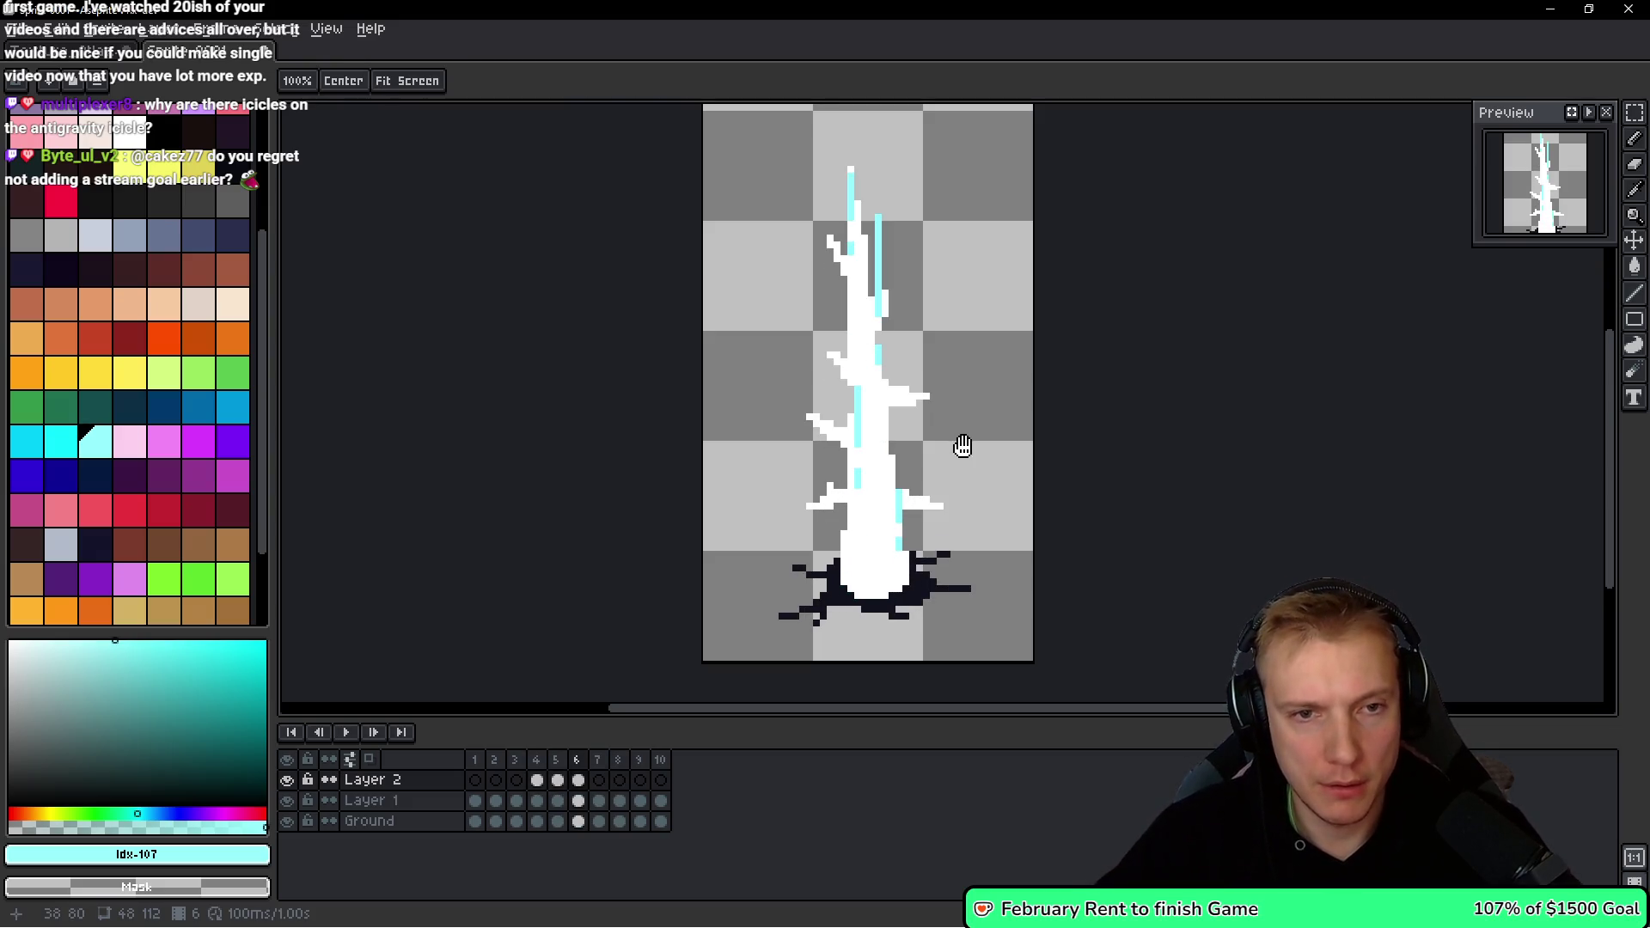
{"action": "key", "text": "Right"}
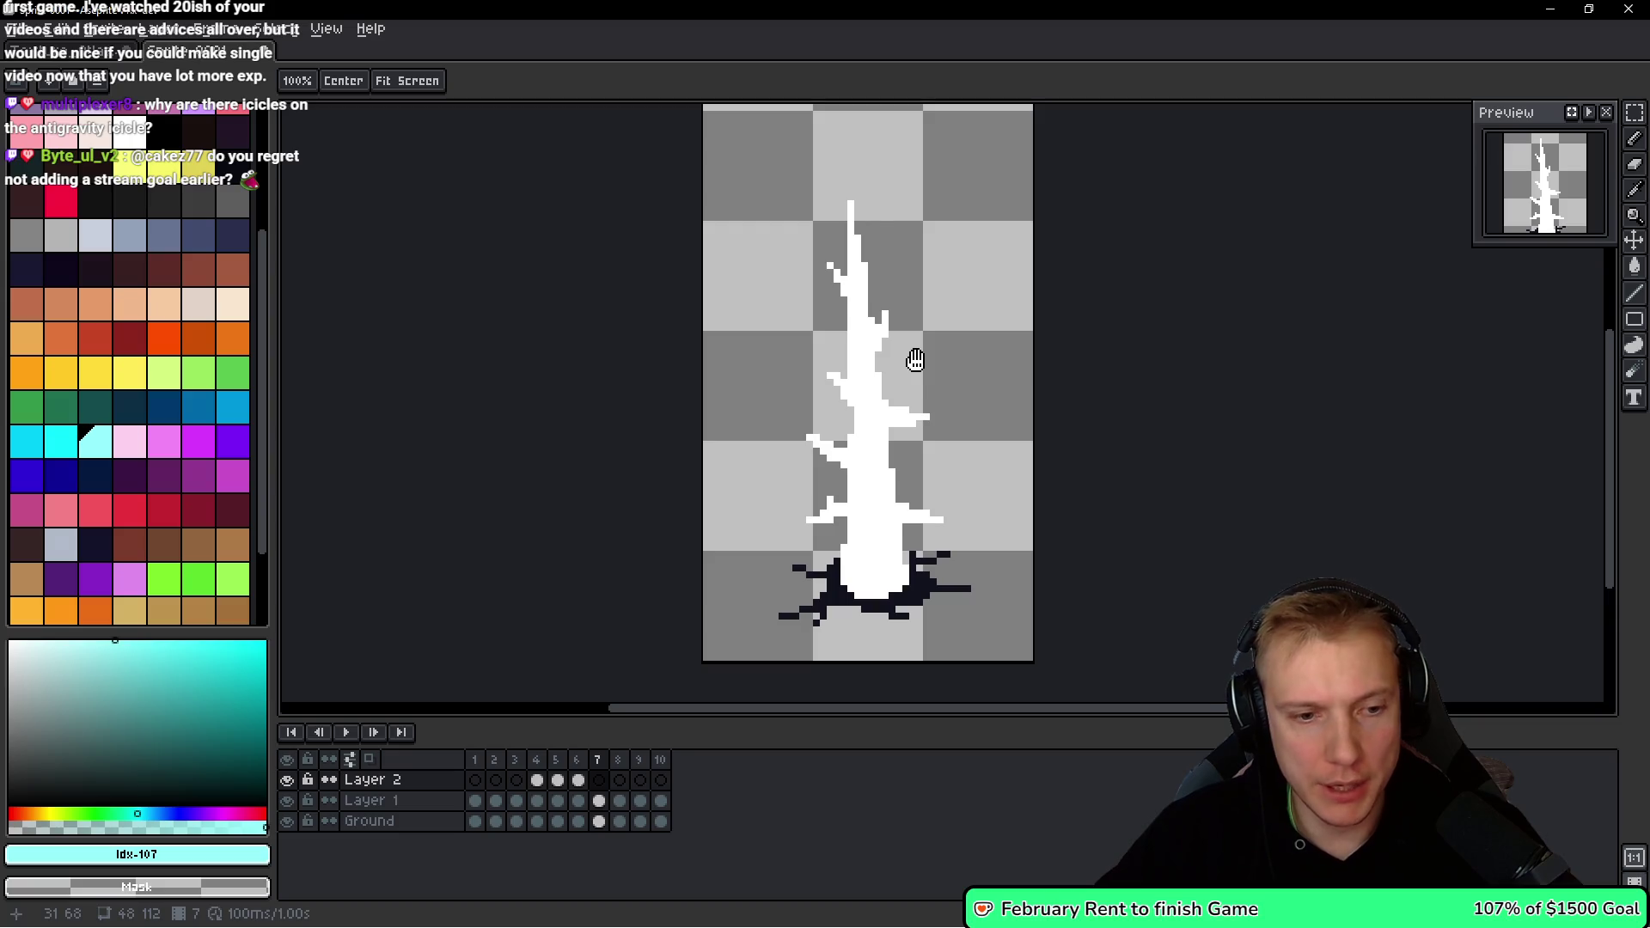
{"action": "key", "text": "Left"}
On frame 6, erase the top of the right cyan streak and repaint the left streak.
{"action": "scroll", "coordinate": [908, 258], "scroll_direction": "up", "scroll_amount": 1}
{"action": "left_click_drag", "start_coordinate": [846, 183], "coordinate": [839, 257]}
{"action": "scroll", "coordinate": [832, 309], "scroll_direction": "up", "scroll_amount": 2}
{"action": "left_click_drag", "start_coordinate": [773, 320], "coordinate": [779, 225]}
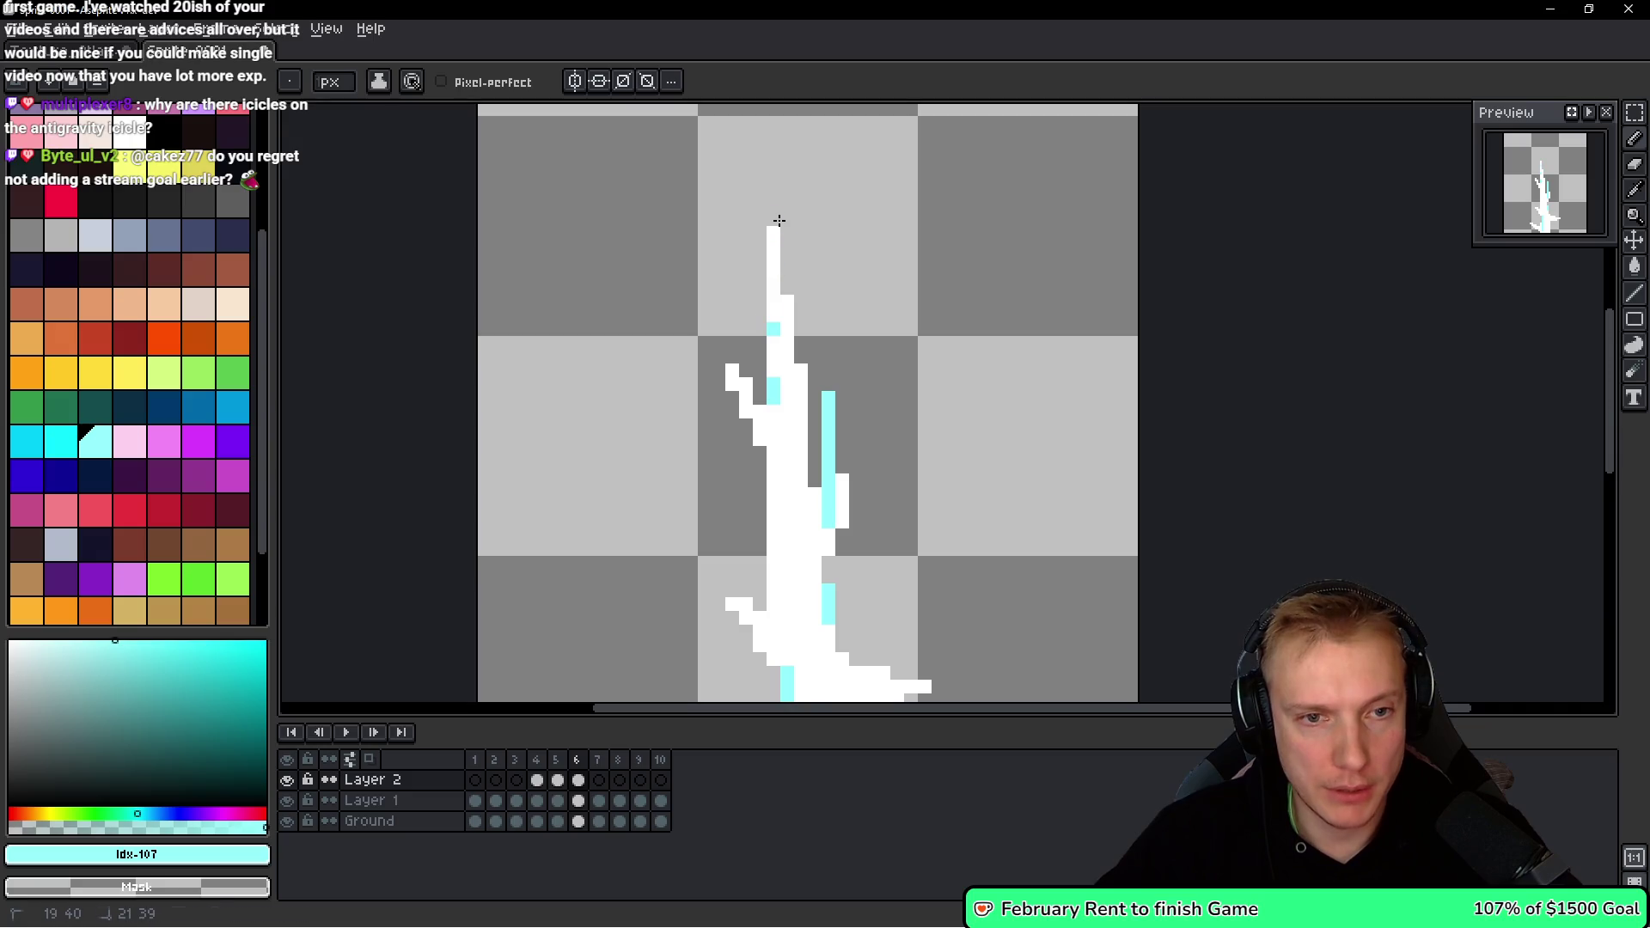
{"action": "left_click_drag", "start_coordinate": [773, 283], "coordinate": [773, 320]}
{"action": "scroll", "coordinate": [849, 333], "scroll_direction": "down", "scroll_amount": 1}
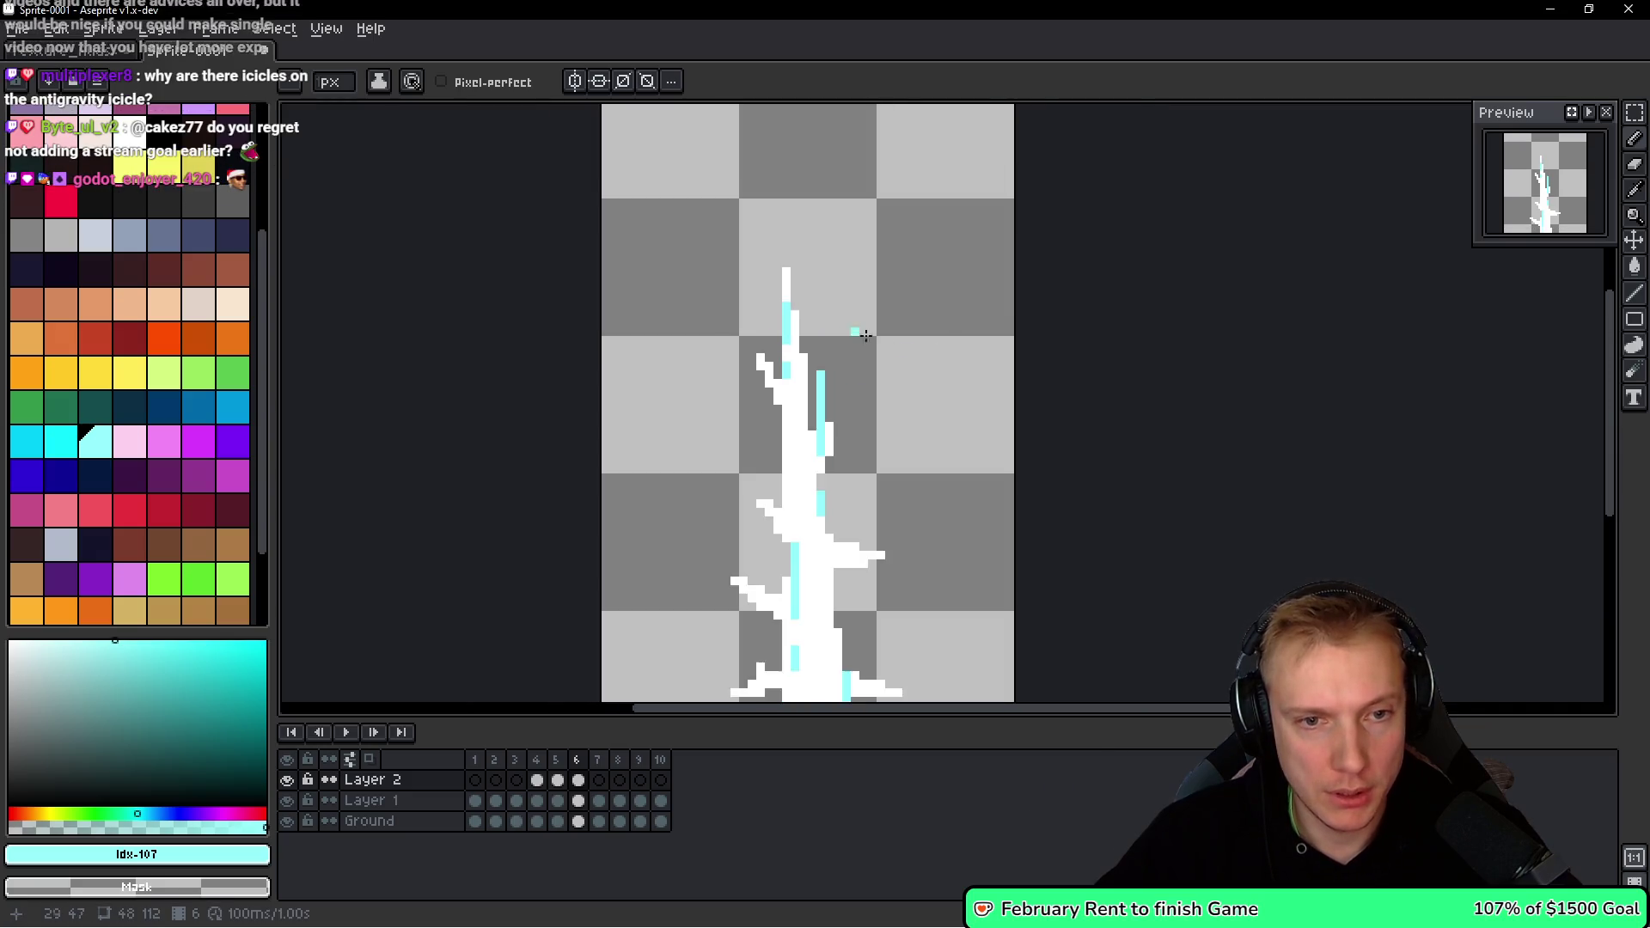
Flip between frames 6 and 7 to check the streaks, then advance to frame 7.
{"action": "key", "text": "Right"}
{"action": "key", "text": "Left"}
{"action": "key", "text": "Right"}
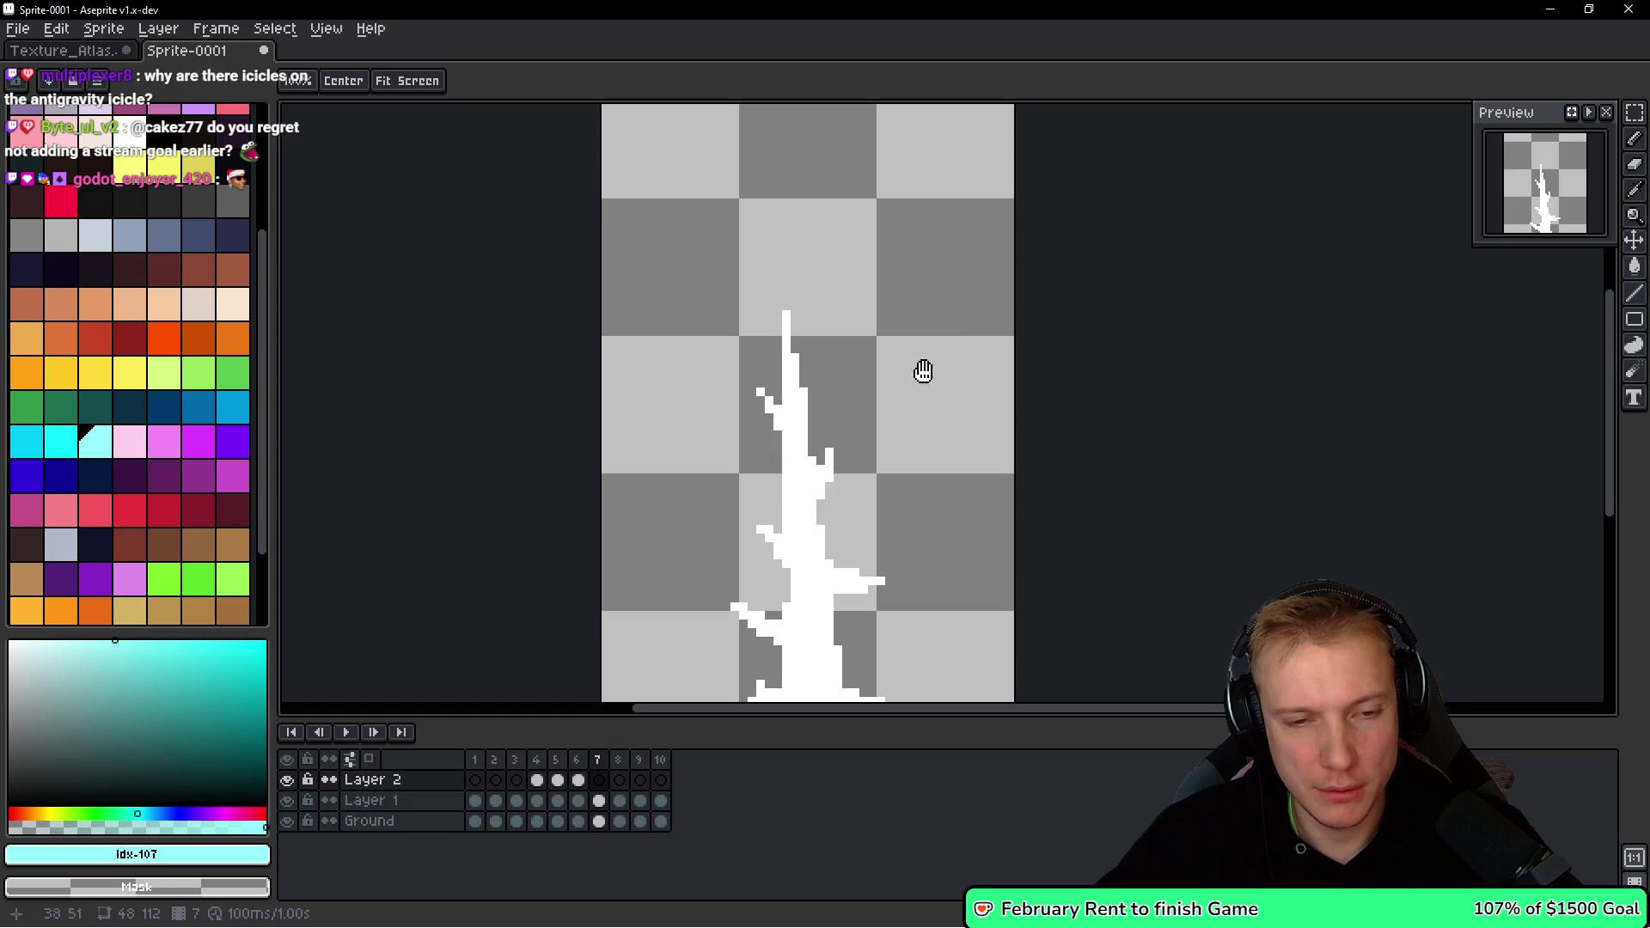
{"action": "key", "text": "Left"}
{"action": "scroll", "coordinate": [886, 378], "scroll_direction": "down", "scroll_amount": 1}
{"action": "scroll", "coordinate": [869, 379], "scroll_direction": "up", "scroll_amount": 2}
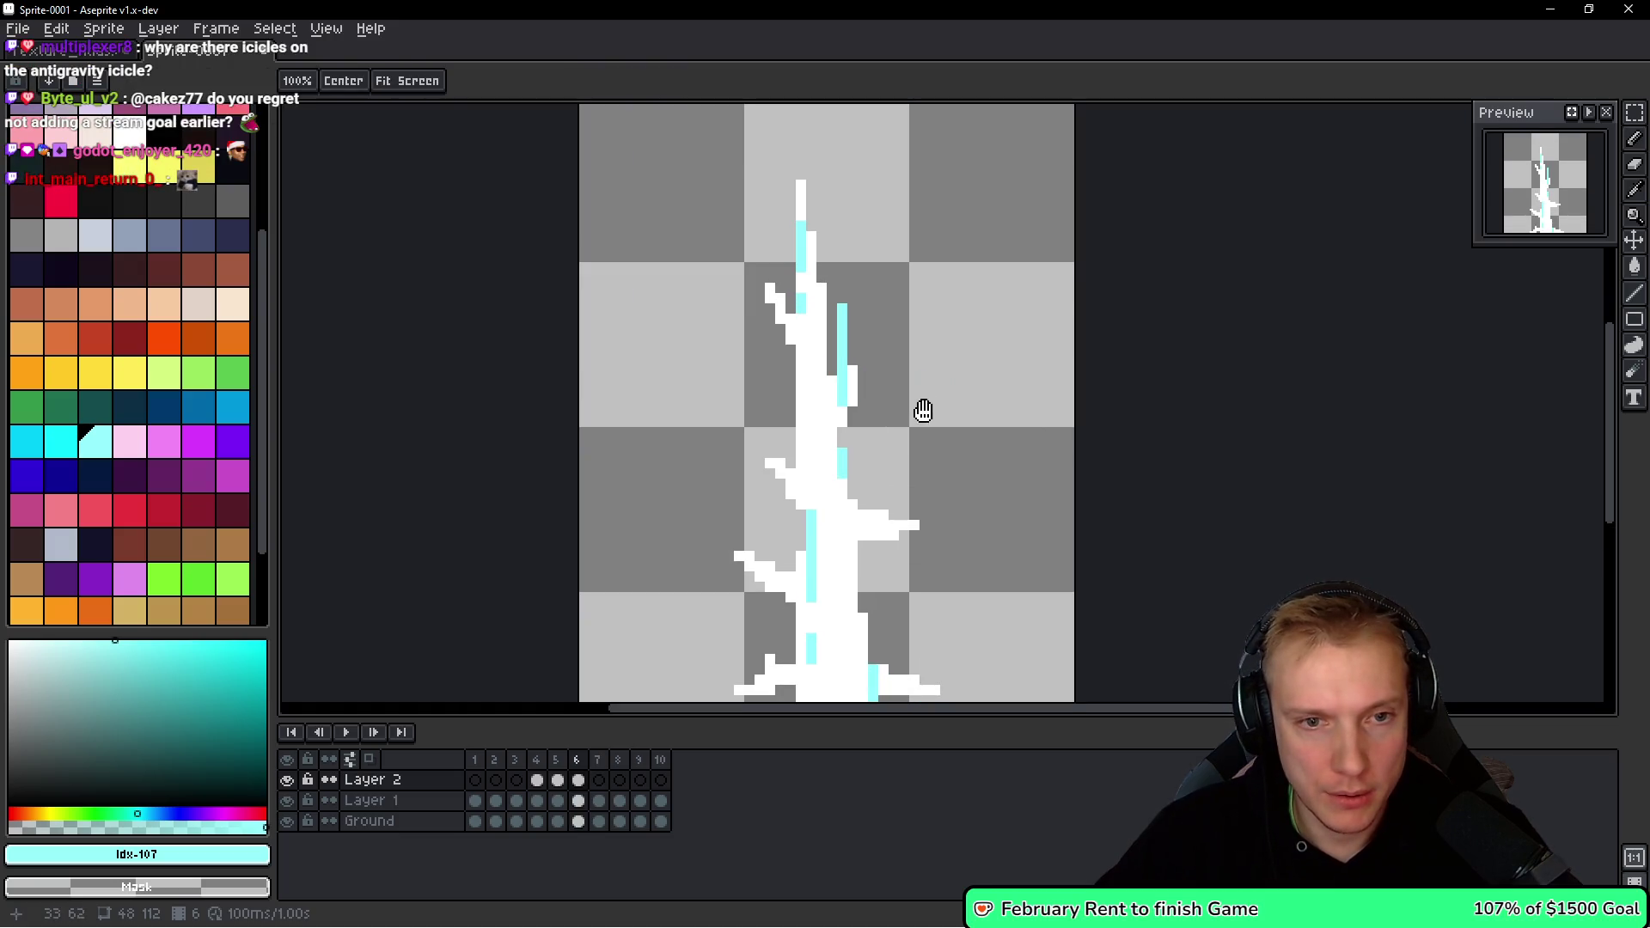
{"action": "key", "text": "Right"}
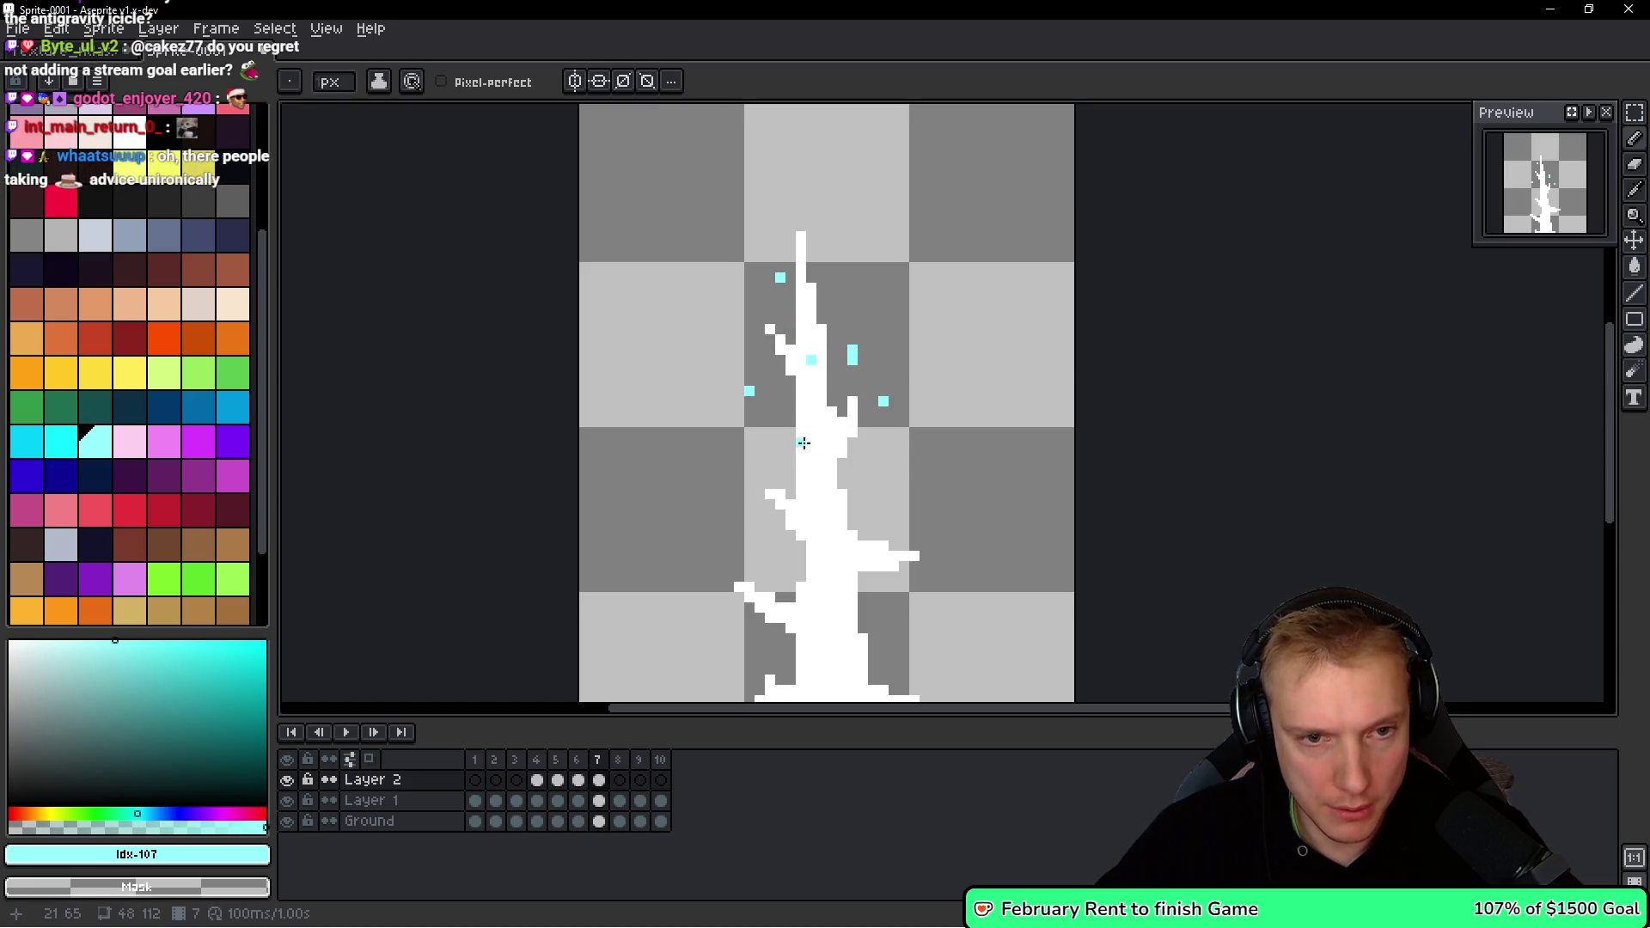
Paint small cyan specks beside the shard and near the trunk.
{"action": "left_click_drag", "start_coordinate": [742, 387], "coordinate": [759, 391]}
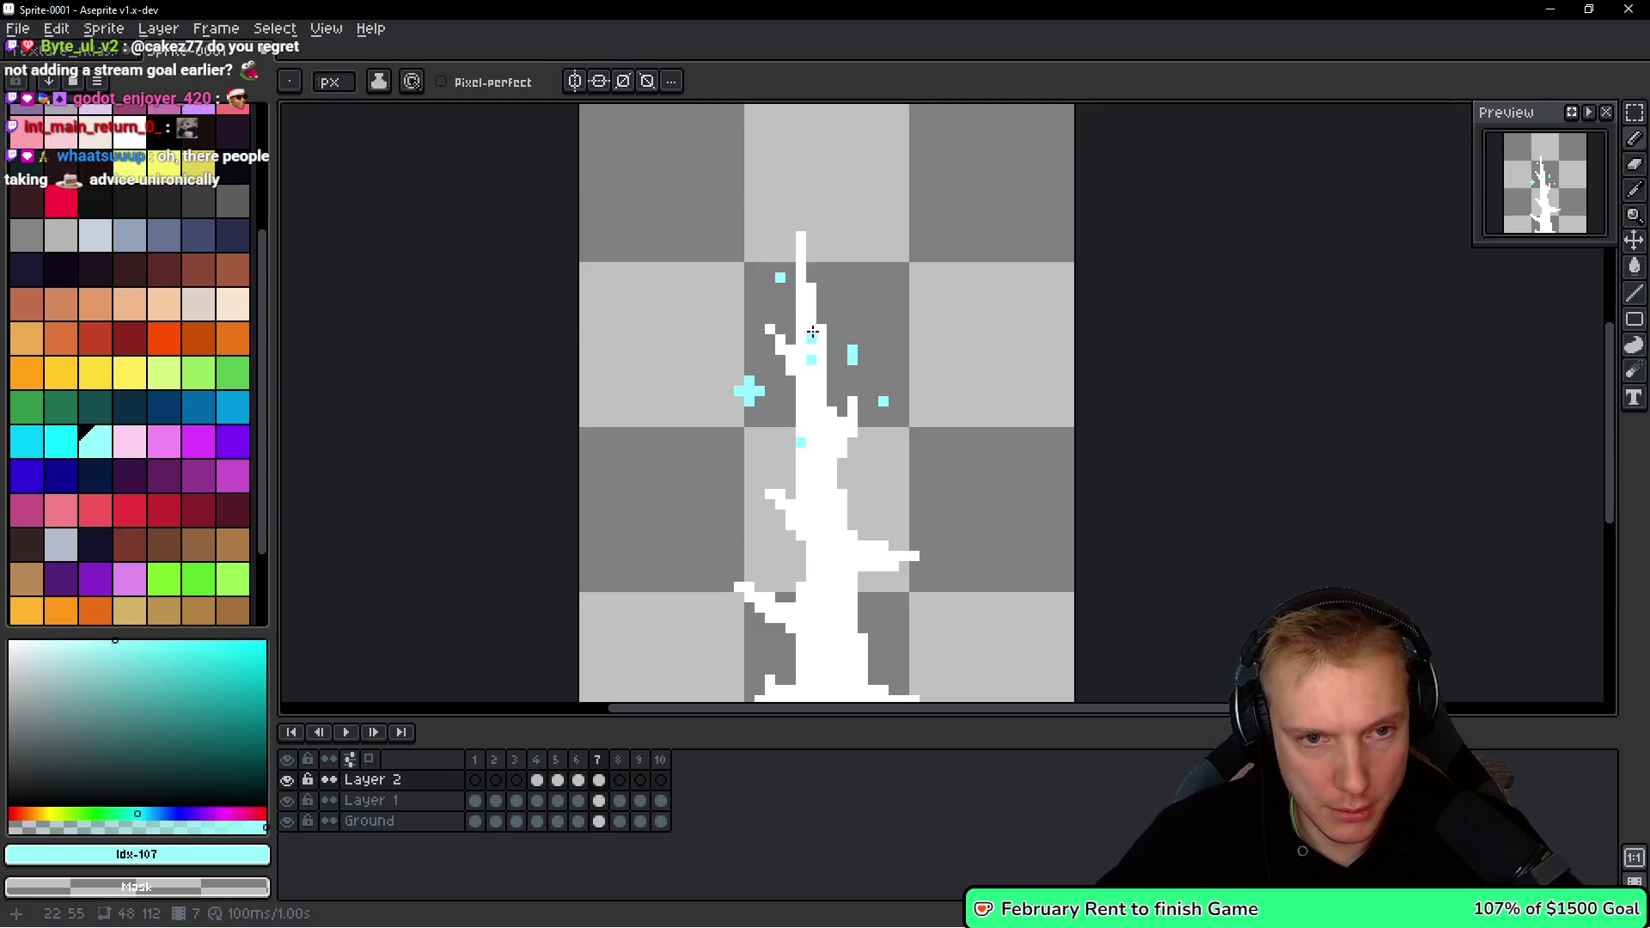
{"action": "scroll", "coordinate": [813, 516], "scroll_direction": "up", "scroll_amount": 3}
{"action": "left_click", "coordinate": [771, 512]}
{"action": "left_click_drag", "start_coordinate": [748, 532], "coordinate": [789, 532]}
{"action": "scroll", "coordinate": [860, 515], "scroll_direction": "down", "scroll_amount": 5}
Add a cyan plus-shaped sparkle and more cyan specks around the trunk.
{"action": "left_click", "coordinate": [909, 472]}
{"action": "left_click", "coordinate": [909, 451]}
{"action": "left_click", "coordinate": [888, 472]}
{"action": "left_click", "coordinate": [930, 472]}
{"action": "scroll", "coordinate": [899, 510], "scroll_direction": "down", "scroll_amount": 3}
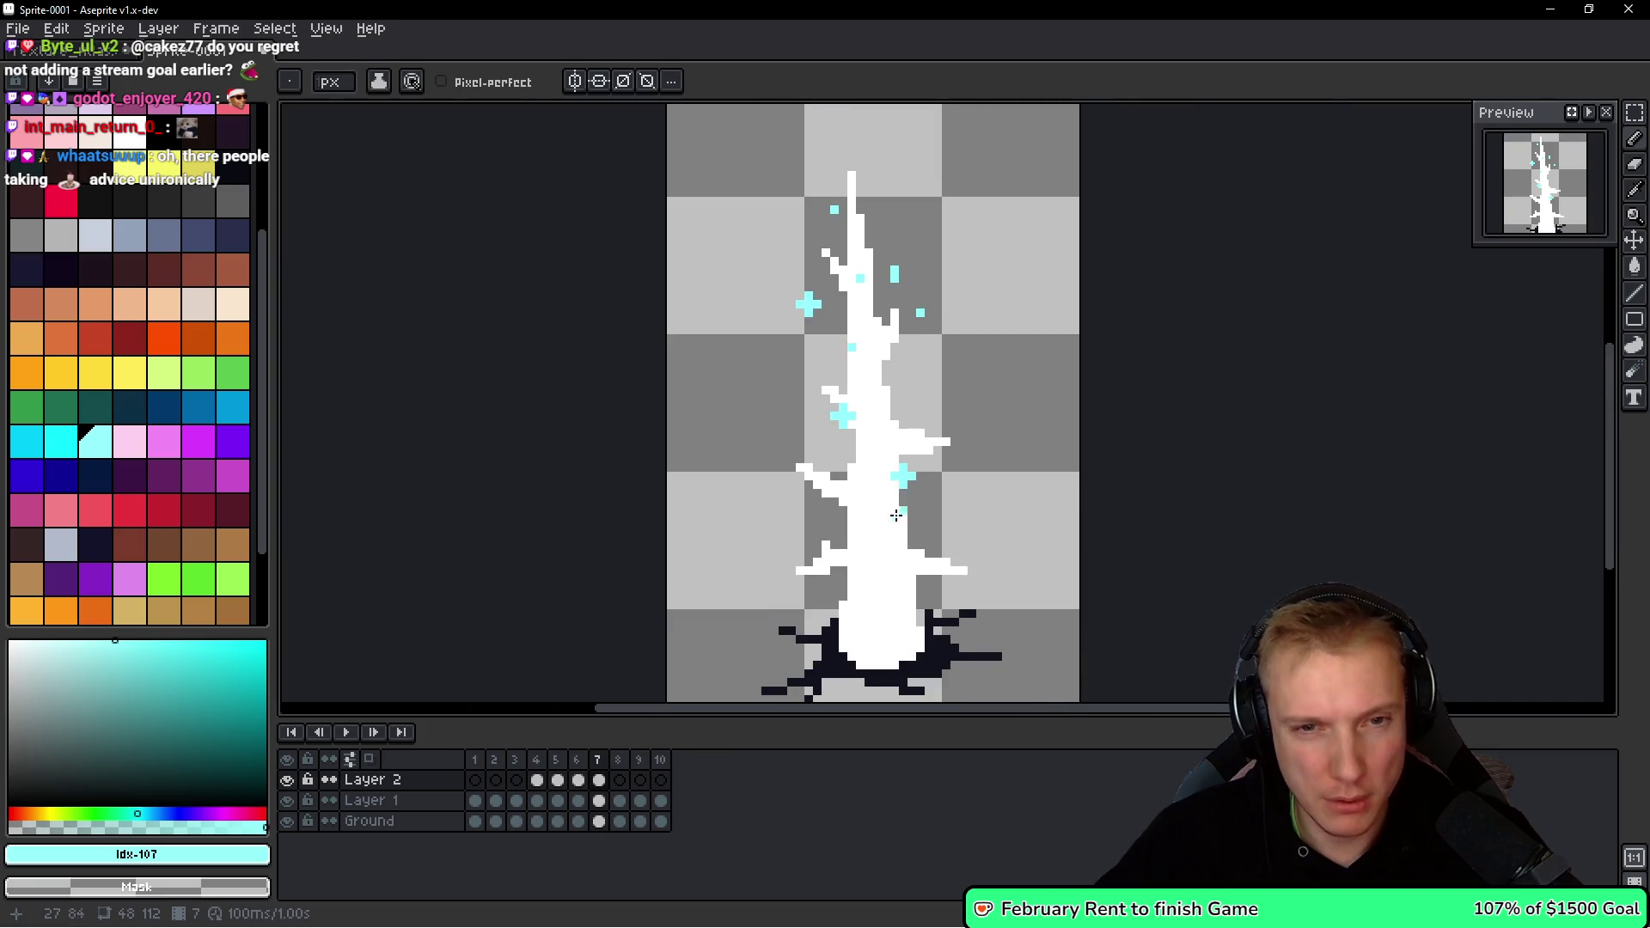
{"action": "scroll", "coordinate": [847, 486], "scroll_direction": "up", "scroll_amount": 2}
{"action": "left_click", "coordinate": [832, 471]}
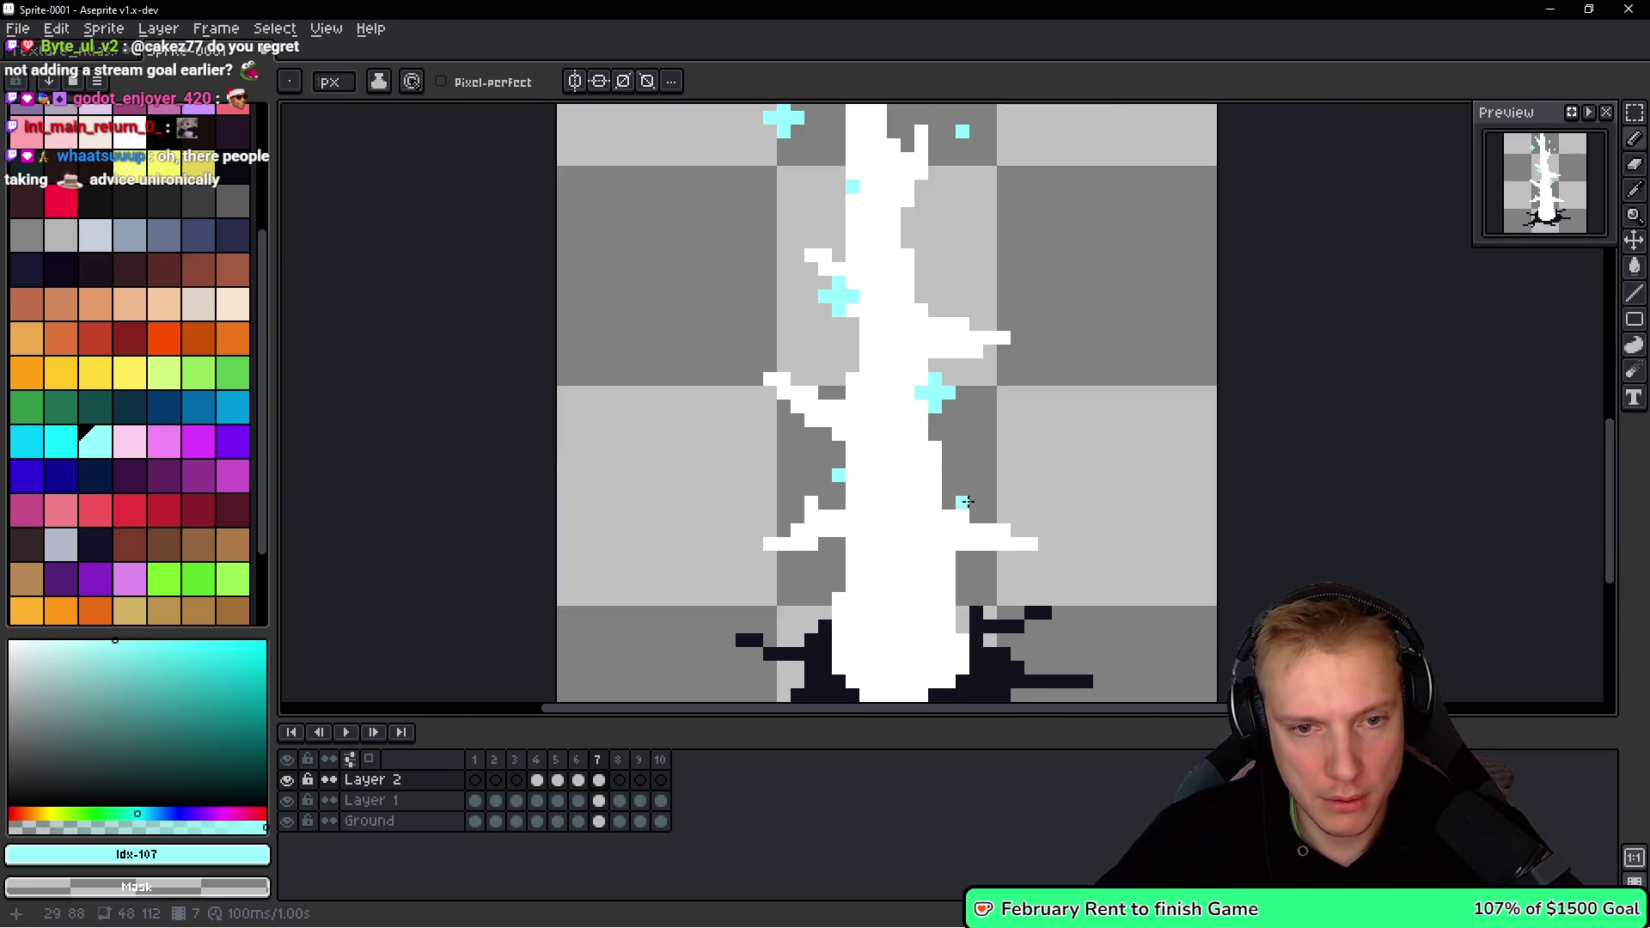
{"action": "left_click", "coordinate": [867, 554]}
{"action": "scroll", "coordinate": [868, 561], "scroll_direction": "down", "scroll_amount": 2}
Compare frame 7 against frame 6, then advance to frame 8.
{"action": "key", "text": "Left"}
{"action": "key", "text": "space"}
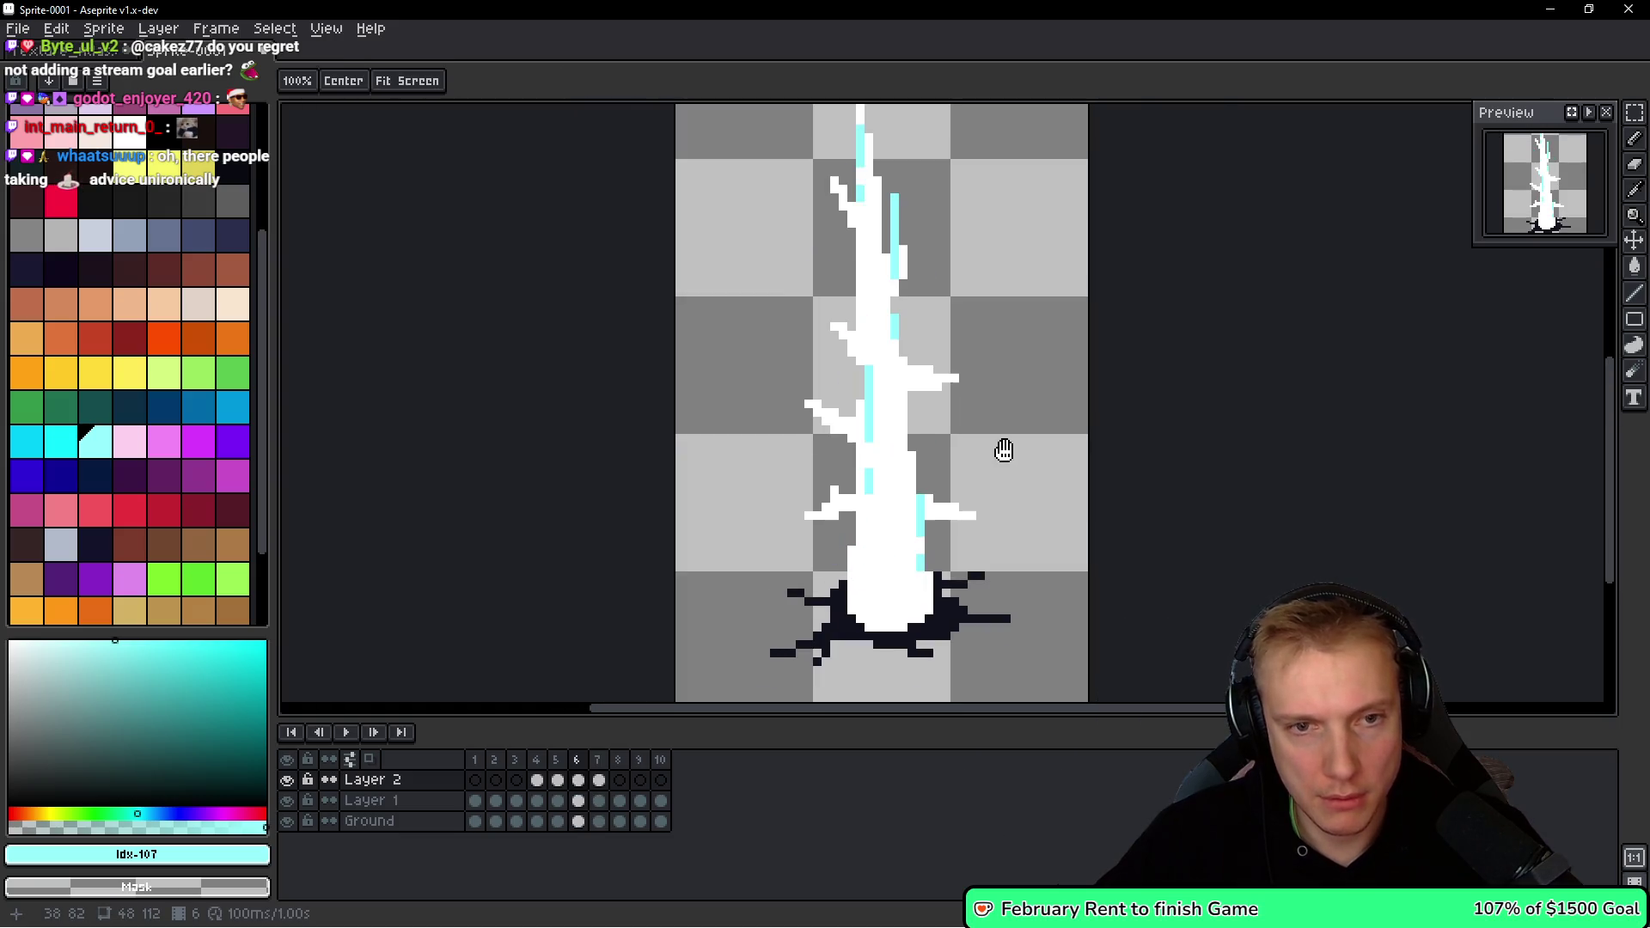
{"action": "key", "text": "Right"}
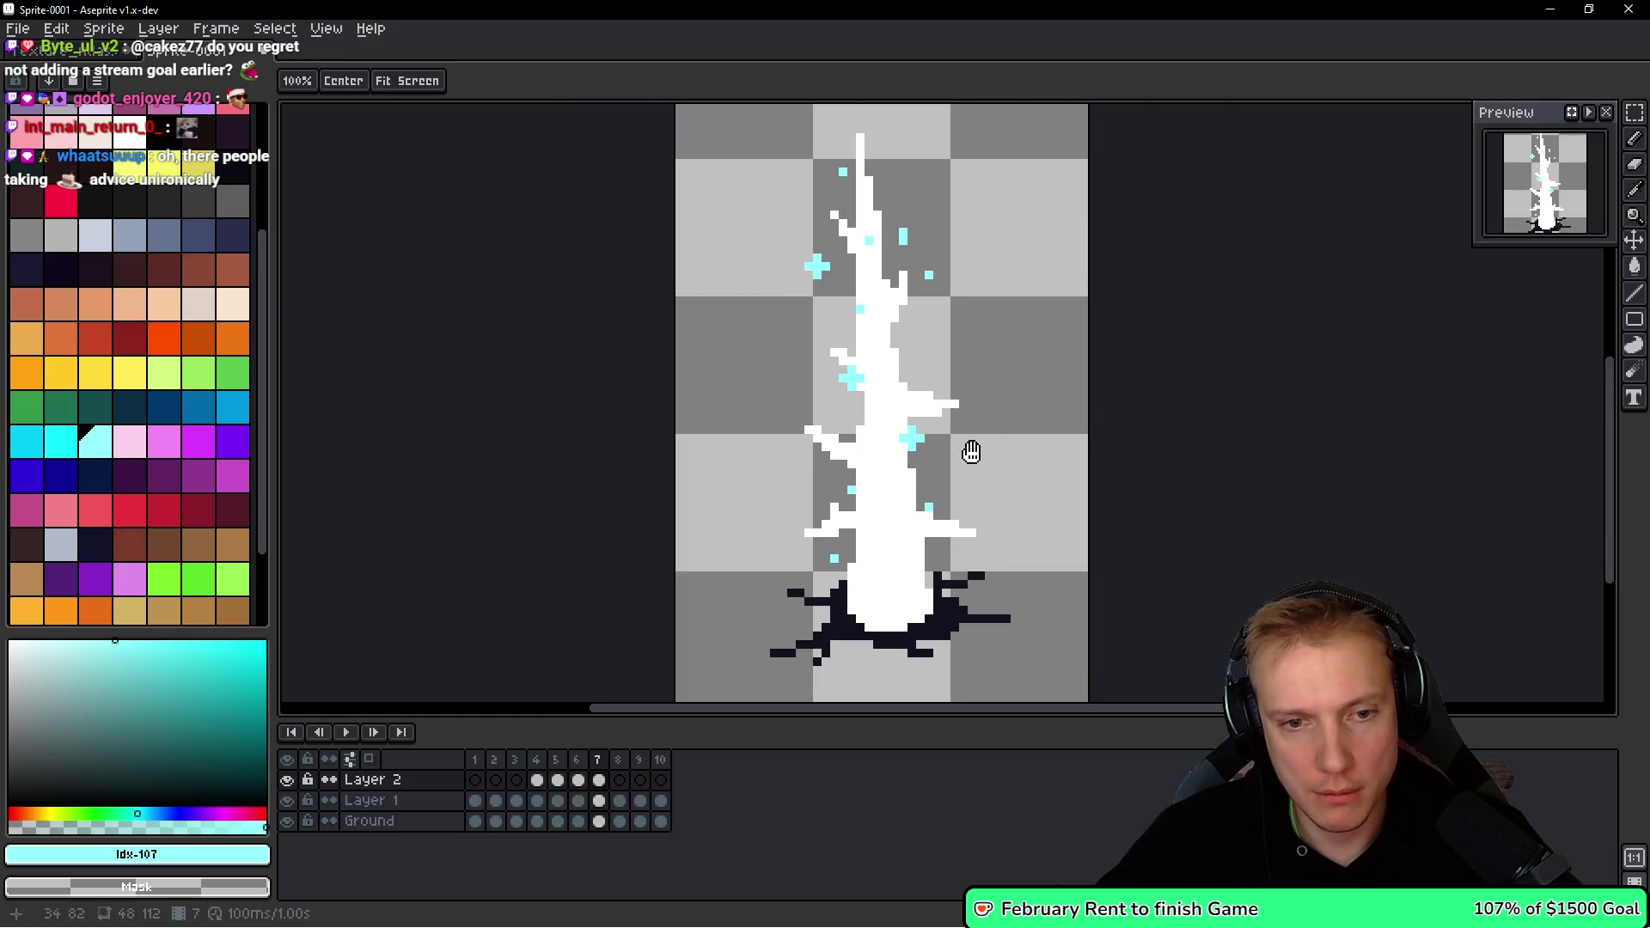
{"action": "key", "text": "Right"}
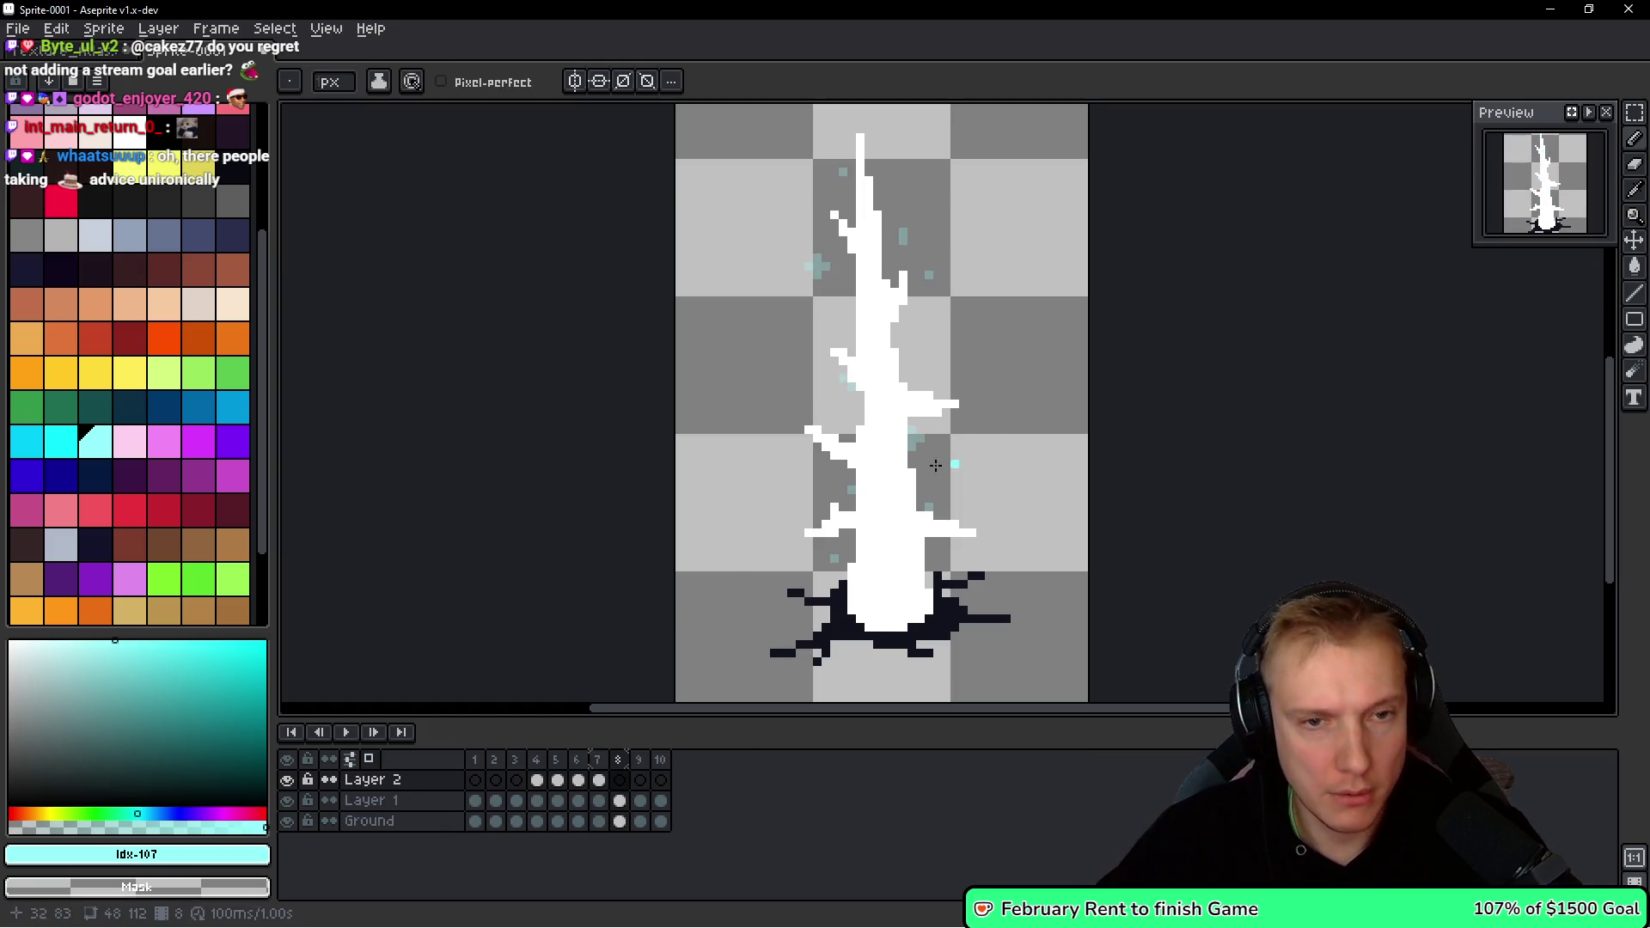
Hide Layer 1 and the Ground layer so only Layer 2's cyan fragments show.
{"action": "left_click", "coordinate": [287, 801]}
{"action": "left_click", "coordinate": [287, 821]}
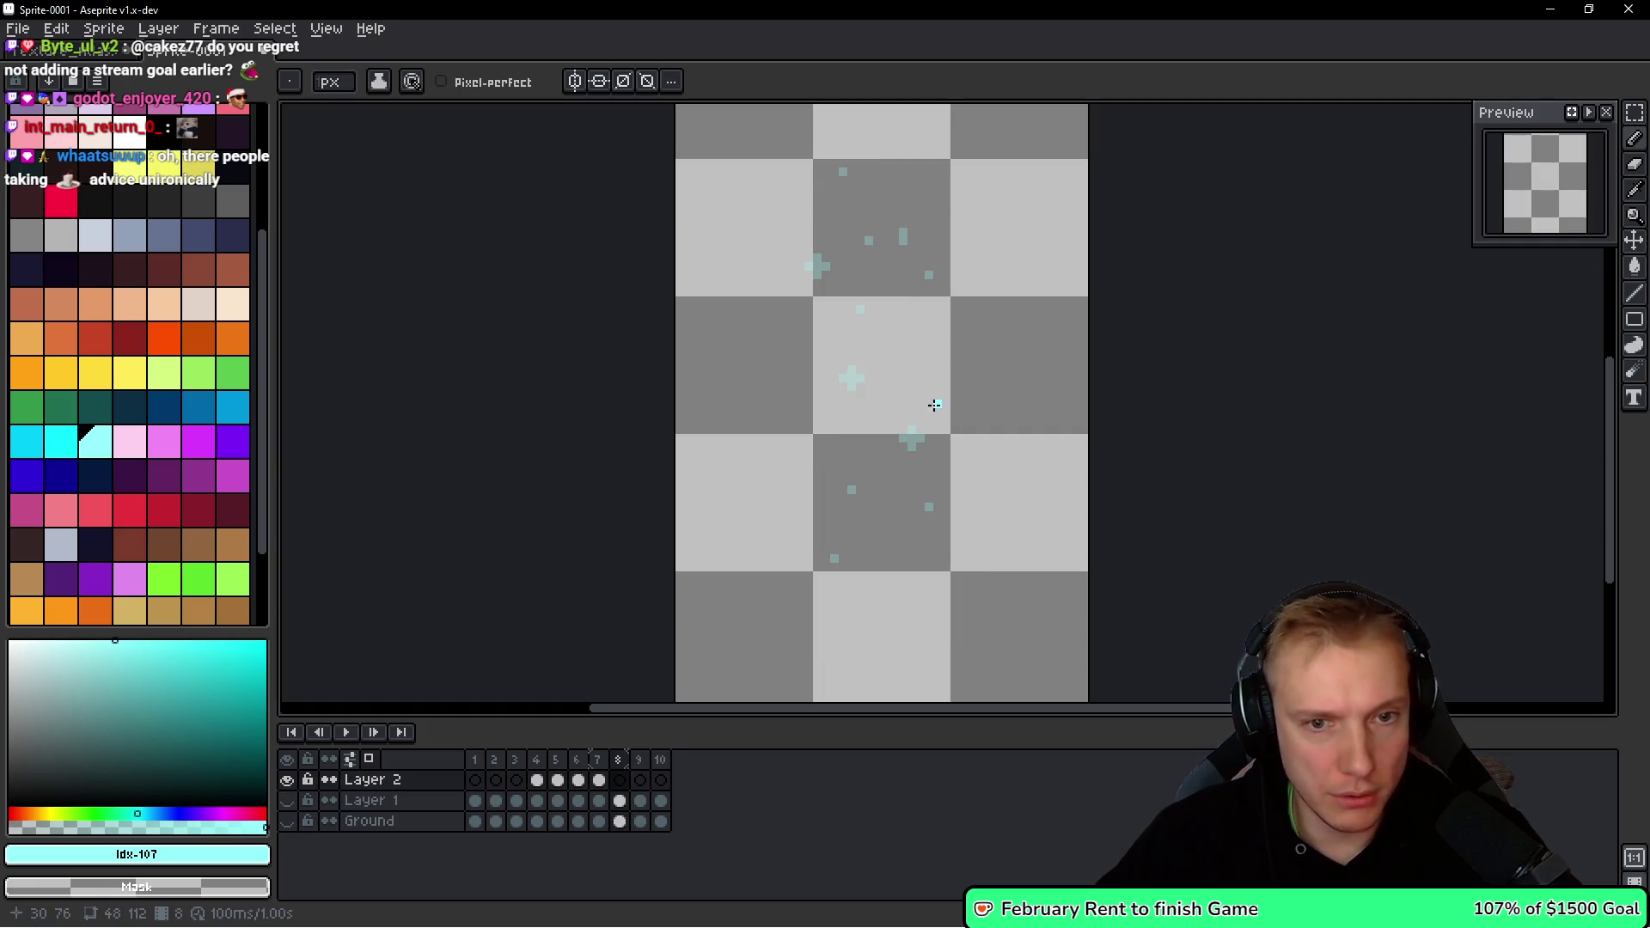
{"action": "scroll", "coordinate": [940, 407], "scroll_direction": "up", "scroll_amount": 3}
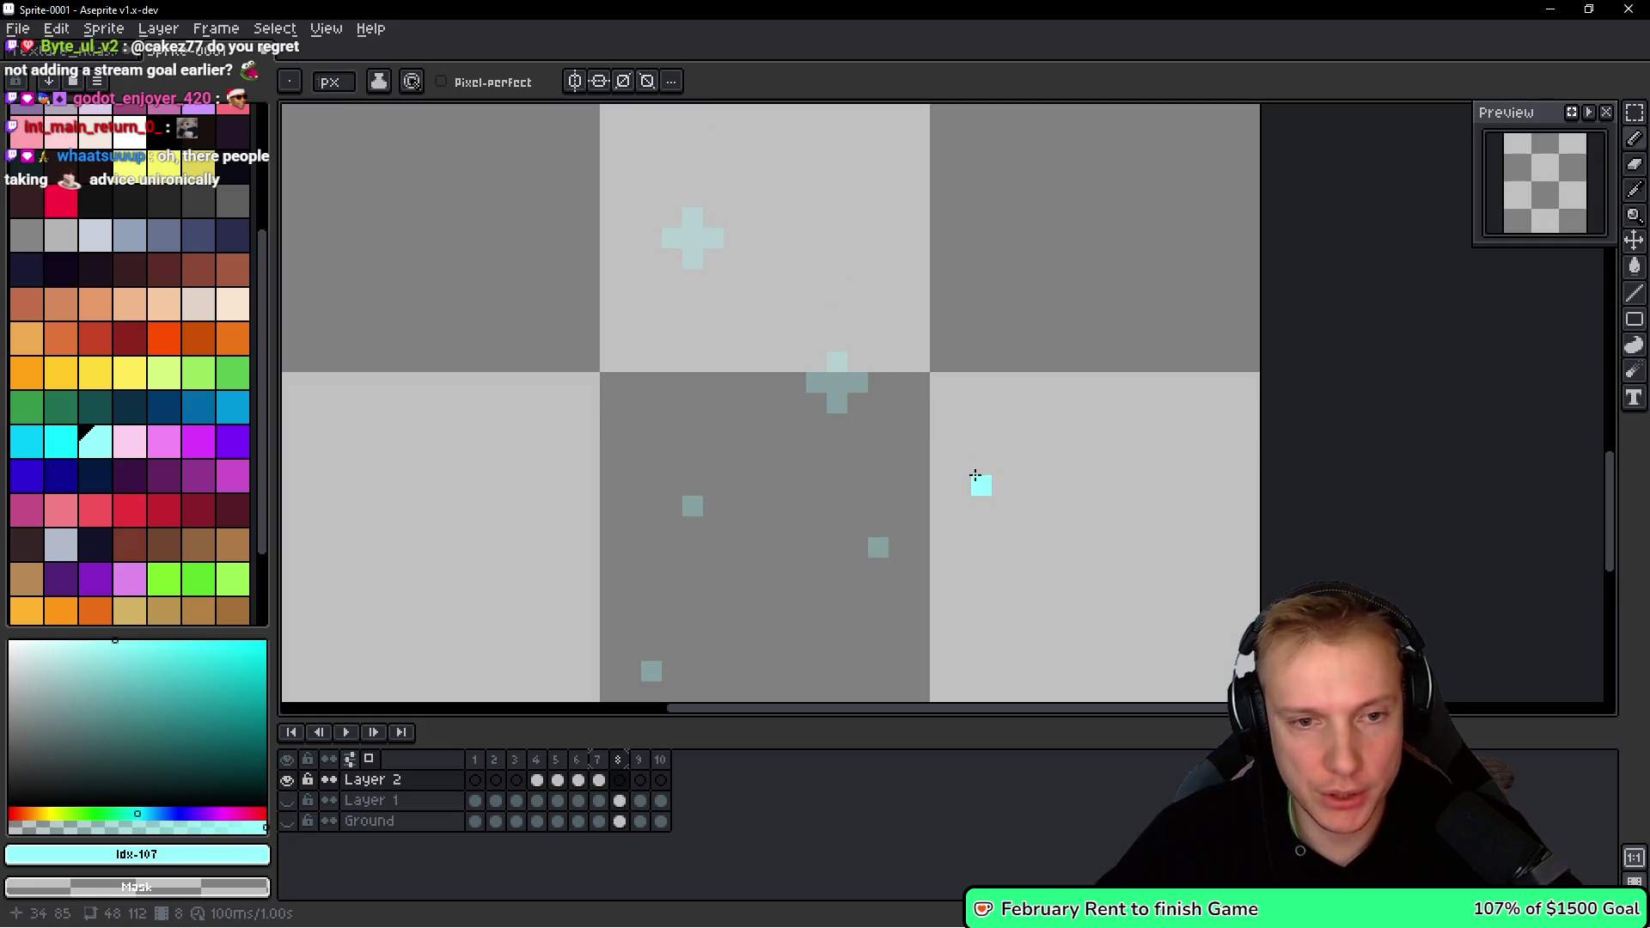
Paint two cyan plus-shaped fragments in frame 8 of Layer 2.
{"action": "left_click", "coordinate": [856, 414]}
{"action": "mouse_move", "coordinate": [851, 437]}
{"action": "left_mouse_down"}
{"action": "mouse_move", "coordinate": [837, 424]}
{"action": "mouse_move", "coordinate": [878, 423]}
{"action": "left_mouse_up"}
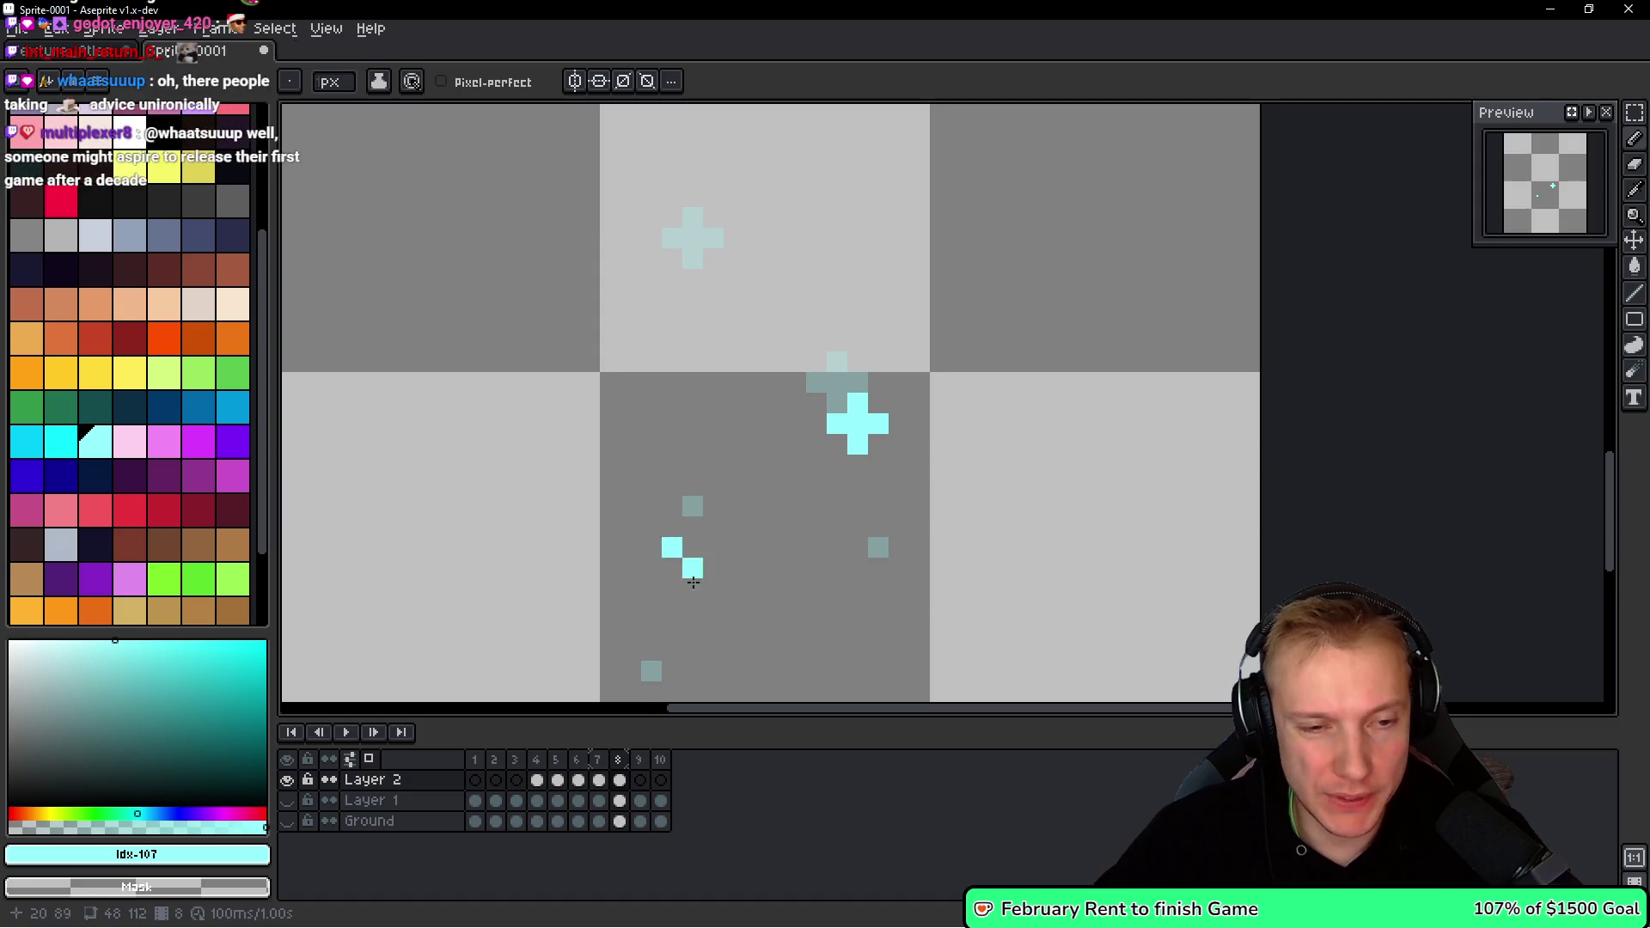
{"action": "scroll", "coordinate": [670, 567], "scroll_direction": "down", "scroll_amount": 2}
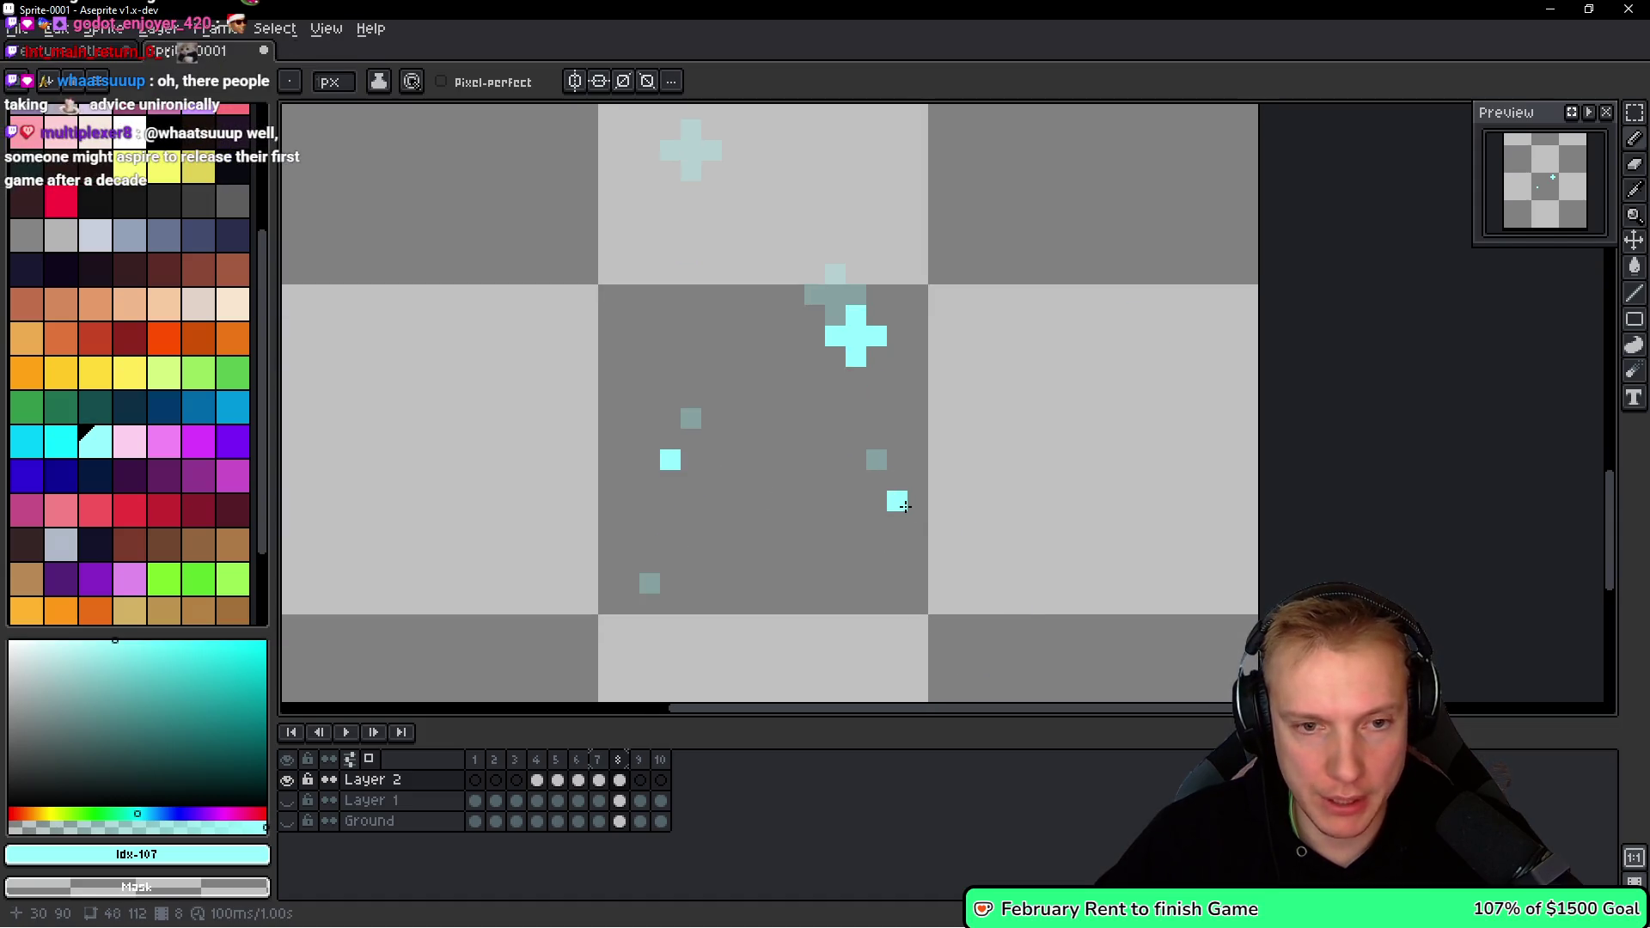
{"action": "scroll", "coordinate": [669, 515], "scroll_direction": "up", "scroll_amount": 5}
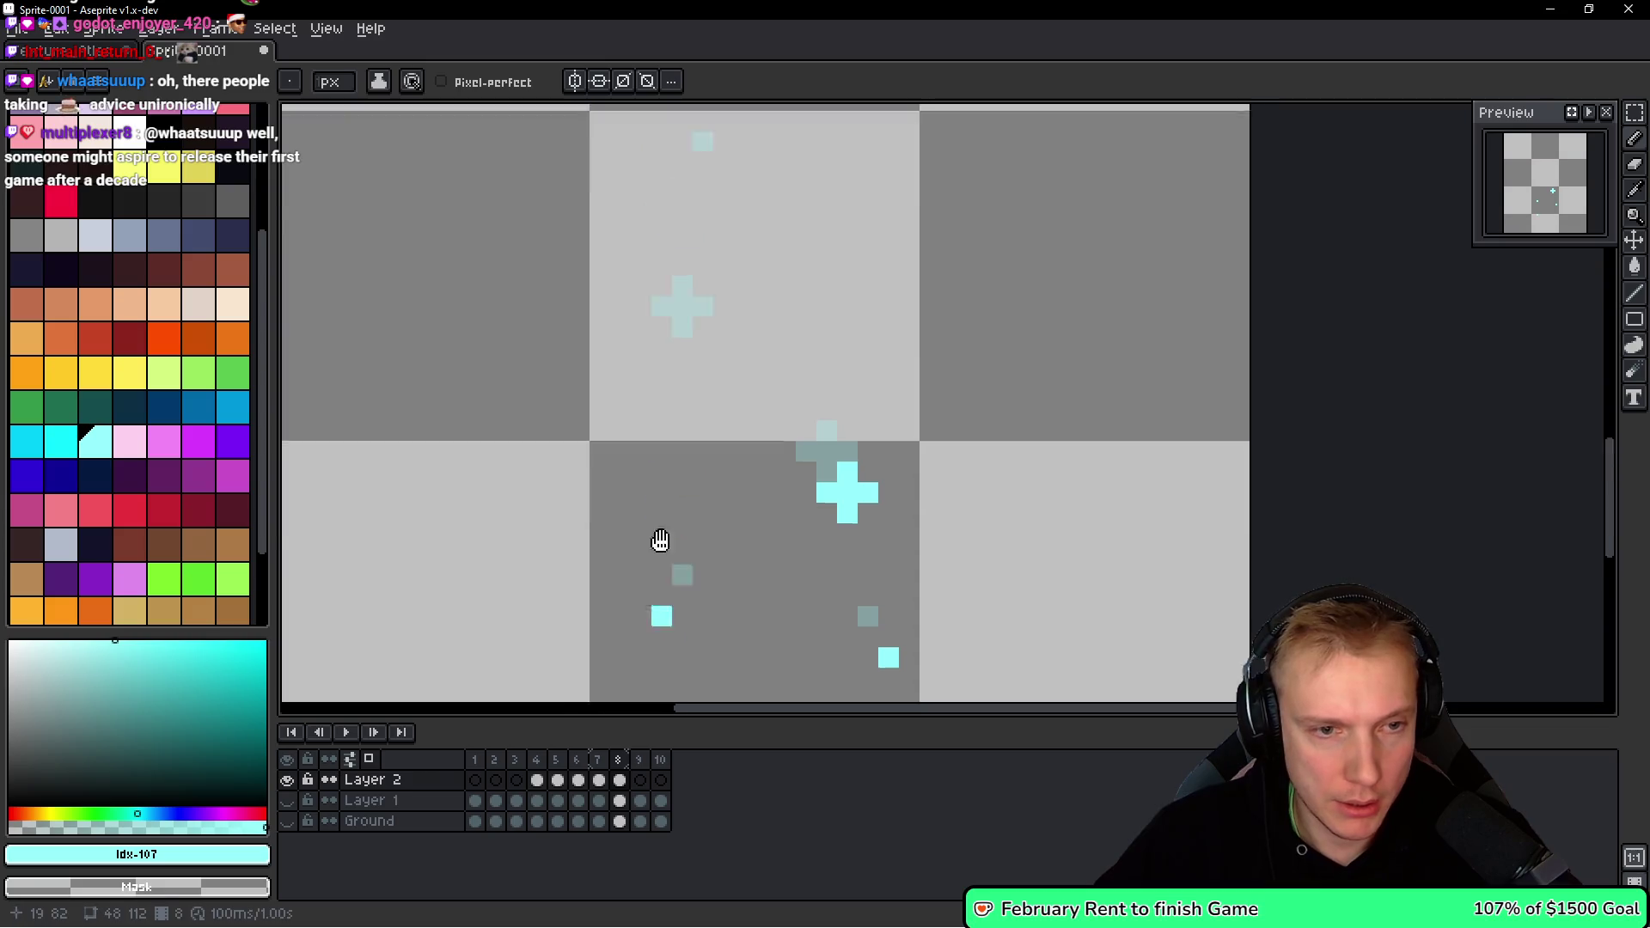
{"action": "left_click_drag", "start_coordinate": [656, 440], "coordinate": [653, 454]}
{"action": "left_click", "coordinate": [639, 446]}
{"action": "left_click", "coordinate": [681, 446]}
Add another cyan plus fragment and two lone cyan fragment pixels around the crosses.
{"action": "scroll", "coordinate": [602, 357], "scroll_direction": "up", "scroll_amount": 3}
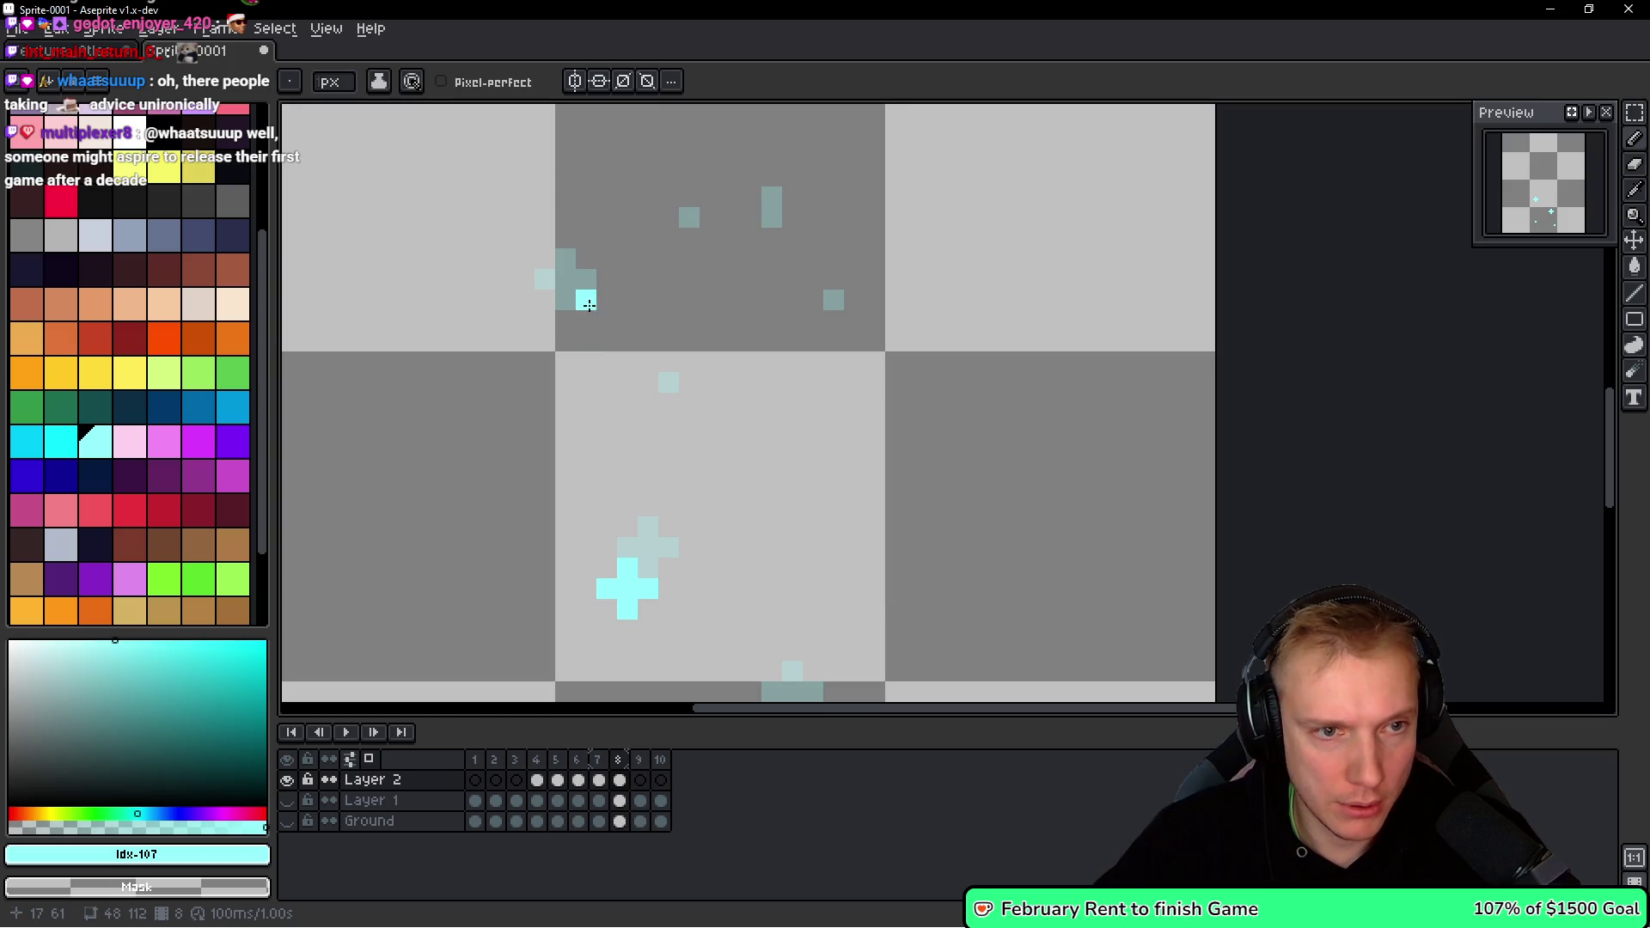
{"action": "left_click_drag", "start_coordinate": [589, 305], "coordinate": [586, 342]}
{"action": "left_click", "coordinate": [565, 321]}
{"action": "left_click", "coordinate": [607, 321]}
{"action": "left_click", "coordinate": [712, 426]}
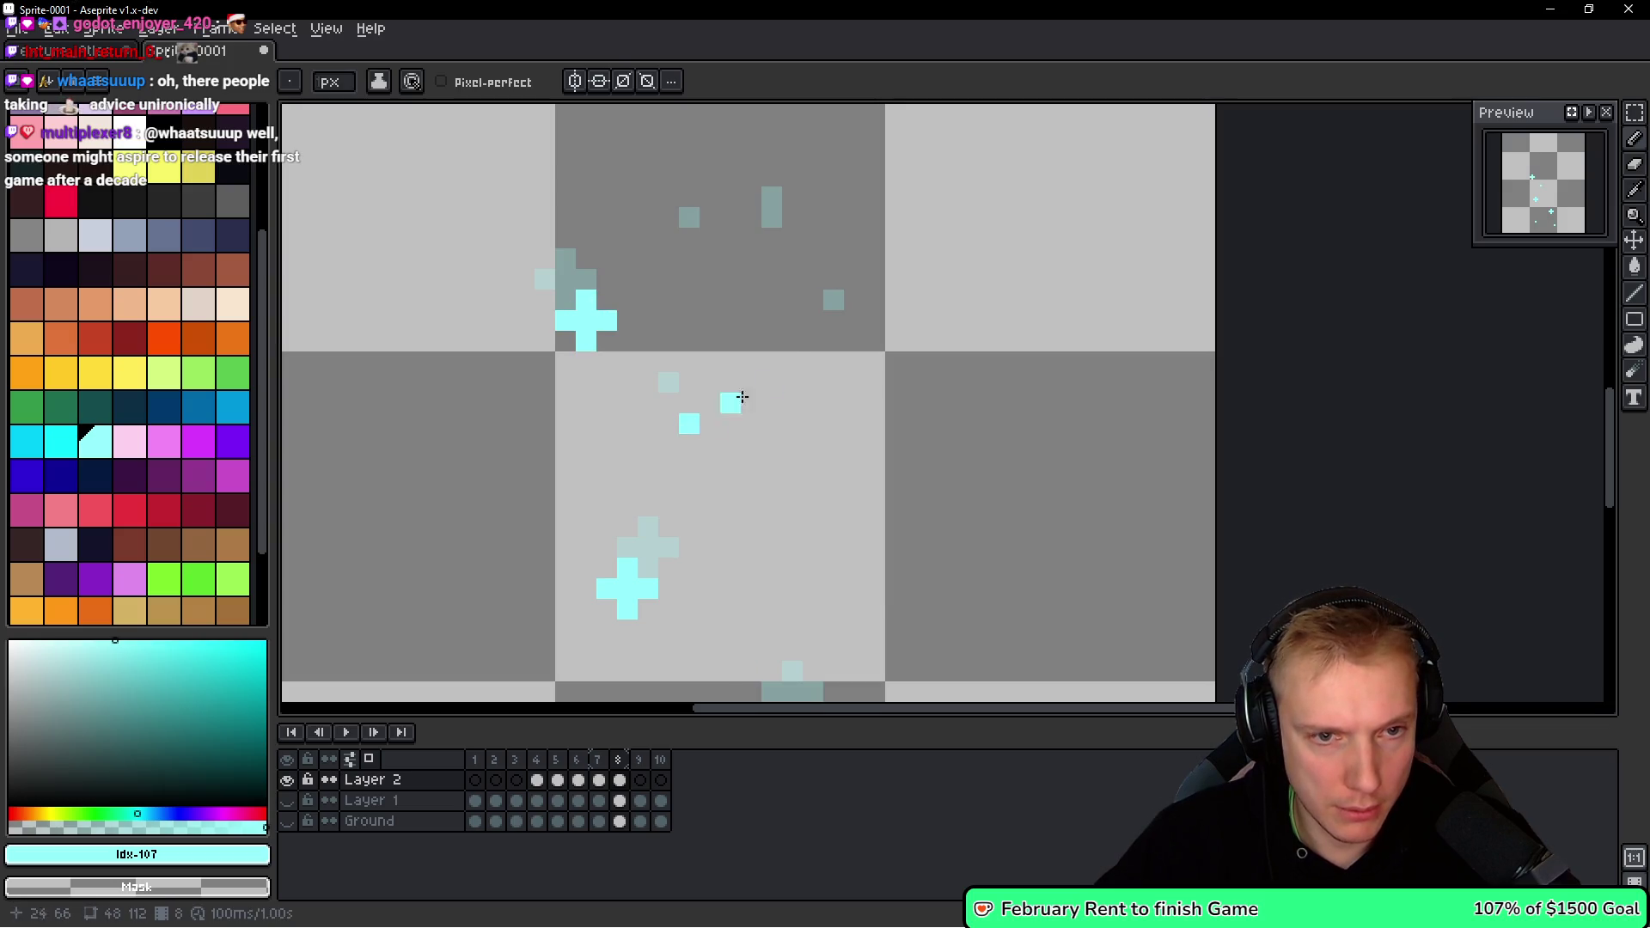
{"action": "left_click", "coordinate": [710, 258]}
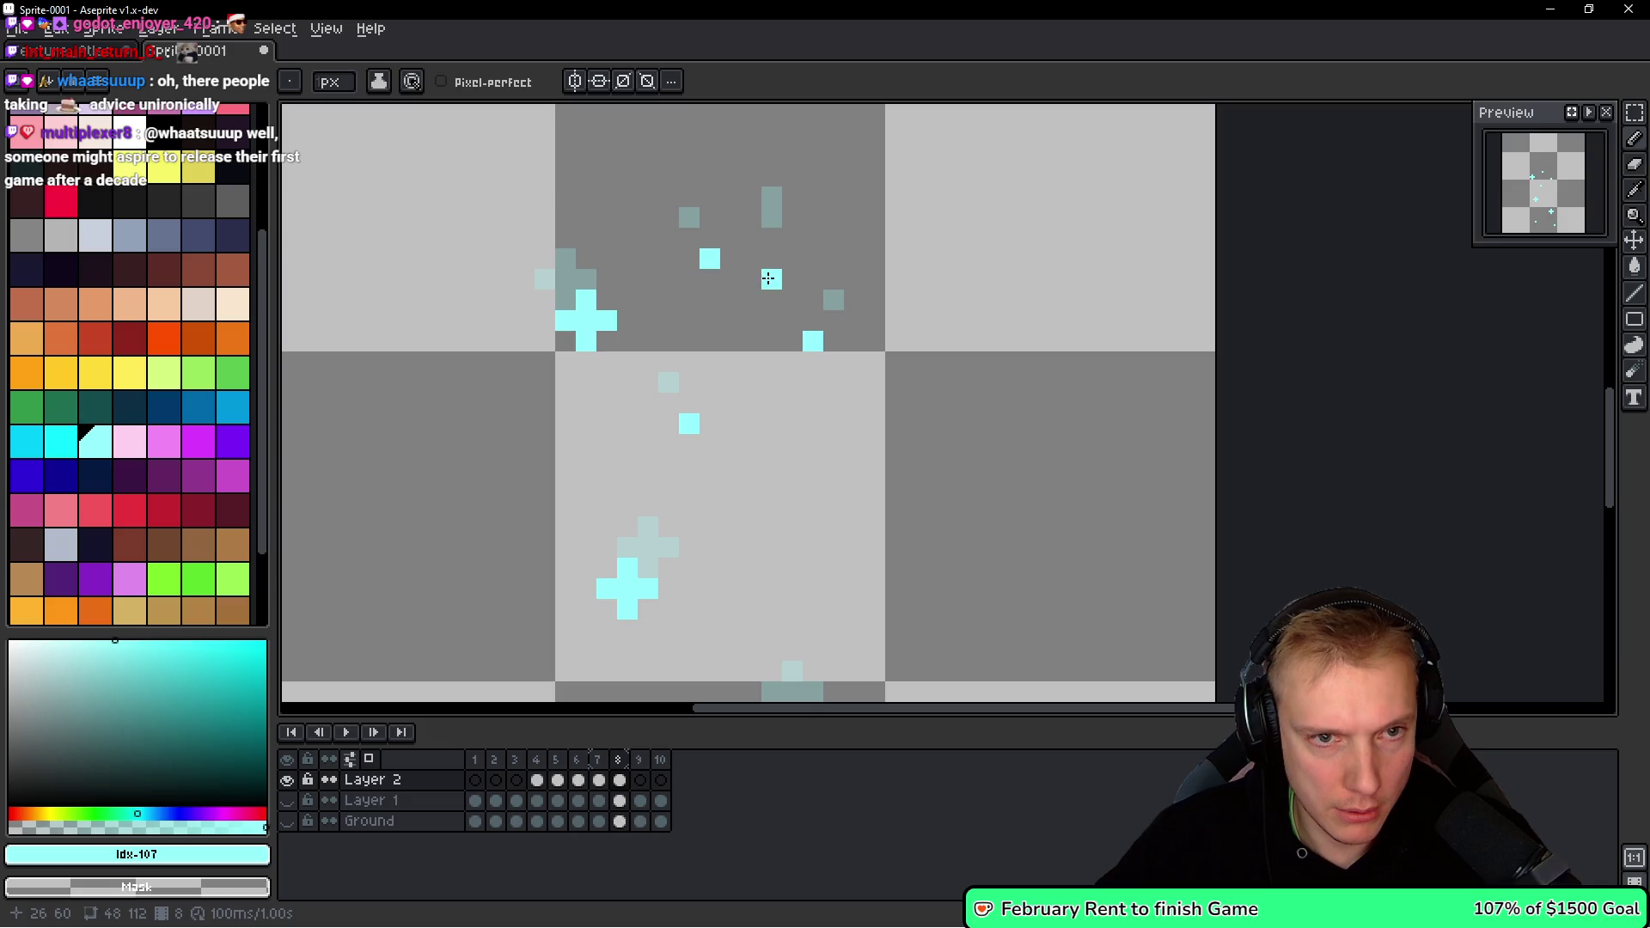
{"action": "scroll", "coordinate": [858, 284], "scroll_direction": "down", "scroll_amount": 2}
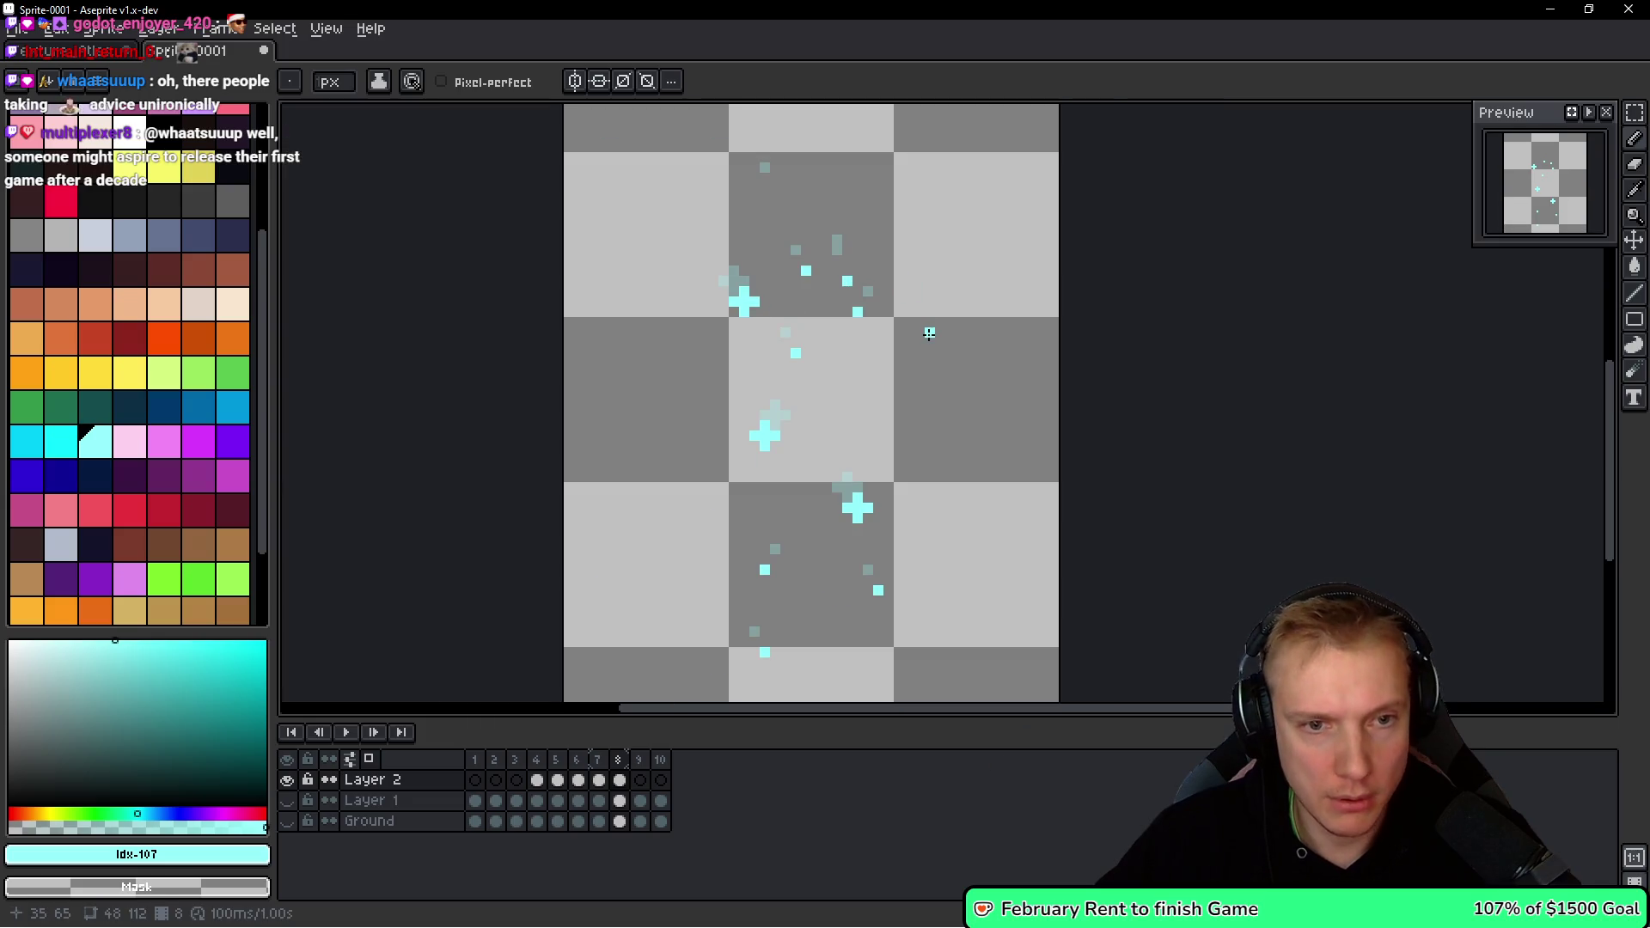
In frame 9, paint three single cyan fragment pixels offset from their frame 8 positions.
{"action": "key", "text": "Right"}
{"action": "scroll", "coordinate": [880, 429], "scroll_direction": "up", "scroll_amount": 2}
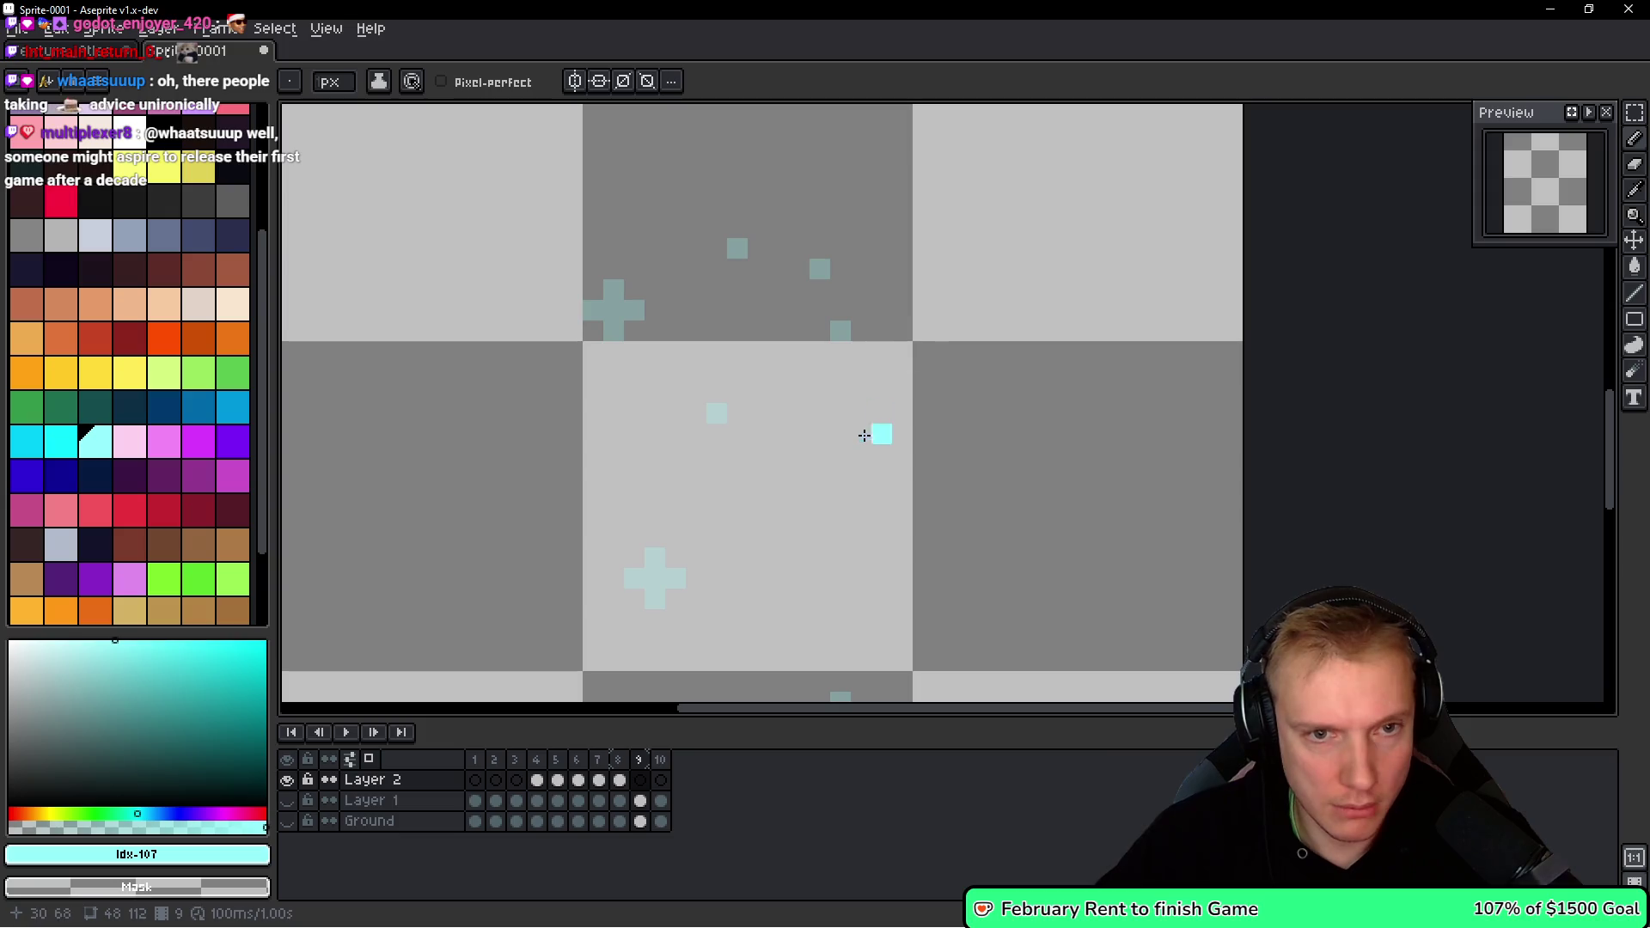
{"action": "key", "text": "Left"}
{"action": "key", "text": "space"}
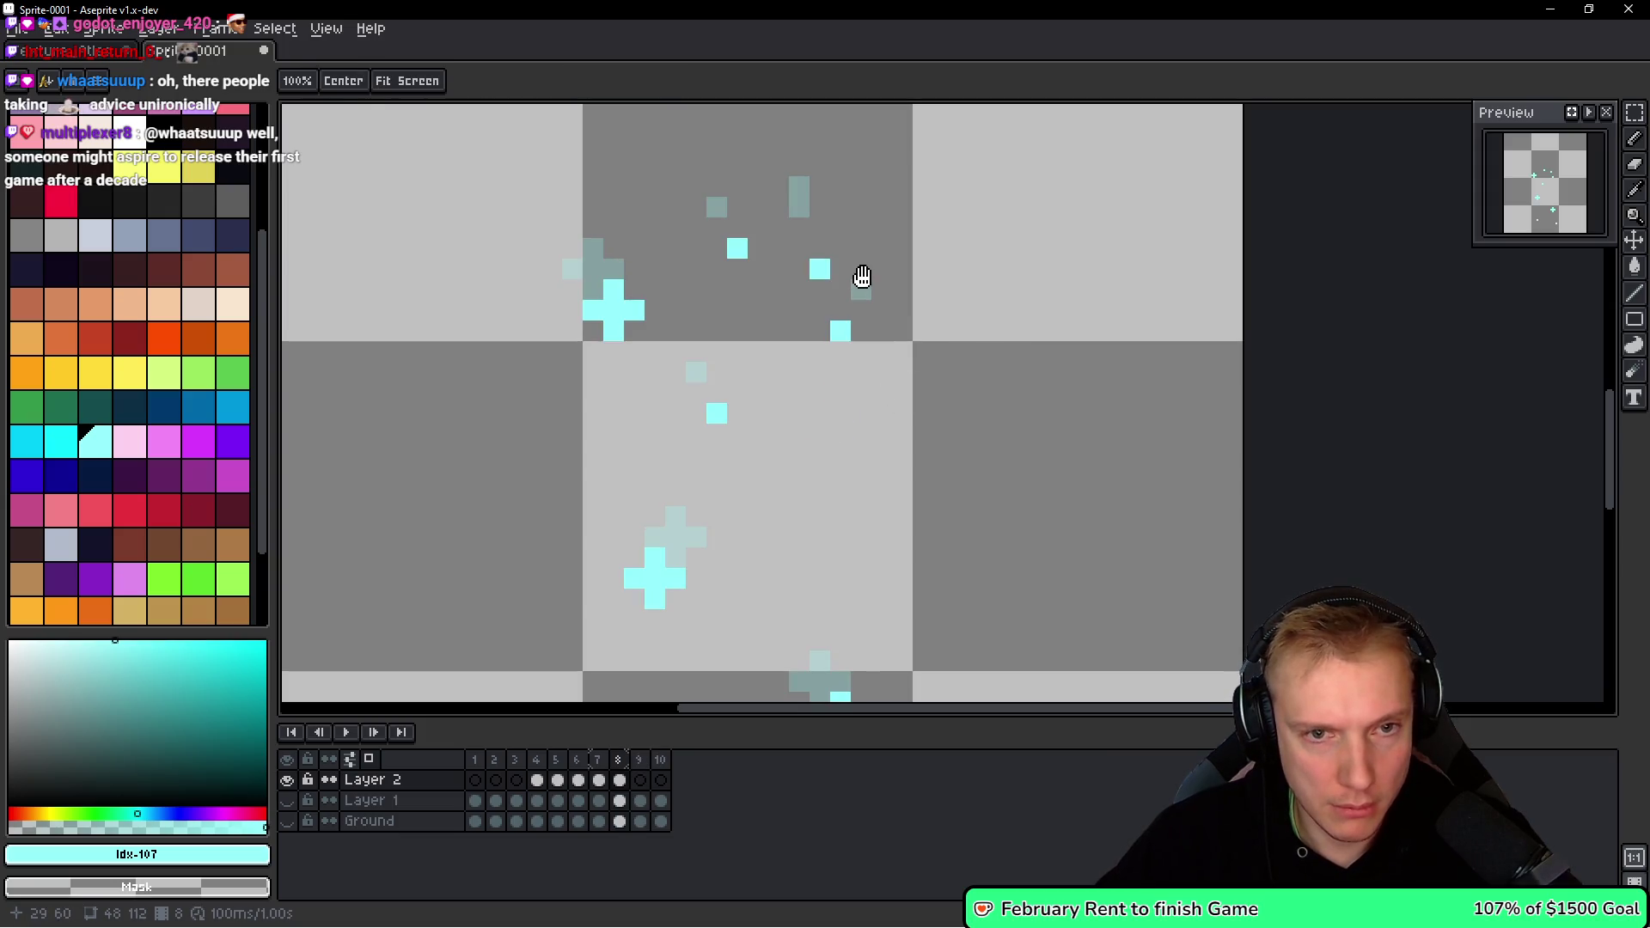
{"action": "key", "text": "Right"}
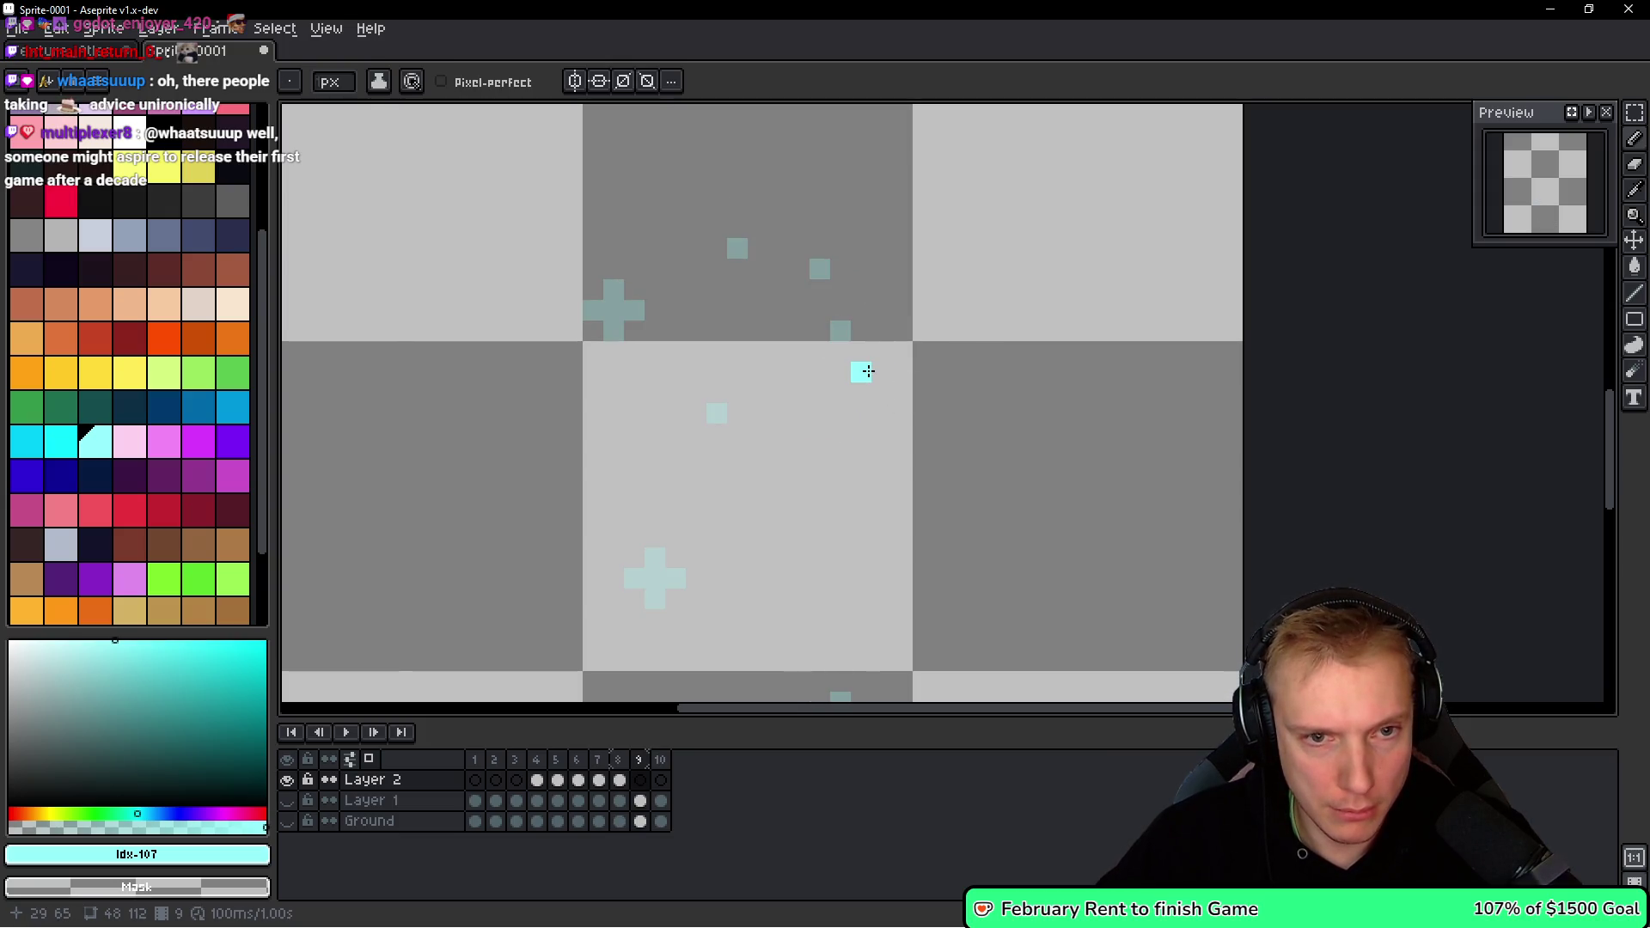
{"action": "left_click", "coordinate": [872, 370]}
{"action": "key", "text": "space"}
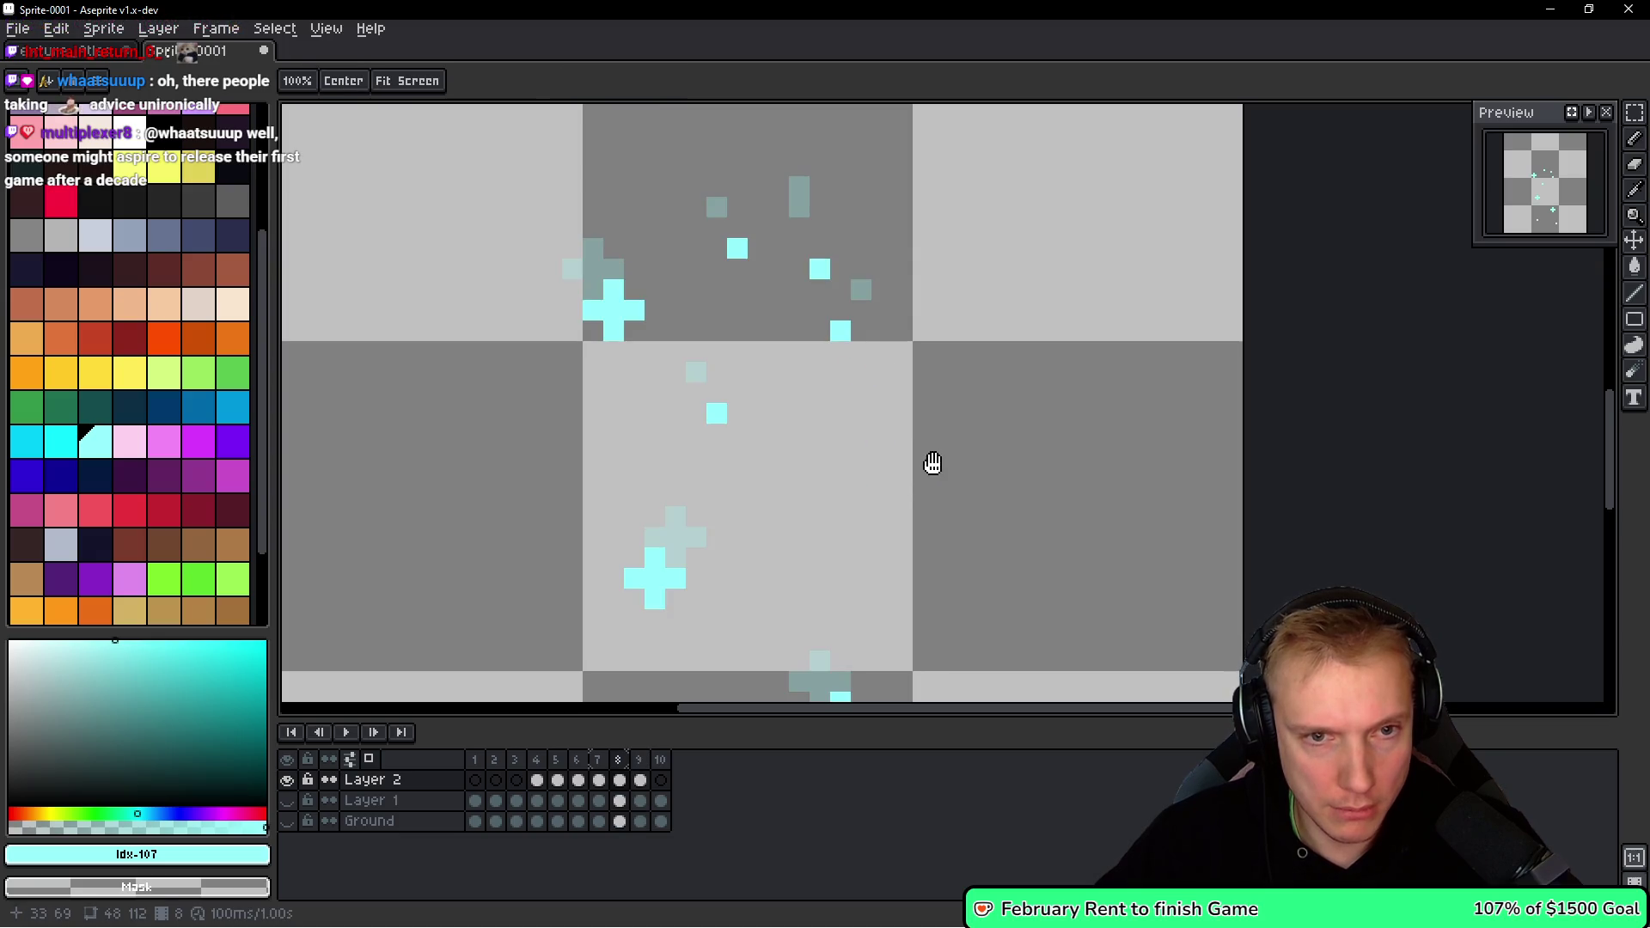
{"action": "key", "text": "Left"}
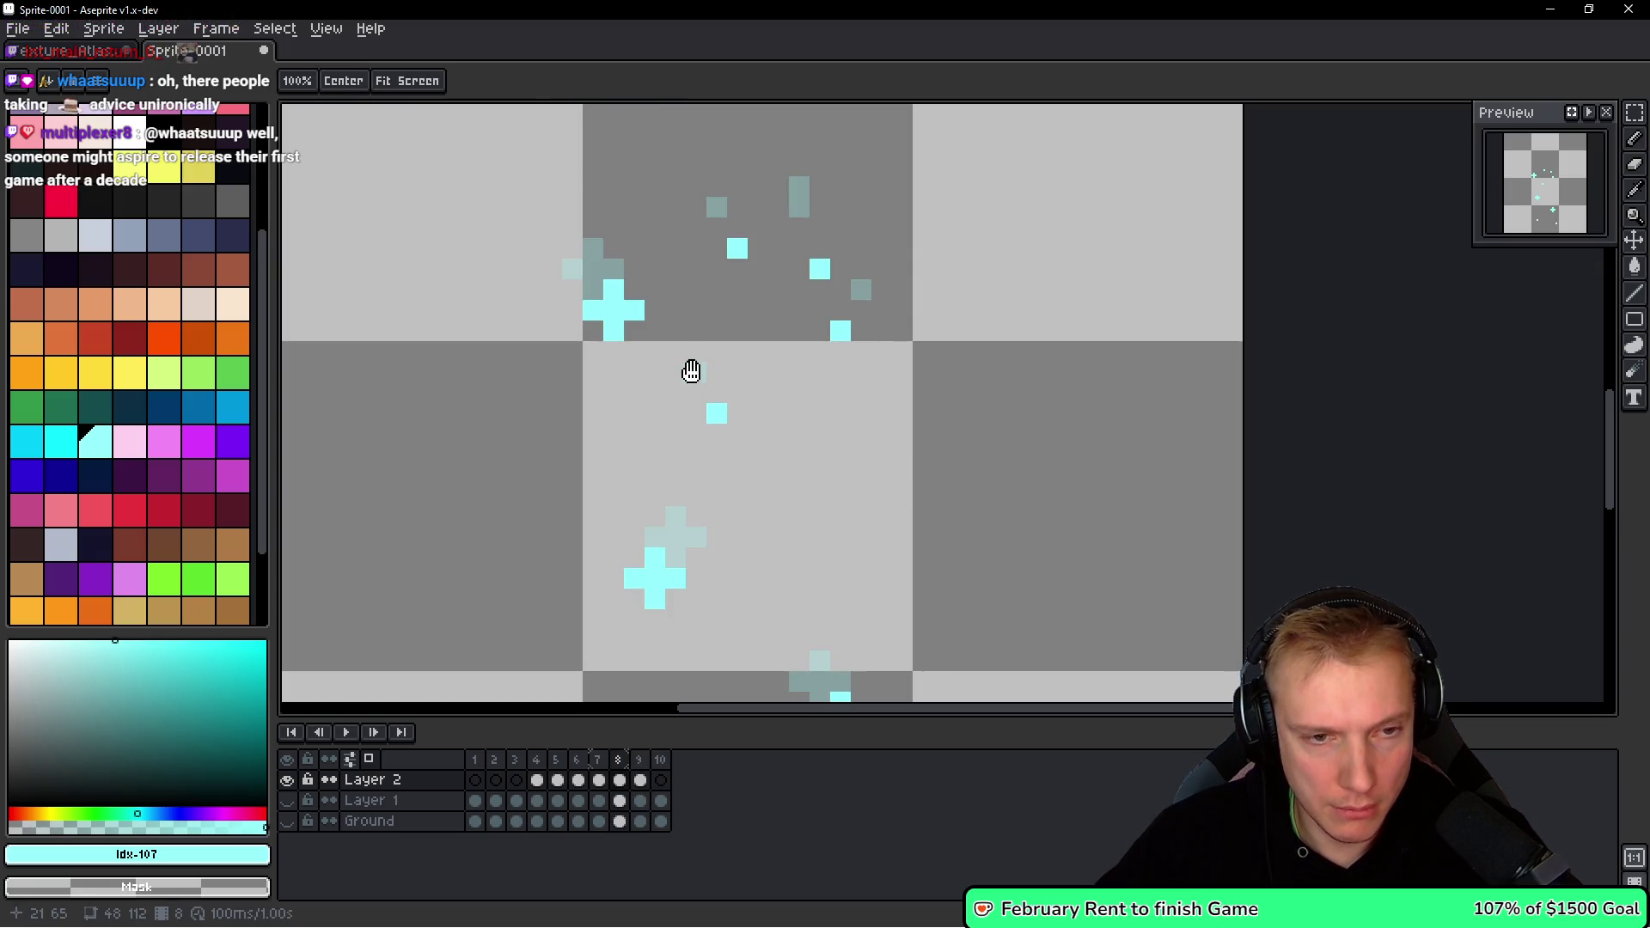
{"action": "key", "text": "Right"}
{"action": "left_click", "coordinate": [687, 453]}
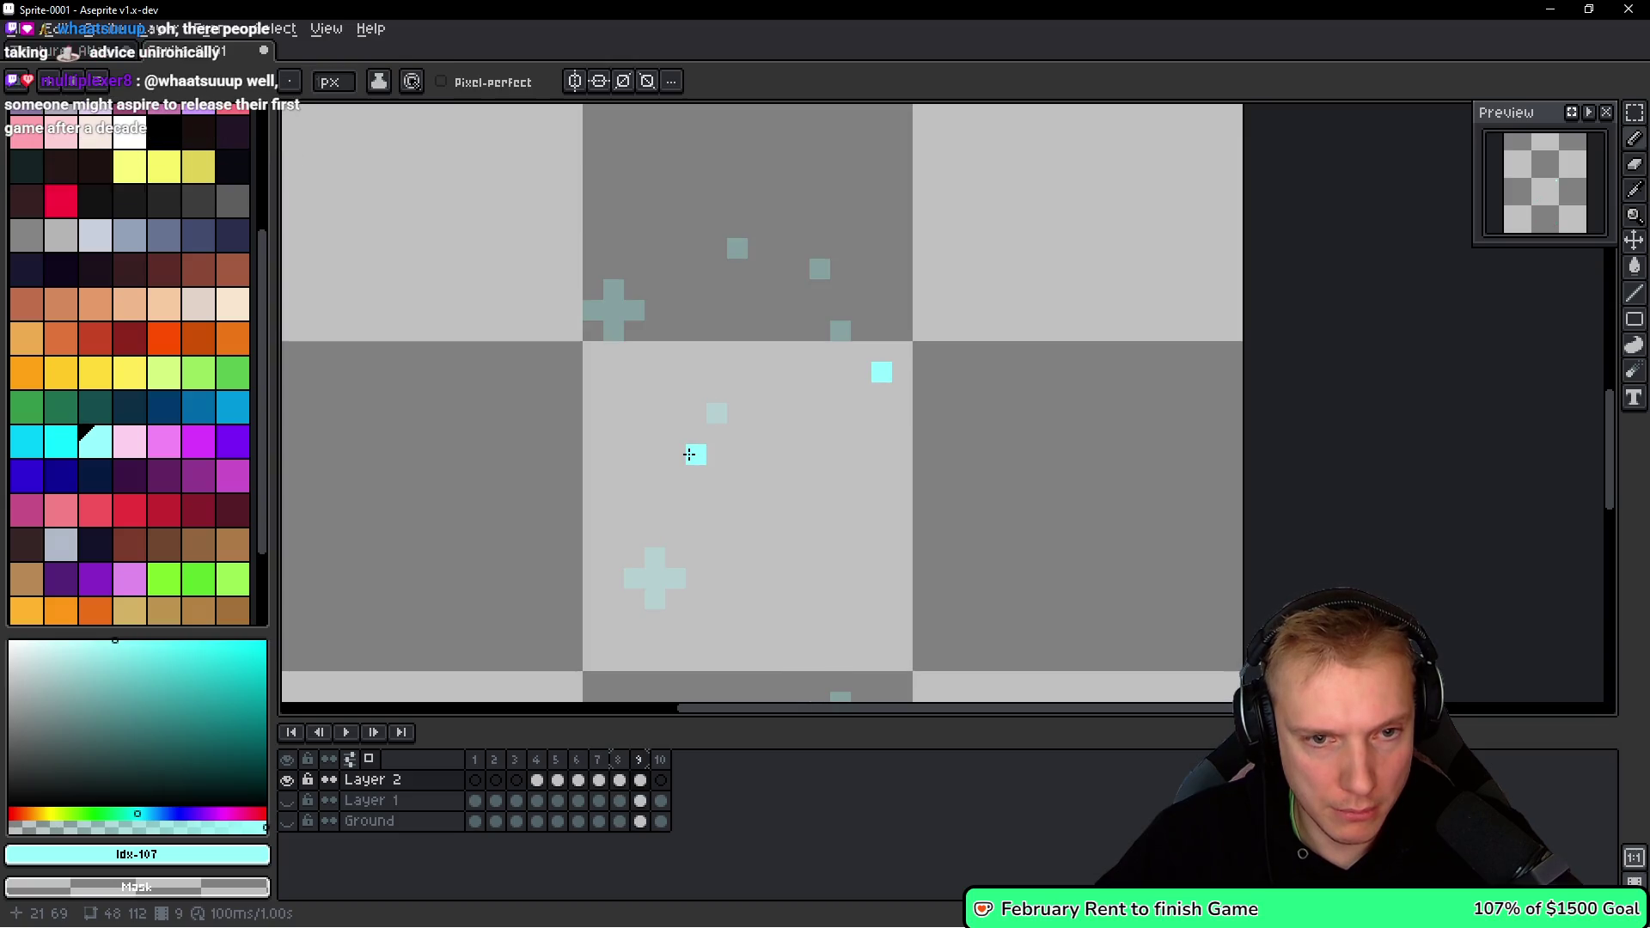
{"action": "left_click", "coordinate": [860, 371]}
Draw a three-pixel vertical cyan sliver in frame 9 and erase a stray cyan pixel.
{"action": "key", "text": "space"}
{"action": "key", "text": "Left"}
{"action": "key", "text": "Right"}
{"action": "key", "text": "Left"}
{"action": "key", "text": "Right"}
{"action": "key", "text": "Left"}
{"action": "key", "text": "Right"}
{"action": "mouse_move", "coordinate": [589, 362]}
{"action": "left_mouse_down"}
{"action": "mouse_move", "coordinate": [591, 332]}
{"action": "mouse_move", "coordinate": [592, 363]}
{"action": "left_mouse_up"}
{"action": "right_click", "coordinate": [604, 387]}
{"action": "left_click_drag", "start_coordinate": [605, 447], "coordinate": [609, 405]}
{"action": "scroll", "coordinate": [689, 478], "scroll_direction": "down", "scroll_amount": 2}
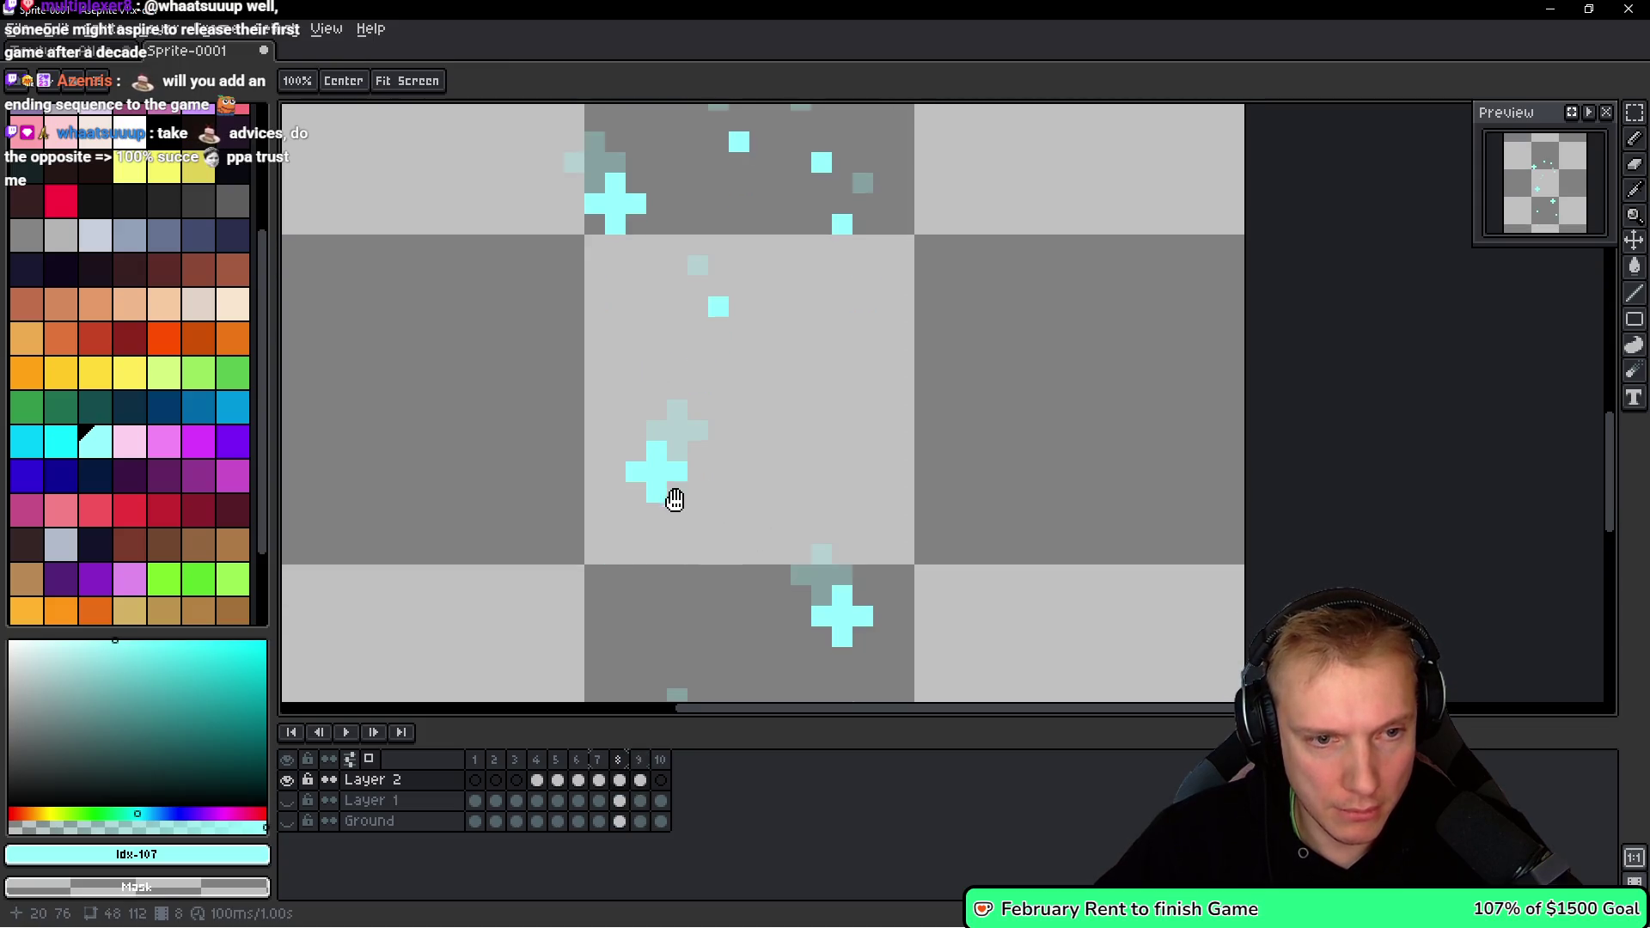
Add a two-pixel vertical cyan sliver and a small cyan cross lower in frame 9.
{"action": "mouse_move", "coordinate": [675, 488]}
{"action": "left_mouse_down"}
{"action": "mouse_move", "coordinate": [677, 515]}
{"action": "mouse_move", "coordinate": [724, 419]}
{"action": "left_mouse_up"}
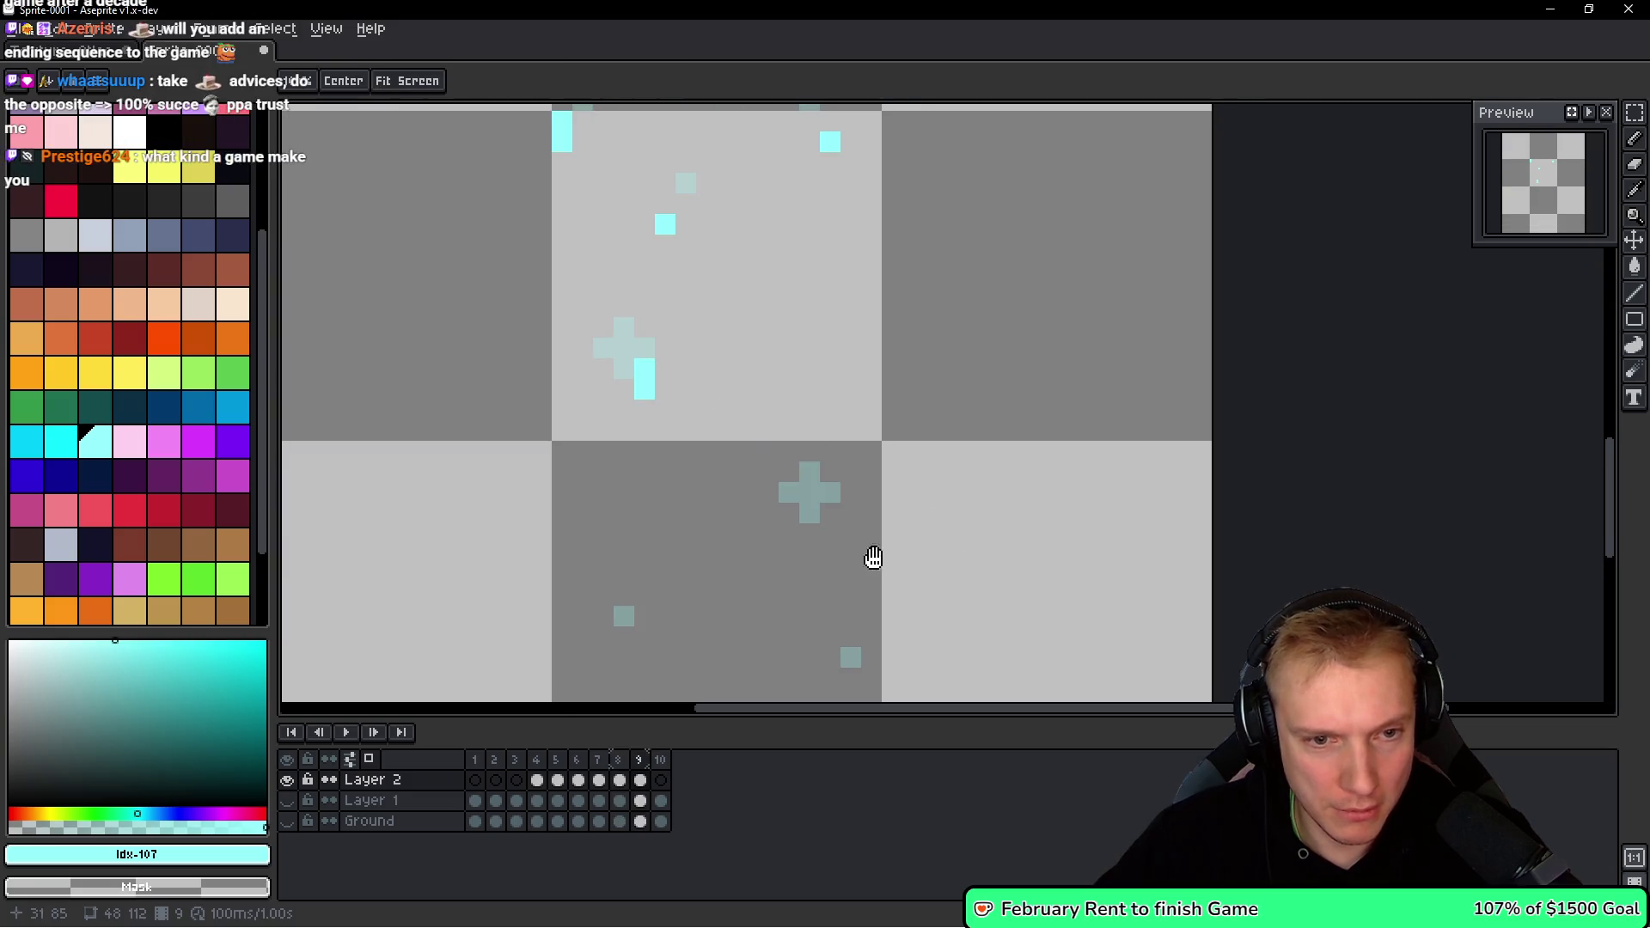
{"action": "mouse_move", "coordinate": [789, 513]}
{"action": "left_mouse_down"}
{"action": "mouse_move", "coordinate": [789, 555]}
{"action": "mouse_move", "coordinate": [804, 455]}
{"action": "left_mouse_up"}
{"action": "left_click", "coordinate": [768, 534]}
{"action": "left_click", "coordinate": [810, 533]}
{"action": "key", "text": "comma"}
{"action": "key", "text": "space"}
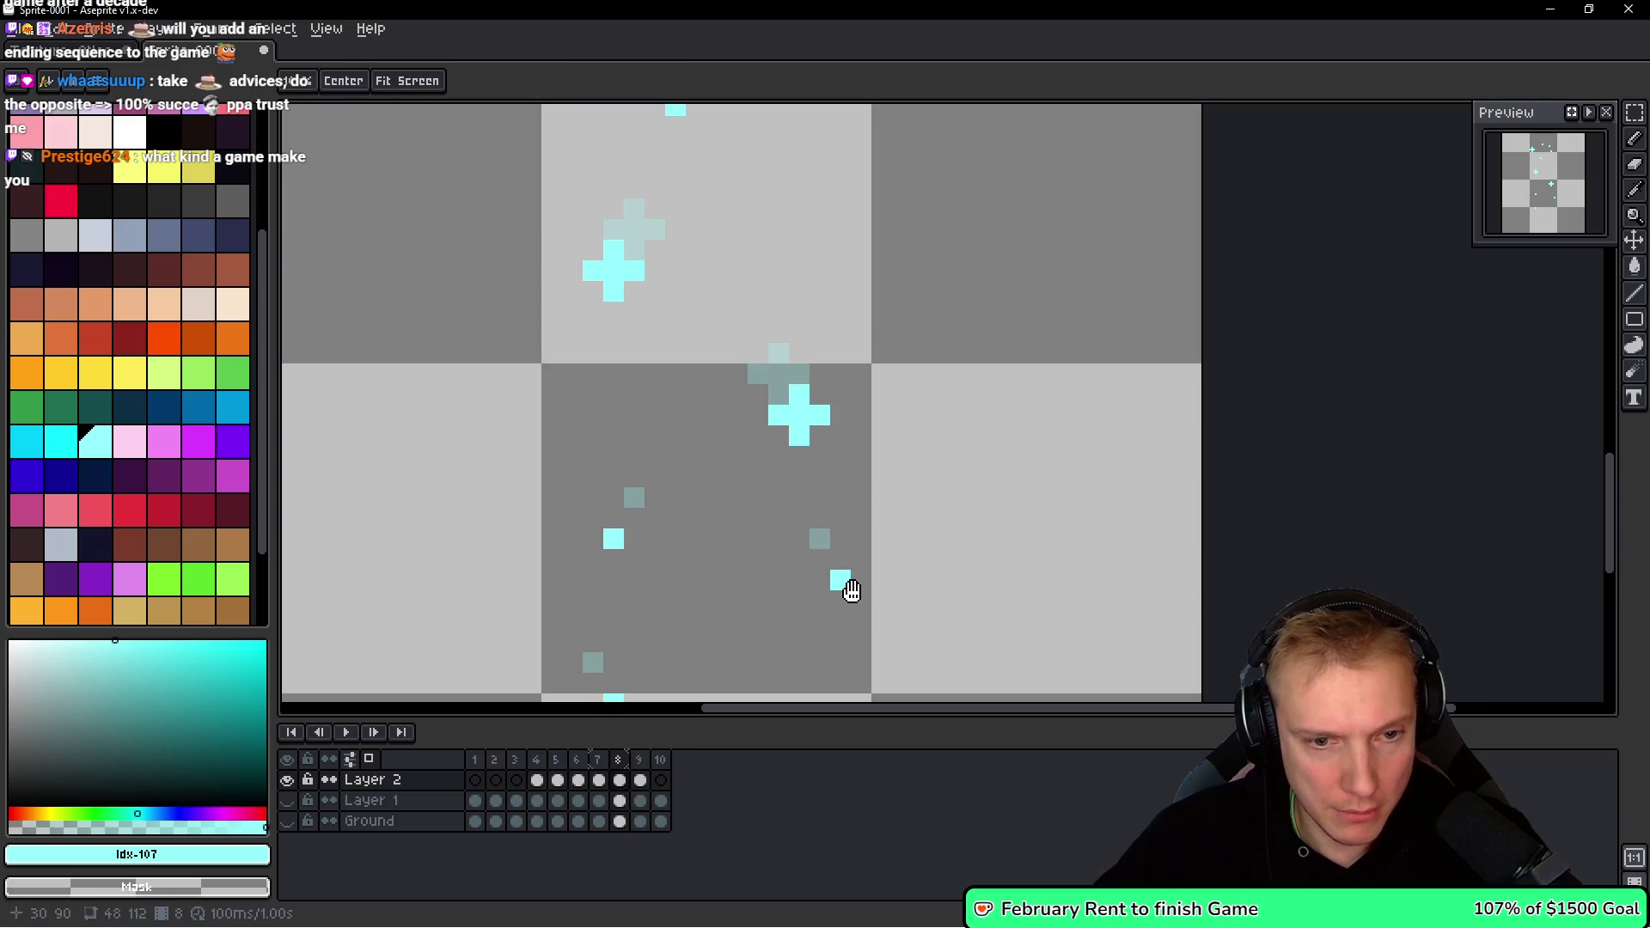
{"action": "key", "text": "period"}
{"action": "key", "text": "comma"}
{"action": "left_click_drag", "start_coordinate": [646, 573], "coordinate": [674, 521]}
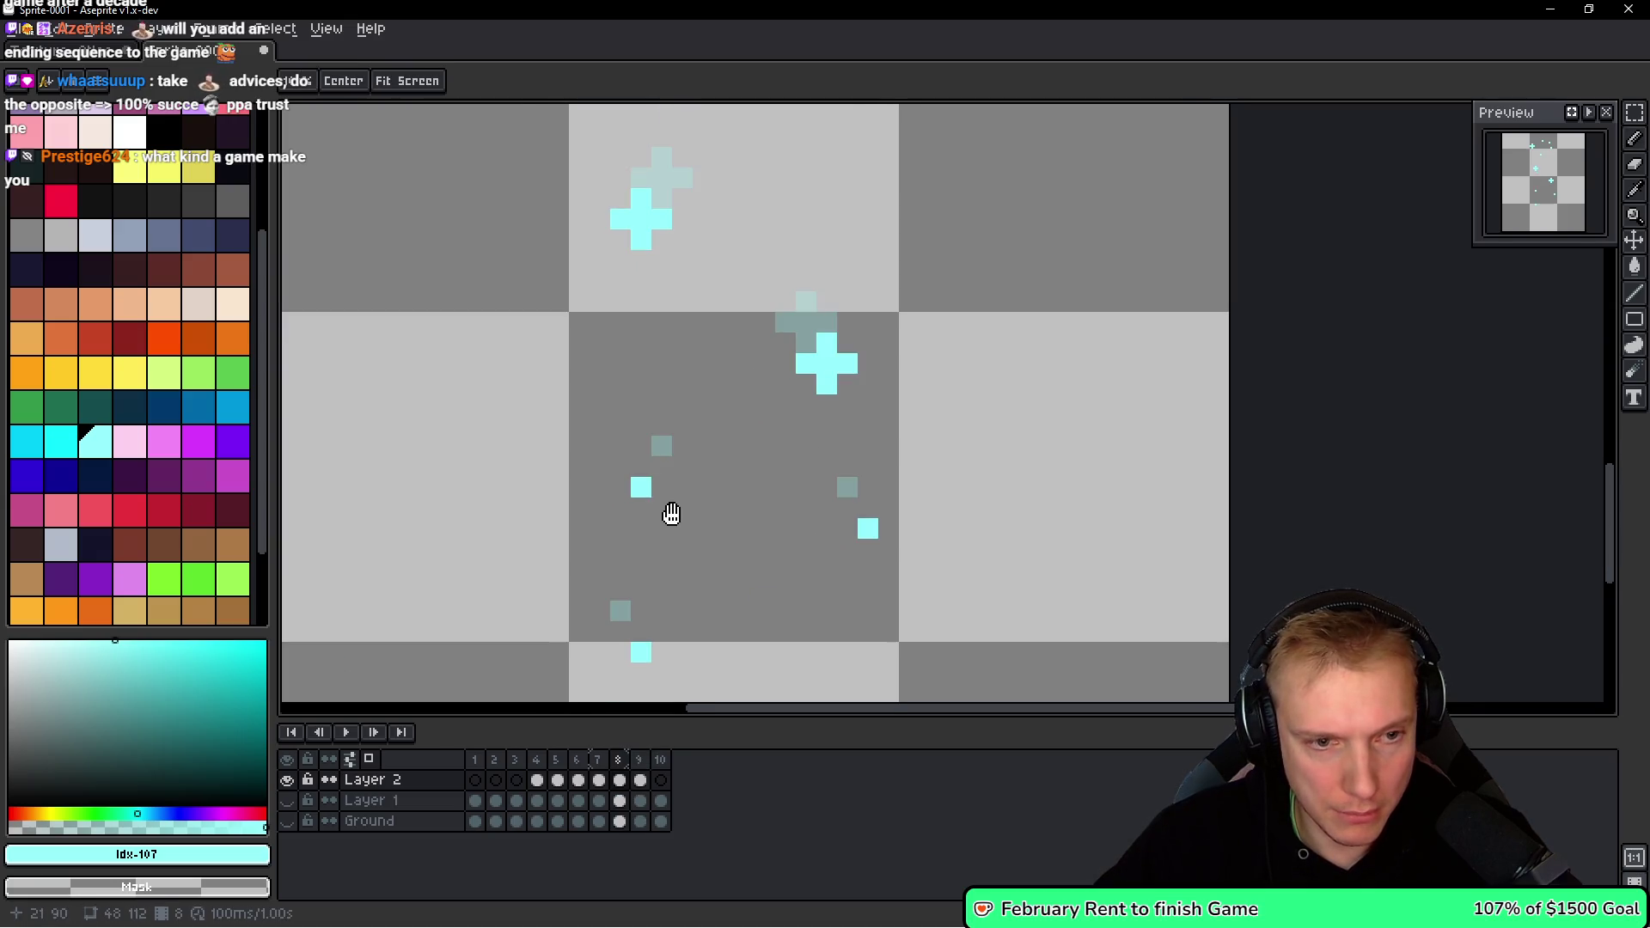
{"action": "key", "text": "period"}
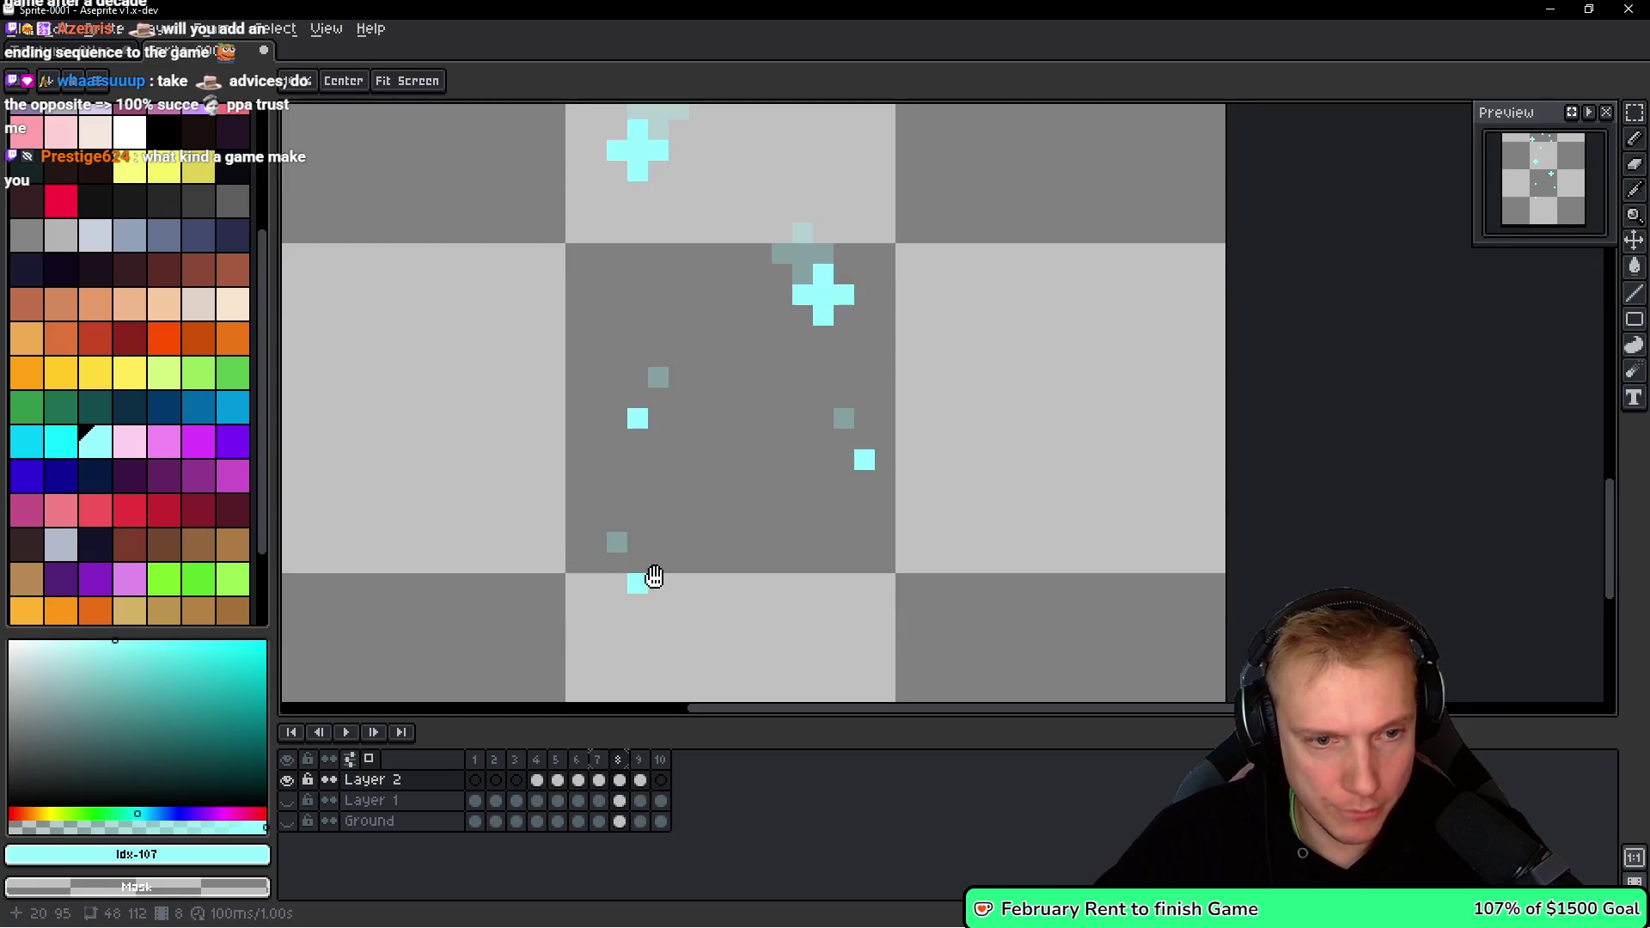
Scatter three more drifting cyan fragment pixels in frame 9, comparing against frame 8.
{"action": "scroll", "coordinate": [764, 334], "scroll_direction": "down", "scroll_amount": 2}
{"action": "scroll", "coordinate": [764, 334], "scroll_direction": "up", "scroll_amount": 3}
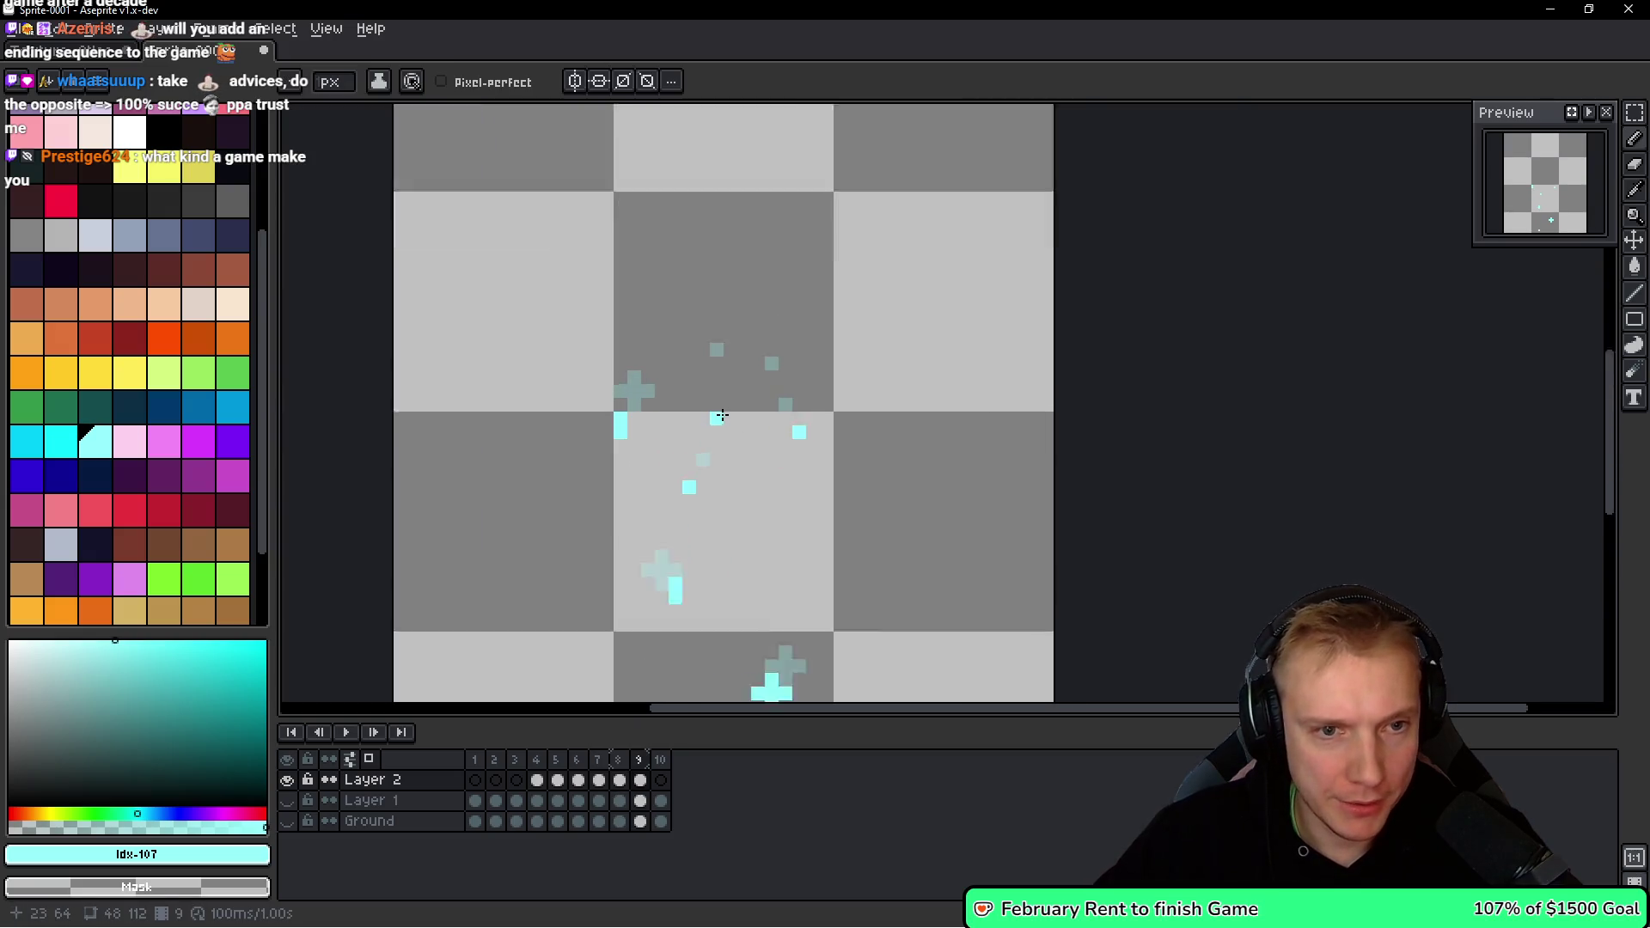
{"action": "key", "text": "comma"}
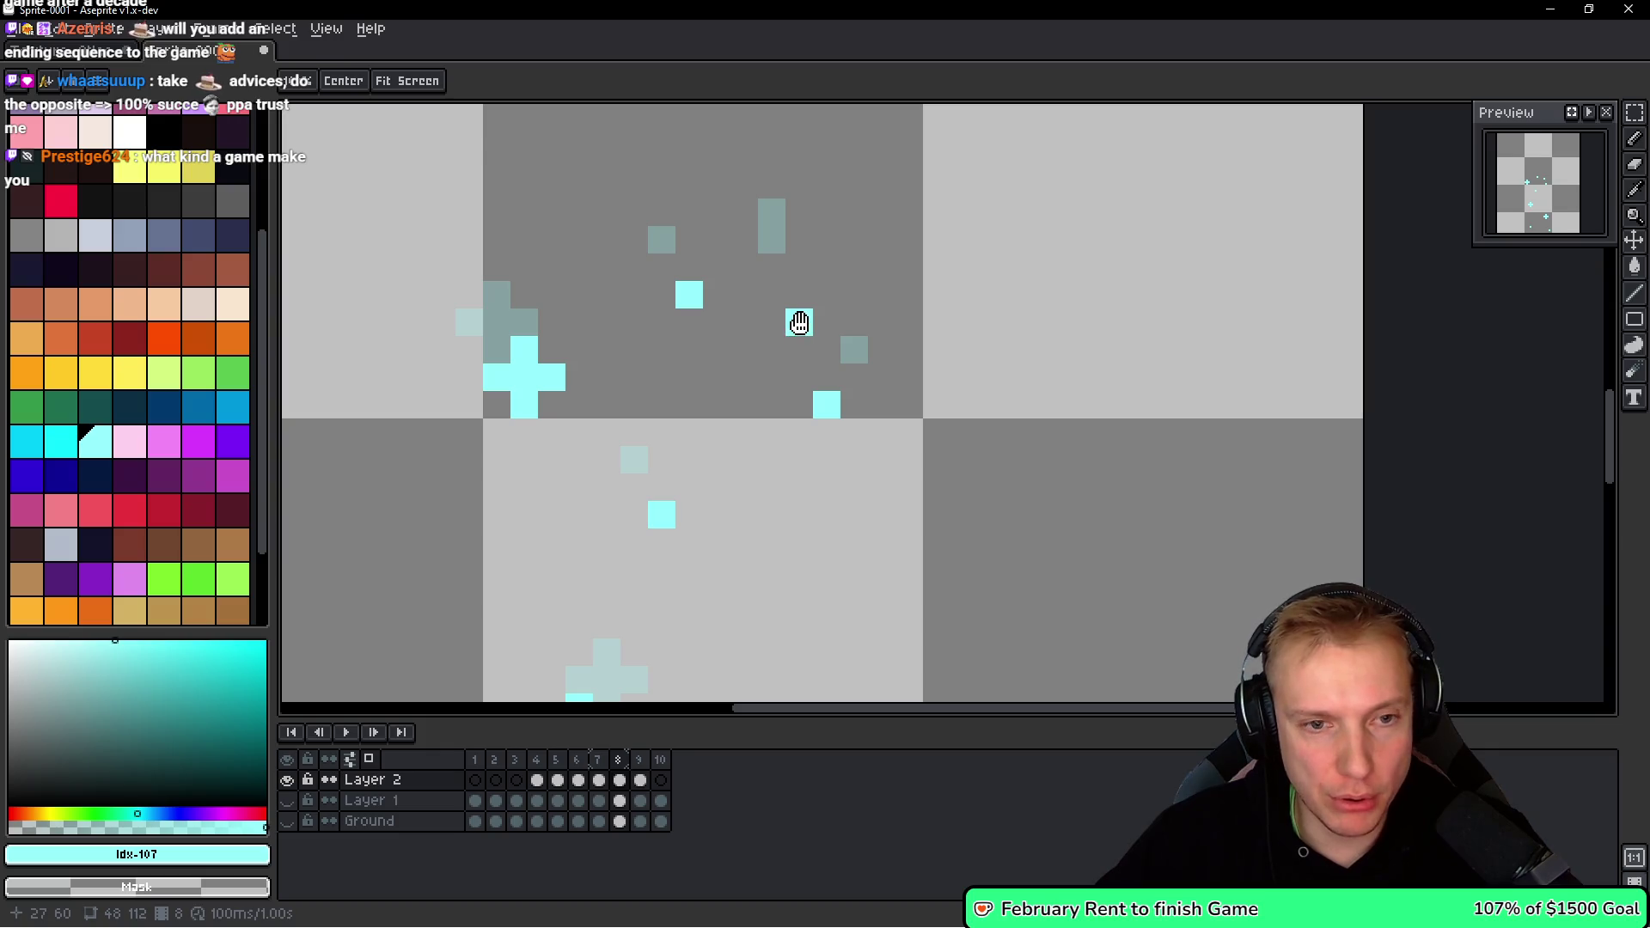
{"action": "key", "text": "comma"}
{"action": "left_click", "coordinate": [799, 377]}
{"action": "key", "text": "period"}
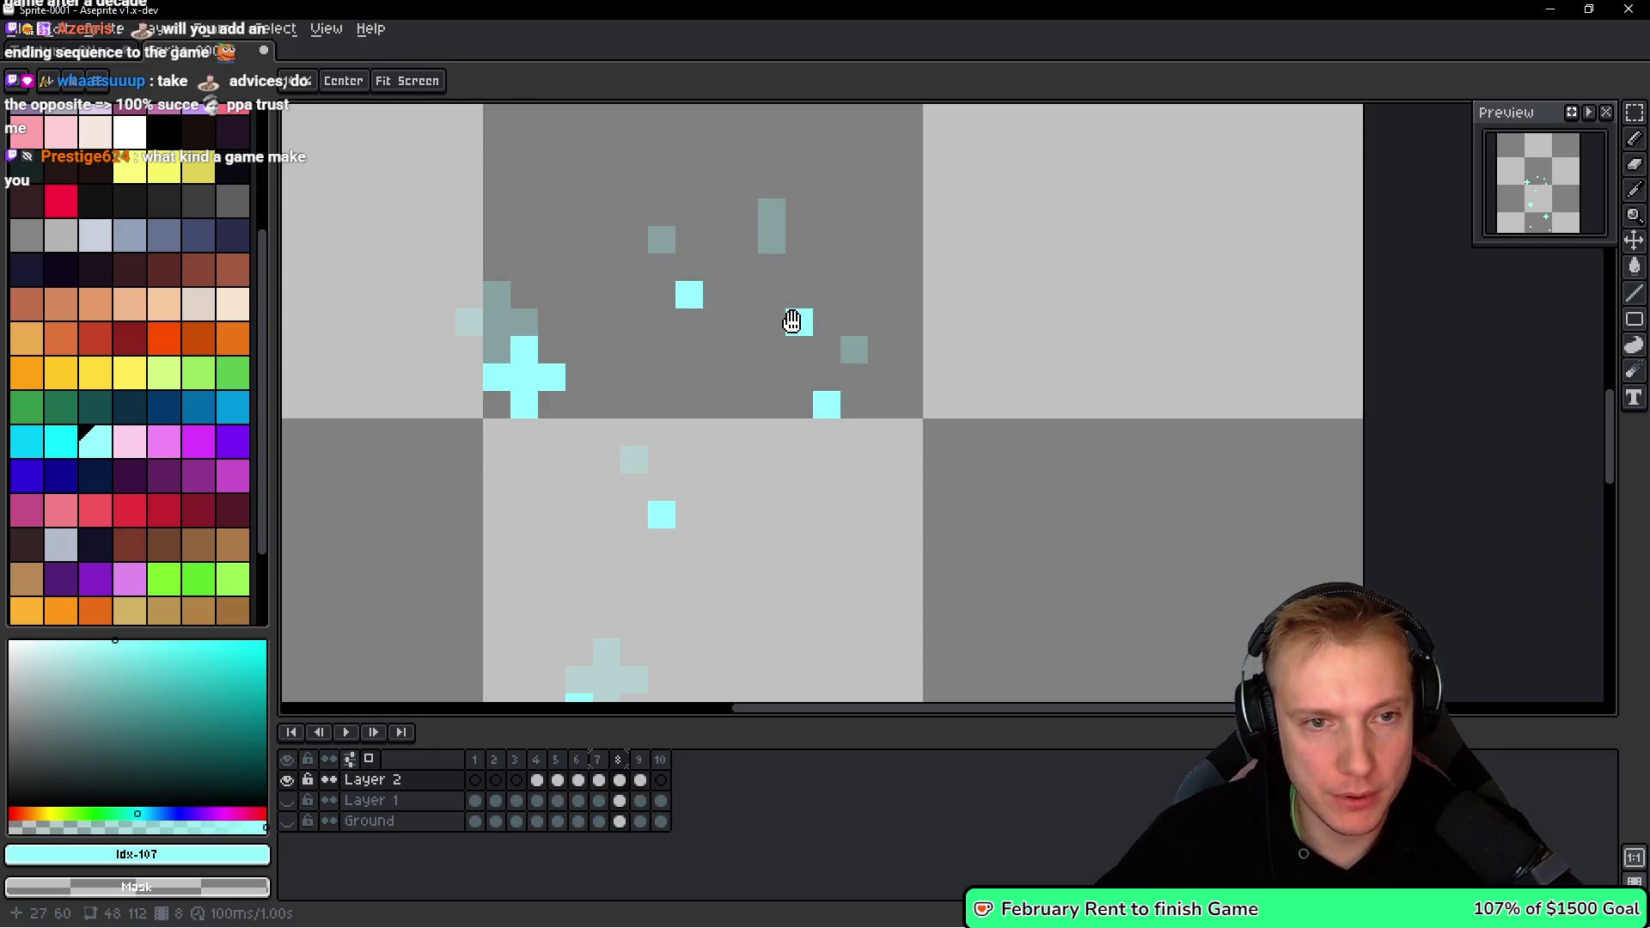
{"action": "key", "text": "period"}
{"action": "left_click", "coordinate": [768, 382]}
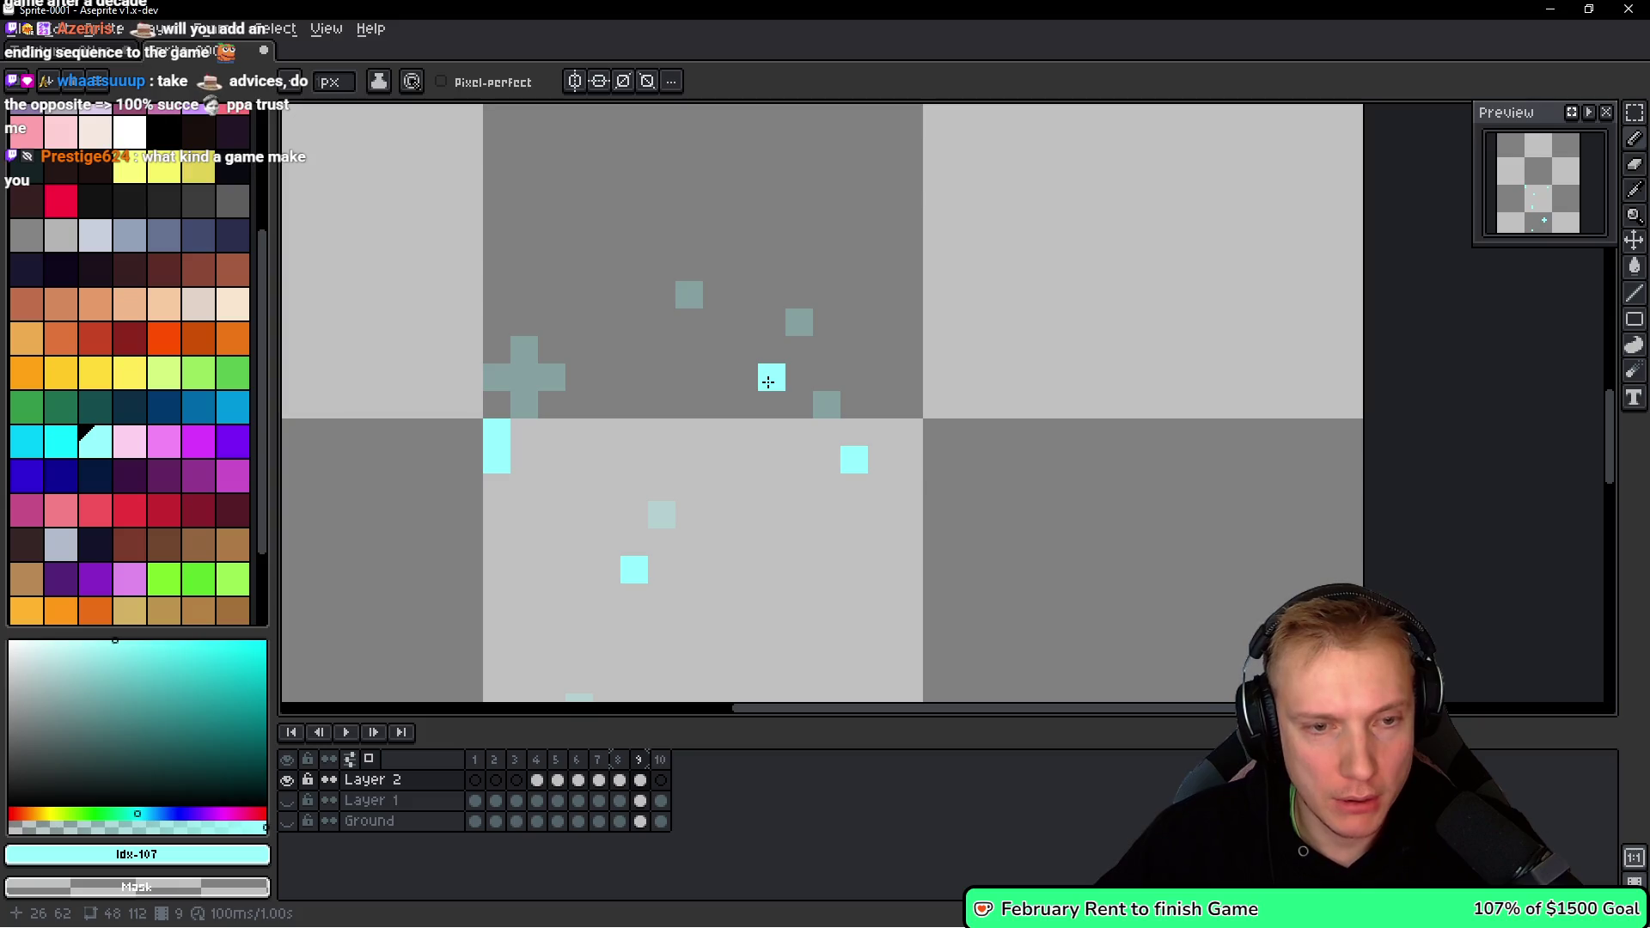
{"action": "key", "text": "comma"}
{"action": "key", "text": "period"}
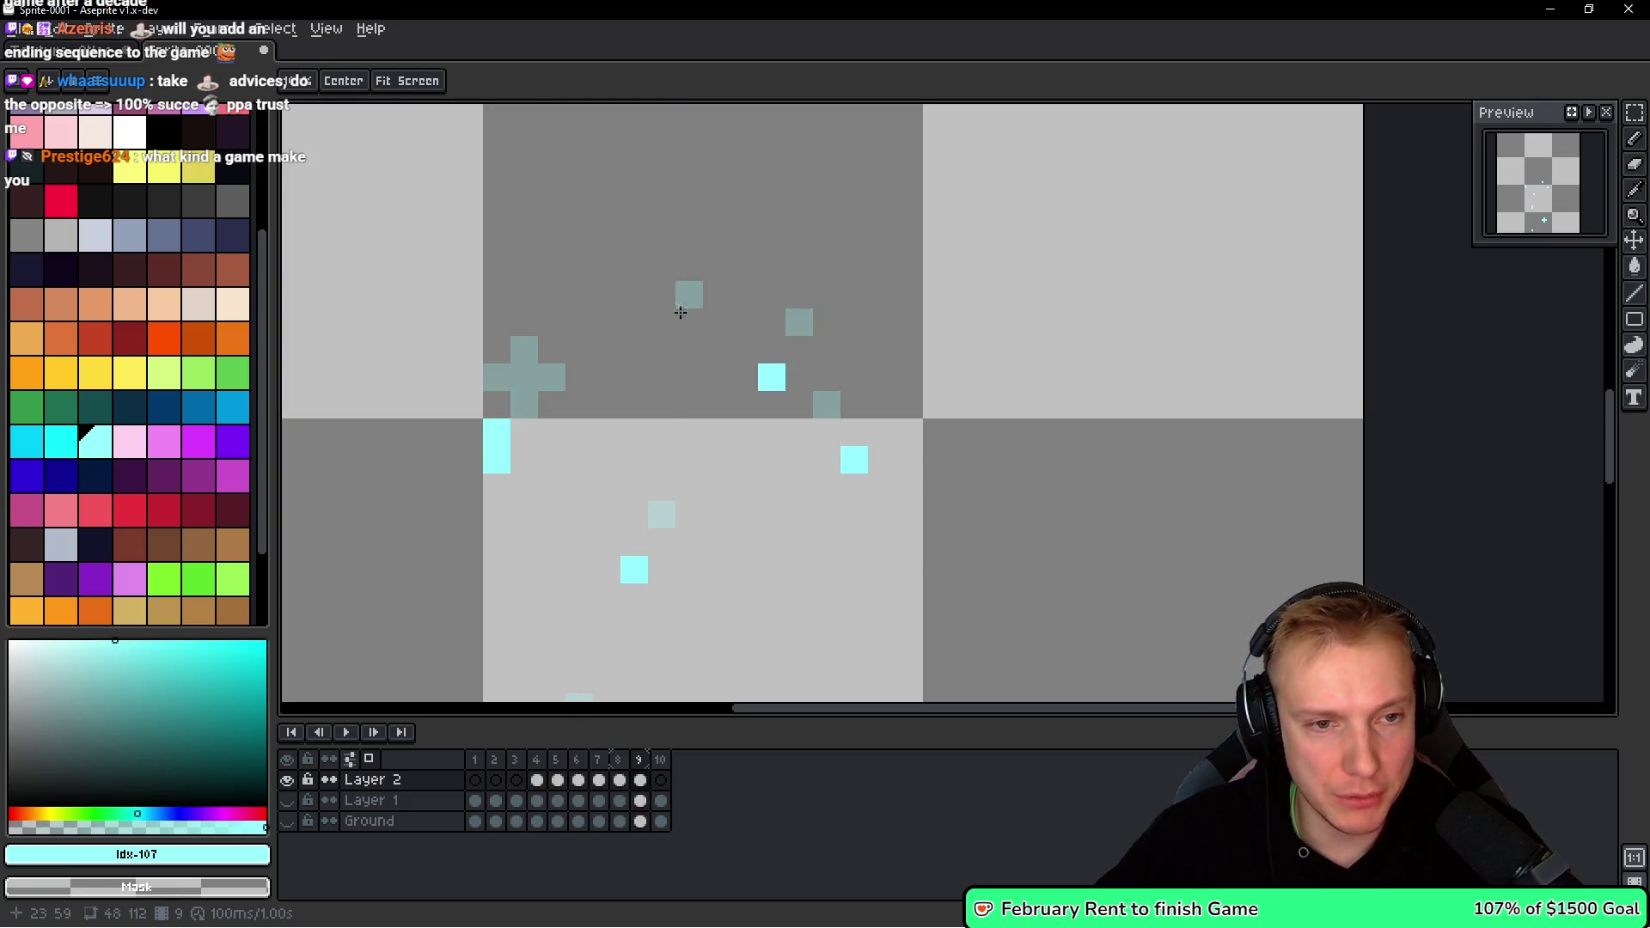
{"action": "left_click", "coordinate": [689, 350]}
{"action": "scroll", "coordinate": [847, 372], "scroll_direction": "down", "scroll_amount": 2}
{"action": "scroll", "coordinate": [847, 372], "scroll_direction": "down", "scroll_amount": 3}
{"action": "key", "text": "space"}
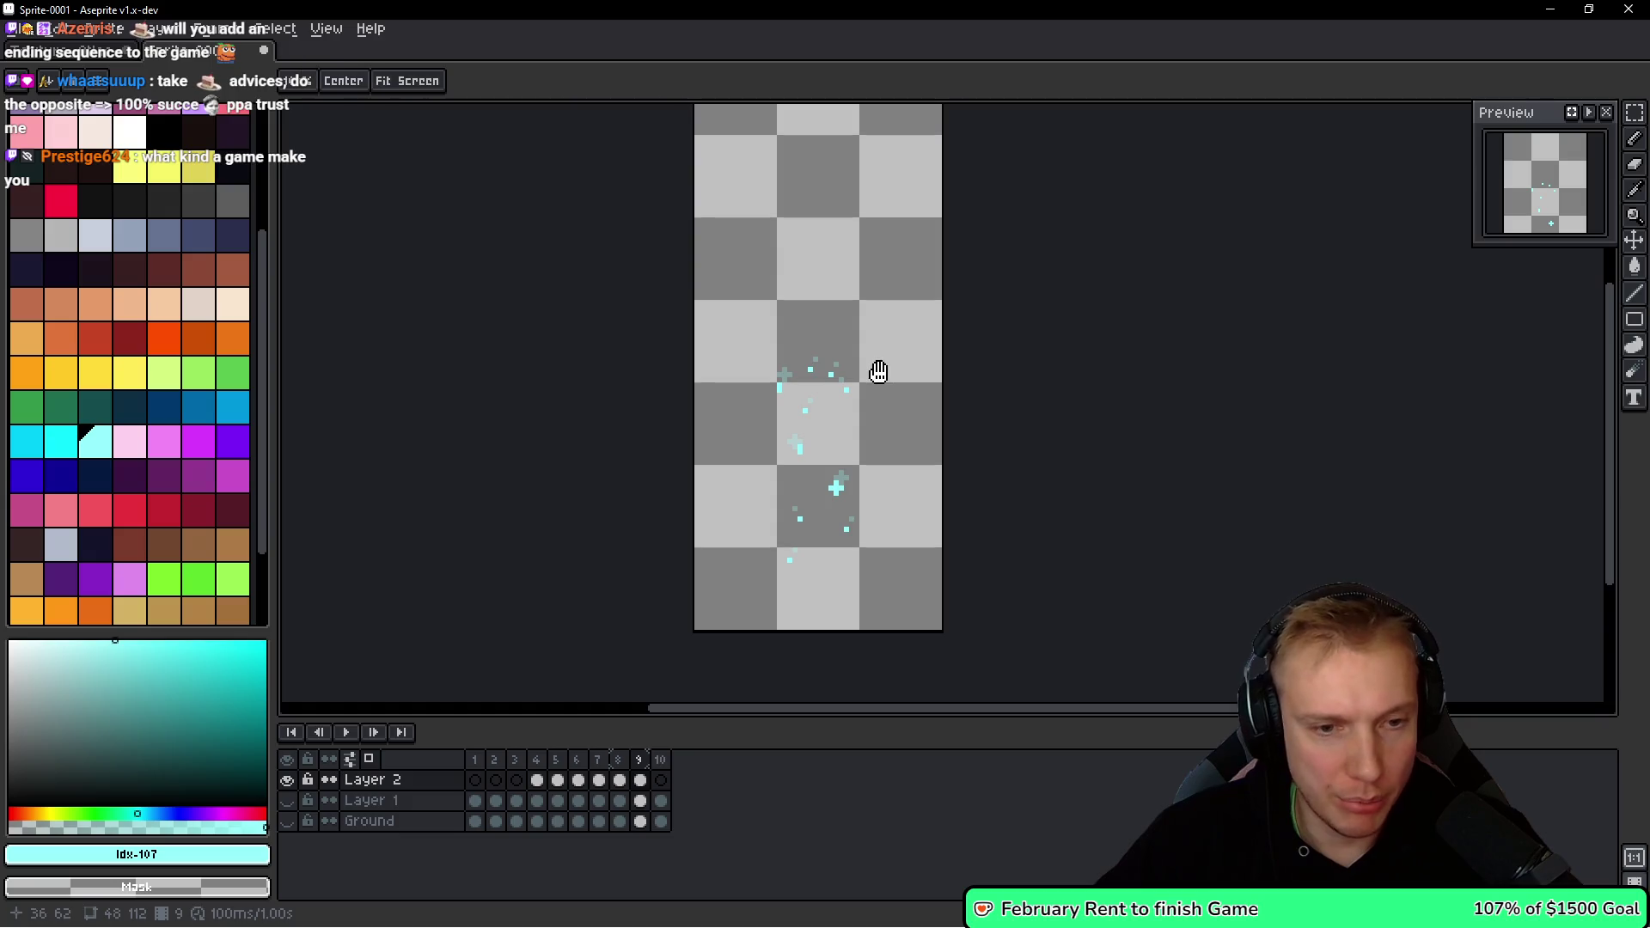
{"action": "scroll", "coordinate": [880, 383], "scroll_direction": "up", "scroll_amount": 4}
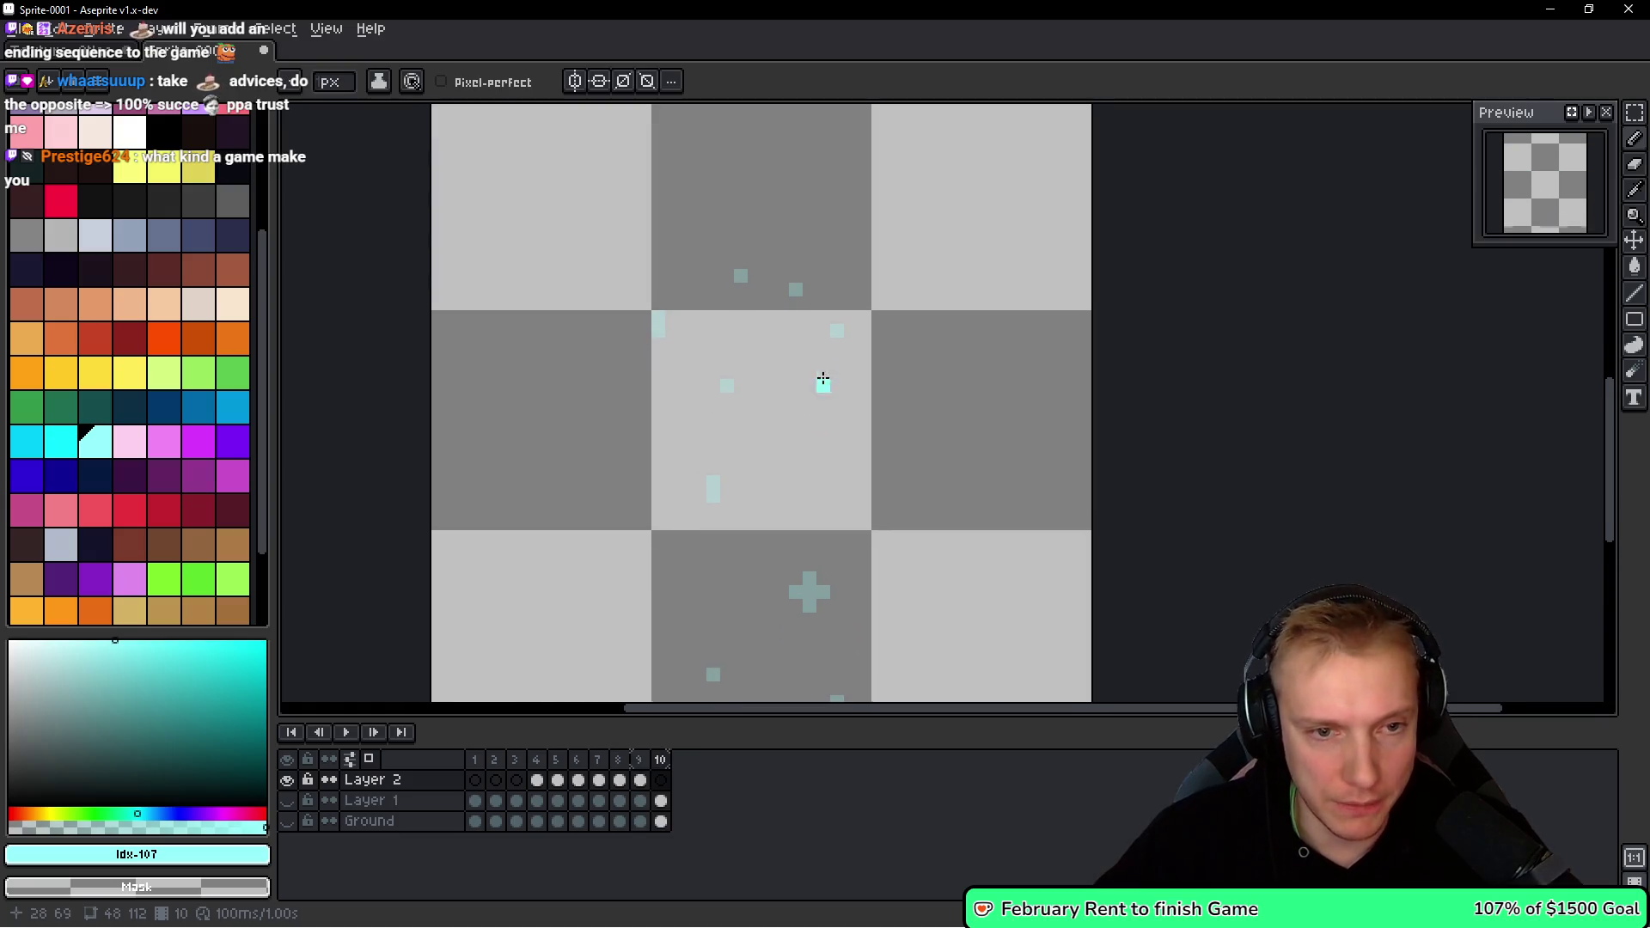
Erase a stray cyan pixel from the current frame.
{"action": "right_click", "coordinate": [676, 224]}
{"action": "scroll", "coordinate": [872, 328], "scroll_direction": "down", "scroll_amount": 1}
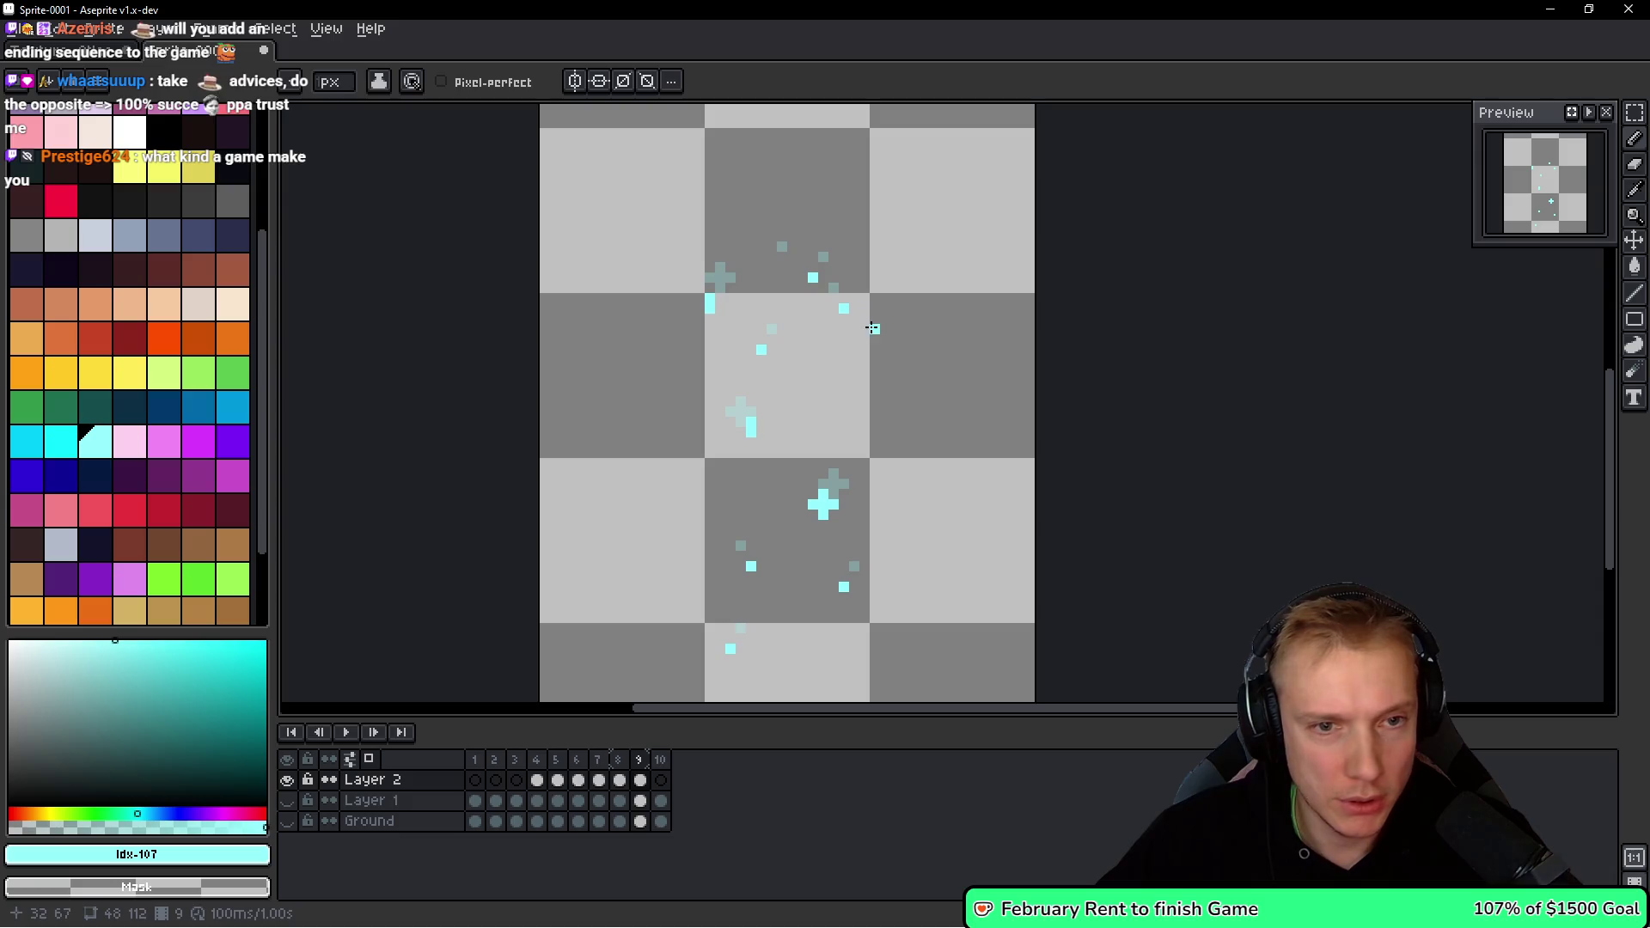
{"action": "scroll", "coordinate": [859, 371], "scroll_direction": "up", "scroll_amount": 1}
{"action": "key", "text": "space"}
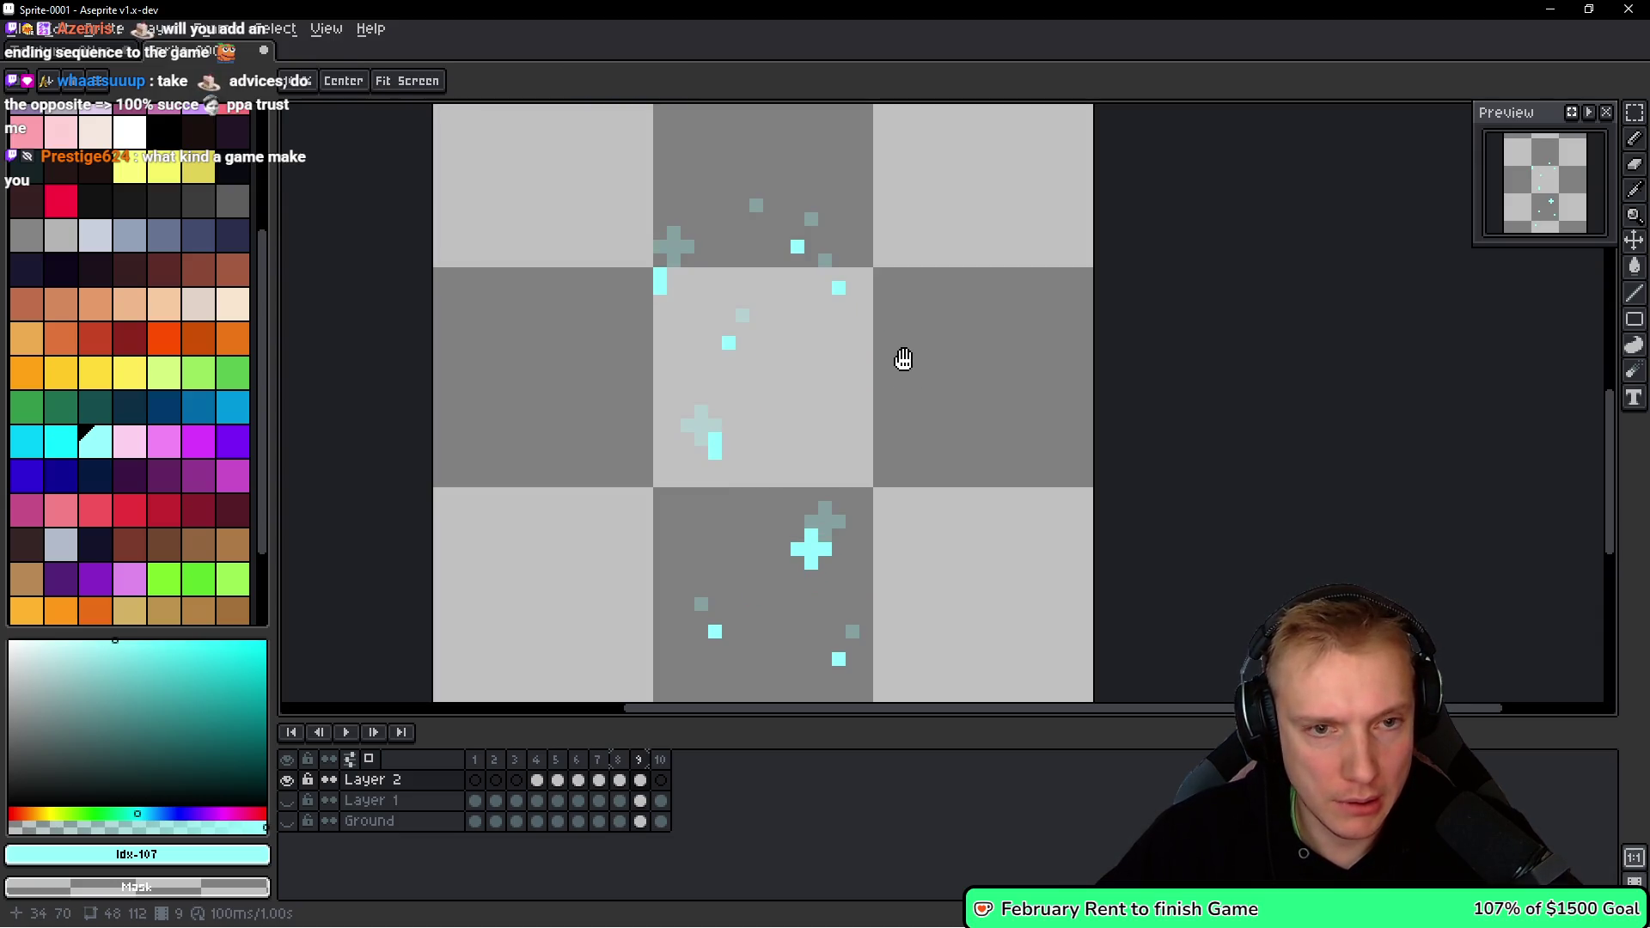
On frame 10, extend a cyan fragment pixel into a two-pixel column.
{"action": "key", "text": "period"}
{"action": "scroll", "coordinate": [870, 383], "scroll_direction": "up", "scroll_amount": 2}
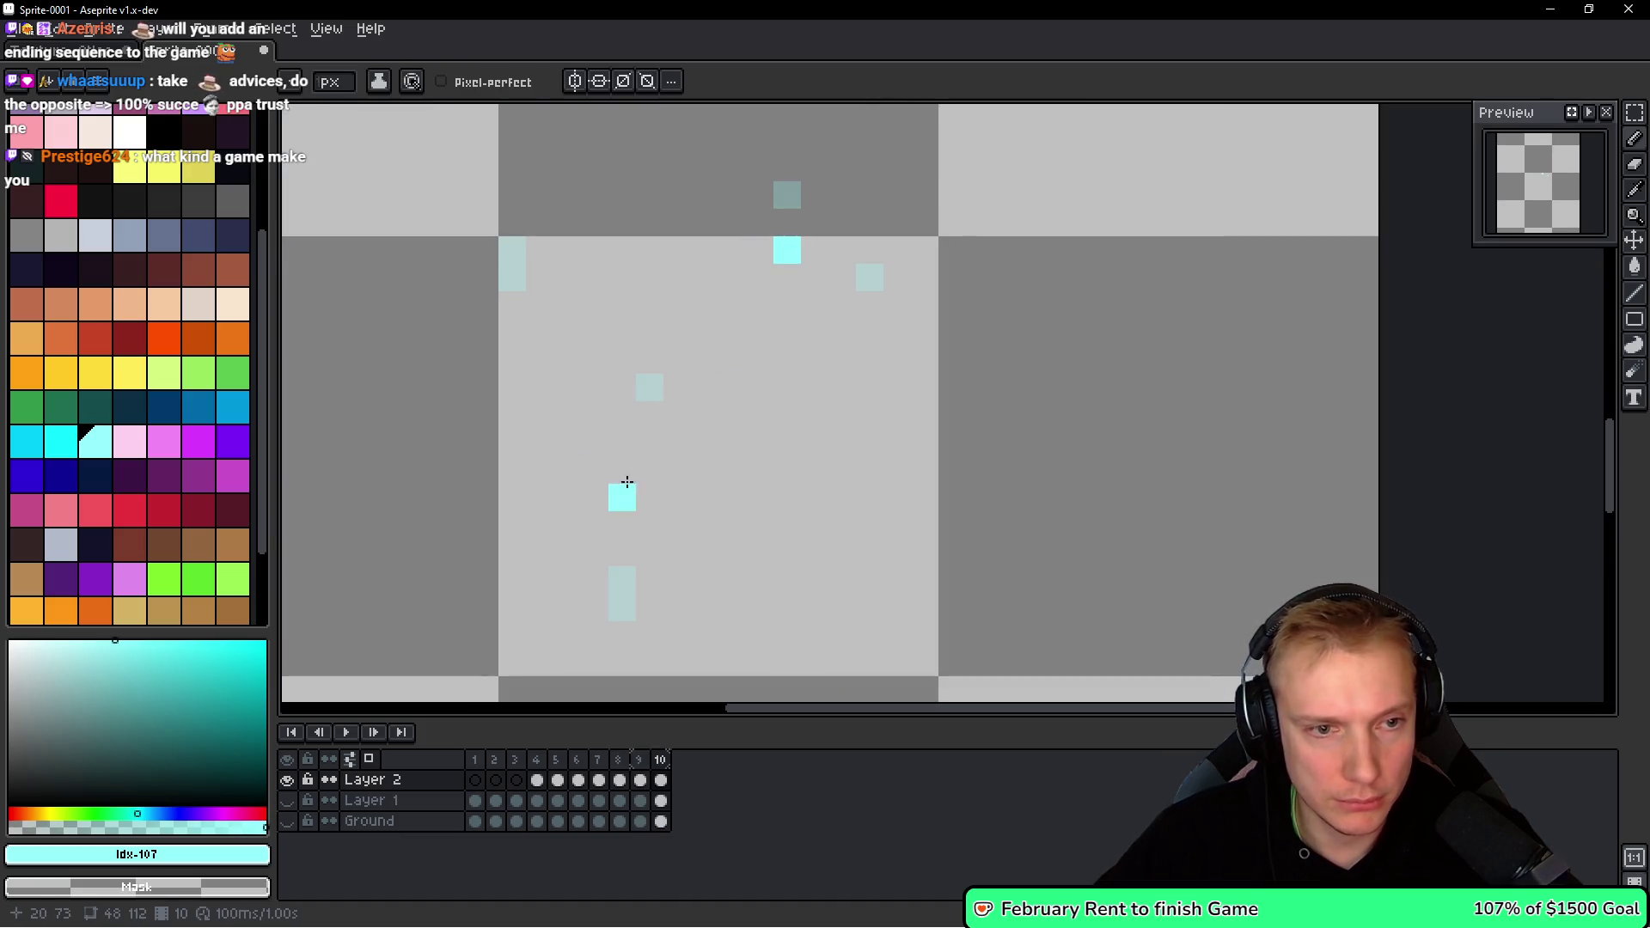
{"action": "left_click_drag", "start_coordinate": [653, 481], "coordinate": [713, 331]}
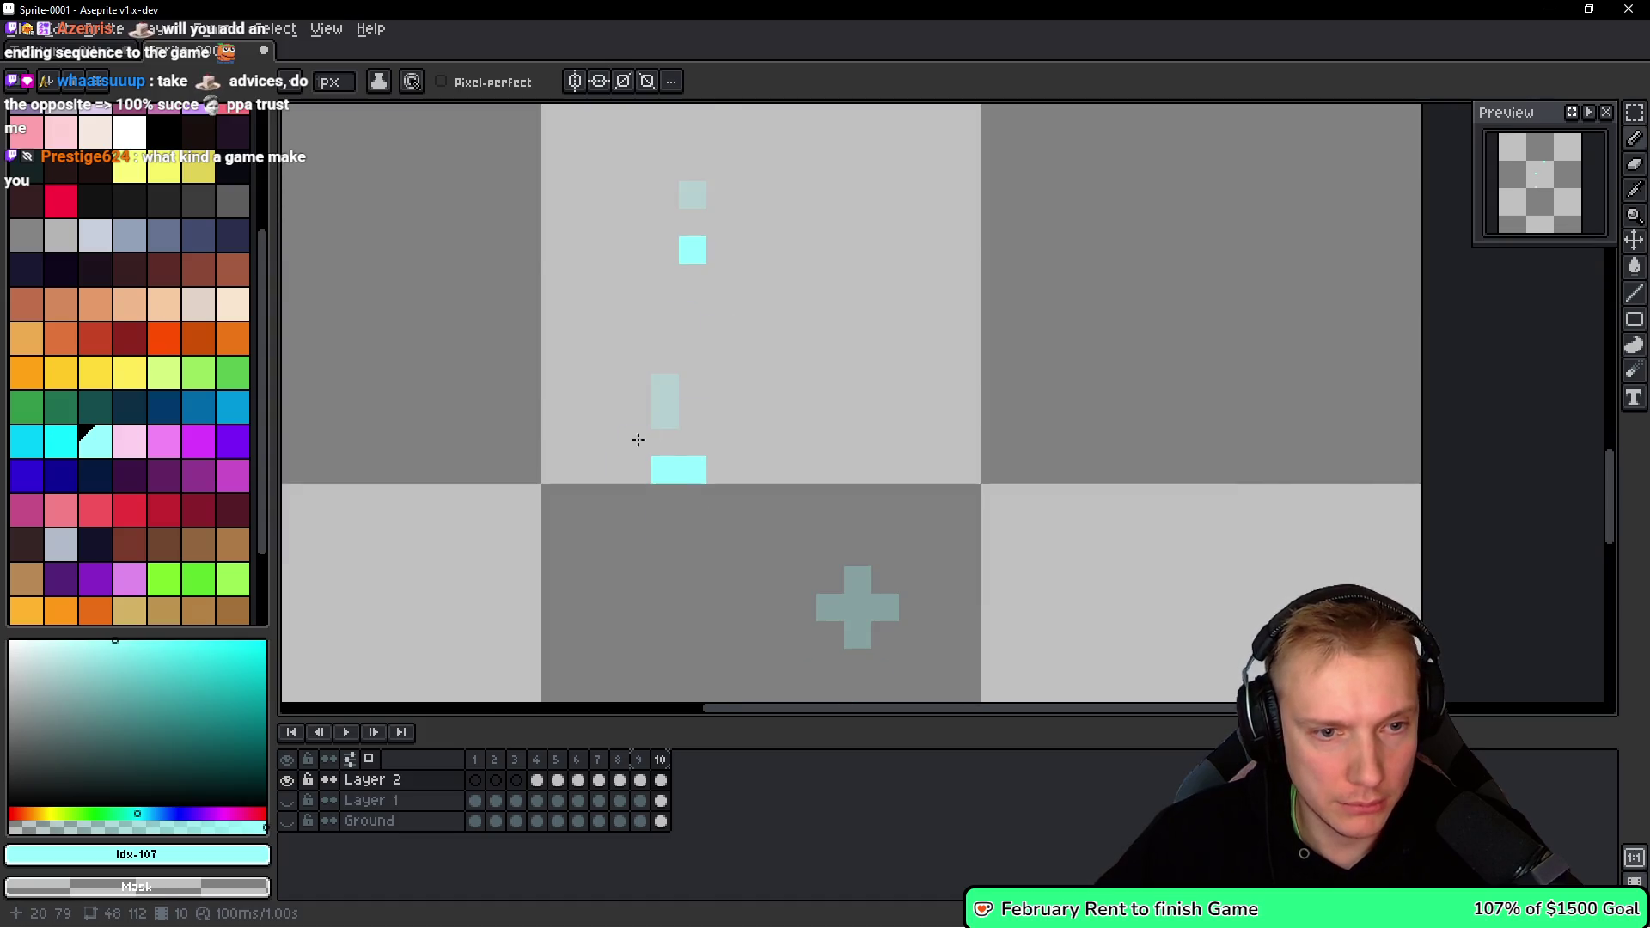
{"action": "scroll", "coordinate": [655, 461], "scroll_direction": "down", "scroll_amount": 1}
{"action": "scroll", "coordinate": [740, 457], "scroll_direction": "up", "scroll_amount": 1}
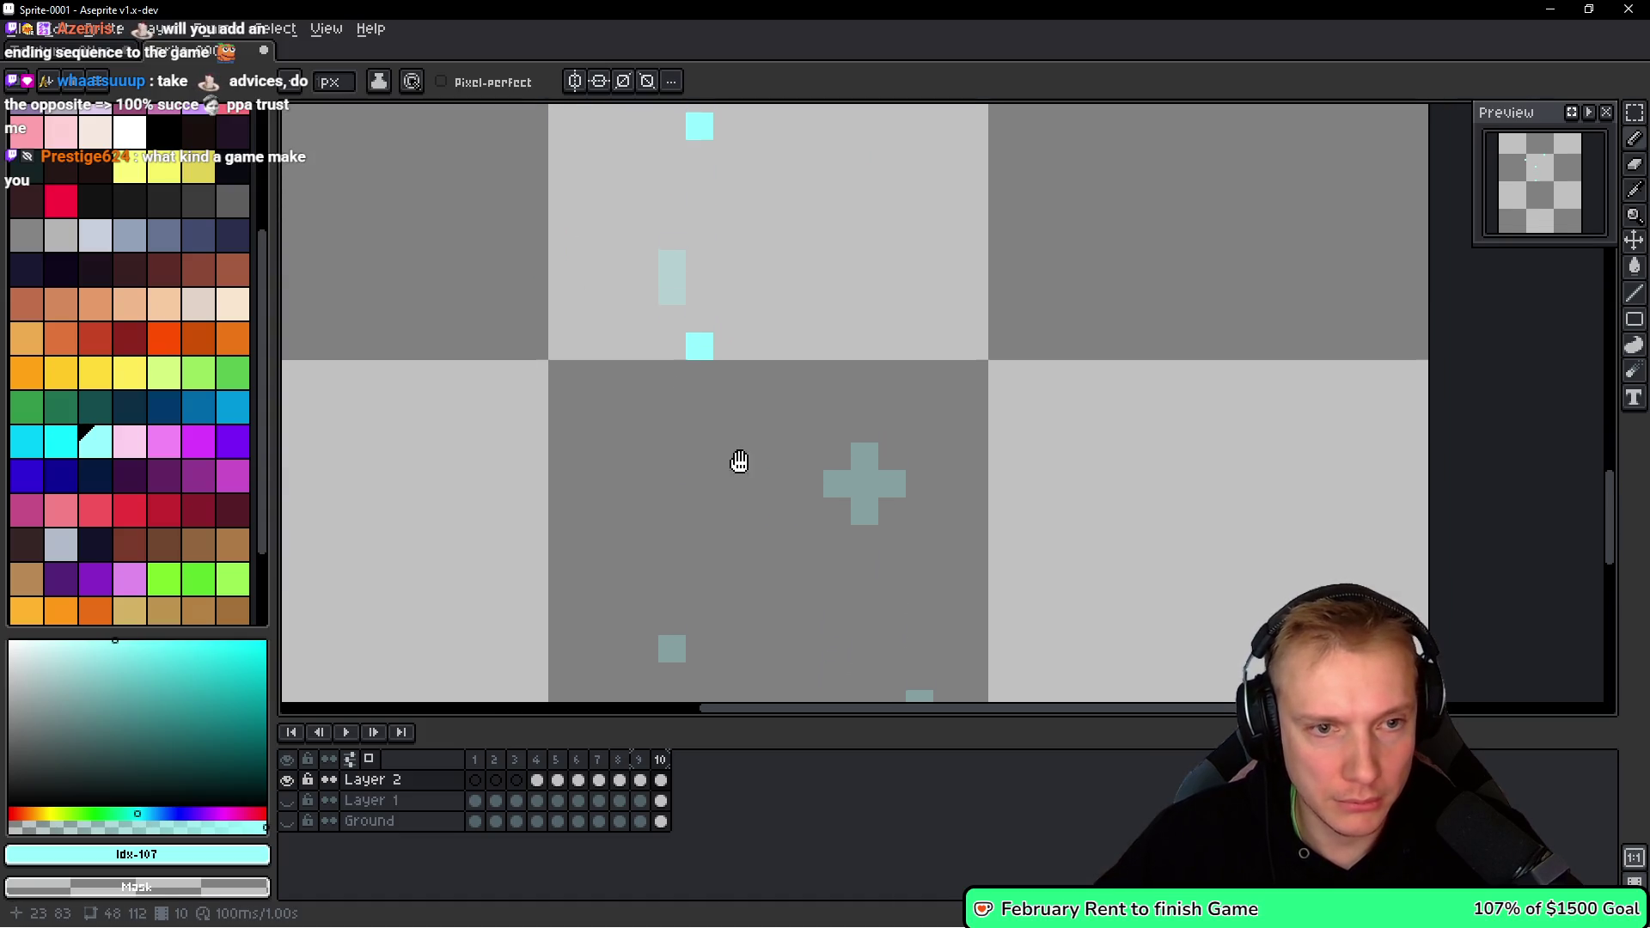
{"action": "scroll", "coordinate": [722, 442], "scroll_direction": "down", "scroll_amount": 1}
{"action": "scroll", "coordinate": [777, 447], "scroll_direction": "up", "scroll_amount": 1}
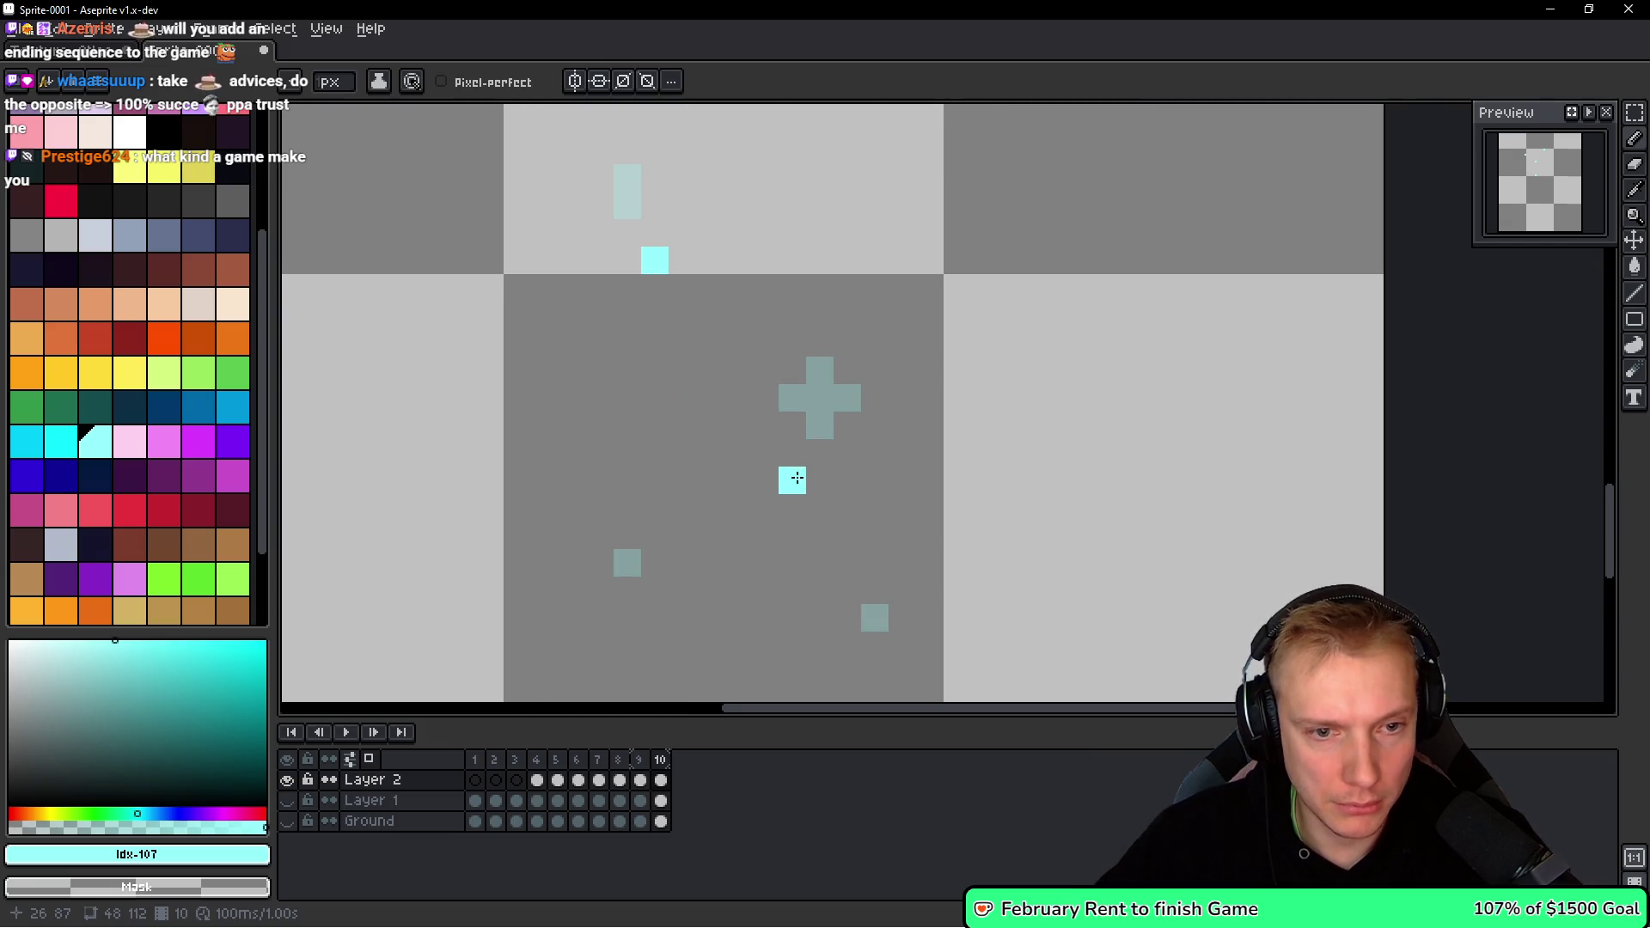
{"action": "left_click_drag", "start_coordinate": [851, 470], "coordinate": [849, 449]}
{"action": "scroll", "coordinate": [893, 455], "scroll_direction": "down", "scroll_amount": 1}
{"action": "scroll", "coordinate": [946, 453], "scroll_direction": "up", "scroll_amount": 1}
Add a lone cyan fragment pixel low in frame 10 and show the white shard layer again.
{"action": "left_click", "coordinate": [837, 624]}
{"action": "scroll", "coordinate": [617, 590], "scroll_direction": "down", "scroll_amount": 4}
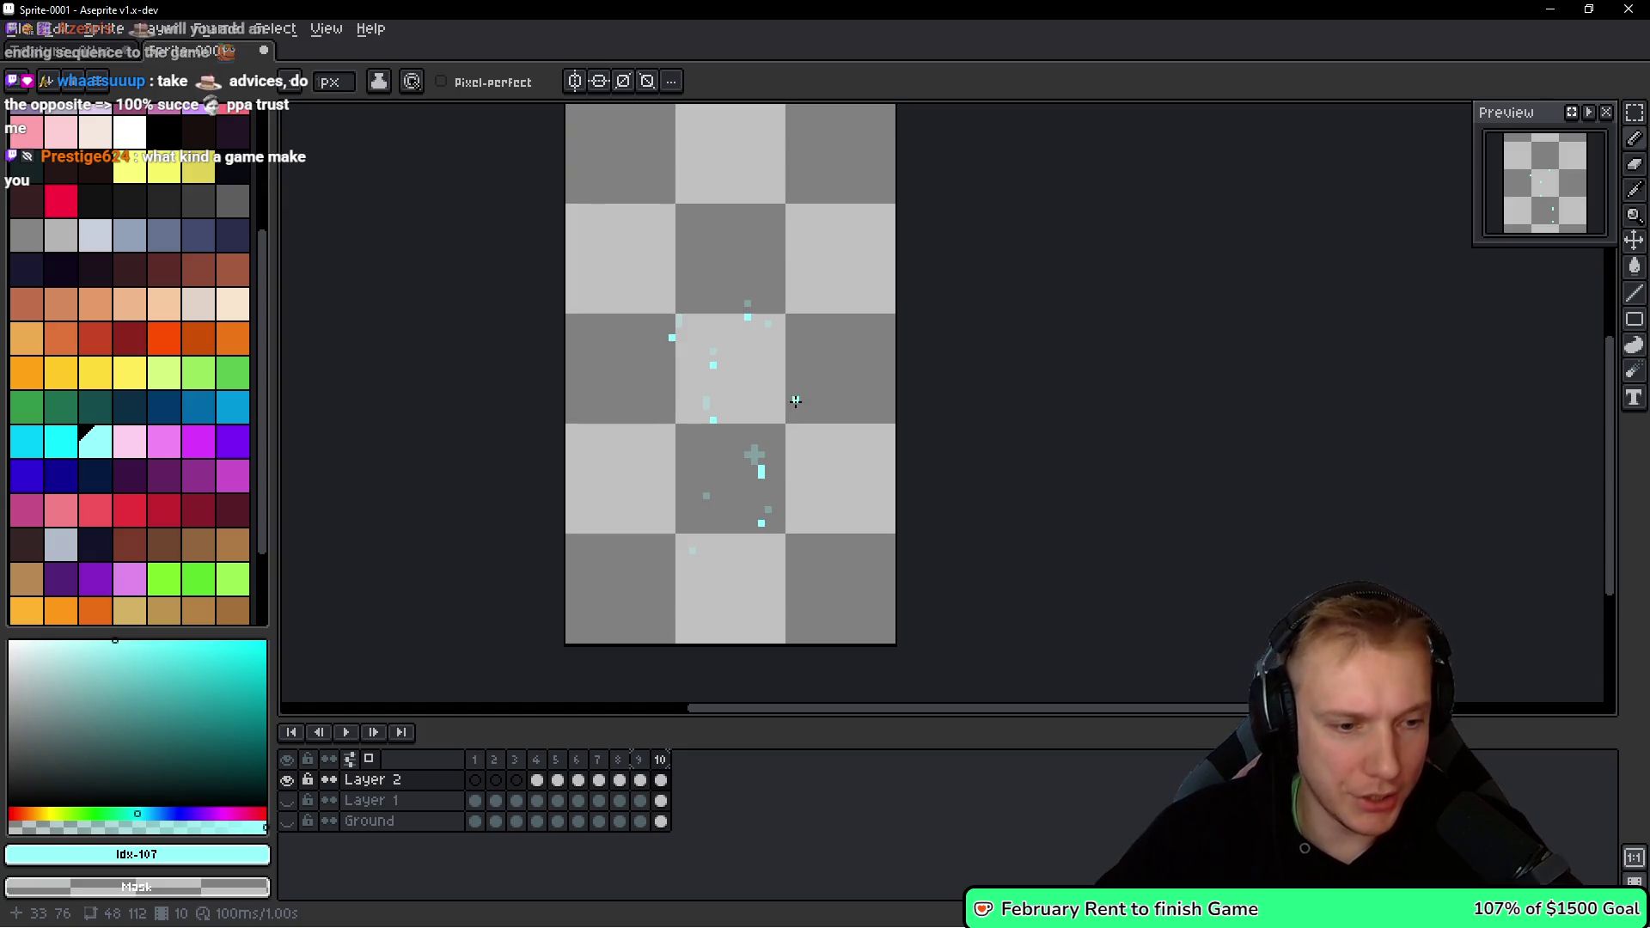
{"action": "left_click", "coordinate": [287, 800]}
{"action": "left_click", "coordinate": [287, 820]}
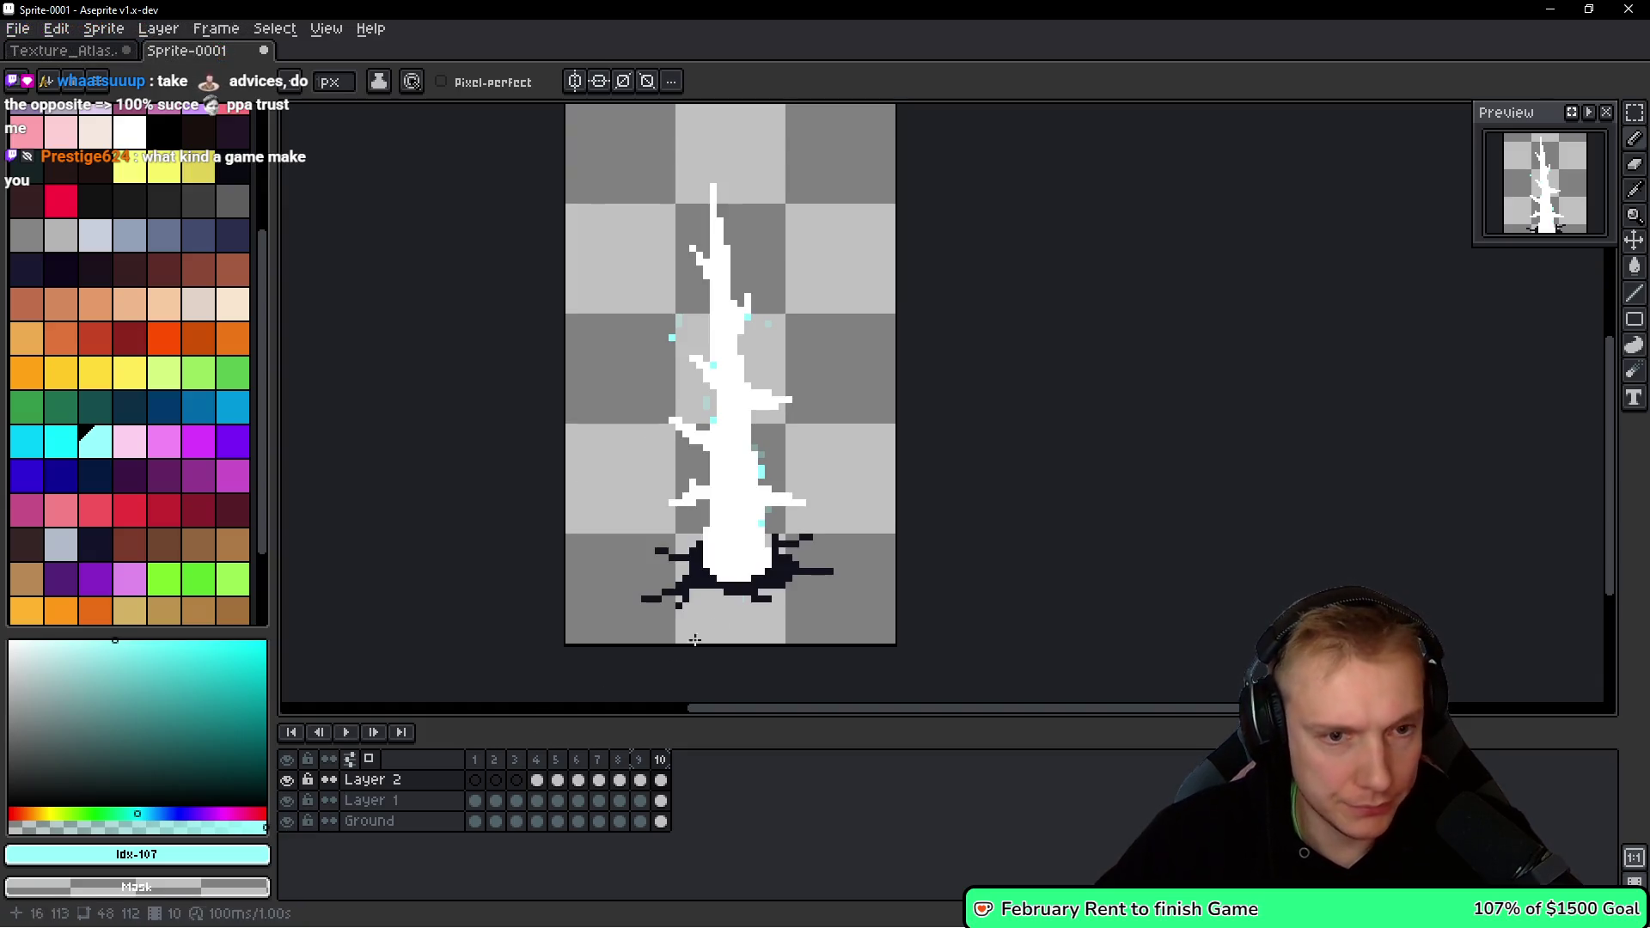
{"action": "left_click_drag", "start_coordinate": [829, 368], "coordinate": [843, 358]}
{"action": "key", "text": "Return"}
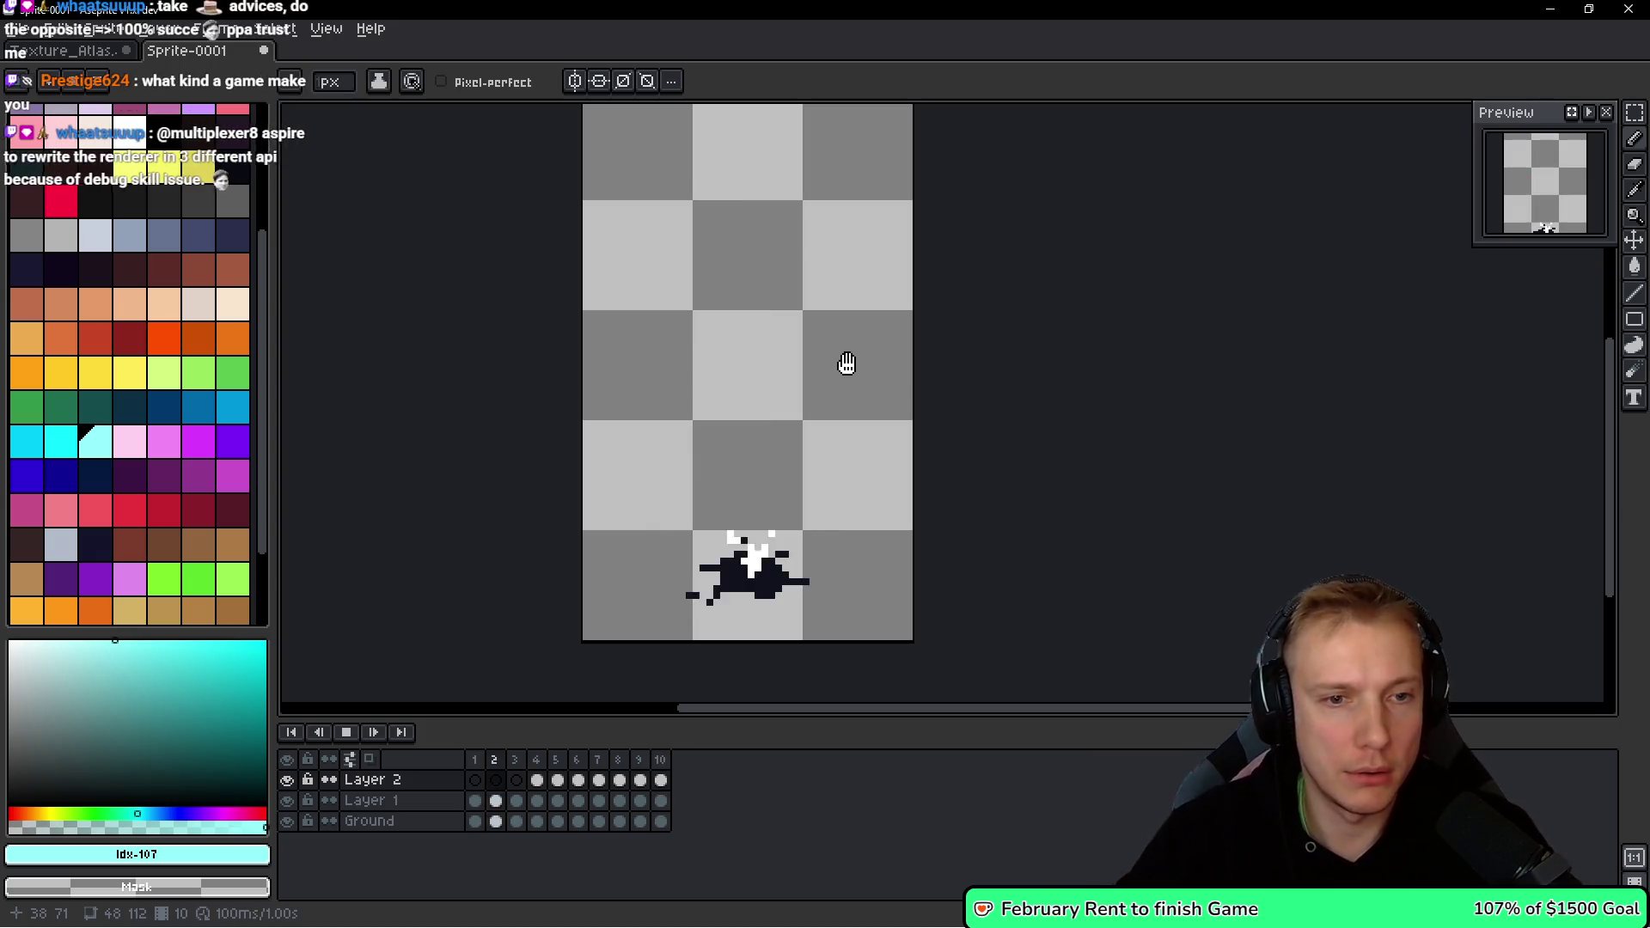
{"action": "scroll", "coordinate": [834, 362], "scroll_direction": "down", "scroll_amount": 3}
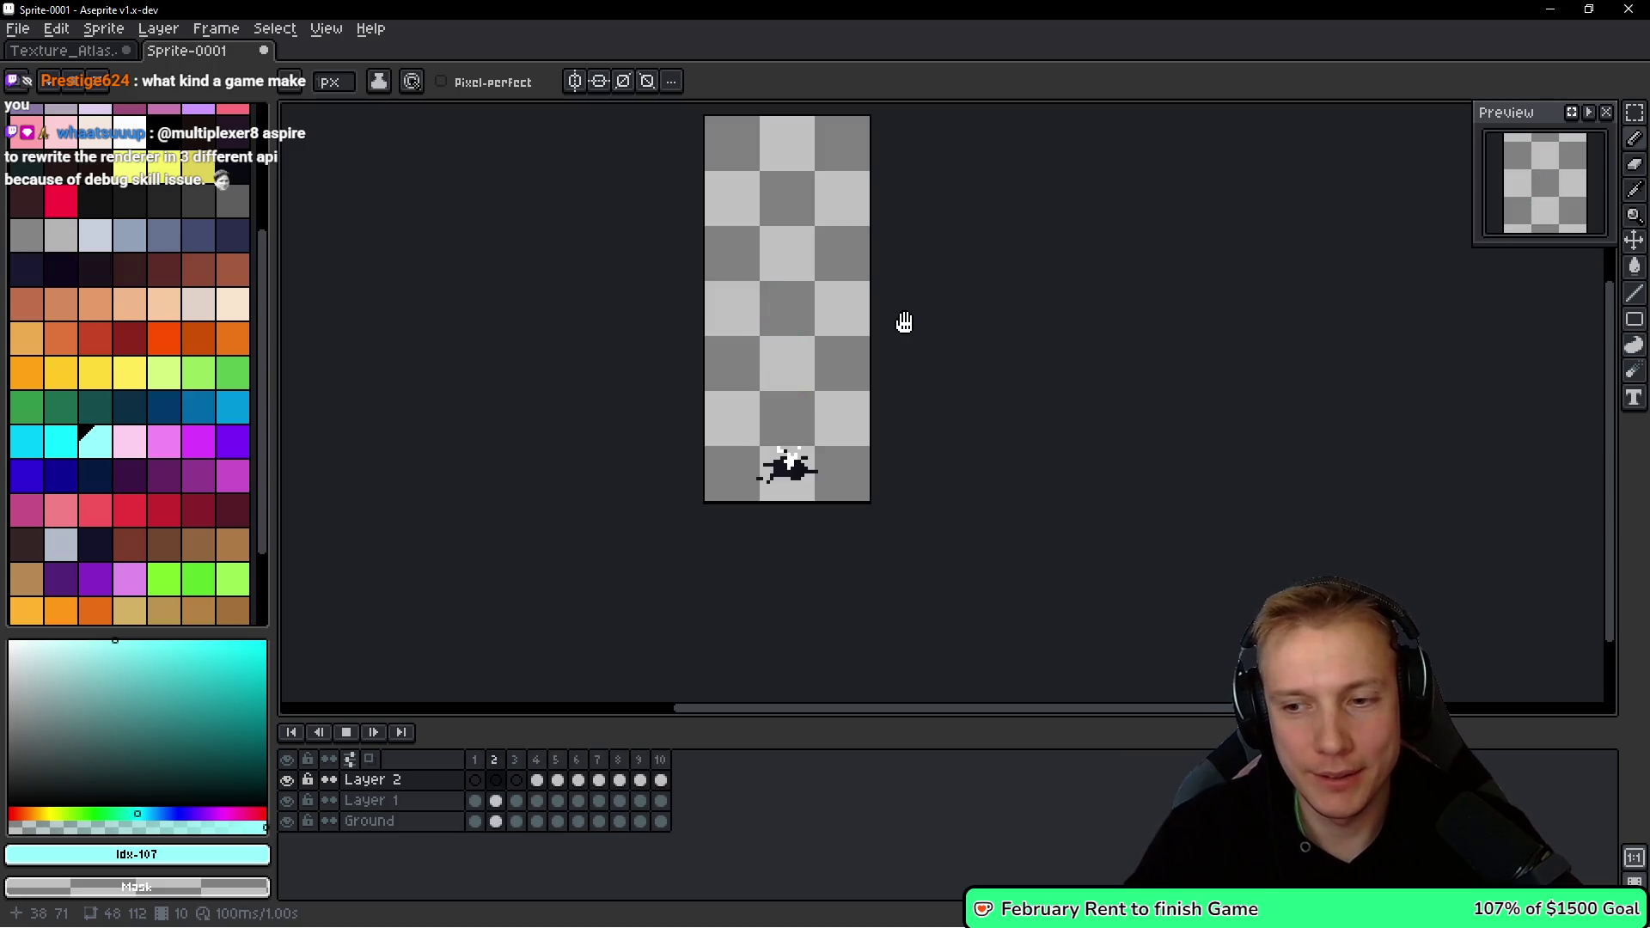
{"action": "key", "text": "Return"}
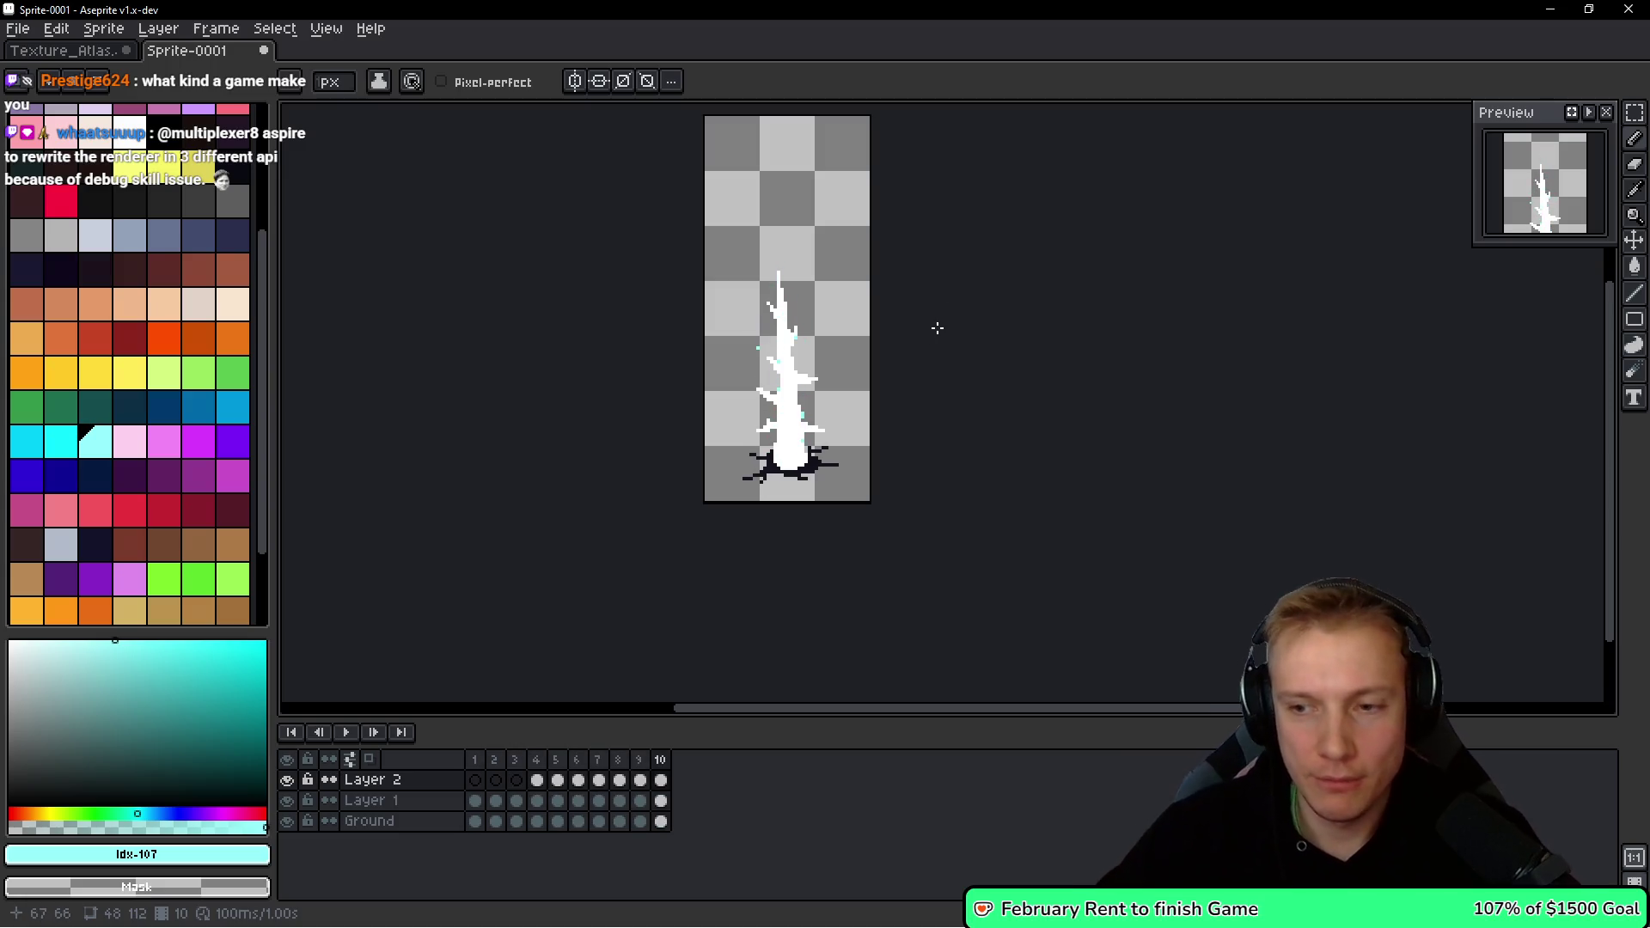
{"action": "left_click_drag", "start_coordinate": [1079, 383], "coordinate": [1054, 369]}
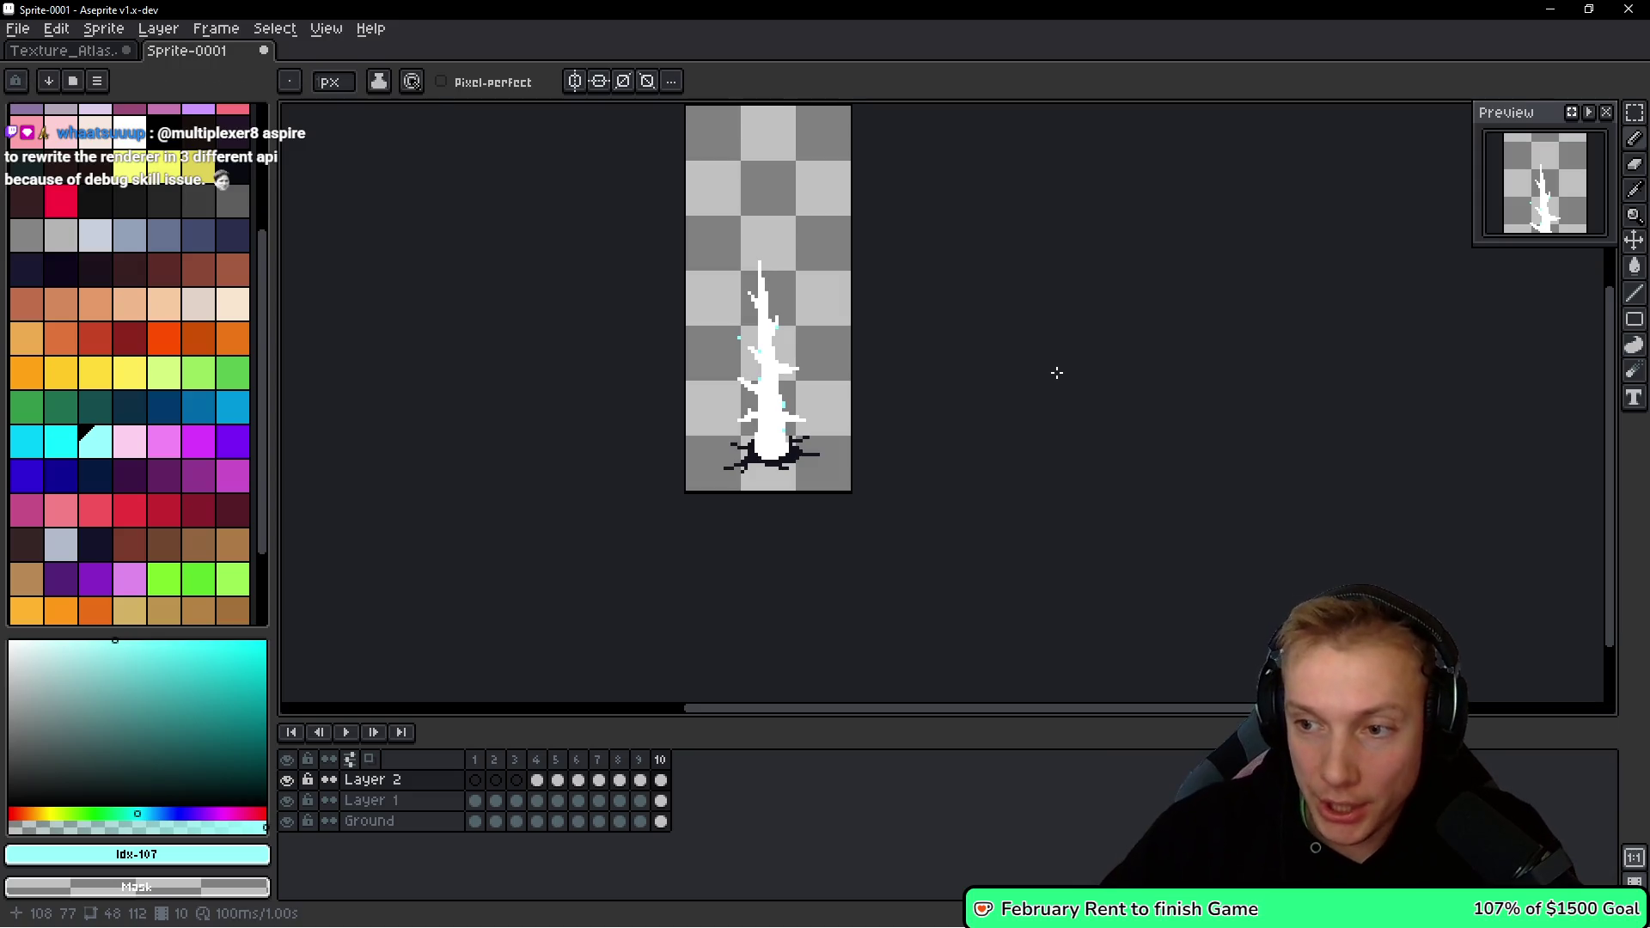
{"action": "key", "text": "alt+Tab"}
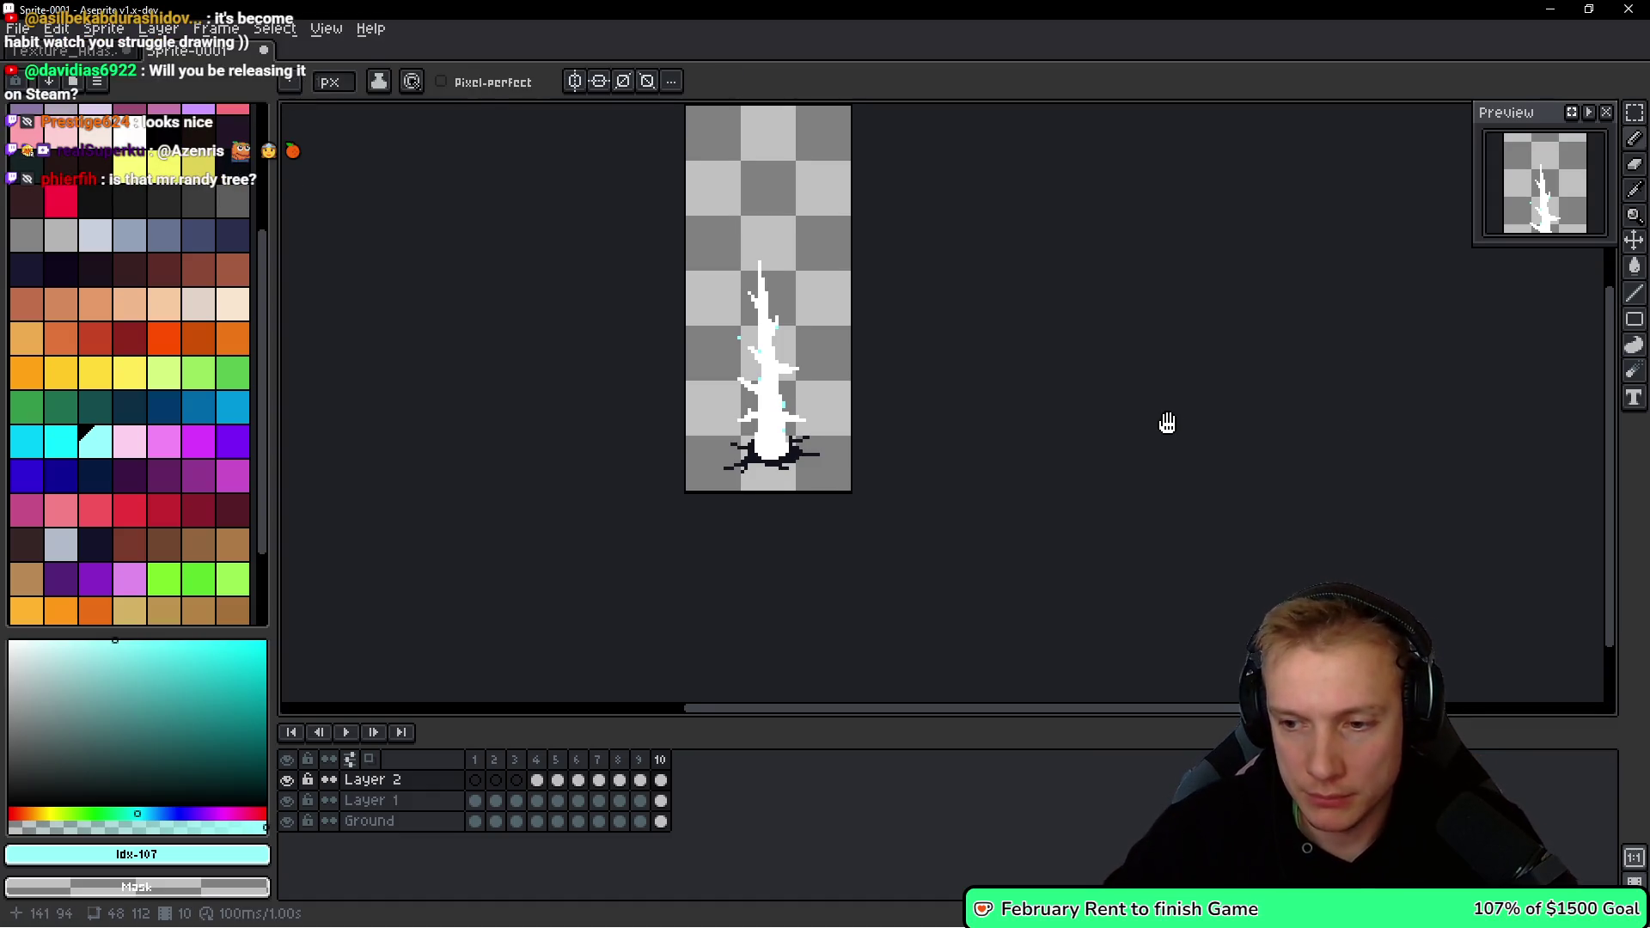
{"action": "left_click_drag", "start_coordinate": [1168, 427], "coordinate": [1143, 439]}
{"action": "scroll", "coordinate": [1177, 519], "scroll_direction": "up", "scroll_amount": 3}
{"action": "scroll", "coordinate": [1160, 489], "scroll_direction": "left", "scroll_amount": 2}
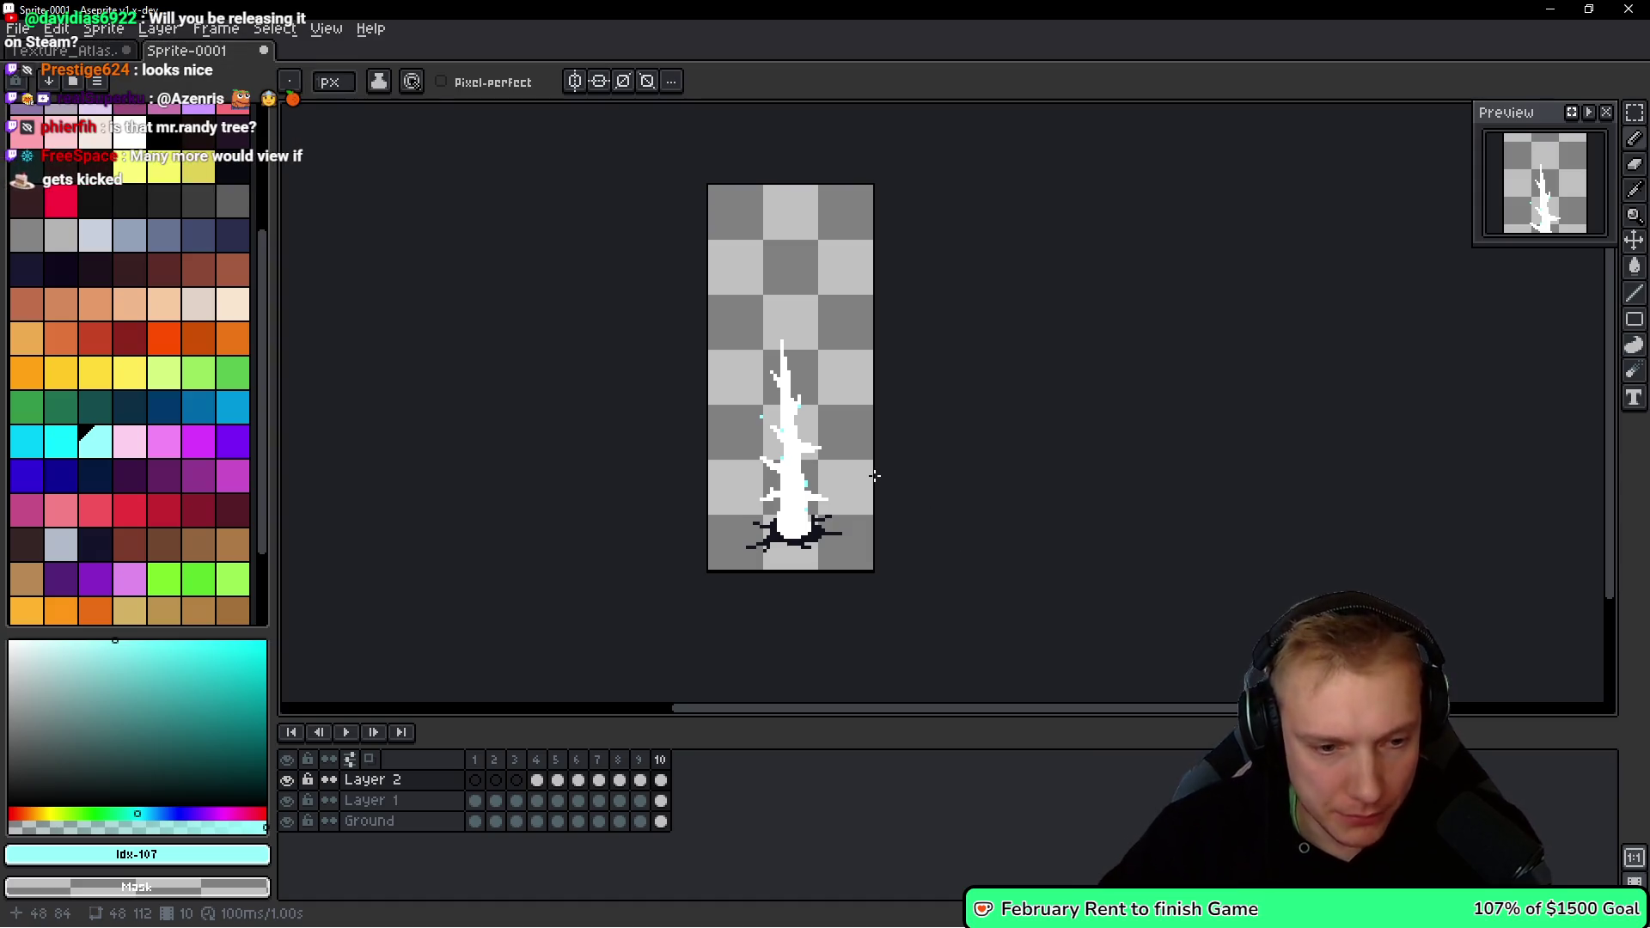
Add frames 11 to 13 after frame 10 and play the animation to review it.
{"action": "key", "text": "alt"}
{"action": "key", "text": "alt+n"}
{"action": "key", "text": "alt+n"}
{"action": "key", "text": "alt+n"}
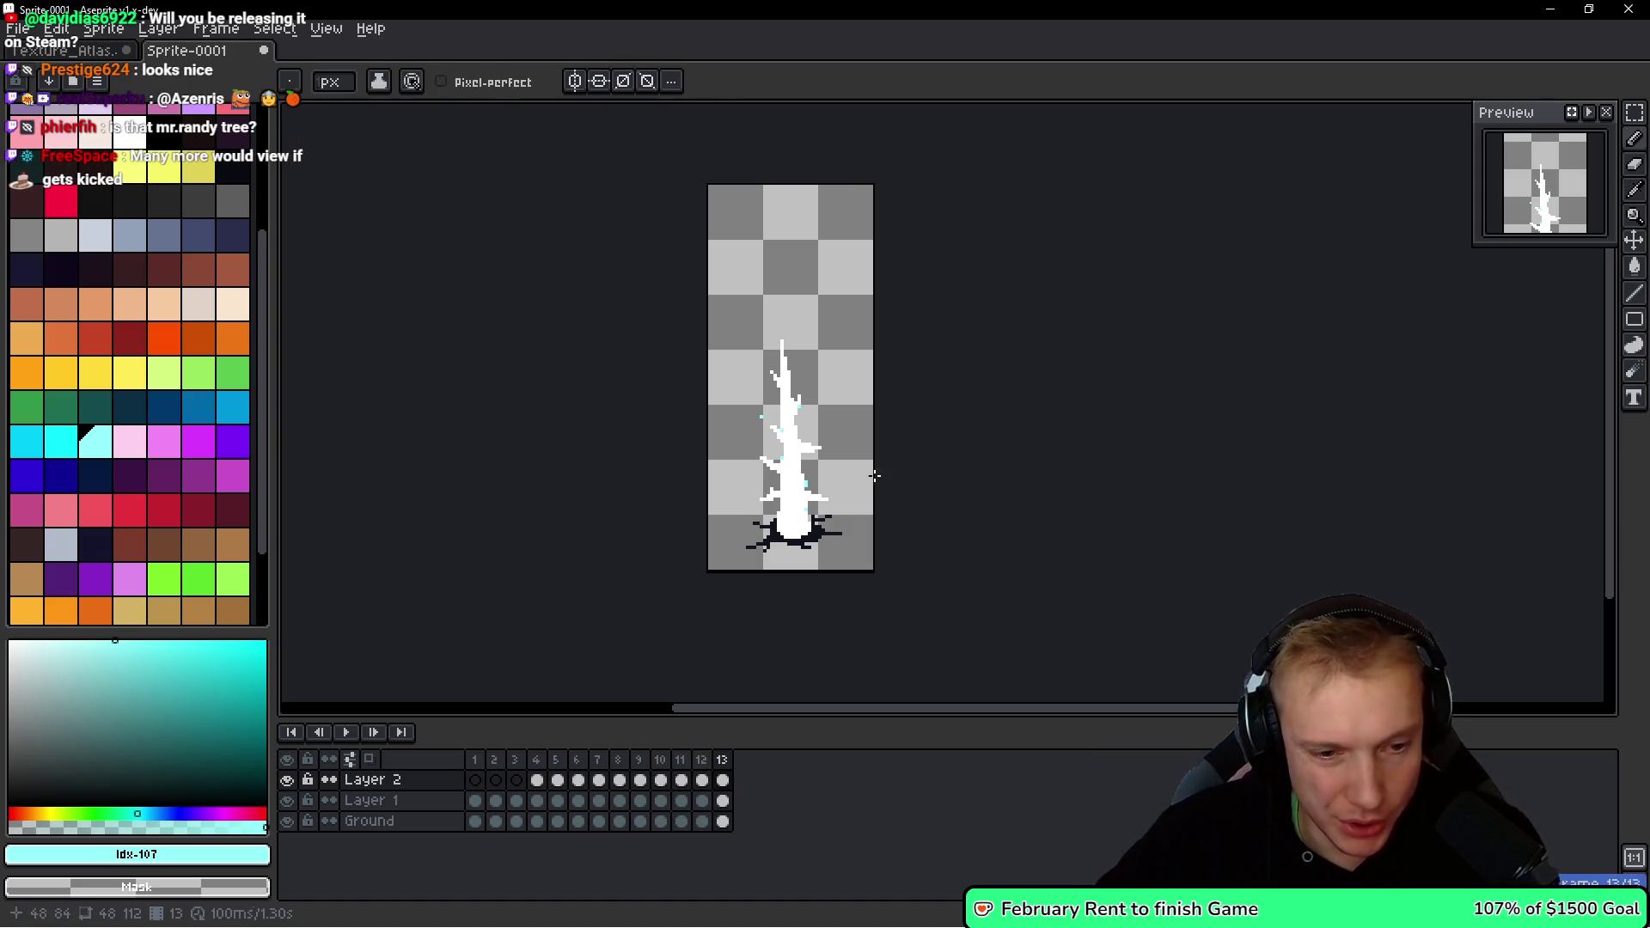
{"action": "scroll", "coordinate": [855, 471], "scroll_direction": "up", "scroll_amount": 2}
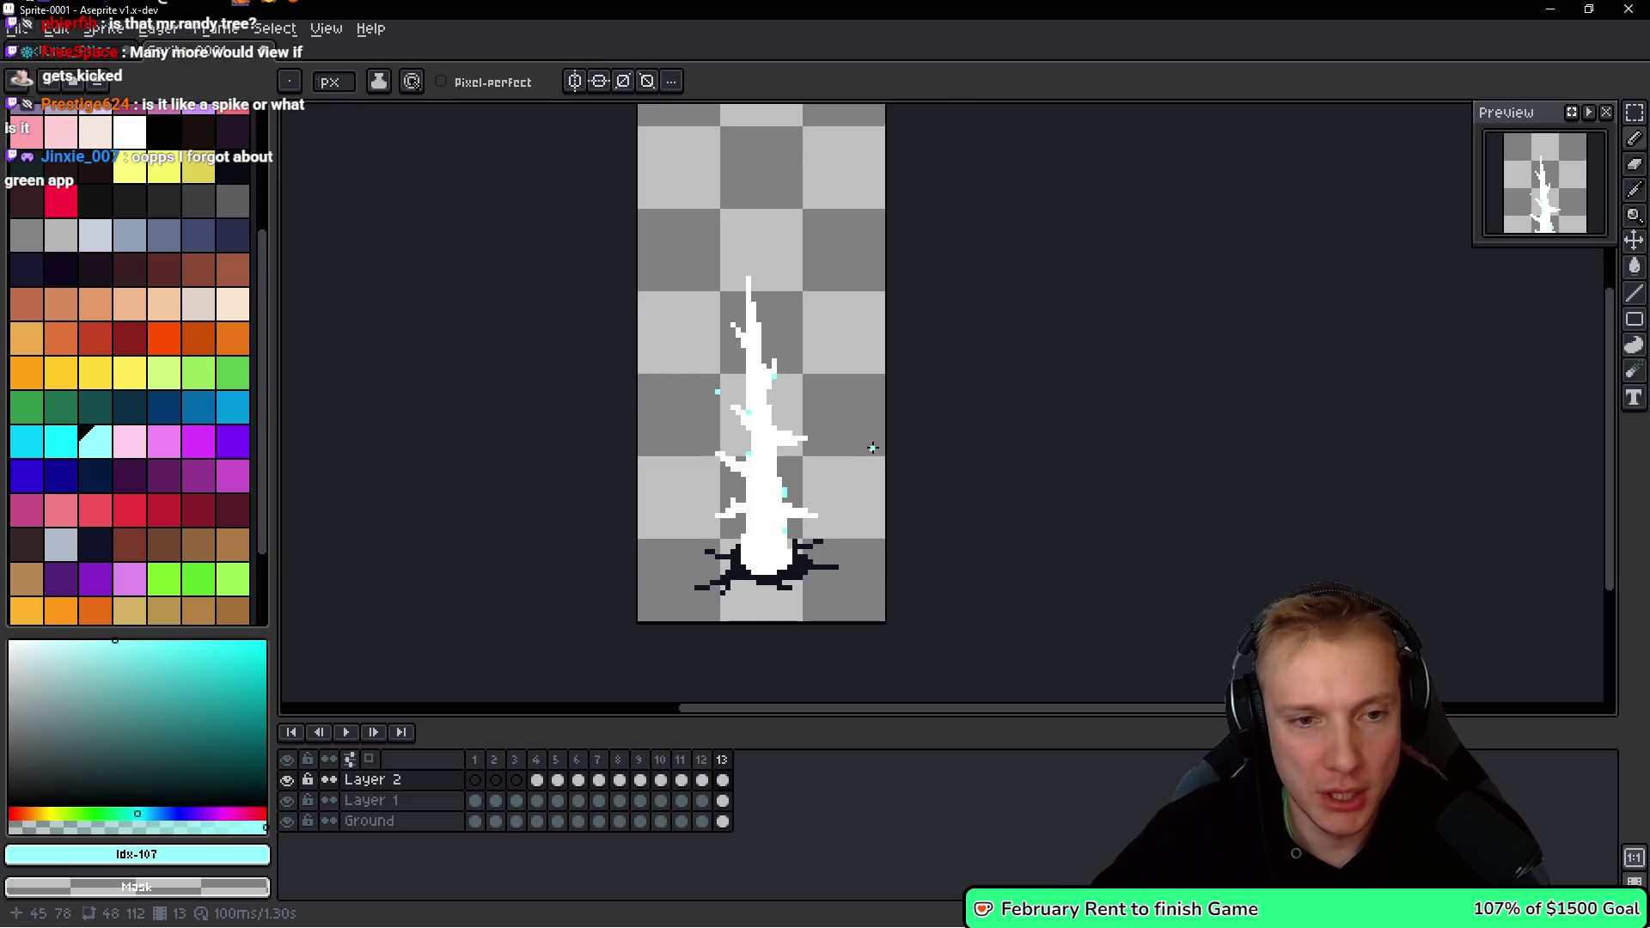
{"action": "key", "text": "Return"}
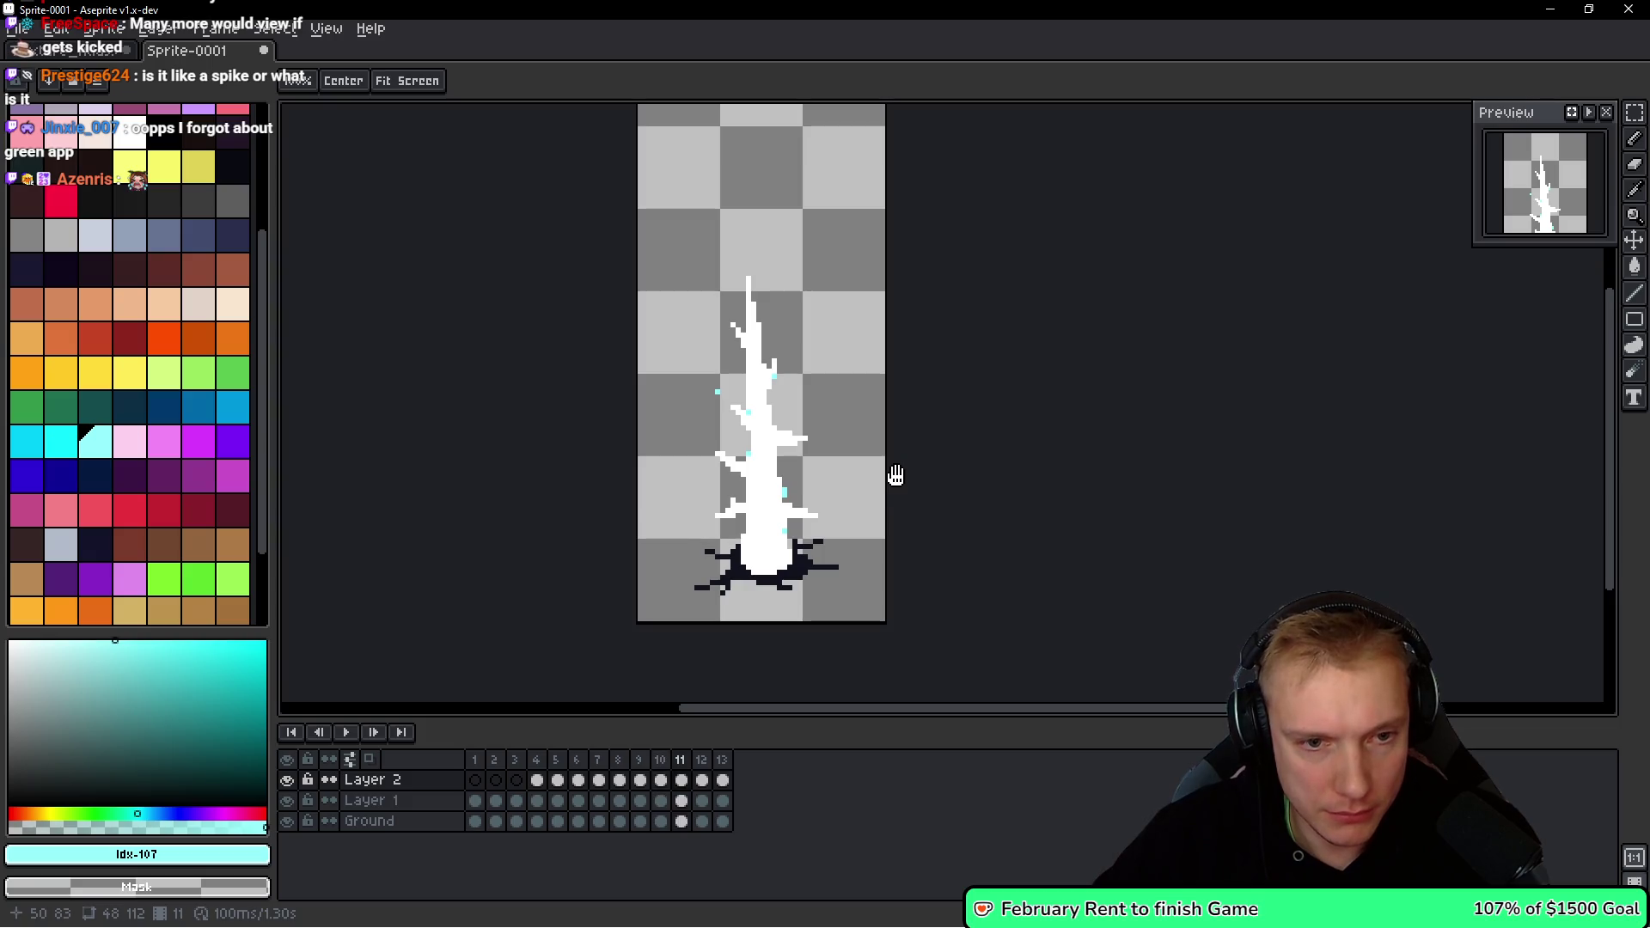
{"action": "key", "text": "Return"}
Place a cyan fragment pixel just right of the shard's trunk on frame 11.
{"action": "scroll", "coordinate": [677, 394], "scroll_direction": "up", "scroll_amount": 3}
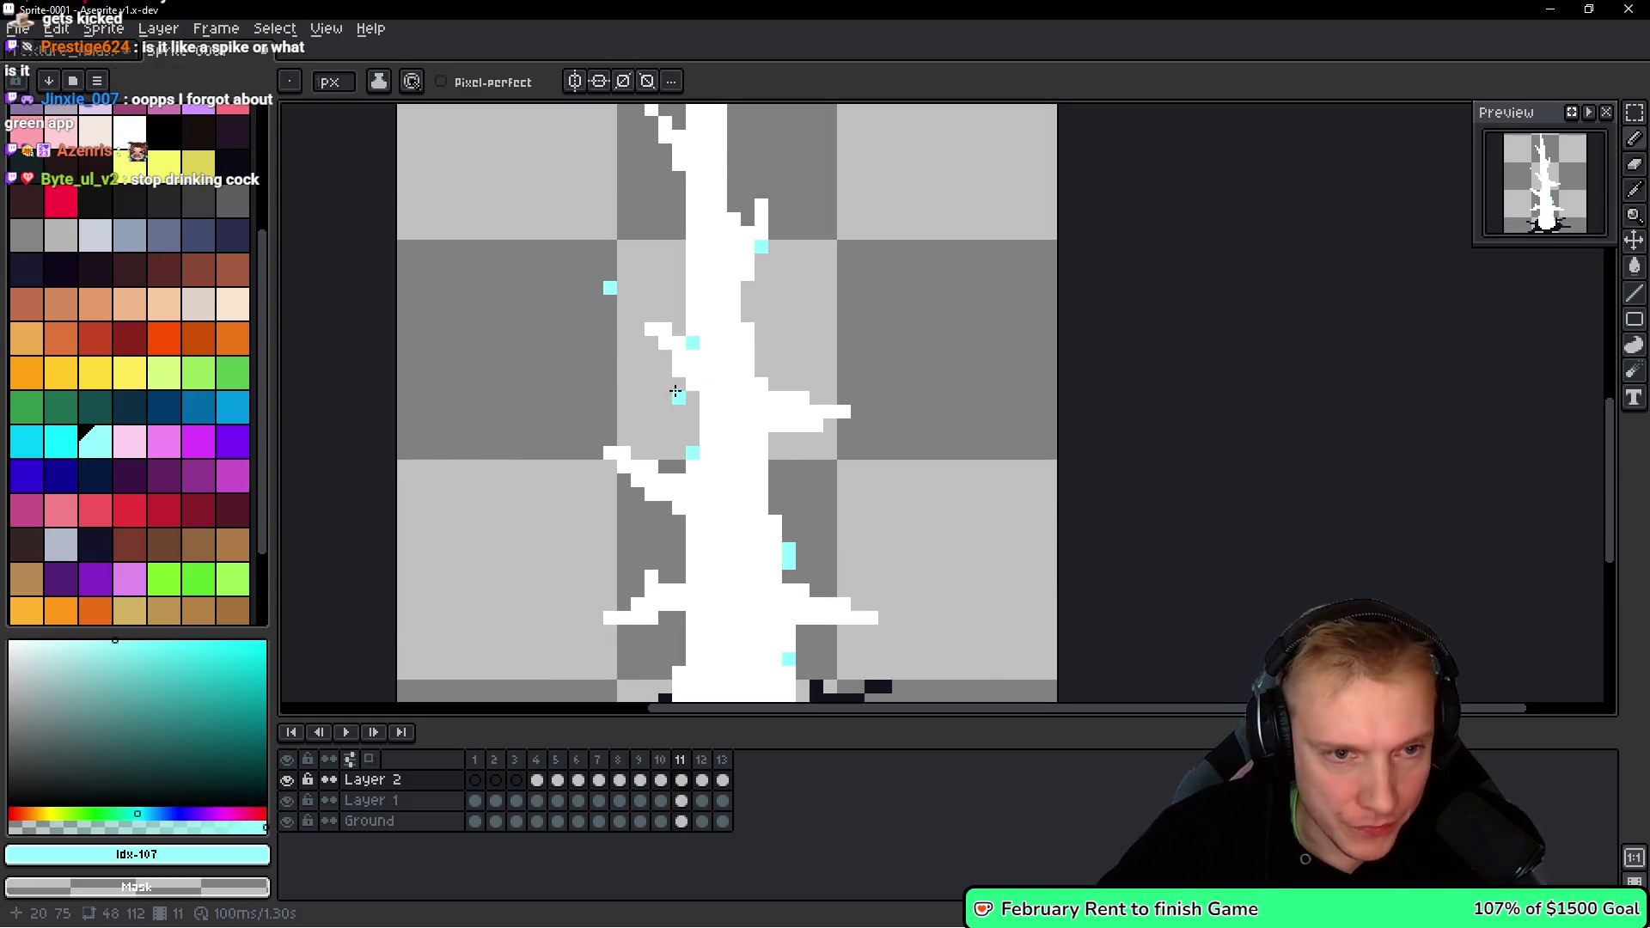
{"action": "left_click", "coordinate": [762, 300]}
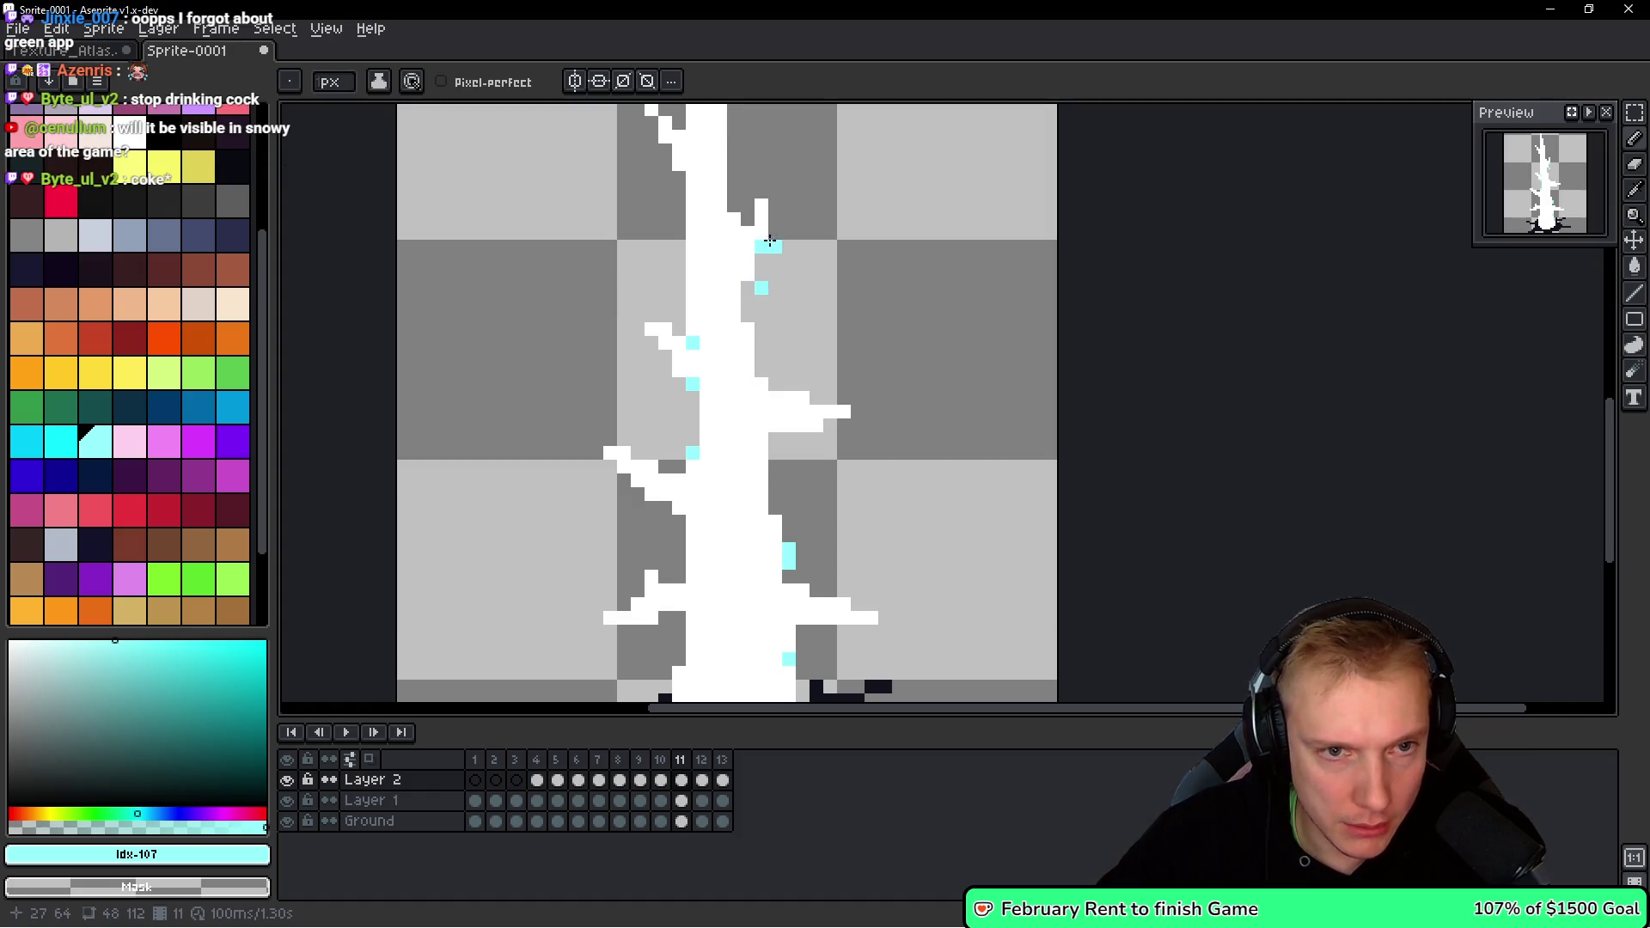
{"action": "scroll", "coordinate": [720, 418], "scroll_direction": "down", "scroll_amount": 2}
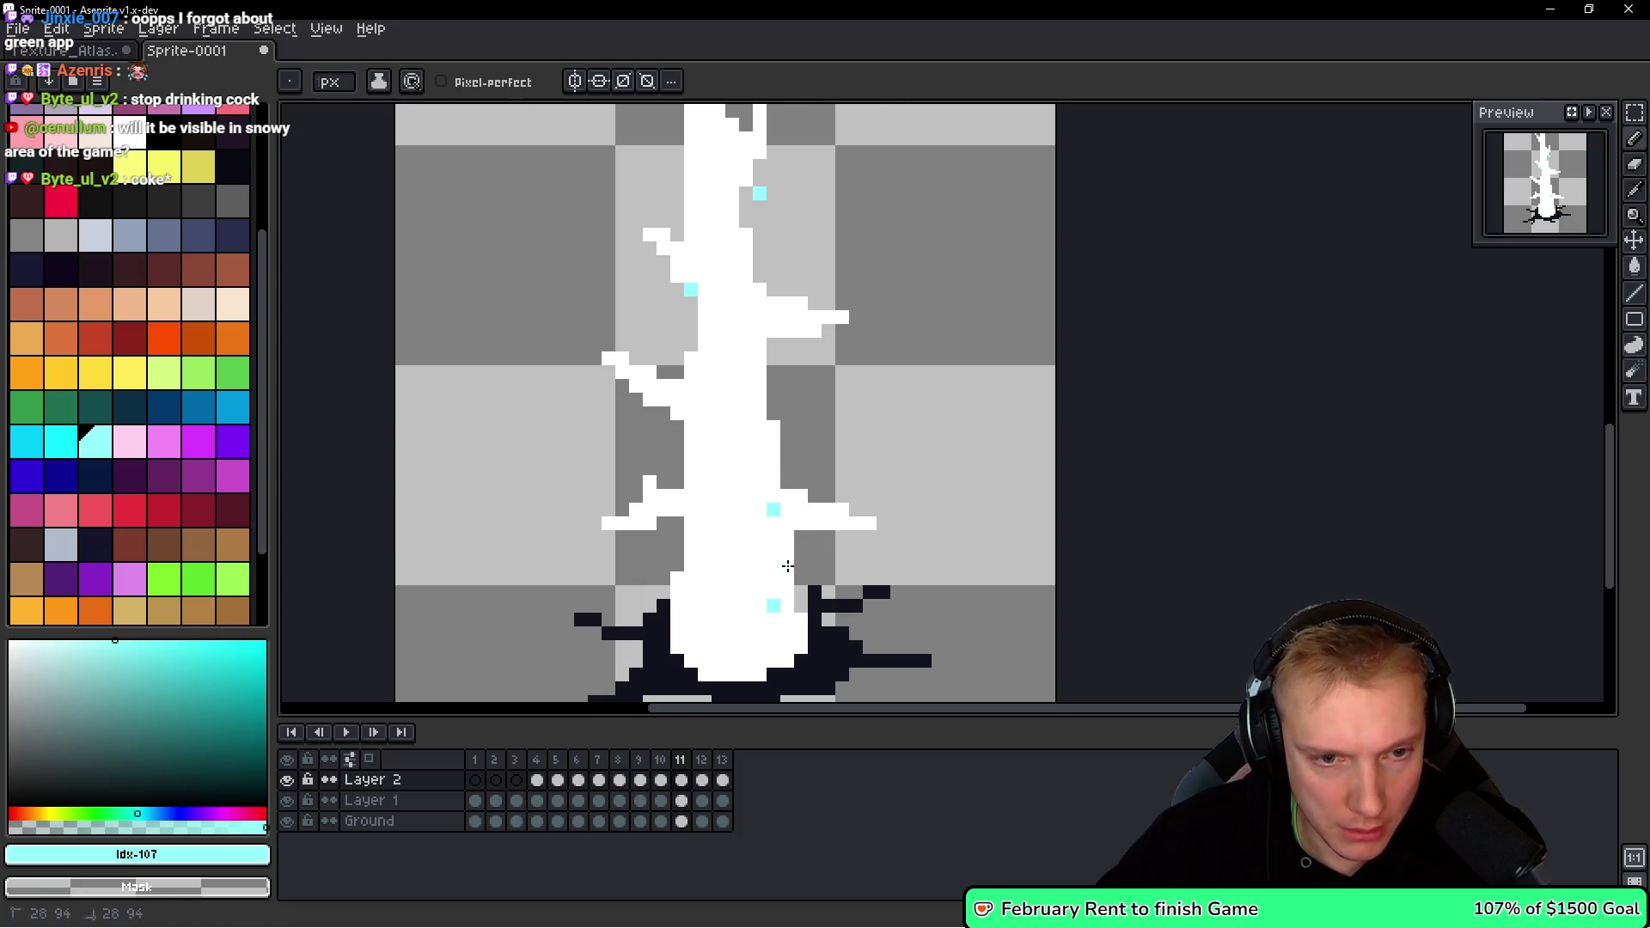
{"action": "scroll", "coordinate": [856, 544], "scroll_direction": "down", "scroll_amount": 2}
Lasso-select the shard on frame 12, then clear the selection.
{"action": "key", "text": "q"}
{"action": "mouse_move", "coordinate": [825, 249]}
{"action": "left_mouse_down"}
{"action": "mouse_move", "coordinate": [868, 369]}
{"action": "mouse_move", "coordinate": [886, 266]}
{"action": "left_mouse_up"}
{"action": "left_click", "coordinate": [886, 266]}
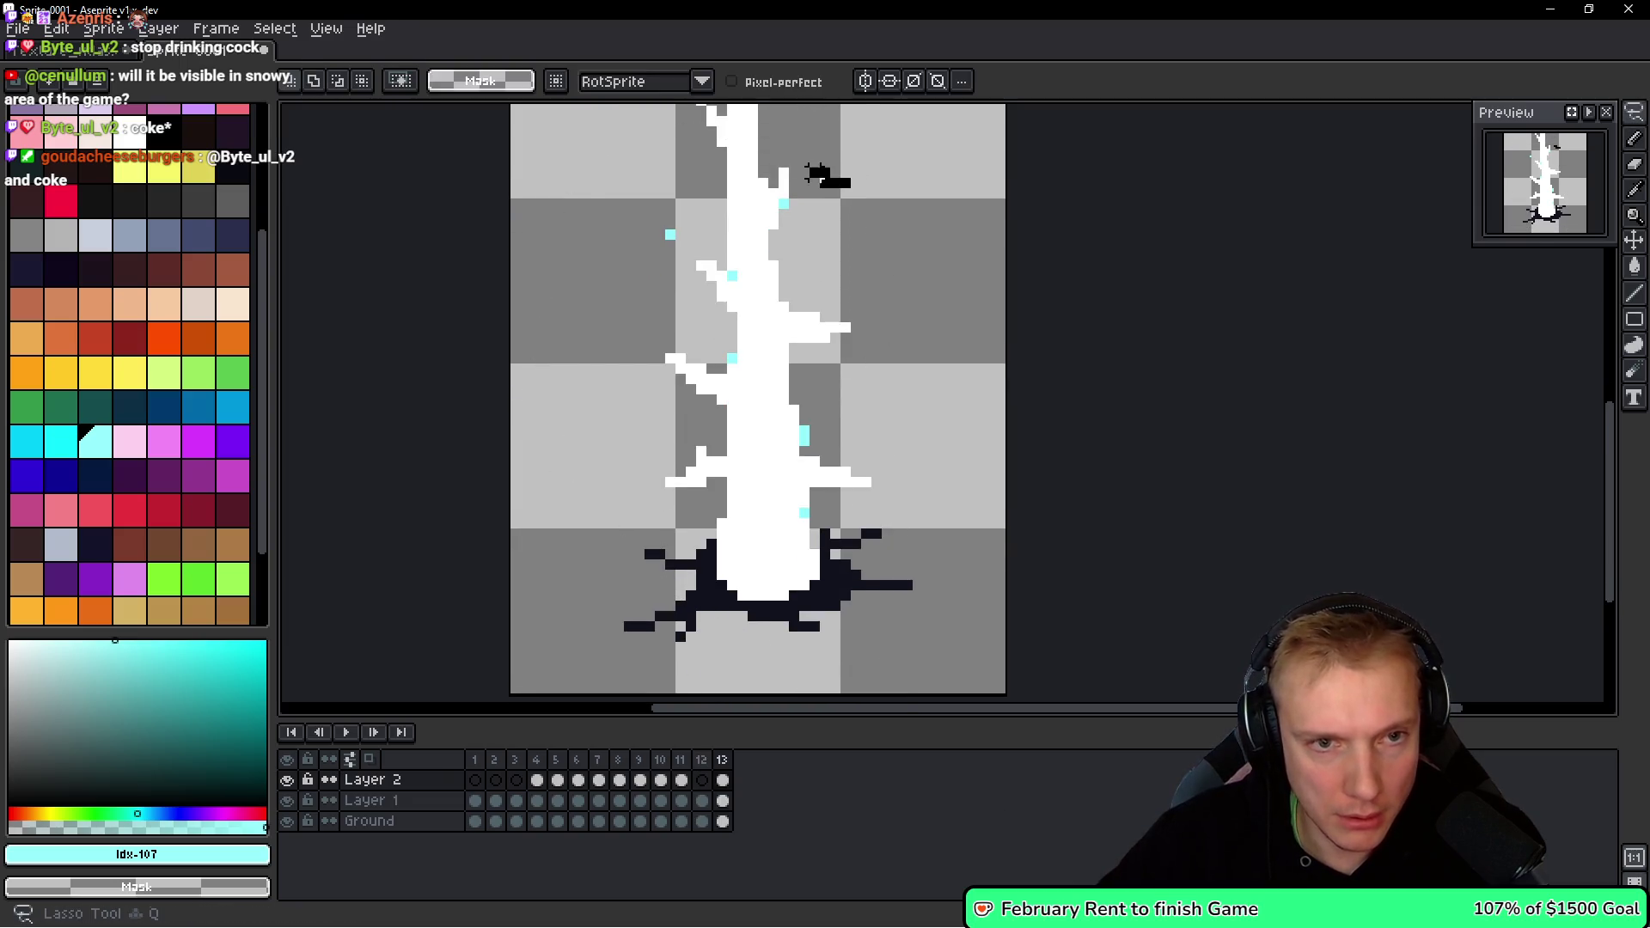
Flip through frames 11 to 13 and reframe the shard on frame 13.
{"action": "key", "text": "Right"}
{"action": "key", "text": "h"}
{"action": "key", "text": "Left"}
{"action": "key", "text": "Left"}
{"action": "key", "text": "Left"}
{"action": "key", "text": "Right"}
{"action": "scroll", "coordinate": [890, 341], "scroll_direction": "down", "scroll_amount": 2}
{"action": "key", "text": "Right"}
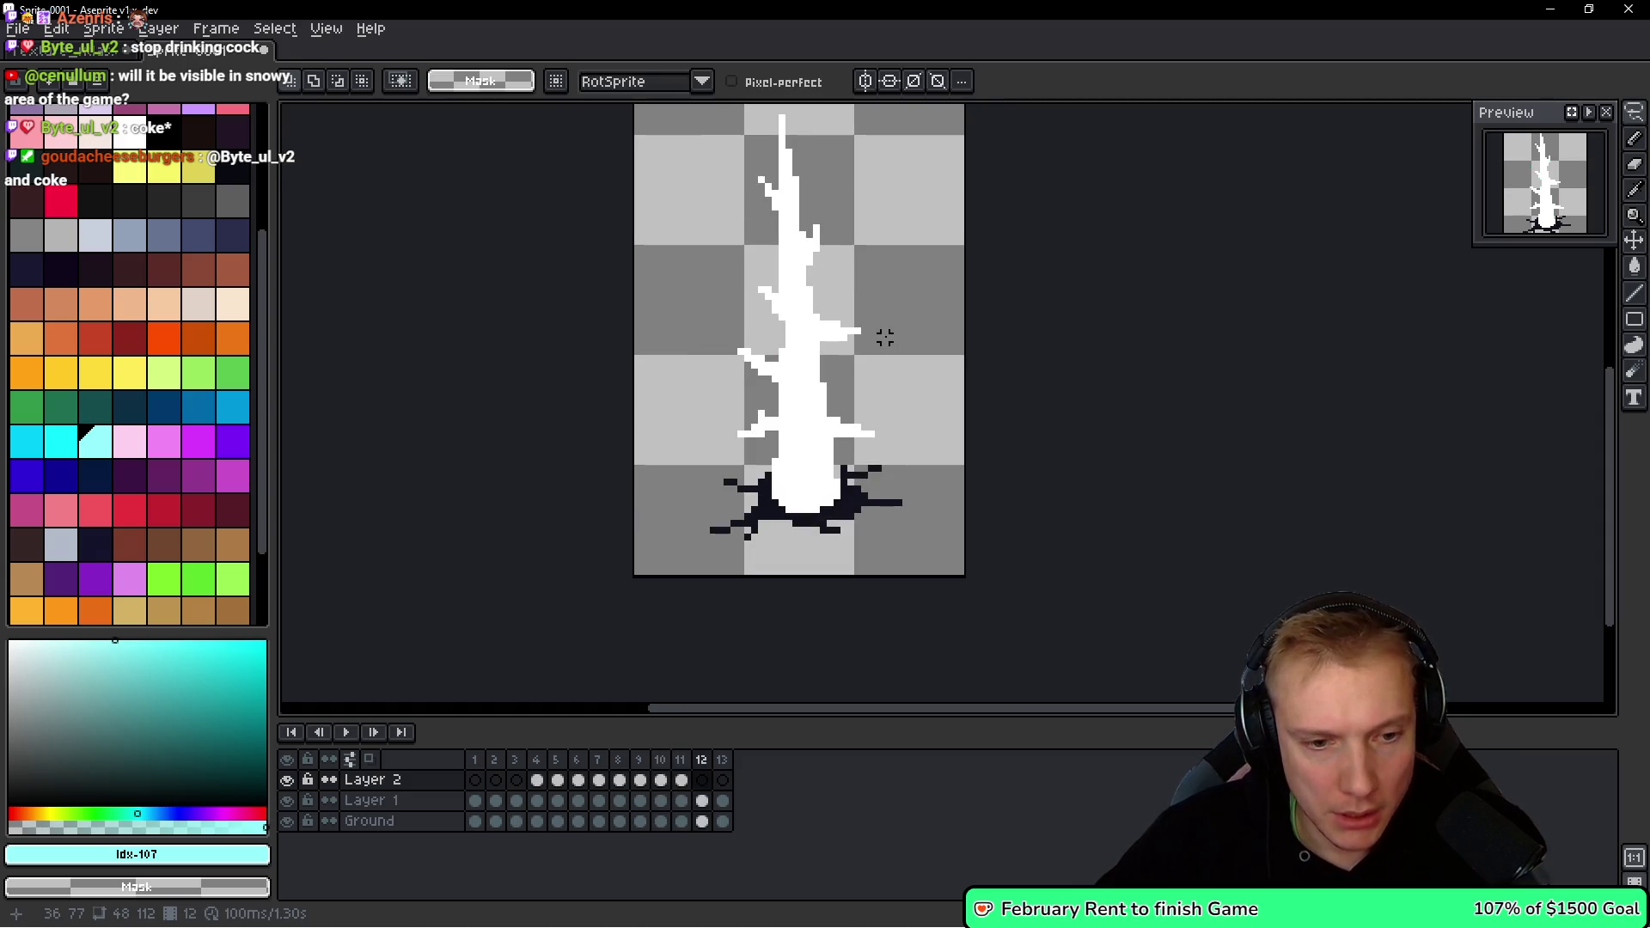
{"action": "key", "text": "q"}
{"action": "left_click_drag", "start_coordinate": [891, 337], "coordinate": [847, 416]}
Add frame 14 and make Layer 1 the active layer with the lasso ready.
{"action": "key", "text": "alt+n"}
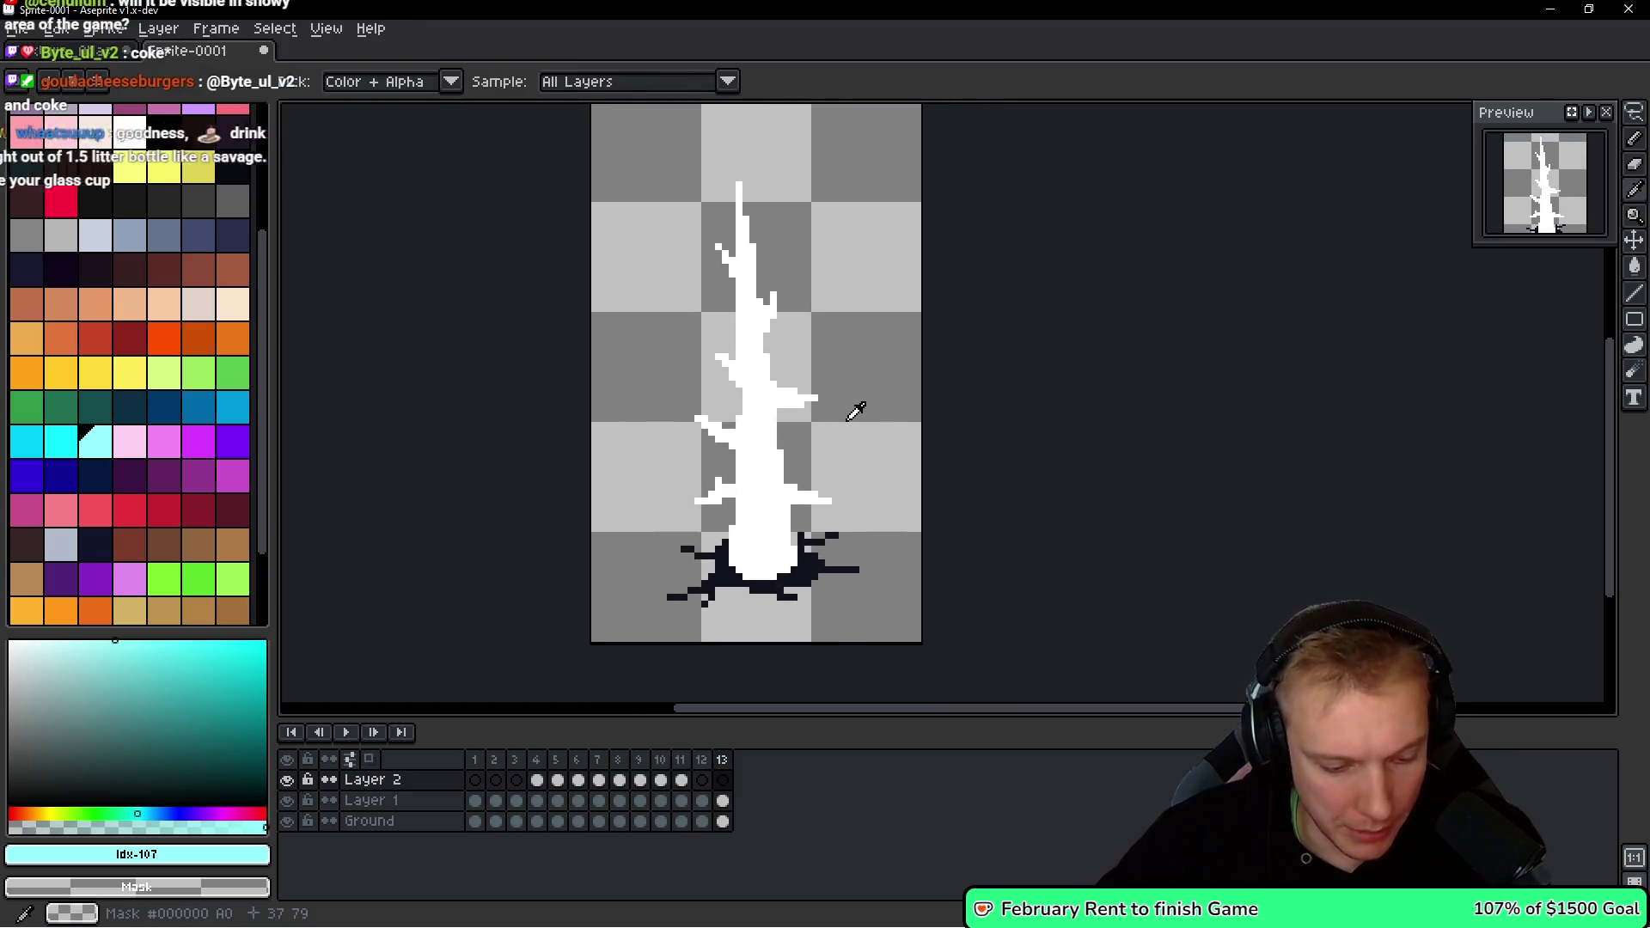
{"action": "key", "text": "h"}
{"action": "key", "text": "Down"}
{"action": "key", "text": "q"}
{"action": "scroll", "coordinate": [826, 508], "scroll_direction": "up", "scroll_amount": 1}
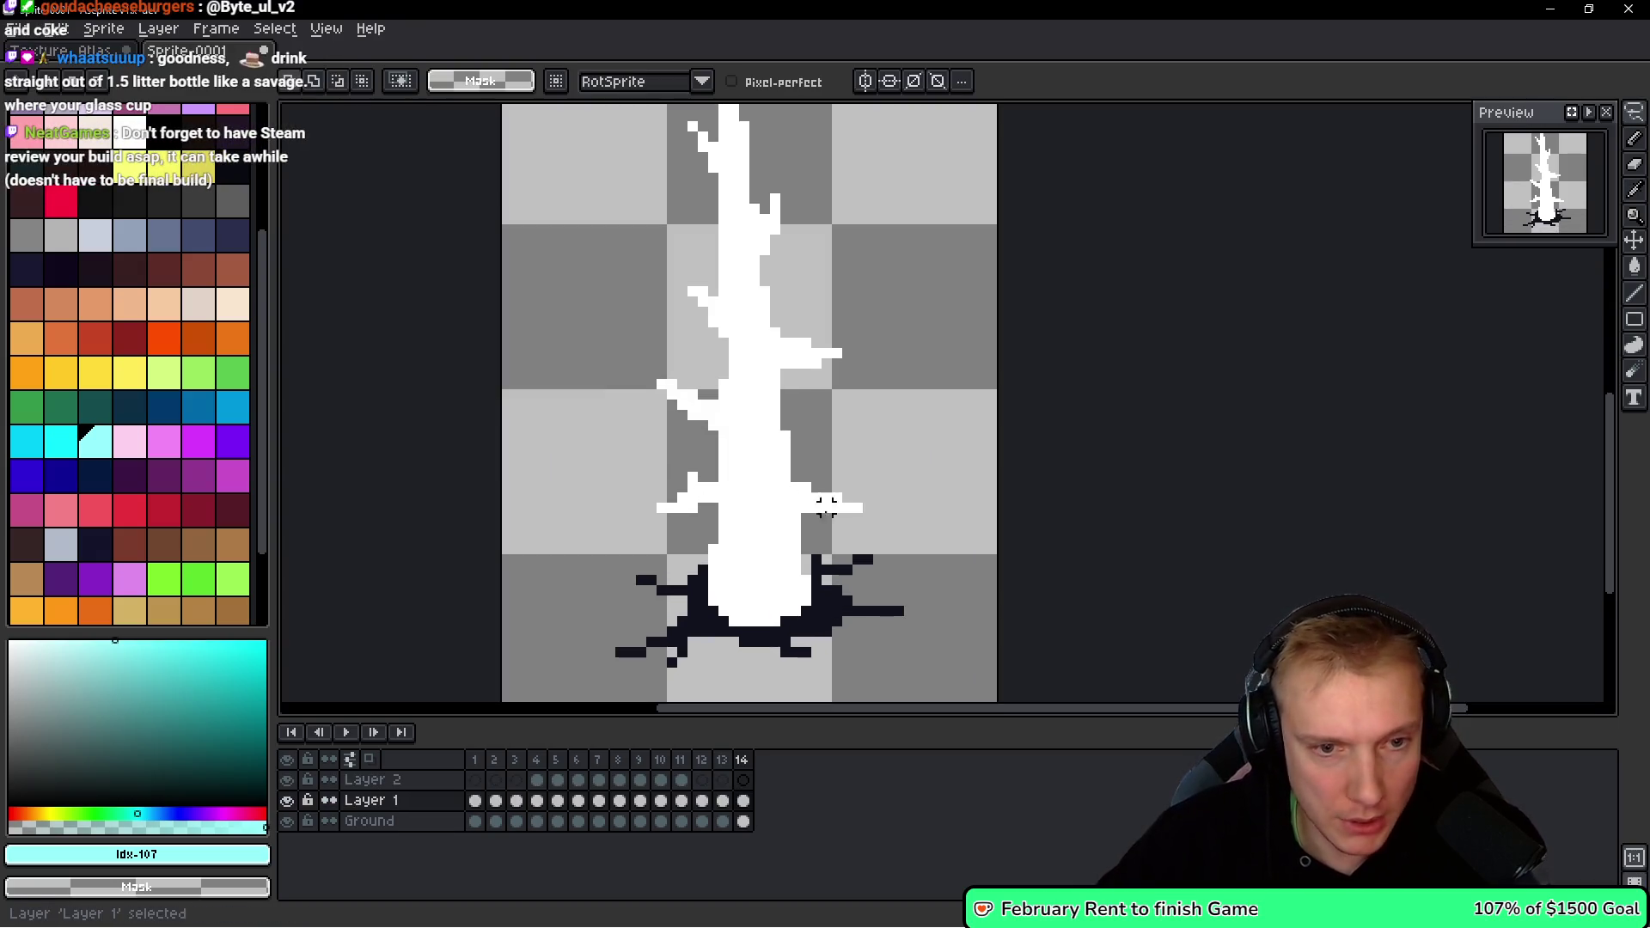
Move one side branch right and down off the trunk, then shift a second branch.
{"action": "left_click_drag", "start_coordinate": [878, 497], "coordinate": [783, 488]}
{"action": "left_click_drag", "start_coordinate": [888, 499], "coordinate": [905, 535]}
{"action": "key", "text": "ctrl+d"}
{"action": "key", "text": "b"}
{"action": "mouse_move", "coordinate": [844, 388]}
{"action": "left_mouse_down"}
{"action": "mouse_move", "coordinate": [778, 387]}
{"action": "mouse_move", "coordinate": [838, 380]}
{"action": "mouse_move", "coordinate": [851, 424]}
{"action": "mouse_move", "coordinate": [870, 422]}
{"action": "left_mouse_up"}
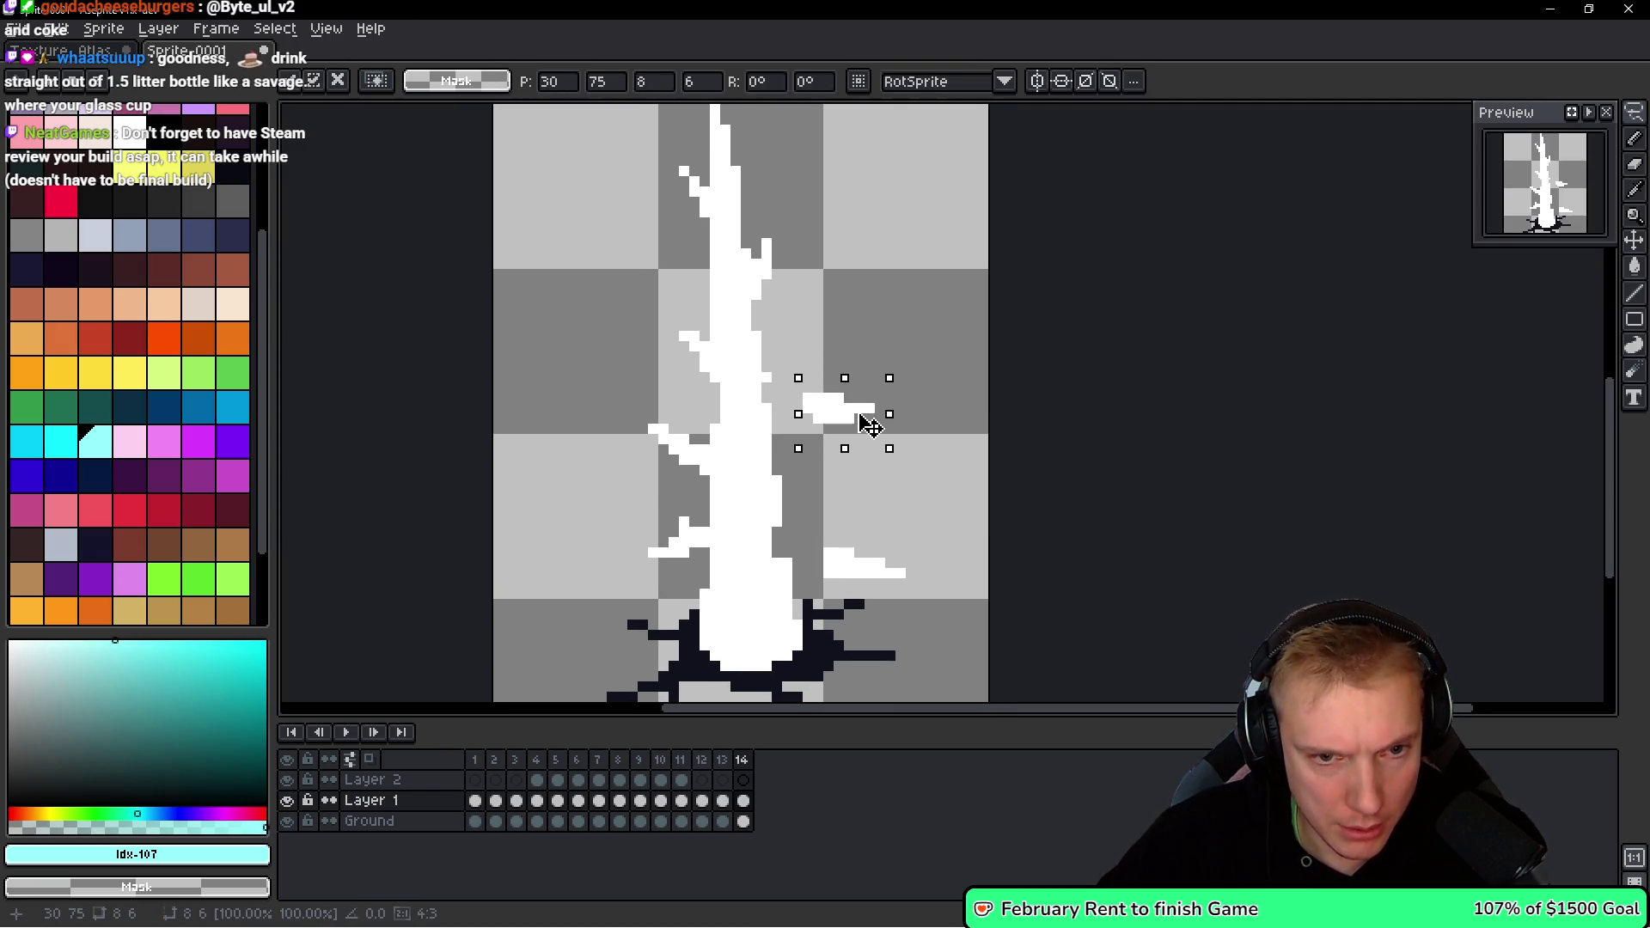
{"action": "key", "text": "ctrl+d"}
Shift the left branch and the remaining upper branches outward so they break away.
{"action": "mouse_move", "coordinate": [687, 415]}
{"action": "left_mouse_down"}
{"action": "mouse_move", "coordinate": [679, 488]}
{"action": "mouse_move", "coordinate": [692, 416]}
{"action": "mouse_move", "coordinate": [663, 447]}
{"action": "left_mouse_up"}
{"action": "key", "text": "ctrl+d"}
{"action": "mouse_move", "coordinate": [705, 335]}
{"action": "left_mouse_down"}
{"action": "mouse_move", "coordinate": [668, 327]}
{"action": "mouse_move", "coordinate": [671, 358]}
{"action": "mouse_move", "coordinate": [774, 348]}
{"action": "mouse_move", "coordinate": [814, 306]}
{"action": "mouse_move", "coordinate": [740, 310]}
{"action": "left_mouse_up"}
{"action": "key", "text": "ctrl+d"}
{"action": "scroll", "coordinate": [782, 294], "scroll_direction": "up", "scroll_amount": 1}
{"action": "key", "text": "ctrl+d"}
{"action": "scroll", "coordinate": [805, 309], "scroll_direction": "up", "scroll_amount": 1}
{"action": "key", "text": "e"}
{"action": "scroll", "coordinate": [808, 284], "scroll_direction": "down", "scroll_amount": 4}
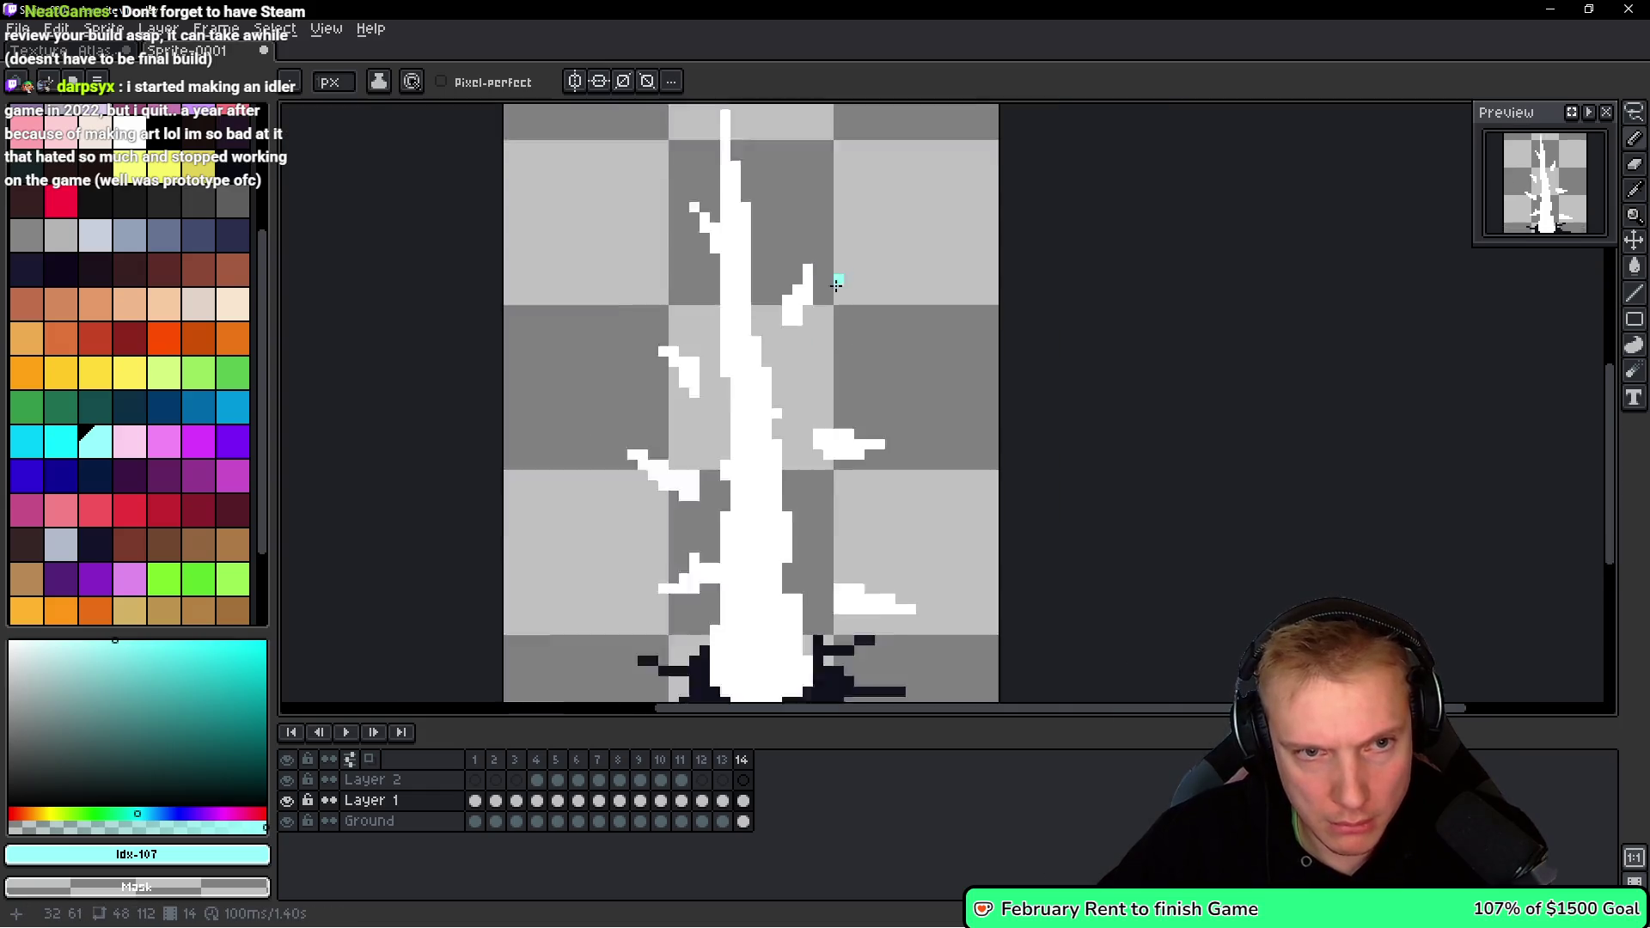
Lasso-move the small left branch up-left and nudge the lower right branch further right.
{"action": "scroll", "coordinate": [869, 257], "scroll_direction": "down", "scroll_amount": 2}
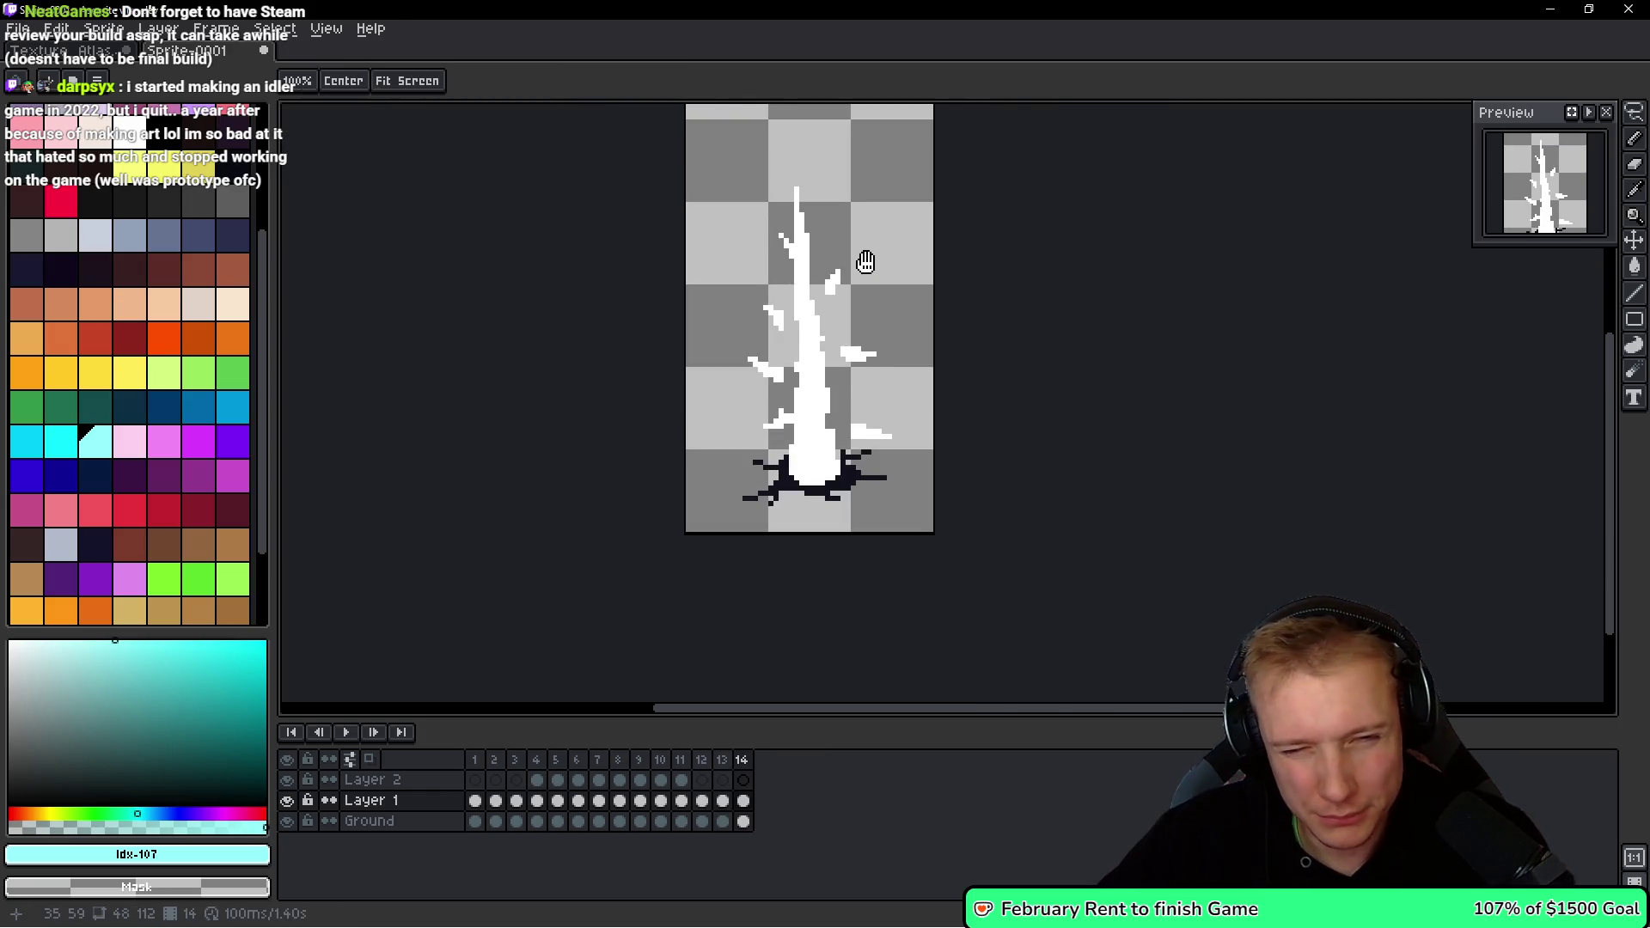
{"action": "scroll", "coordinate": [784, 301], "scroll_direction": "up", "scroll_amount": 2}
{"action": "key", "text": "q"}
{"action": "mouse_move", "coordinate": [782, 301]}
{"action": "left_mouse_down"}
{"action": "mouse_move", "coordinate": [770, 239]}
{"action": "mouse_move", "coordinate": [780, 292]}
{"action": "mouse_move", "coordinate": [747, 251]}
{"action": "left_mouse_up"}
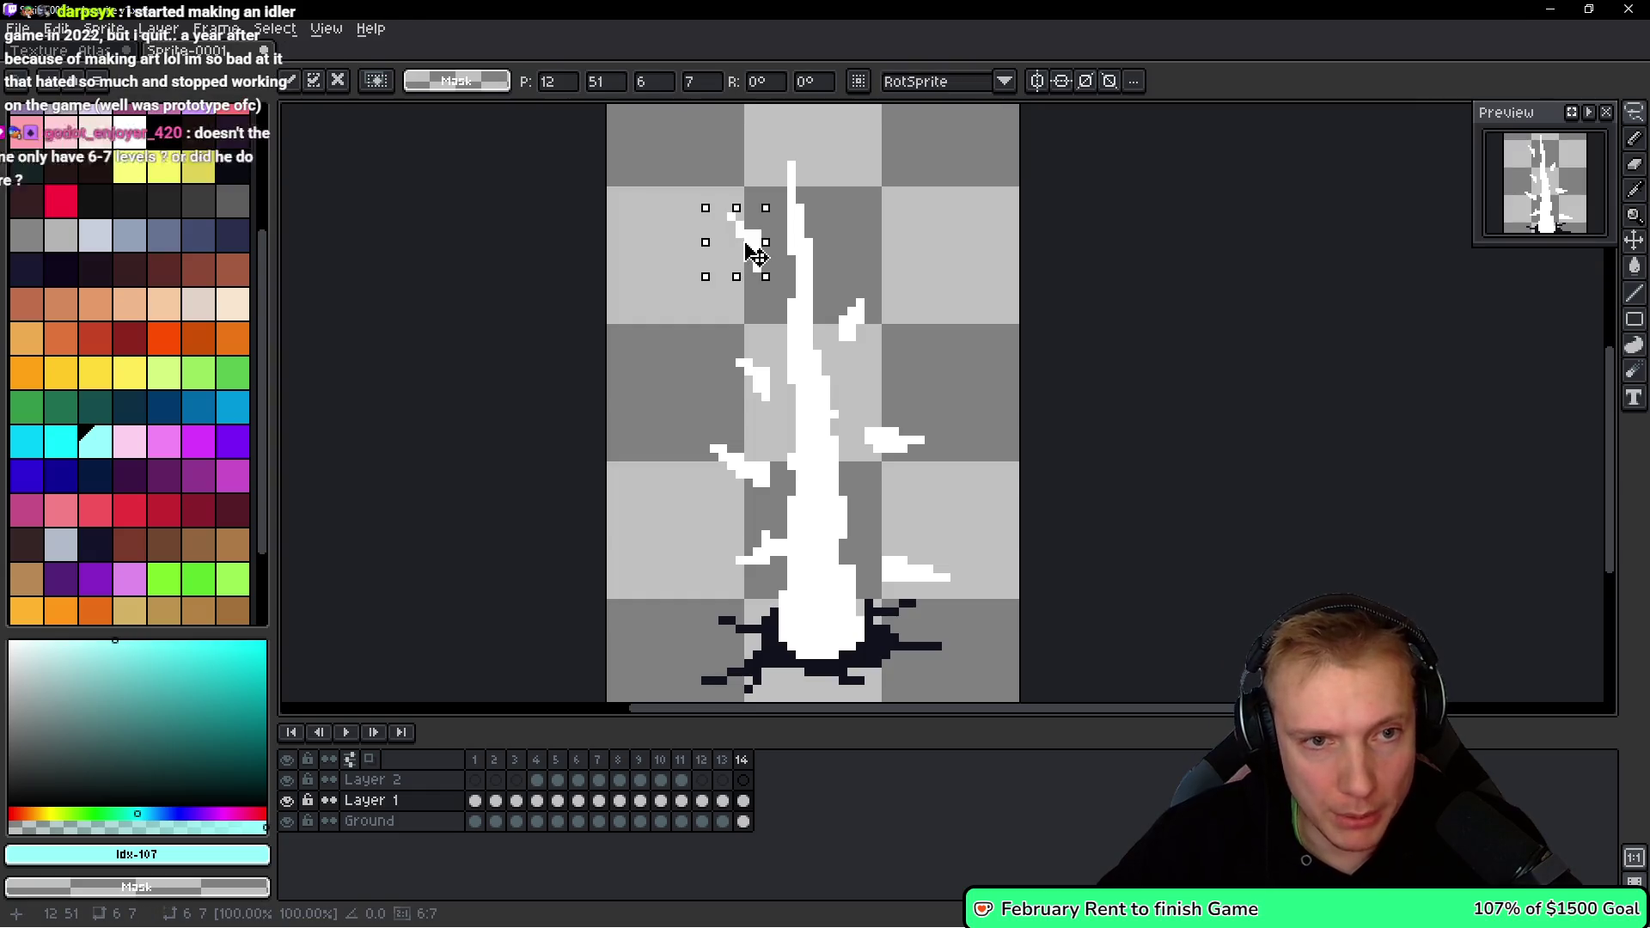
{"action": "scroll", "coordinate": [765, 271], "scroll_direction": "down", "scroll_amount": 3}
{"action": "key", "text": "Return"}
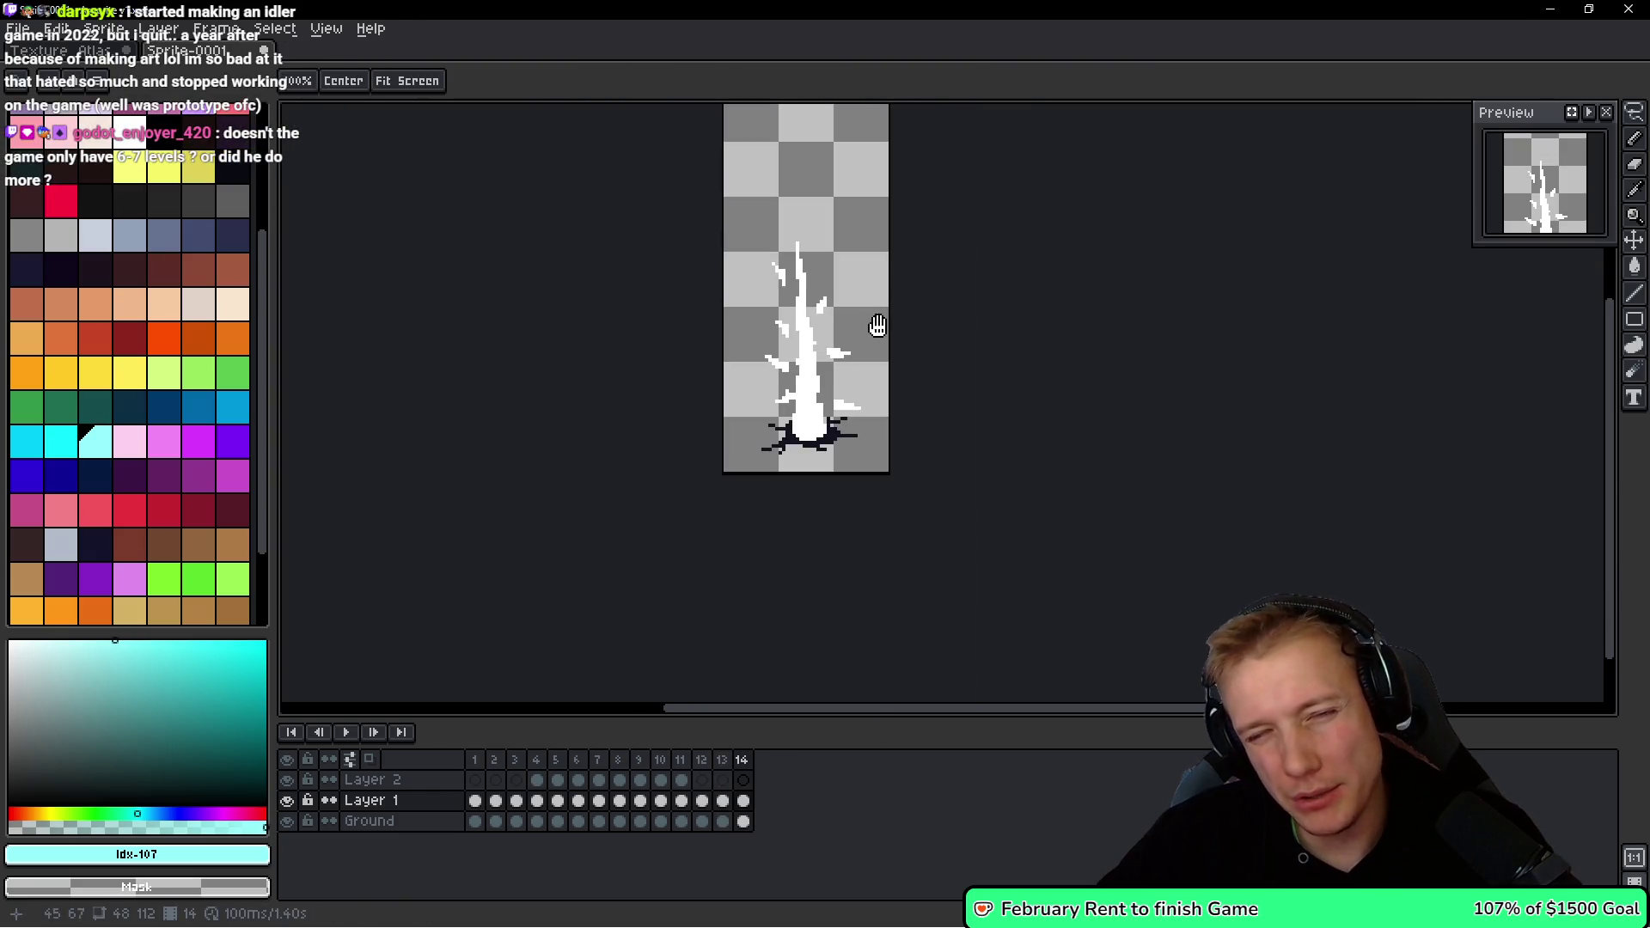
{"action": "scroll", "coordinate": [851, 397], "scroll_direction": "up", "scroll_amount": 2}
{"action": "left_click_drag", "start_coordinate": [850, 397], "coordinate": [889, 379]}
{"action": "key", "text": "Return"}
Select the small lower-left branch and move it into a new position.
{"action": "mouse_move", "coordinate": [715, 350]}
{"action": "left_mouse_down"}
{"action": "mouse_move", "coordinate": [688, 340]}
{"action": "mouse_move", "coordinate": [679, 387]}
{"action": "mouse_move", "coordinate": [730, 339]}
{"action": "left_mouse_up"}
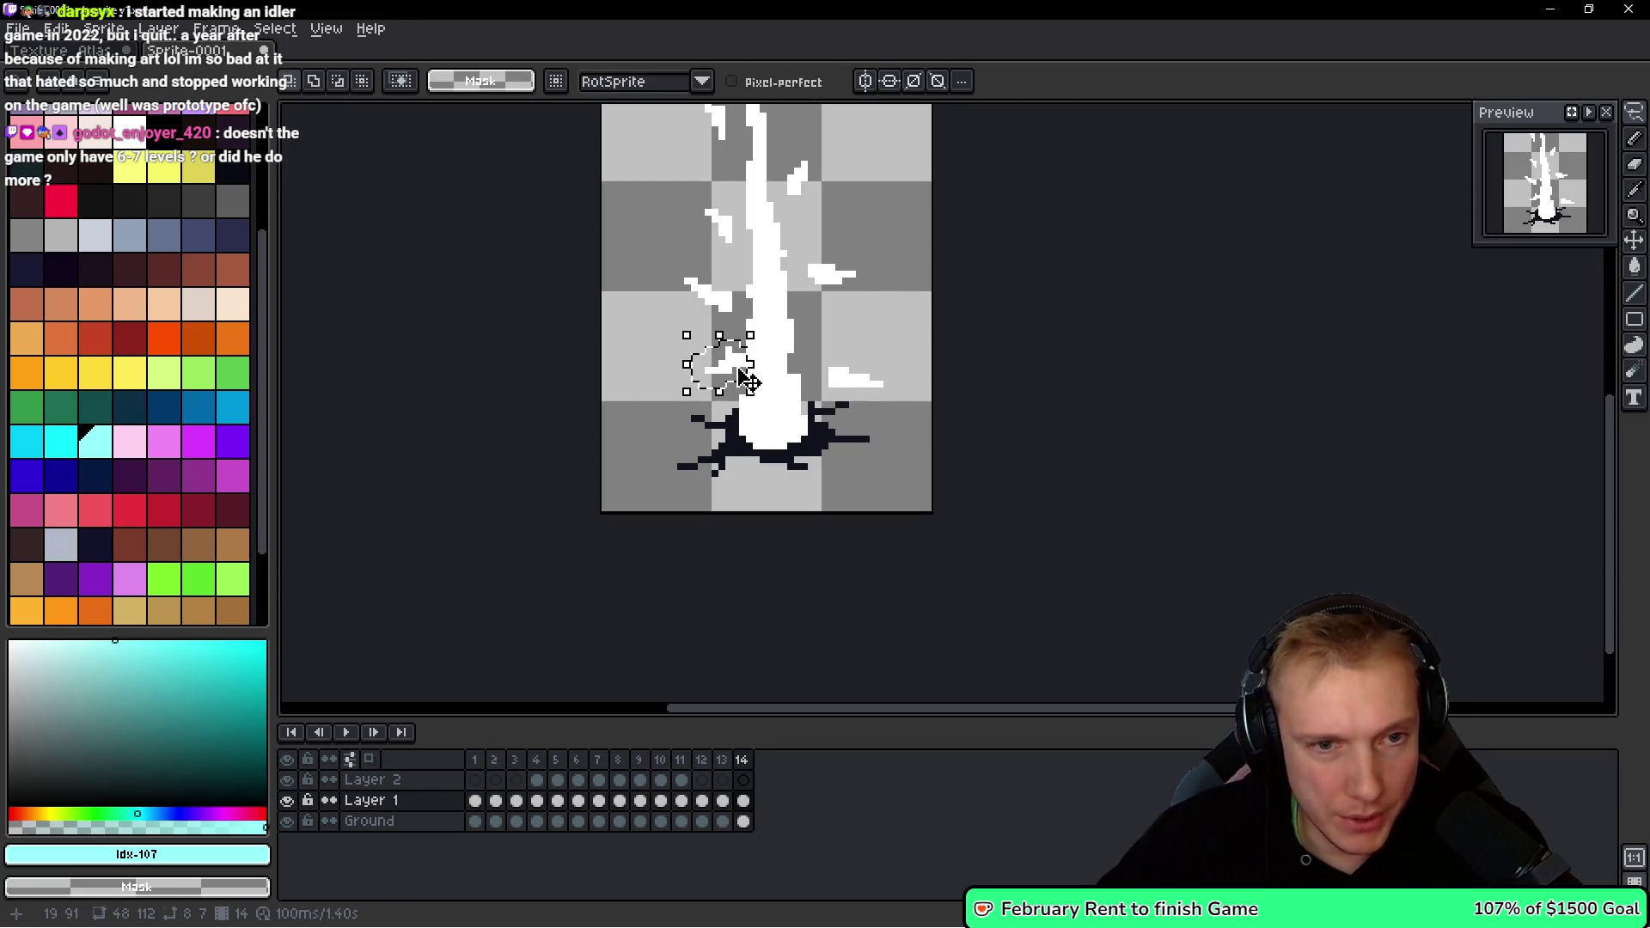
{"action": "left_click", "coordinate": [717, 384]}
{"action": "scroll", "coordinate": [718, 384], "scroll_direction": "down", "scroll_amount": 4}
{"action": "key", "text": "space"}
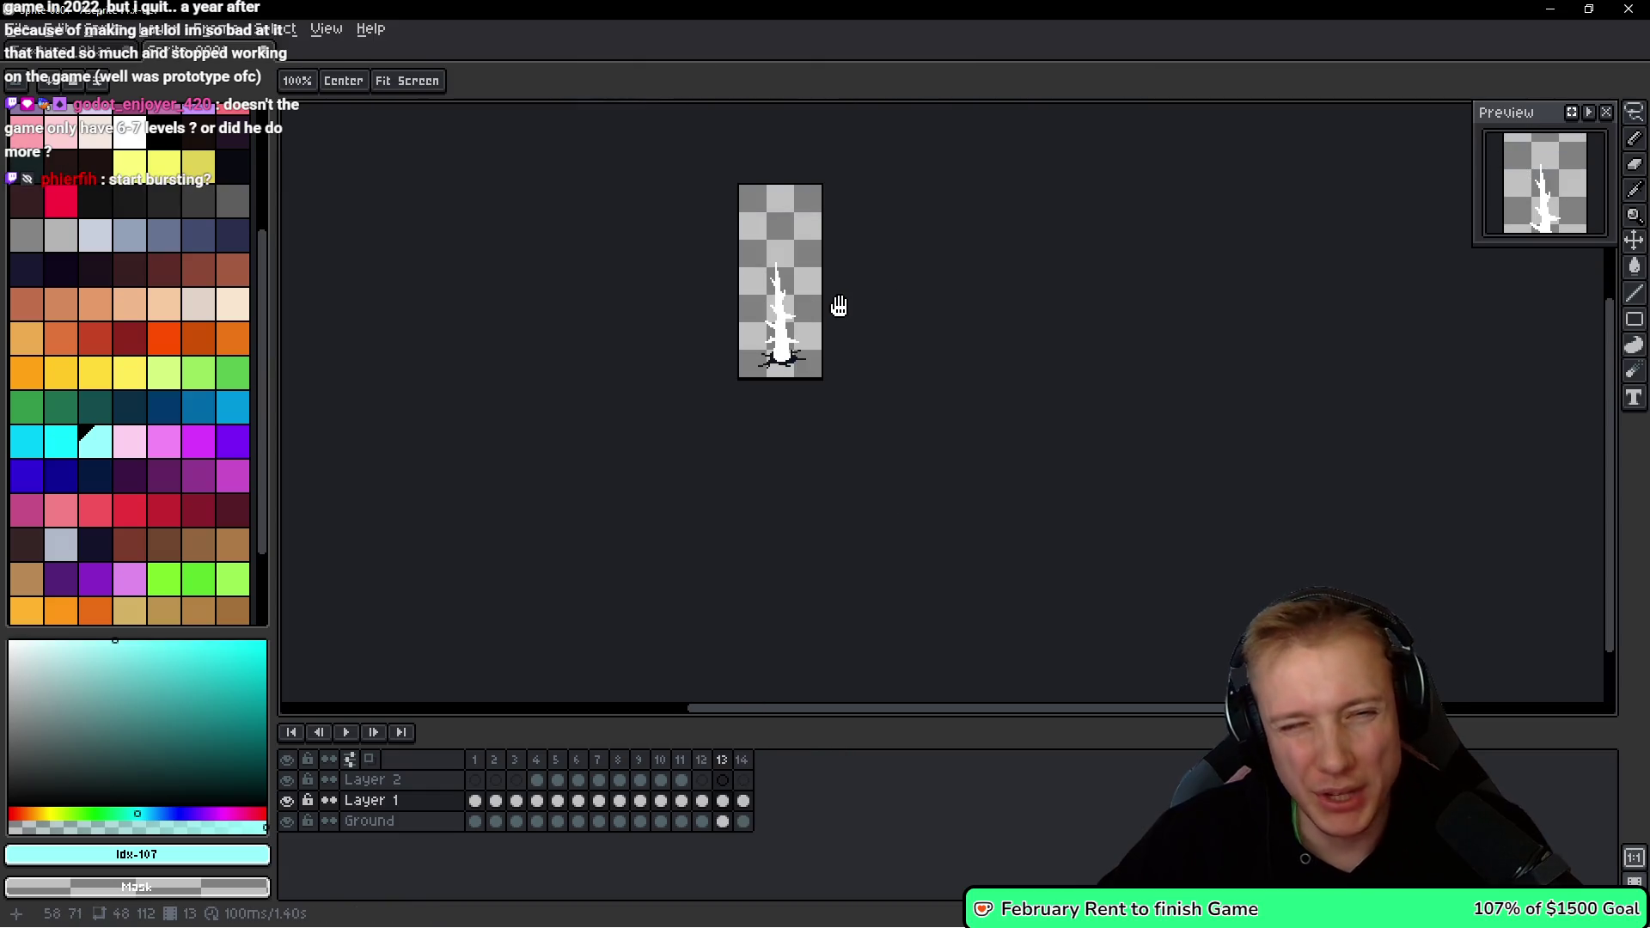
{"action": "scroll", "coordinate": [843, 307], "scroll_direction": "up", "scroll_amount": 5}
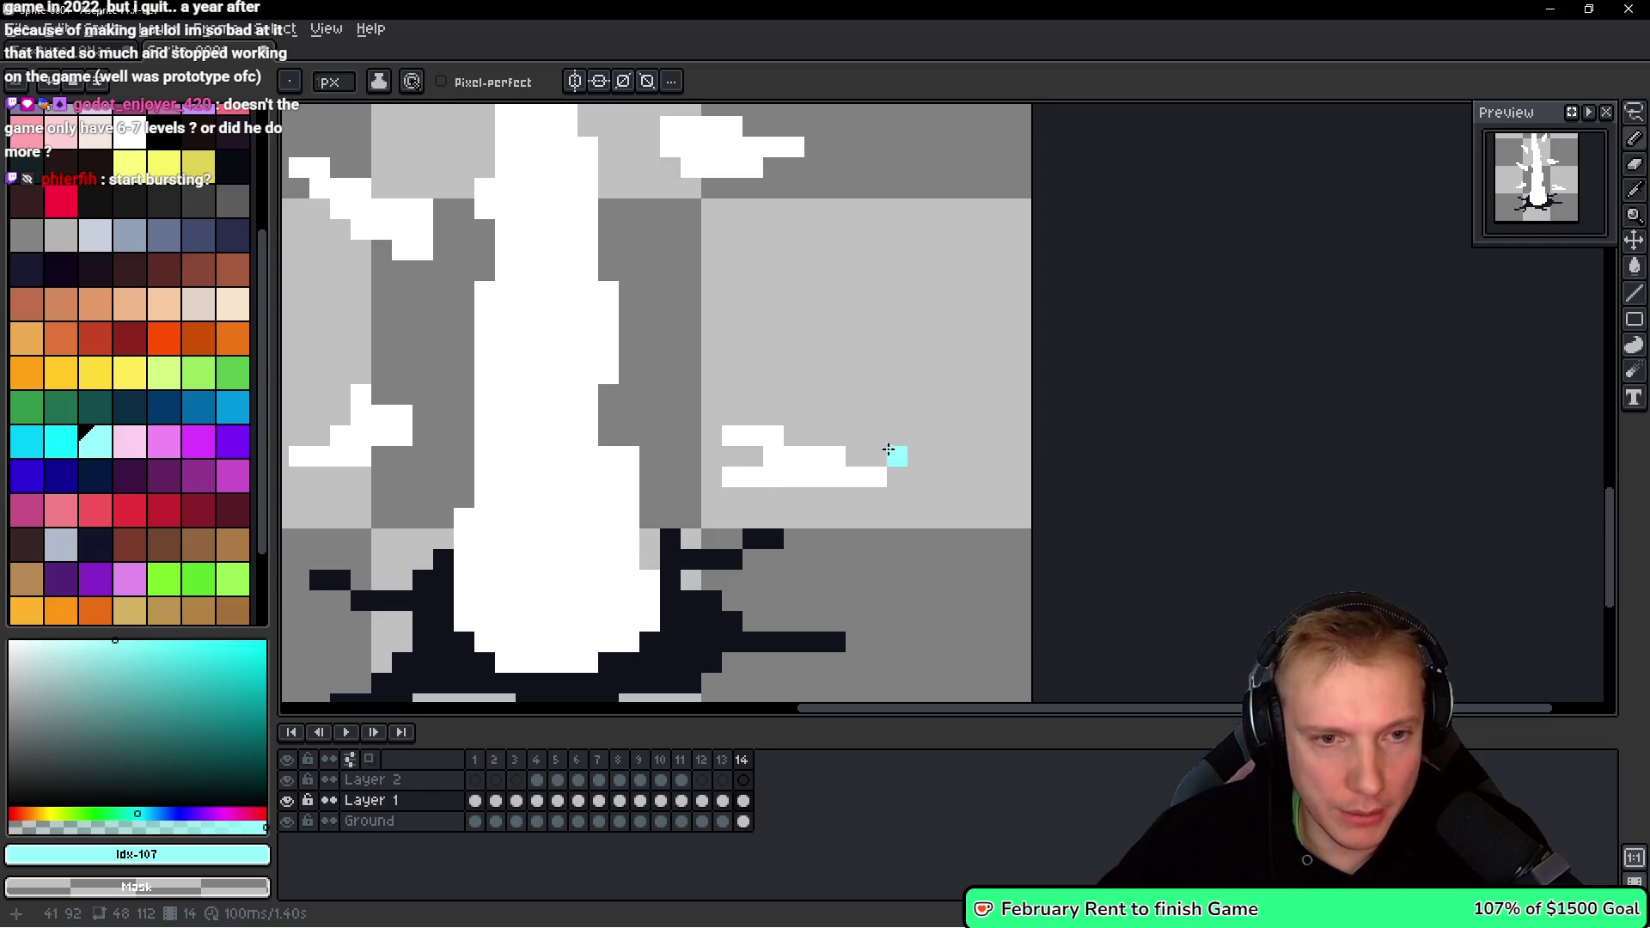
{"action": "scroll", "coordinate": [855, 460], "scroll_direction": "down", "scroll_amount": 2}
{"action": "scroll", "coordinate": [815, 428], "scroll_direction": "up", "scroll_amount": 1}
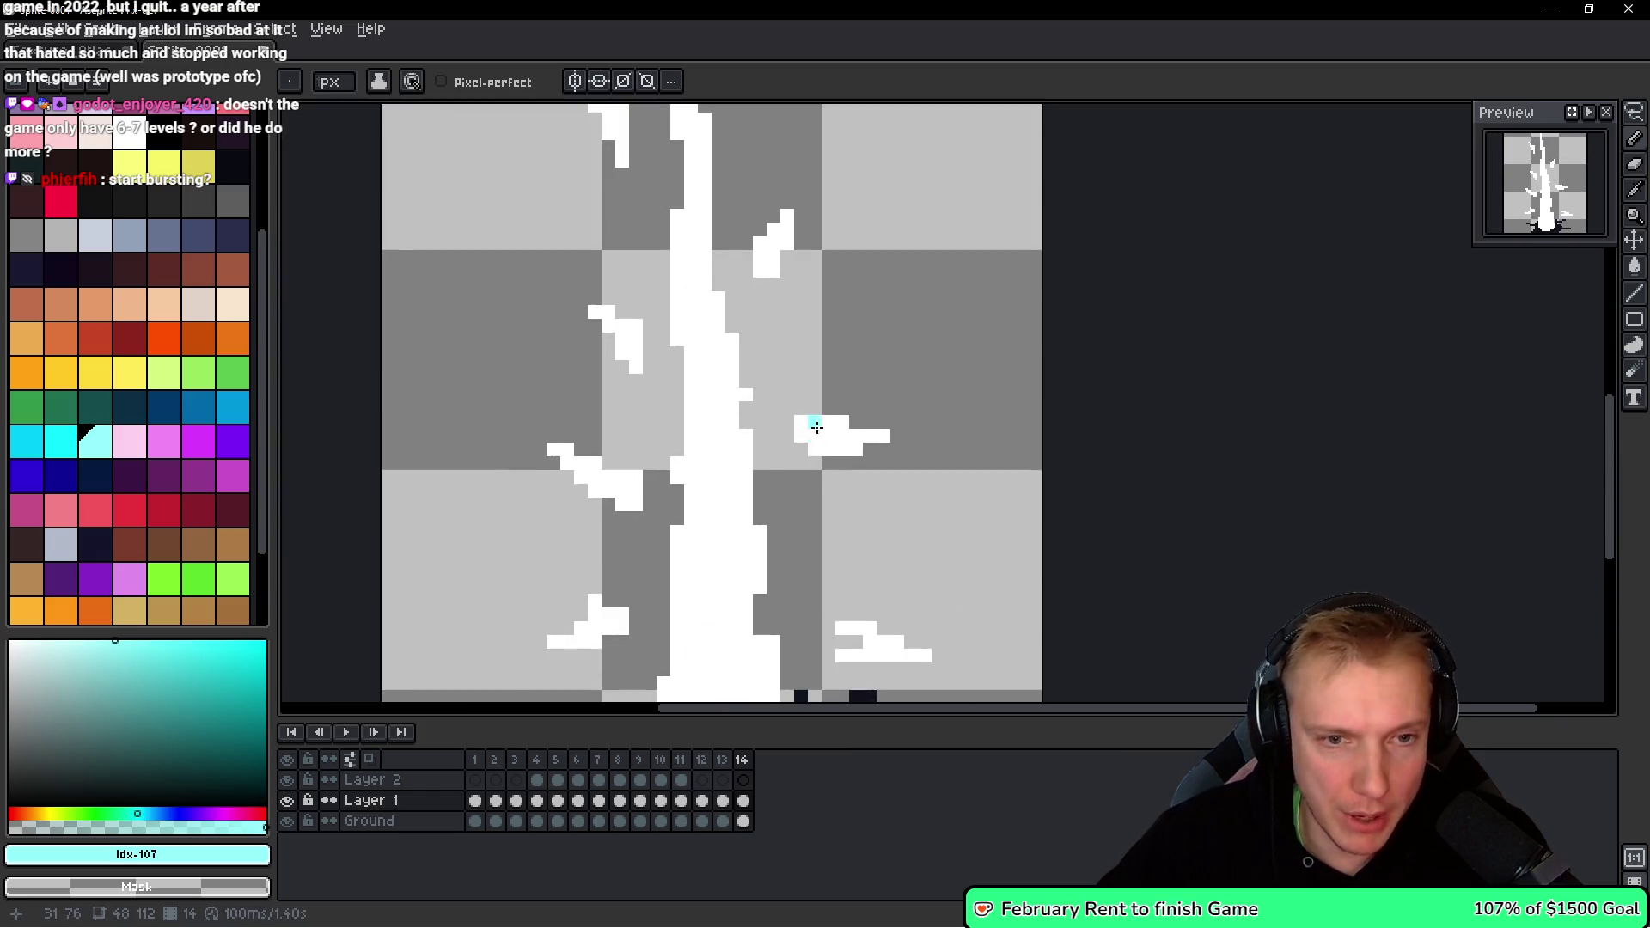
{"action": "scroll", "coordinate": [815, 428], "scroll_direction": "up", "scroll_amount": 2}
{"action": "scroll", "coordinate": [773, 439], "scroll_direction": "down", "scroll_amount": 2}
{"action": "scroll", "coordinate": [607, 545], "scroll_direction": "up", "scroll_amount": 2}
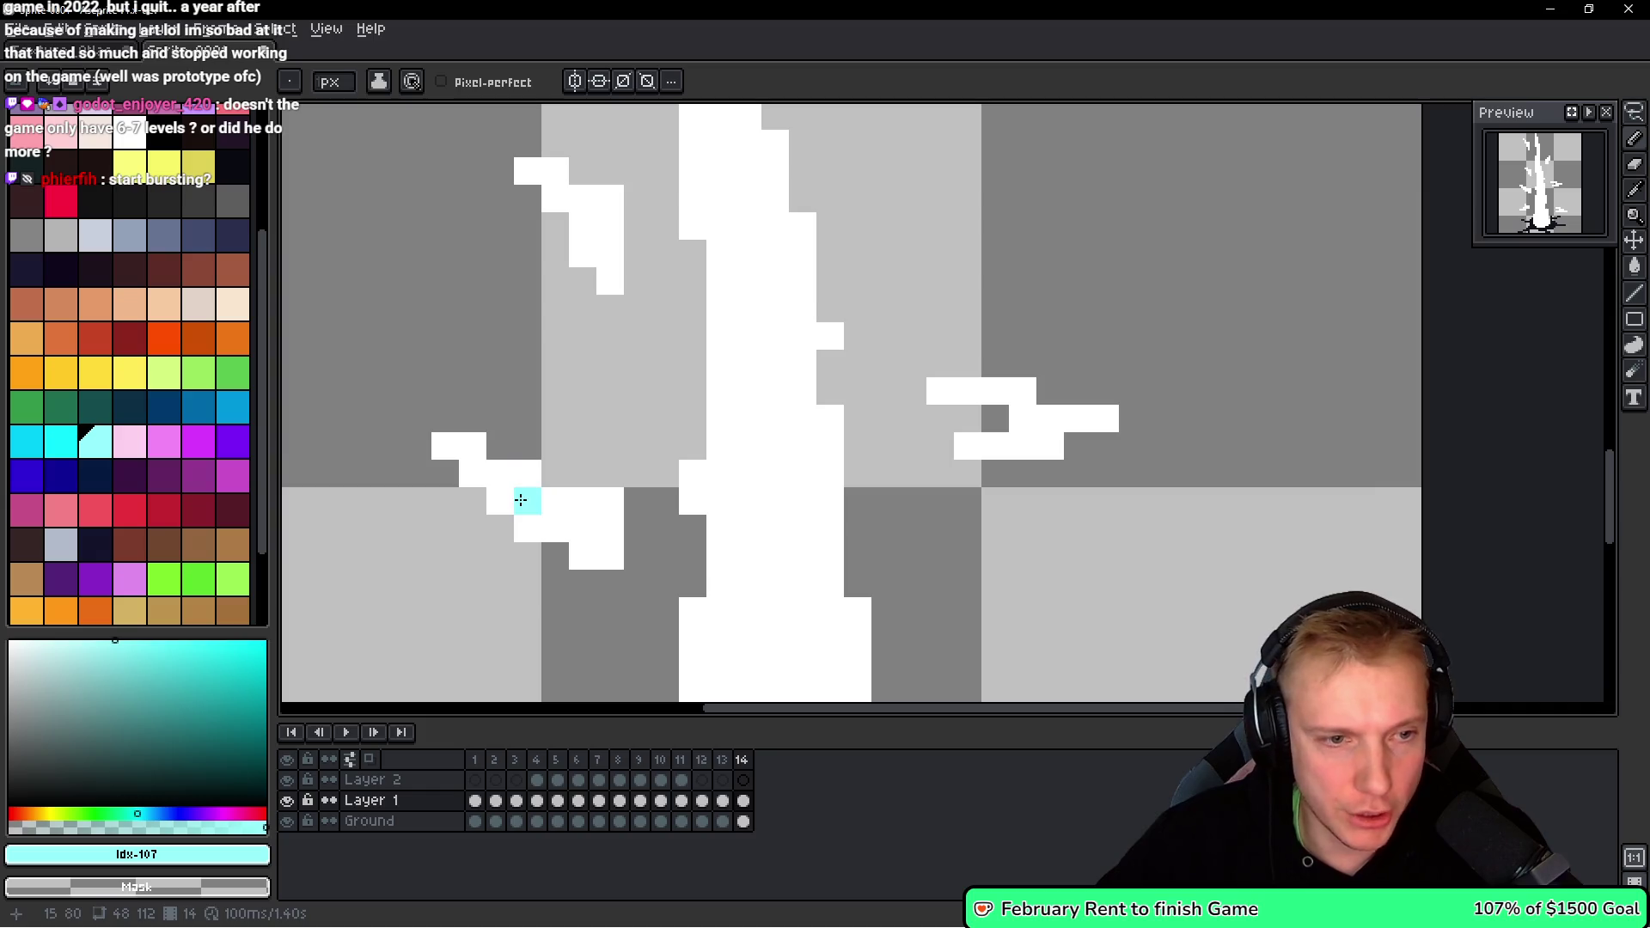
Erase a diagonal crack through the shard and split off the branch.
{"action": "left_click_drag", "start_coordinate": [521, 500], "coordinate": [610, 555]}
{"action": "scroll", "coordinate": [656, 547], "scroll_direction": "down", "scroll_amount": 3}
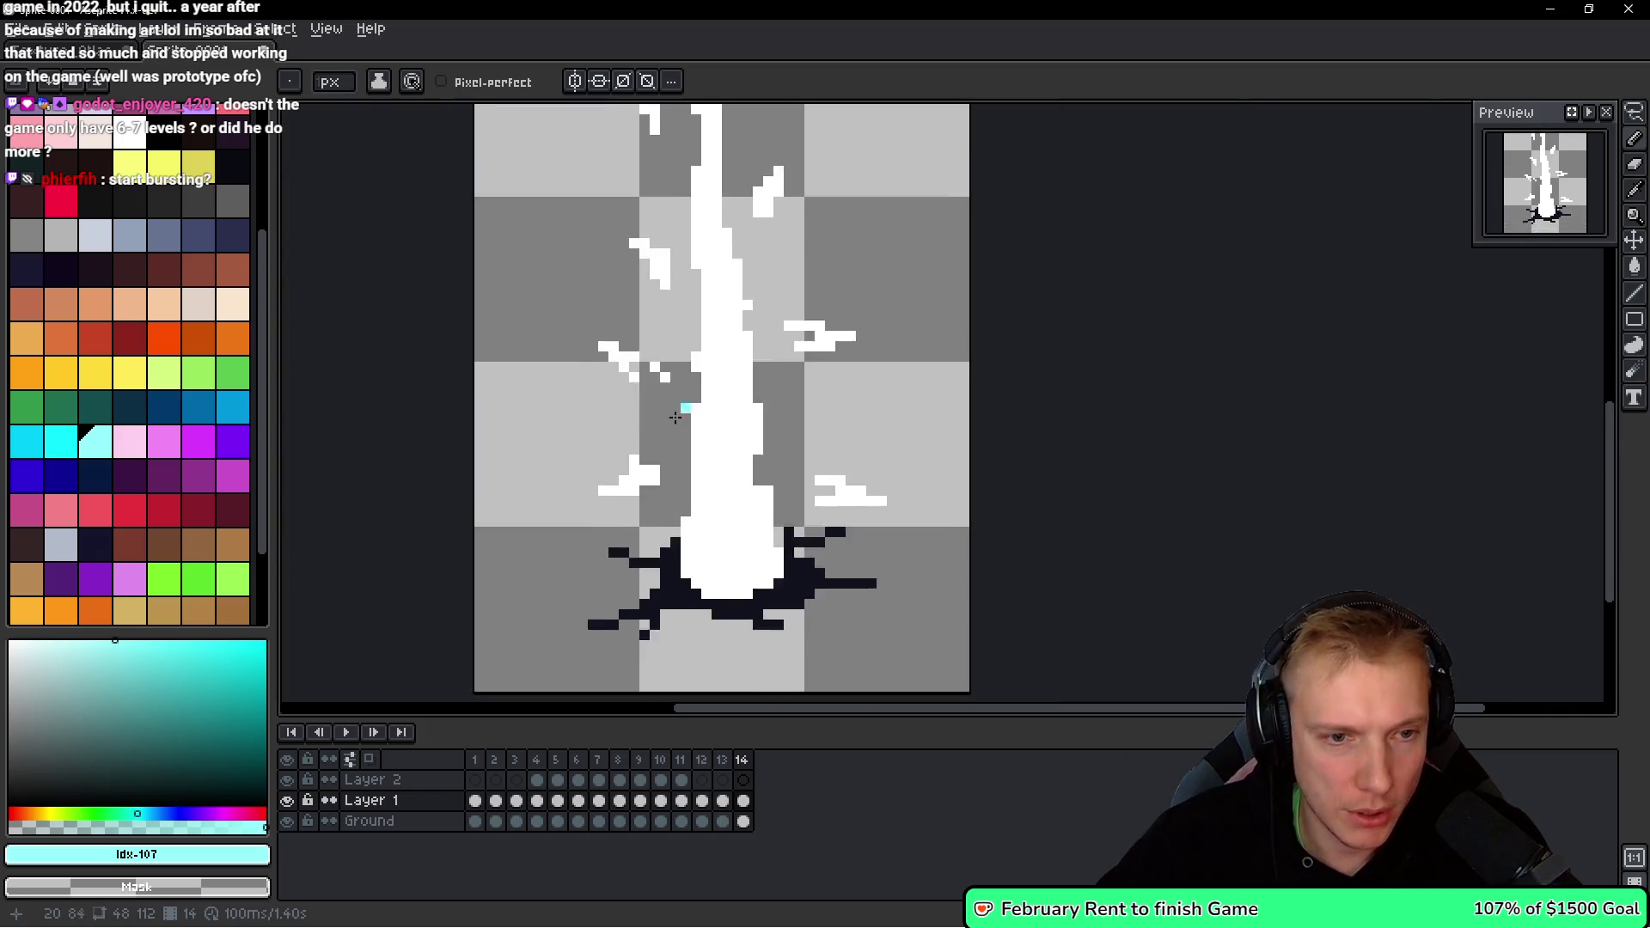
{"action": "scroll", "coordinate": [575, 432], "scroll_direction": "up", "scroll_amount": 3}
{"action": "left_click_drag", "start_coordinate": [583, 417], "coordinate": [724, 360]}
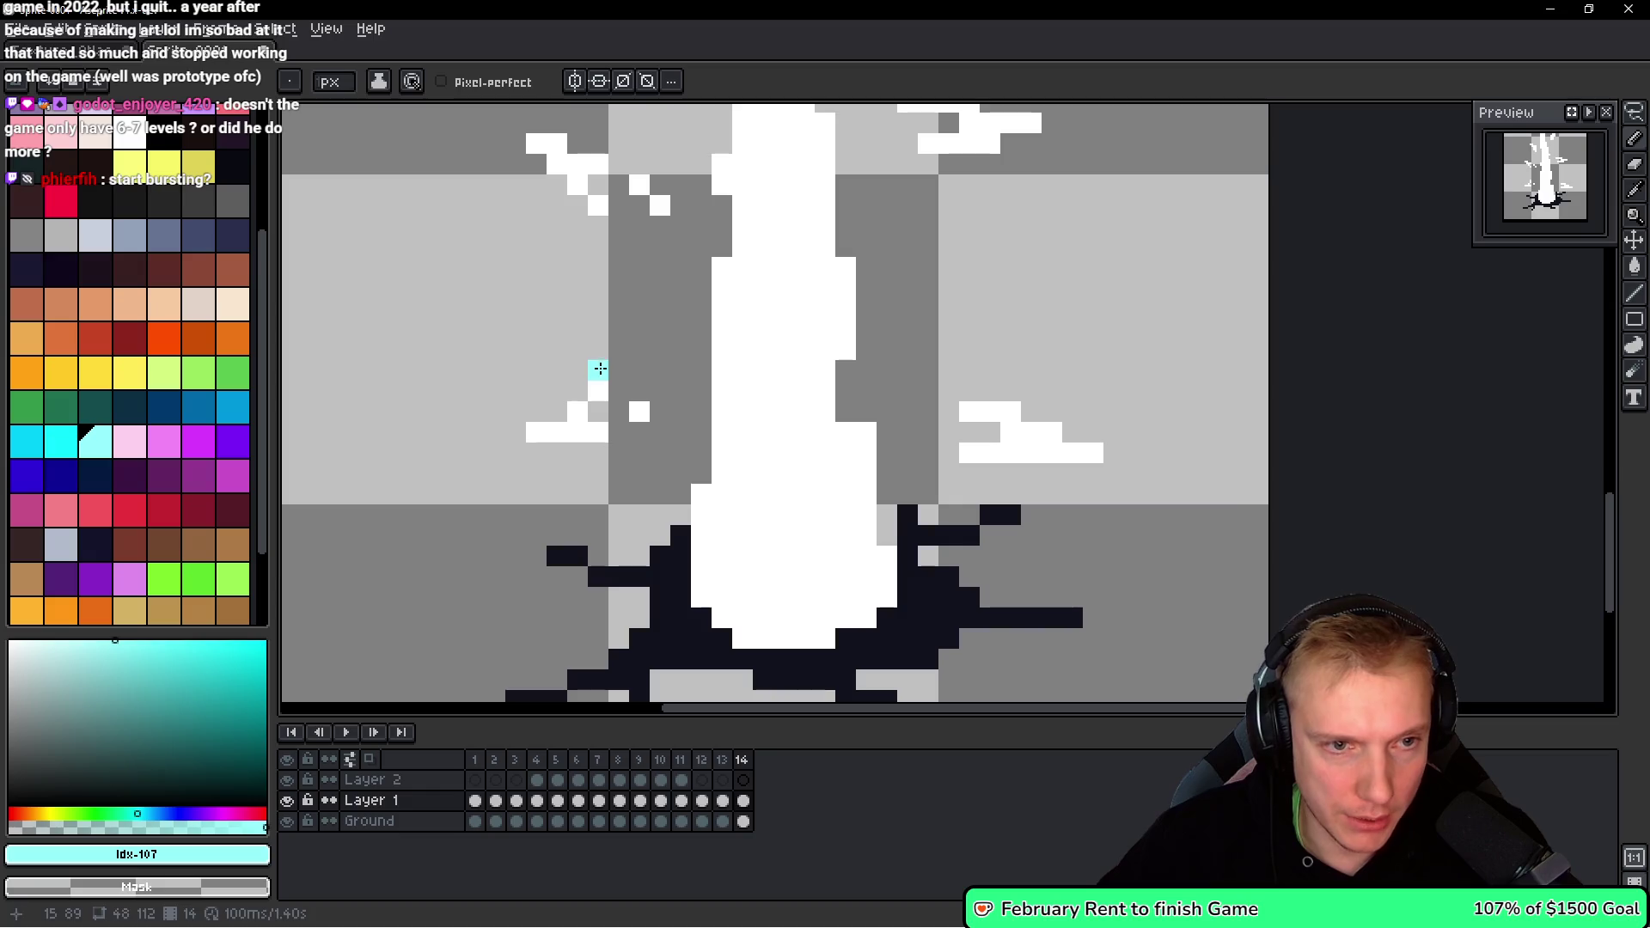
{"action": "scroll", "coordinate": [599, 369], "scroll_direction": "down", "scroll_amount": 3}
{"action": "scroll", "coordinate": [780, 472], "scroll_direction": "up", "scroll_amount": 2}
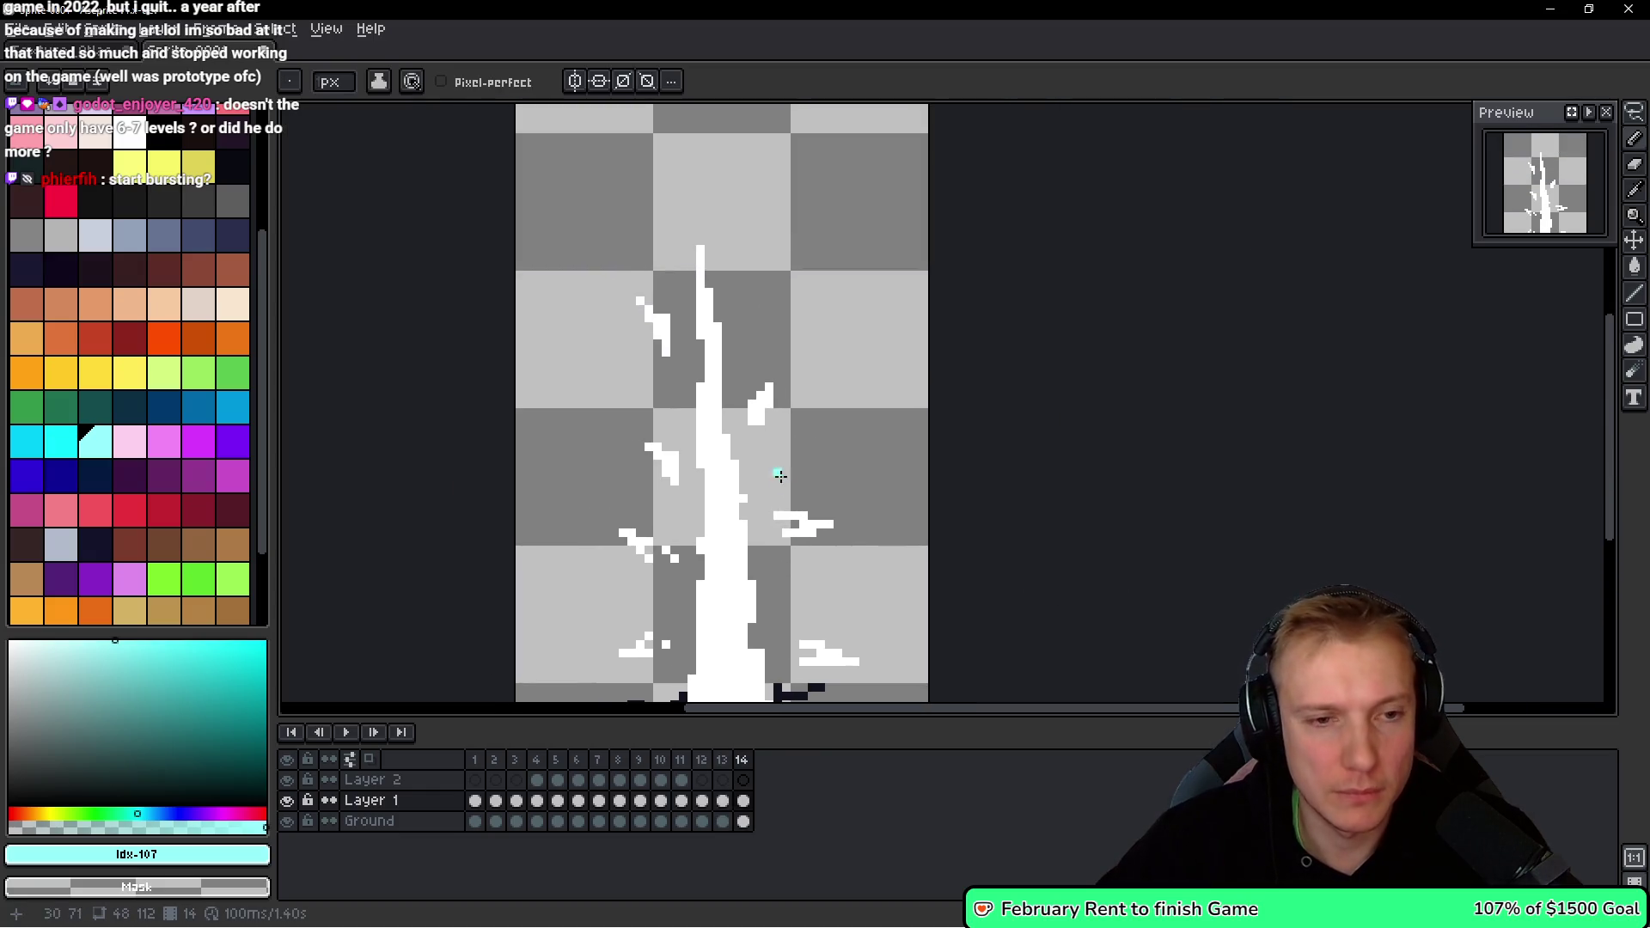
{"action": "scroll", "coordinate": [780, 472], "scroll_direction": "up", "scroll_amount": 2}
Pick white as the colour and cut another diagonal crack through the trunk.
{"action": "left_click", "coordinate": [784, 494], "text": "alt"}
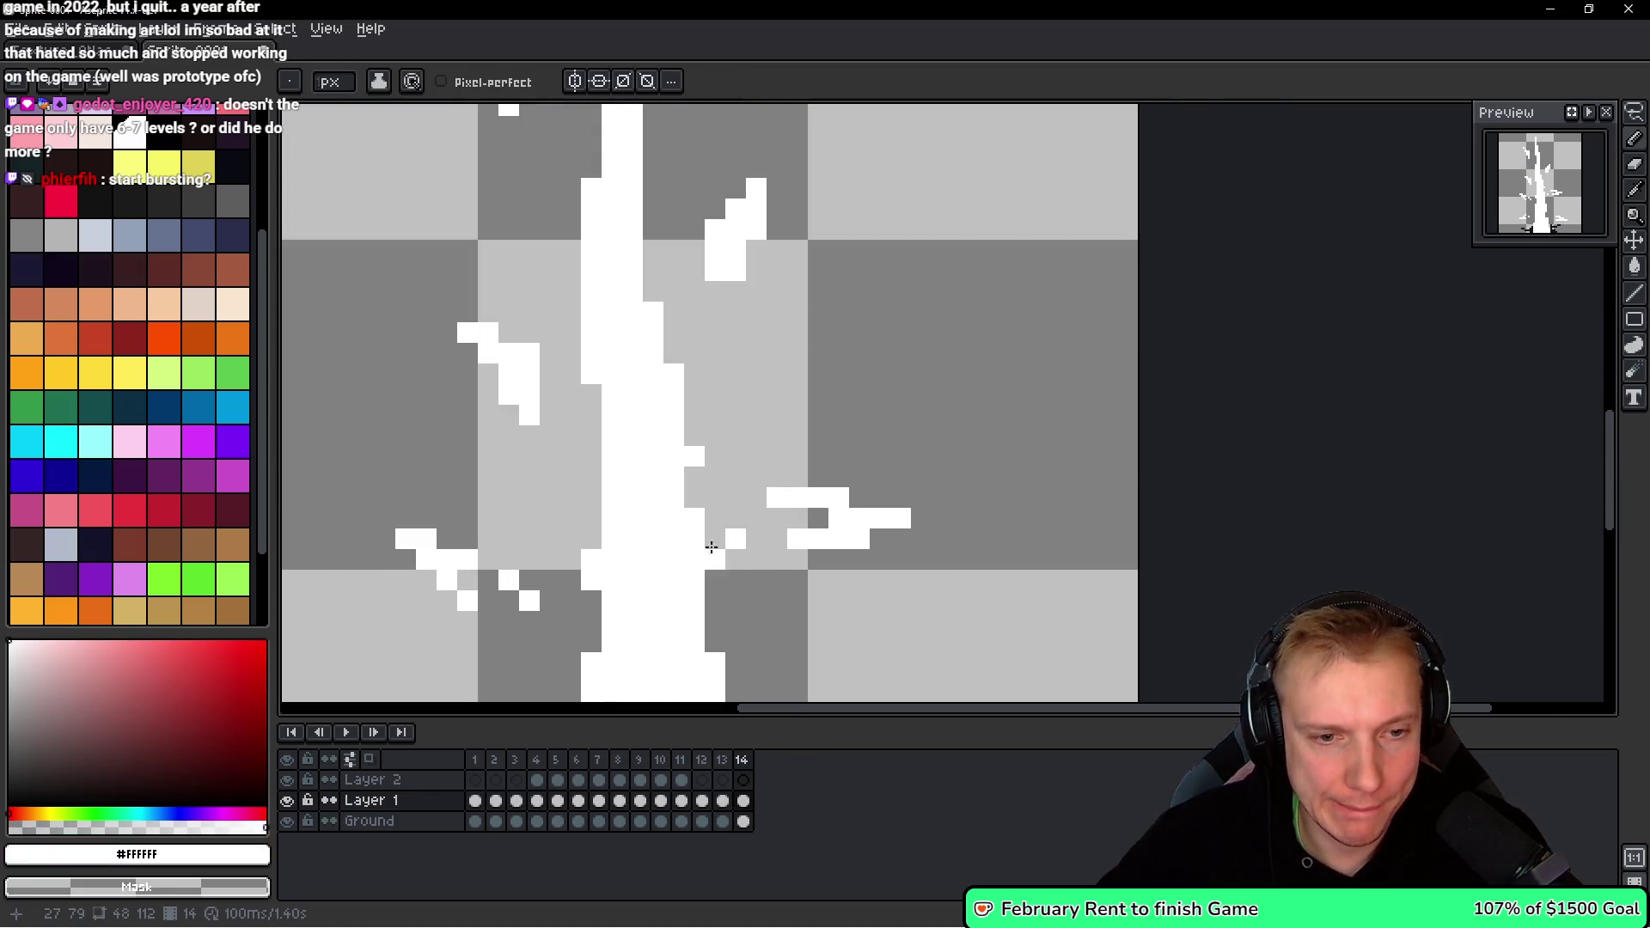
{"action": "scroll", "coordinate": [744, 381], "scroll_direction": "down", "scroll_amount": 1}
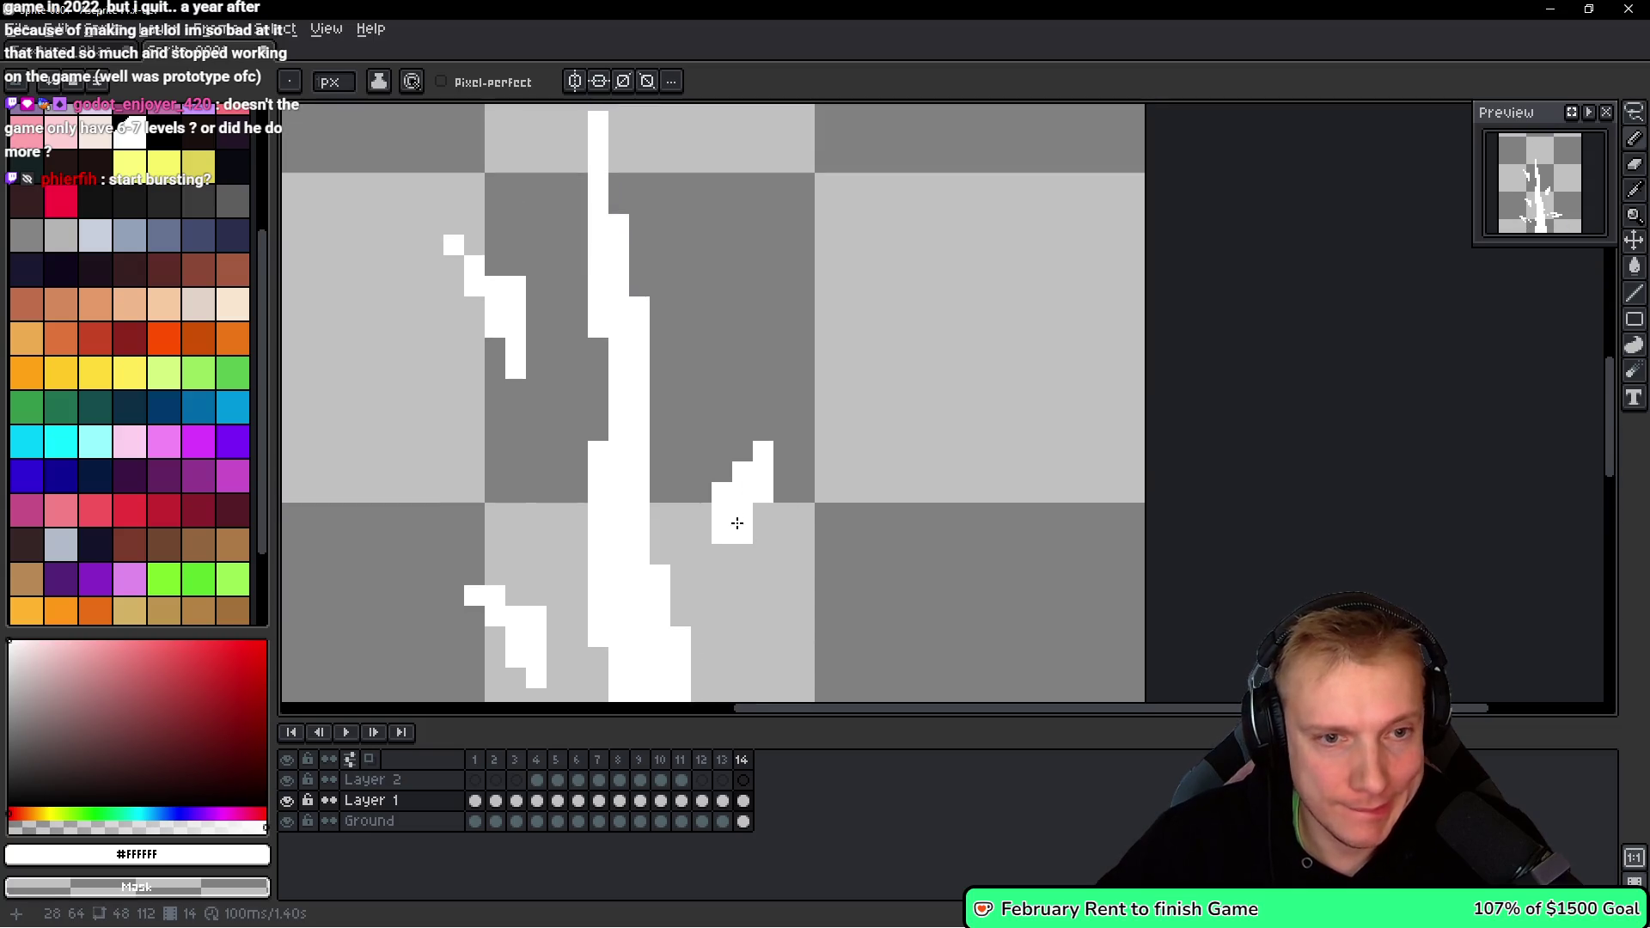
{"action": "scroll", "coordinate": [685, 523], "scroll_direction": "up", "scroll_amount": 1}
{"action": "left_click_drag", "start_coordinate": [527, 405], "coordinate": [696, 563]}
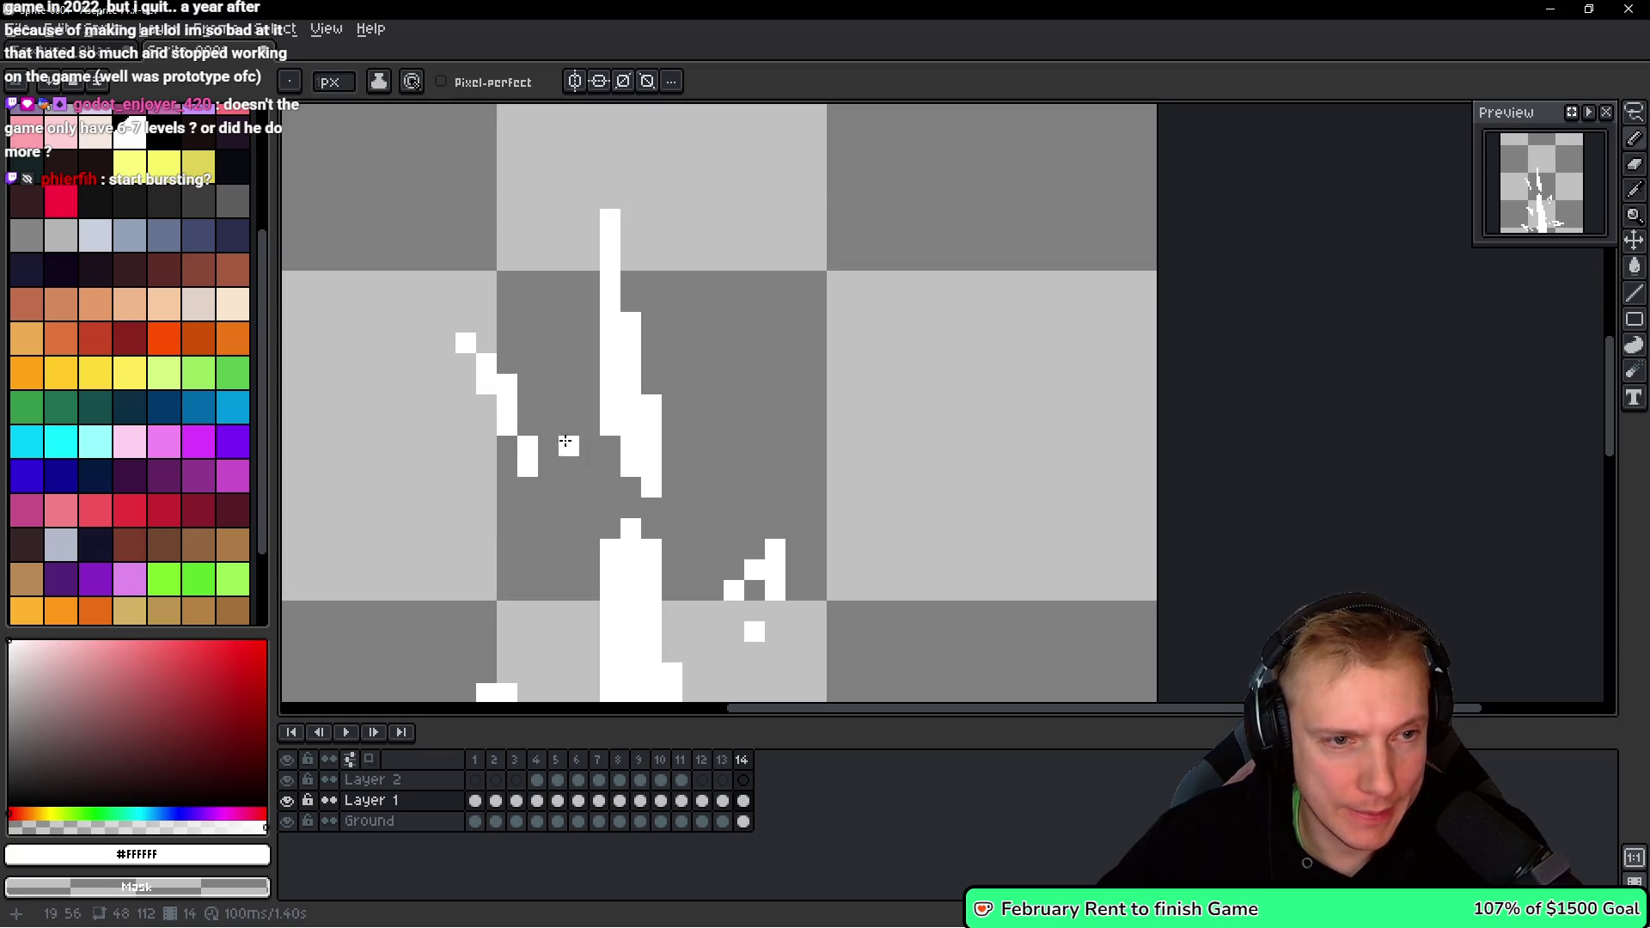
{"action": "scroll", "coordinate": [540, 411], "scroll_direction": "down", "scroll_amount": 3}
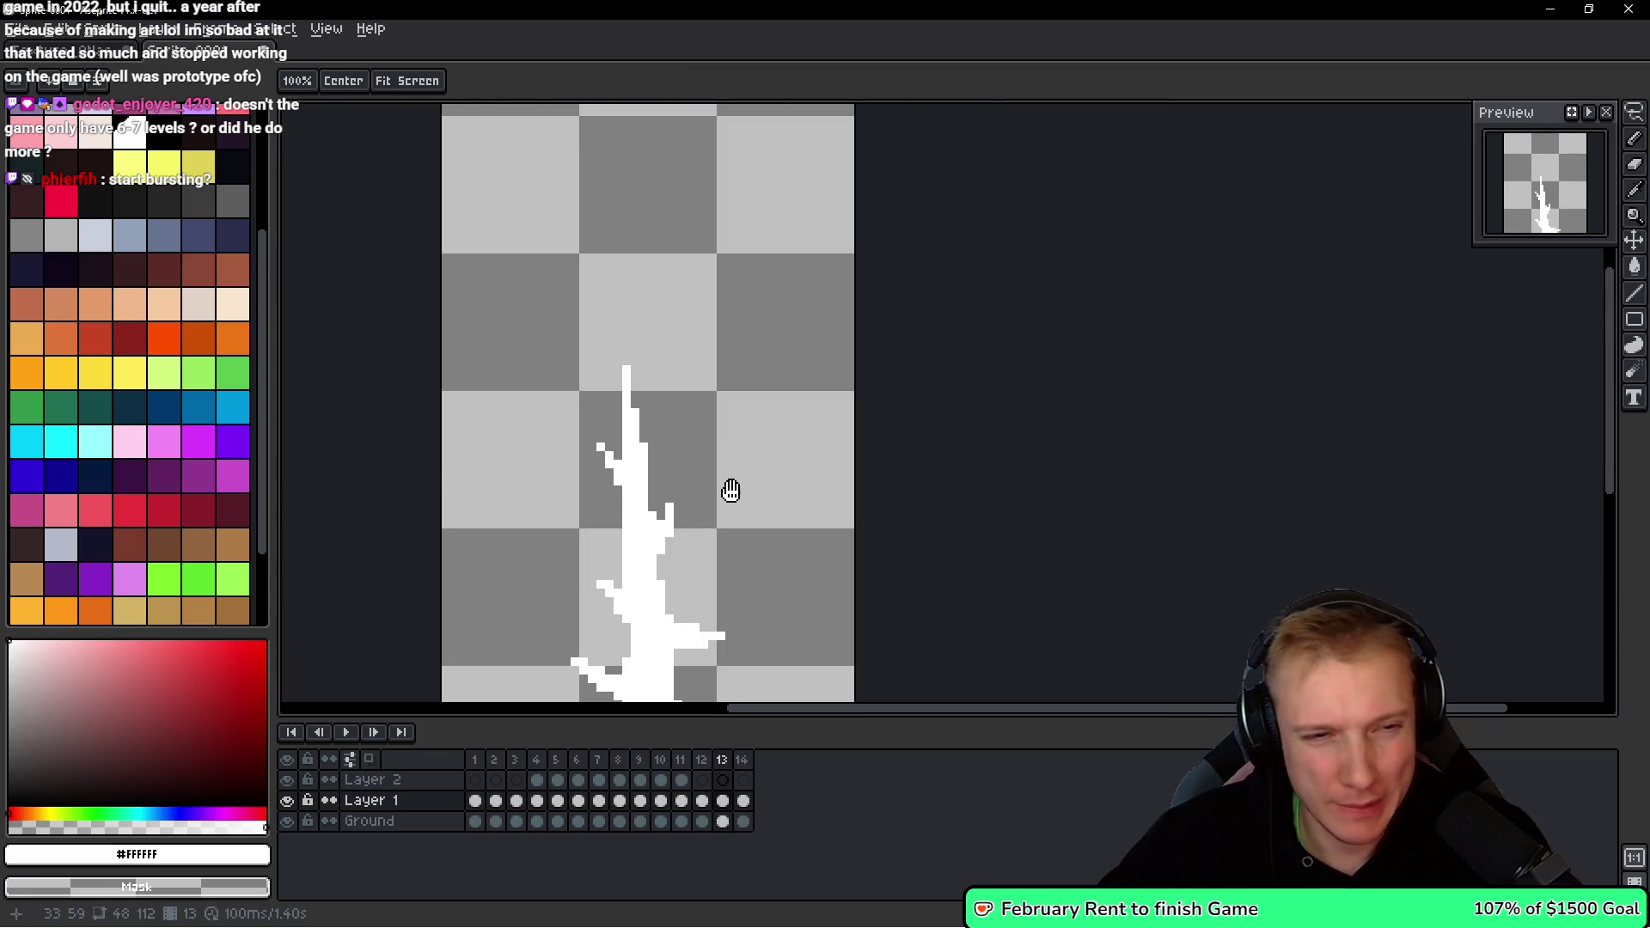
{"action": "scroll", "coordinate": [740, 435], "scroll_direction": "up", "scroll_amount": 1}
{"action": "scroll", "coordinate": [811, 375], "scroll_direction": "down", "scroll_amount": 1}
Back on frame 14, select a small white fragment and lift it upward.
{"action": "key", "text": "Right"}
{"action": "scroll", "coordinate": [767, 358], "scroll_direction": "up", "scroll_amount": 2}
{"action": "key", "text": "r"}
{"action": "mouse_move", "coordinate": [647, 294]}
{"action": "left_mouse_down"}
{"action": "mouse_move", "coordinate": [686, 358]}
{"action": "mouse_move", "coordinate": [749, 406]}
{"action": "left_mouse_up"}
{"action": "left_click_drag", "start_coordinate": [705, 329], "coordinate": [700, 301]}
{"action": "key", "text": "Return"}
{"action": "key", "text": "v"}
With the Pencil, paint dark crack pixels diagonally across the white shard base.
{"action": "key", "text": "b"}
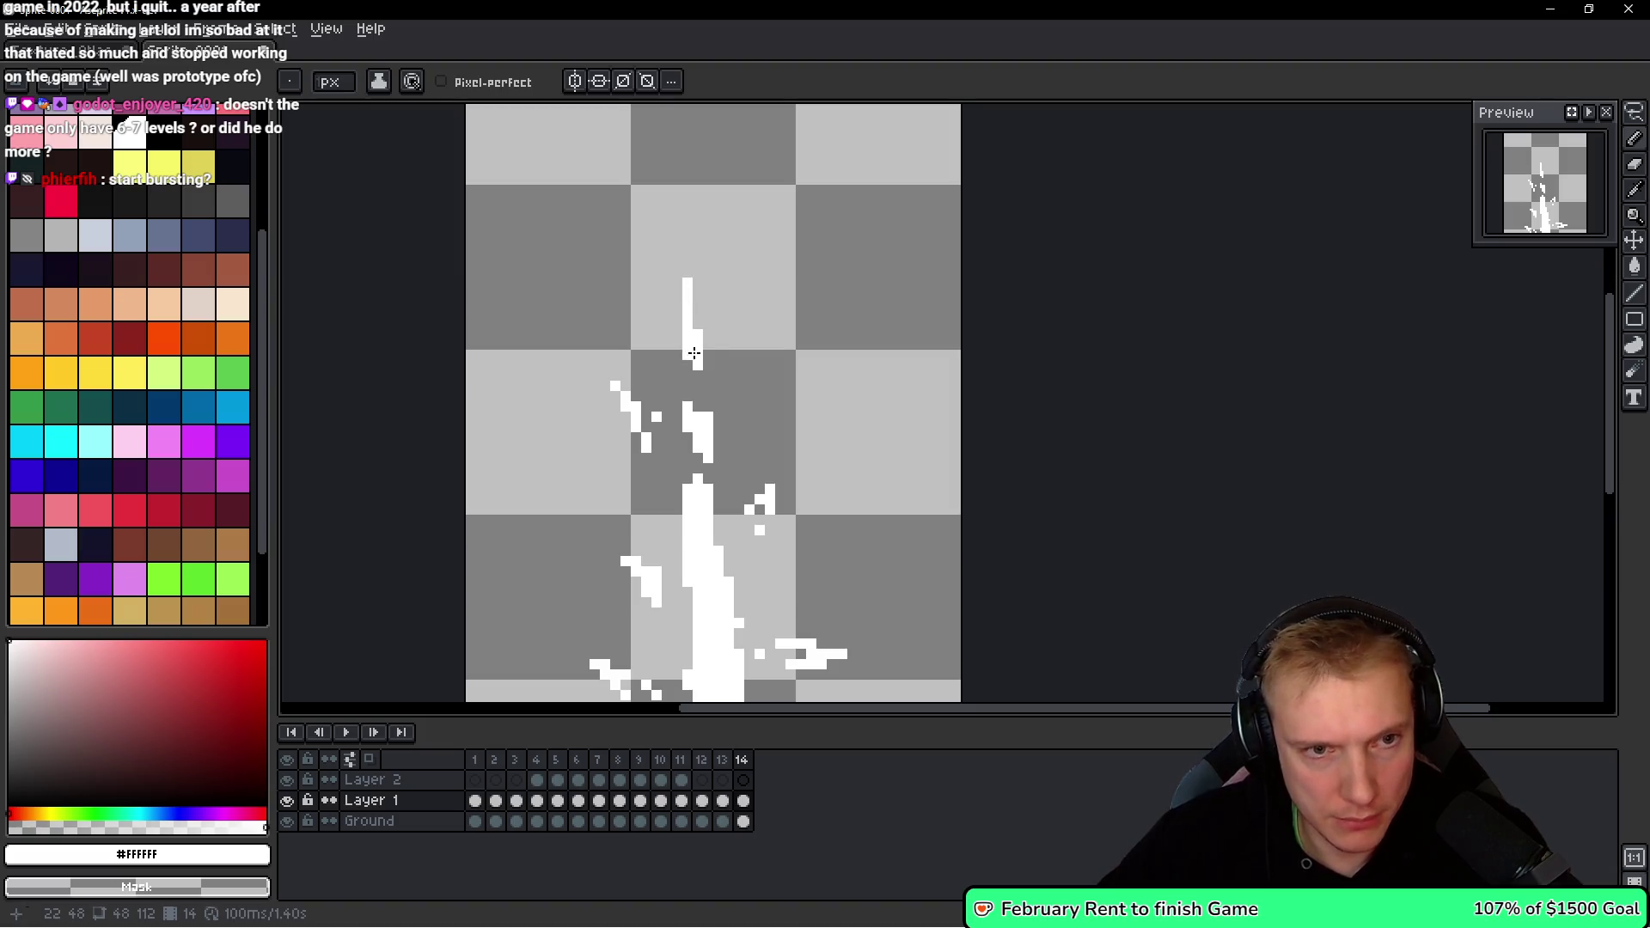
{"action": "scroll", "coordinate": [840, 332], "scroll_direction": "down", "scroll_amount": 3}
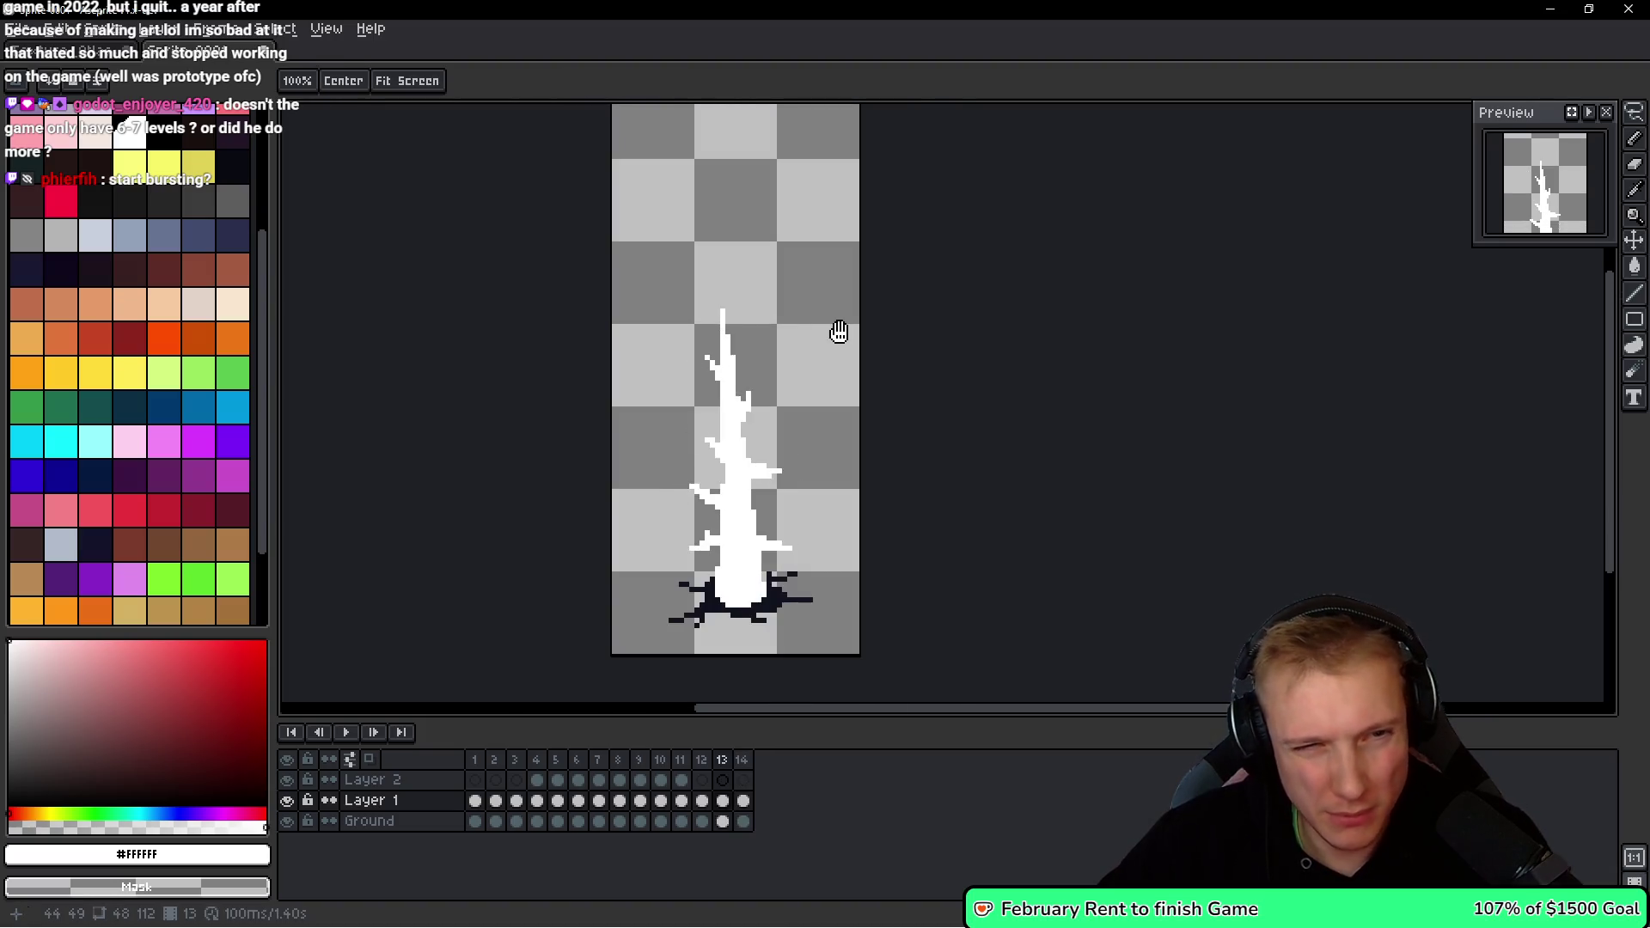
{"action": "scroll", "coordinate": [716, 228], "scroll_direction": "up", "scroll_amount": 2}
{"action": "scroll", "coordinate": [726, 287], "scroll_direction": "up", "scroll_amount": 1}
{"action": "scroll", "coordinate": [717, 275], "scroll_direction": "up", "scroll_amount": 1}
{"action": "scroll", "coordinate": [716, 265], "scroll_direction": "down", "scroll_amount": 1}
{"action": "scroll", "coordinate": [716, 265], "scroll_direction": "up", "scroll_amount": 2}
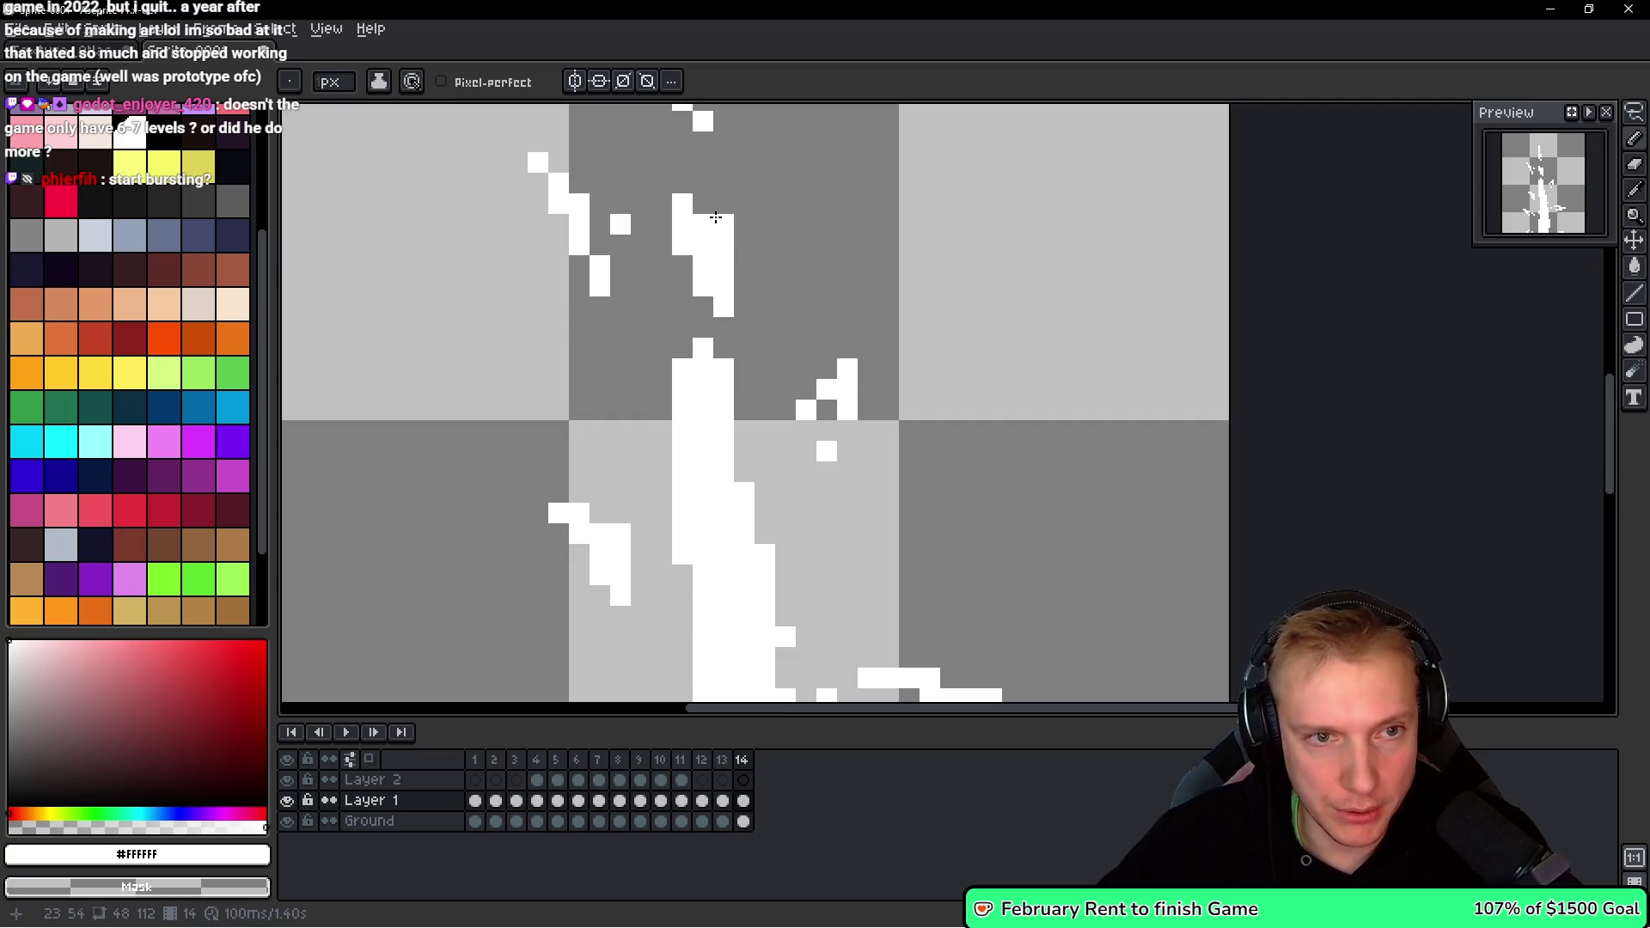
{"action": "scroll", "coordinate": [737, 284], "scroll_direction": "down", "scroll_amount": 5}
{"action": "scroll", "coordinate": [833, 522], "scroll_direction": "up", "scroll_amount": 5}
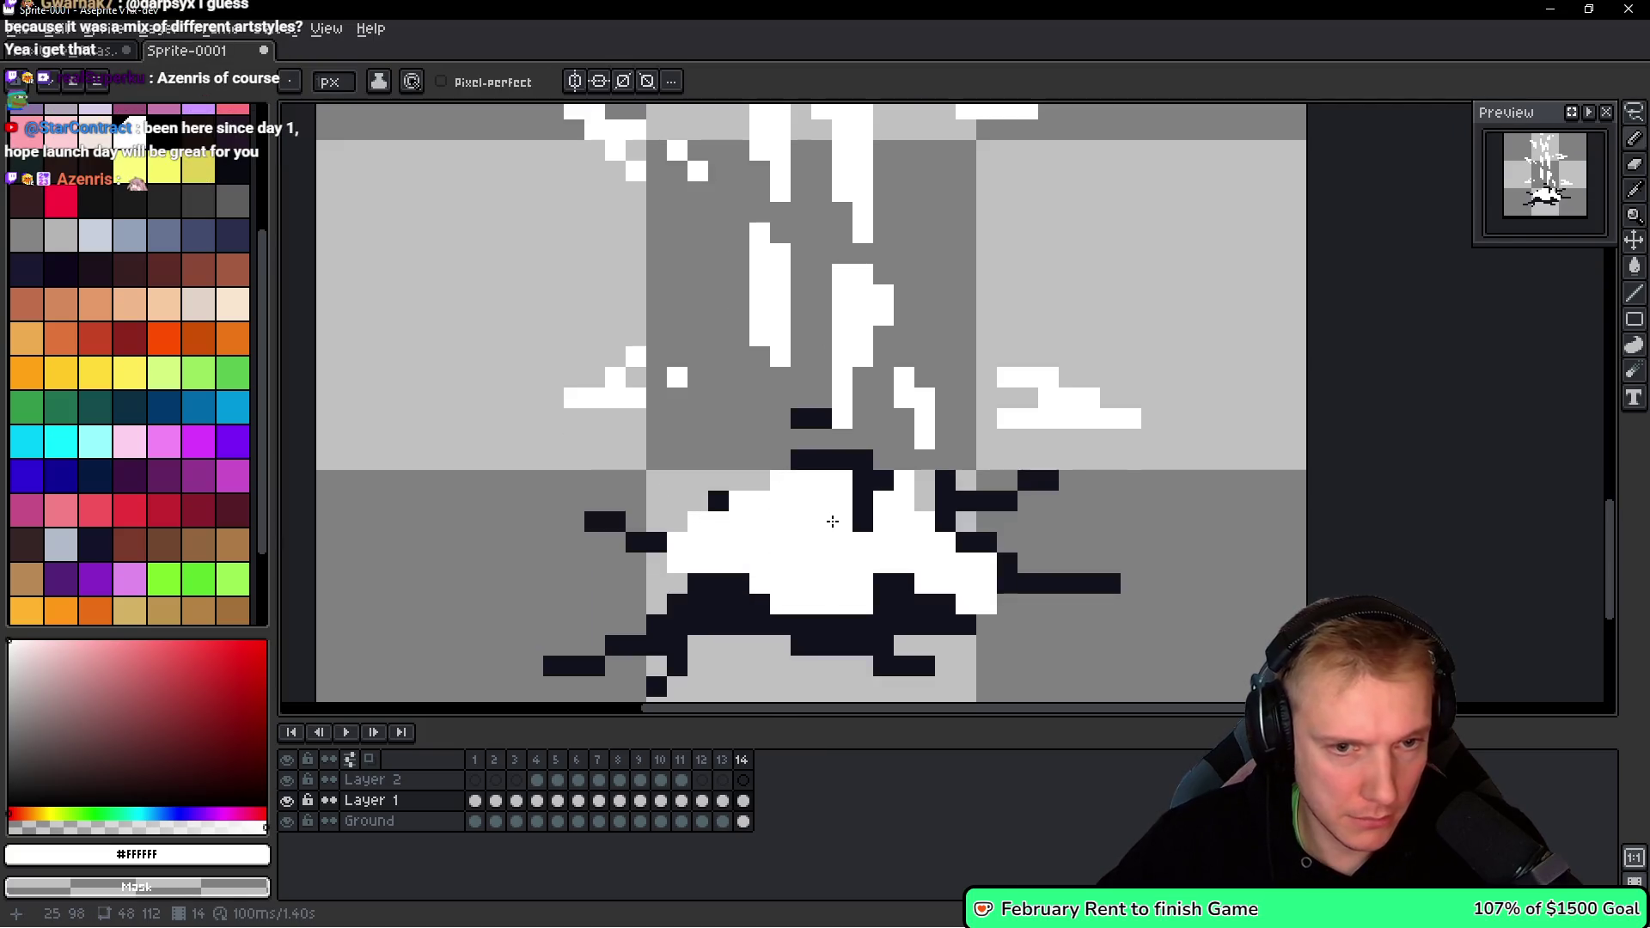
{"action": "right_click", "coordinate": [843, 521]}
{"action": "right_click", "coordinate": [801, 522]}
{"action": "right_click", "coordinate": [842, 541]}
{"action": "right_click", "coordinate": [862, 563]}
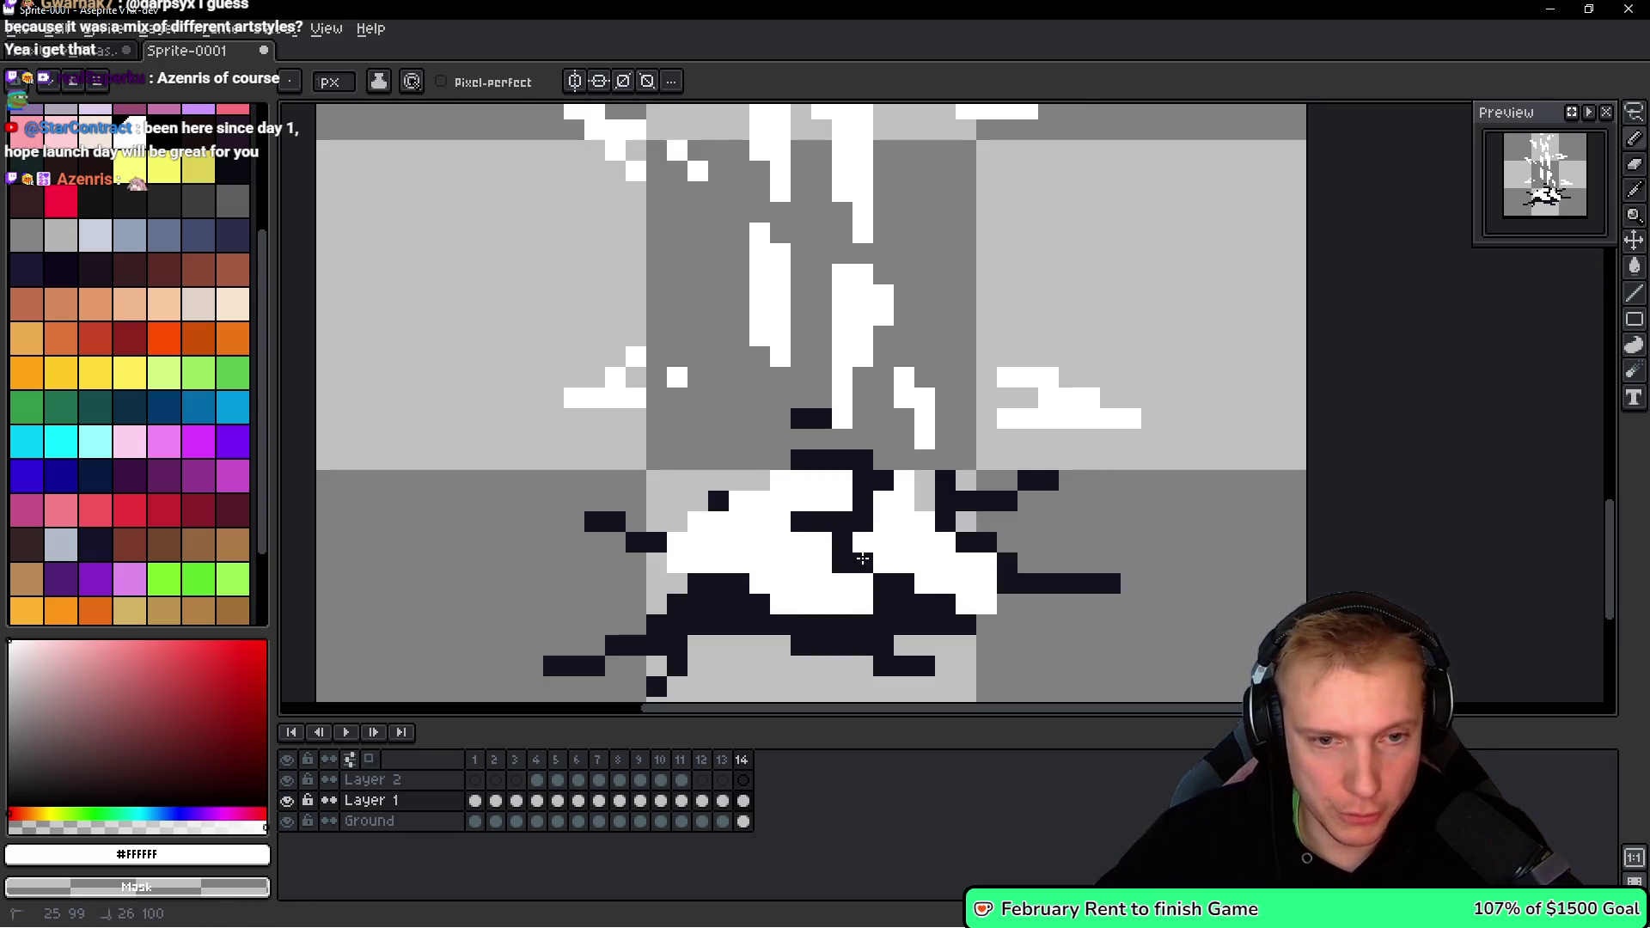
{"action": "scroll", "coordinate": [895, 568], "scroll_direction": "down", "scroll_amount": 5}
{"action": "scroll", "coordinate": [896, 568], "scroll_direction": "up", "scroll_amount": 5}
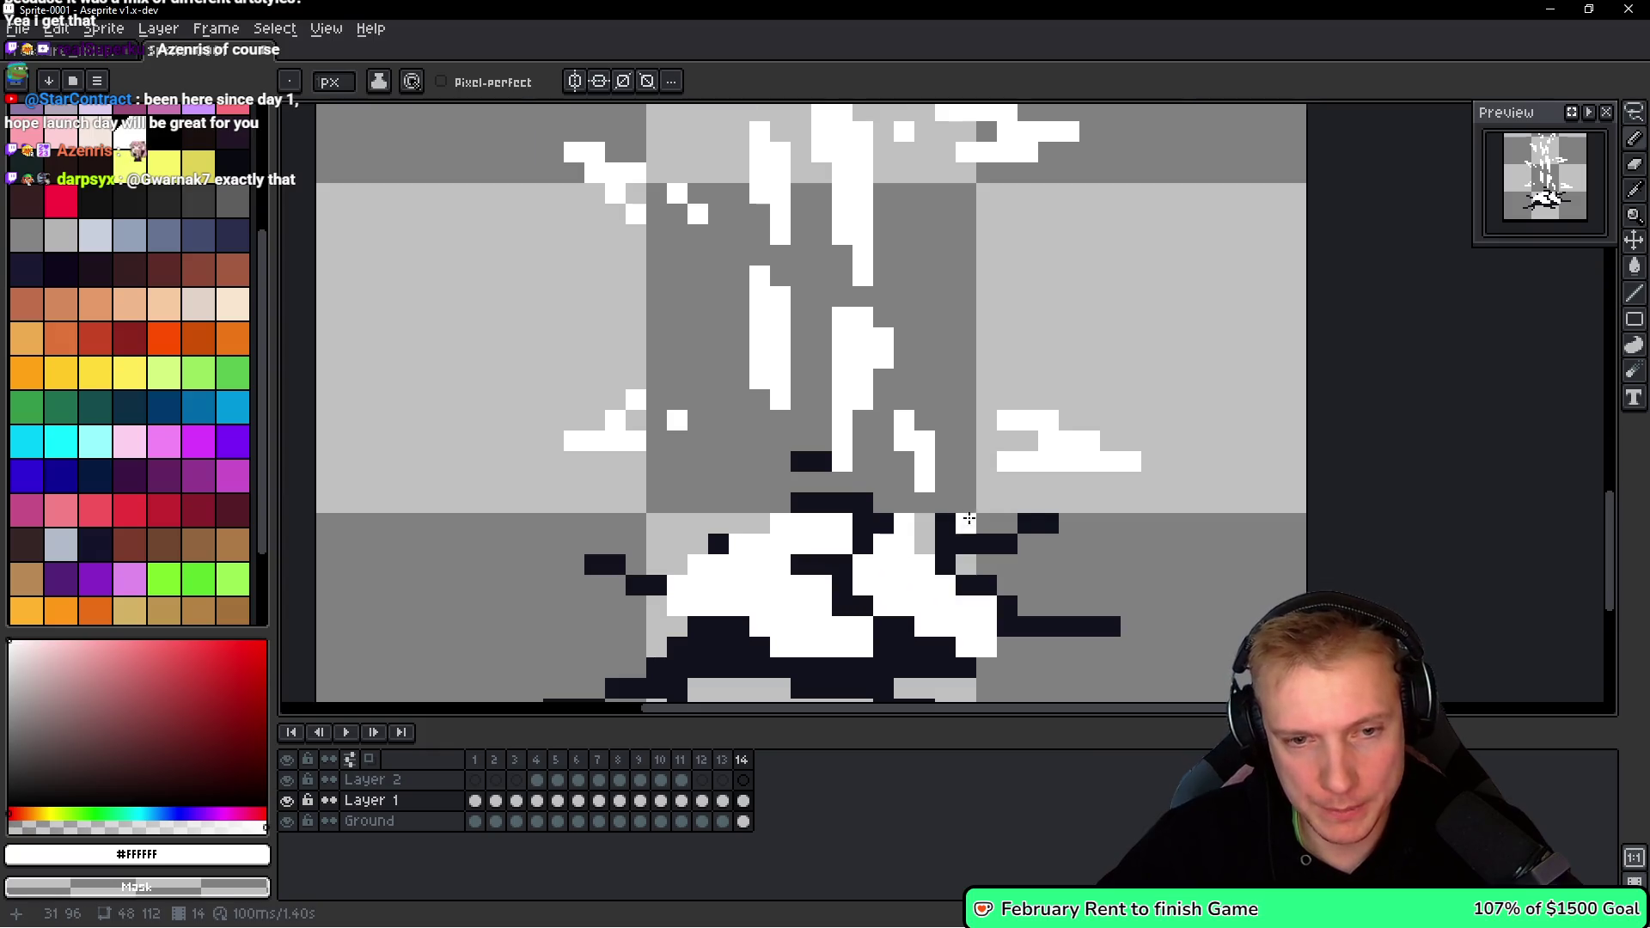
{"action": "scroll", "coordinate": [965, 518], "scroll_direction": "down", "scroll_amount": 5}
{"action": "scroll", "coordinate": [958, 435], "scroll_direction": "up", "scroll_amount": 5}
Lasso a shard fragment and the white cloud fragment, nudging them outward and dropping them.
{"action": "key", "text": "m"}
{"action": "mouse_move", "coordinate": [898, 468]}
{"action": "left_mouse_down"}
{"action": "mouse_move", "coordinate": [949, 430]}
{"action": "mouse_move", "coordinate": [948, 451]}
{"action": "left_mouse_up"}
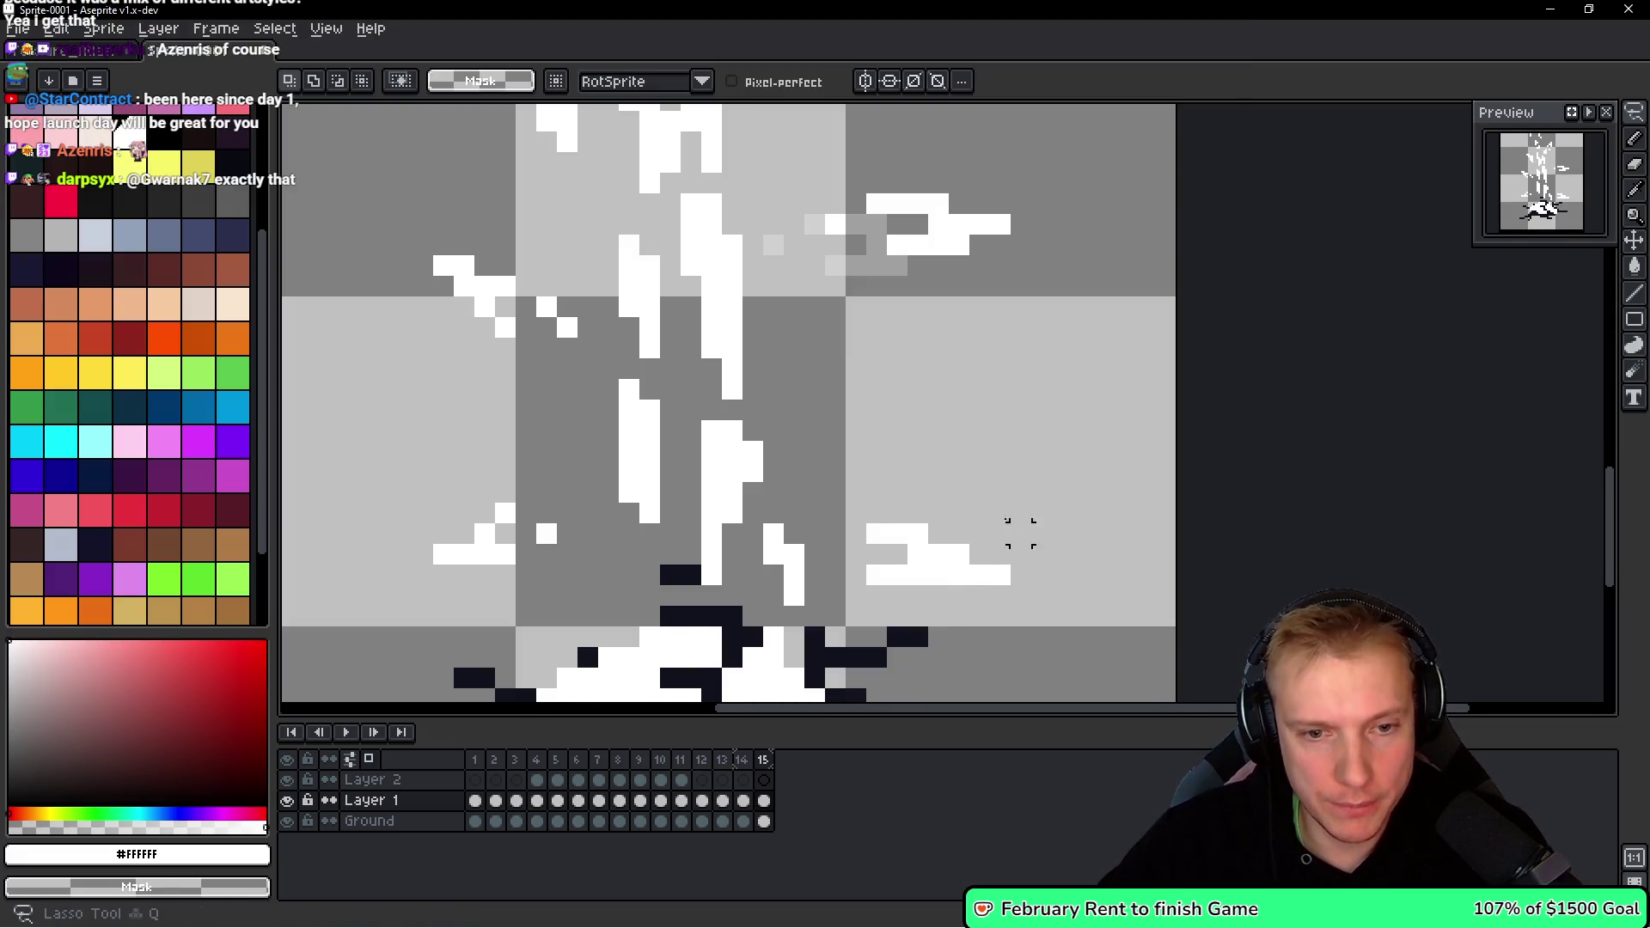
{"action": "mouse_move", "coordinate": [1021, 533]}
{"action": "left_mouse_down"}
{"action": "mouse_move", "coordinate": [1012, 515]}
{"action": "mouse_move", "coordinate": [1016, 590]}
{"action": "left_mouse_up"}
{"action": "key", "text": "ctrl+d"}
{"action": "scroll", "coordinate": [1064, 482], "scroll_direction": "left", "scroll_amount": 5}
Delete the stray black pixels and select another small fragment to reposition.
{"action": "left_click_drag", "start_coordinate": [720, 467], "coordinate": [688, 567]}
{"action": "key", "text": "Delete"}
{"action": "scroll", "coordinate": [745, 369], "scroll_direction": "up", "scroll_amount": 5}
{"action": "mouse_move", "coordinate": [744, 391]}
{"action": "left_mouse_down"}
{"action": "mouse_move", "coordinate": [726, 485]}
{"action": "mouse_move", "coordinate": [659, 396]}
{"action": "left_mouse_up"}
Push the left fragment up-left, lift the upper strip one pixel, and shift lower-right pieces right.
{"action": "key", "text": "b"}
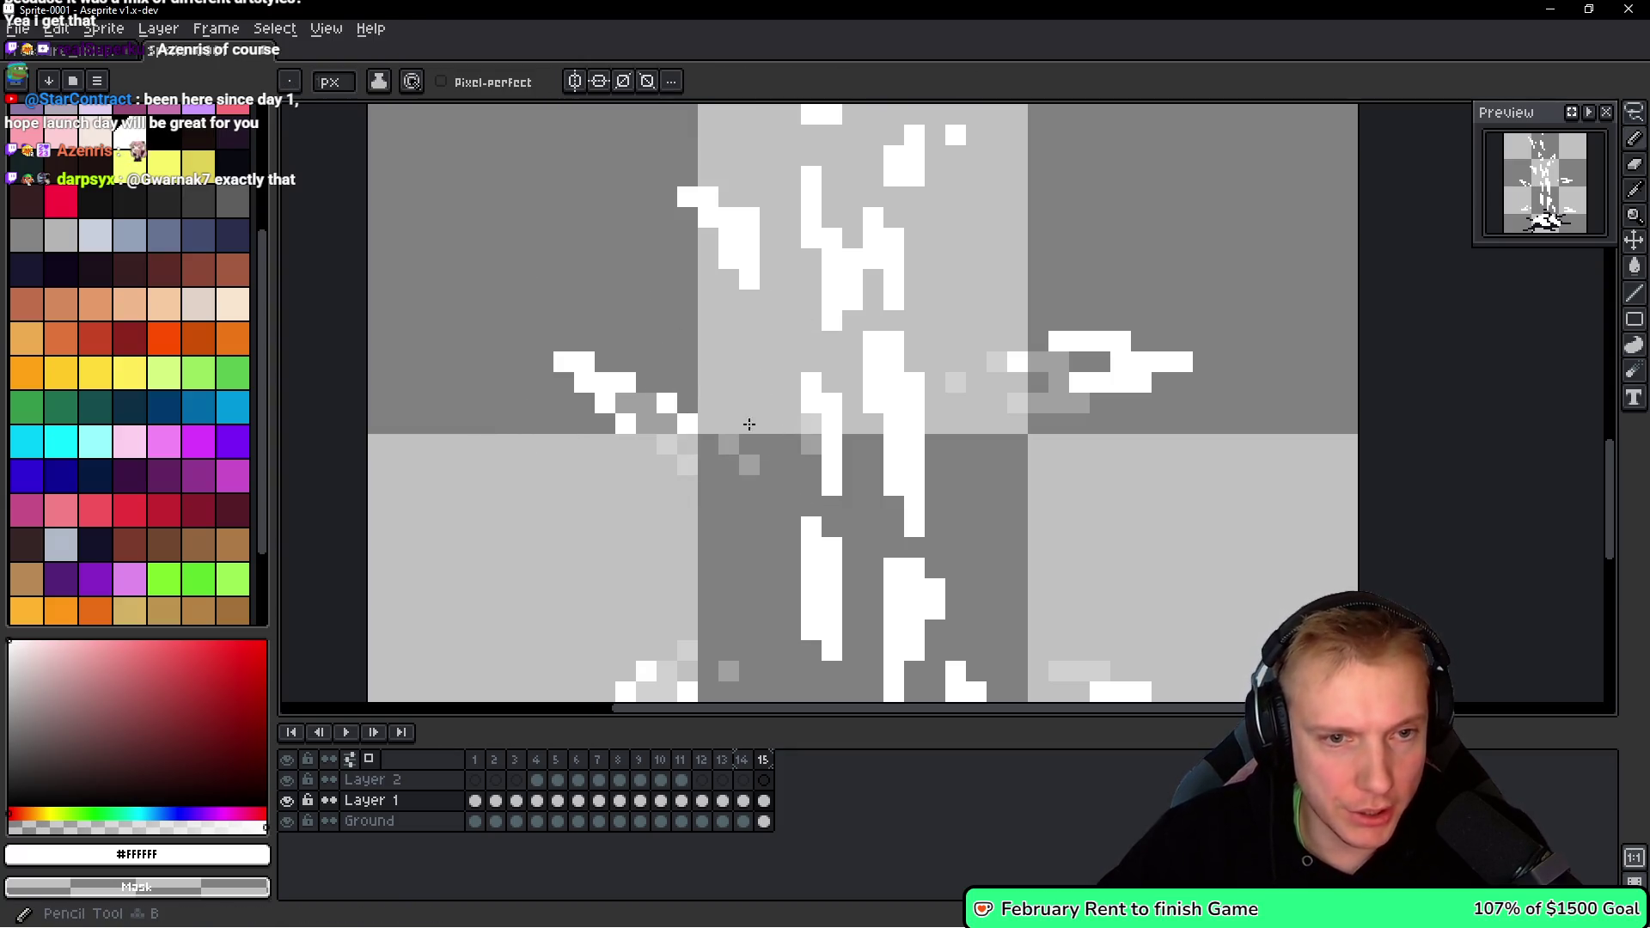
{"action": "scroll", "coordinate": [755, 344], "scroll_direction": "down", "scroll_amount": 2}
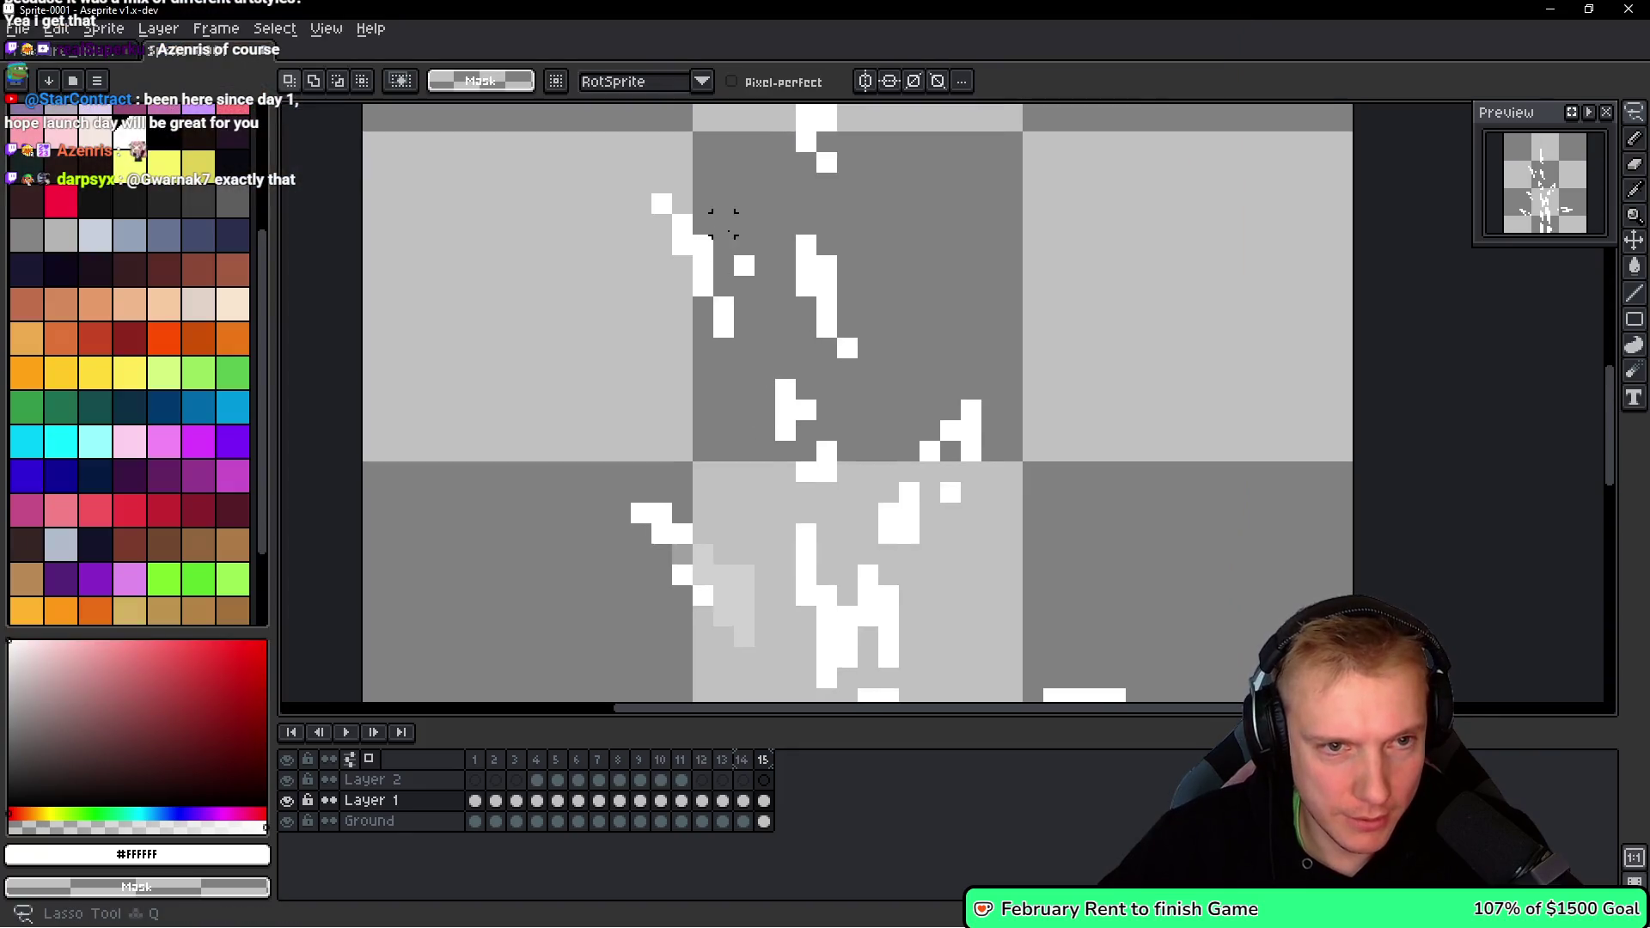
{"action": "mouse_move", "coordinate": [723, 221]}
{"action": "left_mouse_down"}
{"action": "mouse_move", "coordinate": [640, 199]}
{"action": "mouse_move", "coordinate": [778, 191]}
{"action": "left_mouse_up"}
{"action": "left_click_drag", "start_coordinate": [702, 281], "coordinate": [682, 239]}
{"action": "mouse_move", "coordinate": [805, 212]}
{"action": "left_mouse_down"}
{"action": "mouse_move", "coordinate": [744, 340]}
{"action": "mouse_move", "coordinate": [811, 320]}
{"action": "mouse_move", "coordinate": [785, 276]}
{"action": "left_mouse_up"}
{"action": "key", "text": "ctrl+d"}
{"action": "mouse_move", "coordinate": [946, 448]}
{"action": "left_mouse_down"}
{"action": "mouse_move", "coordinate": [929, 550]}
{"action": "mouse_move", "coordinate": [924, 515]}
{"action": "mouse_move", "coordinate": [946, 491]}
{"action": "left_mouse_up"}
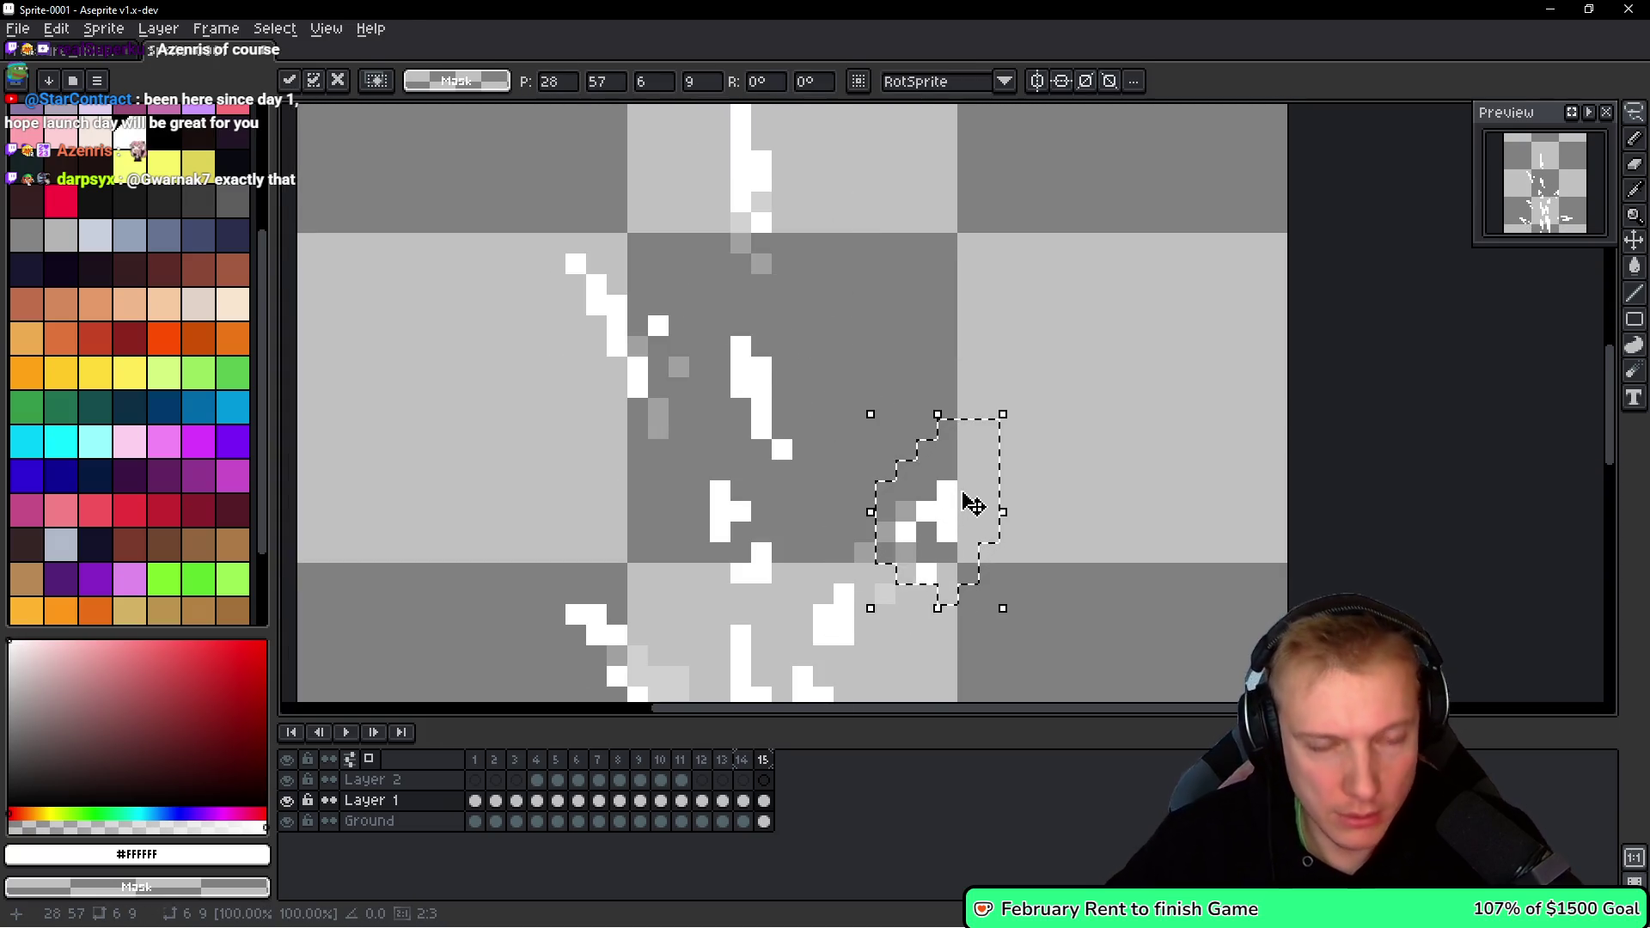
Nudge the floating fragment one pixel up and left, then select the central white pieces.
{"action": "key", "text": "Left"}
{"action": "key", "text": "Up"}
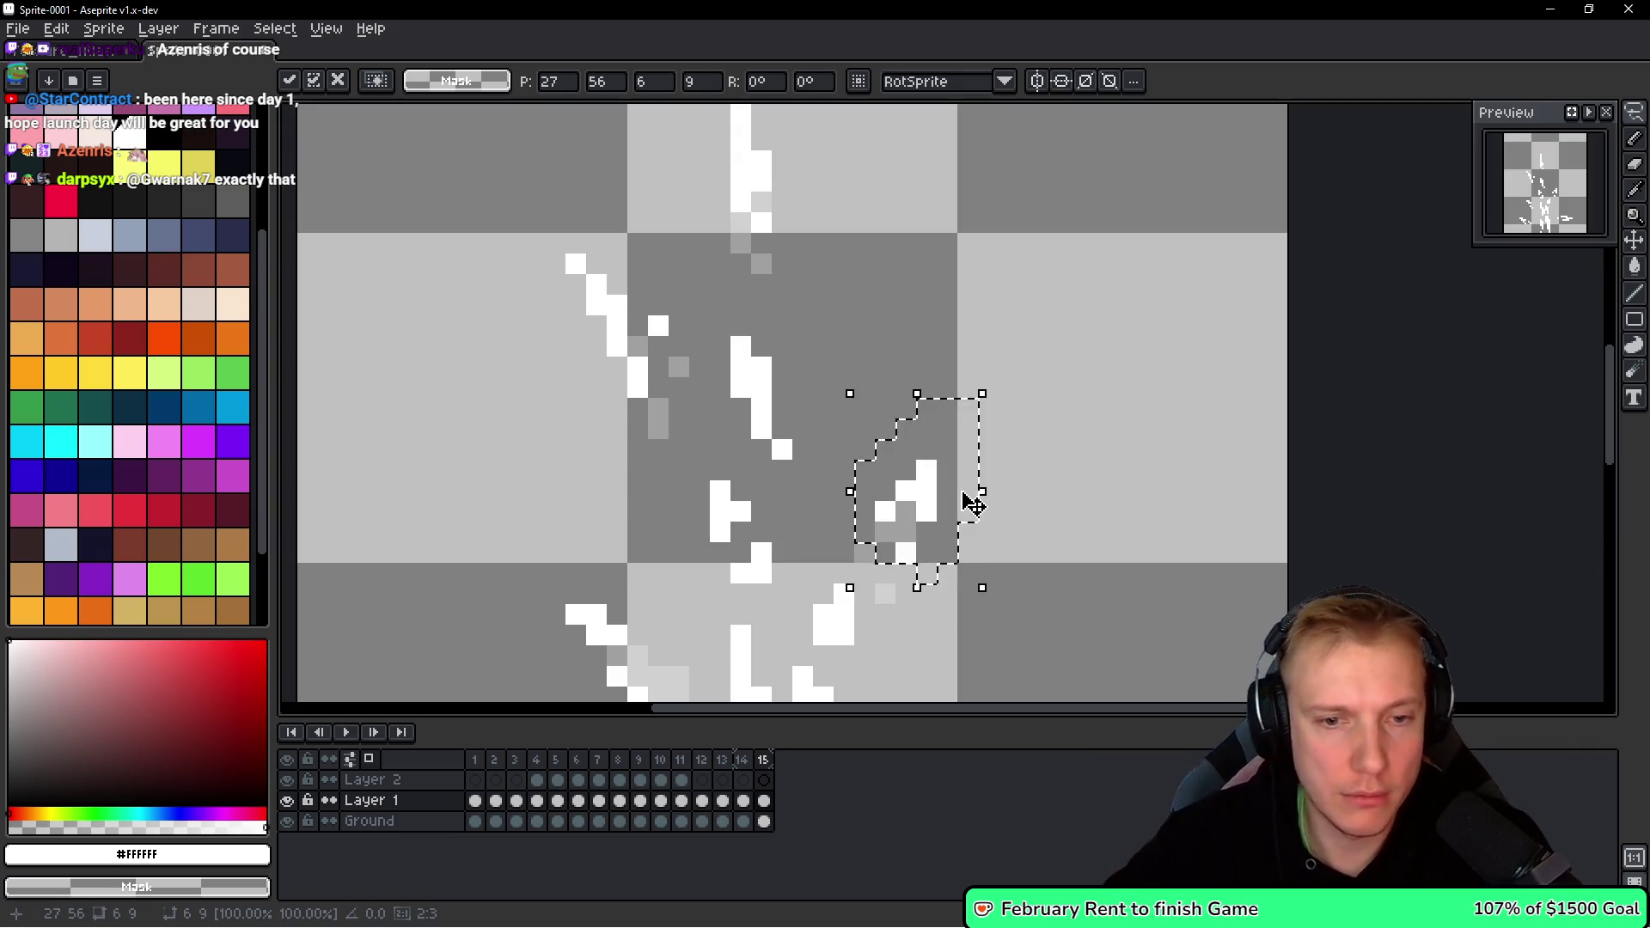
{"action": "key", "text": "ctrl+d"}
{"action": "scroll", "coordinate": [890, 540], "scroll_direction": "down", "scroll_amount": 3}
{"action": "scroll", "coordinate": [889, 540], "scroll_direction": "down", "scroll_amount": 3}
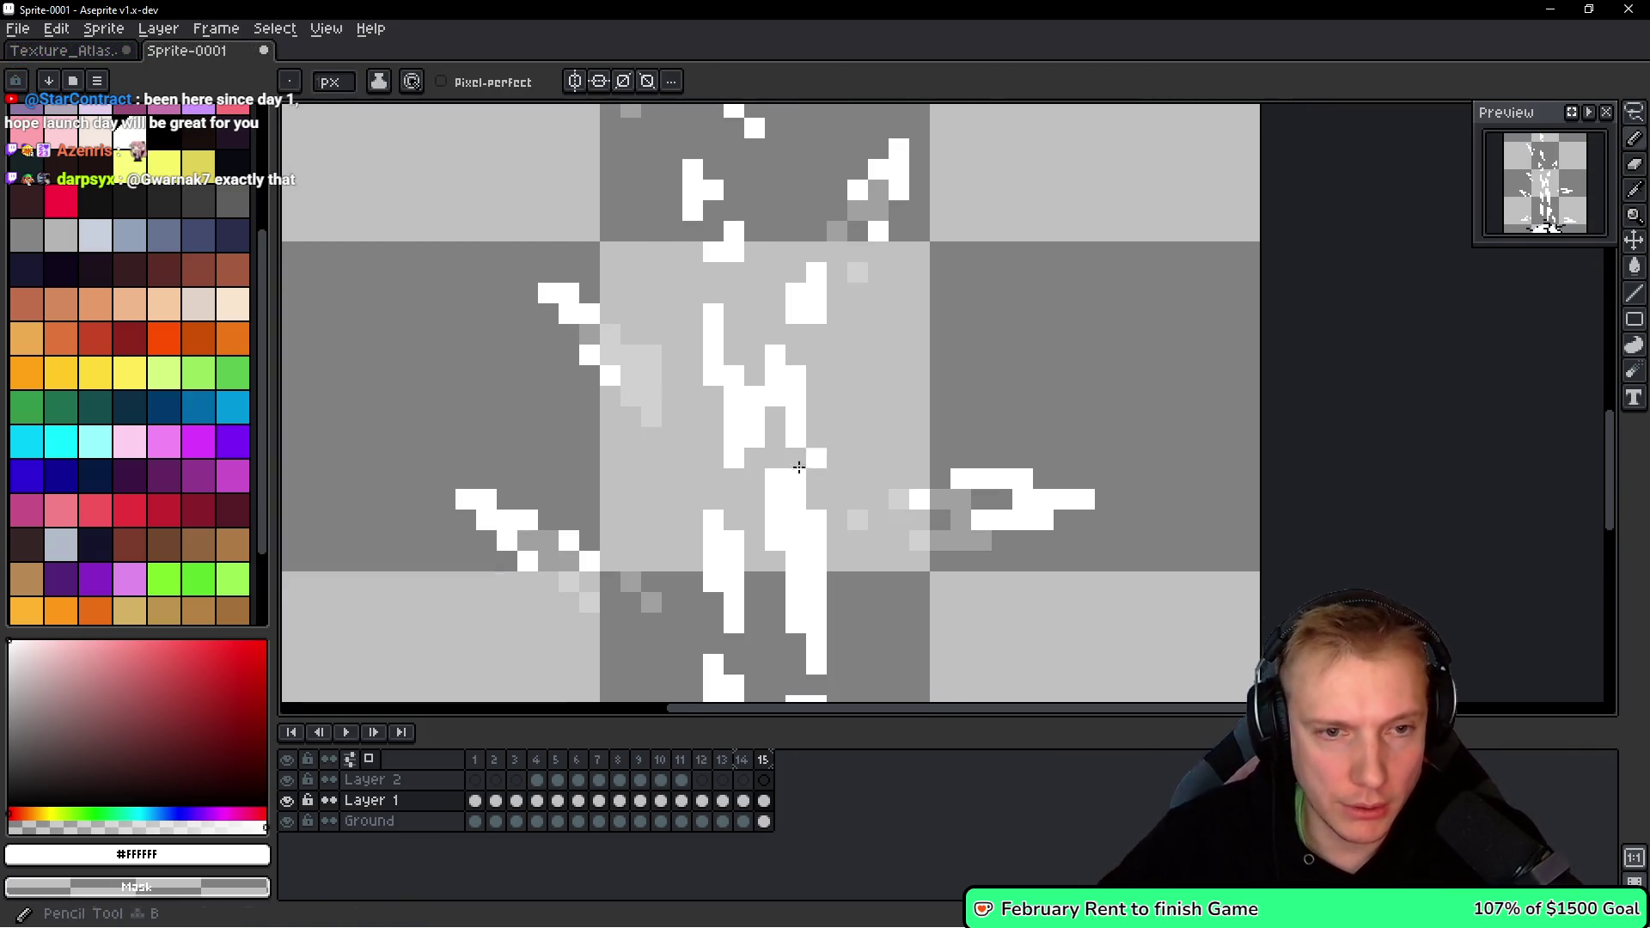
{"action": "mouse_move", "coordinate": [773, 469]}
{"action": "left_mouse_down"}
{"action": "mouse_move", "coordinate": [806, 424]}
{"action": "mouse_move", "coordinate": [774, 354]}
{"action": "mouse_move", "coordinate": [827, 449]}
{"action": "left_mouse_up"}
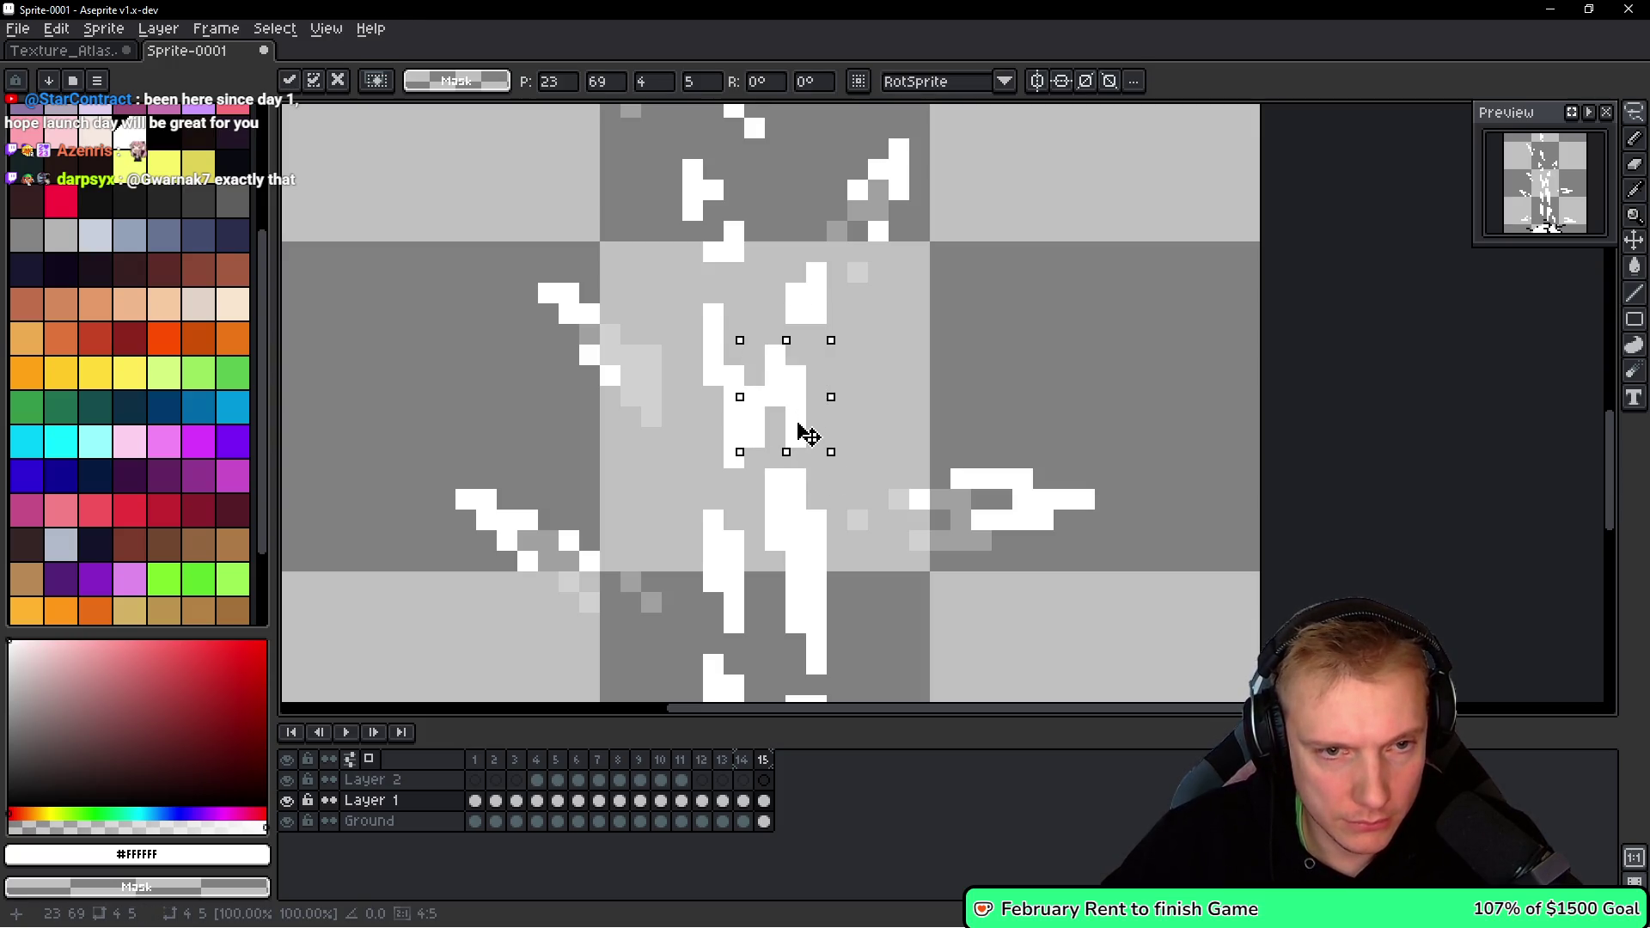
{"action": "scroll", "coordinate": [808, 434], "scroll_direction": "down", "scroll_amount": 3}
{"action": "key", "text": "ctrl+d"}
Shift the central shard pieces down two pixels and drop them in place.
{"action": "key", "text": "b"}
{"action": "mouse_move", "coordinate": [808, 284]}
{"action": "left_mouse_down"}
{"action": "mouse_move", "coordinate": [746, 287]}
{"action": "mouse_move", "coordinate": [746, 471]}
{"action": "left_mouse_up"}
{"action": "key", "text": "ctrl+z"}
{"action": "mouse_move", "coordinate": [814, 395]}
{"action": "left_mouse_down"}
{"action": "mouse_move", "coordinate": [810, 416]}
{"action": "mouse_move", "coordinate": [782, 350]}
{"action": "mouse_move", "coordinate": [722, 383]}
{"action": "mouse_move", "coordinate": [769, 523]}
{"action": "mouse_move", "coordinate": [838, 473]}
{"action": "left_mouse_up"}
{"action": "scroll", "coordinate": [811, 416], "scroll_direction": "down", "scroll_amount": 3}
{"action": "key", "text": "ctrl+d"}
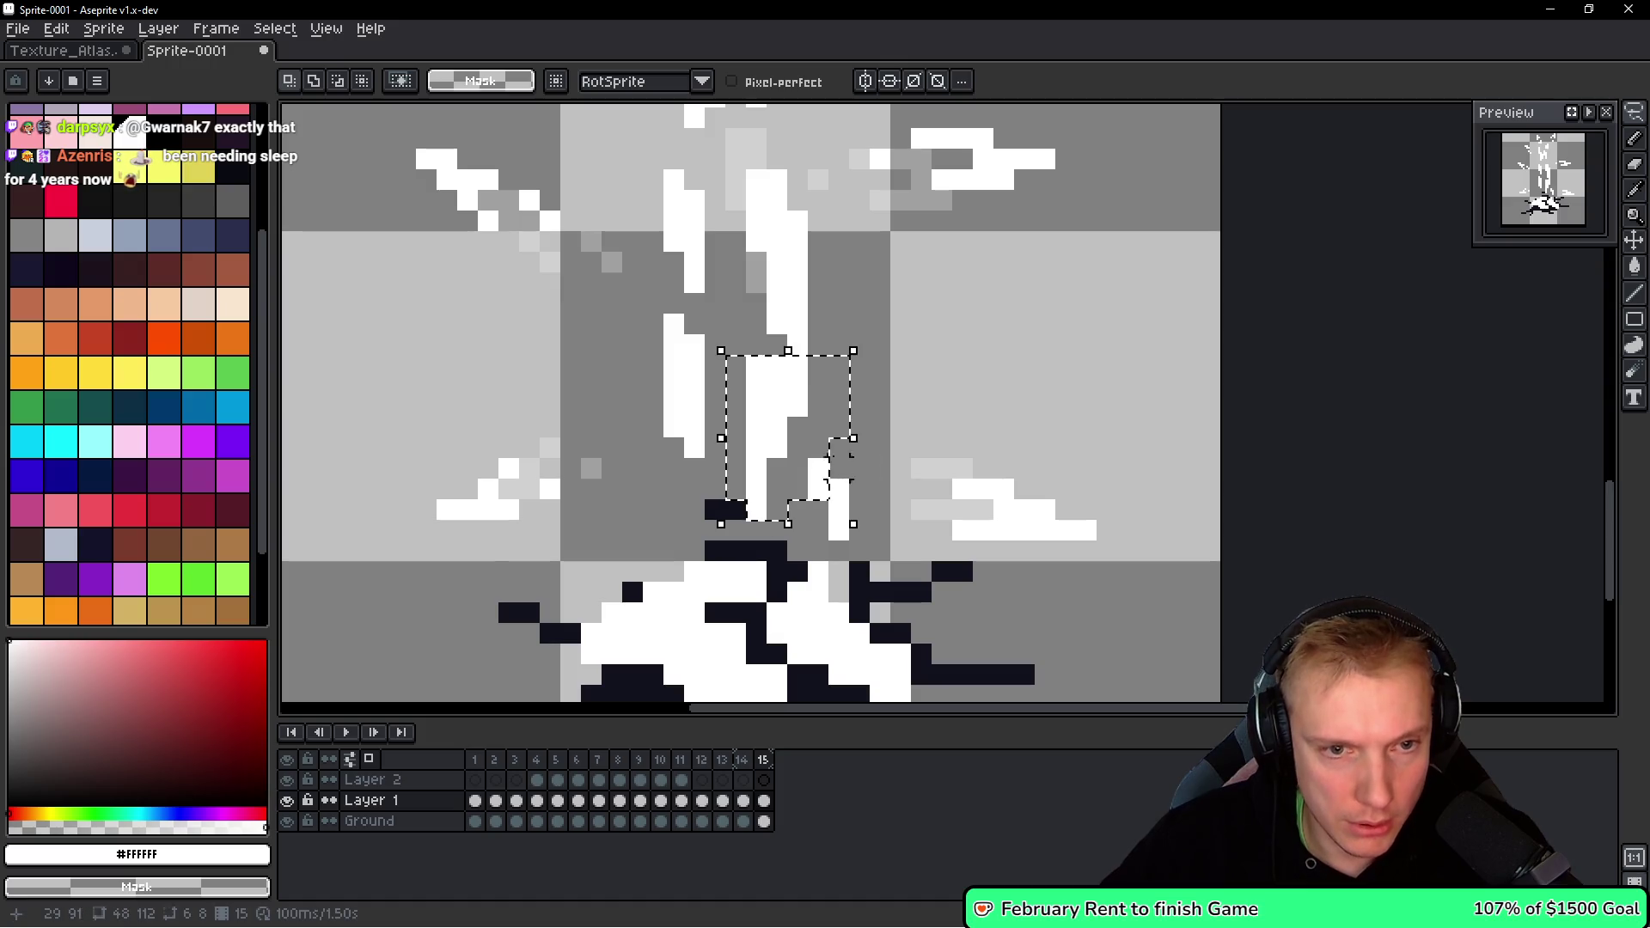
{"action": "key", "text": "Down"}
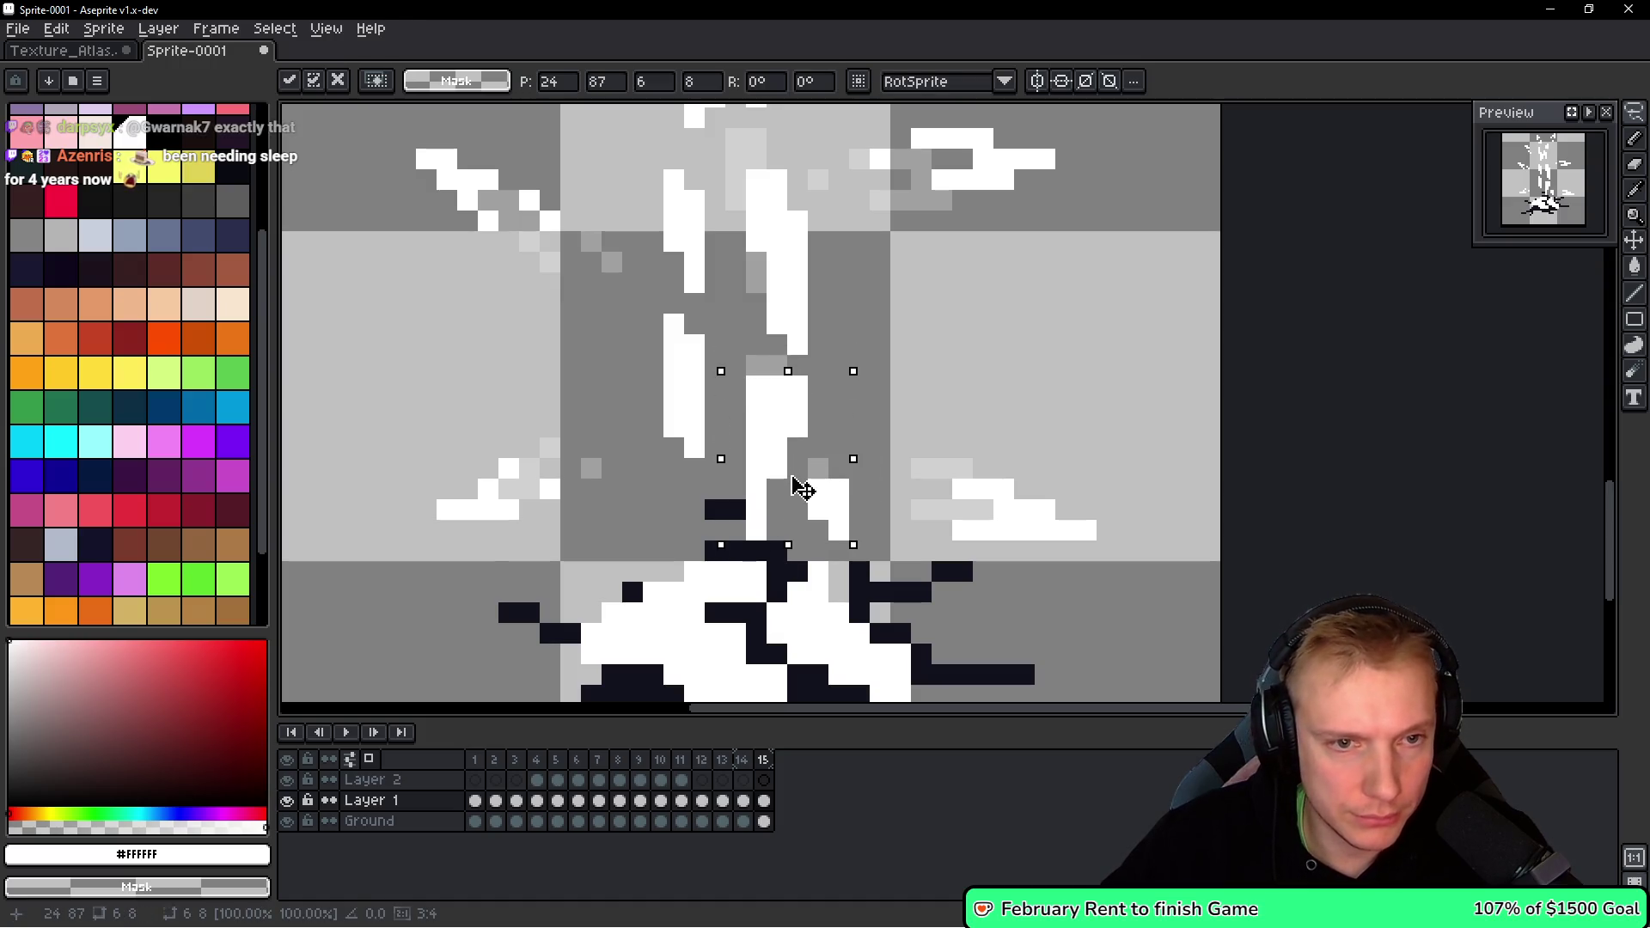
{"action": "key", "text": "Down"}
{"action": "key", "text": "Return"}
After undoing trial black strokes, erase white pixels from the top of the centre column.
{"action": "mouse_move", "coordinate": [653, 297]}
{"action": "left_mouse_down"}
{"action": "mouse_move", "coordinate": [632, 361]}
{"action": "mouse_move", "coordinate": [697, 381]}
{"action": "left_mouse_up"}
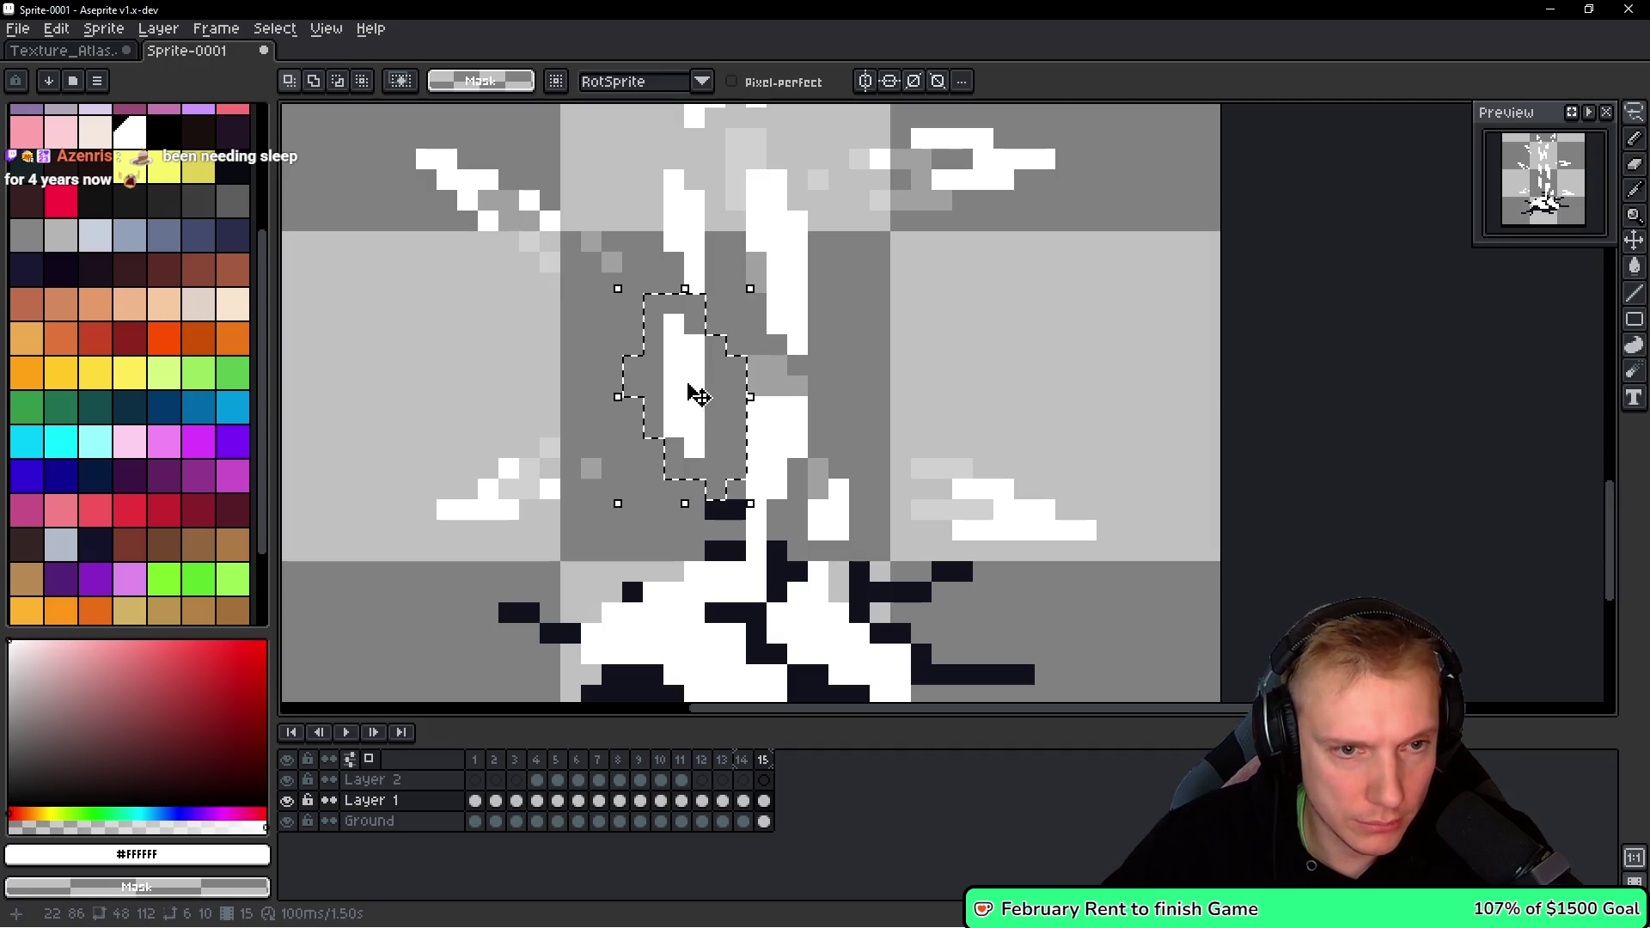
{"action": "scroll", "coordinate": [687, 449], "scroll_direction": "up", "scroll_amount": 2}
{"action": "mouse_move", "coordinate": [719, 290]}
{"action": "left_mouse_down"}
{"action": "mouse_move", "coordinate": [677, 269]}
{"action": "mouse_move", "coordinate": [709, 442]}
{"action": "mouse_move", "coordinate": [703, 307]}
{"action": "left_mouse_up"}
{"action": "key", "text": "ctrl+z"}
{"action": "scroll", "coordinate": [713, 430], "scroll_direction": "up", "scroll_amount": 3}
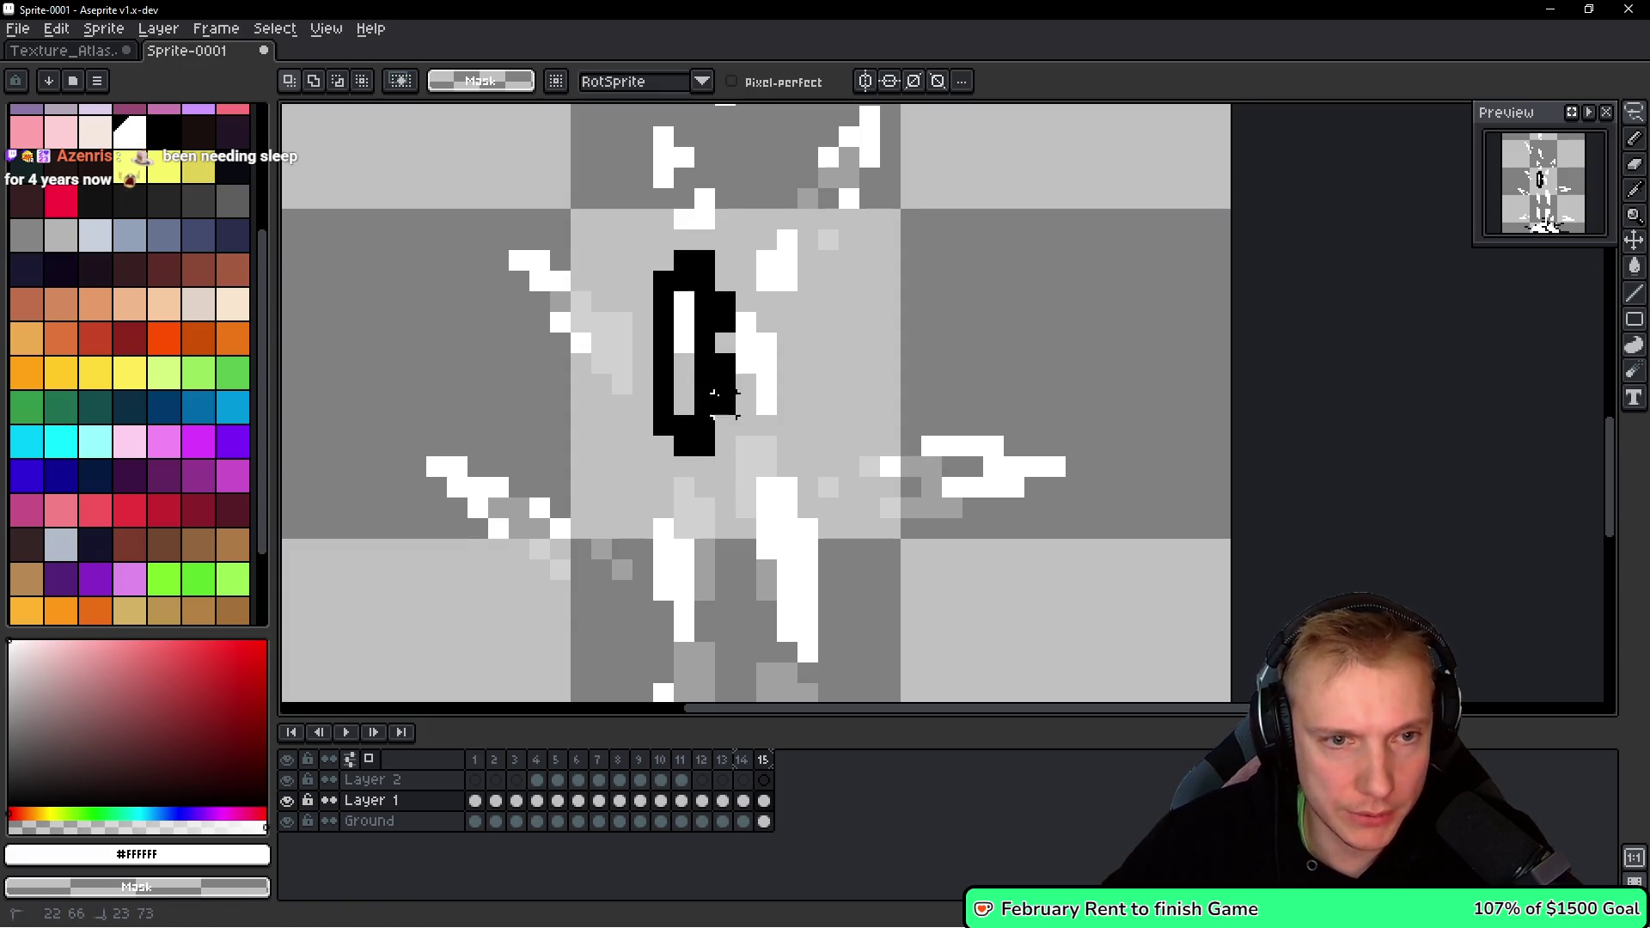
{"action": "key", "text": "ctrl+z"}
{"action": "key", "text": "ctrl+z"}
{"action": "left_click_drag", "start_coordinate": [784, 339], "coordinate": [746, 445]}
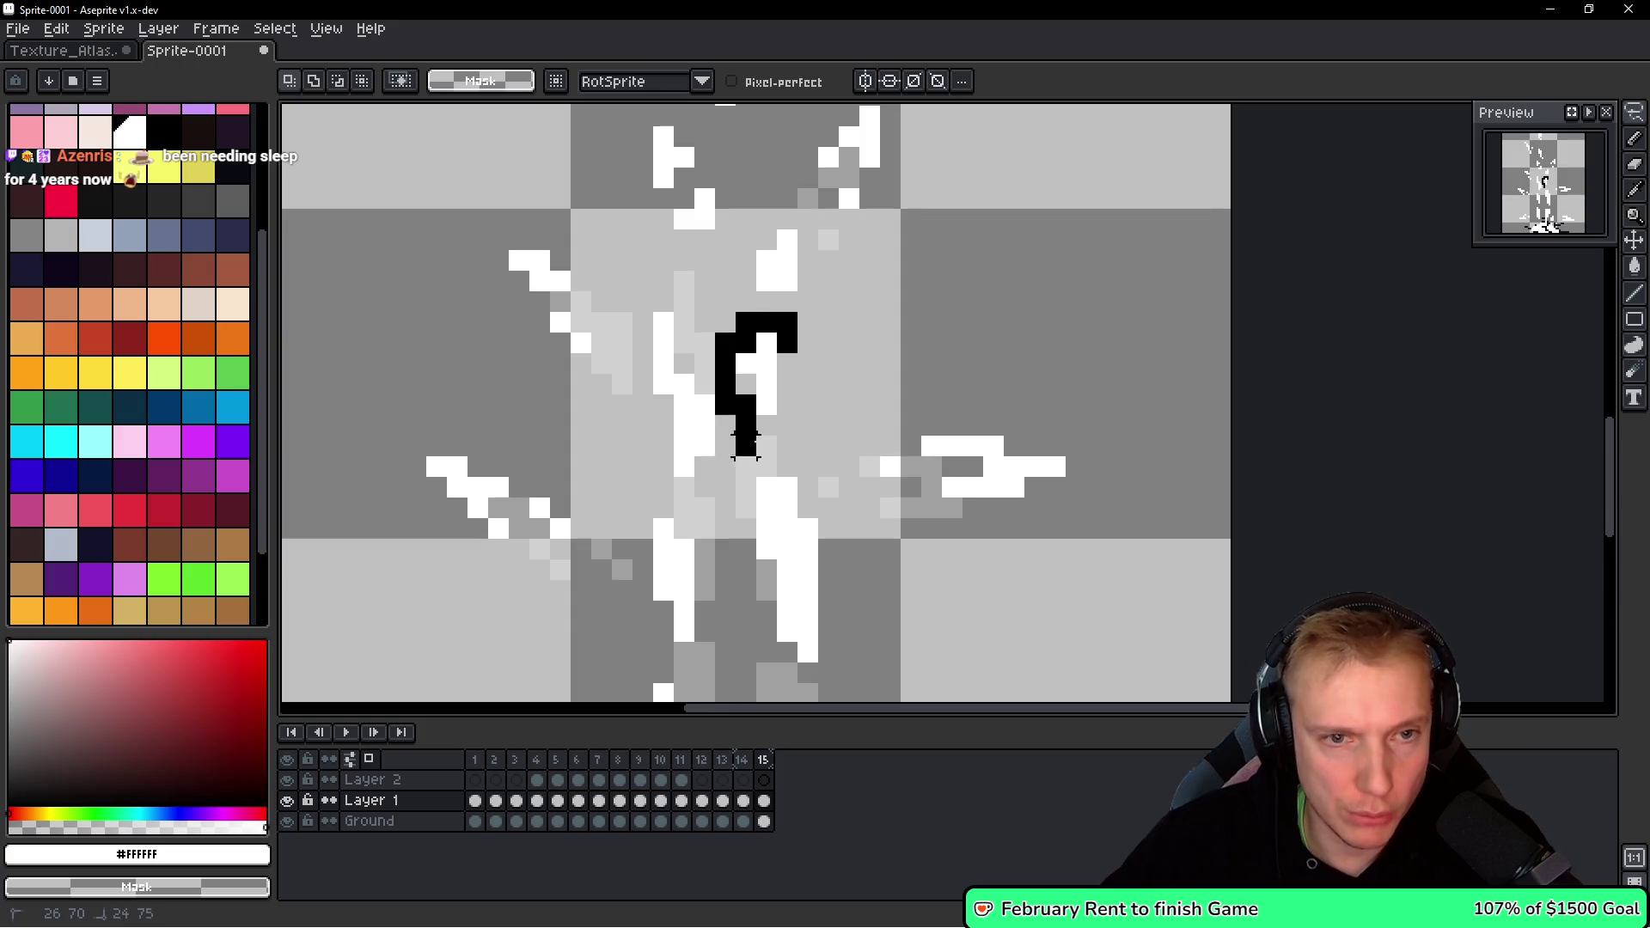
{"action": "key", "text": "ctrl+z"}
{"action": "key", "text": "ctrl+z"}
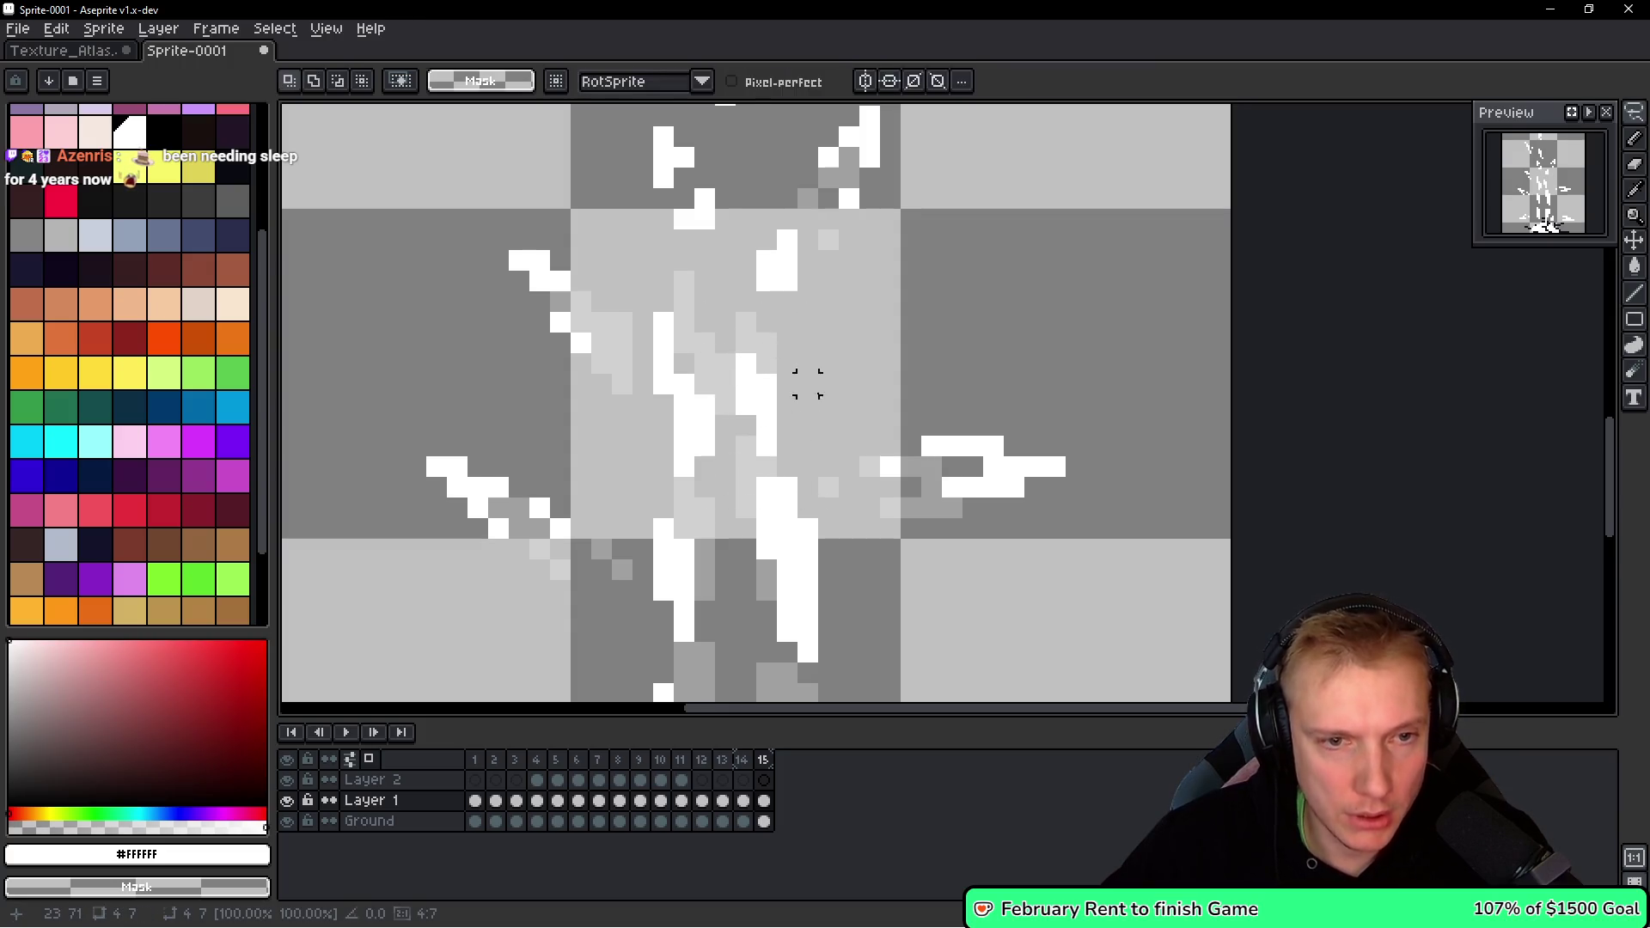
{"action": "scroll", "coordinate": [854, 400], "scroll_direction": "down", "scroll_amount": 3}
{"action": "scroll", "coordinate": [854, 400], "scroll_direction": "up", "scroll_amount": 3}
{"action": "key", "text": "b"}
{"action": "mouse_move", "coordinate": [785, 235]}
{"action": "left_mouse_down"}
{"action": "mouse_move", "coordinate": [774, 228]}
{"action": "mouse_move", "coordinate": [791, 258]}
{"action": "mouse_move", "coordinate": [762, 325]}
{"action": "left_mouse_up"}
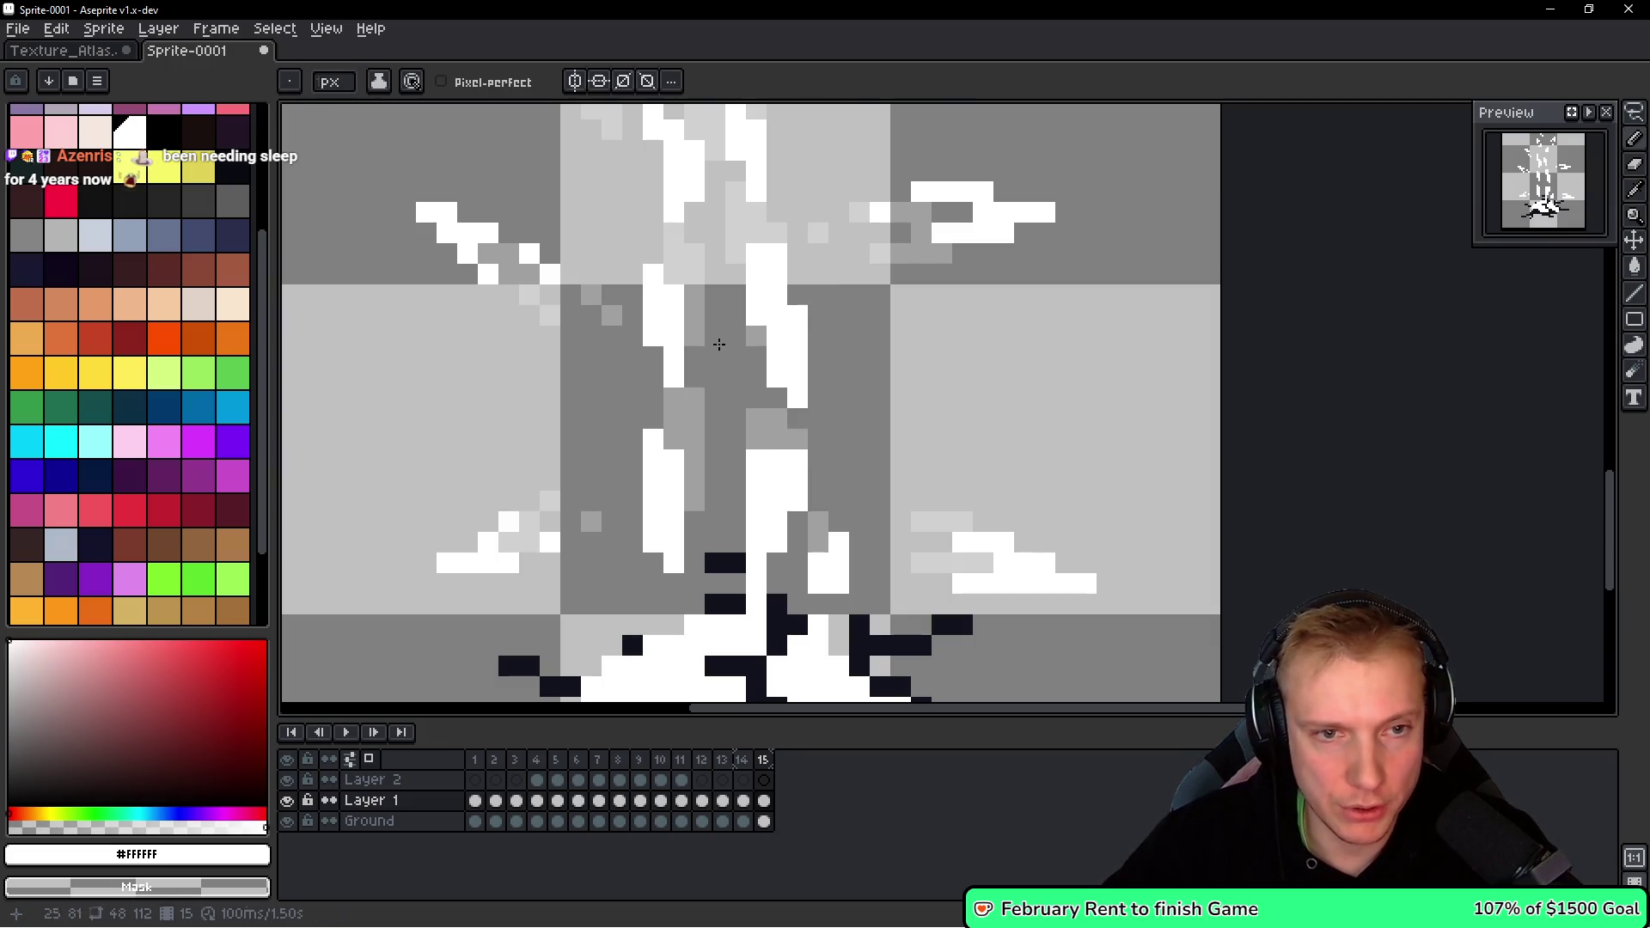
Erase stray white pixels from the centre column and add a few white pixels beside it.
{"action": "right_click", "coordinate": [674, 315]}
{"action": "left_click", "coordinate": [750, 422]}
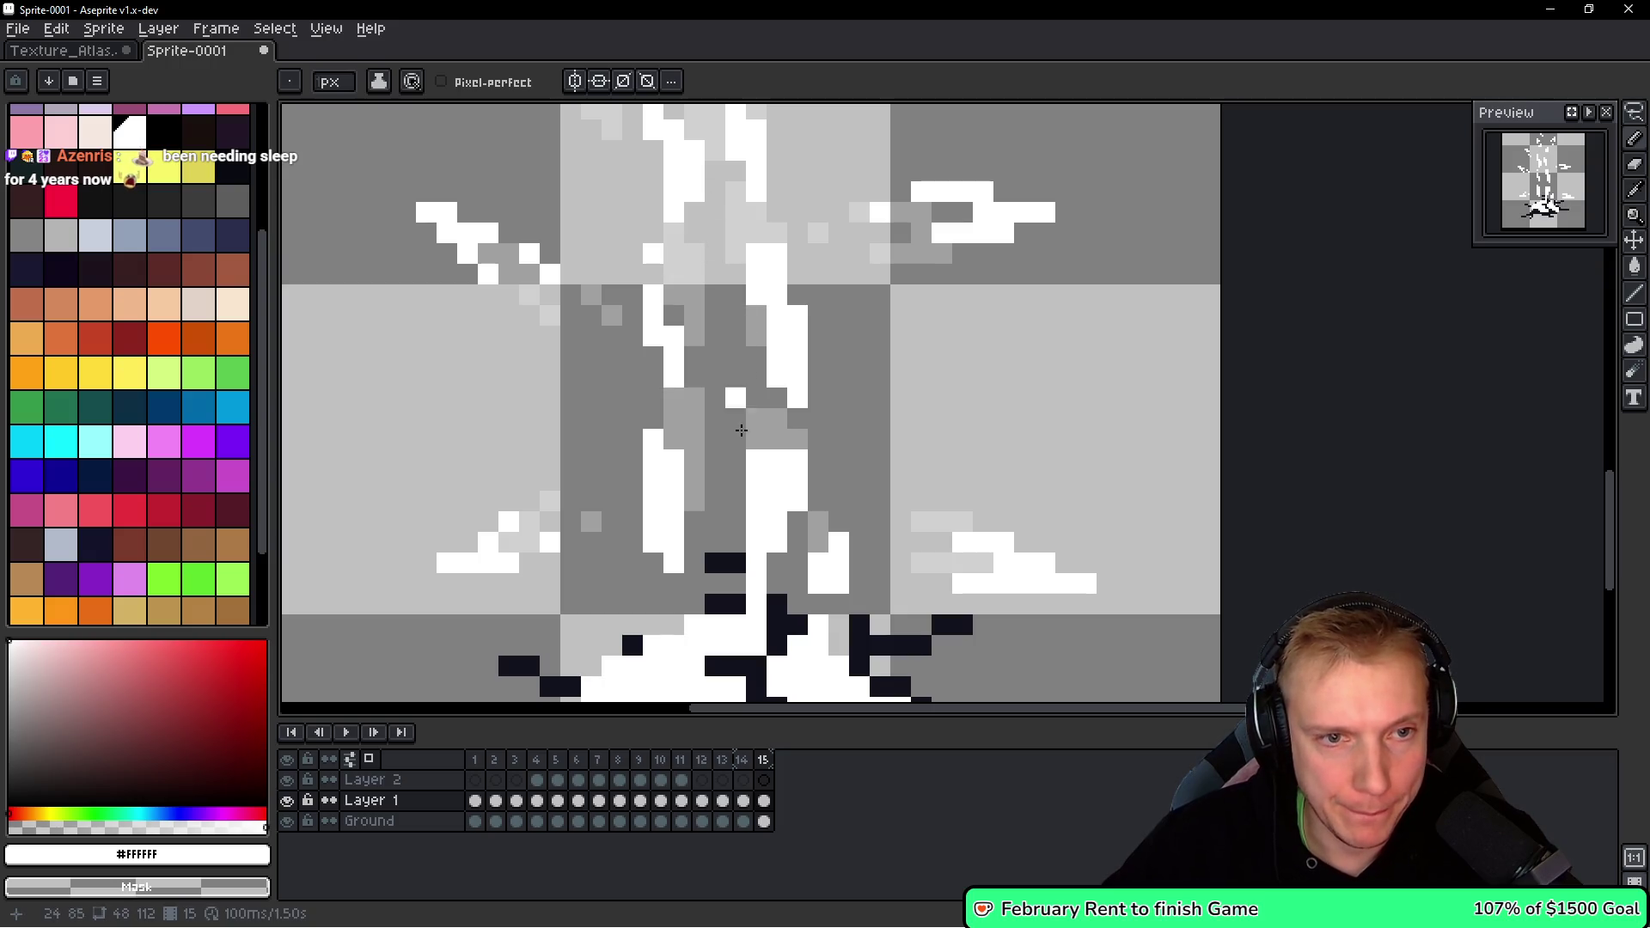
{"action": "right_click", "coordinate": [658, 261]}
{"action": "left_click", "coordinate": [674, 273]}
{"action": "left_click", "coordinate": [674, 253]}
{"action": "scroll", "coordinate": [698, 428], "scroll_direction": "down", "scroll_amount": 3}
{"action": "right_click", "coordinate": [686, 404]}
{"action": "right_click", "coordinate": [663, 374]}
{"action": "left_click", "coordinate": [700, 375]}
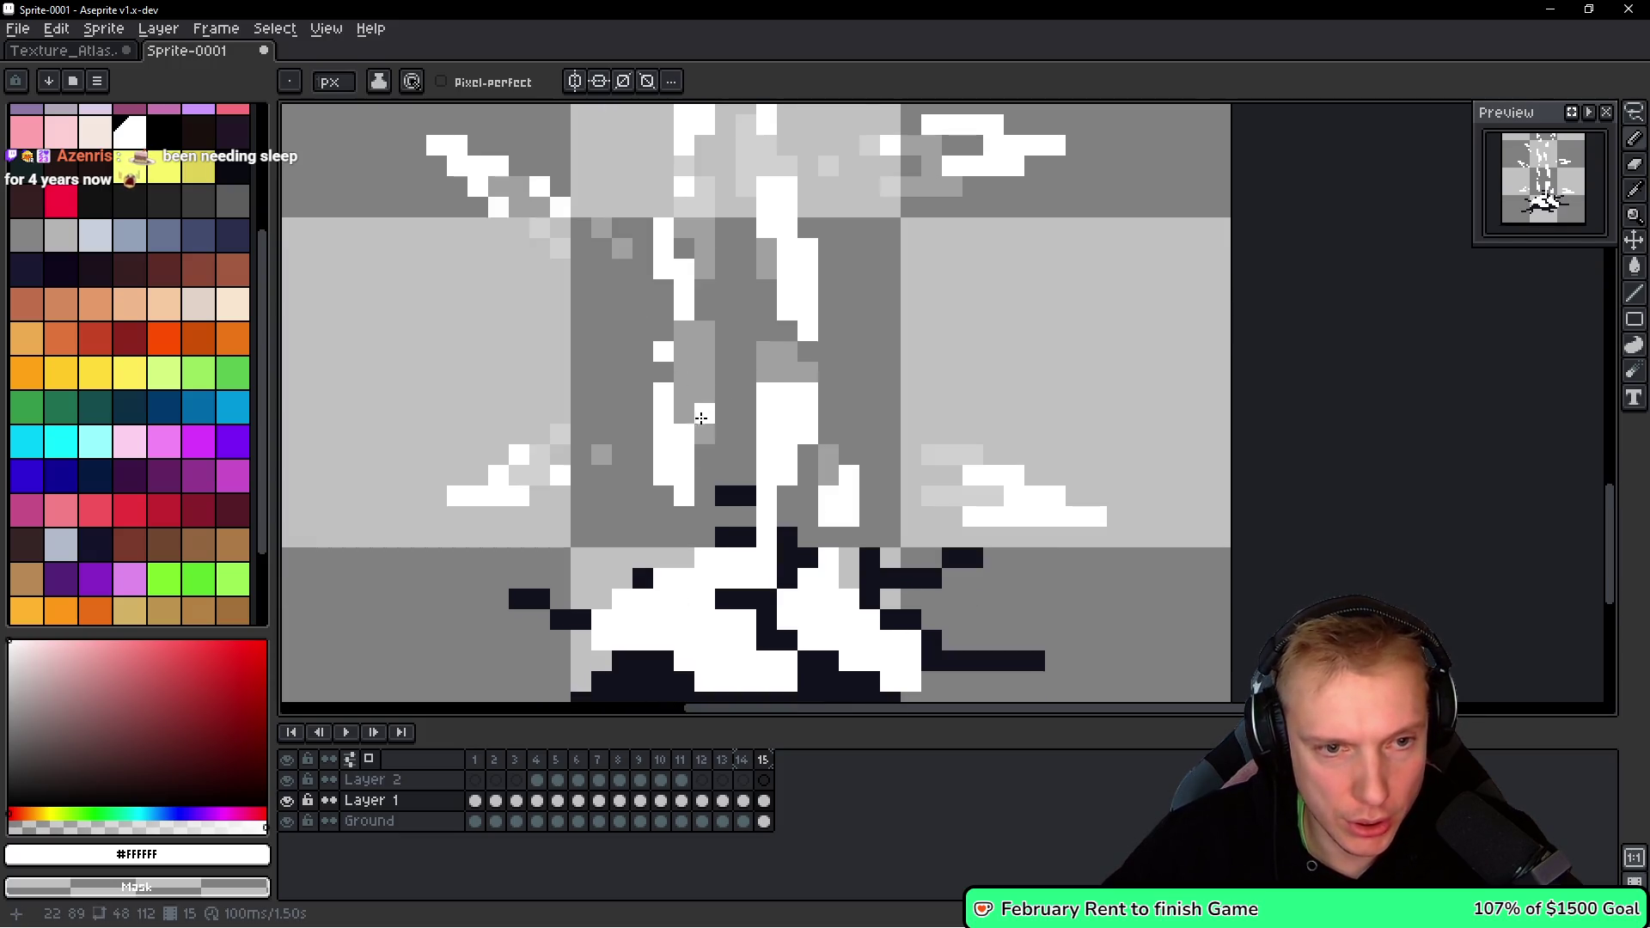
{"action": "left_click_drag", "start_coordinate": [764, 390], "coordinate": [764, 436]}
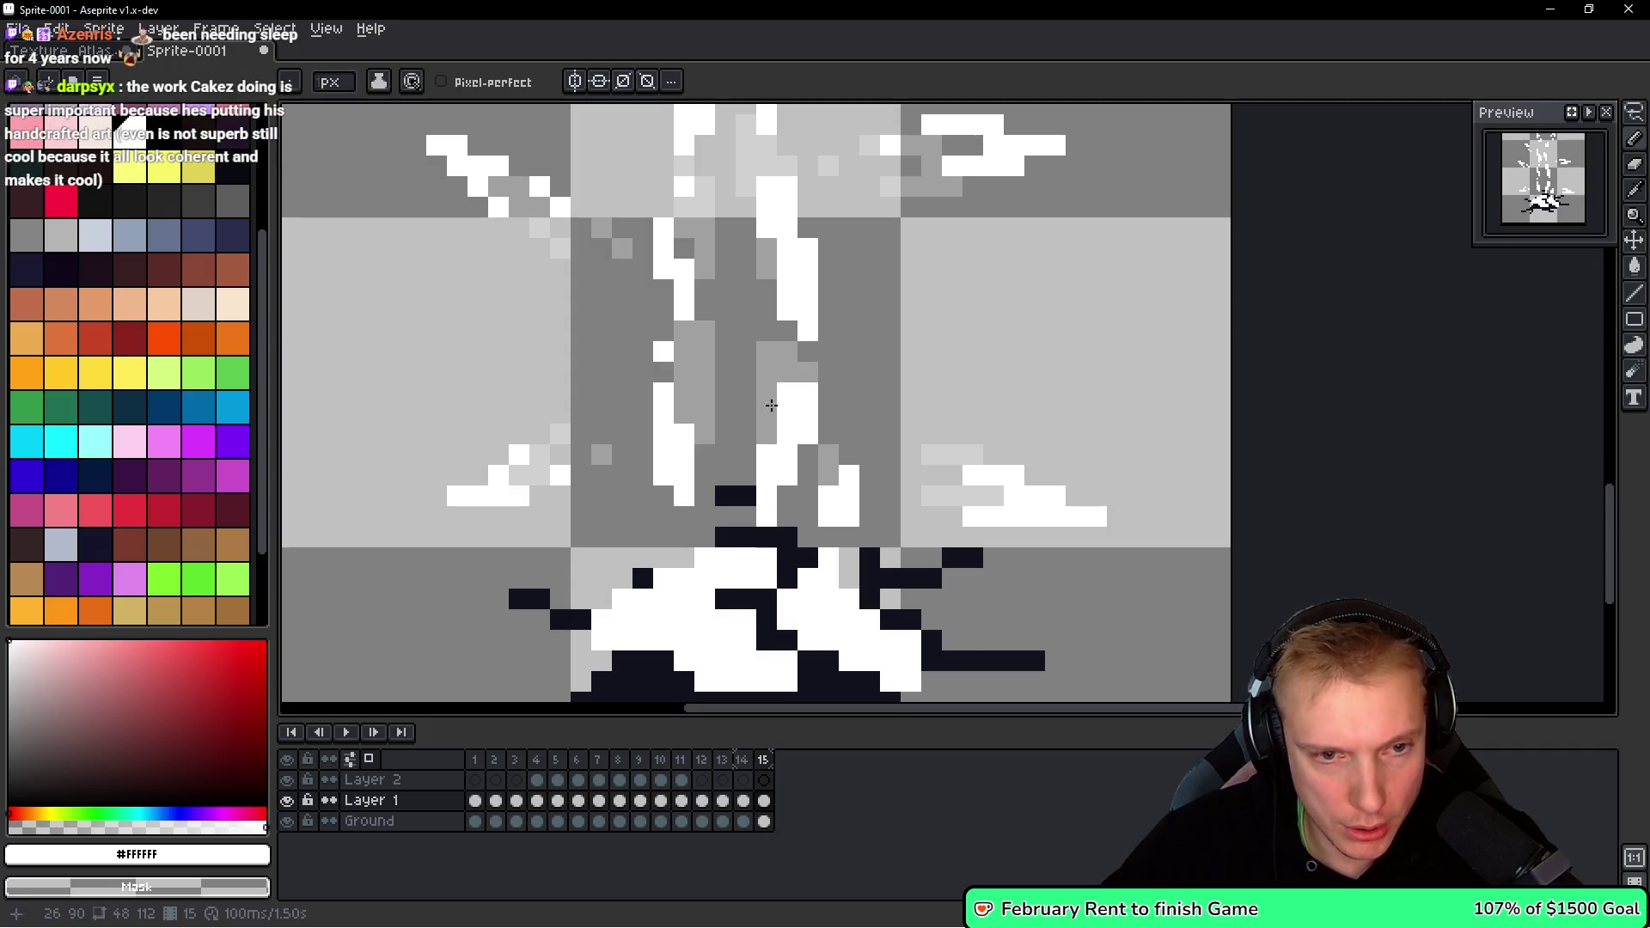
{"action": "scroll", "coordinate": [790, 355], "scroll_direction": "down", "scroll_amount": 5}
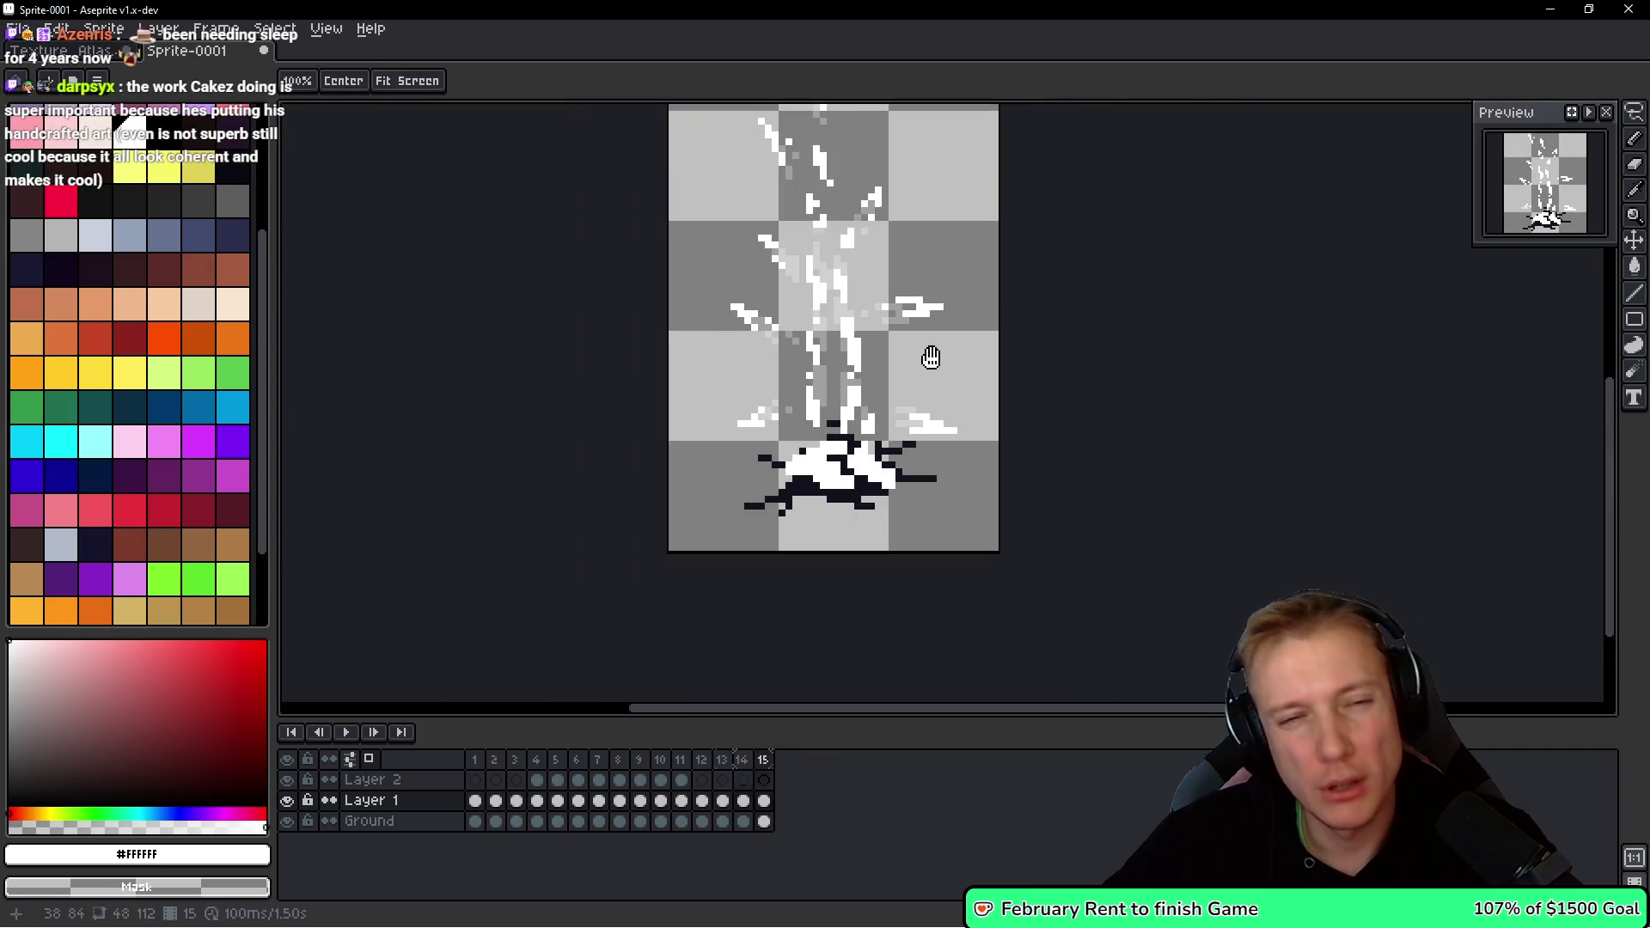
{"action": "scroll", "coordinate": [808, 361], "scroll_direction": "up", "scroll_amount": 3}
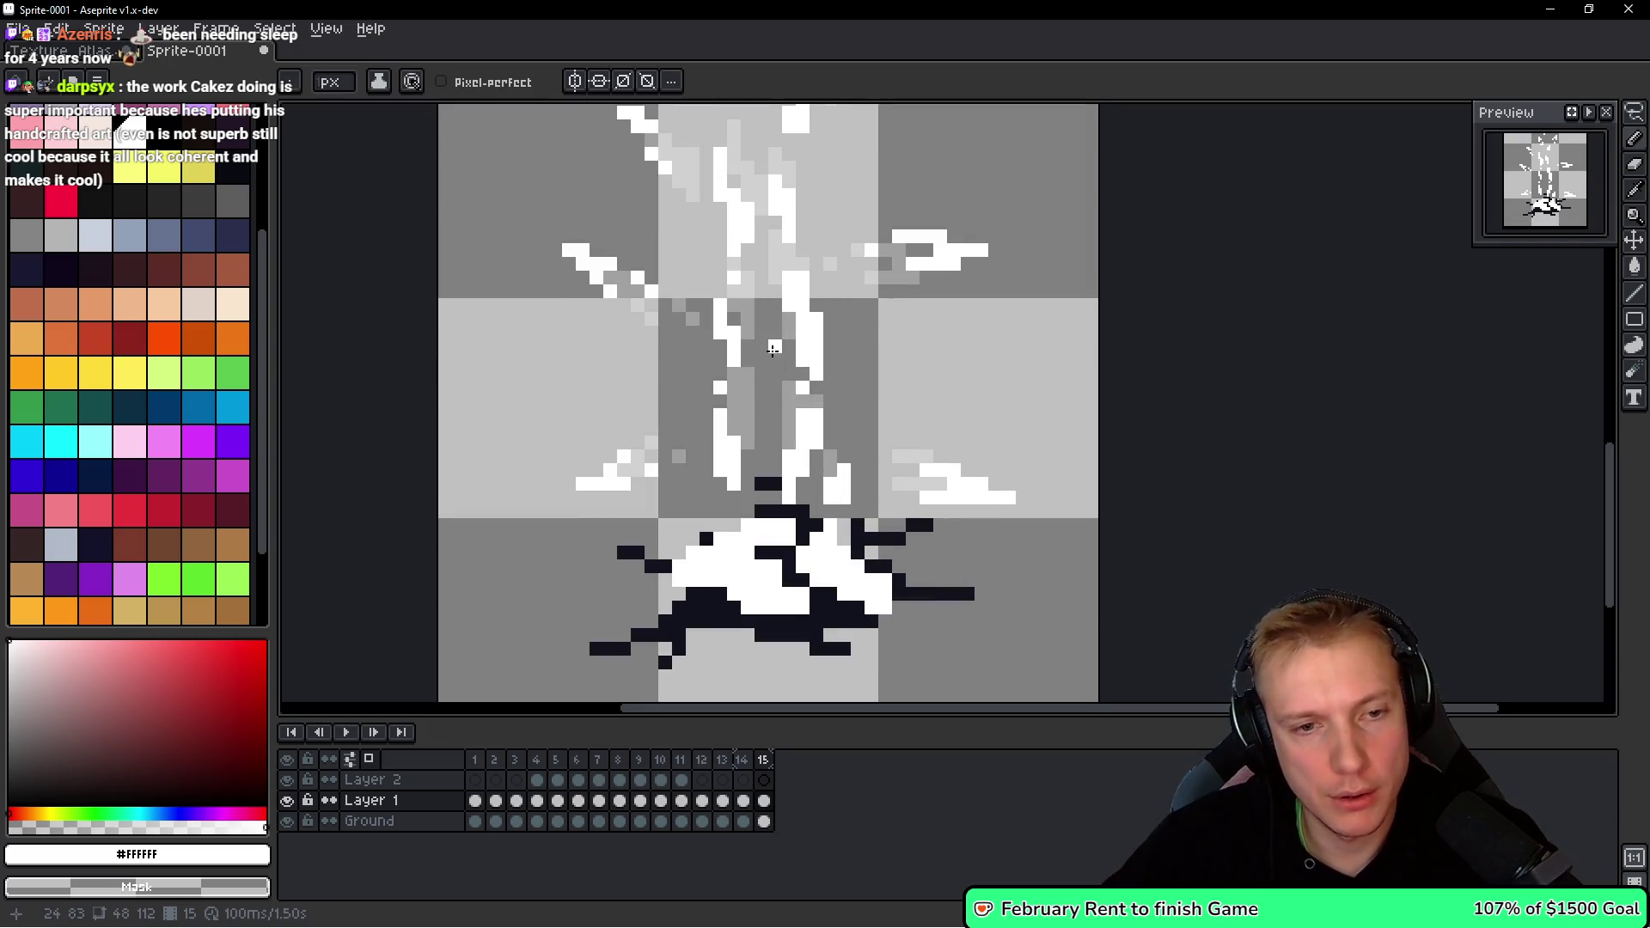
Compare frame 15 against frames 14 and 13, ending back on frame 15.
{"action": "key", "text": "Left"}
{"action": "key", "text": "space"}
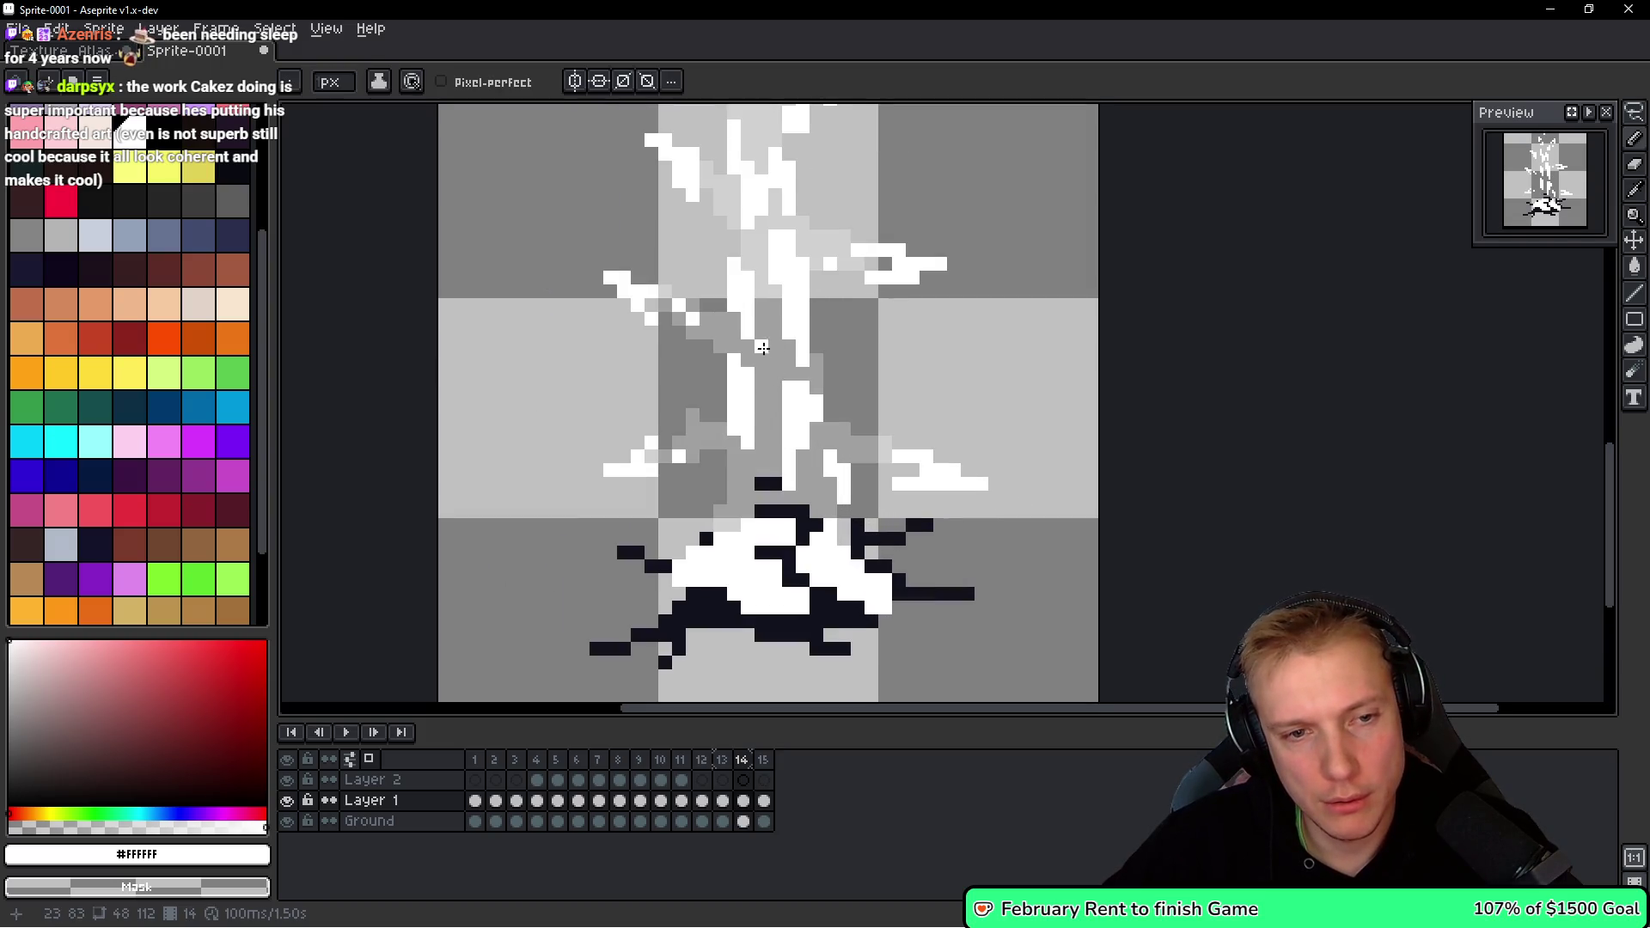
{"action": "scroll", "coordinate": [771, 347], "scroll_direction": "down", "scroll_amount": 2}
{"action": "key", "text": "space"}
{"action": "key", "text": "Left"}
{"action": "key", "text": "Right"}
{"action": "key", "text": "Right"}
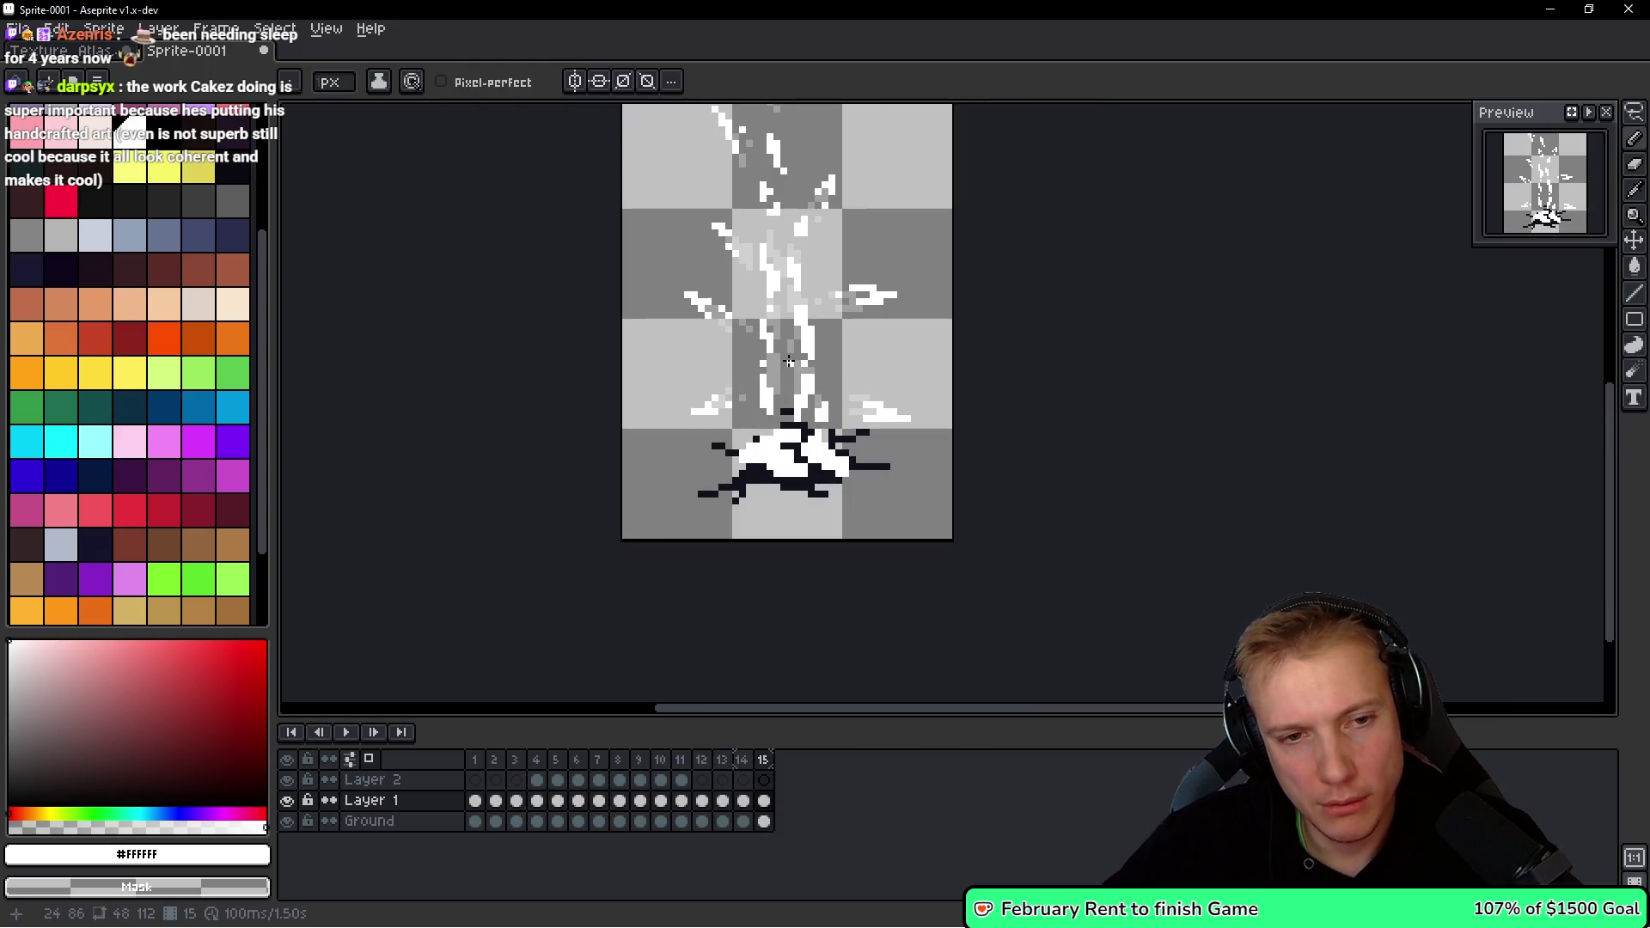
{"action": "scroll", "coordinate": [795, 423], "scroll_direction": "up", "scroll_amount": 2}
{"action": "key", "text": "Left"}
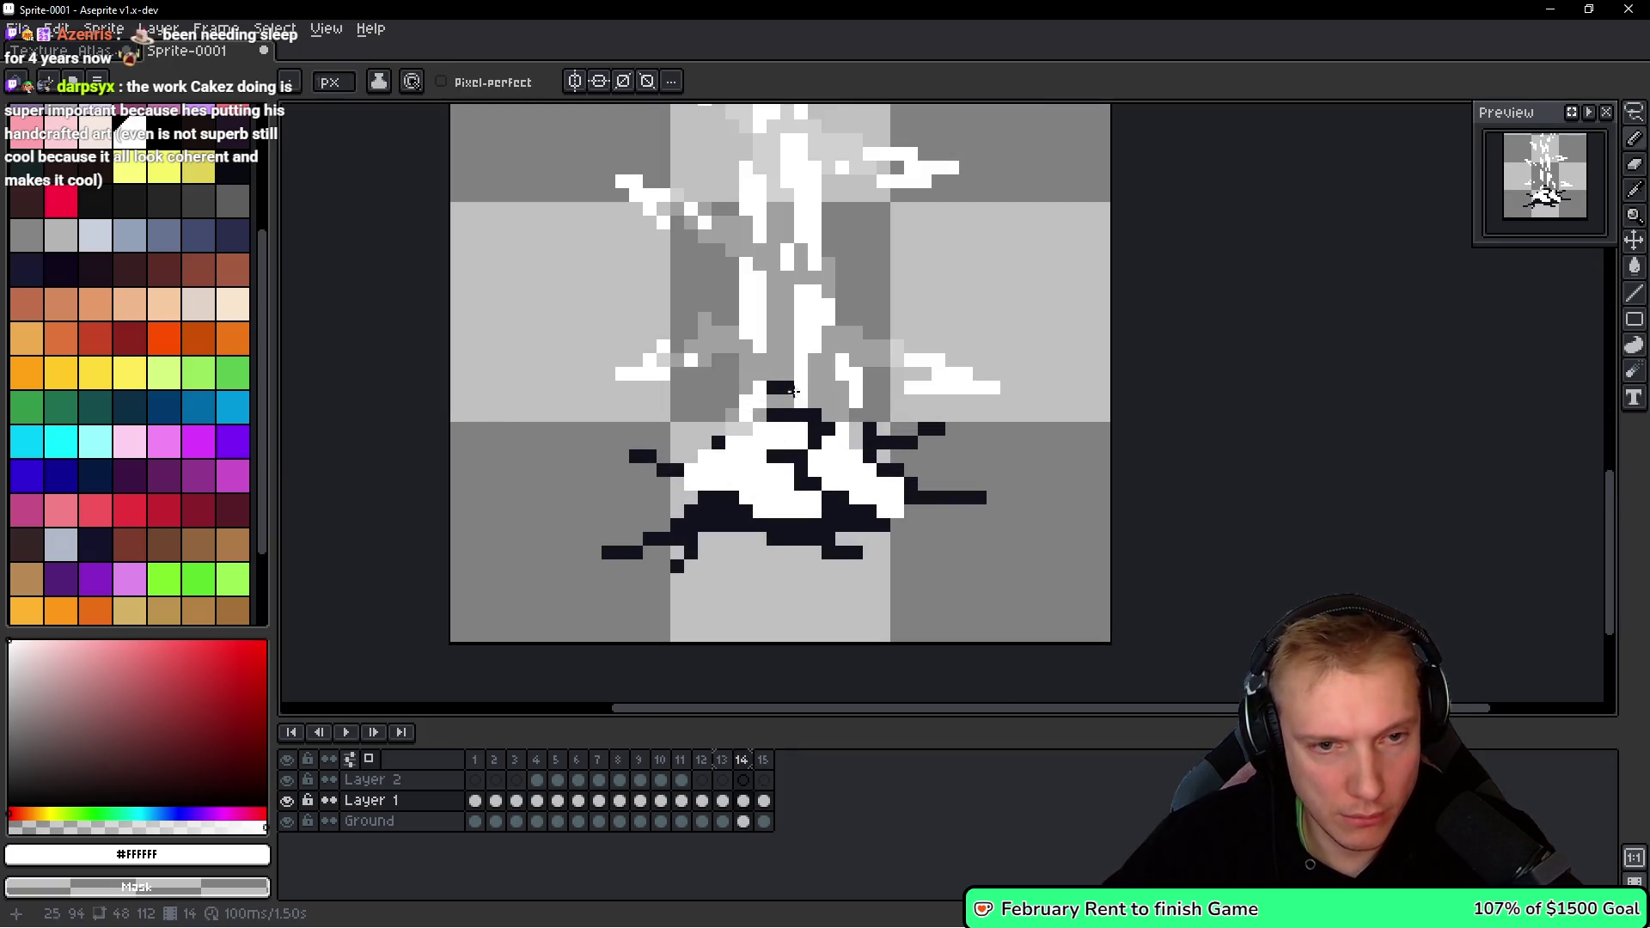
{"action": "key", "text": "Right"}
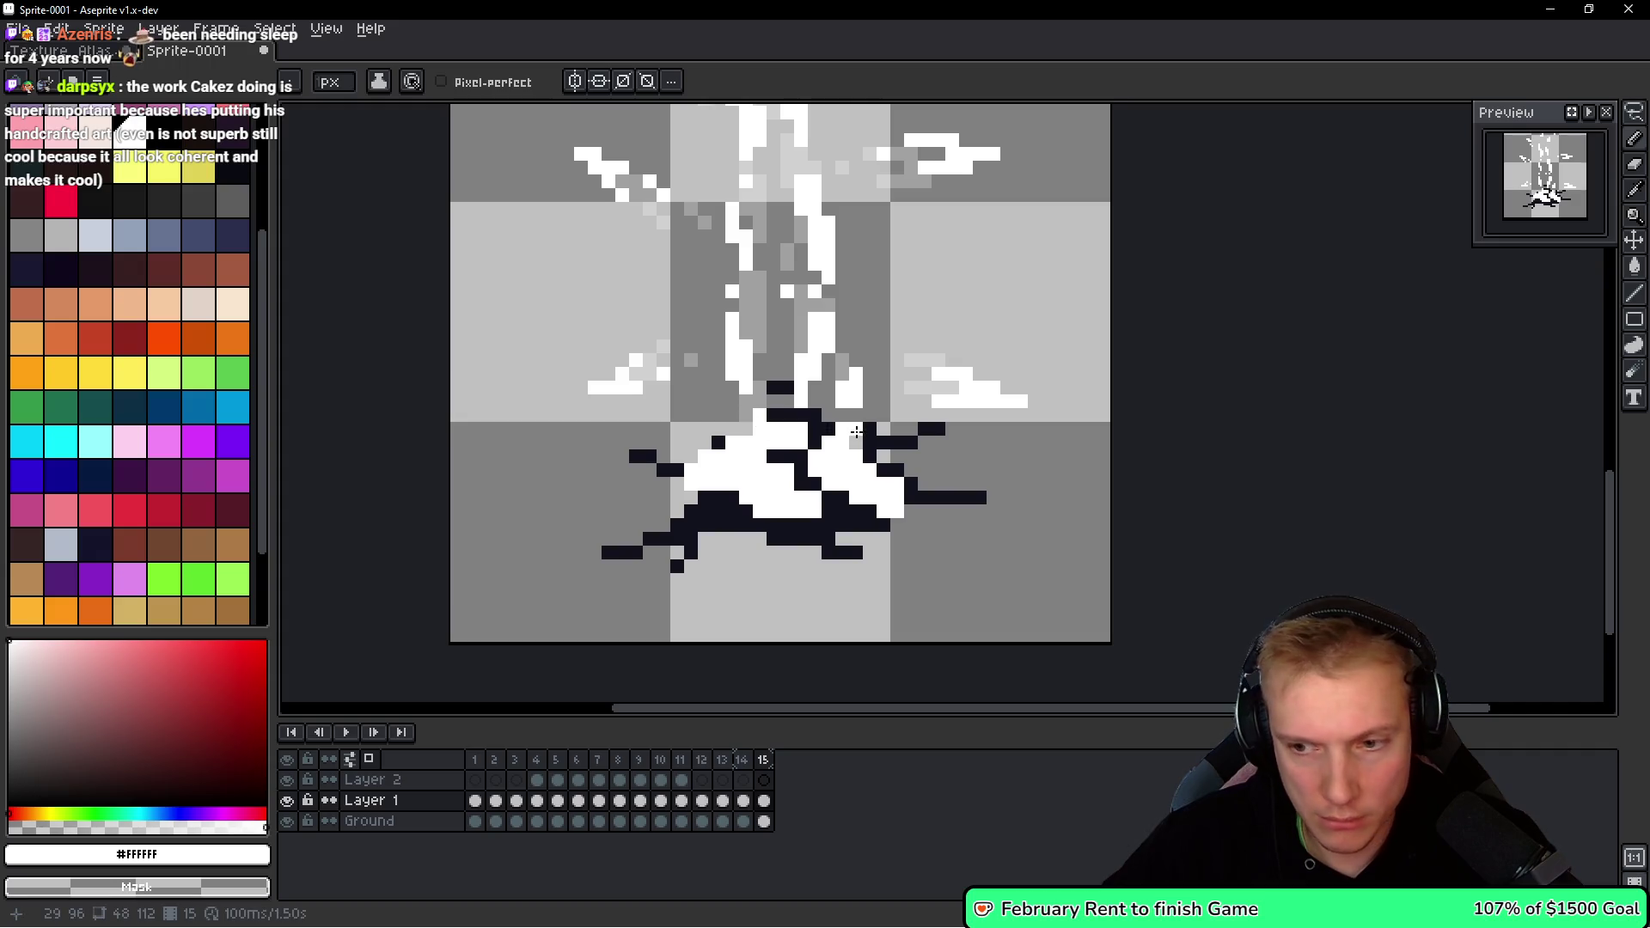
{"action": "scroll", "coordinate": [857, 432], "scroll_direction": "down", "scroll_amount": 1}
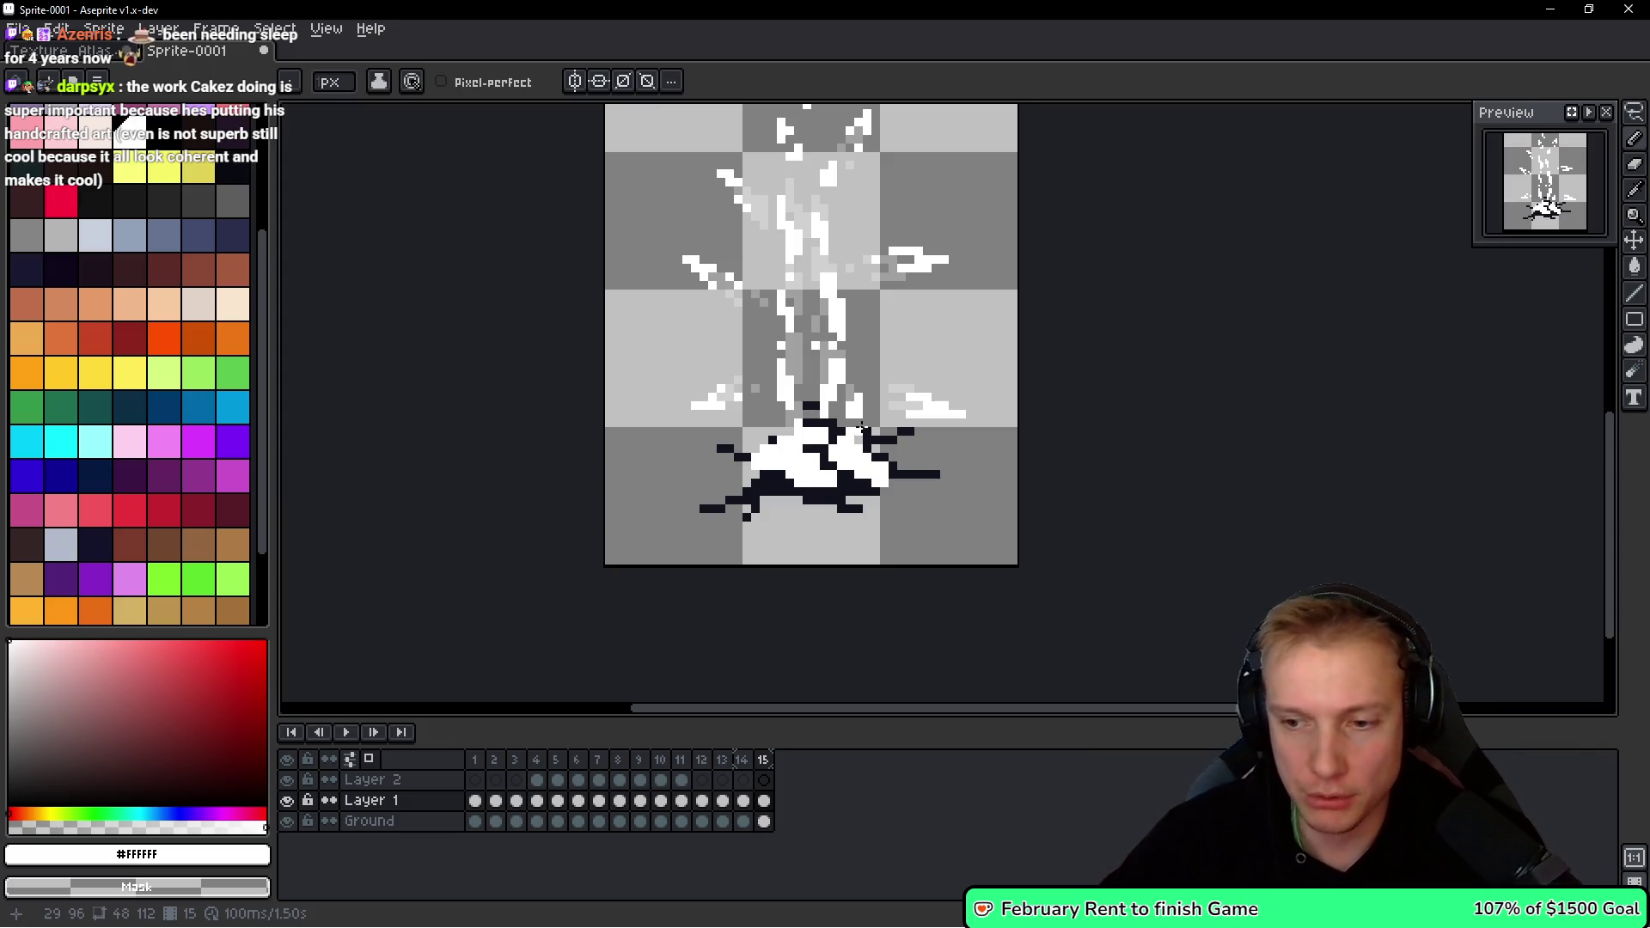
Erase a column of stray white pixels and more white pixels along the shard's middle and upper part.
{"action": "scroll", "coordinate": [778, 398], "scroll_direction": "up", "scroll_amount": 4}
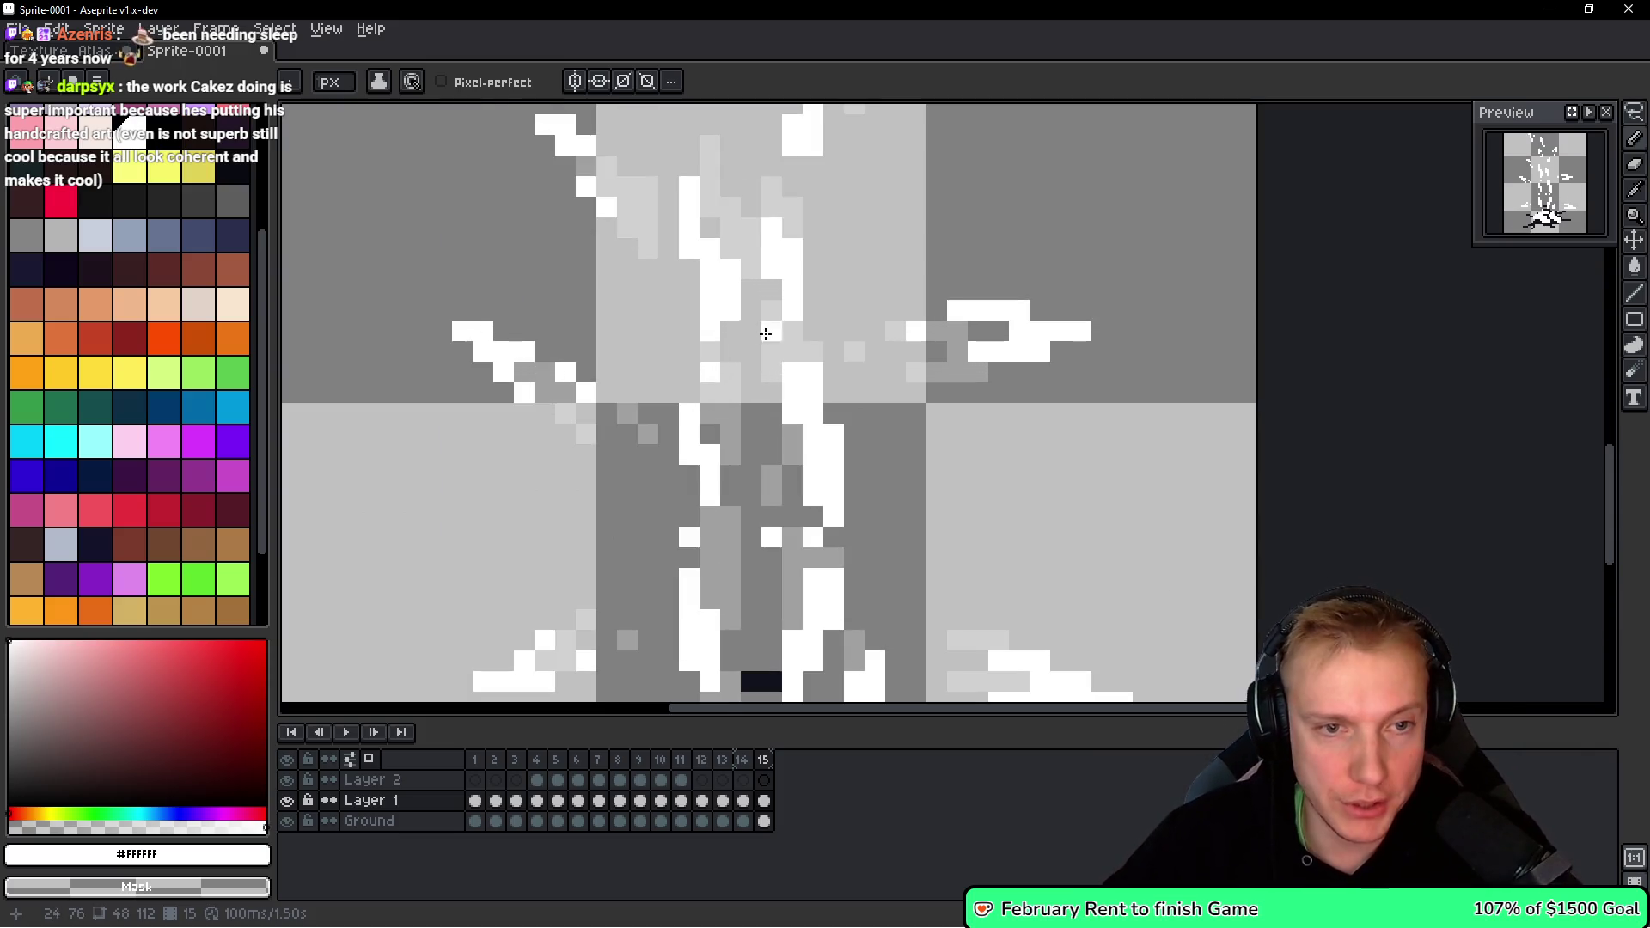
{"action": "mouse_move", "coordinate": [679, 180]}
{"action": "left_mouse_down"}
{"action": "mouse_move", "coordinate": [722, 265]}
{"action": "mouse_move", "coordinate": [713, 220]}
{"action": "mouse_move", "coordinate": [786, 224]}
{"action": "mouse_move", "coordinate": [773, 216]}
{"action": "left_mouse_up"}
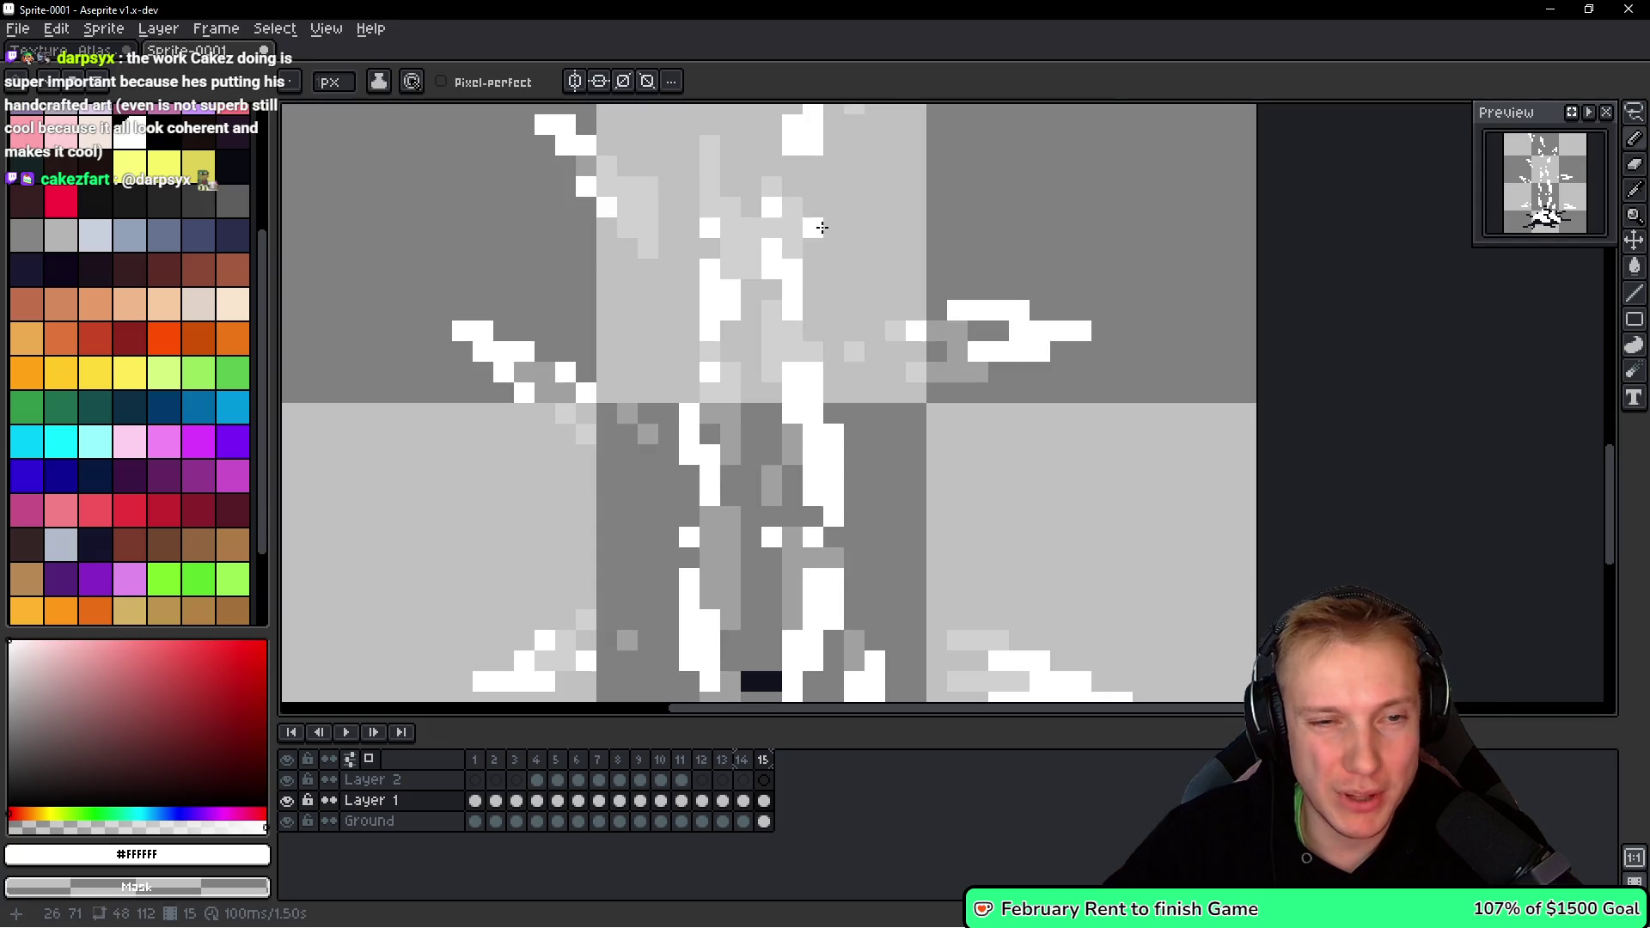
{"action": "scroll", "coordinate": [817, 223], "scroll_direction": "down", "scroll_amount": 2}
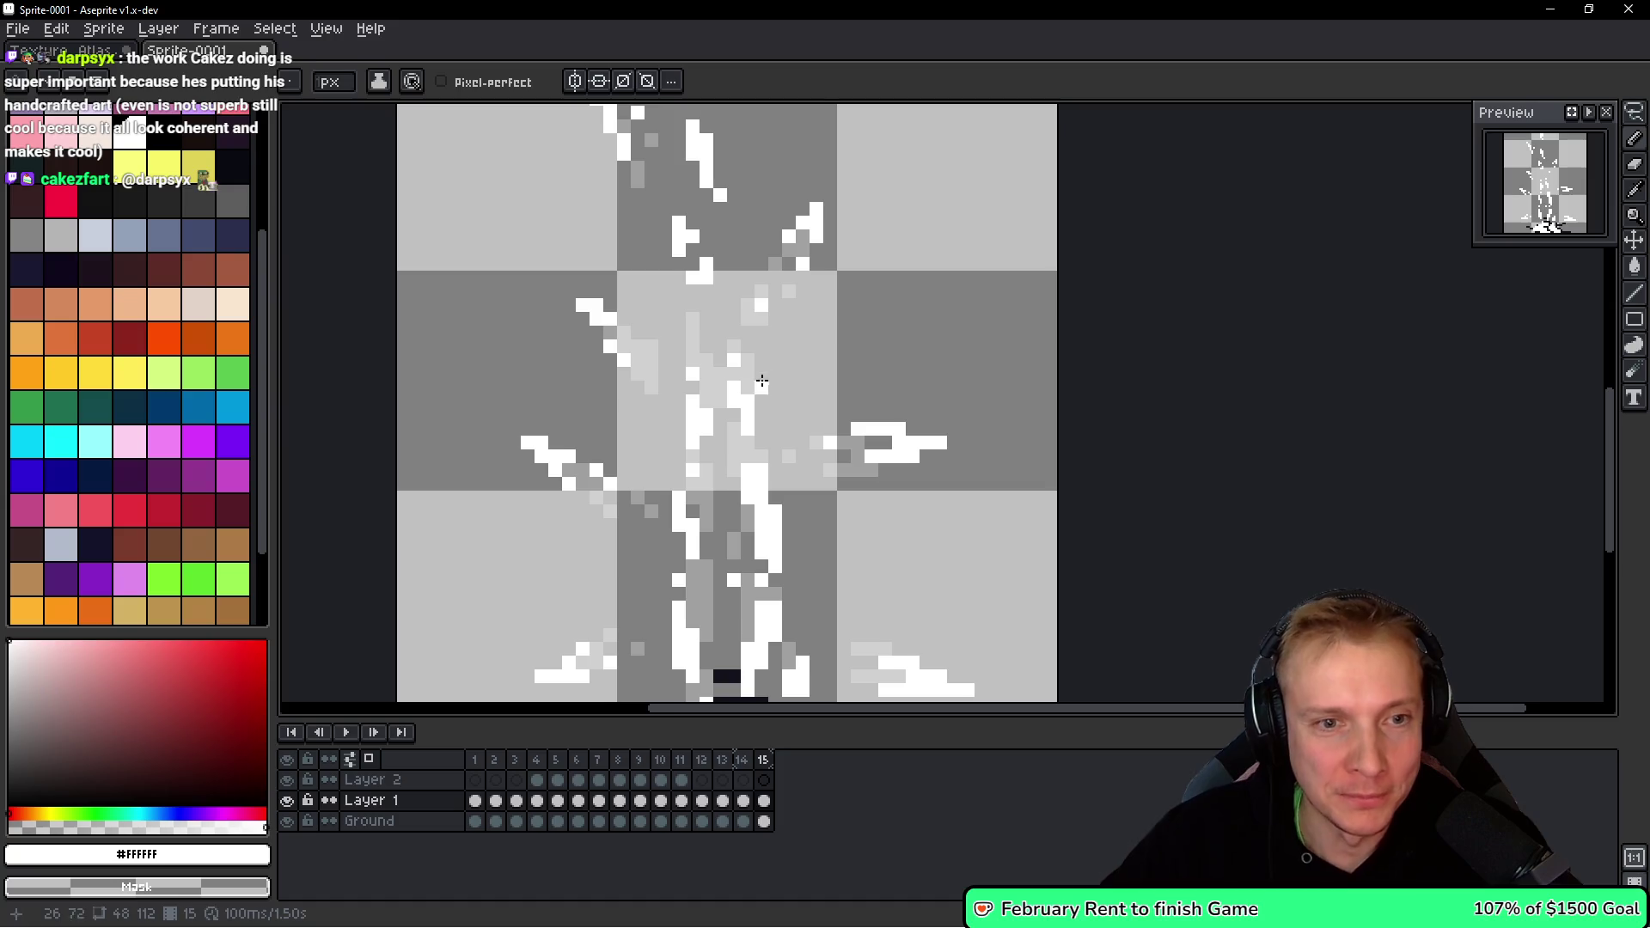
{"action": "left_click_drag", "start_coordinate": [690, 269], "coordinate": [695, 310]}
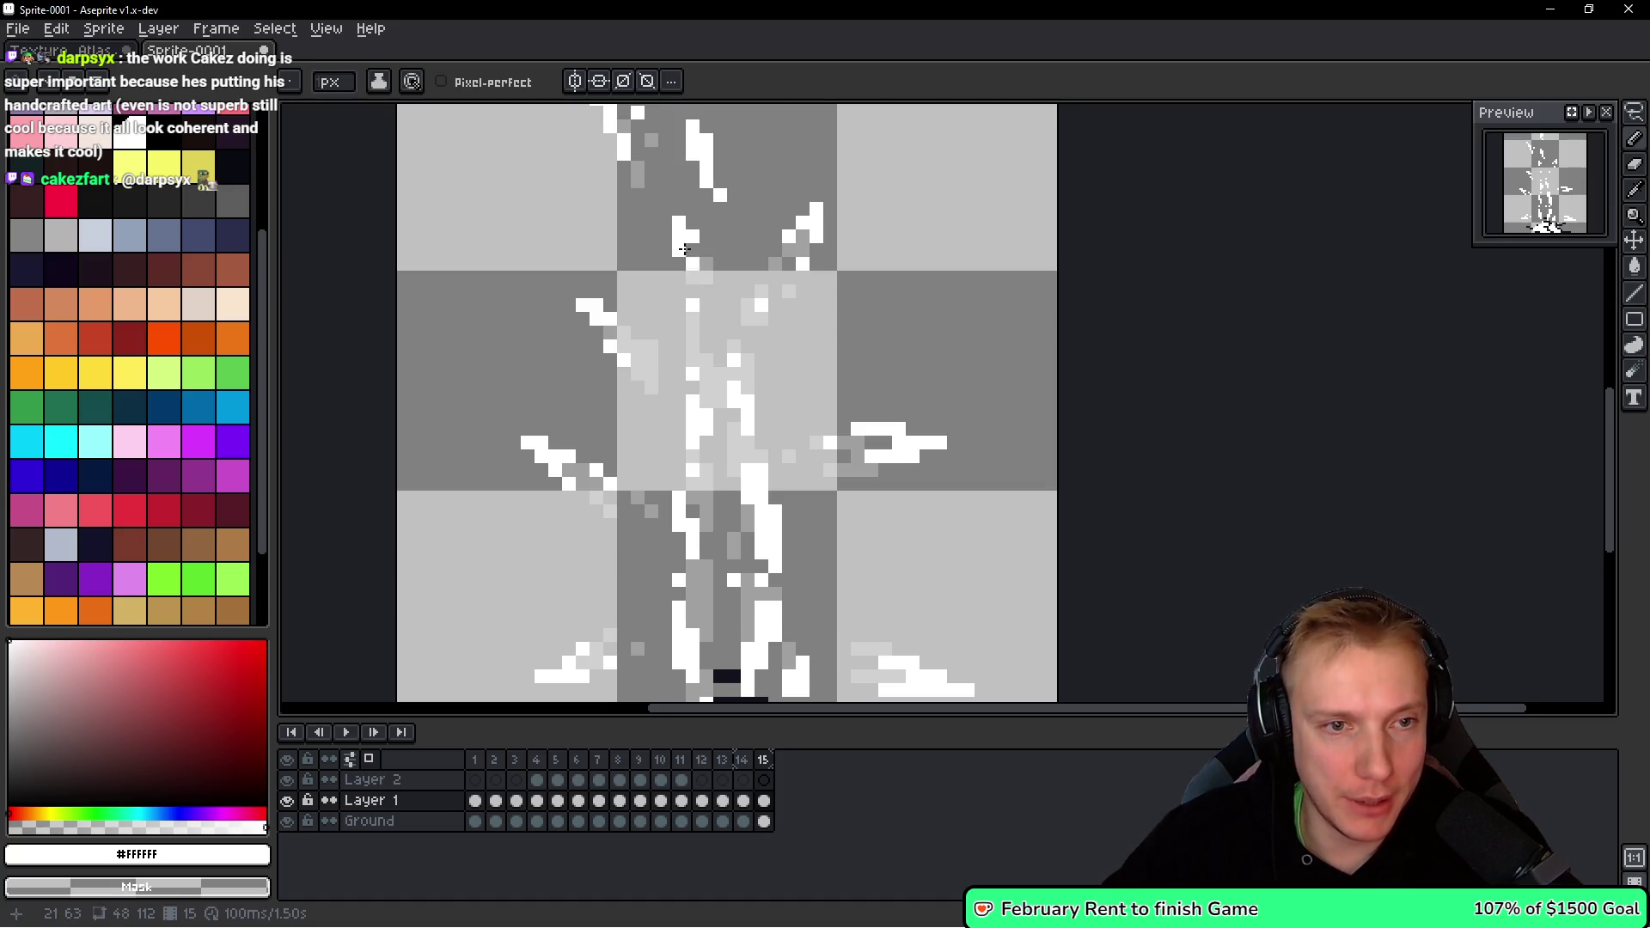
{"action": "left_click_drag", "start_coordinate": [681, 246], "coordinate": [695, 237]}
Reshape the right fragment by adding and erasing white pixels, including one below it.
{"action": "scroll", "coordinate": [745, 379], "scroll_direction": "down", "scroll_amount": 2}
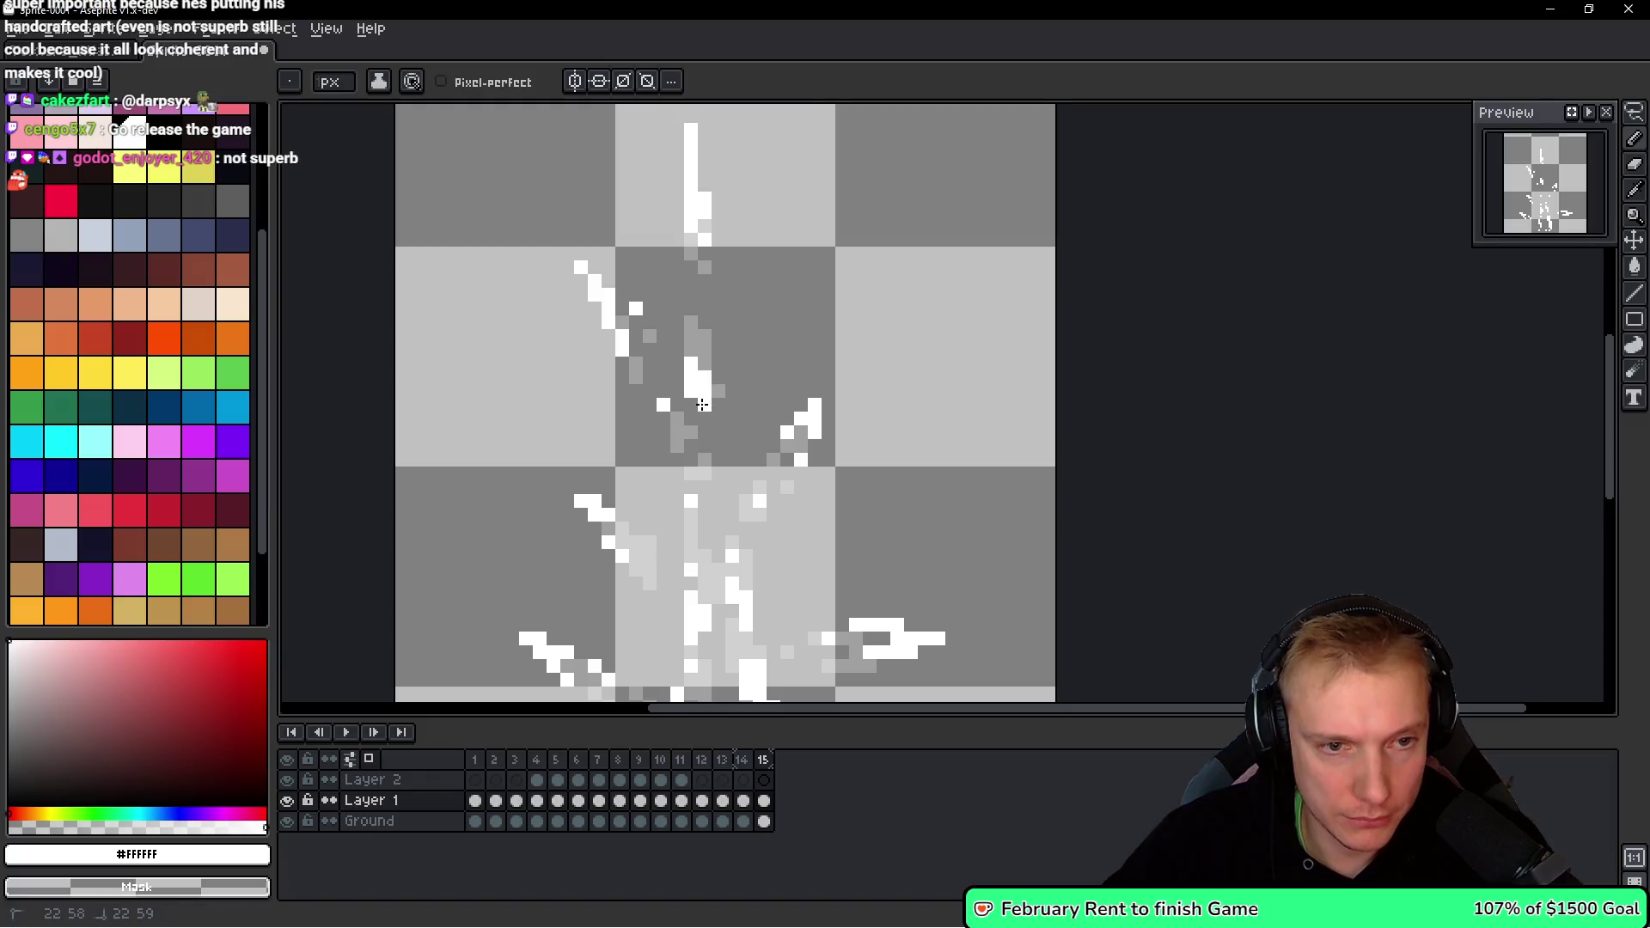
{"action": "scroll", "coordinate": [744, 379], "scroll_direction": "up", "scroll_amount": 2}
{"action": "scroll", "coordinate": [777, 368], "scroll_direction": "down", "scroll_amount": 1}
{"action": "key", "text": "space"}
{"action": "scroll", "coordinate": [814, 356], "scroll_direction": "up", "scroll_amount": 5}
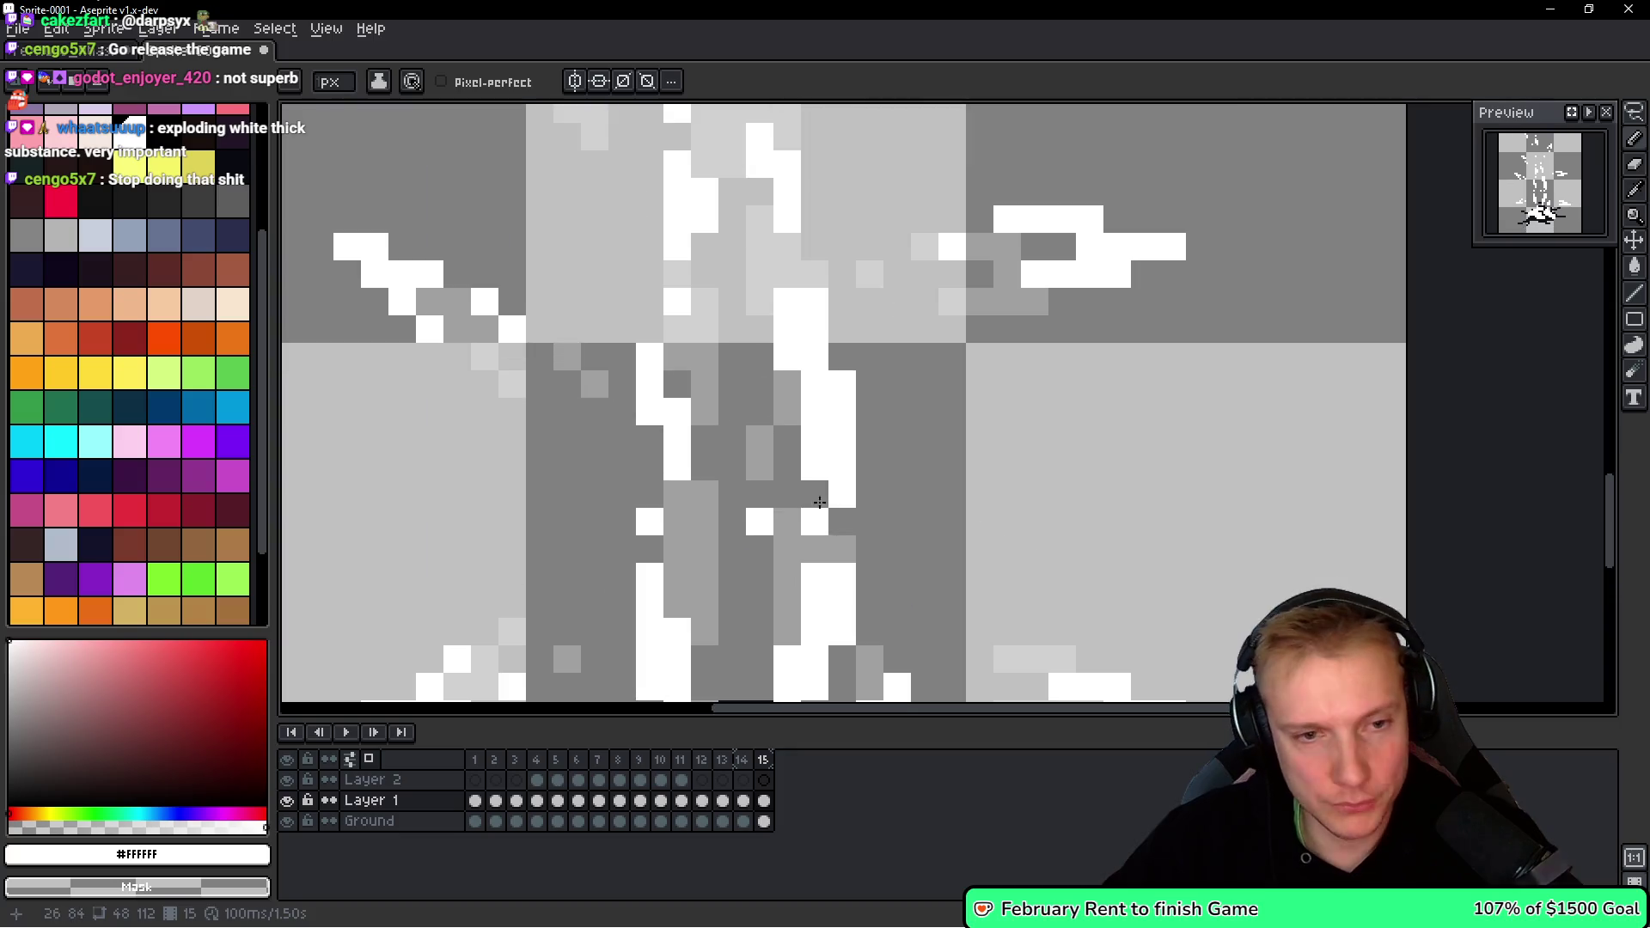
{"action": "scroll", "coordinate": [815, 357], "scroll_direction": "down", "scroll_amount": 5}
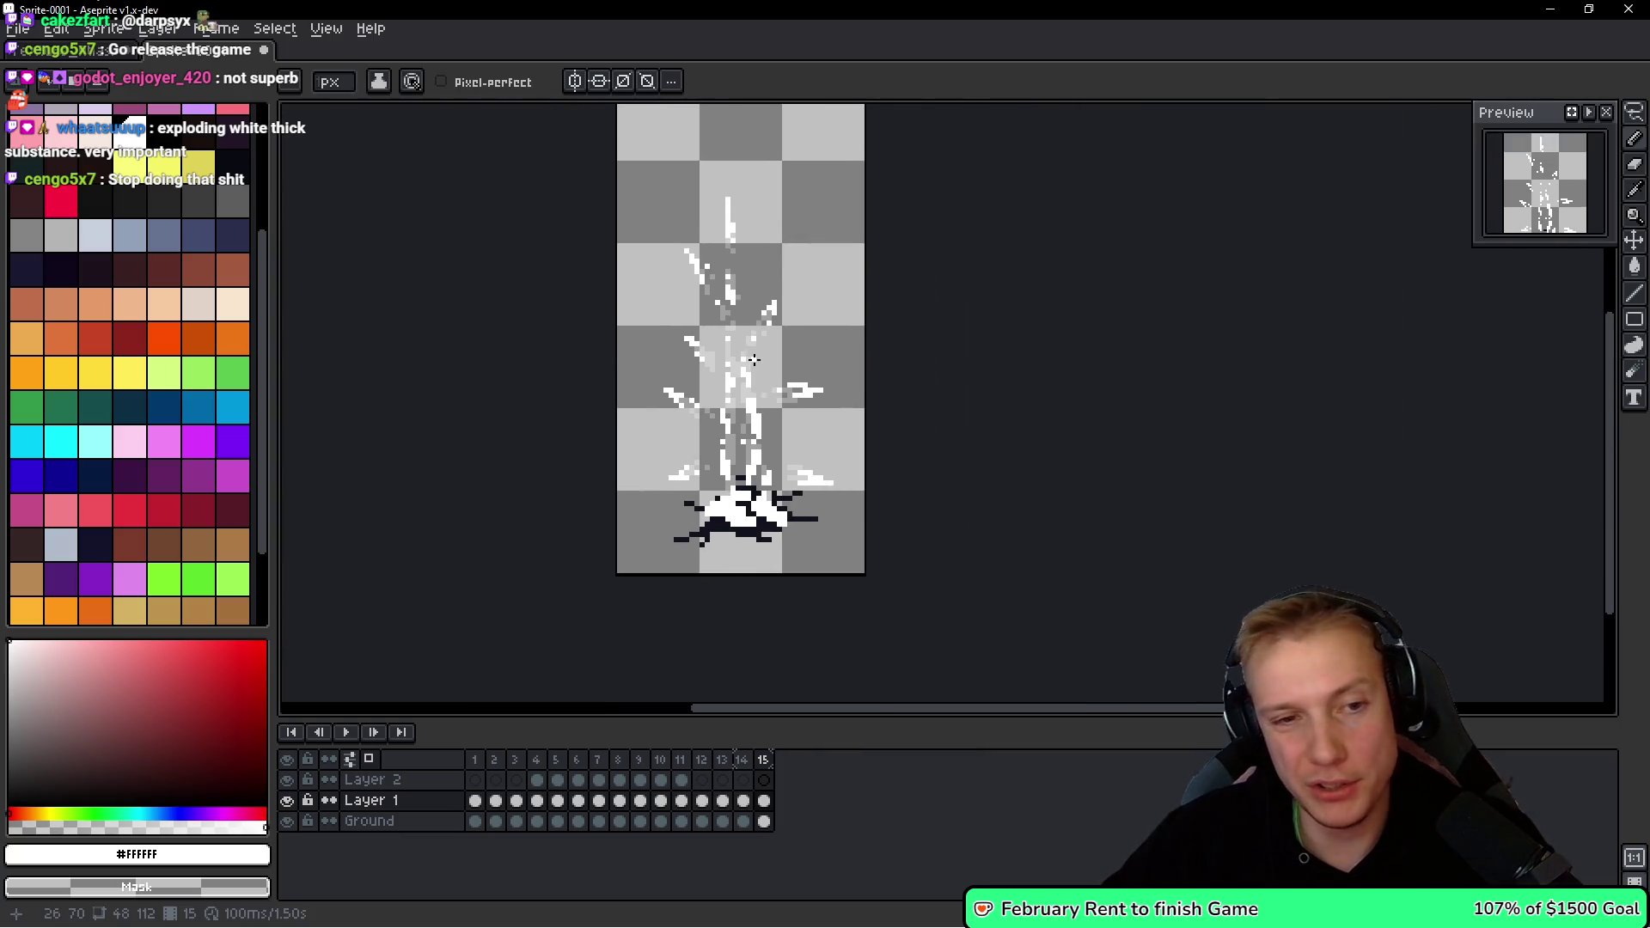
{"action": "key", "text": "space"}
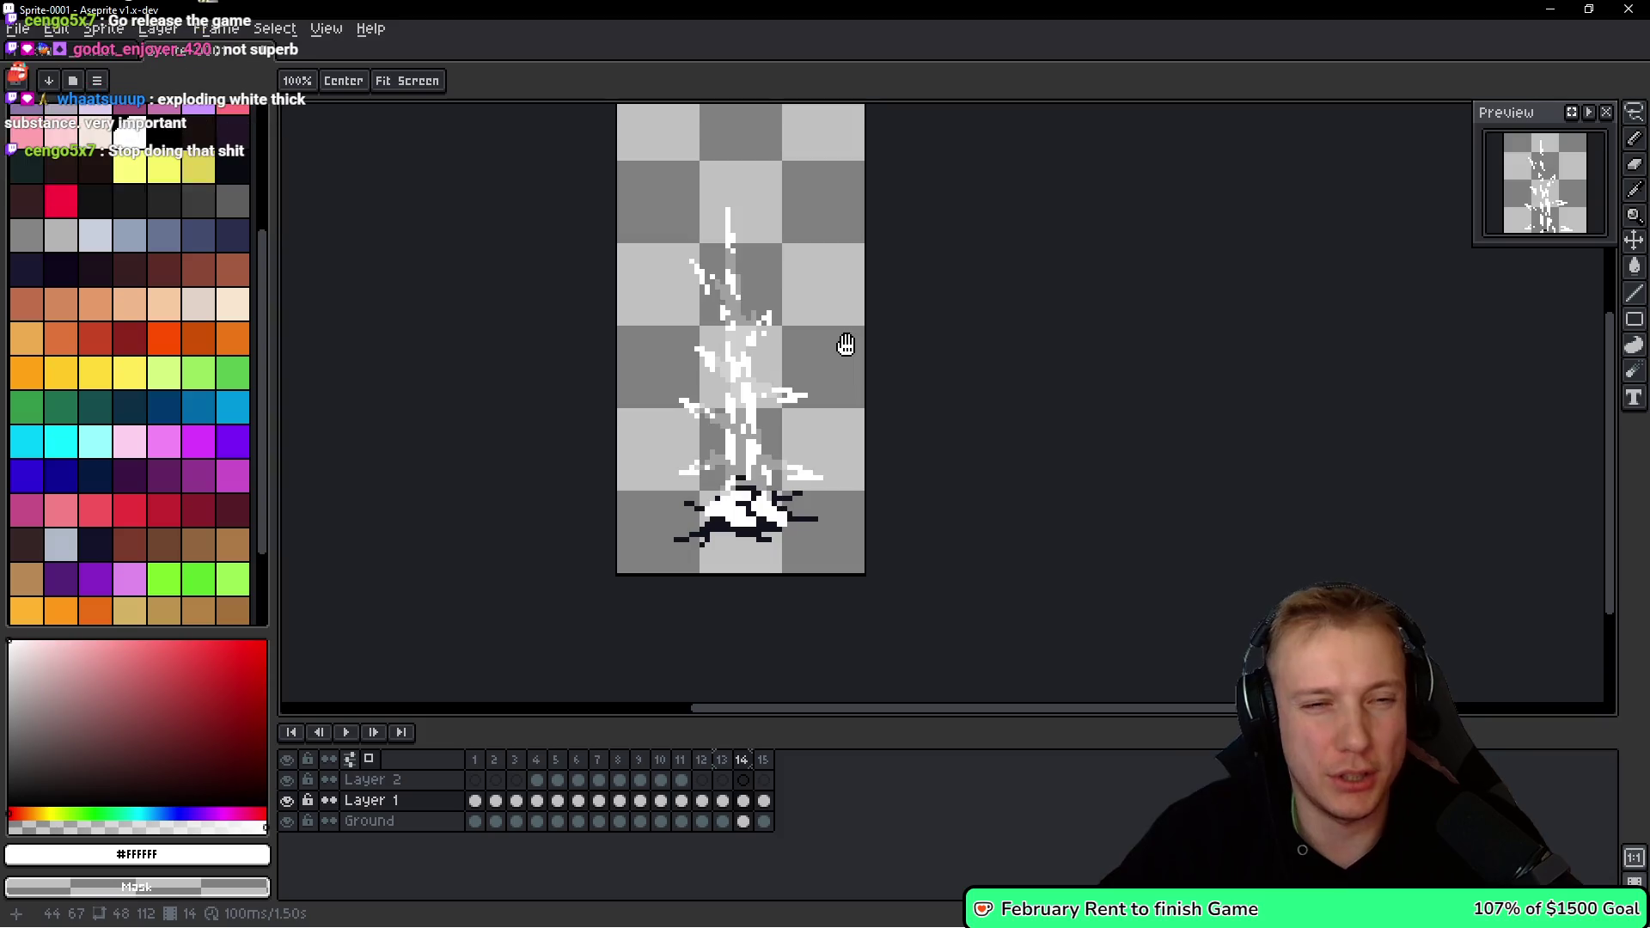
{"action": "scroll", "coordinate": [845, 384], "scroll_direction": "up", "scroll_amount": 2}
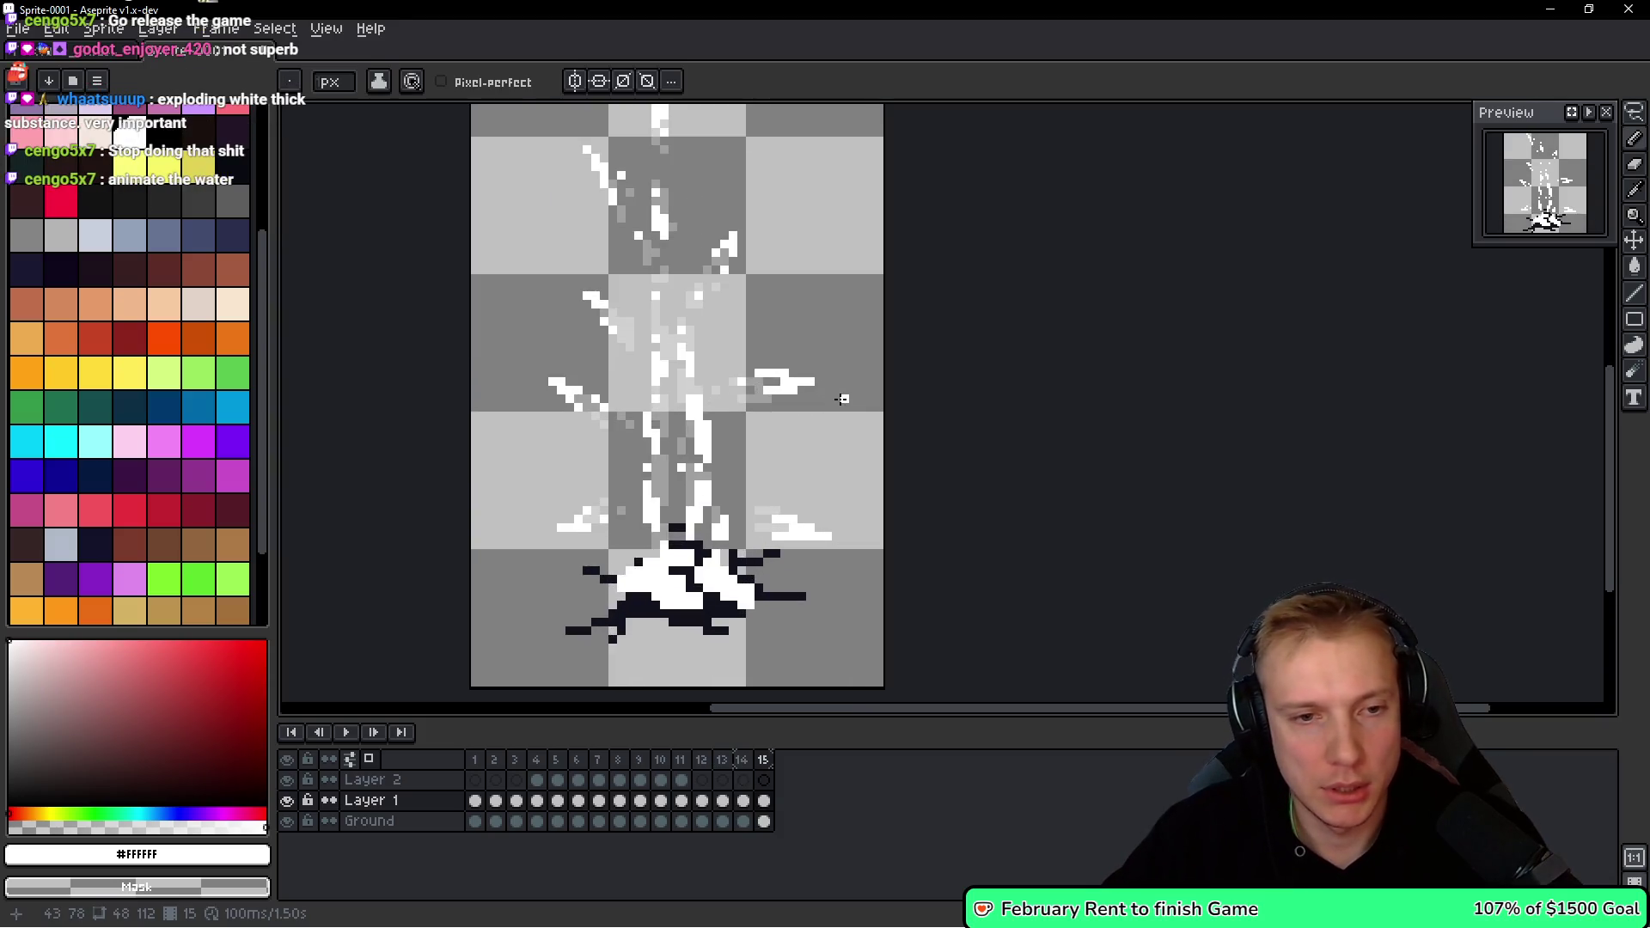
{"action": "scroll", "coordinate": [807, 395], "scroll_direction": "up", "scroll_amount": 3}
{"action": "left_click", "coordinate": [837, 365]}
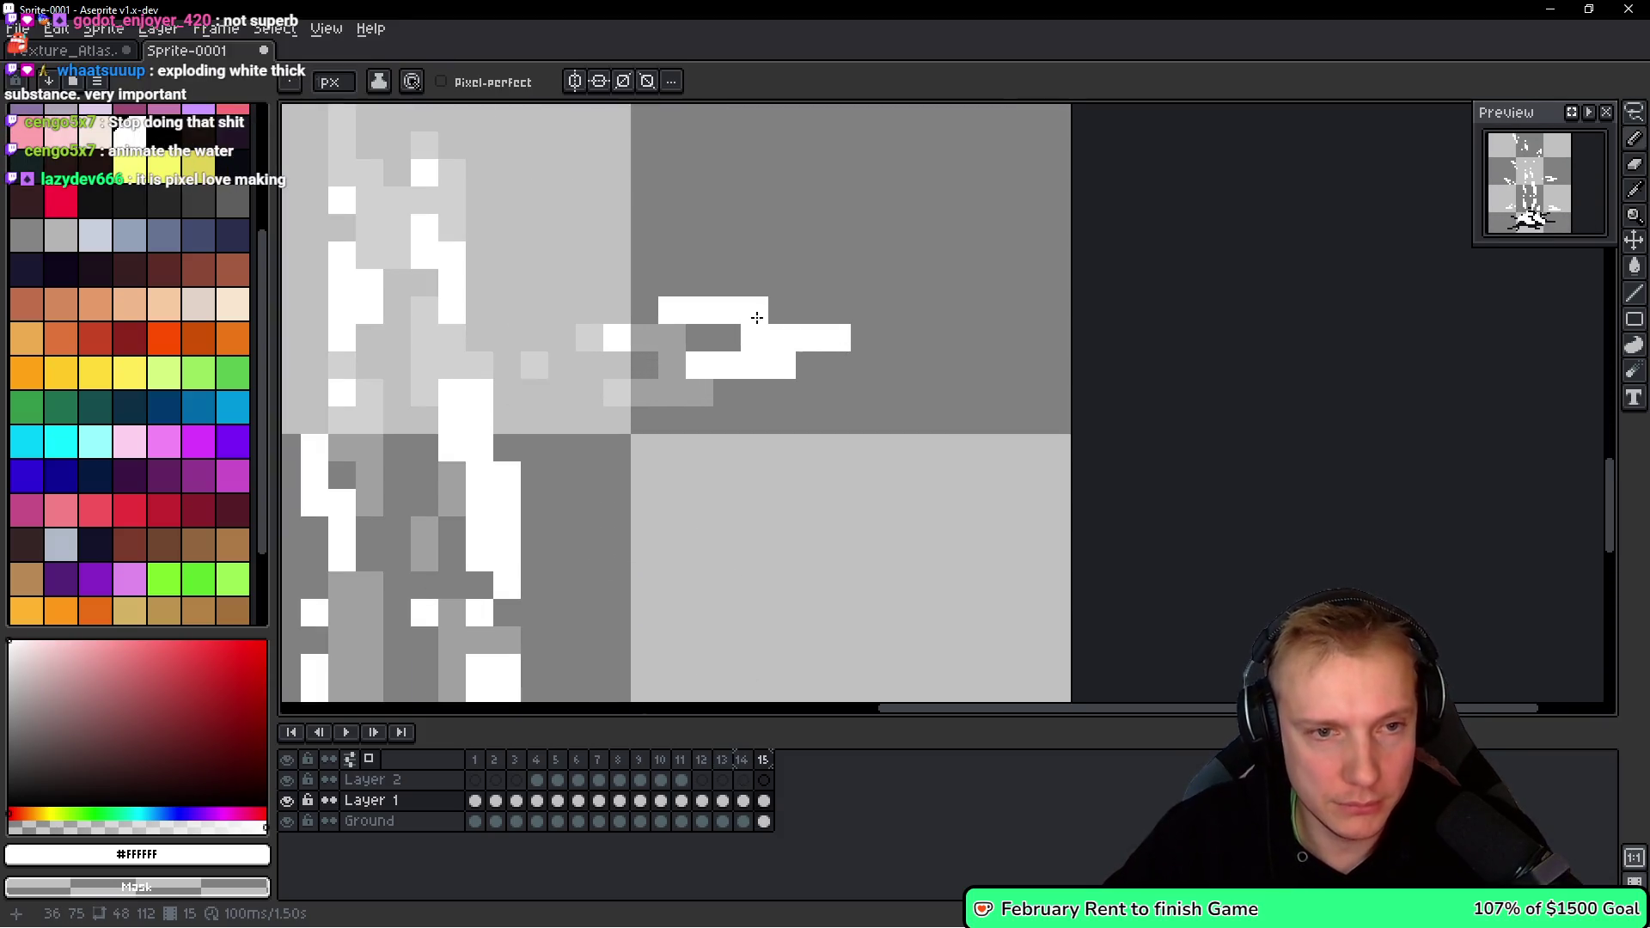
{"action": "right_click", "coordinate": [753, 318]}
{"action": "right_click", "coordinate": [781, 365]}
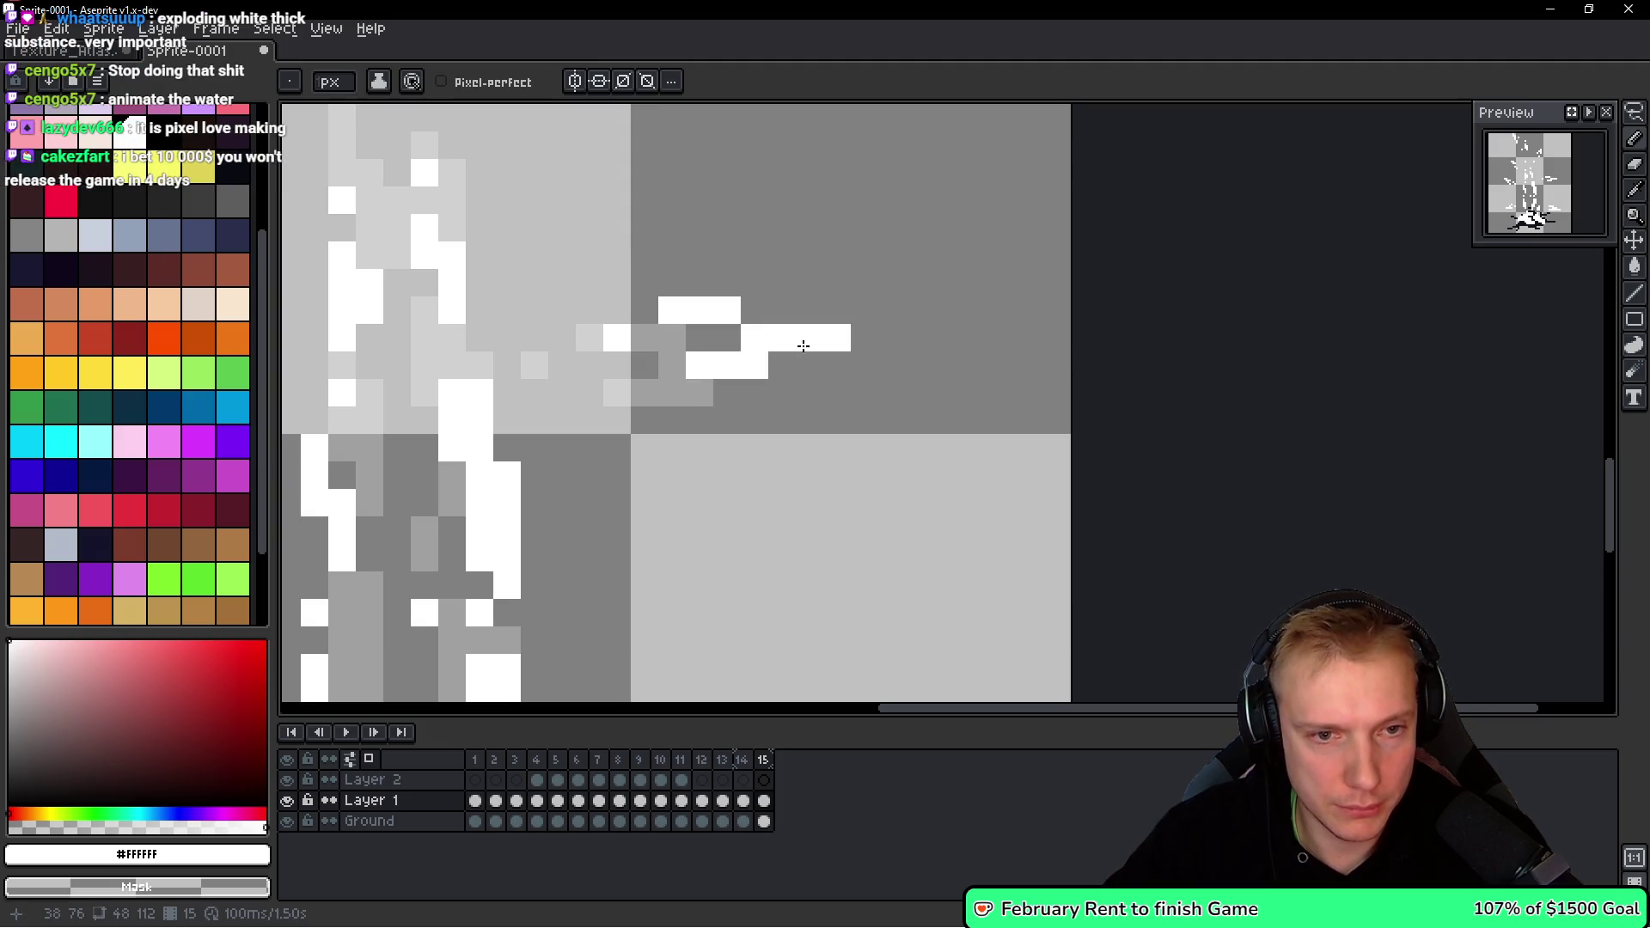
{"action": "right_click", "coordinate": [782, 340]}
{"action": "right_click", "coordinate": [755, 339]}
{"action": "left_click", "coordinate": [782, 342]}
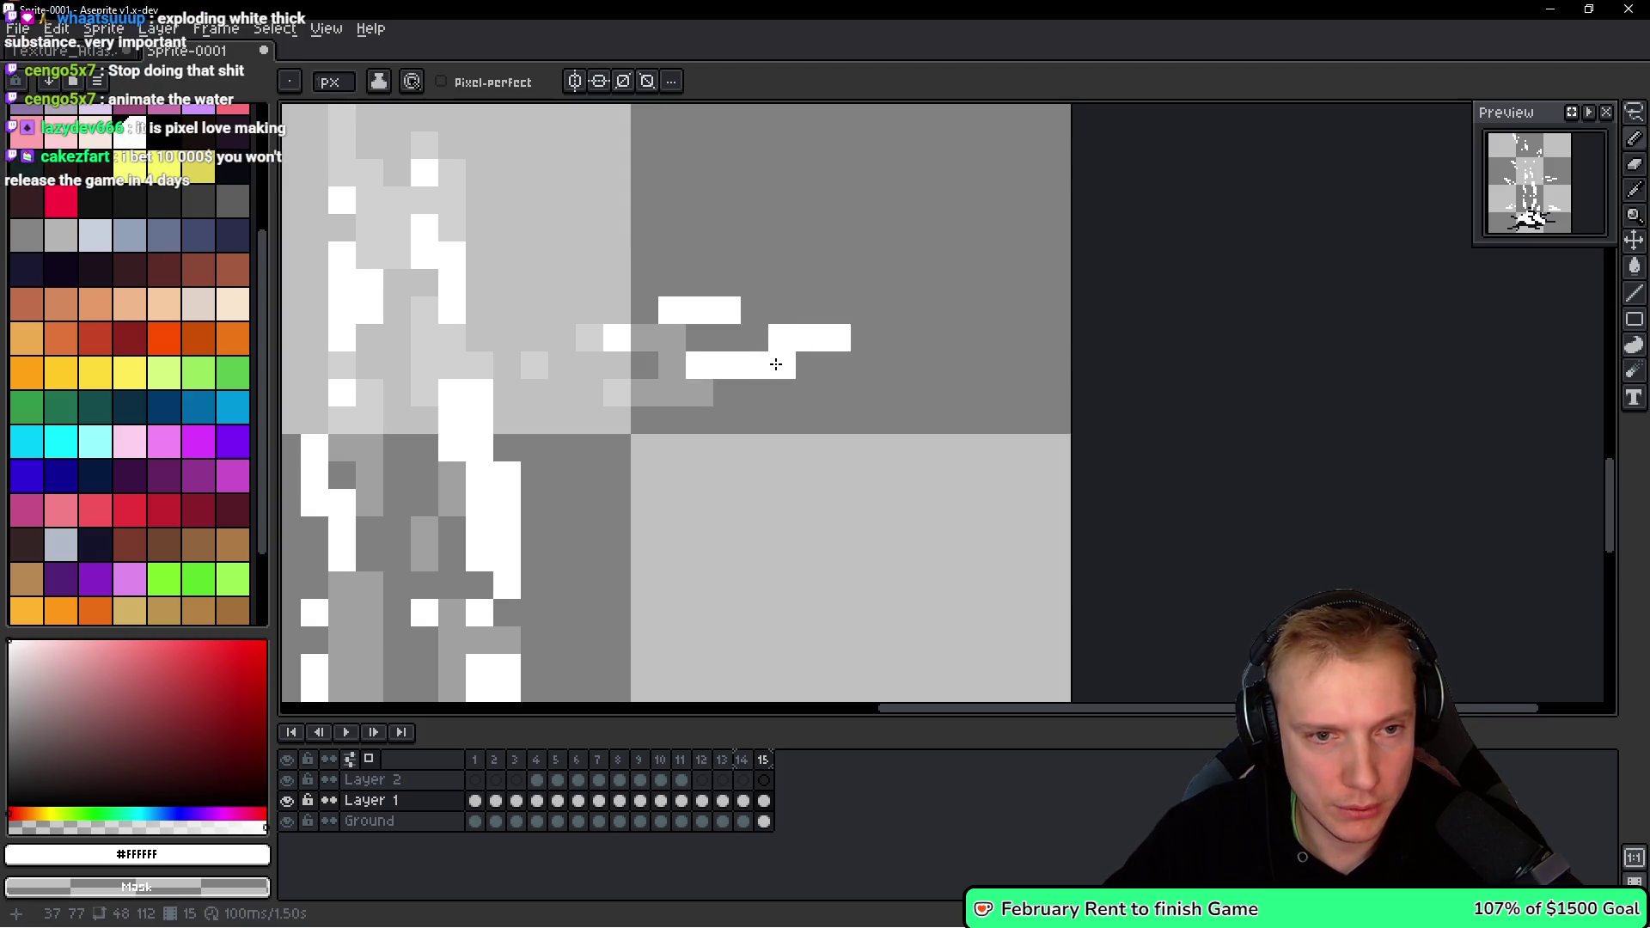
{"action": "left_click", "coordinate": [811, 437]}
Erase three stray white pixels scattered around the fragment.
{"action": "scroll", "coordinate": [810, 437], "scroll_direction": "down", "scroll_amount": 1}
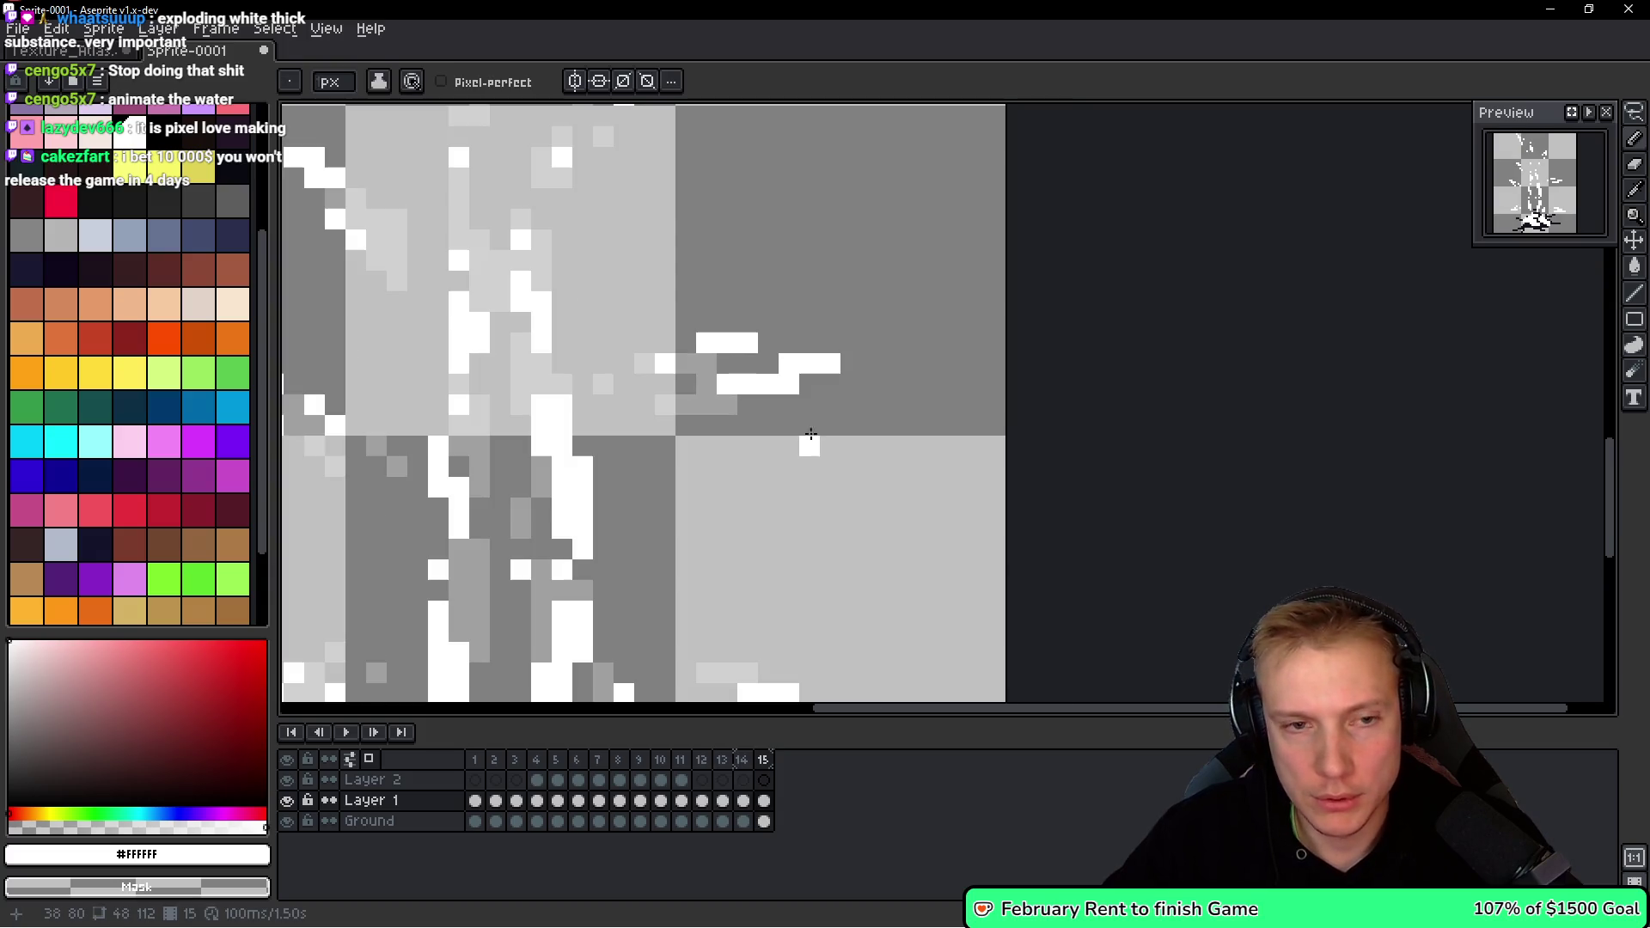
{"action": "scroll", "coordinate": [758, 373], "scroll_direction": "down", "scroll_amount": 3}
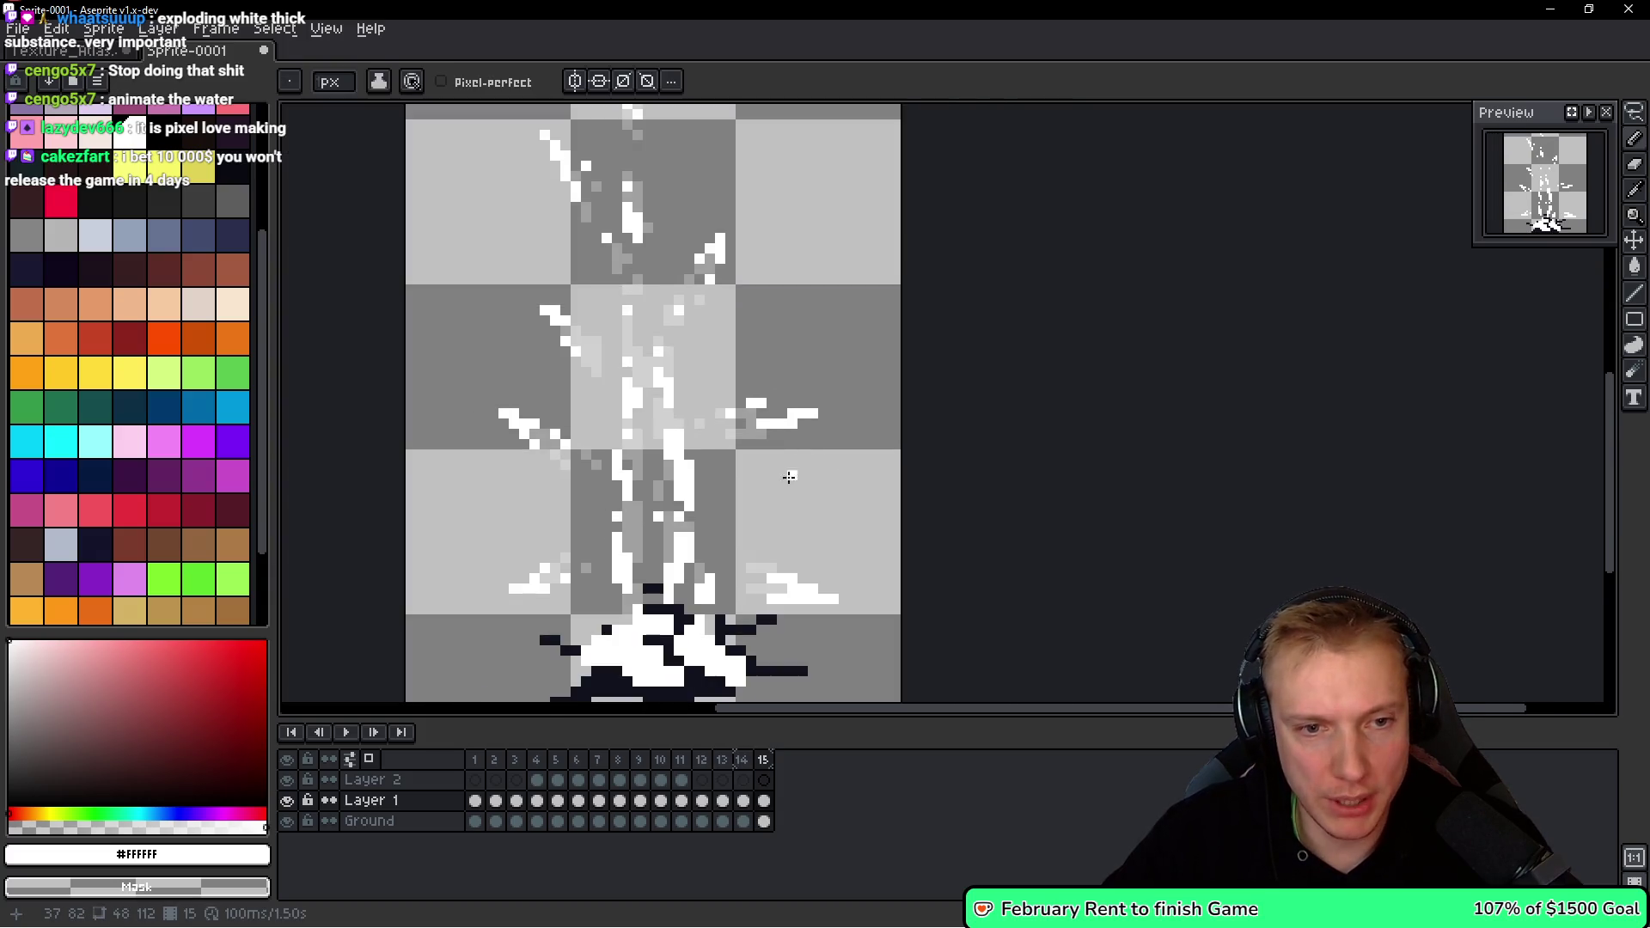
{"action": "scroll", "coordinate": [833, 424], "scroll_direction": "up", "scroll_amount": 5}
{"action": "right_click", "coordinate": [829, 421]}
{"action": "right_click", "coordinate": [738, 506]}
{"action": "right_click", "coordinate": [640, 460]}
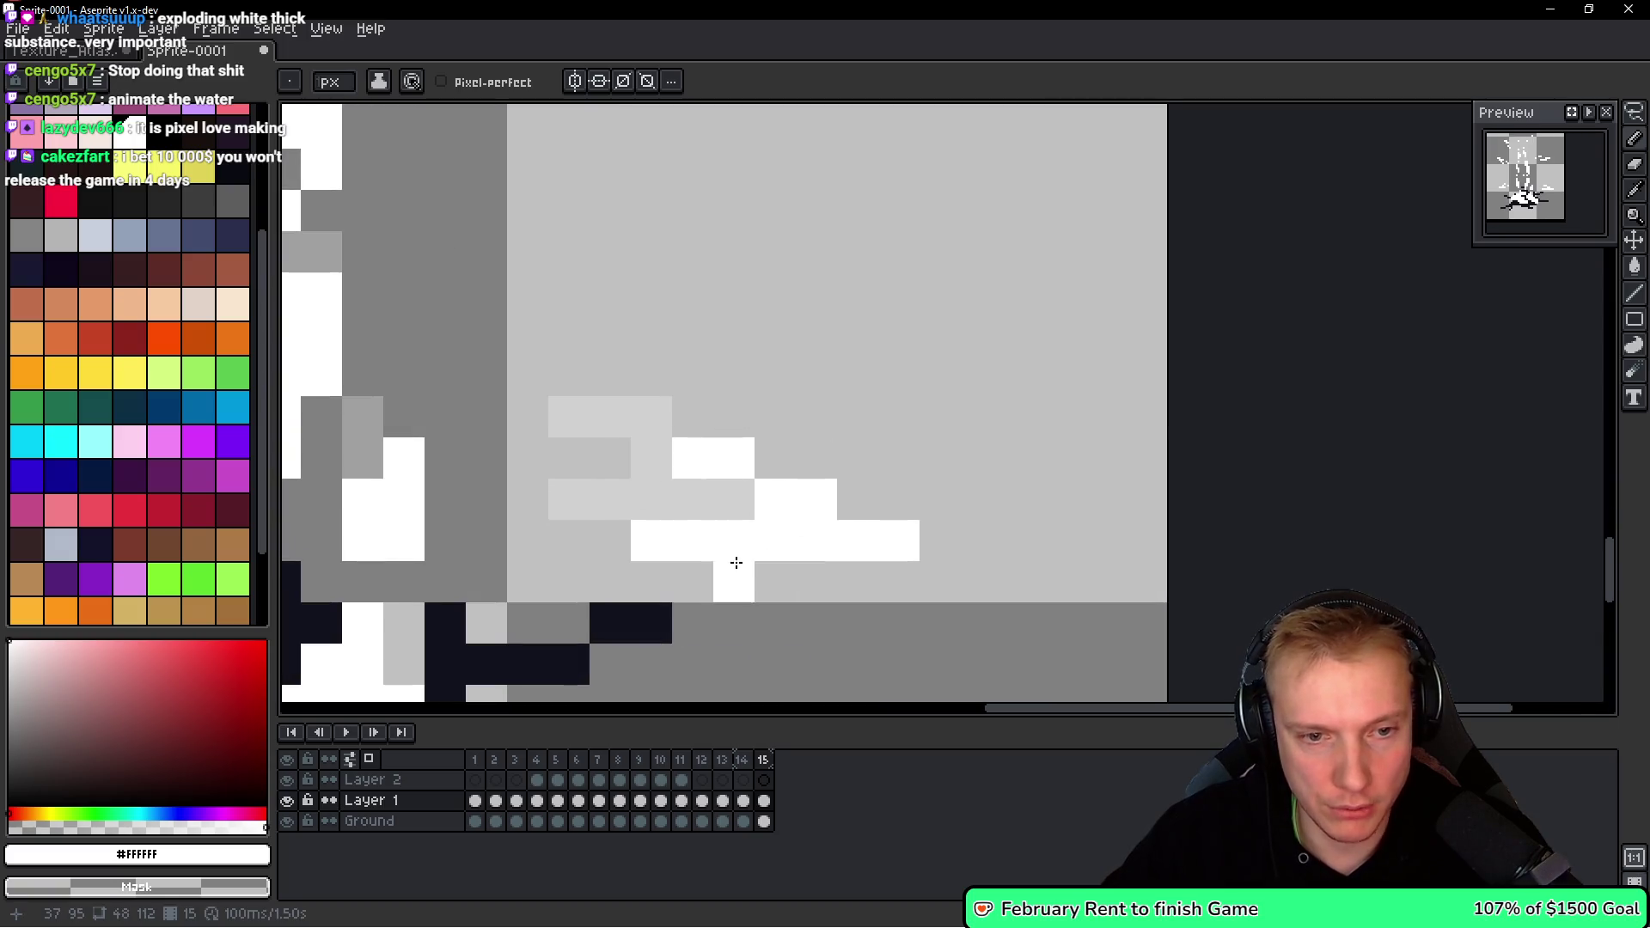
Inspect the shard and undo several recent pixel edits.
{"action": "scroll", "coordinate": [898, 542], "scroll_direction": "down", "scroll_amount": 4}
{"action": "scroll", "coordinate": [910, 535], "scroll_direction": "down", "scroll_amount": 1}
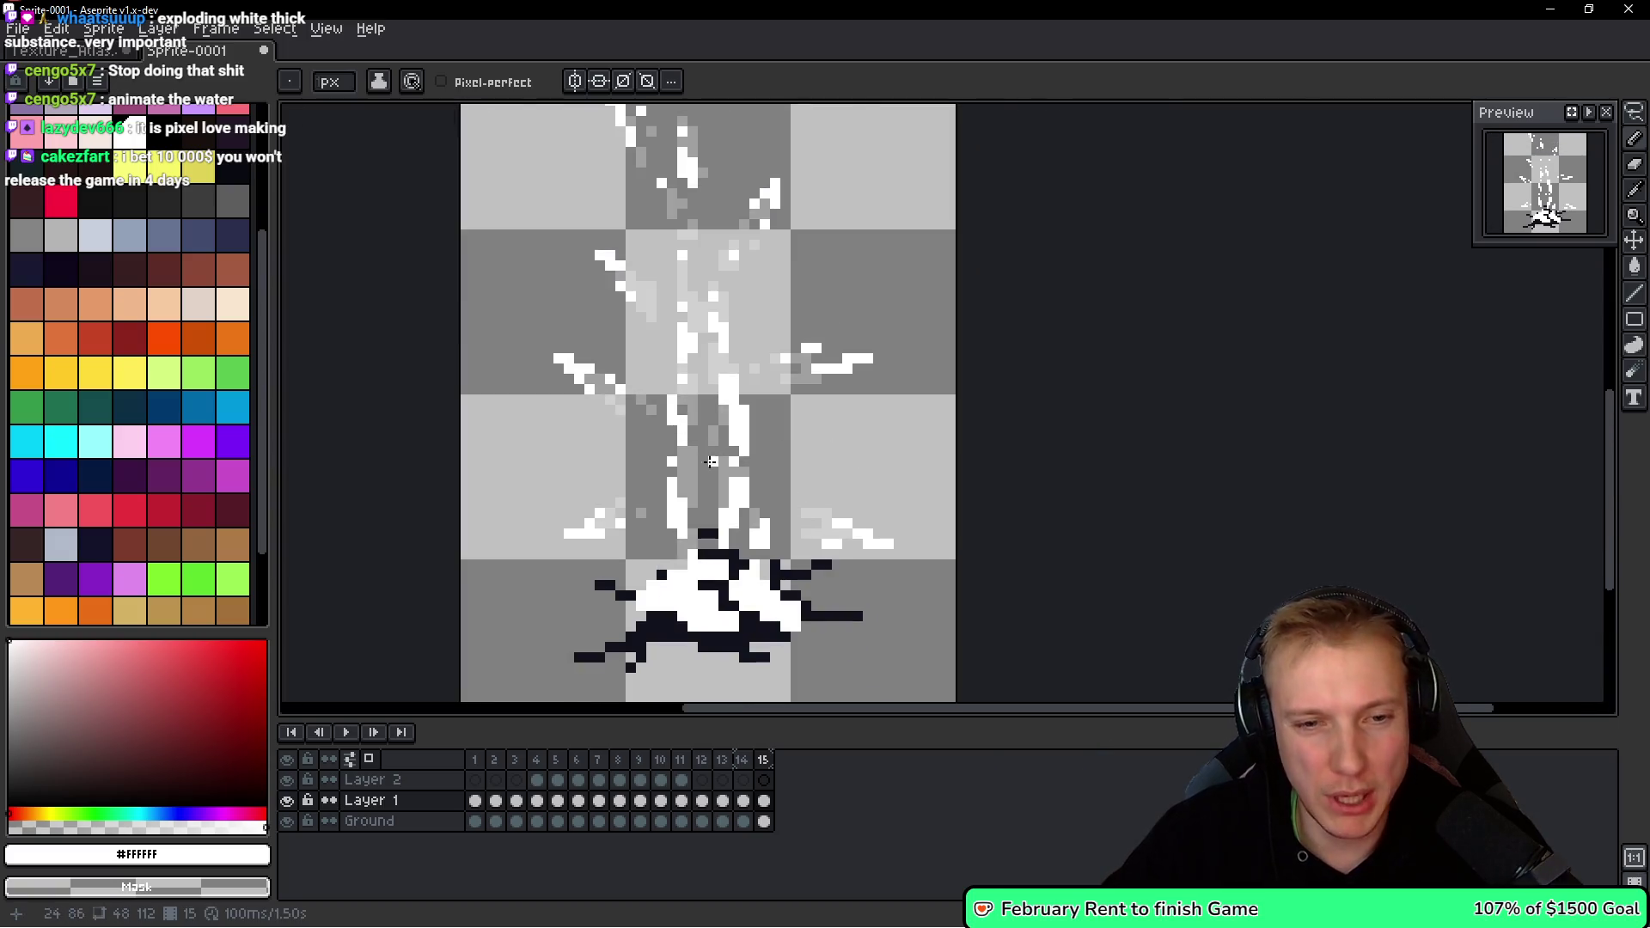
{"action": "scroll", "coordinate": [578, 618], "scroll_direction": "up", "scroll_amount": 3}
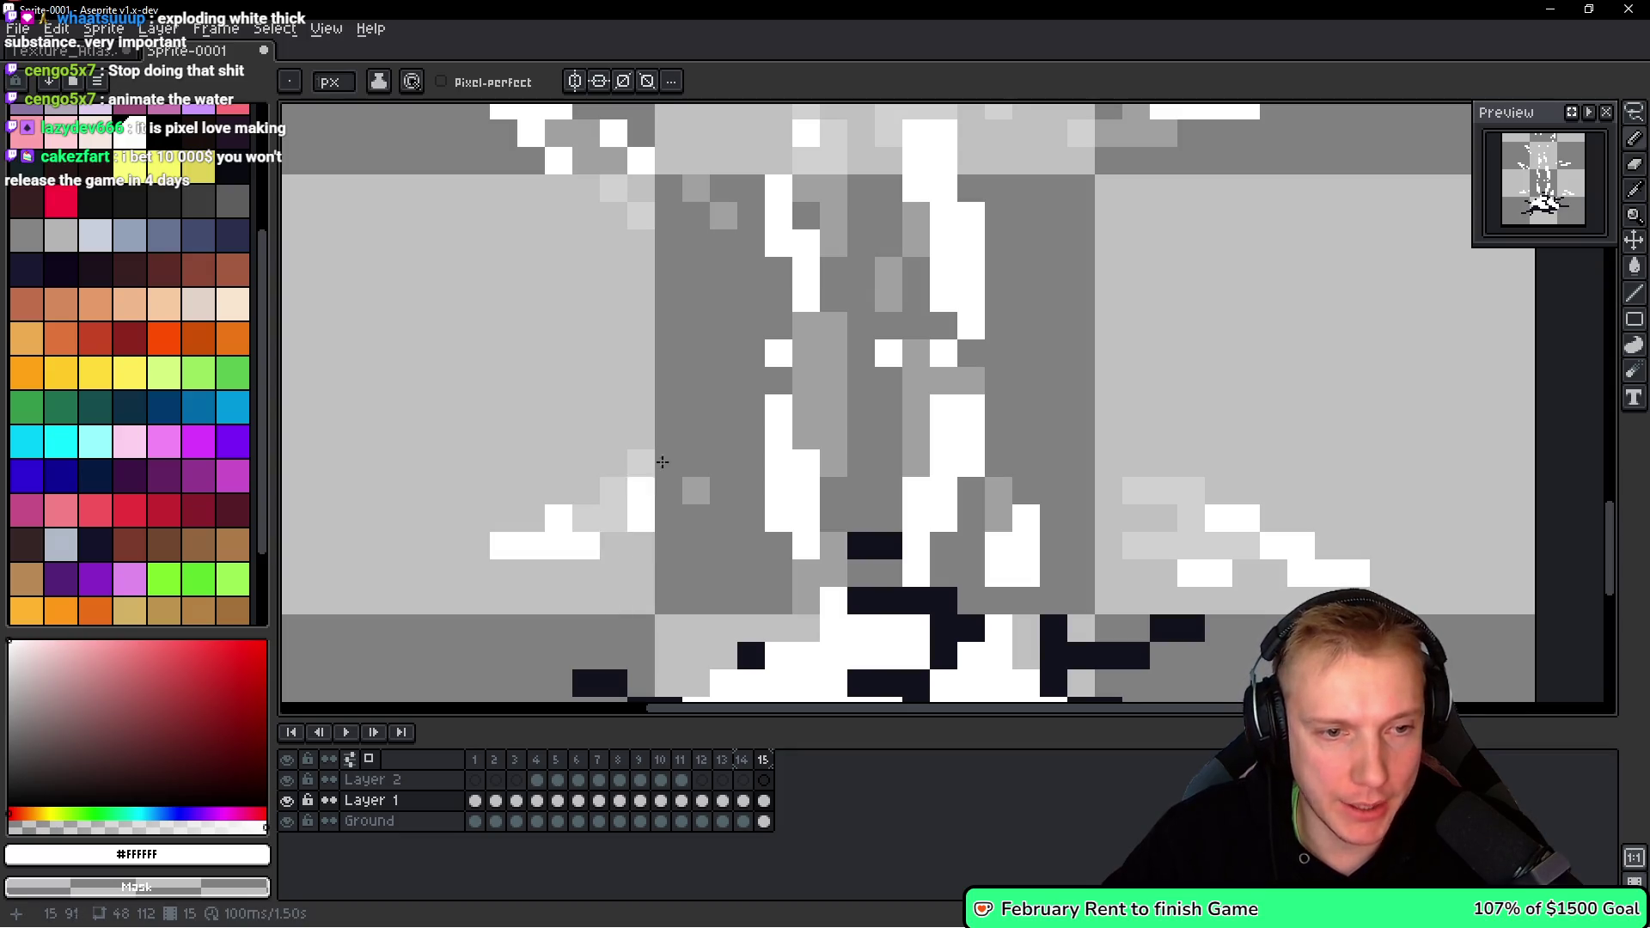
{"action": "scroll", "coordinate": [647, 479], "scroll_direction": "down", "scroll_amount": 1}
{"action": "scroll", "coordinate": [704, 464], "scroll_direction": "up", "scroll_amount": 2}
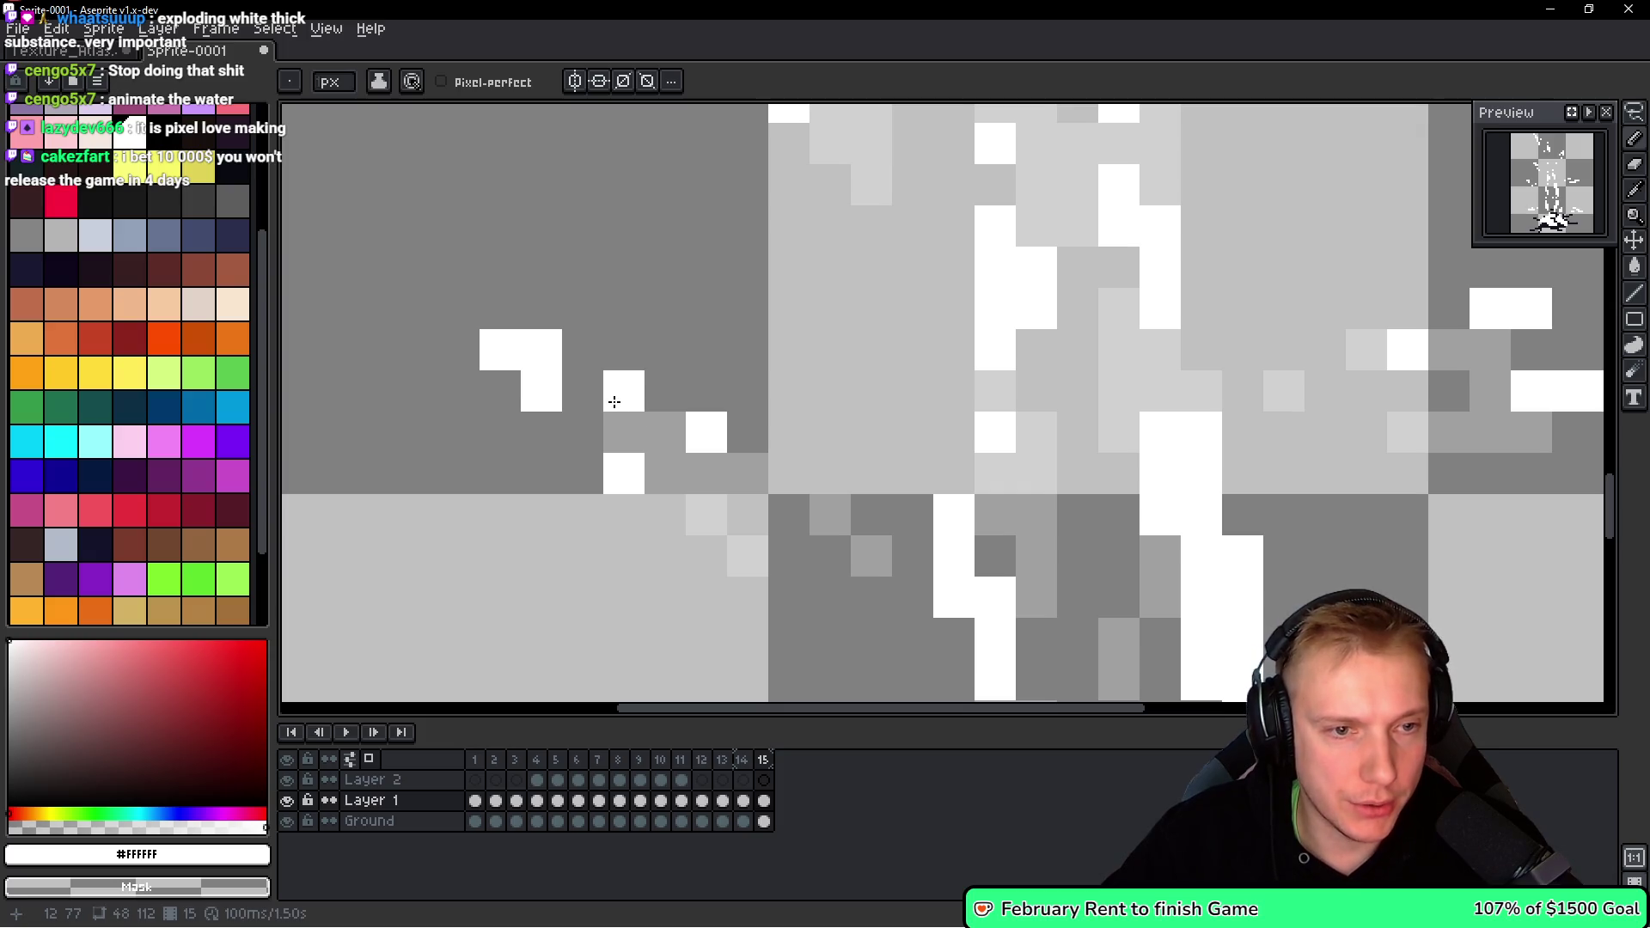
{"action": "scroll", "coordinate": [663, 342], "scroll_direction": "up", "scroll_amount": 5}
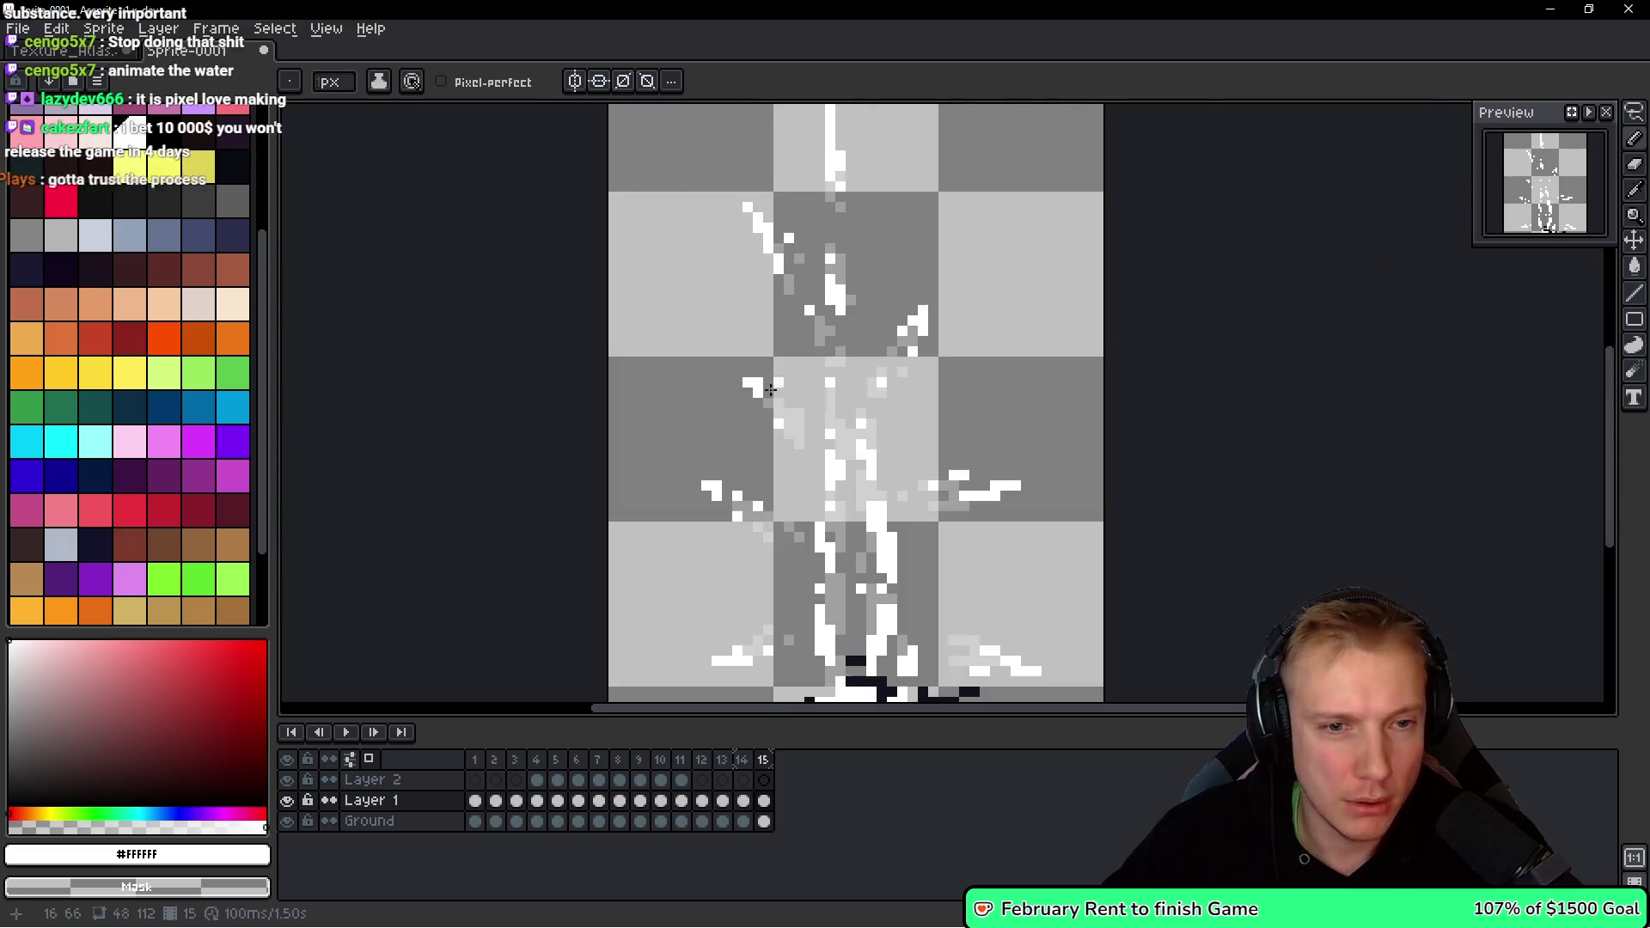
{"action": "scroll", "coordinate": [707, 416], "scroll_direction": "down", "scroll_amount": 5}
{"action": "scroll", "coordinate": [736, 369], "scroll_direction": "up", "scroll_amount": 3}
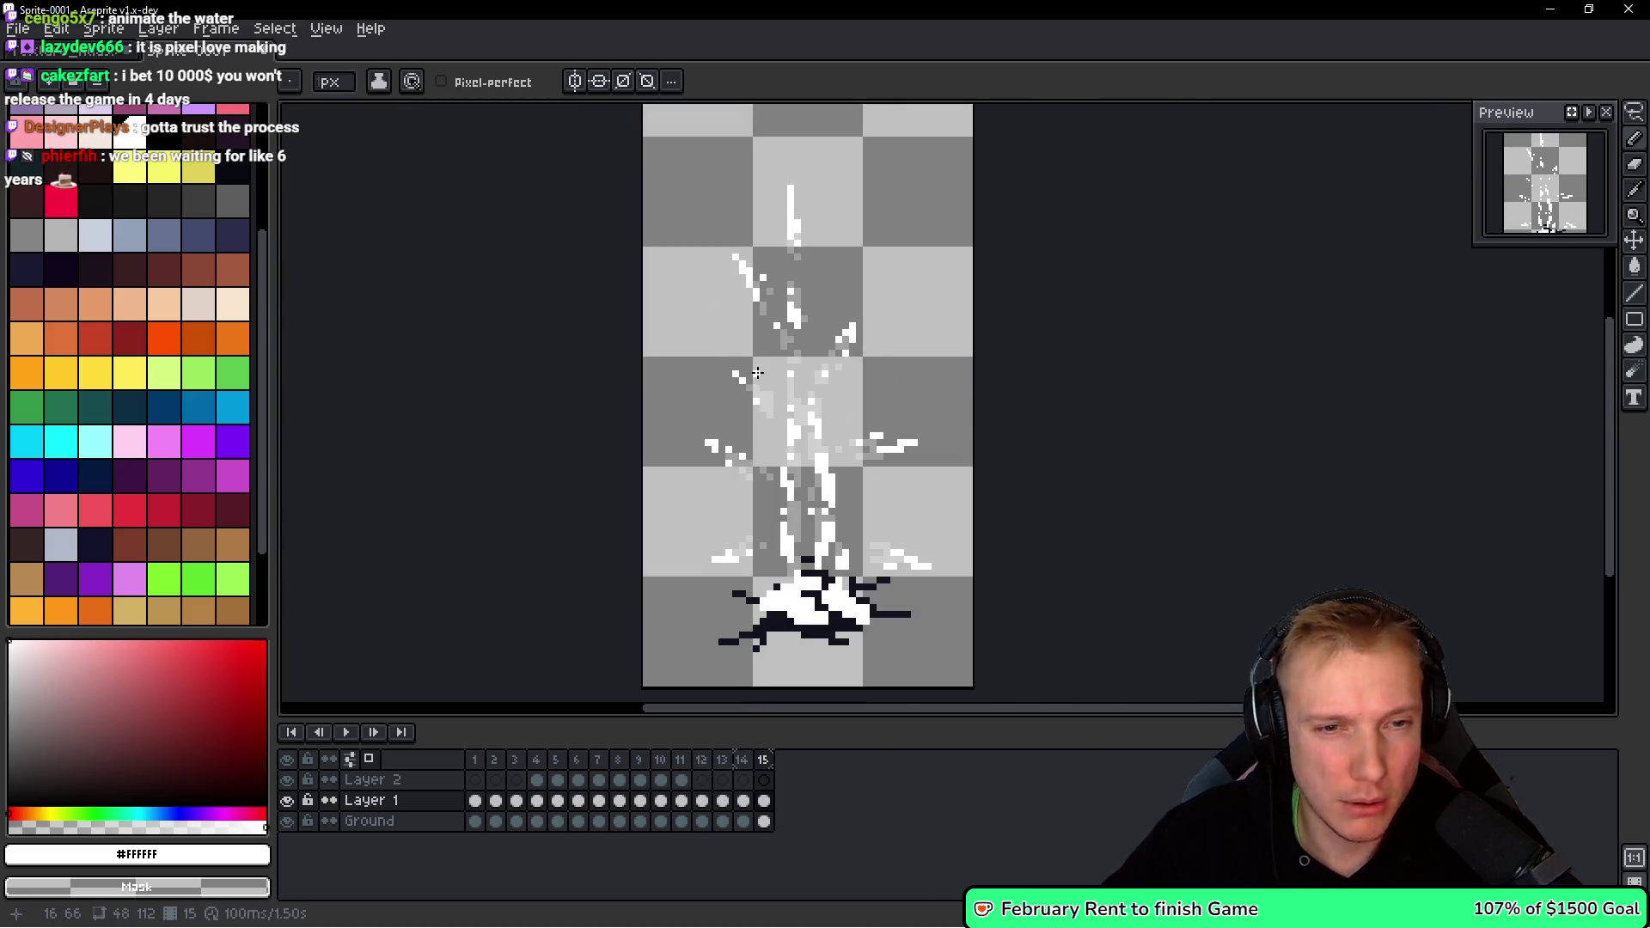
{"action": "scroll", "coordinate": [757, 403], "scroll_direction": "down", "scroll_amount": 4}
{"action": "key", "text": "space"}
{"action": "scroll", "coordinate": [831, 321], "scroll_direction": "up", "scroll_amount": 5}
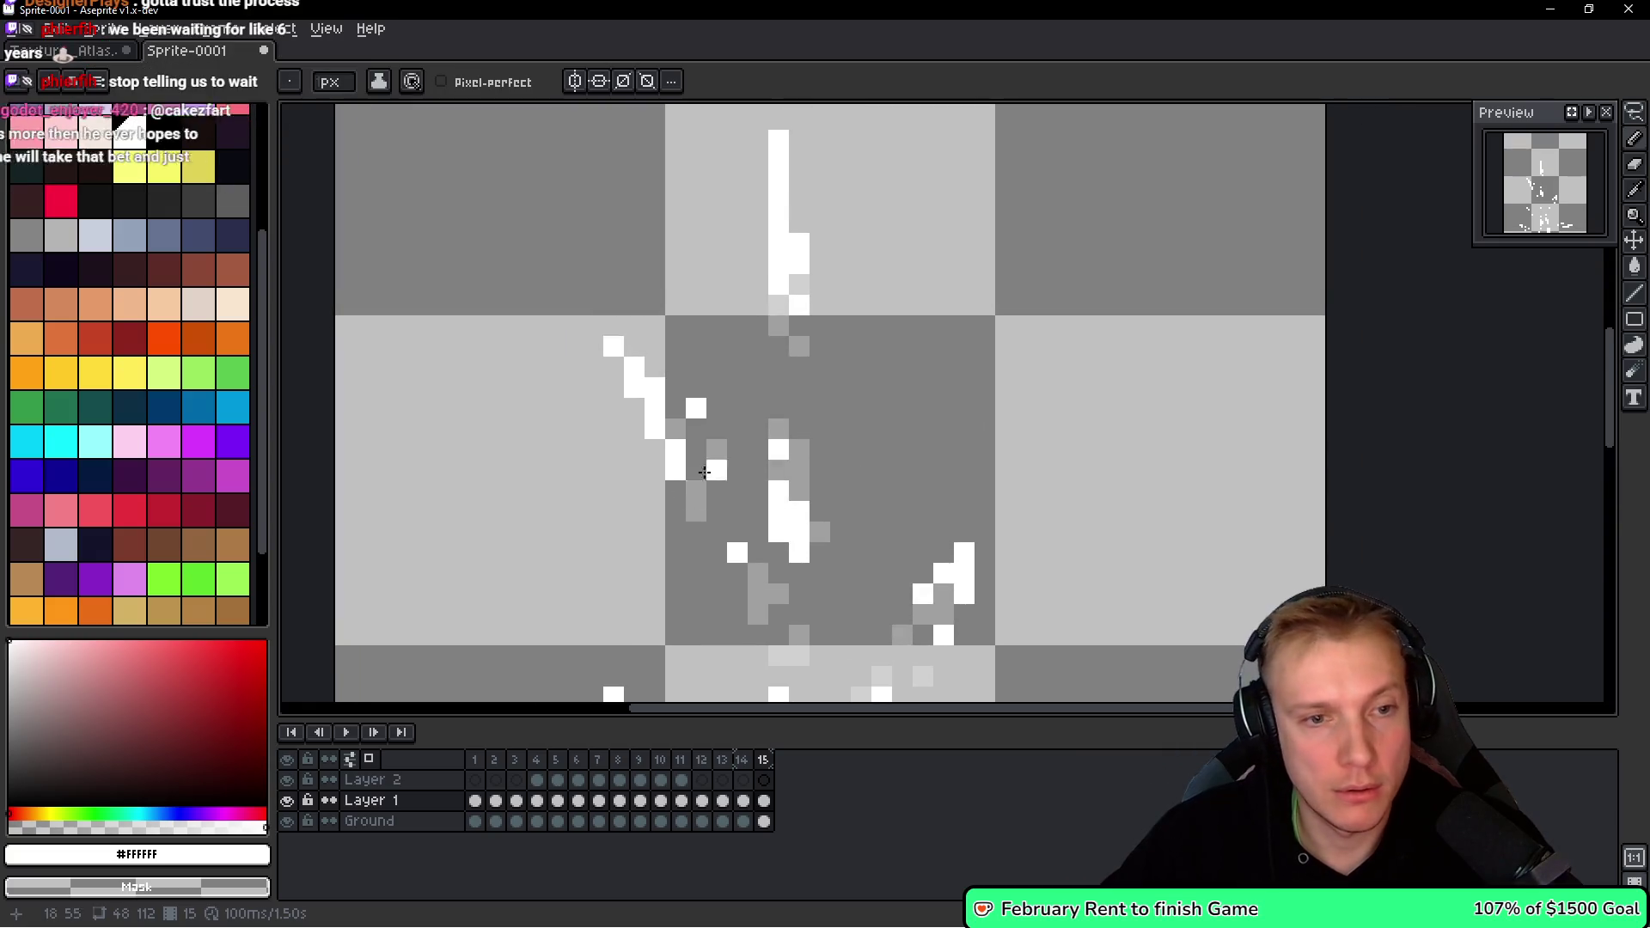
{"action": "key", "text": "ctrl+z"}
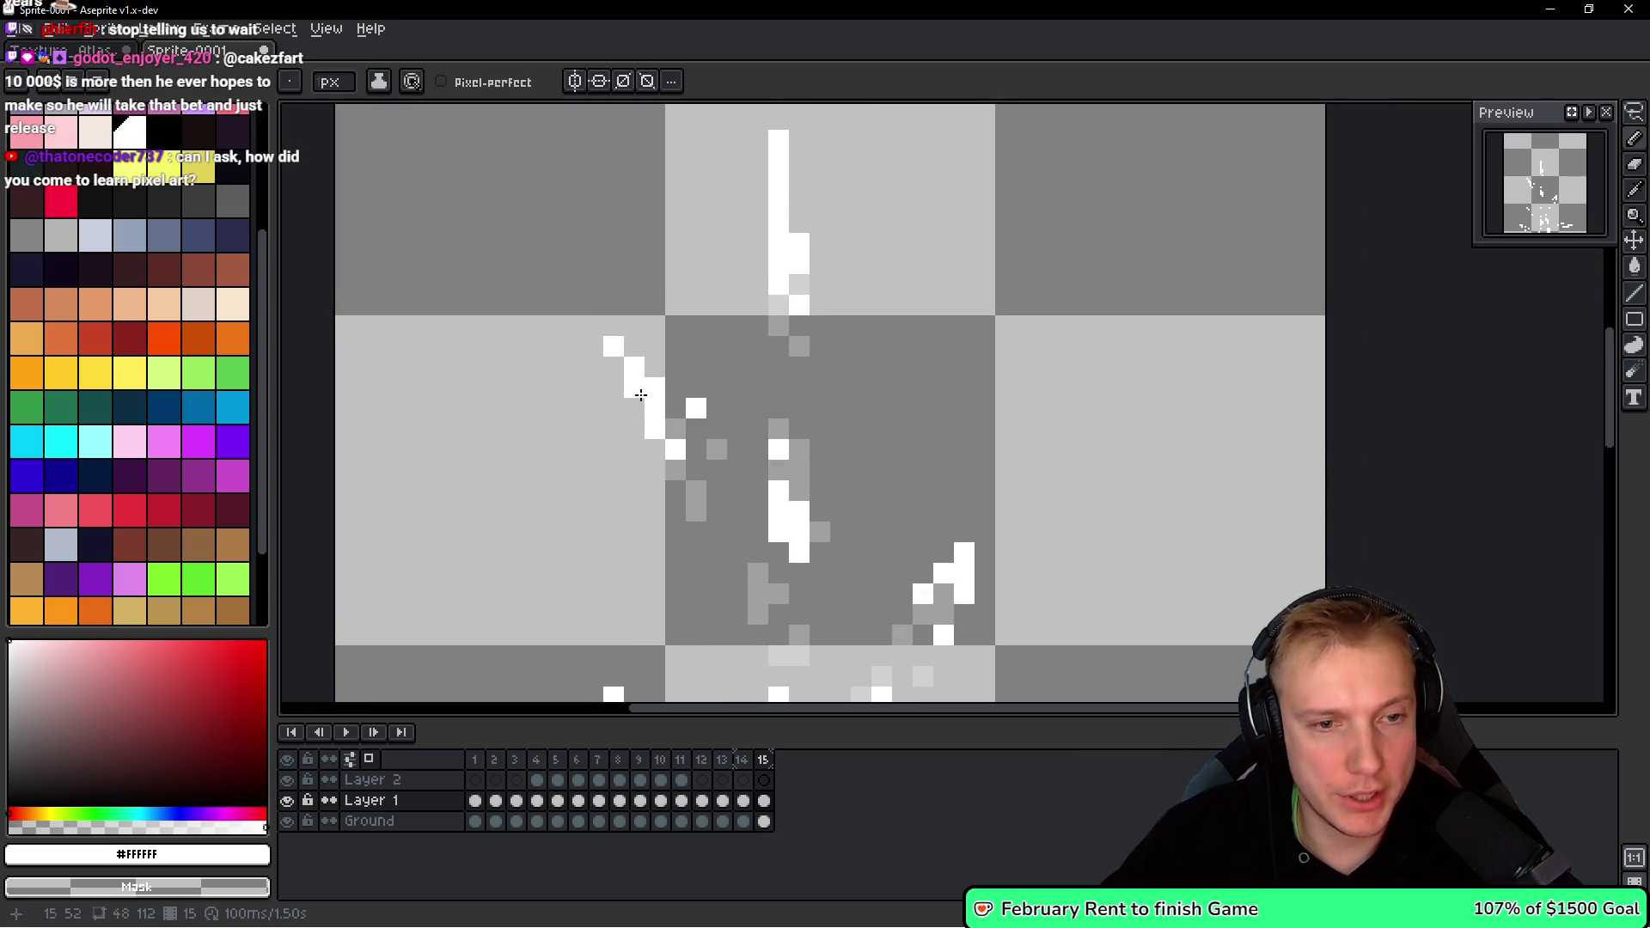
{"action": "scroll", "coordinate": [686, 415], "scroll_direction": "down", "scroll_amount": 1}
{"action": "scroll", "coordinate": [687, 417], "scroll_direction": "up", "scroll_amount": 2}
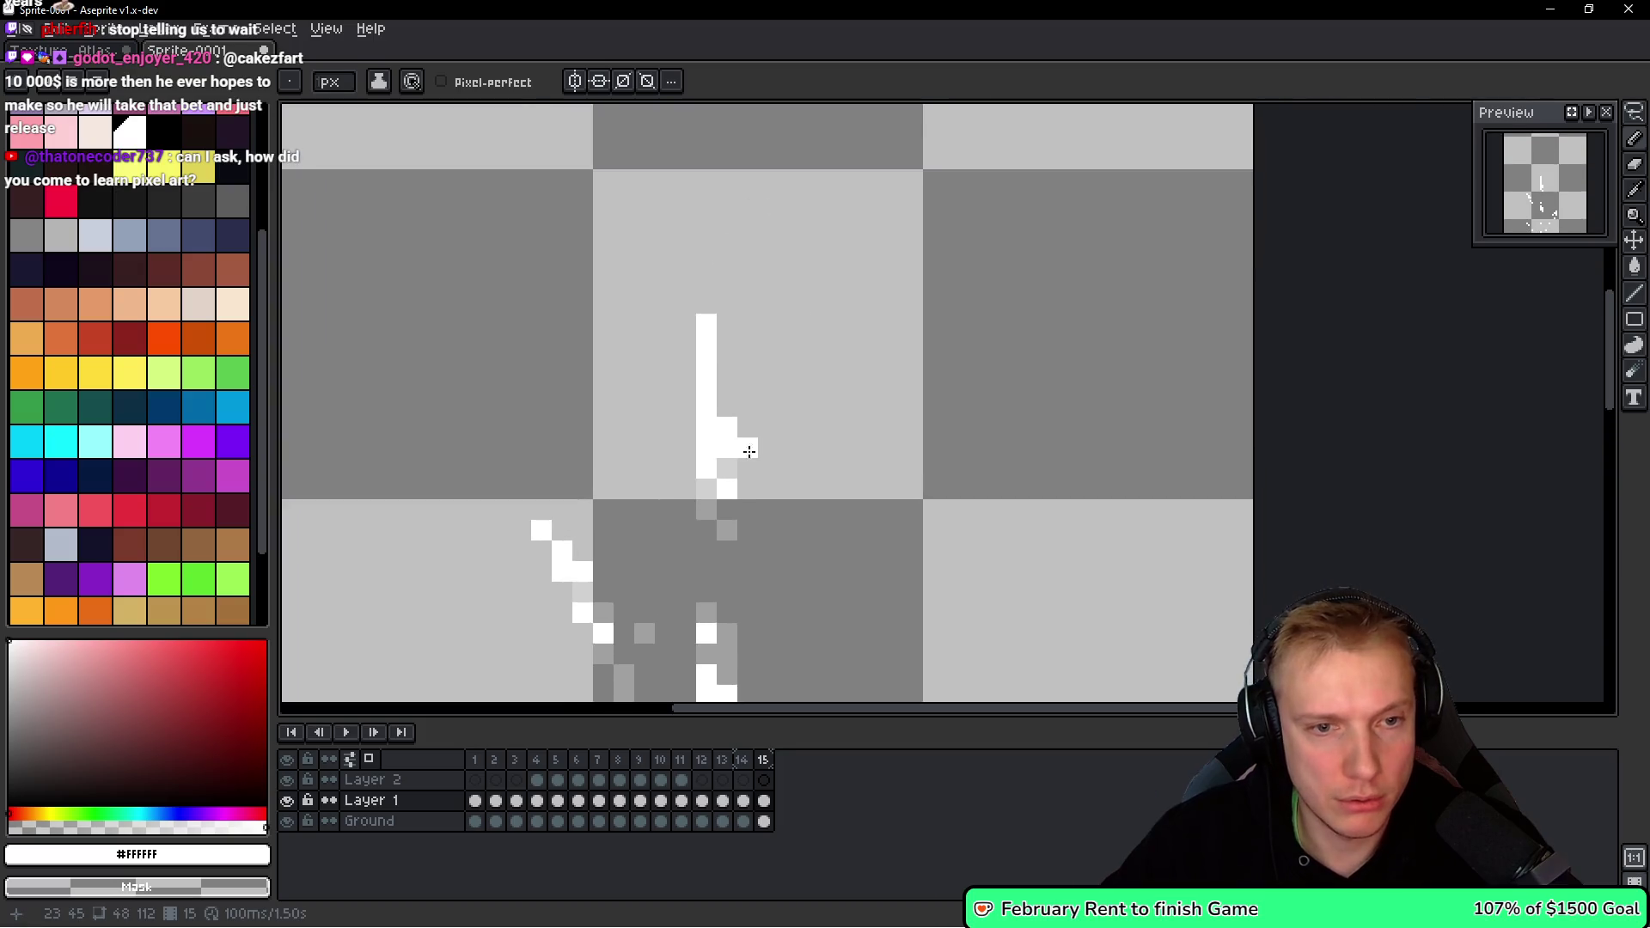
{"action": "key", "text": "ctrl+z"}
{"action": "key", "text": "ctrl+z"}
{"action": "key", "text": "ctrl+z"}
{"action": "key", "text": "ctrl+z"}
{"action": "key", "text": "ctrl+z"}
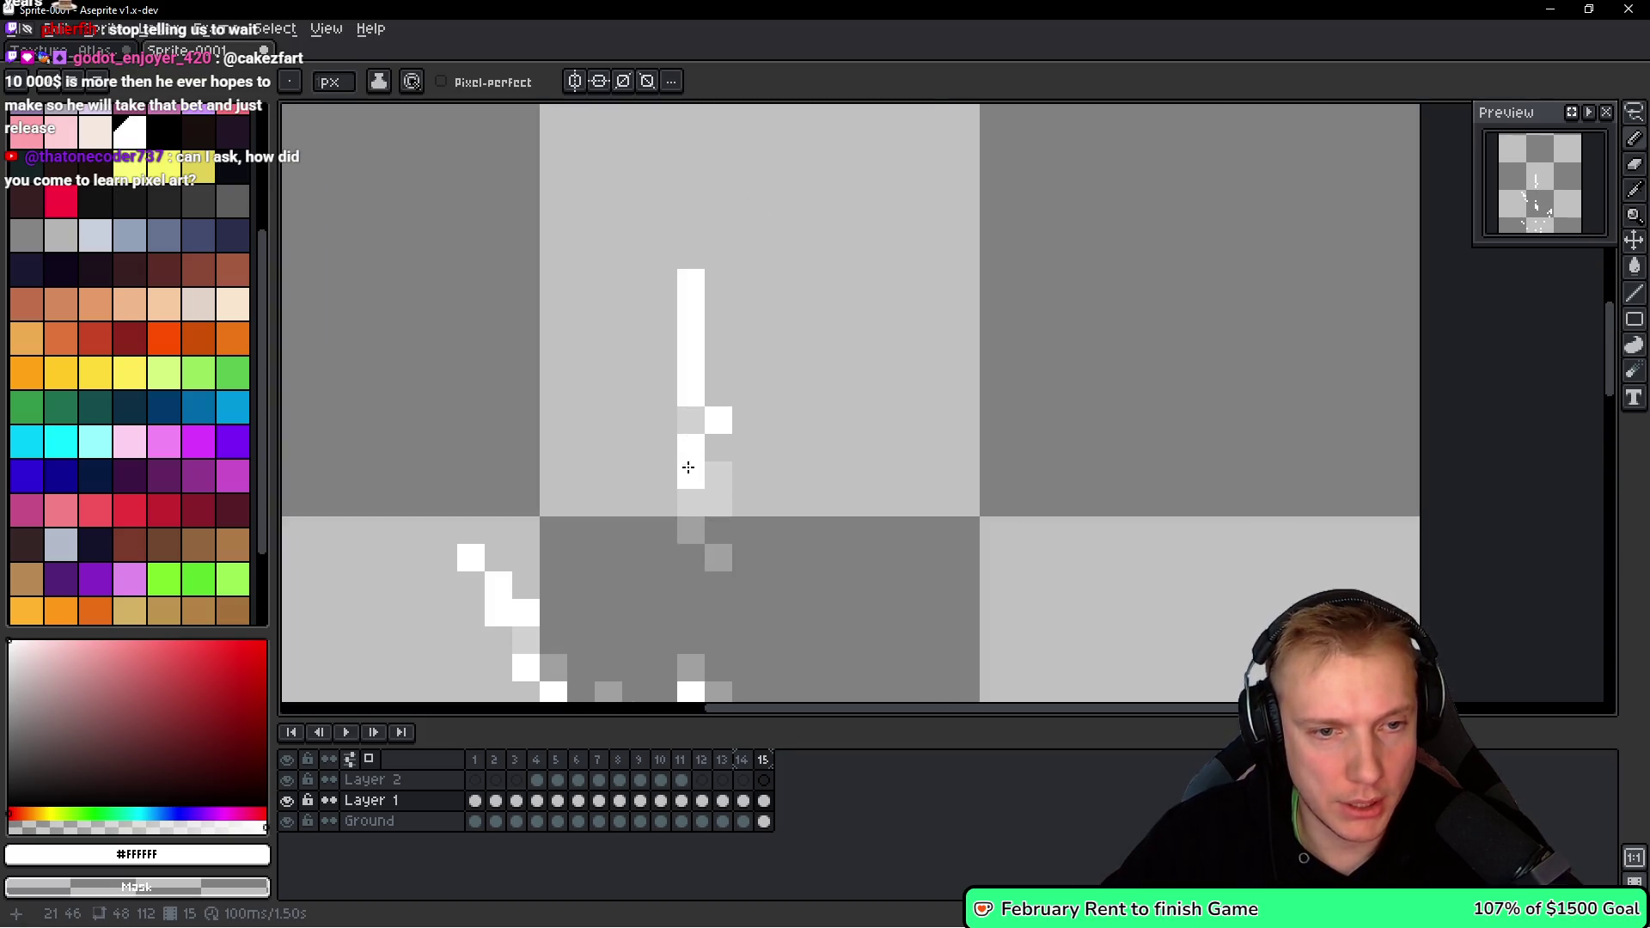
{"action": "scroll", "coordinate": [700, 458], "scroll_direction": "down", "scroll_amount": 1}
Shift the top sliver's end pixel, adding white beside it and erasing the one to its left.
{"action": "left_click", "coordinate": [722, 471]}
{"action": "right_click", "coordinate": [698, 466]}
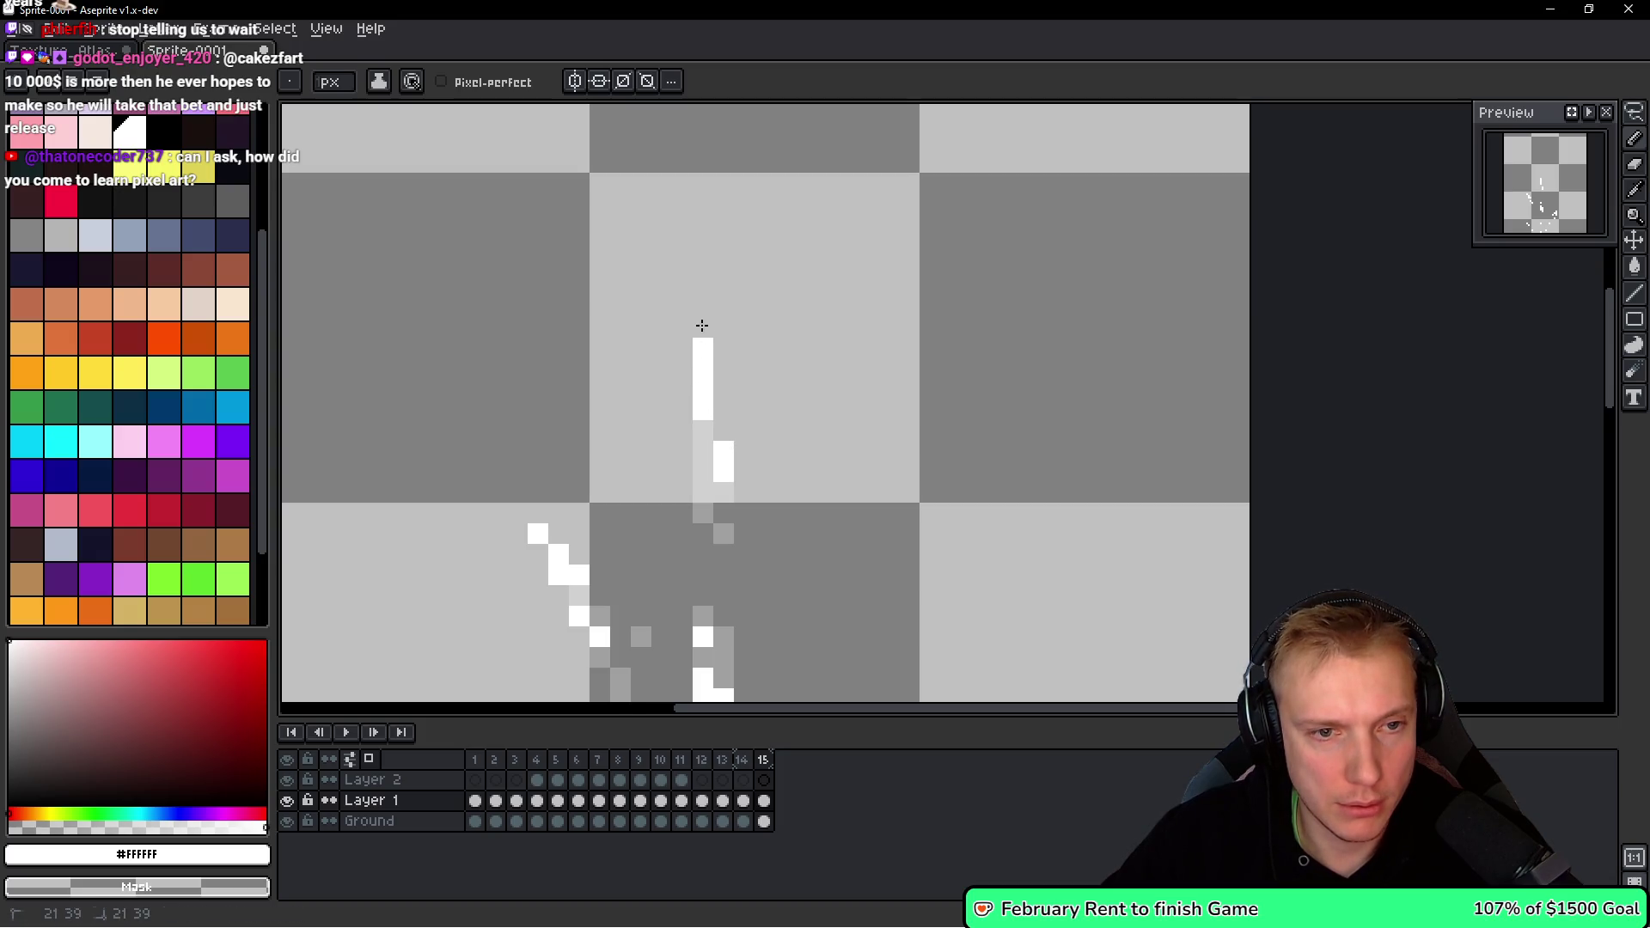
{"action": "scroll", "coordinate": [702, 326], "scroll_direction": "down", "scroll_amount": 4}
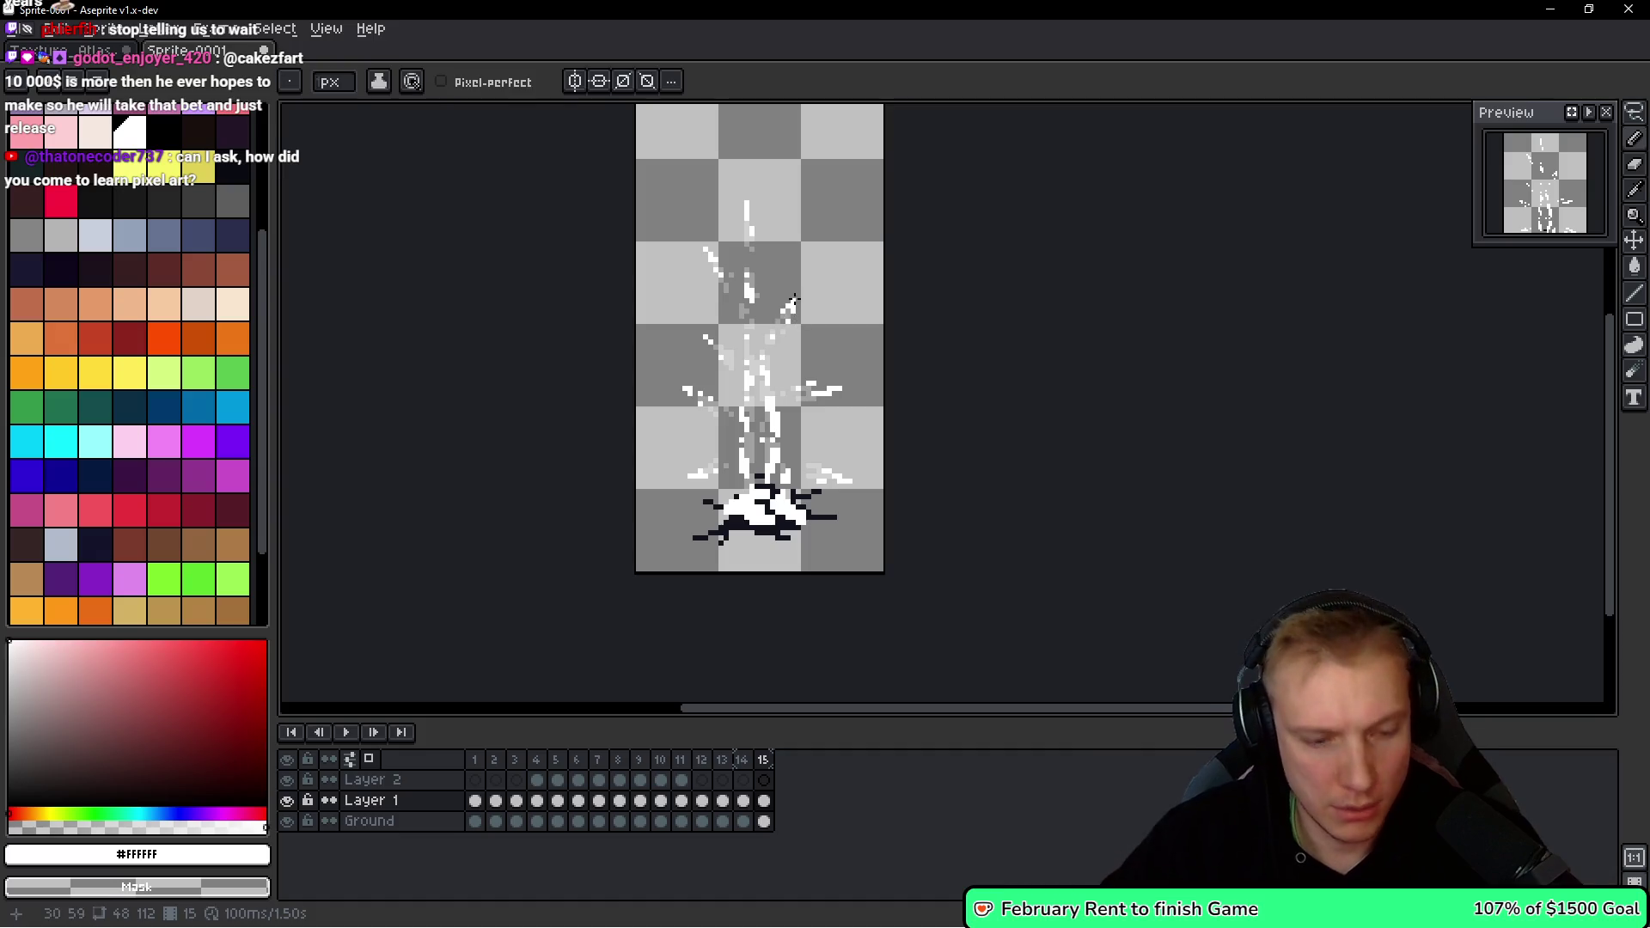
{"action": "key", "text": "alt"}
Add a new frame 16 to the animation.
{"action": "key", "text": "alt+n"}
{"action": "scroll", "coordinate": [860, 340], "scroll_direction": "up", "scroll_amount": 2}
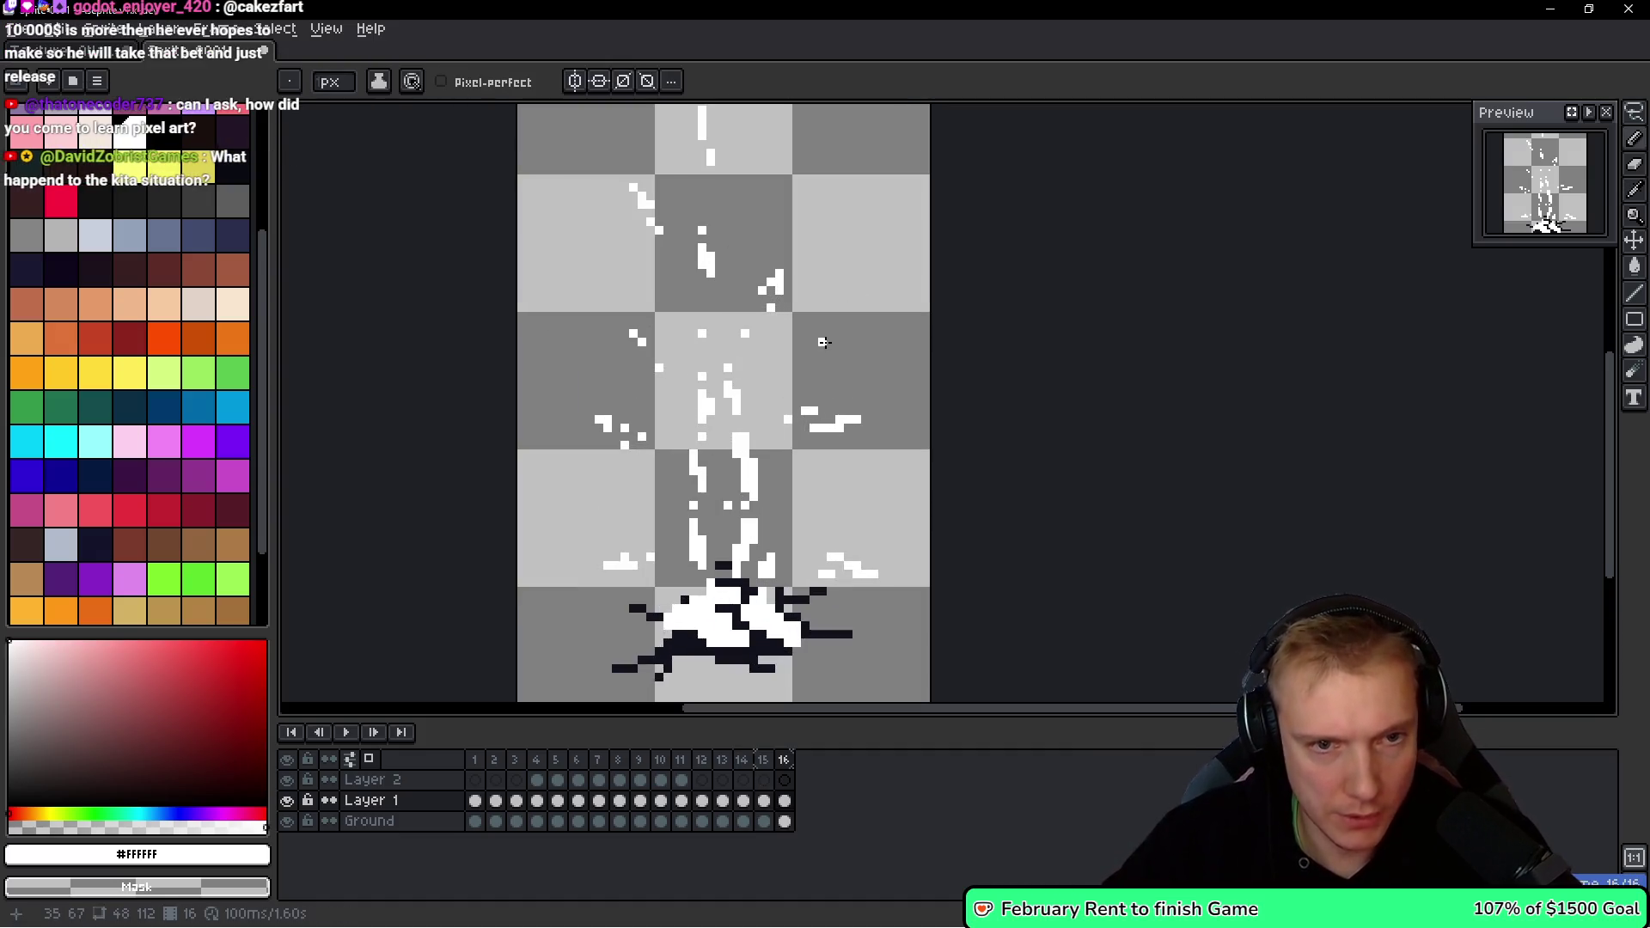
{"action": "scroll", "coordinate": [853, 412], "scroll_direction": "up", "scroll_amount": 1}
Lasso the right-middle white fragment and move it right and down.
{"action": "key", "text": "q"}
{"action": "mouse_move", "coordinate": [867, 375]}
{"action": "left_mouse_down"}
{"action": "mouse_move", "coordinate": [750, 469]}
{"action": "mouse_move", "coordinate": [963, 515]}
{"action": "left_mouse_up"}
{"action": "left_click_drag", "start_coordinate": [840, 434], "coordinate": [875, 451]}
{"action": "key", "text": "Return"}
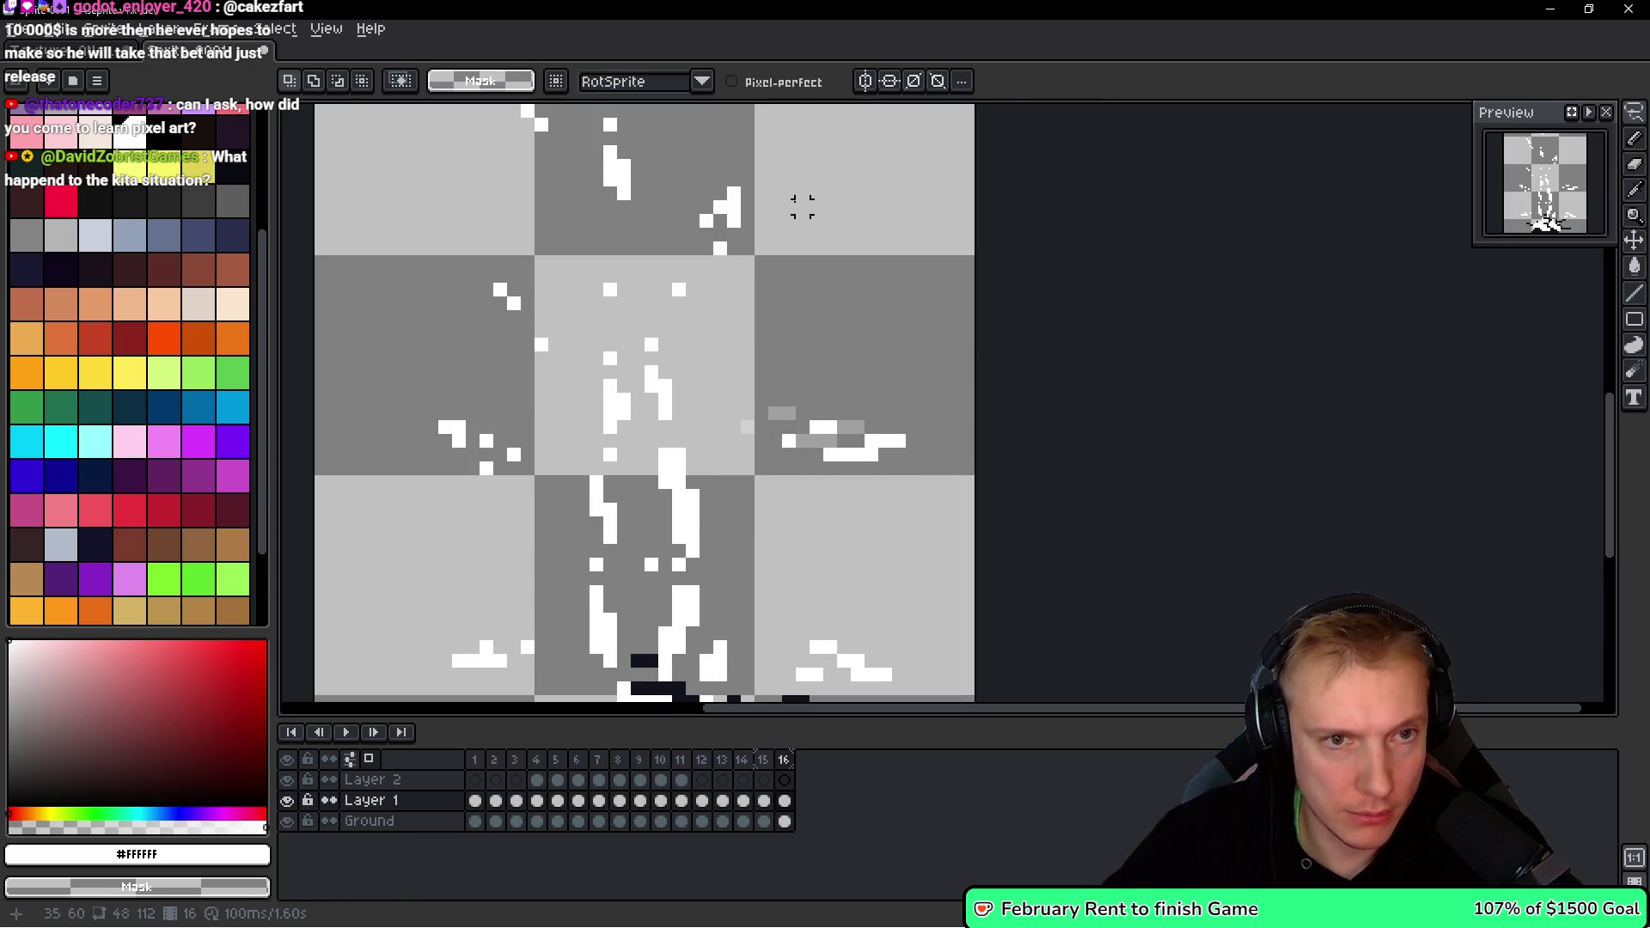
Shift the white pixels near the top centre slightly right and down.
{"action": "scroll", "coordinate": [799, 258], "scroll_direction": "up", "scroll_amount": 3}
{"action": "left_click_drag", "start_coordinate": [739, 254], "coordinate": [688, 265]}
{"action": "mouse_move", "coordinate": [735, 322]}
{"action": "left_mouse_down"}
{"action": "mouse_move", "coordinate": [755, 339]}
{"action": "mouse_move", "coordinate": [733, 467]}
{"action": "mouse_move", "coordinate": [726, 437]}
{"action": "left_mouse_up"}
{"action": "key", "text": "Return"}
{"action": "scroll", "coordinate": [677, 364], "scroll_direction": "up", "scroll_amount": 3}
{"action": "key", "text": "Return"}
Move the upper-left white fragment further up and to the left.
{"action": "mouse_move", "coordinate": [558, 297]}
{"action": "left_mouse_down"}
{"action": "mouse_move", "coordinate": [578, 394]}
{"action": "mouse_move", "coordinate": [648, 350]}
{"action": "mouse_move", "coordinate": [597, 305]}
{"action": "left_mouse_up"}
{"action": "left_click", "coordinate": [620, 333]}
{"action": "mouse_move", "coordinate": [725, 159]}
{"action": "left_mouse_down"}
{"action": "mouse_move", "coordinate": [688, 199]}
{"action": "mouse_move", "coordinate": [737, 232]}
{"action": "mouse_move", "coordinate": [740, 210]}
{"action": "left_mouse_up"}
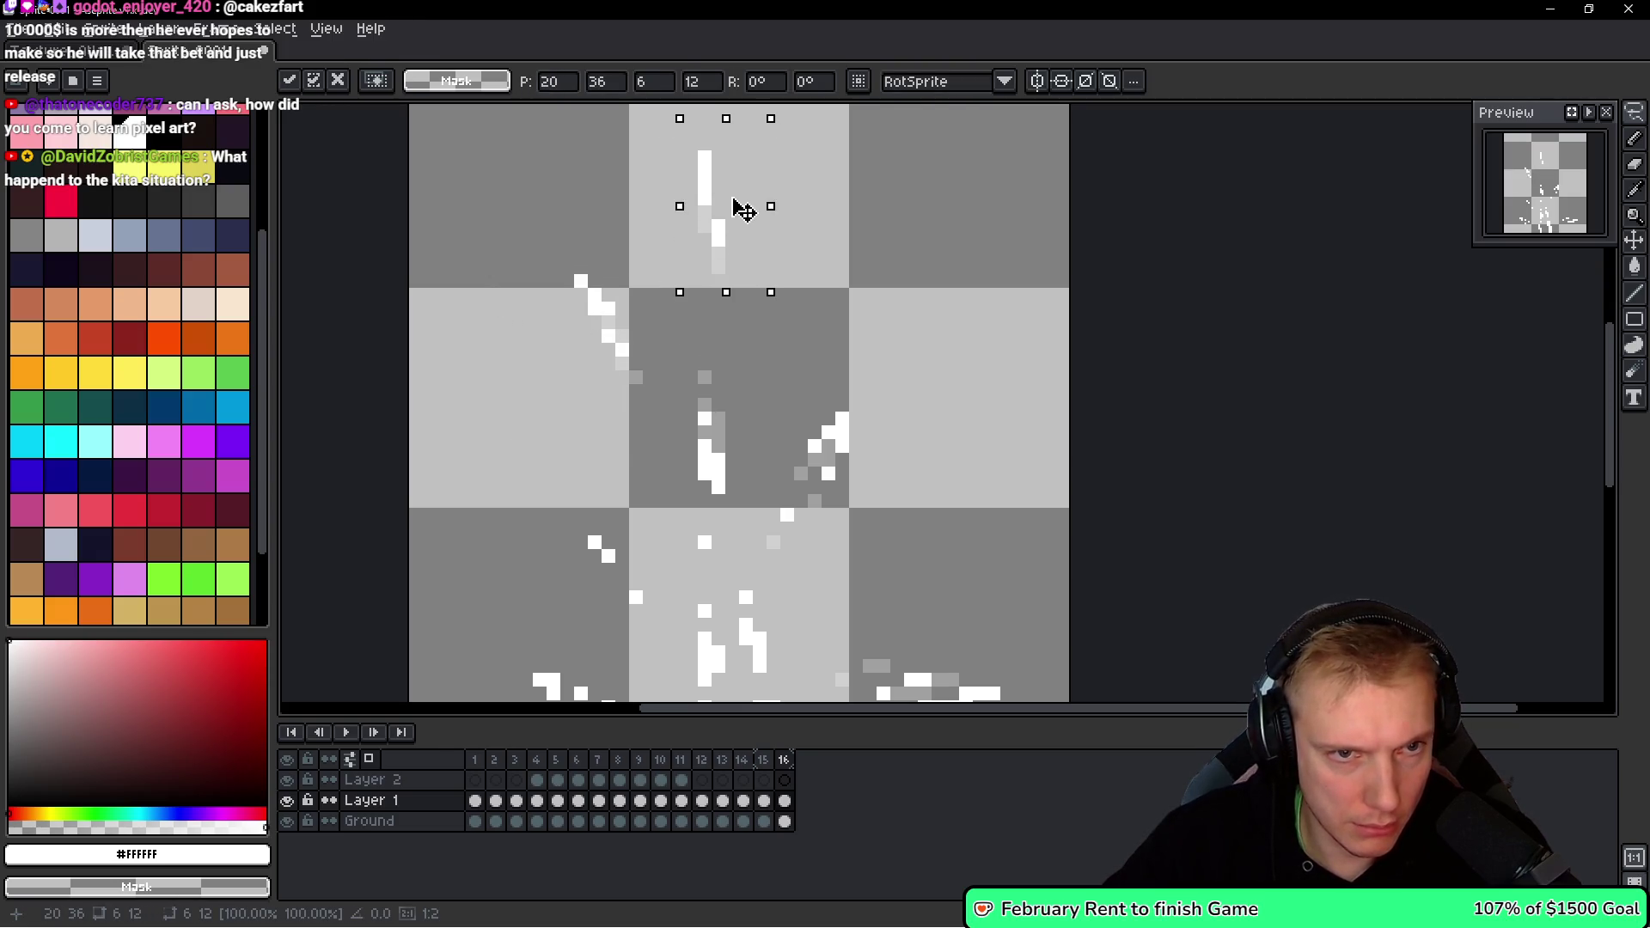
{"action": "scroll", "coordinate": [725, 159], "scroll_direction": "down", "scroll_amount": 3}
{"action": "key", "text": "Return"}
{"action": "mouse_move", "coordinate": [697, 358]}
{"action": "left_mouse_down"}
{"action": "mouse_move", "coordinate": [590, 332]}
{"action": "mouse_move", "coordinate": [679, 378]}
{"action": "mouse_move", "coordinate": [623, 318]}
{"action": "left_mouse_up"}
{"action": "key", "text": "Return"}
Move the lower-left fragment outward and the right-side fragment down and right.
{"action": "mouse_move", "coordinate": [662, 453]}
{"action": "left_mouse_down"}
{"action": "mouse_move", "coordinate": [547, 494]}
{"action": "mouse_move", "coordinate": [559, 516]}
{"action": "left_mouse_up"}
{"action": "mouse_move", "coordinate": [662, 531]}
{"action": "left_mouse_down"}
{"action": "mouse_move", "coordinate": [634, 515]}
{"action": "mouse_move", "coordinate": [679, 505]}
{"action": "mouse_move", "coordinate": [666, 477]}
{"action": "mouse_move", "coordinate": [599, 524]}
{"action": "left_mouse_up"}
{"action": "scroll", "coordinate": [634, 516], "scroll_direction": "down", "scroll_amount": 3}
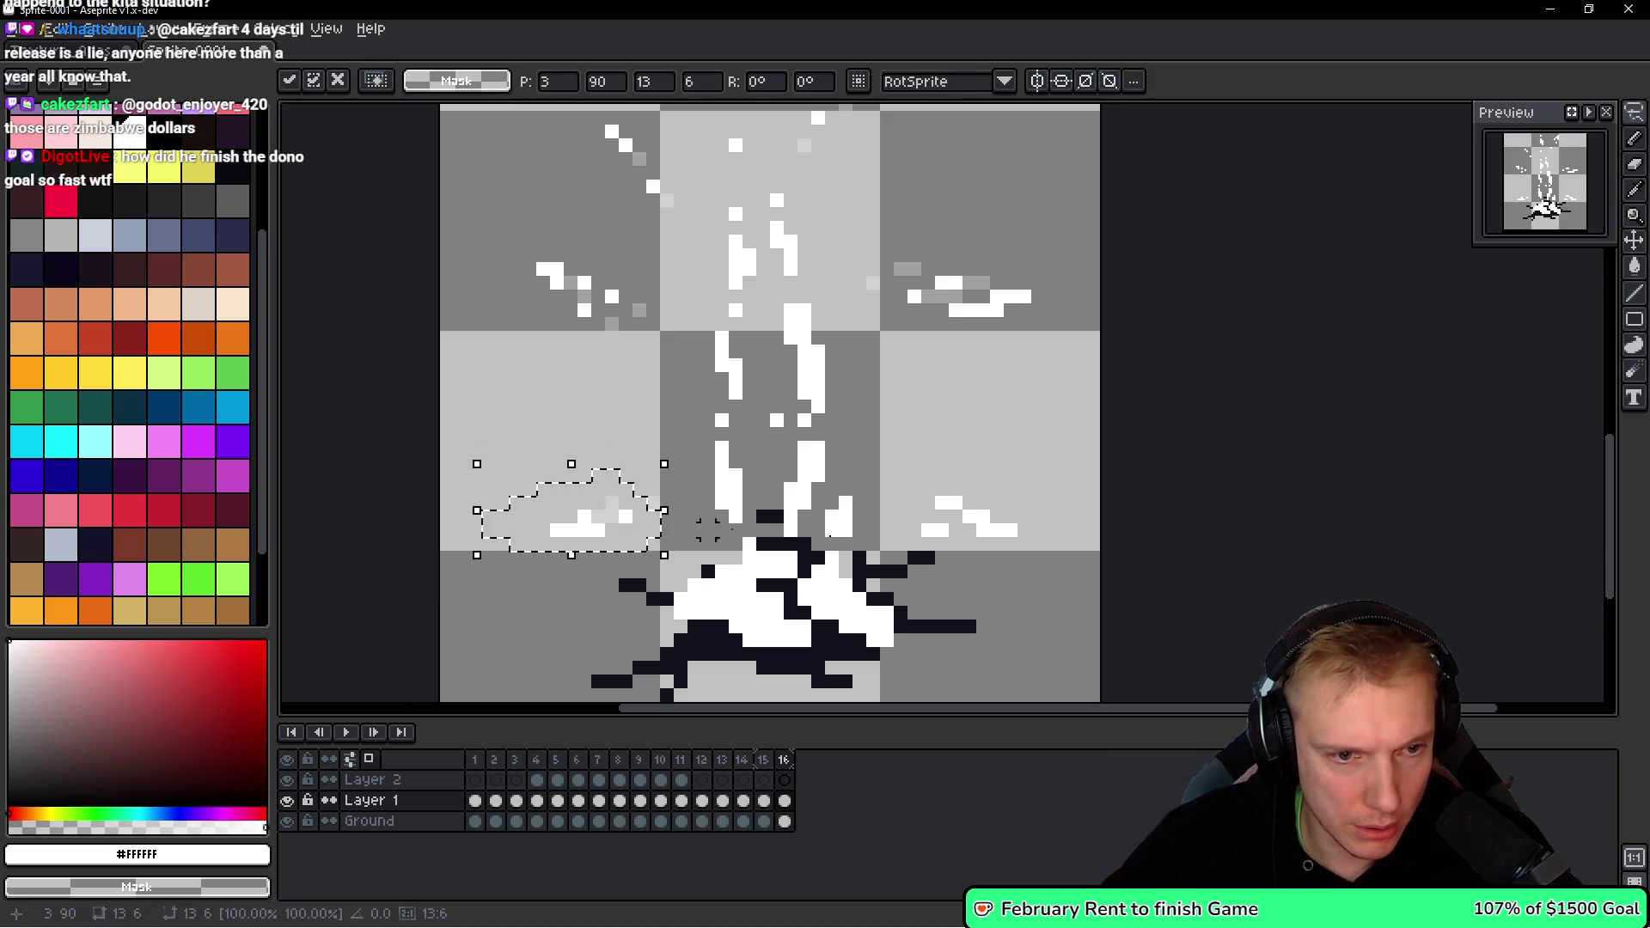
{"action": "key", "text": "Return"}
{"action": "mouse_move", "coordinate": [1006, 482]}
{"action": "left_mouse_down"}
{"action": "mouse_move", "coordinate": [1024, 507]}
{"action": "mouse_move", "coordinate": [1010, 485]}
{"action": "left_mouse_up"}
{"action": "left_click_drag", "start_coordinate": [989, 524], "coordinate": [1002, 542]}
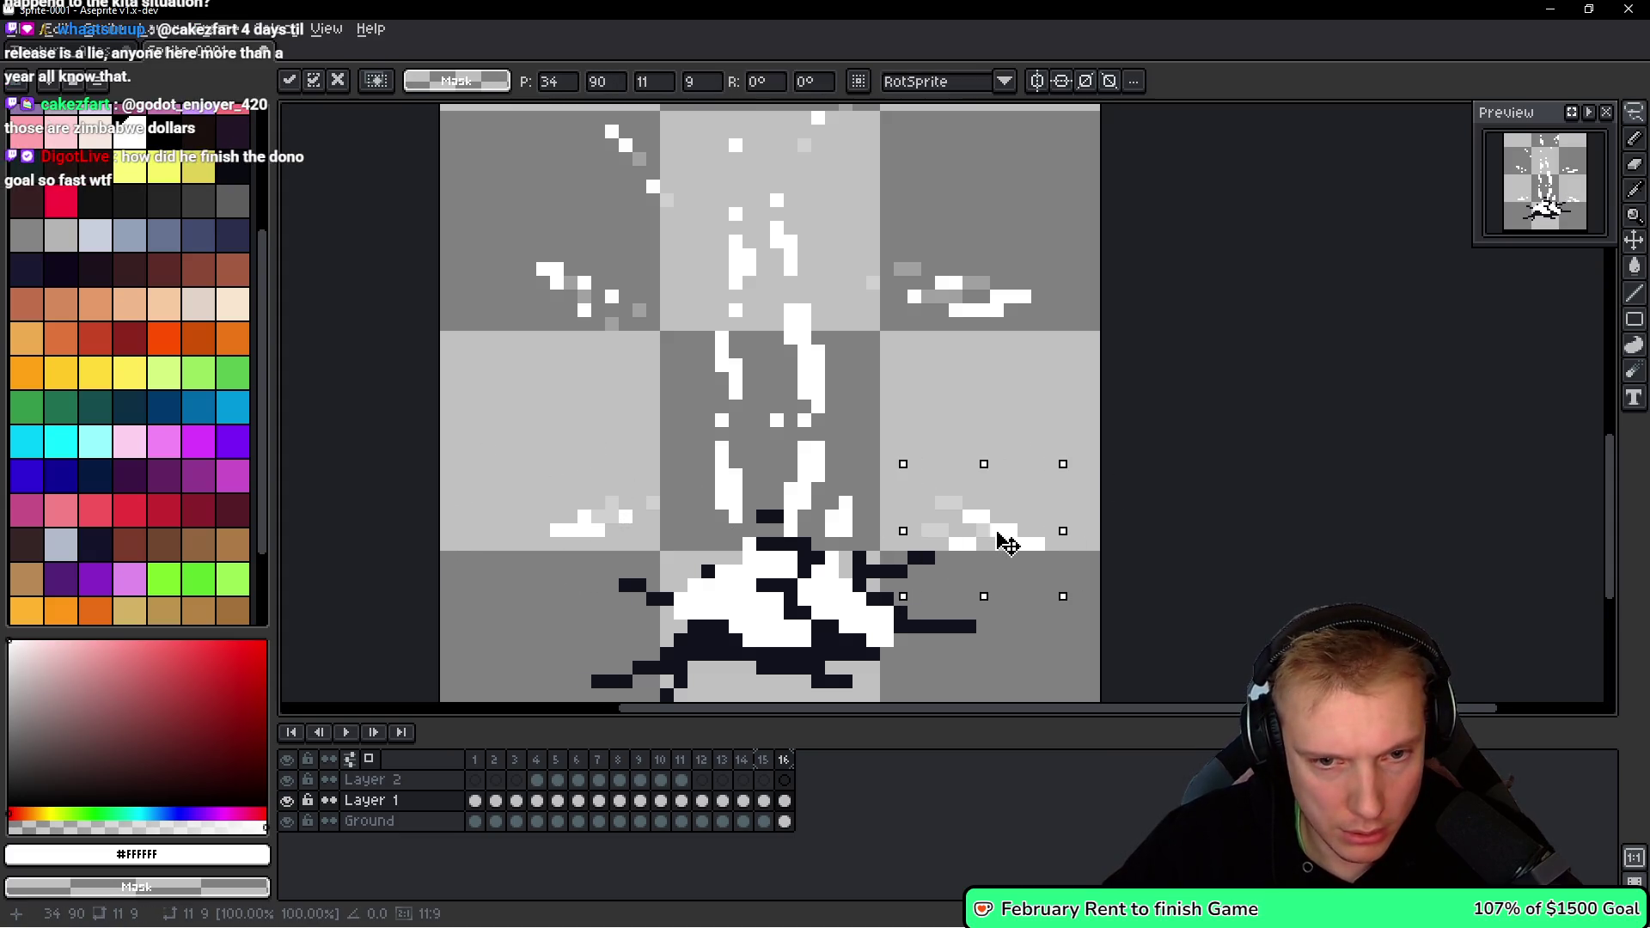
{"action": "key", "text": "Return"}
{"action": "key", "text": "b"}
{"action": "scroll", "coordinate": [978, 546], "scroll_direction": "up", "scroll_amount": 2}
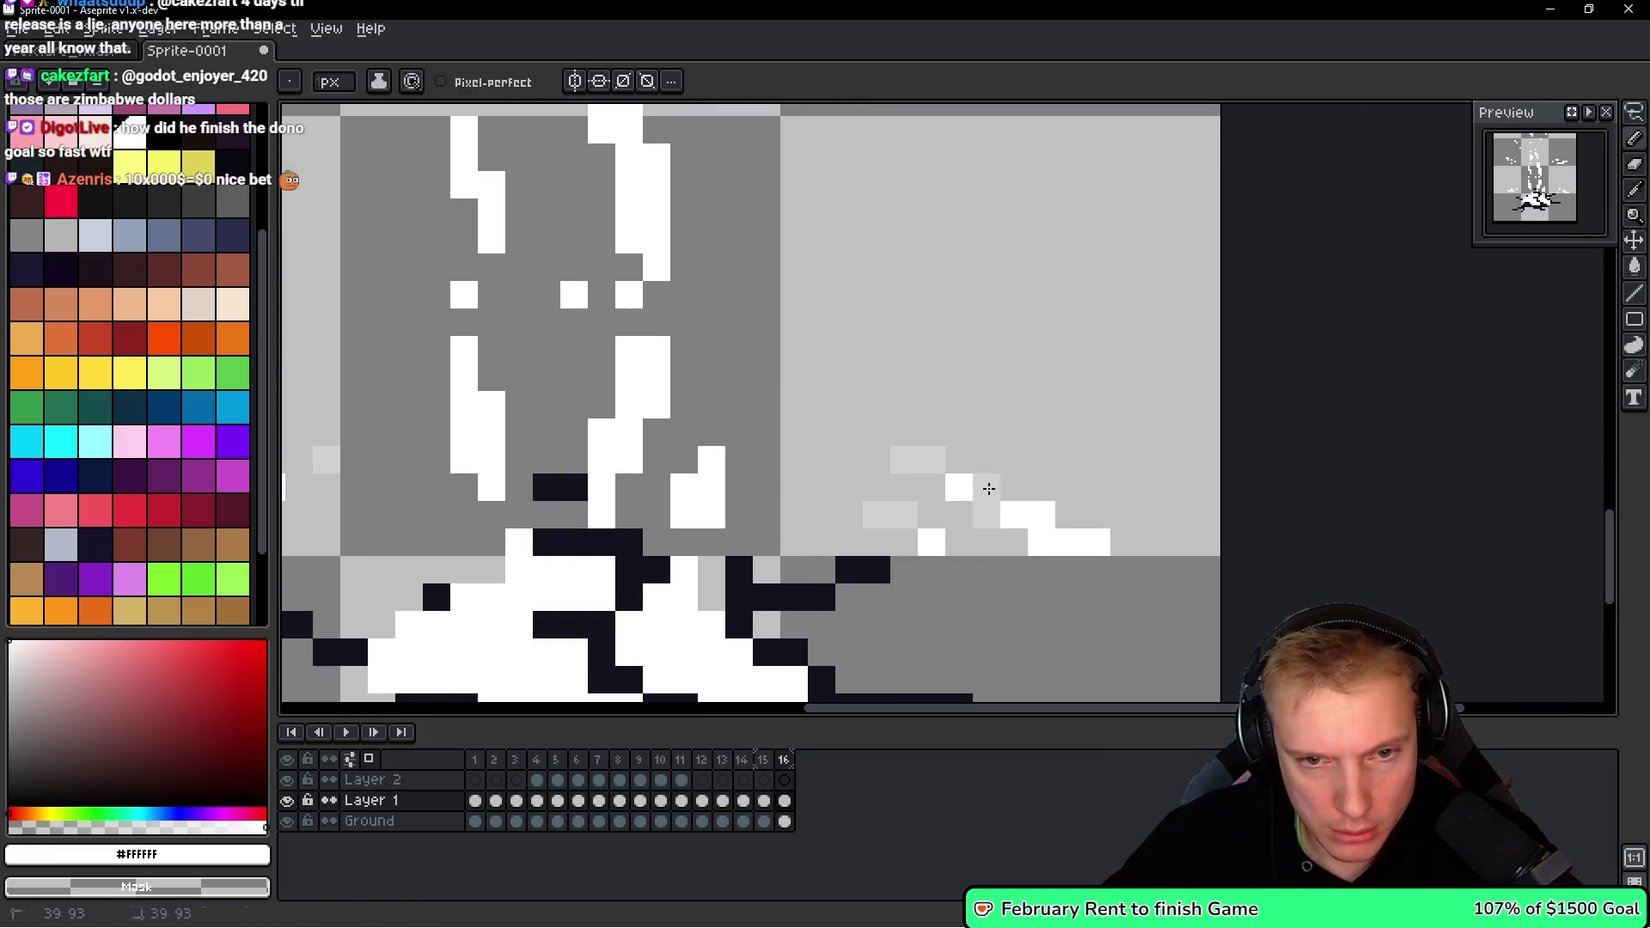
Move a right fragment pixel one step right and erase two stray white pixels below.
{"action": "scroll", "coordinate": [1039, 512], "scroll_direction": "down", "scroll_amount": 3}
{"action": "scroll", "coordinate": [1055, 559], "scroll_direction": "up", "scroll_amount": 1}
{"action": "scroll", "coordinate": [920, 533], "scroll_direction": "down", "scroll_amount": 2}
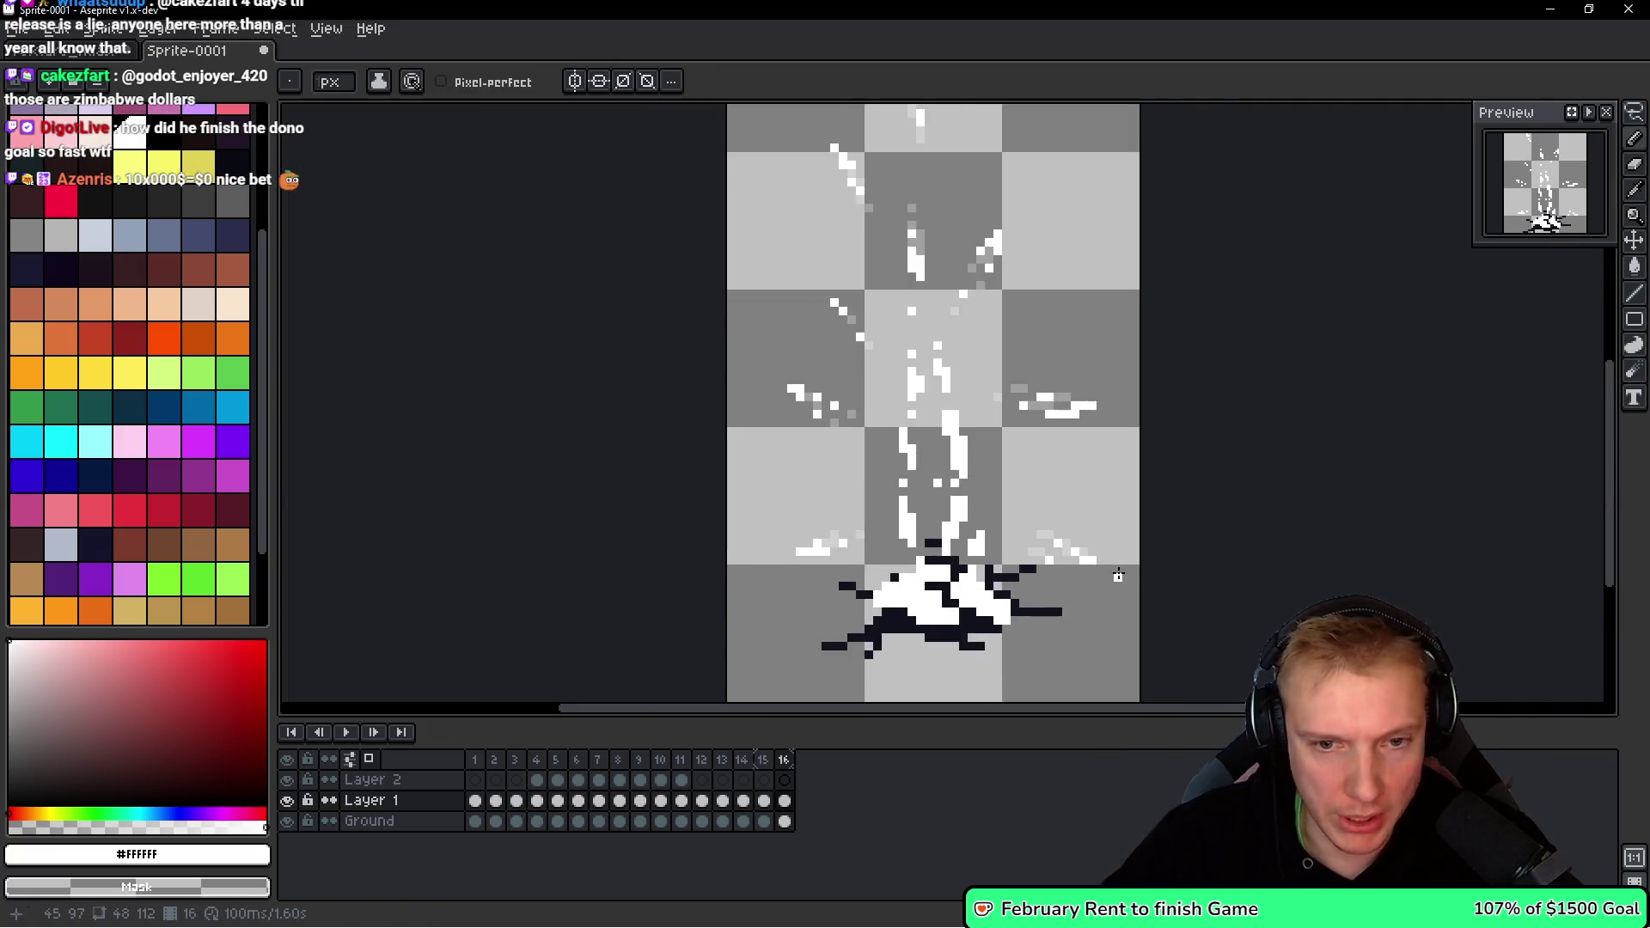
{"action": "scroll", "coordinate": [786, 513], "scroll_direction": "up", "scroll_amount": 5}
{"action": "right_click", "coordinate": [1061, 527]}
{"action": "left_click", "coordinate": [1116, 526]}
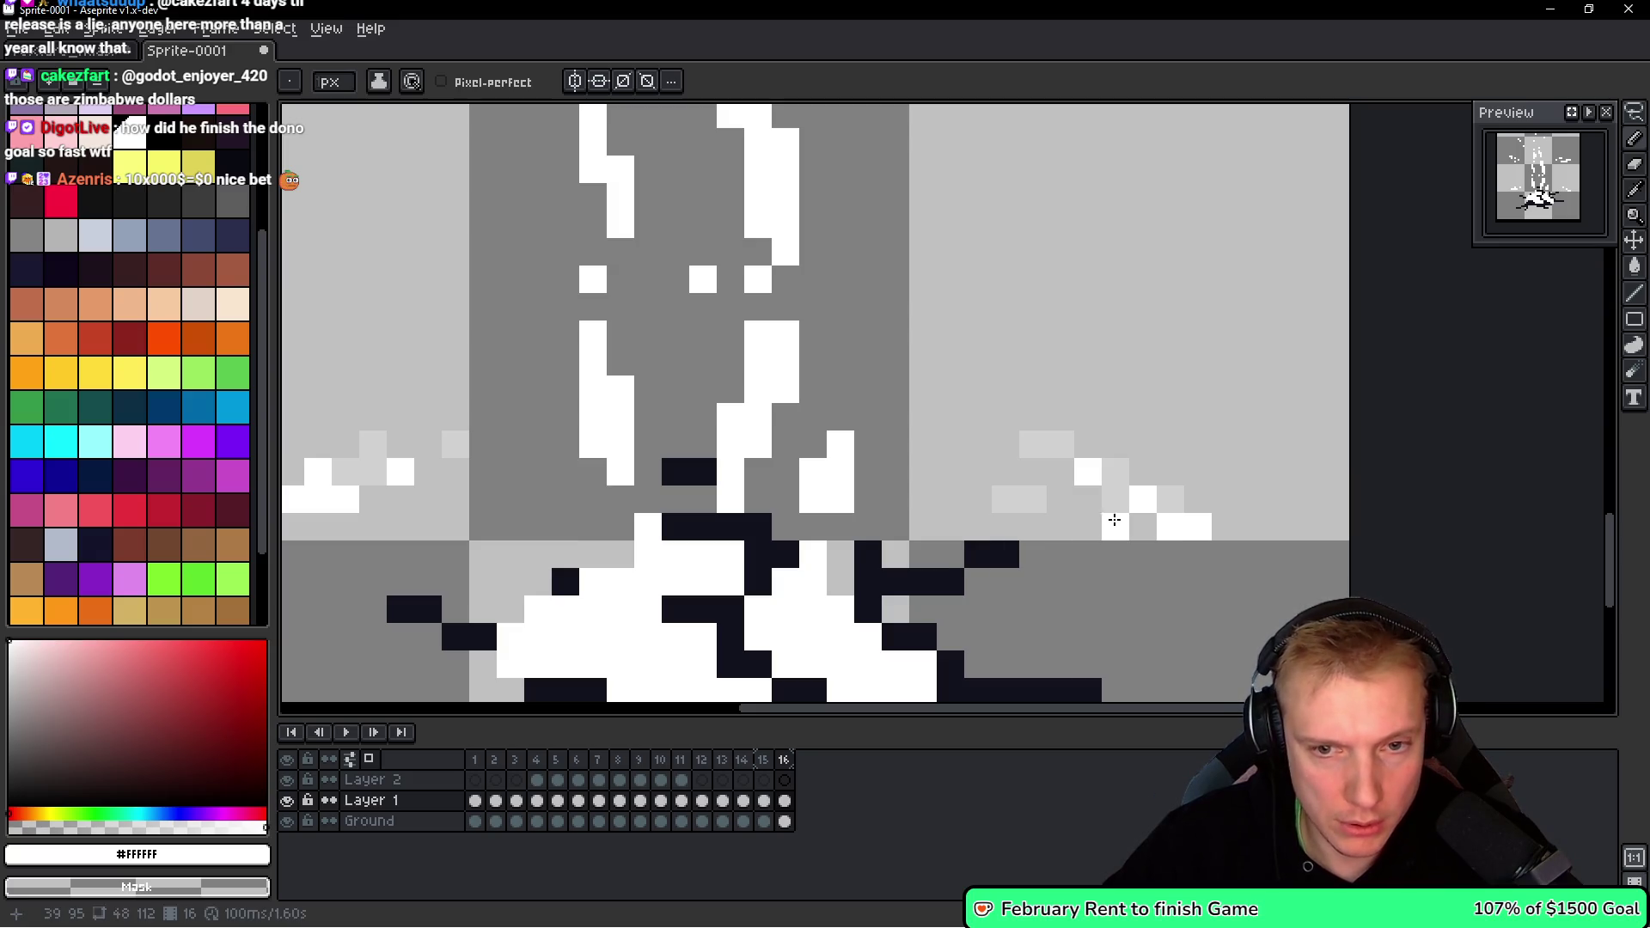
{"action": "scroll", "coordinate": [939, 505], "scroll_direction": "left", "scroll_amount": 5}
{"action": "right_click", "coordinate": [712, 495]}
{"action": "right_click", "coordinate": [716, 518]}
{"action": "scroll", "coordinate": [782, 491], "scroll_direction": "down", "scroll_amount": 4}
{"action": "scroll", "coordinate": [744, 440], "scroll_direction": "up", "scroll_amount": 3}
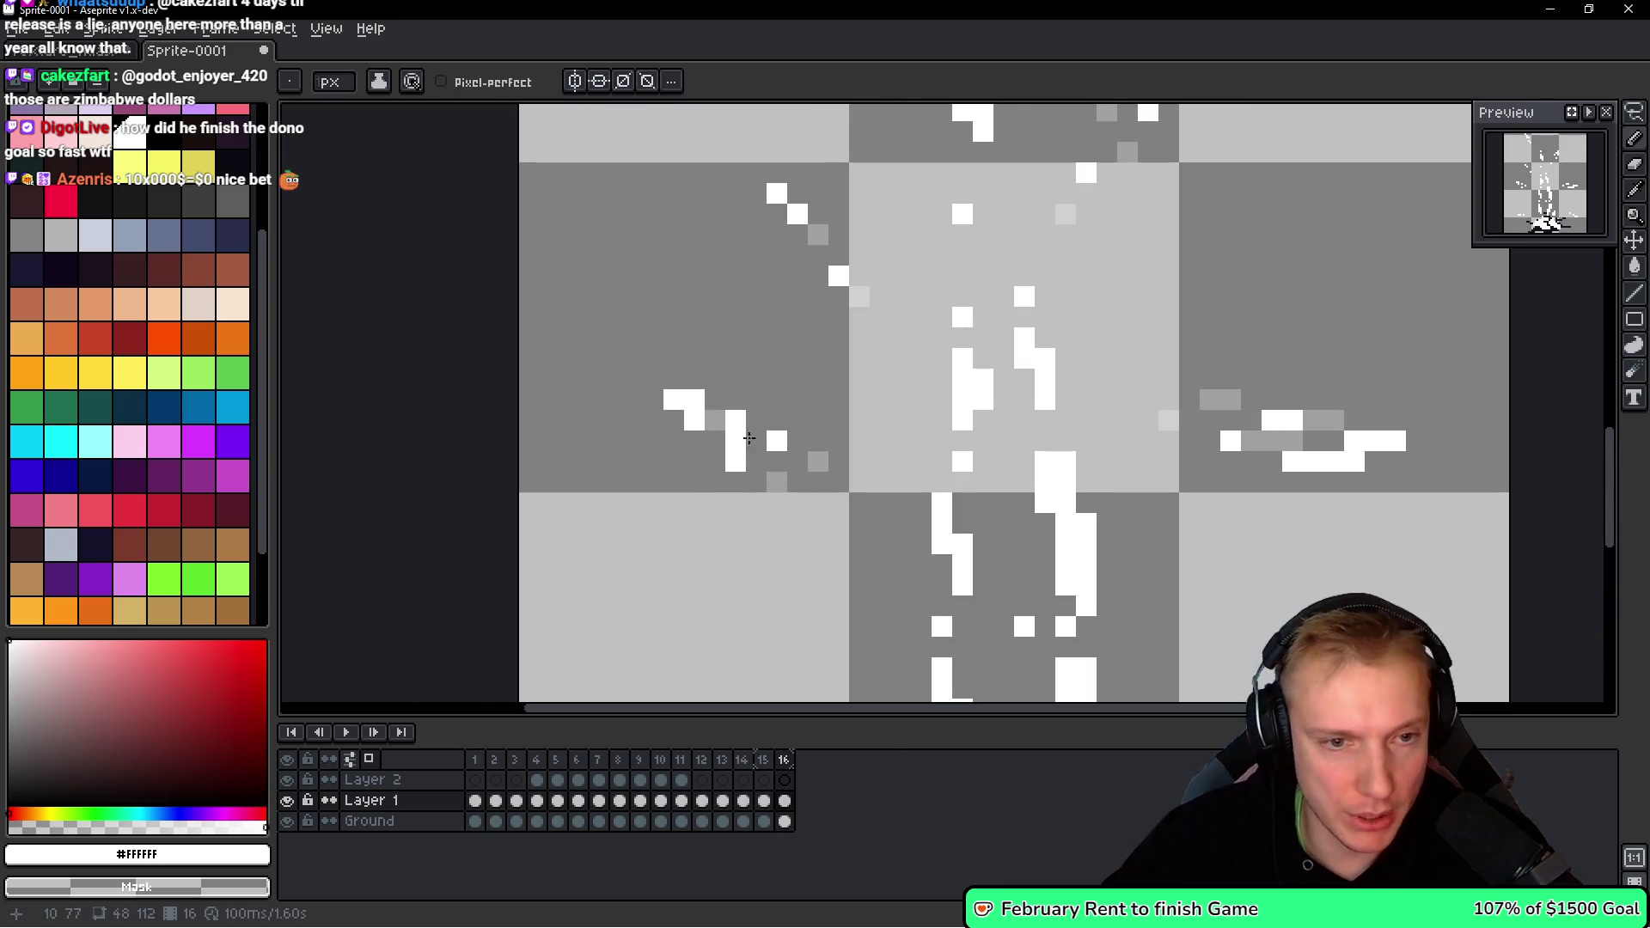
Erase white pixels from the left fragment and a nearby stray pixel.
{"action": "right_click", "coordinate": [736, 420]}
{"action": "right_click", "coordinate": [696, 421]}
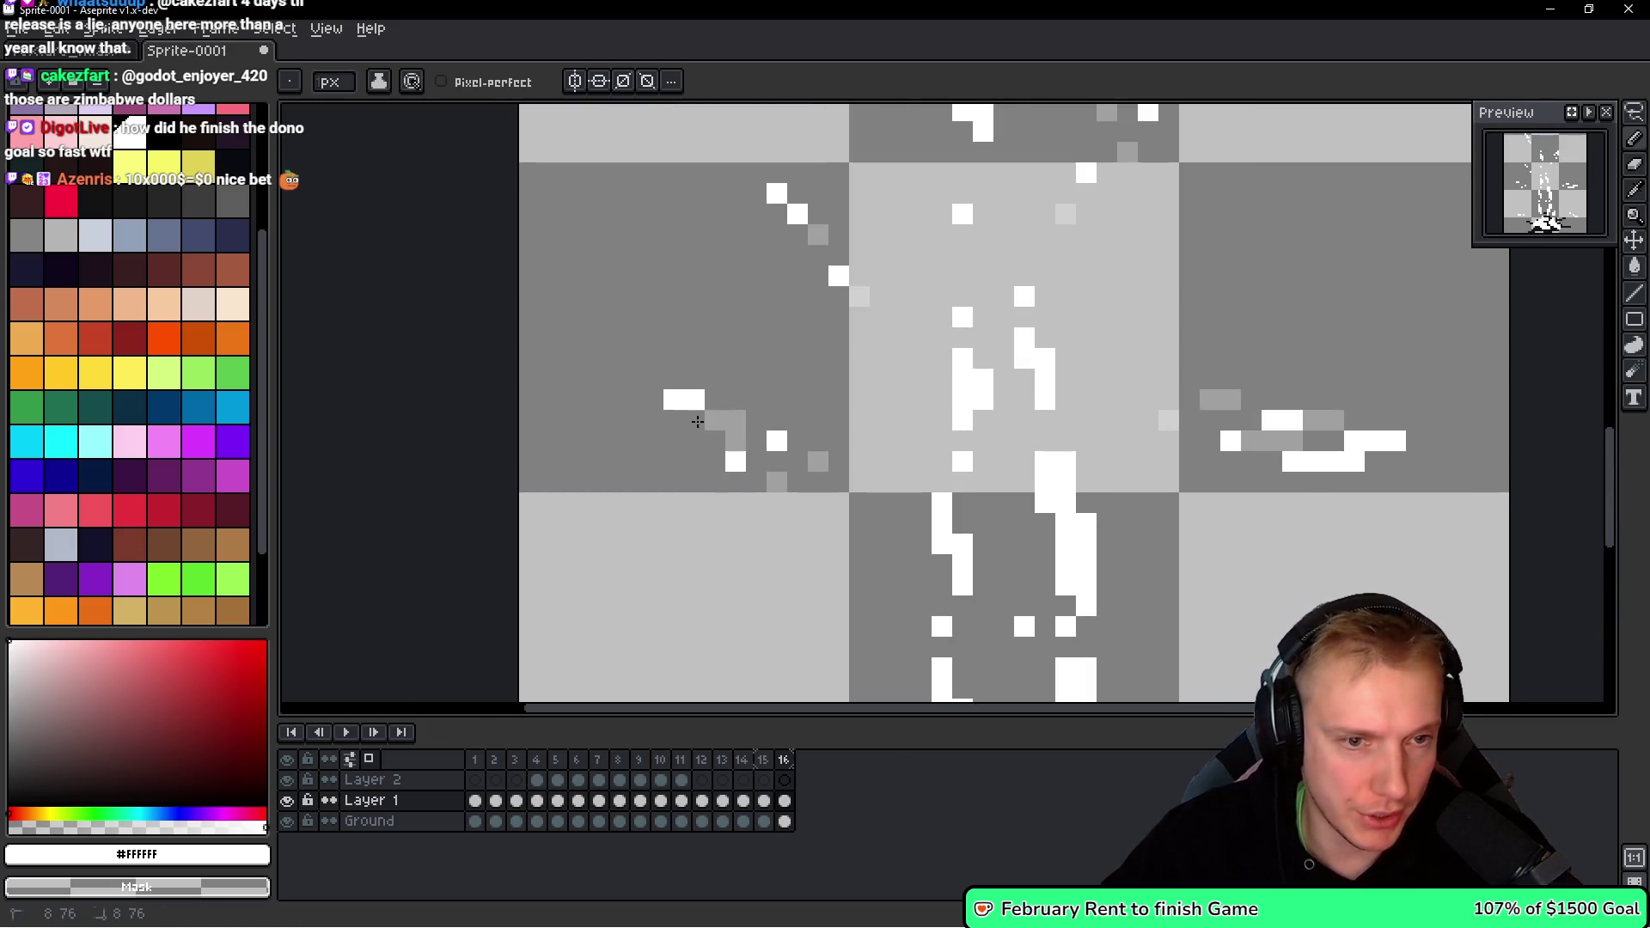
{"action": "right_click", "coordinate": [780, 442]}
{"action": "scroll", "coordinate": [845, 494], "scroll_direction": "up", "scroll_amount": 2}
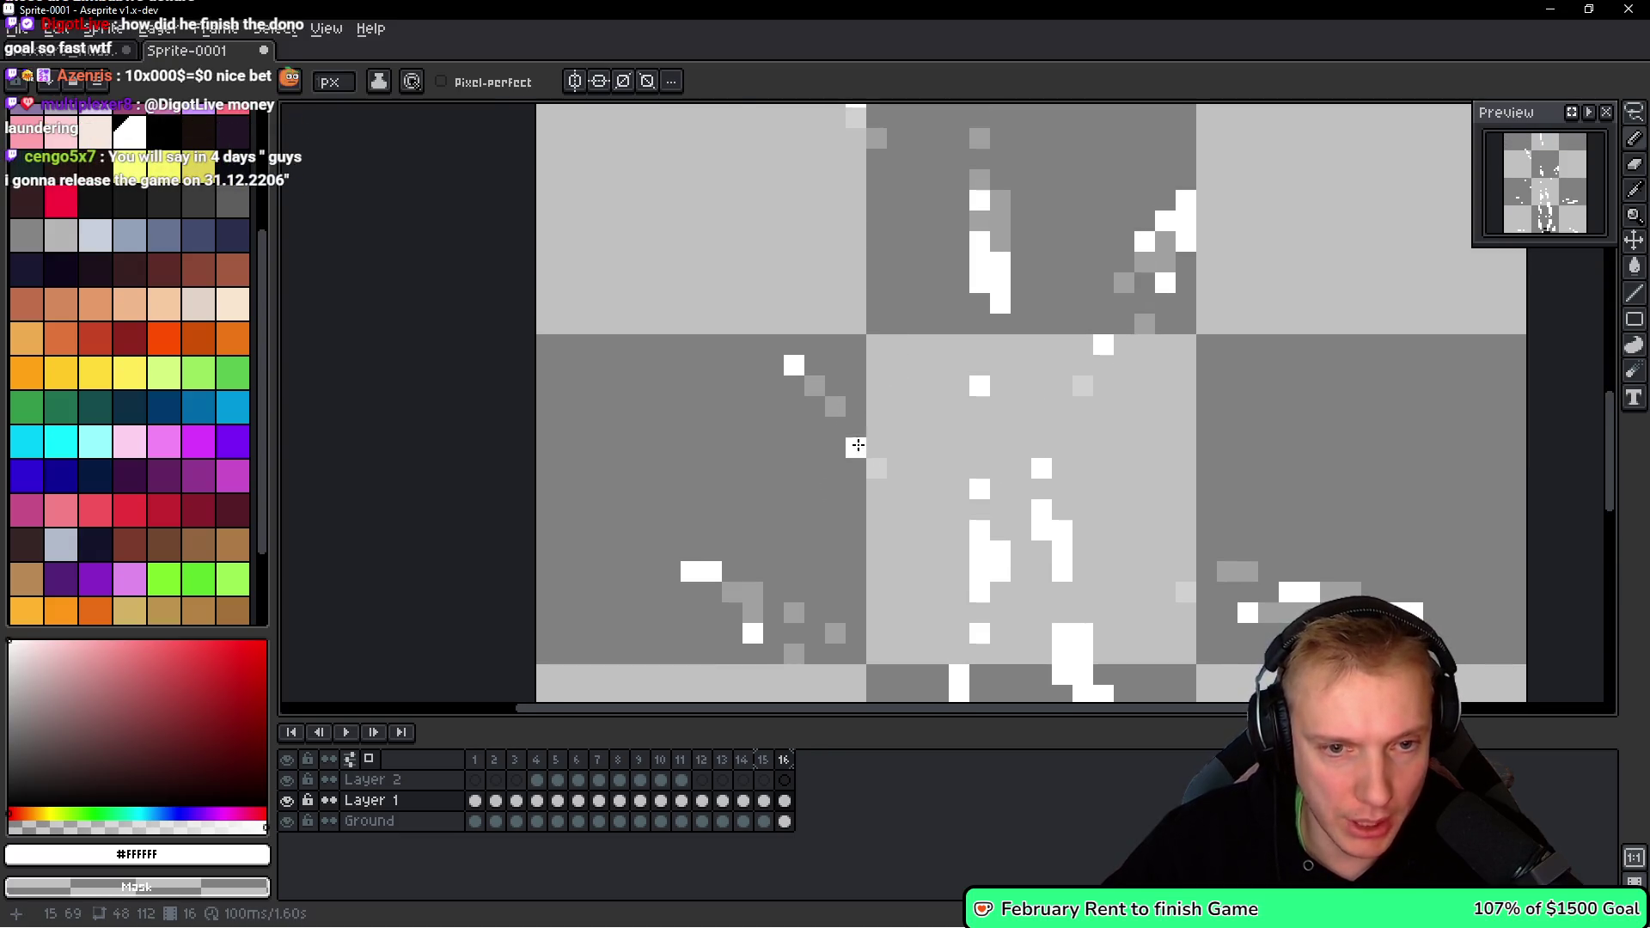
{"action": "scroll", "coordinate": [860, 430], "scroll_direction": "up", "scroll_amount": 1}
{"action": "scroll", "coordinate": [860, 447], "scroll_direction": "up", "scroll_amount": 1}
Rework the white centre column and extend its stroke downward.
{"action": "right_click", "coordinate": [960, 405]}
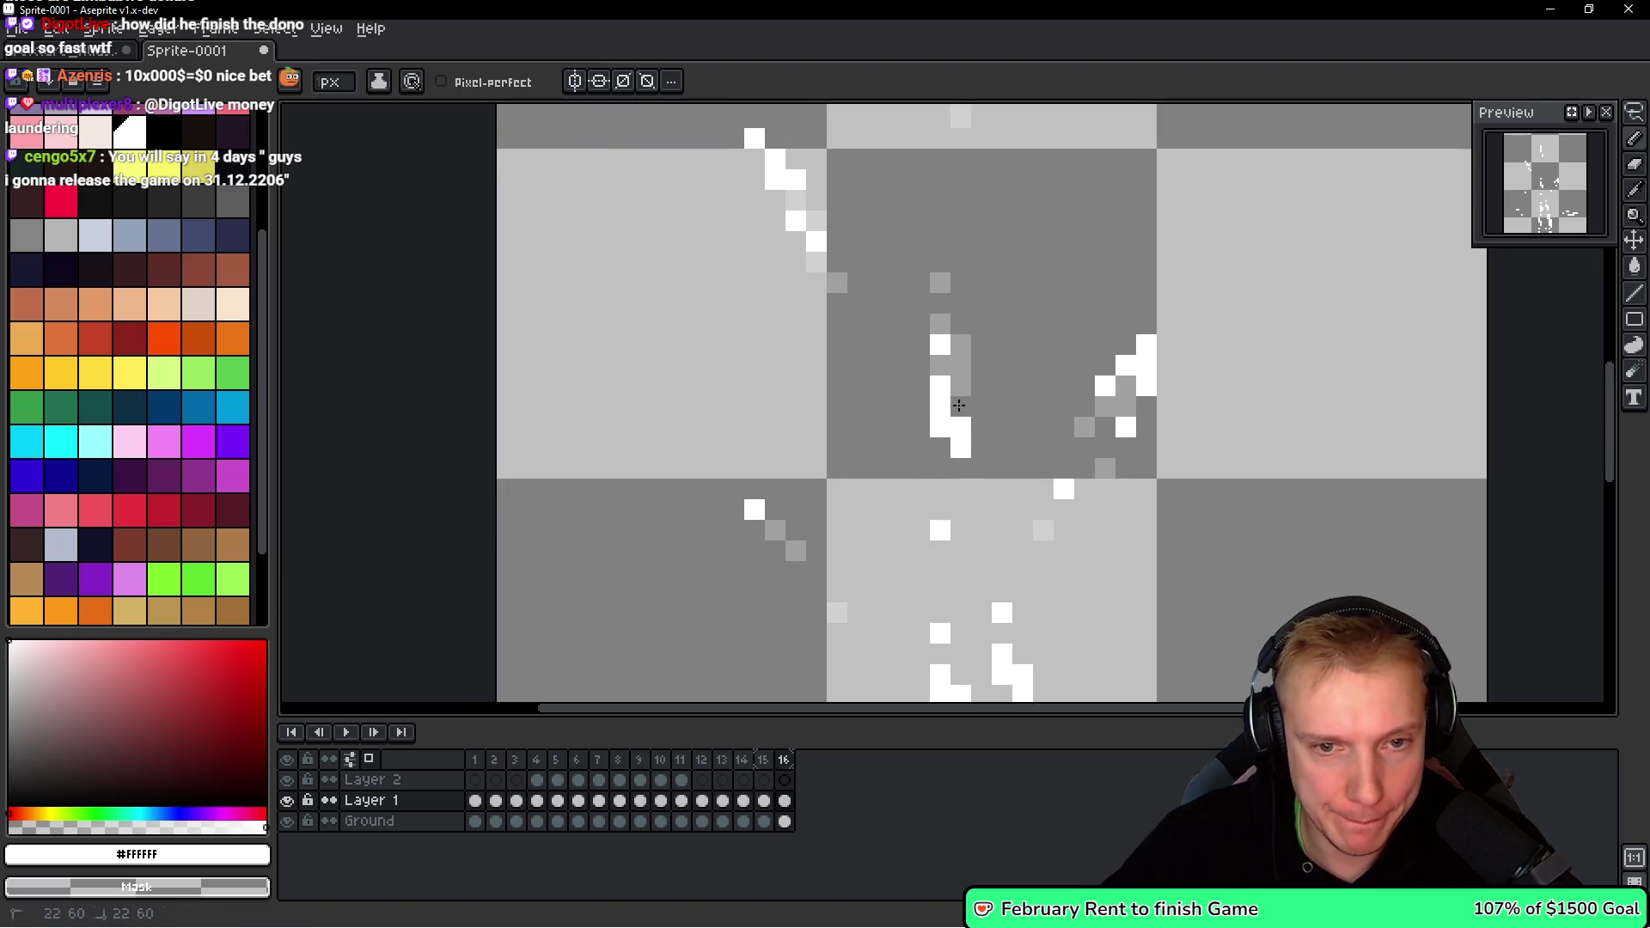
{"action": "right_click", "coordinate": [940, 345]}
{"action": "left_click", "coordinate": [960, 386]}
{"action": "right_click", "coordinate": [940, 386]}
{"action": "left_click_drag", "start_coordinate": [956, 408], "coordinate": [953, 475]}
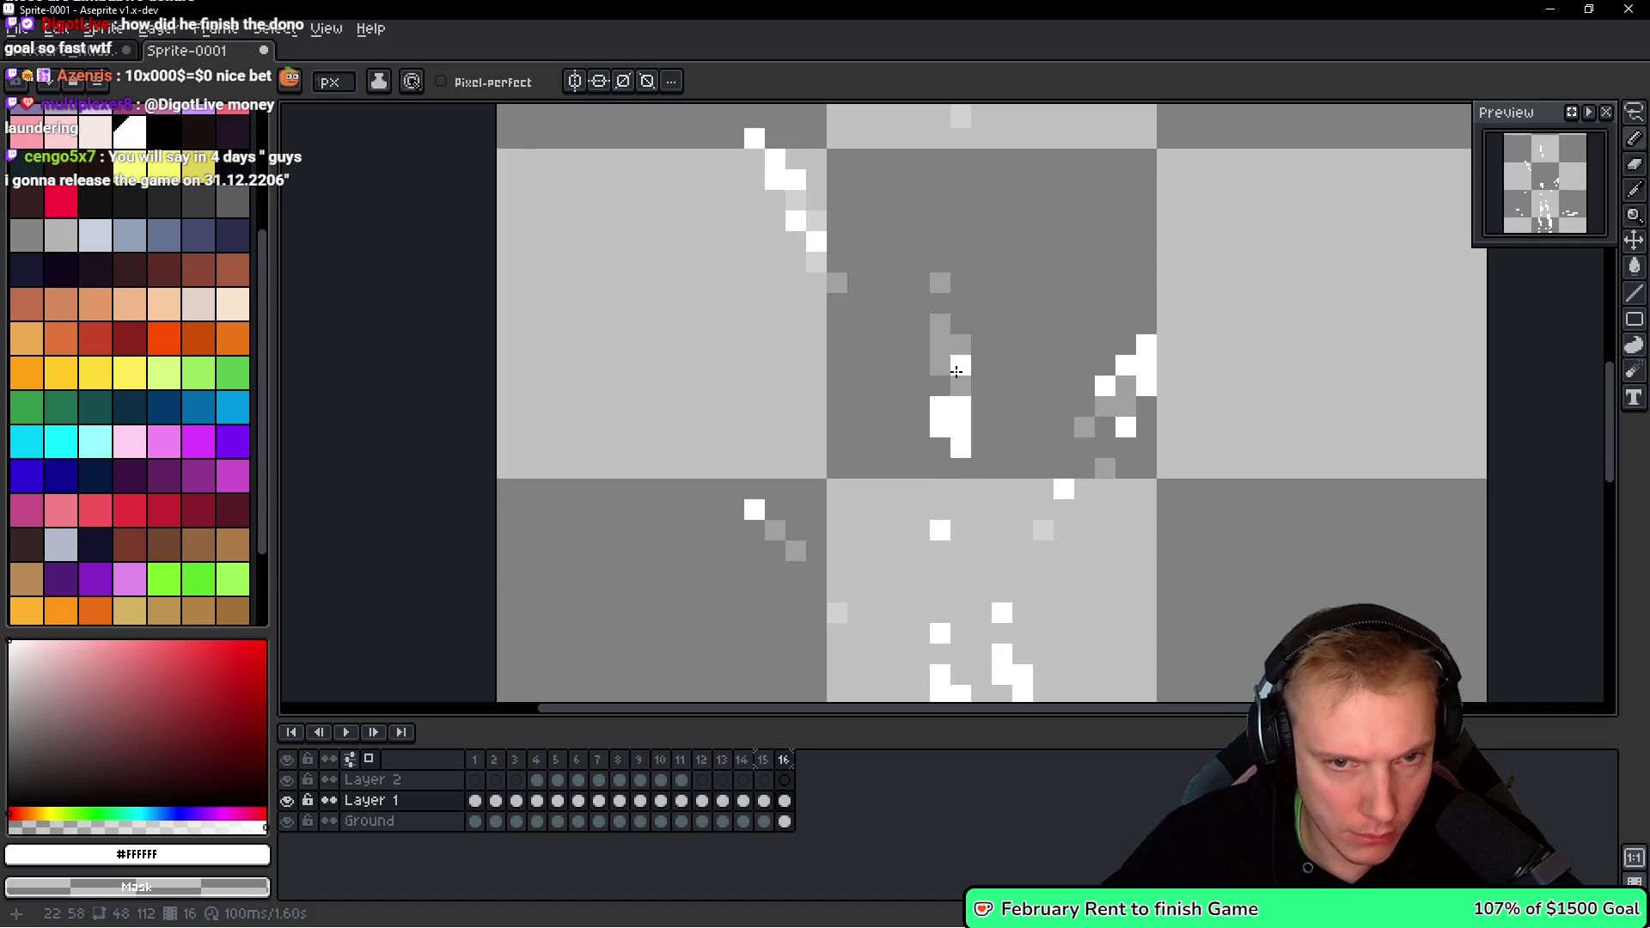
Erase four white pixels along the diagonal fragment.
{"action": "right_click", "coordinate": [820, 242]}
{"action": "right_click", "coordinate": [796, 221]}
{"action": "right_click", "coordinate": [776, 180]}
{"action": "right_click", "coordinate": [795, 179]}
{"action": "scroll", "coordinate": [813, 267], "scroll_direction": "up", "scroll_amount": 1}
{"action": "left_click_drag", "start_coordinate": [813, 267], "coordinate": [789, 310]}
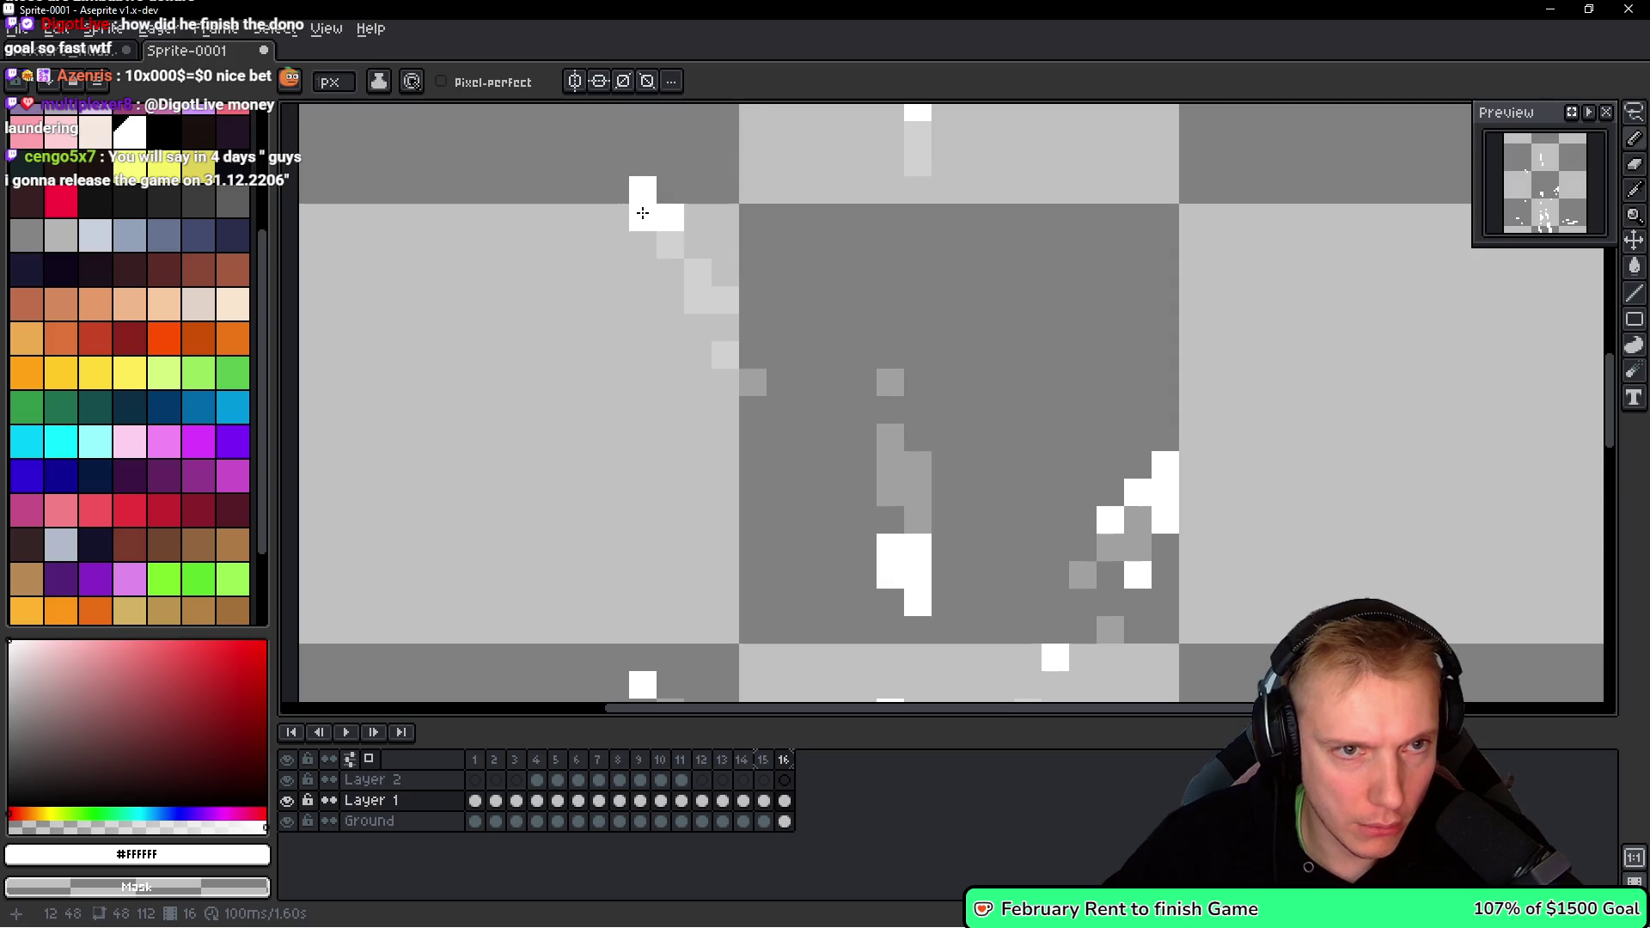
{"action": "left_click_drag", "start_coordinate": [658, 236], "coordinate": [614, 263]}
Touch up the upper vertical stroke, adding one white pixel and erasing two.
{"action": "right_click", "coordinate": [654, 300]}
{"action": "left_click", "coordinate": [791, 217]}
{"action": "left_click_drag", "start_coordinate": [790, 217], "coordinate": [682, 444]}
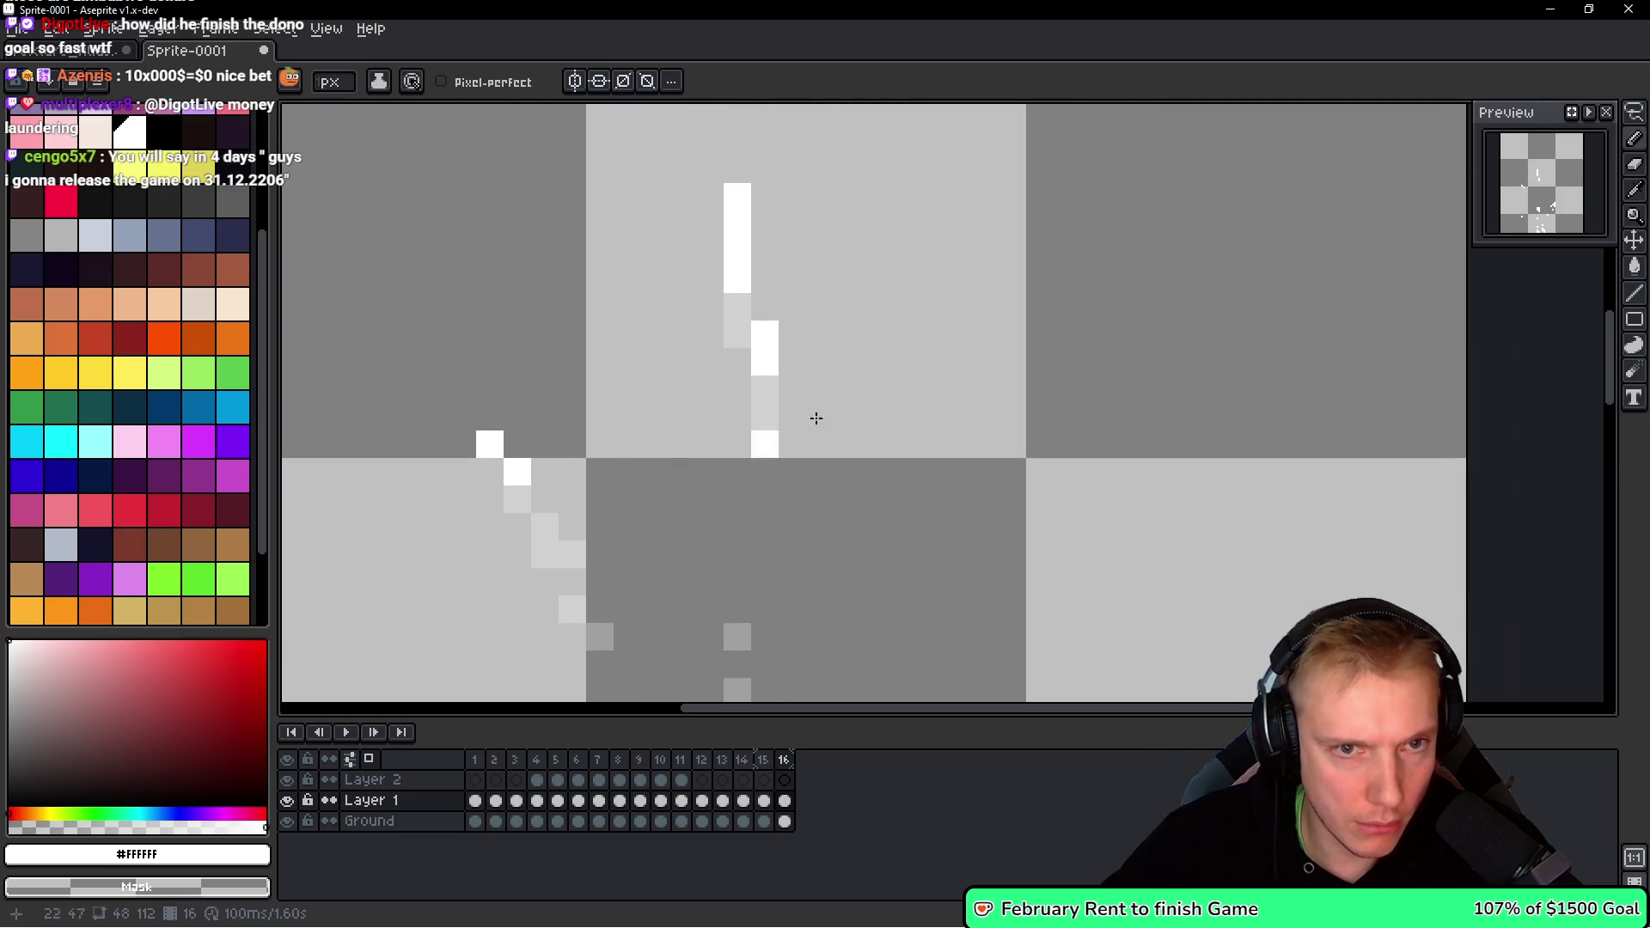
{"action": "right_click", "coordinate": [737, 268]}
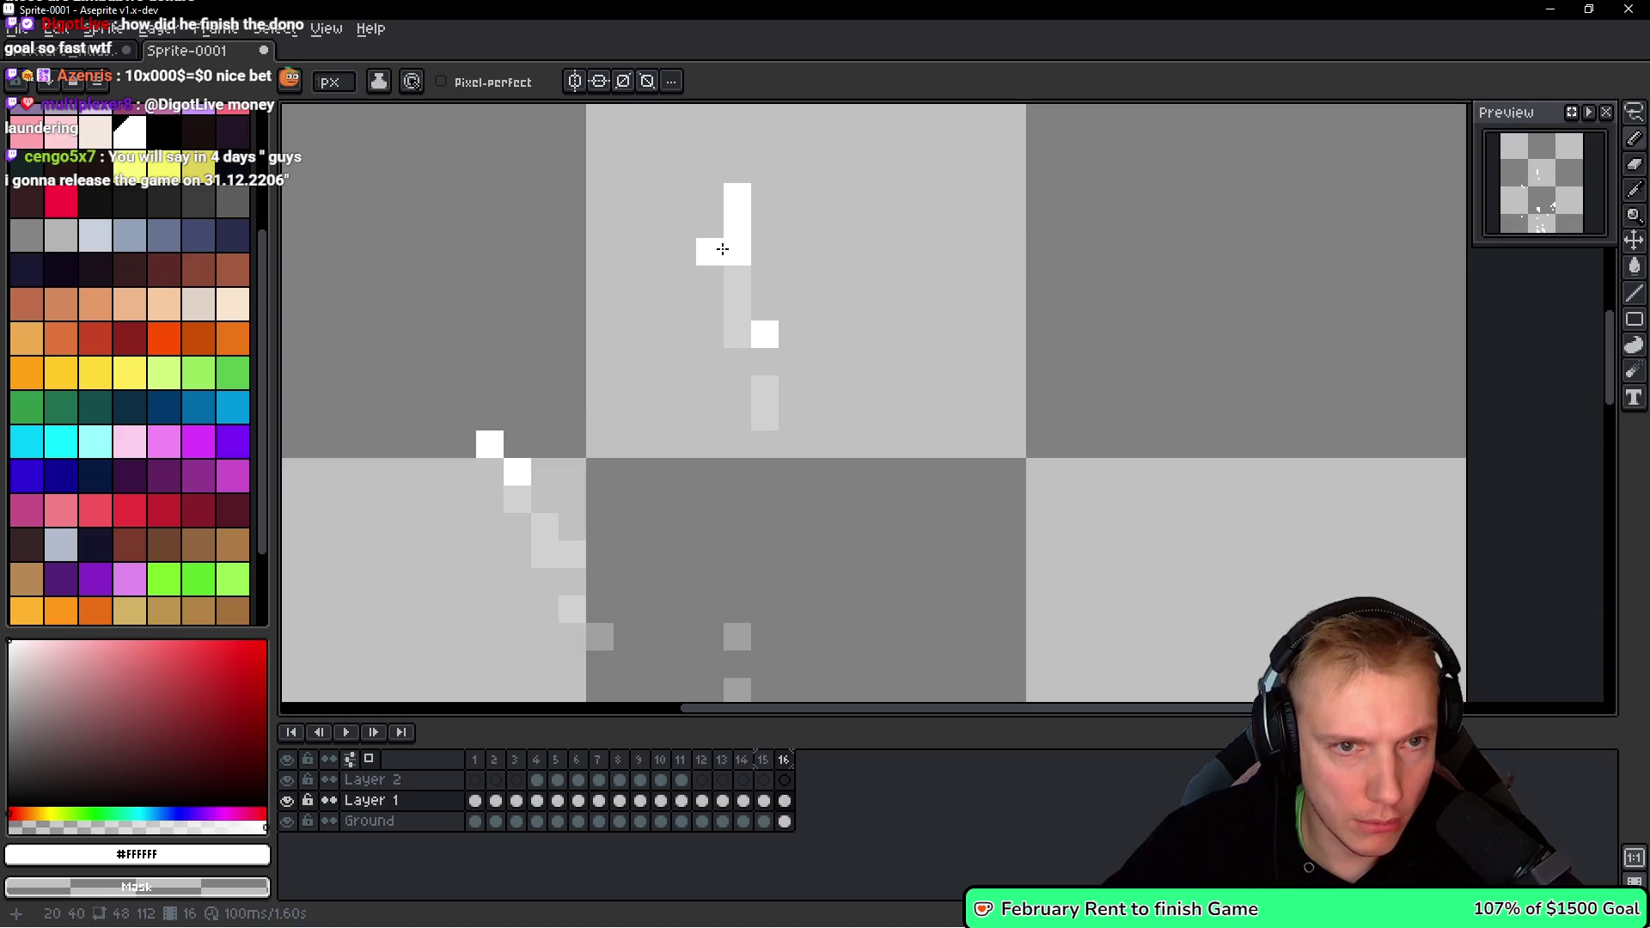
{"action": "scroll", "coordinate": [871, 380], "scroll_direction": "down", "scroll_amount": 2}
{"action": "scroll", "coordinate": [871, 380], "scroll_direction": "up", "scroll_amount": 3}
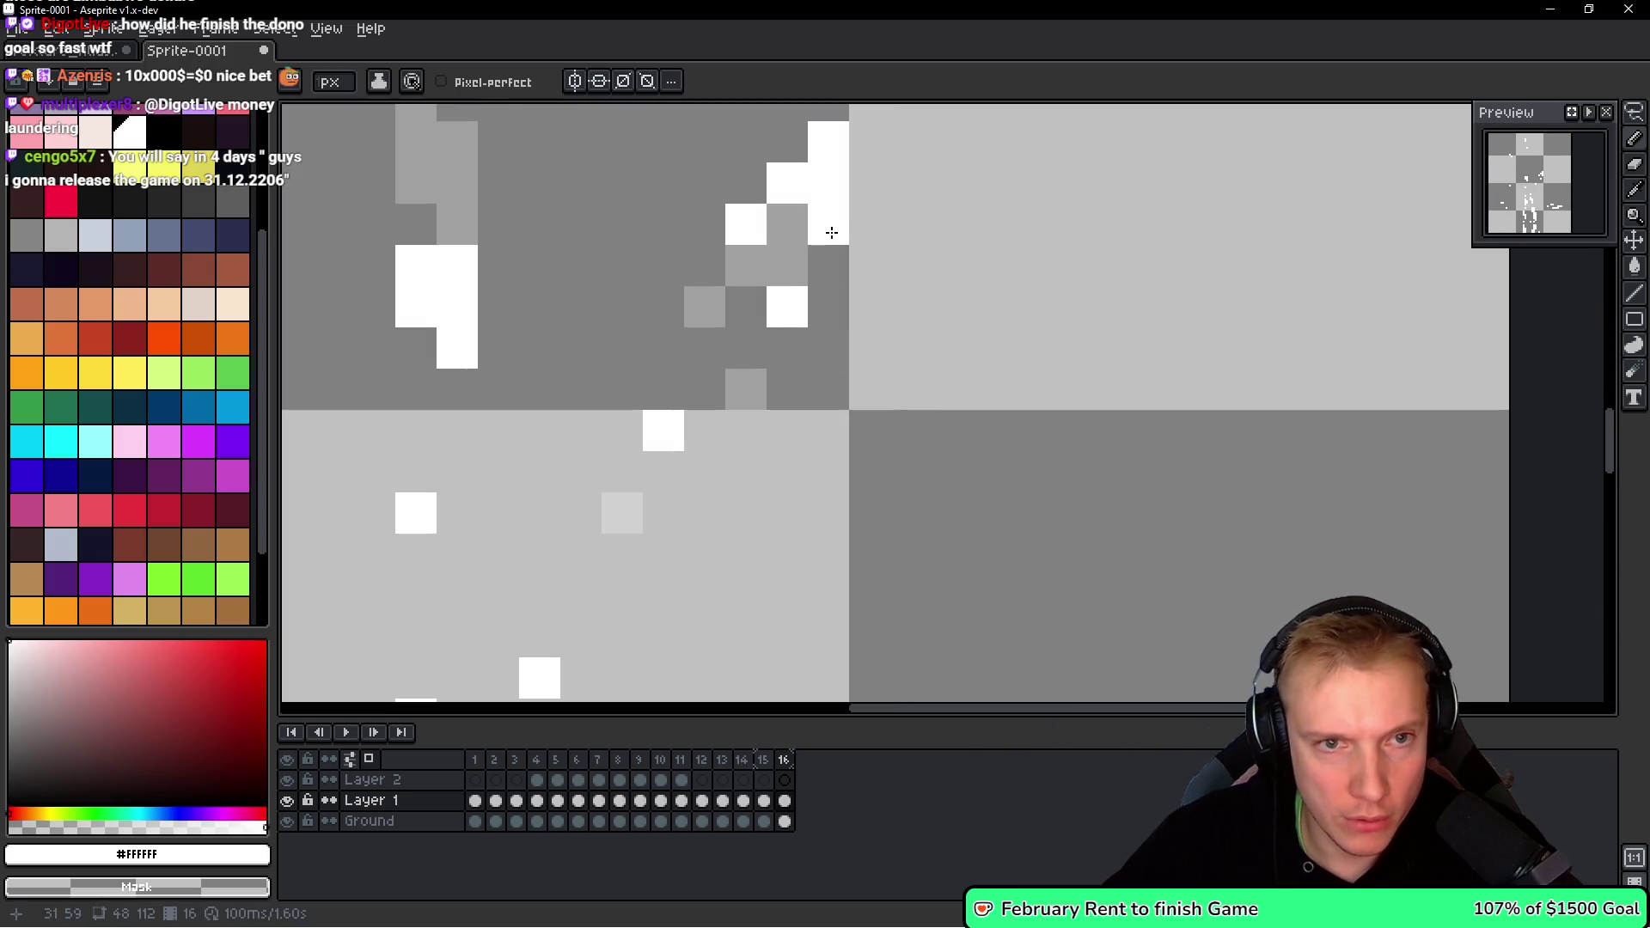
Refine pixels near the shard tip, shifting the lower white pixel one step right.
{"action": "right_click", "coordinate": [827, 225]}
{"action": "right_click", "coordinate": [745, 225]}
{"action": "left_click", "coordinate": [778, 211]}
{"action": "right_click", "coordinate": [787, 306]}
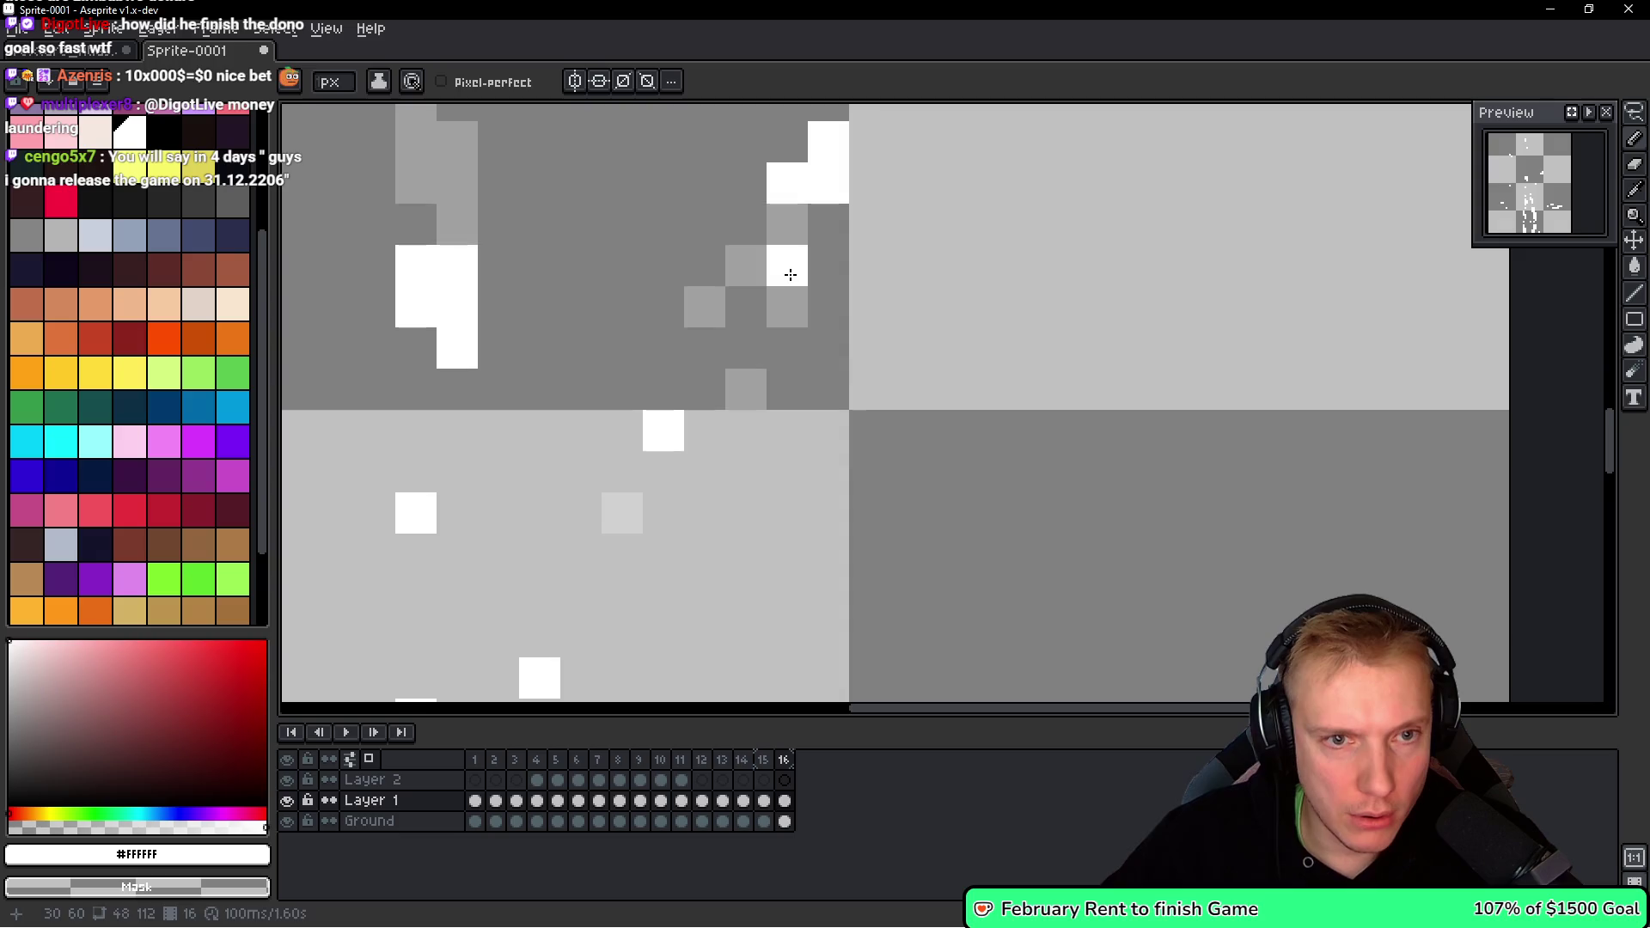
{"action": "left_click", "coordinate": [828, 306]}
{"action": "scroll", "coordinate": [786, 292], "scroll_direction": "down", "scroll_amount": 4}
{"action": "scroll", "coordinate": [765, 344], "scroll_direction": "up", "scroll_amount": 2}
{"action": "scroll", "coordinate": [763, 344], "scroll_direction": "down", "scroll_amount": 2}
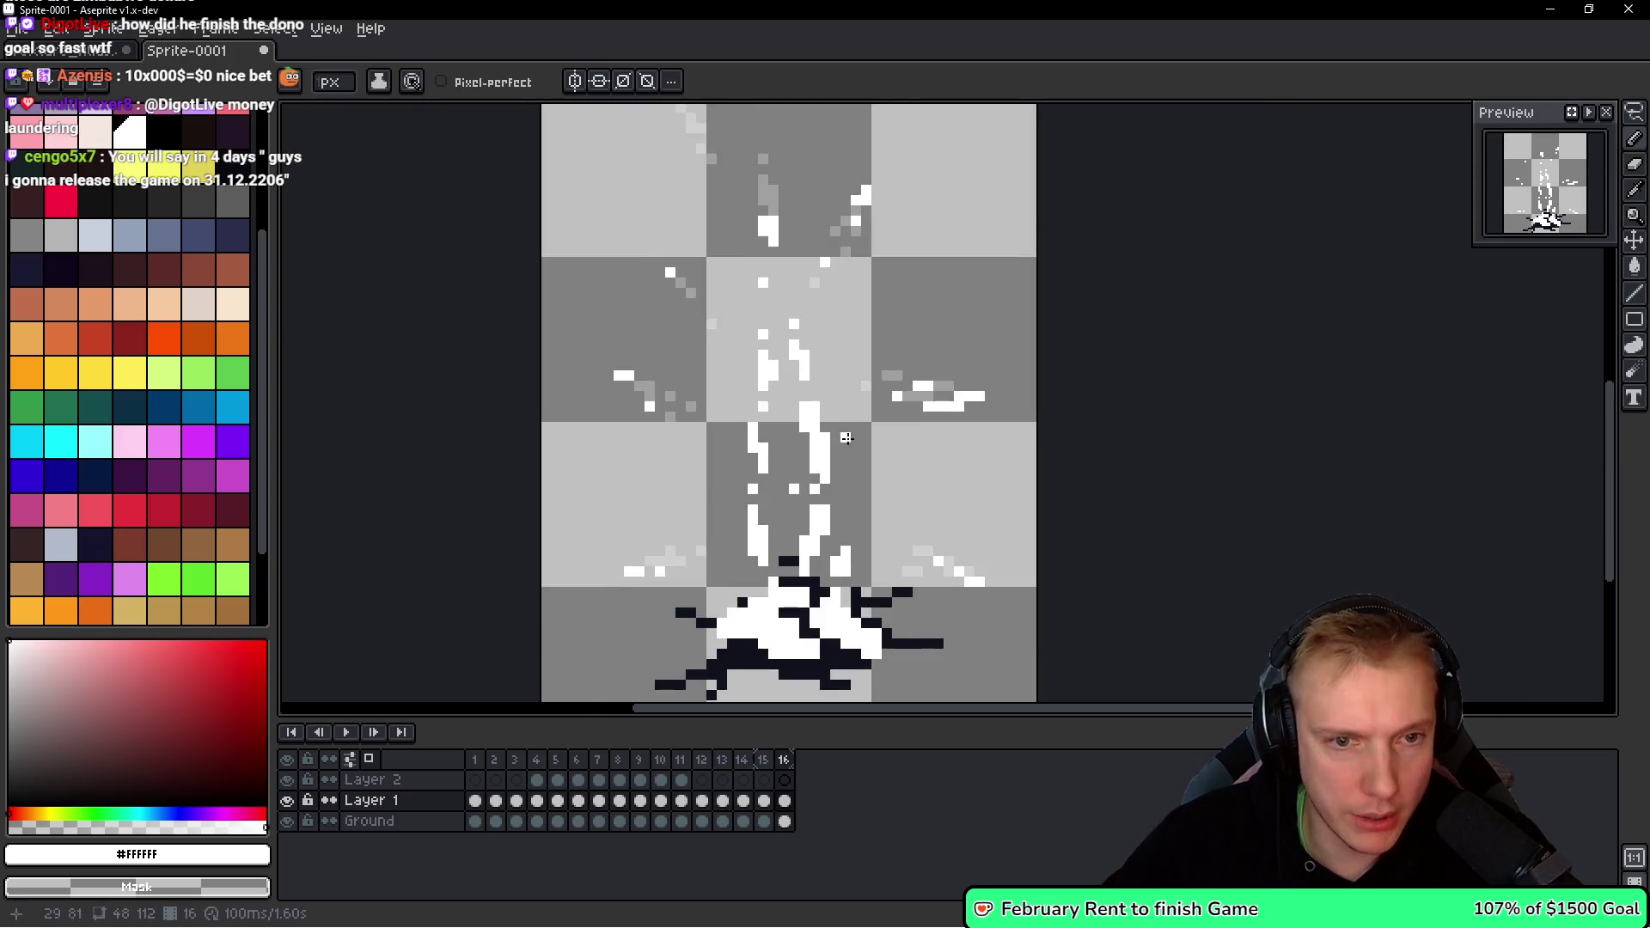
{"action": "scroll", "coordinate": [763, 345], "scroll_direction": "up", "scroll_amount": 2}
{"action": "key", "text": "ctrl+v"}
Move a shard piece down, paste a copy of it lower, and commit it.
{"action": "mouse_move", "coordinate": [761, 225]}
{"action": "left_mouse_down"}
{"action": "mouse_move", "coordinate": [810, 276]}
{"action": "mouse_move", "coordinate": [810, 203]}
{"action": "mouse_move", "coordinate": [833, 221]}
{"action": "mouse_move", "coordinate": [817, 296]}
{"action": "mouse_move", "coordinate": [825, 396]}
{"action": "left_mouse_up"}
{"action": "key", "text": "b"}
{"action": "key", "text": "ctrl+z"}
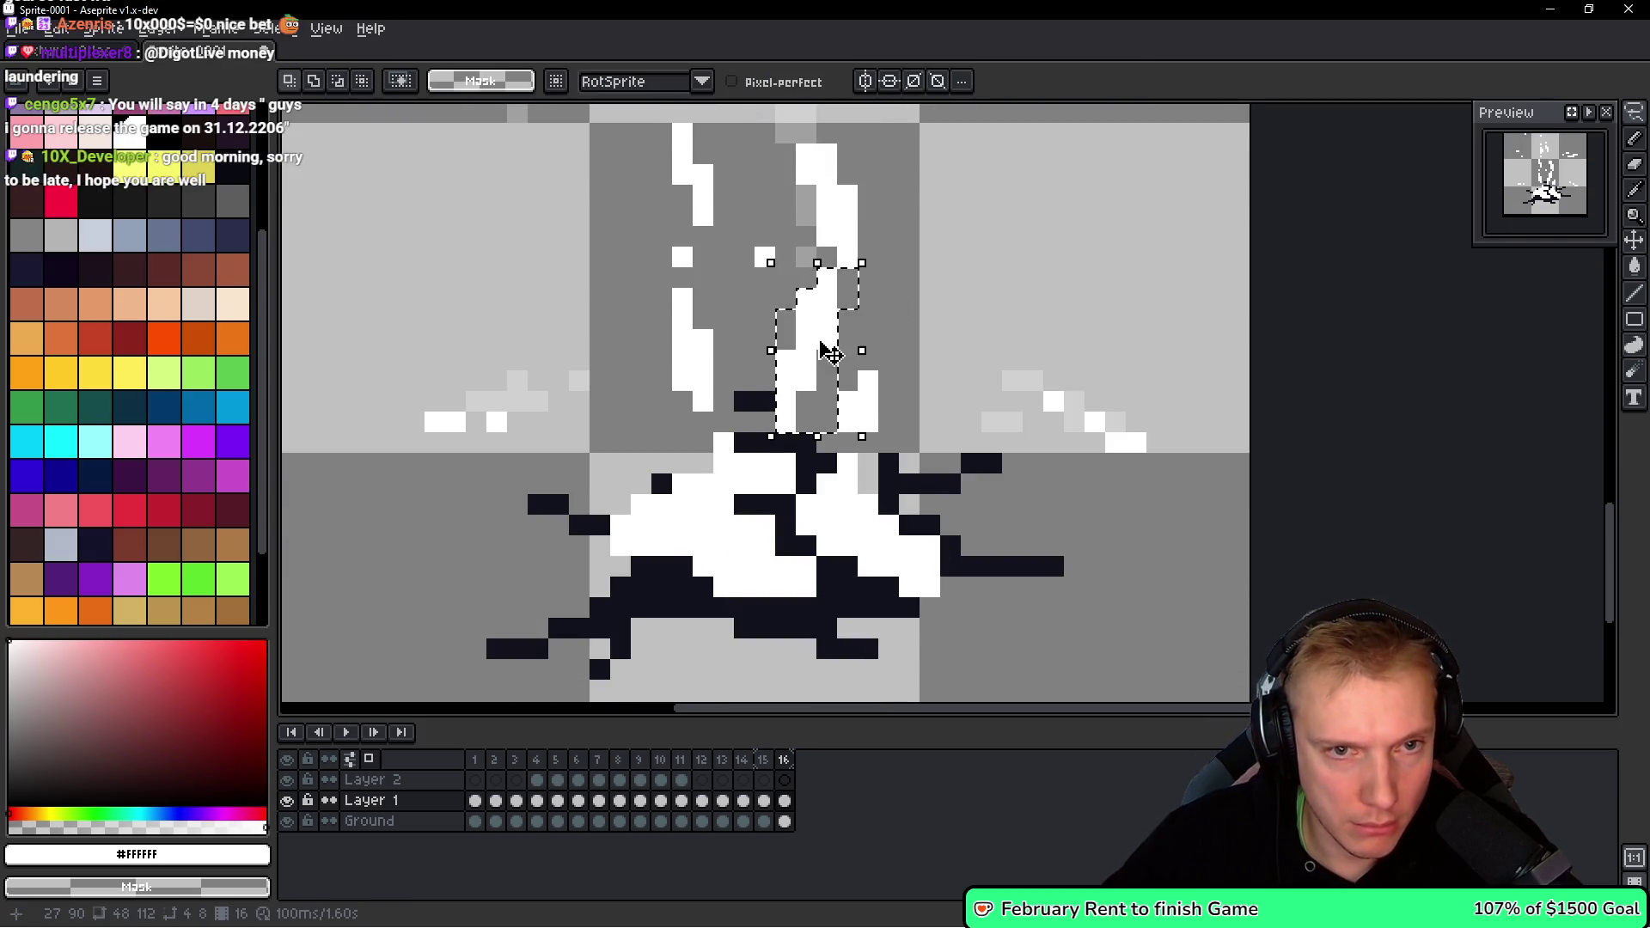
{"action": "key", "text": "ctrl+v"}
{"action": "left_click_drag", "start_coordinate": [814, 285], "coordinate": [821, 309]}
{"action": "key", "text": "b"}
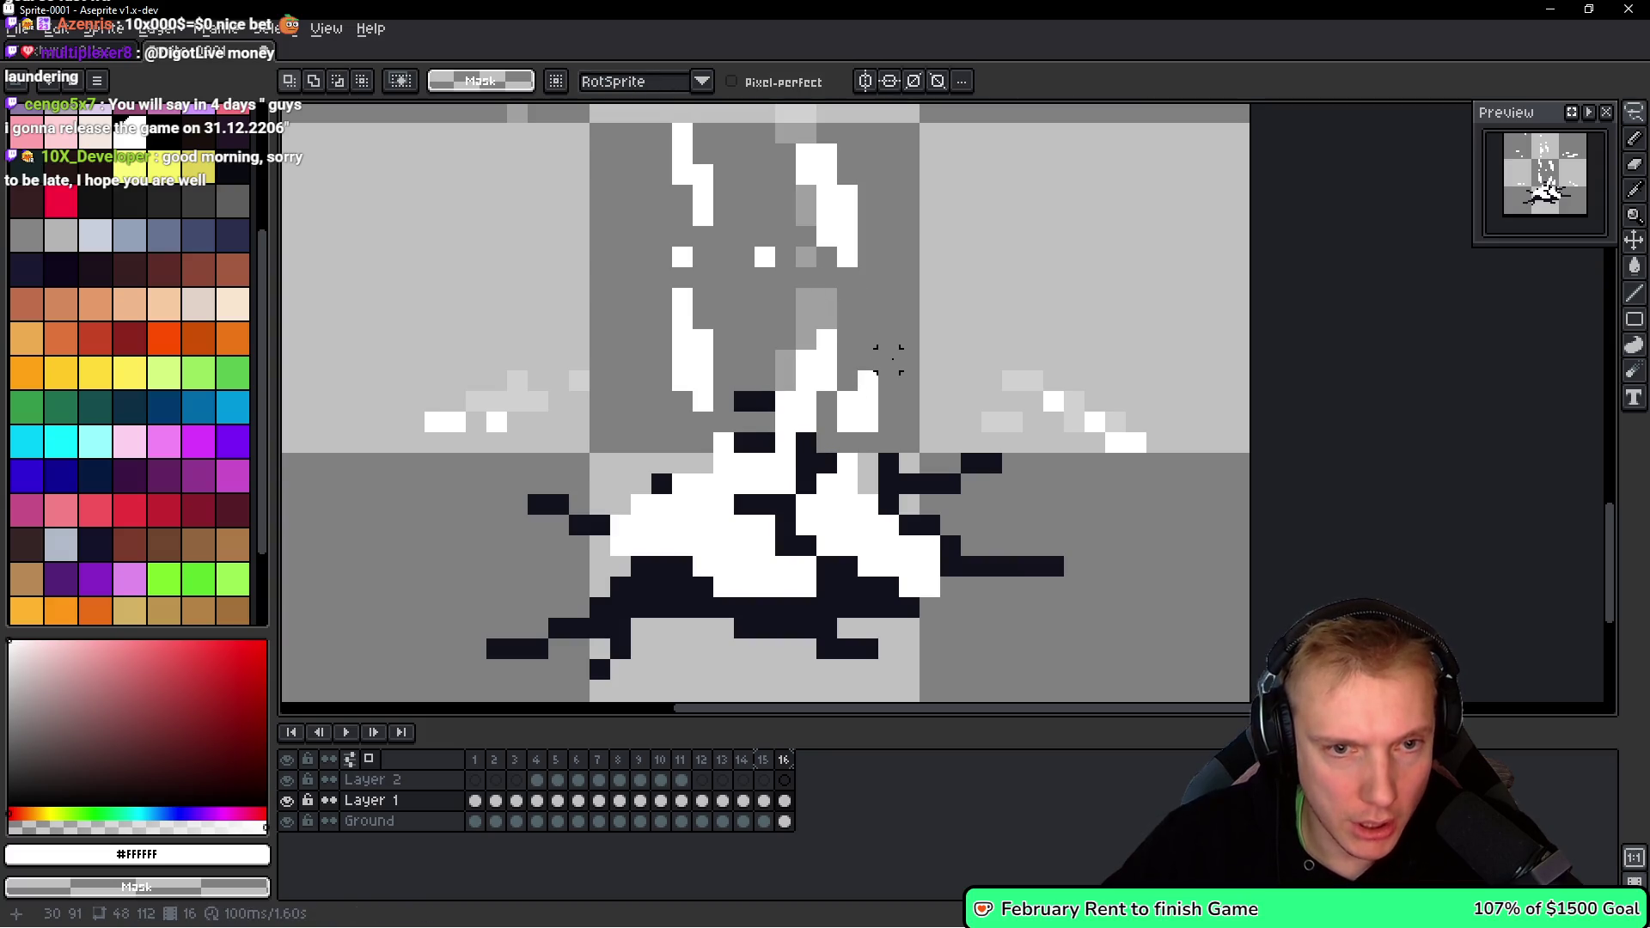
Try placing a floating block beside the upper-left shard, undo it, and commit the transform.
{"action": "left_click_drag", "start_coordinate": [881, 358], "coordinate": [851, 422]}
{"action": "key", "text": "ctrl+z"}
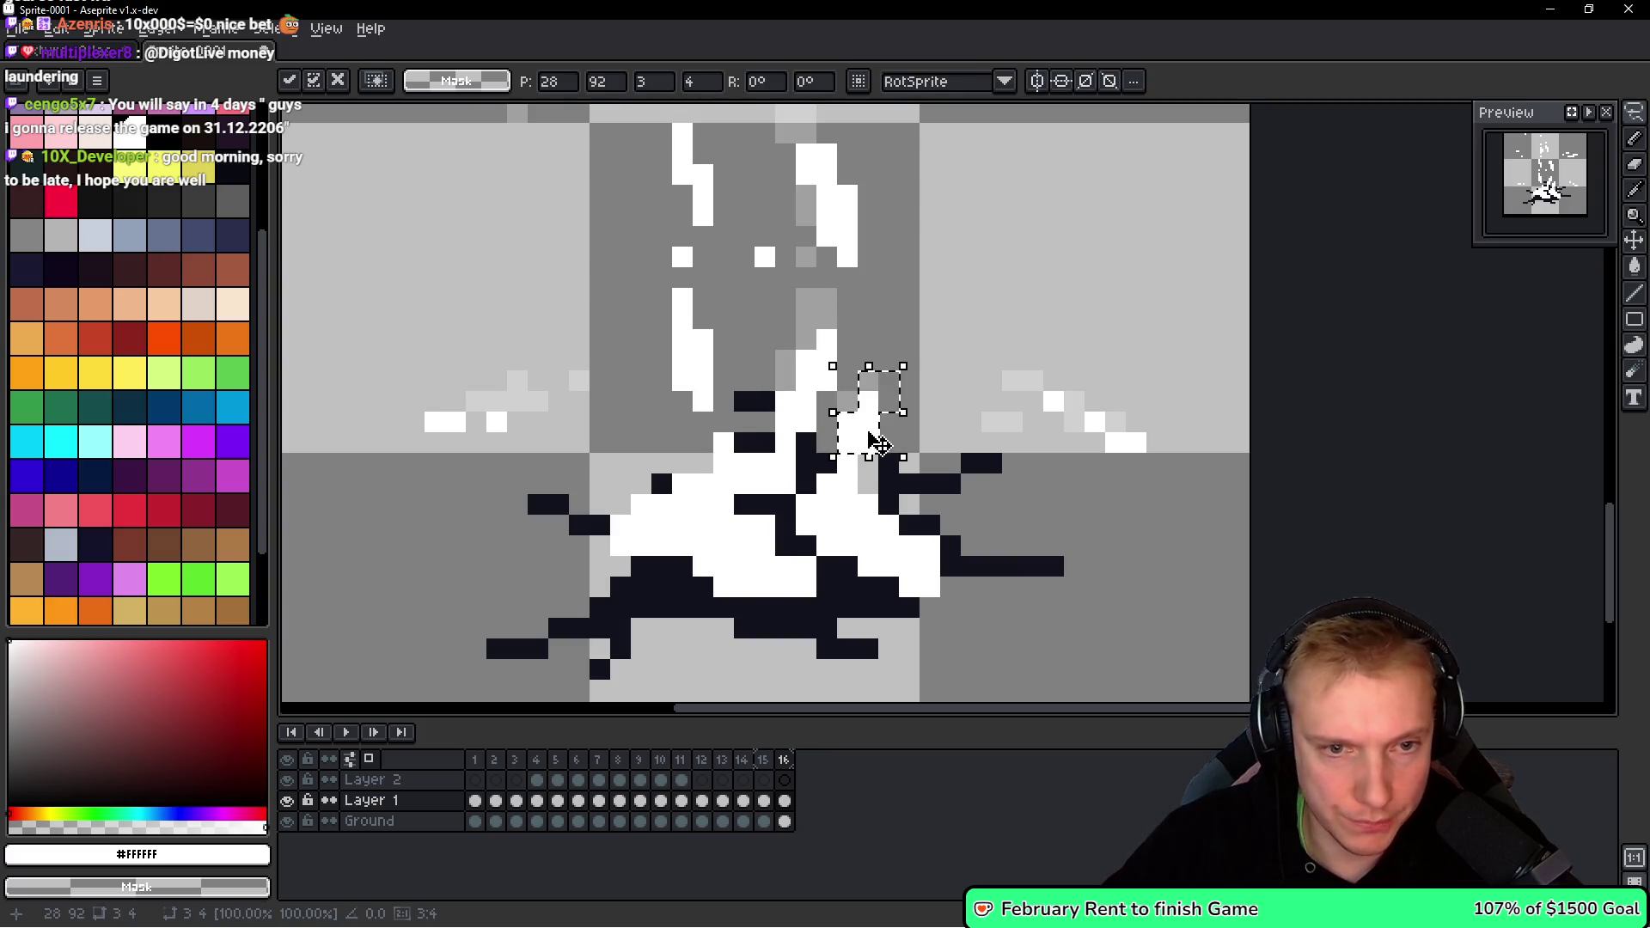
{"action": "left_click", "coordinate": [878, 390]}
{"action": "mouse_move", "coordinate": [883, 393]}
{"action": "left_mouse_down"}
{"action": "mouse_move", "coordinate": [692, 273]}
{"action": "mouse_move", "coordinate": [712, 287]}
{"action": "mouse_move", "coordinate": [706, 409]}
{"action": "mouse_move", "coordinate": [683, 299]}
{"action": "left_mouse_up"}
{"action": "key", "text": "ctrl+z"}
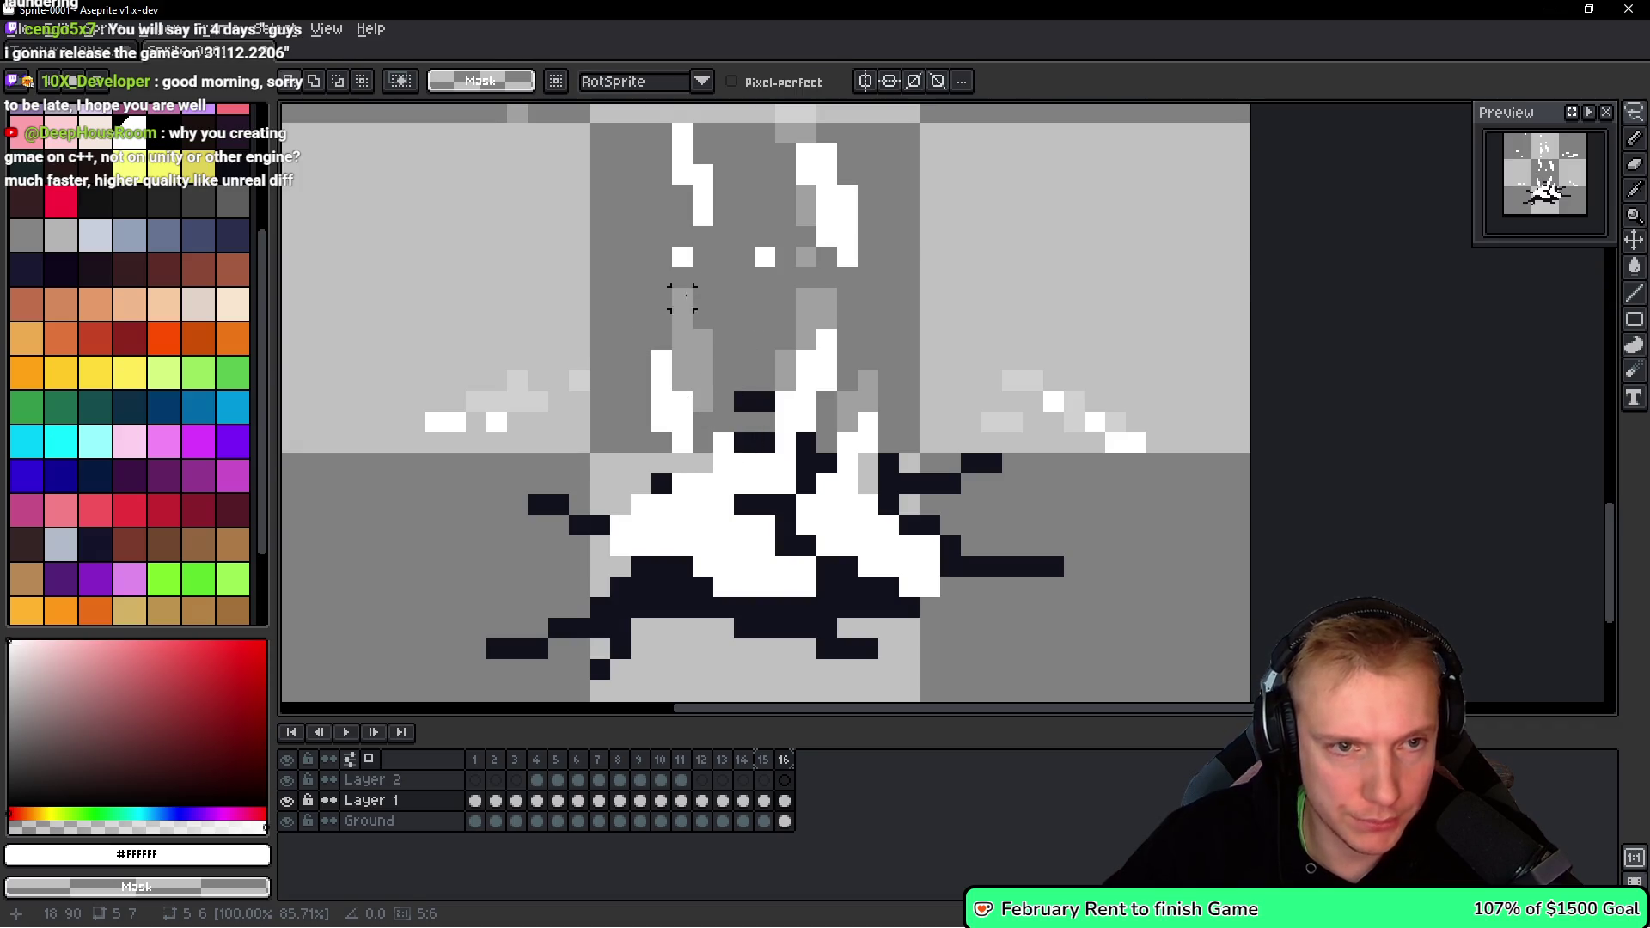
{"action": "key", "text": "Return"}
{"action": "key", "text": "b"}
Touch up the shard strokes by adding white pixels and erasing stray ones.
{"action": "right_click", "coordinate": [684, 292]}
{"action": "left_click", "coordinate": [757, 324]}
{"action": "key", "text": "ctrl+z"}
{"action": "left_click", "coordinate": [742, 299]}
{"action": "right_click", "coordinate": [764, 257]}
{"action": "left_click_drag", "start_coordinate": [764, 258], "coordinate": [752, 341]}
Lasso-select the upper white shard strokes and move them down and left.
{"action": "key", "text": "q"}
{"action": "mouse_move", "coordinate": [692, 206]}
{"action": "left_mouse_down"}
{"action": "mouse_move", "coordinate": [663, 225]}
{"action": "mouse_move", "coordinate": [692, 244]}
{"action": "left_mouse_up"}
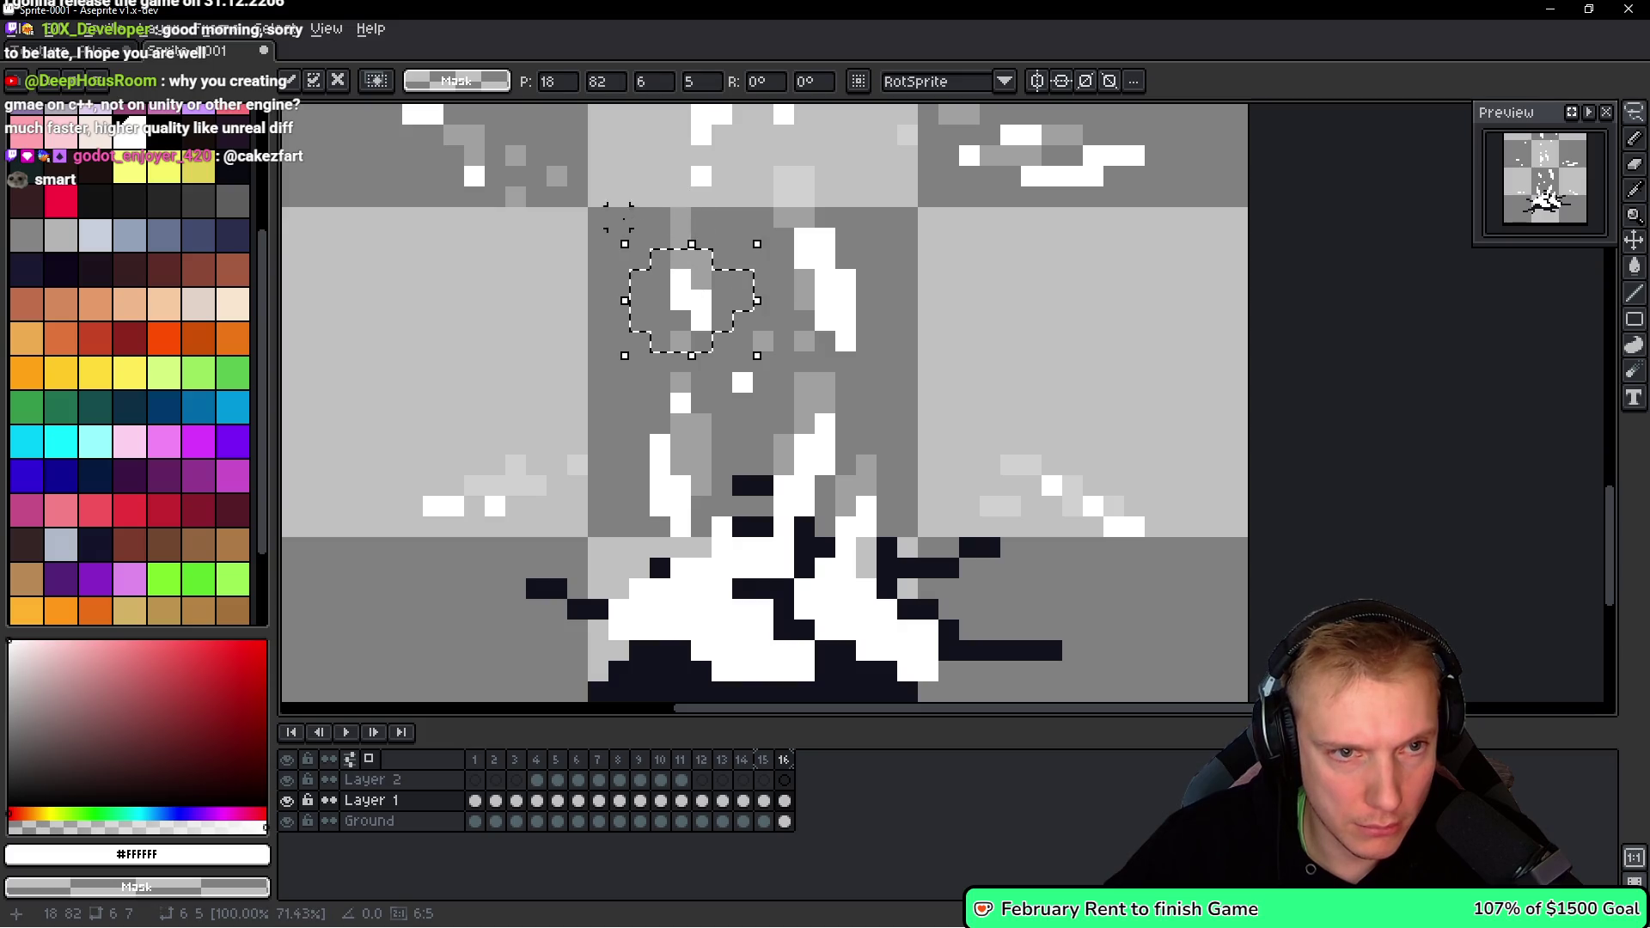
{"action": "scroll", "coordinate": [836, 403], "scroll_direction": "down", "scroll_amount": 1}
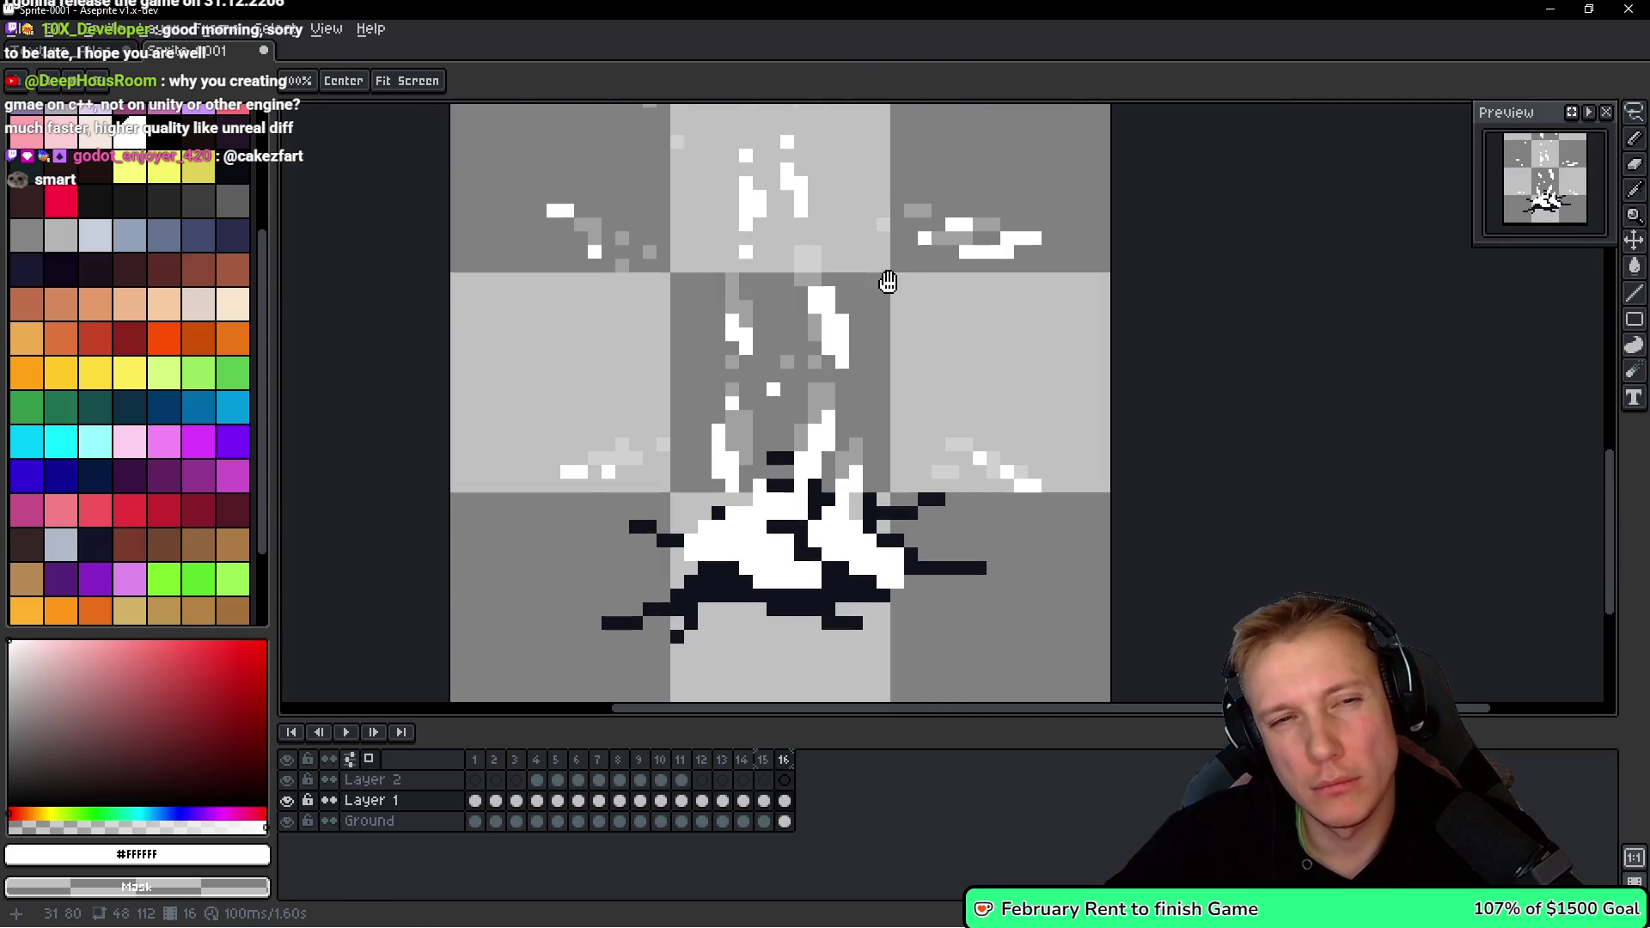
{"action": "scroll", "coordinate": [860, 283], "scroll_direction": "up", "scroll_amount": 2}
{"action": "mouse_move", "coordinate": [606, 210]}
{"action": "left_mouse_down"}
{"action": "mouse_move", "coordinate": [791, 159]}
{"action": "mouse_move", "coordinate": [576, 206]}
{"action": "left_mouse_up"}
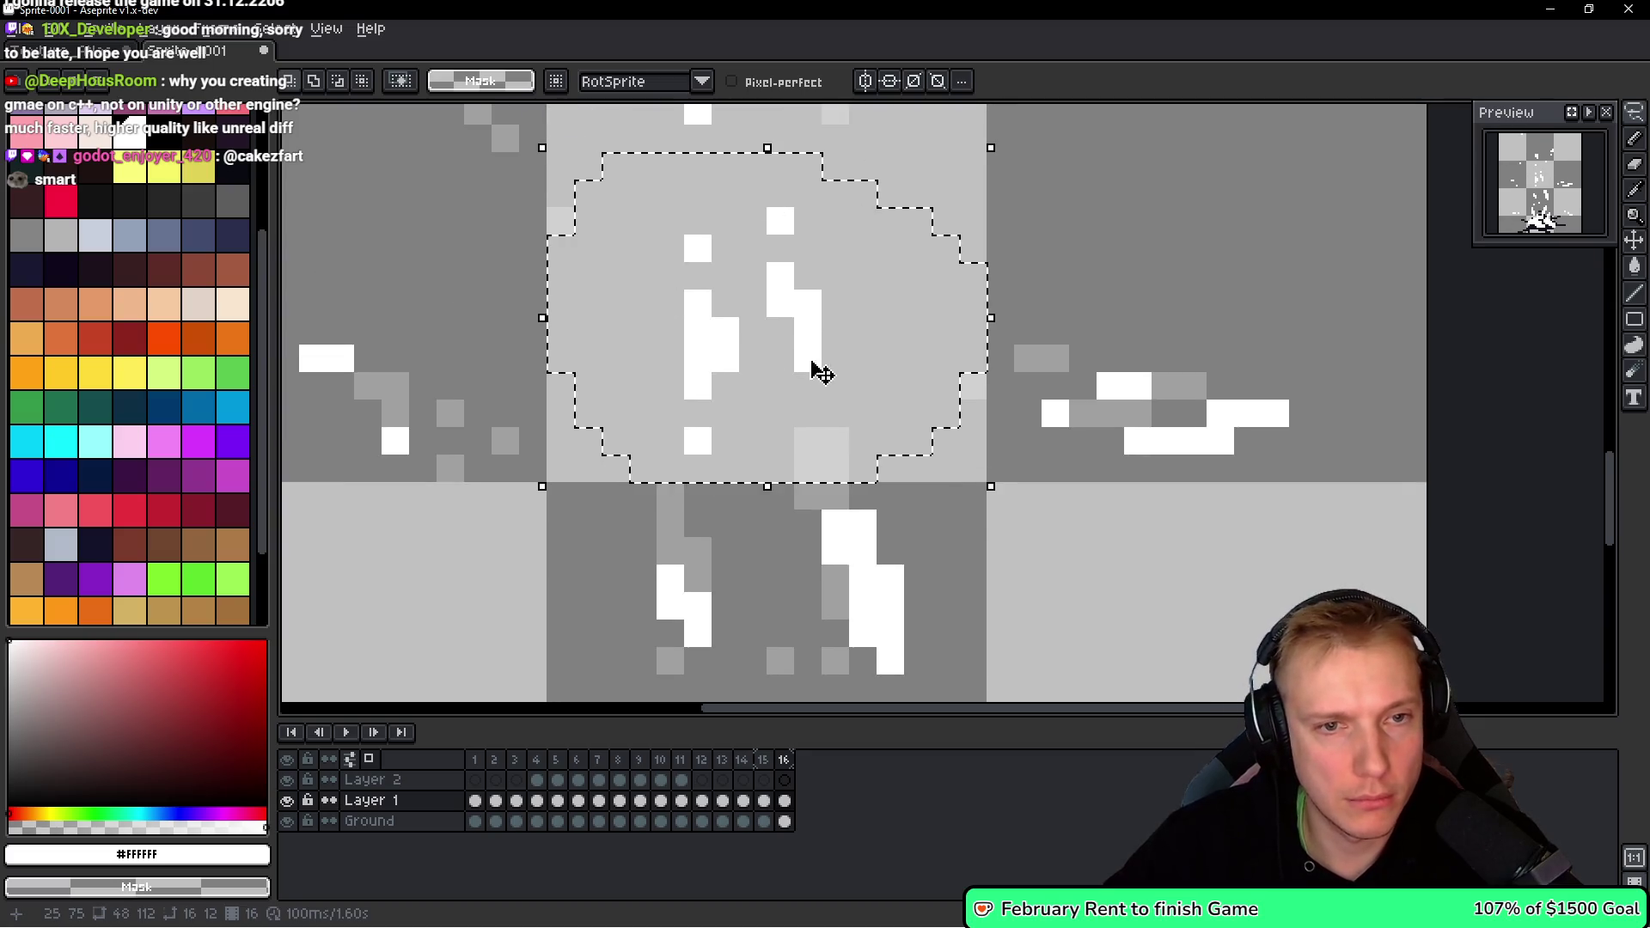
{"action": "left_click_drag", "start_coordinate": [805, 337], "coordinate": [780, 418]}
{"action": "key", "text": "Return"}
Nudge the shifted strokes down and right, commit, and view the whole sprite.
{"action": "left_click_drag", "start_coordinate": [786, 310], "coordinate": [821, 356]}
{"action": "left_click_drag", "start_coordinate": [792, 287], "coordinate": [820, 342]}
{"action": "key", "text": "Return"}
{"action": "mouse_move", "coordinate": [700, 275]}
{"action": "left_mouse_down"}
{"action": "mouse_move", "coordinate": [655, 455]}
{"action": "mouse_move", "coordinate": [700, 296]}
{"action": "left_mouse_up"}
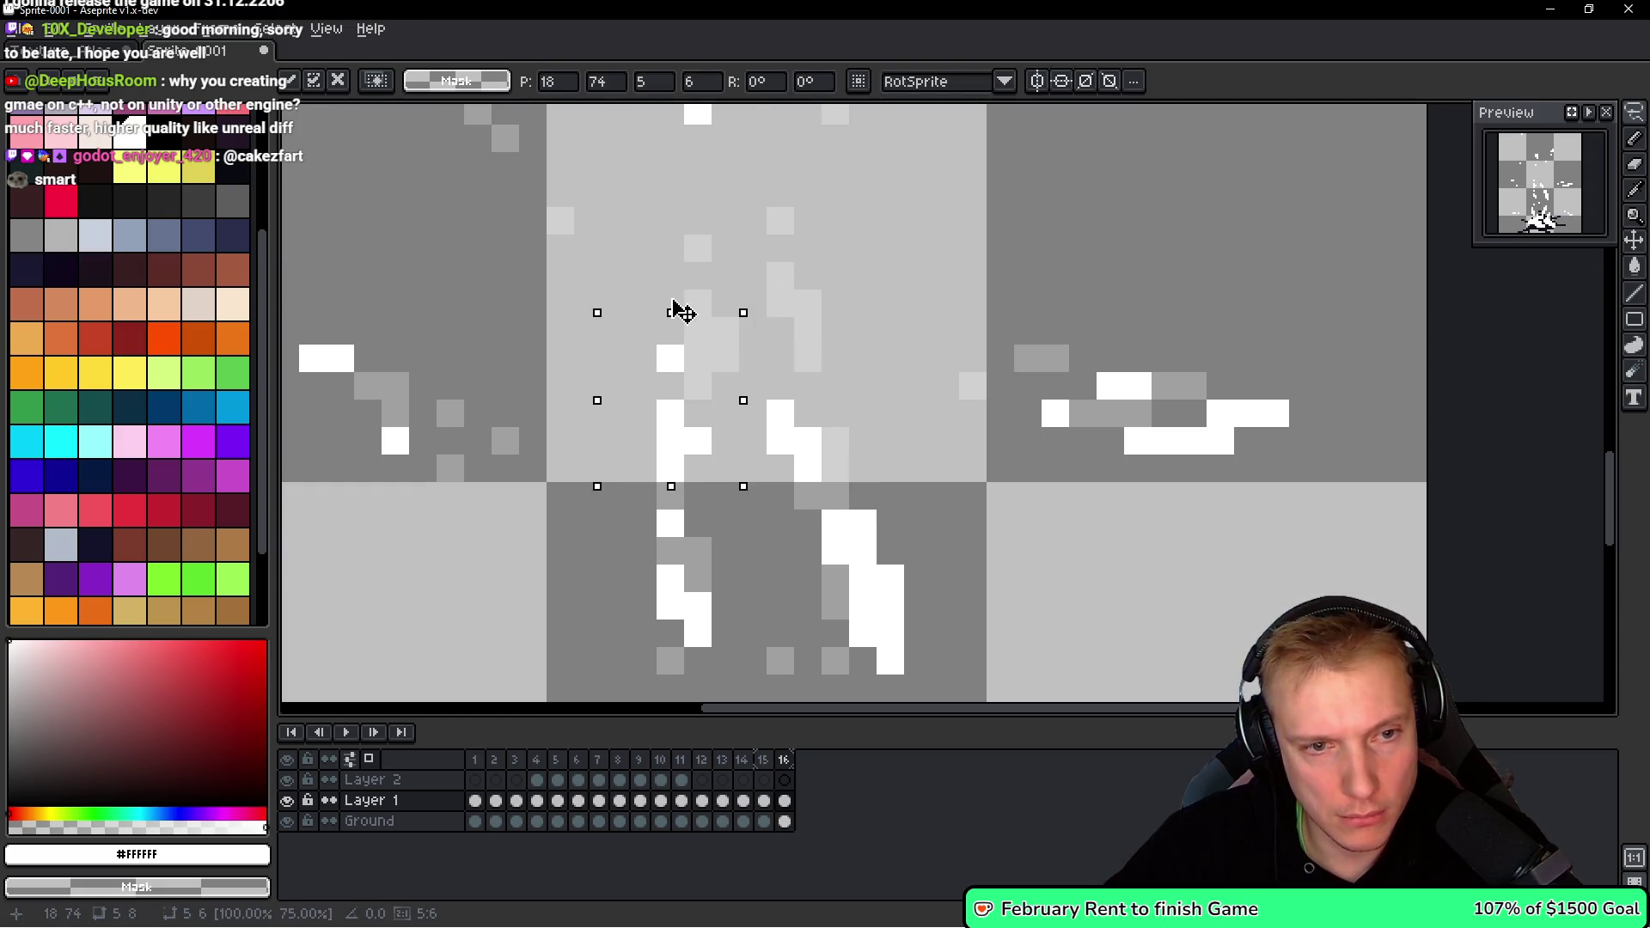
{"action": "scroll", "coordinate": [773, 326], "scroll_direction": "down", "scroll_amount": 5}
{"action": "key", "text": "ctrl+d"}
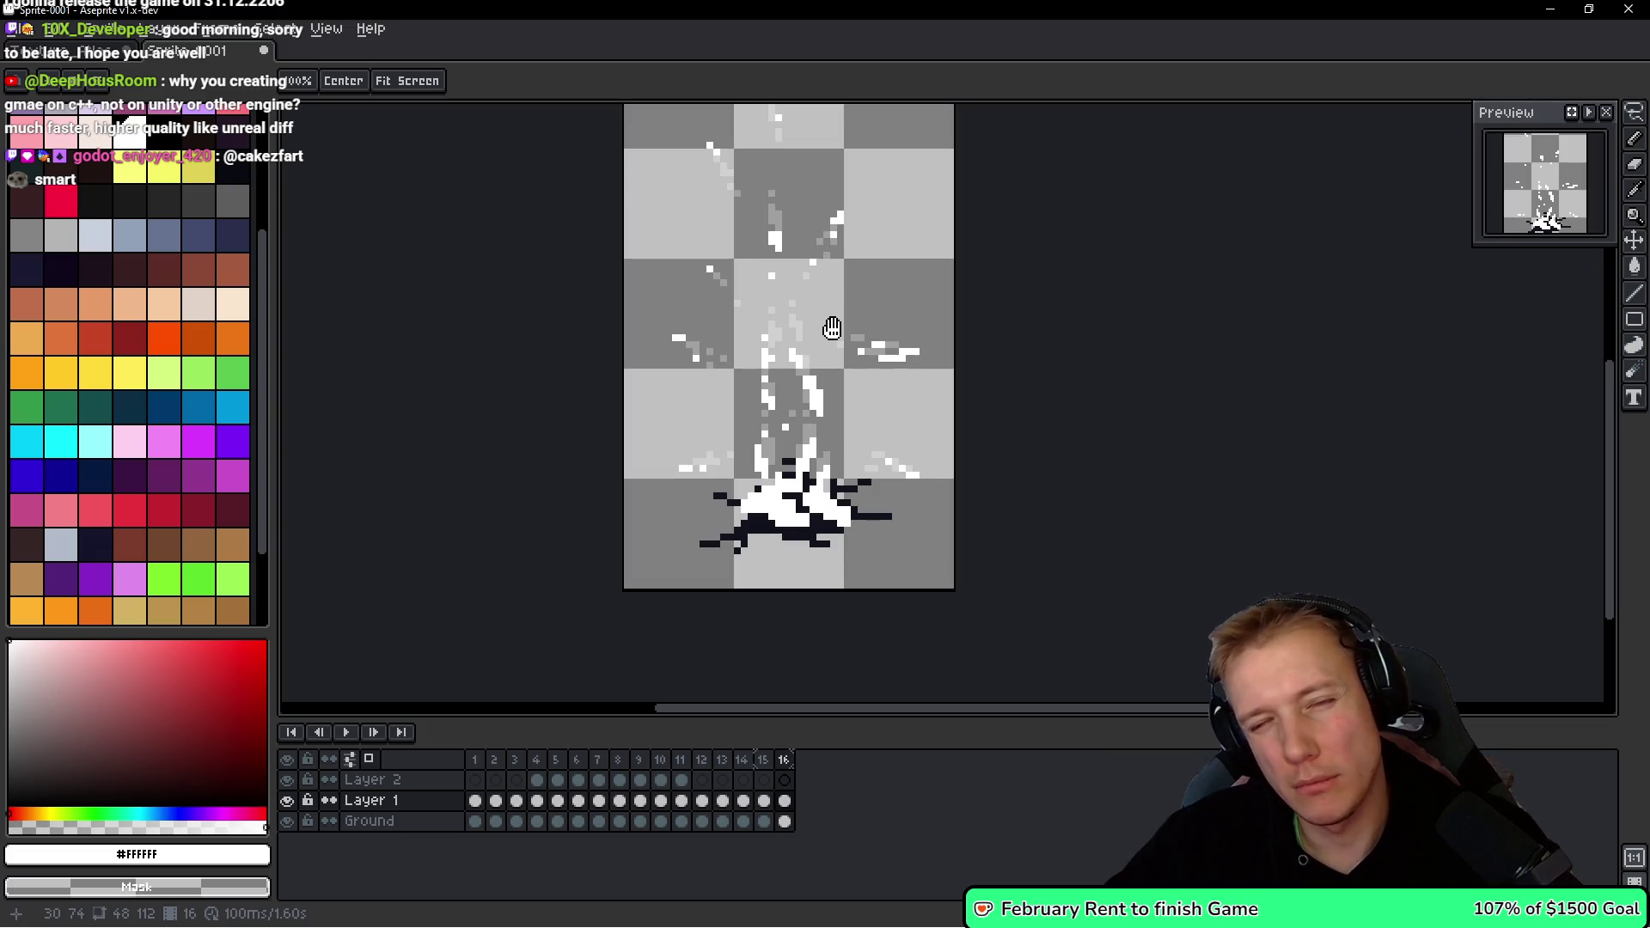
{"action": "scroll", "coordinate": [832, 327], "scroll_direction": "up", "scroll_amount": 2}
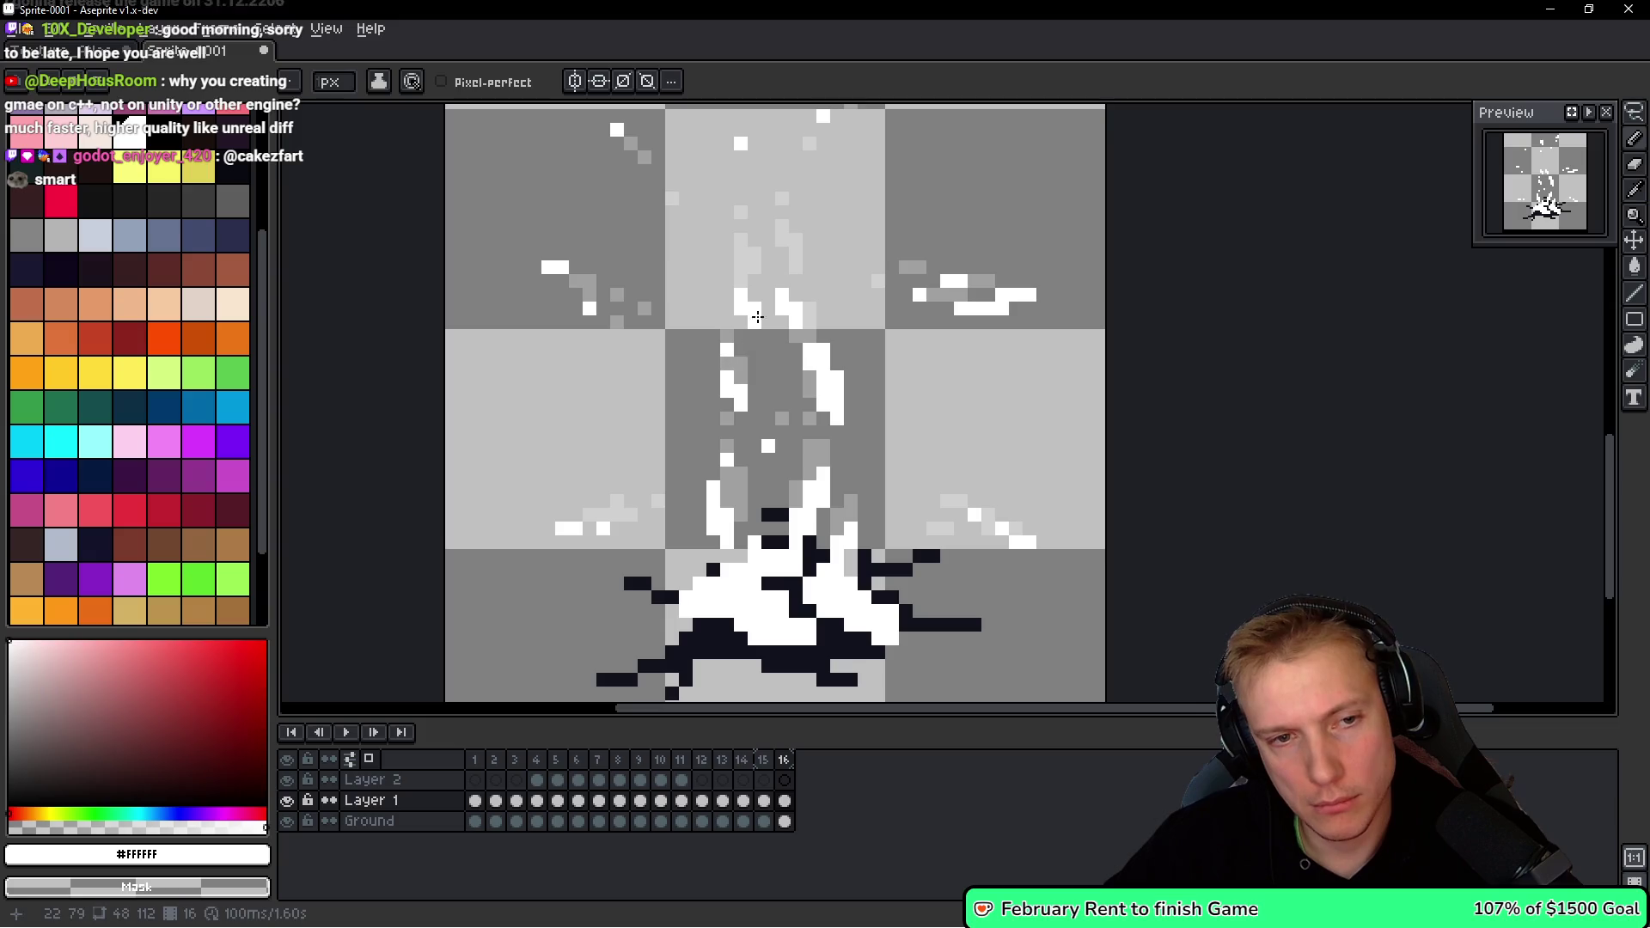
Compare frame 16 against frame 15, ending on frame 16.
{"action": "key", "text": "Left"}
{"action": "scroll", "coordinate": [887, 321], "scroll_direction": "down", "scroll_amount": 3}
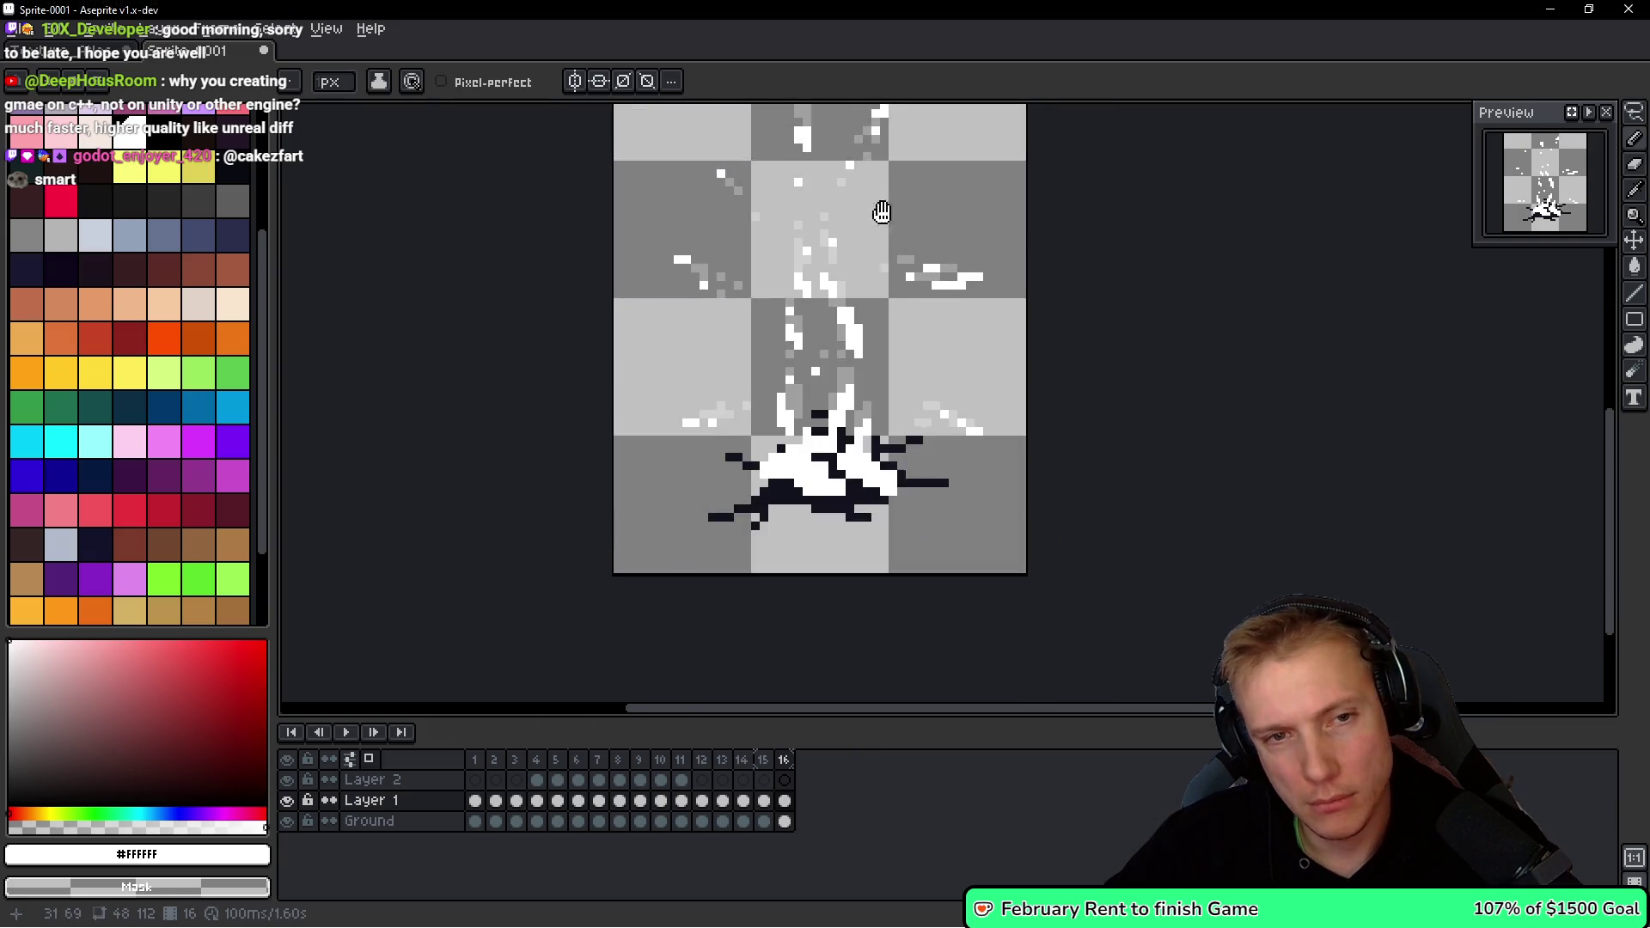
{"action": "key", "text": "Right"}
{"action": "key", "text": "Left"}
{"action": "key", "text": "Right"}
{"action": "scroll", "coordinate": [881, 397], "scroll_direction": "up", "scroll_amount": 2}
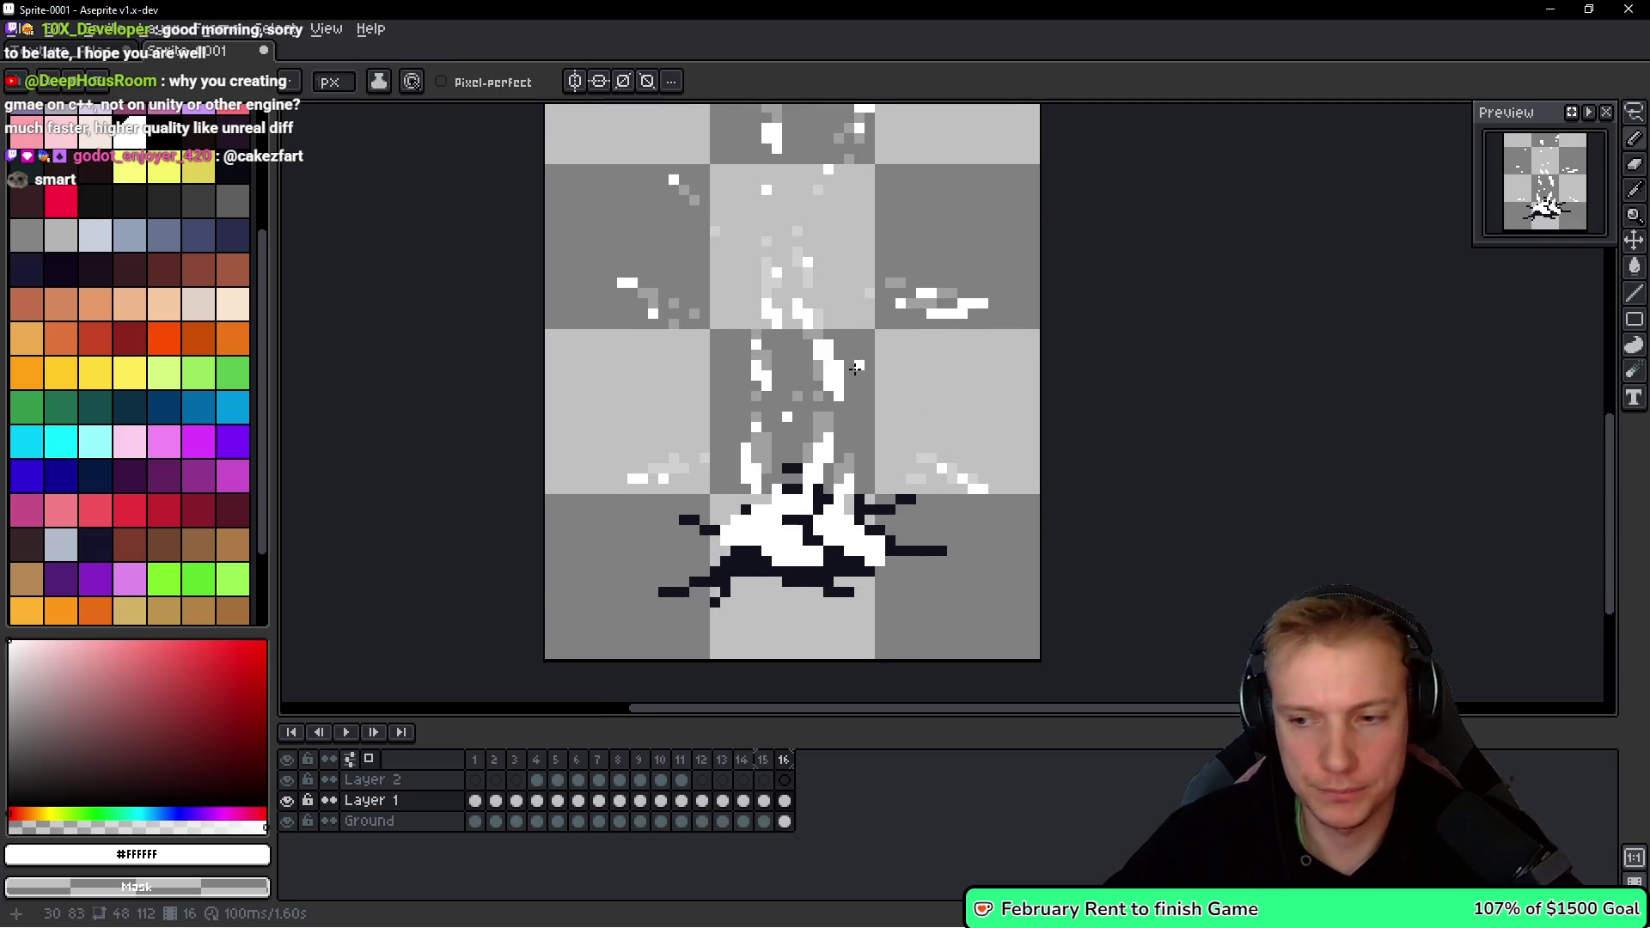
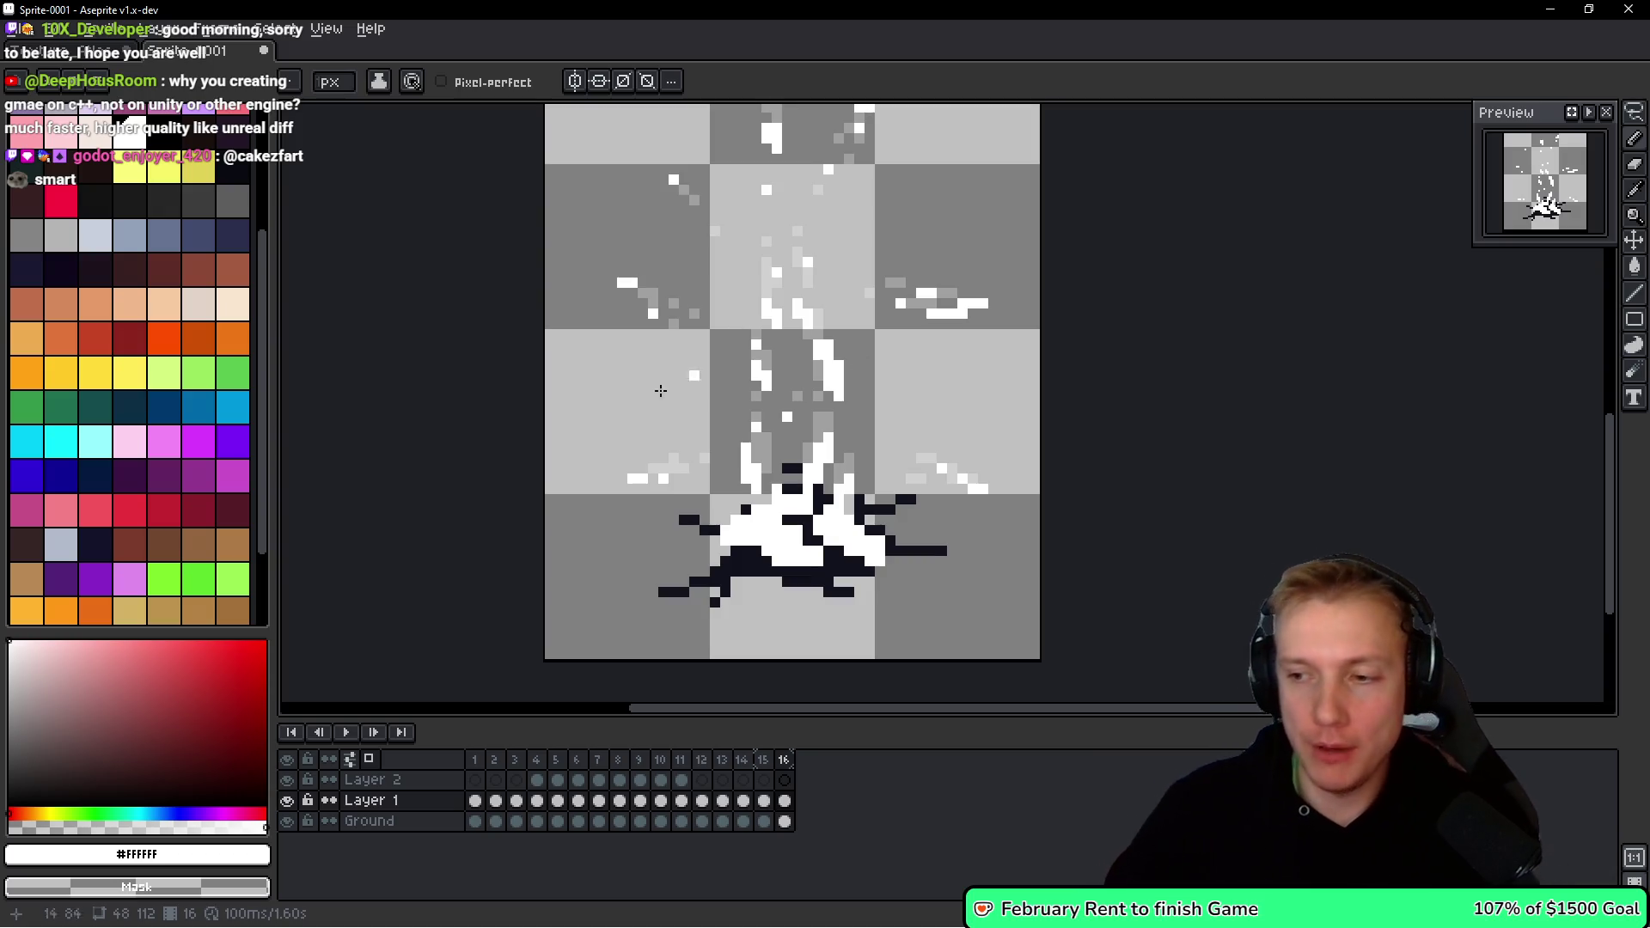
Play the splash animation and look over the lower part of the sprite.
{"action": "scroll", "coordinate": [894, 410], "scroll_direction": "up", "scroll_amount": 5}
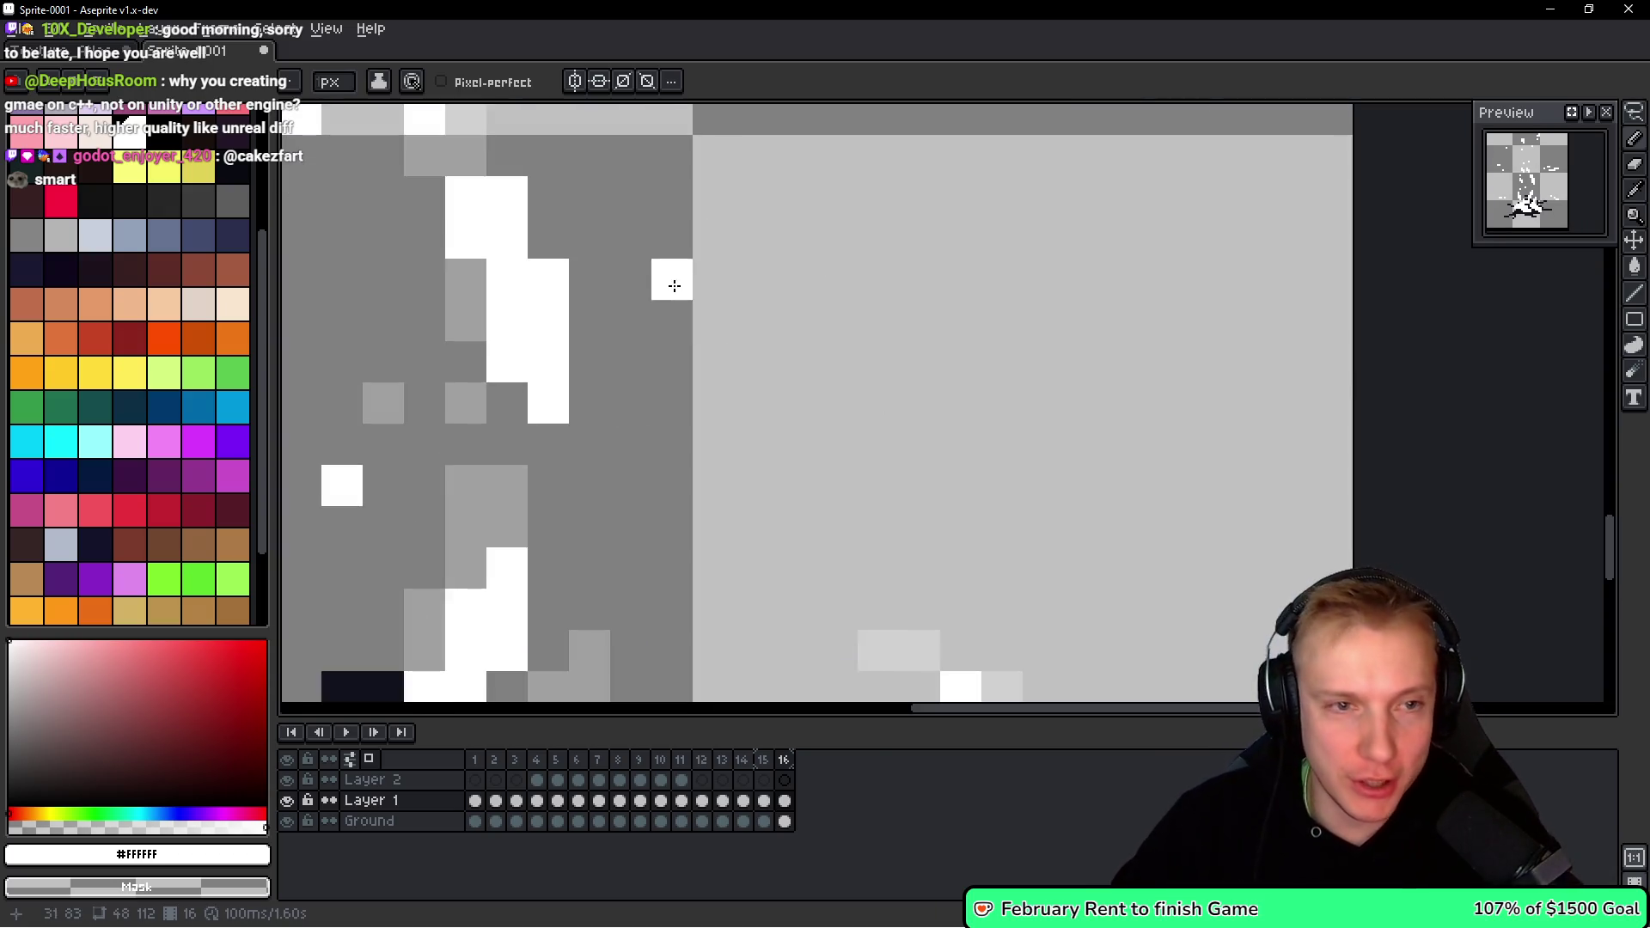
{"action": "scroll", "coordinate": [643, 314], "scroll_direction": "down", "scroll_amount": 4}
{"action": "scroll", "coordinate": [644, 314], "scroll_direction": "up", "scroll_amount": 1}
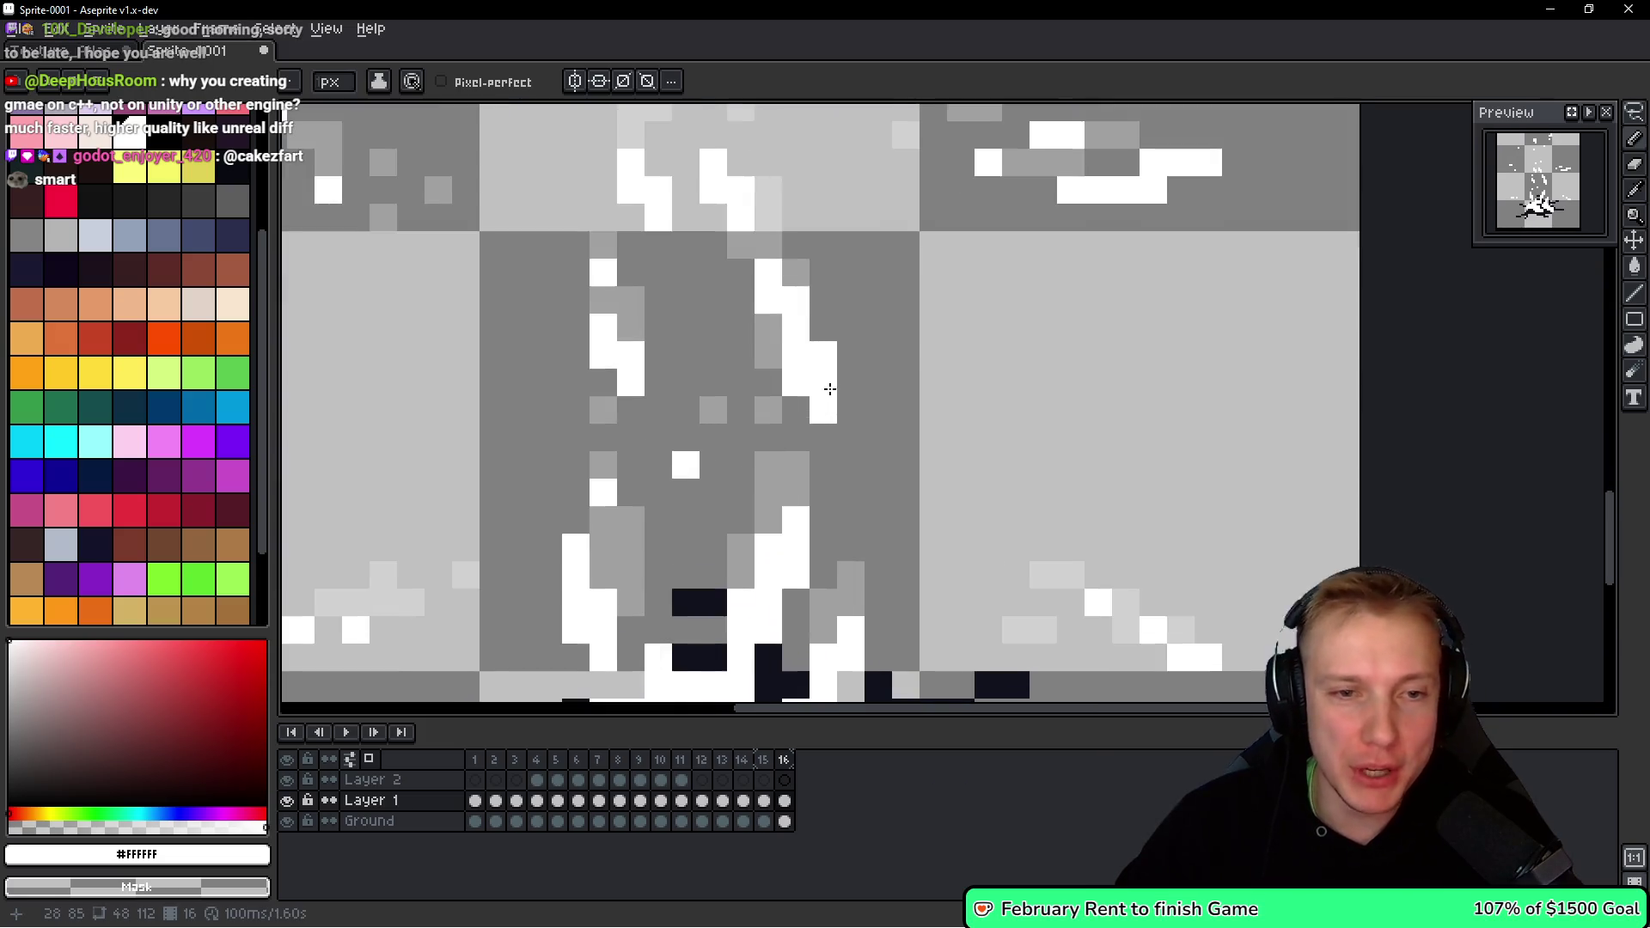
{"action": "scroll", "coordinate": [803, 352], "scroll_direction": "down", "scroll_amount": 1}
{"action": "scroll", "coordinate": [804, 353], "scroll_direction": "up", "scroll_amount": 3}
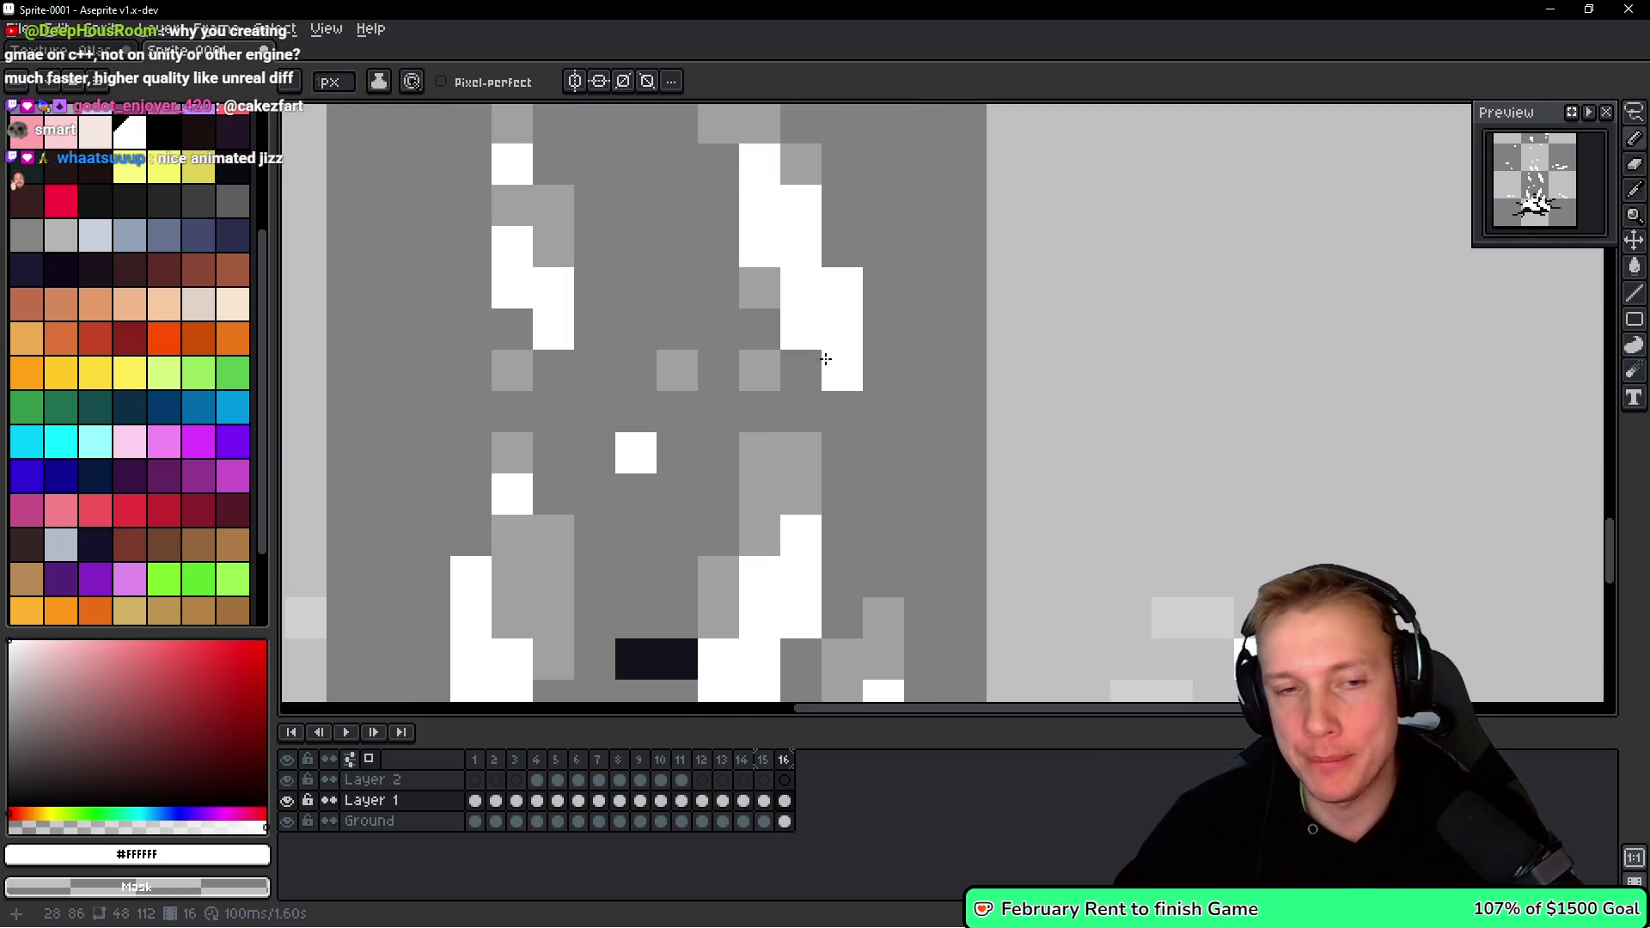
{"action": "scroll", "coordinate": [902, 368], "scroll_direction": "down", "scroll_amount": 5}
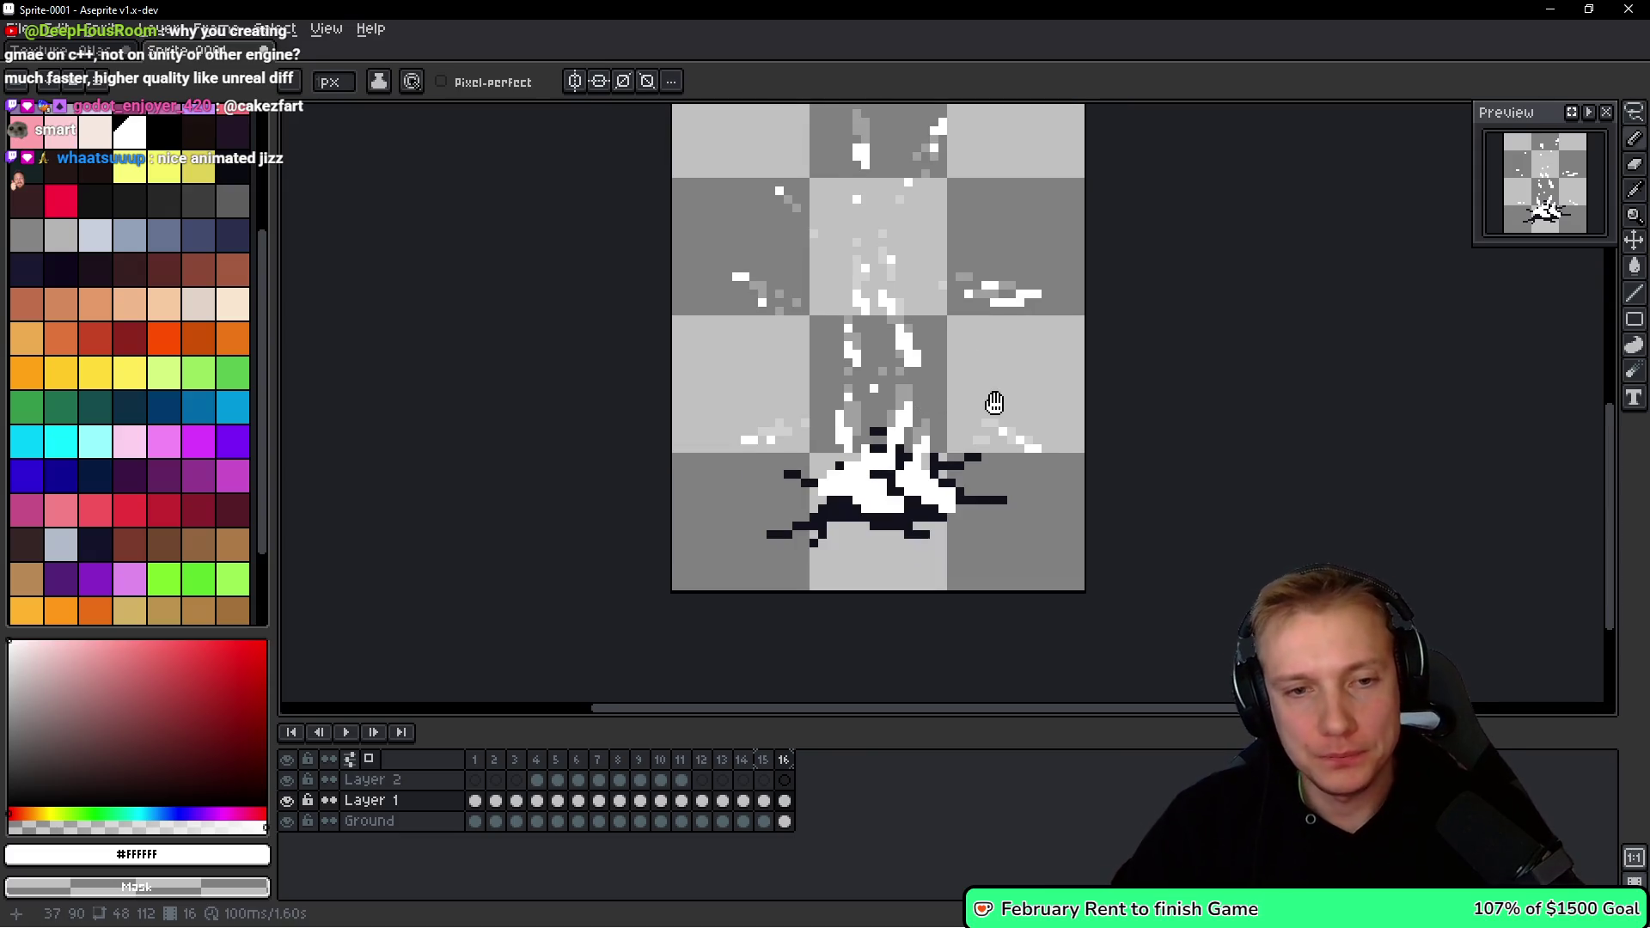
{"action": "key", "text": "Return"}
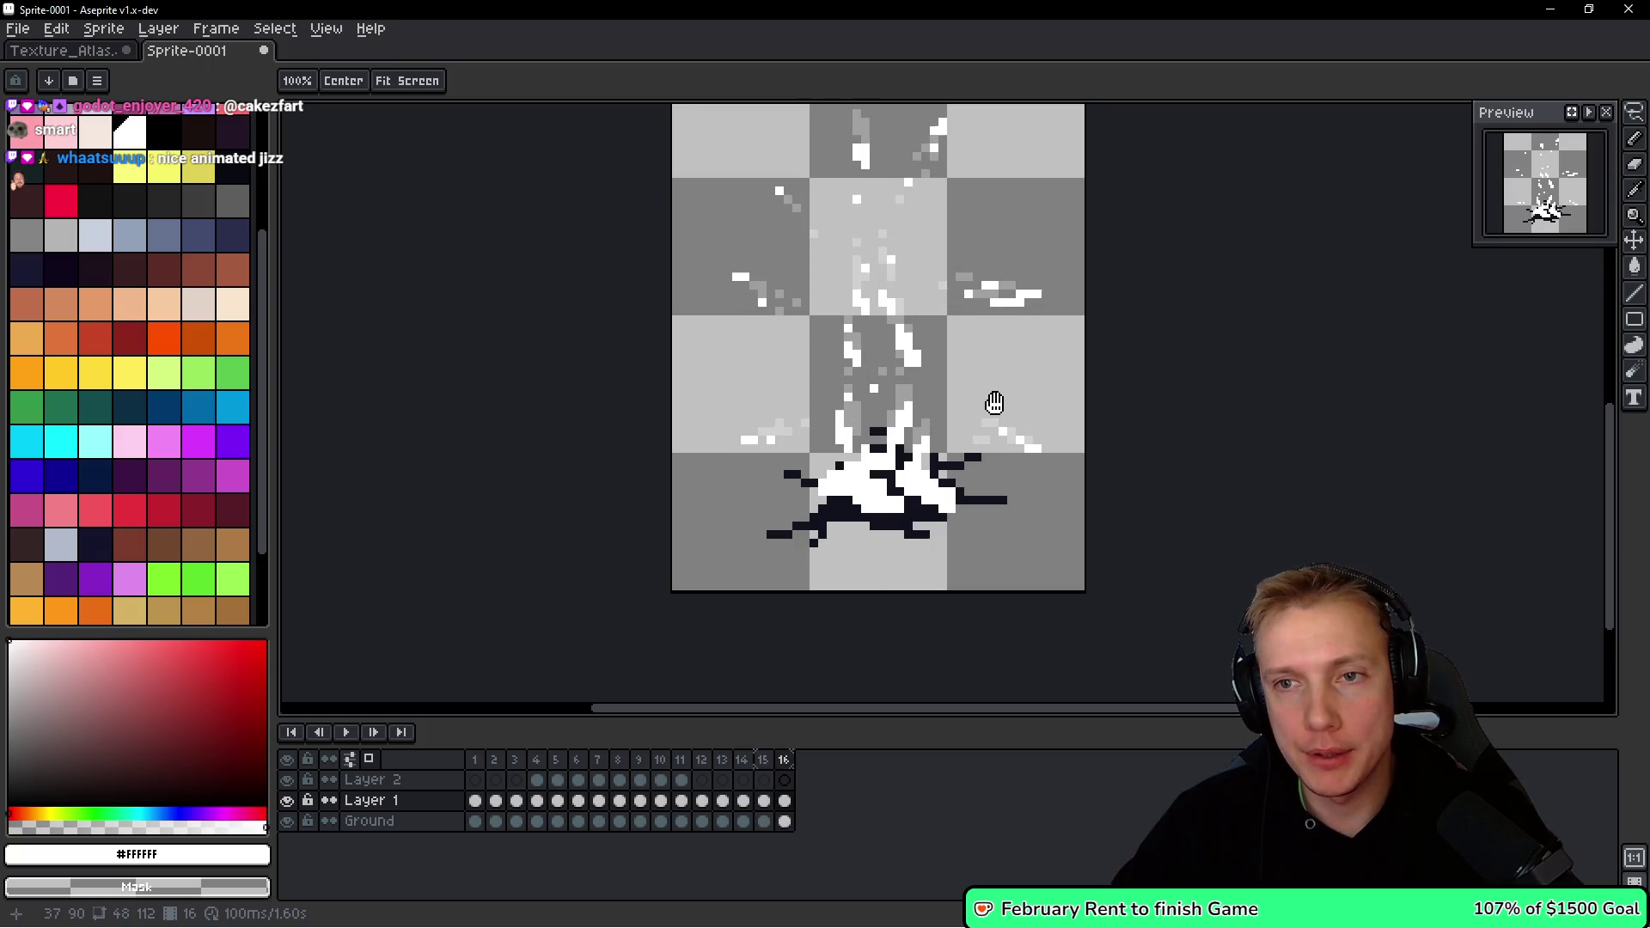
{"action": "scroll", "coordinate": [918, 284], "scroll_direction": "up", "scroll_amount": 3}
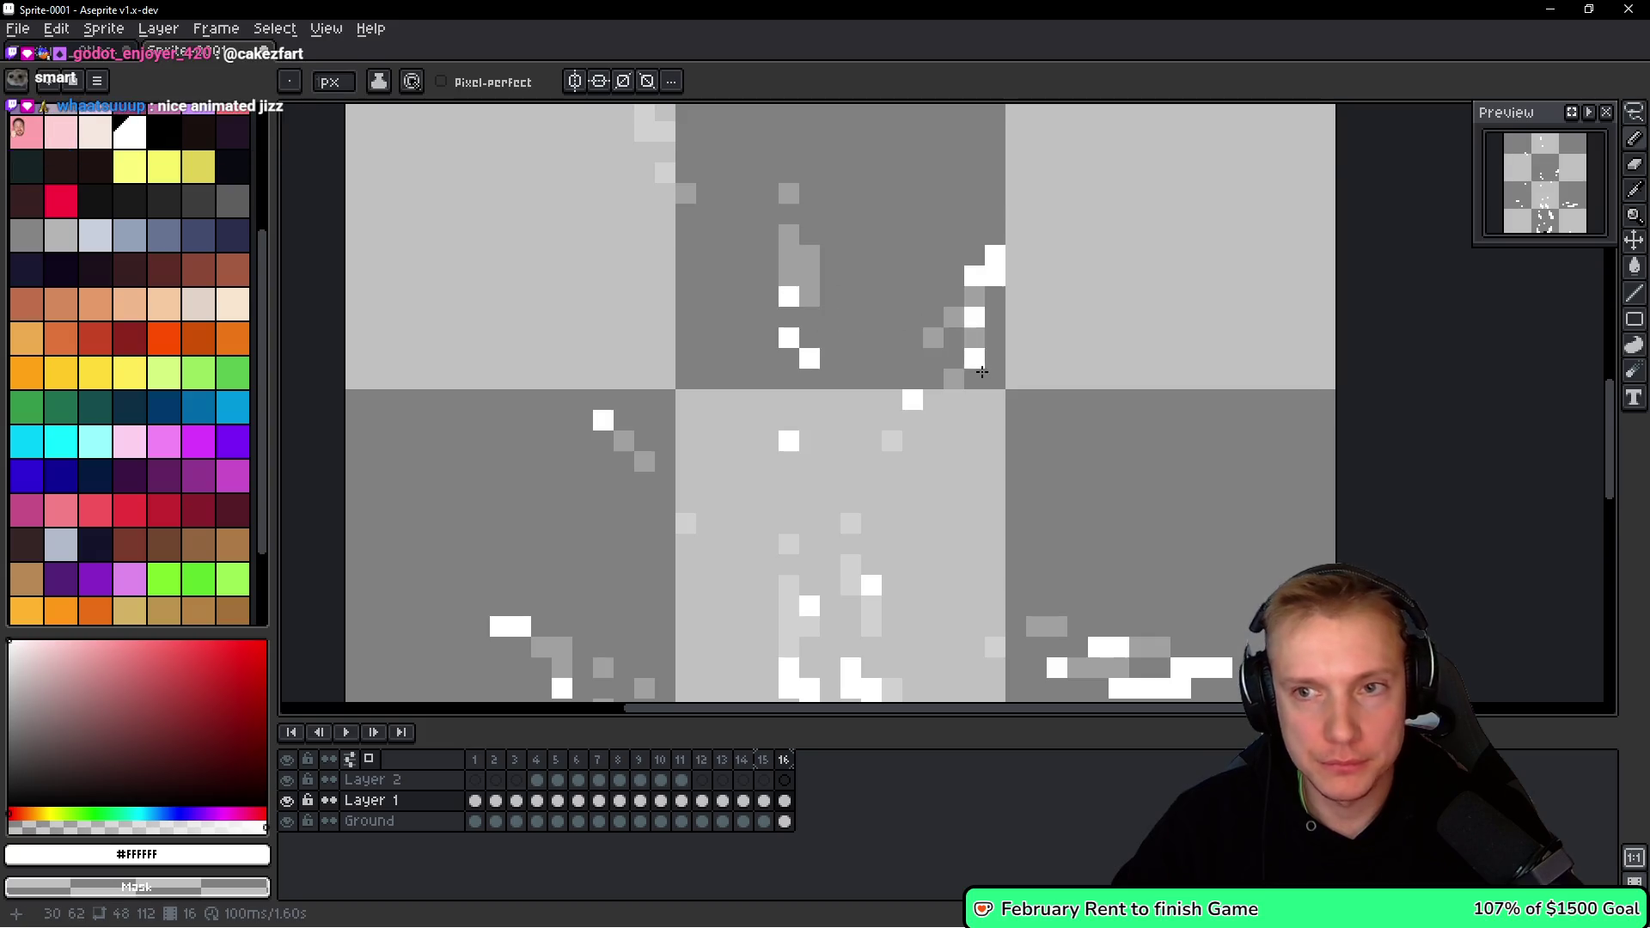
{"action": "scroll", "coordinate": [981, 384], "scroll_direction": "down", "scroll_amount": 3}
{"action": "left_click_drag", "start_coordinate": [955, 478], "coordinate": [895, 344]}
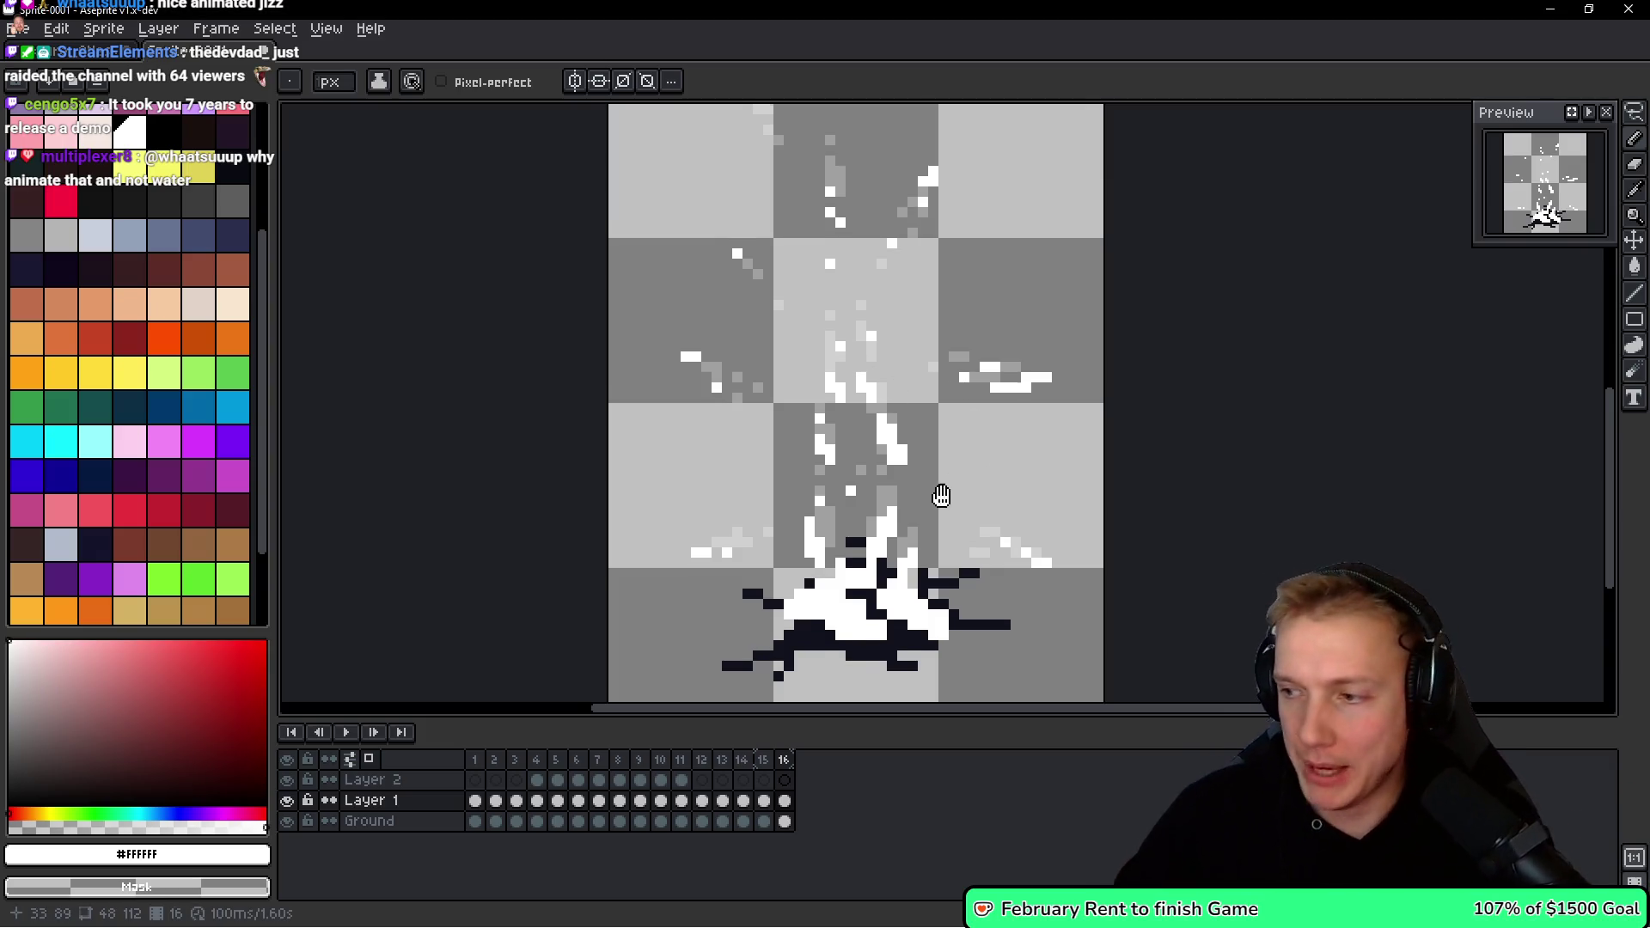
Undo a stray white pixel and step through the frames back to frame 16.
{"action": "scroll", "coordinate": [946, 497], "scroll_direction": "right", "scroll_amount": 1}
{"action": "scroll", "coordinate": [947, 497], "scroll_direction": "down", "scroll_amount": 1}
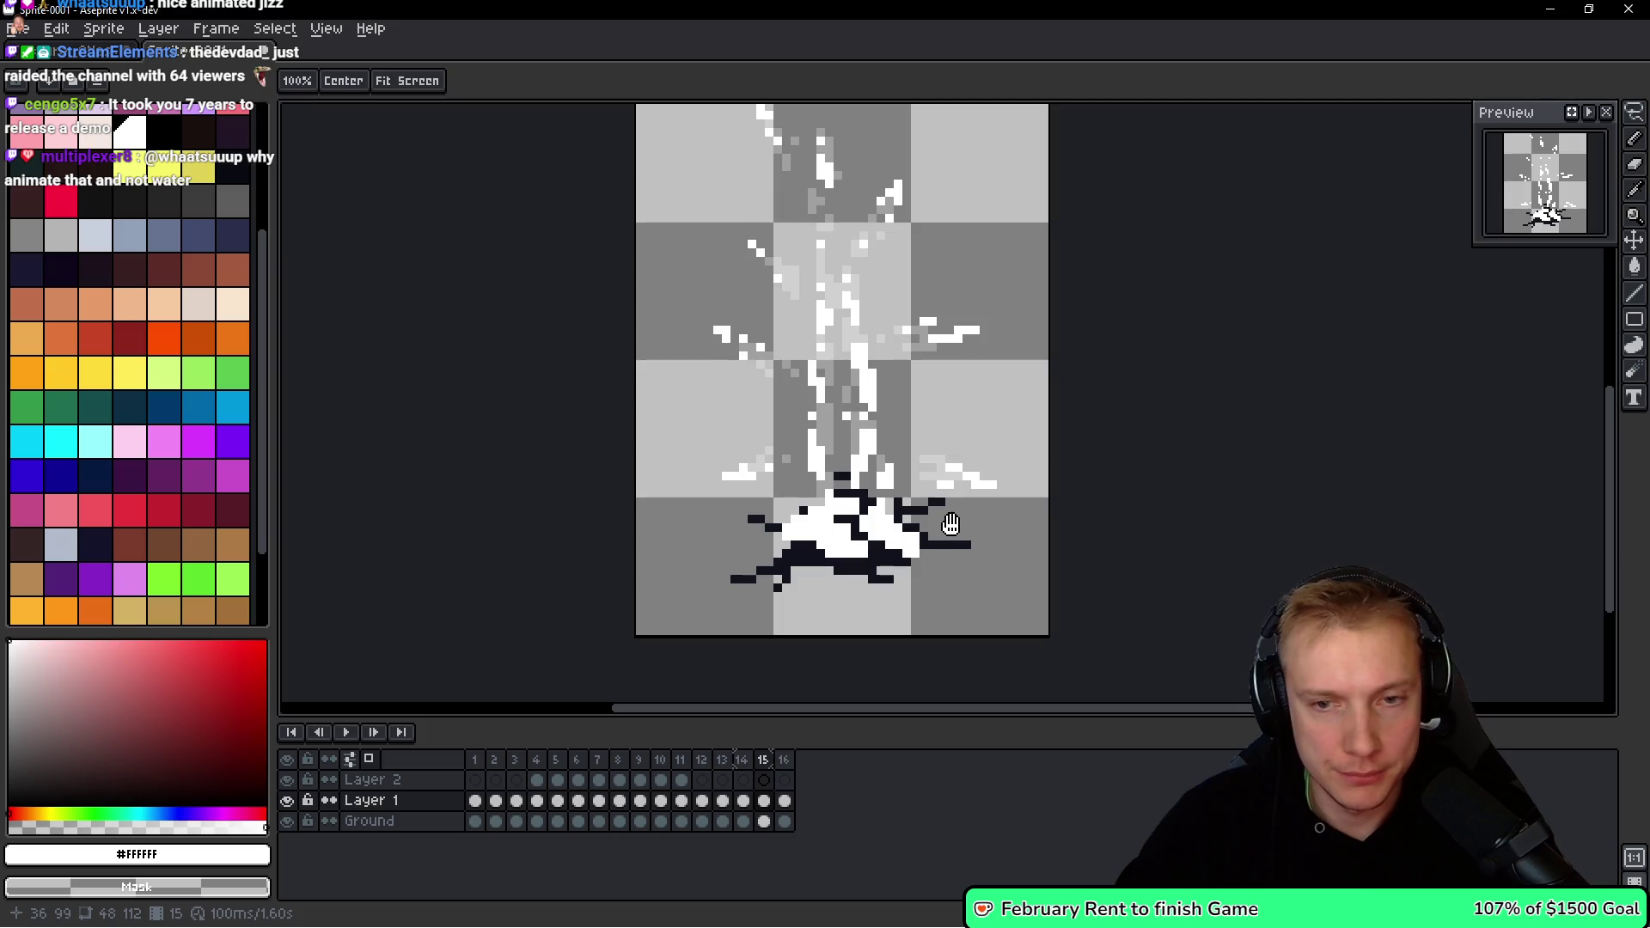
{"action": "scroll", "coordinate": [894, 542], "scroll_direction": "up", "scroll_amount": 8}
{"action": "key", "text": "ctrl+z"}
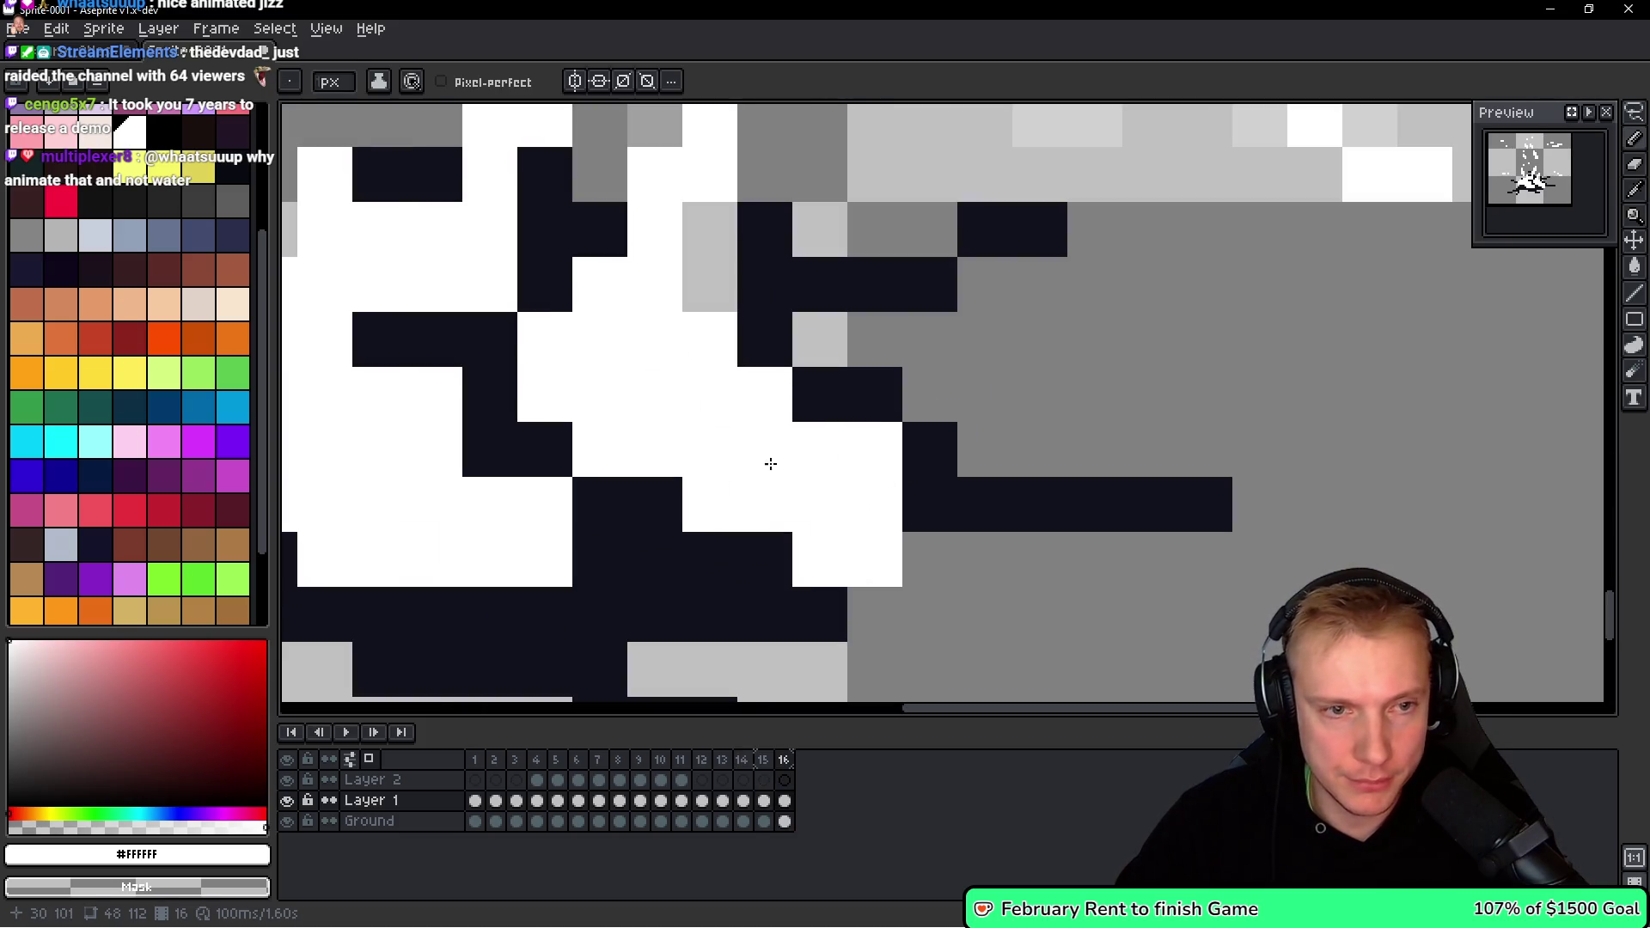
{"action": "scroll", "coordinate": [756, 360], "scroll_direction": "down", "scroll_amount": 2}
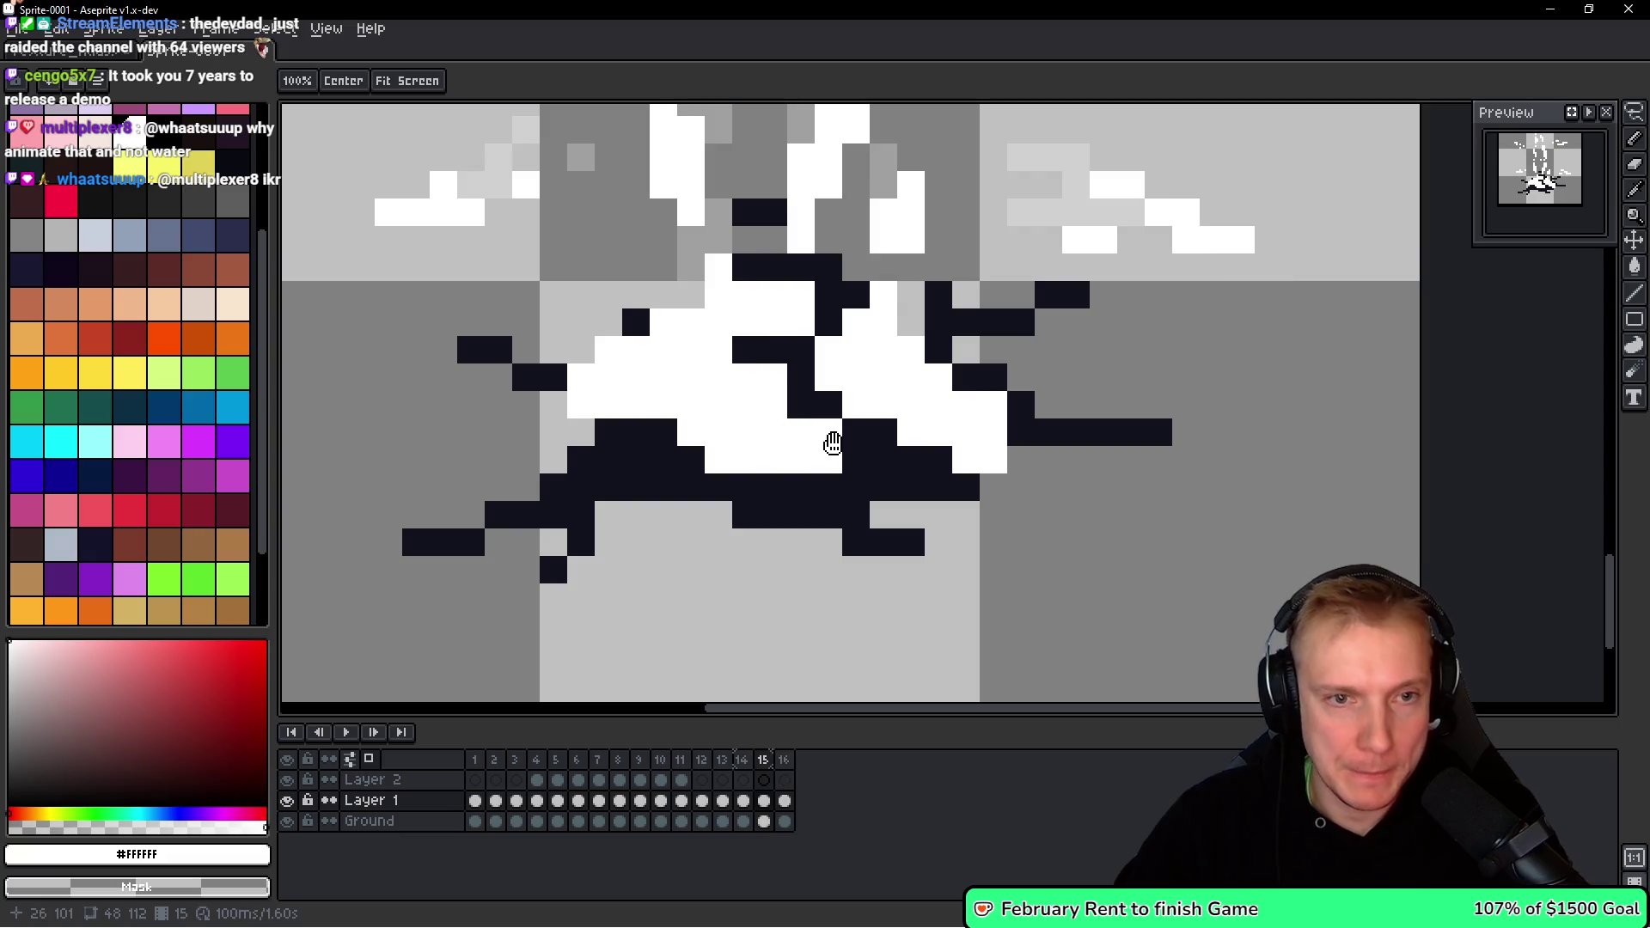
{"action": "scroll", "coordinate": [888, 410], "scroll_direction": "down", "scroll_amount": 3}
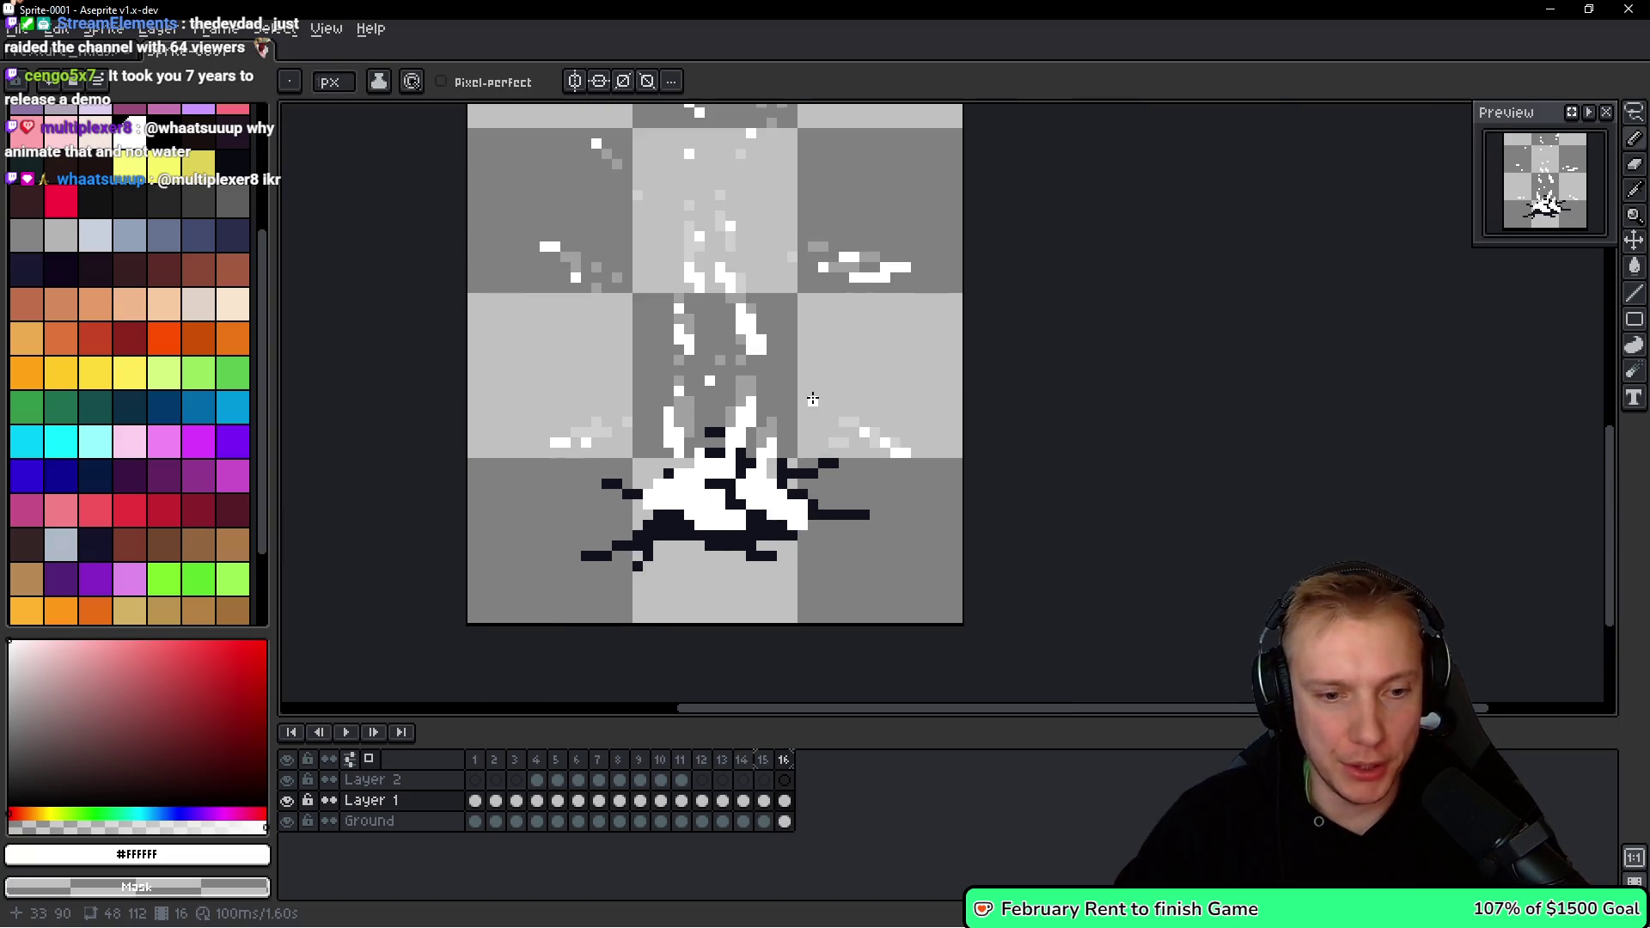
{"action": "key", "text": "Right"}
{"action": "key", "text": "Left"}
{"action": "key", "text": "Left"}
{"action": "key", "text": "Right"}
{"action": "key", "text": "Right"}
{"action": "key", "text": "Left"}
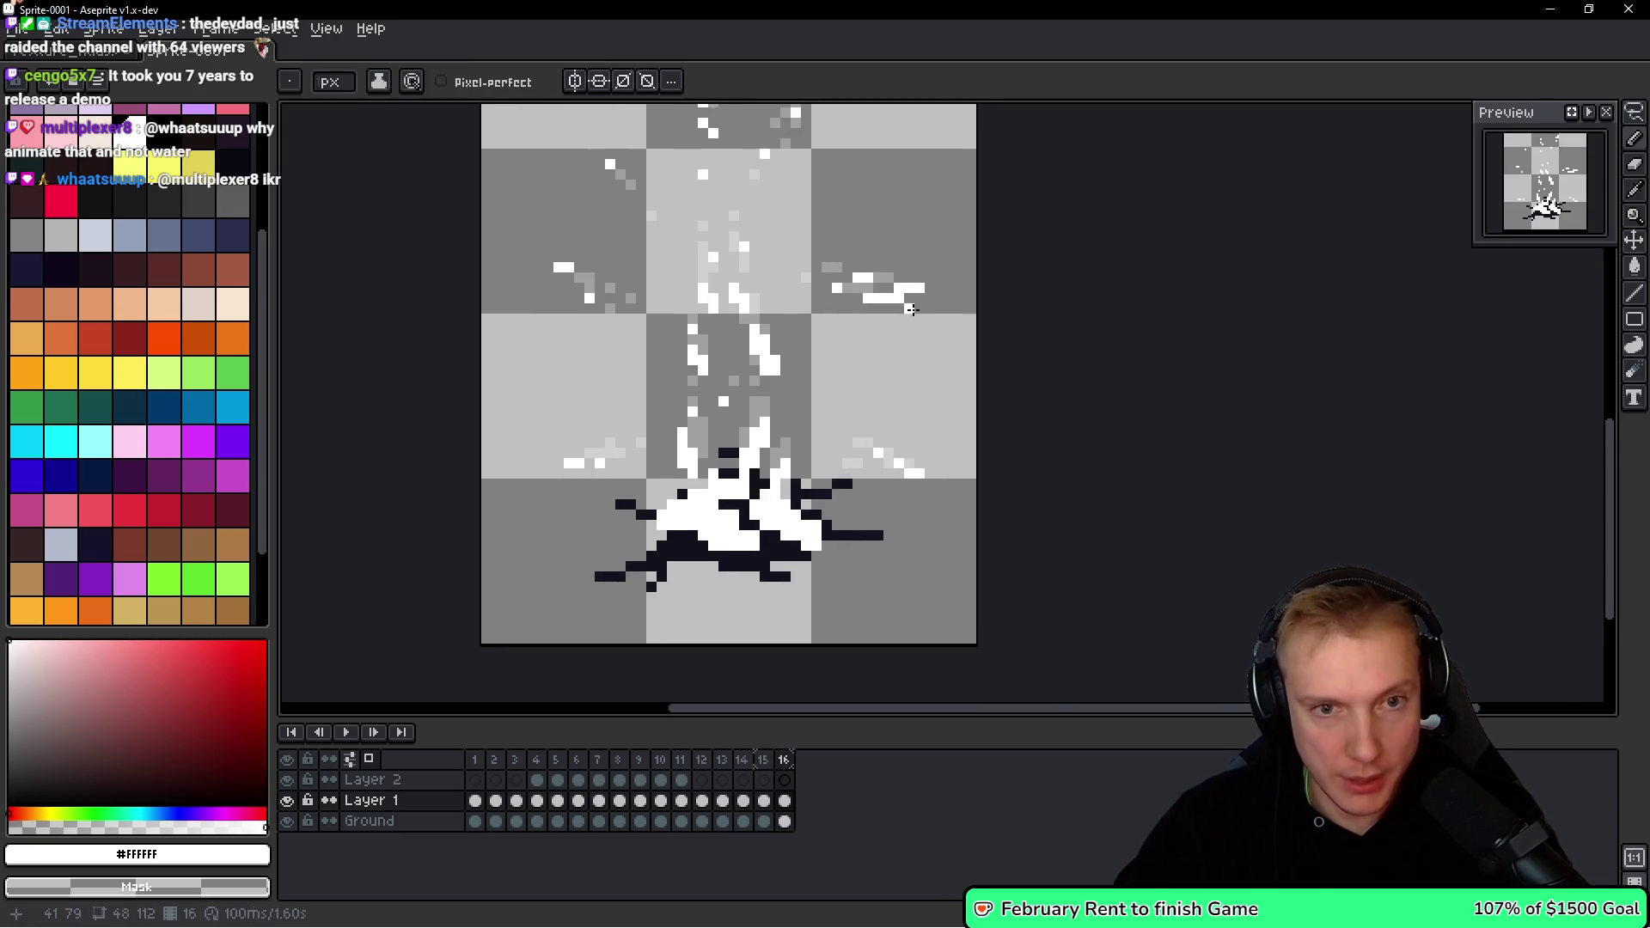
{"action": "scroll", "coordinate": [837, 295], "scroll_direction": "up", "scroll_amount": 3}
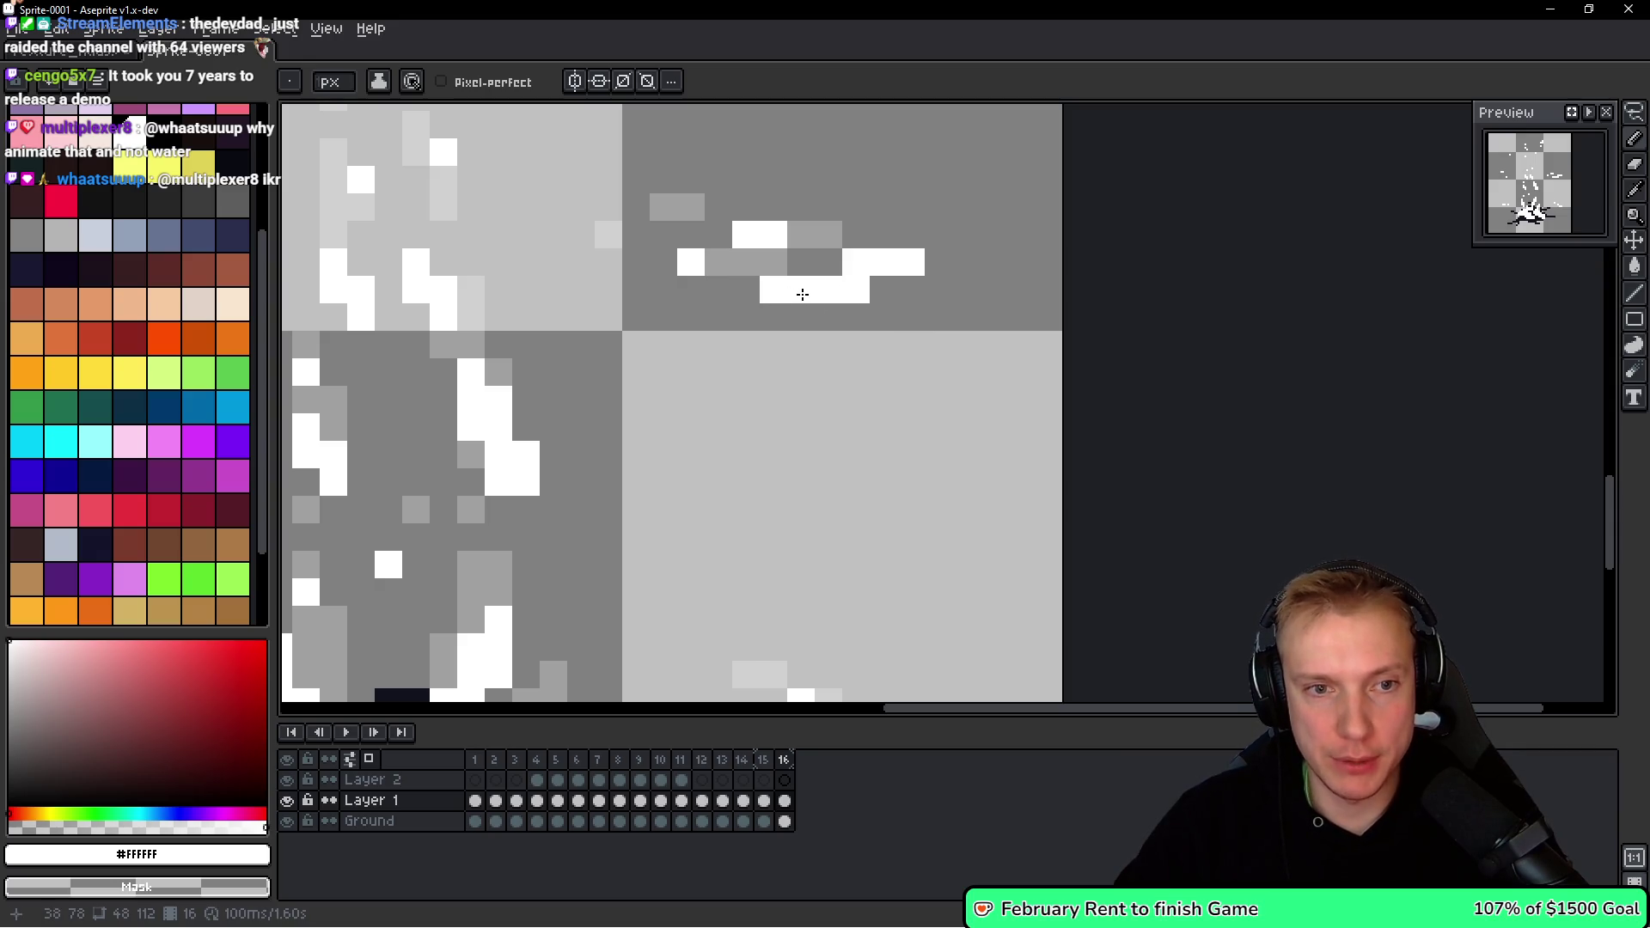
{"action": "scroll", "coordinate": [802, 295], "scroll_direction": "down", "scroll_amount": 4}
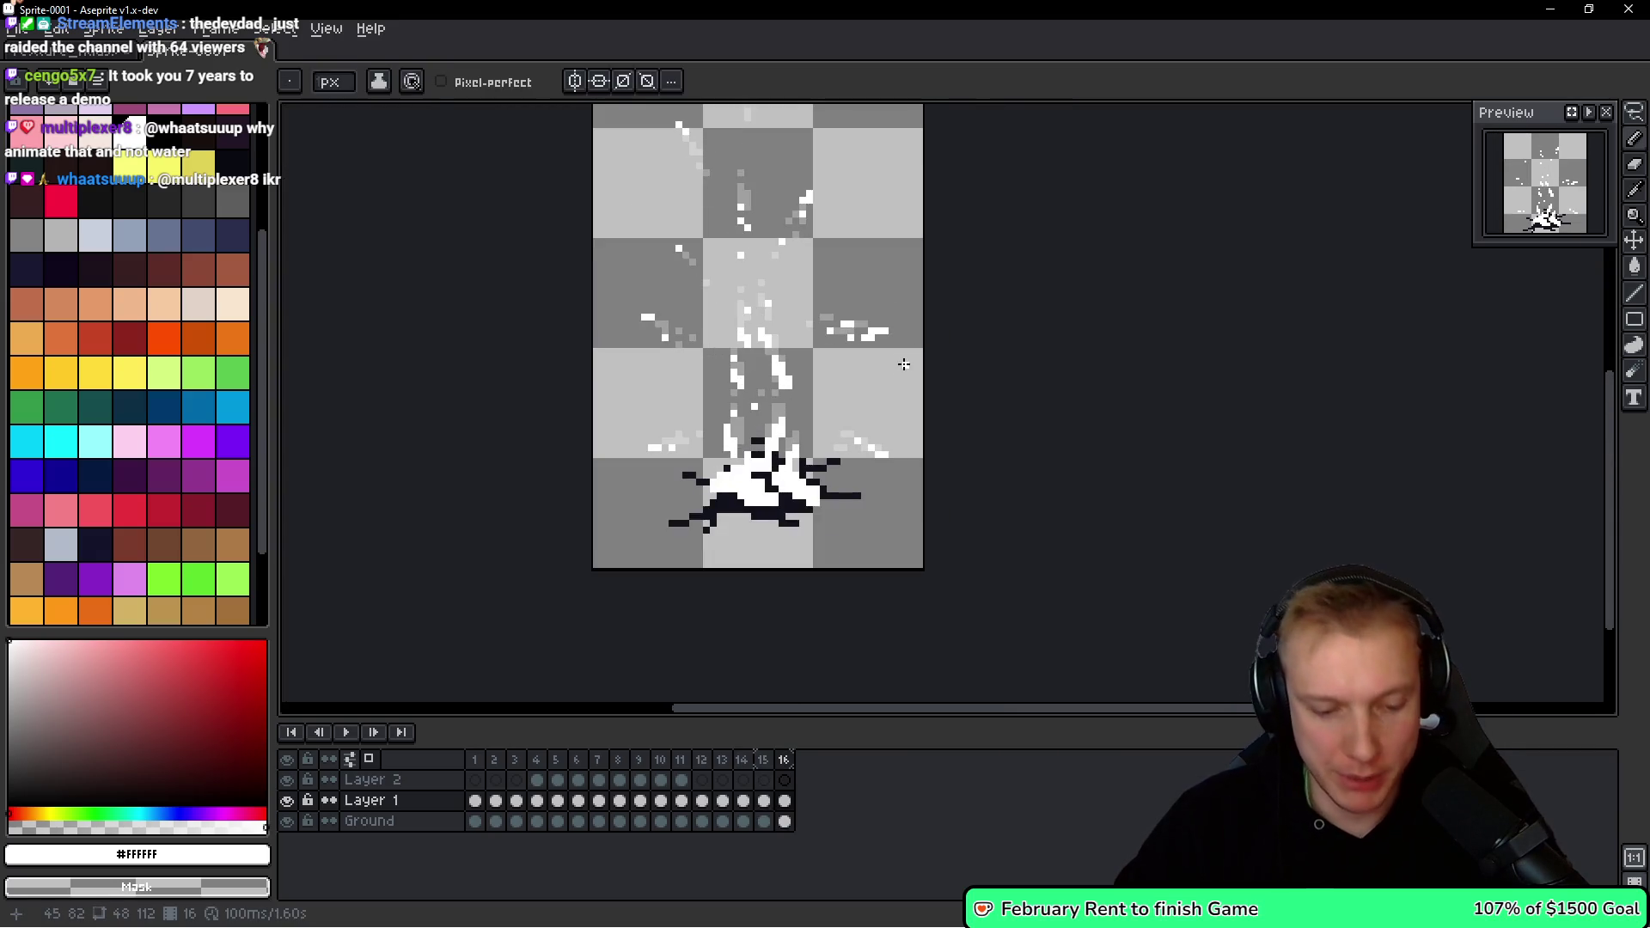
Add frame 17 and lasso-move its white particles down and to the right.
{"action": "key", "text": "alt+n"}
{"action": "scroll", "coordinate": [901, 378], "scroll_direction": "up", "scroll_amount": 3}
{"action": "key", "text": "q"}
{"action": "mouse_move", "coordinate": [895, 397]}
{"action": "left_mouse_down"}
{"action": "mouse_move", "coordinate": [833, 431]}
{"action": "mouse_move", "coordinate": [885, 457]}
{"action": "mouse_move", "coordinate": [874, 439]}
{"action": "left_mouse_up"}
Shift a lower group of white particles down and to the right.
{"action": "key", "text": "b"}
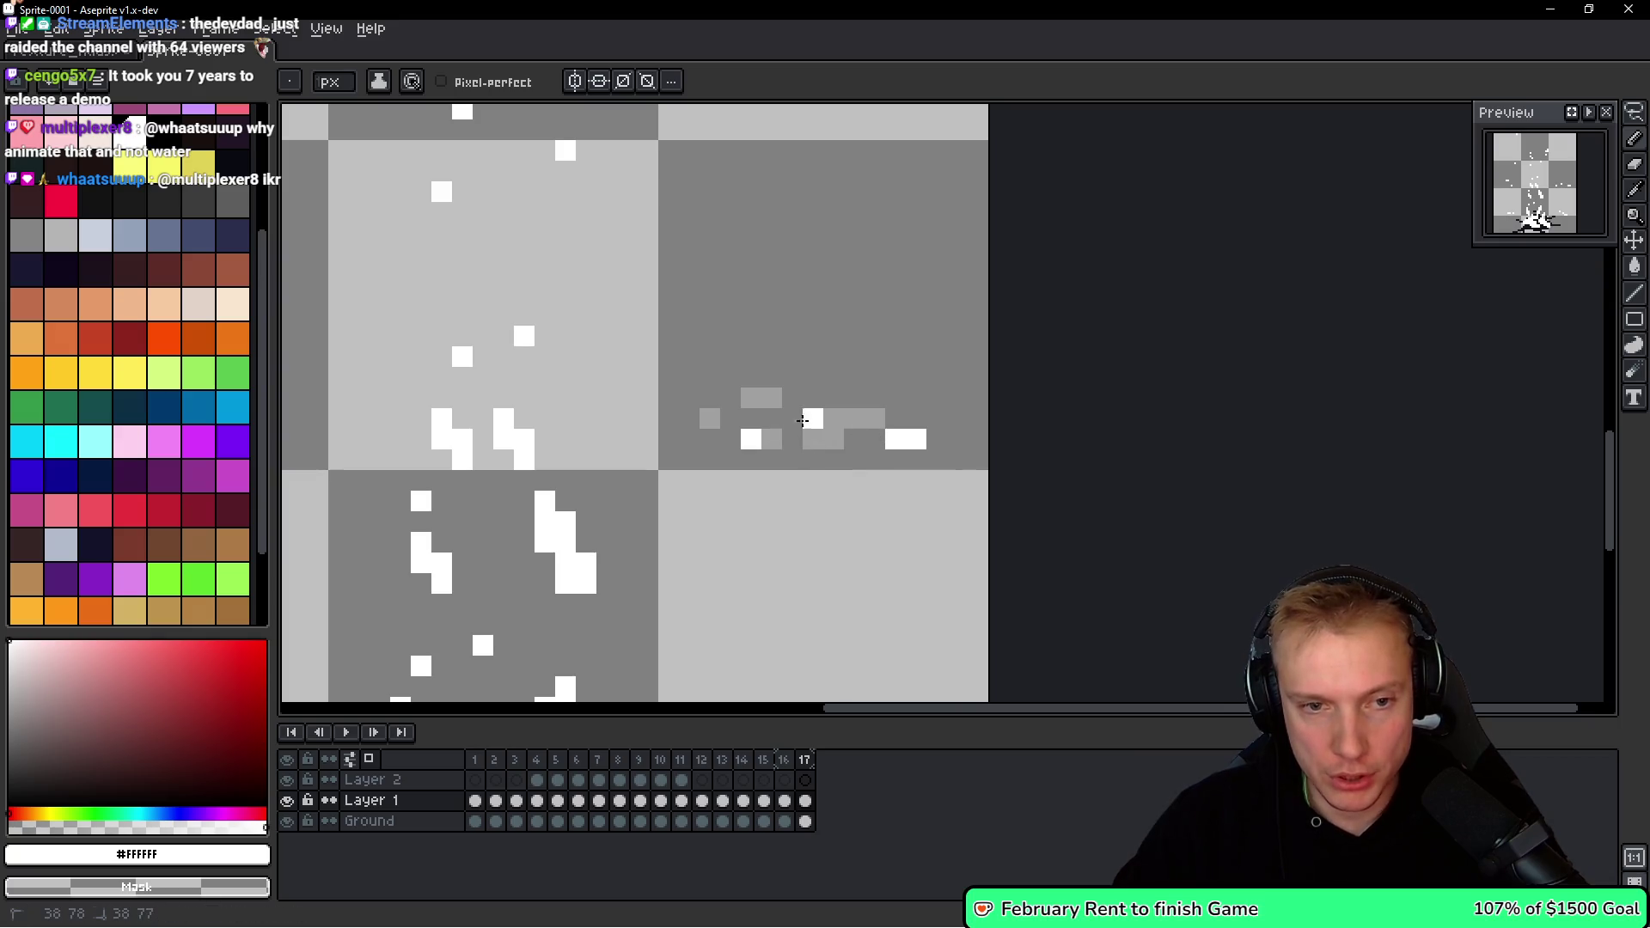
{"action": "scroll", "coordinate": [751, 542], "scroll_direction": "down", "scroll_amount": 5}
{"action": "key", "text": "q"}
{"action": "mouse_move", "coordinate": [889, 495]}
{"action": "left_mouse_down"}
{"action": "mouse_move", "coordinate": [869, 457]}
{"action": "mouse_move", "coordinate": [913, 498]}
{"action": "left_mouse_up"}
{"action": "key", "text": "b"}
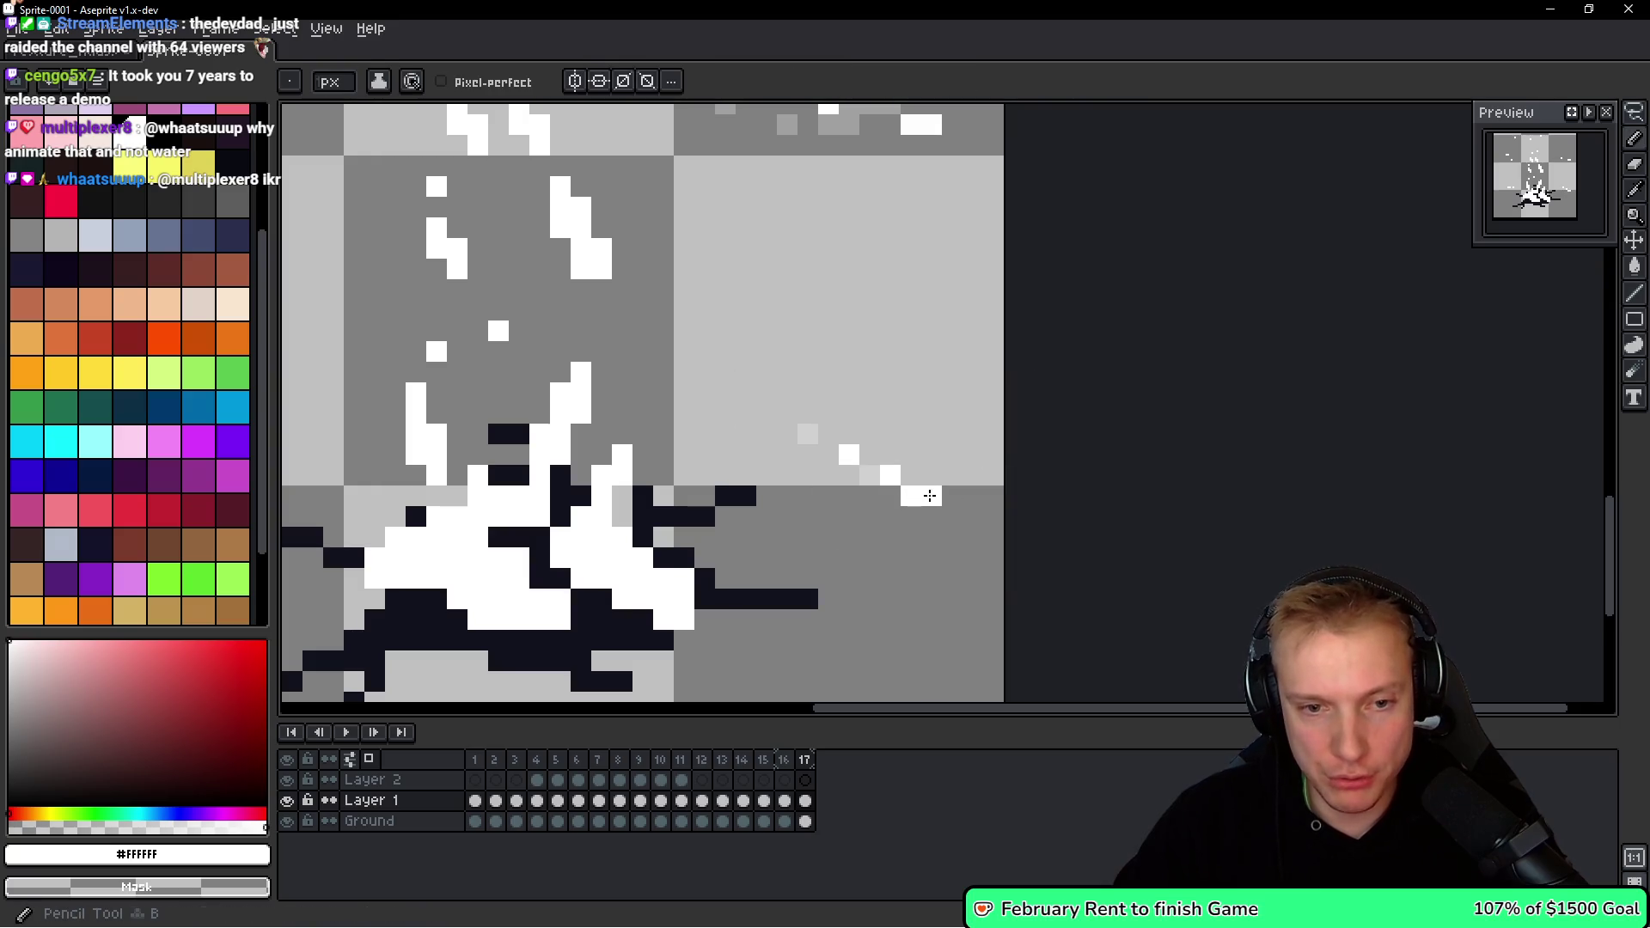
Nudge a cluster of white particles on the left two pixels left.
{"action": "scroll", "coordinate": [991, 419], "scroll_direction": "down", "scroll_amount": 3}
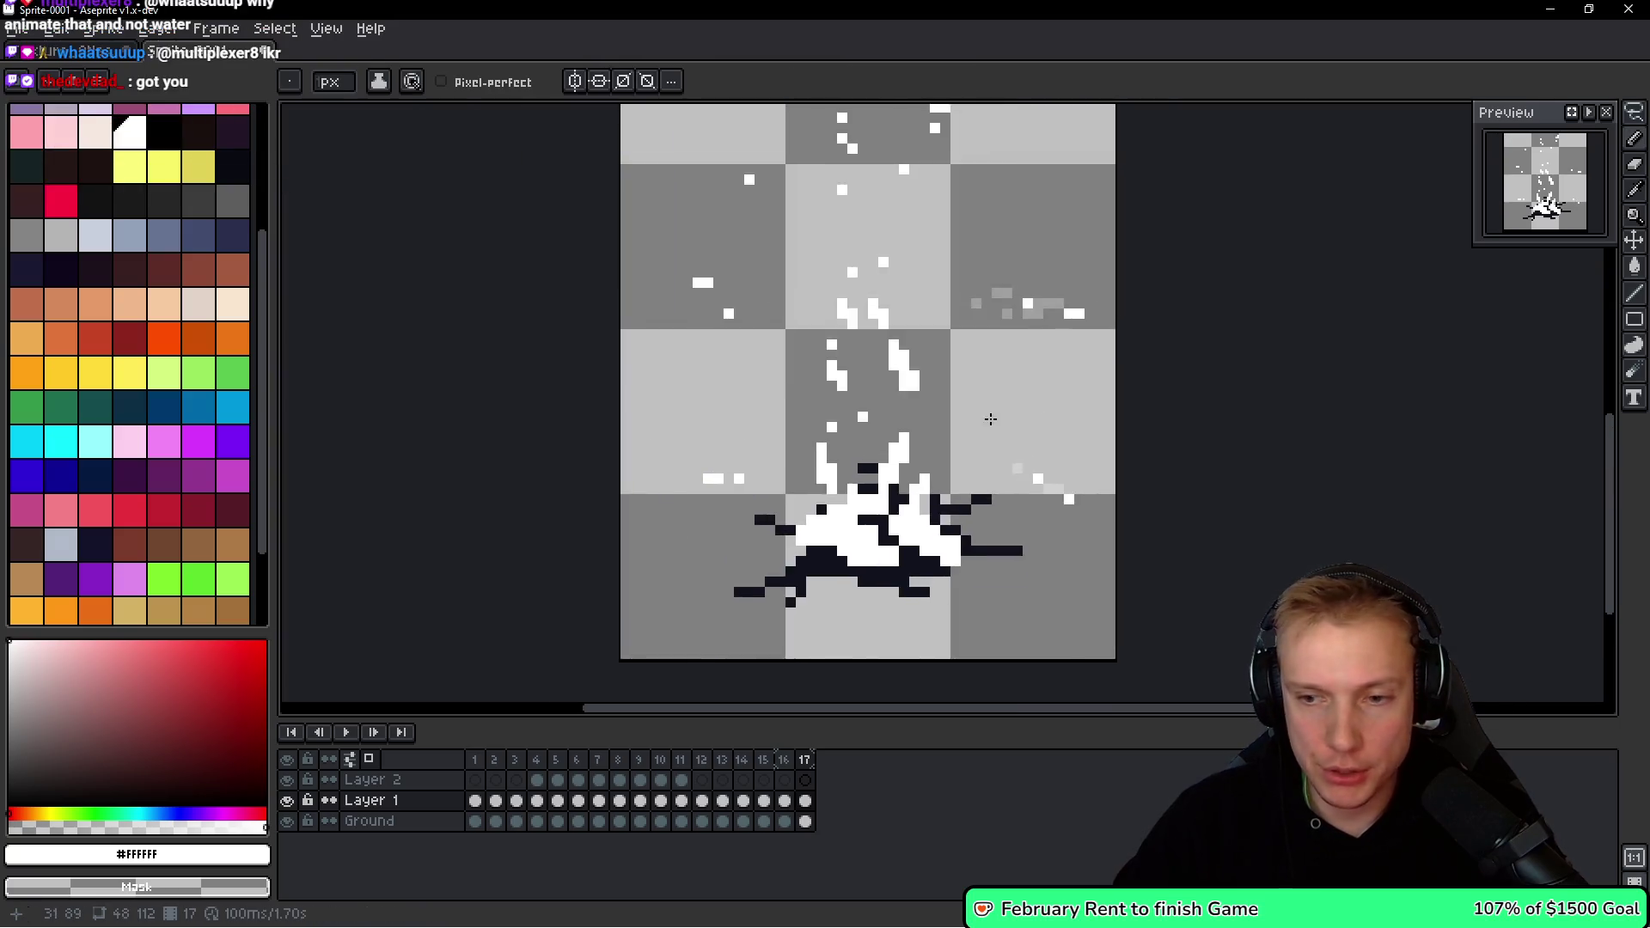
{"action": "scroll", "coordinate": [991, 418], "scroll_direction": "up", "scroll_amount": 3}
{"action": "key", "text": "q"}
{"action": "left_click_drag", "start_coordinate": [897, 504], "coordinate": [791, 555]}
{"action": "left_click_drag", "start_coordinate": [778, 553], "coordinate": [753, 554]}
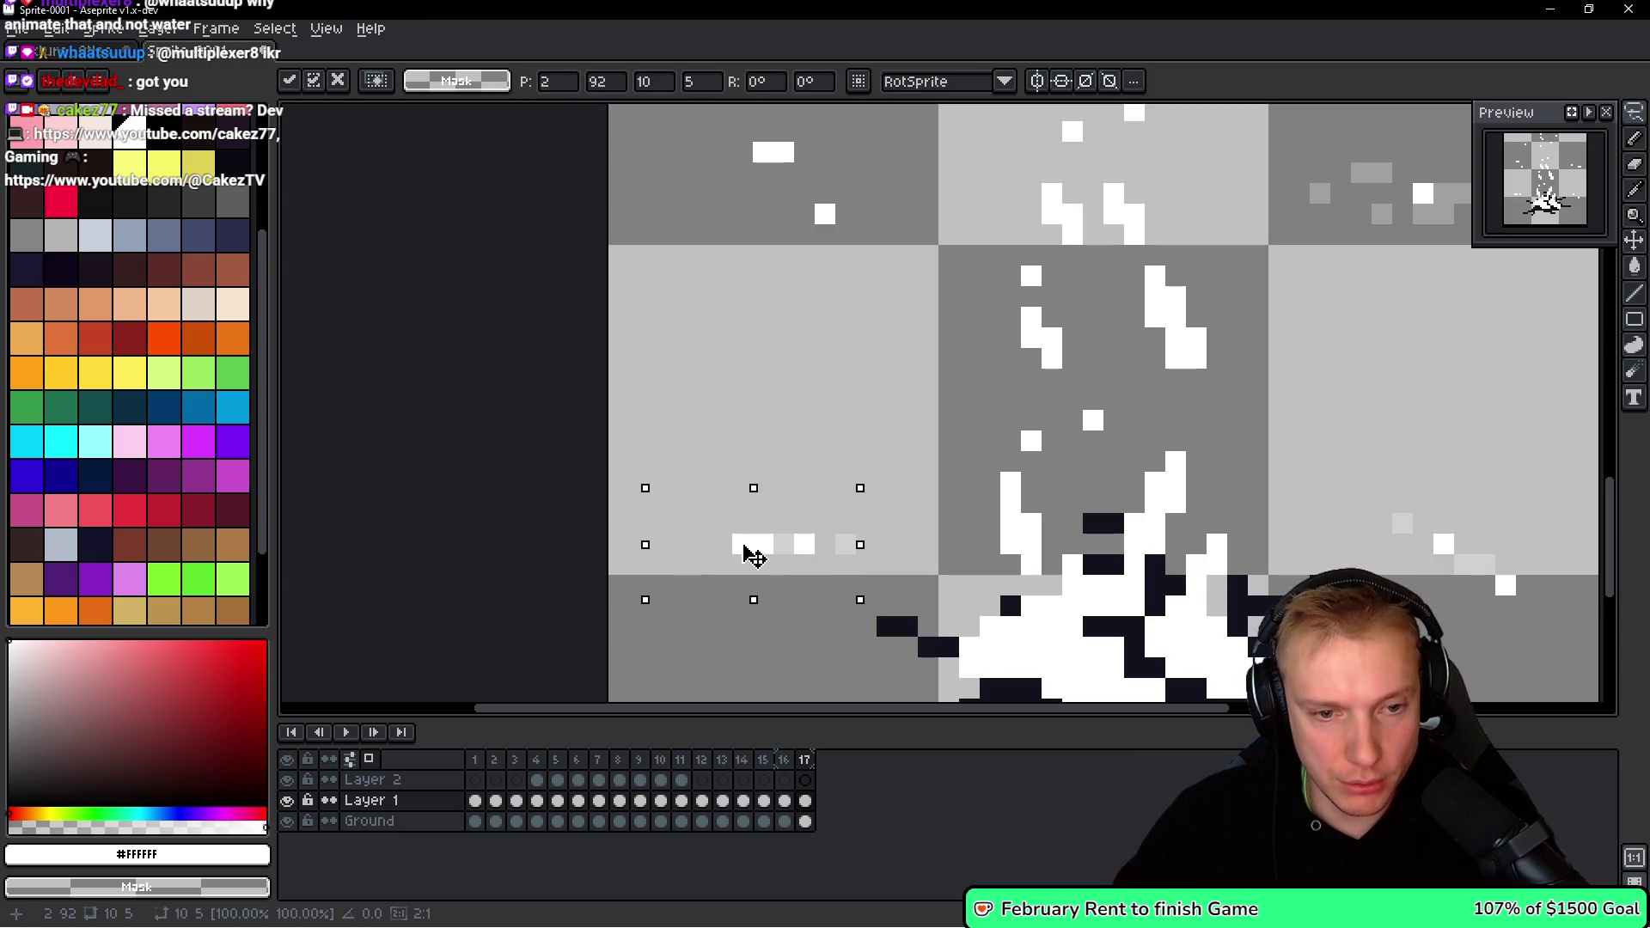
{"action": "key", "text": "b"}
Move an upper particle cluster up and left, then select a single white particle.
{"action": "scroll", "coordinate": [797, 538], "scroll_direction": "up", "scroll_amount": 2}
{"action": "key", "text": "q"}
{"action": "mouse_move", "coordinate": [645, 349]}
{"action": "left_mouse_down"}
{"action": "mouse_move", "coordinate": [736, 276]}
{"action": "mouse_move", "coordinate": [653, 369]}
{"action": "mouse_move", "coordinate": [678, 297]}
{"action": "left_mouse_up"}
{"action": "key", "text": "b"}
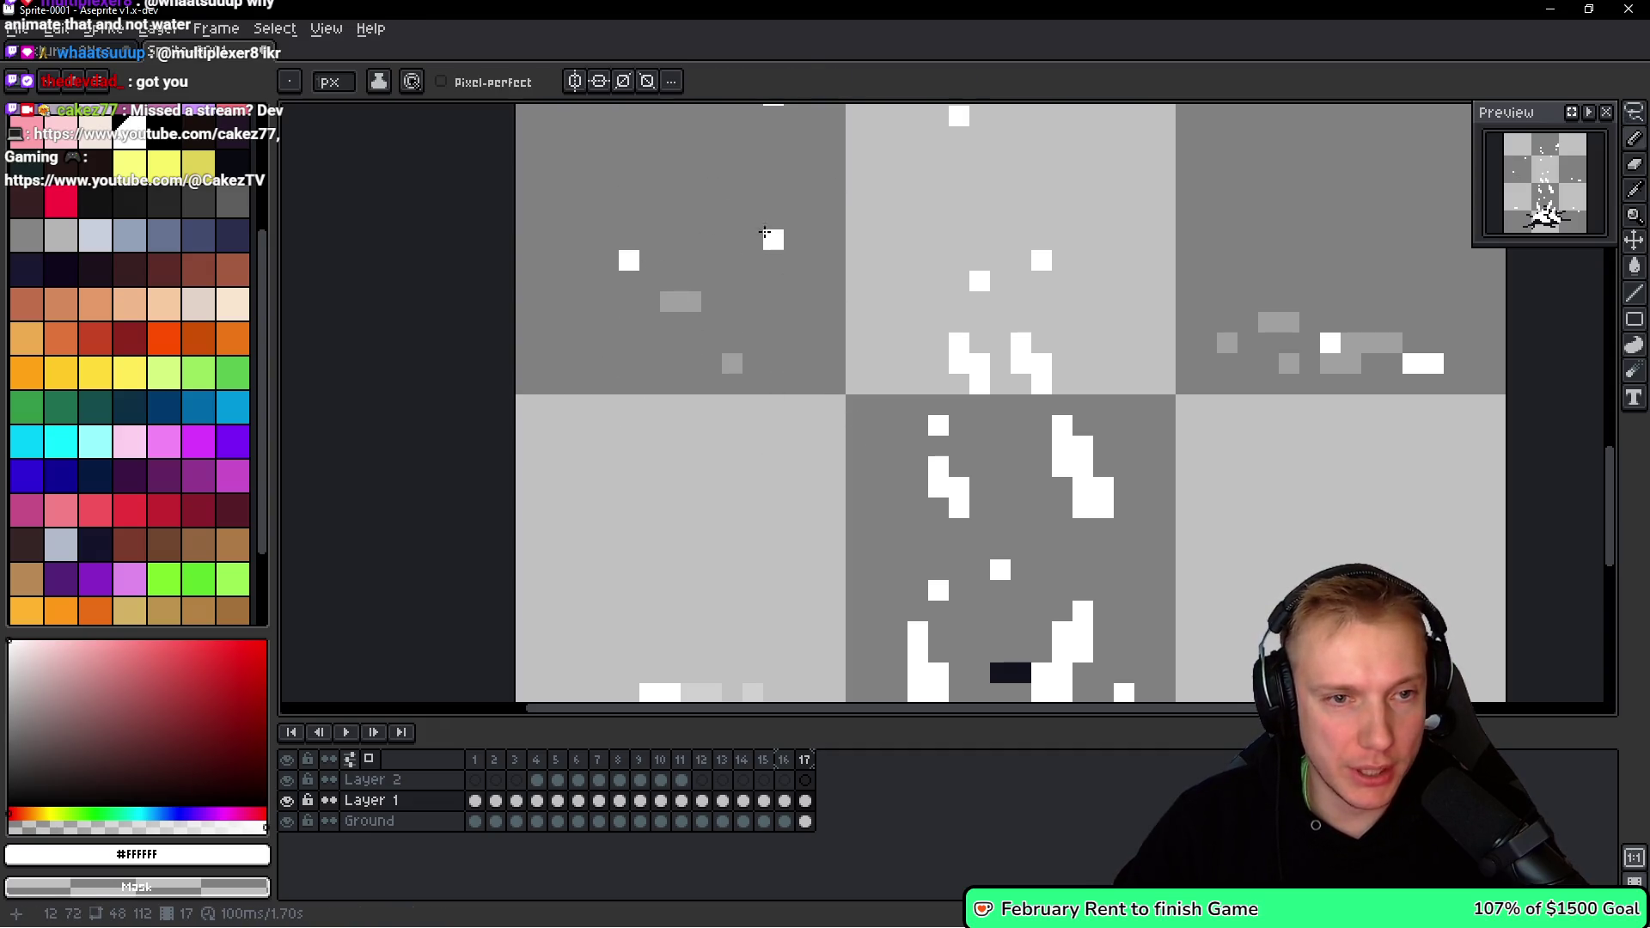
{"action": "scroll", "coordinate": [688, 332], "scroll_direction": "up", "scroll_amount": 3}
{"action": "key", "text": "q"}
{"action": "mouse_move", "coordinate": [740, 352]}
{"action": "left_mouse_down"}
{"action": "mouse_move", "coordinate": [703, 440]}
{"action": "mouse_move", "coordinate": [682, 386]}
{"action": "mouse_move", "coordinate": [918, 292]}
{"action": "left_mouse_up"}
{"action": "scroll", "coordinate": [851, 419], "scroll_direction": "up", "scroll_amount": 3}
{"action": "scroll", "coordinate": [833, 429], "scroll_direction": "down", "scroll_amount": 1}
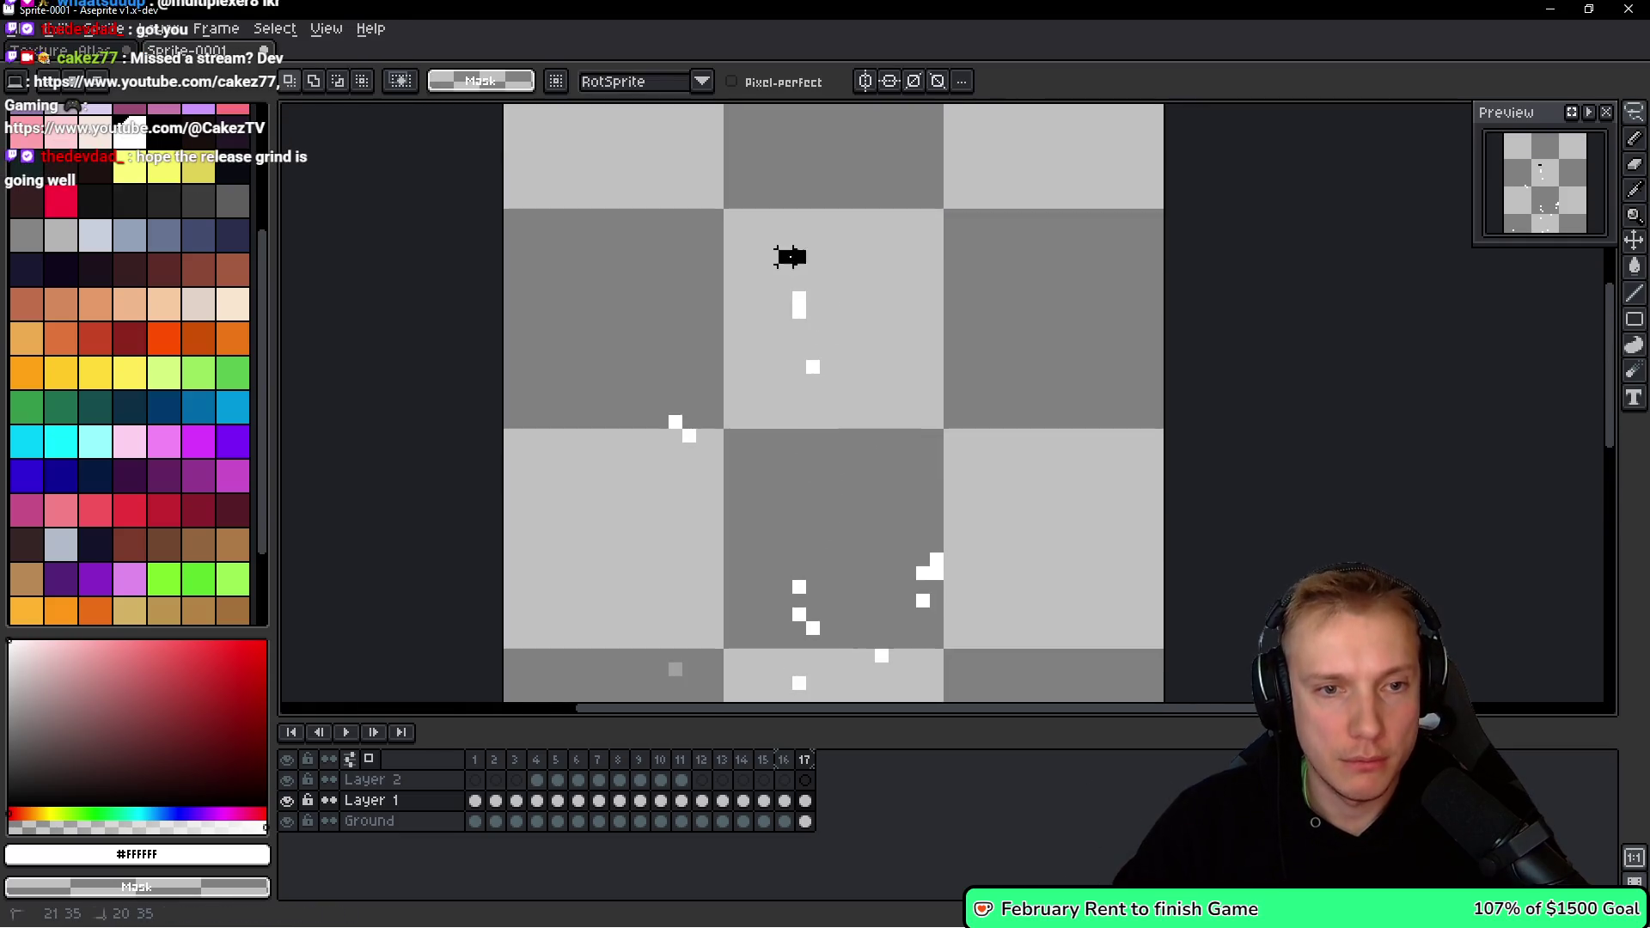
{"action": "scroll", "coordinate": [789, 275], "scroll_direction": "up", "scroll_amount": 1}
Erase scattered white particle pixels around the spray and add one nearby.
{"action": "key", "text": "b"}
{"action": "right_click", "coordinate": [797, 297]}
{"action": "right_click", "coordinate": [818, 394]}
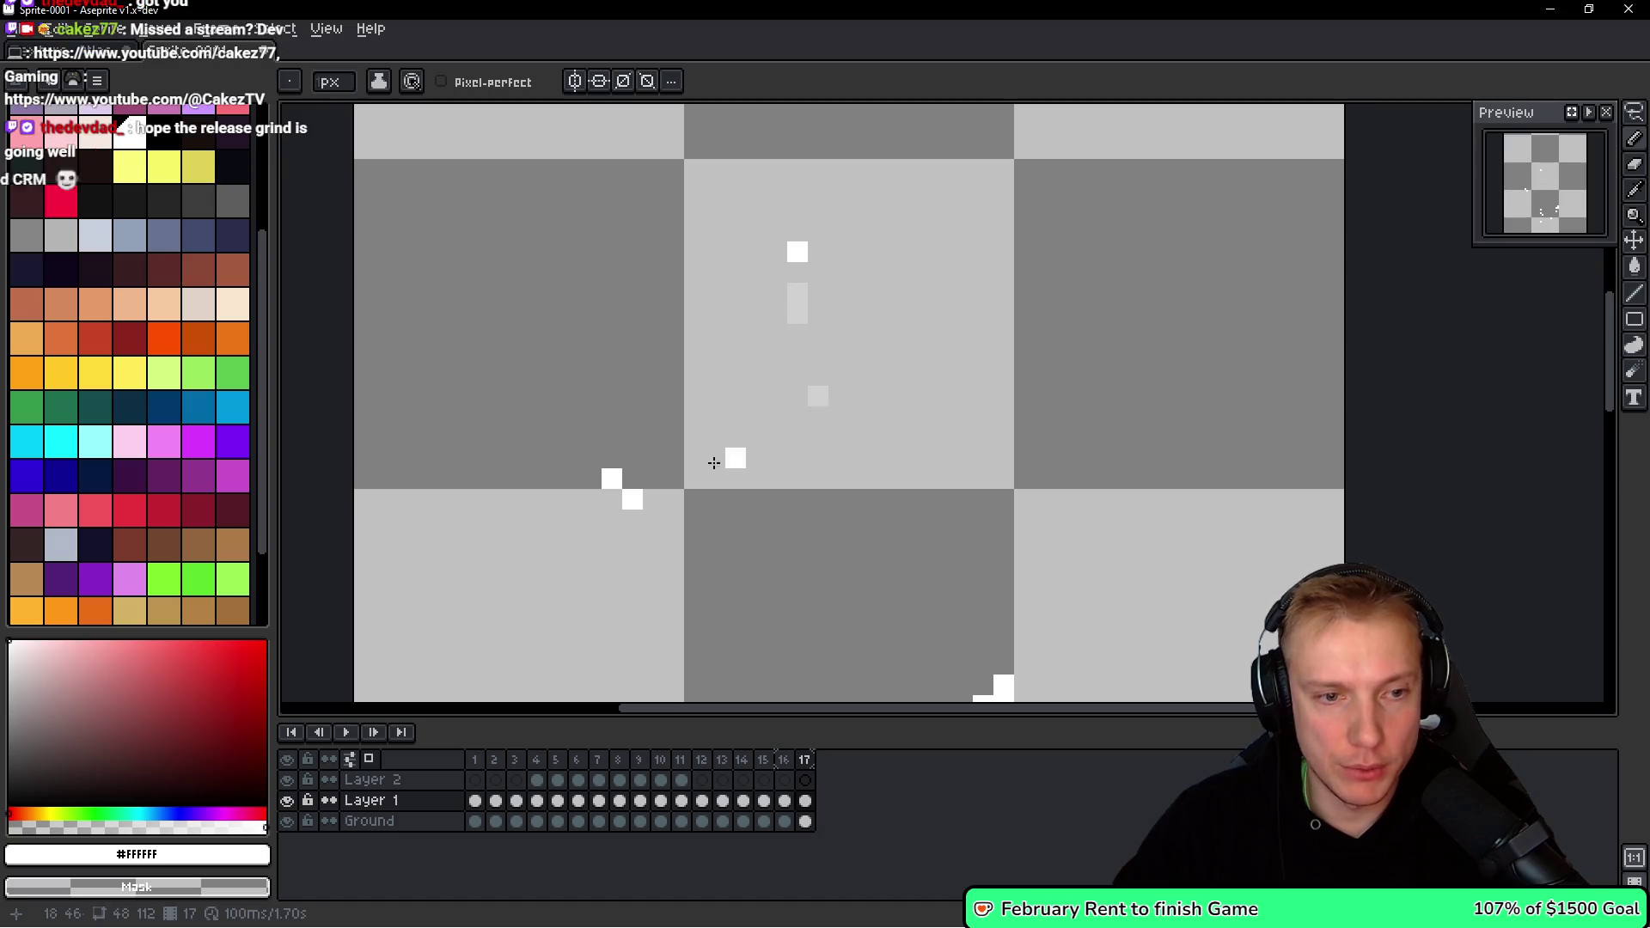
{"action": "scroll", "coordinate": [744, 446], "scroll_direction": "down", "scroll_amount": 2}
{"action": "right_click", "coordinate": [634, 385]}
{"action": "scroll", "coordinate": [940, 516], "scroll_direction": "down", "scroll_amount": 2}
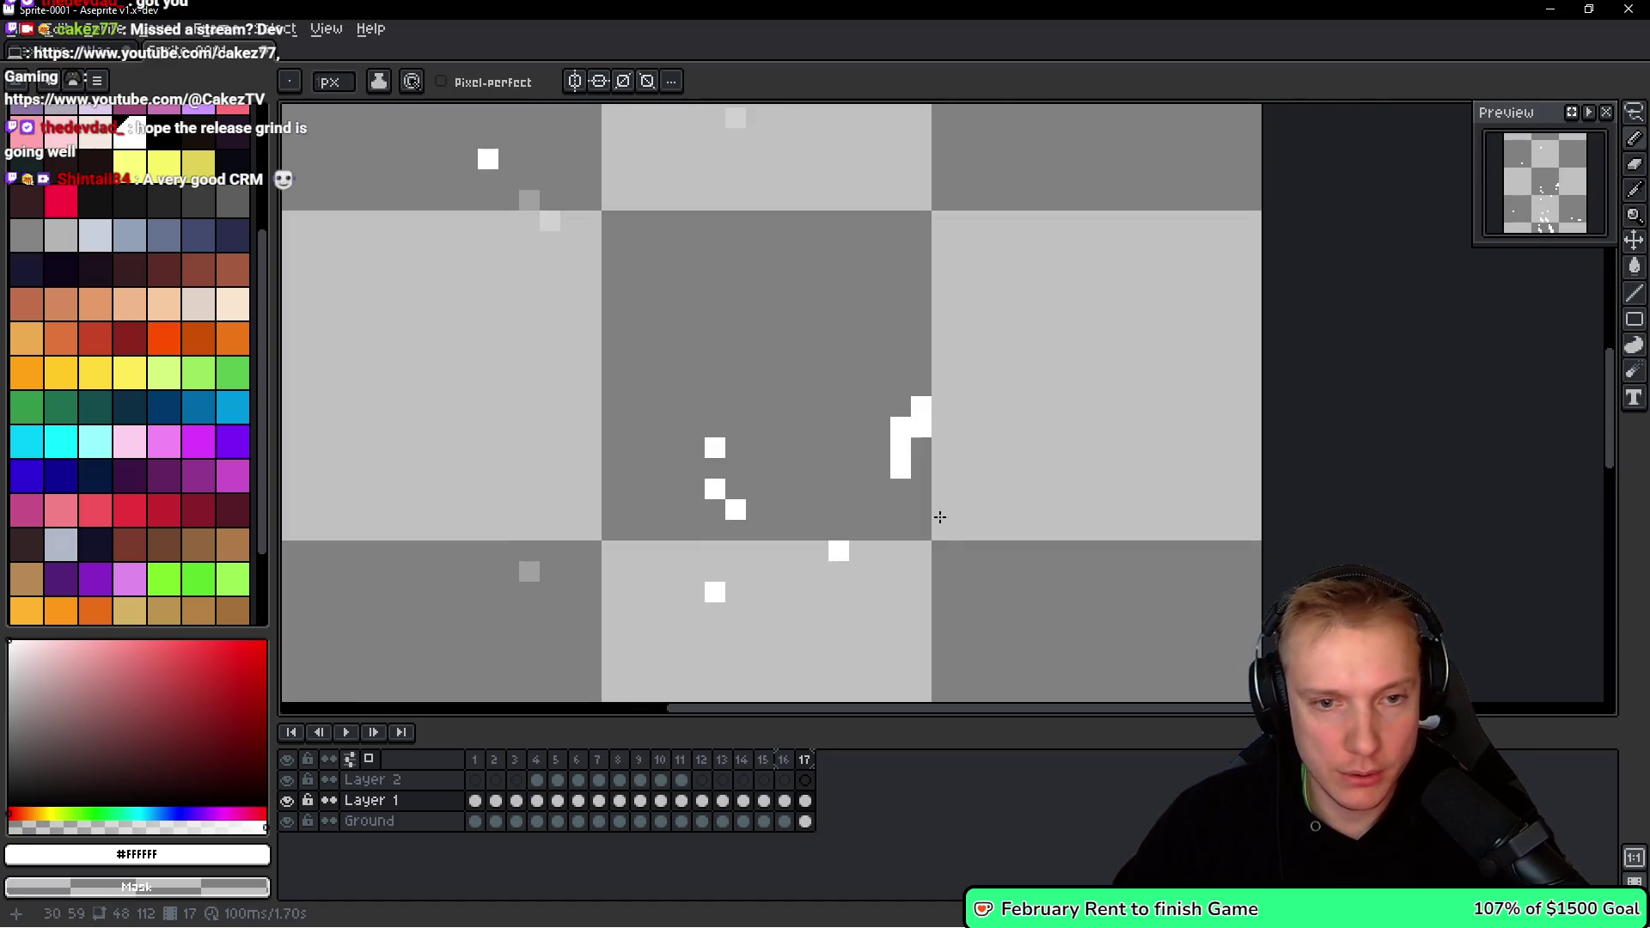
{"action": "right_click", "coordinate": [921, 409]}
{"action": "right_click", "coordinate": [901, 428]}
{"action": "right_click", "coordinate": [901, 469]}
{"action": "left_click", "coordinate": [962, 362]}
Erase more white pixels and redraw a diagonal white streak with a pixel below it.
{"action": "scroll", "coordinate": [811, 475], "scroll_direction": "down", "scroll_amount": 1}
{"action": "right_click", "coordinate": [758, 340]}
{"action": "right_click", "coordinate": [758, 381]}
{"action": "right_click", "coordinate": [779, 402]}
{"action": "left_click_drag", "start_coordinate": [779, 421], "coordinate": [799, 466]}
{"action": "right_click", "coordinate": [789, 442]}
{"action": "right_click", "coordinate": [758, 484]}
{"action": "left_click", "coordinate": [738, 525]}
Thin the white pixels on the streak and paint new highlights beneath it.
{"action": "scroll", "coordinate": [885, 491], "scroll_direction": "down", "scroll_amount": 1}
{"action": "right_click", "coordinate": [870, 468]}
{"action": "right_click", "coordinate": [810, 489]}
{"action": "right_click", "coordinate": [789, 562]}
{"action": "right_click", "coordinate": [809, 593]}
{"action": "left_click", "coordinate": [831, 610]}
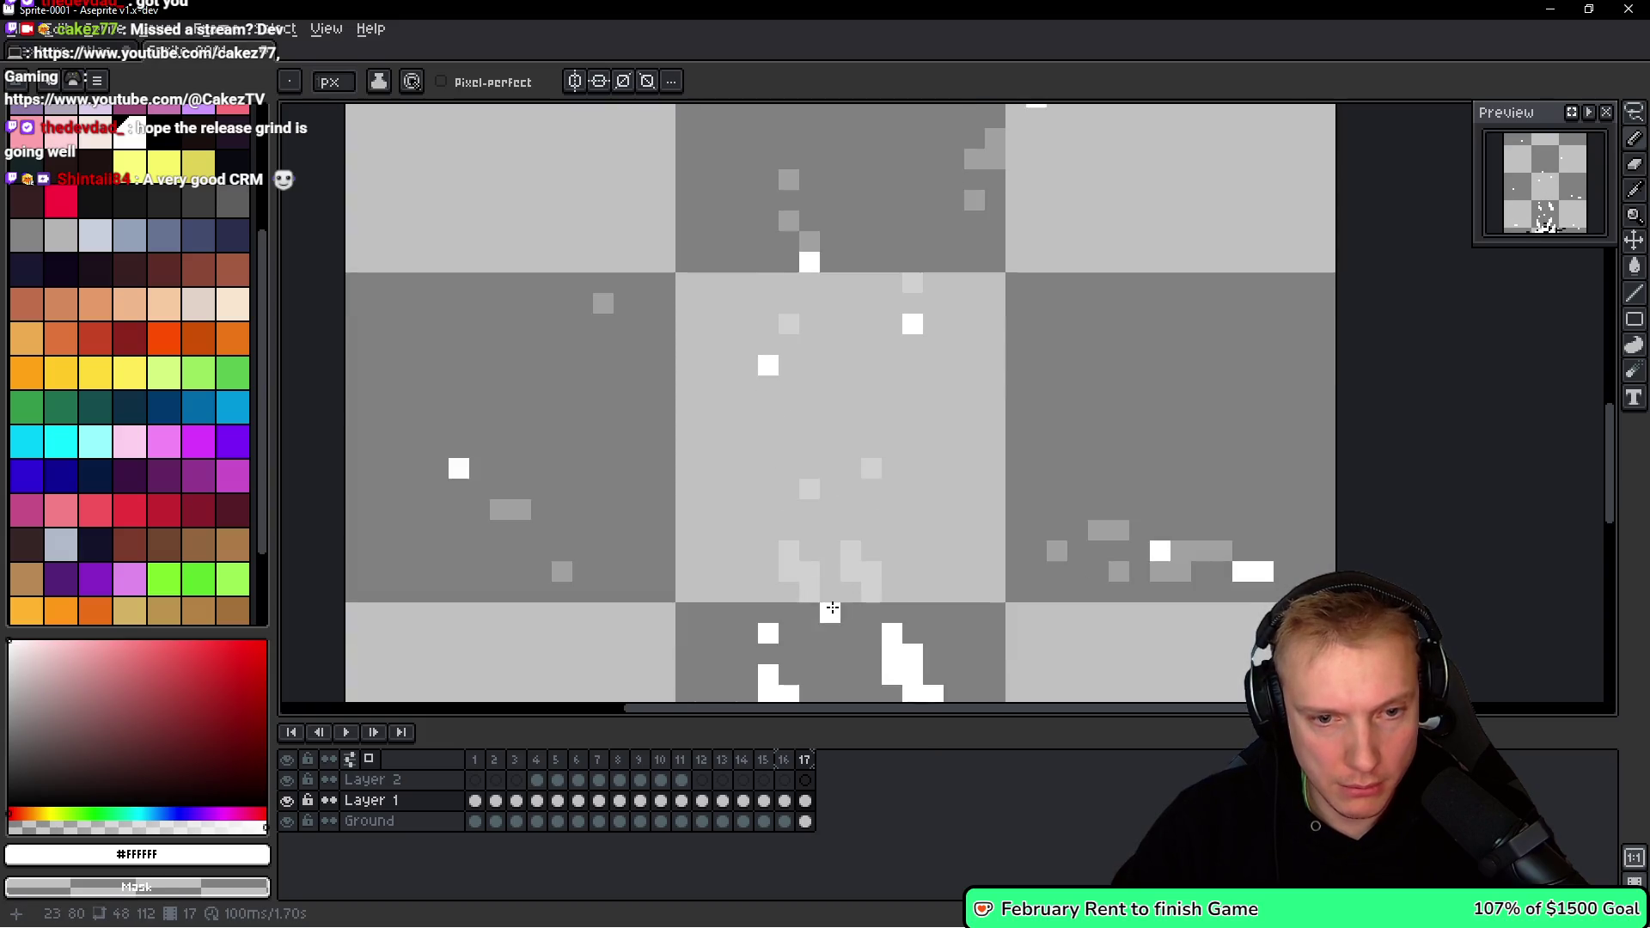
{"action": "left_click", "coordinate": [871, 633]}
{"action": "left_click", "coordinate": [789, 593]}
{"action": "scroll", "coordinate": [789, 559], "scroll_direction": "down", "scroll_amount": 1}
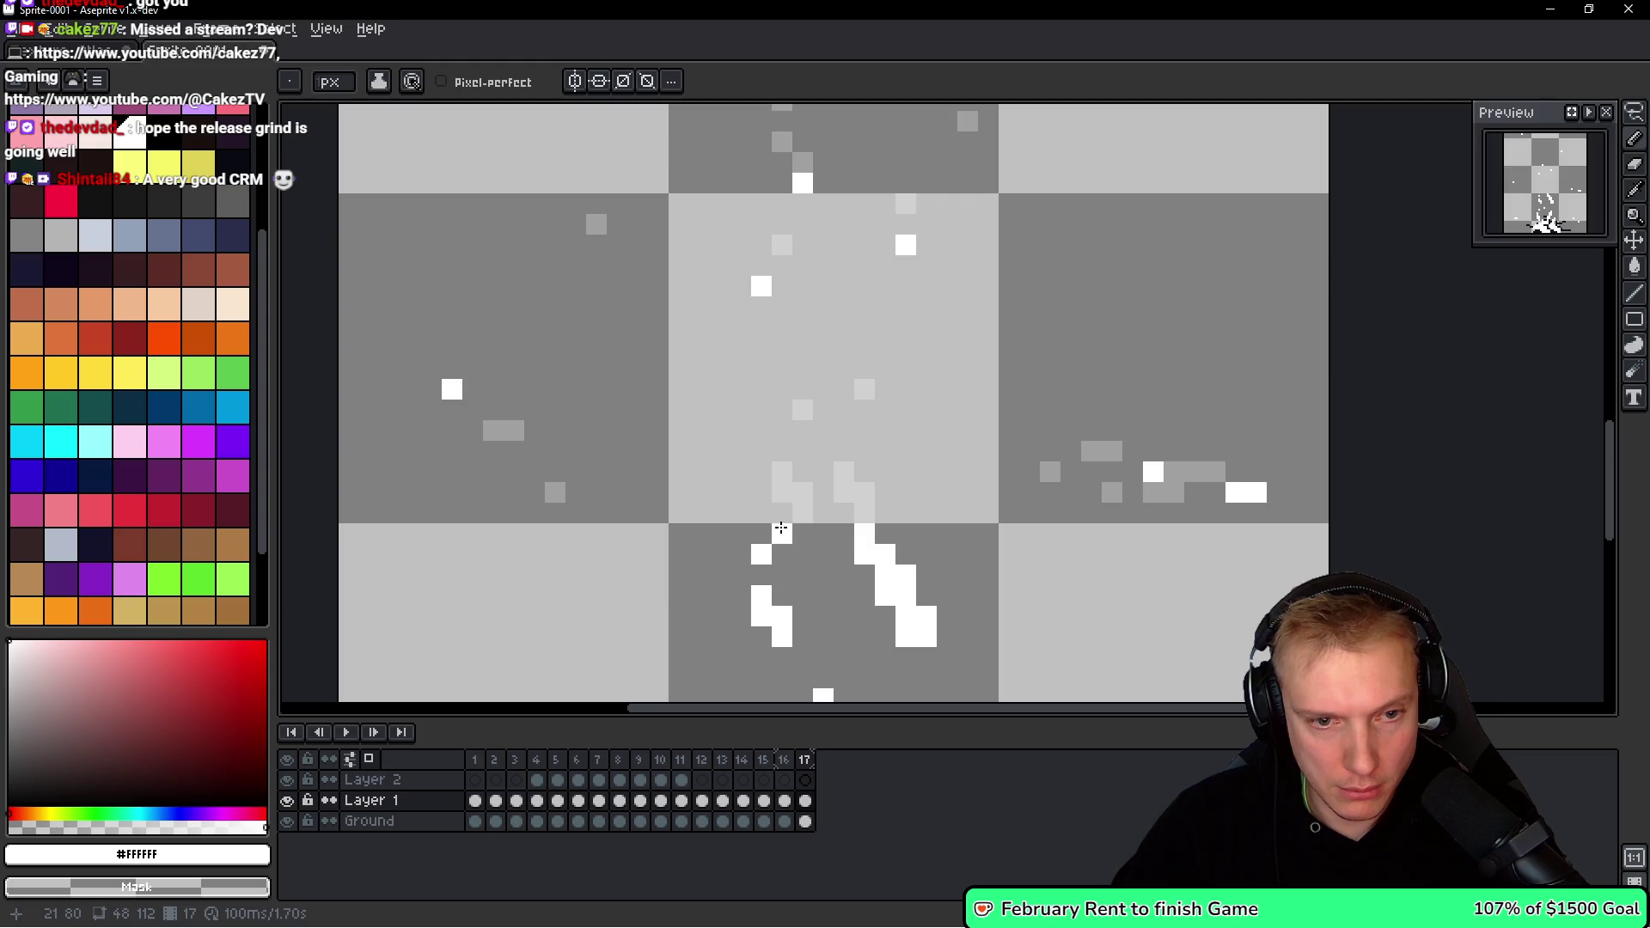
Clear a diagonal cluster of white pixels on the spike and repaint a central highlight.
{"action": "right_click", "coordinate": [770, 554]}
{"action": "left_click_drag", "start_coordinate": [883, 553], "coordinate": [925, 586]}
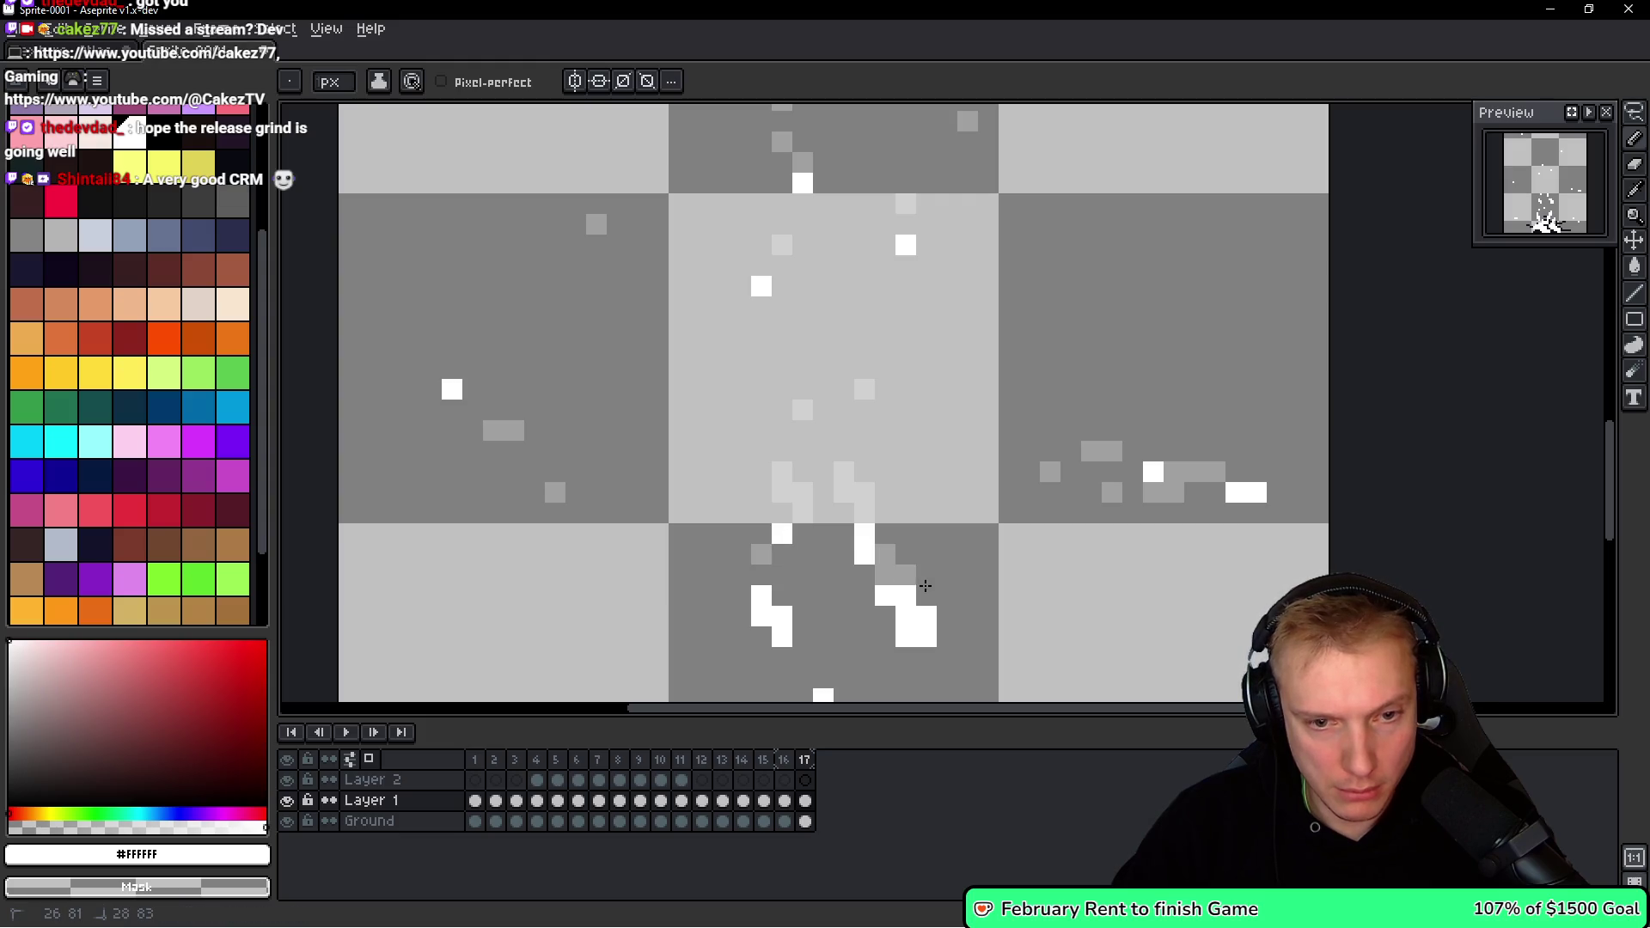
{"action": "scroll", "coordinate": [892, 596], "scroll_direction": "down", "scroll_amount": 2}
{"action": "left_click", "coordinate": [923, 531]}
{"action": "left_click_drag", "start_coordinate": [902, 505], "coordinate": [923, 571]}
{"action": "left_click", "coordinate": [909, 511]}
{"action": "right_click", "coordinate": [930, 511]}
Paint white highlight pixels on the spike and clear those near its edge.
{"action": "left_click", "coordinate": [909, 449]}
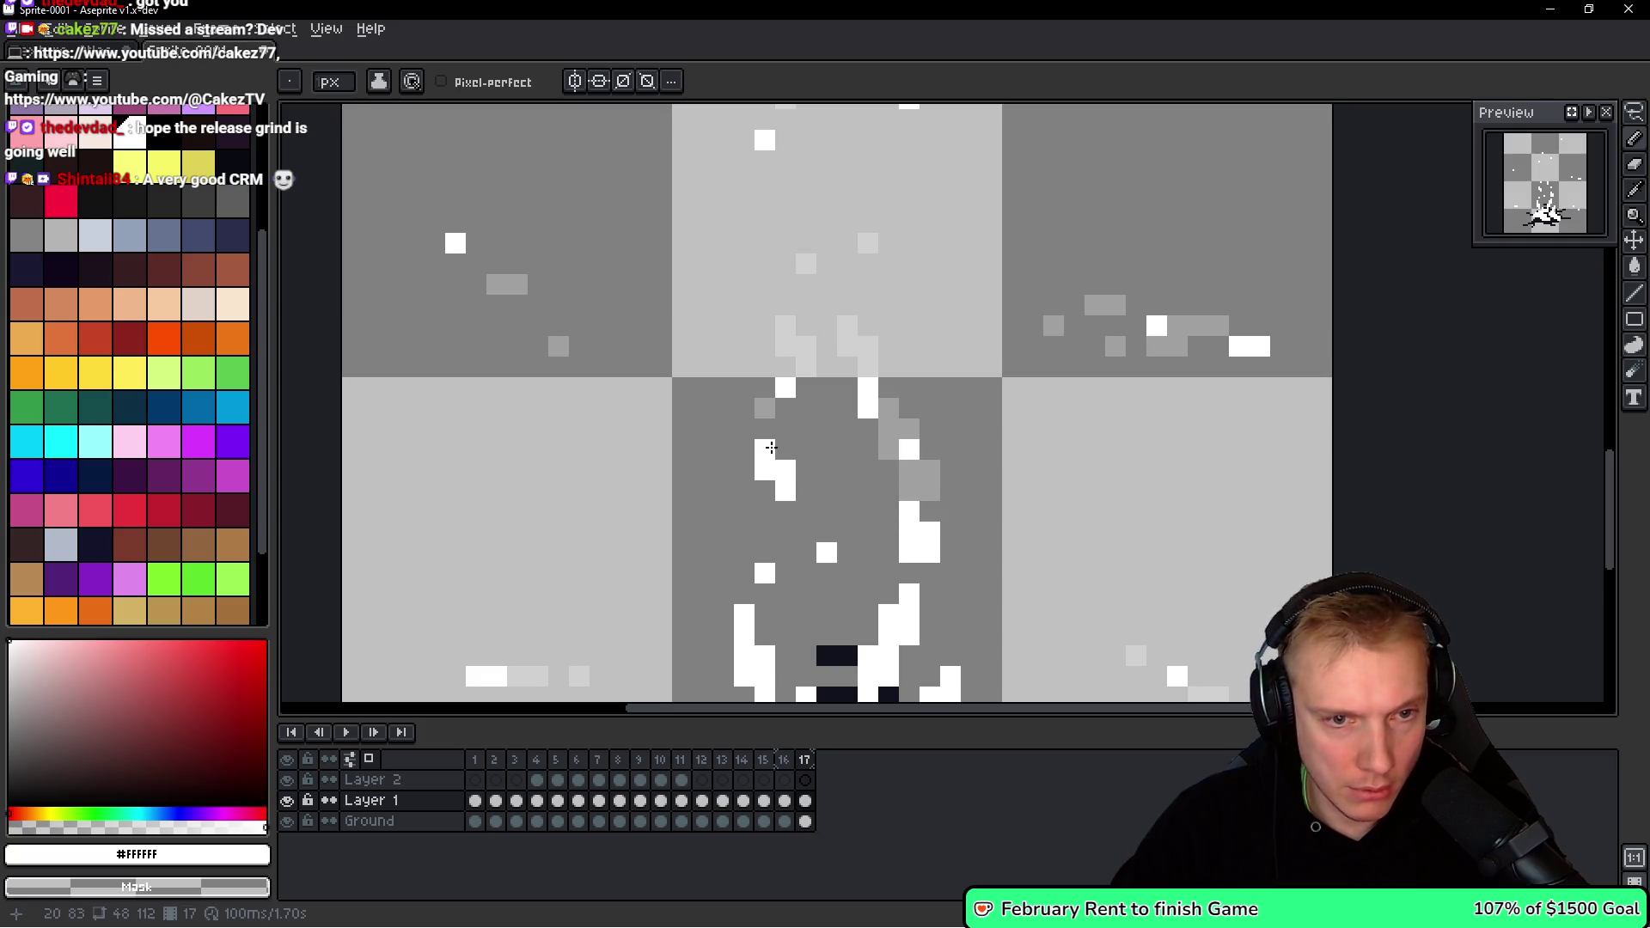
{"action": "left_click_drag", "start_coordinate": [771, 447], "coordinate": [785, 490]}
{"action": "right_click", "coordinate": [909, 449]}
{"action": "left_click", "coordinate": [868, 471]}
{"action": "scroll", "coordinate": [871, 454], "scroll_direction": "down", "scroll_amount": 1}
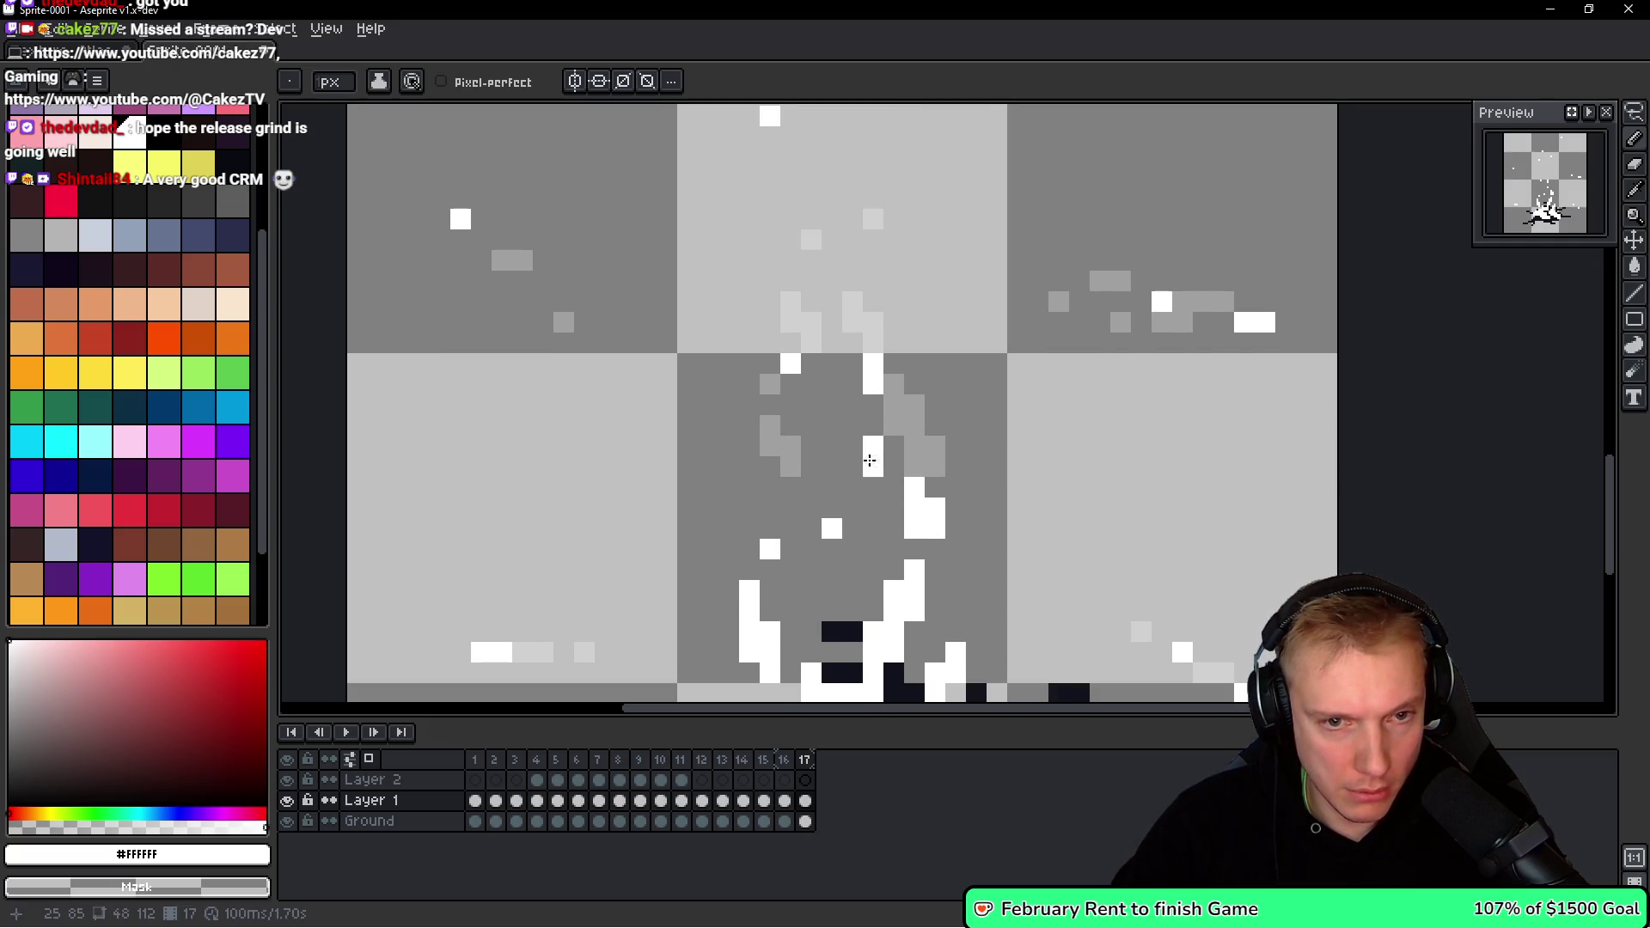
{"action": "left_click", "coordinate": [893, 426]}
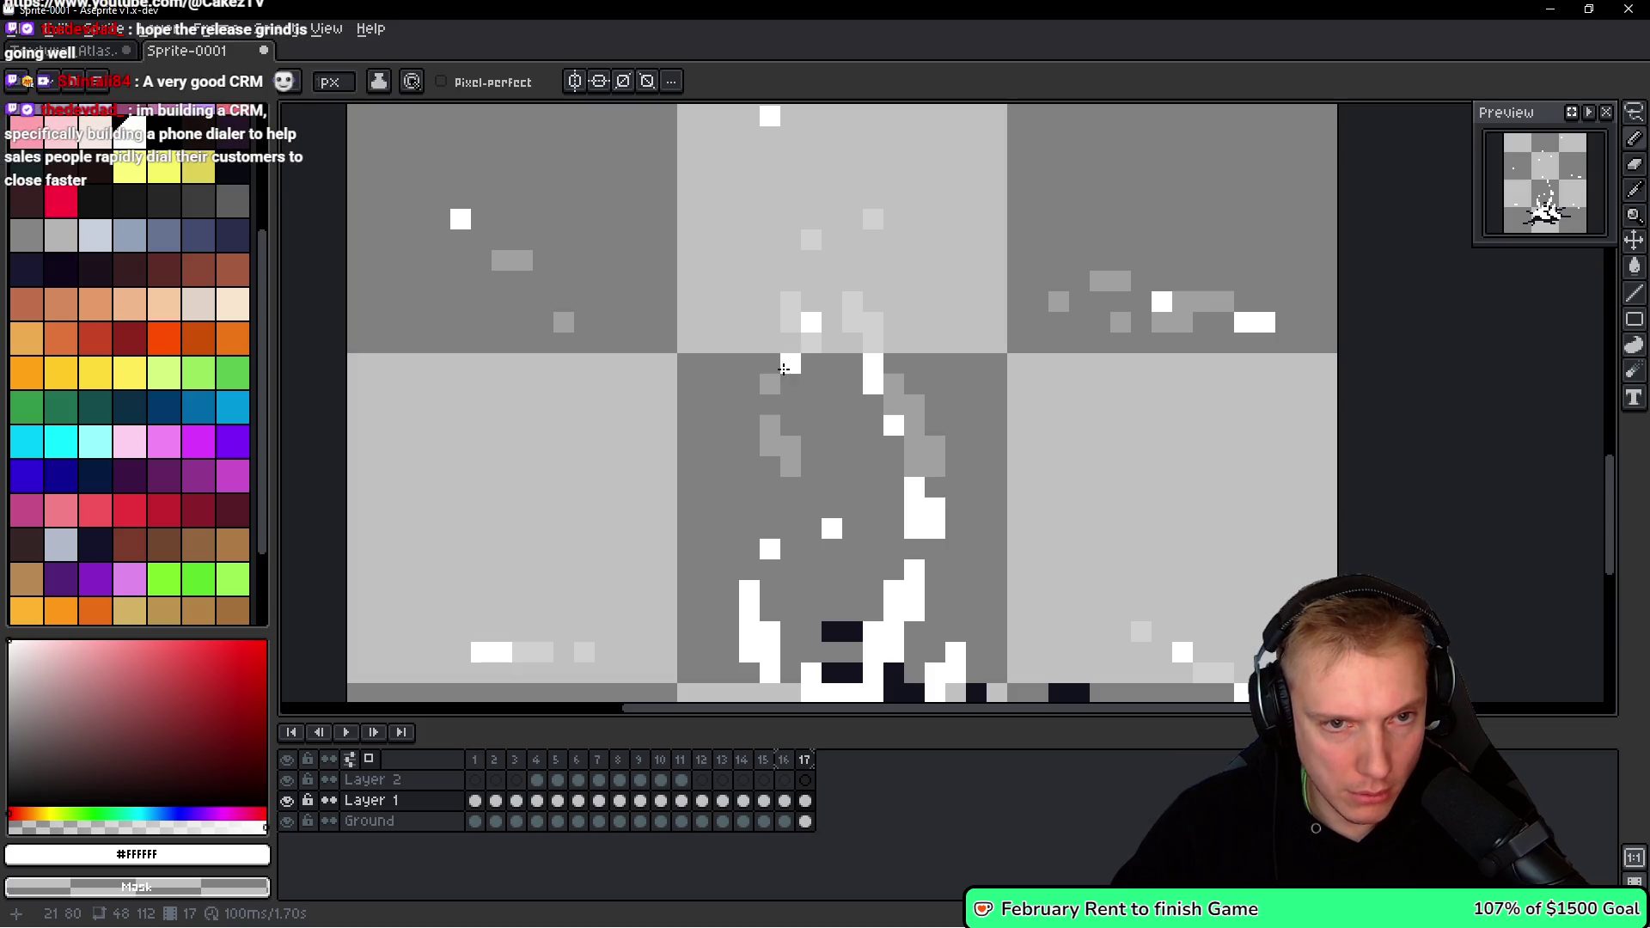
{"action": "scroll", "coordinate": [811, 383], "scroll_direction": "down", "scroll_amount": 2}
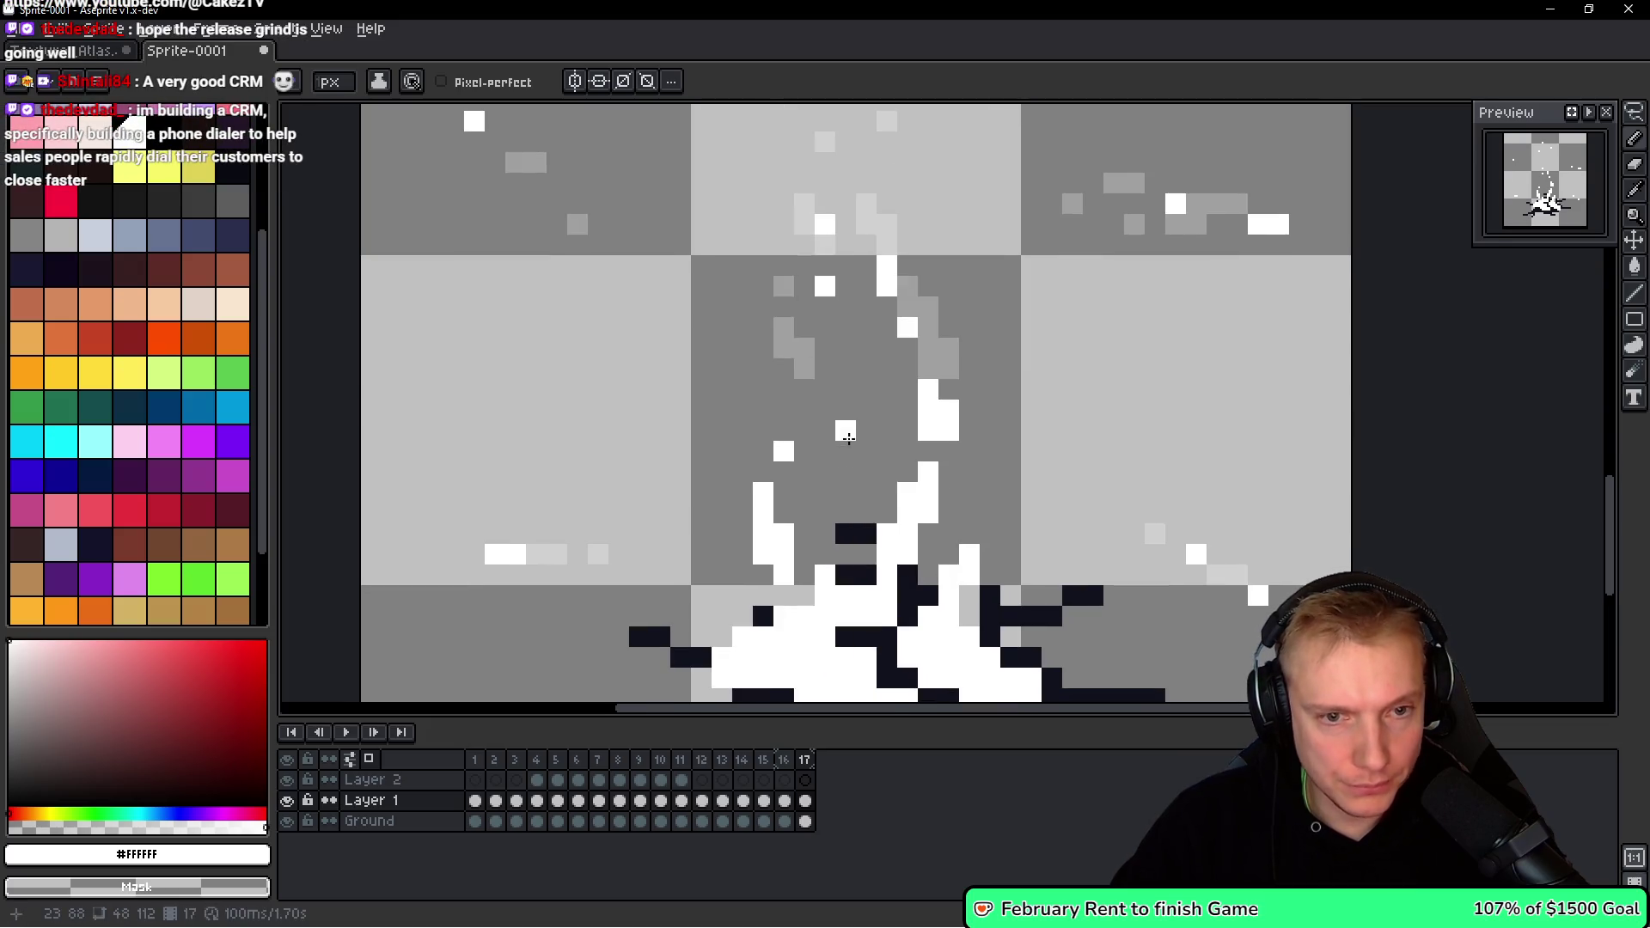
Add white pixels on the spike's left side and base, undoing a bad stroke.
{"action": "left_click", "coordinate": [804, 497]}
{"action": "scroll", "coordinate": [774, 479], "scroll_direction": "down", "scroll_amount": 1}
{"action": "left_click", "coordinate": [772, 479], "text": "shift"}
{"action": "left_click_drag", "start_coordinate": [767, 514], "coordinate": [787, 534]}
{"action": "left_click", "coordinate": [746, 514]}
{"action": "left_click", "coordinate": [868, 474]}
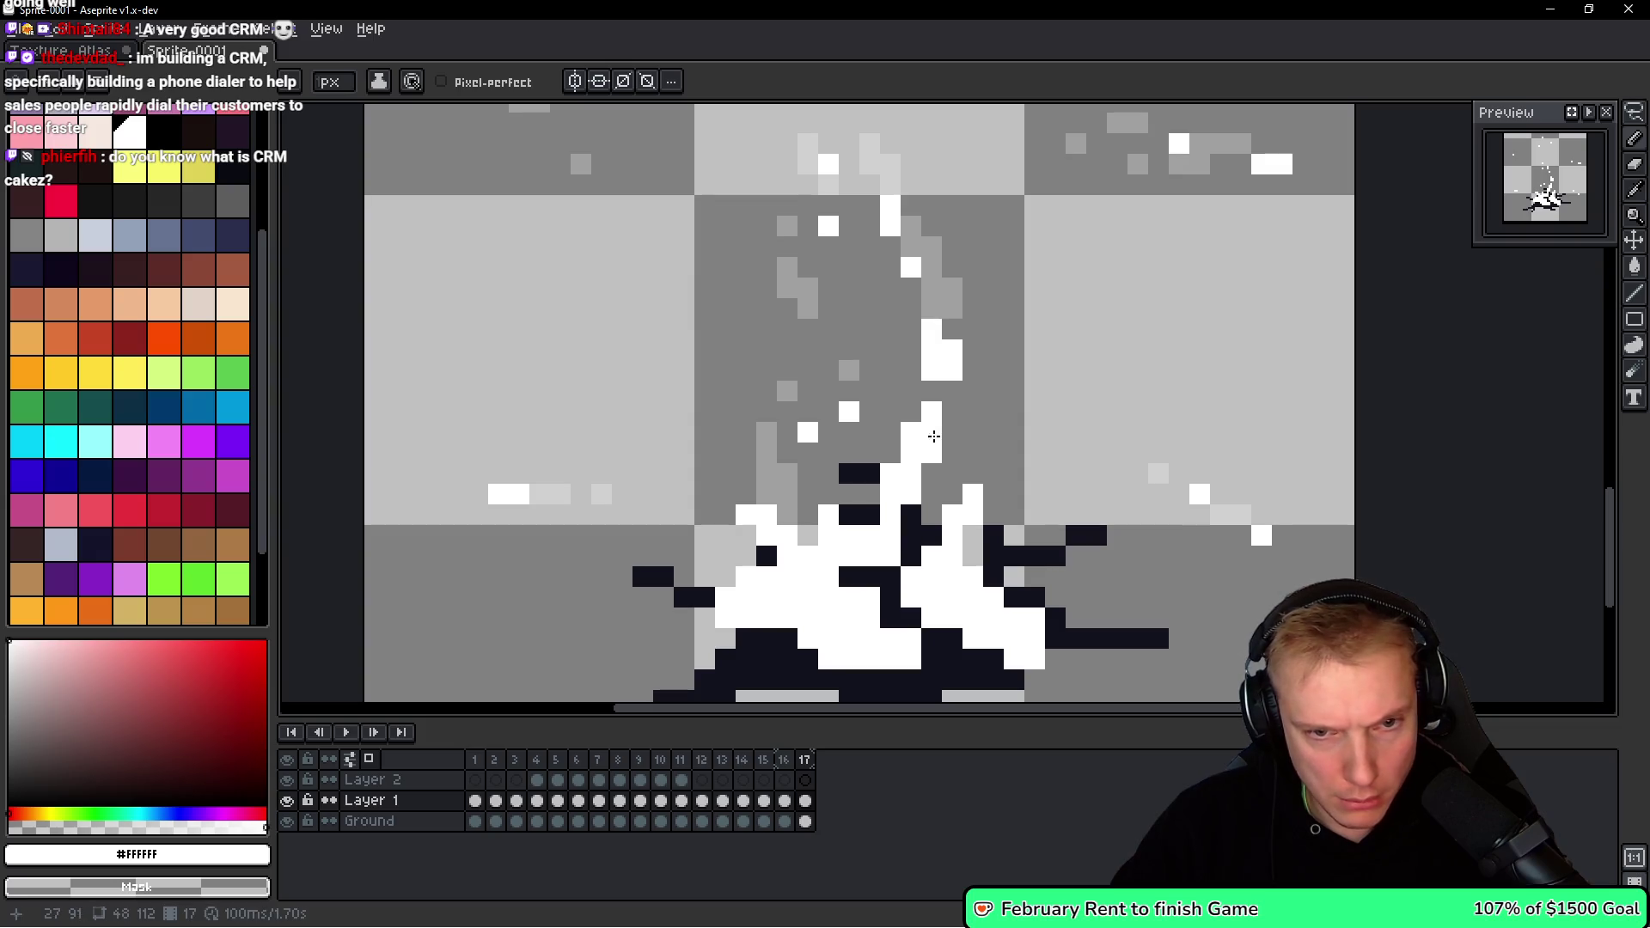
{"action": "key", "text": "ctrl+z"}
Repaint highlights at the spike base and along the right splash edge, erasing strays.
{"action": "left_click", "coordinate": [911, 514]}
{"action": "left_click", "coordinate": [931, 494]}
{"action": "right_click", "coordinate": [890, 473]}
{"action": "right_click", "coordinate": [890, 494]}
{"action": "left_click", "coordinate": [870, 514]}
{"action": "right_click", "coordinate": [973, 493]}
{"action": "right_click", "coordinate": [953, 524]}
{"action": "left_click", "coordinate": [973, 556]}
{"action": "left_click", "coordinate": [993, 556]}
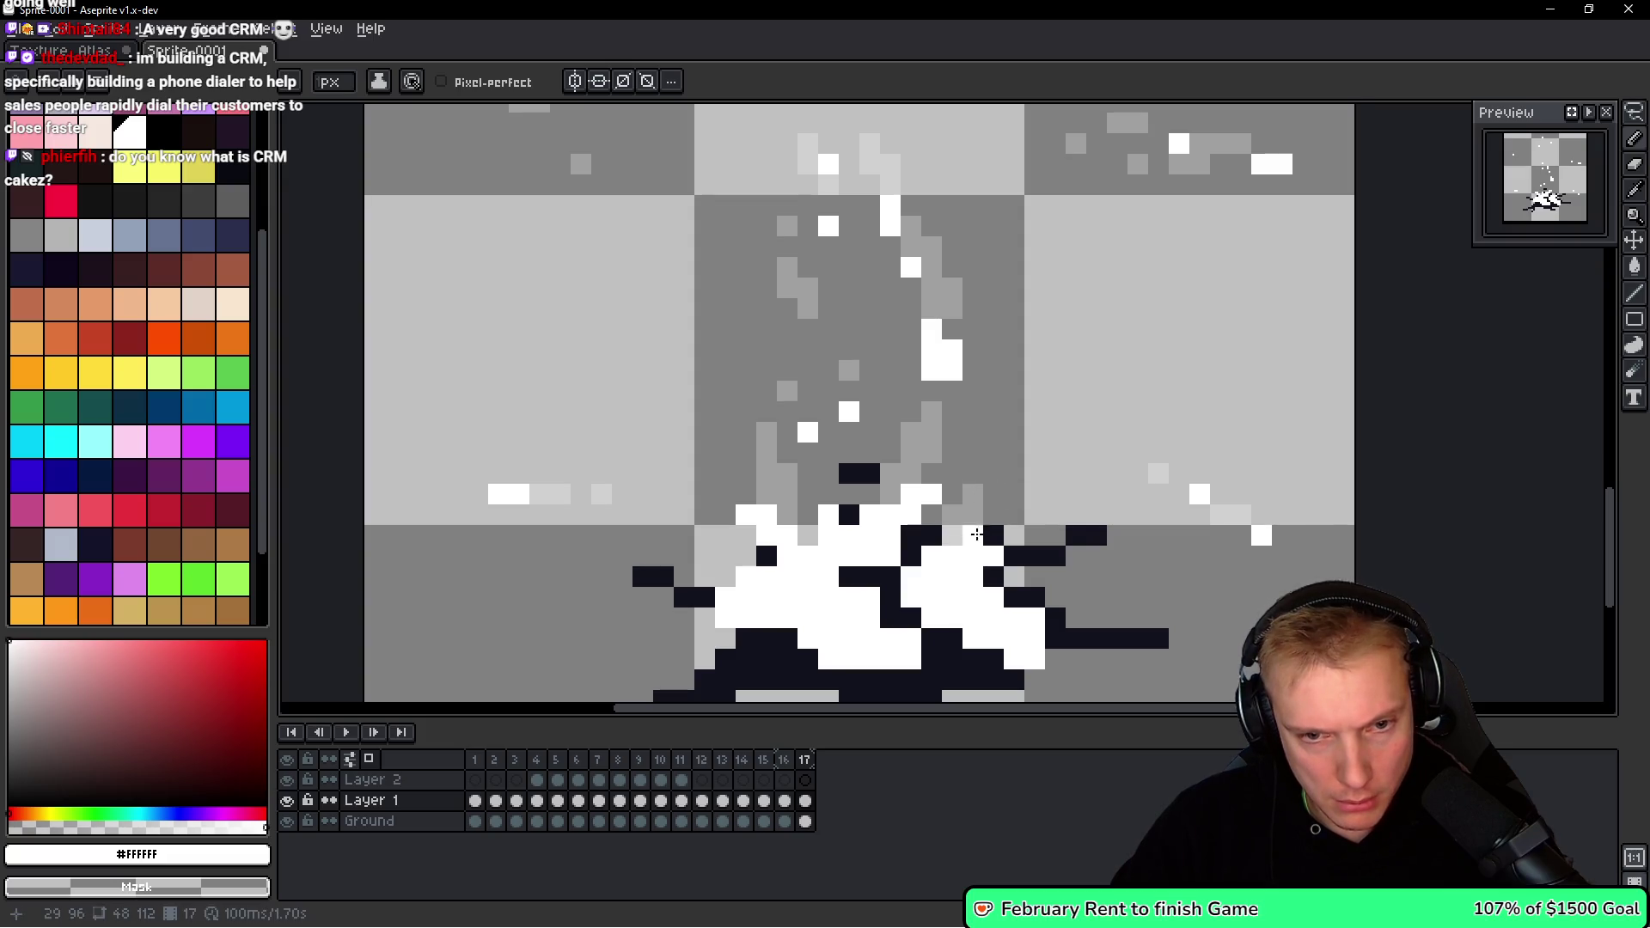
{"action": "scroll", "coordinate": [972, 537], "scroll_direction": "down", "scroll_amount": 4}
{"action": "left_click_drag", "start_coordinate": [1060, 480], "coordinate": [924, 456]}
Add frame 18 and erase snow particles on its right and left sides.
{"action": "key", "text": "alt+n"}
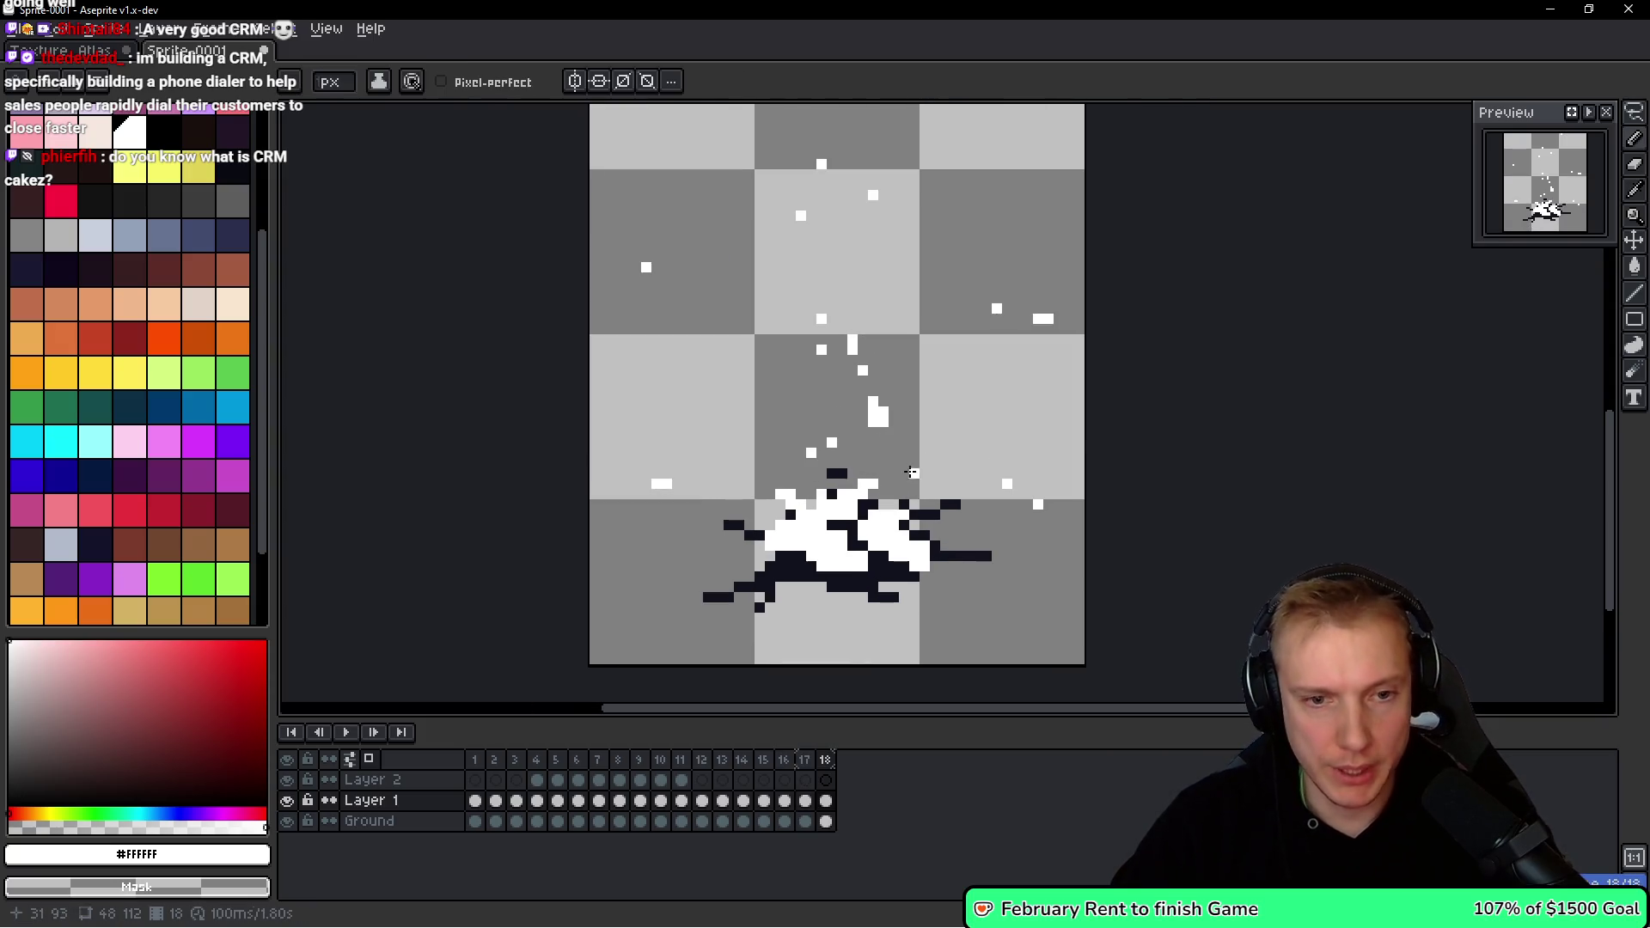
{"action": "scroll", "coordinate": [929, 471], "scroll_direction": "up", "scroll_amount": 3}
{"action": "scroll", "coordinate": [1042, 341], "scroll_direction": "down", "scroll_amount": 2}
{"action": "left_click_drag", "start_coordinate": [1037, 327], "coordinate": [987, 312]}
{"action": "left_click_drag", "start_coordinate": [996, 538], "coordinate": [1041, 573]}
{"action": "left_click_drag", "start_coordinate": [766, 490], "coordinate": [766, 531]}
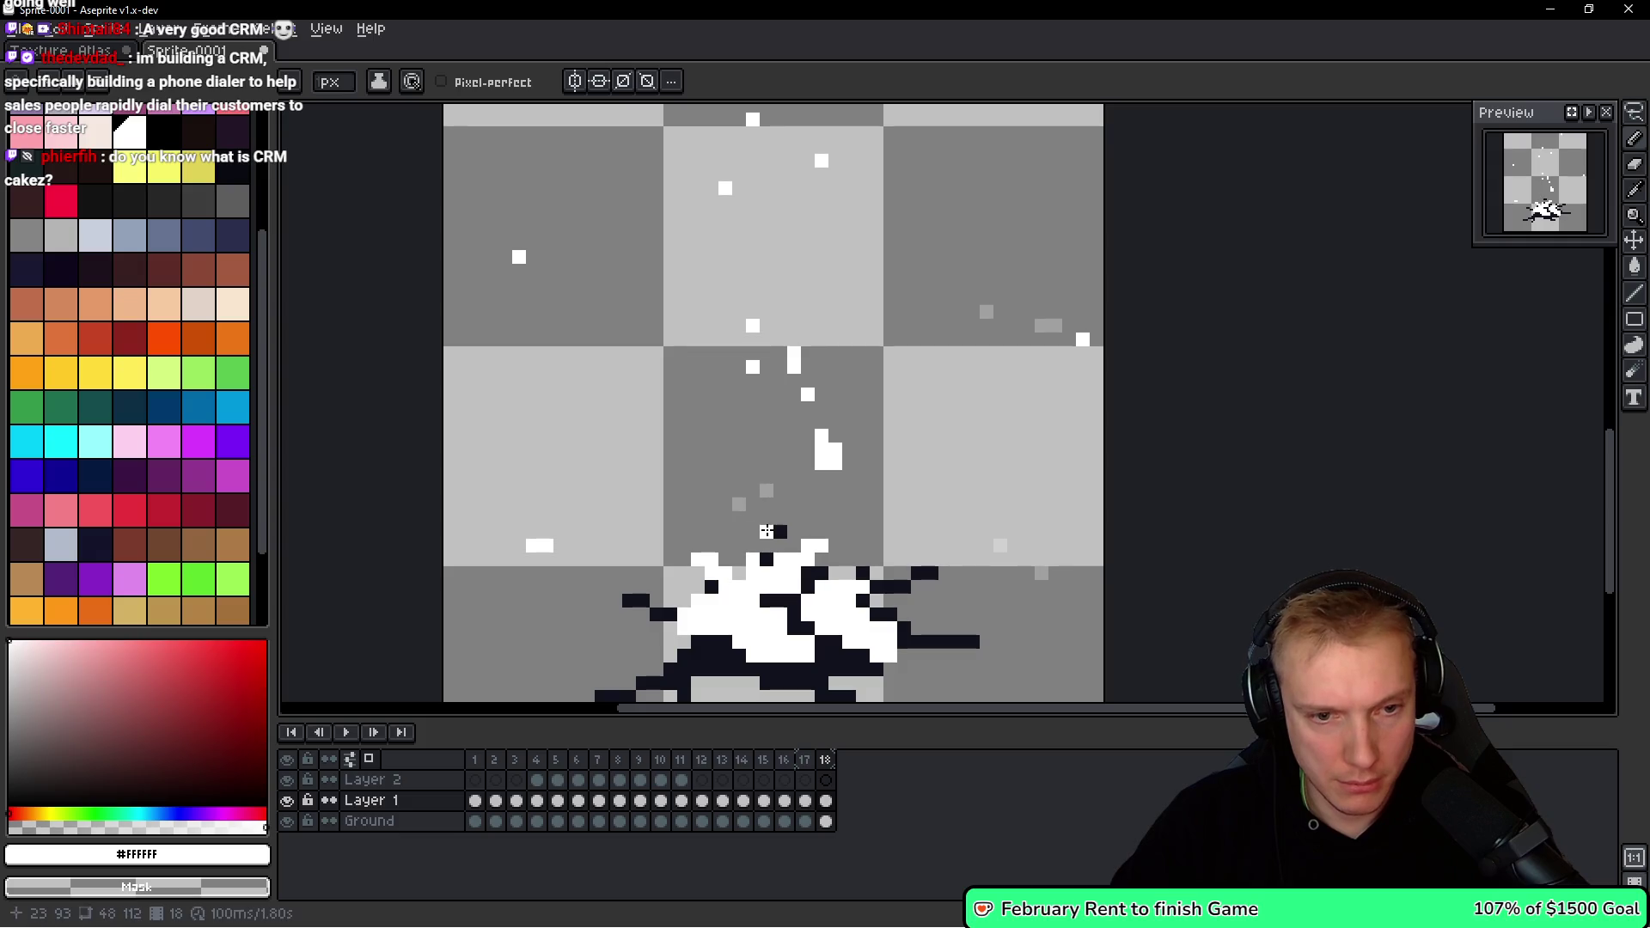
Redraw the white snow particles slightly lower, erasing the higher ones.
{"action": "left_click_drag", "start_coordinate": [828, 434], "coordinate": [828, 460]}
{"action": "left_click", "coordinate": [834, 496]}
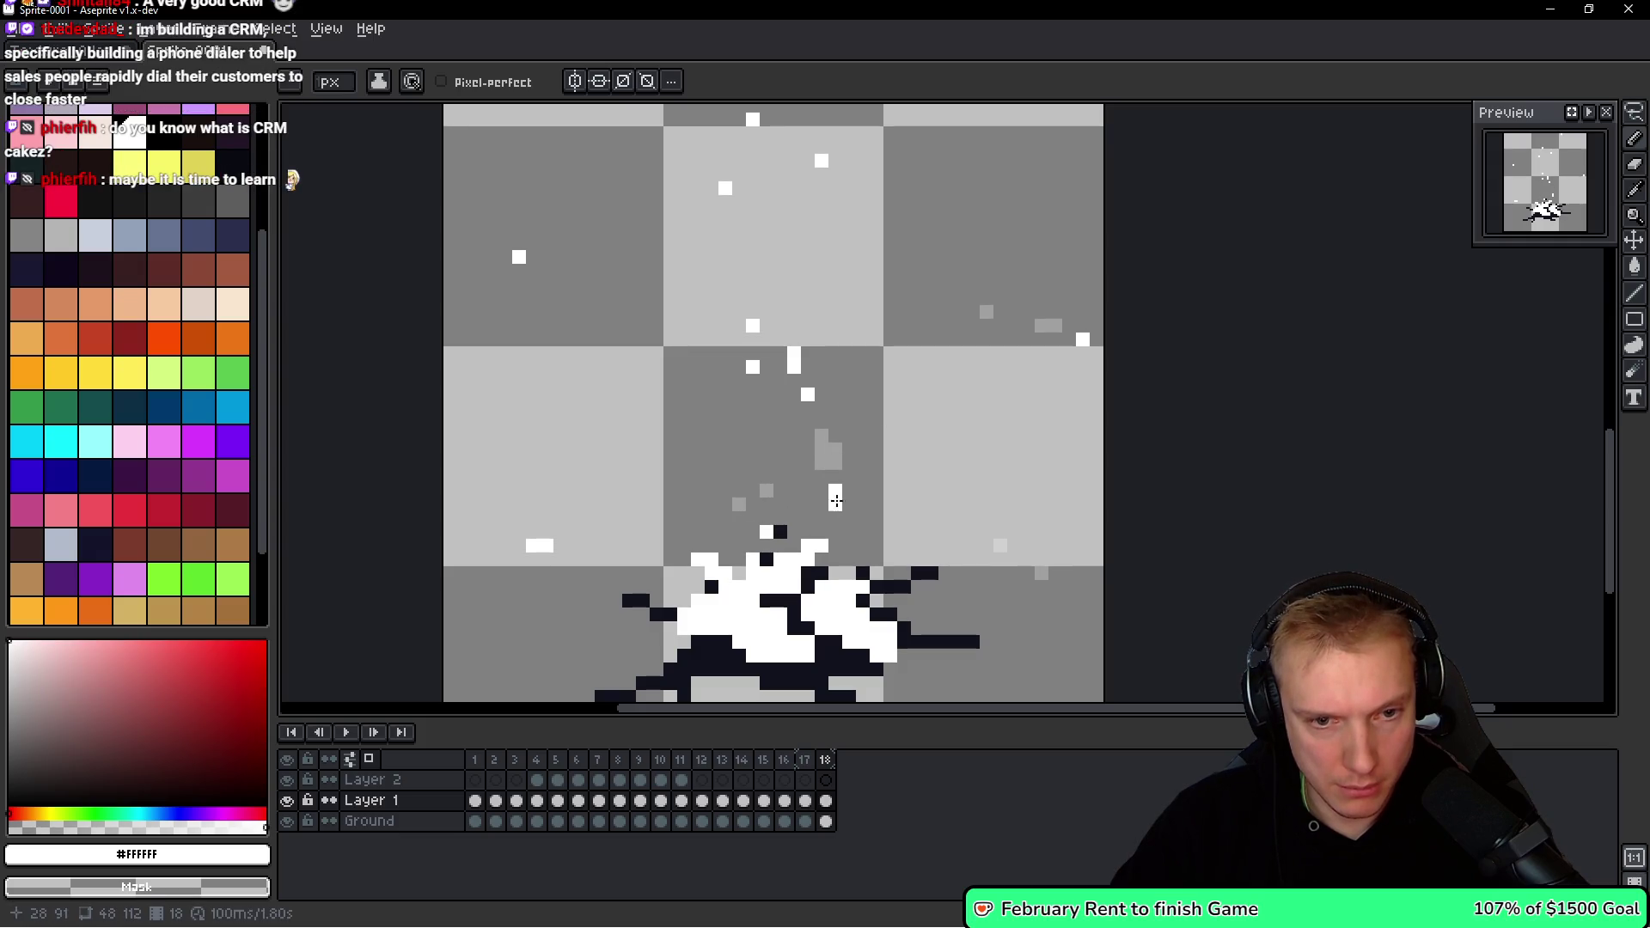
{"action": "left_click_drag", "start_coordinate": [794, 359], "coordinate": [808, 395]}
{"action": "left_click", "coordinate": [781, 421]}
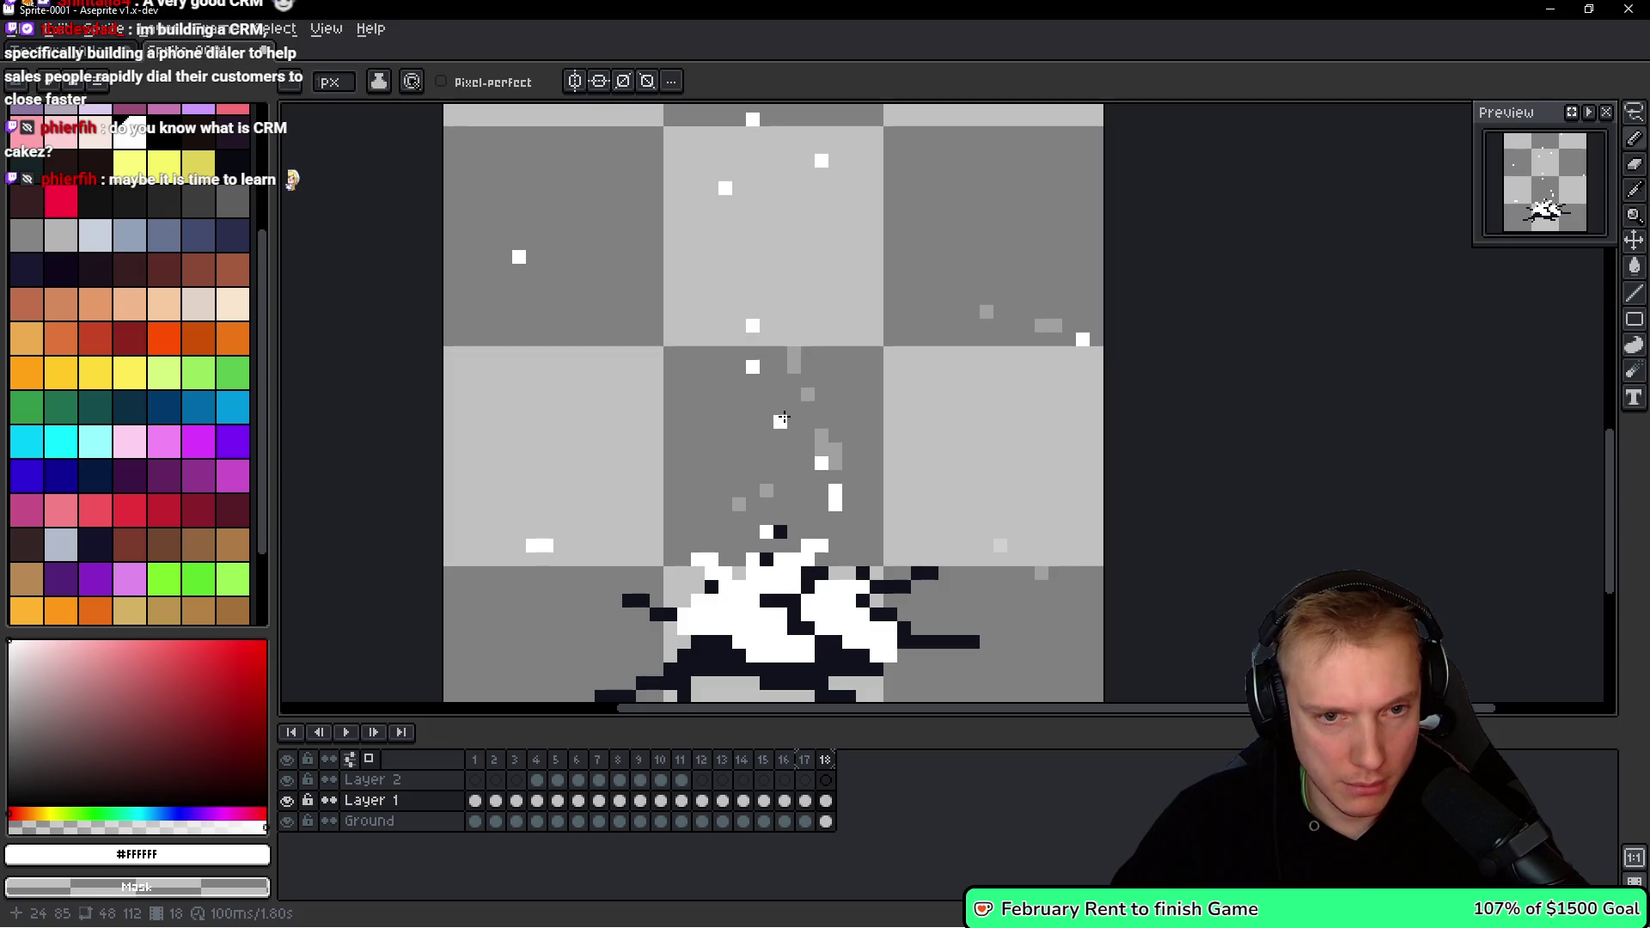
{"action": "left_click", "coordinate": [738, 420]}
{"action": "mouse_move", "coordinate": [747, 317]}
{"action": "left_mouse_down"}
{"action": "mouse_move", "coordinate": [753, 367]}
{"action": "mouse_move", "coordinate": [750, 268]}
{"action": "left_mouse_up"}
{"action": "scroll", "coordinate": [761, 397], "scroll_direction": "up", "scroll_amount": 3}
{"action": "right_click", "coordinate": [816, 309]}
{"action": "left_click", "coordinate": [804, 352]}
{"action": "left_click", "coordinate": [708, 432]}
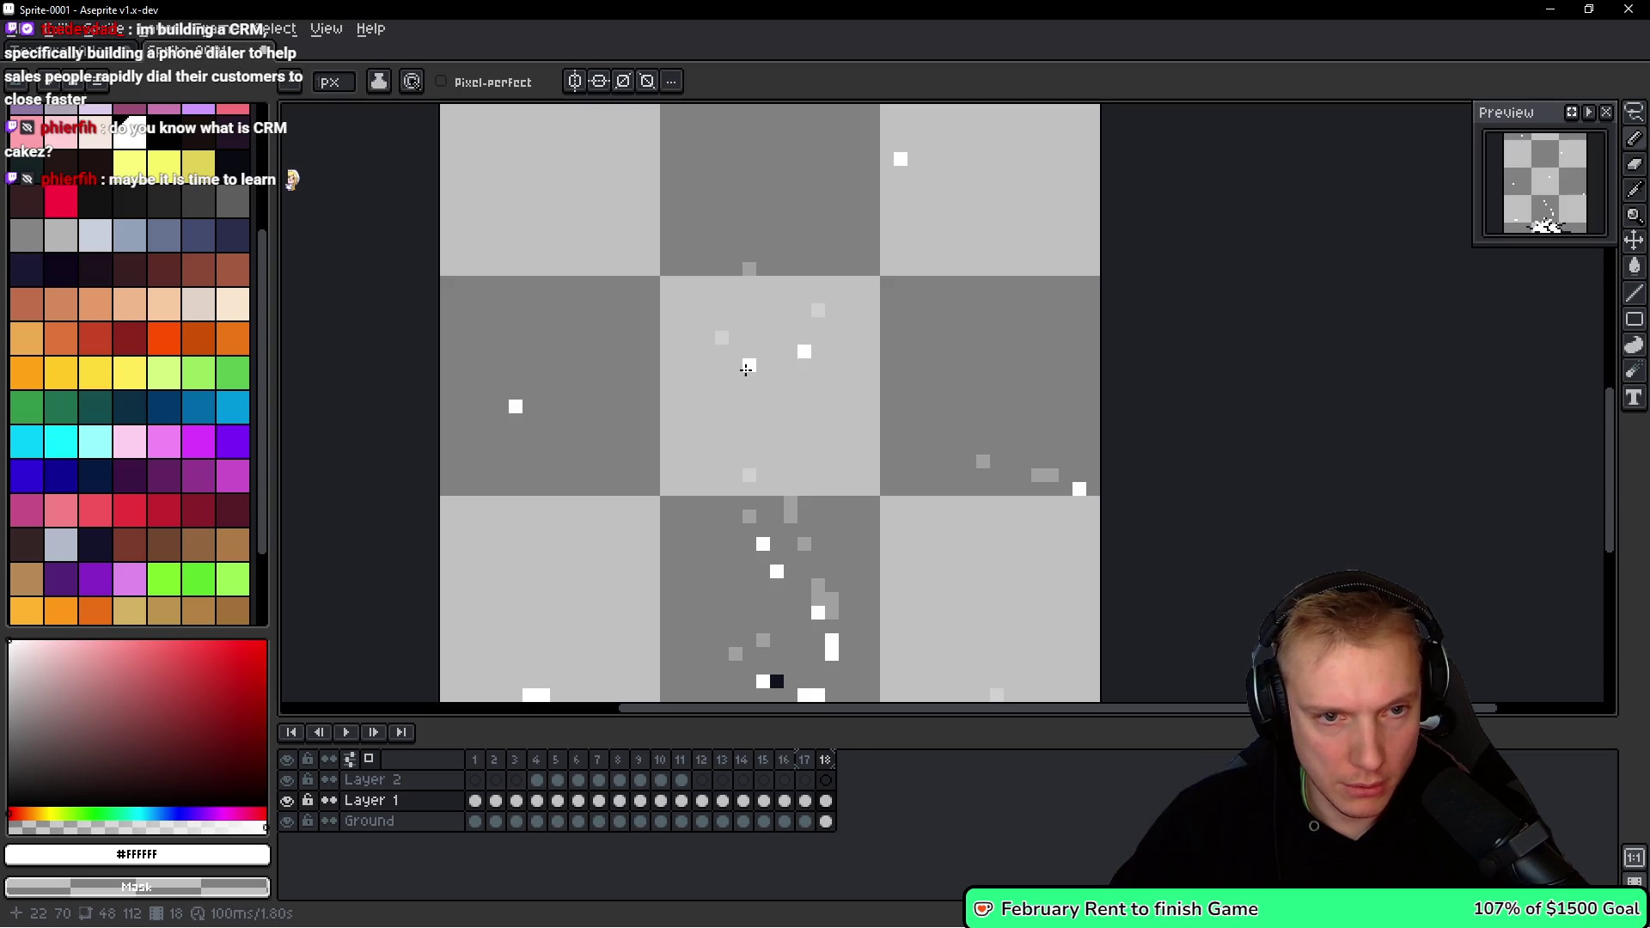
{"action": "scroll", "coordinate": [708, 433], "scroll_direction": "down", "scroll_amount": 1}
Erase leftover white particles across the frame and draw one new particle.
{"action": "right_click", "coordinate": [555, 352]}
{"action": "scroll", "coordinate": [548, 505], "scroll_direction": "up", "scroll_amount": 4}
{"action": "right_click", "coordinate": [837, 347]}
{"action": "scroll", "coordinate": [472, 395], "scroll_direction": "up", "scroll_amount": 4}
{"action": "right_click", "coordinate": [512, 411]}
{"action": "right_click", "coordinate": [663, 285]}
{"action": "left_click", "coordinate": [665, 356]}
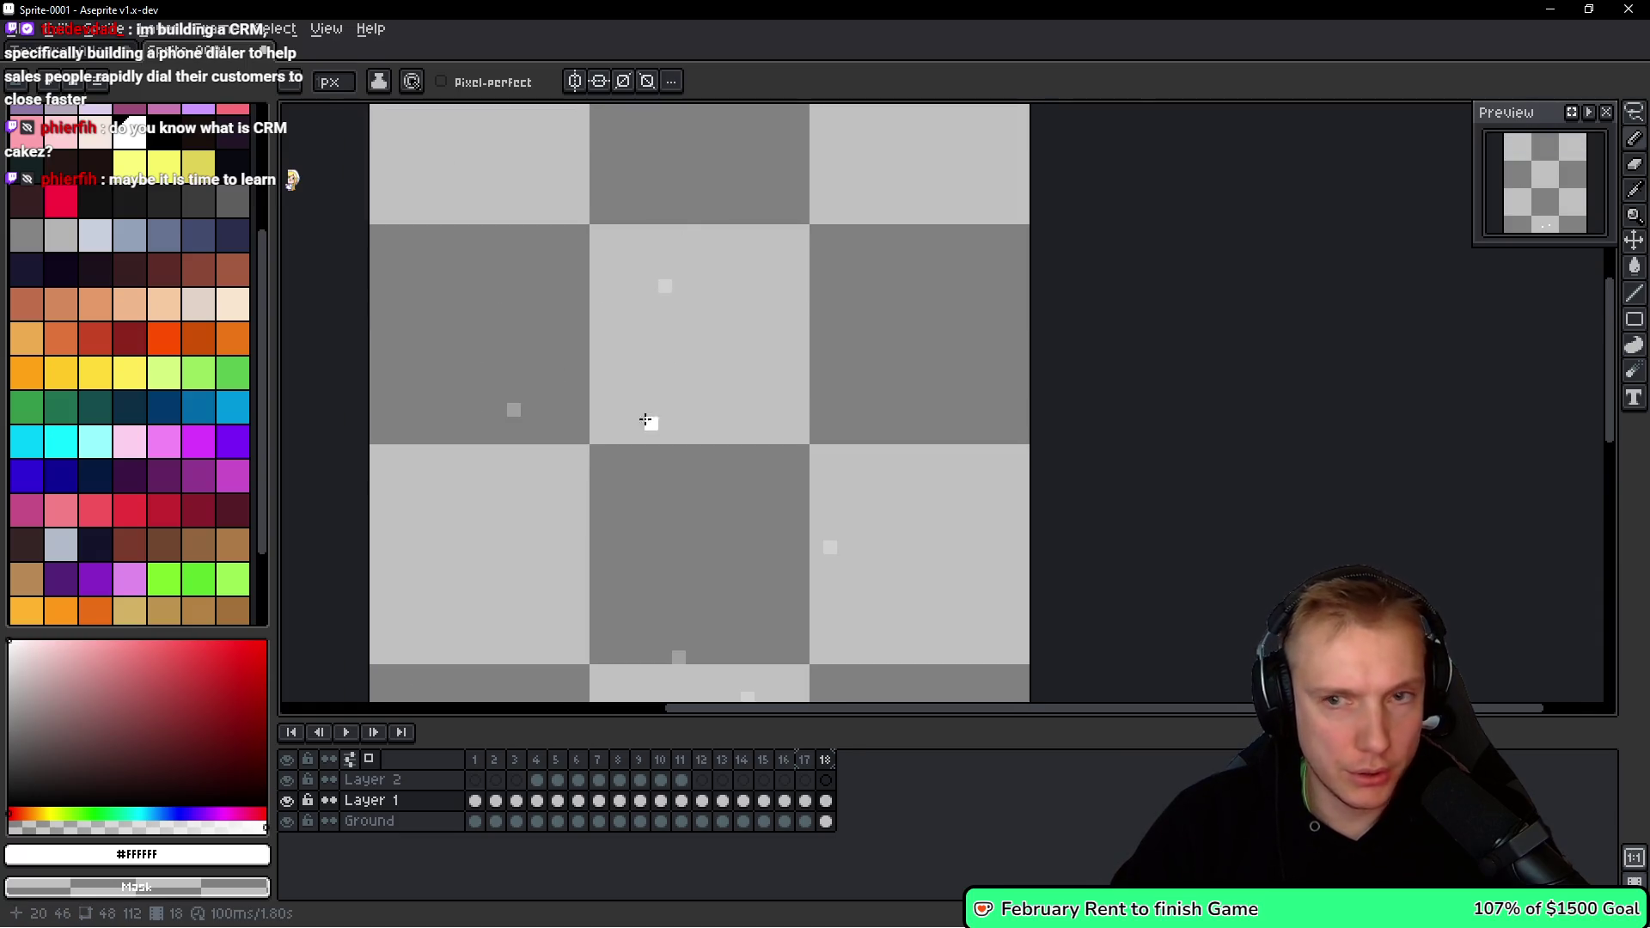
Check the current white colour in the colour editor, then resume editing the particles.
{"action": "scroll", "coordinate": [663, 288], "scroll_direction": "down", "scroll_amount": 7}
{"action": "scroll", "coordinate": [663, 288], "scroll_direction": "left", "scroll_amount": 3}
{"action": "scroll", "coordinate": [663, 289], "scroll_direction": "down", "scroll_amount": 3}
{"action": "scroll", "coordinate": [663, 288], "scroll_direction": "left", "scroll_amount": 1}
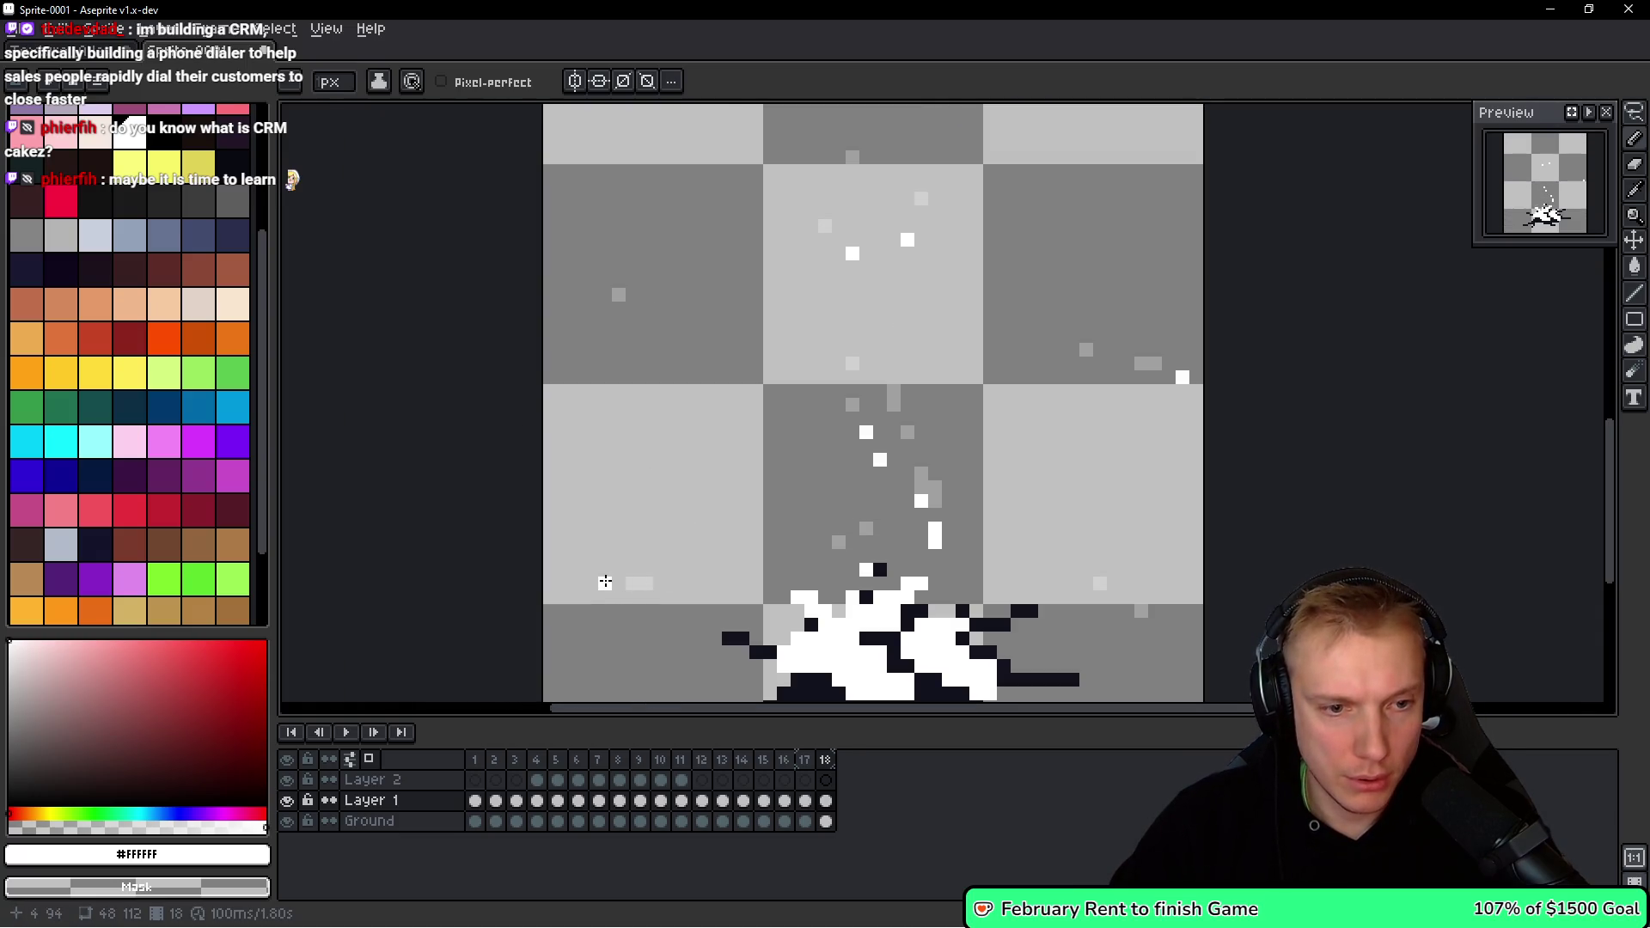
{"action": "scroll", "coordinate": [796, 512], "scroll_direction": "down", "scroll_amount": 4}
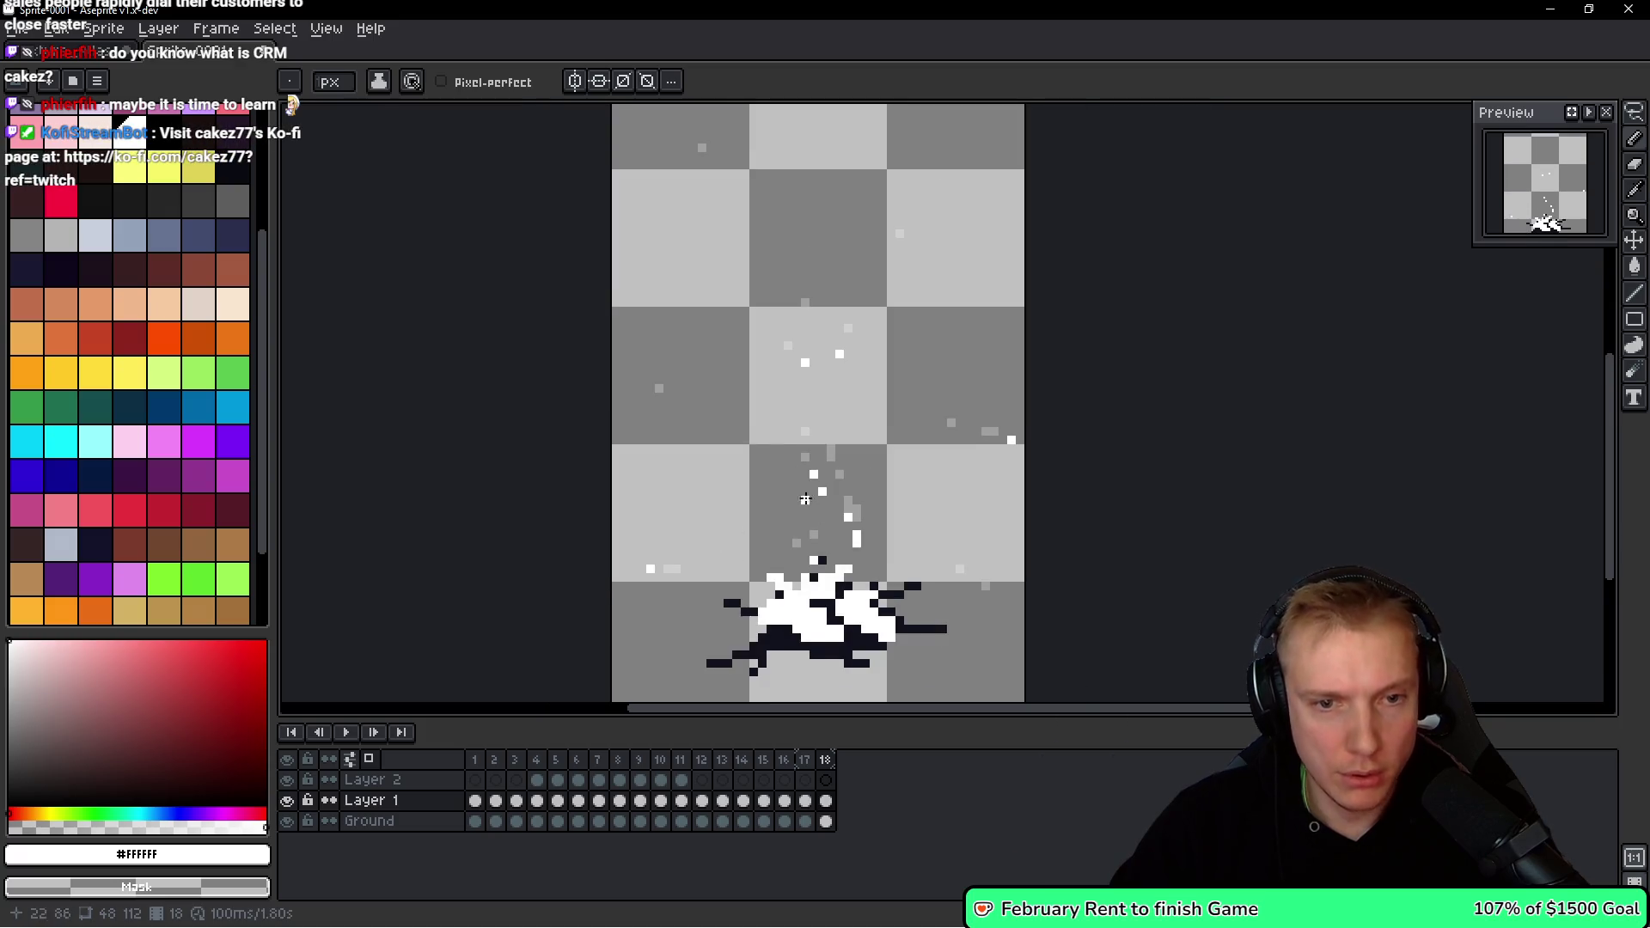
{"action": "key", "text": "F4"}
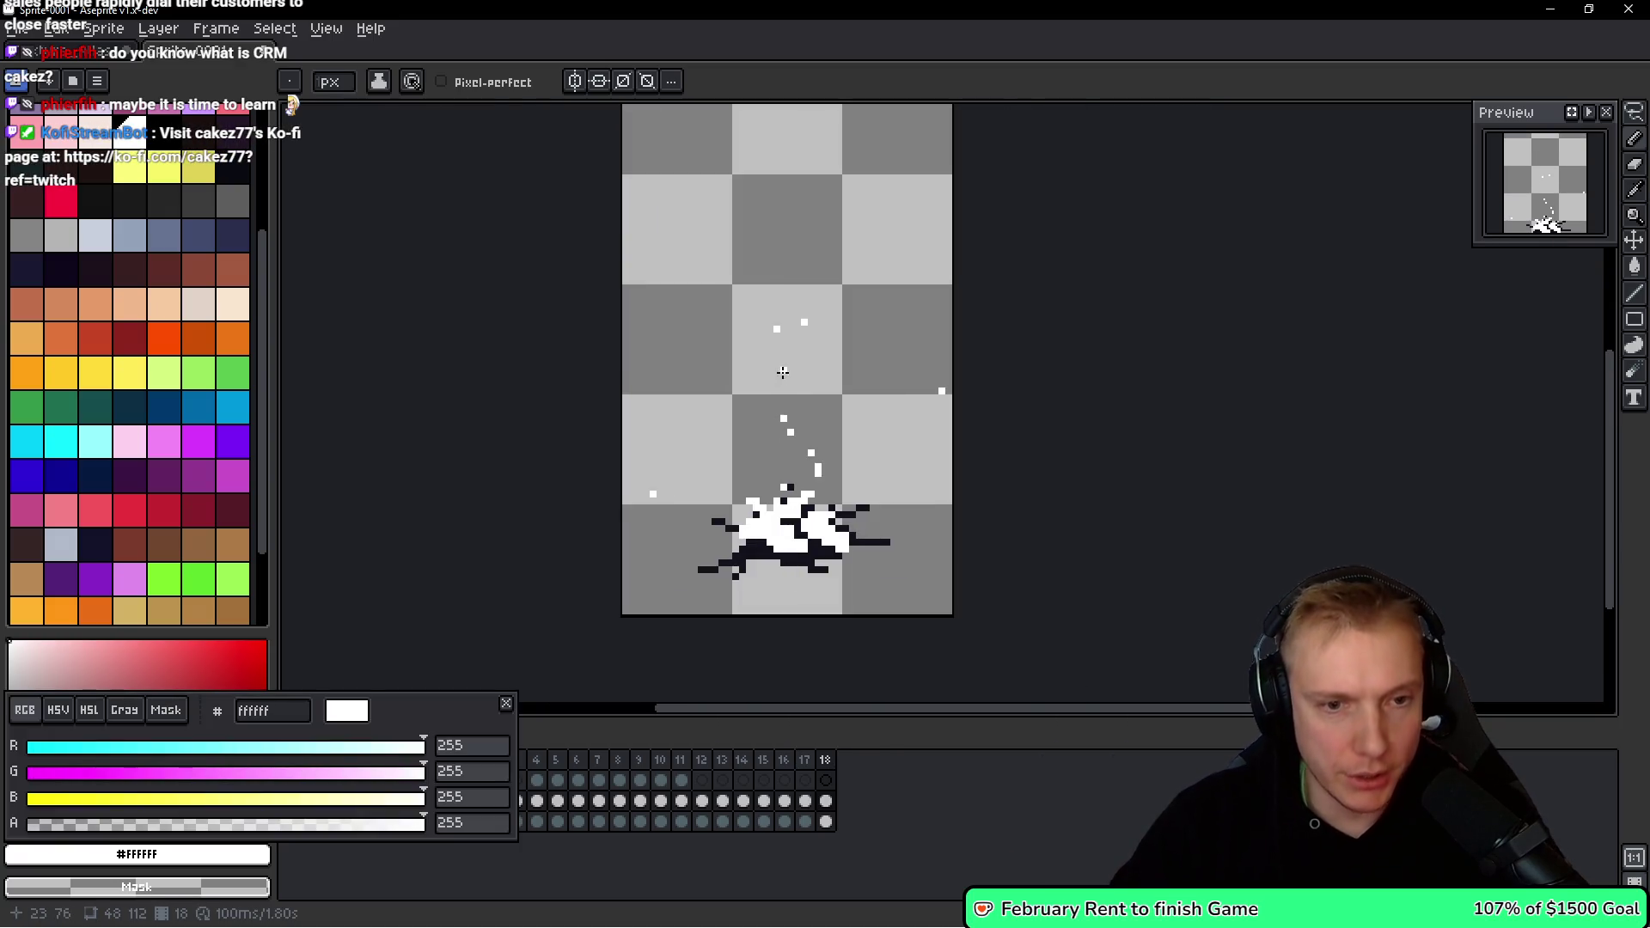
{"action": "left_click", "coordinate": [506, 703]}
{"action": "left_click_drag", "start_coordinate": [702, 514], "coordinate": [716, 506]}
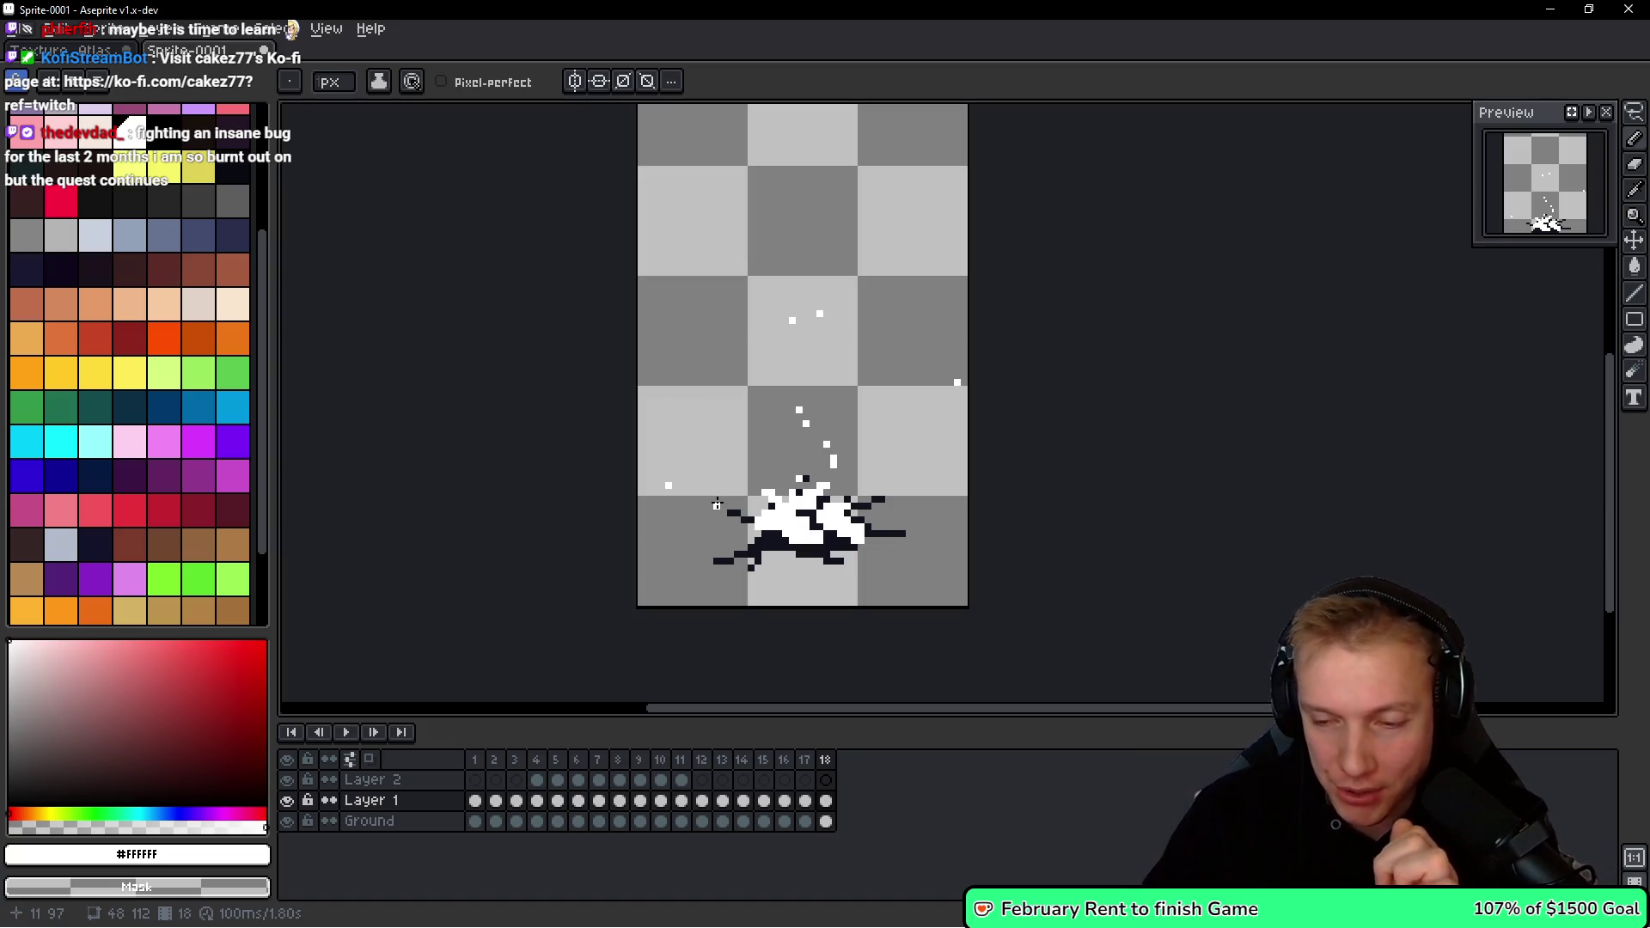
{"action": "key", "text": "Return"}
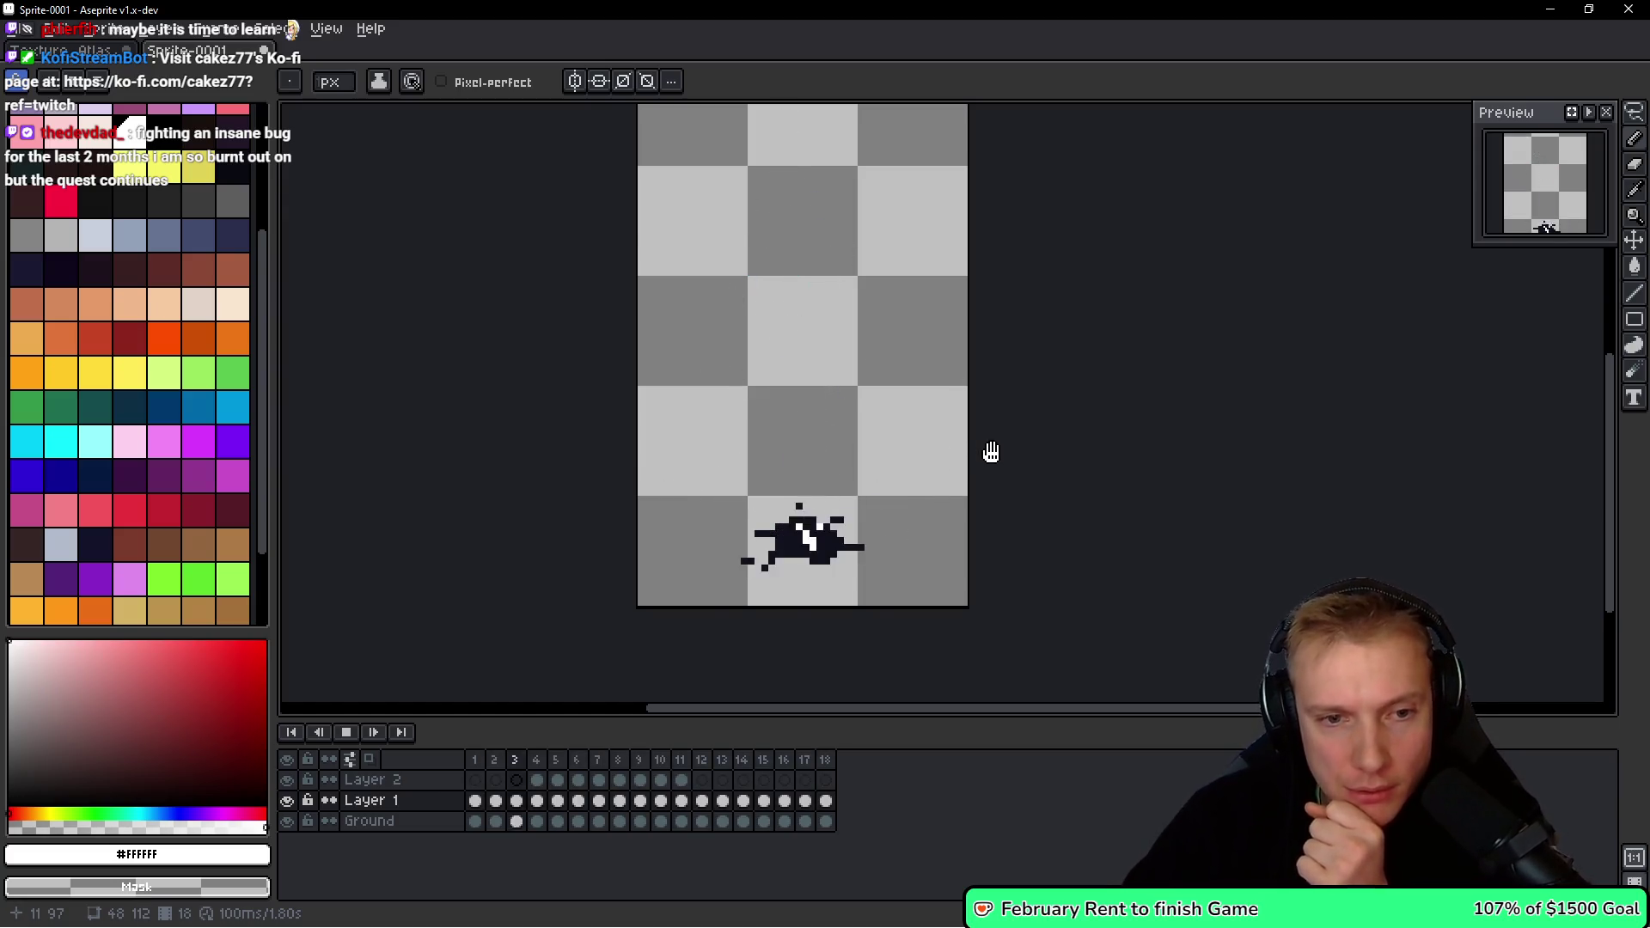
Bring the whole sprite into view and stop the animation preview on frame 13.
{"action": "scroll", "coordinate": [1014, 364], "scroll_direction": "down", "scroll_amount": 3}
{"action": "left_click_drag", "start_coordinate": [1014, 365], "coordinate": [916, 468]}
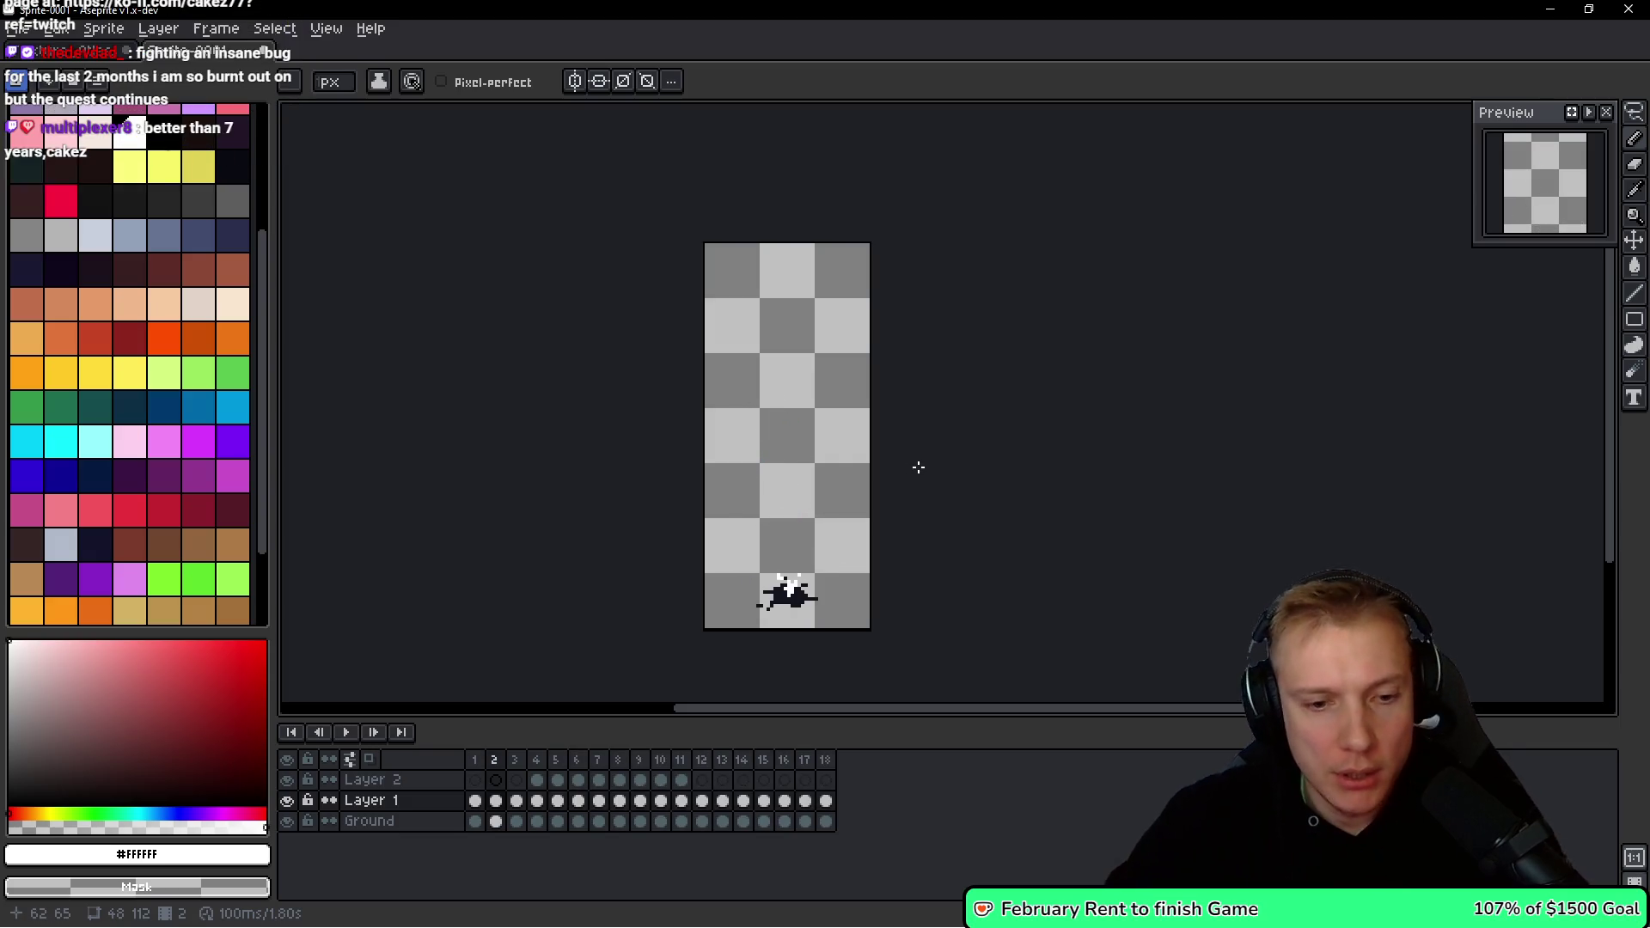
{"action": "left_click", "coordinate": [723, 779]}
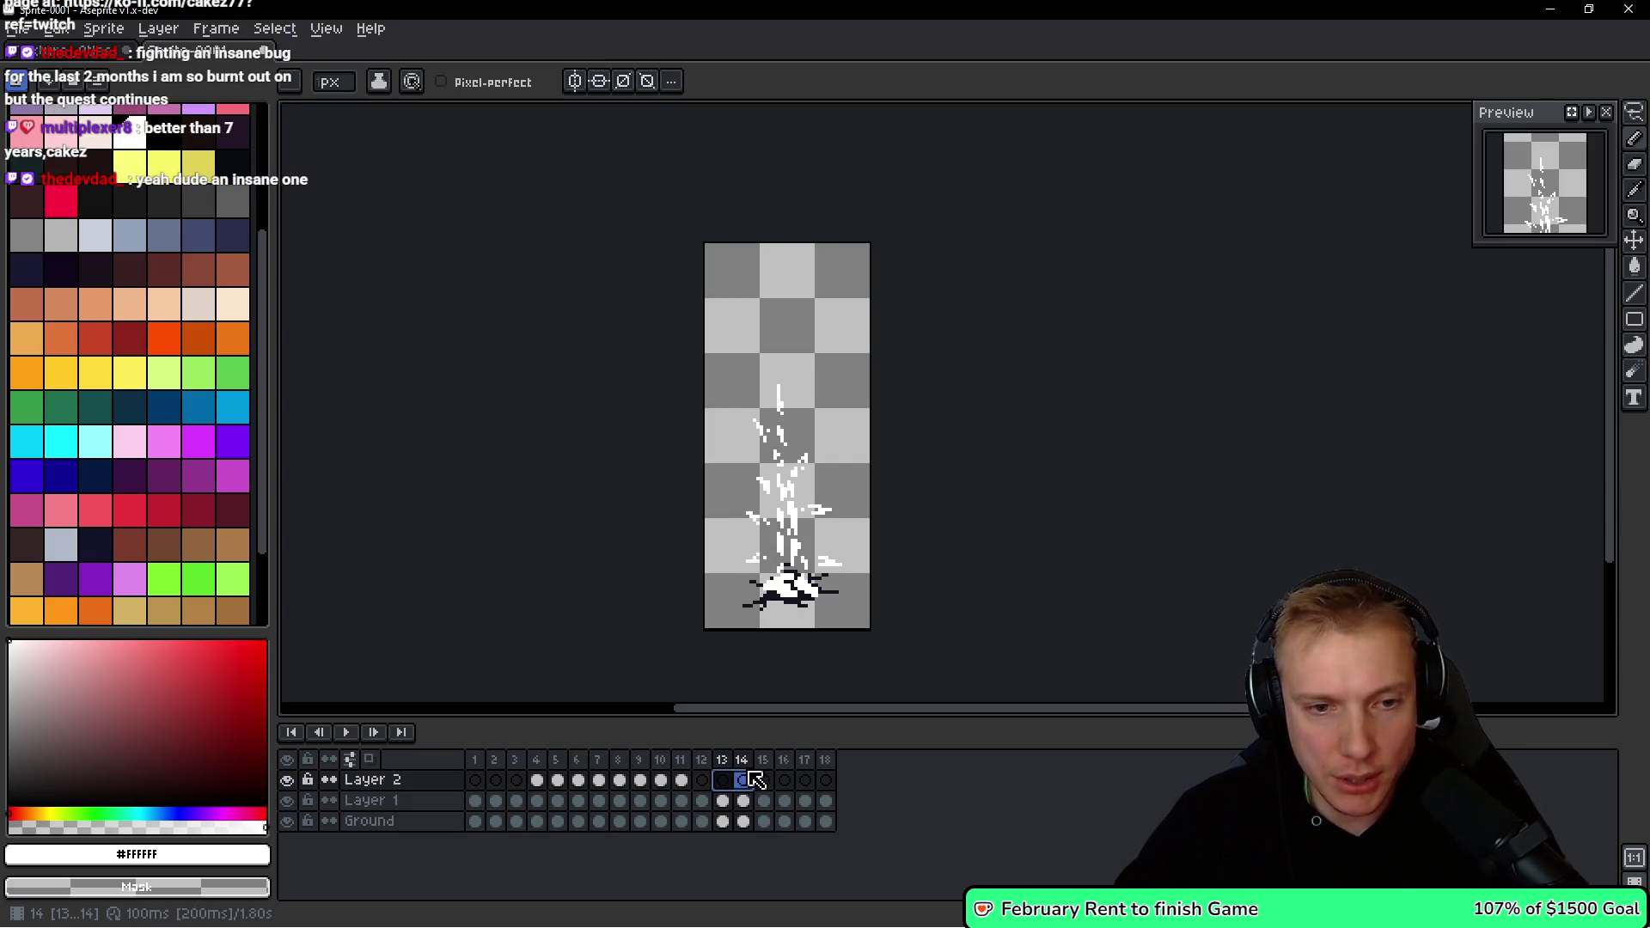
Select frames 12 through 18 in the timeline and open their tag's properties.
{"action": "left_click", "coordinate": [727, 764]}
{"action": "left_click_drag", "start_coordinate": [727, 771], "coordinate": [768, 771]}
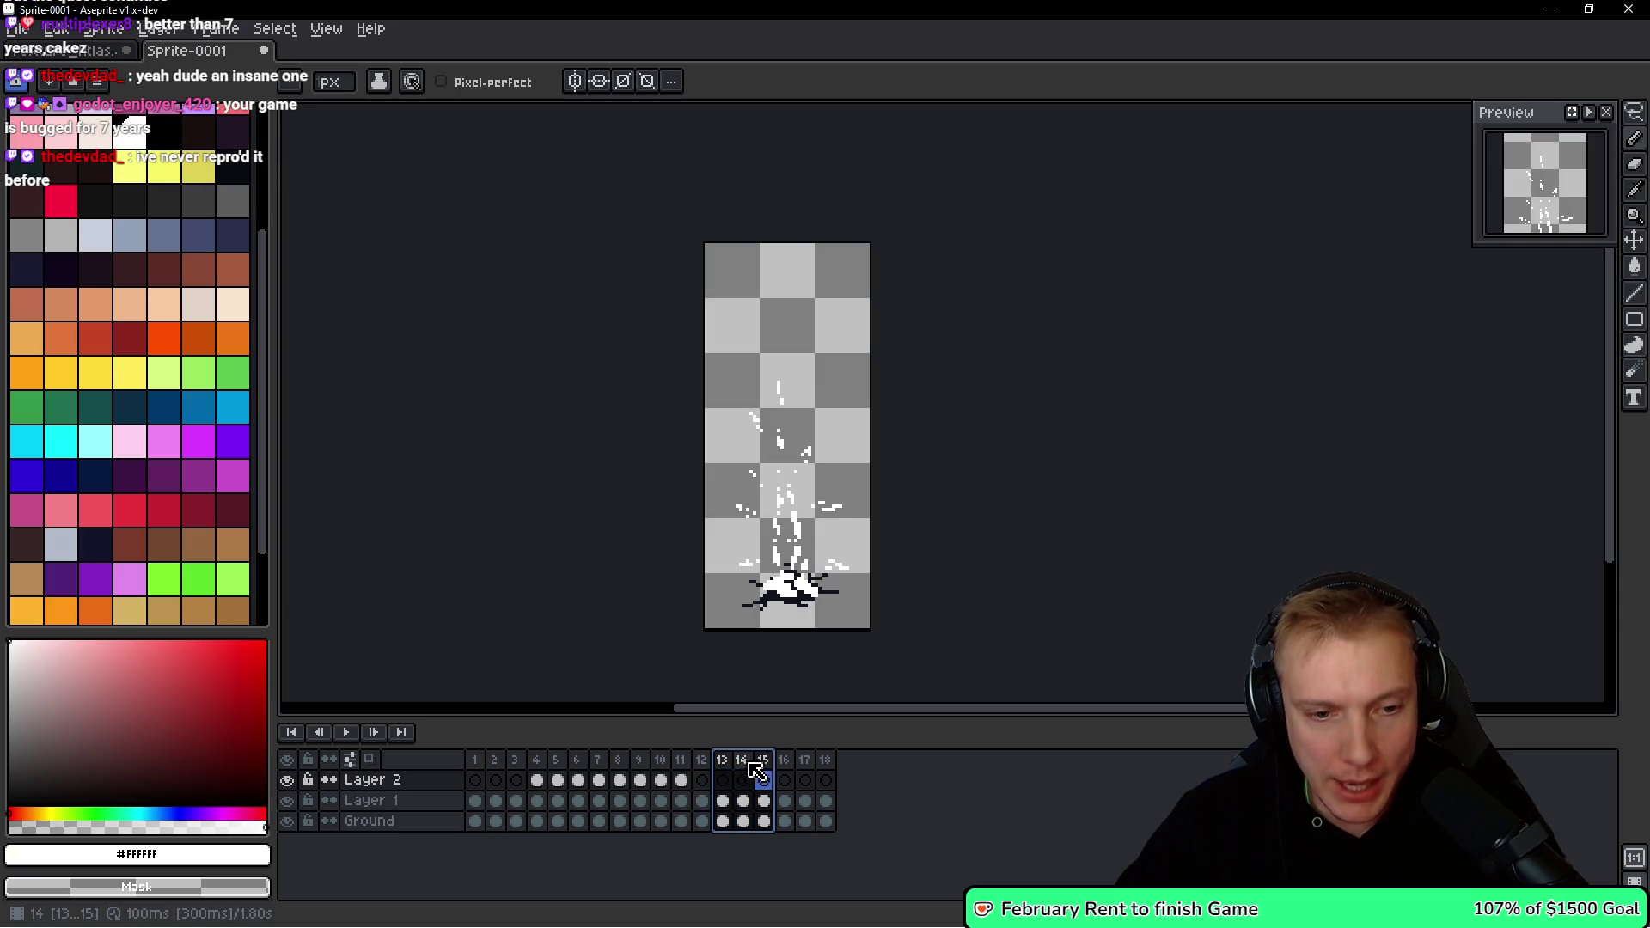
{"action": "left_click", "coordinate": [706, 765], "text": "shift"}
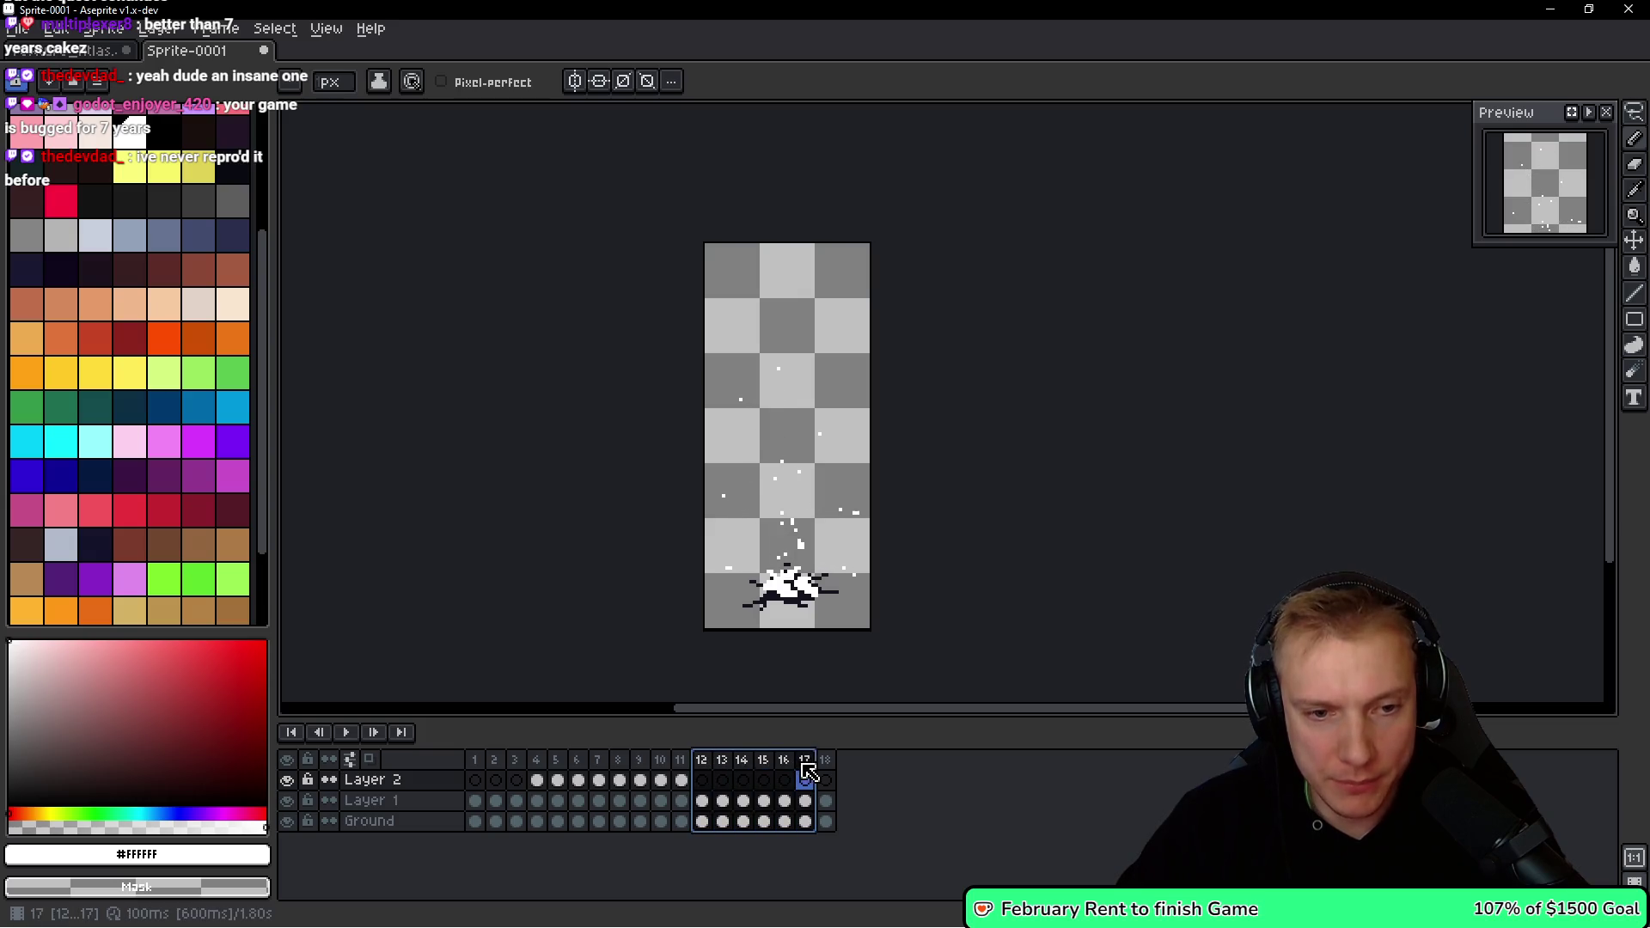
{"action": "left_click_drag", "start_coordinate": [706, 765], "coordinate": [825, 766]}
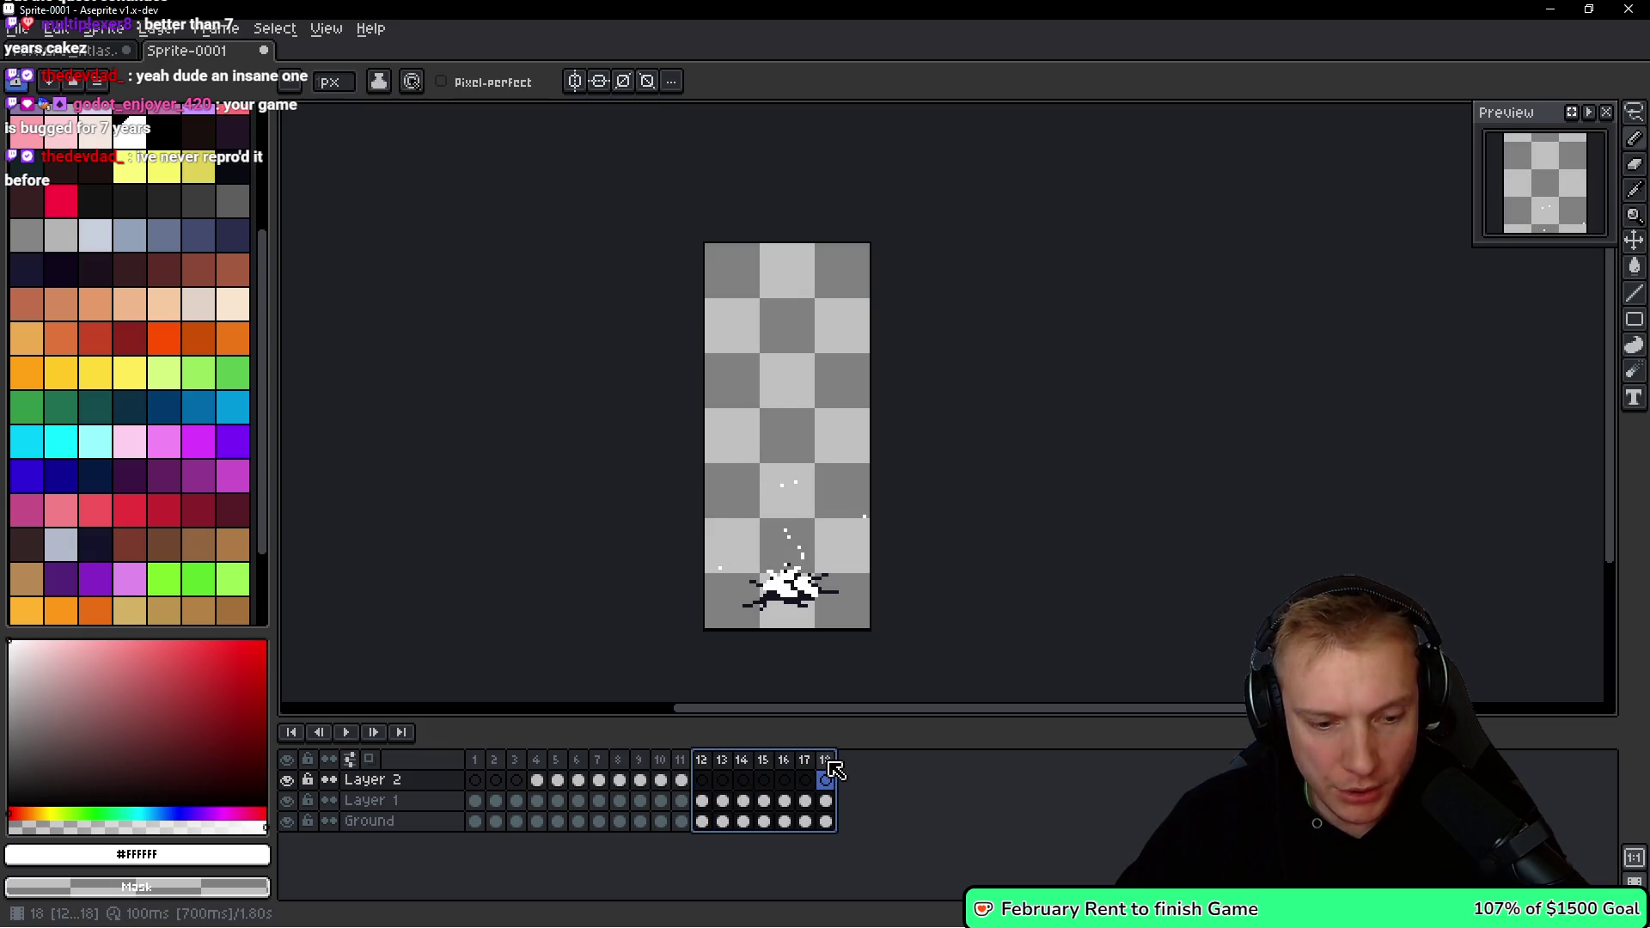
{"action": "double_click", "coordinate": [724, 736]}
Name the frames 12–18 tag 'Bullet', set those frames to 50 ms, and replay the animation.
{"action": "type", "text": "Bullet"}
{"action": "key", "text": "Return"}
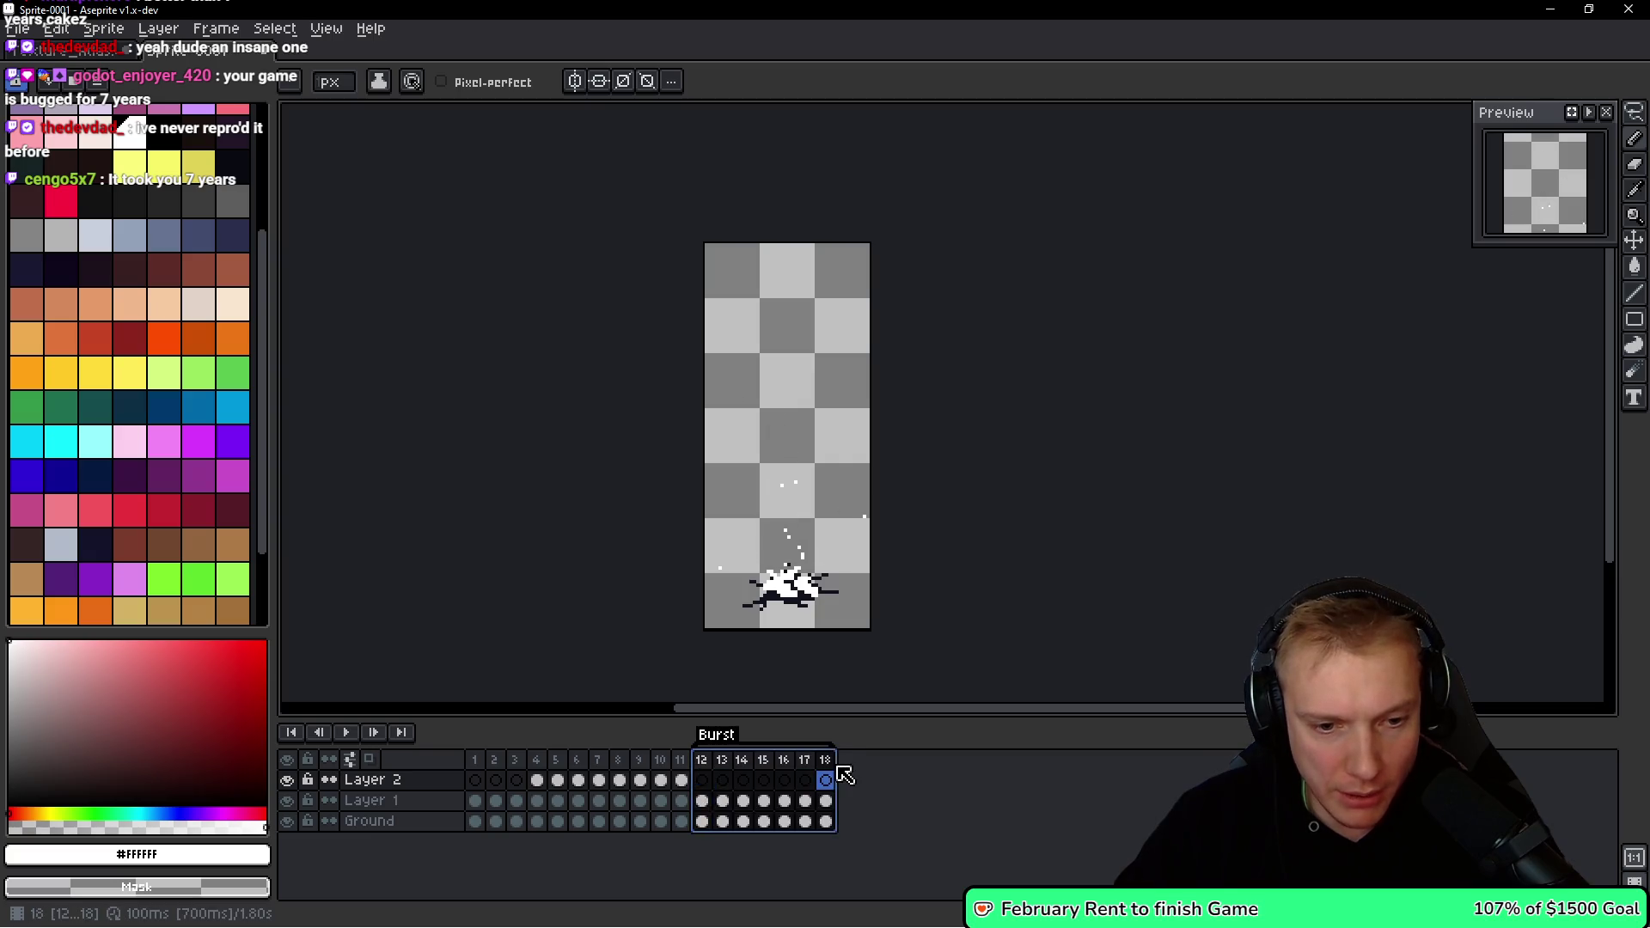
{"action": "double_click", "coordinate": [703, 759]}
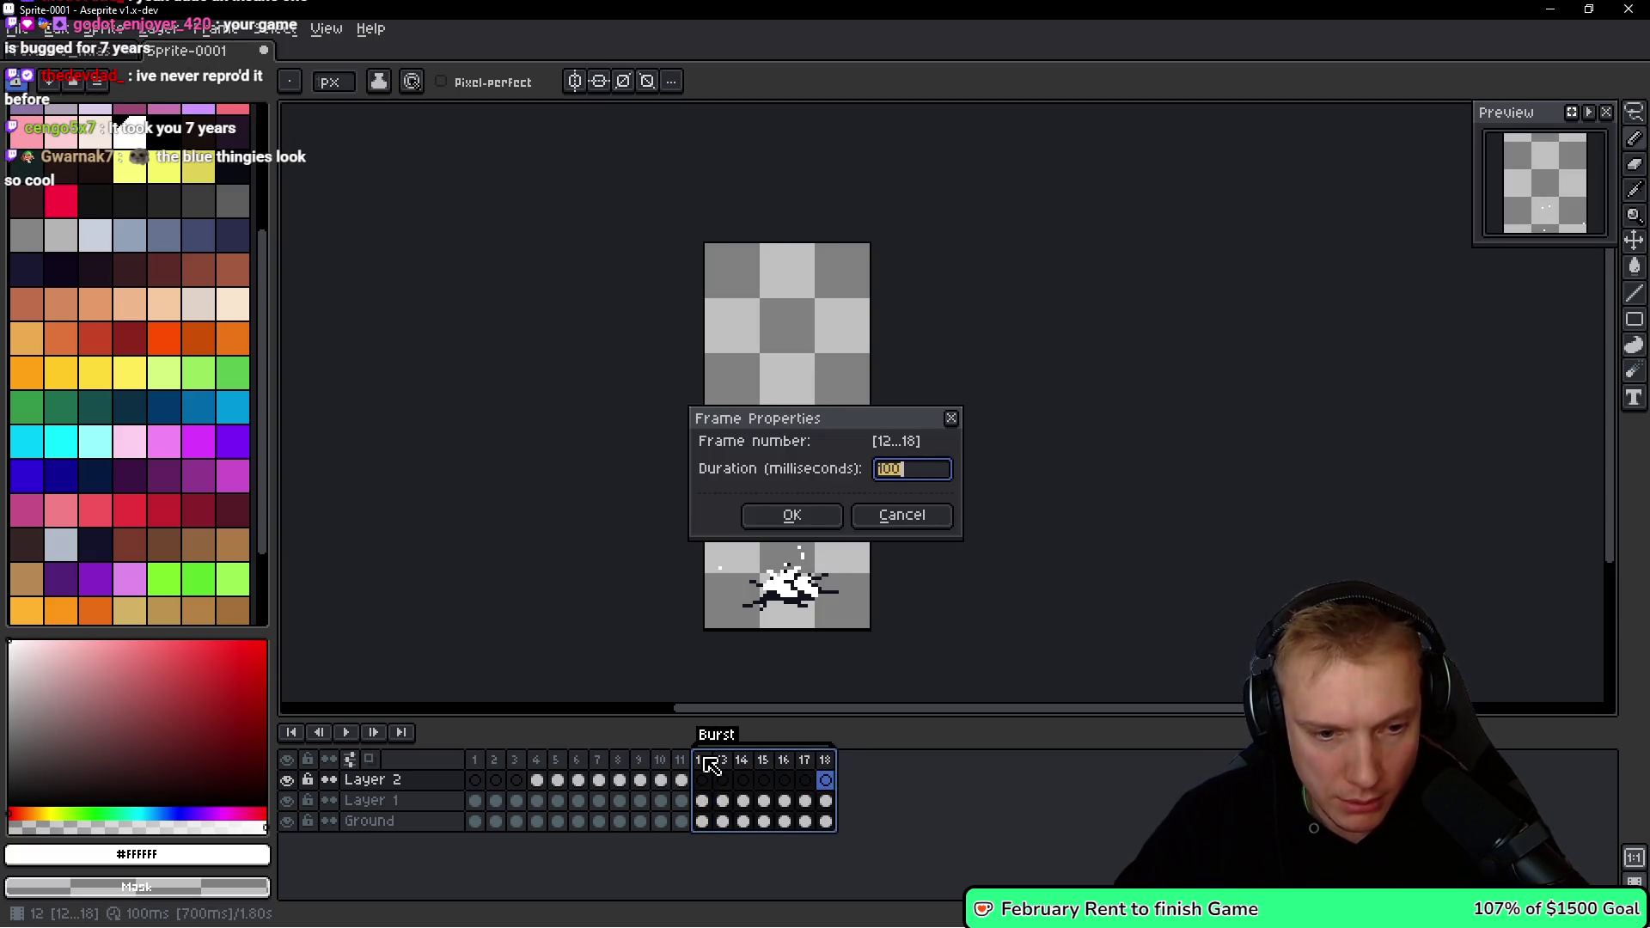
{"action": "type", "text": "50"}
{"action": "key", "text": "Return"}
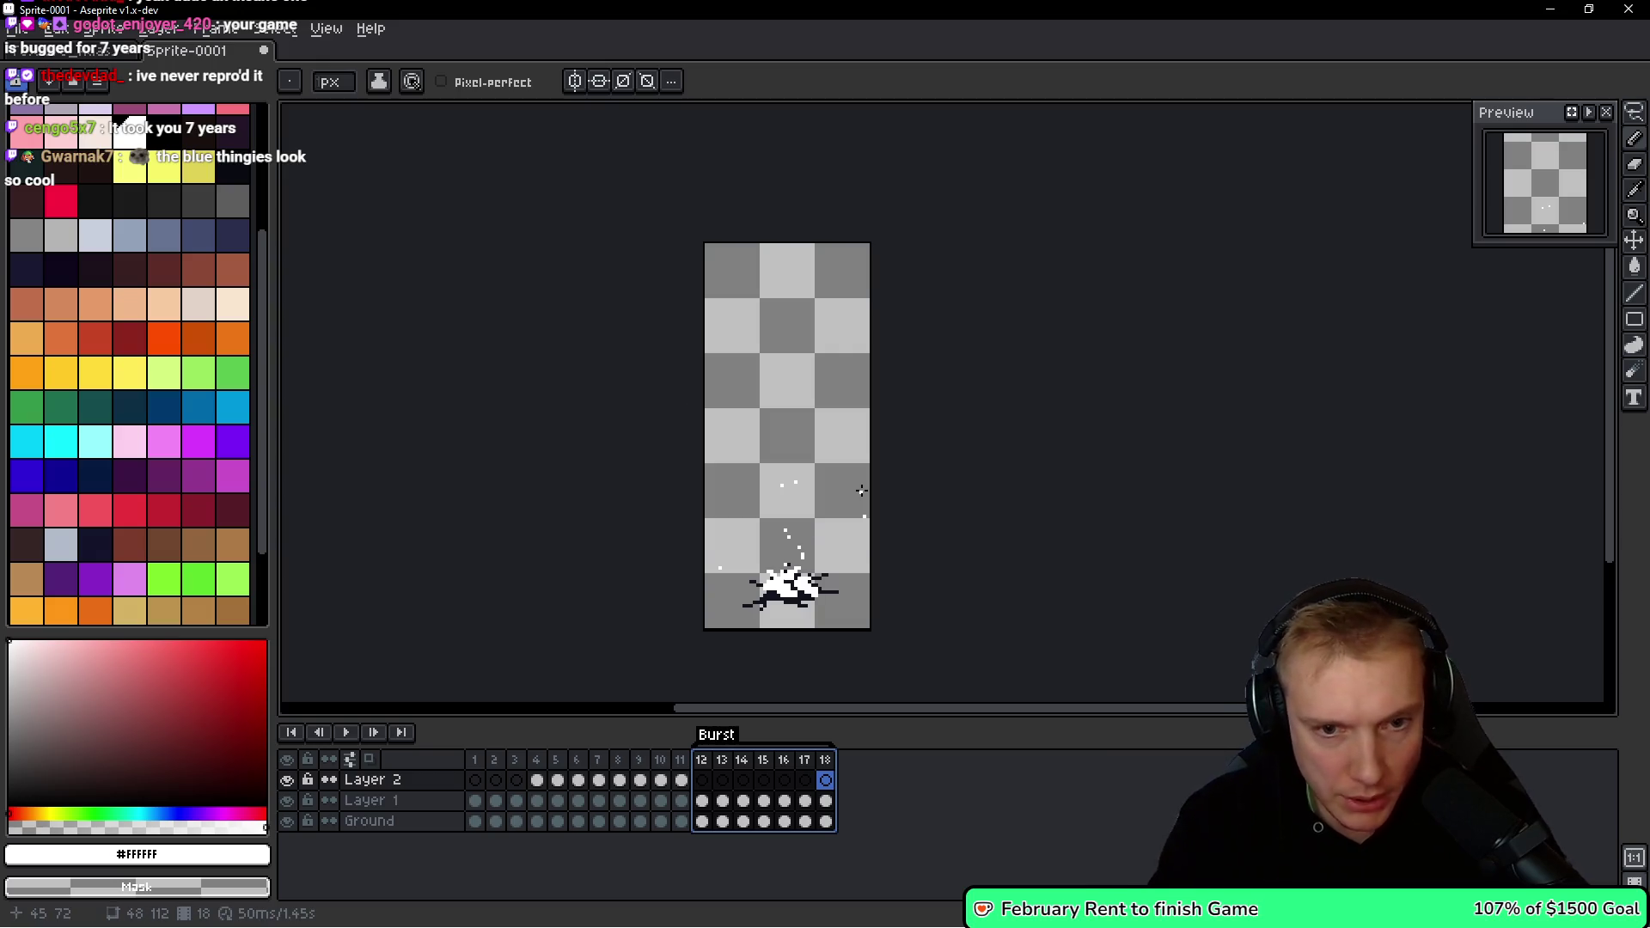
{"action": "key", "text": "Return"}
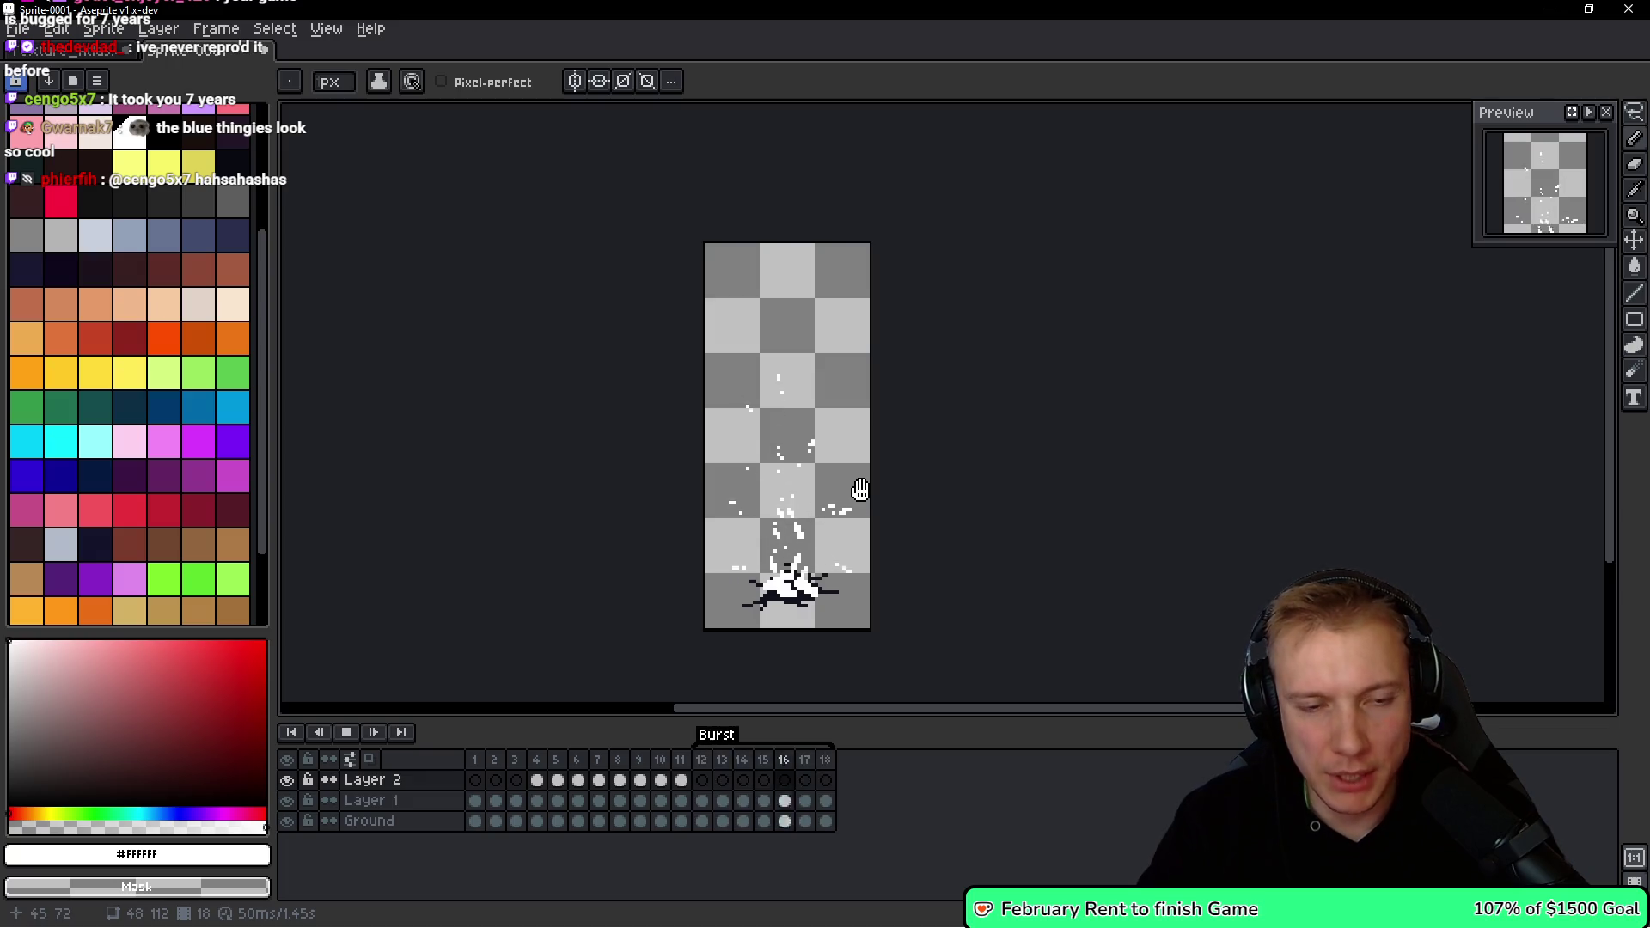
{"action": "key", "text": "Return"}
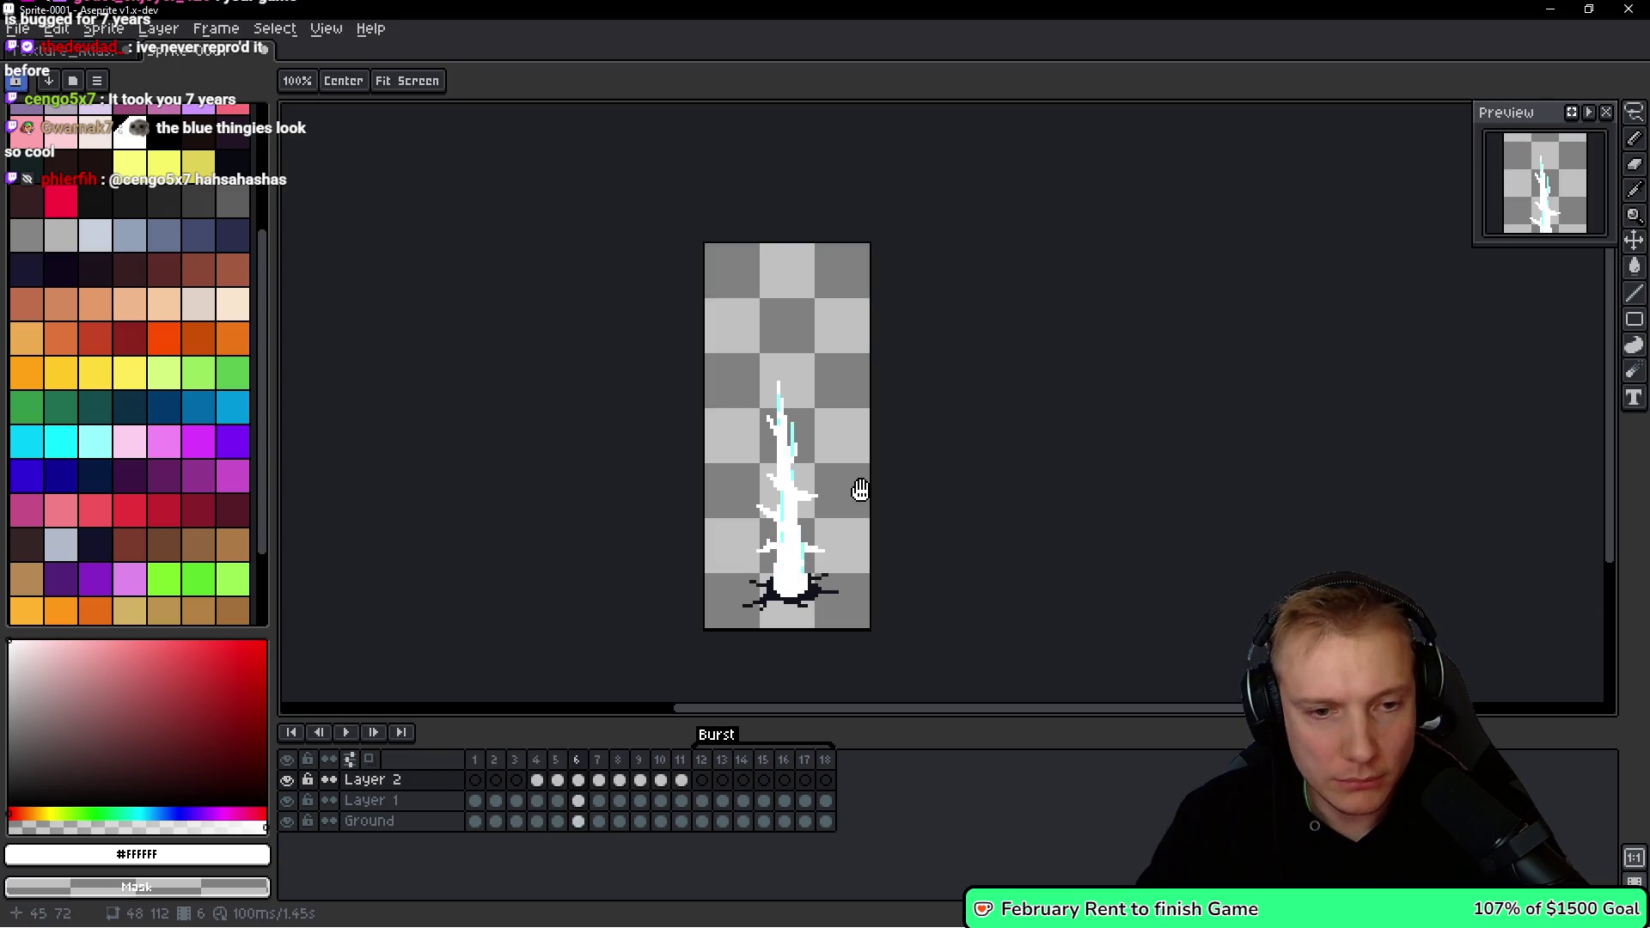
{"action": "key", "text": "Return"}
Rename the frames 1–11 Loop tag to 'Spawn', stop playback, and open the save dialog.
{"action": "left_click_drag", "start_coordinate": [475, 759], "coordinate": [678, 764]}
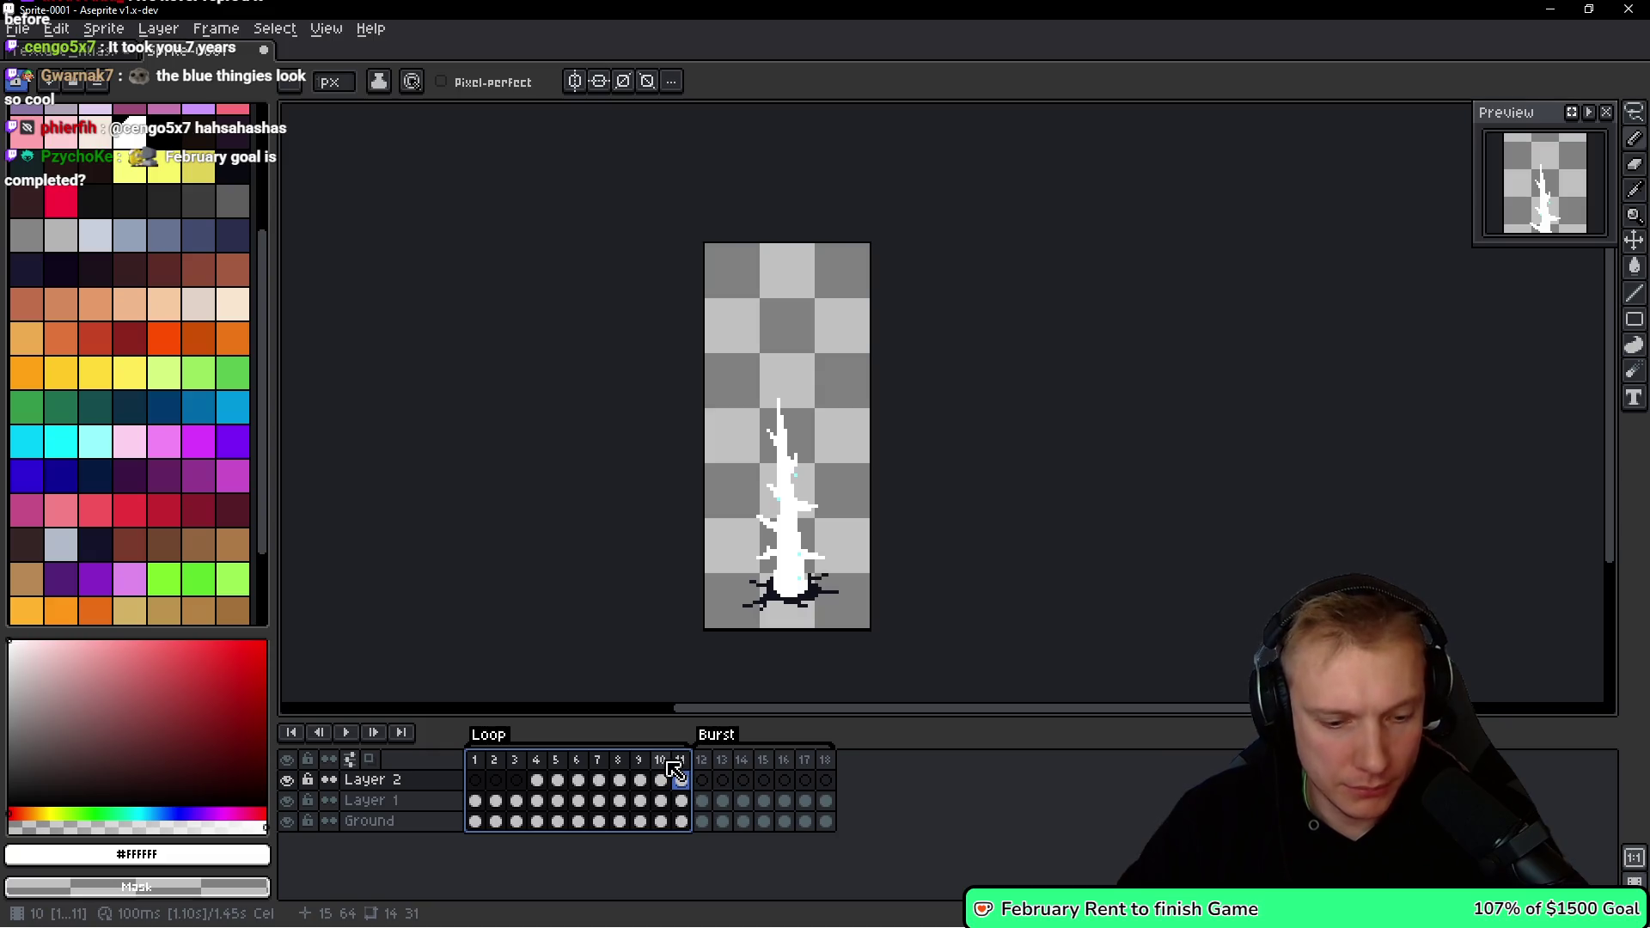
{"action": "double_click", "coordinate": [500, 736]}
{"action": "type", "text": "Sp"}
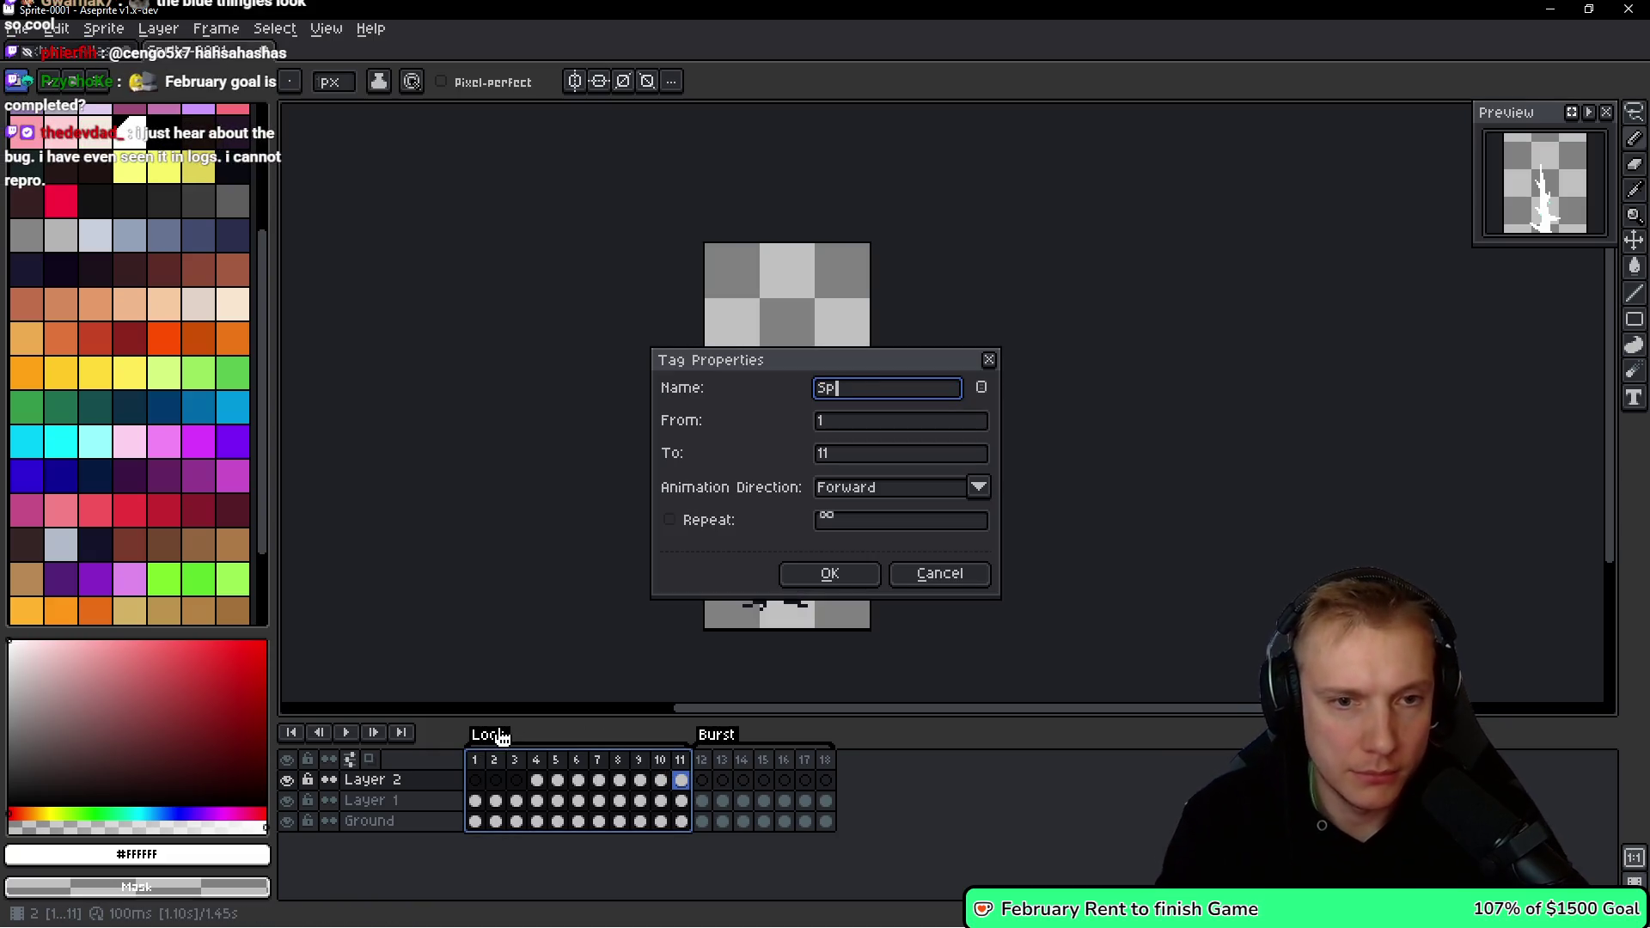
{"action": "type", "text": "awn"}
{"action": "key", "text": "Return"}
{"action": "key", "text": "Return"}
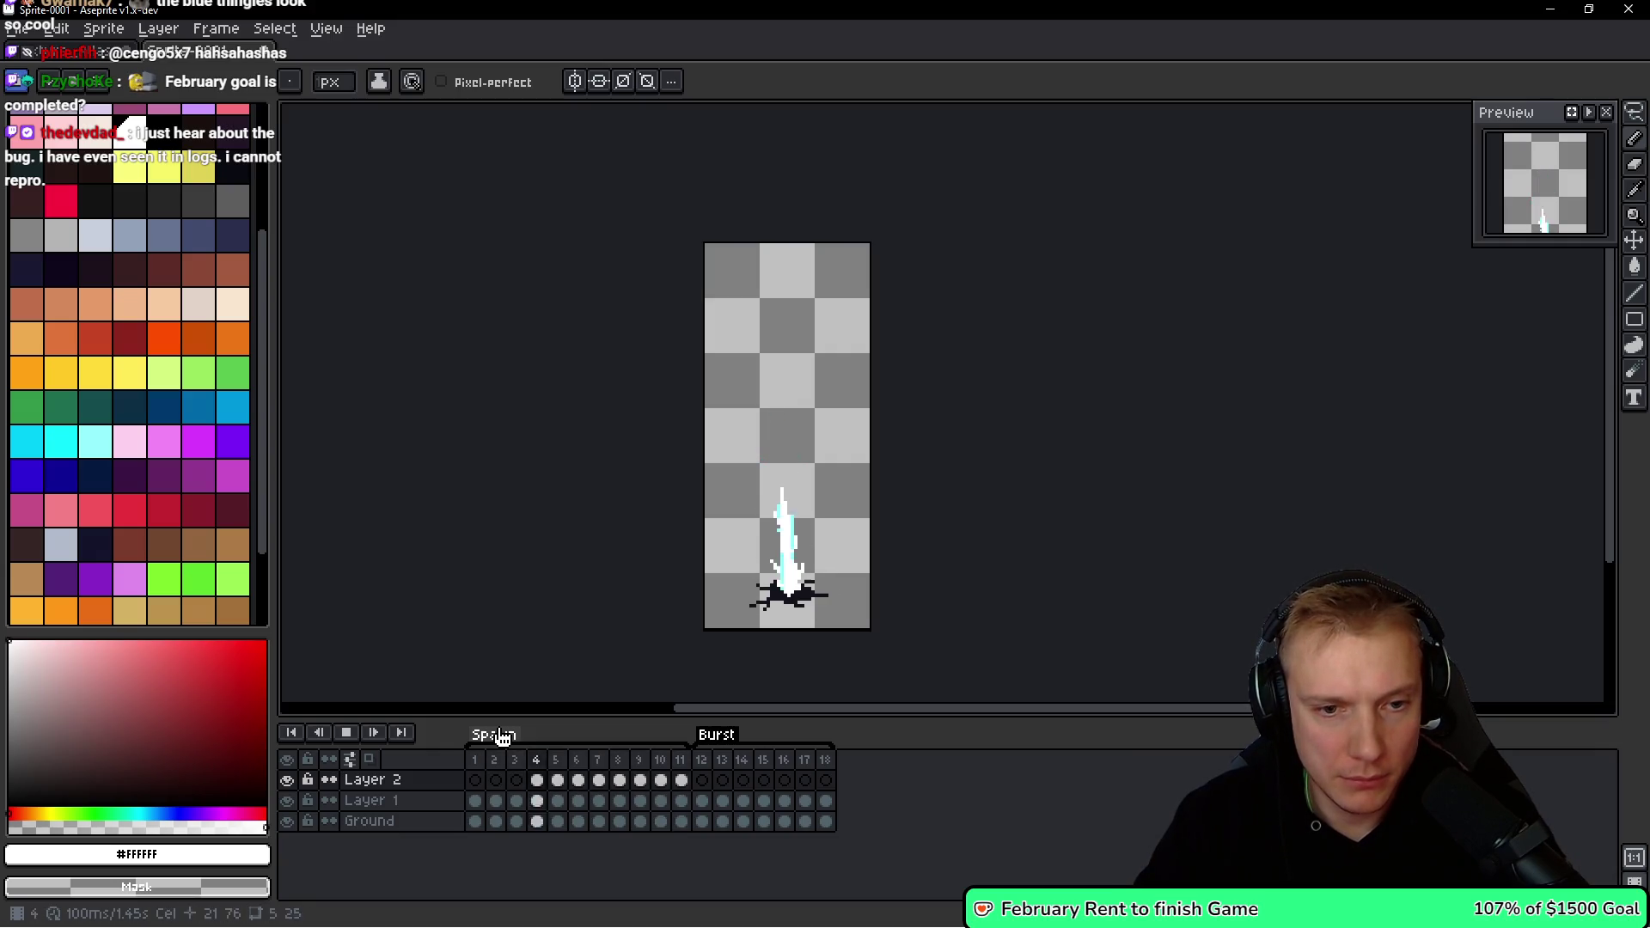
{"action": "key", "text": "Return"}
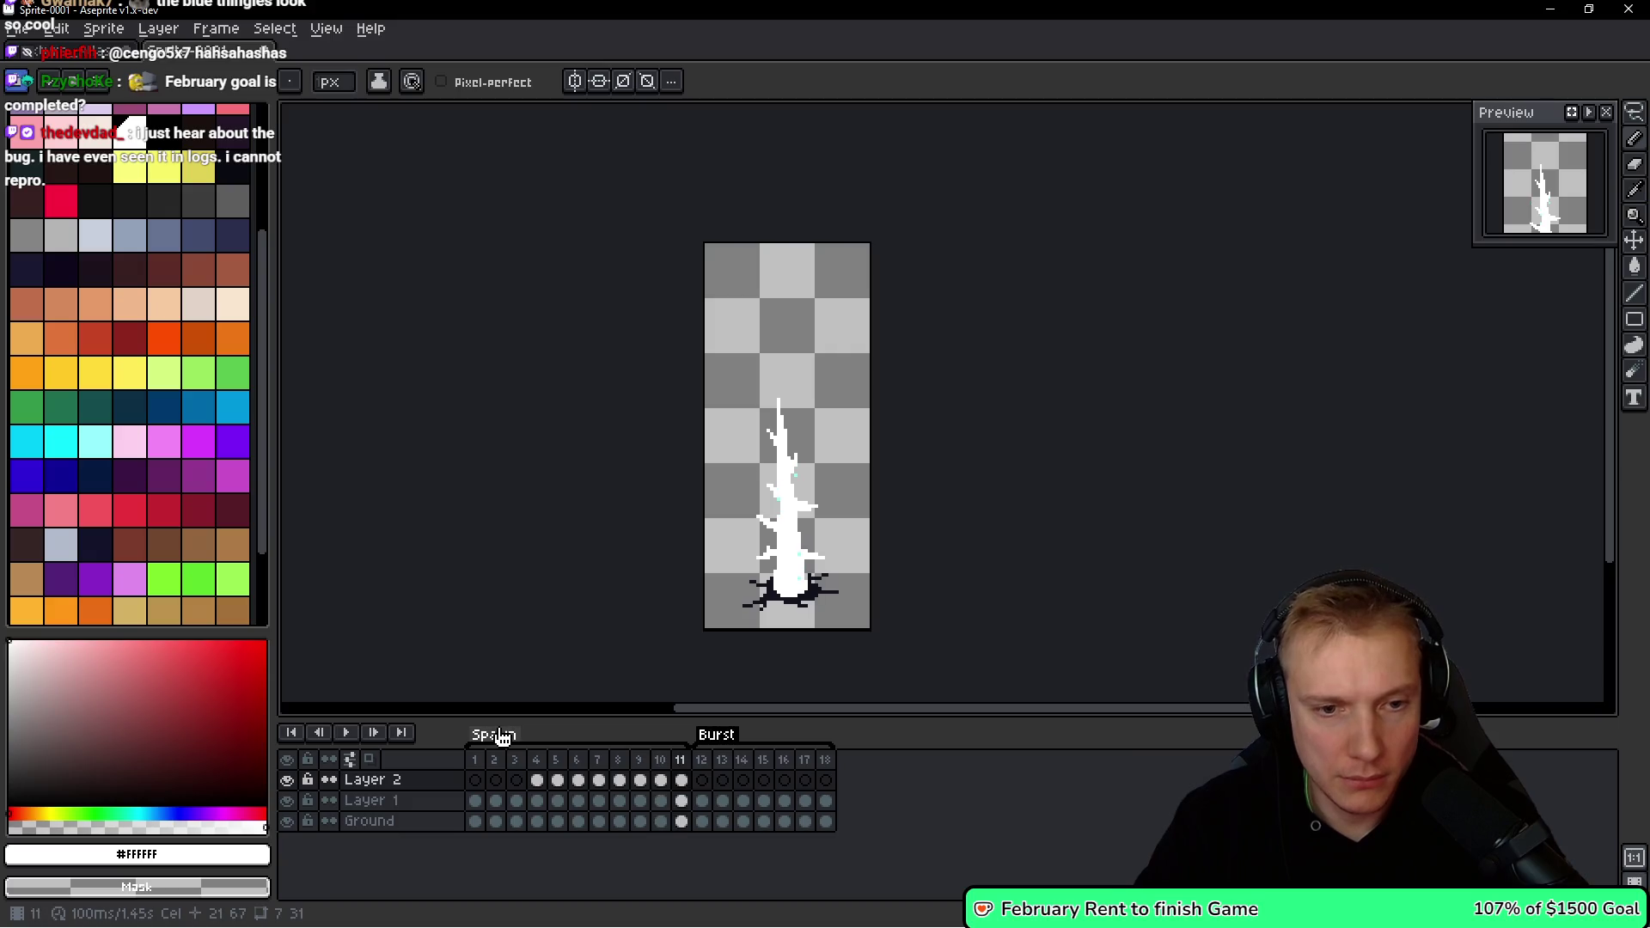
{"action": "key", "text": "ctrl+s"}
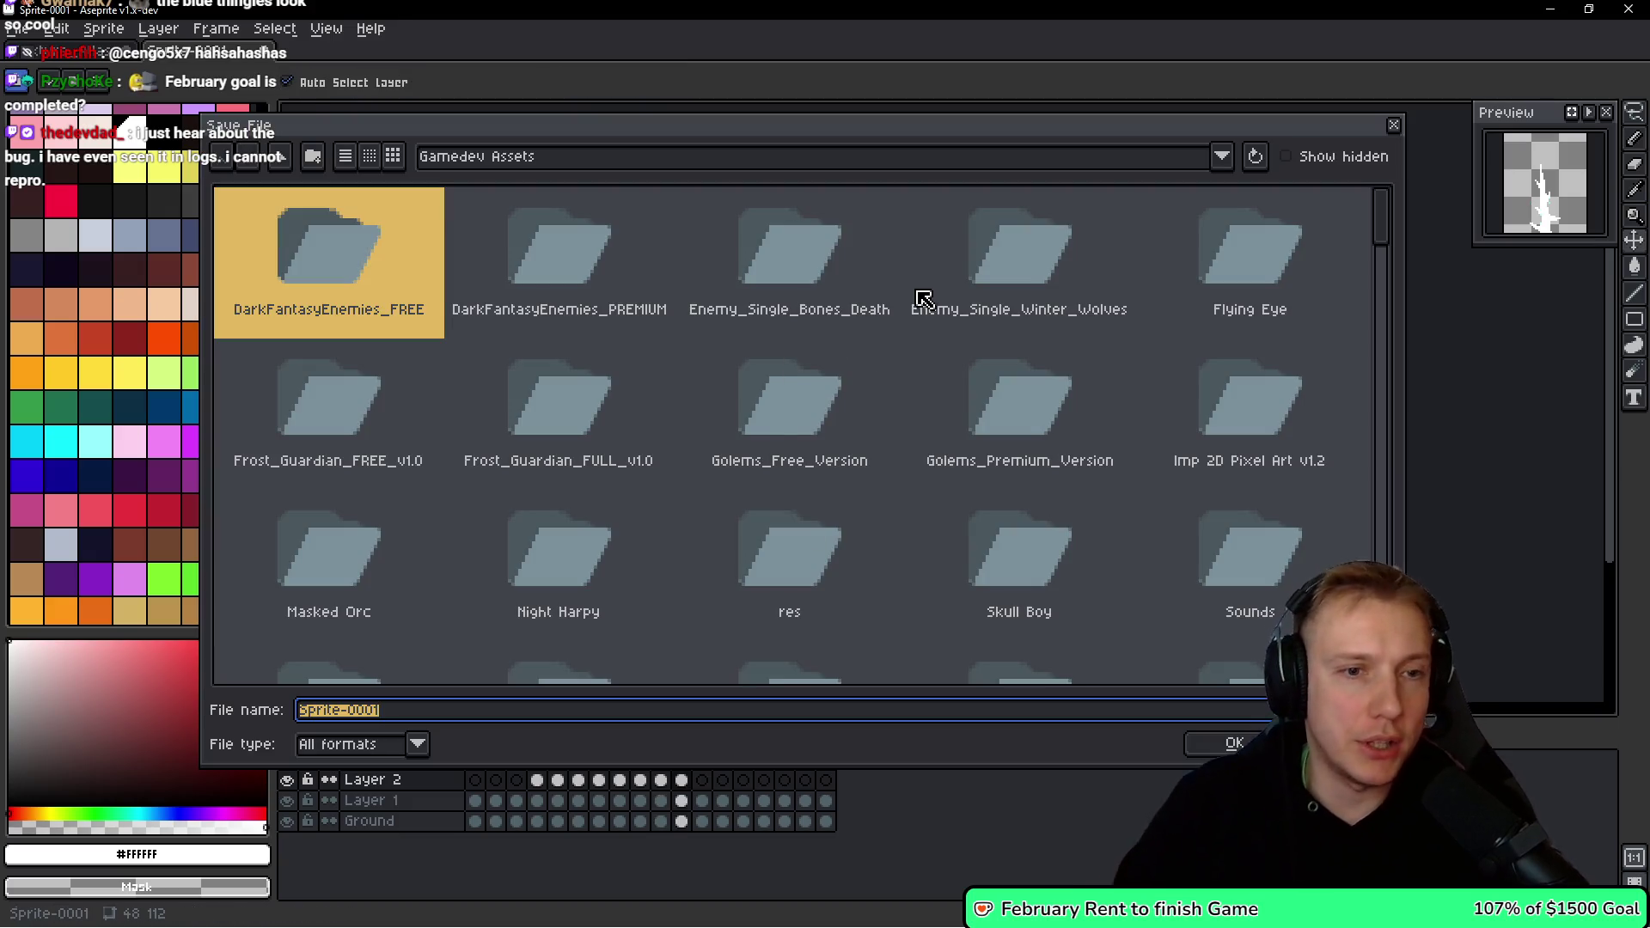
Save the sprite as Ice_Spike.aseprite.
{"action": "type", "text": "Ice Sp"}
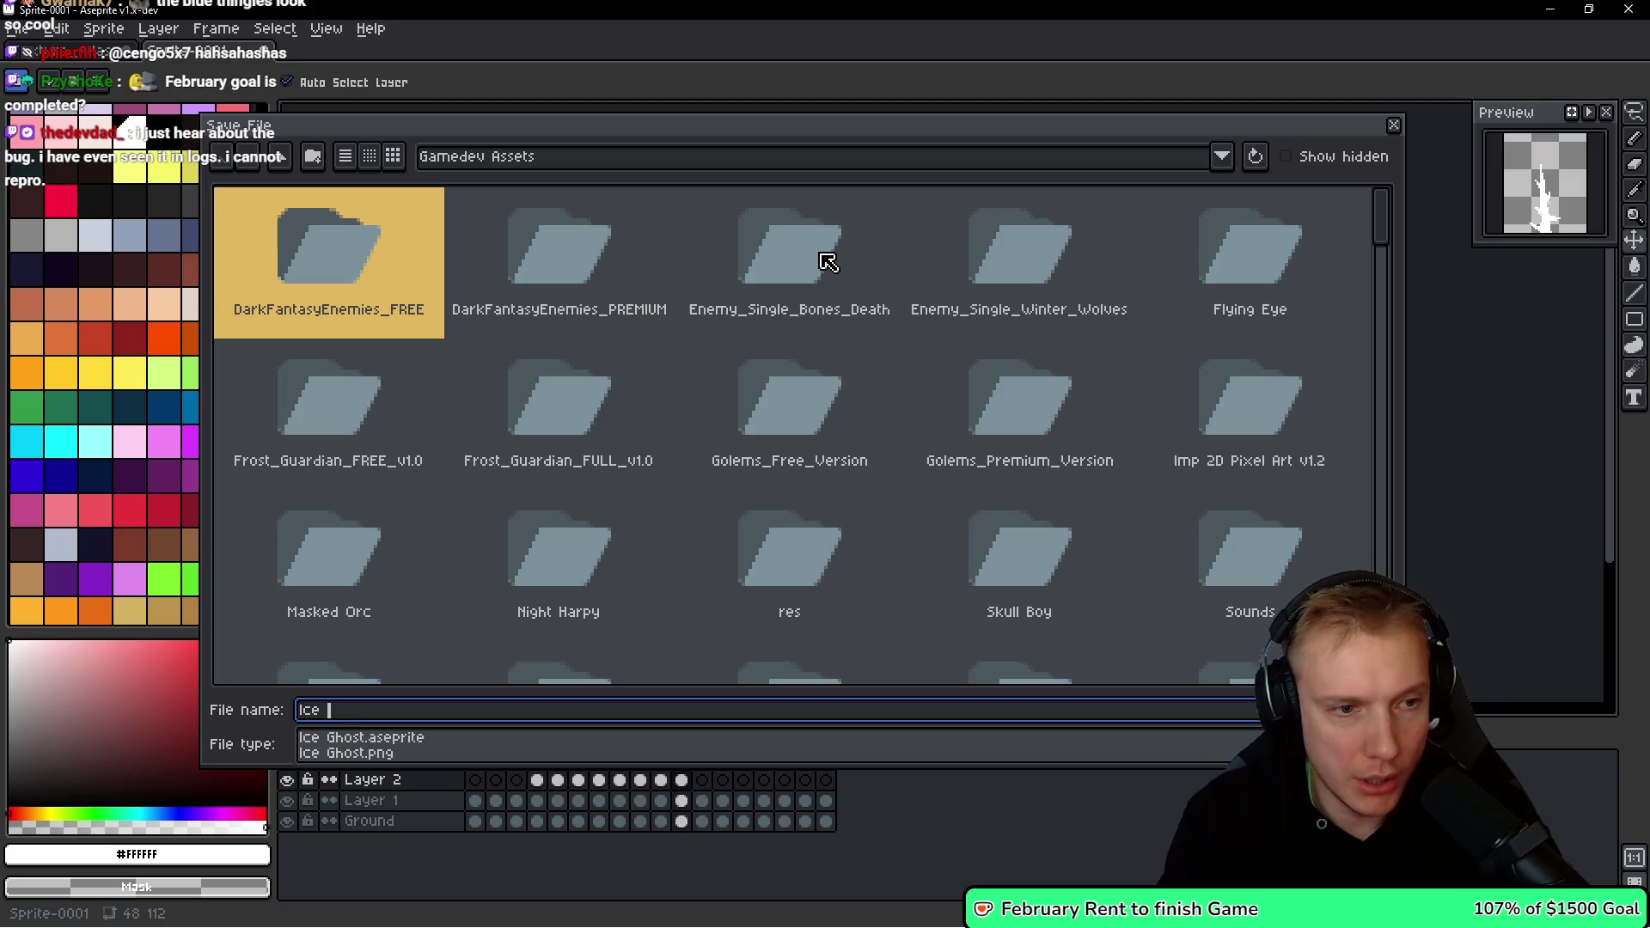
{"action": "key", "text": "BackSpace"}
{"action": "key", "text": "BackSpace"}
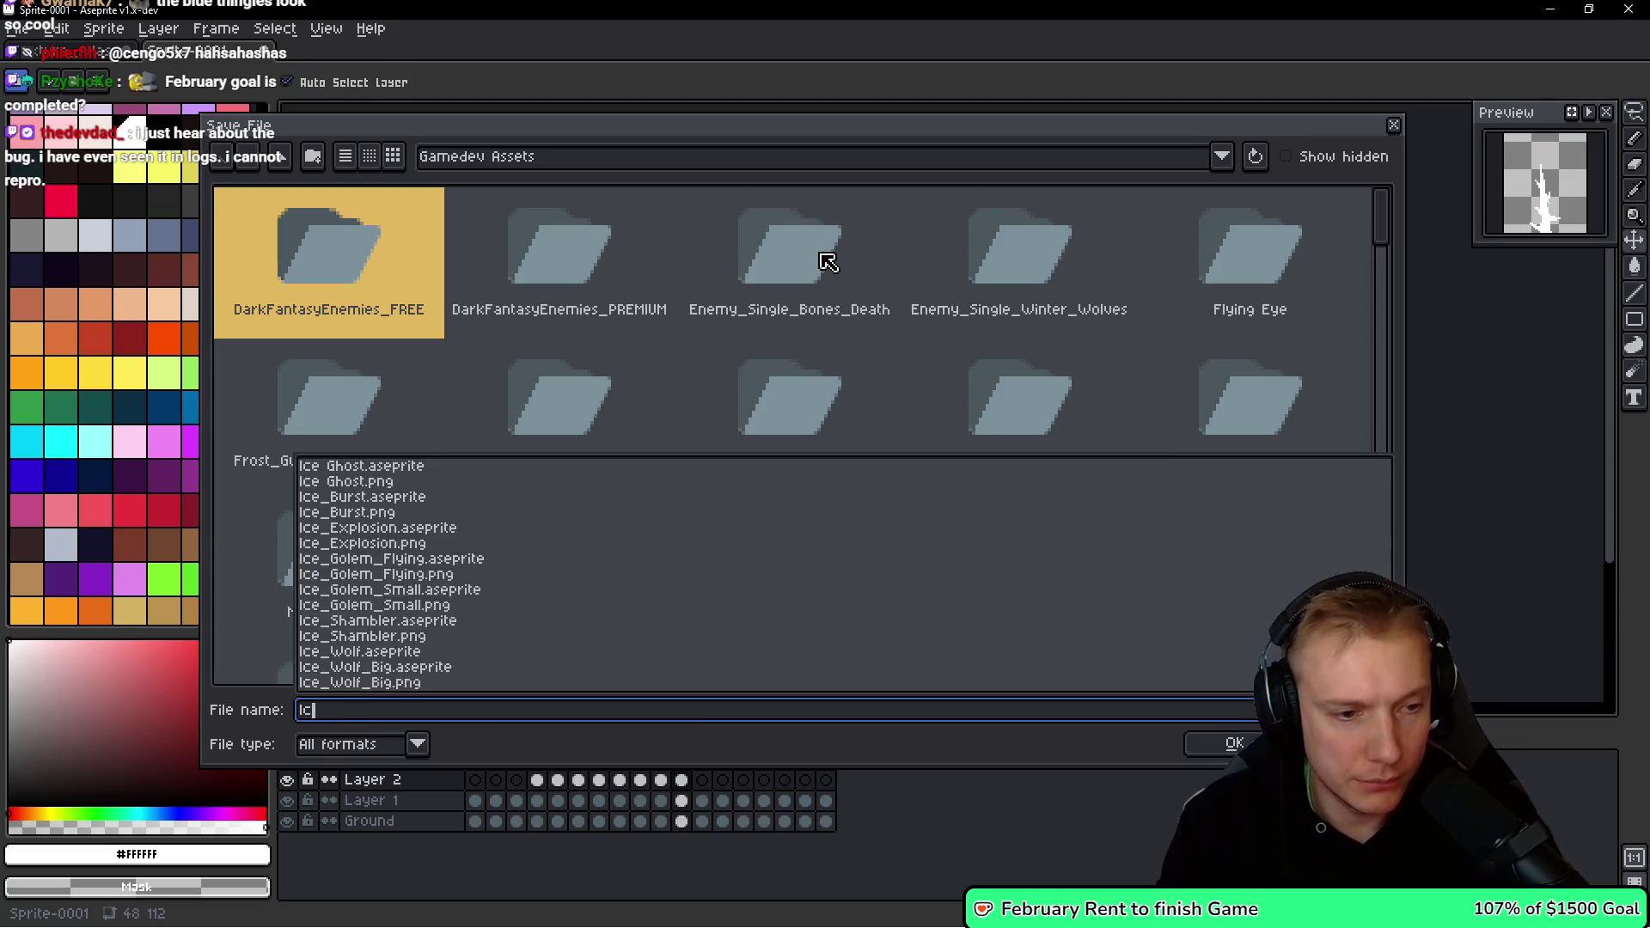
{"action": "type", "text": "_Spike"}
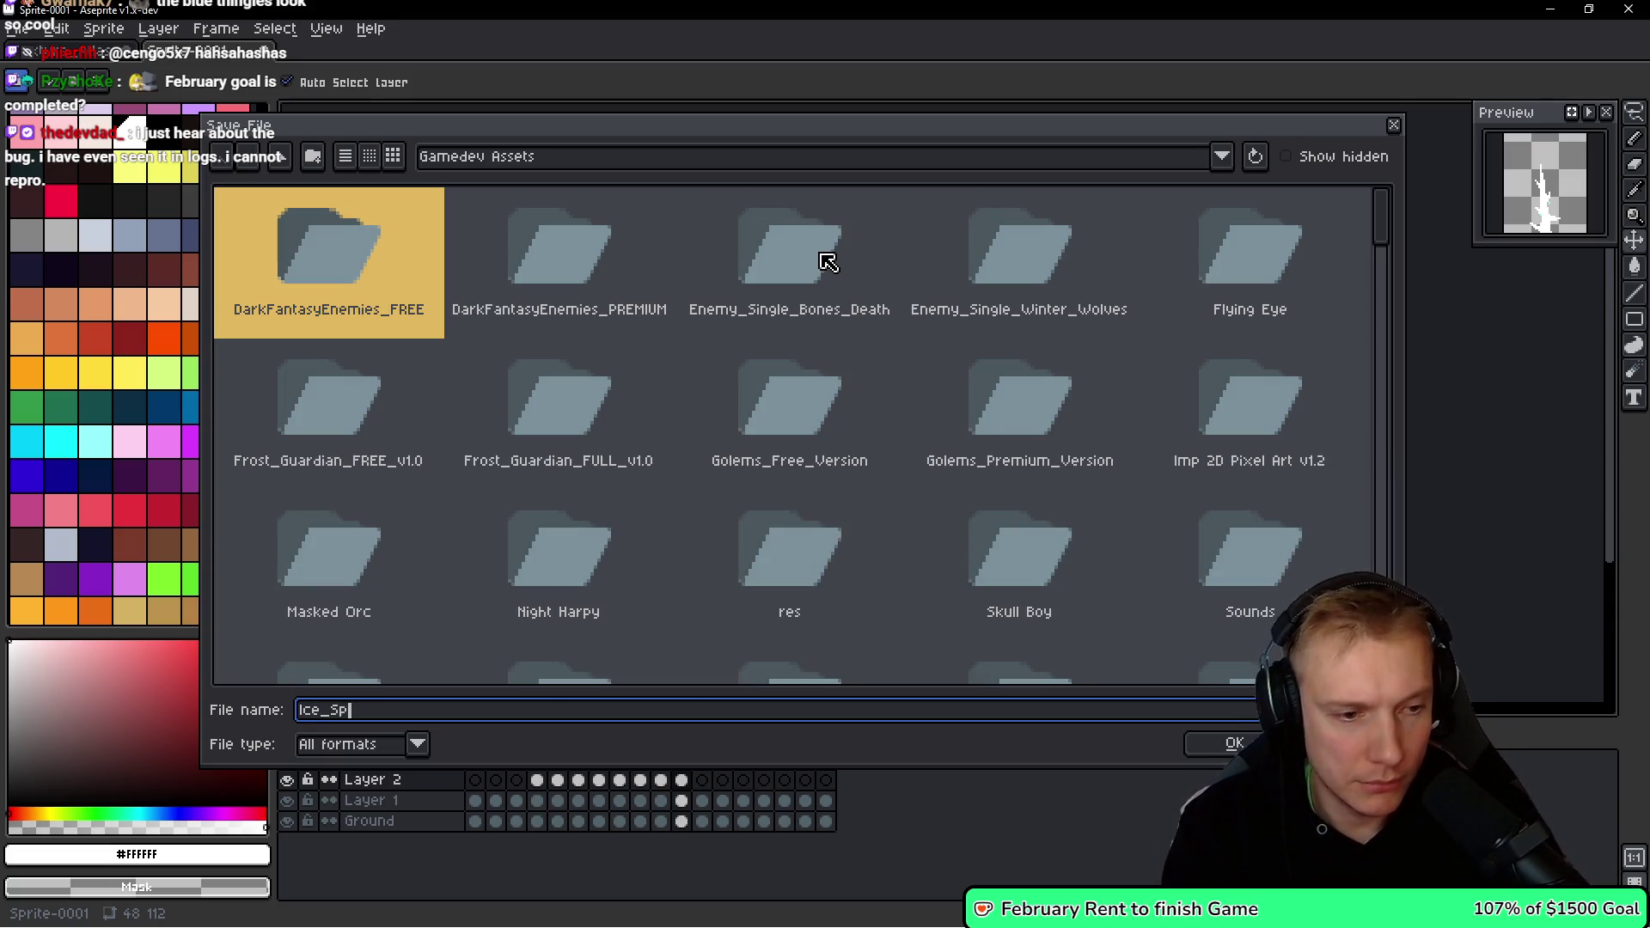
{"action": "key", "text": "Return"}
Pick the light cyan colour from the palette.
{"action": "scroll", "coordinate": [129, 361], "scroll_direction": "down", "scroll_amount": 2}
{"action": "left_click", "coordinate": [96, 343]}
{"action": "scroll", "coordinate": [859, 318], "scroll_direction": "up", "scroll_amount": 3}
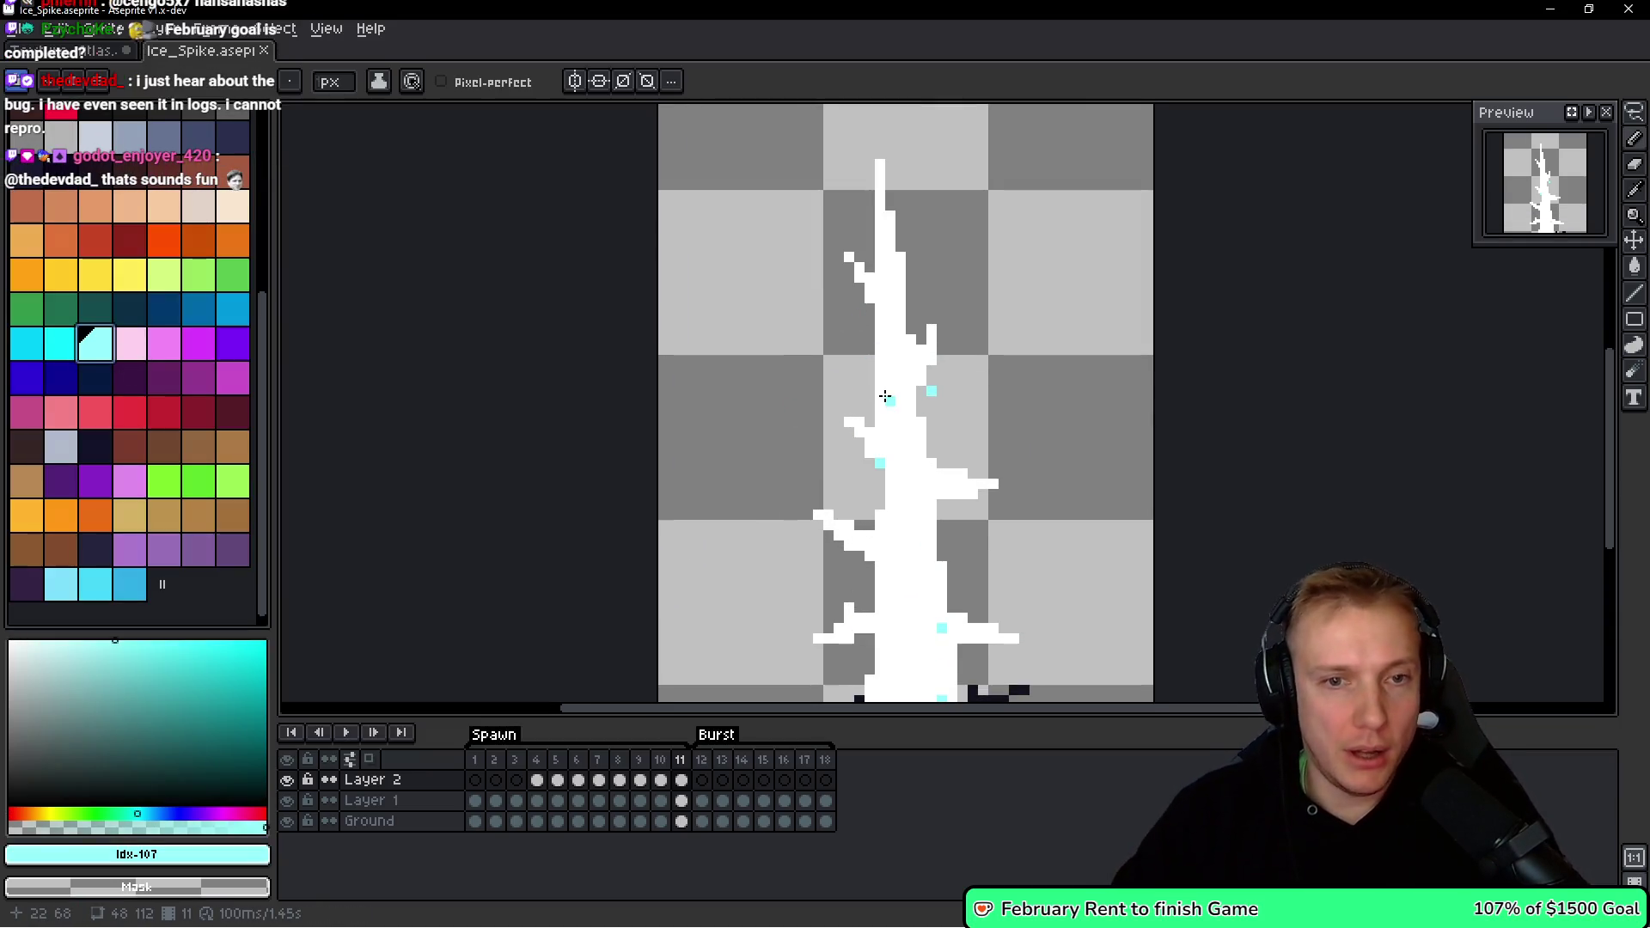
Go to frame 8, hide the cyan sparkles layer, and make Layer 1 active.
{"action": "left_click_drag", "start_coordinate": [885, 396], "coordinate": [597, 468]}
{"action": "key", "text": "Left"}
{"action": "key", "text": "Left"}
{"action": "key", "text": "Left"}
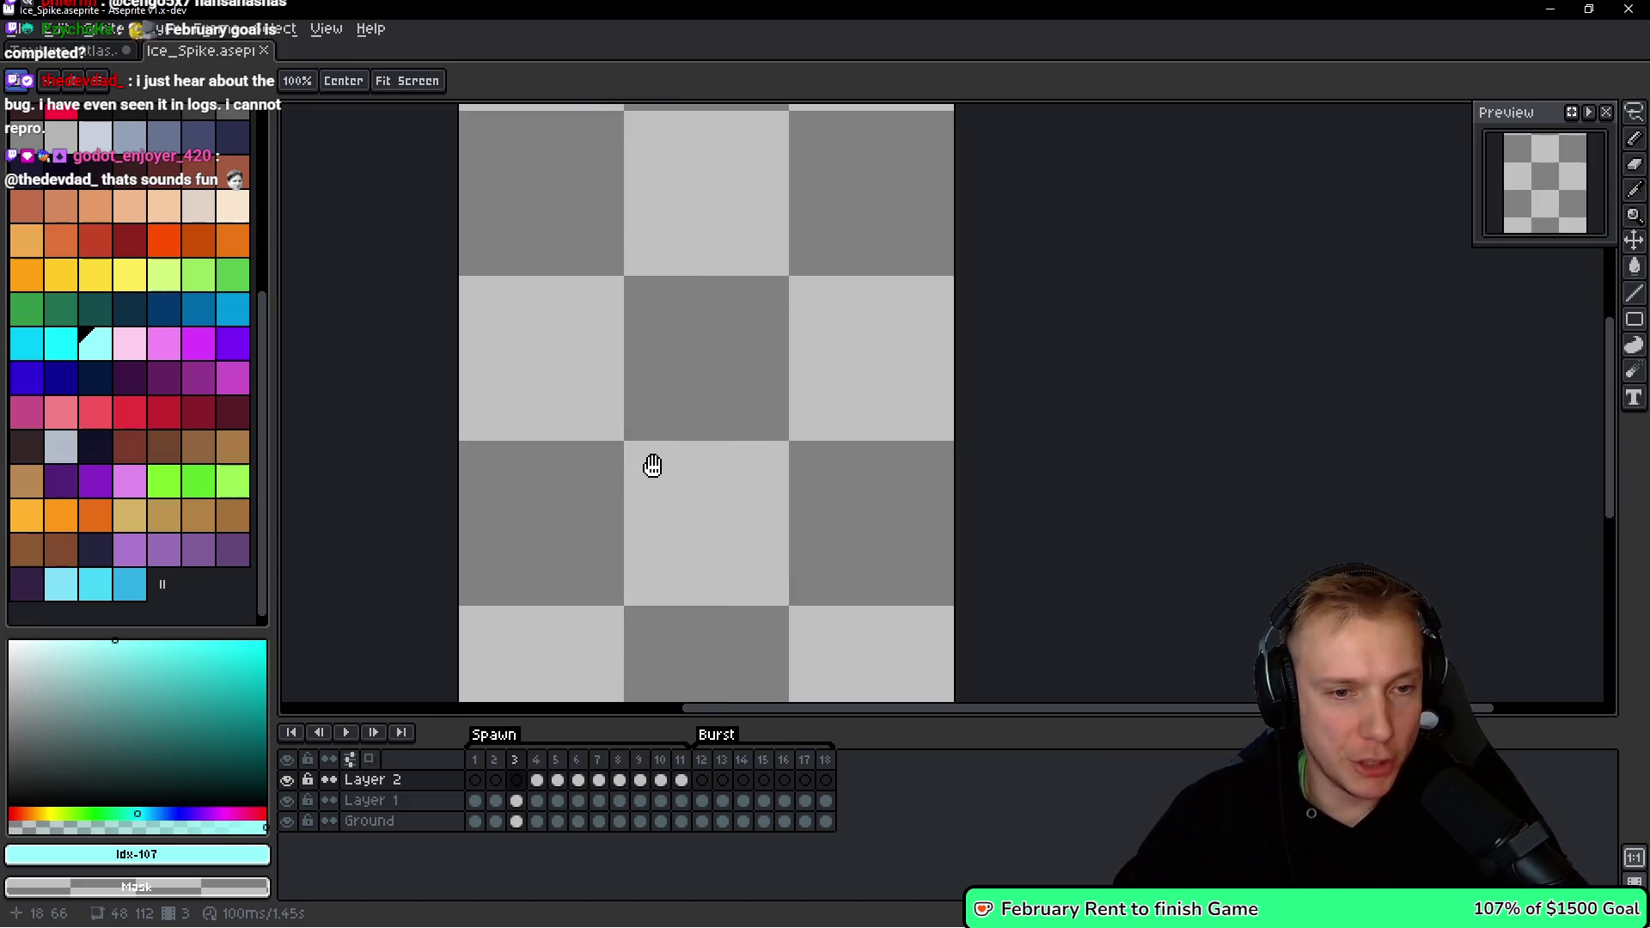
{"action": "key", "text": "Right"}
{"action": "key", "text": "Right"}
{"action": "key", "text": "Right"}
{"action": "key", "text": "b"}
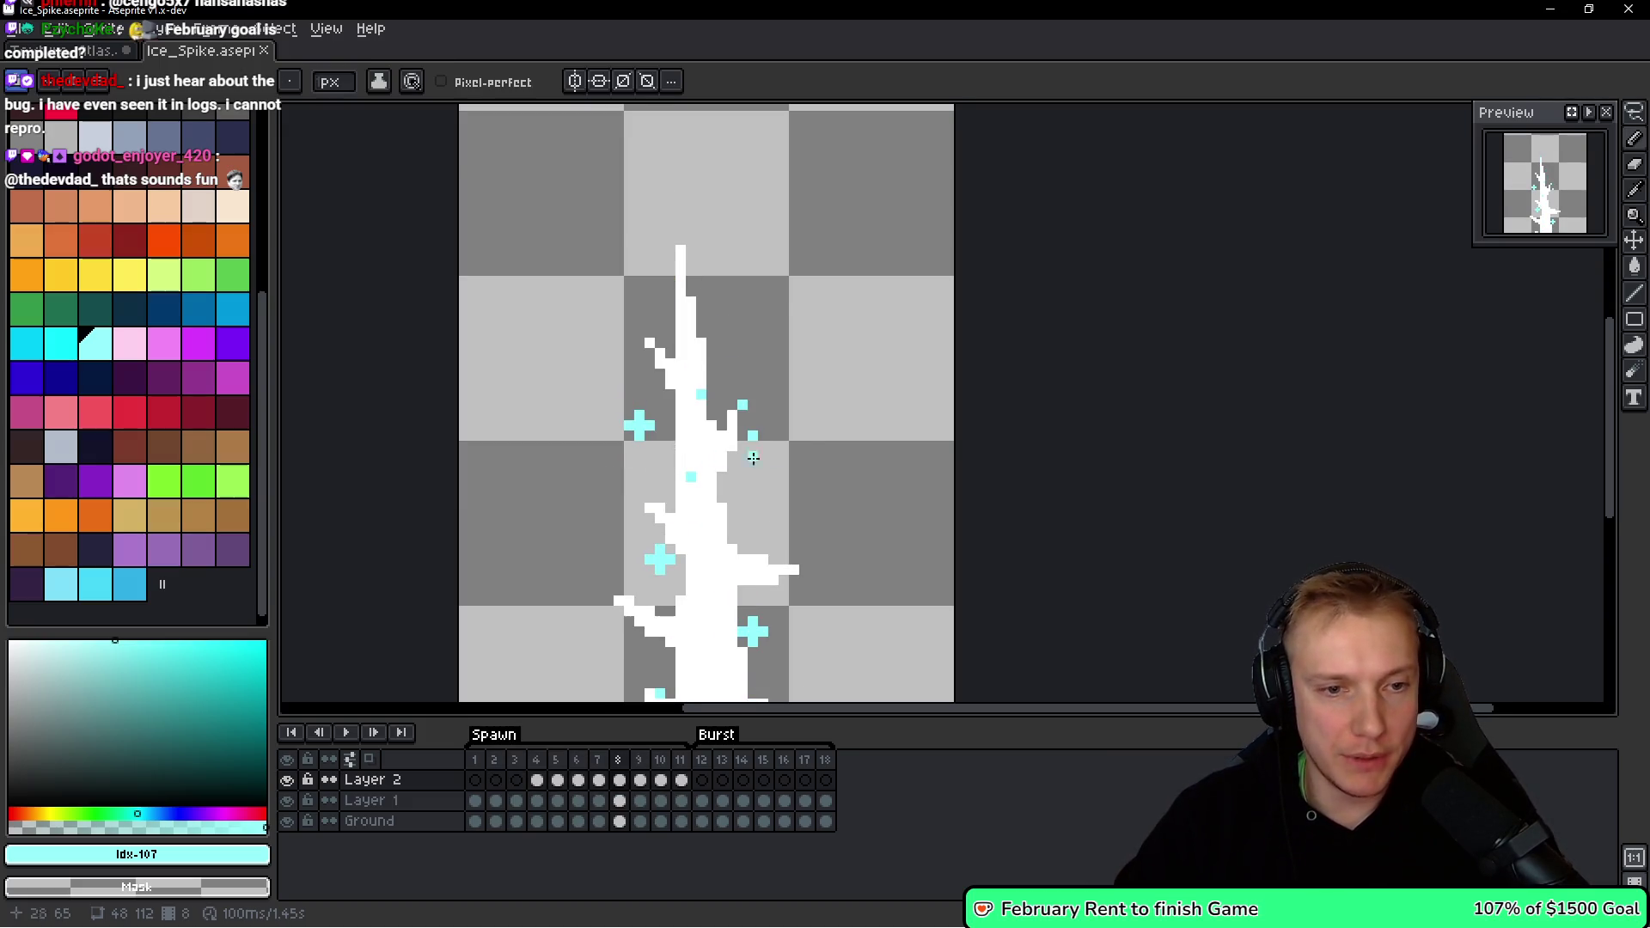
{"action": "scroll", "coordinate": [731, 459], "scroll_direction": "down", "scroll_amount": 1}
{"action": "key", "text": "shift+x"}
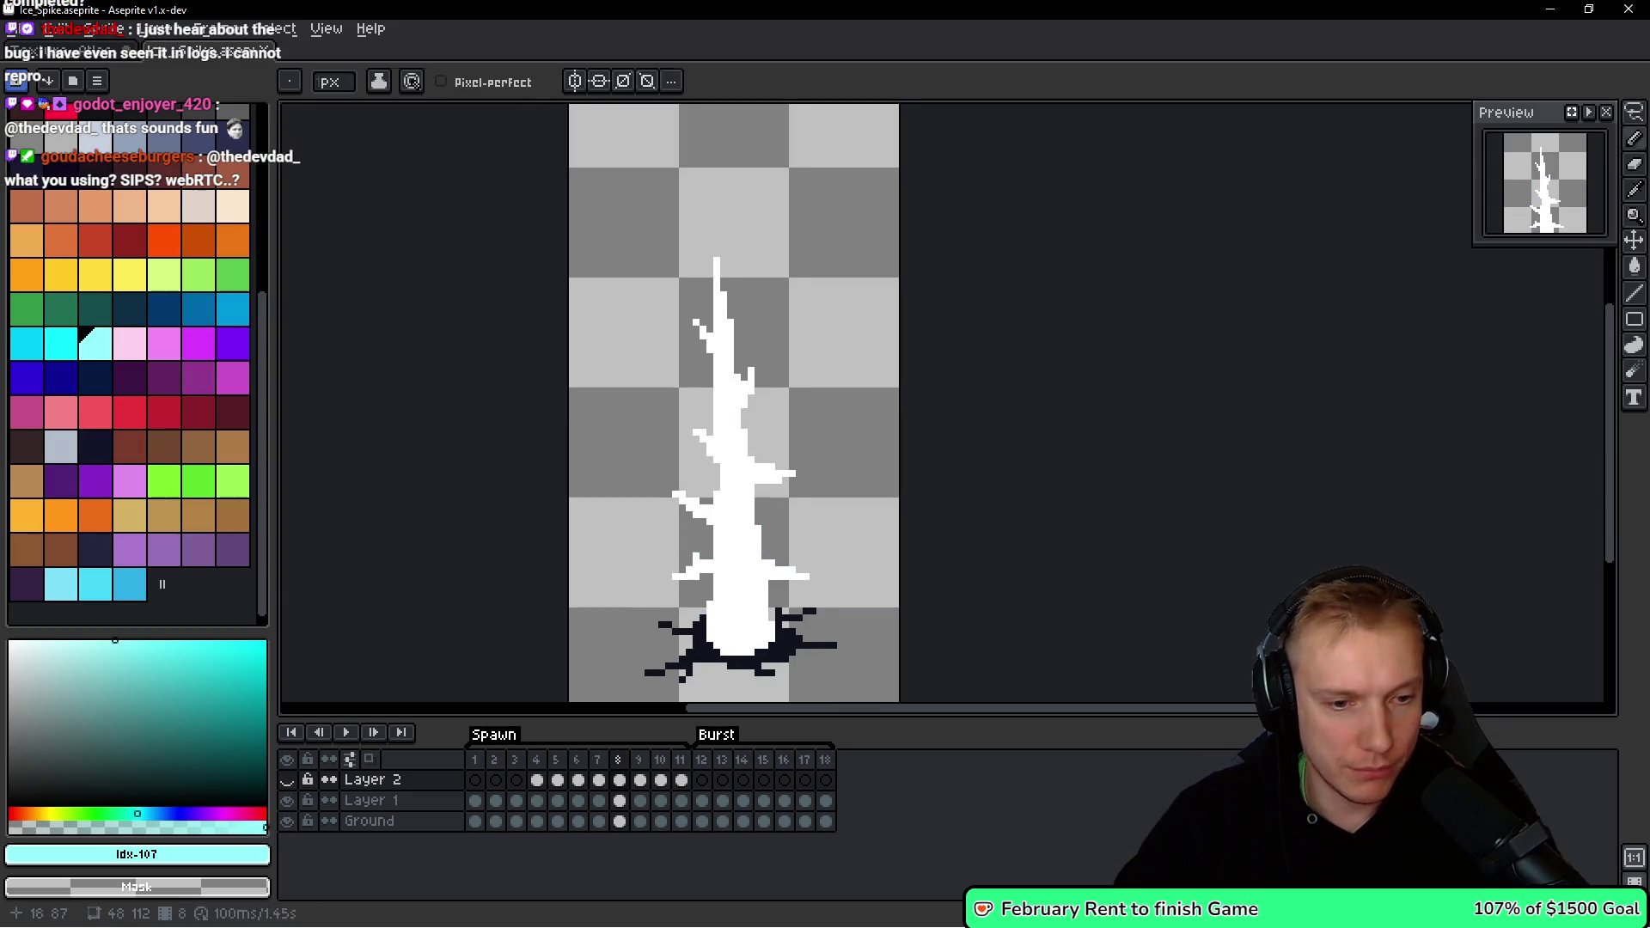
{"action": "key", "text": "alt+Down"}
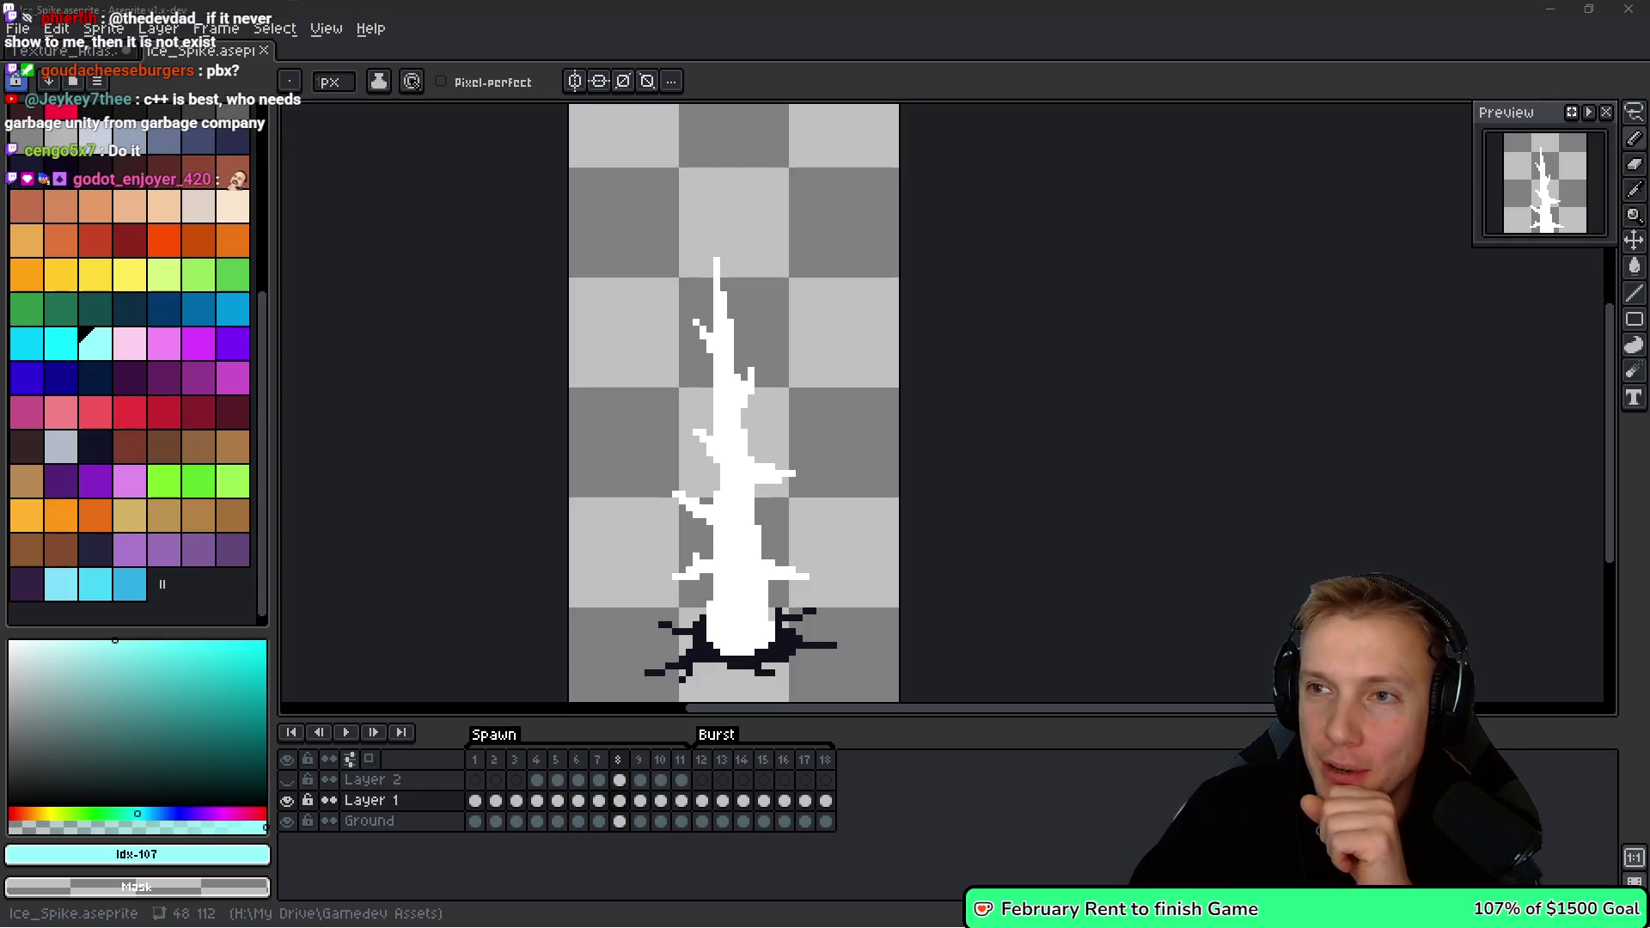
{"action": "scroll", "coordinate": [773, 423], "scroll_direction": "down", "scroll_amount": 1}
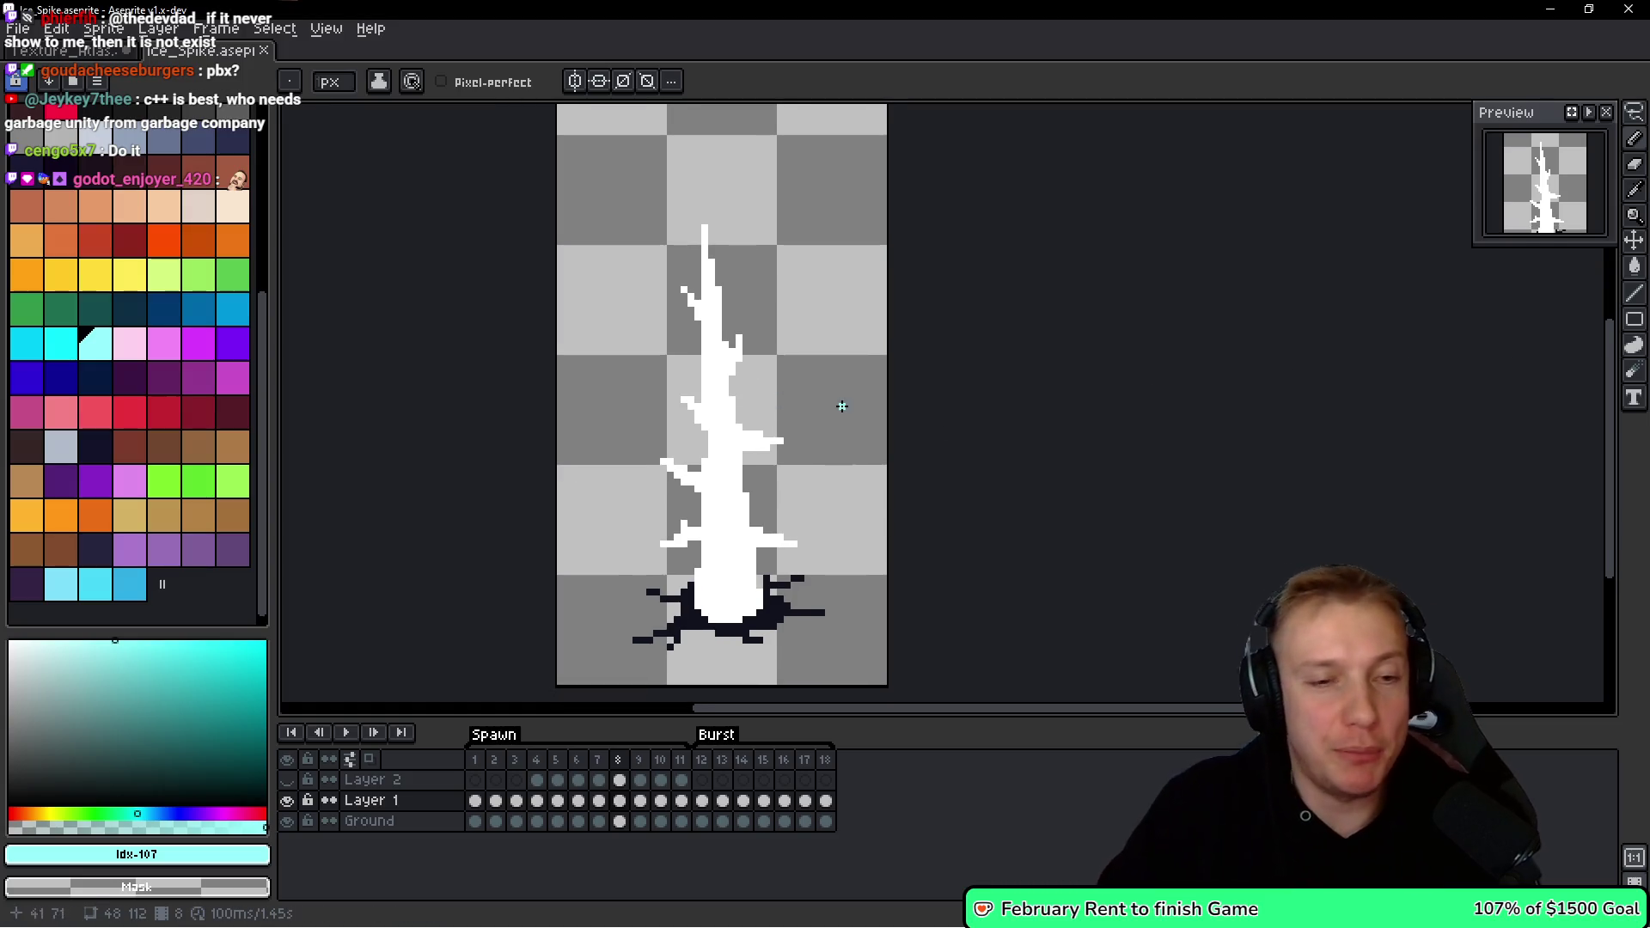
Set light cyan as the drawing colour and centre the view on the spike's left branch.
{"action": "scroll", "coordinate": [718, 479], "scroll_direction": "up", "scroll_amount": 2}
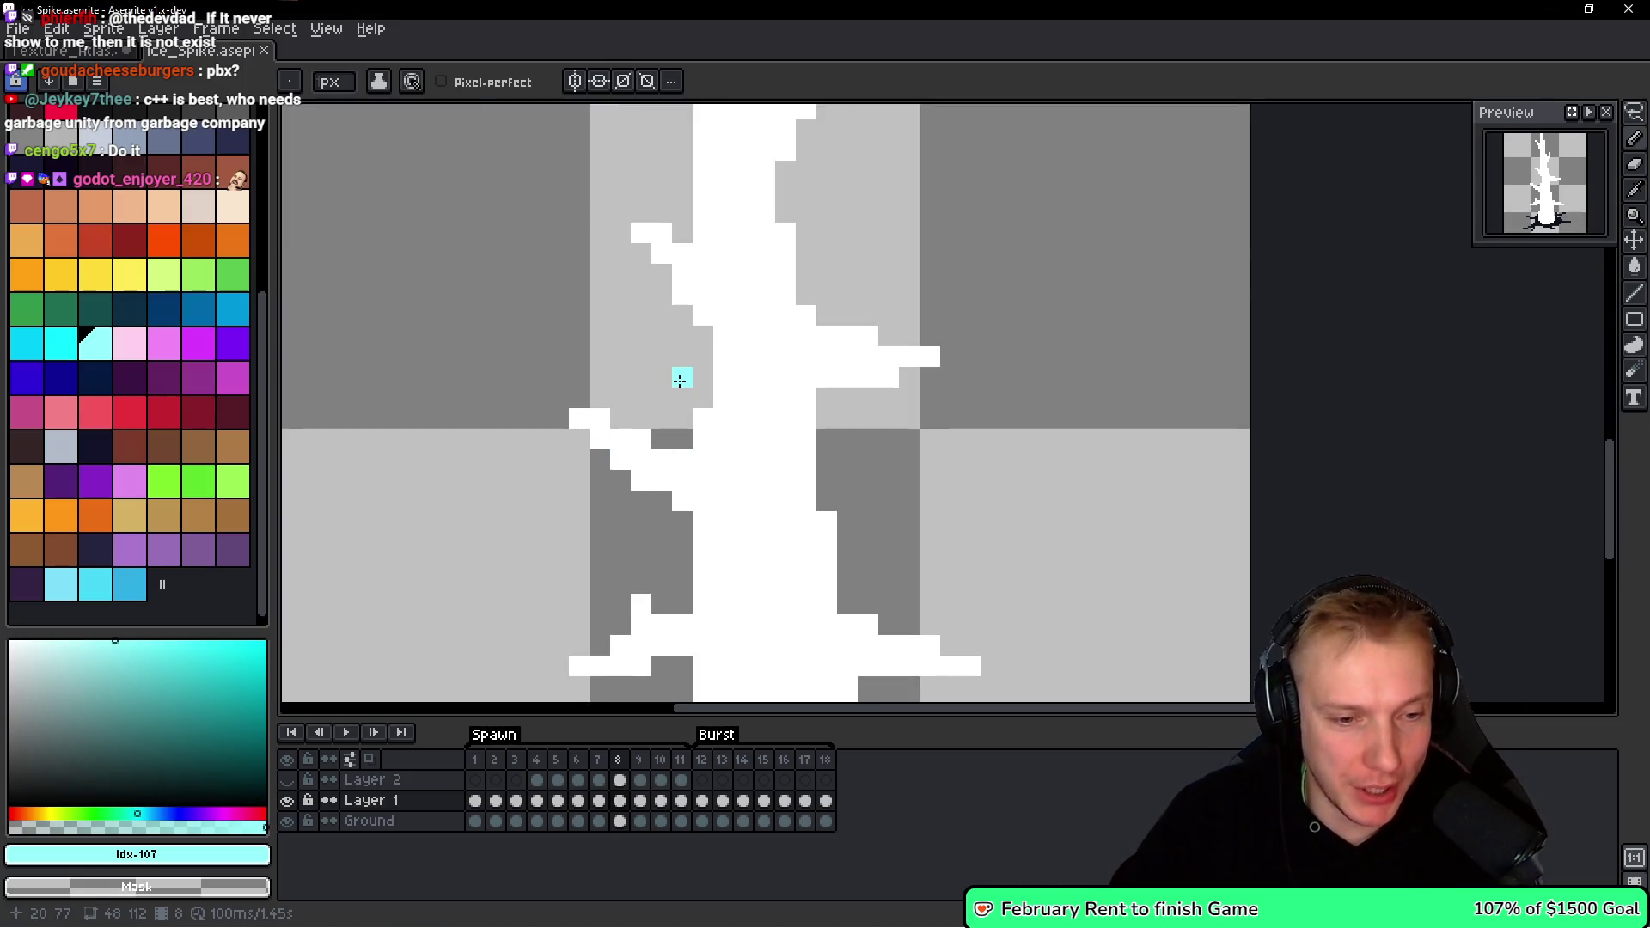
{"action": "left_click", "coordinate": [732, 447], "text": "alt"}
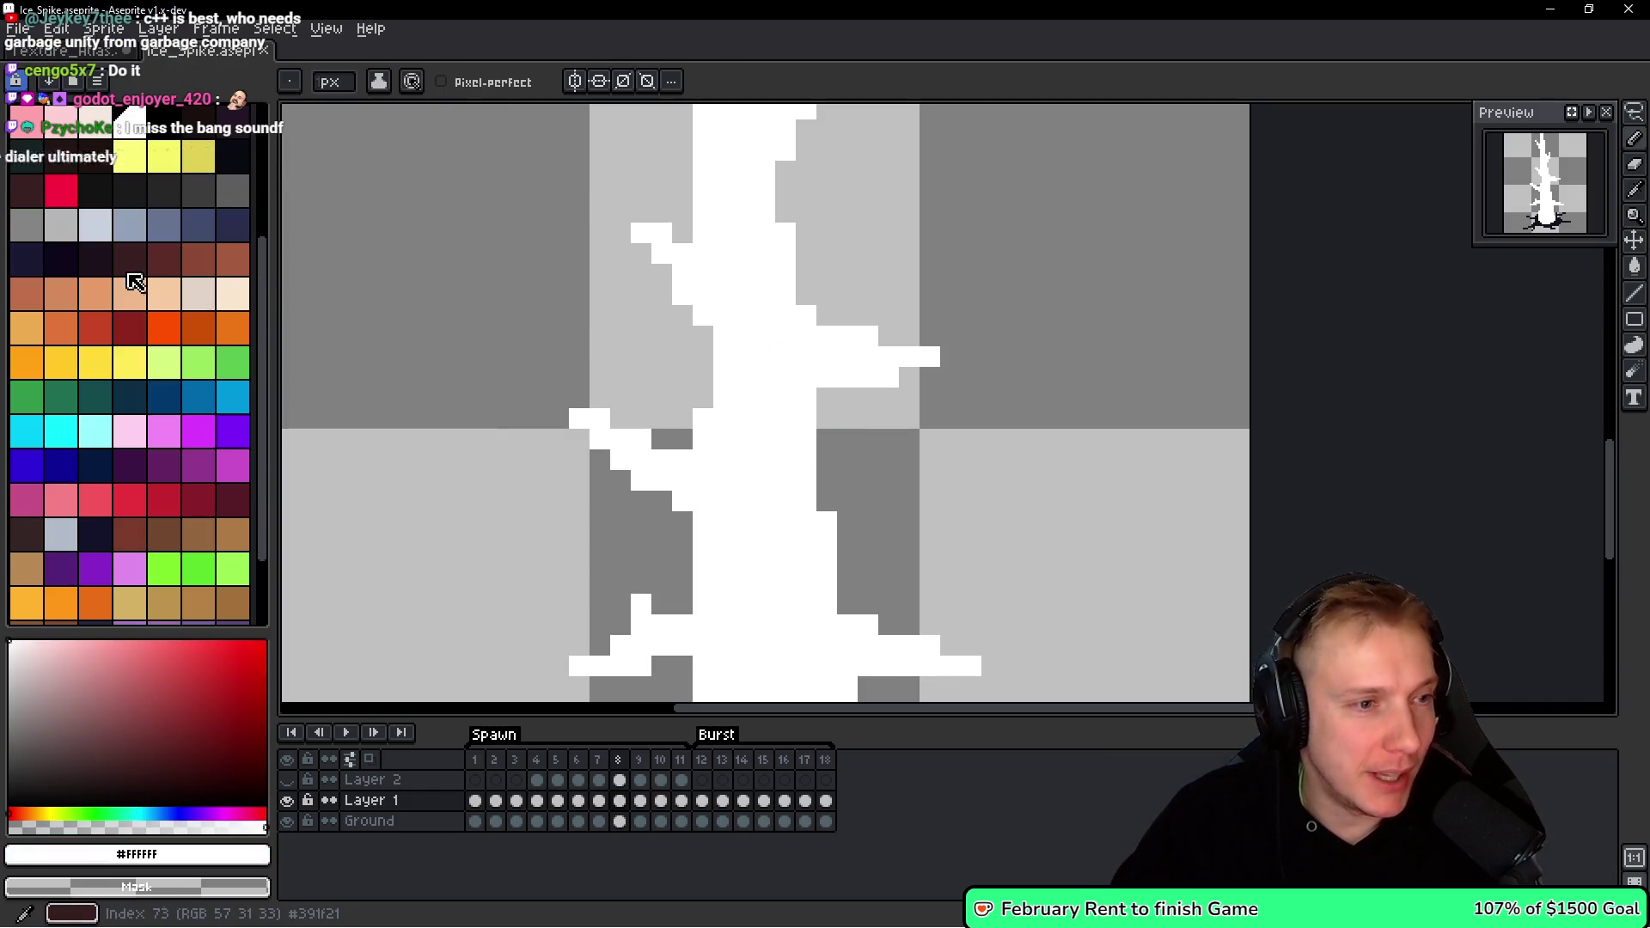
{"action": "left_click", "coordinate": [88, 436]}
{"action": "left_click", "coordinate": [732, 383], "text": "shift"}
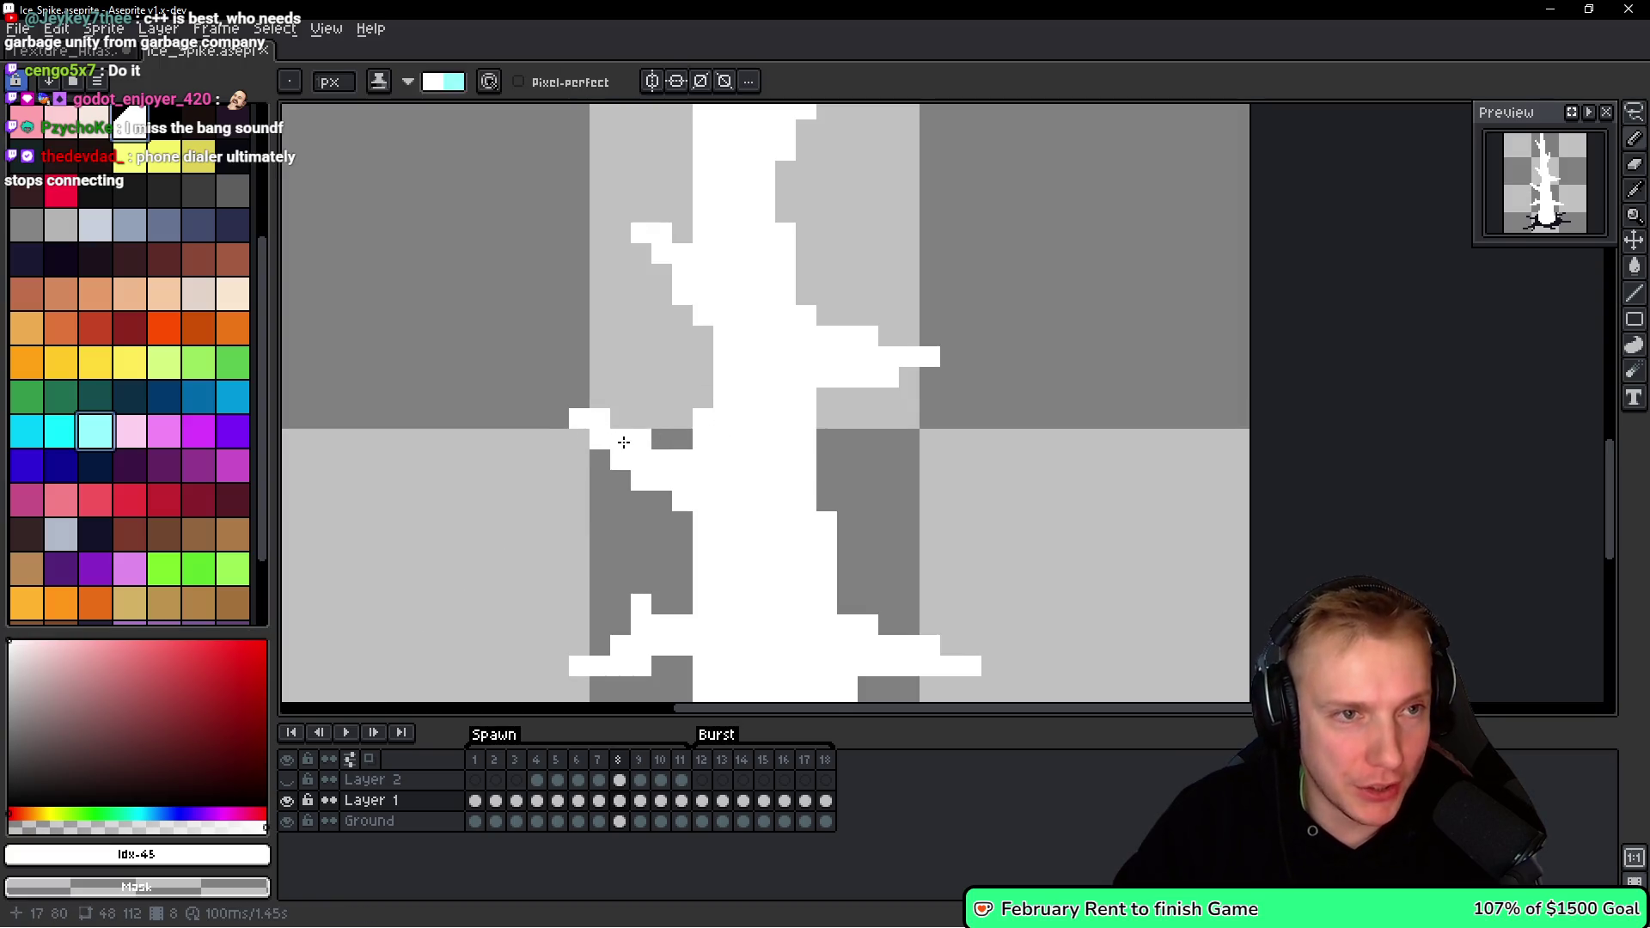
{"action": "left_click_drag", "start_coordinate": [622, 442], "coordinate": [608, 418]}
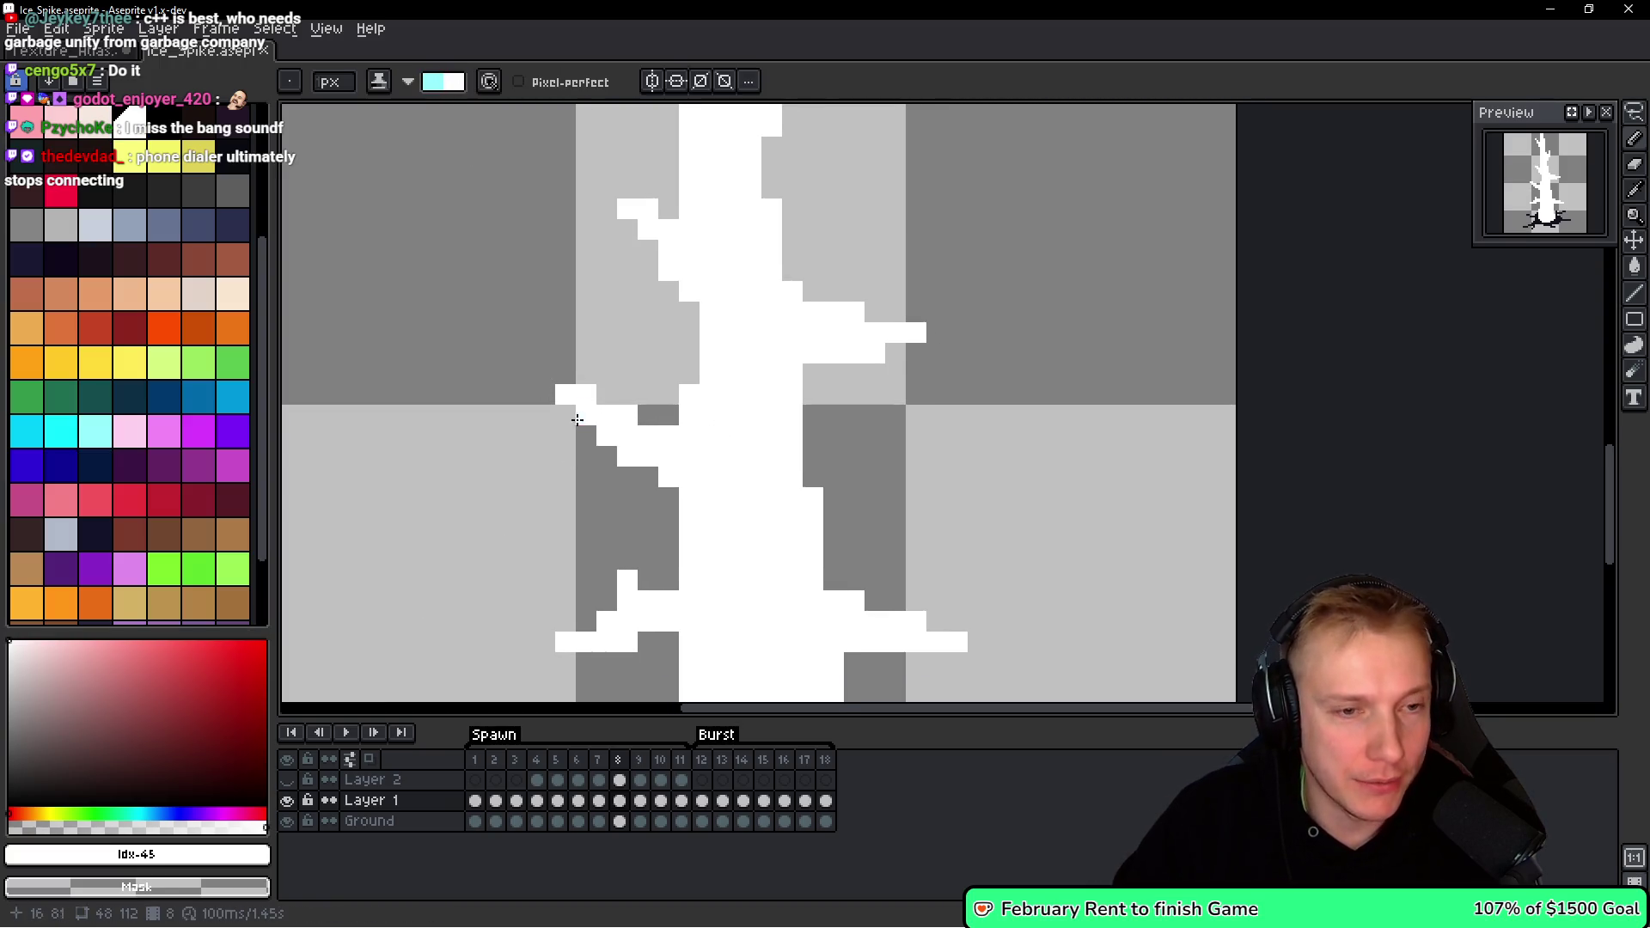
Paint light cyan Pencil strokes along the spike's lower and upper left branches.
{"action": "key", "text": "b"}
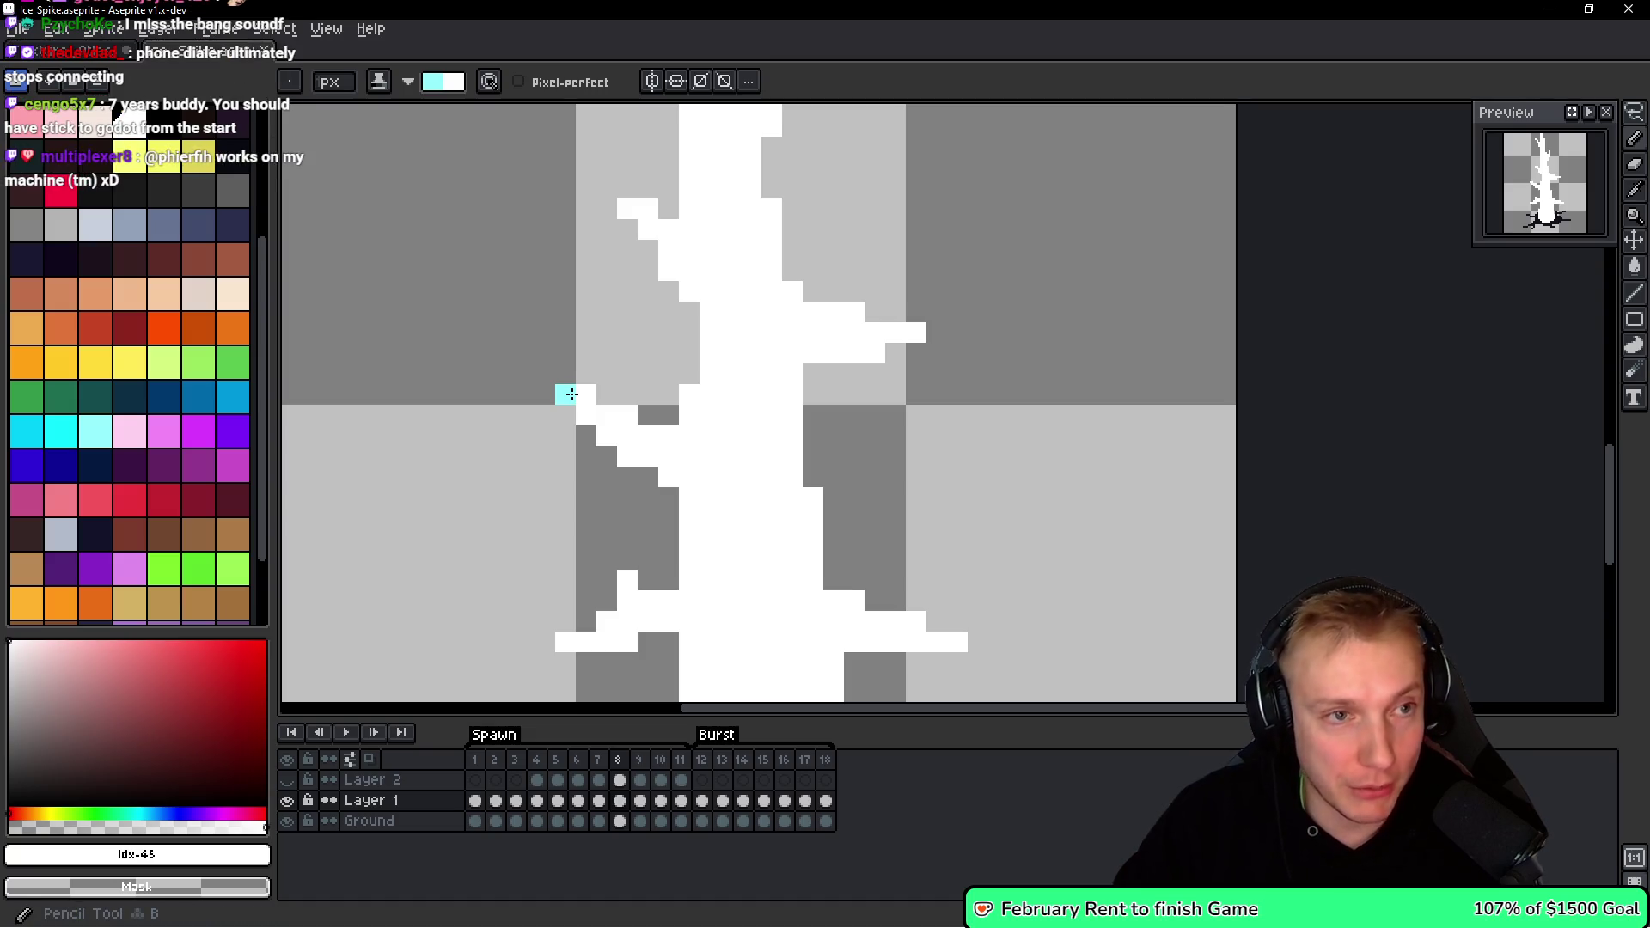
{"action": "left_click_drag", "start_coordinate": [570, 394], "coordinate": [685, 435]}
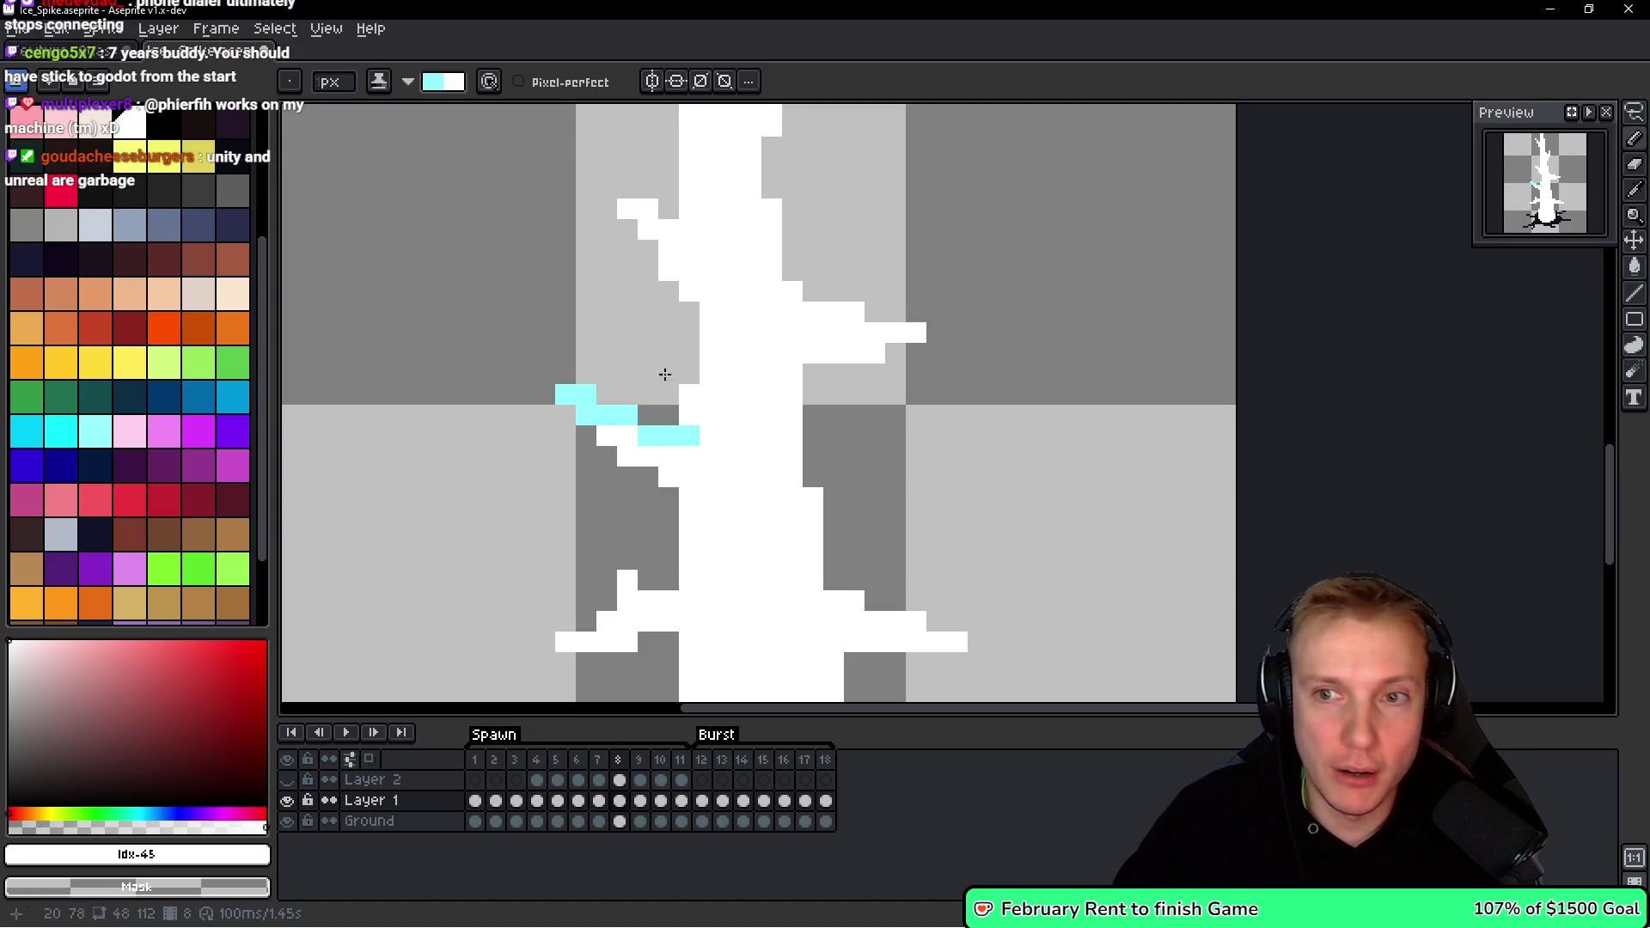
{"action": "scroll", "coordinate": [562, 388], "scroll_direction": "up", "scroll_amount": 2}
{"action": "mouse_move", "coordinate": [618, 375]}
{"action": "left_mouse_down"}
{"action": "mouse_move", "coordinate": [667, 404]}
{"action": "mouse_move", "coordinate": [679, 456]}
{"action": "left_mouse_up"}
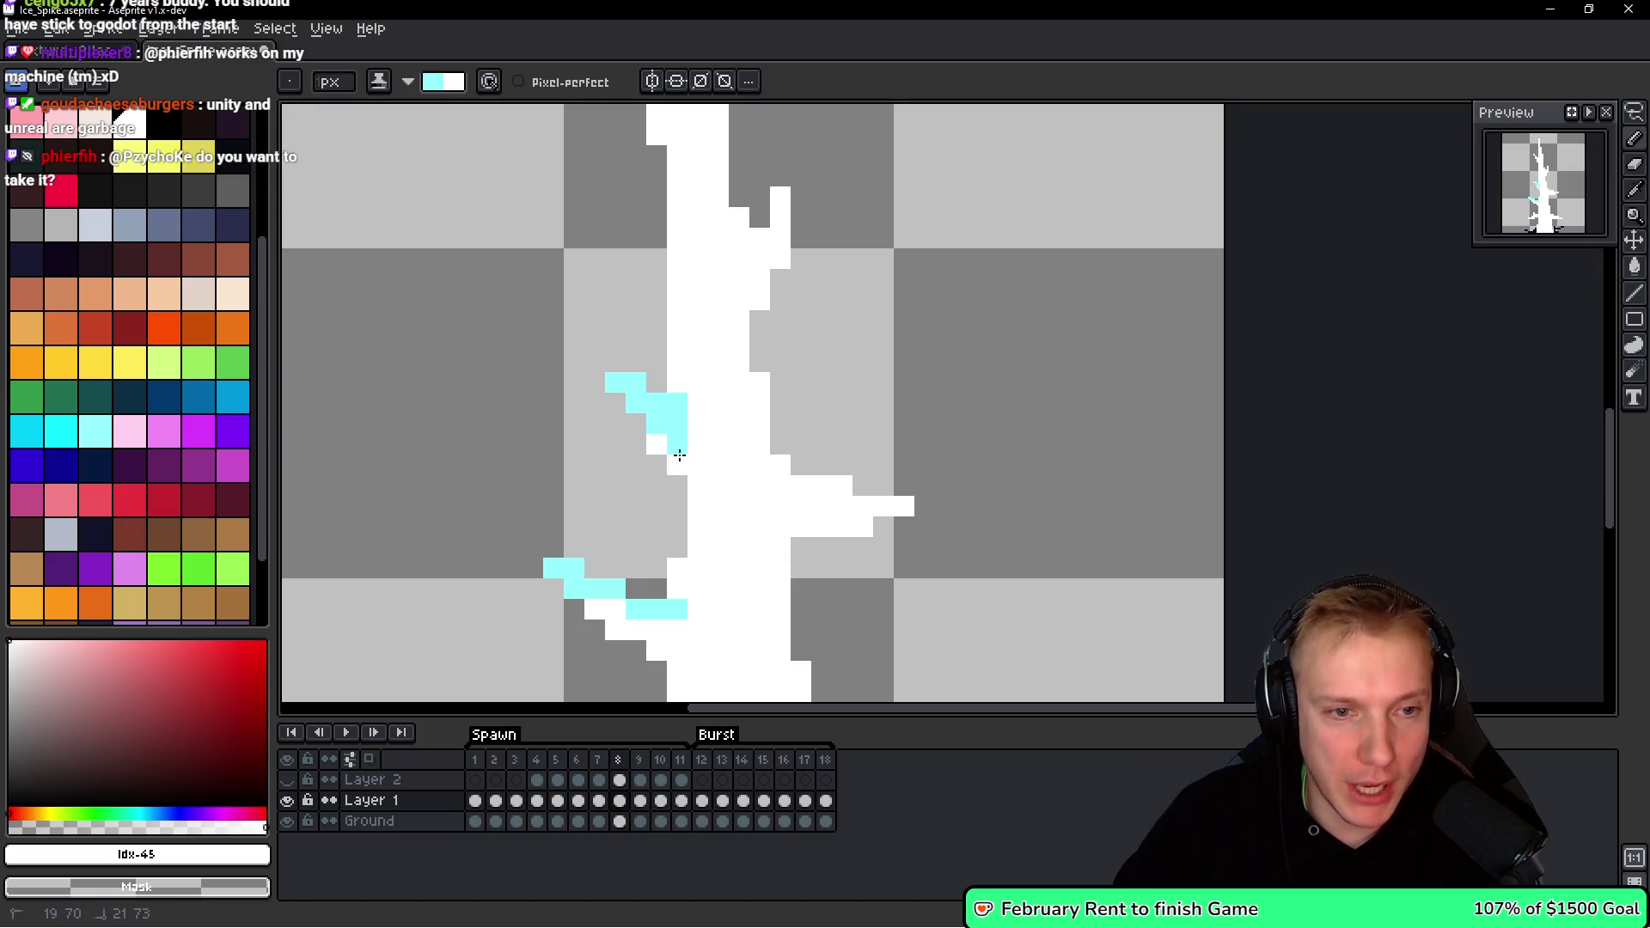
{"action": "left_click", "coordinate": [656, 444]}
Revert stray cyan pixels to white, then bucket-fill the whole white spike light cyan.
{"action": "key", "text": "g"}
{"action": "right_click", "coordinate": [737, 468]}
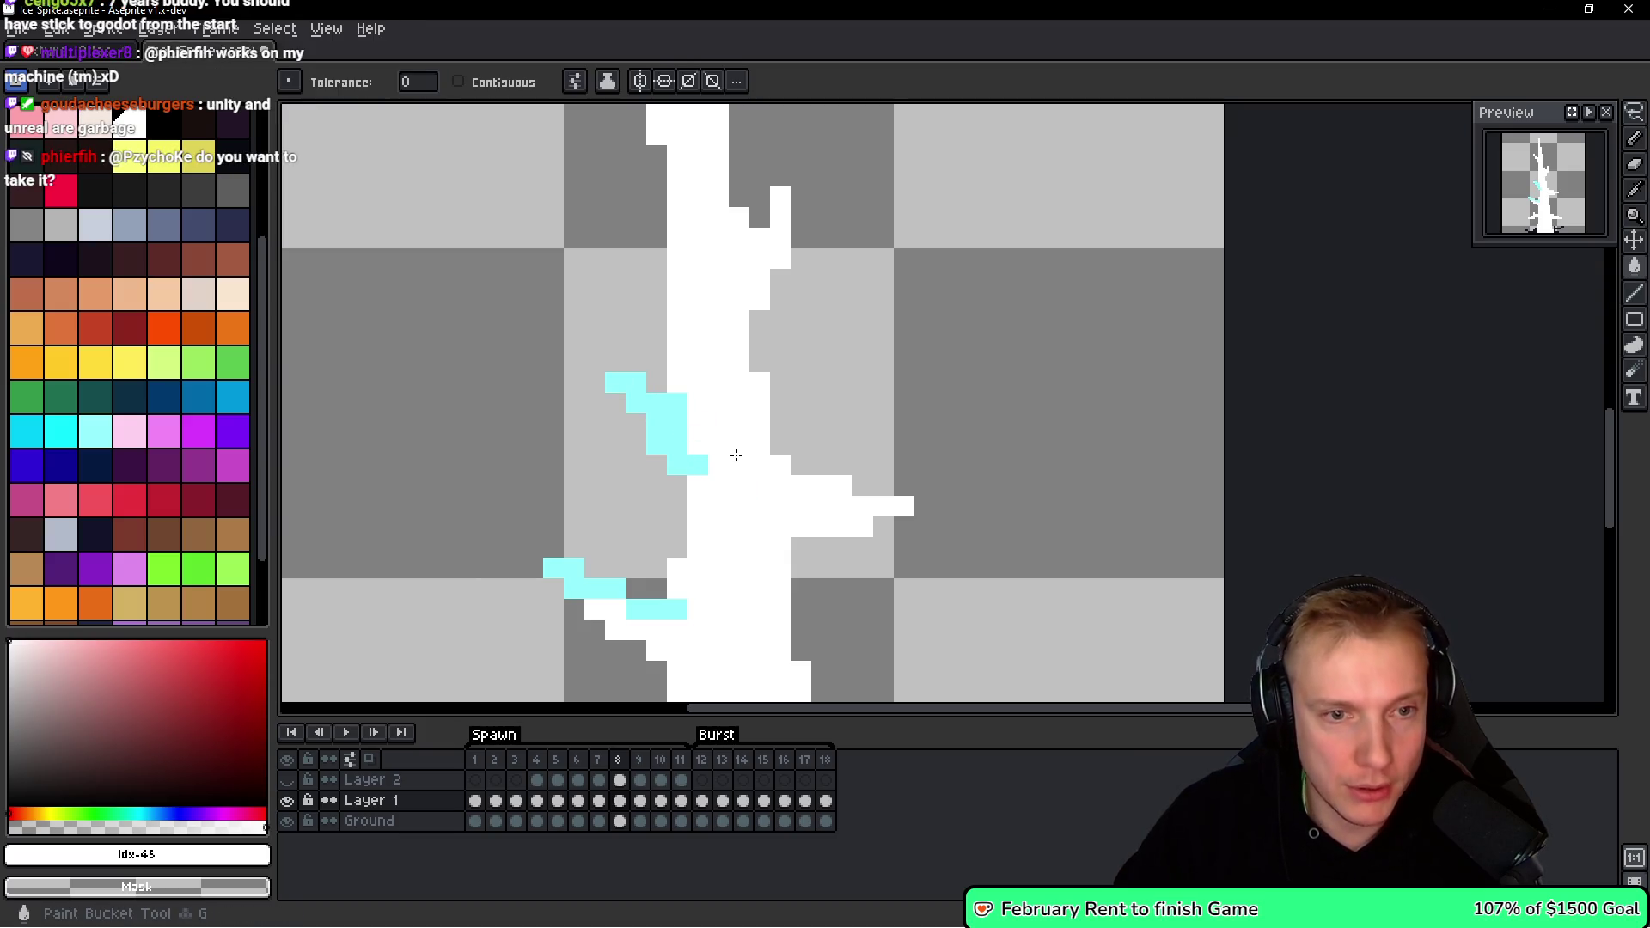
{"action": "left_click", "coordinate": [756, 481]}
{"action": "scroll", "coordinate": [774, 472], "scroll_direction": "down", "scroll_amount": 3}
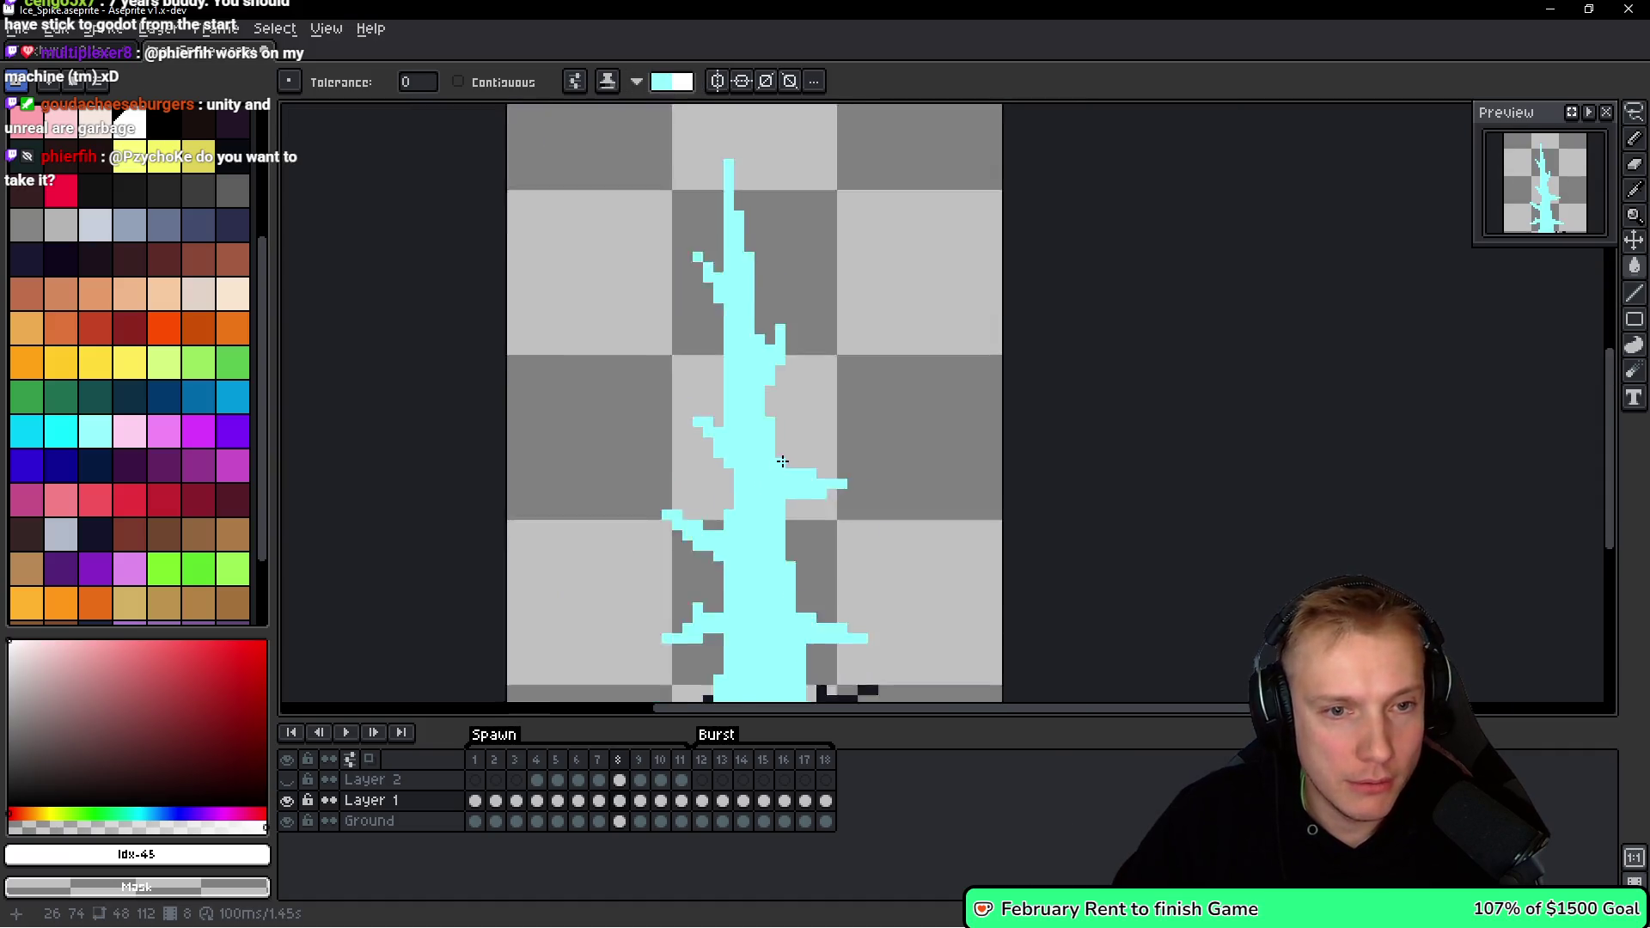
{"action": "scroll", "coordinate": [797, 463], "scroll_direction": "up", "scroll_amount": 2}
Choose a brighter cyan for shading, zoom out, and switch to the Texture_Atlas document.
{"action": "key", "text": "b"}
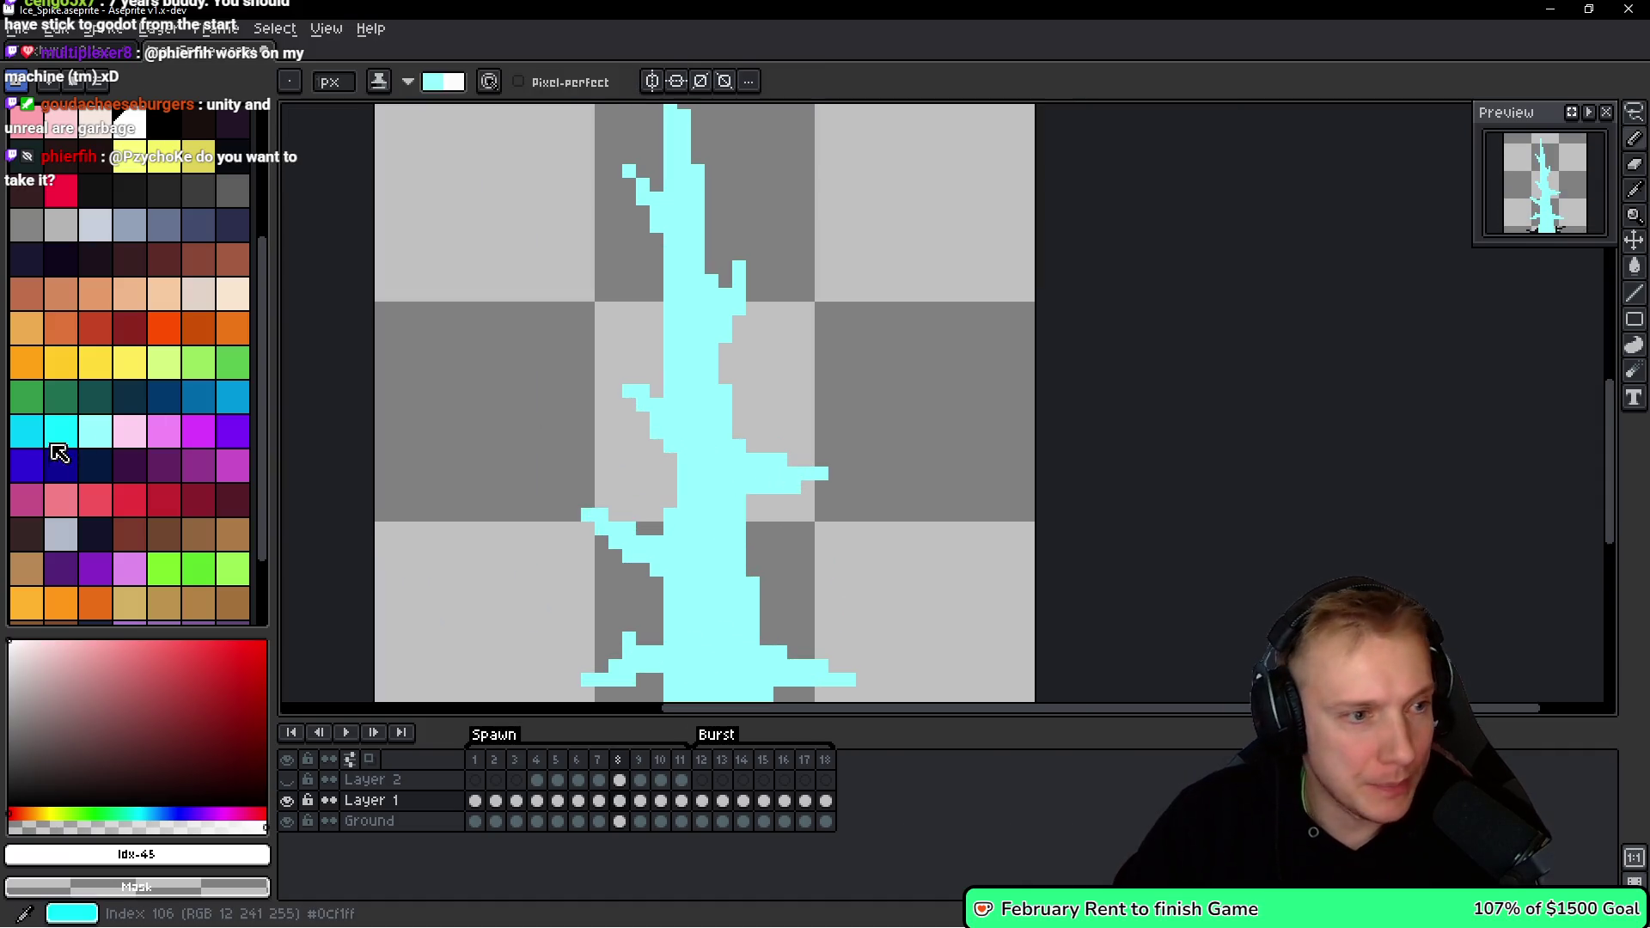
{"action": "left_click", "coordinate": [61, 433]}
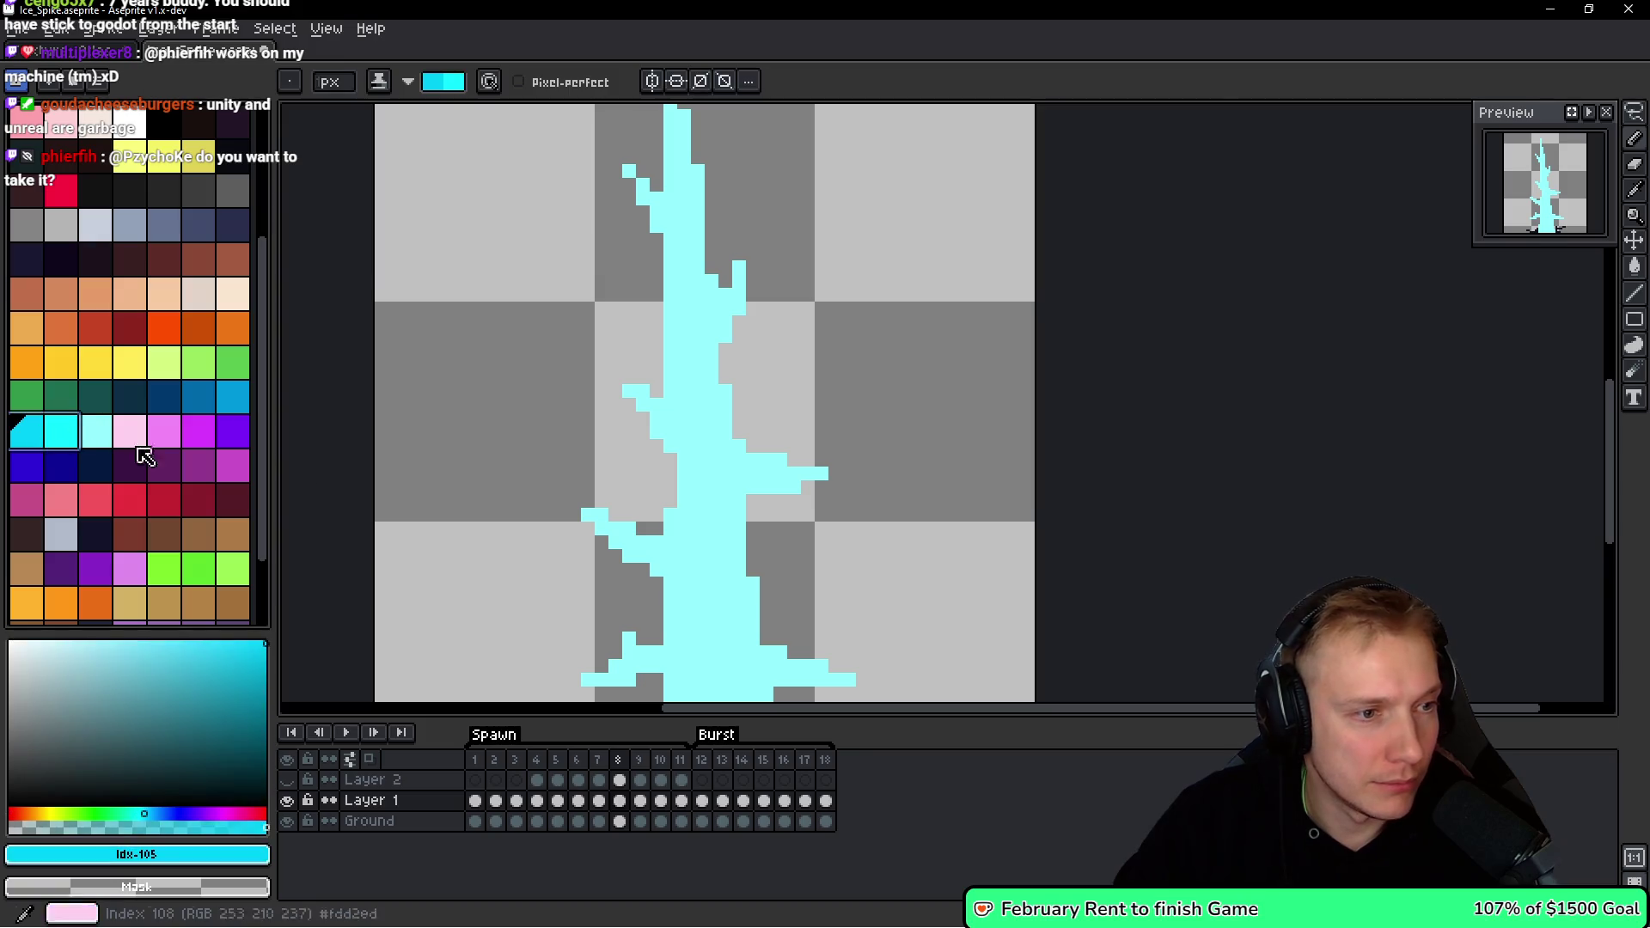
{"action": "scroll", "coordinate": [773, 464], "scroll_direction": "up", "scroll_amount": 2}
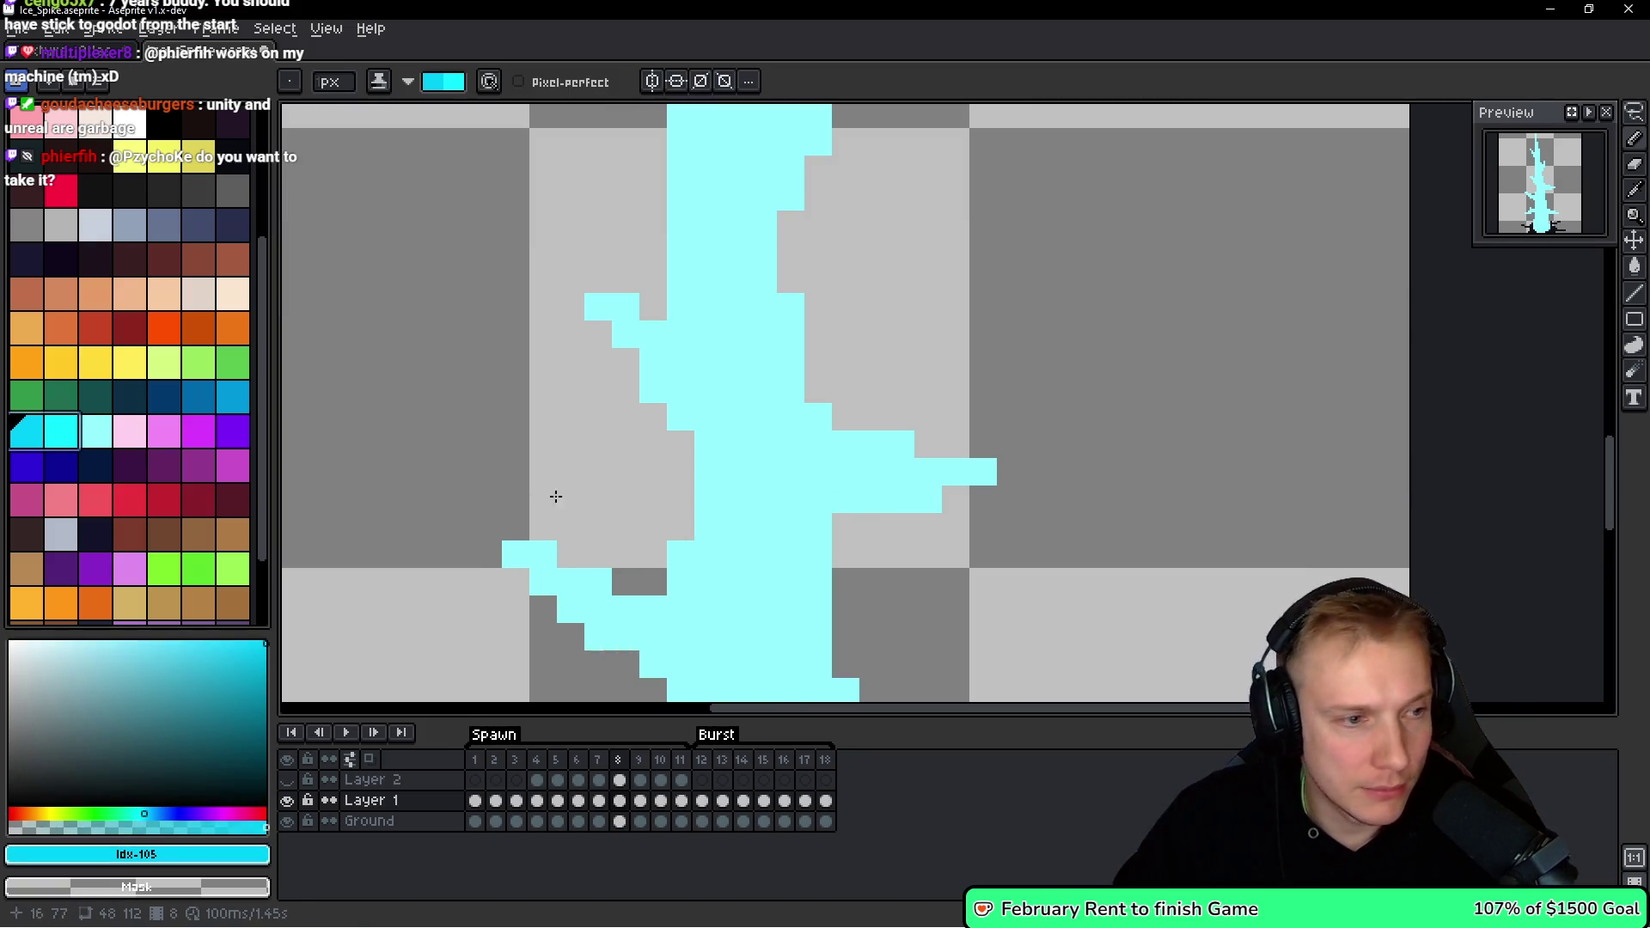
{"action": "key", "text": "minus"}
{"action": "key", "text": "minus"}
{"action": "key", "text": "minus"}
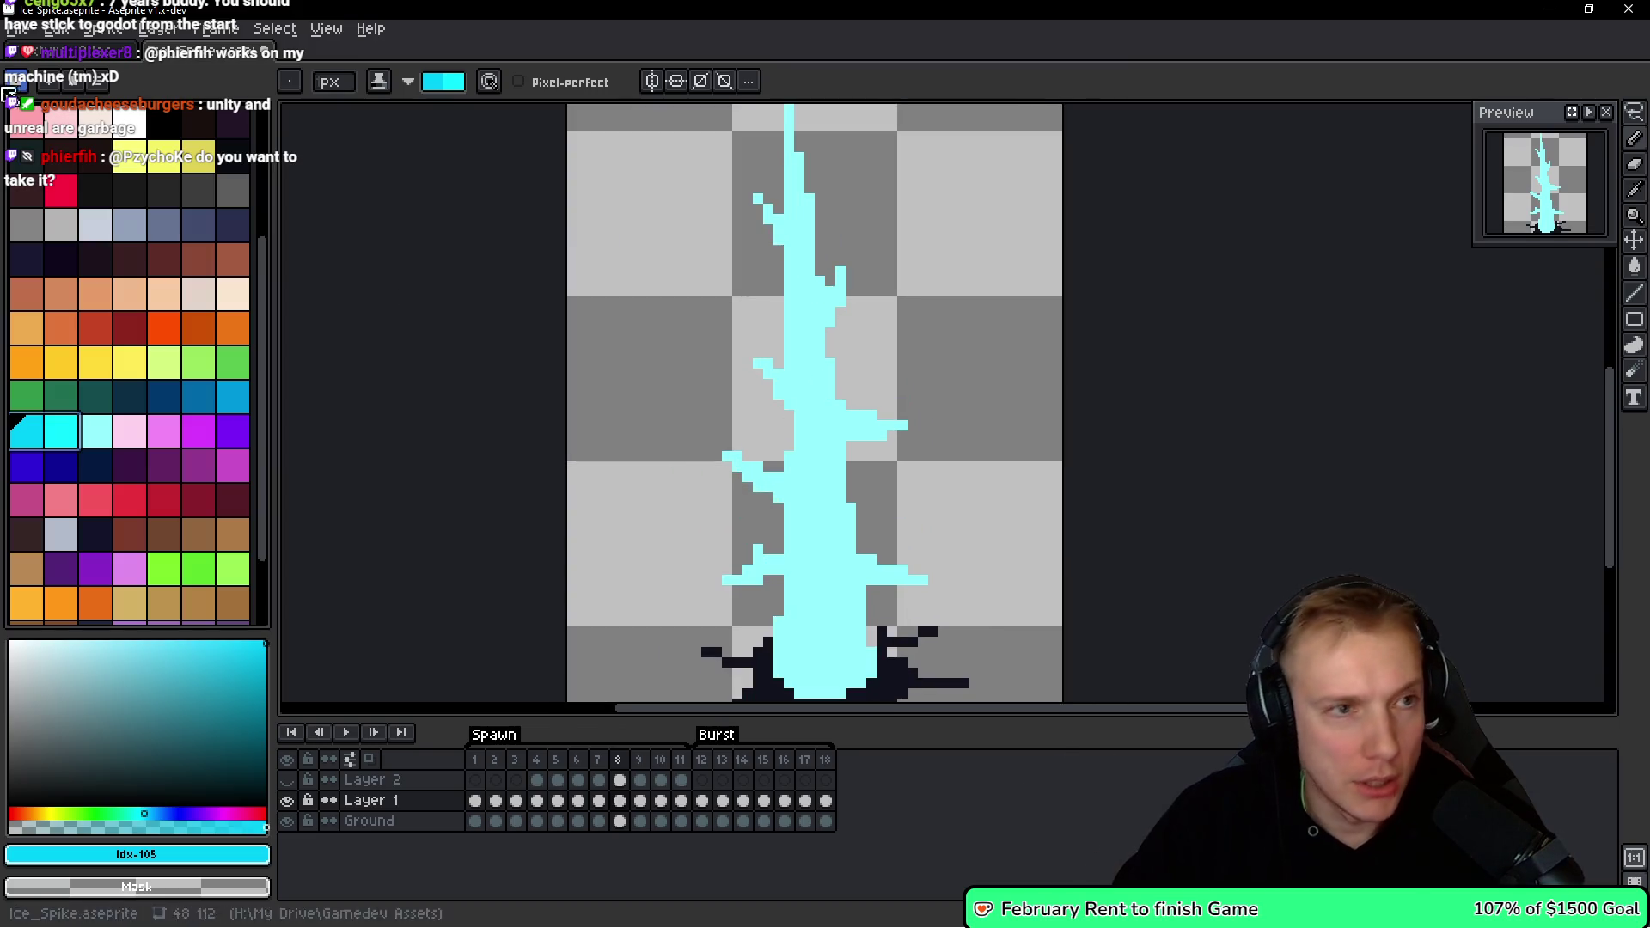
{"action": "left_click", "coordinate": [69, 50]}
{"action": "scroll", "coordinate": [778, 277], "scroll_direction": "down", "scroll_amount": 3}
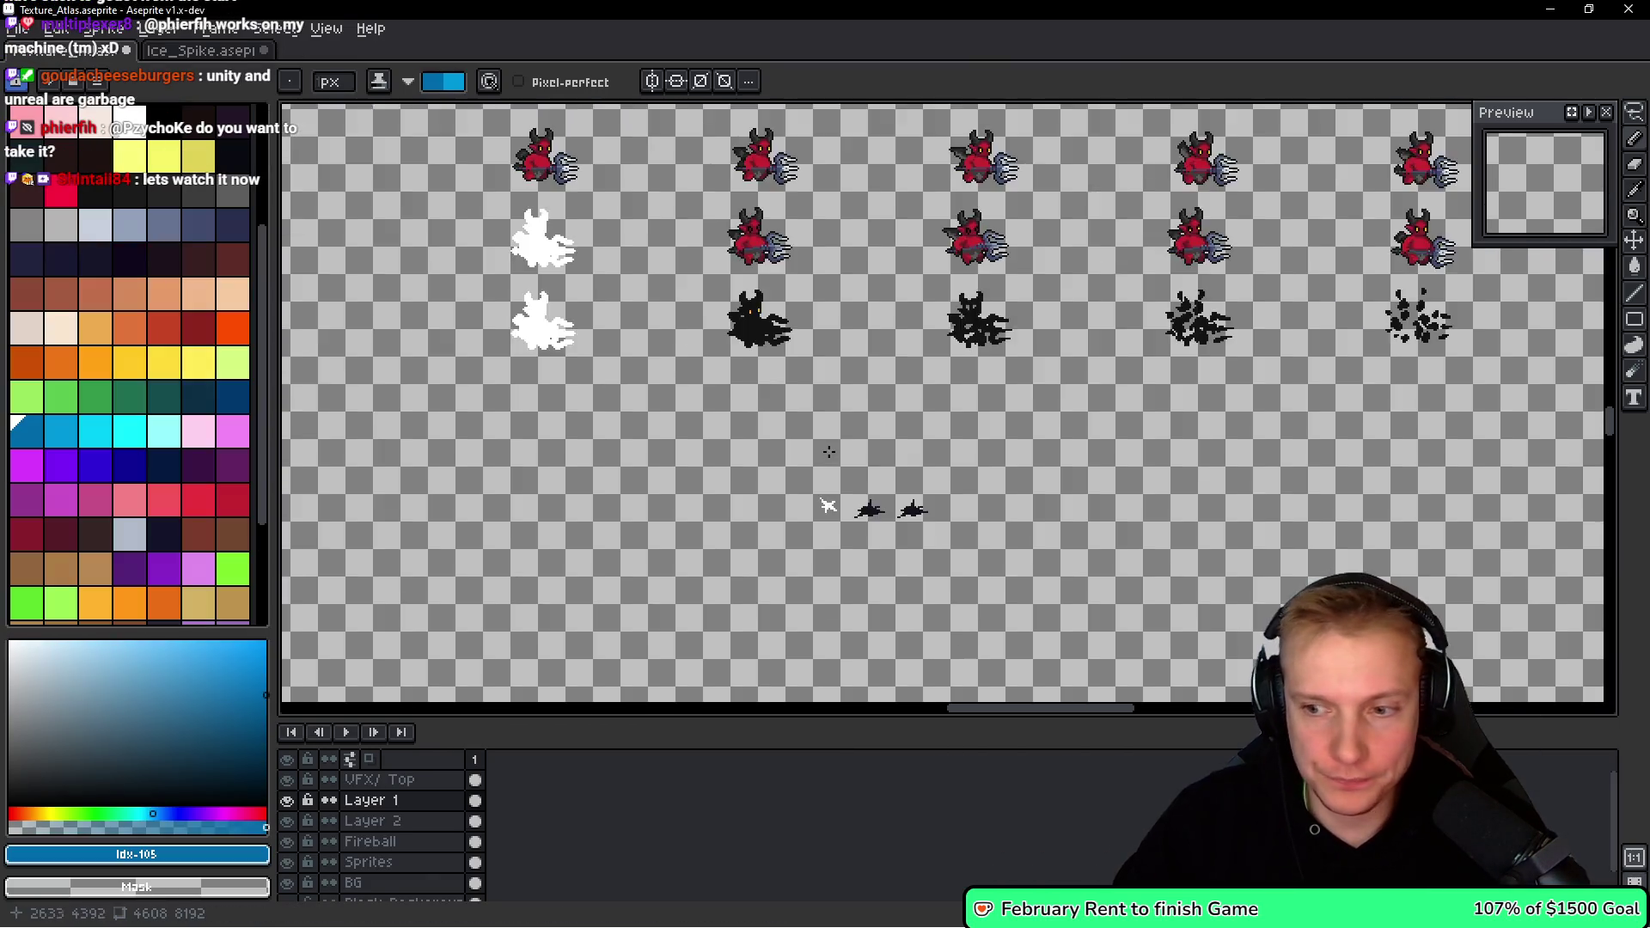
Browse the atlas and eyedrop the light cyan #7edffc from an ice crystal.
{"action": "scroll", "coordinate": [827, 453], "scroll_direction": "down", "scroll_amount": 2}
{"action": "scroll", "coordinate": [911, 441], "scroll_direction": "up", "scroll_amount": 2}
{"action": "scroll", "coordinate": [938, 437], "scroll_direction": "up", "scroll_amount": 3}
{"action": "scroll", "coordinate": [878, 618], "scroll_direction": "left", "scroll_amount": 3}
{"action": "scroll", "coordinate": [667, 398], "scroll_direction": "down", "scroll_amount": 2}
{"action": "scroll", "coordinate": [544, 350], "scroll_direction": "up", "scroll_amount": 2}
{"action": "scroll", "coordinate": [544, 350], "scroll_direction": "down", "scroll_amount": 2}
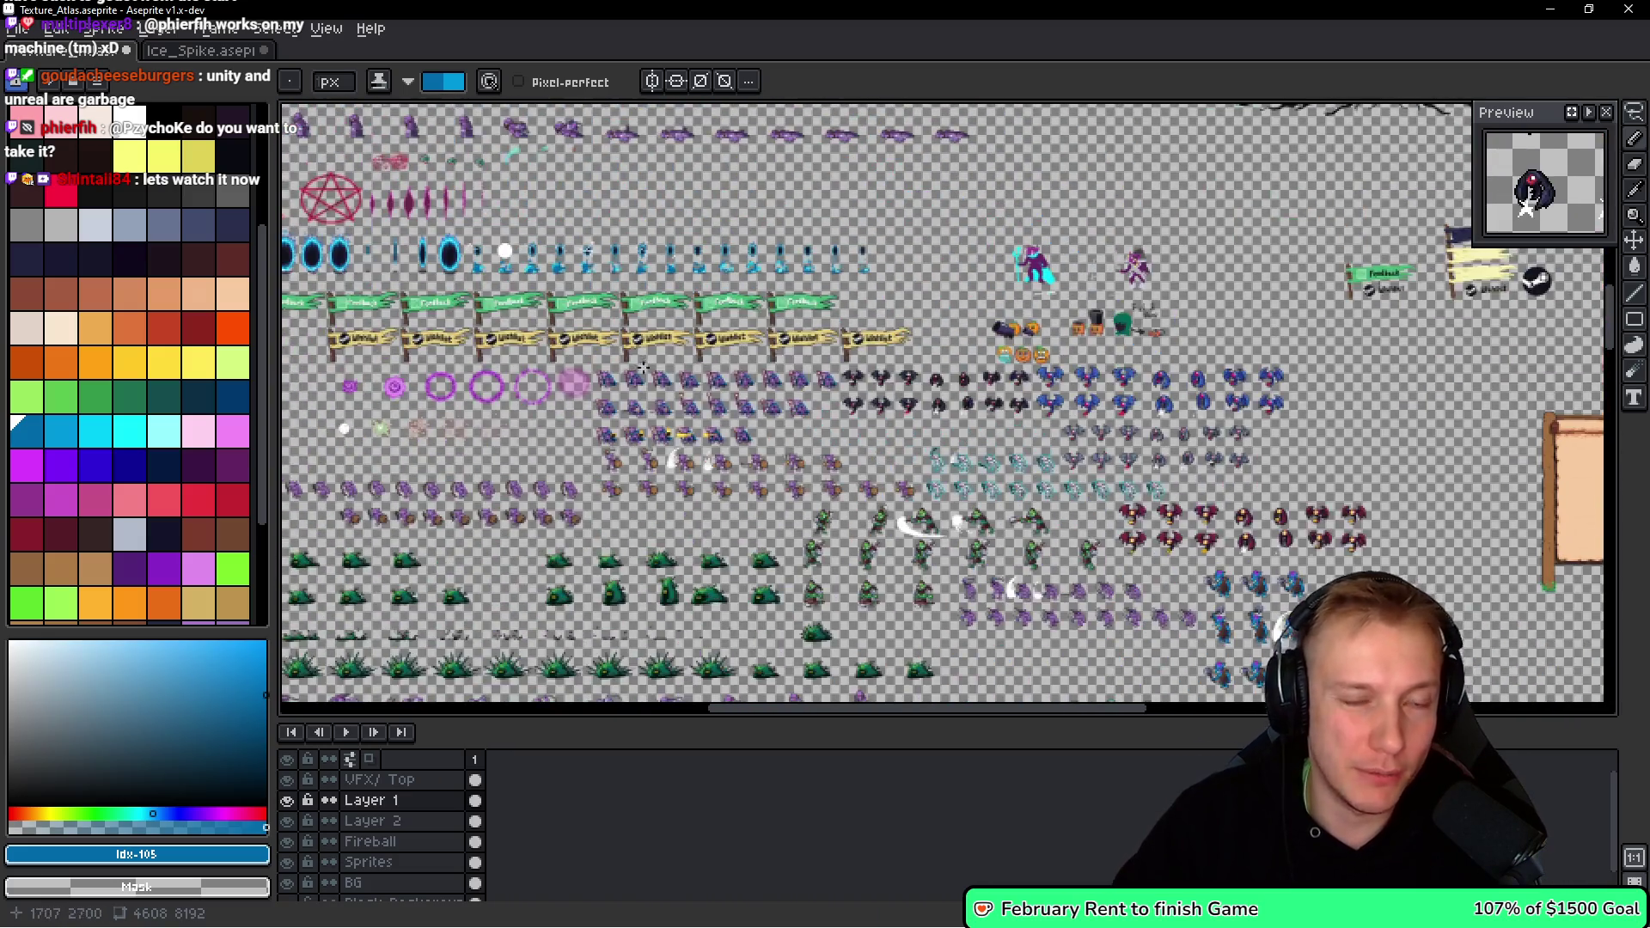
{"action": "scroll", "coordinate": [767, 456], "scroll_direction": "up", "scroll_amount": 2}
{"action": "scroll", "coordinate": [768, 457], "scroll_direction": "up", "scroll_amount": 2}
{"action": "scroll", "coordinate": [768, 456], "scroll_direction": "down", "scroll_amount": 2}
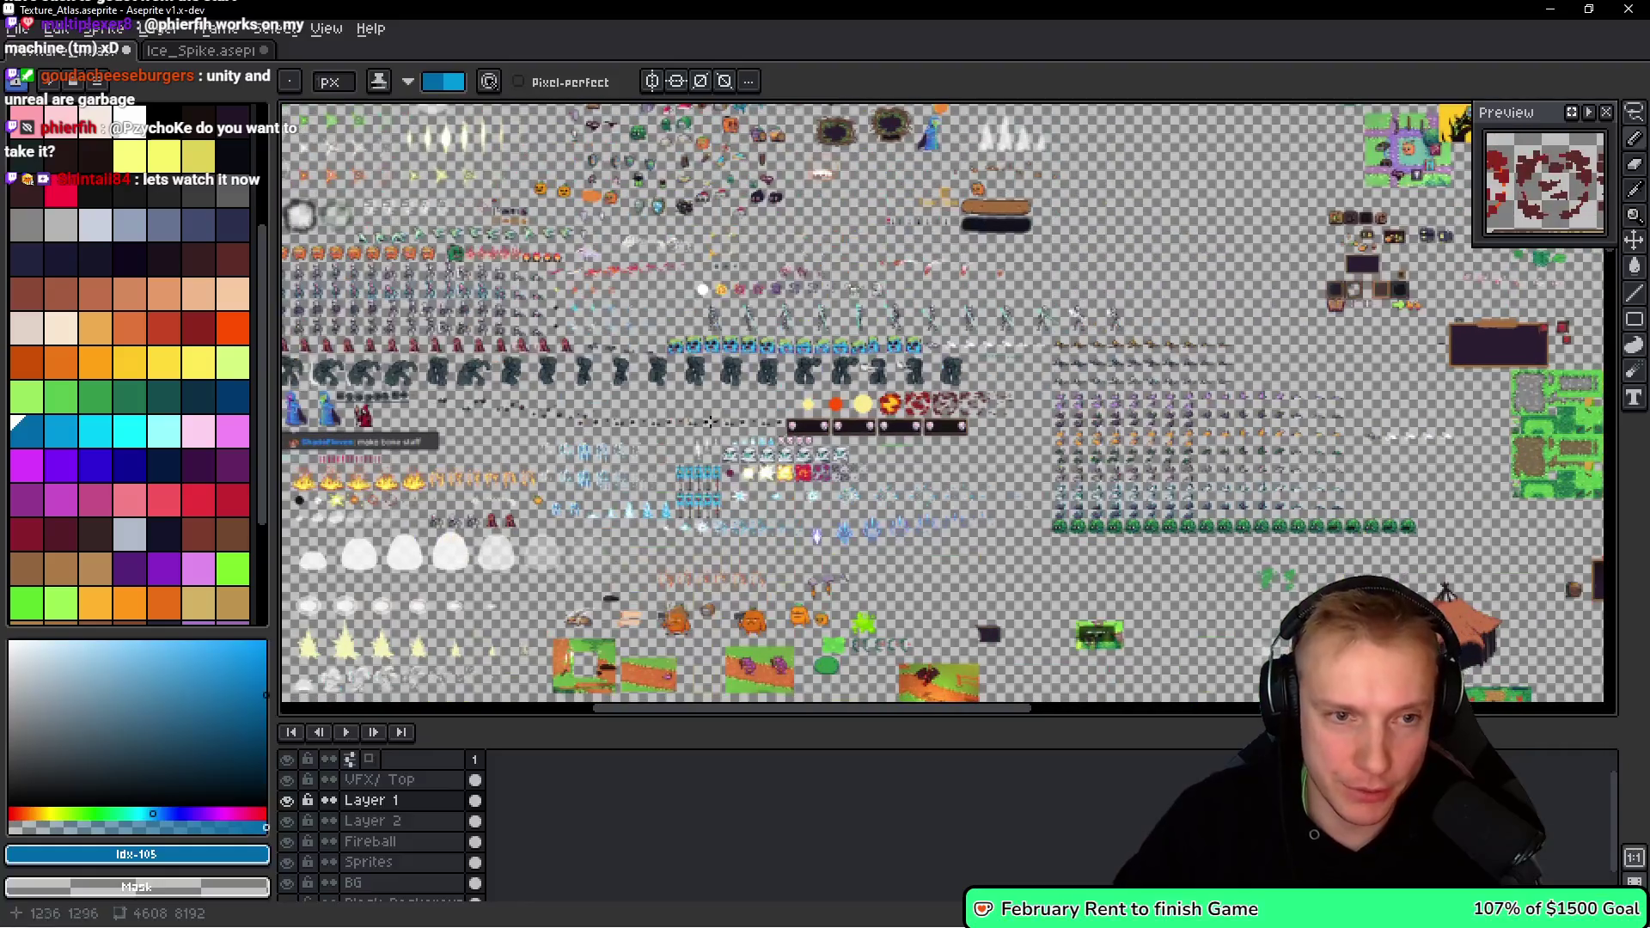
{"action": "scroll", "coordinate": [632, 465], "scroll_direction": "up", "scroll_amount": 4}
{"action": "scroll", "coordinate": [633, 500], "scroll_direction": "down", "scroll_amount": 3}
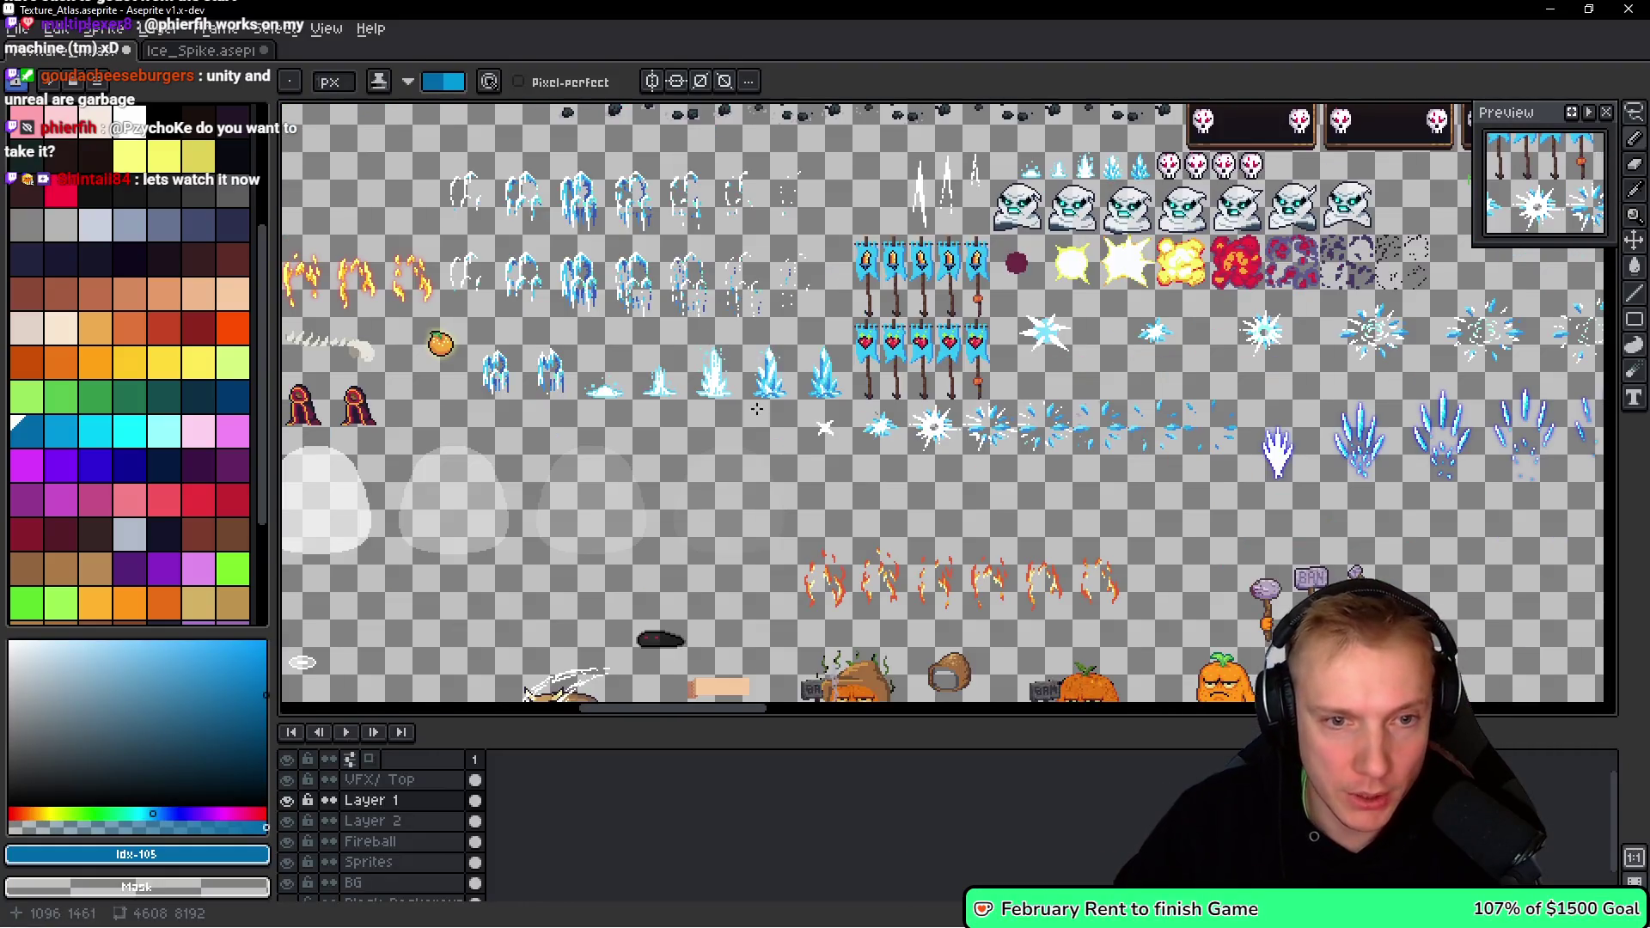
{"action": "scroll", "coordinate": [948, 370], "scroll_direction": "up", "scroll_amount": 4}
{"action": "scroll", "coordinate": [948, 369], "scroll_direction": "up", "scroll_amount": 4}
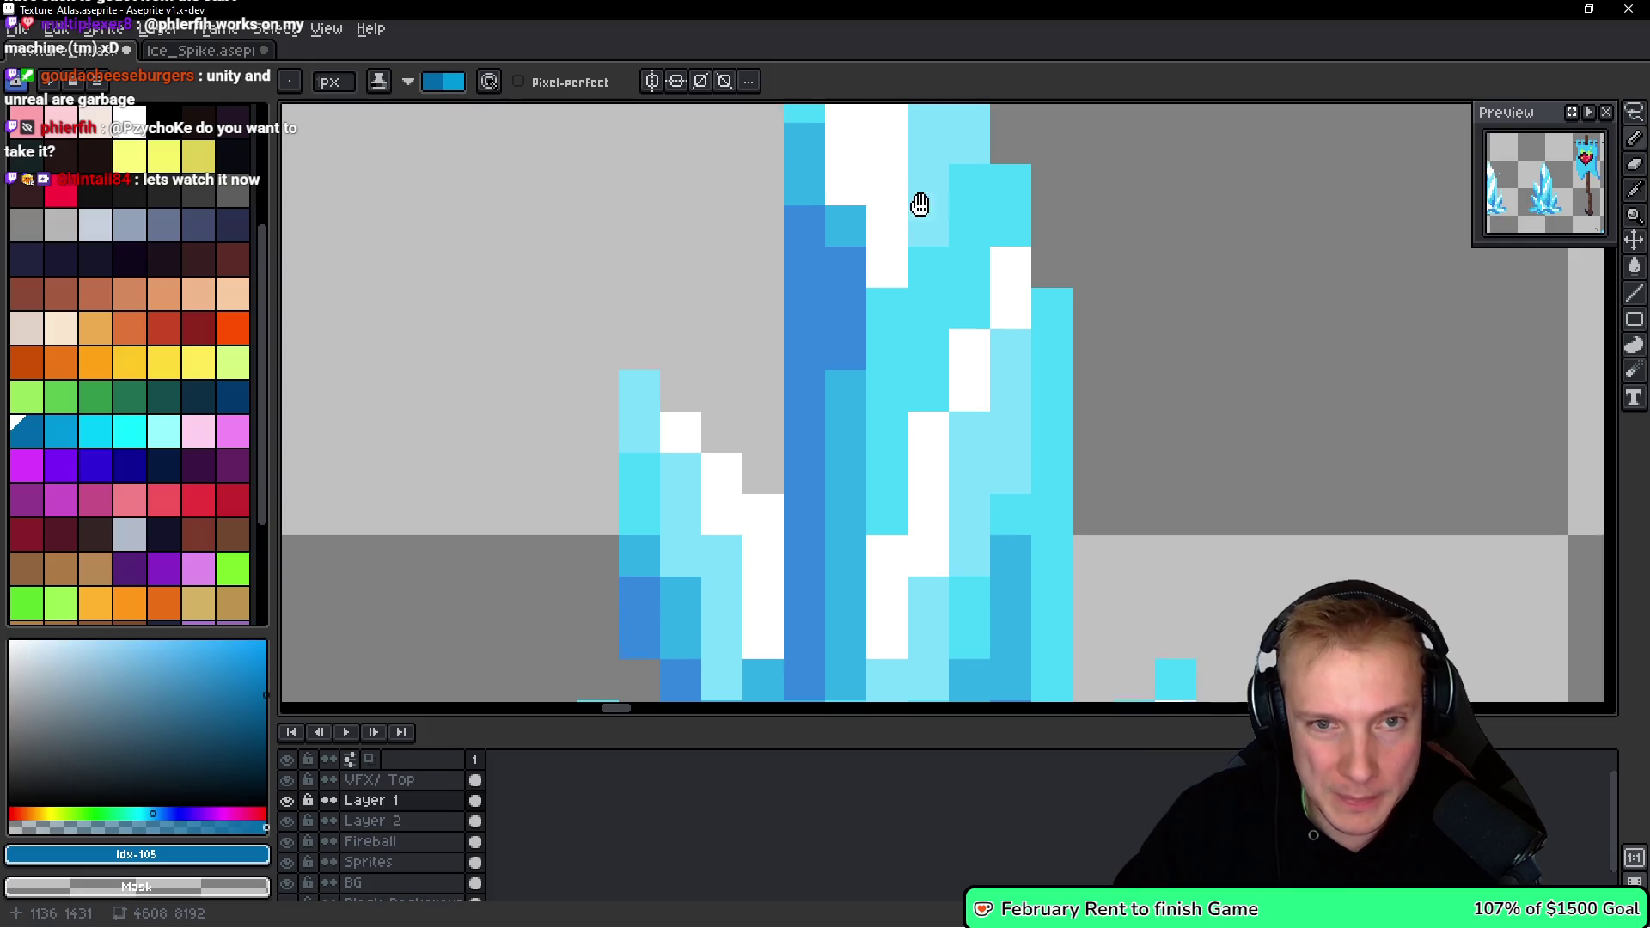
{"action": "key", "text": "i"}
{"action": "left_click", "coordinate": [894, 291], "text": "alt"}
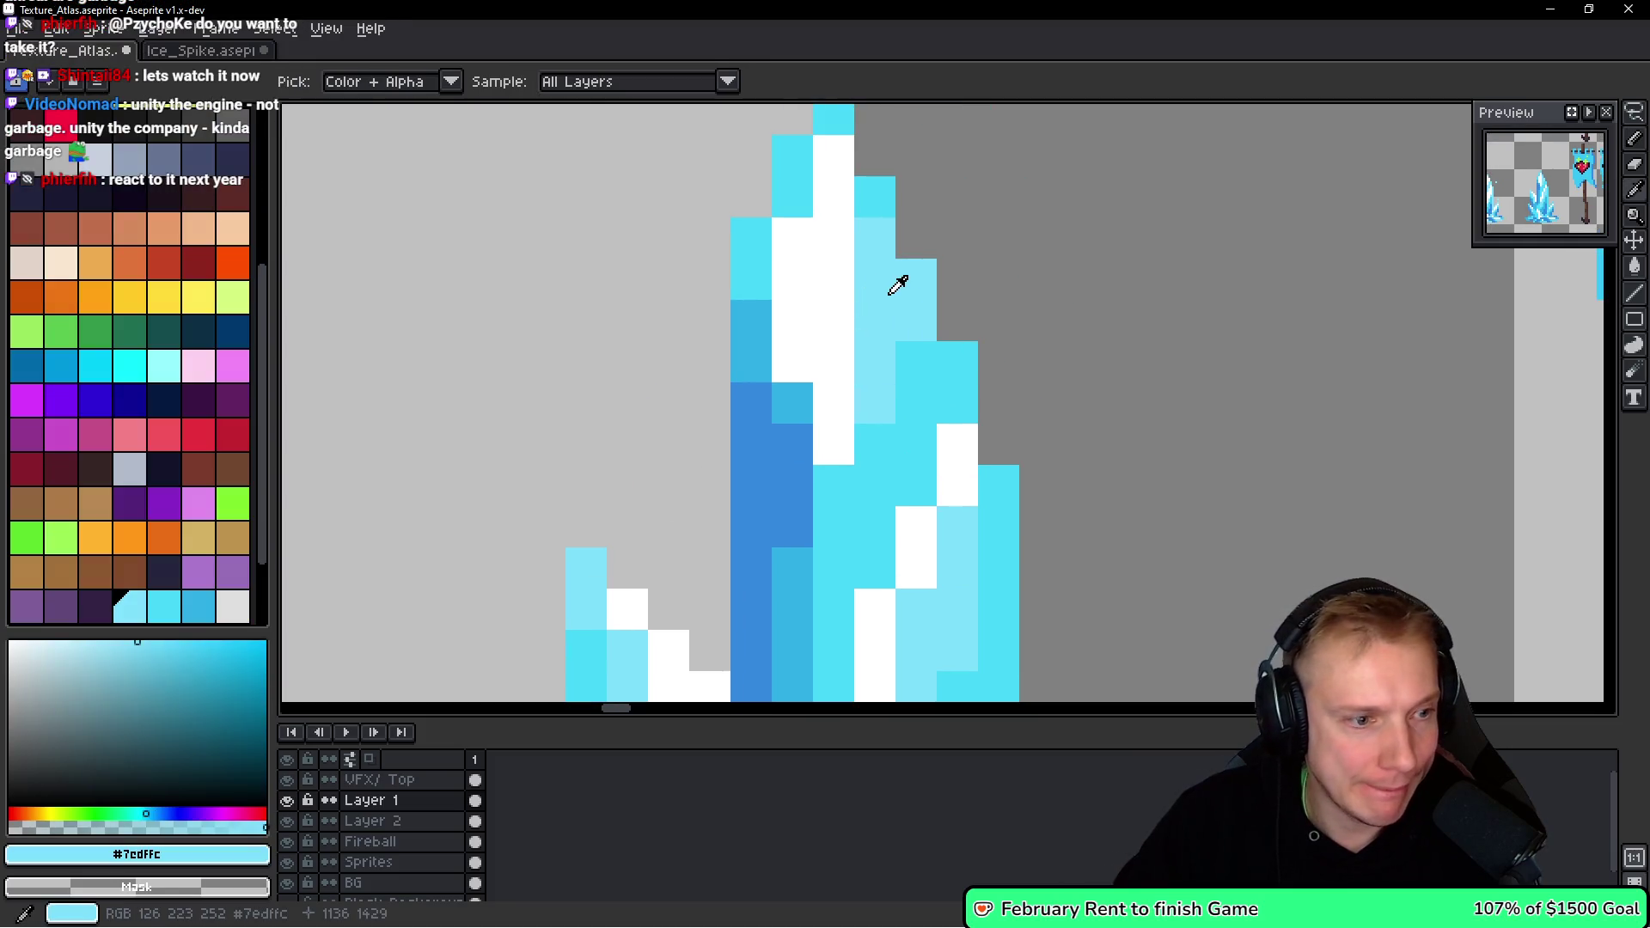
Make the Sprites layer active and lasso around the second ice crystal sprite.
{"action": "scroll", "coordinate": [879, 335], "scroll_direction": "down", "scroll_amount": 4}
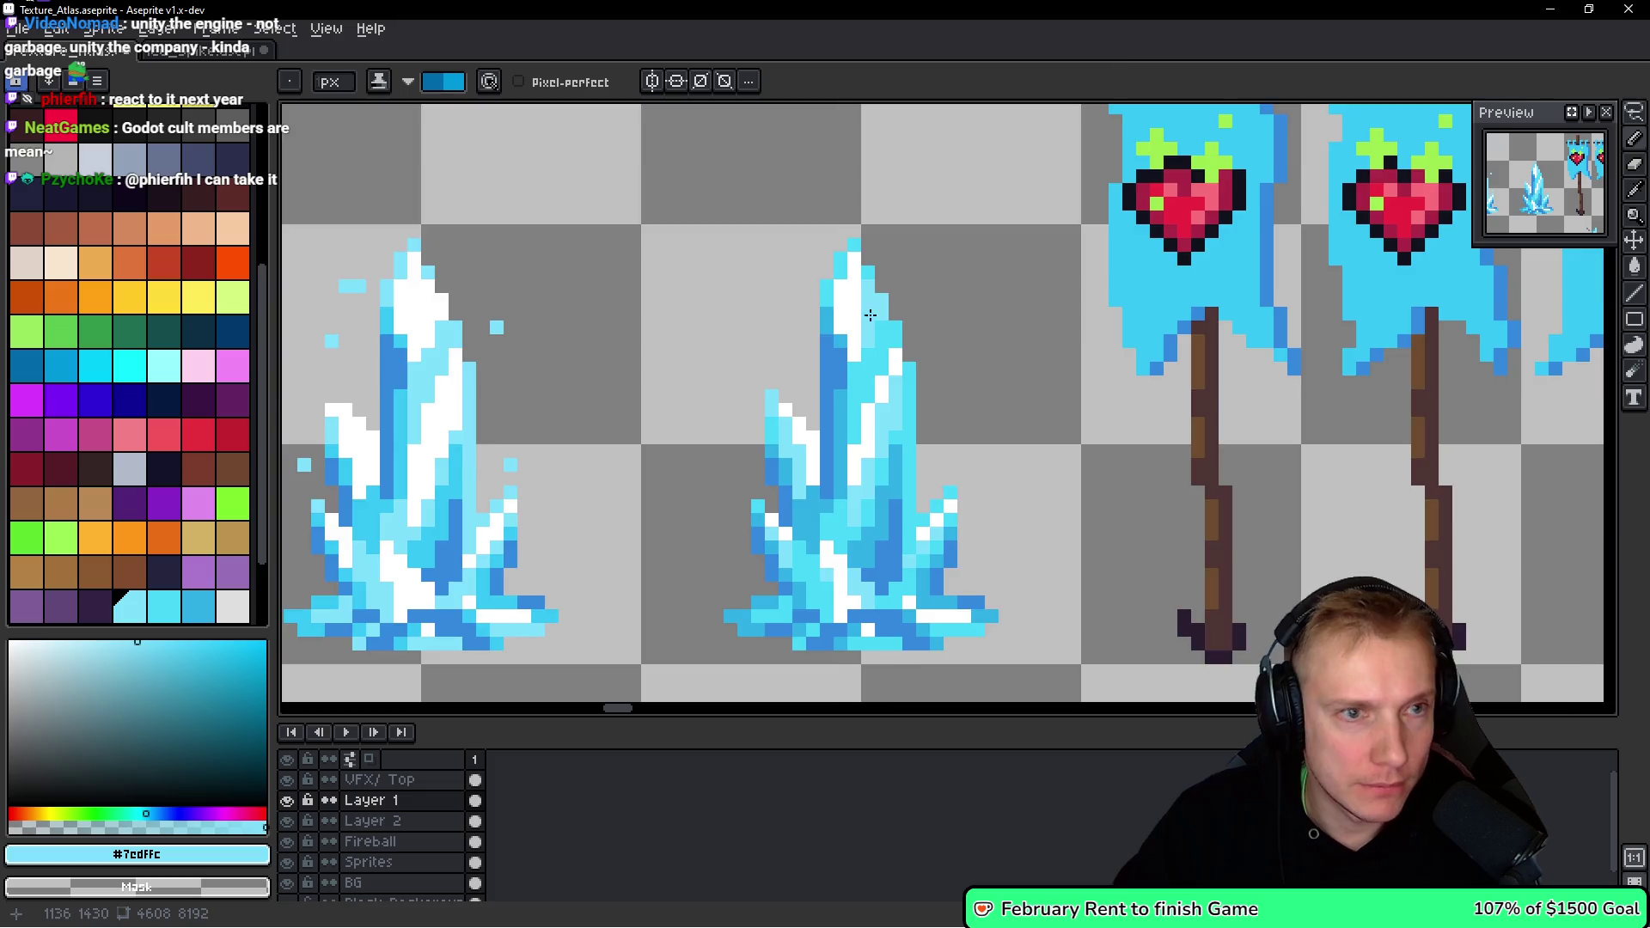
{"action": "scroll", "coordinate": [876, 344], "scroll_direction": "up", "scroll_amount": 2}
{"action": "key", "text": "space"}
{"action": "left_click", "coordinate": [895, 374], "text": "ctrl"}
{"action": "key", "text": "q"}
{"action": "mouse_move", "coordinate": [902, 257]}
{"action": "left_mouse_down"}
{"action": "mouse_move", "coordinate": [713, 559]}
{"action": "mouse_move", "coordinate": [967, 365]}
{"action": "mouse_move", "coordinate": [924, 284]}
{"action": "left_mouse_up"}
Lasso a large ice crystal into a selection, then return to the Ice_Spike document.
{"action": "scroll", "coordinate": [898, 339], "scroll_direction": "down", "scroll_amount": 4}
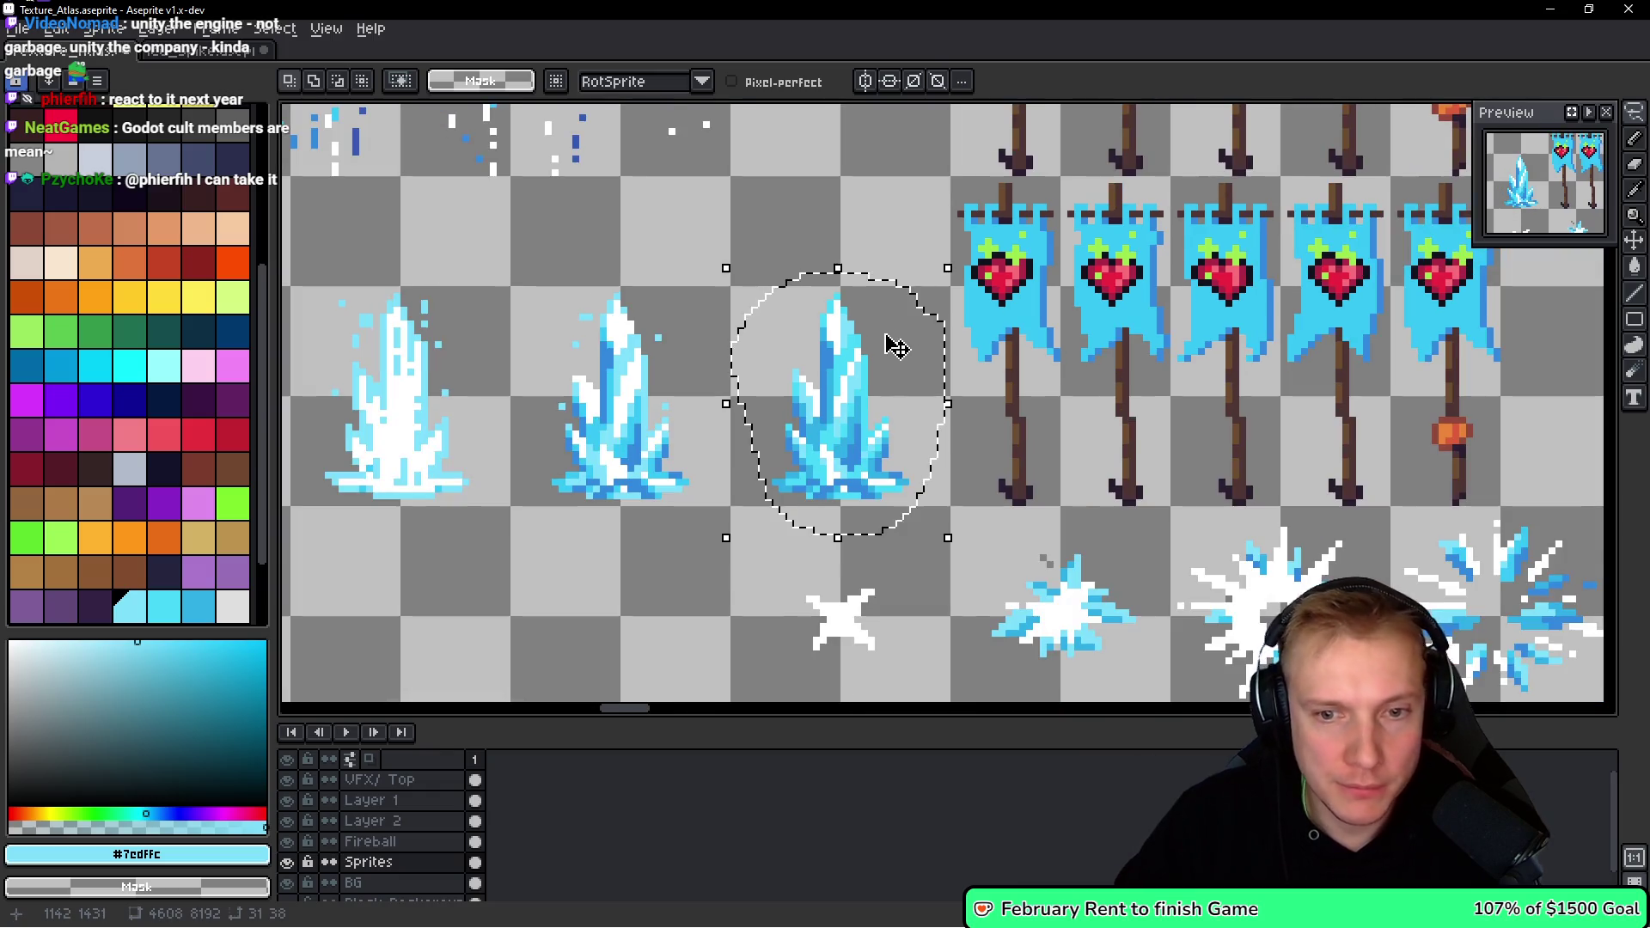
{"action": "scroll", "coordinate": [807, 388], "scroll_direction": "up", "scroll_amount": 5}
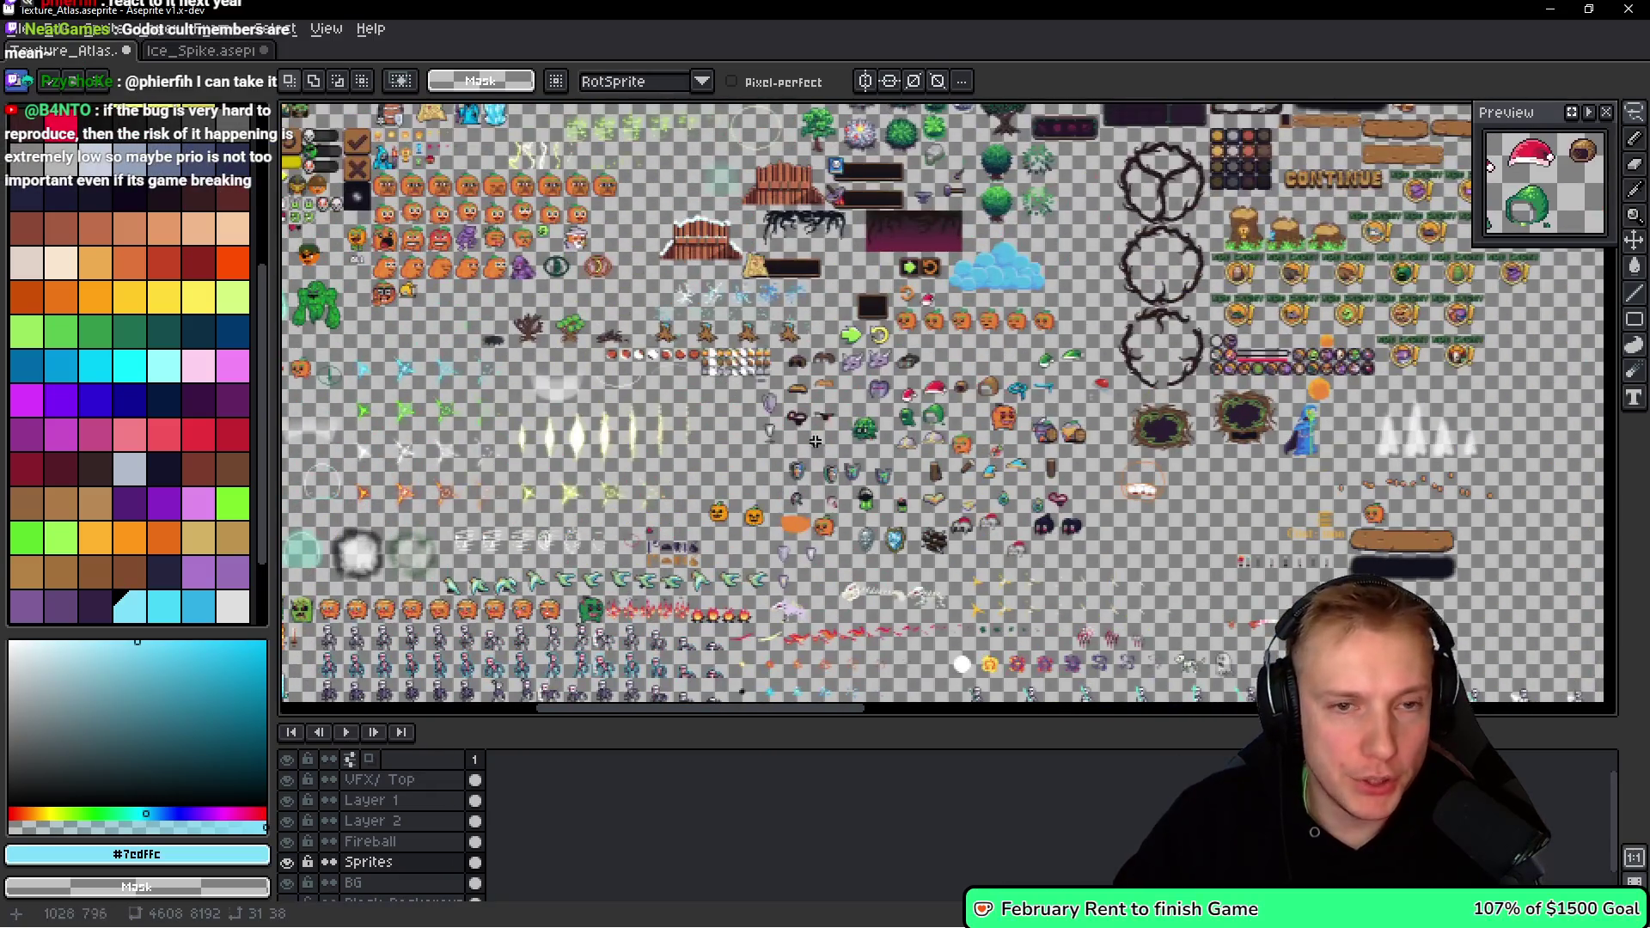
{"action": "scroll", "coordinate": [839, 421], "scroll_direction": "up", "scroll_amount": 5}
{"action": "scroll", "coordinate": [840, 420], "scroll_direction": "down", "scroll_amount": 5}
{"action": "scroll", "coordinate": [826, 293], "scroll_direction": "up", "scroll_amount": 5}
{"action": "scroll", "coordinate": [825, 292], "scroll_direction": "up", "scroll_amount": 3}
{"action": "key", "text": "alt"}
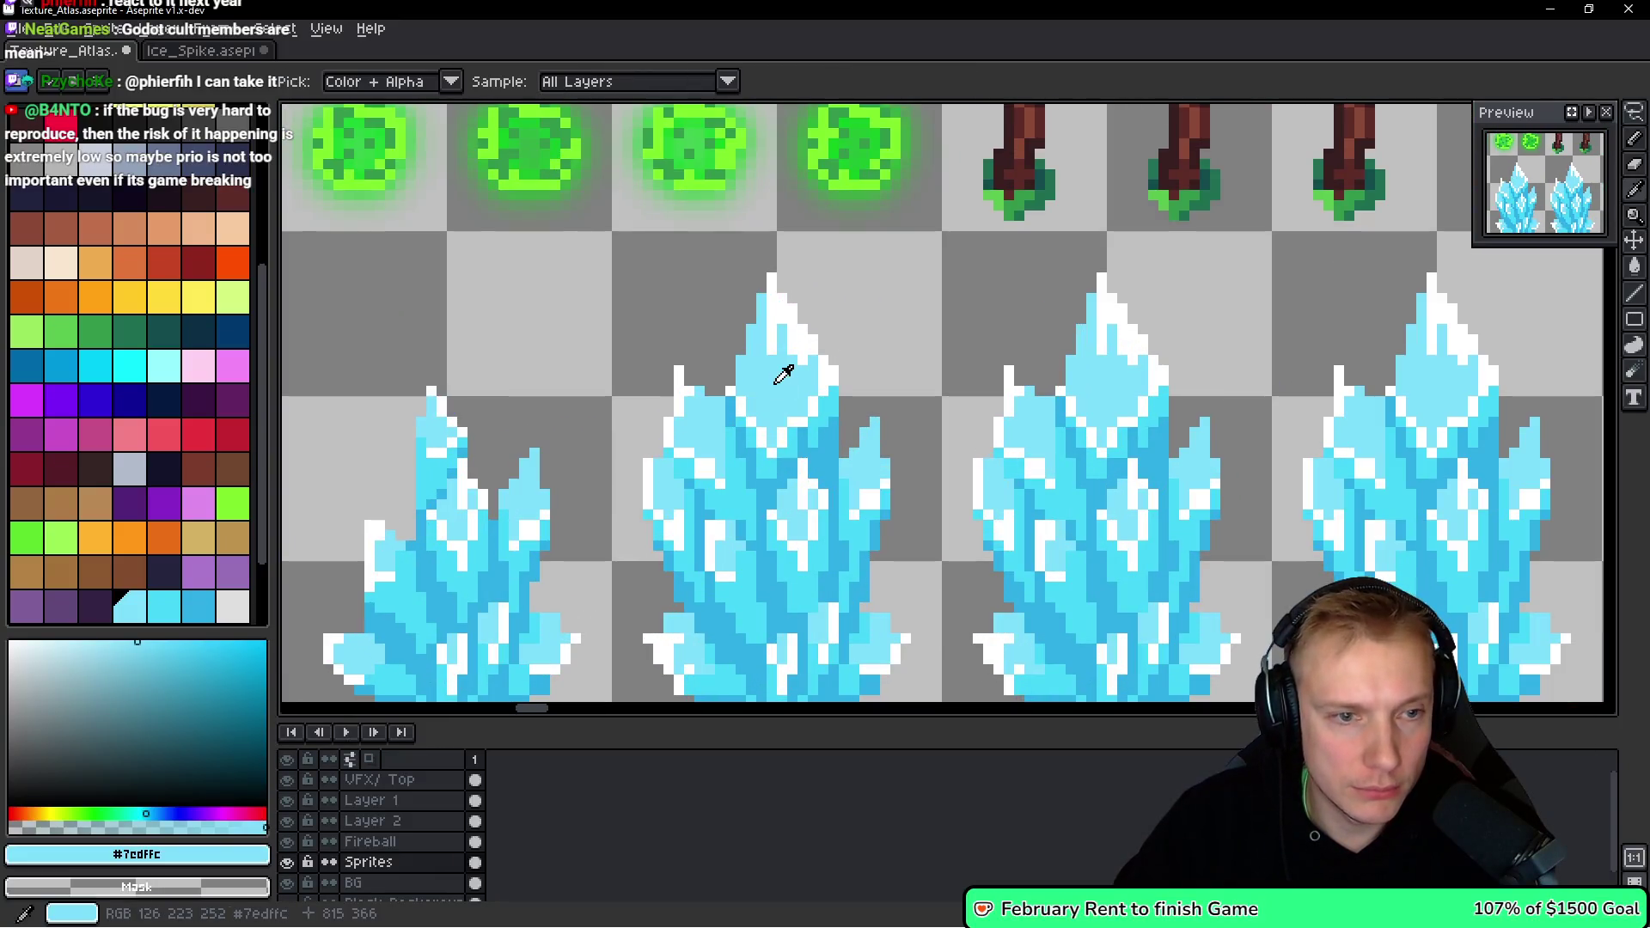
{"action": "mouse_move", "coordinate": [847, 273]}
{"action": "left_mouse_down"}
{"action": "mouse_move", "coordinate": [718, 251]}
{"action": "mouse_move", "coordinate": [626, 430]}
{"action": "mouse_move", "coordinate": [769, 617]}
{"action": "mouse_move", "coordinate": [864, 276]}
{"action": "mouse_move", "coordinate": [636, 293]}
{"action": "mouse_move", "coordinate": [634, 533]}
{"action": "mouse_move", "coordinate": [741, 696]}
{"action": "mouse_move", "coordinate": [884, 663]}
{"action": "mouse_move", "coordinate": [892, 312]}
{"action": "left_mouse_up"}
{"action": "key", "text": "space"}
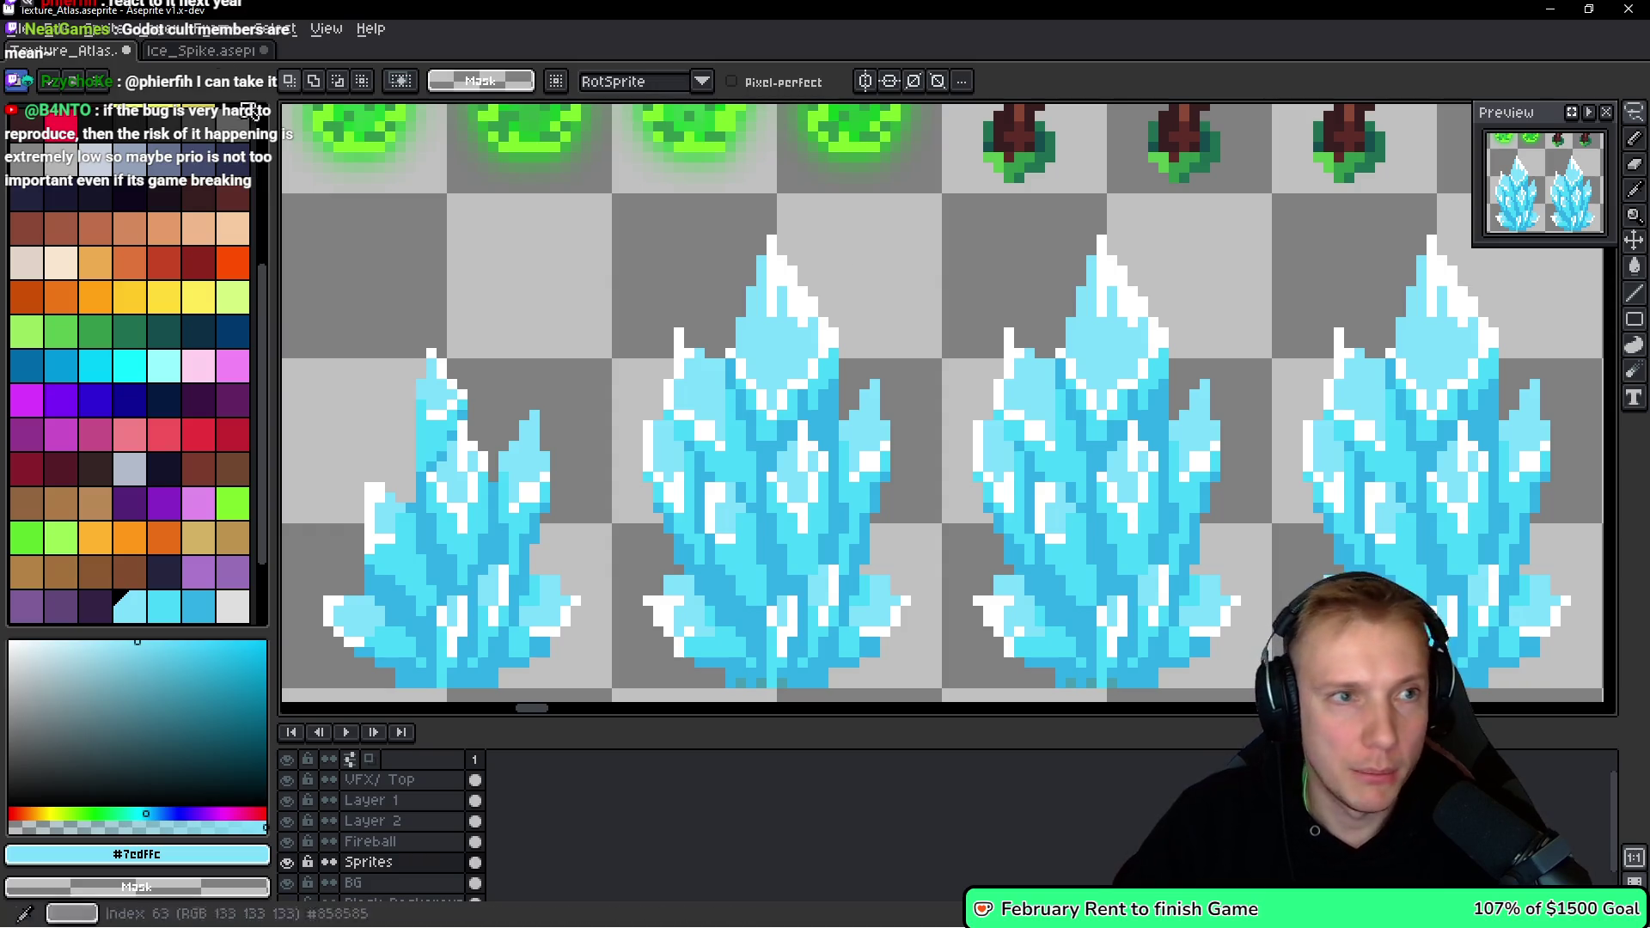
{"action": "key", "text": "ctrl+Tab"}
{"action": "key", "text": "ctrl+alt+c"}
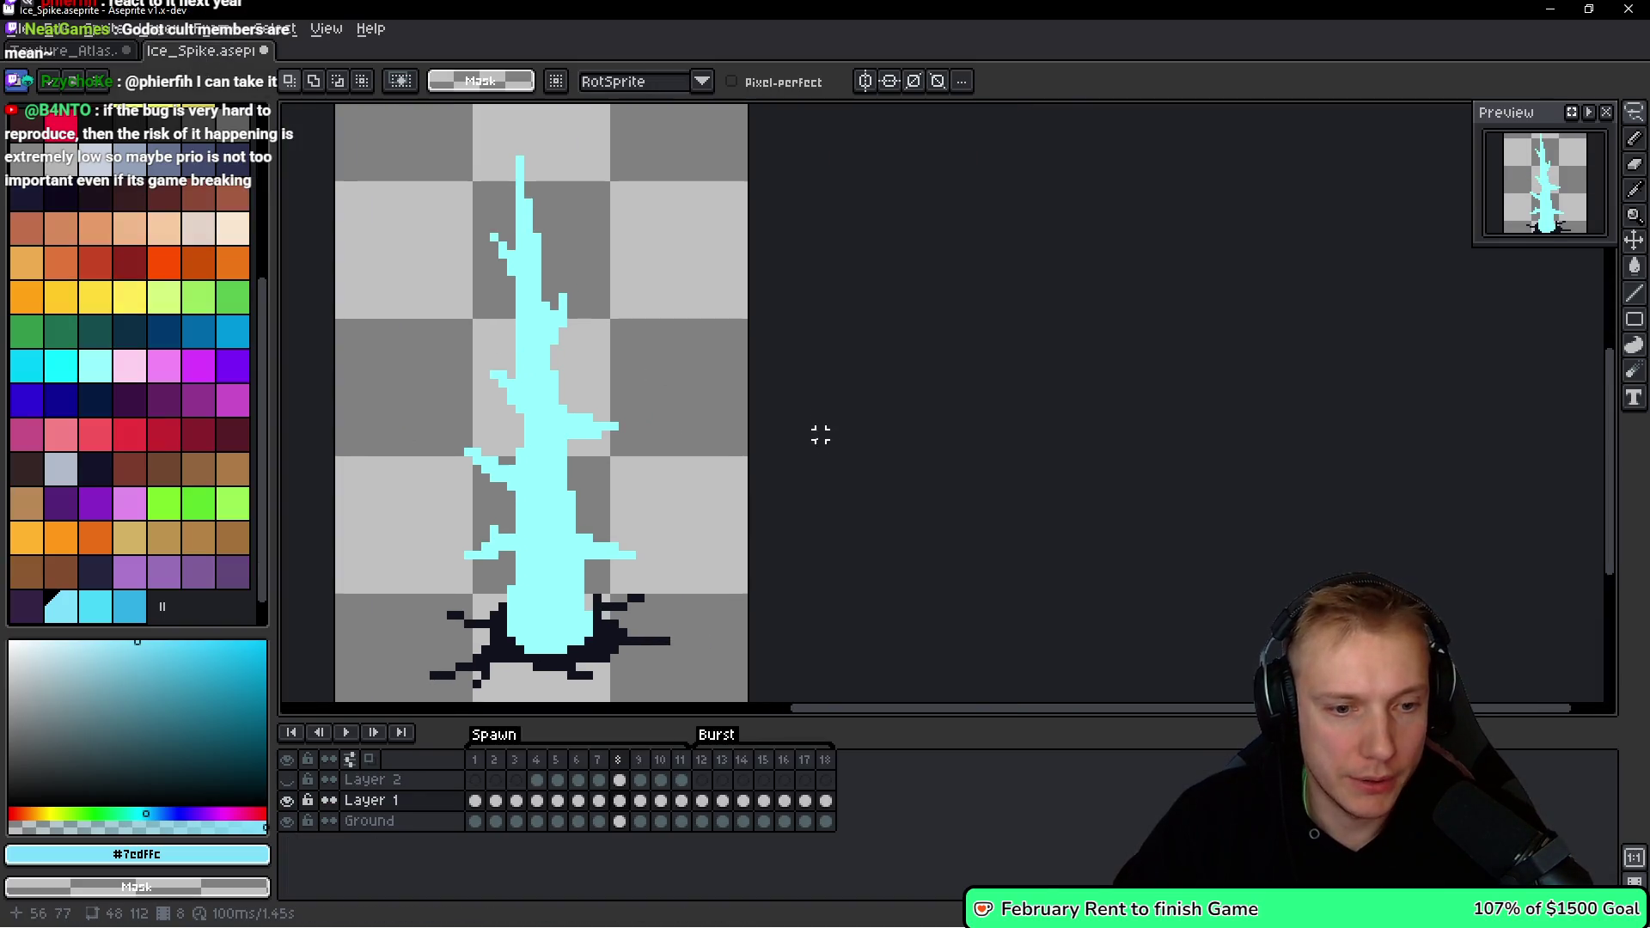
Widen the canvas to 96 px and try pasting the ice crystal, then cancel it.
{"action": "left_click_drag", "start_coordinate": [744, 412], "coordinate": [1335, 433]}
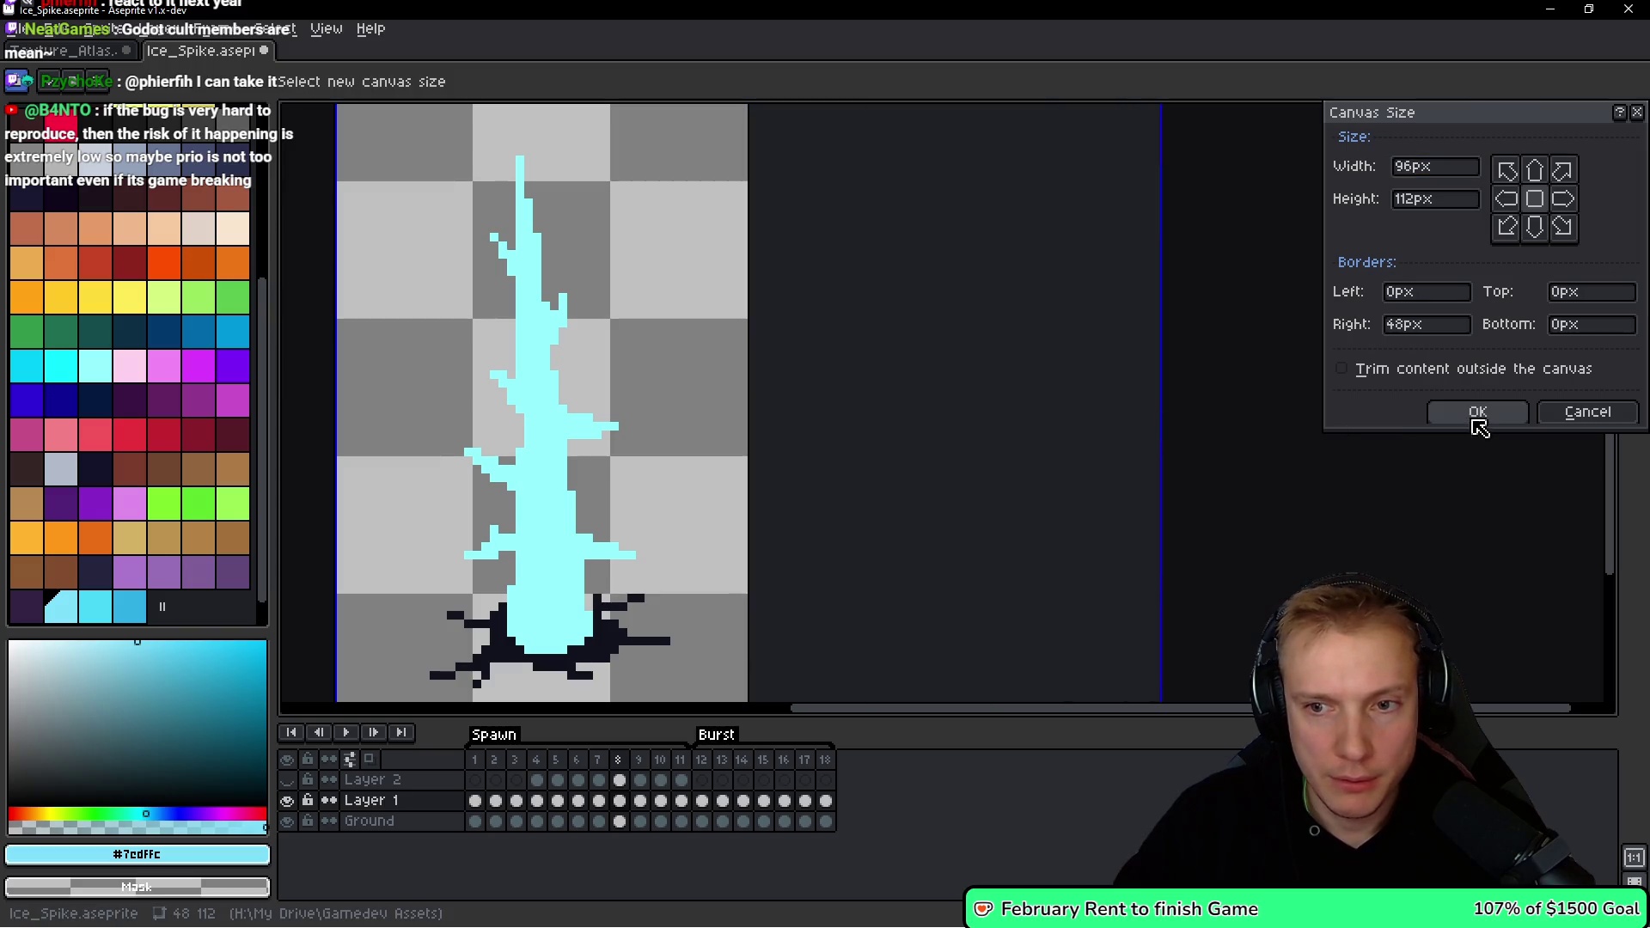
{"action": "left_click", "coordinate": [1477, 412]}
{"action": "key", "text": "ctrl+v"}
{"action": "left_click_drag", "start_coordinate": [1035, 425], "coordinate": [855, 419]}
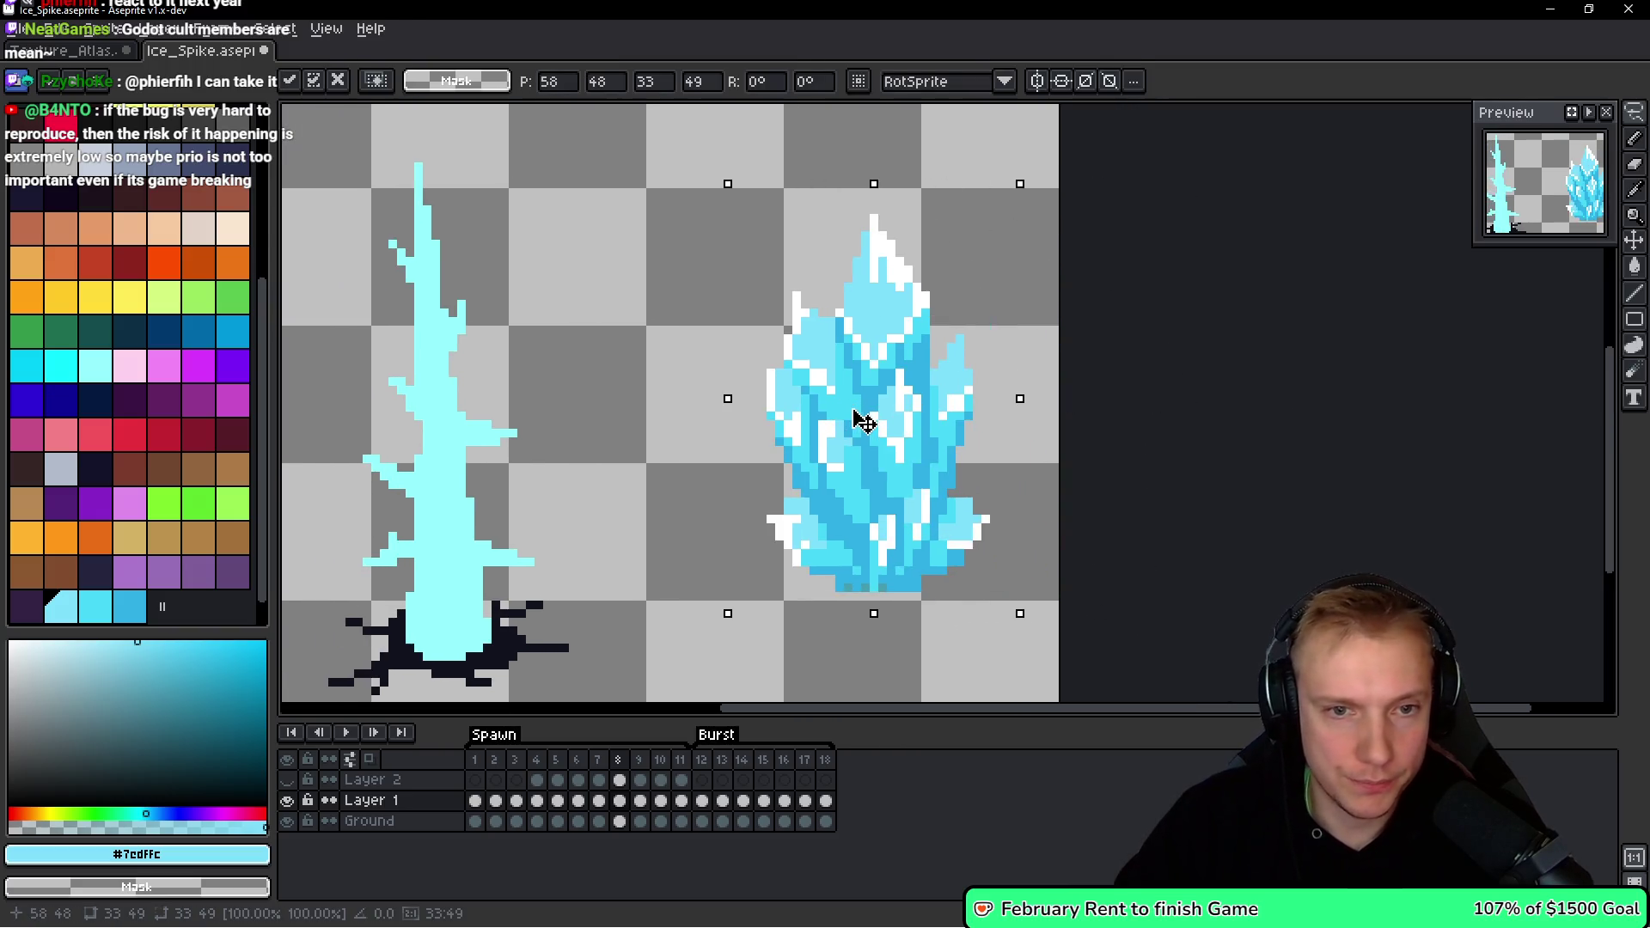
{"action": "scroll", "coordinate": [917, 428], "scroll_direction": "left", "scroll_amount": 3}
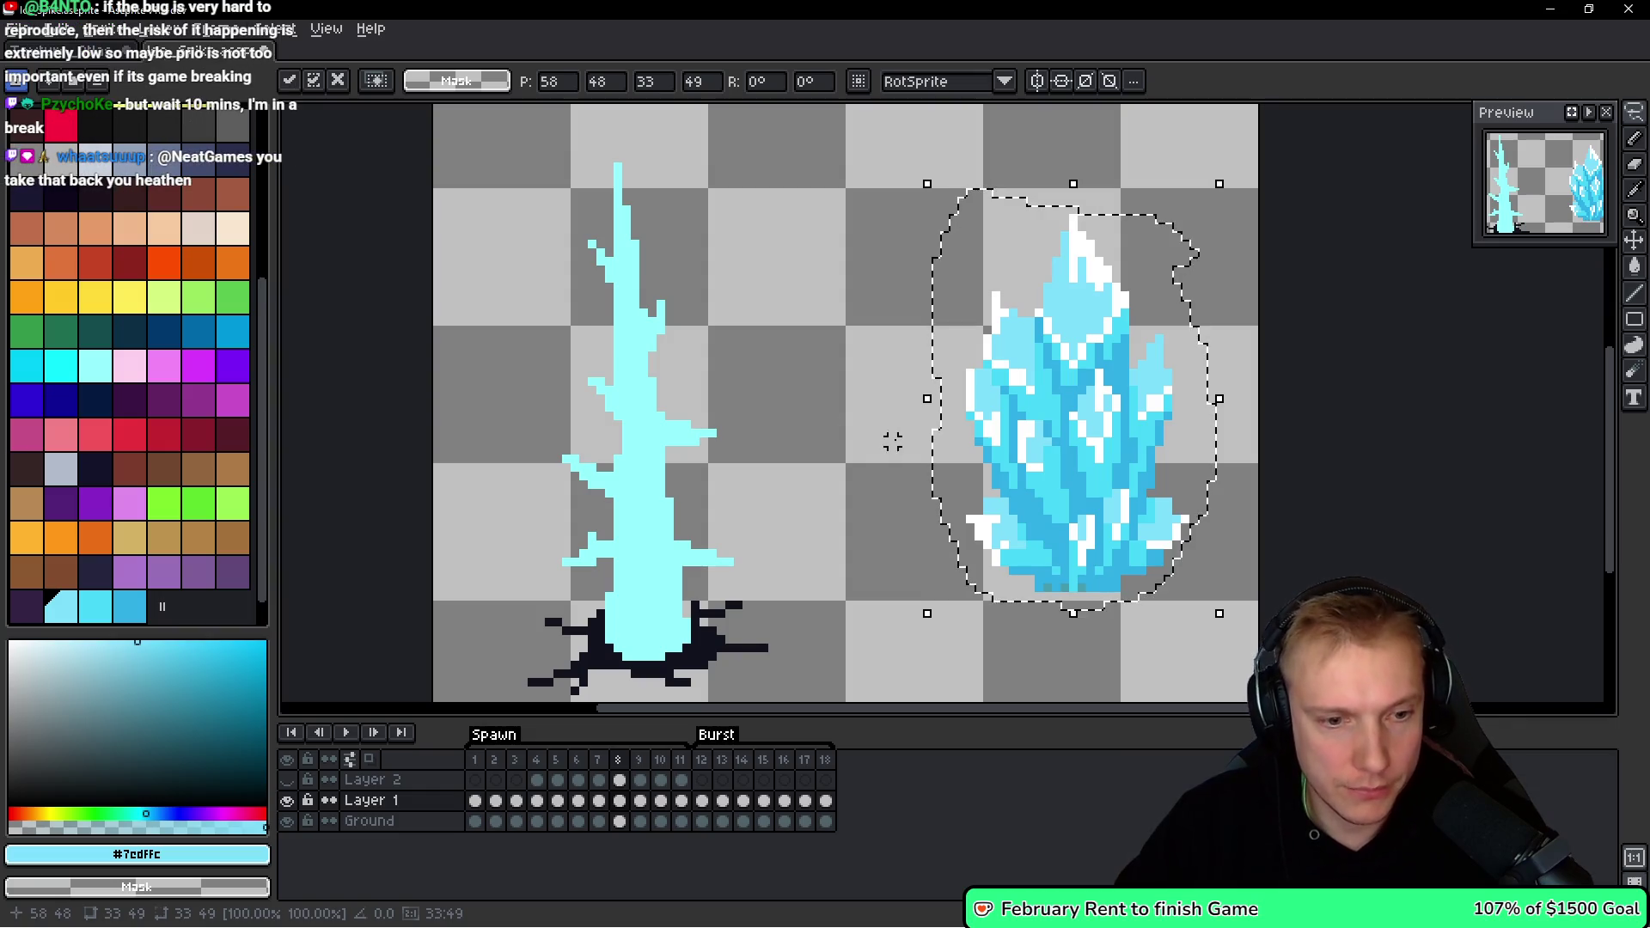
{"action": "key", "text": "Escape"}
Paste the ice crystal onto a new Layer 3 and rename that layer 'Preview'.
{"action": "key", "text": "shift+n"}
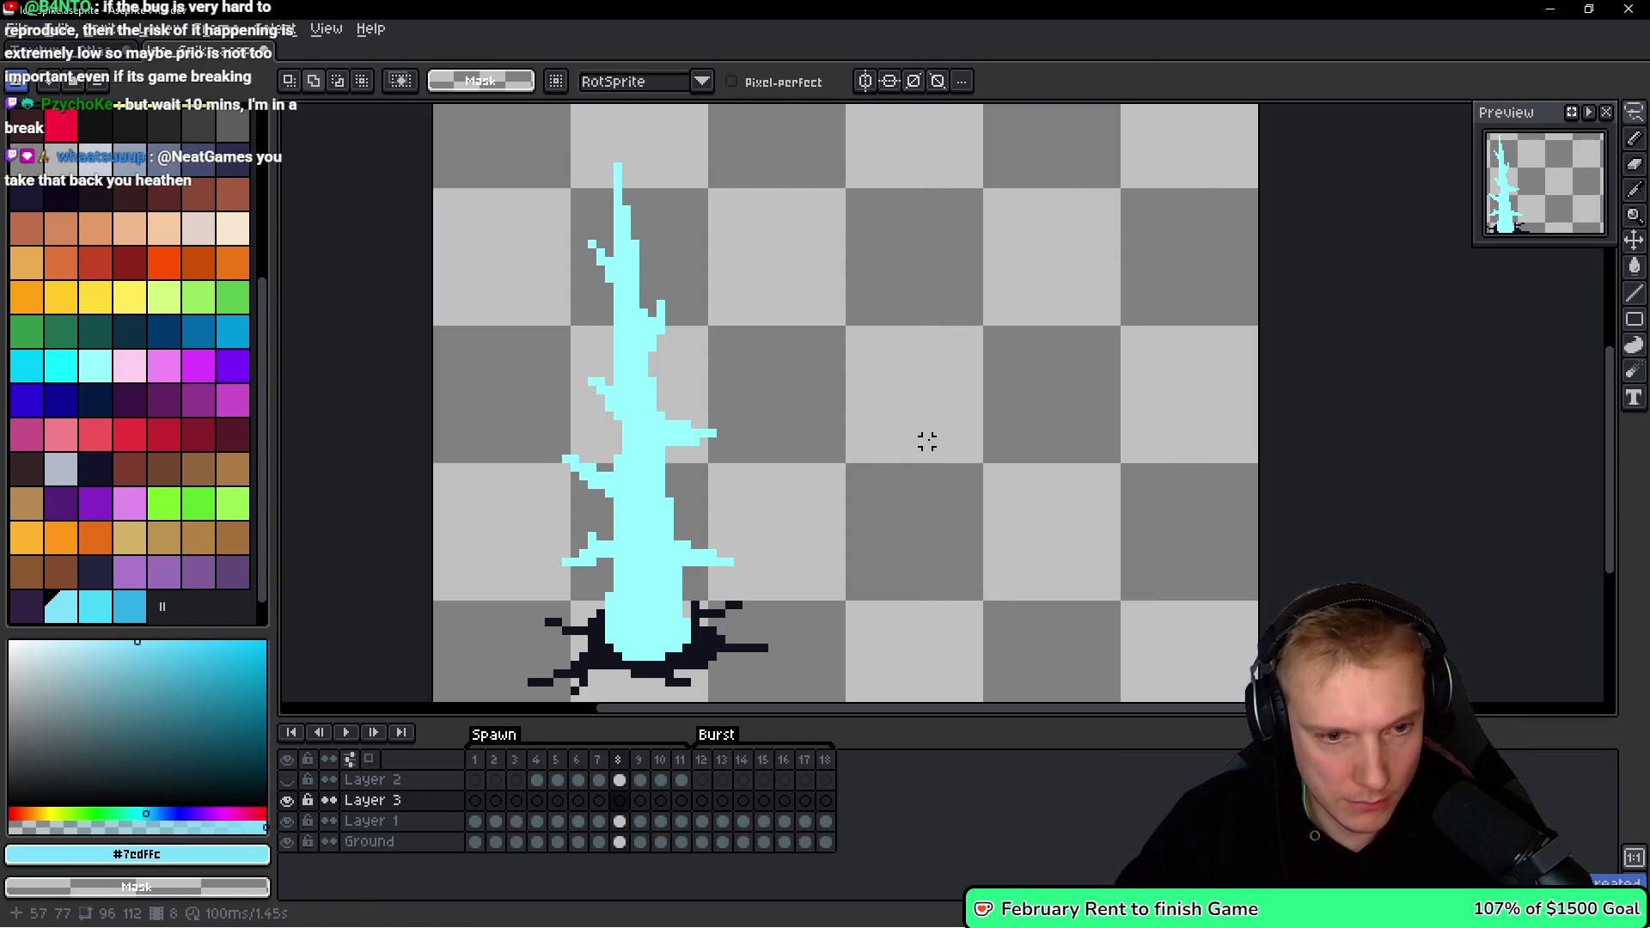
{"action": "key", "text": "ctrl+v"}
{"action": "key", "text": "Return"}
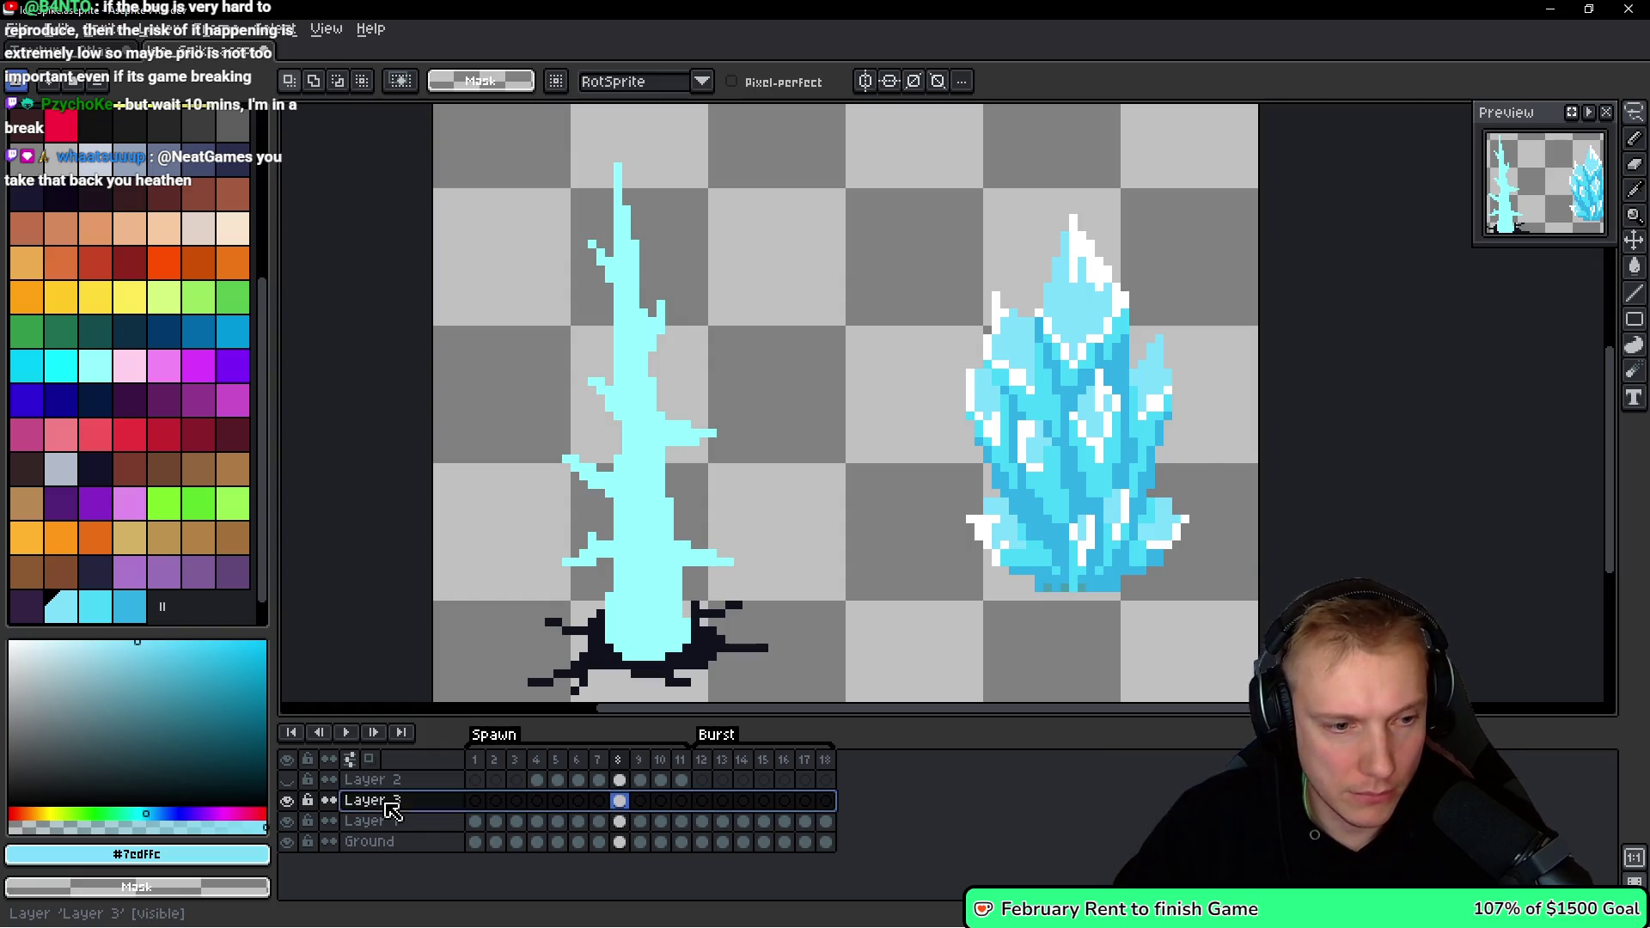
{"action": "double_click", "coordinate": [375, 800]}
{"action": "type", "text": "Preview"}
{"action": "key", "text": "Return"}
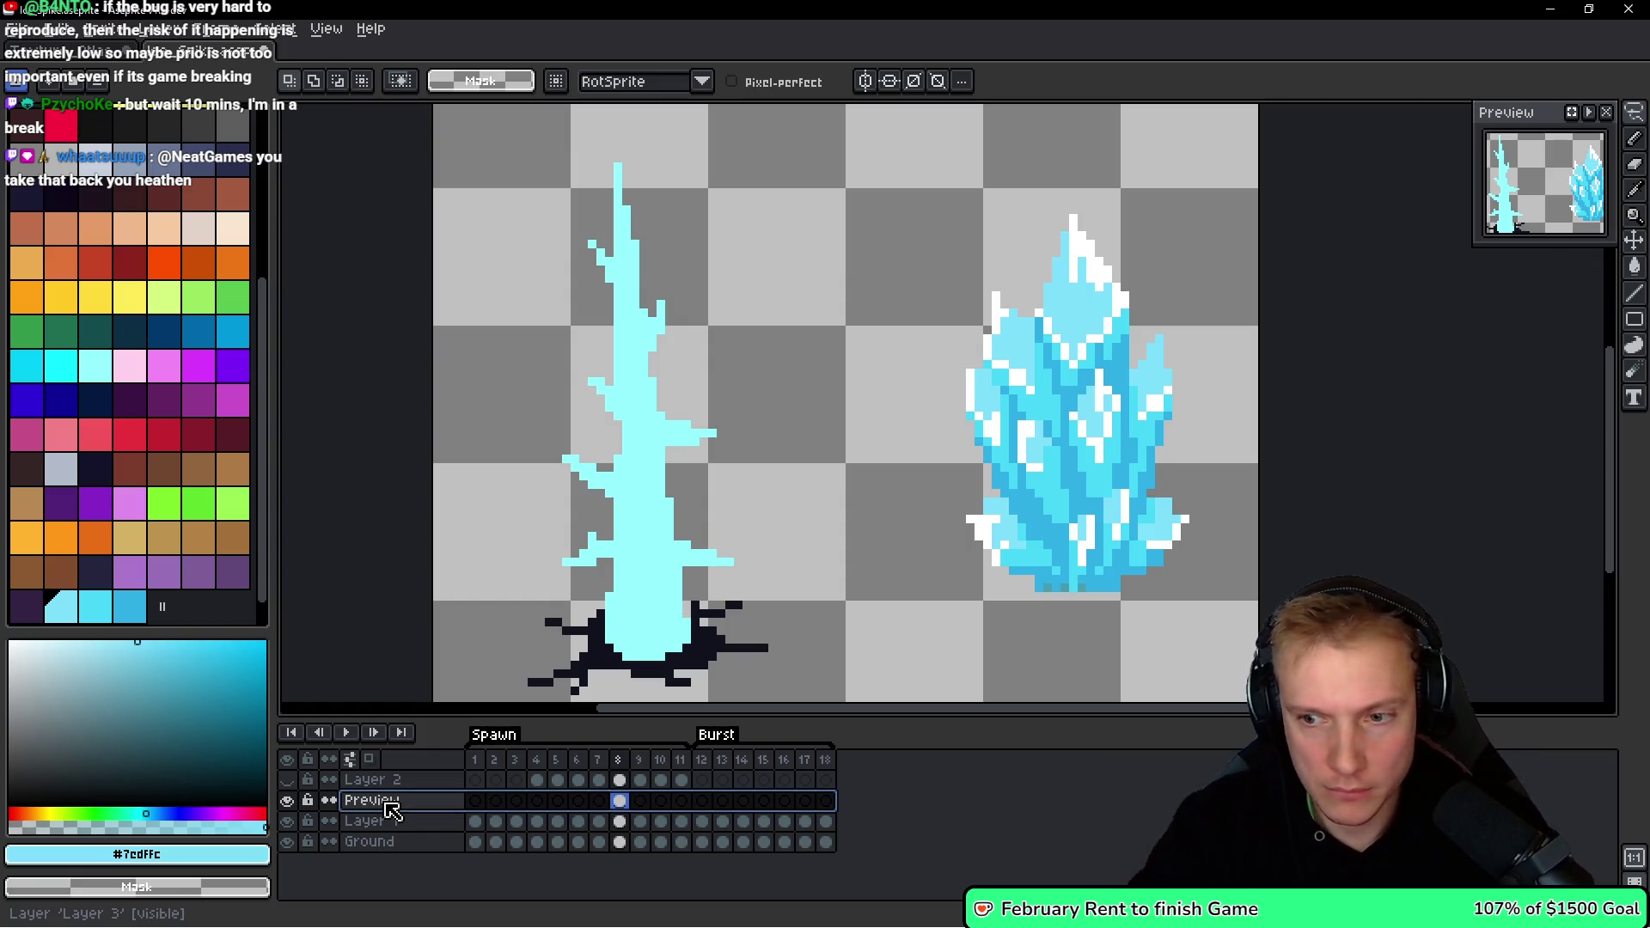
{"action": "scroll", "coordinate": [965, 379], "scroll_direction": "left", "scroll_amount": 3}
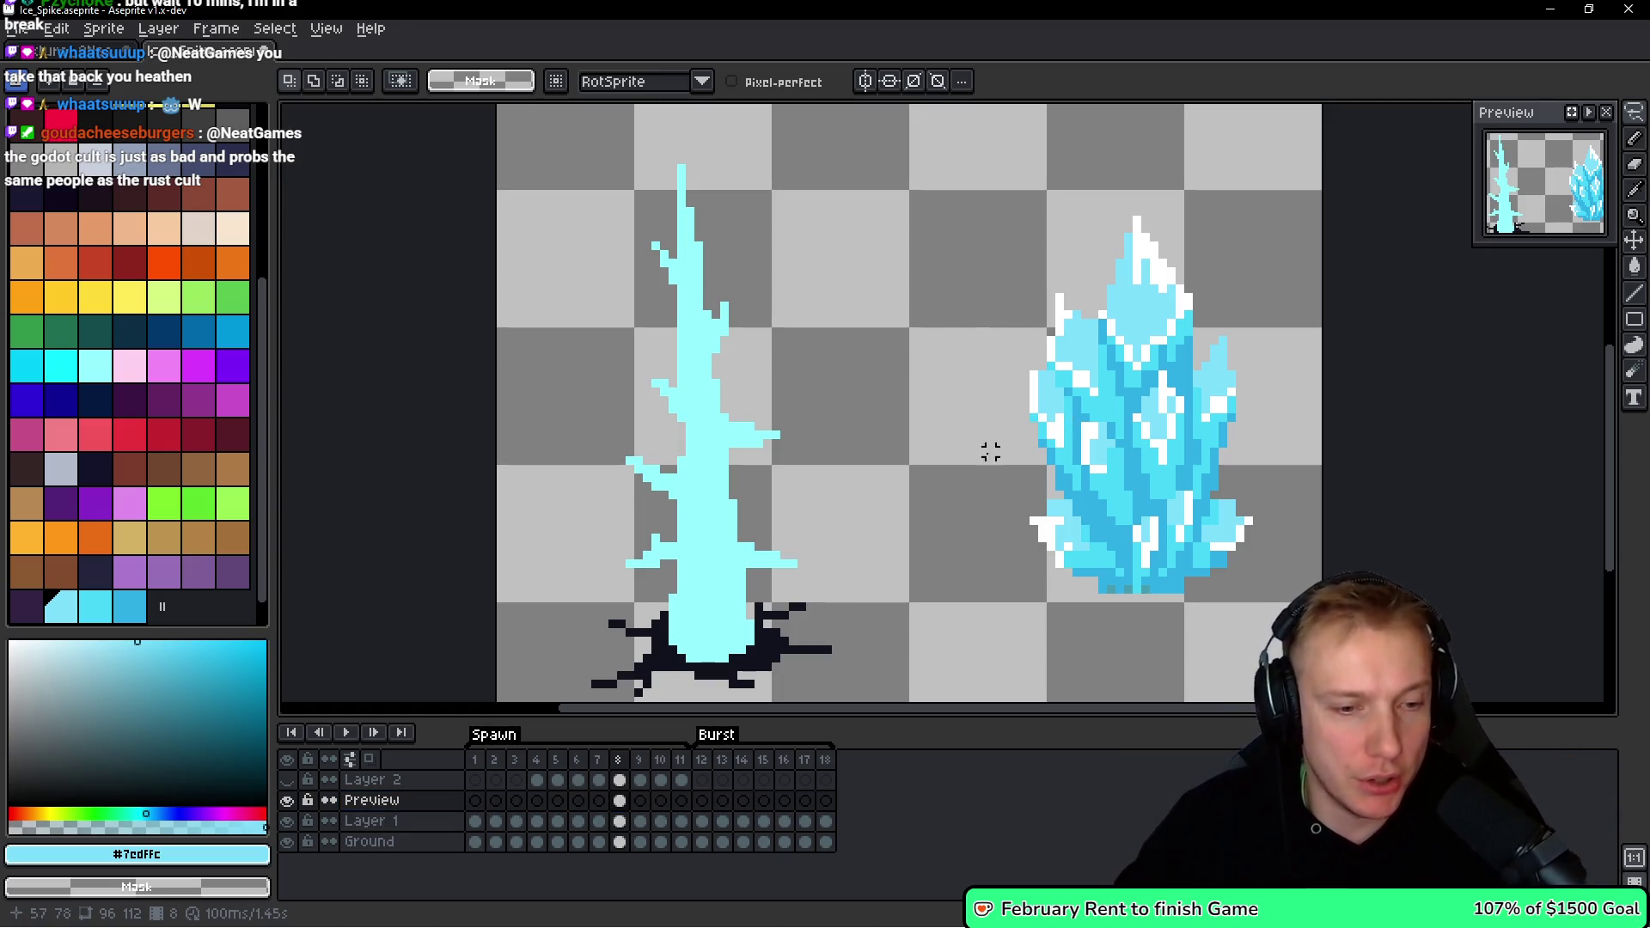
On Layer 1, bucket-fill the left spike with light cyan #7cdffc.
{"action": "key", "text": "alt+Down"}
{"action": "scroll", "coordinate": [1094, 348], "scroll_direction": "up", "scroll_amount": 1}
{"action": "scroll", "coordinate": [942, 410], "scroll_direction": "up", "scroll_amount": 1}
{"action": "key", "text": "g"}
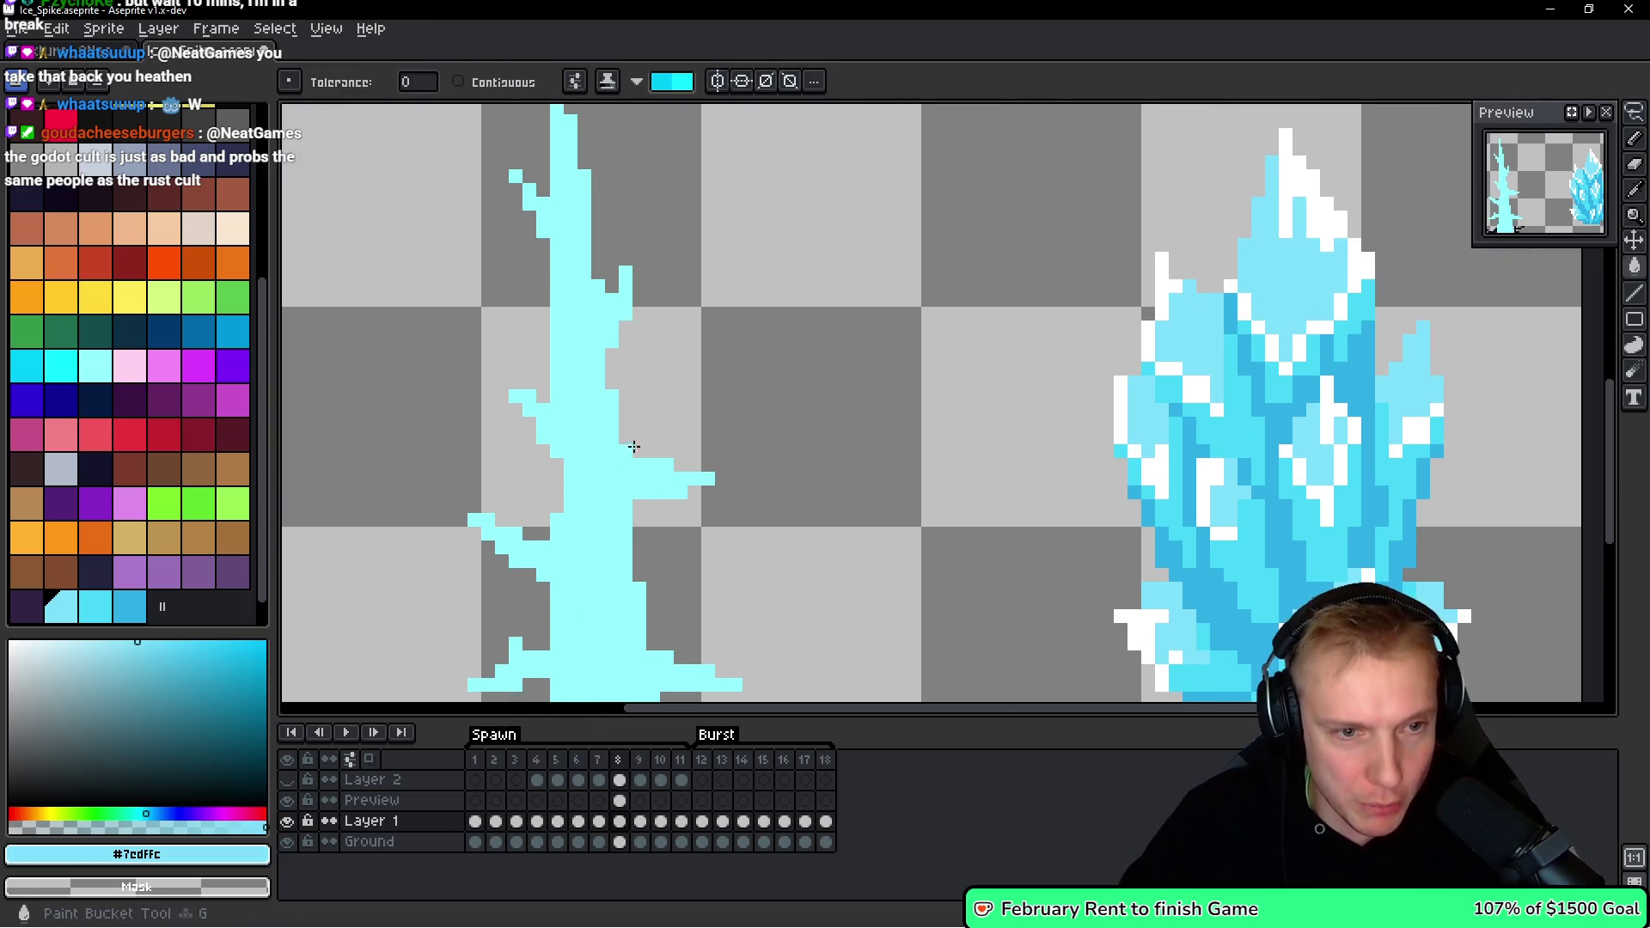
{"action": "key", "text": "i"}
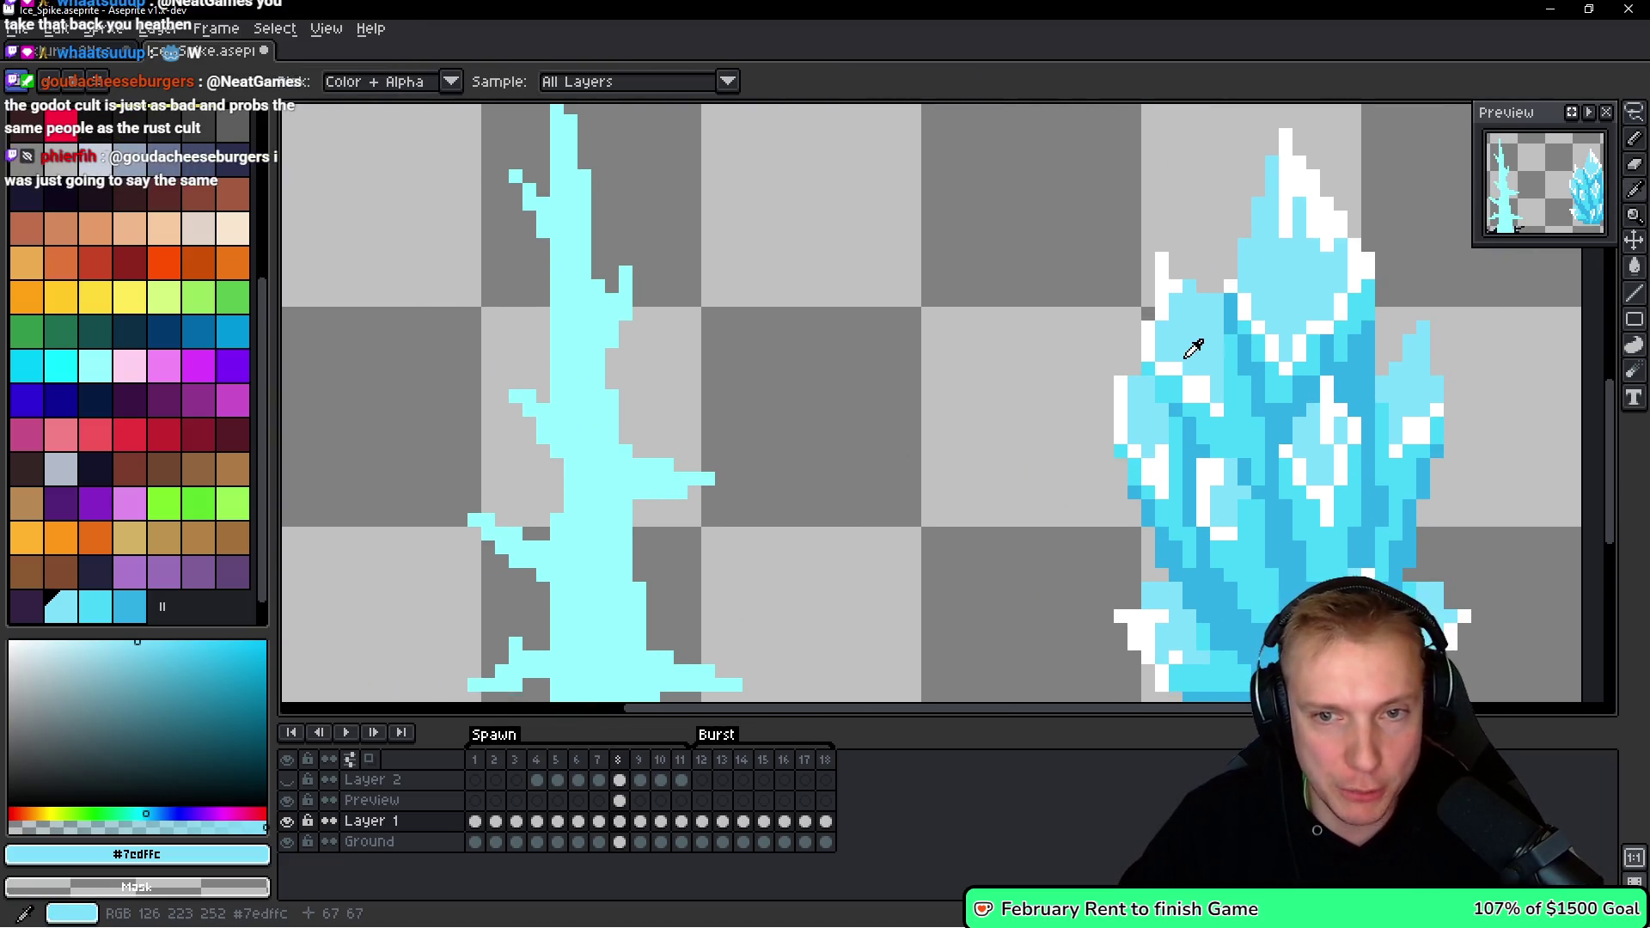
{"action": "key", "text": "g"}
{"action": "left_click_drag", "start_coordinate": [667, 446], "coordinate": [670, 381]}
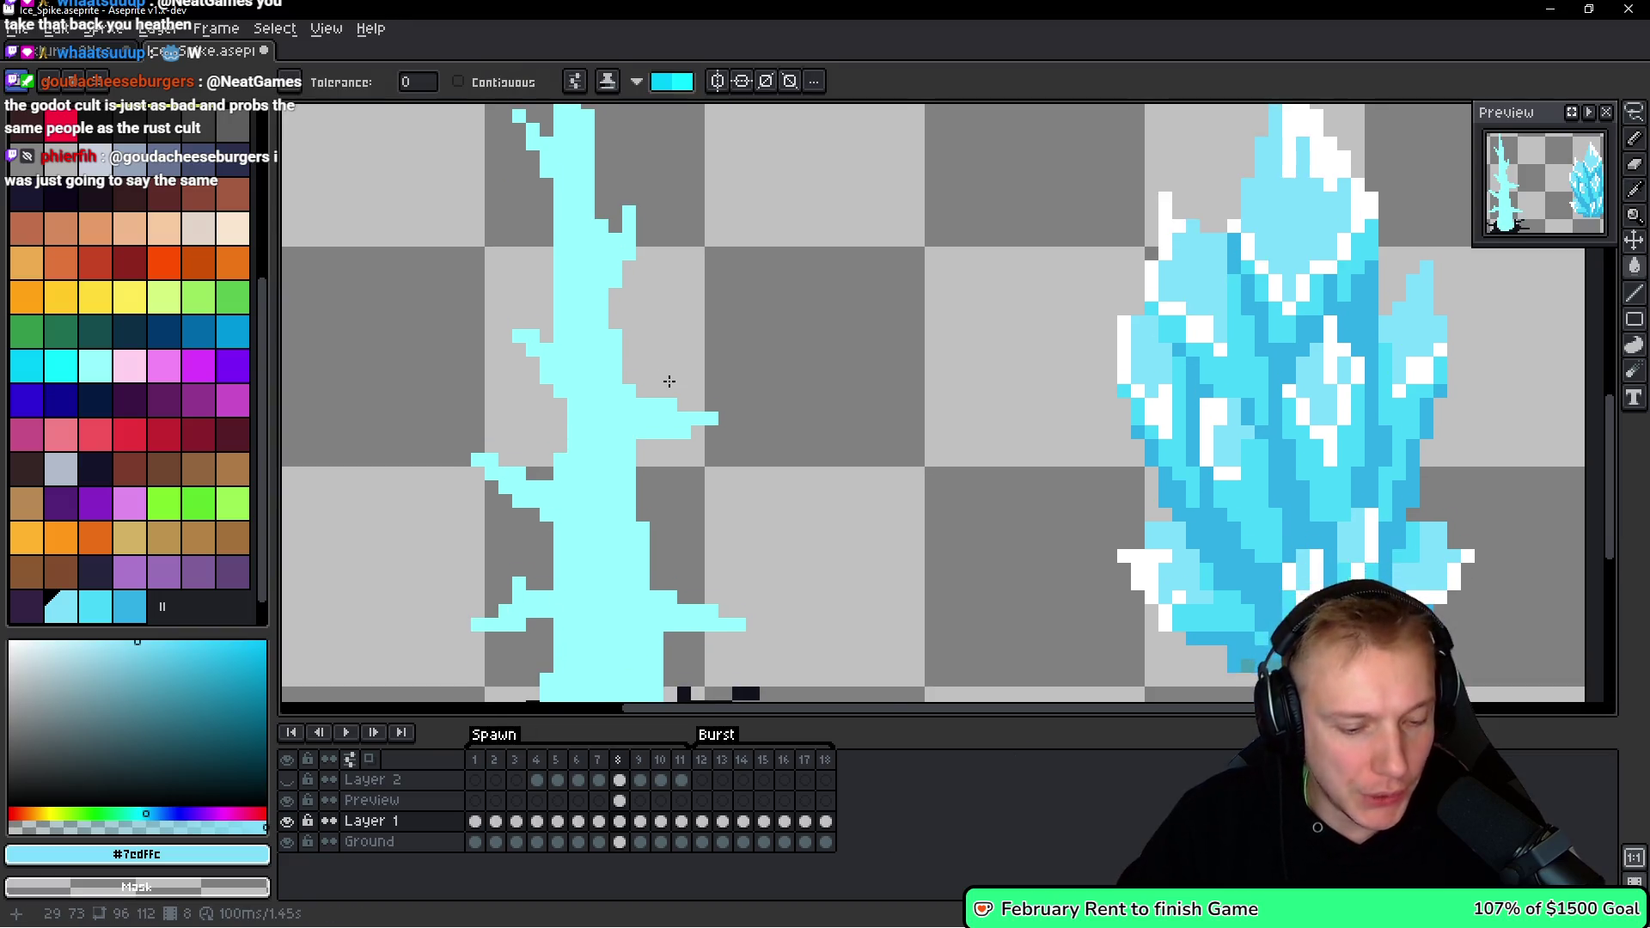
{"action": "left_click", "coordinate": [599, 376]}
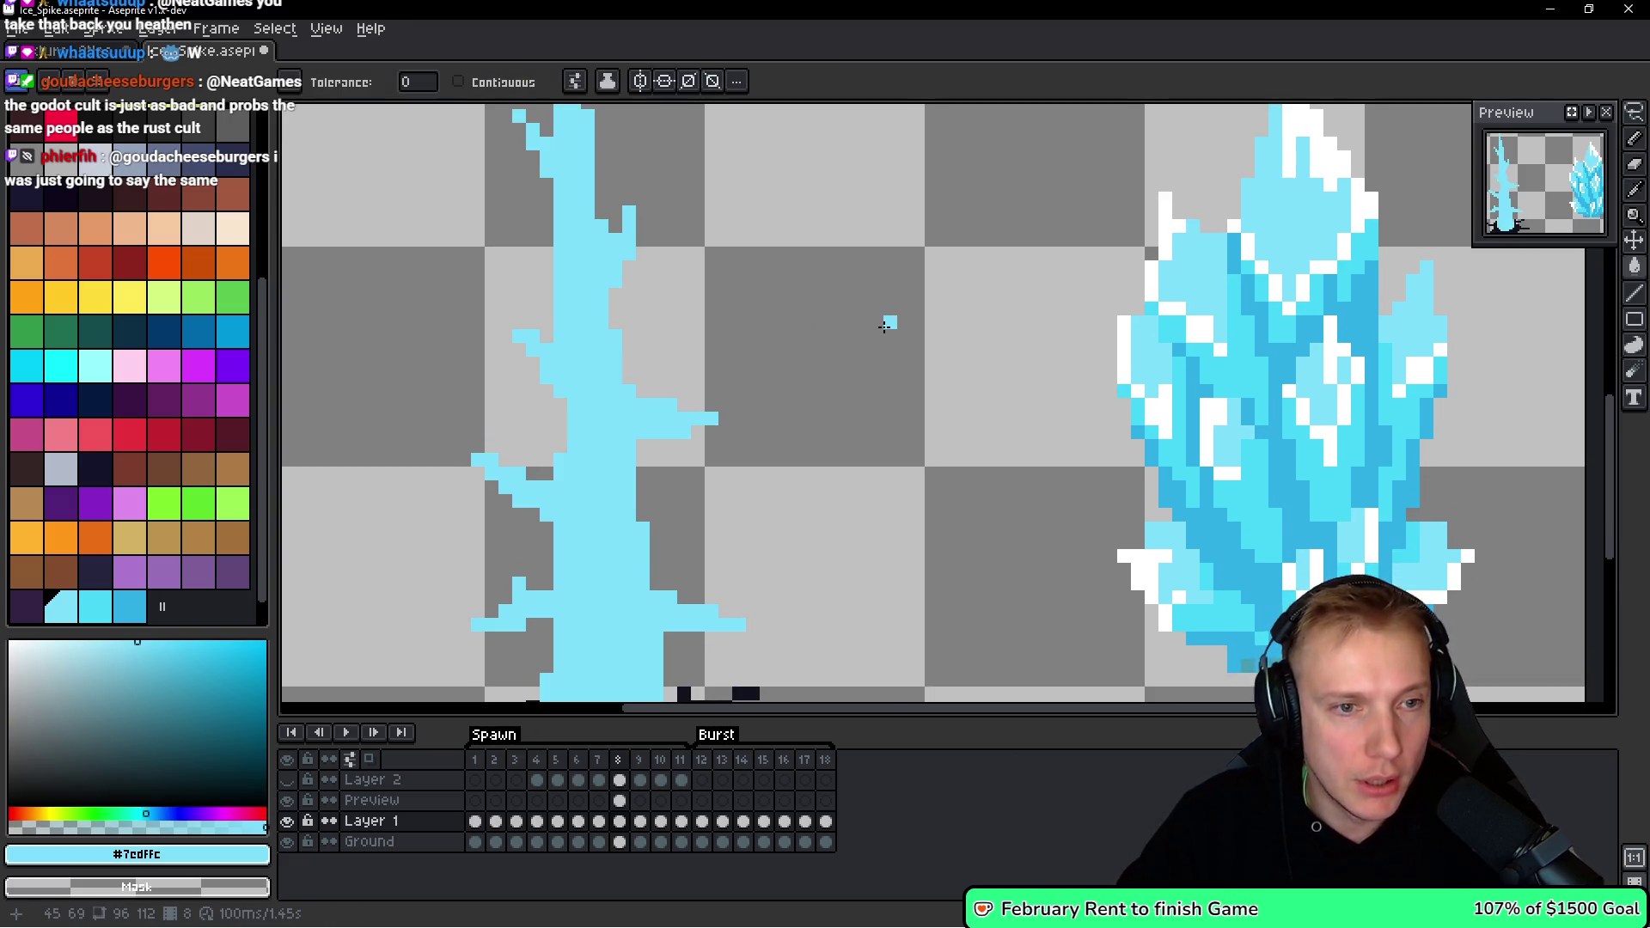
Try the light cyan palette colour, then settle on white as the drawing colour.
{"action": "scroll", "coordinate": [887, 325], "scroll_direction": "down", "scroll_amount": 2}
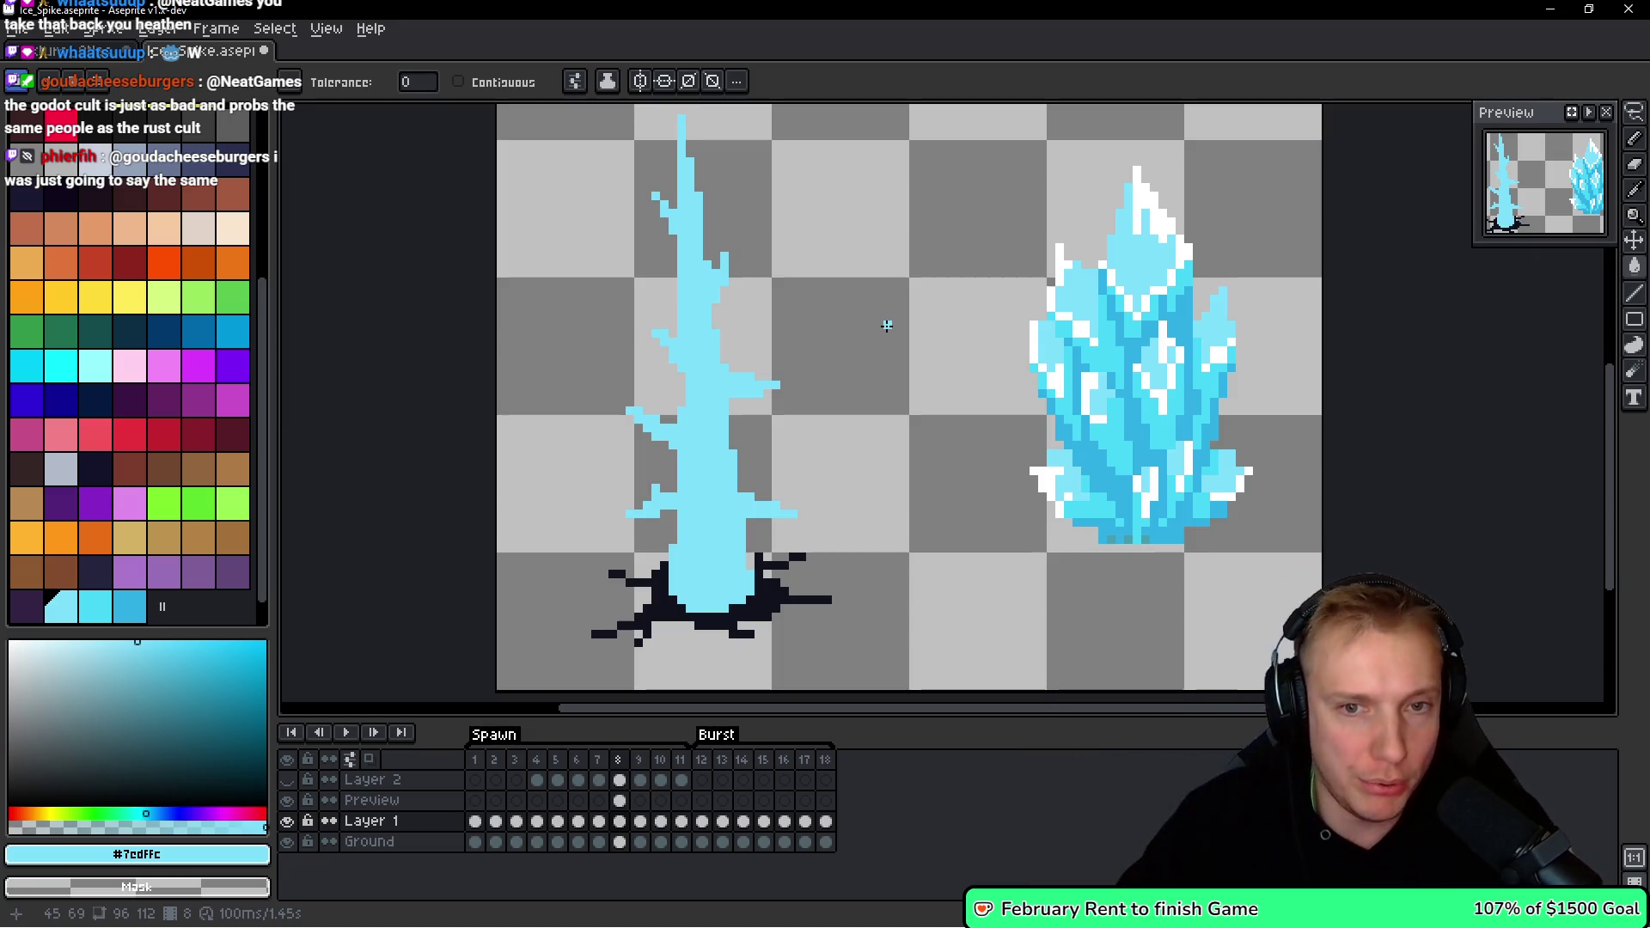
{"action": "scroll", "coordinate": [887, 326], "scroll_direction": "up", "scroll_amount": 2}
{"action": "key", "text": "i"}
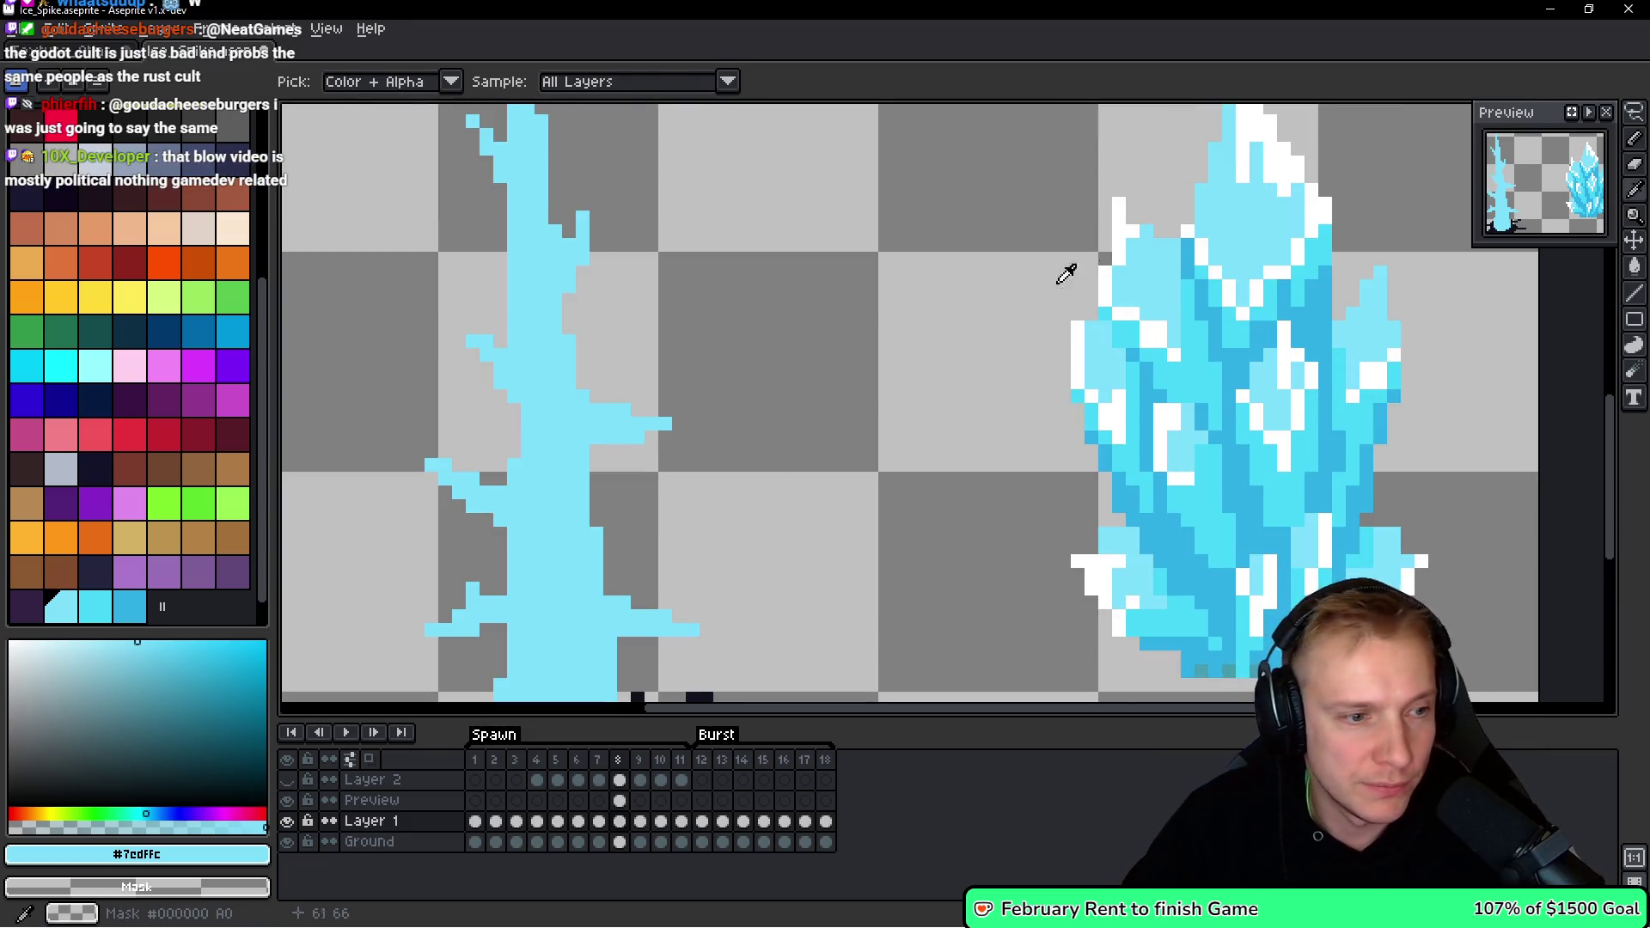
{"action": "key", "text": "g"}
{"action": "left_click", "coordinate": [1086, 332], "text": "alt"}
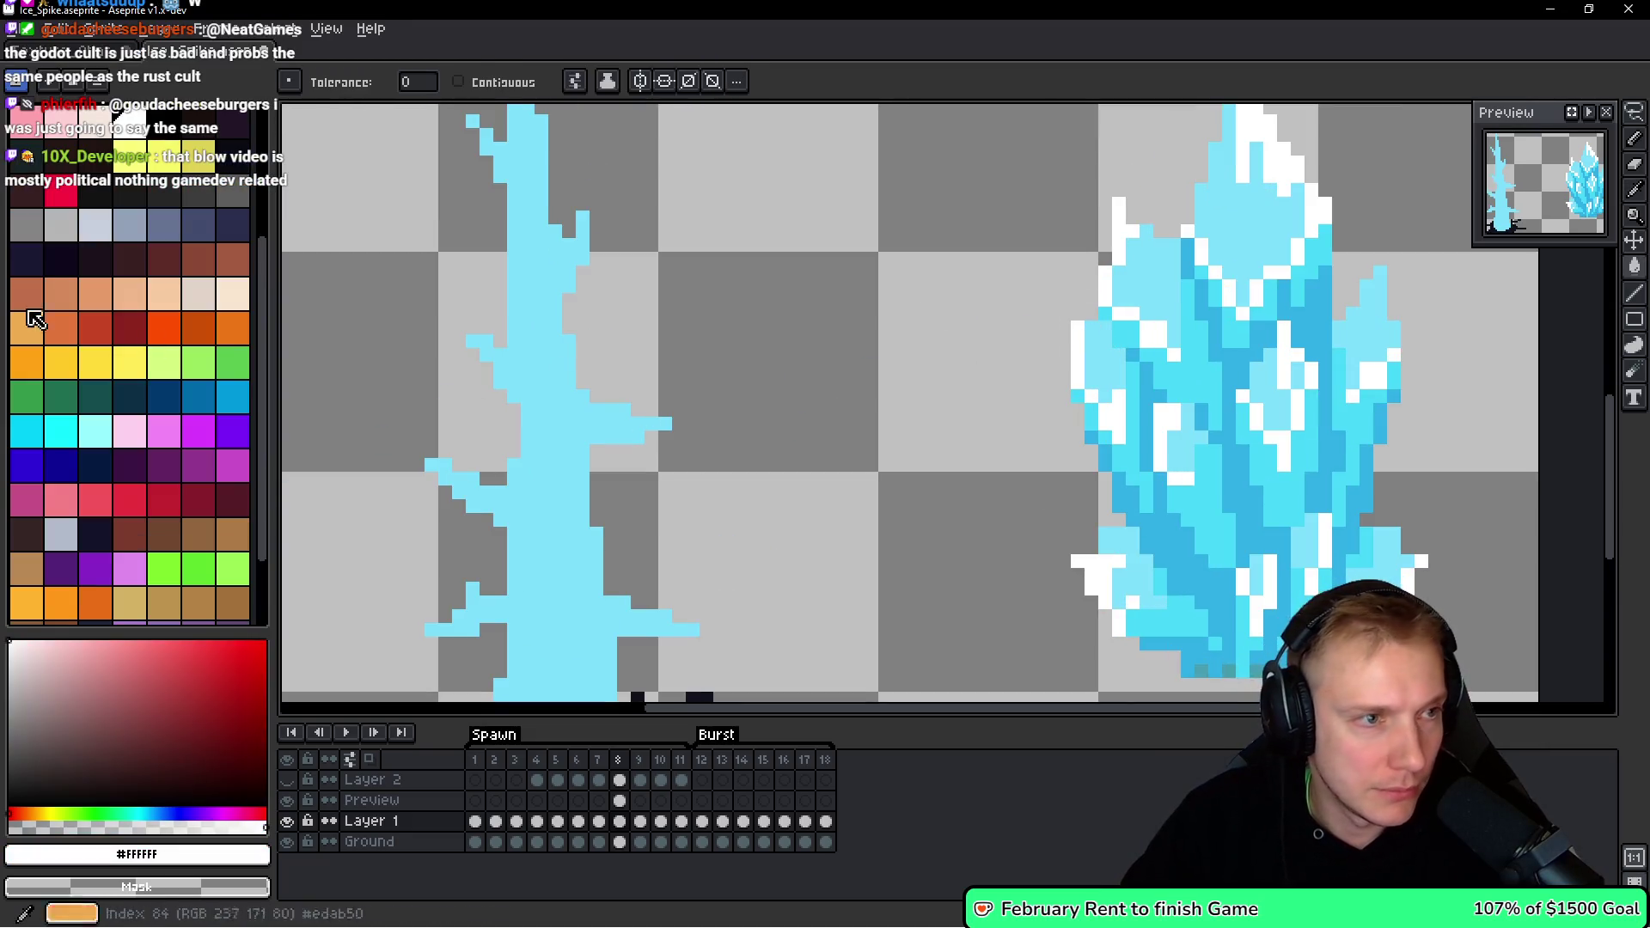
{"action": "left_click", "coordinate": [61, 573]}
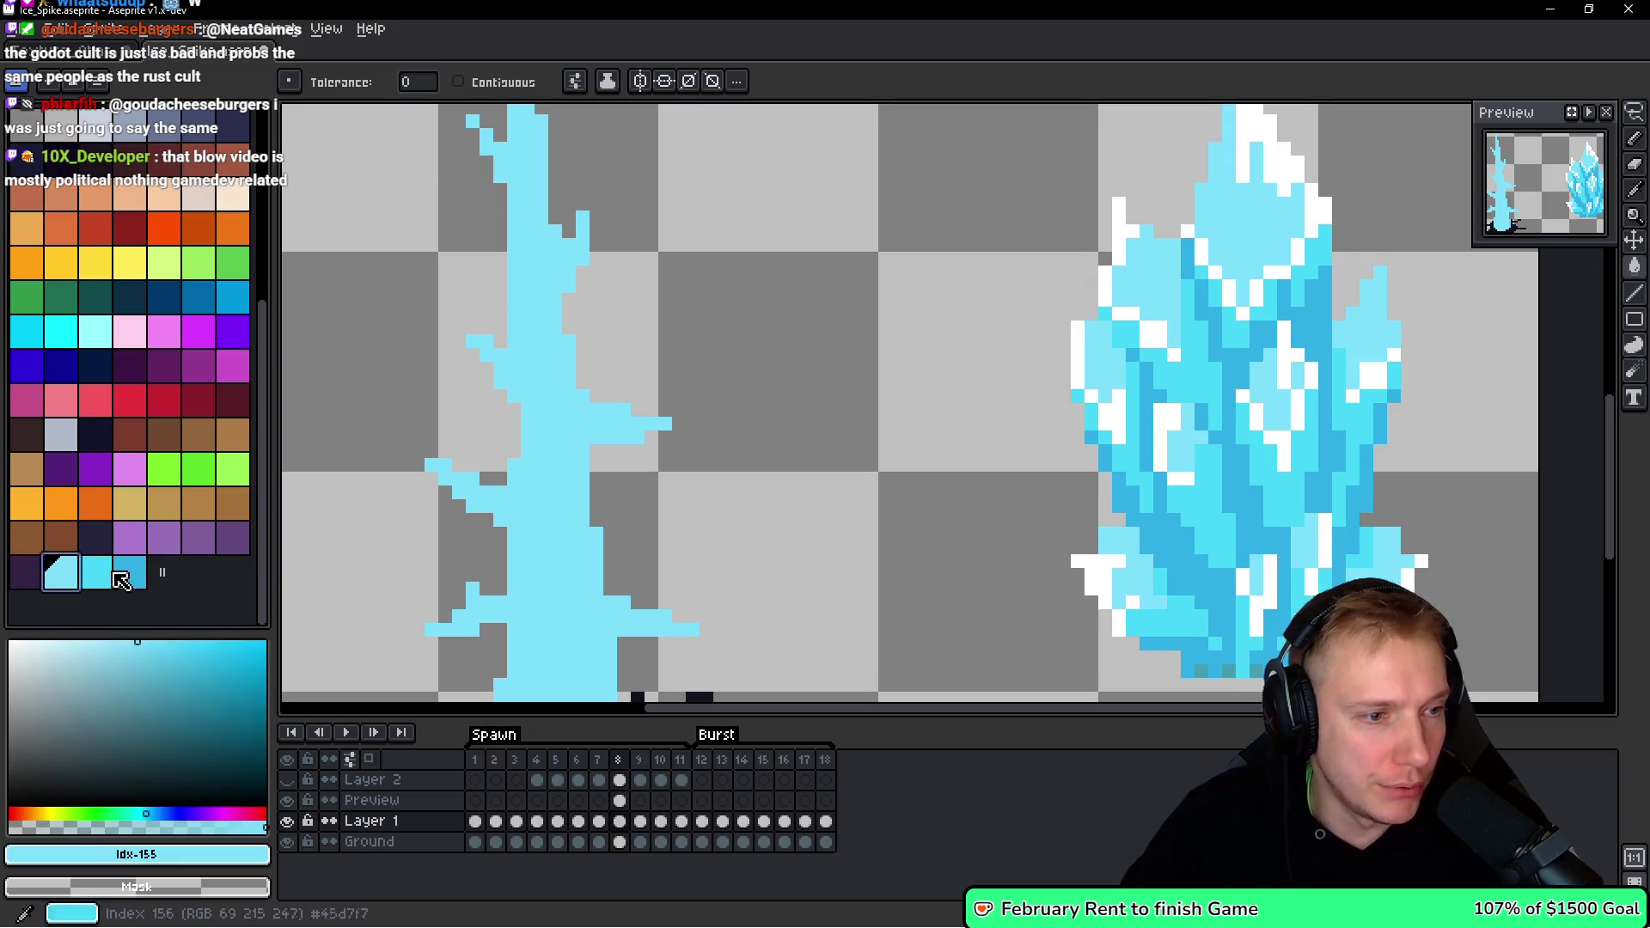
{"action": "left_click_drag", "start_coordinate": [513, 362], "coordinate": [565, 417]}
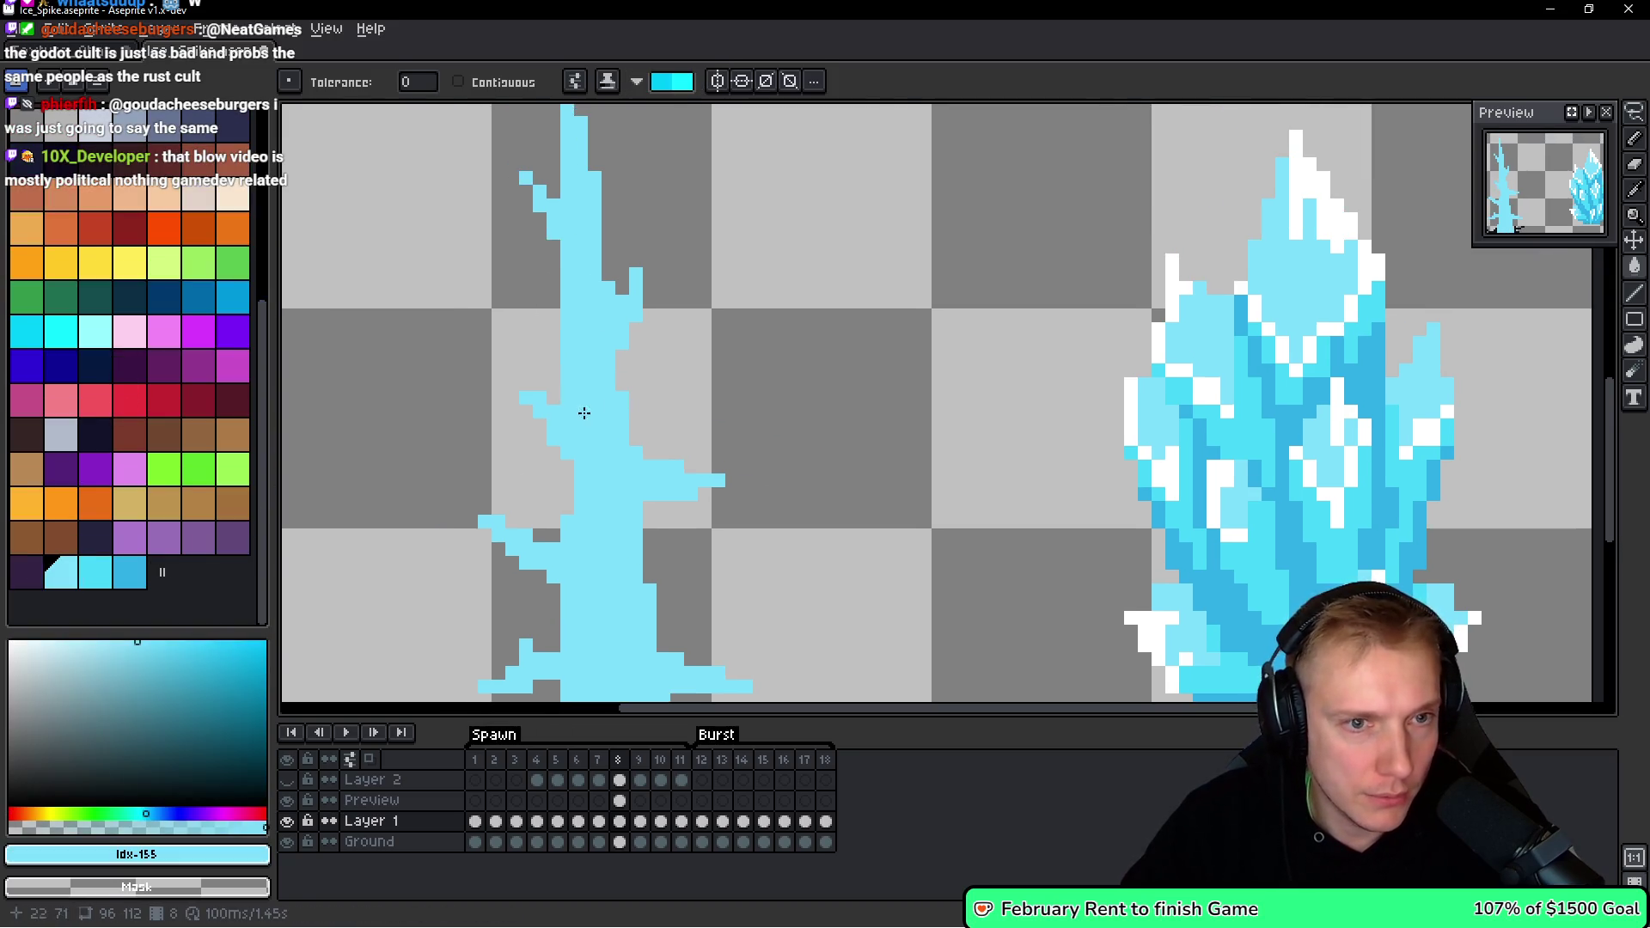
{"action": "scroll", "coordinate": [70, 578], "scroll_direction": "up", "scroll_amount": 5}
{"action": "left_click", "coordinate": [129, 316]}
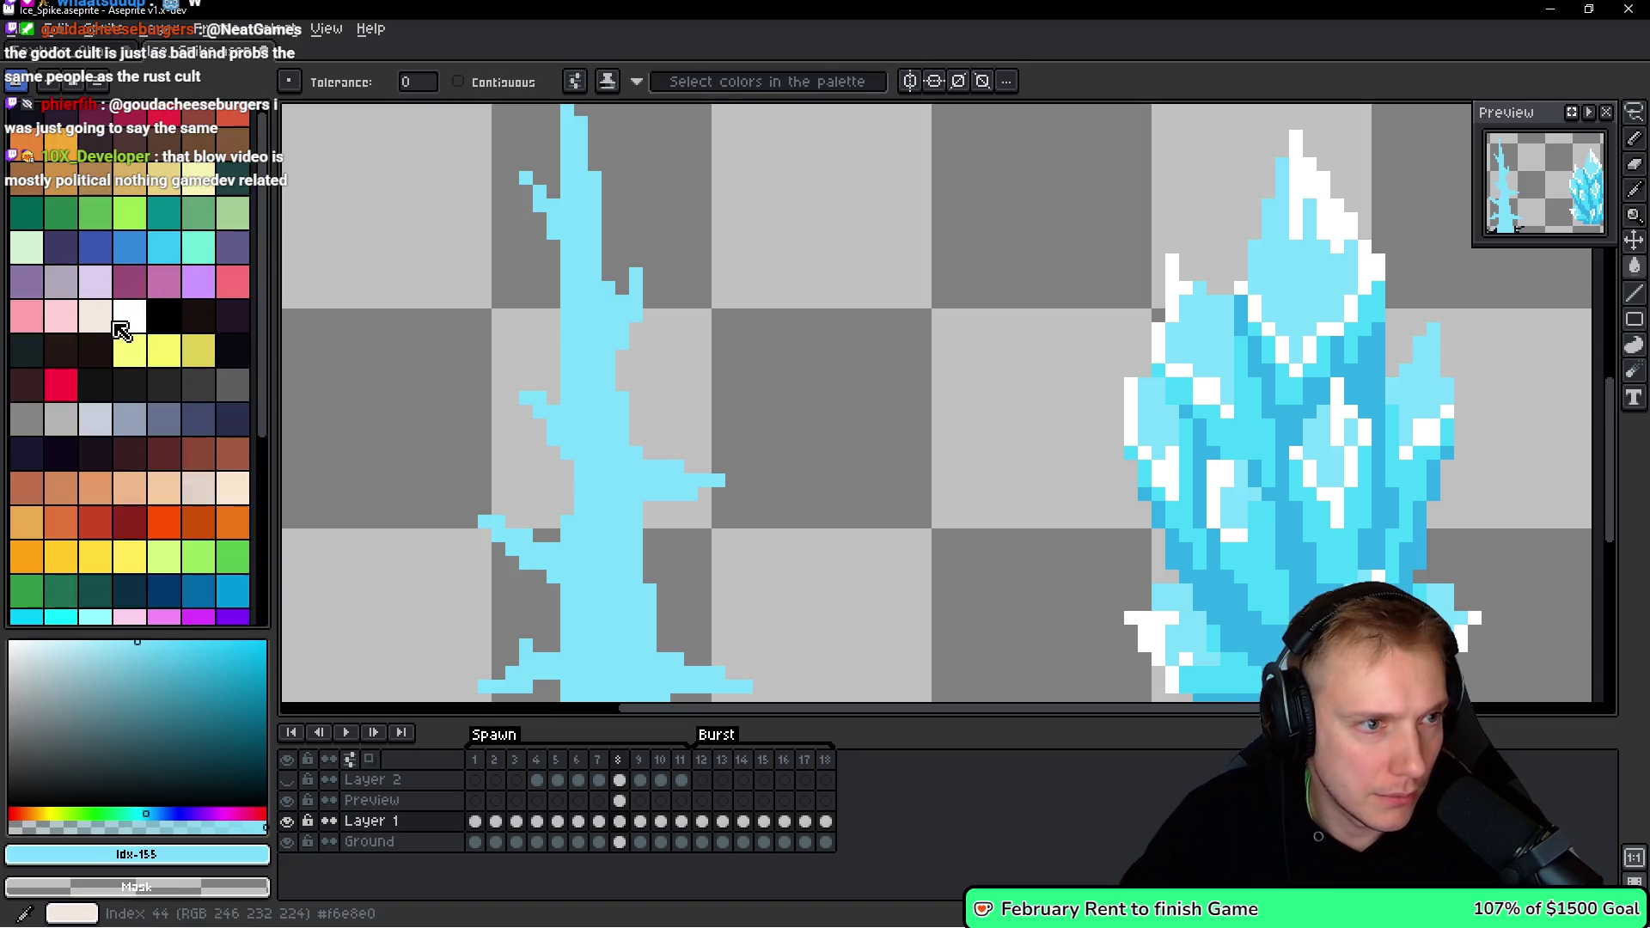
{"action": "scroll", "coordinate": [580, 478], "scroll_direction": "down", "scroll_amount": 1}
{"action": "scroll", "coordinate": [580, 478], "scroll_direction": "up", "scroll_amount": 2}
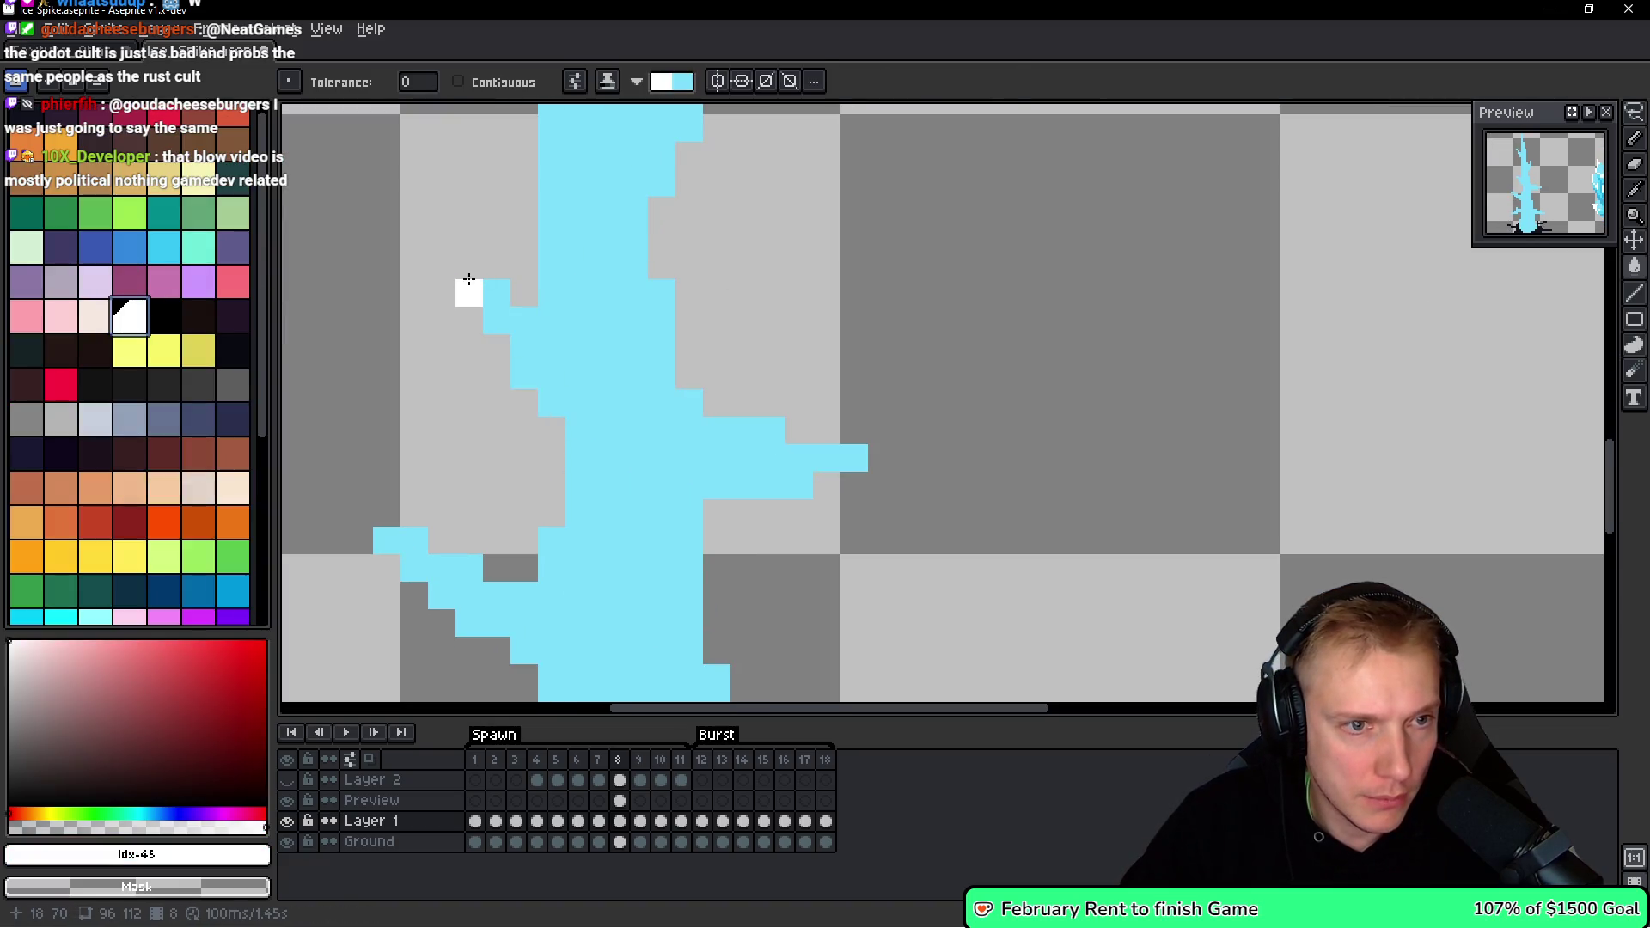
With the pencil, paint white highlight pixels along the upper-left, right and lower-left branches.
{"action": "key", "text": "b"}
{"action": "left_click_drag", "start_coordinate": [472, 279], "coordinate": [550, 320]}
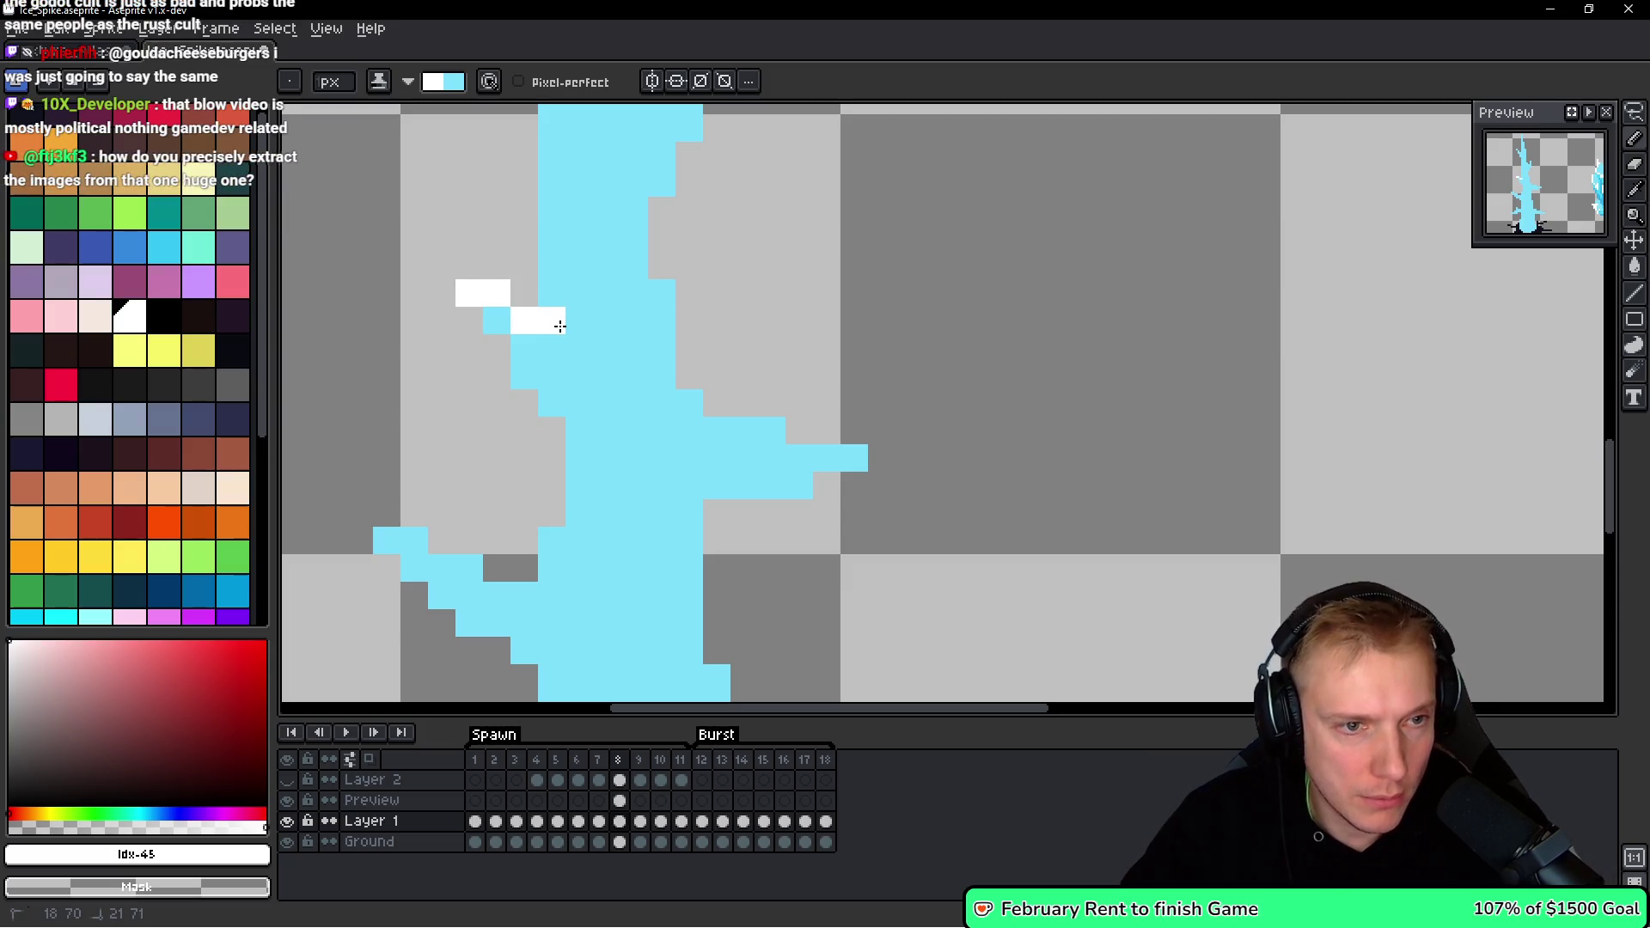
{"action": "left_click_drag", "start_coordinate": [591, 439], "coordinate": [620, 375]}
{"action": "left_click_drag", "start_coordinate": [884, 395], "coordinate": [855, 394]}
{"action": "left_click", "coordinate": [801, 367]}
{"action": "left_click", "coordinate": [801, 422]}
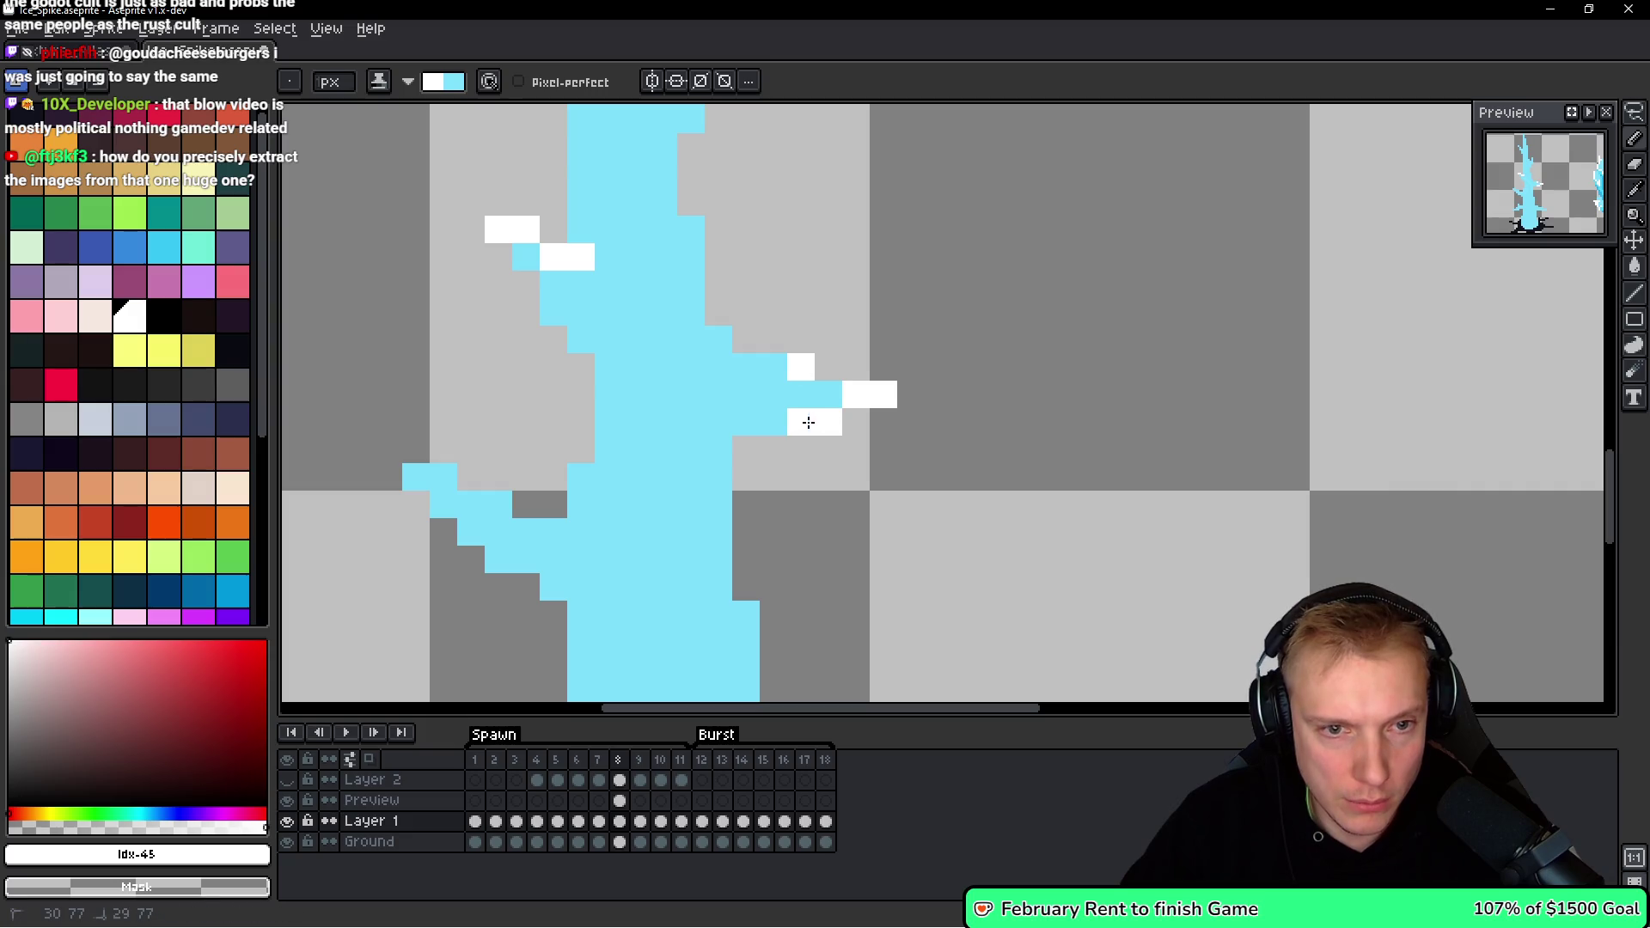
{"action": "left_click_drag", "start_coordinate": [888, 447], "coordinate": [1092, 380]}
{"action": "left_click", "coordinate": [647, 410]}
{"action": "left_click", "coordinate": [620, 410]}
{"action": "left_click_drag", "start_coordinate": [648, 438], "coordinate": [675, 437]}
{"action": "left_click", "coordinate": [674, 464]}
{"action": "left_click", "coordinate": [705, 437]}
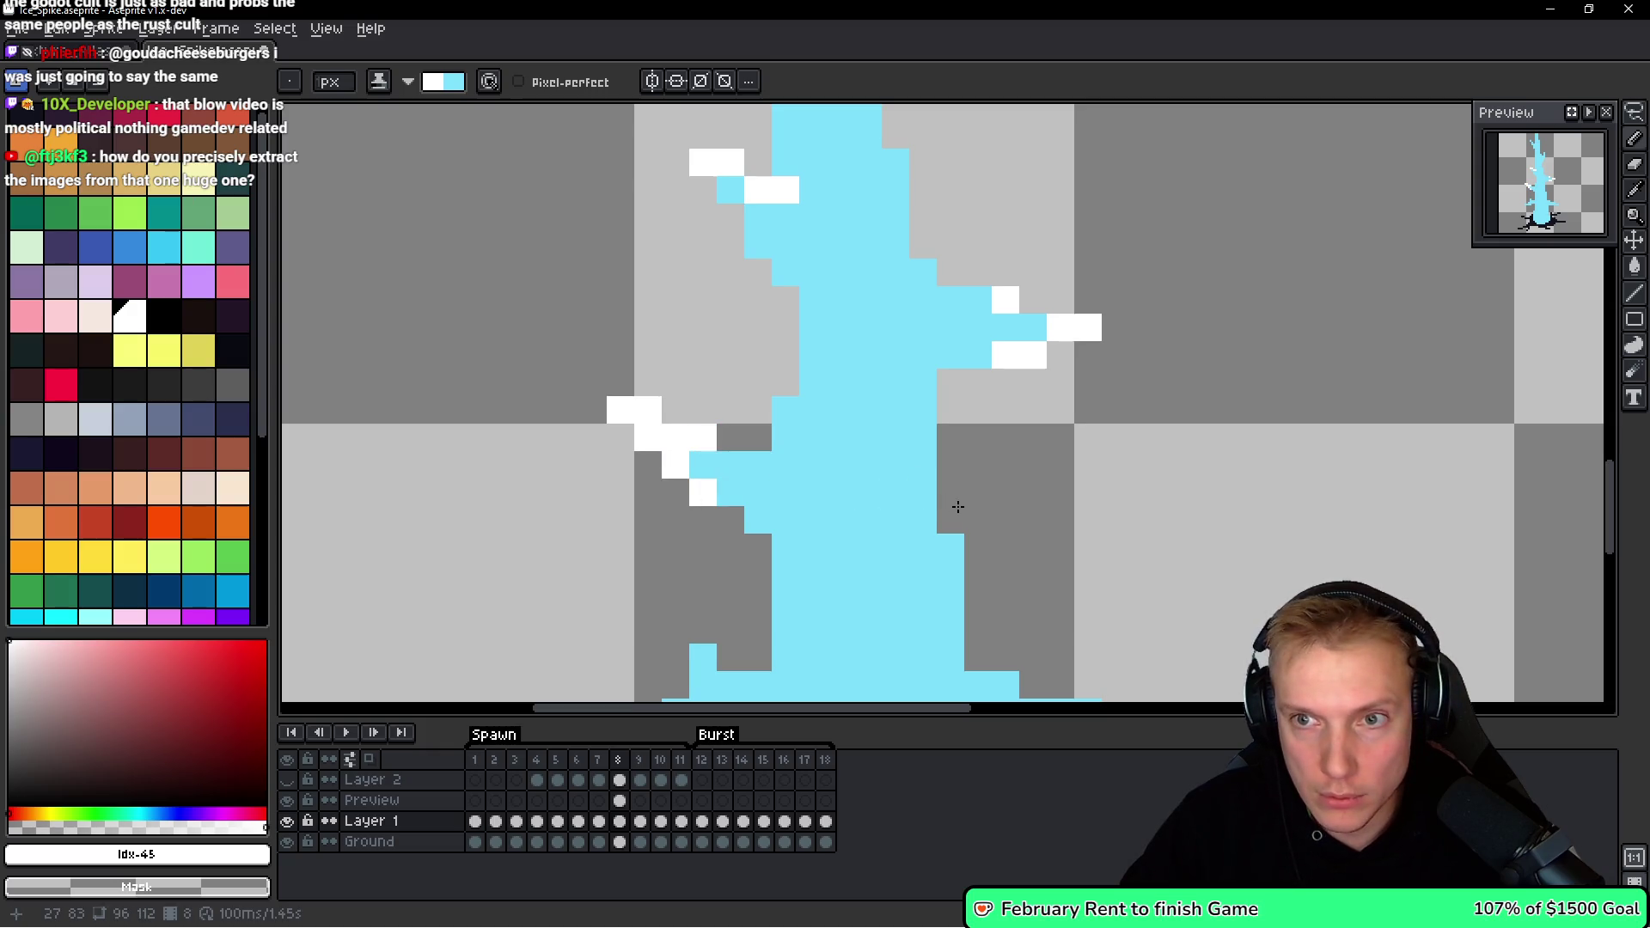
Whiten the edges of the lower-right and lower-left branches and the spike's right side.
{"action": "scroll", "coordinate": [989, 502], "scroll_direction": "down", "scroll_amount": 3}
{"action": "left_click_drag", "start_coordinate": [1085, 609], "coordinate": [1022, 573]}
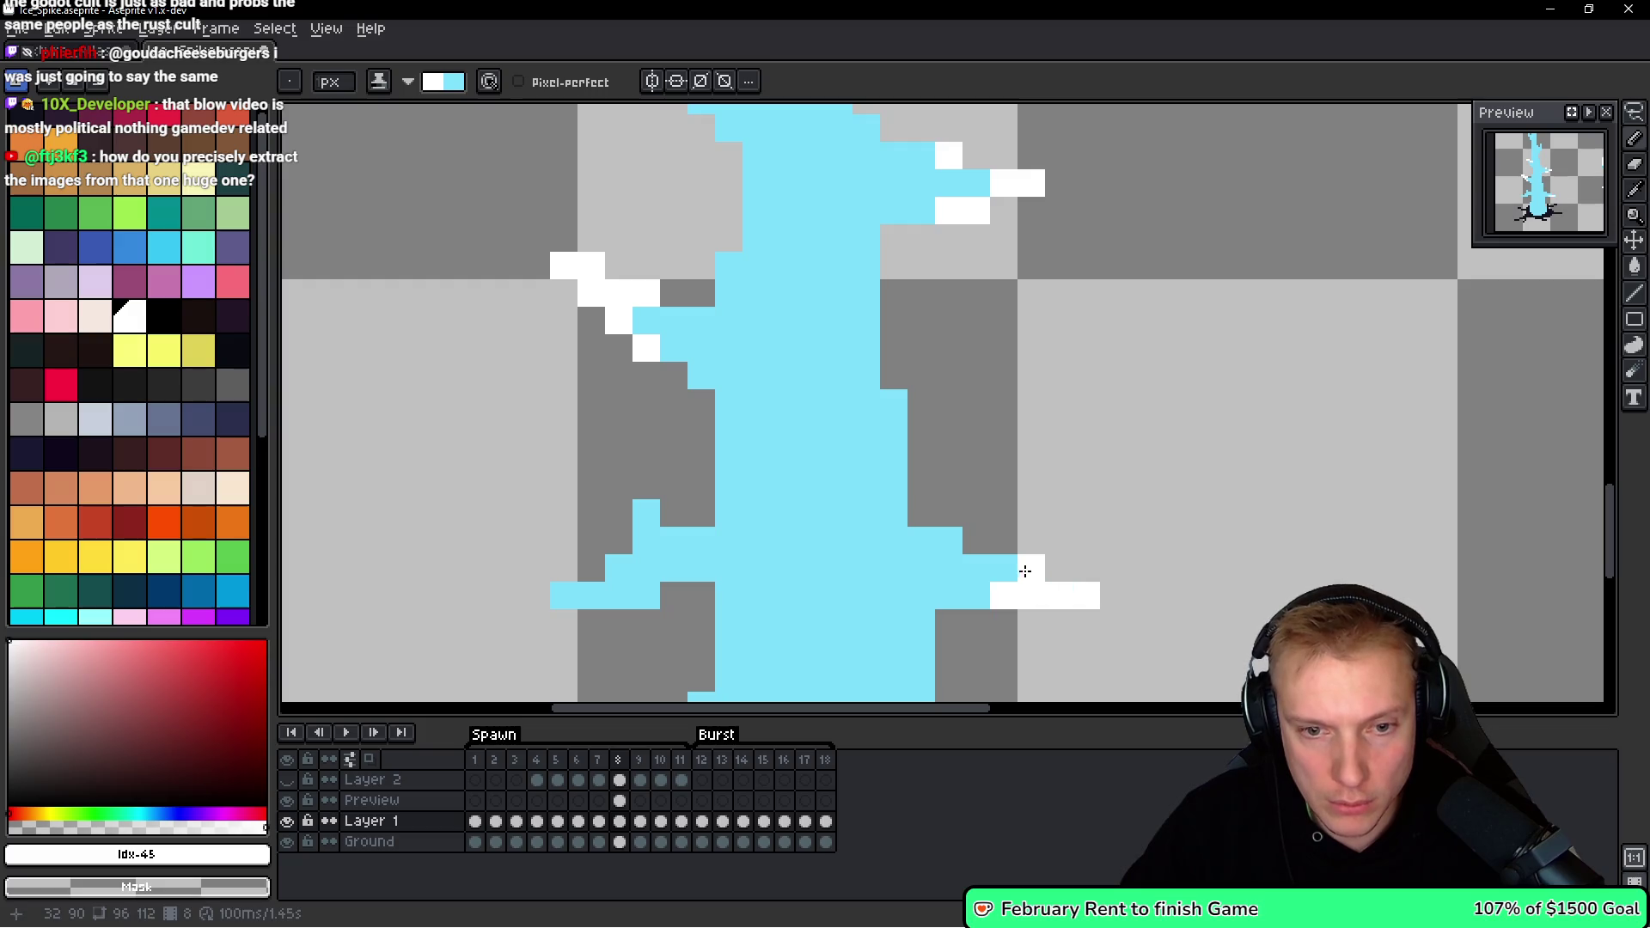
{"action": "left_click_drag", "start_coordinate": [589, 594], "coordinate": [645, 587]}
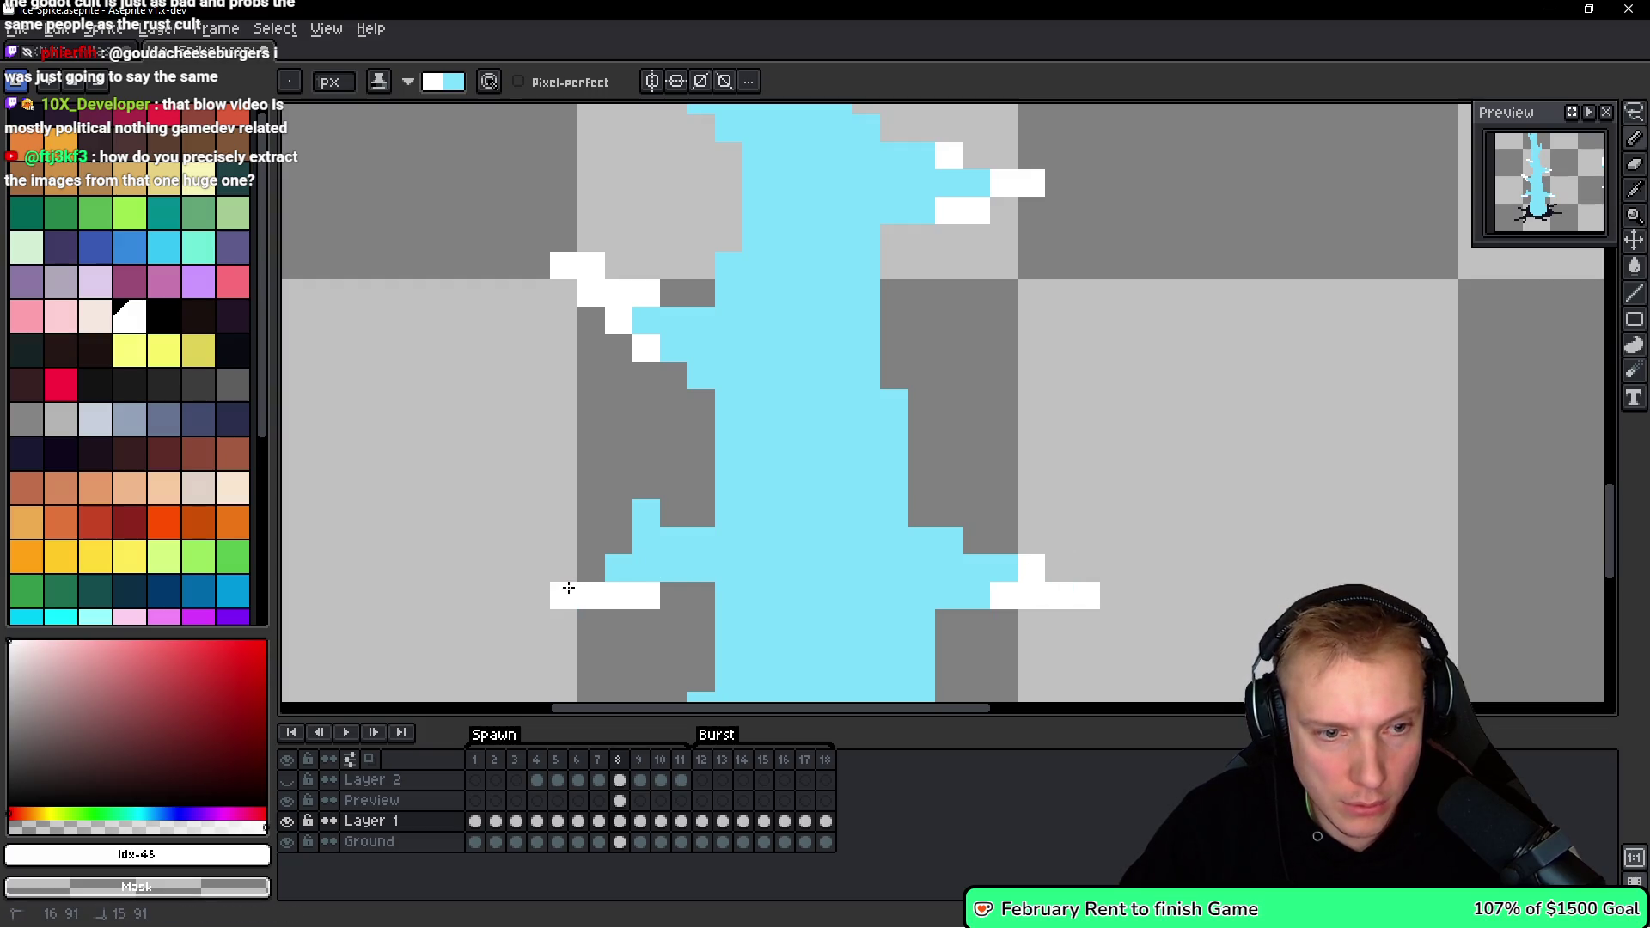
{"action": "scroll", "coordinate": [951, 462], "scroll_direction": "down", "scroll_amount": 2}
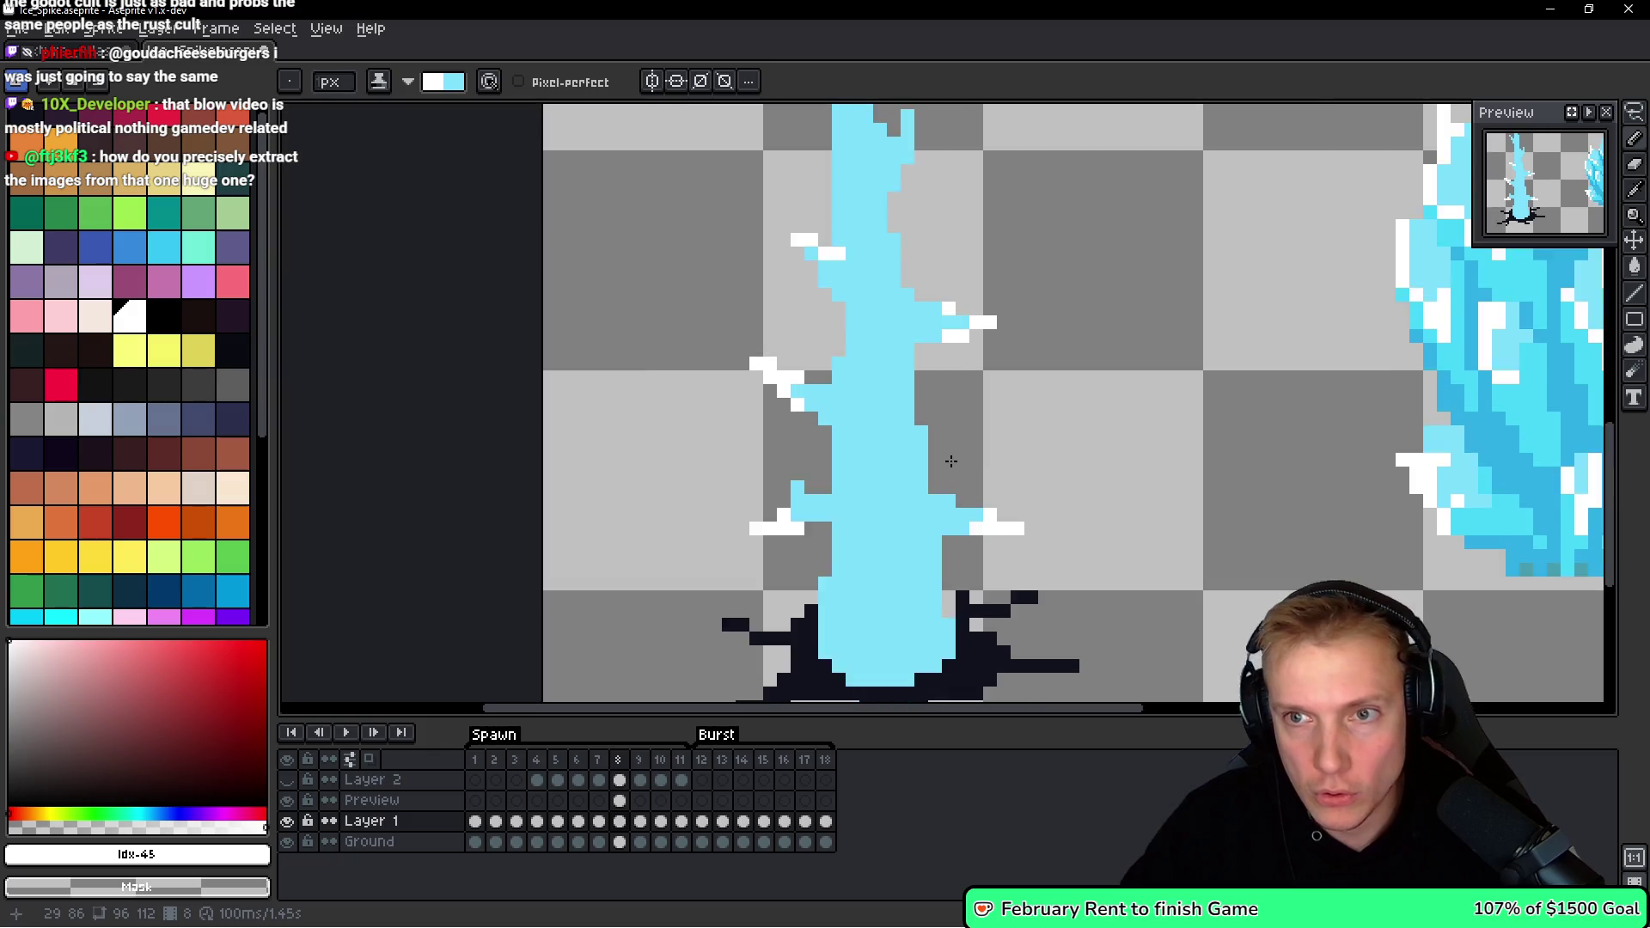
{"action": "scroll", "coordinate": [951, 462], "scroll_direction": "down", "scroll_amount": 1}
{"action": "scroll", "coordinate": [900, 398], "scroll_direction": "up", "scroll_amount": 3}
{"action": "mouse_move", "coordinate": [818, 306]}
{"action": "left_mouse_down"}
{"action": "mouse_move", "coordinate": [818, 366]}
{"action": "mouse_move", "coordinate": [797, 344]}
{"action": "left_mouse_up"}
{"action": "left_click_drag", "start_coordinate": [709, 200], "coordinate": [694, 341]}
Add white highlights near the spike's top, down its edge, and on the tip.
{"action": "scroll", "coordinate": [888, 304], "scroll_direction": "up", "scroll_amount": 1}
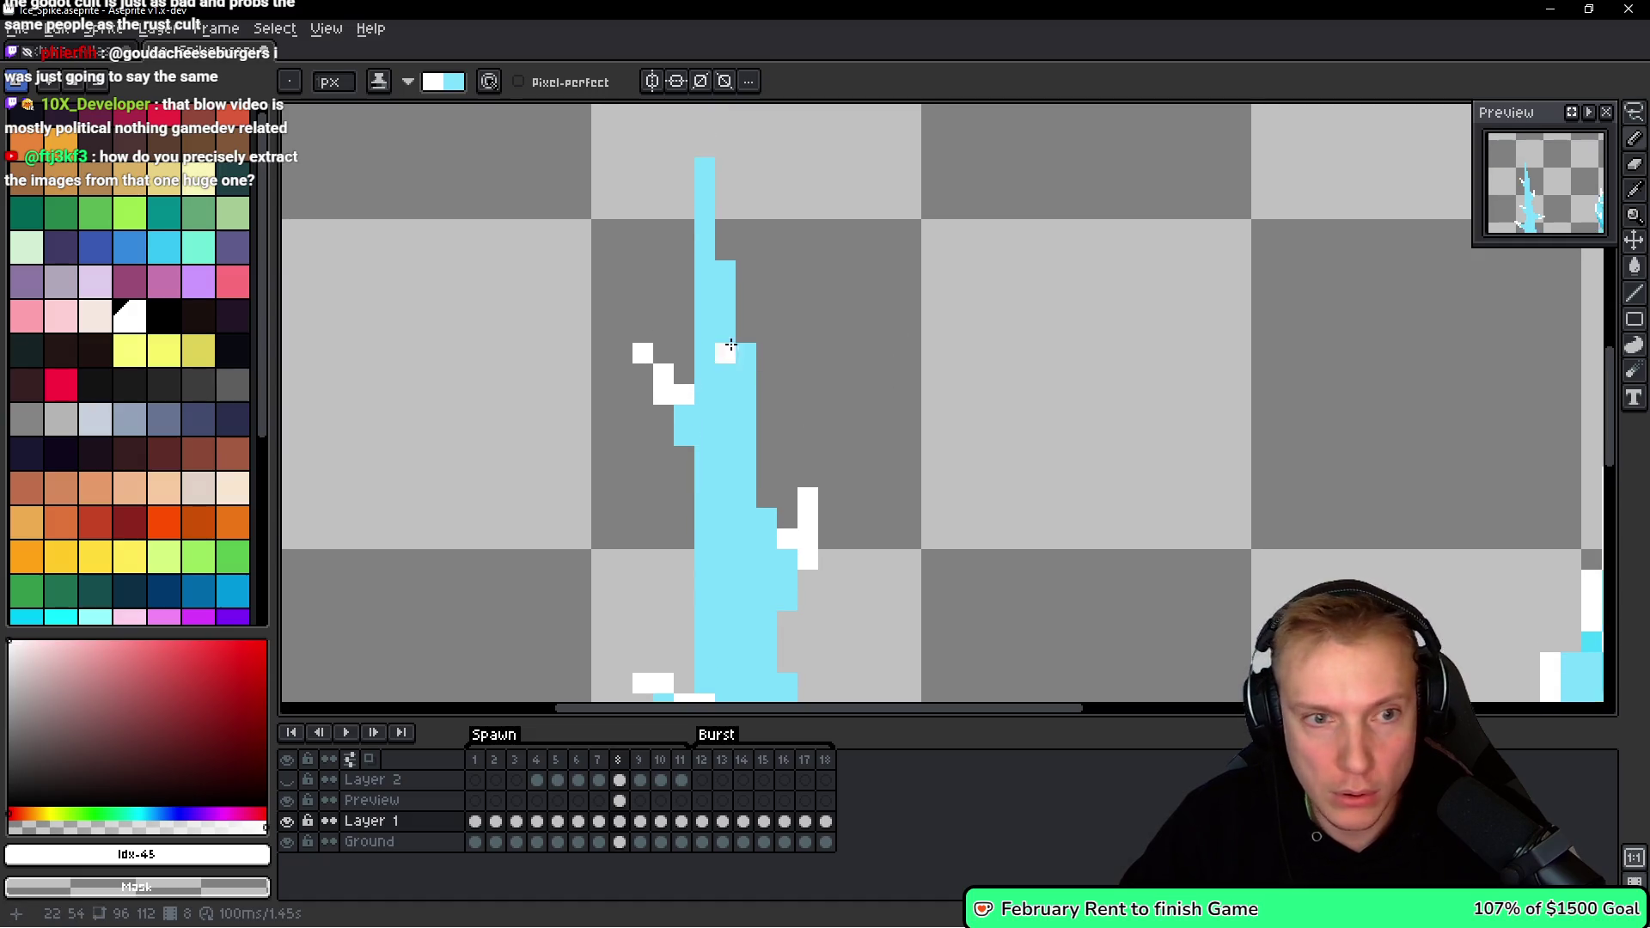
{"action": "left_click", "coordinate": [706, 182]}
{"action": "mouse_move", "coordinate": [713, 253]}
{"action": "left_mouse_down"}
{"action": "mouse_move", "coordinate": [722, 280]}
{"action": "mouse_move", "coordinate": [711, 225]}
{"action": "left_mouse_up"}
{"action": "left_click", "coordinate": [722, 313]}
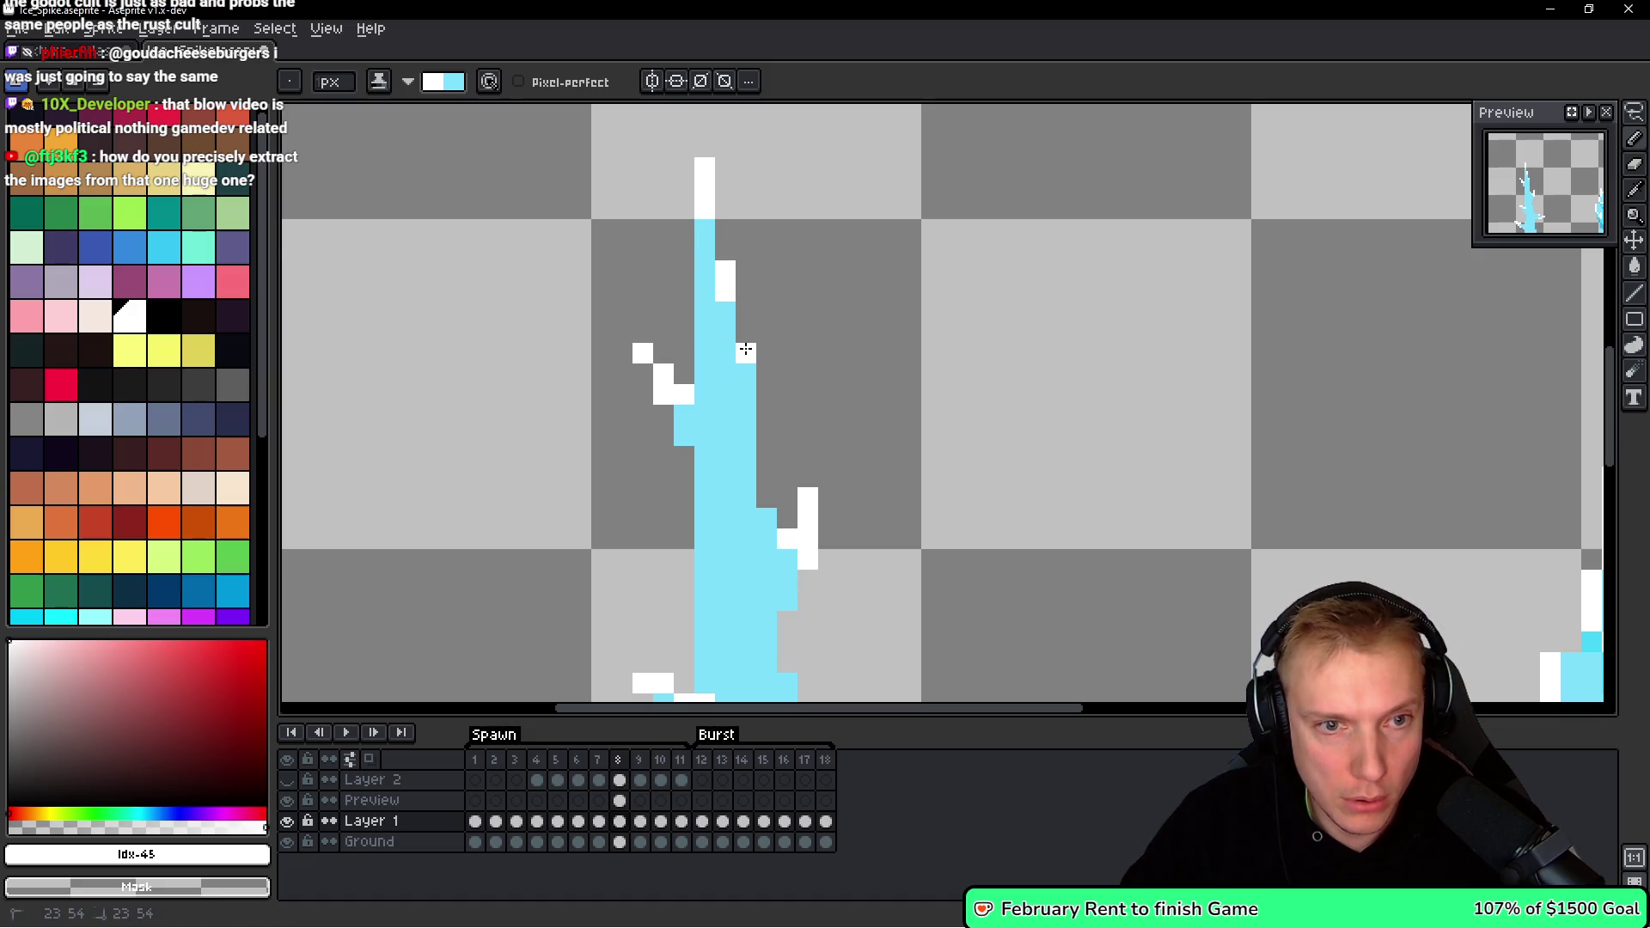
{"action": "scroll", "coordinate": [930, 325], "scroll_direction": "down", "scroll_amount": 5}
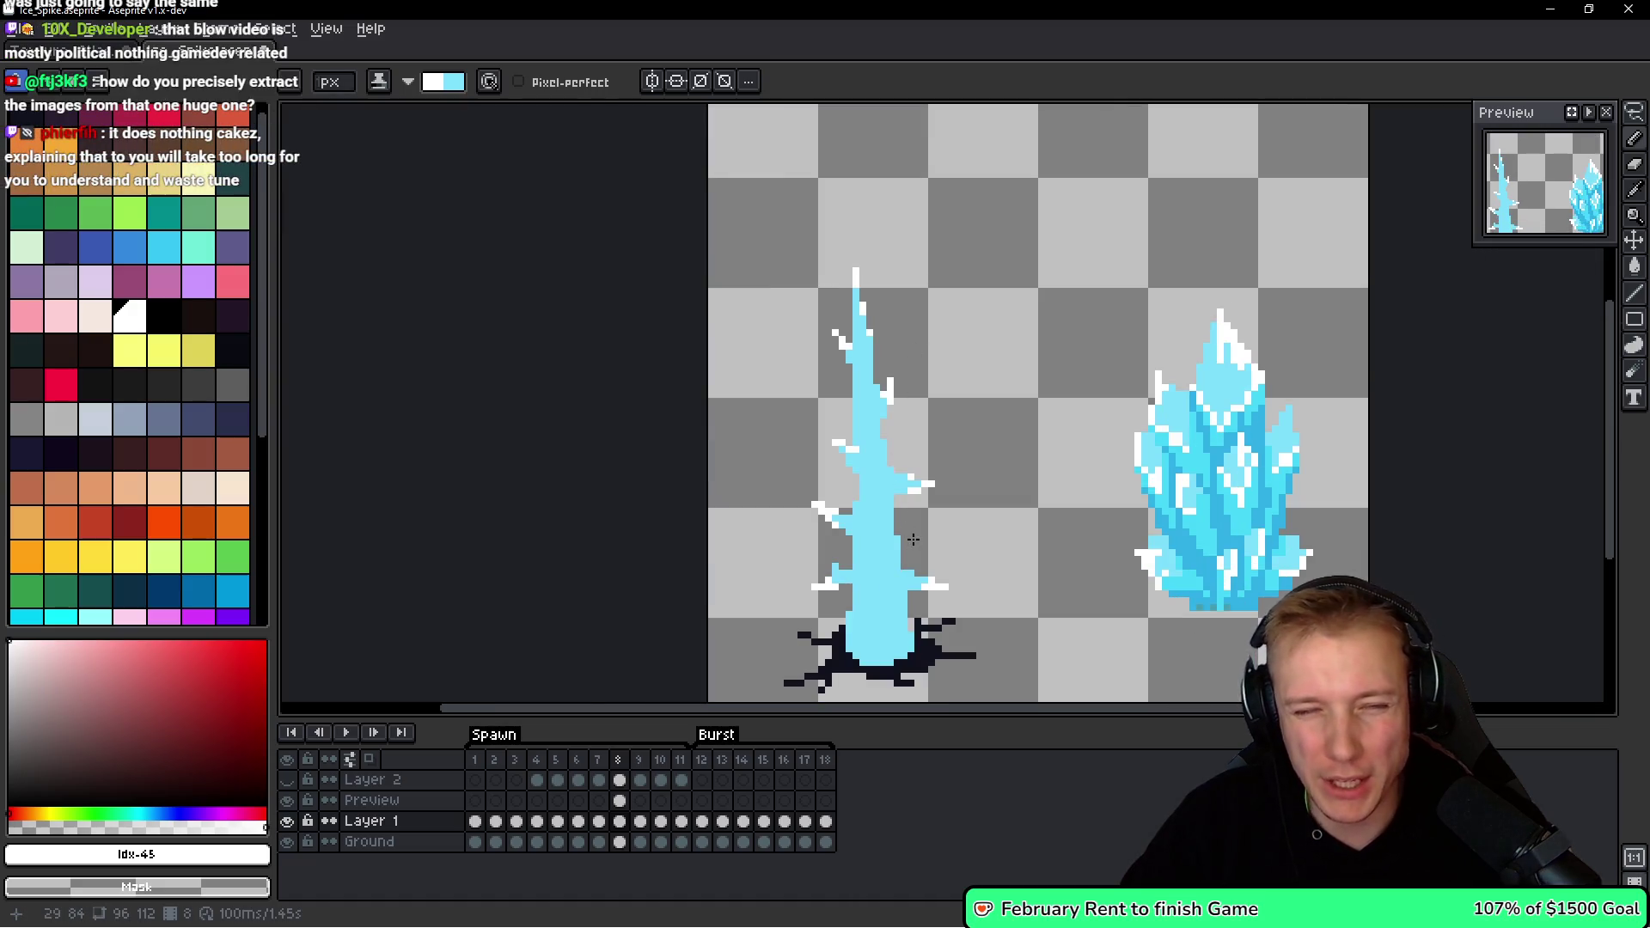
{"action": "scroll", "coordinate": [913, 539], "scroll_direction": "up", "scroll_amount": 2}
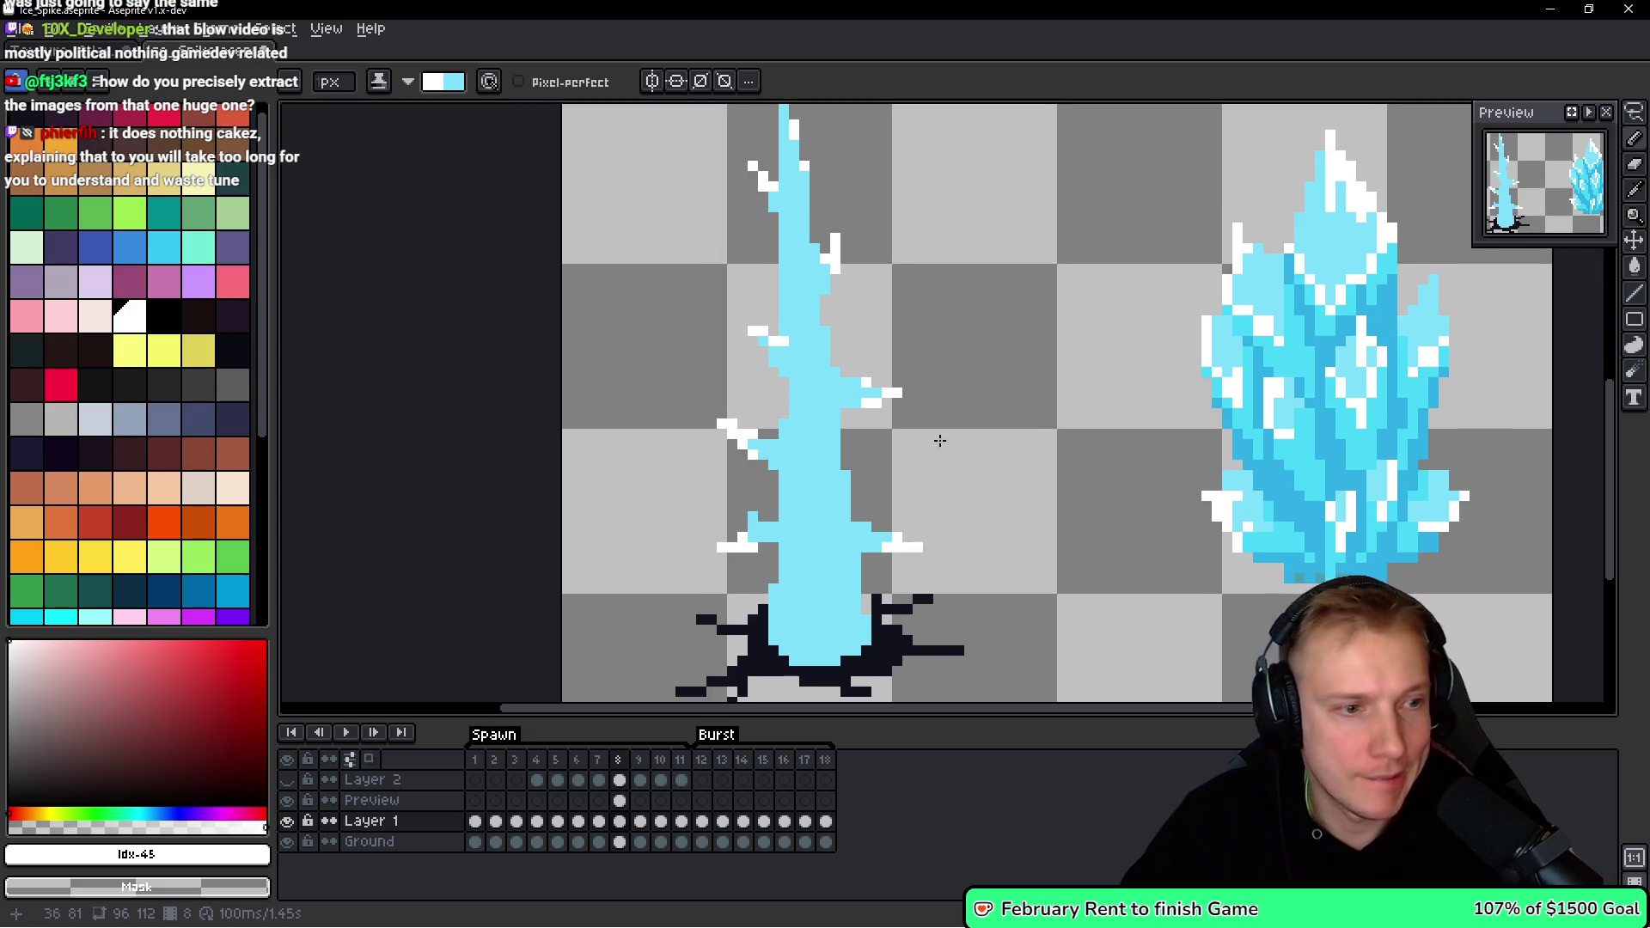
{"action": "scroll", "coordinate": [66, 390], "scroll_direction": "down", "scroll_amount": 4}
{"action": "left_click", "coordinate": [68, 582]}
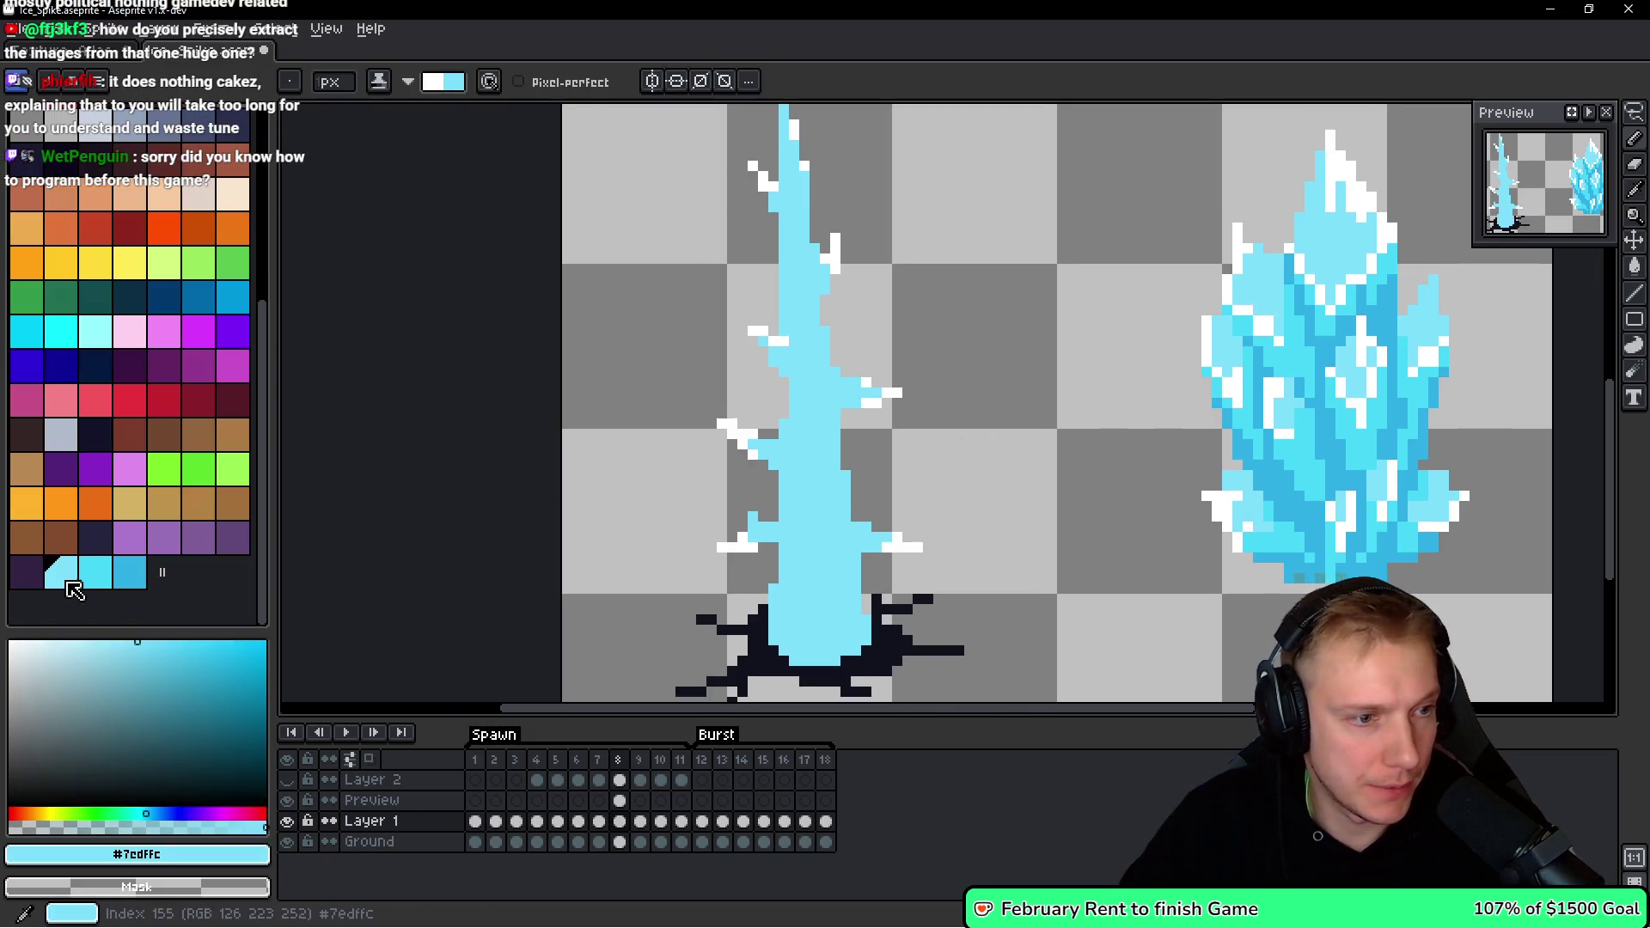
Paint a darker cyan shading pixel on the spike, then eyedrop the crystal's light cyan.
{"action": "left_click", "coordinate": [94, 574]}
{"action": "scroll", "coordinate": [868, 455], "scroll_direction": "up", "scroll_amount": 1}
{"action": "left_click", "coordinate": [813, 411]}
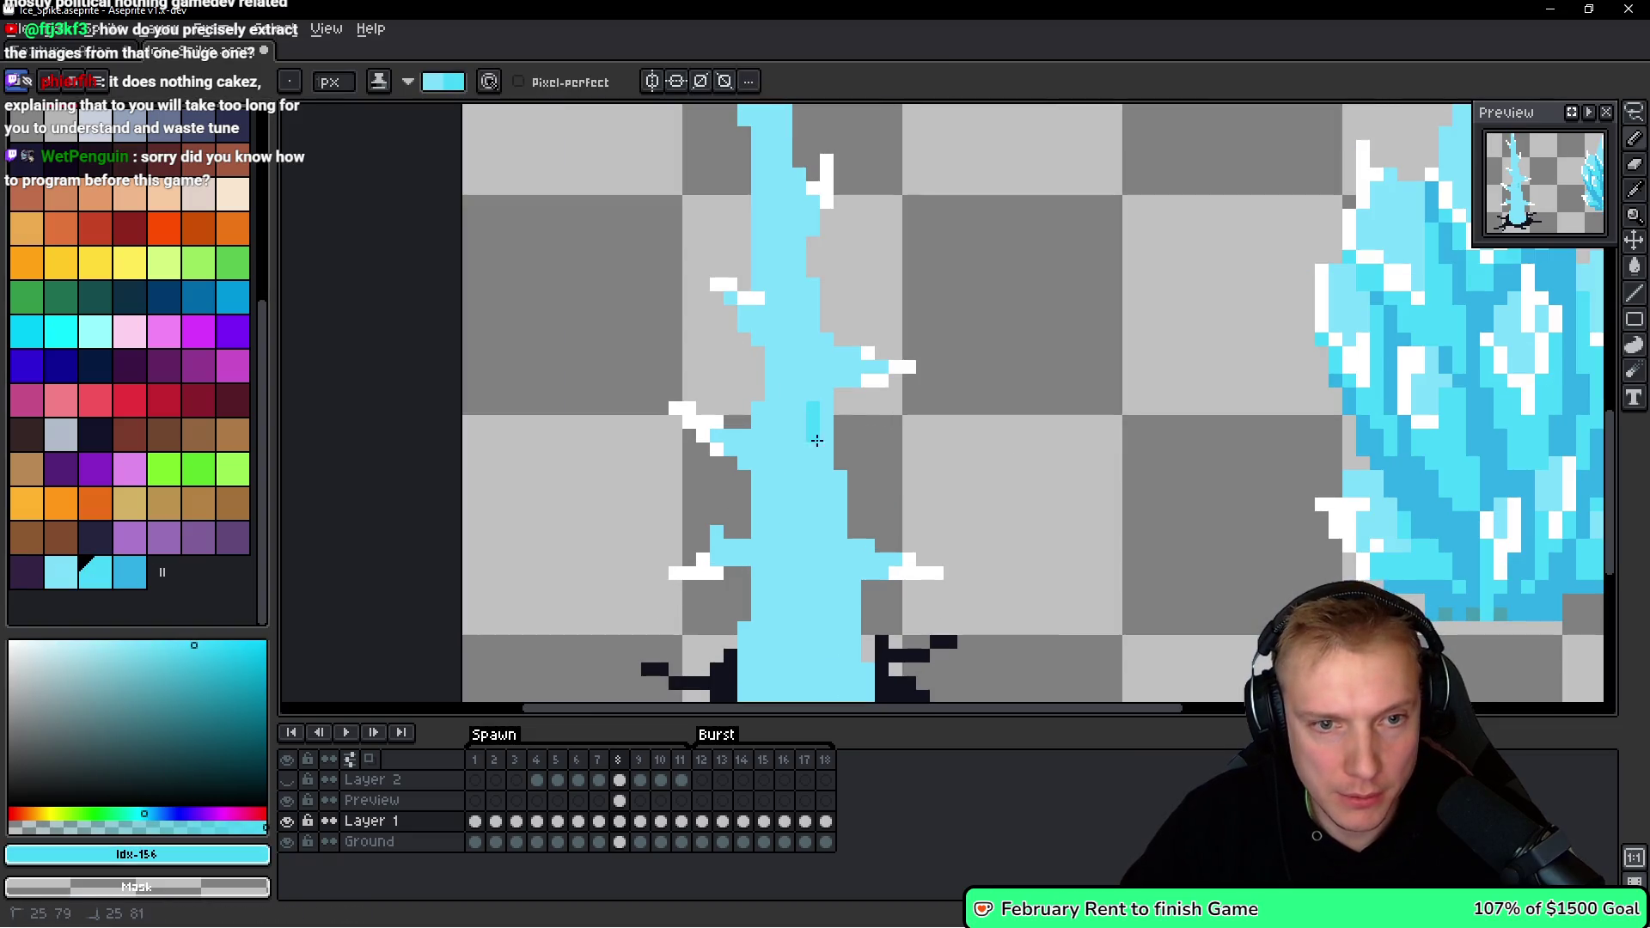
{"action": "scroll", "coordinate": [1375, 386], "scroll_direction": "up", "scroll_amount": 4}
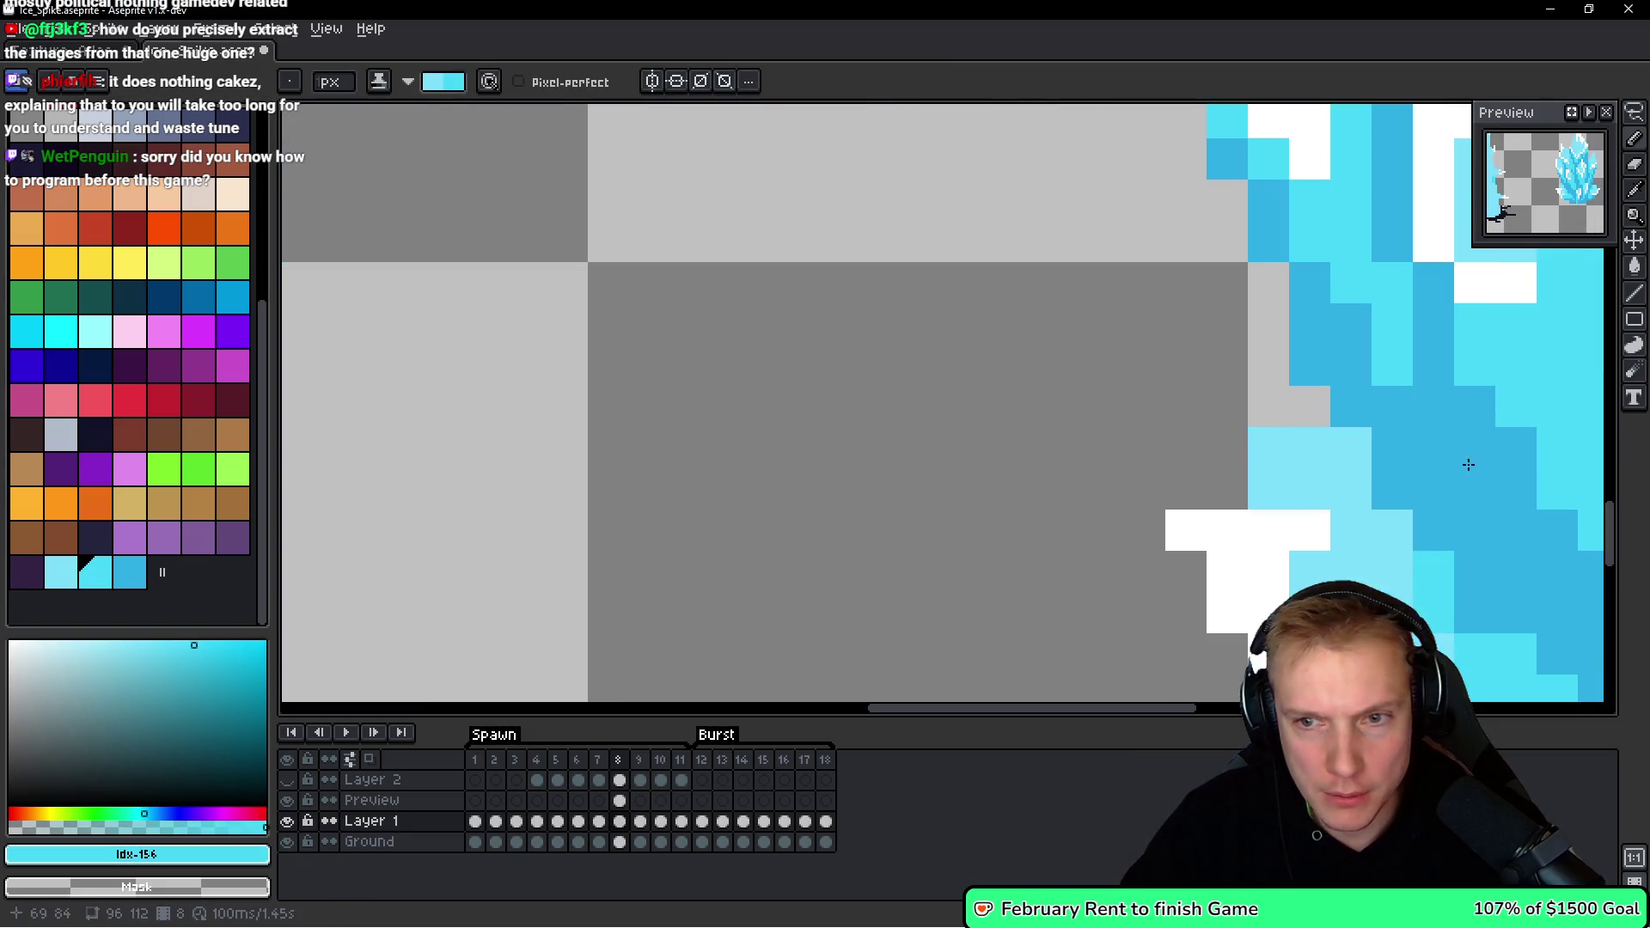
{"action": "key", "text": "i"}
{"action": "scroll", "coordinate": [1515, 372], "scroll_direction": "down", "scroll_amount": 5}
{"action": "left_click", "coordinate": [68, 574]}
Repaint the darker cyan strip back to light cyan and undo a stray pixel.
{"action": "key", "text": "b"}
{"action": "left_click", "coordinate": [113, 577]}
{"action": "scroll", "coordinate": [650, 366], "scroll_direction": "up", "scroll_amount": 1}
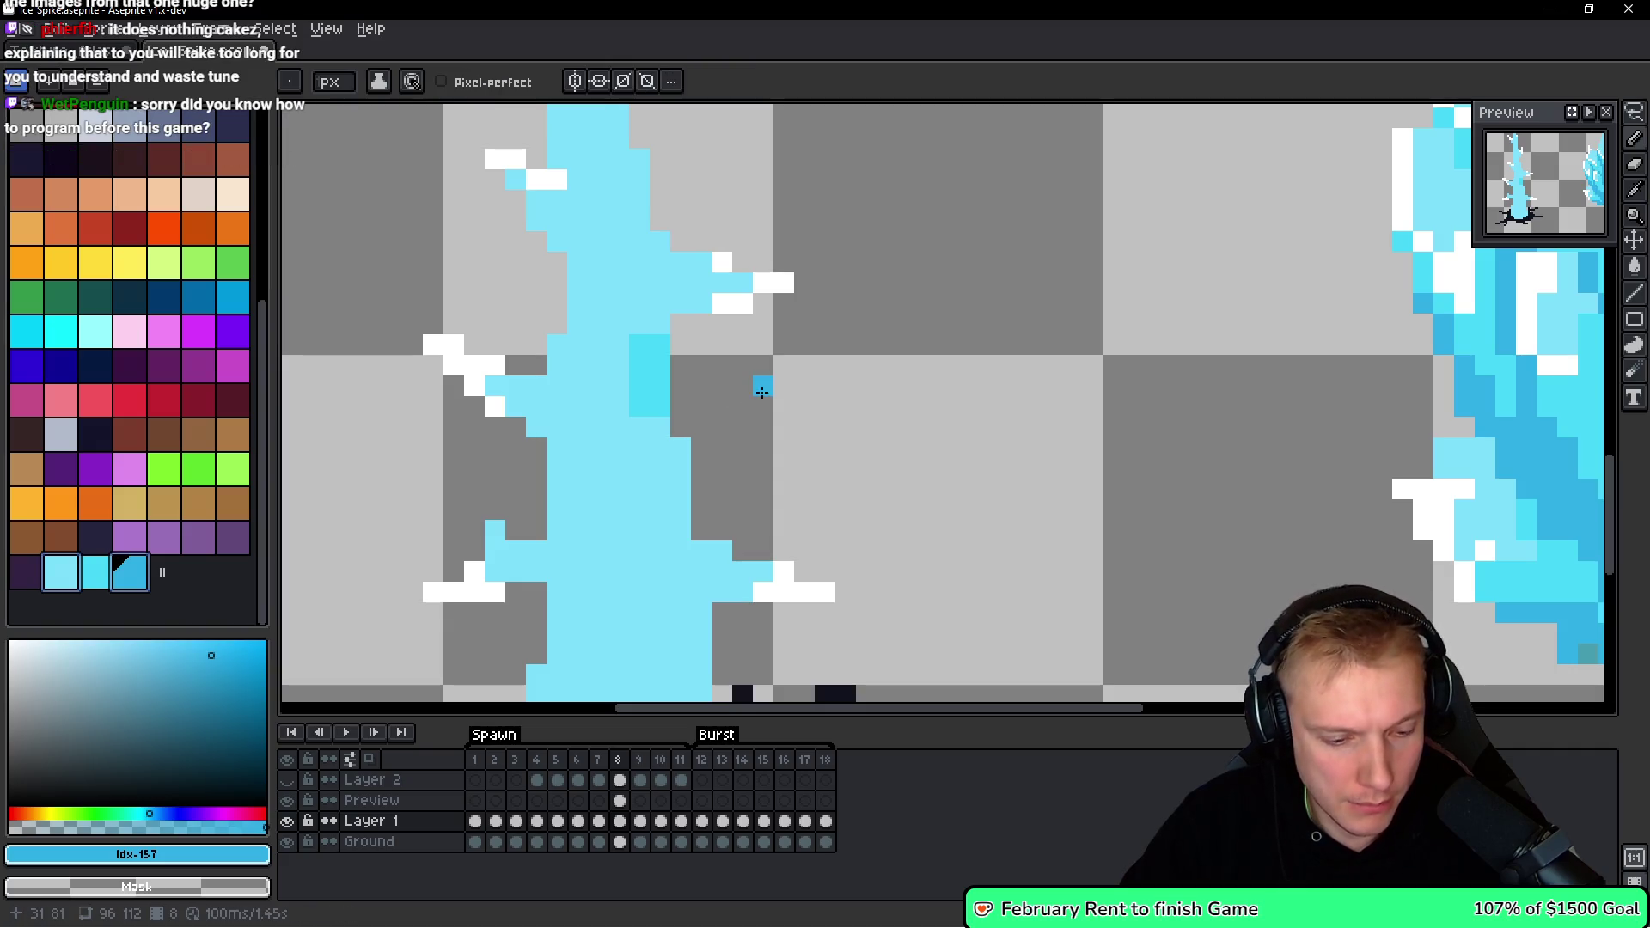
{"action": "left_click", "coordinate": [670, 446], "text": "alt"}
{"action": "left_click_drag", "start_coordinate": [660, 342], "coordinate": [659, 405]}
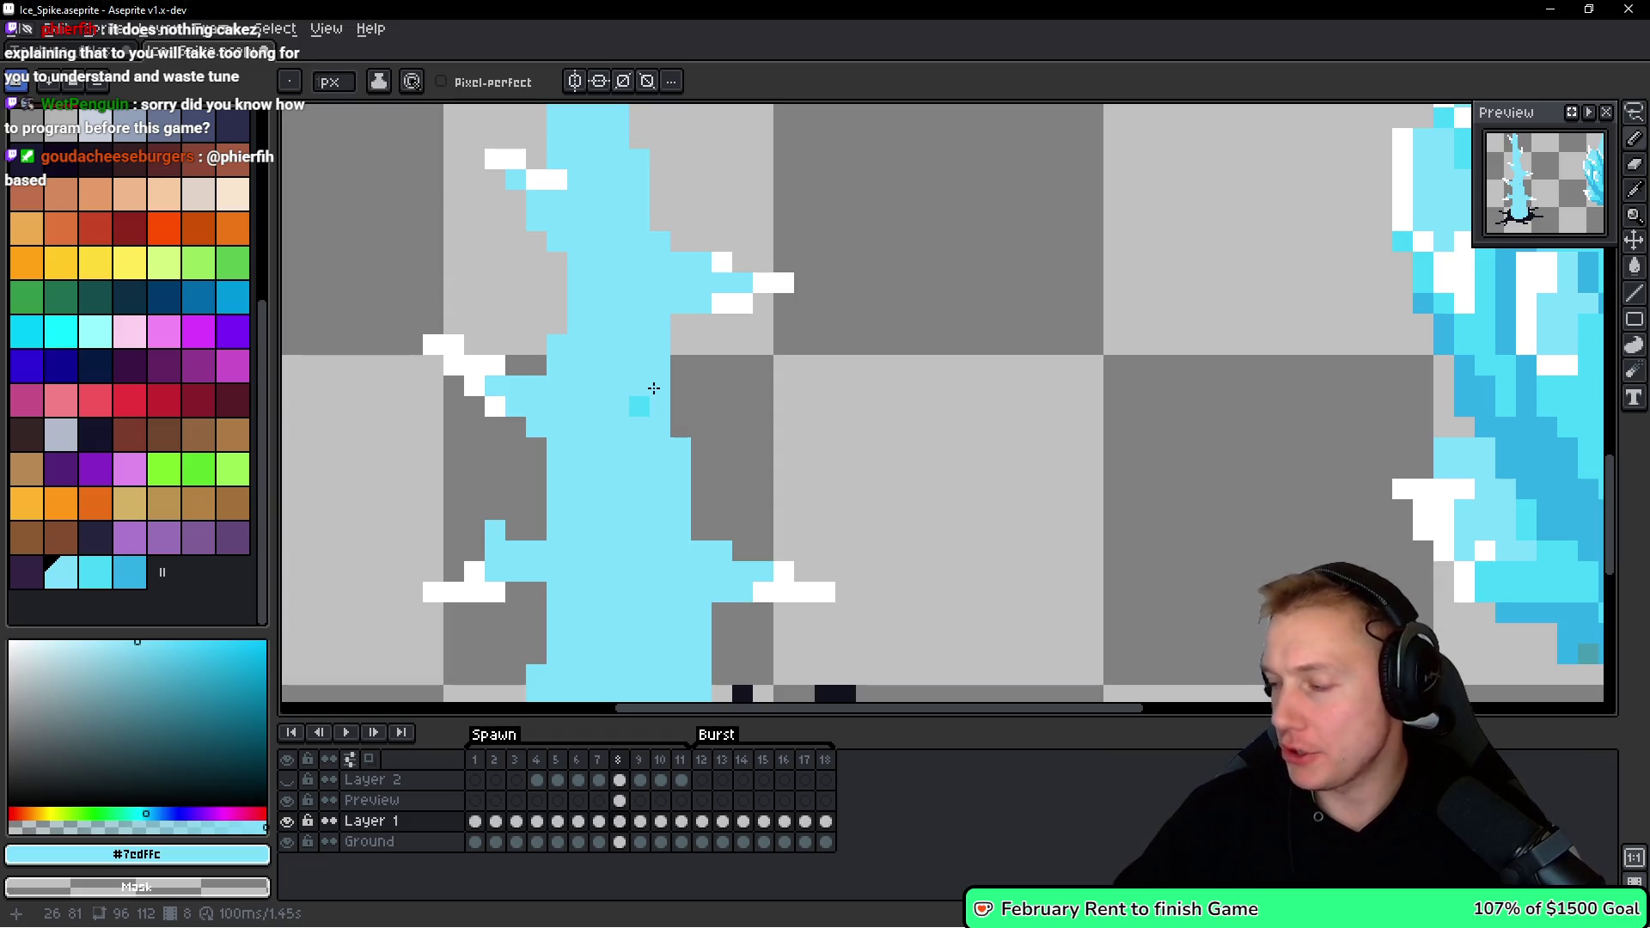
{"action": "left_click", "coordinate": [744, 359]}
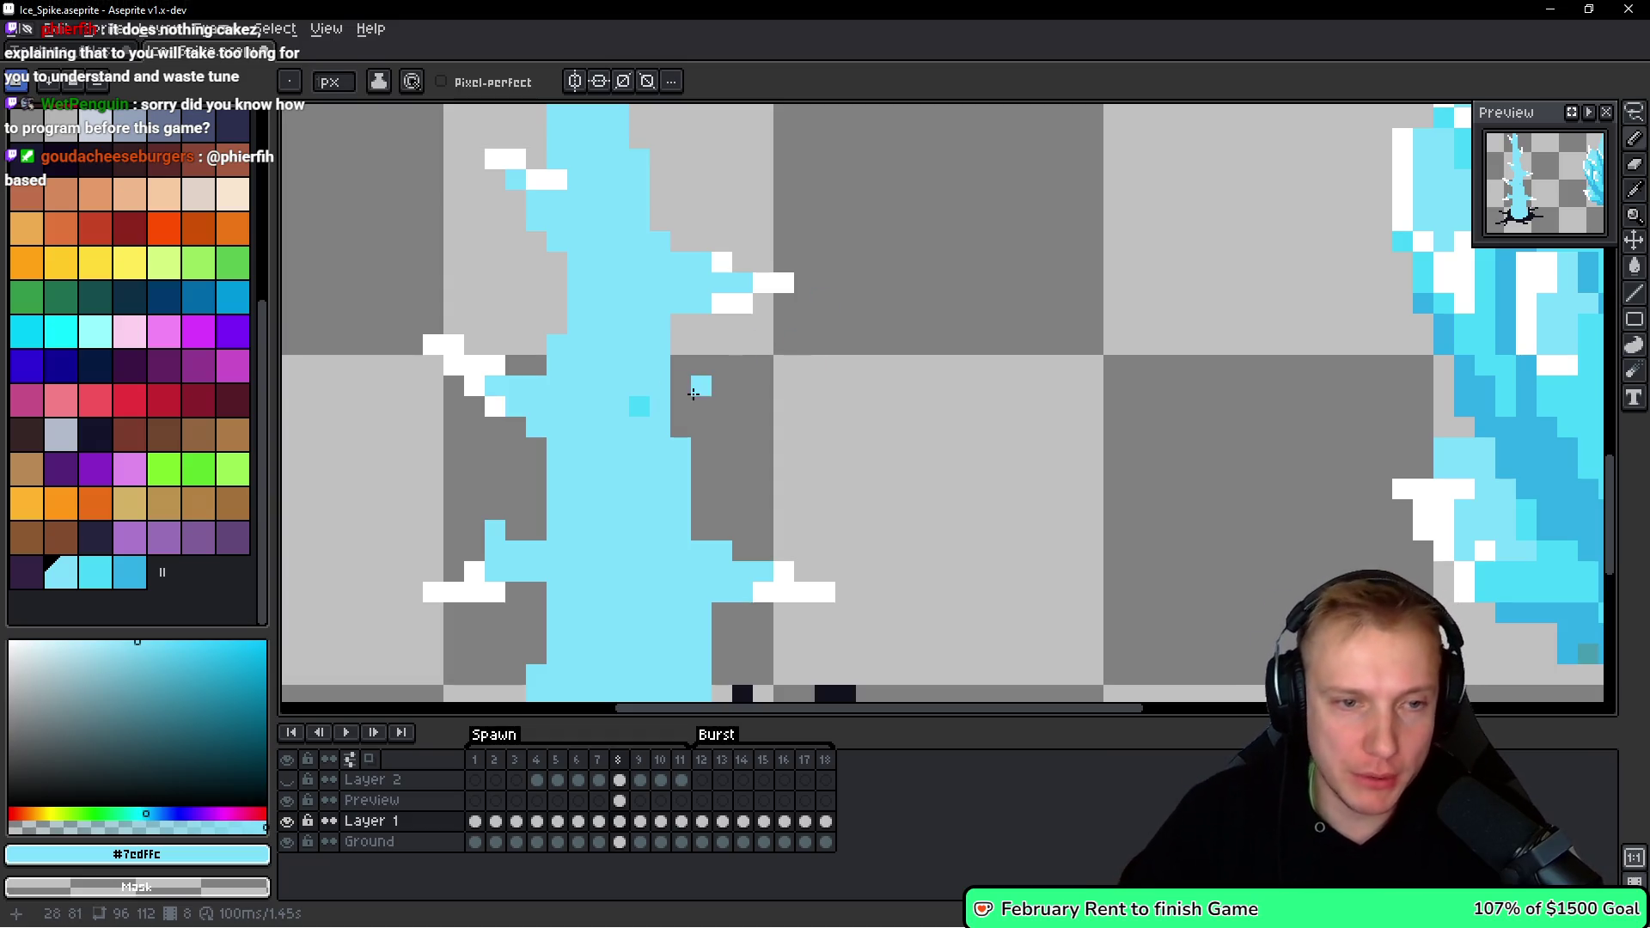
{"action": "key", "text": "ctrl+z"}
Paint darker cyan shading inside the spike and two pixels above the right branch.
{"action": "left_click", "coordinate": [63, 576]}
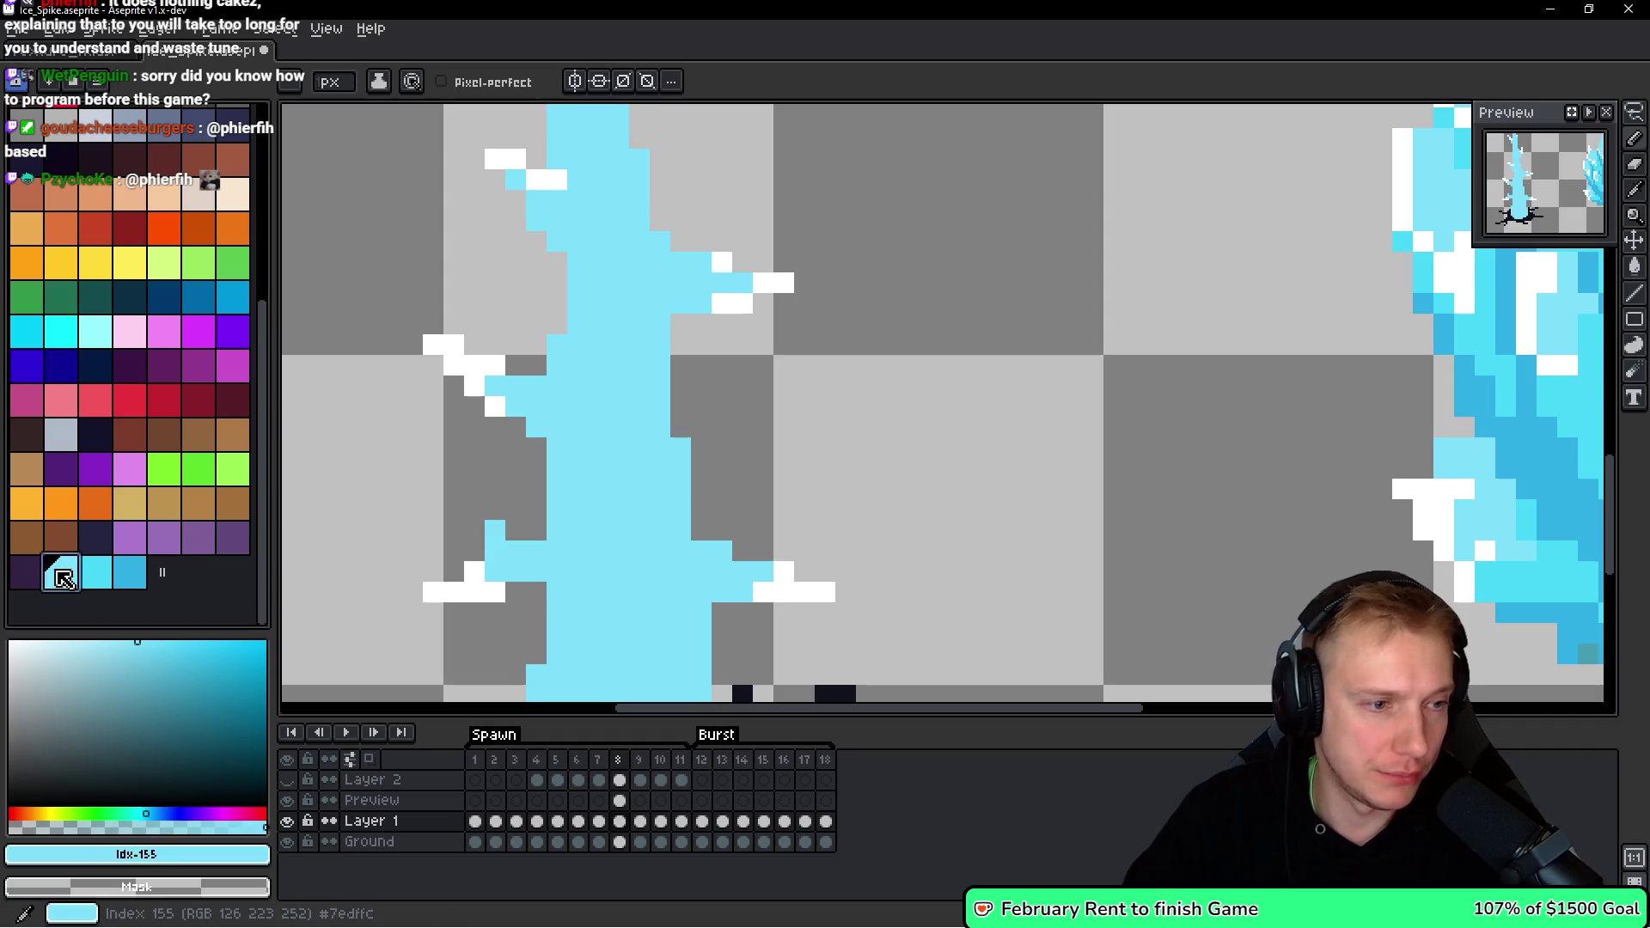
{"action": "left_click", "coordinate": [128, 572]}
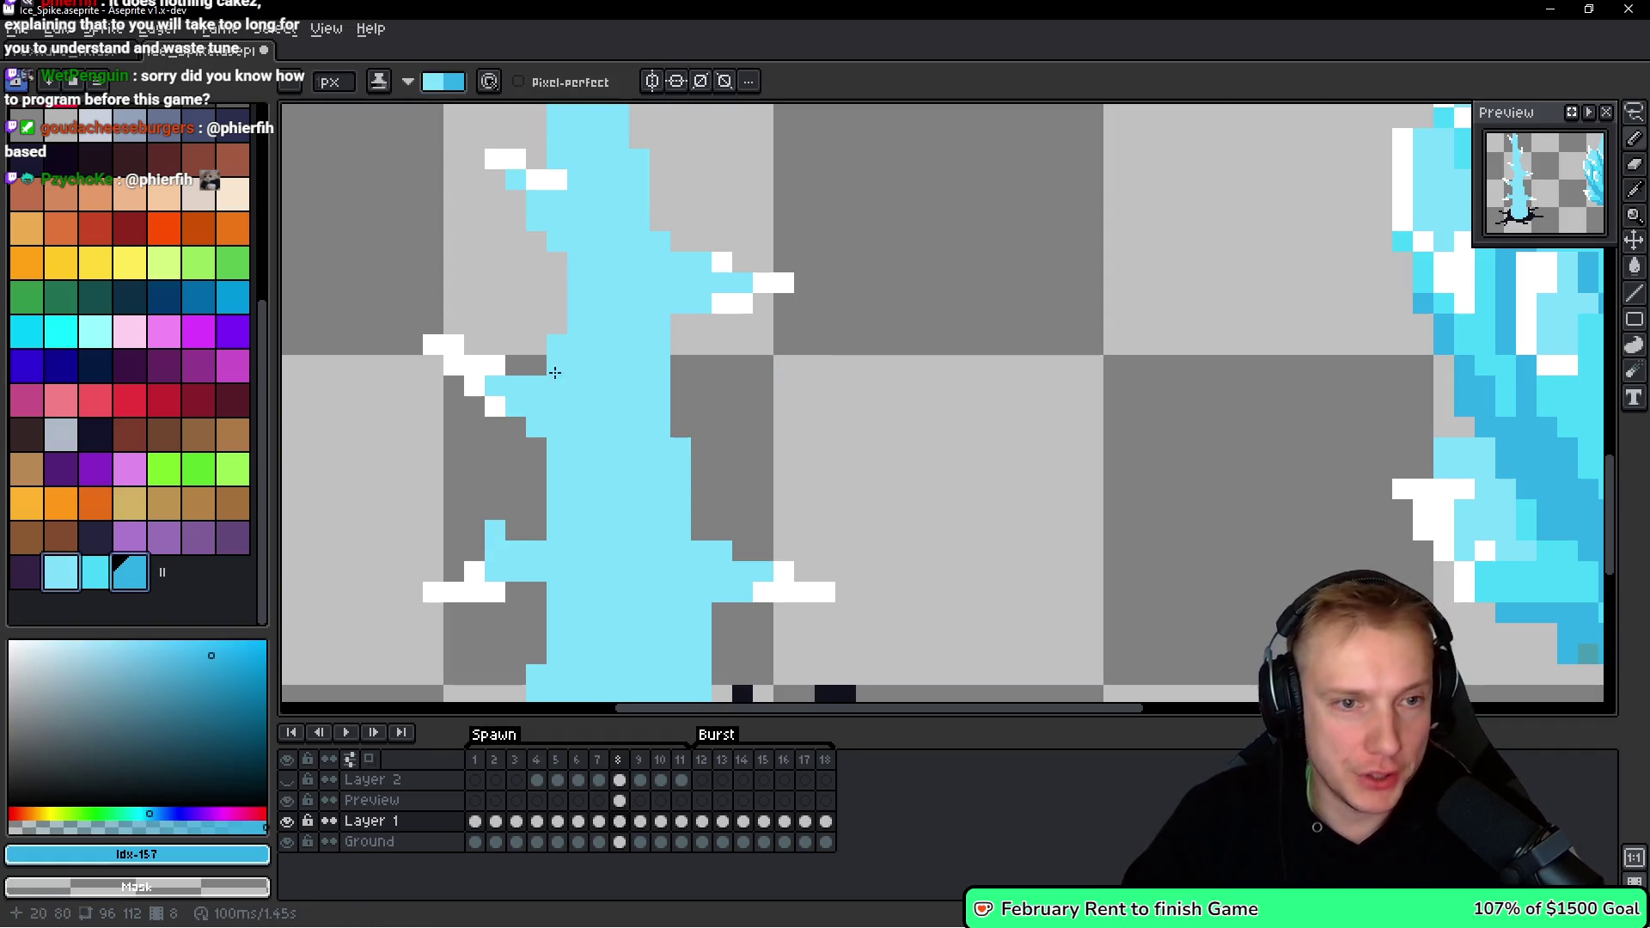
{"action": "scroll", "coordinate": [681, 355], "scroll_direction": "up", "scroll_amount": 1}
{"action": "left_click_drag", "start_coordinate": [653, 314], "coordinate": [589, 279]}
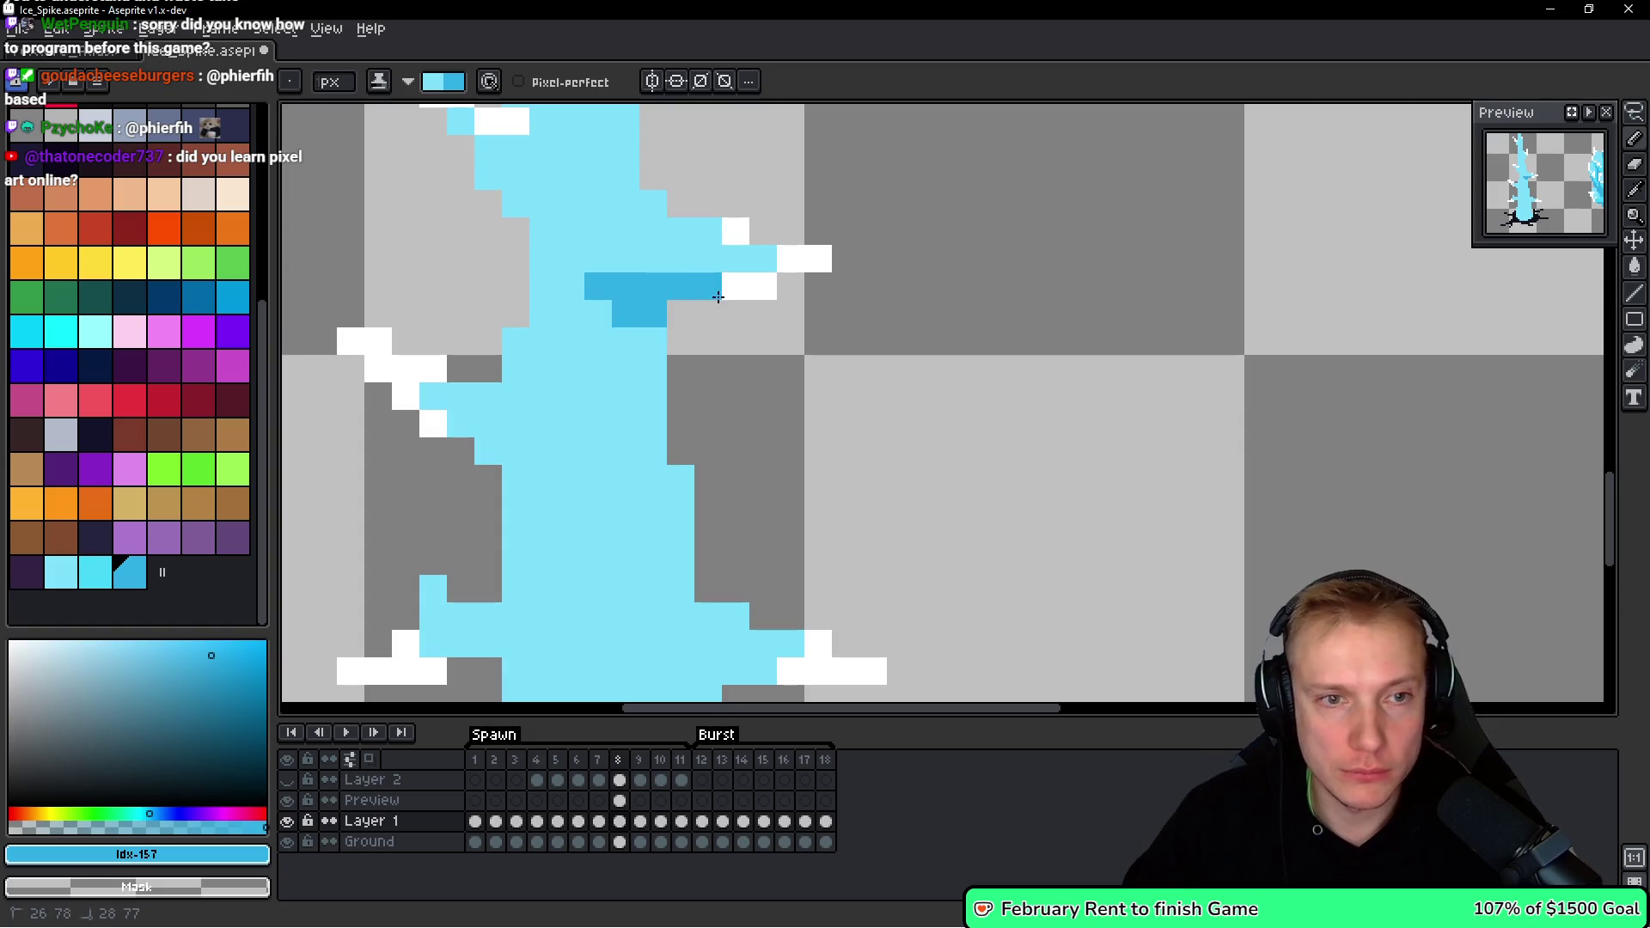
{"action": "left_click_drag", "start_coordinate": [697, 336], "coordinate": [852, 401]}
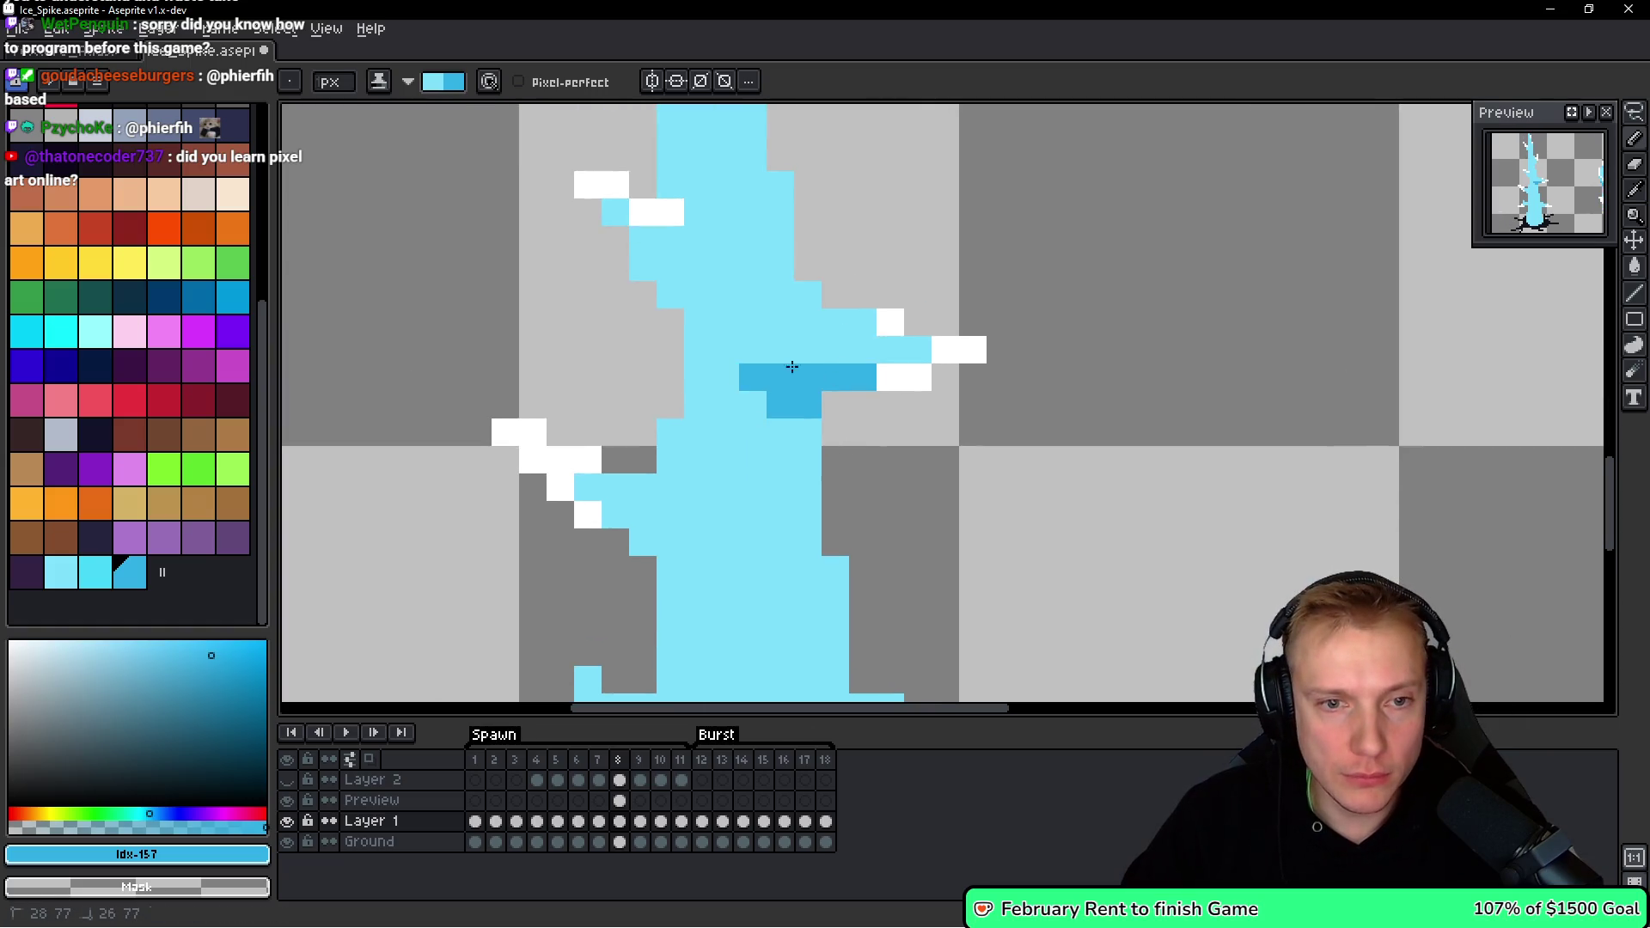
{"action": "left_click_drag", "start_coordinate": [808, 350], "coordinate": [780, 349]}
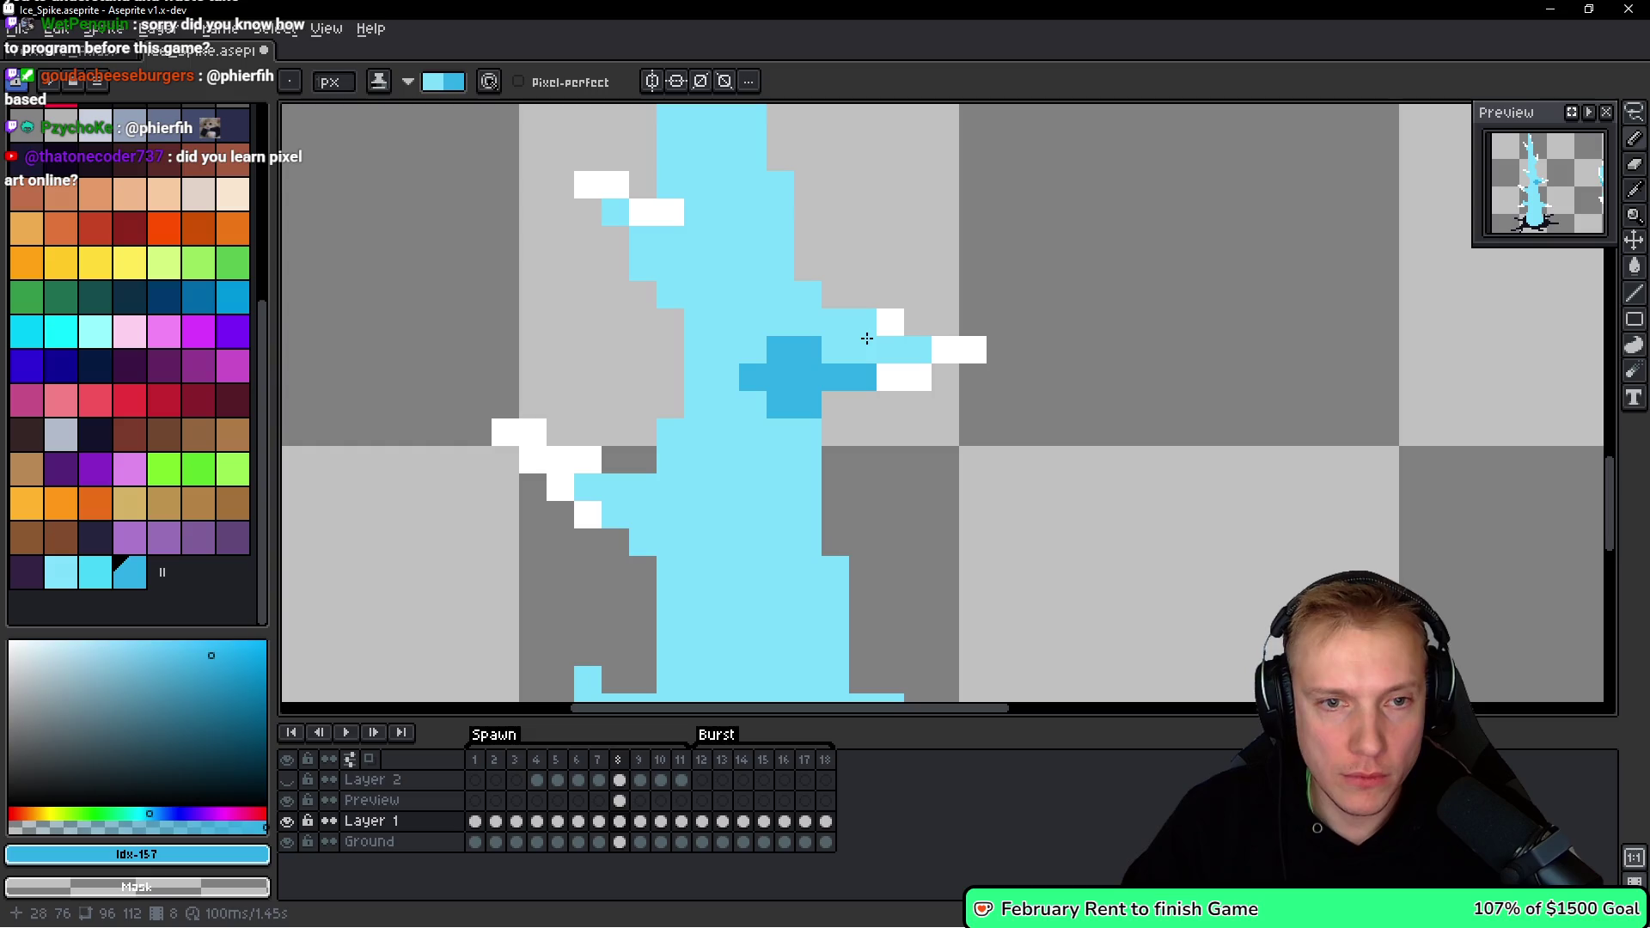
Draw two side-by-side dark-blue shading columns up the trunk.
{"action": "scroll", "coordinate": [865, 394], "scroll_direction": "up", "scroll_amount": 5}
{"action": "scroll", "coordinate": [866, 394], "scroll_direction": "left", "scroll_amount": 2}
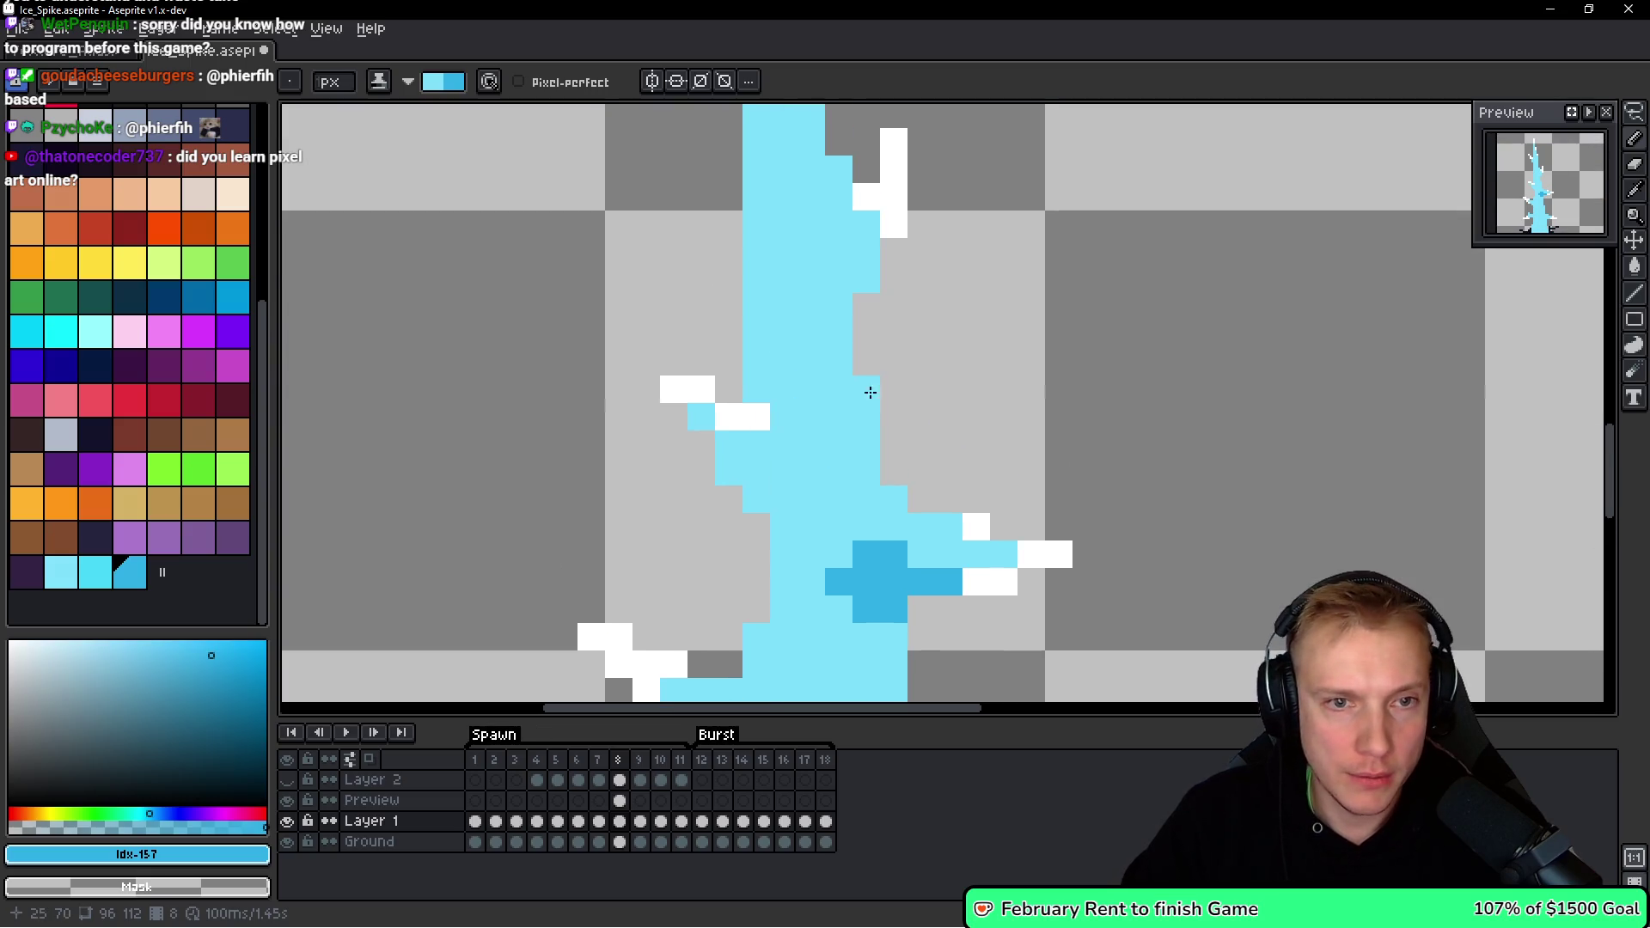
{"action": "scroll", "coordinate": [789, 325], "scroll_direction": "down", "scroll_amount": 4}
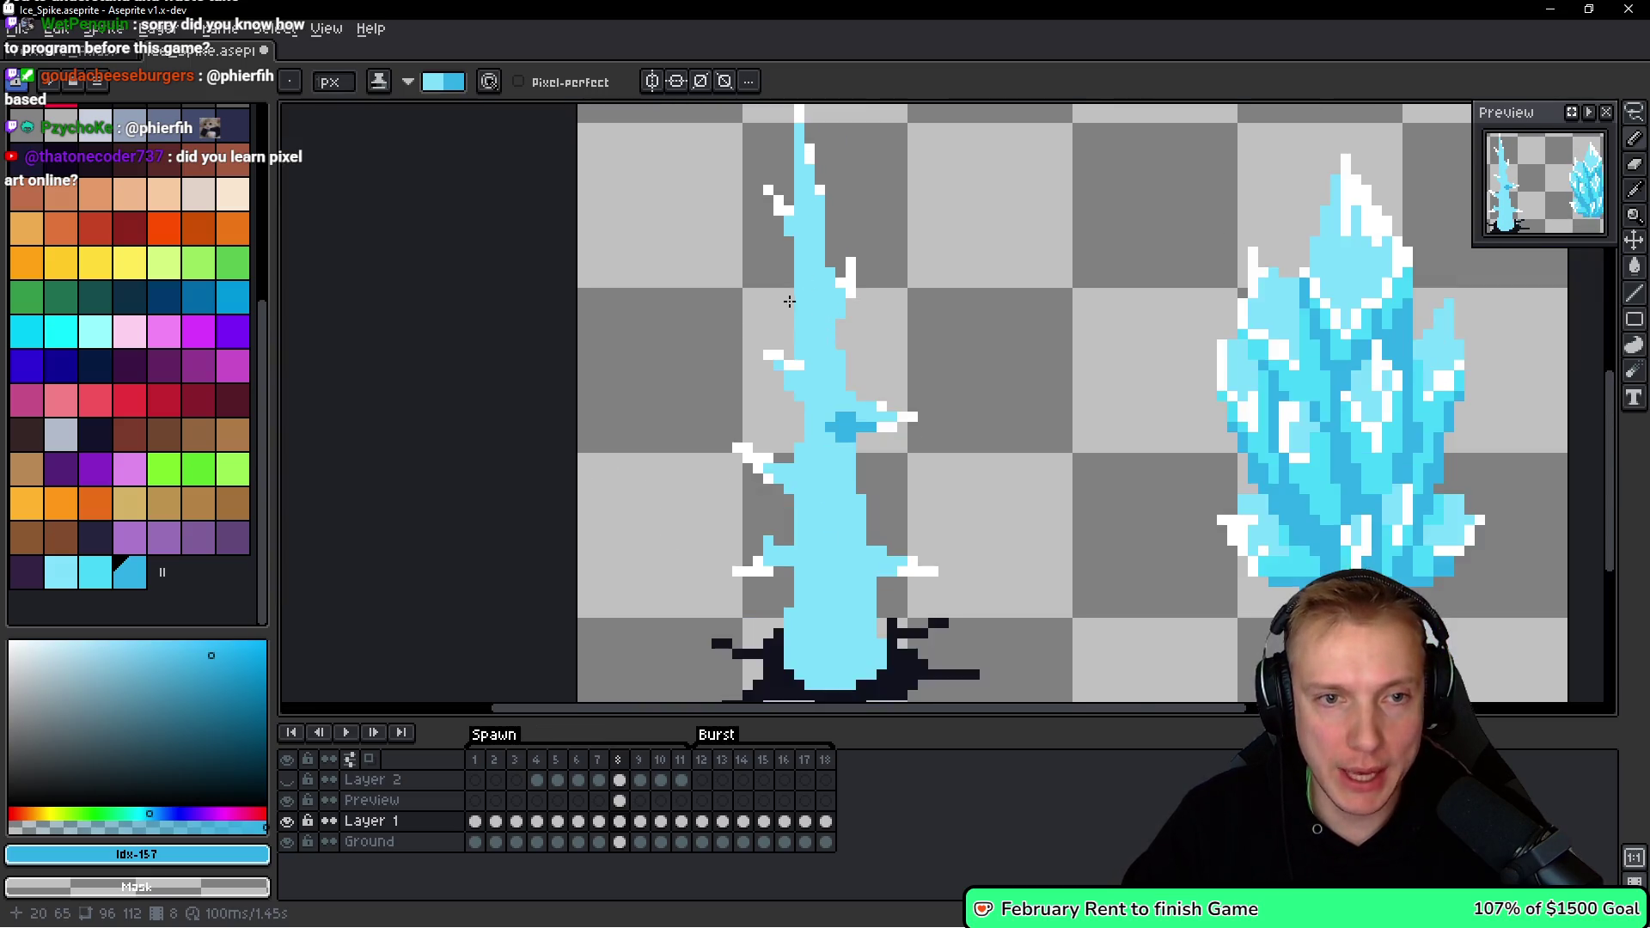
{"action": "scroll", "coordinate": [789, 325], "scroll_direction": "up", "scroll_amount": 3}
{"action": "left_click_drag", "start_coordinate": [806, 177], "coordinate": [801, 337]}
{"action": "left_click_drag", "start_coordinate": [827, 276], "coordinate": [833, 408]}
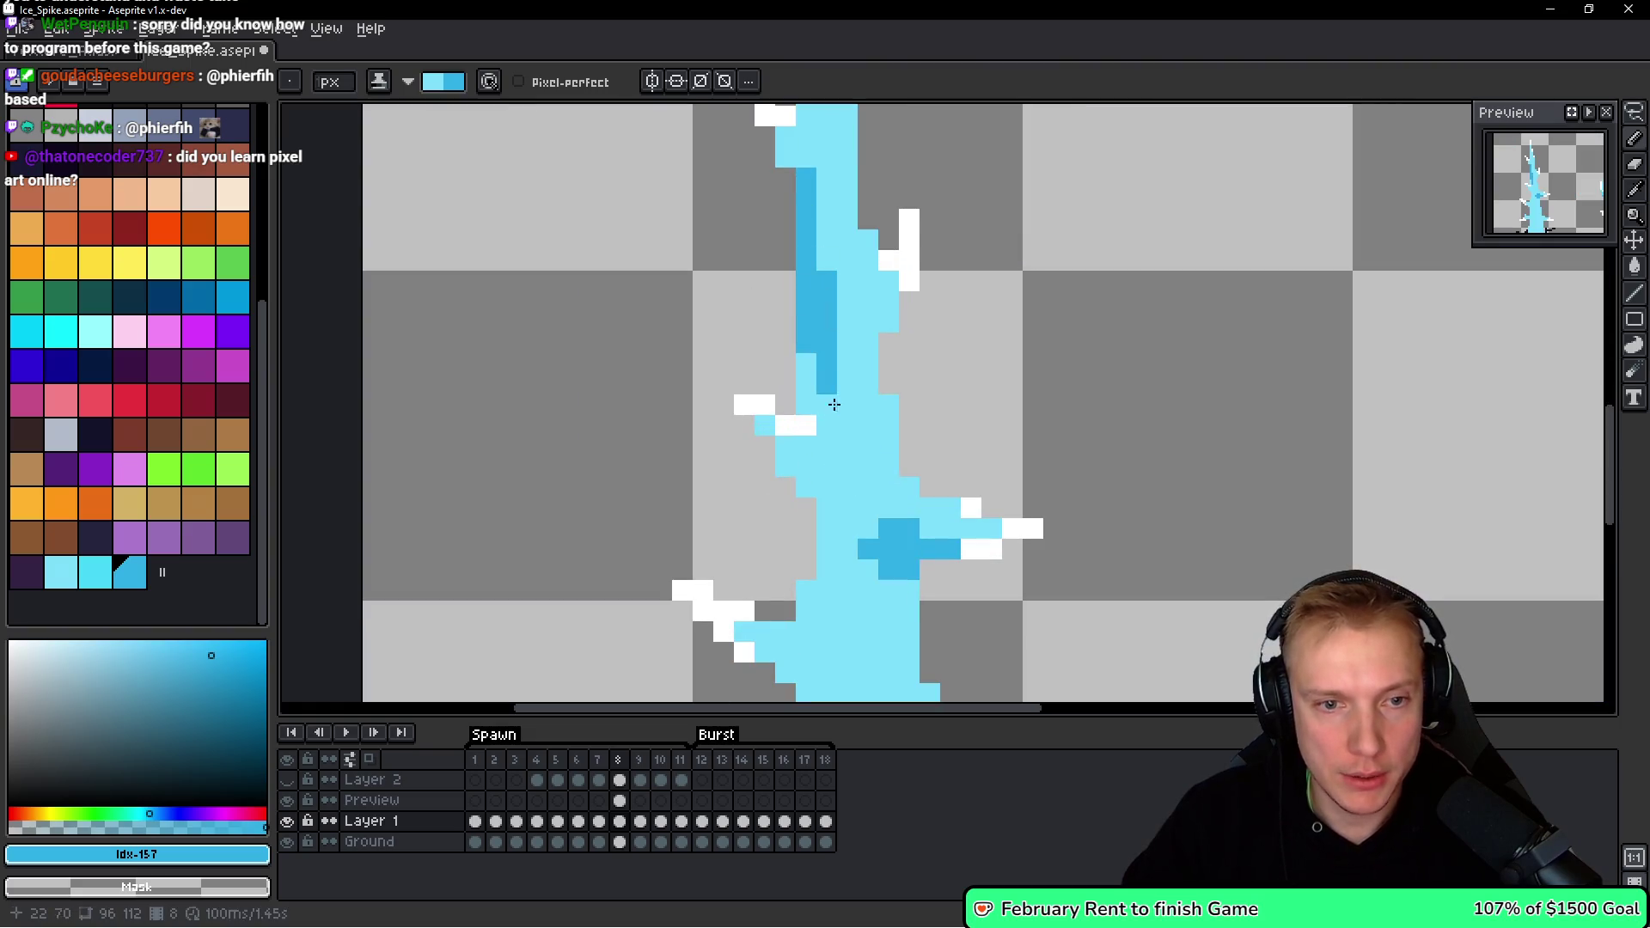
{"action": "left_click", "coordinate": [827, 446]}
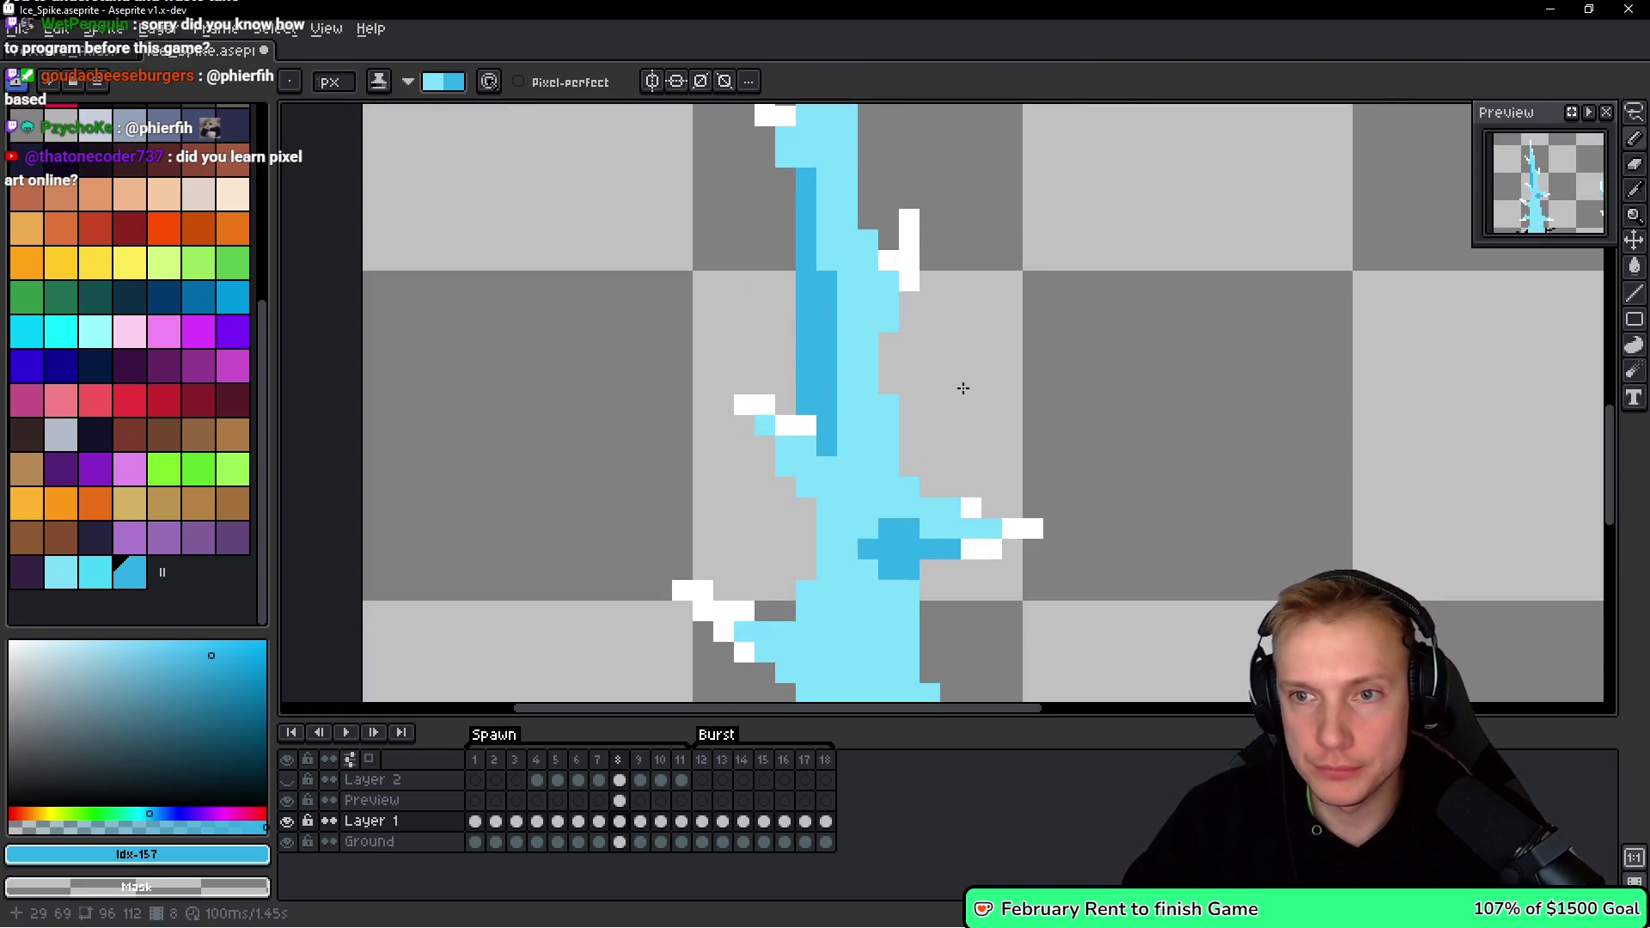
{"action": "left_click_drag", "start_coordinate": [915, 271], "coordinate": [862, 559]}
Add dark-blue shading pixels on the upper trunk near the tip, turning a few back to light blue.
{"action": "mouse_move", "coordinate": [753, 323]}
{"action": "left_mouse_down"}
{"action": "mouse_move", "coordinate": [753, 395]}
{"action": "mouse_move", "coordinate": [773, 404]}
{"action": "left_mouse_up"}
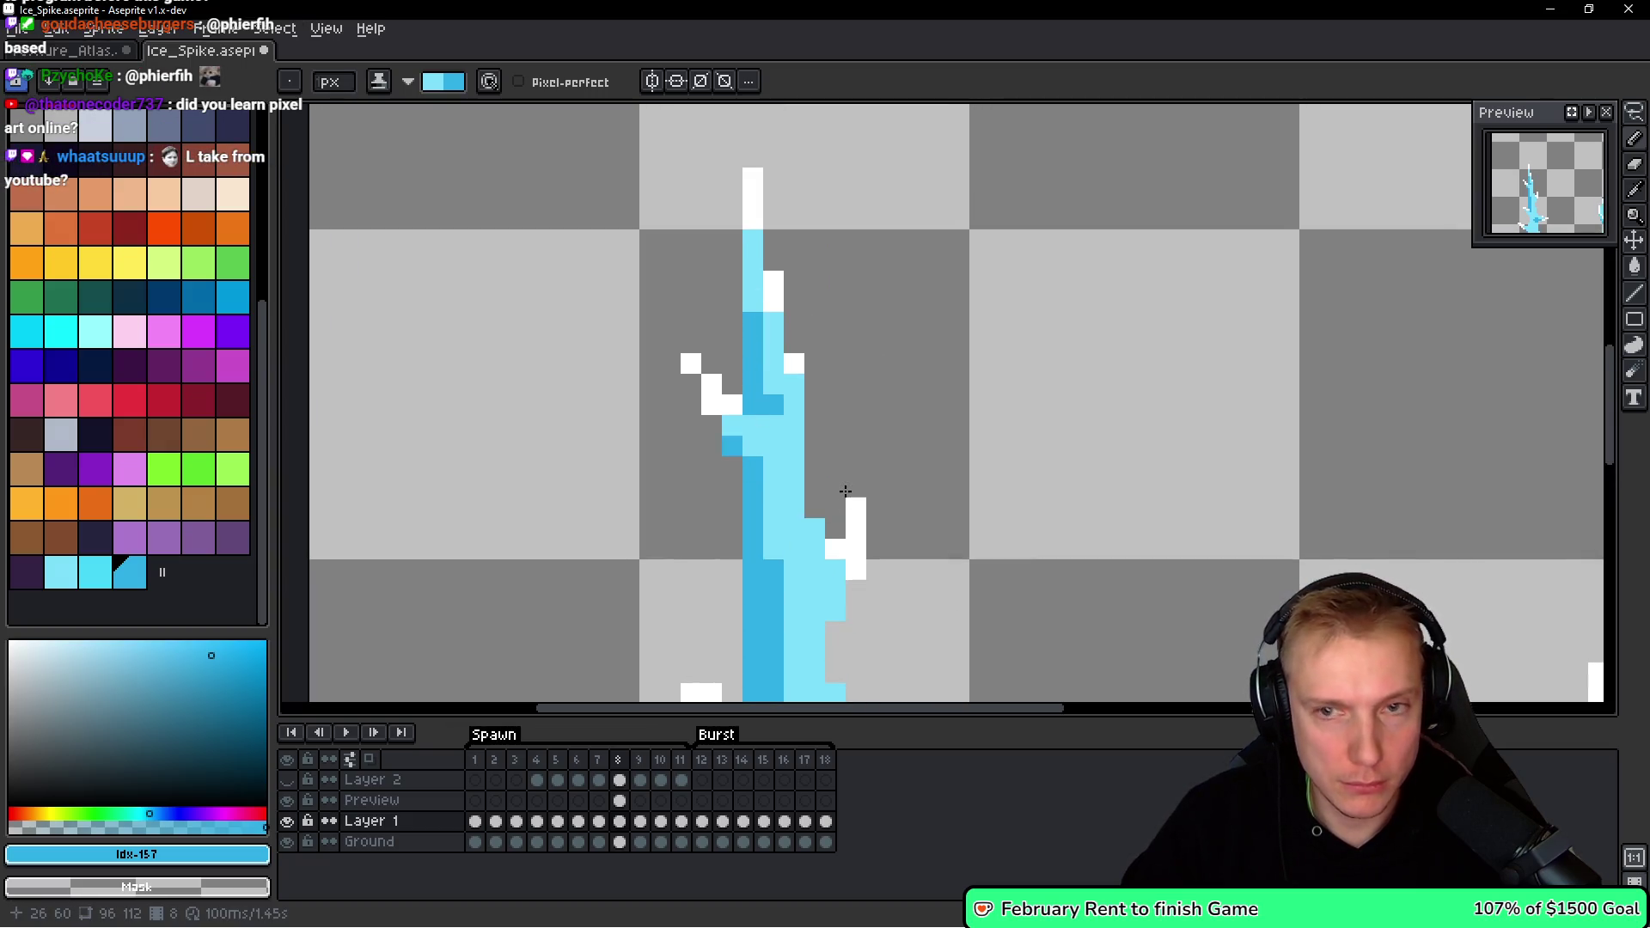
{"action": "mouse_move", "coordinate": [847, 483]}
{"action": "left_mouse_down"}
{"action": "mouse_move", "coordinate": [807, 461]}
{"action": "mouse_move", "coordinate": [774, 250]}
{"action": "mouse_move", "coordinate": [767, 295]}
{"action": "left_mouse_up"}
{"action": "left_click", "coordinate": [744, 271]}
{"action": "left_click", "coordinate": [746, 295]}
{"action": "left_click", "coordinate": [746, 316]}
{"action": "left_click", "coordinate": [787, 336]}
{"action": "right_click", "coordinate": [767, 295]}
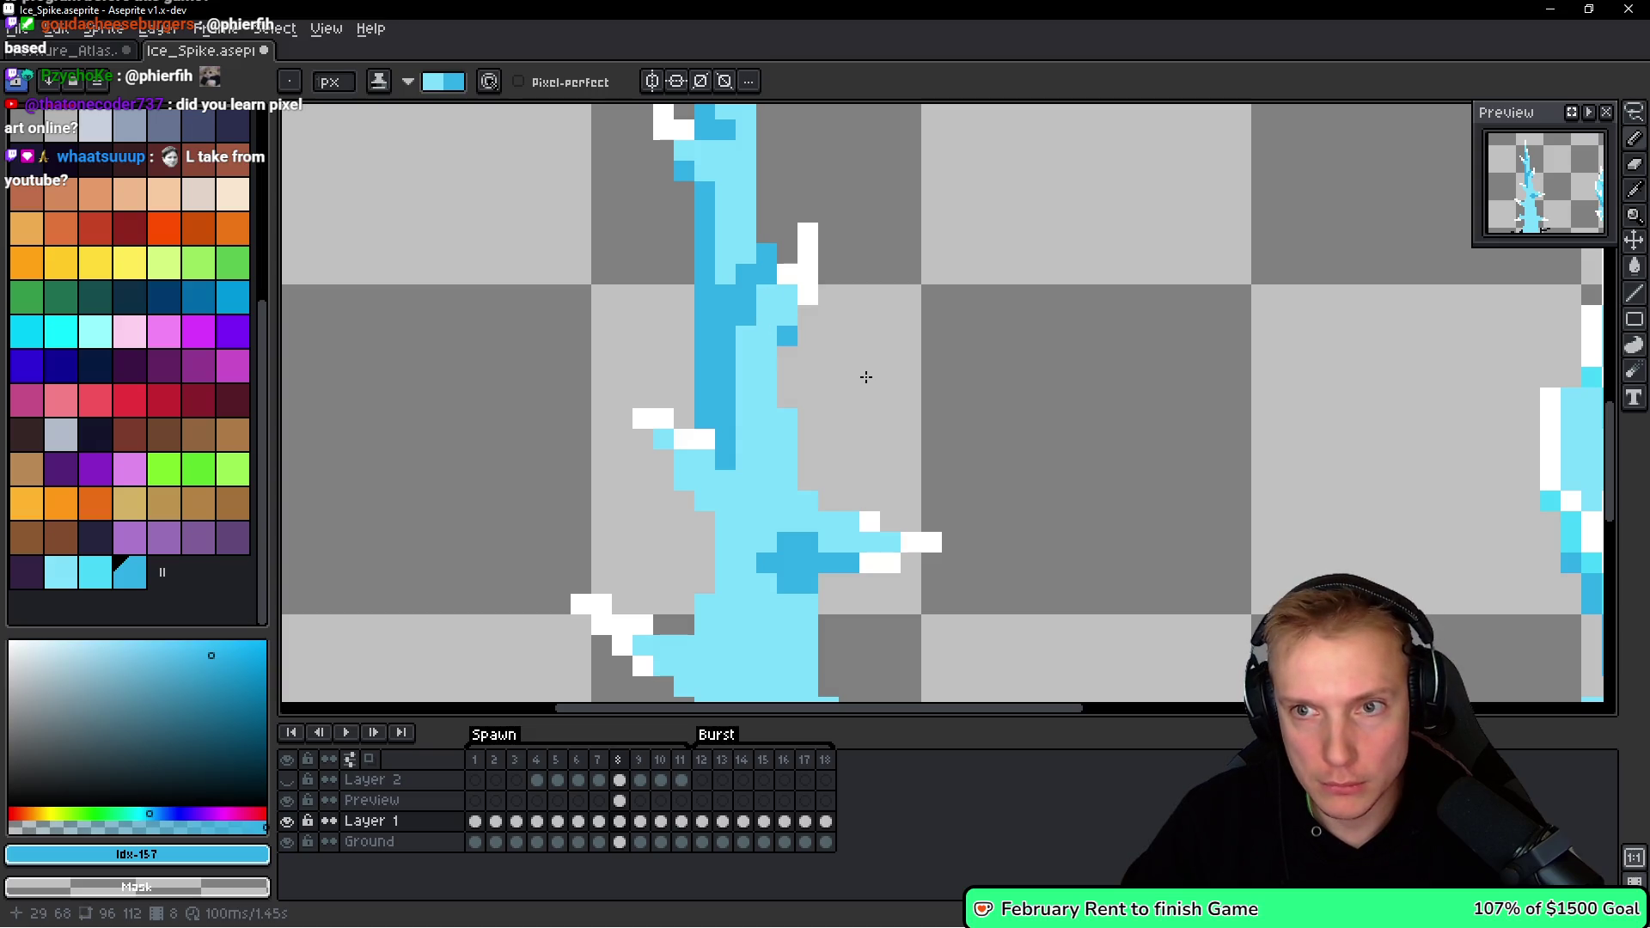
{"action": "left_click_drag", "start_coordinate": [812, 312], "coordinate": [810, 312]}
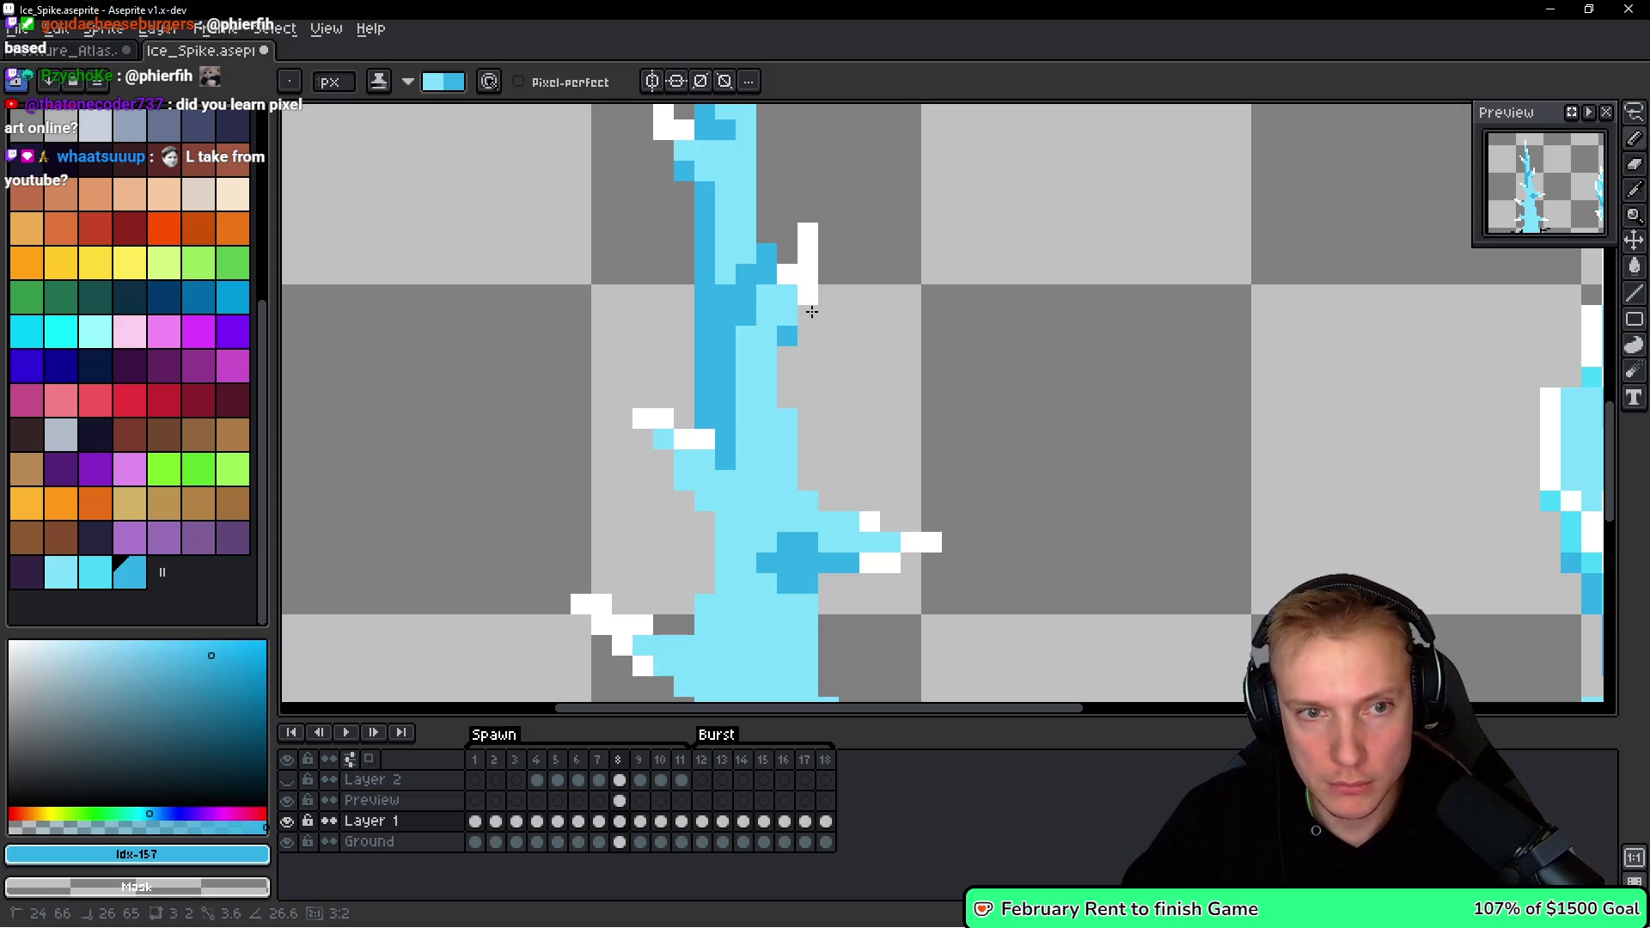
{"action": "left_click", "coordinate": [785, 284], "text": "alt"}
{"action": "left_click", "coordinate": [814, 291]}
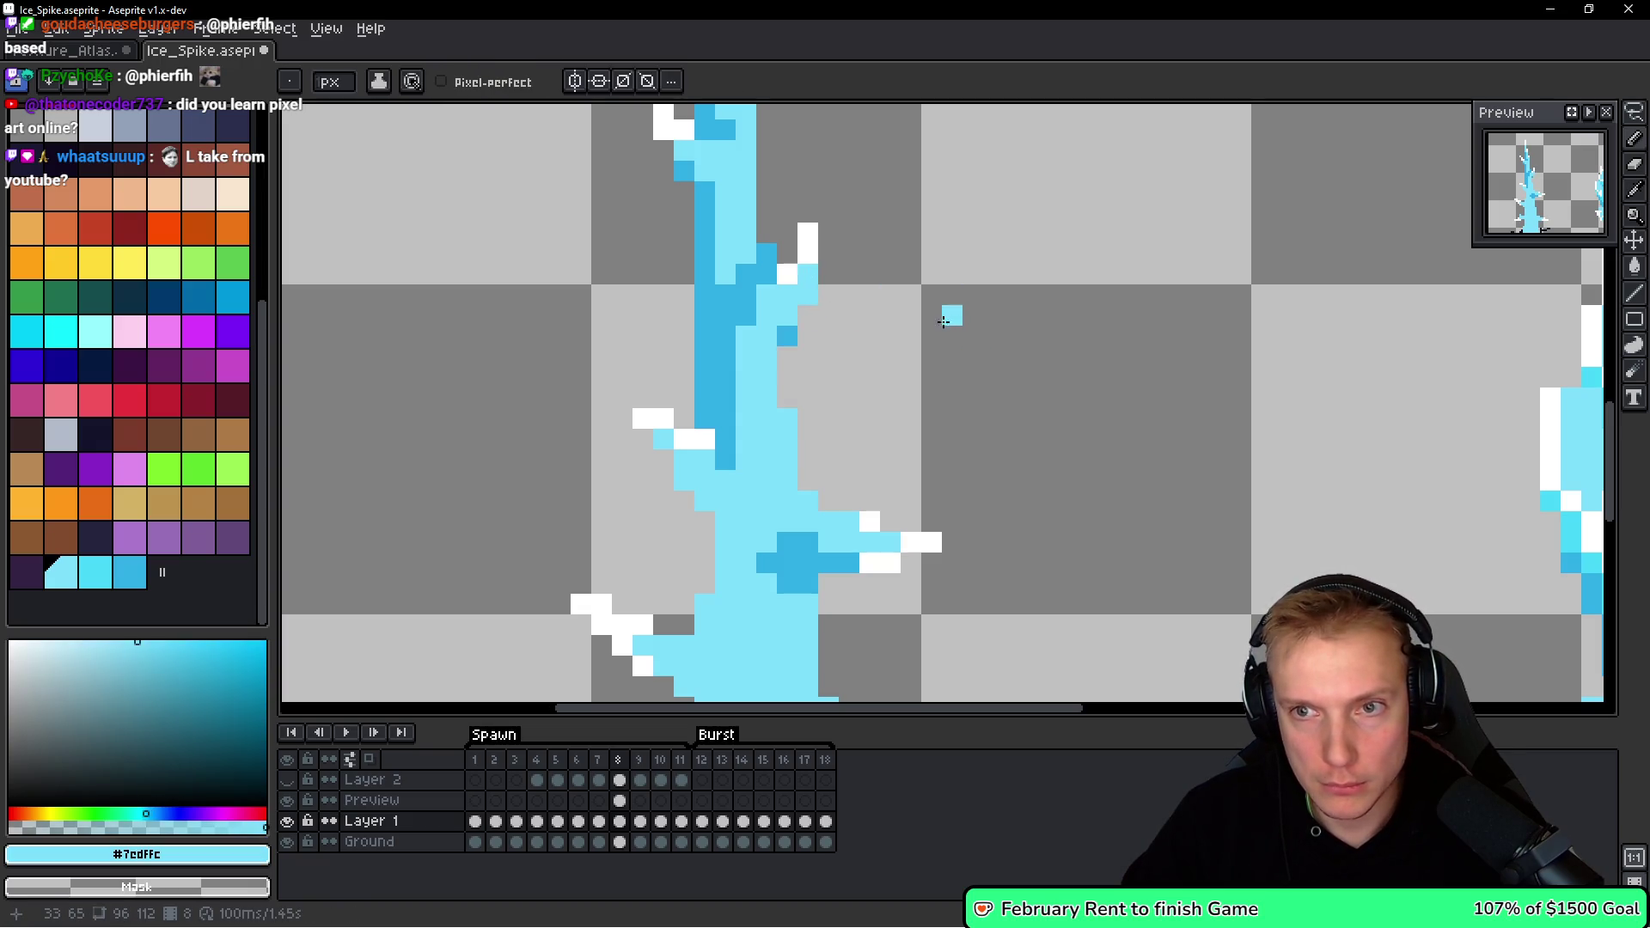
Add white highlight pixels above the right tip, then undo them.
{"action": "left_click", "coordinate": [811, 251], "text": "alt"}
{"action": "left_click", "coordinate": [828, 253]}
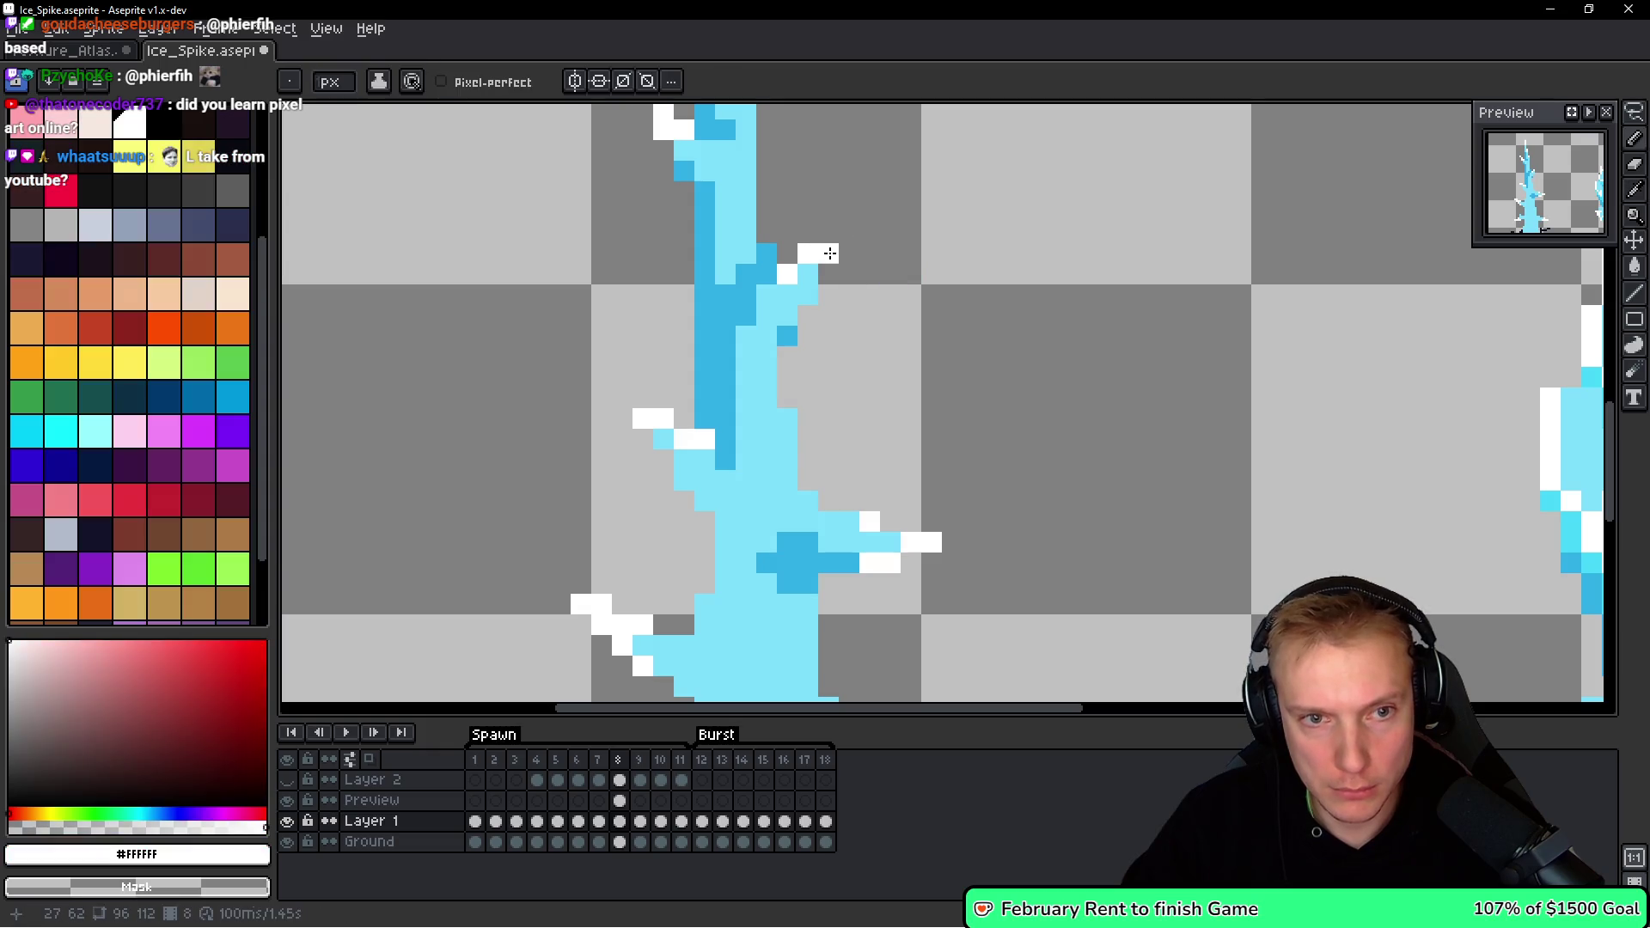
{"action": "left_click_drag", "start_coordinate": [828, 263], "coordinate": [828, 231]}
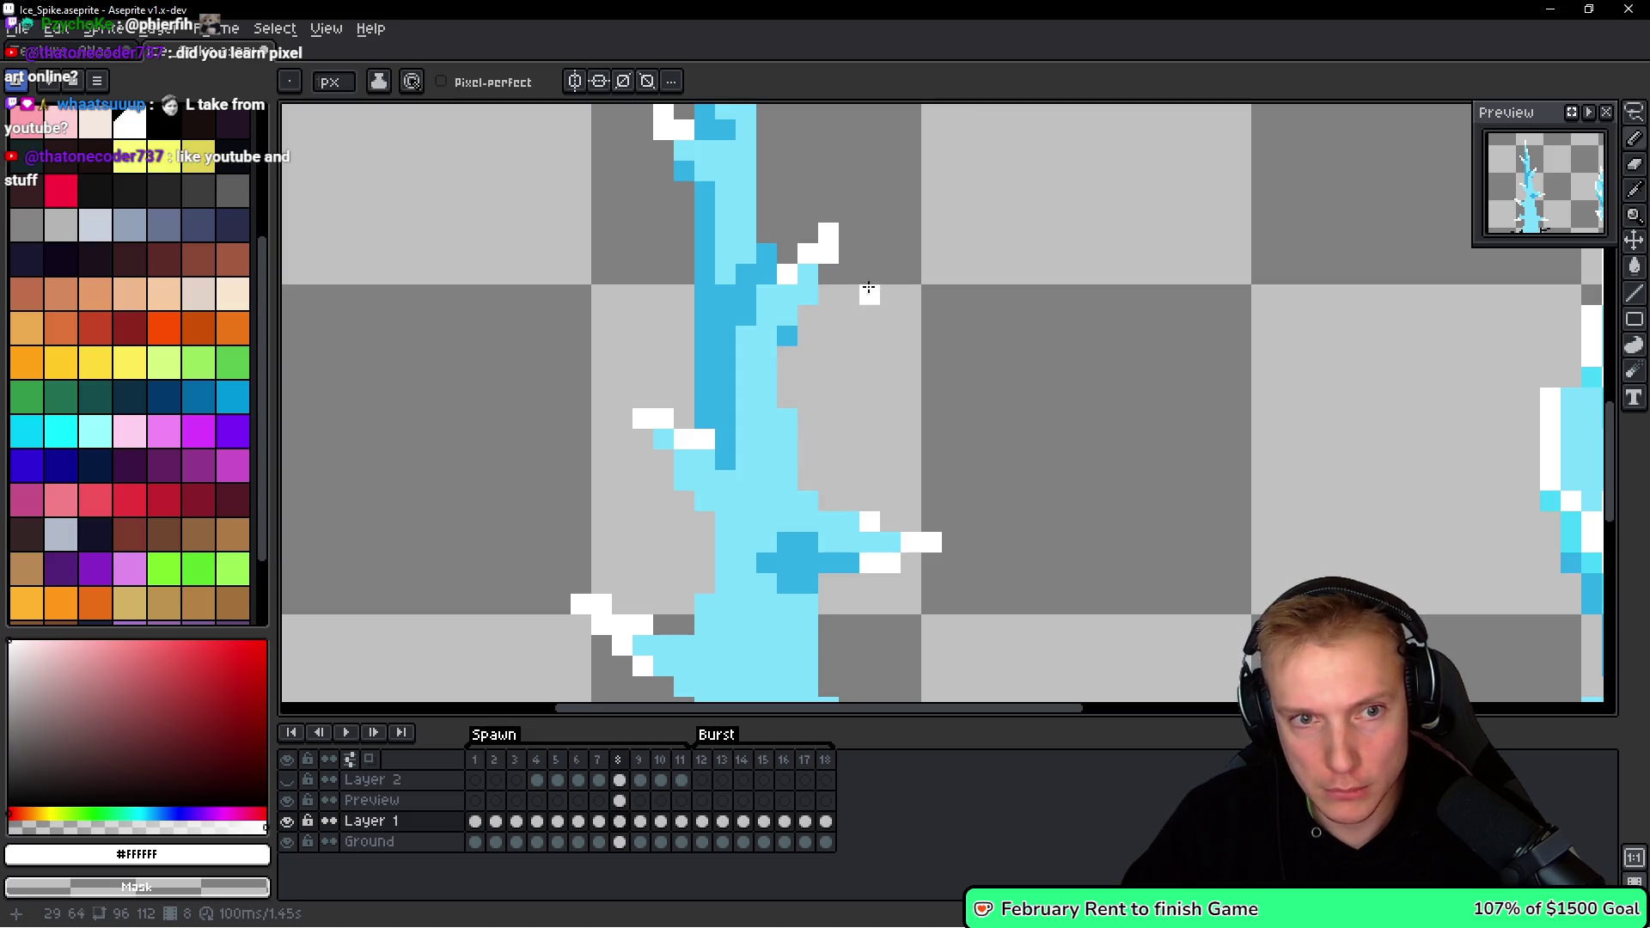
{"action": "scroll", "coordinate": [883, 254], "scroll_direction": "up", "scroll_amount": 3}
{"action": "key", "text": "ctrl+z"}
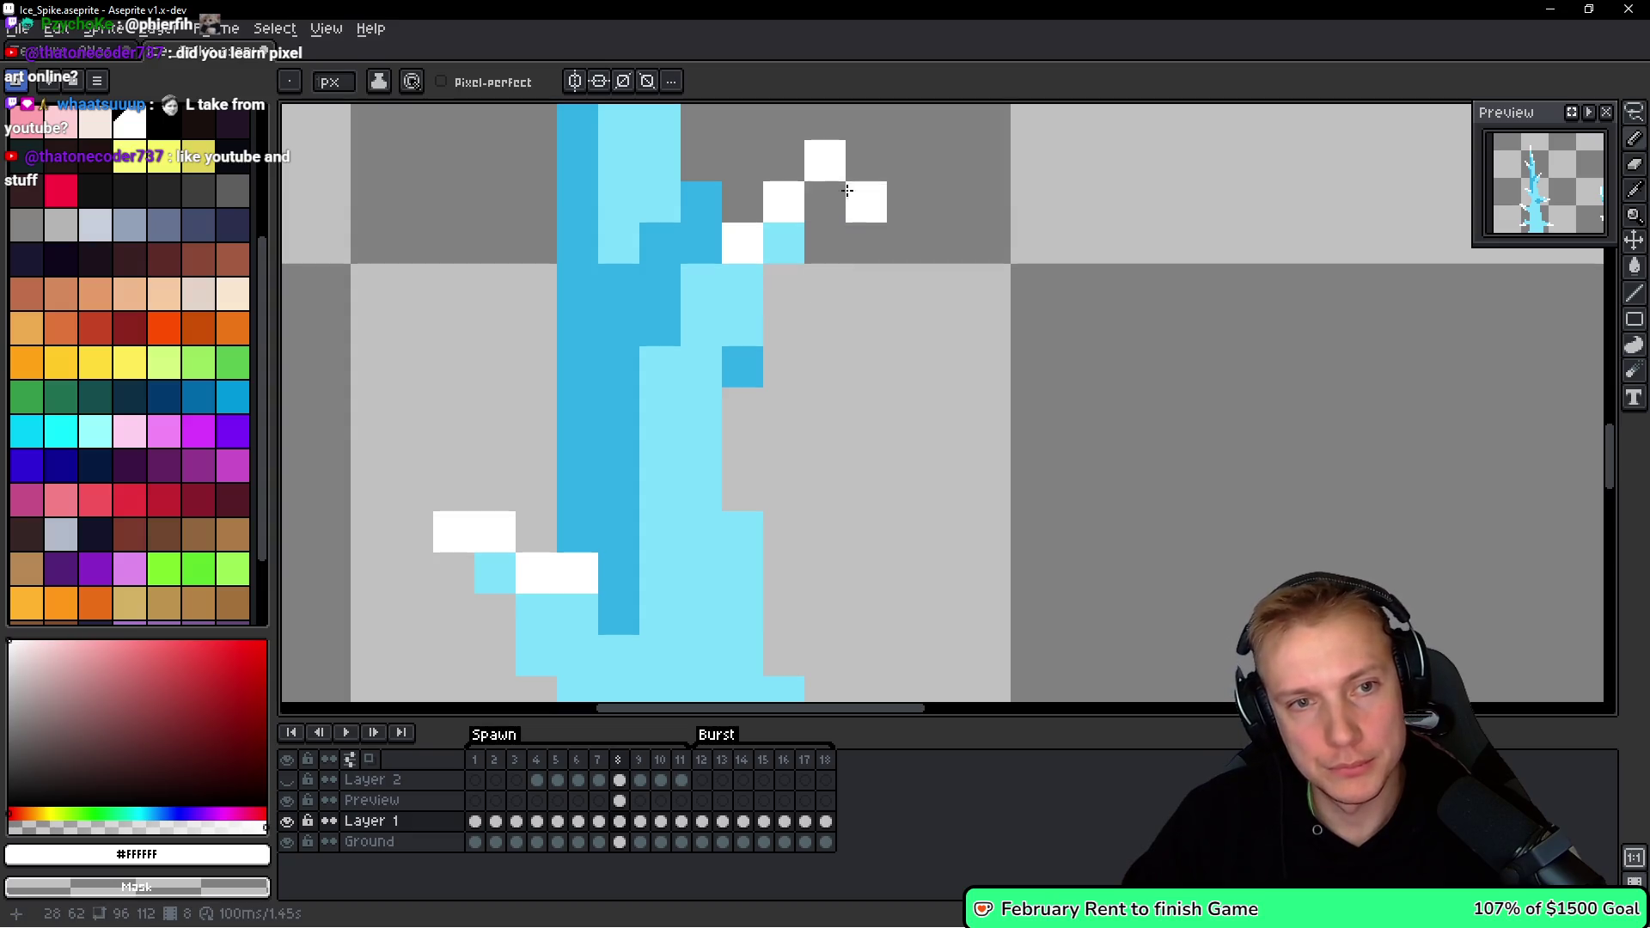
{"action": "key", "text": "ctrl+z"}
{"action": "scroll", "coordinate": [877, 276], "scroll_direction": "down", "scroll_amount": 1}
{"action": "scroll", "coordinate": [744, 266], "scroll_direction": "up", "scroll_amount": 1}
Pick the darker cyan #30afe6 and extend the shading columns further down the body.
{"action": "left_click", "coordinate": [725, 250], "text": "alt"}
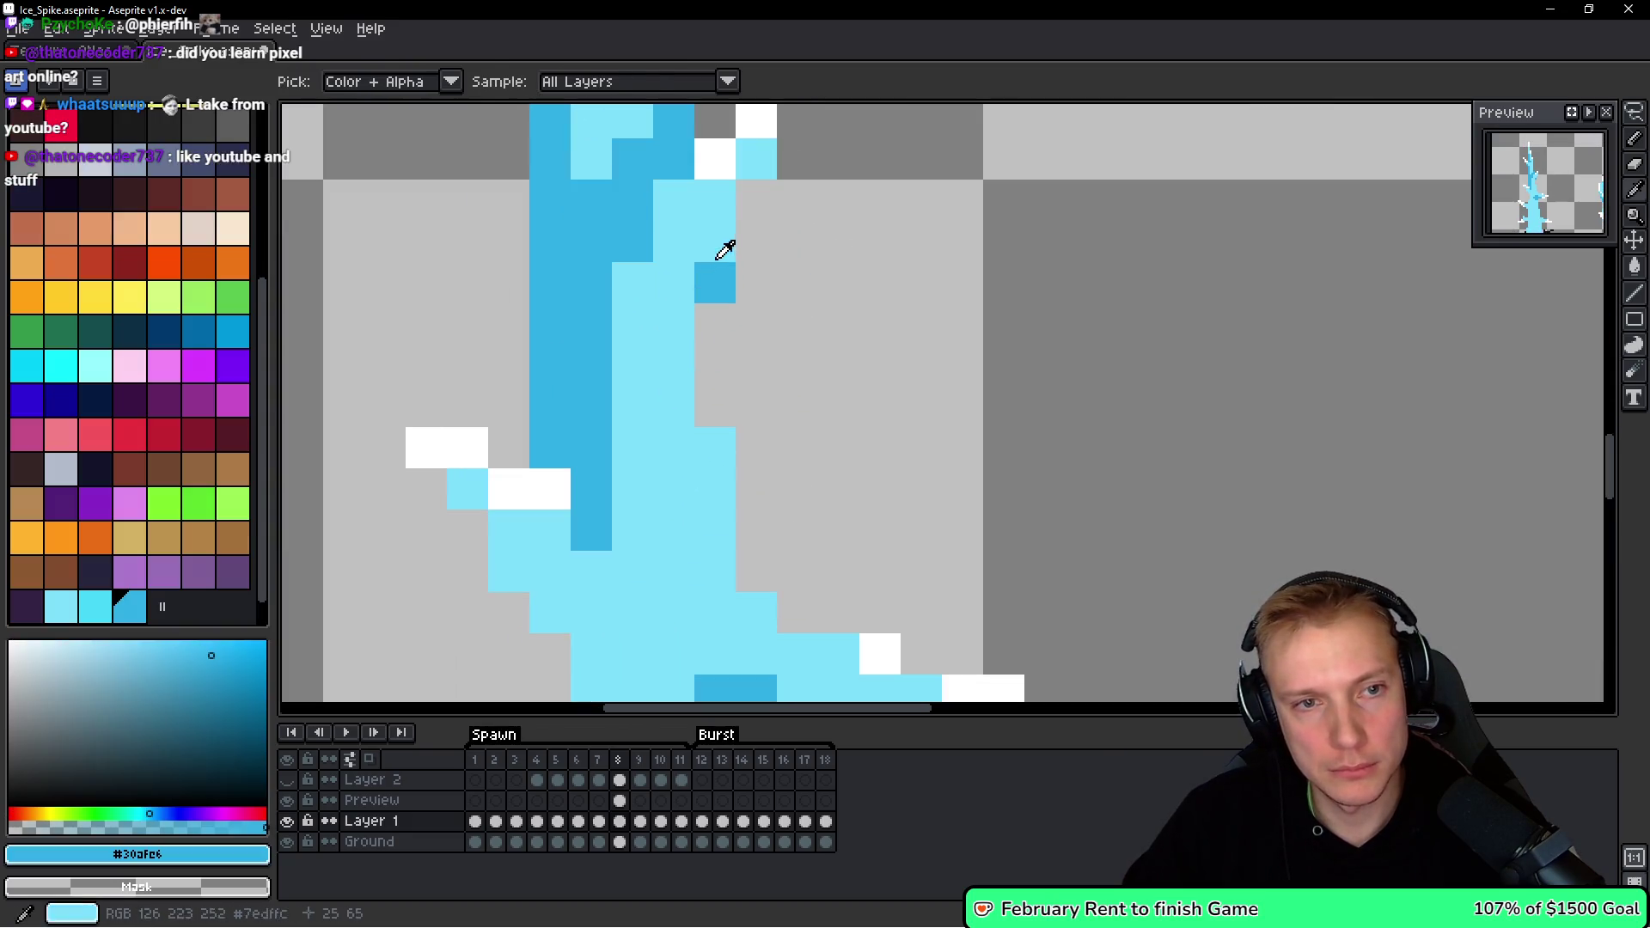
{"action": "scroll", "coordinate": [882, 284], "scroll_direction": "down", "scroll_amount": 3}
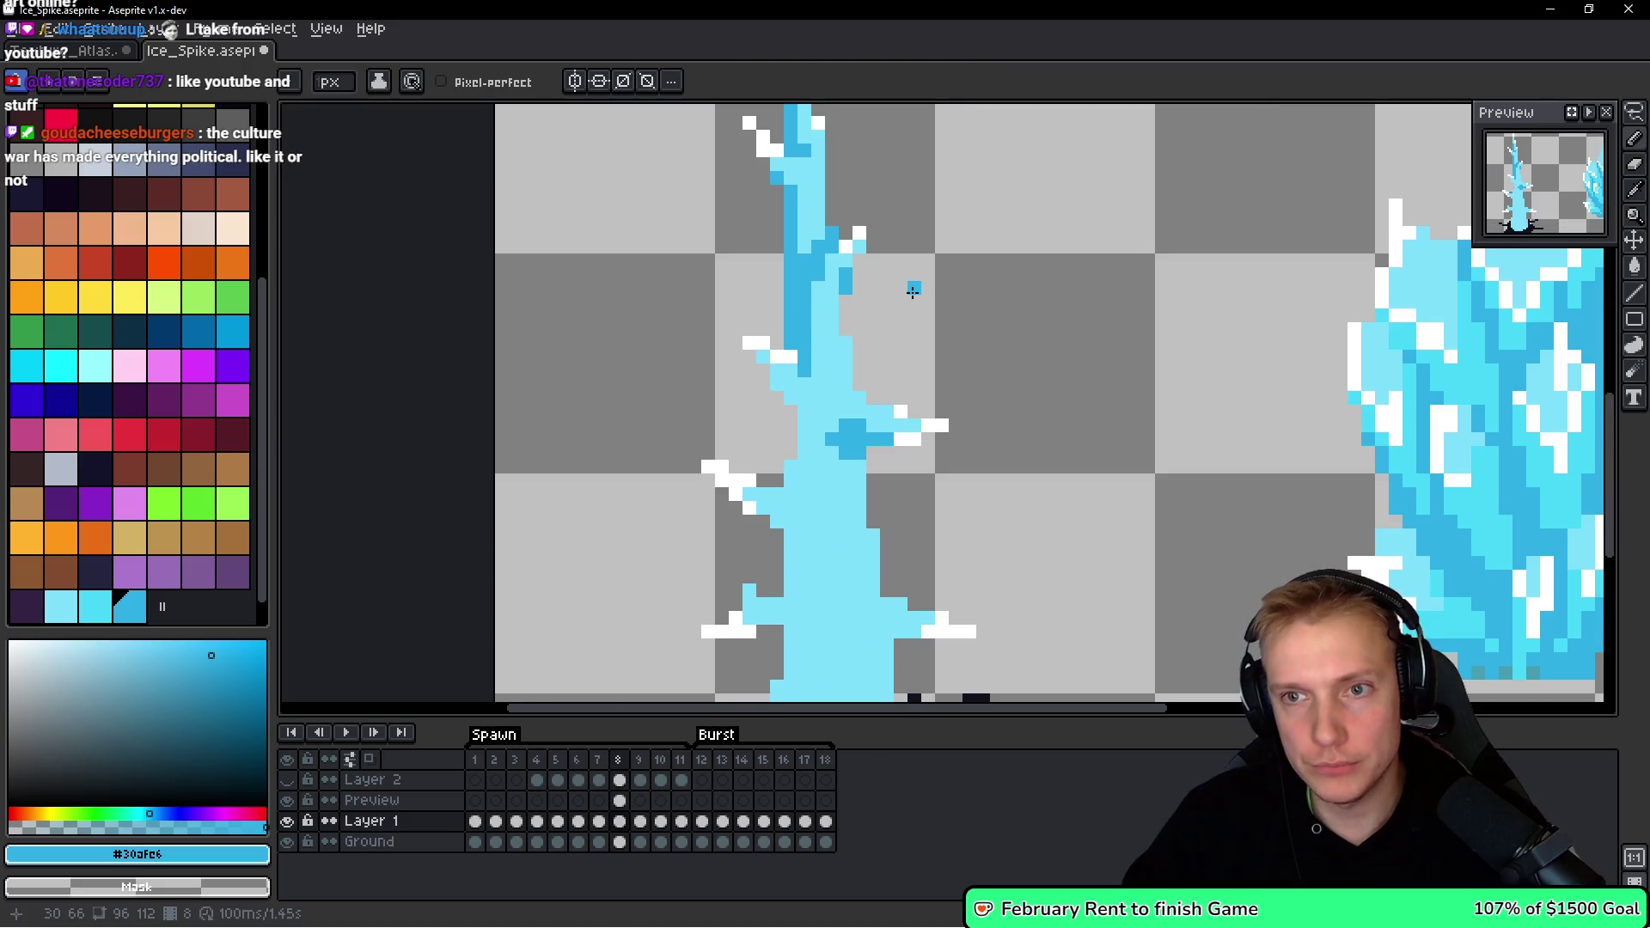
{"action": "scroll", "coordinate": [863, 276], "scroll_direction": "up", "scroll_amount": 2}
{"action": "scroll", "coordinate": [739, 318], "scroll_direction": "down", "scroll_amount": 4}
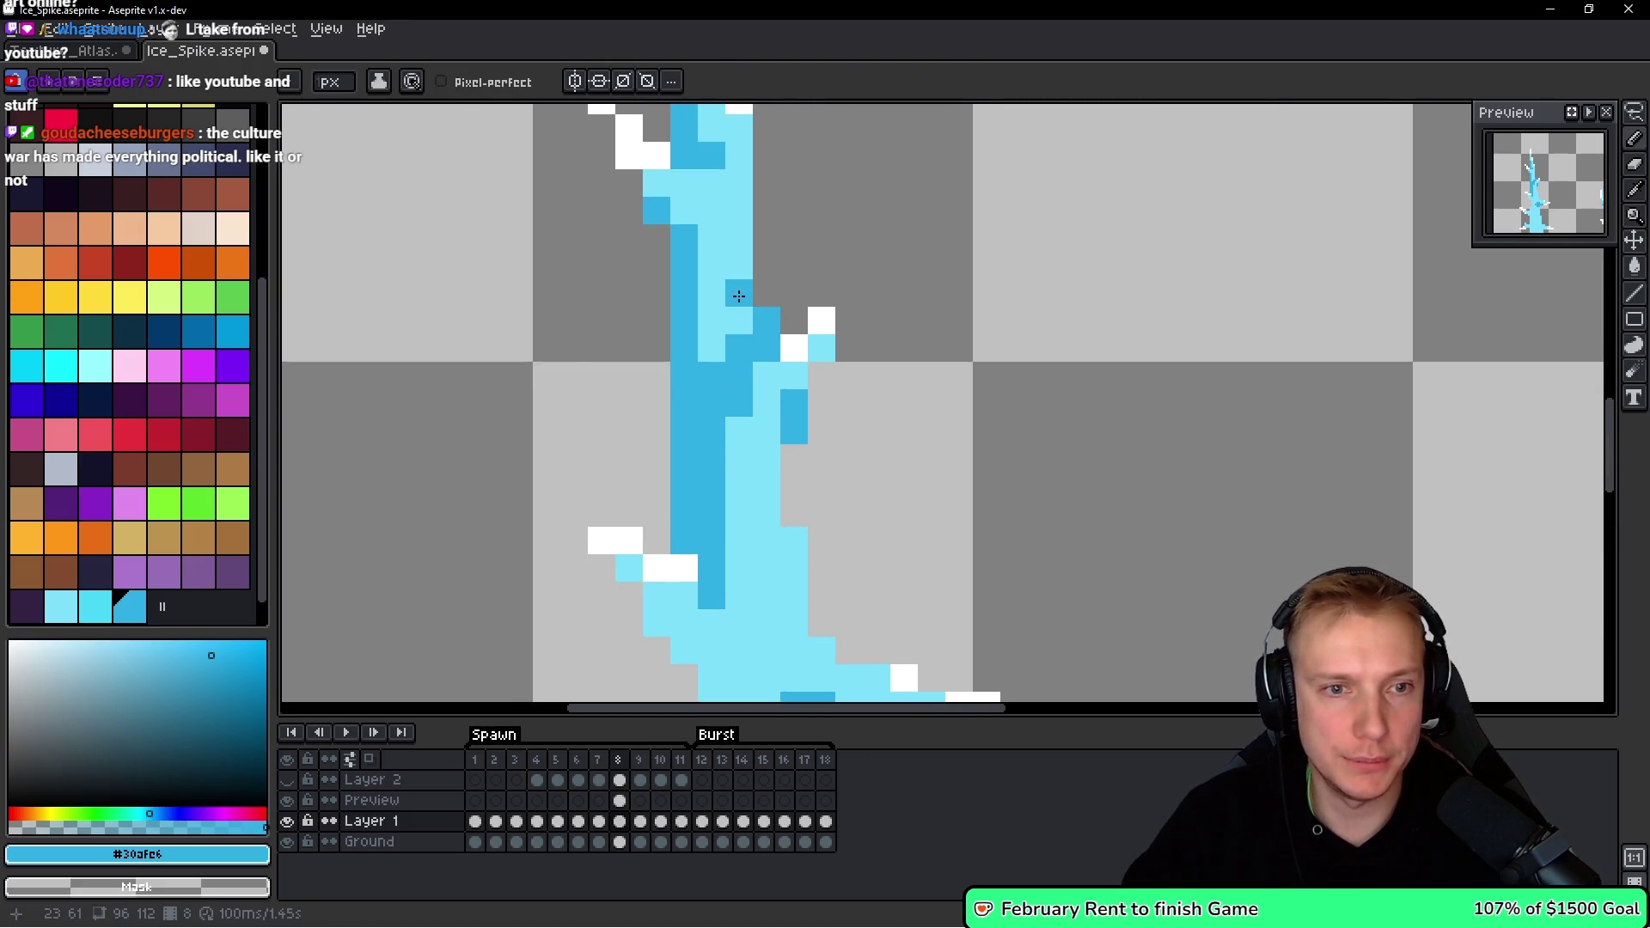
{"action": "scroll", "coordinate": [739, 292], "scroll_direction": "down", "scroll_amount": 2}
{"action": "scroll", "coordinate": [796, 307], "scroll_direction": "down", "scroll_amount": 1}
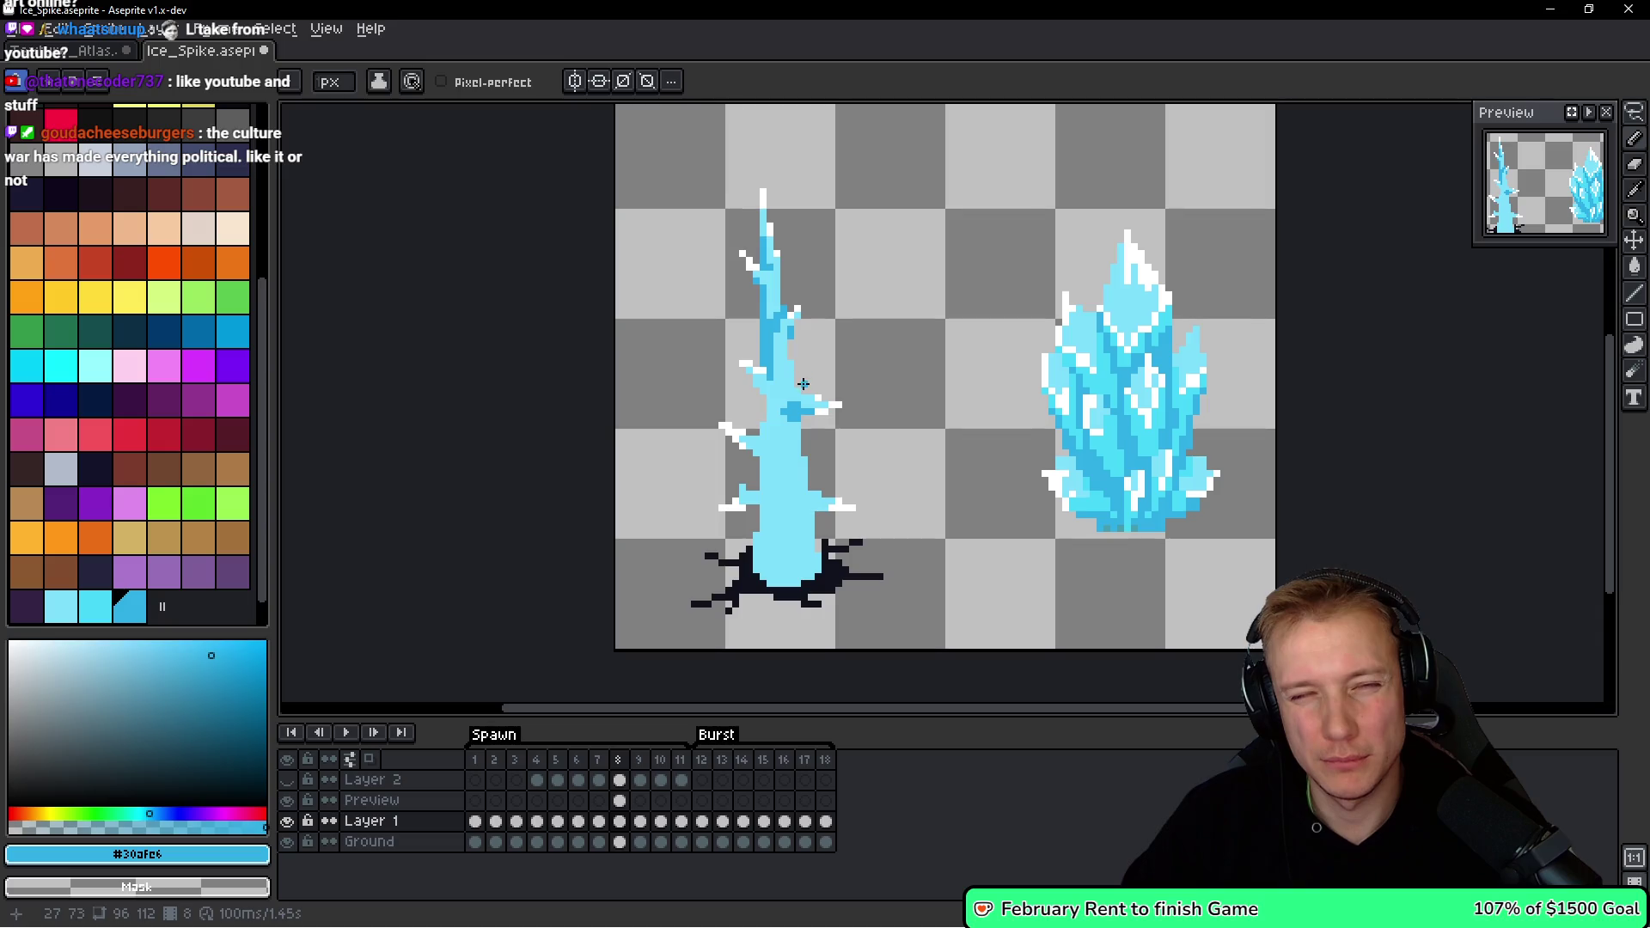
{"action": "scroll", "coordinate": [803, 383], "scroll_direction": "up", "scroll_amount": 5}
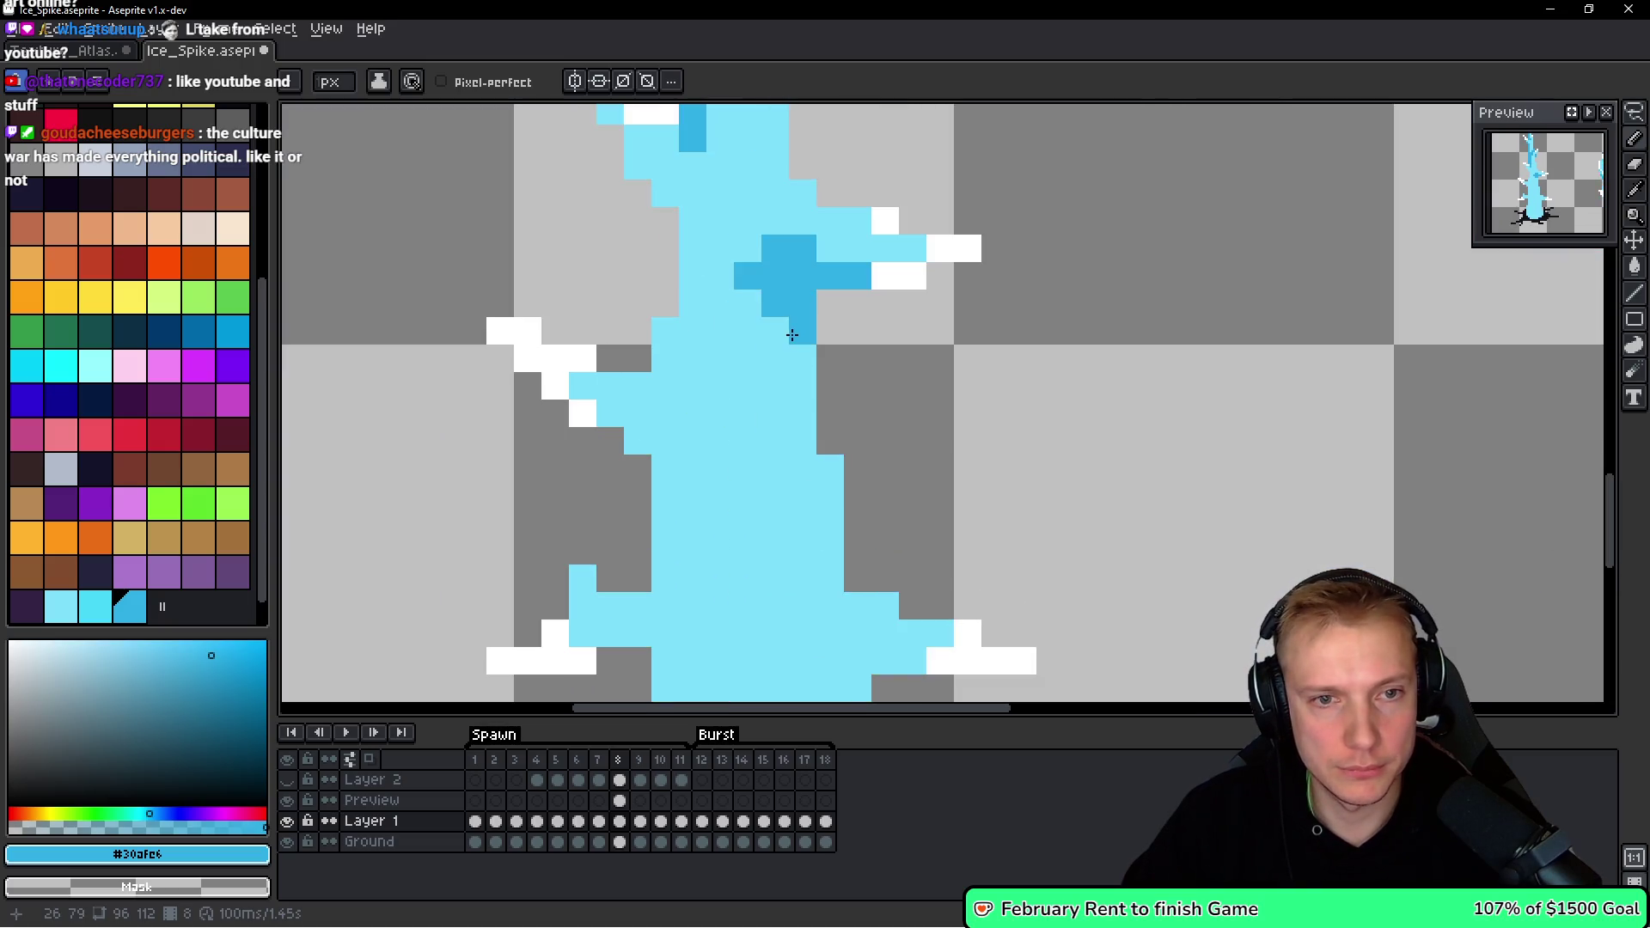
{"action": "mouse_move", "coordinate": [792, 335]}
{"action": "left_mouse_down"}
{"action": "mouse_move", "coordinate": [792, 386]}
{"action": "mouse_move", "coordinate": [773, 387]}
{"action": "left_mouse_up"}
Add a dark-blue shading column and several shading pixels in the middle of the body.
{"action": "left_click", "coordinate": [666, 333]}
{"action": "mouse_move", "coordinate": [674, 367]}
{"action": "left_mouse_down"}
{"action": "mouse_move", "coordinate": [693, 301]}
{"action": "mouse_move", "coordinate": [683, 490]}
{"action": "left_mouse_up"}
{"action": "left_click", "coordinate": [722, 413]}
{"action": "scroll", "coordinate": [722, 413], "scroll_direction": "down", "scroll_amount": 1}
{"action": "left_click", "coordinate": [696, 405]}
{"action": "left_click", "coordinate": [705, 338], "text": "alt"}
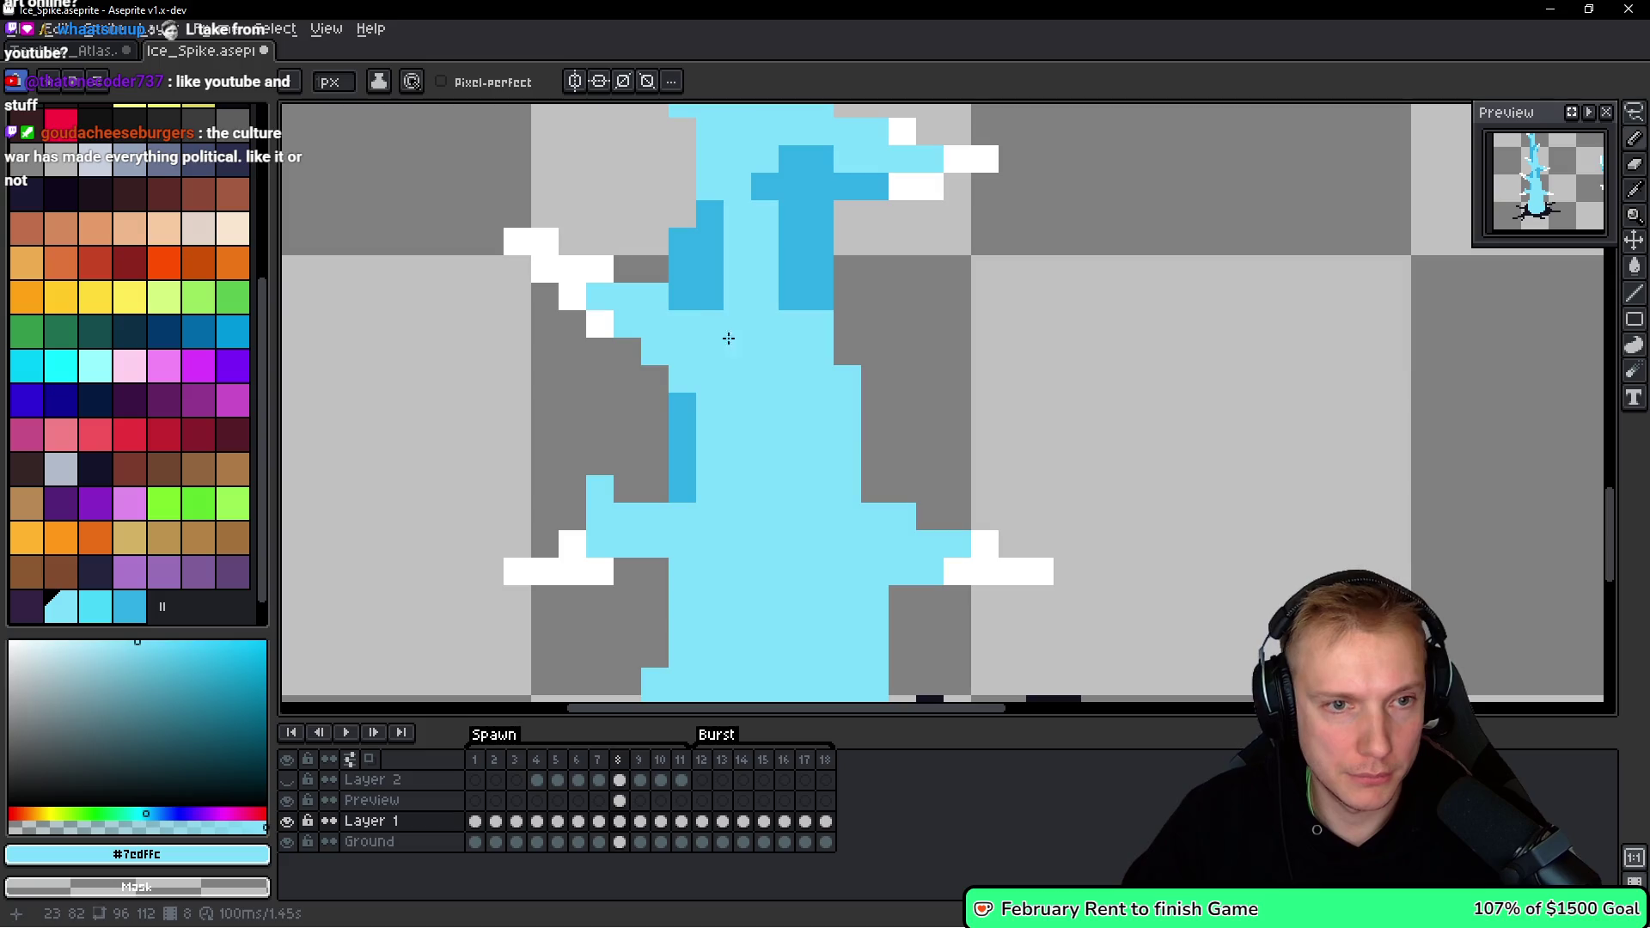
{"action": "scroll", "coordinate": [840, 396], "scroll_direction": "up", "scroll_amount": 1}
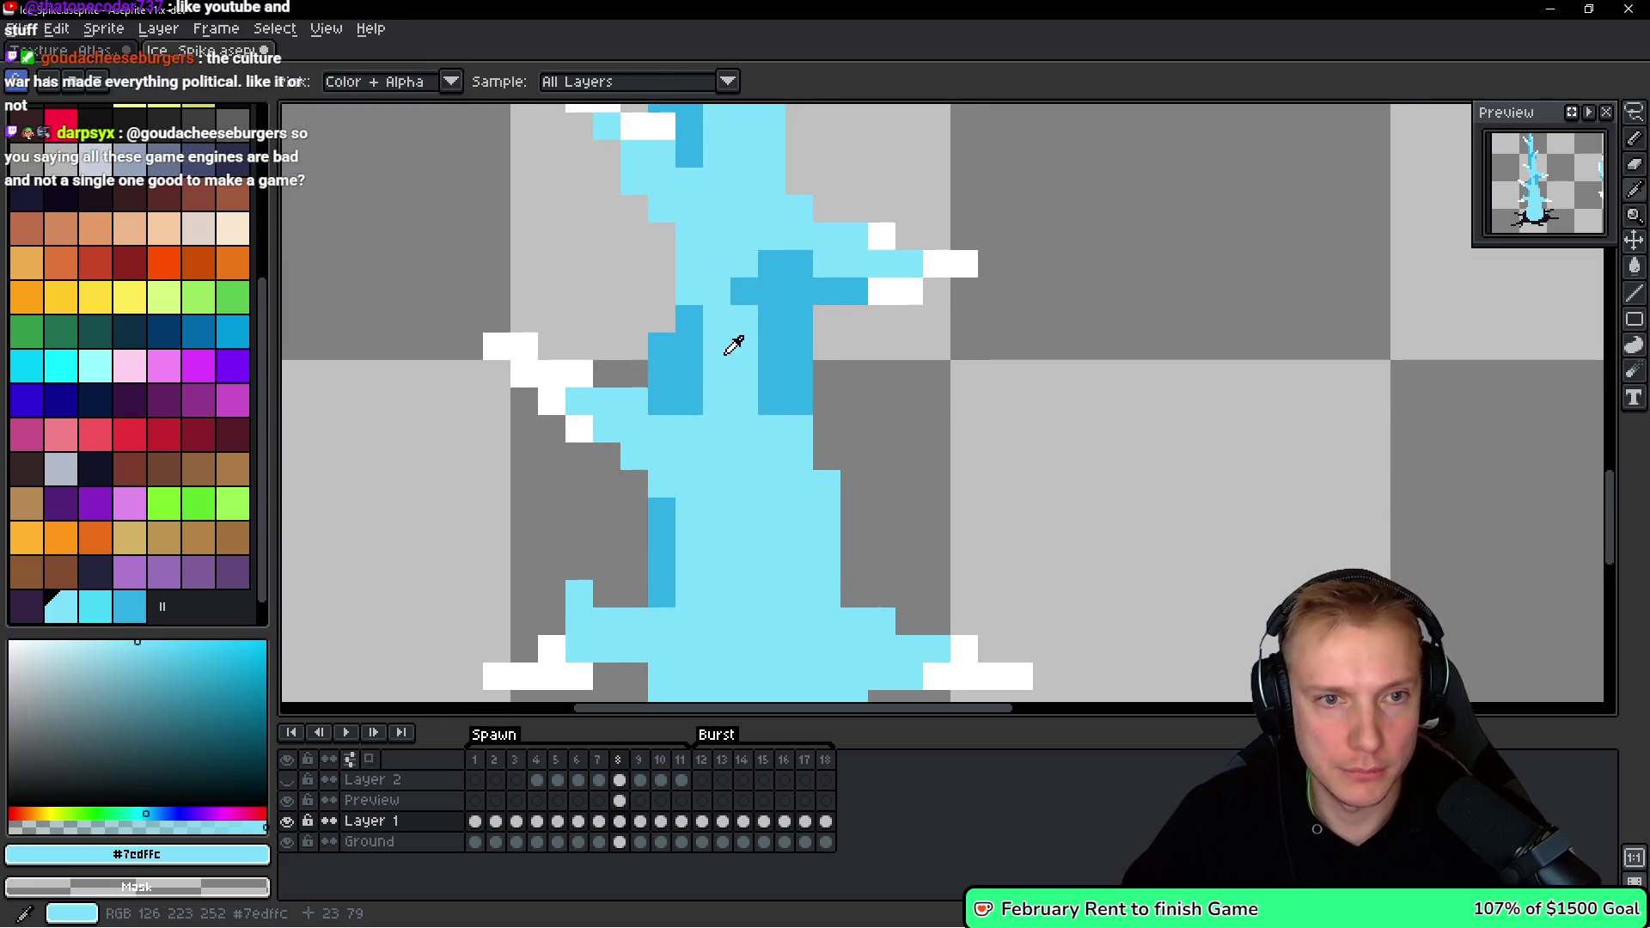
Repaint two pixels light blue, then paint two #30afe6 columns down the lower body.
{"action": "left_click_drag", "start_coordinate": [750, 248], "coordinate": [762, 295]}
{"action": "left_click", "coordinate": [803, 394], "text": "alt"}
{"action": "mouse_move", "coordinate": [801, 421]}
{"action": "left_mouse_down"}
{"action": "mouse_move", "coordinate": [796, 538]}
{"action": "mouse_move", "coordinate": [782, 428]}
{"action": "left_mouse_up"}
{"action": "scroll", "coordinate": [736, 508], "scroll_direction": "down", "scroll_amount": 1}
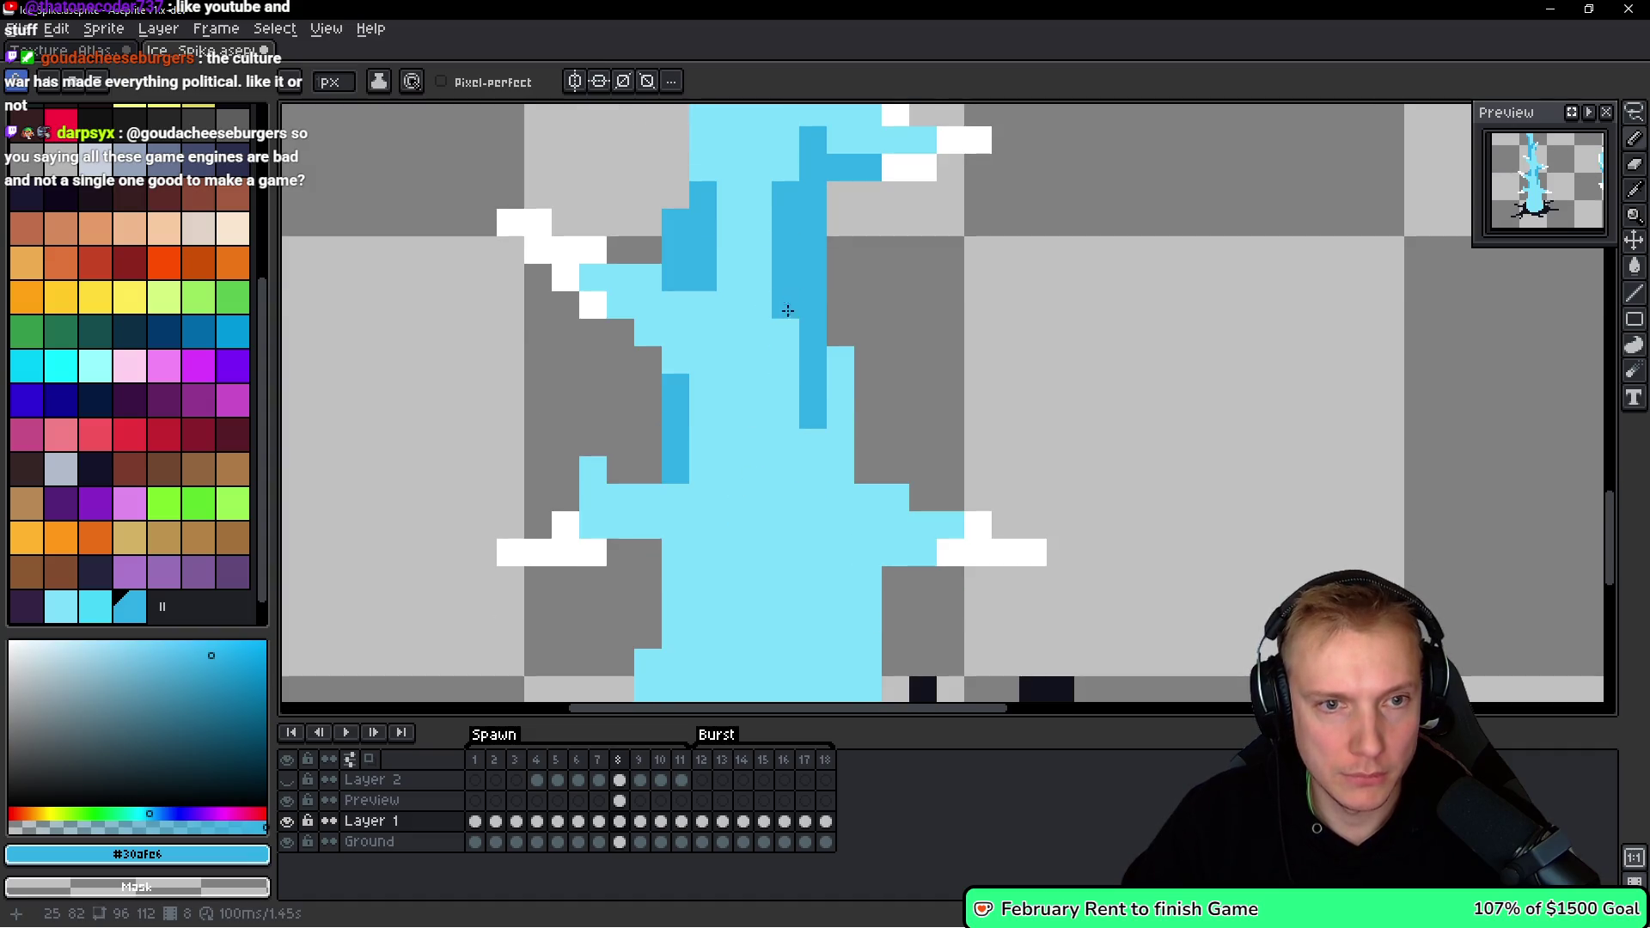
{"action": "left_click_drag", "start_coordinate": [786, 327], "coordinate": [756, 525]}
Zoom and pan to compare the spike with the crystal sprite, then return to the spike's base.
{"action": "scroll", "coordinate": [752, 422], "scroll_direction": "down", "scroll_amount": 5}
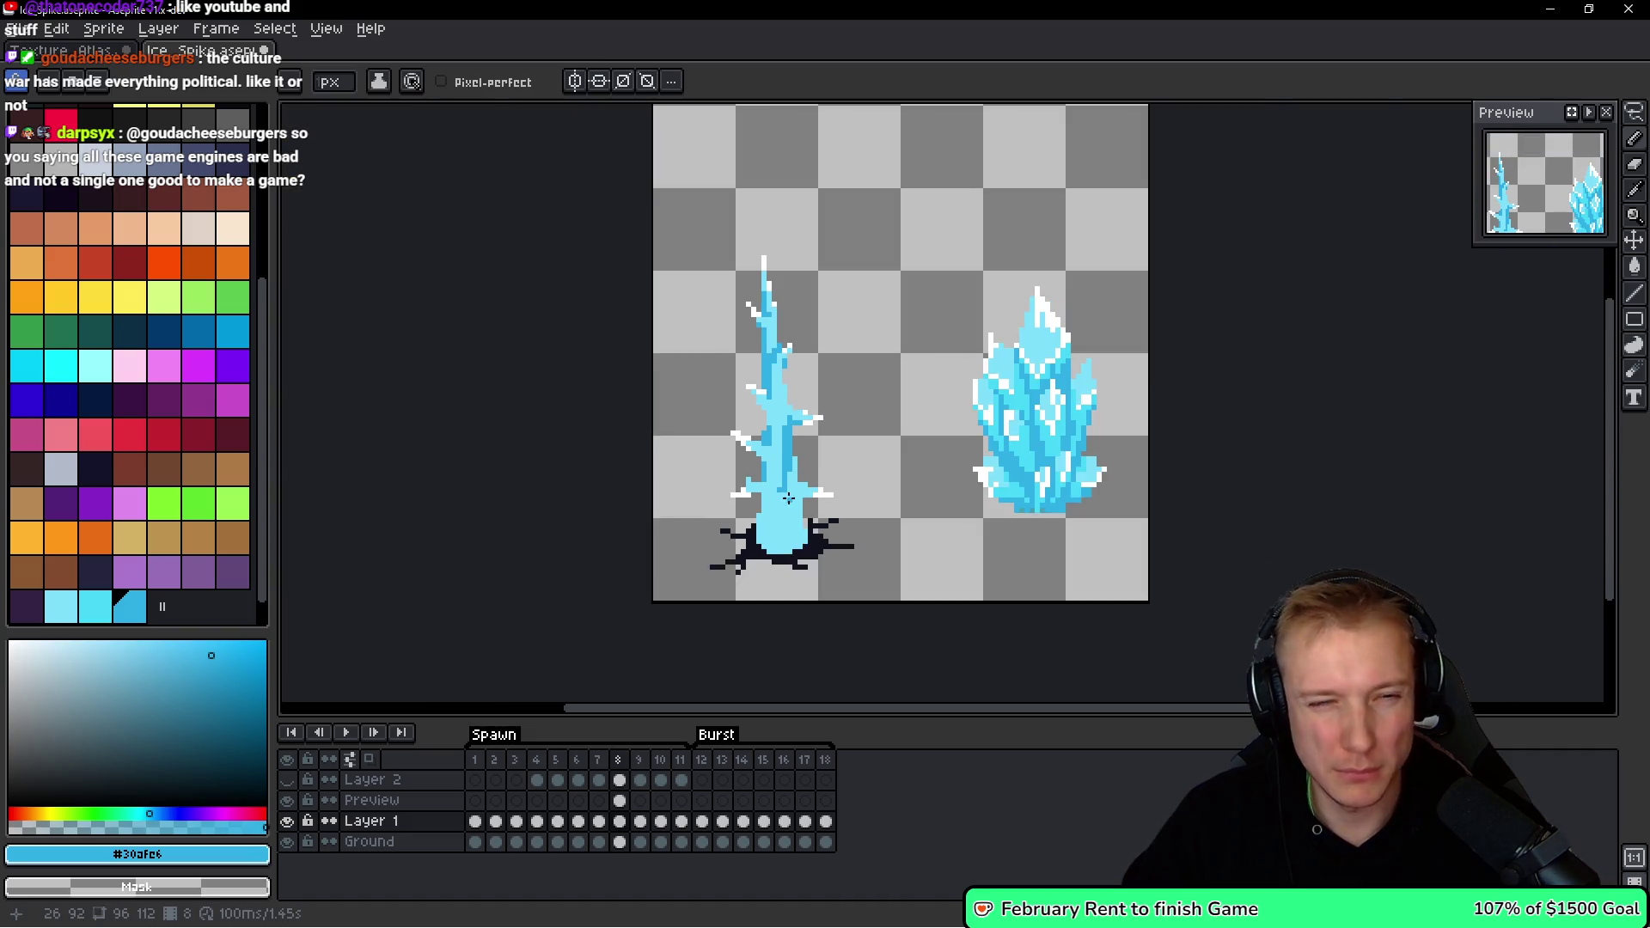
{"action": "scroll", "coordinate": [804, 503], "scroll_direction": "down", "scroll_amount": 3}
{"action": "scroll", "coordinate": [817, 478], "scroll_direction": "up", "scroll_amount": 3}
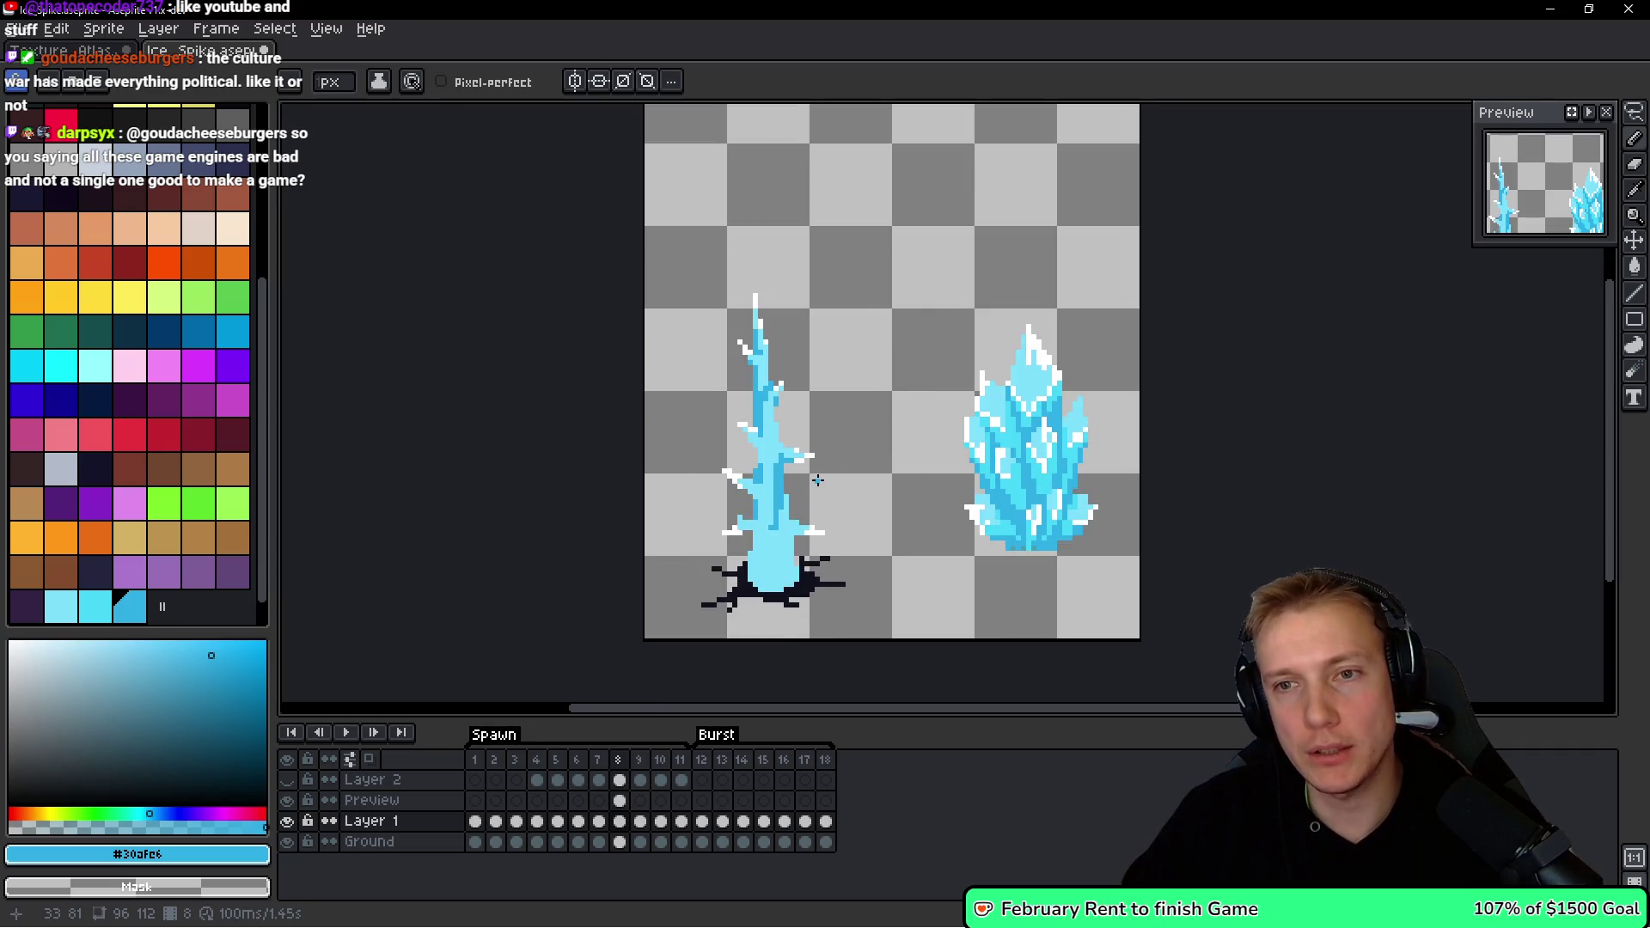
{"action": "scroll", "coordinate": [698, 440], "scroll_direction": "up", "scroll_amount": 2}
{"action": "scroll", "coordinate": [869, 356], "scroll_direction": "up", "scroll_amount": 1}
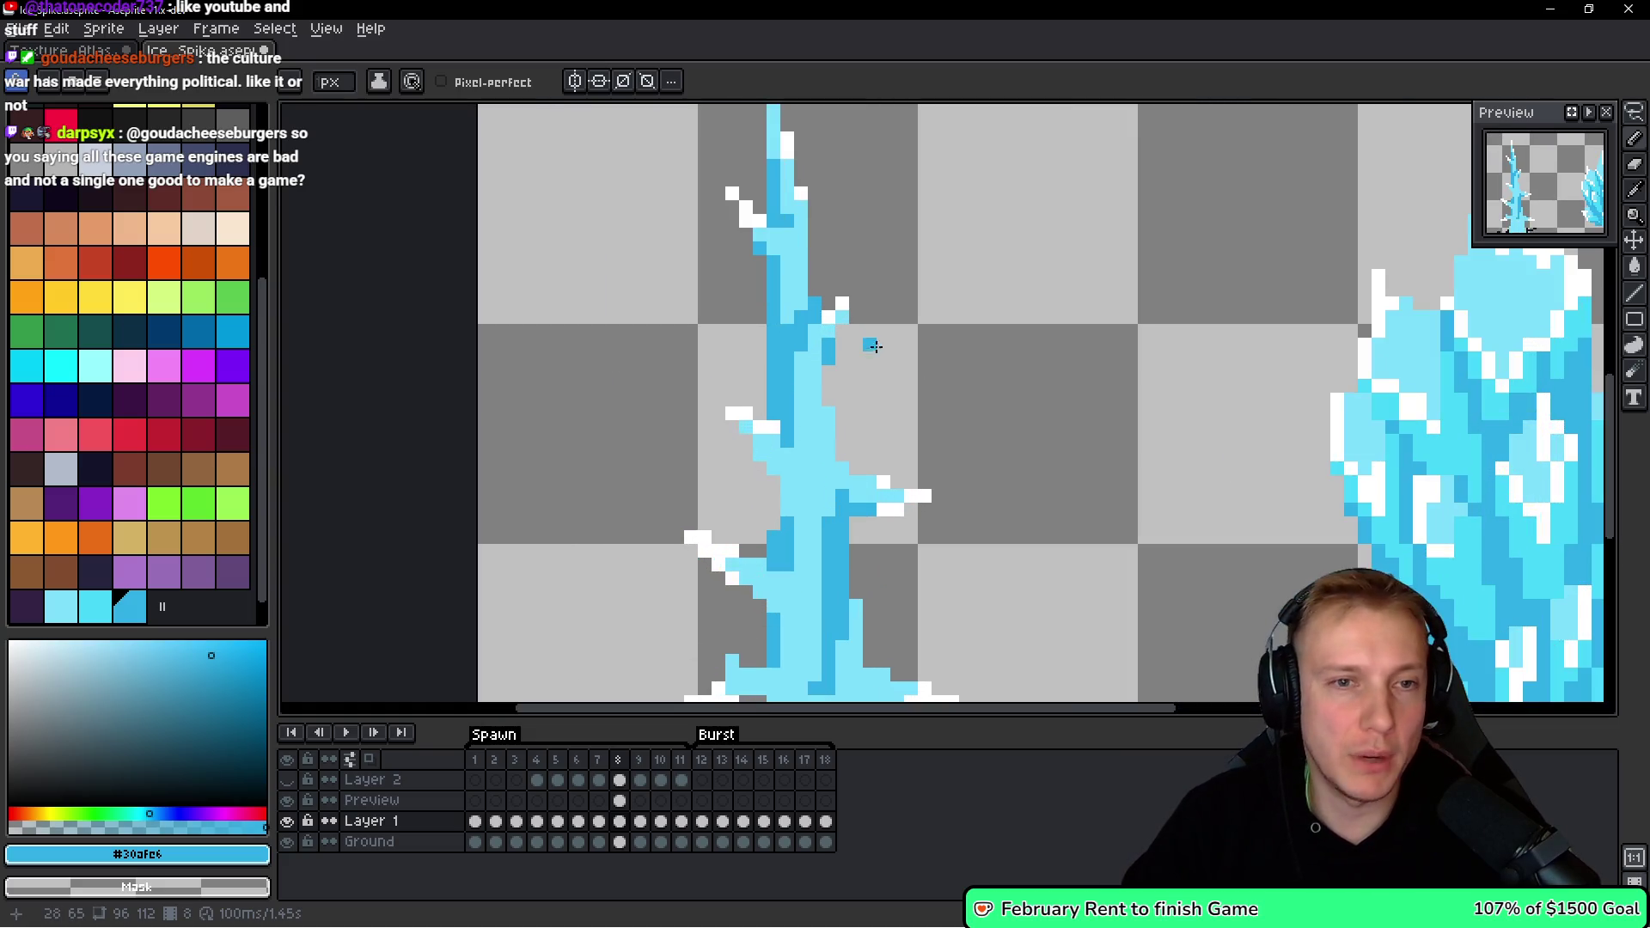
{"action": "scroll", "coordinate": [884, 345], "scroll_direction": "down", "scroll_amount": 3}
{"action": "scroll", "coordinate": [860, 388], "scroll_direction": "up", "scroll_amount": 4}
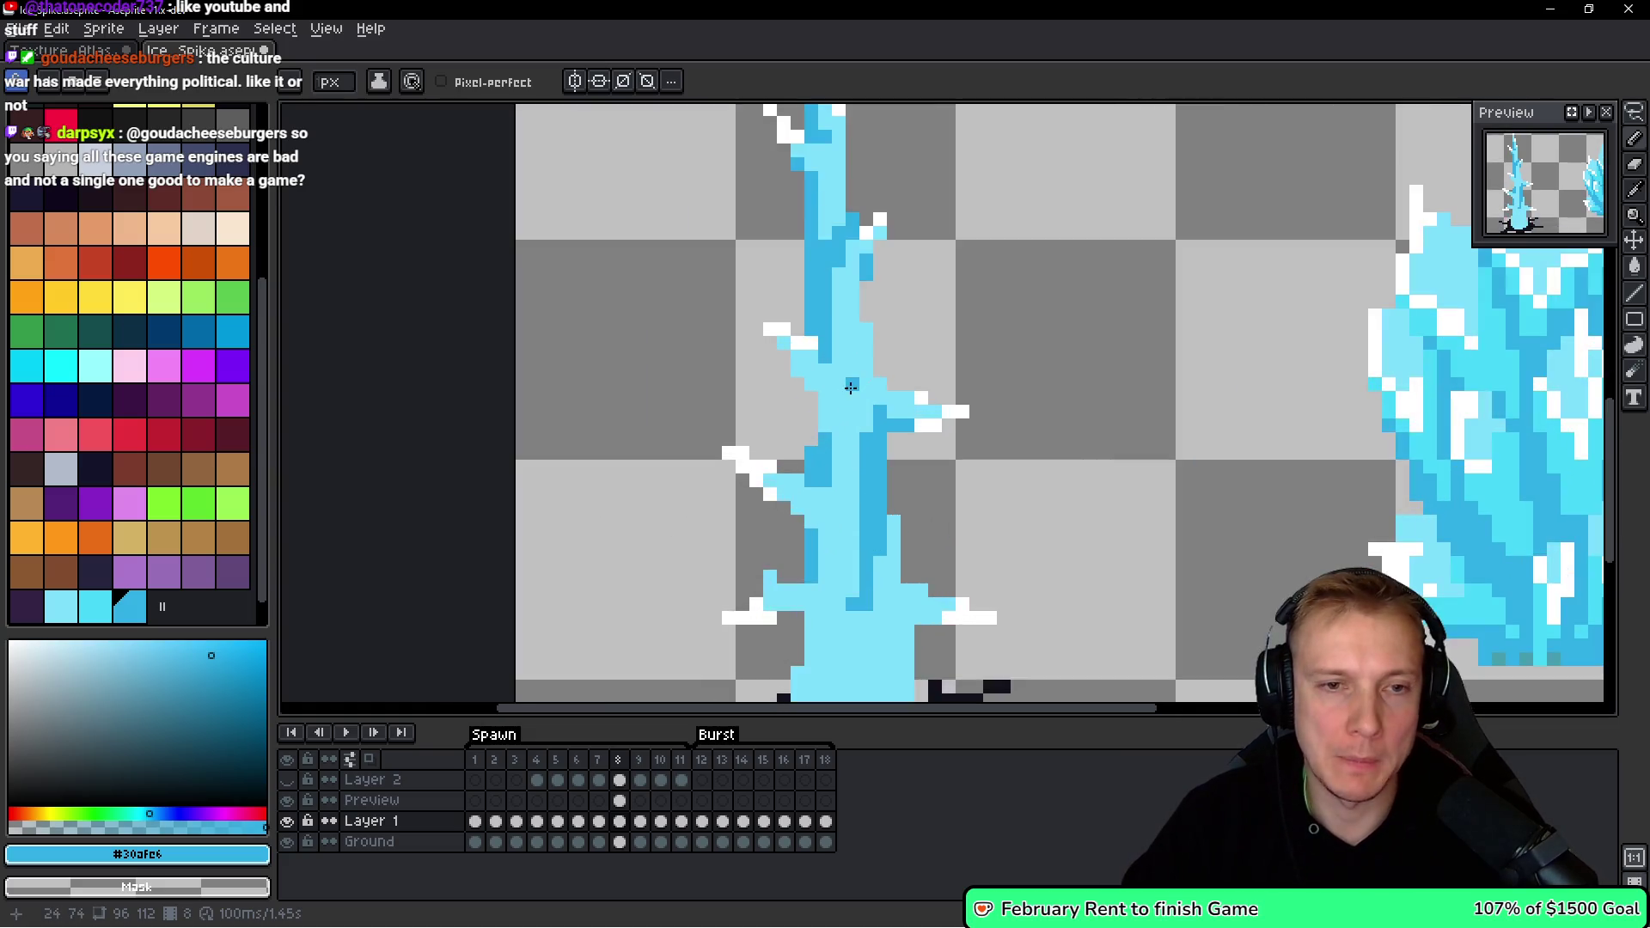
{"action": "scroll", "coordinate": [895, 357], "scroll_direction": "down", "scroll_amount": 1}
{"action": "mouse_move", "coordinate": [1049, 339]}
{"action": "left_mouse_down"}
{"action": "mouse_move", "coordinate": [782, 342]}
{"action": "mouse_move", "coordinate": [851, 344]}
{"action": "left_mouse_up"}
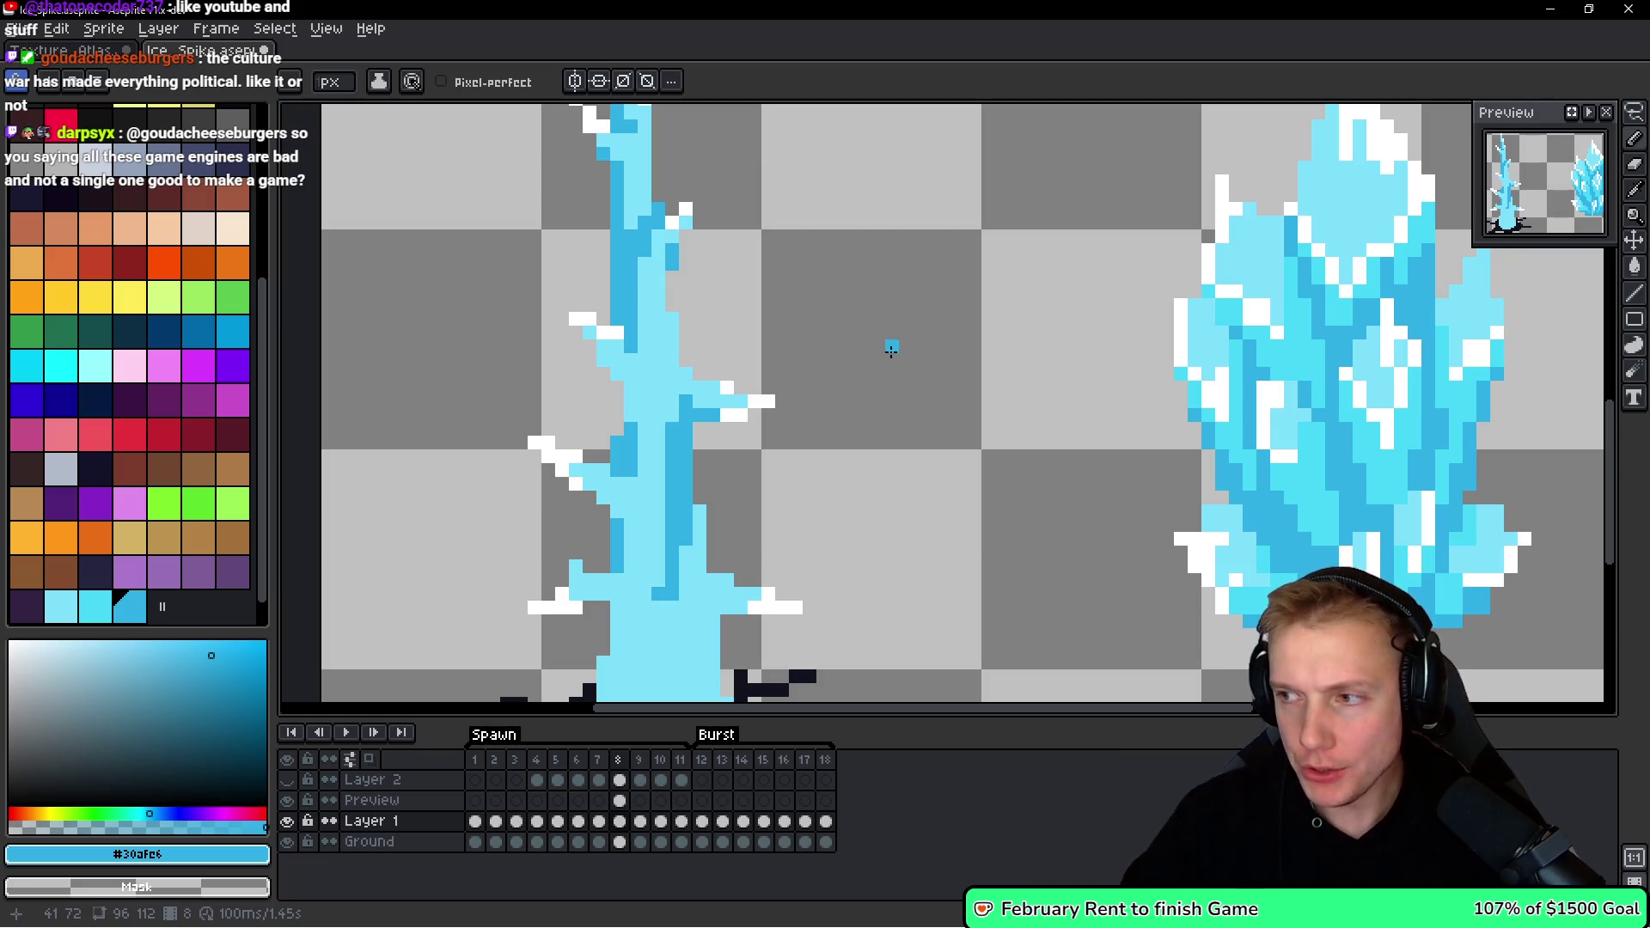
{"action": "left_click_drag", "start_coordinate": [832, 439], "coordinate": [875, 370]}
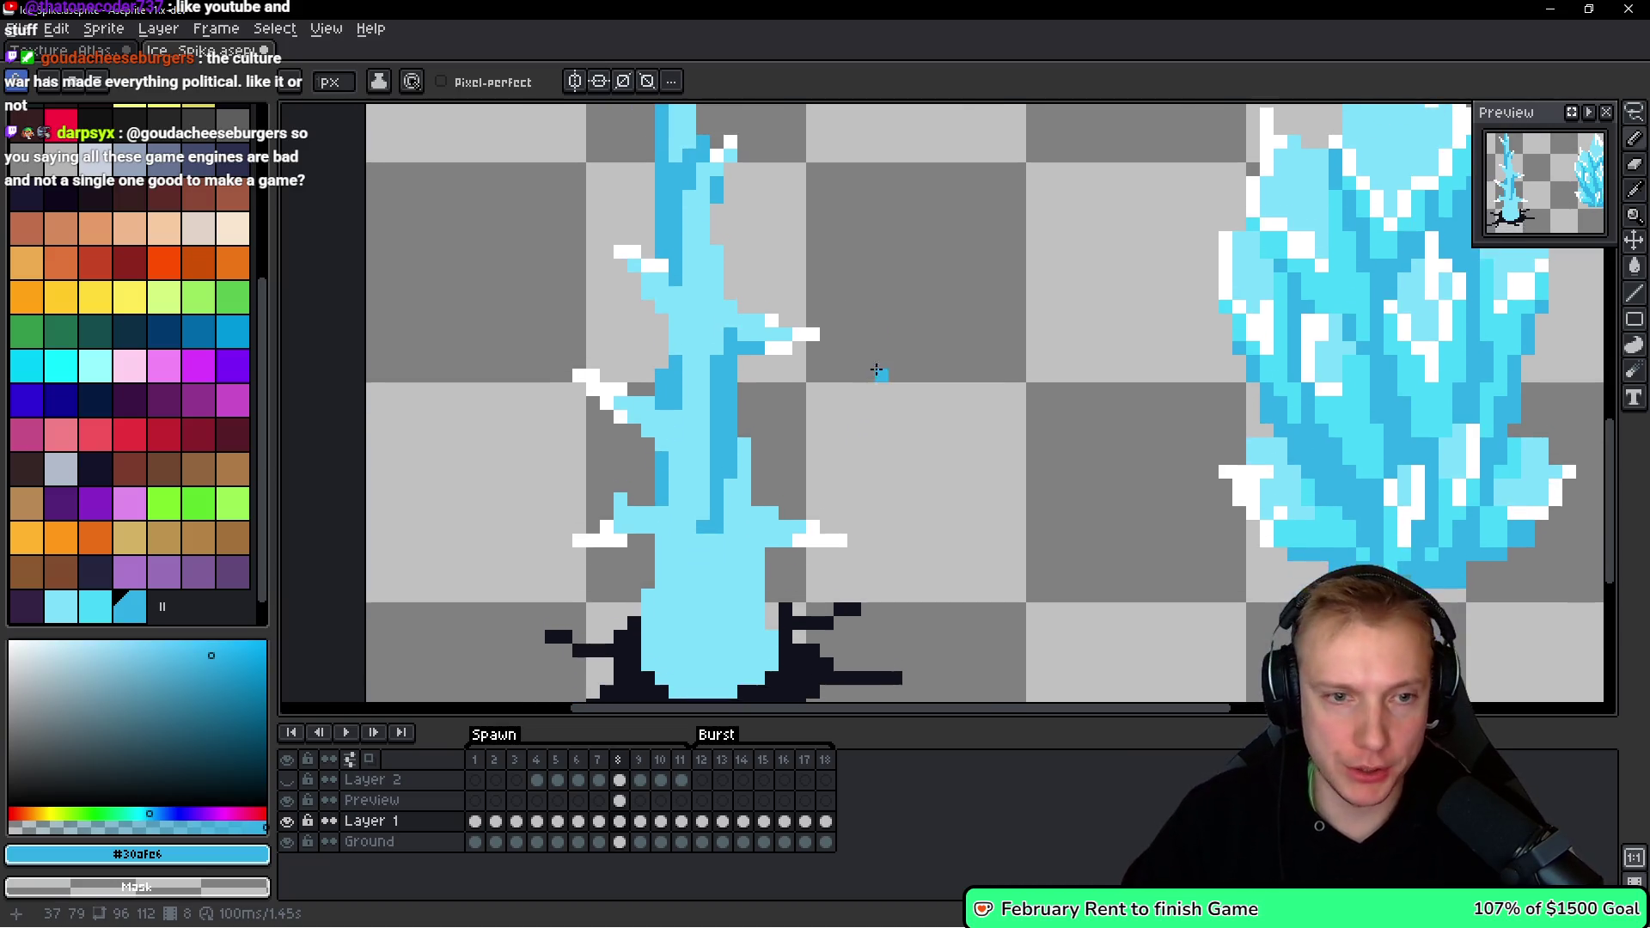
Paint #30afe6 strips on both sides of the spike's base, lighten one strip, then zoom out.
{"action": "scroll", "coordinate": [756, 515], "scroll_direction": "up", "scroll_amount": 2}
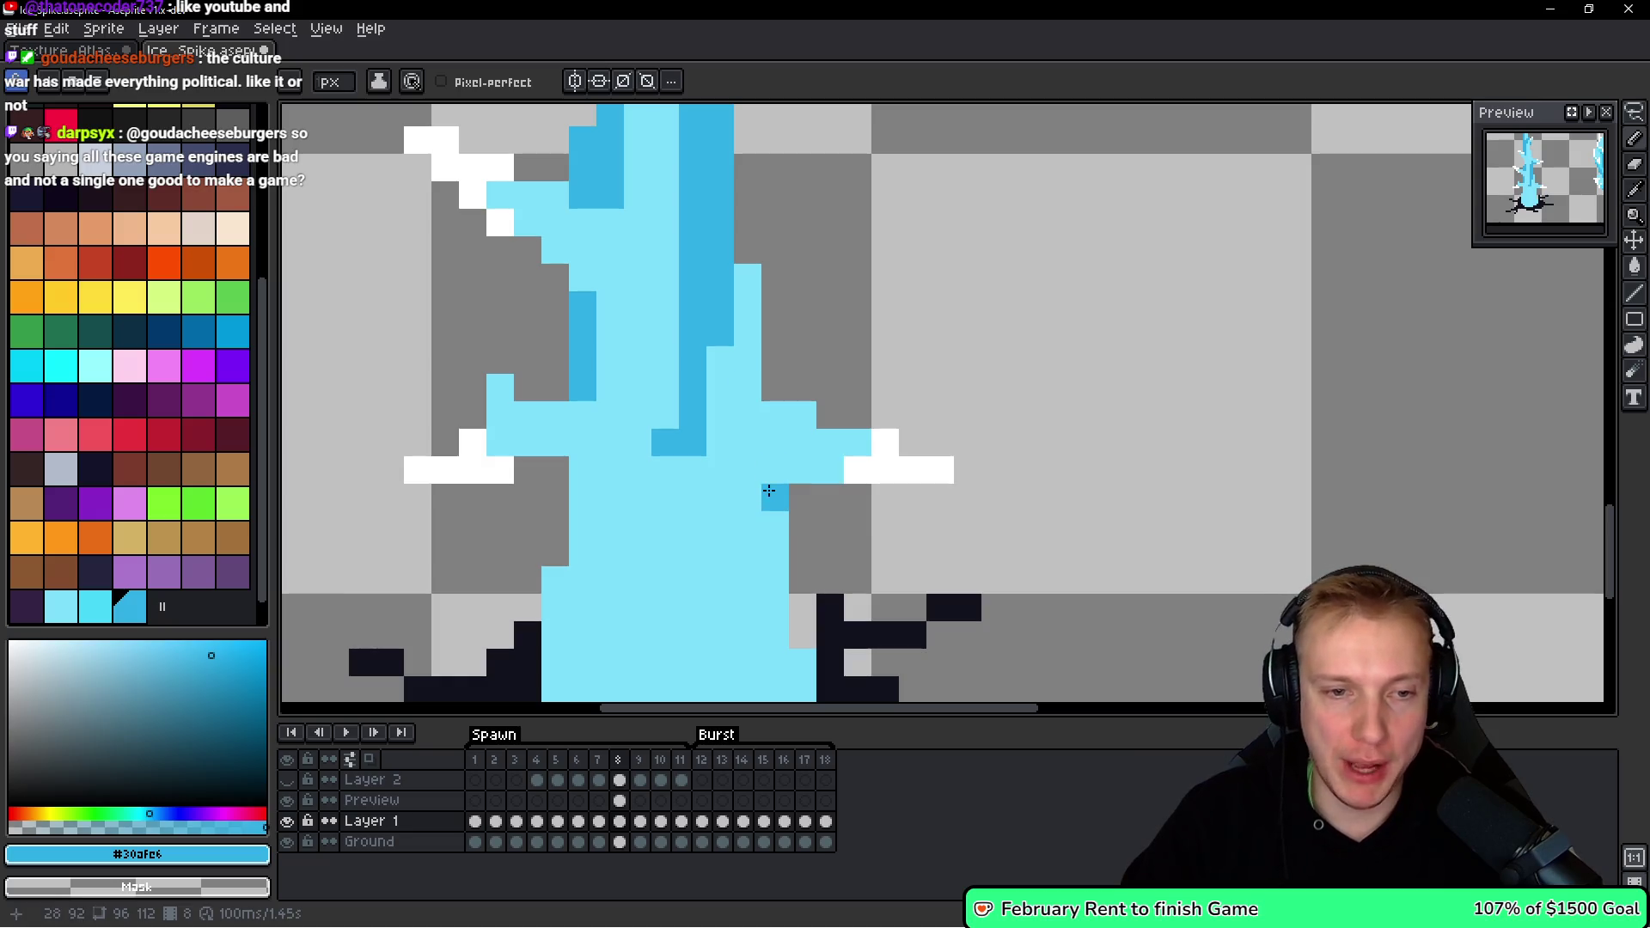
{"action": "left_click_drag", "start_coordinate": [736, 471], "coordinate": [786, 424]}
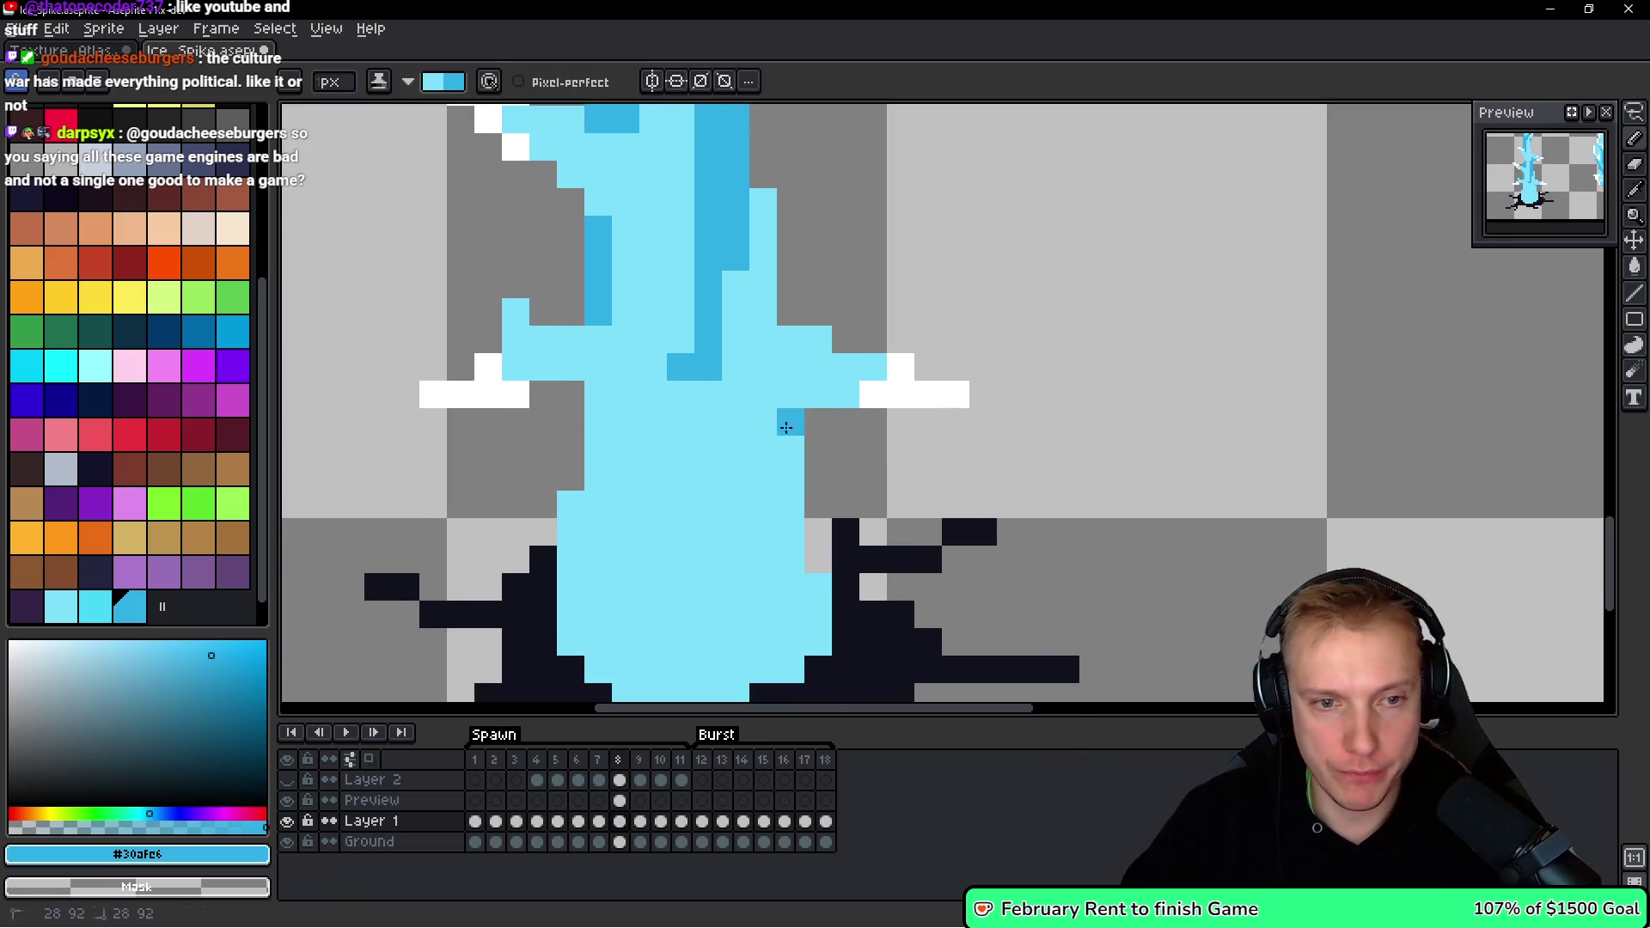
{"action": "scroll", "coordinate": [812, 608], "scroll_direction": "down", "scroll_amount": 3}
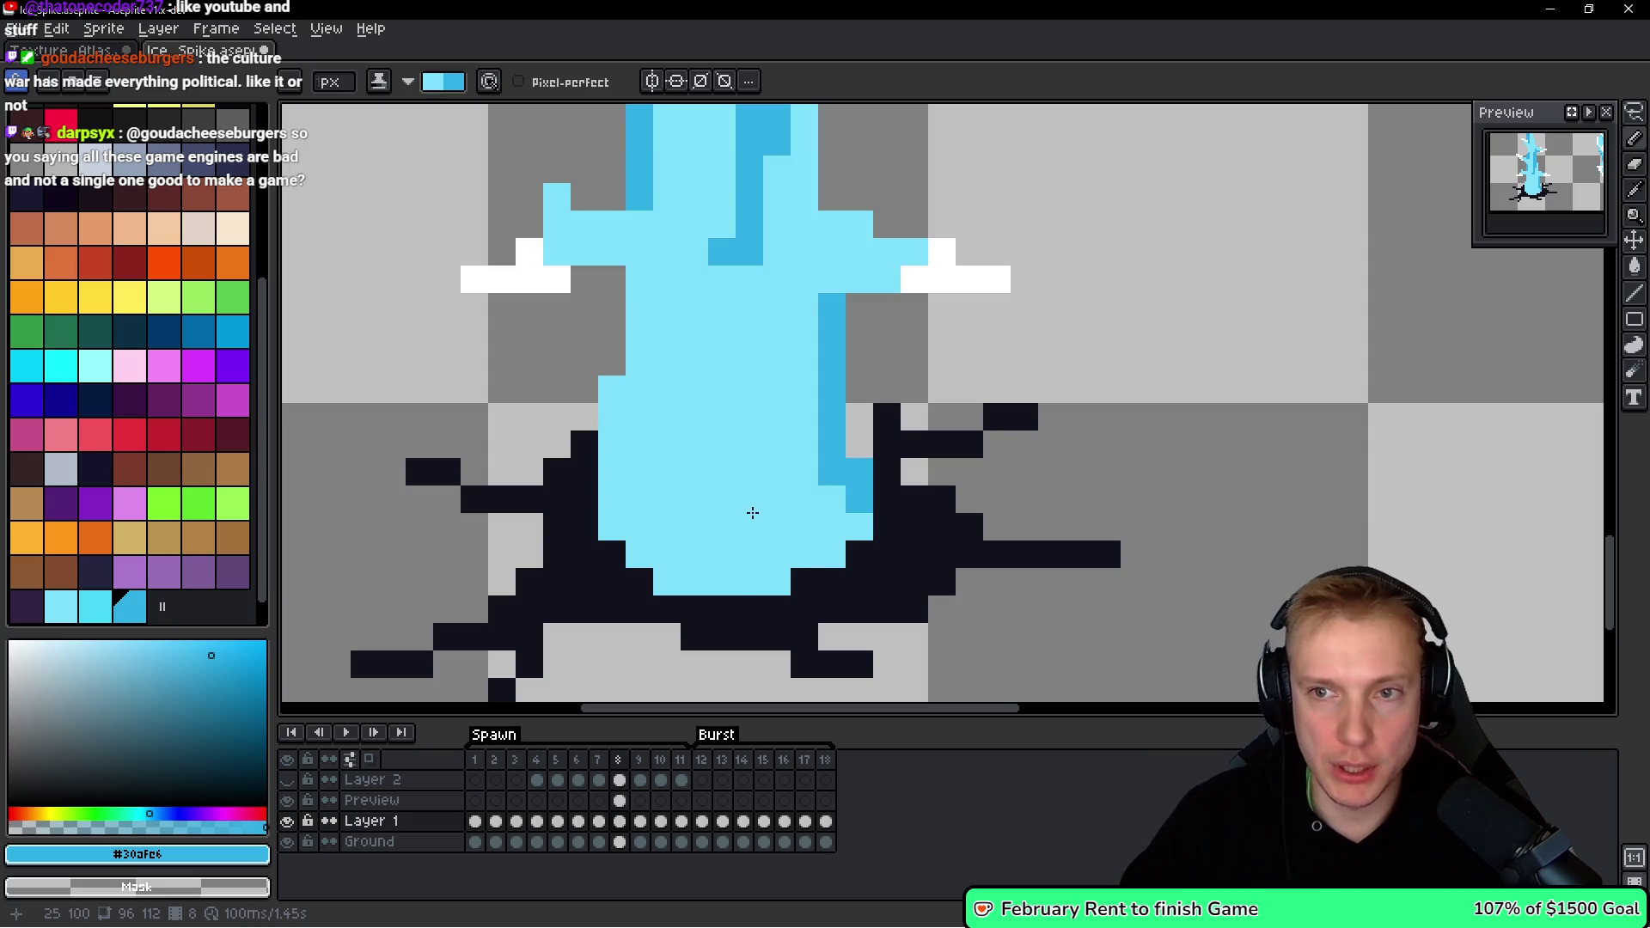
{"action": "scroll", "coordinate": [753, 513], "scroll_direction": "up", "scroll_amount": 1}
{"action": "mouse_move", "coordinate": [684, 386]}
{"action": "left_mouse_down"}
{"action": "mouse_move", "coordinate": [657, 618]}
{"action": "mouse_move", "coordinate": [722, 684]}
{"action": "mouse_move", "coordinate": [711, 574]}
{"action": "left_mouse_up"}
{"action": "mouse_move", "coordinate": [674, 346]}
{"action": "left_mouse_down"}
{"action": "mouse_move", "coordinate": [688, 453]}
{"action": "mouse_move", "coordinate": [629, 593]}
{"action": "left_mouse_up"}
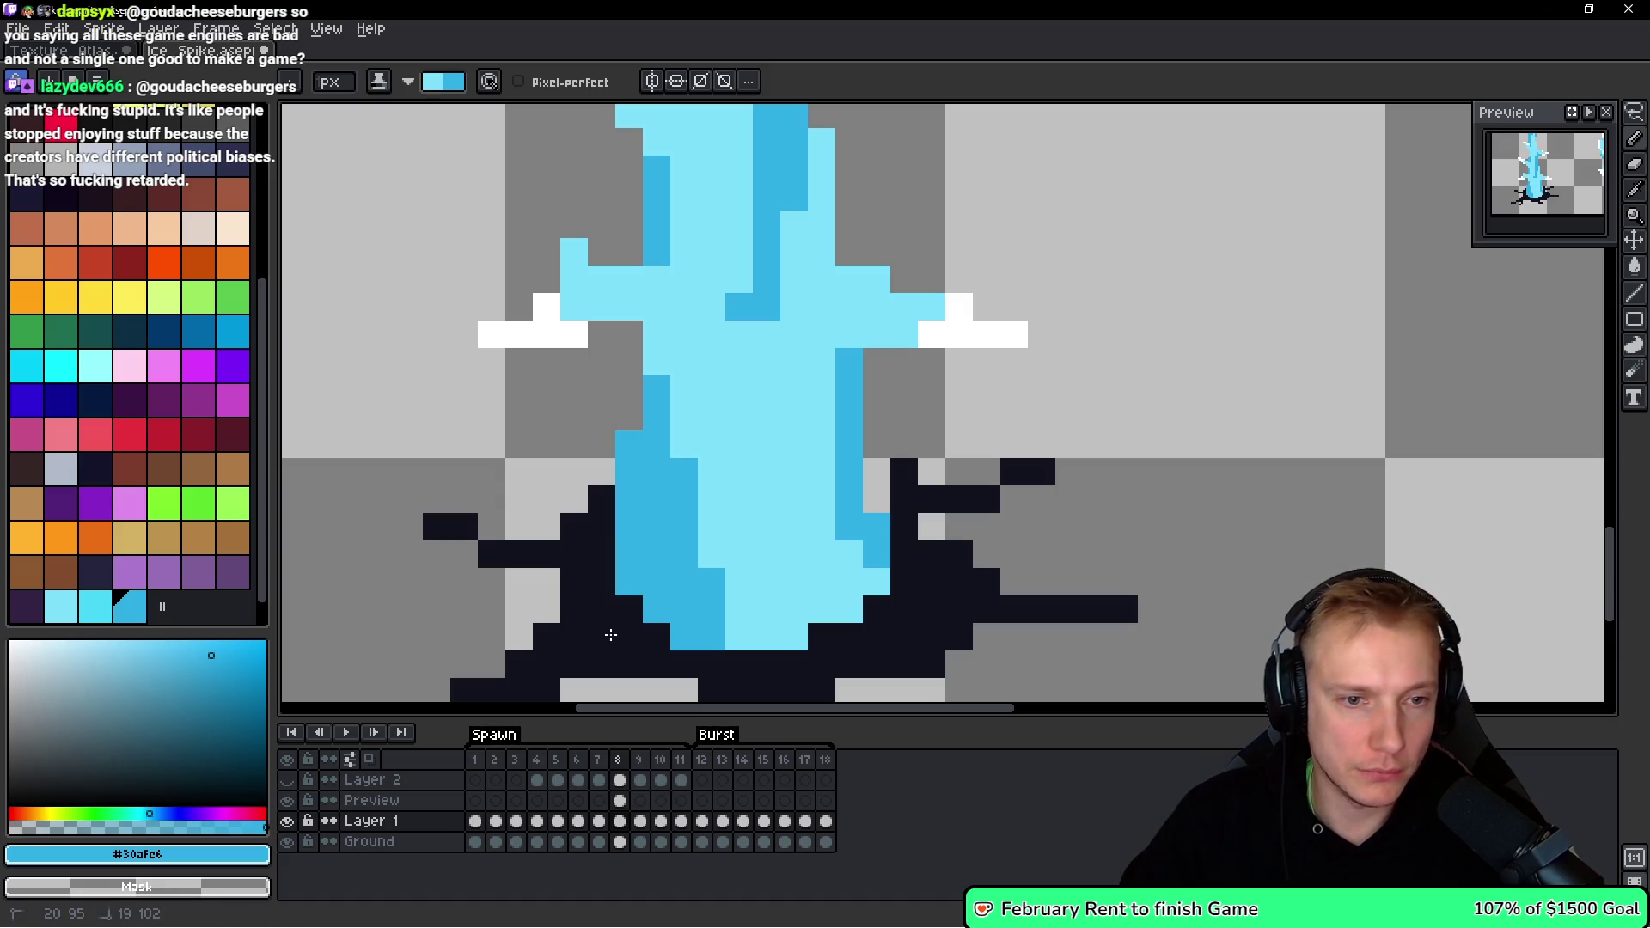
{"action": "scroll", "coordinate": [793, 566], "scroll_direction": "down", "scroll_amount": 1}
{"action": "mouse_move", "coordinate": [765, 606]}
{"action": "left_mouse_down"}
{"action": "mouse_move", "coordinate": [763, 398]}
{"action": "mouse_move", "coordinate": [766, 557]}
{"action": "left_mouse_up"}
{"action": "left_click_drag", "start_coordinate": [748, 415], "coordinate": [758, 509]}
{"action": "scroll", "coordinate": [887, 544], "scroll_direction": "down", "scroll_amount": 8}
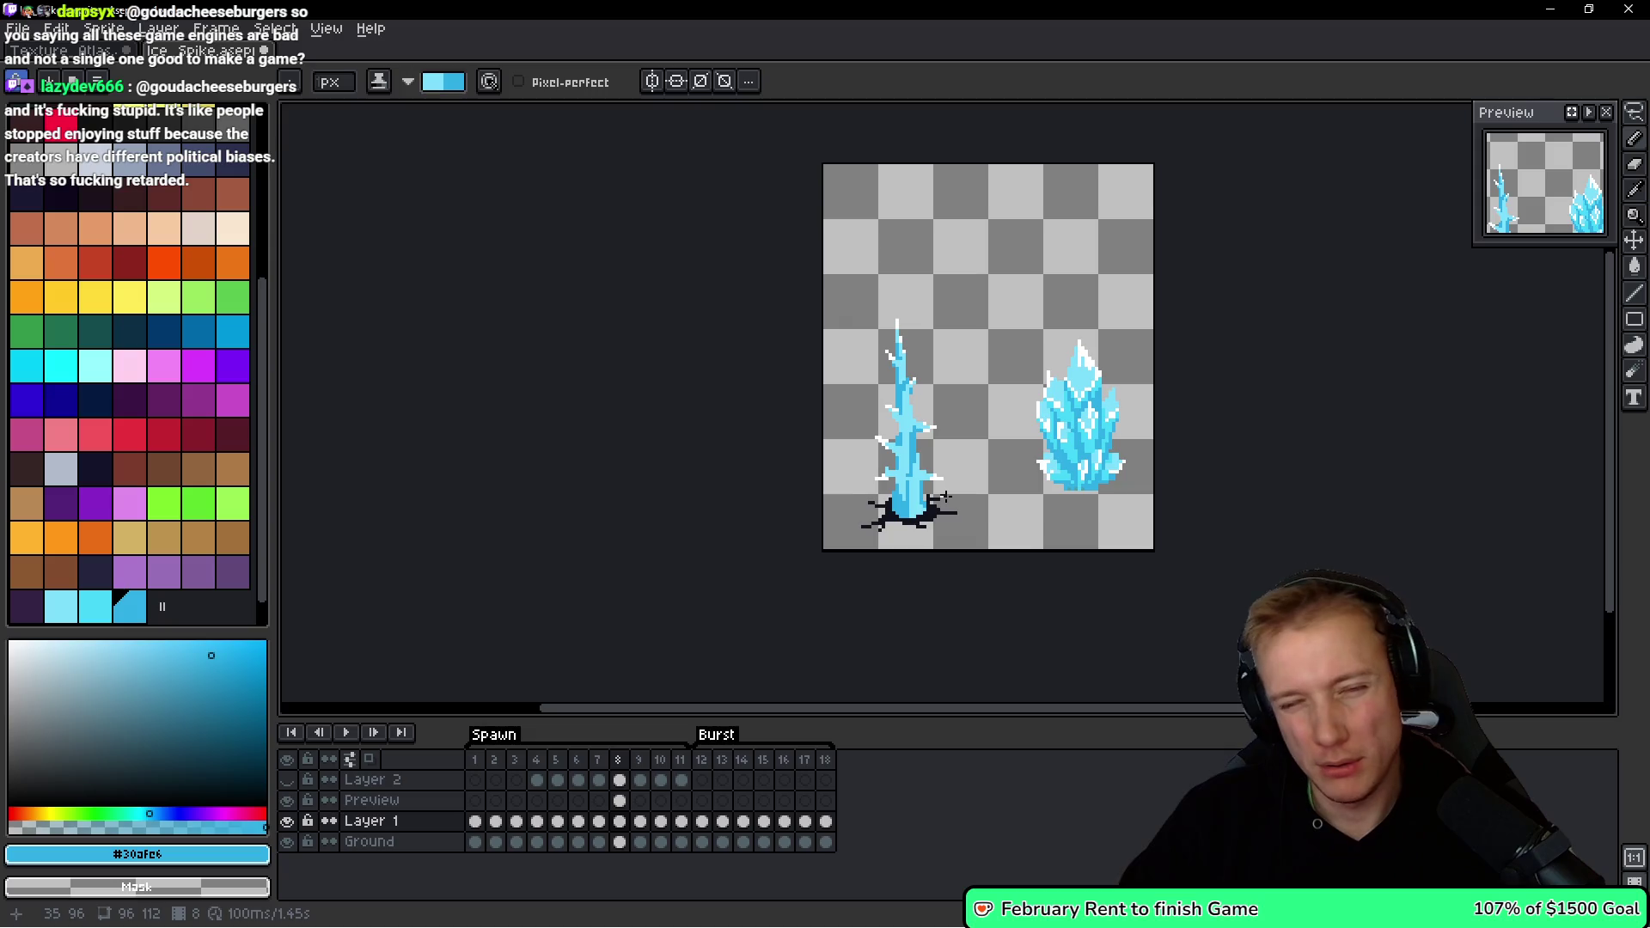
{"action": "scroll", "coordinate": [945, 492], "scroll_direction": "up", "scroll_amount": 5}
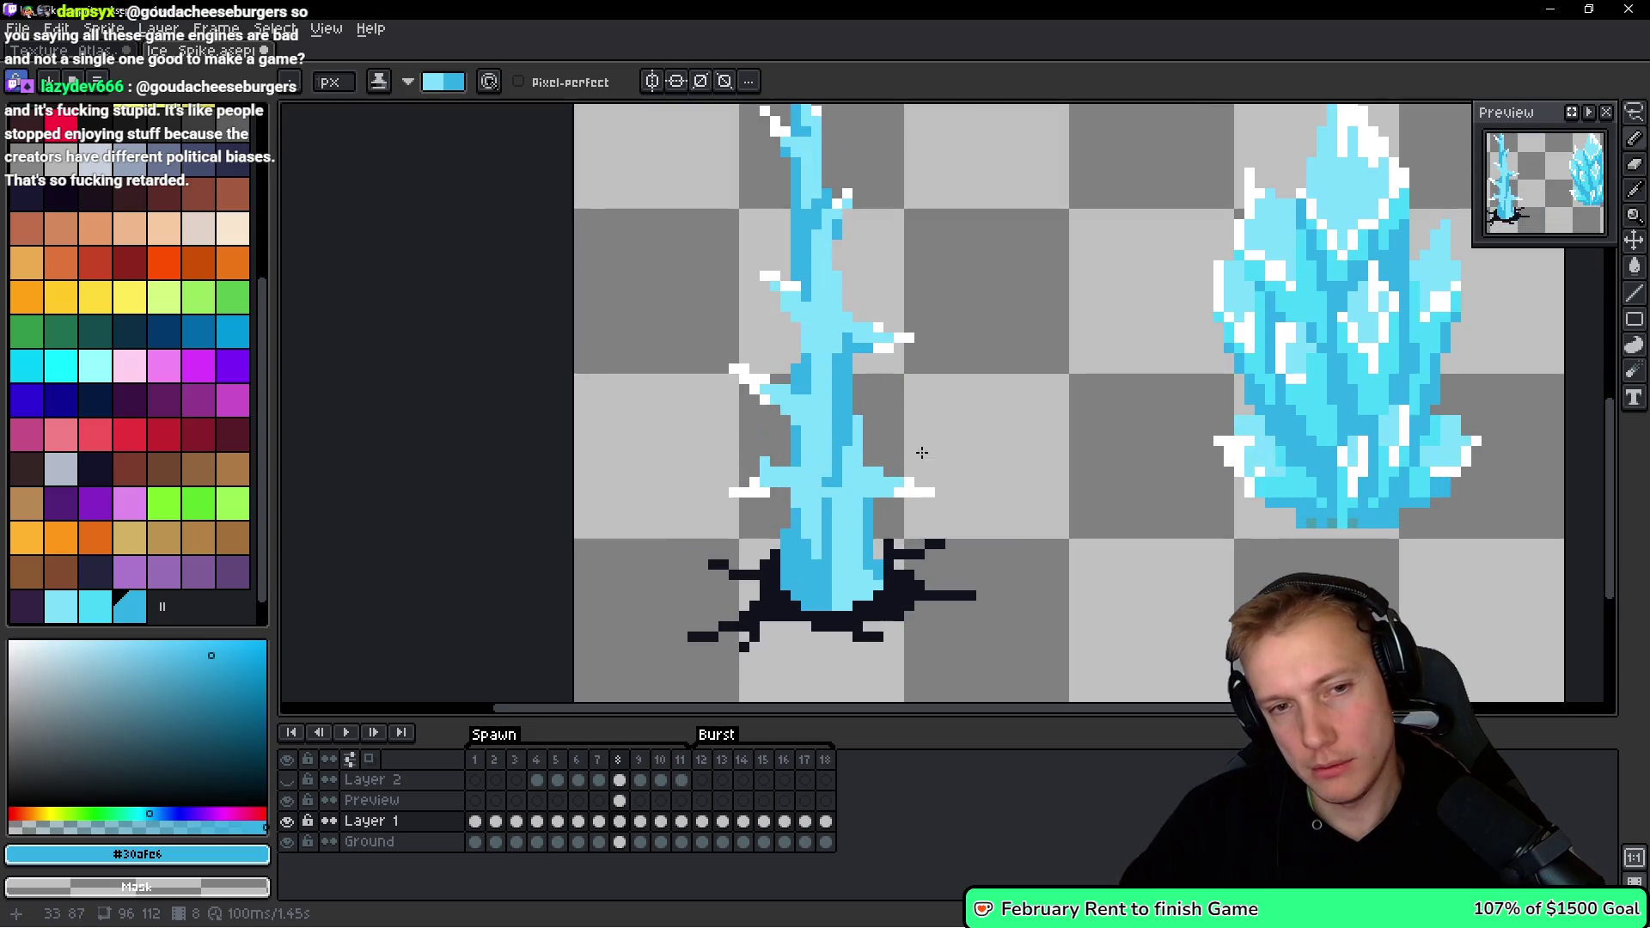
Zoom in and adjust individual dark-blue and light pixels along the left spike's trunk.
{"action": "scroll", "coordinate": [883, 464], "scroll_direction": "up", "scroll_amount": 1}
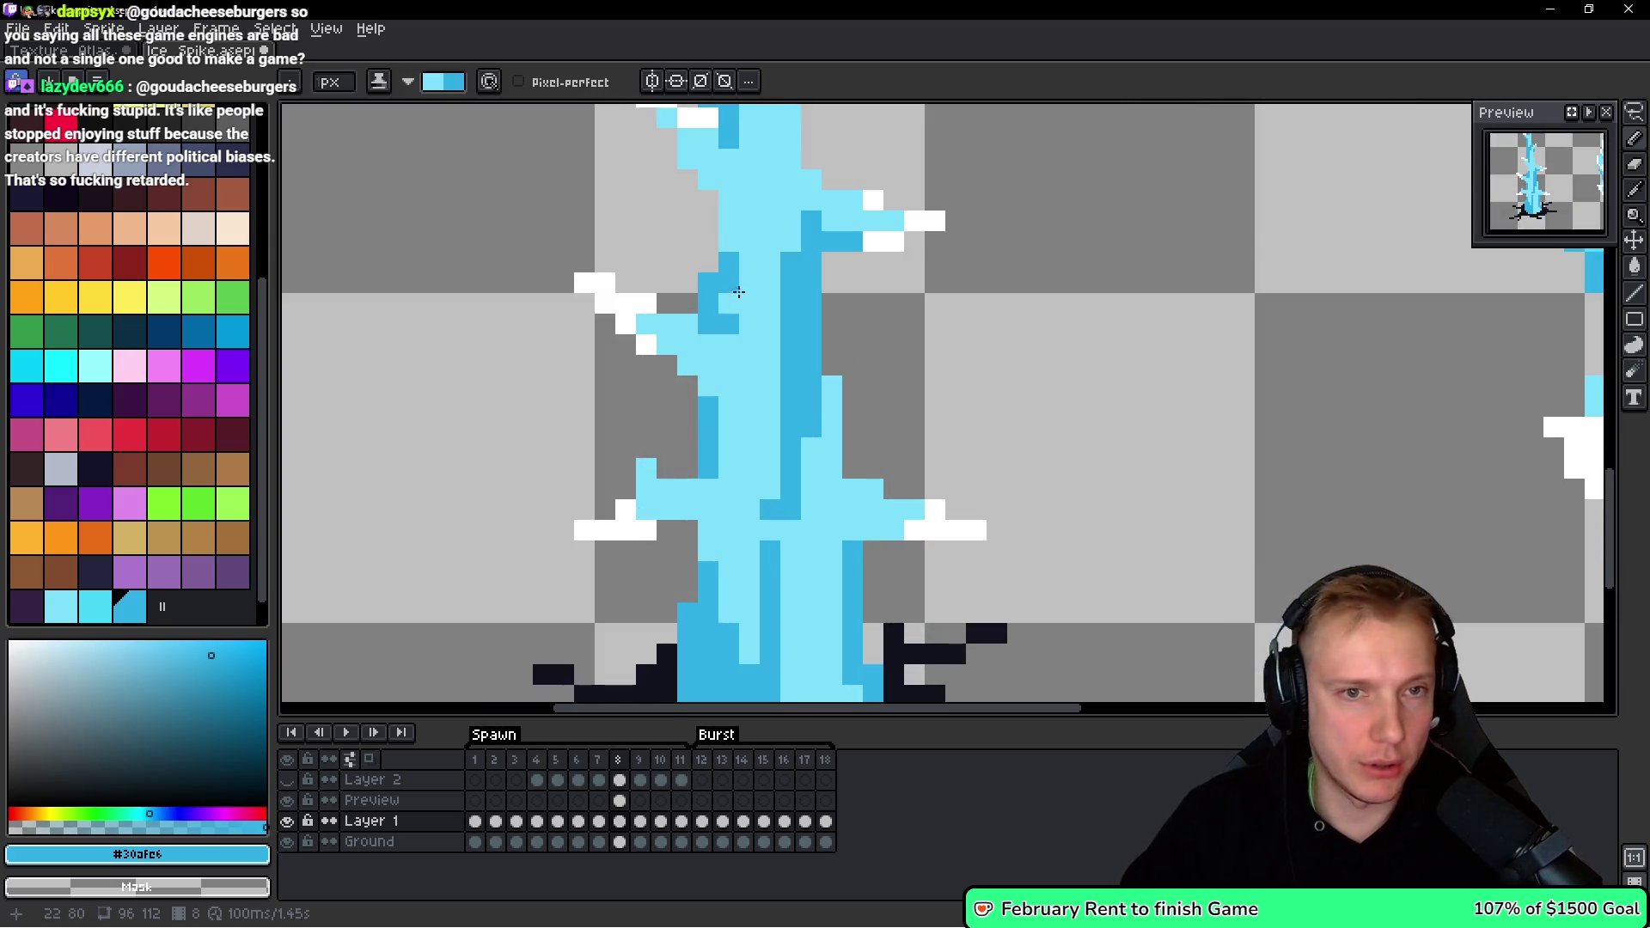
{"action": "scroll", "coordinate": [743, 345], "scroll_direction": "up", "scroll_amount": 1}
{"action": "left_click_drag", "start_coordinate": [758, 331], "coordinate": [737, 331]}
{"action": "left_click", "coordinate": [758, 331]}
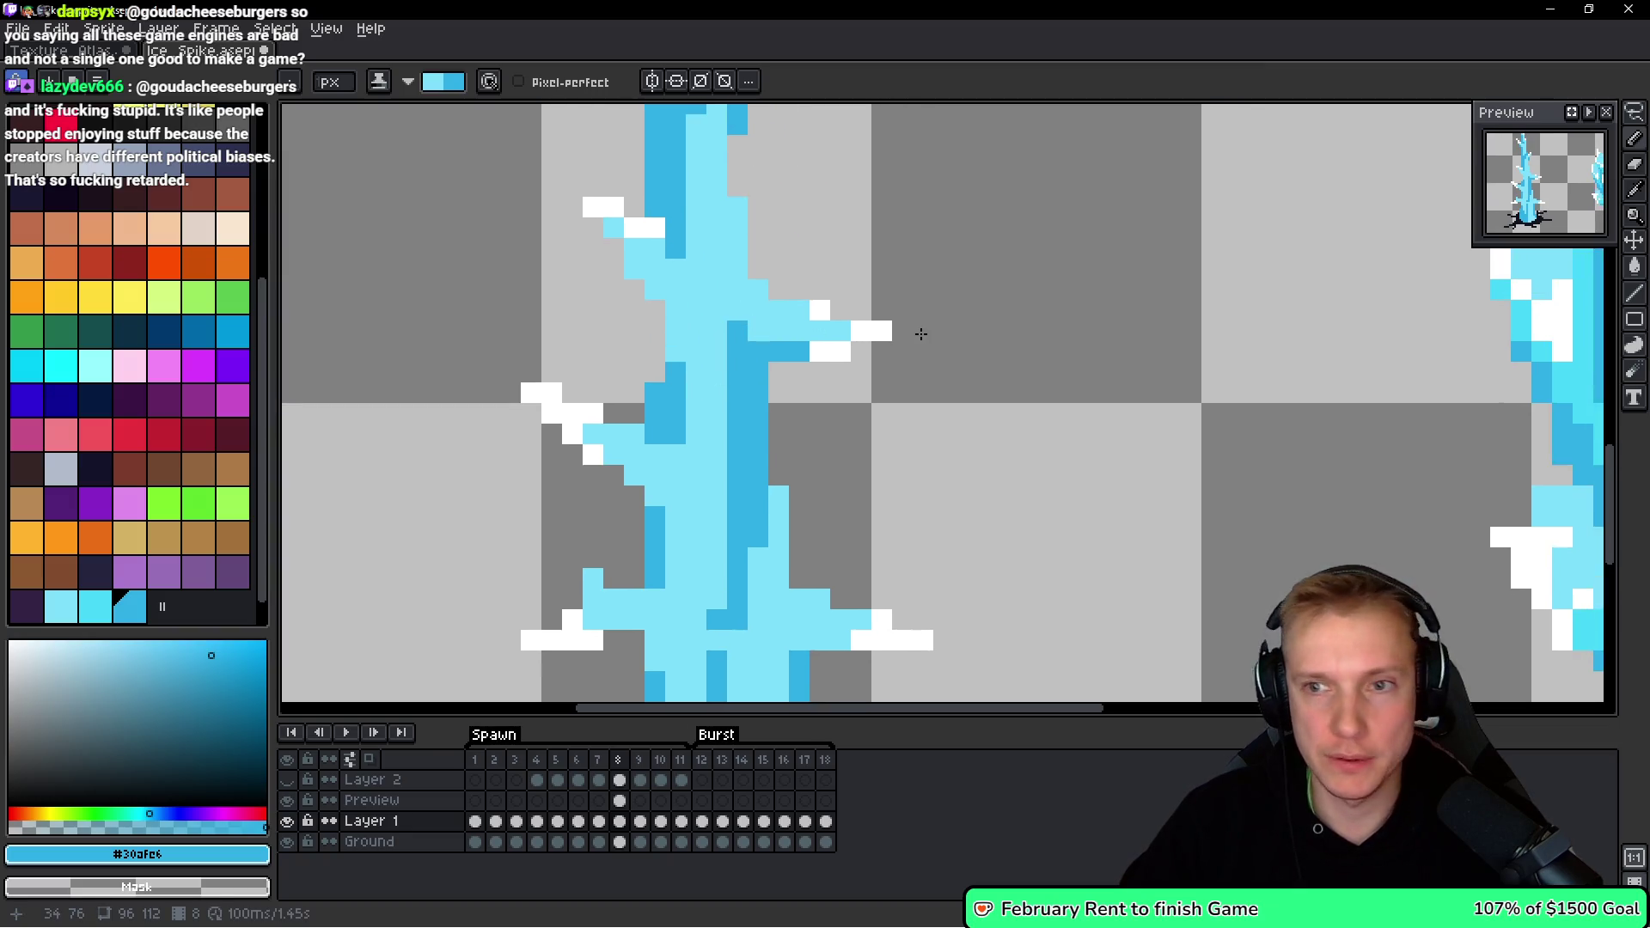
{"action": "left_click", "coordinate": [756, 335]}
{"action": "left_click", "coordinate": [750, 526]}
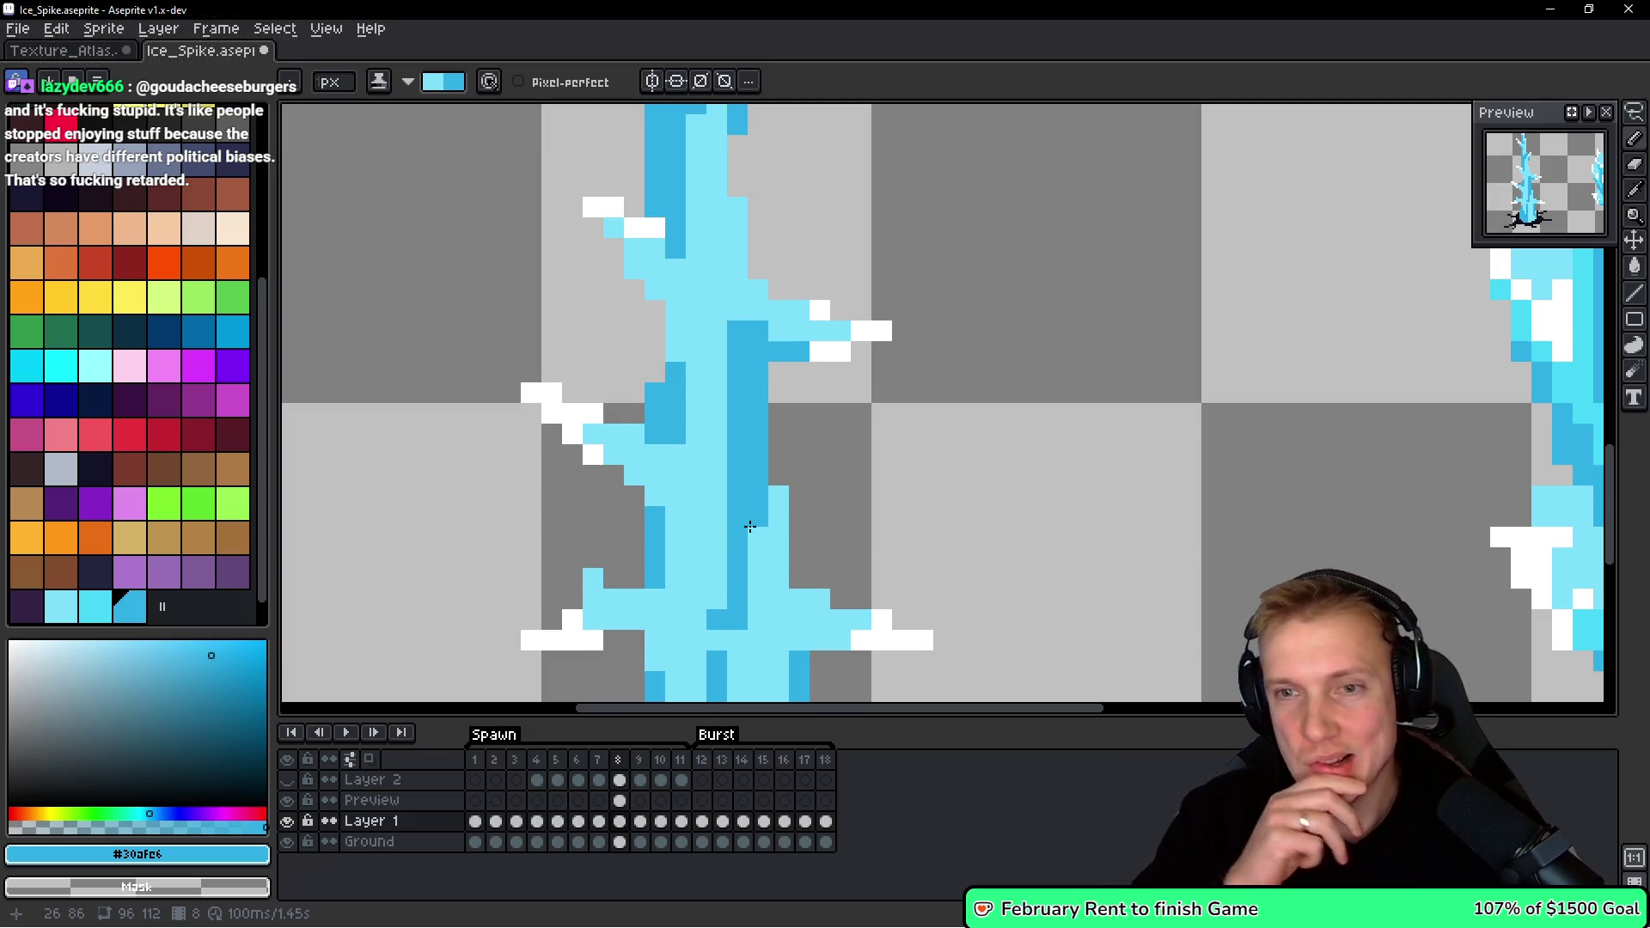
{"action": "left_click", "coordinate": [595, 577]}
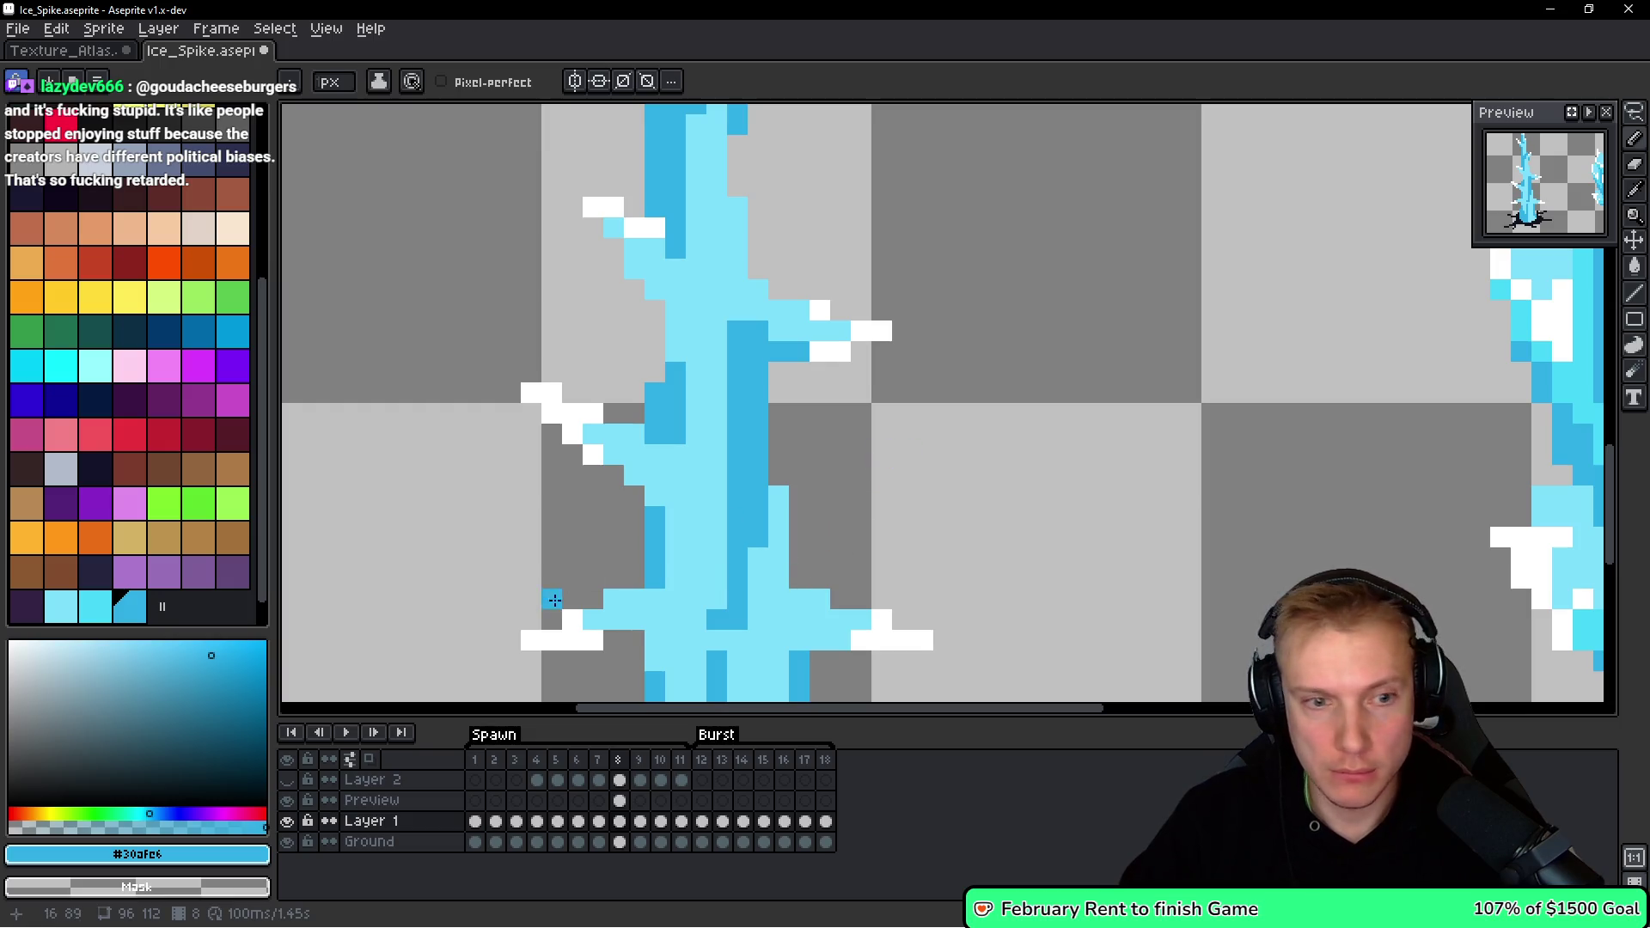
Switch to light cyan #7cdffc and paint alternating dark-blue columns and stripes down the trunk.
{"action": "left_click", "coordinate": [674, 582], "text": "alt"}
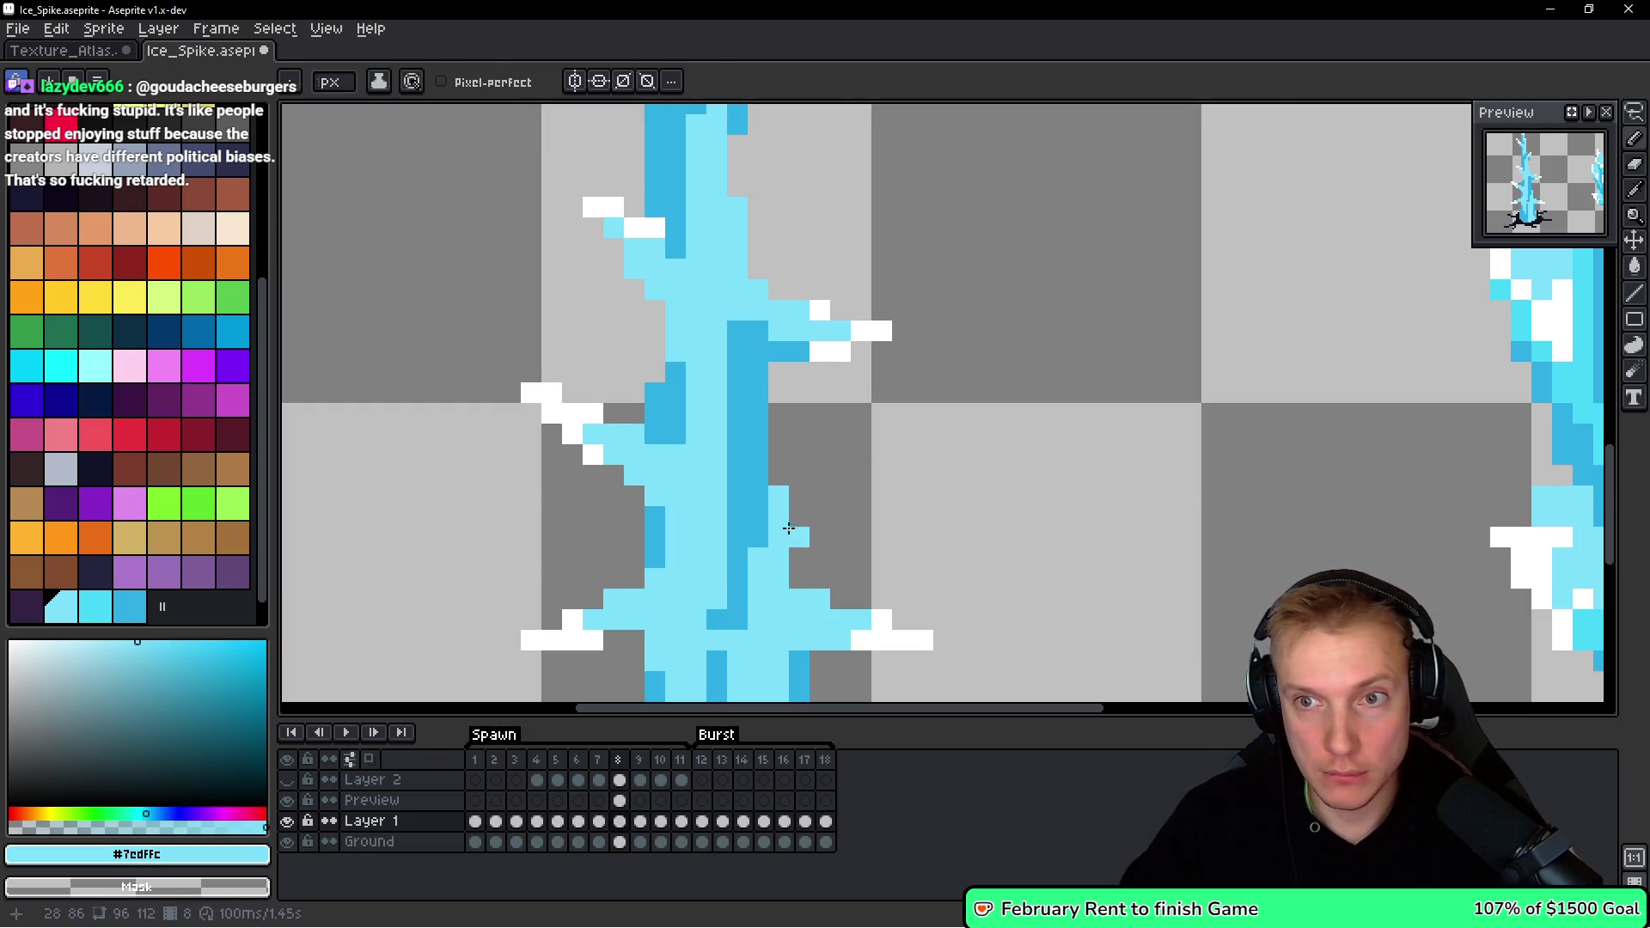
{"action": "scroll", "coordinate": [789, 528], "scroll_direction": "down", "scroll_amount": 5}
{"action": "scroll", "coordinate": [783, 531], "scroll_direction": "up", "scroll_amount": 1}
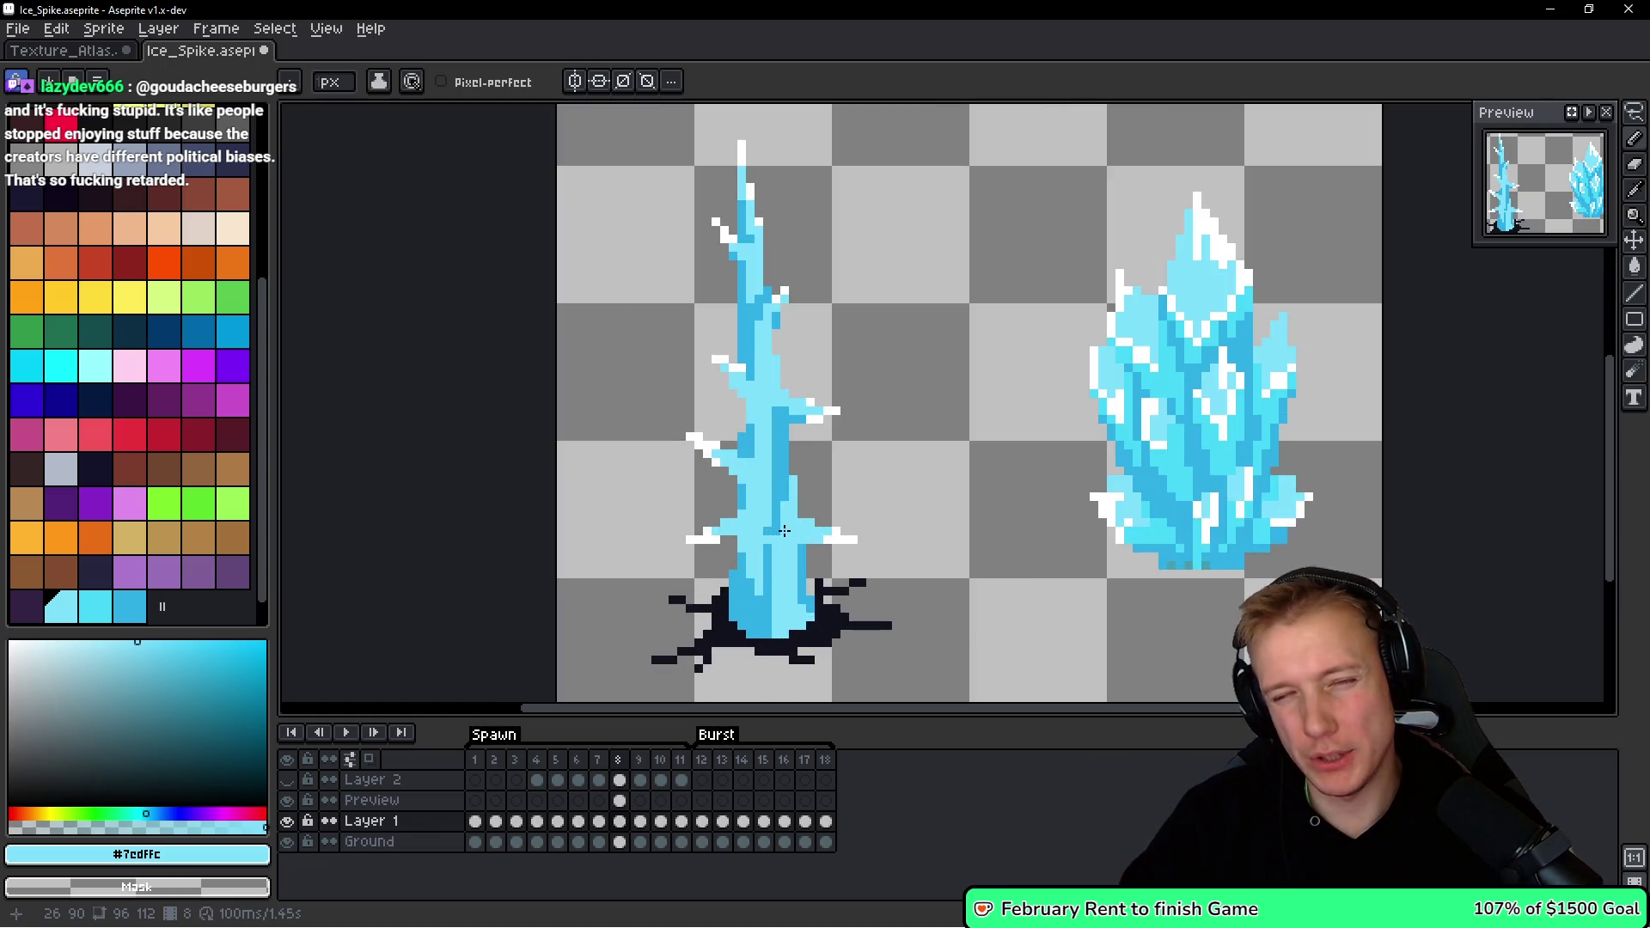
{"action": "scroll", "coordinate": [784, 531], "scroll_direction": "up", "scroll_amount": 1}
{"action": "scroll", "coordinate": [783, 531], "scroll_direction": "up", "scroll_amount": 1}
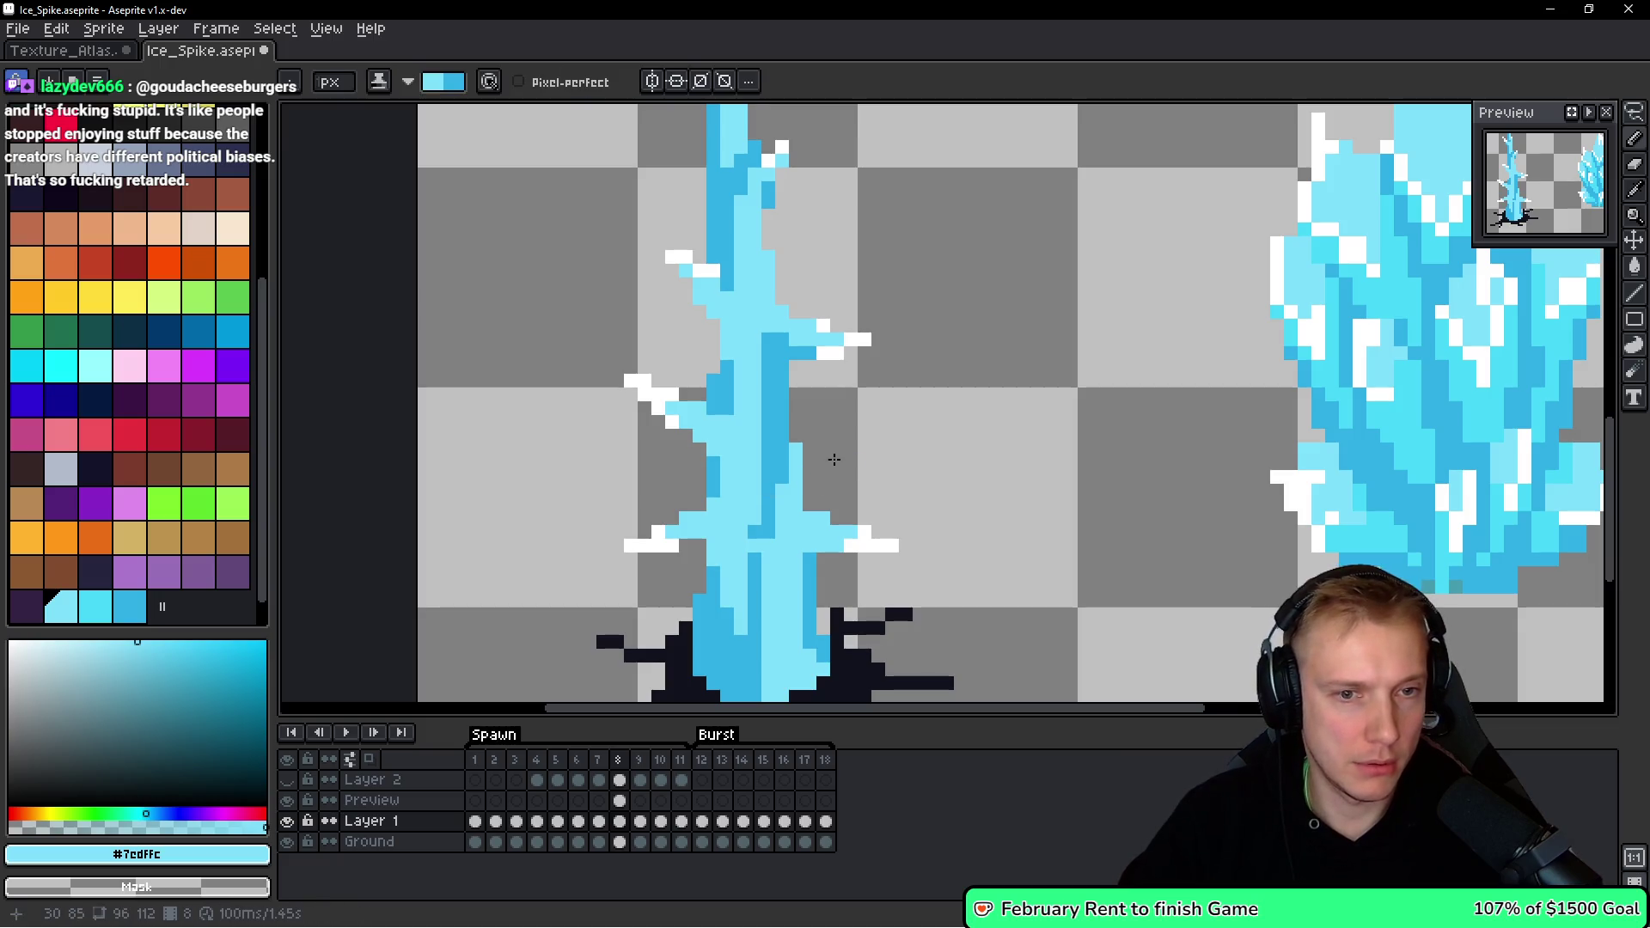
{"action": "scroll", "coordinate": [801, 428], "scroll_direction": "up", "scroll_amount": 1}
{"action": "scroll", "coordinate": [801, 427], "scroll_direction": "up", "scroll_amount": 1}
{"action": "scroll", "coordinate": [801, 427], "scroll_direction": "up", "scroll_amount": 1}
{"action": "left_click_drag", "start_coordinate": [810, 307], "coordinate": [810, 391]}
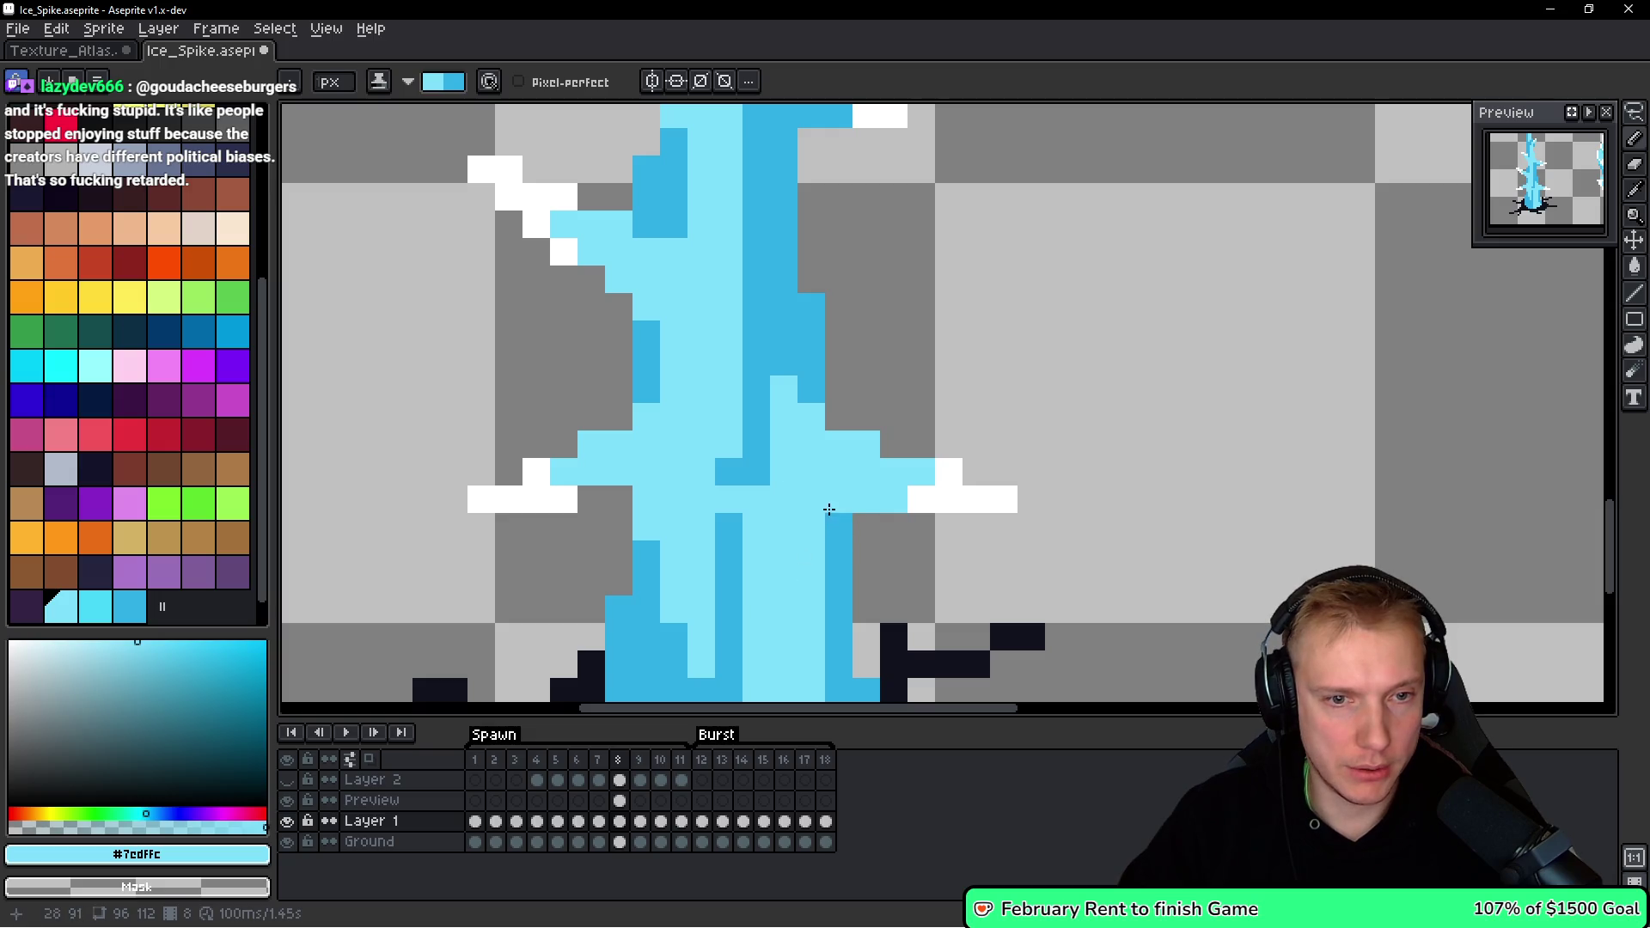
{"action": "left_click_drag", "start_coordinate": [816, 537], "coordinate": [811, 499]}
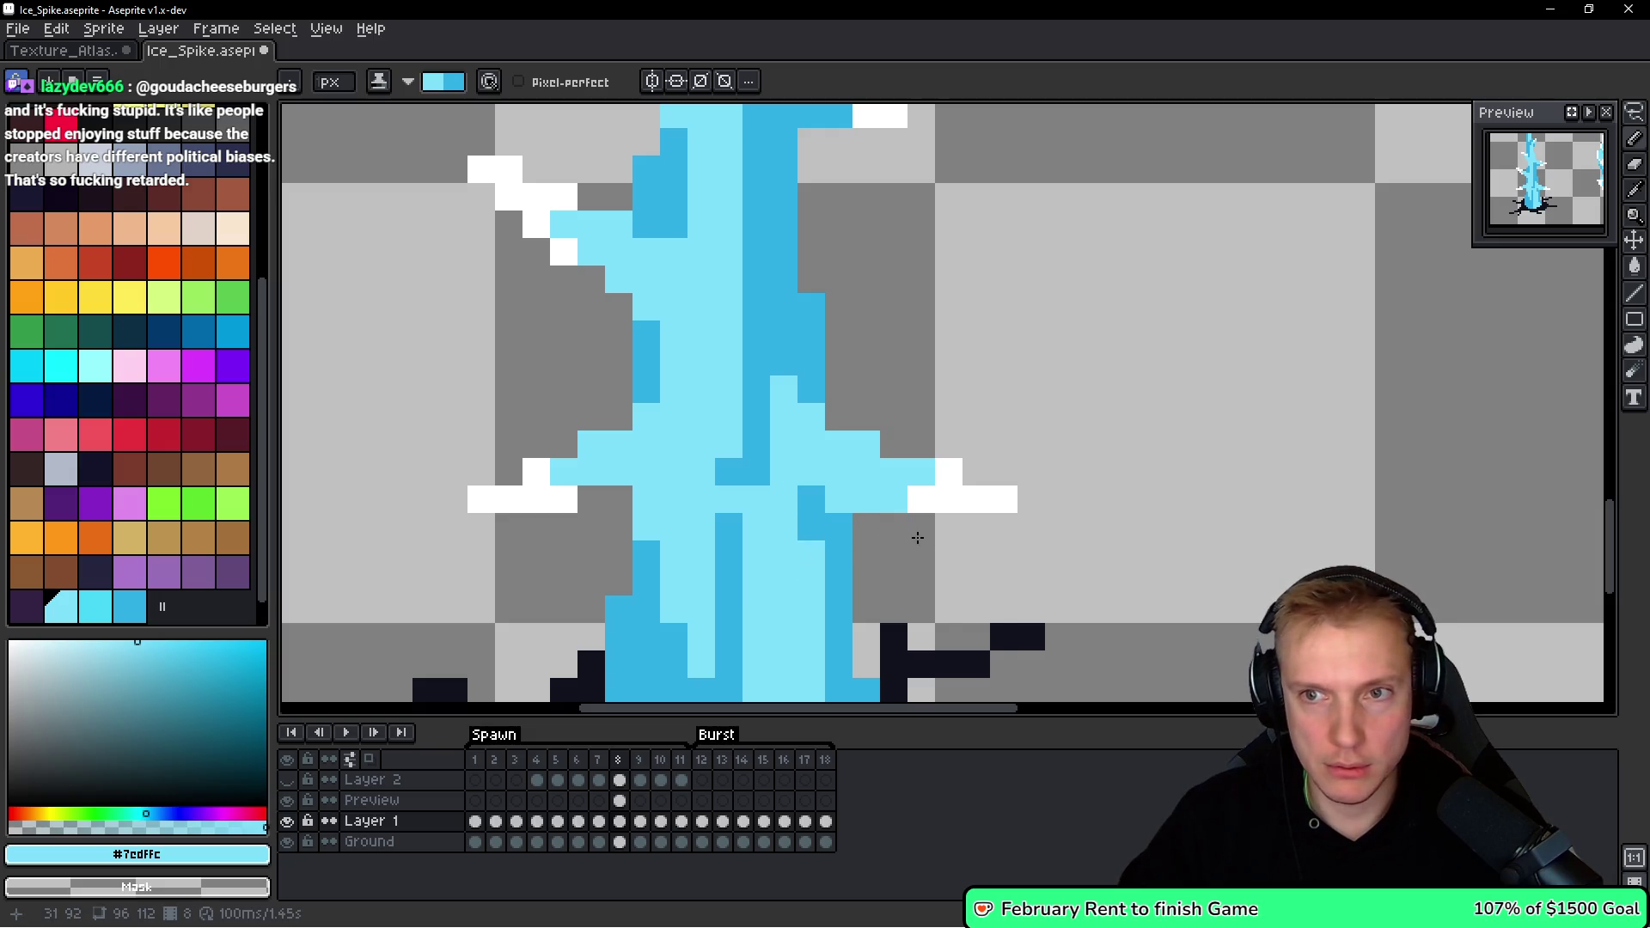
{"action": "left_click", "coordinate": [781, 391]}
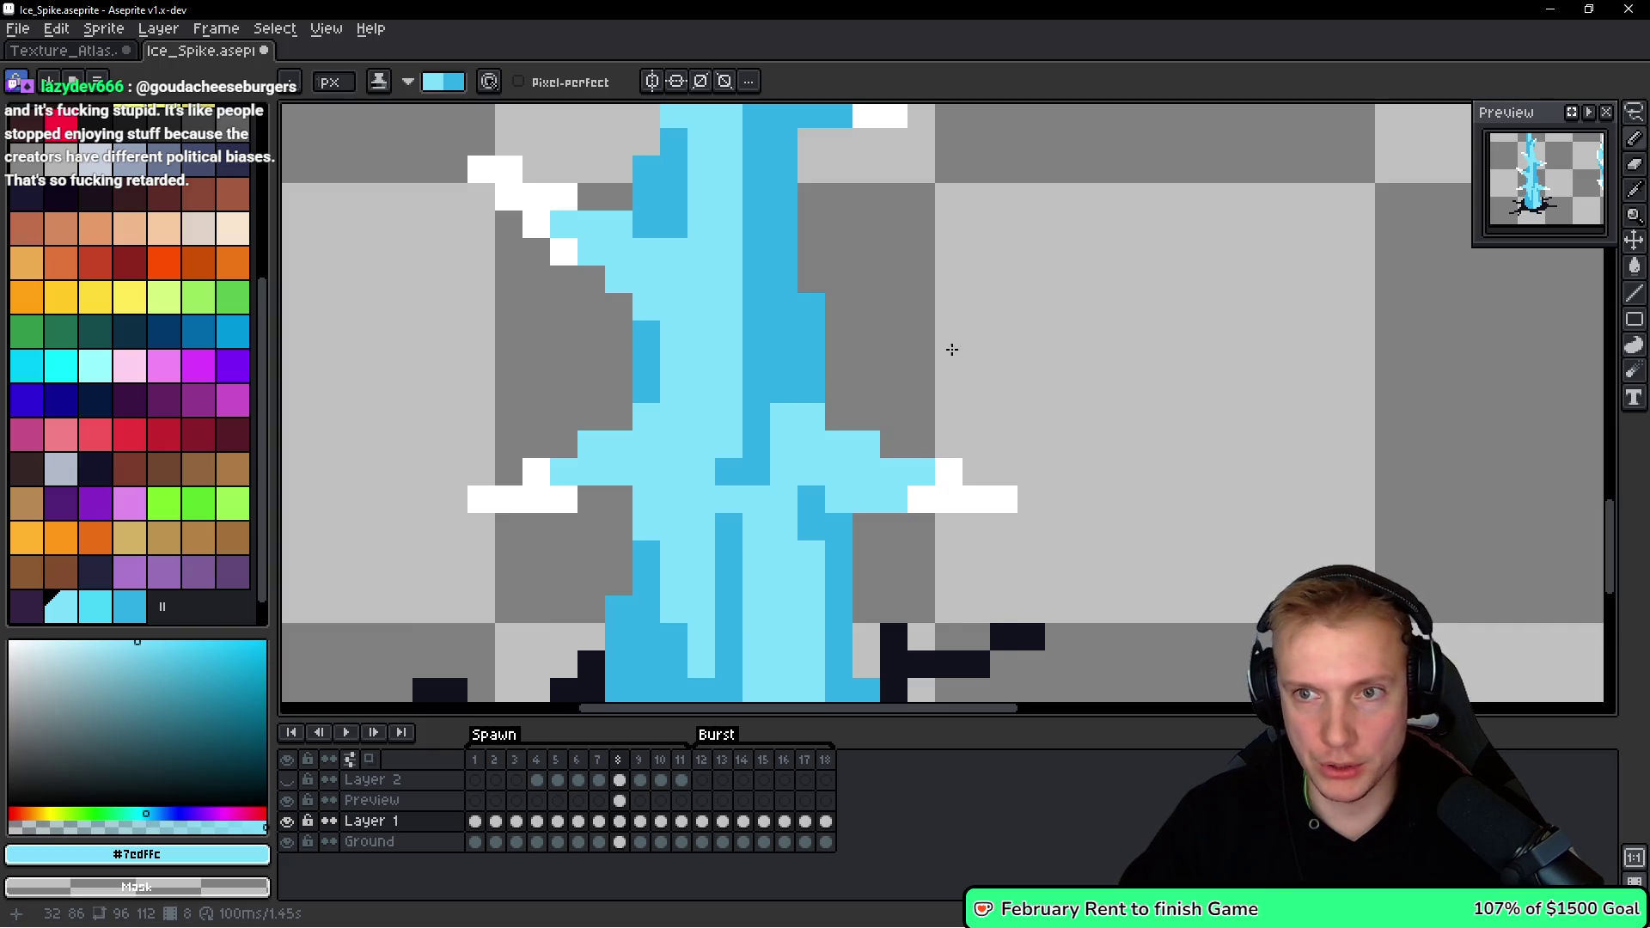
{"action": "left_click_drag", "start_coordinate": [756, 498], "coordinate": [757, 645]}
{"action": "mouse_move", "coordinate": [728, 507]}
{"action": "left_mouse_down"}
{"action": "mouse_move", "coordinate": [722, 430]}
{"action": "mouse_move", "coordinate": [722, 501]}
{"action": "left_mouse_up"}
Shade the spike's base with a dark-blue column and light-cyan highlight pixels.
{"action": "scroll", "coordinate": [722, 501], "scroll_direction": "down", "scroll_amount": 5}
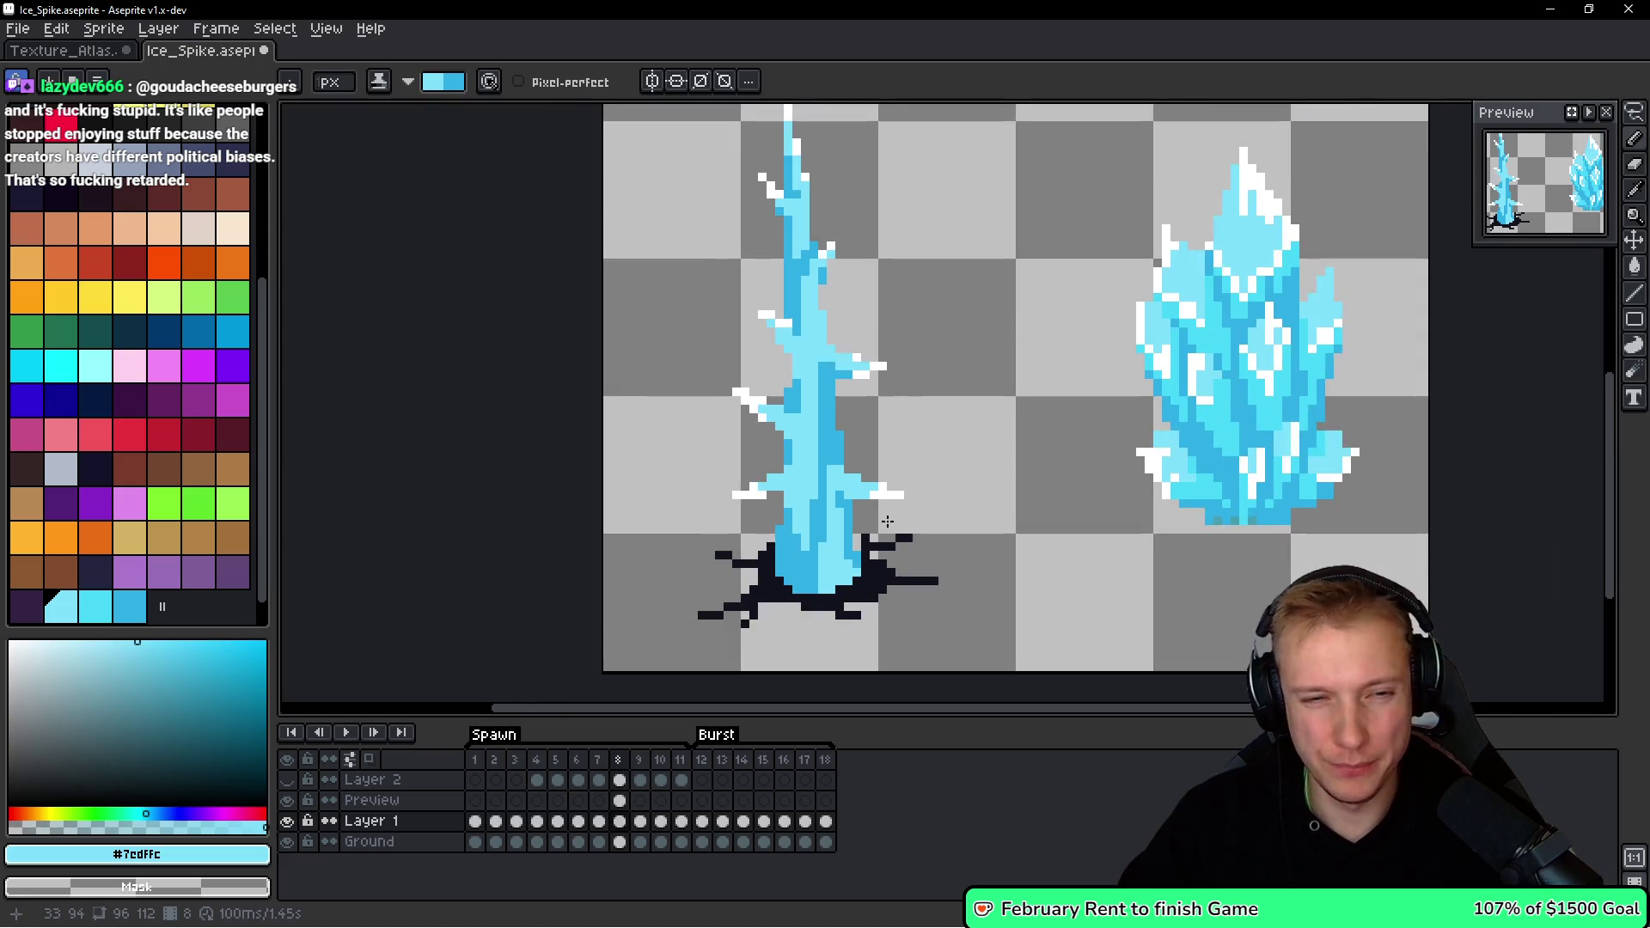
{"action": "scroll", "coordinate": [883, 526], "scroll_direction": "up", "scroll_amount": 5}
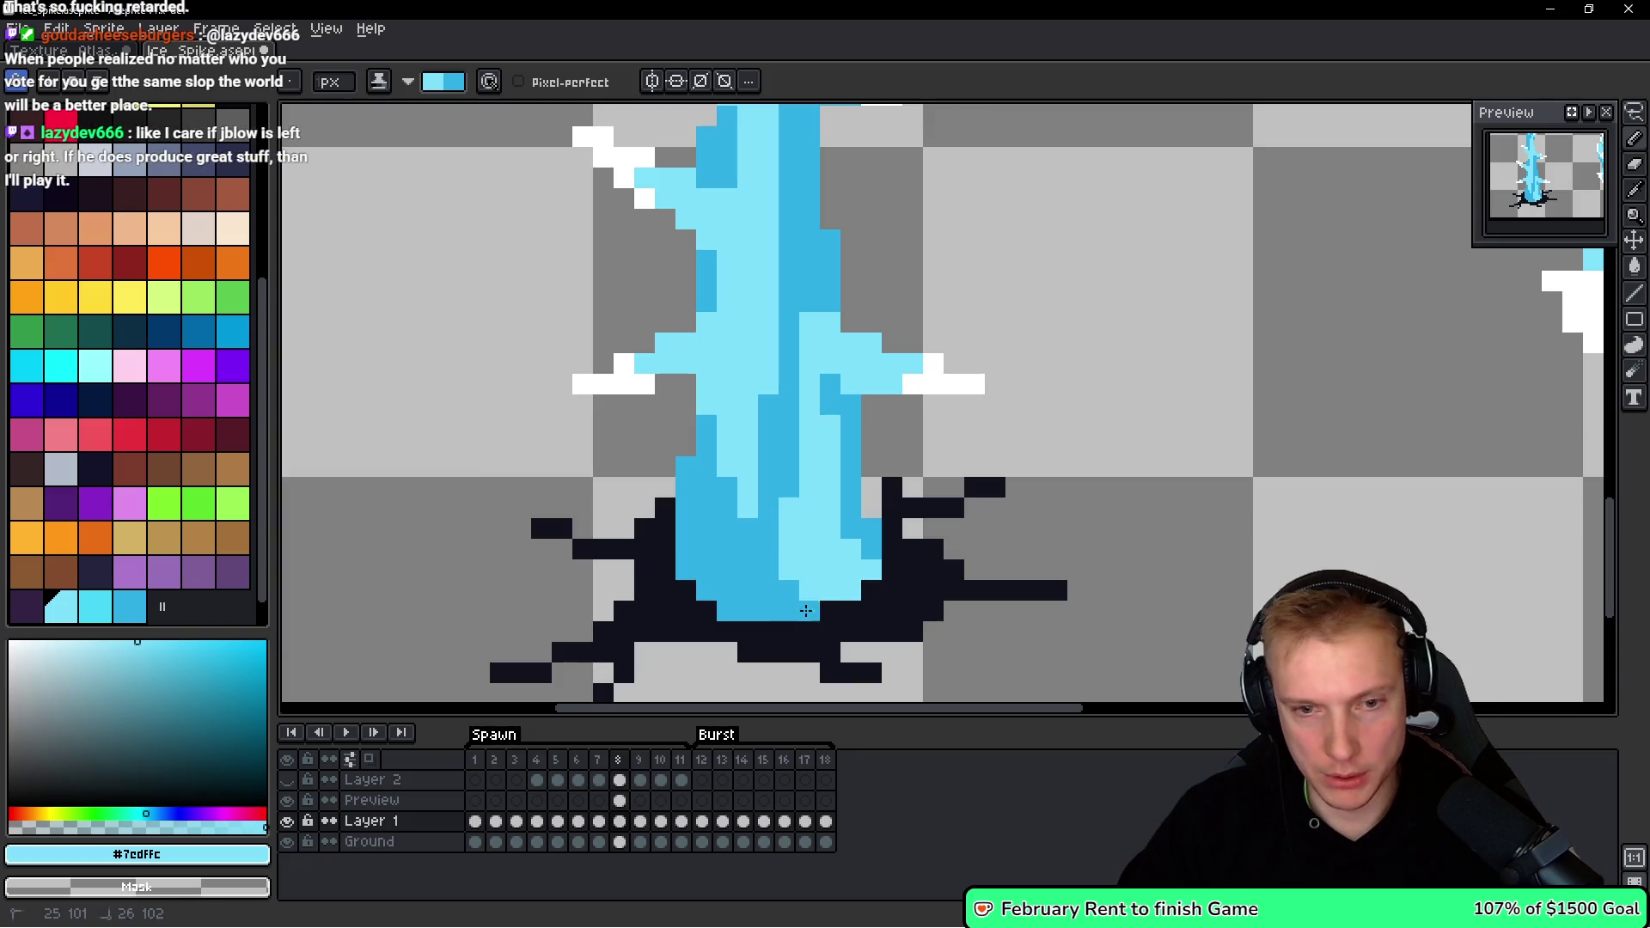
{"action": "left_click_drag", "start_coordinate": [864, 581], "coordinate": [830, 520]}
{"action": "left_click", "coordinate": [851, 548]}
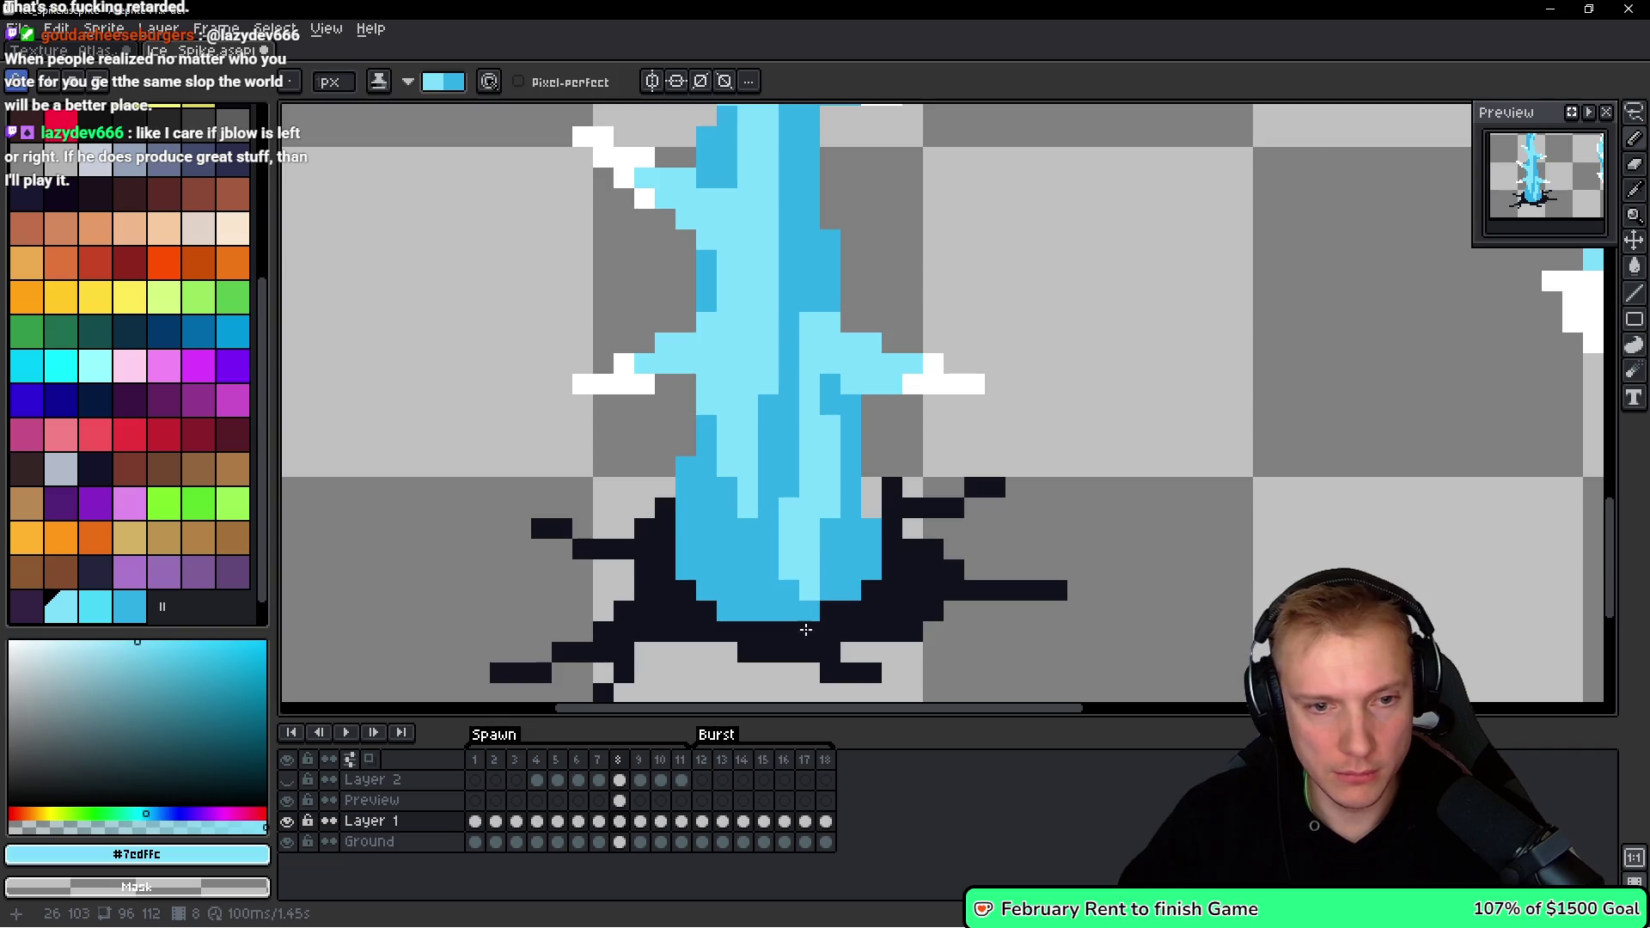
{"action": "left_click", "coordinate": [830, 549]}
{"action": "left_click_drag", "start_coordinate": [810, 602], "coordinate": [810, 526]}
Reshade the trunk's centre with alternating dark-blue and light-cyan stripes.
{"action": "scroll", "coordinate": [857, 507], "scroll_direction": "down", "scroll_amount": 5}
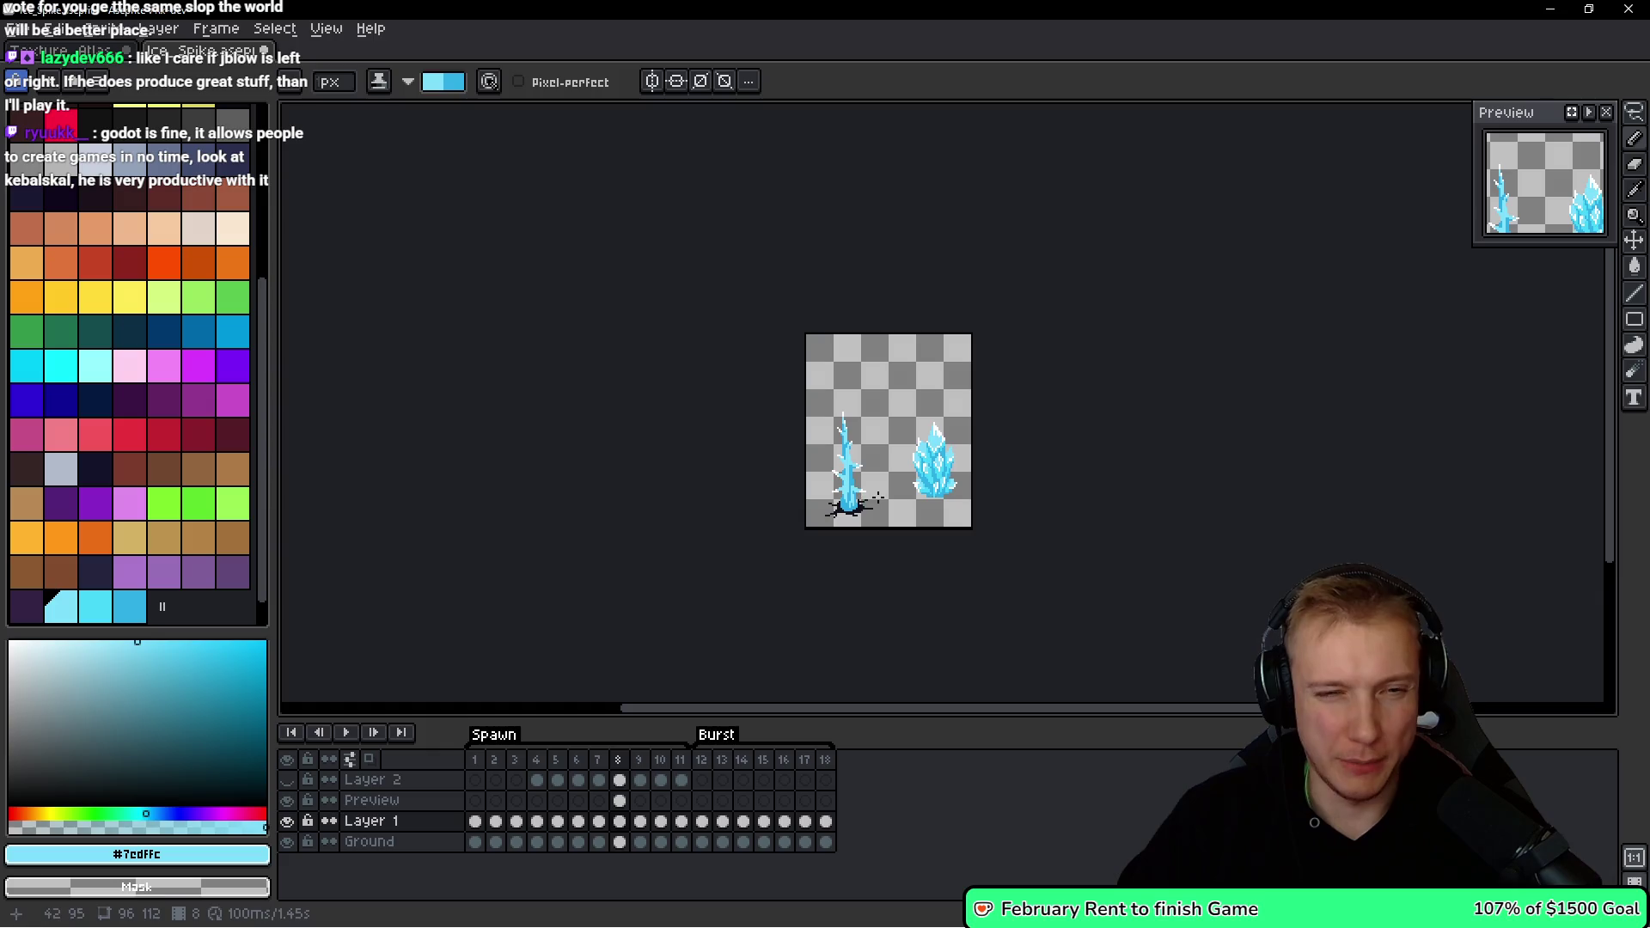
{"action": "scroll", "coordinate": [857, 467], "scroll_direction": "up", "scroll_amount": 6}
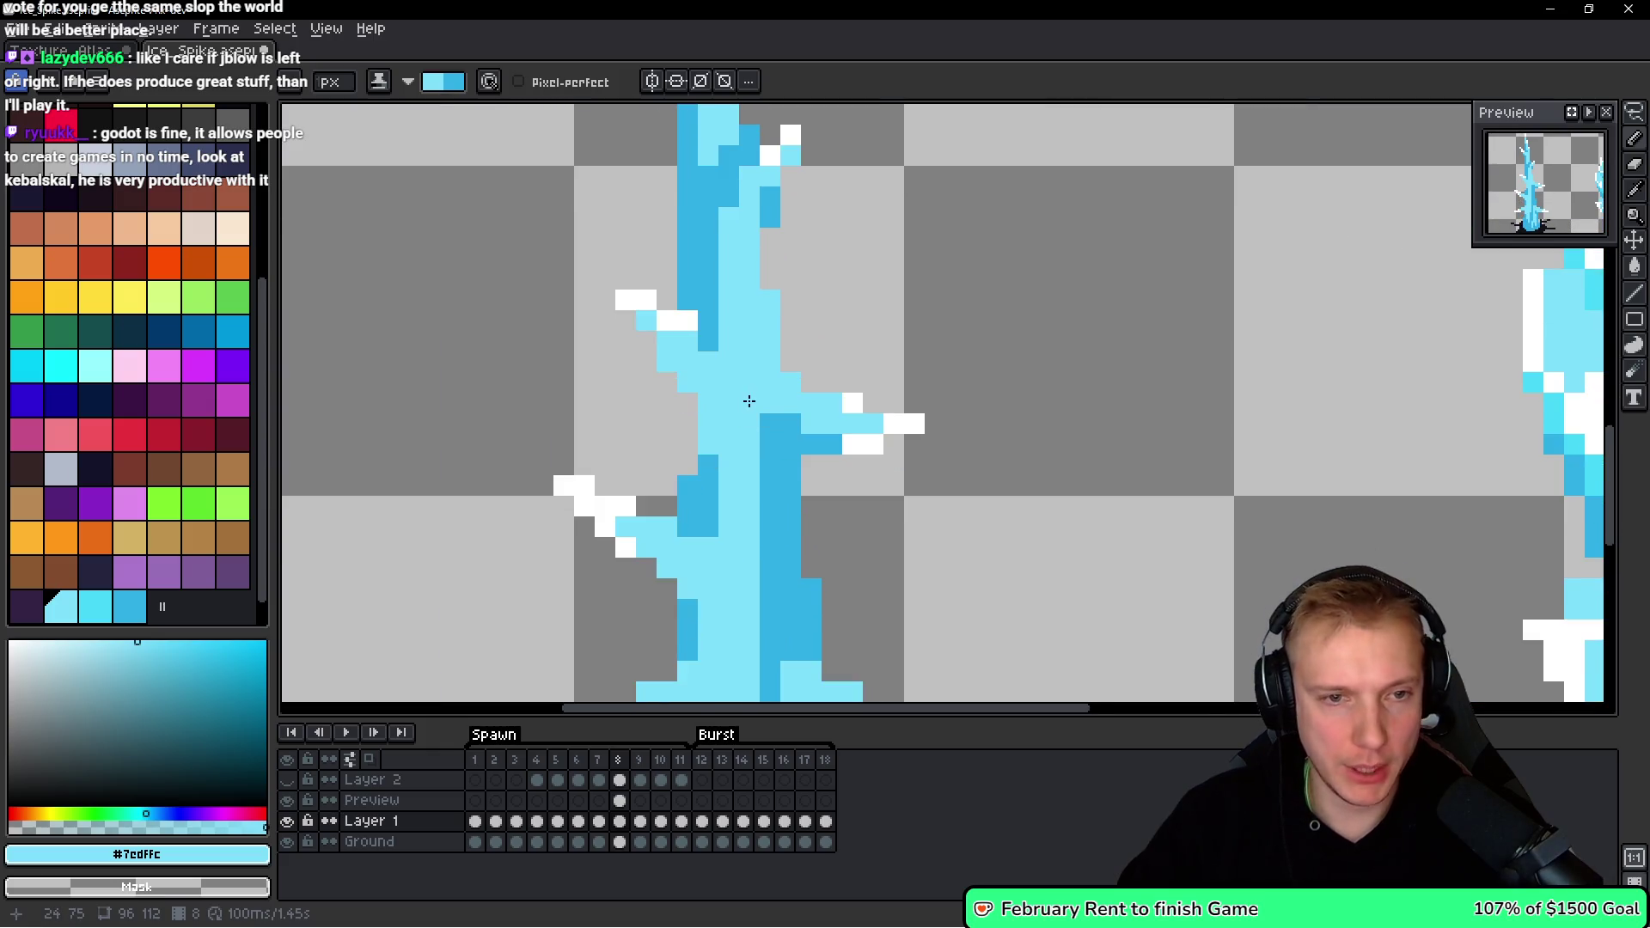
{"action": "mouse_move", "coordinate": [743, 317]}
{"action": "left_mouse_down"}
{"action": "mouse_move", "coordinate": [729, 381]}
{"action": "mouse_move", "coordinate": [748, 498]}
{"action": "mouse_move", "coordinate": [750, 253]}
{"action": "left_mouse_up"}
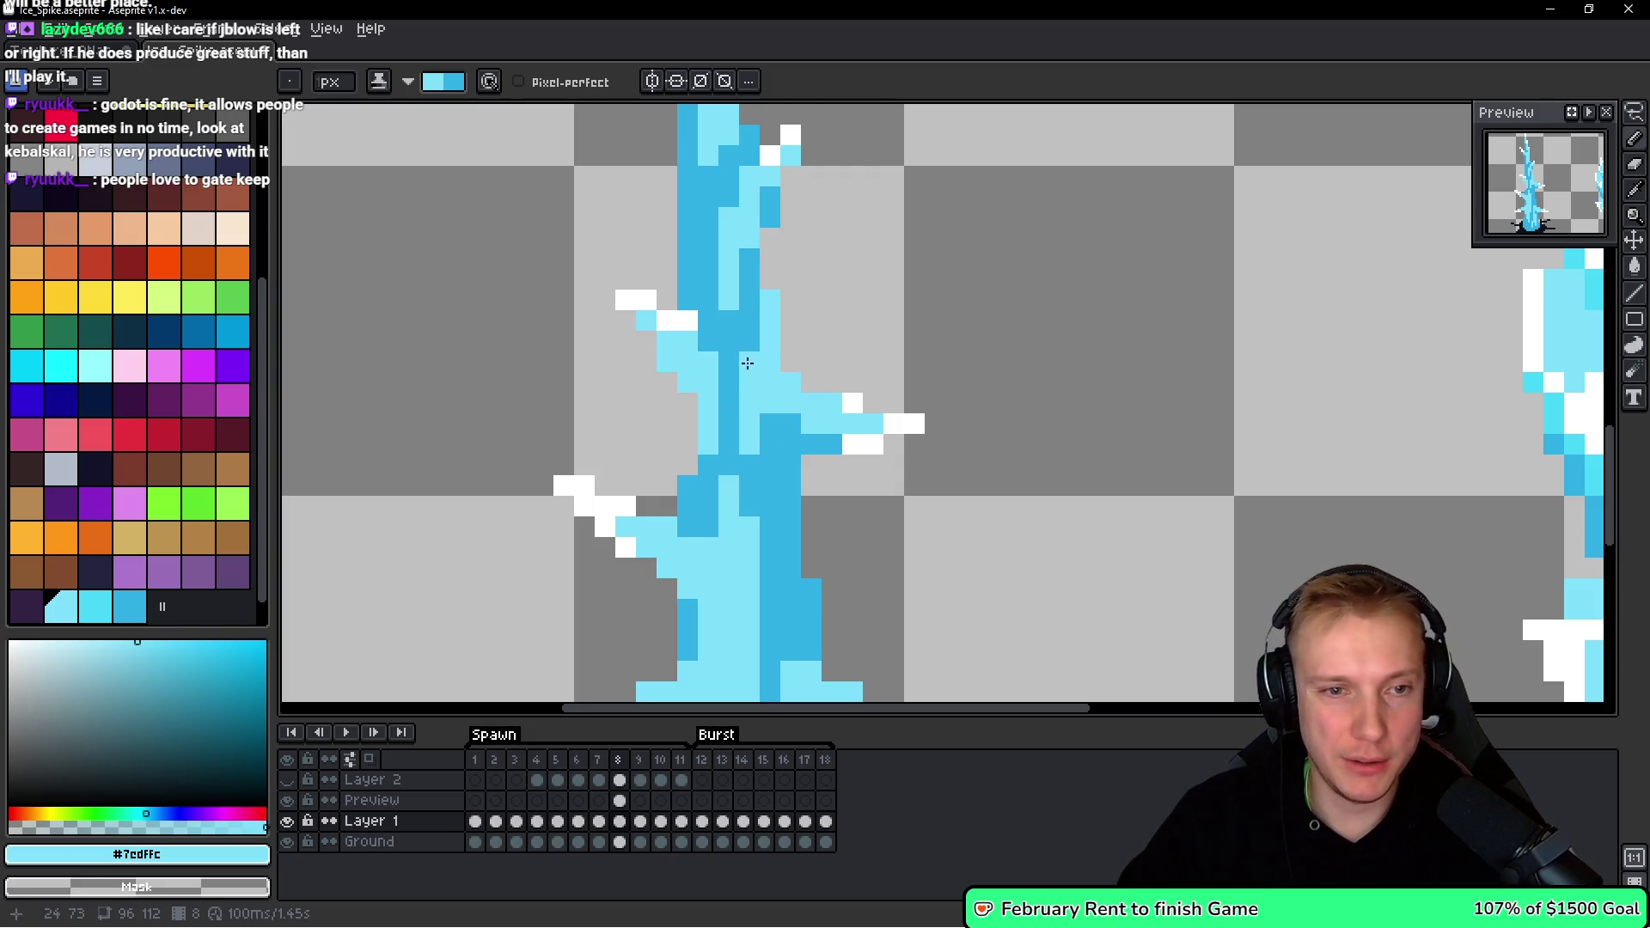
{"action": "left_click_drag", "start_coordinate": [747, 355], "coordinate": [749, 450]}
{"action": "left_click", "coordinate": [764, 439]}
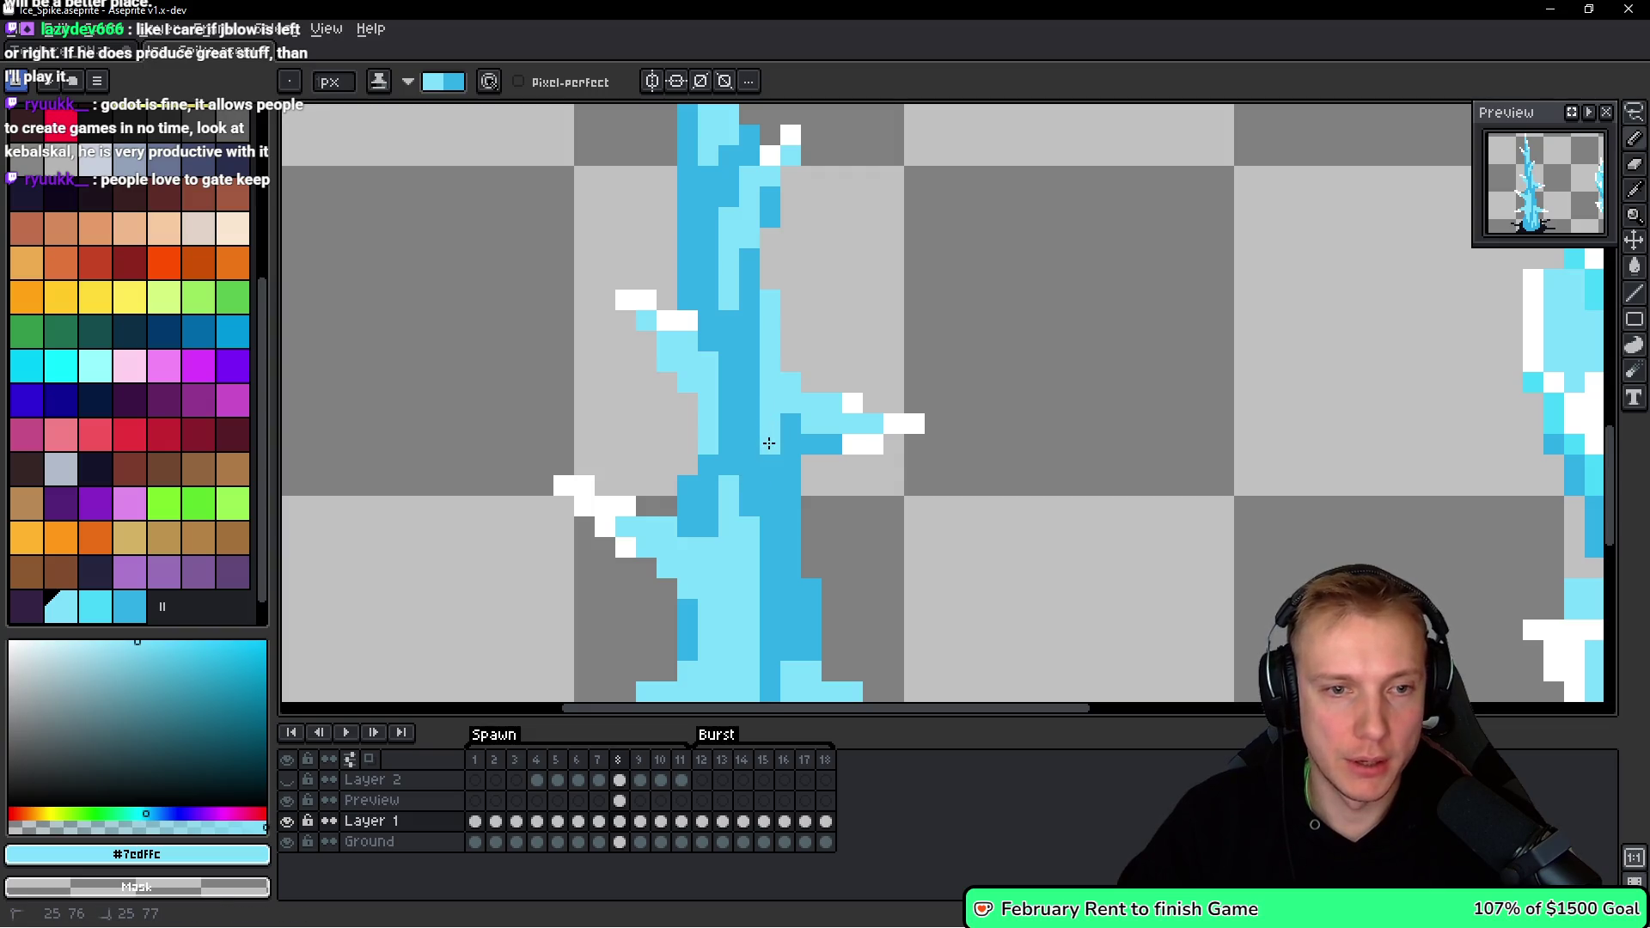
{"action": "left_click_drag", "start_coordinate": [725, 370], "coordinate": [727, 471]}
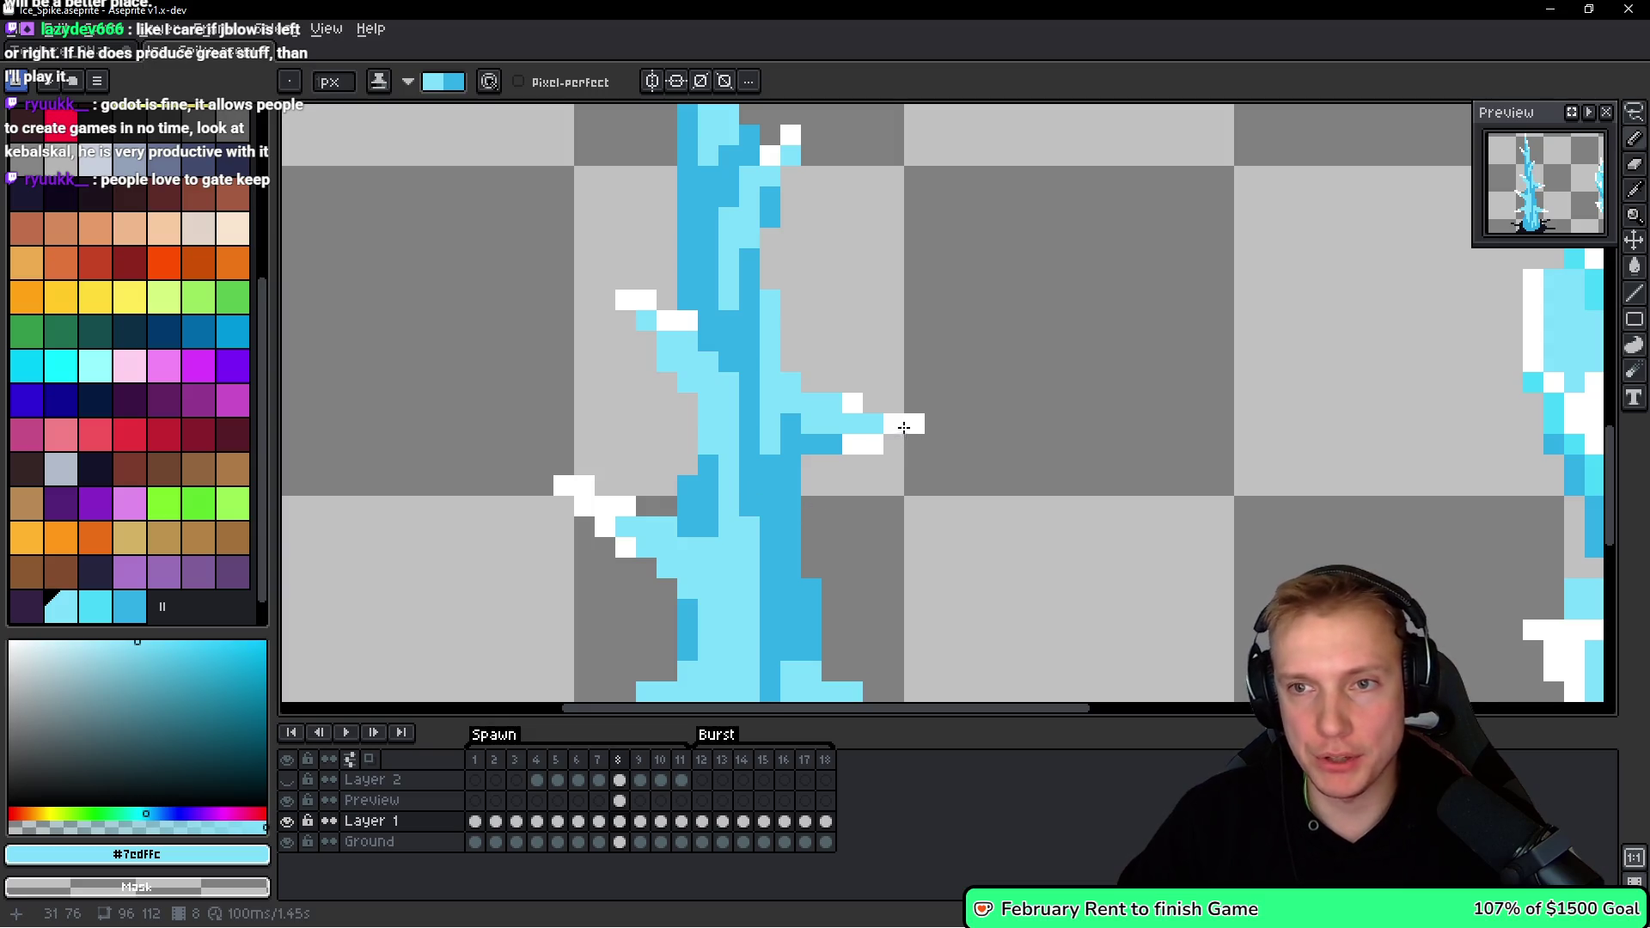
{"action": "scroll", "coordinate": [920, 427], "scroll_direction": "down", "scroll_amount": 6}
{"action": "scroll", "coordinate": [905, 497], "scroll_direction": "up", "scroll_amount": 7}
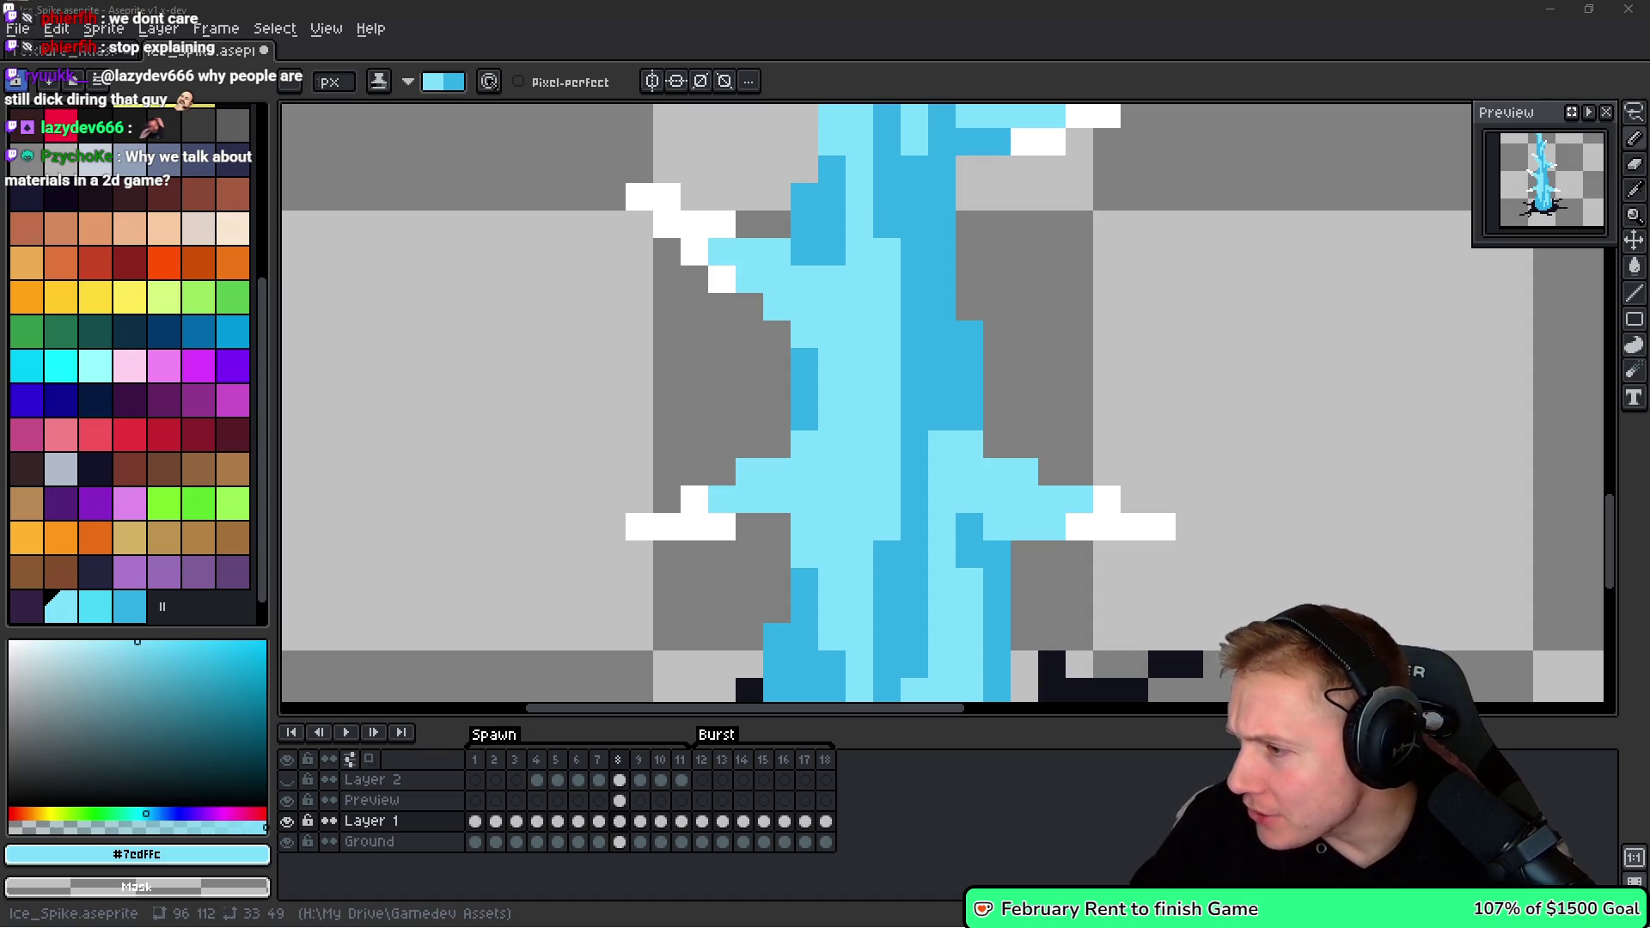
Darken trunk pixels with a dark-blue stroke and lighten a stray dark pixel.
{"action": "left_click", "coordinate": [854, 497]}
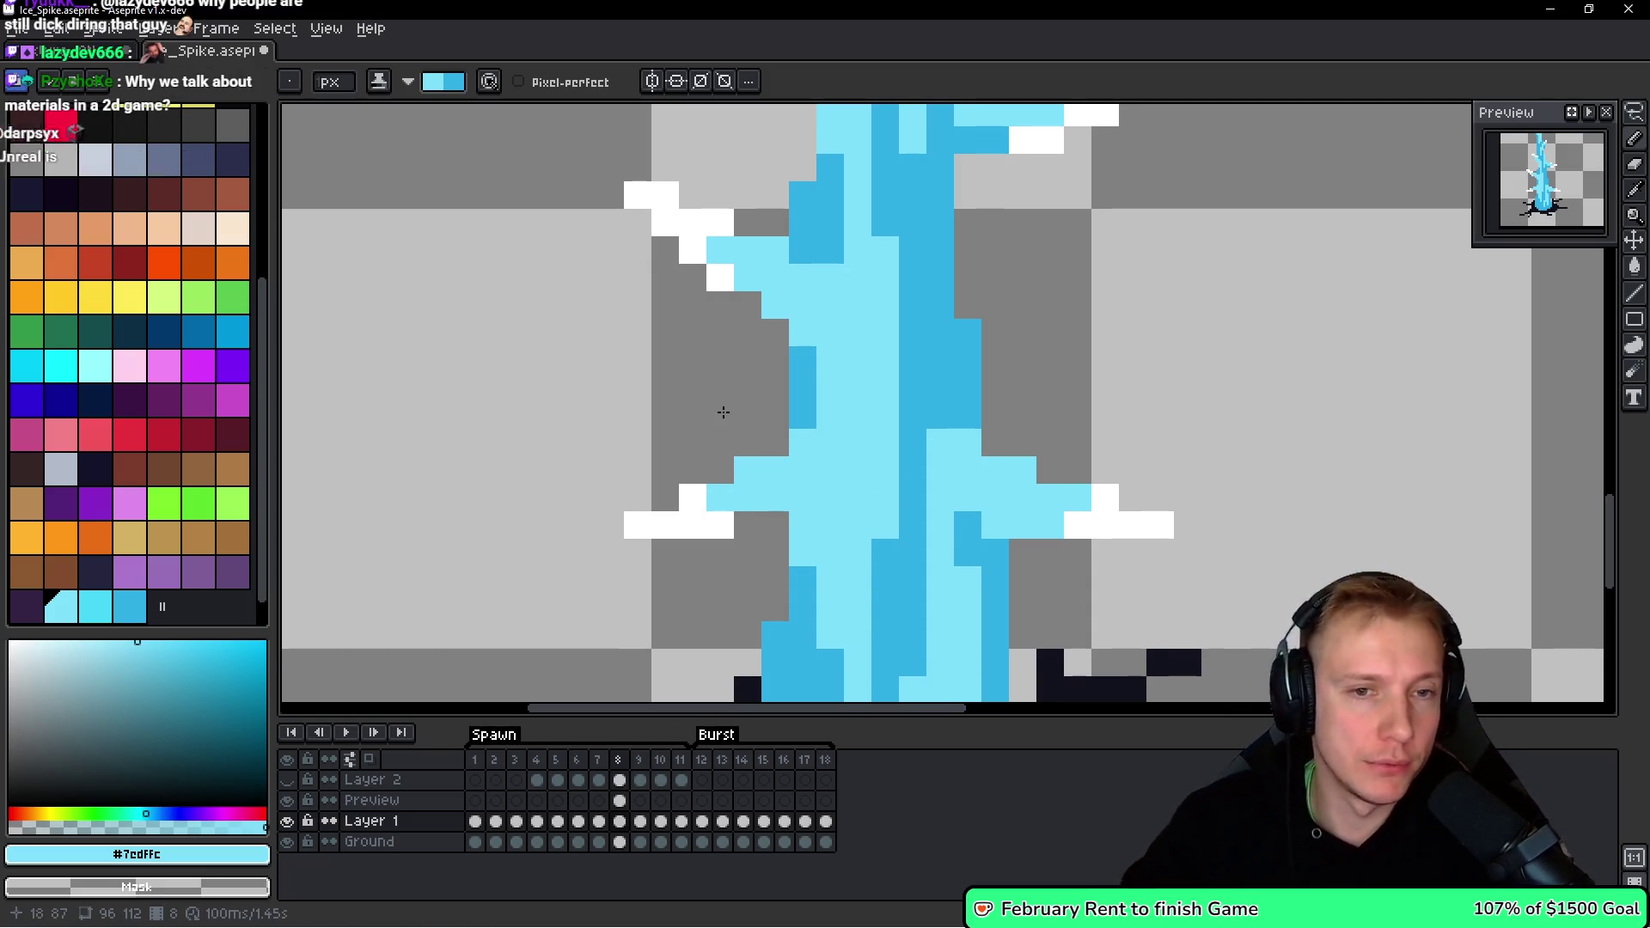
{"action": "scroll", "coordinate": [865, 276], "scroll_direction": "down", "scroll_amount": 4}
{"action": "scroll", "coordinate": [852, 269], "scroll_direction": "up", "scroll_amount": 4}
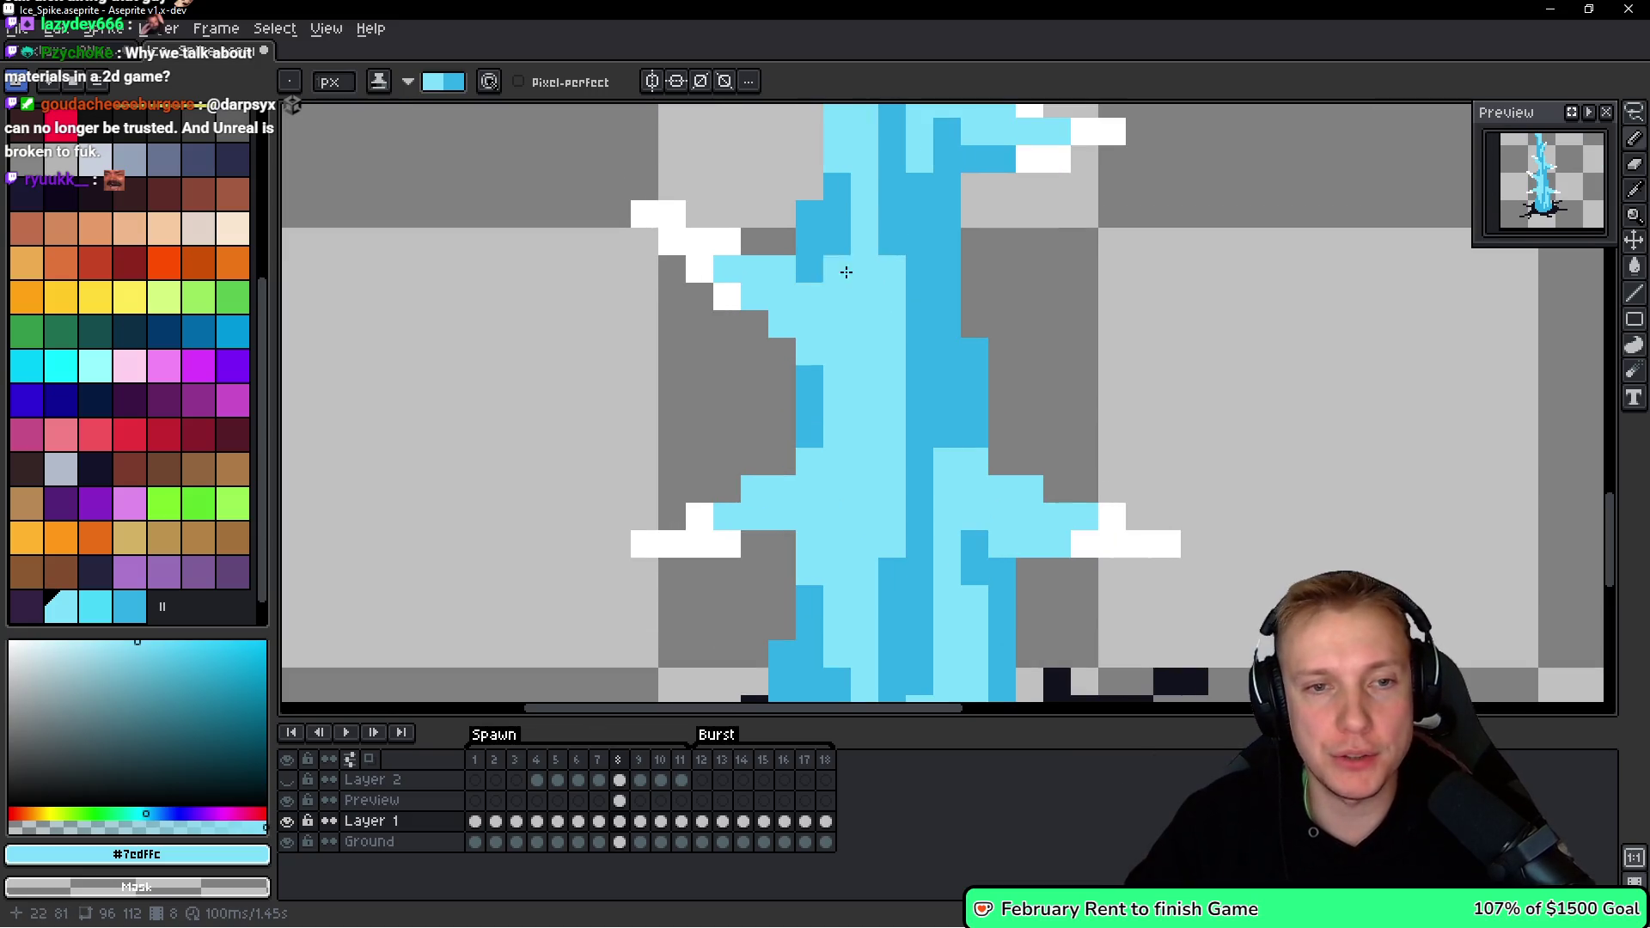
{"action": "right_click", "coordinate": [837, 324]}
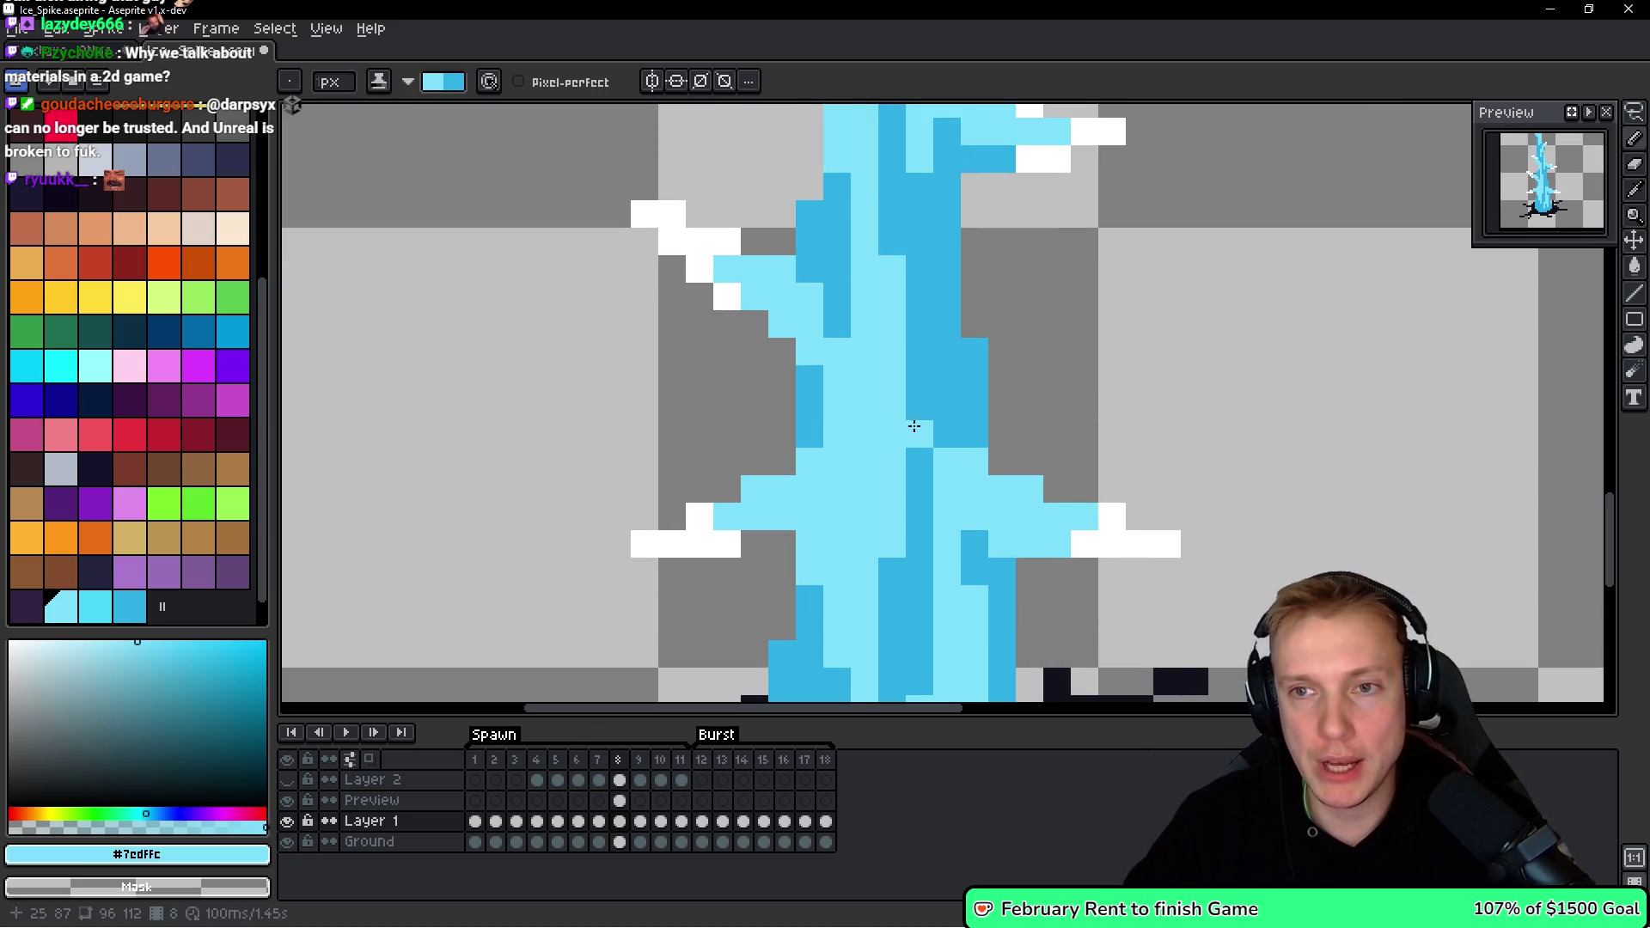
{"action": "right_click", "coordinate": [935, 405]}
{"action": "left_click_drag", "start_coordinate": [864, 342], "coordinate": [854, 461]}
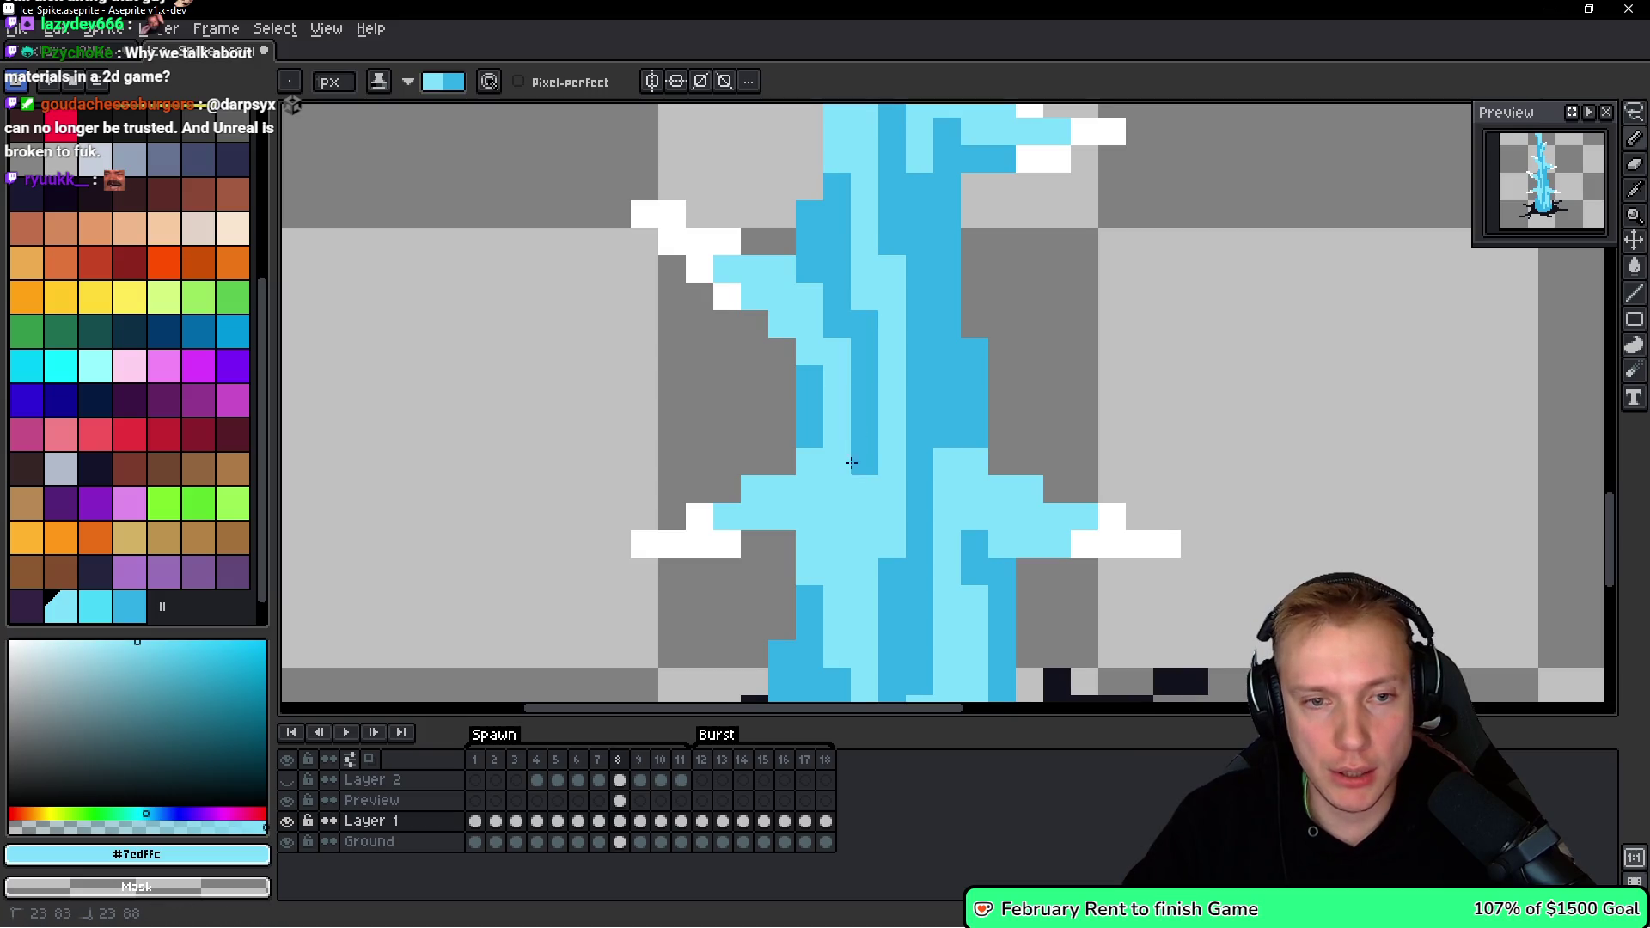
{"action": "left_click", "coordinate": [919, 489]}
Paint dark blue down the spike's centre column and restore a stray pixel to light blue.
{"action": "scroll", "coordinate": [928, 482], "scroll_direction": "down", "scroll_amount": 6}
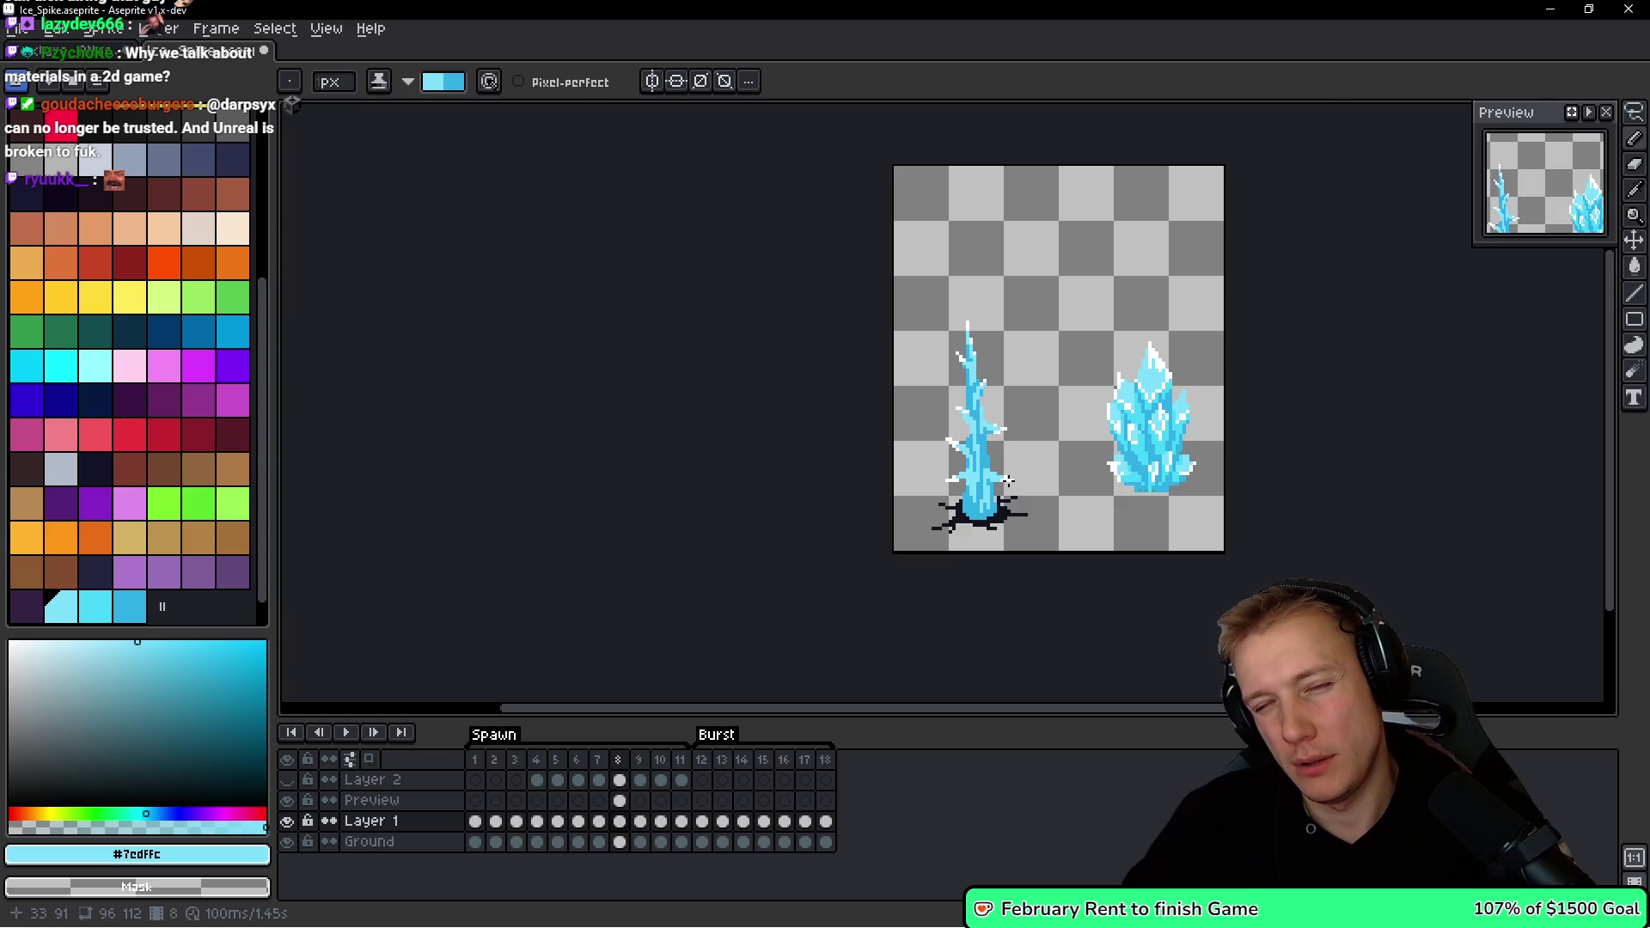
{"action": "scroll", "coordinate": [1008, 481], "scroll_direction": "up", "scroll_amount": 5}
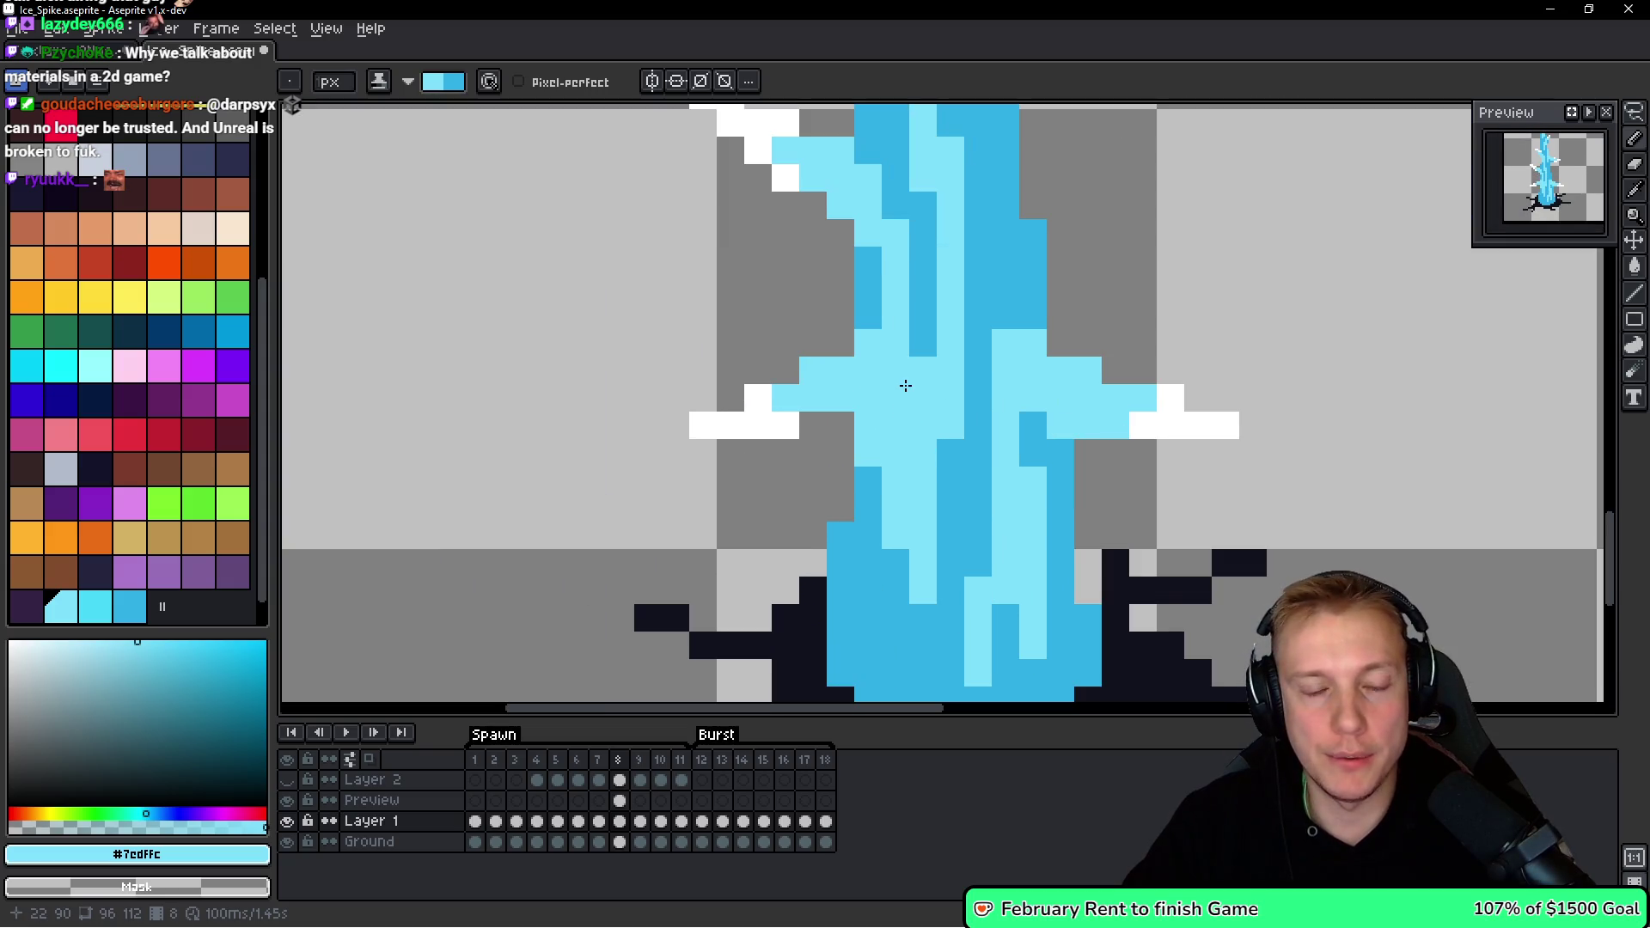
{"action": "left_click_drag", "start_coordinate": [904, 399], "coordinate": [885, 563]}
{"action": "left_click", "coordinate": [1040, 443]}
{"action": "scroll", "coordinate": [1043, 437], "scroll_direction": "down", "scroll_amount": 8}
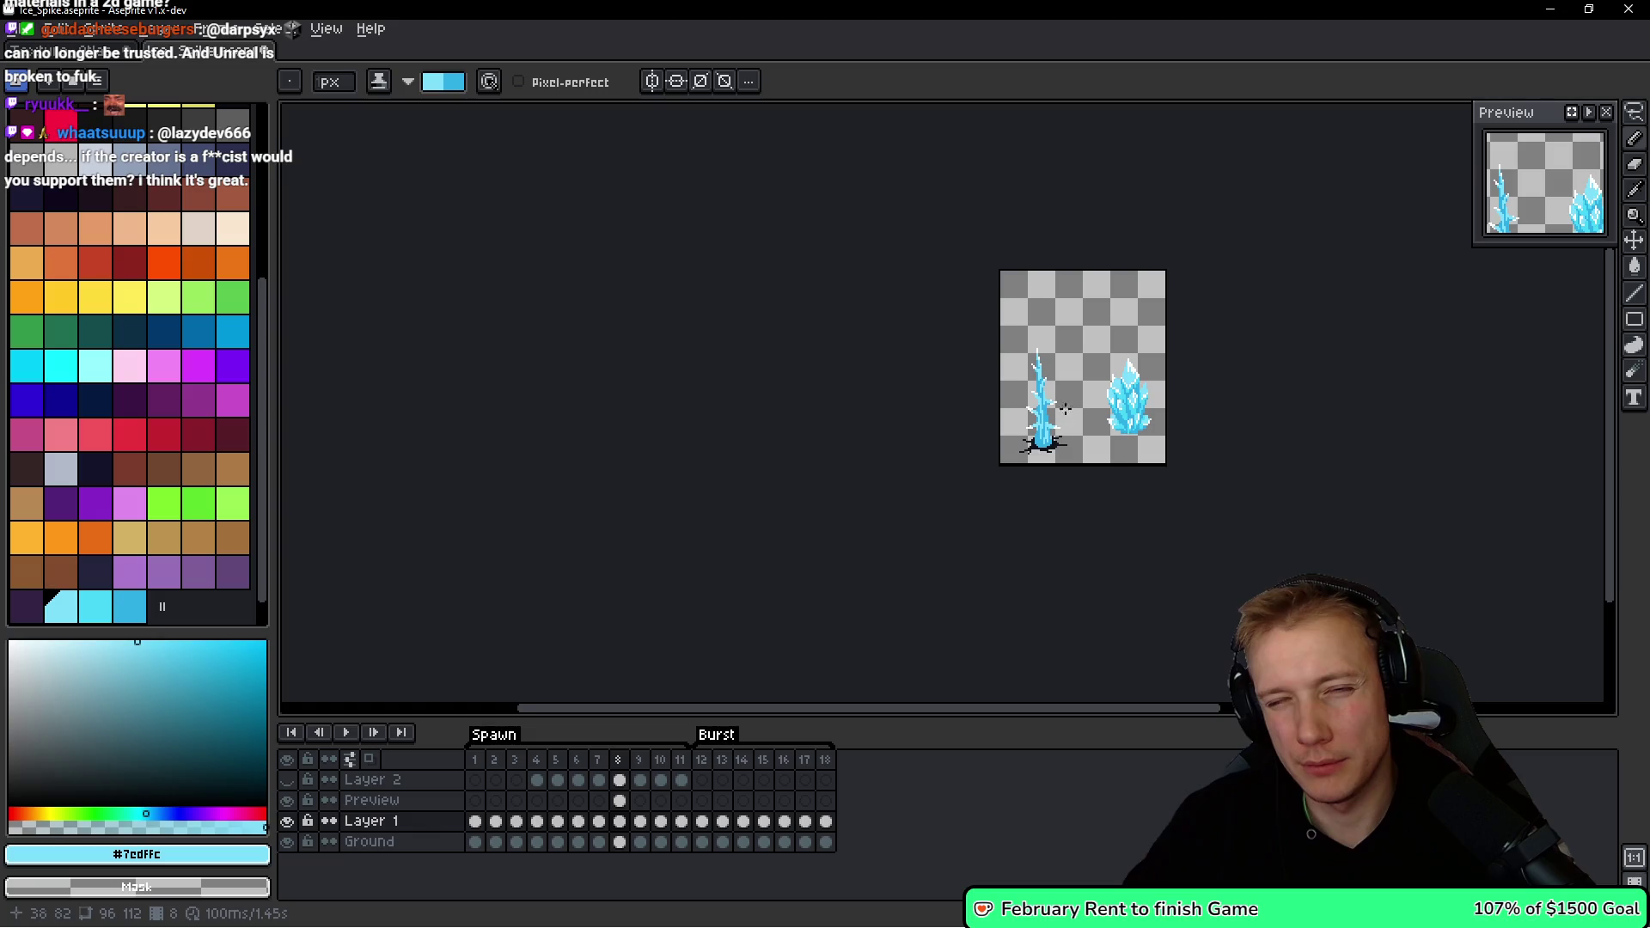
{"action": "scroll", "coordinate": [1064, 415], "scroll_direction": "up", "scroll_amount": 3}
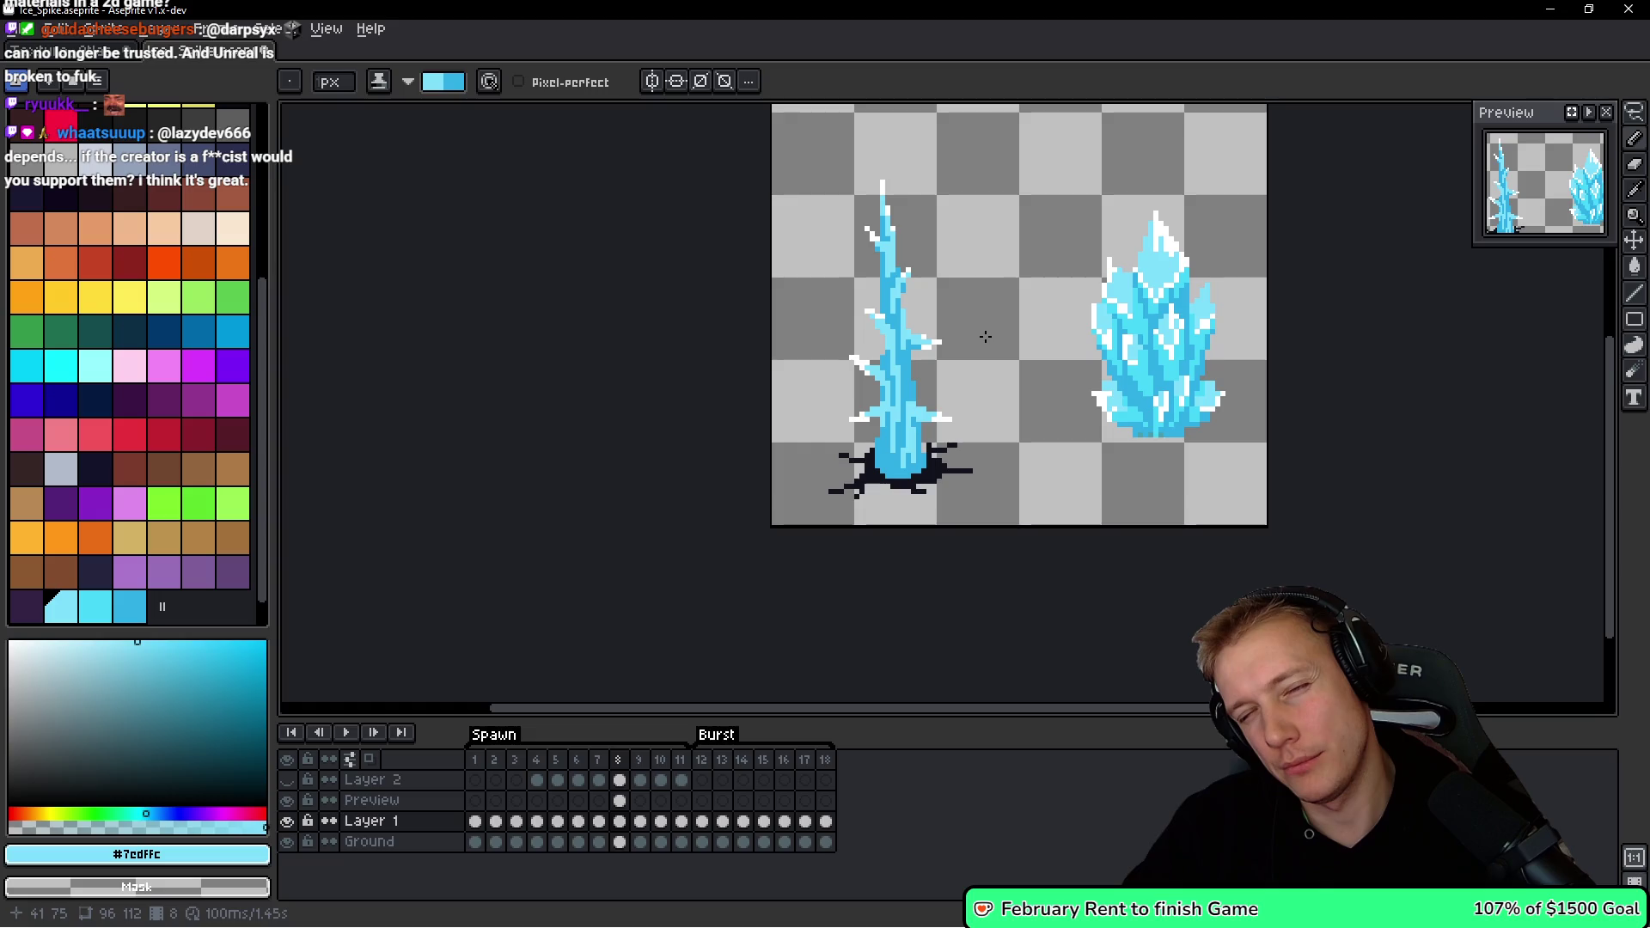
{"action": "scroll", "coordinate": [945, 315], "scroll_direction": "up", "scroll_amount": 1}
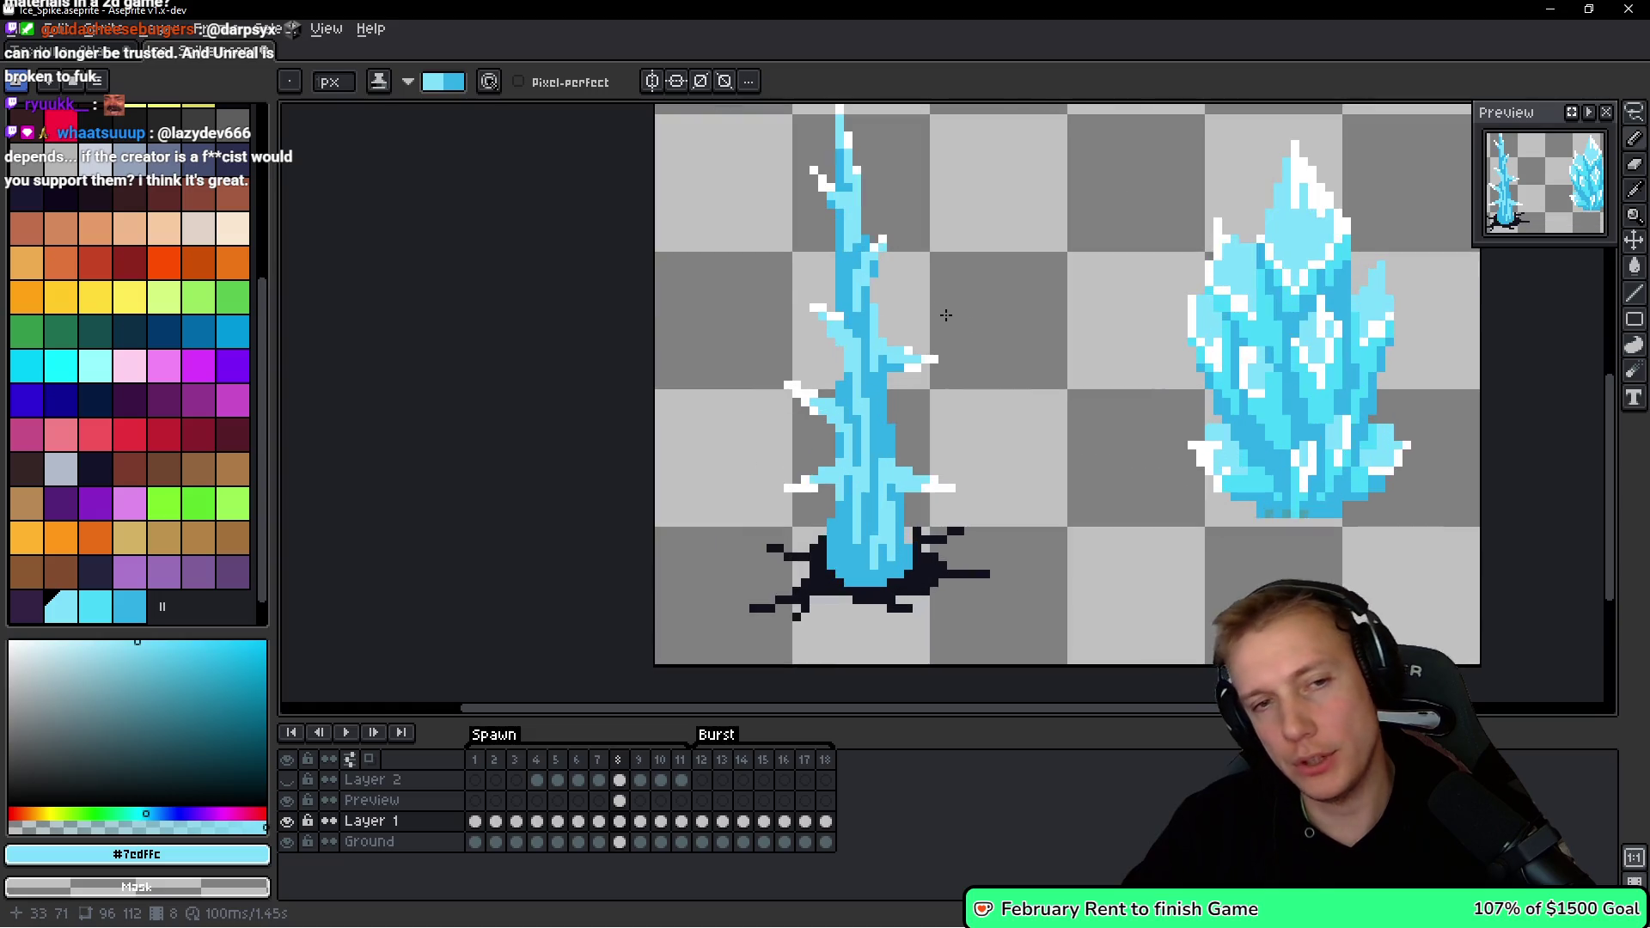
{"action": "scroll", "coordinate": [936, 325], "scroll_direction": "down", "scroll_amount": 3}
{"action": "scroll", "coordinate": [873, 533], "scroll_direction": "up", "scroll_amount": 4}
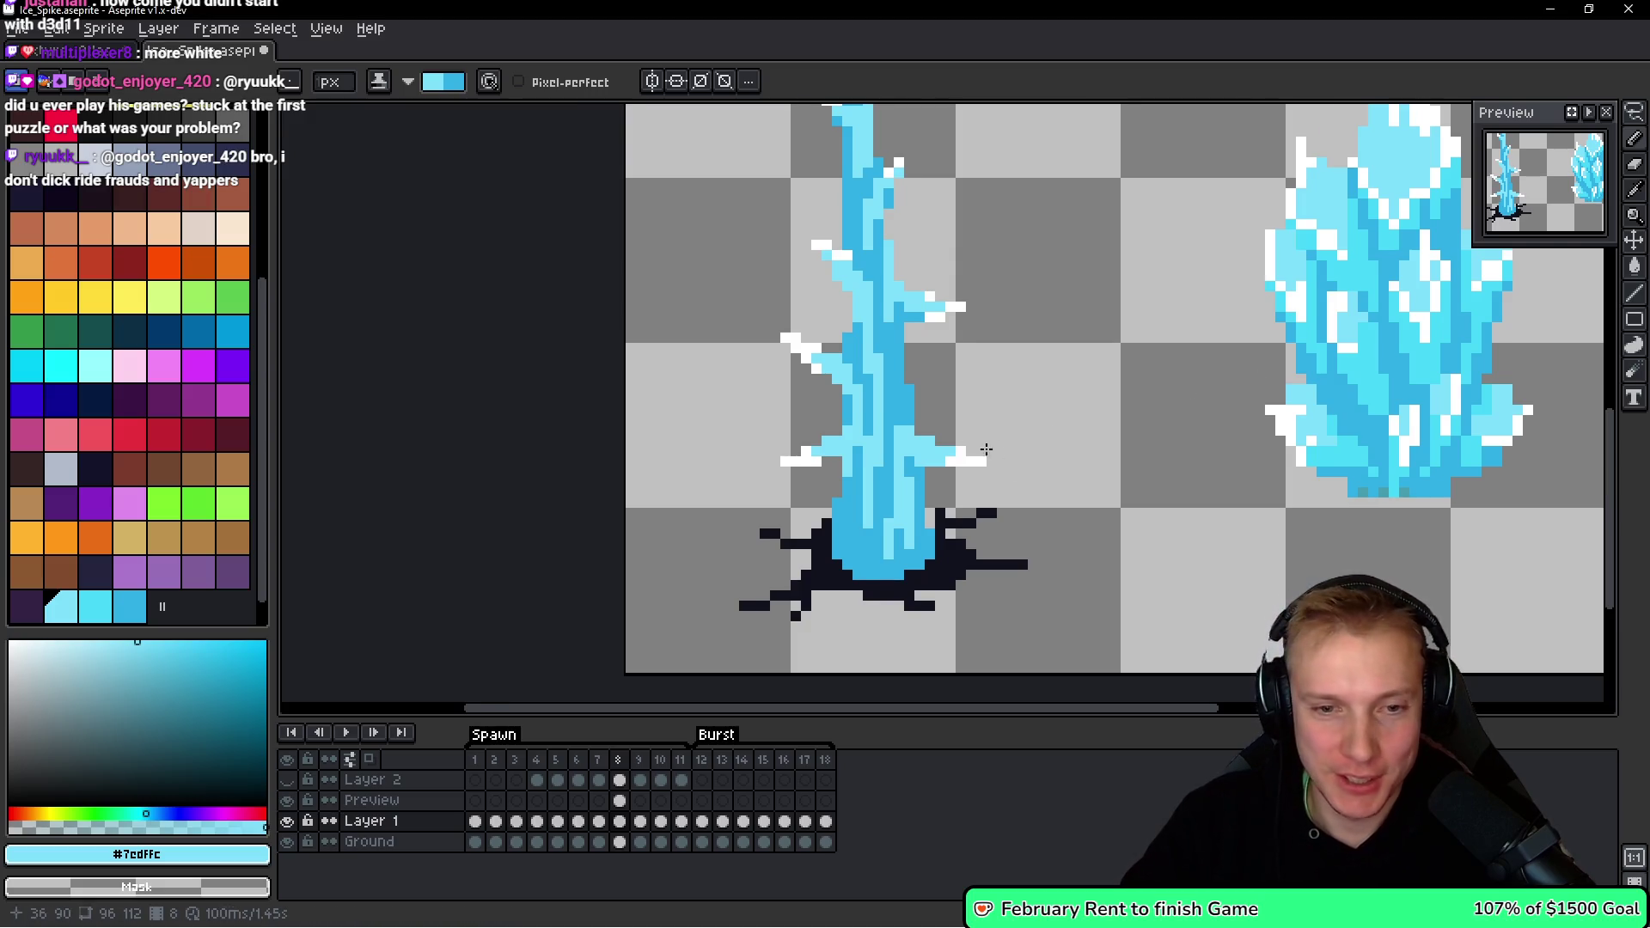
Recolour several dark-blue pixels on the upper spike to light cyan #7cdffc.
{"action": "scroll", "coordinate": [798, 476], "scroll_direction": "up", "scroll_amount": 1}
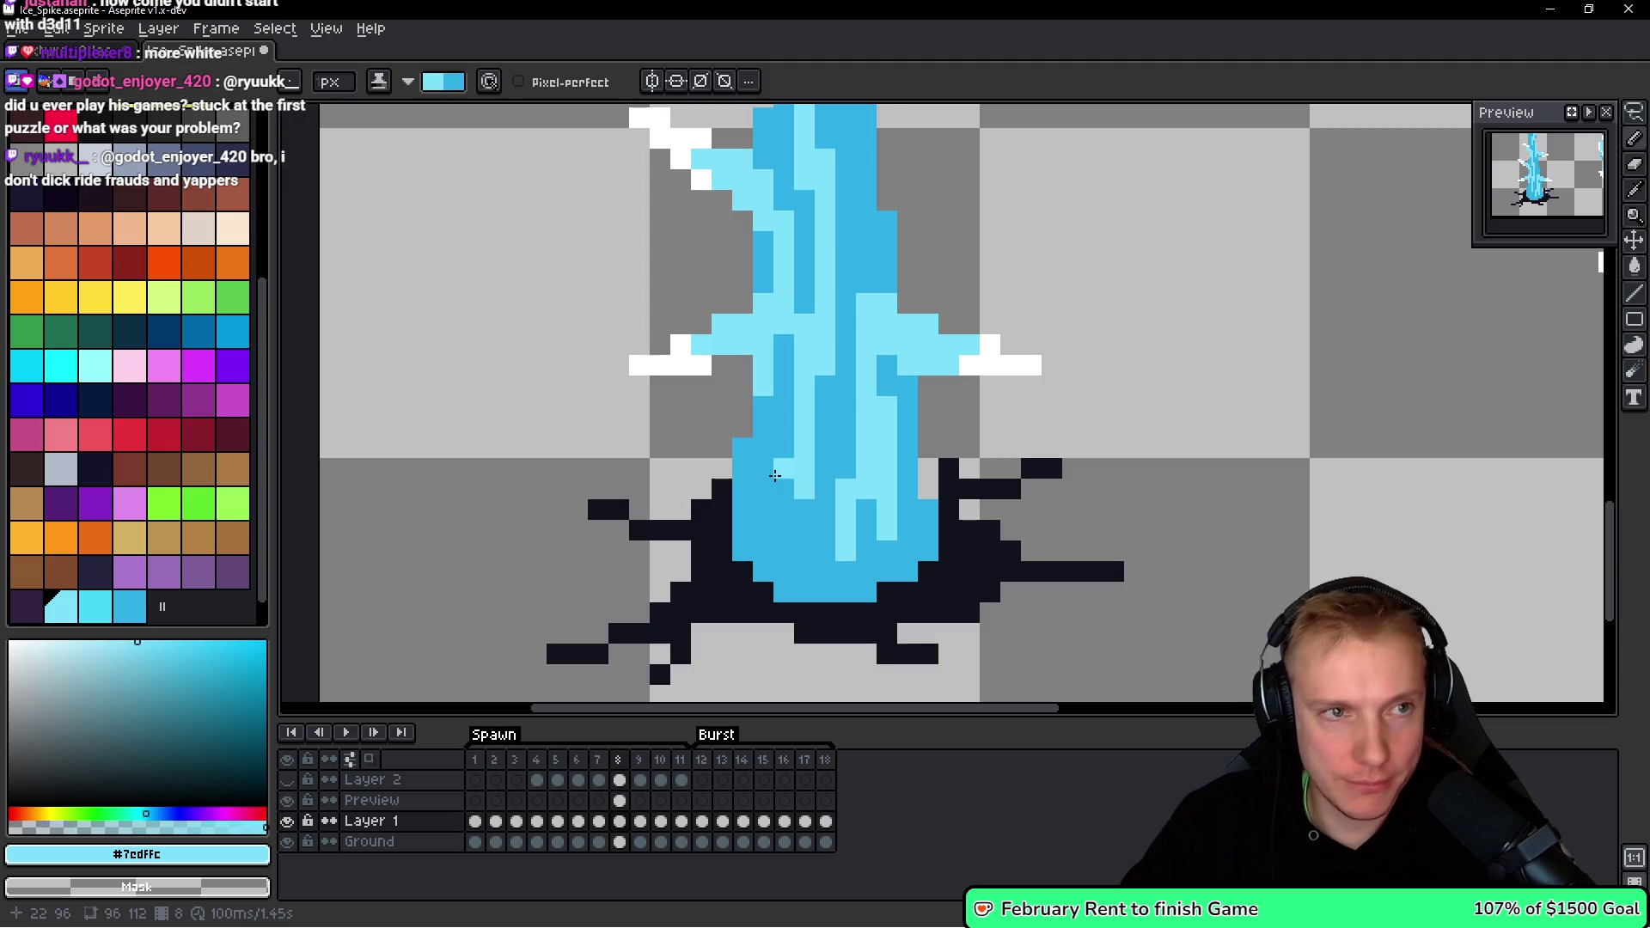
{"action": "scroll", "coordinate": [793, 521], "scroll_direction": "down", "scroll_amount": 6}
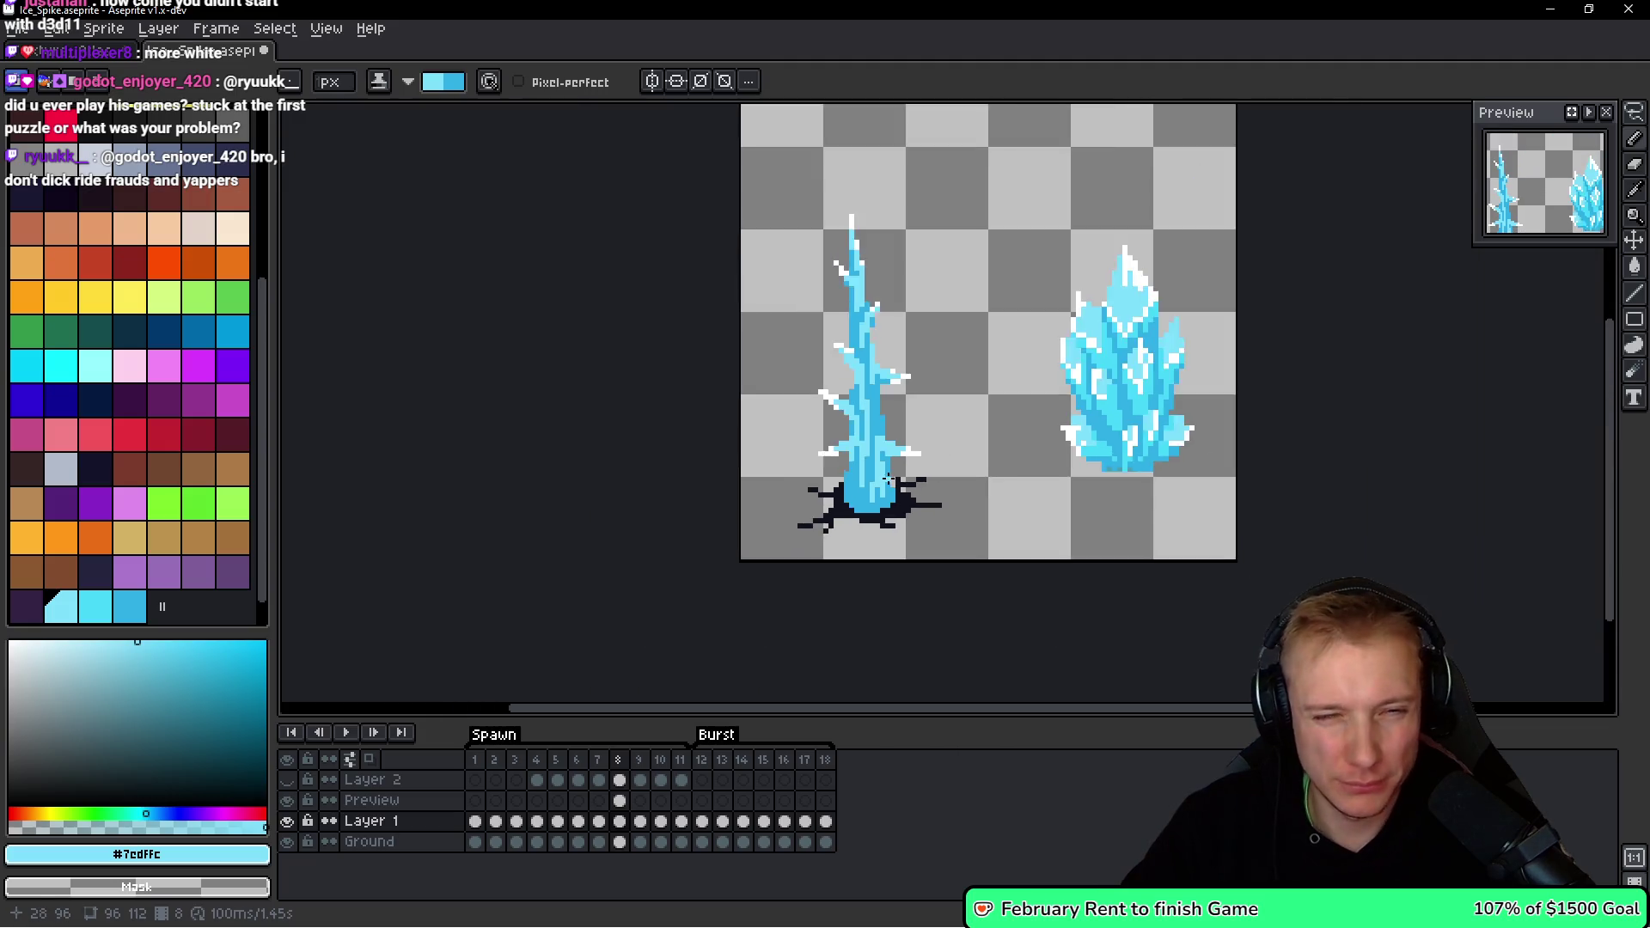
{"action": "scroll", "coordinate": [868, 438], "scroll_direction": "up", "scroll_amount": 7}
{"action": "mouse_move", "coordinate": [784, 354]}
{"action": "left_mouse_down"}
{"action": "mouse_move", "coordinate": [782, 240]}
{"action": "mouse_move", "coordinate": [782, 366]}
{"action": "left_mouse_up"}
{"action": "left_click", "coordinate": [782, 214]}
{"action": "left_click", "coordinate": [865, 186]}
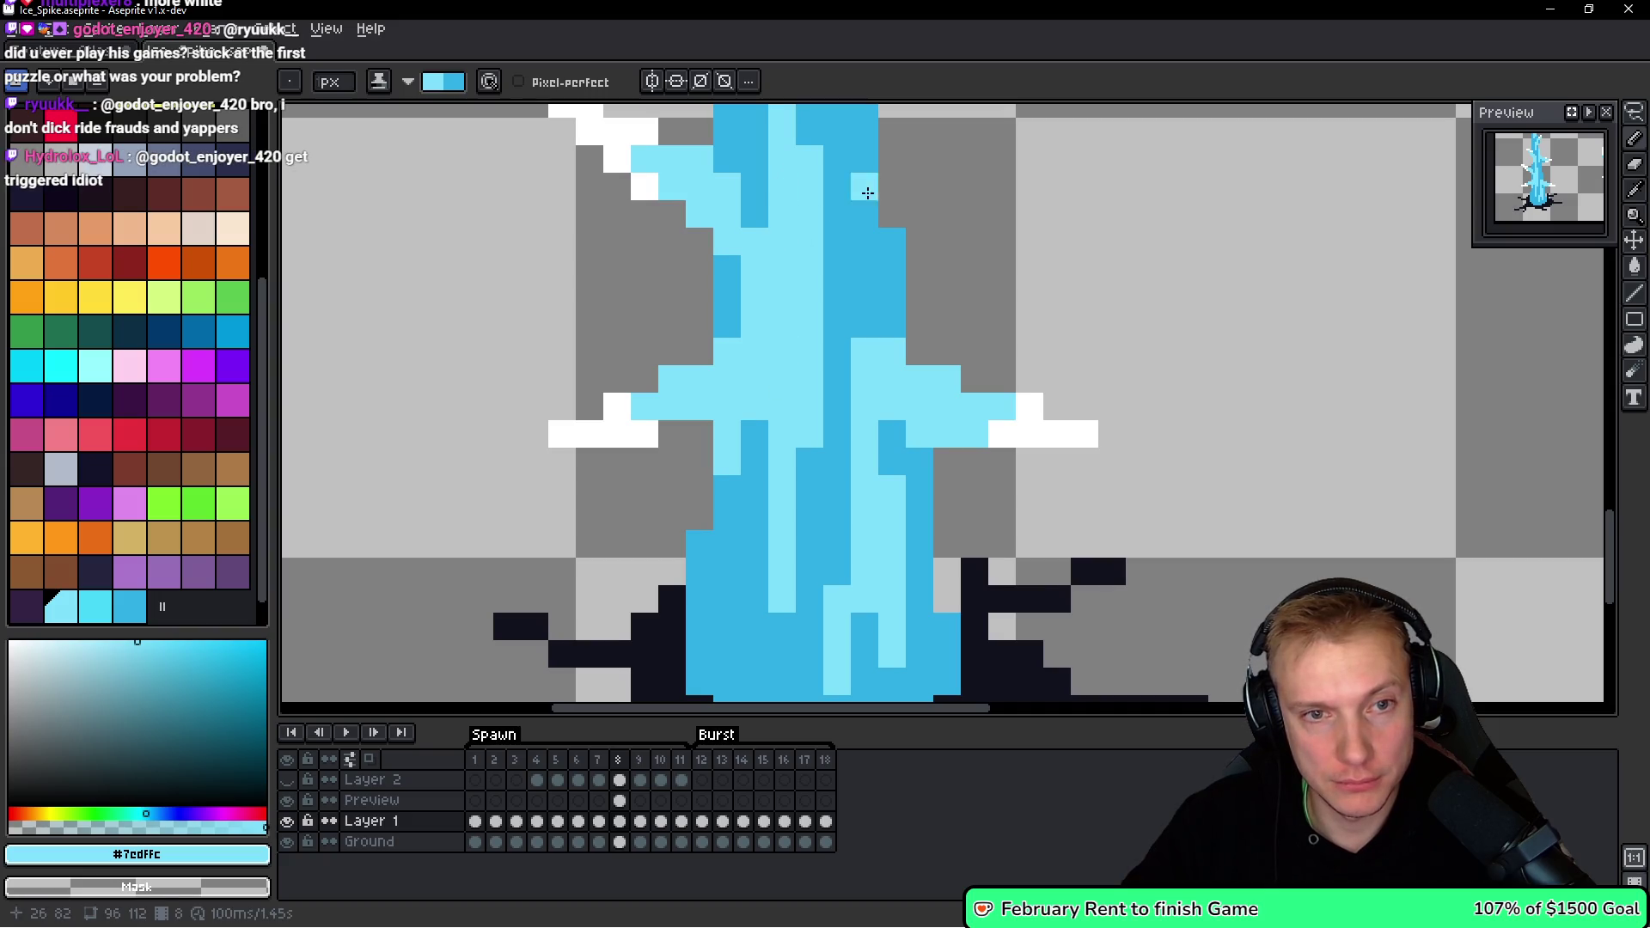
{"action": "scroll", "coordinate": [865, 186], "scroll_direction": "down", "scroll_amount": 3}
{"action": "scroll", "coordinate": [814, 353], "scroll_direction": "up", "scroll_amount": 3}
{"action": "left_click", "coordinate": [774, 223]}
{"action": "scroll", "coordinate": [775, 223], "scroll_direction": "down", "scroll_amount": 4}
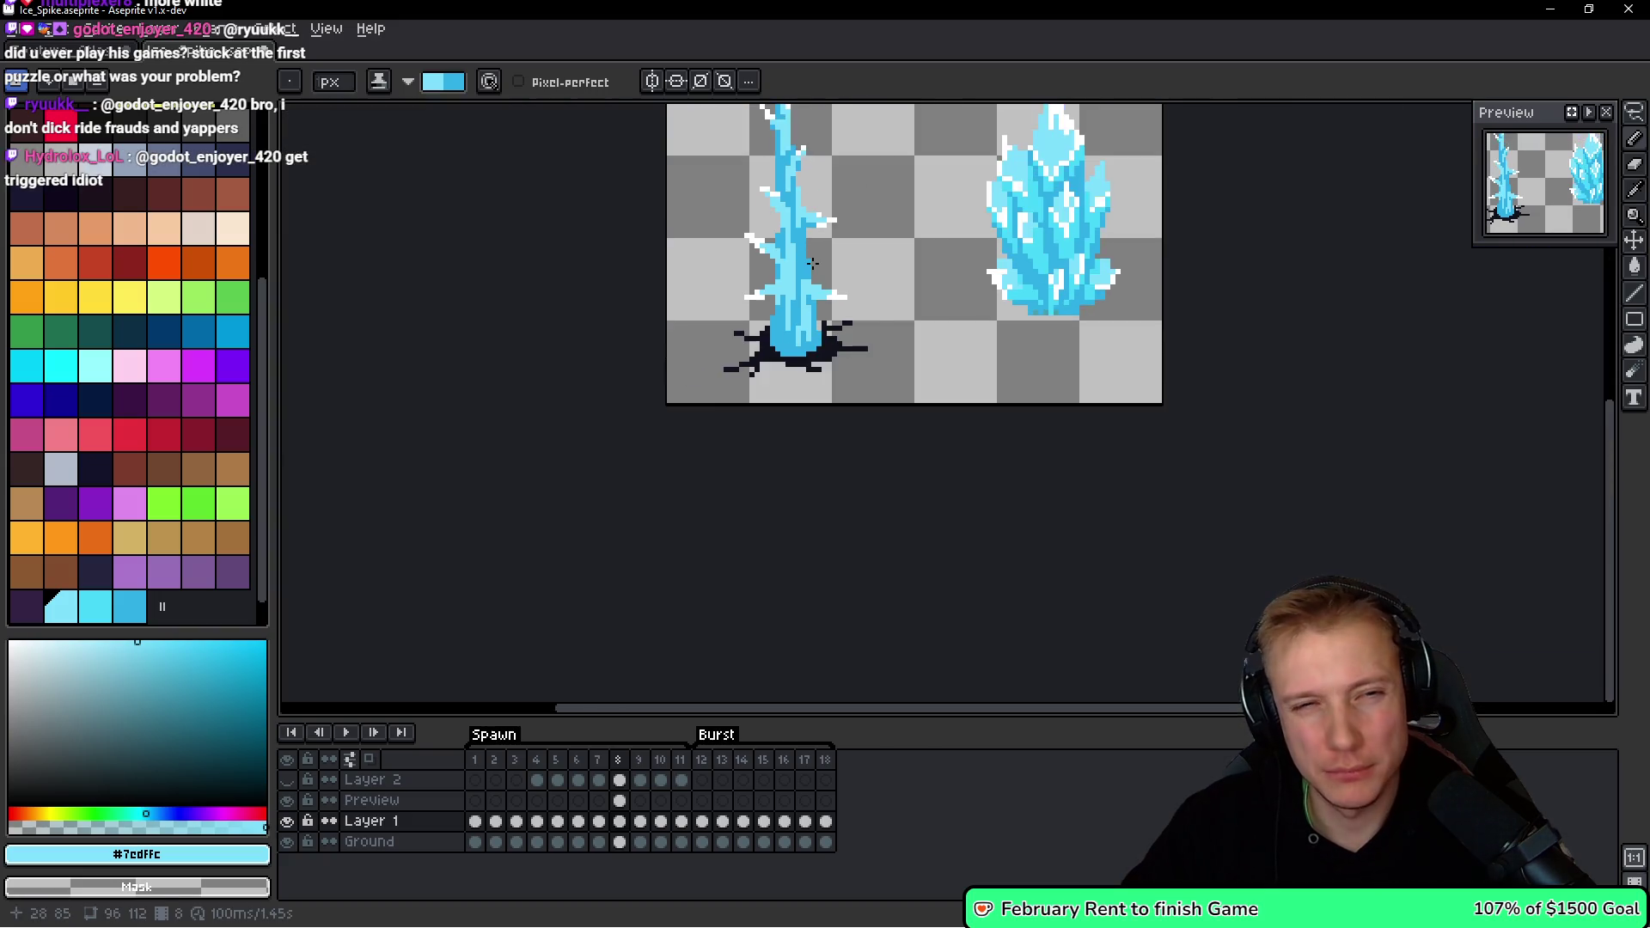
{"action": "scroll", "coordinate": [835, 279], "scroll_direction": "up", "scroll_amount": 4}
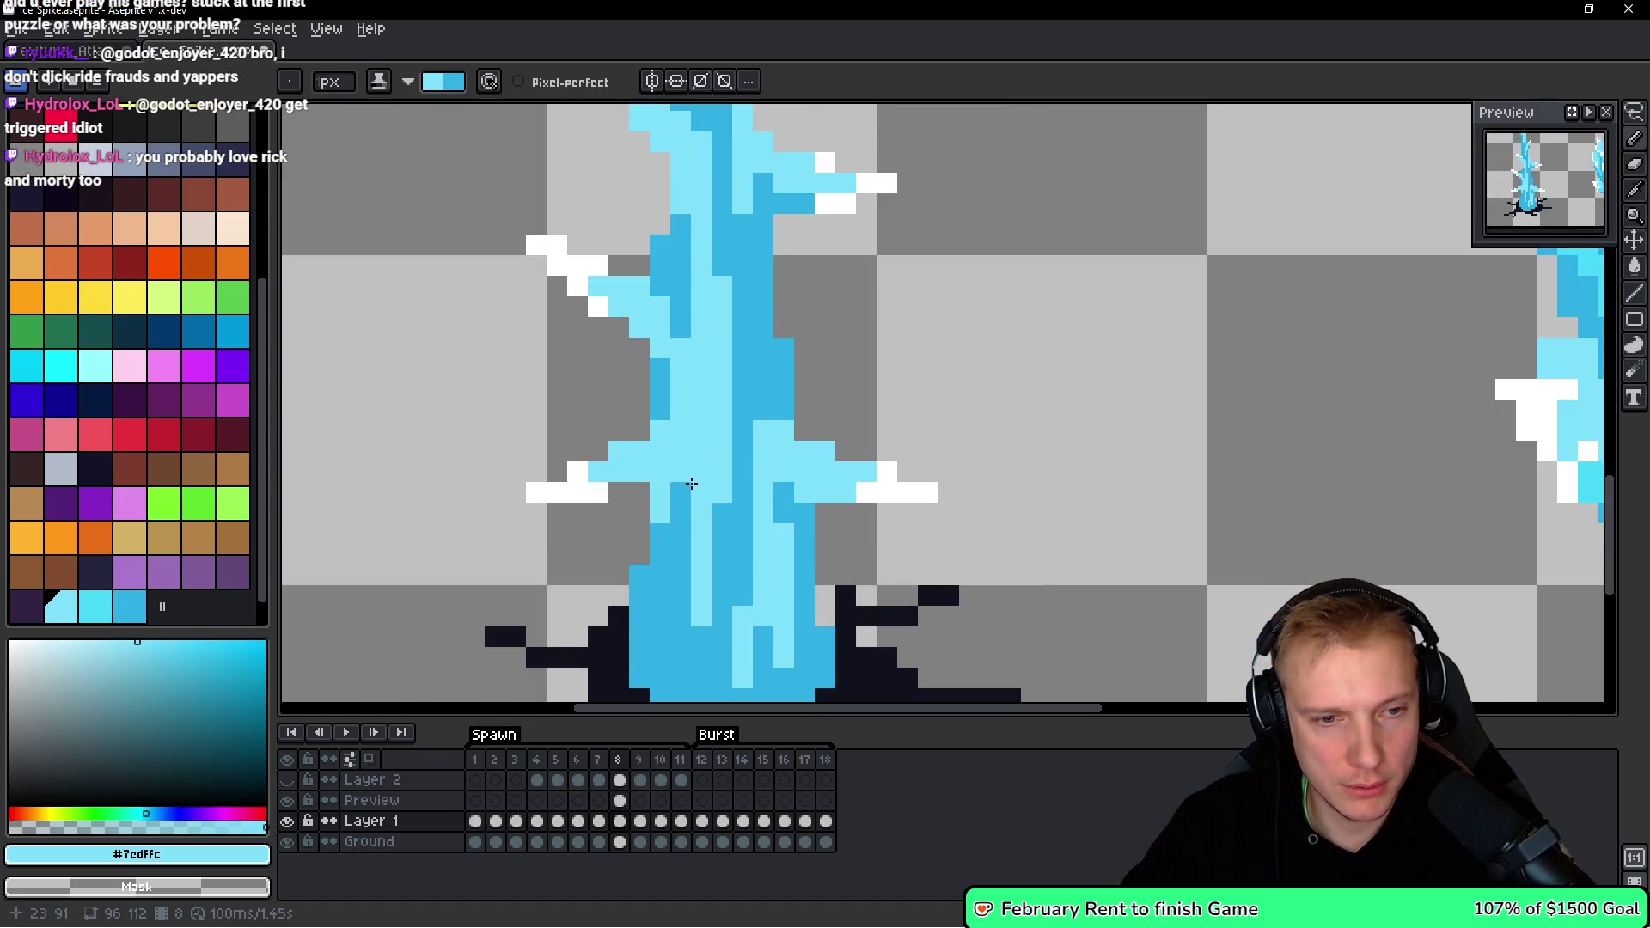
Lighten two lower-left pixels and run a darker blue streak up the spike's centre.
{"action": "left_click", "coordinate": [684, 506]}
{"action": "left_click", "coordinate": [692, 557]}
{"action": "mouse_move", "coordinate": [684, 551]}
{"action": "left_mouse_down"}
{"action": "mouse_move", "coordinate": [686, 492]}
{"action": "mouse_move", "coordinate": [701, 493]}
{"action": "mouse_move", "coordinate": [716, 445]}
{"action": "left_mouse_up"}
{"action": "left_click", "coordinate": [729, 418]}
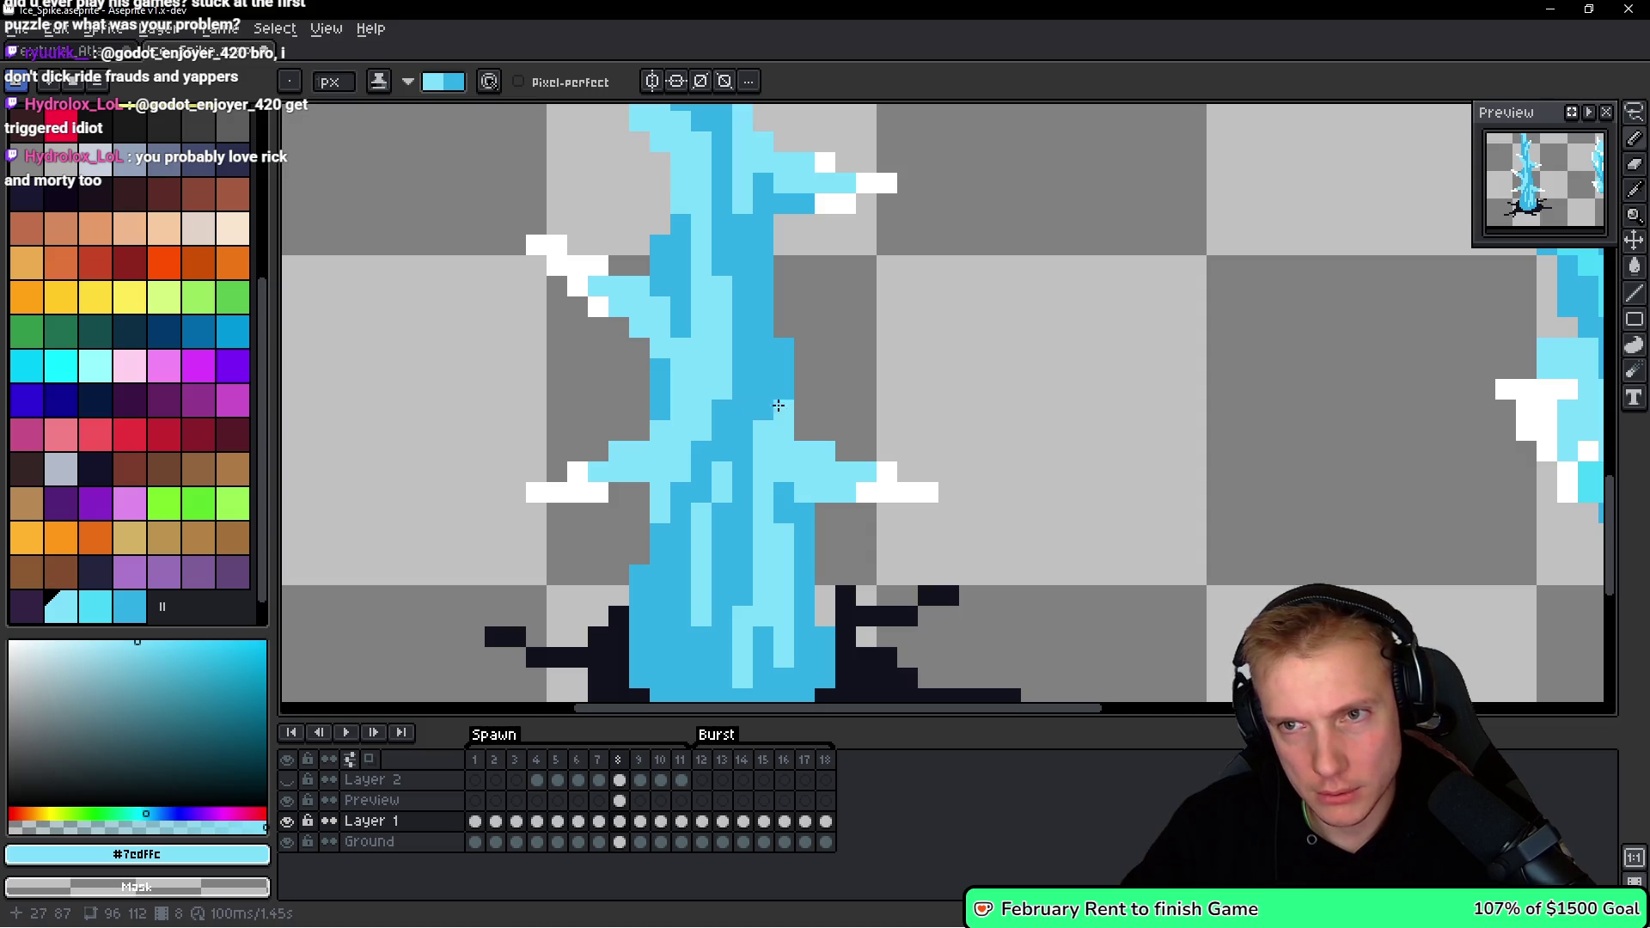
{"action": "scroll", "coordinate": [777, 405], "scroll_direction": "down", "scroll_amount": 5}
{"action": "scroll", "coordinate": [761, 413], "scroll_direction": "up", "scroll_amount": 4}
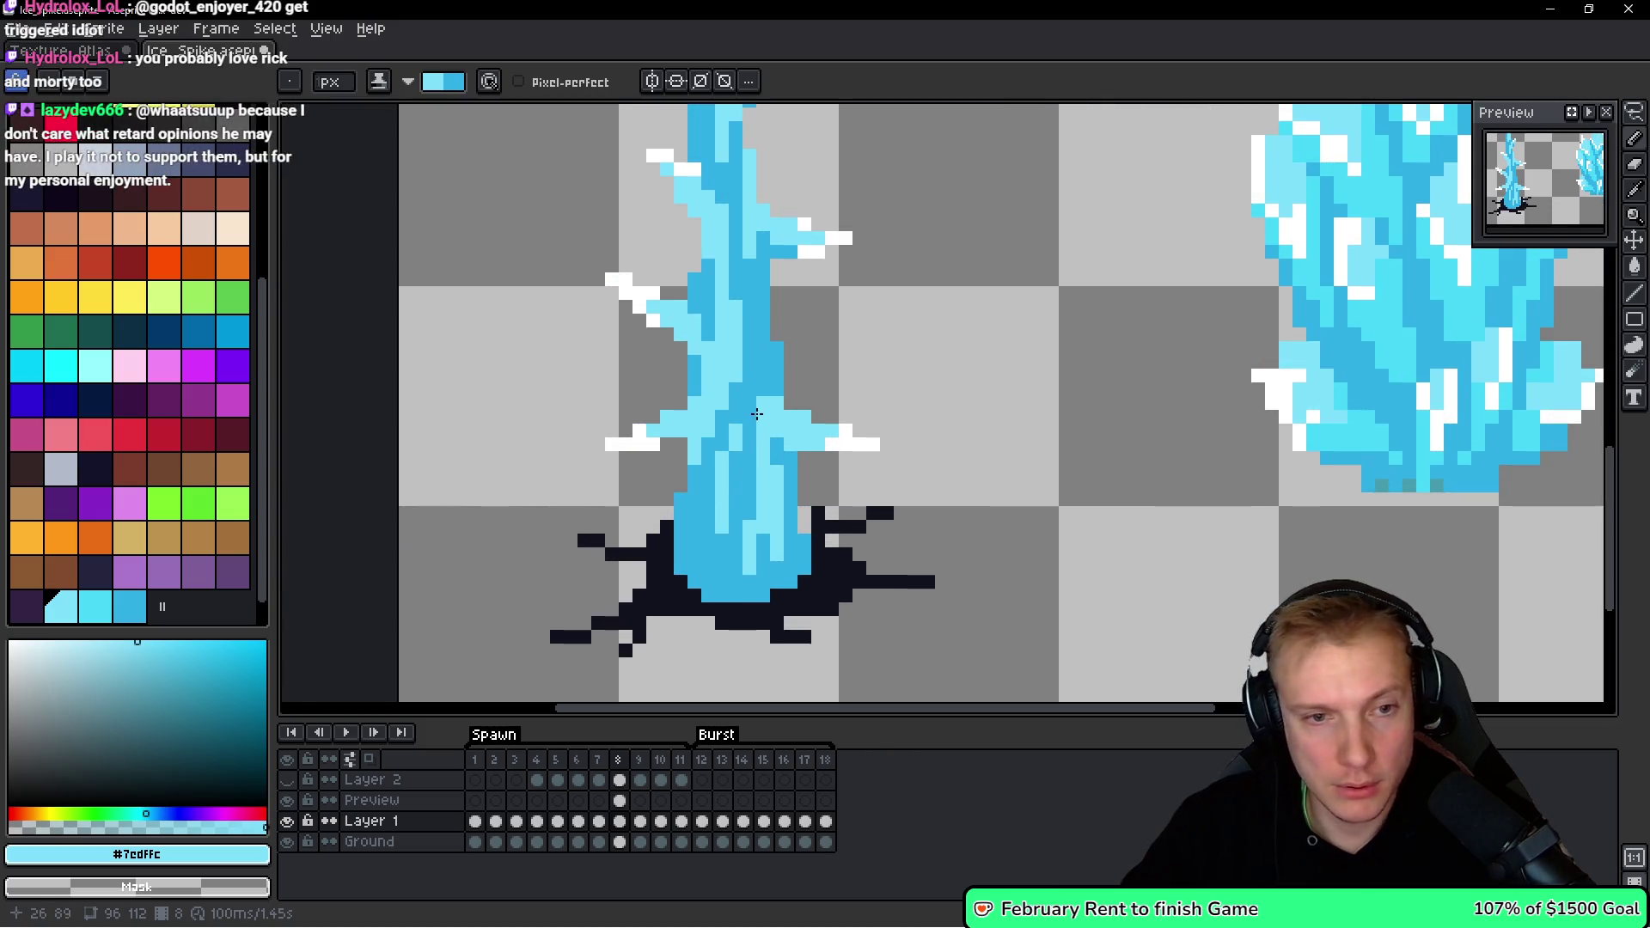
Touch up pixels along the spike's centre and lower column.
{"action": "left_click_drag", "start_coordinate": [749, 409], "coordinate": [759, 419]}
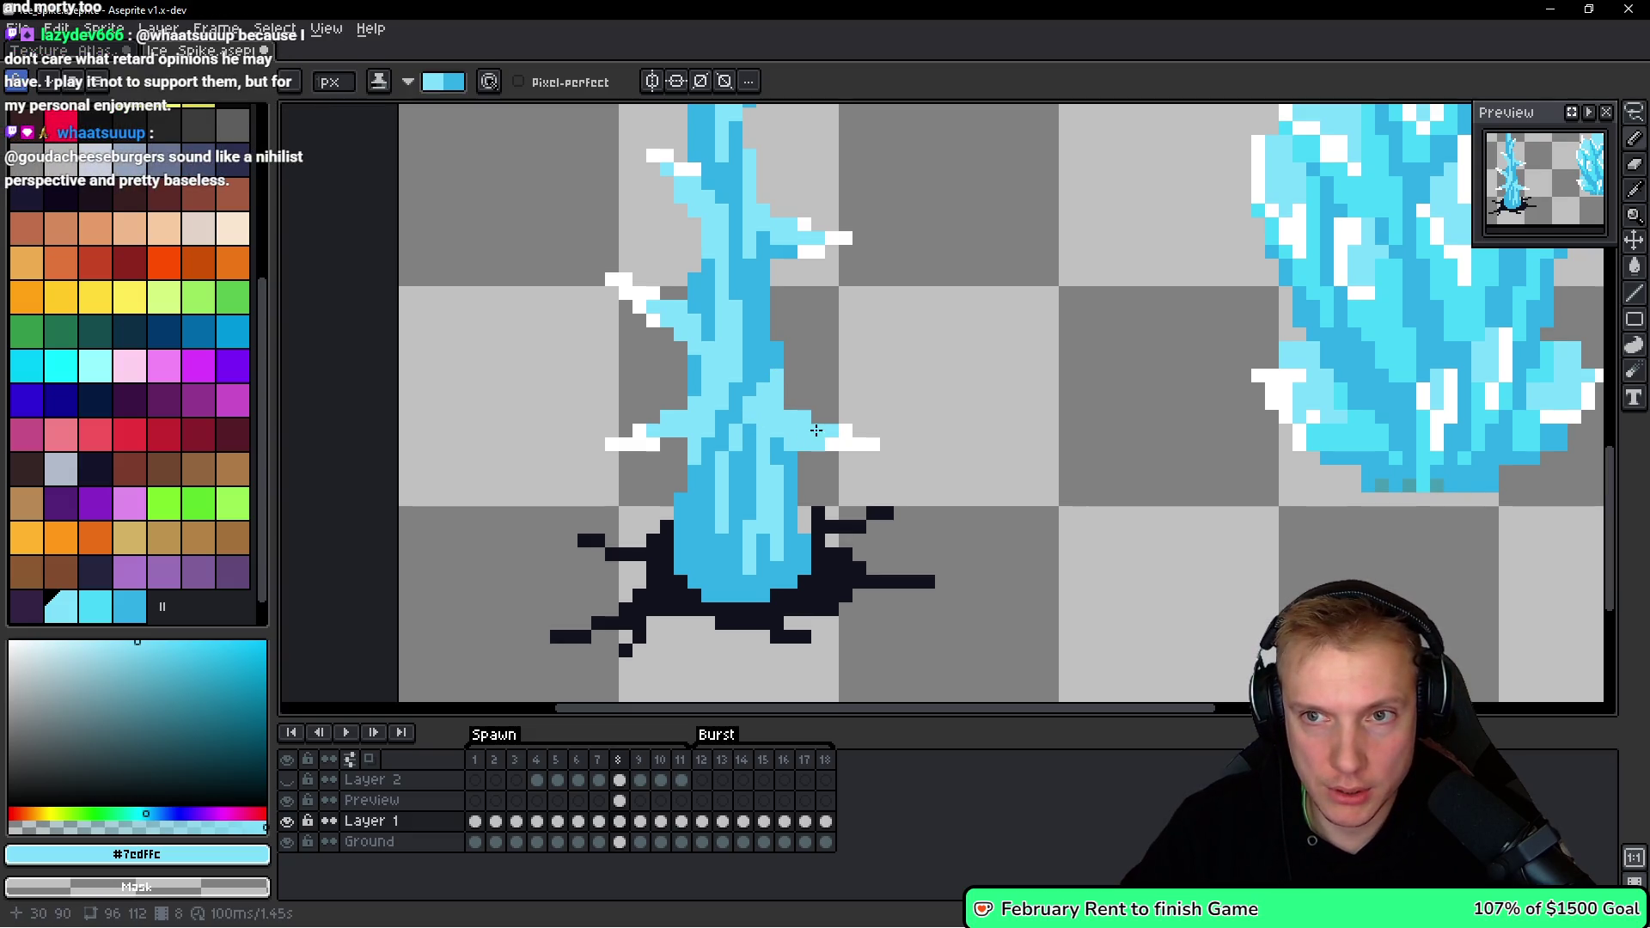
{"action": "scroll", "coordinate": [753, 430], "scroll_direction": "up", "scroll_amount": 2}
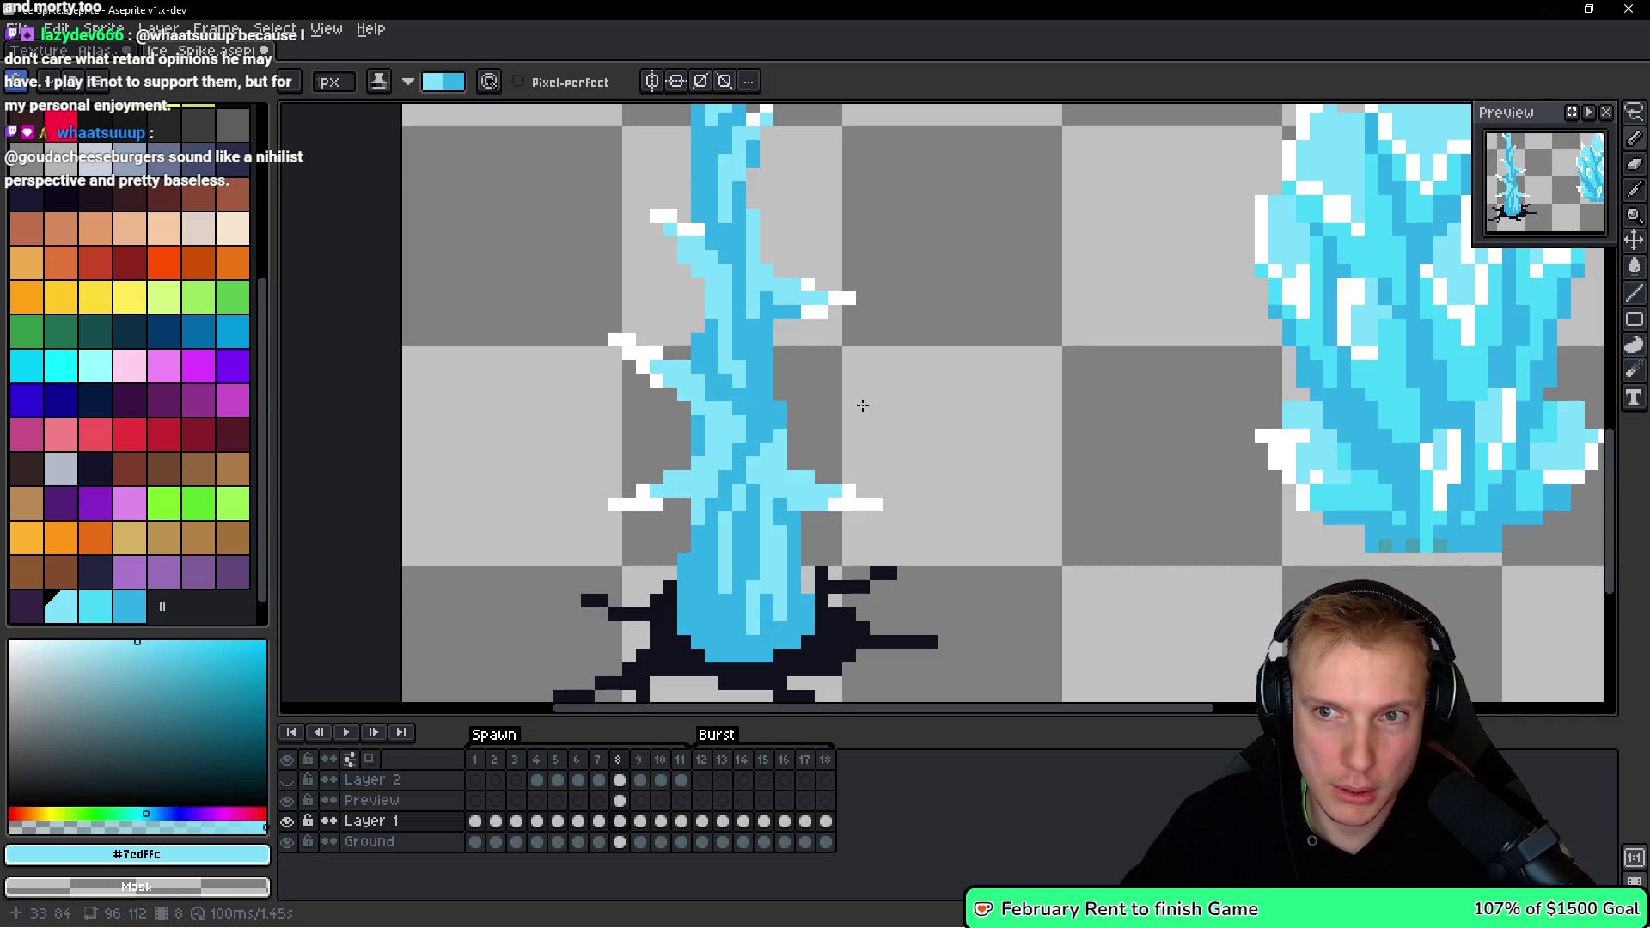
{"action": "scroll", "coordinate": [744, 494], "scroll_direction": "down", "scroll_amount": 2}
{"action": "left_click_drag", "start_coordinate": [755, 417], "coordinate": [753, 440]}
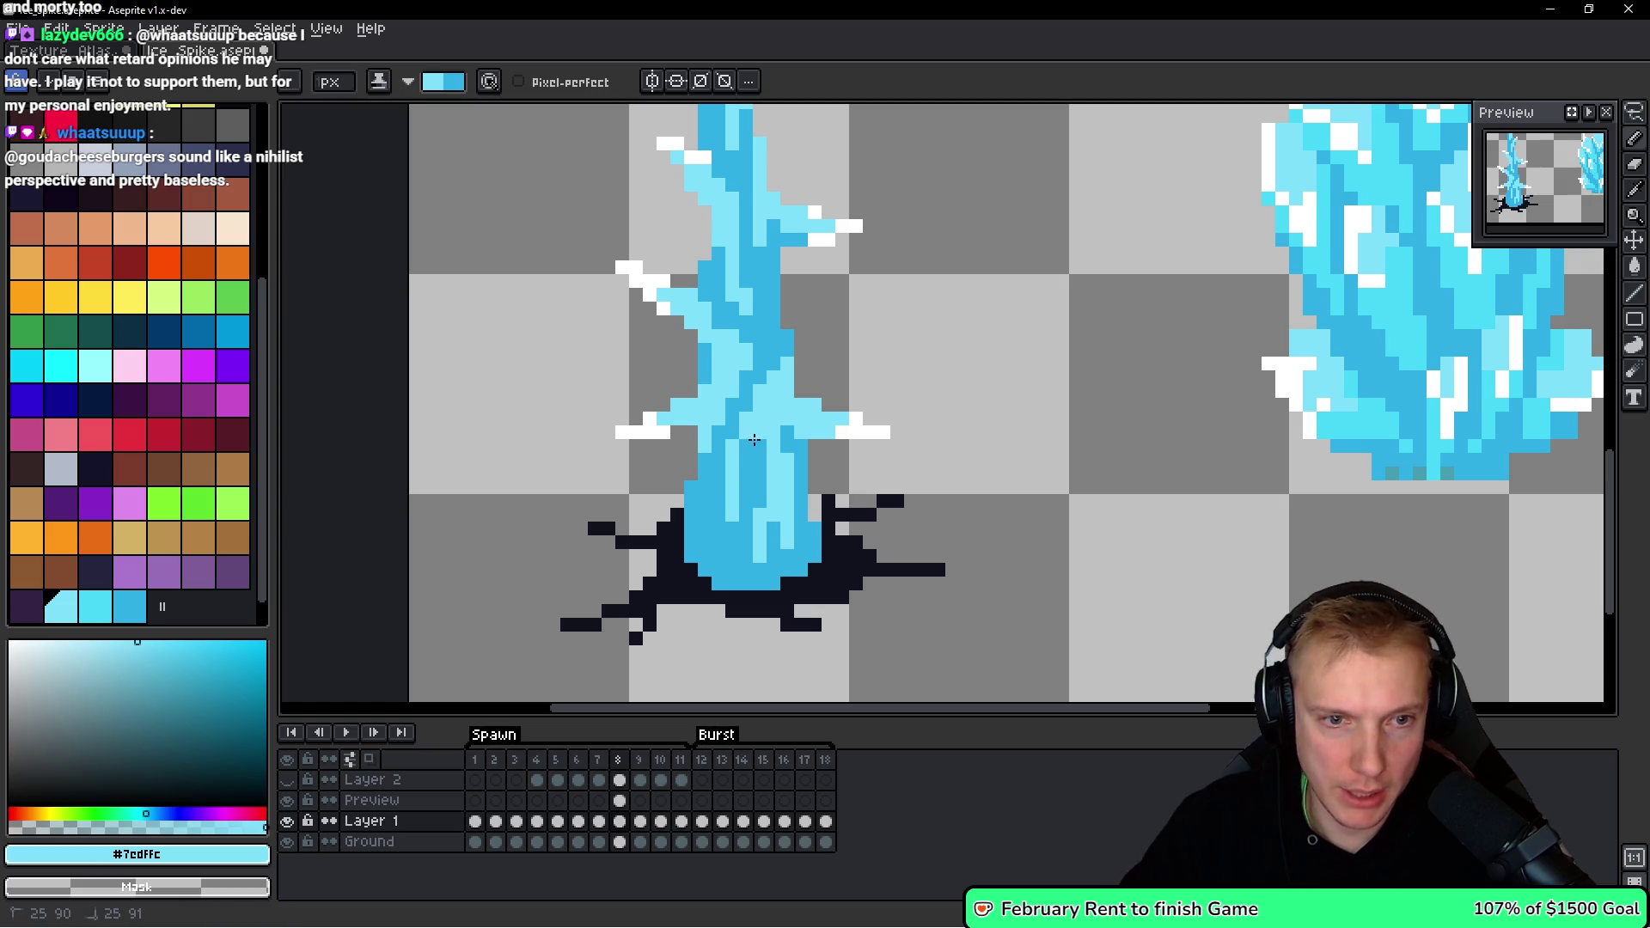
{"action": "scroll", "coordinate": [839, 458], "scroll_direction": "down", "scroll_amount": 6}
{"action": "scroll", "coordinate": [842, 458], "scroll_direction": "up", "scroll_amount": 5}
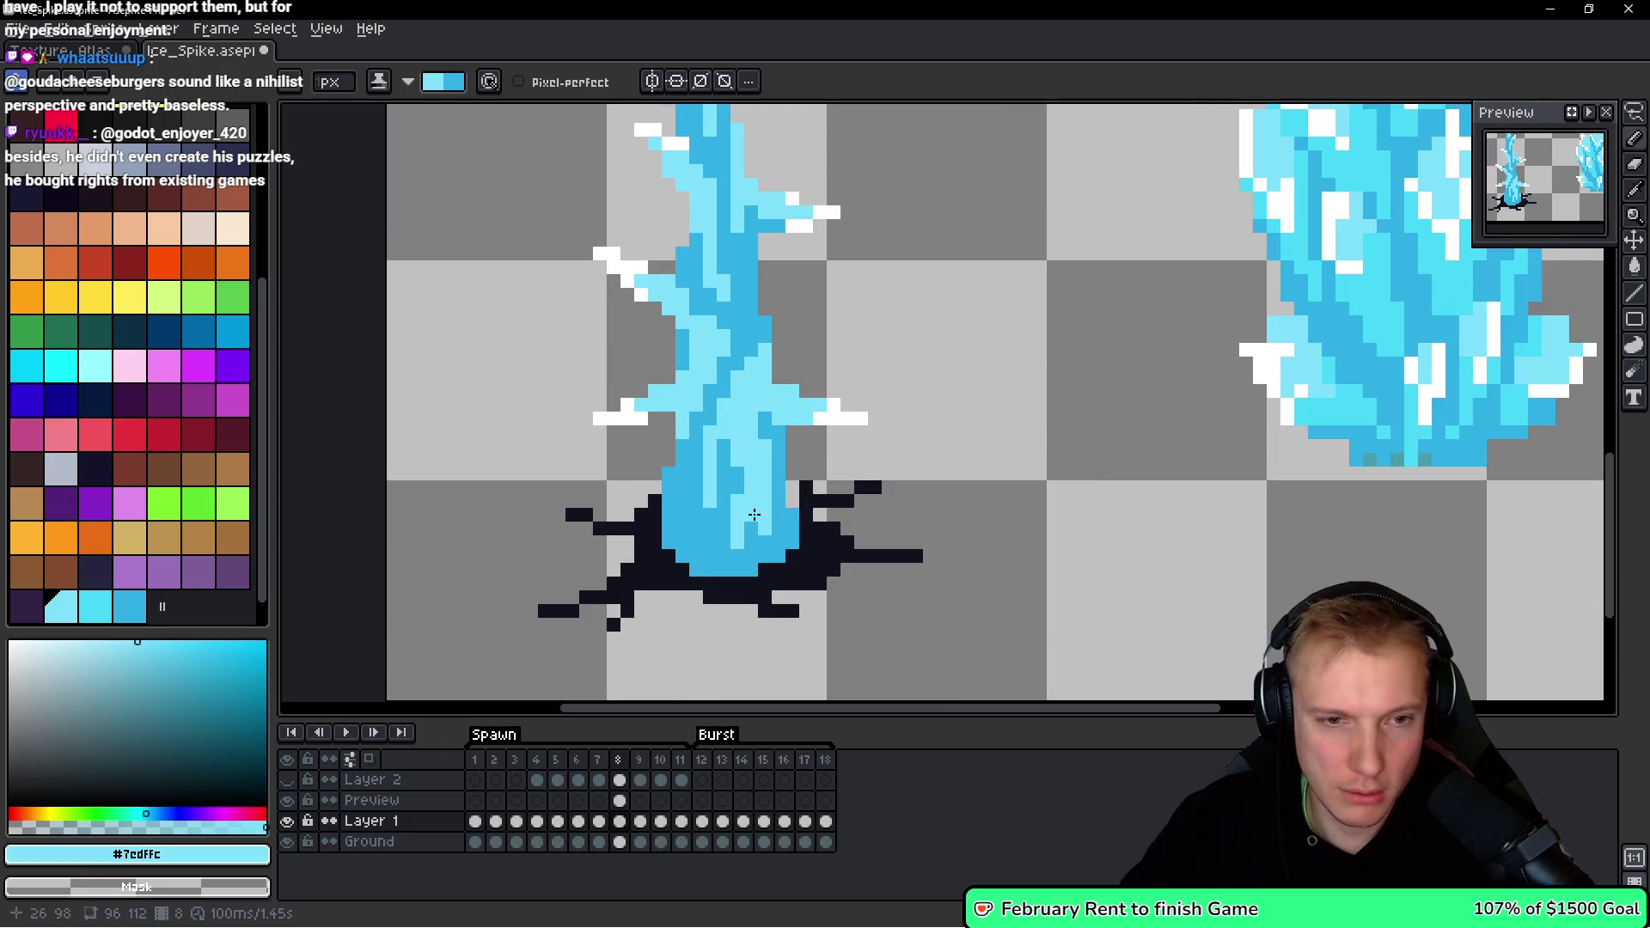
{"action": "left_click_drag", "start_coordinate": [750, 518], "coordinate": [750, 527]}
{"action": "mouse_move", "coordinate": [726, 436]}
{"action": "left_mouse_down"}
{"action": "mouse_move", "coordinate": [732, 463]}
{"action": "mouse_move", "coordinate": [705, 490]}
{"action": "mouse_move", "coordinate": [699, 470]}
{"action": "left_mouse_up"}
{"action": "left_click", "coordinate": [726, 480]}
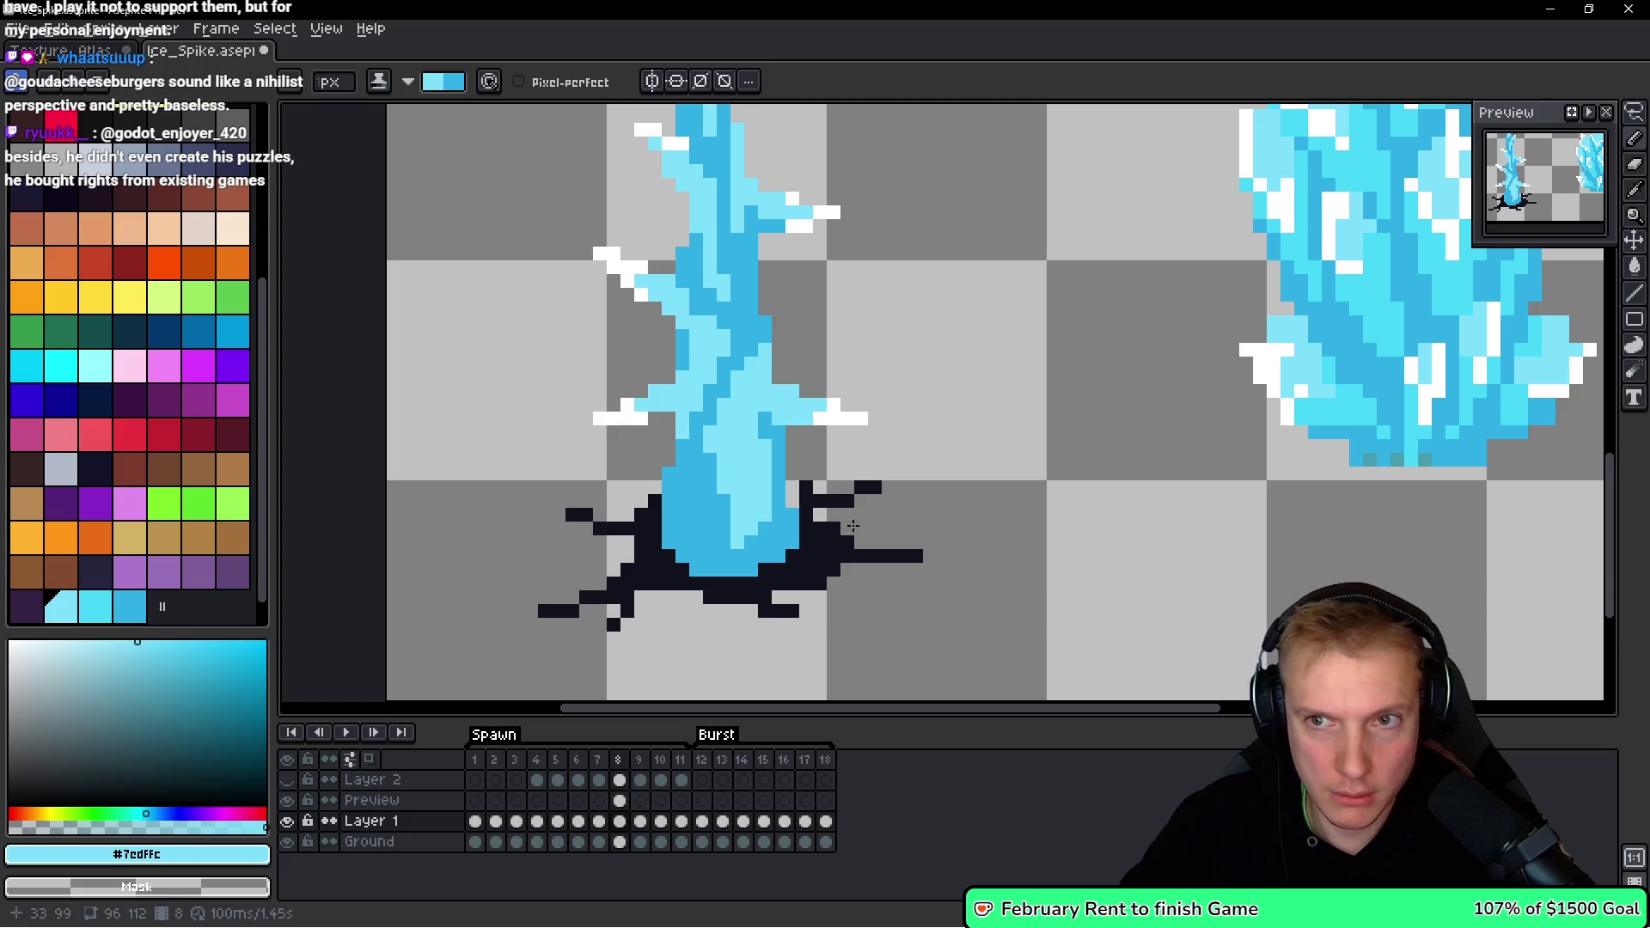
{"action": "scroll", "coordinate": [898, 490], "scroll_direction": "down", "scroll_amount": 7}
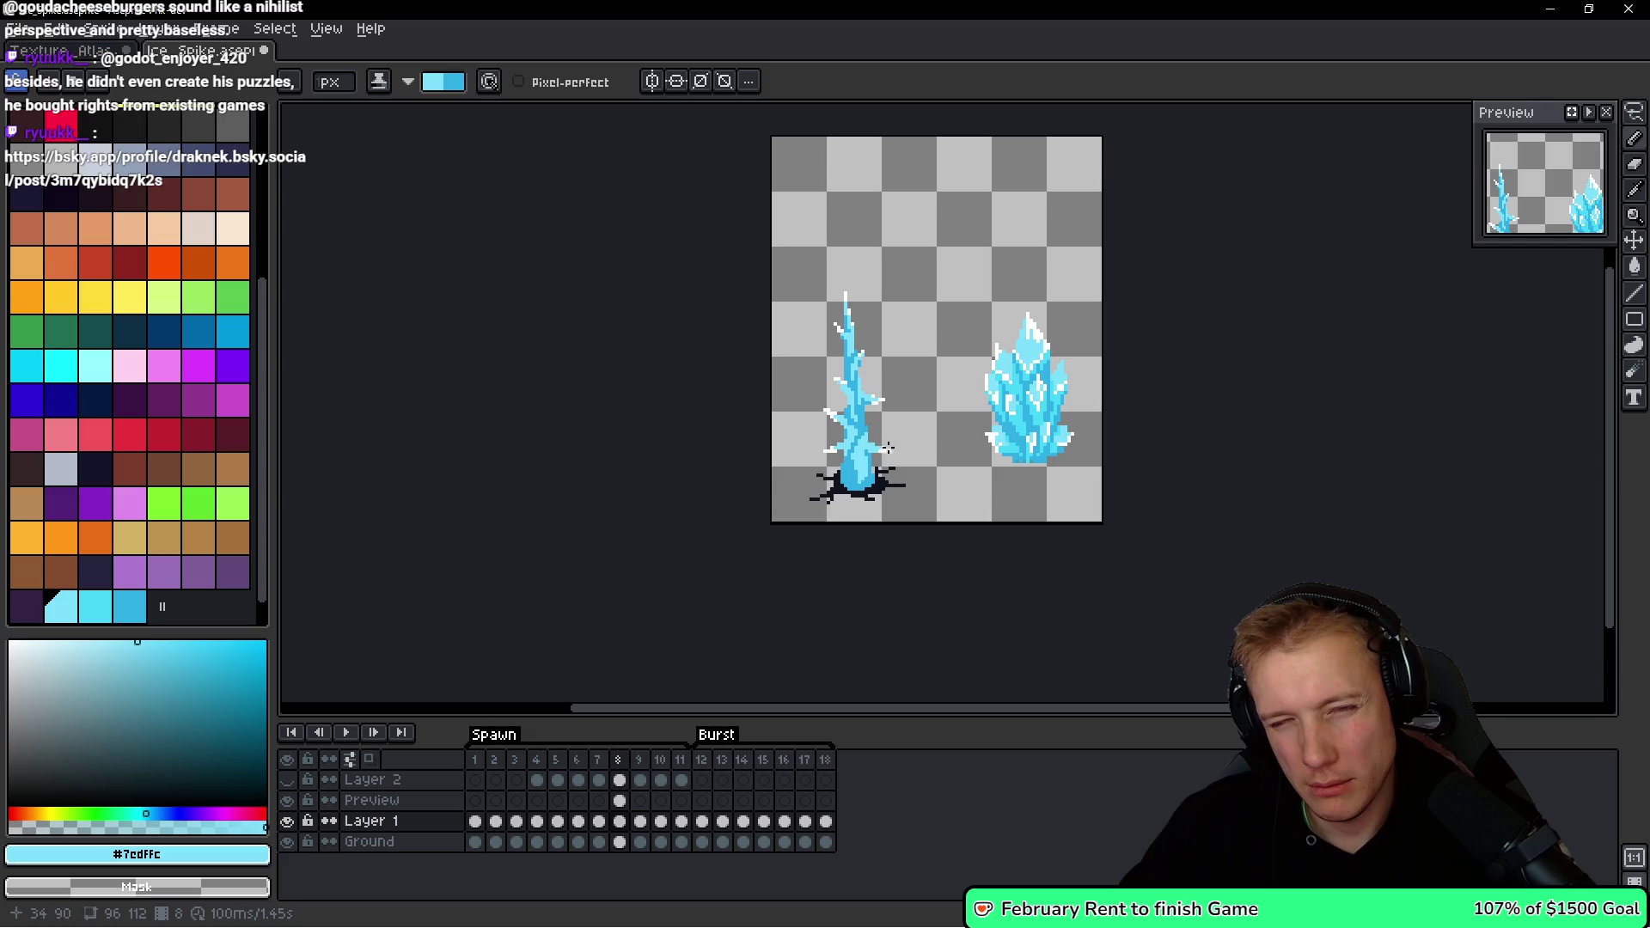
Darken a small trunk block and paint a dark-blue band across the spike's middle.
{"action": "scroll", "coordinate": [887, 447], "scroll_direction": "up", "scroll_amount": 5}
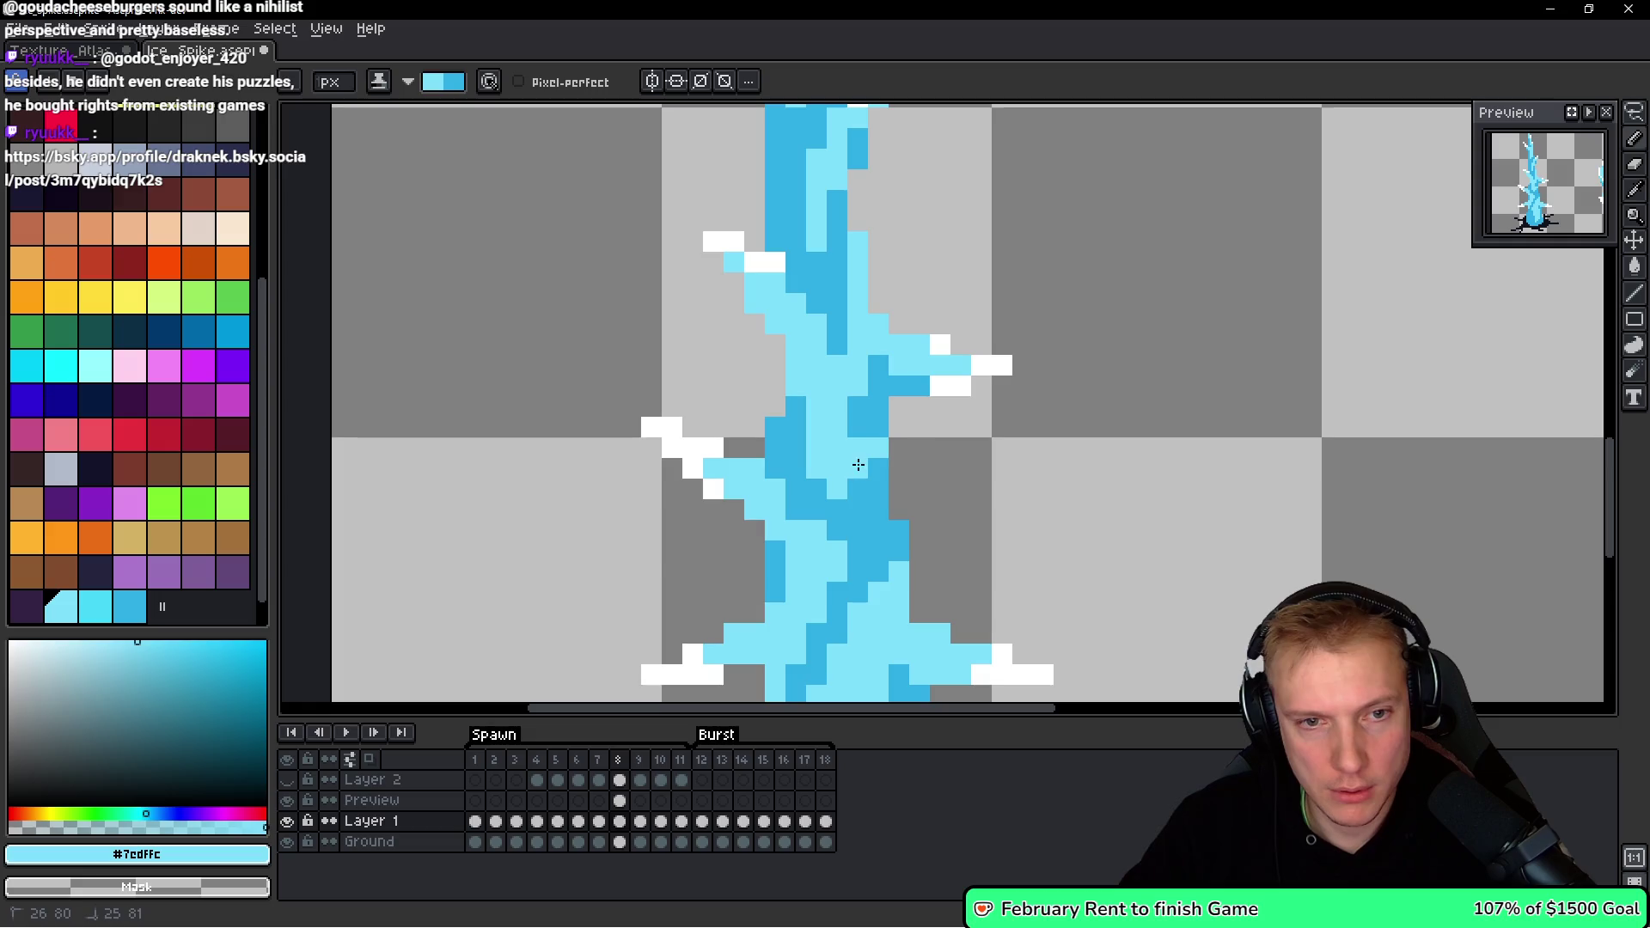
{"action": "left_click_drag", "start_coordinate": [868, 423], "coordinate": [867, 469]}
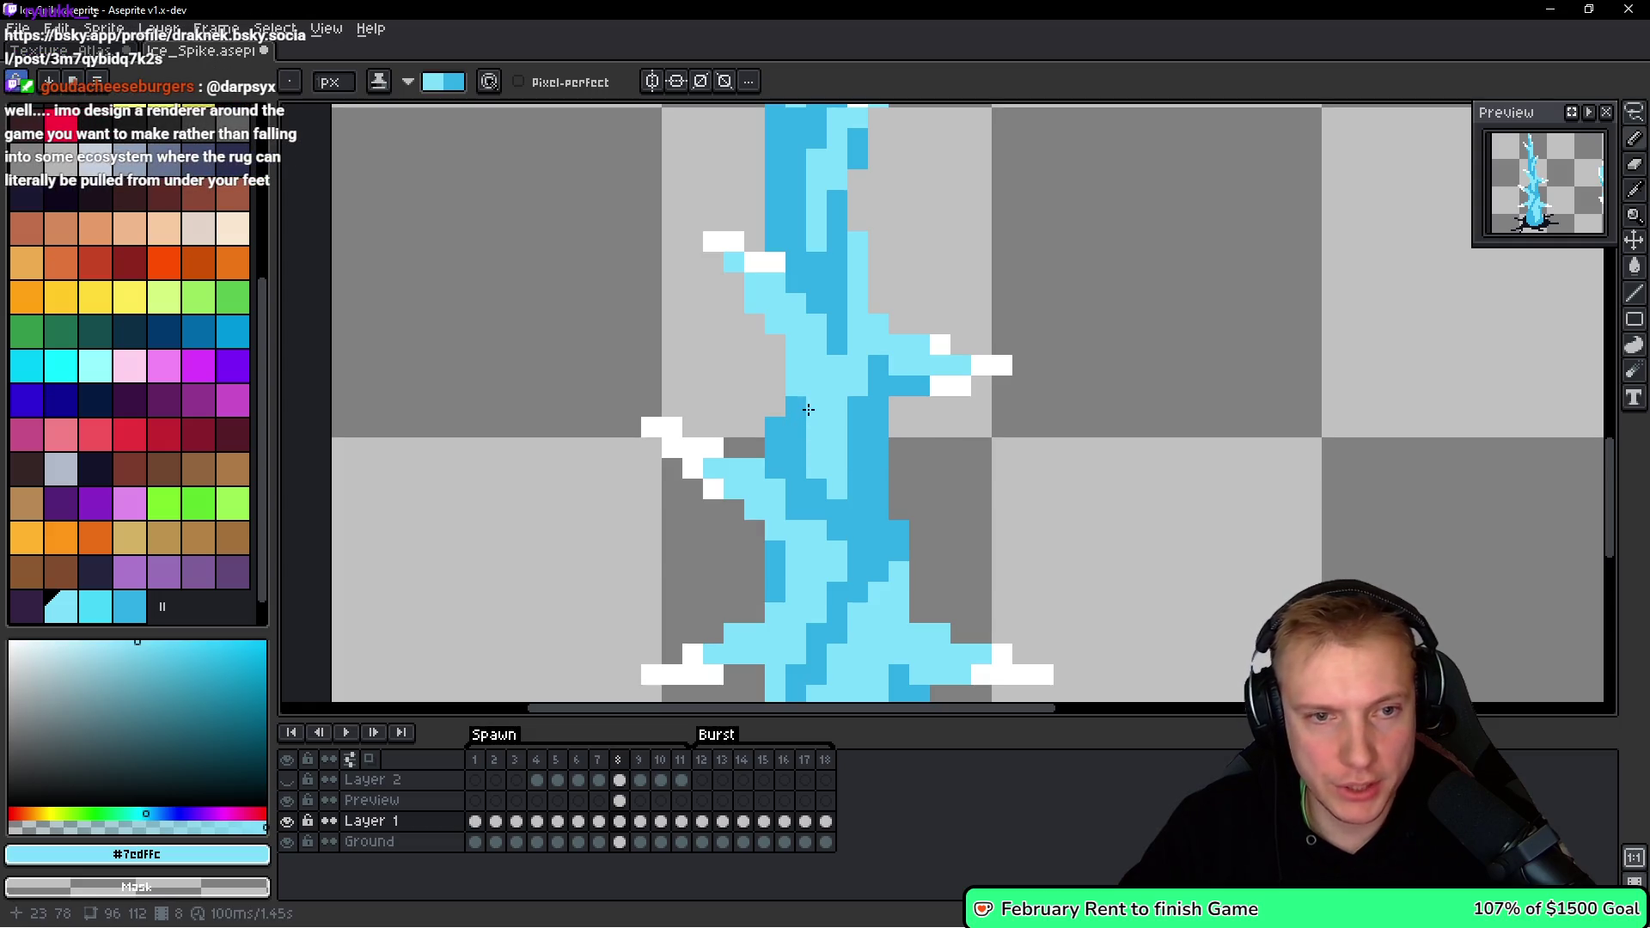
{"action": "scroll", "coordinate": [956, 404], "scroll_direction": "down", "scroll_amount": 5}
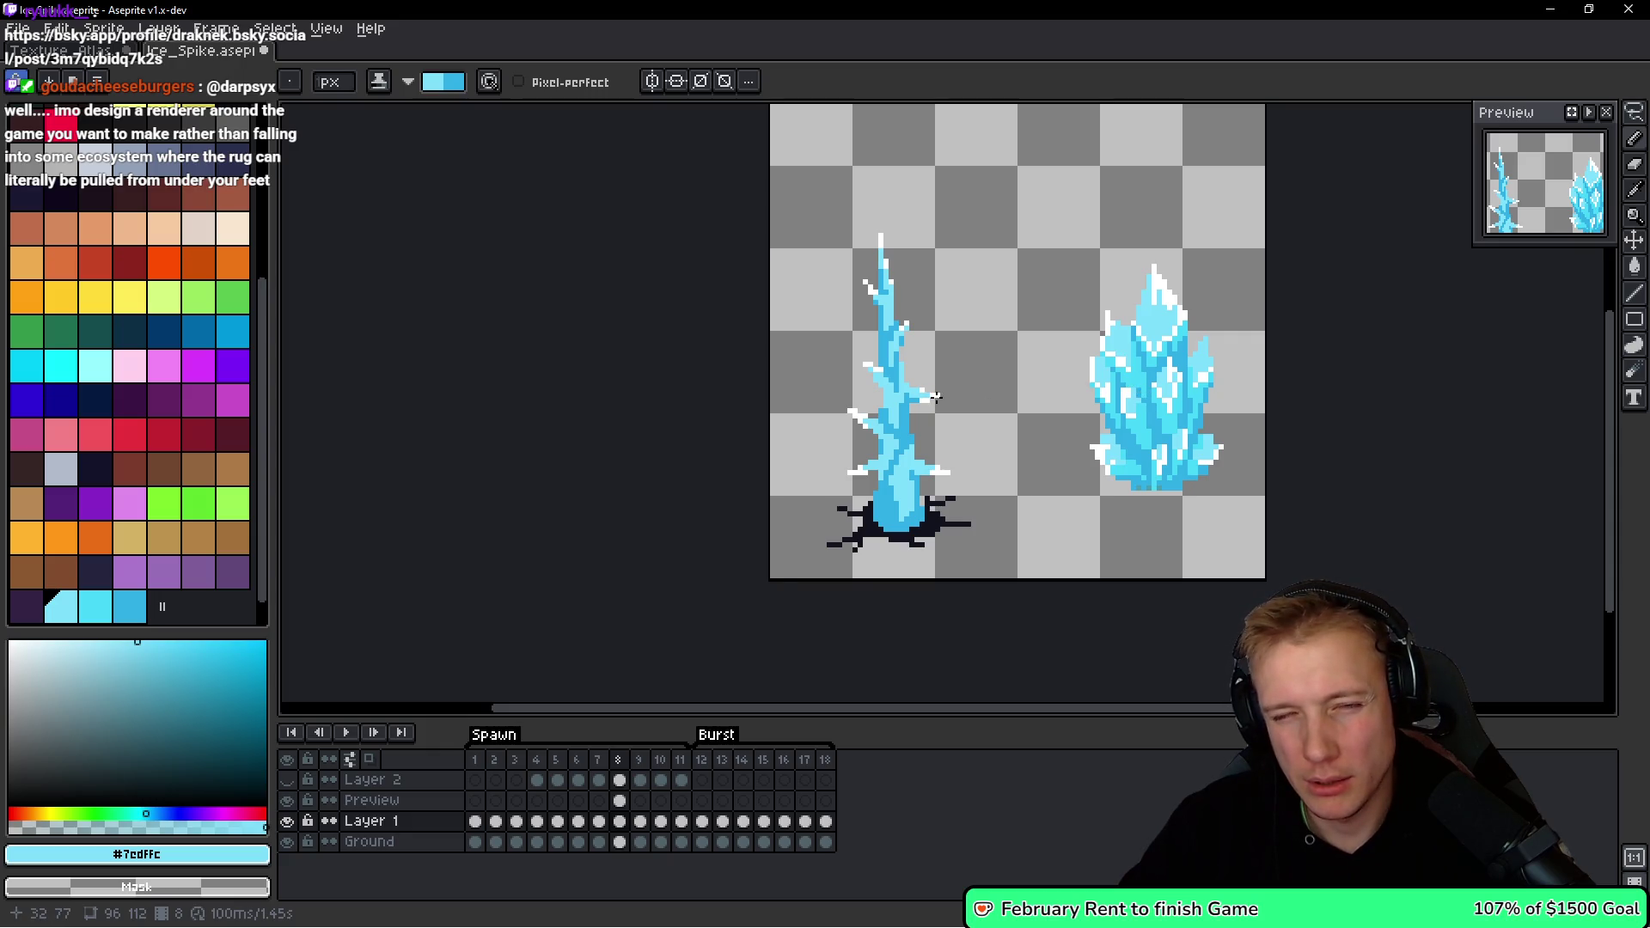
{"action": "scroll", "coordinate": [935, 399], "scroll_direction": "up", "scroll_amount": 3}
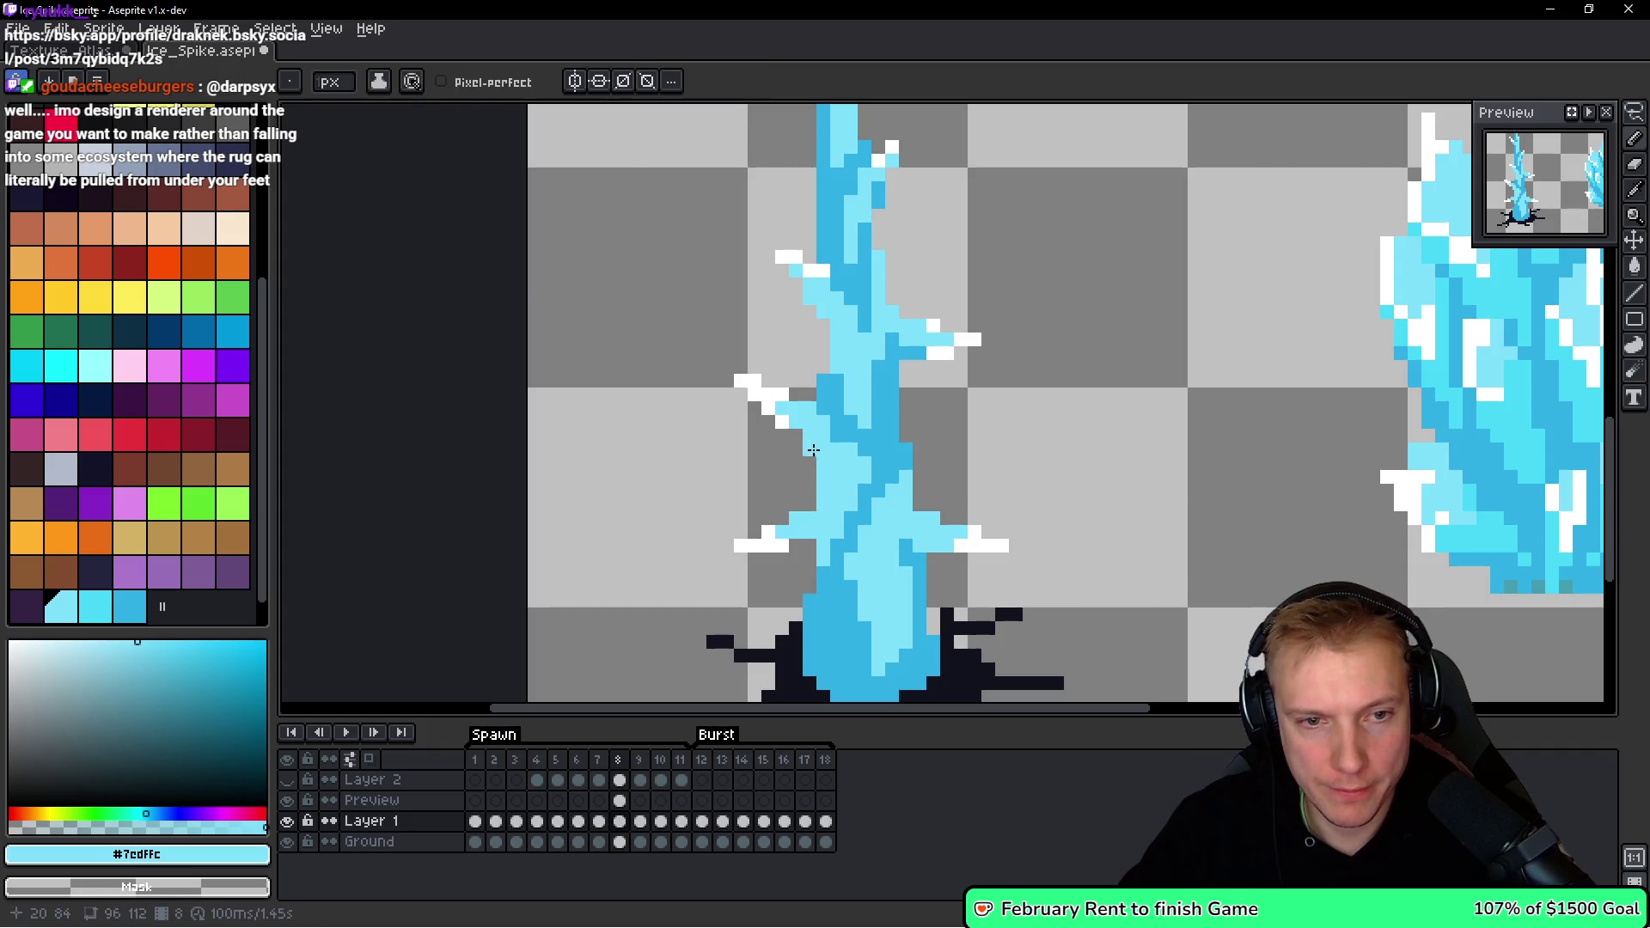
{"action": "scroll", "coordinate": [978, 448], "scroll_direction": "down", "scroll_amount": 2}
{"action": "scroll", "coordinate": [978, 448], "scroll_direction": "down", "scroll_amount": 2}
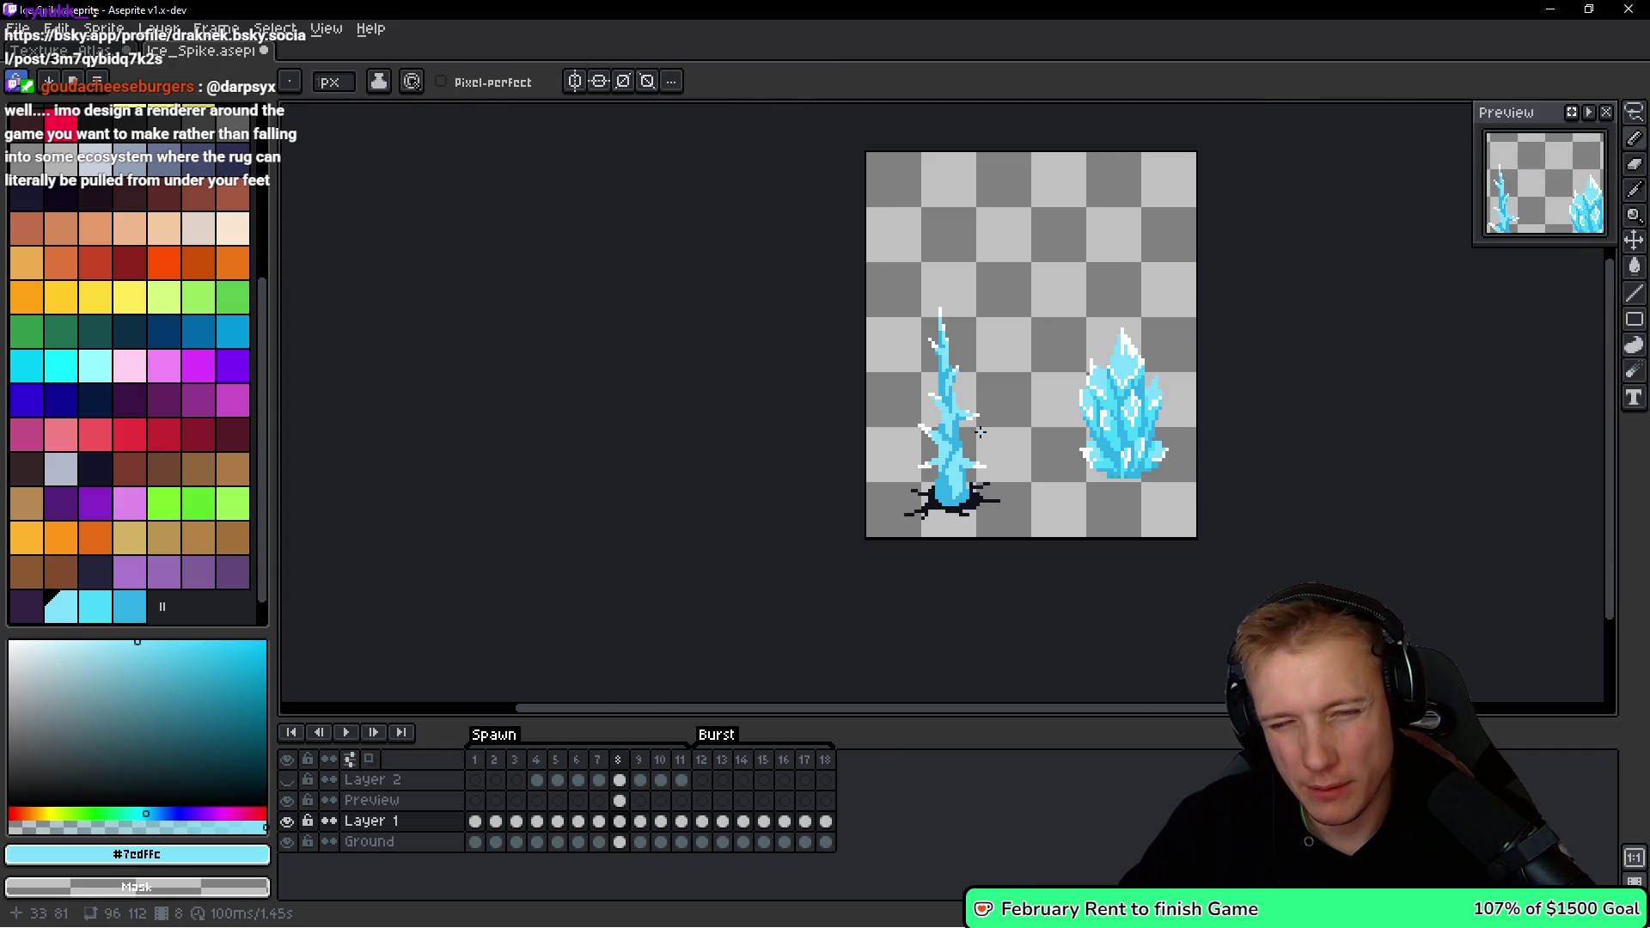
{"action": "scroll", "coordinate": [980, 432], "scroll_direction": "up", "scroll_amount": 4}
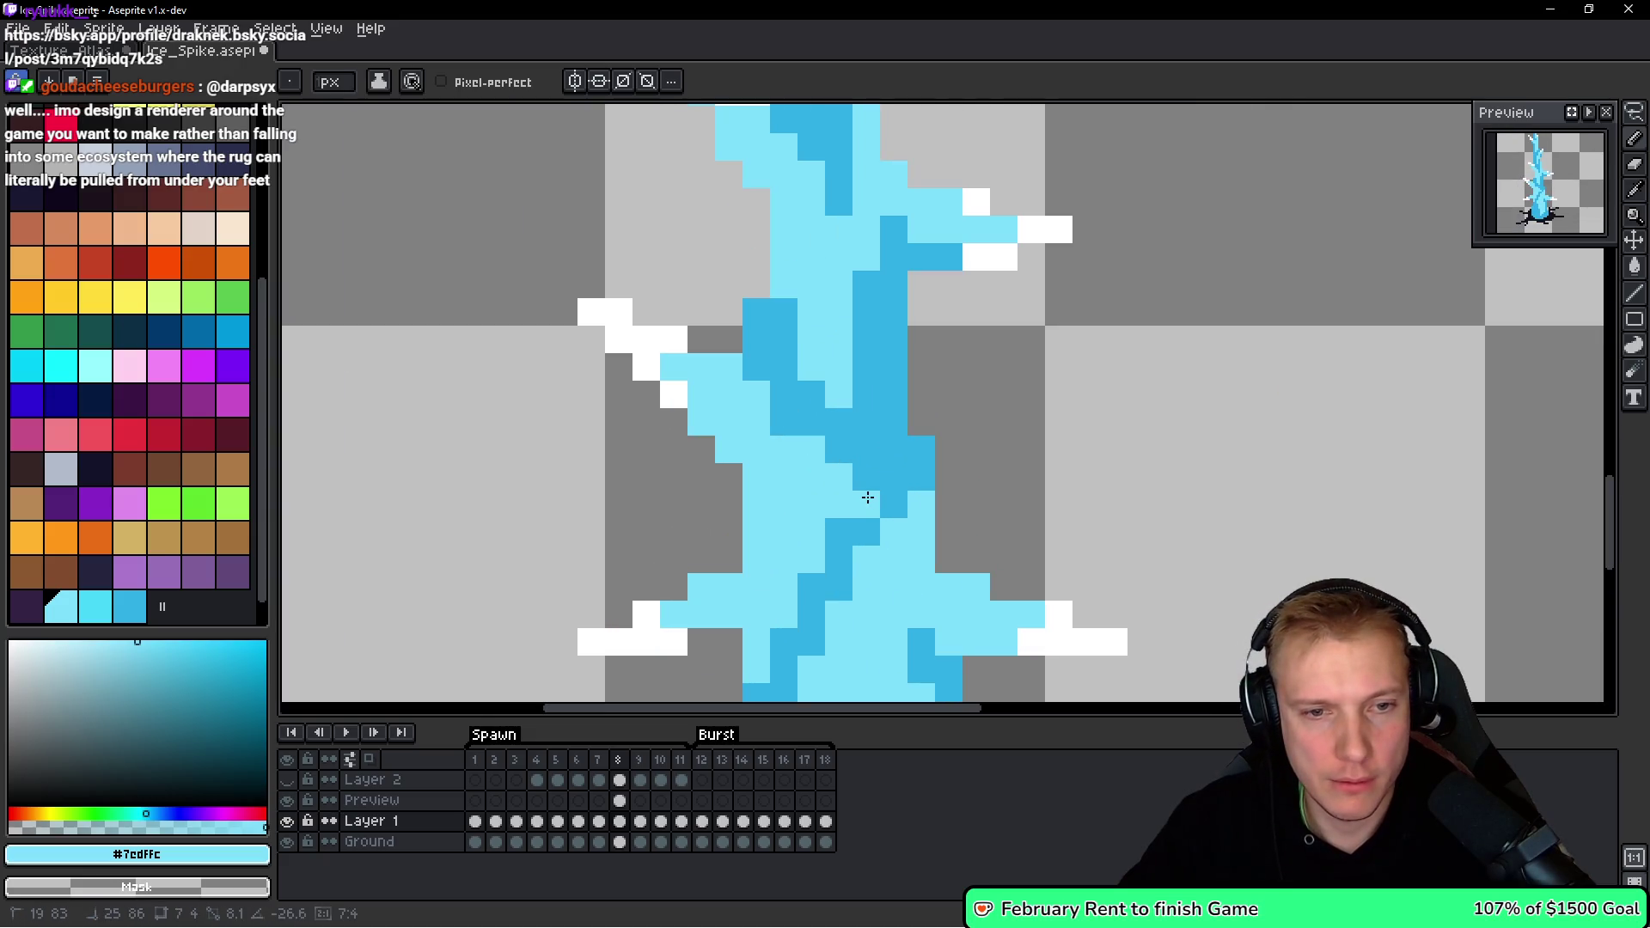
{"action": "scroll", "coordinate": [751, 462], "scroll_direction": "down", "scroll_amount": 1}
{"action": "left_click_drag", "start_coordinate": [752, 462], "coordinate": [837, 439]}
Extend the dark band rightward, keeping one pixel light cyan.
{"action": "scroll", "coordinate": [817, 442], "scroll_direction": "down", "scroll_amount": 9}
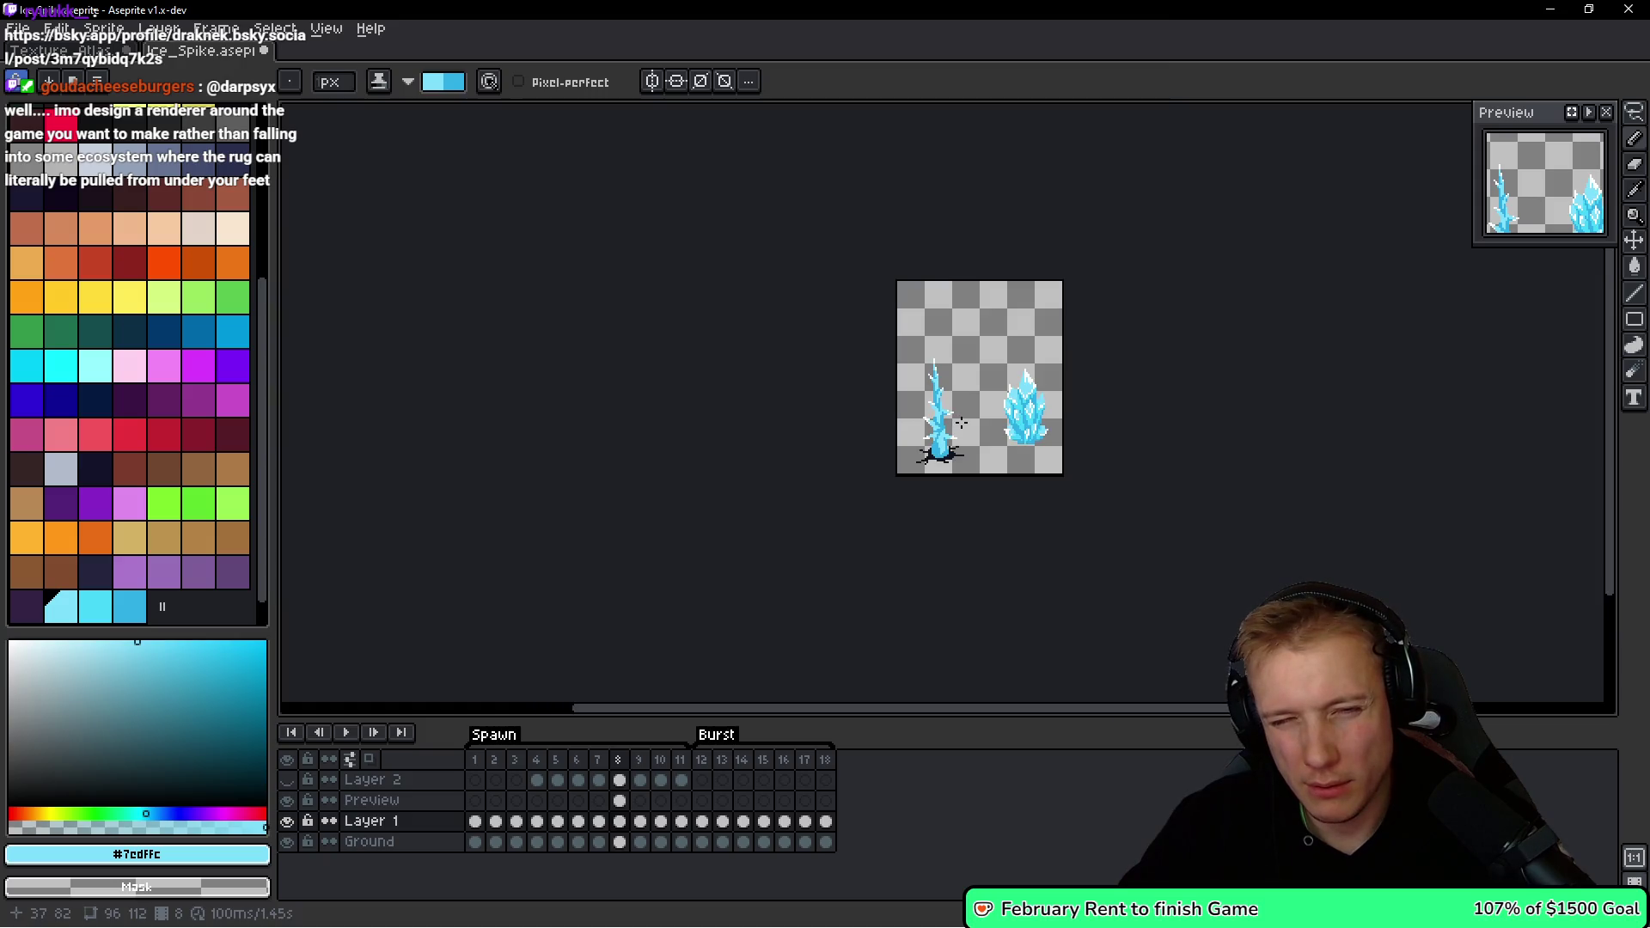
{"action": "scroll", "coordinate": [961, 422], "scroll_direction": "up", "scroll_amount": 5}
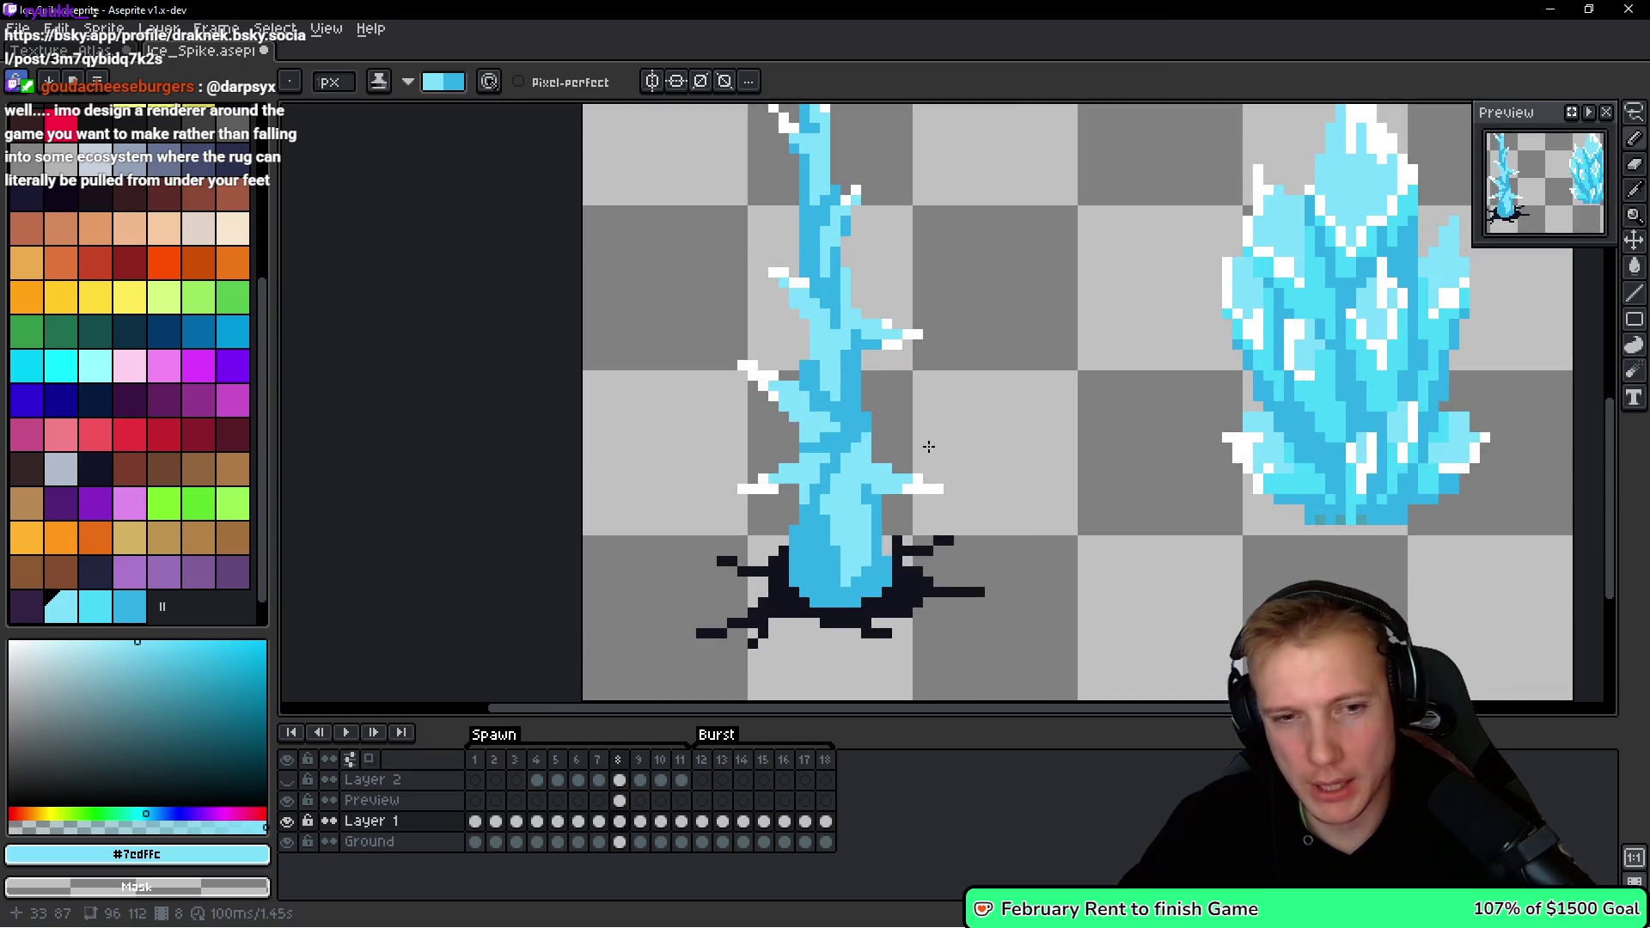
{"action": "scroll", "coordinate": [818, 329], "scroll_direction": "up", "scroll_amount": 2}
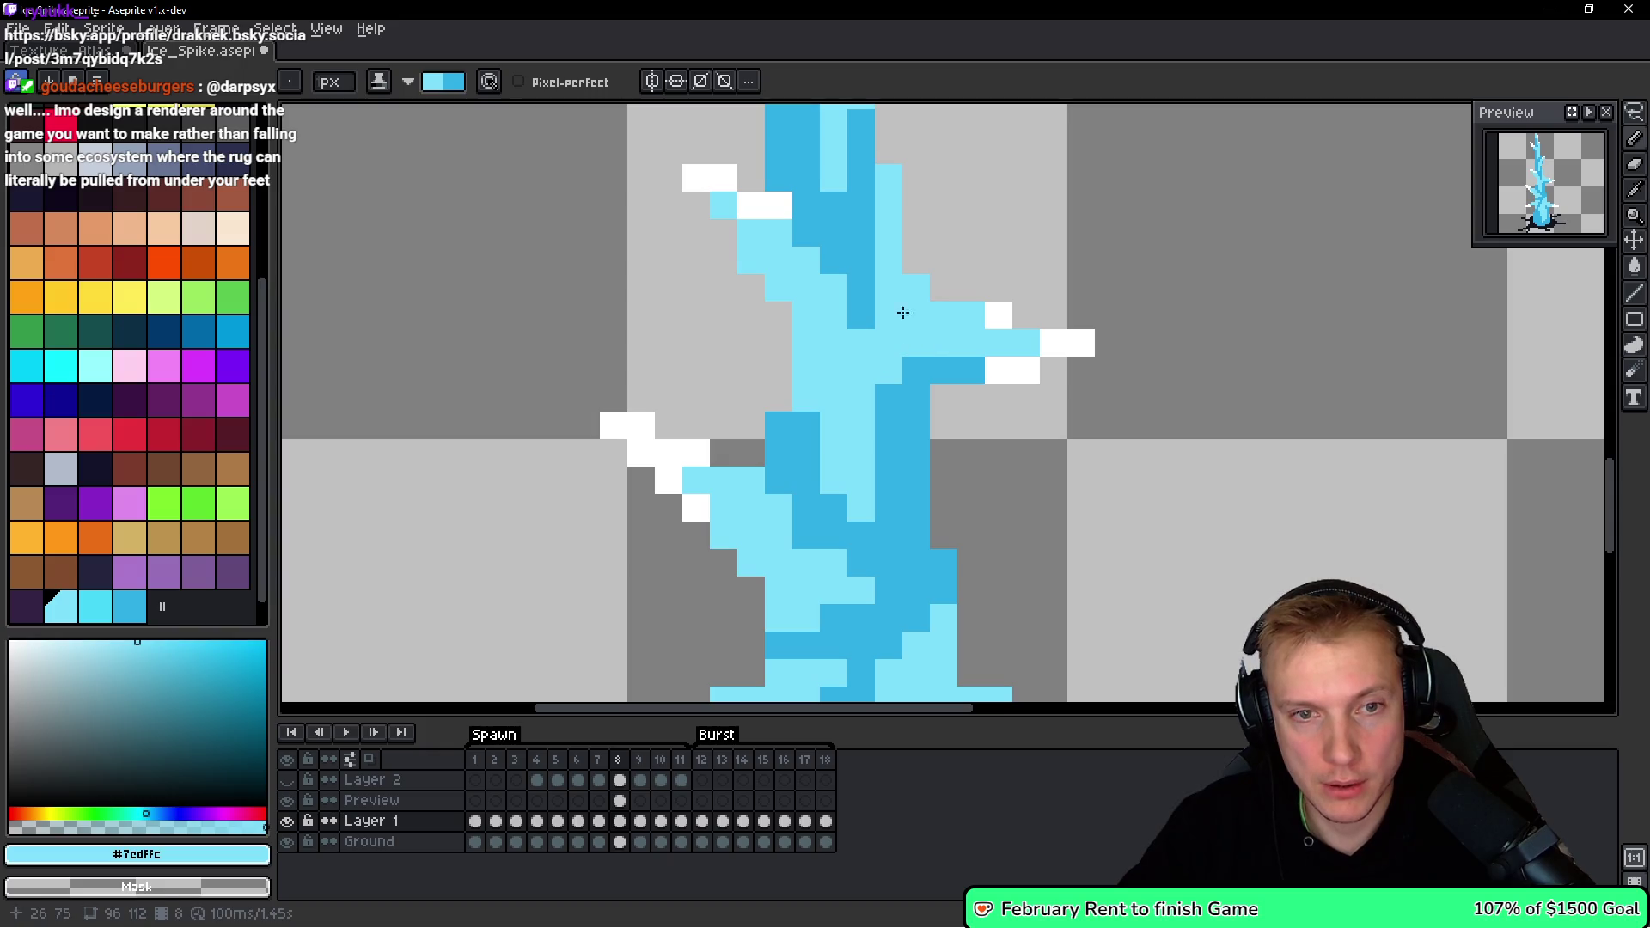
{"action": "left_click", "coordinate": [811, 392]}
{"action": "left_click_drag", "start_coordinate": [838, 398], "coordinate": [892, 404]}
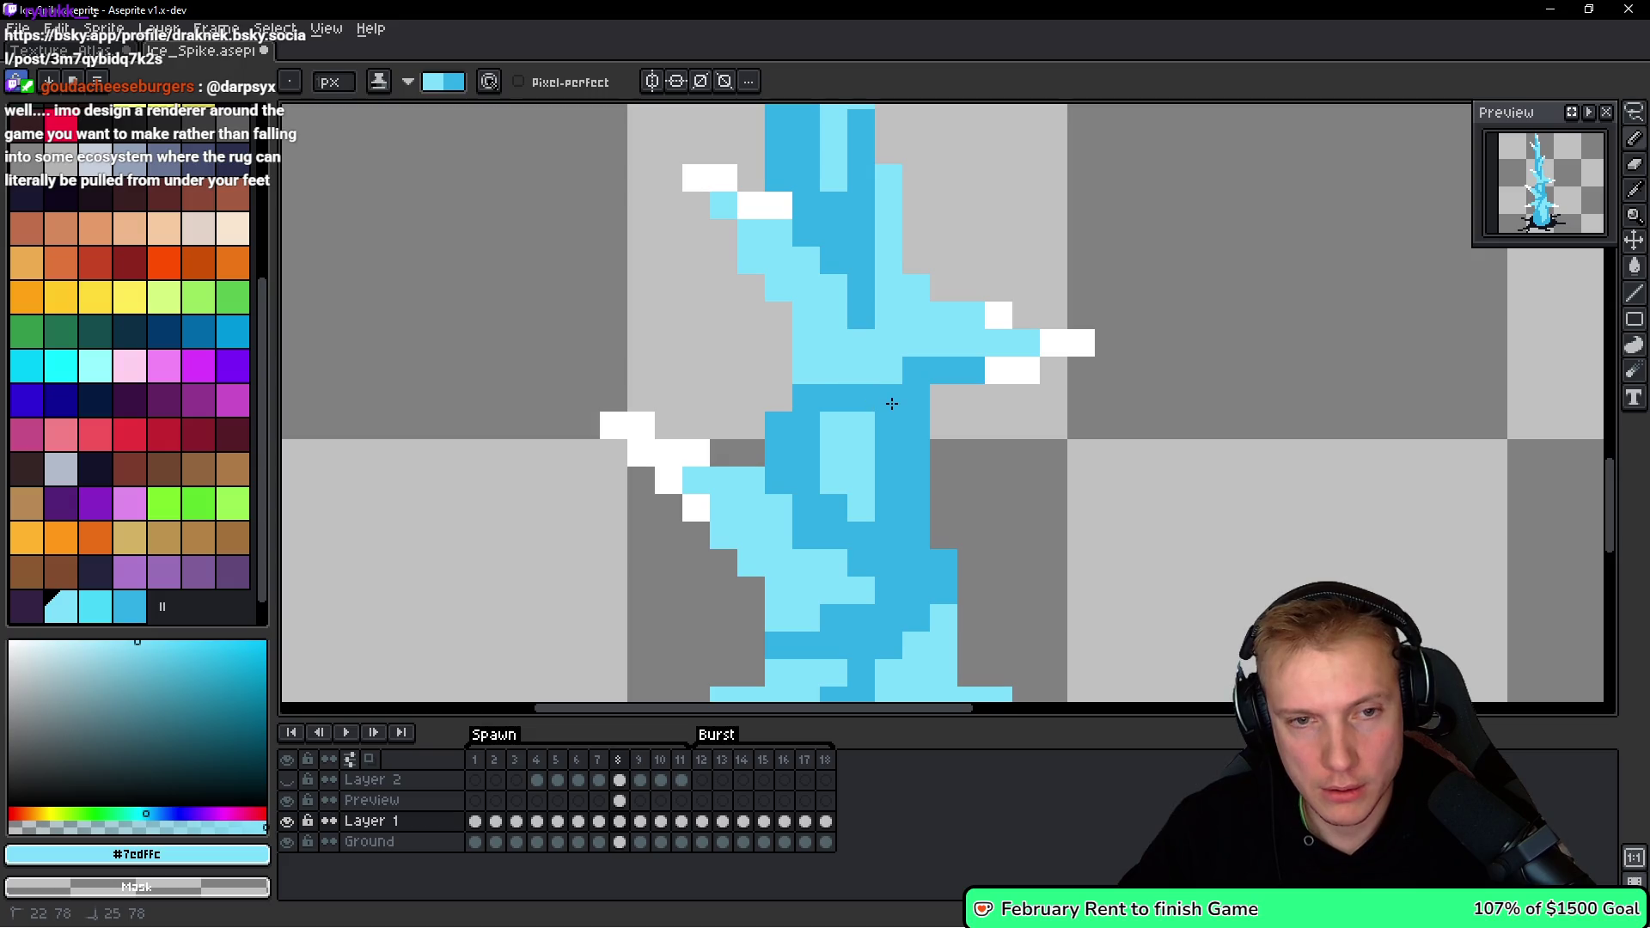
{"action": "left_click", "coordinate": [868, 409]}
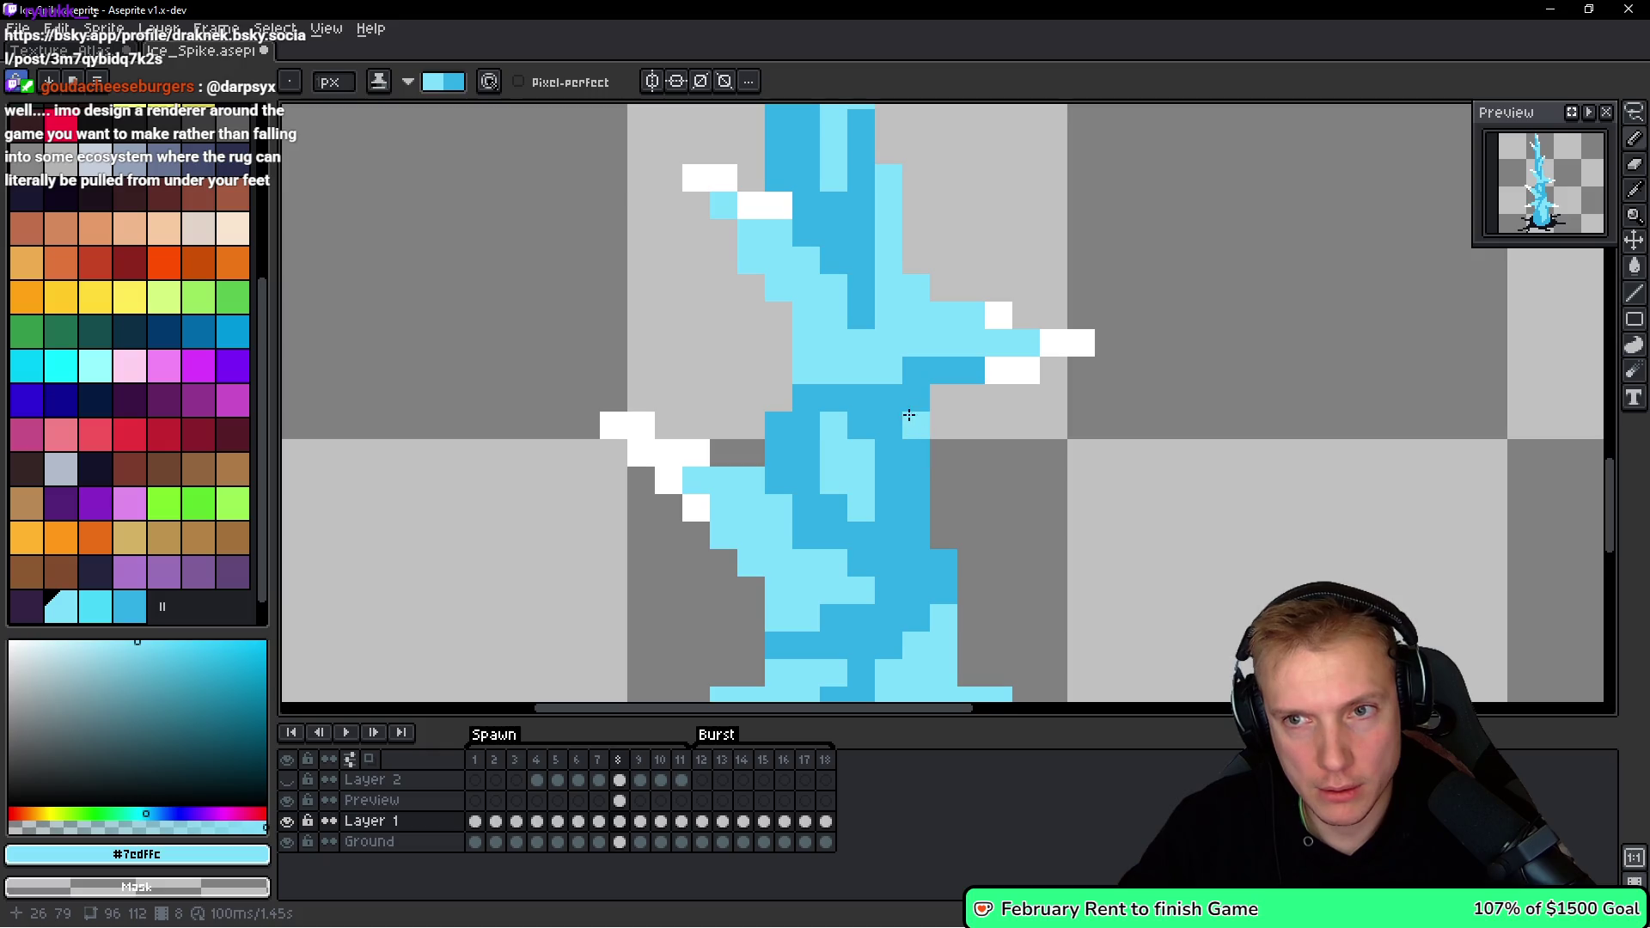
Repaint the spike's centre streak solid dark blue over the light-blue pixels.
{"action": "scroll", "coordinate": [1029, 381], "scroll_direction": "down", "scroll_amount": 5}
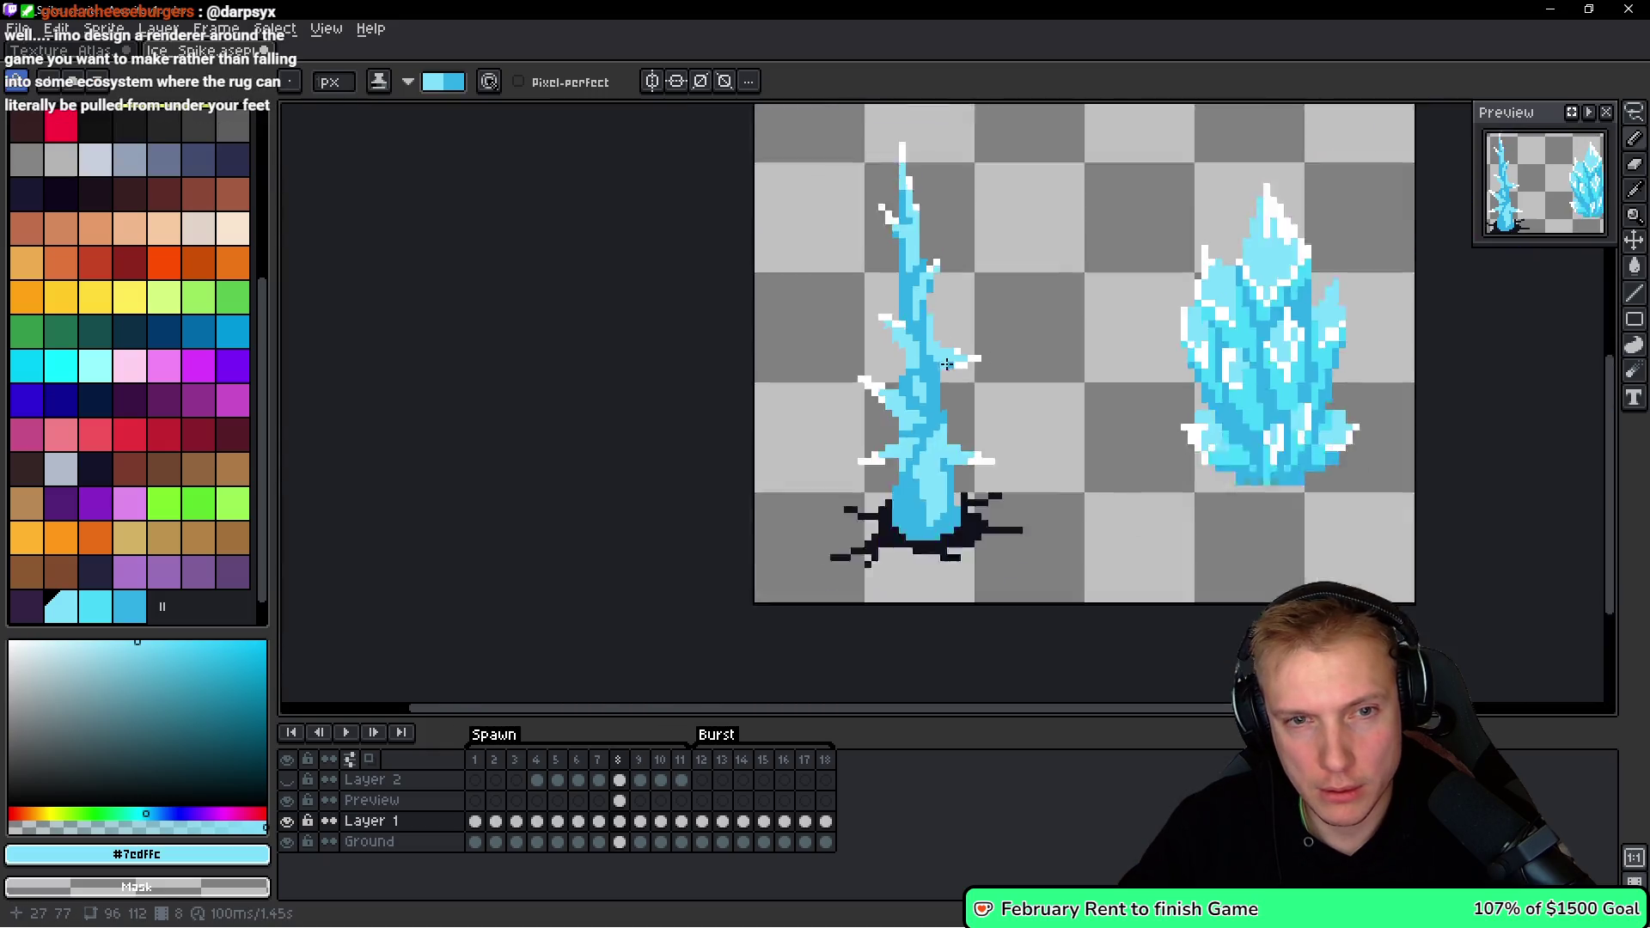
{"action": "scroll", "coordinate": [1029, 381], "scroll_direction": "down", "scroll_amount": 3}
{"action": "scroll", "coordinate": [1029, 381], "scroll_direction": "up", "scroll_amount": 3}
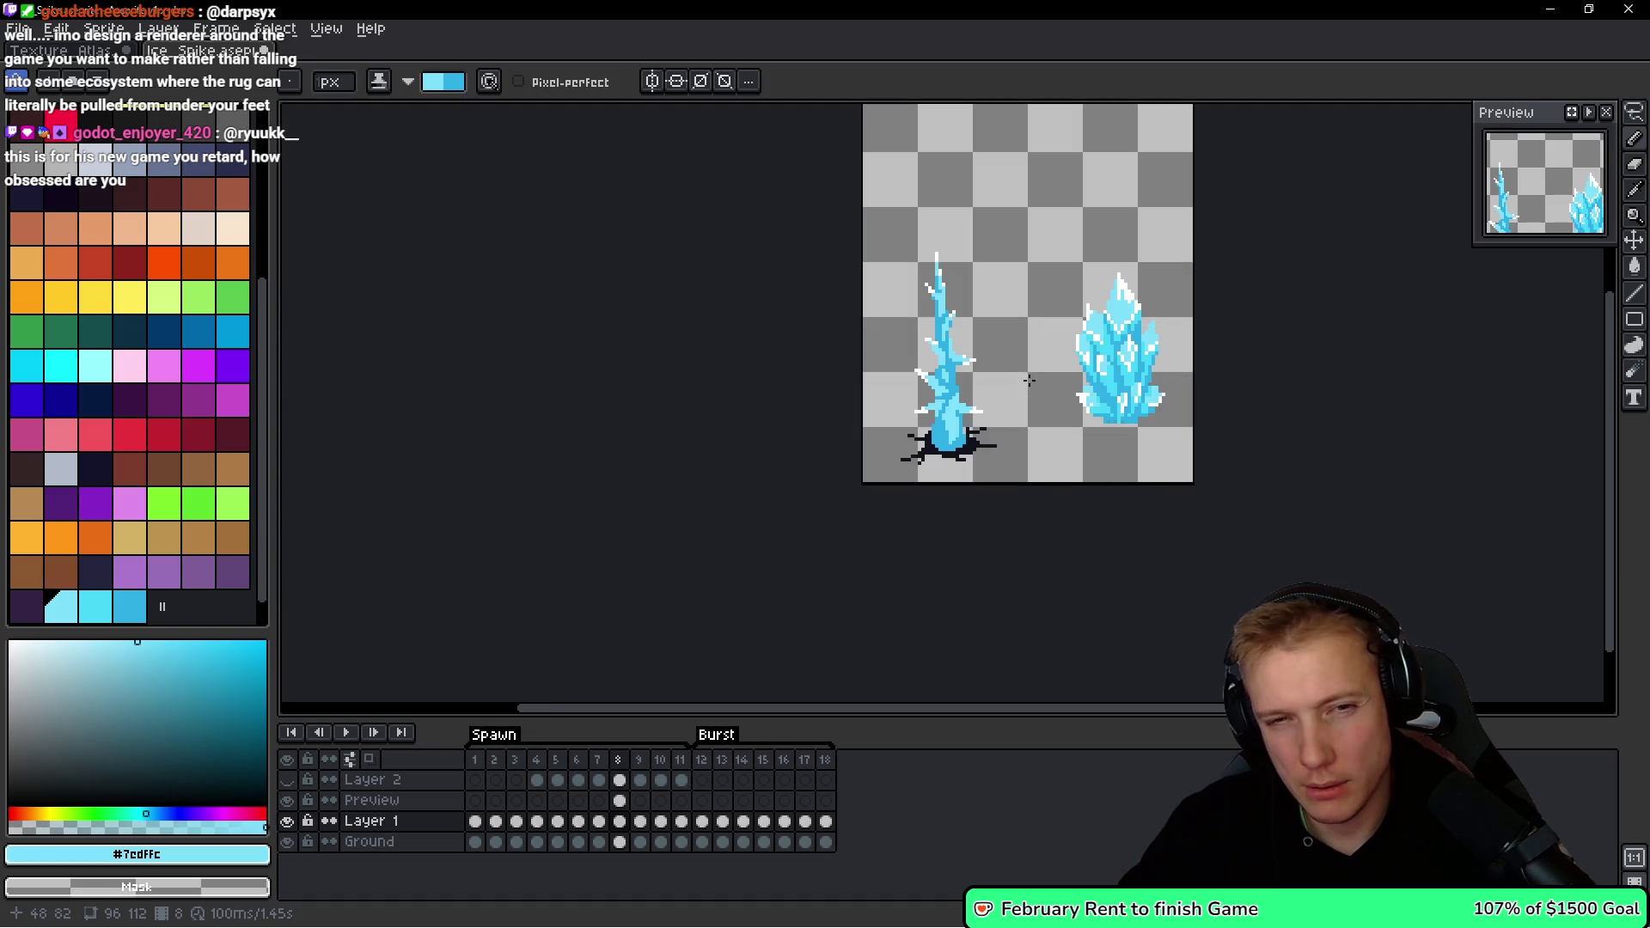
{"action": "scroll", "coordinate": [948, 352], "scroll_direction": "up", "scroll_amount": 3}
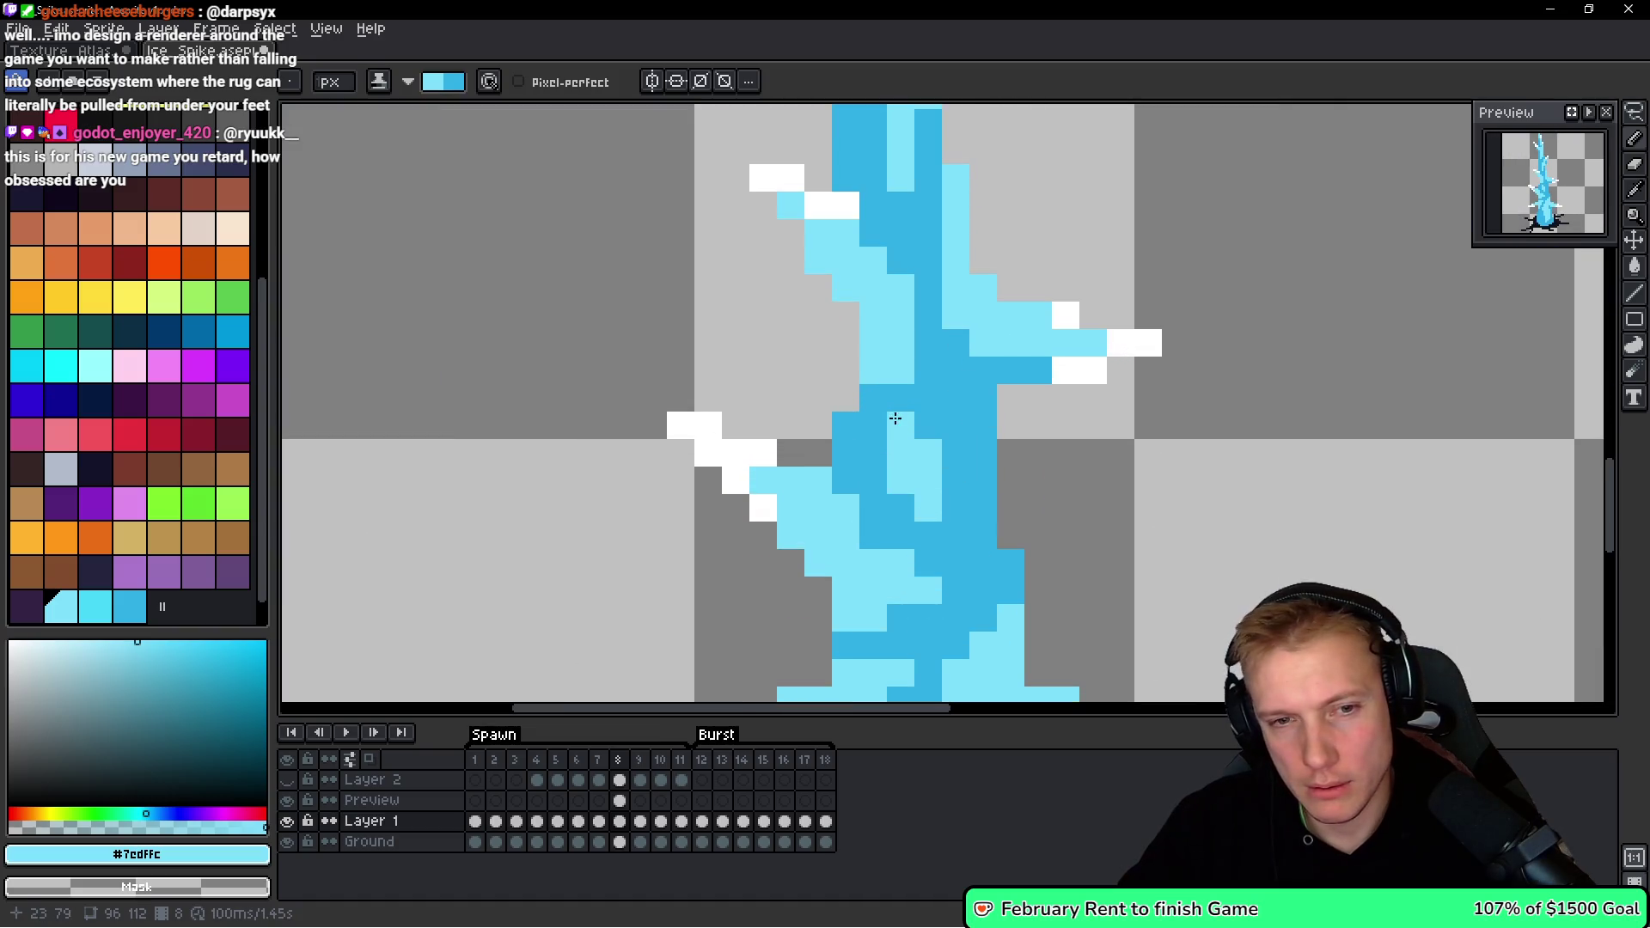
{"action": "mouse_move", "coordinate": [938, 521]}
{"action": "left_mouse_down"}
{"action": "mouse_move", "coordinate": [946, 505]}
{"action": "mouse_move", "coordinate": [903, 472]}
{"action": "left_mouse_up"}
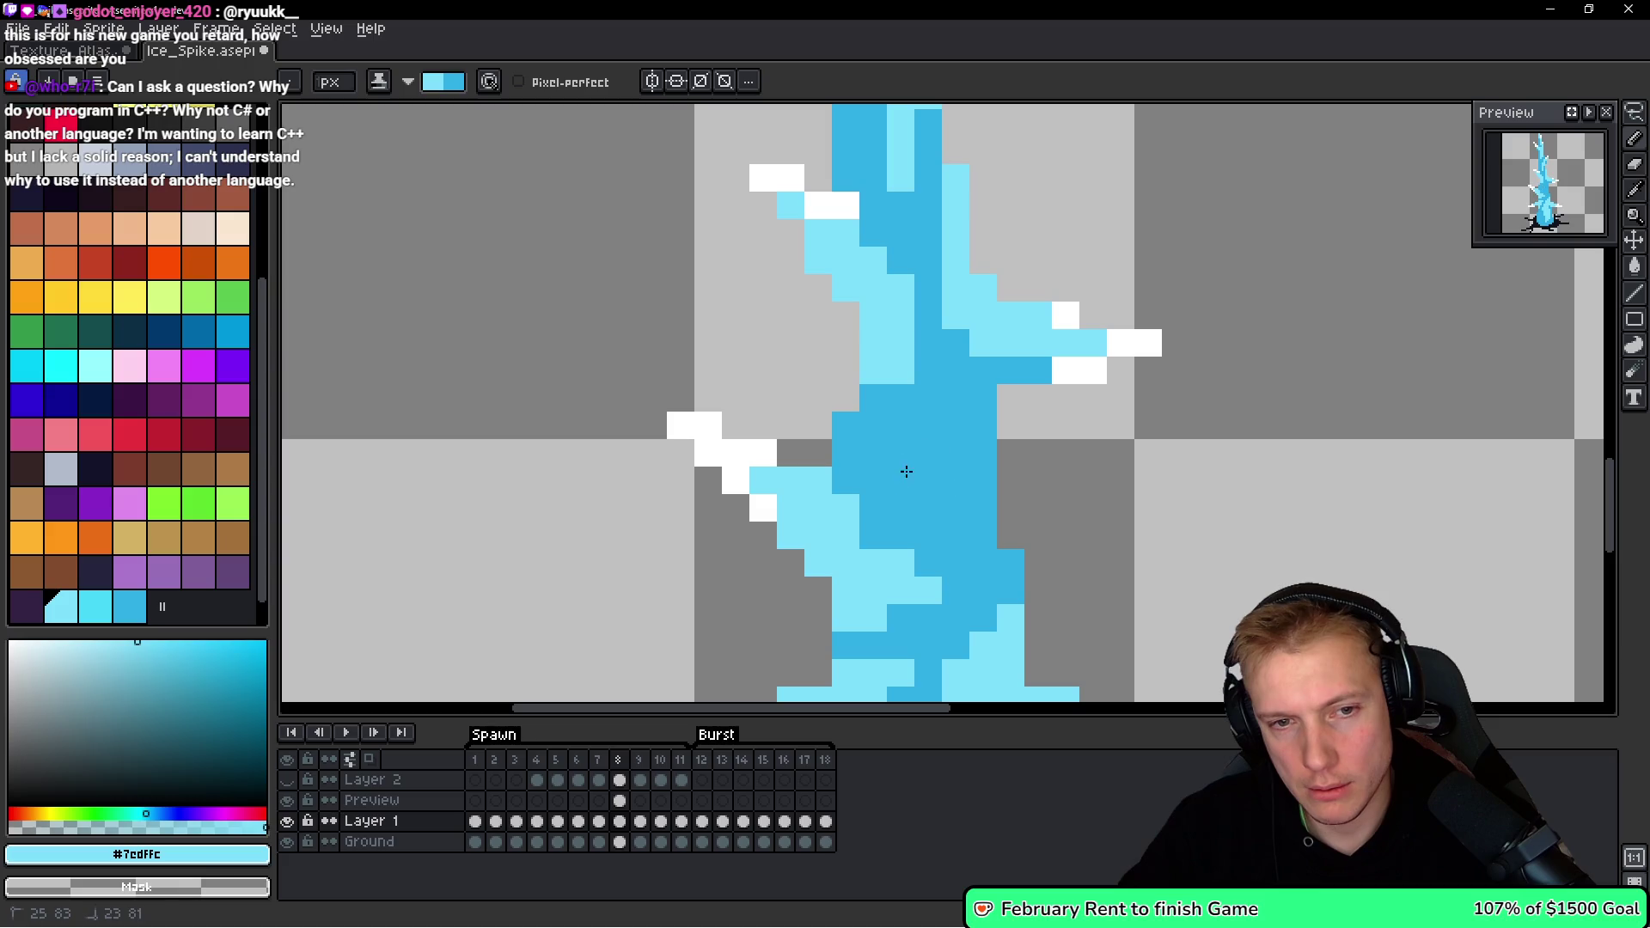
{"action": "mouse_move", "coordinate": [982, 421]}
{"action": "left_mouse_down"}
{"action": "mouse_move", "coordinate": [980, 501]}
{"action": "mouse_move", "coordinate": [954, 472]}
{"action": "mouse_move", "coordinate": [954, 537]}
{"action": "left_mouse_up"}
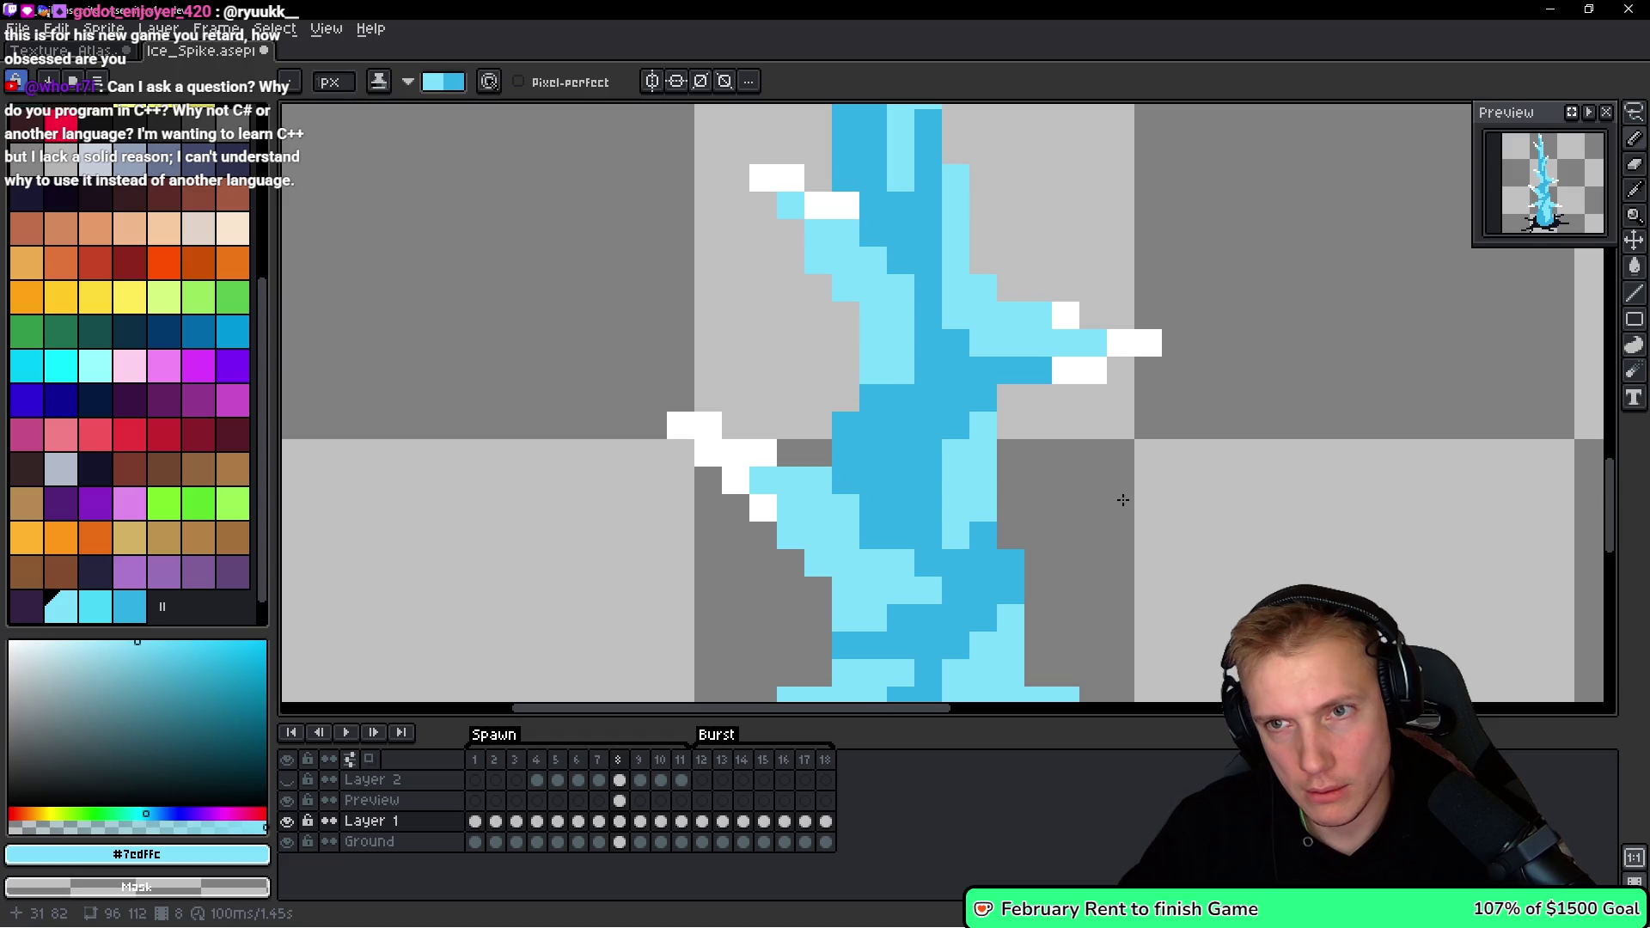
{"action": "mouse_move", "coordinate": [983, 481]}
{"action": "left_mouse_down"}
{"action": "mouse_move", "coordinate": [970, 424]}
{"action": "mouse_move", "coordinate": [951, 451]}
{"action": "left_mouse_up"}
{"action": "left_click", "coordinate": [955, 535]}
Pick the dark blue #30afe6 from the spike with the eyedropper.
{"action": "scroll", "coordinate": [955, 534], "scroll_direction": "down", "scroll_amount": 5}
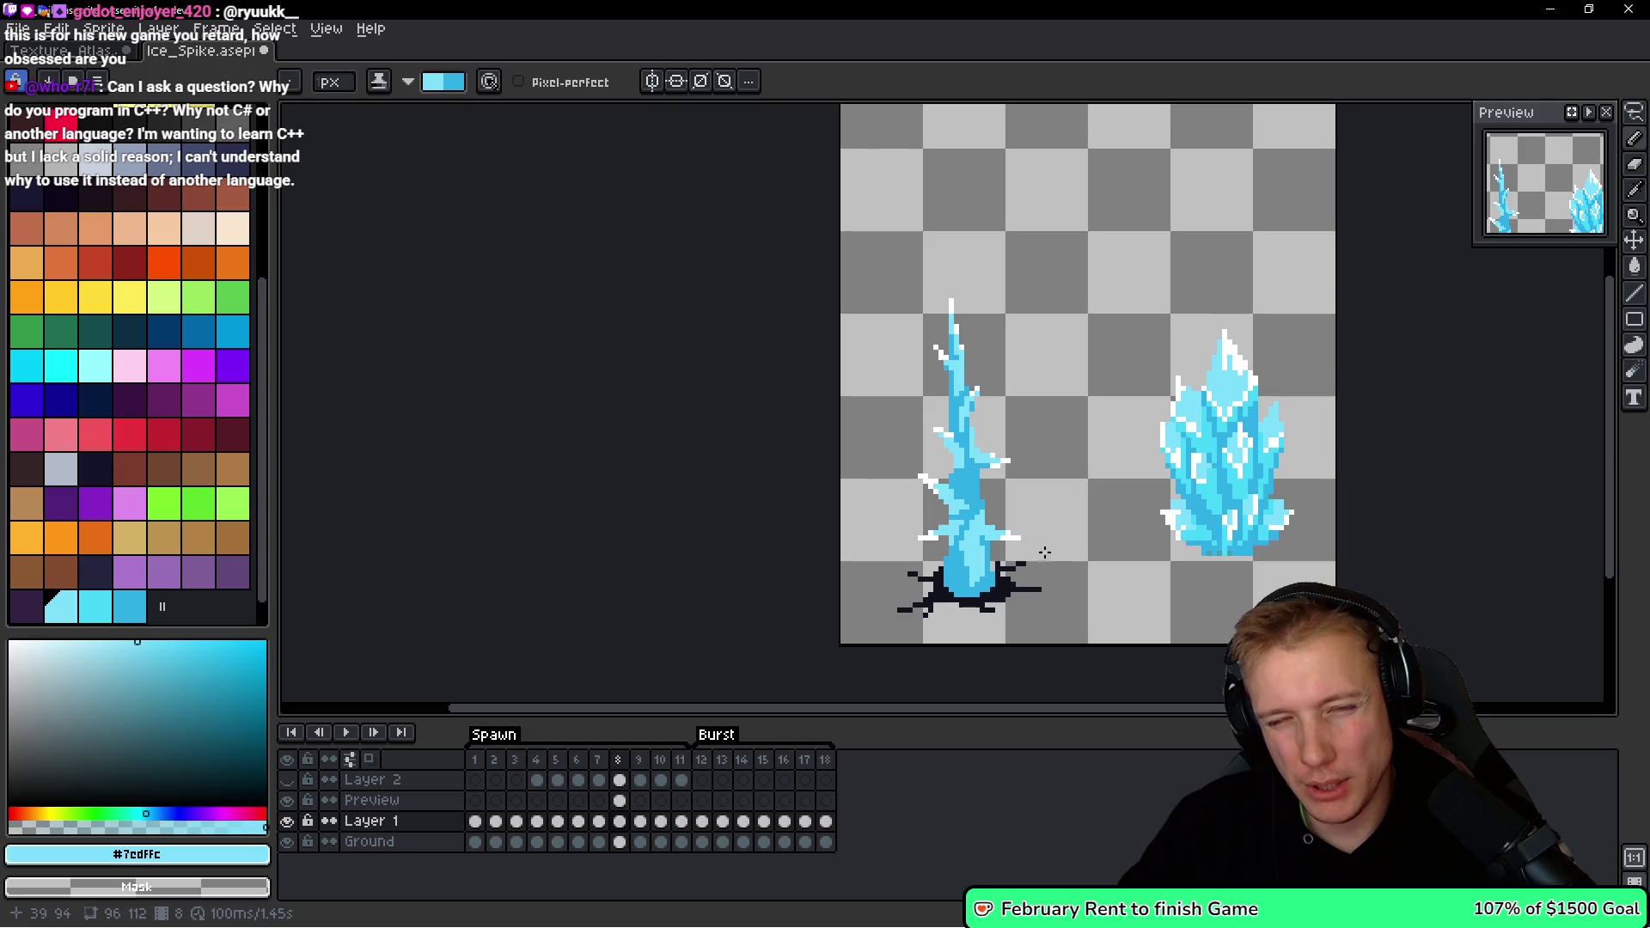
{"action": "scroll", "coordinate": [969, 523], "scroll_direction": "up", "scroll_amount": 3}
{"action": "scroll", "coordinate": [958, 464], "scroll_direction": "down", "scroll_amount": 4}
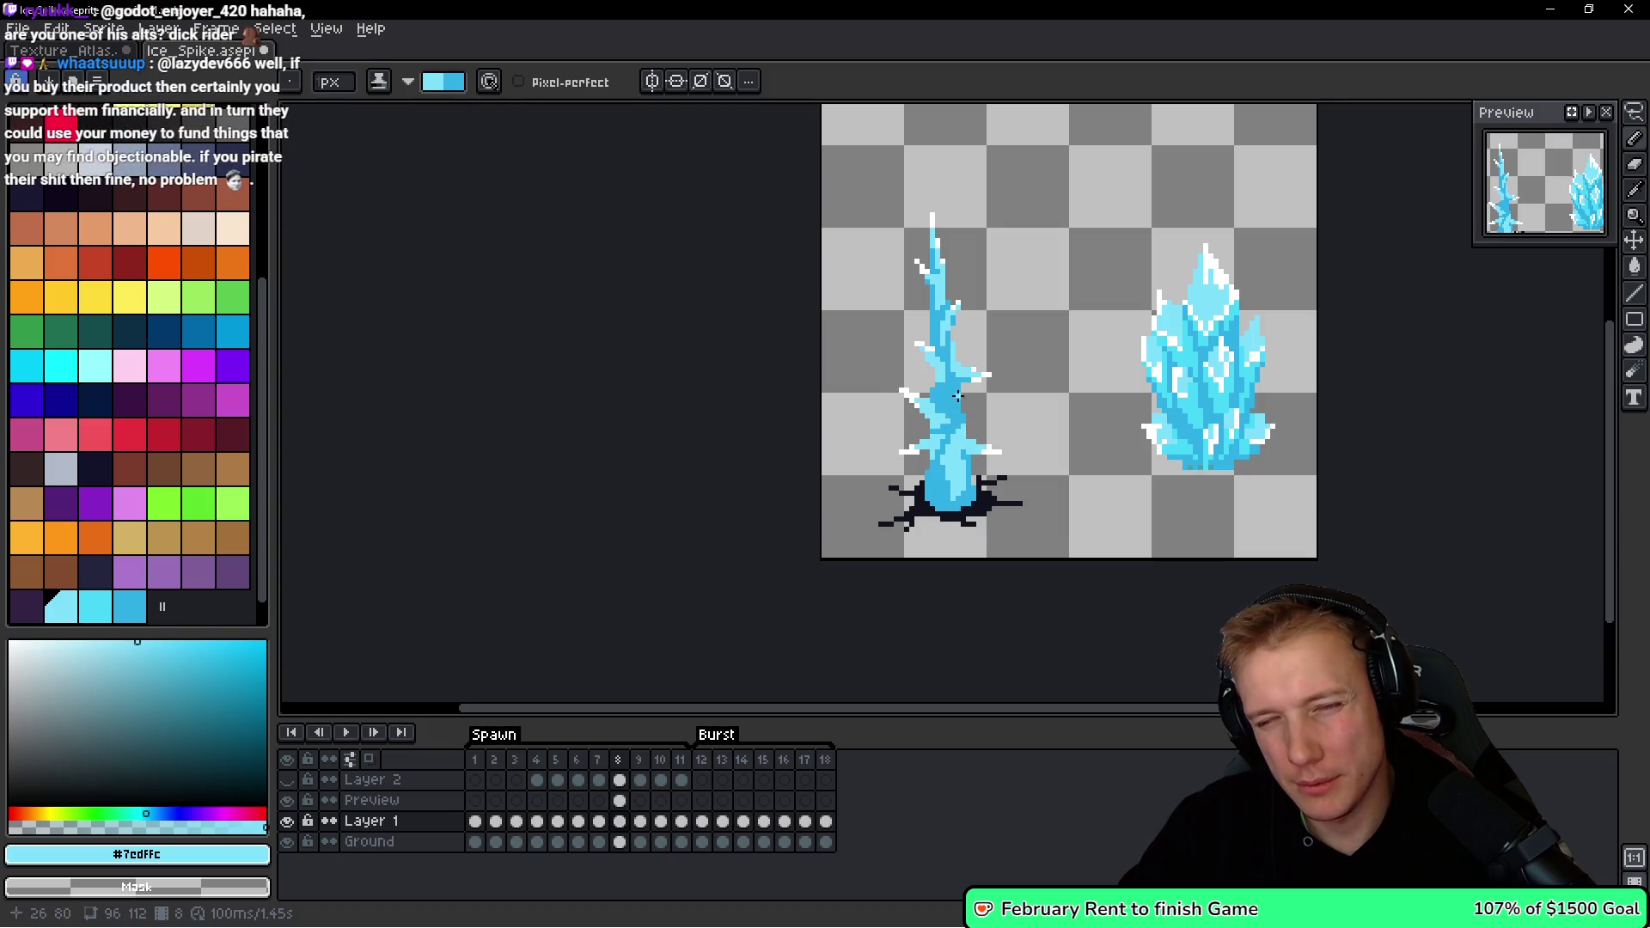
{"action": "scroll", "coordinate": [957, 435], "scroll_direction": "up", "scroll_amount": 5}
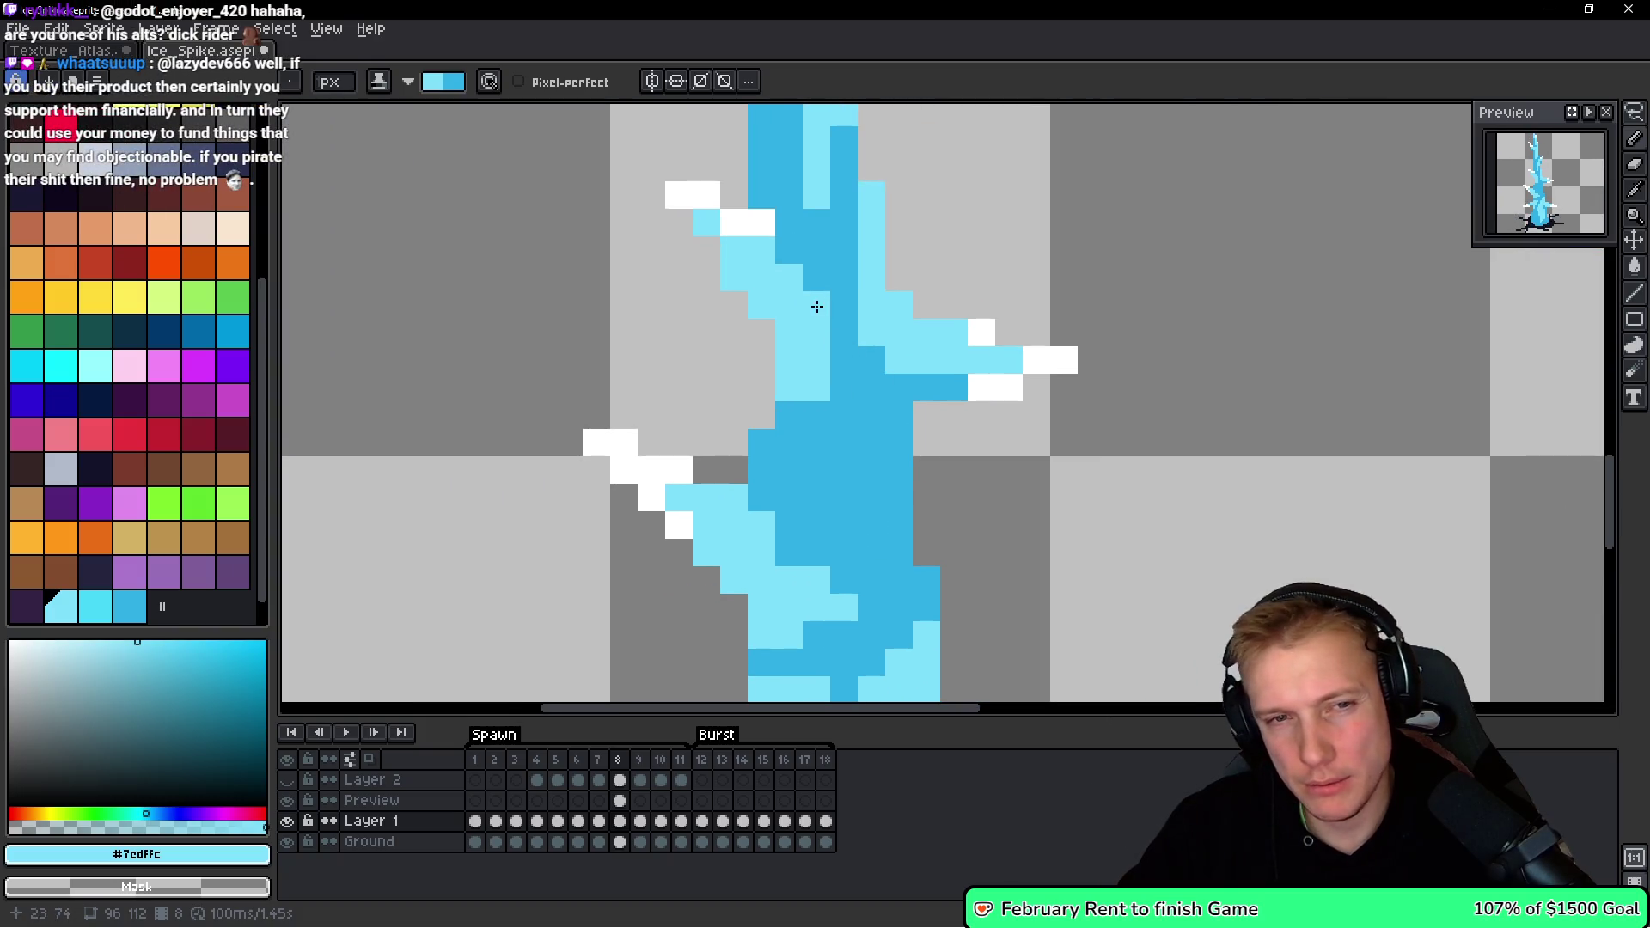
{"action": "scroll", "coordinate": [863, 428], "scroll_direction": "down", "scroll_amount": 5}
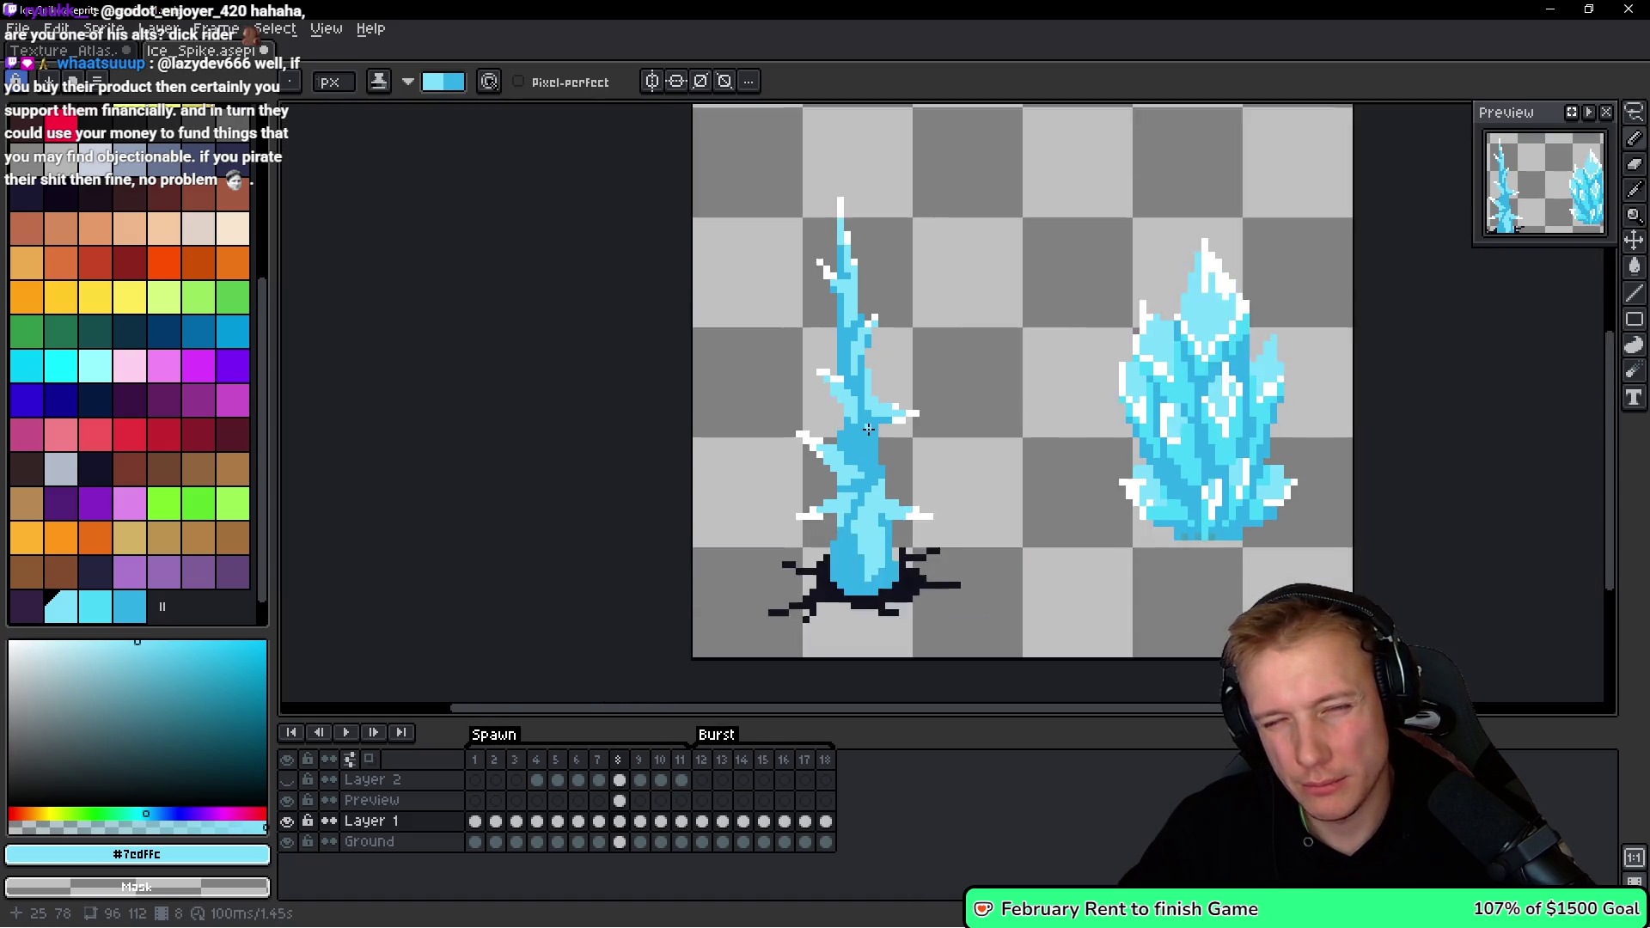
{"action": "scroll", "coordinate": [866, 428], "scroll_direction": "up", "scroll_amount": 8}
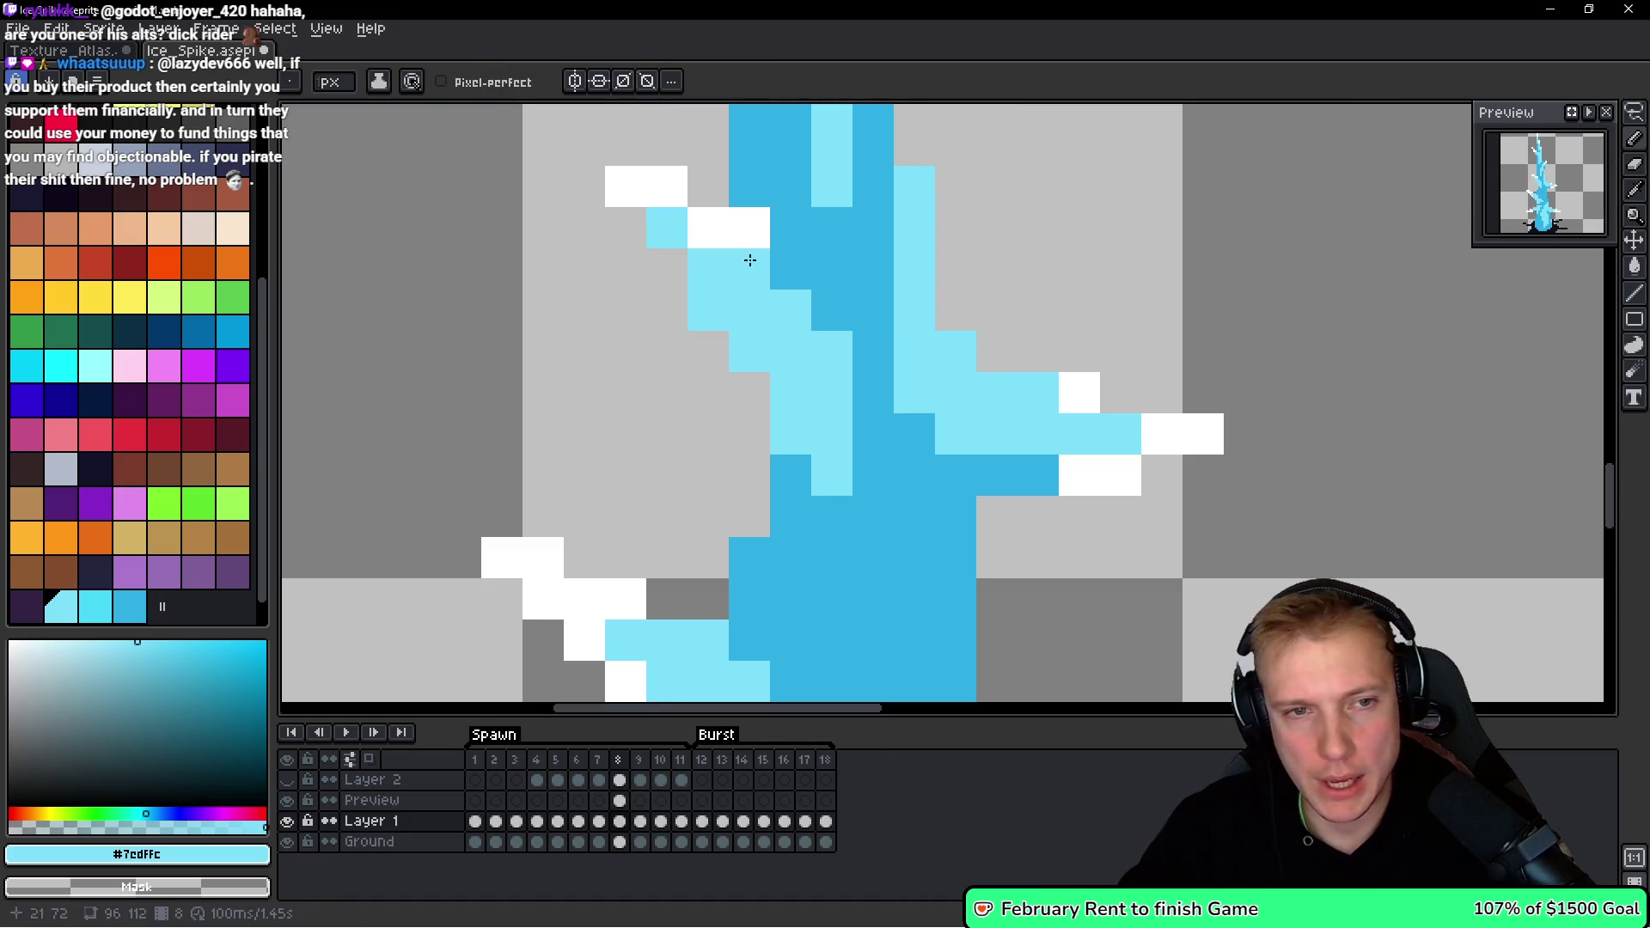
{"action": "left_click", "coordinate": [870, 252], "text": "alt"}
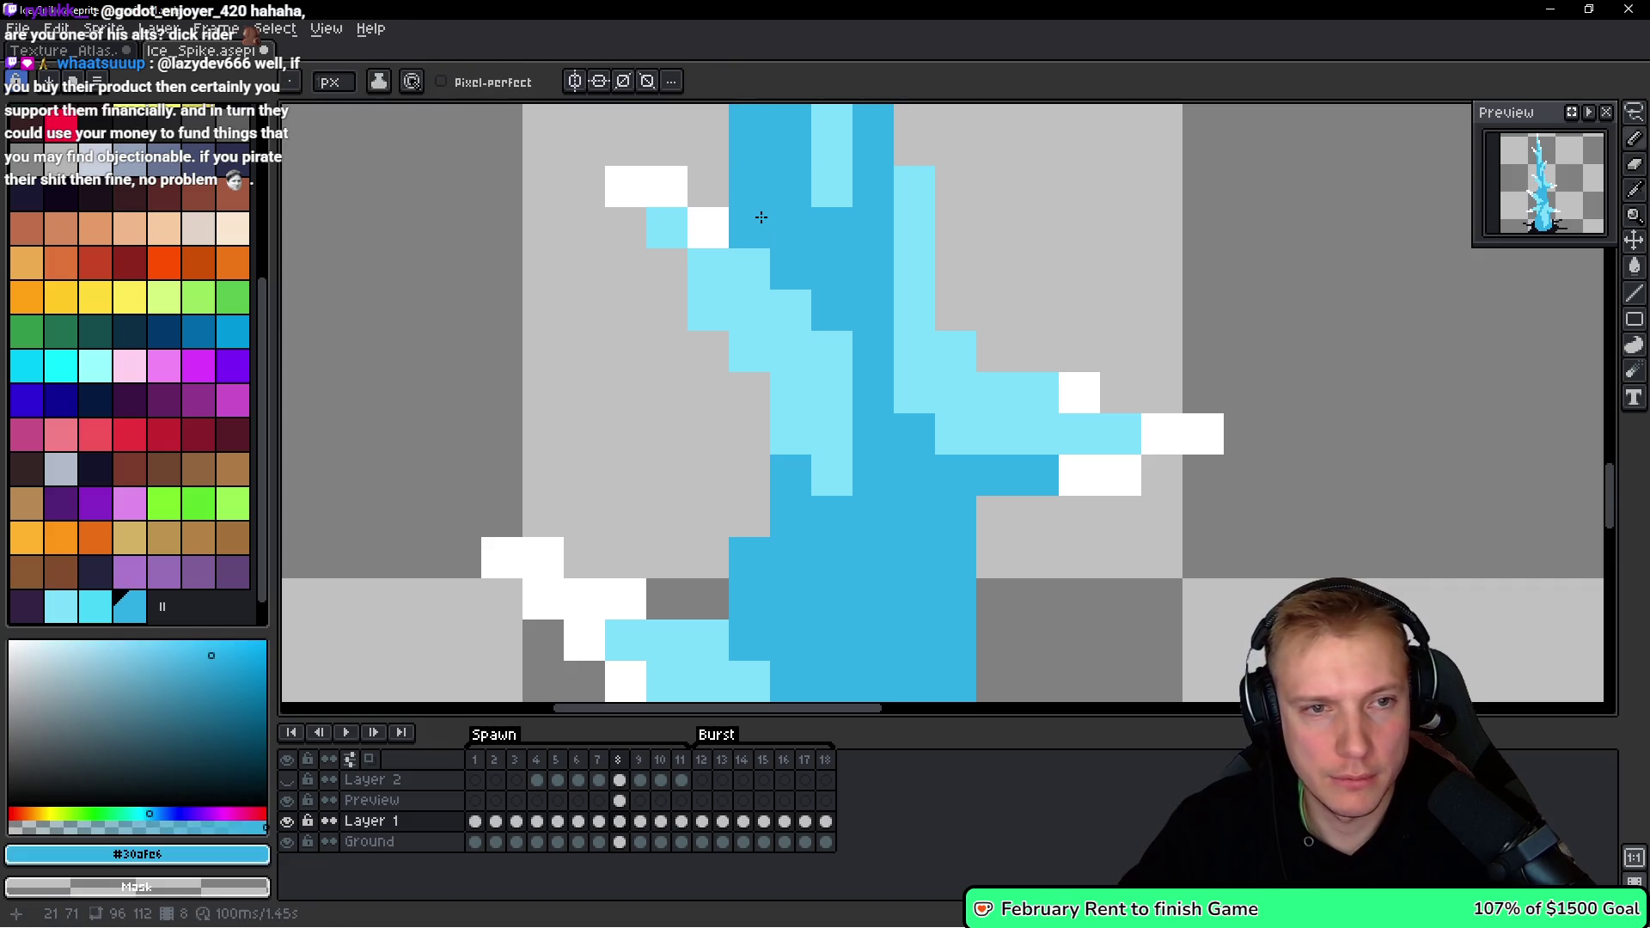
Return to the Pencil (B) and paint light blue over the spike's dark centre.
{"action": "scroll", "coordinate": [870, 252], "scroll_direction": "down", "scroll_amount": 5}
{"action": "scroll", "coordinate": [835, 260], "scroll_direction": "up", "scroll_amount": 4}
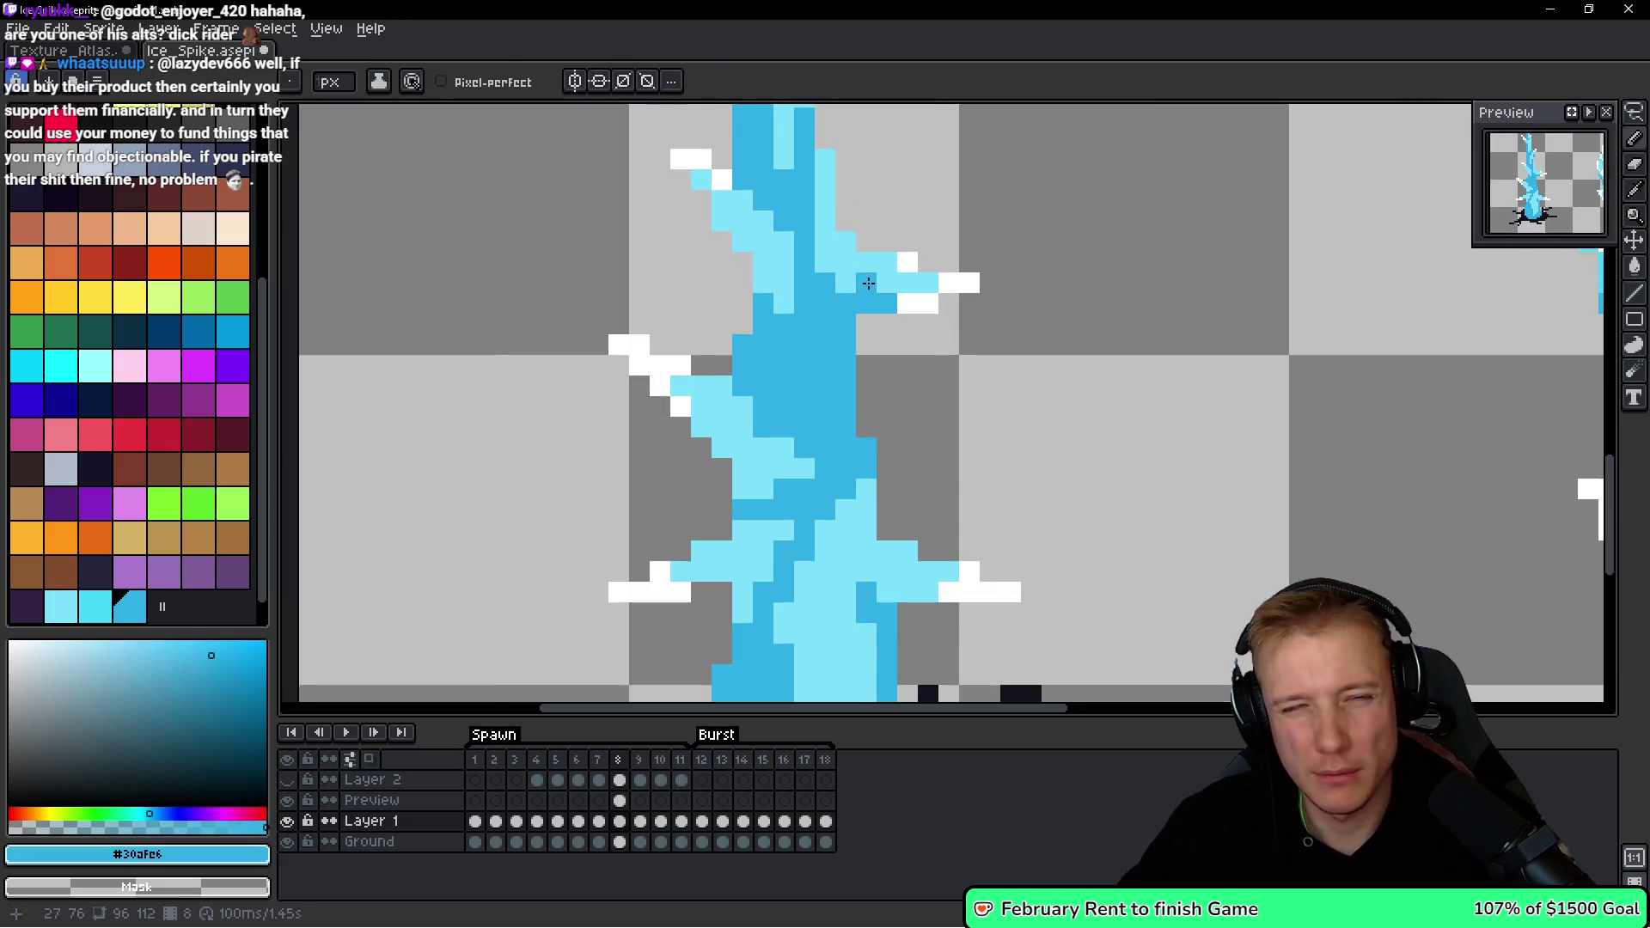
{"action": "scroll", "coordinate": [836, 260], "scroll_direction": "down", "scroll_amount": 2}
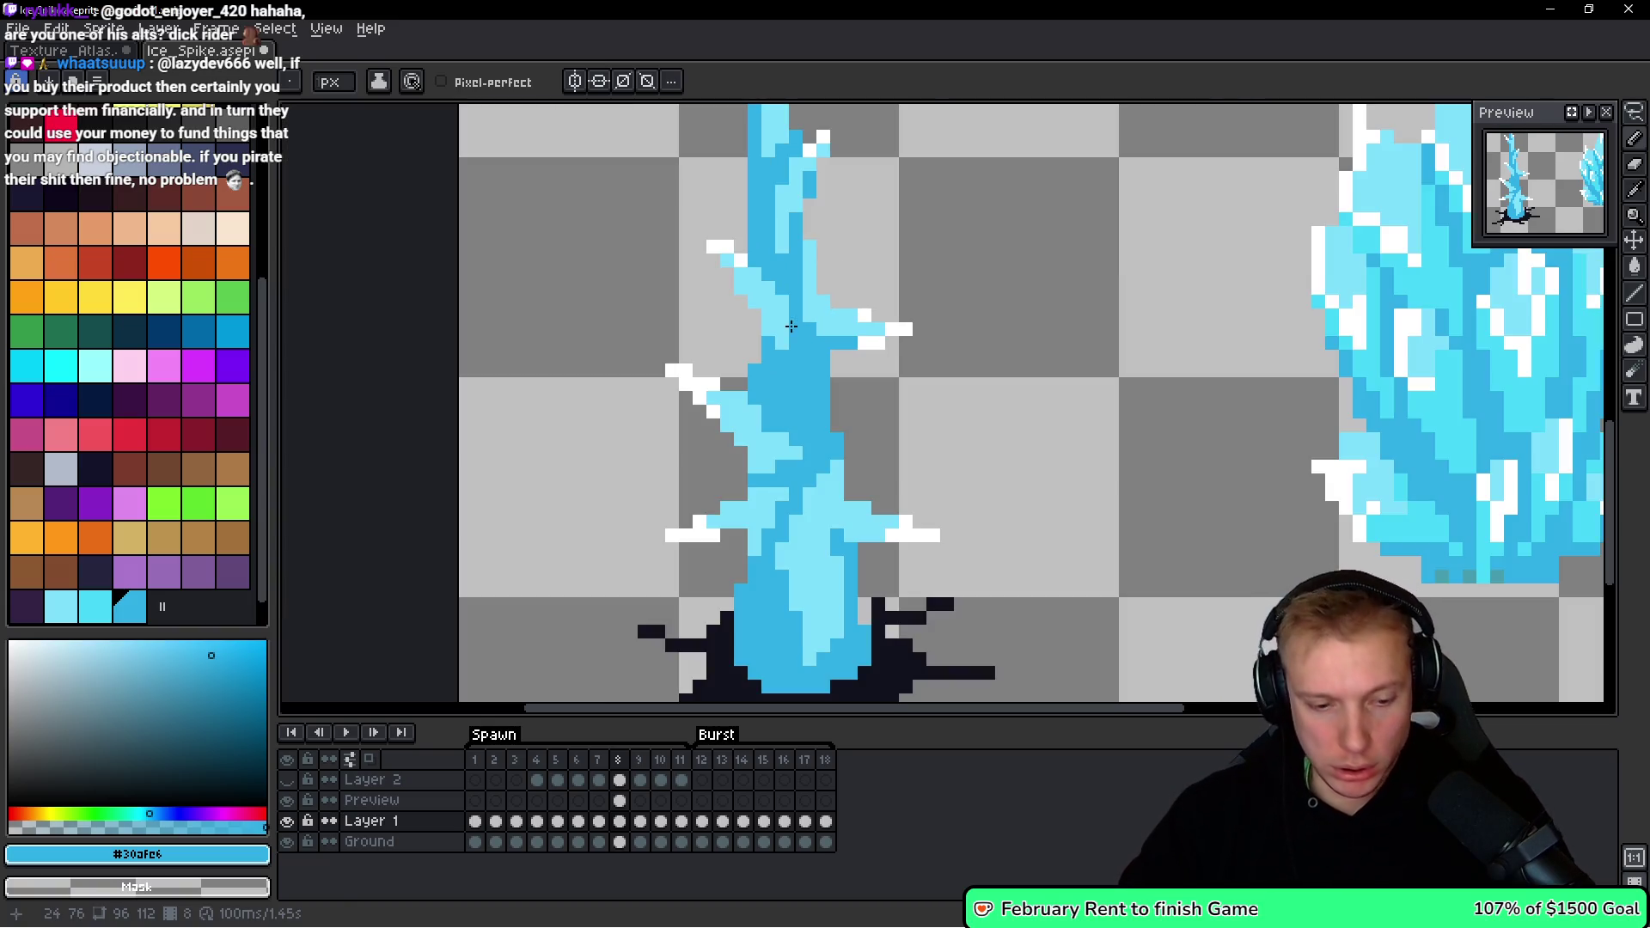
{"action": "key", "text": "b"}
{"action": "scroll", "coordinate": [831, 393], "scroll_direction": "up", "scroll_amount": 2}
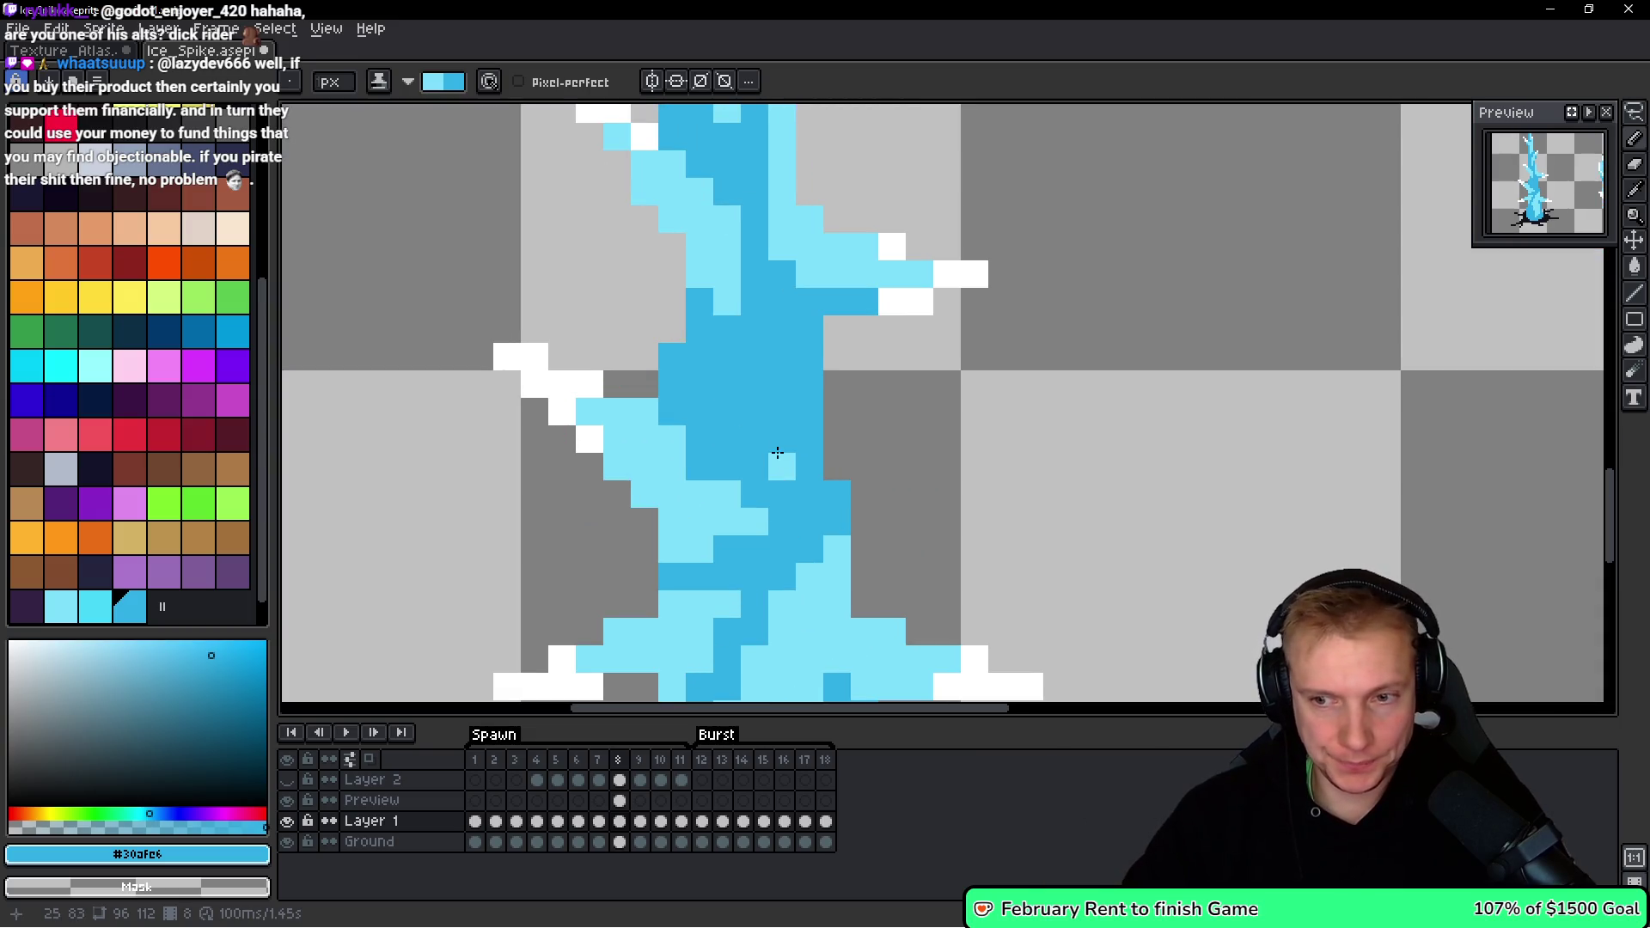
{"action": "mouse_move", "coordinate": [778, 337]}
{"action": "left_mouse_down"}
{"action": "mouse_move", "coordinate": [781, 357]}
{"action": "mouse_move", "coordinate": [747, 332]}
{"action": "mouse_move", "coordinate": [727, 440]}
{"action": "left_mouse_up"}
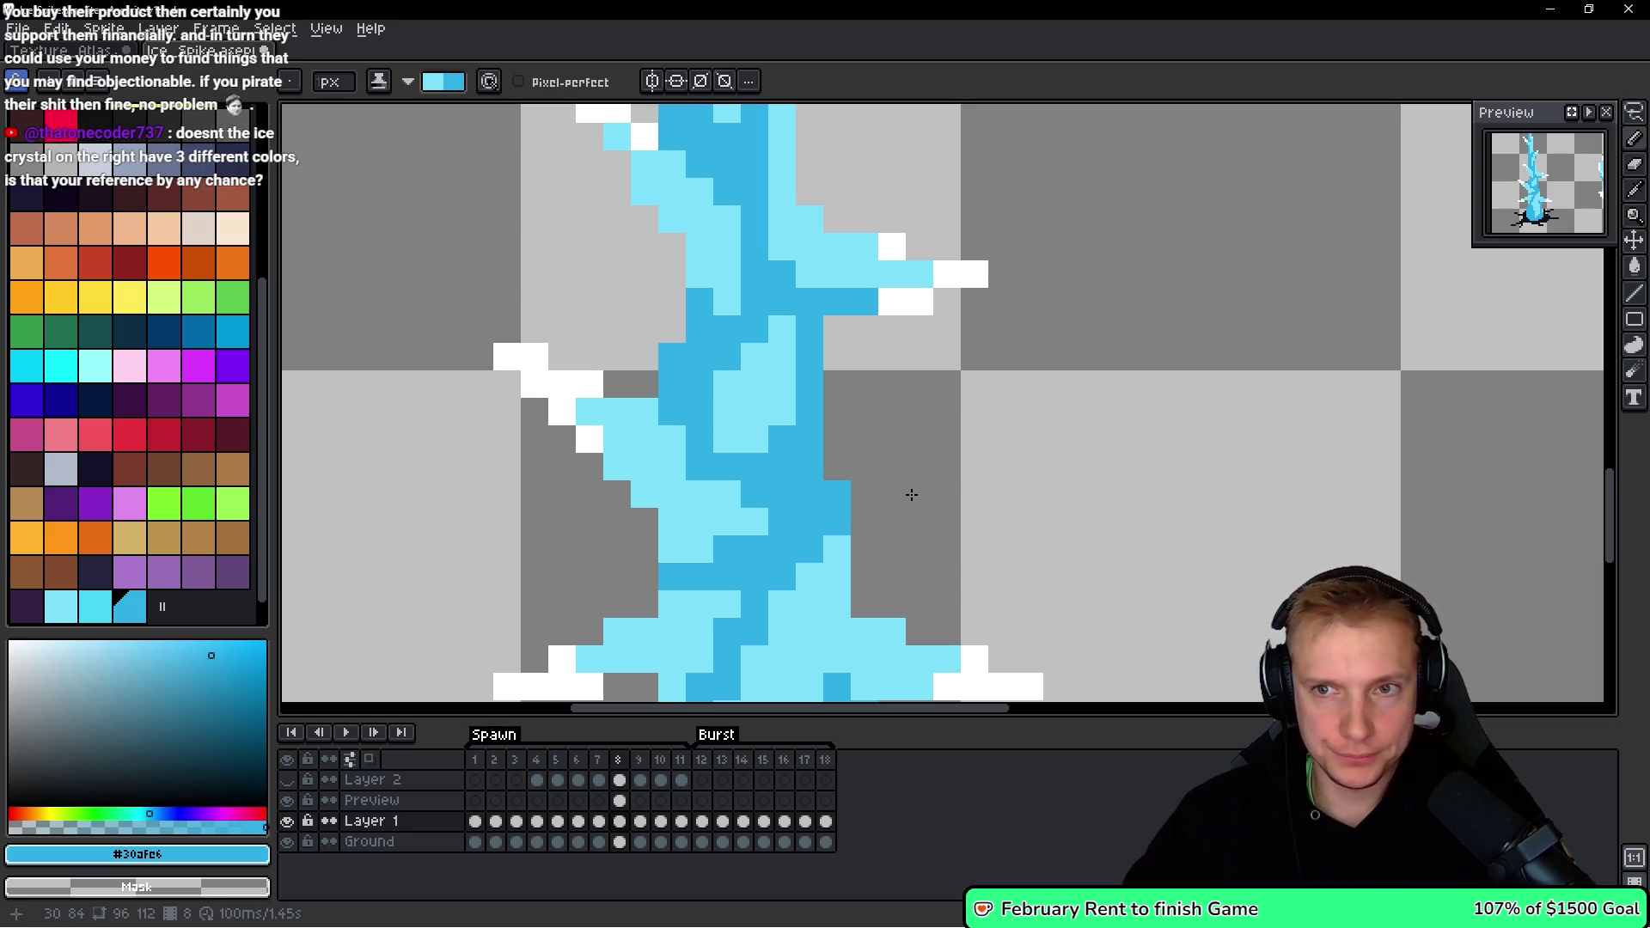
{"action": "scroll", "coordinate": [849, 465], "scroll_direction": "down", "scroll_amount": 5}
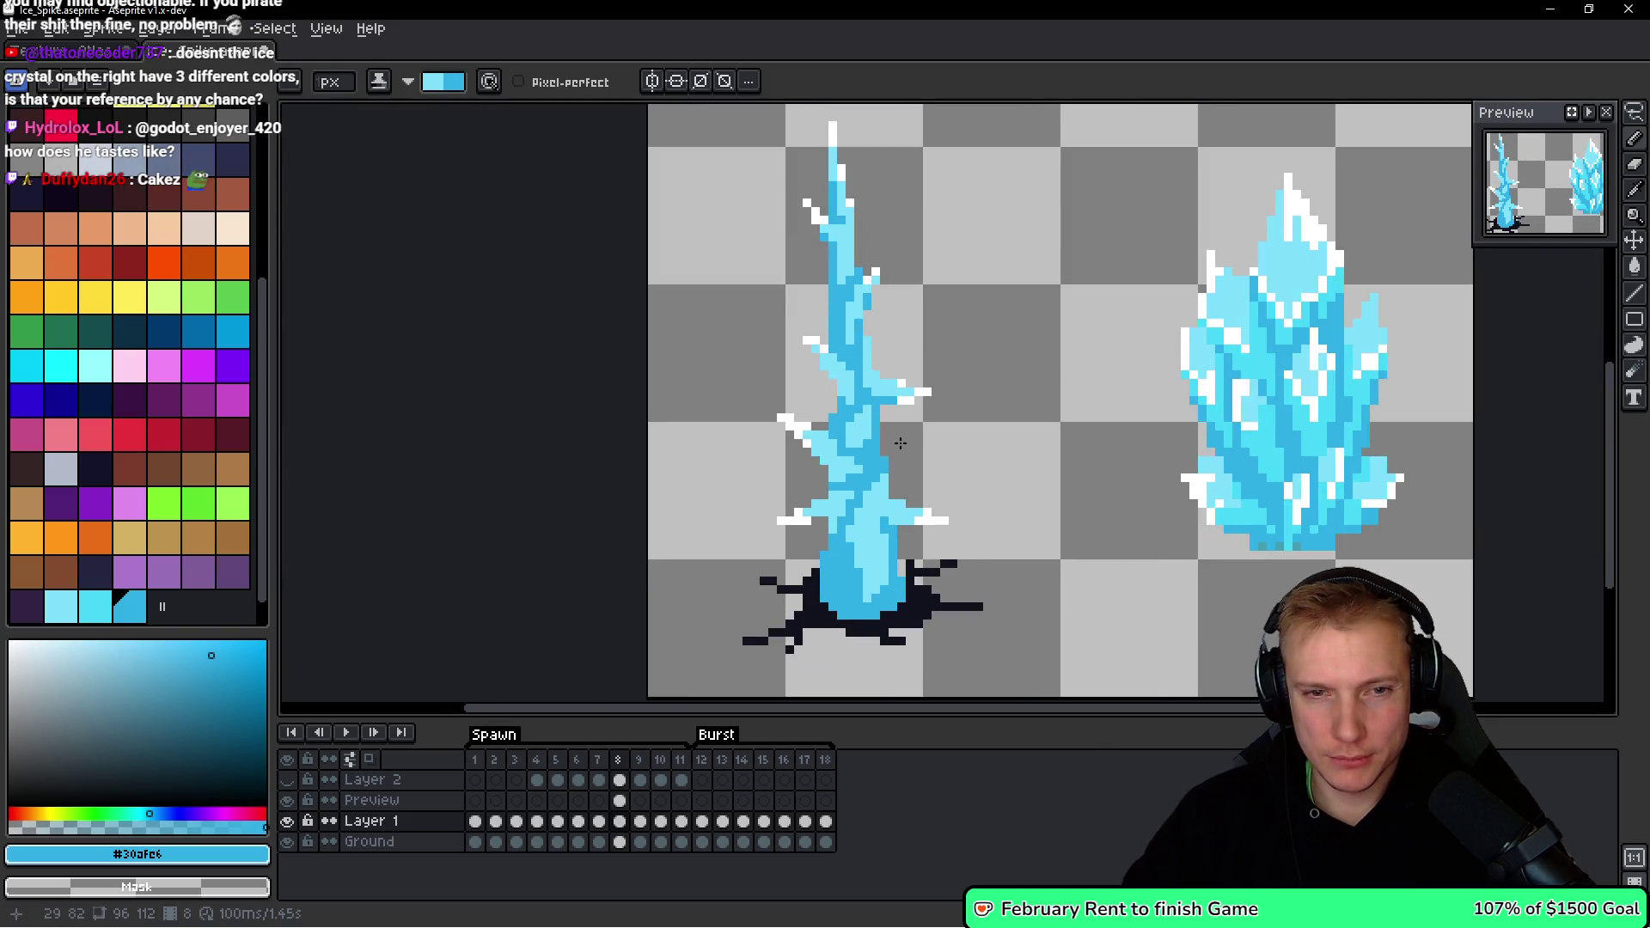
{"action": "scroll", "coordinate": [898, 440], "scroll_direction": "up", "scroll_amount": 5}
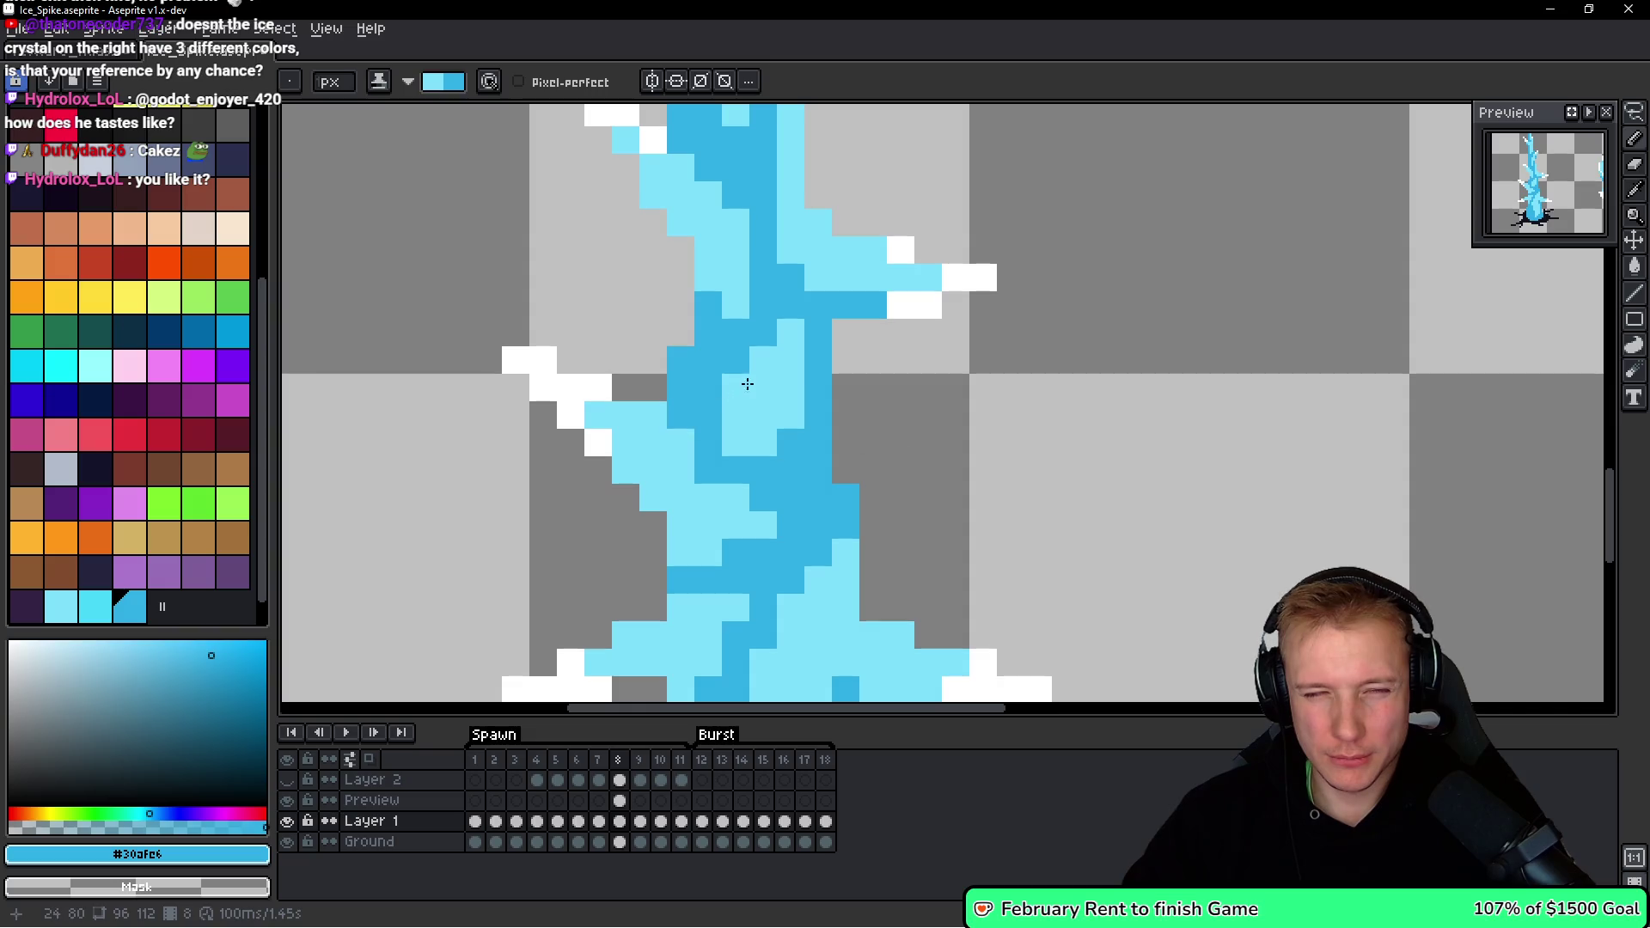
Restore dark blue down the centre, then add light-blue pixels on its left and middle.
{"action": "mouse_move", "coordinate": [725, 369]}
{"action": "left_mouse_down"}
{"action": "mouse_move", "coordinate": [737, 431]}
{"action": "mouse_move", "coordinate": [795, 332]}
{"action": "left_mouse_up"}
{"action": "left_click", "coordinate": [777, 393]}
{"action": "mouse_move", "coordinate": [709, 361]}
{"action": "left_mouse_down"}
{"action": "mouse_move", "coordinate": [708, 331]}
{"action": "mouse_move", "coordinate": [708, 387]}
{"action": "mouse_move", "coordinate": [680, 361]}
{"action": "mouse_move", "coordinate": [740, 360]}
{"action": "mouse_move", "coordinate": [736, 417]}
{"action": "mouse_move", "coordinate": [763, 421]}
{"action": "mouse_move", "coordinate": [765, 443]}
{"action": "mouse_move", "coordinate": [788, 438]}
{"action": "left_mouse_up"}
{"action": "left_click", "coordinate": [786, 410]}
{"action": "left_click", "coordinate": [762, 361]}
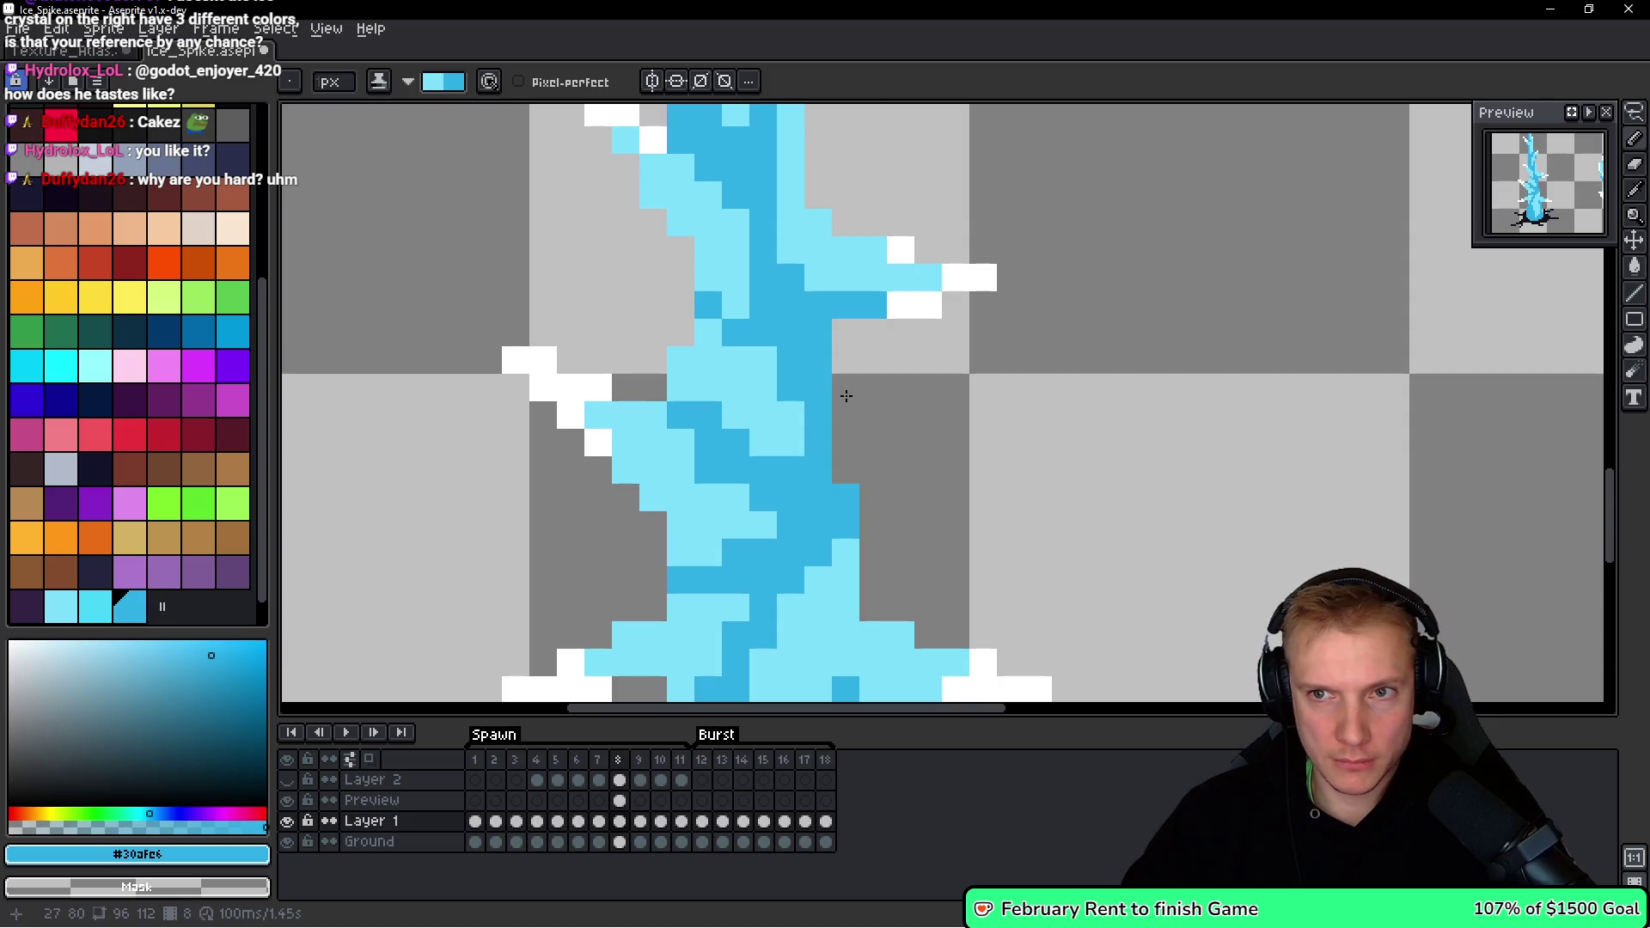
{"action": "scroll", "coordinate": [919, 396], "scroll_direction": "down", "scroll_amount": 5}
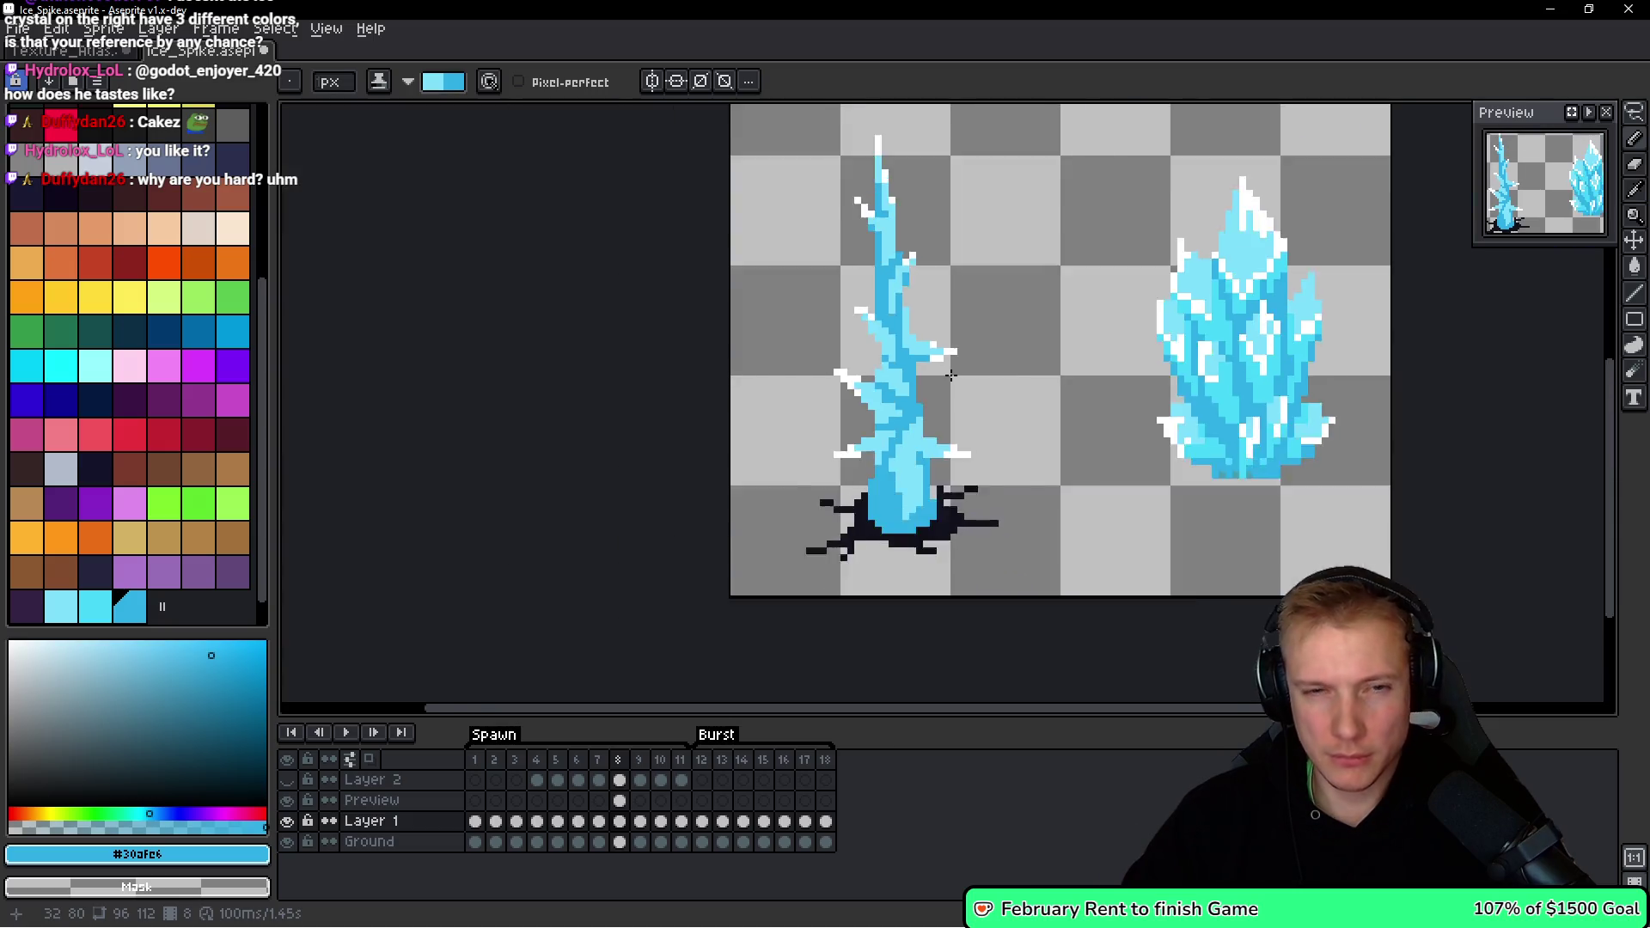
{"action": "scroll", "coordinate": [935, 403], "scroll_direction": "up", "scroll_amount": 5}
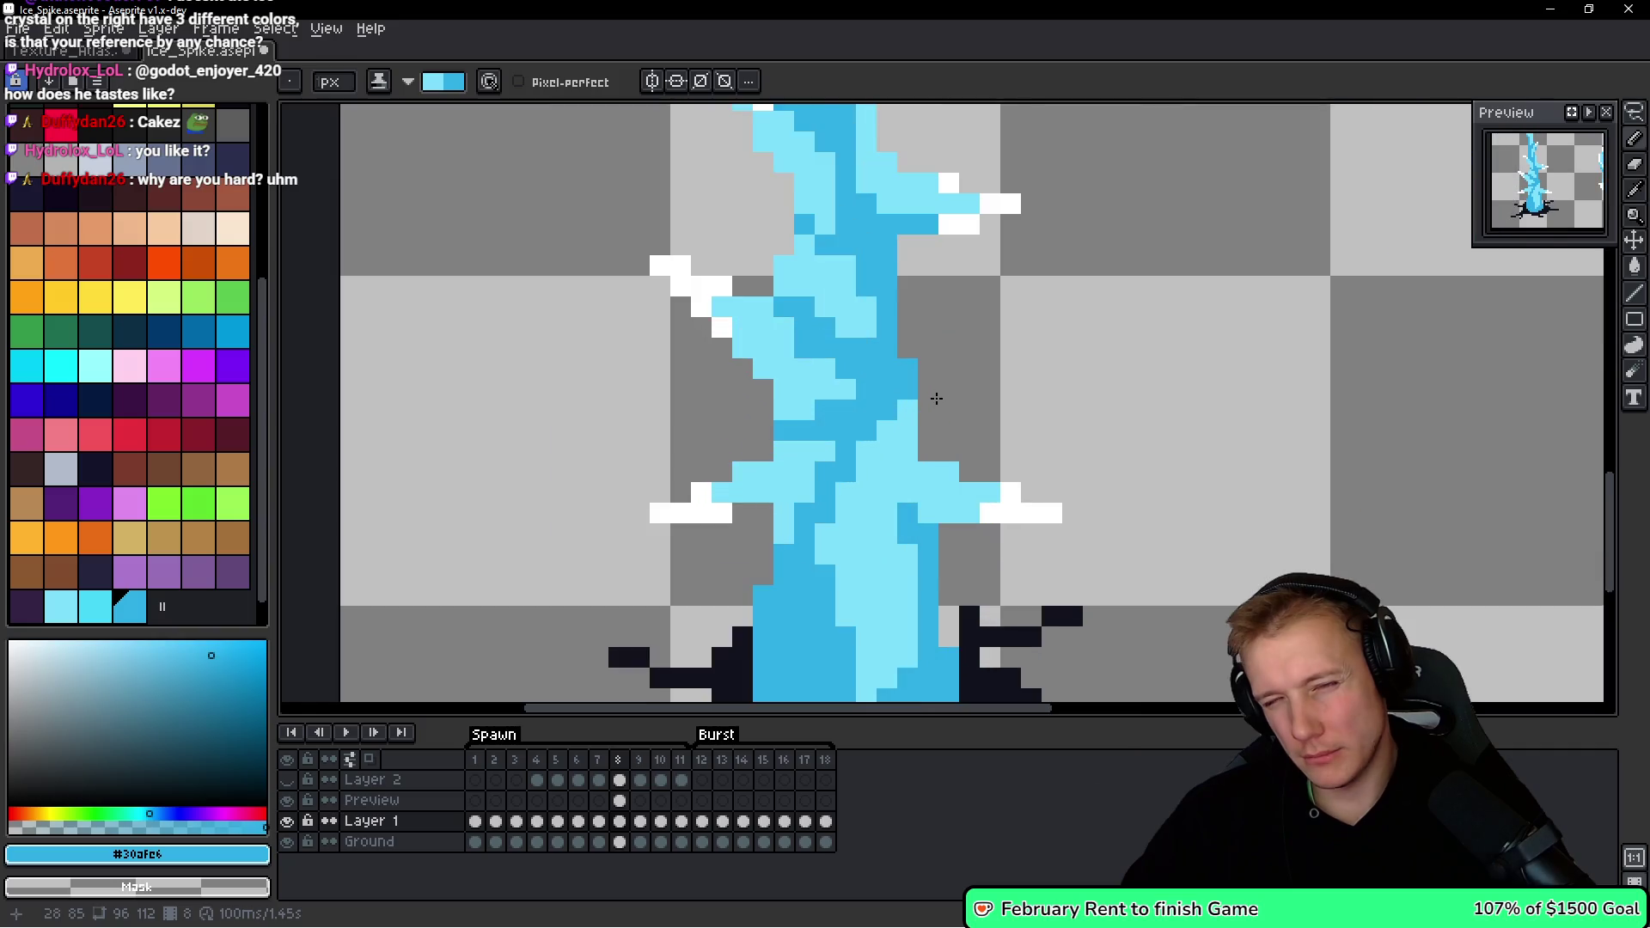
{"action": "scroll", "coordinate": [894, 298], "scroll_direction": "down", "scroll_amount": 5}
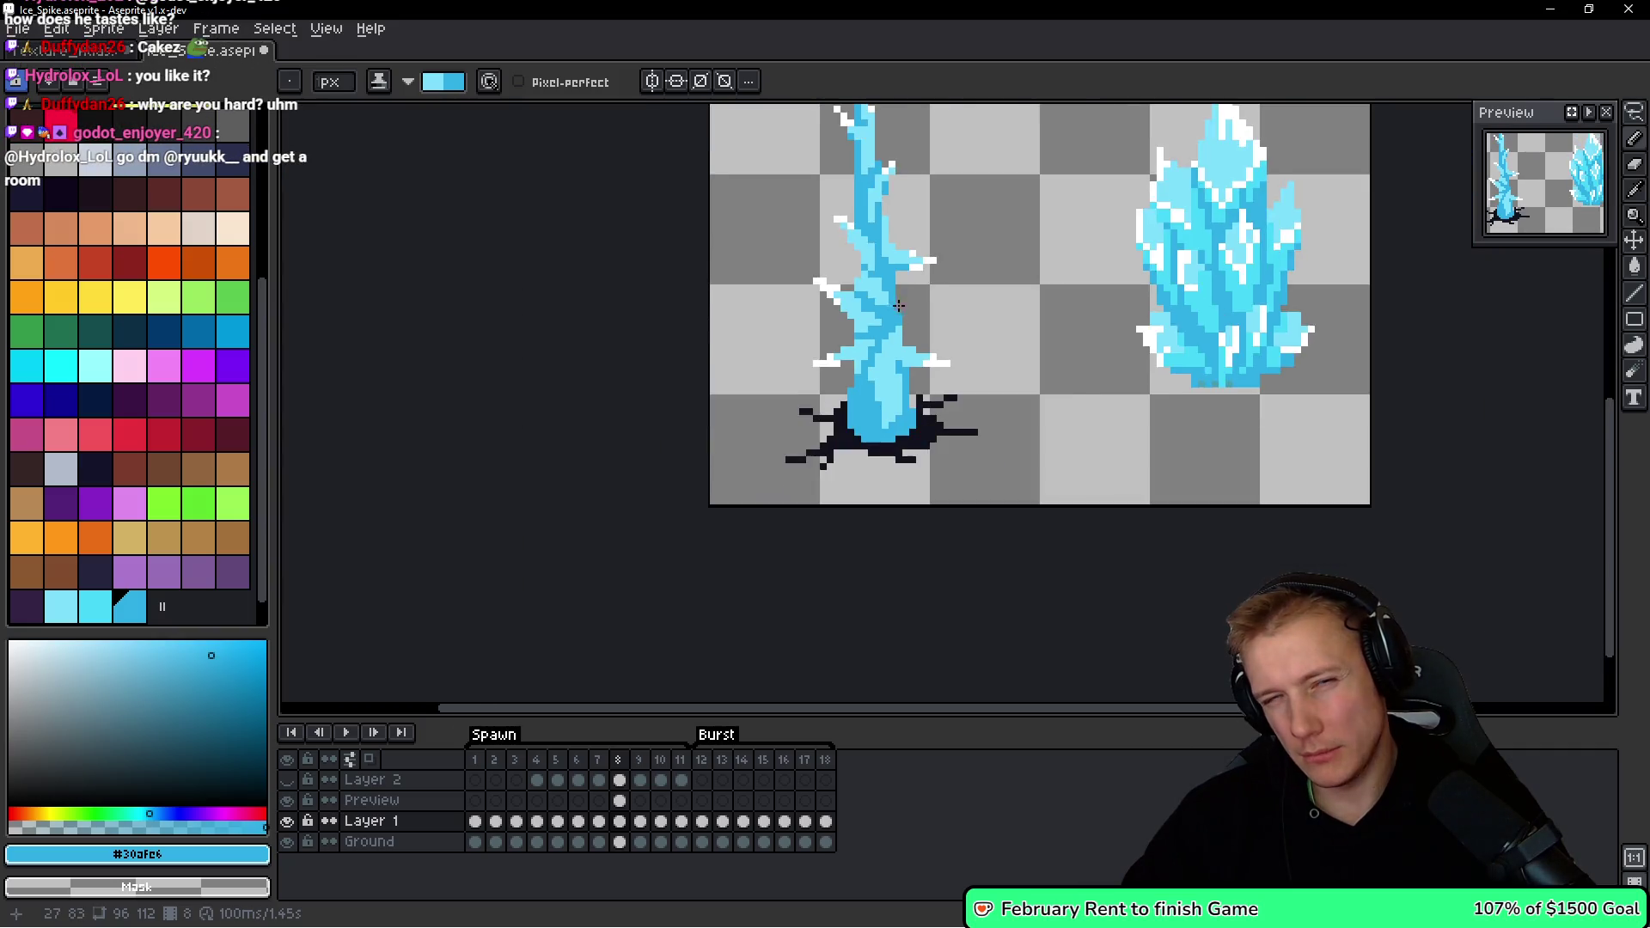
{"action": "scroll", "coordinate": [854, 383], "scroll_direction": "up", "scroll_amount": 6}
{"action": "scroll", "coordinate": [808, 343], "scroll_direction": "up", "scroll_amount": 2}
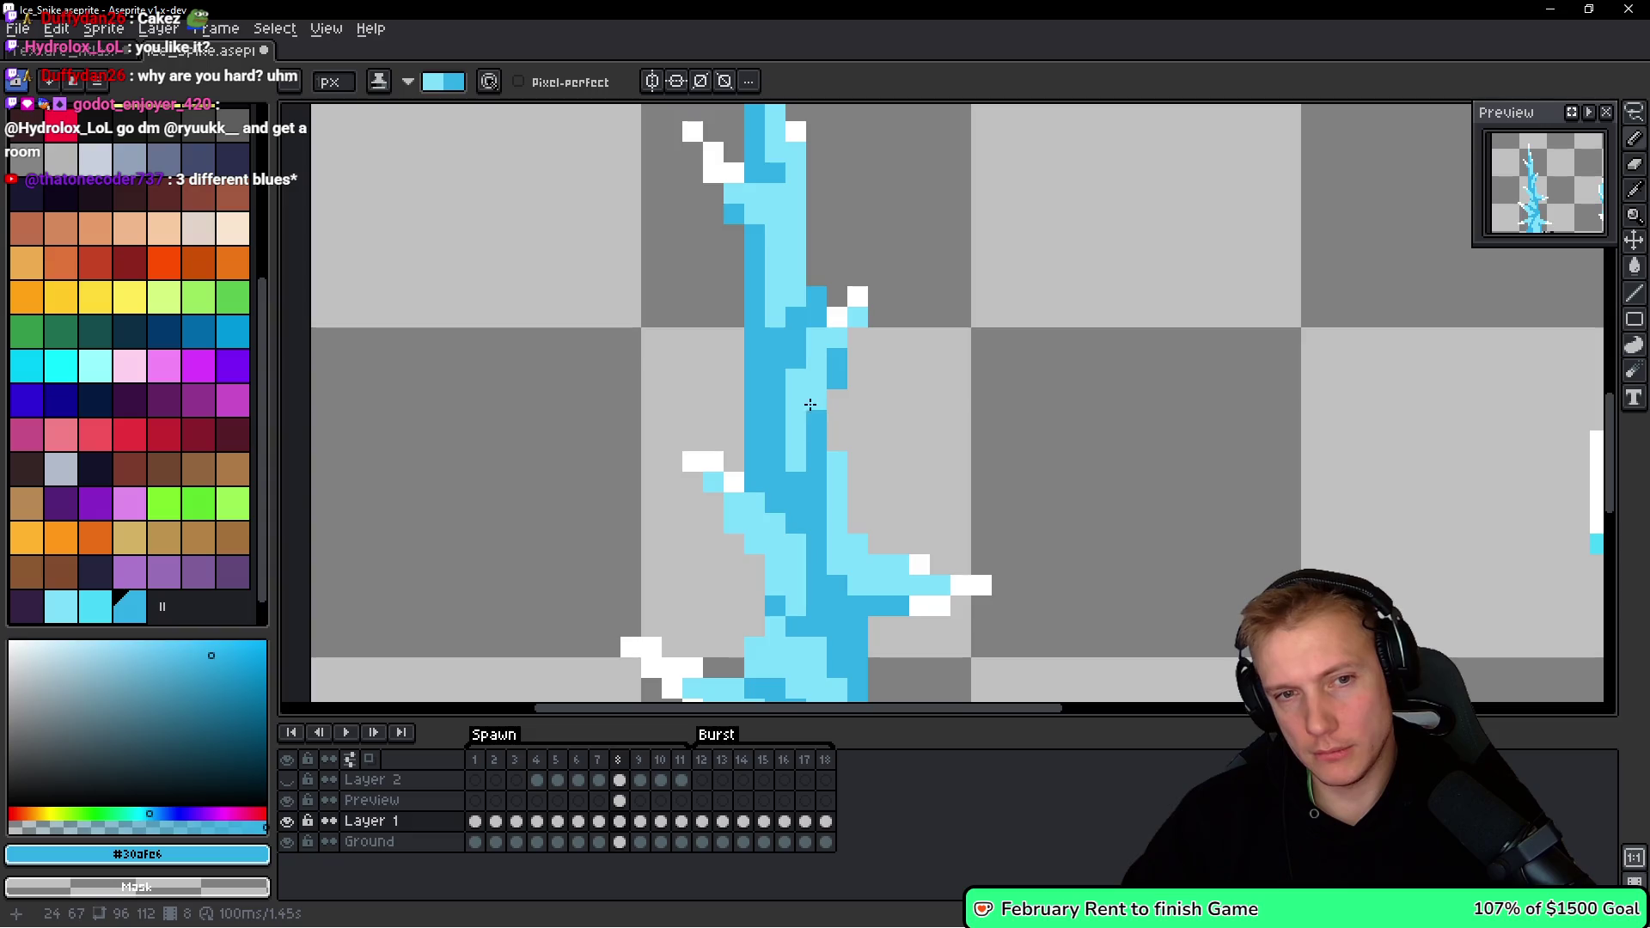
{"action": "scroll", "coordinate": [810, 325], "scroll_direction": "up", "scroll_amount": 1}
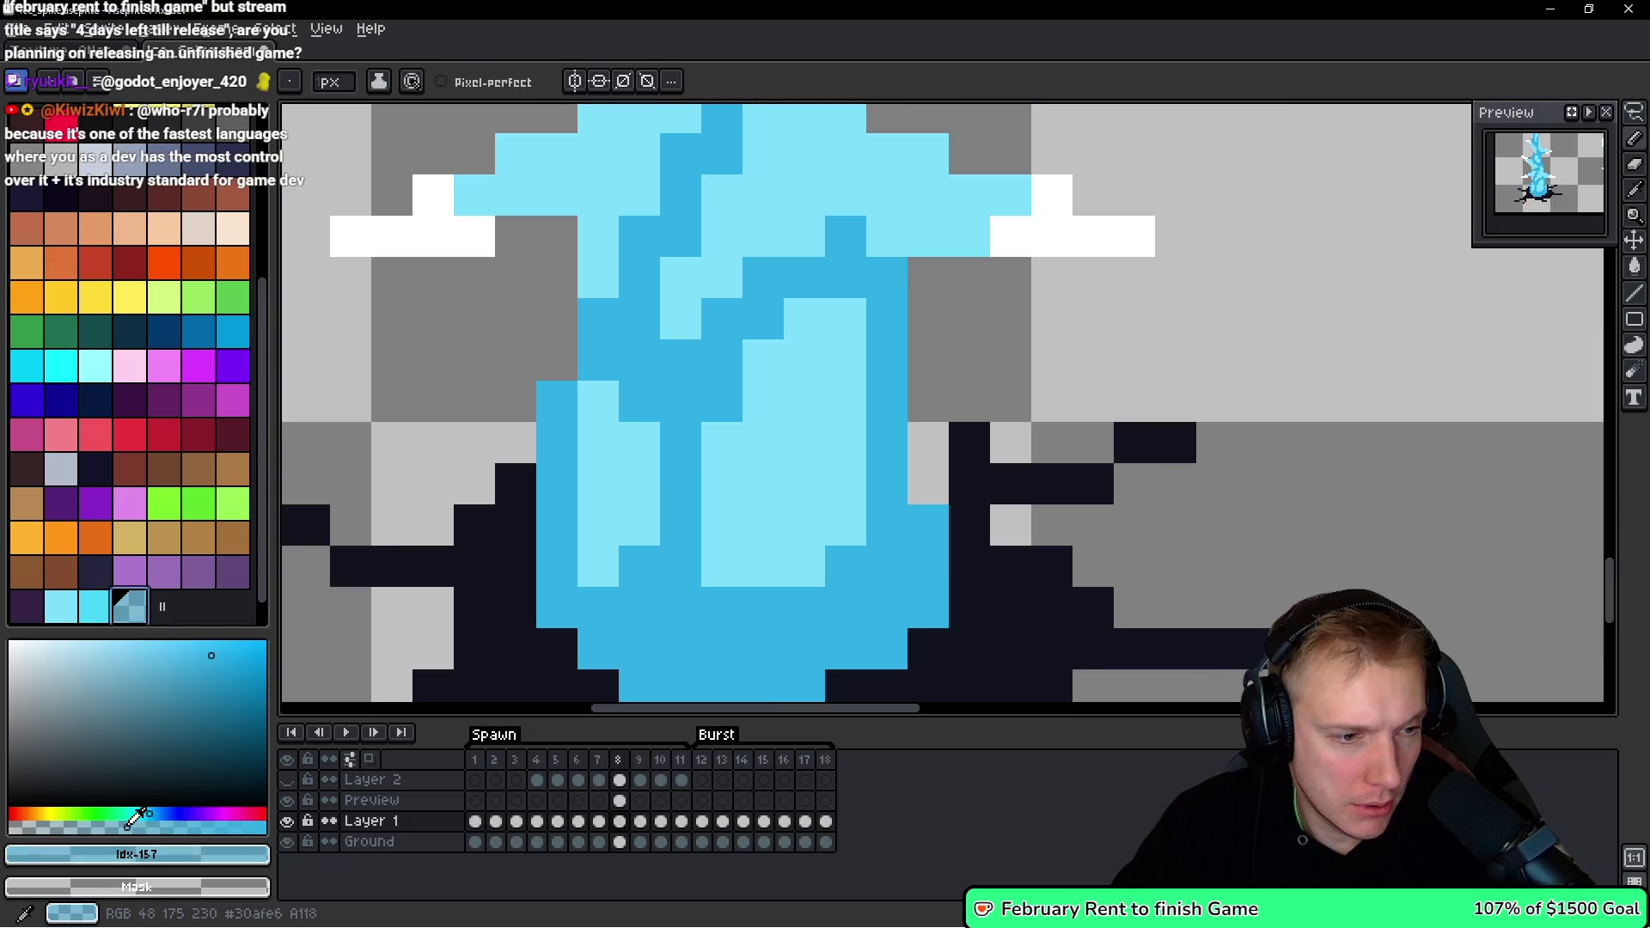
Sample the mid blue, add dark blue #30afe6 to the palette, and delete the extra swatches.
{"action": "left_click_drag", "start_coordinate": [845, 402], "coordinate": [846, 443]}
{"action": "left_click", "coordinate": [862, 396], "text": "alt"}
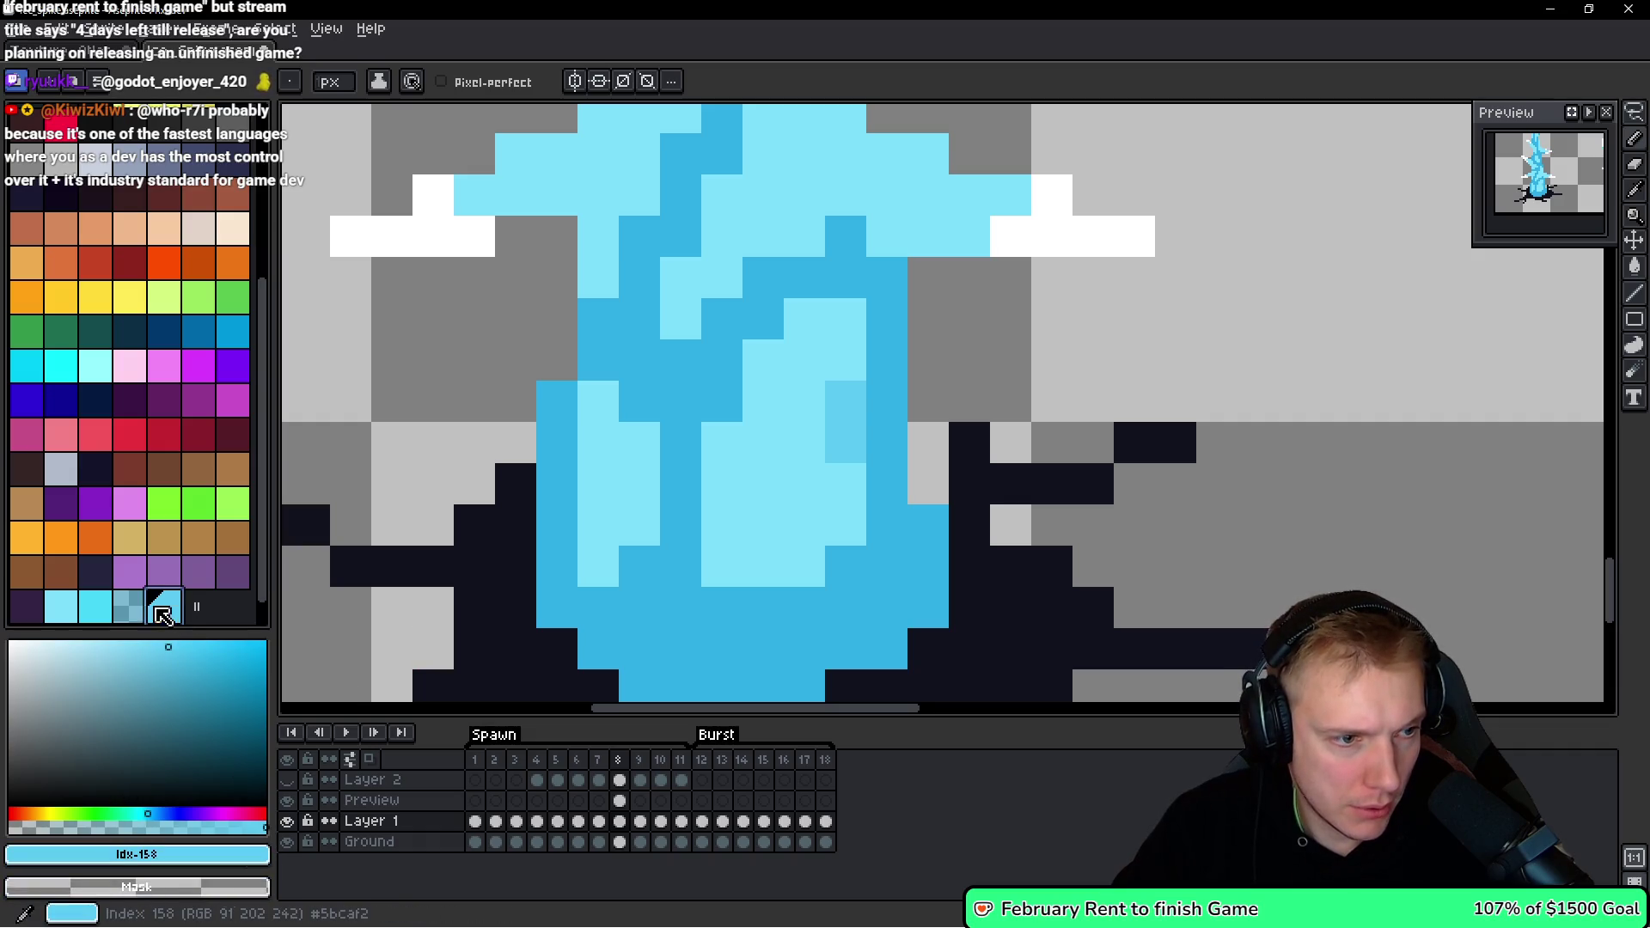
{"action": "left_click", "coordinate": [679, 481], "text": "alt"}
{"action": "left_click", "coordinate": [260, 853]}
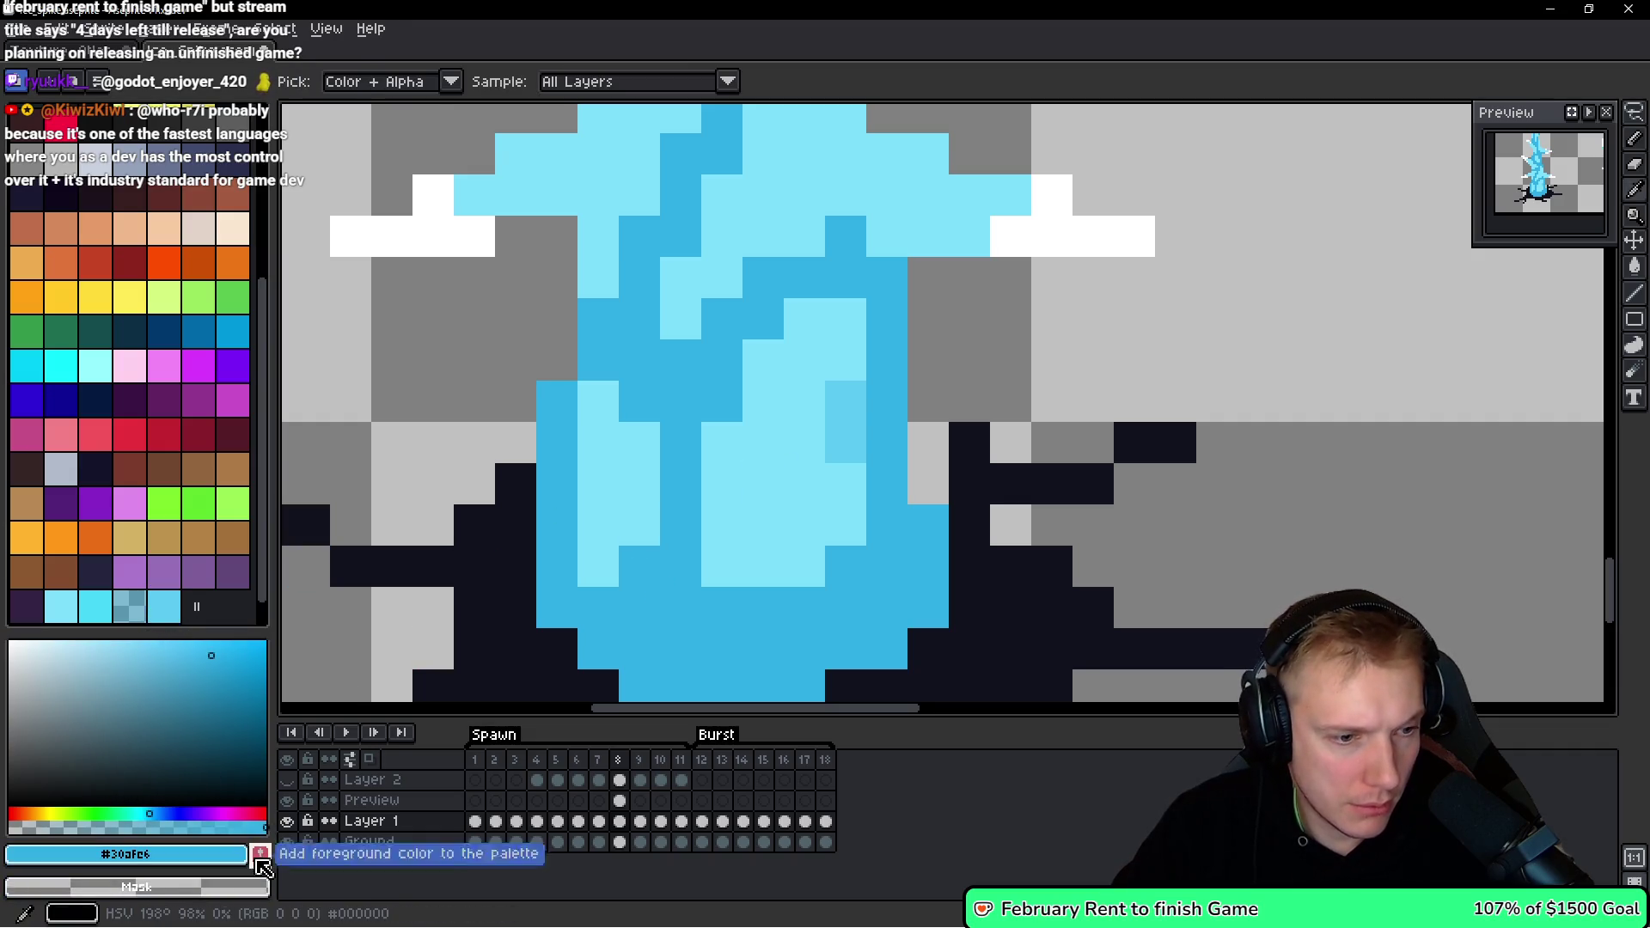
{"action": "key", "text": "Delete"}
{"action": "key", "text": "Delete"}
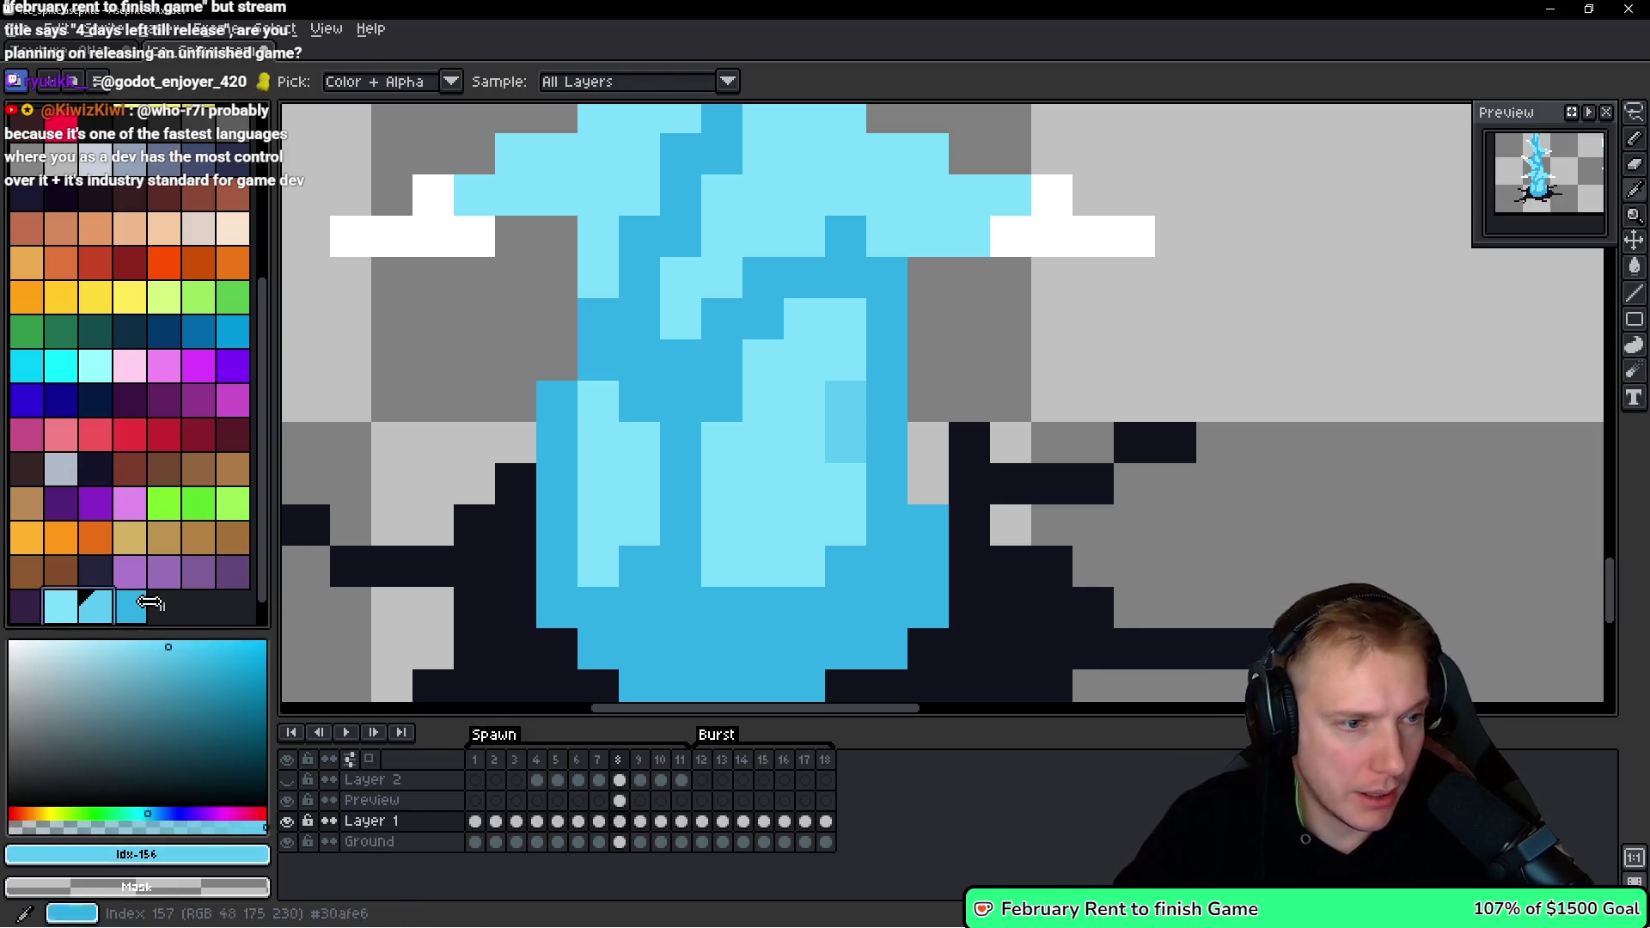
Paint mid-tone cyan #45d7f7 shading on the spike's base and upper trunk.
{"action": "scroll", "coordinate": [599, 523], "scroll_direction": "up", "scroll_amount": 2}
{"action": "left_click", "coordinate": [840, 409]}
{"action": "left_click", "coordinate": [838, 454]}
{"action": "mouse_move", "coordinate": [814, 404]}
{"action": "left_mouse_down"}
{"action": "mouse_move", "coordinate": [808, 503]}
{"action": "mouse_move", "coordinate": [726, 519]}
{"action": "mouse_move", "coordinate": [792, 321]}
{"action": "left_mouse_up"}
{"action": "scroll", "coordinate": [843, 542], "scroll_direction": "down", "scroll_amount": 3}
{"action": "left_click", "coordinate": [842, 454]}
{"action": "scroll", "coordinate": [894, 295], "scroll_direction": "up", "scroll_amount": 5}
{"action": "left_click_drag", "start_coordinate": [783, 415], "coordinate": [859, 408]}
{"action": "left_click_drag", "start_coordinate": [698, 415], "coordinate": [776, 386]}
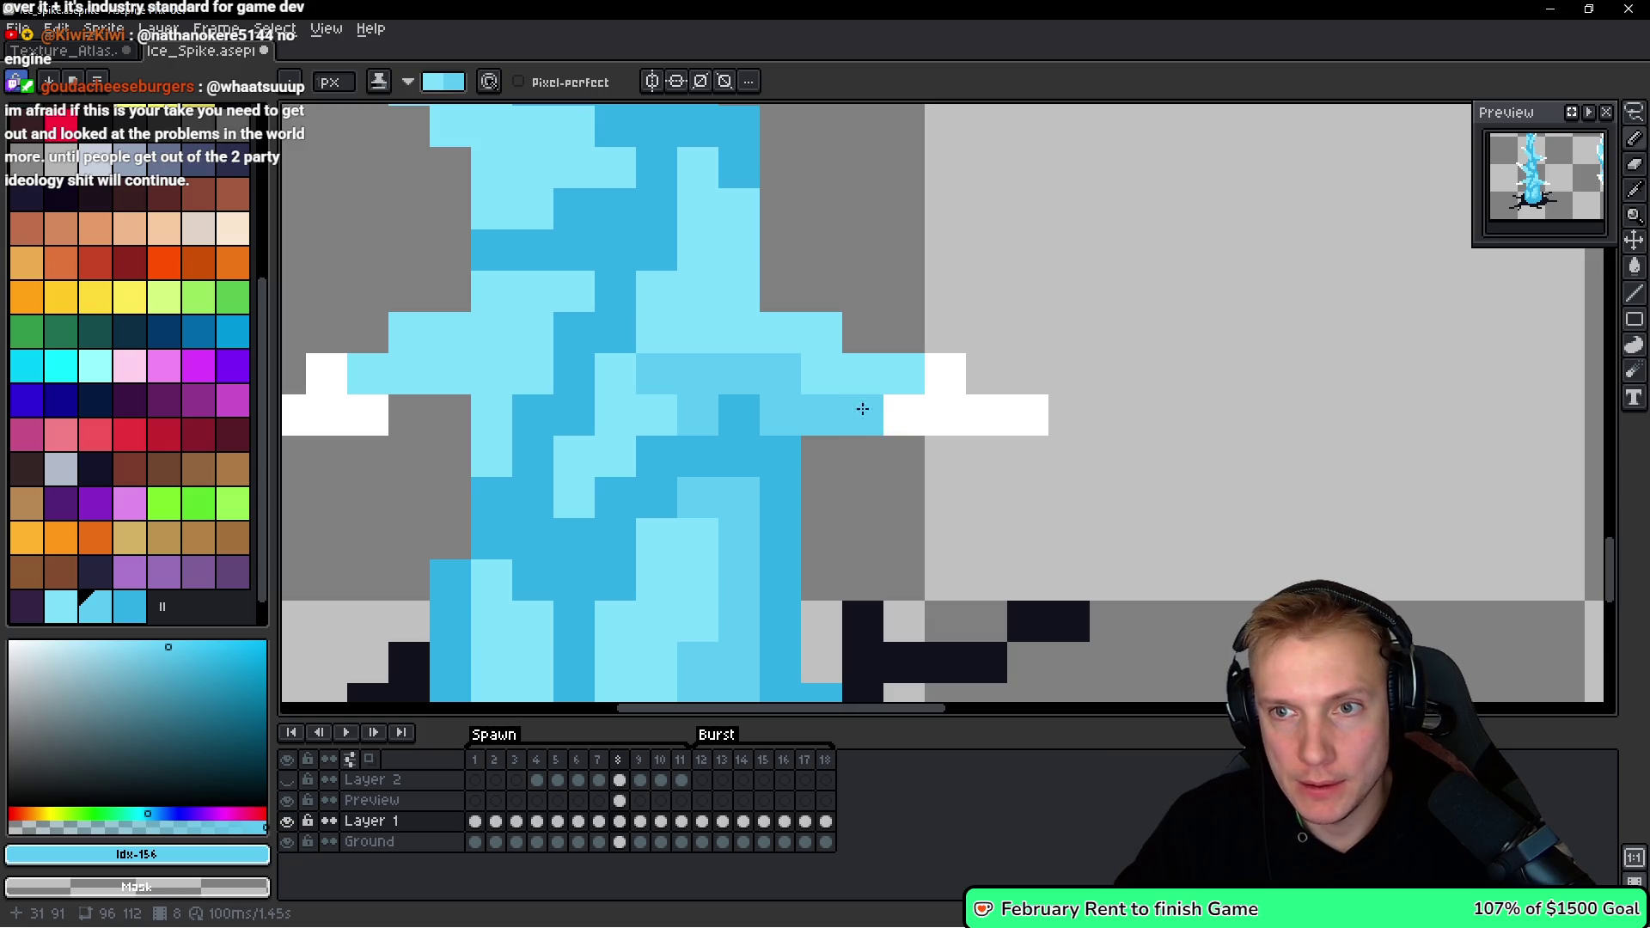
Draw a straight mid-blue line across the ice spike's side branch.
{"action": "scroll", "coordinate": [646, 434], "scroll_direction": "down", "scroll_amount": 3}
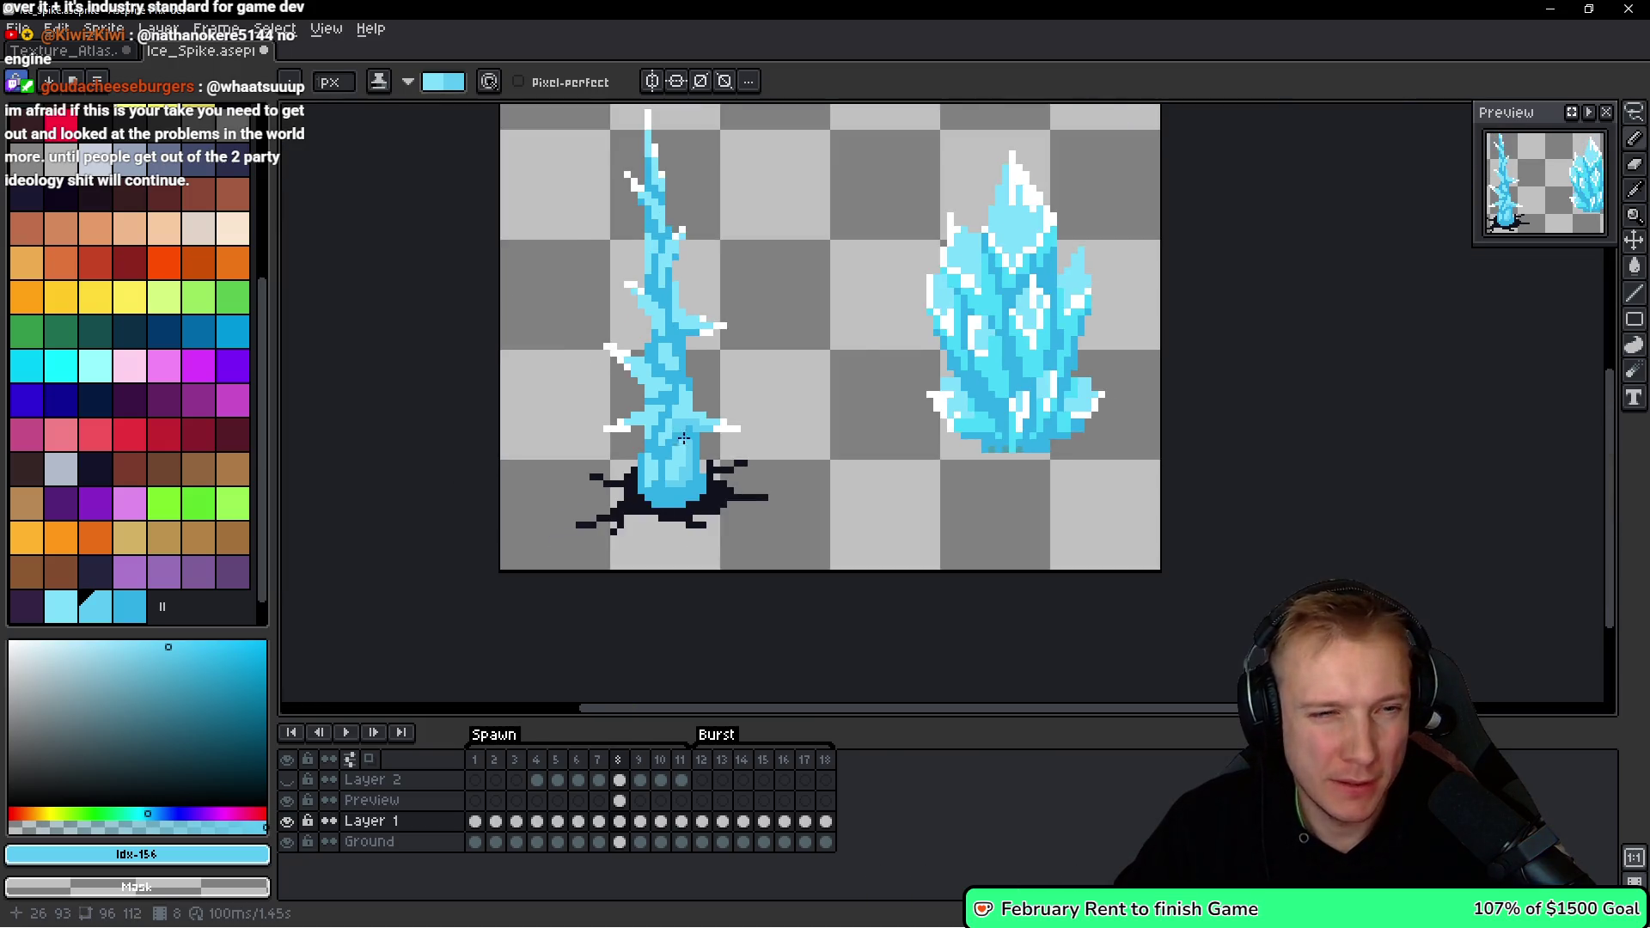
{"action": "scroll", "coordinate": [662, 370], "scroll_direction": "up", "scroll_amount": 2}
{"action": "left_click_drag", "start_coordinate": [564, 461], "coordinate": [648, 450]}
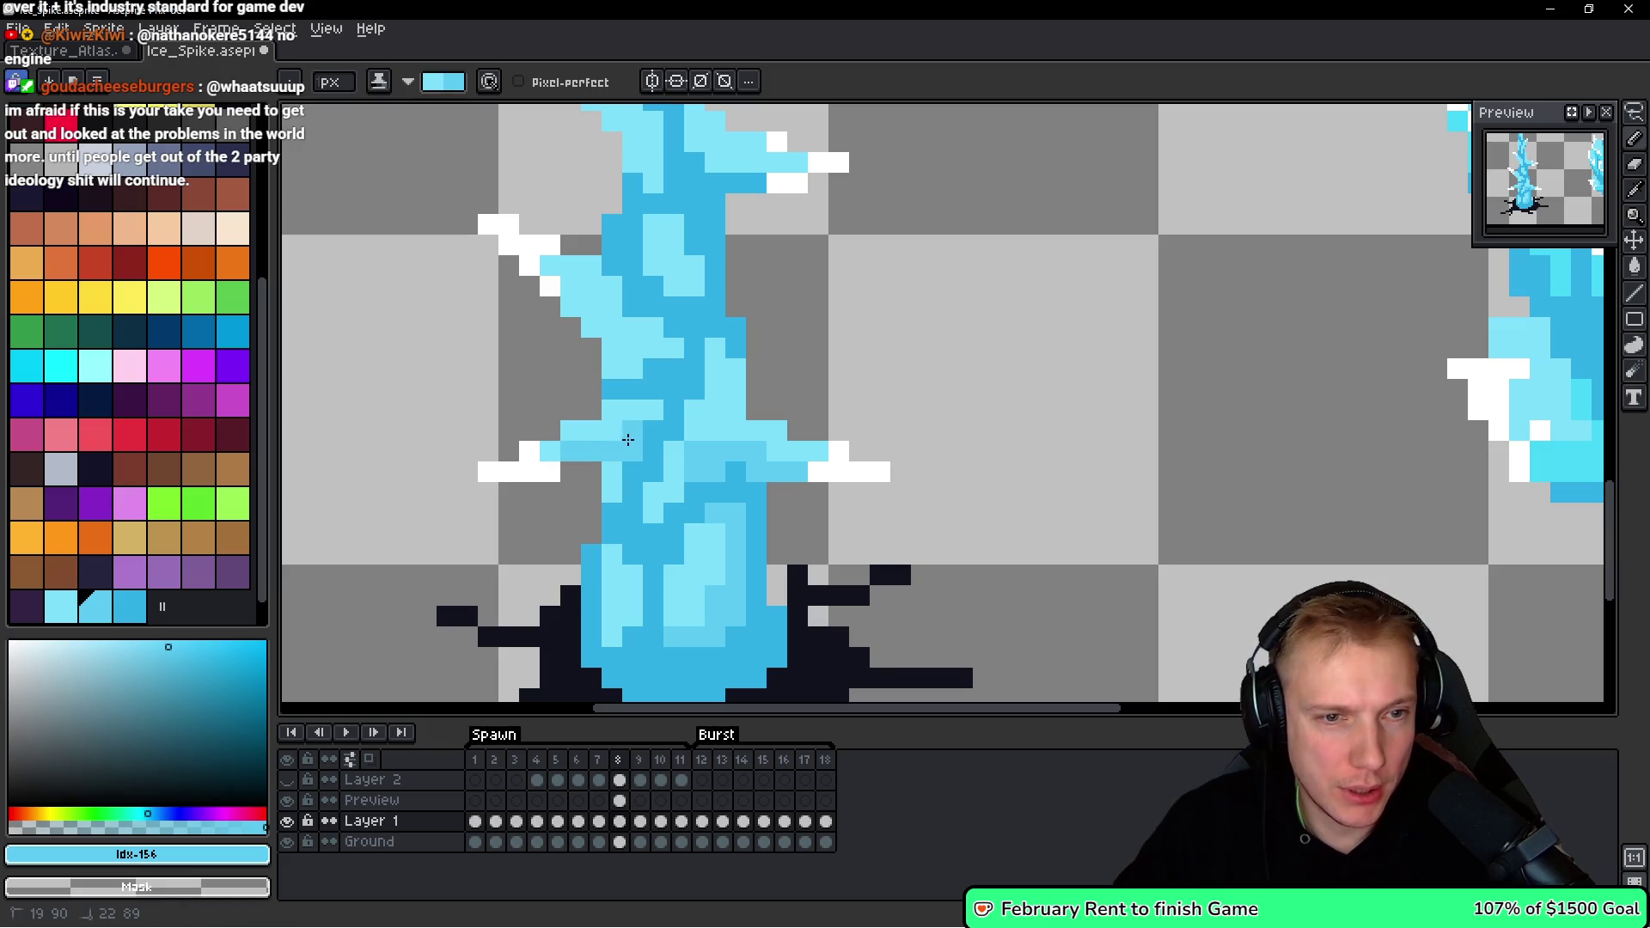
{"action": "scroll", "coordinate": [627, 439], "scroll_direction": "down", "scroll_amount": 5}
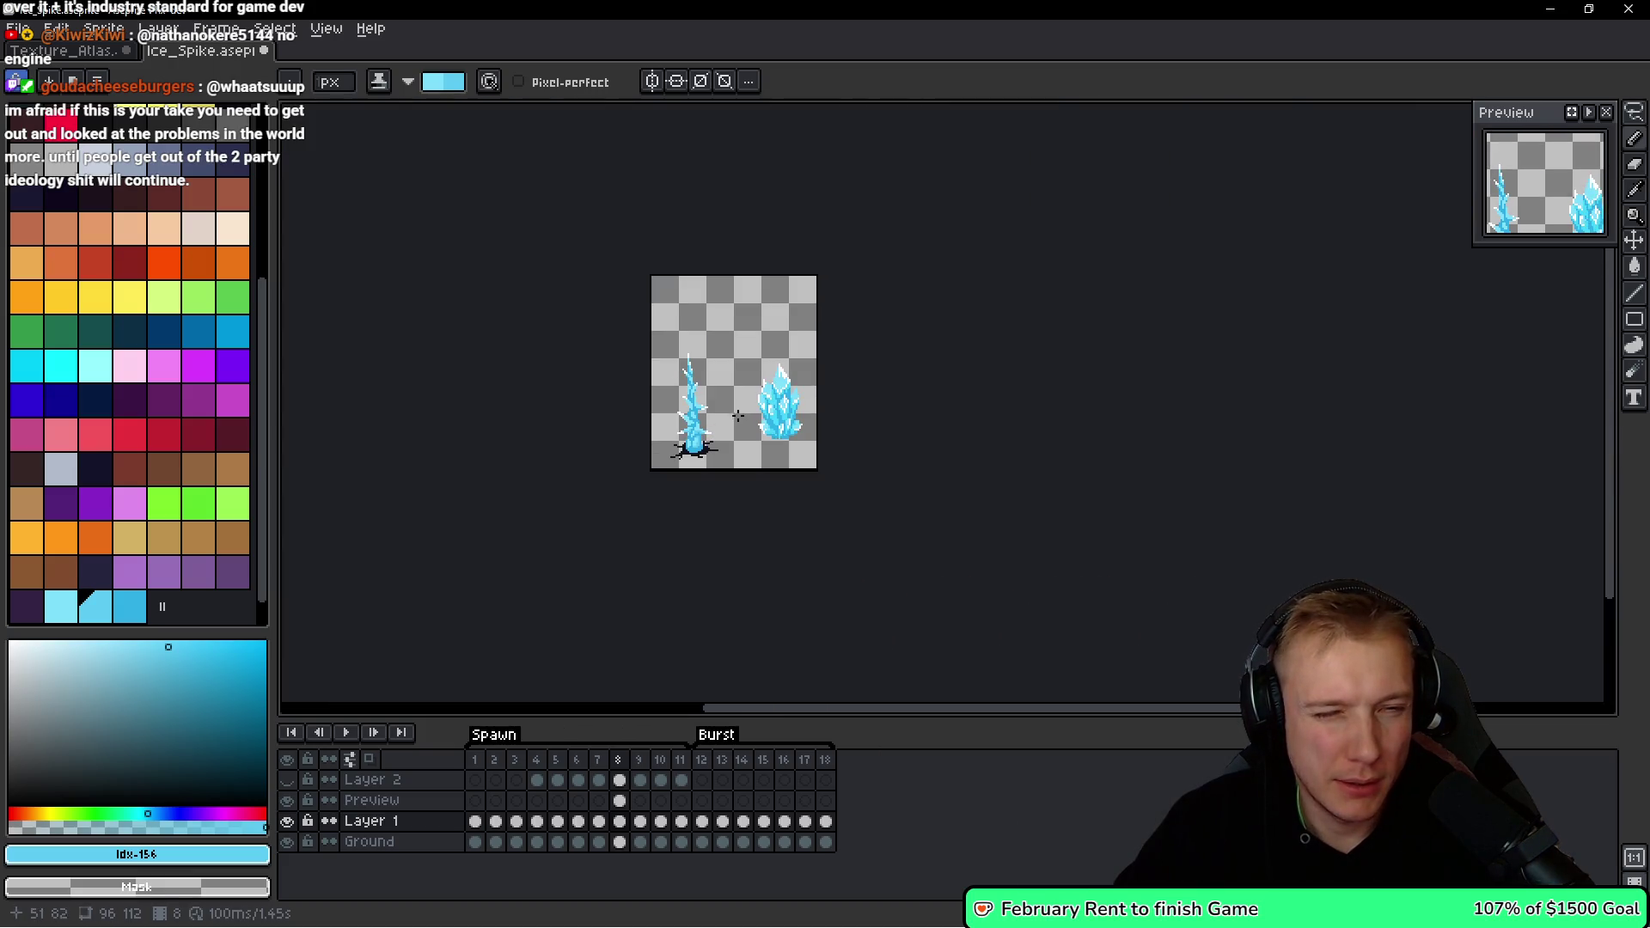
{"action": "scroll", "coordinate": [696, 438], "scroll_direction": "up", "scroll_amount": 4}
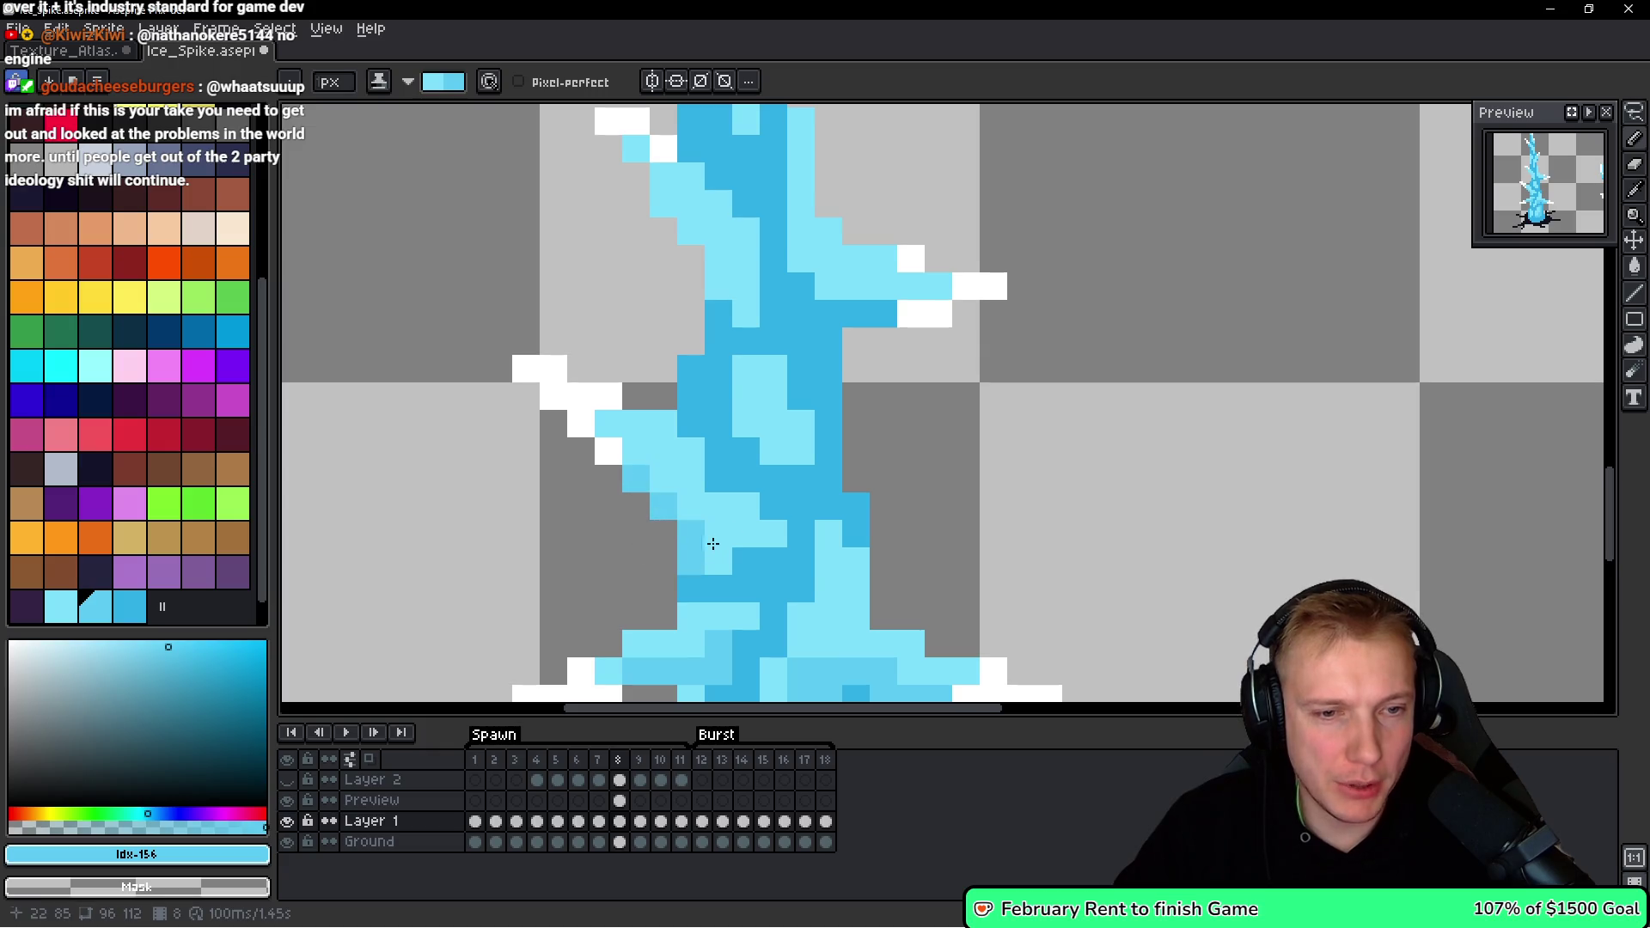
{"action": "scroll", "coordinate": [707, 547], "scroll_direction": "down", "scroll_amount": 4}
{"action": "scroll", "coordinate": [670, 413], "scroll_direction": "up", "scroll_amount": 4}
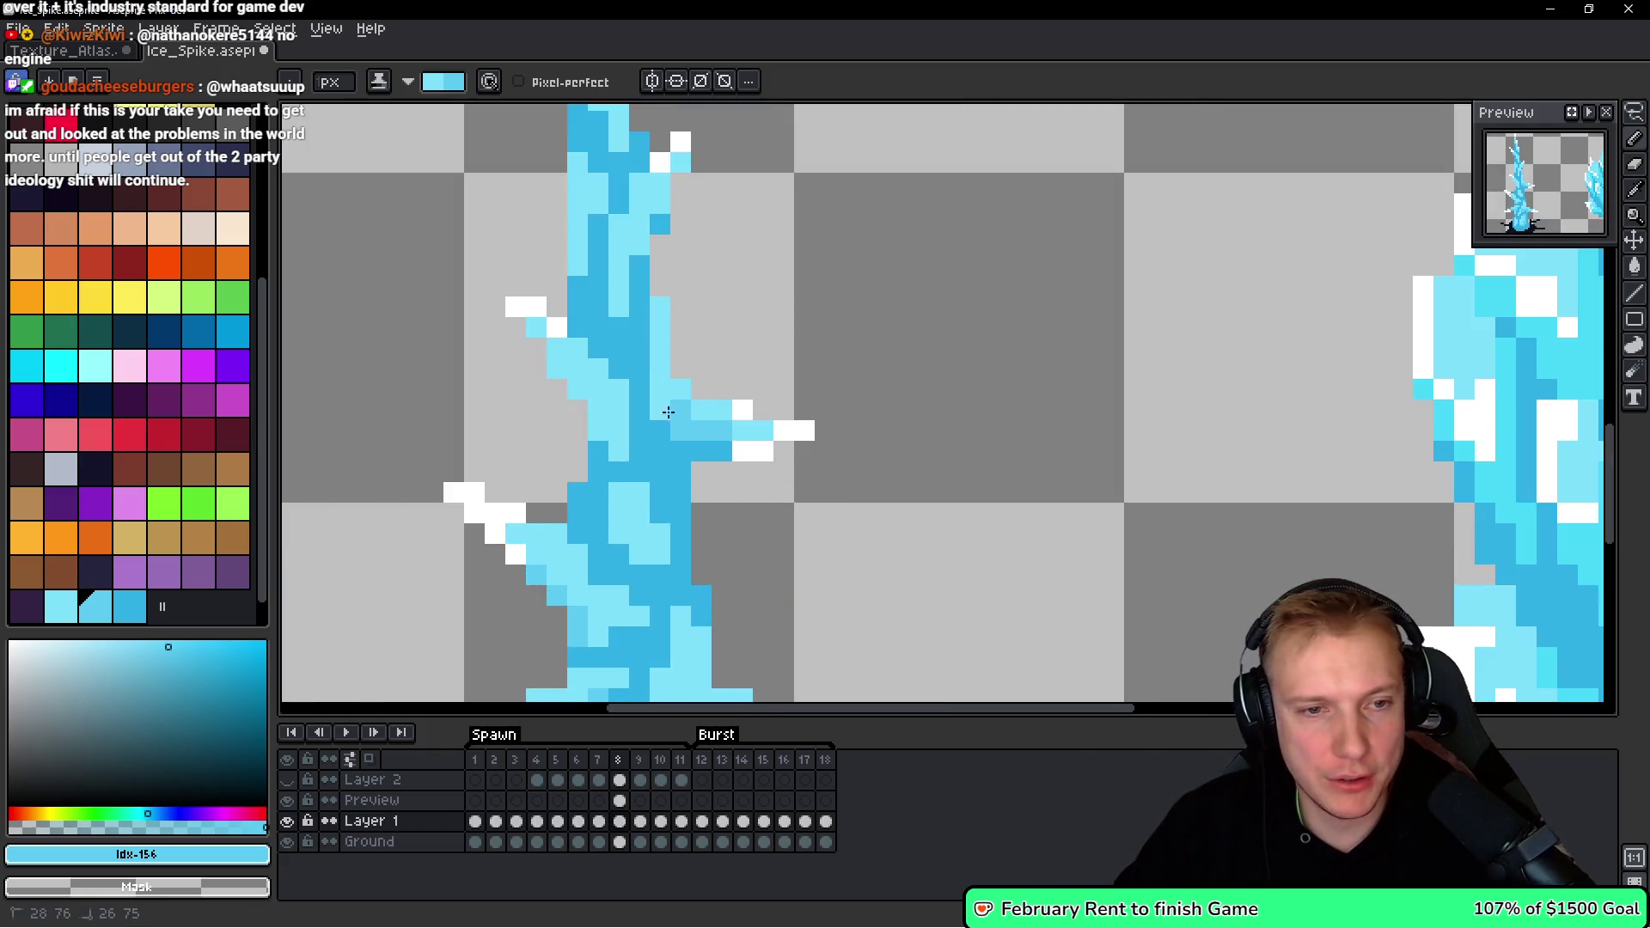
{"action": "scroll", "coordinate": [653, 404], "scroll_direction": "down", "scroll_amount": 4}
{"action": "scroll", "coordinate": [612, 370], "scroll_direction": "up", "scroll_amount": 4}
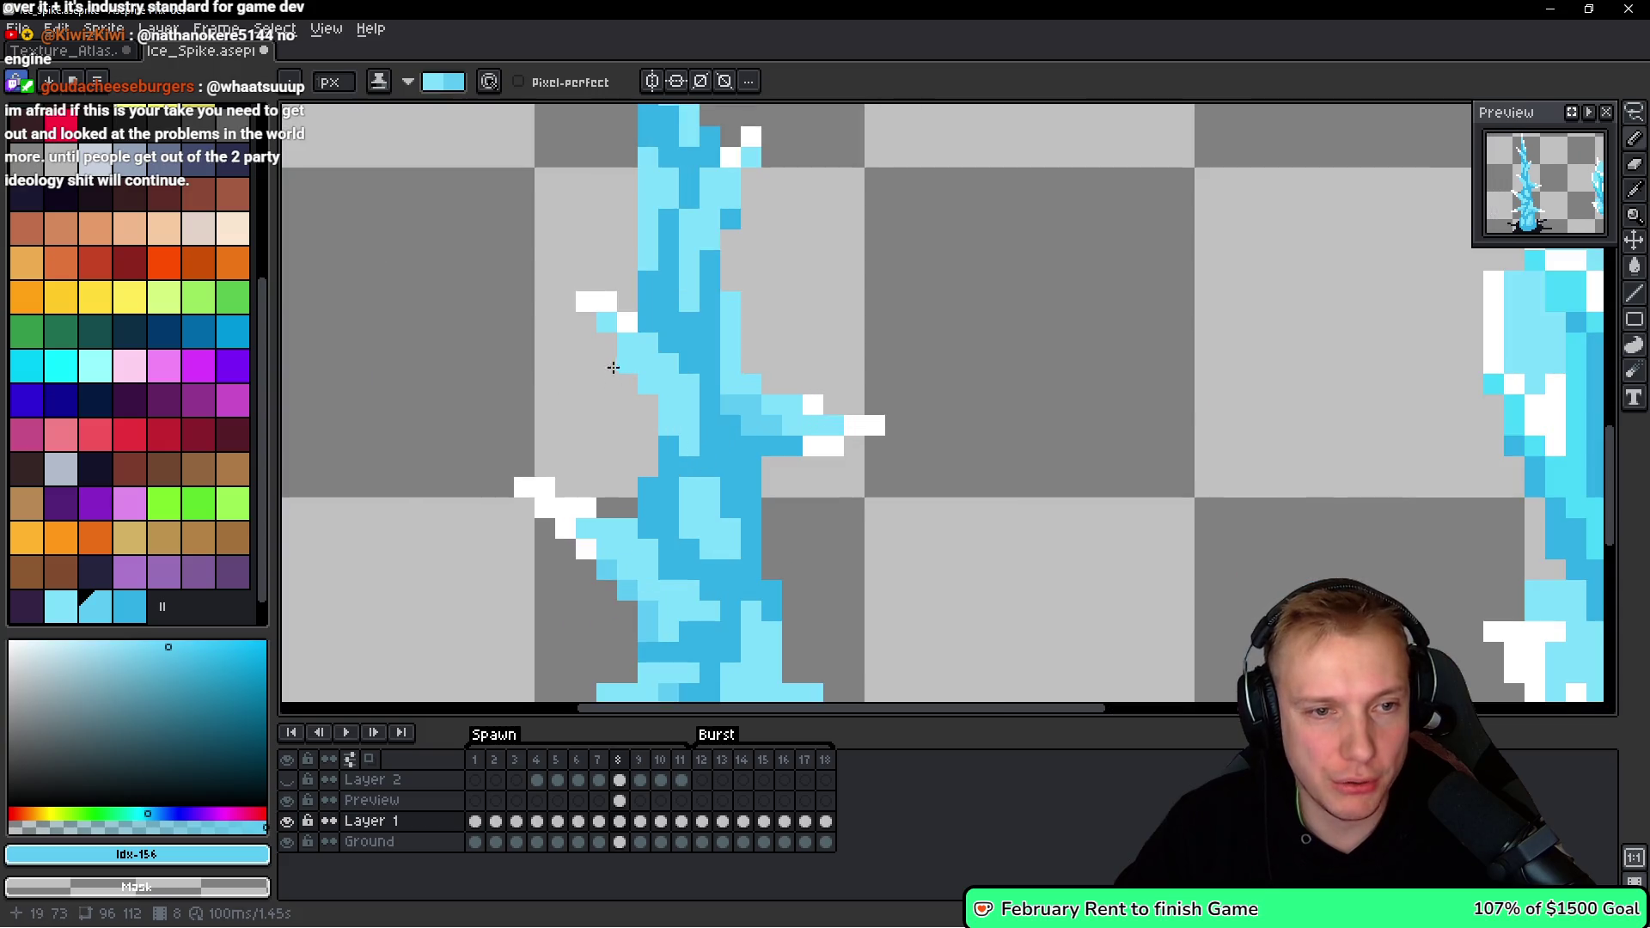
{"action": "scroll", "coordinate": [683, 435], "scroll_direction": "down", "scroll_amount": 4}
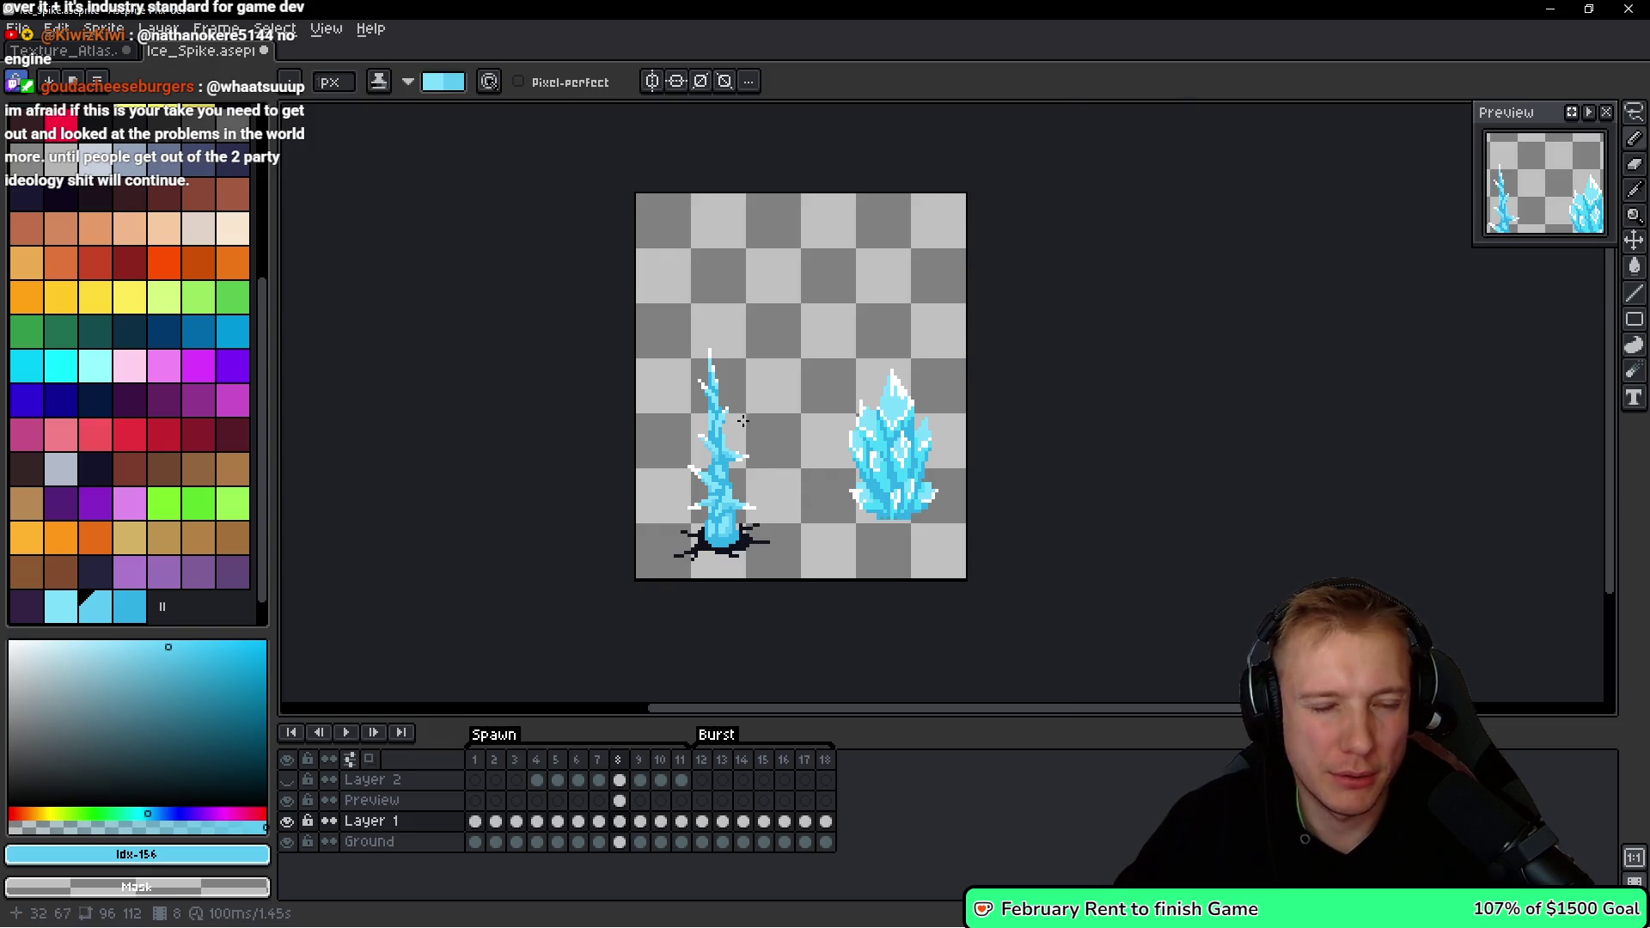
{"action": "scroll", "coordinate": [747, 425], "scroll_direction": "up", "scroll_amount": 2}
{"action": "scroll", "coordinate": [688, 404], "scroll_direction": "up", "scroll_amount": 1}
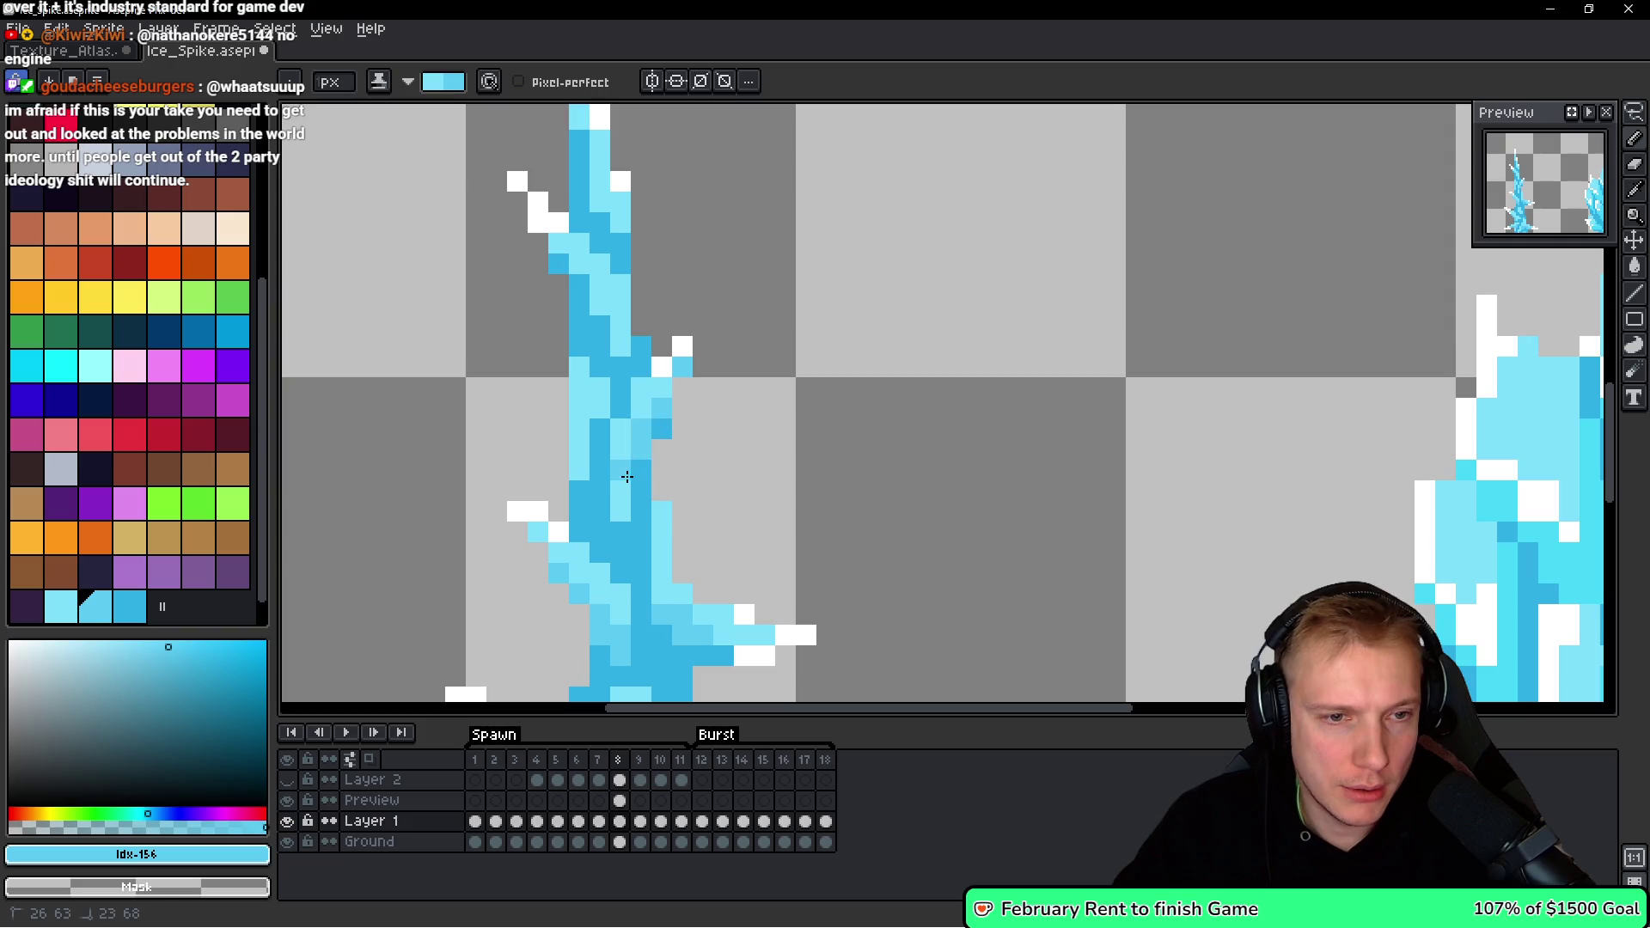
Add darker cyan pixels up the spike's trunk and near its tip.
{"action": "left_click_drag", "start_coordinate": [628, 514], "coordinate": [632, 464]}
{"action": "mouse_move", "coordinate": [603, 435]}
{"action": "left_mouse_down"}
{"action": "mouse_move", "coordinate": [603, 461]}
{"action": "mouse_move", "coordinate": [638, 434]}
{"action": "left_mouse_up"}
{"action": "left_click", "coordinate": [626, 433]}
{"action": "scroll", "coordinate": [606, 440], "scroll_direction": "up", "scroll_amount": 2}
{"action": "left_click_drag", "start_coordinate": [591, 355], "coordinate": [606, 375]}
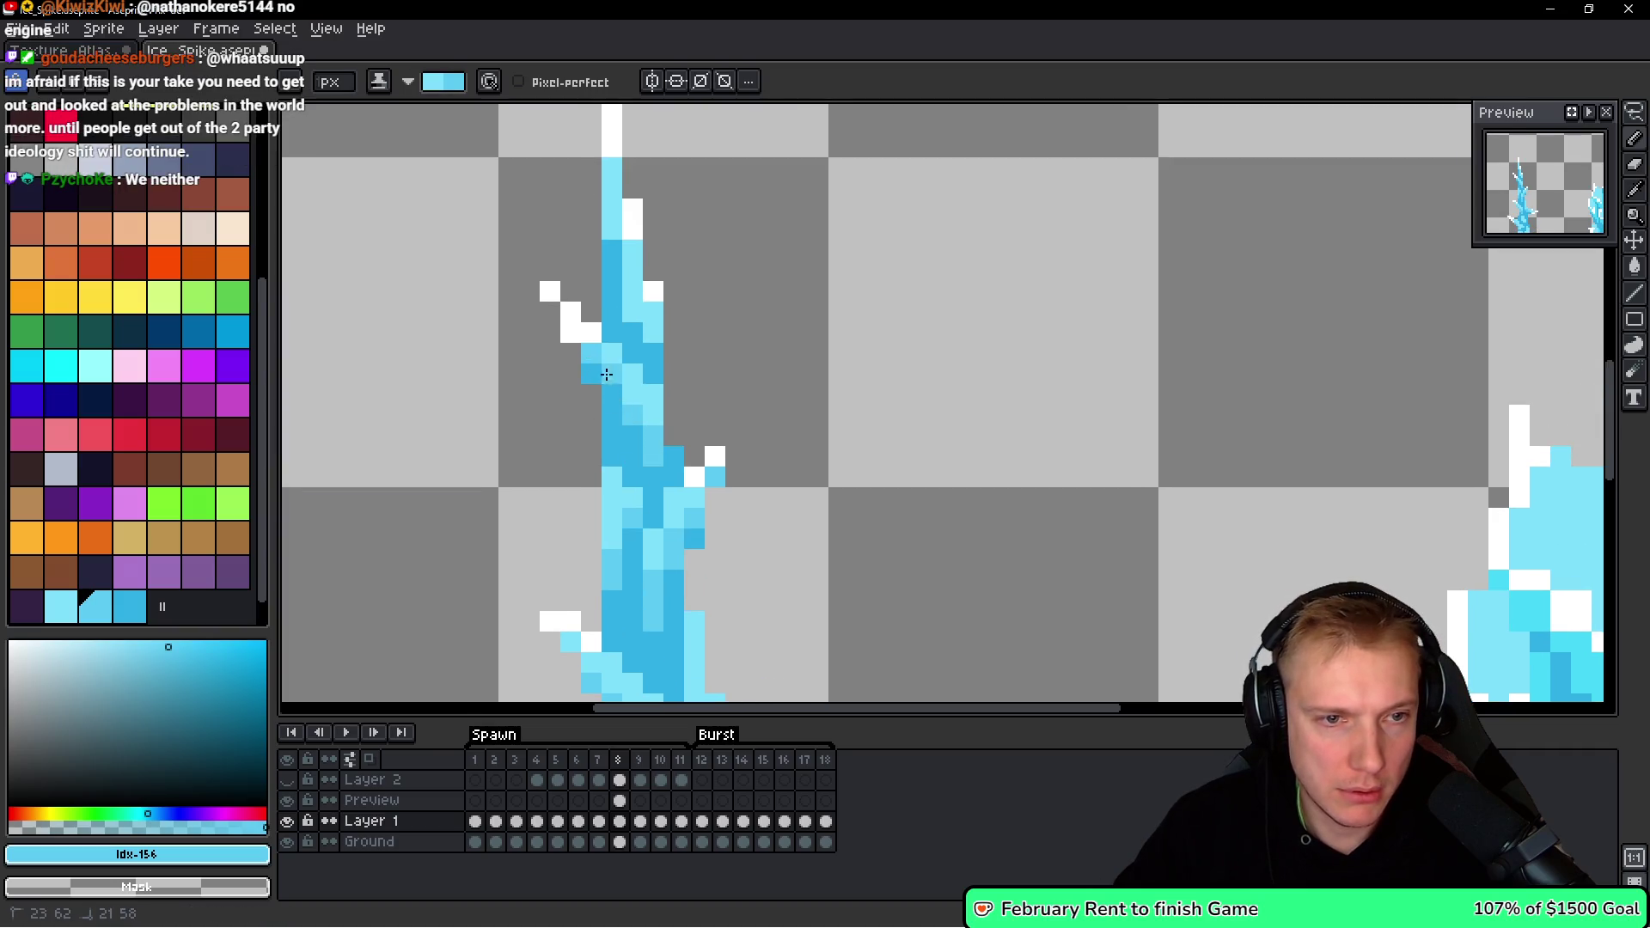
{"action": "left_click", "coordinate": [657, 327]}
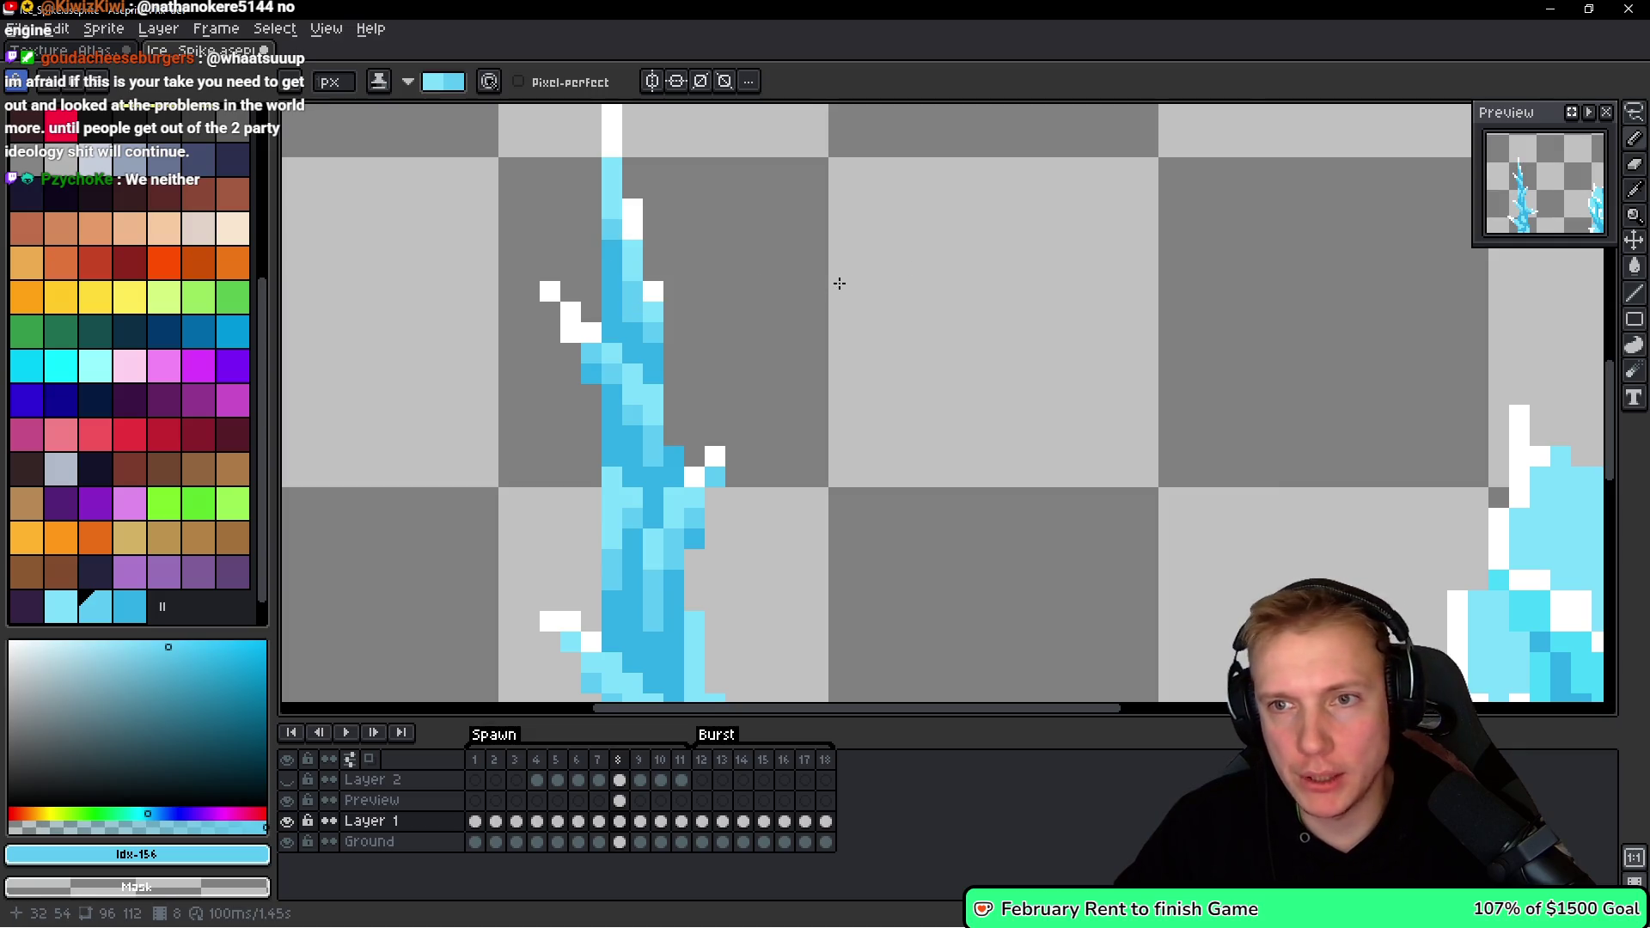
{"action": "scroll", "coordinate": [839, 283], "scroll_direction": "down", "scroll_amount": 6}
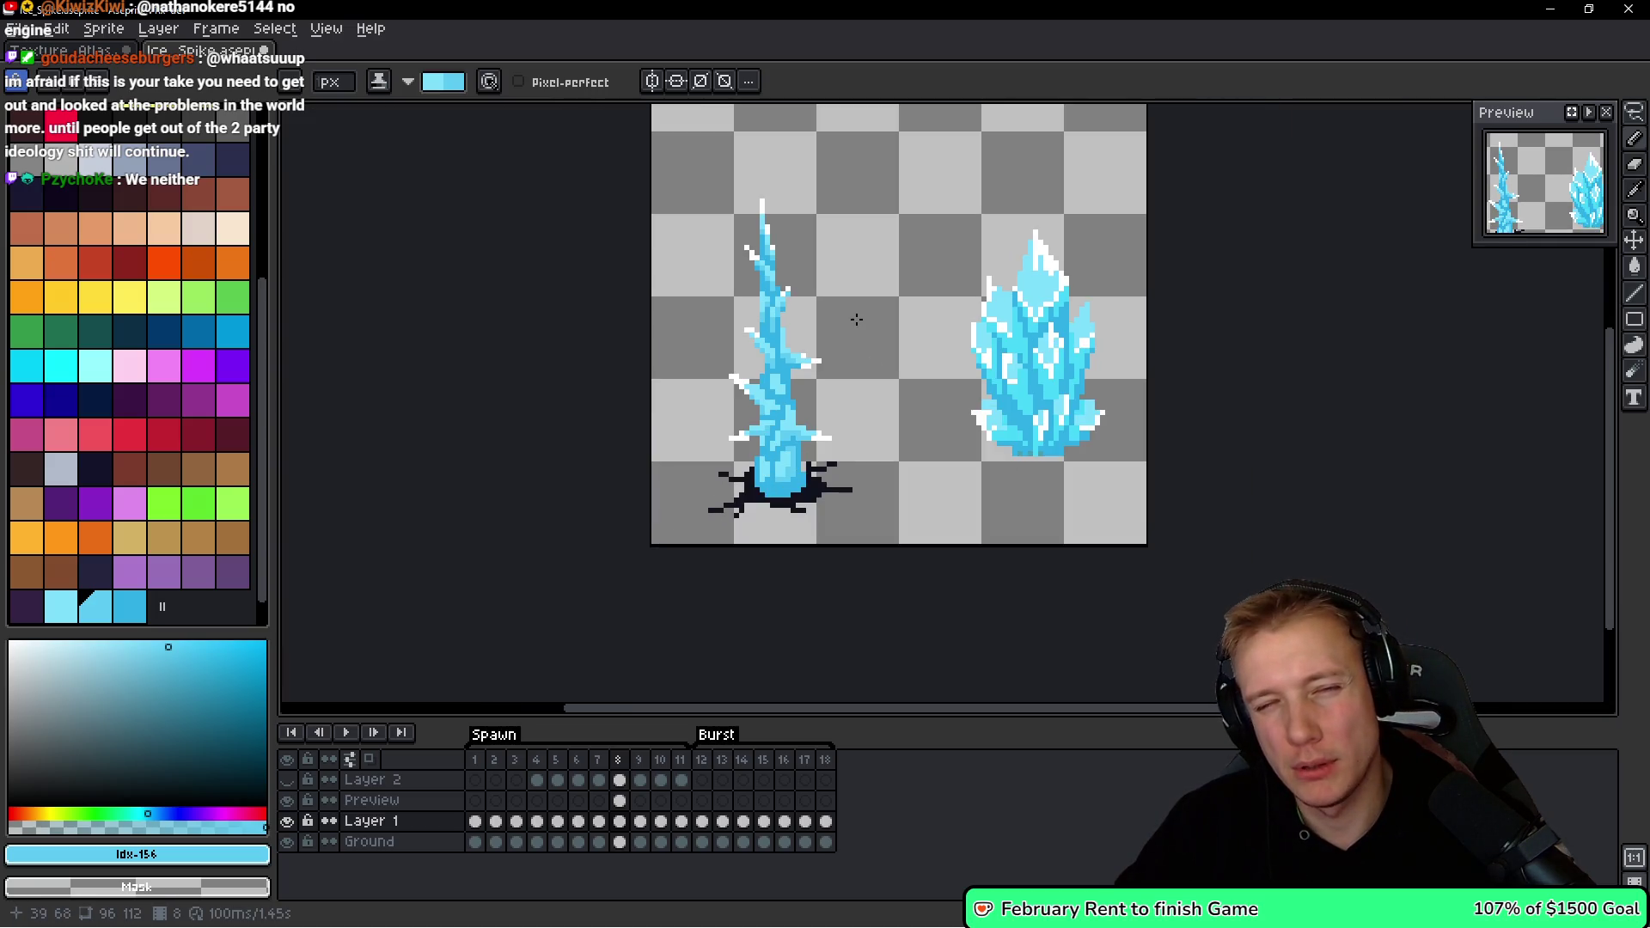
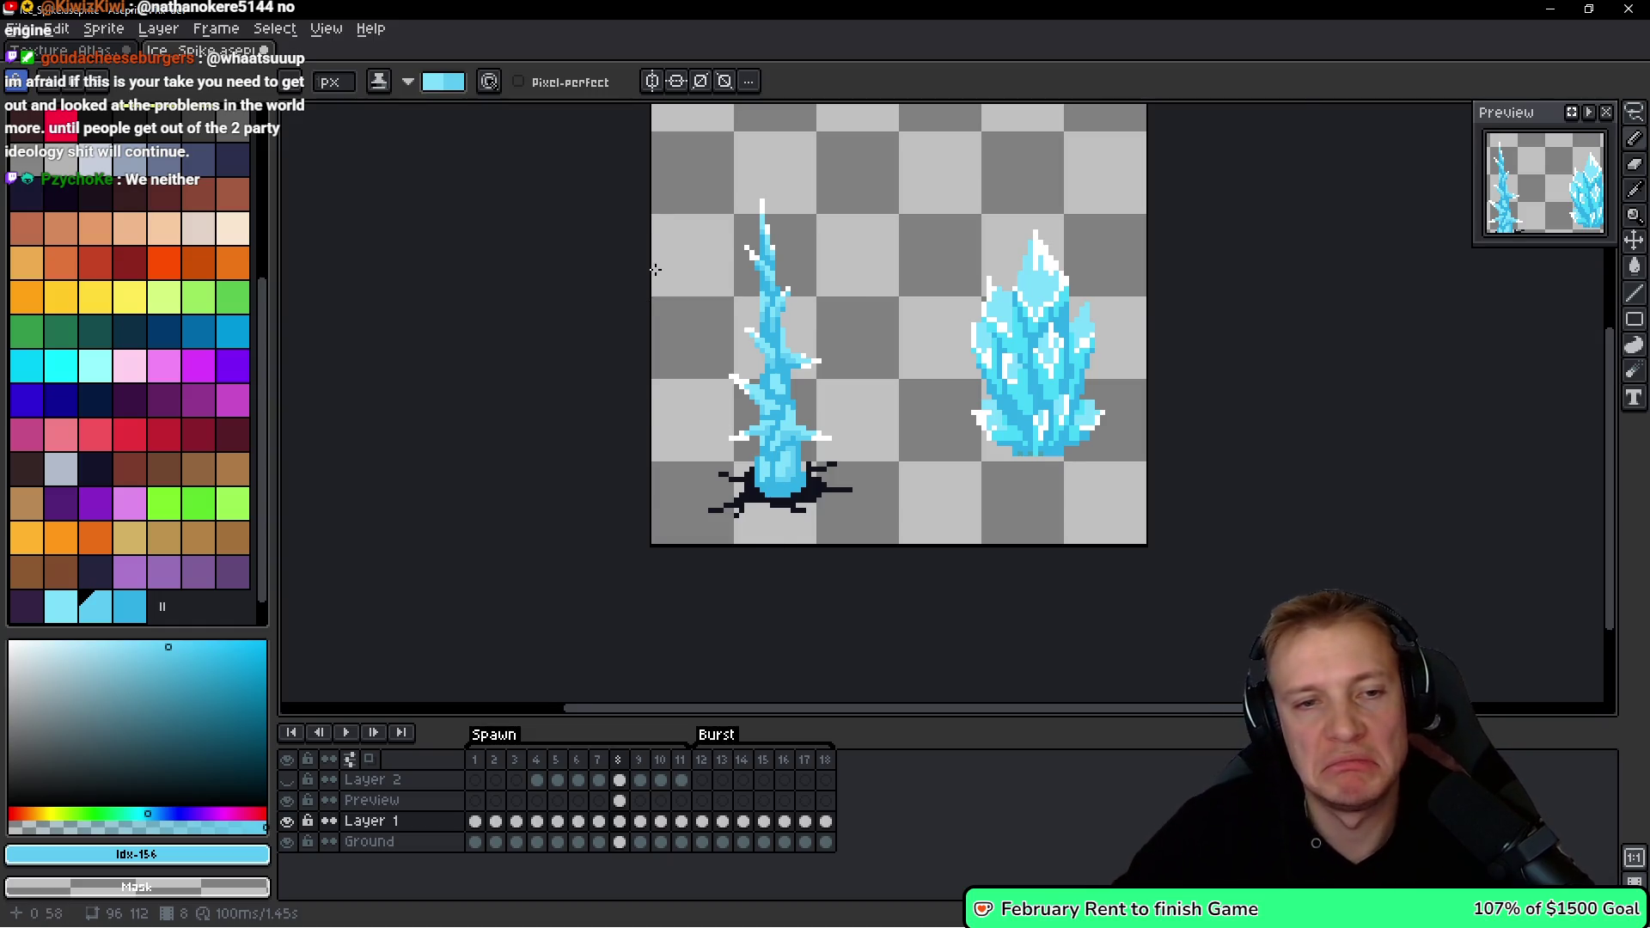
Sample white and dot highlight pixels along the upper trunk of the left ice spike.
{"action": "scroll", "coordinate": [713, 413], "scroll_direction": "up", "scroll_amount": 2}
{"action": "left_click", "coordinate": [730, 375], "text": "alt"}
{"action": "scroll", "coordinate": [733, 378], "scroll_direction": "up", "scroll_amount": 2}
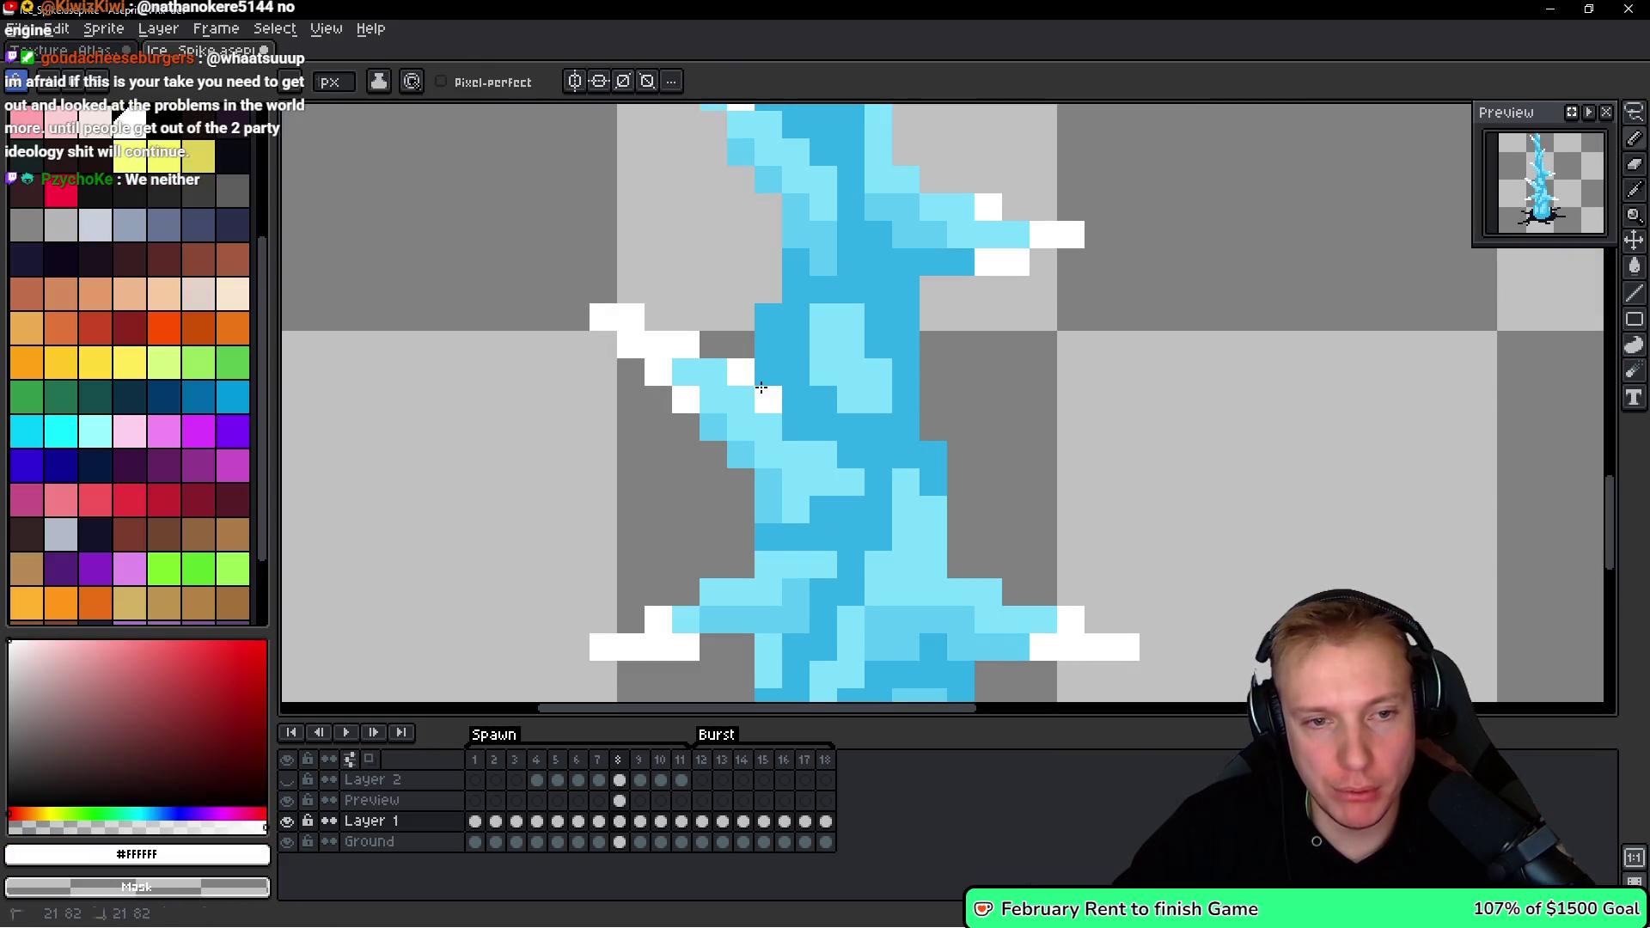
{"action": "left_click", "coordinate": [796, 427]}
{"action": "key", "text": "ctrl+z"}
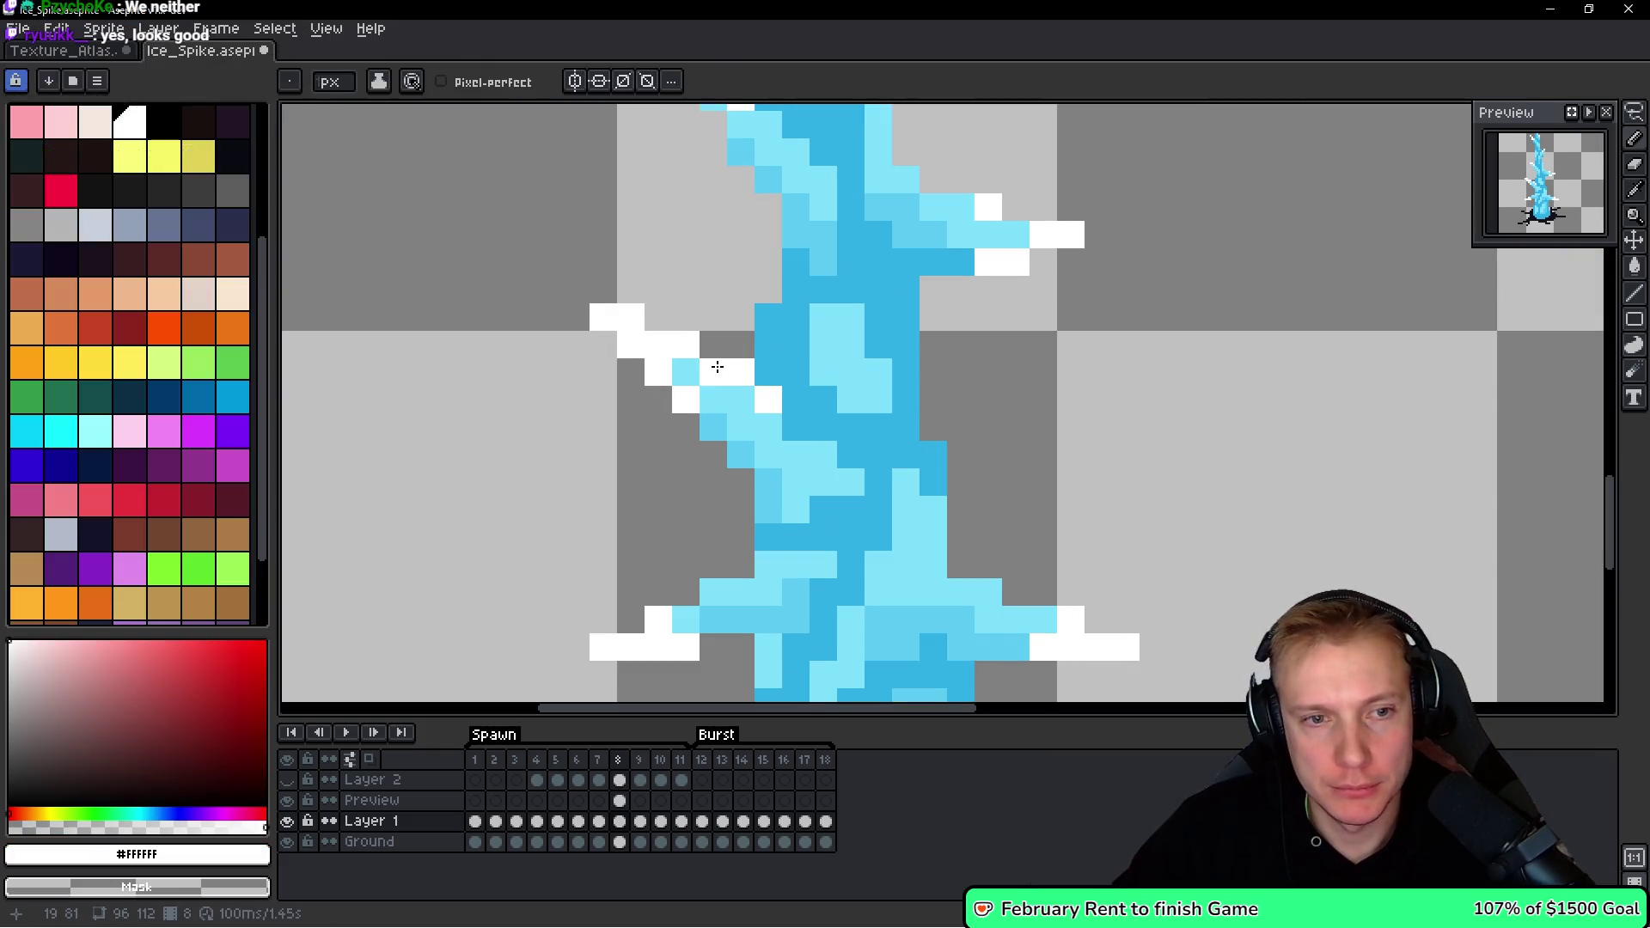
{"action": "left_click", "coordinate": [795, 427]}
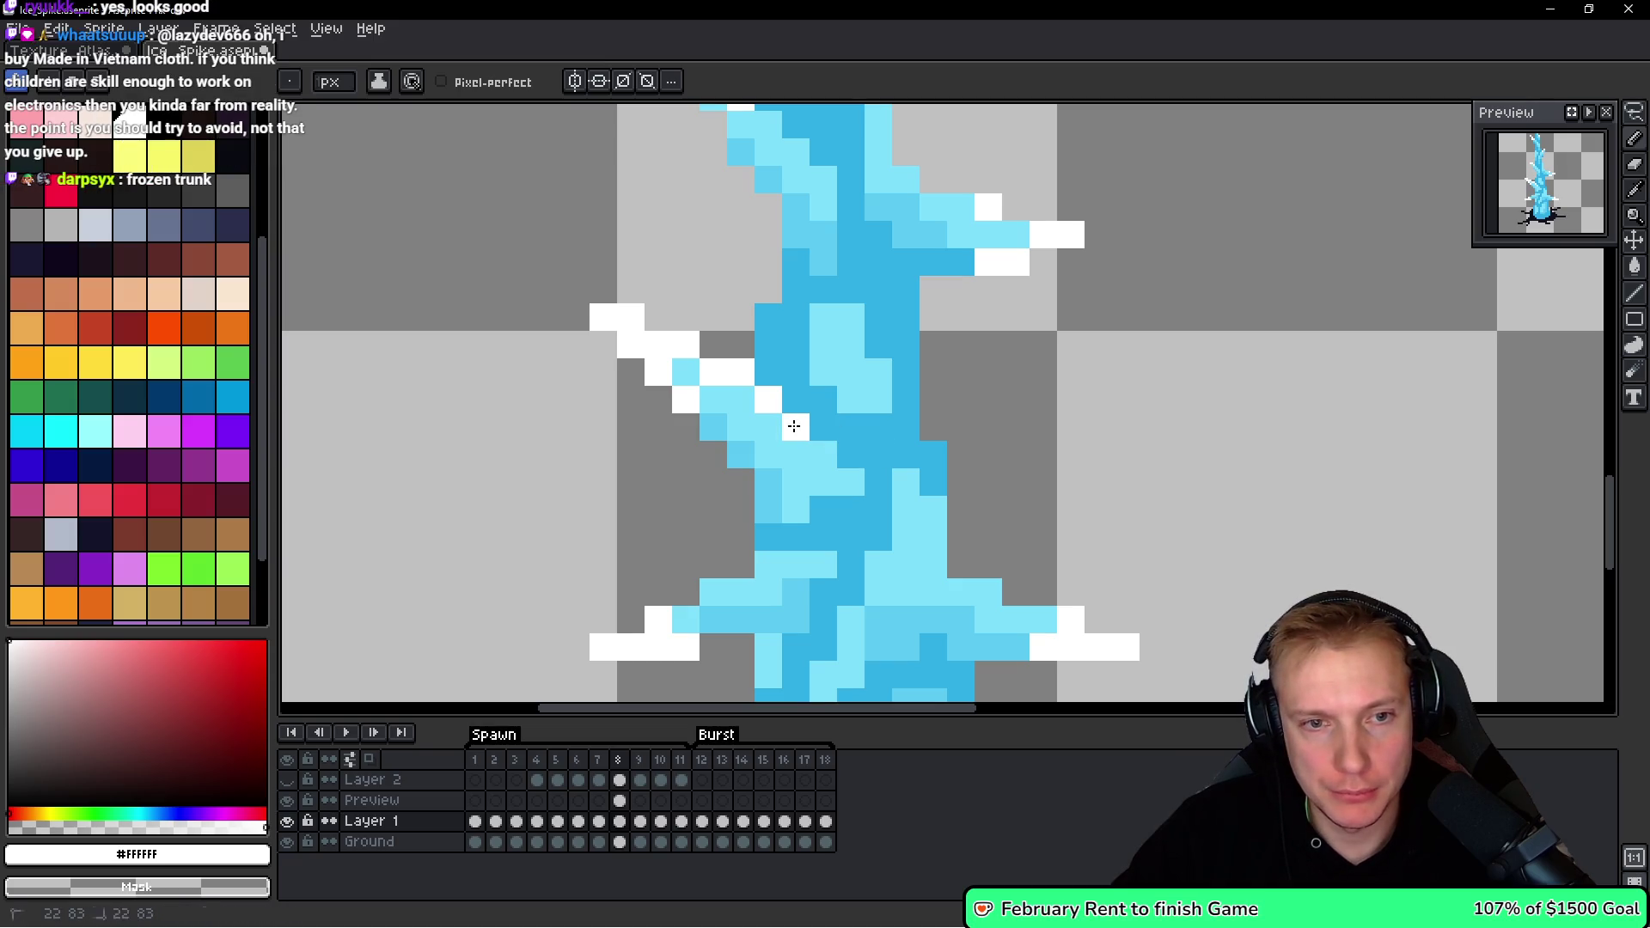
{"action": "left_click", "coordinate": [850, 316]}
{"action": "left_click", "coordinate": [851, 344]}
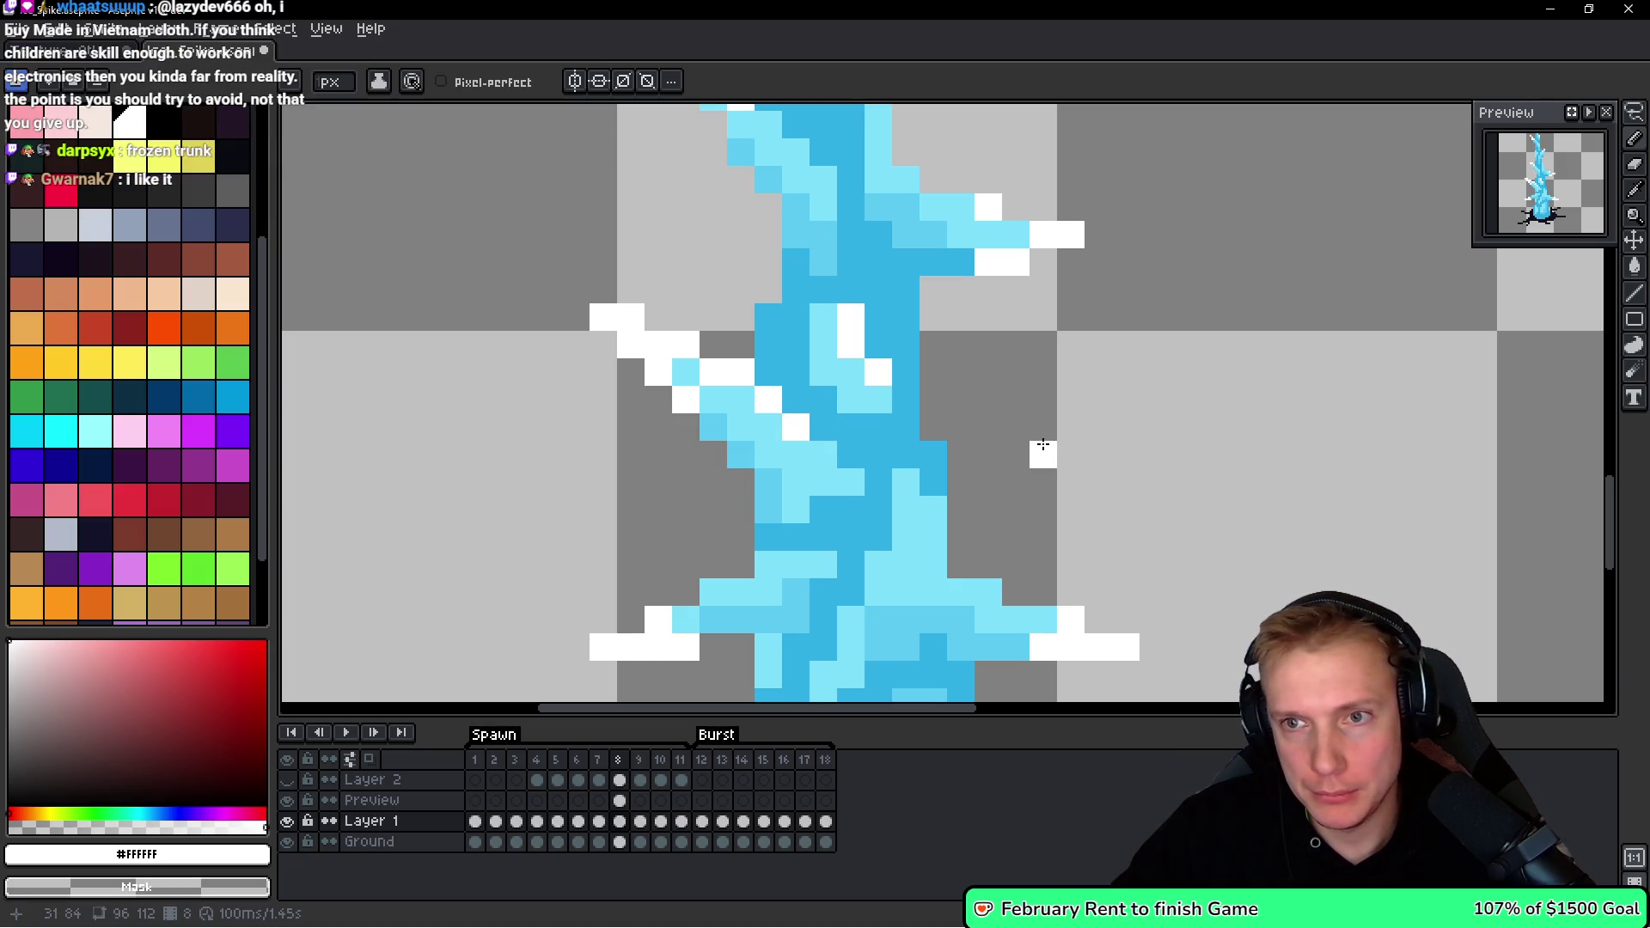
Paint white highlight strokes down the middle trunk and toward the right branch.
{"action": "scroll", "coordinate": [945, 421], "scroll_direction": "down", "scroll_amount": 3}
{"action": "left_click_drag", "start_coordinate": [874, 369], "coordinate": [876, 393]}
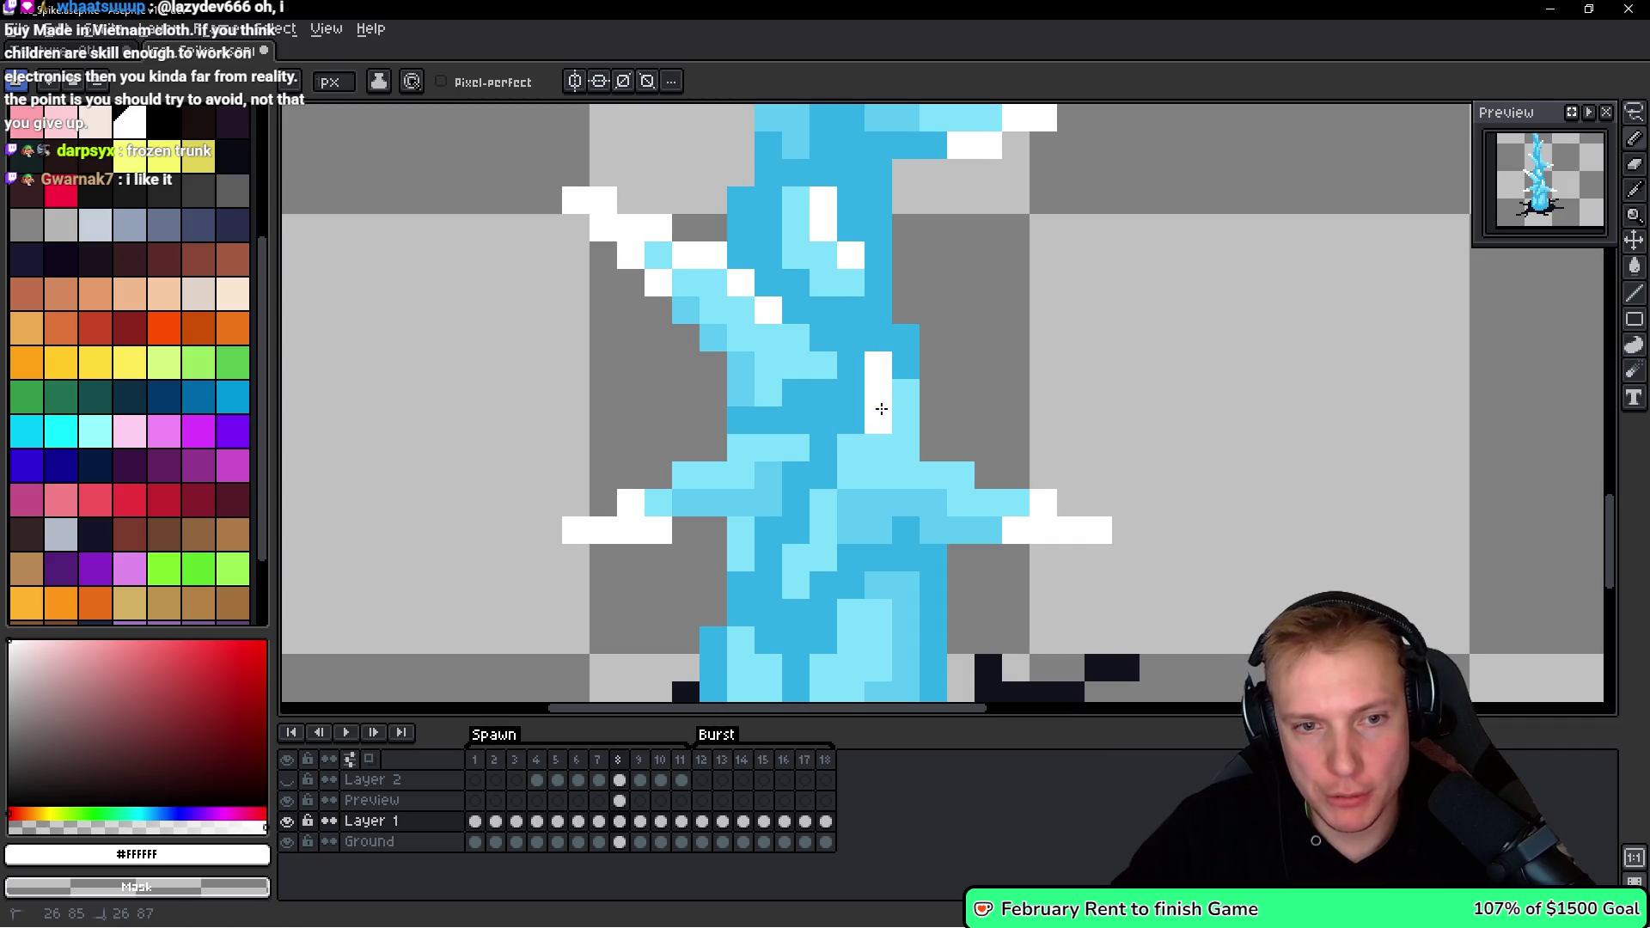
{"action": "left_click", "coordinate": [849, 446]}
{"action": "left_click", "coordinate": [879, 422], "text": "alt"}
{"action": "left_click", "coordinate": [881, 368], "text": "alt"}
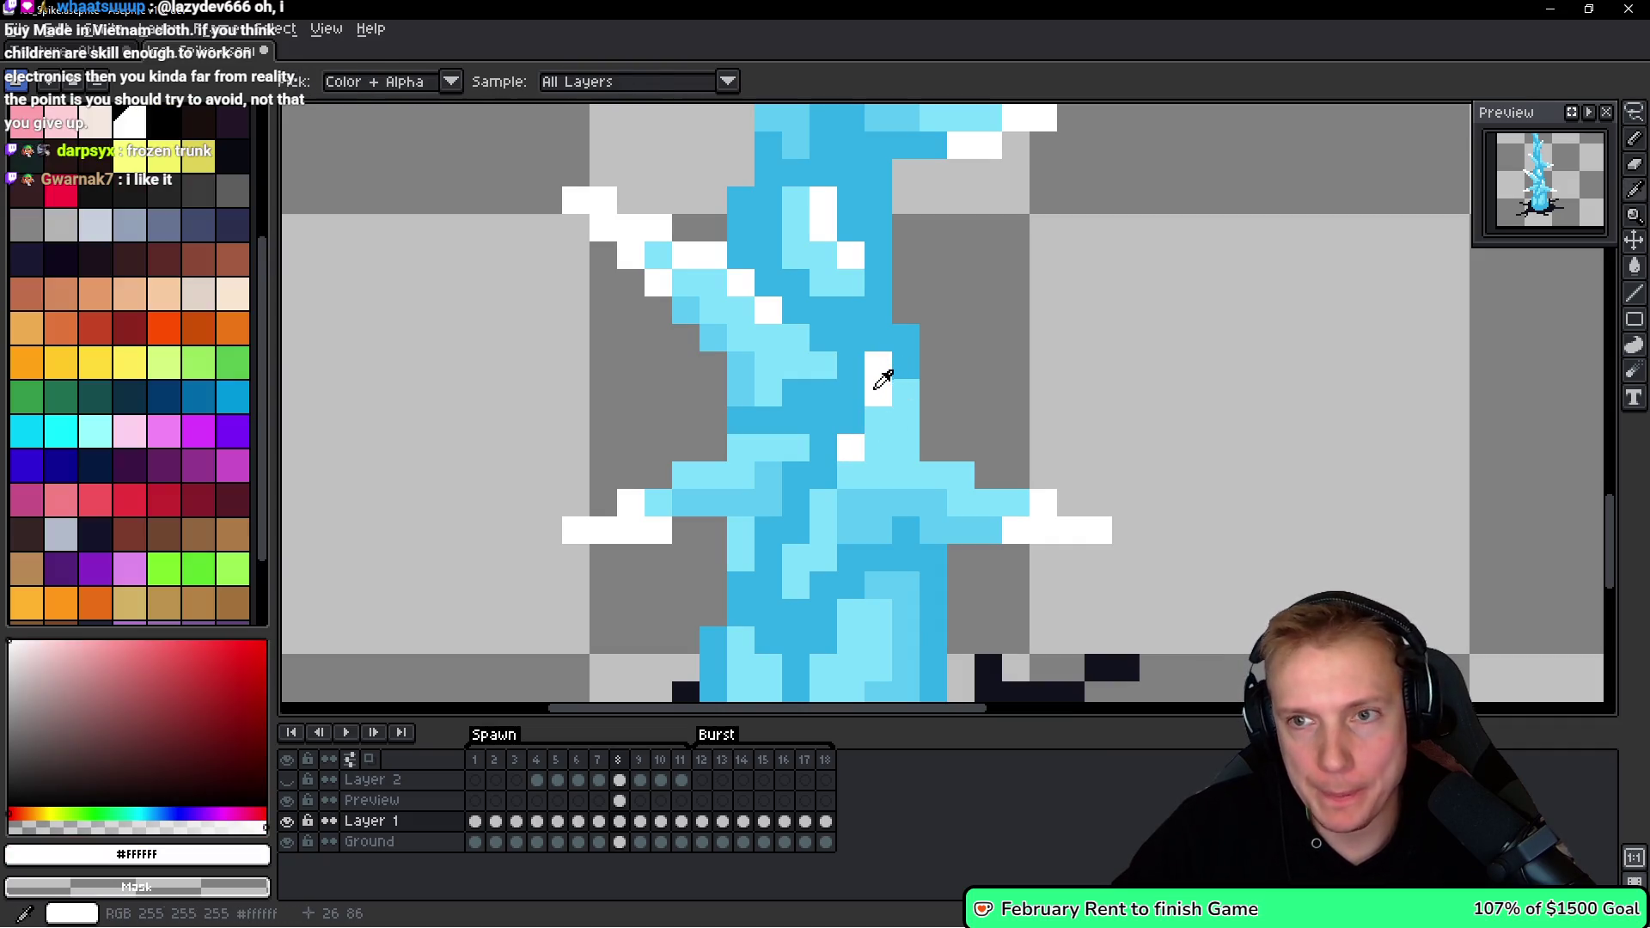
{"action": "left_click", "coordinate": [963, 481]}
{"action": "left_click_drag", "start_coordinate": [886, 537], "coordinate": [892, 535]}
{"action": "left_click", "coordinate": [922, 520]}
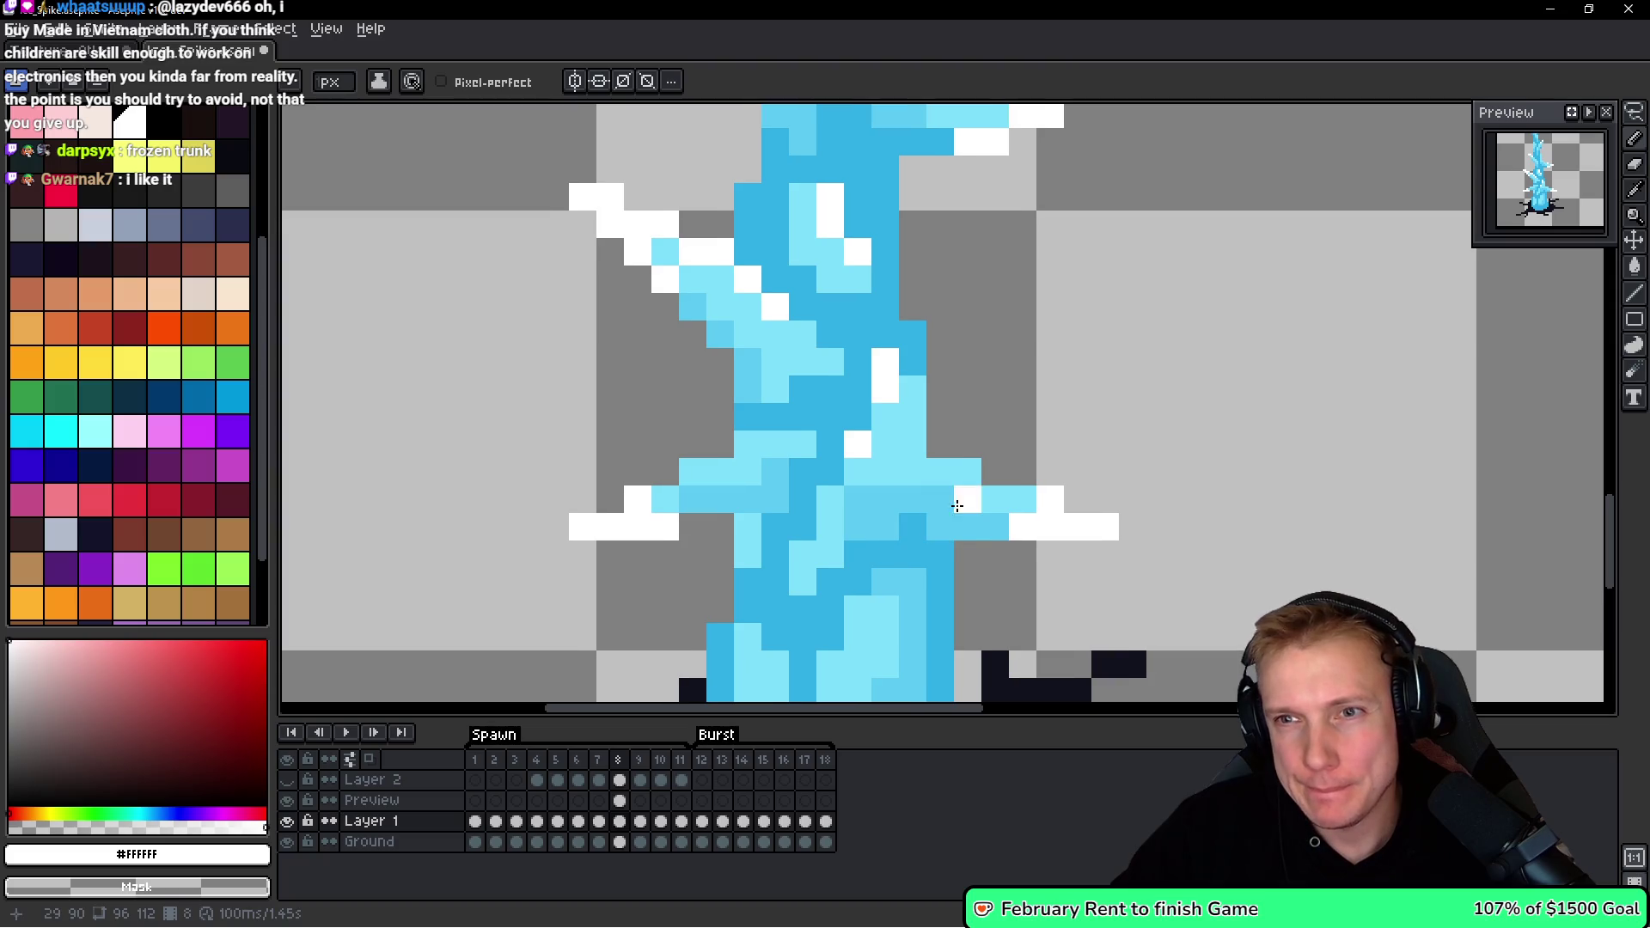
{"action": "key", "text": "ctrl+z"}
Add white highlights beside the right branch and on the lower trunk.
{"action": "scroll", "coordinate": [936, 507], "scroll_direction": "down", "scroll_amount": 1}
{"action": "left_click", "coordinate": [877, 497]}
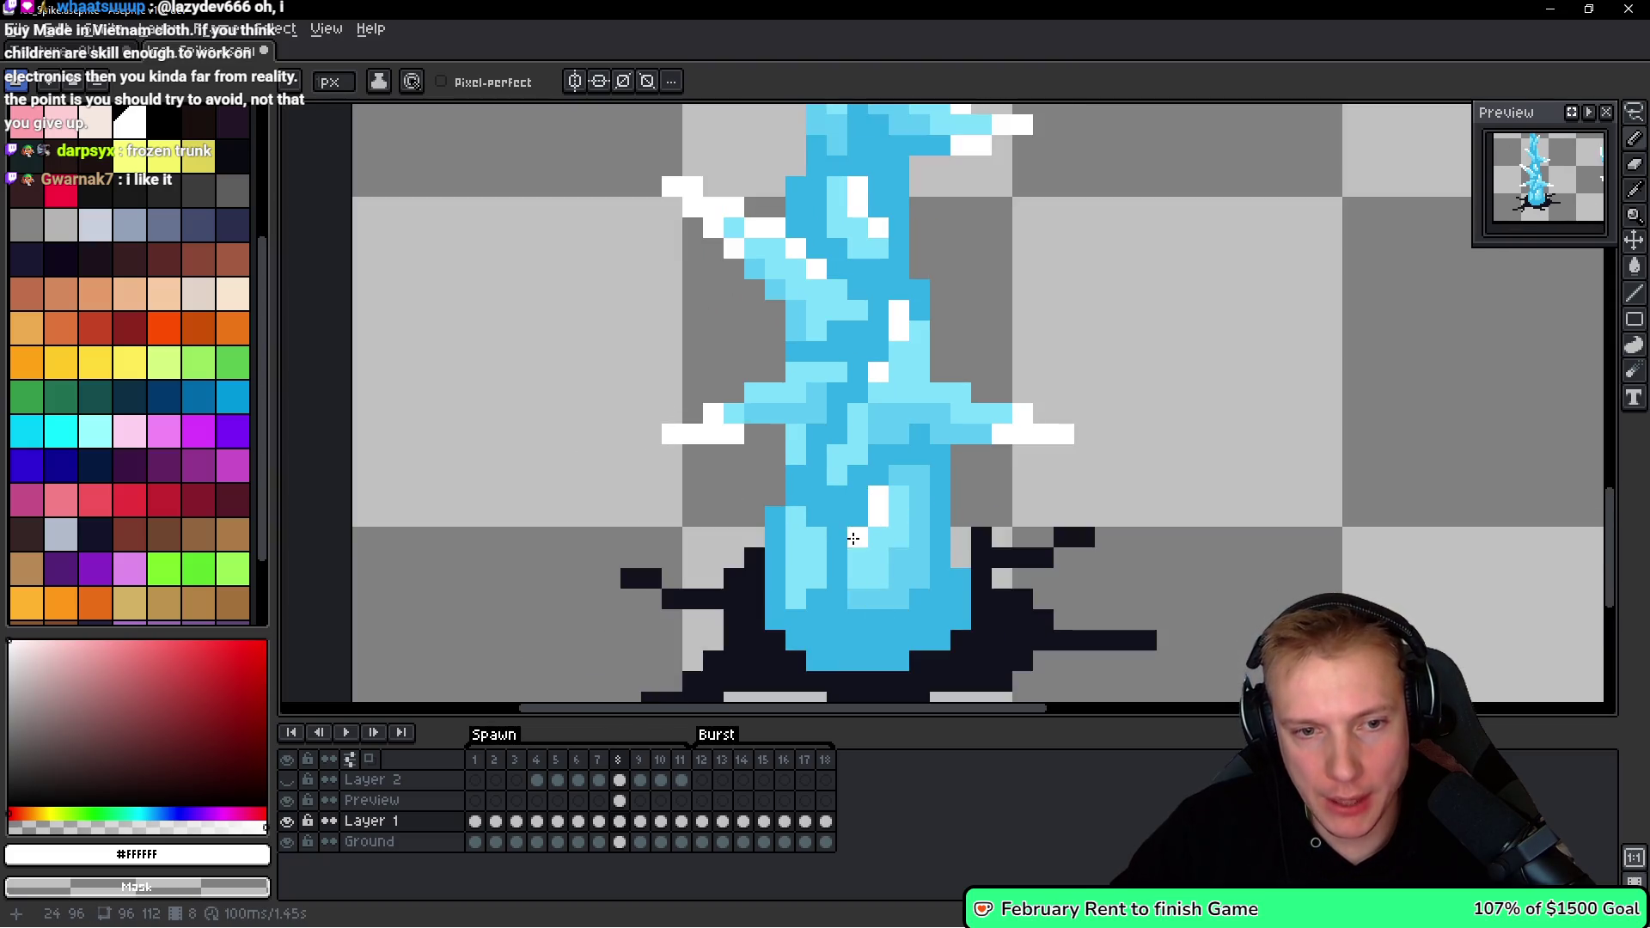
{"action": "left_click_drag", "start_coordinate": [810, 541], "coordinate": [812, 558]}
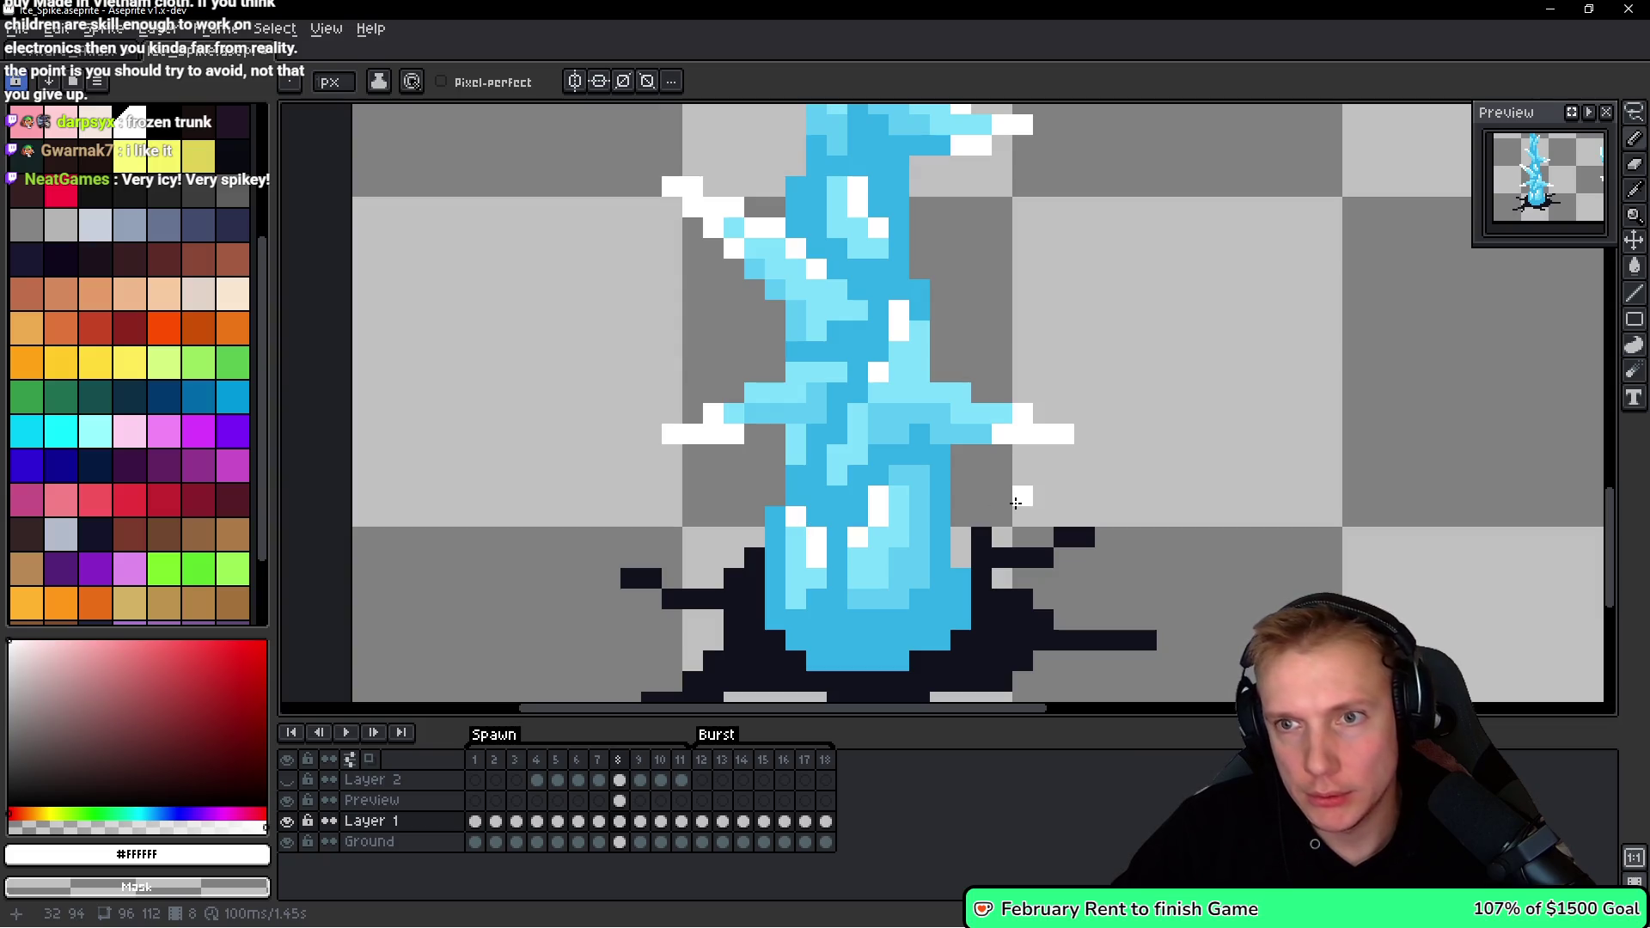
{"action": "scroll", "coordinate": [859, 456], "scroll_direction": "up", "scroll_amount": 1}
{"action": "scroll", "coordinate": [763, 430], "scroll_direction": "up", "scroll_amount": 1}
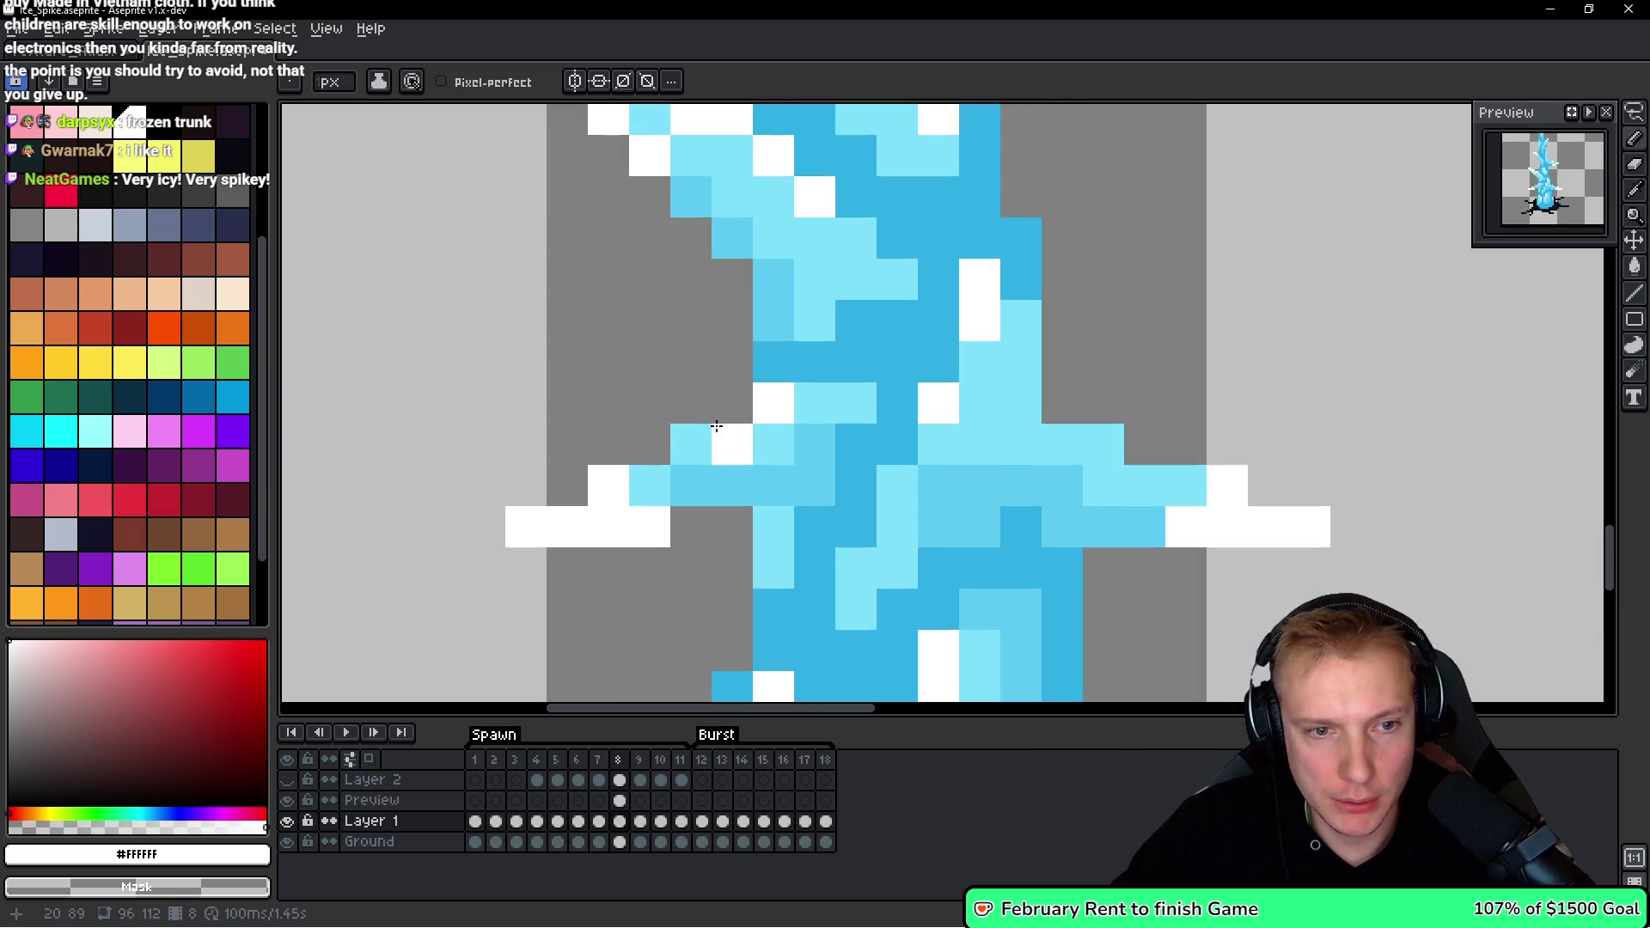
{"action": "left_click", "coordinate": [702, 431]}
{"action": "scroll", "coordinate": [924, 446], "scroll_direction": "down", "scroll_amount": 8}
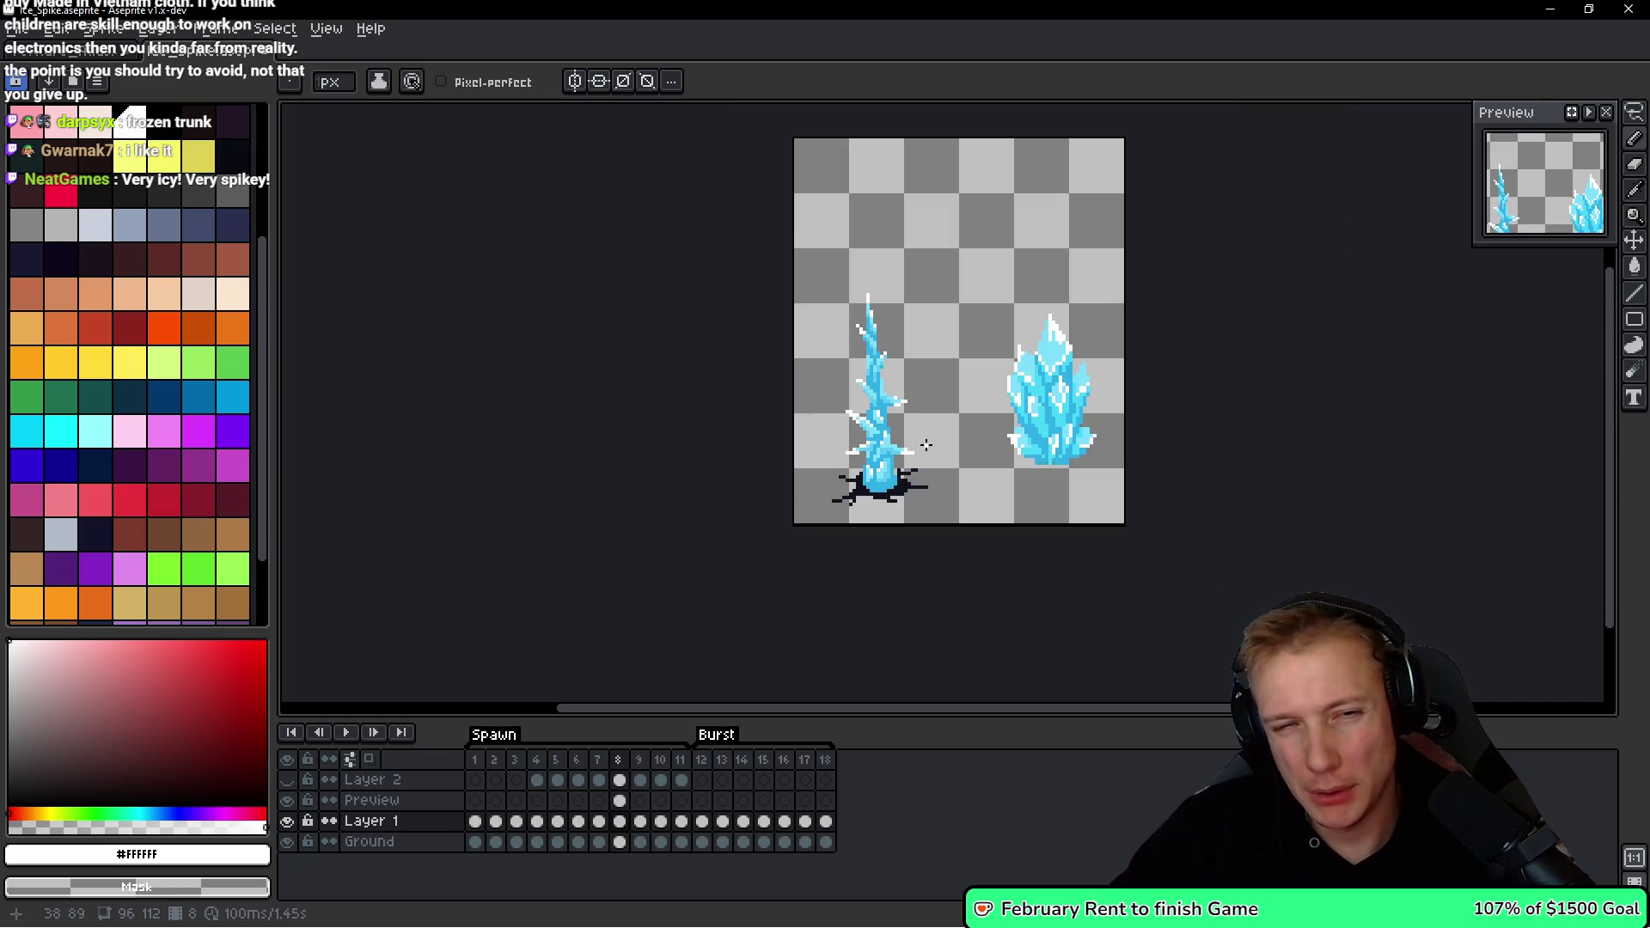
{"action": "scroll", "coordinate": [925, 444], "scroll_direction": "up", "scroll_amount": 4}
Add a white highlight on the upper trunk and recolour two white pixels light blue.
{"action": "left_click", "coordinate": [713, 424]}
{"action": "left_click", "coordinate": [718, 449], "text": "alt"}
{"action": "left_click", "coordinate": [769, 478]}
{"action": "left_click", "coordinate": [790, 477]}
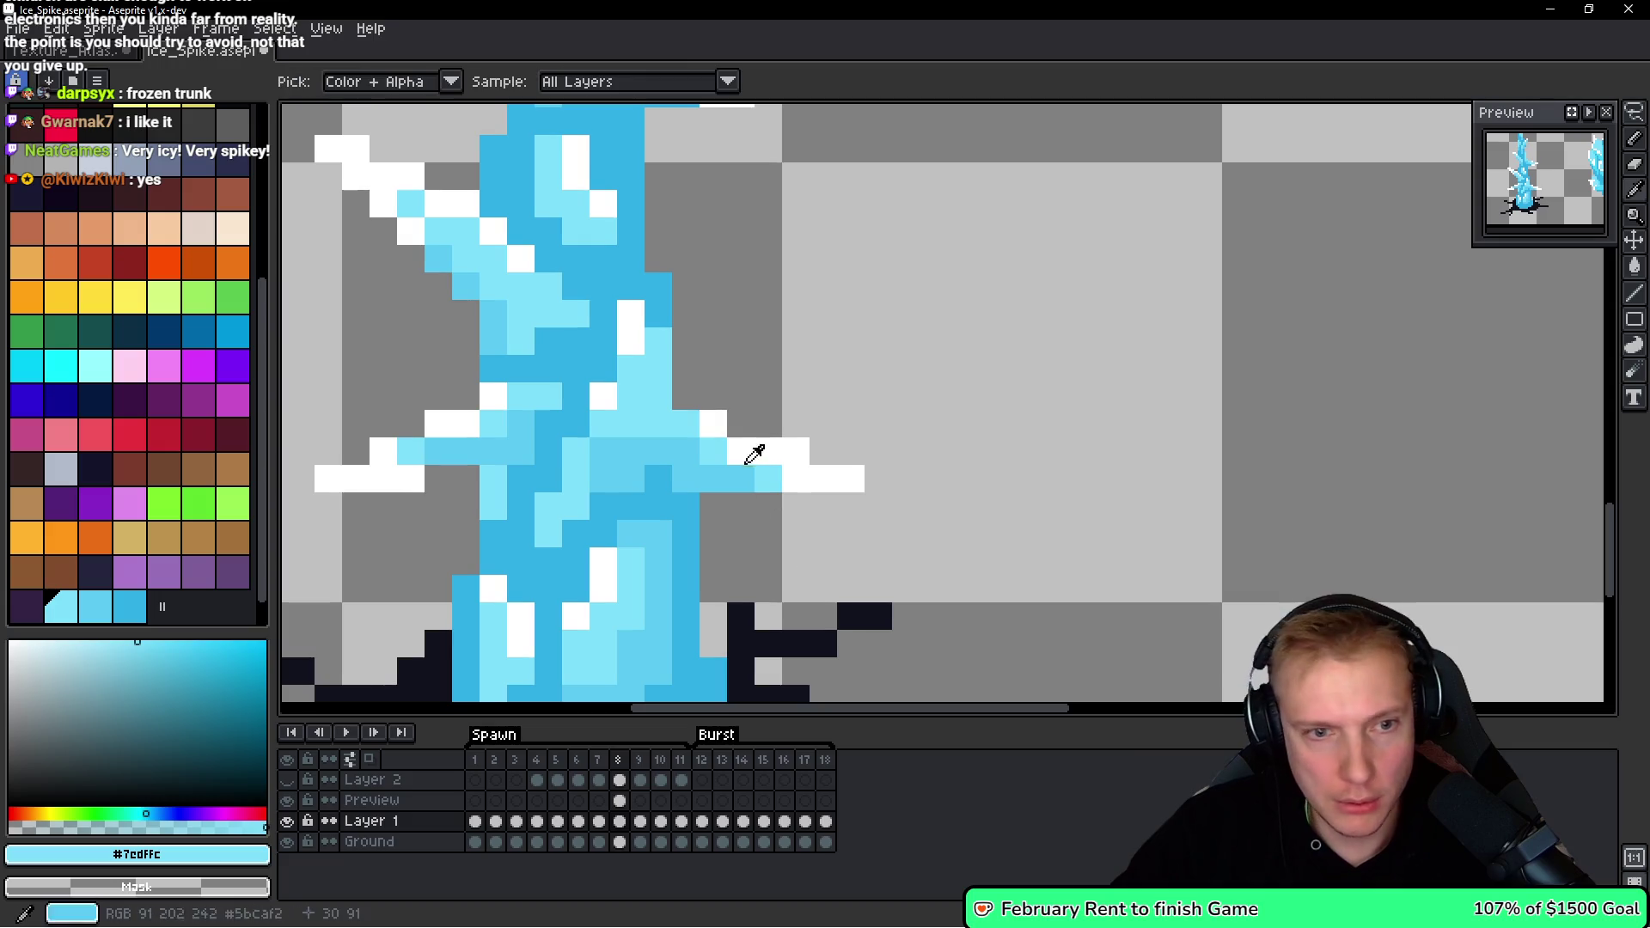
Dot more white highlights along the upper spike's edges and near its top.
{"action": "left_click", "coordinate": [766, 447], "text": "alt"}
{"action": "scroll", "coordinate": [767, 482], "scroll_direction": "up", "scroll_amount": 3}
{"action": "left_click", "coordinate": [664, 302]}
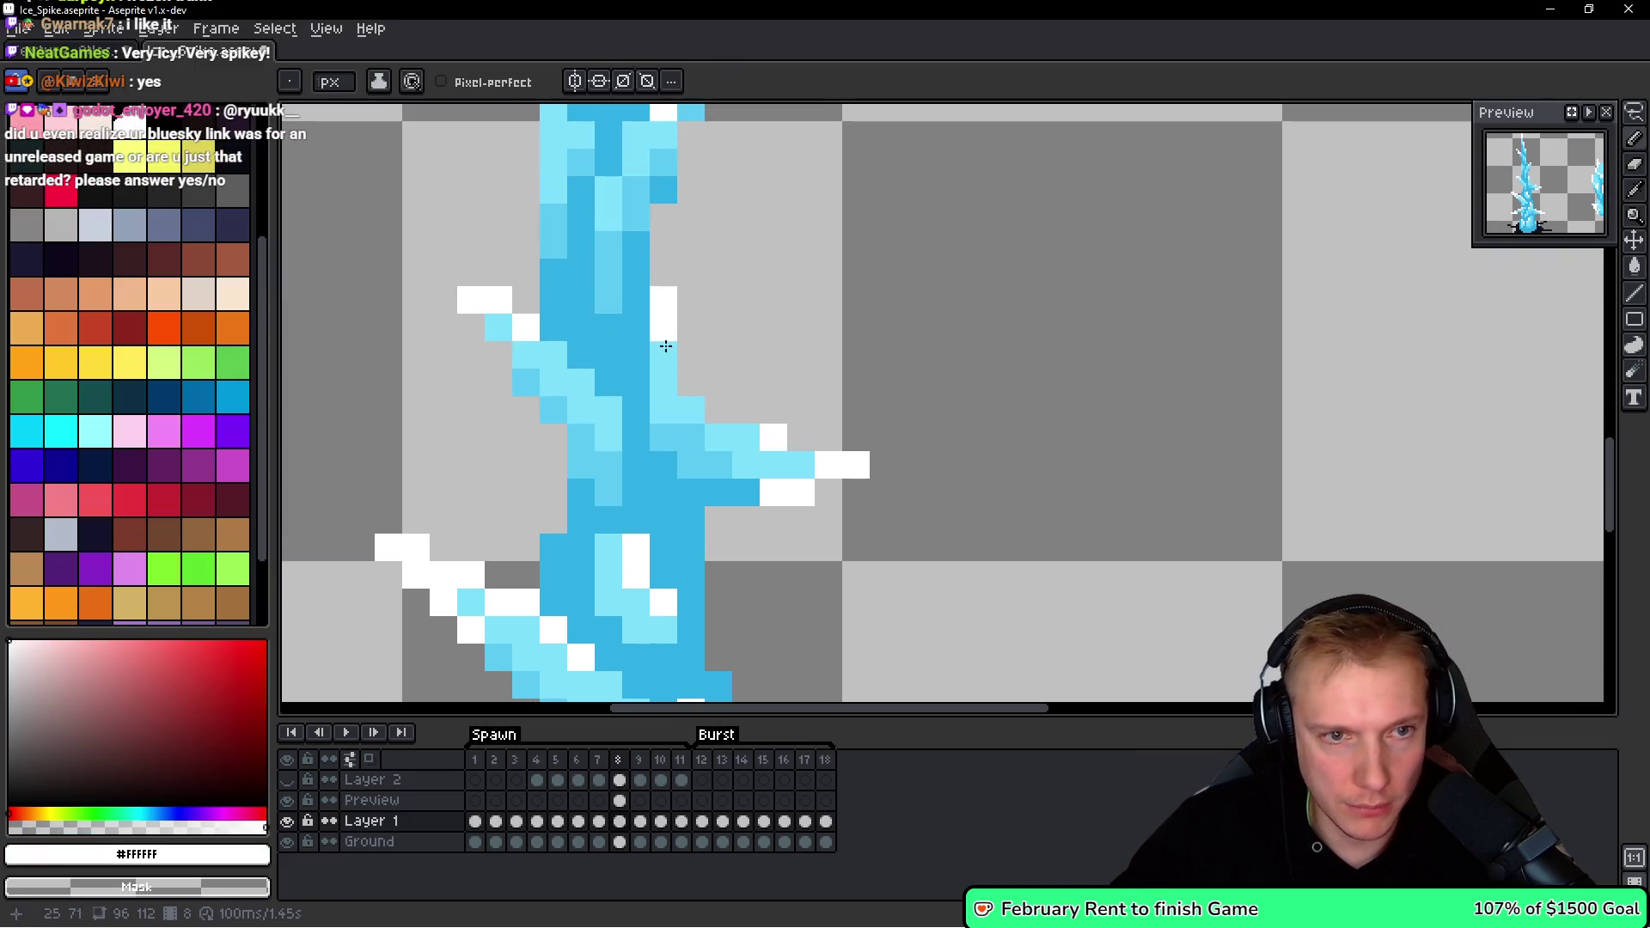
{"action": "left_click", "coordinate": [670, 383]}
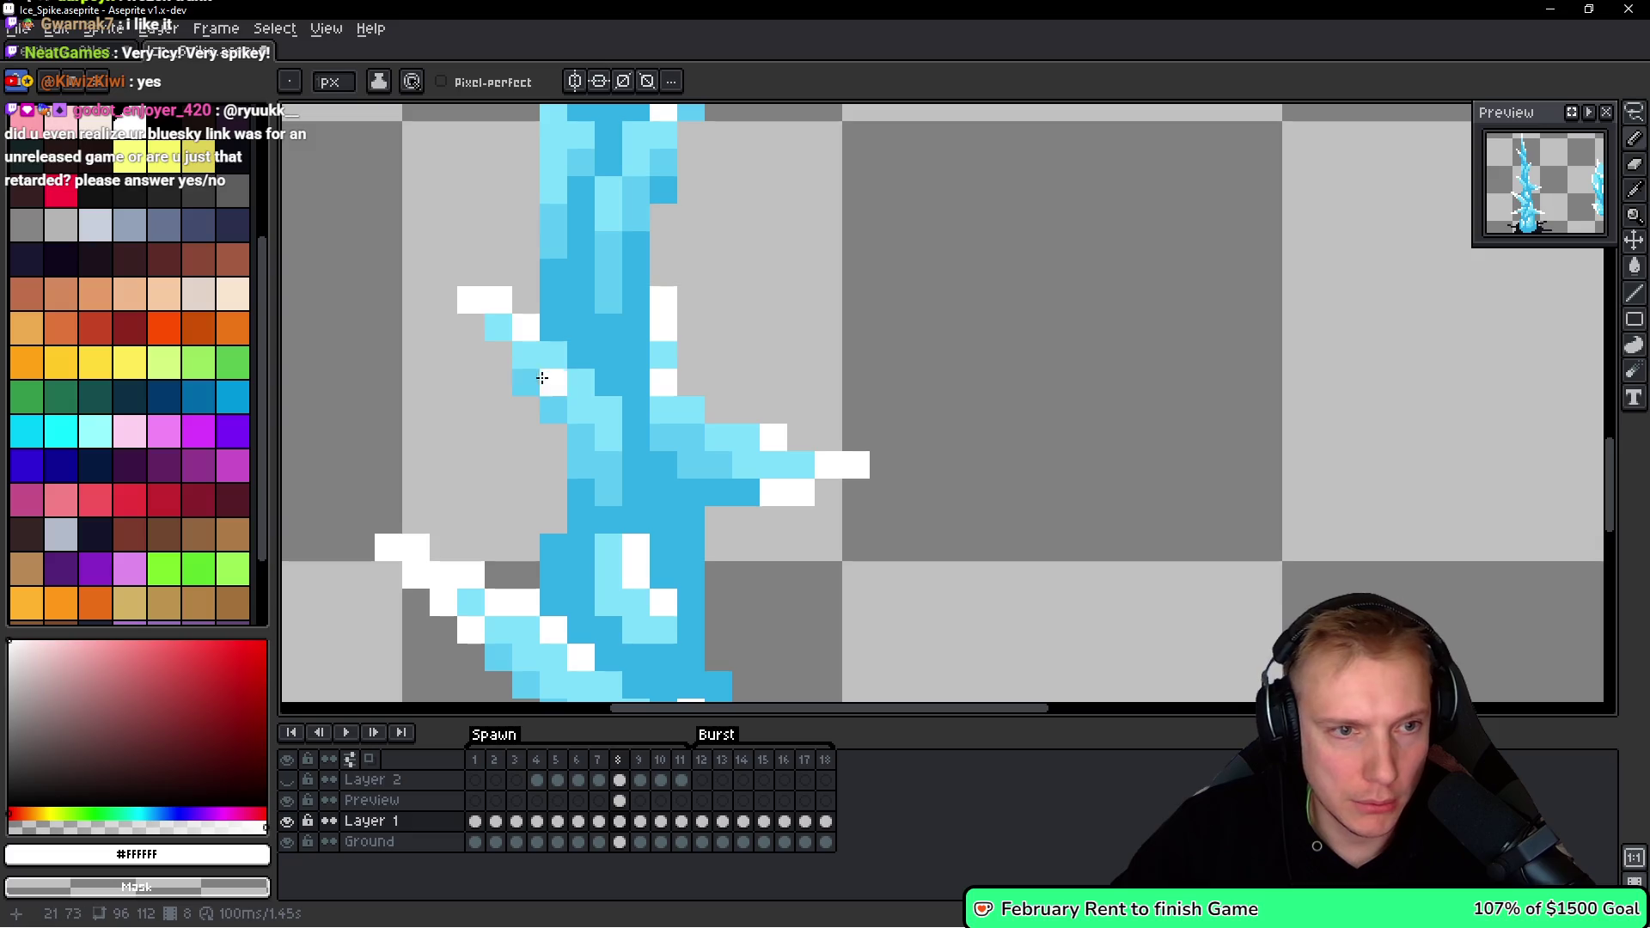
{"action": "scroll", "coordinate": [602, 361], "scroll_direction": "down", "scroll_amount": 3}
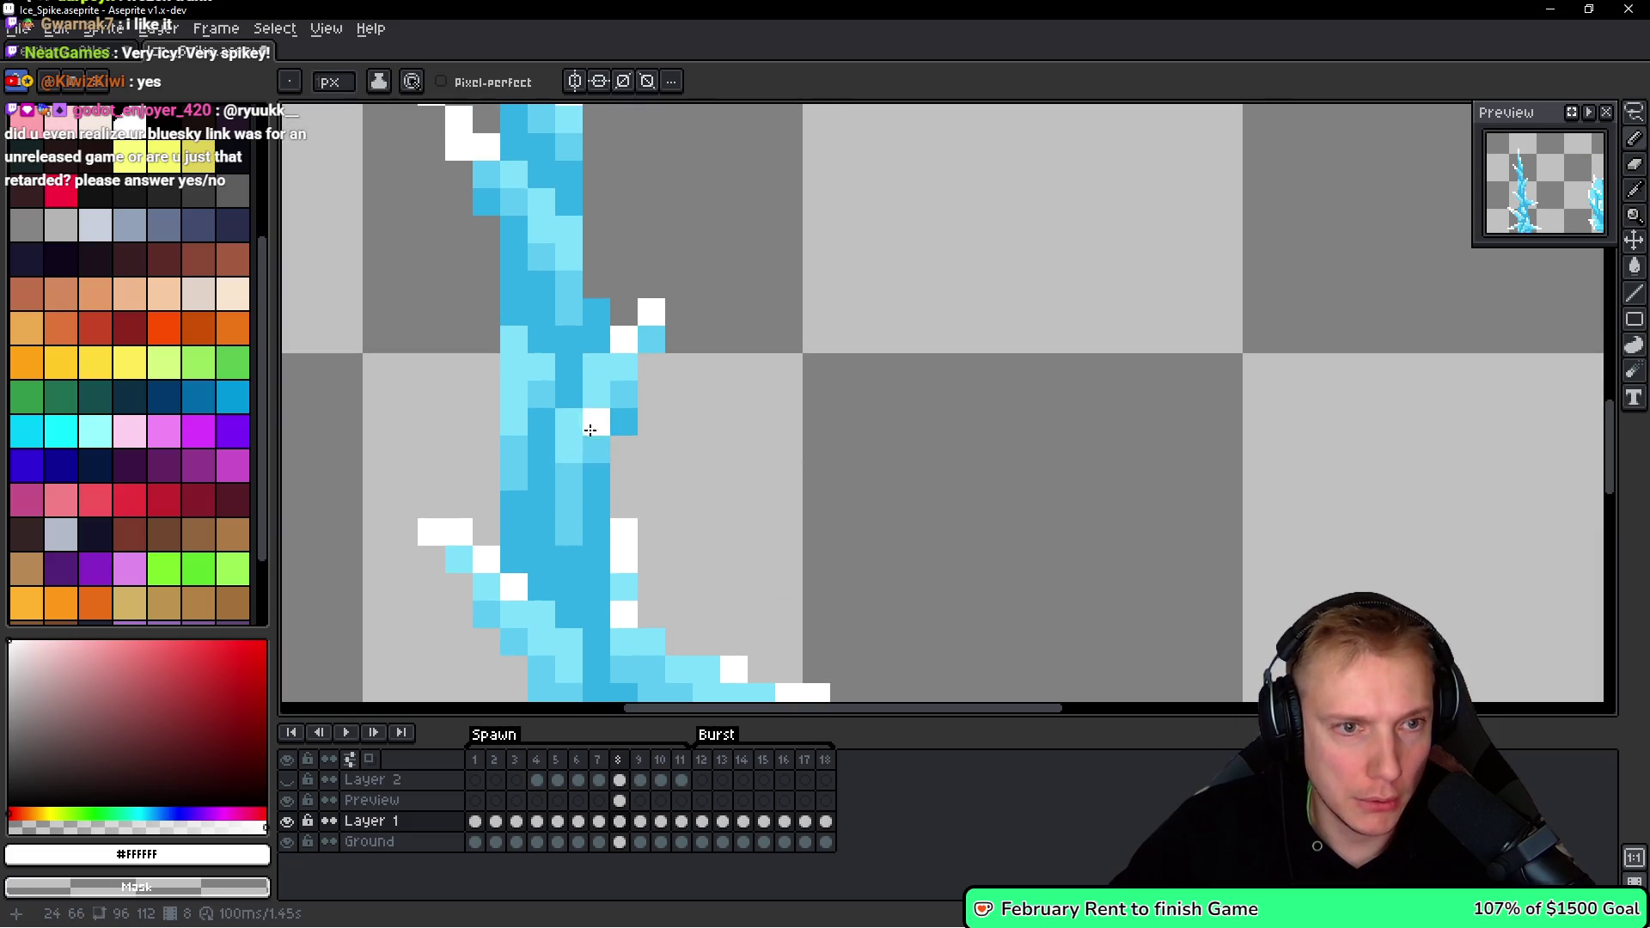
{"action": "left_click", "coordinate": [590, 370]}
{"action": "left_click", "coordinate": [540, 364]}
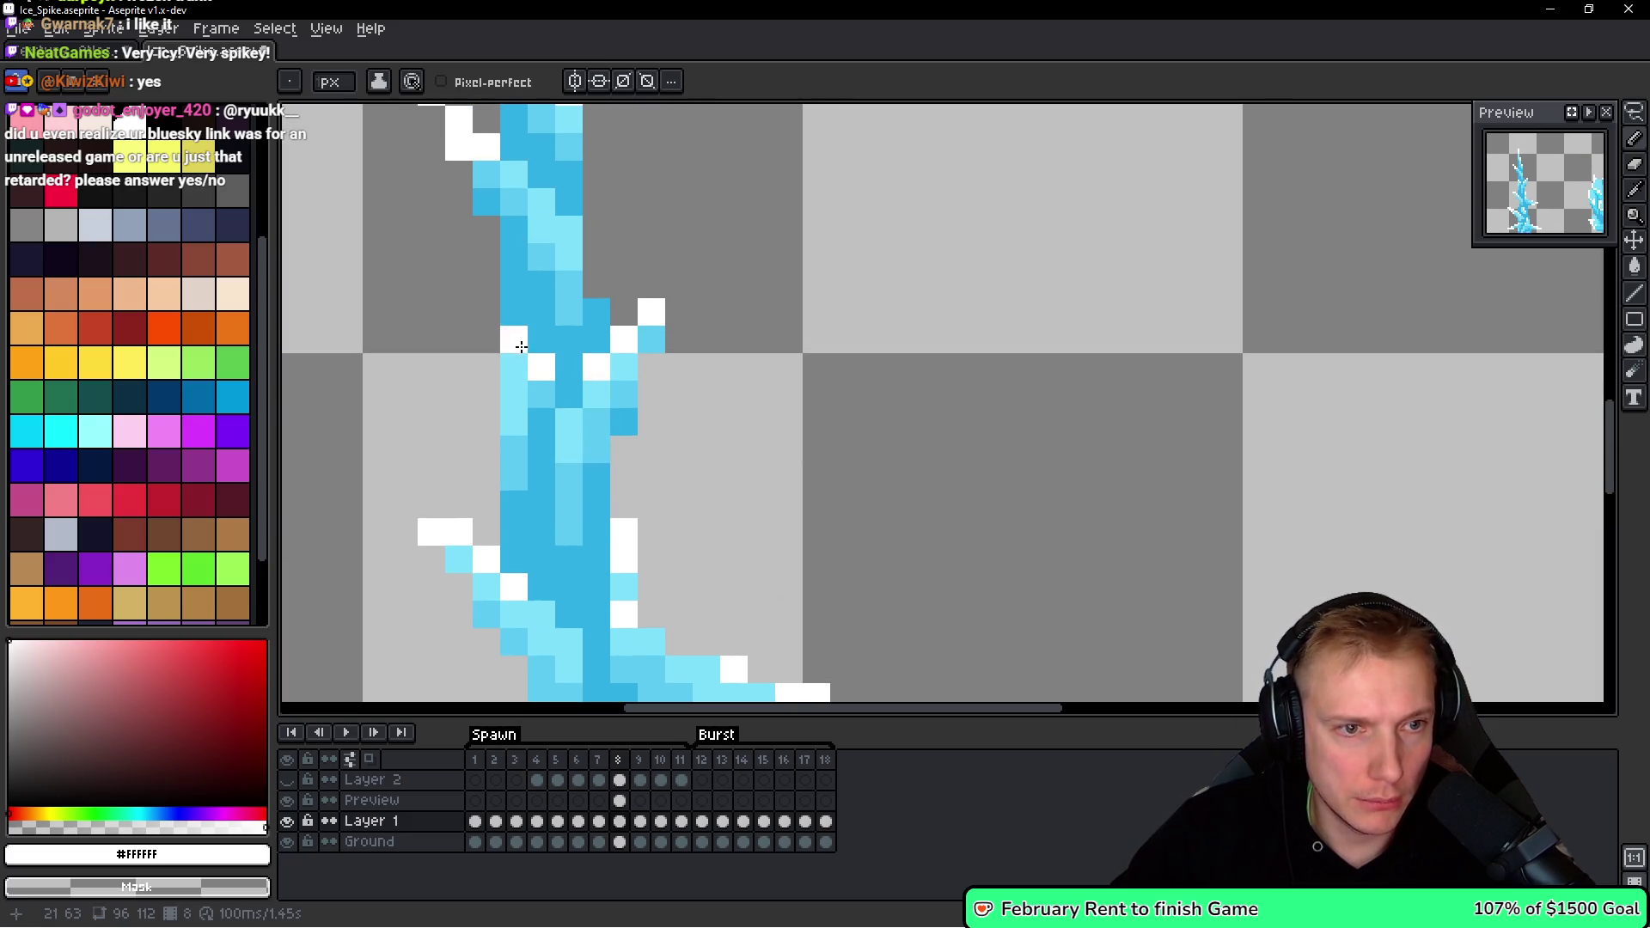
{"action": "scroll", "coordinate": [542, 192], "scroll_direction": "up", "scroll_amount": 3}
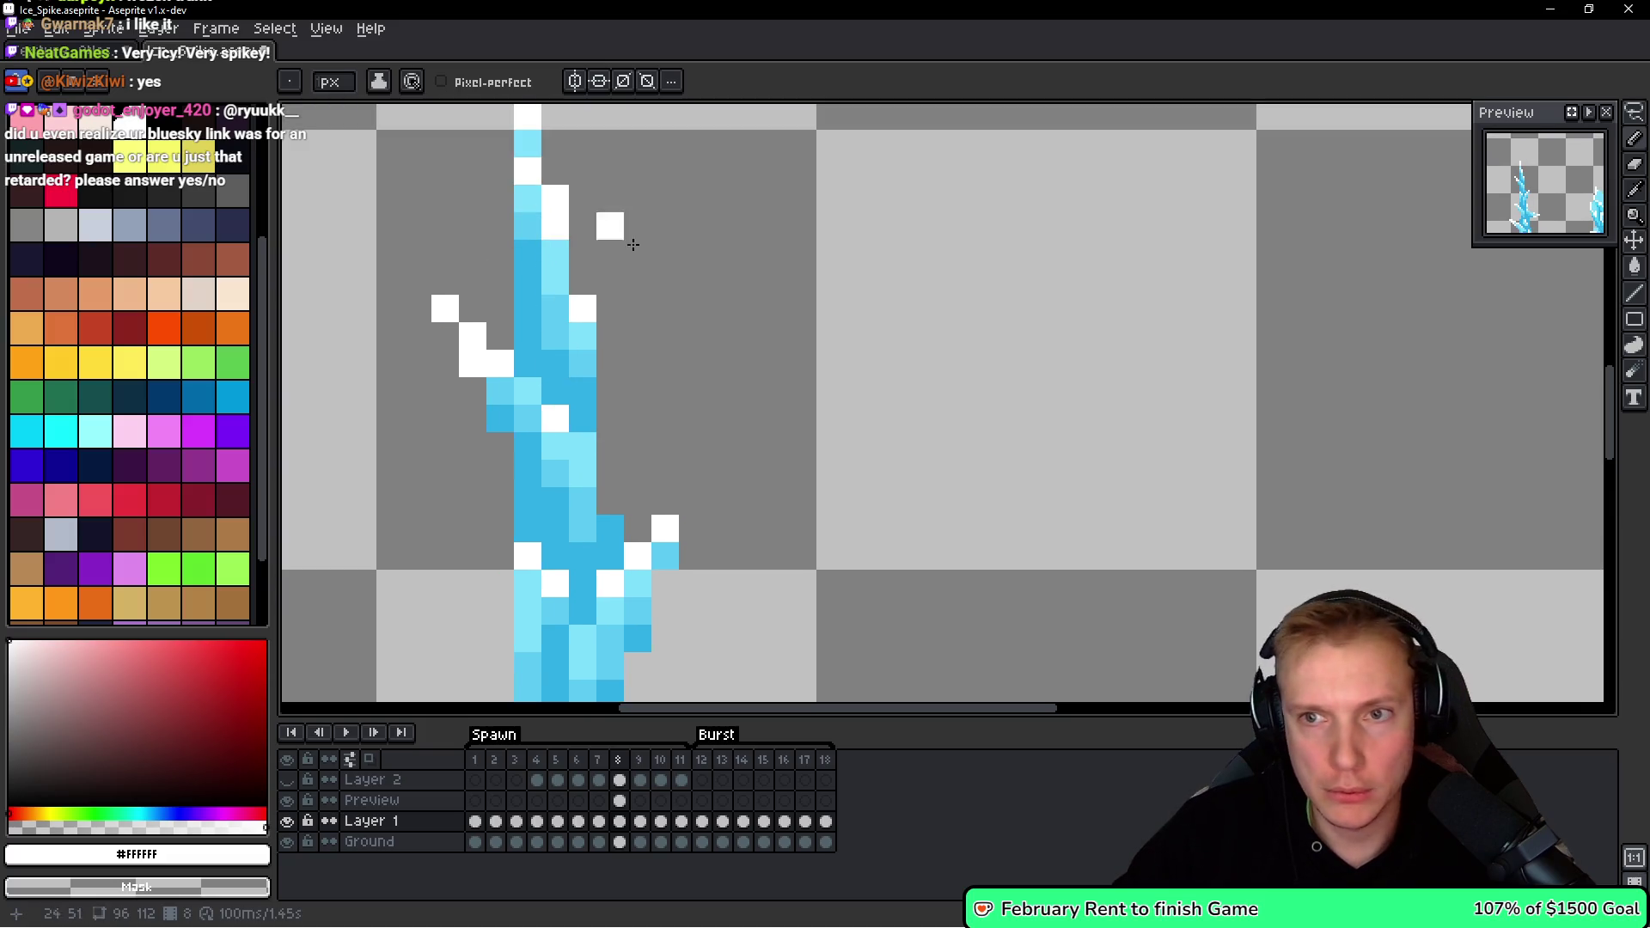
{"action": "scroll", "coordinate": [722, 309], "scroll_direction": "down", "scroll_amount": 5}
{"action": "scroll", "coordinate": [757, 381], "scroll_direction": "down", "scroll_amount": 3}
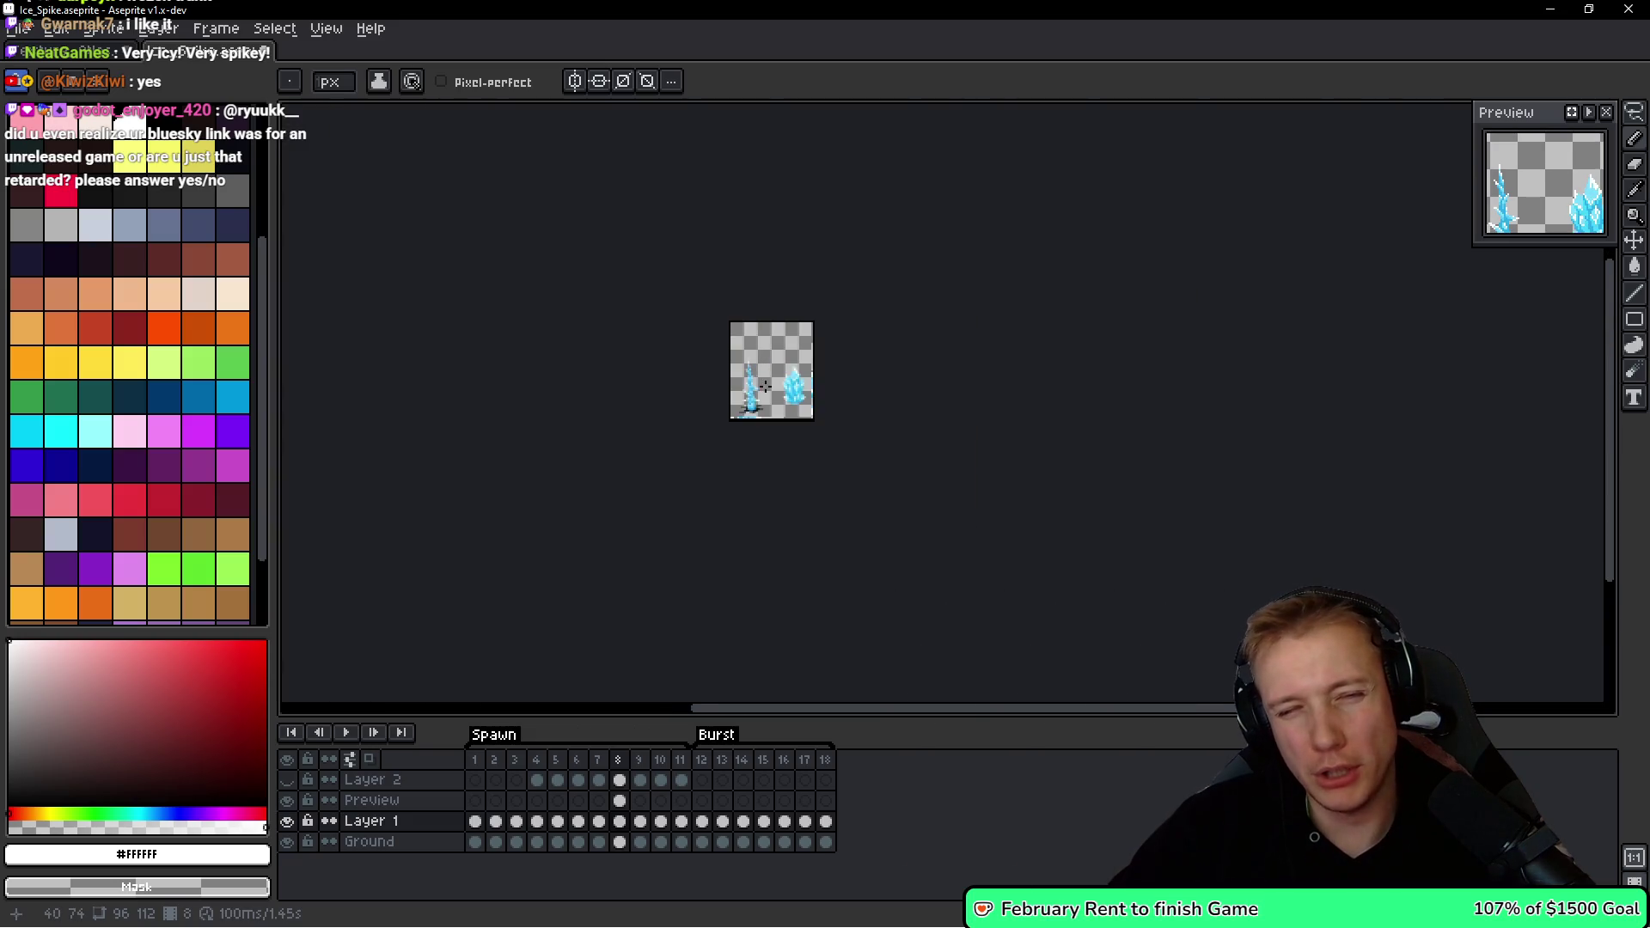
{"action": "scroll", "coordinate": [757, 387], "scroll_direction": "up", "scroll_amount": 3}
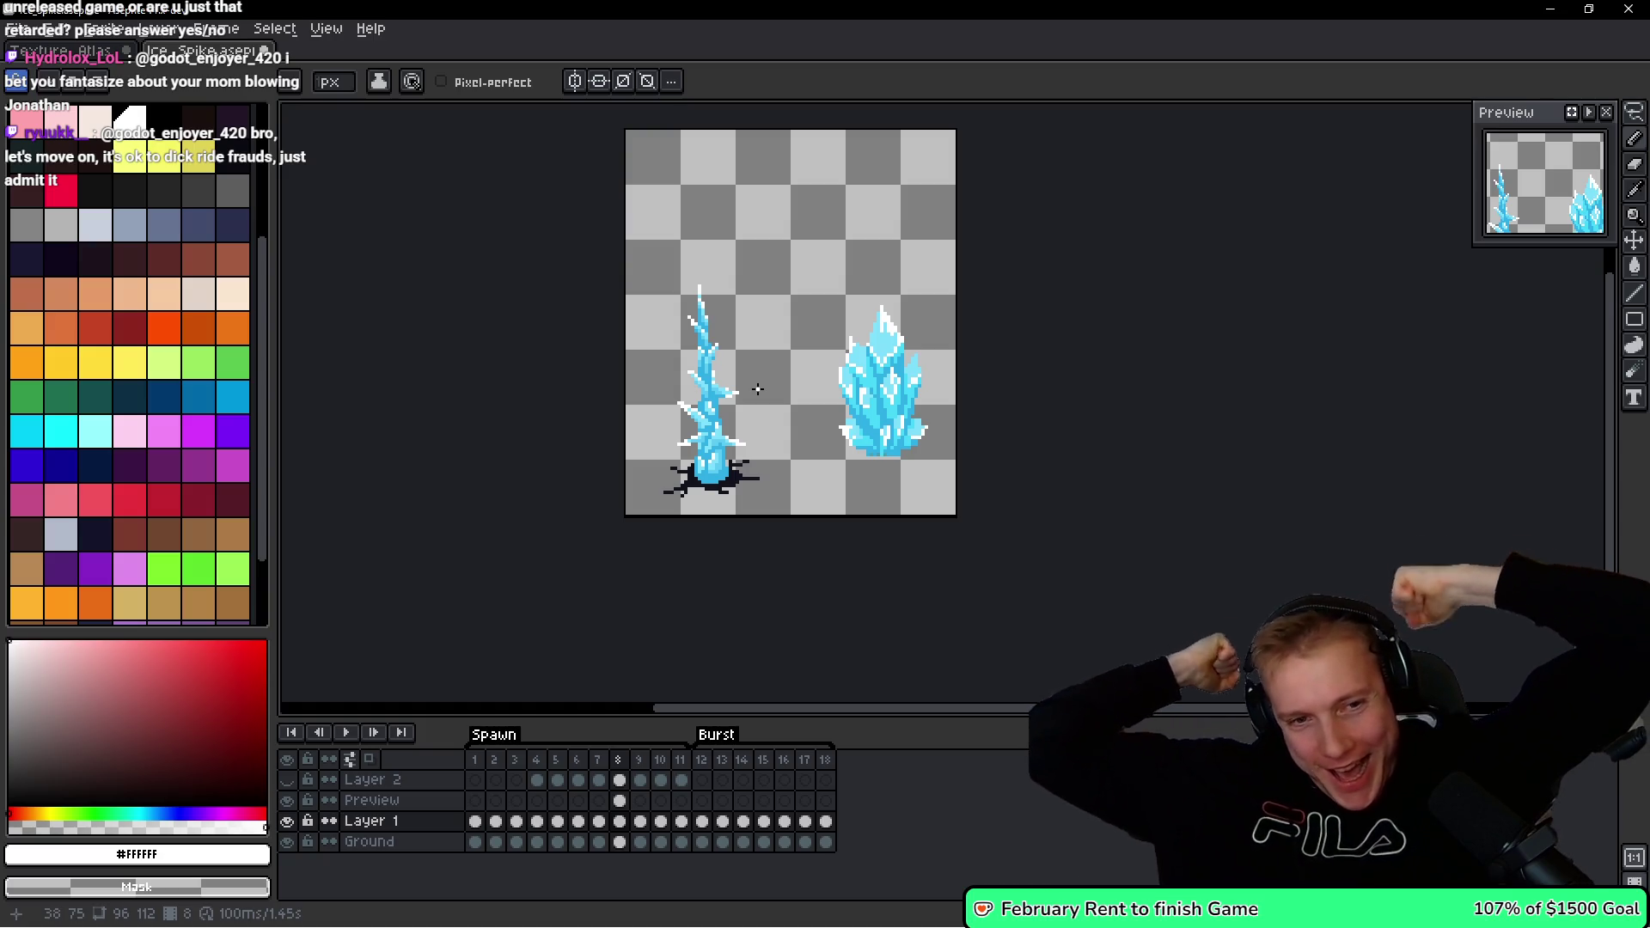
Loosely lasso the left spike, then clear the selection.
{"action": "key", "text": "h"}
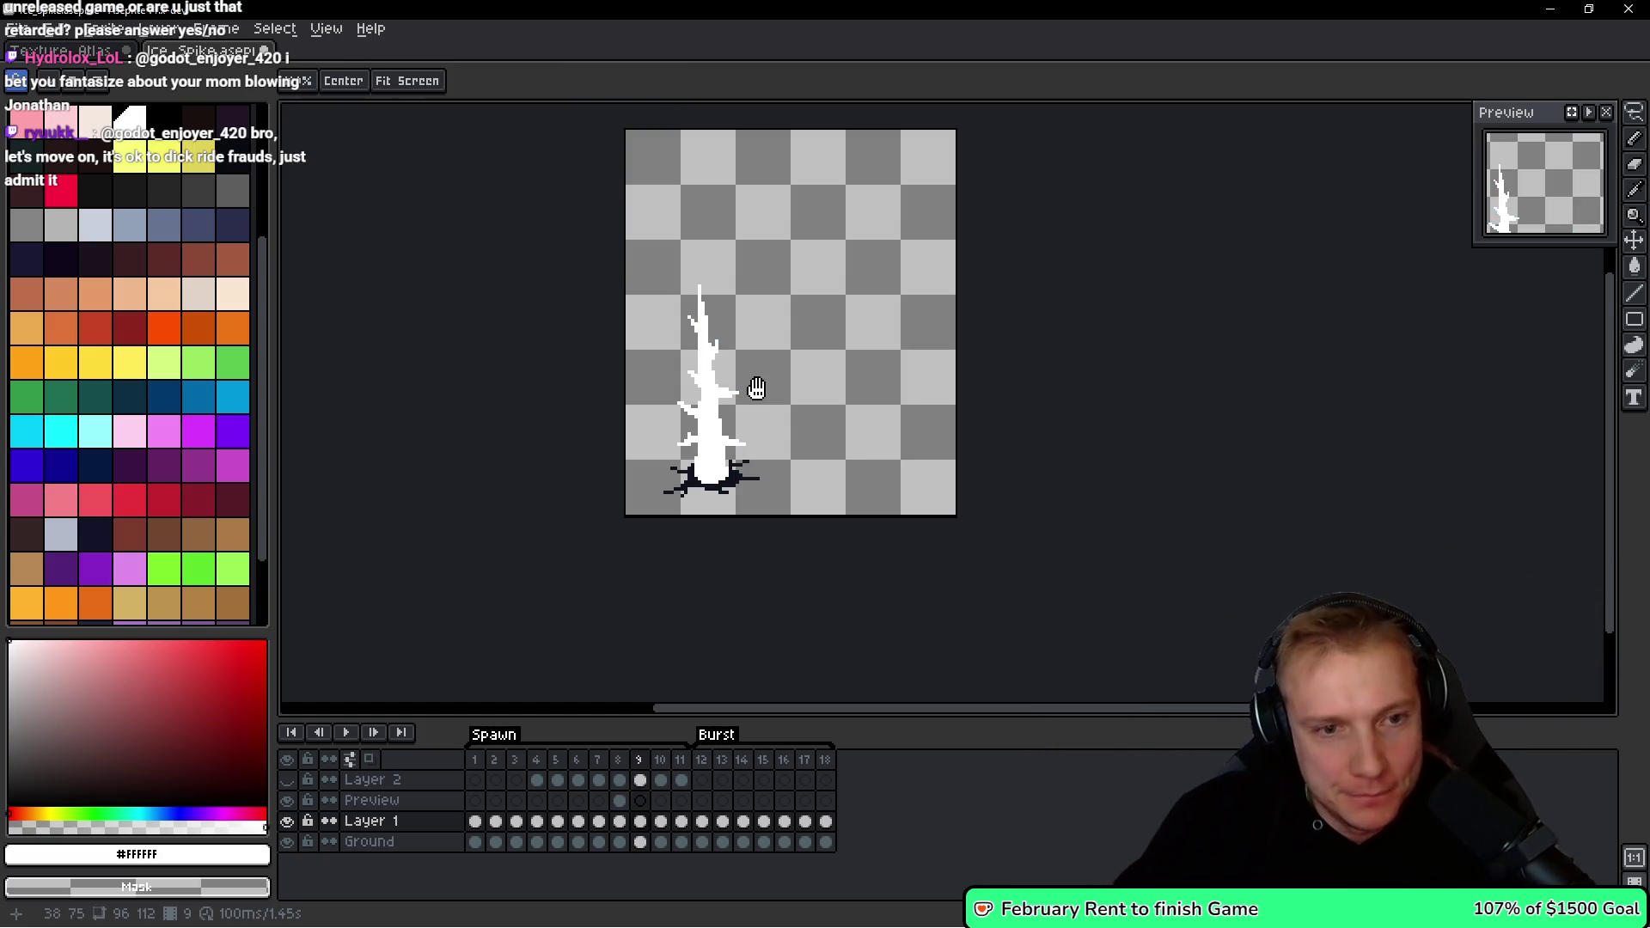
{"action": "key", "text": "ctrl"}
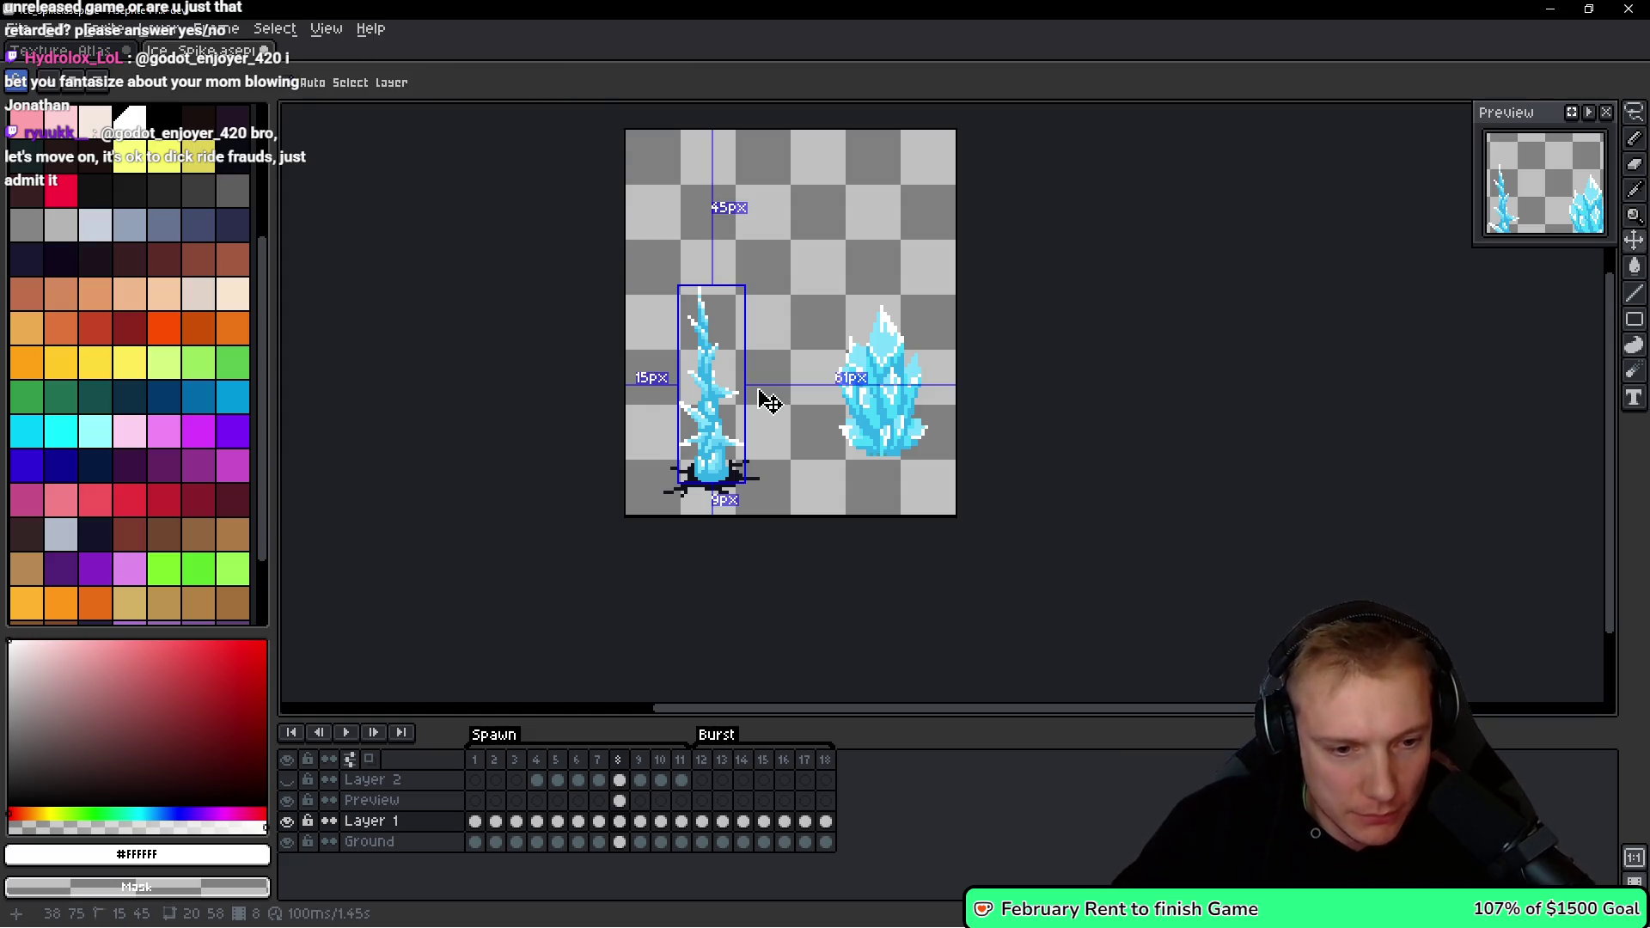
{"action": "key", "text": "q"}
{"action": "mouse_move", "coordinate": [626, 258]}
{"action": "left_mouse_down"}
{"action": "mouse_move", "coordinate": [748, 251]}
{"action": "mouse_move", "coordinate": [774, 313]}
{"action": "left_mouse_up"}
{"action": "left_click", "coordinate": [774, 311]}
Step forward through frames 9 to 12 to compare the spike.
{"action": "key", "text": "Right"}
{"action": "key", "text": "Right"}
{"action": "key", "text": "Left"}
{"action": "key", "text": "Right"}
{"action": "key", "text": "h"}
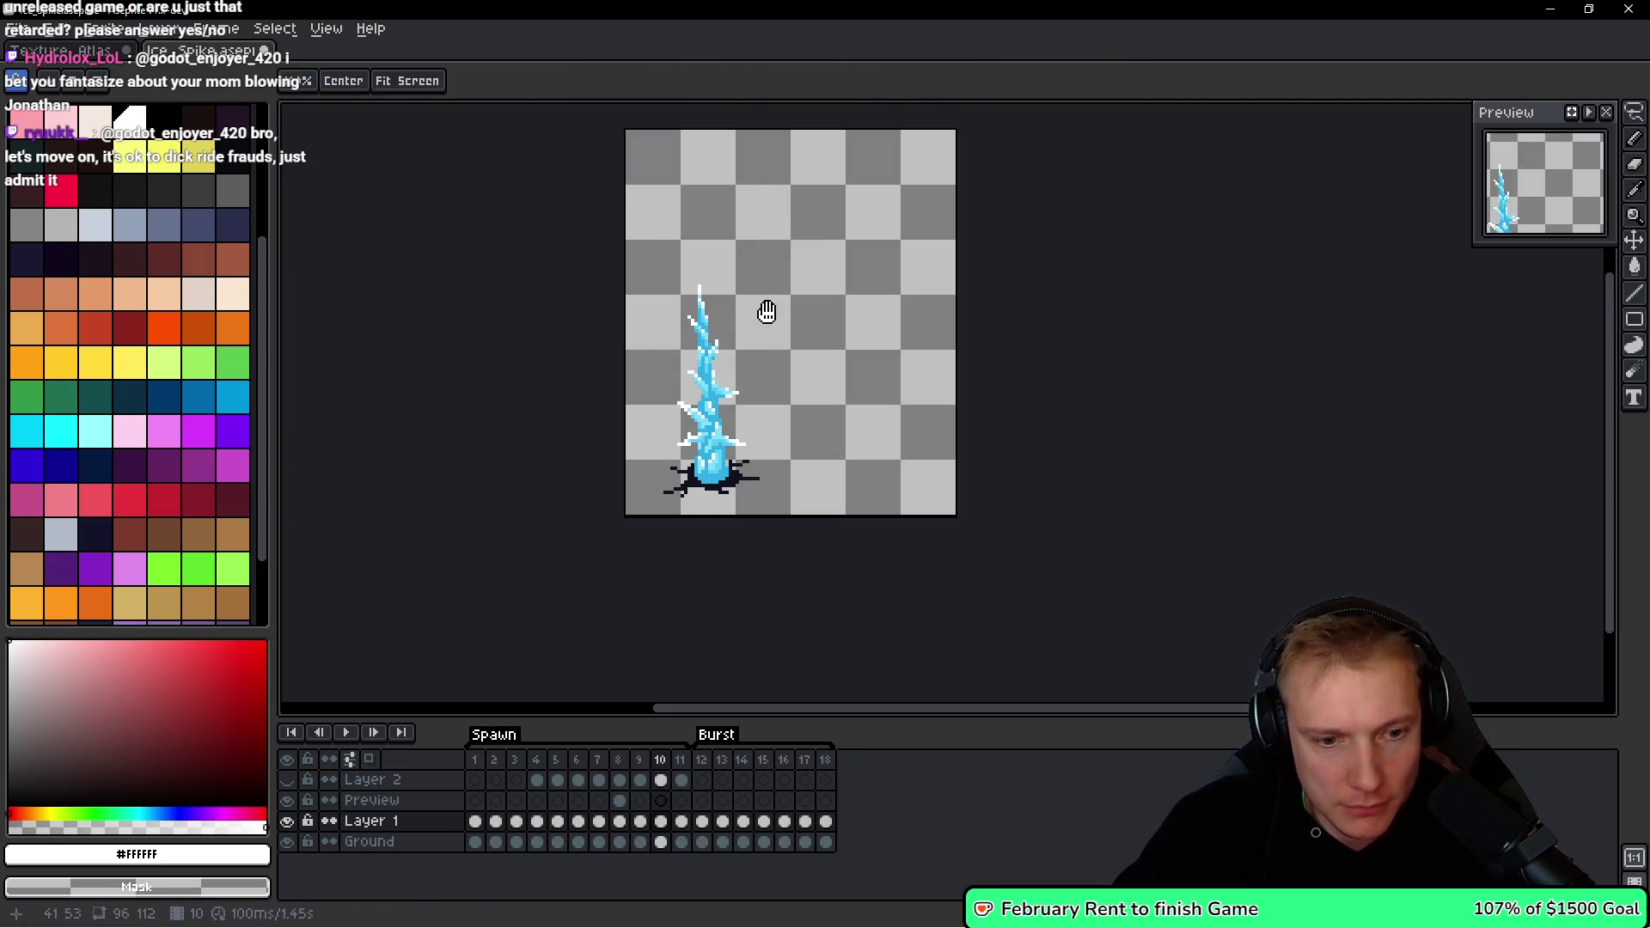
{"action": "key", "text": "Right"}
{"action": "key", "text": "Left"}
Flip between the blue and white spike frames, settling on frame 13 before moving to 14.
{"action": "key", "text": "Right"}
{"action": "key", "text": "Right"}
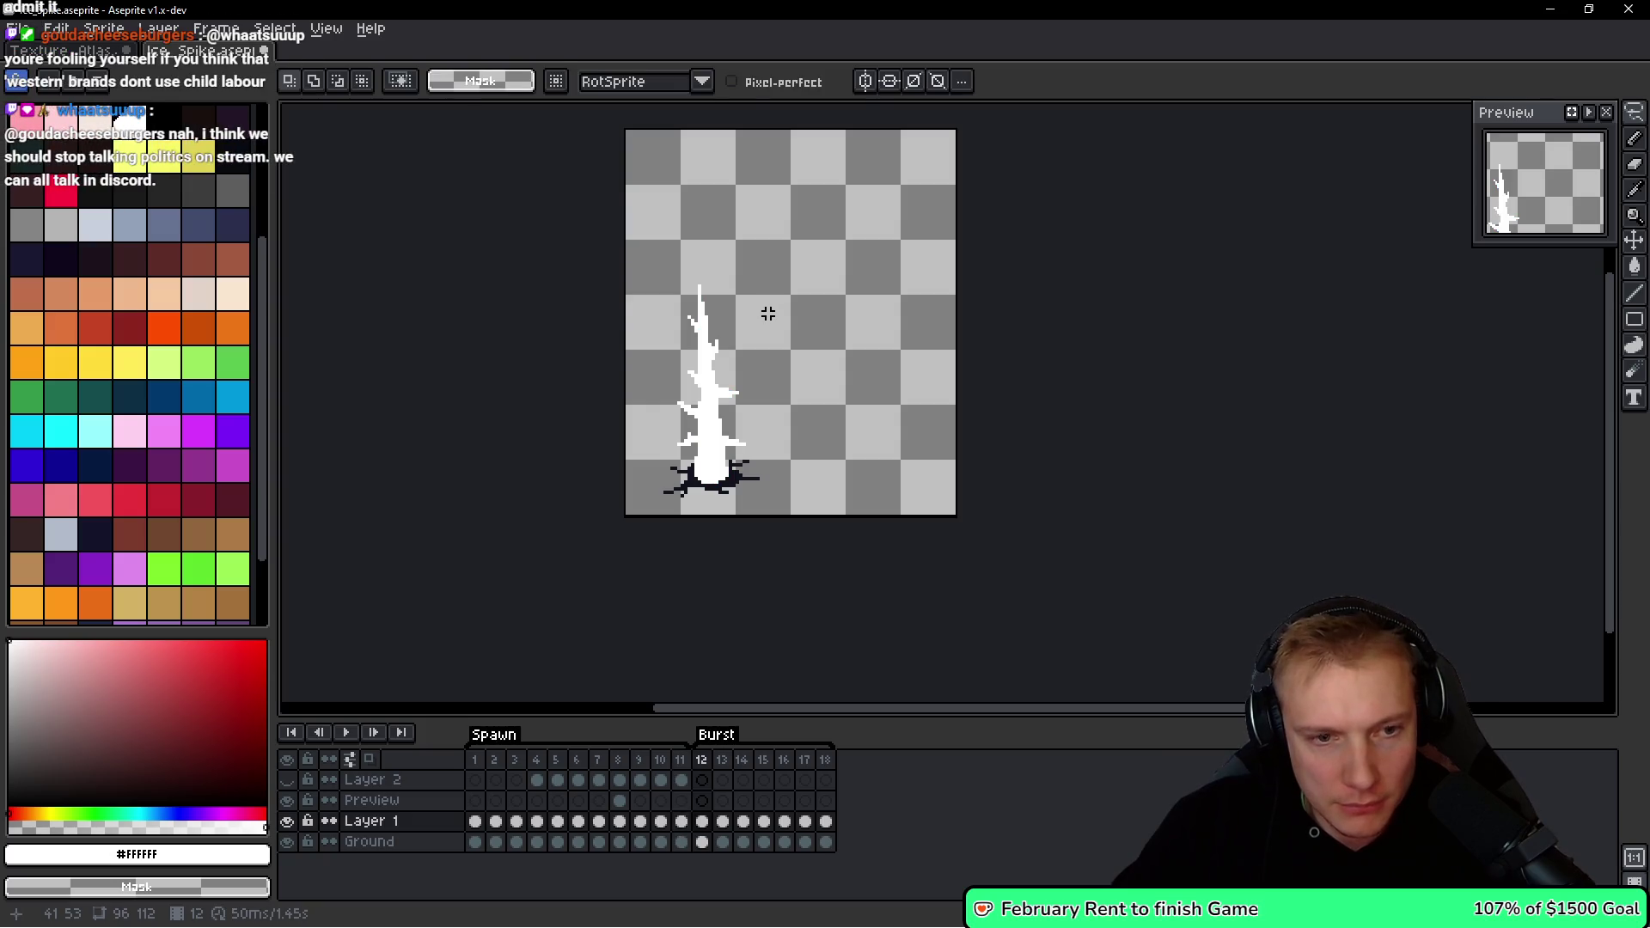
{"action": "key", "text": "Left"}
{"action": "key", "text": "space"}
{"action": "key", "text": "Right"}
{"action": "key", "text": "Right"}
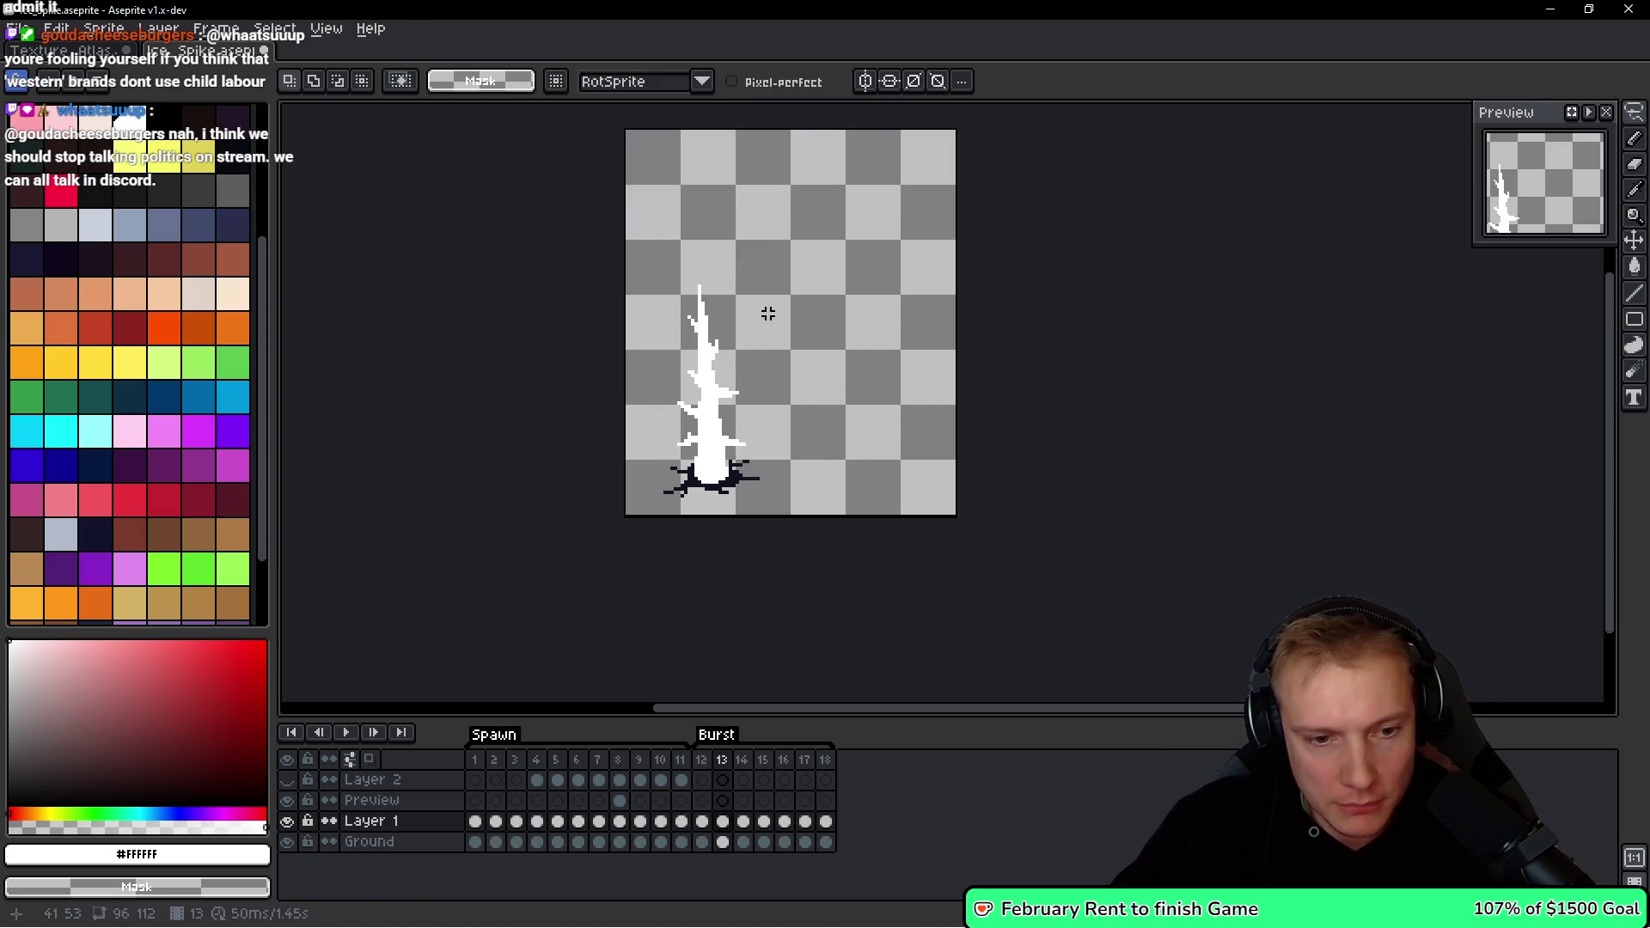
{"action": "key", "text": "Left"}
{"action": "key", "text": "Left"}
{"action": "key", "text": "space"}
{"action": "key", "text": "Right"}
{"action": "key", "text": "Right"}
{"action": "key", "text": "Right"}
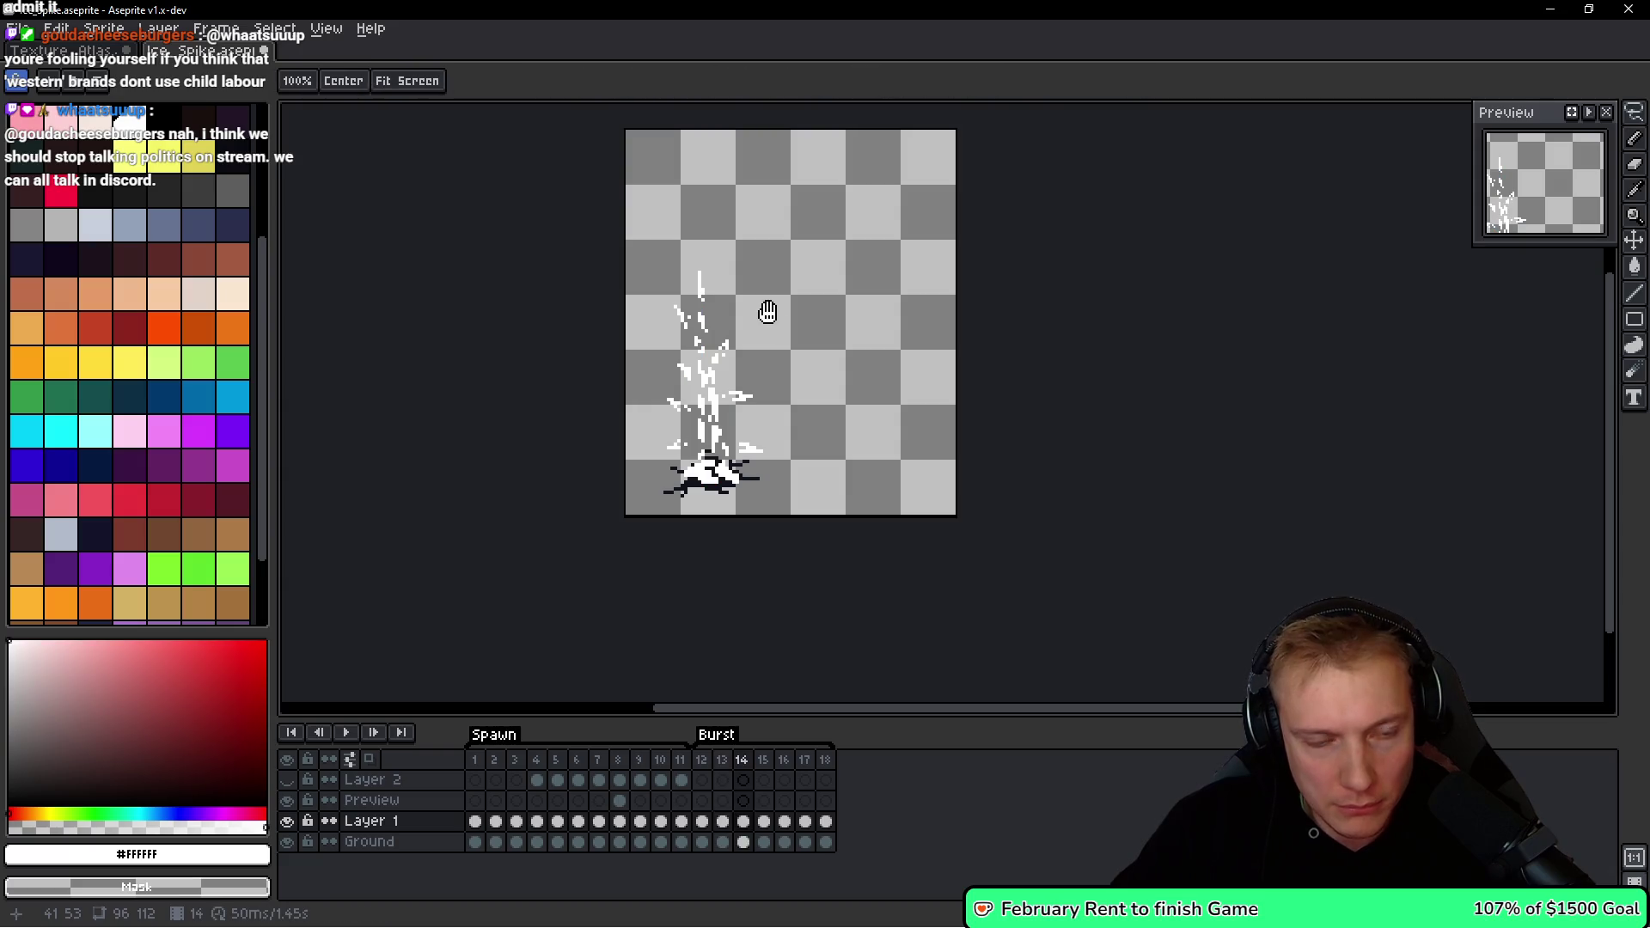
{"action": "key", "text": "Left"}
{"action": "key", "text": "Right"}
{"action": "key", "text": "Left"}
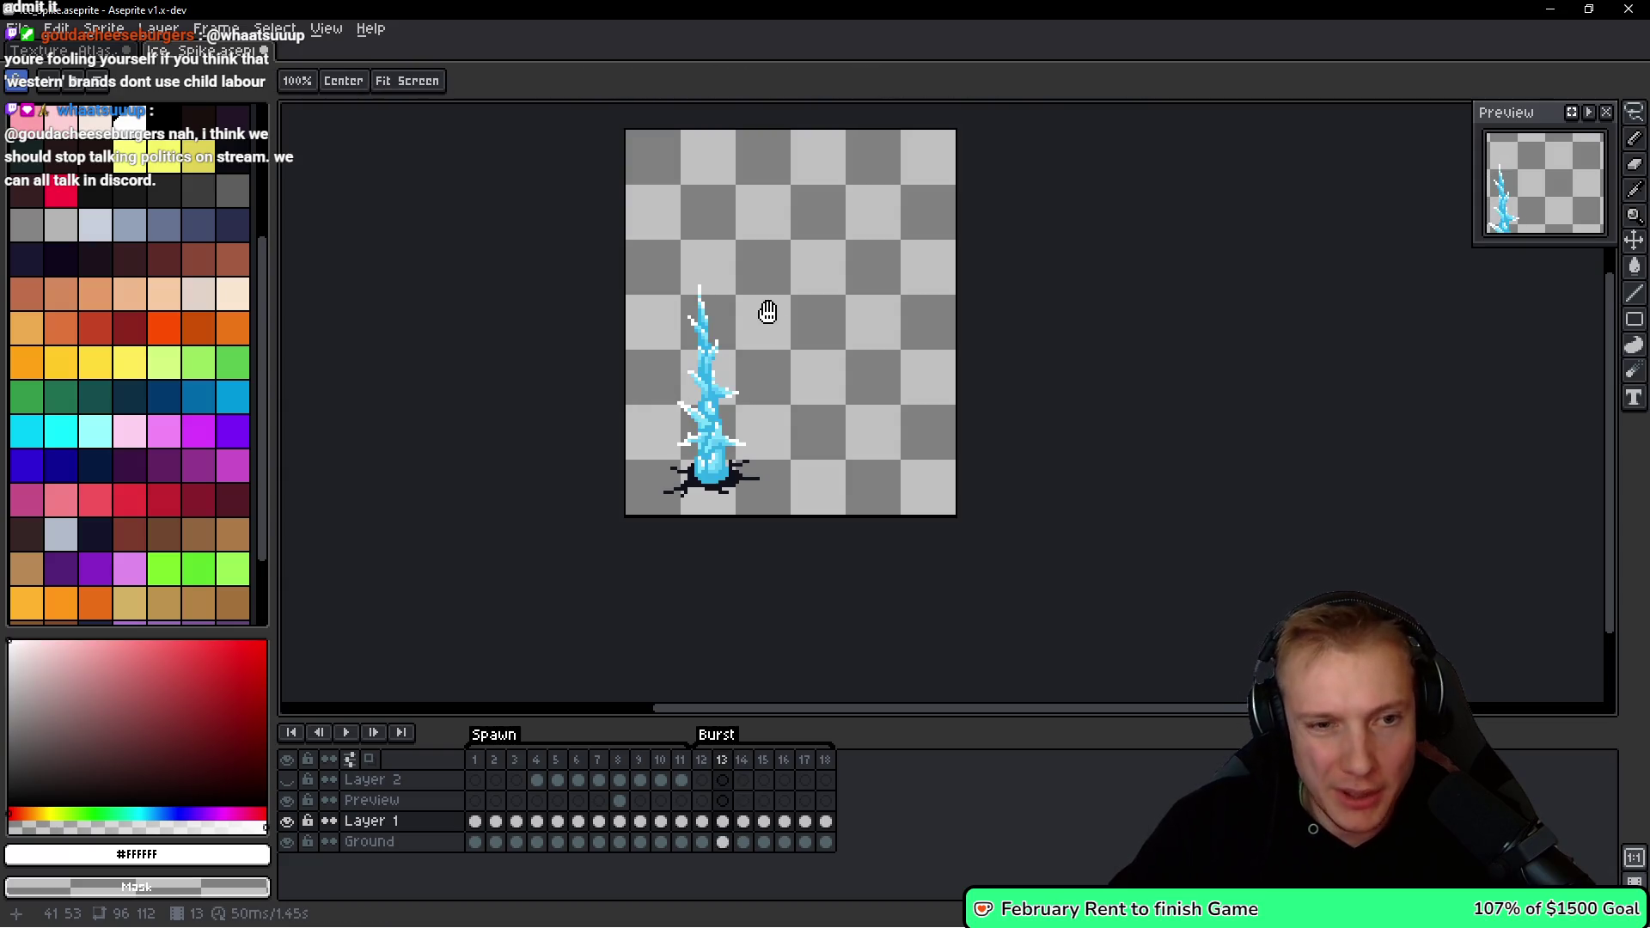
{"action": "key", "text": "Right"}
{"action": "key", "text": "Left"}
{"action": "key", "text": "Right"}
{"action": "key", "text": "Left"}
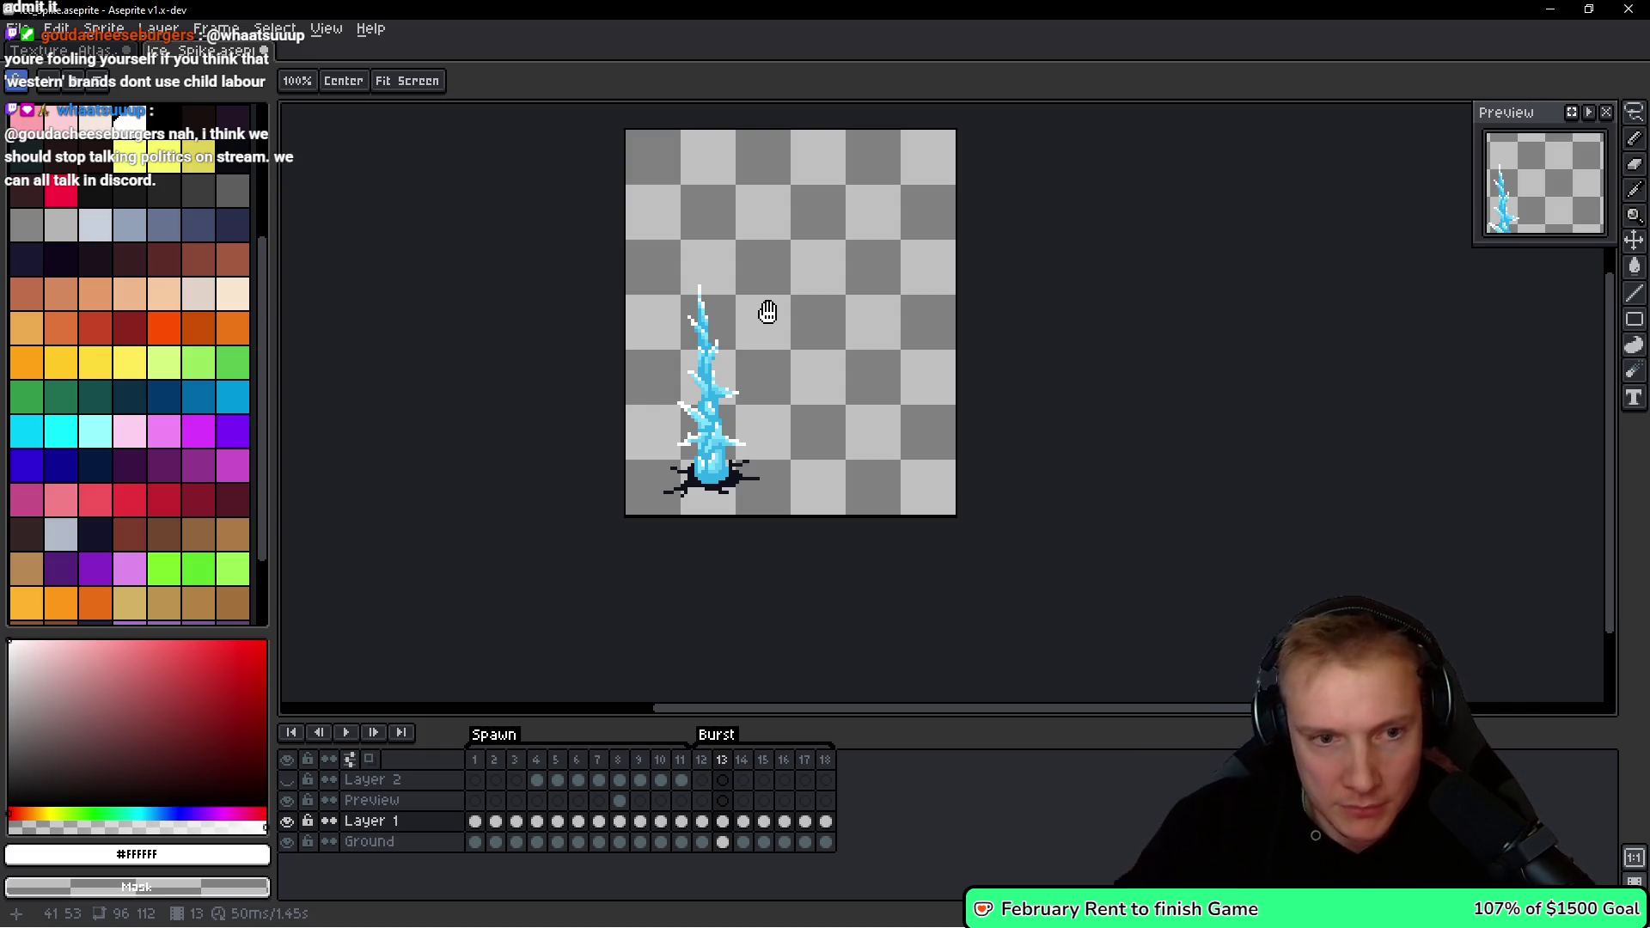
{"action": "key", "text": "Right"}
Lasso-select the spike with its hole and shift it to the right.
{"action": "key", "text": "q"}
{"action": "left_click_drag", "start_coordinate": [782, 196], "coordinate": [748, 252]}
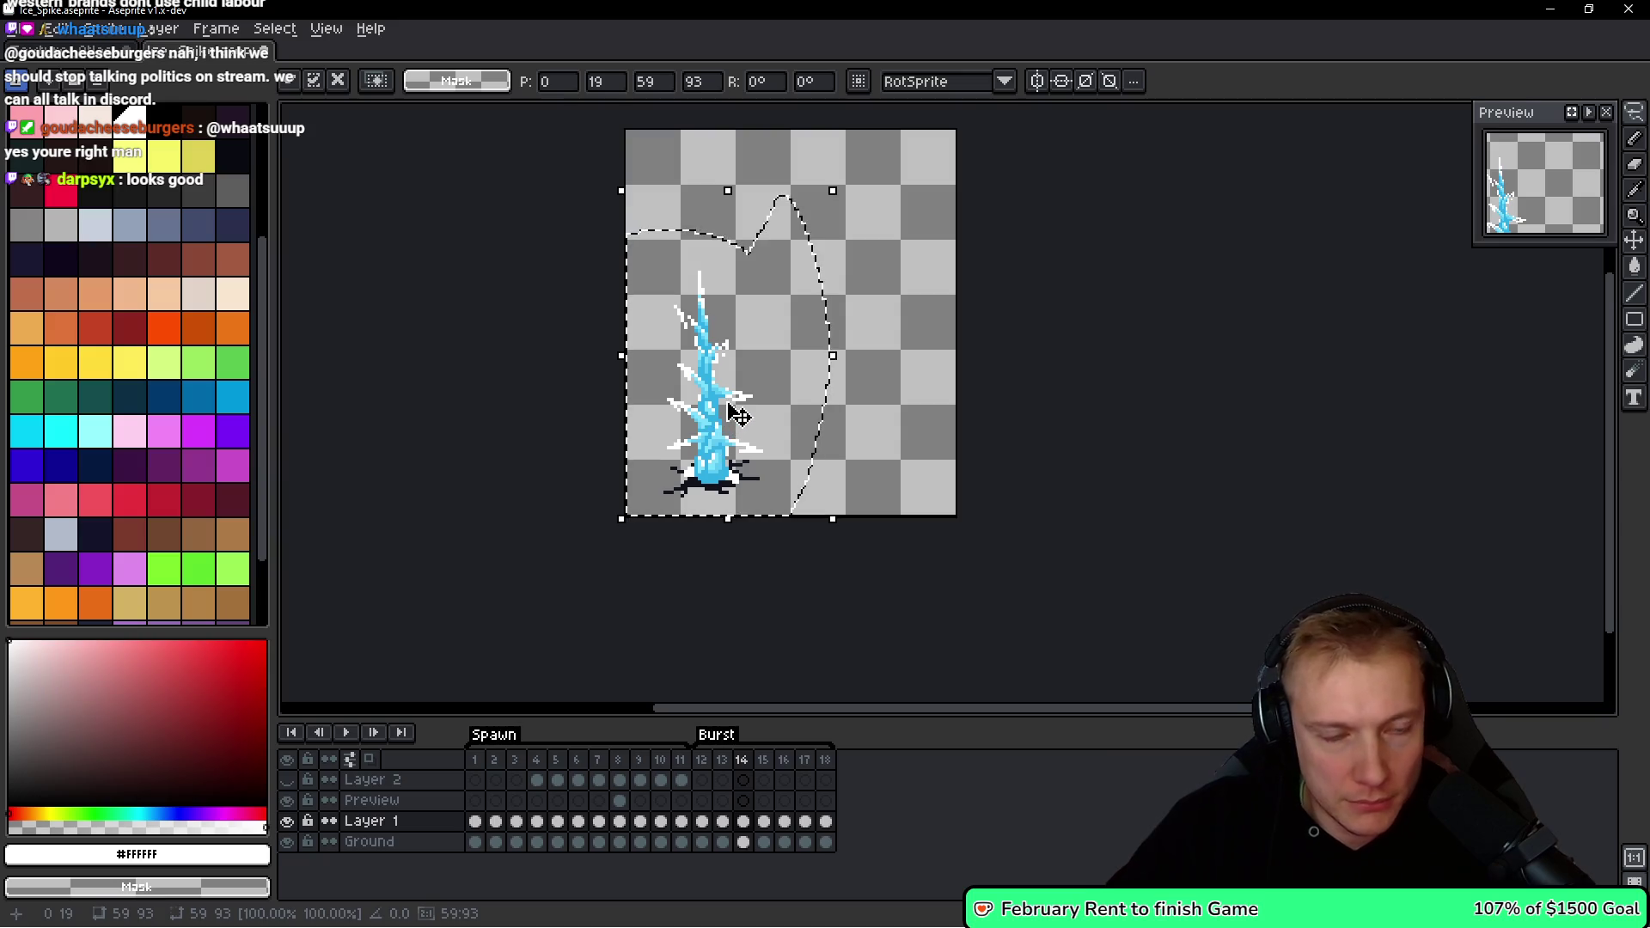
{"action": "left_click_drag", "start_coordinate": [732, 415], "coordinate": [837, 415]}
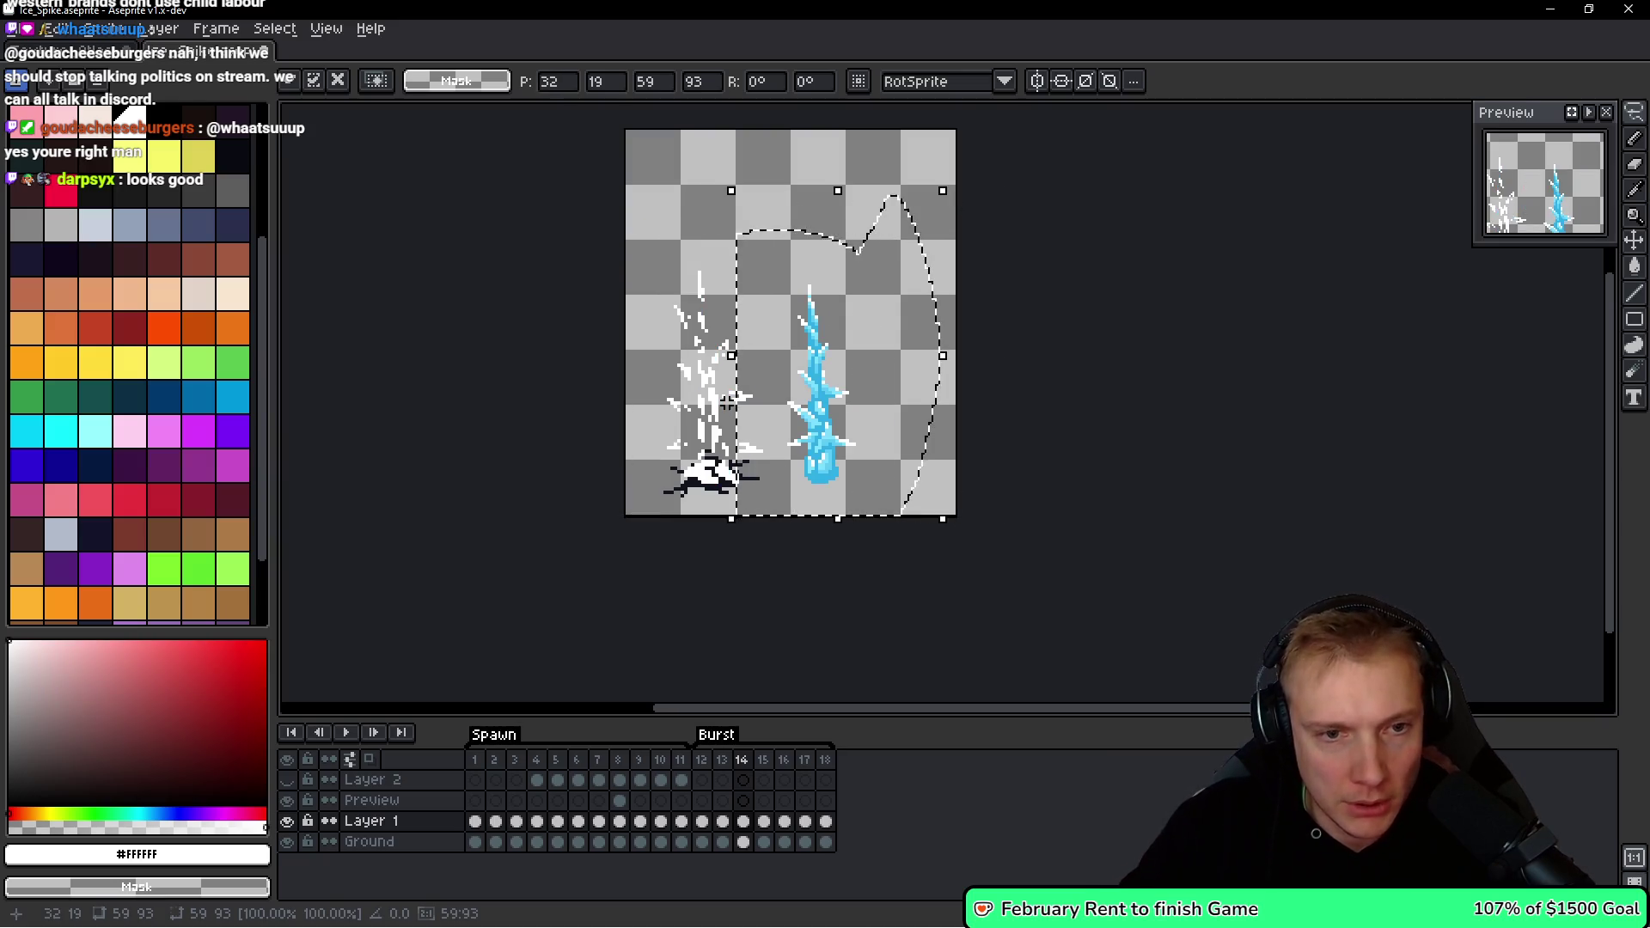
{"action": "key", "text": "b"}
Paste the ice spike into frames 15 and 16, placing it right of the hole.
{"action": "key", "text": "Right"}
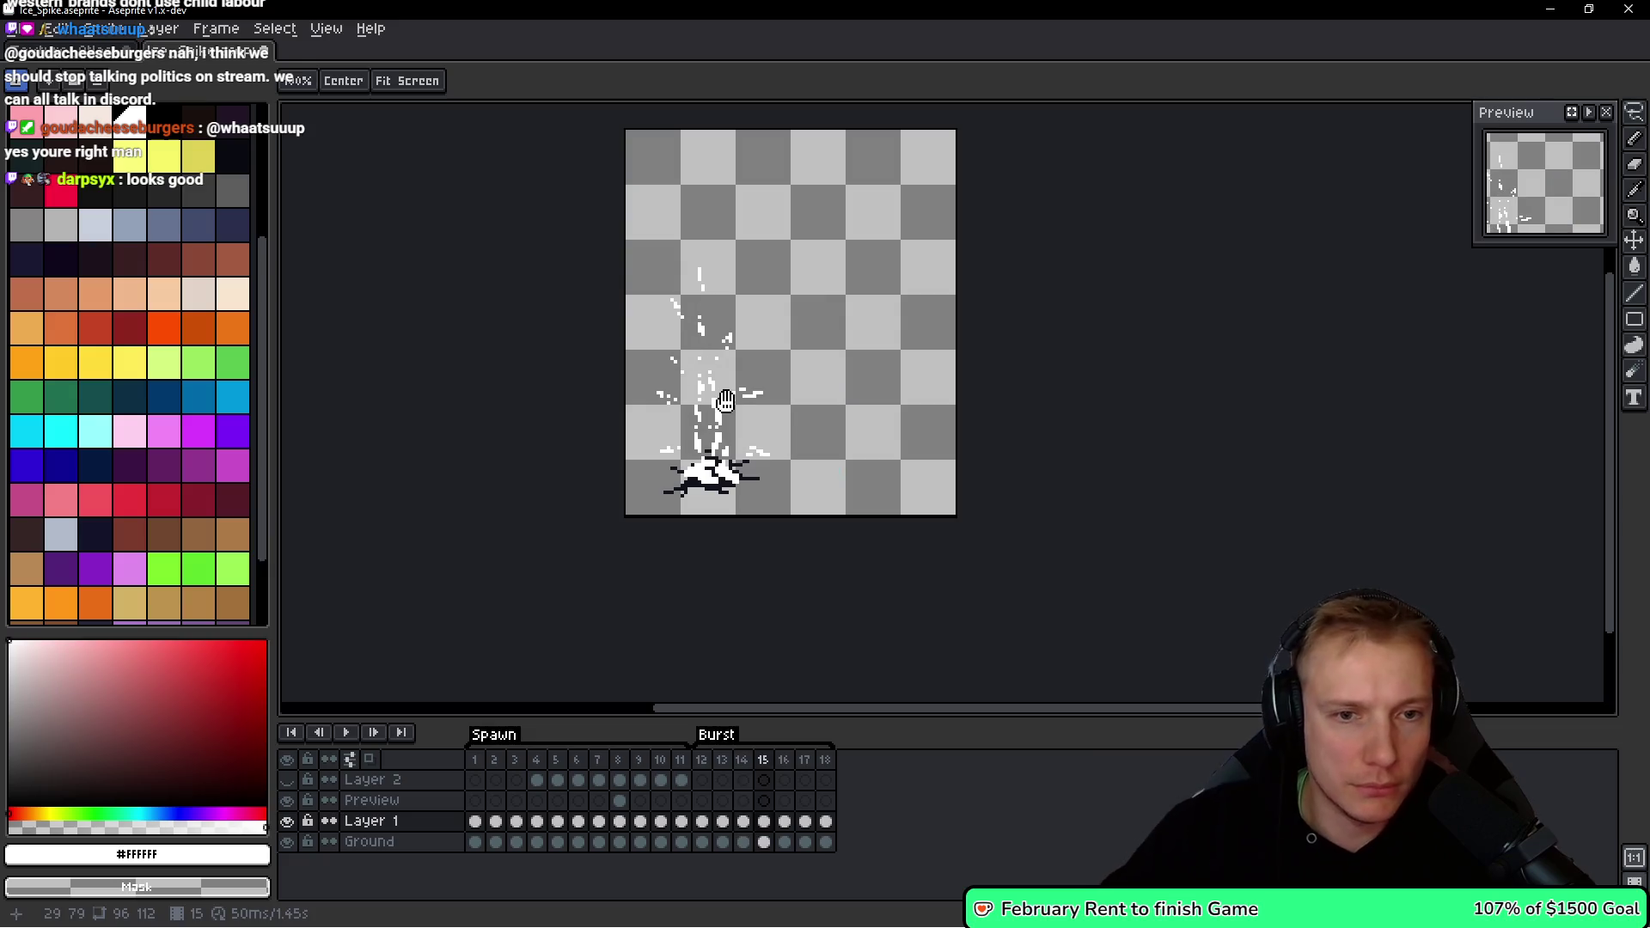
{"action": "key", "text": "ctrl+shift+d"}
{"action": "key", "text": "ctrl+c"}
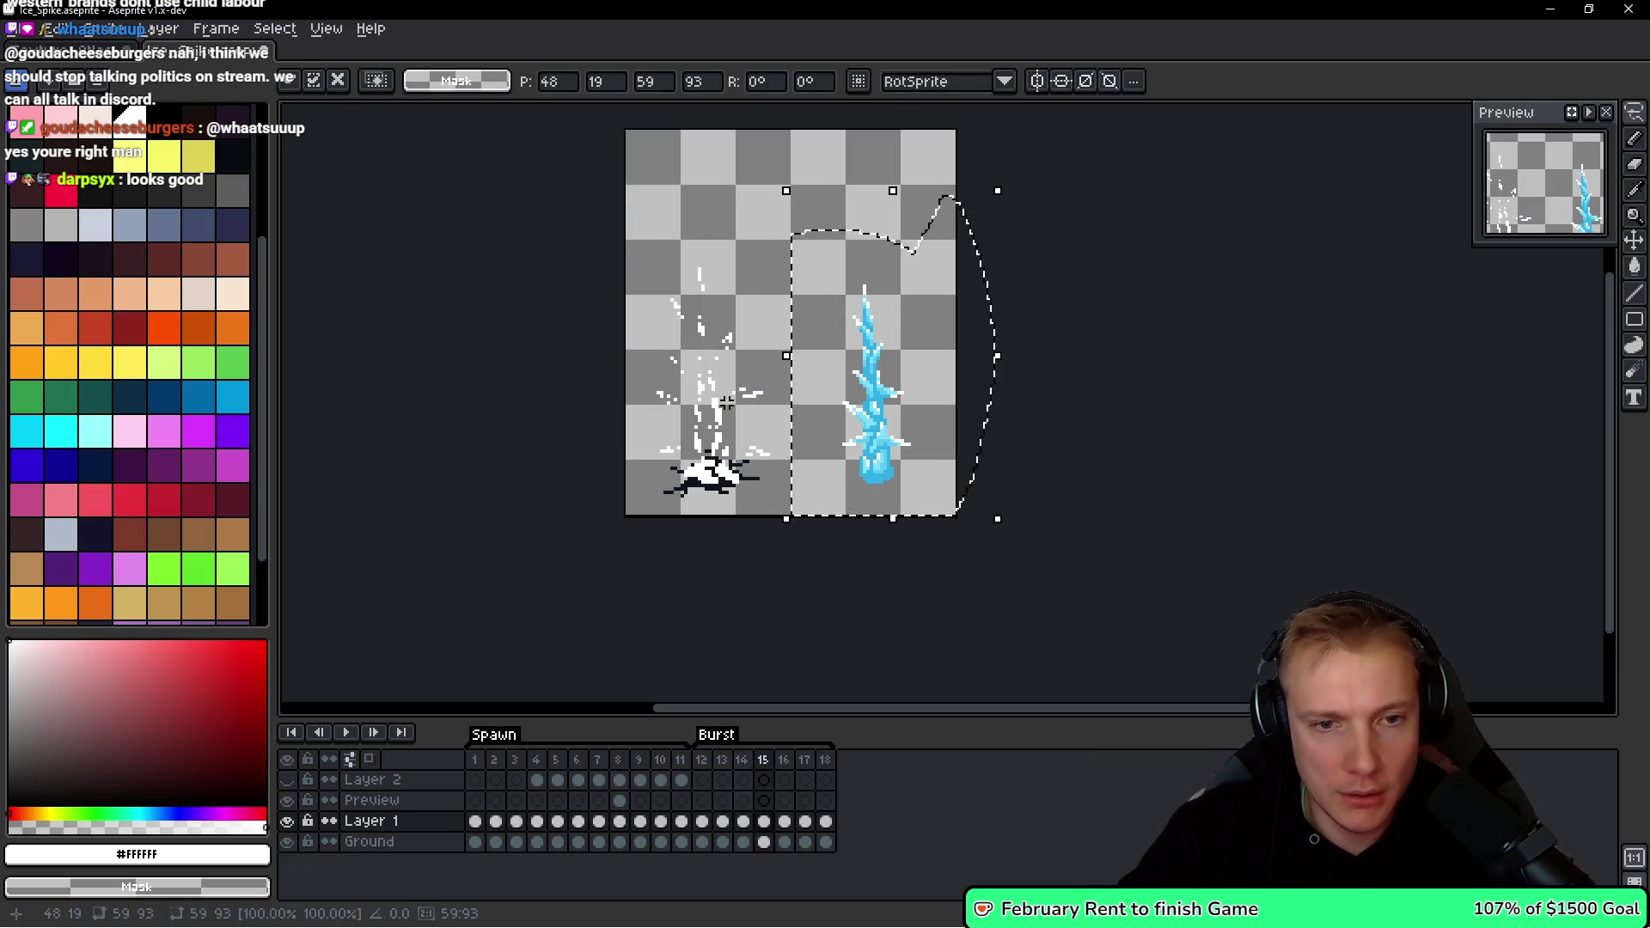
{"action": "key", "text": "ctrl+d"}
{"action": "key", "text": "Right"}
{"action": "key", "text": "ctrl+v"}
{"action": "left_click_drag", "start_coordinate": [737, 415], "coordinate": [838, 415]}
{"action": "key", "text": "Return"}
Paste the spike into frame 17, toggling the paste with undo and redo.
{"action": "key", "text": "Left"}
{"action": "key", "text": "ctrl+z"}
{"action": "key", "text": "ctrl+v"}
{"action": "key", "text": "ctrl+z"}
{"action": "key", "text": "ctrl+y"}
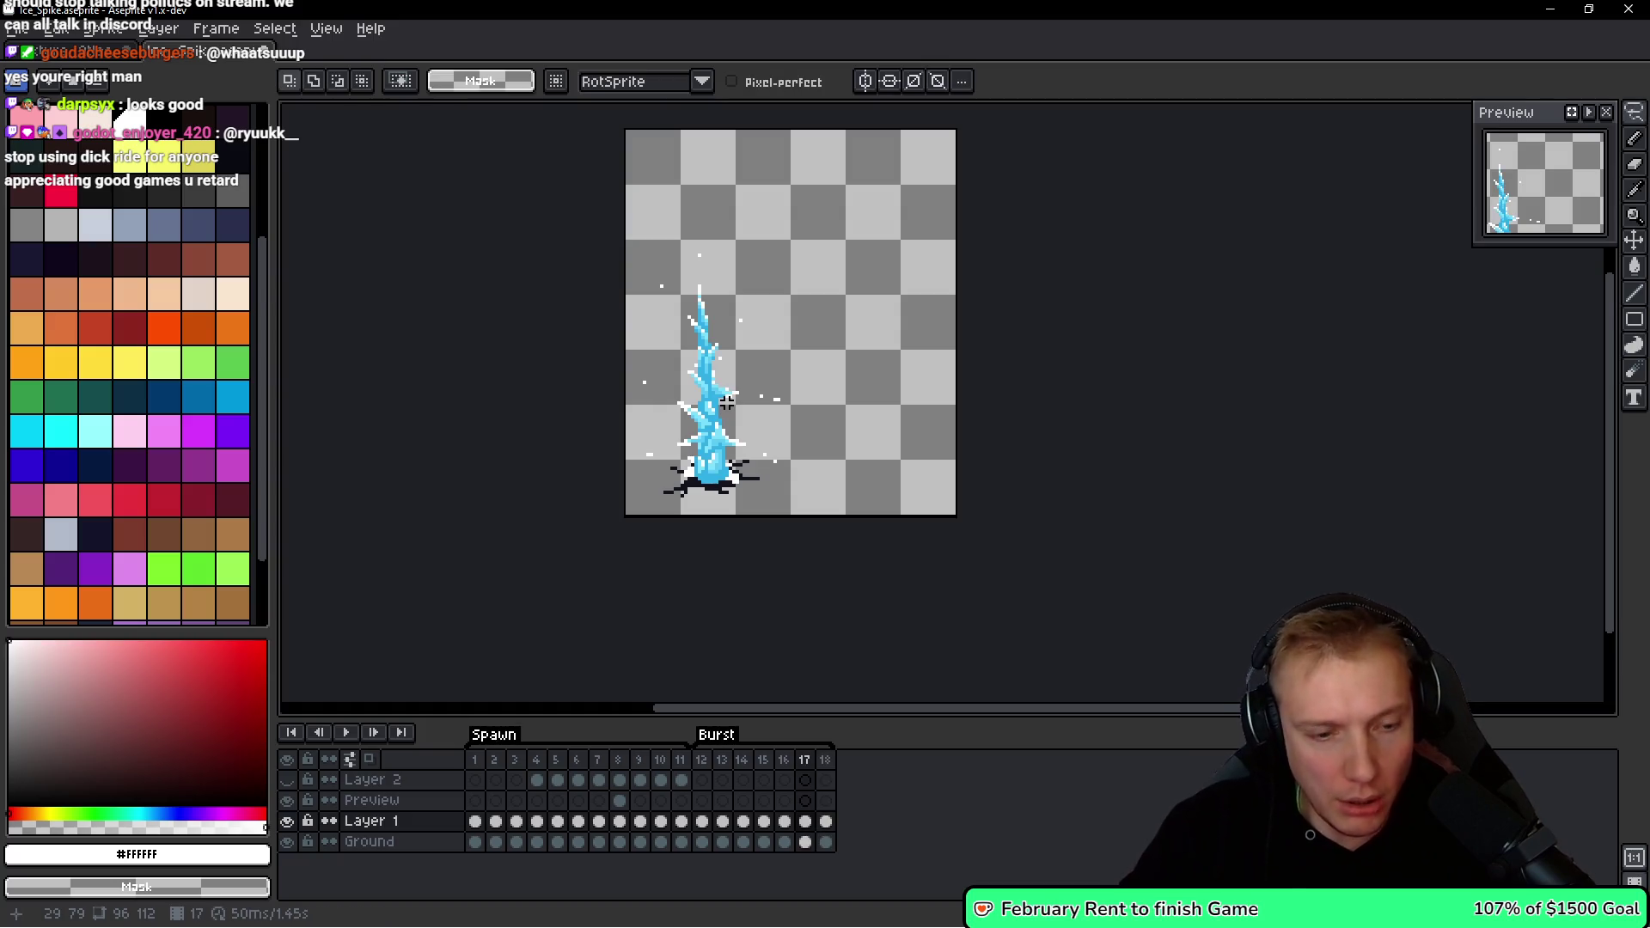
{"action": "key", "text": "ctrl+z"}
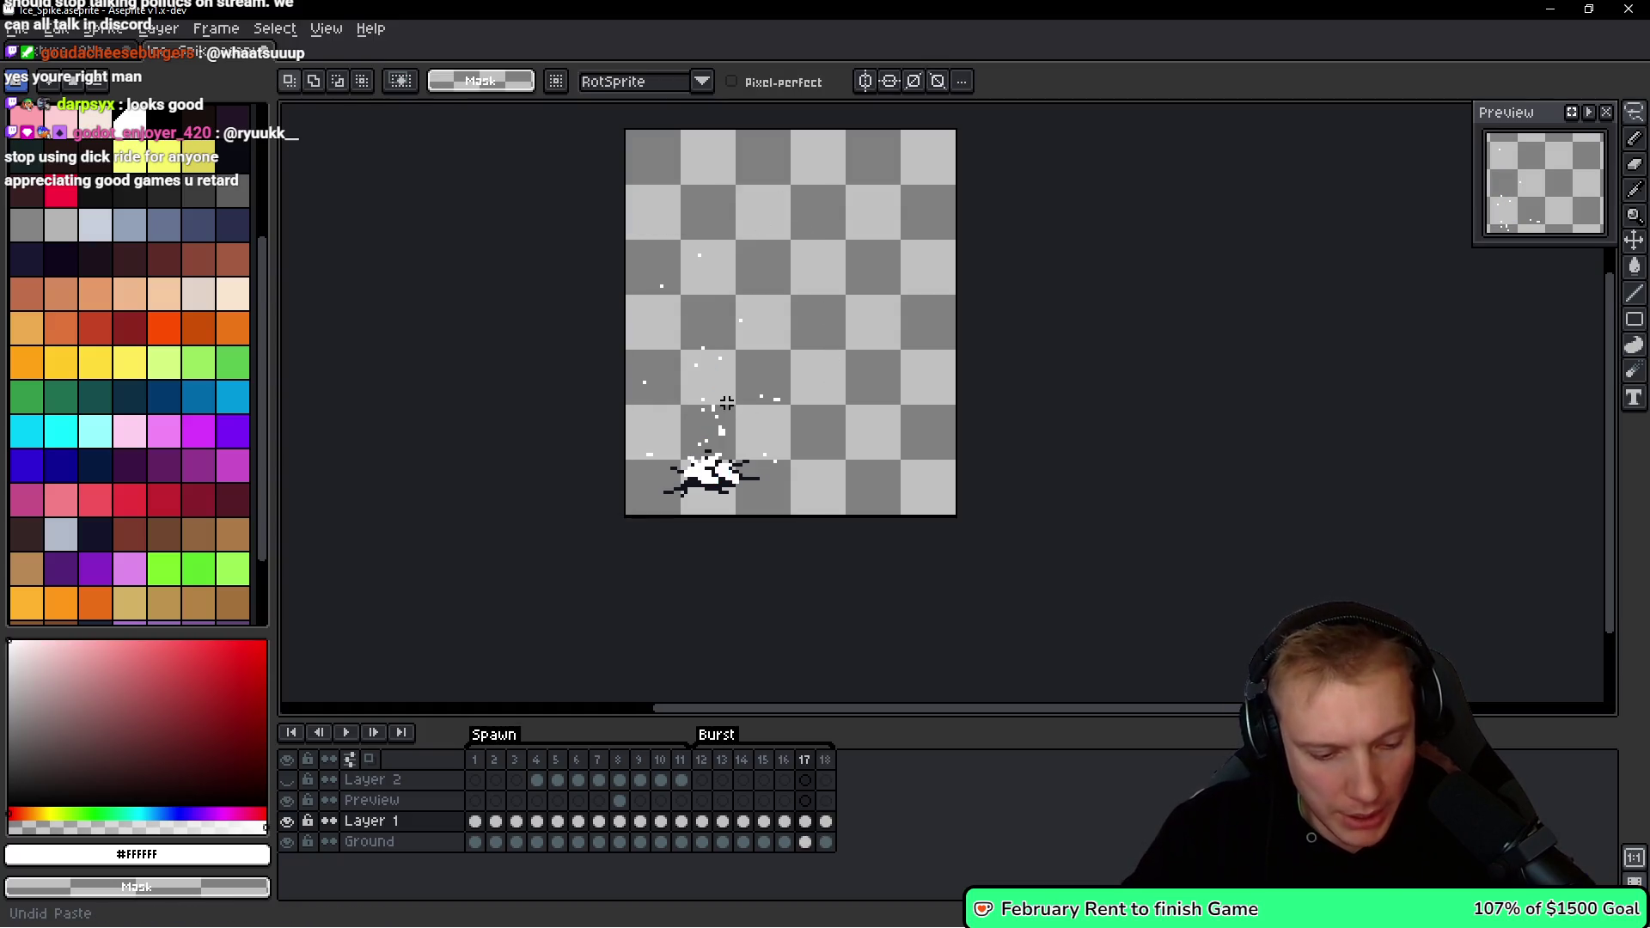
{"action": "key", "text": "ctrl+y"}
{"action": "key", "text": "Right"}
Paste the spike into frame 18, play the animation, then undo that paste.
{"action": "key", "text": "m"}
{"action": "key", "text": "ctrl+shift+d"}
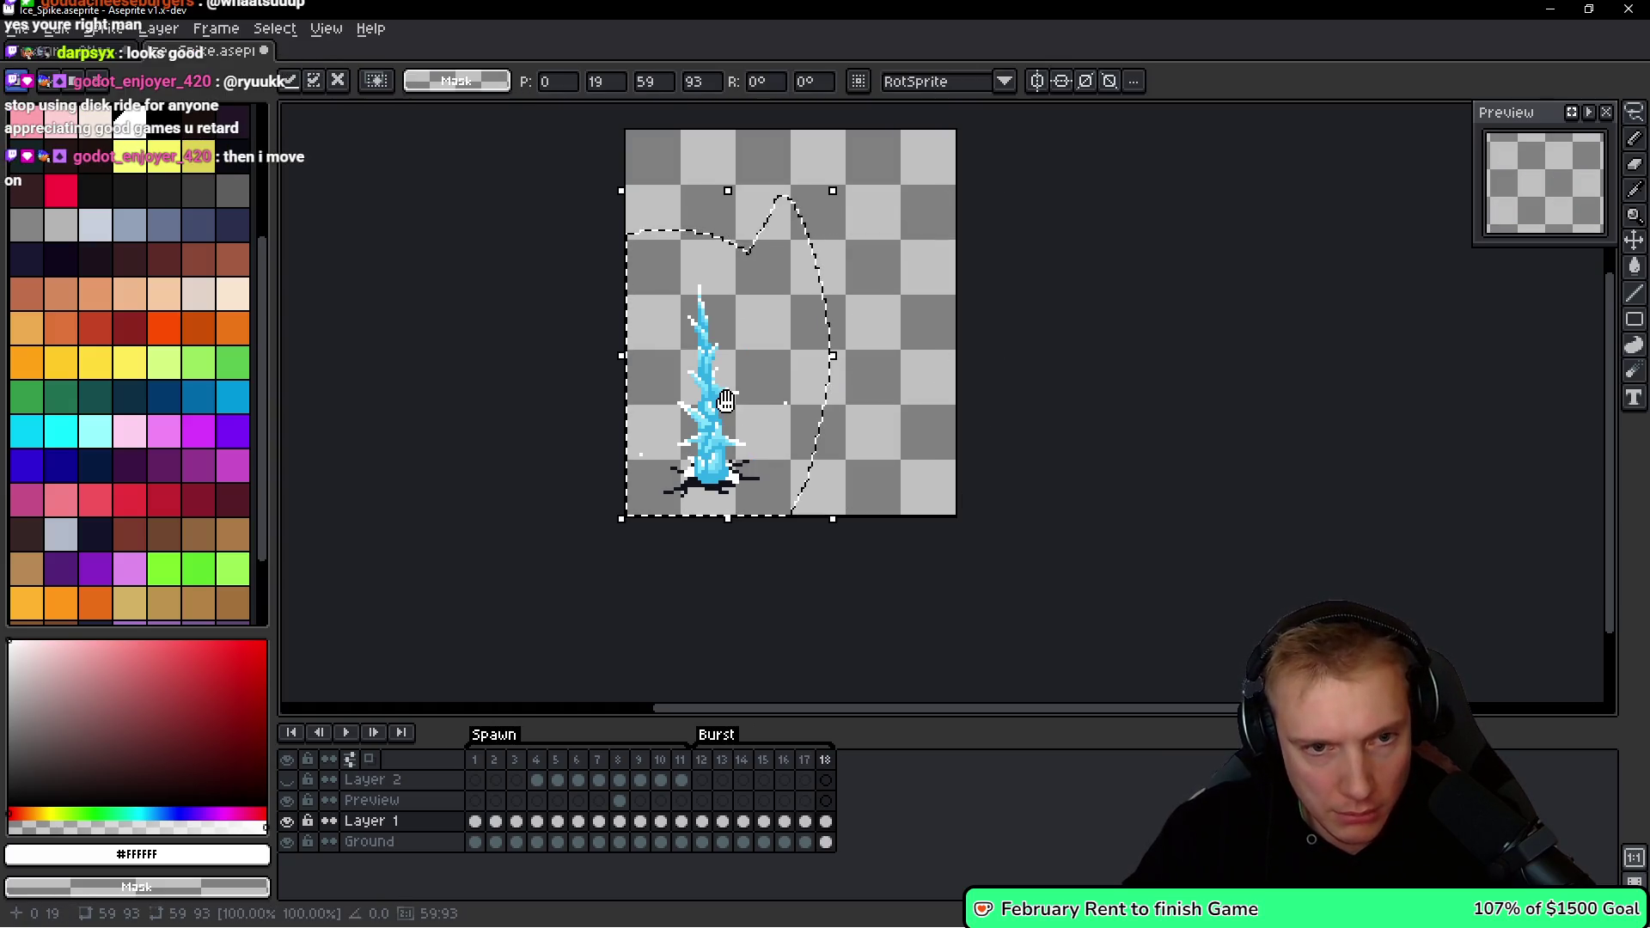
{"action": "key", "text": "space"}
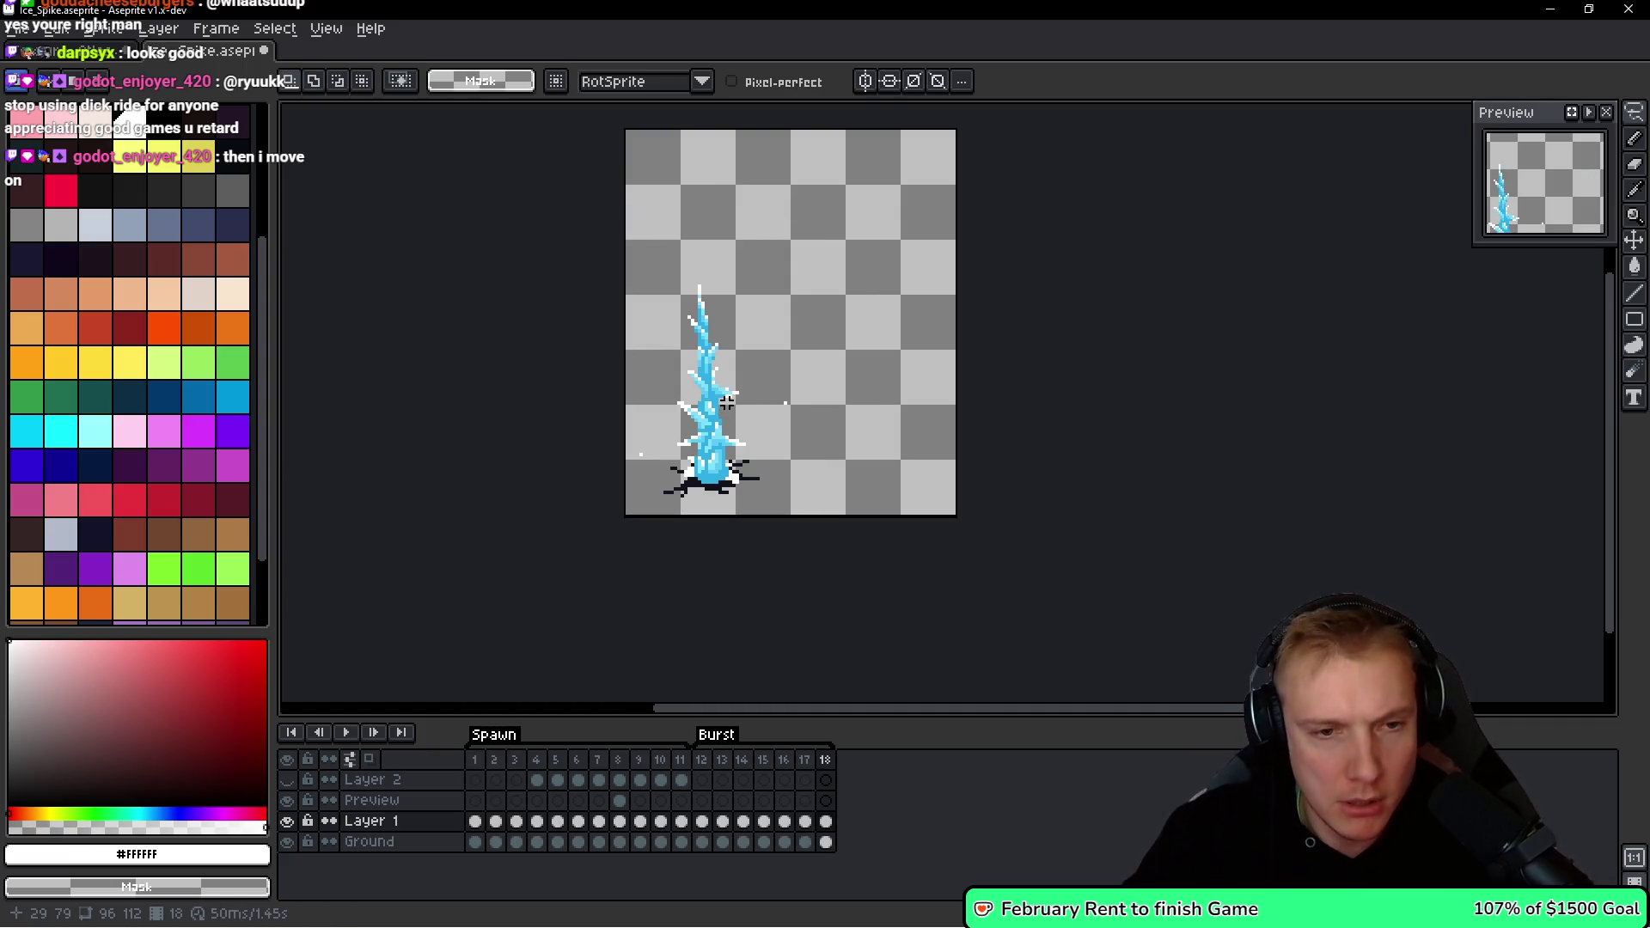
{"action": "key", "text": "space"}
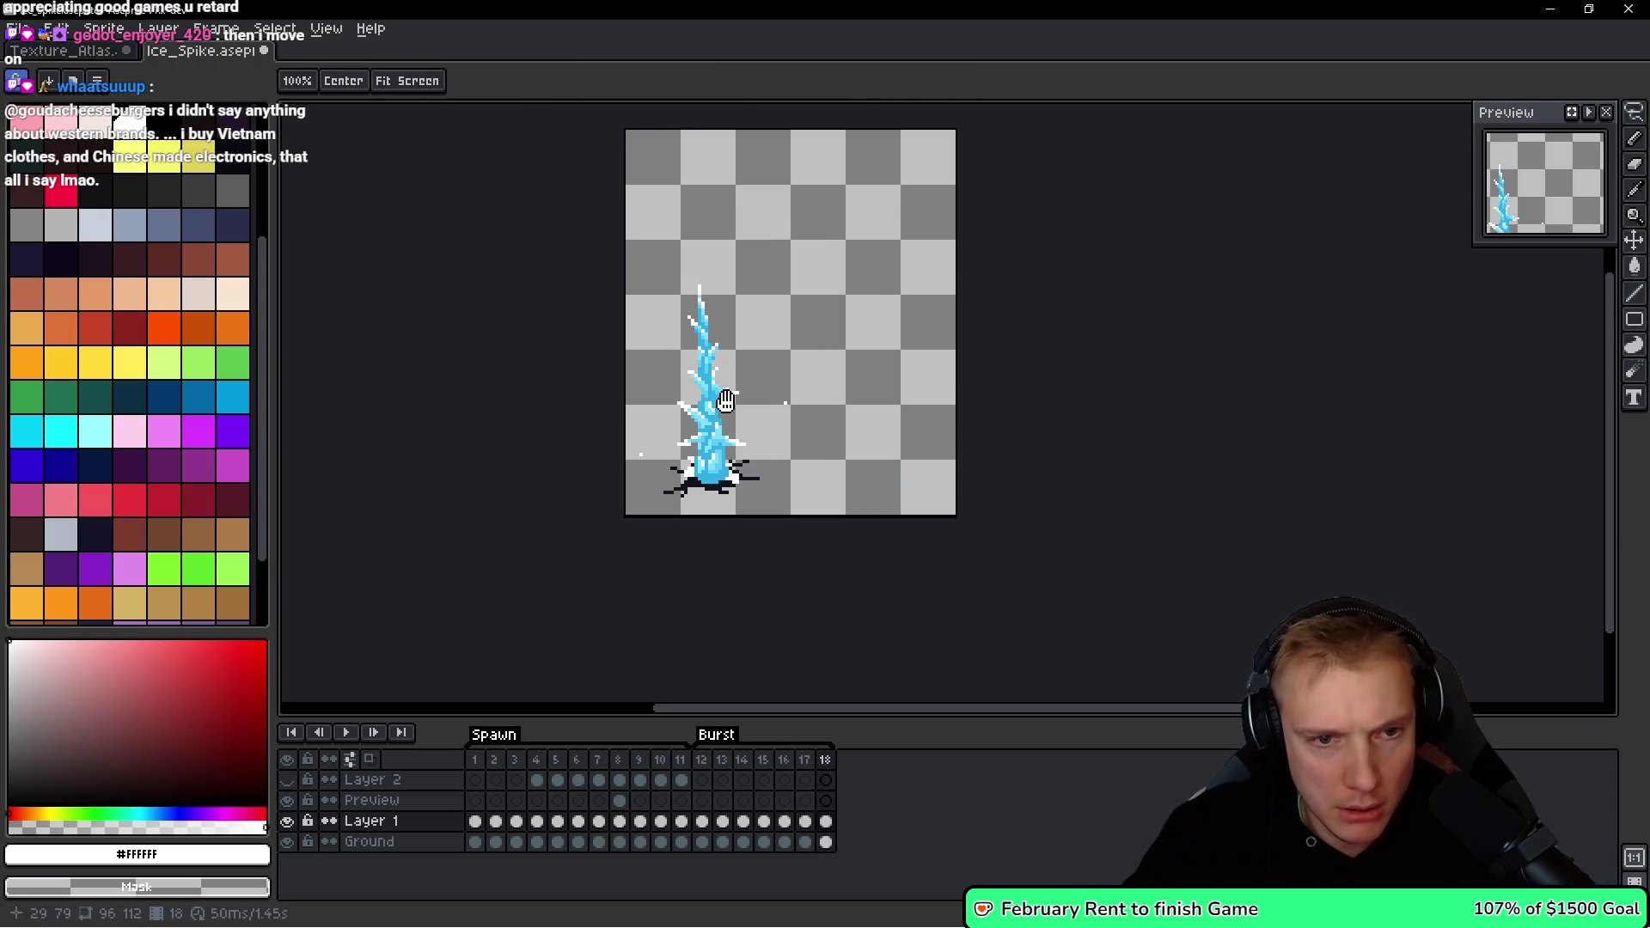
{"action": "key", "text": "ctrl+z"}
{"action": "key", "text": "ctrl+z"}
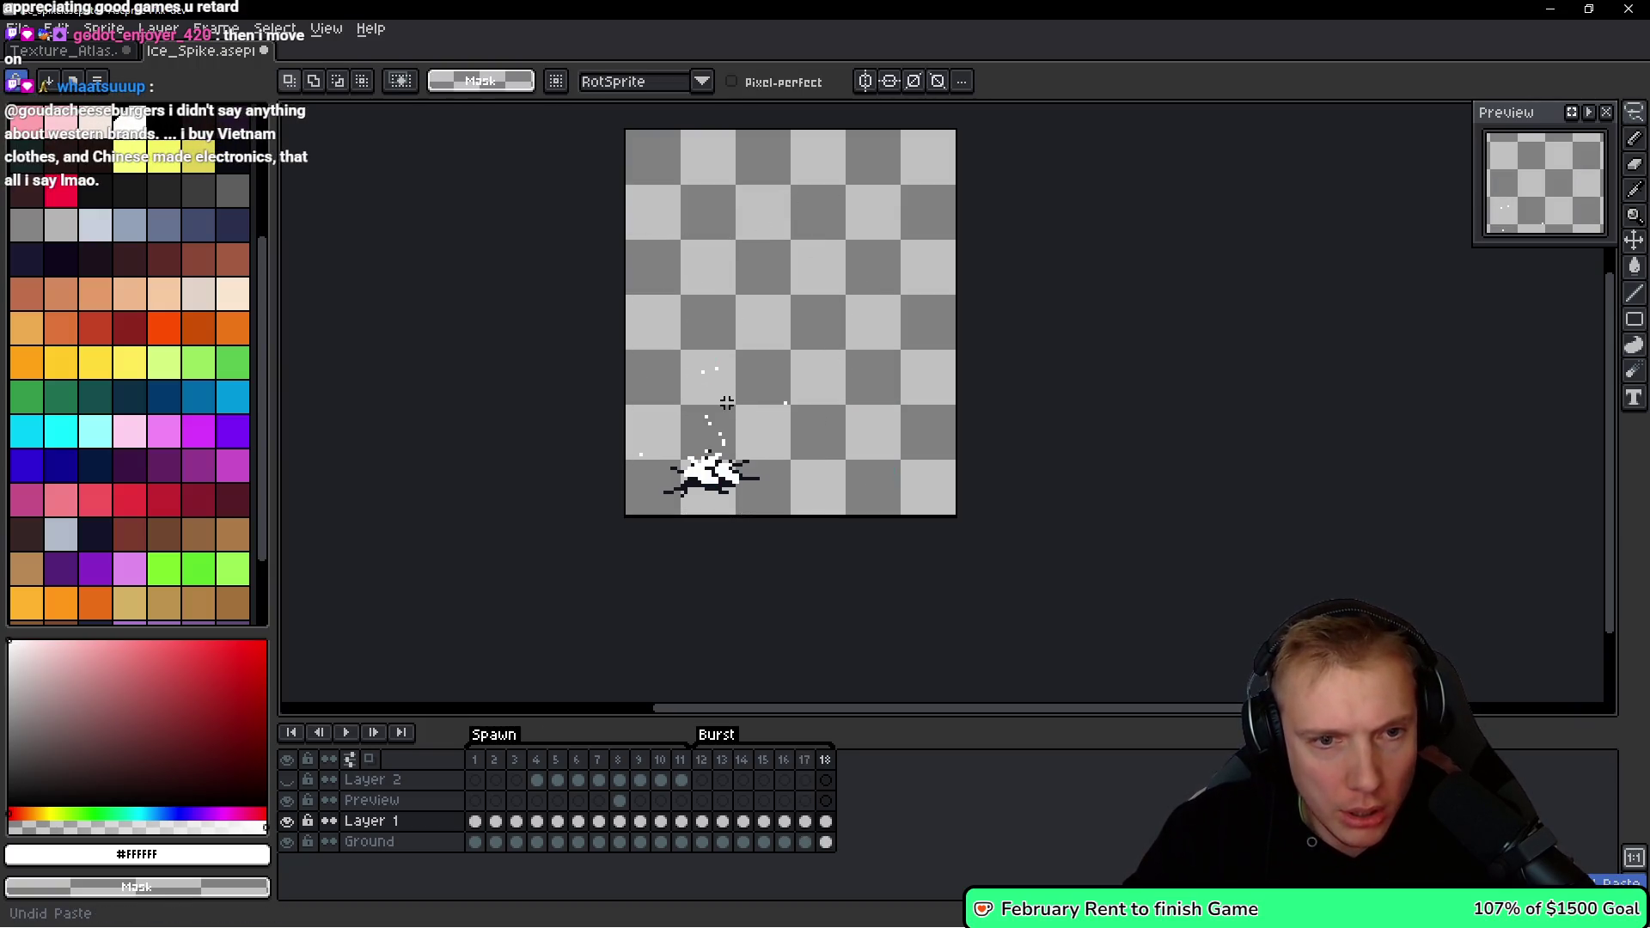
{"action": "key", "text": "space"}
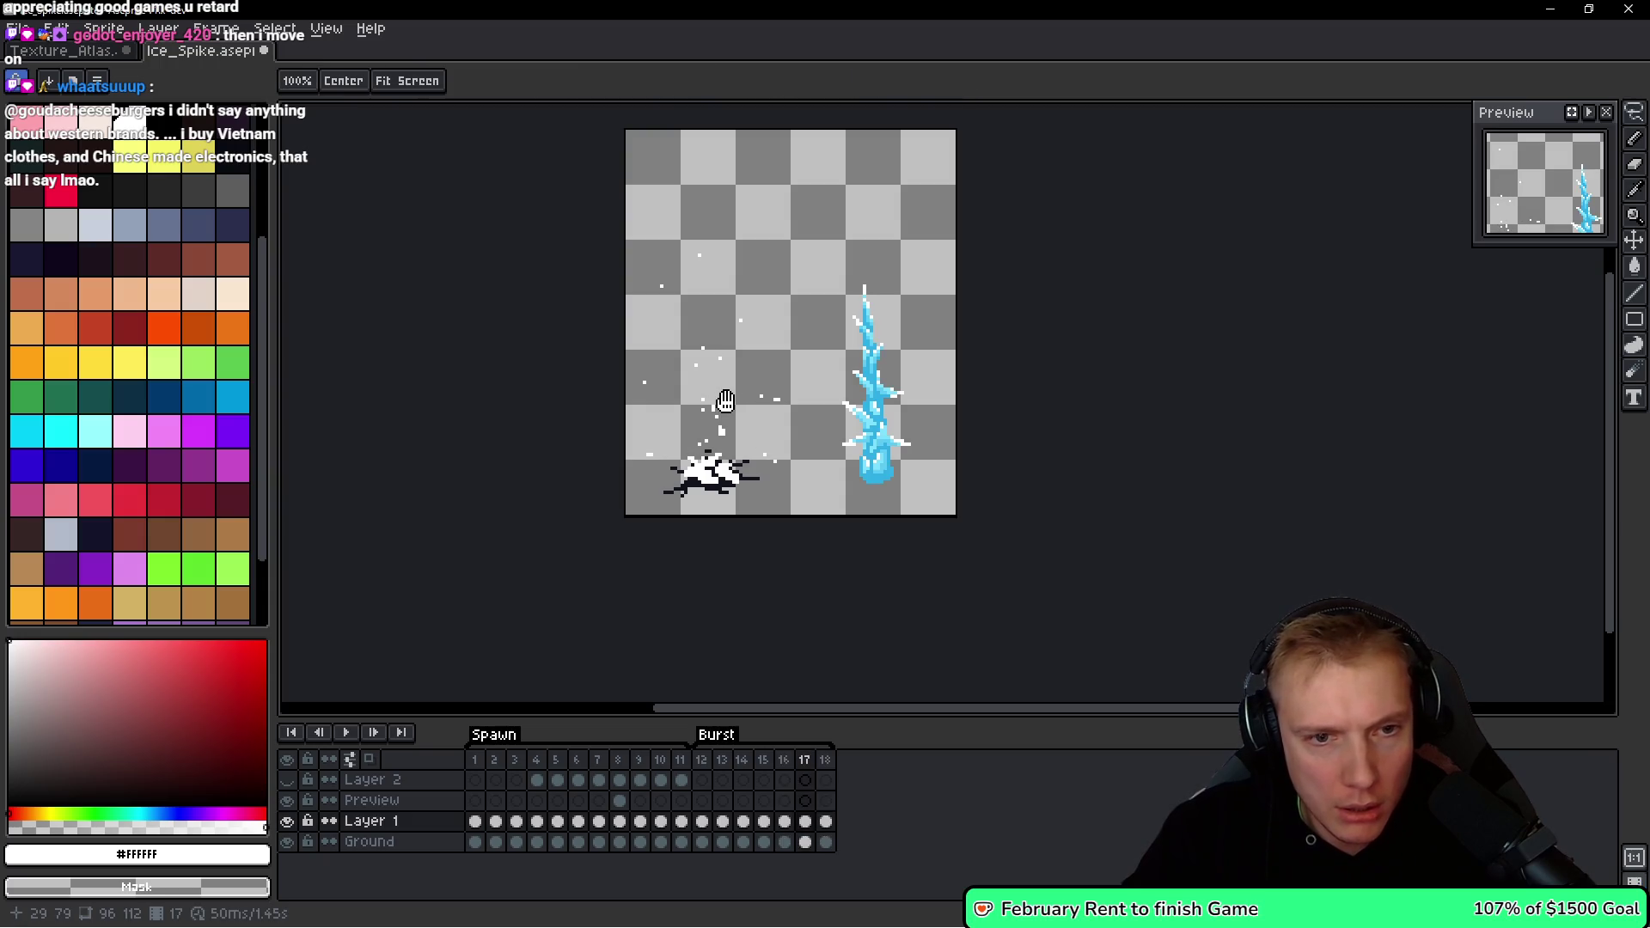
Re-paste the spike nudged right in frame 17, review playback, then undo it.
{"action": "key", "text": "ctrl+v"}
{"action": "key", "text": "Right"}
{"action": "key", "text": "Right"}
{"action": "key", "text": "Right"}
{"action": "key", "text": "Return"}
{"action": "key", "text": "space"}
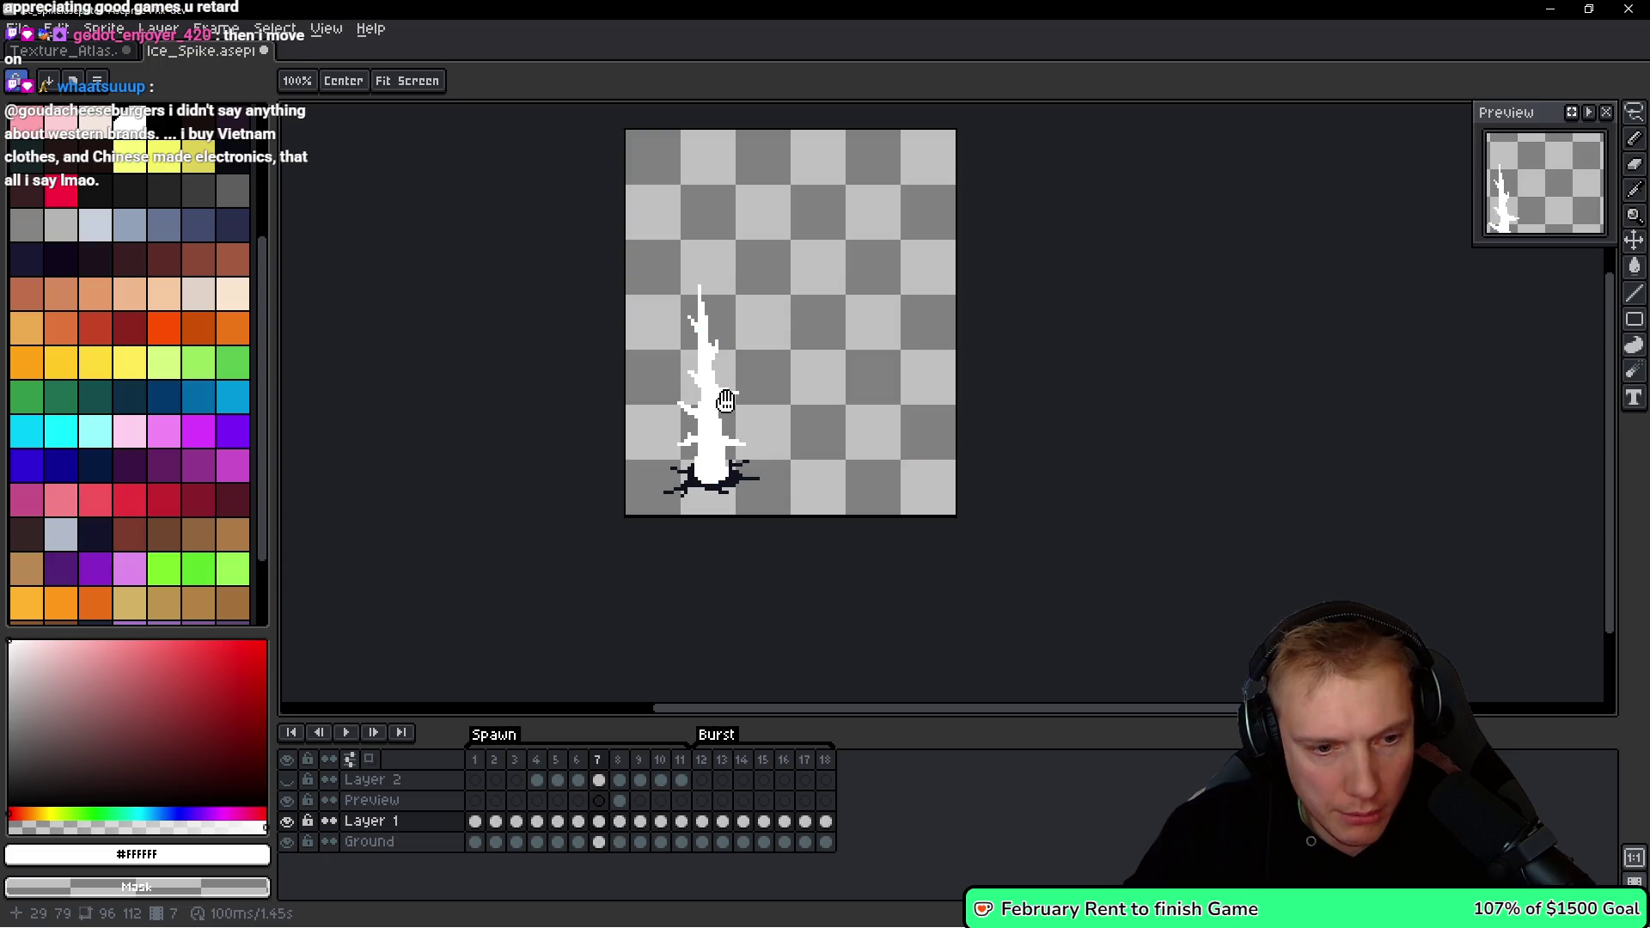
{"action": "key", "text": "space"}
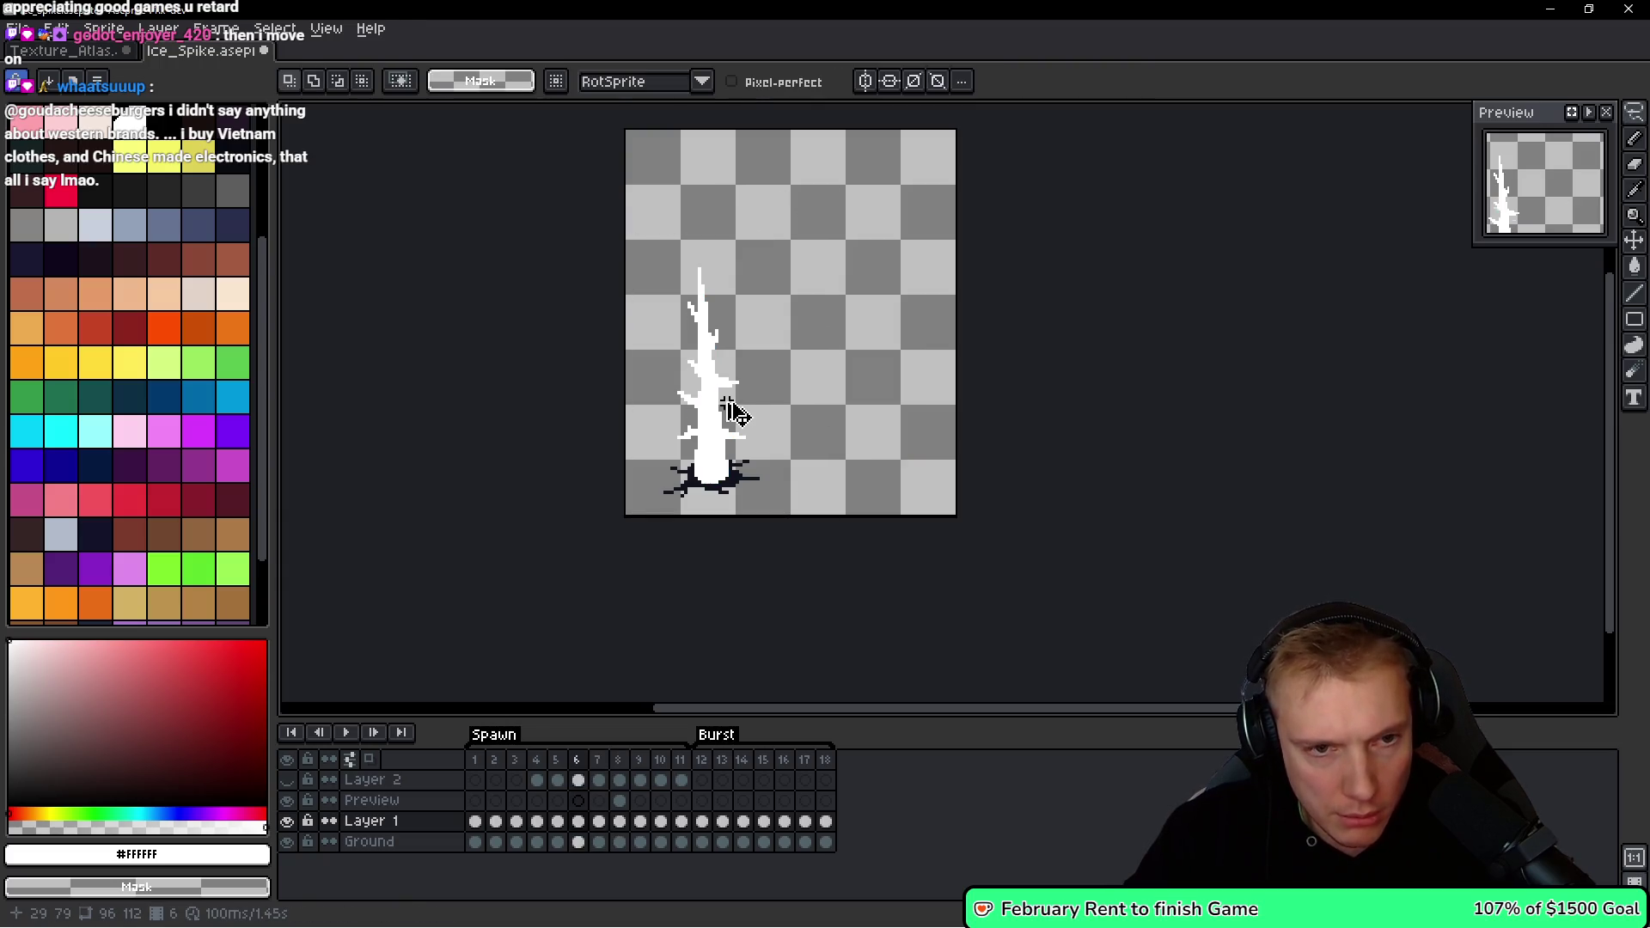
{"action": "key", "text": "ctrl+z"}
{"action": "scroll", "coordinate": [694, 214], "scroll_direction": "up", "scroll_amount": 1}
Stretch the pasted blue spike in frame 6 to about 107% height and commit it.
{"action": "scroll", "coordinate": [731, 249], "scroll_direction": "down", "scroll_amount": 1}
{"action": "scroll", "coordinate": [768, 278], "scroll_direction": "up", "scroll_amount": 1}
{"action": "left_click_drag", "start_coordinate": [769, 166], "coordinate": [771, 119]}
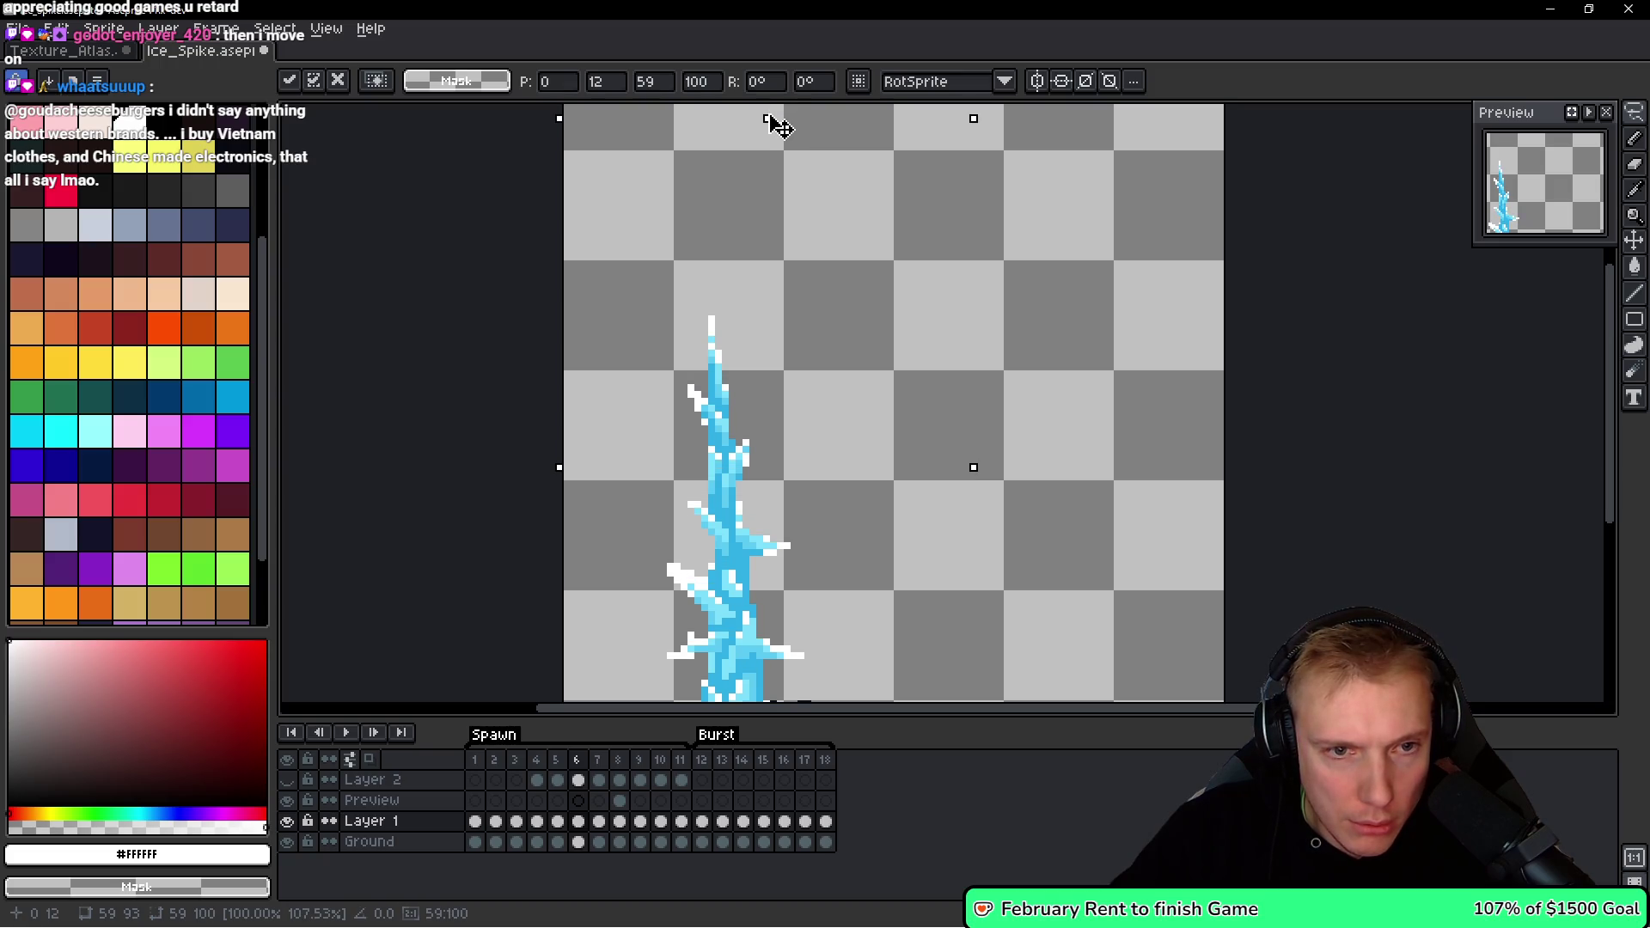
{"action": "scroll", "coordinate": [781, 303], "scroll_direction": "down", "scroll_amount": 4}
{"action": "scroll", "coordinate": [800, 343], "scroll_direction": "up", "scroll_amount": 1}
{"action": "scroll", "coordinate": [814, 368], "scroll_direction": "down", "scroll_amount": 1}
{"action": "scroll", "coordinate": [797, 479], "scroll_direction": "up", "scroll_amount": 1}
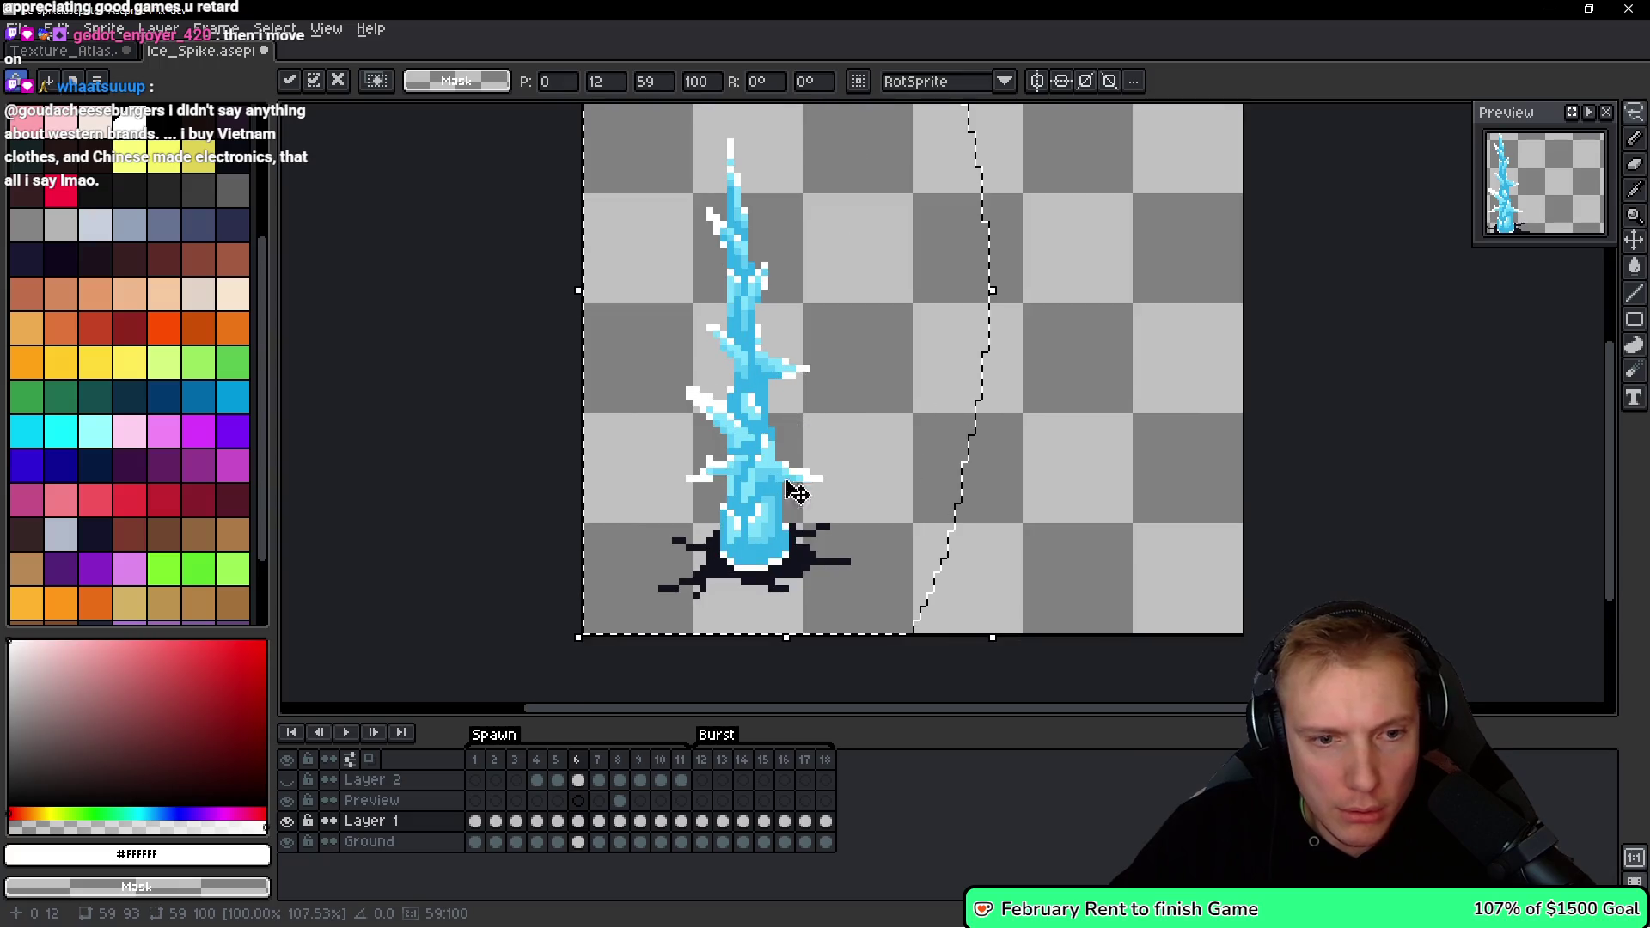
{"action": "scroll", "coordinate": [795, 516], "scroll_direction": "up", "scroll_amount": 1}
{"action": "key", "text": "Return"}
{"action": "scroll", "coordinate": [823, 477], "scroll_direction": "up", "scroll_amount": 4}
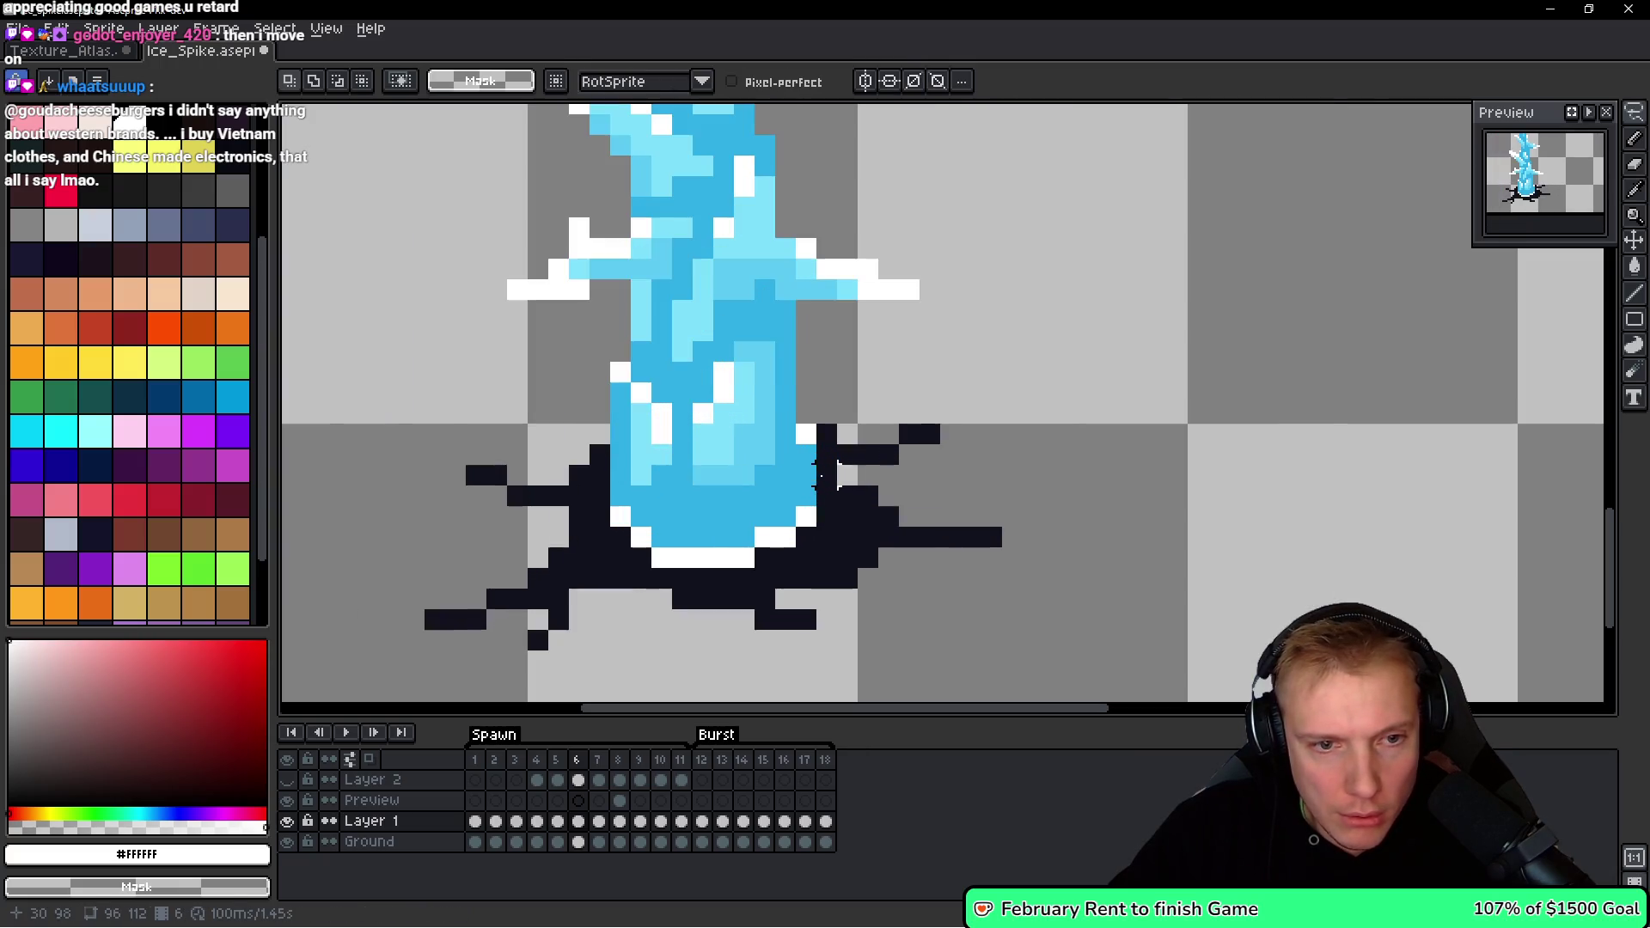
Pick the spike's blue #30afe6 and repaint the white base edge pixels blue.
{"action": "key", "text": "b"}
{"action": "left_click", "coordinate": [803, 456], "text": "alt"}
{"action": "left_click", "coordinate": [806, 434]}
{"action": "left_click", "coordinate": [806, 516]}
{"action": "left_click_drag", "start_coordinate": [798, 520], "coordinate": [735, 551]}
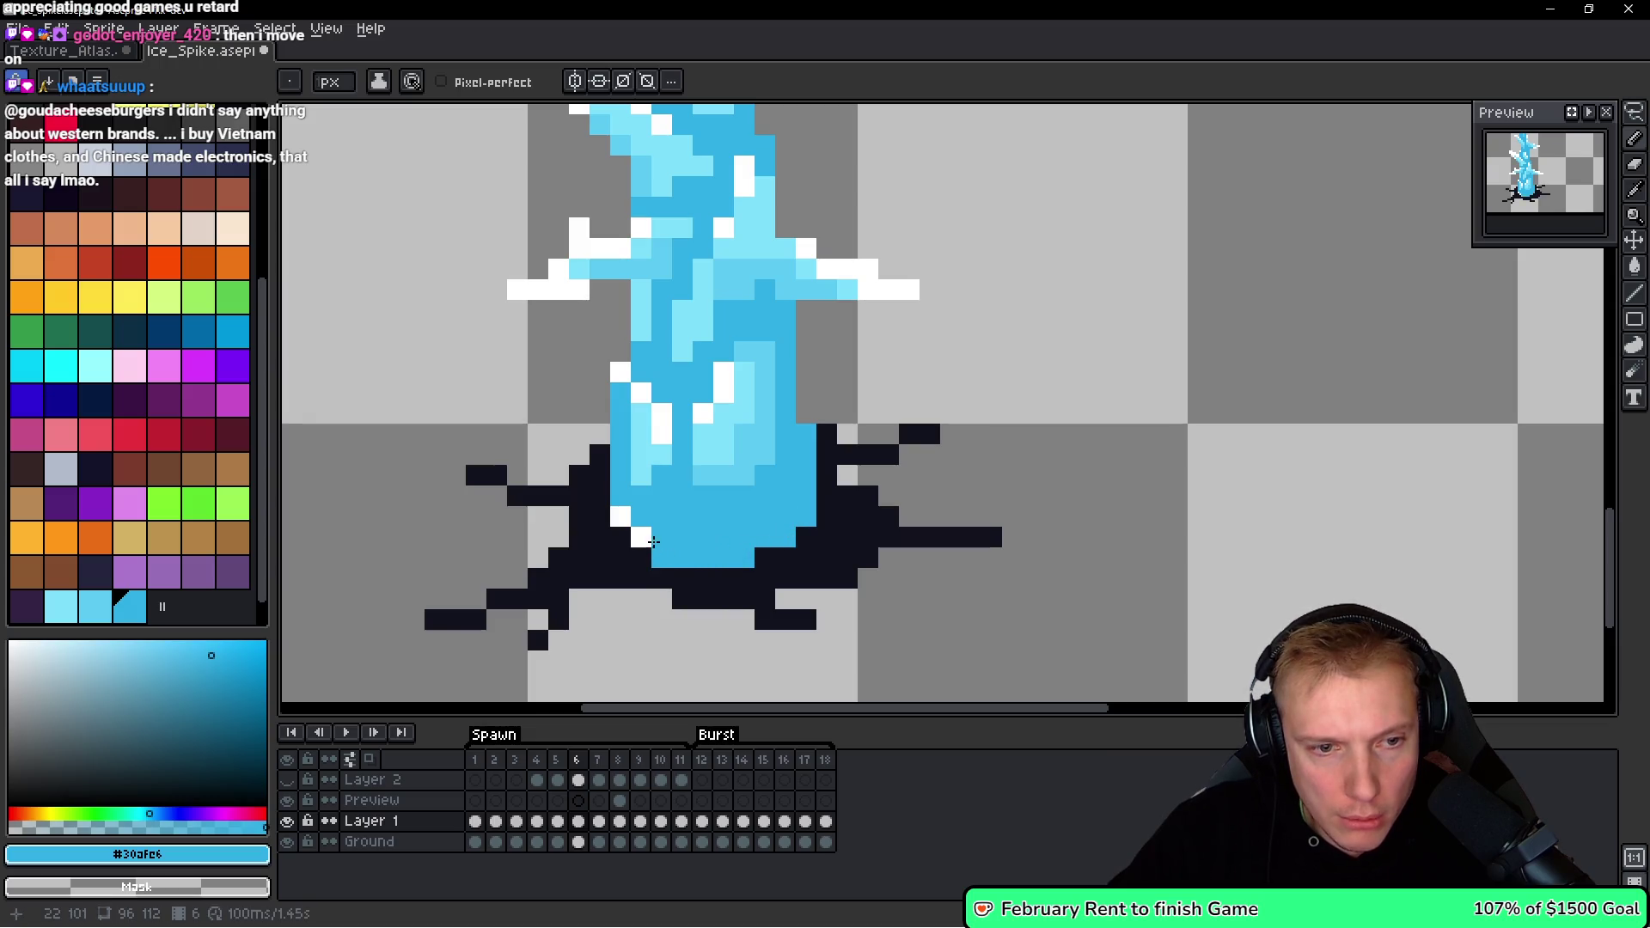
{"action": "scroll", "coordinate": [785, 449], "scroll_direction": "down", "scroll_amount": 3}
{"action": "scroll", "coordinate": [648, 343], "scroll_direction": "up", "scroll_amount": 2}
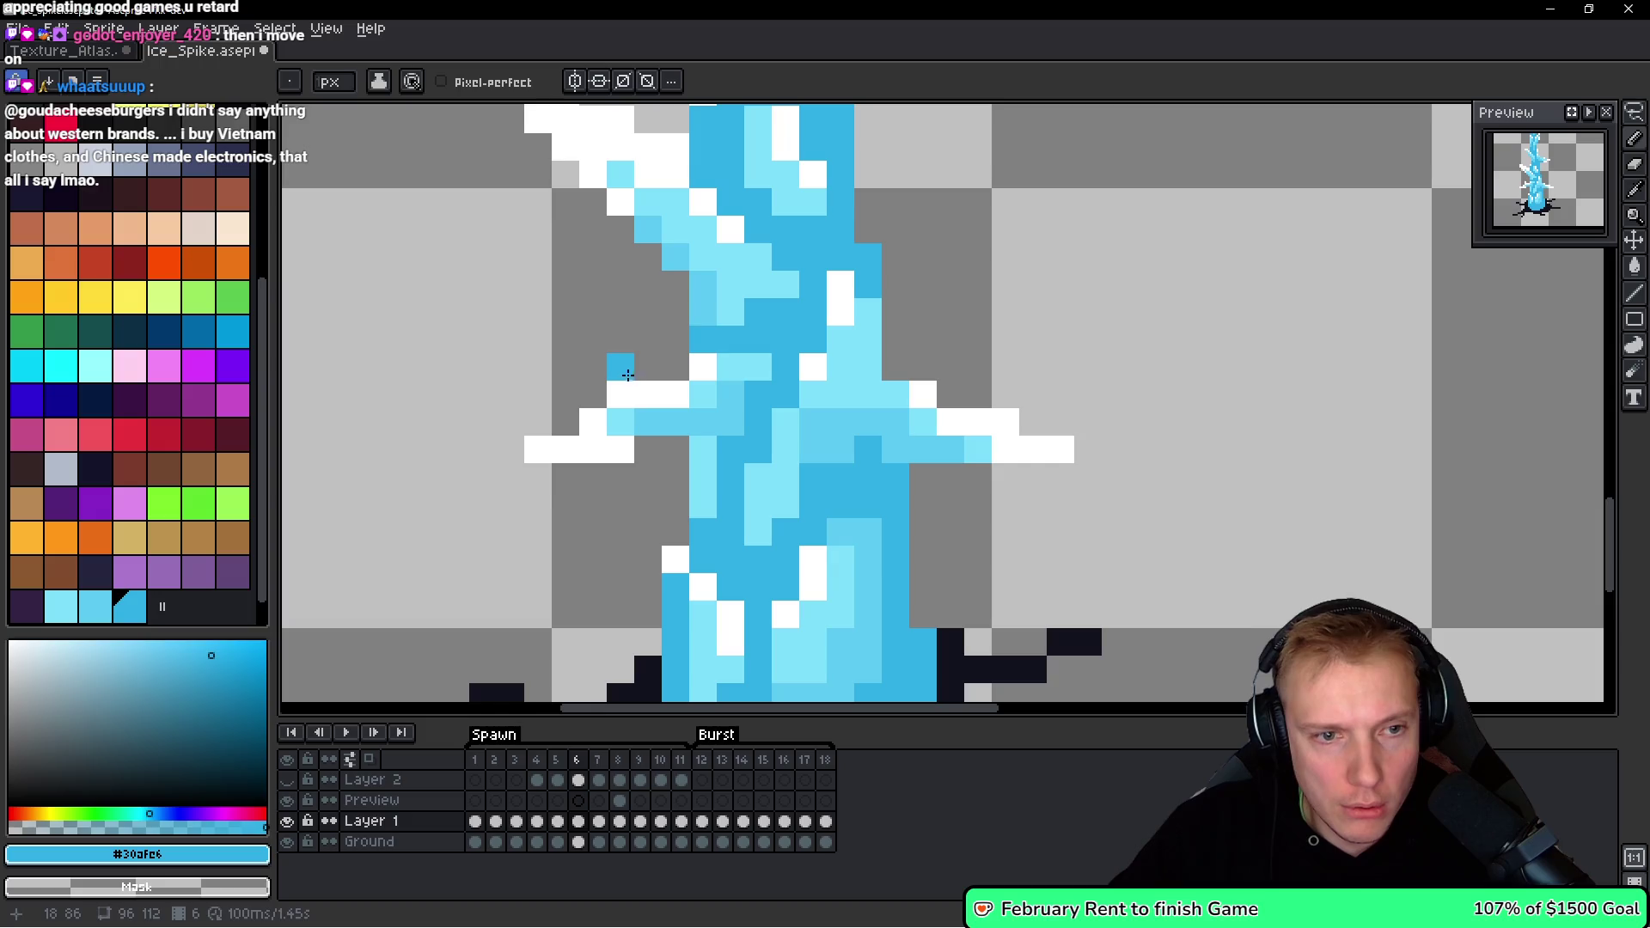
{"action": "scroll", "coordinate": [914, 372], "scroll_direction": "down", "scroll_amount": 3}
{"action": "scroll", "coordinate": [645, 409], "scroll_direction": "up", "scroll_amount": 4}
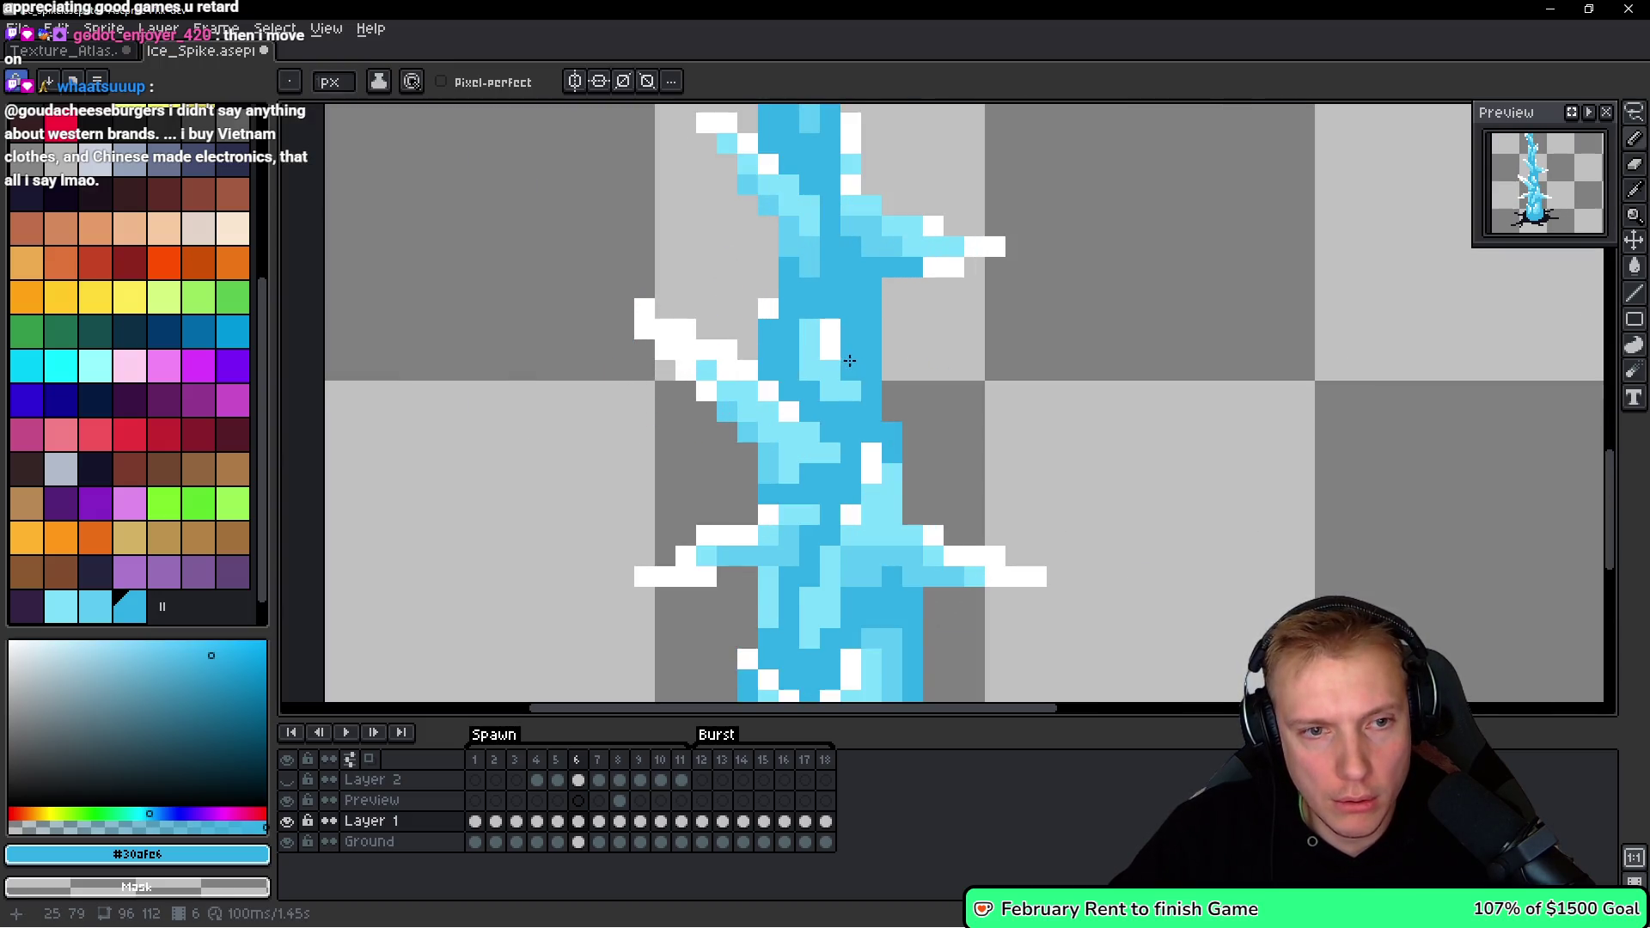
{"action": "scroll", "coordinate": [989, 371], "scroll_direction": "down", "scroll_amount": 4}
Step between frames 5, 6 and 7 to compare the new spike.
{"action": "key", "text": "Left"}
{"action": "key", "text": "Right"}
{"action": "key", "text": "Right"}
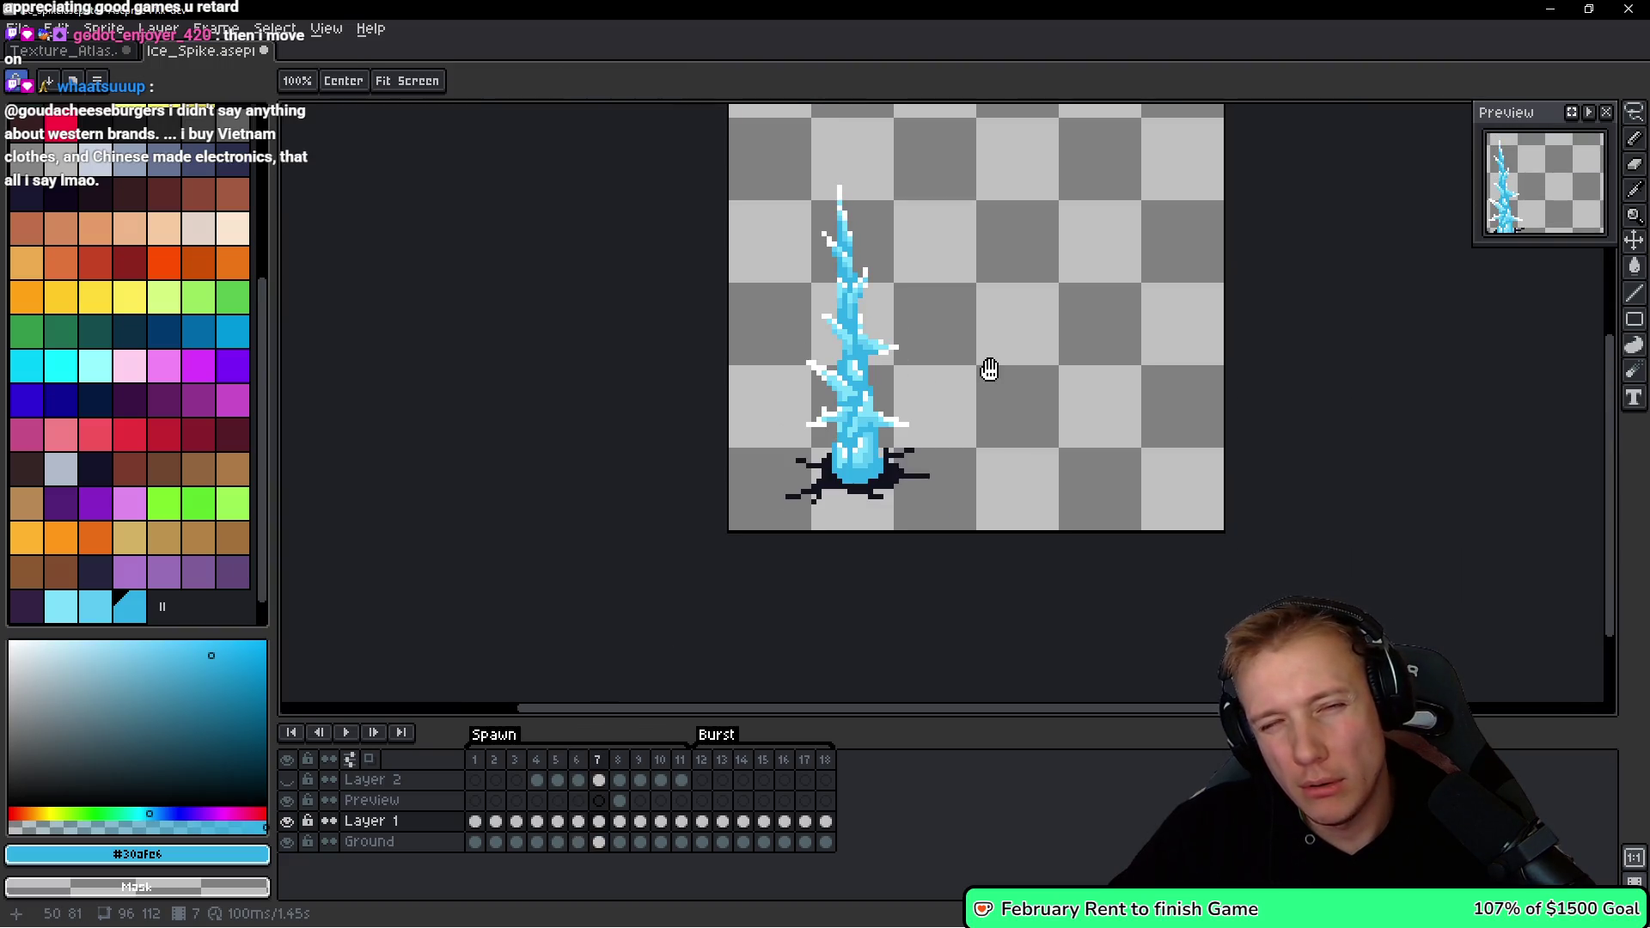
{"action": "key", "text": "Right"}
{"action": "key", "text": "Left"}
{"action": "key", "text": "Left"}
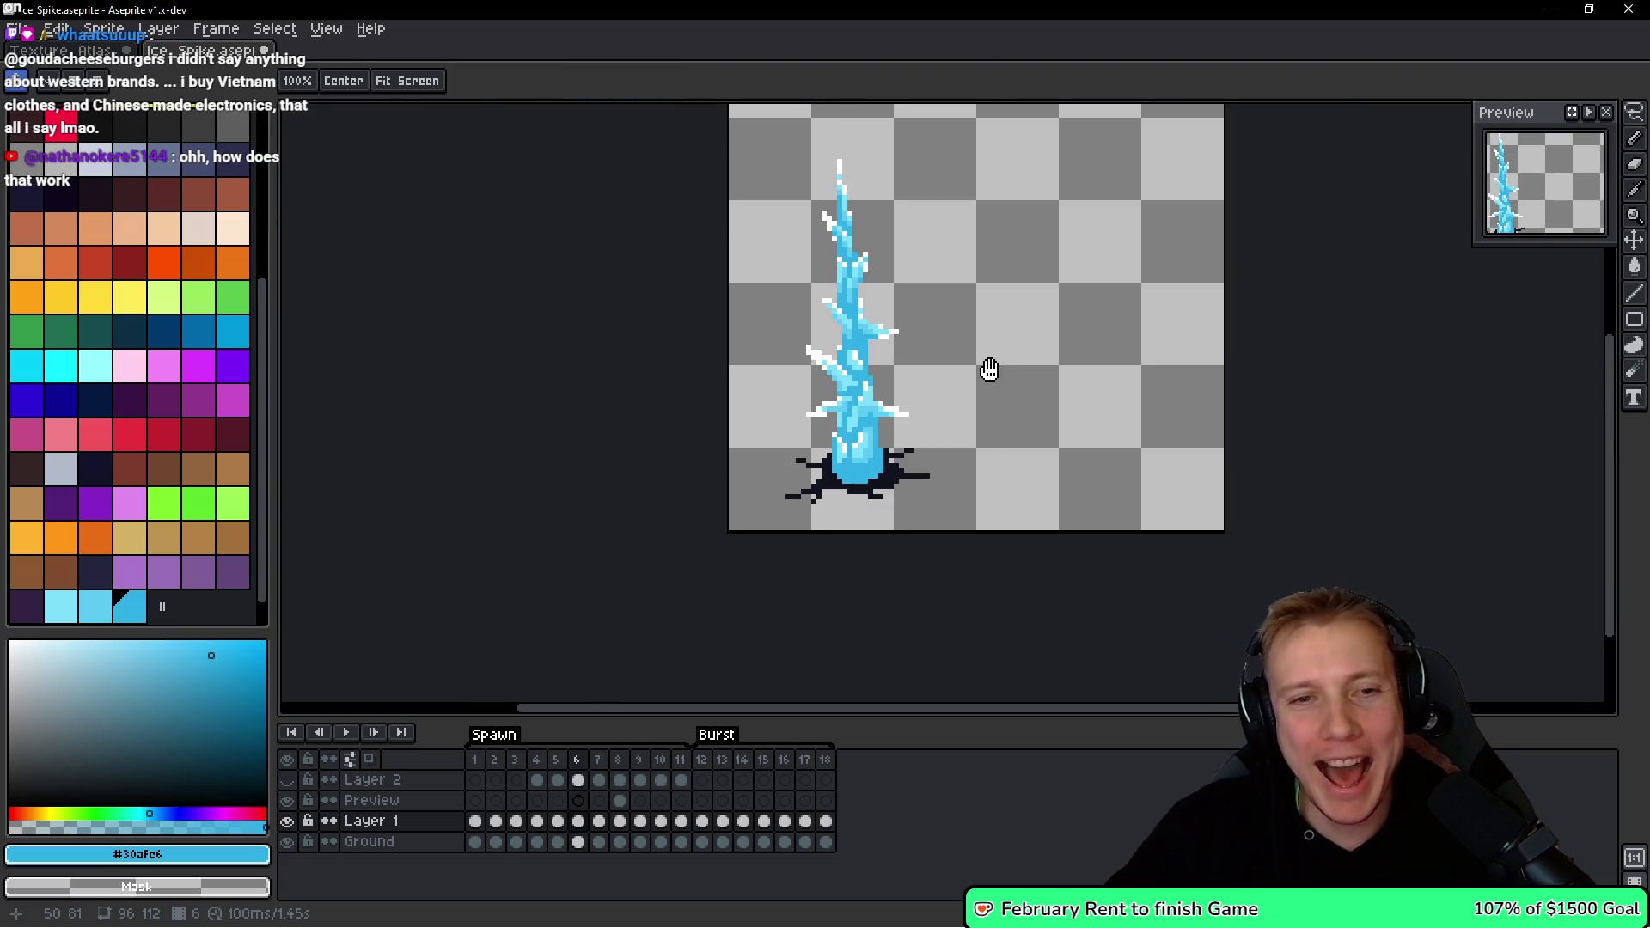
Return to frame 5, paste the blue ice spike and drag it right of the white spike.
{"action": "key", "text": "Right"}
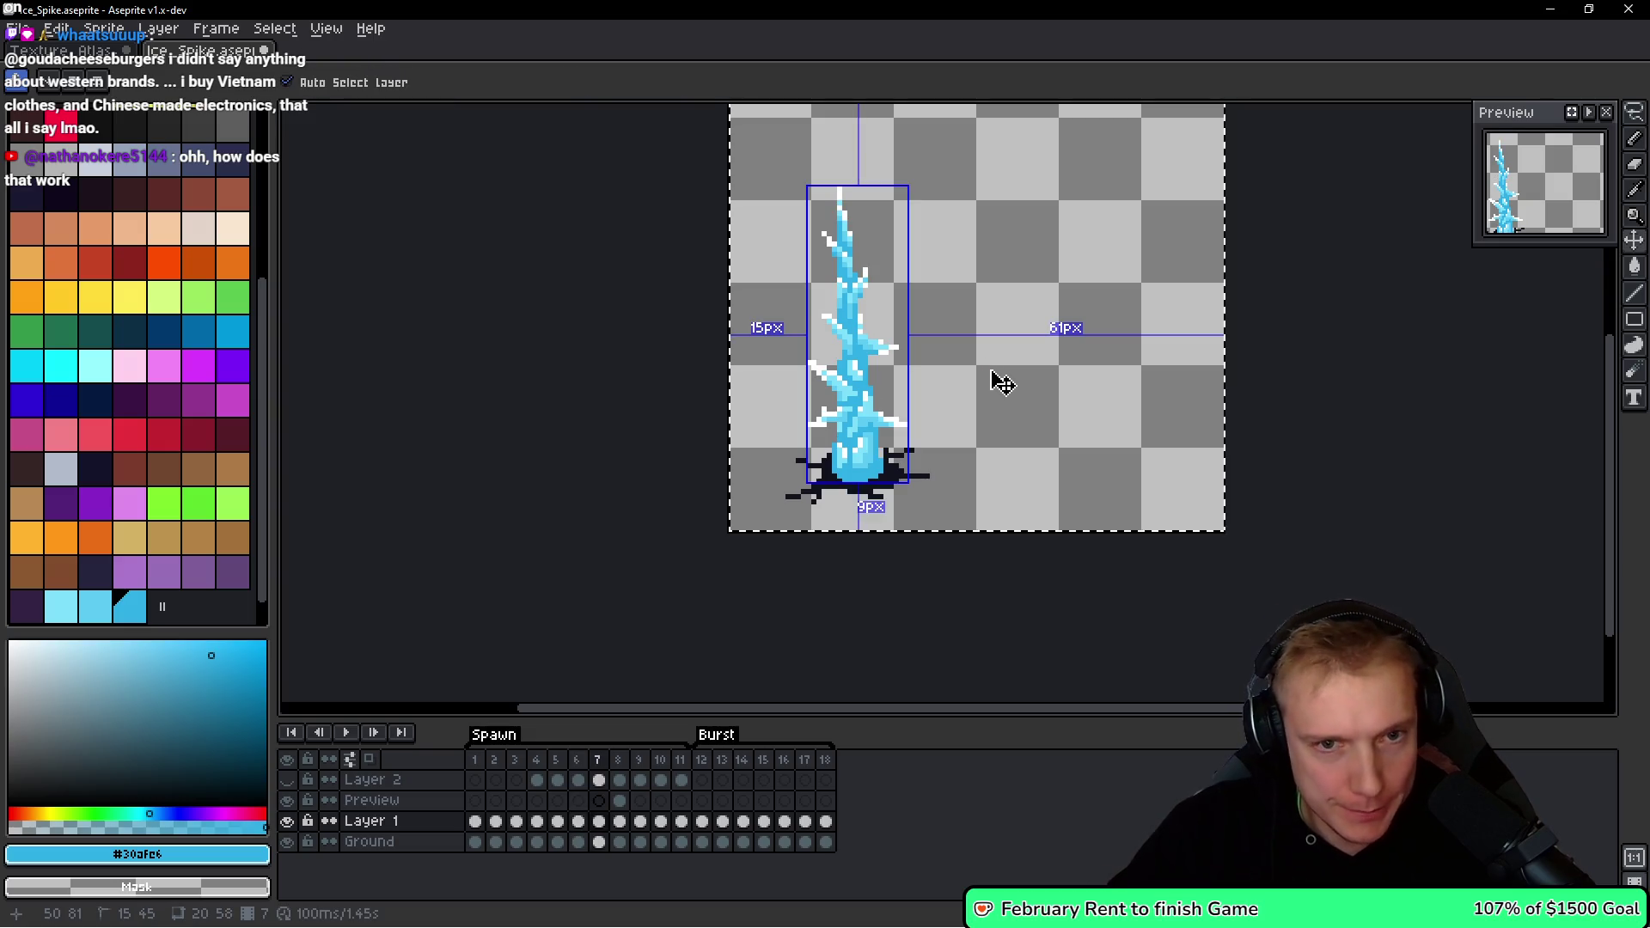
{"action": "key", "text": "Left"}
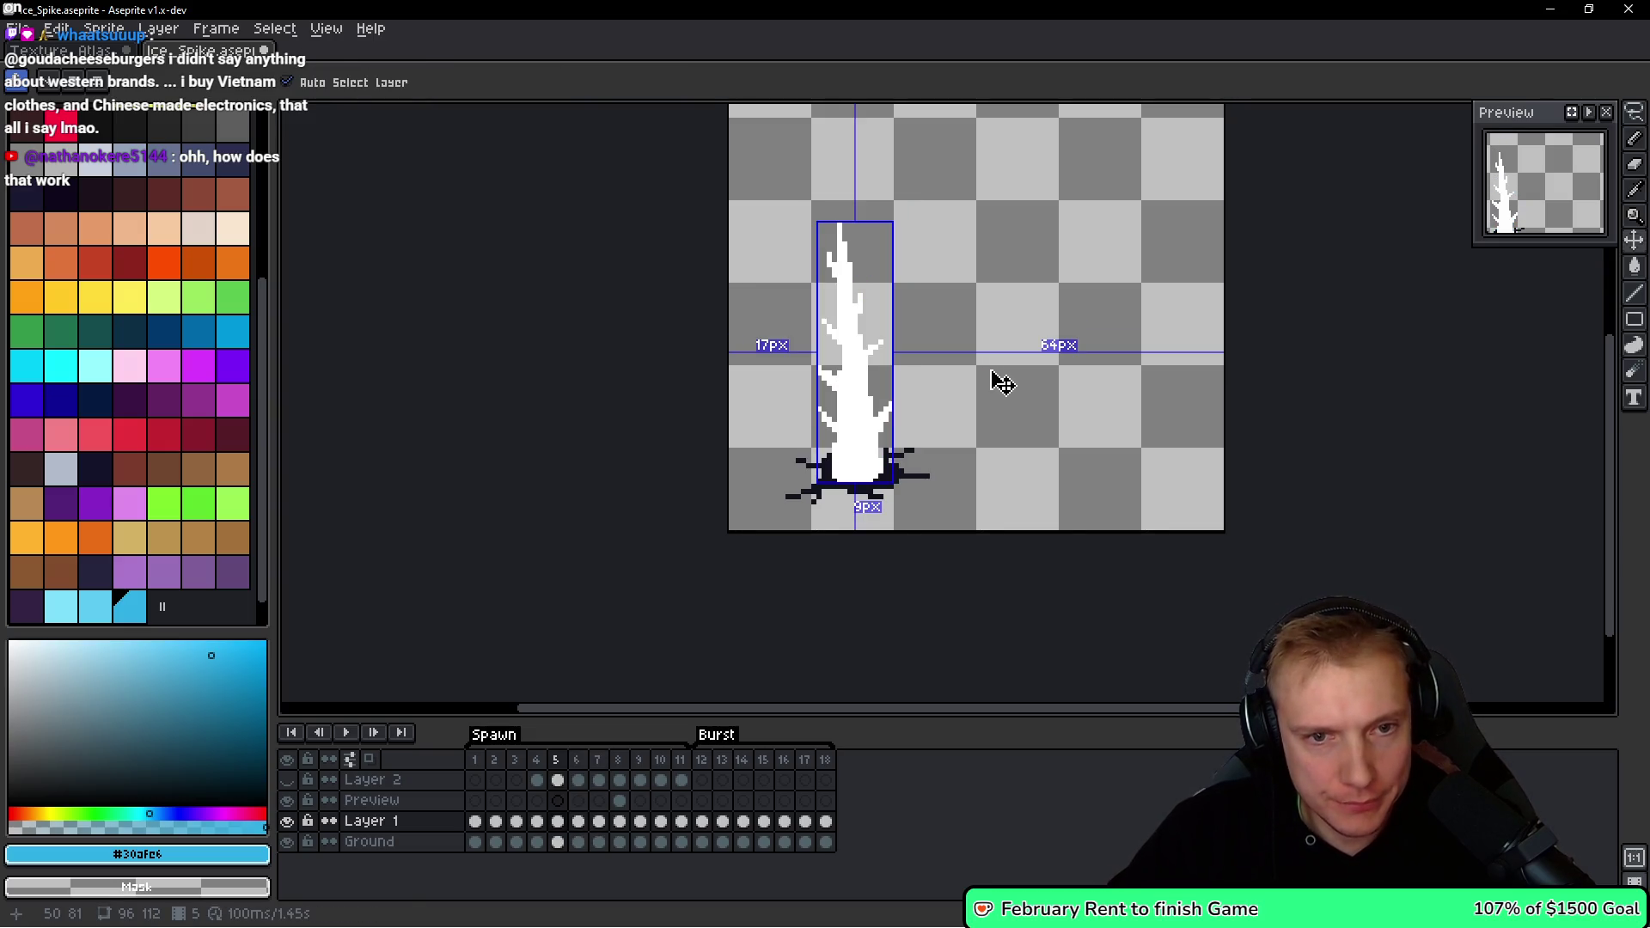
{"action": "key", "text": "Left"}
{"action": "key", "text": "ctrl+a"}
{"action": "mouse_move", "coordinate": [870, 400]}
{"action": "left_mouse_down"}
{"action": "mouse_move", "coordinate": [1002, 412]}
{"action": "mouse_move", "coordinate": [974, 408]}
{"action": "left_mouse_up"}
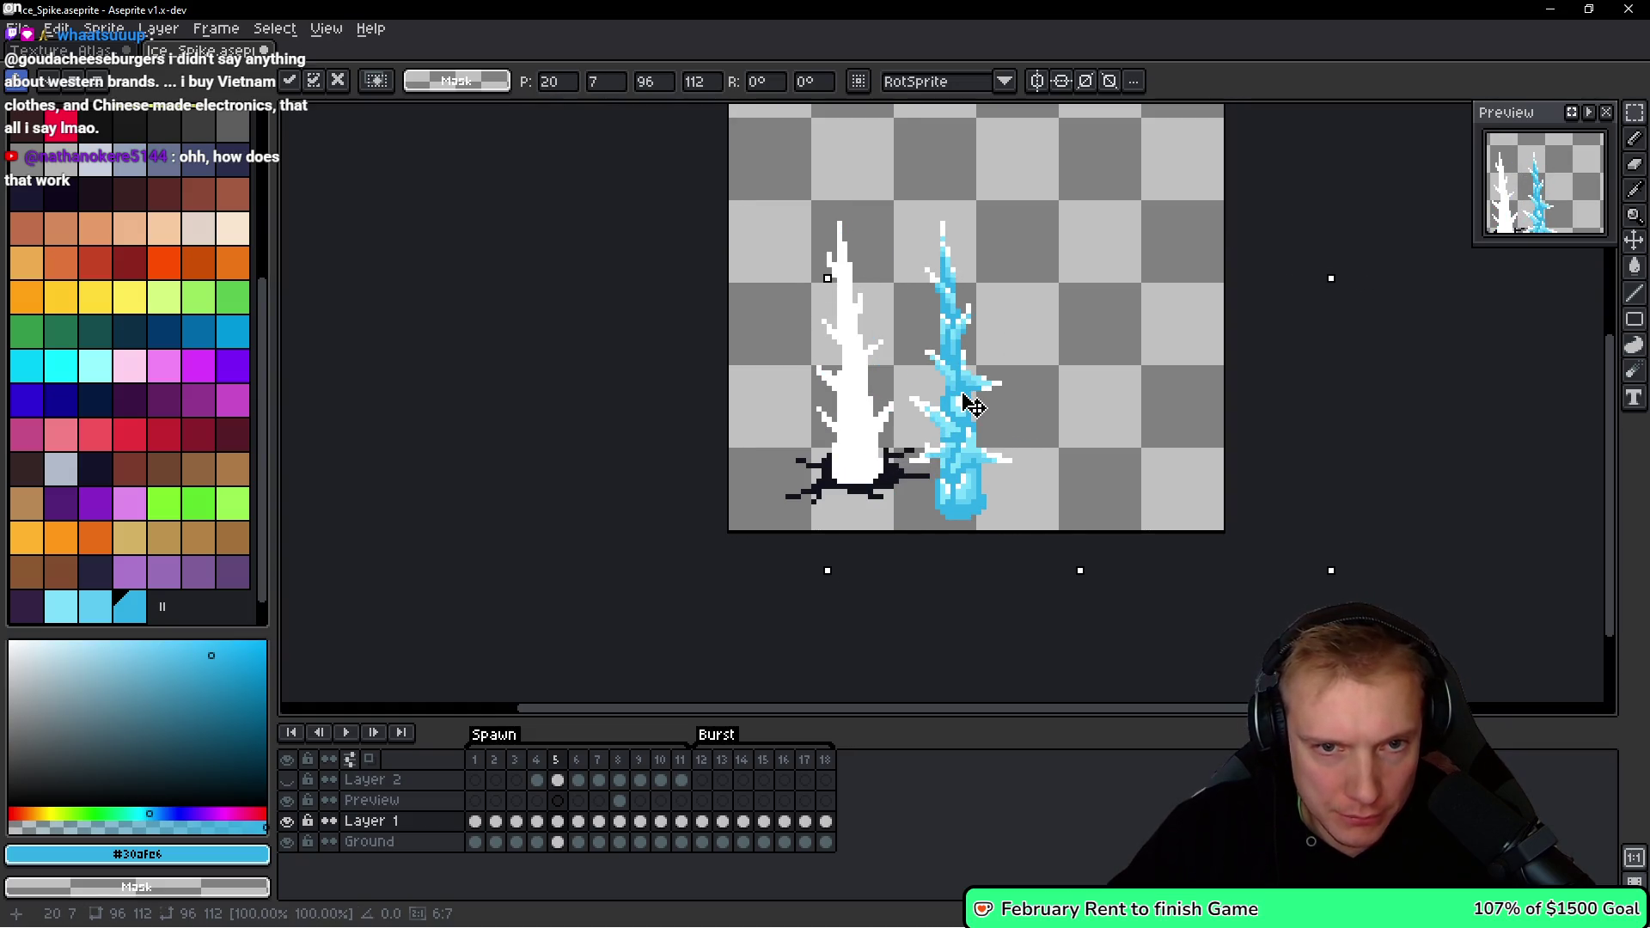
Lasso the blue spike, move and nudge it further right, then drop it in place.
{"action": "scroll", "coordinate": [939, 339], "scroll_direction": "up", "scroll_amount": 2}
{"action": "key", "text": "b"}
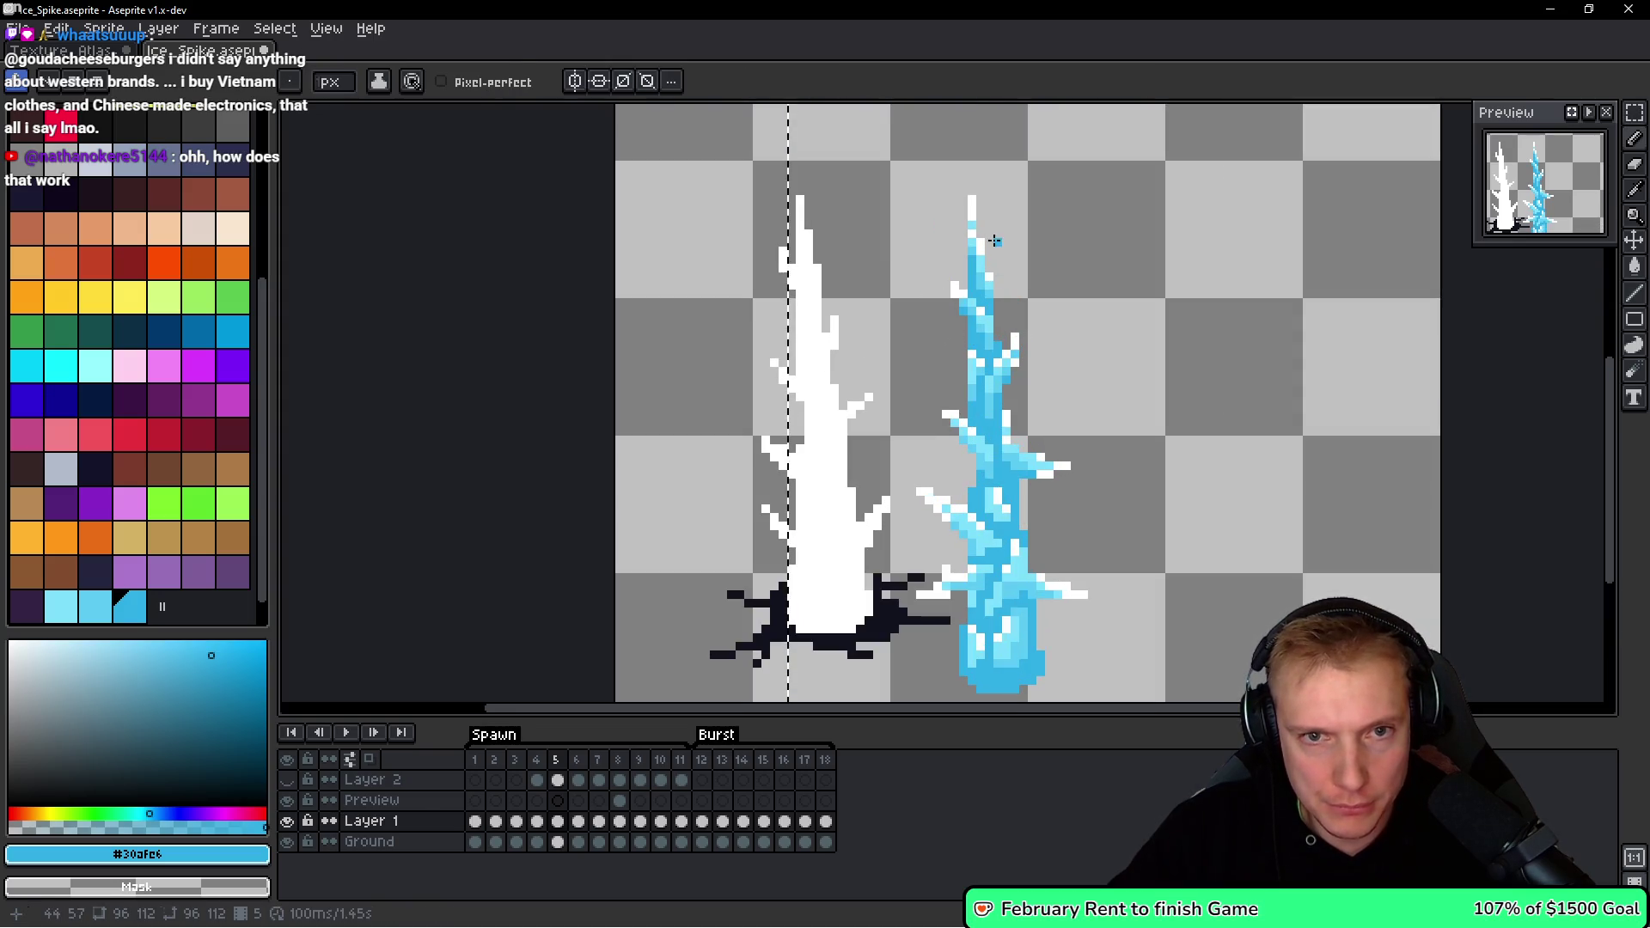
{"action": "scroll", "coordinate": [1005, 271], "scroll_direction": "down", "scroll_amount": 1}
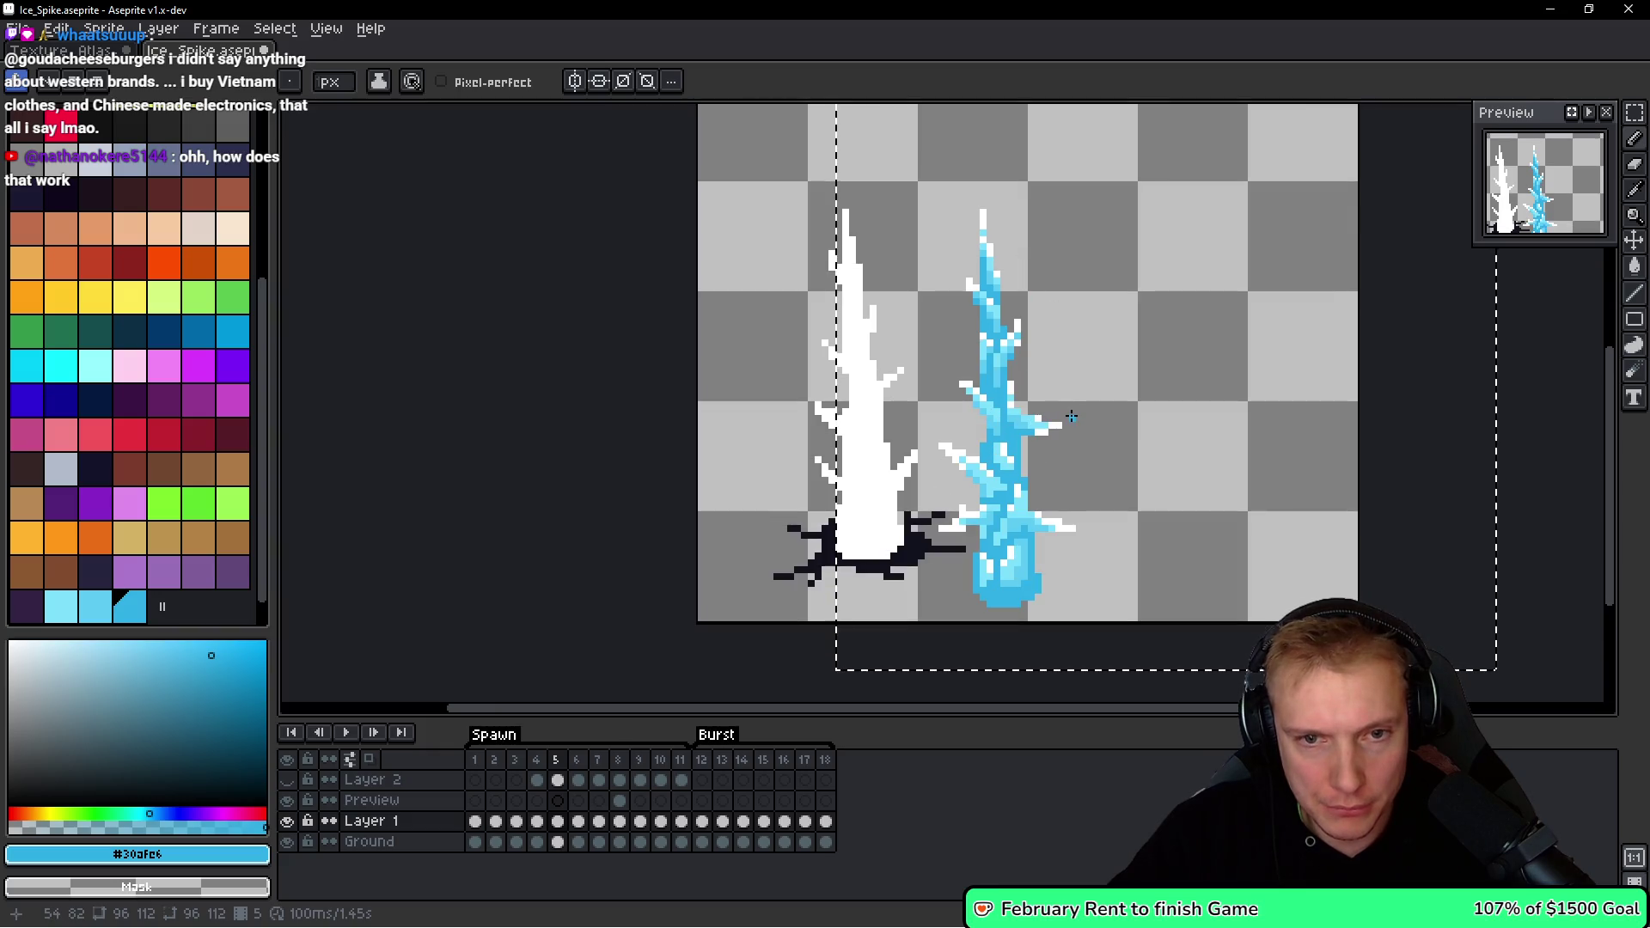
{"action": "key", "text": "q"}
{"action": "mouse_move", "coordinate": [1108, 240]}
{"action": "left_mouse_down"}
{"action": "mouse_move", "coordinate": [1064, 168]}
{"action": "mouse_move", "coordinate": [920, 297]}
{"action": "left_mouse_up"}
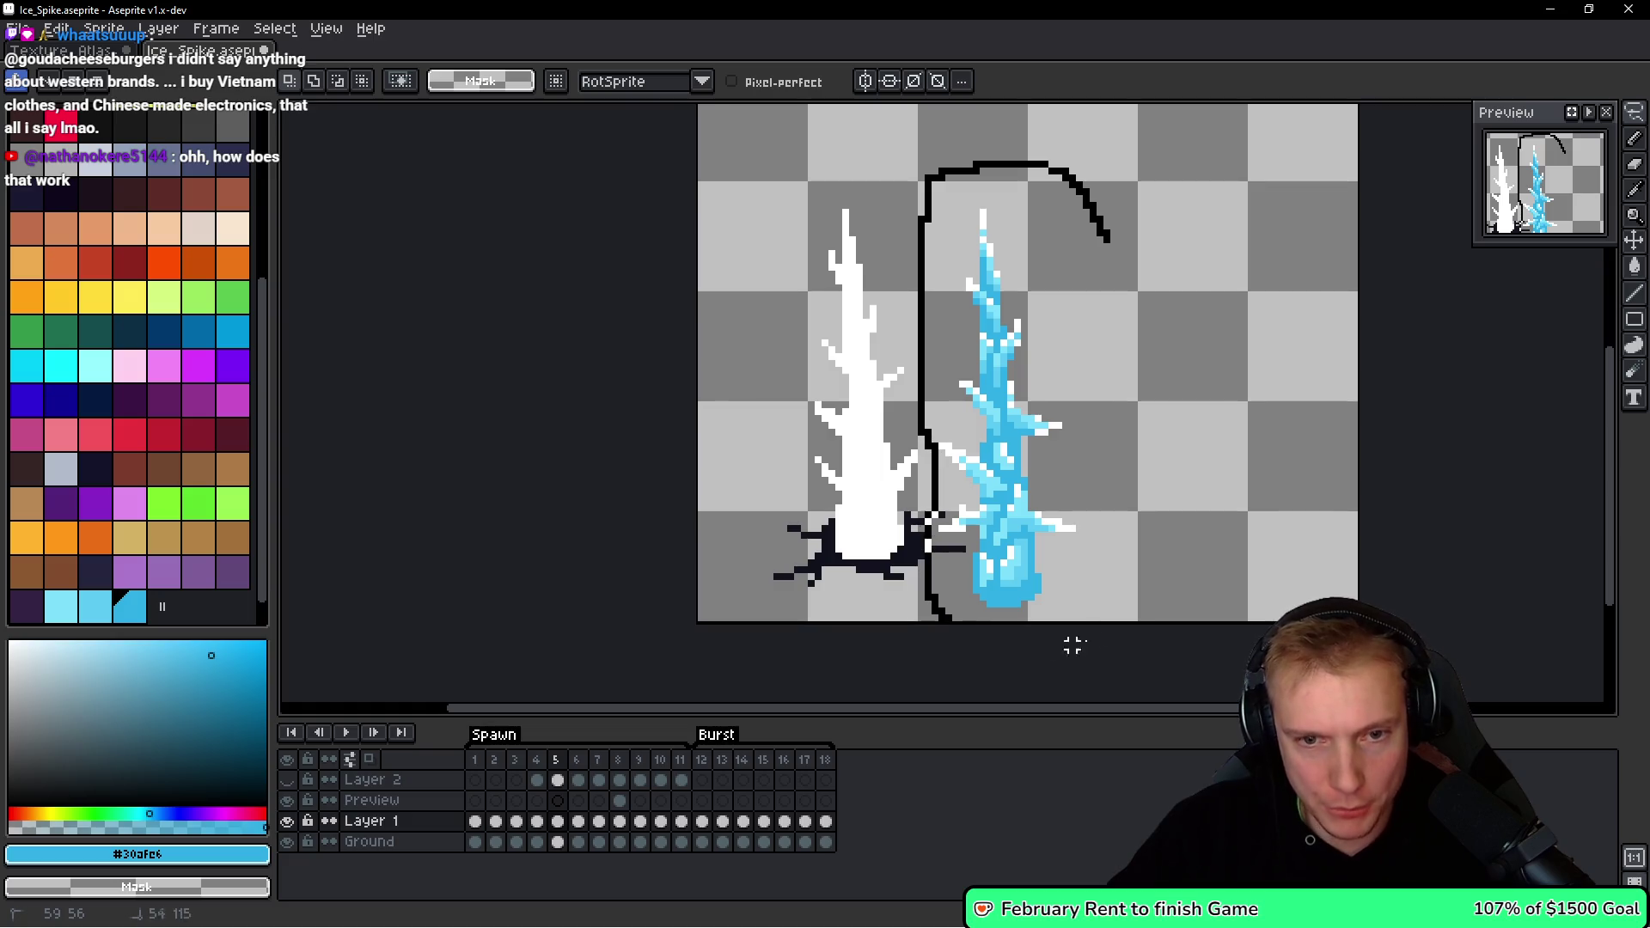
{"action": "left_click_drag", "start_coordinate": [1058, 645], "coordinate": [1169, 326]}
{"action": "key", "text": "Right"}
{"action": "key", "text": "Right"}
{"action": "key", "text": "Right"}
{"action": "key", "text": "Return"}
{"action": "key", "text": "ctrl+d"}
Place a blue pixel on the spike with the Pencil.
{"action": "scroll", "coordinate": [1039, 469], "scroll_direction": "up", "scroll_amount": 1}
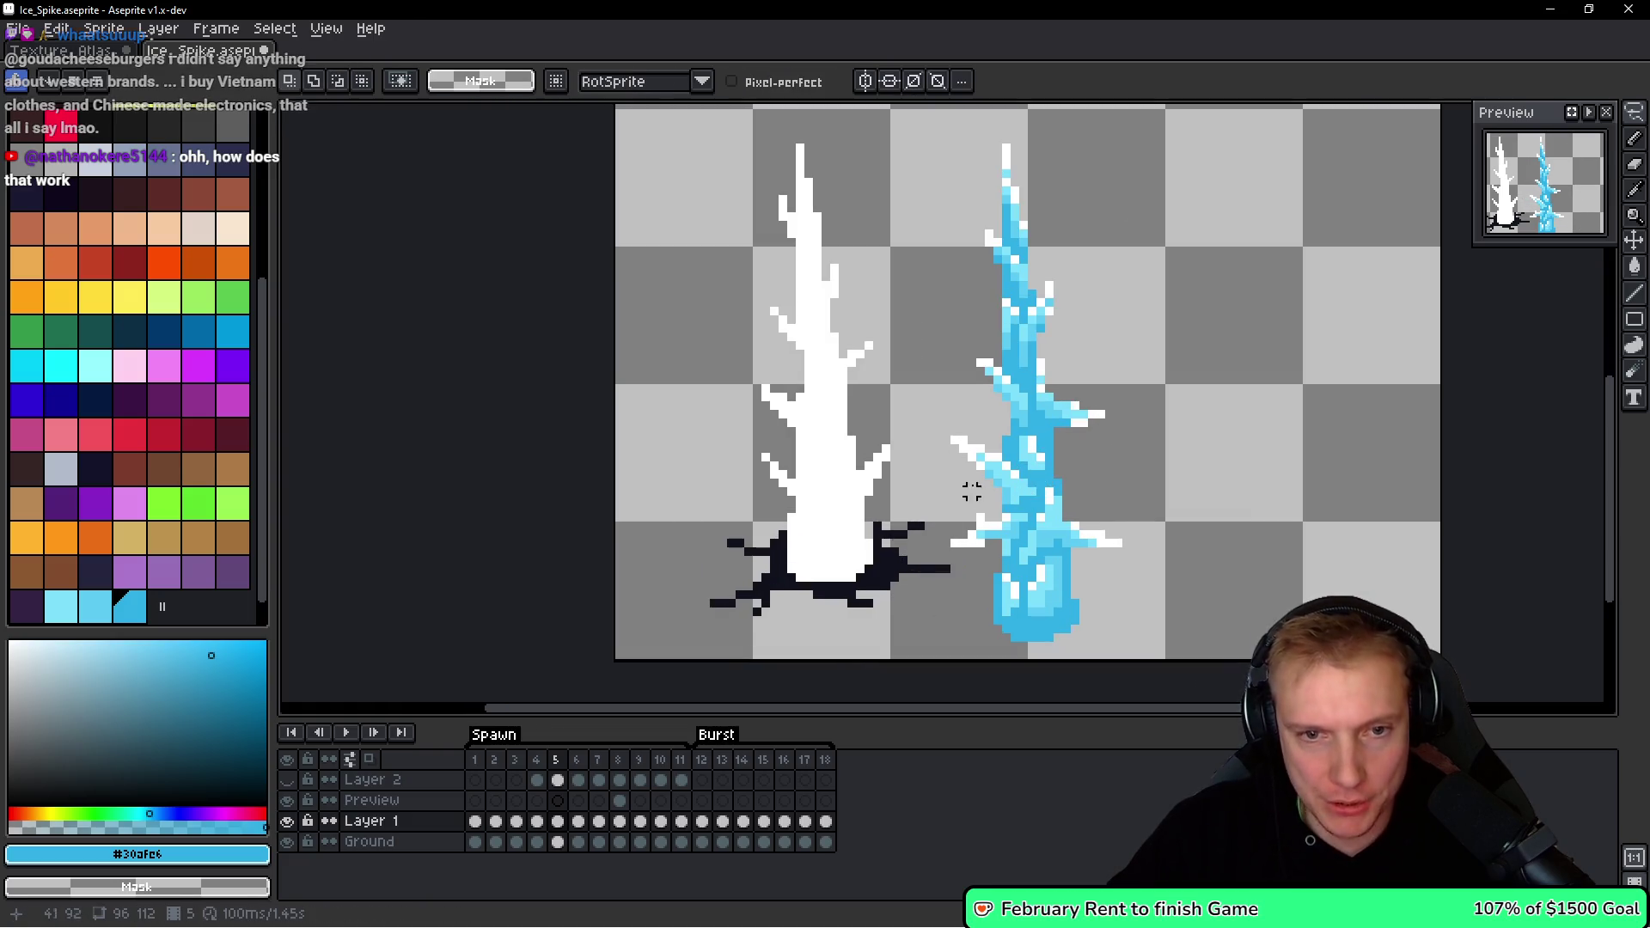
{"action": "key", "text": "b"}
{"action": "scroll", "coordinate": [982, 489], "scroll_direction": "up", "scroll_amount": 1}
{"action": "left_click", "coordinate": [983, 487]}
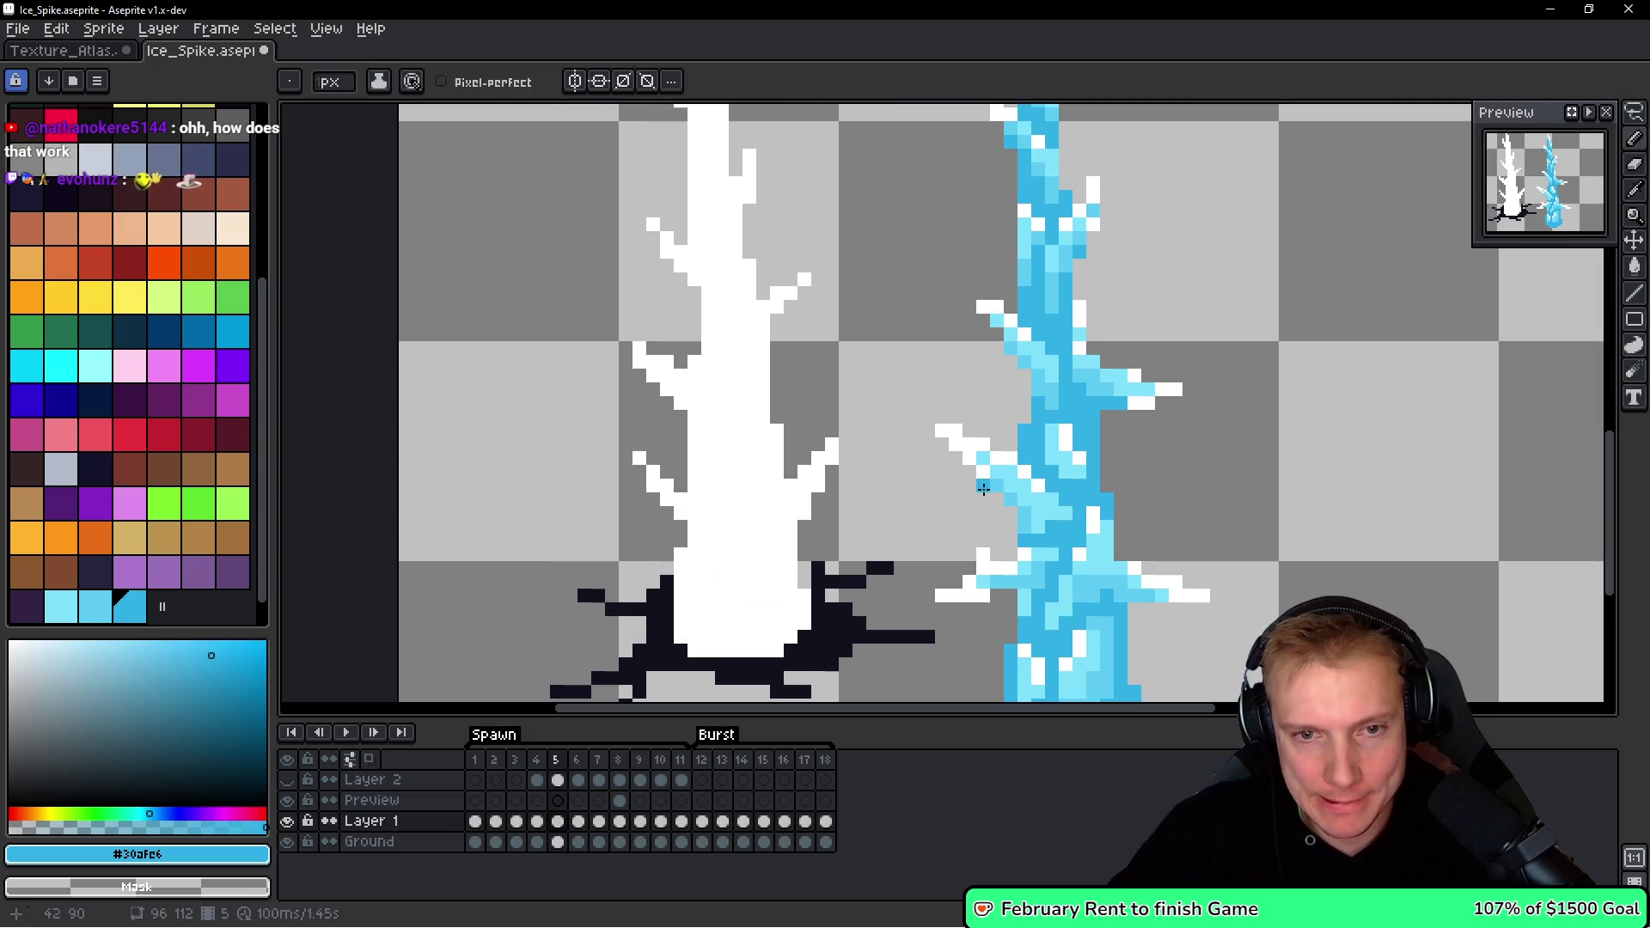
Undo the stray blue pixels placed beside the spike's branch.
{"action": "key", "text": "ctrl+z"}
{"action": "left_click", "coordinate": [966, 550]}
{"action": "key", "text": "ctrl+z"}
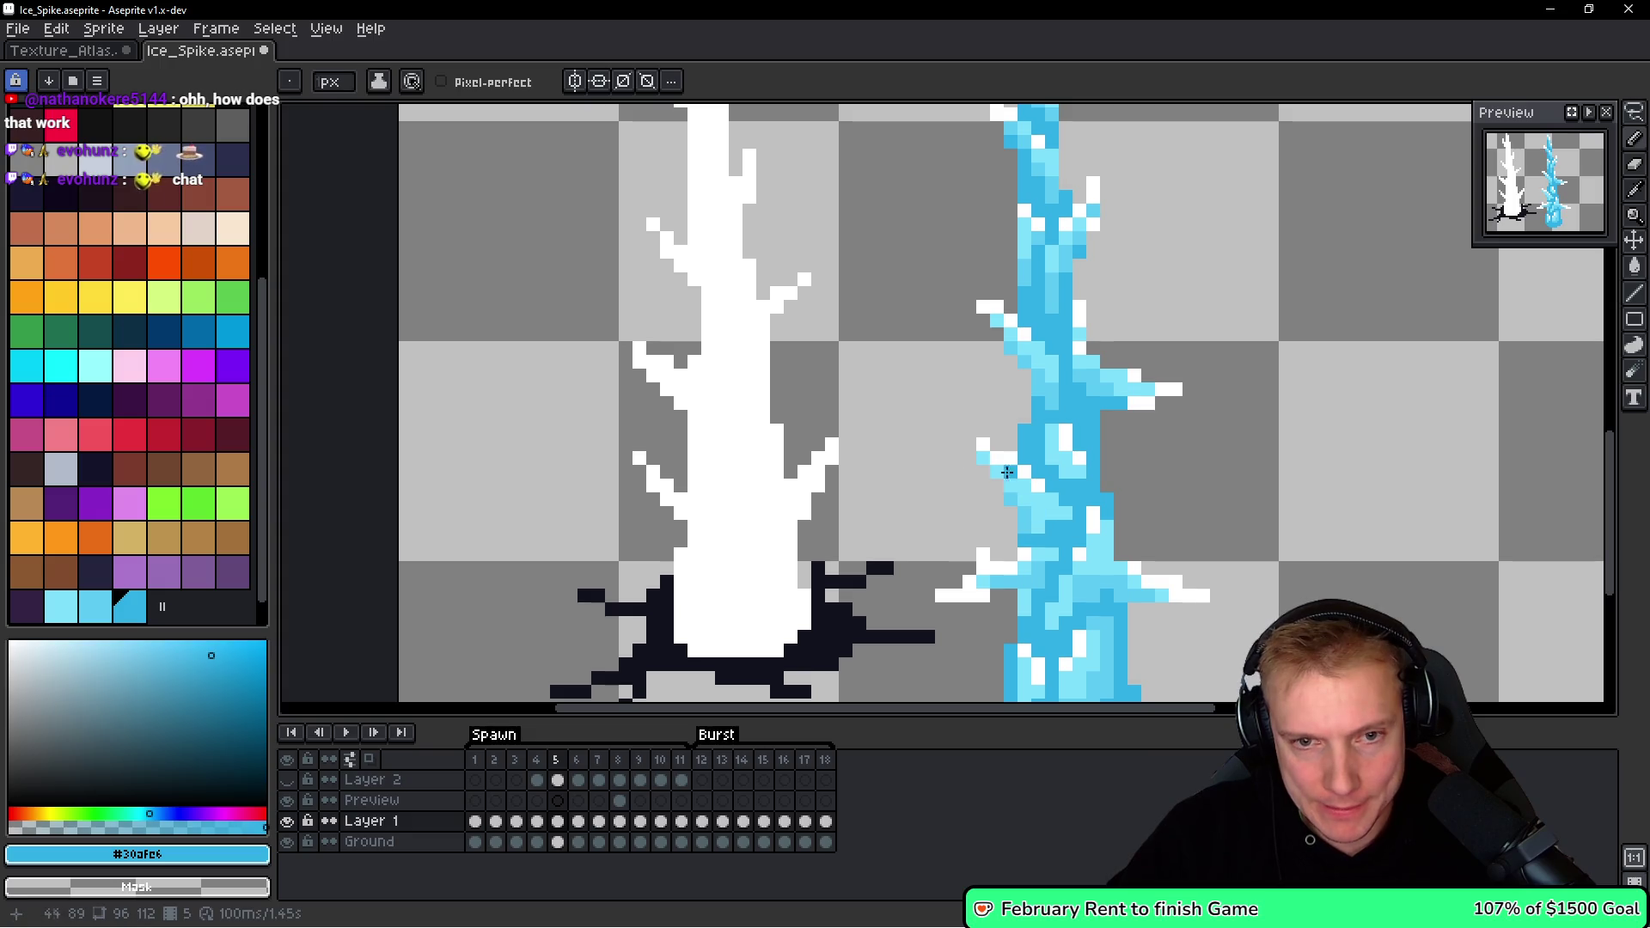
{"action": "scroll", "coordinate": [1093, 490], "scroll_direction": "down", "scroll_amount": 2}
{"action": "scroll", "coordinate": [1014, 584], "scroll_direction": "up", "scroll_amount": 1}
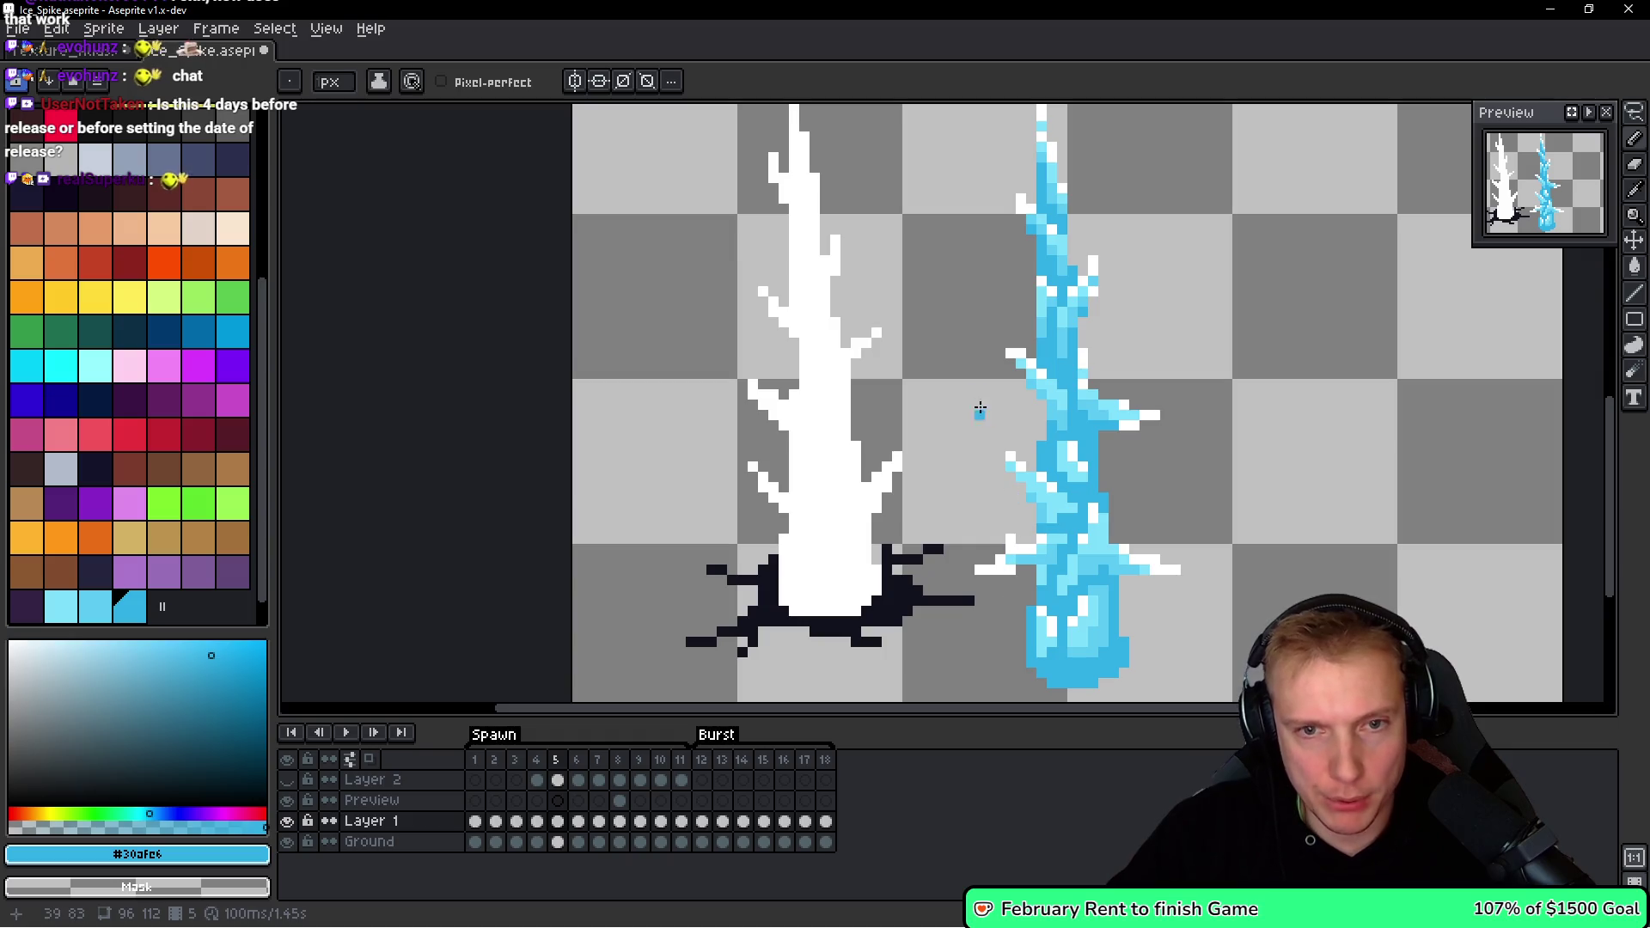
{"action": "scroll", "coordinate": [977, 386], "scroll_direction": "down", "scroll_amount": 2}
{"action": "scroll", "coordinate": [944, 413], "scroll_direction": "up", "scroll_amount": 1}
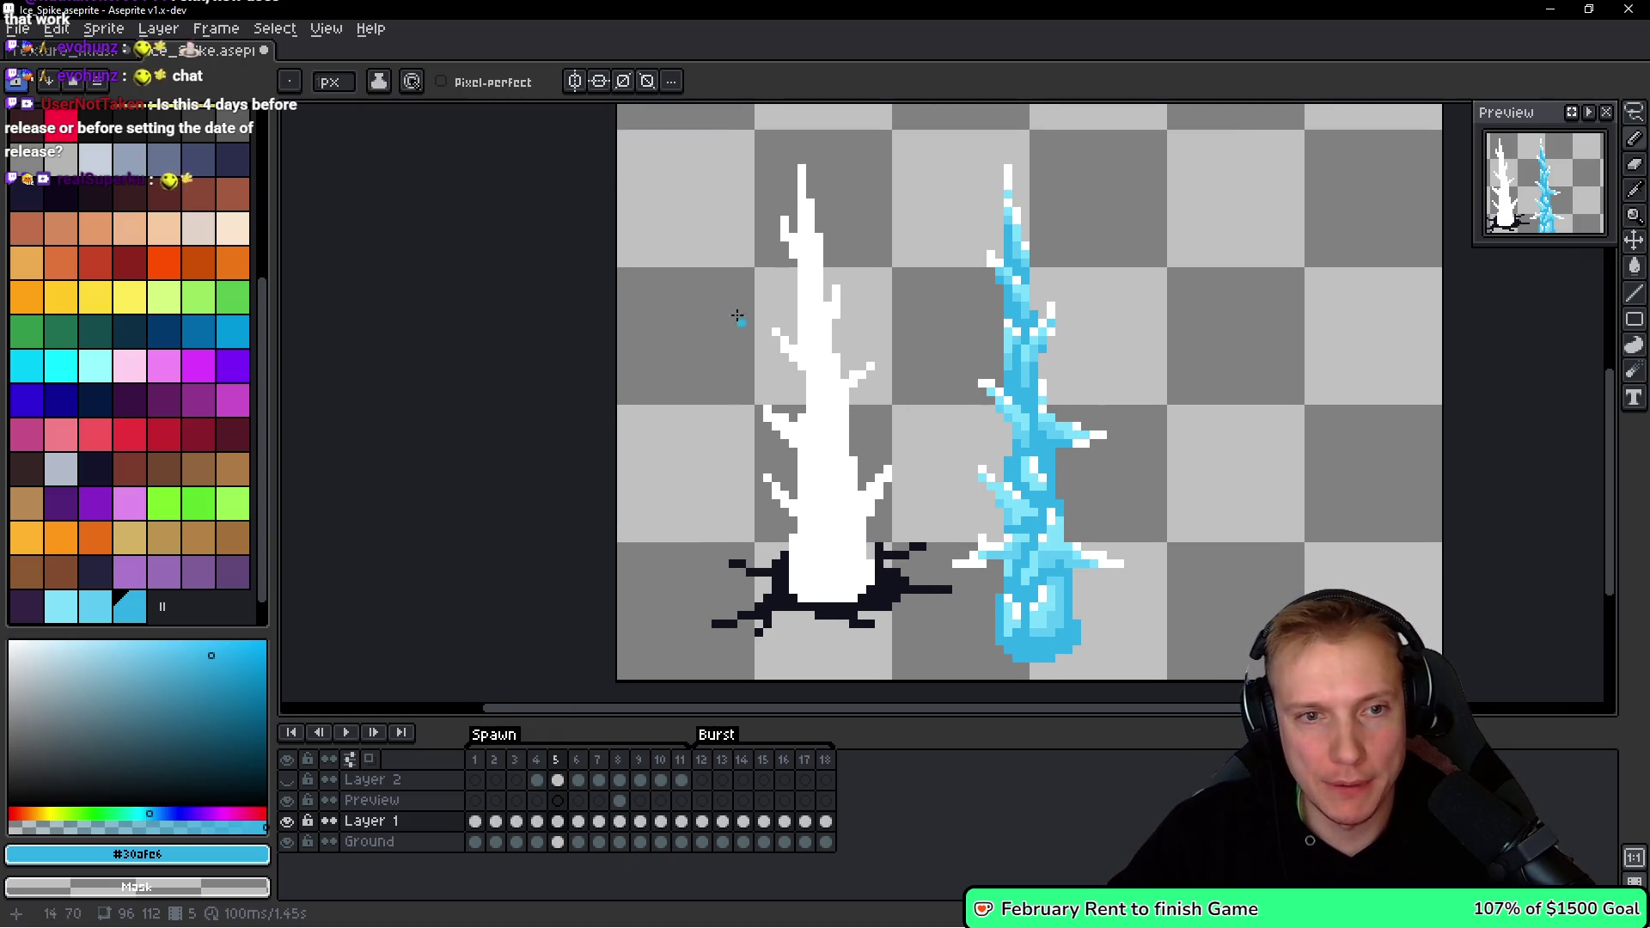
{"action": "scroll", "coordinate": [885, 275], "scroll_direction": "down", "scroll_amount": 1}
{"action": "scroll", "coordinate": [945, 296], "scroll_direction": "up", "scroll_amount": 1}
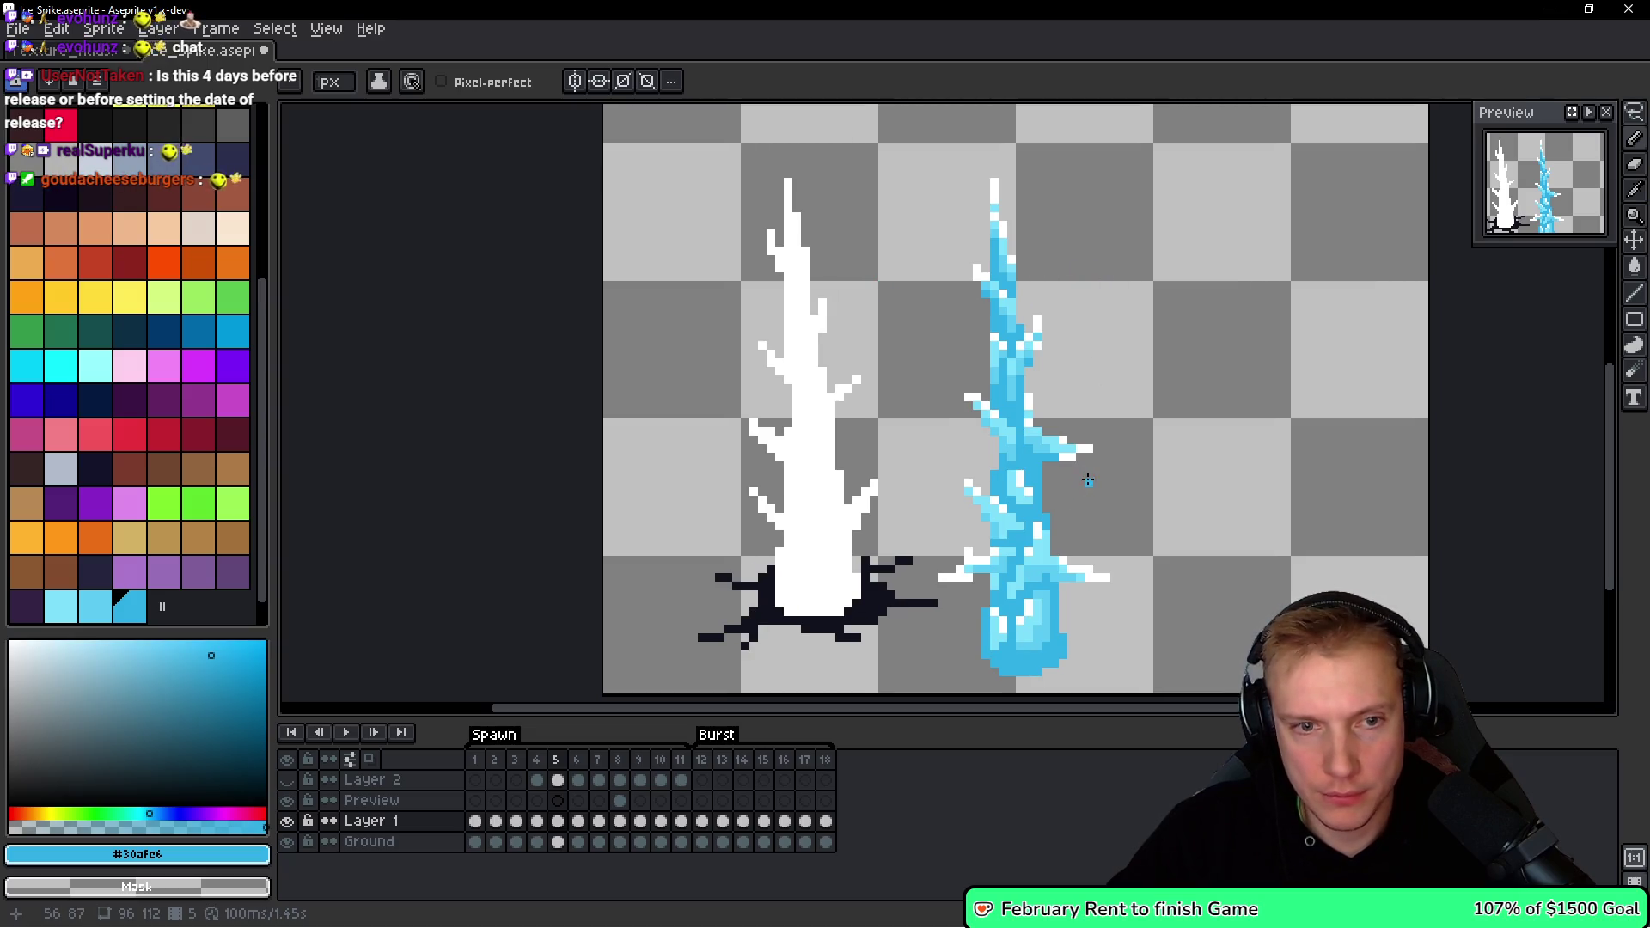
{"action": "scroll", "coordinate": [1087, 481], "scroll_direction": "up", "scroll_amount": 5}
{"action": "scroll", "coordinate": [1005, 443], "scroll_direction": "down", "scroll_amount": 4}
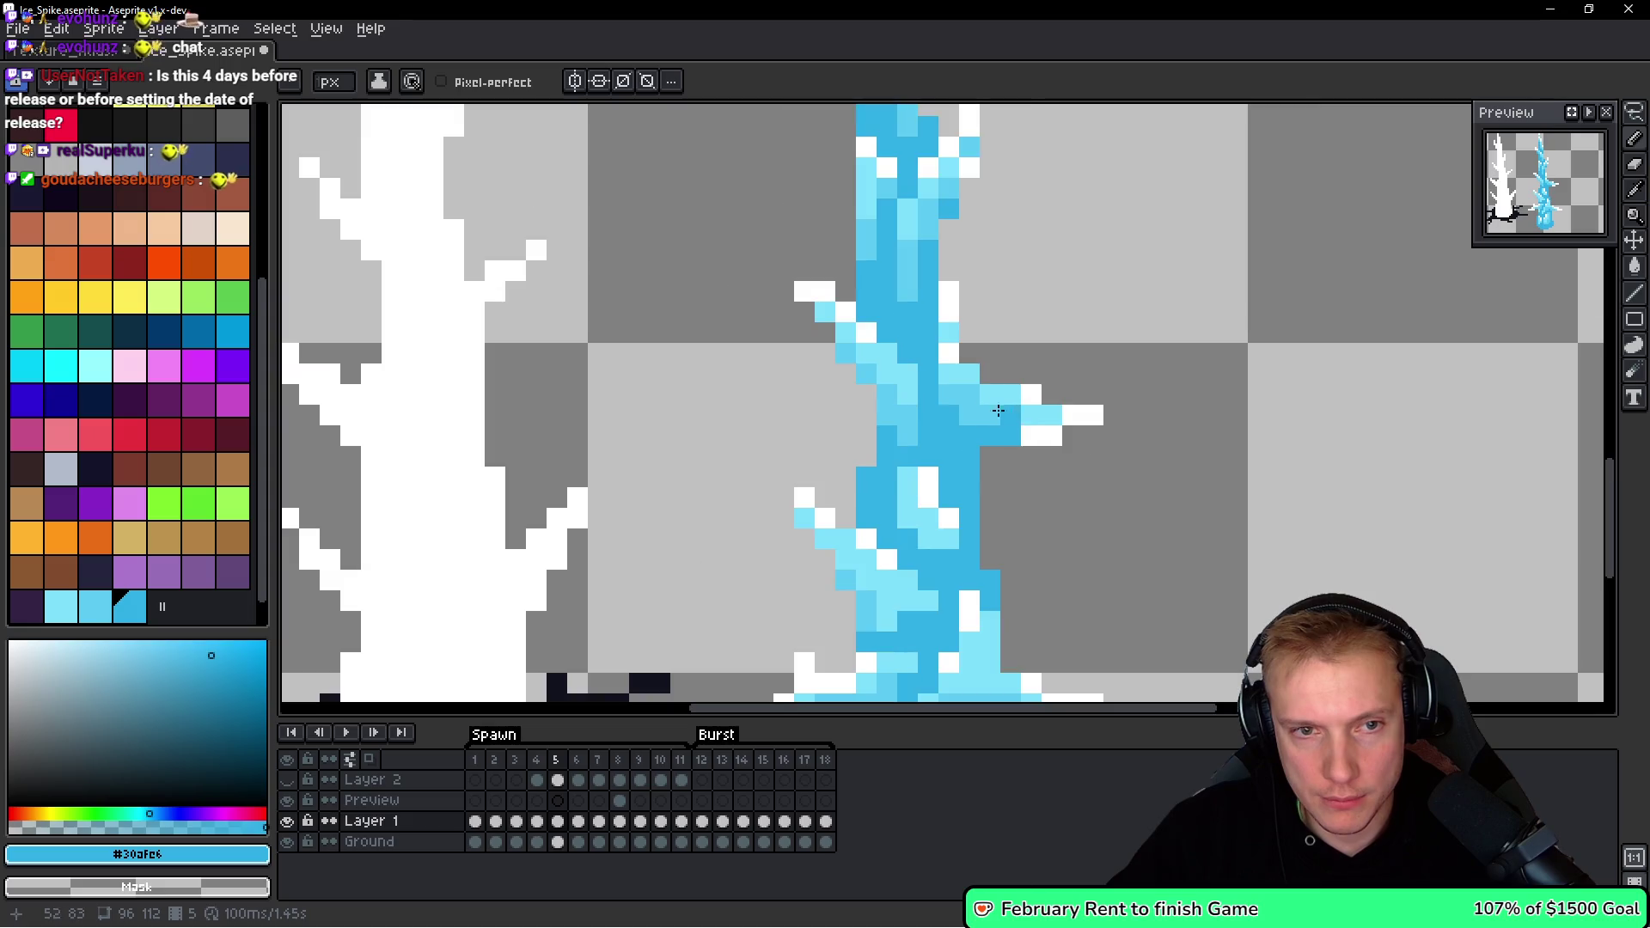
Lasso a small blue branch, move it right and down, and delete another branch.
{"action": "key", "text": "m"}
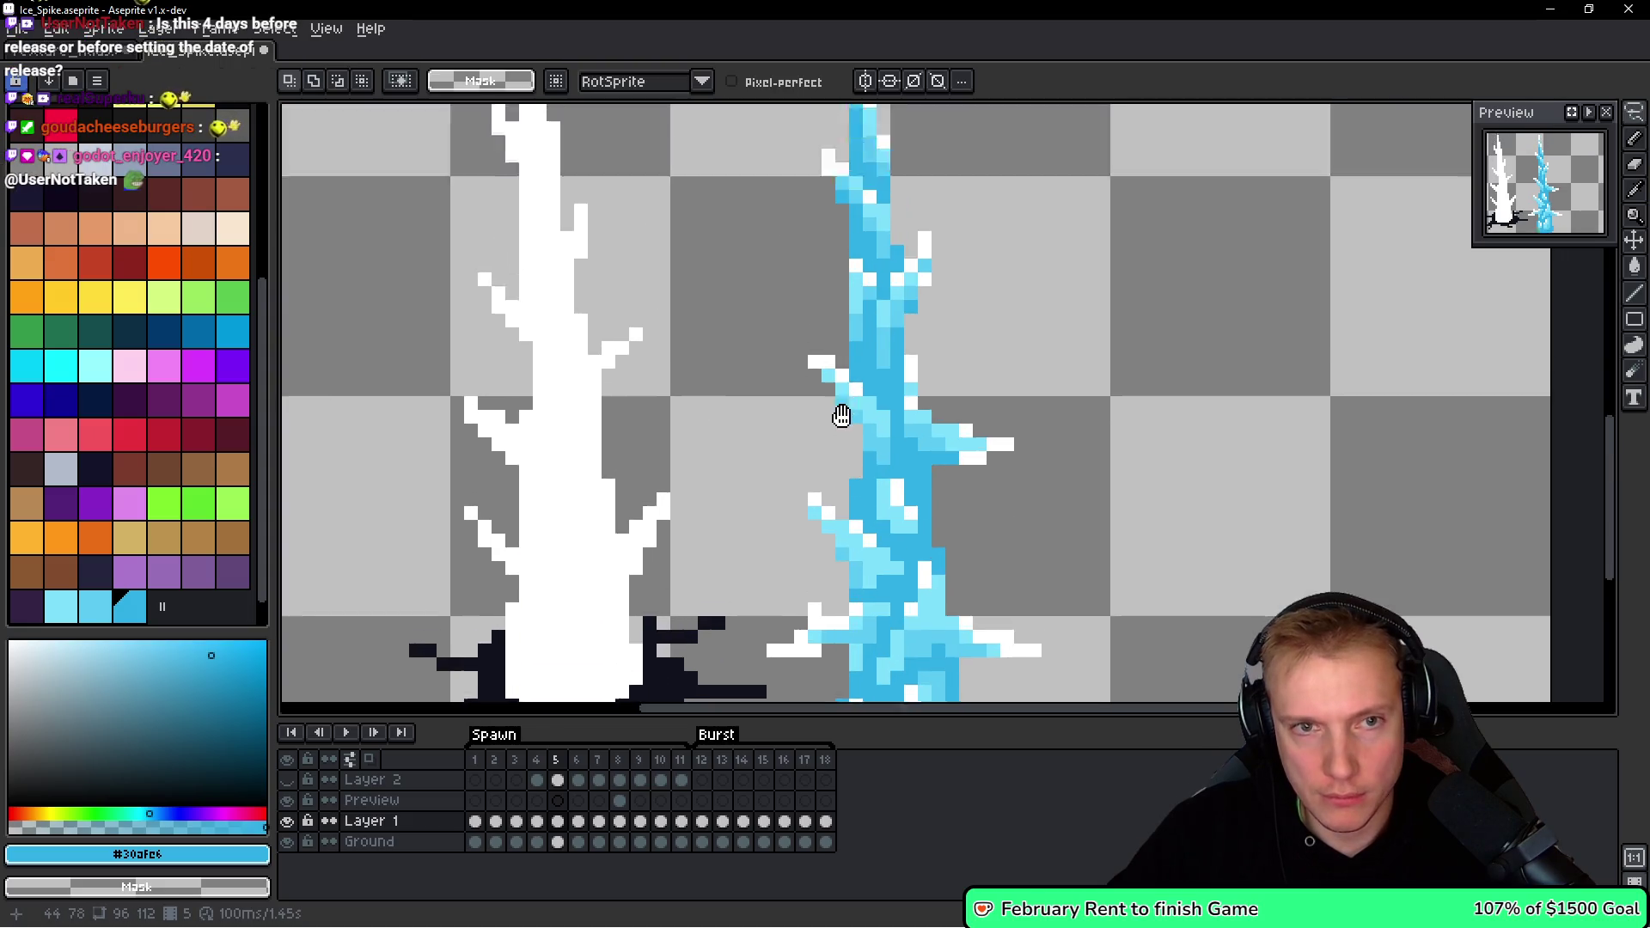
{"action": "left_click_drag", "start_coordinate": [841, 416], "coordinate": [816, 357]}
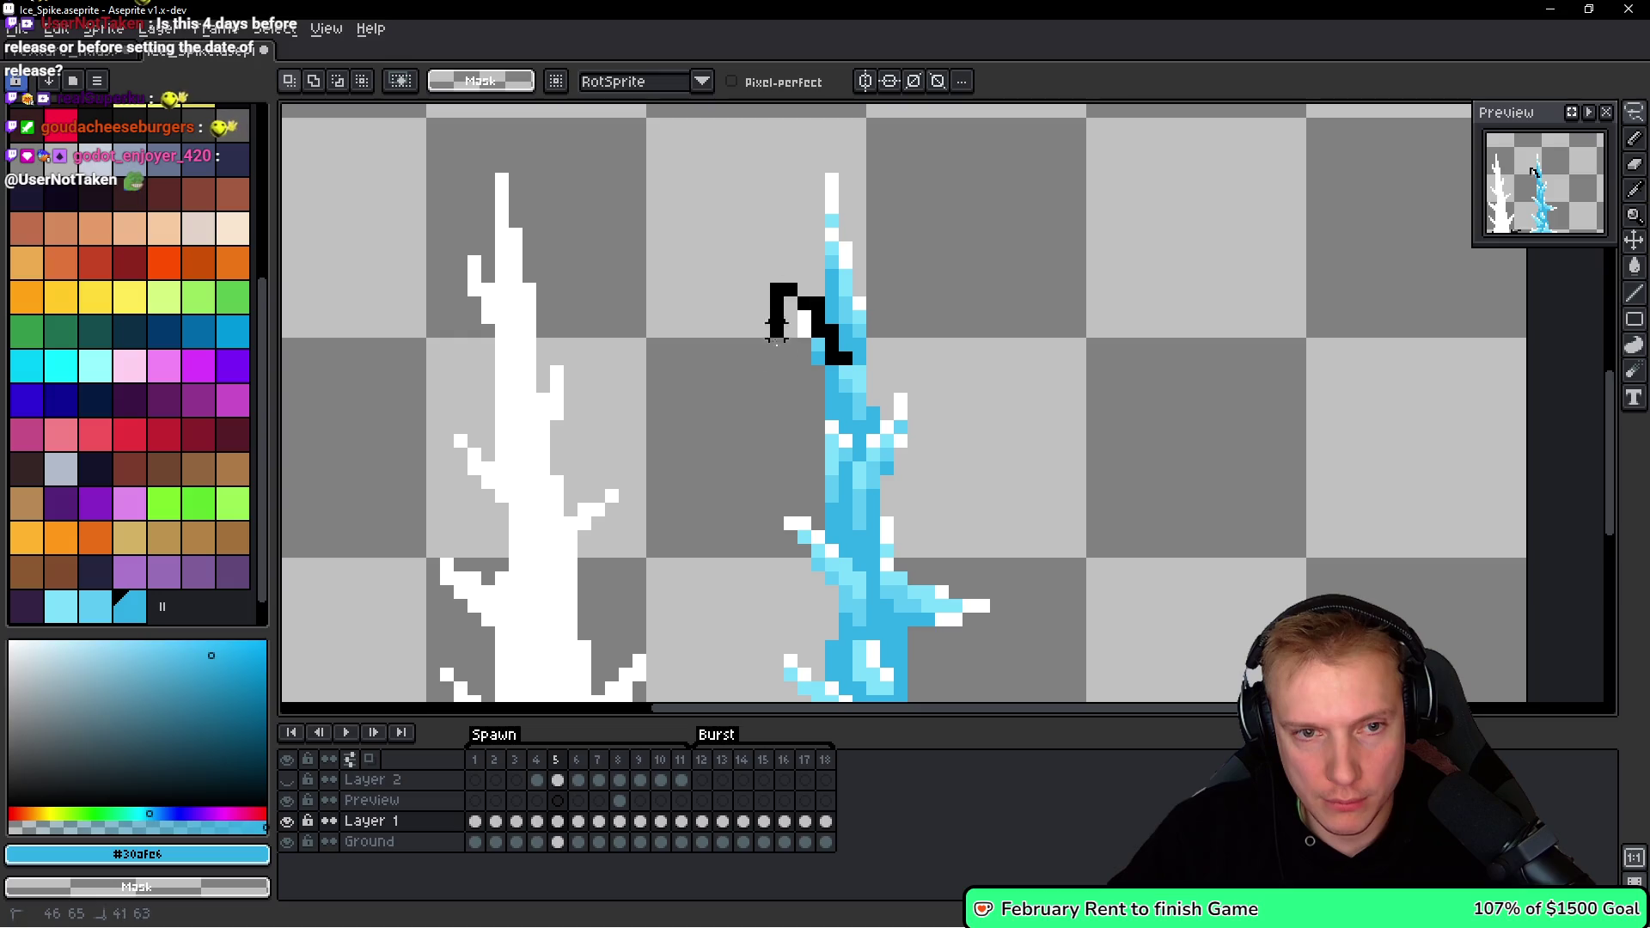
{"action": "left_click_drag", "start_coordinate": [836, 373], "coordinate": [829, 383]}
{"action": "left_click_drag", "start_coordinate": [843, 361], "coordinate": [1143, 550]}
{"action": "mouse_move", "coordinate": [1031, 490]}
{"action": "left_mouse_down"}
{"action": "mouse_move", "coordinate": [924, 464]}
{"action": "mouse_move", "coordinate": [1060, 482]}
{"action": "mouse_move", "coordinate": [1168, 369]}
{"action": "mouse_move", "coordinate": [1053, 512]}
{"action": "left_mouse_up"}
{"action": "key", "text": "Delete"}
Flip the selected branch horizontally and move it onto the ice spike.
{"action": "key", "text": "shift+h"}
{"action": "left_click_drag", "start_coordinate": [1132, 431], "coordinate": [925, 484]}
{"action": "scroll", "coordinate": [935, 496], "scroll_direction": "up", "scroll_amount": 1}
{"action": "key", "text": "b"}
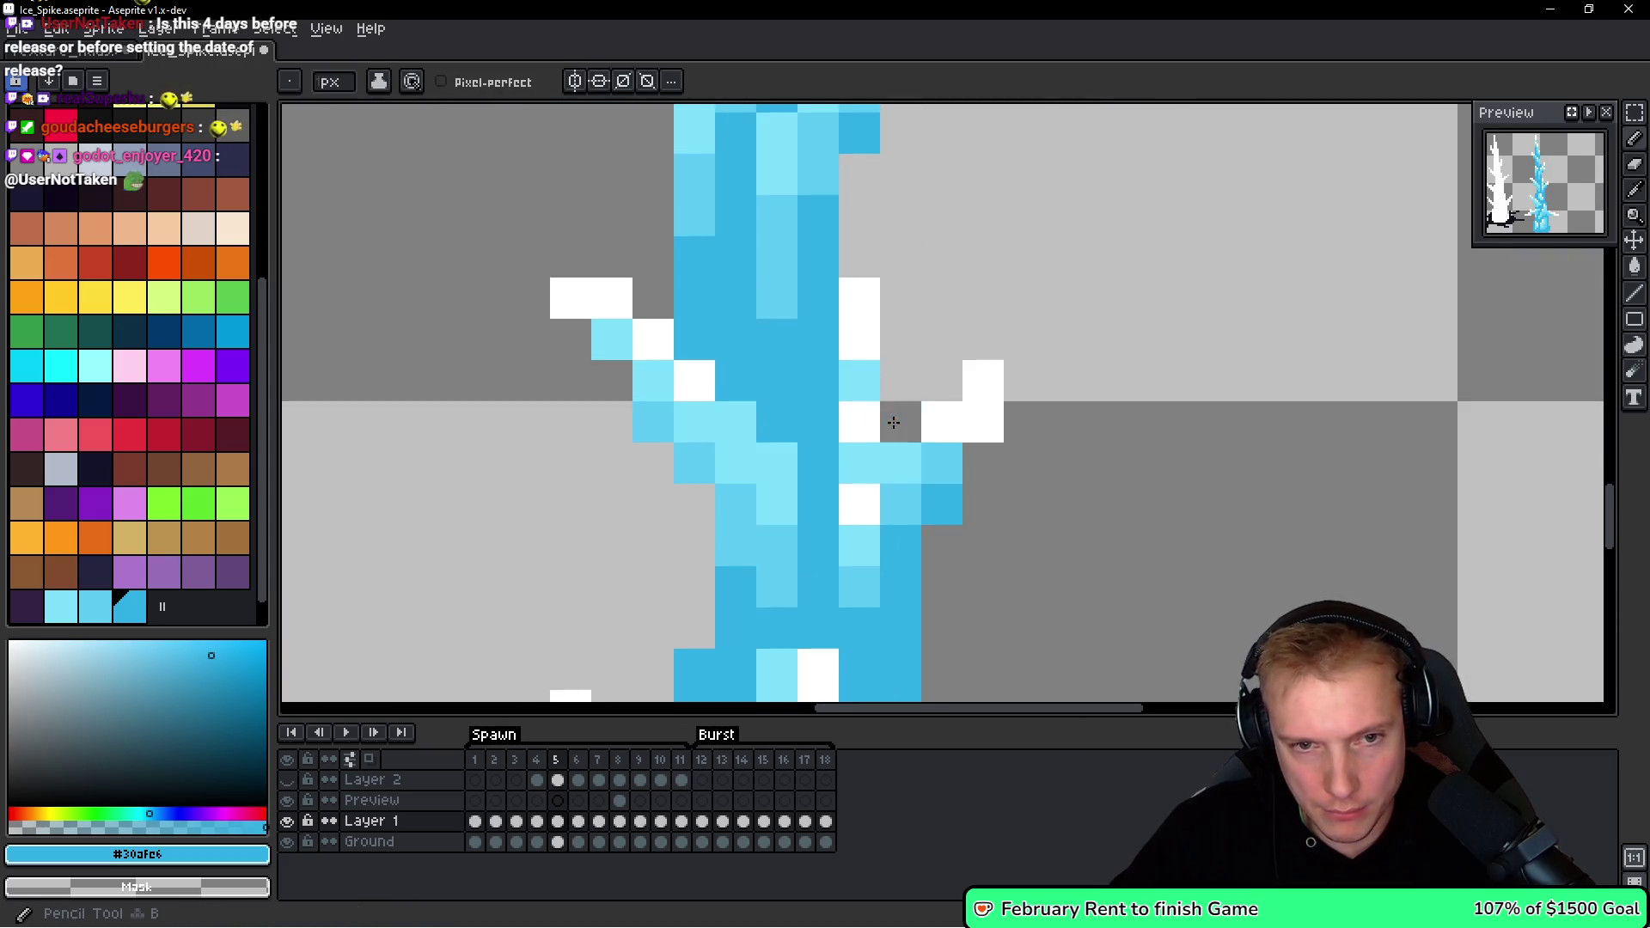
{"action": "scroll", "coordinate": [1036, 492], "scroll_direction": "down", "scroll_amount": 3}
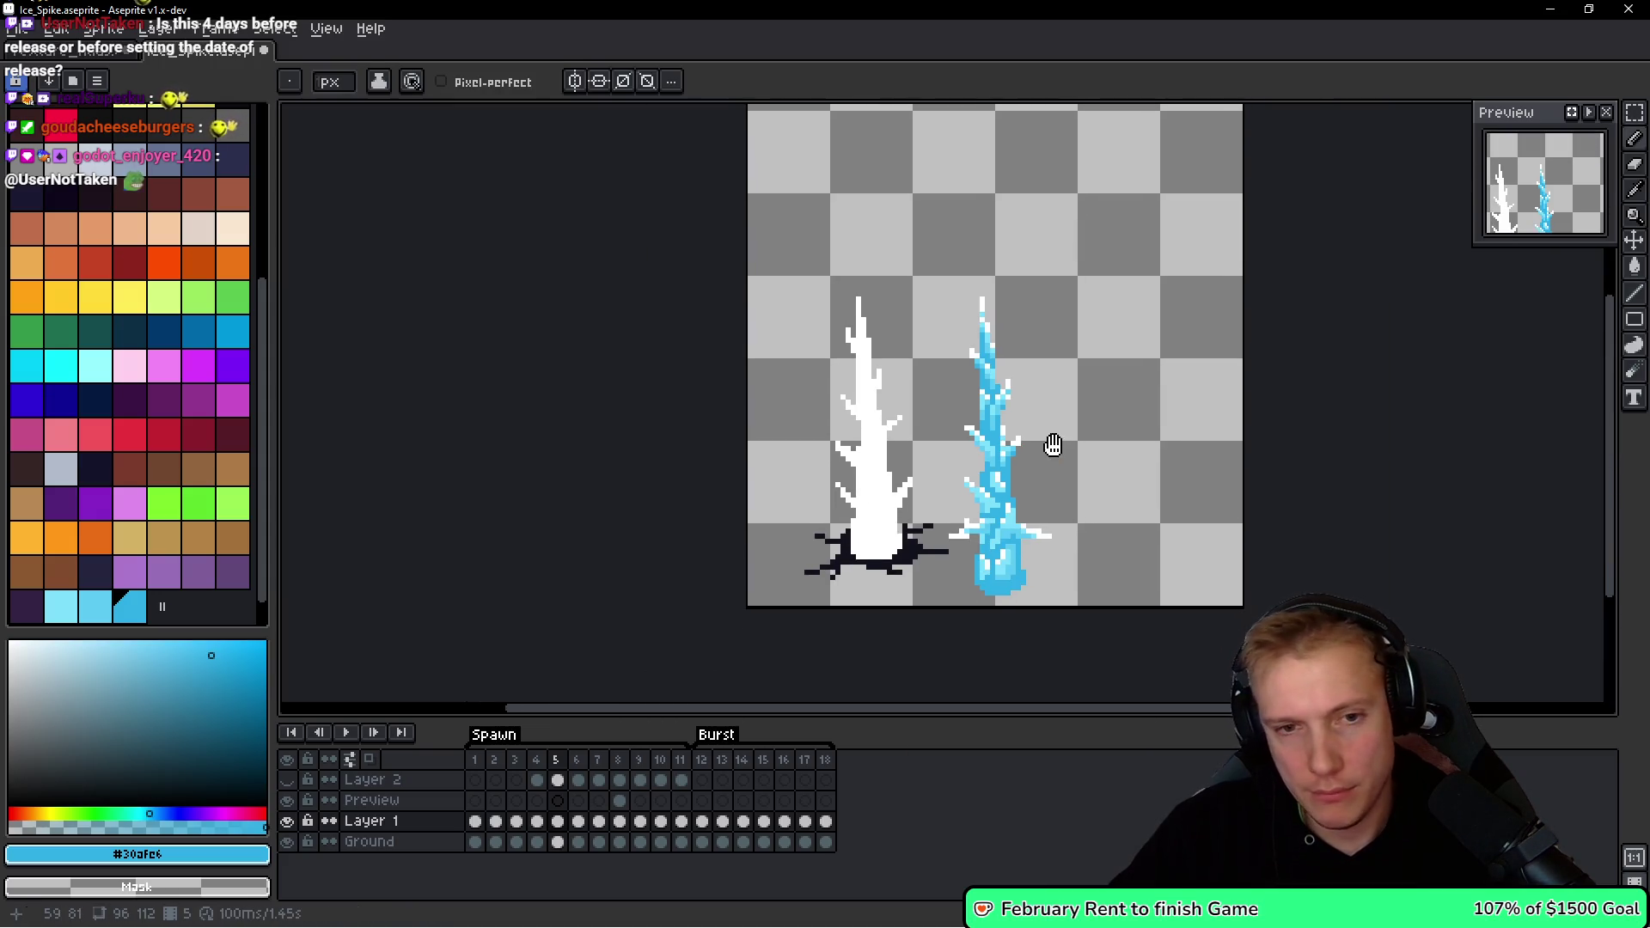
Lasso and clear the stray pixels above the blue spike.
{"action": "key", "text": "q"}
{"action": "left_click_drag", "start_coordinate": [1079, 299], "coordinate": [940, 348]}
{"action": "left_click_drag", "start_coordinate": [940, 487], "coordinate": [948, 498]}
{"action": "left_click_drag", "start_coordinate": [1042, 555], "coordinate": [1042, 555]}
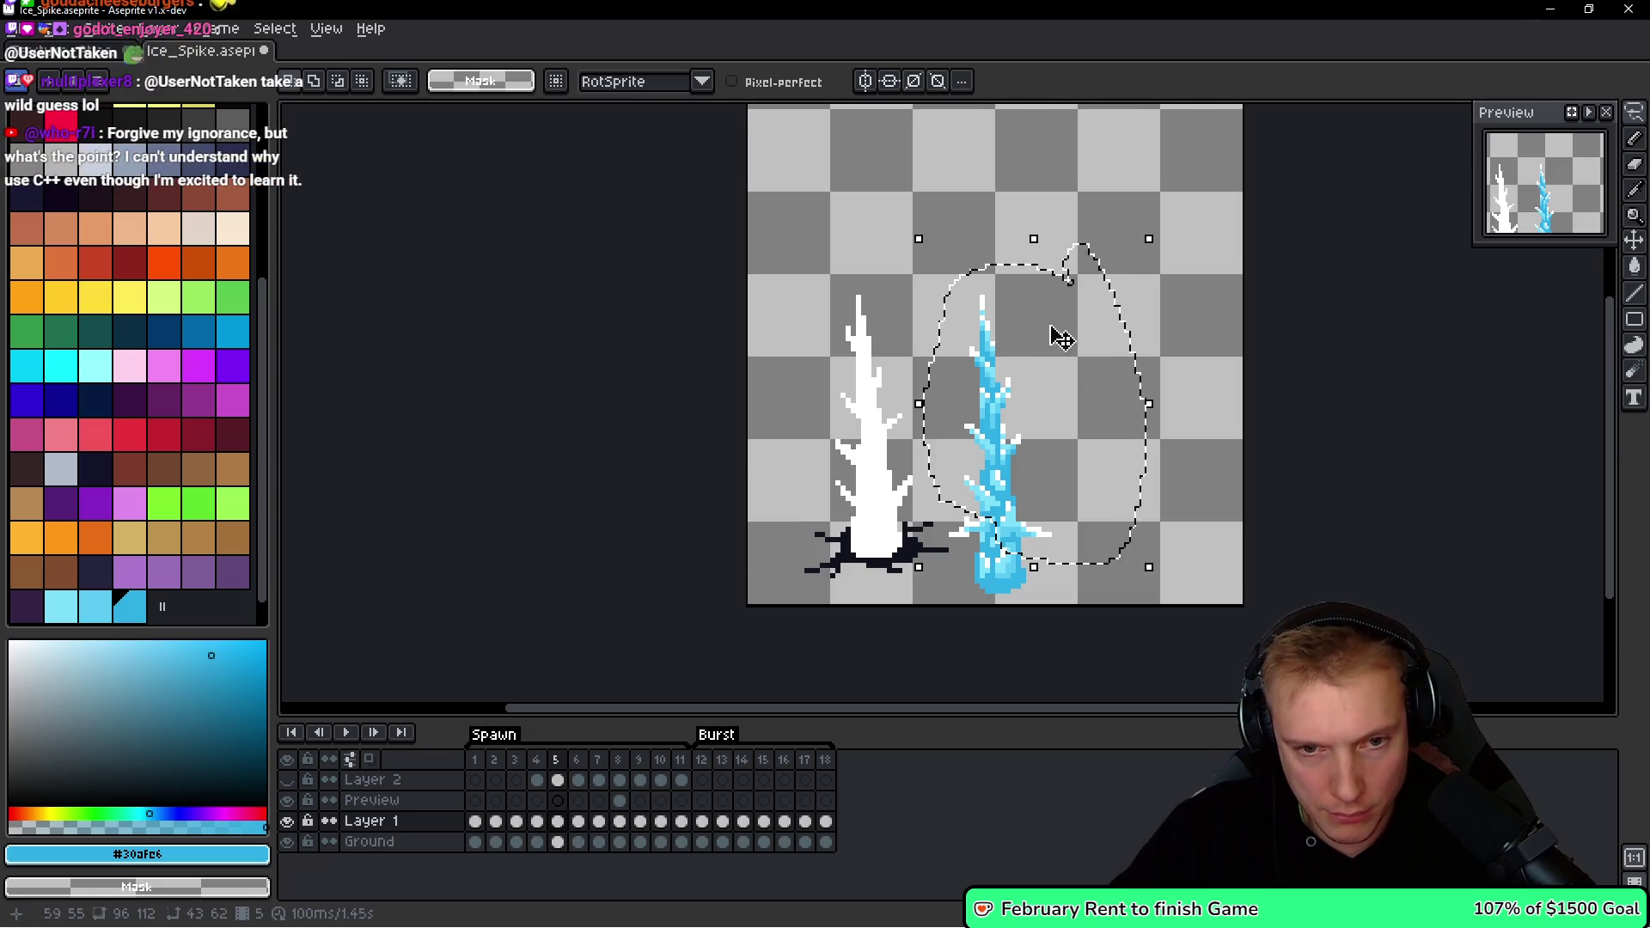
{"action": "key", "text": "ctrl+d"}
Eyedrop the light cyan and medium blue from the ice spike.
{"action": "key", "text": "b"}
{"action": "scroll", "coordinate": [965, 571], "scroll_direction": "up", "scroll_amount": 4}
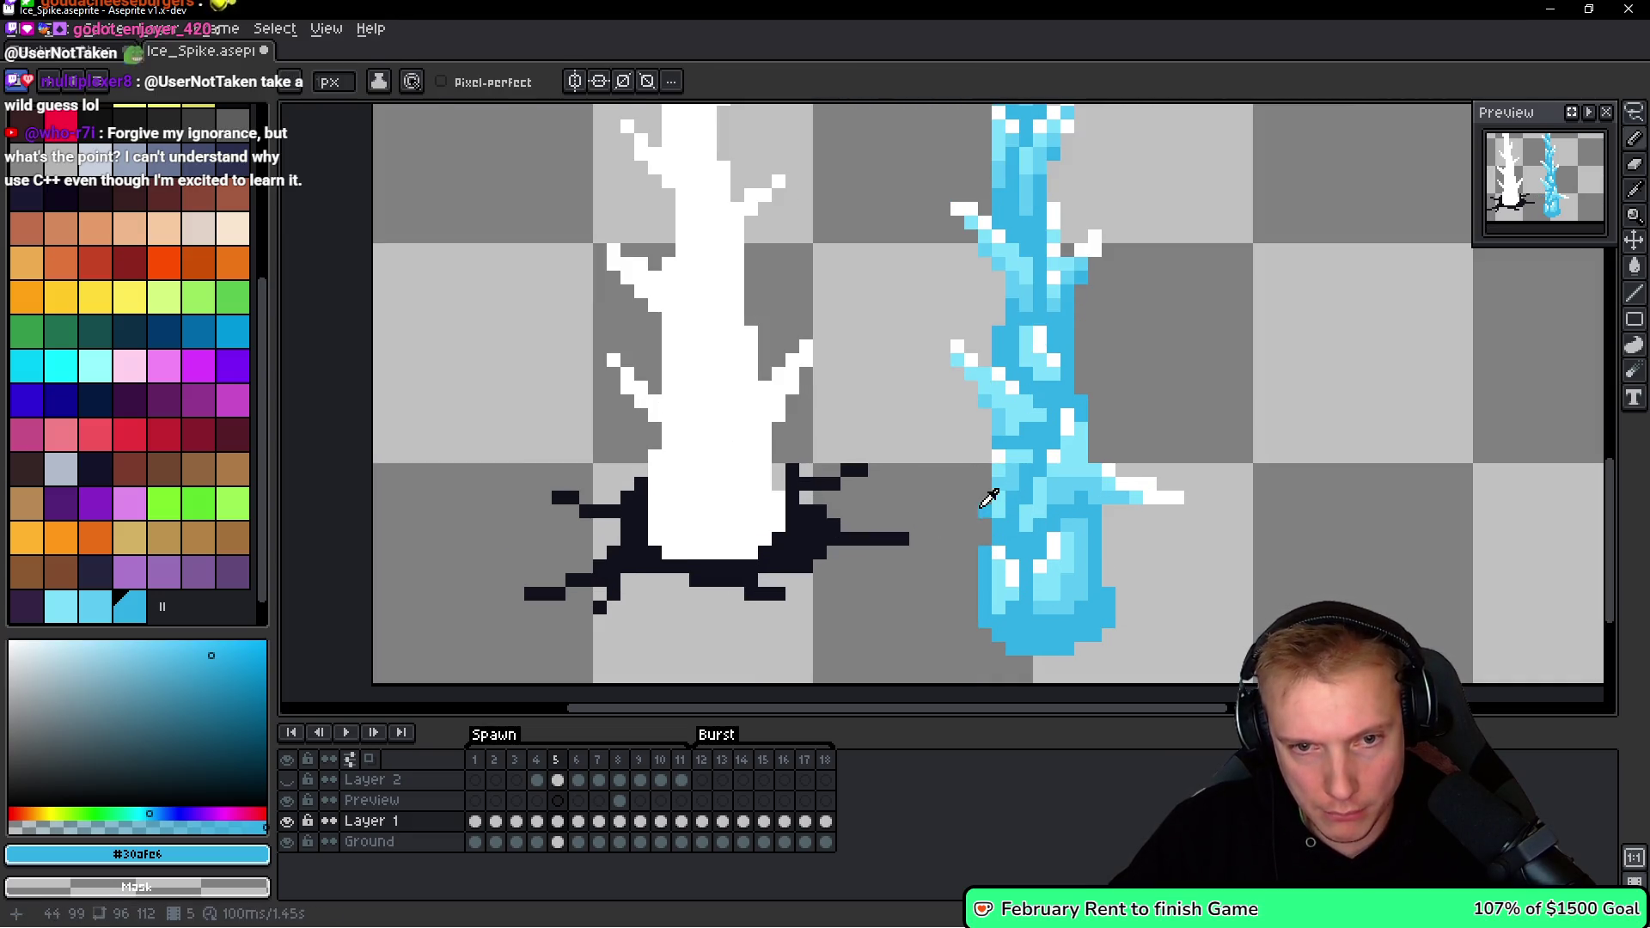
{"action": "left_click", "coordinate": [1009, 483], "text": "alt"}
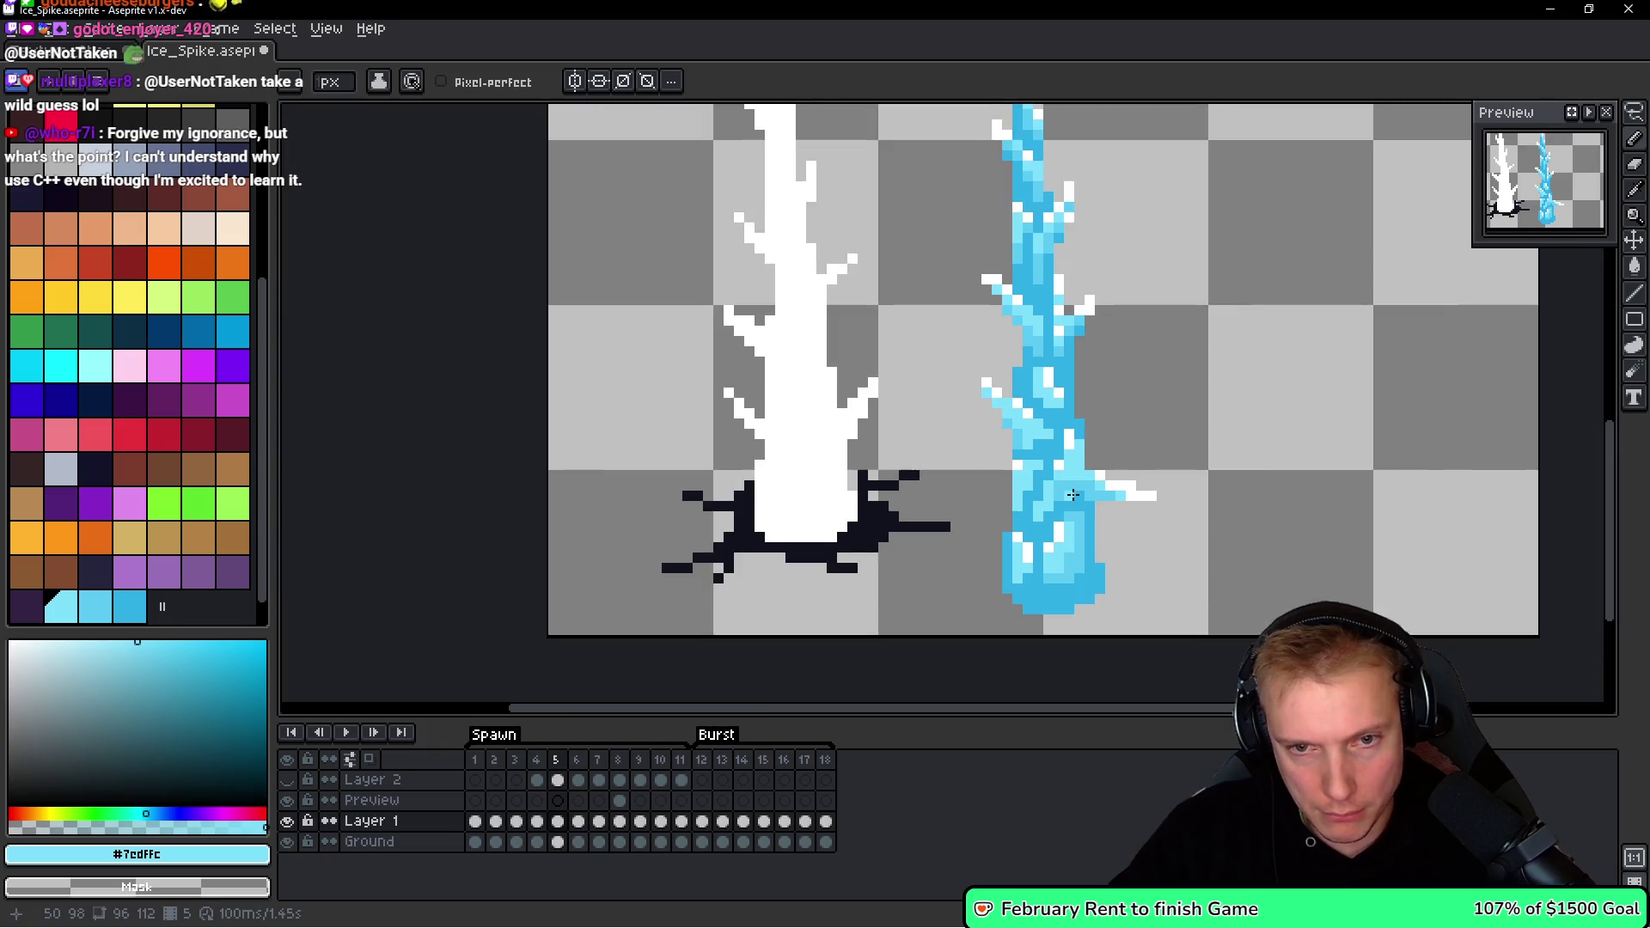
{"action": "key", "text": "alt"}
{"action": "left_click", "coordinate": [1086, 547], "text": "alt"}
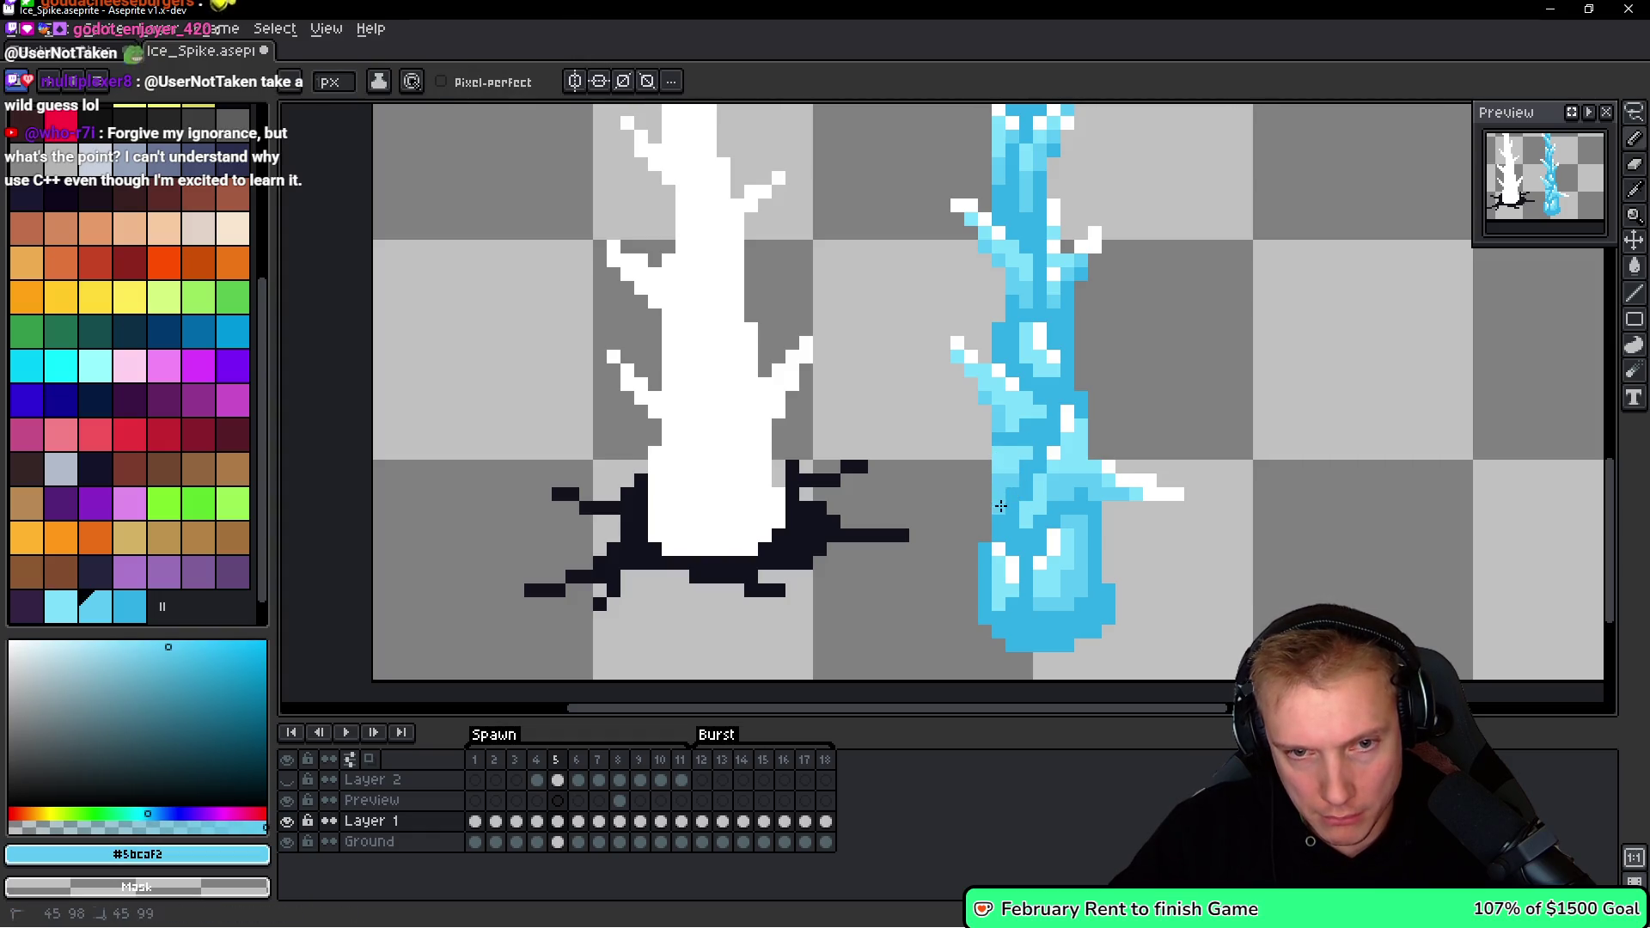
{"action": "scroll", "coordinate": [1087, 453], "scroll_direction": "down", "scroll_amount": 4}
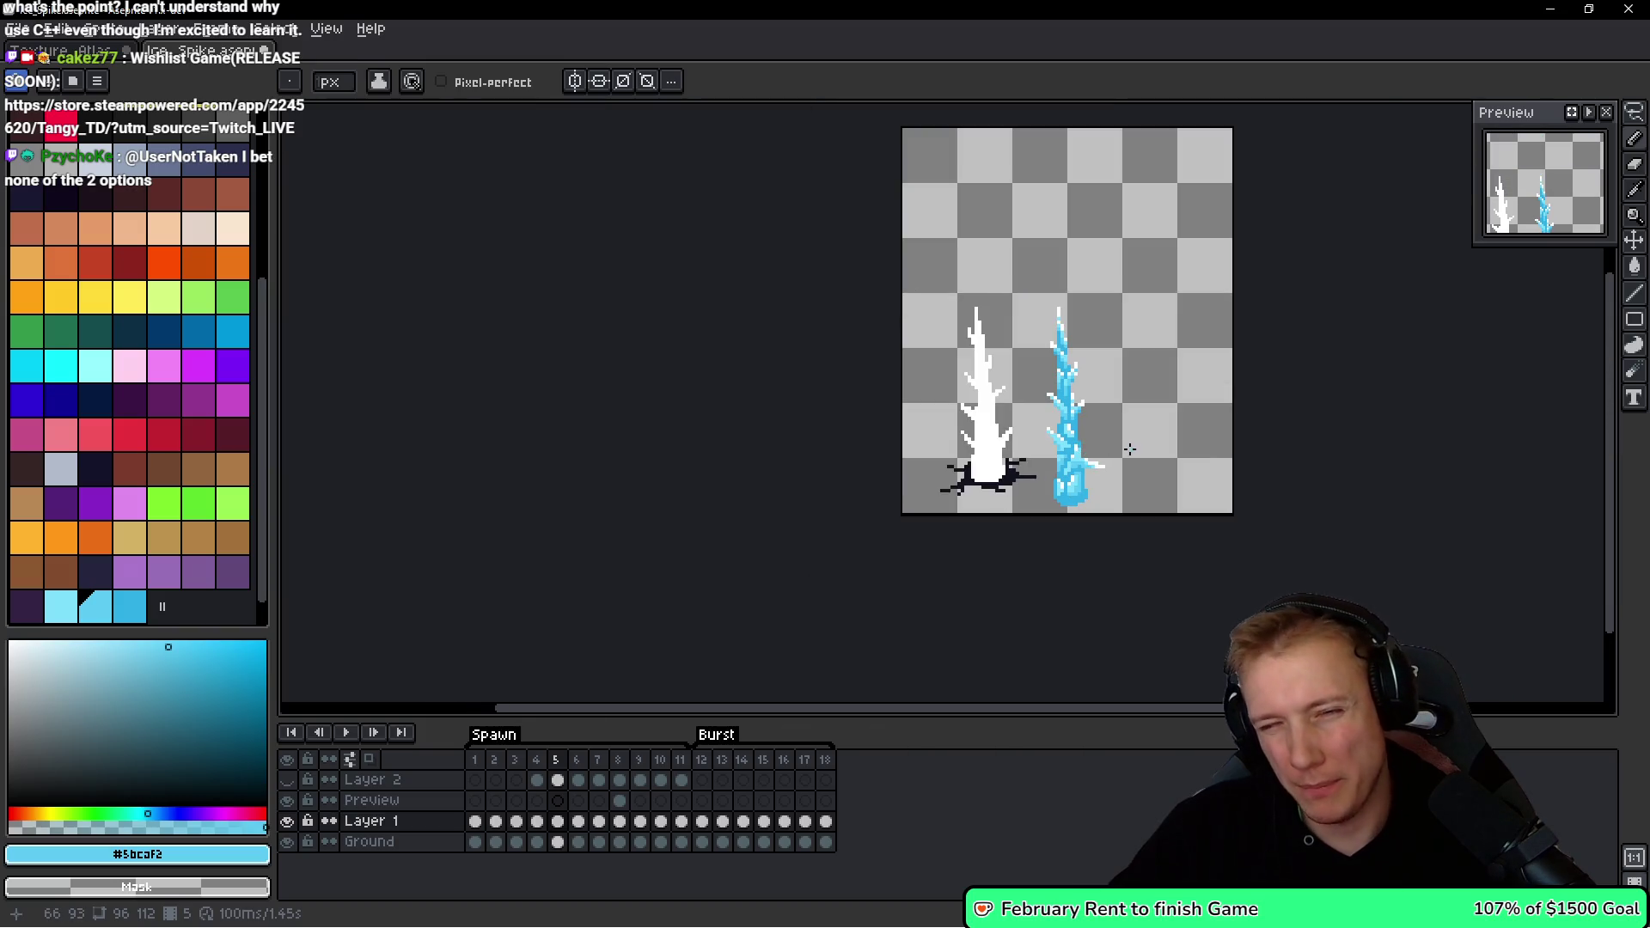
Select the spike's left branch and delete a stray white fragment.
{"action": "scroll", "coordinate": [1117, 456], "scroll_direction": "up", "scroll_amount": 4}
{"action": "key", "text": "q"}
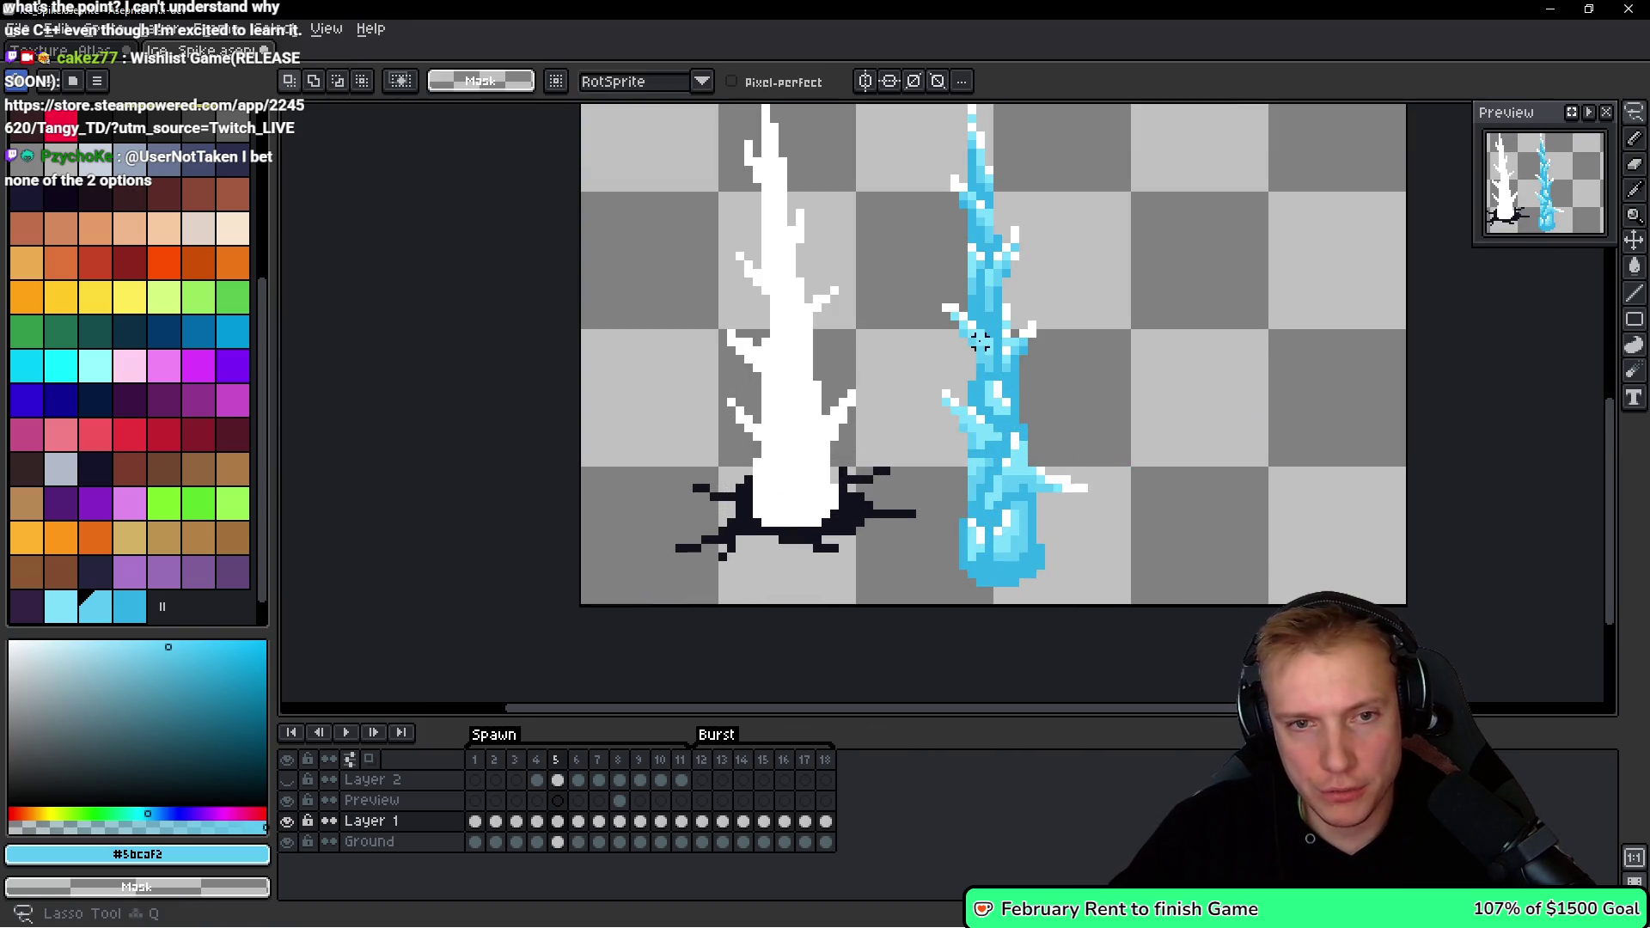
{"action": "scroll", "coordinate": [980, 342], "scroll_direction": "up", "scroll_amount": 1}
{"action": "mouse_move", "coordinate": [979, 339]}
{"action": "left_mouse_down"}
{"action": "mouse_move", "coordinate": [971, 318]}
{"action": "mouse_move", "coordinate": [962, 371]}
{"action": "mouse_move", "coordinate": [962, 324]}
{"action": "mouse_move", "coordinate": [1263, 545]}
{"action": "left_mouse_up"}
{"action": "scroll", "coordinate": [1123, 469], "scroll_direction": "down", "scroll_amount": 3}
{"action": "mouse_move", "coordinate": [1055, 421]}
{"action": "left_mouse_down"}
{"action": "mouse_move", "coordinate": [1117, 503]}
{"action": "mouse_move", "coordinate": [1147, 430]}
{"action": "left_mouse_up"}
{"action": "key", "text": "Delete"}
Select another blue fragment, mirror it horizontally and commit its position.
{"action": "mouse_move", "coordinate": [1330, 388]}
{"action": "left_mouse_down"}
{"action": "mouse_move", "coordinate": [1177, 413]}
{"action": "mouse_move", "coordinate": [1254, 435]}
{"action": "mouse_move", "coordinate": [1051, 455]}
{"action": "left_mouse_up"}
{"action": "key", "text": "shift+h"}
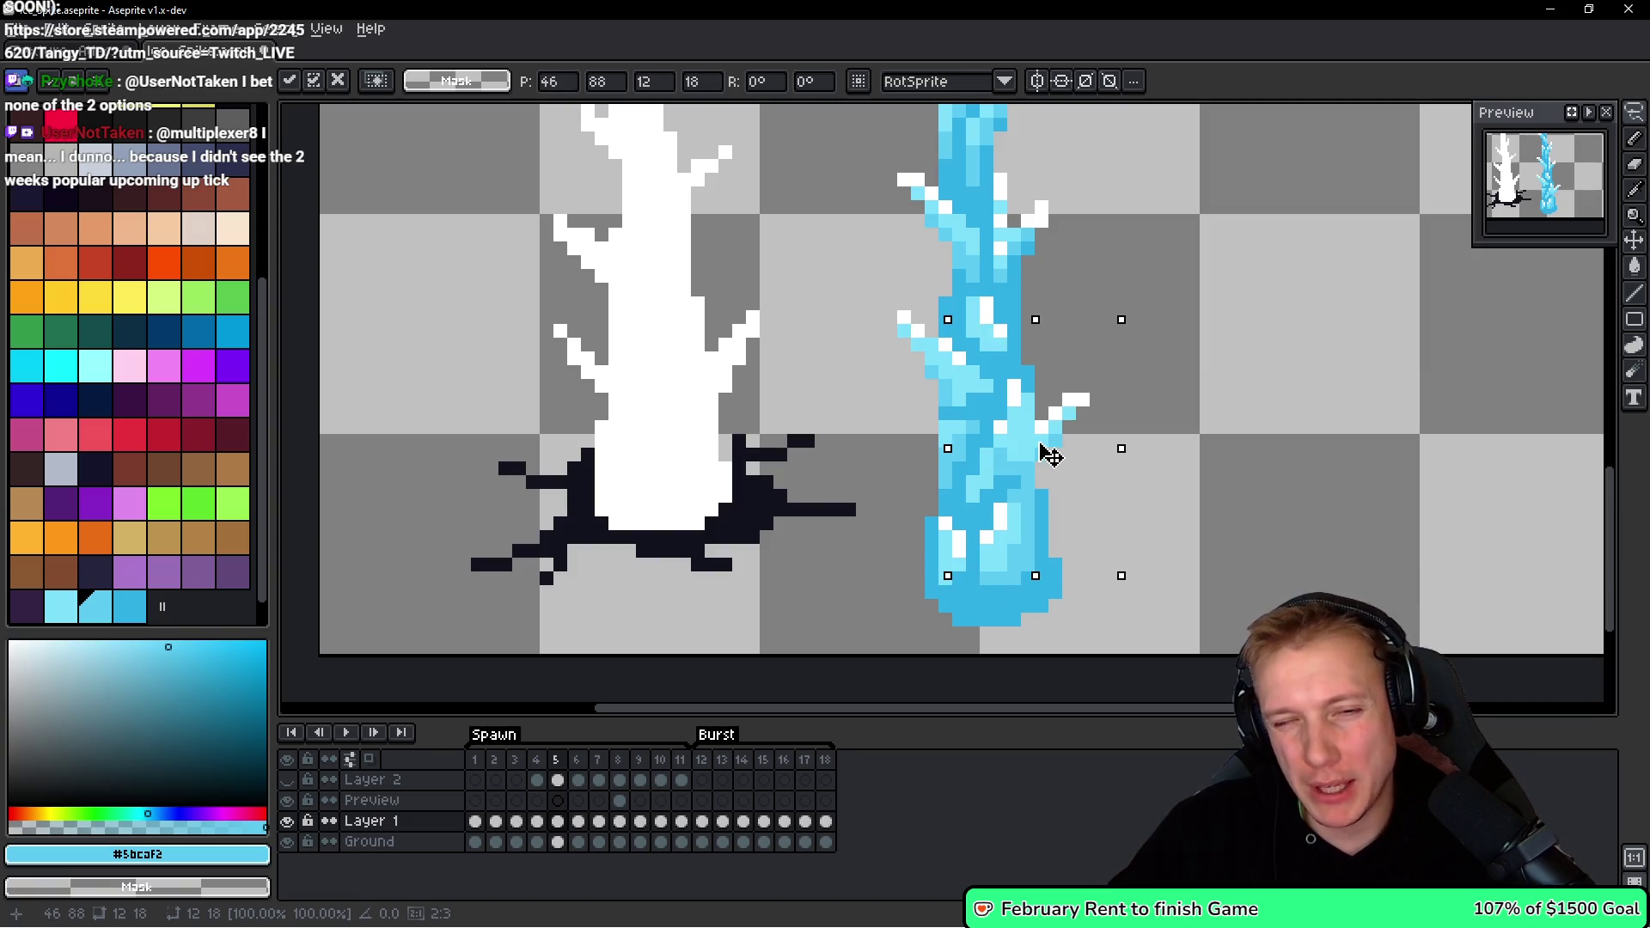
{"action": "scroll", "coordinate": [1057, 460], "scroll_direction": "down", "scroll_amount": 2}
{"action": "key", "text": "ctrl+d"}
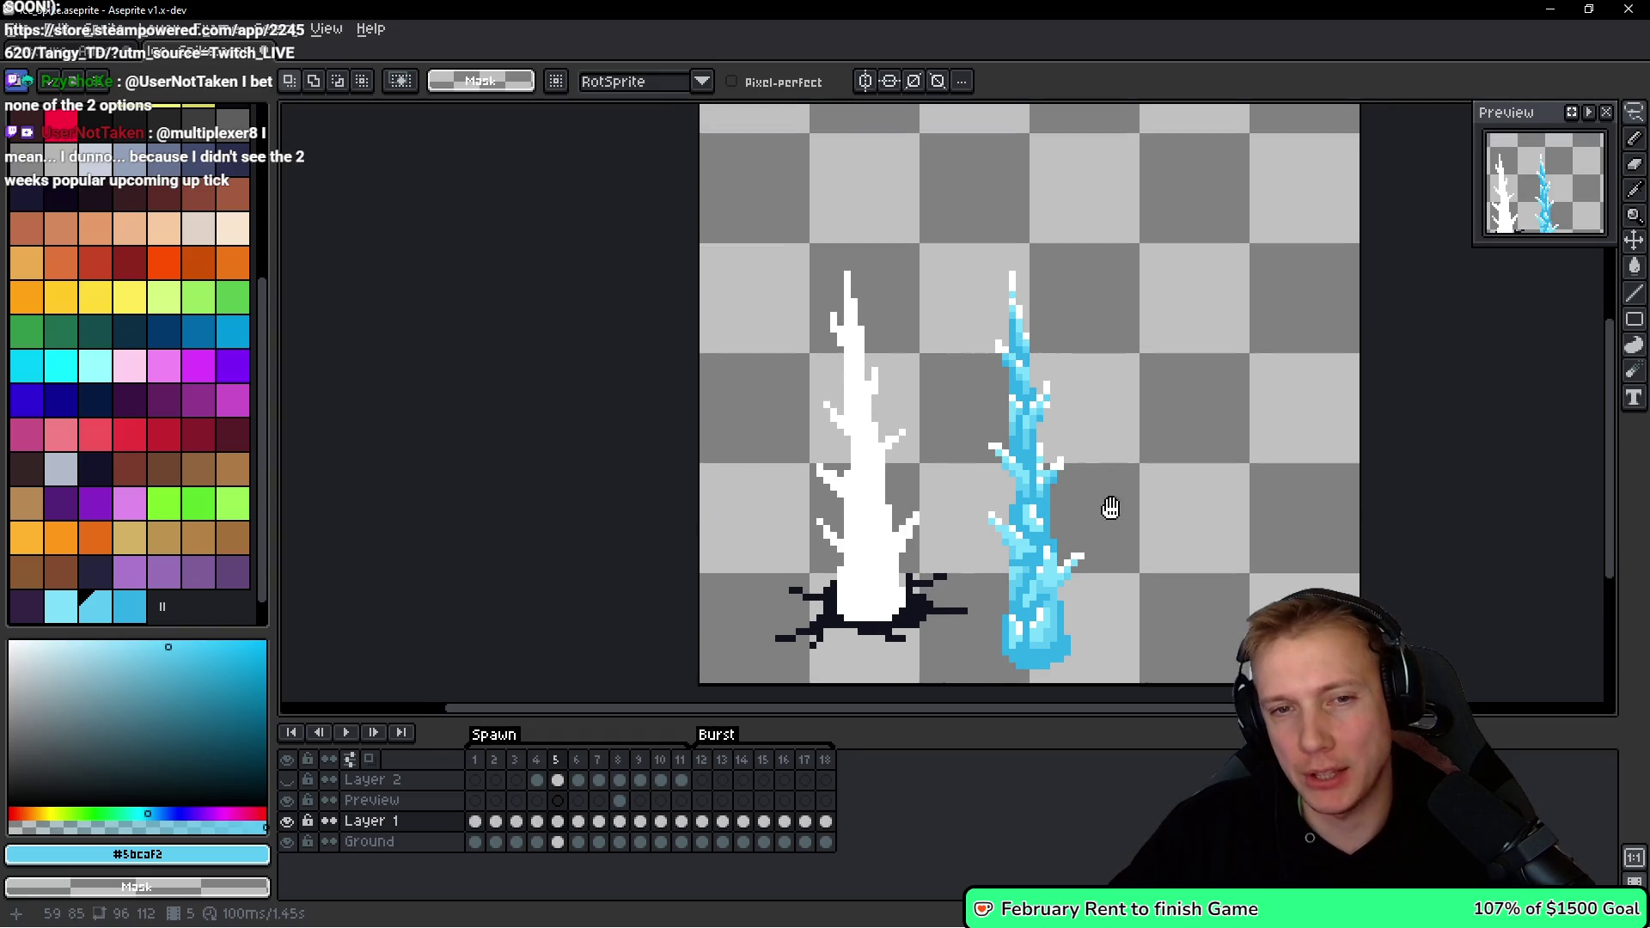
Select the whole blue spike, move it over the white one and deselect.
{"action": "left_click_drag", "start_coordinate": [1089, 258], "coordinate": [943, 464]}
{"action": "mouse_move", "coordinate": [975, 580]}
{"action": "left_mouse_down"}
{"action": "mouse_move", "coordinate": [1194, 507]}
{"action": "mouse_move", "coordinate": [1186, 344]}
{"action": "left_mouse_up"}
{"action": "mouse_move", "coordinate": [1065, 472]}
{"action": "left_mouse_down"}
{"action": "mouse_move", "coordinate": [894, 490]}
{"action": "mouse_move", "coordinate": [907, 462]}
{"action": "mouse_move", "coordinate": [932, 523]}
{"action": "mouse_move", "coordinate": [1072, 383]}
{"action": "mouse_move", "coordinate": [1105, 468]}
{"action": "mouse_move", "coordinate": [1063, 475]}
{"action": "left_mouse_up"}
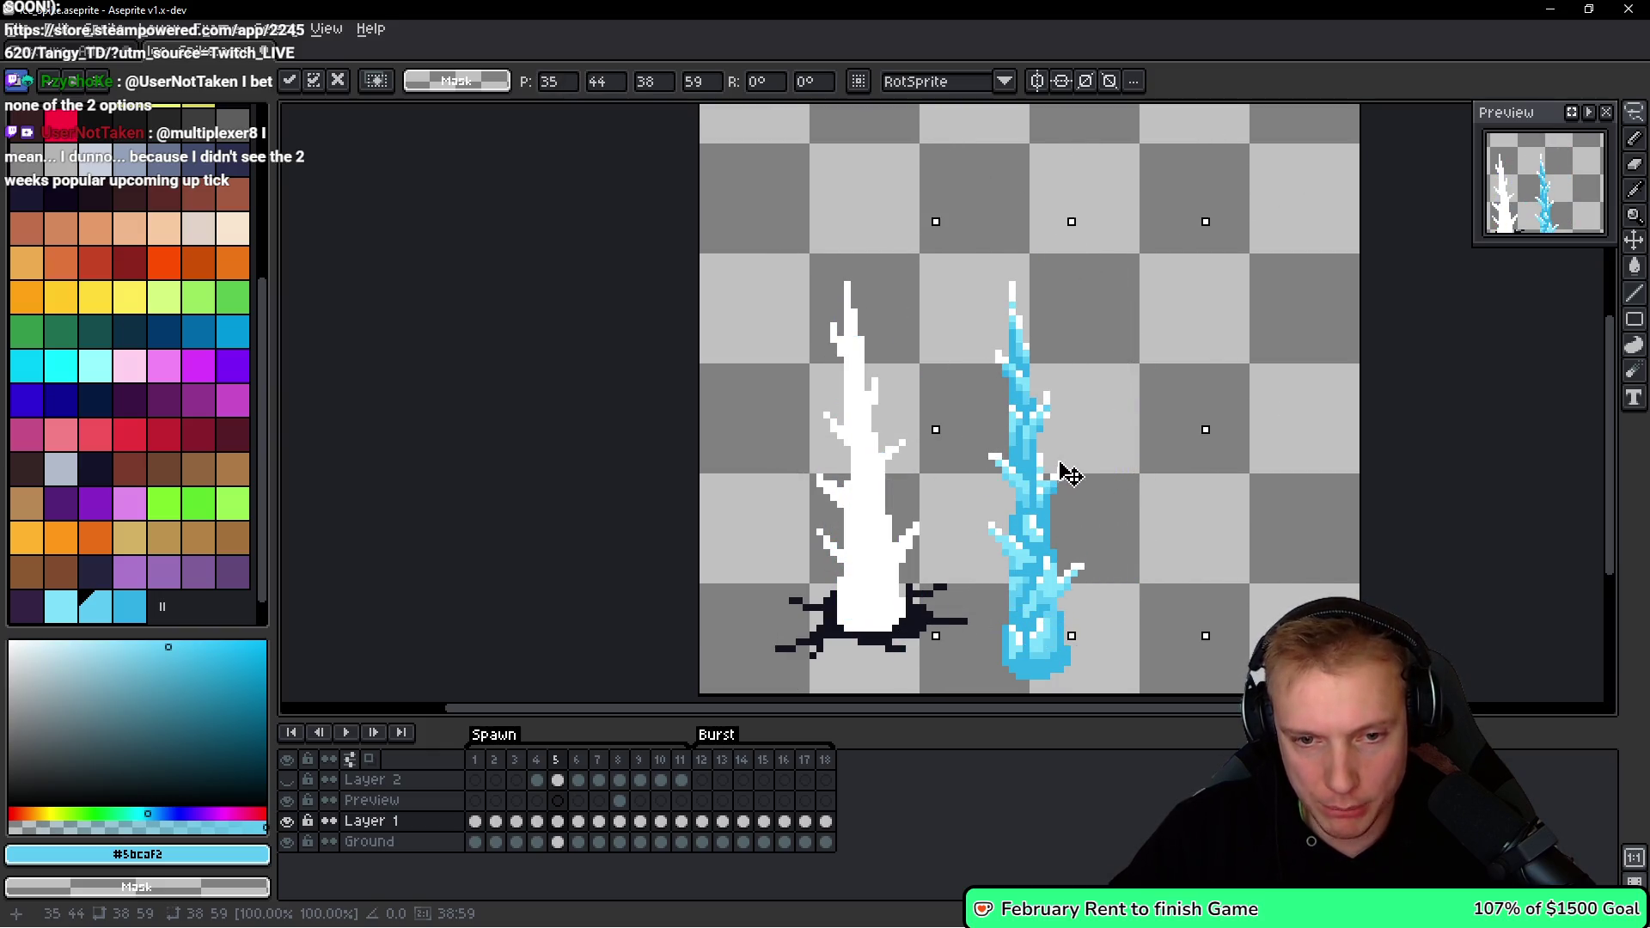
{"action": "key", "text": "ctrl+d"}
Reselect the blue spike and compare neighbouring frames before returning to frame 5.
{"action": "scroll", "coordinate": [1091, 370], "scroll_direction": "down", "scroll_amount": 2}
{"action": "left_click_drag", "start_coordinate": [1091, 223], "coordinate": [926, 320]}
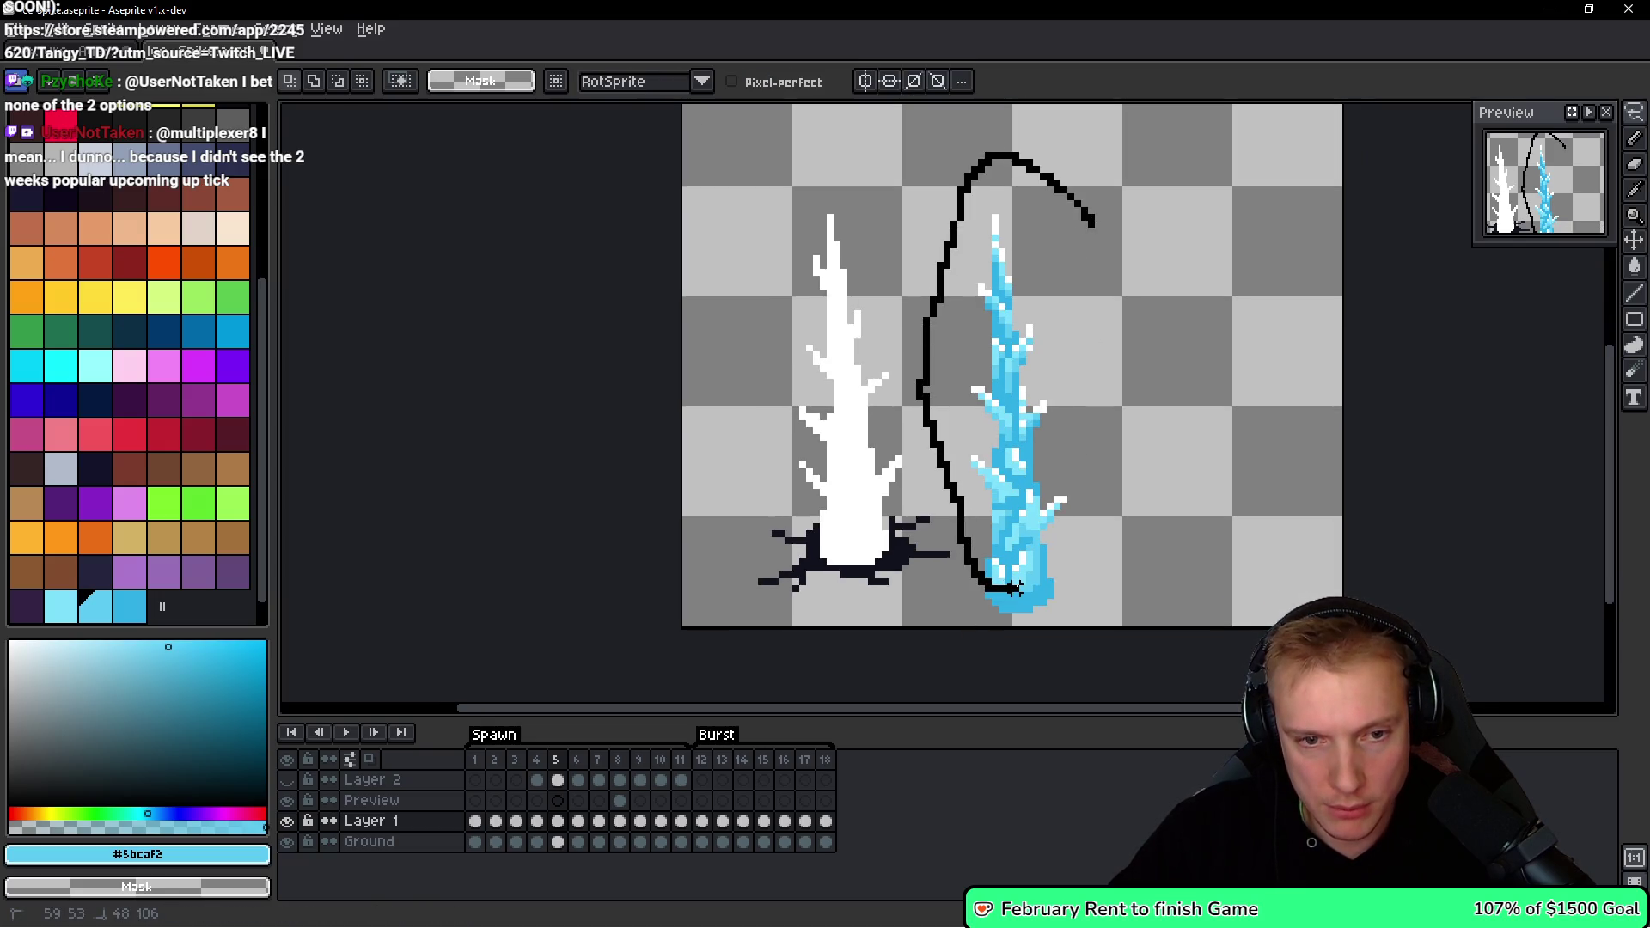
{"action": "left_click_drag", "start_coordinate": [1017, 588], "coordinate": [1017, 590]}
{"action": "key", "text": "Right"}
{"action": "key", "text": "Right"}
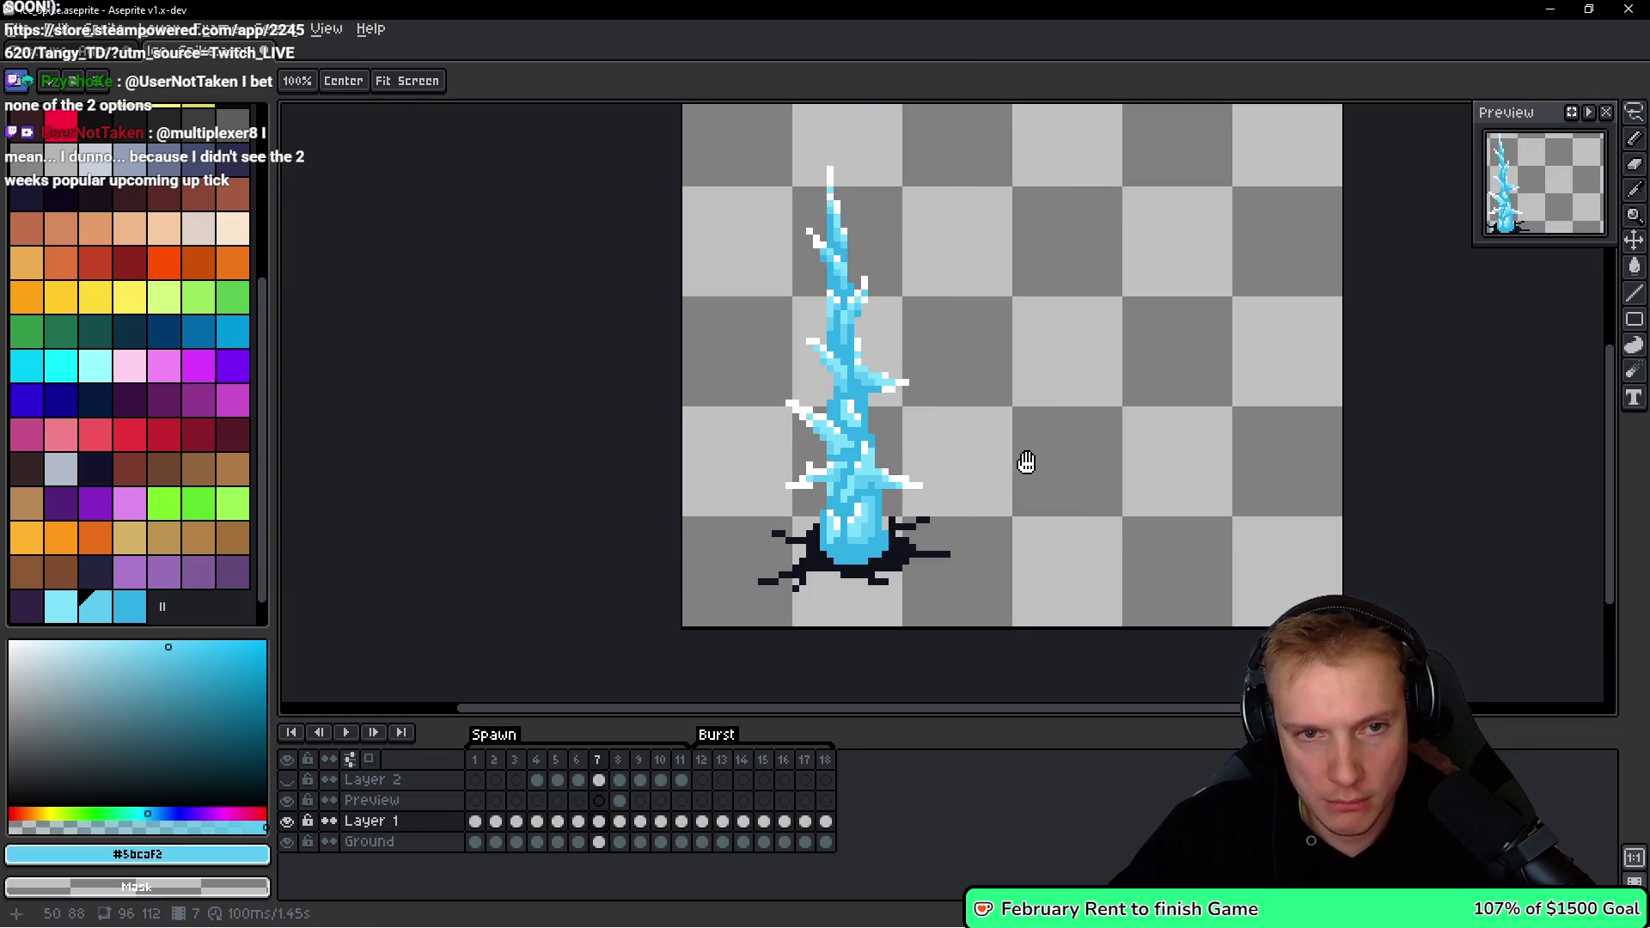
{"action": "key", "text": "Right"}
{"action": "key", "text": "Left"}
{"action": "key", "text": "Left"}
{"action": "key", "text": "Left"}
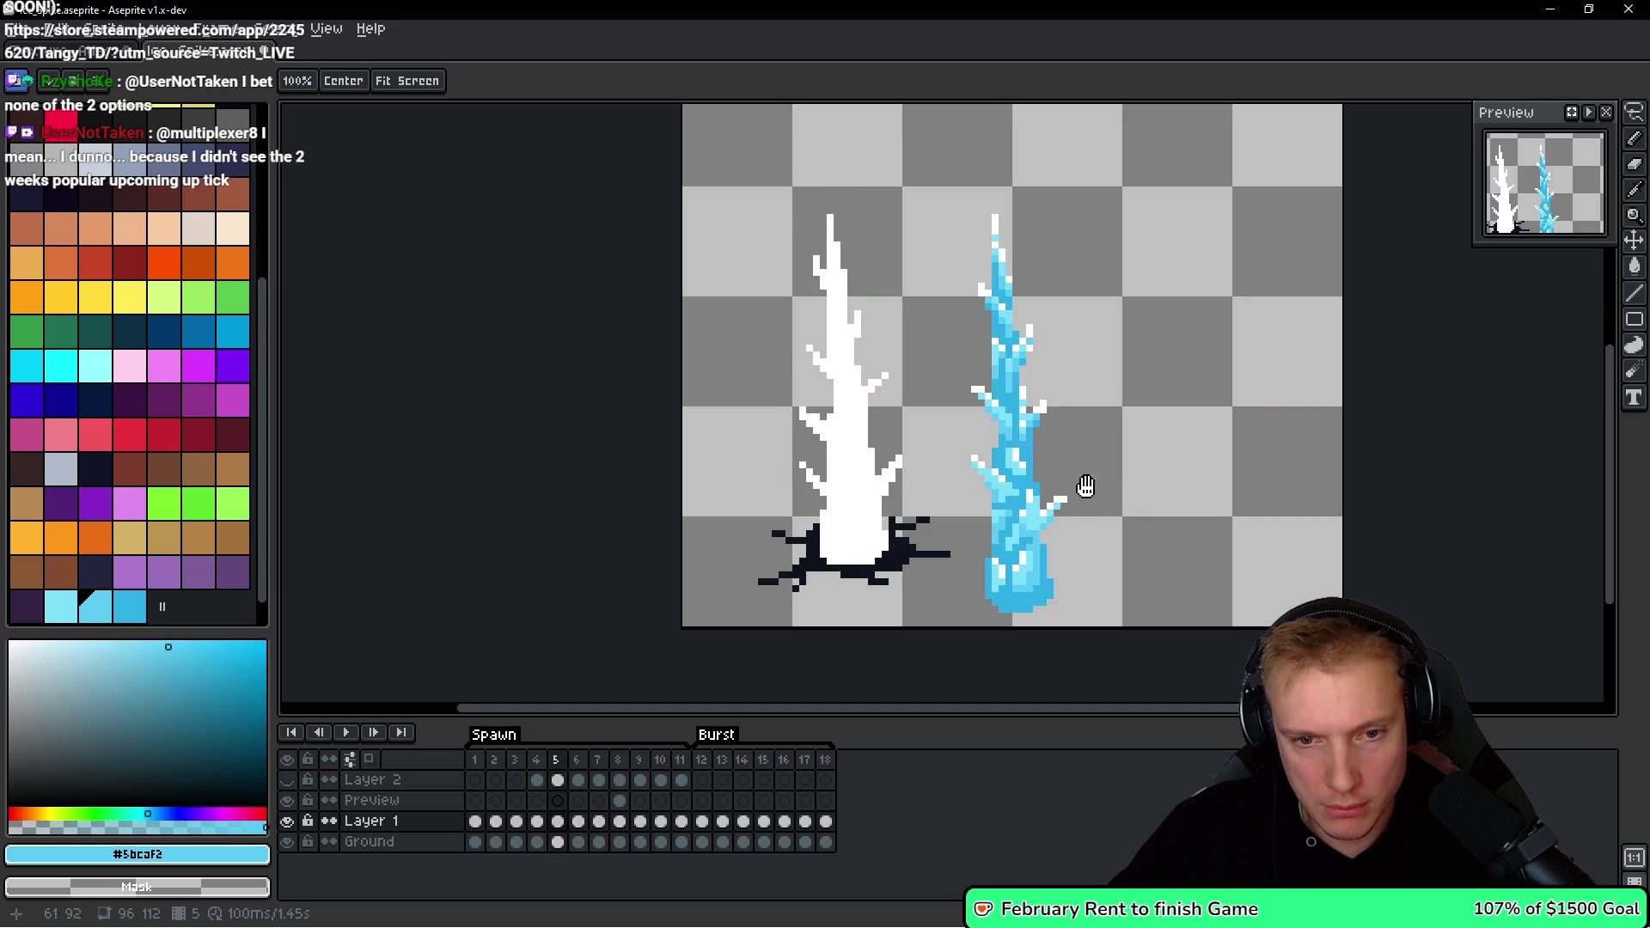
Lasso the upper part of the blue spike and transform it.
{"action": "key", "text": "q"}
{"action": "mouse_move", "coordinate": [1090, 228]}
{"action": "left_mouse_down"}
{"action": "mouse_move", "coordinate": [951, 266]}
{"action": "mouse_move", "coordinate": [1002, 607]}
{"action": "mouse_move", "coordinate": [1038, 559]}
{"action": "left_mouse_up"}
{"action": "scroll", "coordinate": [1078, 582], "scroll_direction": "down", "scroll_amount": 2}
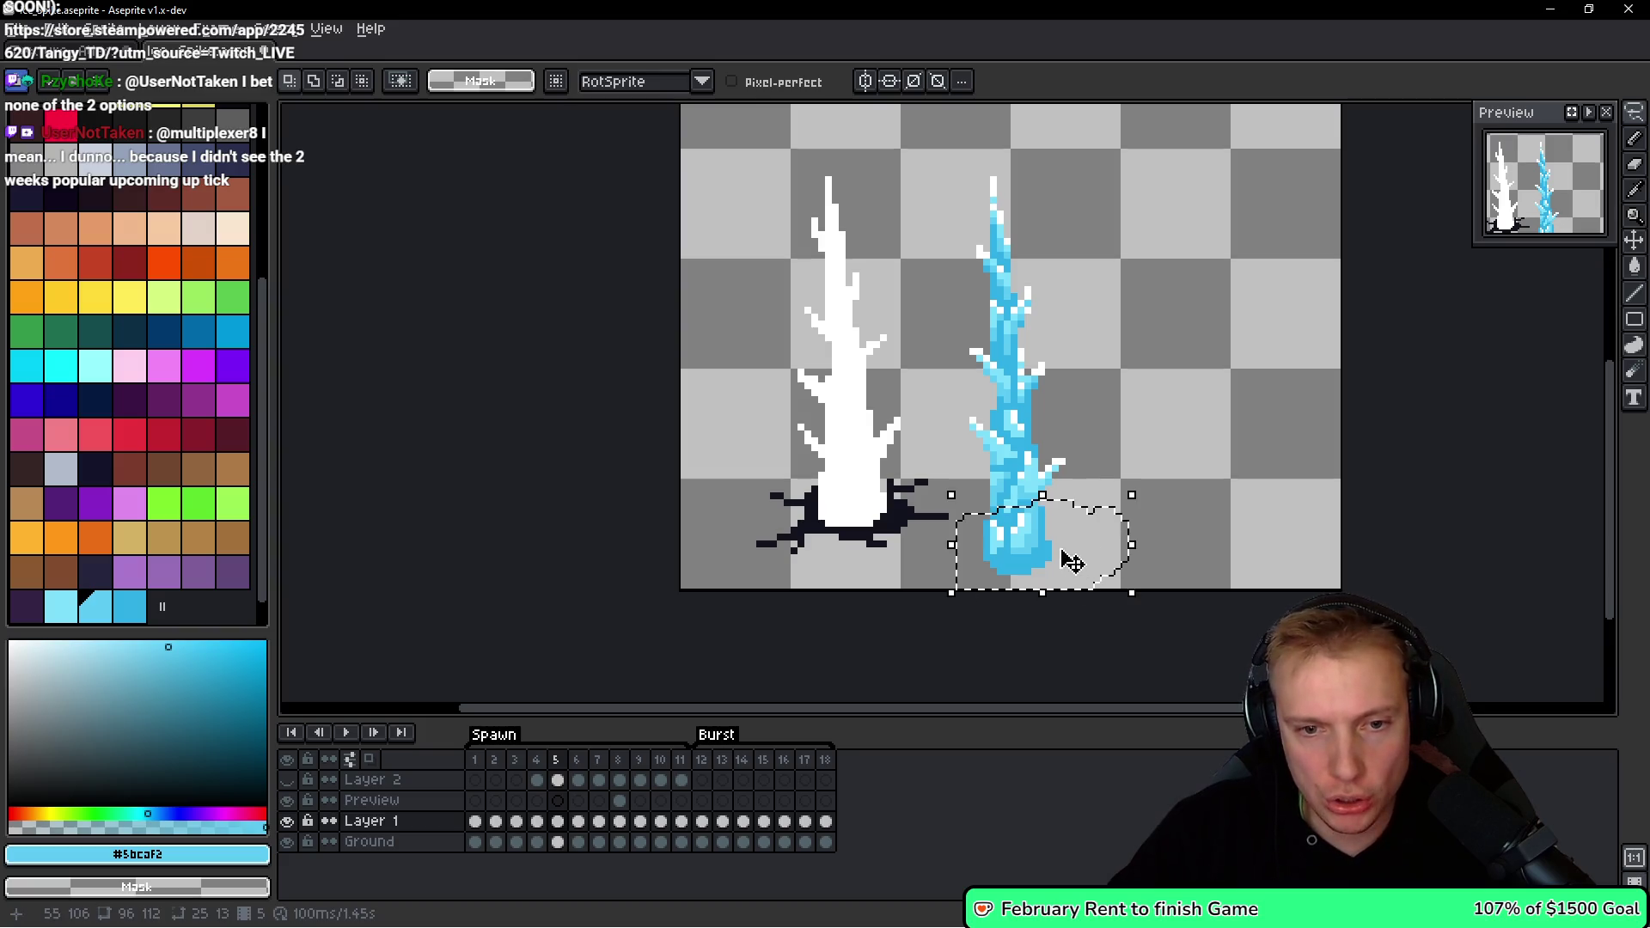
{"action": "scroll", "coordinate": [1066, 533], "scroll_direction": "left", "scroll_amount": 1}
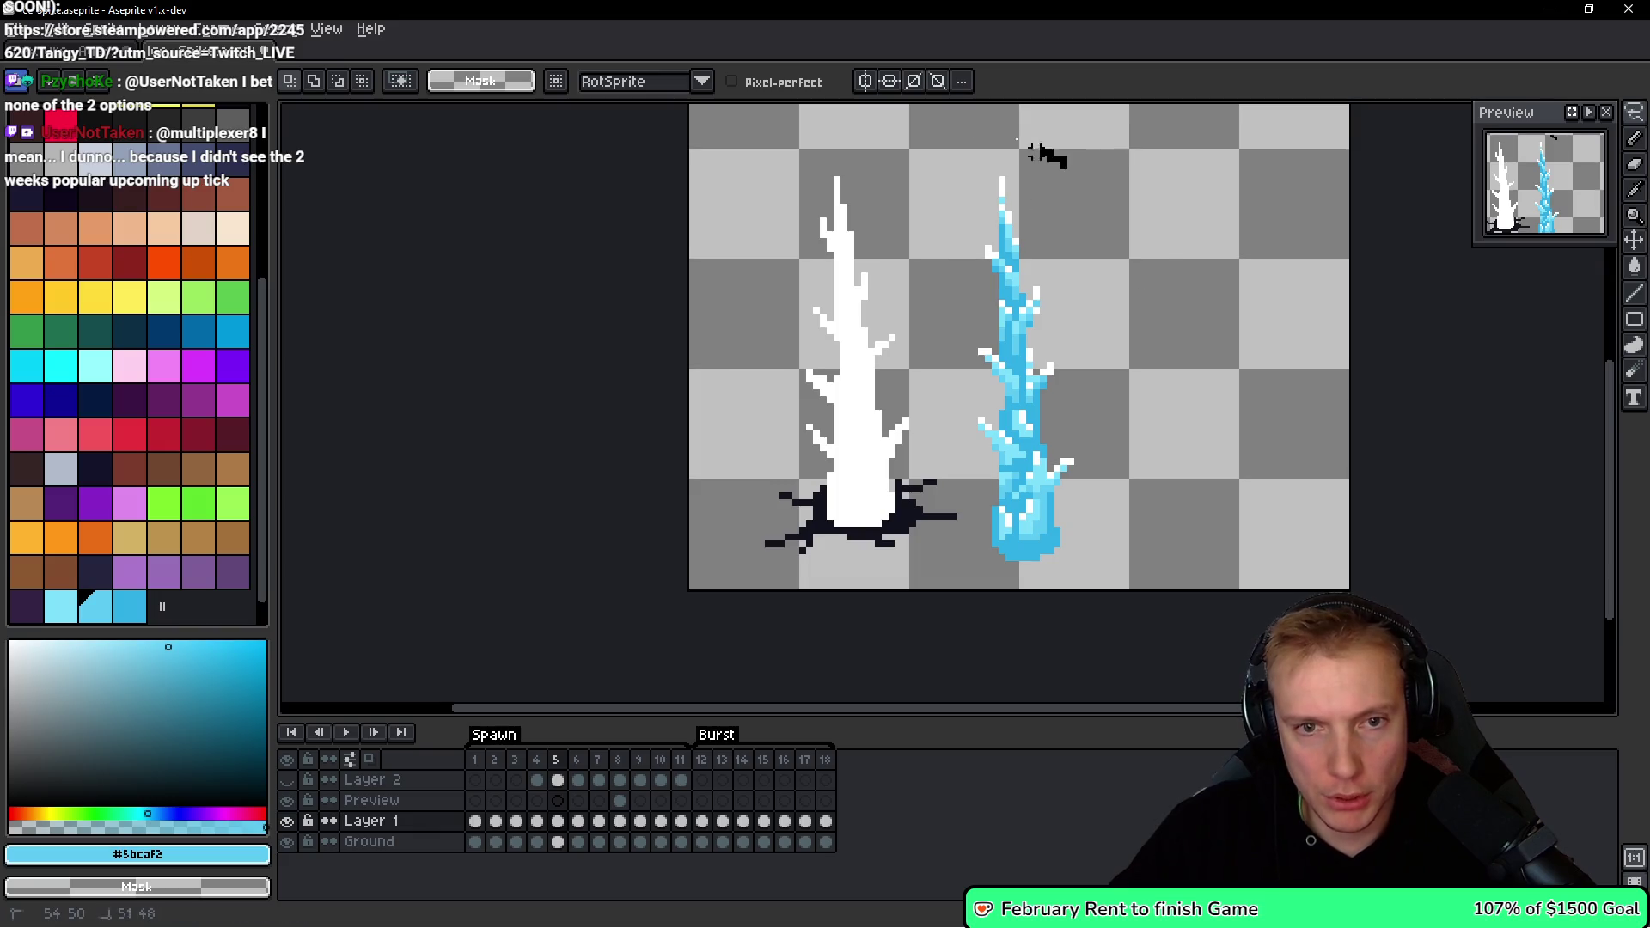
{"action": "left_click_drag", "start_coordinate": [1059, 160], "coordinate": [966, 297]}
{"action": "left_click_drag", "start_coordinate": [1133, 290], "coordinate": [1134, 289]}
{"action": "mouse_move", "coordinate": [1106, 222]}
{"action": "left_mouse_down"}
{"action": "mouse_move", "coordinate": [1090, 170]}
{"action": "mouse_move", "coordinate": [980, 310]}
{"action": "mouse_move", "coordinate": [1039, 287]}
{"action": "mouse_move", "coordinate": [1027, 295]}
{"action": "left_mouse_up"}
{"action": "left_click", "coordinate": [1038, 302]}
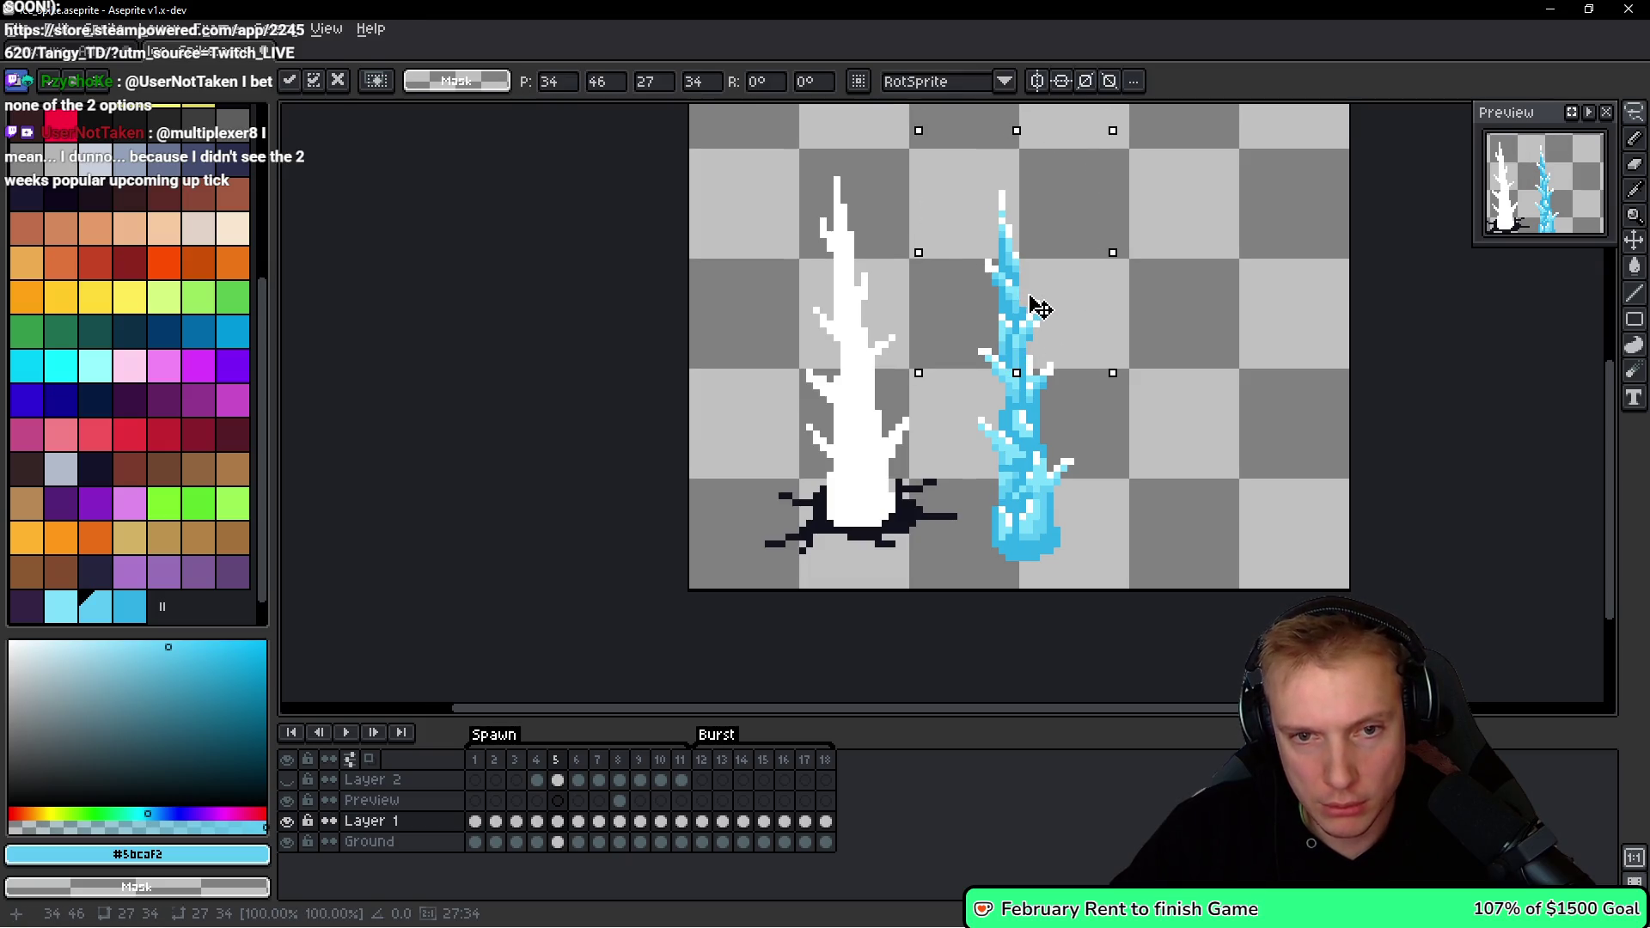
{"action": "key", "text": "Return"}
{"action": "key", "text": "ctrl+z"}
{"action": "key", "text": "ctrl+y"}
Pick the deep blue from the spike and recolour a pixel with it.
{"action": "scroll", "coordinate": [1064, 294], "scroll_direction": "up", "scroll_amount": 1}
{"action": "key", "text": "b"}
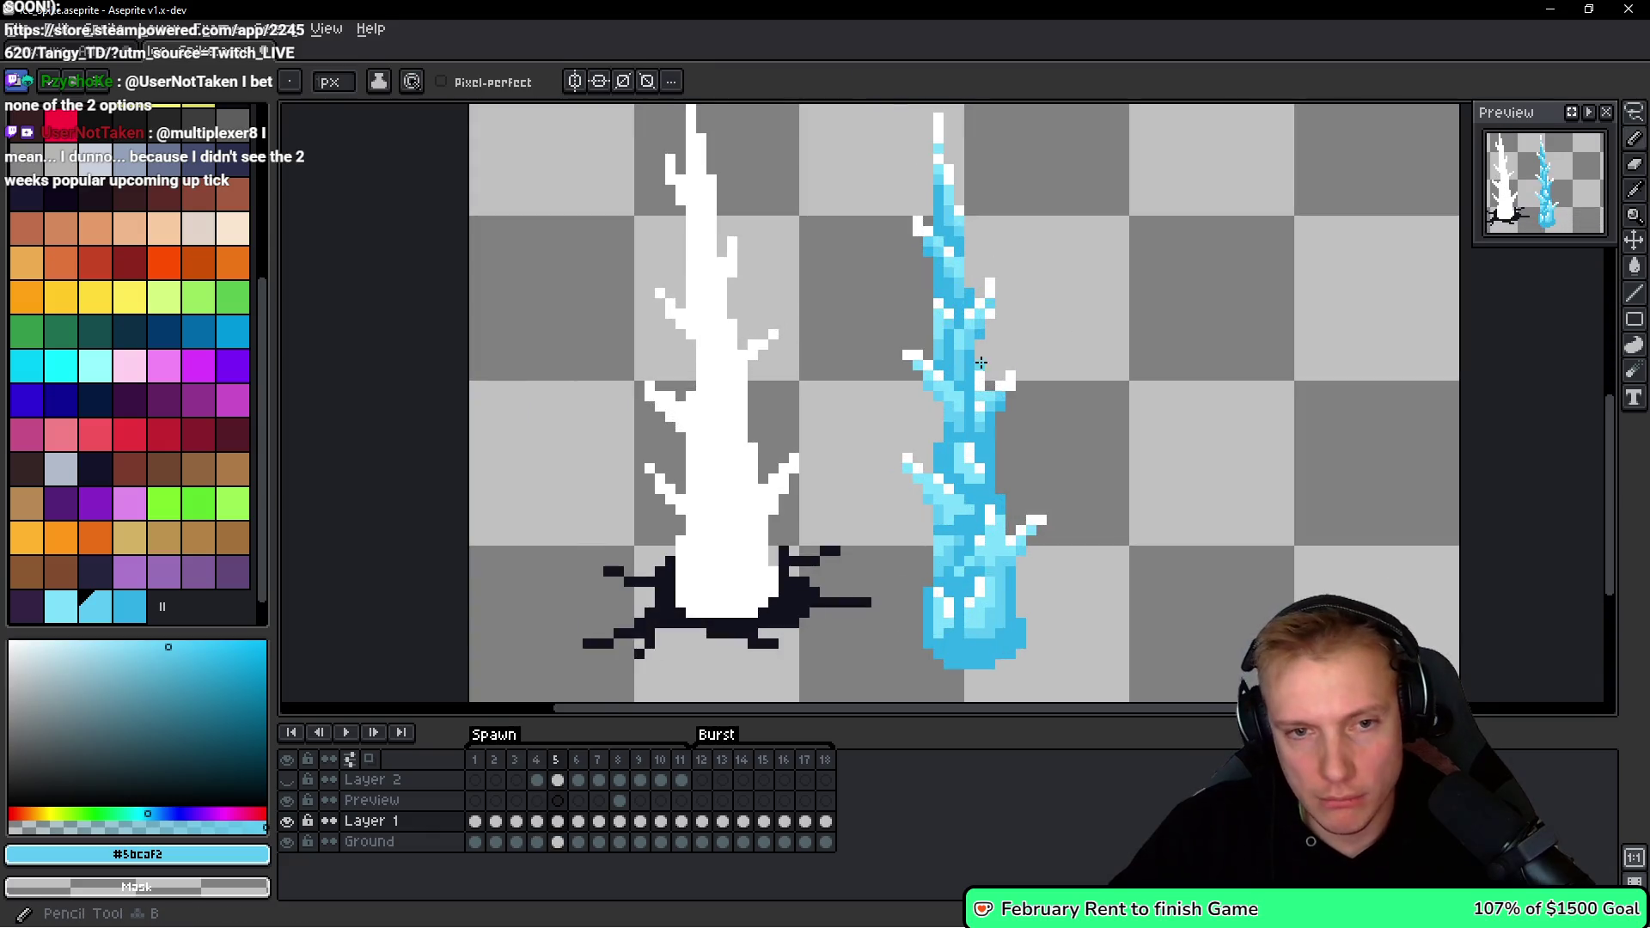
{"action": "scroll", "coordinate": [980, 361], "scroll_direction": "up", "scroll_amount": 3}
{"action": "left_click", "coordinate": [939, 357], "text": "alt"}
{"action": "left_click", "coordinate": [970, 301]}
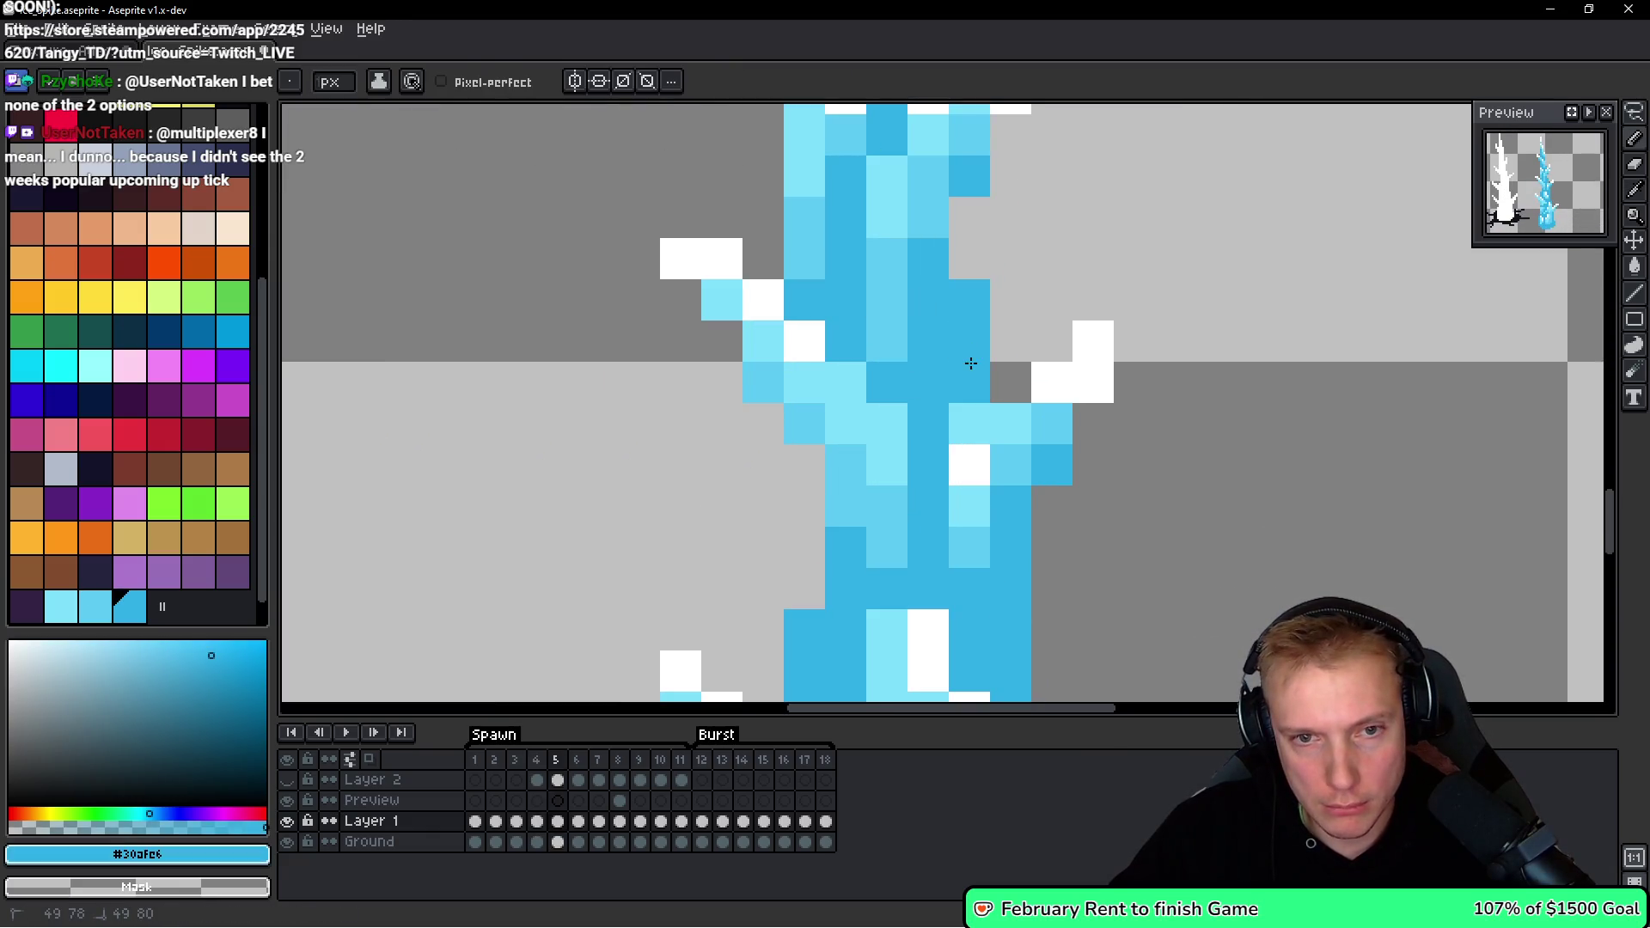
Repaint a spike column light cyan and add a white highlight pixel.
{"action": "scroll", "coordinate": [971, 363], "scroll_direction": "down", "scroll_amount": 3}
{"action": "scroll", "coordinate": [970, 363], "scroll_direction": "up", "scroll_amount": 2}
{"action": "left_click", "coordinate": [988, 382], "text": "alt"}
{"action": "left_click_drag", "start_coordinate": [985, 361], "coordinate": [996, 317]}
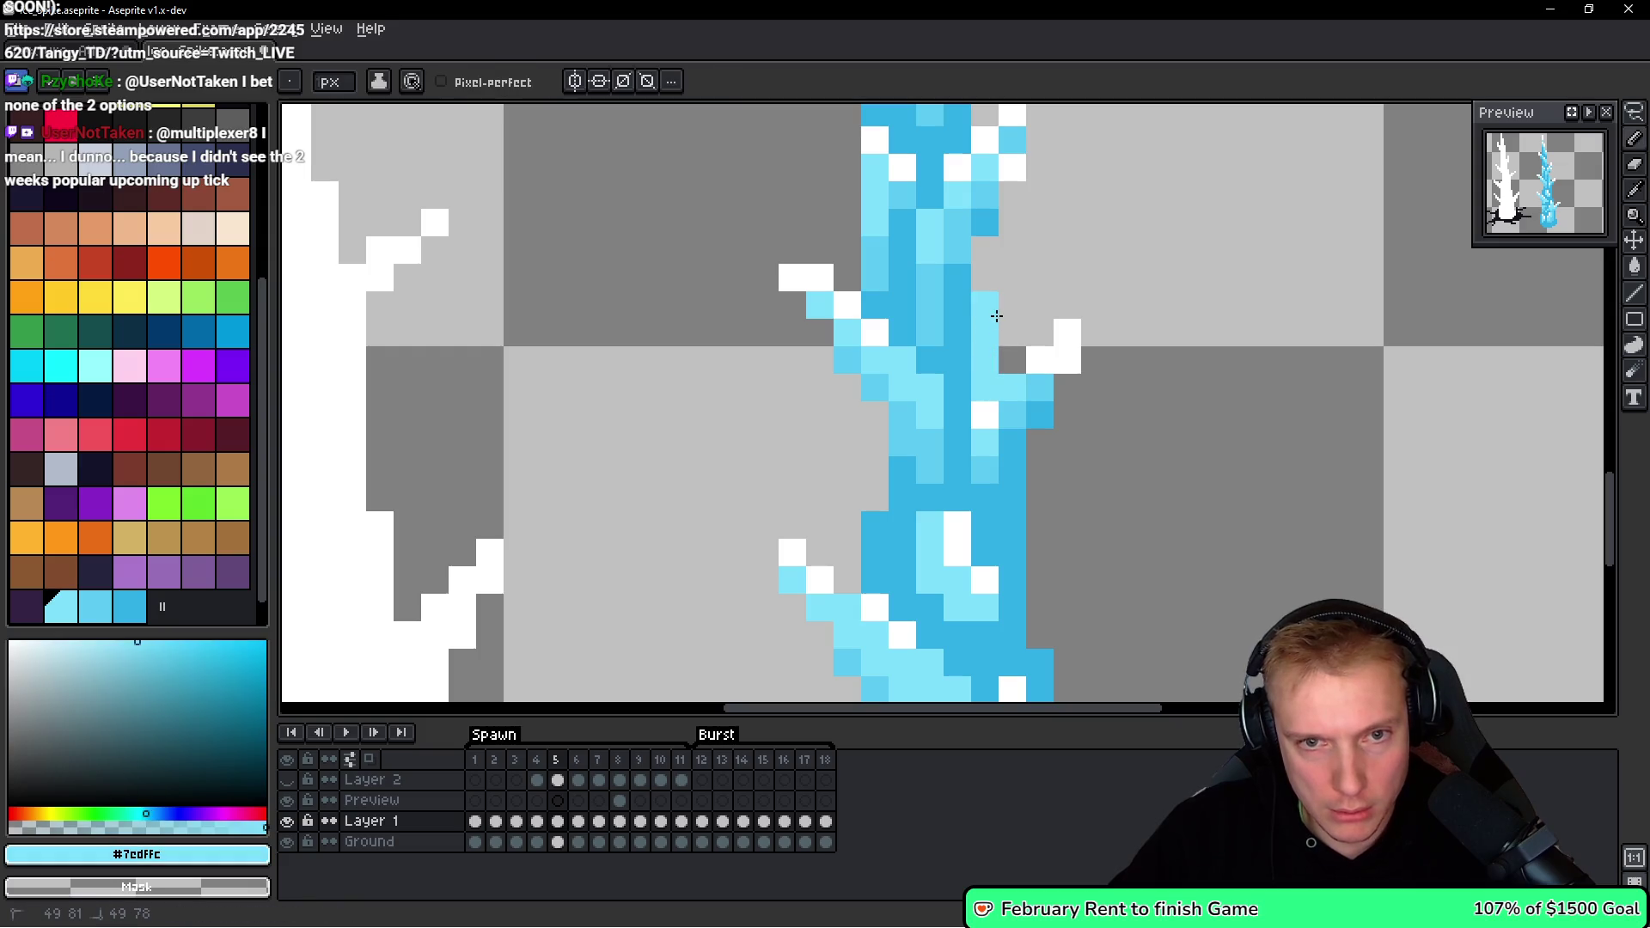
{"action": "scroll", "coordinate": [1094, 336], "scroll_direction": "down", "scroll_amount": 1}
{"action": "left_click", "coordinate": [1068, 343], "text": "alt"}
{"action": "left_click", "coordinate": [1012, 312]}
{"action": "scroll", "coordinate": [1113, 300], "scroll_direction": "down", "scroll_amount": 4}
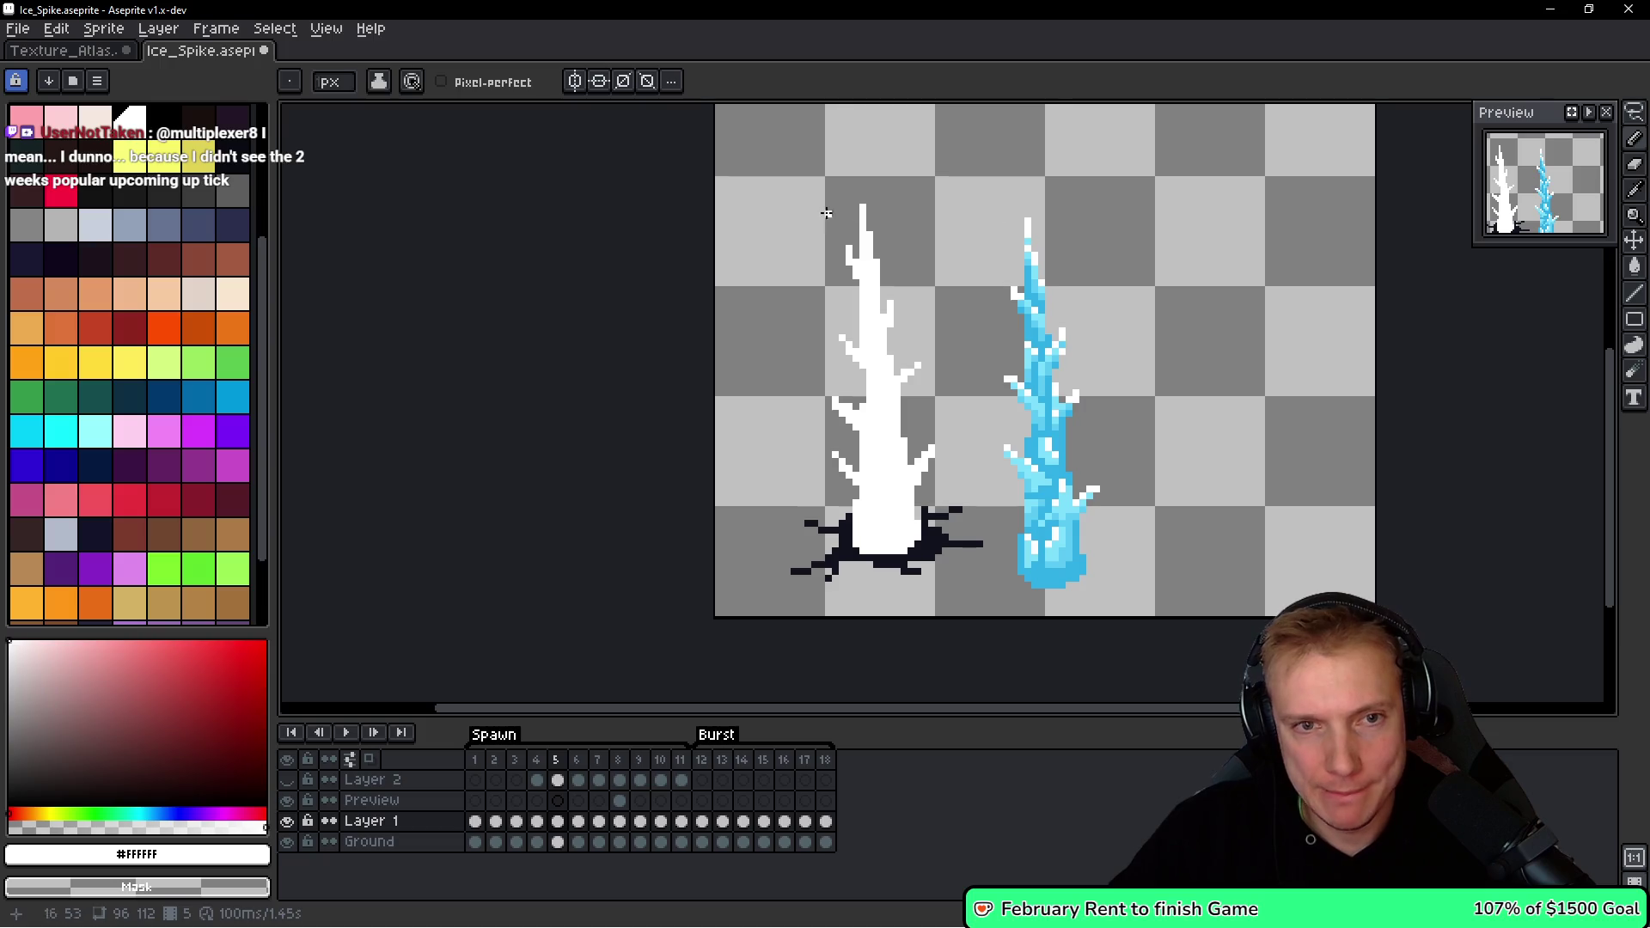
Select the whole blue spike and shift it up and to the left.
{"action": "left_click_drag", "start_coordinate": [1149, 192], "coordinate": [877, 284]}
{"action": "key", "text": "ctrl+z"}
{"action": "mouse_move", "coordinate": [1116, 246]}
{"action": "left_mouse_down"}
{"action": "mouse_move", "coordinate": [987, 197]}
{"action": "mouse_move", "coordinate": [1027, 284]}
{"action": "mouse_move", "coordinate": [1087, 251]}
{"action": "left_mouse_up"}
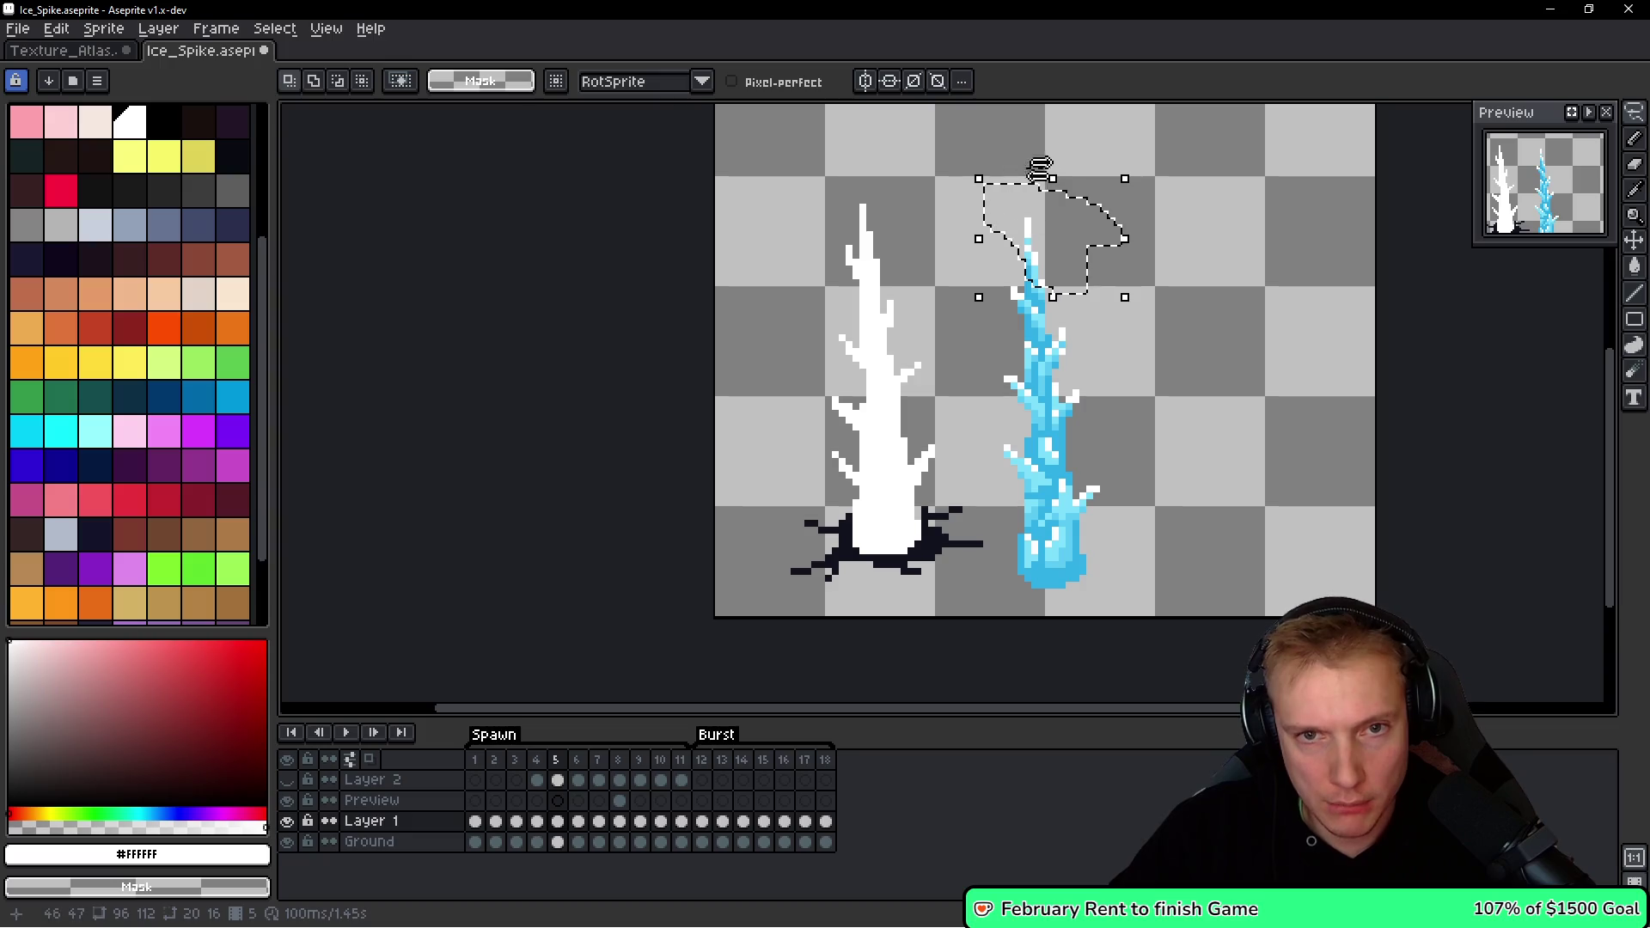
{"action": "mouse_move", "coordinate": [1053, 177]}
{"action": "left_mouse_down"}
{"action": "mouse_move", "coordinate": [1054, 191]}
{"action": "mouse_move", "coordinate": [946, 197]}
{"action": "left_mouse_up"}
{"action": "left_click_drag", "start_coordinate": [1110, 634], "coordinate": [1133, 309]}
{"action": "mouse_move", "coordinate": [1097, 416]}
{"action": "left_mouse_down"}
{"action": "mouse_move", "coordinate": [1086, 379]}
{"action": "mouse_move", "coordinate": [932, 376]}
{"action": "mouse_move", "coordinate": [1146, 387]}
{"action": "left_mouse_up"}
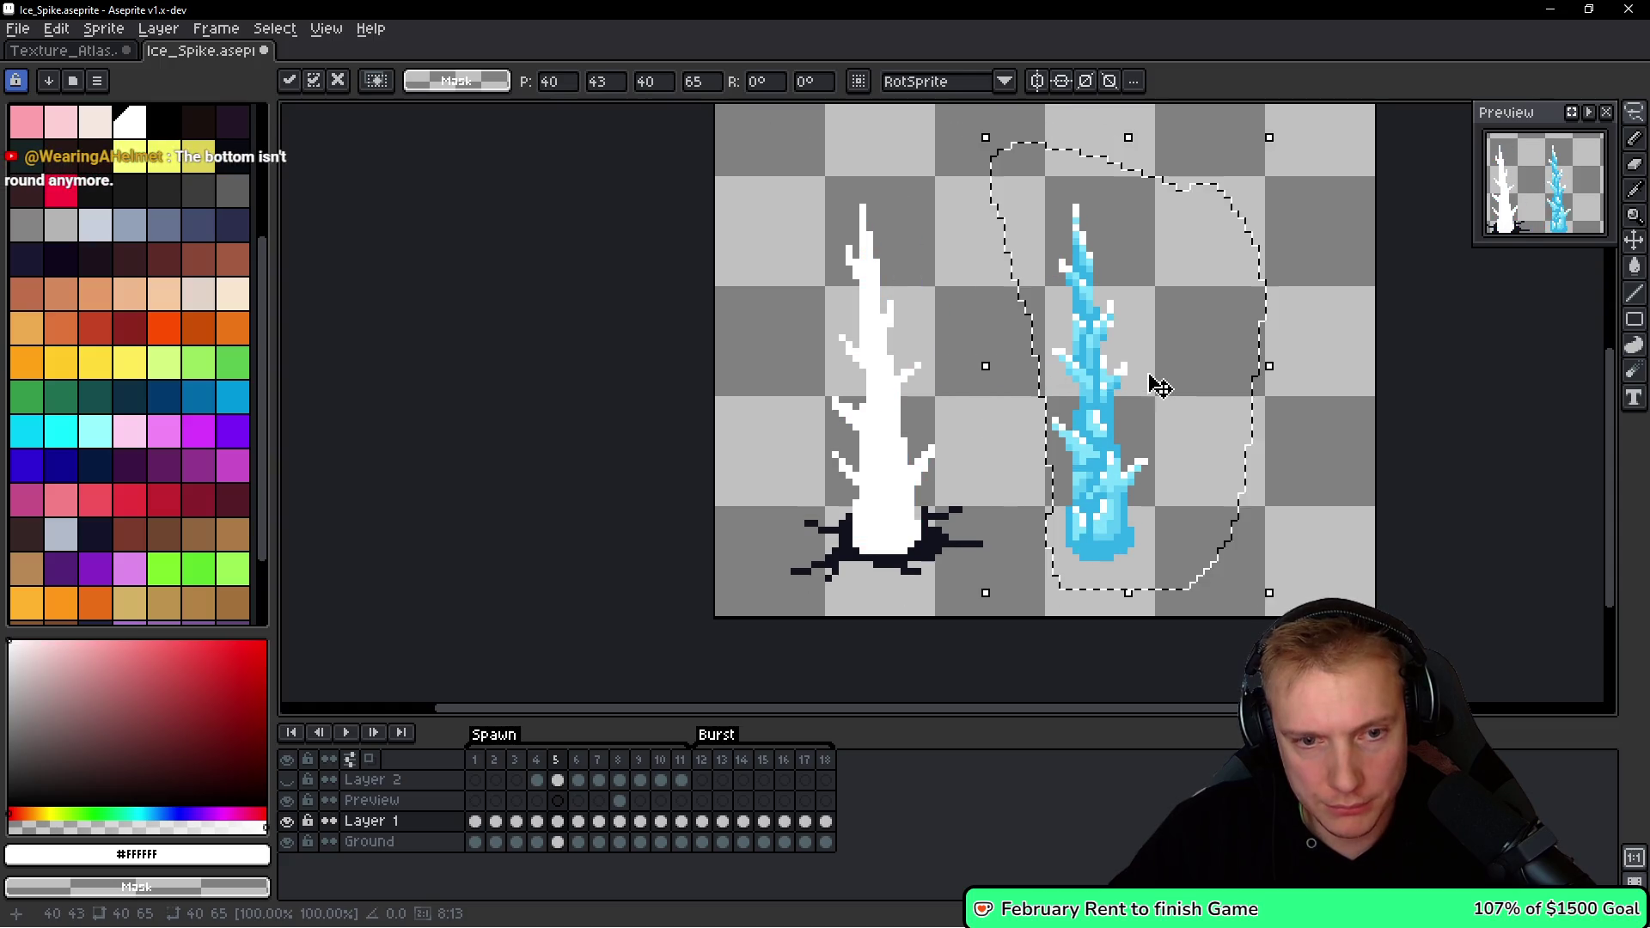
{"action": "left_click", "coordinate": [980, 323]}
Delete the white spike and move the blue spike onto the ground hole.
{"action": "mouse_move", "coordinate": [966, 235]}
{"action": "left_mouse_down"}
{"action": "mouse_move", "coordinate": [810, 147]}
{"action": "mouse_move", "coordinate": [847, 571]}
{"action": "mouse_move", "coordinate": [952, 249]}
{"action": "left_mouse_up"}
{"action": "key", "text": "Delete"}
{"action": "mouse_move", "coordinate": [1178, 176]}
{"action": "left_mouse_down"}
{"action": "mouse_move", "coordinate": [965, 331]}
{"action": "mouse_move", "coordinate": [1186, 258]}
{"action": "left_mouse_up"}
{"action": "mouse_move", "coordinate": [1159, 488]}
{"action": "left_mouse_down"}
{"action": "mouse_move", "coordinate": [958, 461]}
{"action": "mouse_move", "coordinate": [942, 476]}
{"action": "left_mouse_up"}
{"action": "key", "text": "Return"}
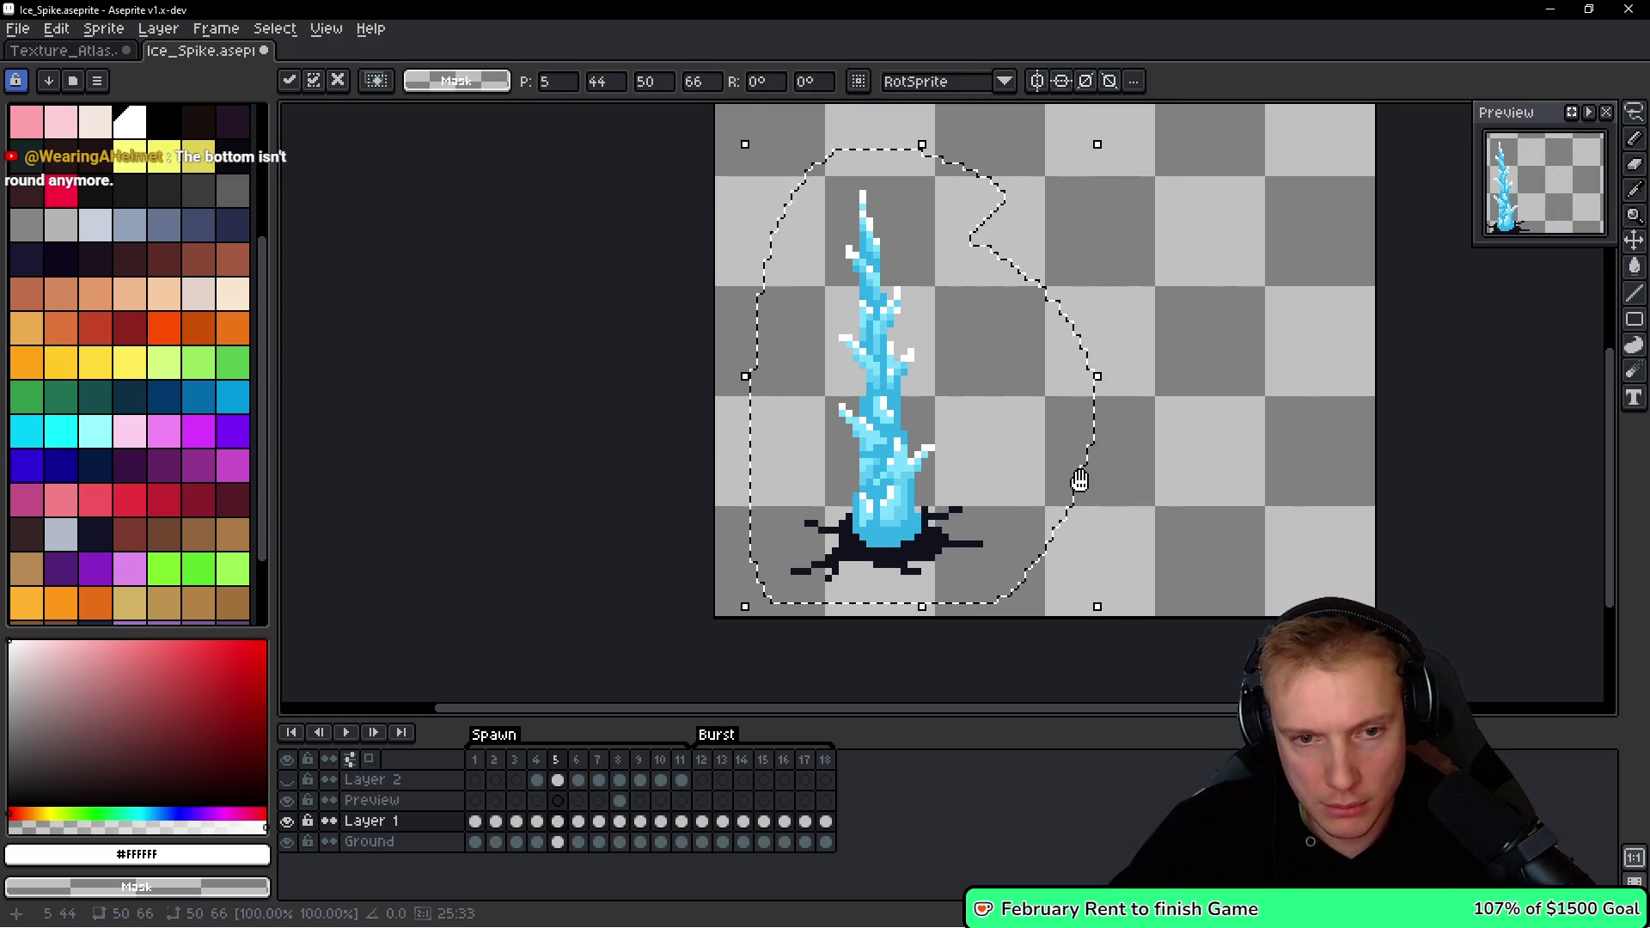
Step back and forth through frames 5–7 to compare the spike.
{"action": "key", "text": "Right"}
{"action": "key", "text": "Left"}
{"action": "key", "text": "Right"}
{"action": "key", "text": "Left"}
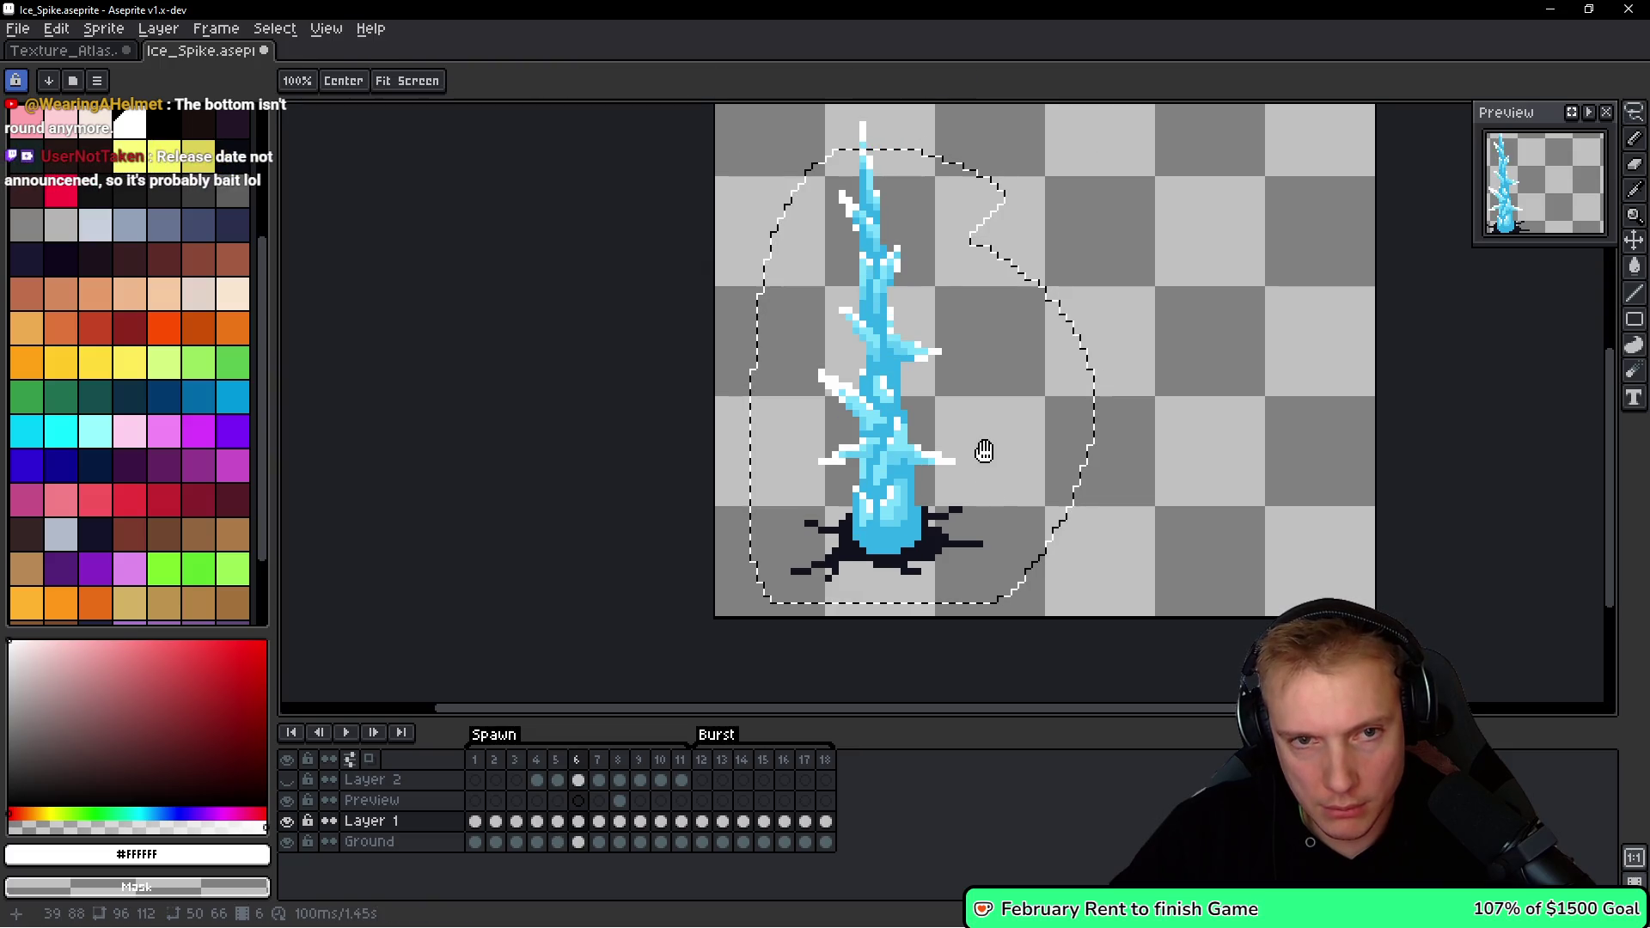
{"action": "key", "text": "Right"}
{"action": "key", "text": "Left"}
{"action": "key", "text": "ctrl+d"}
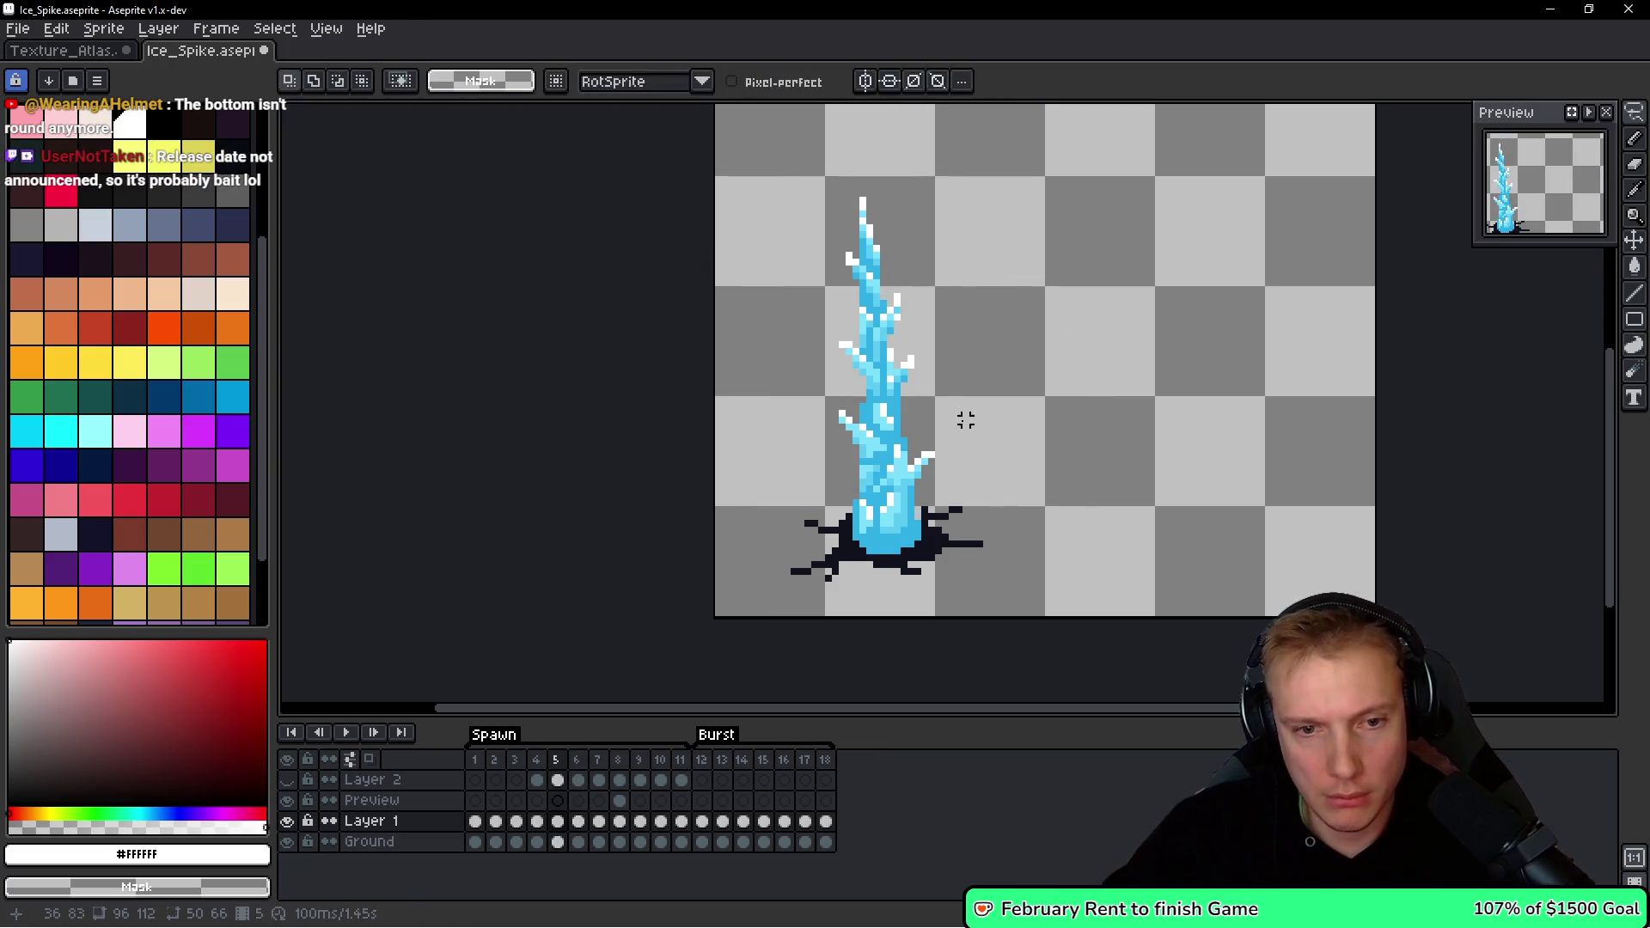
{"action": "key", "text": "Right"}
{"action": "key", "text": "Left"}
{"action": "key", "text": "Right"}
{"action": "key", "text": "Right"}
{"action": "key", "text": "Left"}
{"action": "key", "text": "Right"}
{"action": "key", "text": "Left"}
{"action": "key", "text": "Right"}
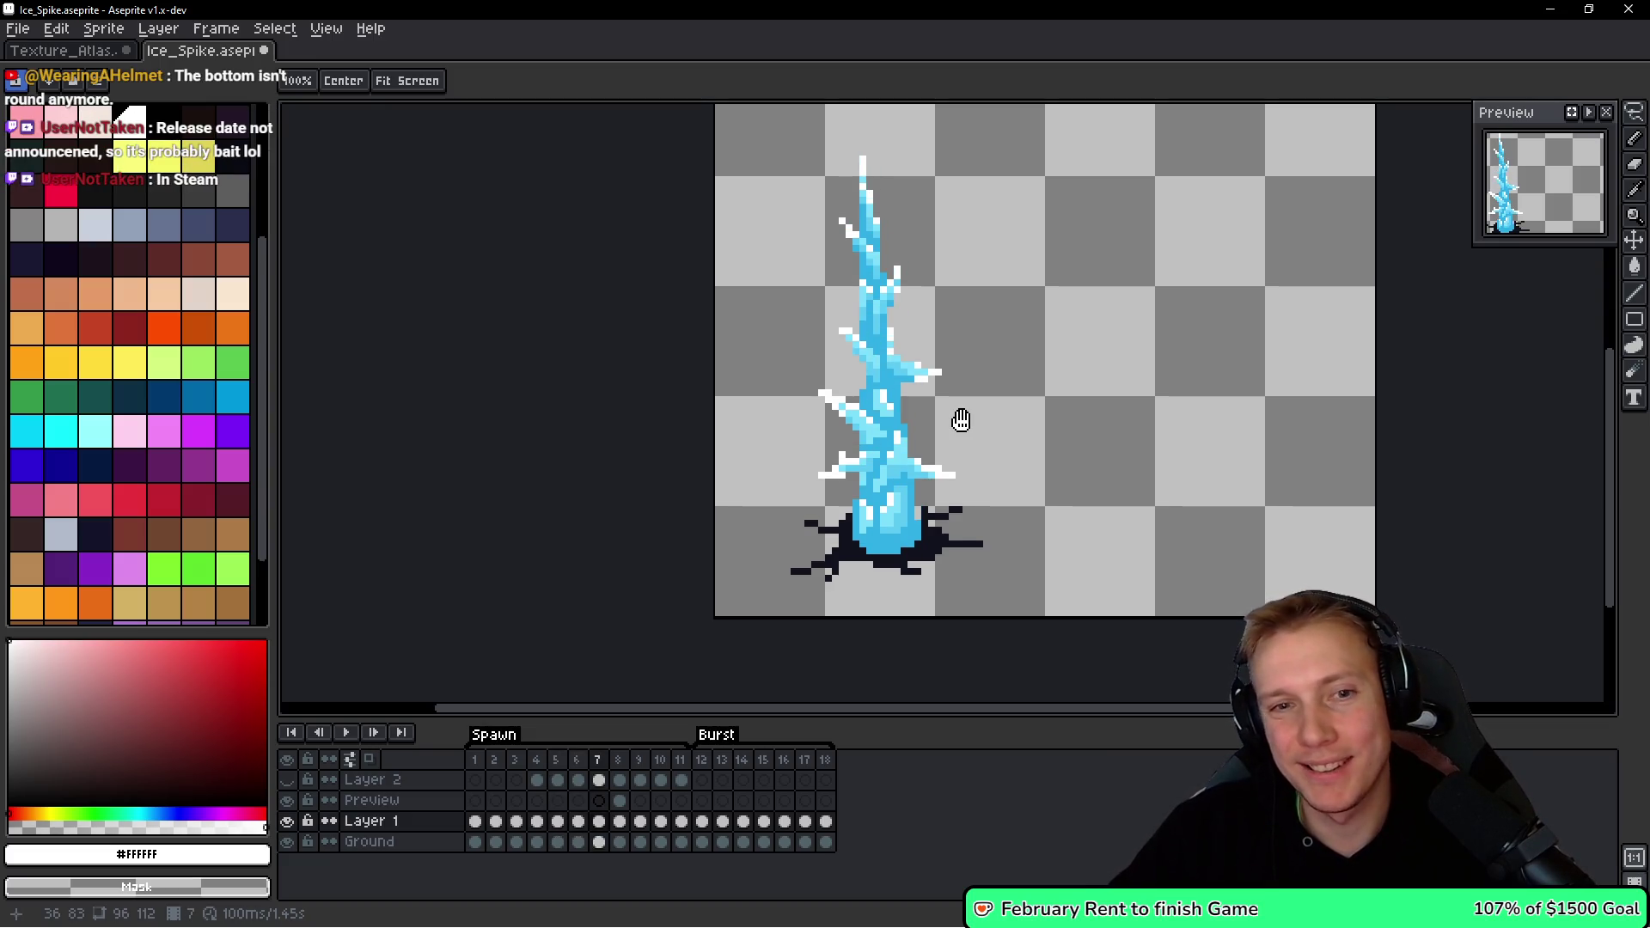
{"action": "key", "text": "Left"}
{"action": "key", "text": "Right"}
{"action": "key", "text": "Right"}
{"action": "key", "text": "Left"}
{"action": "key", "text": "Left"}
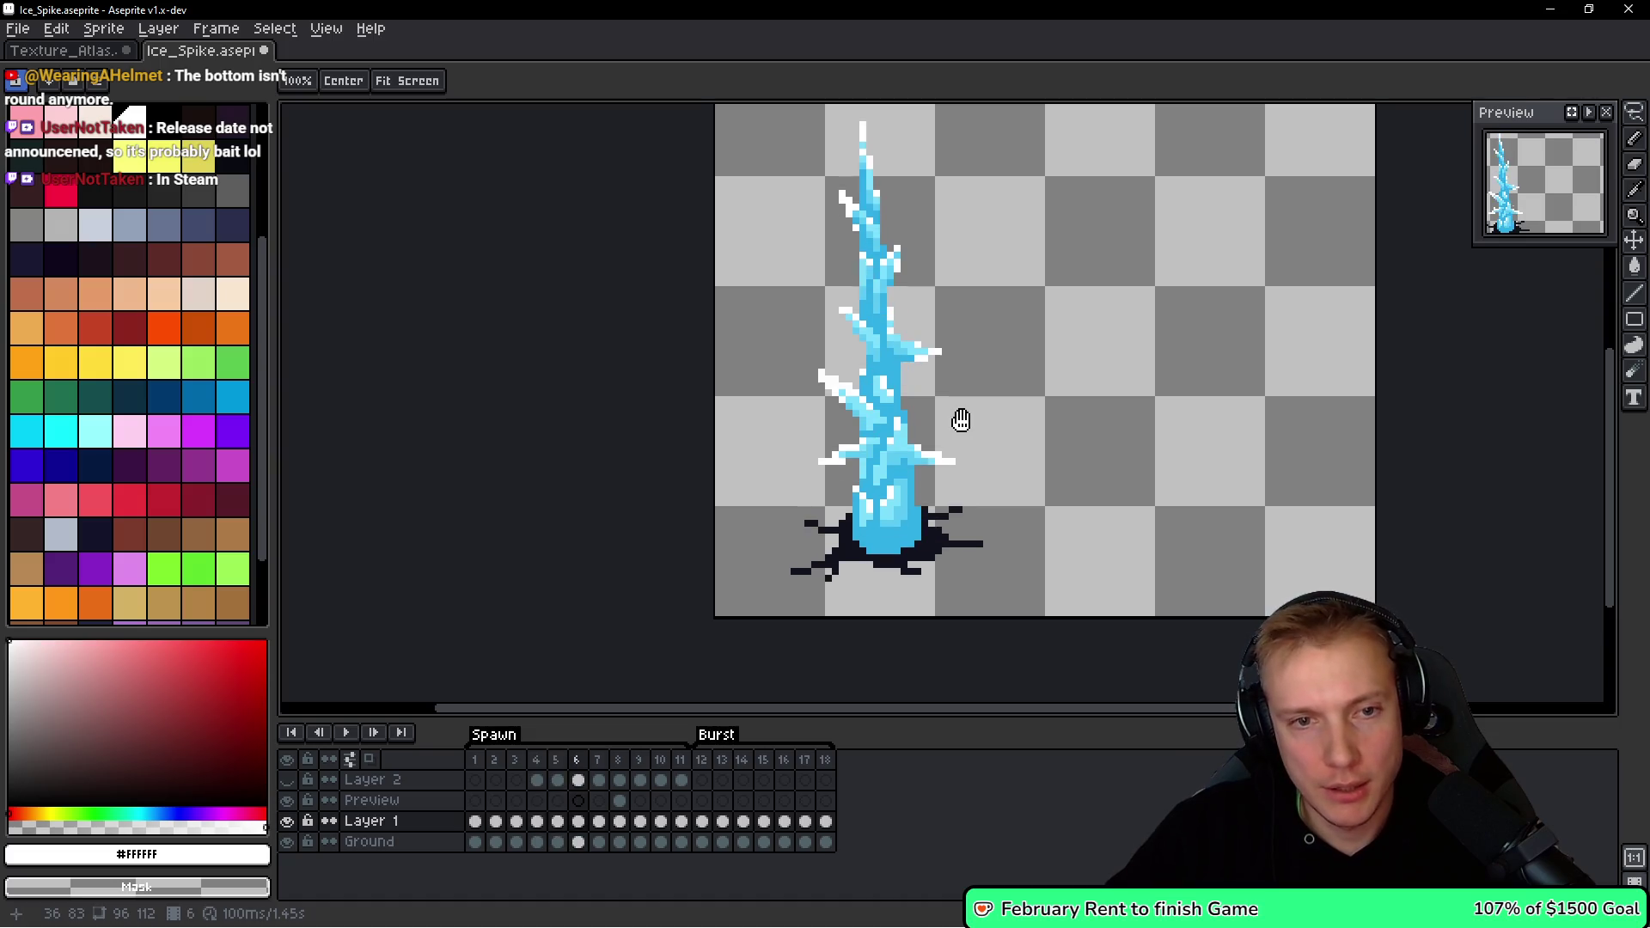
{"action": "key", "text": "Right"}
{"action": "key", "text": "Left"}
Lasso and copy the upper part of the blue ice spike on frame 6.
{"action": "left_click_drag", "start_coordinate": [1001, 338], "coordinate": [992, 449]}
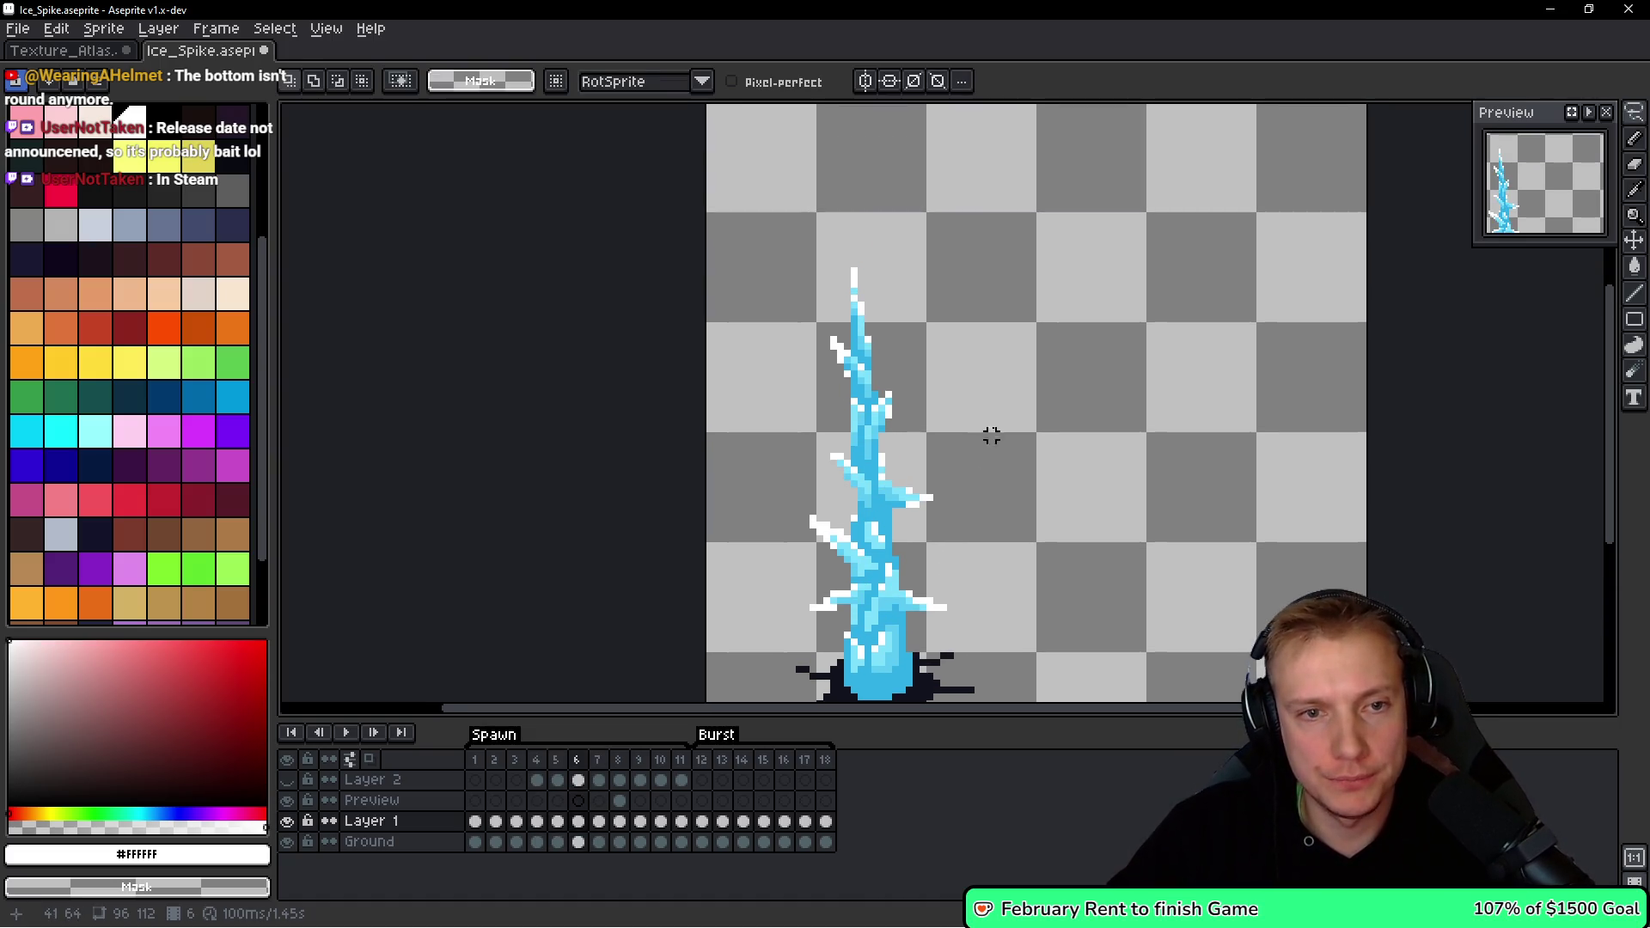
{"action": "left_click_drag", "start_coordinate": [812, 462], "coordinate": [954, 301]}
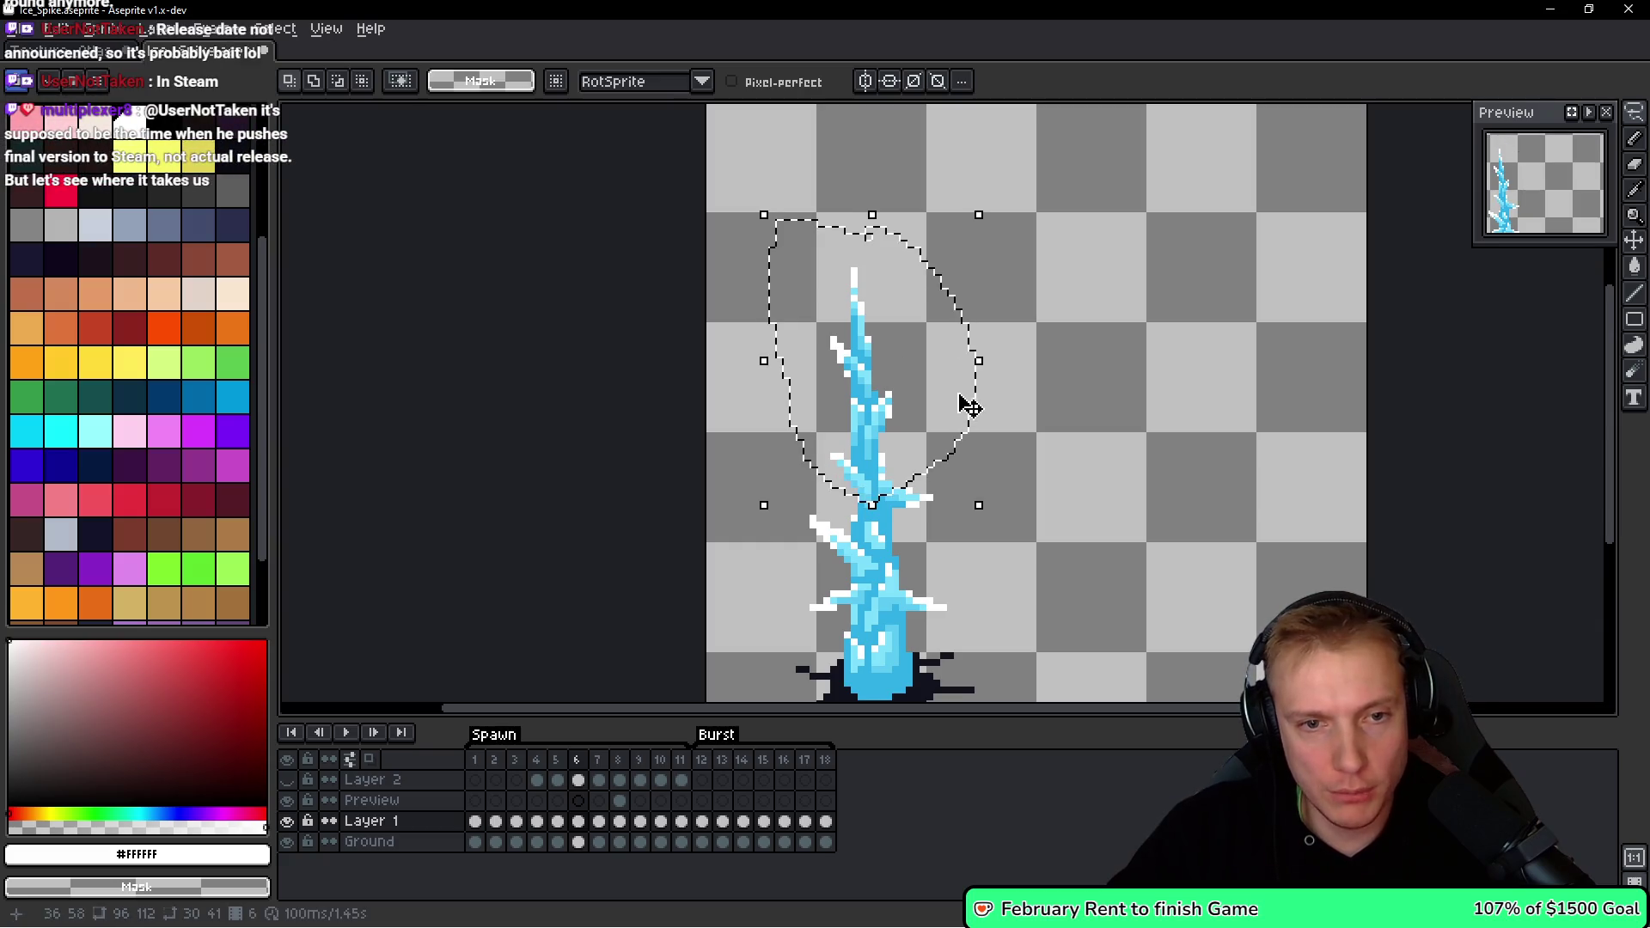
{"action": "key", "text": "ctrl+d"}
{"action": "key", "text": "space"}
{"action": "key", "text": "Left"}
{"action": "key", "text": "Left"}
Try pasting and squashing the spike on frame 4, then cancel and undo it.
{"action": "left_click_drag", "start_coordinate": [1065, 467], "coordinate": [1122, 365]}
{"action": "key", "text": "ctrl+v"}
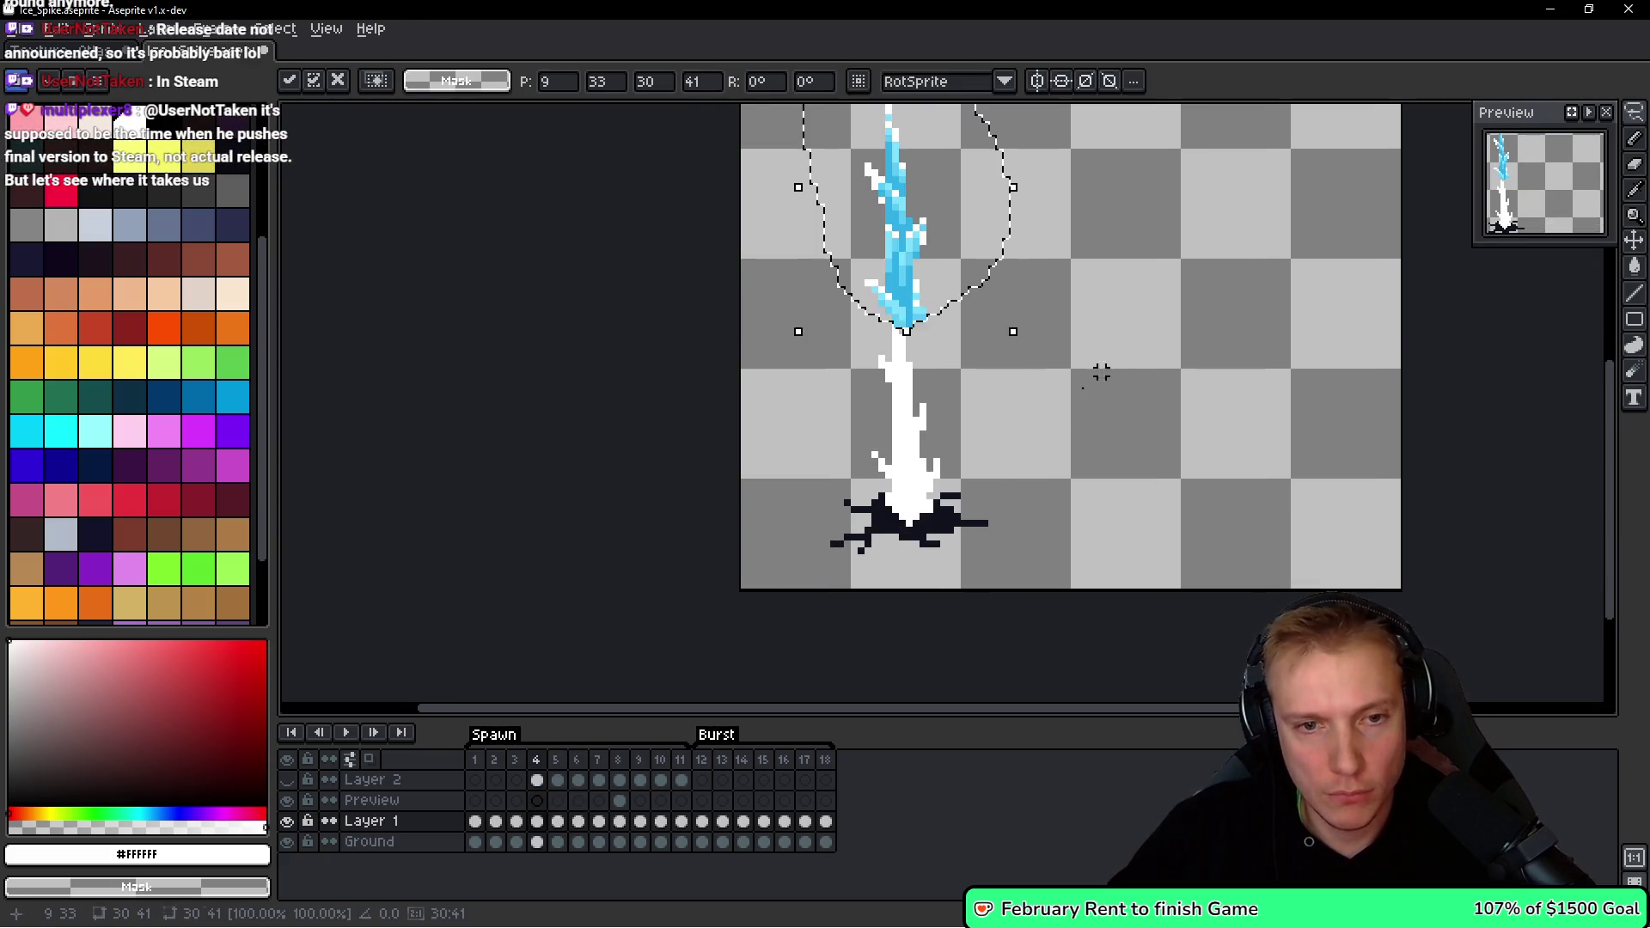
{"action": "mouse_move", "coordinate": [903, 236]}
{"action": "left_mouse_down"}
{"action": "mouse_move", "coordinate": [911, 430]}
{"action": "mouse_move", "coordinate": [1195, 409]}
{"action": "left_mouse_up"}
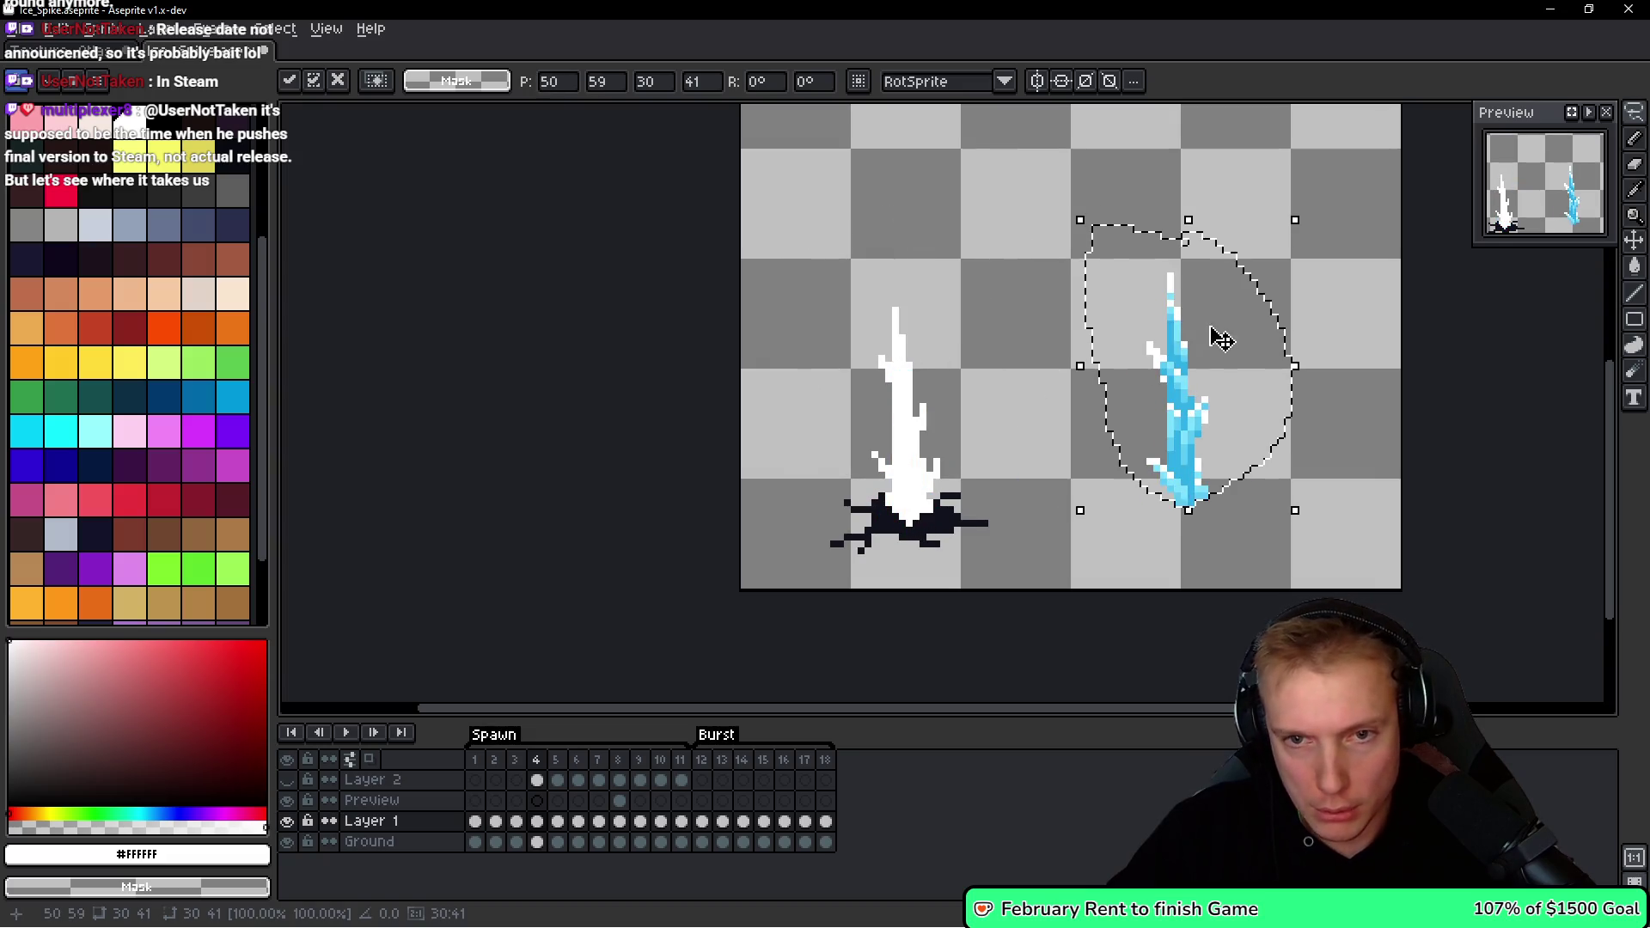
{"action": "scroll", "coordinate": [1210, 234], "scroll_direction": "up", "scroll_amount": 1}
{"action": "left_click_drag", "start_coordinate": [1189, 221], "coordinate": [1203, 290]}
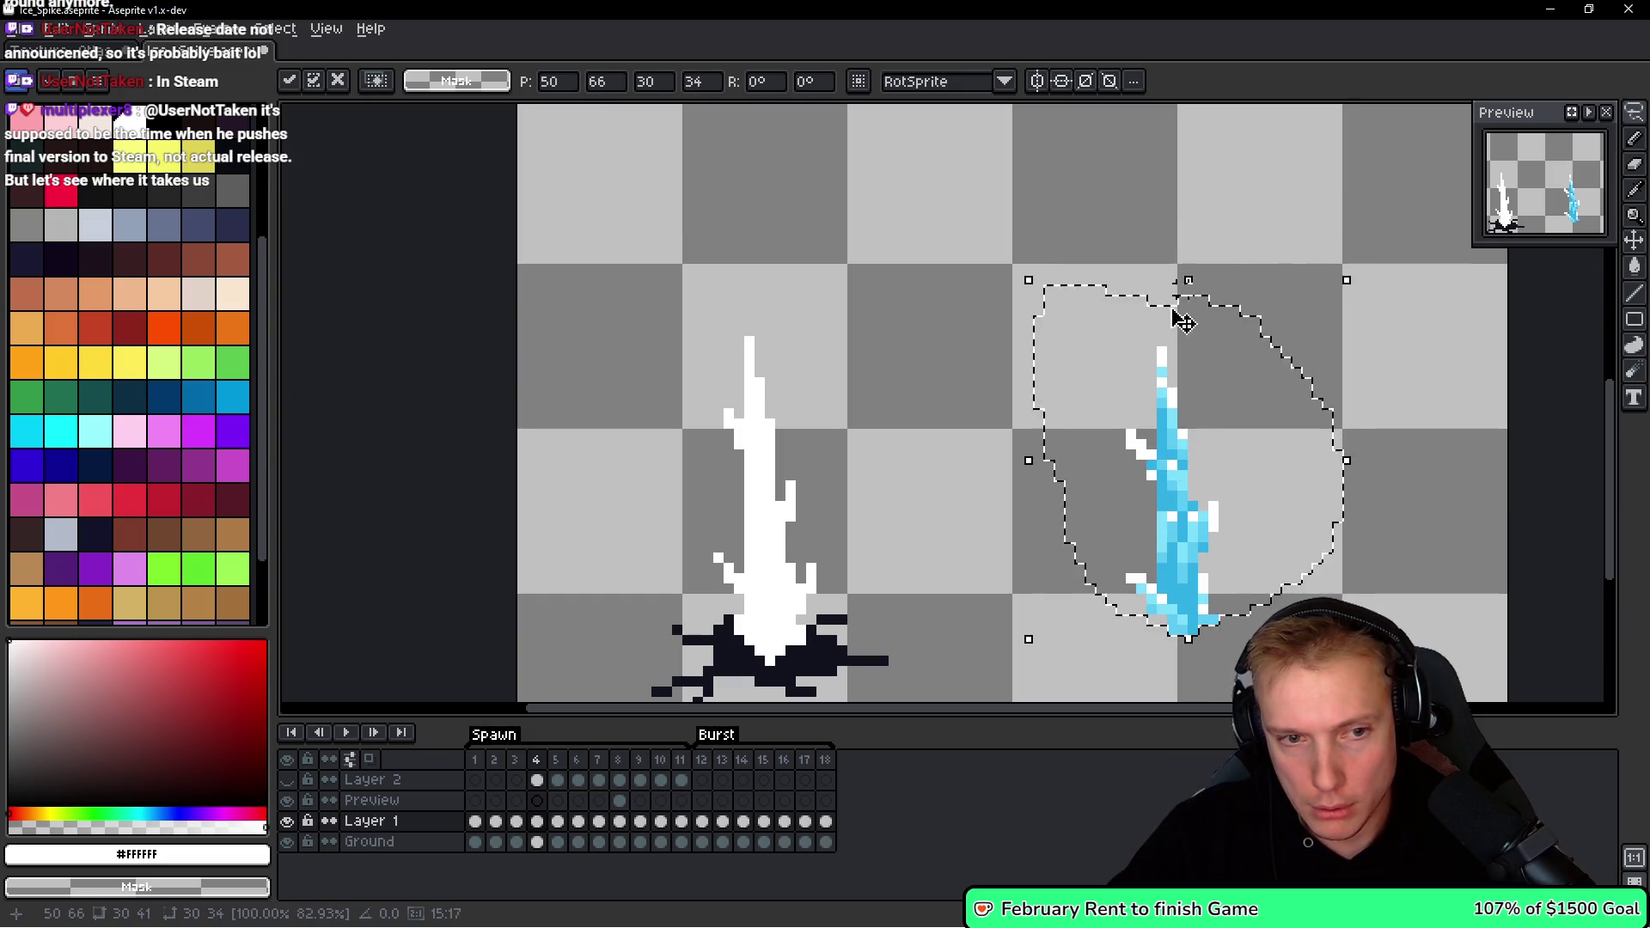
{"action": "scroll", "coordinate": [1204, 344], "scroll_direction": "down", "scroll_amount": 2}
{"action": "mouse_move", "coordinate": [1074, 404]}
{"action": "left_mouse_down"}
{"action": "mouse_move", "coordinate": [1036, 370]}
{"action": "mouse_move", "coordinate": [676, 401]}
{"action": "mouse_move", "coordinate": [895, 431]}
{"action": "mouse_move", "coordinate": [988, 406]}
{"action": "left_mouse_up"}
{"action": "key", "text": "Escape"}
{"action": "key", "text": "ctrl+z"}
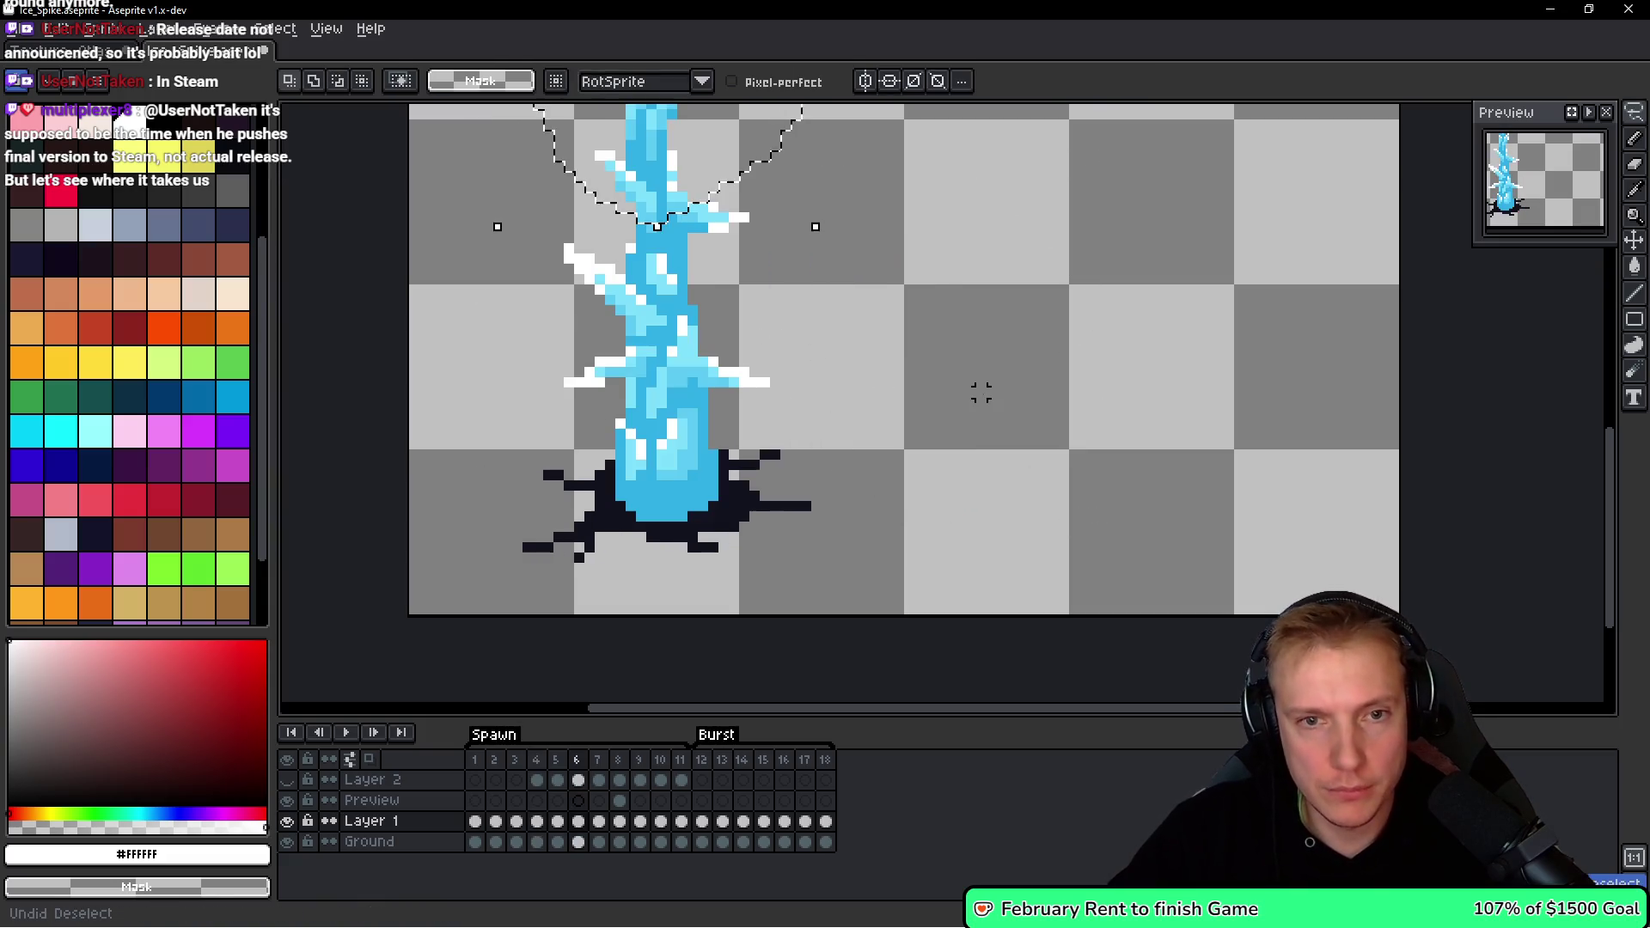
{"action": "key", "text": "ctrl+z"}
{"action": "key", "text": "ctrl+z"}
{"action": "key", "text": "ctrl+z"}
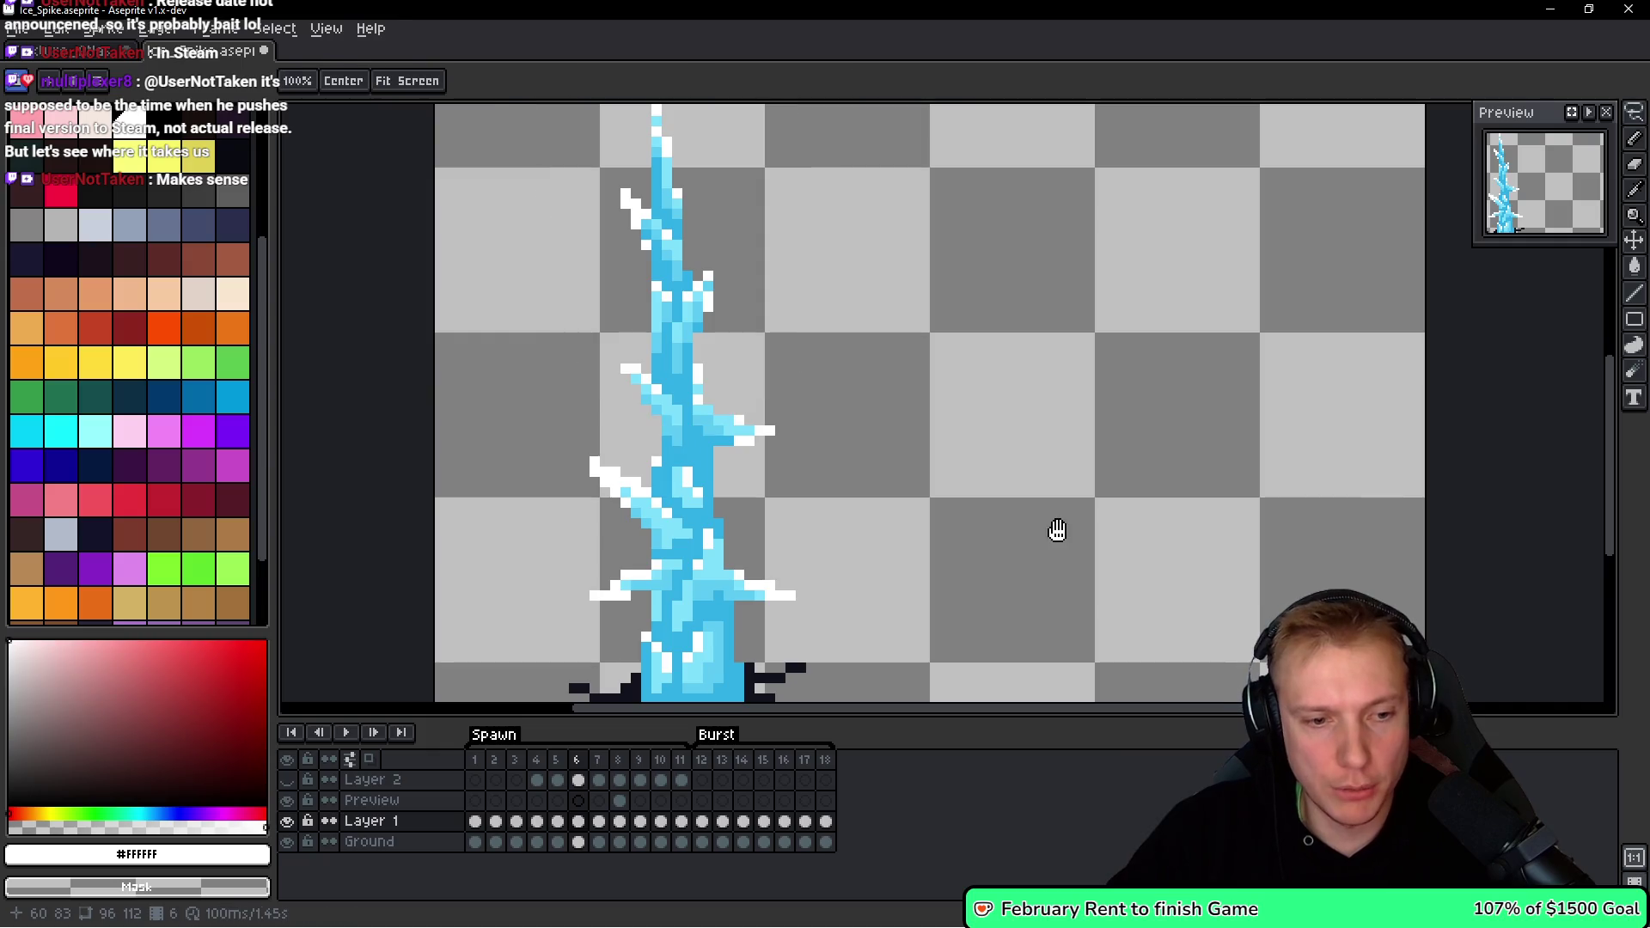
Paste the spike copy on frame 4 beside the white spike, slightly shortened.
{"action": "key", "text": "Left"}
{"action": "scroll", "coordinate": [1049, 527], "scroll_direction": "down", "scroll_amount": 1}
{"action": "key", "text": "ctrl+v"}
{"action": "mouse_move", "coordinate": [729, 244]}
{"action": "left_mouse_down"}
{"action": "mouse_move", "coordinate": [1018, 481]}
{"action": "mouse_move", "coordinate": [907, 490]}
{"action": "left_mouse_up"}
{"action": "left_click_drag", "start_coordinate": [882, 268], "coordinate": [891, 289]}
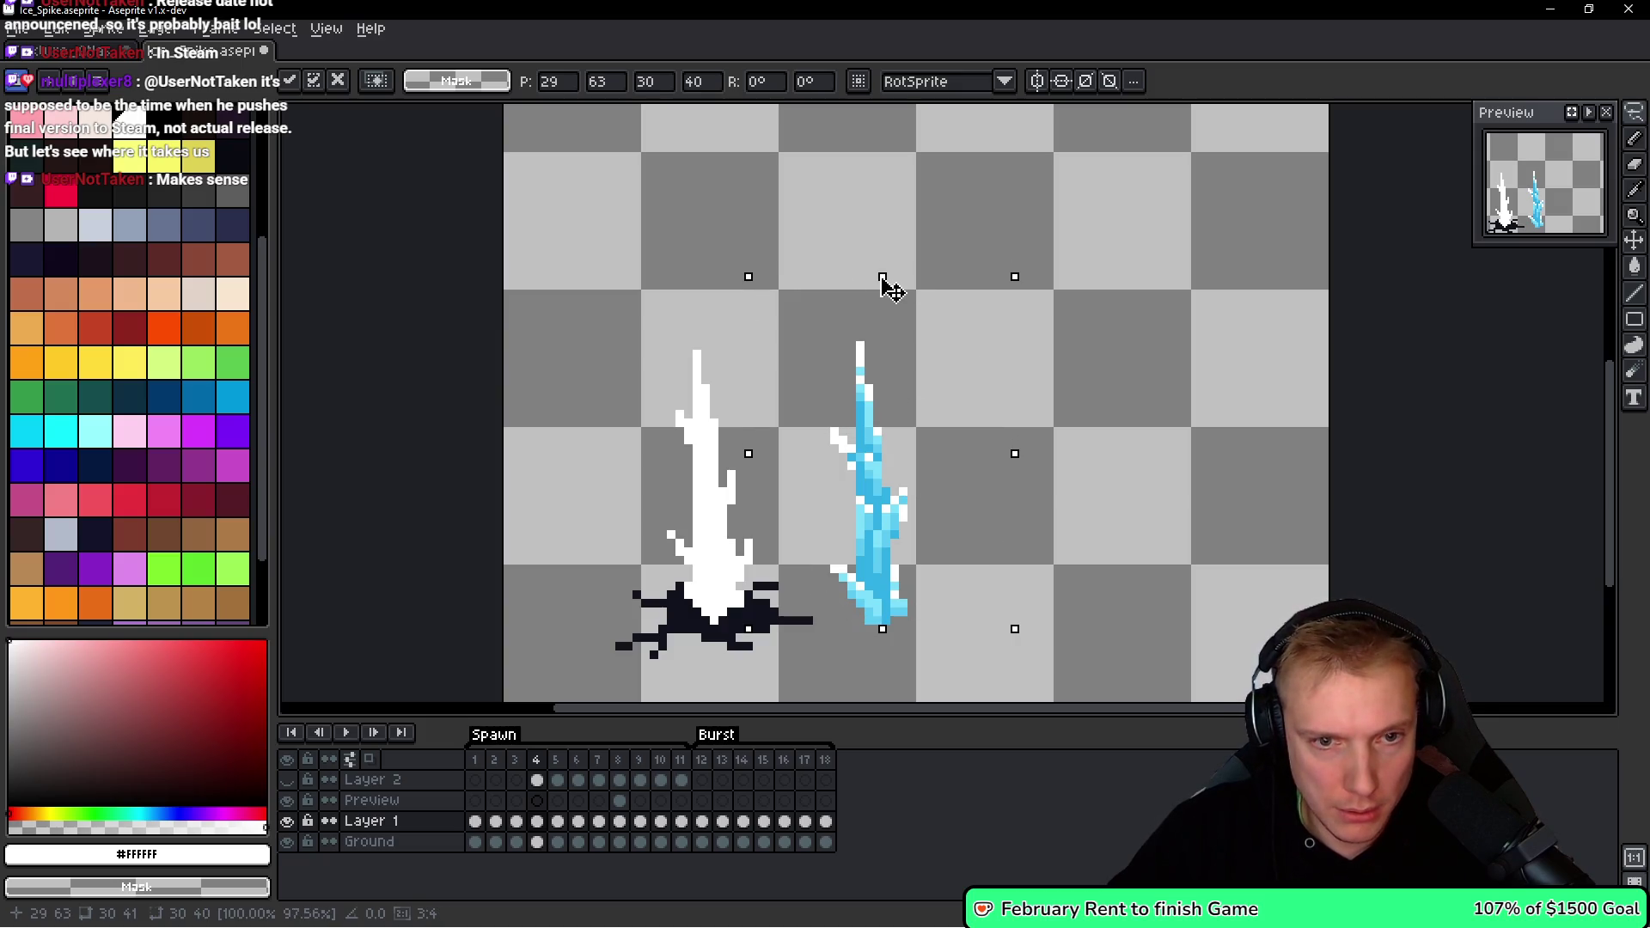
{"action": "key", "text": "Return"}
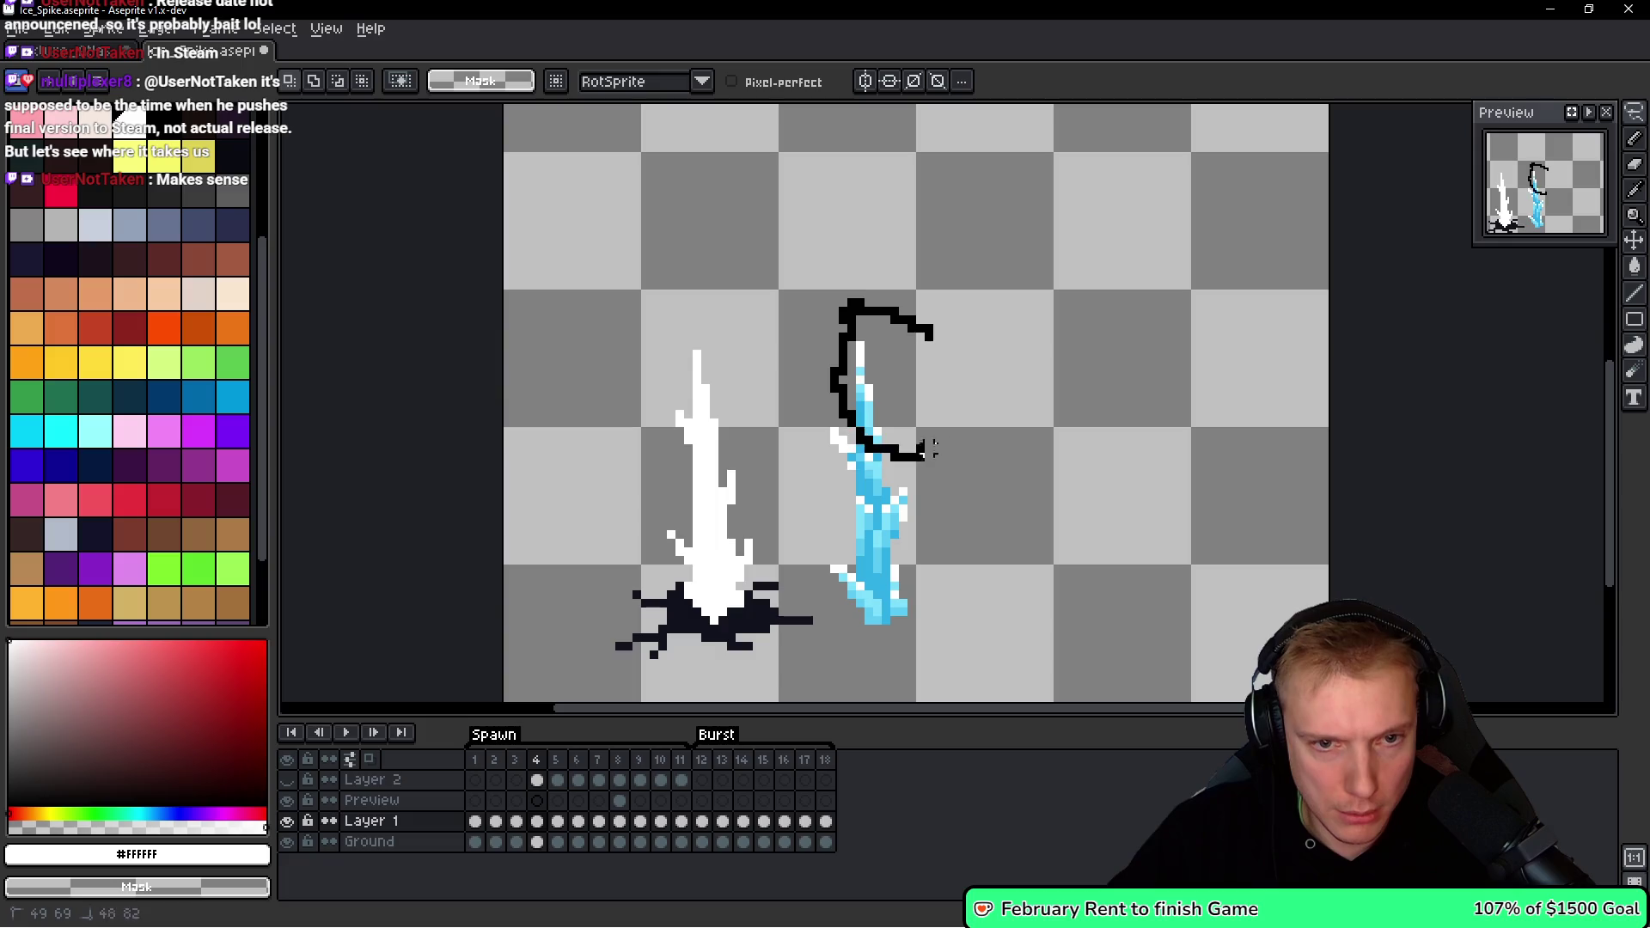
Squash the pasted spike's top shorter and commit the transform.
{"action": "left_click_drag", "start_coordinate": [907, 456], "coordinate": [909, 457]}
{"action": "left_click_drag", "start_coordinate": [895, 258], "coordinate": [898, 297]}
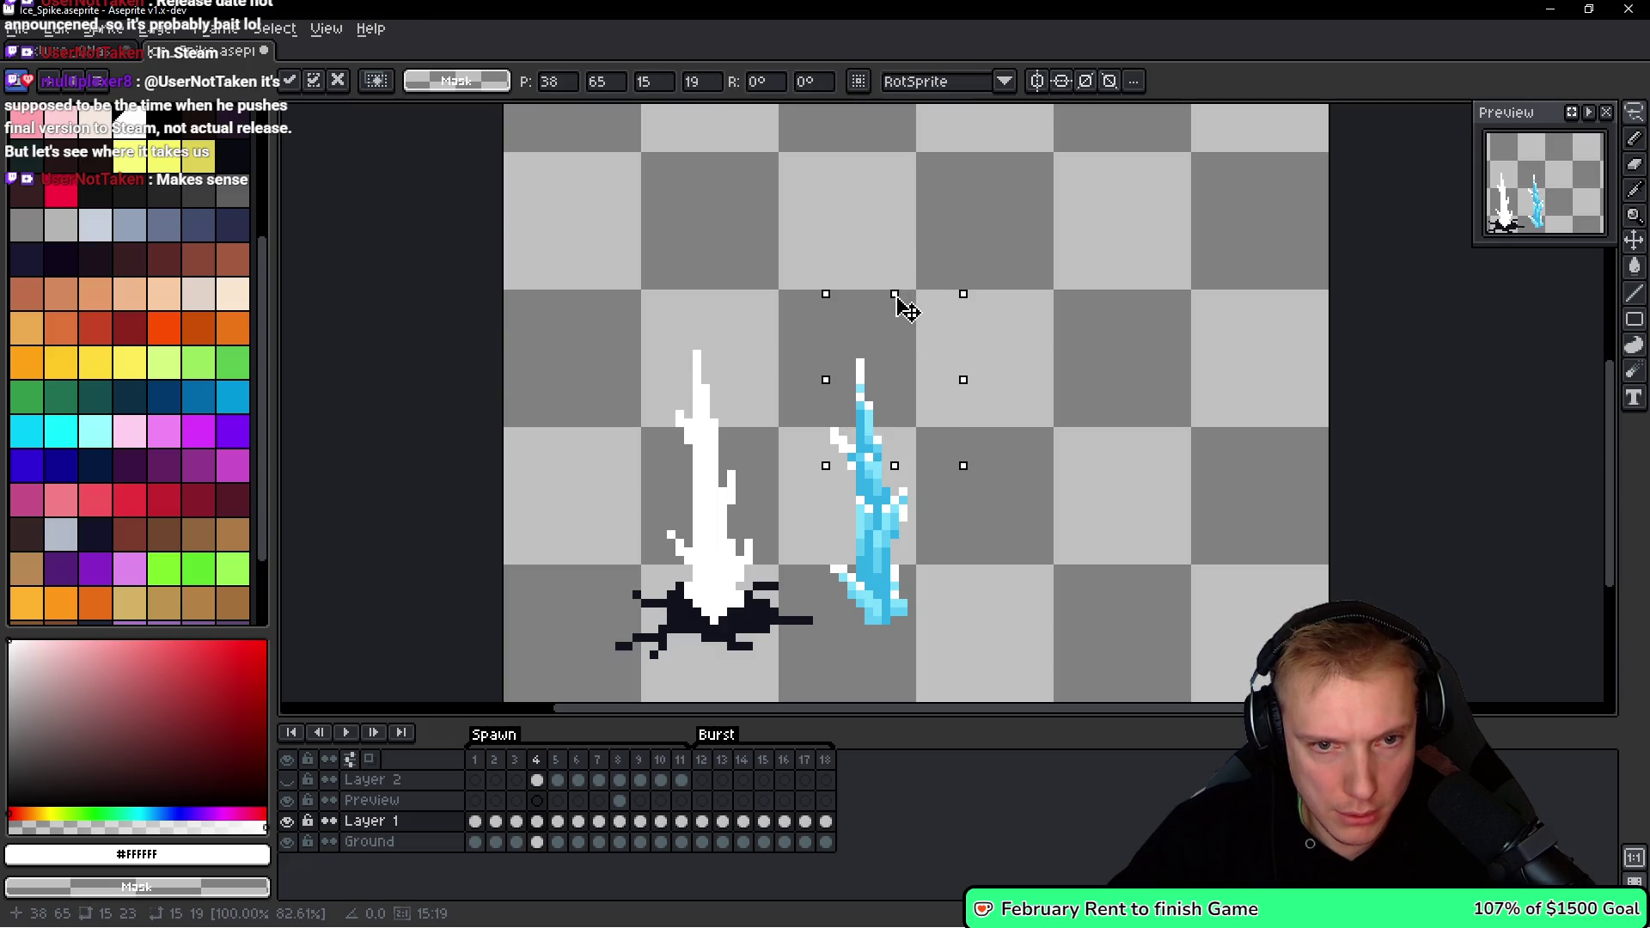
{"action": "key", "text": "Return"}
{"action": "key", "text": "ctrl+d"}
{"action": "key", "text": "b"}
{"action": "scroll", "coordinate": [932, 335], "scroll_direction": "down", "scroll_amount": 1}
Sample the light blue and mid blue #5bcaf2 from the spike.
{"action": "scroll", "coordinate": [939, 348], "scroll_direction": "up", "scroll_amount": 1}
{"action": "scroll", "coordinate": [894, 464], "scroll_direction": "up", "scroll_amount": 3}
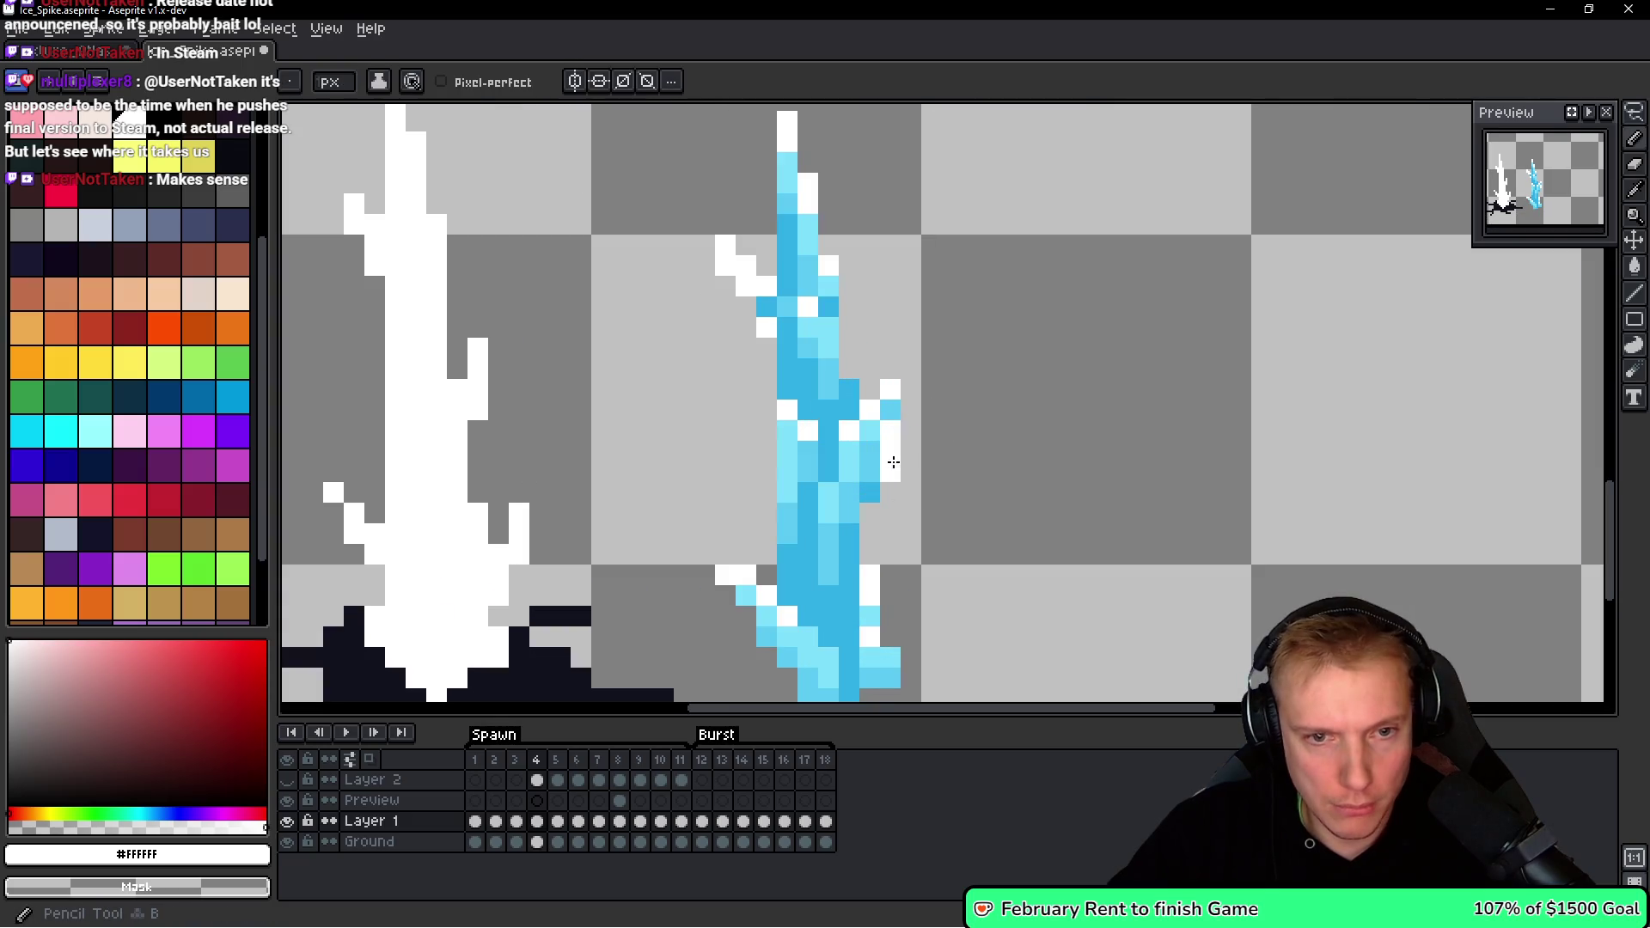
{"action": "key", "text": "i"}
{"action": "left_click", "coordinate": [885, 411]}
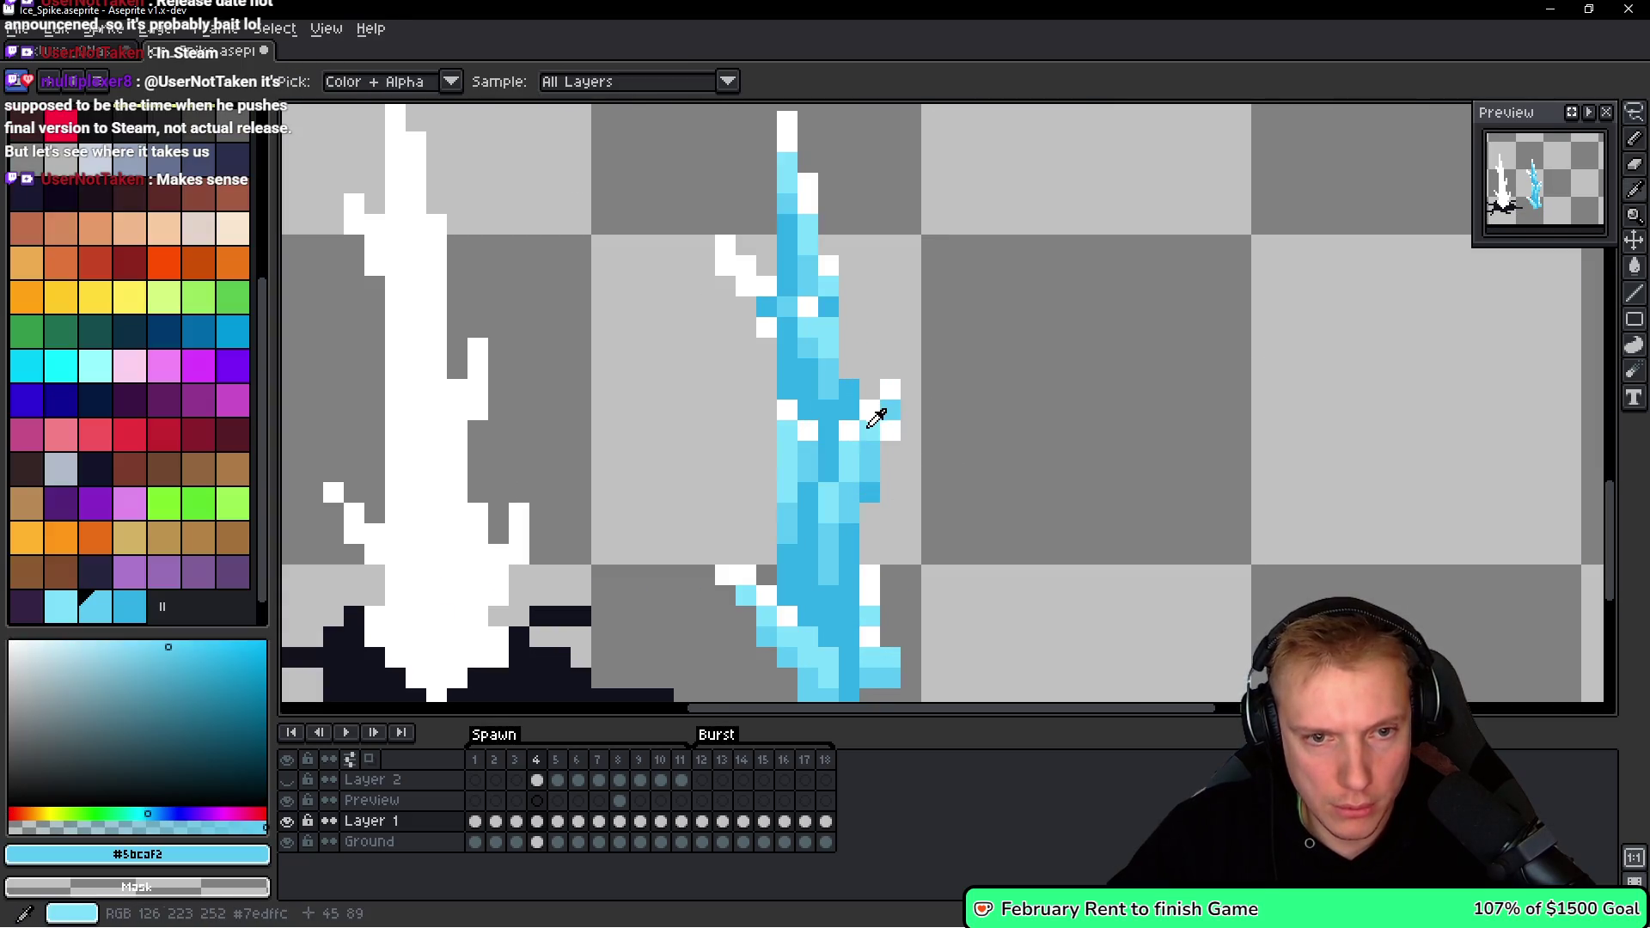
{"action": "left_click", "coordinate": [879, 422], "text": "alt"}
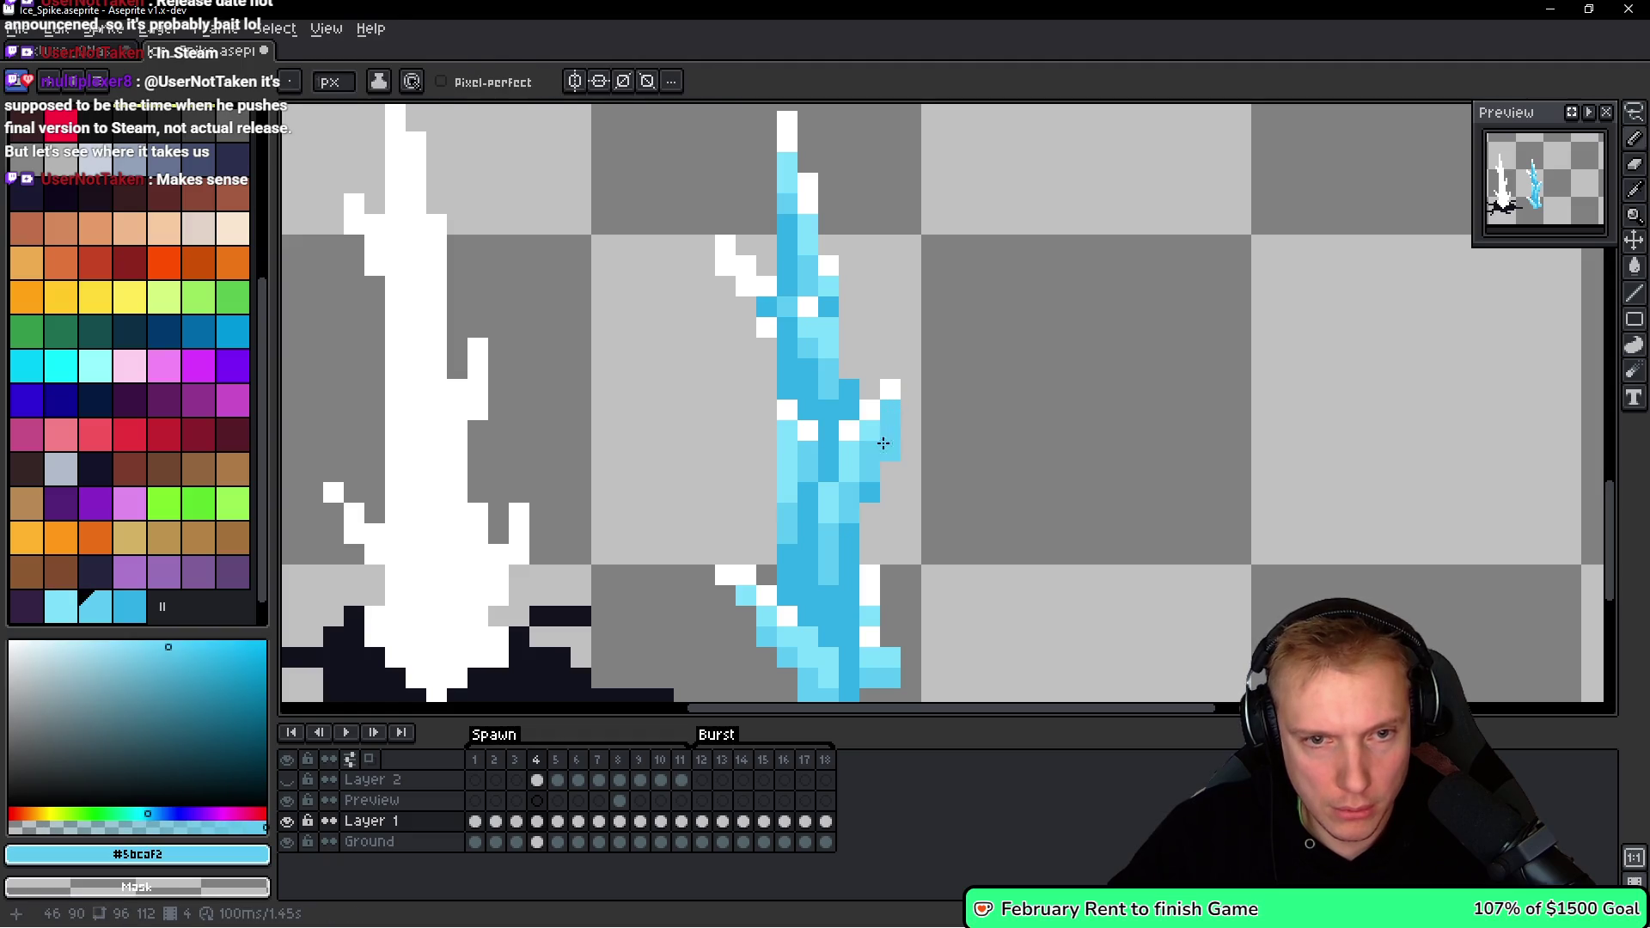
{"action": "scroll", "coordinate": [936, 468], "scroll_direction": "down", "scroll_amount": 5}
{"action": "scroll", "coordinate": [936, 469], "scroll_direction": "up", "scroll_amount": 1}
Freehand-select the blue spike and nudge it into position.
{"action": "key", "text": "q"}
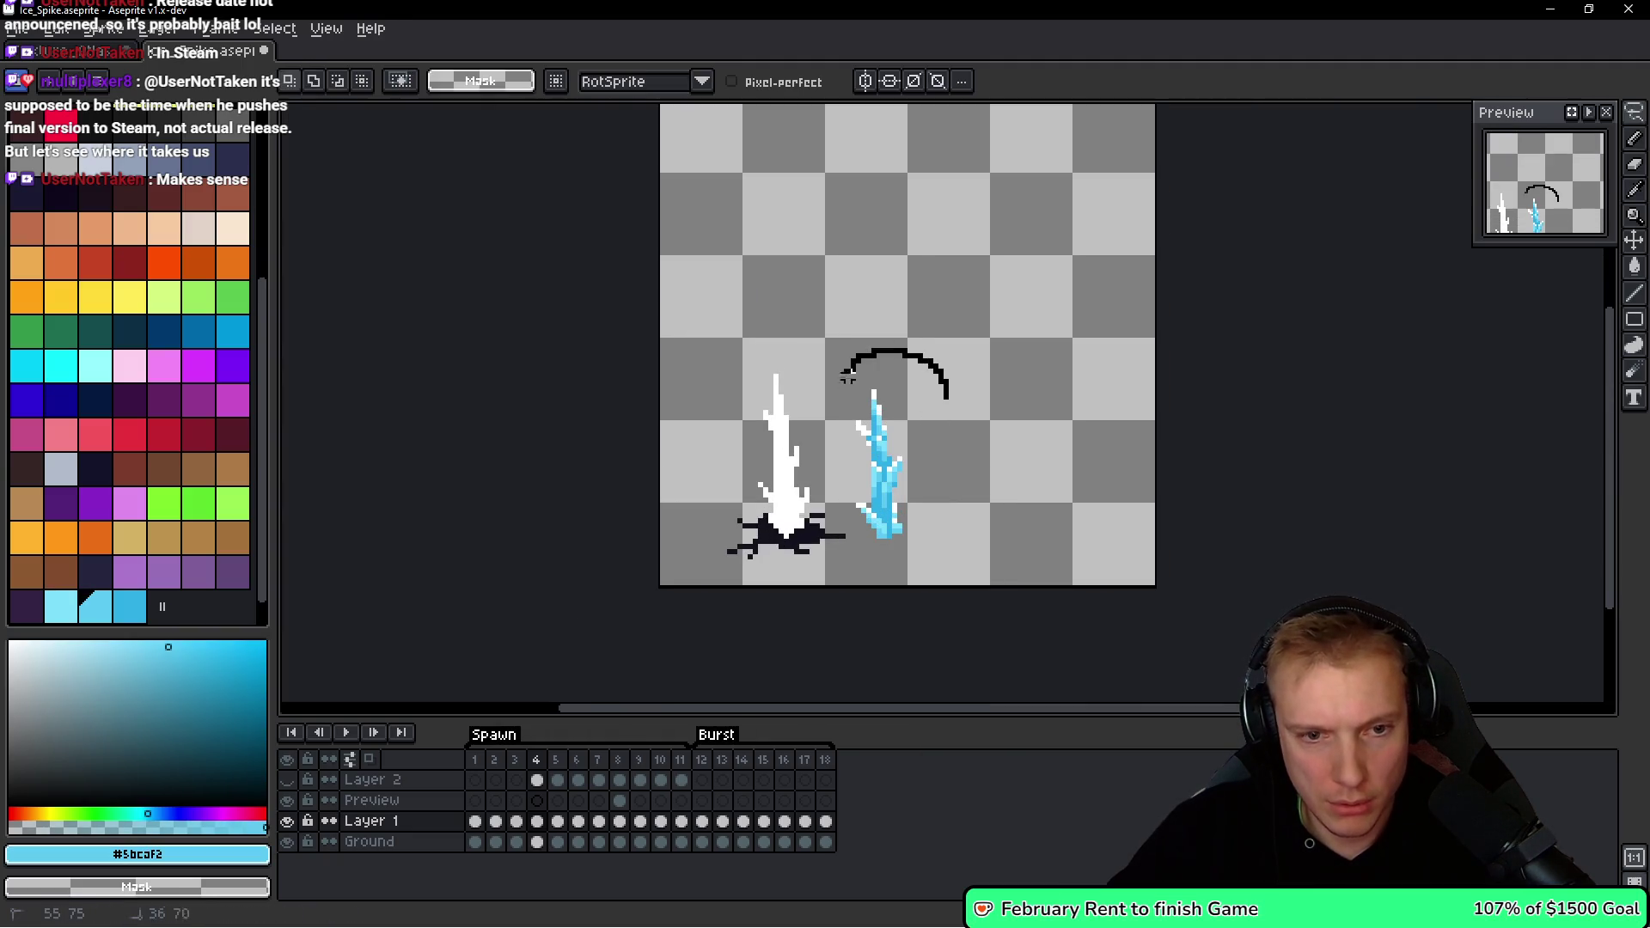
{"action": "scroll", "coordinate": [885, 508], "scroll_direction": "up", "scroll_amount": 2}
{"action": "mouse_move", "coordinate": [977, 532]}
{"action": "left_mouse_down"}
{"action": "mouse_move", "coordinate": [726, 497]}
{"action": "mouse_move", "coordinate": [973, 498]}
{"action": "left_mouse_up"}
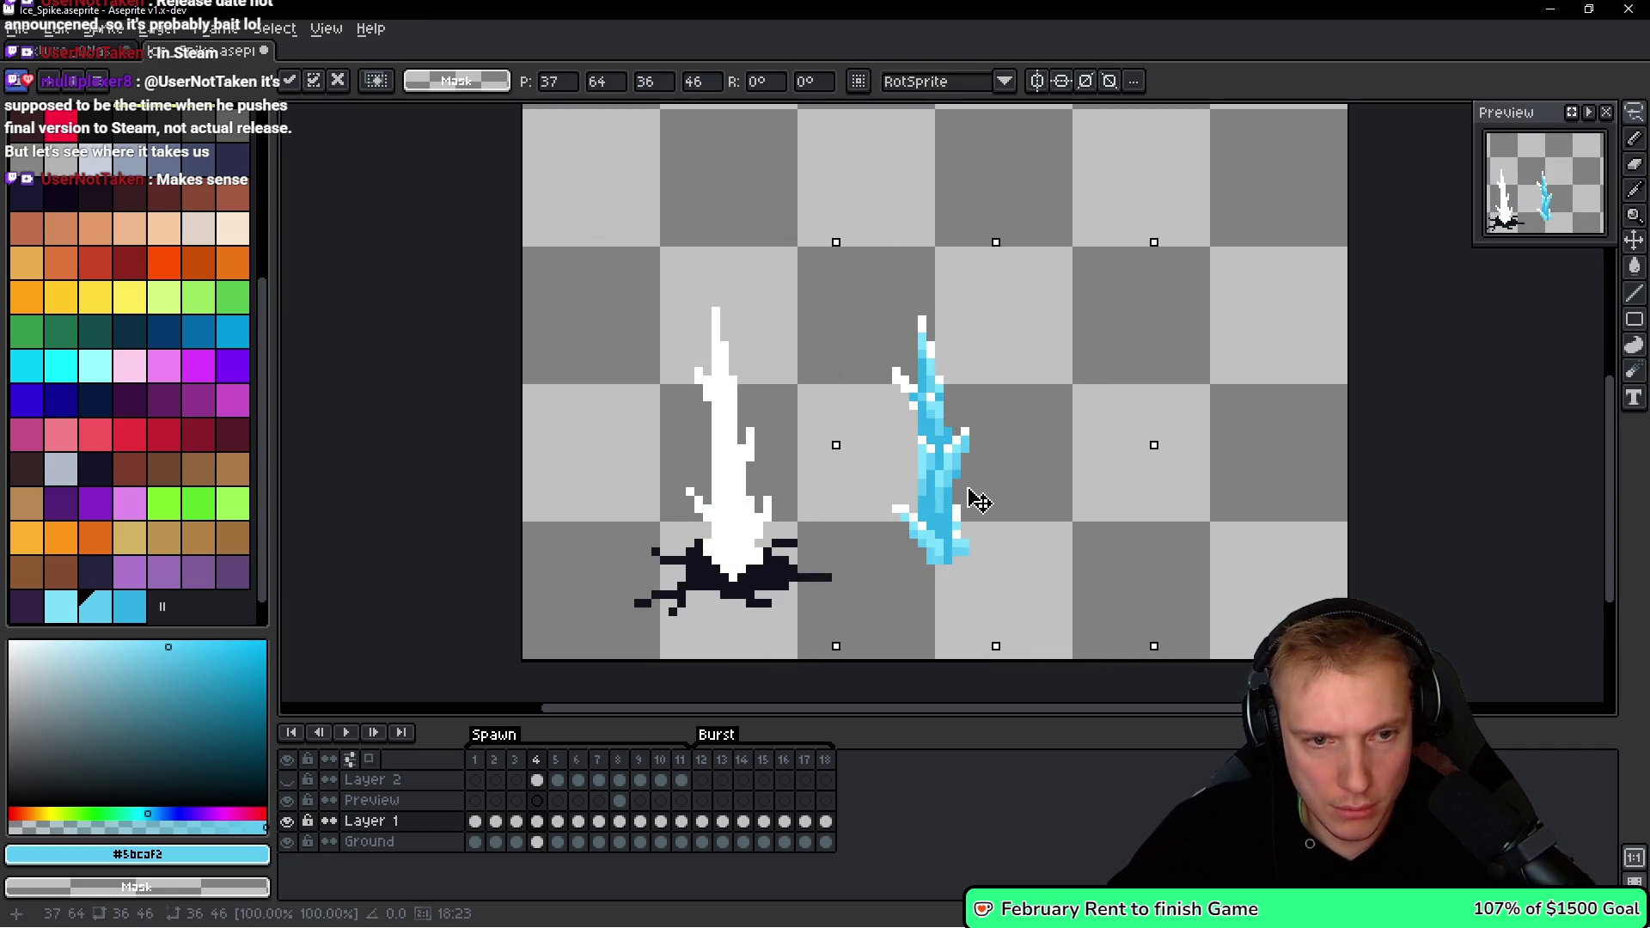
{"action": "key", "text": "Return"}
Delete the white spike and move the blue spike into the ground hole.
{"action": "mouse_move", "coordinate": [777, 330]}
{"action": "left_mouse_down"}
{"action": "mouse_move", "coordinate": [666, 251]}
{"action": "mouse_move", "coordinate": [870, 496]}
{"action": "left_mouse_up"}
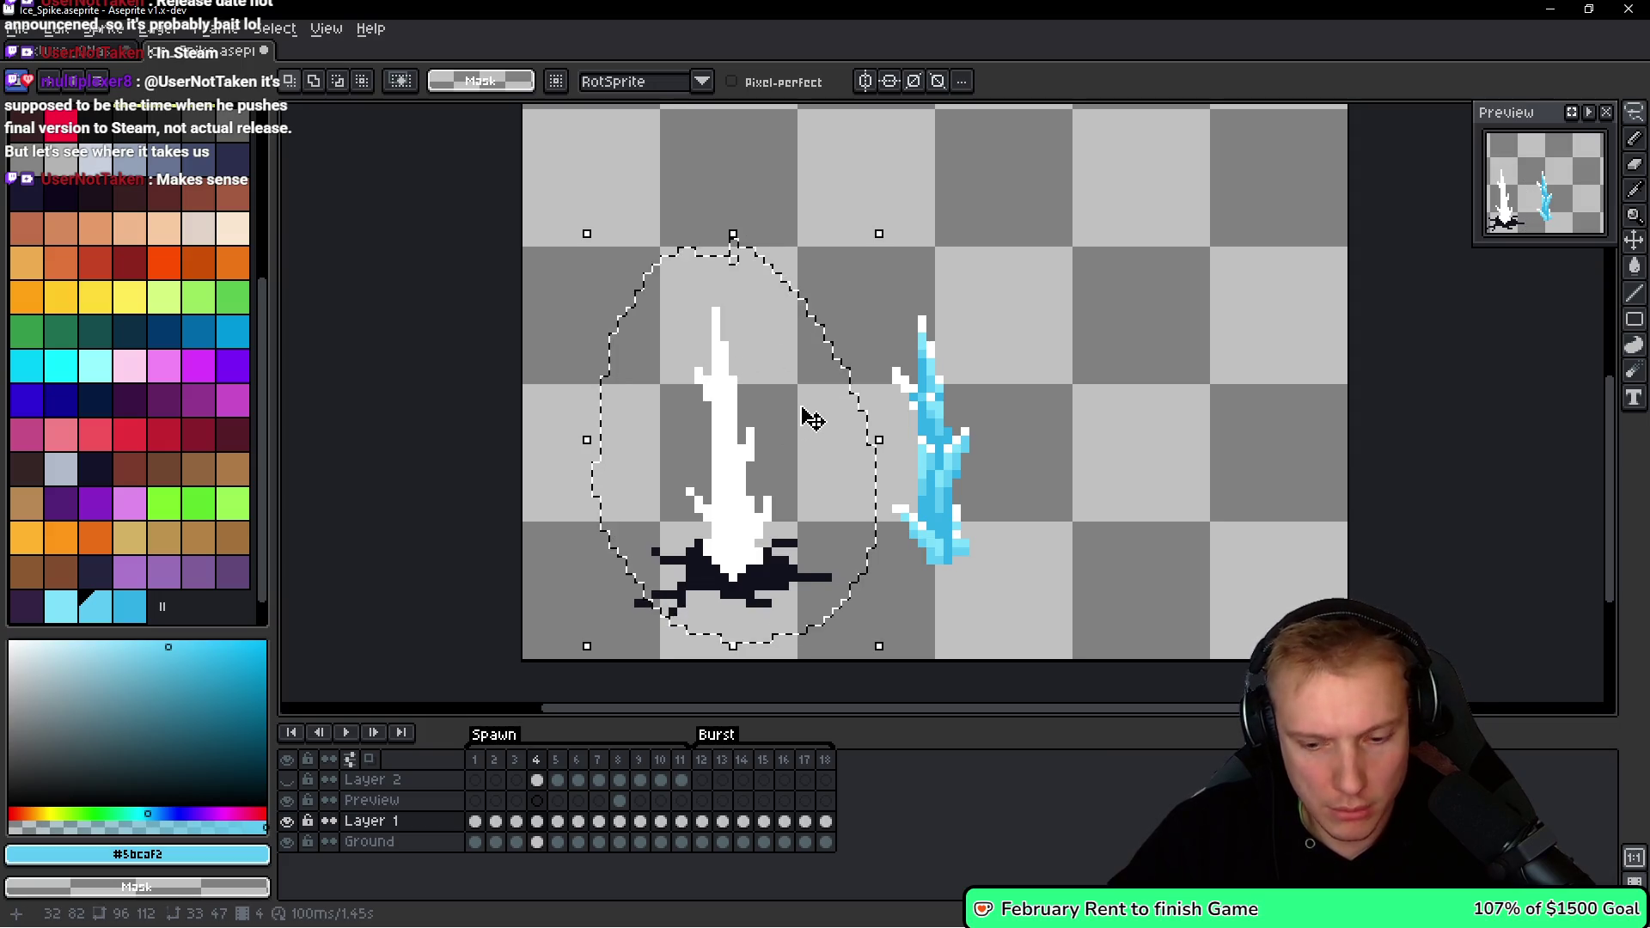
{"action": "key", "text": "Delete"}
{"action": "mouse_move", "coordinate": [1121, 331]}
{"action": "left_mouse_down"}
{"action": "mouse_move", "coordinate": [910, 667]}
{"action": "mouse_move", "coordinate": [1117, 515]}
{"action": "left_mouse_up"}
{"action": "mouse_move", "coordinate": [962, 526]}
{"action": "left_mouse_down"}
{"action": "mouse_move", "coordinate": [885, 493]}
{"action": "mouse_move", "coordinate": [799, 541]}
{"action": "left_mouse_up"}
{"action": "key", "text": "Return"}
{"action": "key", "text": "ctrl+d"}
Pencil darker blue #30afe6 pixels at the spike's base.
{"action": "key", "text": "b"}
{"action": "scroll", "coordinate": [739, 587], "scroll_direction": "up", "scroll_amount": 2}
{"action": "scroll", "coordinate": [761, 578], "scroll_direction": "up", "scroll_amount": 1}
{"action": "scroll", "coordinate": [760, 578], "scroll_direction": "down", "scroll_amount": 1}
{"action": "left_click", "coordinate": [662, 544], "text": "alt"}
{"action": "left_click", "coordinate": [678, 600]}
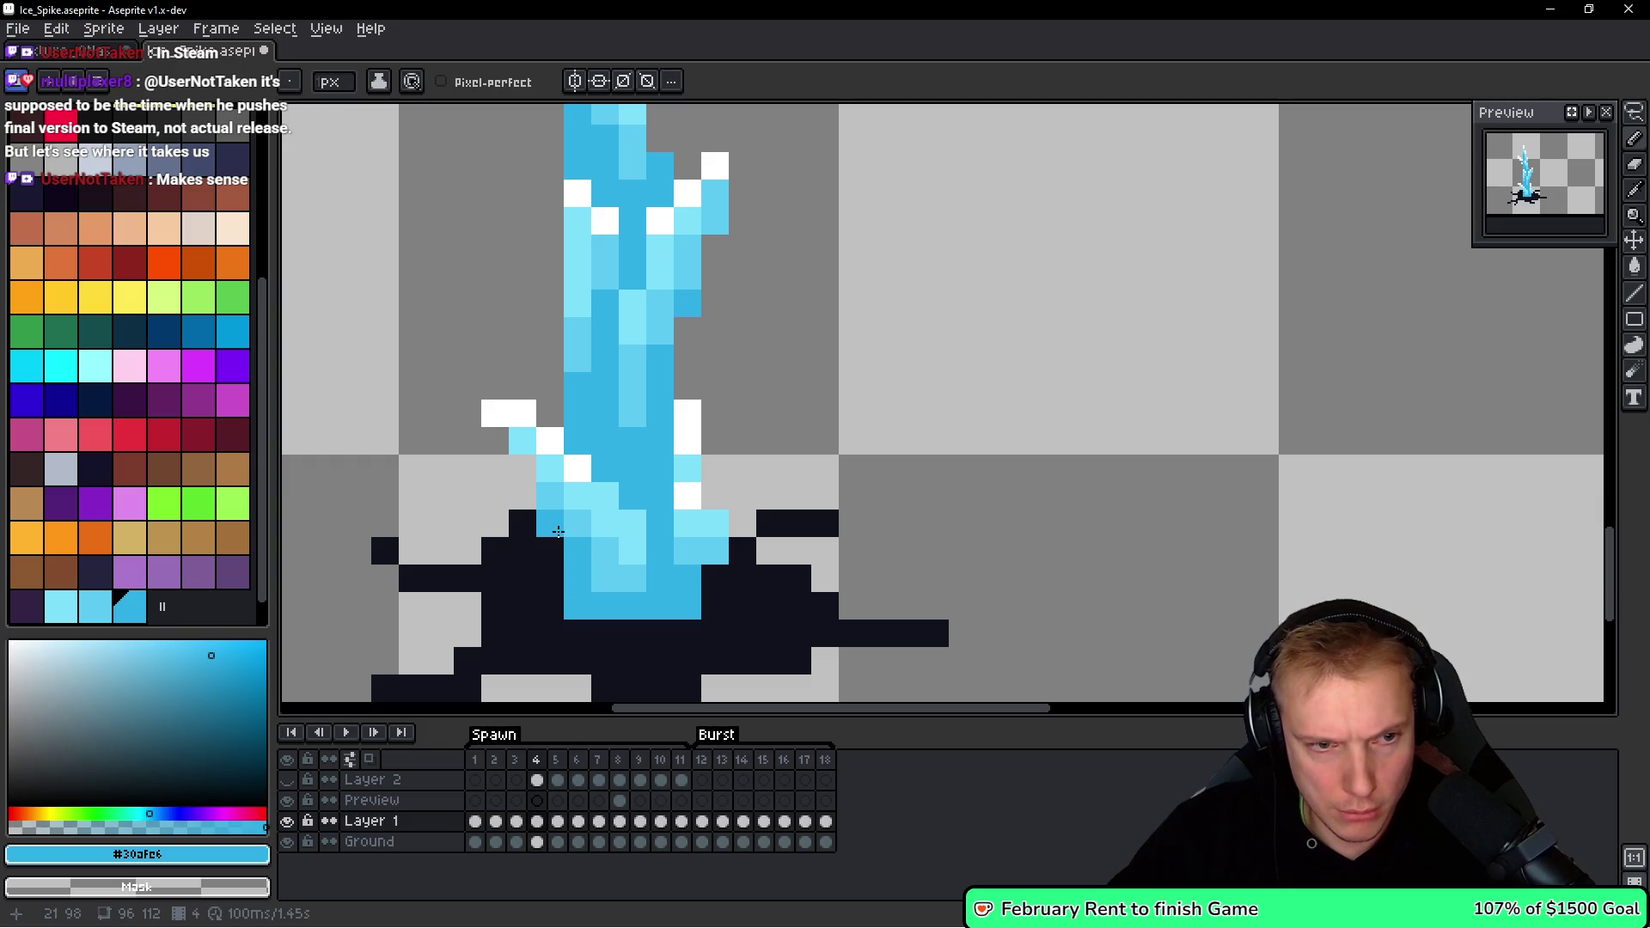
{"action": "left_click", "coordinate": [702, 577]}
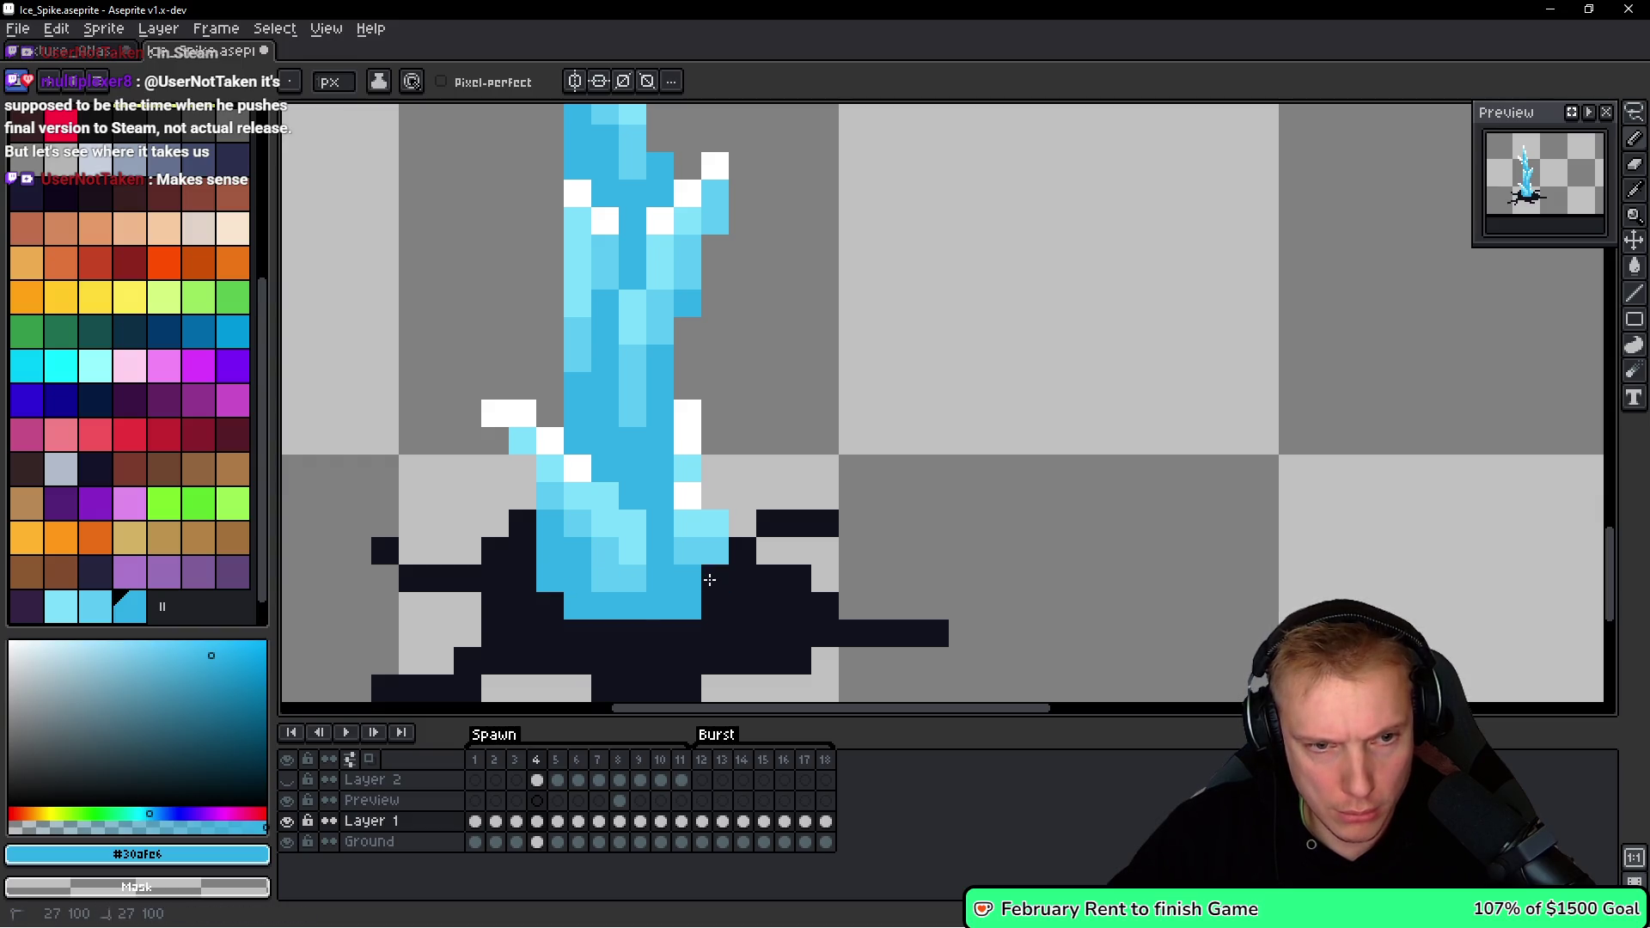
{"action": "scroll", "coordinate": [702, 577], "scroll_direction": "down", "scroll_amount": 2}
Flip between frames to preview the spike growth, ending on frame 3.
{"action": "key", "text": "h"}
{"action": "key", "text": "Right"}
{"action": "key", "text": "Left"}
{"action": "key", "text": "Right"}
{"action": "key", "text": "Left"}
{"action": "key", "text": "Right"}
{"action": "key", "text": "Left"}
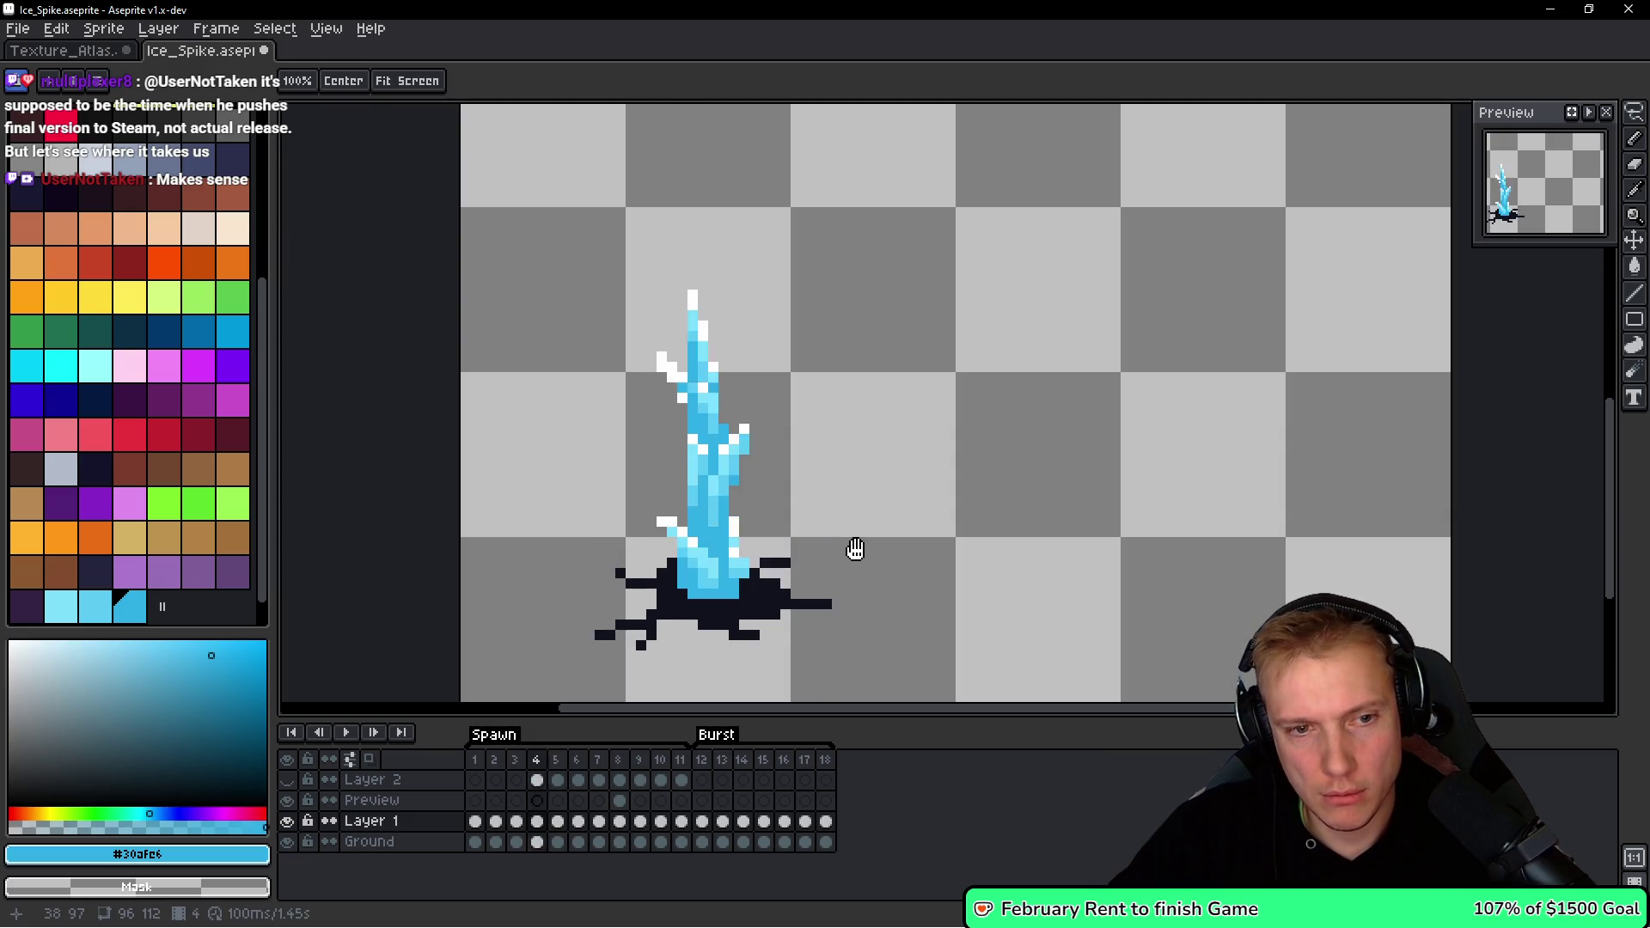
{"action": "key", "text": "Left"}
{"action": "key", "text": "b"}
{"action": "scroll", "coordinate": [802, 560], "scroll_direction": "down", "scroll_amount": 1}
{"action": "scroll", "coordinate": [802, 560], "scroll_direction": "up", "scroll_amount": 4}
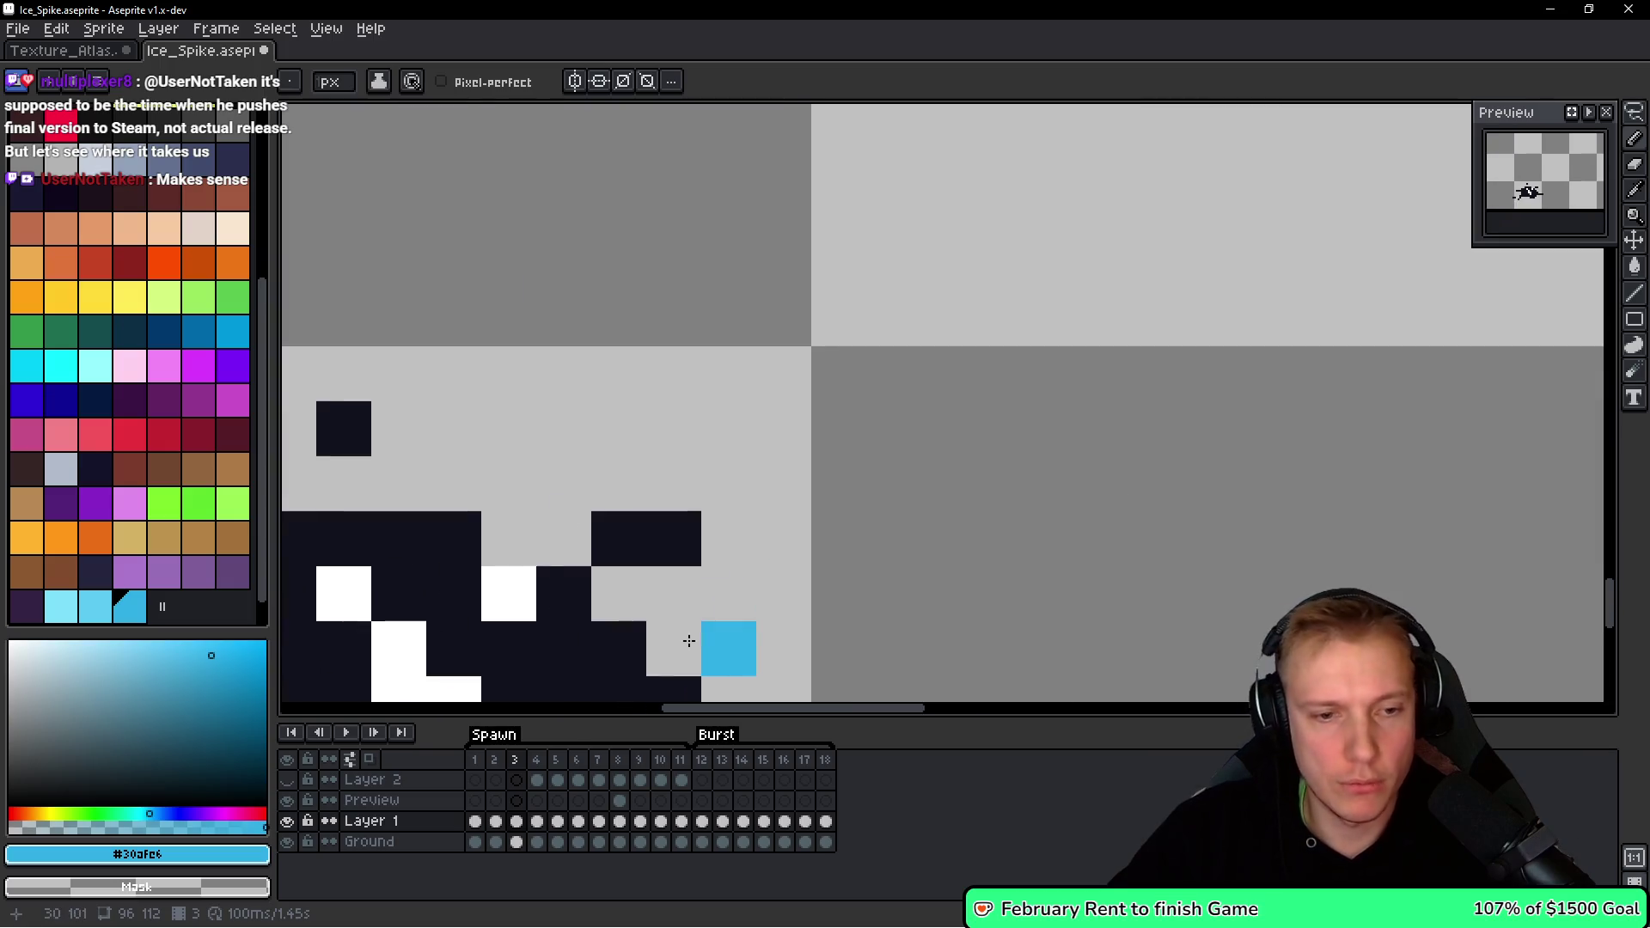
Paint blue ice into the dark ground hole on frame 3.
{"action": "mouse_move", "coordinate": [744, 480]}
{"action": "left_mouse_down"}
{"action": "mouse_move", "coordinate": [698, 467]}
{"action": "mouse_move", "coordinate": [698, 412]}
{"action": "mouse_move", "coordinate": [797, 530]}
{"action": "left_mouse_up"}
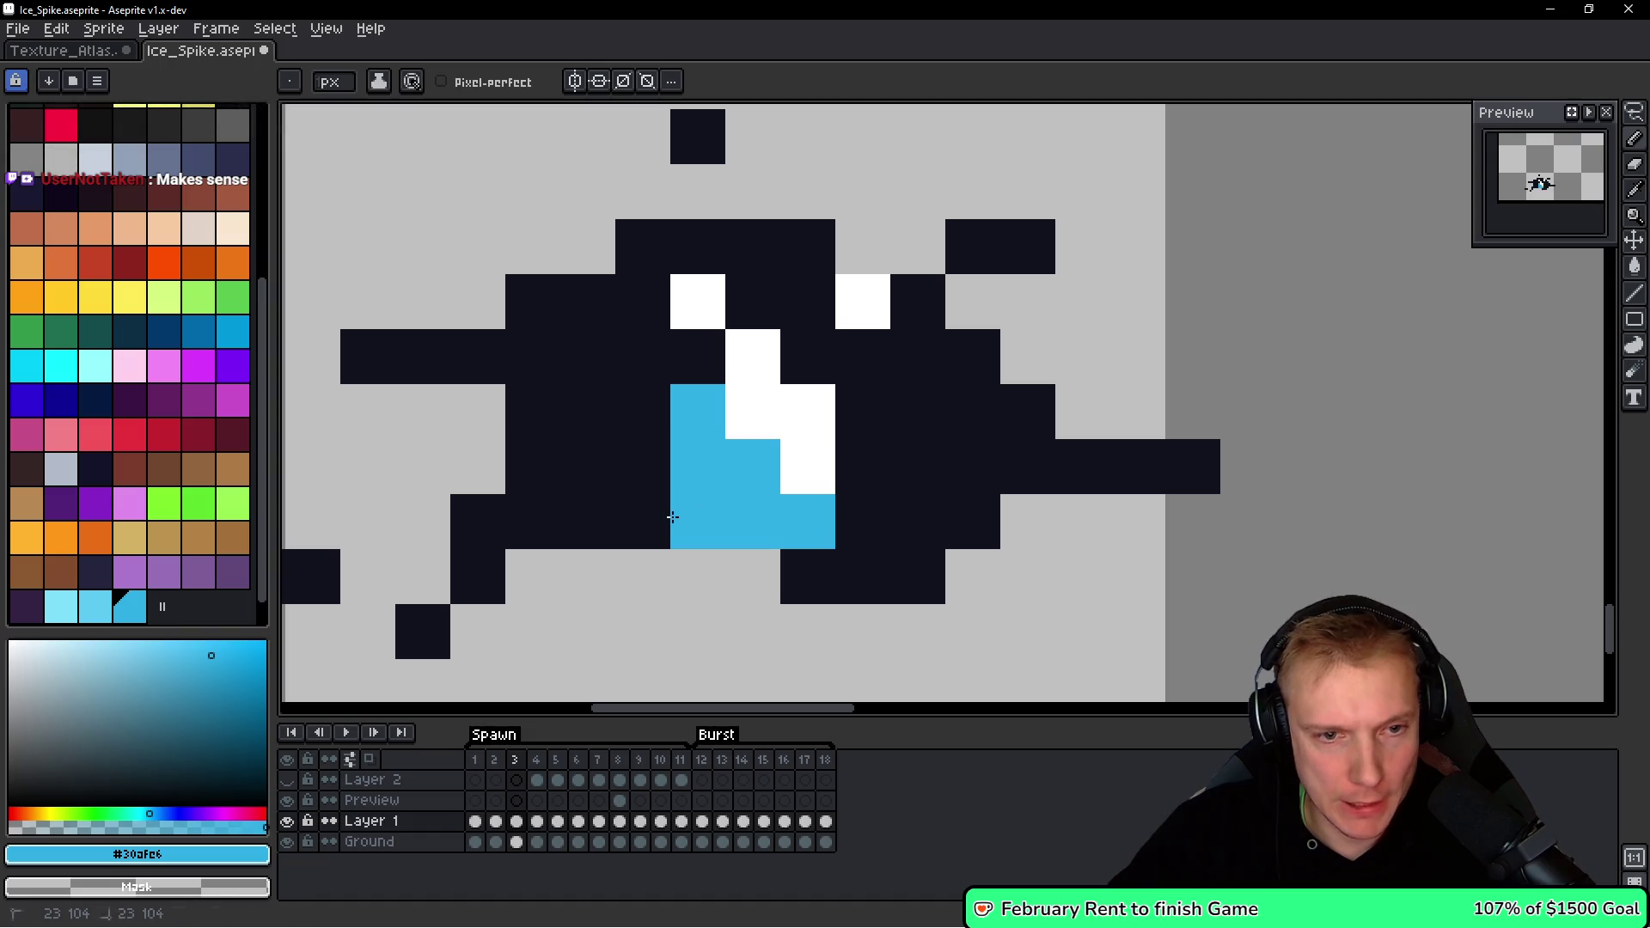
{"action": "scroll", "coordinate": [731, 498], "scroll_direction": "down", "scroll_amount": 8}
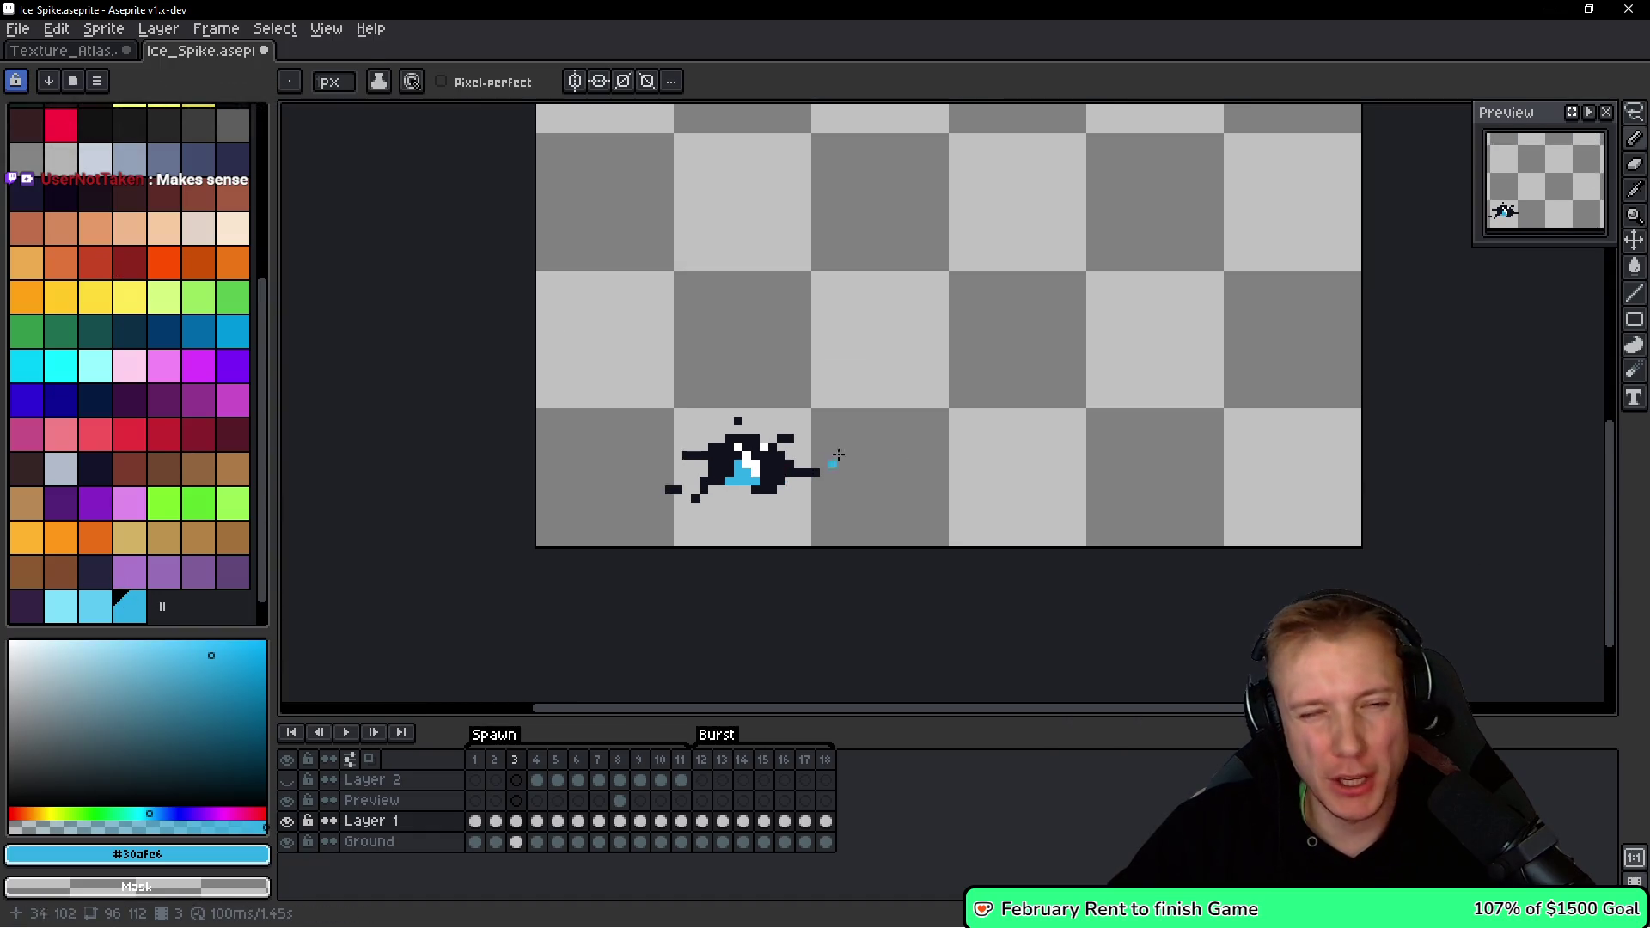
{"action": "key", "text": "Return"}
{"action": "key", "text": "Return"}
{"action": "scroll", "coordinate": [754, 483], "scroll_direction": "up", "scroll_amount": 5}
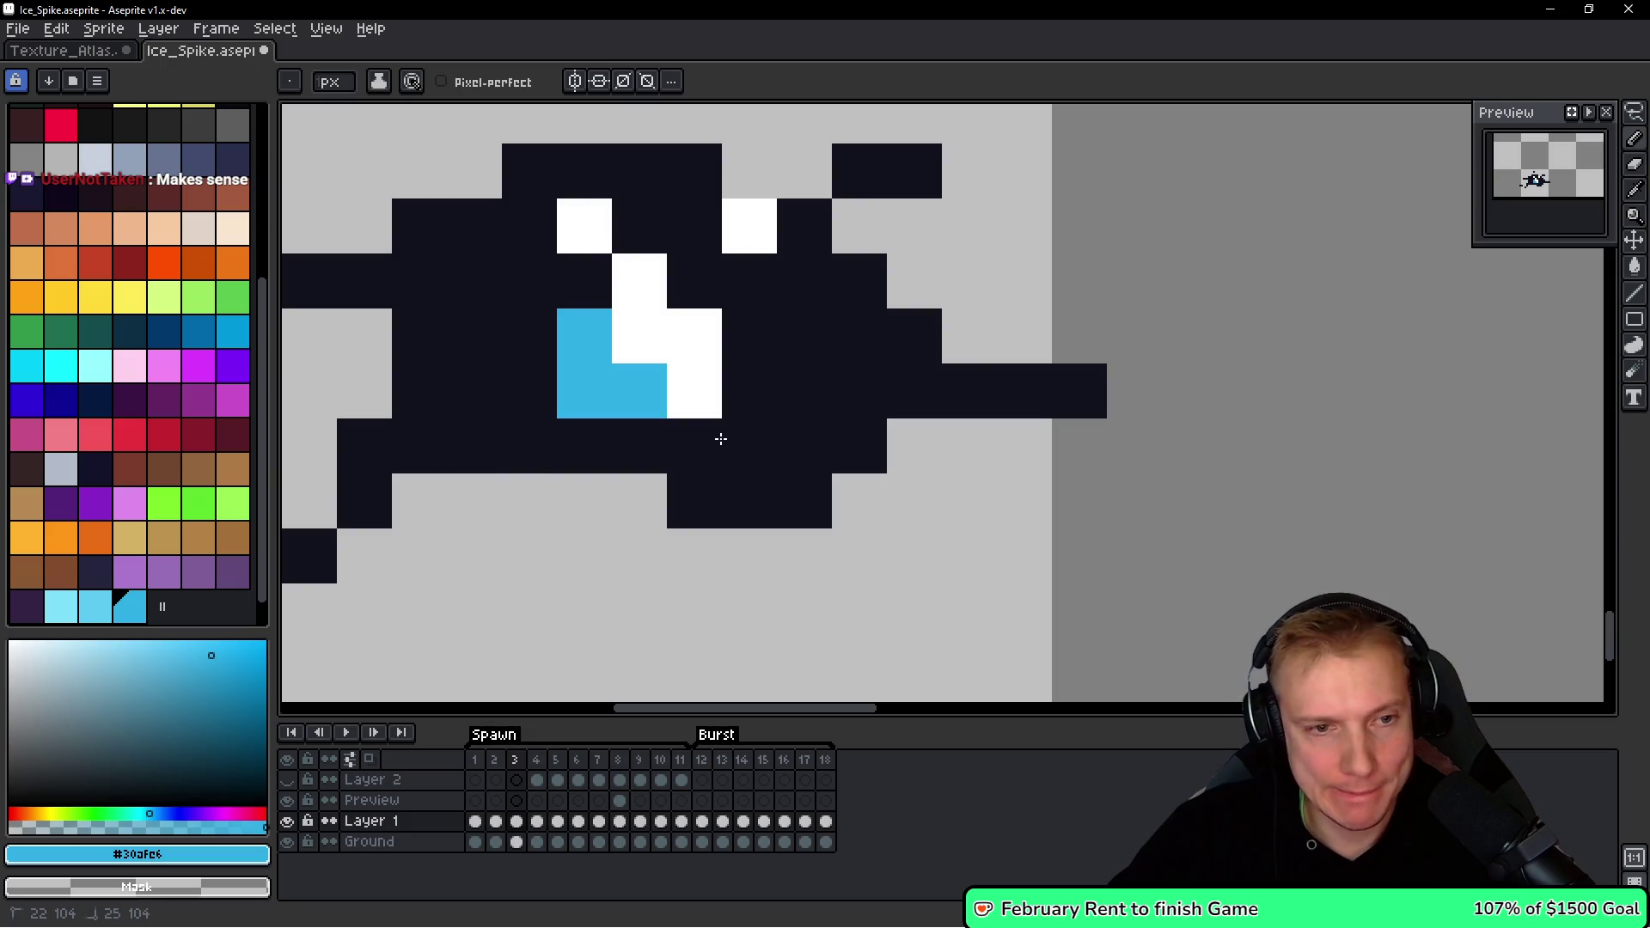
Add more blue pixels, extending the ice streak upward in the hole.
{"action": "left_click", "coordinate": [584, 281]}
{"action": "left_click", "coordinate": [534, 368]}
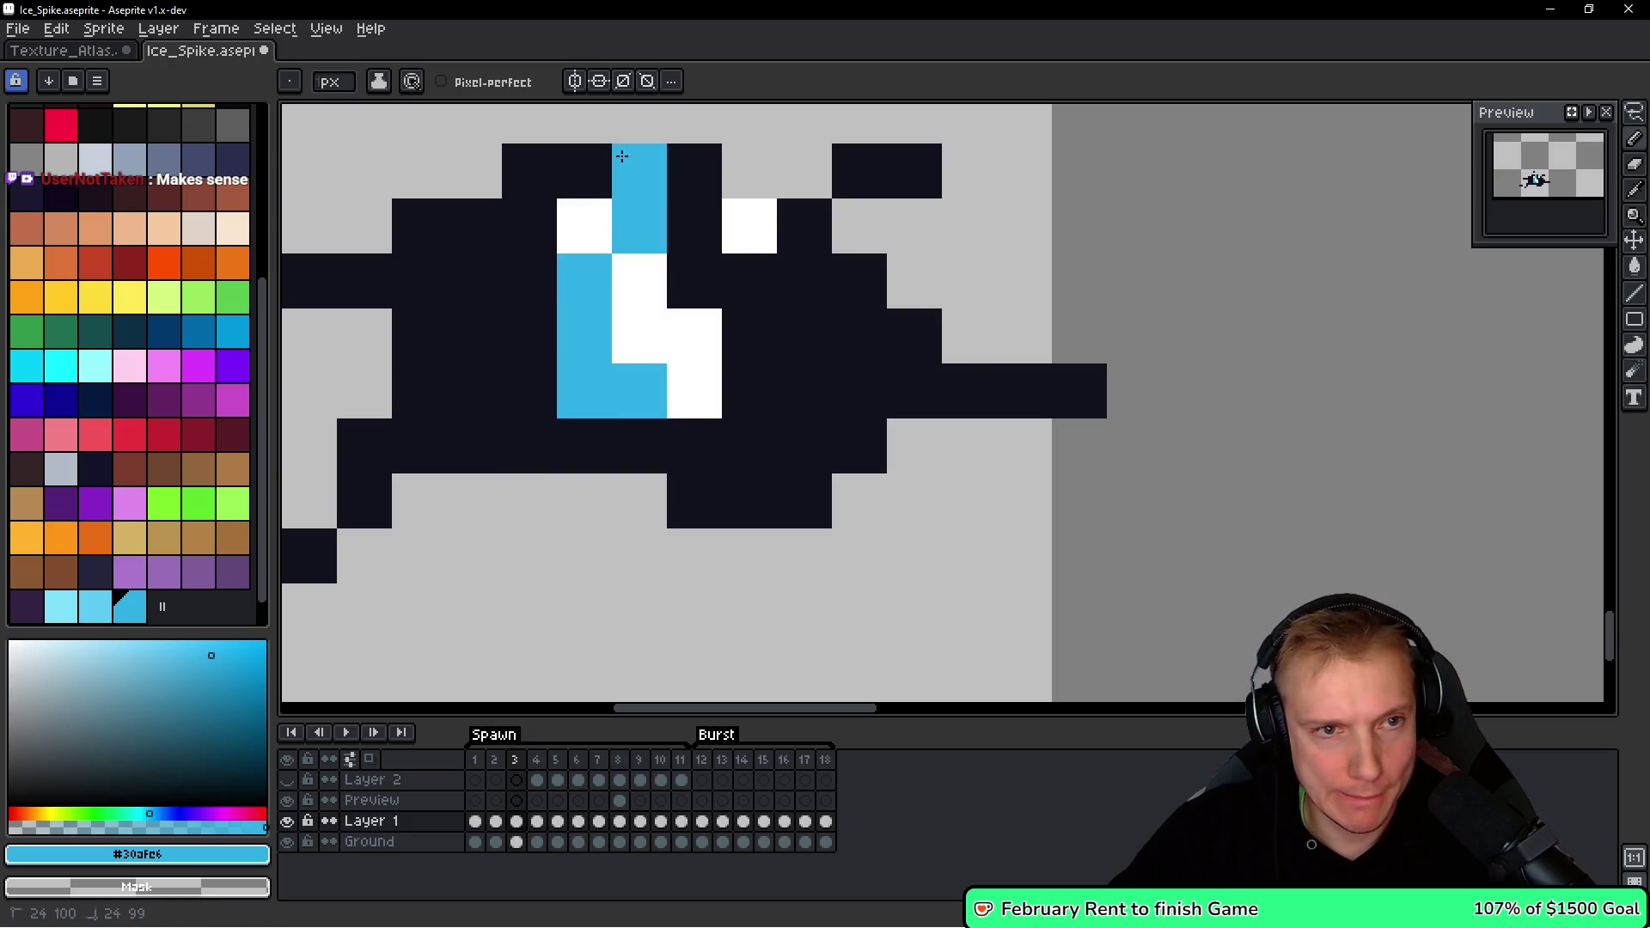
{"action": "left_click_drag", "start_coordinate": [584, 125], "coordinate": [582, 171]}
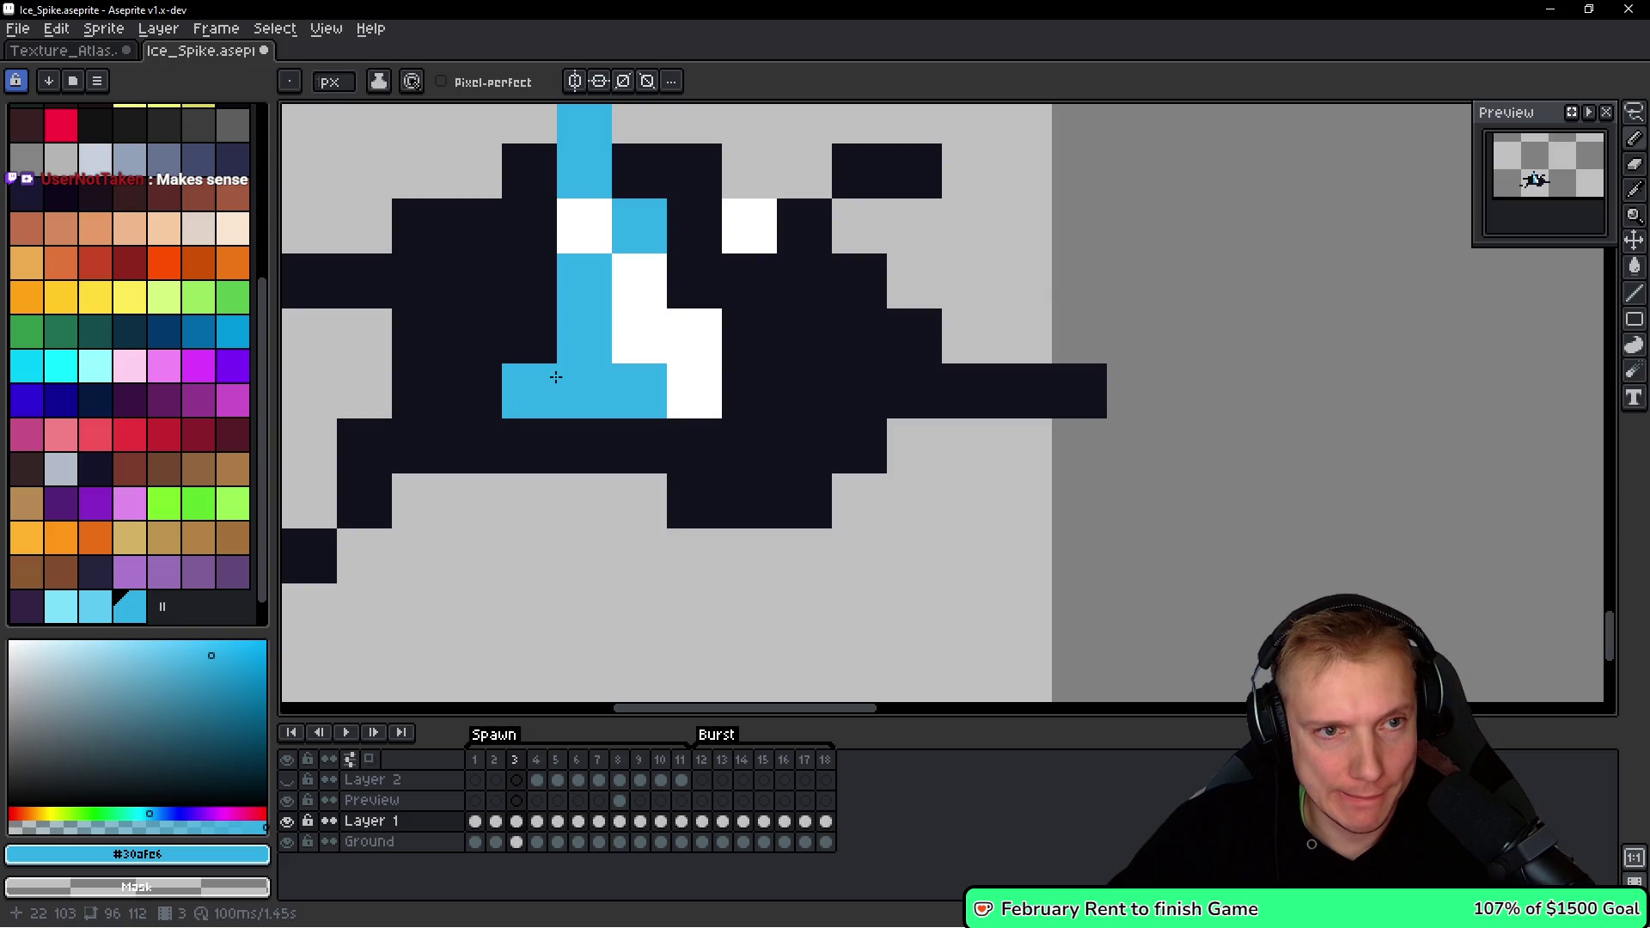
{"action": "scroll", "coordinate": [661, 365], "scroll_direction": "down", "scroll_amount": 8}
{"action": "scroll", "coordinate": [665, 362], "scroll_direction": "up", "scroll_amount": 6}
{"action": "right_click", "coordinate": [665, 362]}
{"action": "left_click", "coordinate": [547, 414]}
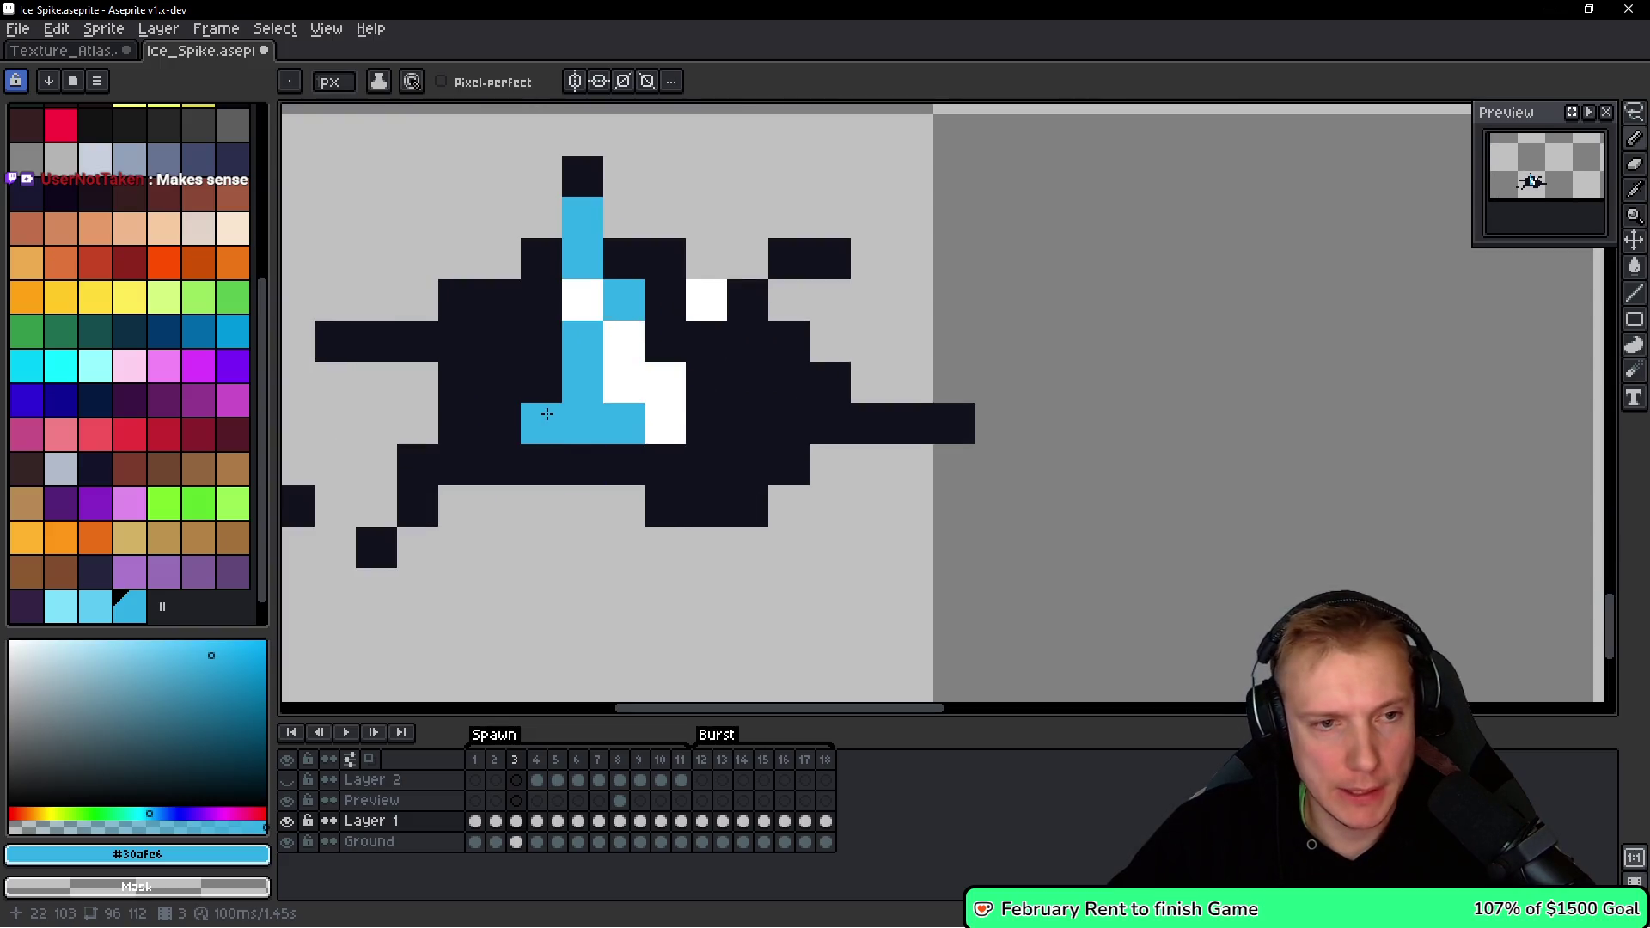
{"action": "scroll", "coordinate": [765, 375], "scroll_direction": "down", "scroll_amount": 5}
Play and stop the animation to preview the ice tip.
{"action": "key", "text": "Return"}
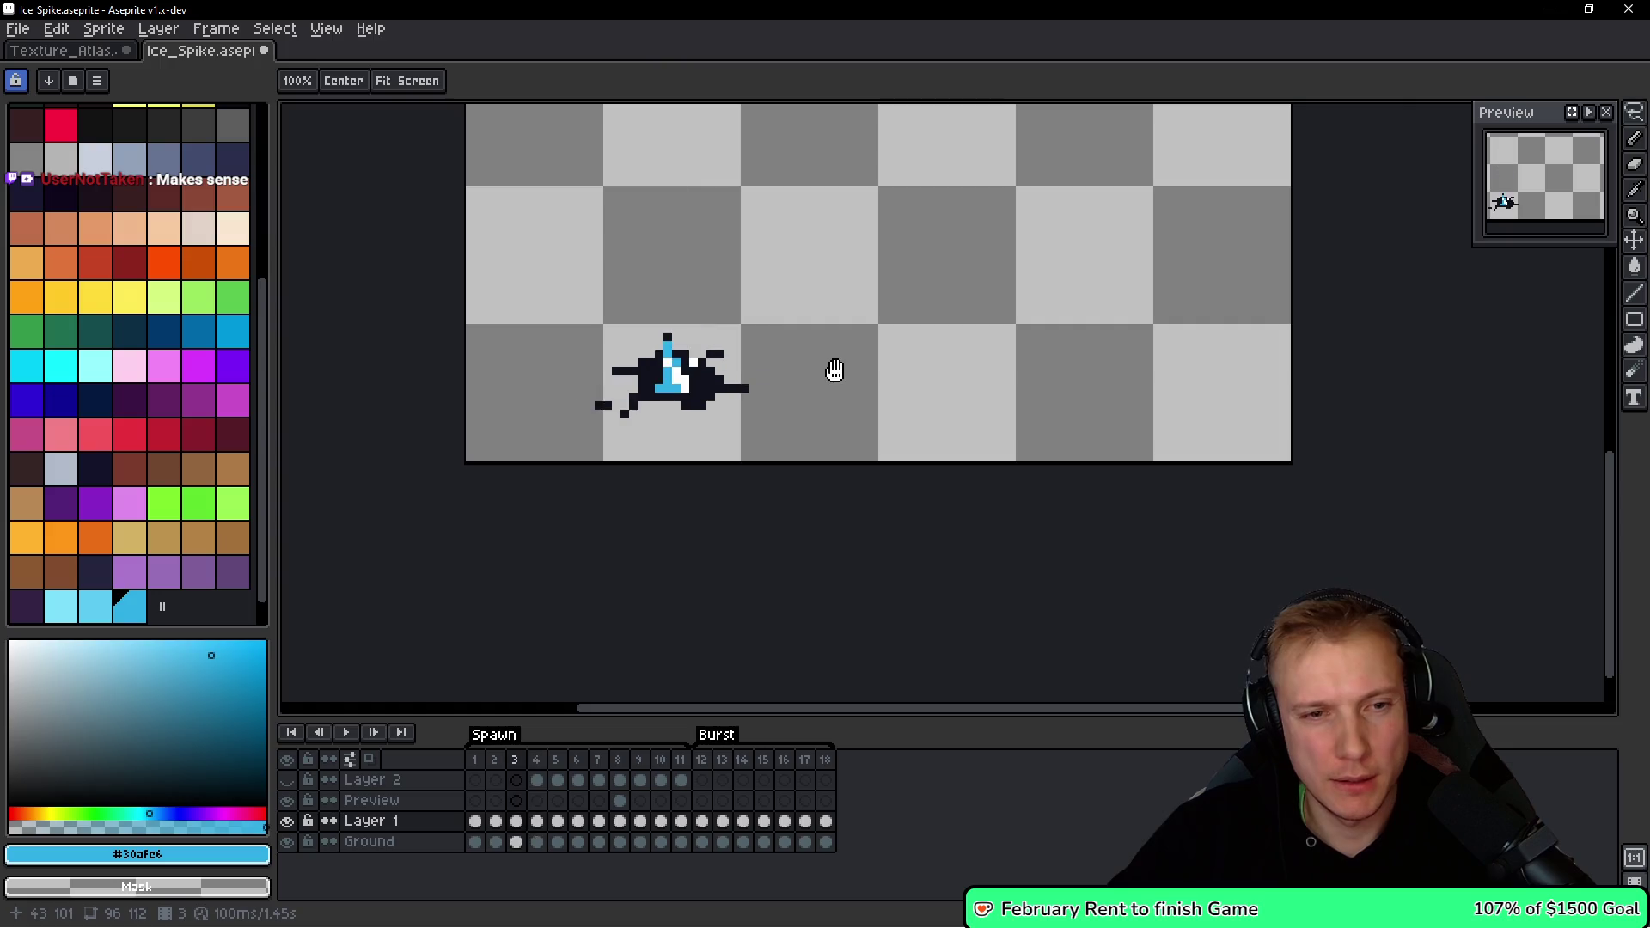
{"action": "key", "text": "Return"}
{"action": "scroll", "coordinate": [561, 479], "scroll_direction": "up", "scroll_amount": 4}
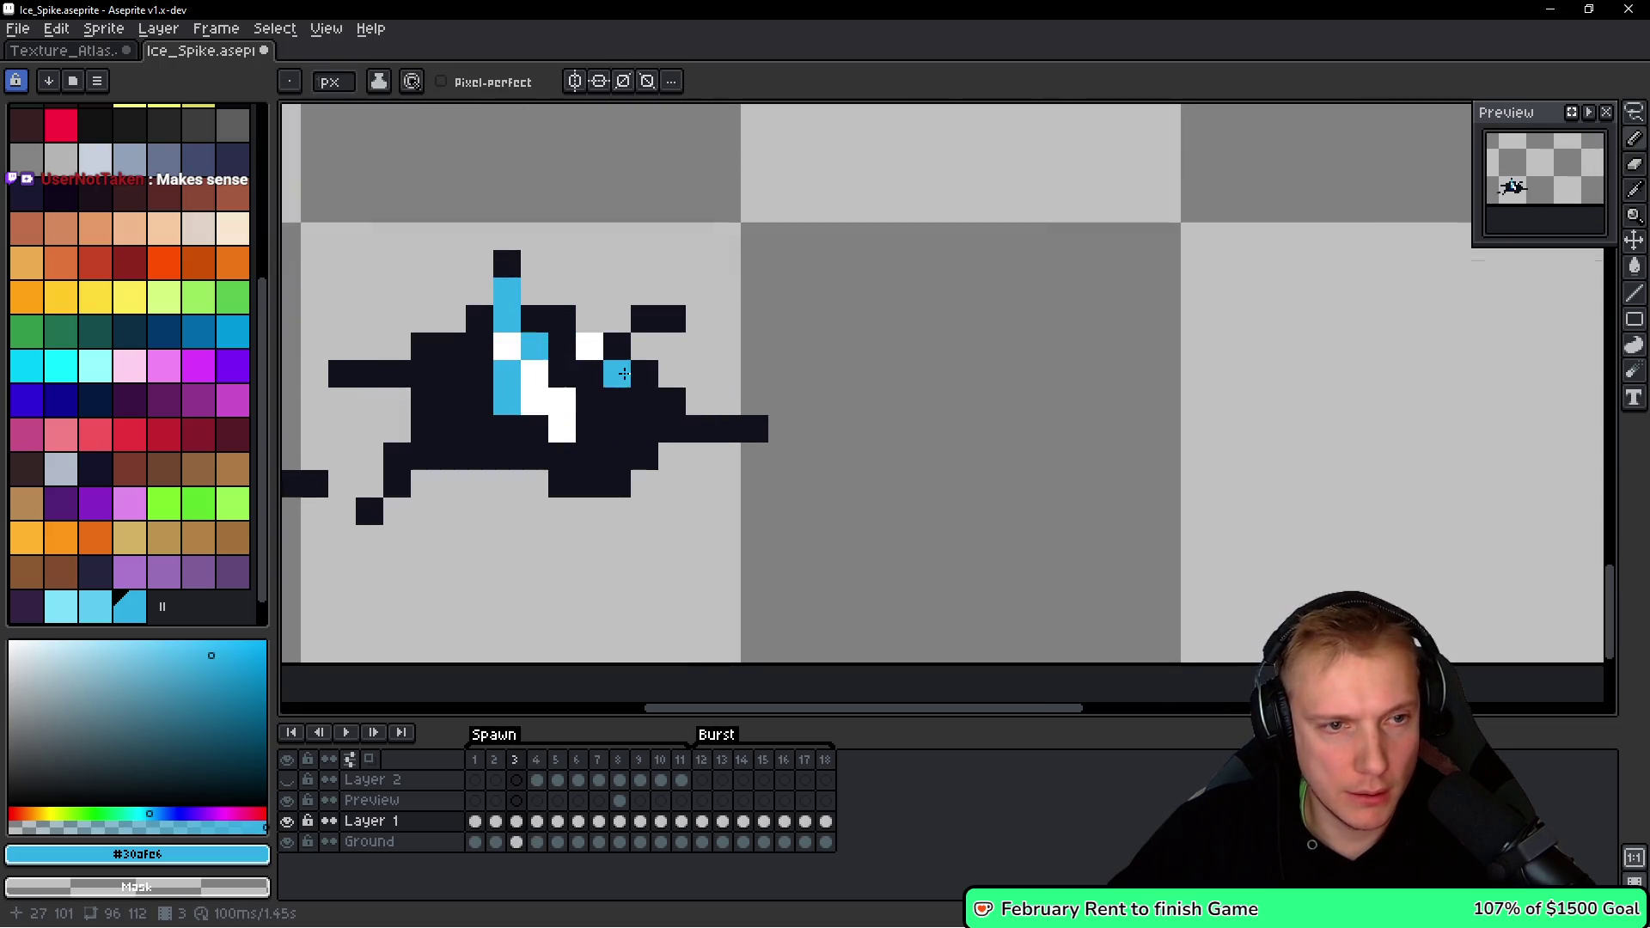
{"action": "scroll", "coordinate": [758, 331], "scroll_direction": "down", "scroll_amount": 4}
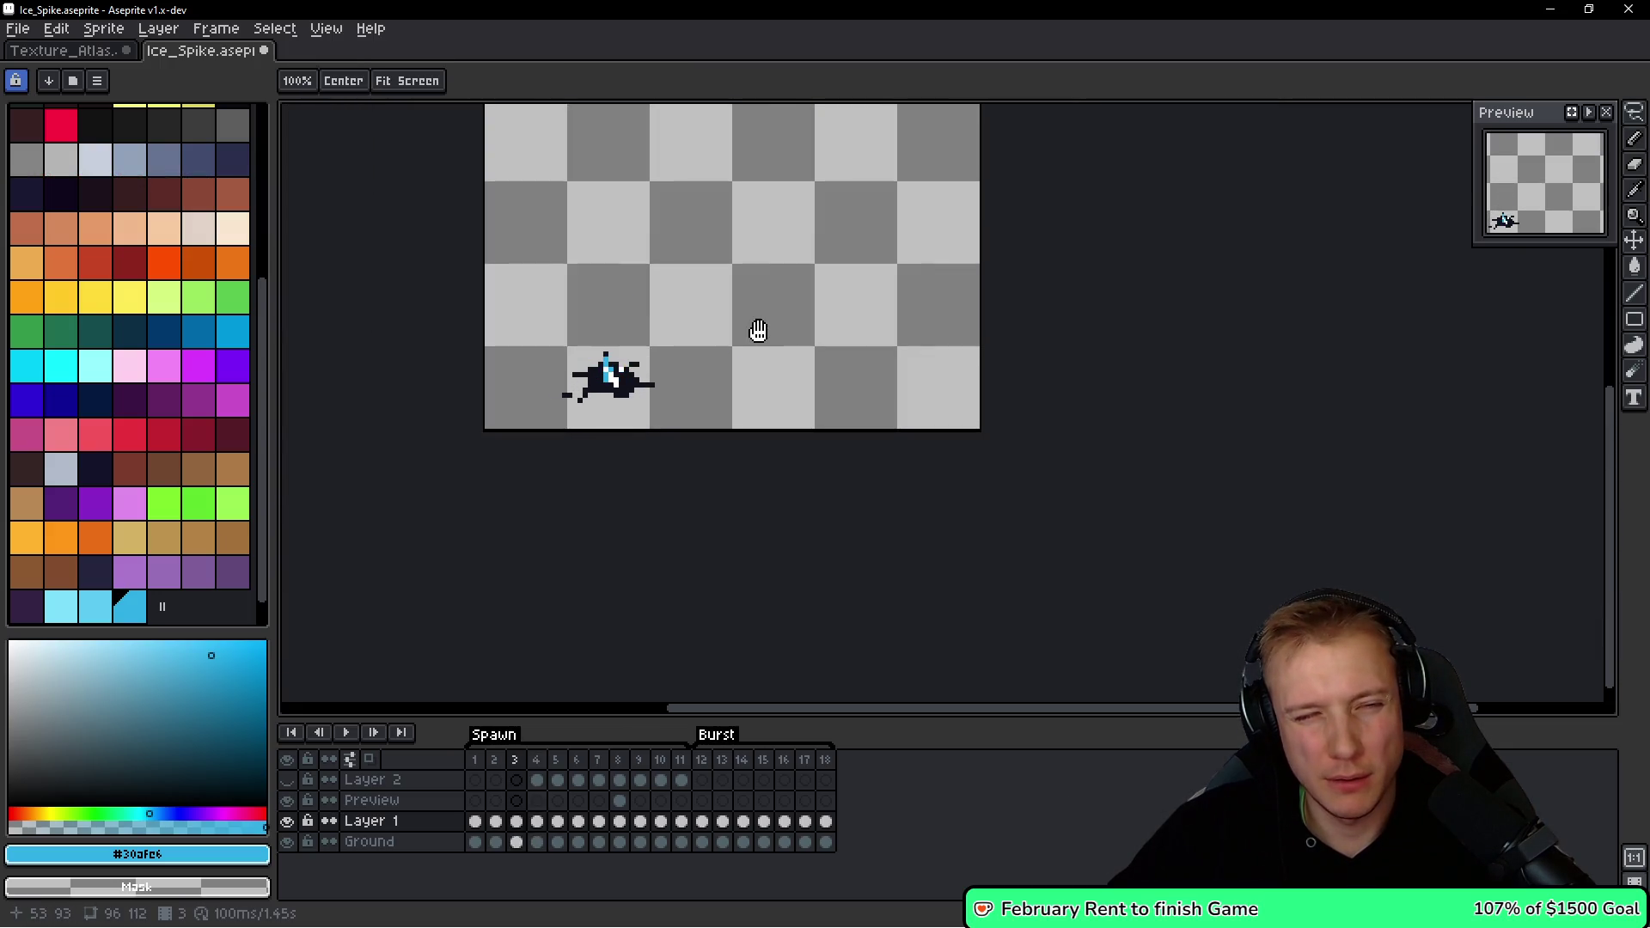
{"action": "scroll", "coordinate": [773, 352], "scroll_direction": "down", "scroll_amount": 3}
{"action": "scroll", "coordinate": [786, 359], "scroll_direction": "up", "scroll_amount": 2}
Play the spike animation and halt on frame 9's tall blue spike, then zoom in.
{"action": "key", "text": "Return"}
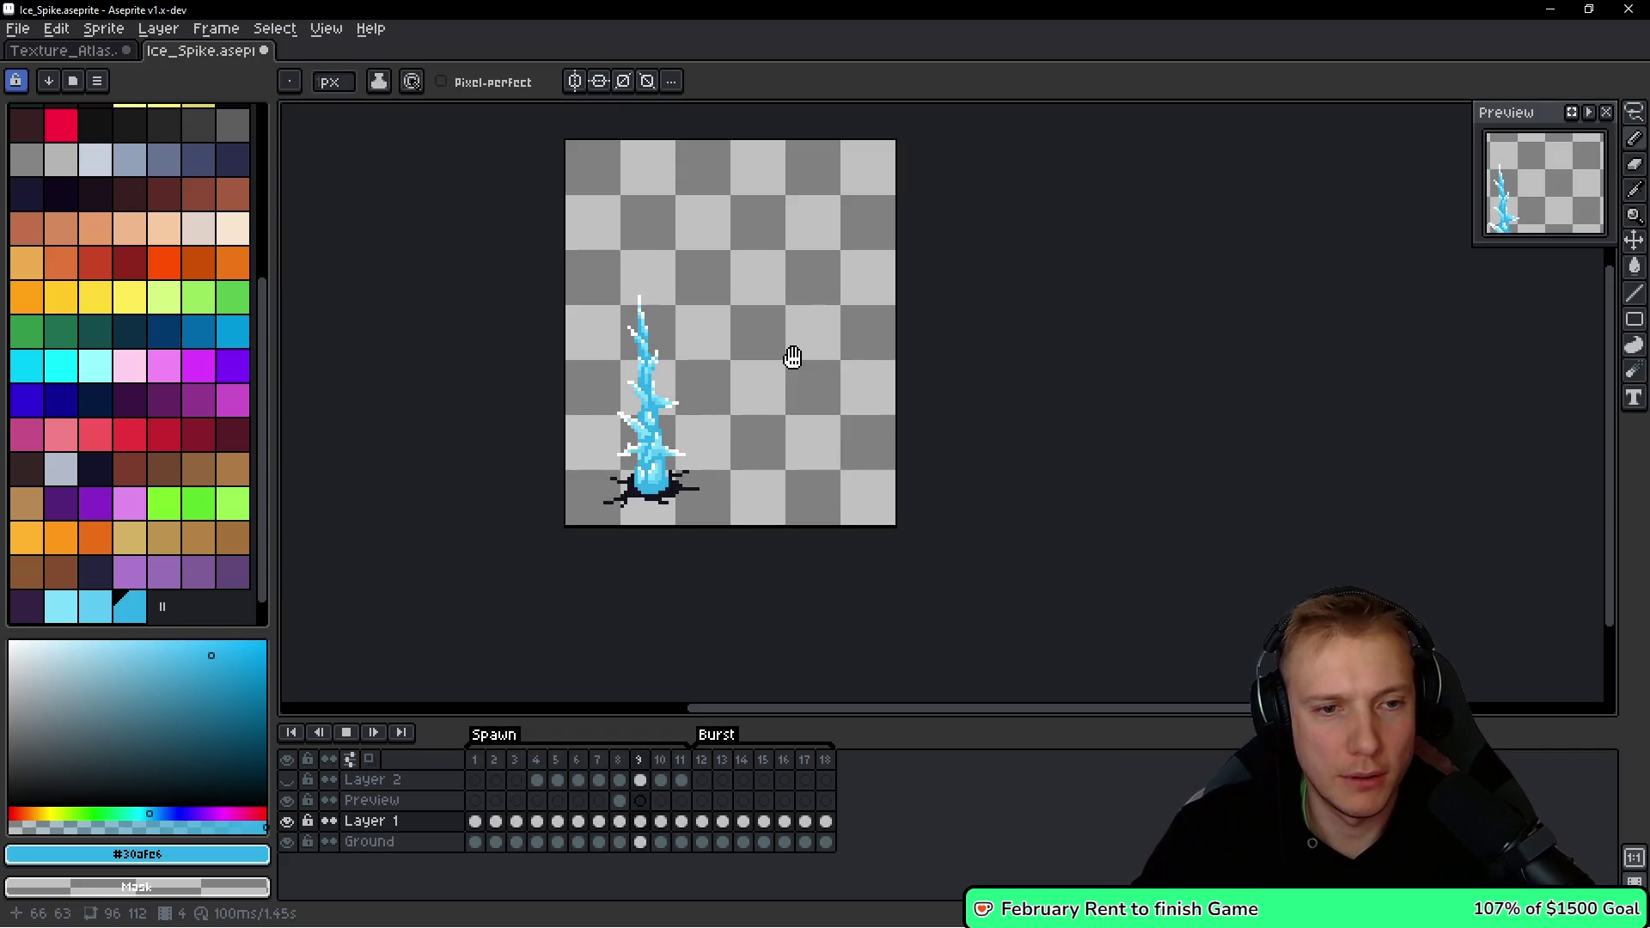
{"action": "key", "text": "Return"}
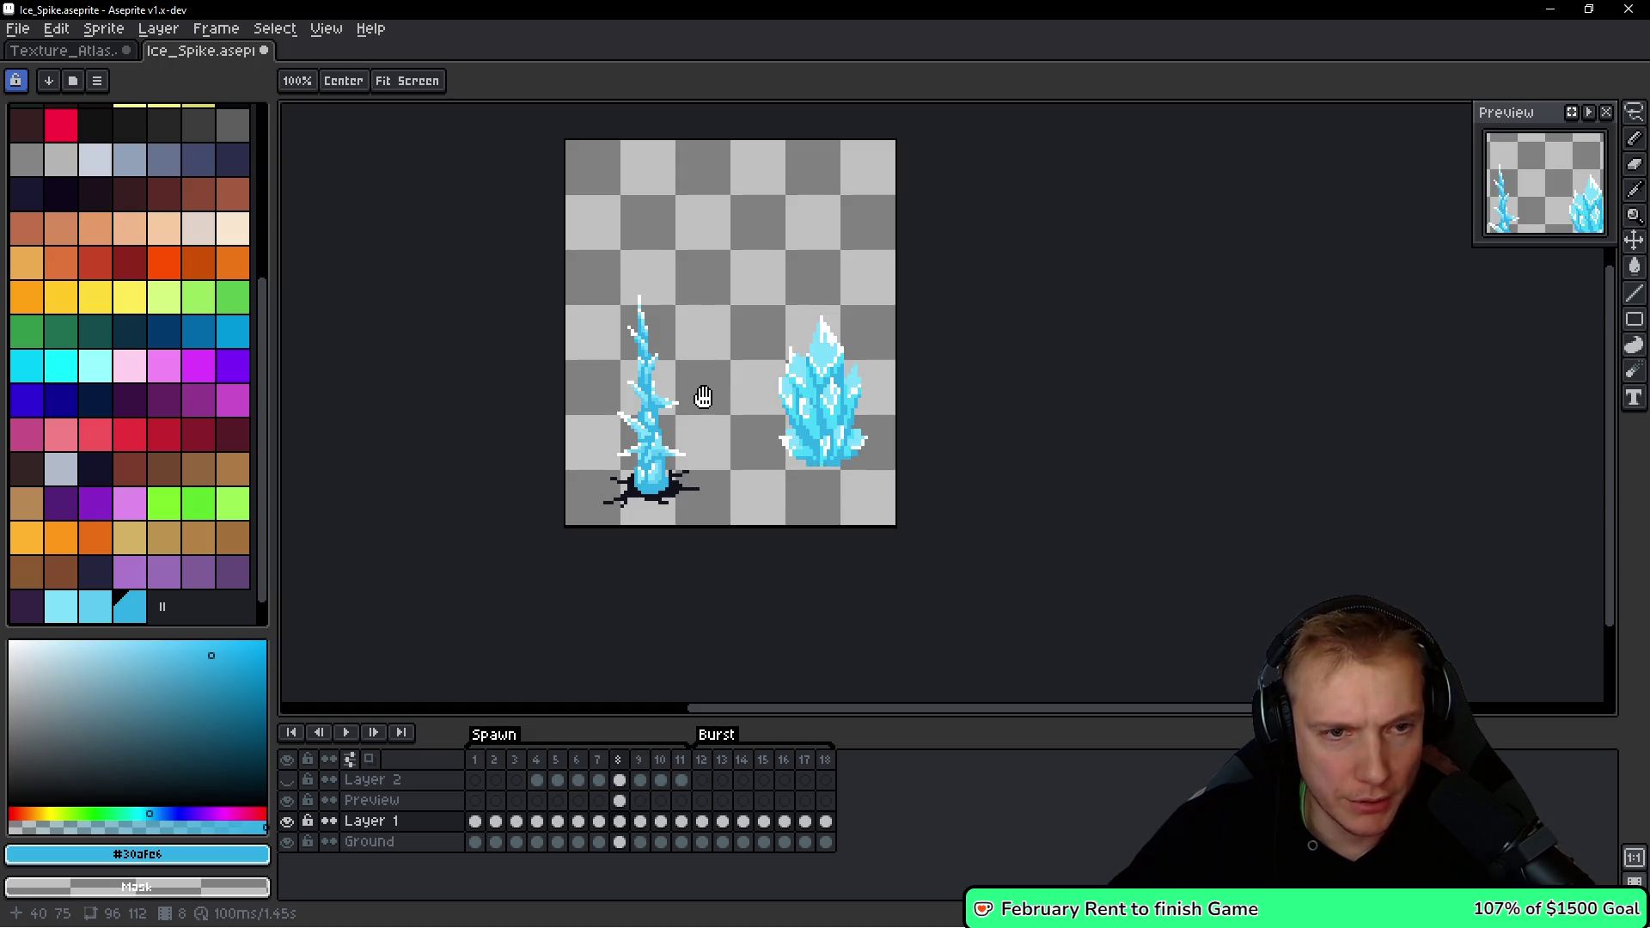
{"action": "key", "text": "Return"}
{"action": "scroll", "coordinate": [687, 378], "scroll_direction": "up", "scroll_amount": 6}
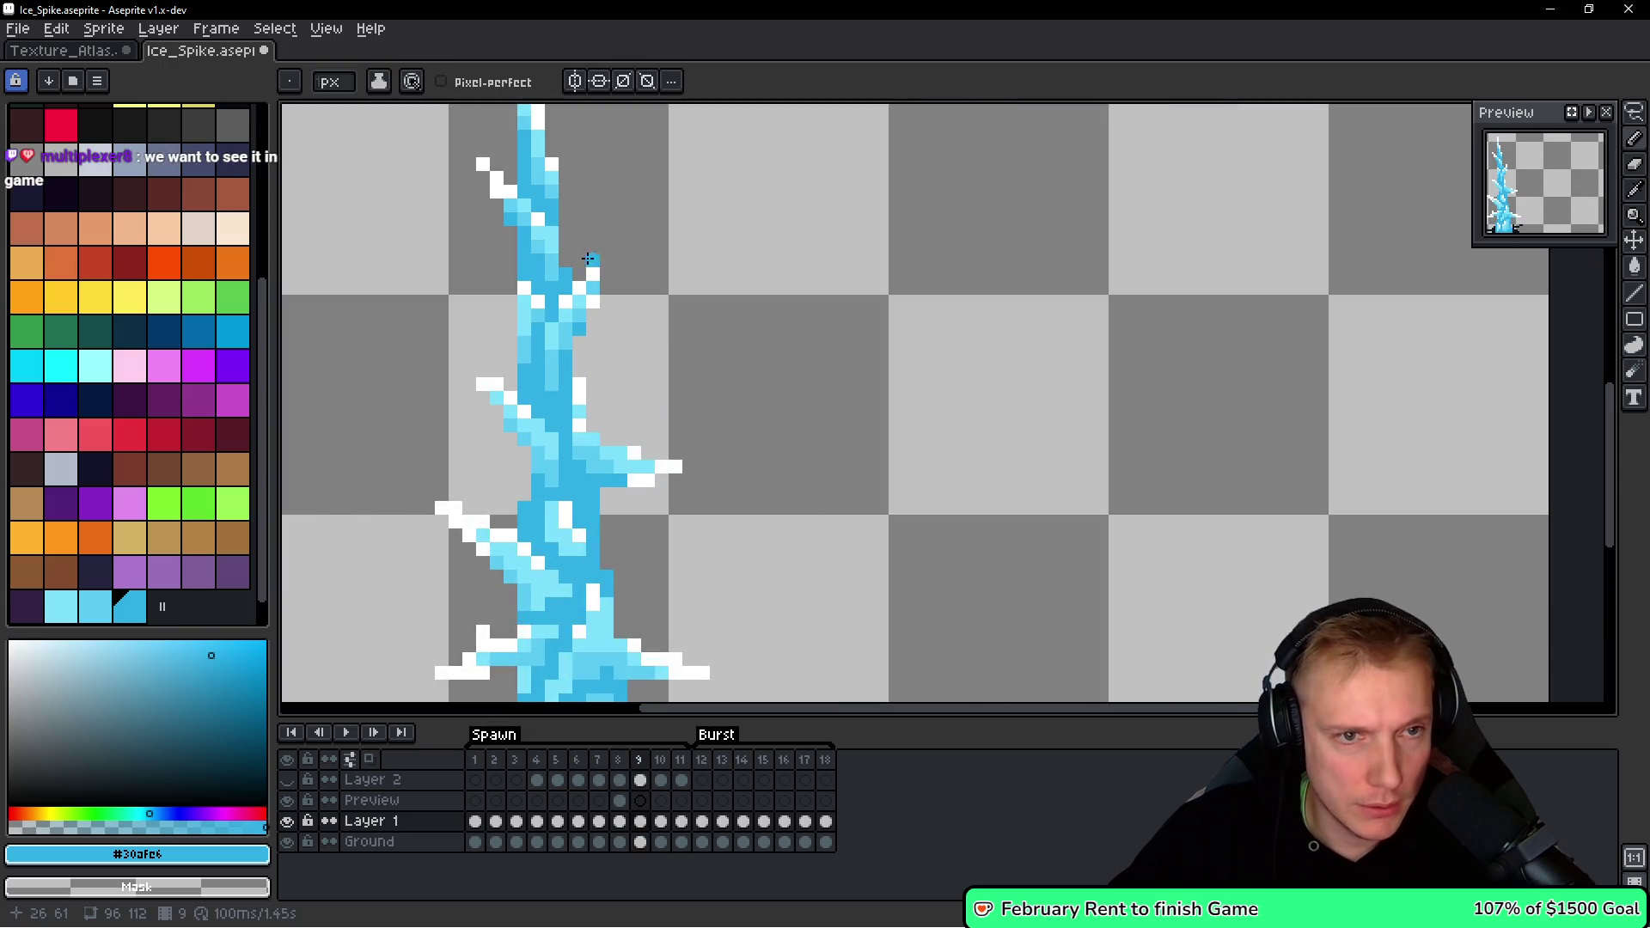
On frame 10, erase the white tip pixel at the end of a spike branch.
{"action": "scroll", "coordinate": [674, 368], "scroll_direction": "down", "scroll_amount": 2}
{"action": "key", "text": "Right"}
{"action": "scroll", "coordinate": [917, 317], "scroll_direction": "down", "scroll_amount": 2}
{"action": "key", "text": "space"}
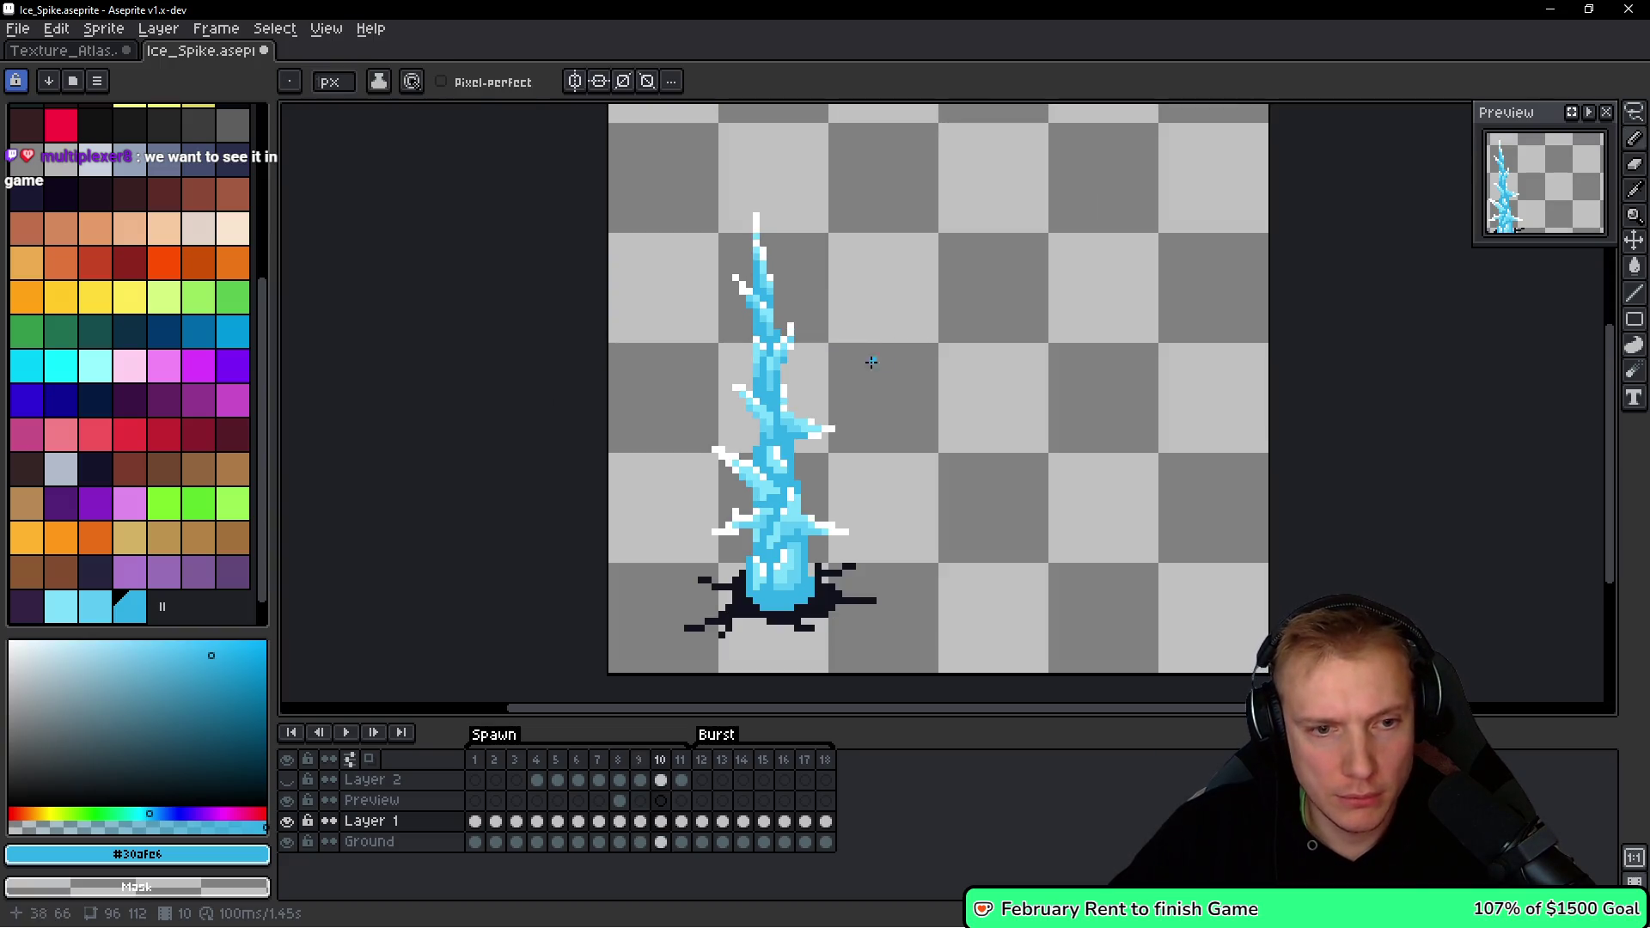
{"action": "scroll", "coordinate": [743, 488], "scroll_direction": "up", "scroll_amount": 2}
{"action": "right_click", "coordinate": [715, 334]}
On frame 12, move the lower-left branch's white highlight to a neighbouring pixel.
{"action": "key", "text": "Right"}
{"action": "left_click_drag", "start_coordinate": [722, 385], "coordinate": [869, 221]}
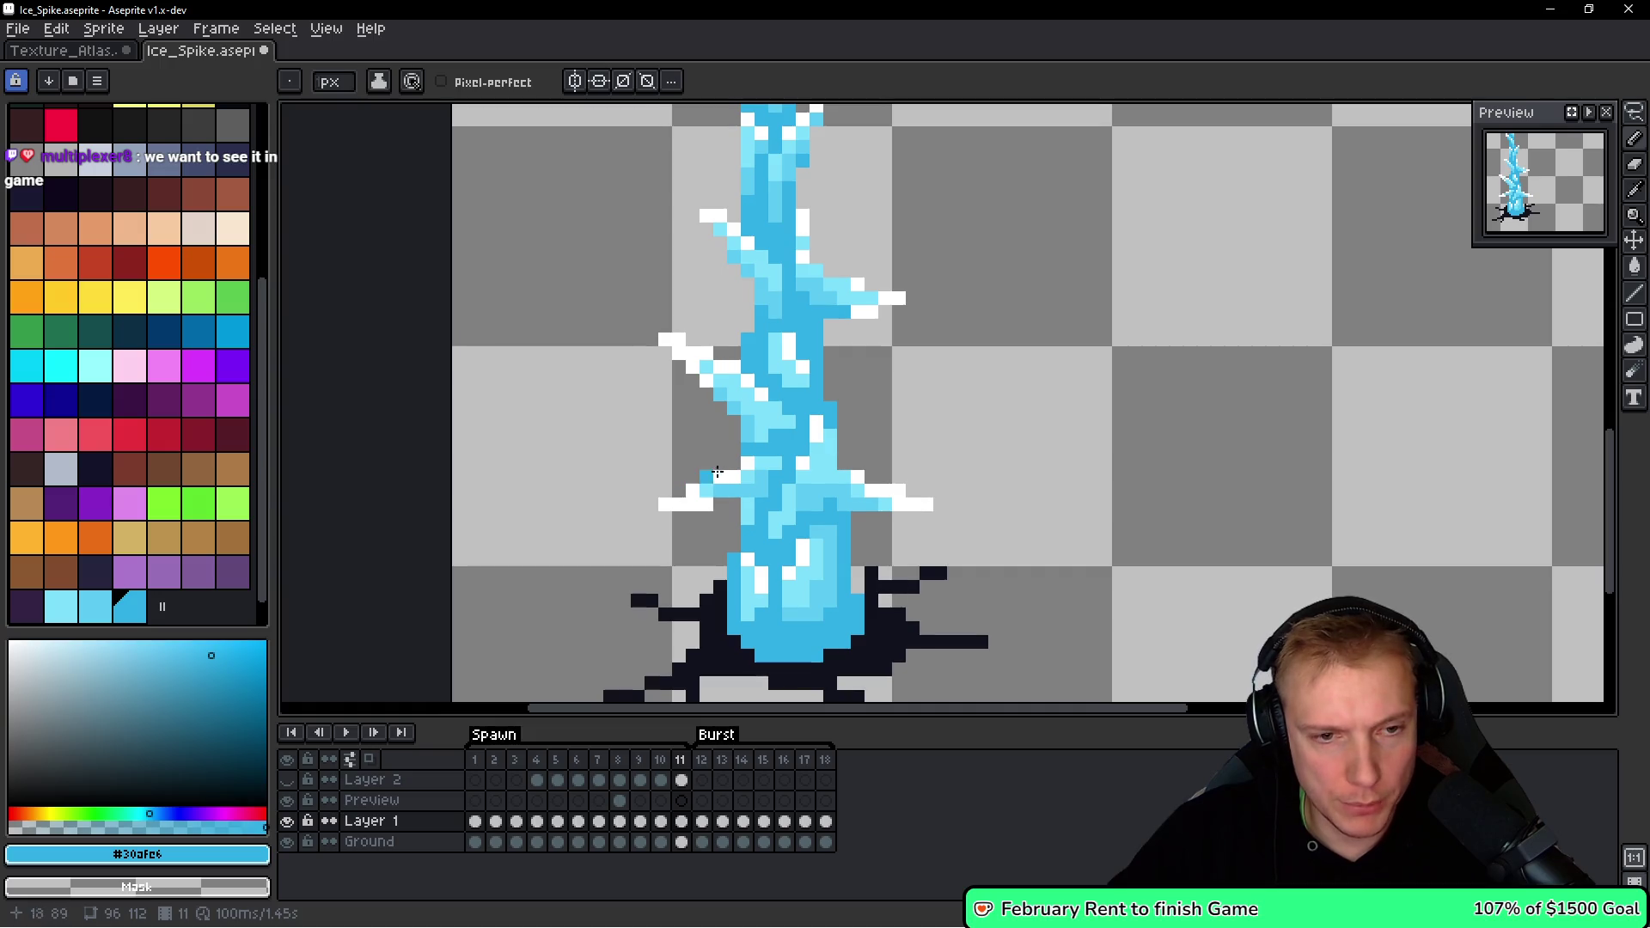
{"action": "left_click", "coordinate": [708, 474], "text": "alt"}
{"action": "mouse_move", "coordinate": [917, 380]}
{"action": "left_mouse_down"}
{"action": "mouse_move", "coordinate": [876, 269]}
{"action": "mouse_move", "coordinate": [755, 287]}
{"action": "left_mouse_up"}
{"action": "key", "text": "Right"}
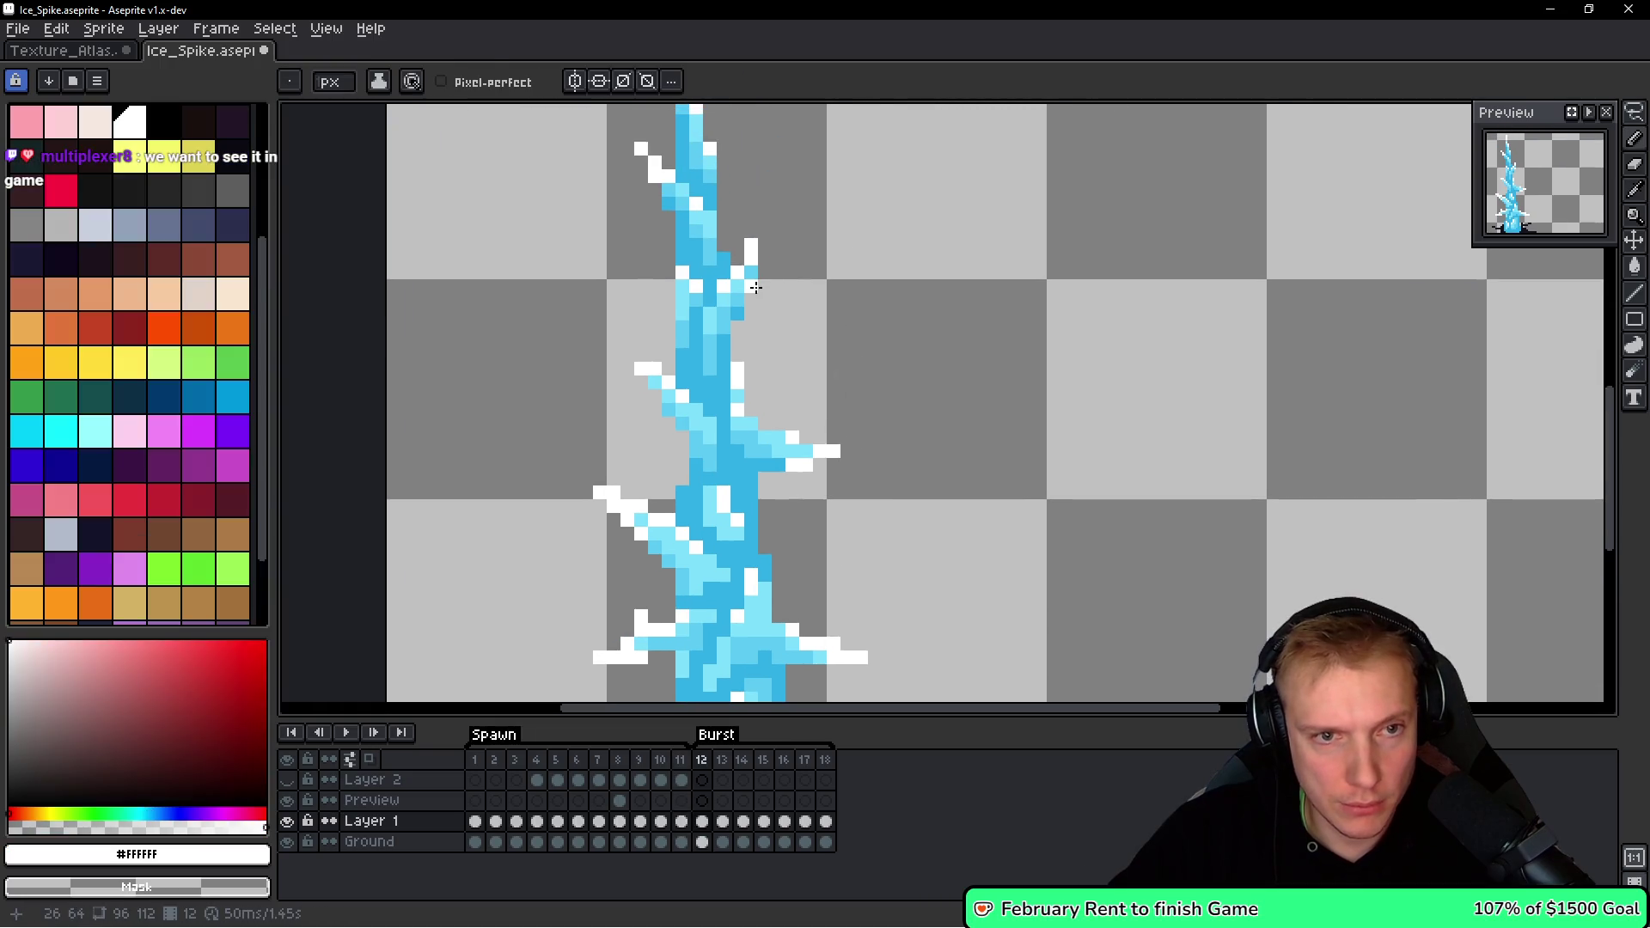
{"action": "scroll", "coordinate": [958, 162], "scroll_direction": "down", "scroll_amount": 4}
{"action": "right_click", "coordinate": [712, 461]}
{"action": "left_click", "coordinate": [698, 489]}
{"action": "scroll", "coordinate": [987, 324], "scroll_direction": "down", "scroll_amount": 2}
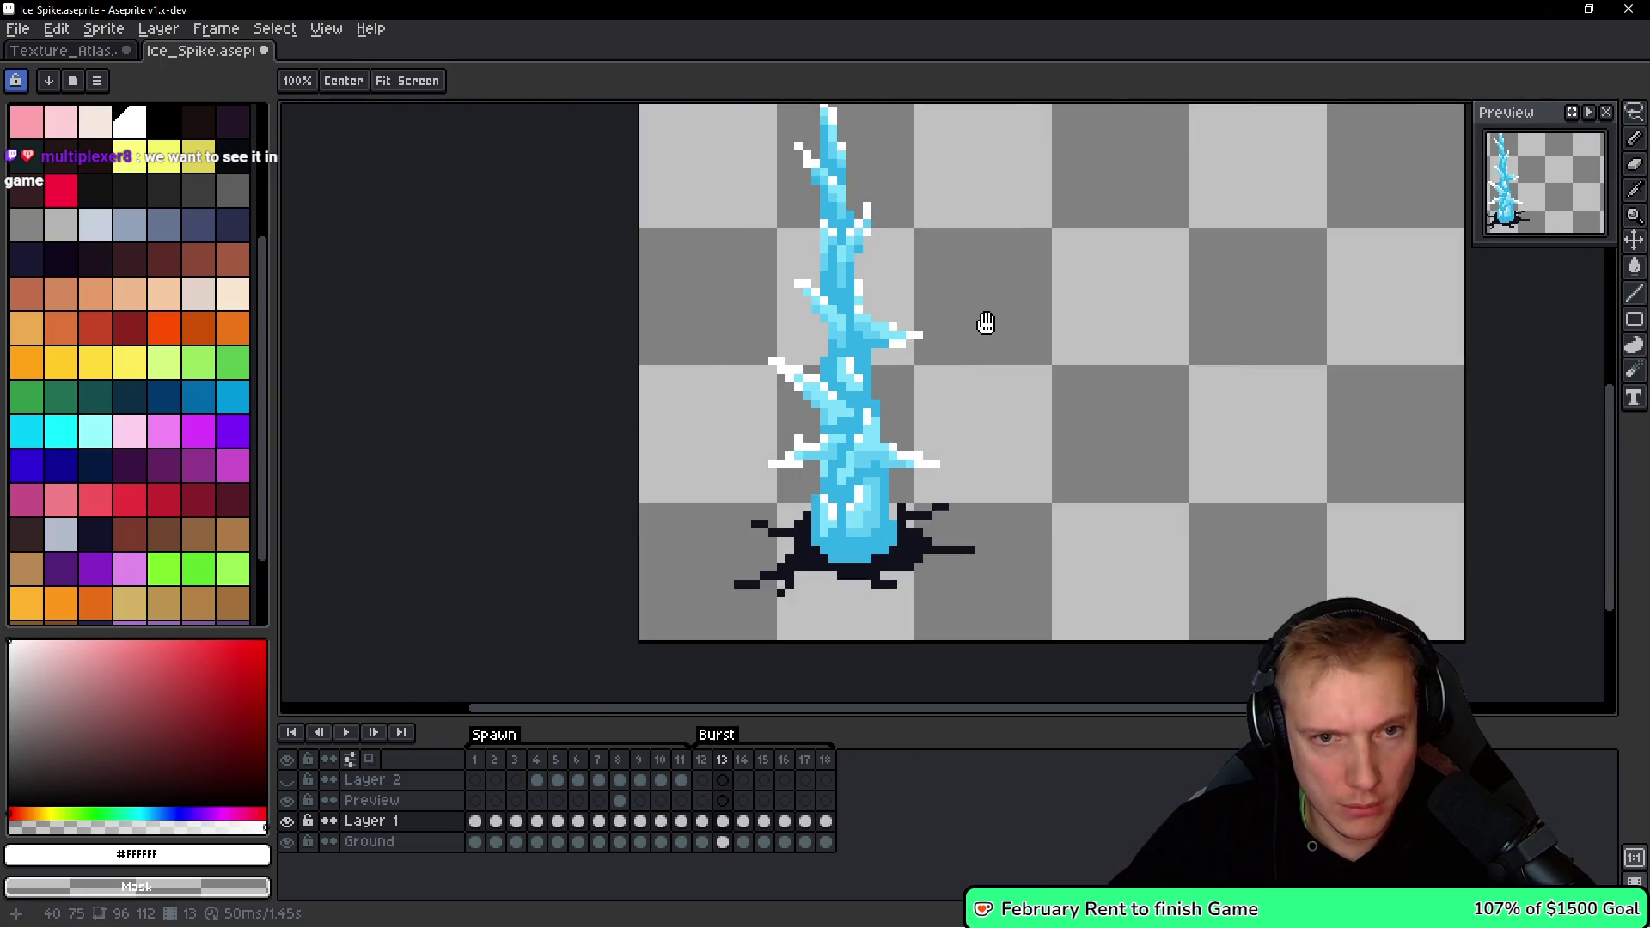
{"action": "scroll", "coordinate": [920, 214], "scroll_direction": "up", "scroll_amount": 2}
Flip between frames 11, 12 and 13 to compare the spike, ending on frame 12.
{"action": "key", "text": "Right"}
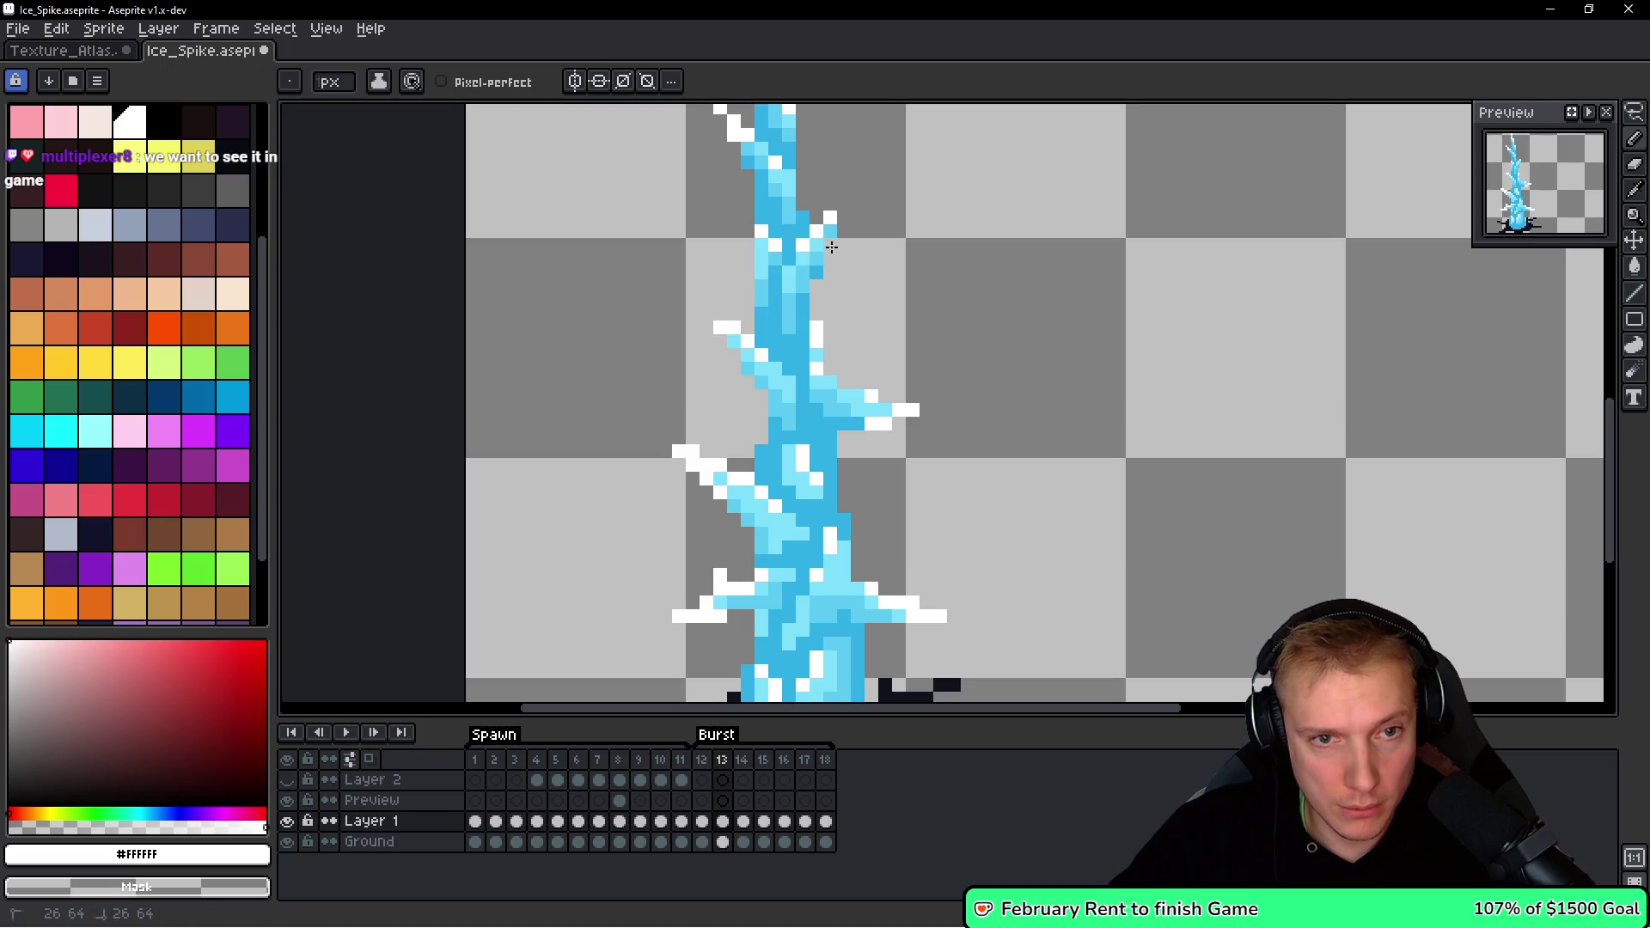
{"action": "scroll", "coordinate": [690, 534], "scroll_direction": "down", "scroll_amount": 2}
{"action": "key", "text": "h"}
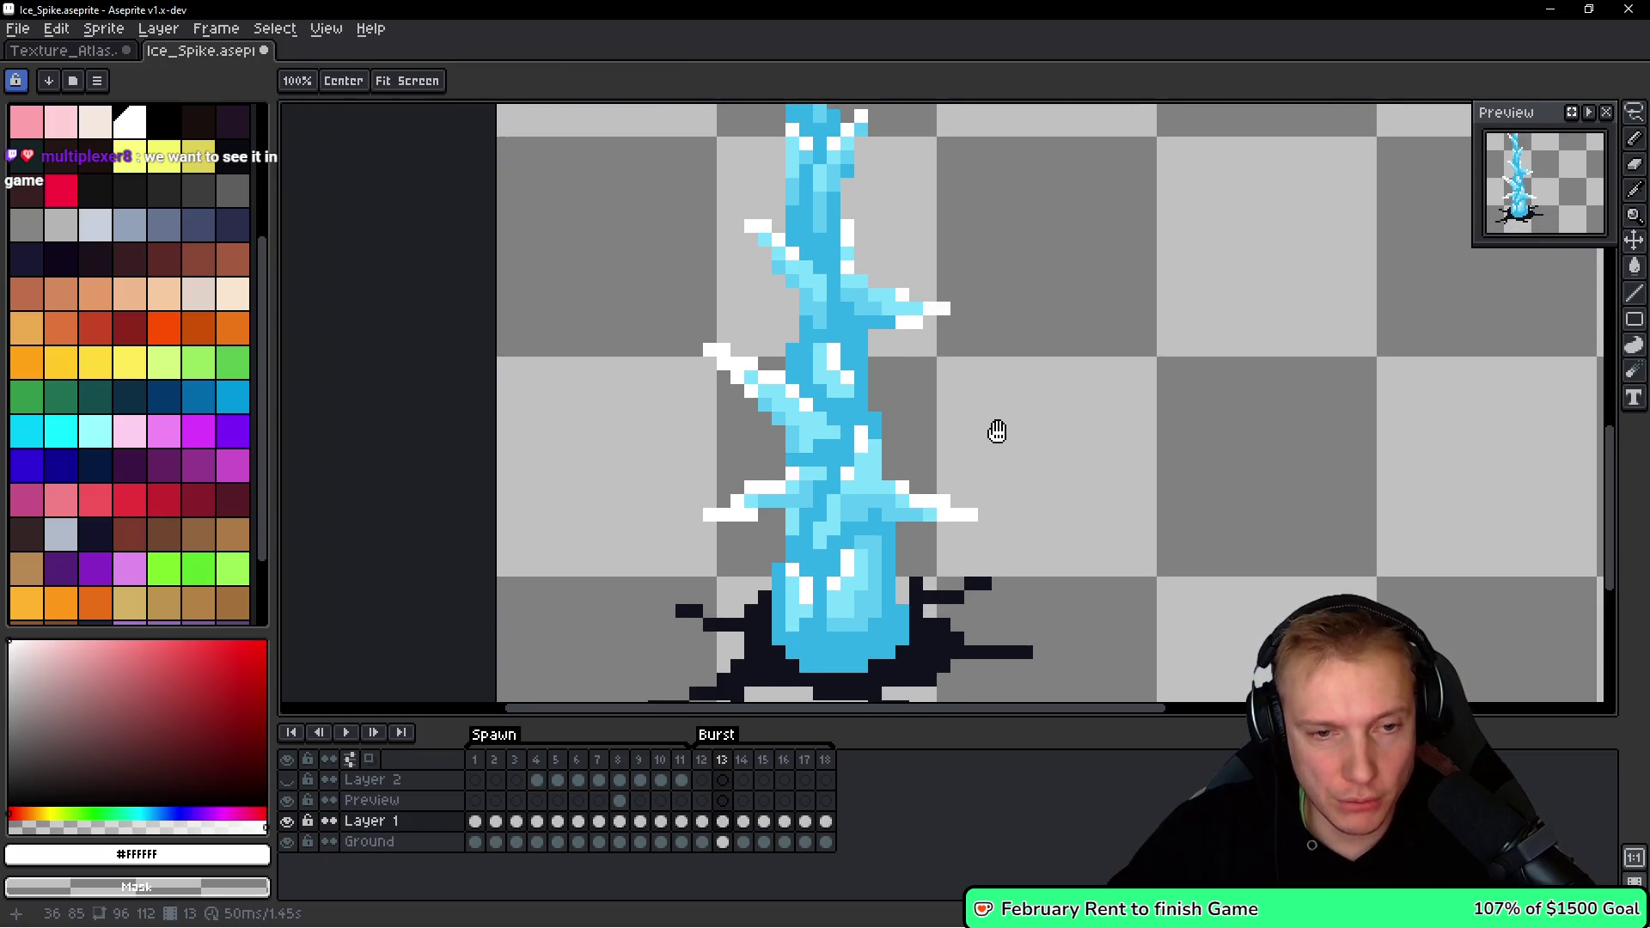
{"action": "key", "text": "Left"}
{"action": "key", "text": "Left"}
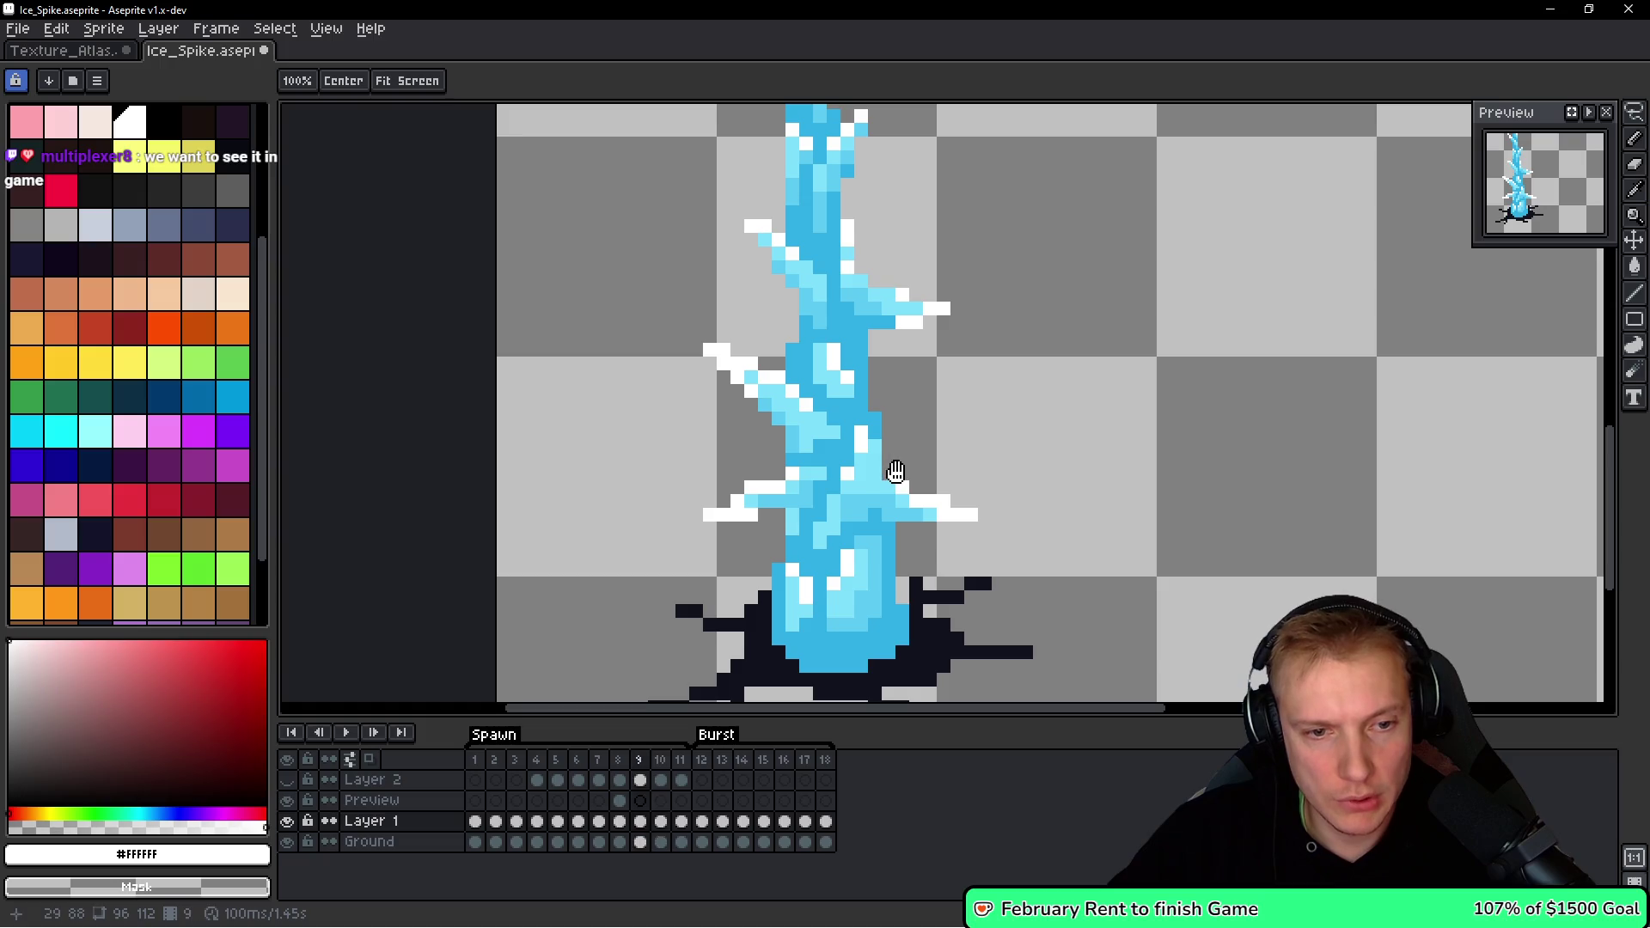
{"action": "key", "text": "Right"}
{"action": "key", "text": "Left"}
{"action": "key", "text": "Left"}
{"action": "key", "text": "Right"}
{"action": "key", "text": "Left"}
{"action": "key", "text": "Right"}
{"action": "key", "text": "Right"}
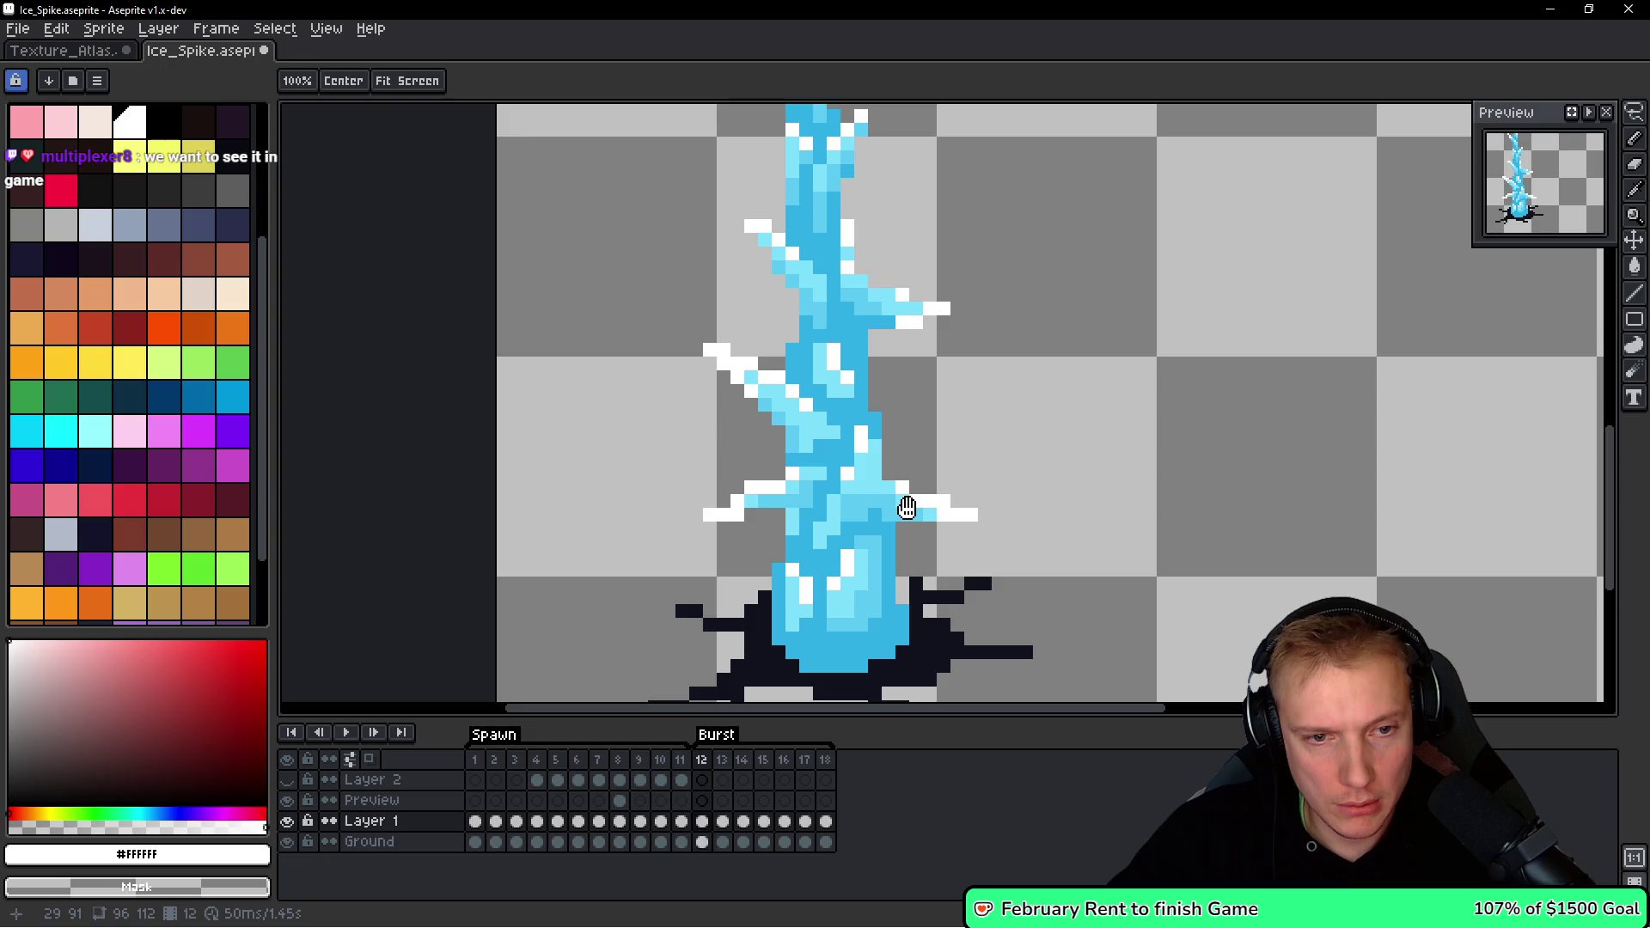
{"action": "key", "text": "b"}
{"action": "scroll", "coordinate": [1000, 348], "scroll_direction": "down", "scroll_amount": 1}
{"action": "key", "text": "h"}
{"action": "key", "text": "Left"}
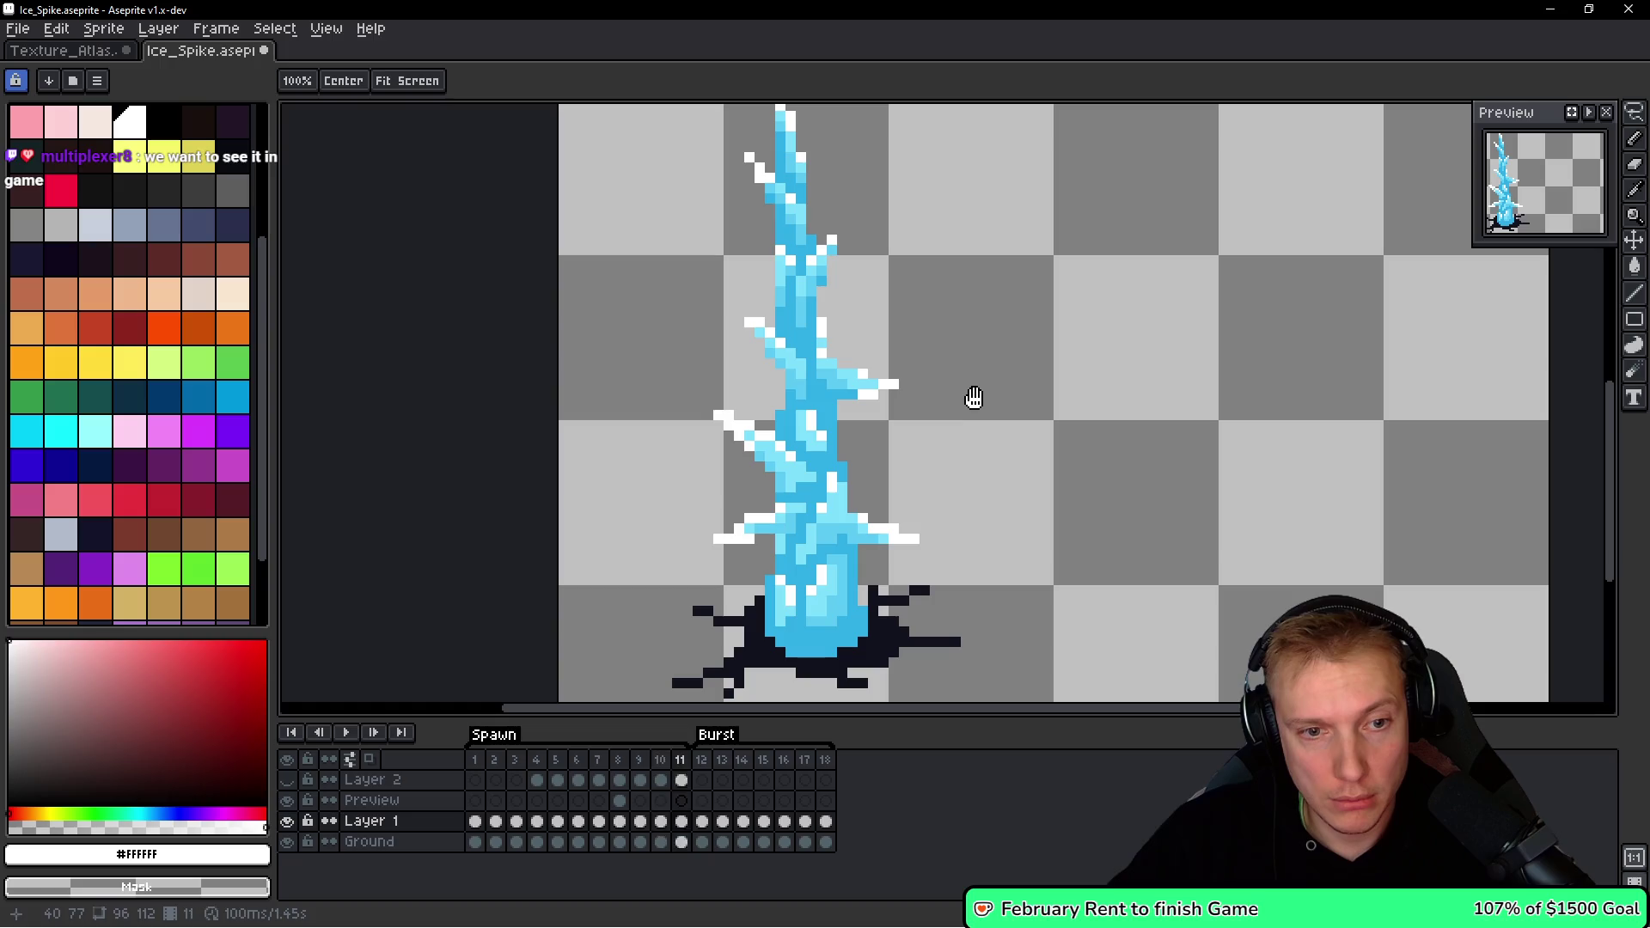
{"action": "key", "text": "Right"}
{"action": "key", "text": "Right"}
{"action": "key", "text": "Left"}
{"action": "key", "text": "Left"}
{"action": "scroll", "coordinate": [969, 395], "scroll_direction": "down", "scroll_amount": 1}
{"action": "key", "text": "b"}
{"action": "key", "text": "Right"}
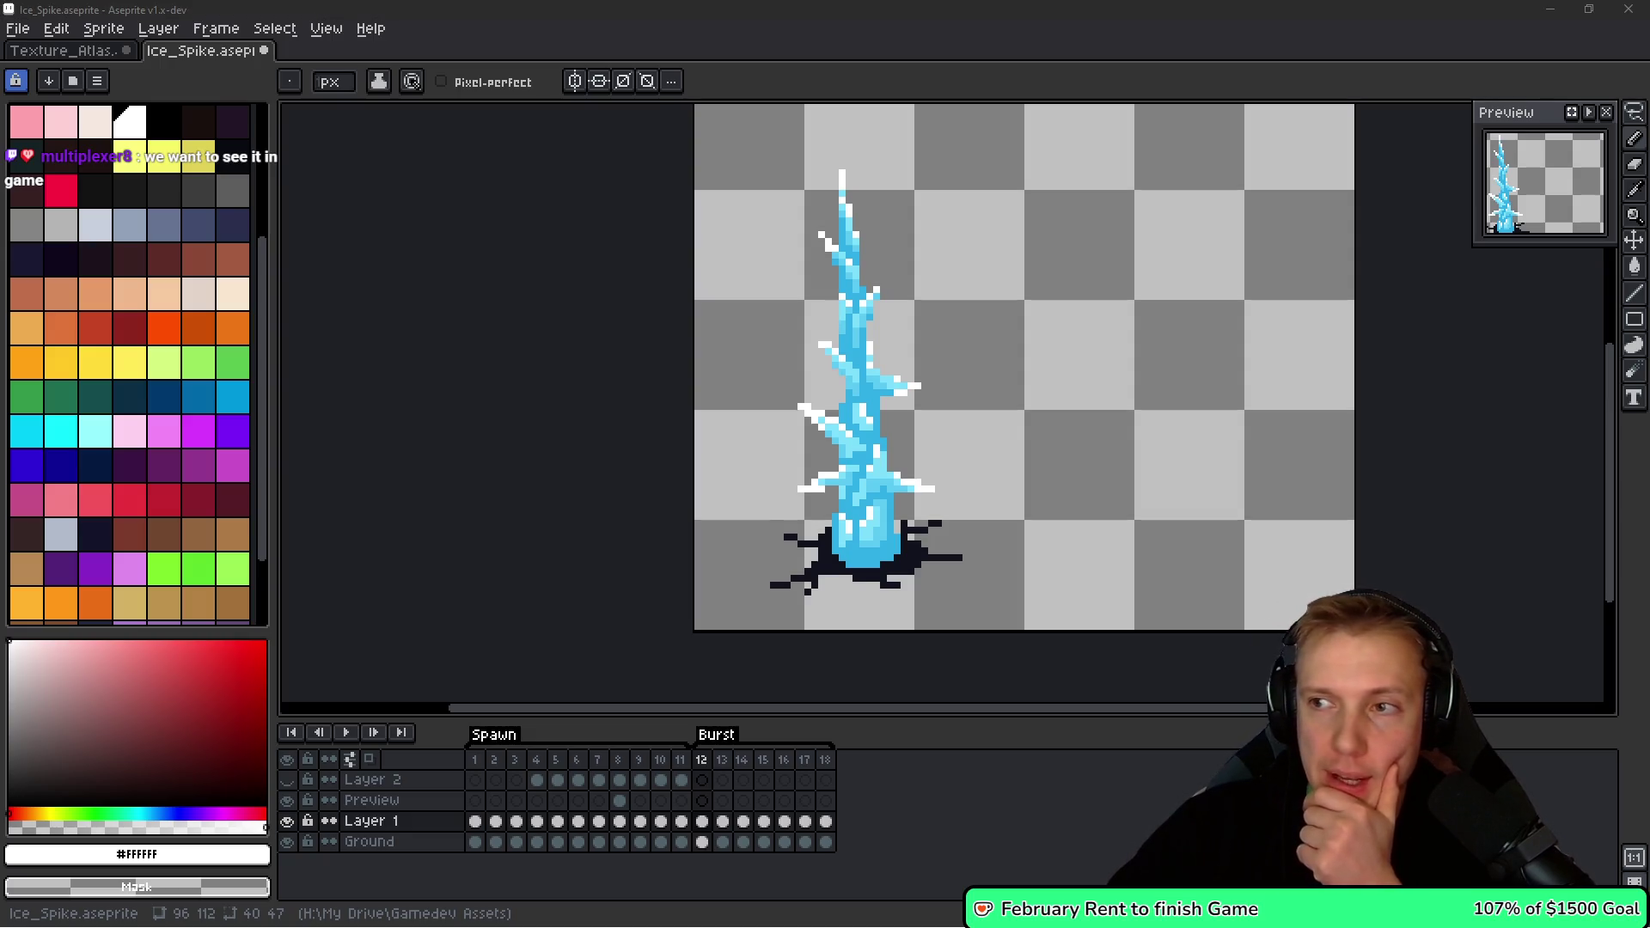
{"action": "left_click_drag", "start_coordinate": [1157, 334], "coordinate": [1095, 272]}
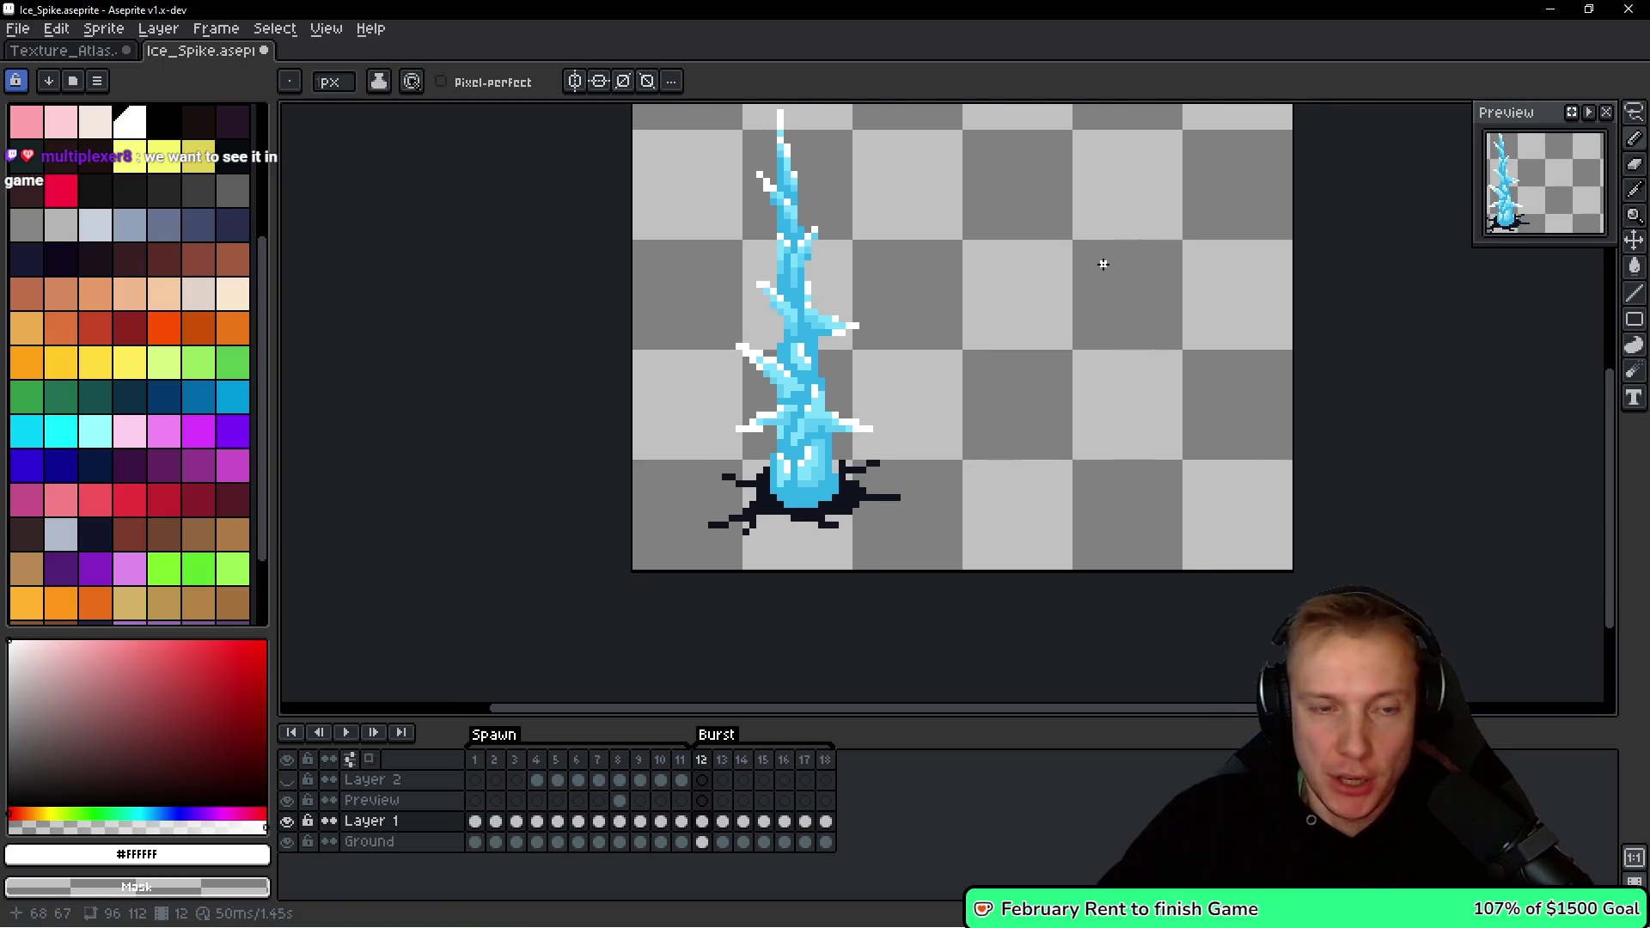
{"action": "key", "text": "space"}
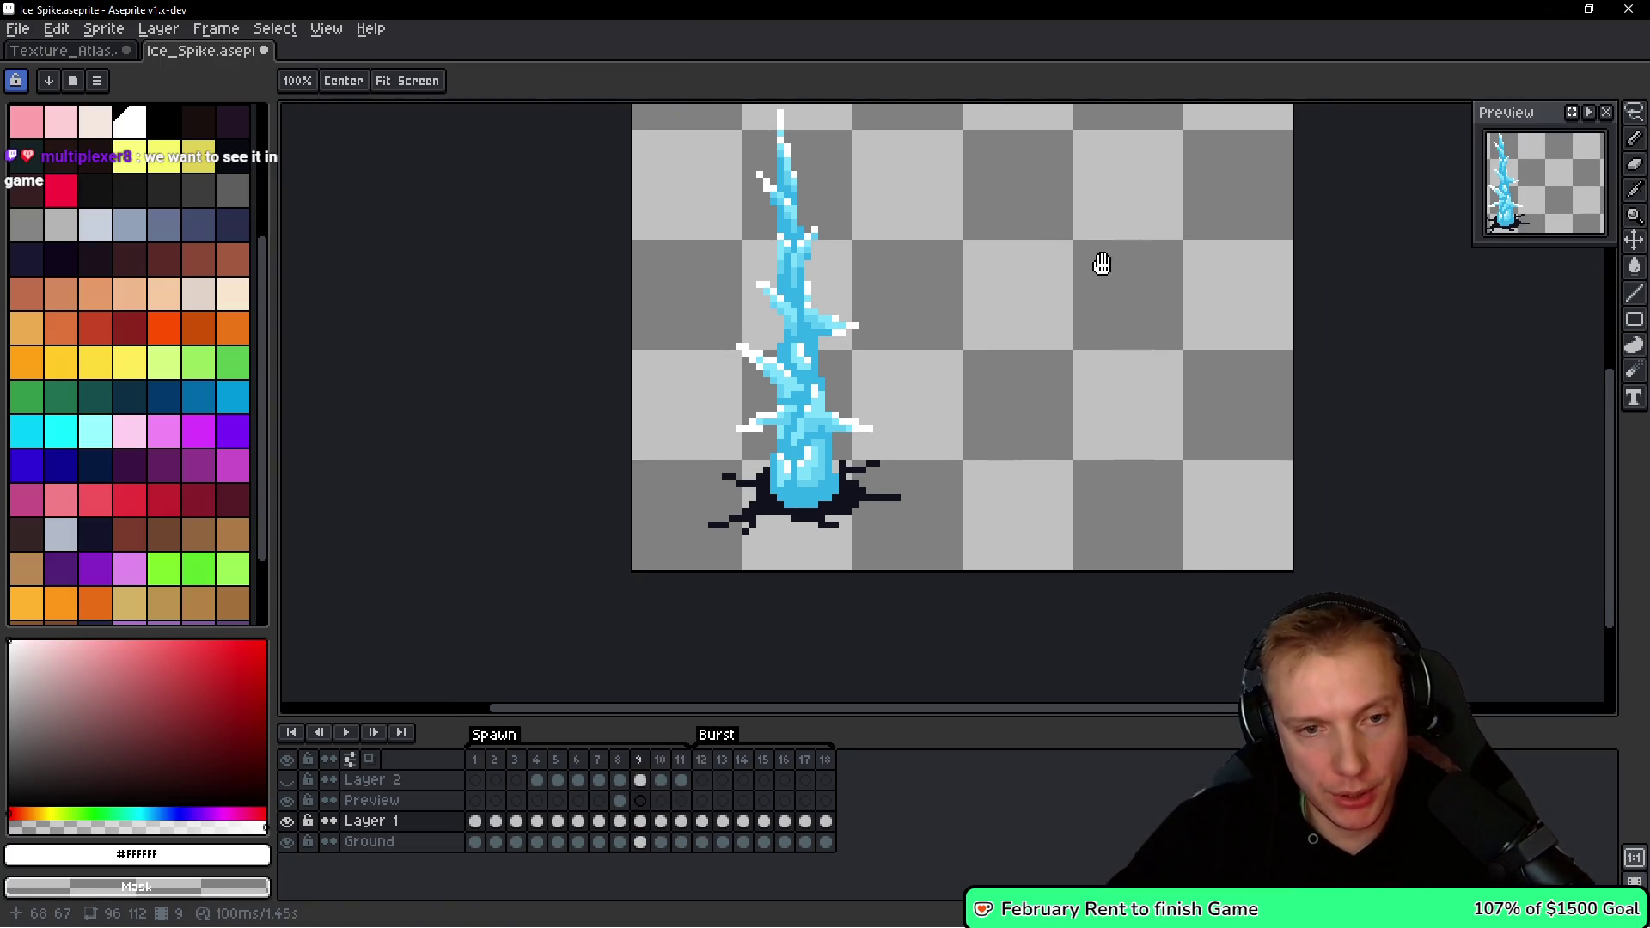
{"action": "key", "text": "Right"}
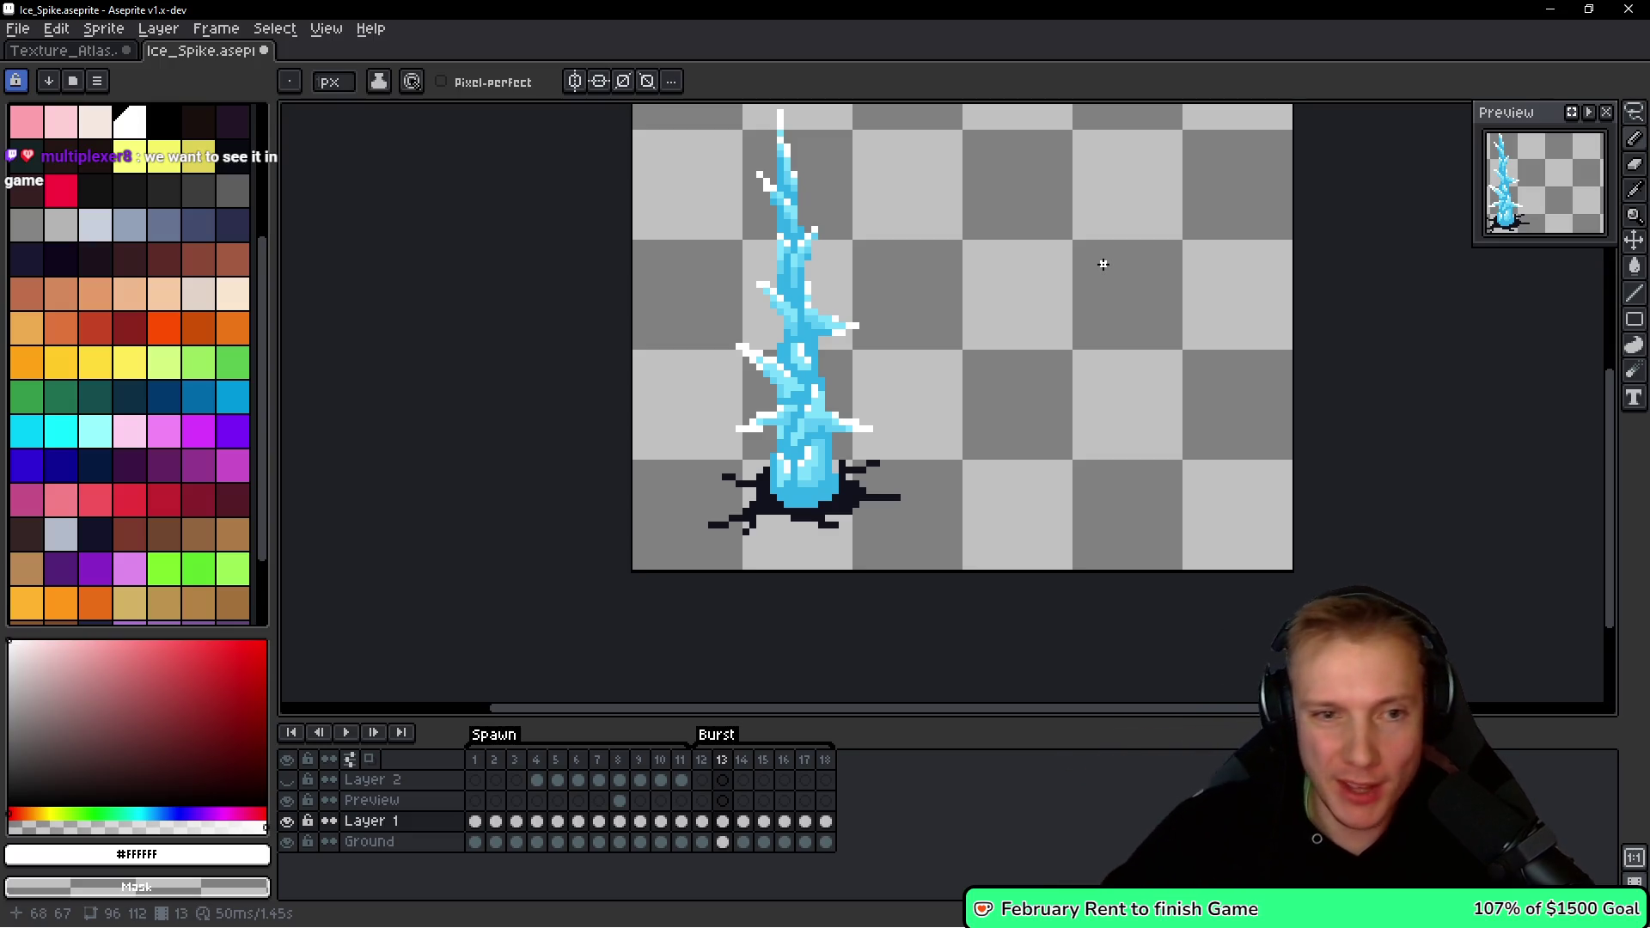
{"action": "scroll", "coordinate": [982, 278], "scroll_direction": "up", "scroll_amount": 2}
{"action": "key", "text": "h"}
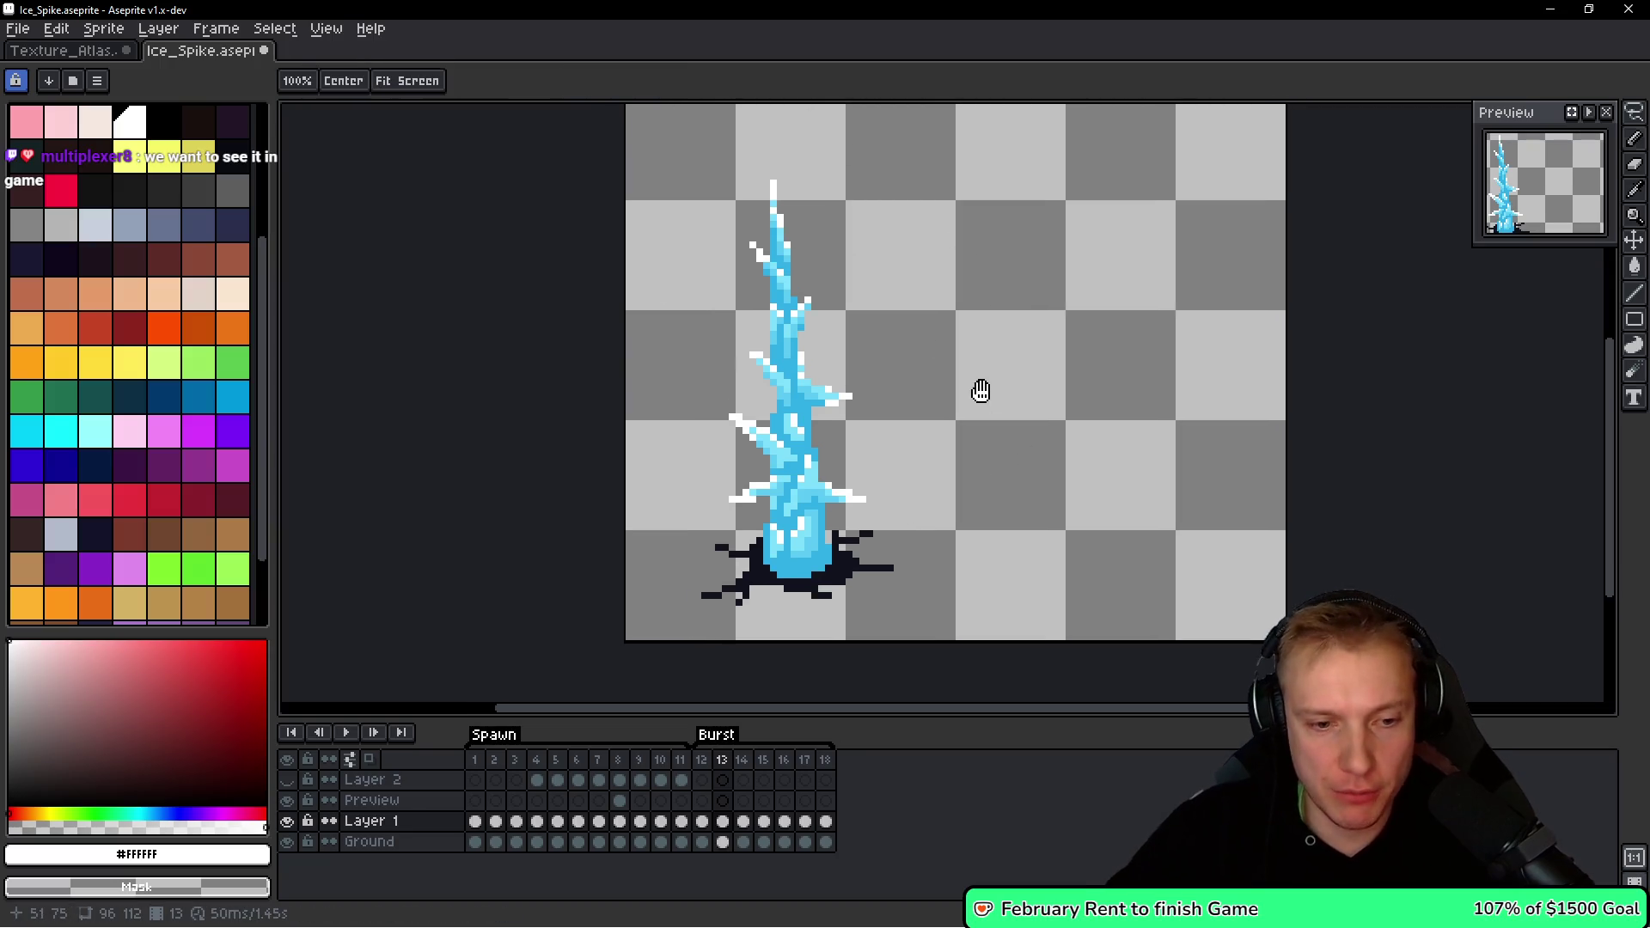
{"action": "key", "text": "b"}
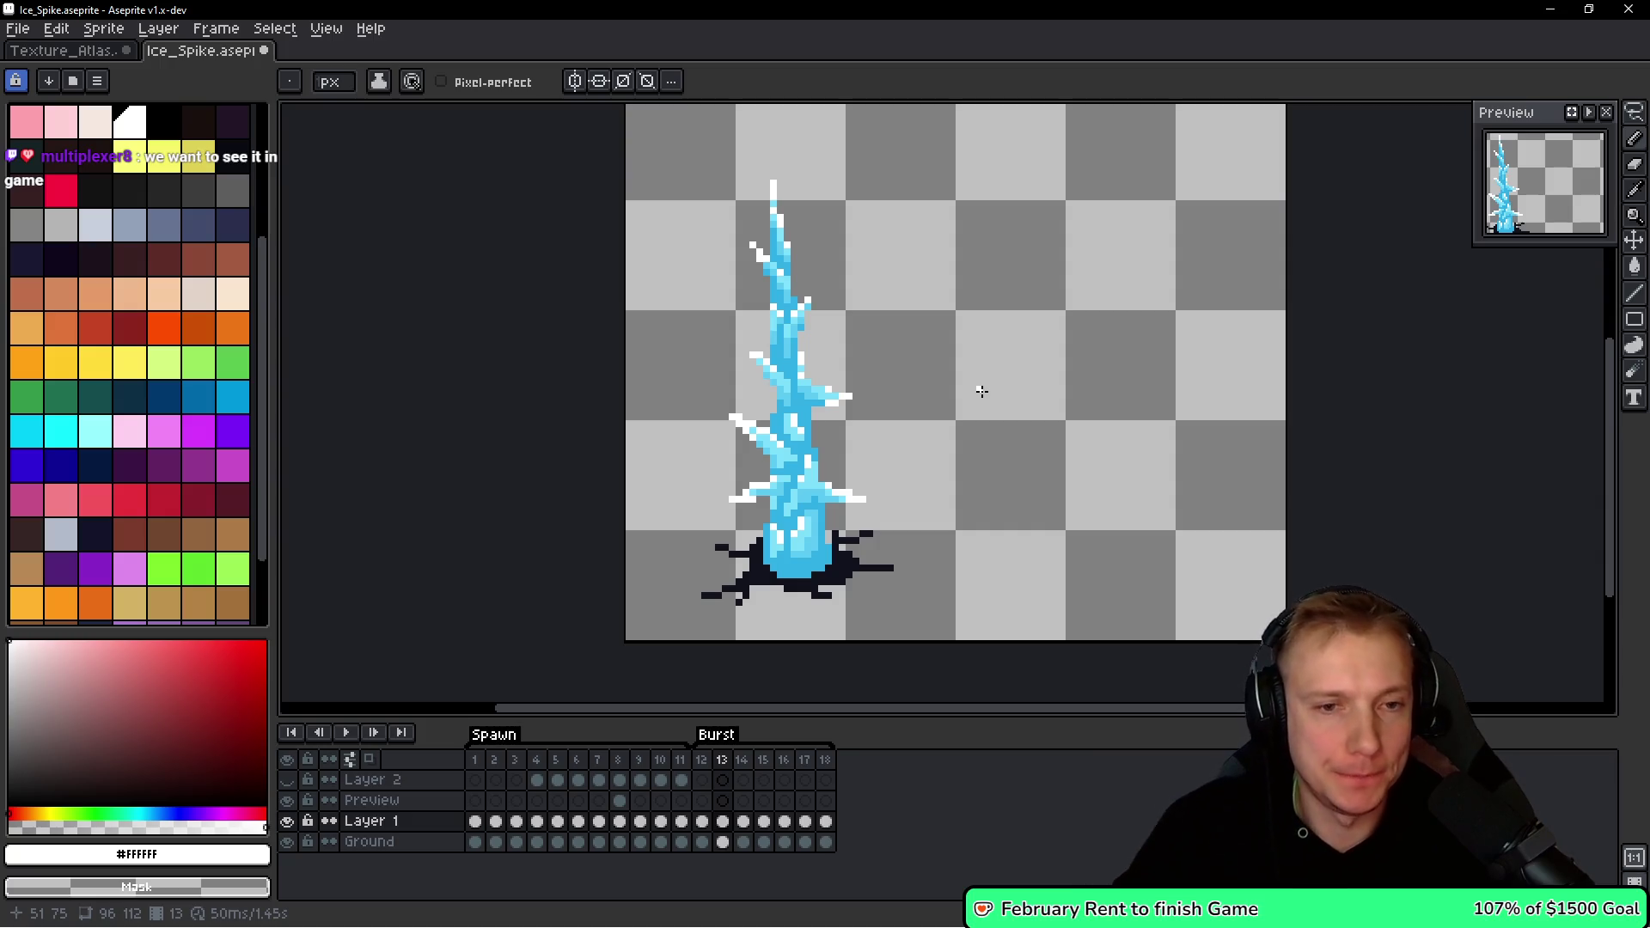
{"action": "key", "text": "h"}
{"action": "key", "text": "Left"}
{"action": "key", "text": "Left"}
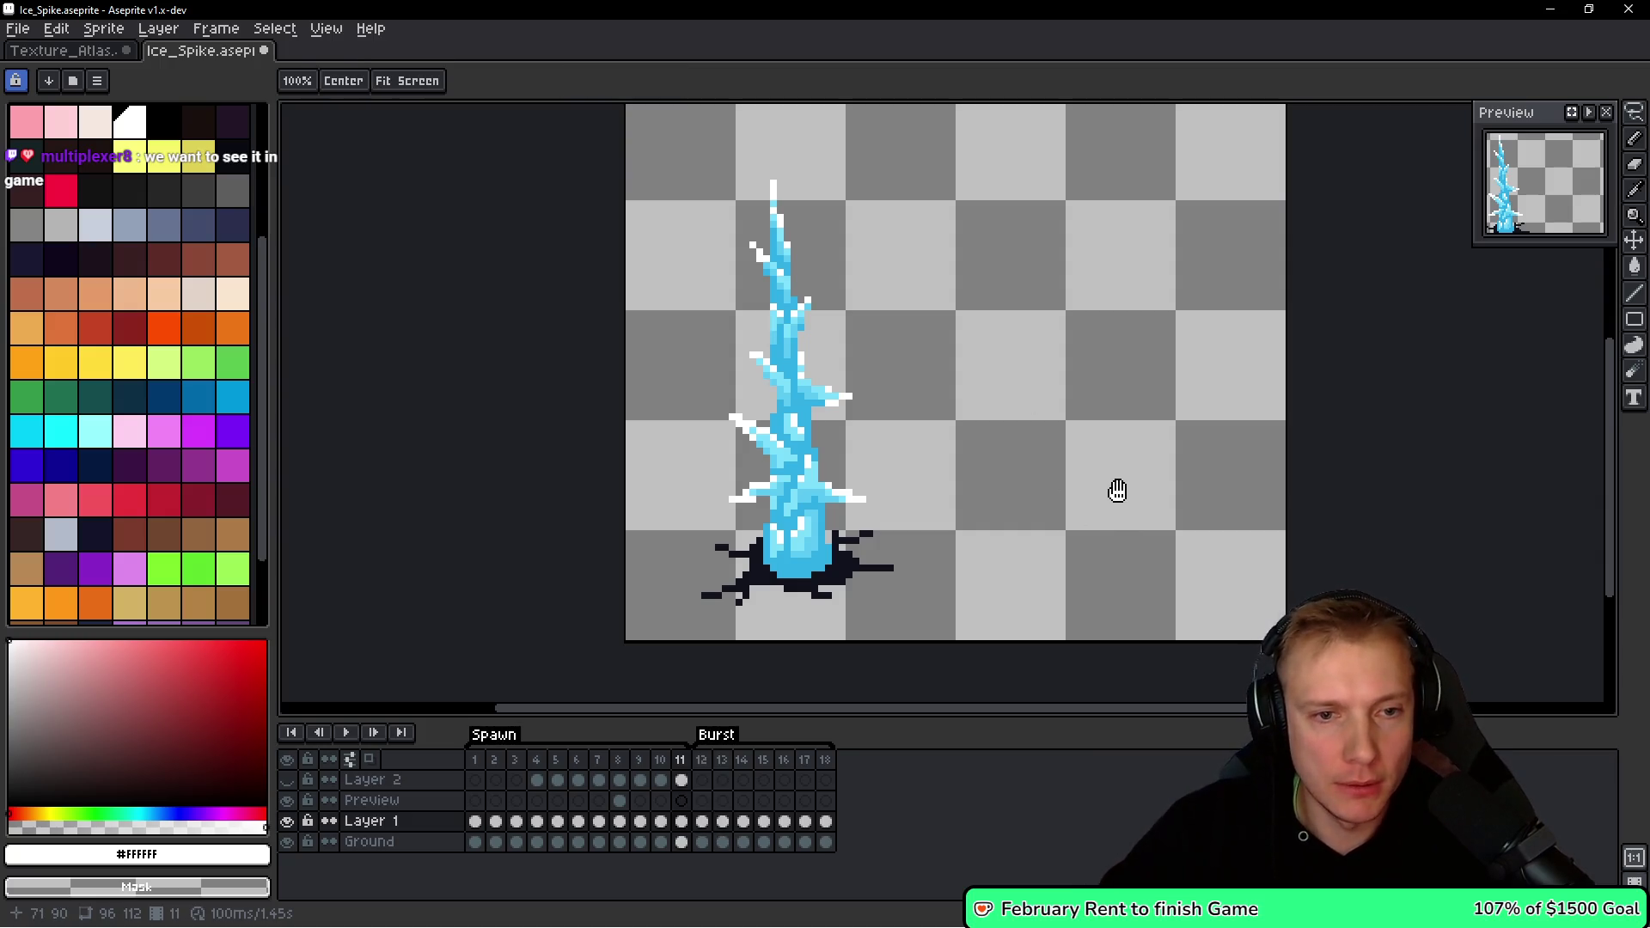
{"action": "key", "text": "Right"}
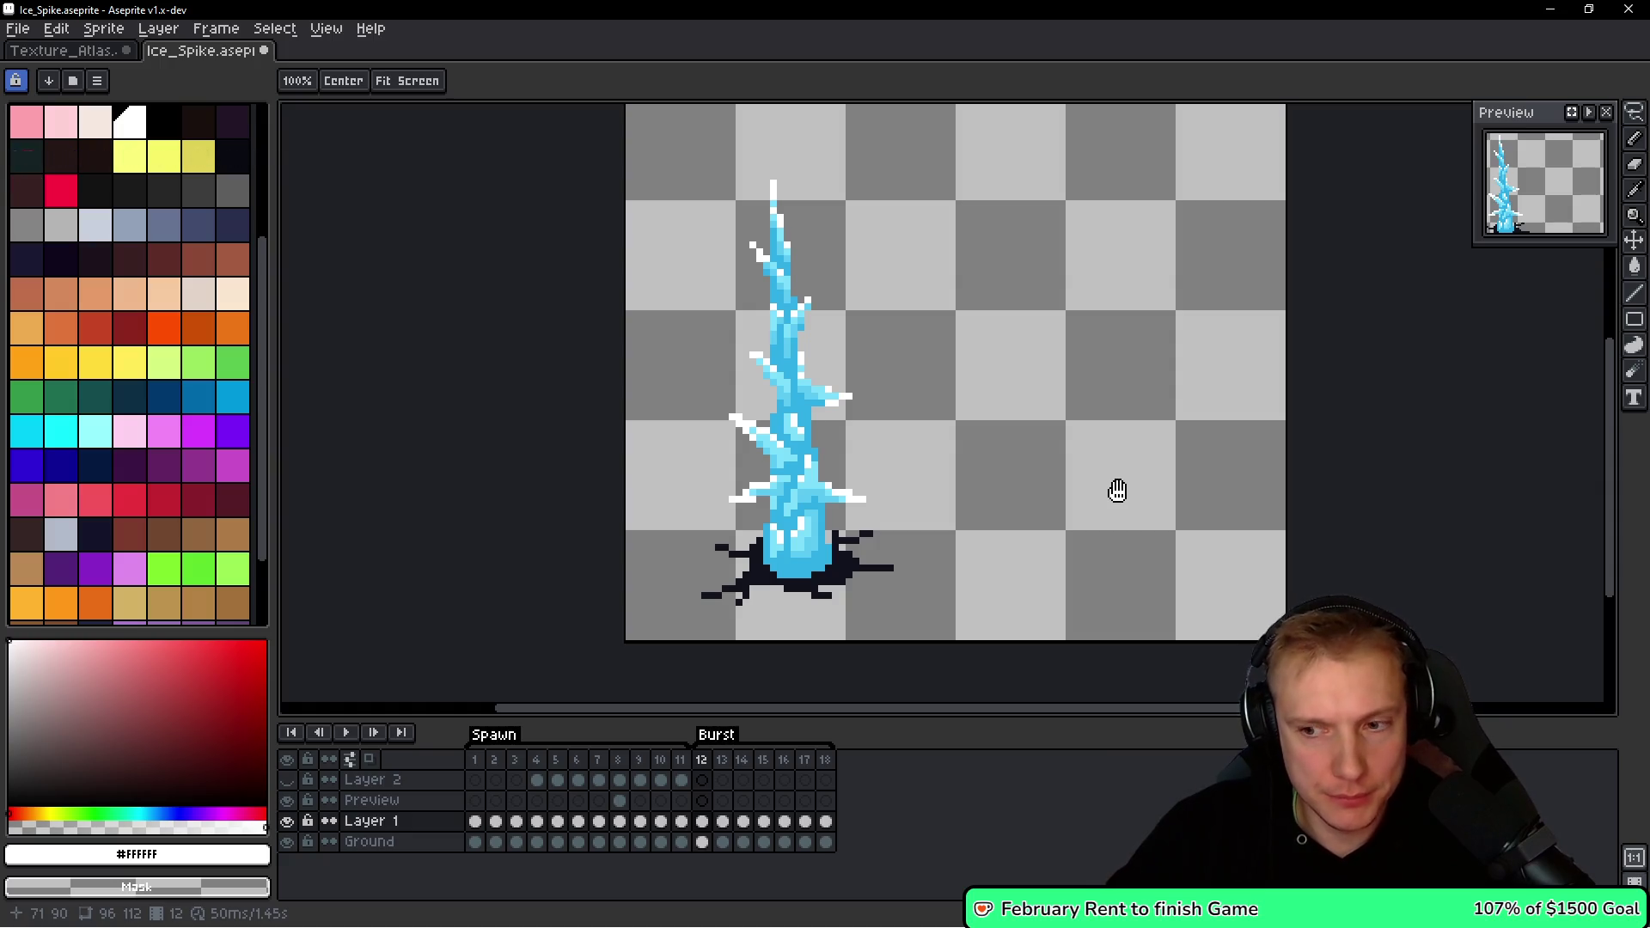
{"action": "key", "text": "Right"}
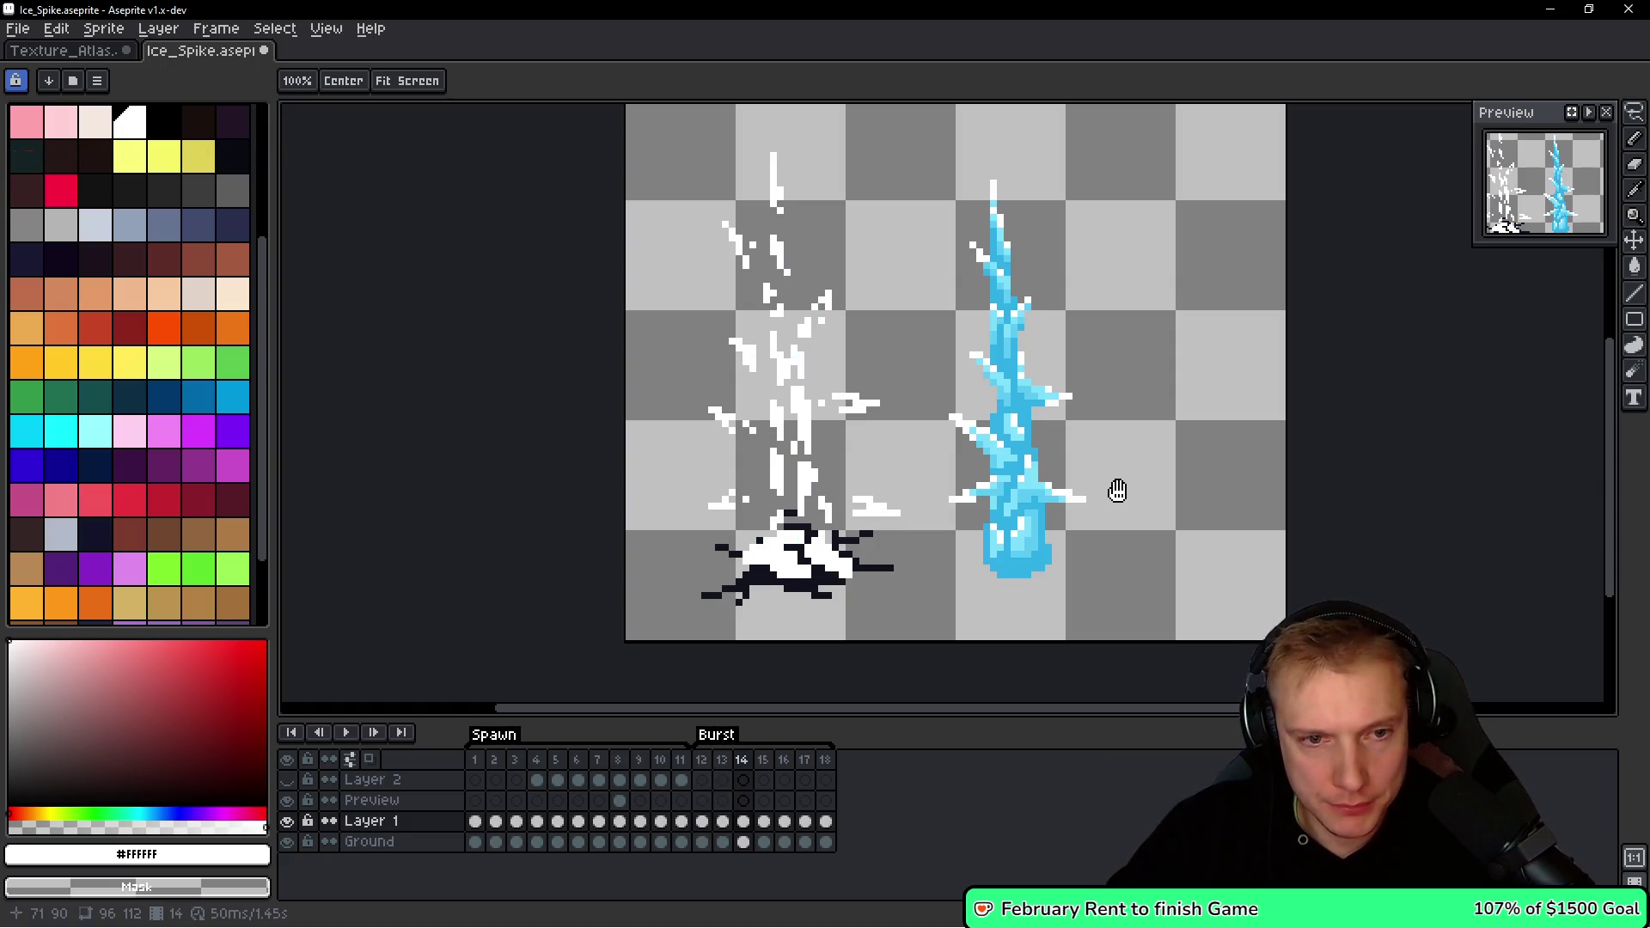
{"action": "key", "text": "b"}
{"action": "scroll", "coordinate": [894, 394], "scroll_direction": "up", "scroll_amount": 3}
{"action": "key", "text": "h"}
{"action": "key", "text": "Left"}
{"action": "key", "text": "Left"}
{"action": "key", "text": "Left"}
{"action": "key", "text": "Right"}
{"action": "key", "text": "Right"}
{"action": "key", "text": "b"}
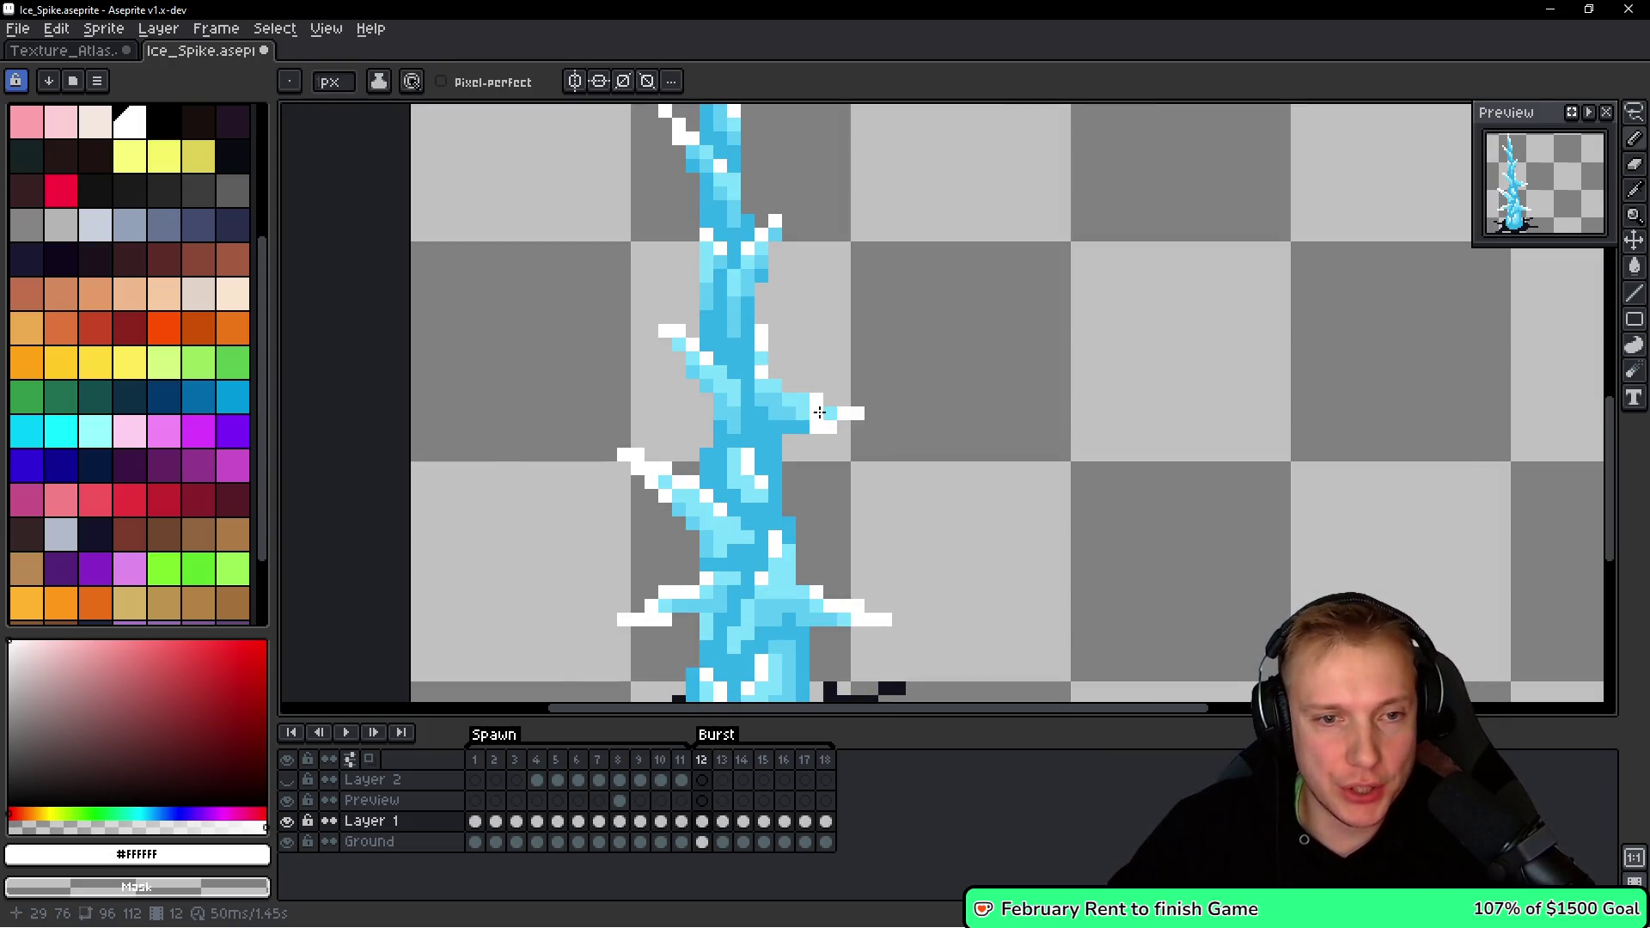
Add a white highlight pixel to a spike branch, undoing one stray white pixel.
{"action": "scroll", "coordinate": [819, 412], "scroll_direction": "up", "scroll_amount": 2}
{"action": "left_click", "coordinate": [834, 411]}
{"action": "left_click", "coordinate": [789, 432]}
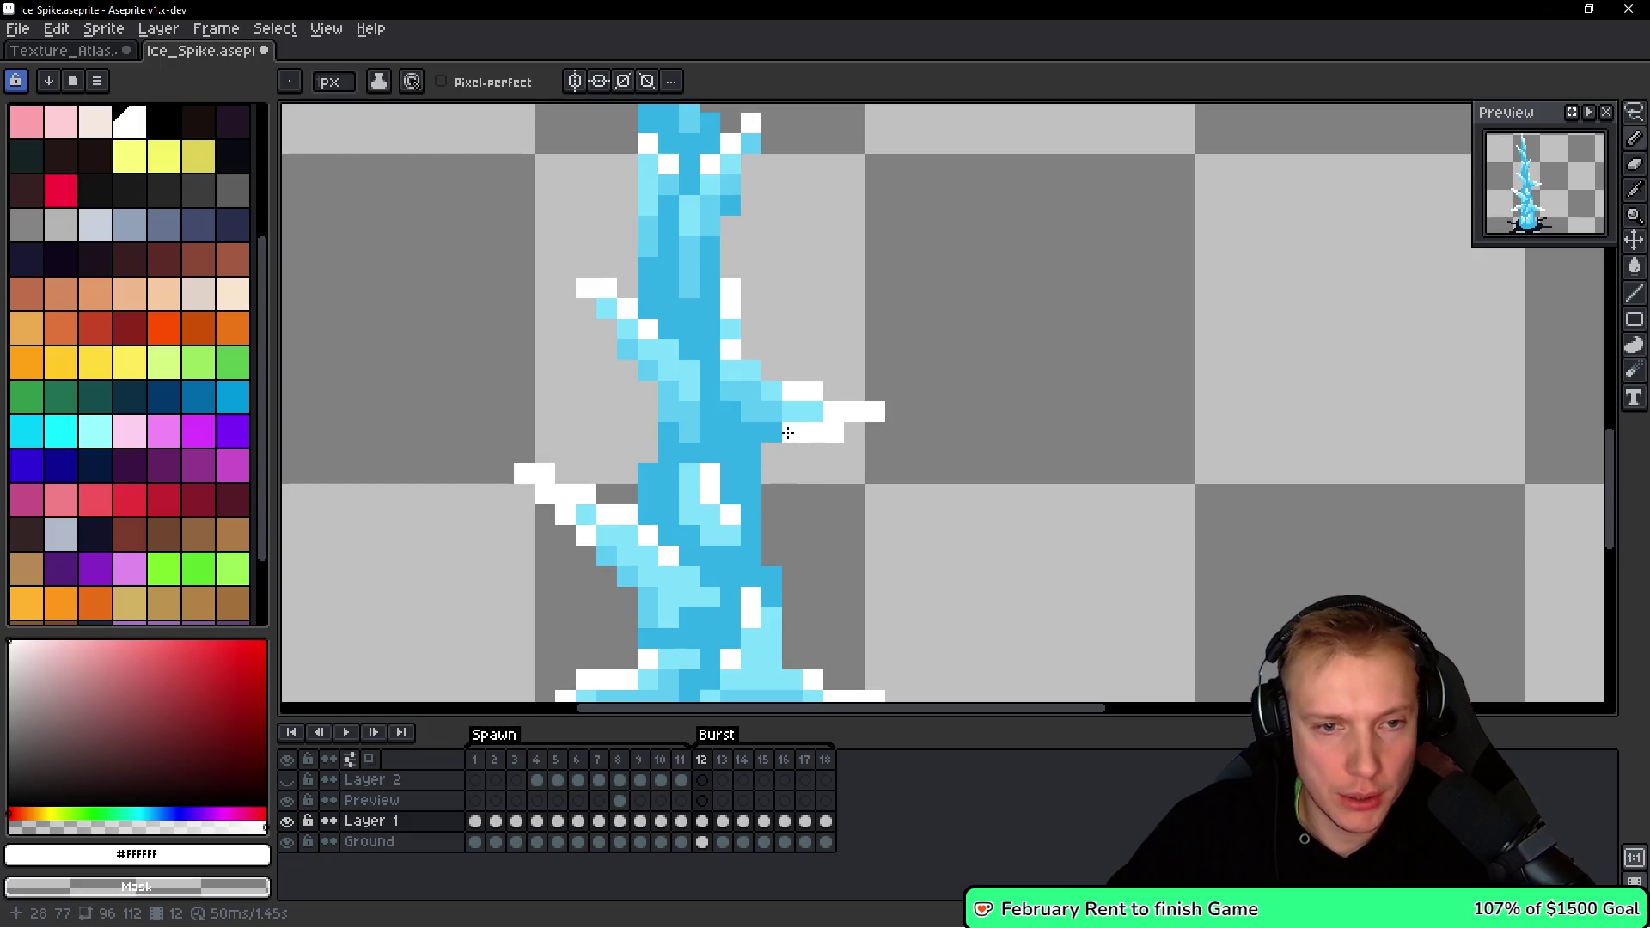
{"action": "key", "text": "ctrl+z"}
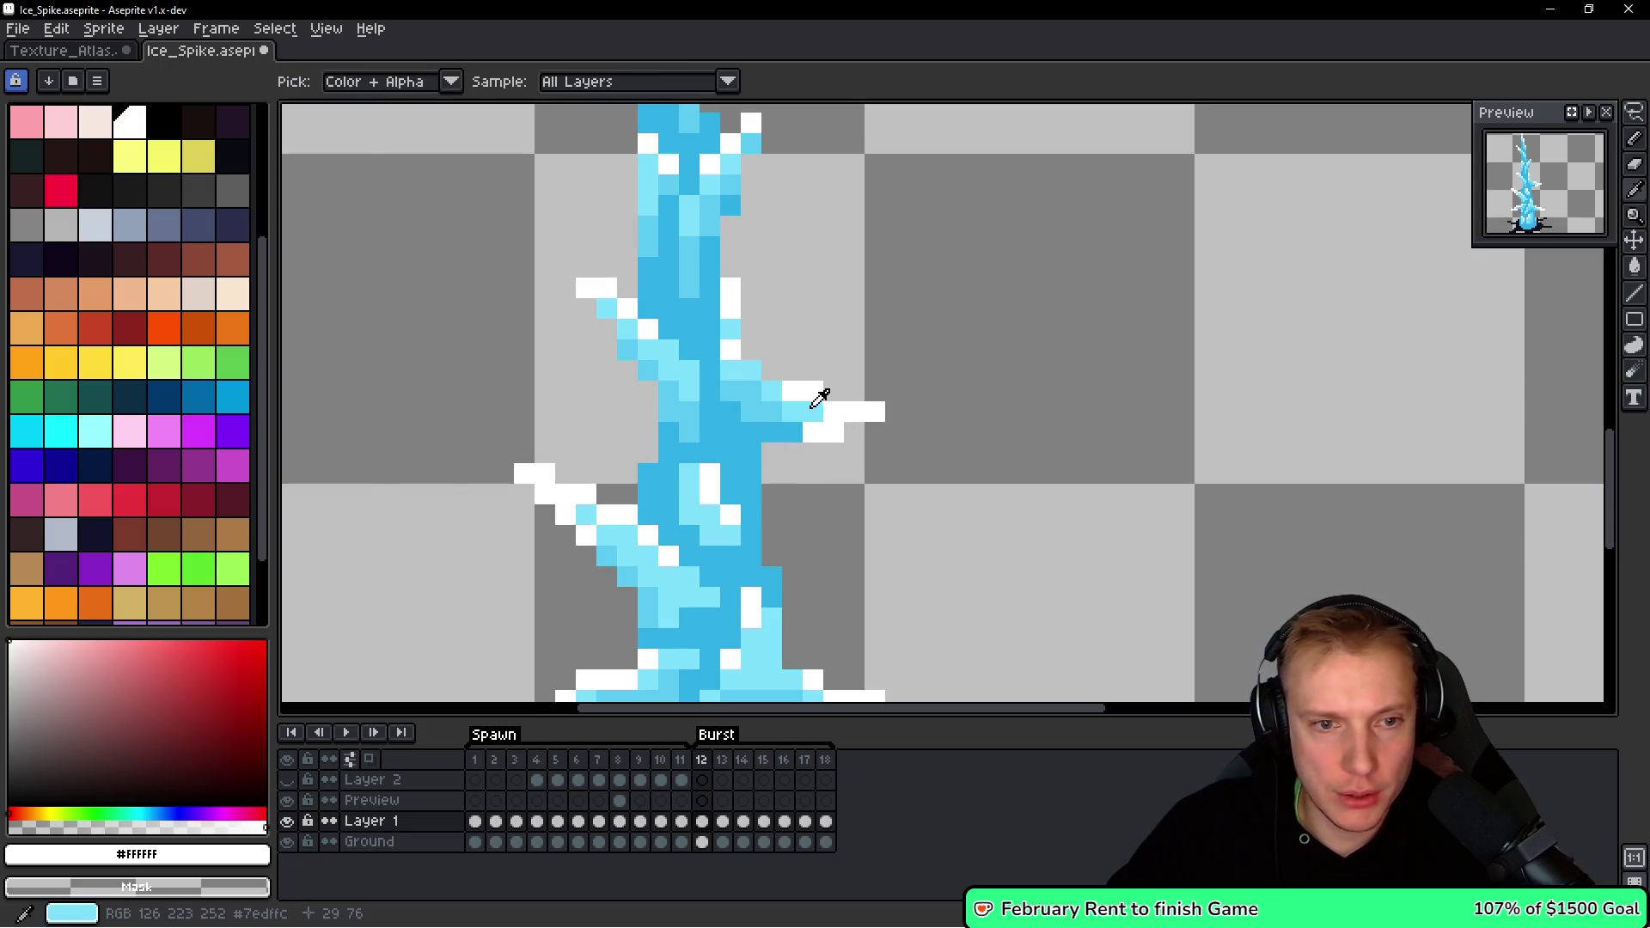
{"action": "left_click", "coordinate": [799, 422], "text": "alt"}
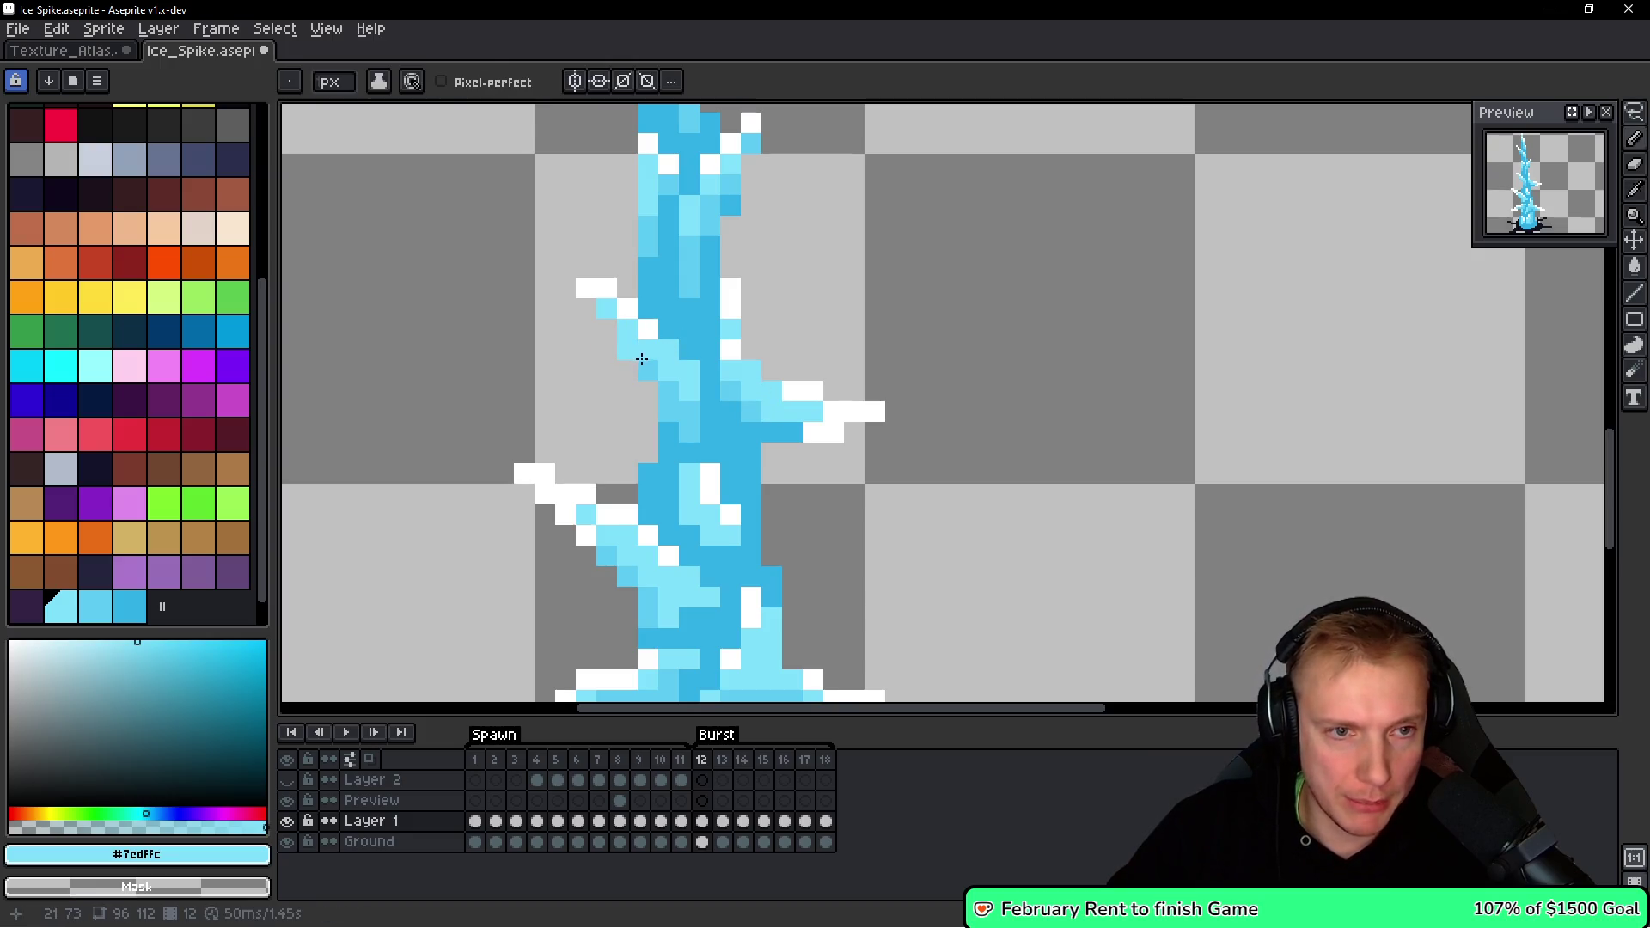
{"action": "left_click", "coordinate": [653, 327], "text": "alt"}
Paint white highlight pixels on the left ice branch and the upper spike.
{"action": "left_click_drag", "start_coordinate": [622, 452], "coordinate": [664, 416]}
{"action": "left_click", "coordinate": [656, 512]}
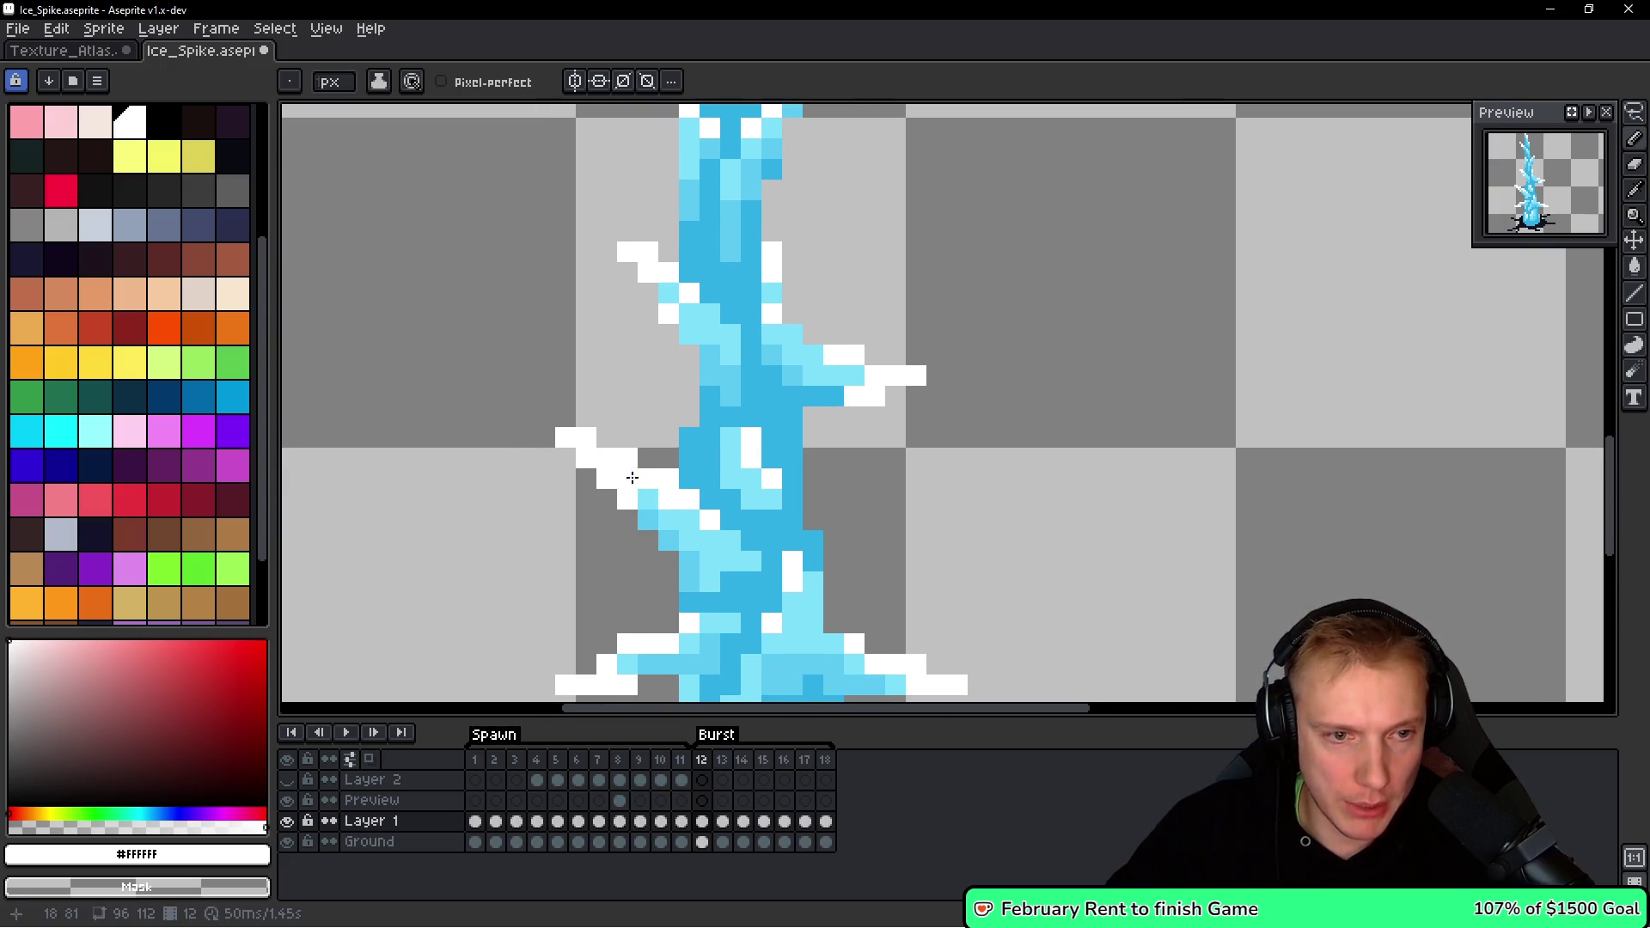
{"action": "left_click", "coordinate": [699, 539], "text": "alt"}
{"action": "key", "text": "space"}
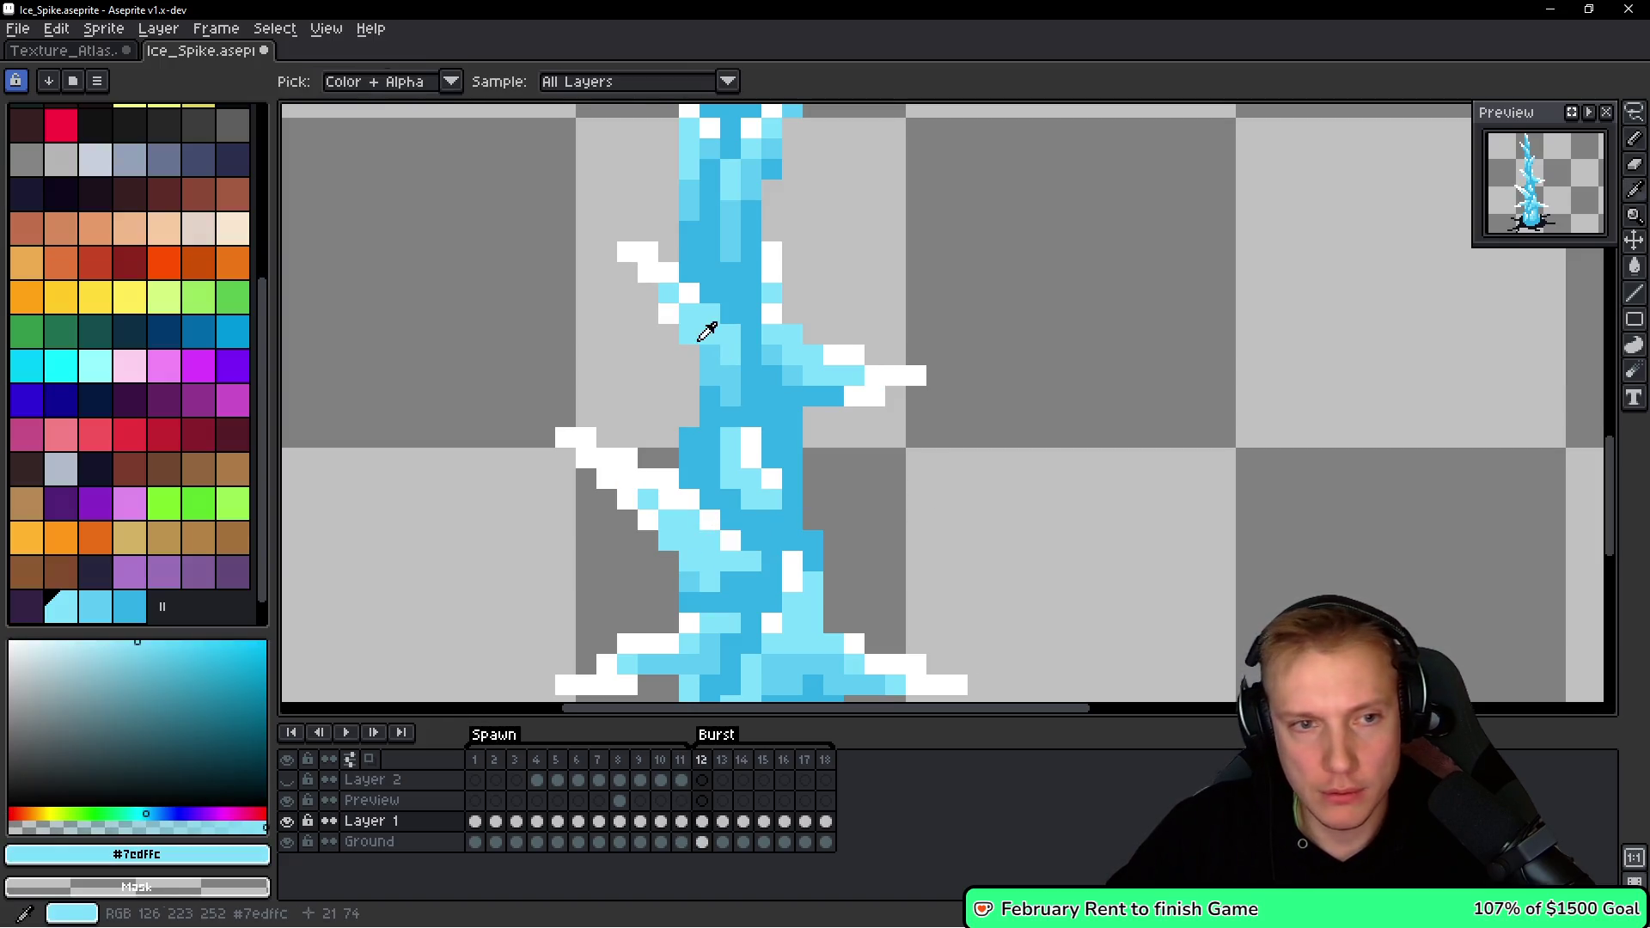
{"action": "left_click", "coordinate": [686, 291], "text": "alt"}
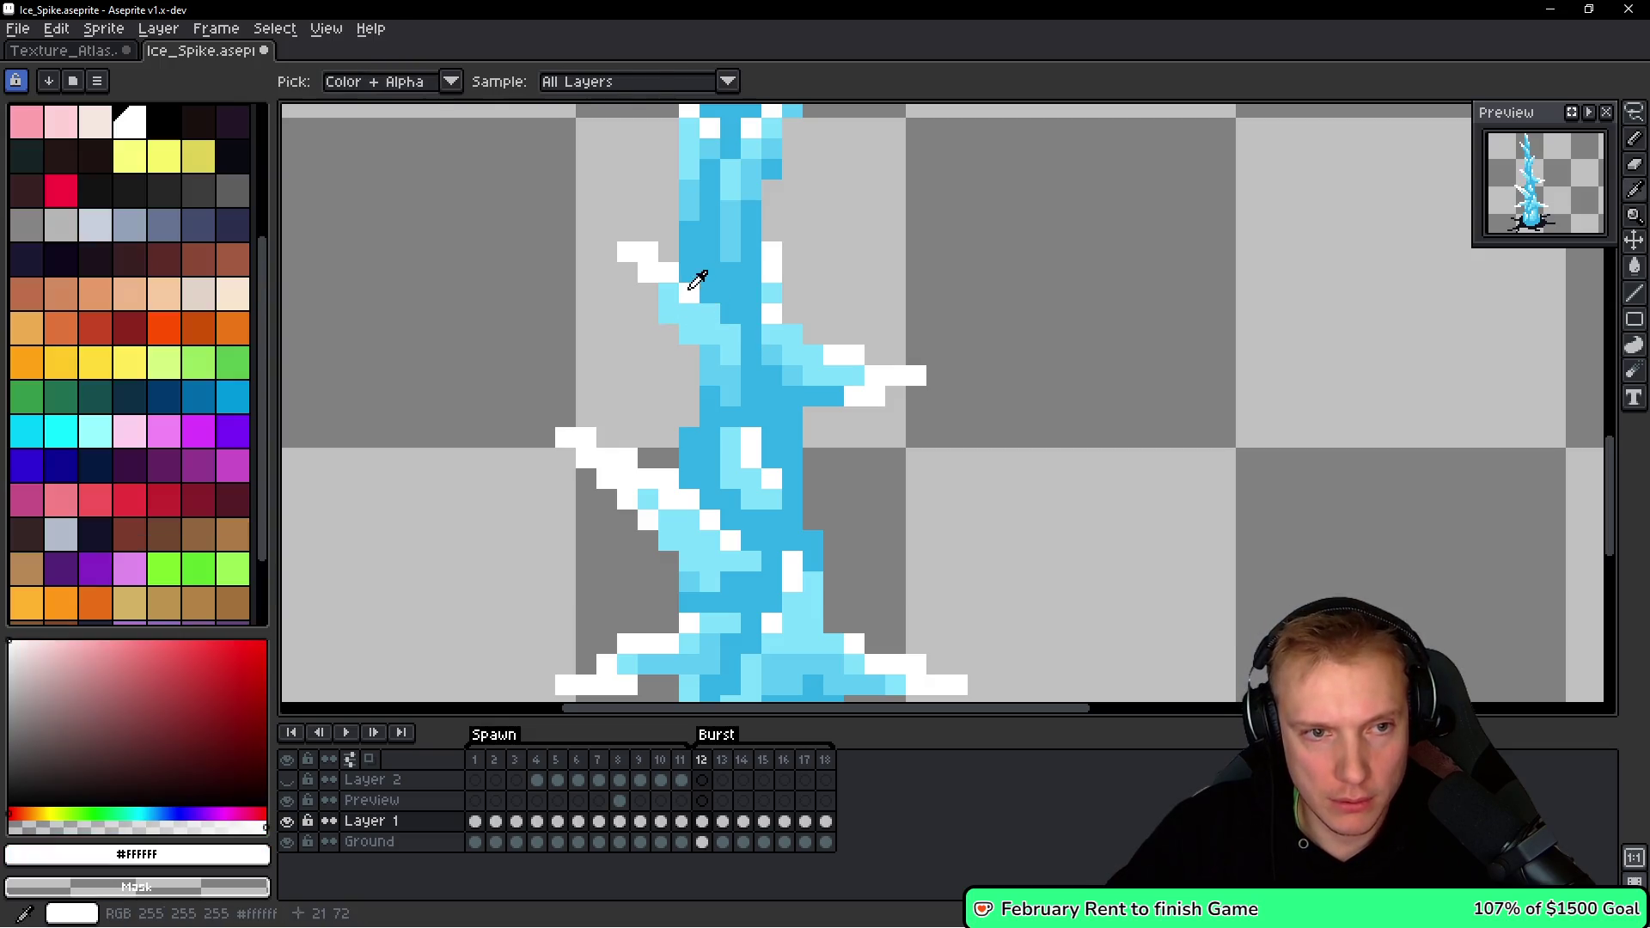
{"action": "key", "text": "space"}
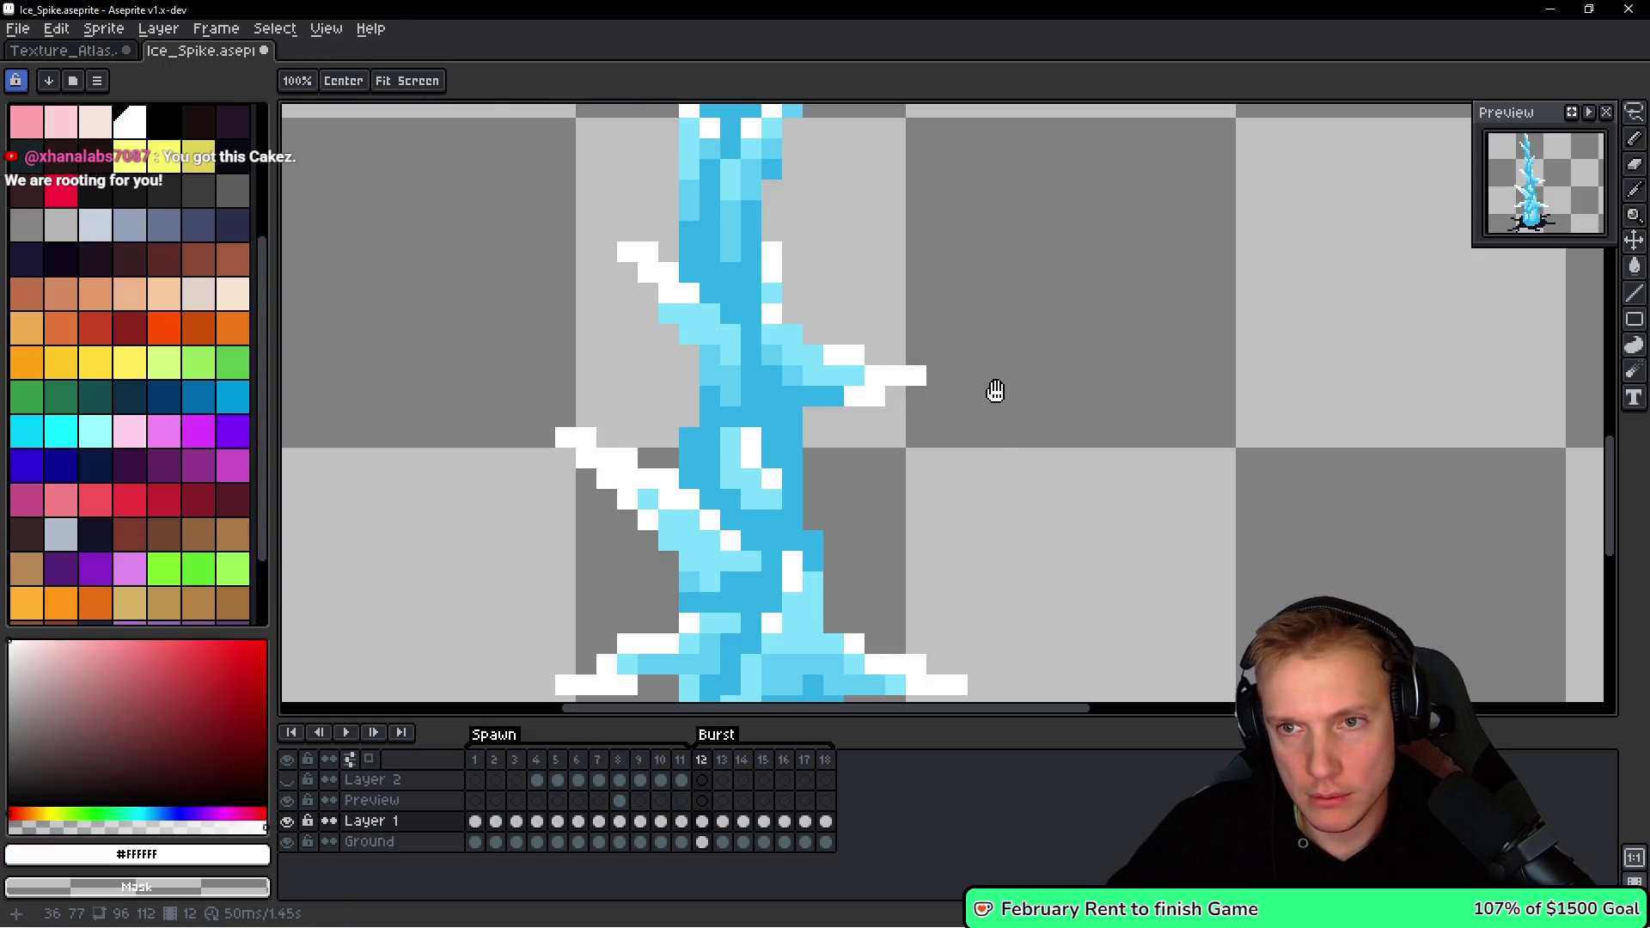
{"action": "left_click_drag", "start_coordinate": [1032, 287], "coordinate": [1030, 288]}
{"action": "scroll", "coordinate": [989, 327], "scroll_direction": "down", "scroll_amount": 5}
{"action": "scroll", "coordinate": [894, 301], "scroll_direction": "up", "scroll_amount": 4}
{"action": "scroll", "coordinate": [822, 324], "scroll_direction": "up", "scroll_amount": 1}
{"action": "left_click", "coordinate": [822, 333]}
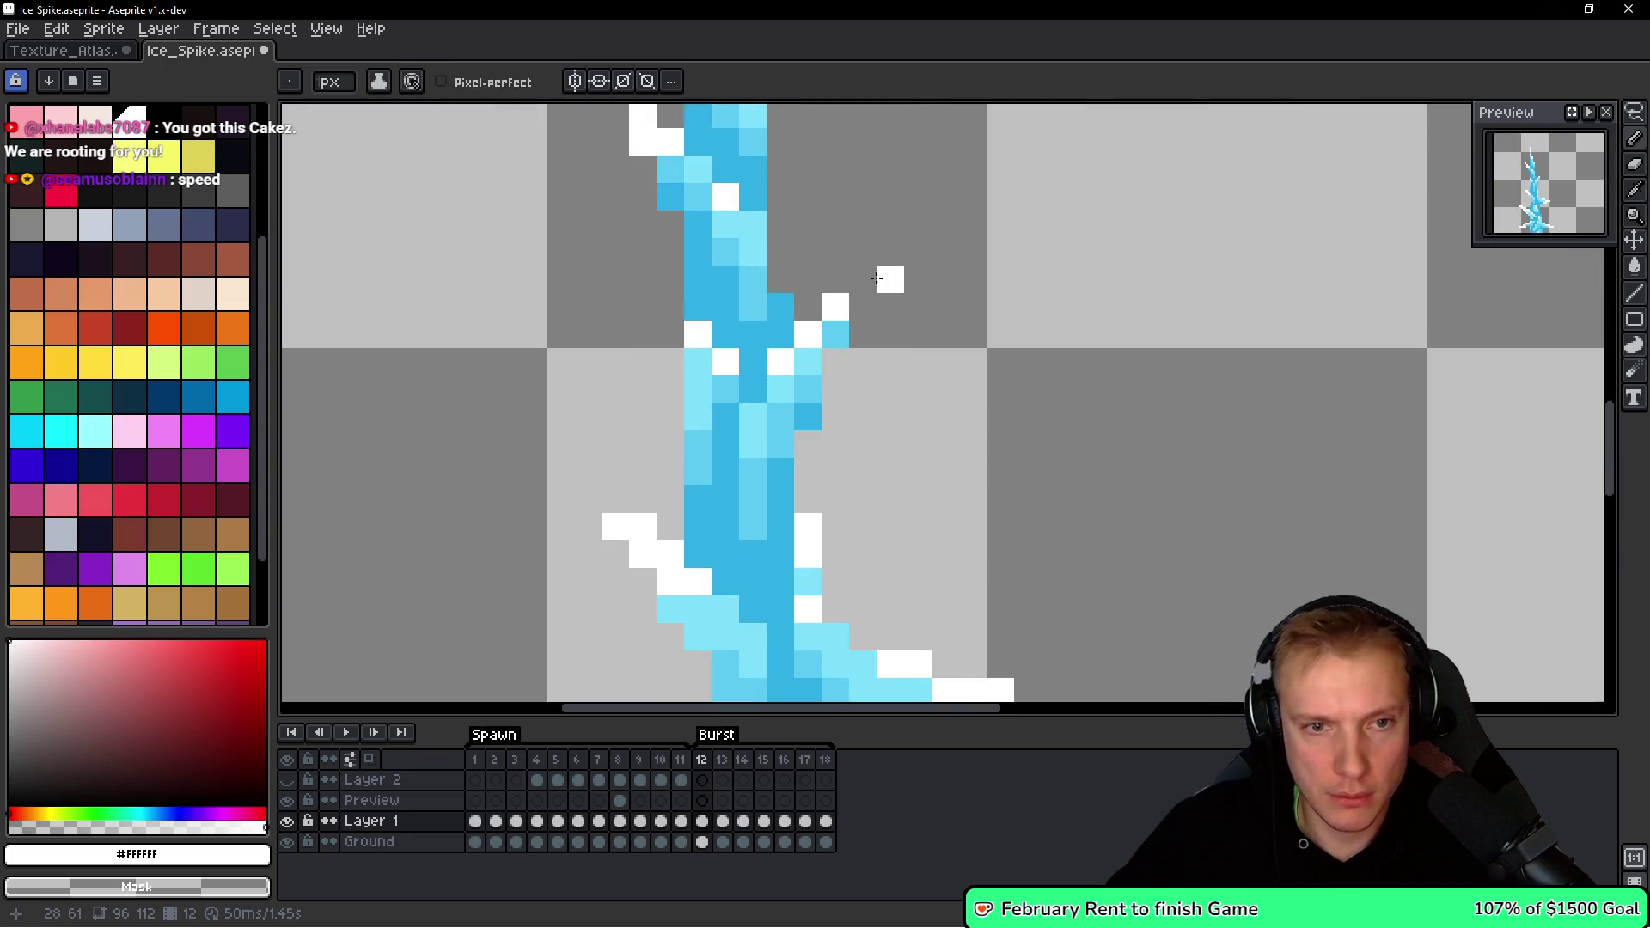
{"action": "left_click", "coordinate": [815, 359]}
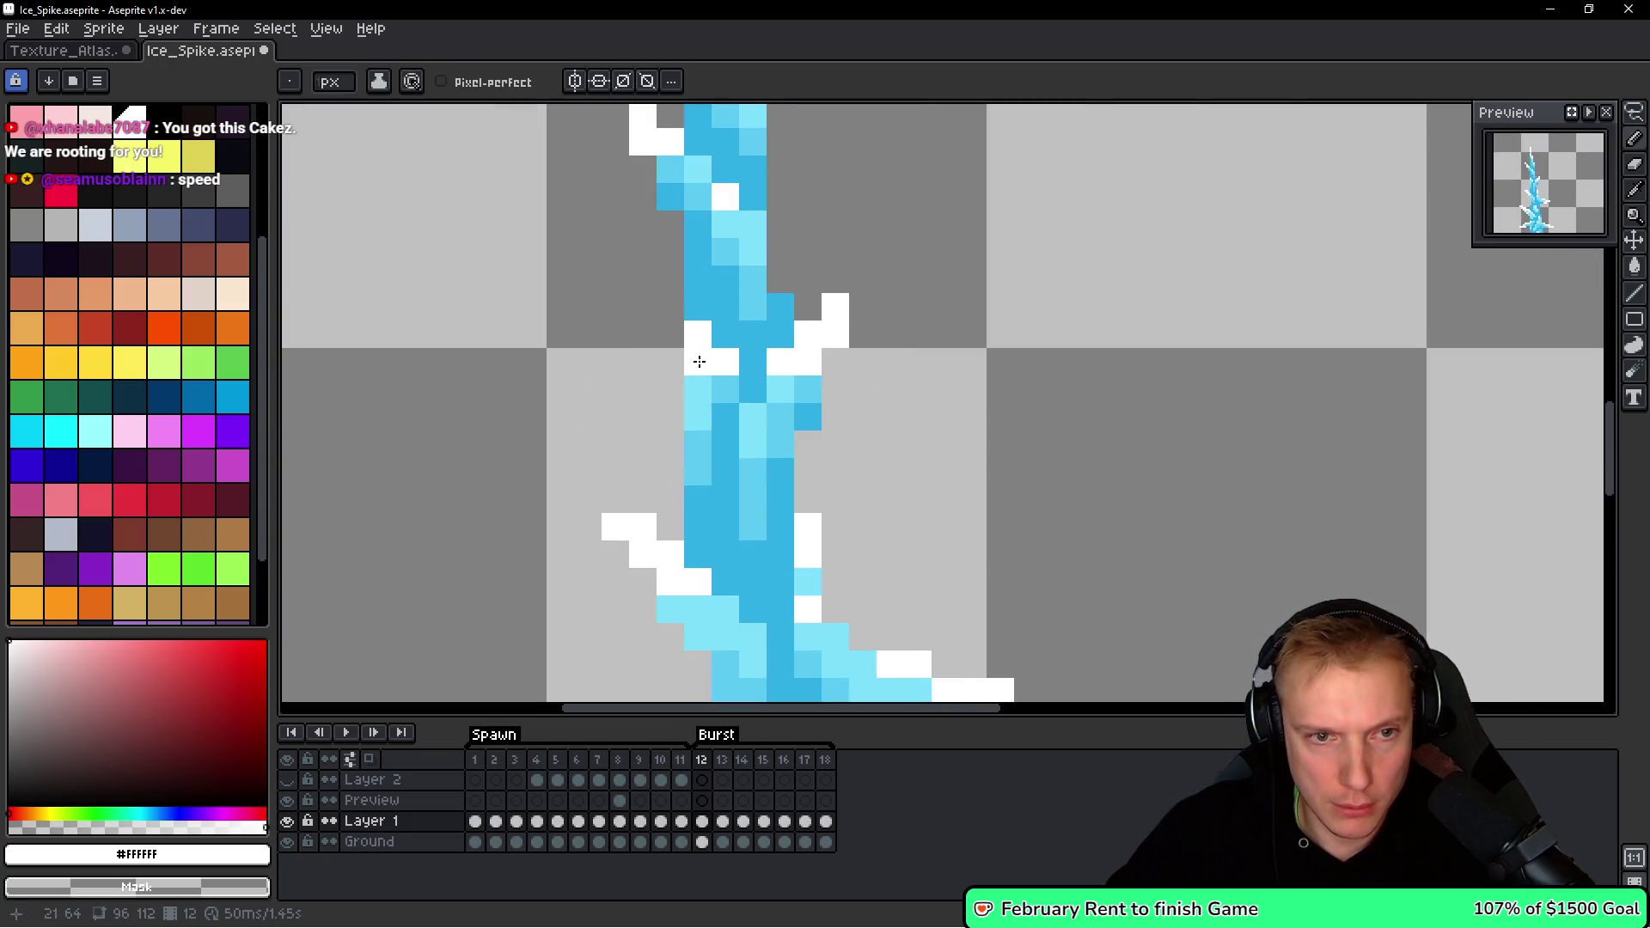
Place white edge pixels on the spike and repaint one spike pixel in mid cyan.
{"action": "scroll", "coordinate": [700, 362], "scroll_direction": "up", "scroll_amount": 3}
{"action": "scroll", "coordinate": [748, 317], "scroll_direction": "up", "scroll_amount": 3}
{"action": "left_click", "coordinate": [748, 317]}
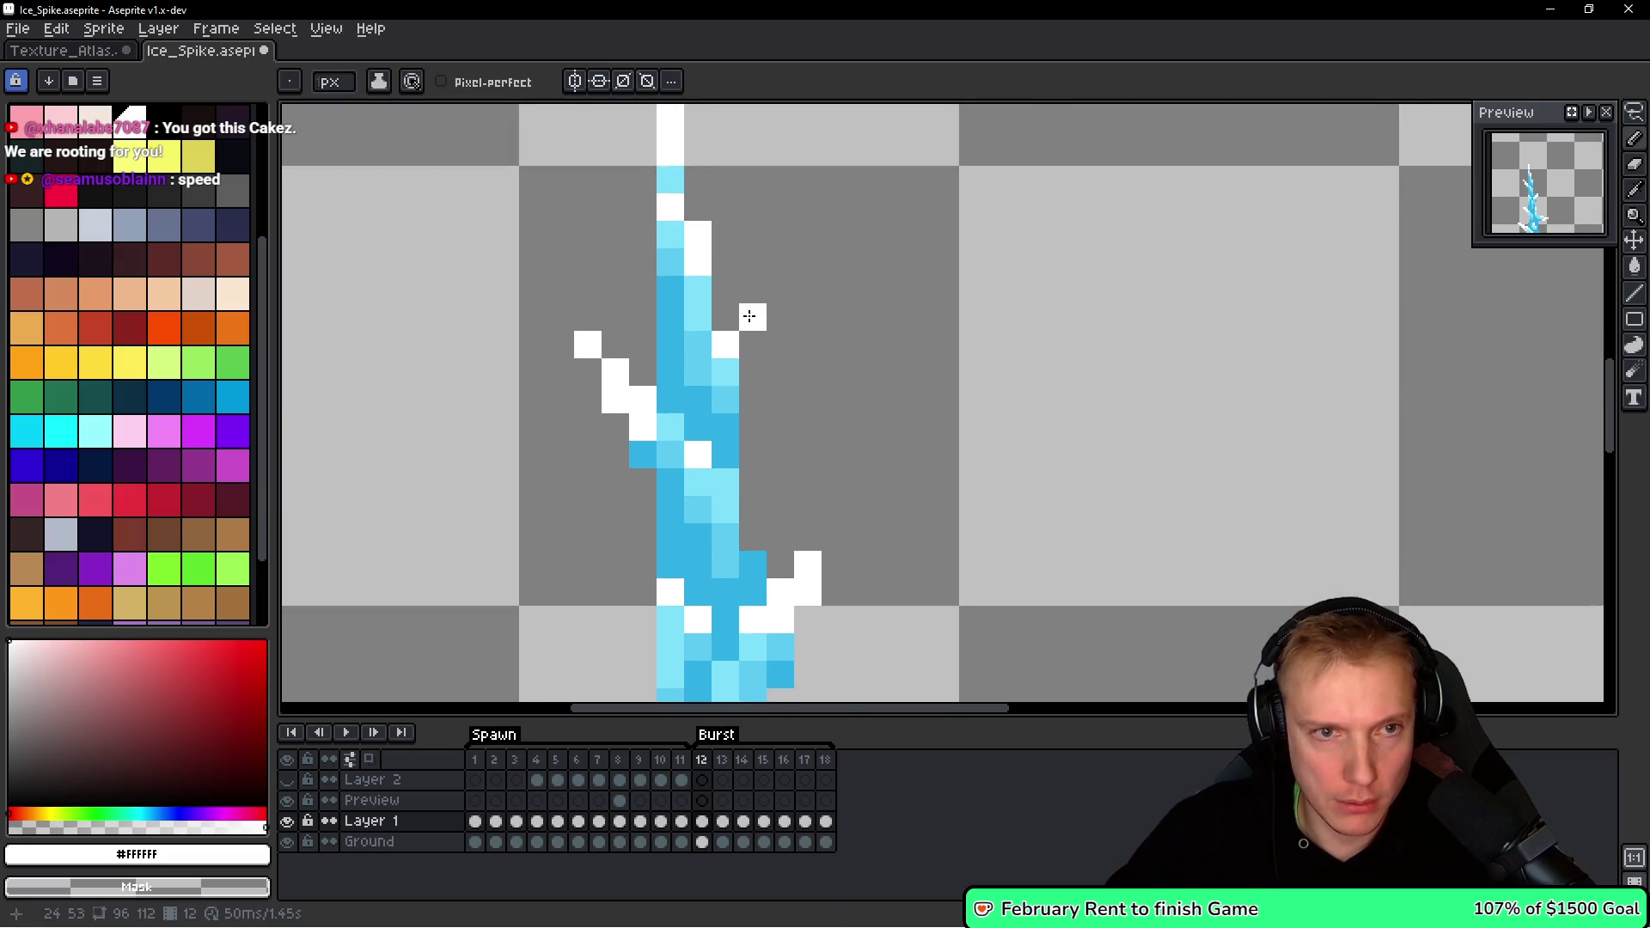
{"action": "scroll", "coordinate": [747, 317], "scroll_direction": "down", "scroll_amount": 2}
{"action": "key", "text": "ctrl+z"}
{"action": "scroll", "coordinate": [714, 258], "scroll_direction": "up", "scroll_amount": 2}
{"action": "left_click", "coordinate": [775, 286]}
{"action": "scroll", "coordinate": [787, 320], "scroll_direction": "down", "scroll_amount": 1}
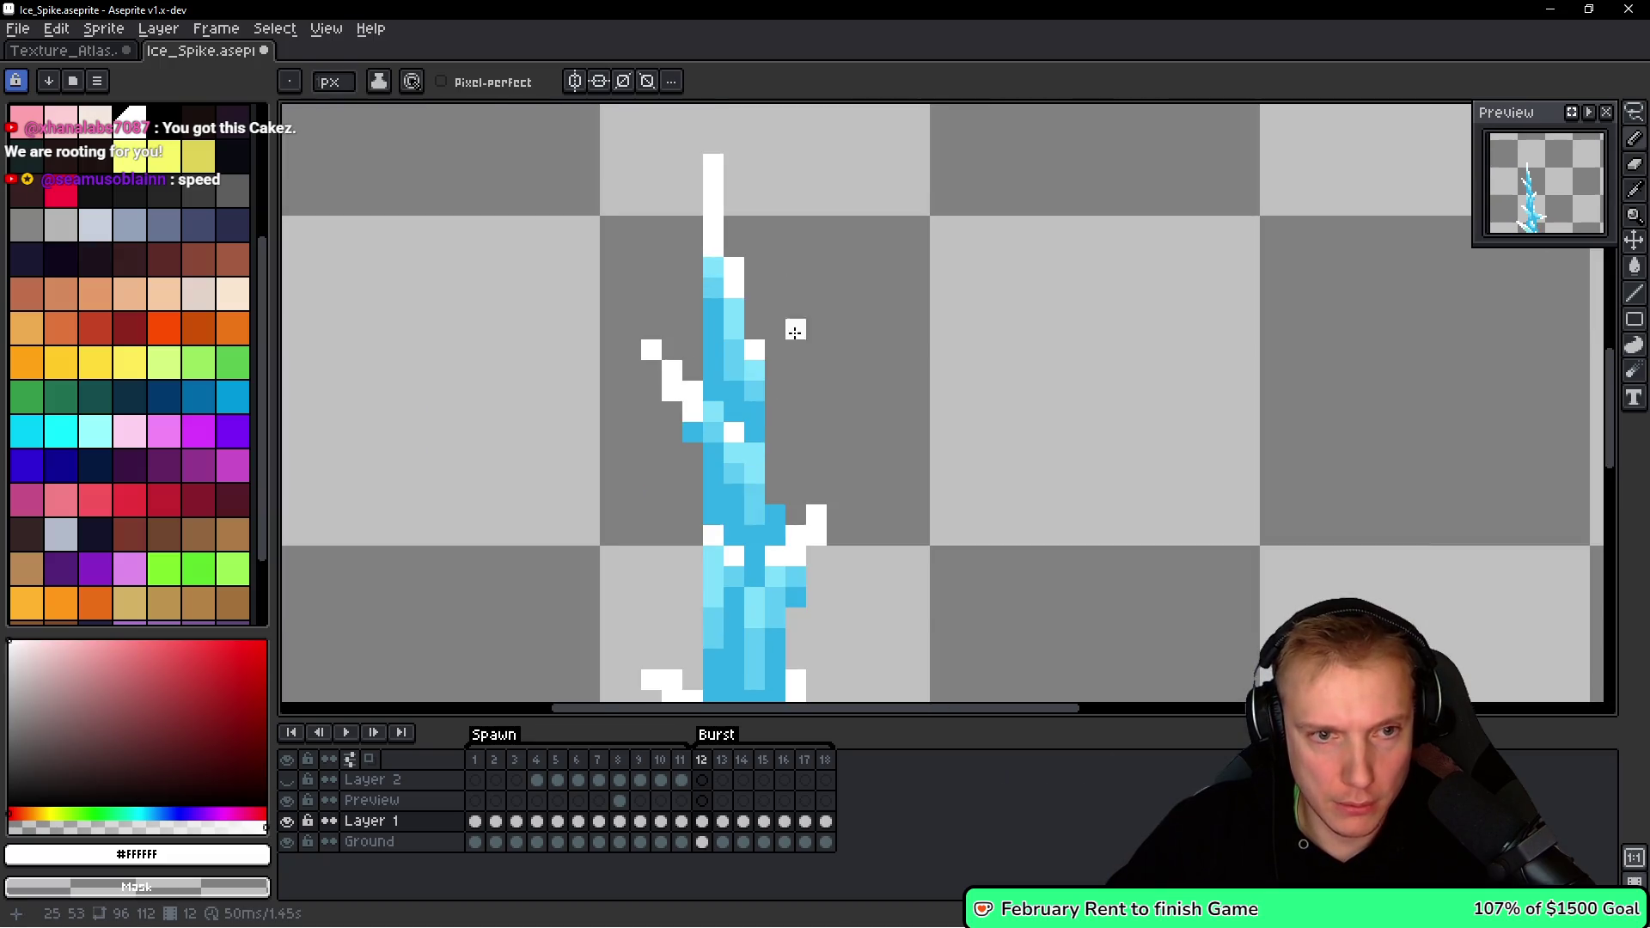
{"action": "key", "text": "ctrl+z"}
{"action": "scroll", "coordinate": [656, 306], "scroll_direction": "up", "scroll_amount": 1}
{"action": "left_click", "coordinate": [656, 306]}
{"action": "left_click", "coordinate": [748, 358], "text": "alt"}
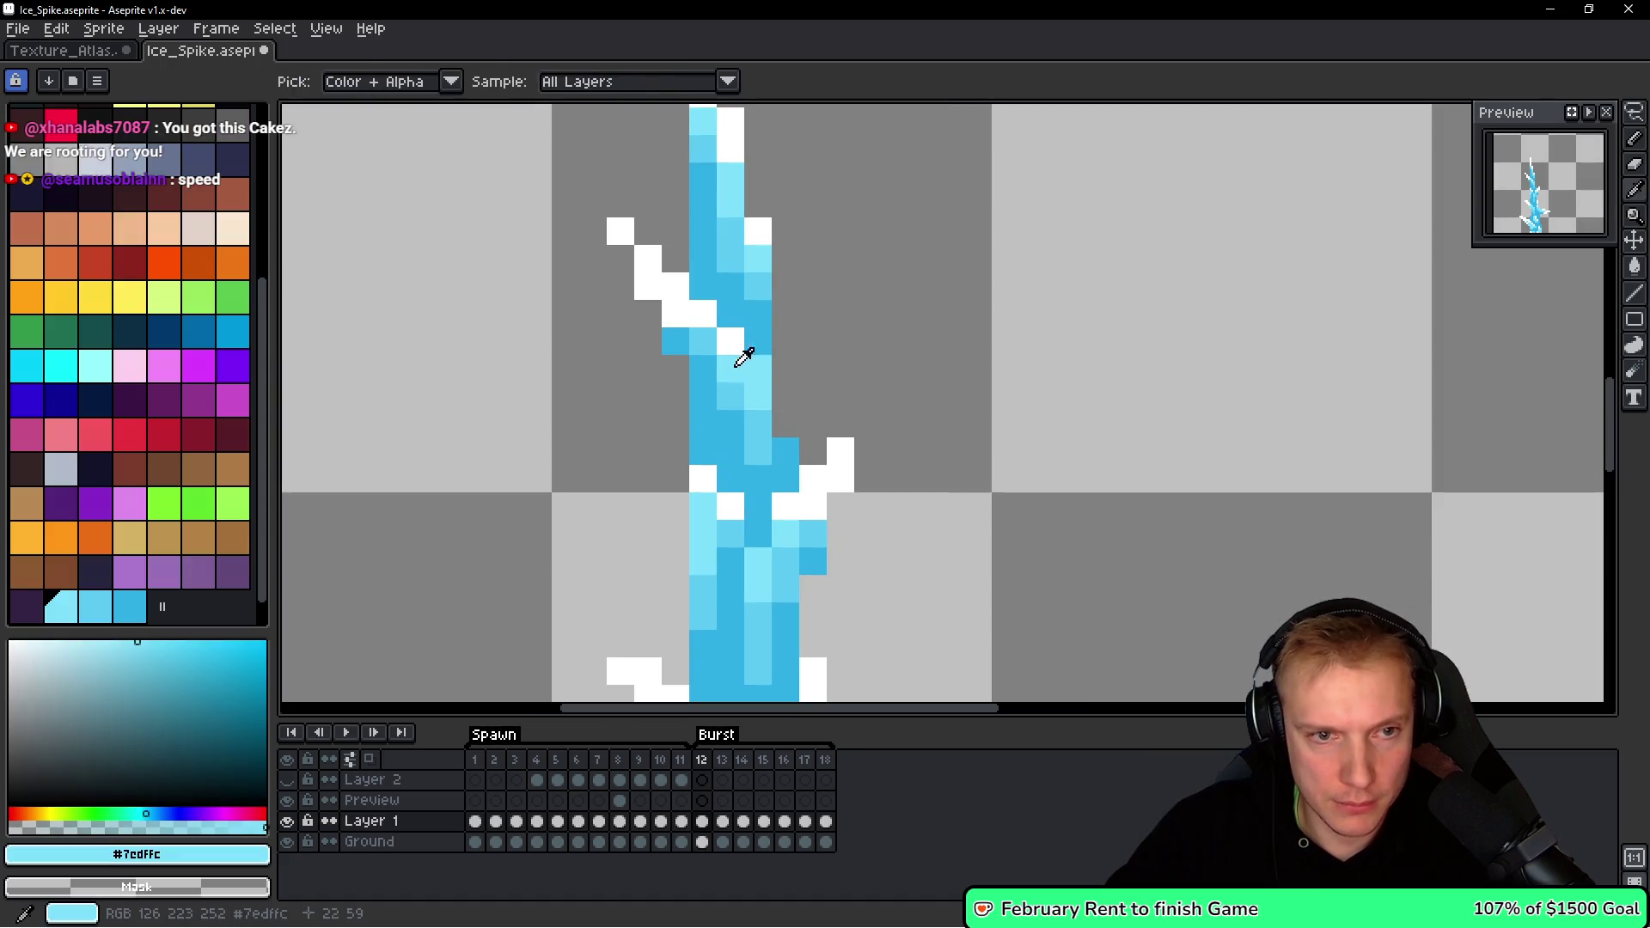
{"action": "left_click", "coordinate": [678, 347]}
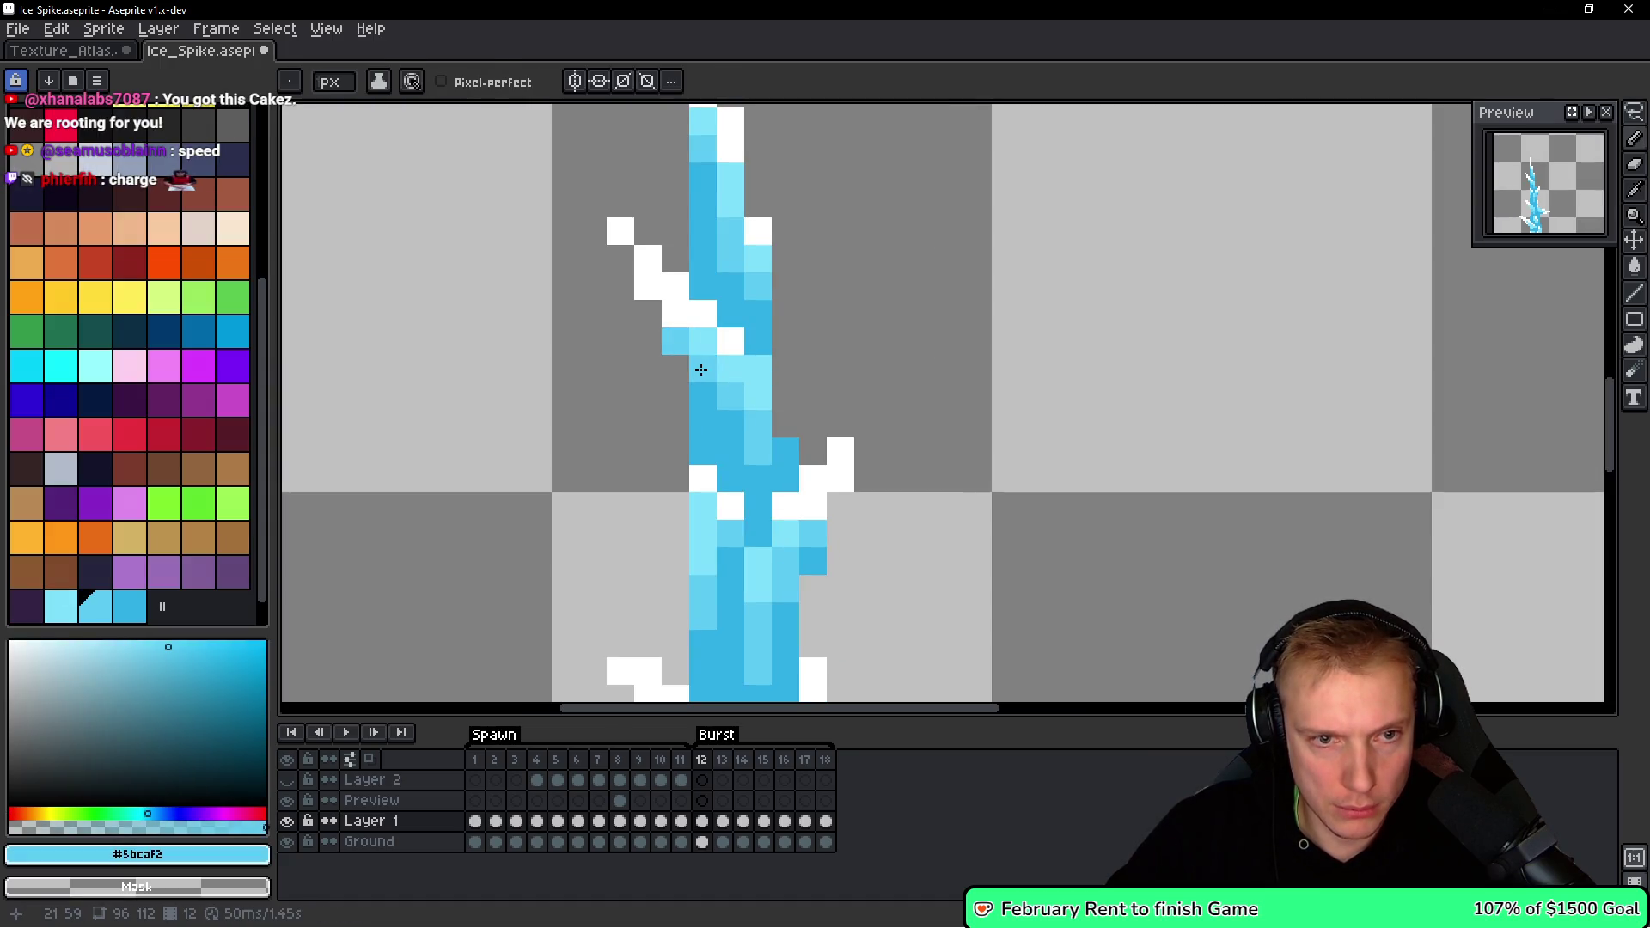
Paint white highlights on the lower shards and along the right shard.
{"action": "scroll", "coordinate": [740, 369], "scroll_direction": "down", "scroll_amount": 3}
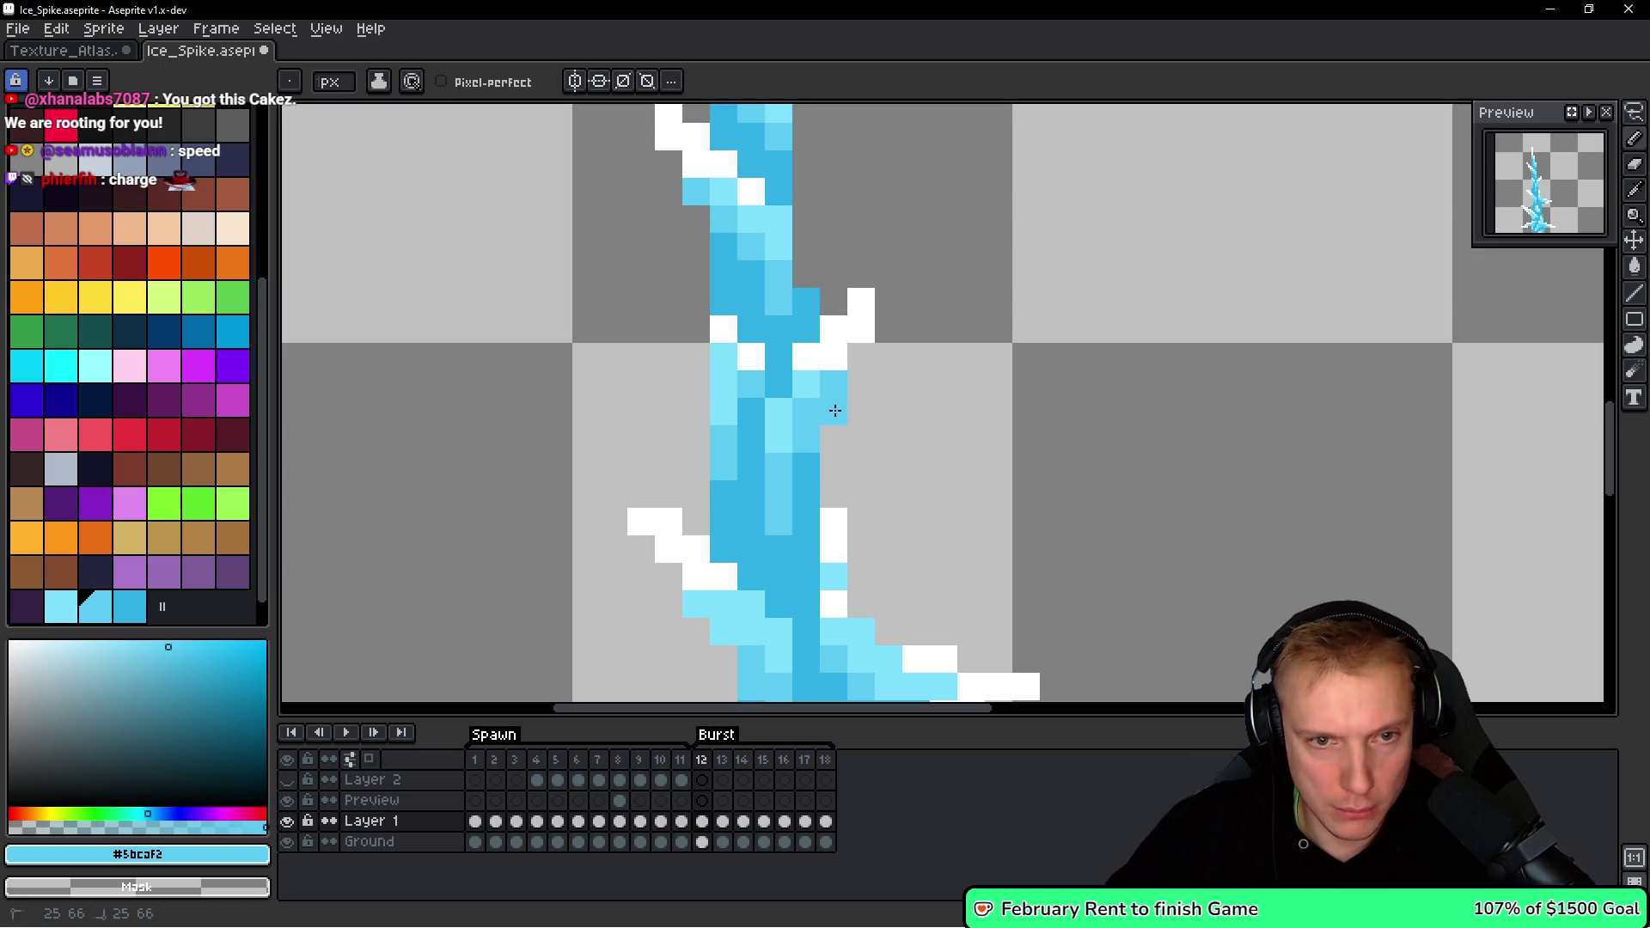
{"action": "scroll", "coordinate": [835, 411], "scroll_direction": "down", "scroll_amount": 5}
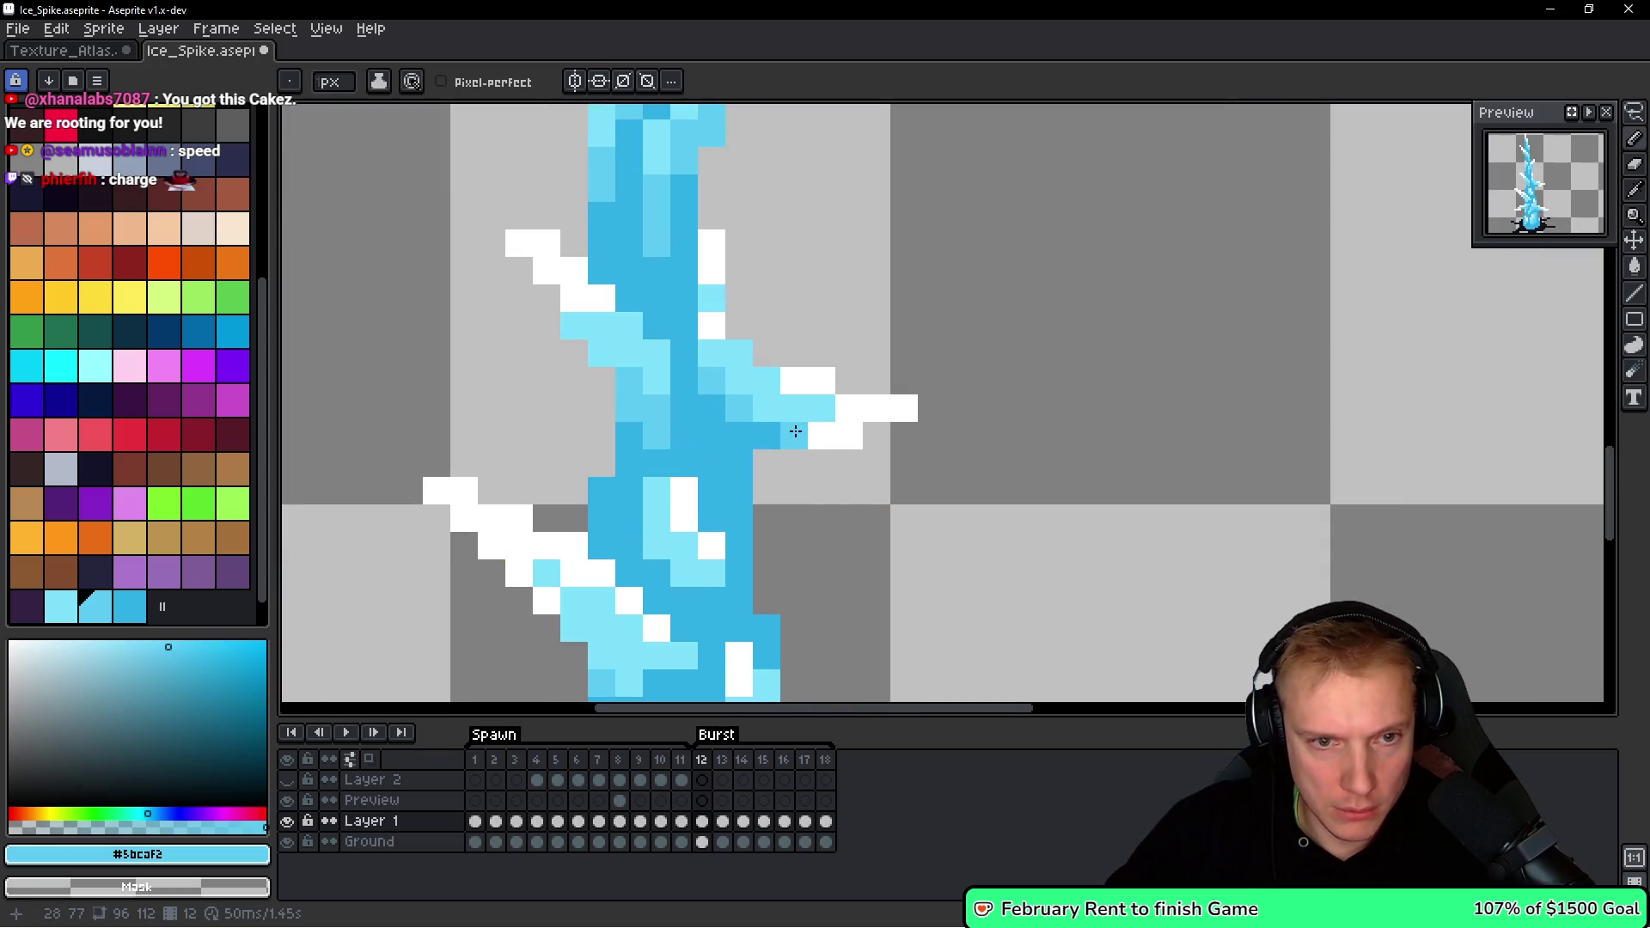
{"action": "scroll", "coordinate": [773, 434], "scroll_direction": "down", "scroll_amount": 3}
{"action": "scroll", "coordinate": [678, 440], "scroll_direction": "down", "scroll_amount": 2}
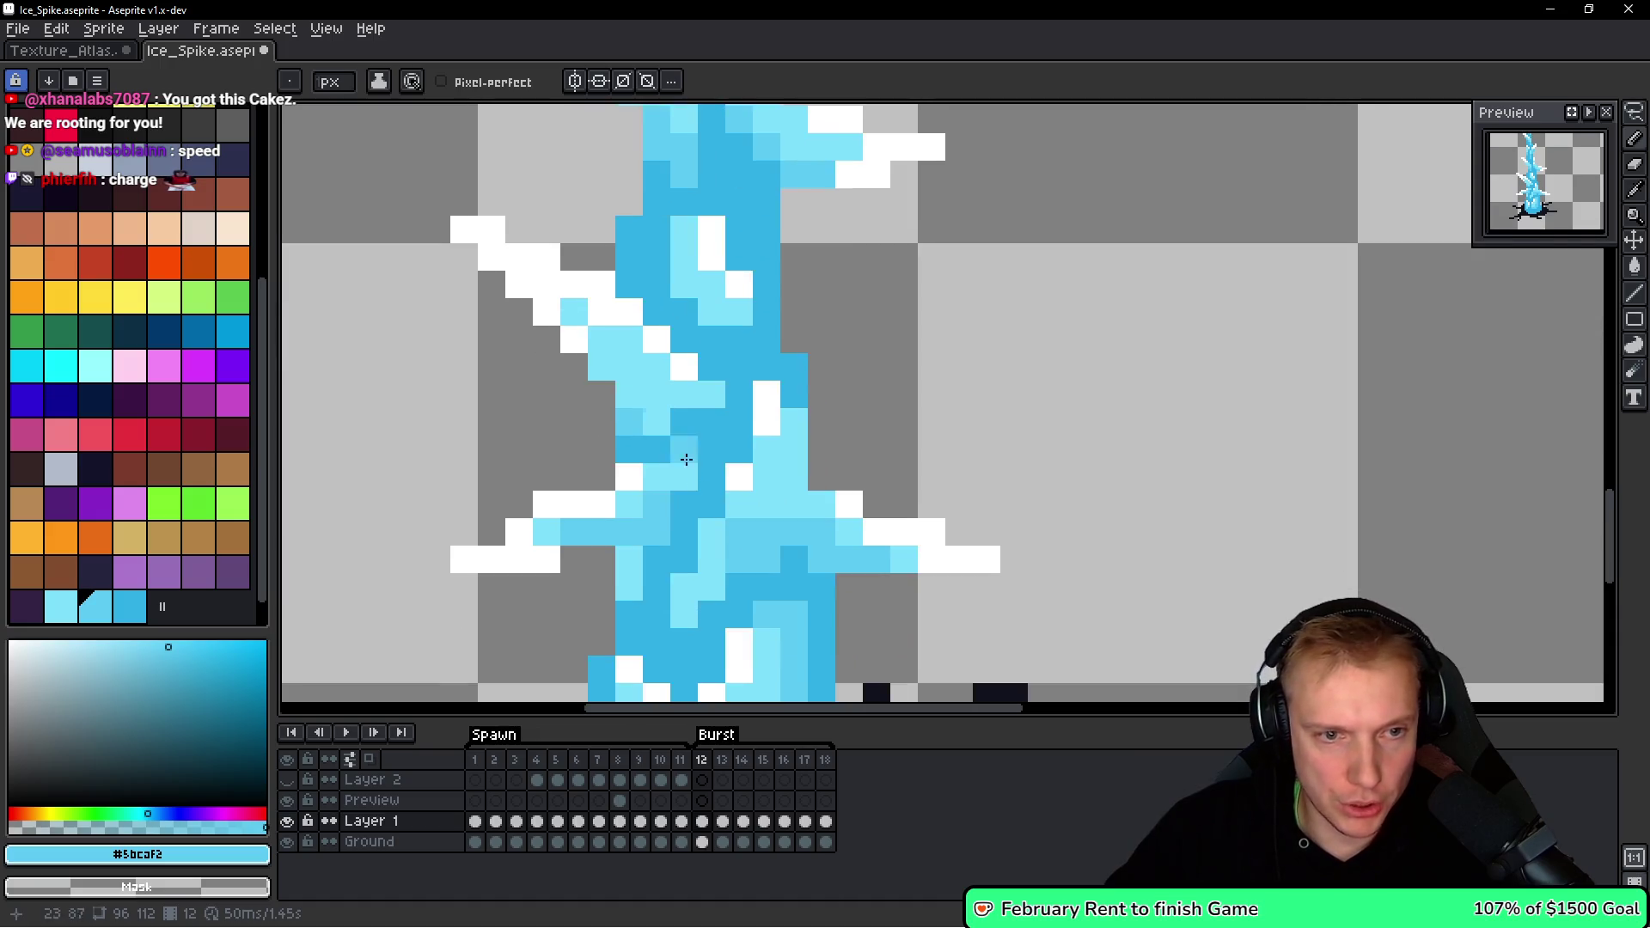
{"action": "scroll", "coordinate": [678, 440], "scroll_direction": "down", "scroll_amount": 2}
{"action": "left_click", "coordinate": [831, 475], "text": "alt"}
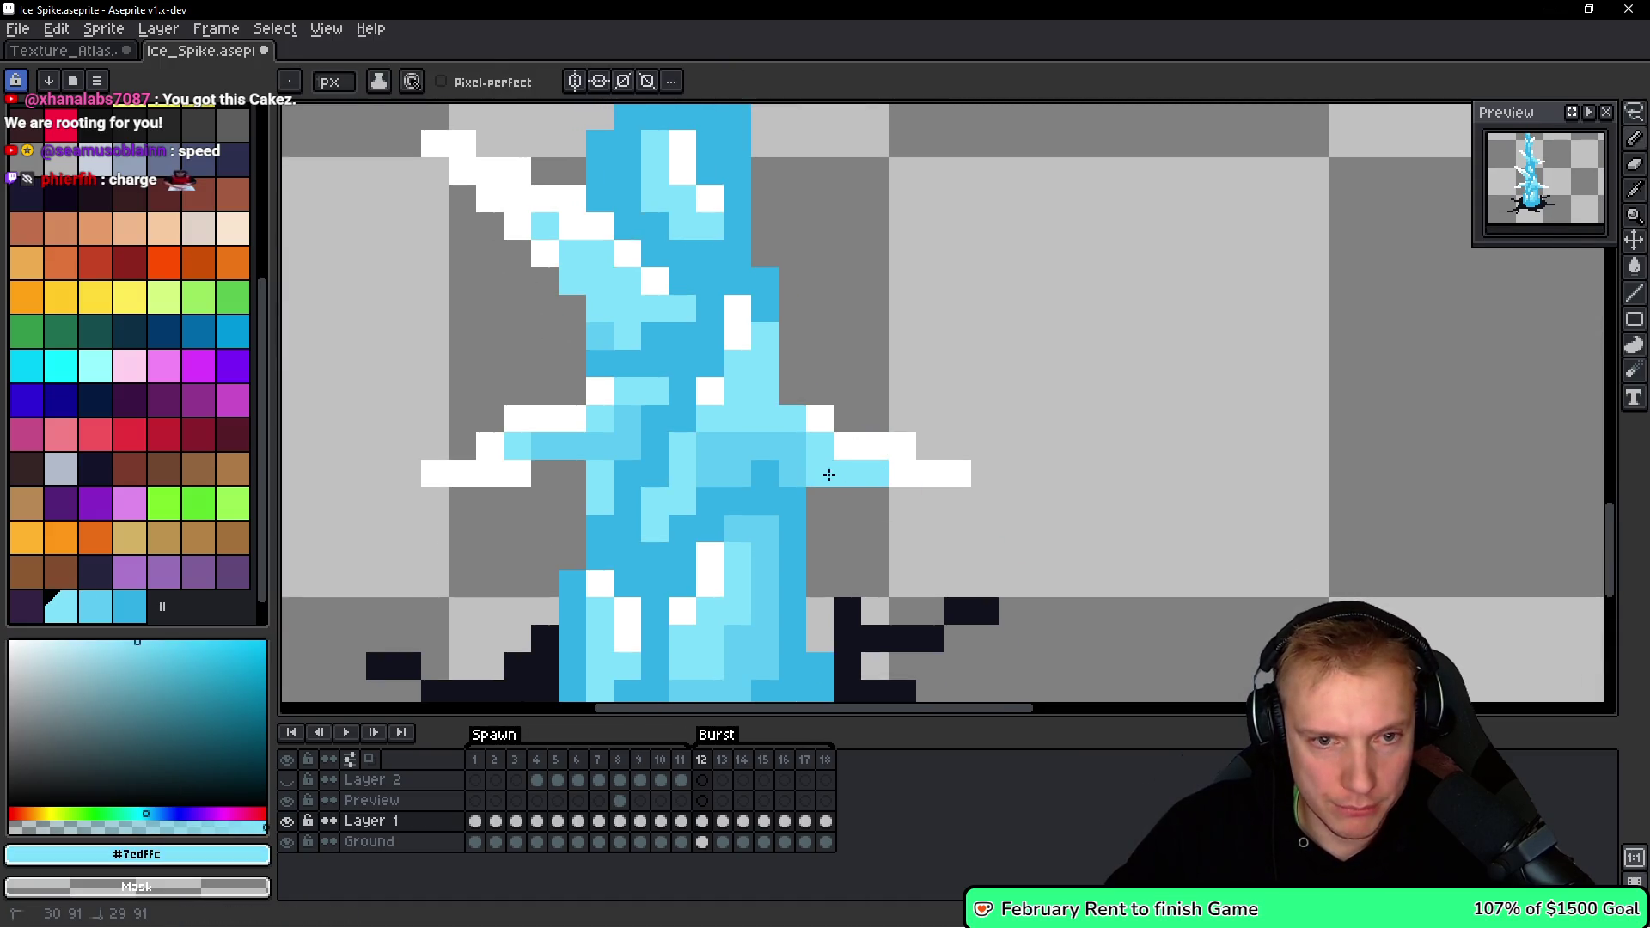
{"action": "left_click", "coordinate": [877, 438], "text": "alt"}
{"action": "left_click", "coordinate": [791, 418]}
{"action": "left_click", "coordinate": [840, 475]}
{"action": "left_click", "coordinate": [819, 471]}
{"action": "scroll", "coordinate": [670, 469], "scroll_direction": "down", "scroll_amount": 1}
{"action": "left_click", "coordinate": [585, 431]}
Lighten mid-cyan spike pixels to light cyan and add a light cyan fragment beside the right shard.
{"action": "left_click", "coordinate": [547, 424], "text": "alt"}
{"action": "left_click", "coordinate": [627, 417]}
{"action": "left_click", "coordinate": [680, 396]}
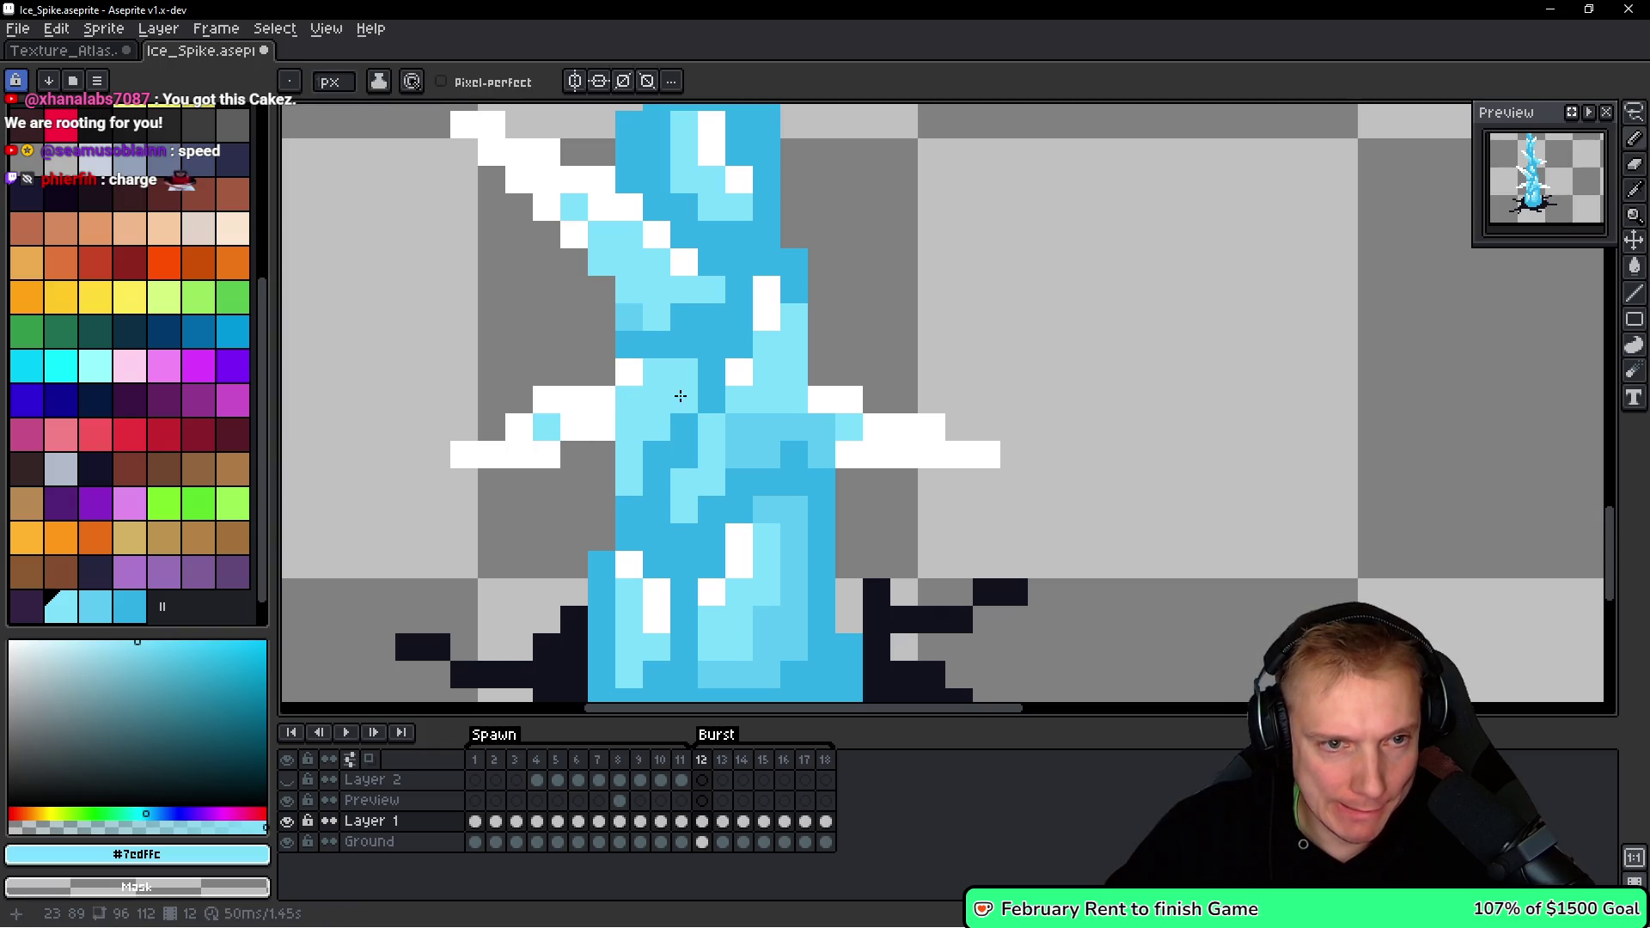
{"action": "key", "text": "comma"}
{"action": "key", "text": "period"}
{"action": "key", "text": "comma"}
{"action": "key", "text": "period"}
{"action": "left_click", "coordinate": [1002, 395]}
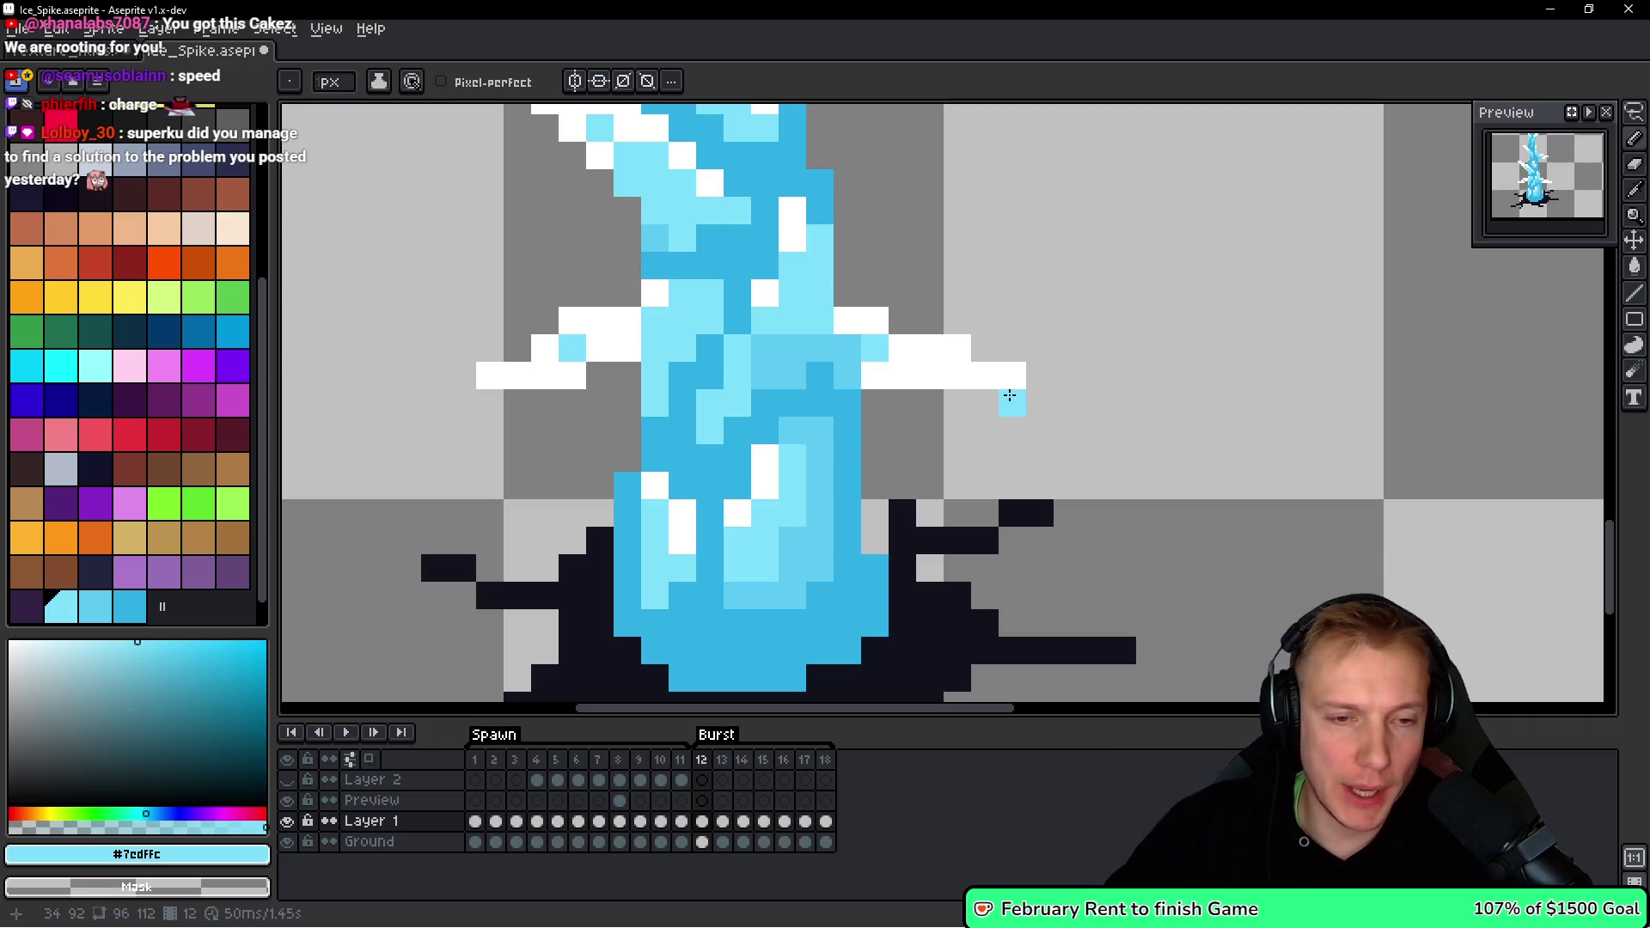
{"action": "scroll", "coordinate": [988, 445], "scroll_direction": "down", "scroll_amount": 3}
{"action": "scroll", "coordinate": [955, 415], "scroll_direction": "up", "scroll_amount": 1}
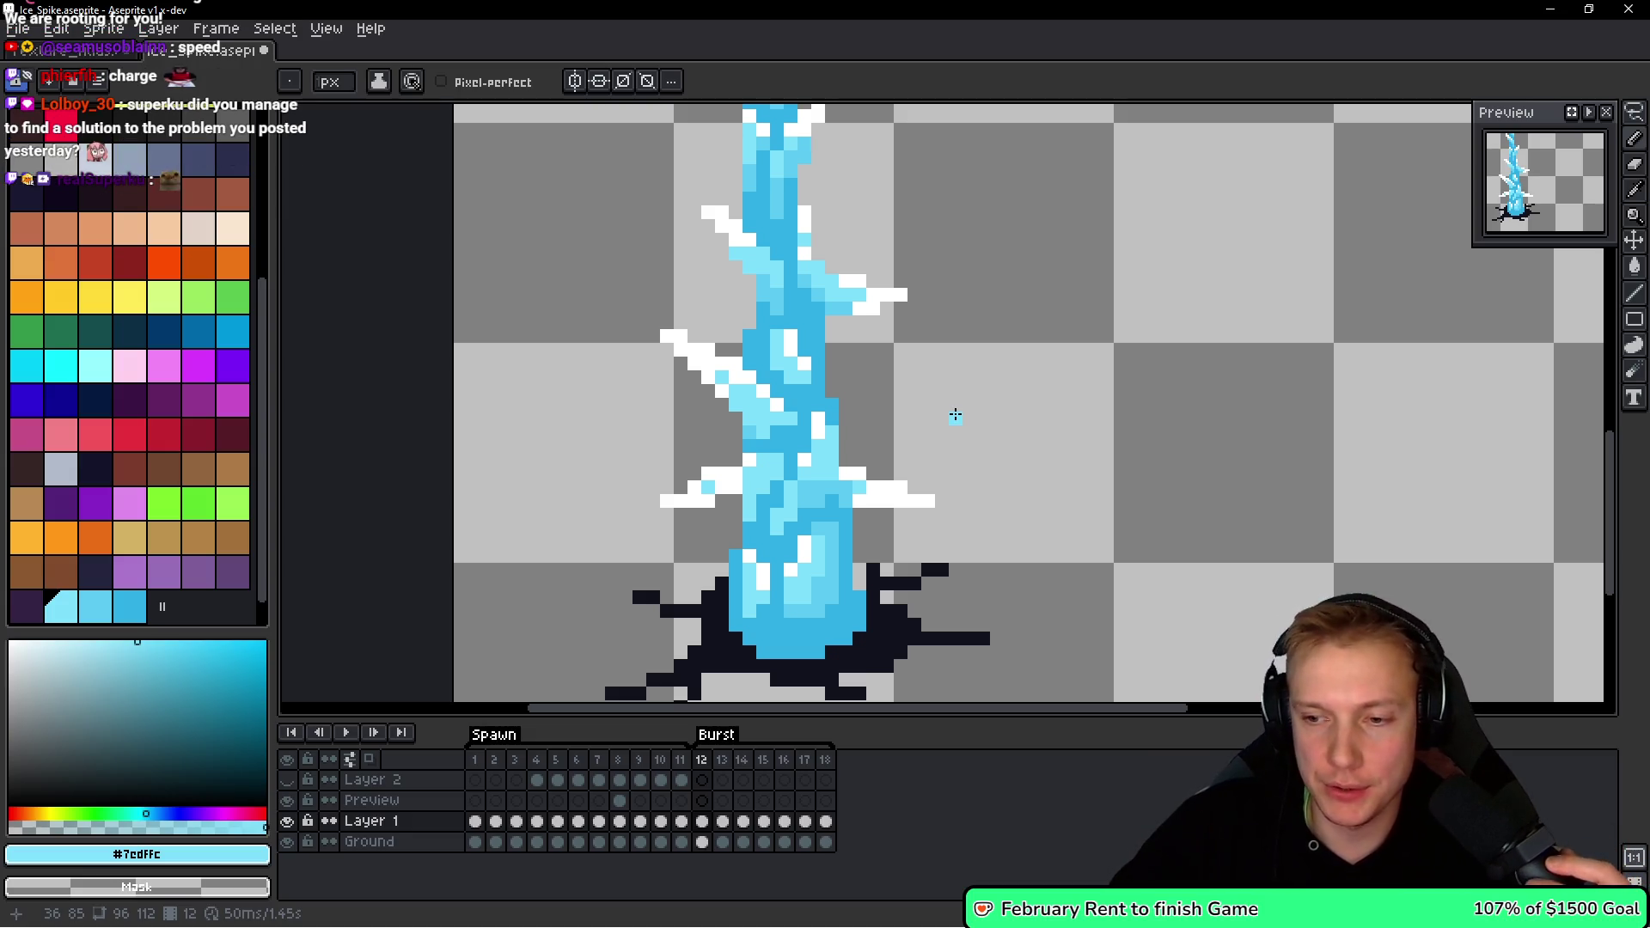
Flip between frames 12 and 13 to compare the spike animation.
{"action": "key", "text": "Right"}
{"action": "key", "text": "space"}
{"action": "key", "text": "ctrl+t"}
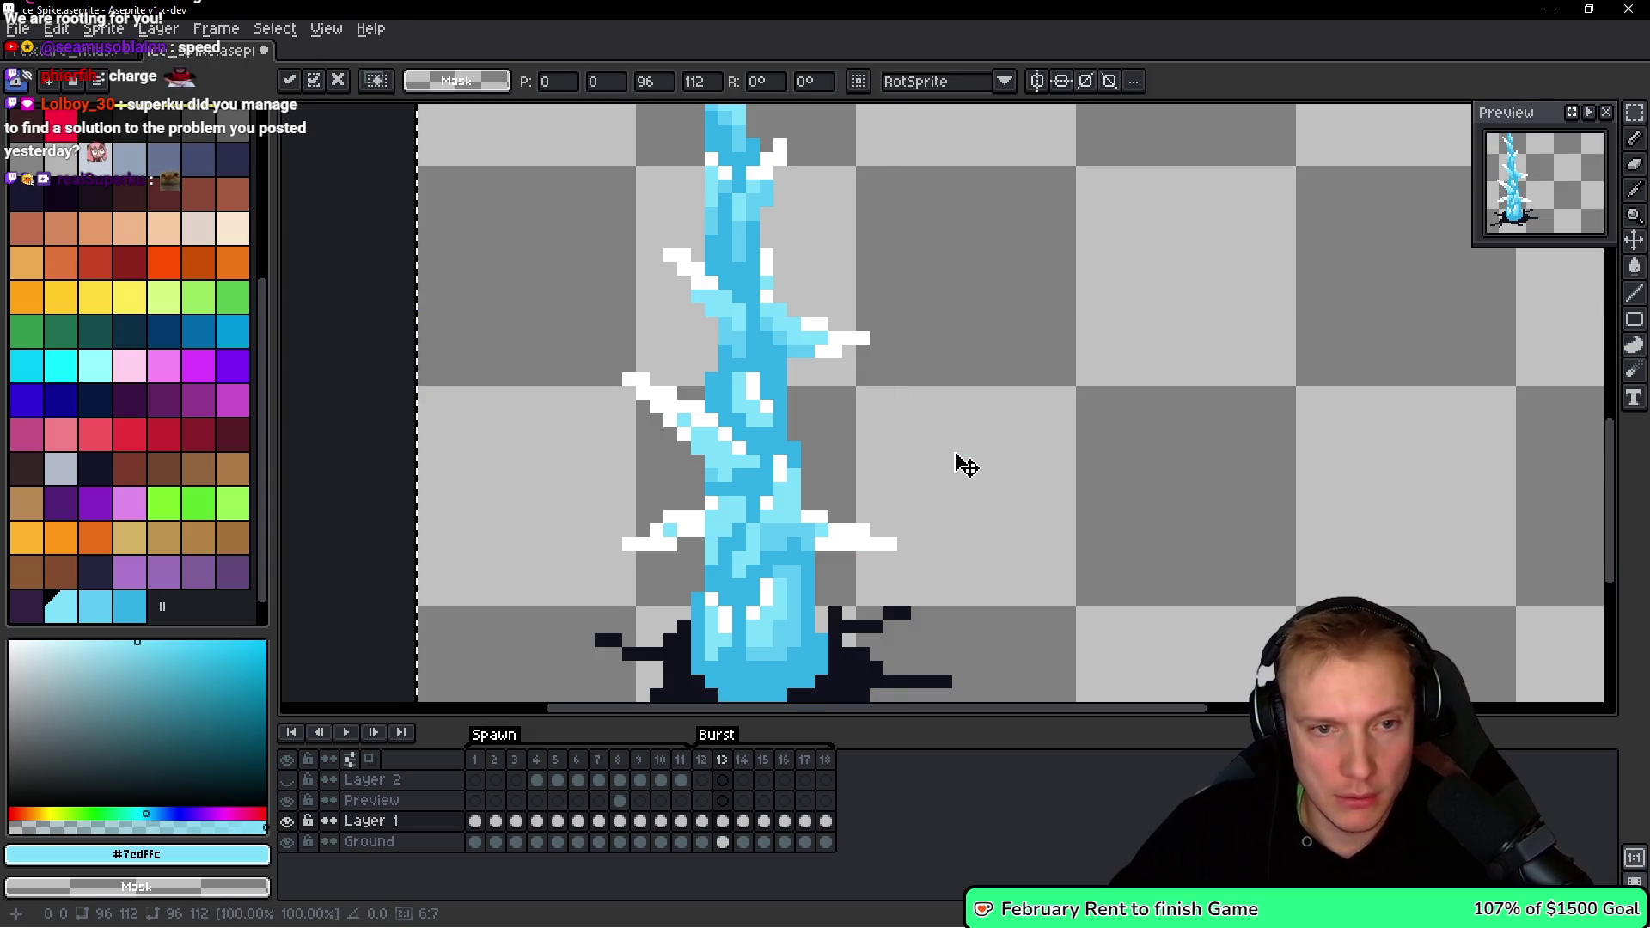
{"action": "key", "text": "Escape"}
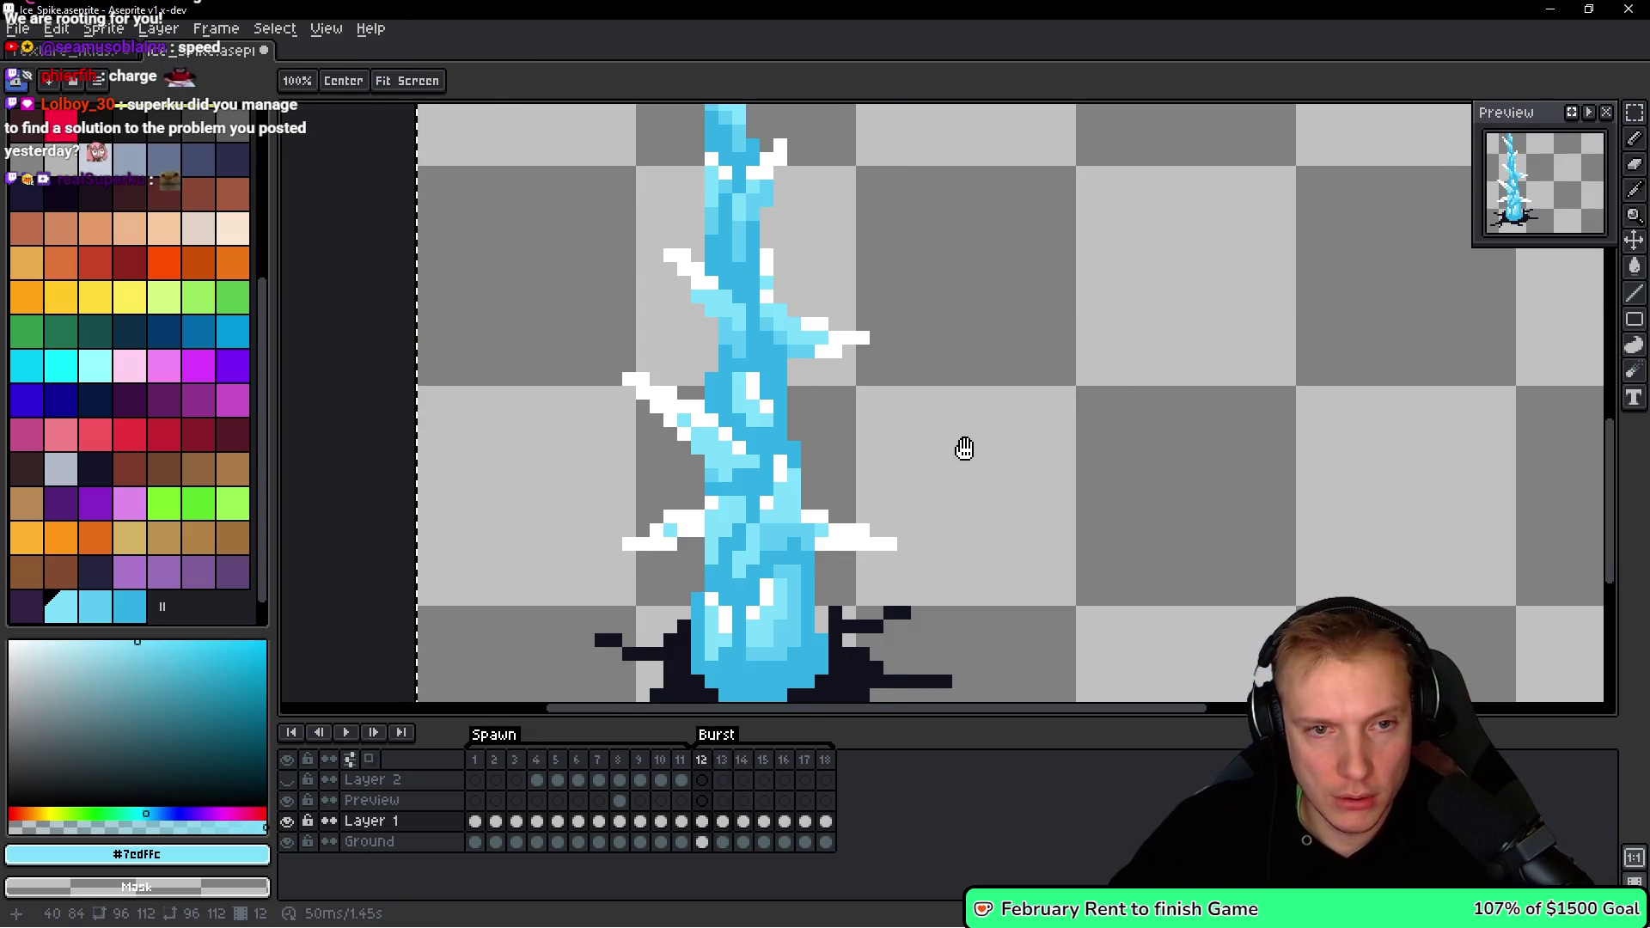
{"action": "key", "text": "Left"}
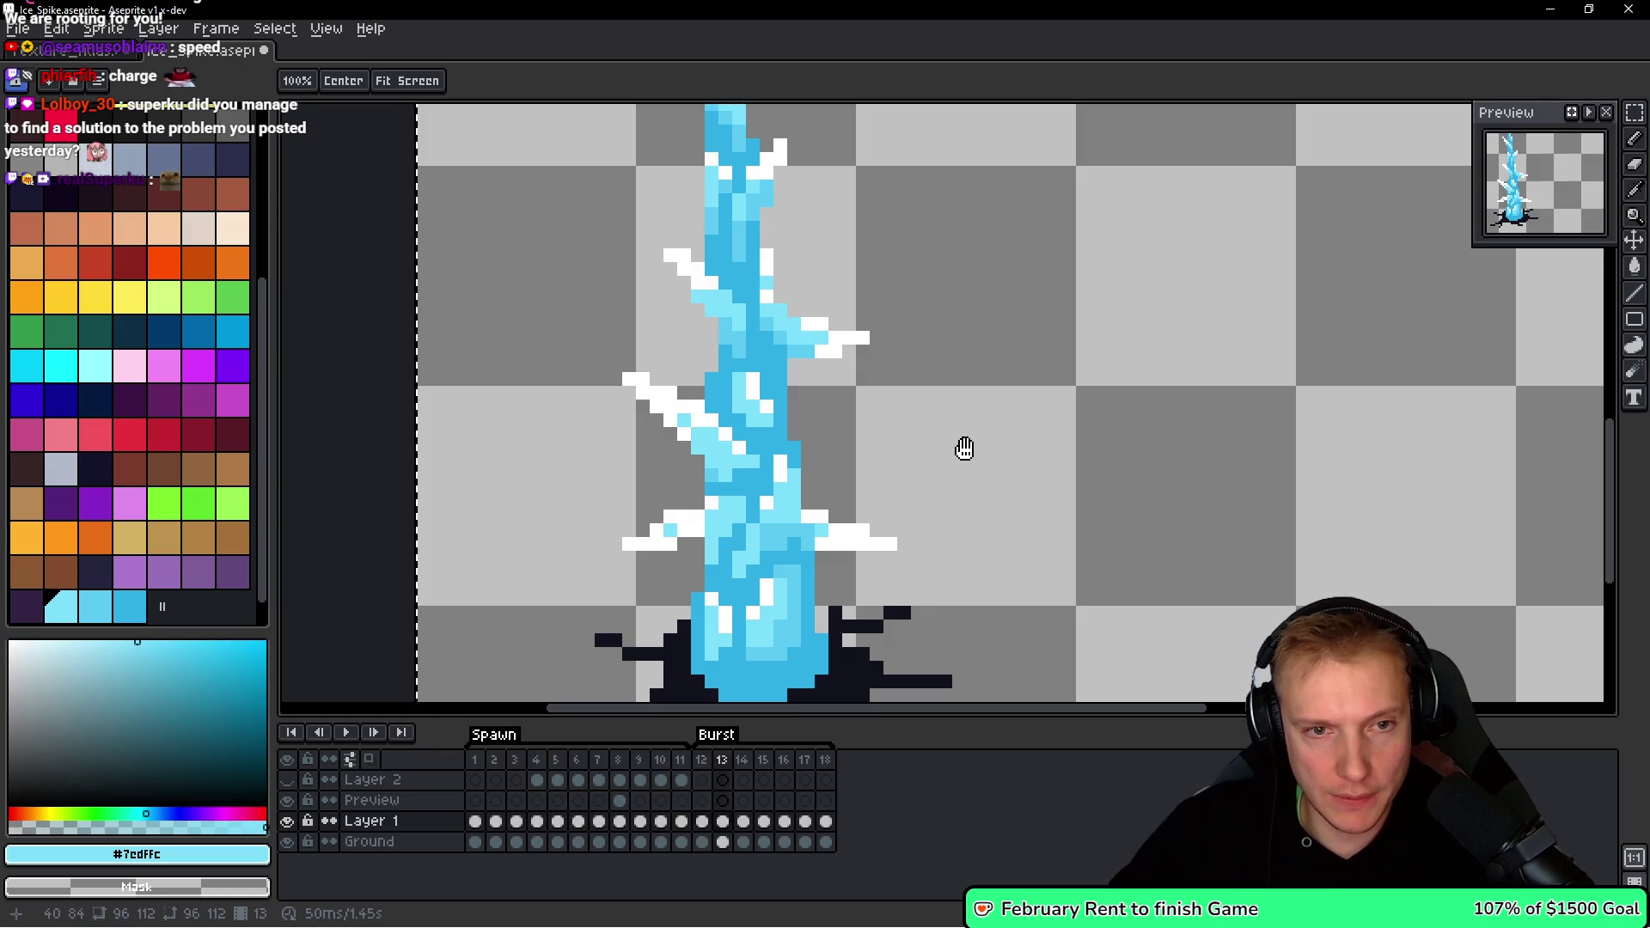
{"action": "key", "text": "Right"}
{"action": "key", "text": "Left"}
{"action": "key", "text": "Right"}
{"action": "key", "text": "Left"}
{"action": "key", "text": "Right"}
{"action": "key", "text": "Right"}
{"action": "key", "text": "Left"}
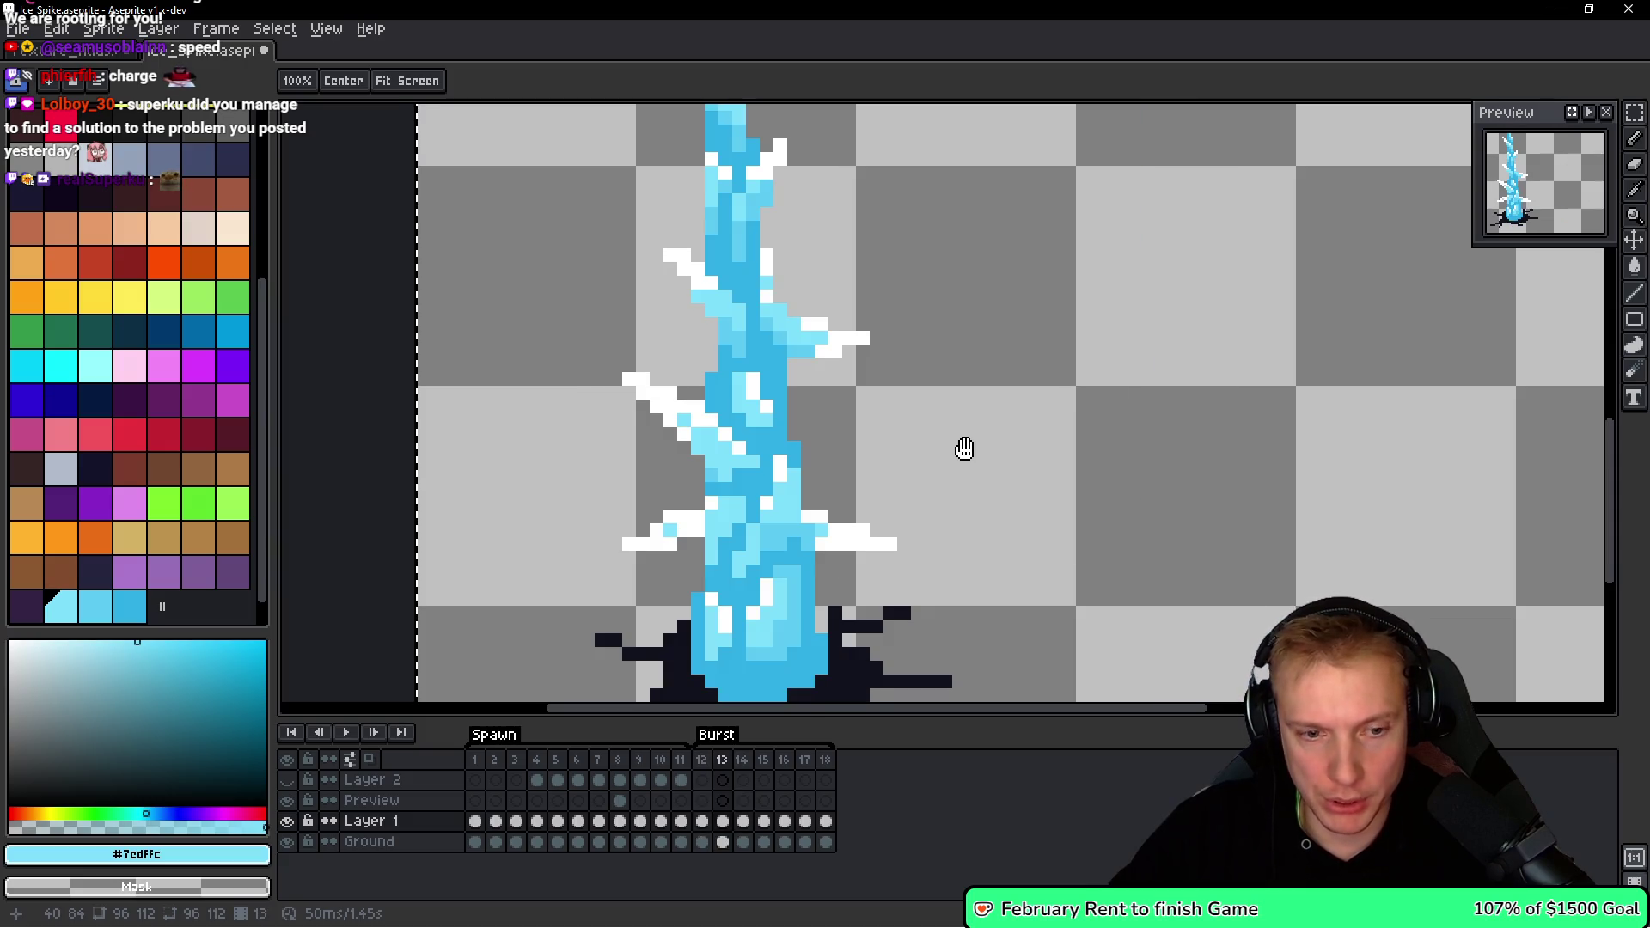
{"action": "key", "text": "Left"}
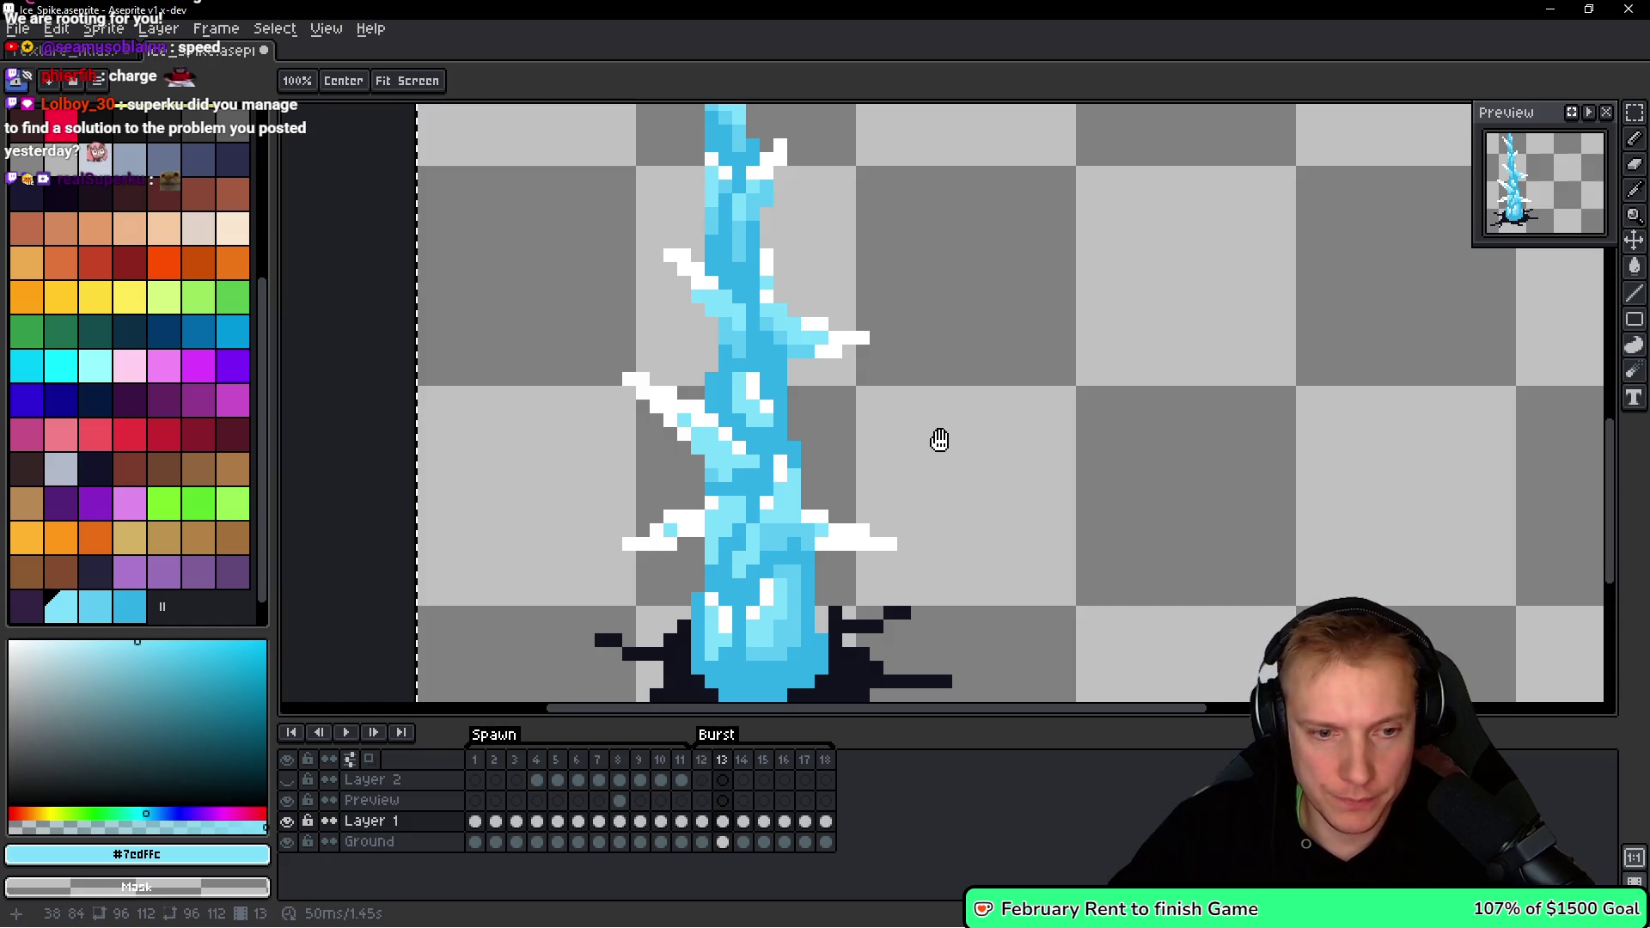
{"action": "key", "text": "v"}
Sample white and paint it along the lower-left shard edge on frame 13.
{"action": "scroll", "coordinate": [885, 481], "scroll_direction": "up", "scroll_amount": 2}
{"action": "key", "text": "Right"}
{"action": "scroll", "coordinate": [916, 496], "scroll_direction": "down", "scroll_amount": 2}
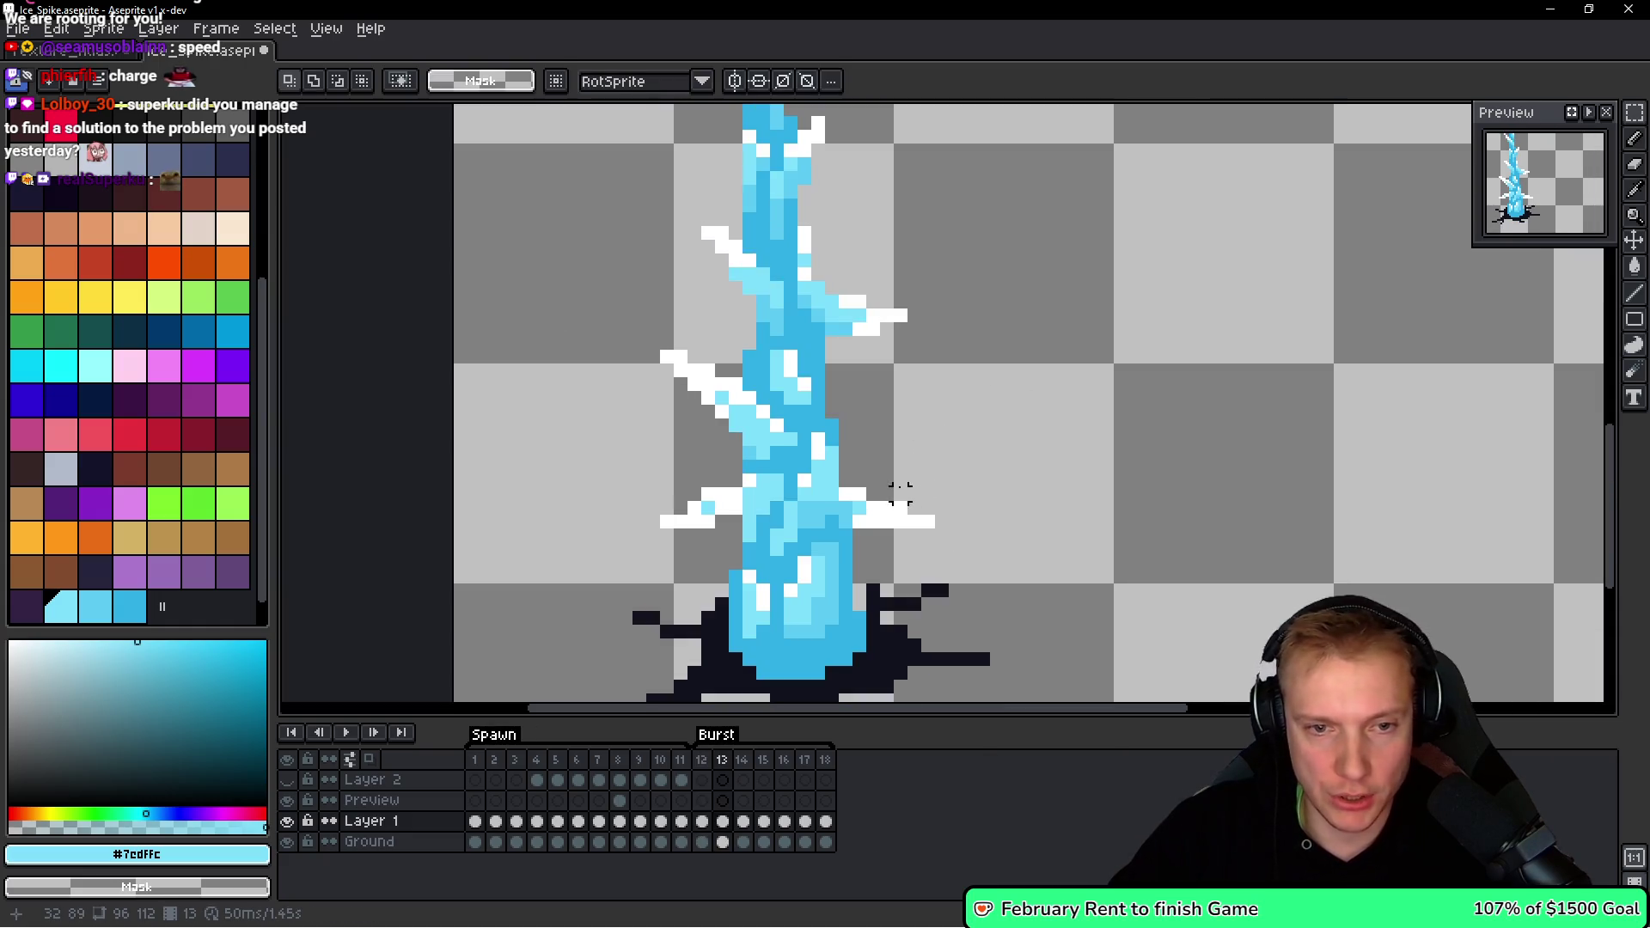
{"action": "key", "text": "i"}
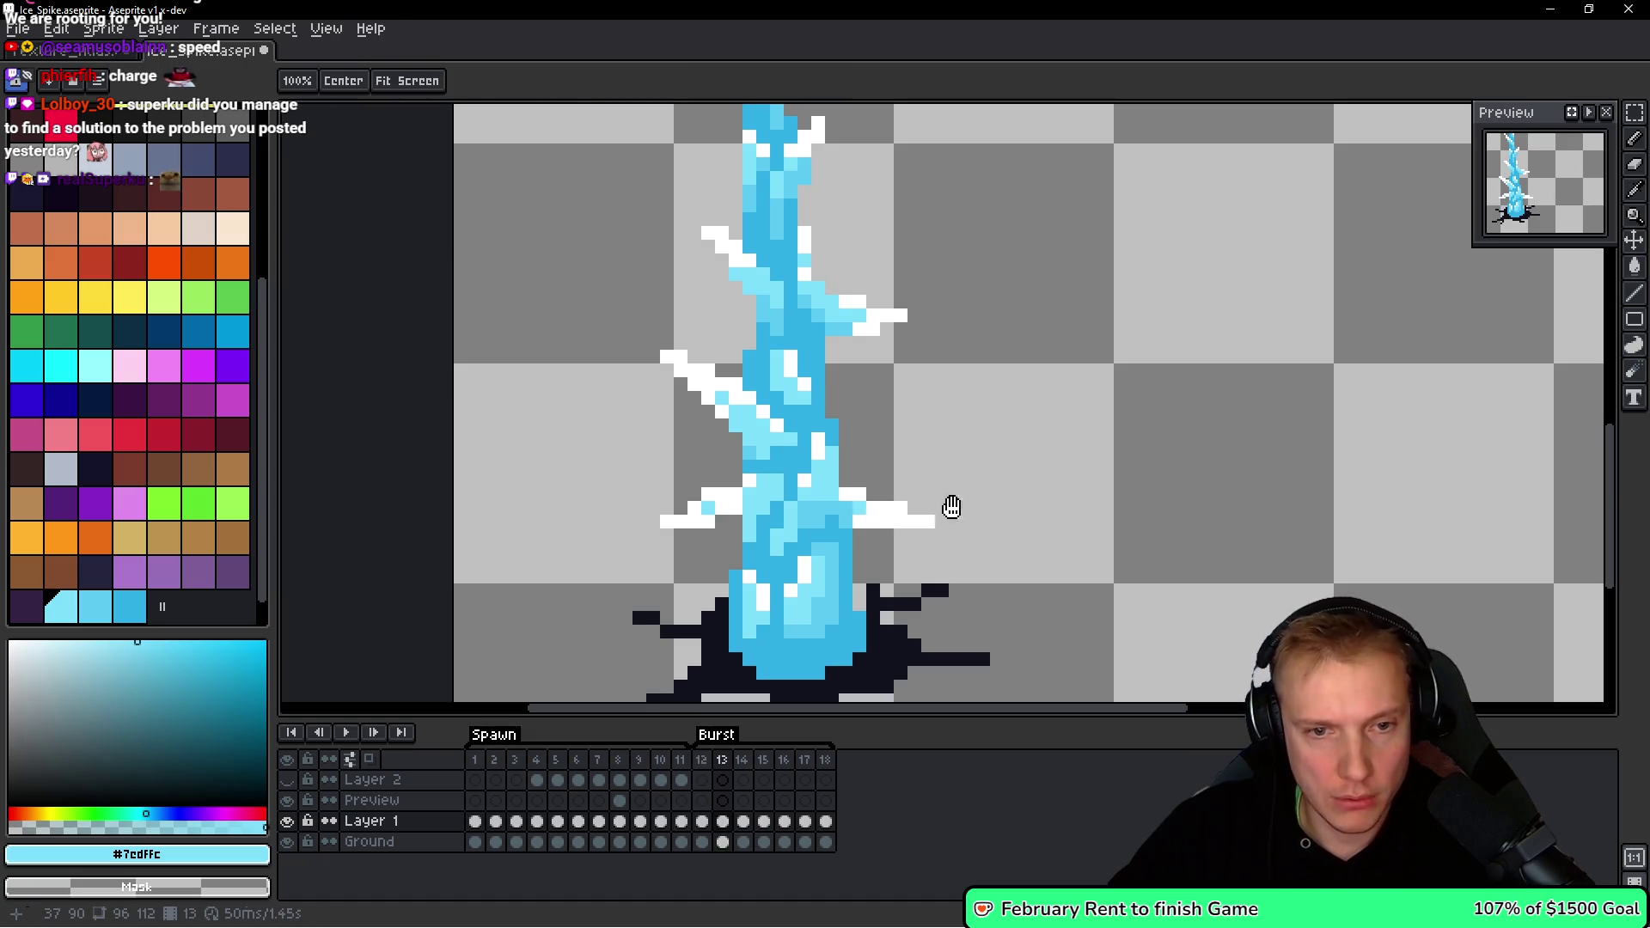
{"action": "scroll", "coordinate": [928, 509], "scroll_direction": "up", "scroll_amount": 2}
{"action": "left_click", "coordinate": [910, 512]}
{"action": "key", "text": "b"}
{"action": "left_click_drag", "start_coordinate": [825, 524], "coordinate": [796, 524]}
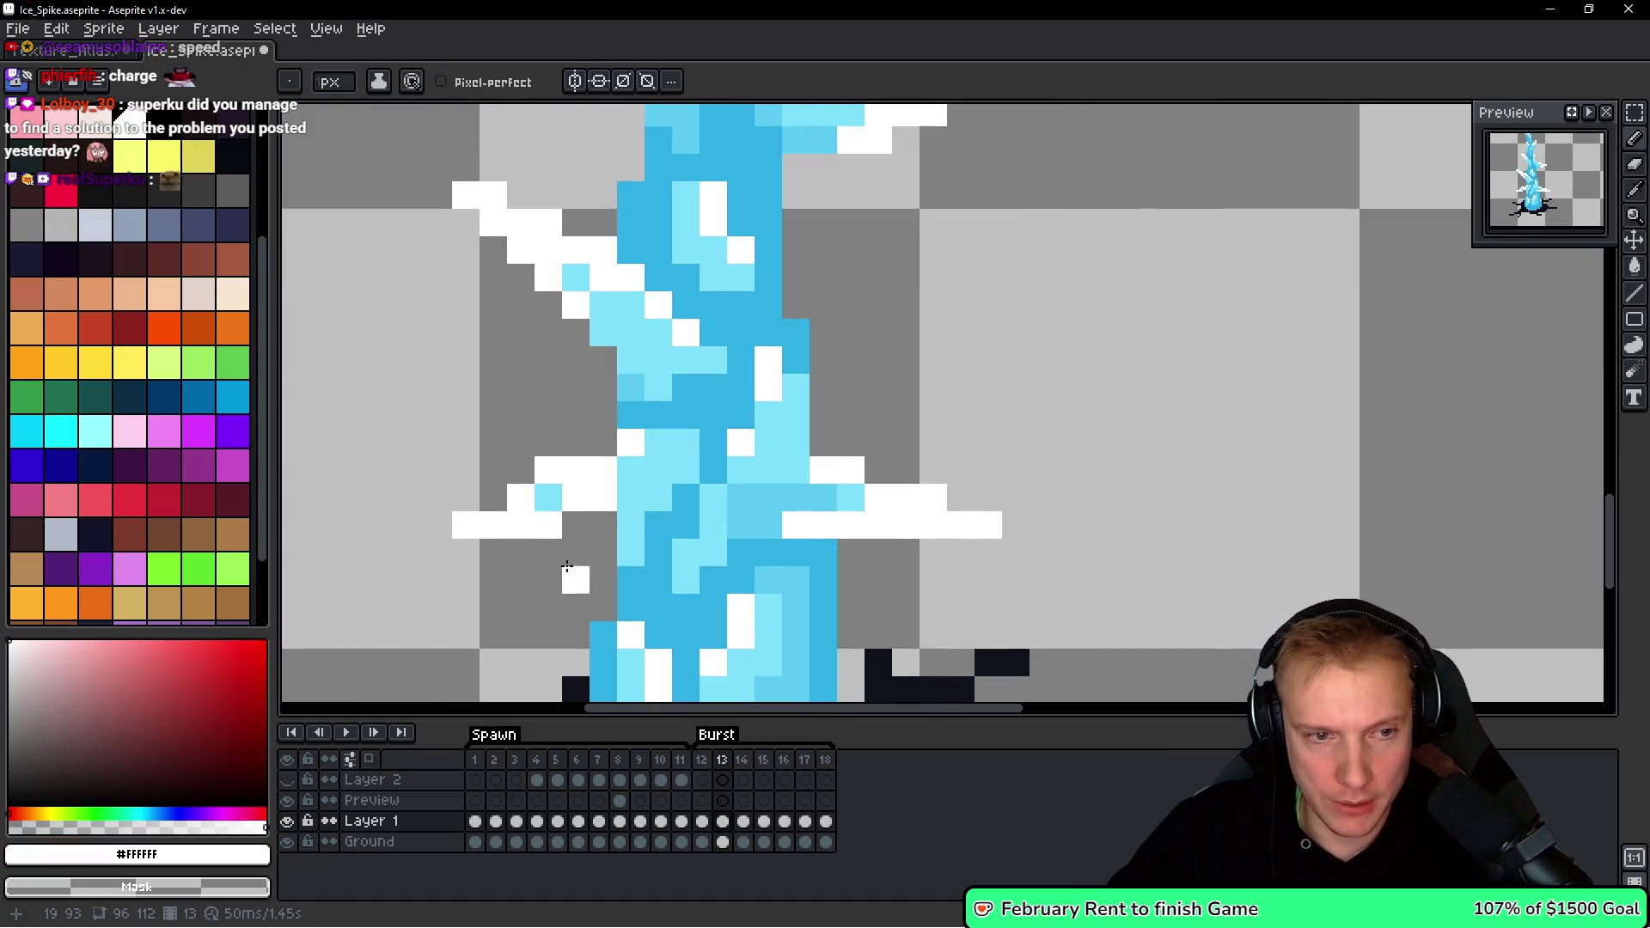
{"action": "left_click", "coordinate": [654, 497]}
Whiten light blue pixels on the left and right shards and along the spike's right edge.
{"action": "key", "text": "space"}
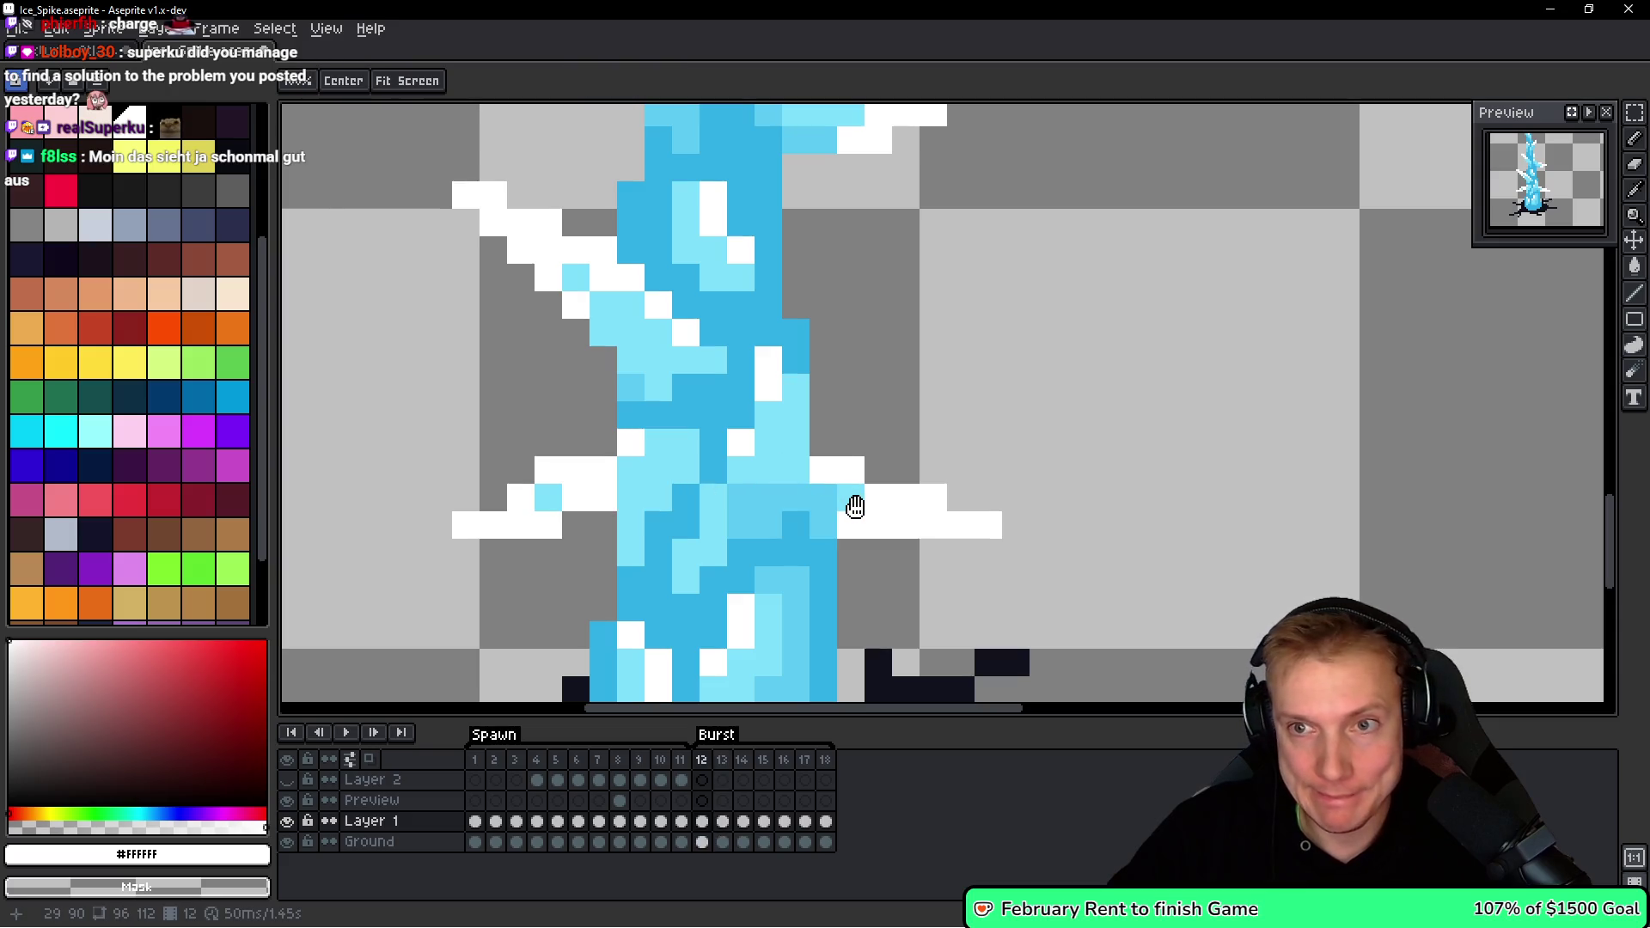
{"action": "left_click_drag", "start_coordinate": [595, 352], "coordinate": [664, 541]}
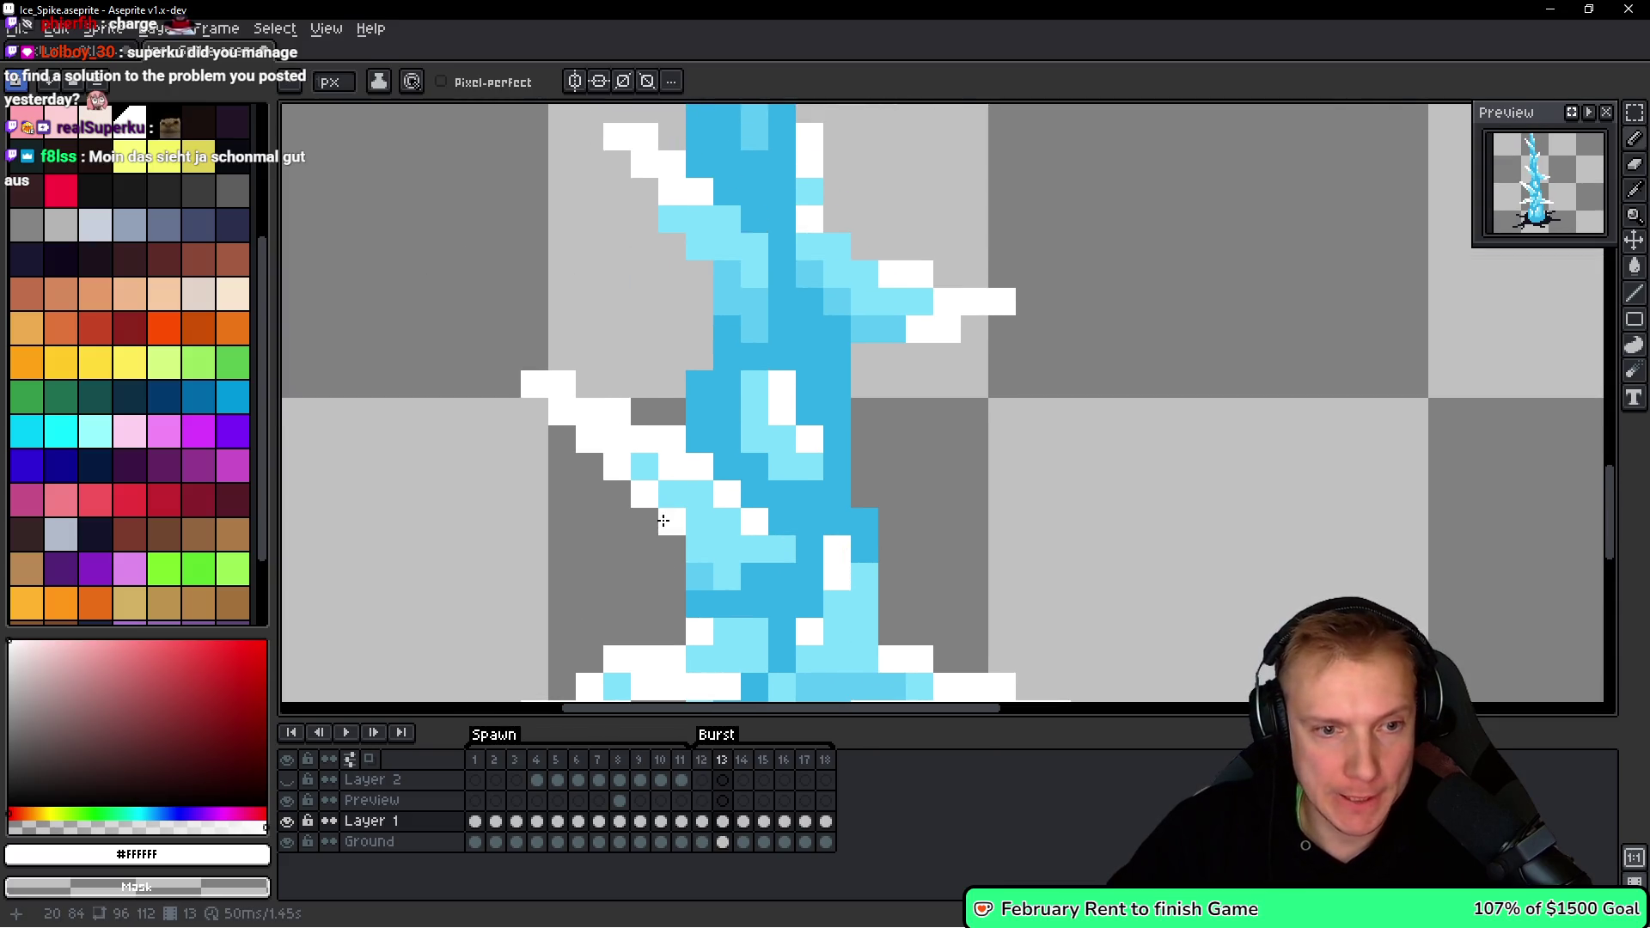
{"action": "left_click", "coordinate": [645, 467]}
{"action": "left_click", "coordinate": [749, 496]}
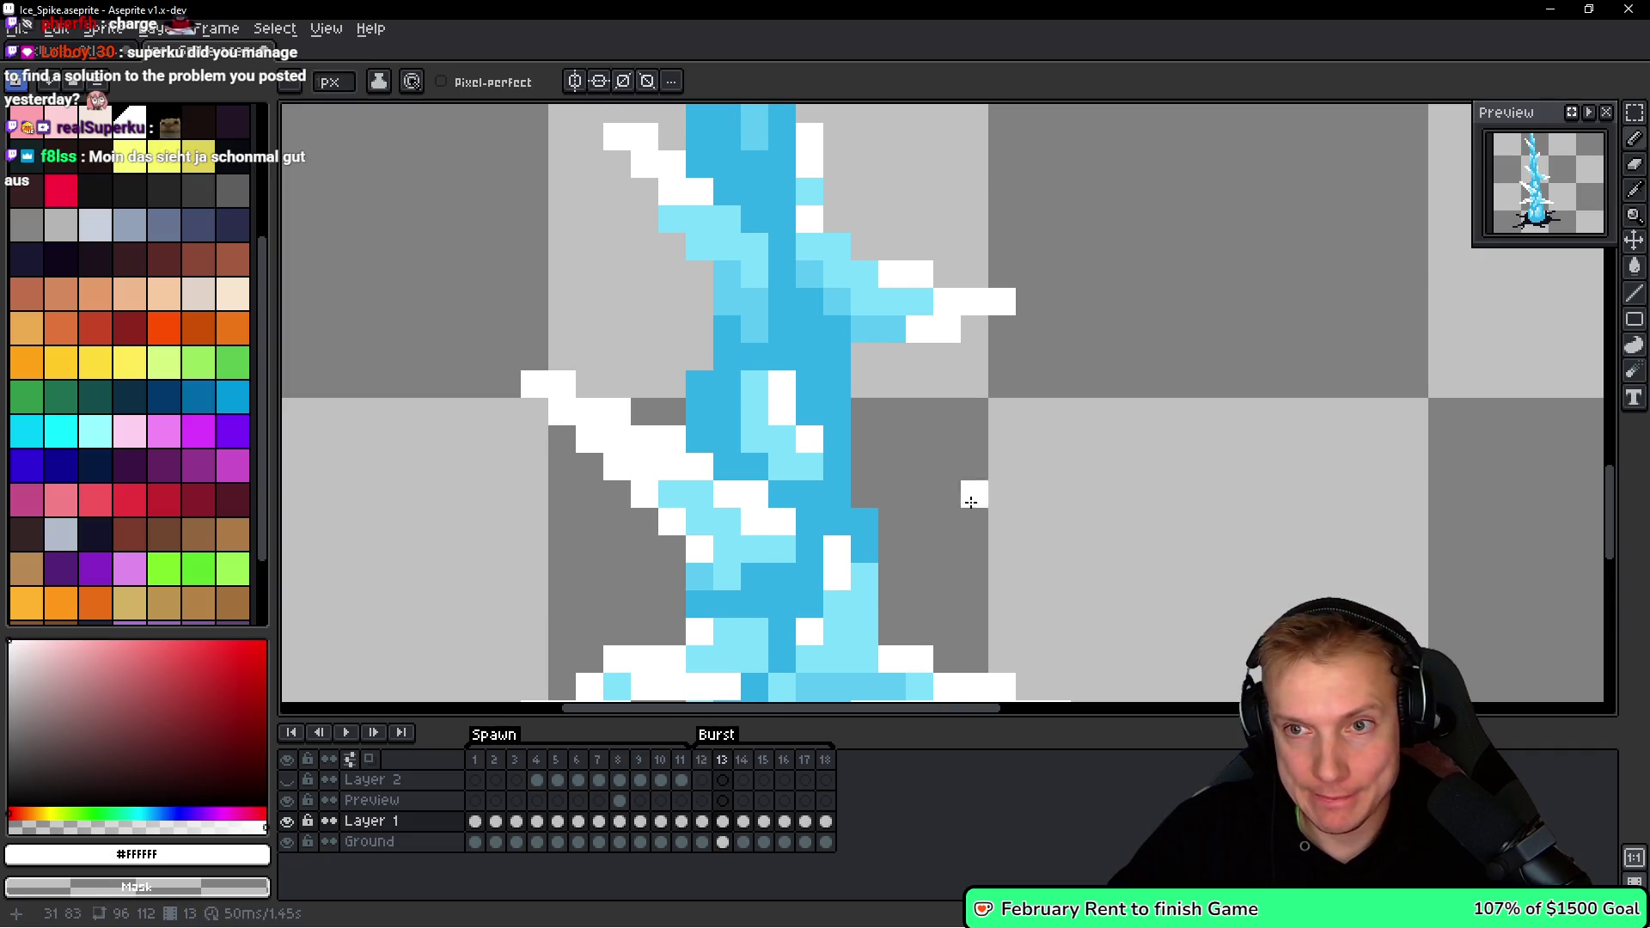
{"action": "left_click", "coordinate": [918, 385]}
{"action": "left_click_drag", "start_coordinate": [918, 385], "coordinate": [923, 496]}
{"action": "right_click", "coordinate": [923, 496]}
{"action": "left_click_drag", "start_coordinate": [884, 430], "coordinate": [856, 426]}
{"action": "left_click", "coordinate": [917, 399]}
{"action": "left_click", "coordinate": [870, 372]}
{"action": "left_click", "coordinate": [836, 347]}
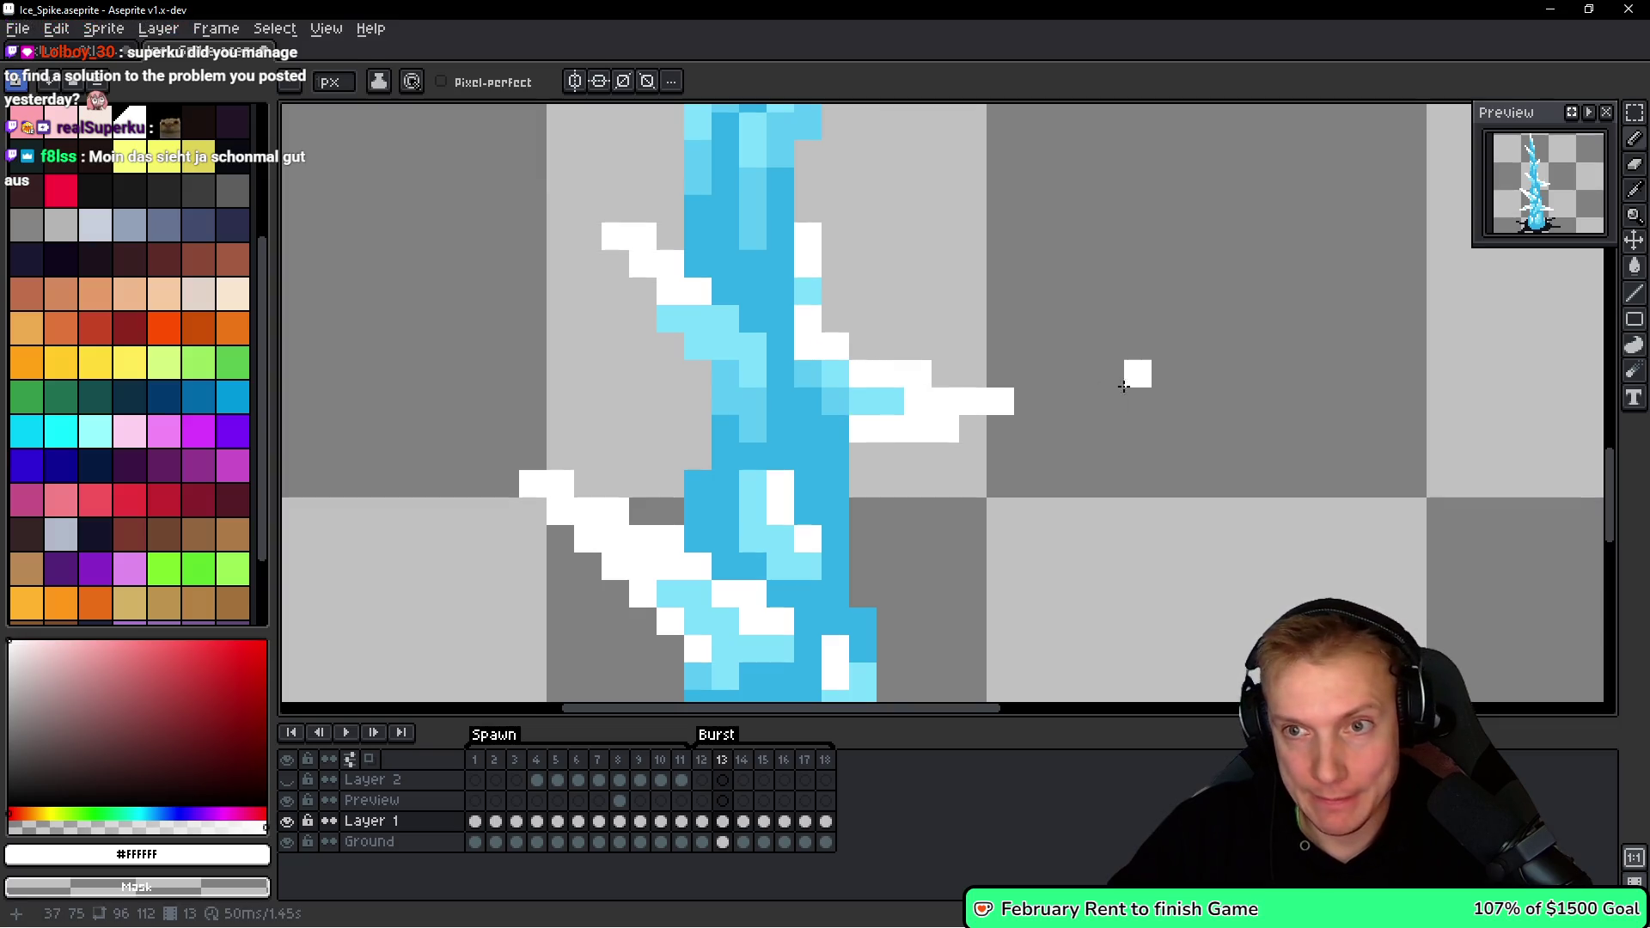
After checking frame 12, whiten more light cyan pixels on the upper spike.
{"action": "key", "text": "Left"}
{"action": "key", "text": "space"}
{"action": "key", "text": "Right"}
{"action": "left_click_drag", "start_coordinate": [1057, 387], "coordinate": [951, 338]}
{"action": "left_click", "coordinate": [765, 430]}
{"action": "left_click", "coordinate": [799, 390]}
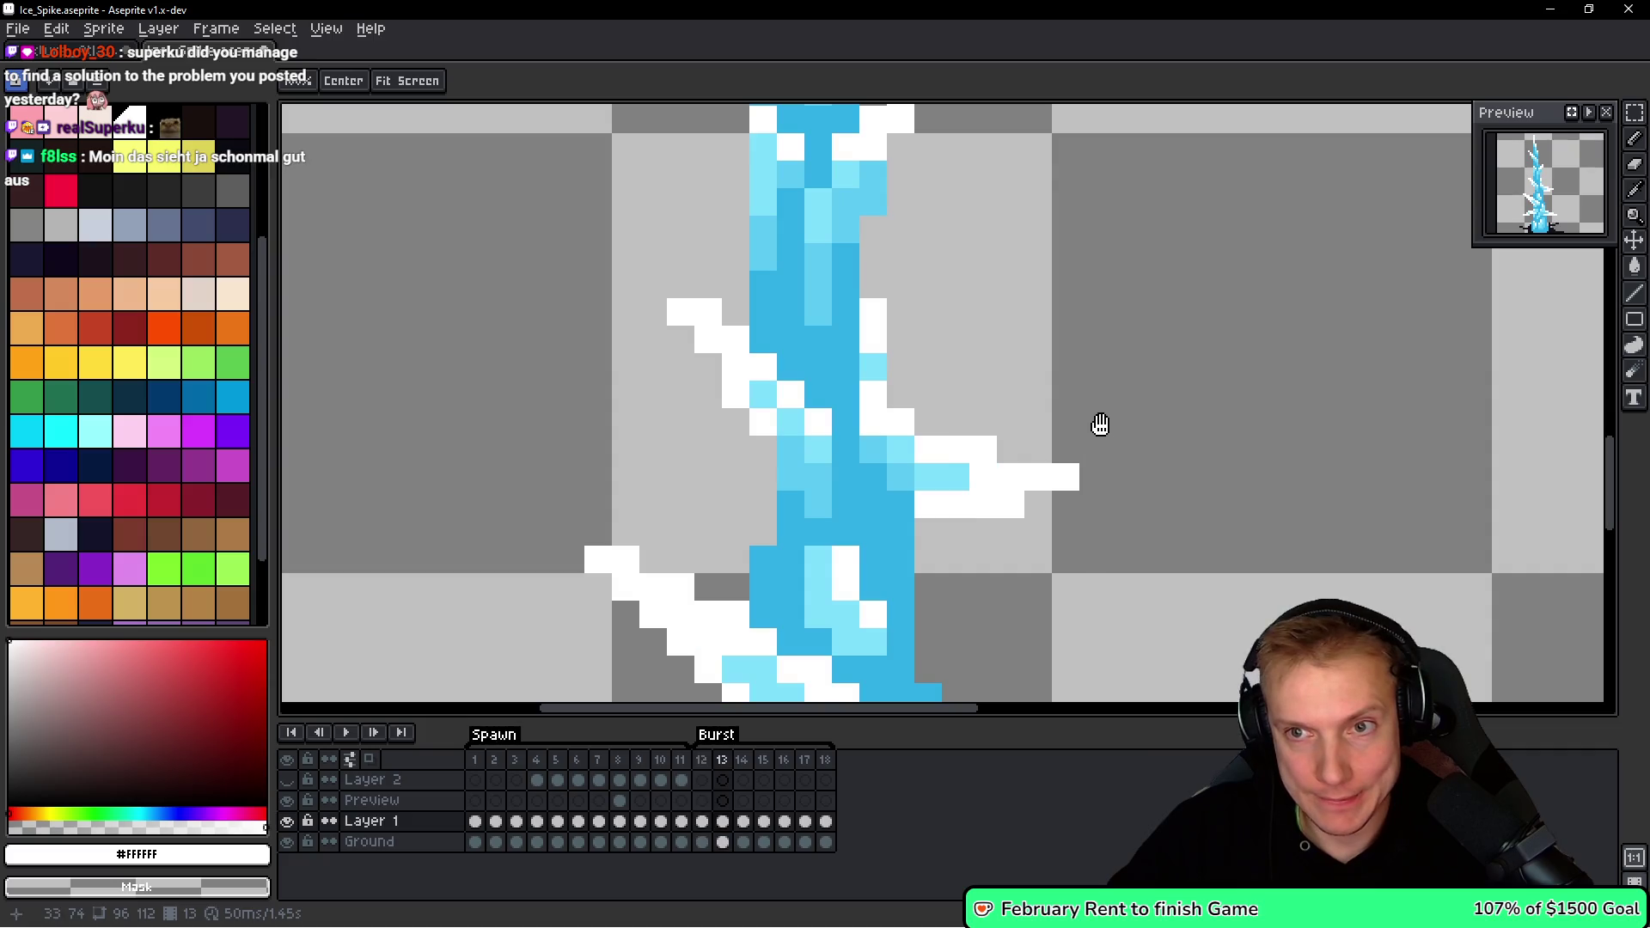
{"action": "left_click_drag", "start_coordinate": [877, 227], "coordinate": [870, 467]}
{"action": "left_click", "coordinate": [866, 413]}
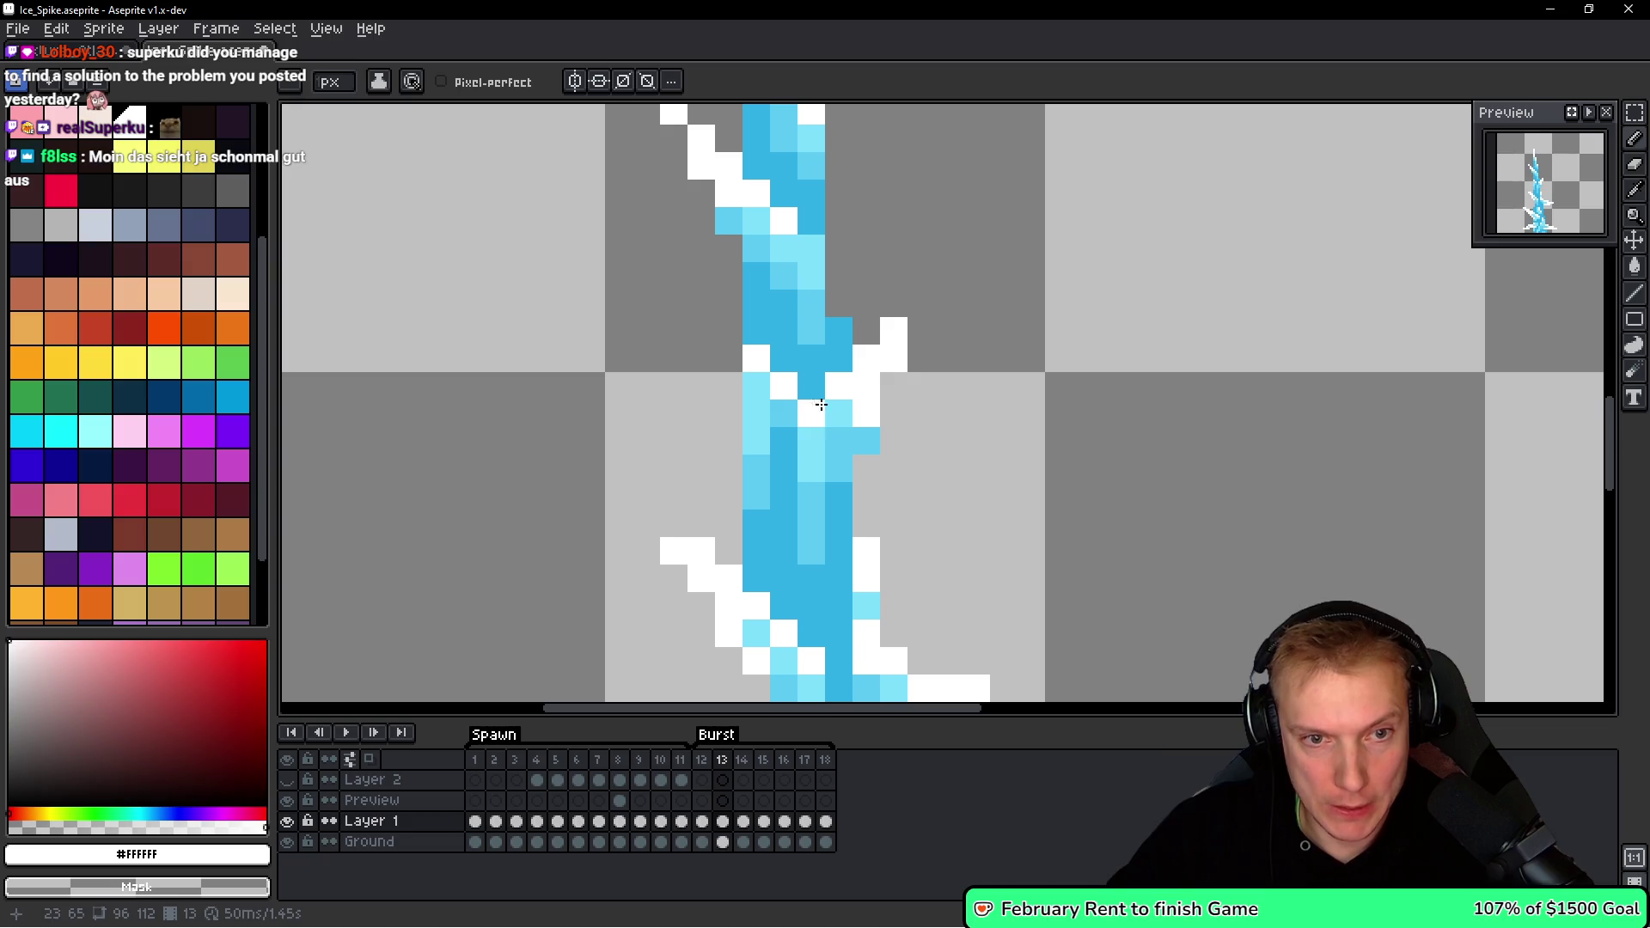
{"action": "left_click_drag", "start_coordinate": [819, 410], "coordinate": [808, 457]}
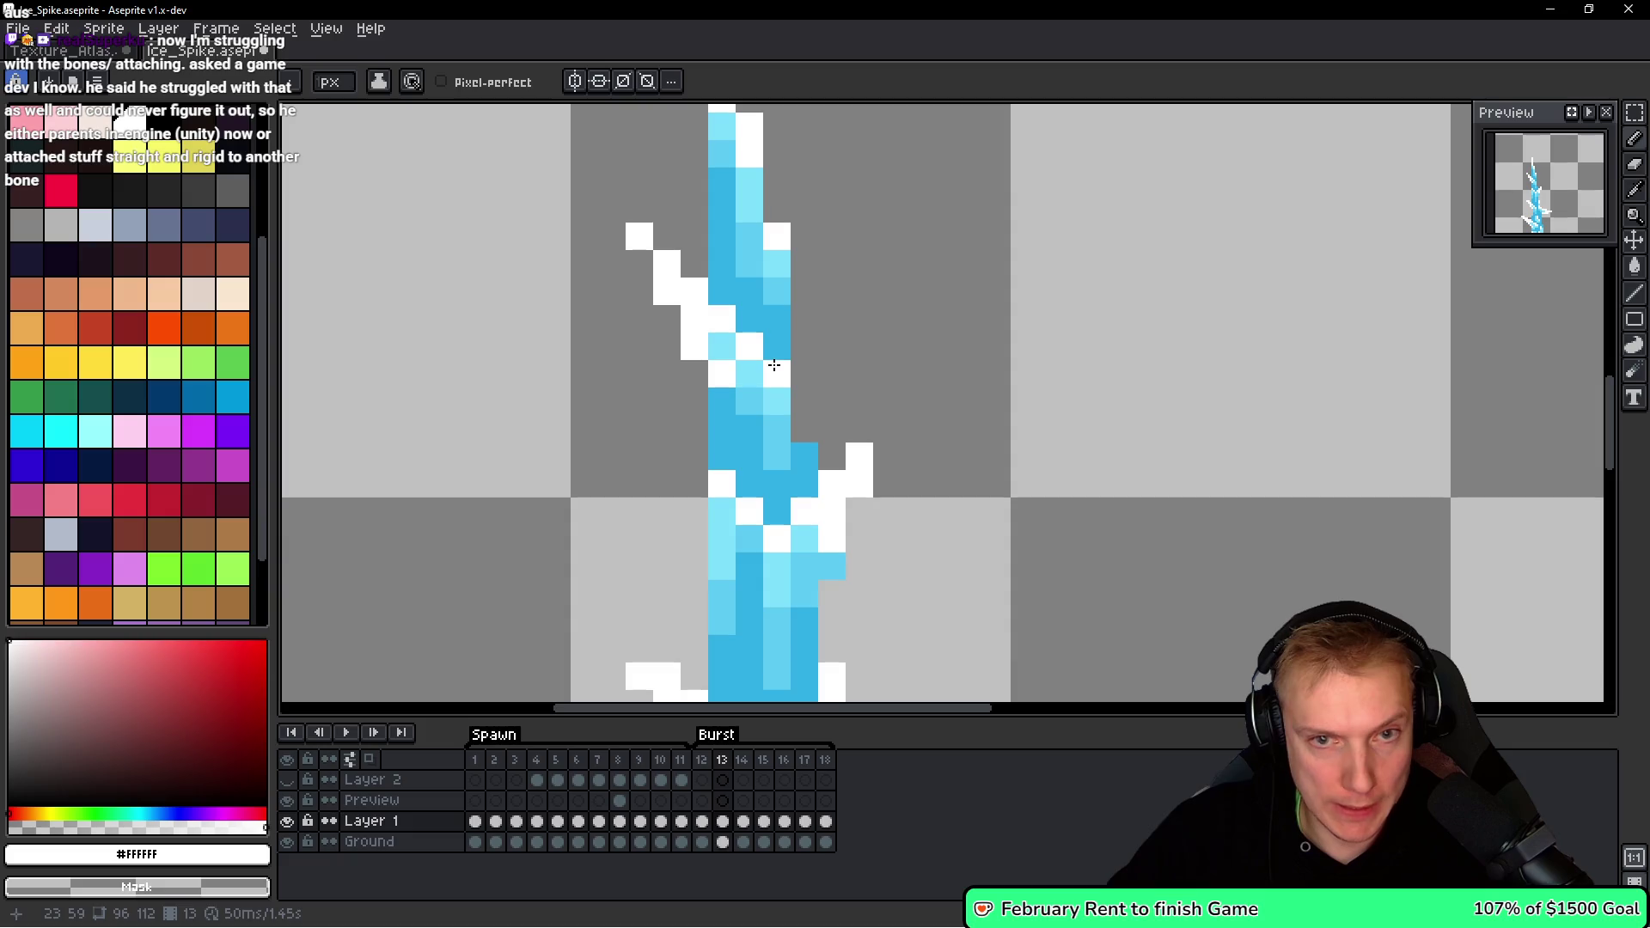
{"action": "scroll", "coordinate": [946, 364], "scroll_direction": "down", "scroll_amount": 3}
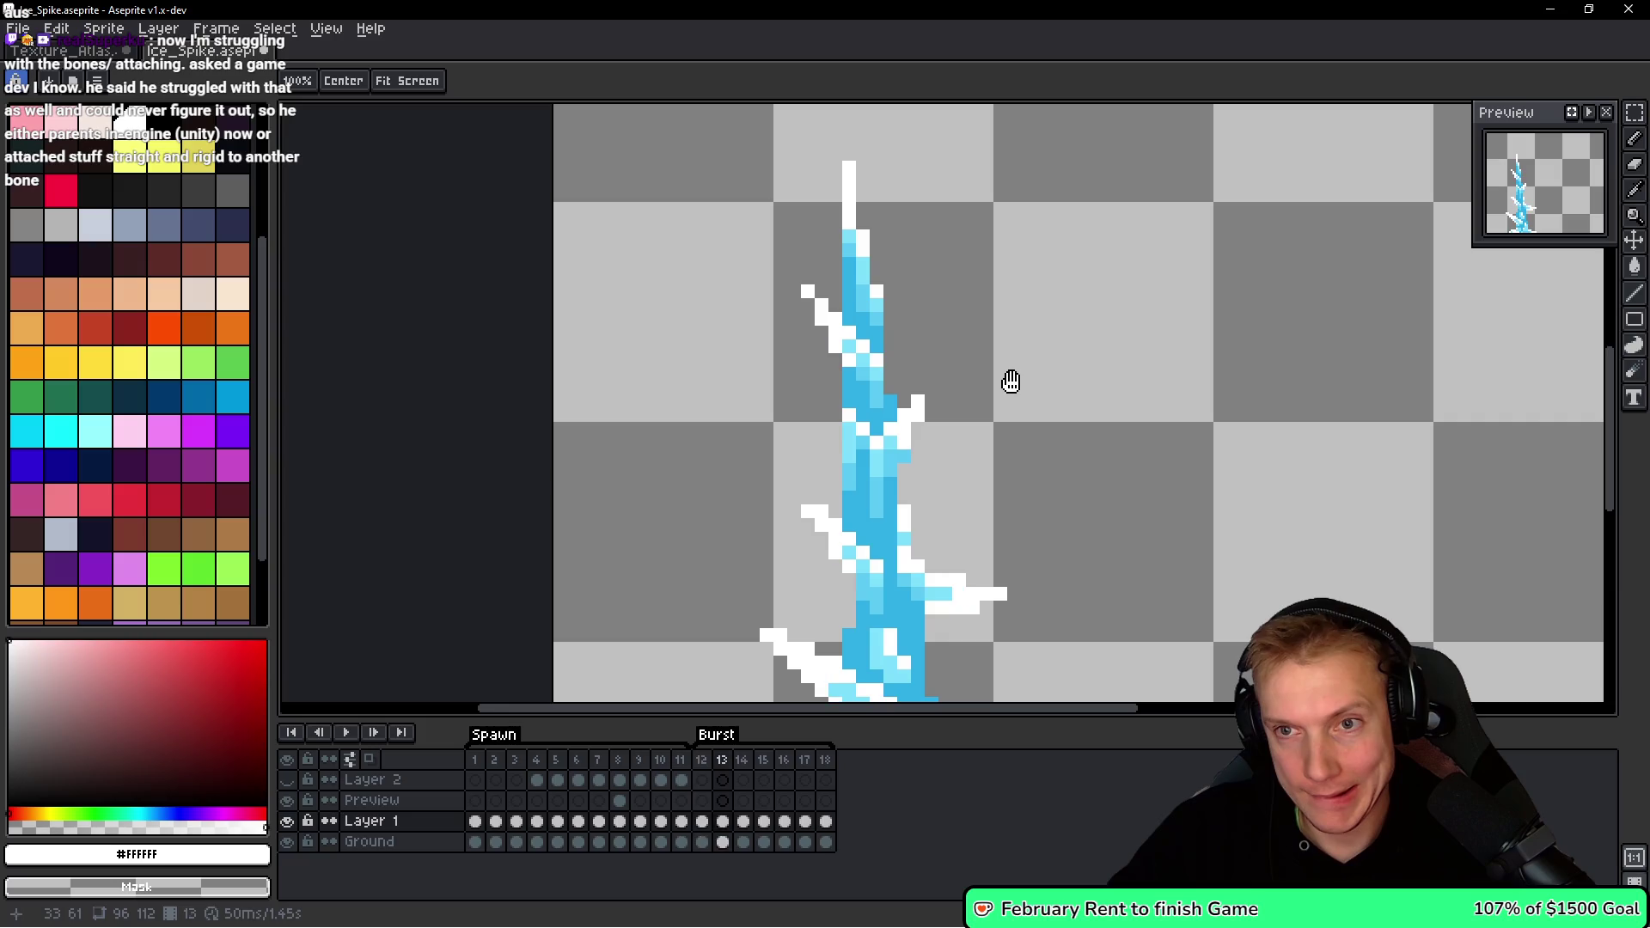
{"action": "scroll", "coordinate": [932, 311], "scroll_direction": "up", "scroll_amount": 2}
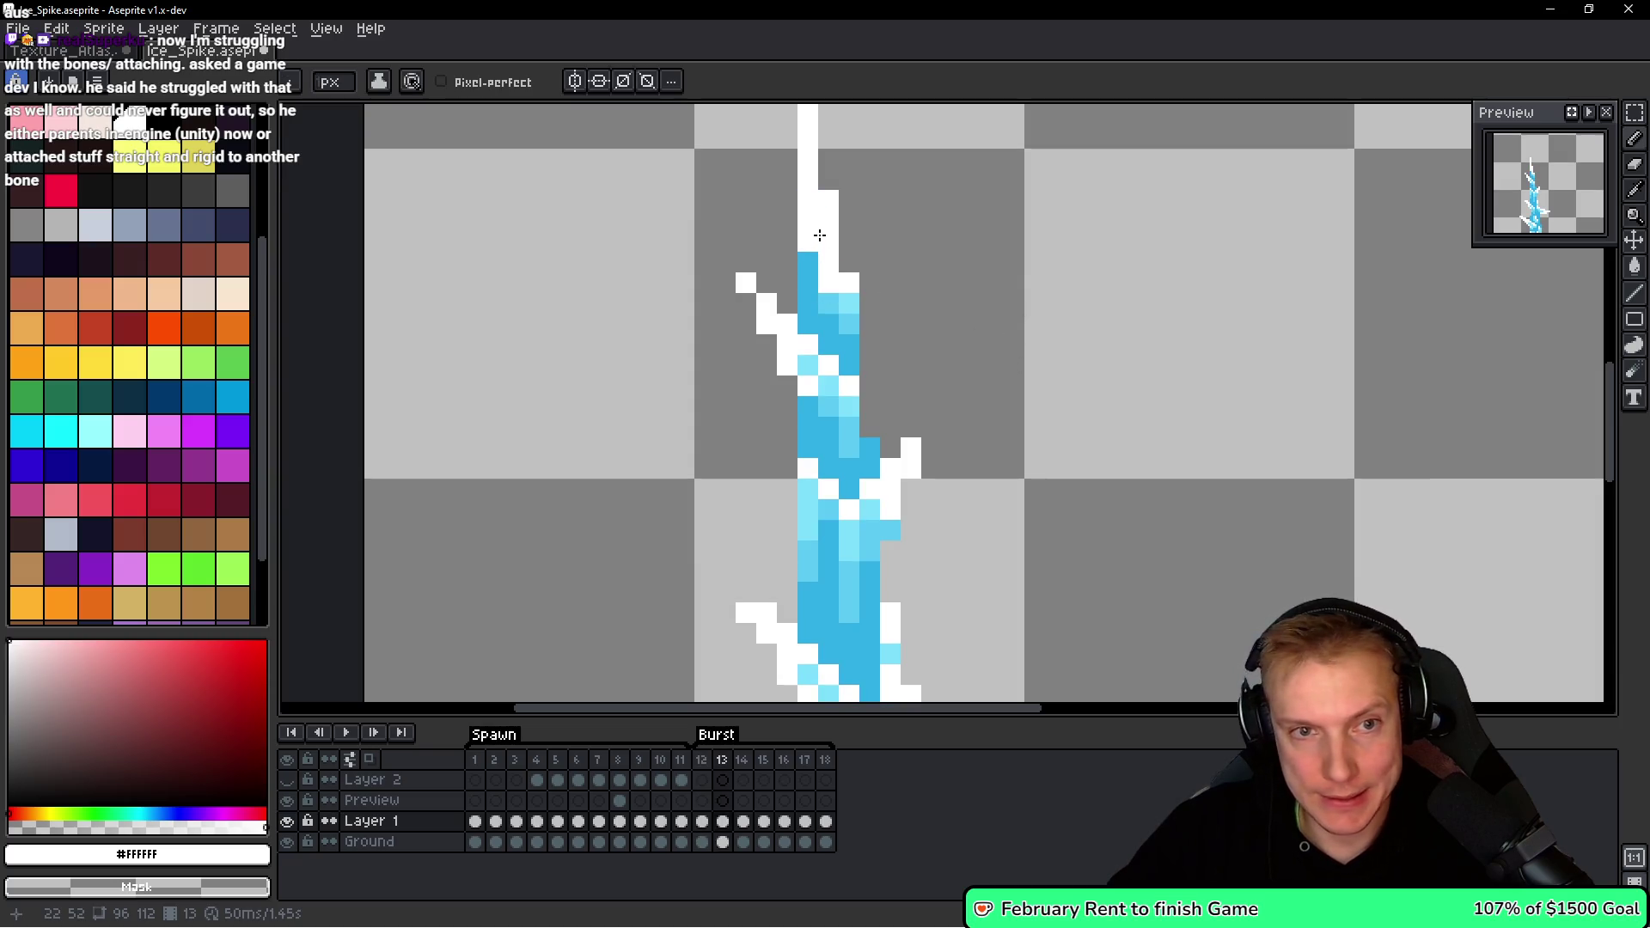
{"action": "scroll", "coordinate": [821, 236], "scroll_direction": "down", "scroll_amount": 7}
{"action": "scroll", "coordinate": [919, 348], "scroll_direction": "up", "scroll_amount": 5}
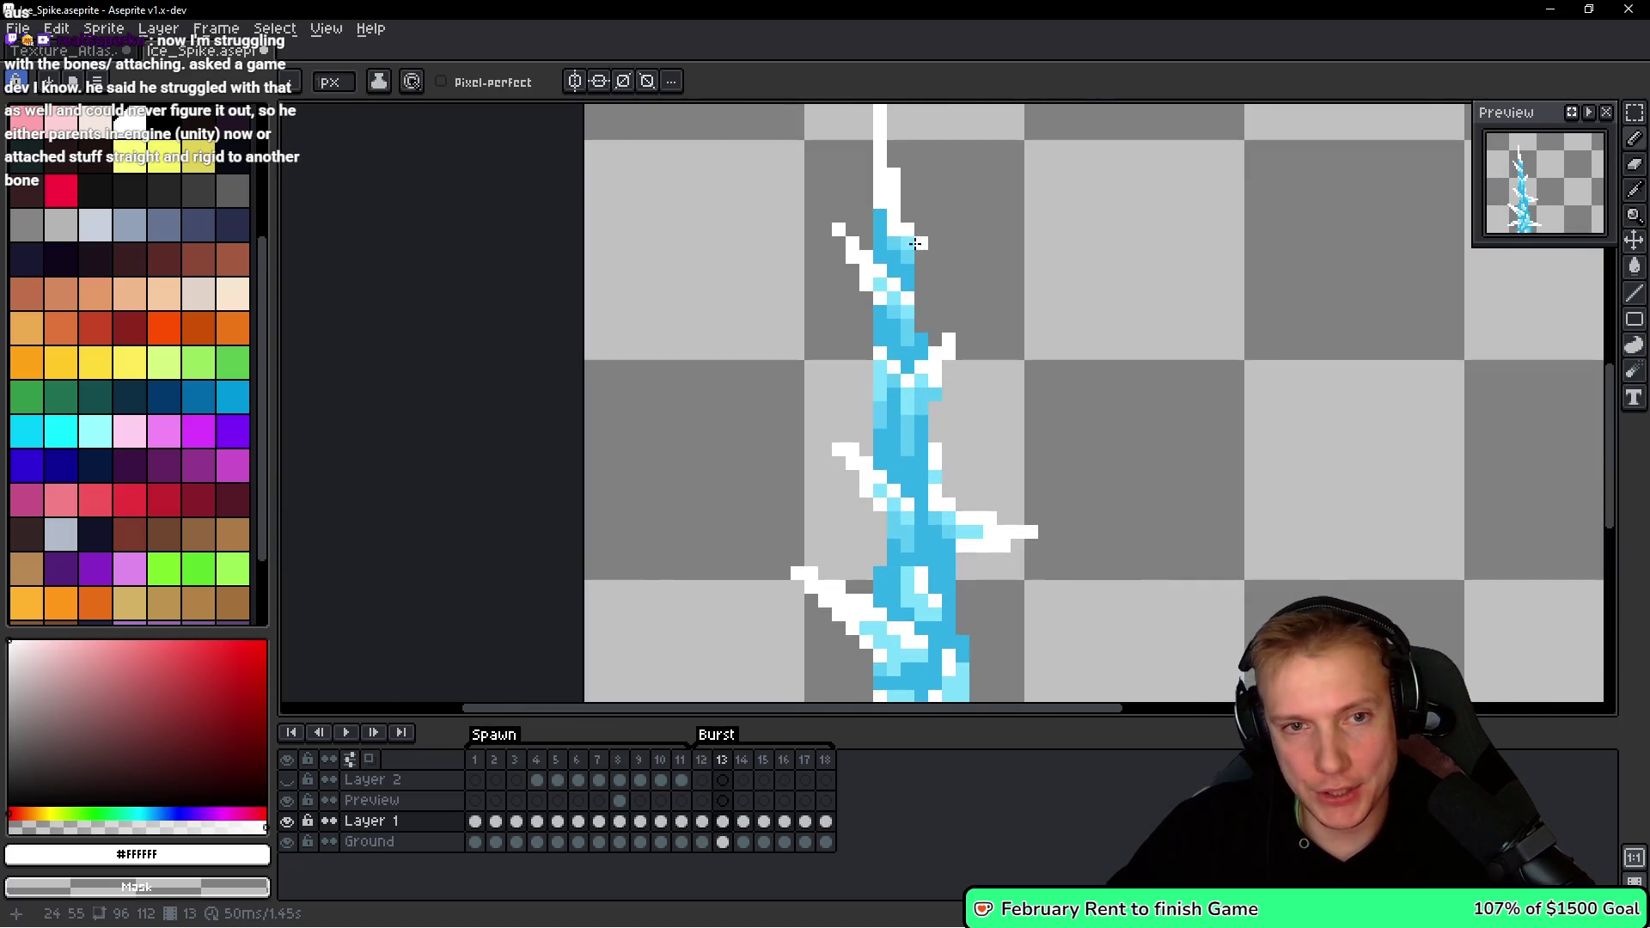
{"action": "scroll", "coordinate": [946, 253], "scroll_direction": "down", "scroll_amount": 4}
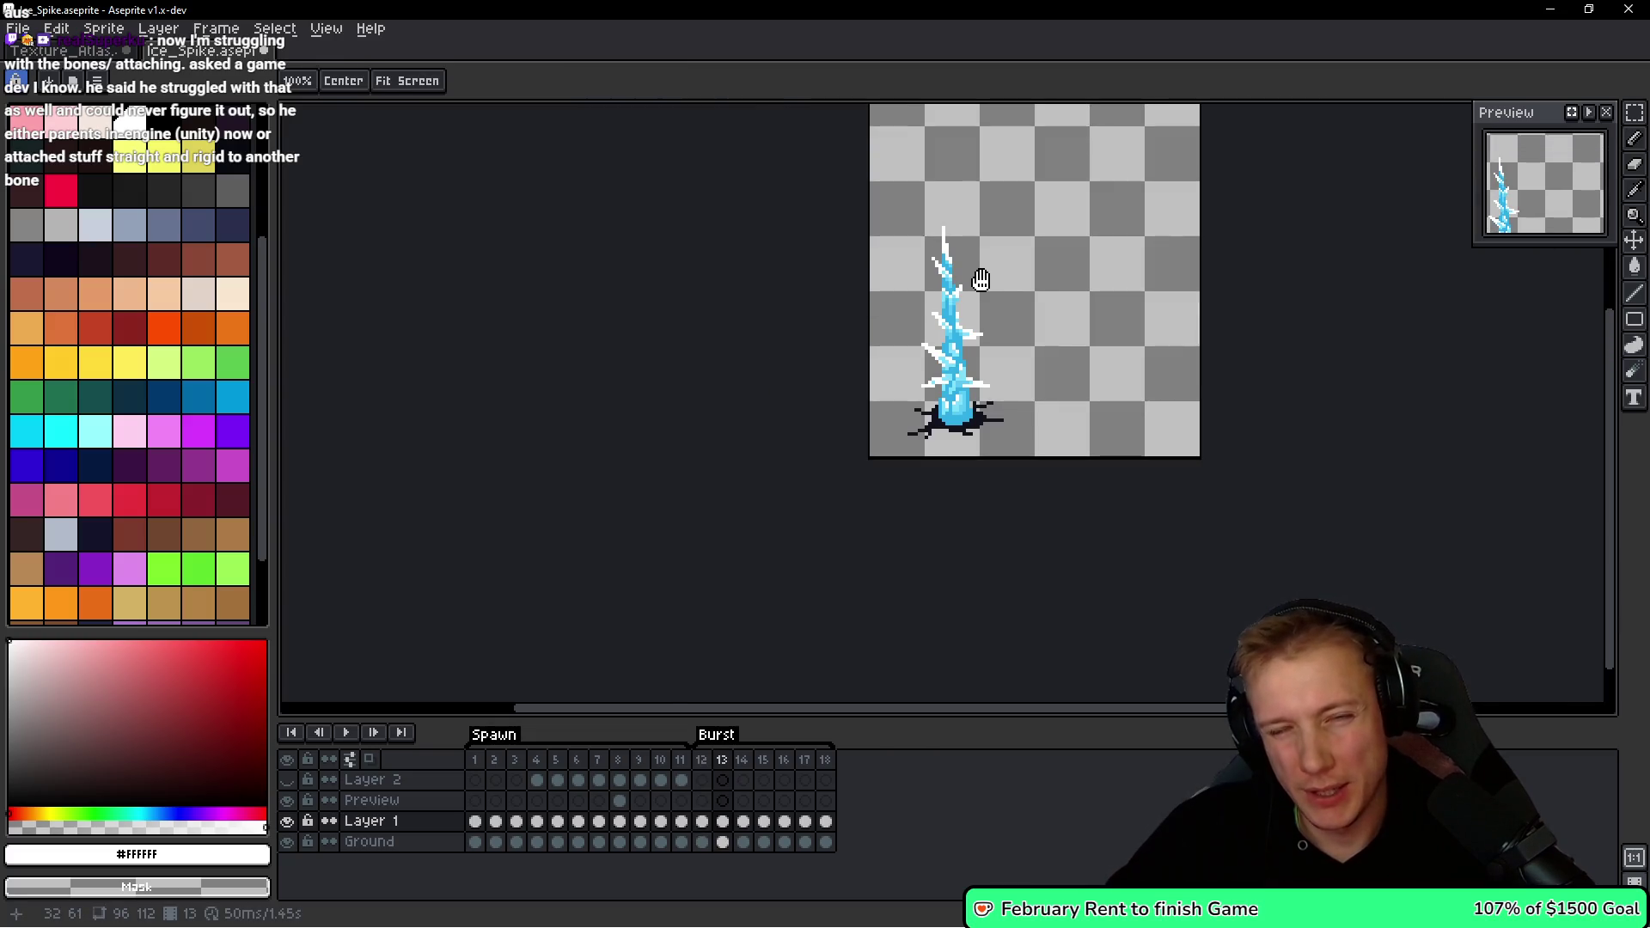
On frame 14, cut and paste the blue spike and nudge it to the right.
{"action": "scroll", "coordinate": [984, 316], "scroll_direction": "up", "scroll_amount": 1}
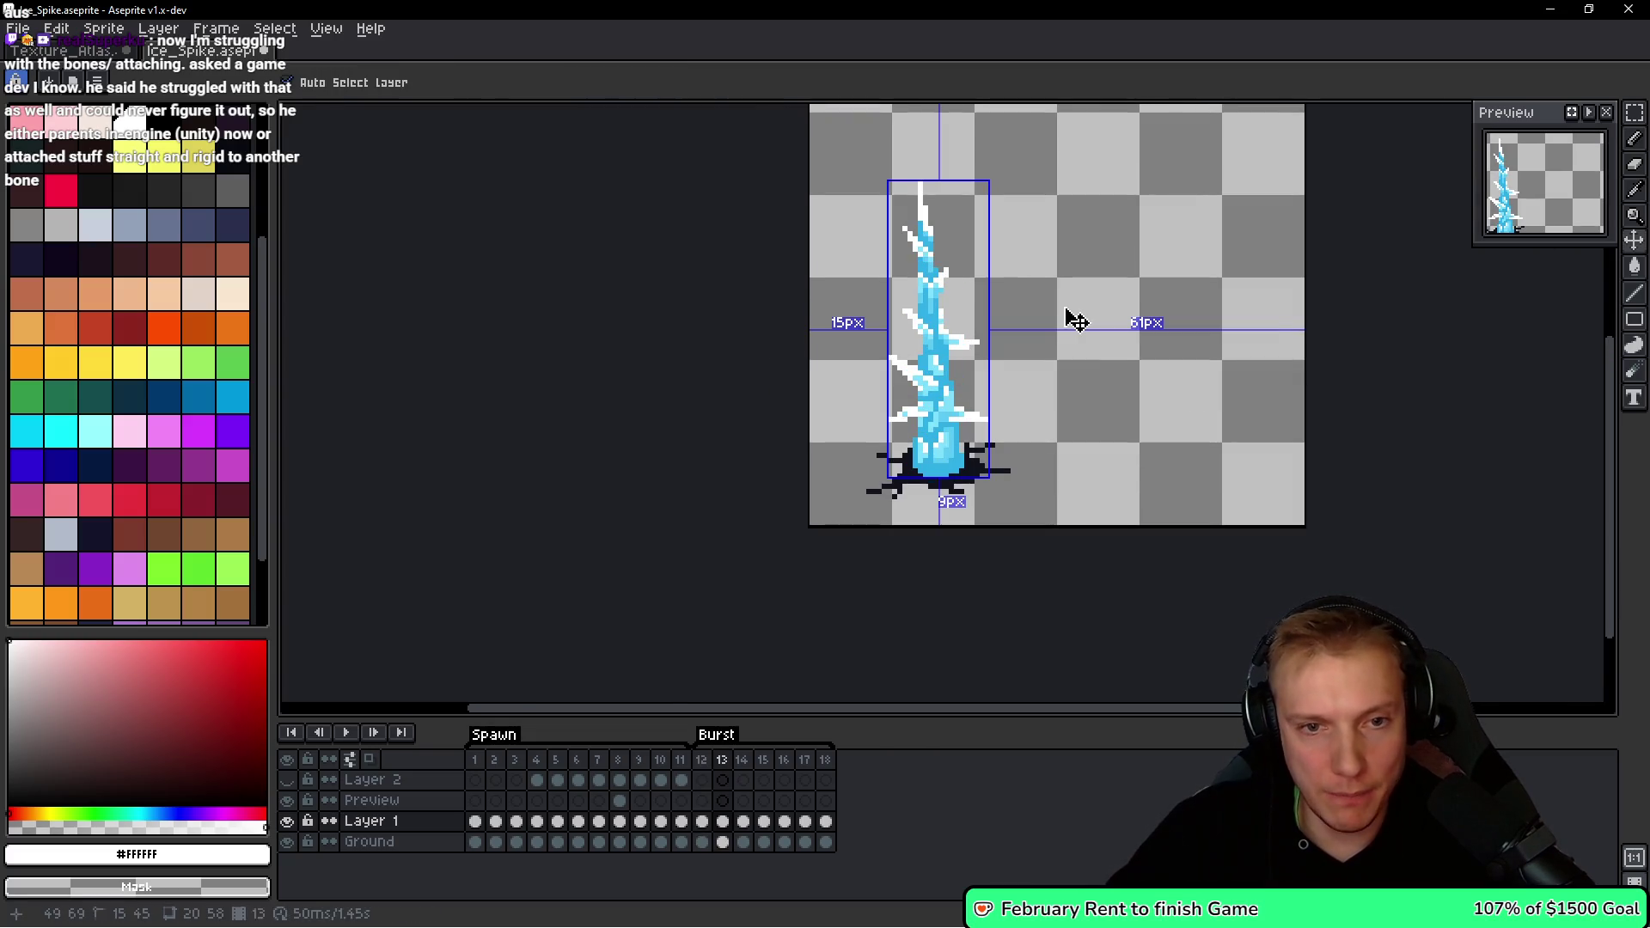
{"action": "key", "text": "Right"}
{"action": "key", "text": "q"}
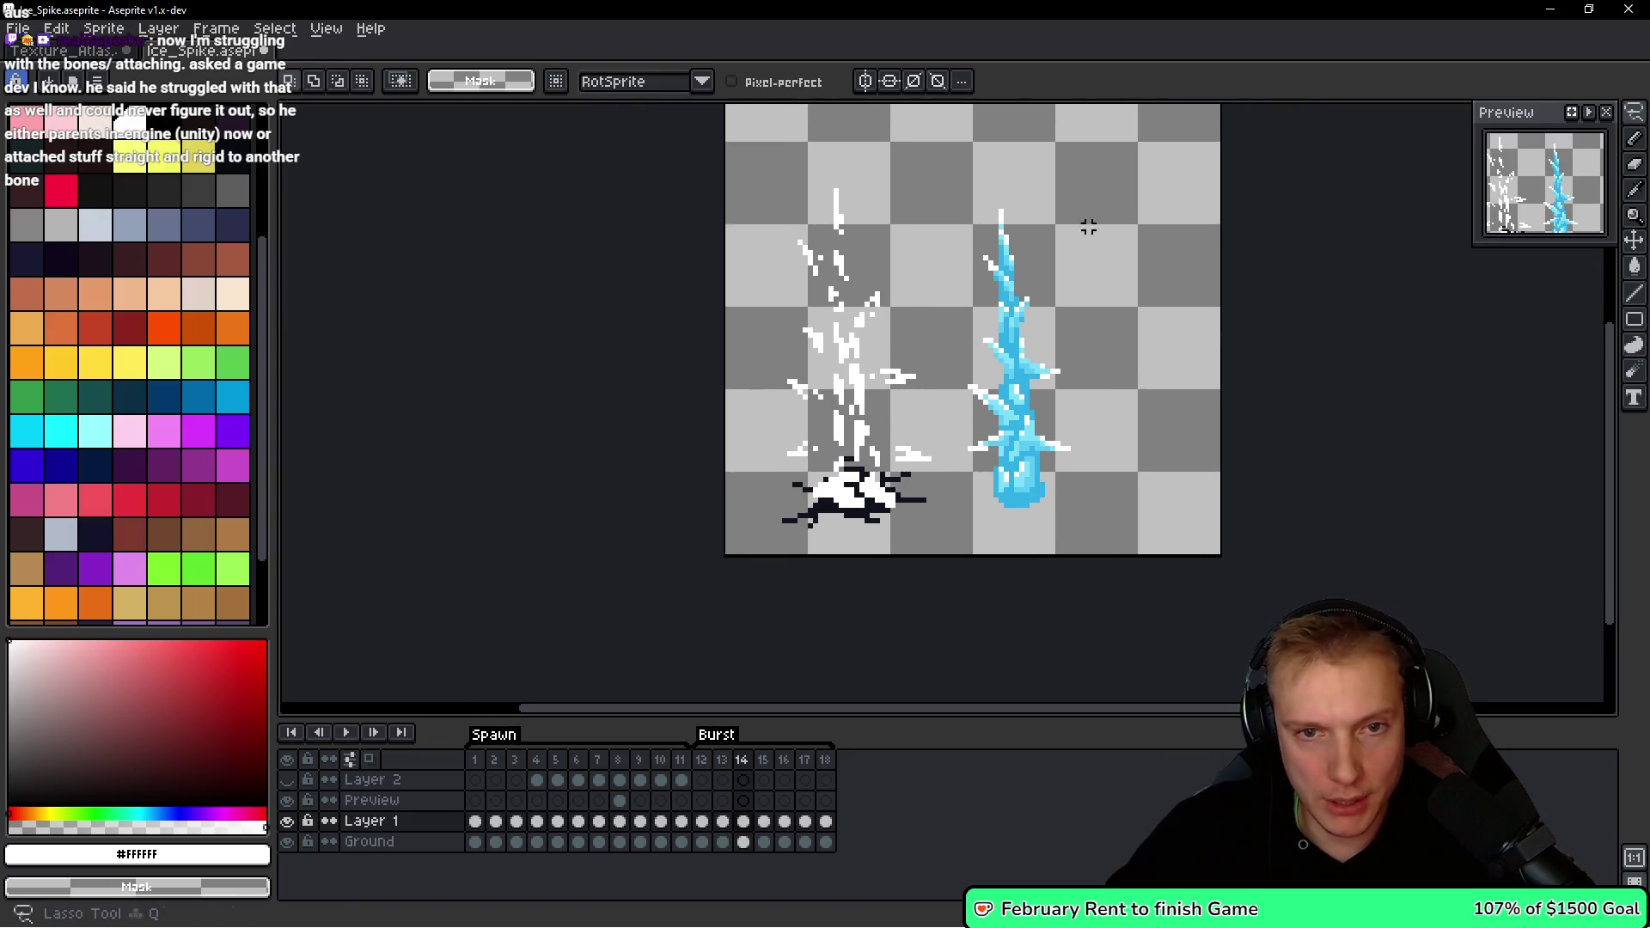
{"action": "left_click_drag", "start_coordinate": [954, 502], "coordinate": [1169, 550]}
{"action": "key", "text": "ctrl+x"}
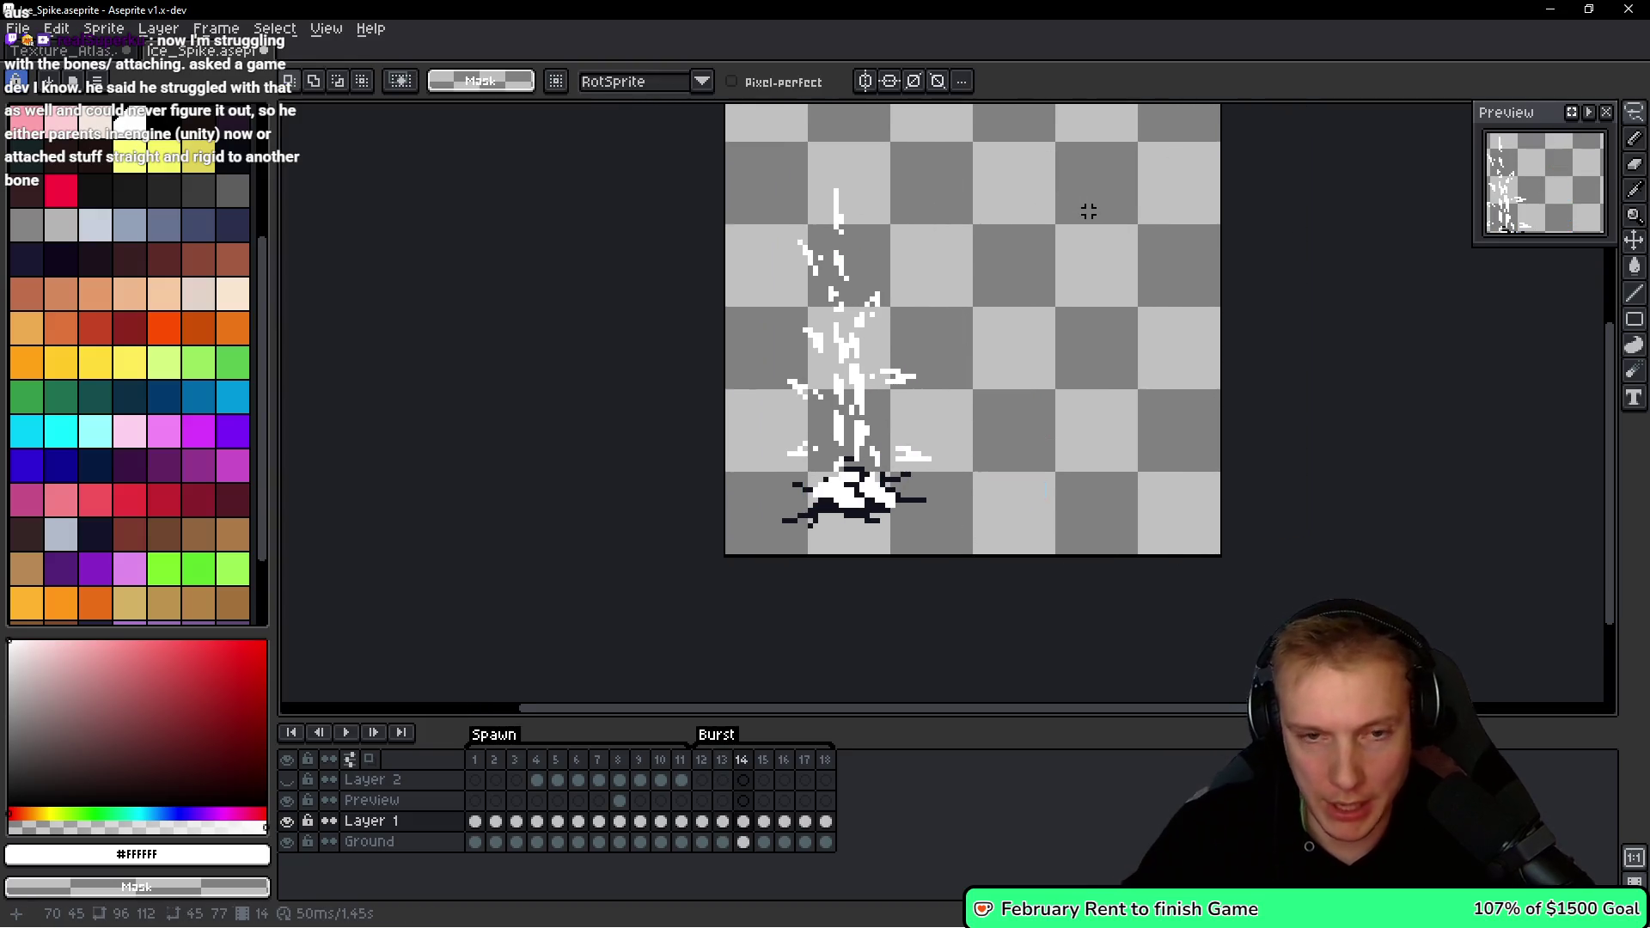
{"action": "key", "text": "ctrl+v"}
{"action": "key", "text": "shift+Right"}
{"action": "key", "text": "shift+Right"}
{"action": "key", "text": "shift+Right"}
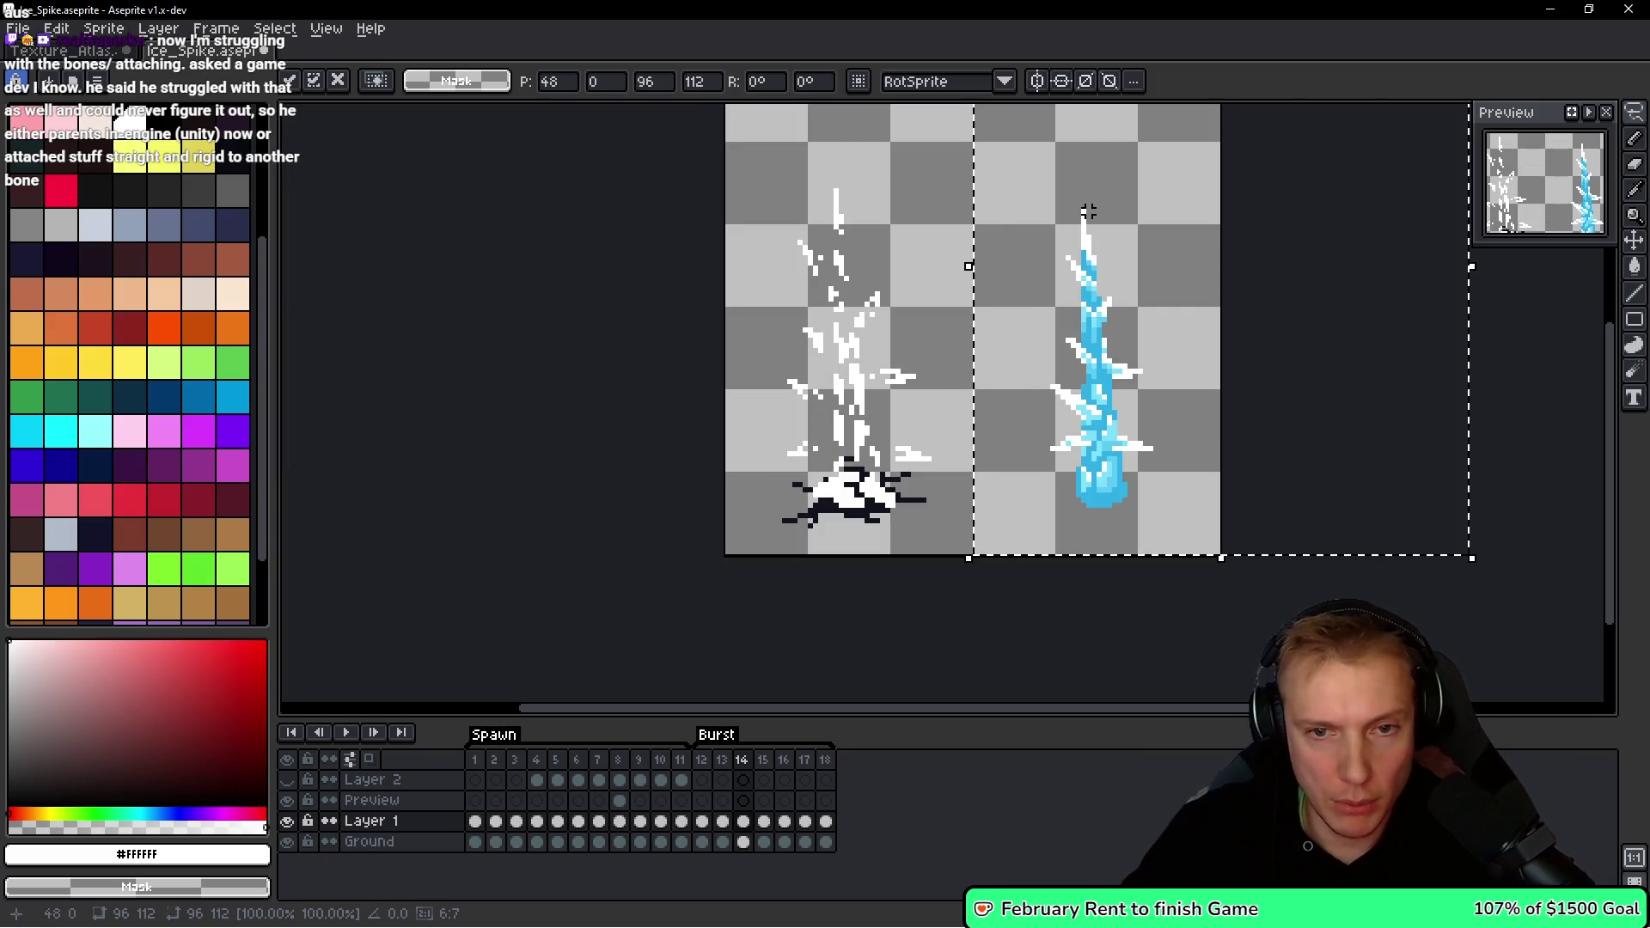
{"action": "key", "text": "Return"}
Move lassoed blue pieces of the spike onto the white shards on the left.
{"action": "scroll", "coordinate": [1015, 386], "scroll_direction": "up", "scroll_amount": 1}
{"action": "scroll", "coordinate": [1036, 393], "scroll_direction": "up", "scroll_amount": 1}
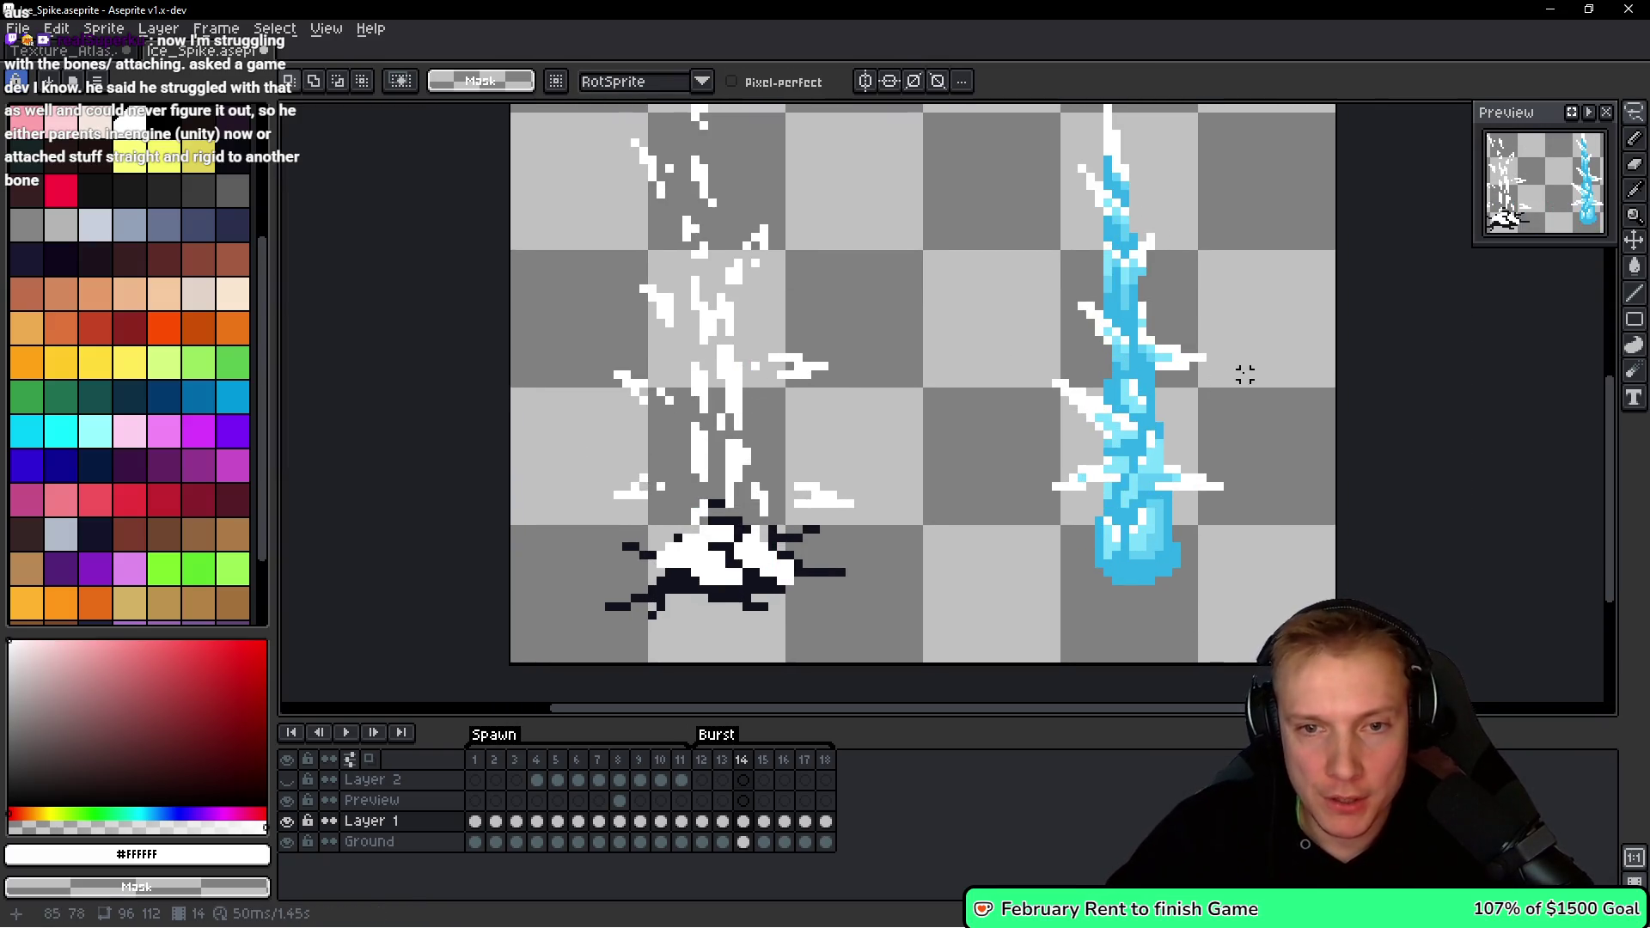
{"action": "scroll", "coordinate": [1042, 385], "scroll_direction": "up", "scroll_amount": 1}
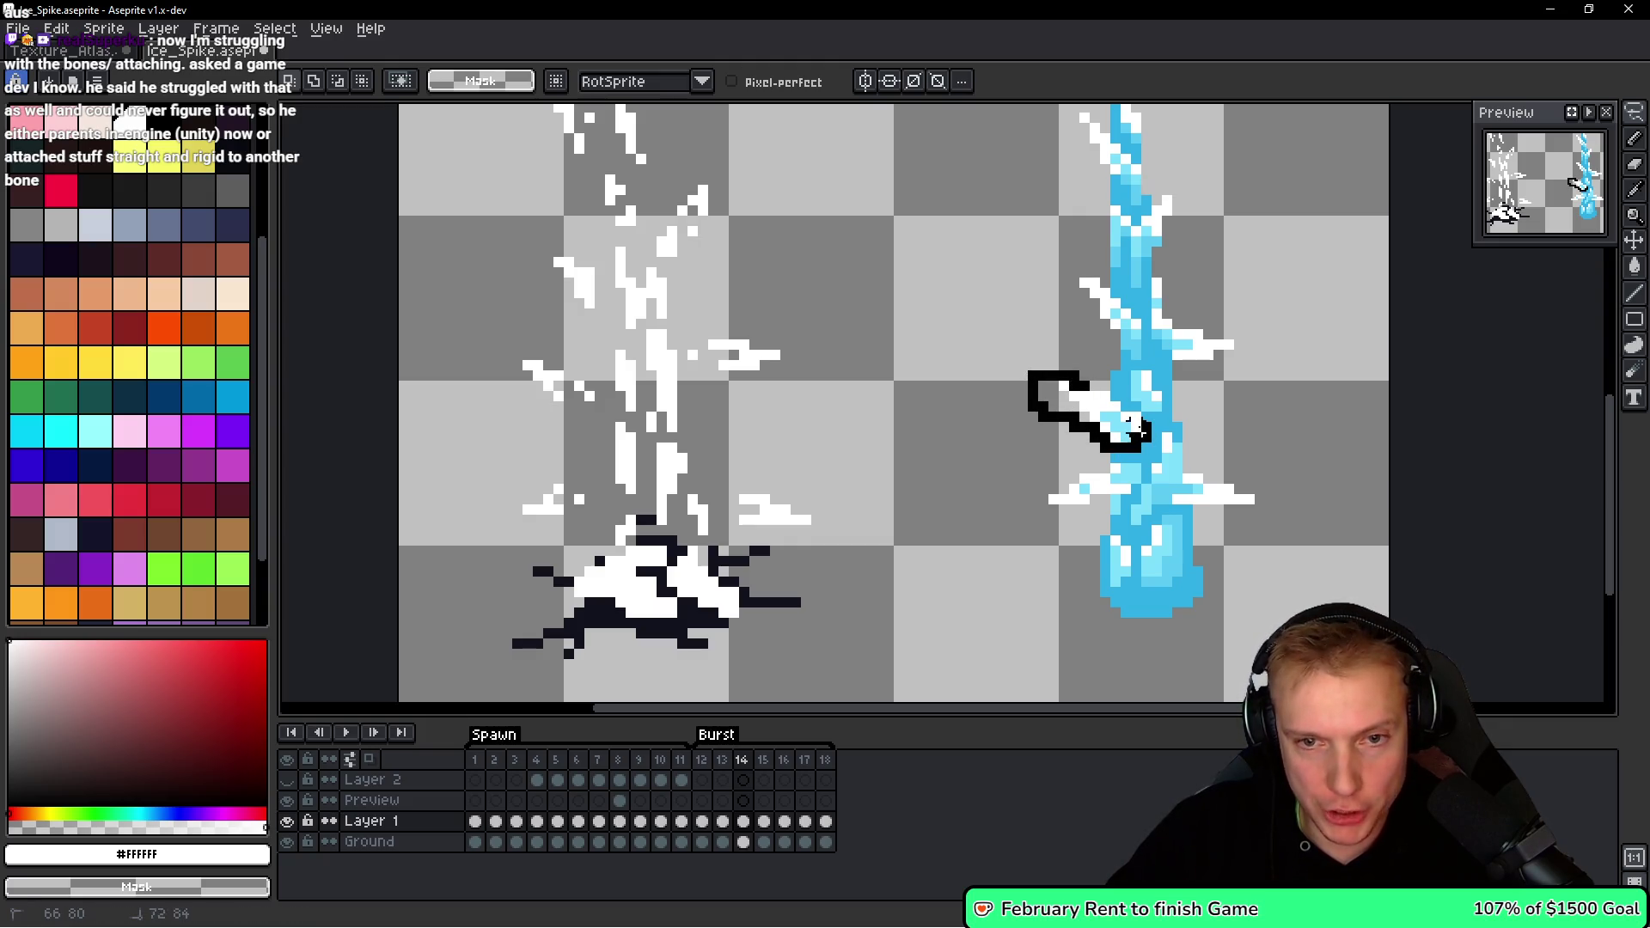
{"action": "mouse_move", "coordinate": [1079, 379]}
{"action": "left_mouse_down"}
{"action": "mouse_move", "coordinate": [593, 426]}
{"action": "mouse_move", "coordinate": [564, 410]}
{"action": "left_mouse_up"}
{"action": "scroll", "coordinate": [1108, 418], "scroll_direction": "up", "scroll_amount": 2}
{"action": "scroll", "coordinate": [1044, 417], "scroll_direction": "down", "scroll_amount": 2}
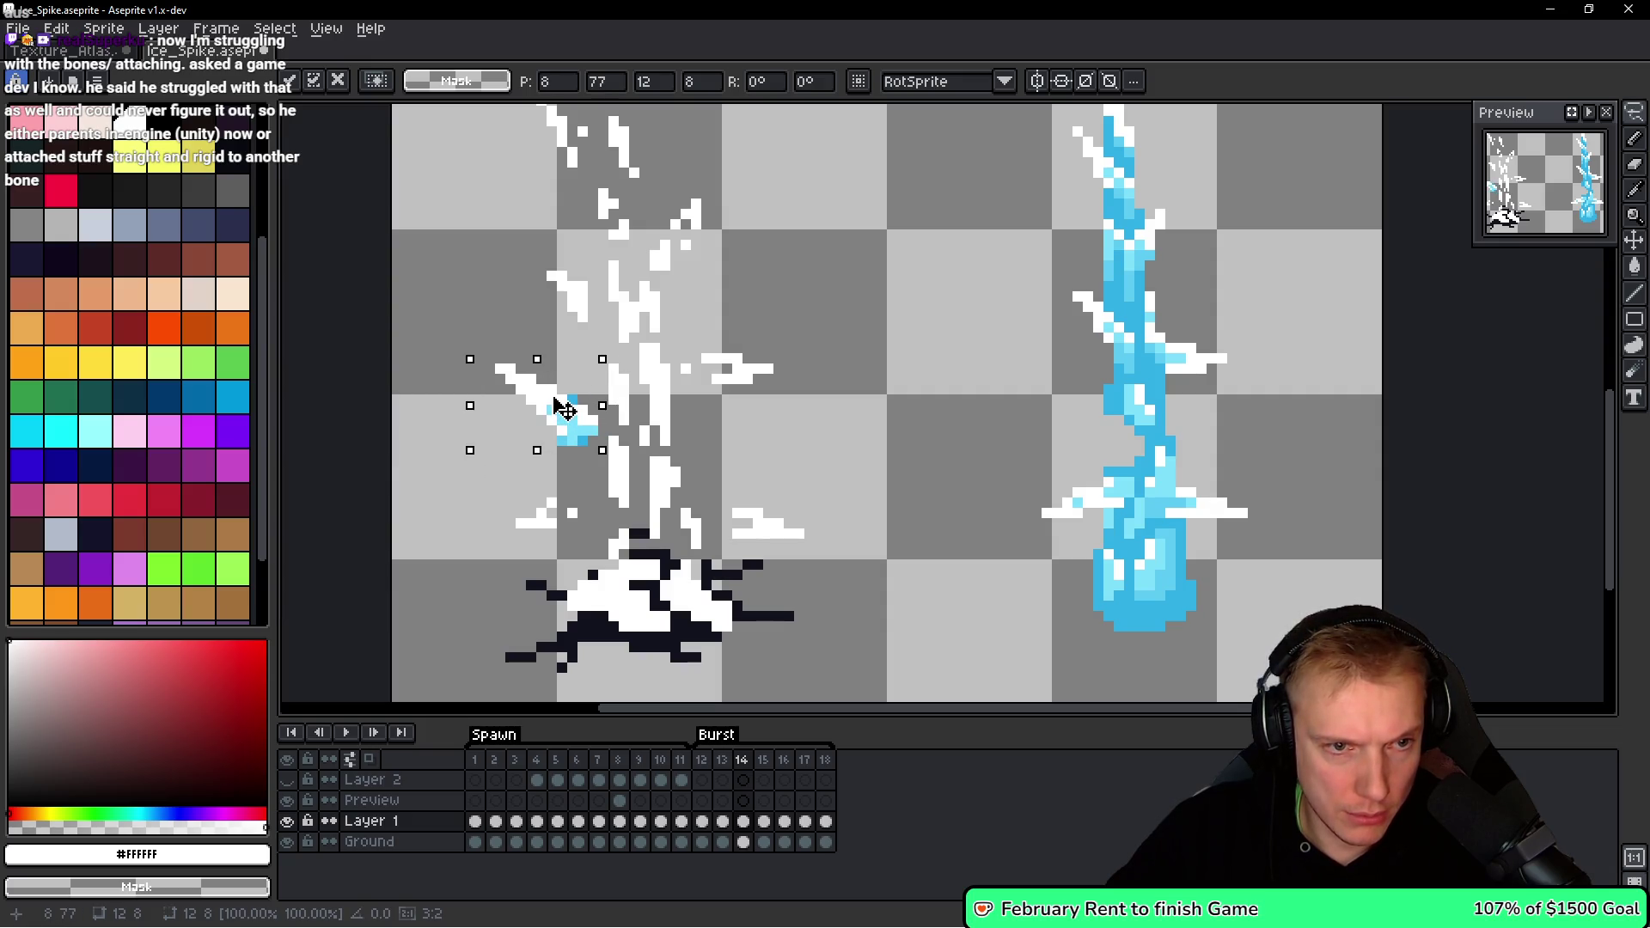
{"action": "key", "text": "Return"}
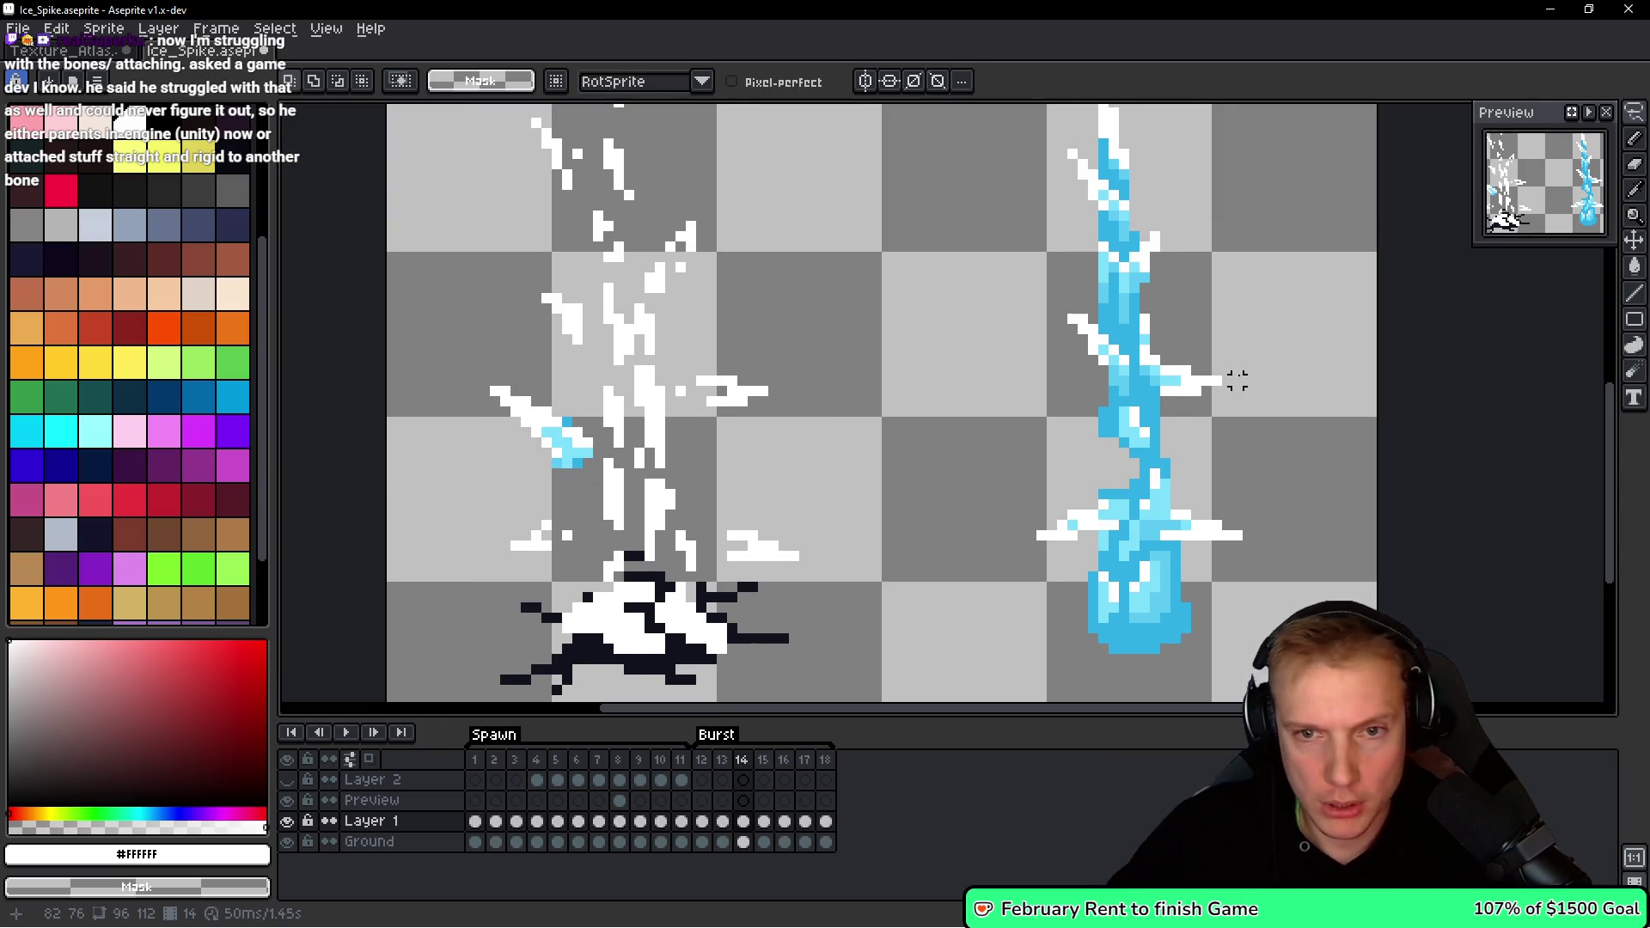
{"action": "scroll", "coordinate": [1235, 383], "scroll_direction": "up", "scroll_amount": 1}
{"action": "mouse_move", "coordinate": [1143, 370]}
{"action": "left_mouse_down"}
{"action": "mouse_move", "coordinate": [1143, 417]}
{"action": "mouse_move", "coordinate": [1134, 378]}
{"action": "mouse_move", "coordinate": [590, 398]}
{"action": "mouse_move", "coordinate": [595, 420]}
{"action": "left_mouse_up"}
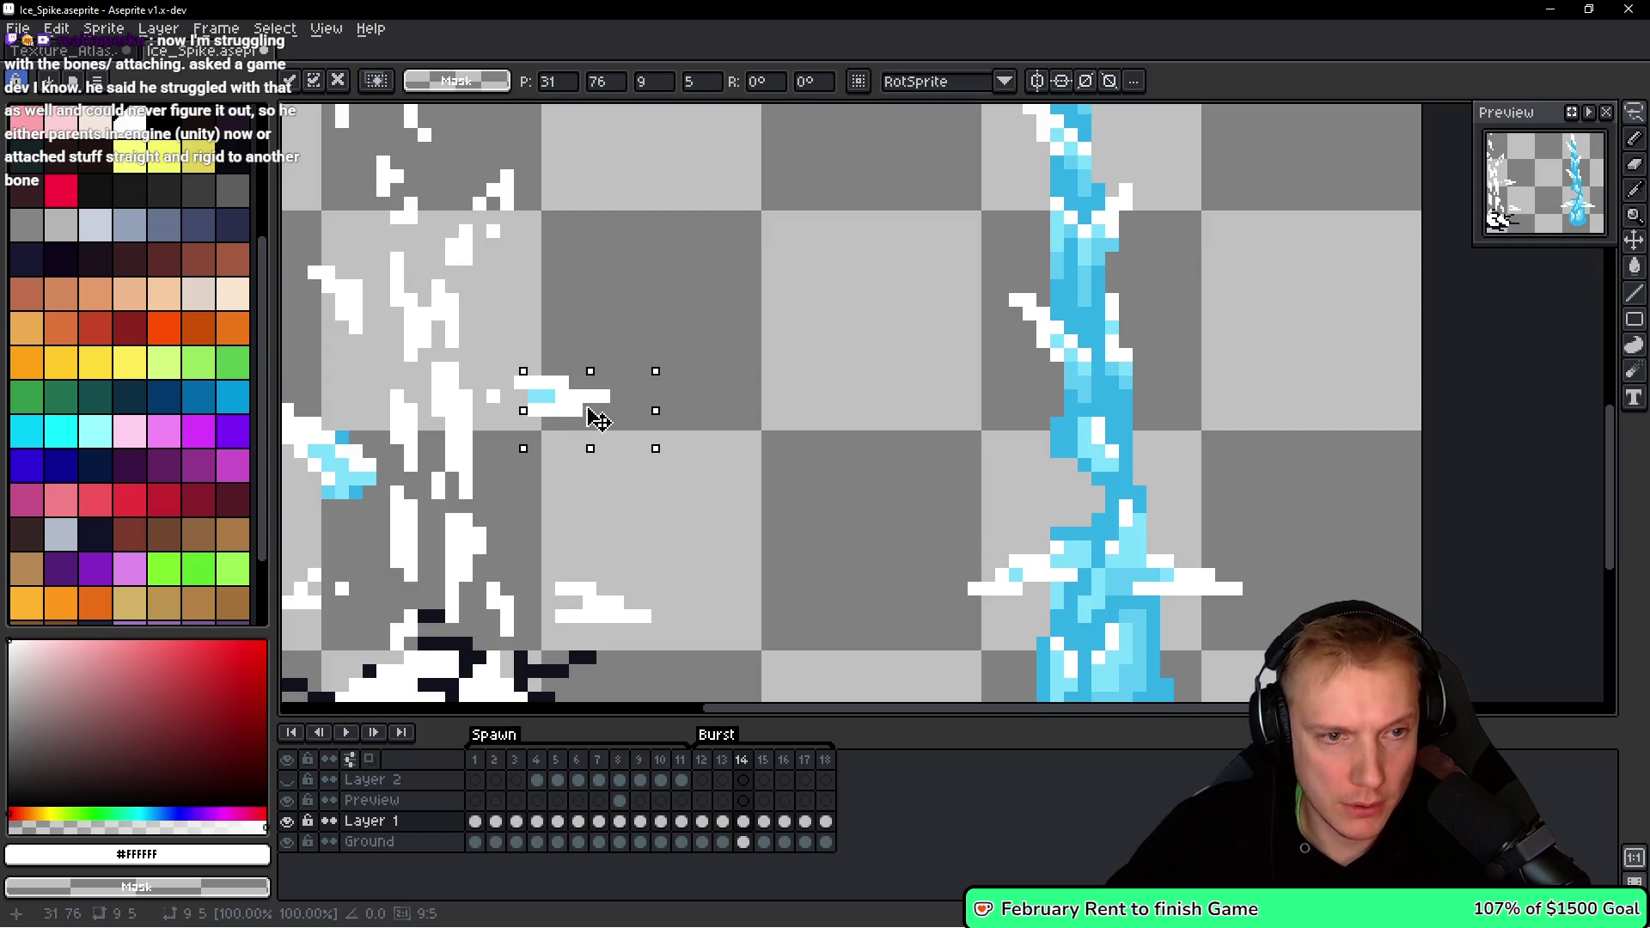
{"action": "key", "text": "Return"}
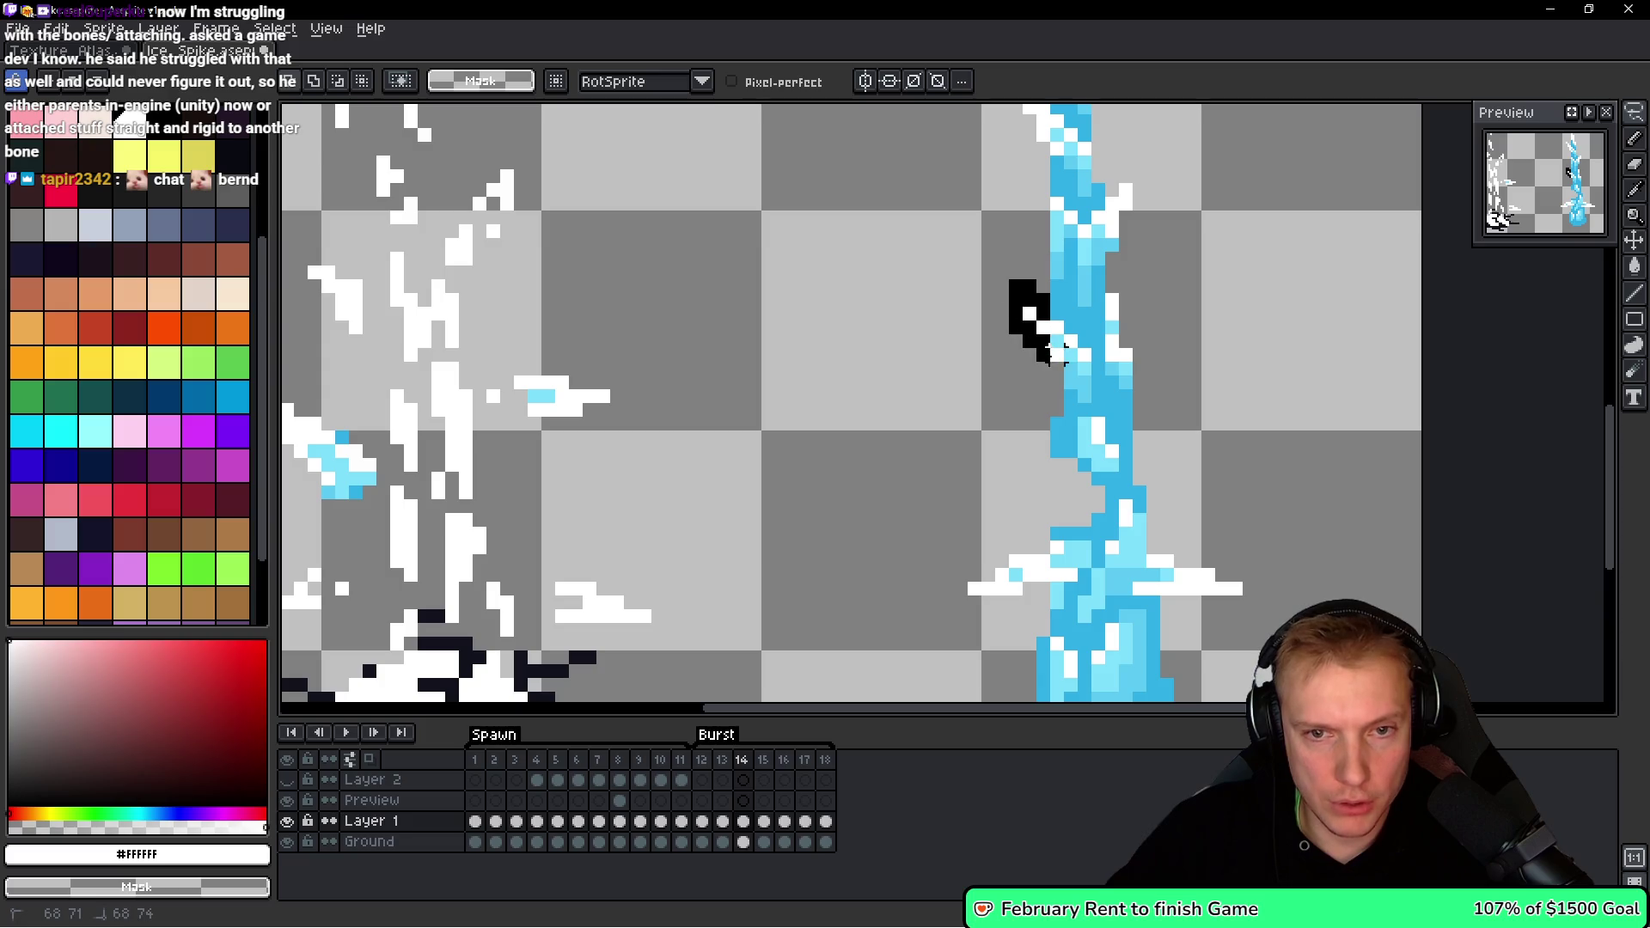
{"action": "mouse_move", "coordinate": [1070, 338]}
{"action": "left_mouse_down"}
{"action": "mouse_move", "coordinate": [994, 313]}
{"action": "mouse_move", "coordinate": [571, 295]}
{"action": "mouse_move", "coordinate": [690, 292]}
{"action": "mouse_move", "coordinate": [593, 266]}
{"action": "mouse_move", "coordinate": [565, 286]}
{"action": "left_mouse_up"}
{"action": "key", "text": "b"}
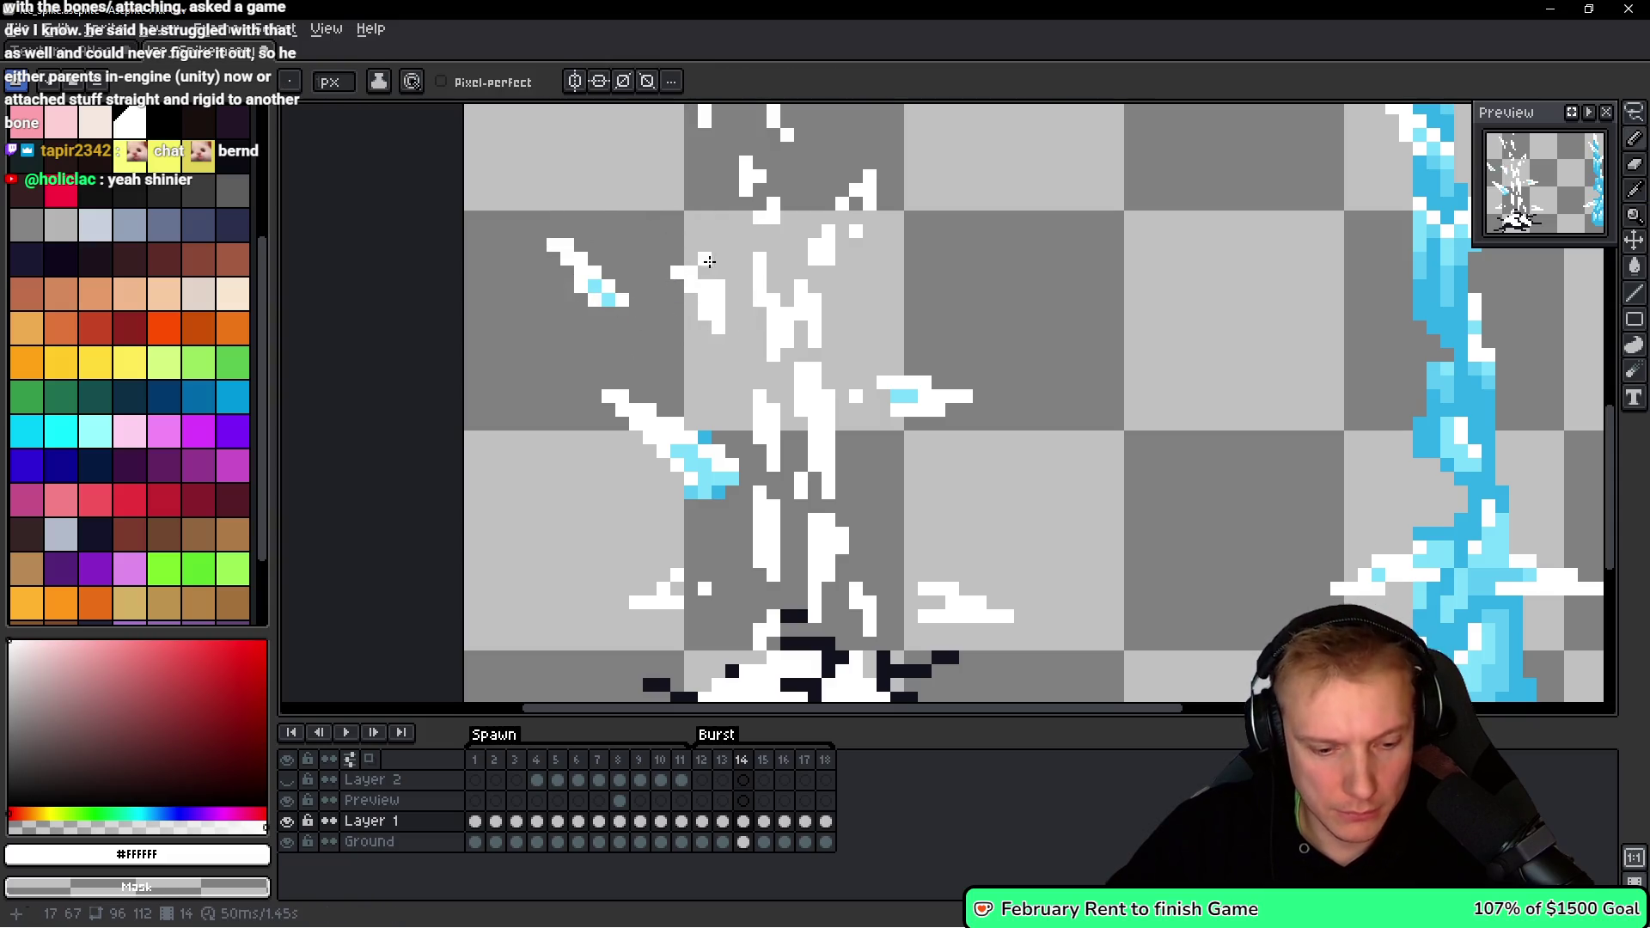
Shift the white-and-blue shard pieces right and down using rectangular selections.
{"action": "key", "text": "m"}
{"action": "mouse_move", "coordinate": [515, 193]}
{"action": "left_mouse_down"}
{"action": "mouse_move", "coordinate": [662, 286]}
{"action": "mouse_move", "coordinate": [730, 366]}
{"action": "left_mouse_up"}
{"action": "left_click_drag", "start_coordinate": [632, 285], "coordinate": [701, 284]}
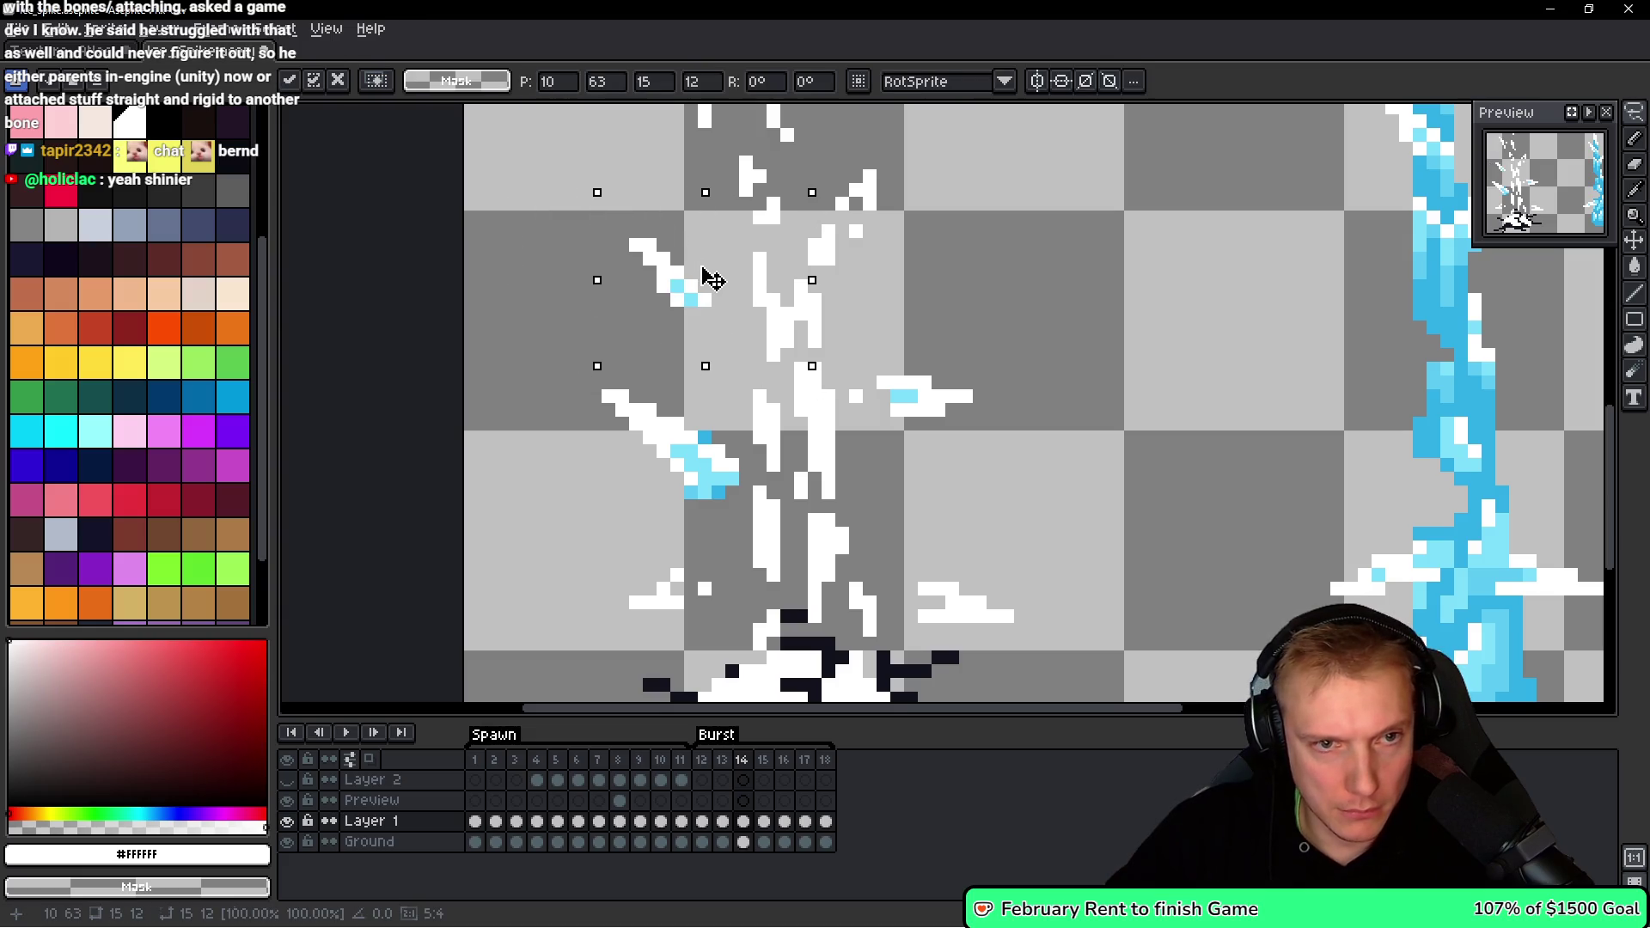
{"action": "key", "text": "ctrl+d"}
{"action": "scroll", "coordinate": [925, 316], "scroll_direction": "down", "scroll_amount": 2}
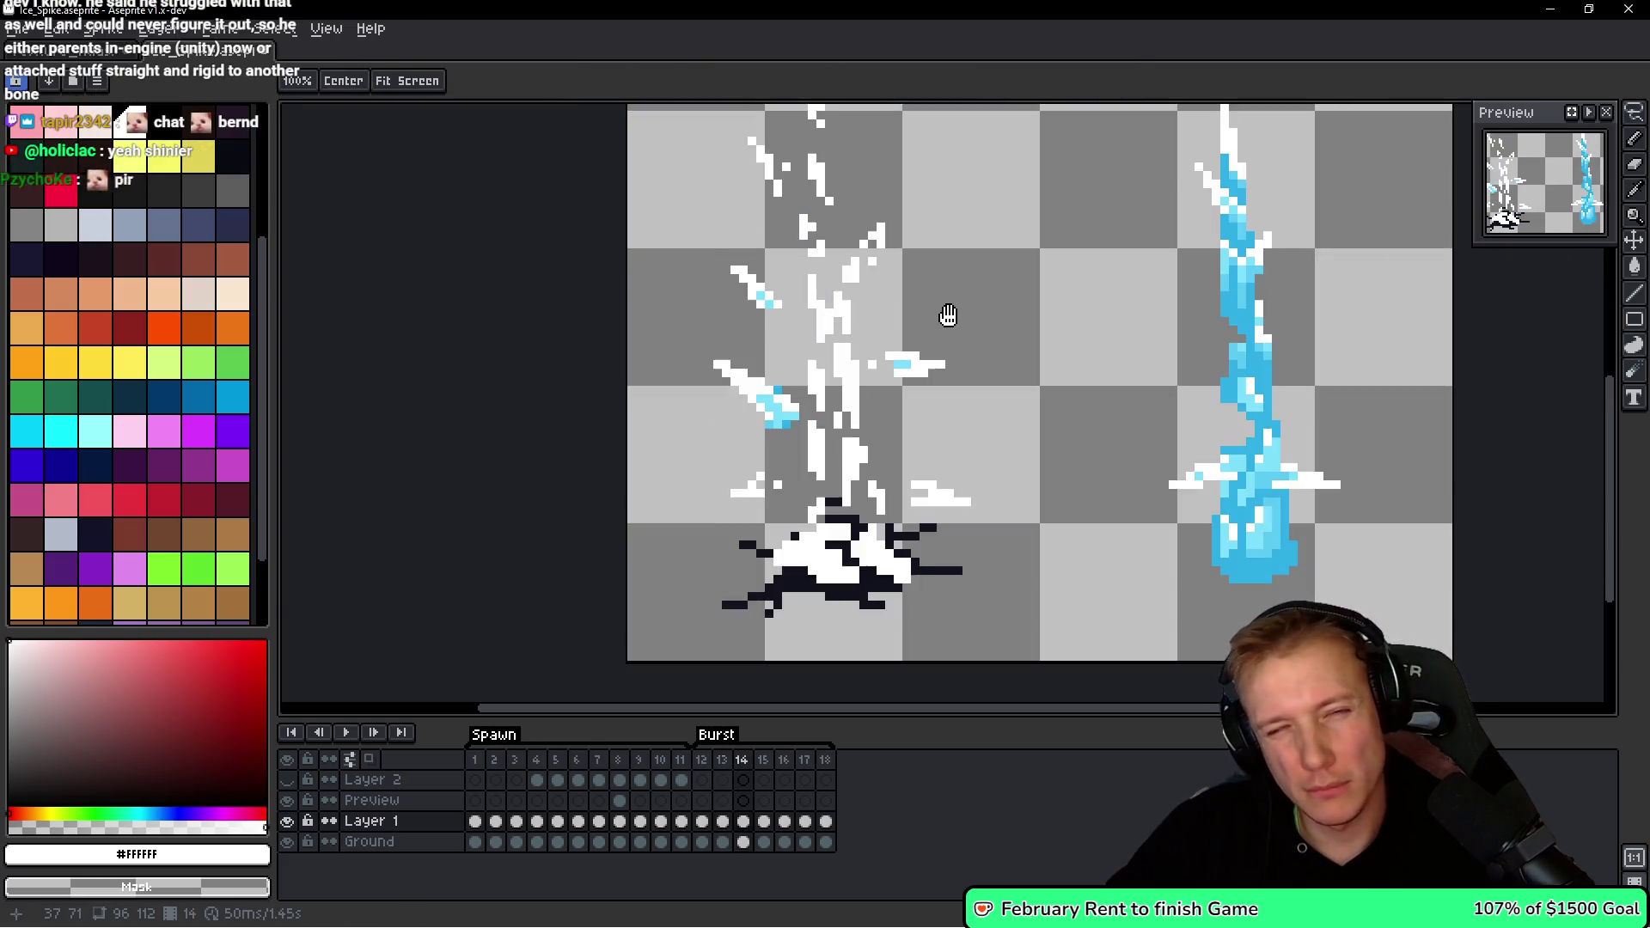
{"action": "scroll", "coordinate": [791, 292], "scroll_direction": "up", "scroll_amount": 1}
{"action": "mouse_move", "coordinate": [660, 206]}
{"action": "left_mouse_down"}
{"action": "mouse_move", "coordinate": [782, 262]}
{"action": "mouse_move", "coordinate": [804, 349]}
{"action": "left_mouse_up"}
{"action": "key", "text": "Down"}
{"action": "key", "text": "Right"}
{"action": "key", "text": "Return"}
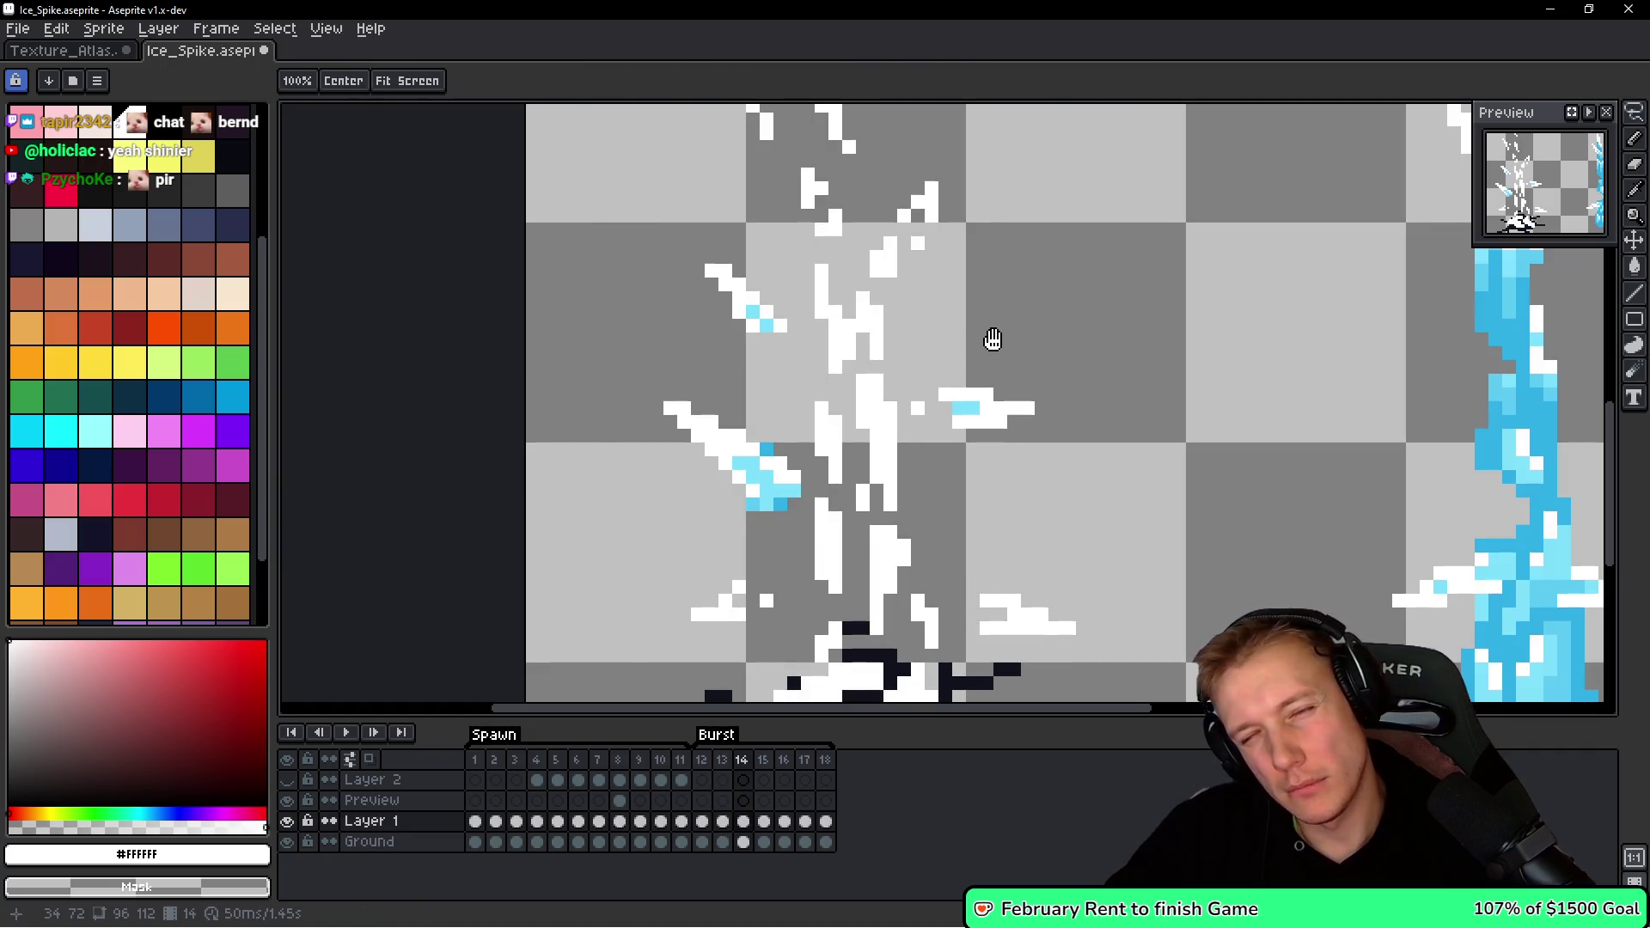
Move a side branch of the spike onto the left shards.
{"action": "scroll", "coordinate": [992, 372], "scroll_direction": "down", "scroll_amount": 1}
{"action": "scroll", "coordinate": [1041, 382], "scroll_direction": "up", "scroll_amount": 1}
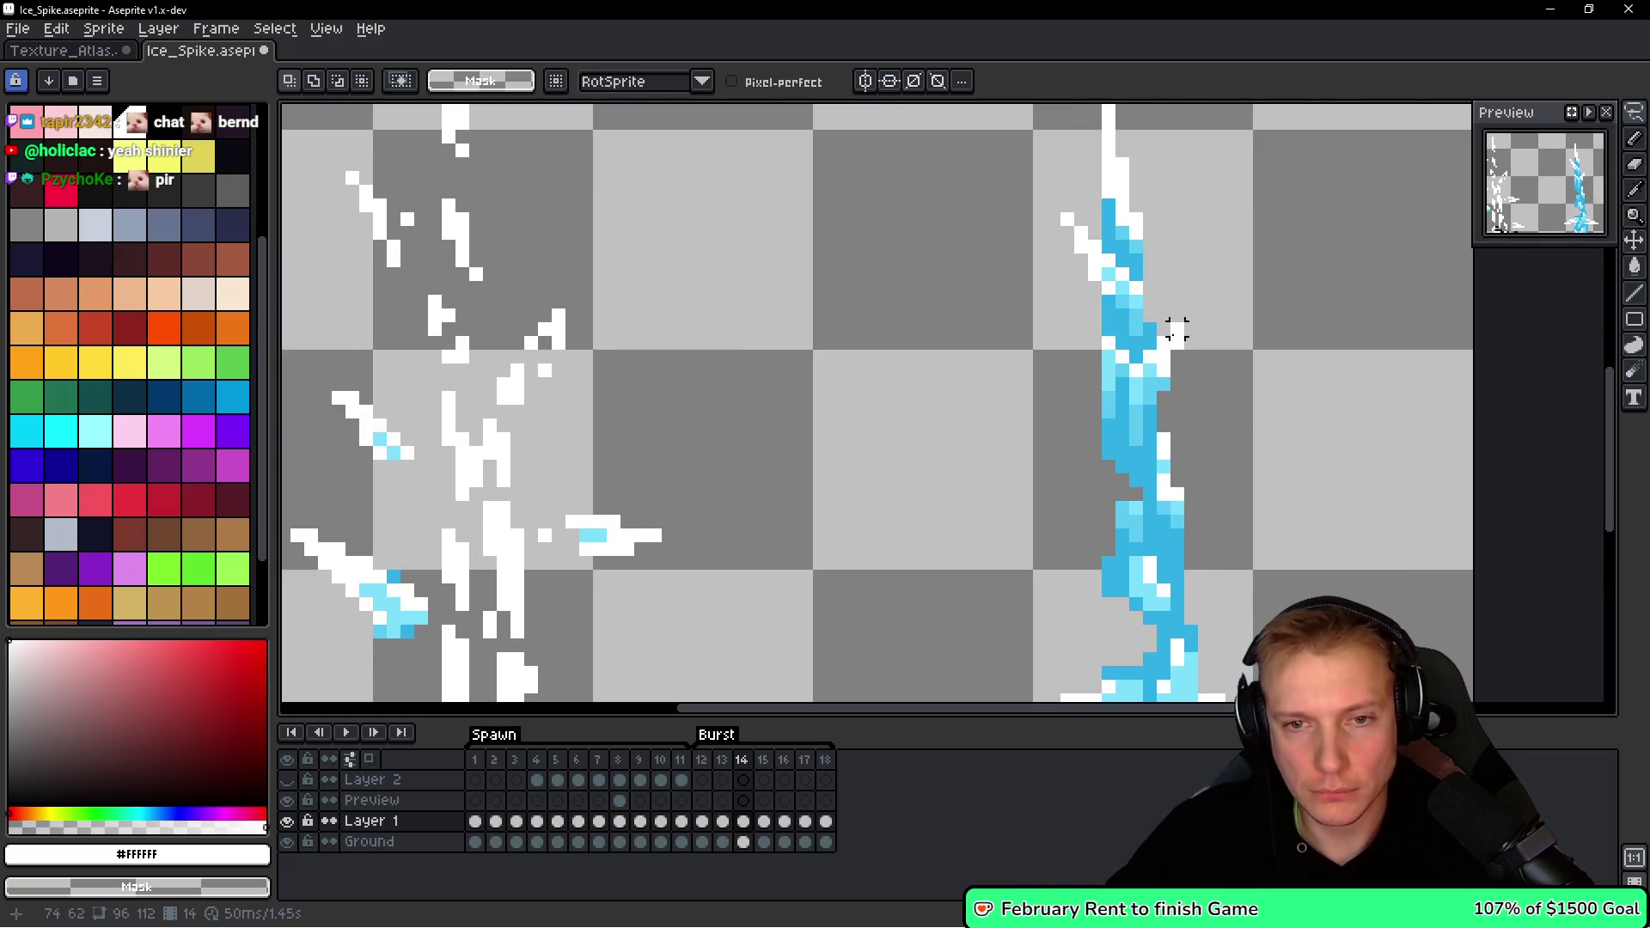
{"action": "scroll", "coordinate": [1218, 342], "scroll_direction": "up", "scroll_amount": 1}
{"action": "mouse_move", "coordinate": [1164, 310]}
{"action": "left_mouse_down"}
{"action": "mouse_move", "coordinate": [1066, 429]}
{"action": "mouse_move", "coordinate": [1160, 336]}
{"action": "left_mouse_up"}
{"action": "scroll", "coordinate": [1168, 359], "scroll_direction": "down", "scroll_amount": 1}
{"action": "left_click_drag", "start_coordinate": [1160, 391], "coordinate": [546, 368]}
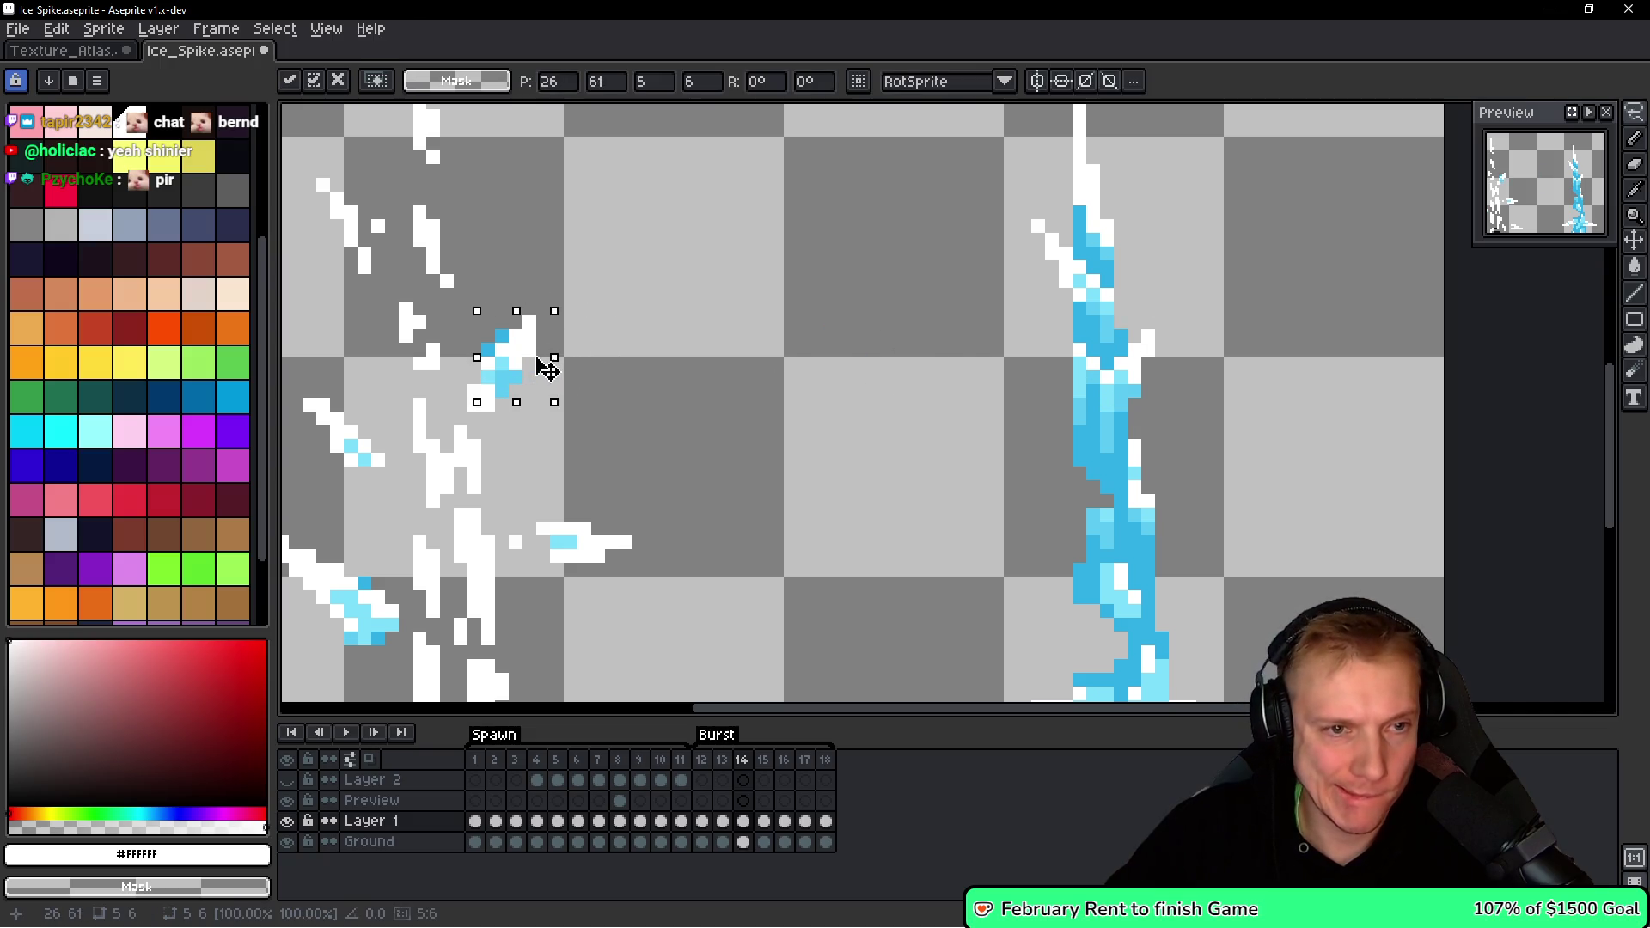
{"action": "key", "text": "b"}
{"action": "scroll", "coordinate": [759, 235], "scroll_direction": "up", "scroll_amount": 3}
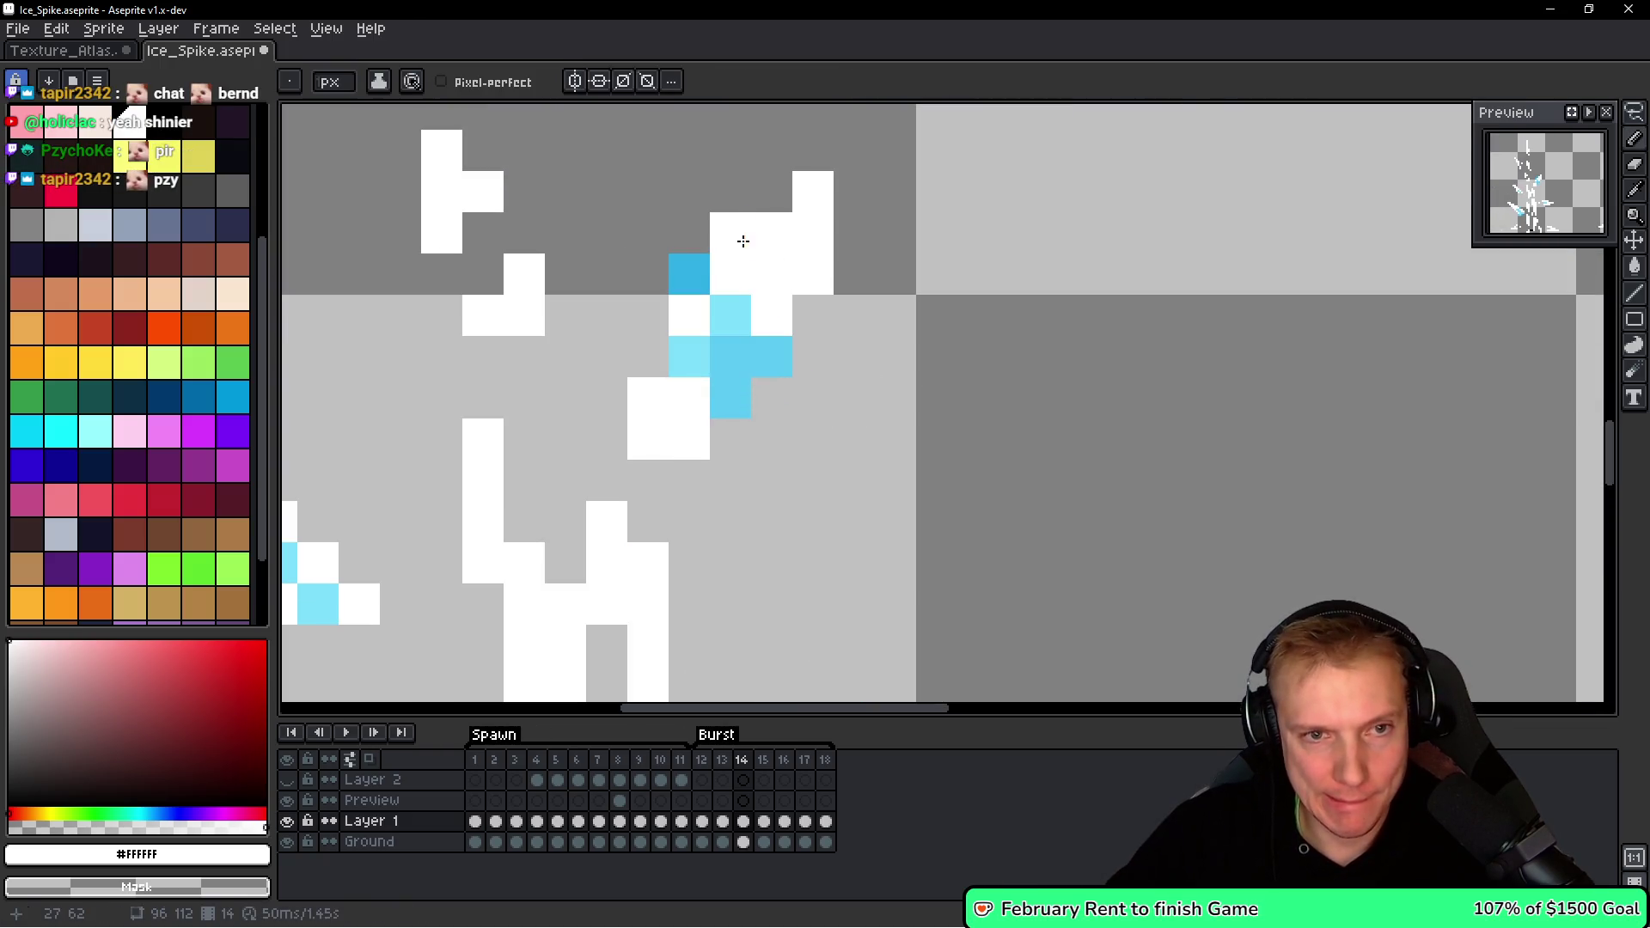
Touch up the moved shard by erasing two stray pixels and adding a white one.
{"action": "right_click", "coordinate": [821, 284]}
{"action": "right_click", "coordinate": [705, 245]}
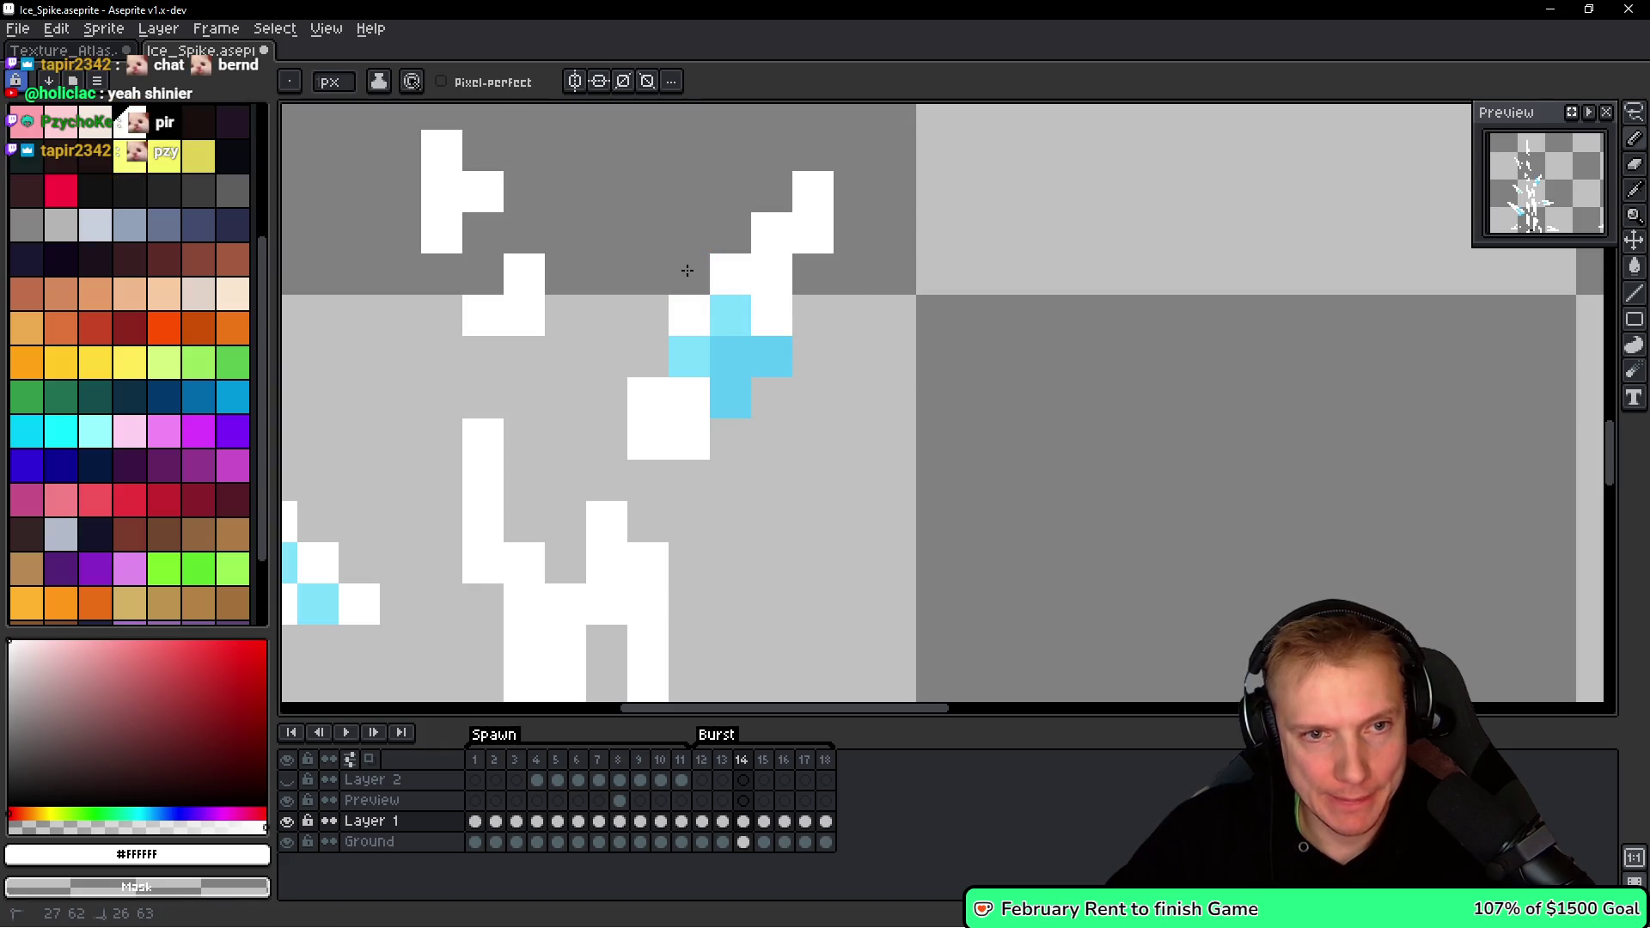
{"action": "left_click", "coordinate": [870, 391]}
{"action": "scroll", "coordinate": [870, 391], "scroll_direction": "down", "scroll_amount": 1}
{"action": "scroll", "coordinate": [865, 383], "scroll_direction": "down", "scroll_amount": 1}
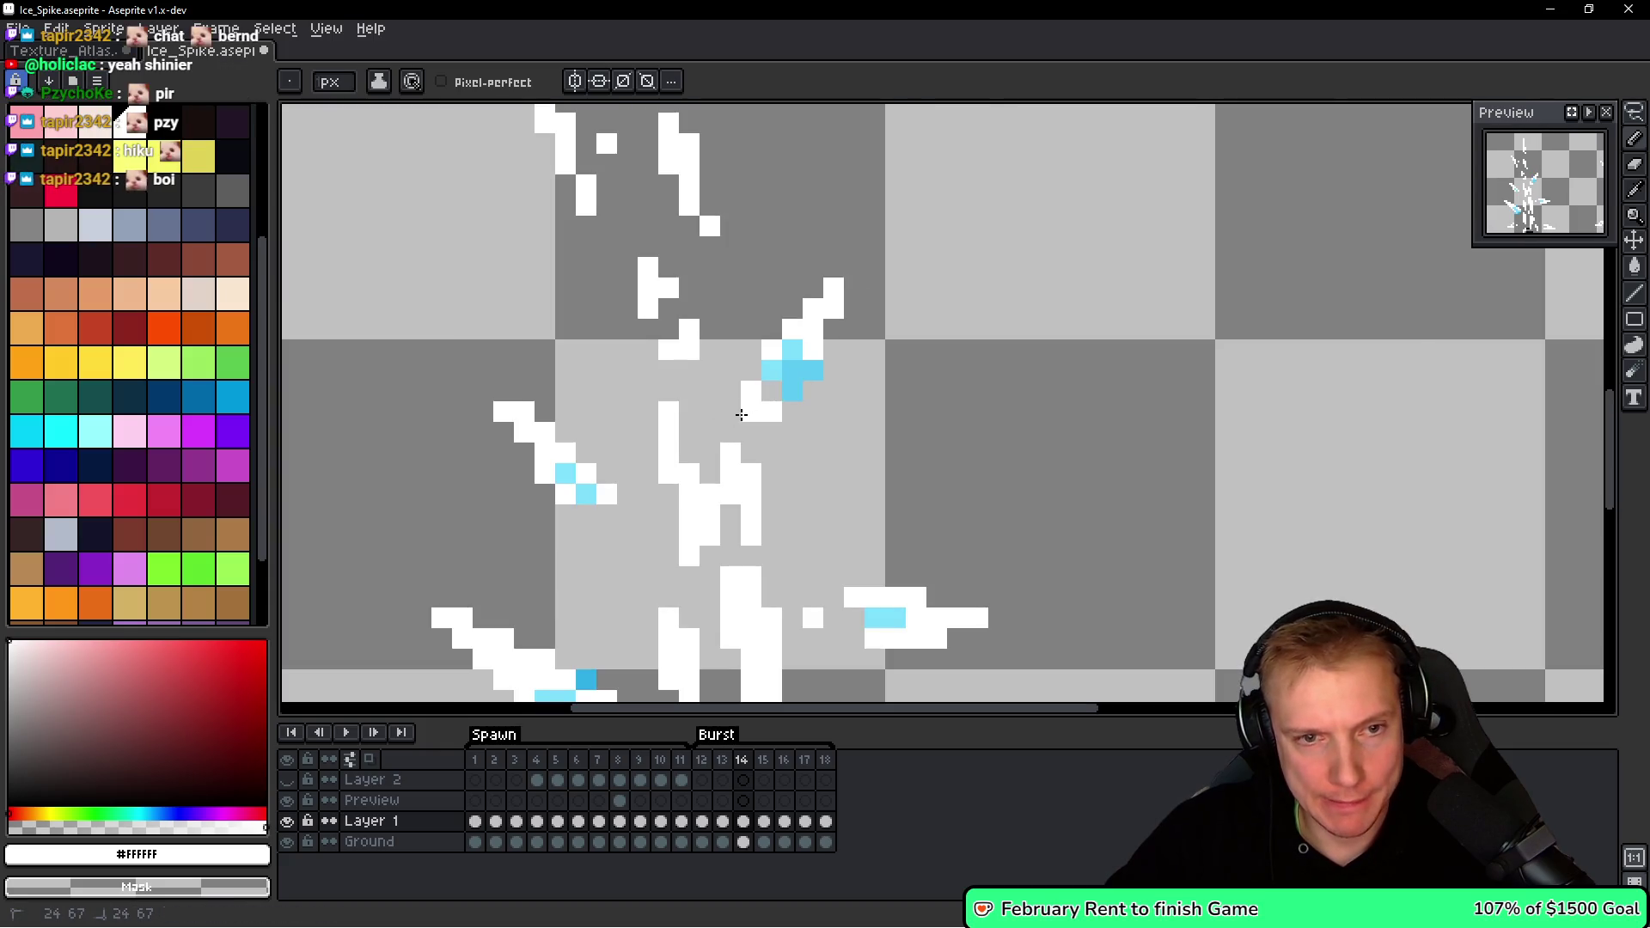
{"action": "scroll", "coordinate": [967, 452], "scroll_direction": "down", "scroll_amount": 1}
{"action": "scroll", "coordinate": [855, 437], "scroll_direction": "down", "scroll_amount": 1}
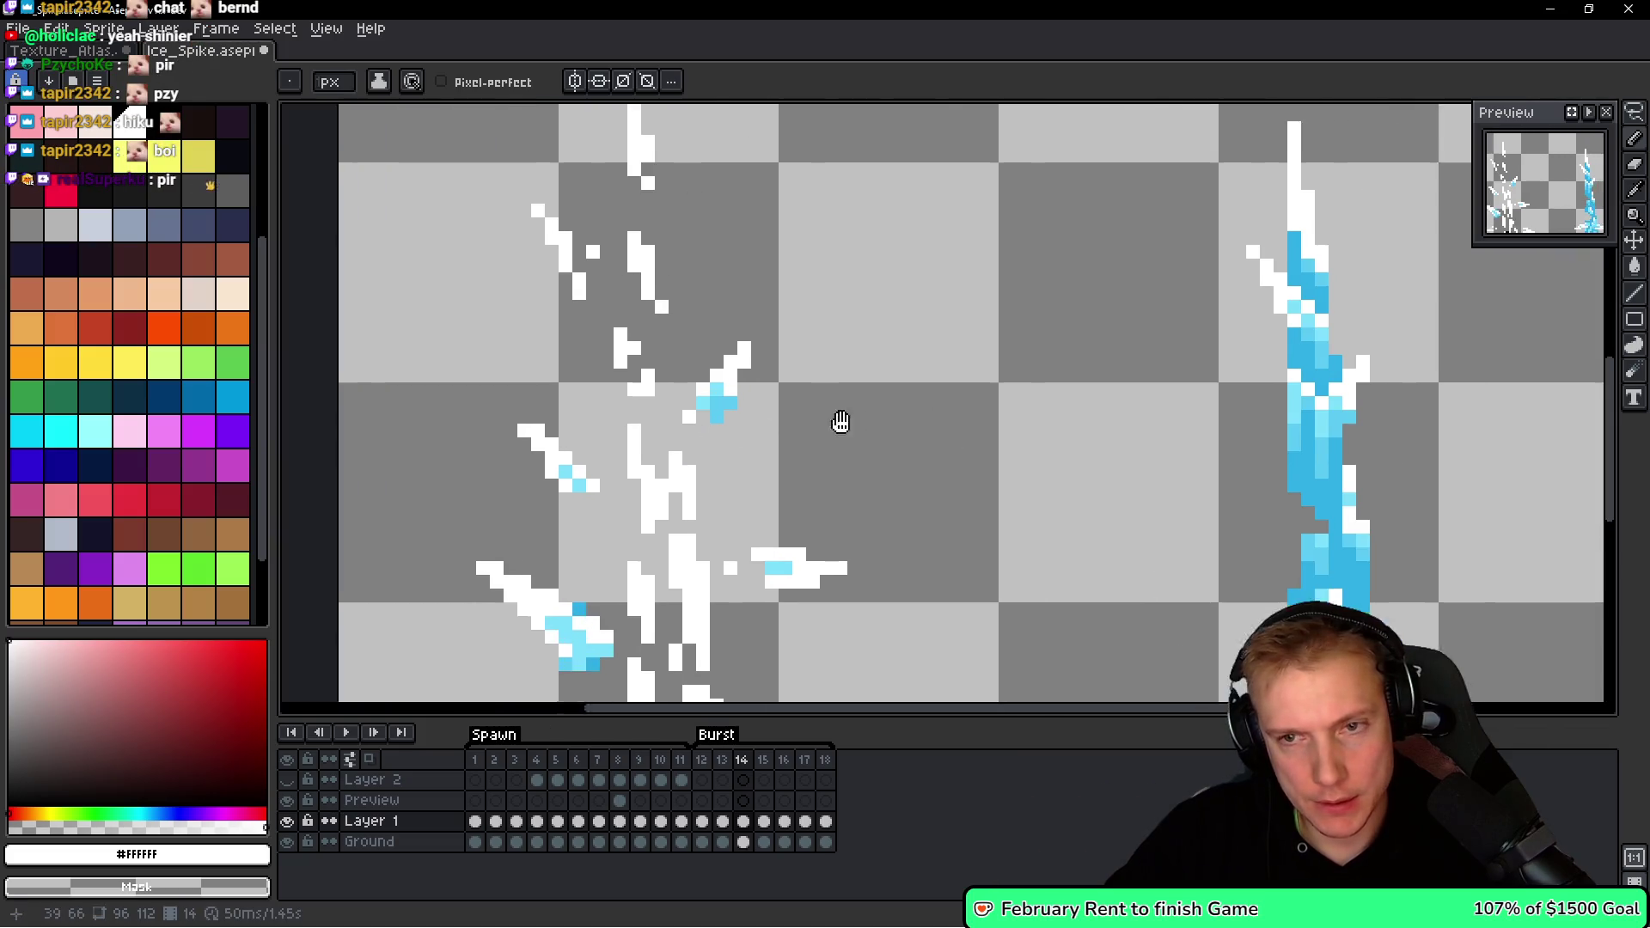
{"action": "scroll", "coordinate": [1126, 359], "scroll_direction": "up", "scroll_amount": 1}
Reposition a piece from the spike's upper-left.
{"action": "key", "text": "m"}
{"action": "mouse_move", "coordinate": [1164, 337]}
{"action": "left_mouse_down"}
{"action": "mouse_move", "coordinate": [1109, 279]}
{"action": "mouse_move", "coordinate": [1136, 361]}
{"action": "mouse_move", "coordinate": [546, 303]}
{"action": "mouse_move", "coordinate": [538, 324]}
{"action": "mouse_move", "coordinate": [527, 302]}
{"action": "left_mouse_up"}
{"action": "key", "text": "b"}
{"action": "scroll", "coordinate": [546, 289], "scroll_direction": "up", "scroll_amount": 1}
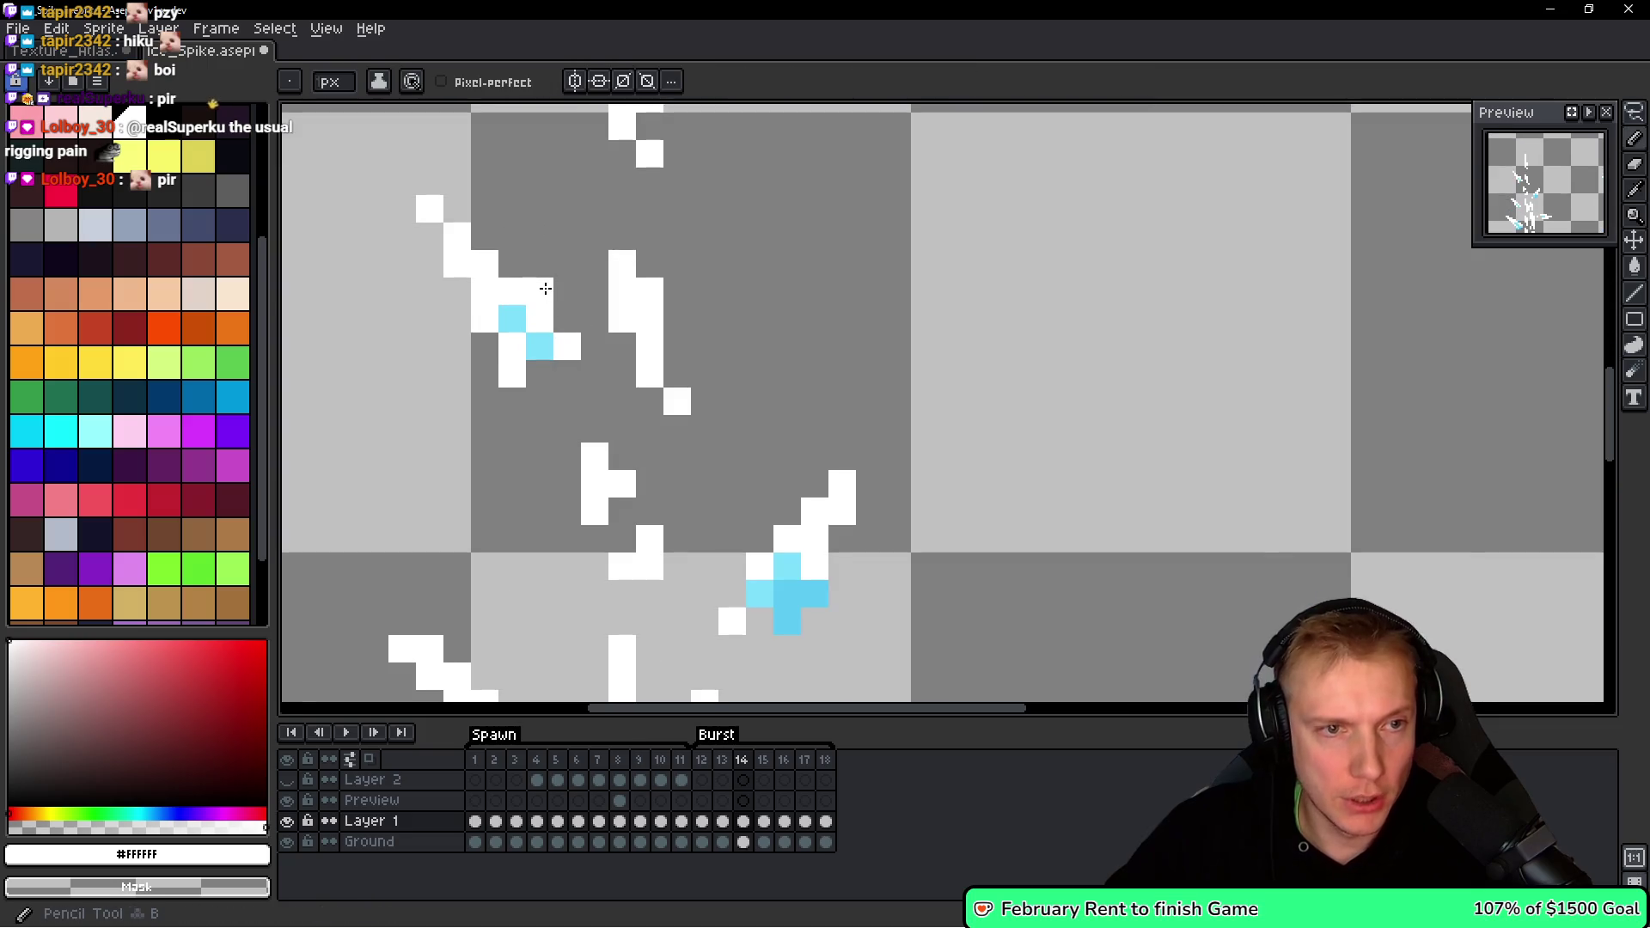
{"action": "scroll", "coordinate": [546, 289], "scroll_direction": "down", "scroll_amount": 5}
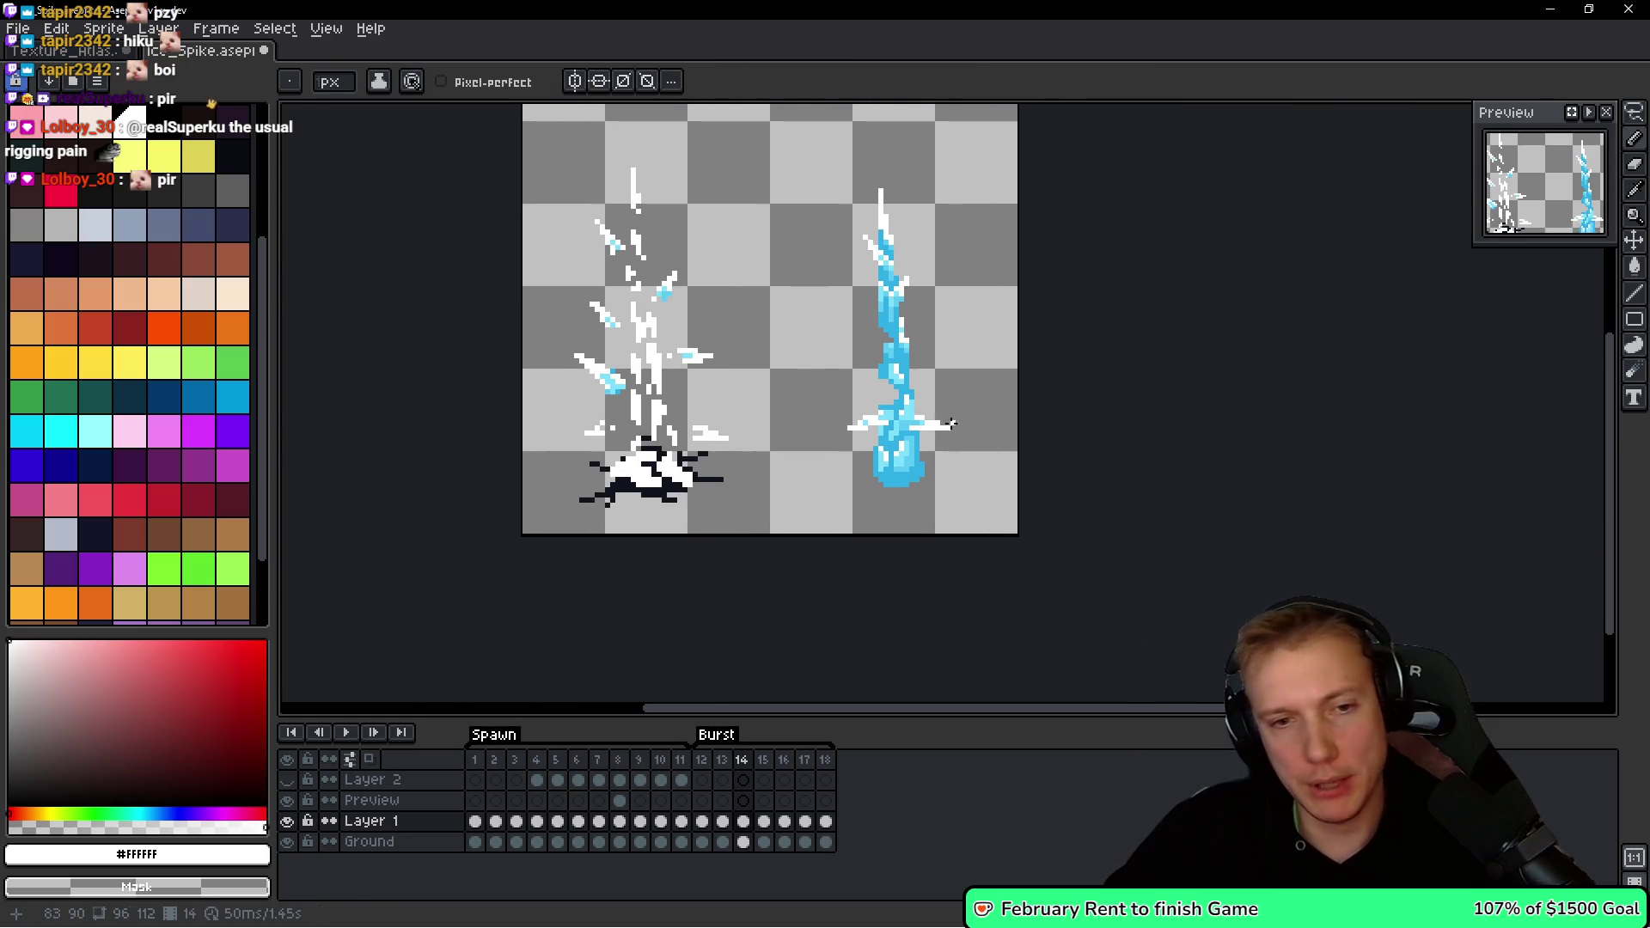
{"action": "scroll", "coordinate": [1005, 481], "scroll_direction": "up", "scroll_amount": 3}
Move the spike's right arm piece and commit it.
{"action": "key", "text": "q"}
{"action": "mouse_move", "coordinate": [973, 416]}
{"action": "left_mouse_down"}
{"action": "mouse_move", "coordinate": [870, 397]}
{"action": "mouse_move", "coordinate": [997, 434]}
{"action": "mouse_move", "coordinate": [518, 465]}
{"action": "left_mouse_up"}
{"action": "scroll", "coordinate": [945, 443], "scroll_direction": "down", "scroll_amount": 2}
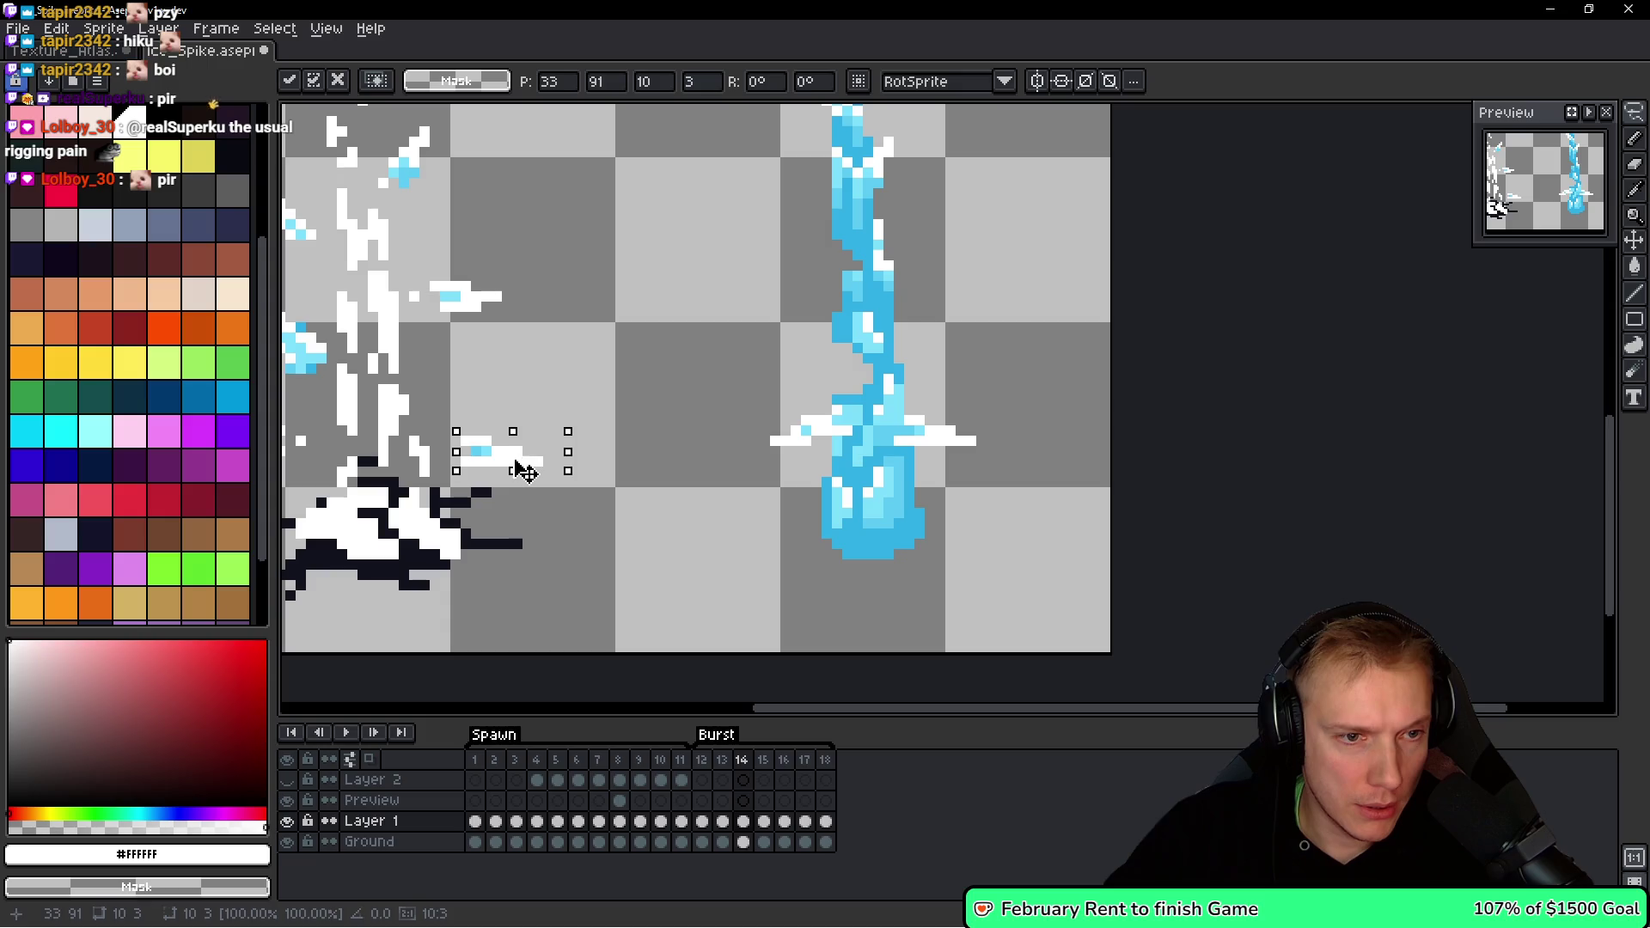
{"action": "scroll", "coordinate": [455, 427], "scroll_direction": "up", "scroll_amount": 5}
{"action": "key", "text": "ctrl+d"}
{"action": "key", "text": "b"}
{"action": "scroll", "coordinate": [685, 445], "scroll_direction": "down", "scroll_amount": 8}
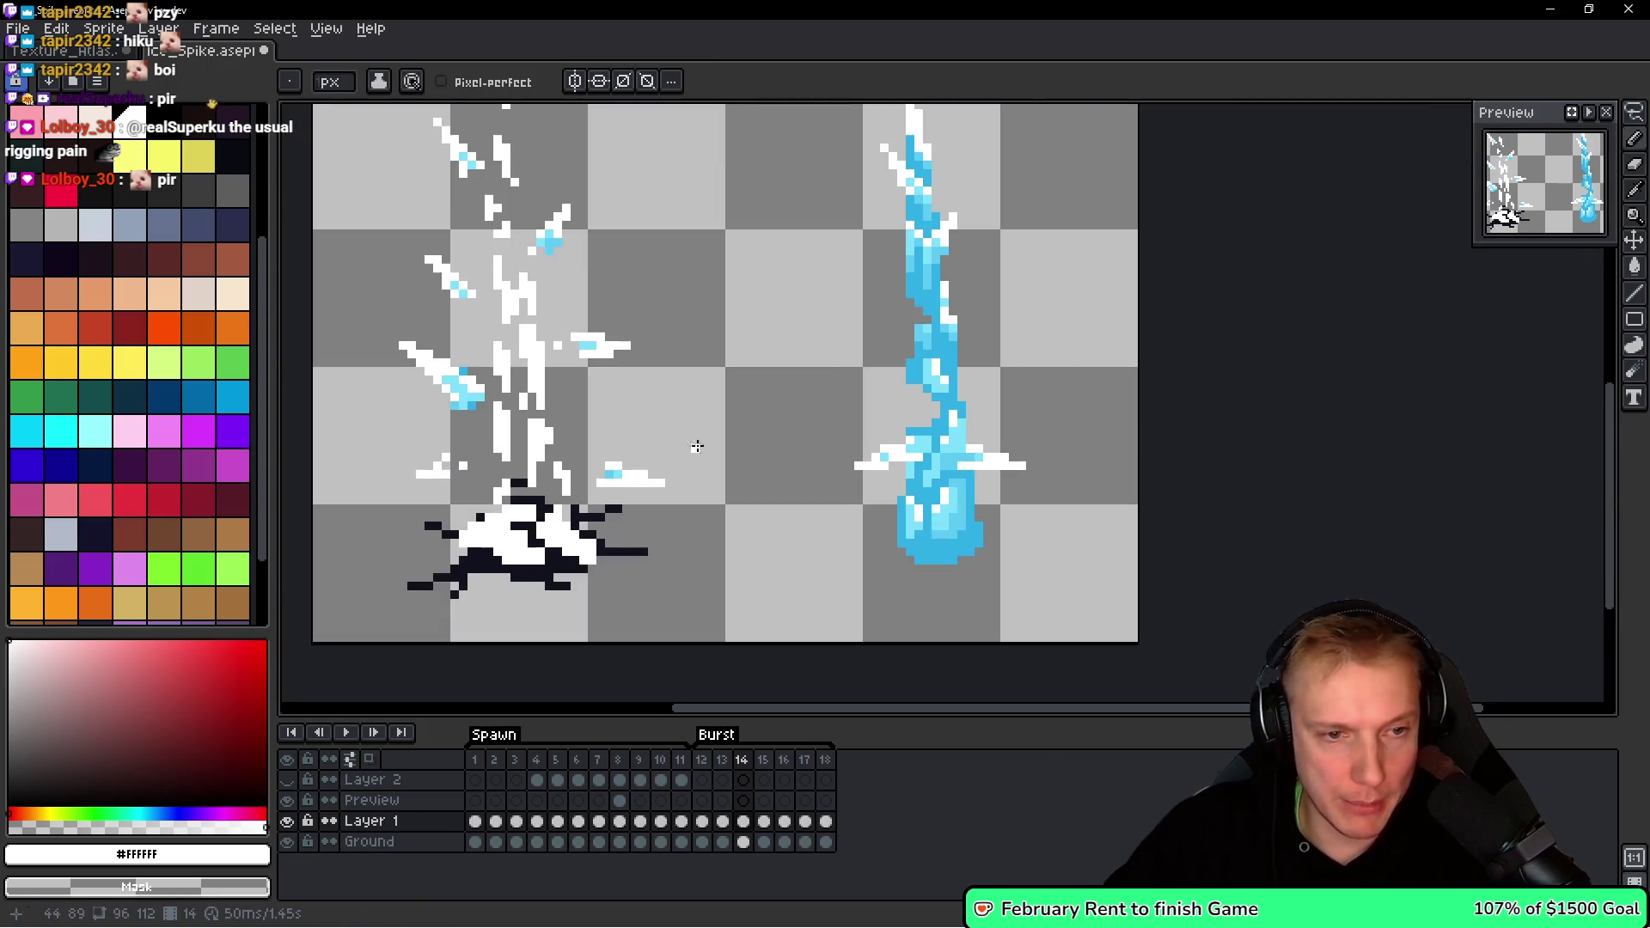
{"action": "scroll", "coordinate": [763, 440], "scroll_direction": "up", "scroll_amount": 3}
{"action": "scroll", "coordinate": [845, 442], "scroll_direction": "up", "scroll_amount": 3}
Move a small shard beside the ground hole left and nudge it into place.
{"action": "key", "text": "m"}
{"action": "left_click_drag", "start_coordinate": [898, 411], "coordinate": [837, 410]}
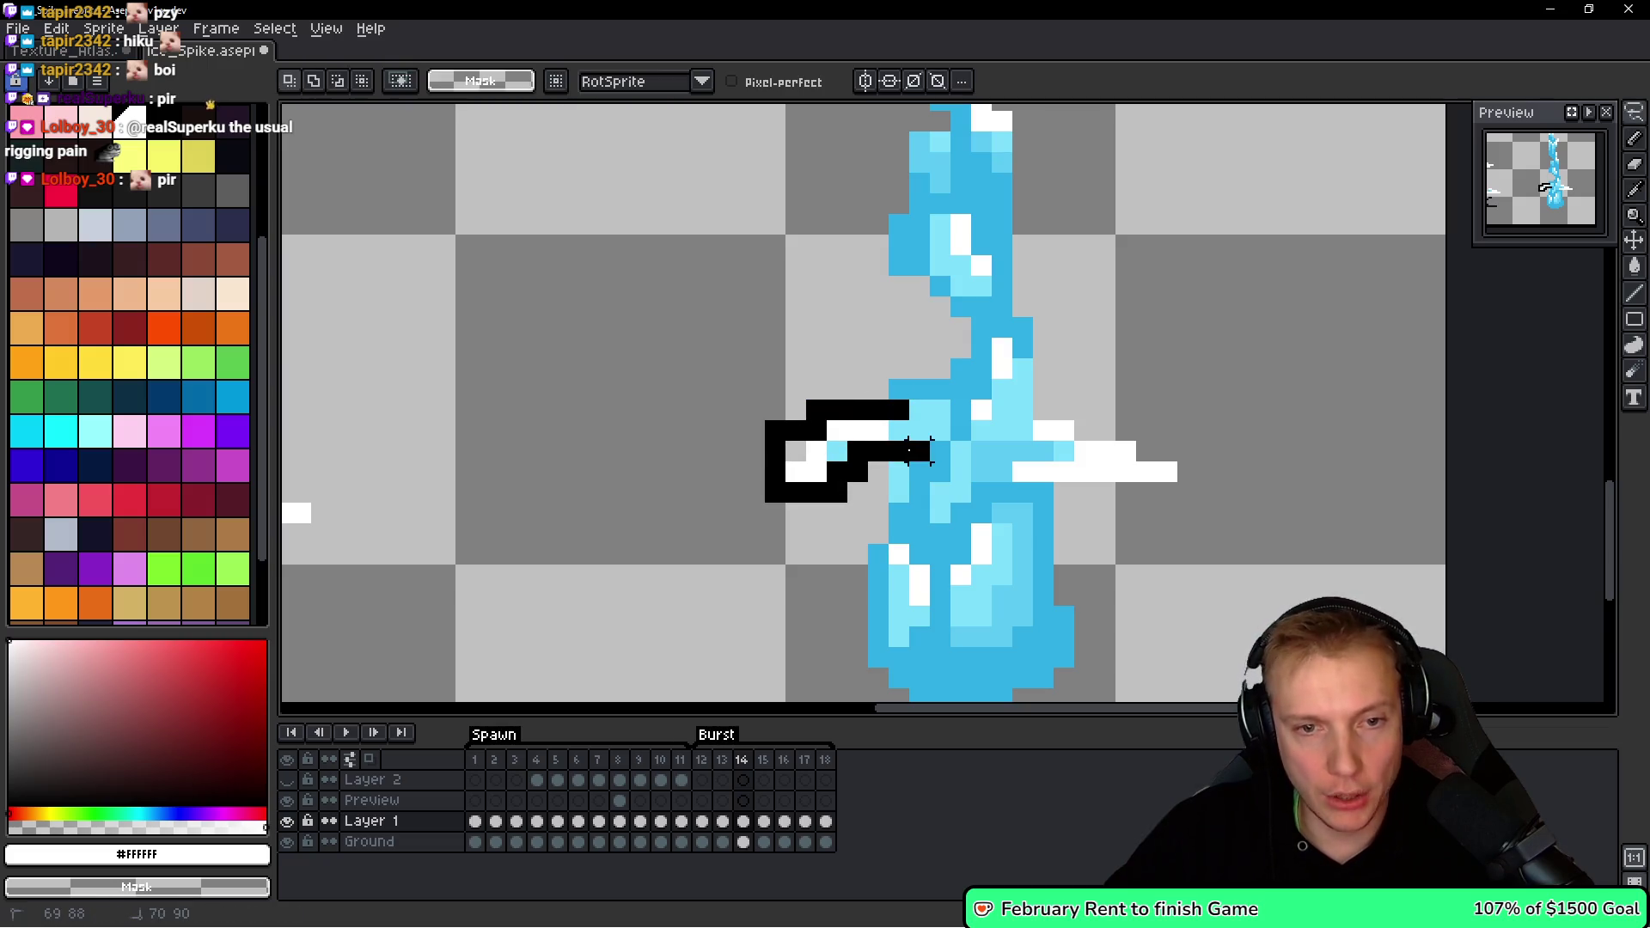
{"action": "scroll", "coordinate": [891, 421], "scroll_direction": "down", "scroll_amount": 2}
{"action": "left_click_drag", "start_coordinate": [847, 442], "coordinate": [349, 429]}
{"action": "scroll", "coordinate": [511, 468], "scroll_direction": "up", "scroll_amount": 1}
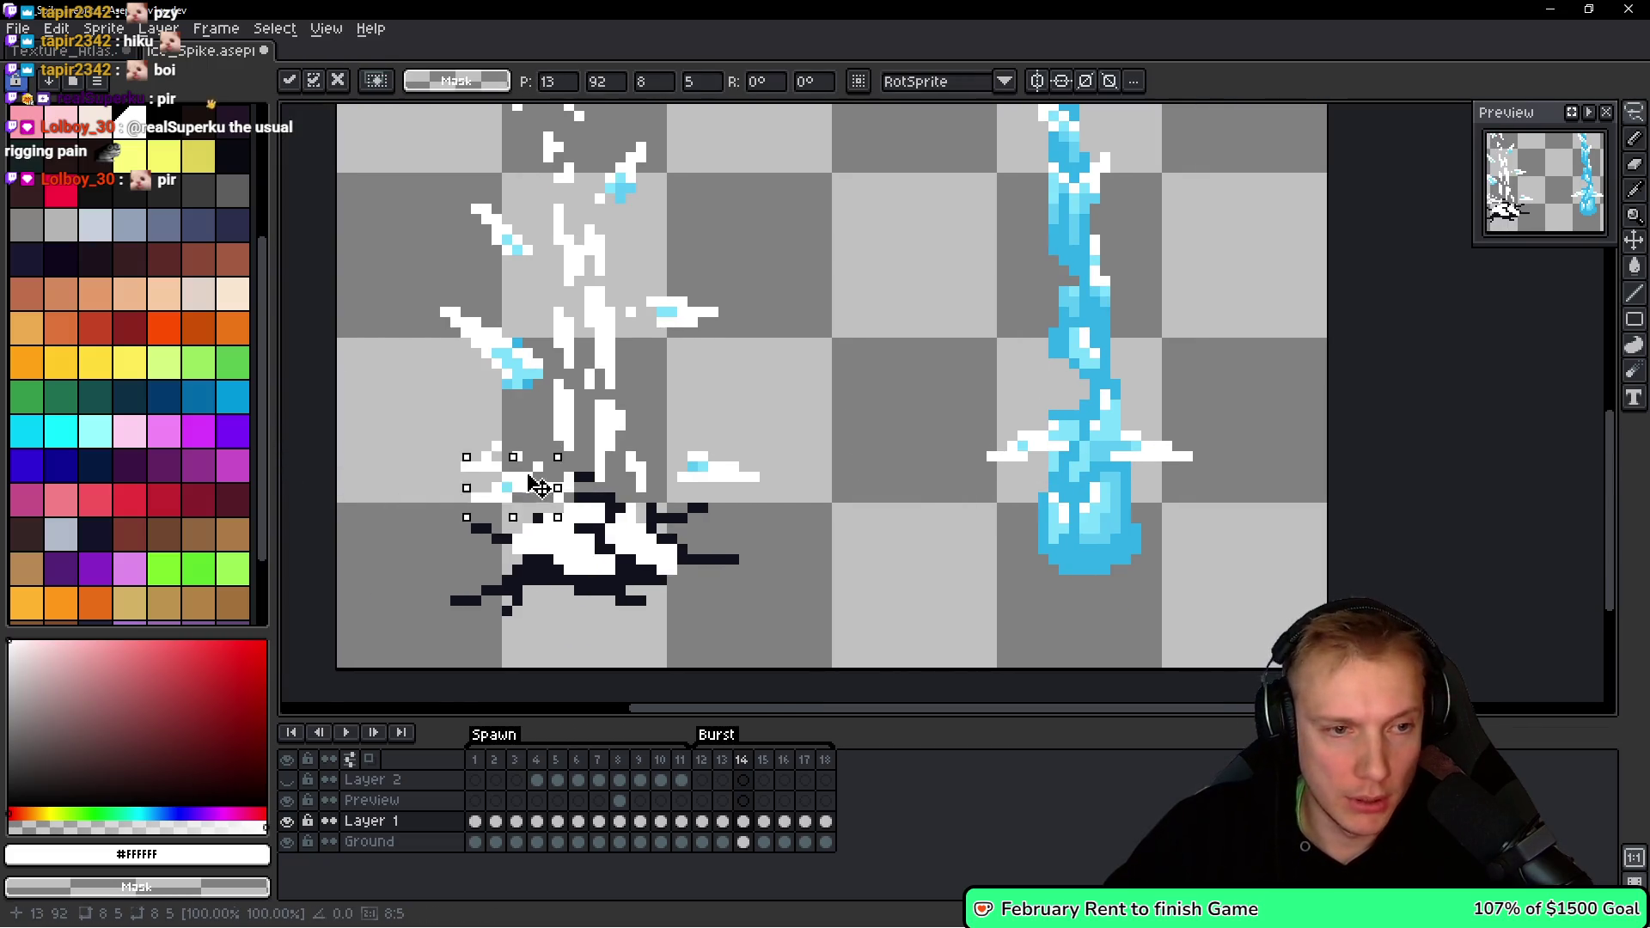
{"action": "mouse_move", "coordinate": [507, 469]}
{"action": "left_mouse_down"}
{"action": "mouse_move", "coordinate": [472, 460]}
{"action": "mouse_move", "coordinate": [513, 464]}
{"action": "mouse_move", "coordinate": [498, 454]}
{"action": "mouse_move", "coordinate": [448, 484]}
{"action": "mouse_move", "coordinate": [493, 464]}
{"action": "left_mouse_up"}
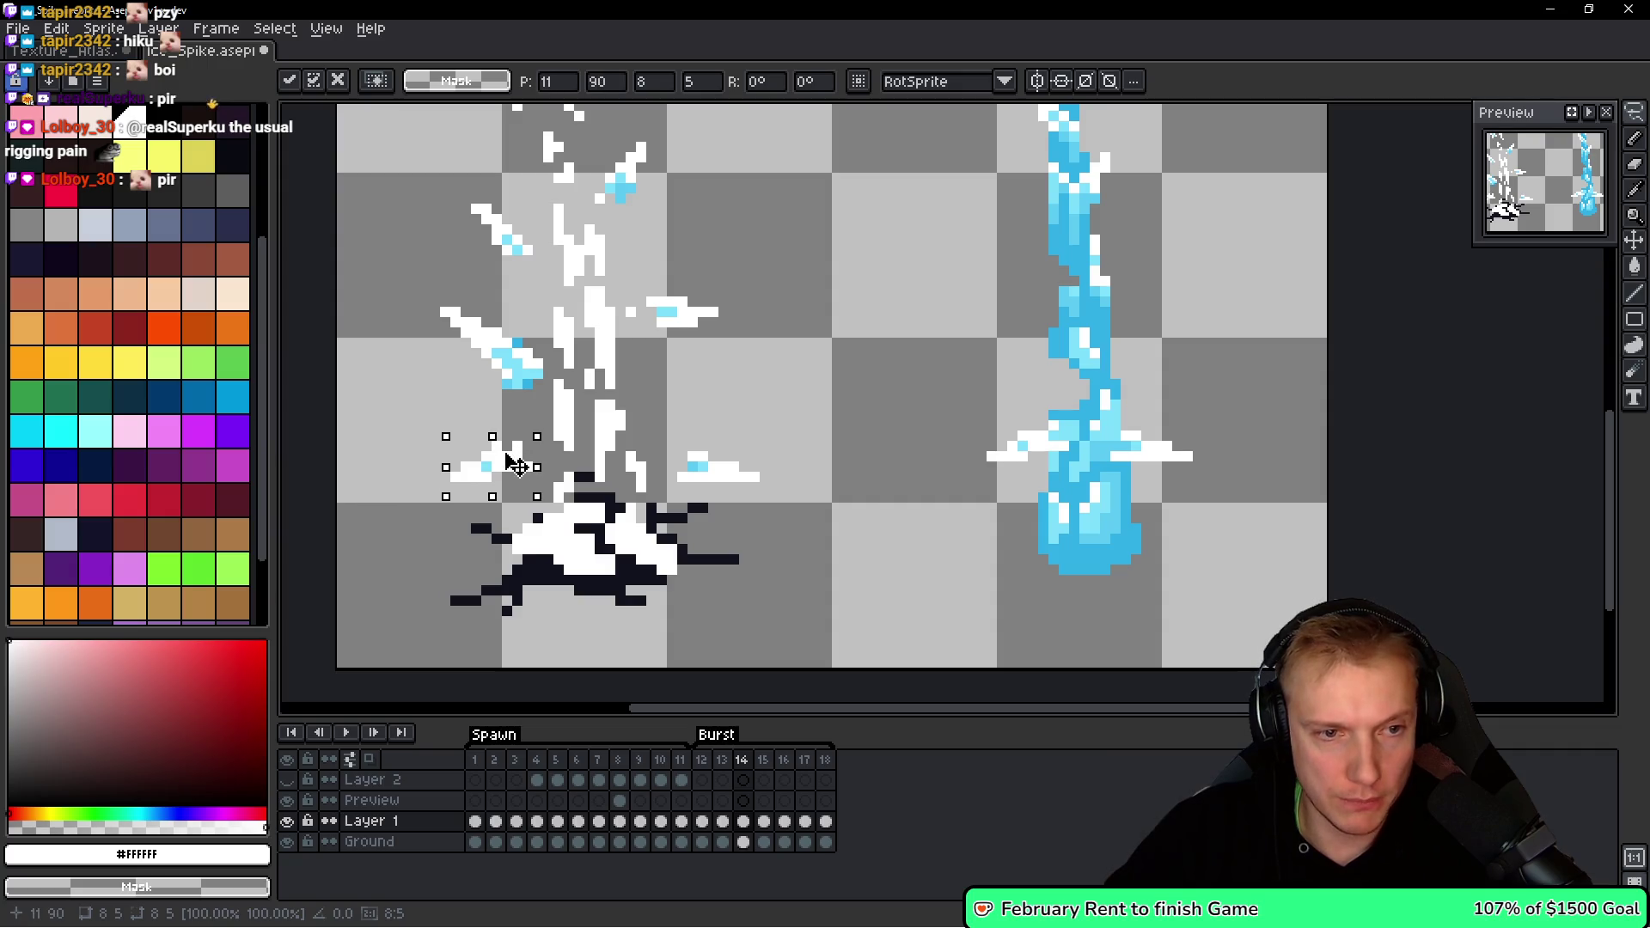
{"action": "mouse_move", "coordinate": [518, 457]}
{"action": "left_mouse_down"}
{"action": "mouse_move", "coordinate": [439, 460]}
{"action": "mouse_move", "coordinate": [516, 459]}
{"action": "left_mouse_up"}
{"action": "scroll", "coordinate": [516, 460], "scroll_direction": "up", "scroll_amount": 3}
{"action": "key", "text": "ctrl+d"}
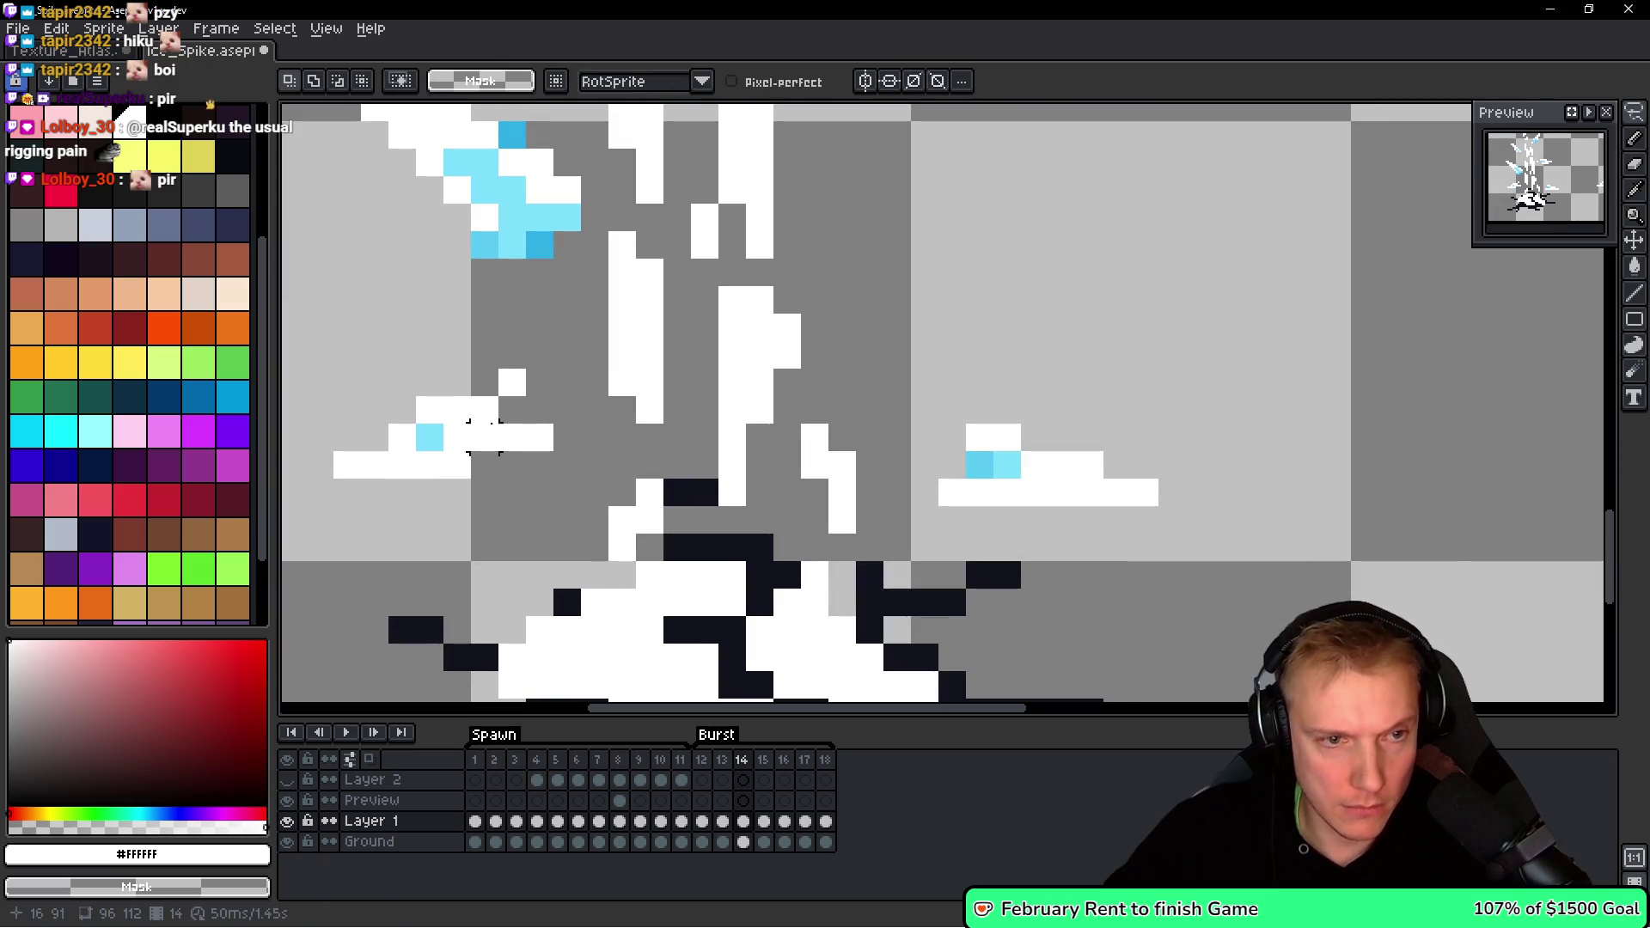
{"action": "key", "text": "b"}
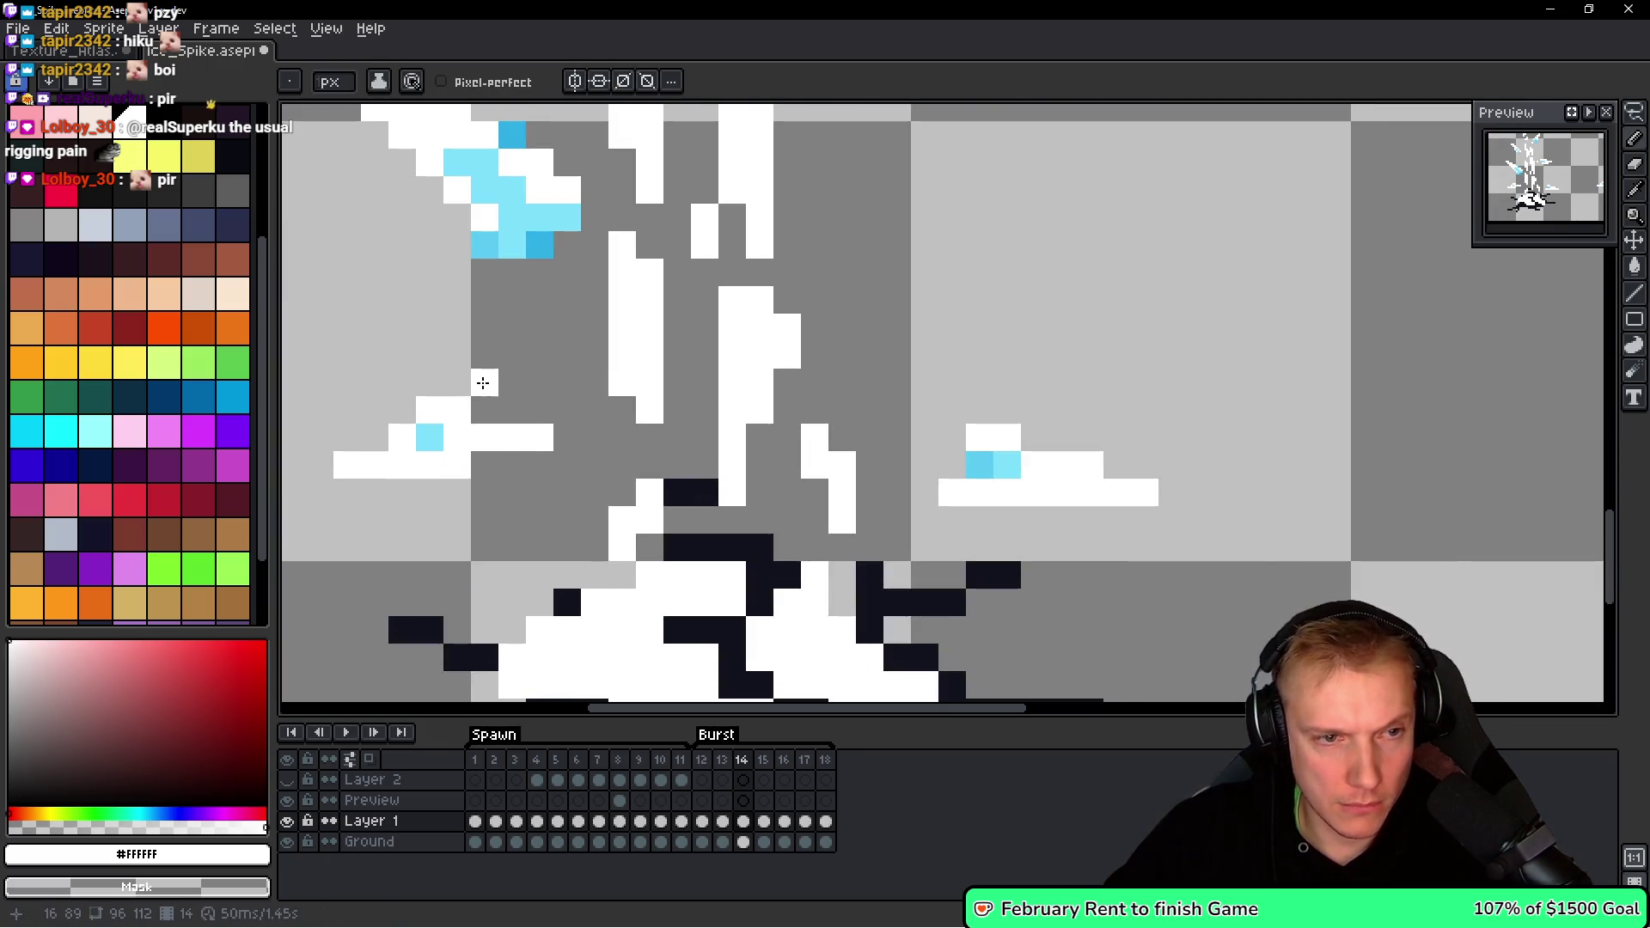
{"action": "scroll", "coordinate": [483, 383], "scroll_direction": "down", "scroll_amount": 5}
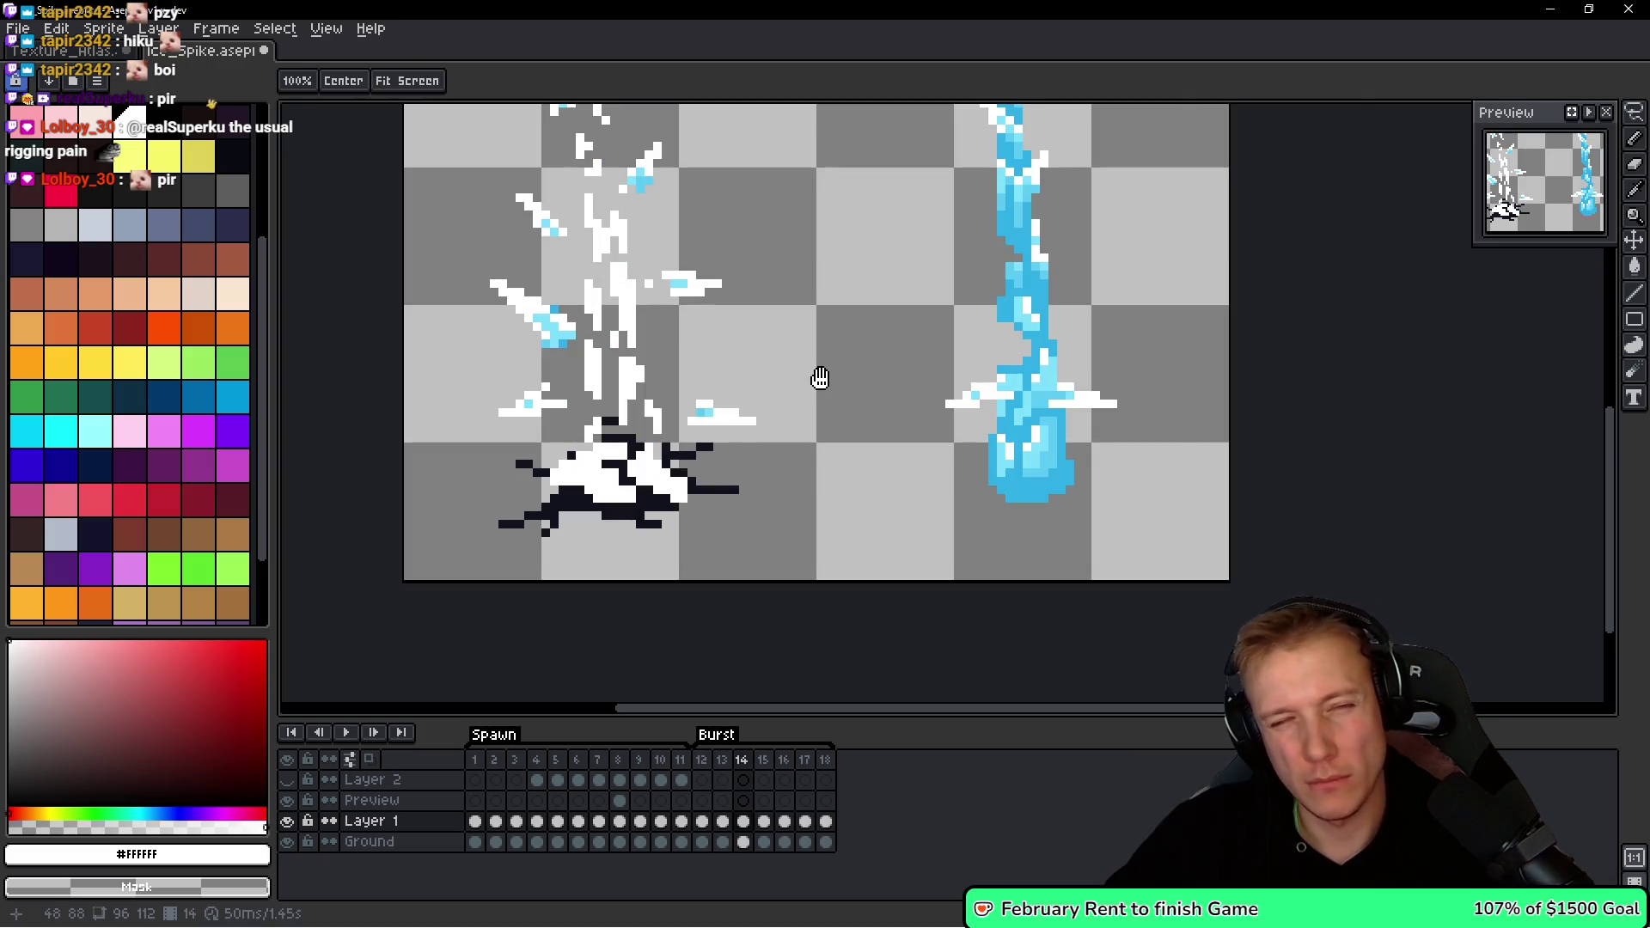
Lasso a shard left of the burst, then compare frame 13 with frame 14.
{"action": "key", "text": "q"}
{"action": "scroll", "coordinate": [567, 399], "scroll_direction": "up", "scroll_amount": 1}
{"action": "mouse_move", "coordinate": [529, 361]}
{"action": "left_mouse_down"}
{"action": "mouse_move", "coordinate": [516, 471]}
{"action": "mouse_move", "coordinate": [550, 361]}
{"action": "left_mouse_up"}
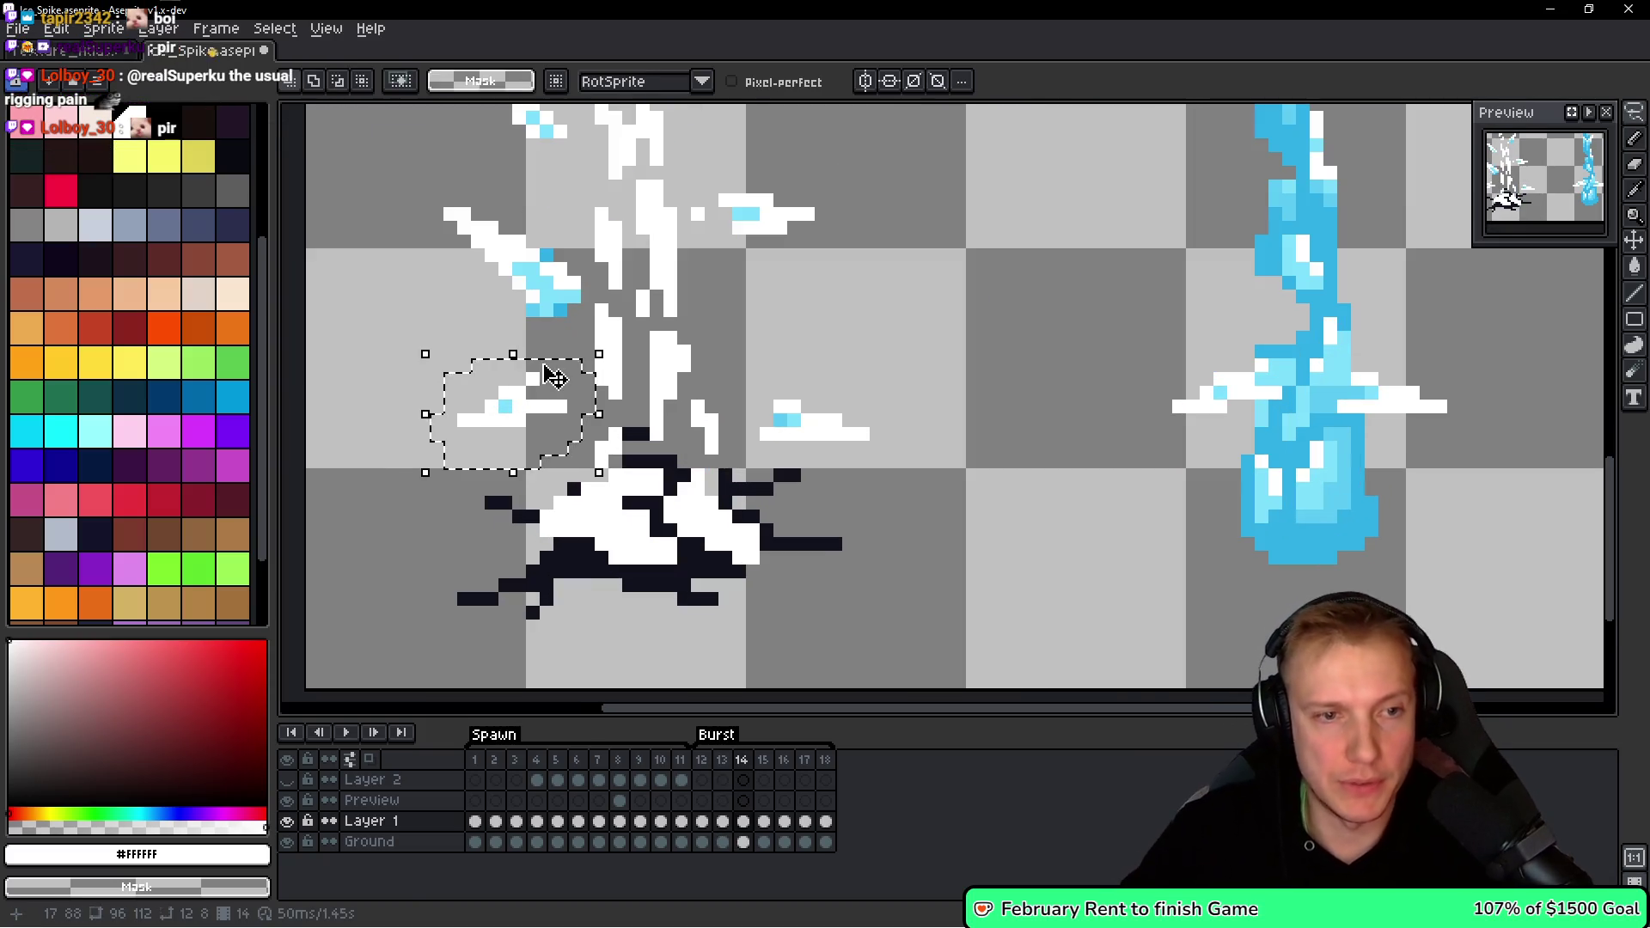
{"action": "key", "text": "ctrl+d"}
{"action": "scroll", "coordinate": [848, 283], "scroll_direction": "down", "scroll_amount": 2}
{"action": "key", "text": "Left"}
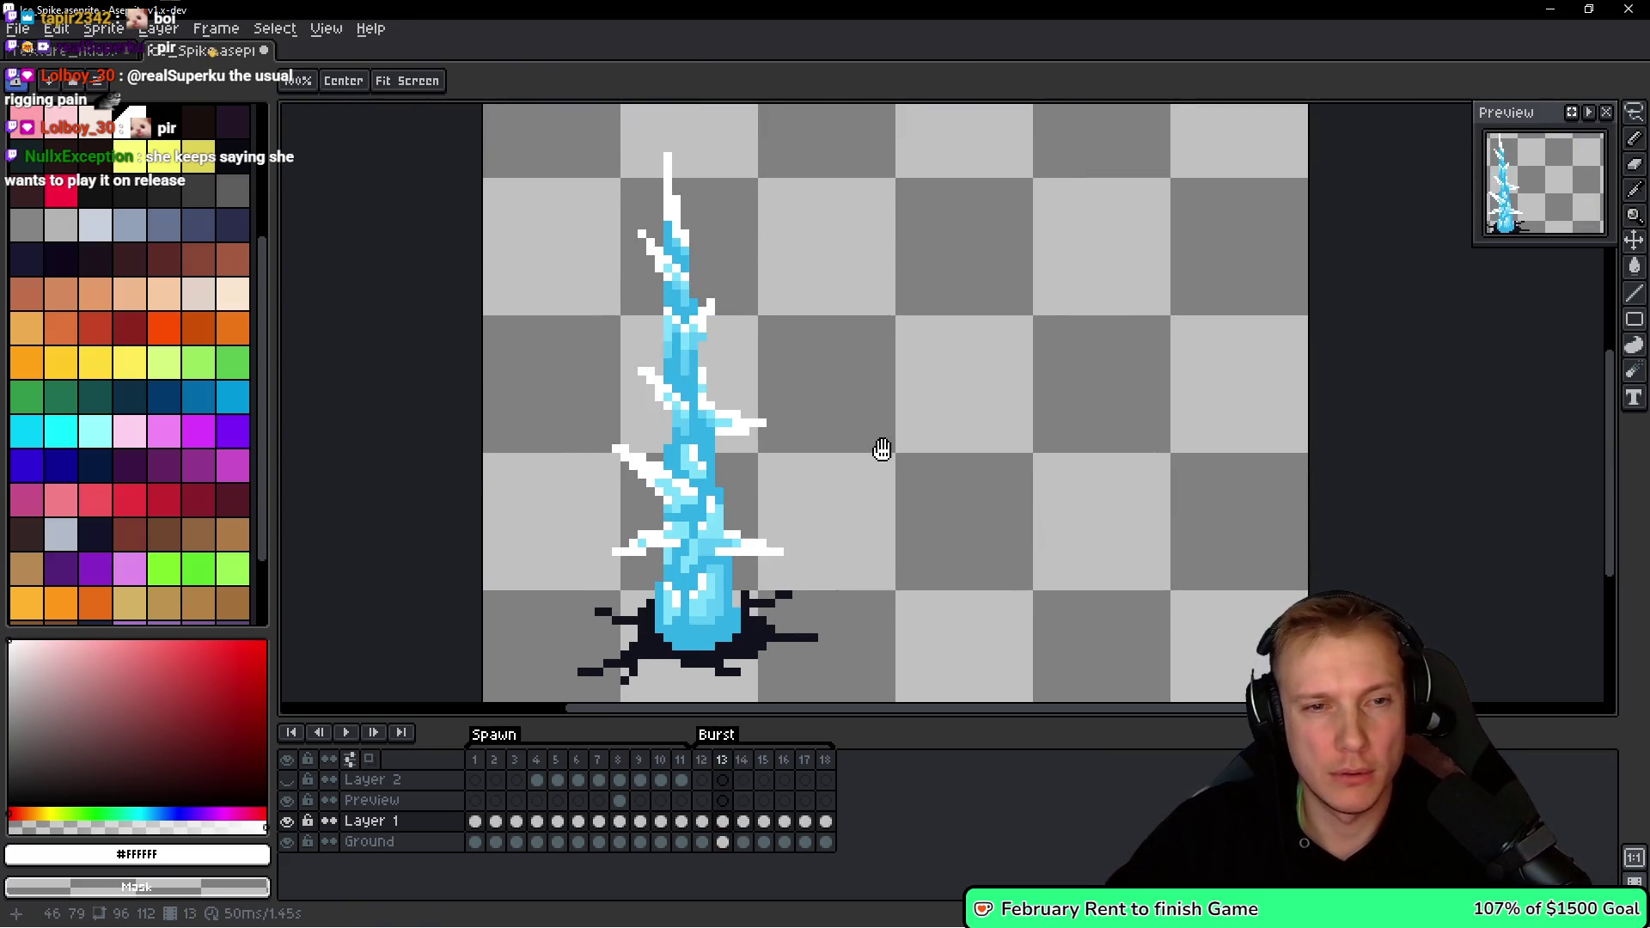
{"action": "key", "text": "Right"}
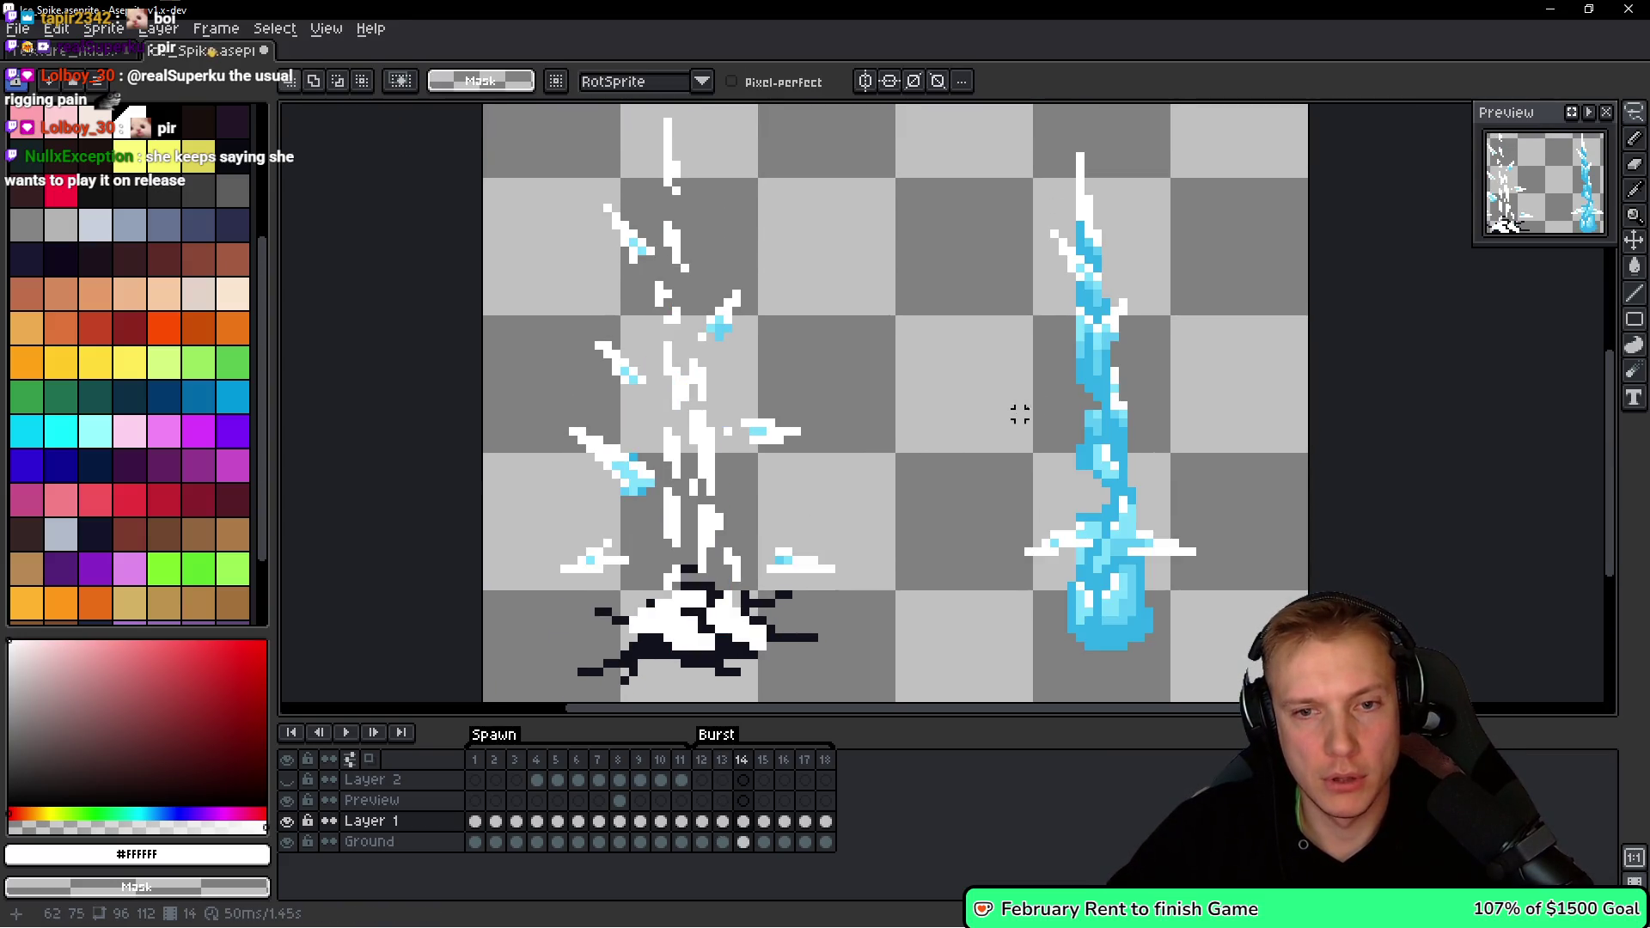
{"action": "scroll", "coordinate": [1079, 424], "scroll_direction": "up", "scroll_amount": 2}
Delete the stray white pixels beside, right of, and atop the blue ice spike.
{"action": "mouse_move", "coordinate": [992, 449]}
{"action": "left_mouse_down"}
{"action": "mouse_move", "coordinate": [881, 464]}
{"action": "mouse_move", "coordinate": [979, 468]}
{"action": "mouse_move", "coordinate": [993, 450]}
{"action": "left_mouse_up"}
{"action": "key", "text": "Delete"}
{"action": "mouse_move", "coordinate": [1251, 488]}
{"action": "left_mouse_down"}
{"action": "mouse_move", "coordinate": [1096, 464]}
{"action": "mouse_move", "coordinate": [1057, 516]}
{"action": "mouse_move", "coordinate": [1049, 479]}
{"action": "left_mouse_up"}
{"action": "key", "text": "Delete"}
{"action": "scroll", "coordinate": [1072, 527], "scroll_direction": "up", "scroll_amount": 5}
{"action": "key", "text": "Delete"}
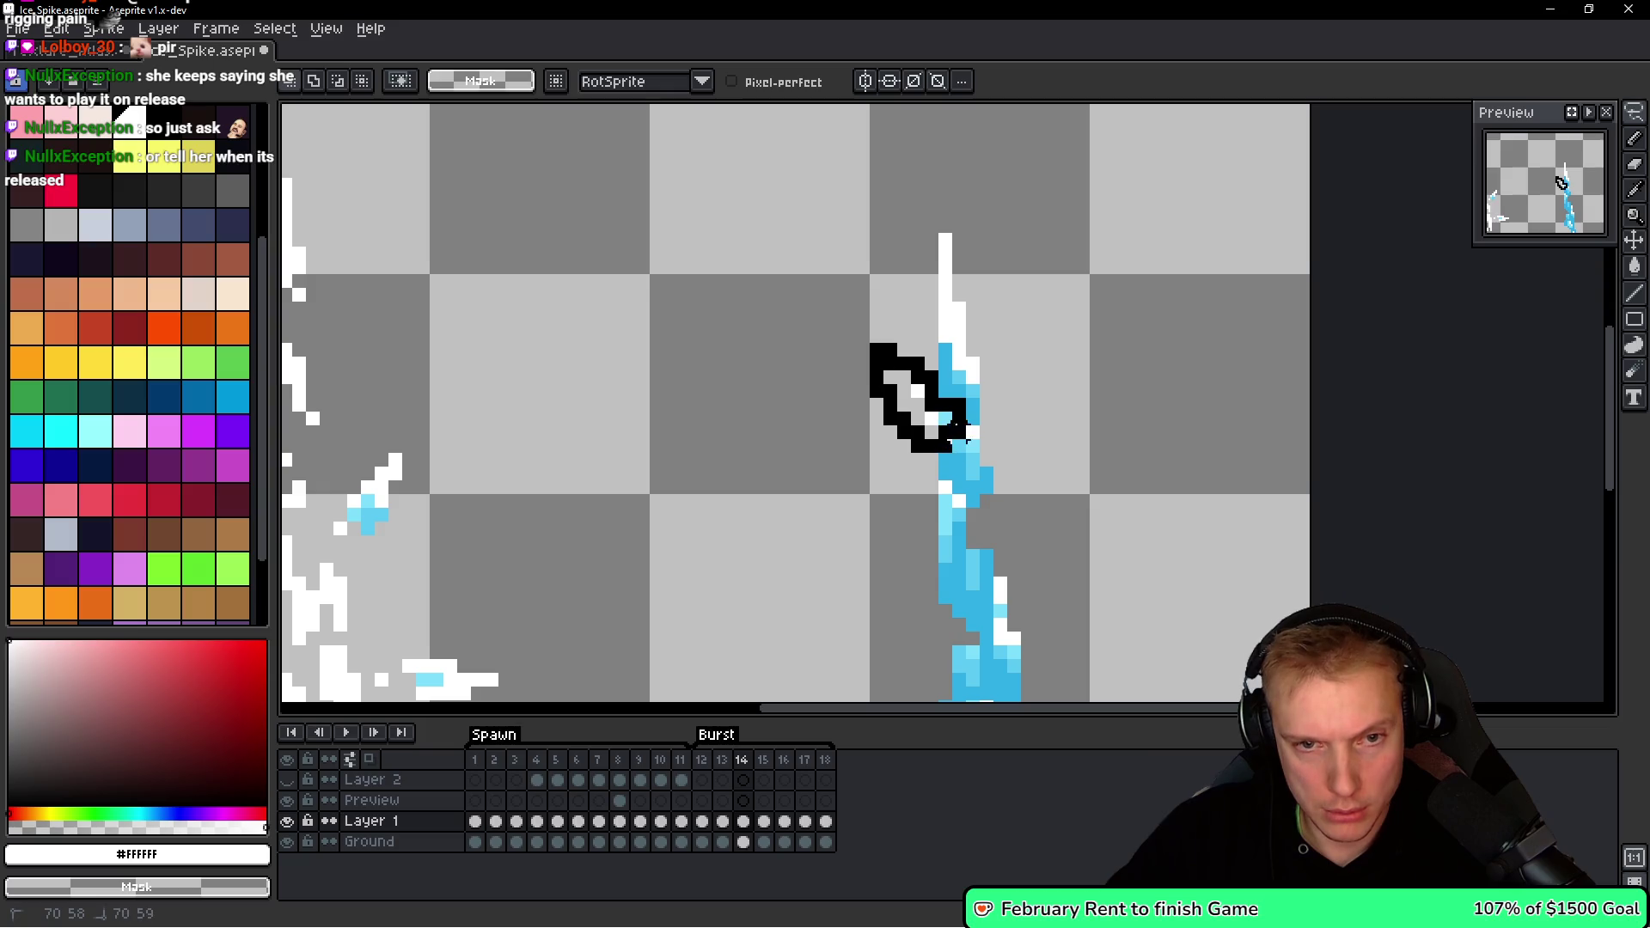
{"action": "left_click_drag", "start_coordinate": [960, 430], "coordinate": [960, 429]}
{"action": "key", "text": "Delete"}
{"action": "left_click_drag", "start_coordinate": [988, 200], "coordinate": [945, 305]}
{"action": "mouse_move", "coordinate": [960, 365]}
{"action": "left_mouse_down"}
{"action": "mouse_move", "coordinate": [950, 287]}
{"action": "mouse_move", "coordinate": [1131, 424]}
{"action": "left_mouse_up"}
{"action": "key", "text": "Delete"}
{"action": "scroll", "coordinate": [1146, 435], "scroll_direction": "down", "scroll_amount": 2}
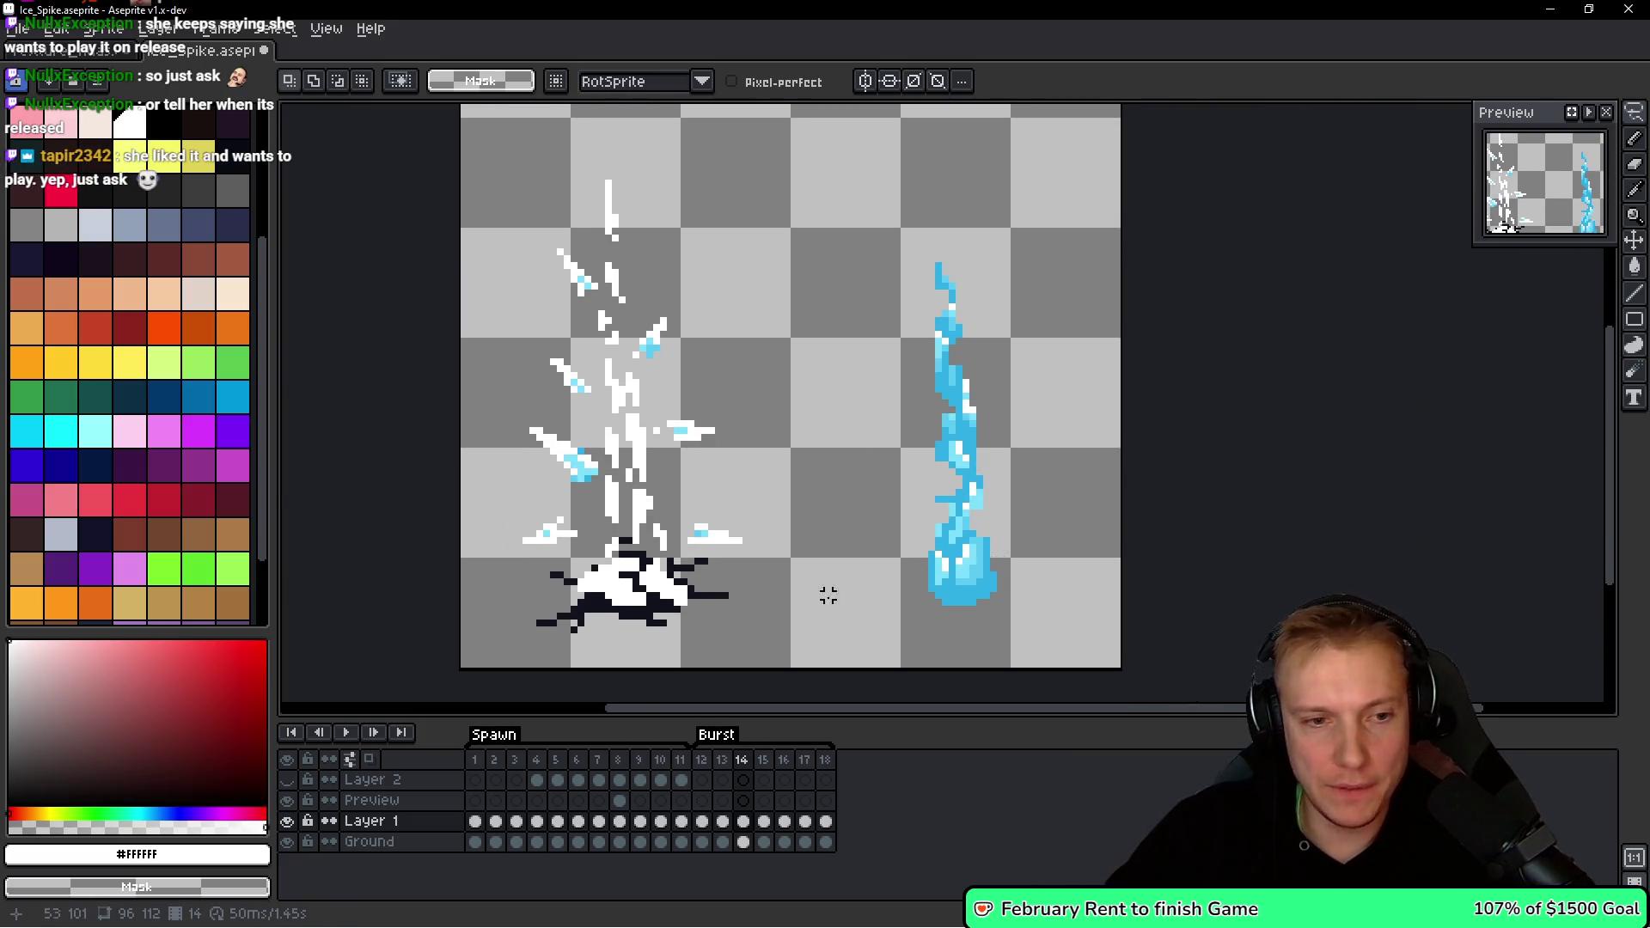
{"action": "scroll", "coordinate": [827, 589], "scroll_direction": "up", "scroll_amount": 2}
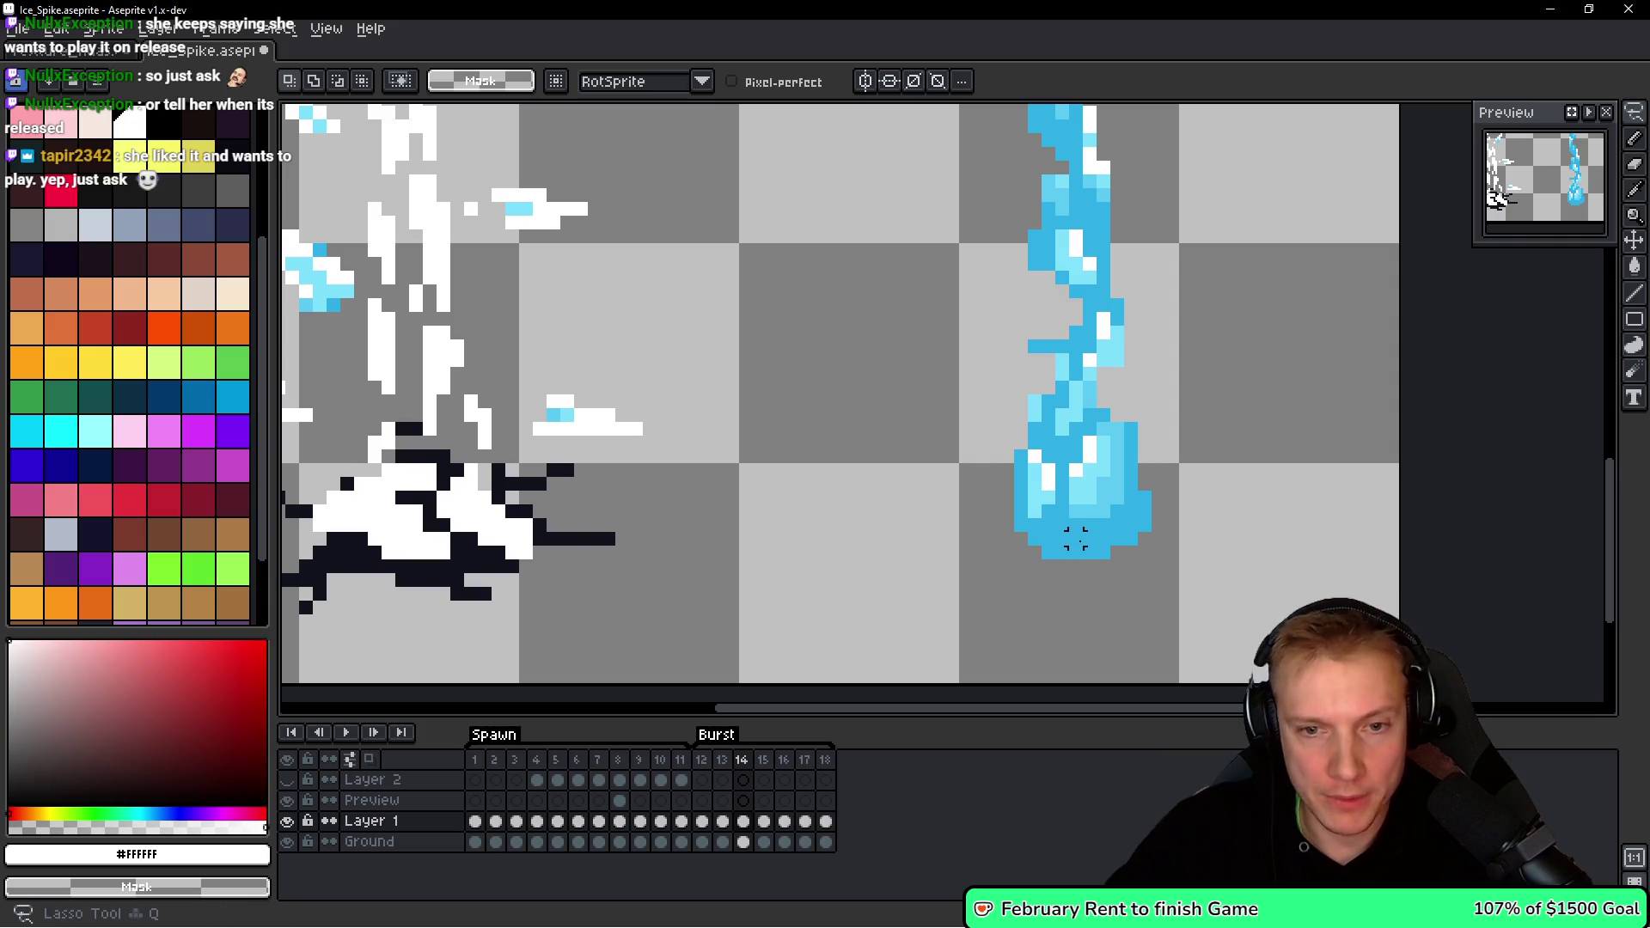
Copy the spike's blue base and paste it into the ground hole.
{"action": "left_click_drag", "start_coordinate": [1043, 508], "coordinate": [1042, 545]}
{"action": "scroll", "coordinate": [1160, 476], "scroll_direction": "up", "scroll_amount": 2}
{"action": "mouse_move", "coordinate": [1159, 476]}
{"action": "left_mouse_down"}
{"action": "mouse_move", "coordinate": [965, 488]}
{"action": "mouse_move", "coordinate": [1057, 534]}
{"action": "left_mouse_up"}
{"action": "key", "text": "ctrl+c"}
{"action": "scroll", "coordinate": [1117, 525], "scroll_direction": "down", "scroll_amount": 2}
{"action": "key", "text": "ctrl+v"}
{"action": "left_click_drag", "start_coordinate": [484, 530], "coordinate": [778, 567]}
{"action": "scroll", "coordinate": [851, 568], "scroll_direction": "up", "scroll_amount": 2}
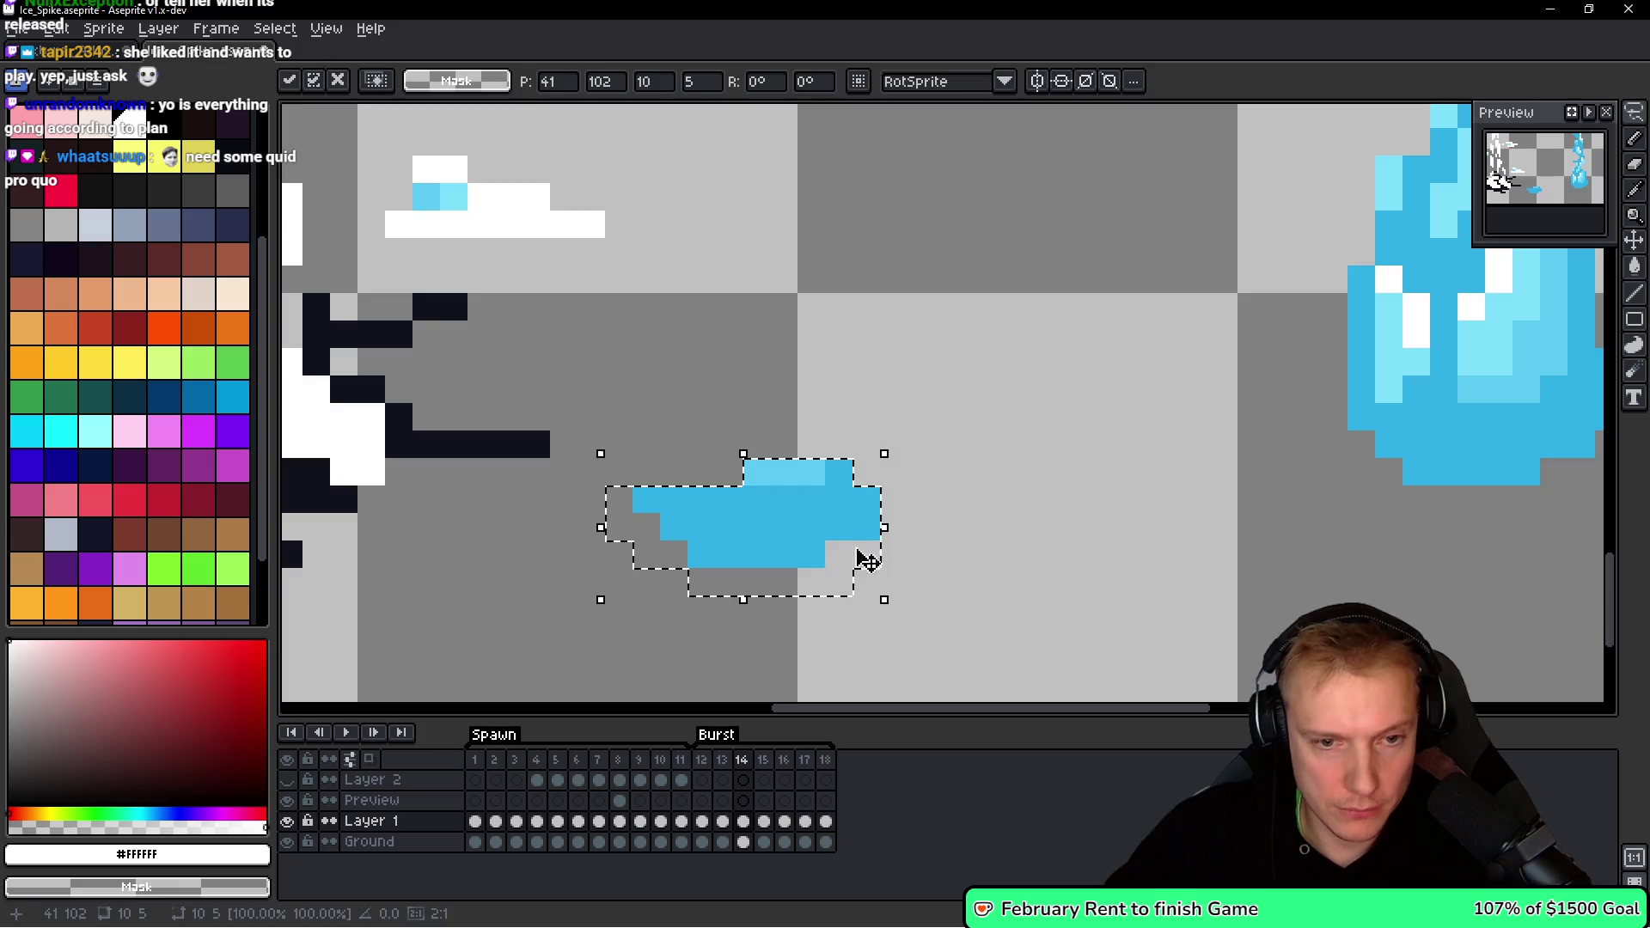
{"action": "key", "text": "b"}
{"action": "scroll", "coordinate": [838, 472], "scroll_direction": "down", "scroll_amount": 1}
{"action": "scroll", "coordinate": [859, 529], "scroll_direction": "left", "scroll_amount": 3}
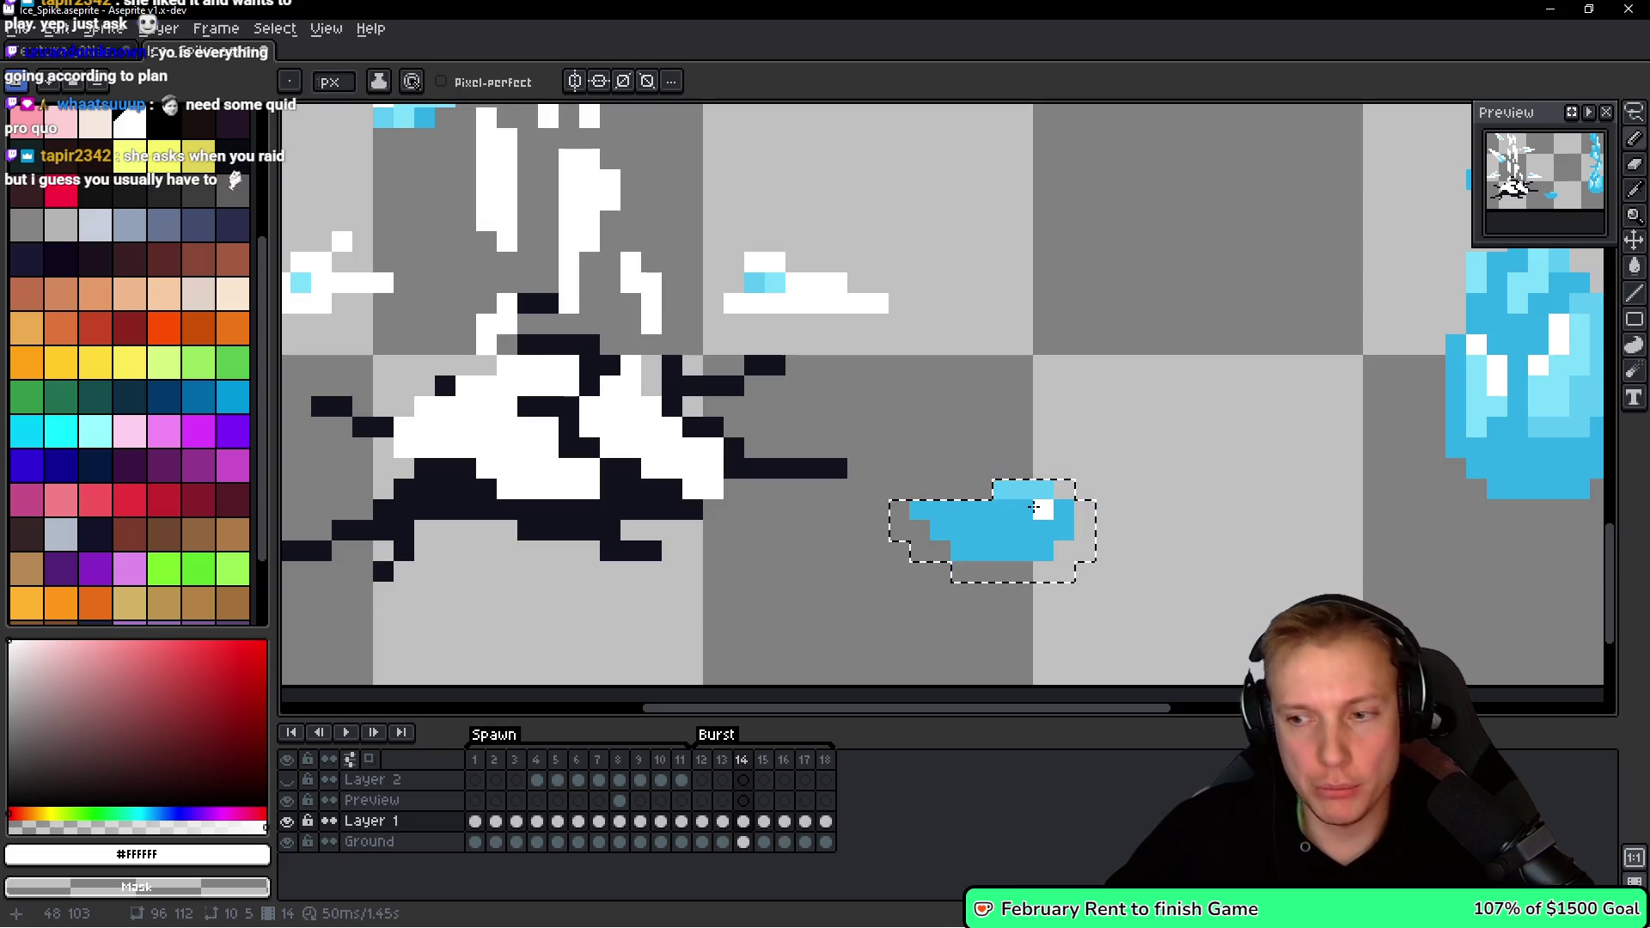
{"action": "mouse_move", "coordinate": [978, 547]}
{"action": "left_mouse_down"}
{"action": "mouse_move", "coordinate": [516, 471]}
{"action": "mouse_move", "coordinate": [580, 493]}
{"action": "mouse_move", "coordinate": [560, 476]}
{"action": "left_mouse_up"}
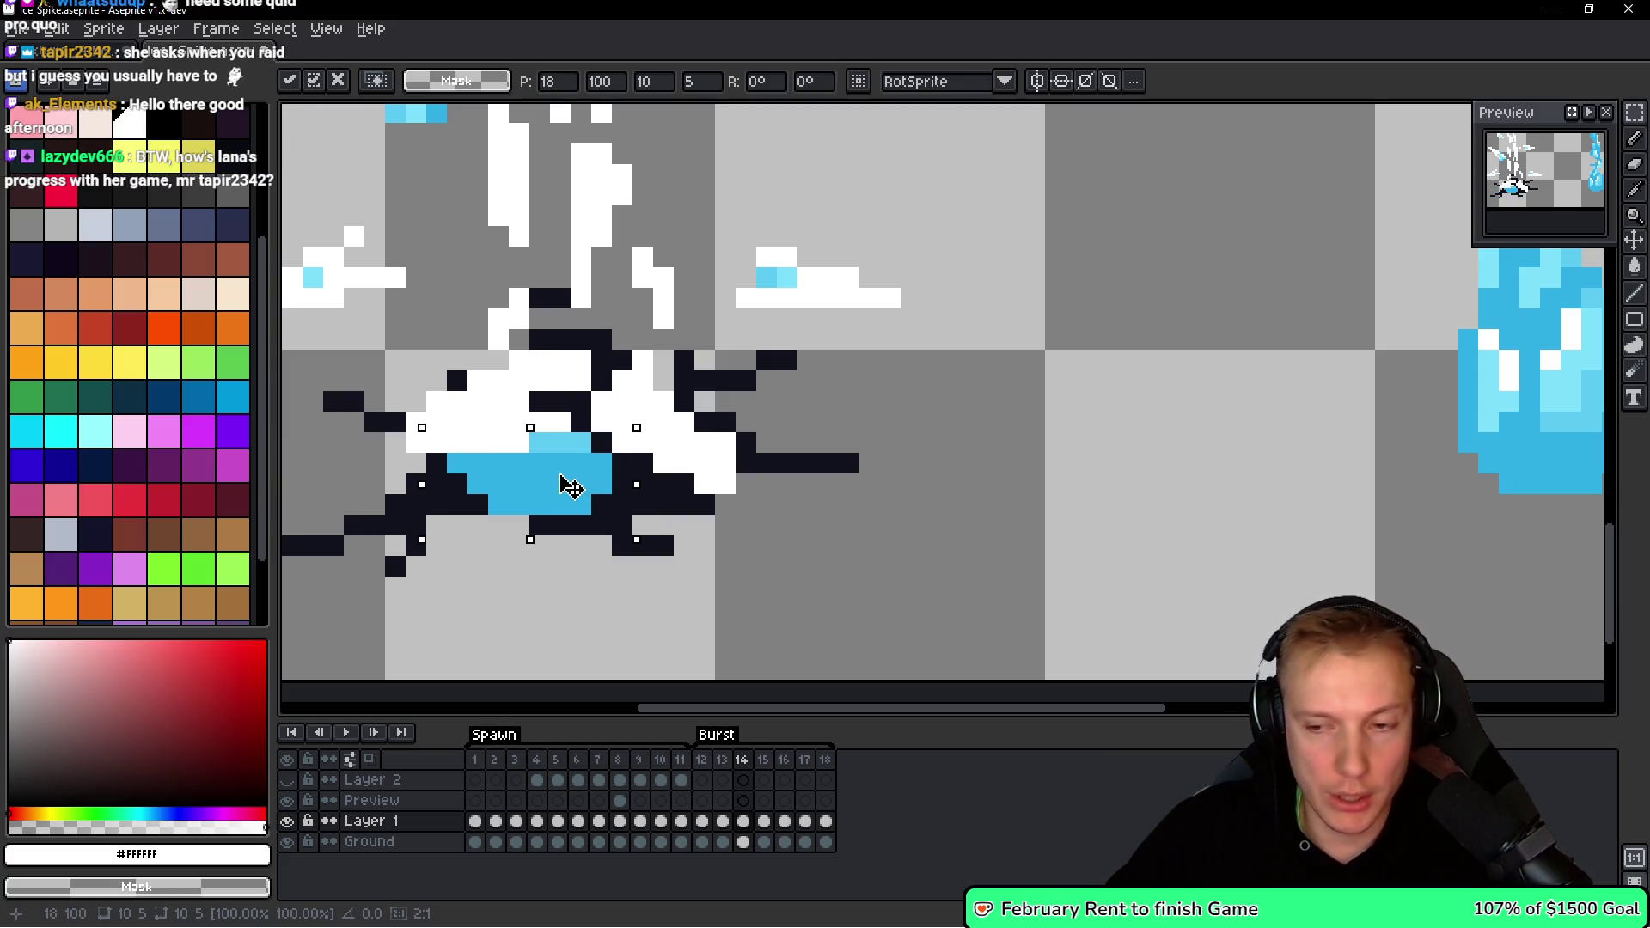
{"action": "key", "text": "Return"}
Select part of the ice drop and commit it as an extra ice piece in the hole.
{"action": "scroll", "coordinate": [577, 487], "scroll_direction": "down", "scroll_amount": 1}
{"action": "scroll", "coordinate": [516, 516], "scroll_direction": "up", "scroll_amount": 1}
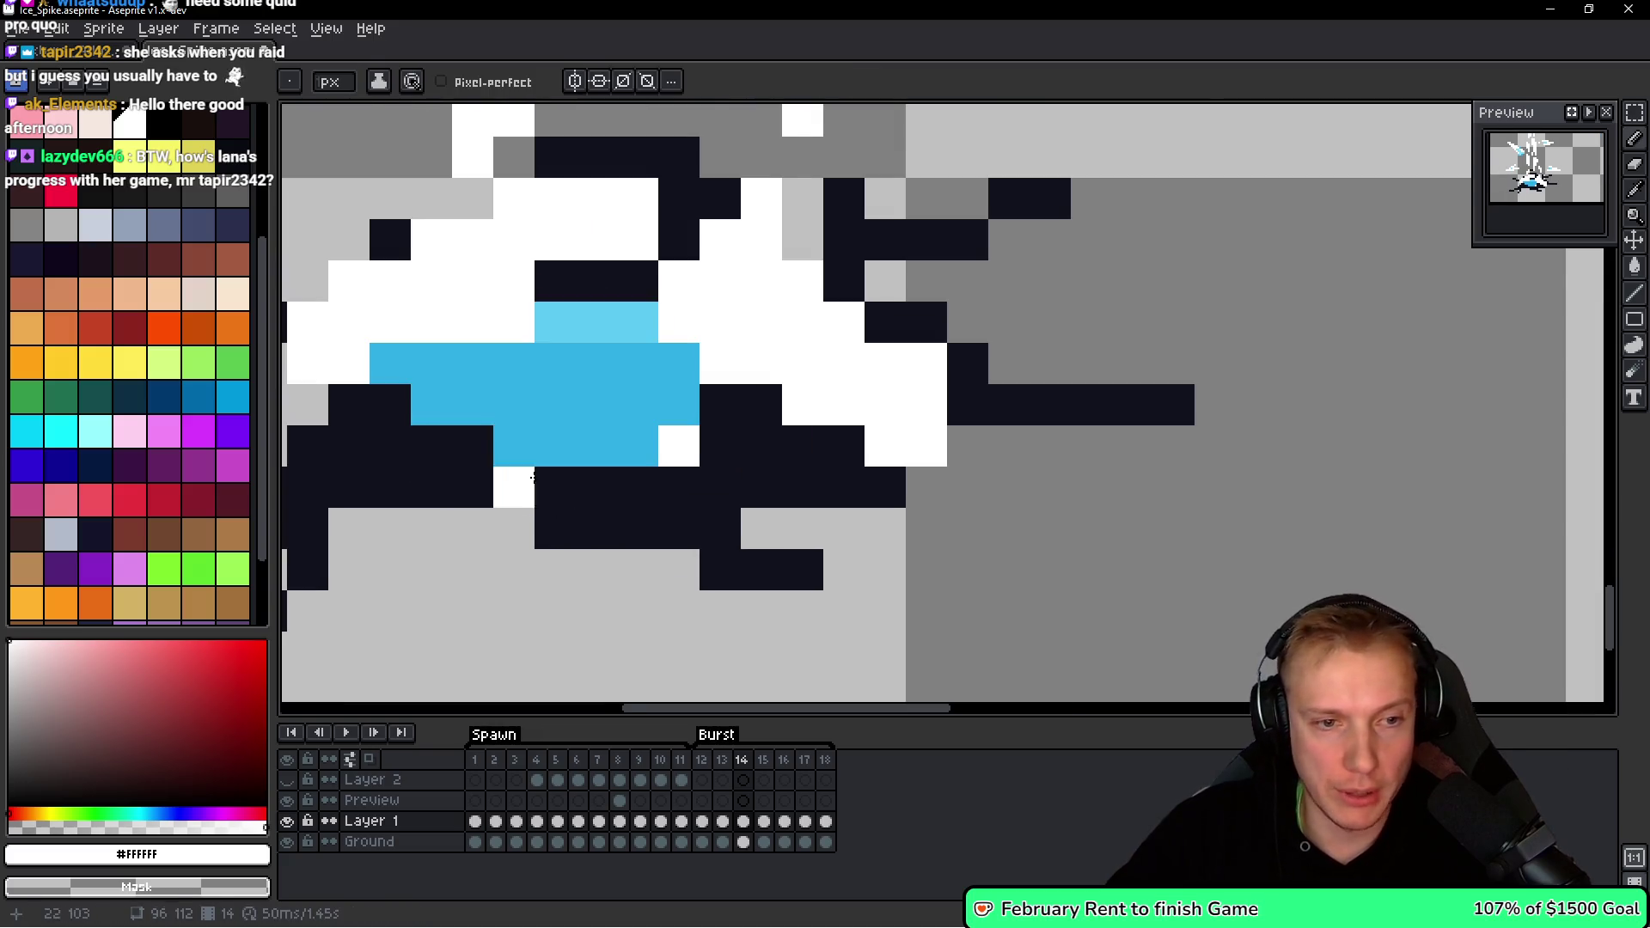
{"action": "scroll", "coordinate": [591, 447], "scroll_direction": "down", "scroll_amount": 2}
{"action": "scroll", "coordinate": [591, 447], "scroll_direction": "up", "scroll_amount": 1}
{"action": "scroll", "coordinate": [773, 455], "scroll_direction": "down", "scroll_amount": 2}
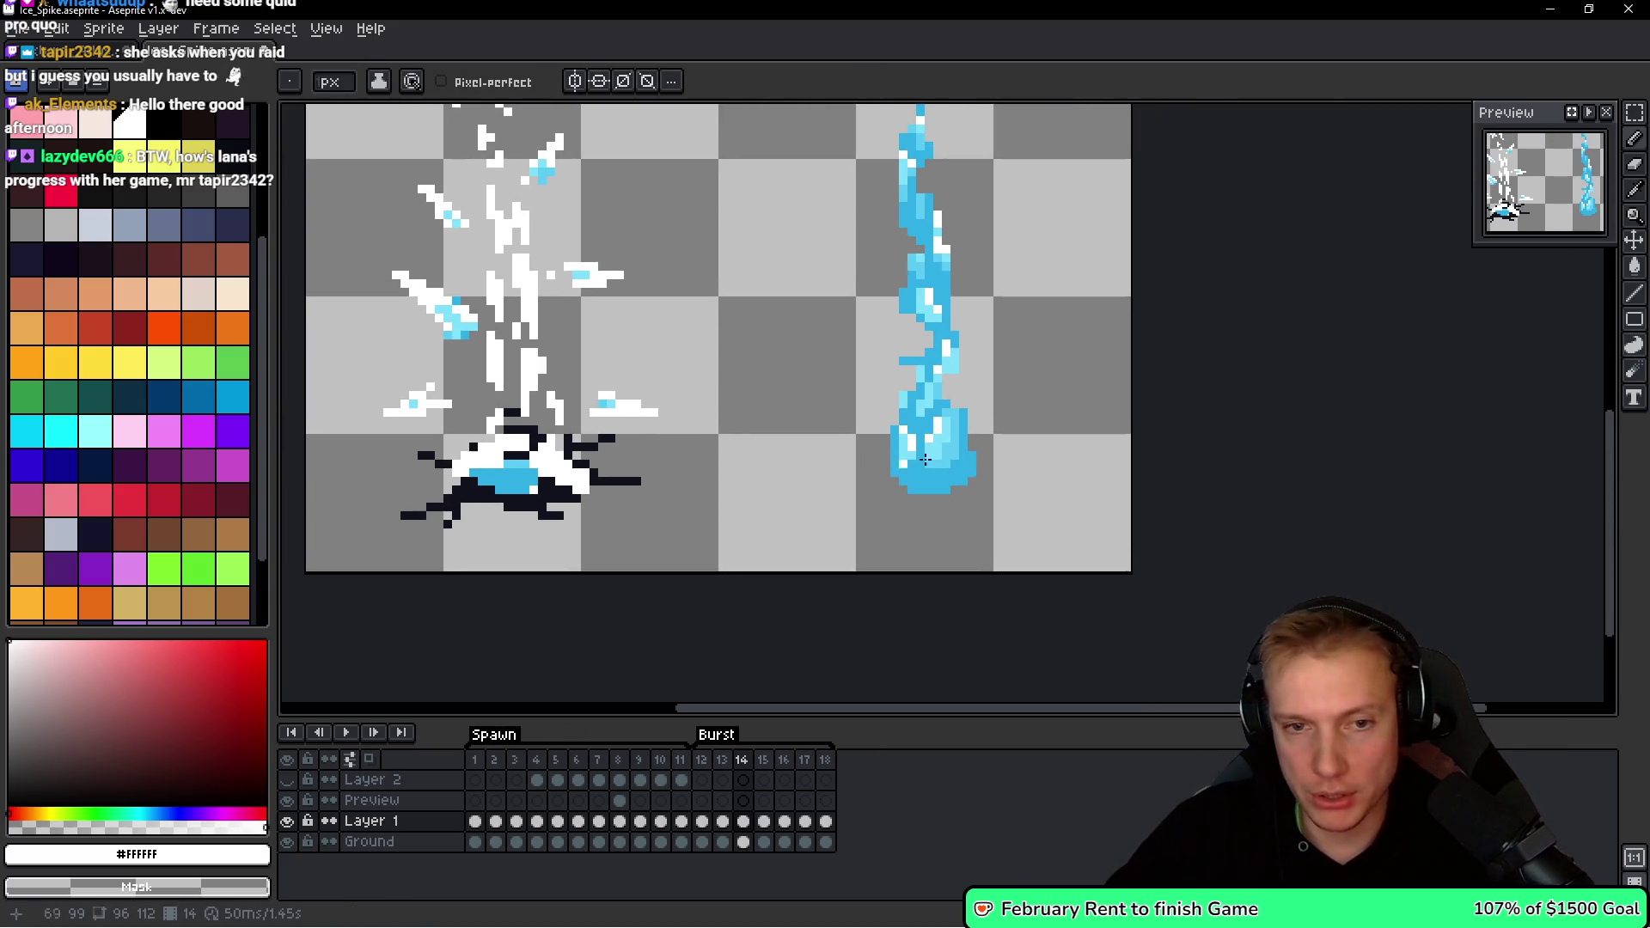
{"action": "scroll", "coordinate": [1021, 462], "scroll_direction": "up", "scroll_amount": 1}
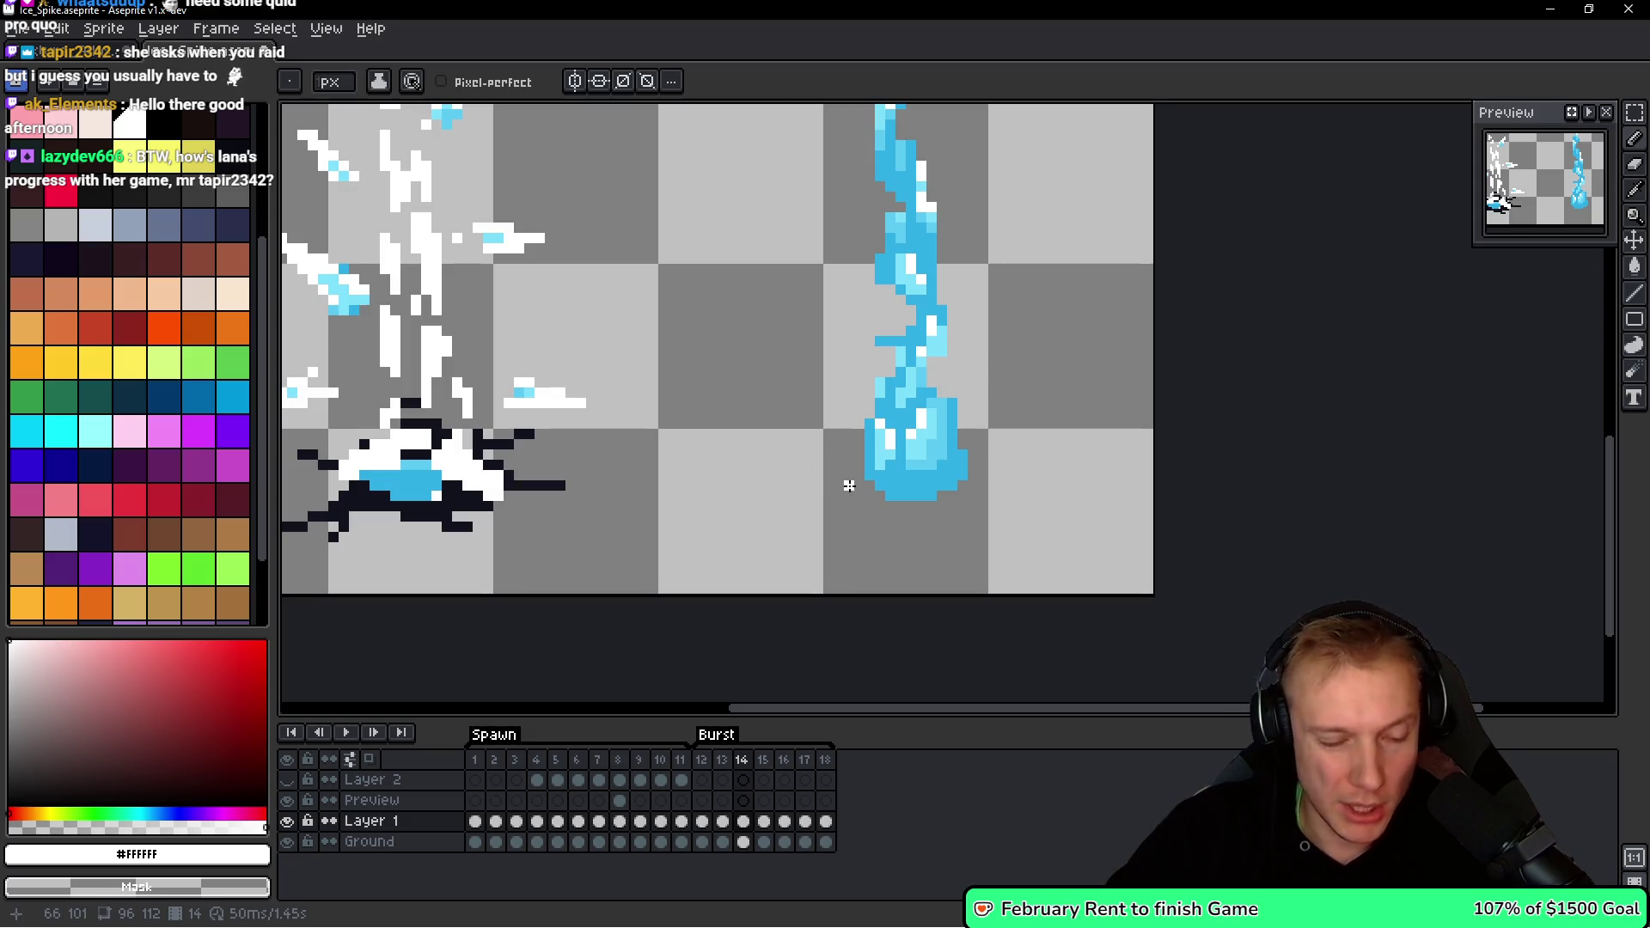
{"action": "scroll", "coordinate": [902, 494], "scroll_direction": "up", "scroll_amount": 2}
{"action": "key", "text": "q"}
{"action": "mouse_move", "coordinate": [903, 486]}
{"action": "left_mouse_down"}
{"action": "mouse_move", "coordinate": [711, 490]}
{"action": "mouse_move", "coordinate": [918, 464]}
{"action": "mouse_move", "coordinate": [986, 490]}
{"action": "left_mouse_up"}
{"action": "key", "text": "ctrl+d"}
{"action": "scroll", "coordinate": [902, 450], "scroll_direction": "down", "scroll_amount": 1}
{"action": "scroll", "coordinate": [987, 490], "scroll_direction": "up", "scroll_amount": 2}
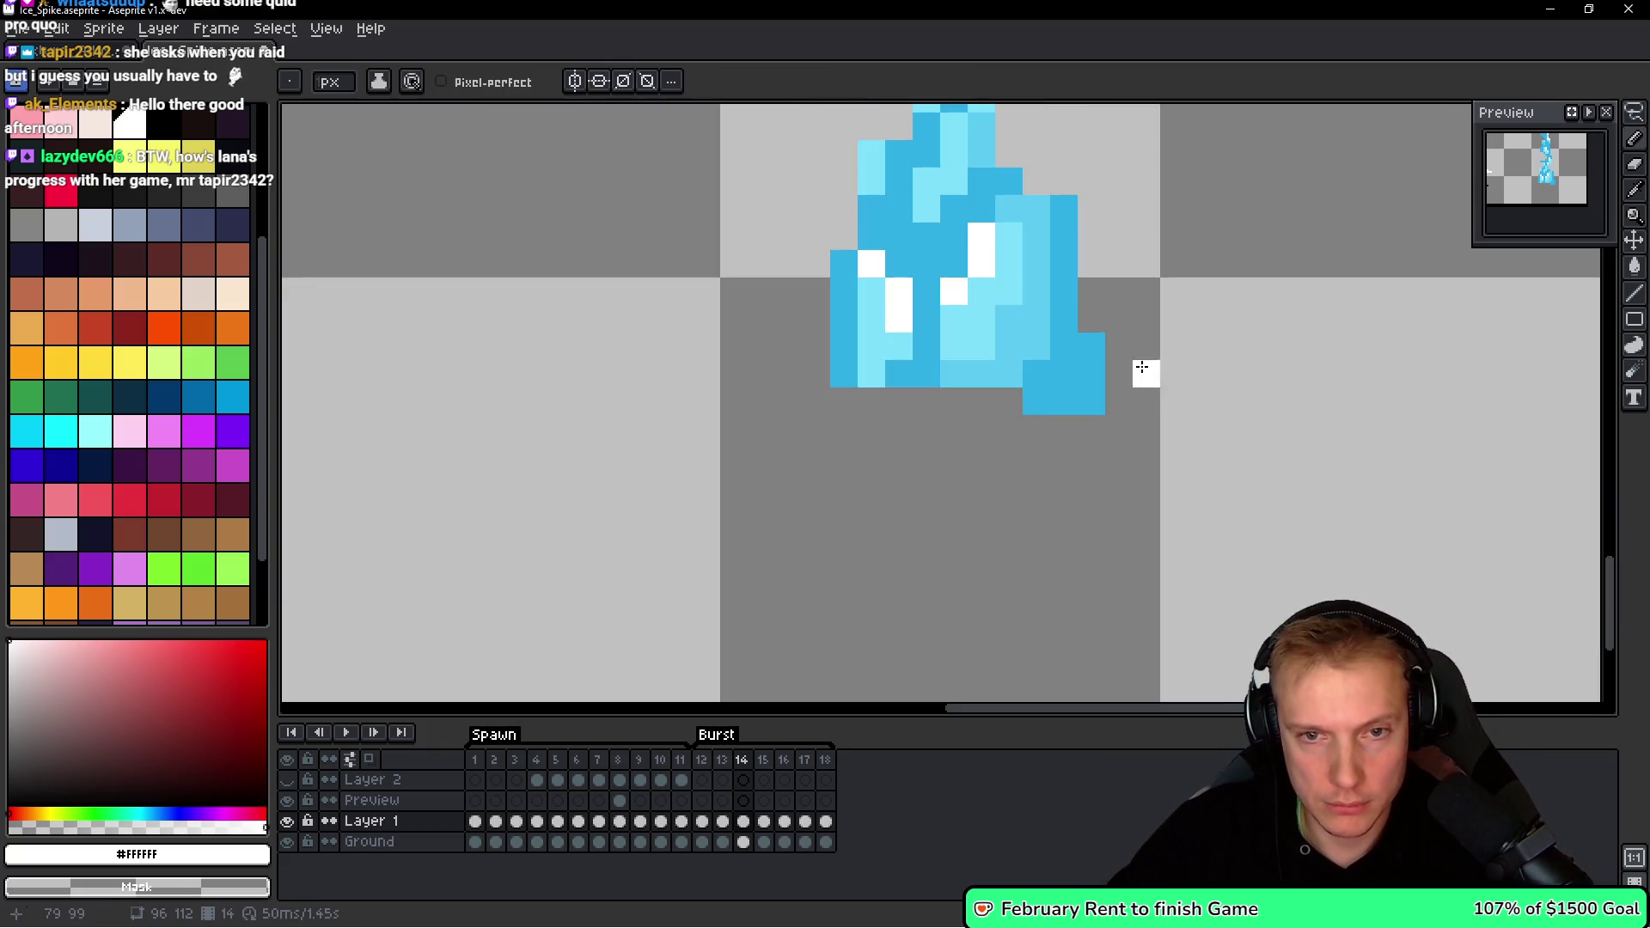
{"action": "left_click_drag", "start_coordinate": [1145, 343], "coordinate": [1063, 318]}
{"action": "mouse_move", "coordinate": [965, 292]}
{"action": "left_mouse_down"}
{"action": "mouse_move", "coordinate": [1050, 434]}
{"action": "mouse_move", "coordinate": [681, 471]}
{"action": "left_mouse_up"}
{"action": "scroll", "coordinate": [1032, 425], "scroll_direction": "down", "scroll_amount": 2}
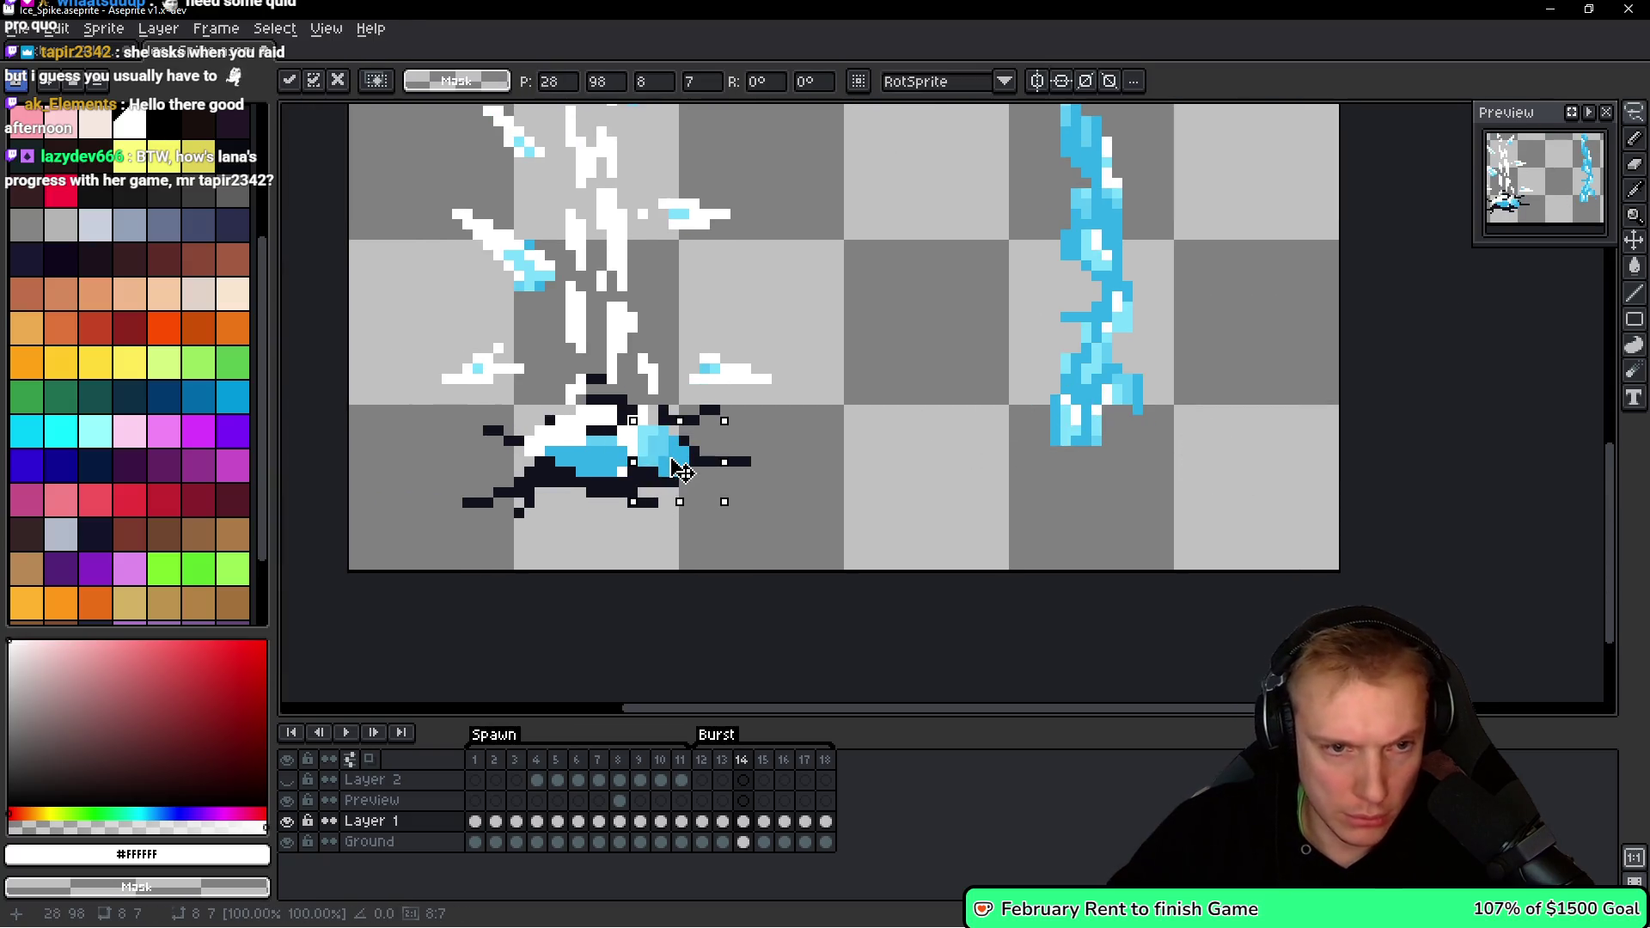
{"action": "scroll", "coordinate": [666, 462], "scroll_direction": "up", "scroll_amount": 4}
{"action": "key", "text": "Return"}
Shade the hole's ice with mid blue #30afe6 and lighter #5bcaf2 highlights.
{"action": "key", "text": "b"}
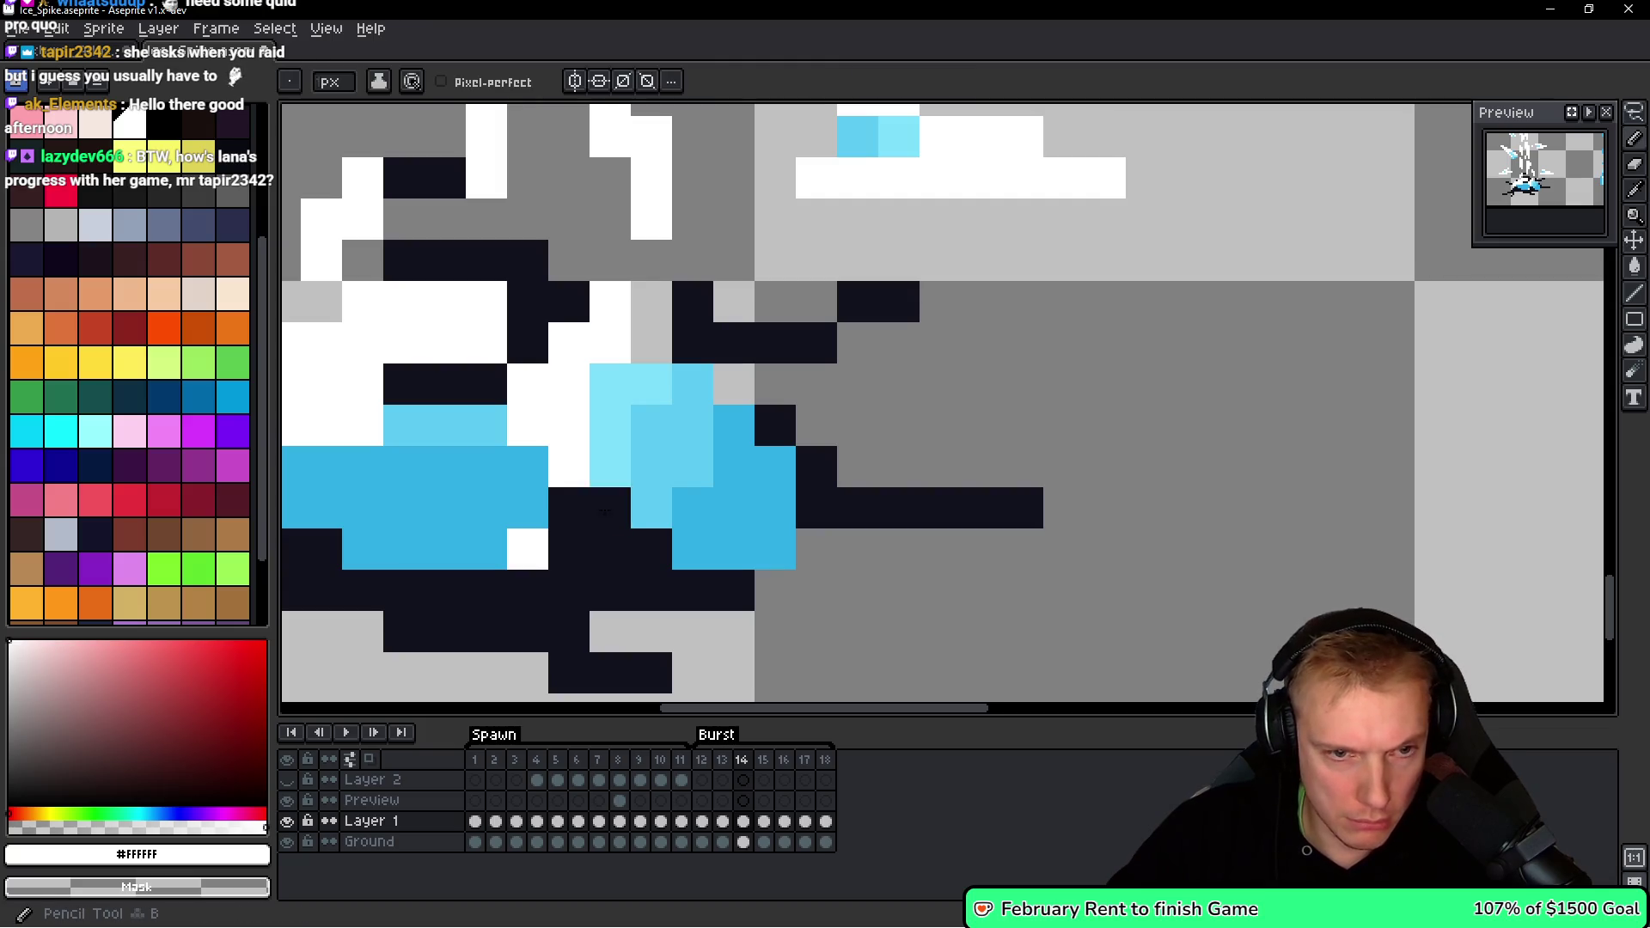
{"action": "left_click", "coordinate": [688, 442], "text": "alt"}
{"action": "left_click", "coordinate": [733, 424]}
{"action": "left_click", "coordinate": [734, 467]}
{"action": "mouse_move", "coordinate": [672, 496]}
{"action": "left_mouse_down"}
{"action": "mouse_move", "coordinate": [611, 464]}
{"action": "mouse_move", "coordinate": [753, 432]}
{"action": "mouse_move", "coordinate": [572, 419]}
{"action": "mouse_move", "coordinate": [697, 455]}
{"action": "left_mouse_up"}
{"action": "left_click", "coordinate": [686, 508]}
{"action": "left_click", "coordinate": [626, 369], "text": "alt"}
{"action": "scroll", "coordinate": [891, 446], "scroll_direction": "down", "scroll_amount": 5}
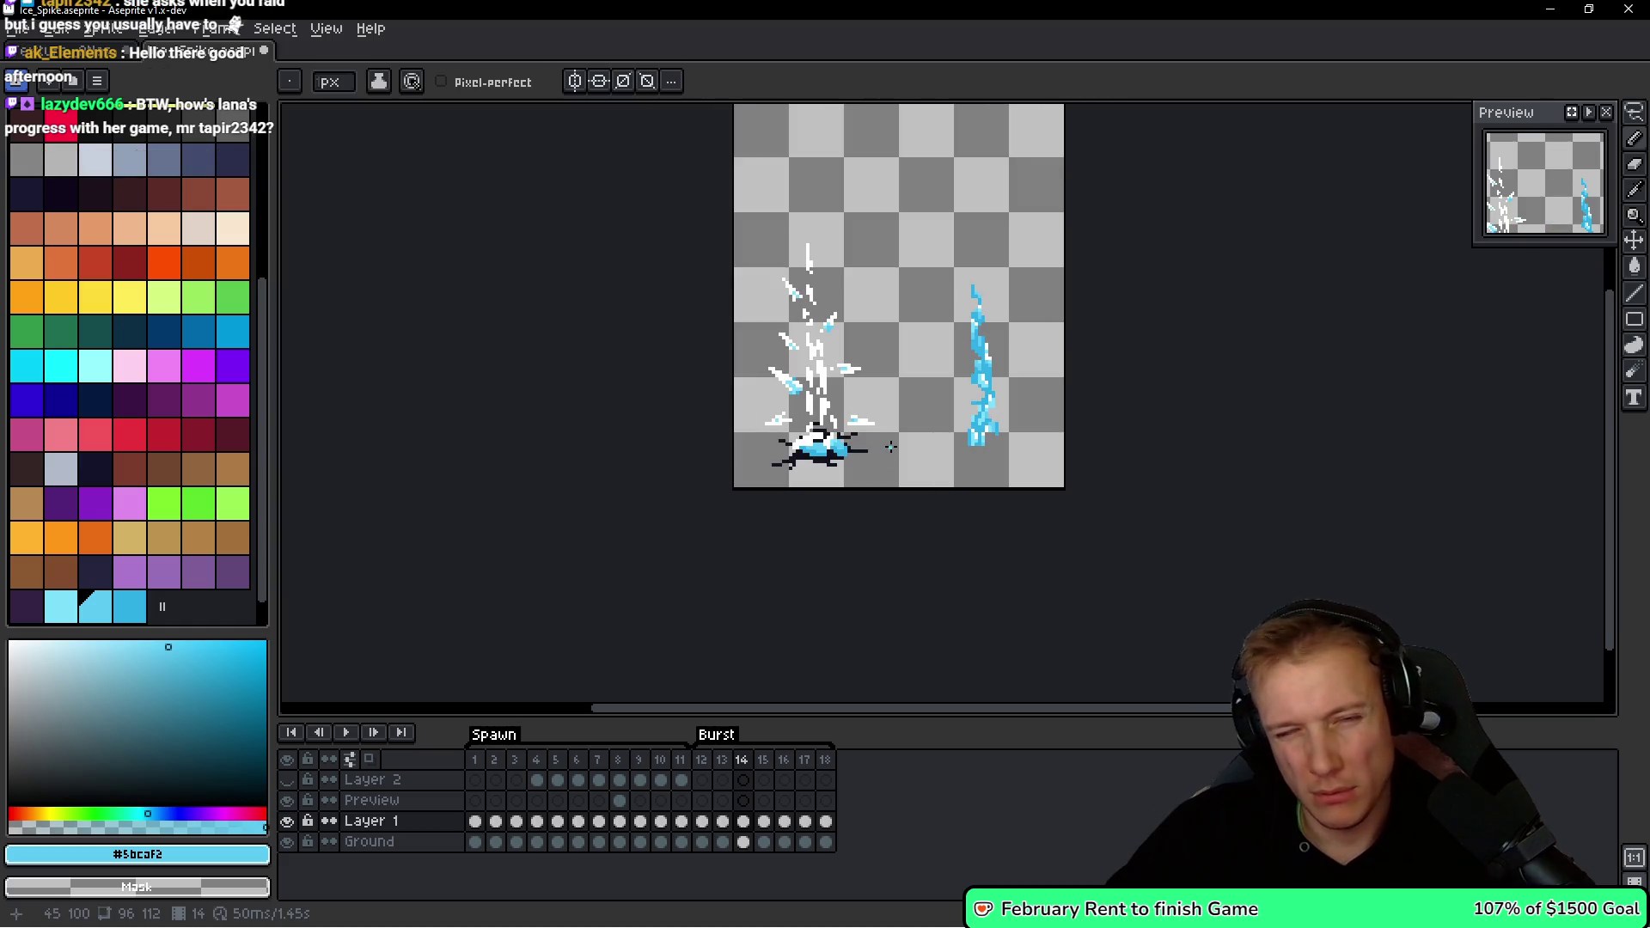
{"action": "scroll", "coordinate": [838, 442], "scroll_direction": "up", "scroll_amount": 5}
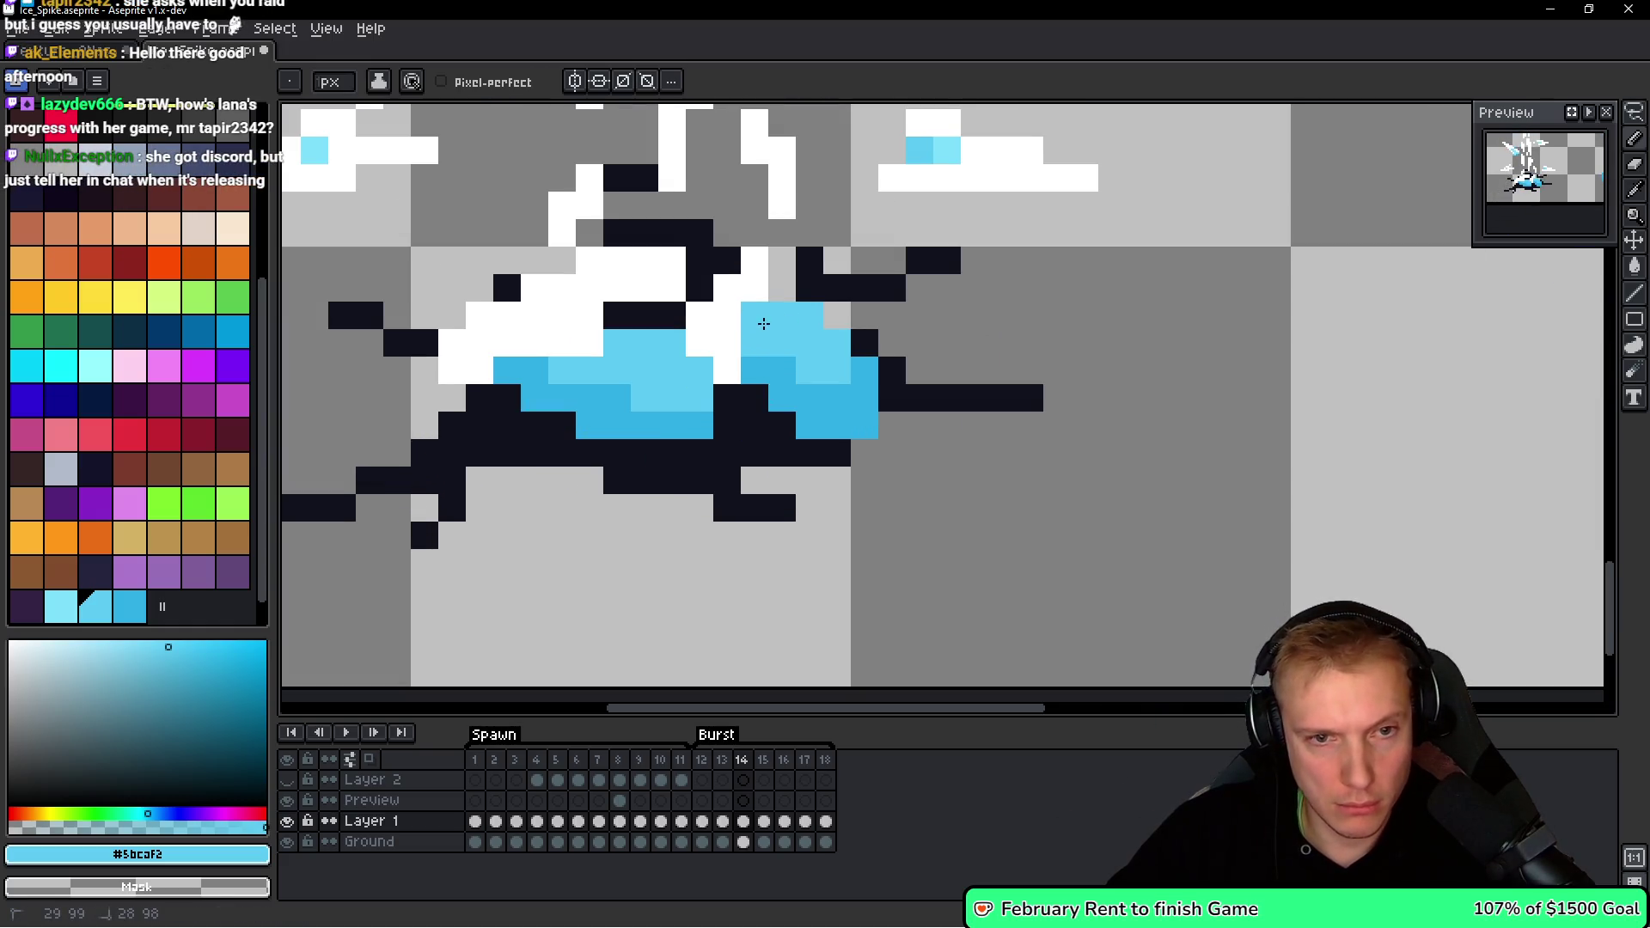
{"action": "left_click_drag", "start_coordinate": [1023, 440], "coordinate": [789, 458]}
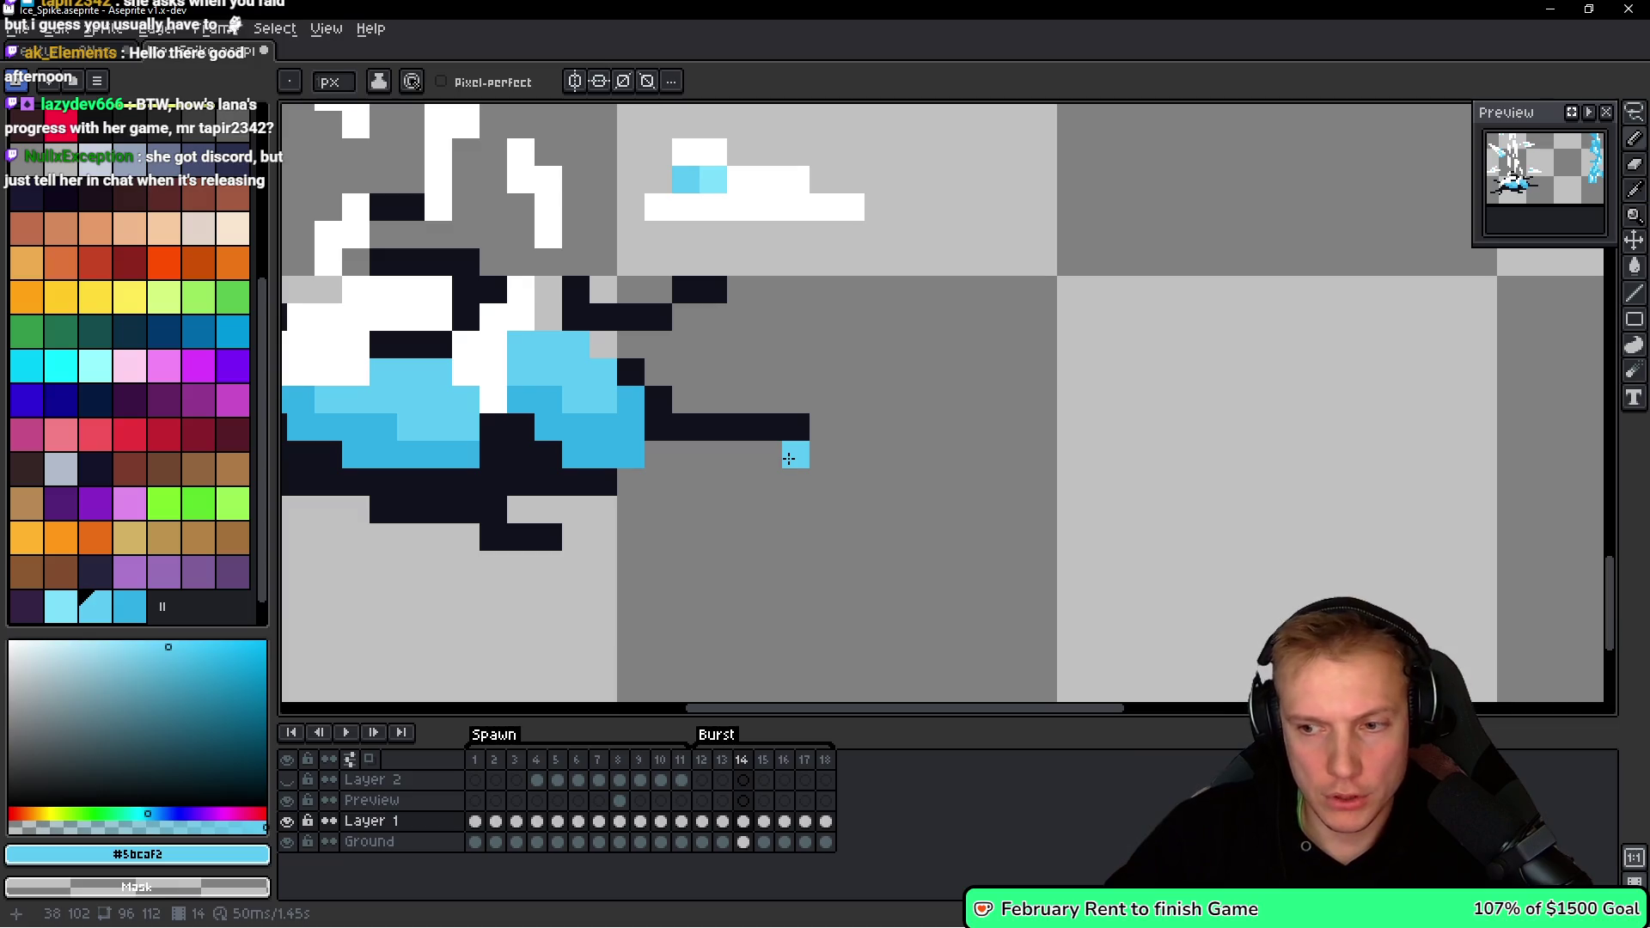